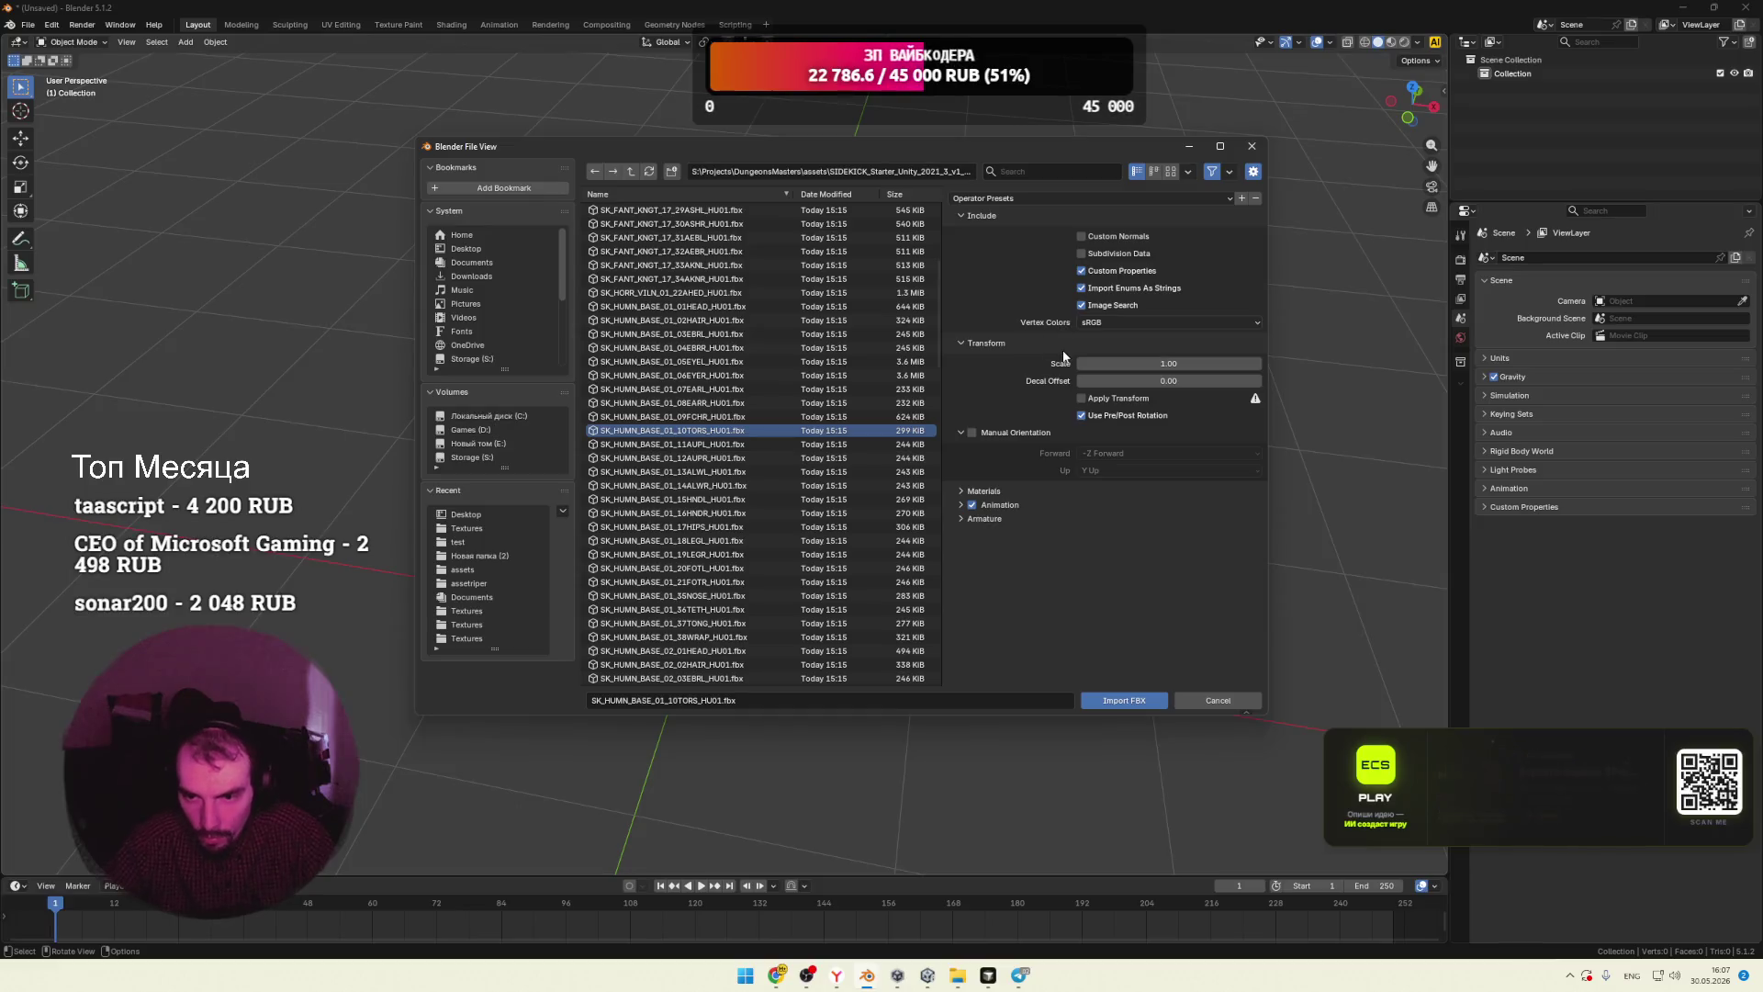
# Step: Import SK_HUMN_BASE_01_10TORS_HU01.fbx with its armature, then select the torso mesh
pyautogui.click(962, 519)
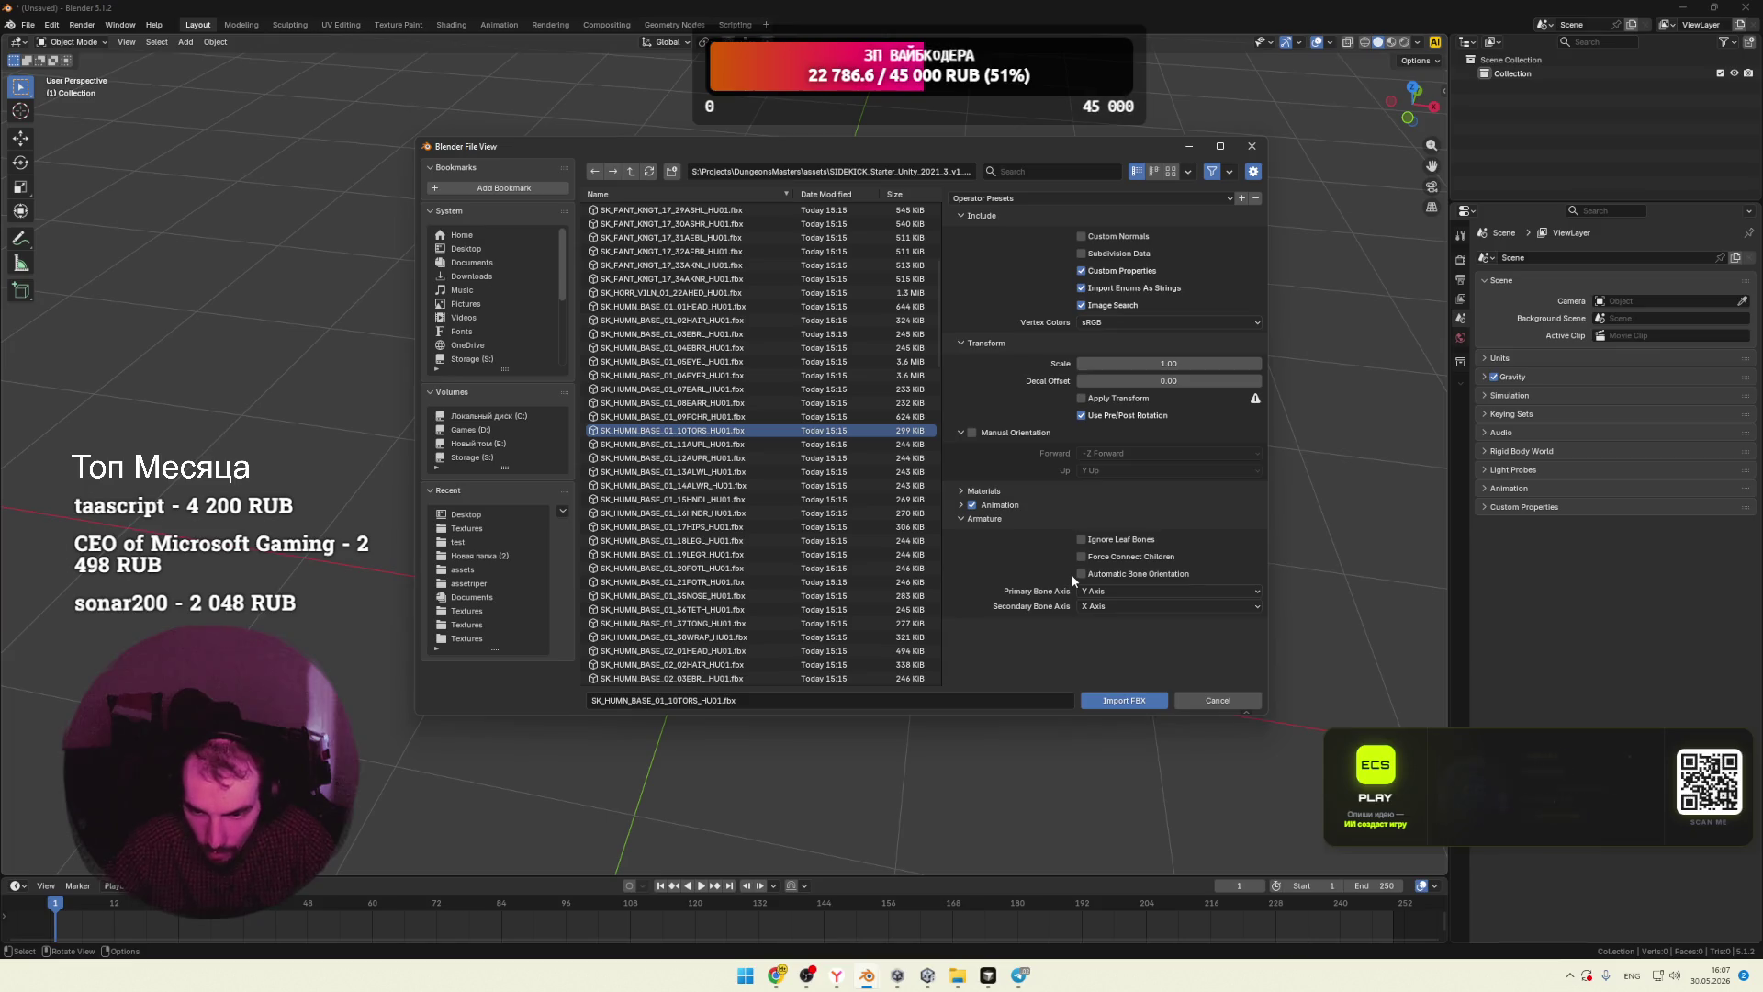
pyautogui.click(1117, 698)
pyautogui.click(988, 562)
pyautogui.moveTo(989, 562)
pyautogui.mouseDown(button='middle')
pyautogui.moveTo(949, 558)
pyautogui.moveTo(968, 509)
pyautogui.moveTo(845, 495)
pyautogui.moveTo(901, 497)
pyautogui.mouseUp(button='middle')
pyautogui.scroll(3, 902, 498)
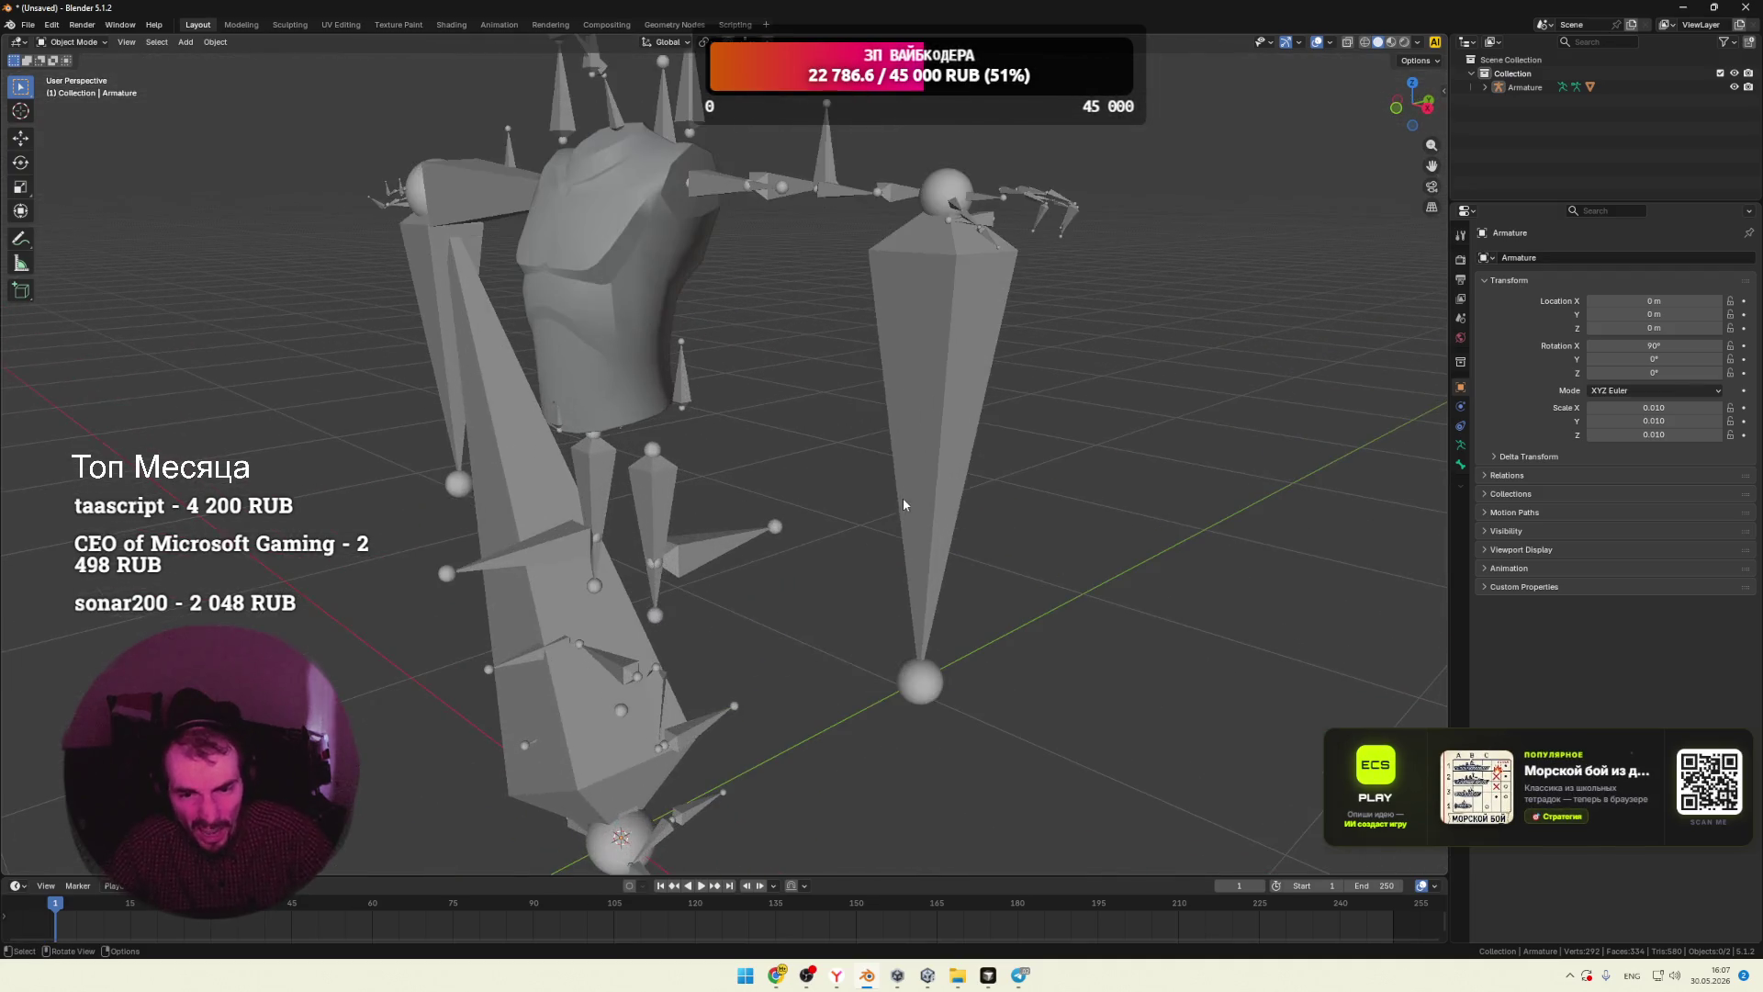
pyautogui.scroll(2, 951, 494)
pyautogui.click(783, 427)
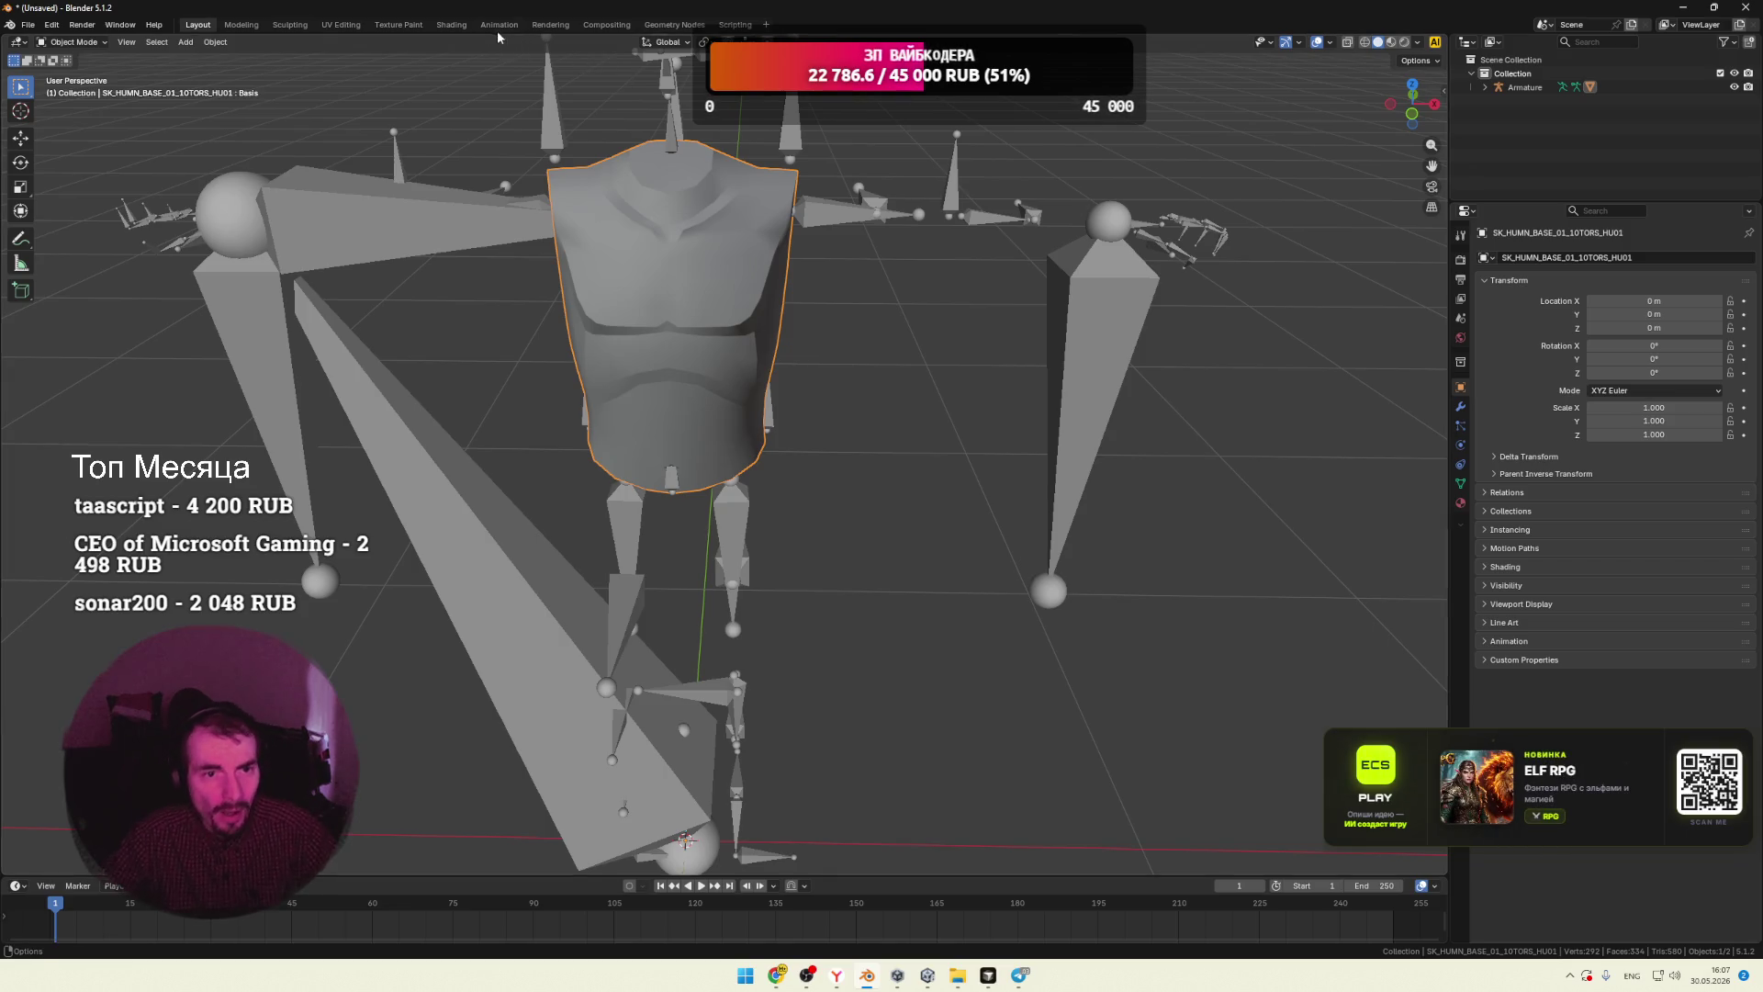
# Step: Show the torso material's nodes in the Shading workspace, moving the Normal Map beside the Principled BSDF
pyautogui.click(451, 25)
pyautogui.scroll(-1, 627, 654)
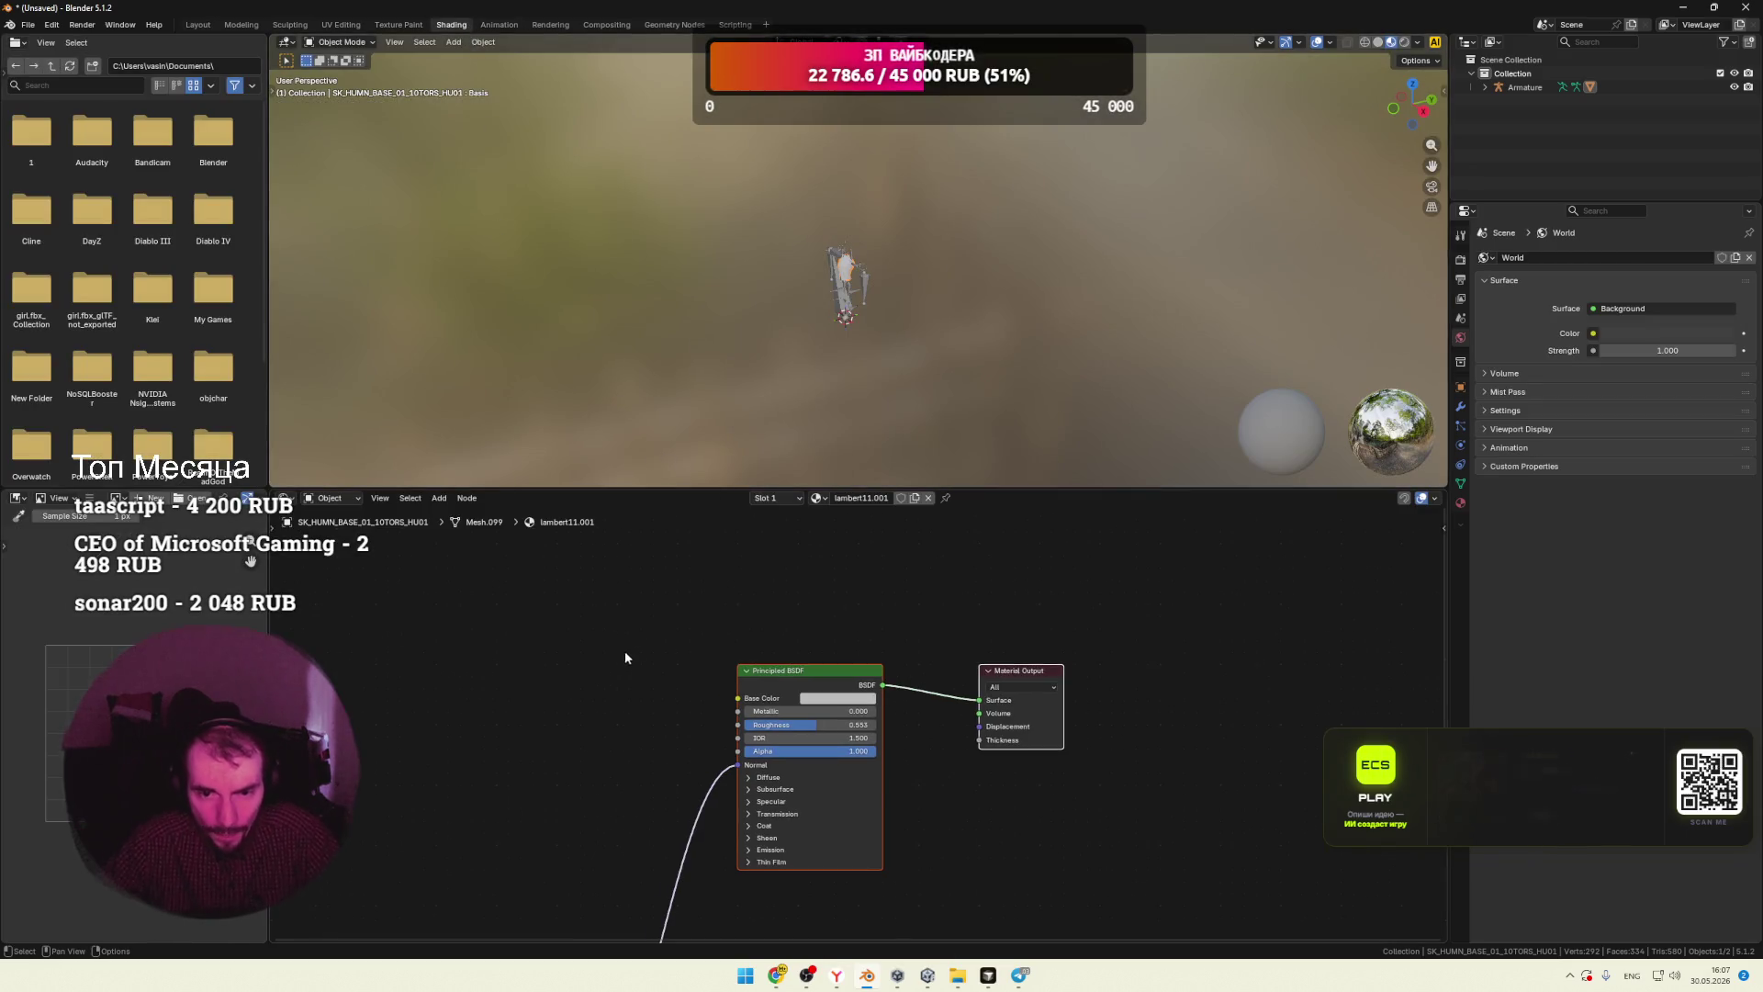
pyautogui.click(819, 498)
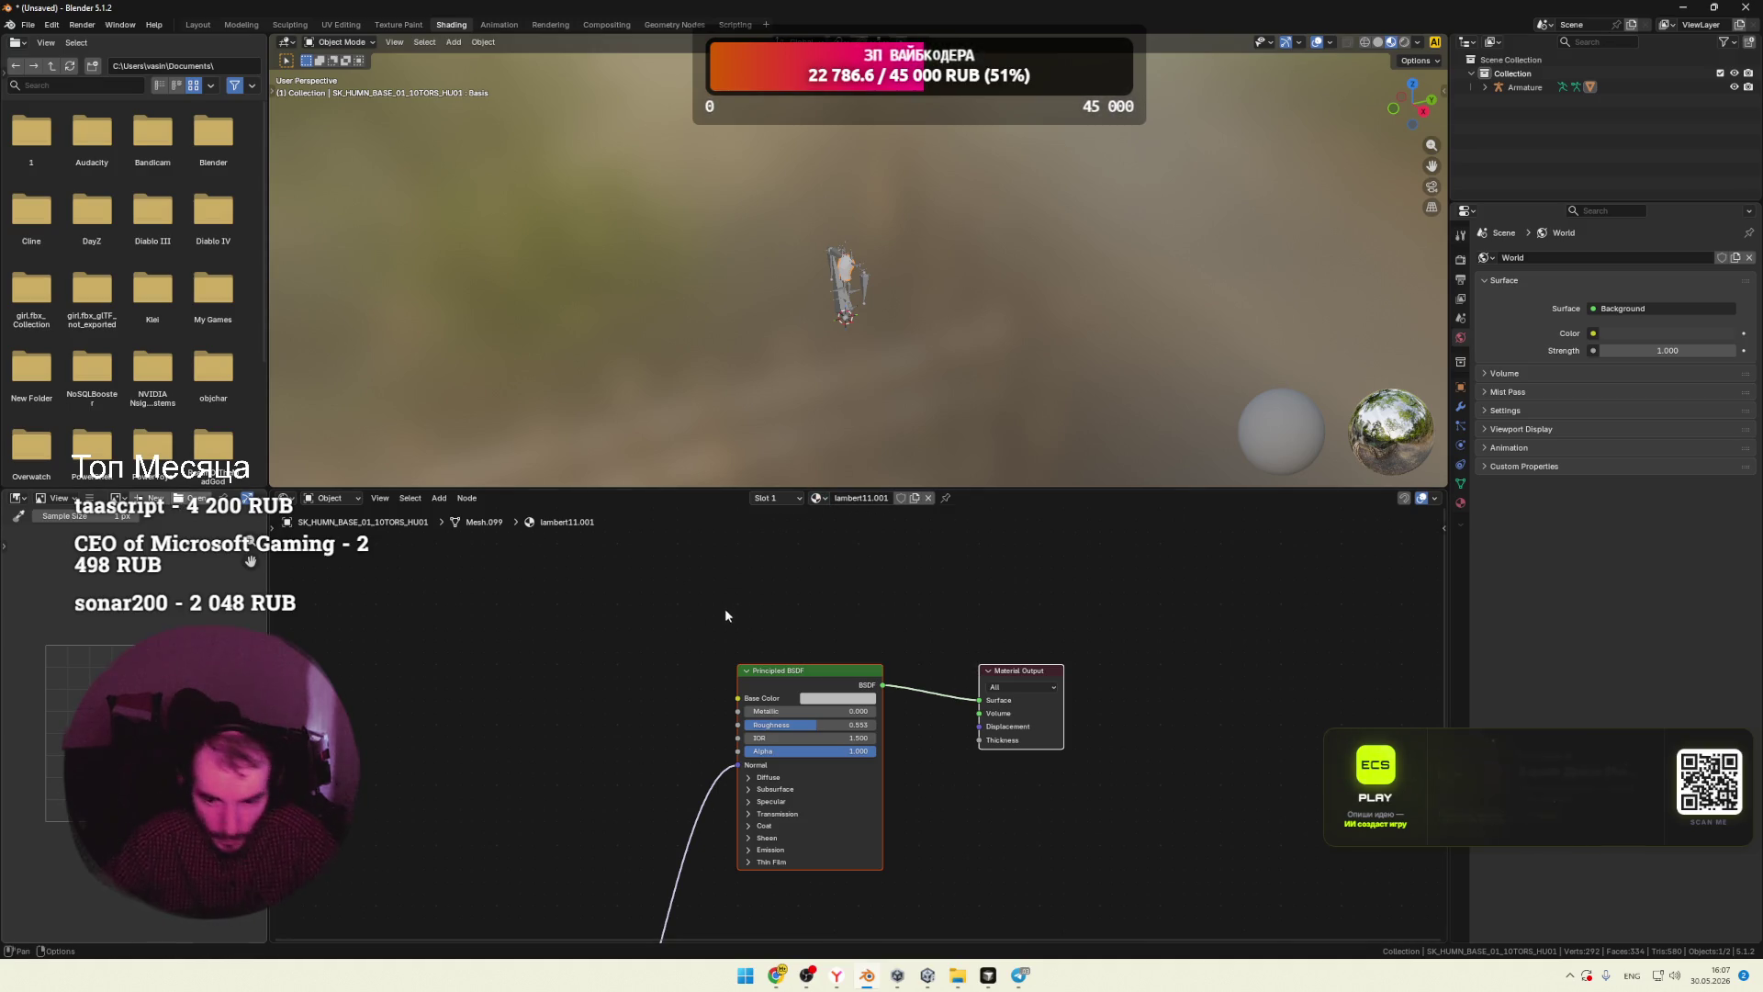
pyautogui.press('Home')
pyautogui.click(648, 876)
pyautogui.moveTo(652, 840)
pyautogui.mouseDown()
pyautogui.moveTo(618, 719)
pyautogui.moveTo(646, 561)
pyautogui.mouseUp()
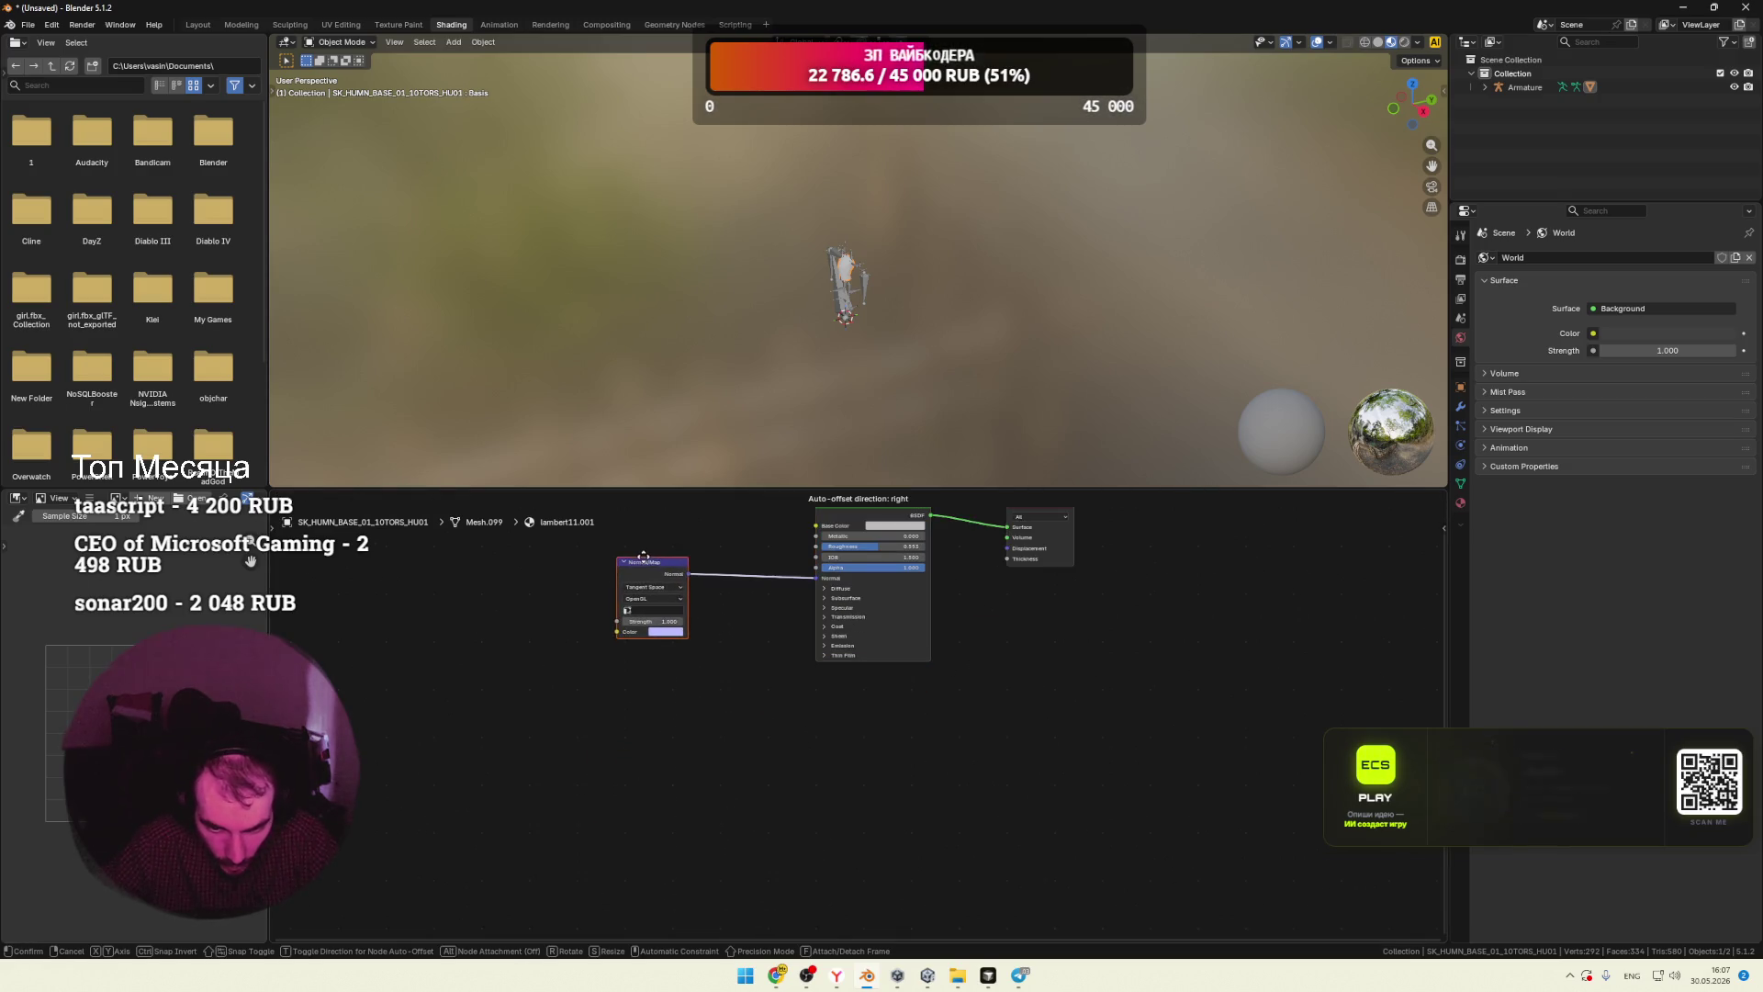
pyautogui.scroll(1, 742, 638)
pyautogui.moveTo(749, 635); pyautogui.dragTo(778, 734, button='middle')
pyautogui.scroll(2, 759, 692)
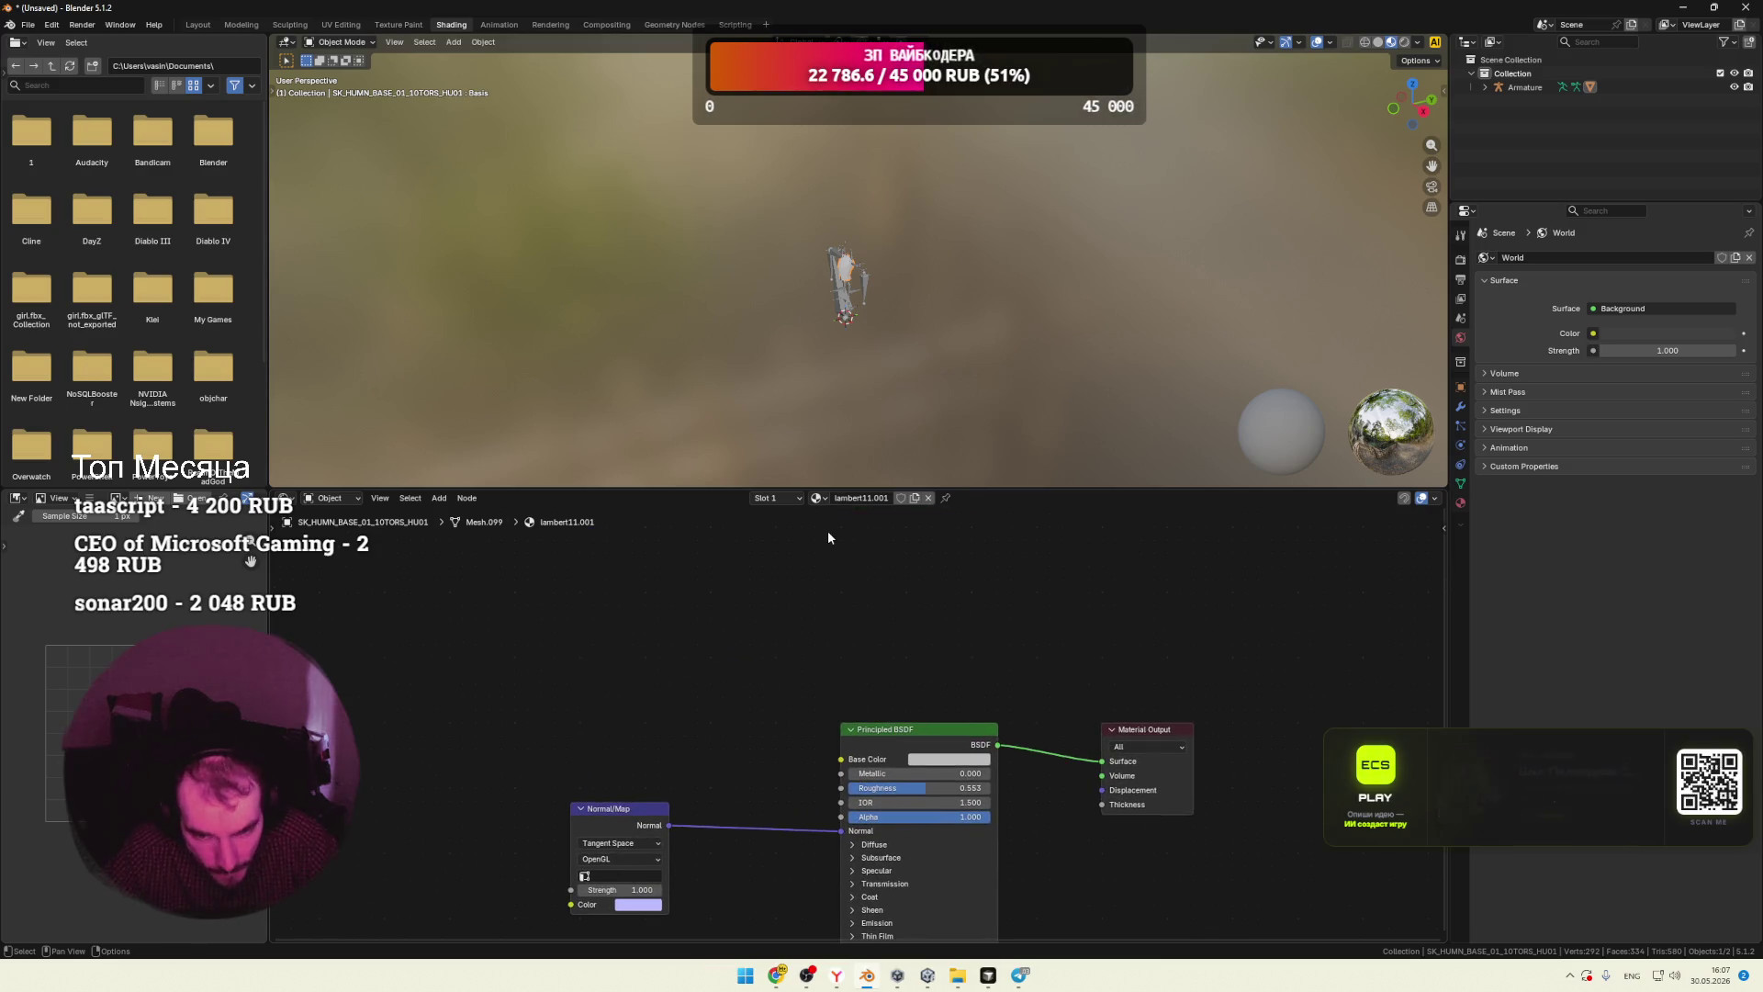
pyautogui.moveTo(782, 594); pyautogui.dragTo(801, 547, button='middle')
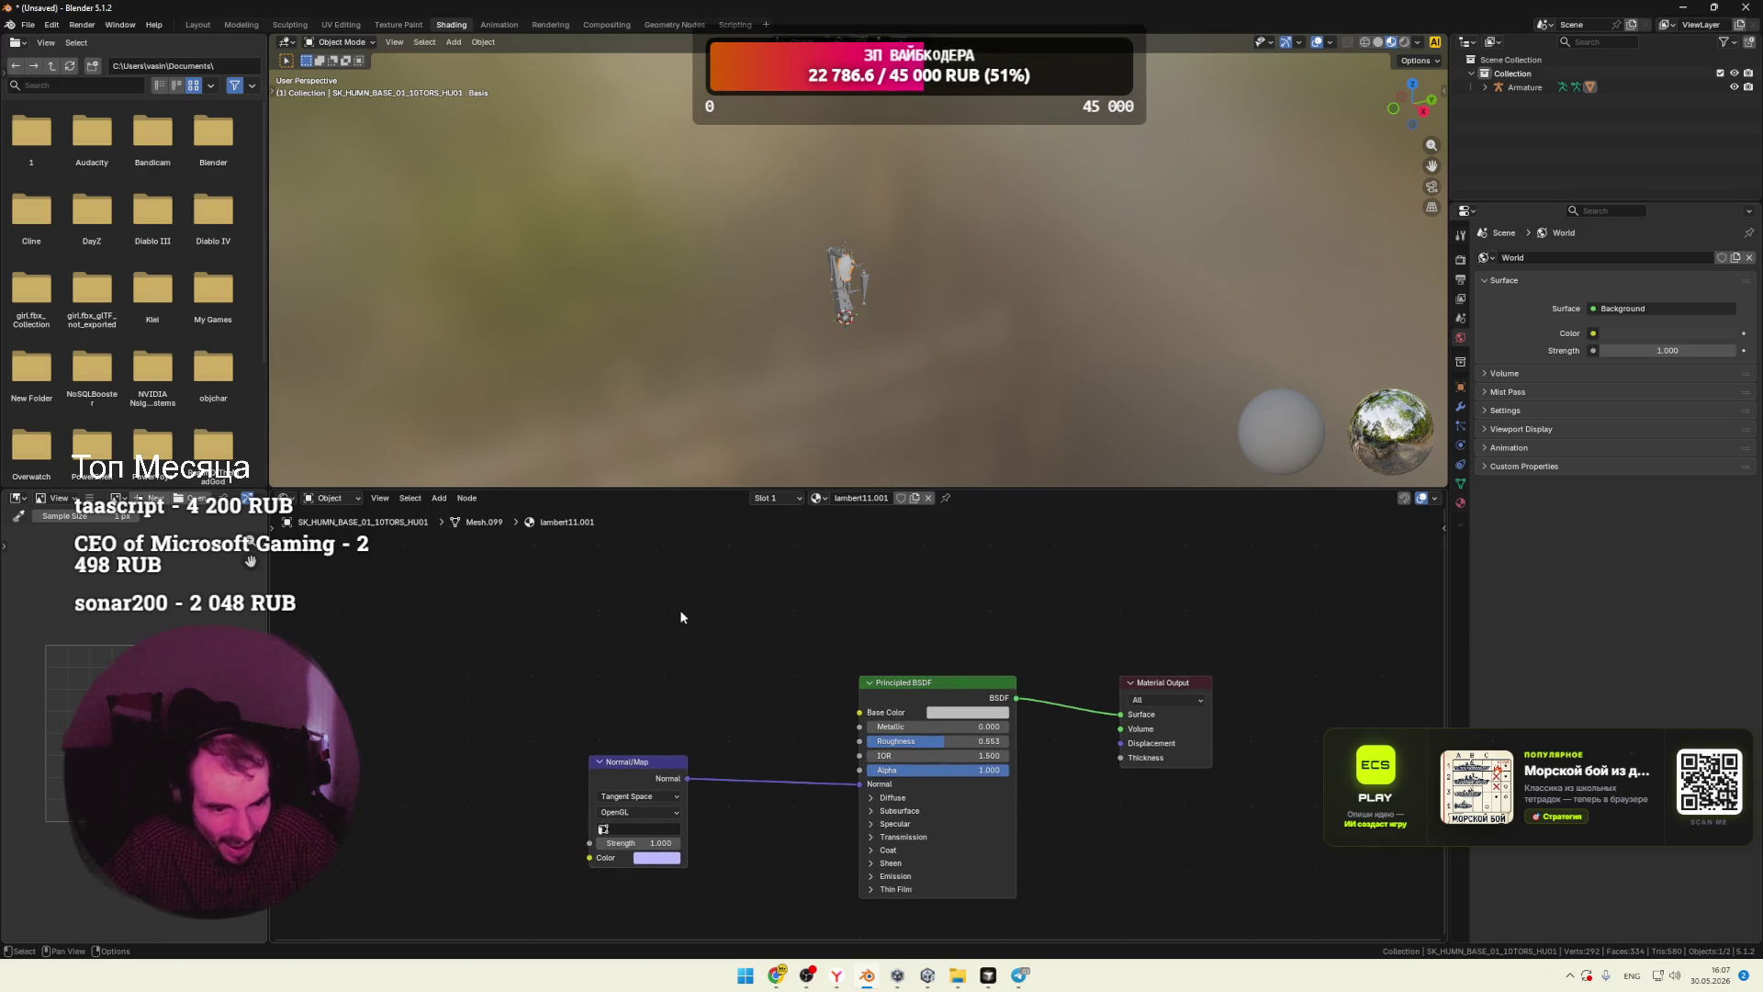
# Step: Add an Image Texture node linked to Base Color and start loading its image
pyautogui.rightClick(679, 609)
pyautogui.moveTo(658, 624)
pyautogui.moveTo(808, 693)
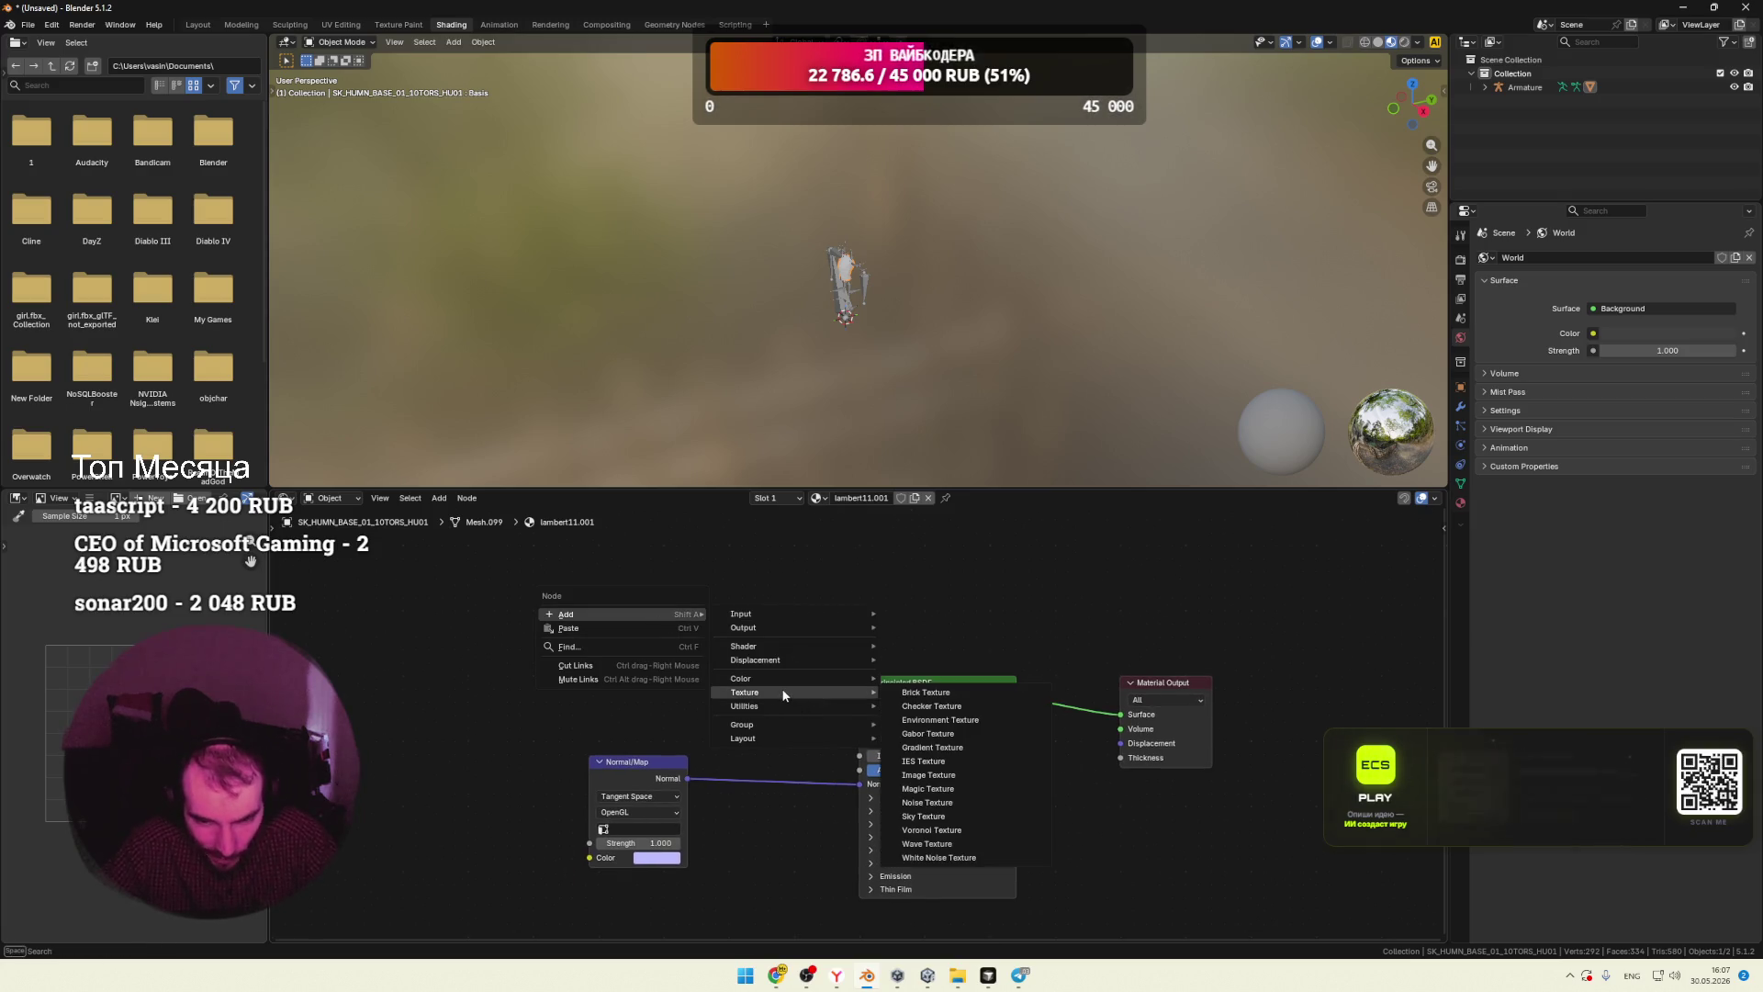
pyautogui.click(935, 775)
pyautogui.click(726, 637)
pyautogui.moveTo(729, 629)
pyautogui.mouseDown()
pyautogui.moveTo(797, 698)
pyautogui.moveTo(860, 712)
pyautogui.mouseUp()
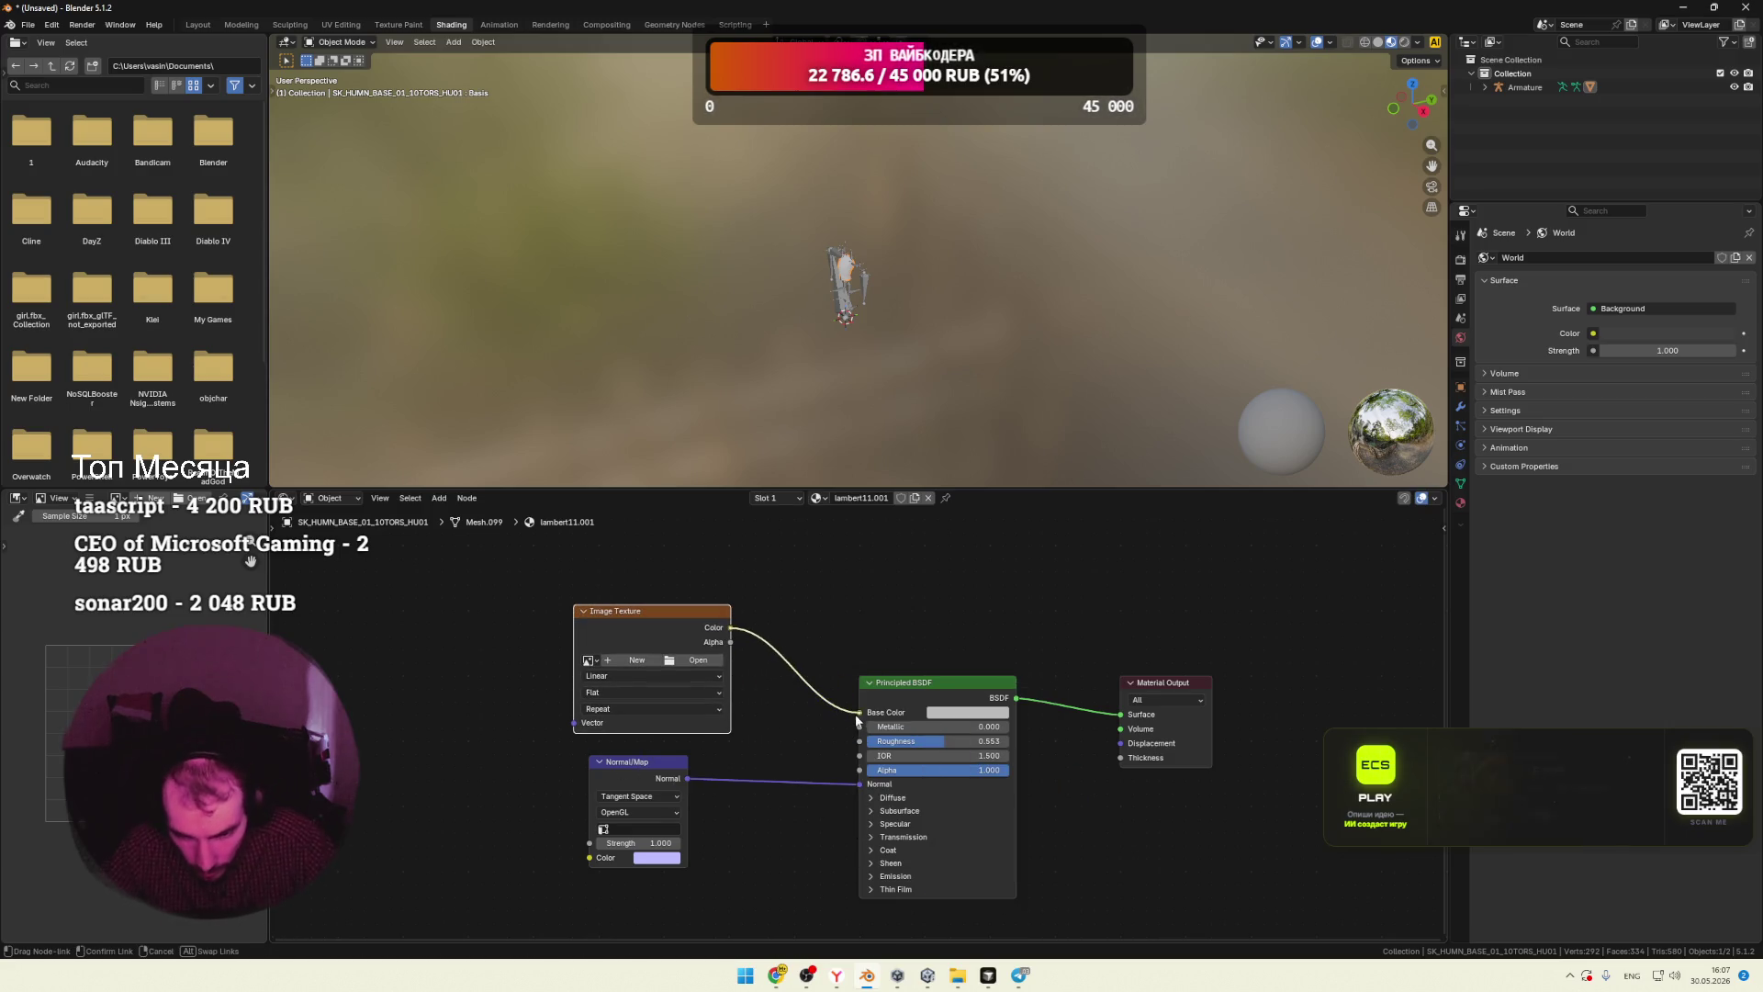
pyautogui.click(696, 659)
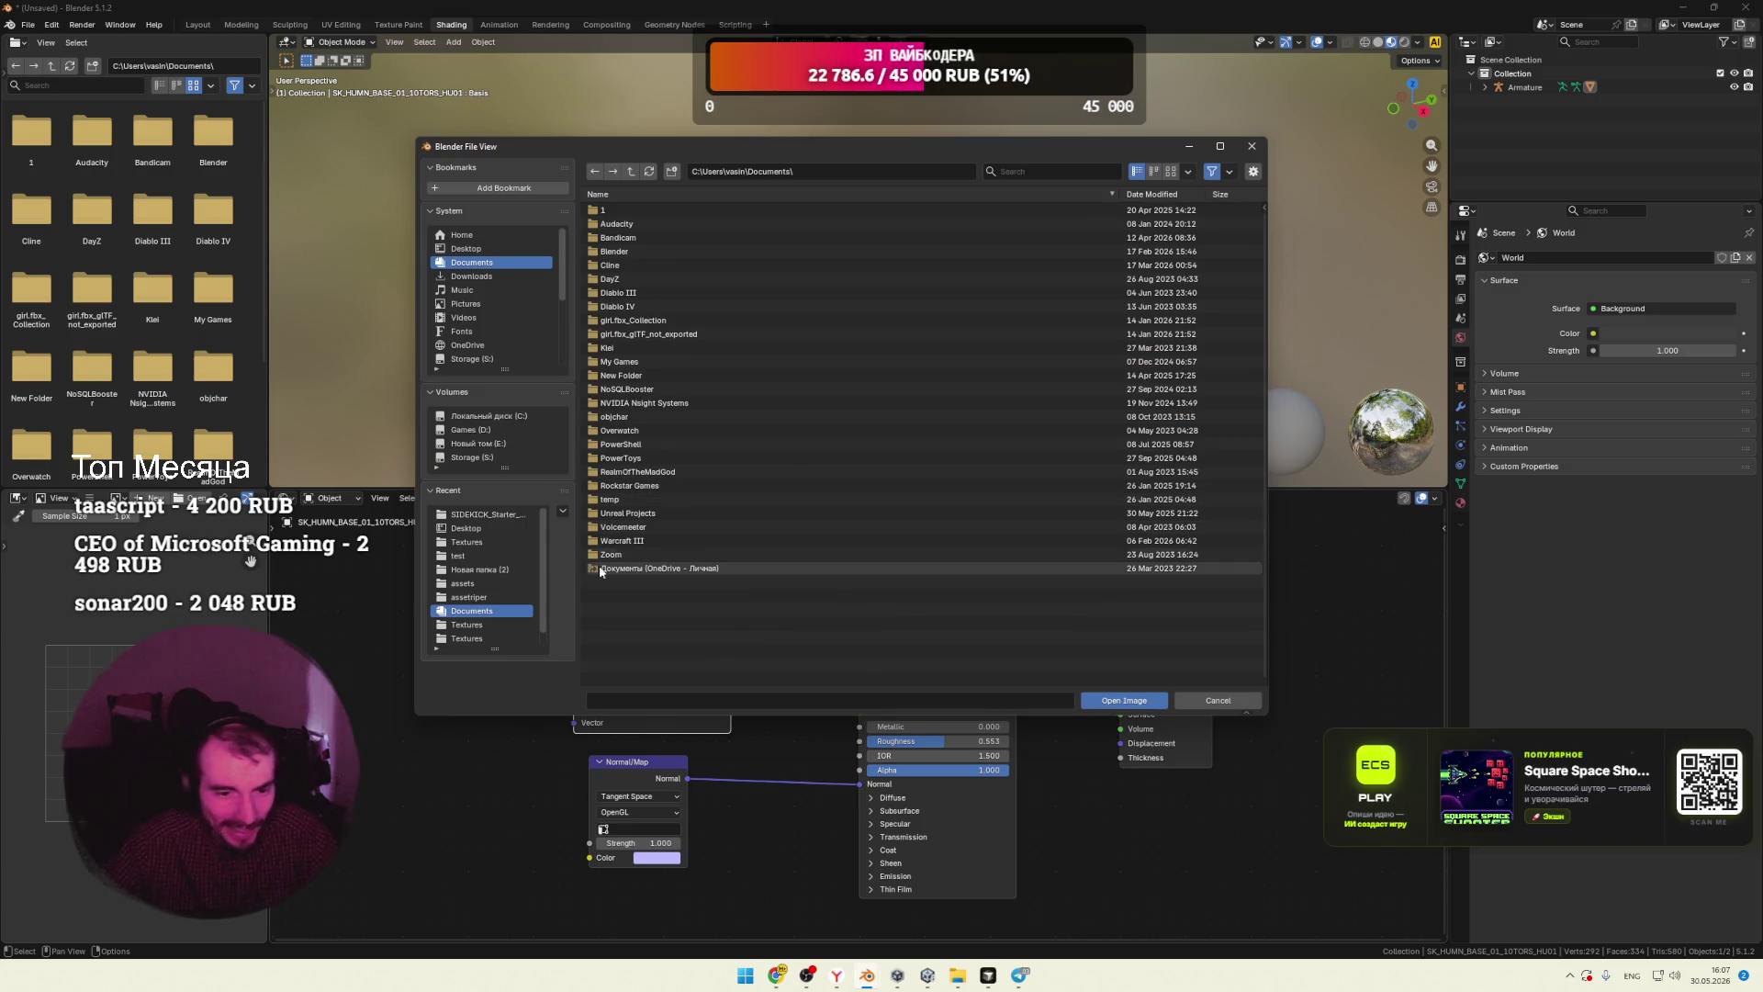
# Step: Paste in the SIDEKICK asset folder path and load T_Starter_01ColorMap.png into the Image Texture node
pyautogui.click(841, 171)
pyautogui.hotkey('ctrl', 'v')
pyautogui.press('Return')
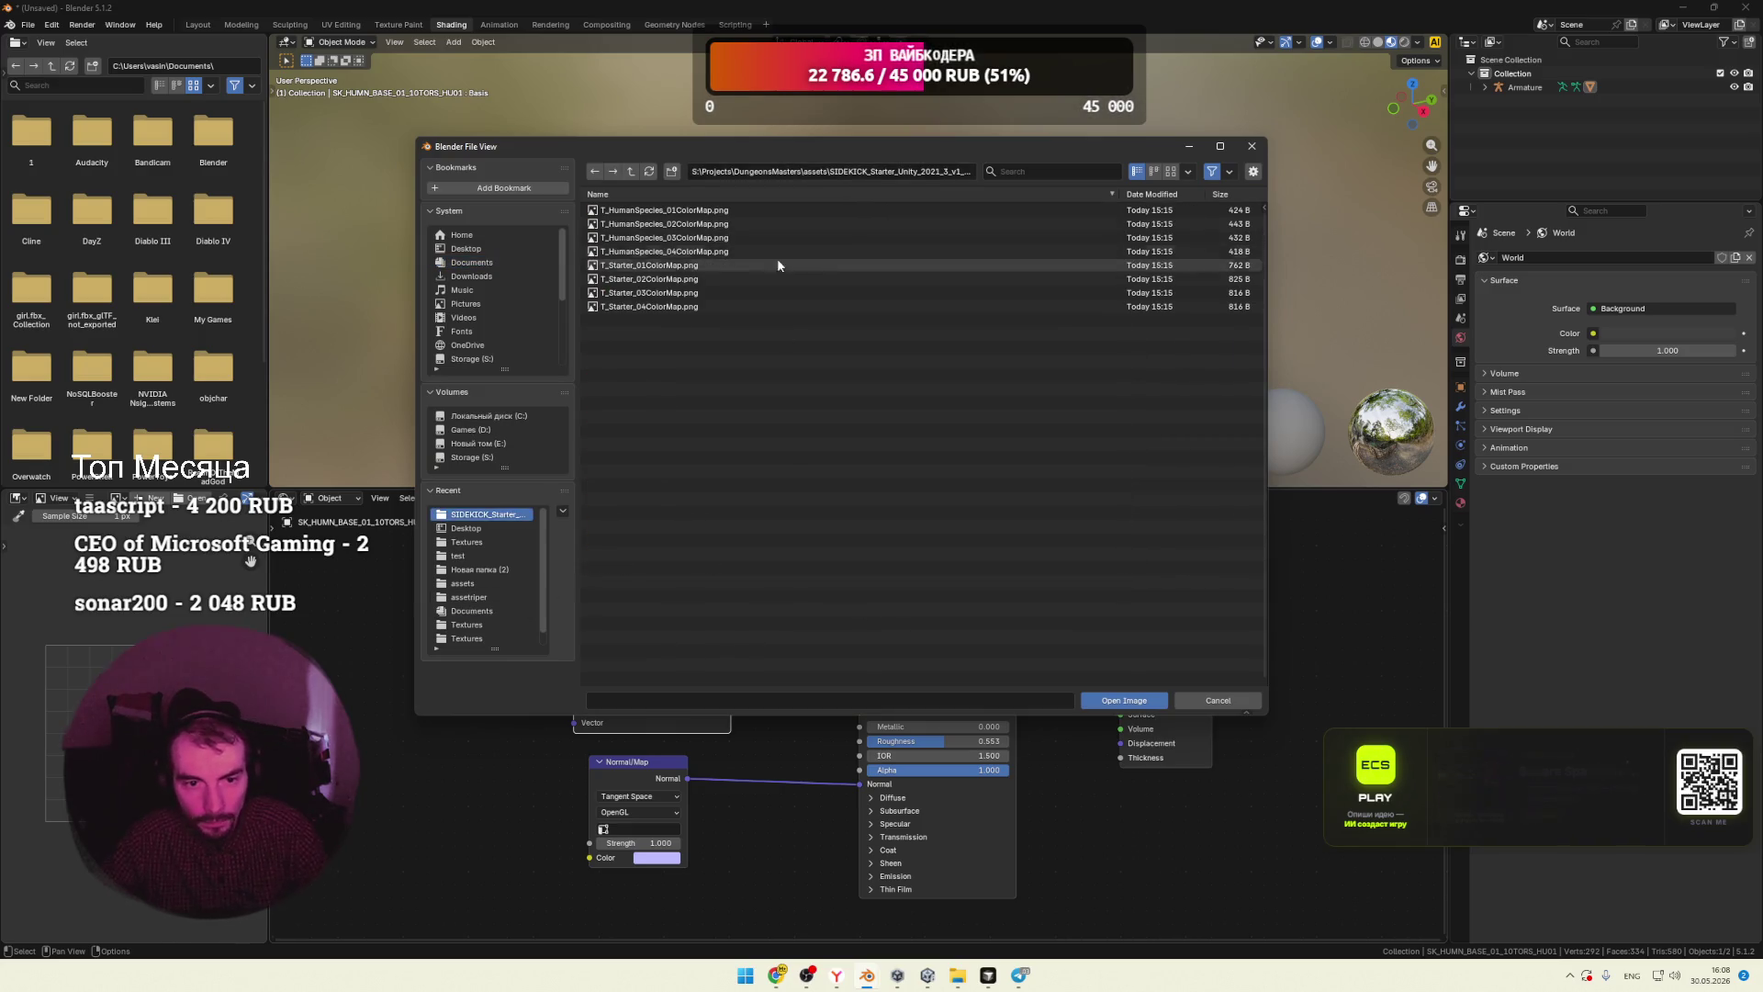
pyautogui.click(742, 211)
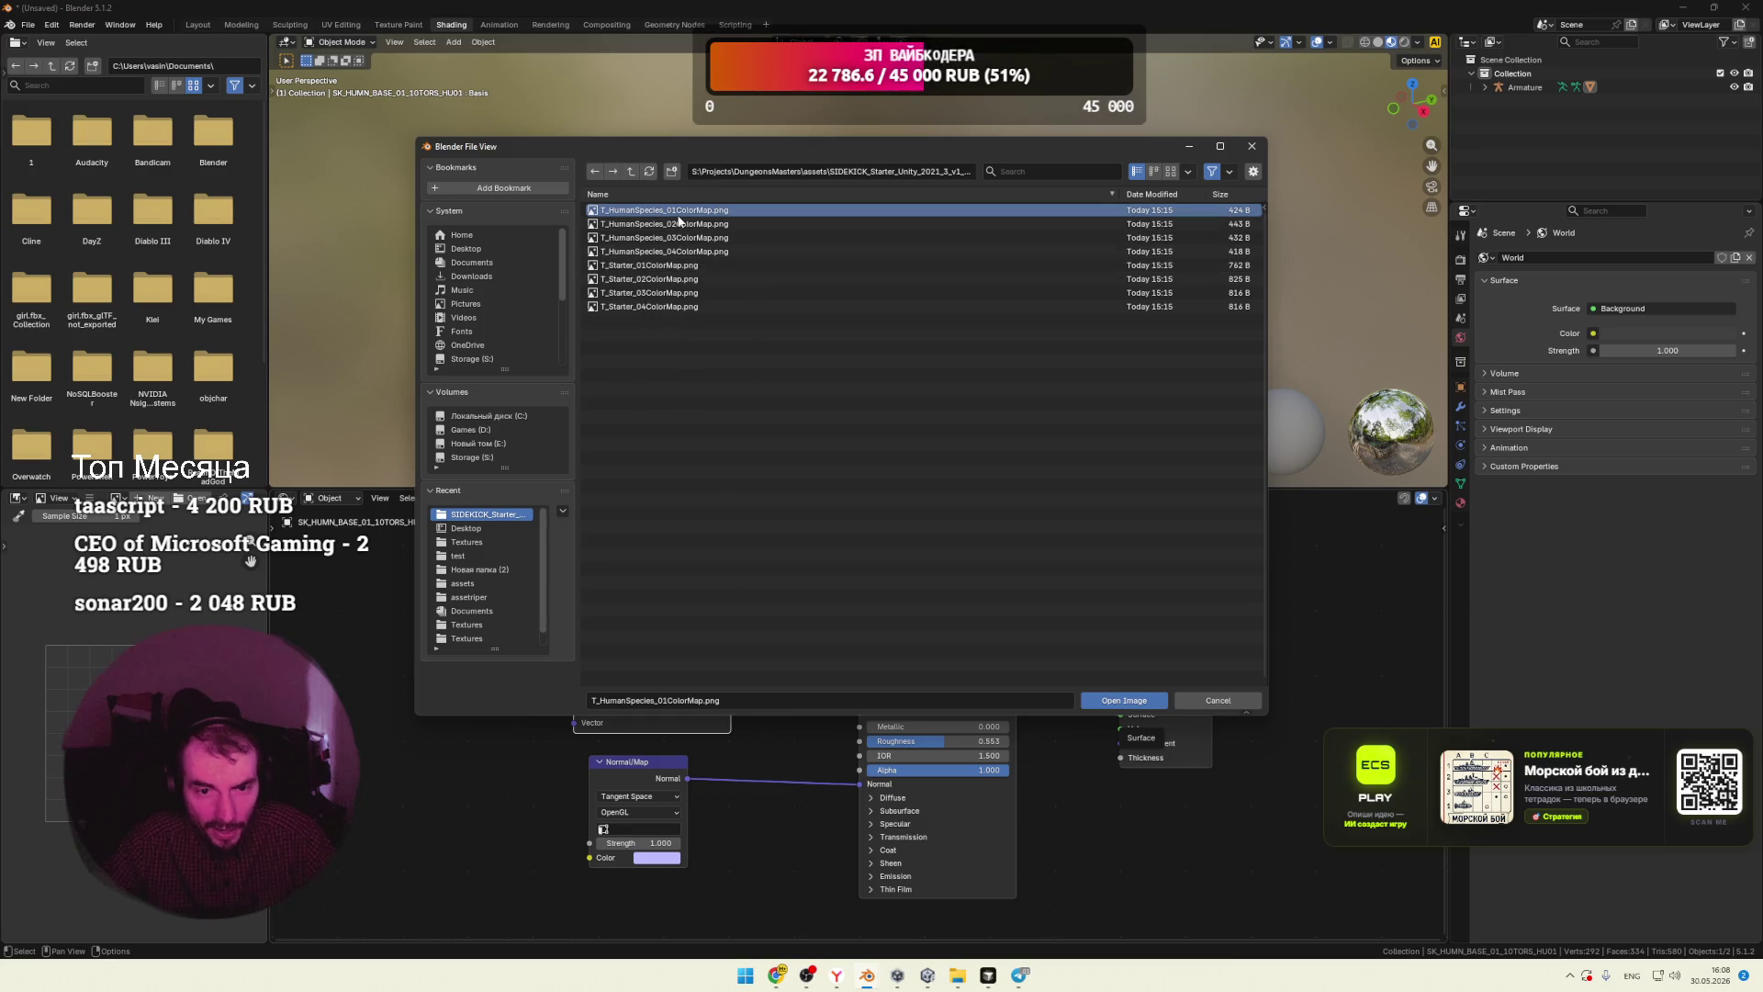
pyautogui.click(661, 266)
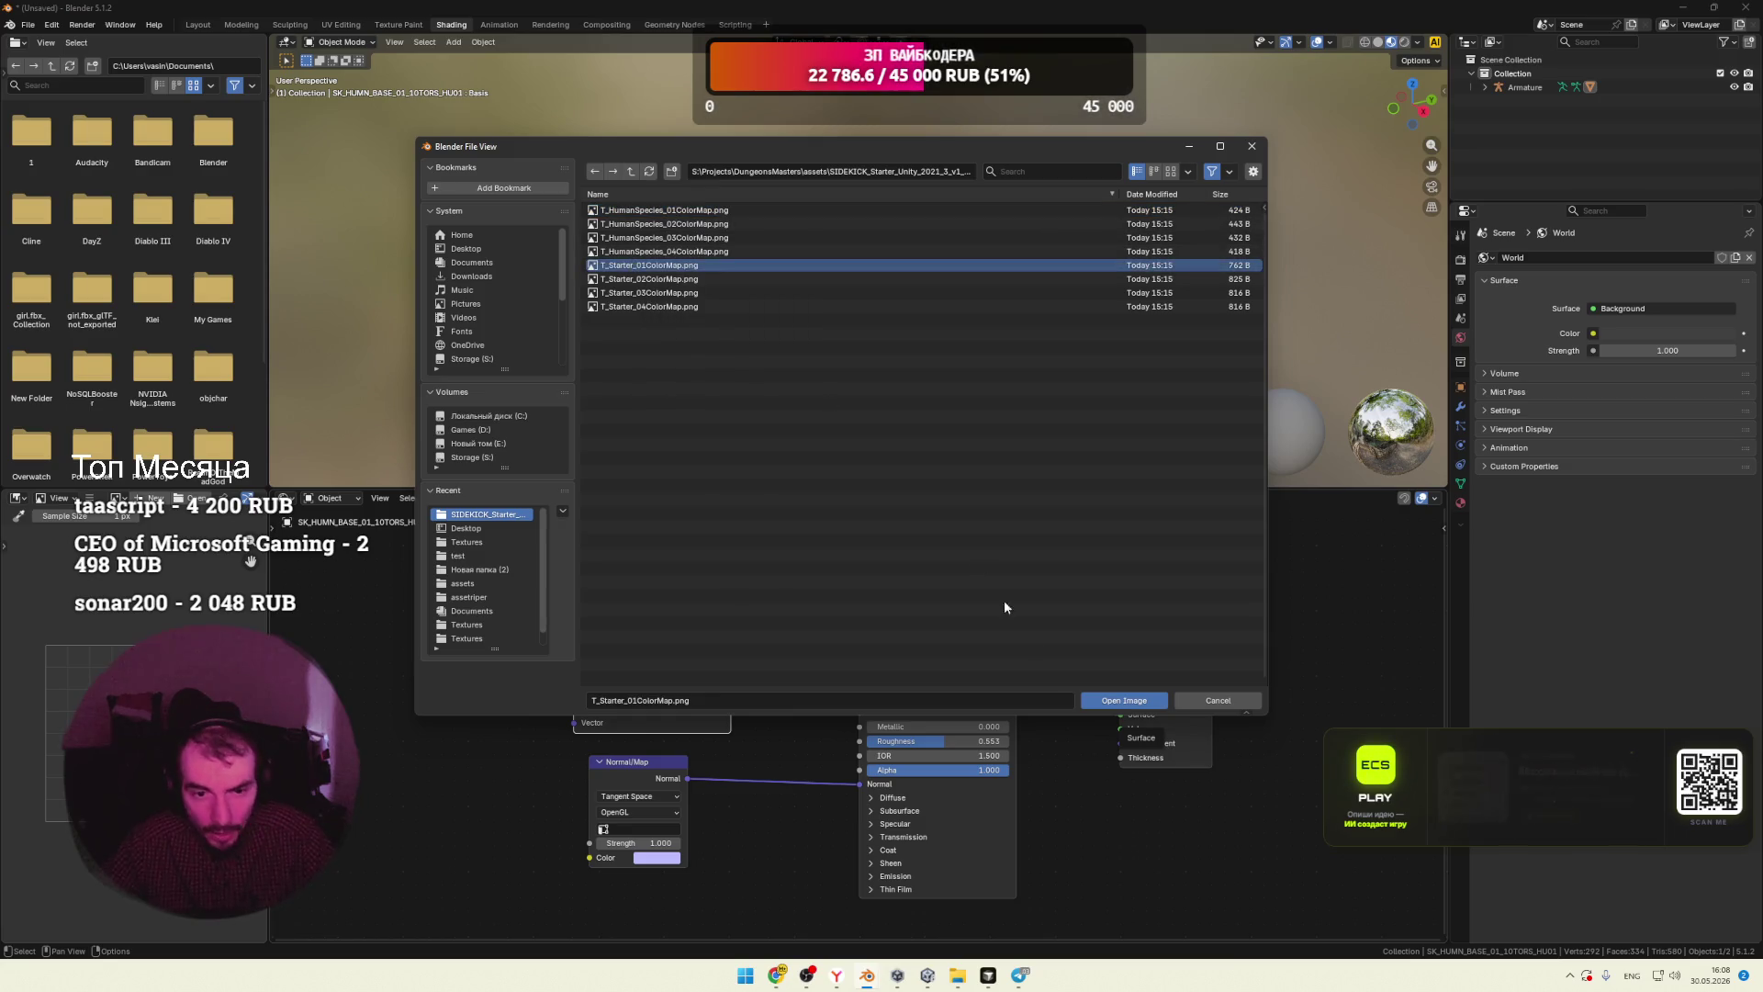
pyautogui.click(1107, 702)
pyautogui.scroll(8, 918, 331)
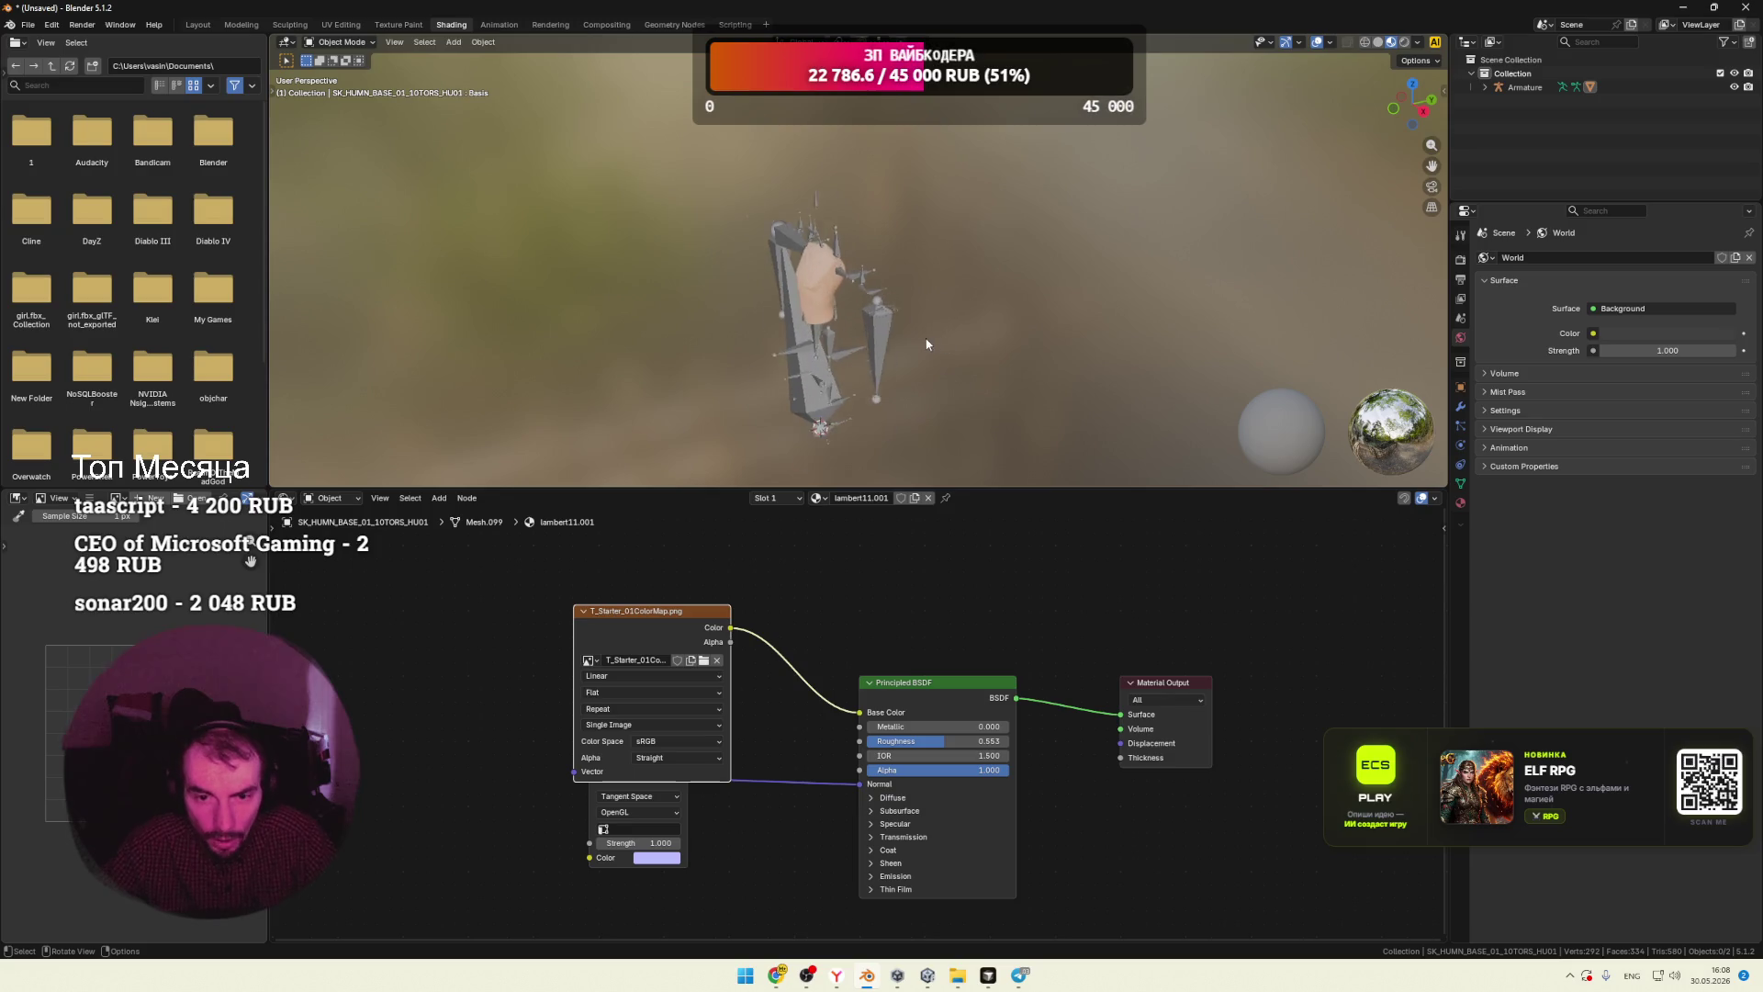
# Step: Move the Image Texture node above the Normal Map and view the textured torso from the front
pyautogui.moveTo(940, 345)
pyautogui.mouseDown(button='middle')
pyautogui.moveTo(1000, 344)
pyautogui.moveTo(1045, 381)
pyautogui.moveTo(878, 388)
pyautogui.moveTo(1042, 413)
pyautogui.mouseUp(button='middle')
pyautogui.scroll(-3, 1043, 413)
pyautogui.moveTo(656, 631)
pyautogui.mouseDown()
pyautogui.moveTo(784, 580)
pyautogui.moveTo(653, 613)
pyautogui.mouseUp()
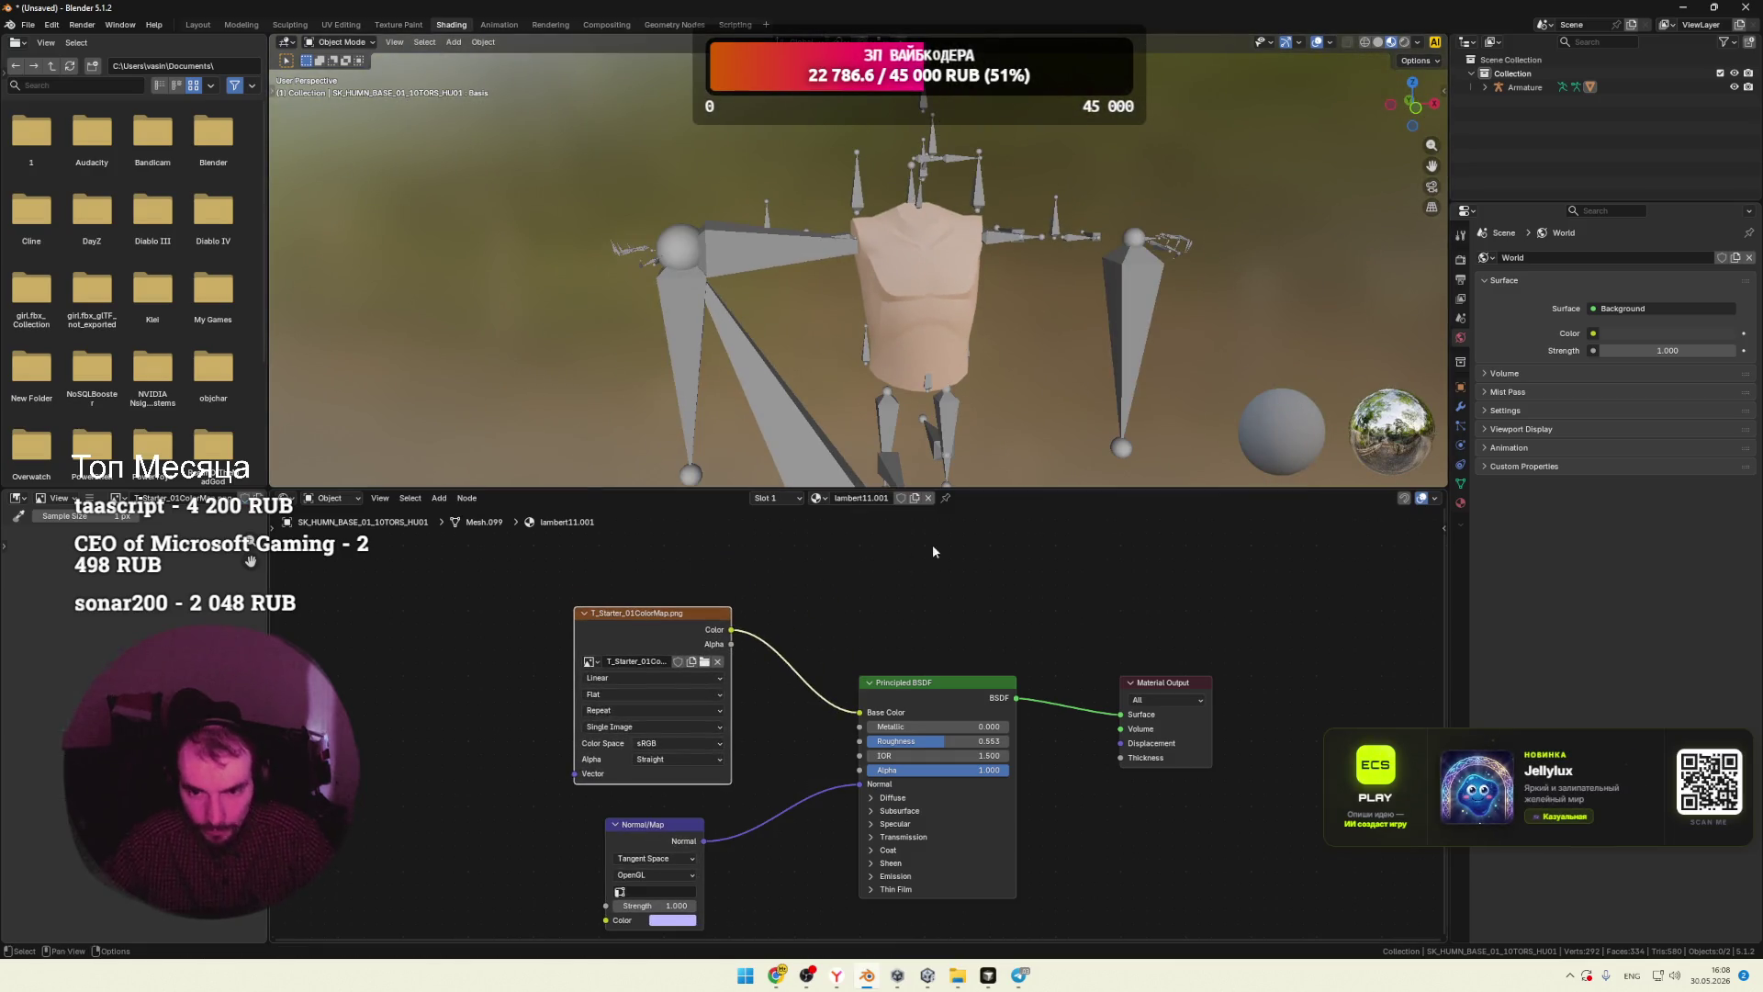
pyautogui.moveTo(1001, 406)
pyautogui.mouseDown(button='middle')
pyautogui.moveTo(1038, 355)
pyautogui.moveTo(988, 403)
pyautogui.moveTo(912, 406)
pyautogui.moveTo(902, 389)
pyautogui.moveTo(1017, 391)
pyautogui.moveTo(992, 394)
pyautogui.moveTo(994, 373)
pyautogui.moveTo(1142, 411)
pyautogui.moveTo(964, 408)
pyautogui.moveTo(922, 353)
pyautogui.moveTo(945, 397)
pyautogui.moveTo(952, 367)
pyautogui.moveTo(867, 426)
pyautogui.moveTo(978, 397)
pyautogui.moveTo(879, 355)
pyautogui.mouseUp(button='middle')
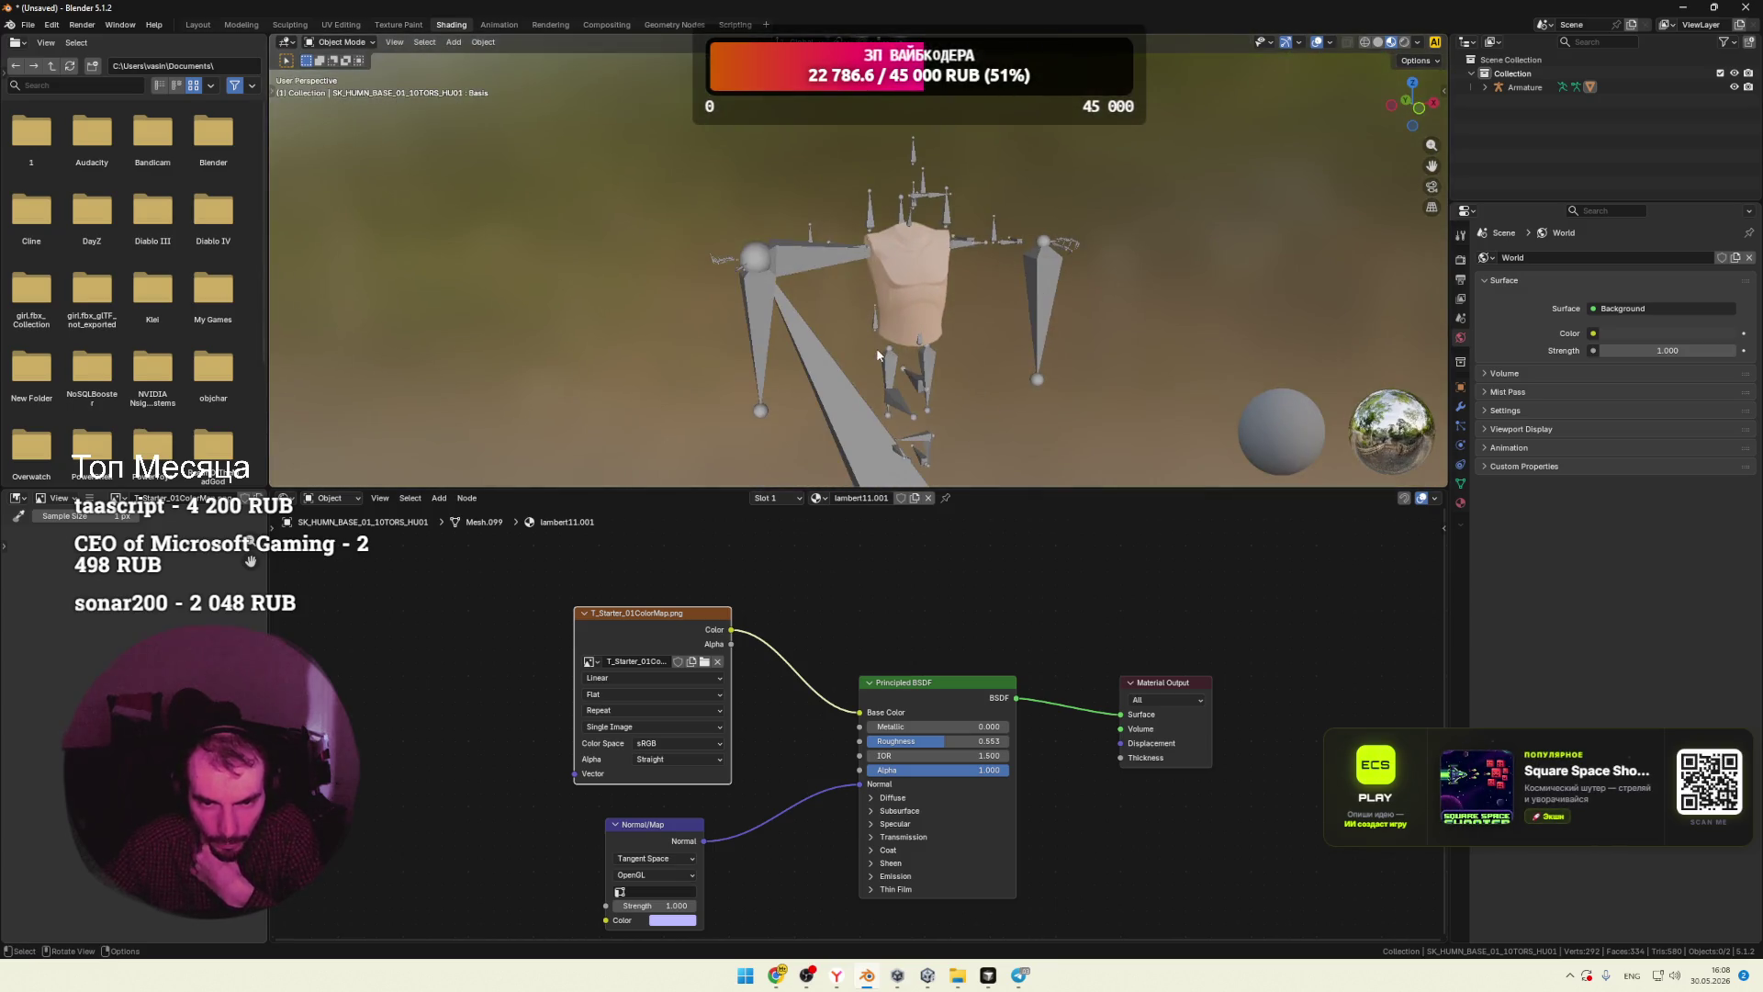
pyautogui.moveTo(986, 383); pyautogui.dragTo(962, 392, button='middle')
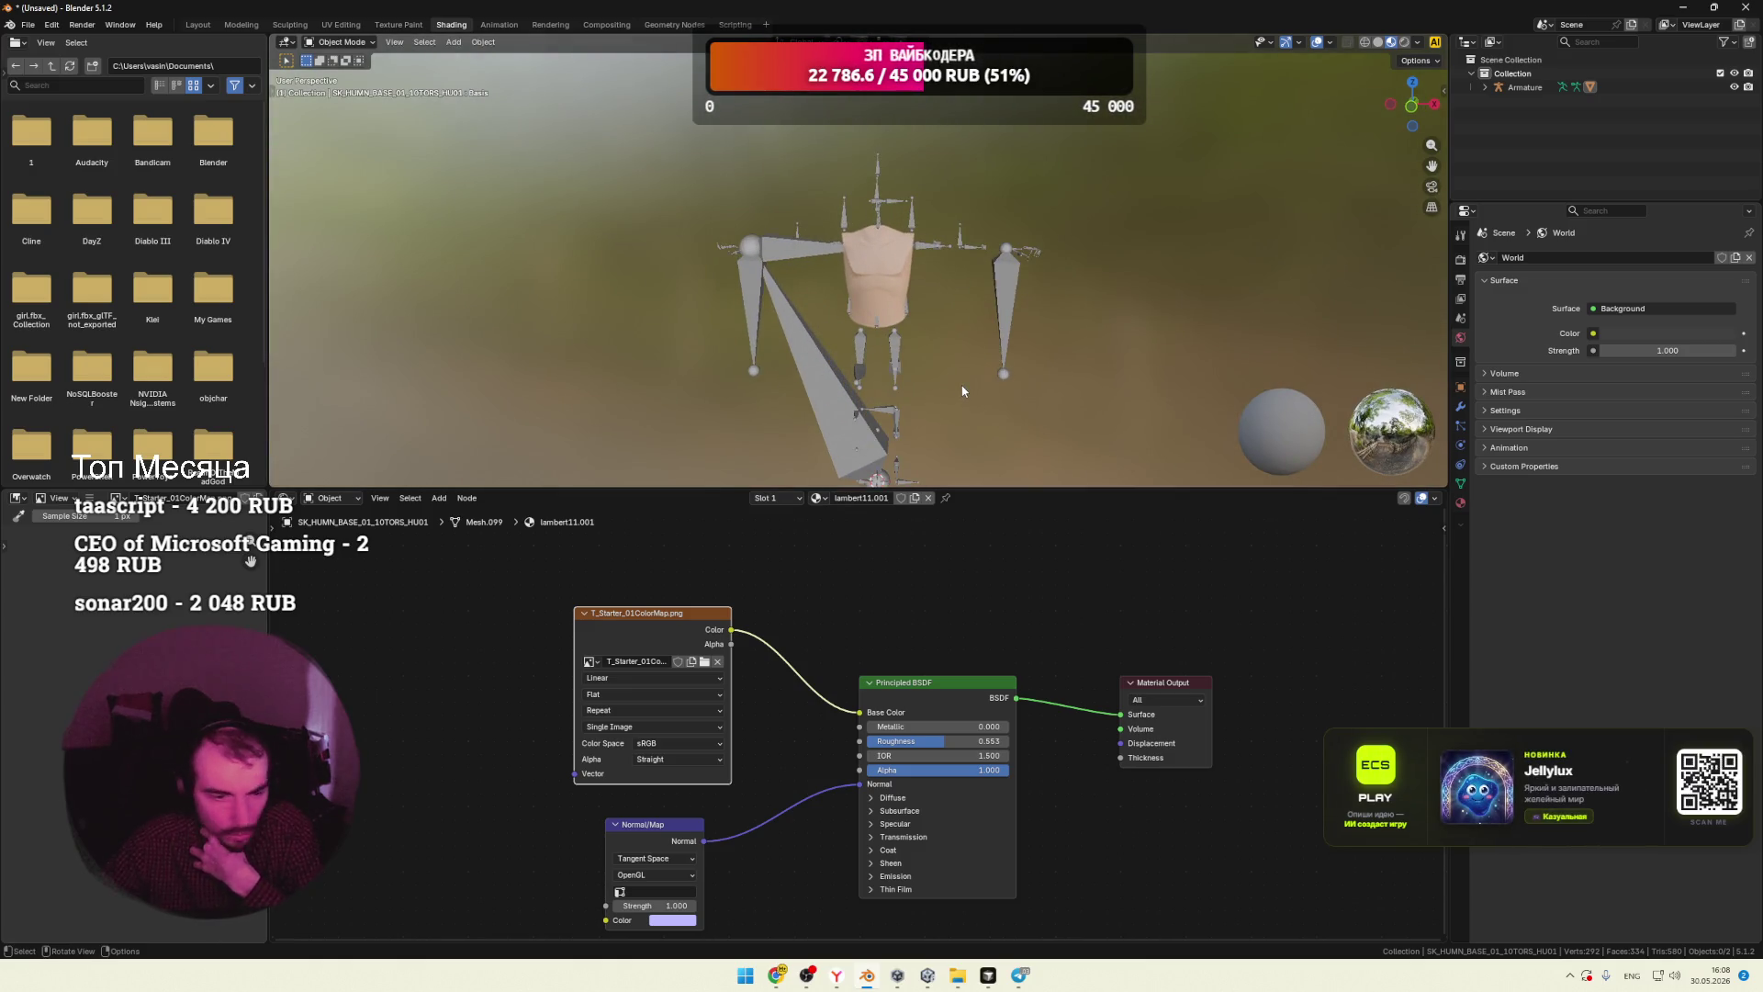
pyautogui.scroll(-2, 250, 561)
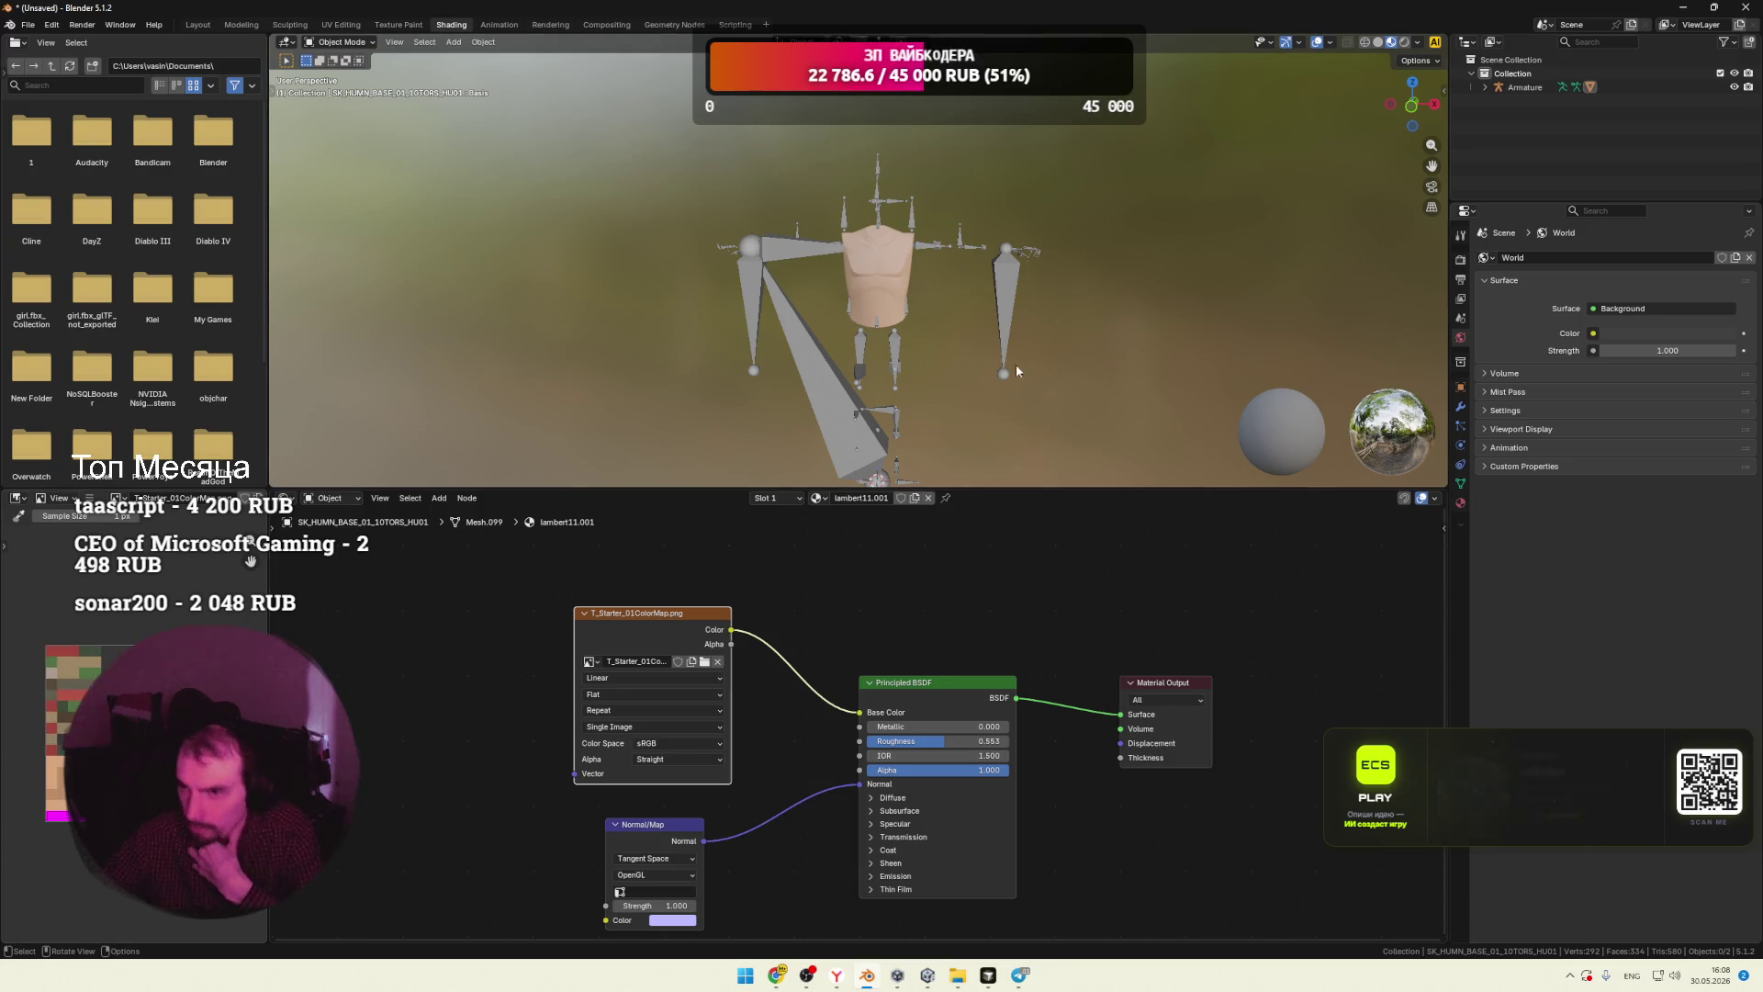
# Step: Bring the SIDEKICK asset folder window in File Explorer to the front
pyautogui.moveTo(958, 976)
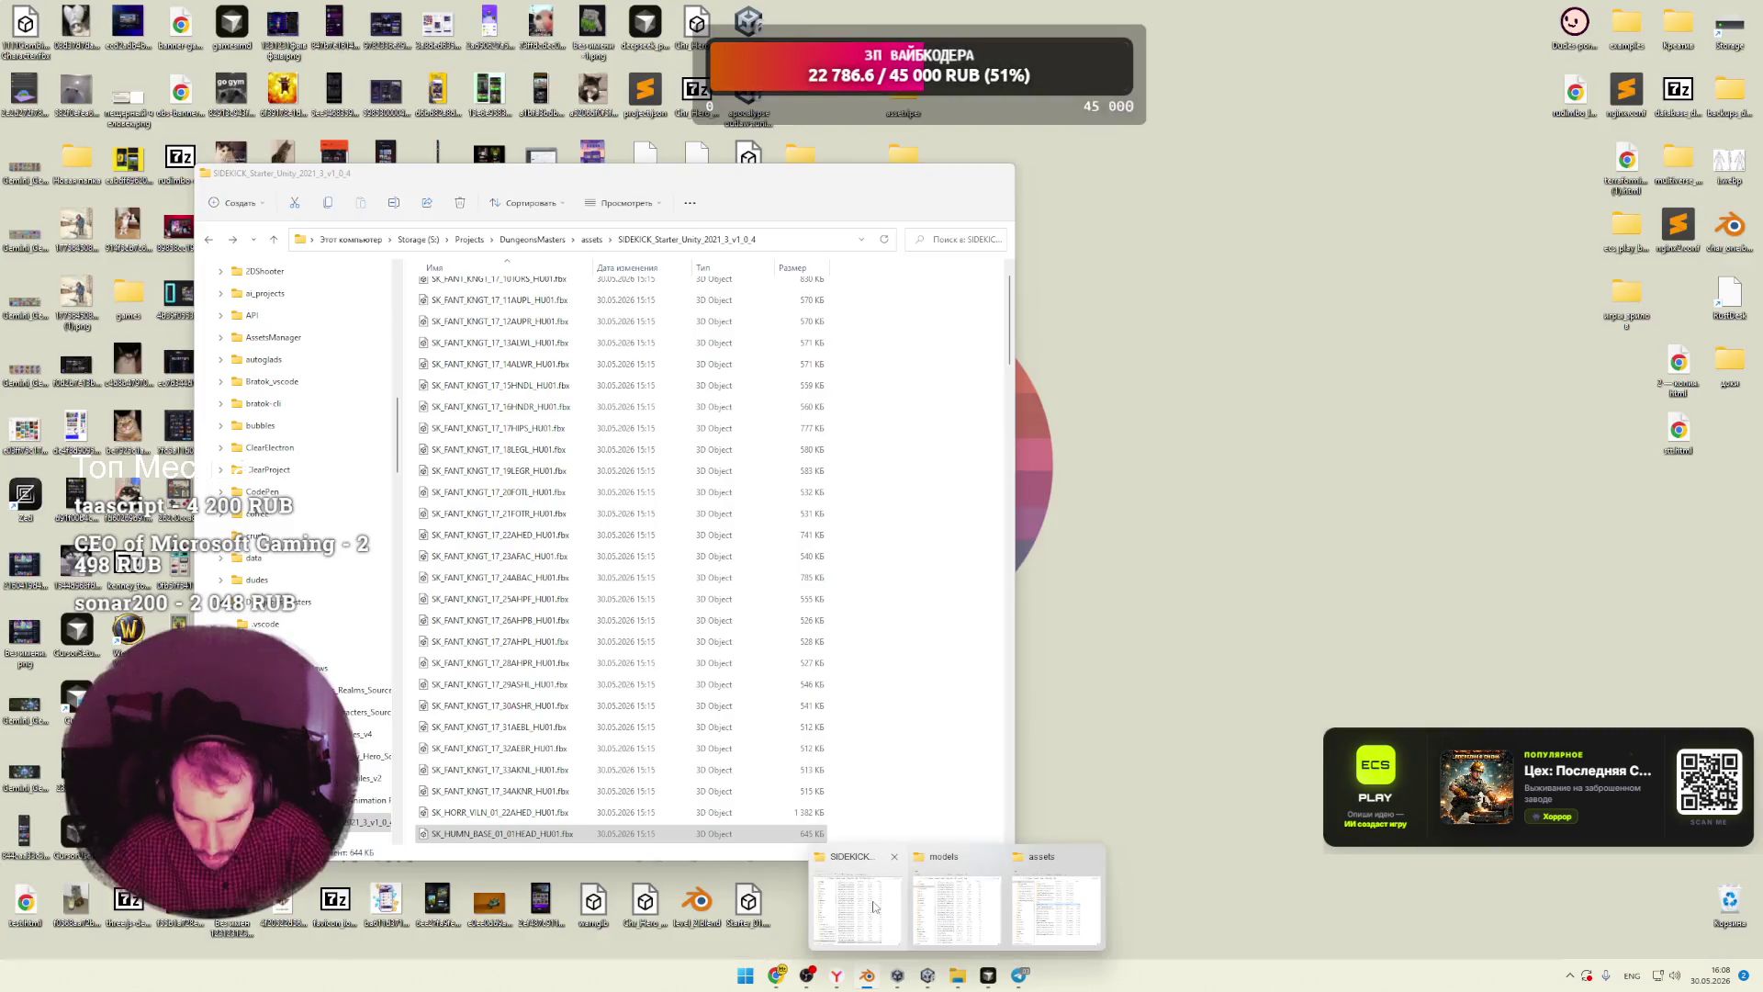
pyautogui.click(873, 906)
pyautogui.scroll(-4, 552, 606)
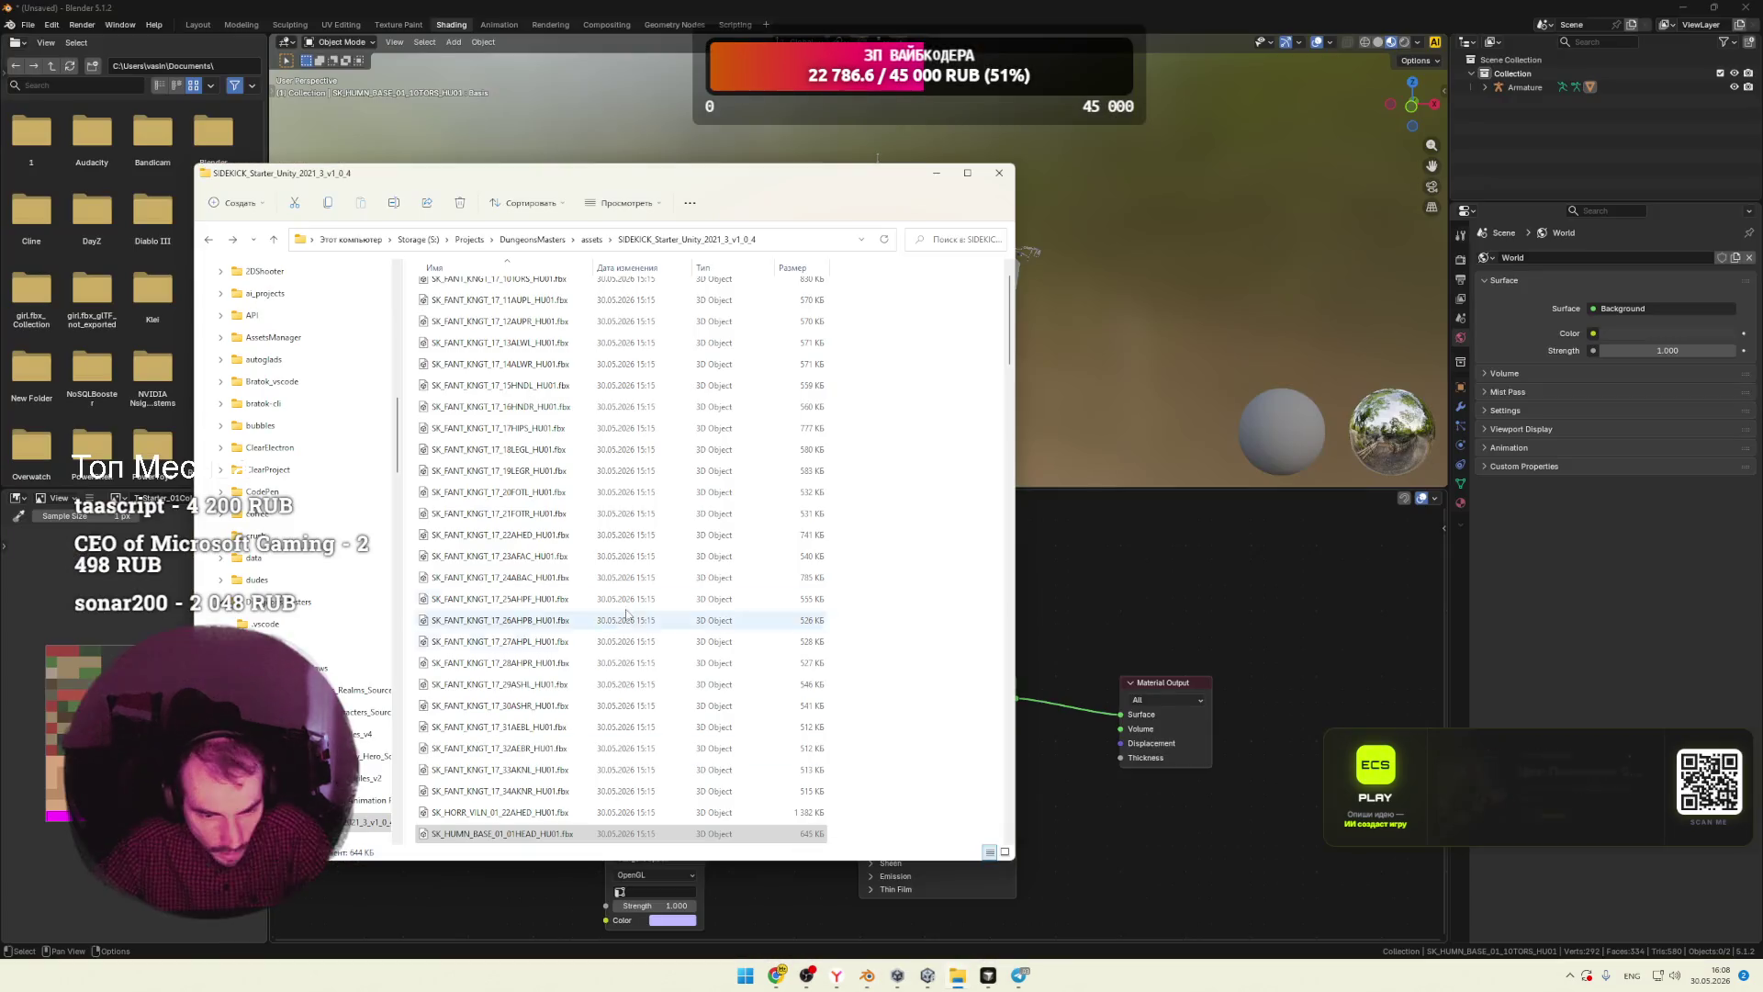
# Step: Import the SK_HUMN_BASE_01_01HEAD FBX by dropping it into Blender and select the head mesh
pyautogui.click(537, 601)
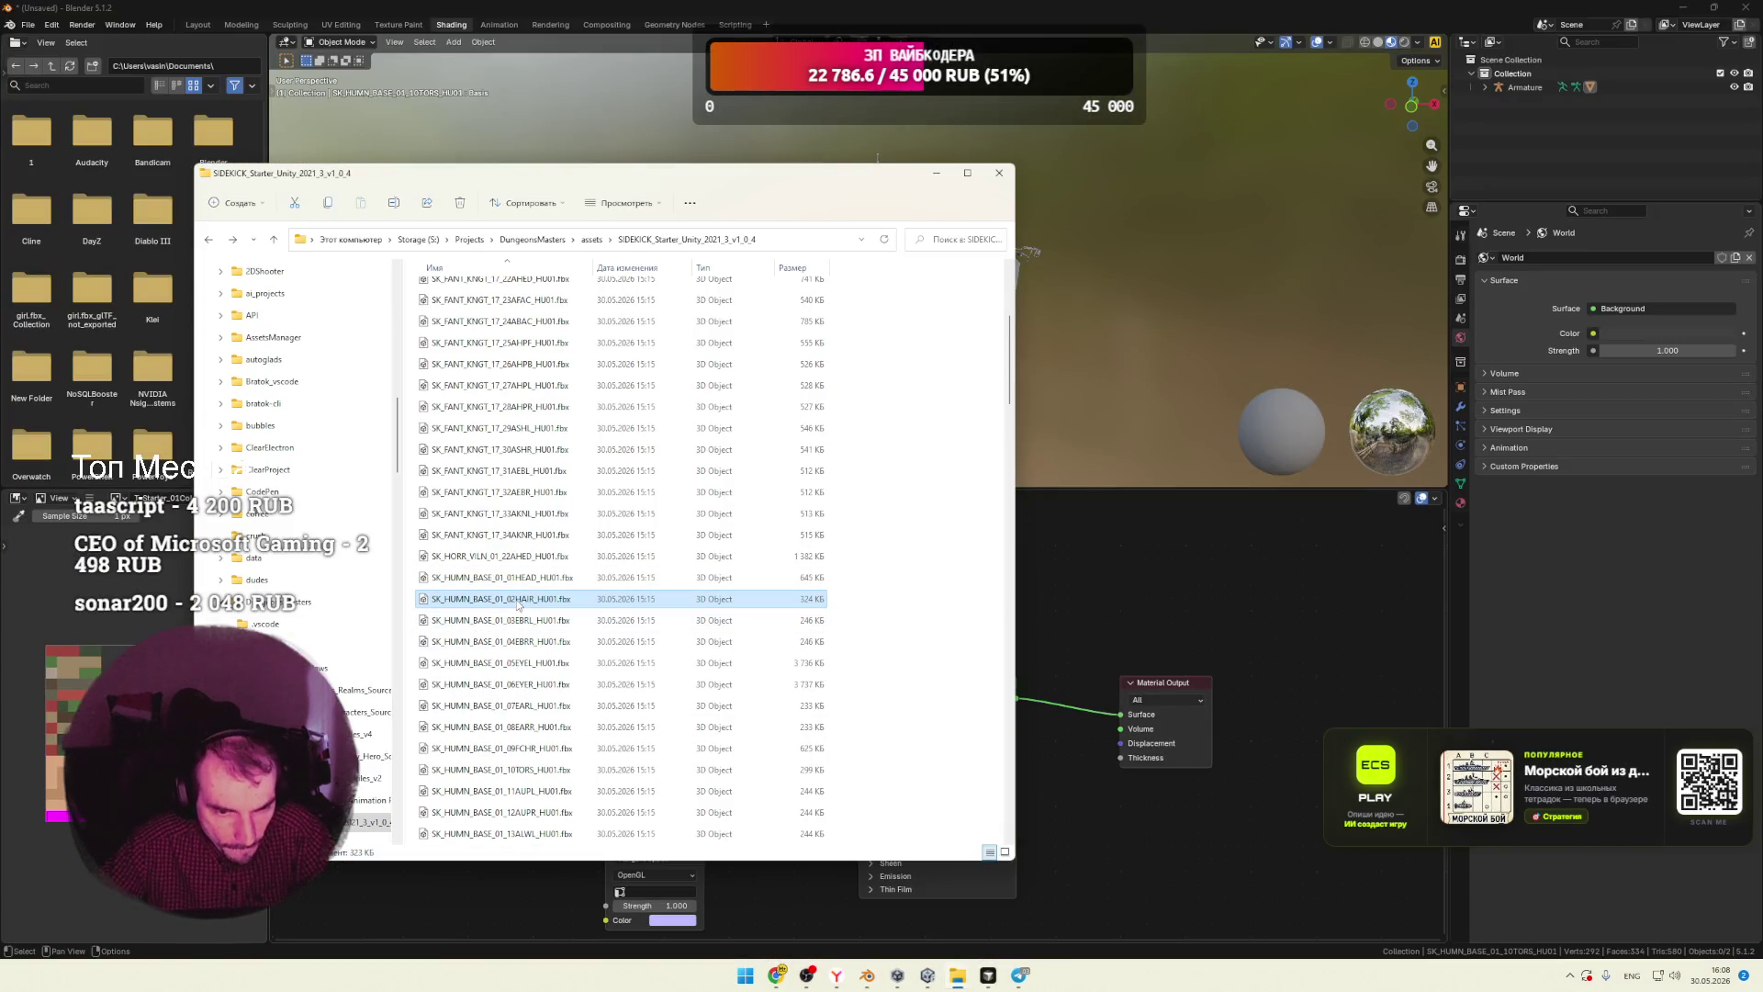
pyautogui.moveTo(501, 577)
pyautogui.mouseDown()
pyautogui.moveTo(1039, 438)
pyautogui.moveTo(1120, 382)
pyautogui.mouseUp()
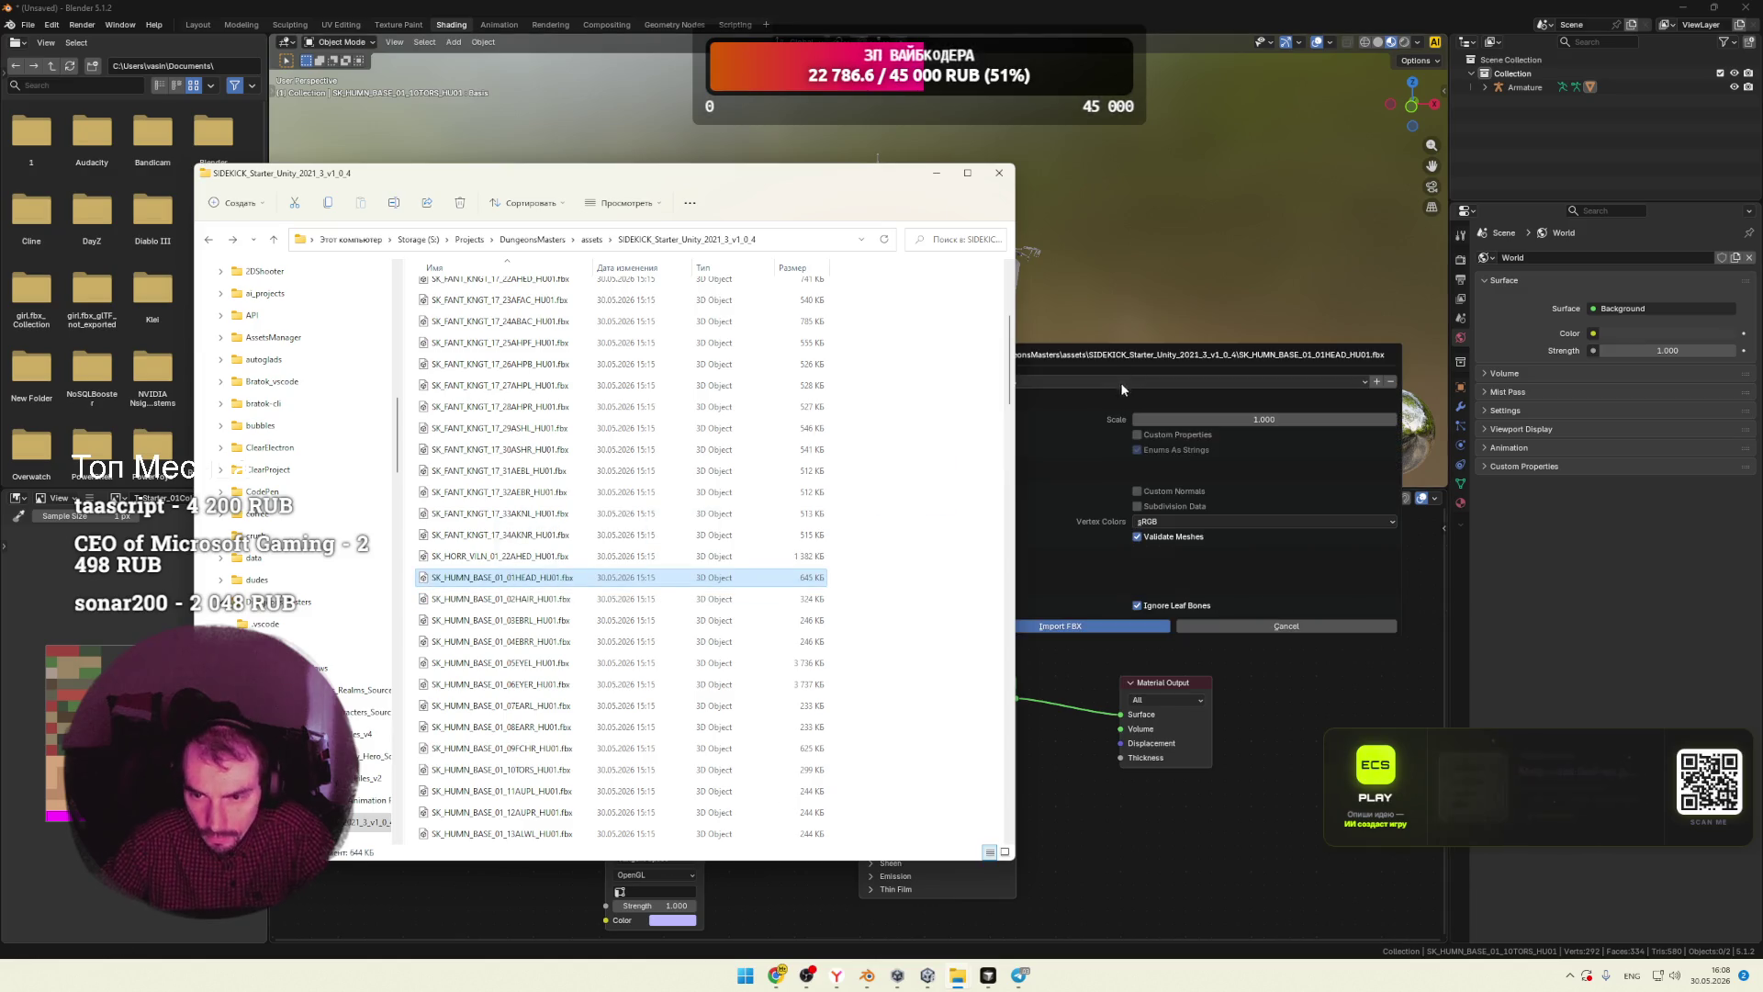
pyautogui.click(1097, 626)
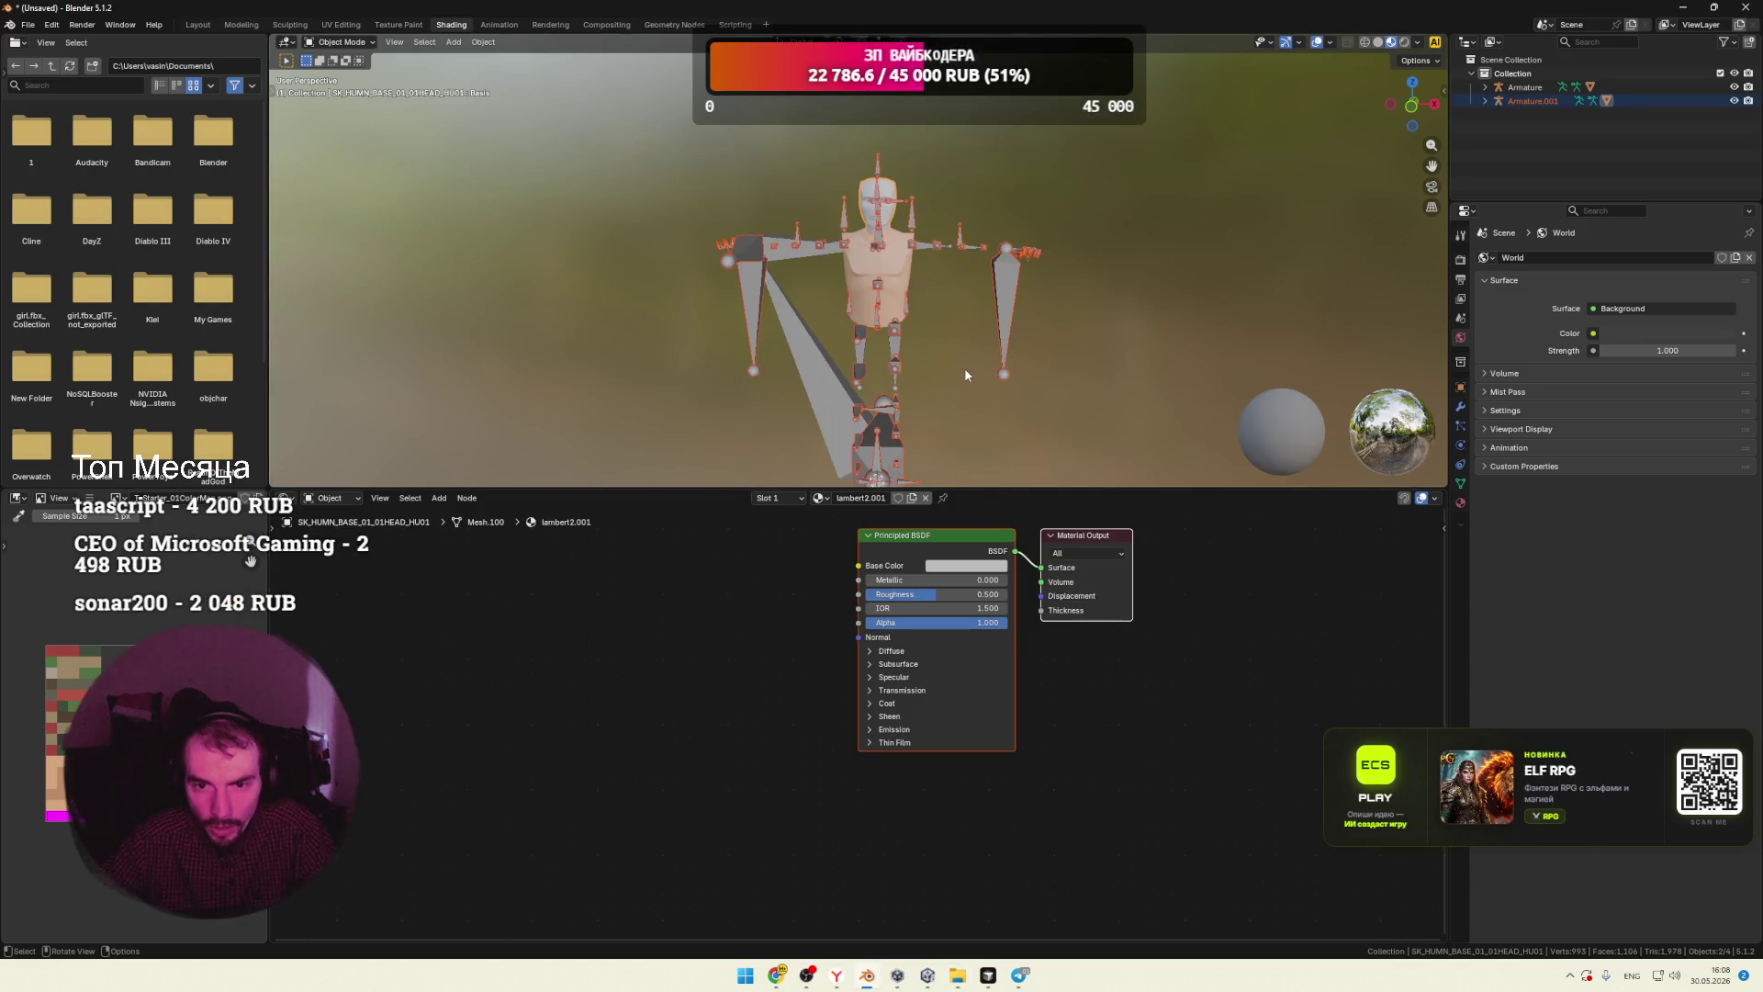
pyautogui.keyDown('shift'); pyautogui.click(1015, 317); pyautogui.keyUp('shift')
pyautogui.scroll(3, 1022, 270)
pyautogui.moveTo(1022, 270); pyautogui.dragTo(983, 285, button='middle')
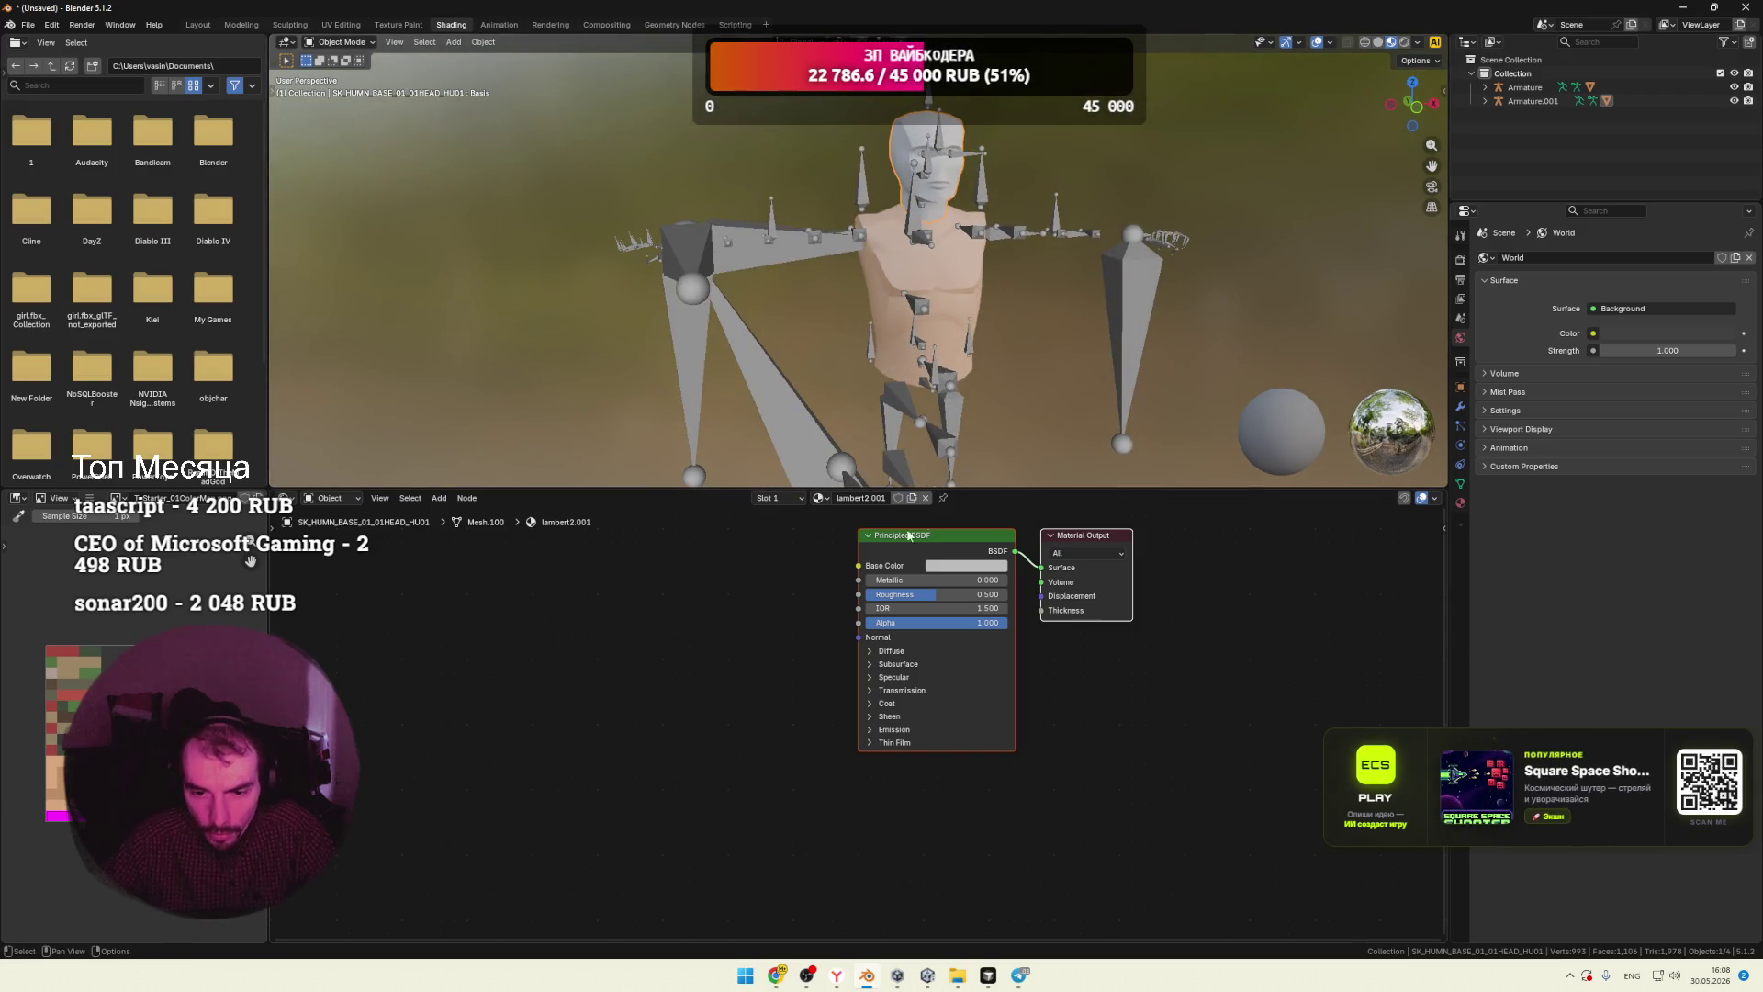
# Step: Copy the torso's four material nodes and paste them in place of the head material's nodes
pyautogui.click(891, 328)
pyautogui.moveTo(778, 572)
pyautogui.mouseDown()
pyautogui.moveTo(551, 939)
pyautogui.moveTo(515, 943)
pyautogui.mouseUp()
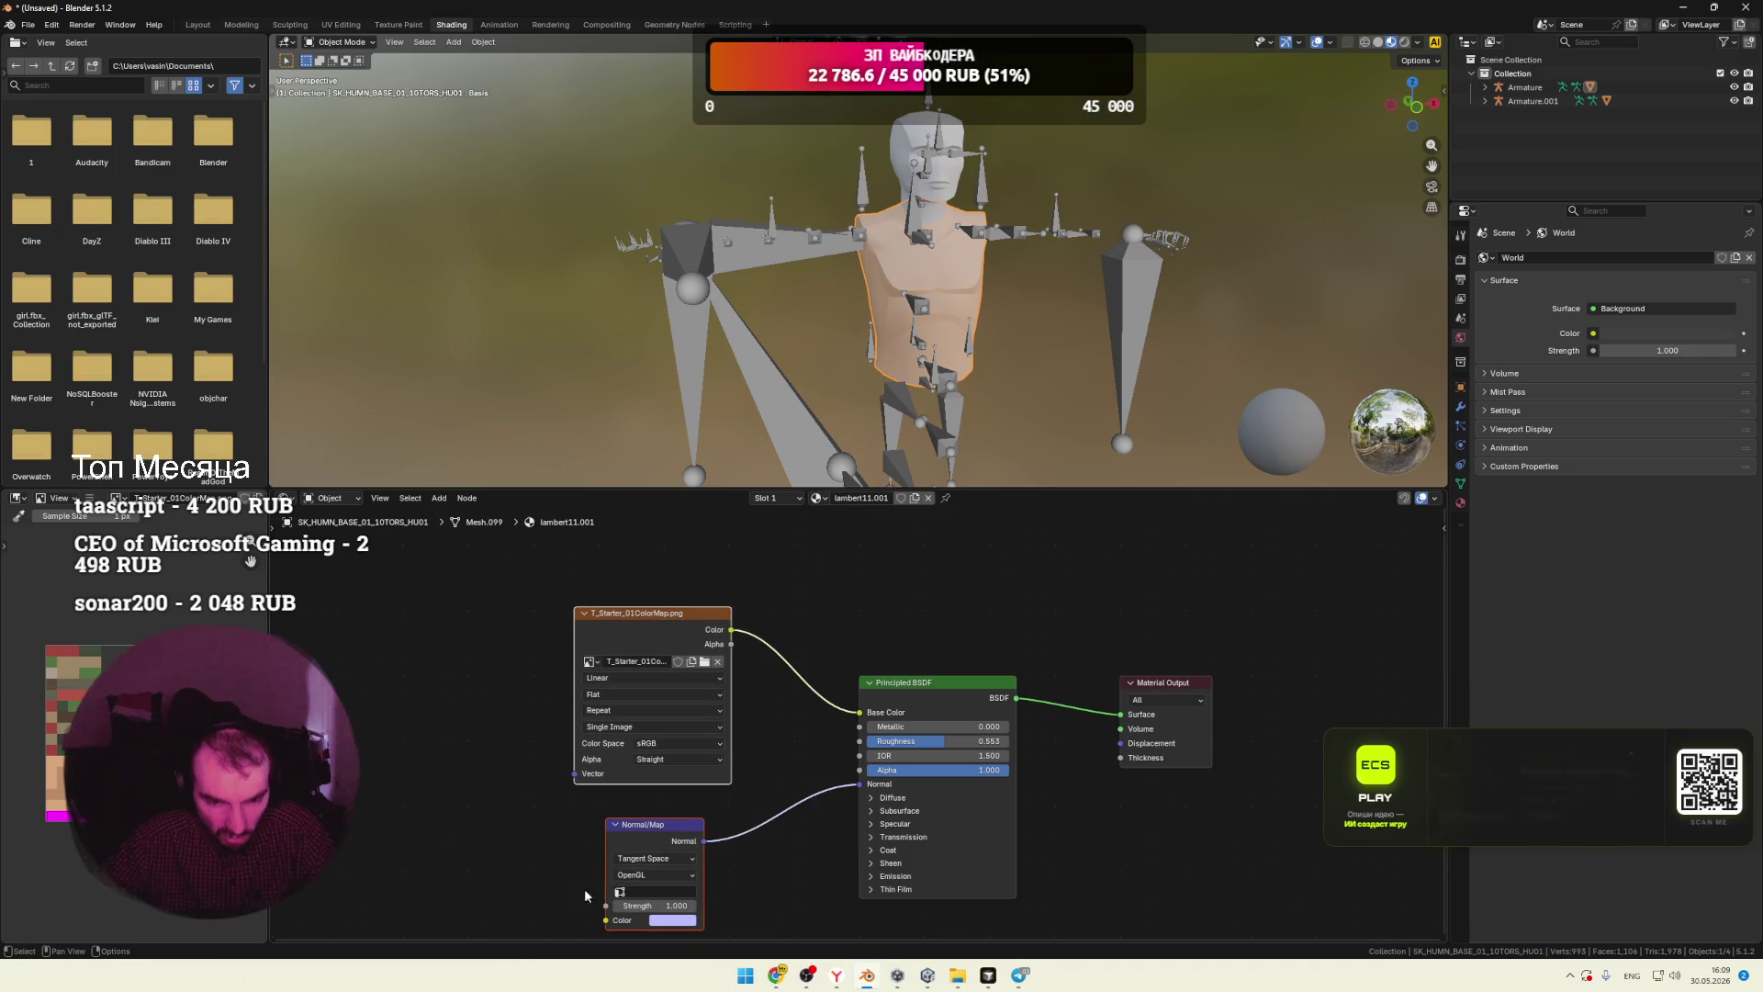
pyautogui.moveTo(1245, 569); pyautogui.dragTo(443, 941)
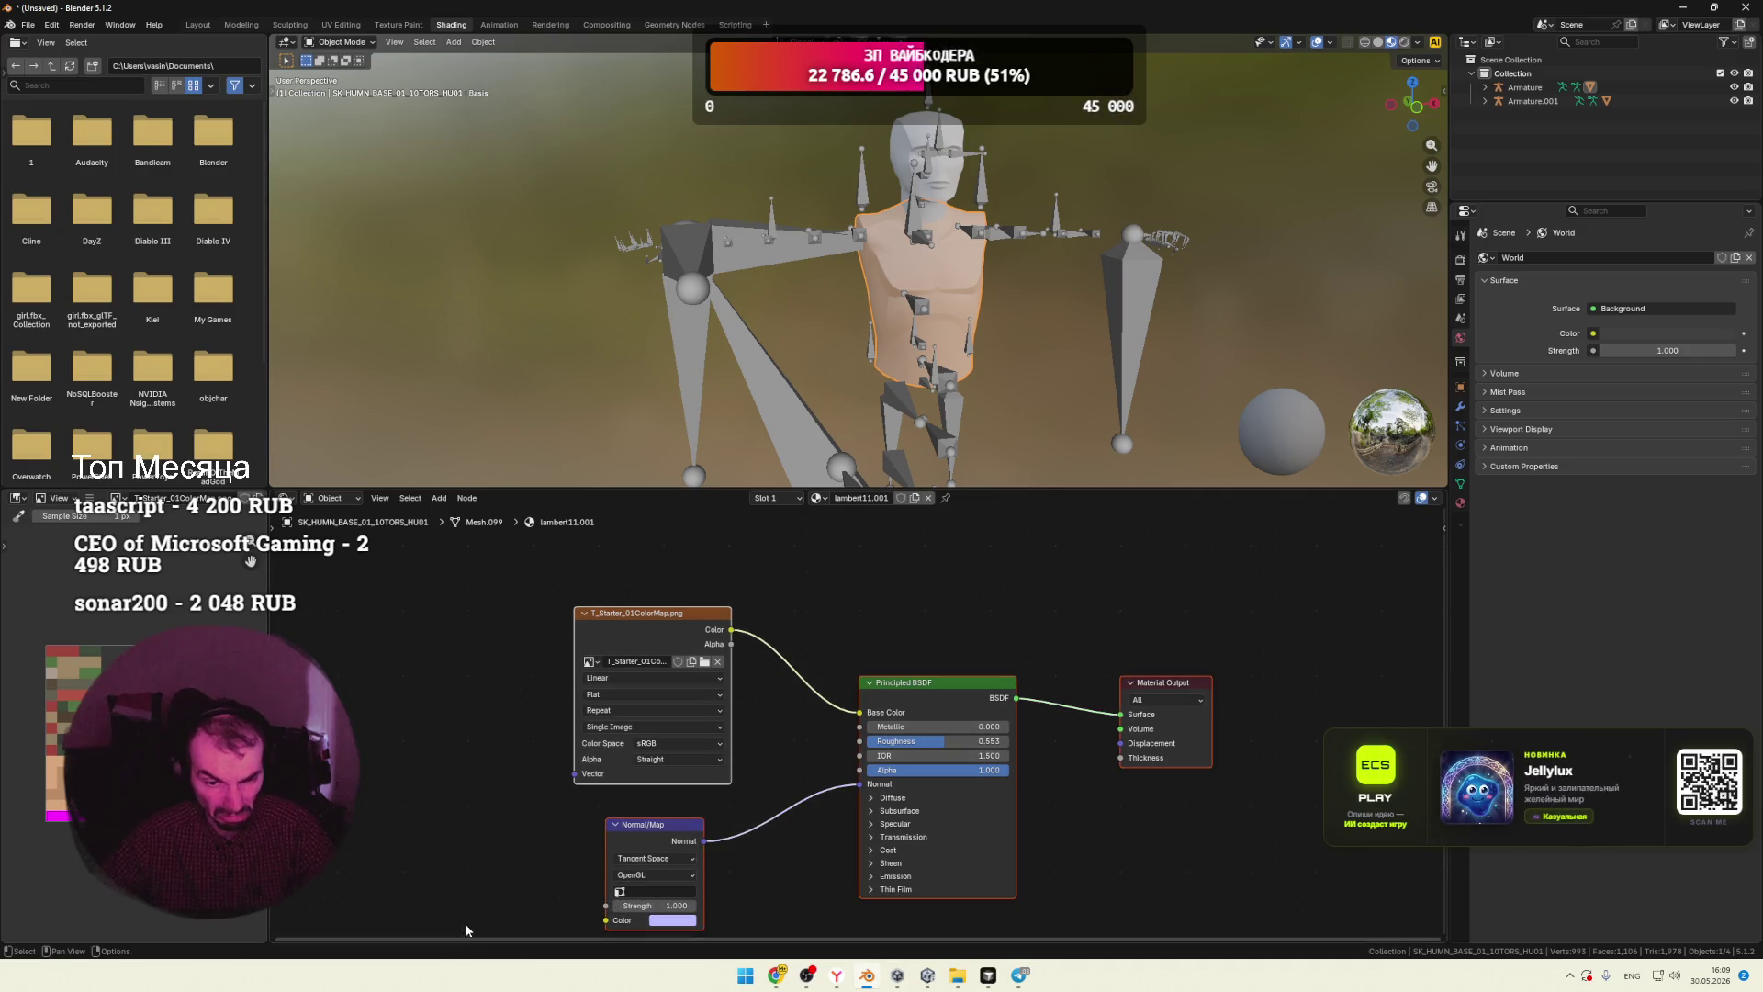
pyautogui.hotkey('ctrl', 'c')
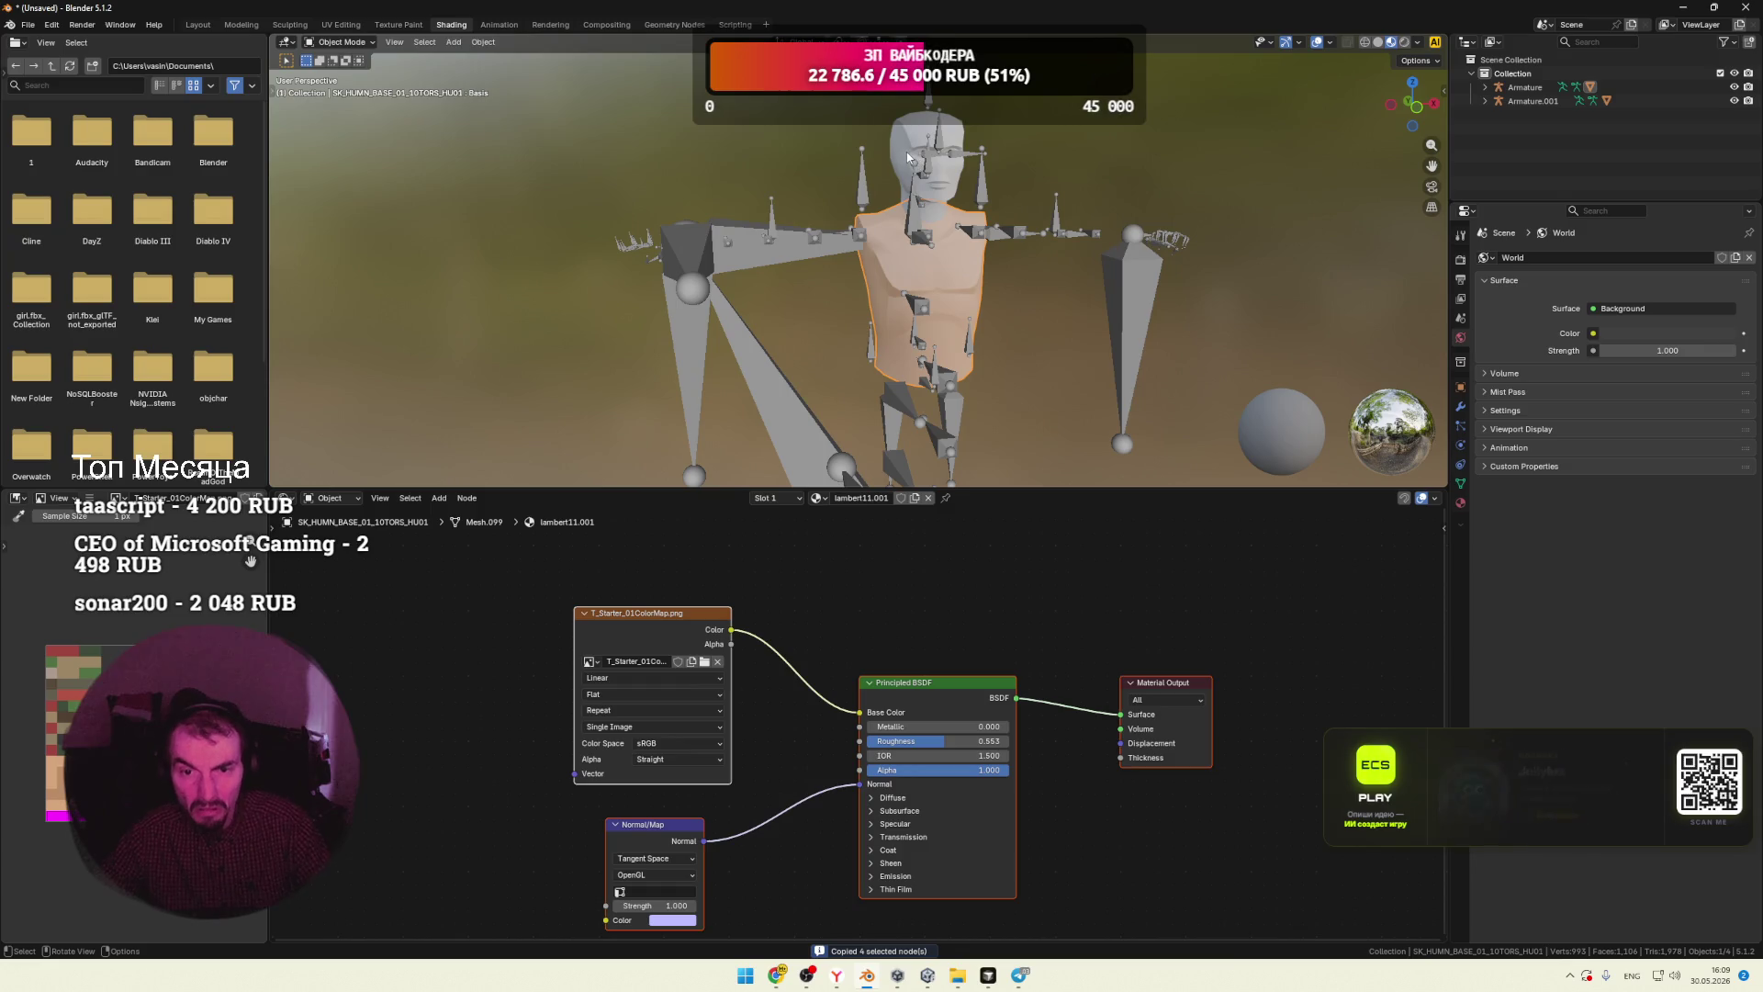
pyautogui.click(922, 202)
pyautogui.moveTo(1130, 827); pyautogui.dragTo(759, 509)
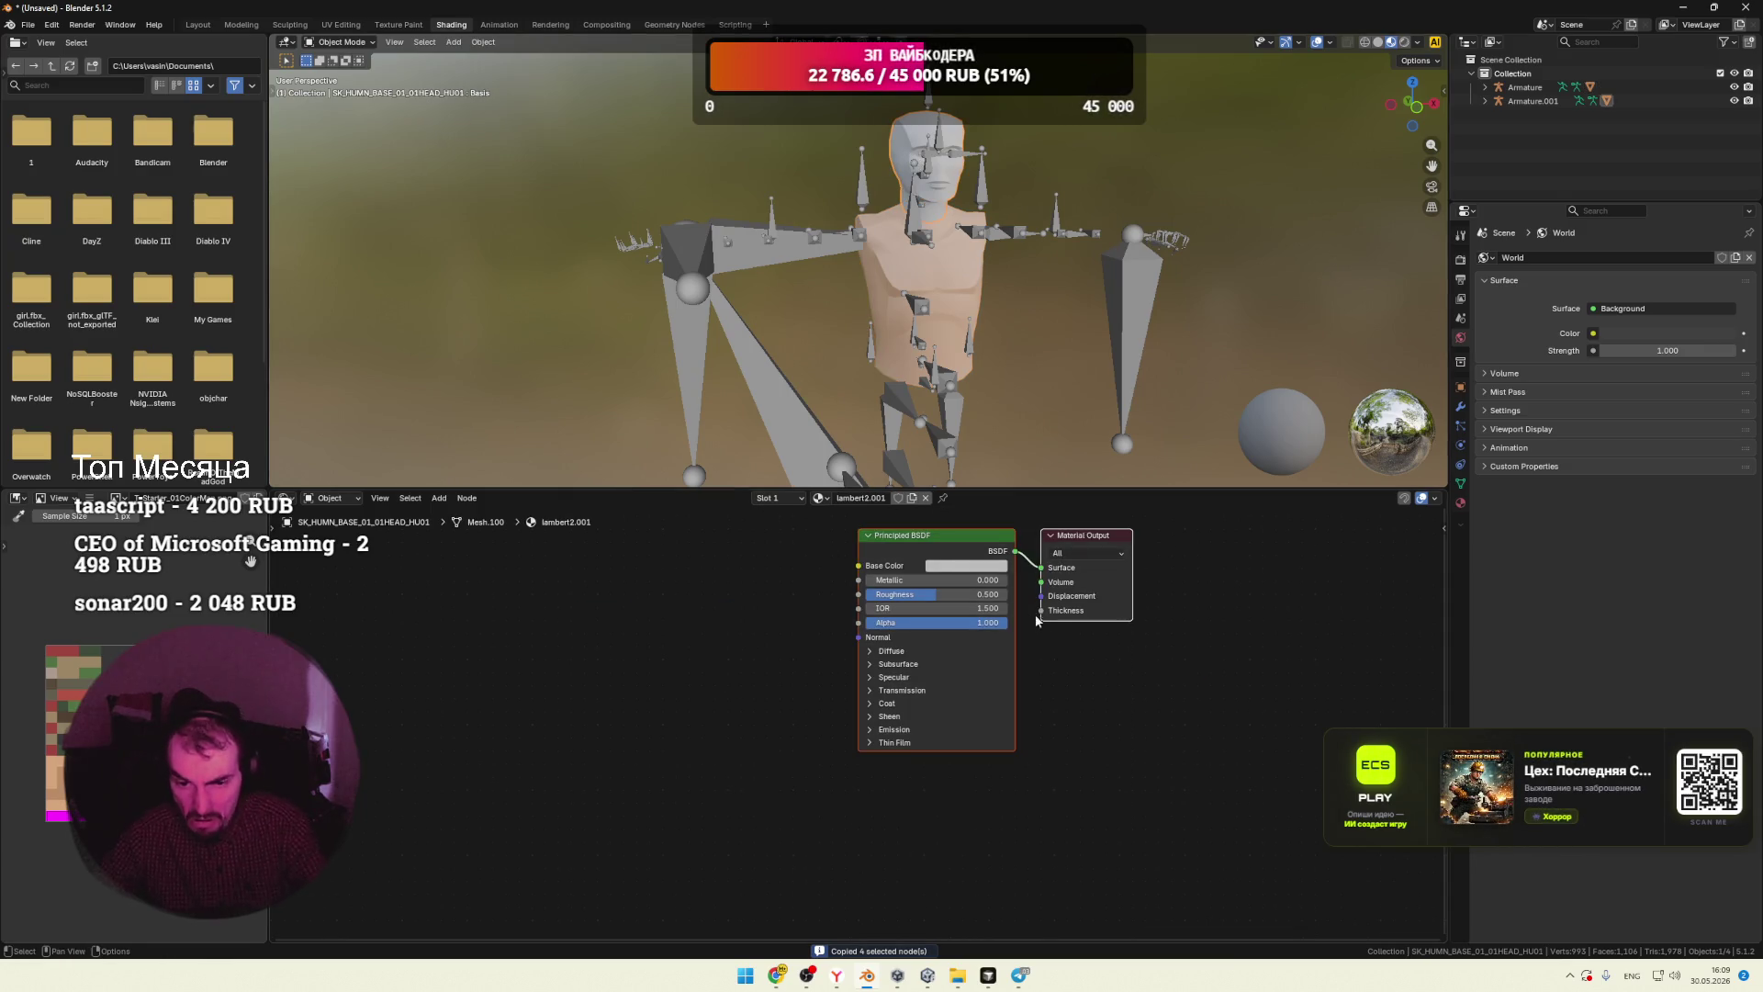
pyautogui.press('Delete')
pyautogui.hotkey('ctrl', 'v')
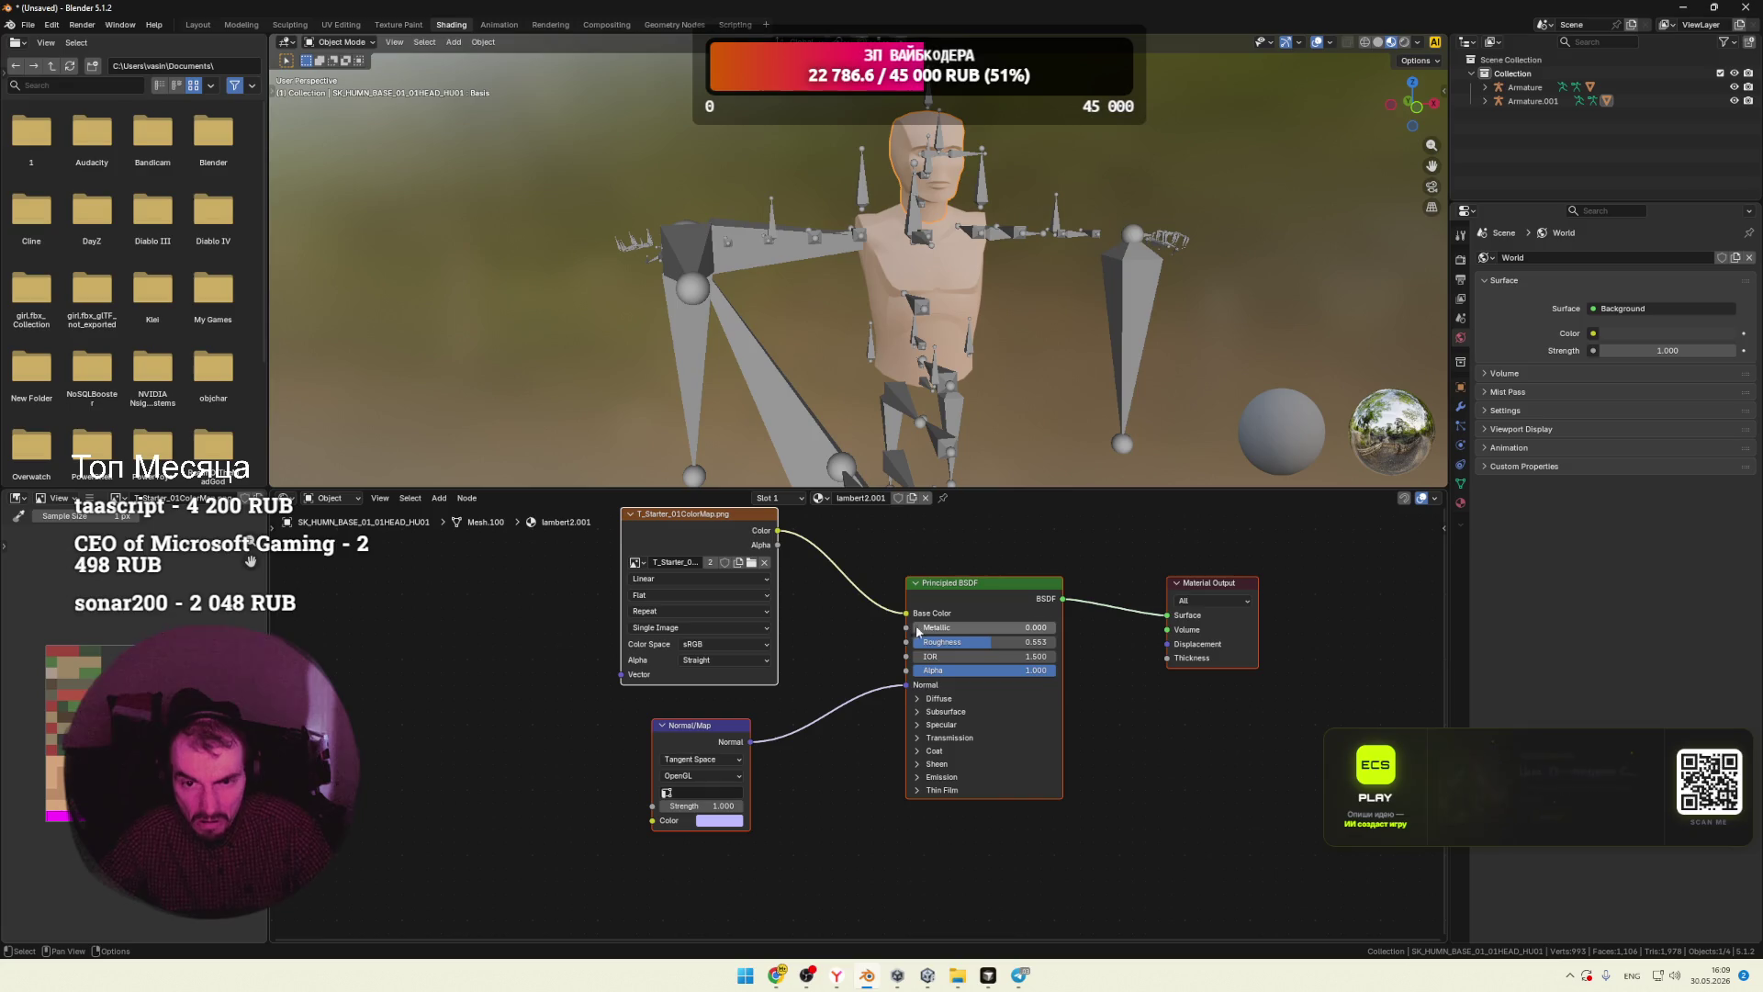
pyautogui.moveTo(1032, 325)
pyautogui.mouseDown(button='middle')
pyautogui.moveTo(924, 350)
pyautogui.moveTo(1040, 351)
pyautogui.mouseUp(button='middle')
pyautogui.click(1269, 43)
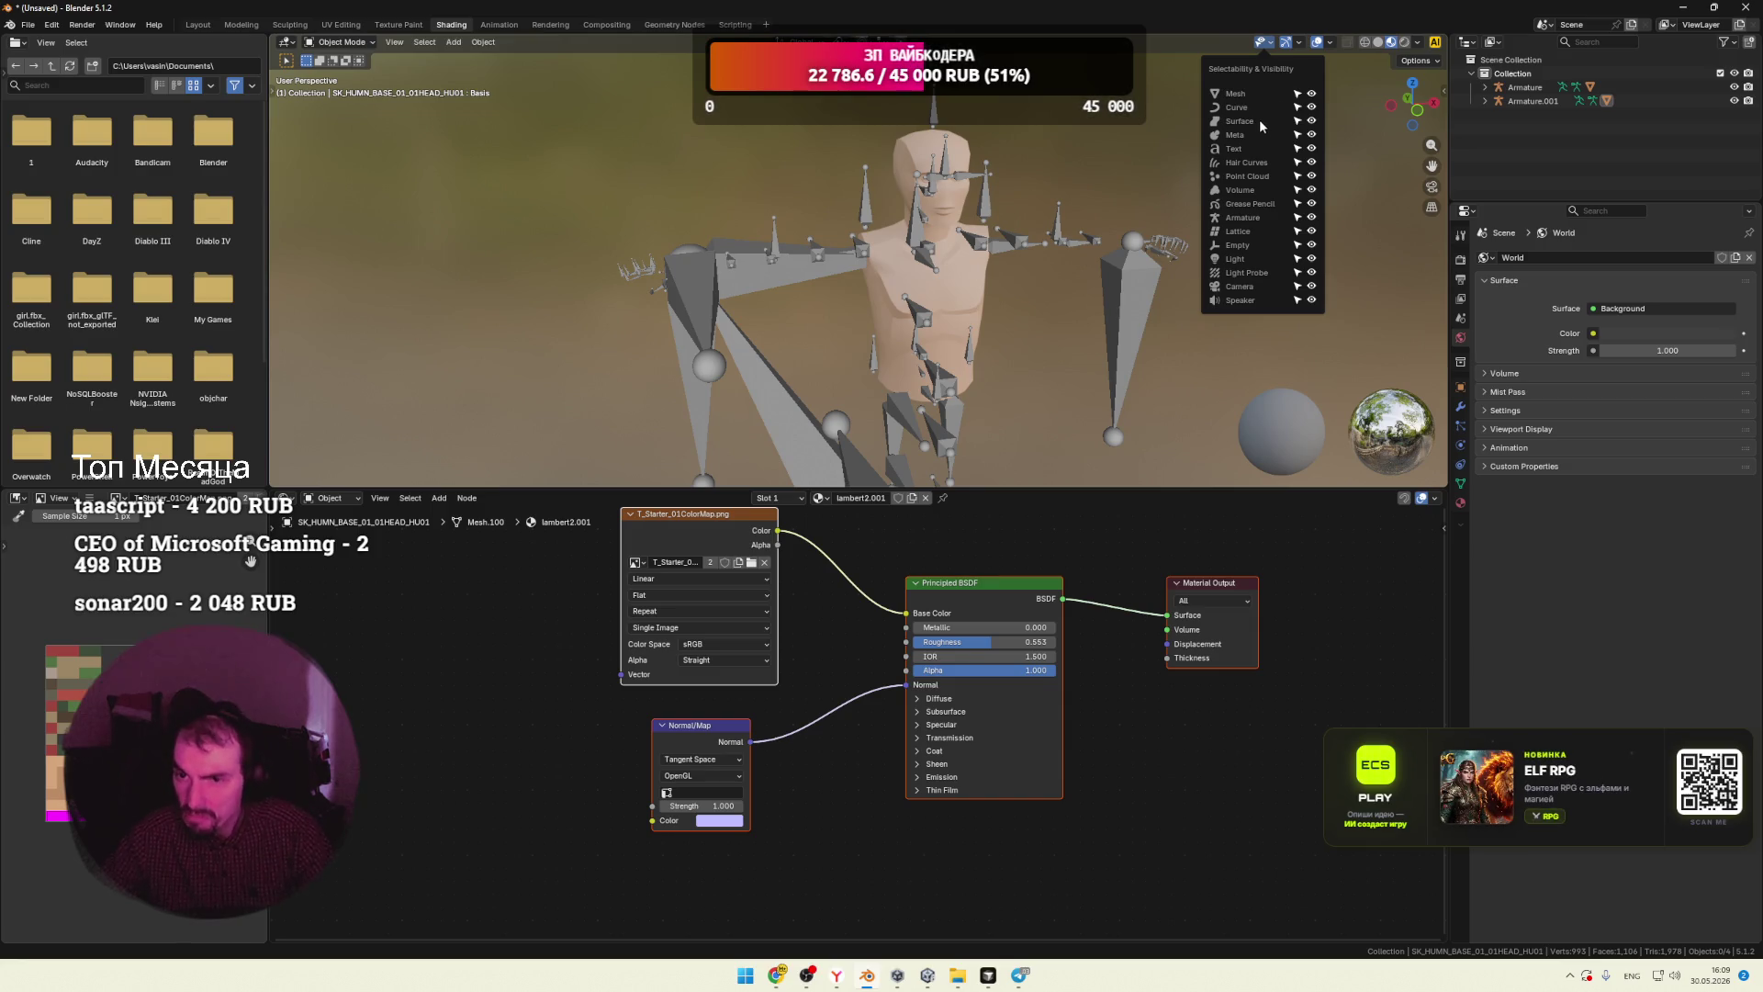
# Step: Hide armatures in the viewport, inspect the bust, and unlink the Normal Map from Normal
pyautogui.click(1312, 217)
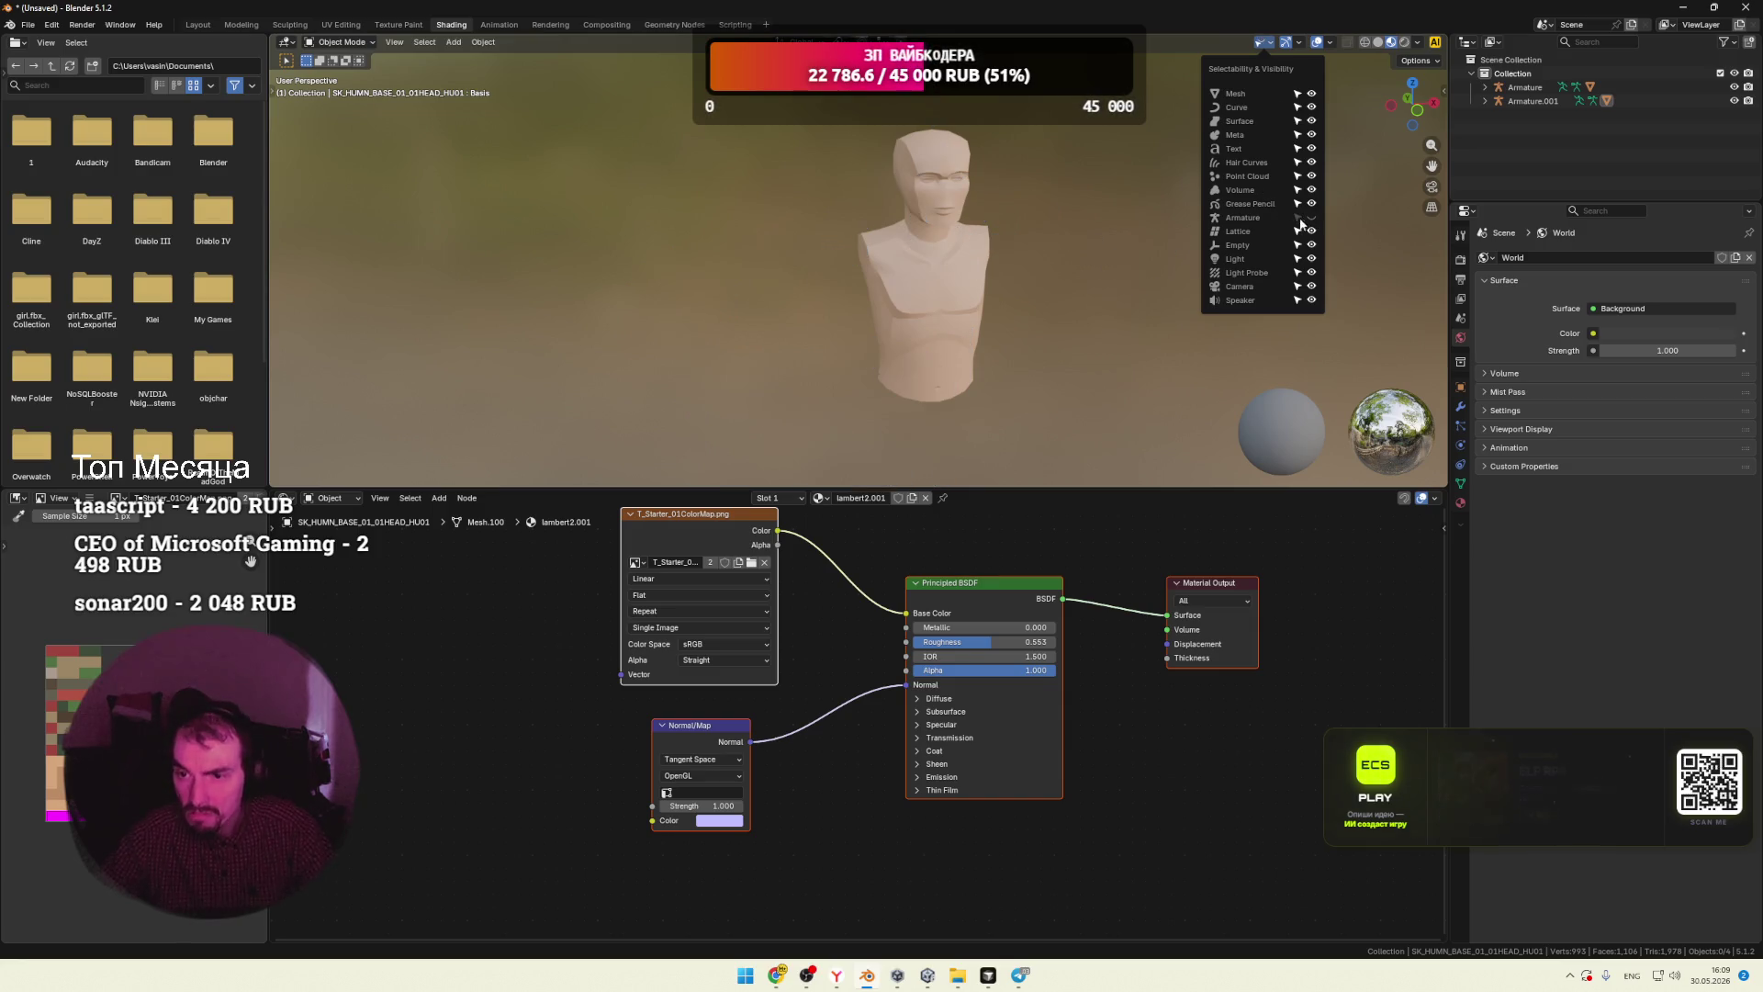
pyautogui.moveTo(1143, 229)
pyautogui.mouseDown(button='middle')
pyautogui.moveTo(1018, 262)
pyautogui.moveTo(1084, 263)
pyautogui.moveTo(1066, 255)
pyautogui.mouseUp(button='middle')
pyautogui.click(913, 191)
pyautogui.click(959, 229)
pyautogui.moveTo(960, 229)
pyautogui.mouseDown(button='middle')
pyautogui.moveTo(917, 248)
pyautogui.moveTo(1069, 251)
pyautogui.moveTo(1035, 244)
pyautogui.moveTo(1095, 229)
pyautogui.mouseUp(button='middle')
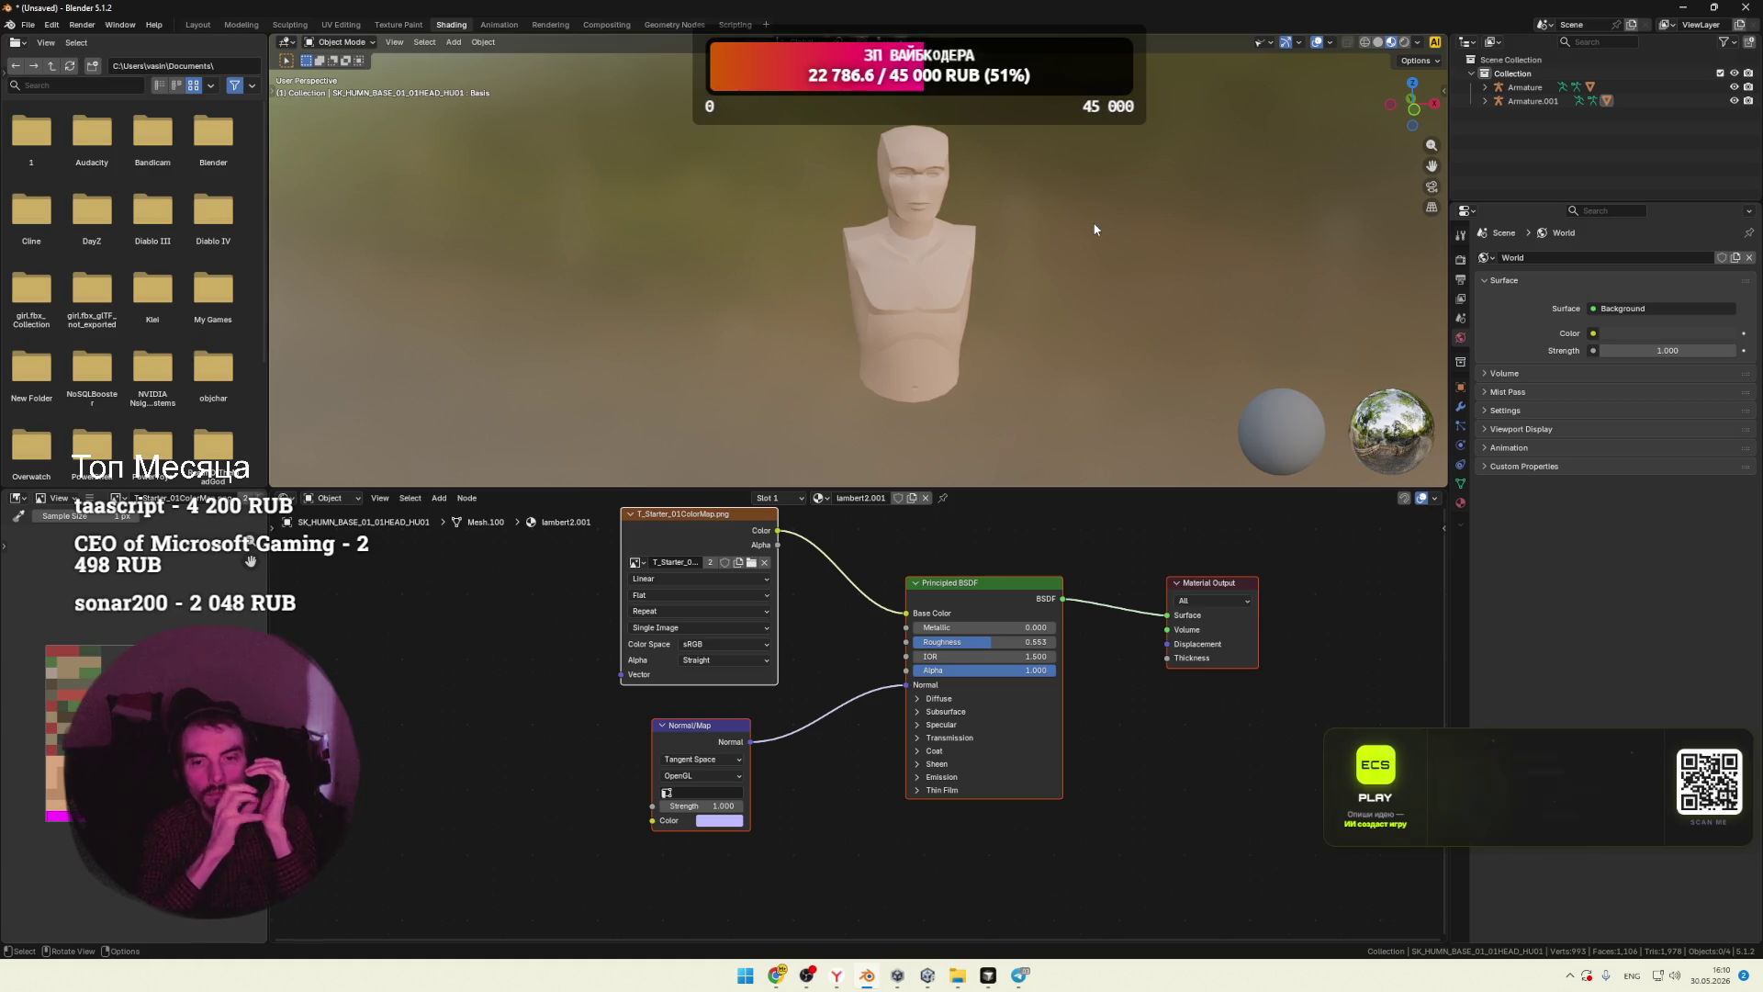
pyautogui.moveTo(906, 685); pyautogui.dragTo(861, 702)
# Step: Link the Normal Map back into the Principled BSDF's Normal input and check the textured bust
pyautogui.moveTo(752, 742); pyautogui.dragTo(906, 693)
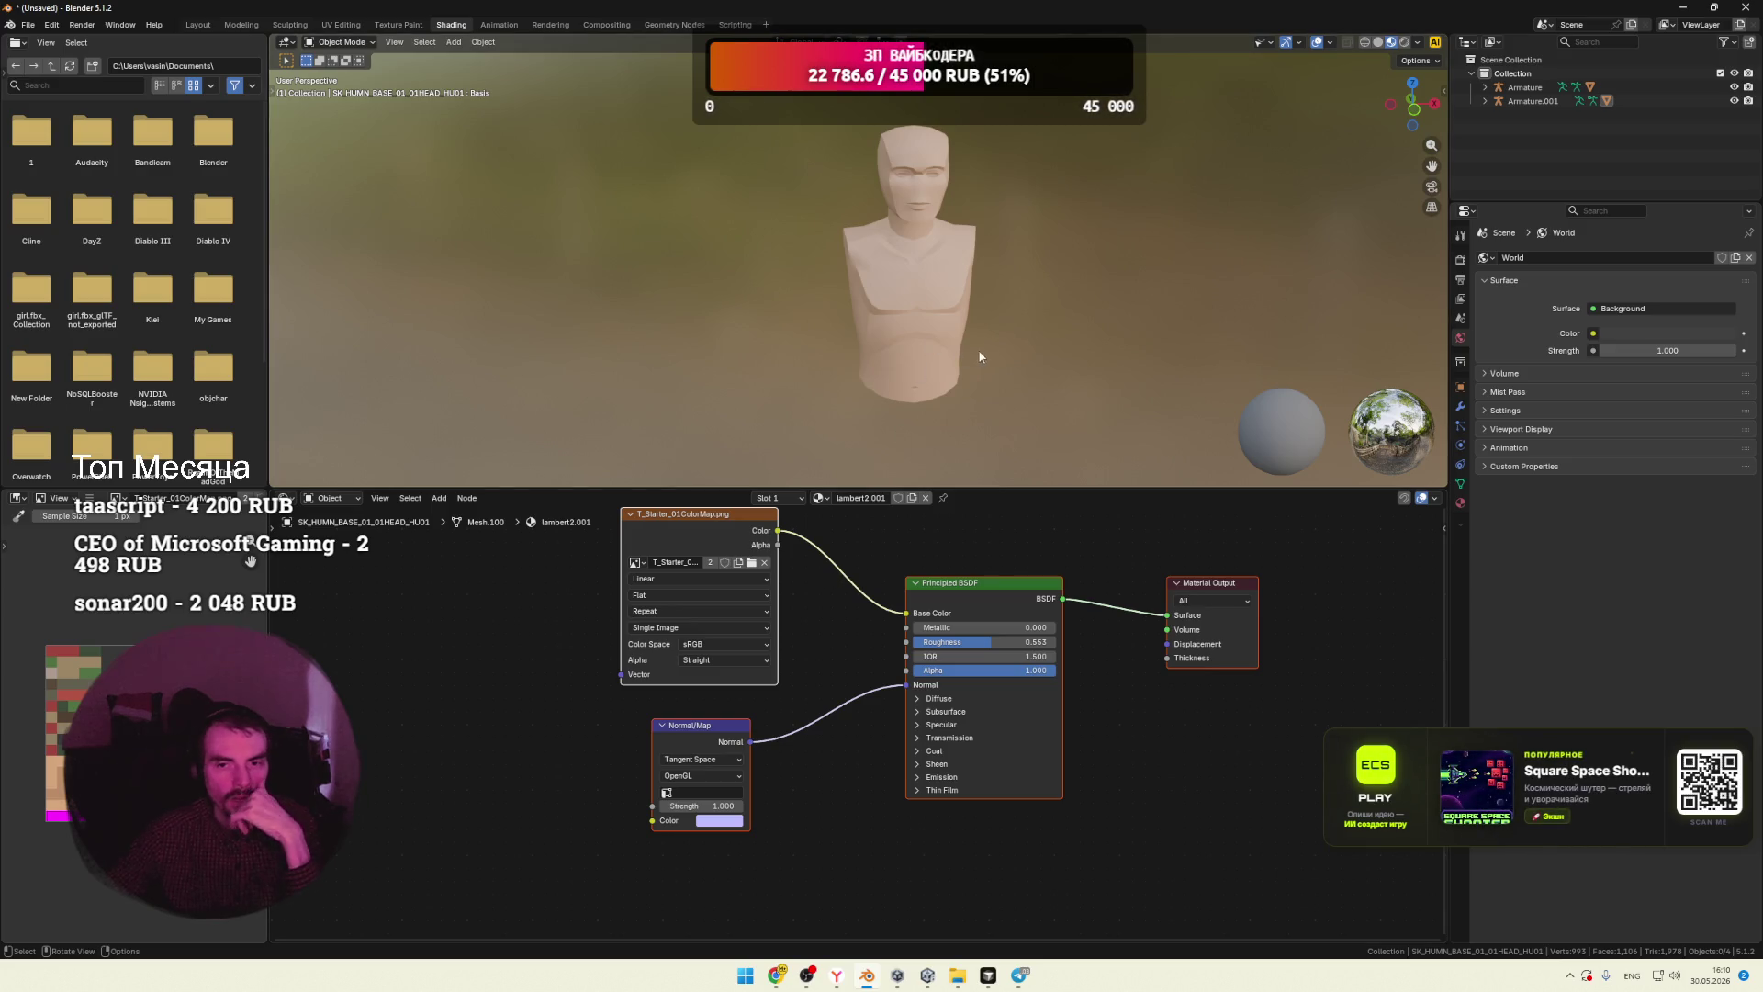
pyautogui.scroll(5, 980, 357)
pyautogui.moveTo(1014, 328)
pyautogui.mouseDown(button='middle')
pyautogui.moveTo(801, 334)
pyautogui.moveTo(1006, 330)
pyautogui.moveTo(887, 328)
pyautogui.moveTo(916, 329)
pyautogui.mouseUp(button='middle')
pyautogui.scroll(-2, 936, 334)
pyautogui.scroll(-1, 918, 336)
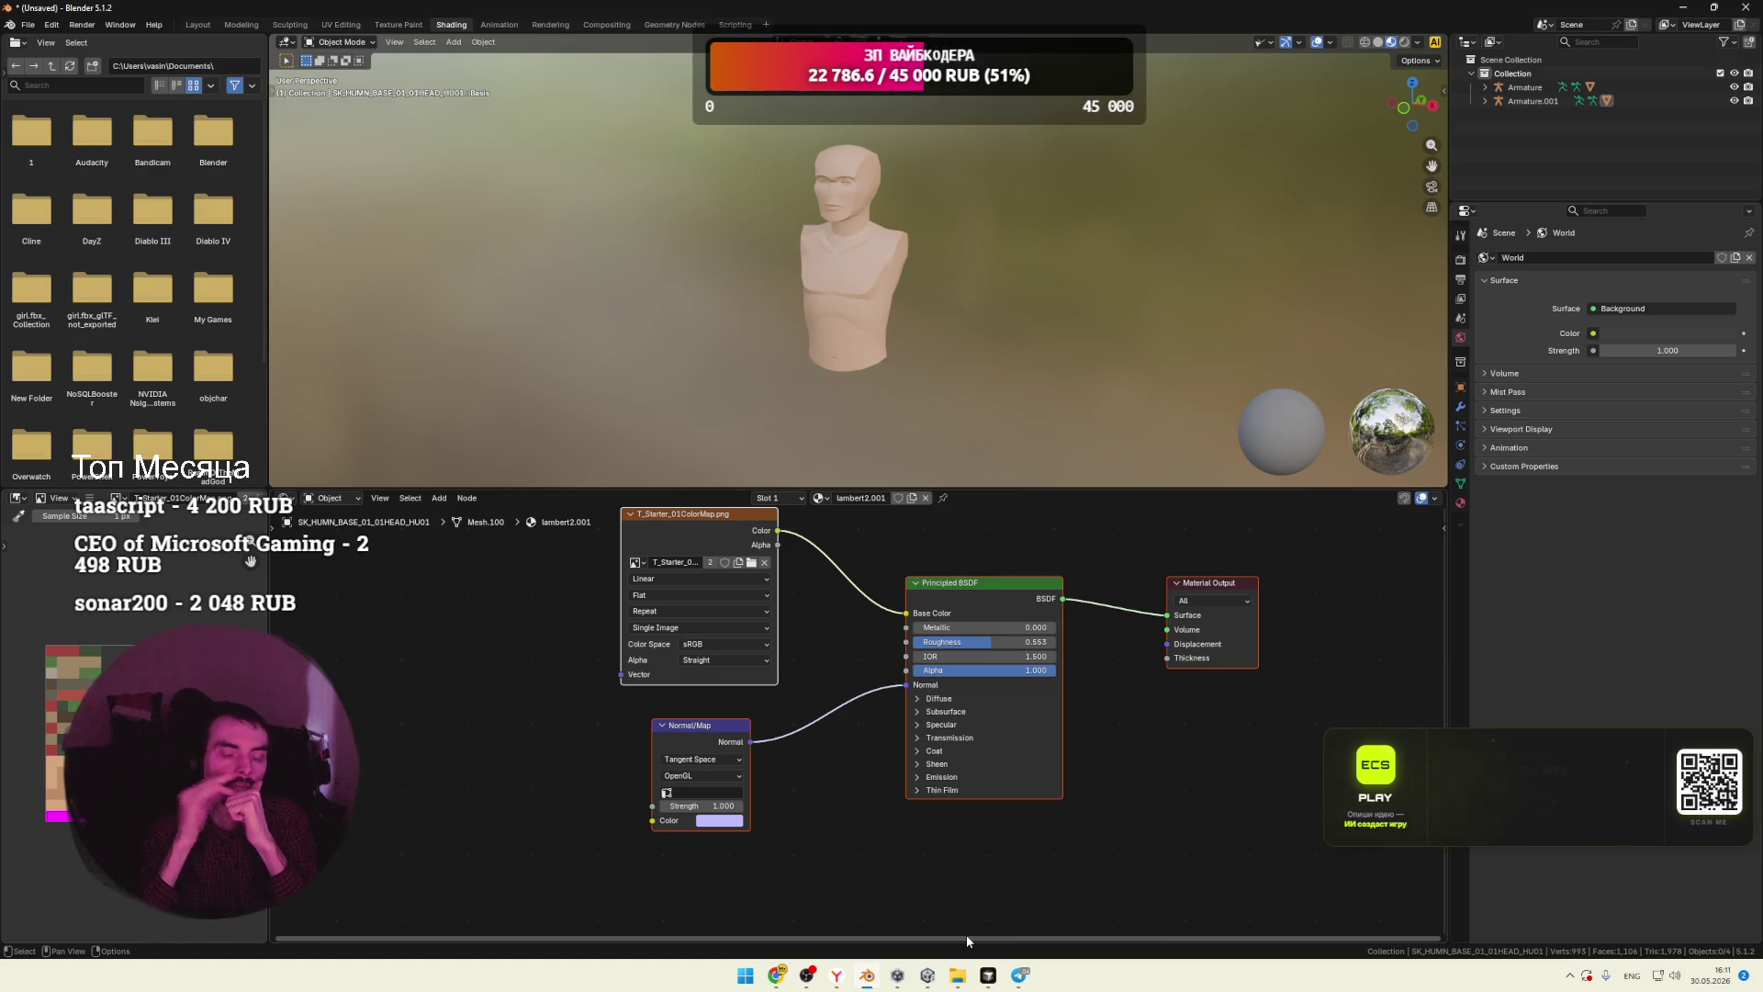
pyautogui.click(928, 976)
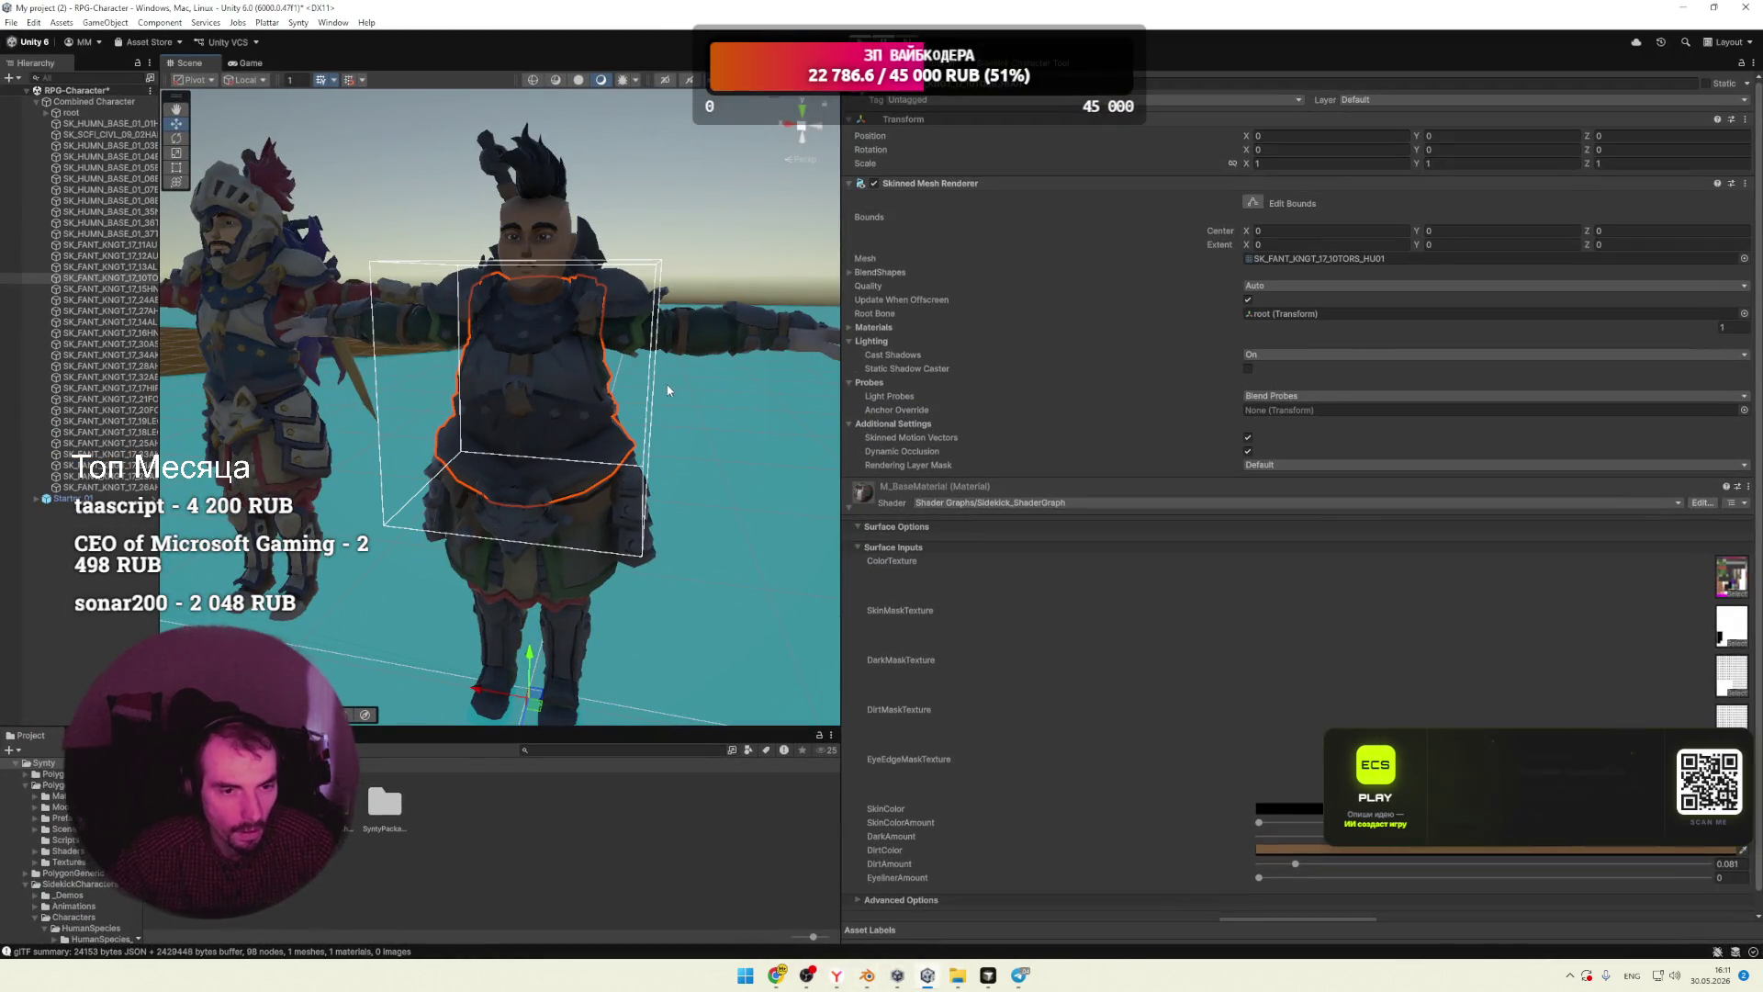
# Step: In the Sidekick Character Creator, set Species to Human and randomize the character
pyautogui.click(1022, 62)
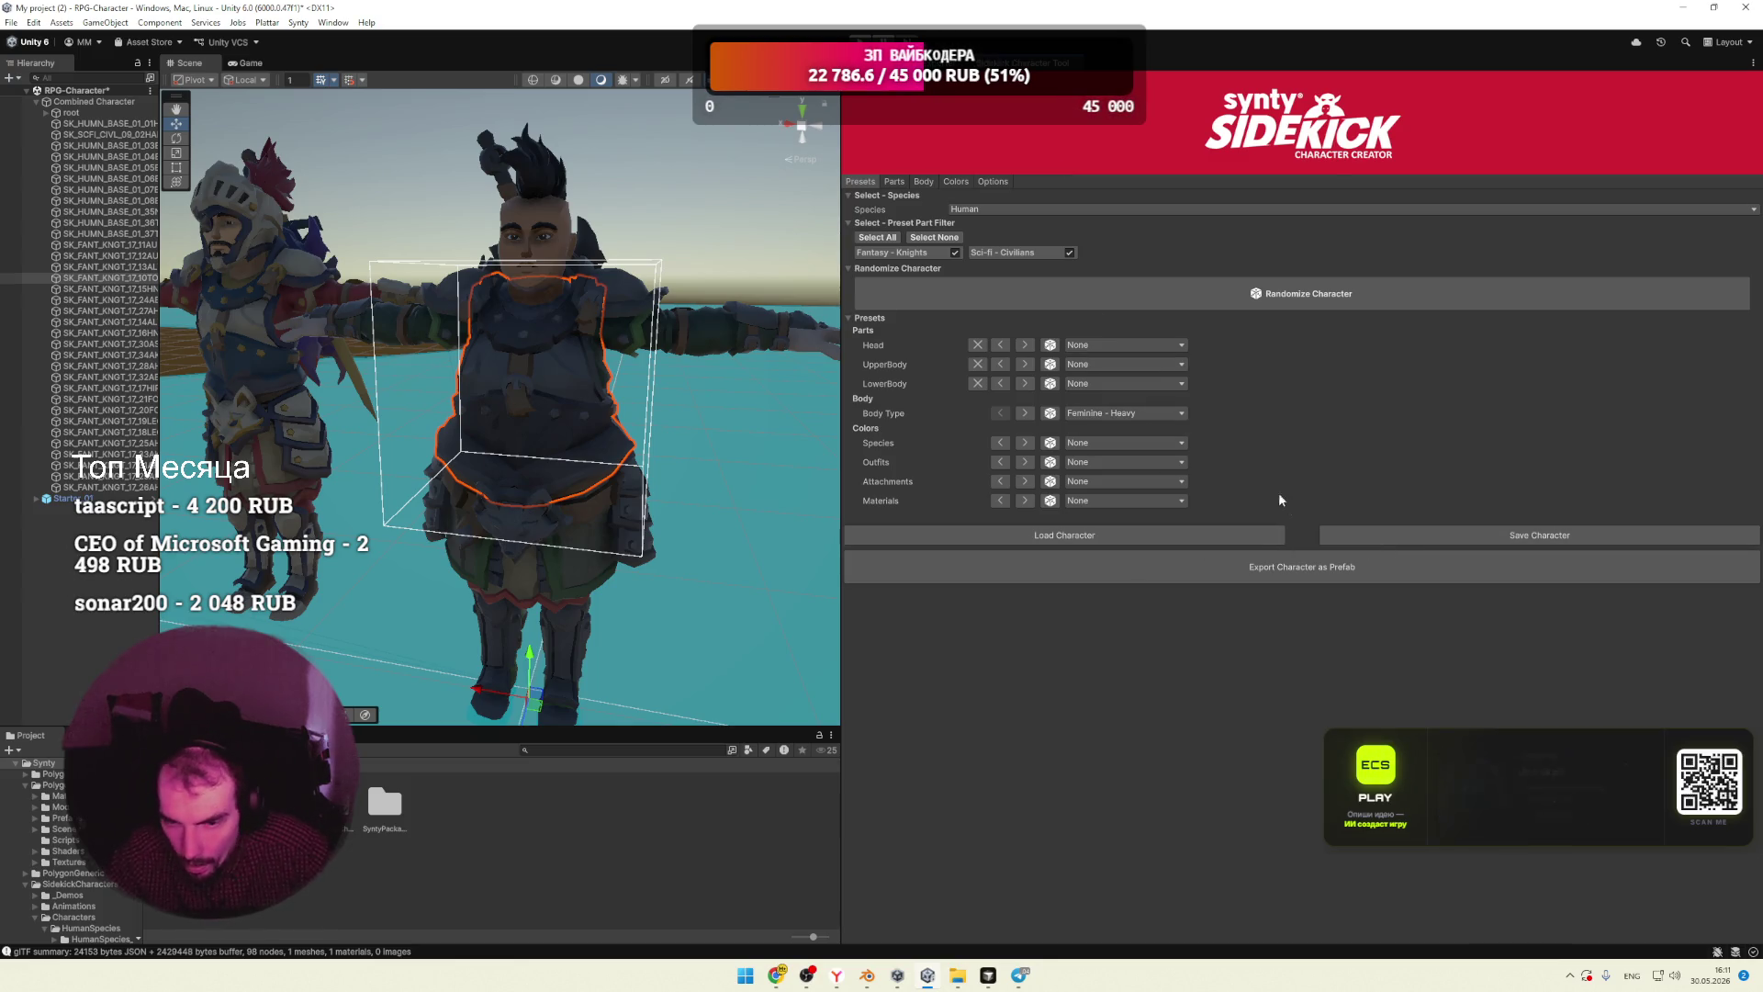
pyautogui.click(1049, 346)
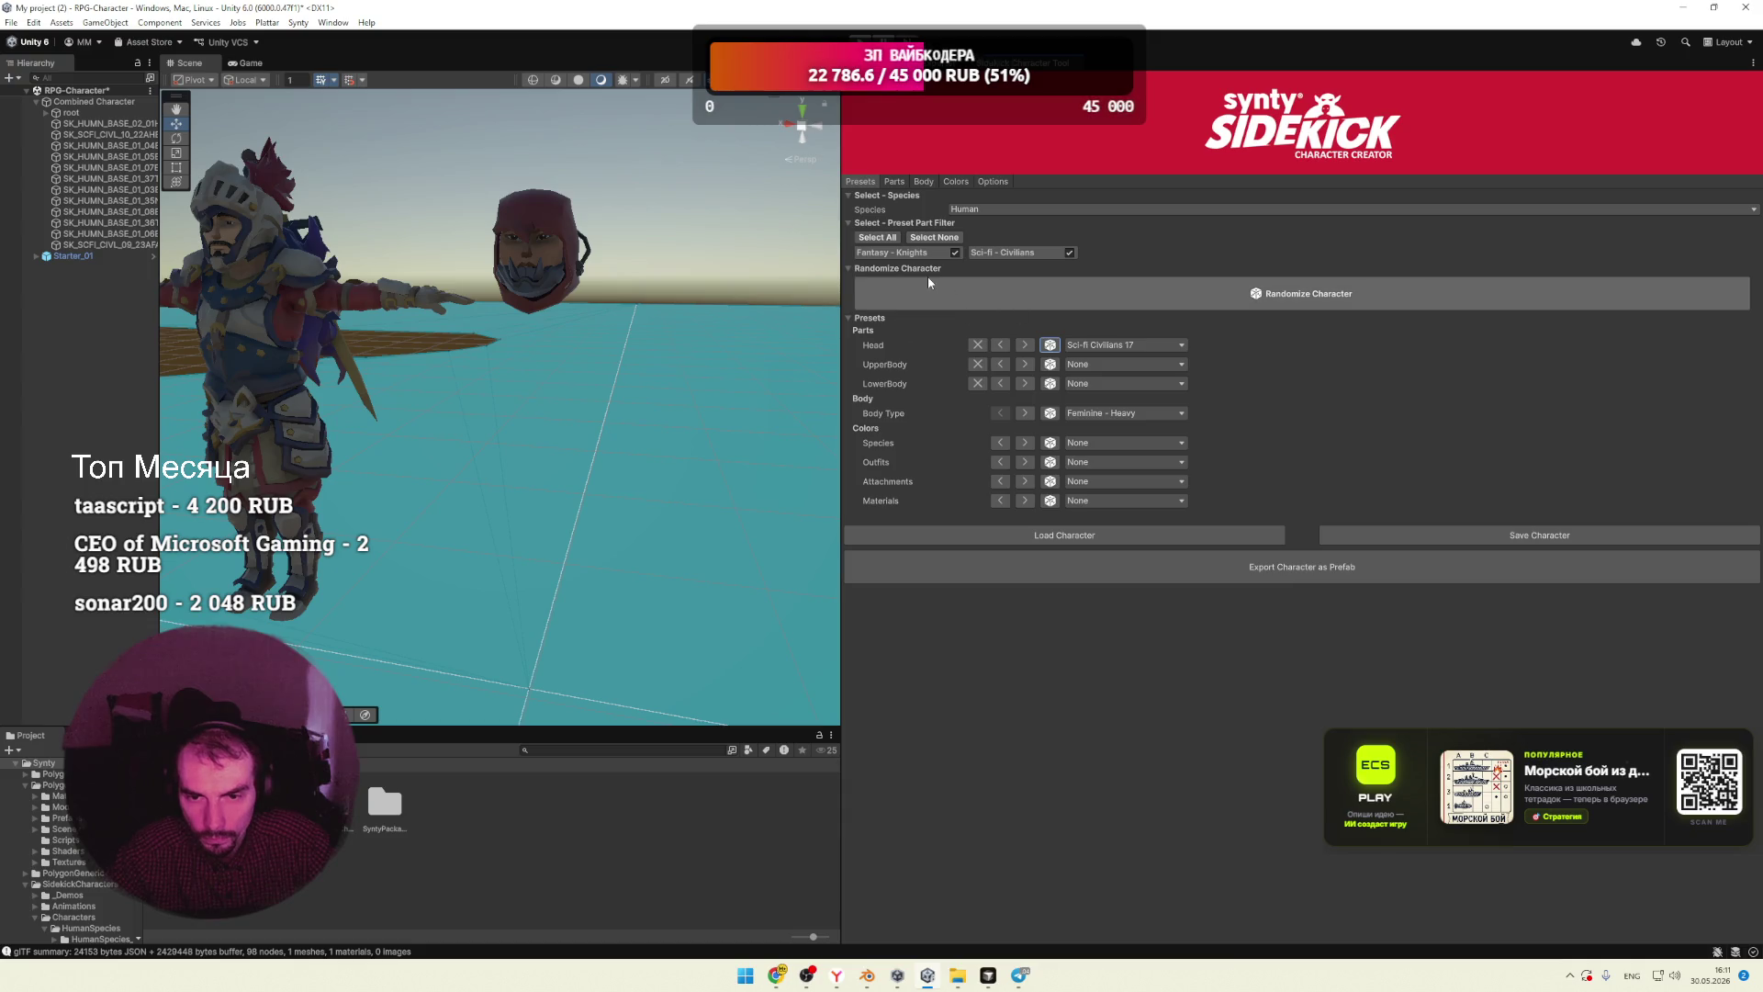
pyautogui.click(971, 210)
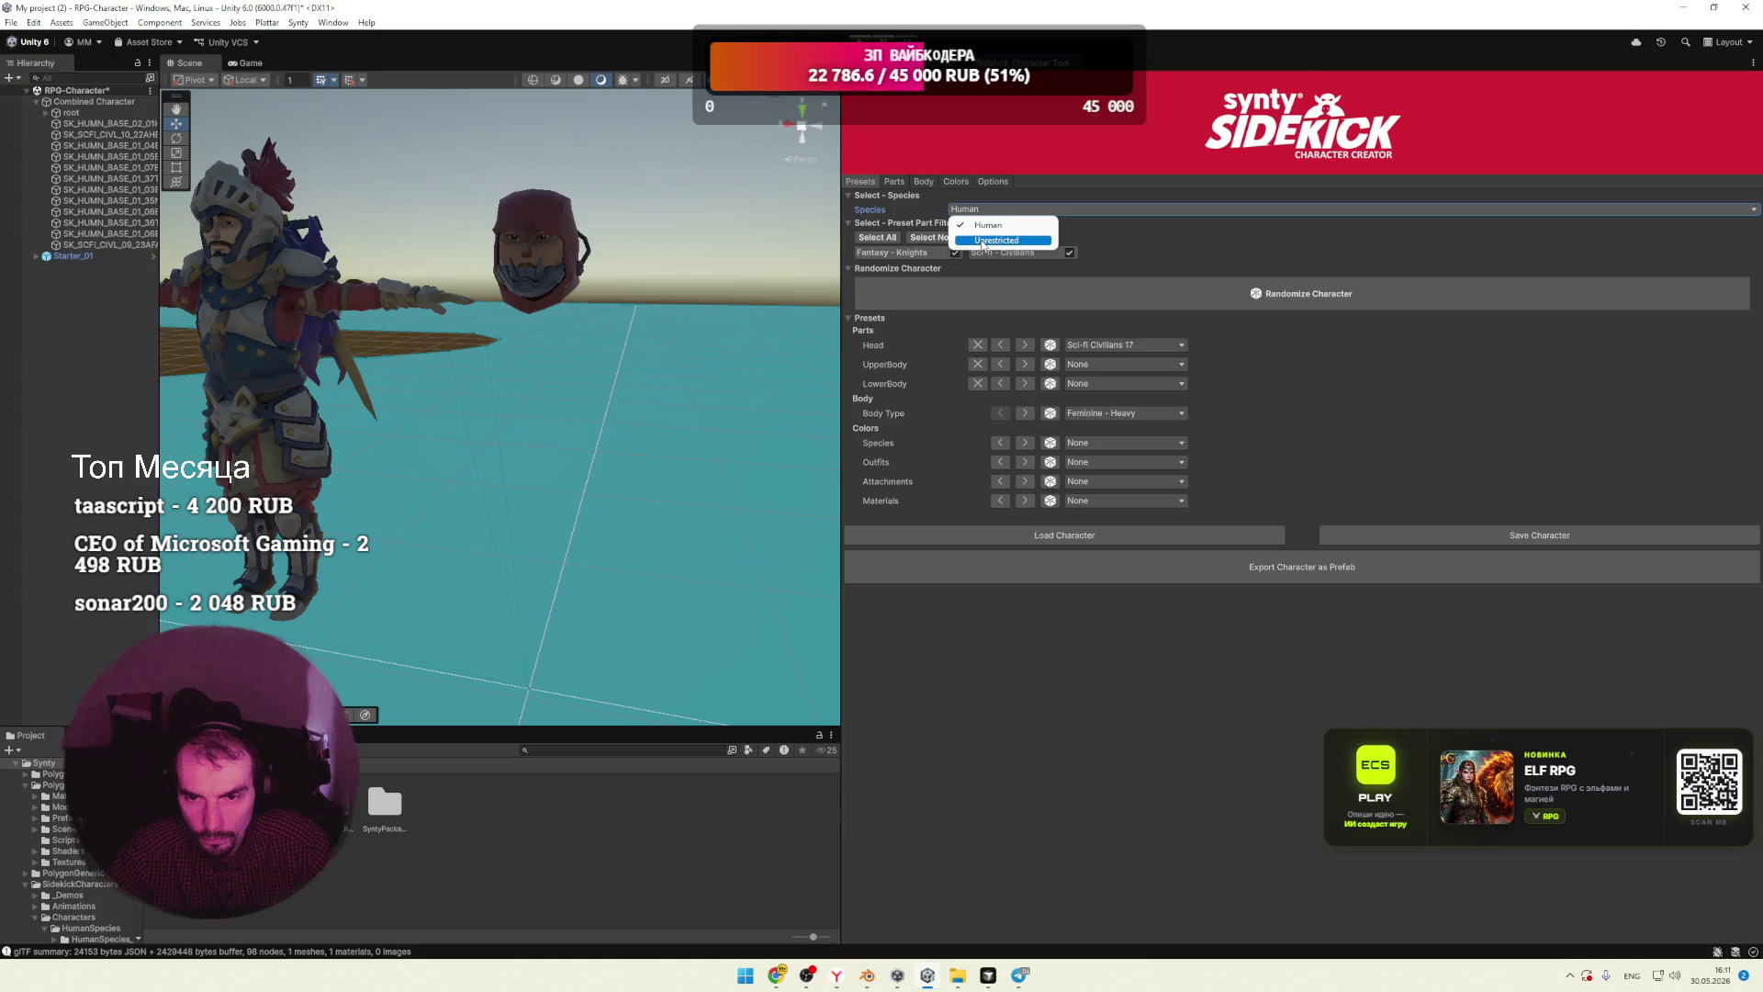
pyautogui.click(1001, 225)
pyautogui.click(974, 209)
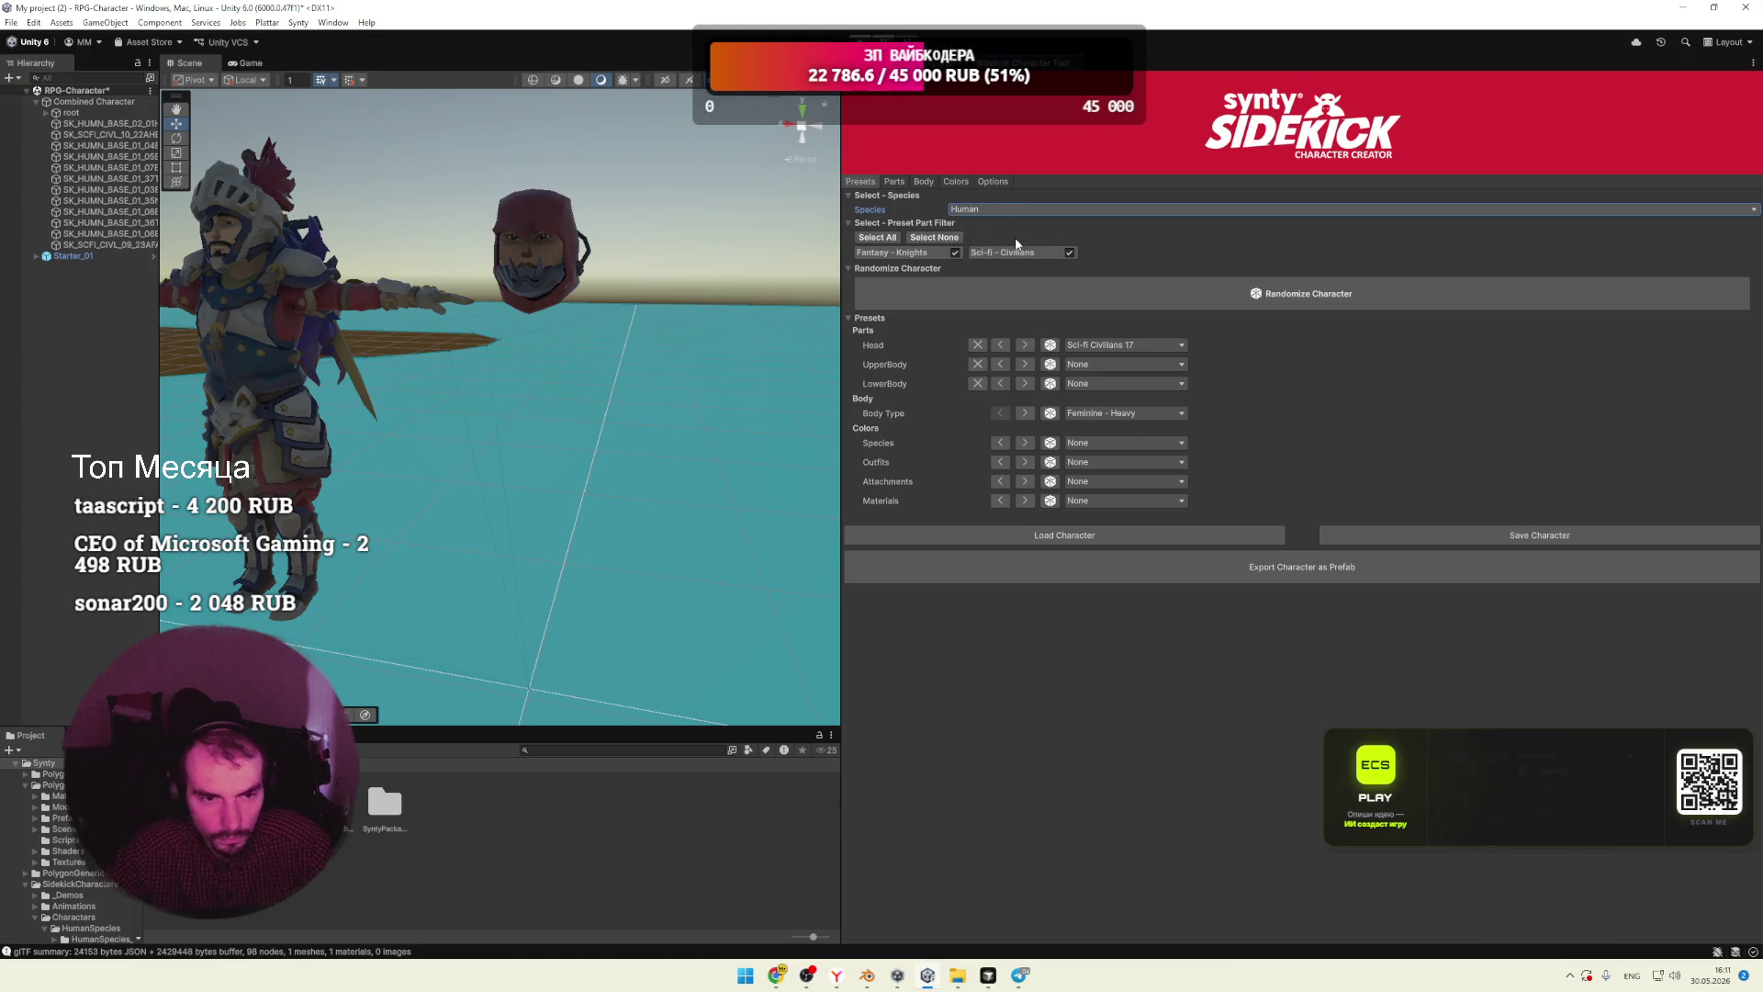
pyautogui.click(997, 241)
pyautogui.click(995, 210)
pyautogui.click(995, 226)
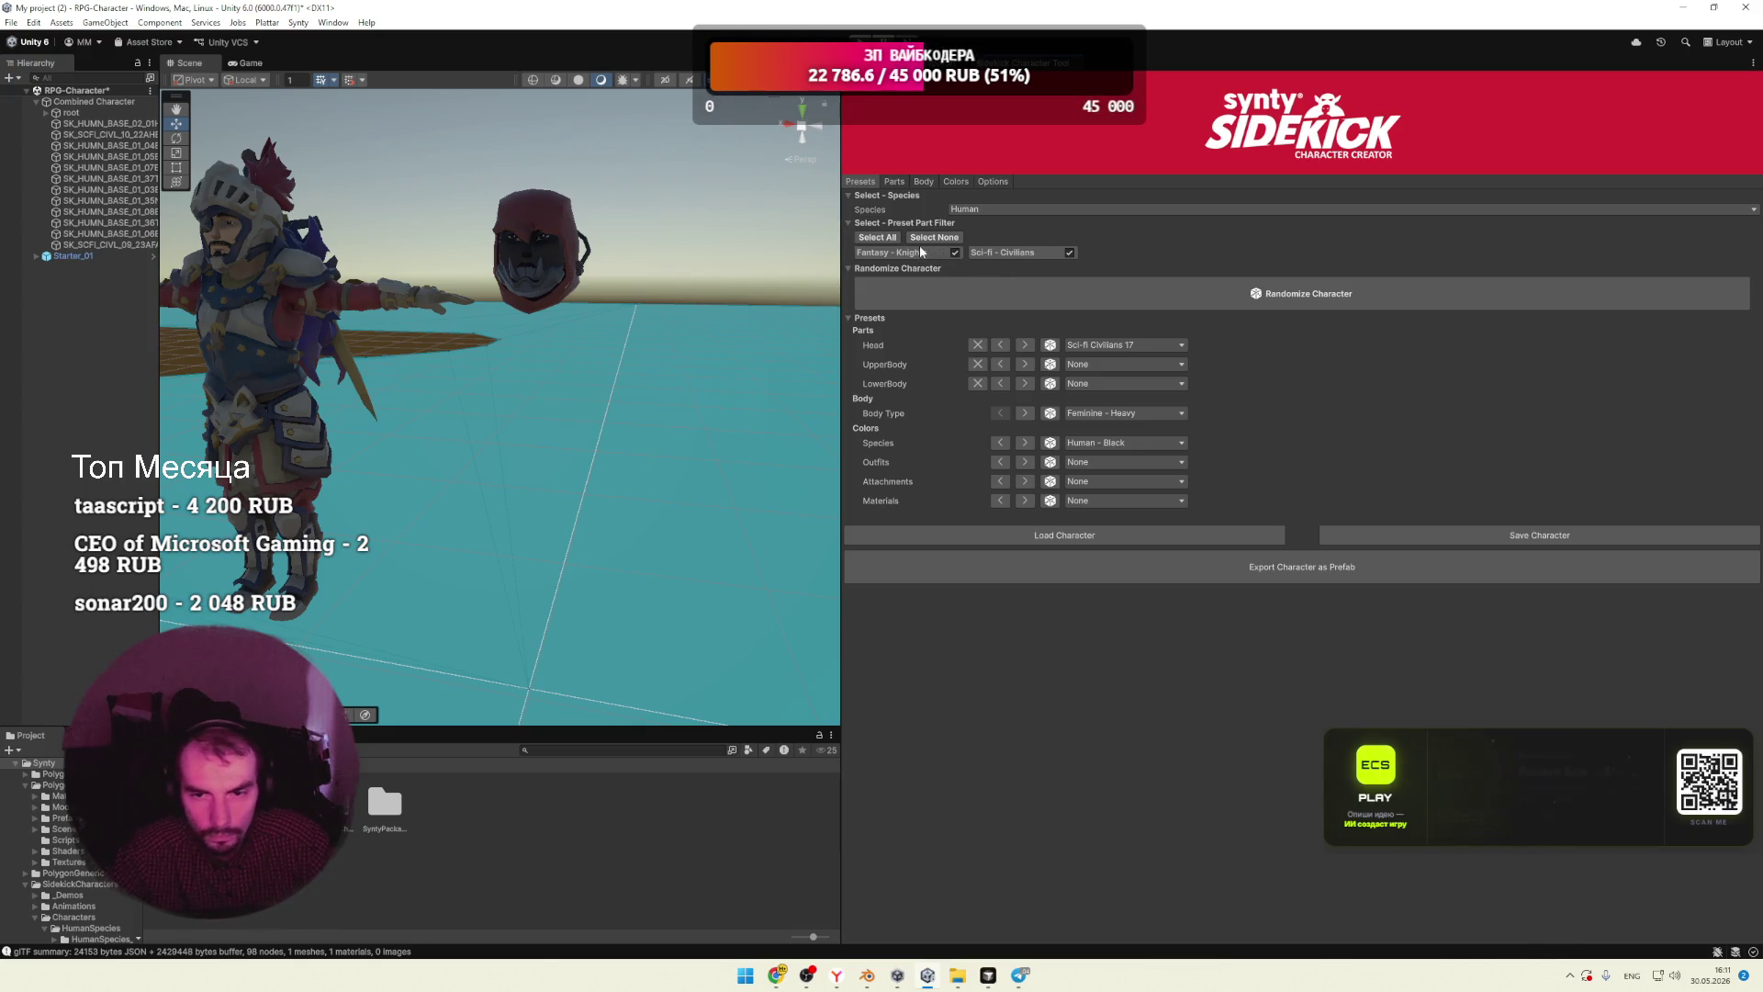
pyautogui.click(1071, 296)
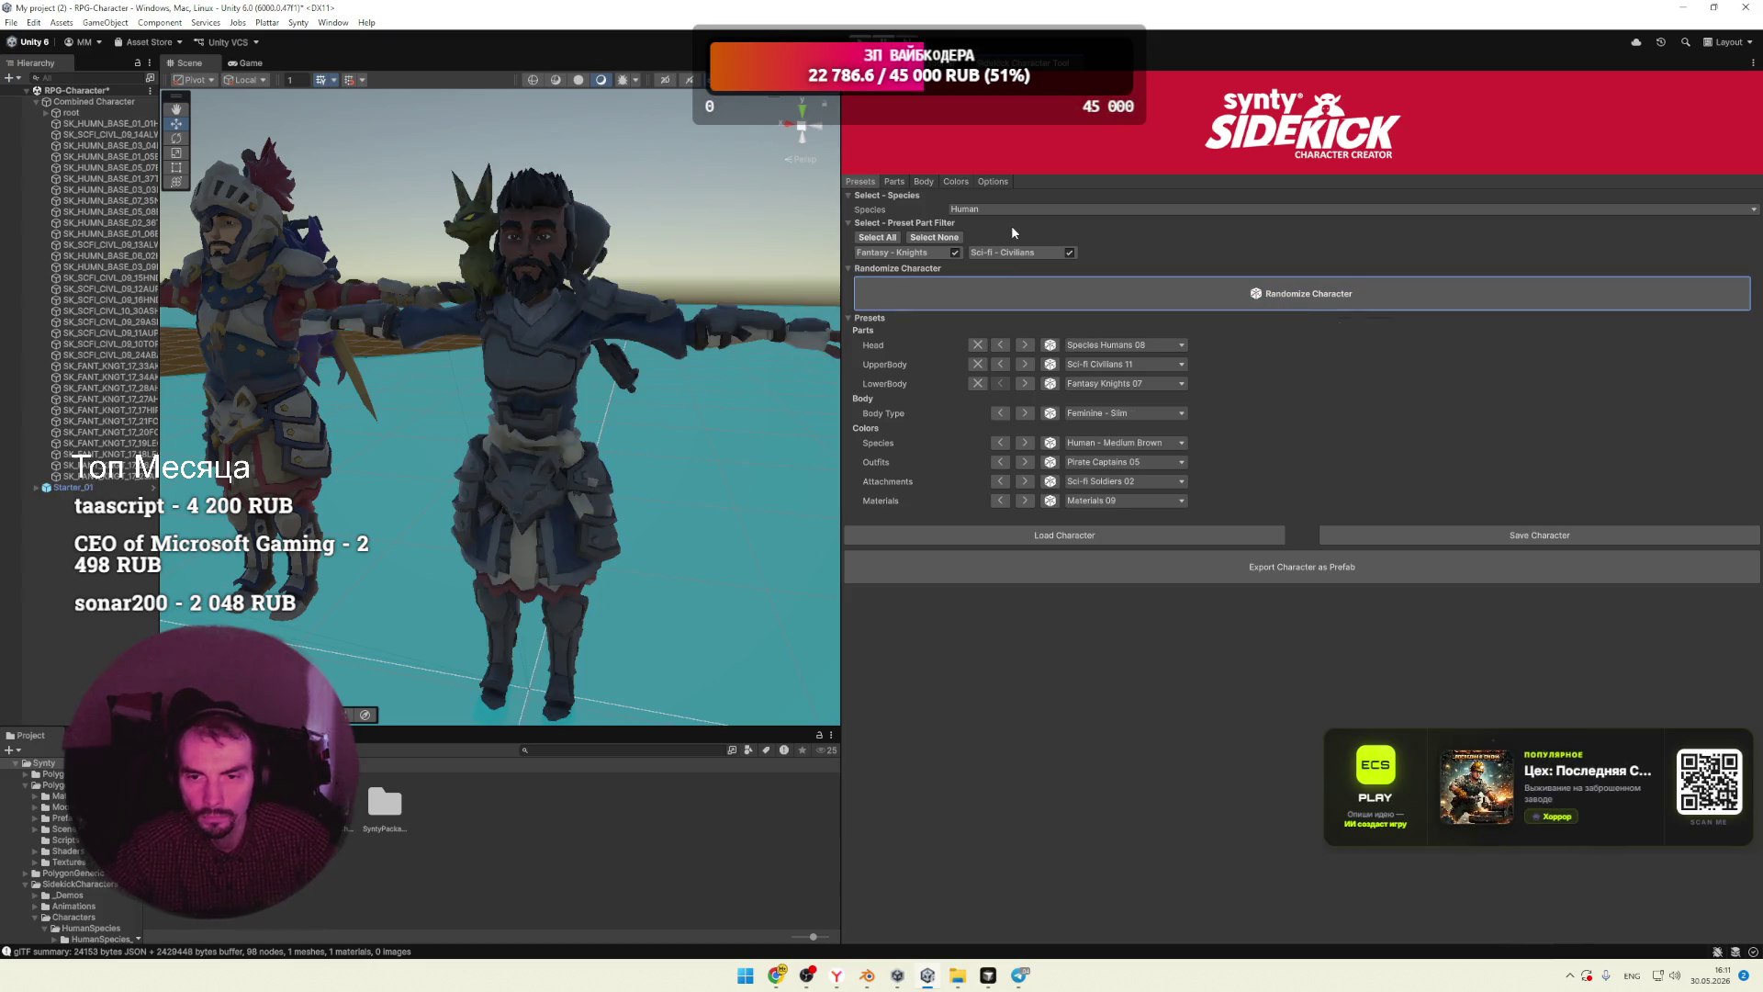
# Step: Save the character as Human-Custom.sk and minimize Unity
pyautogui.click(1325, 534)
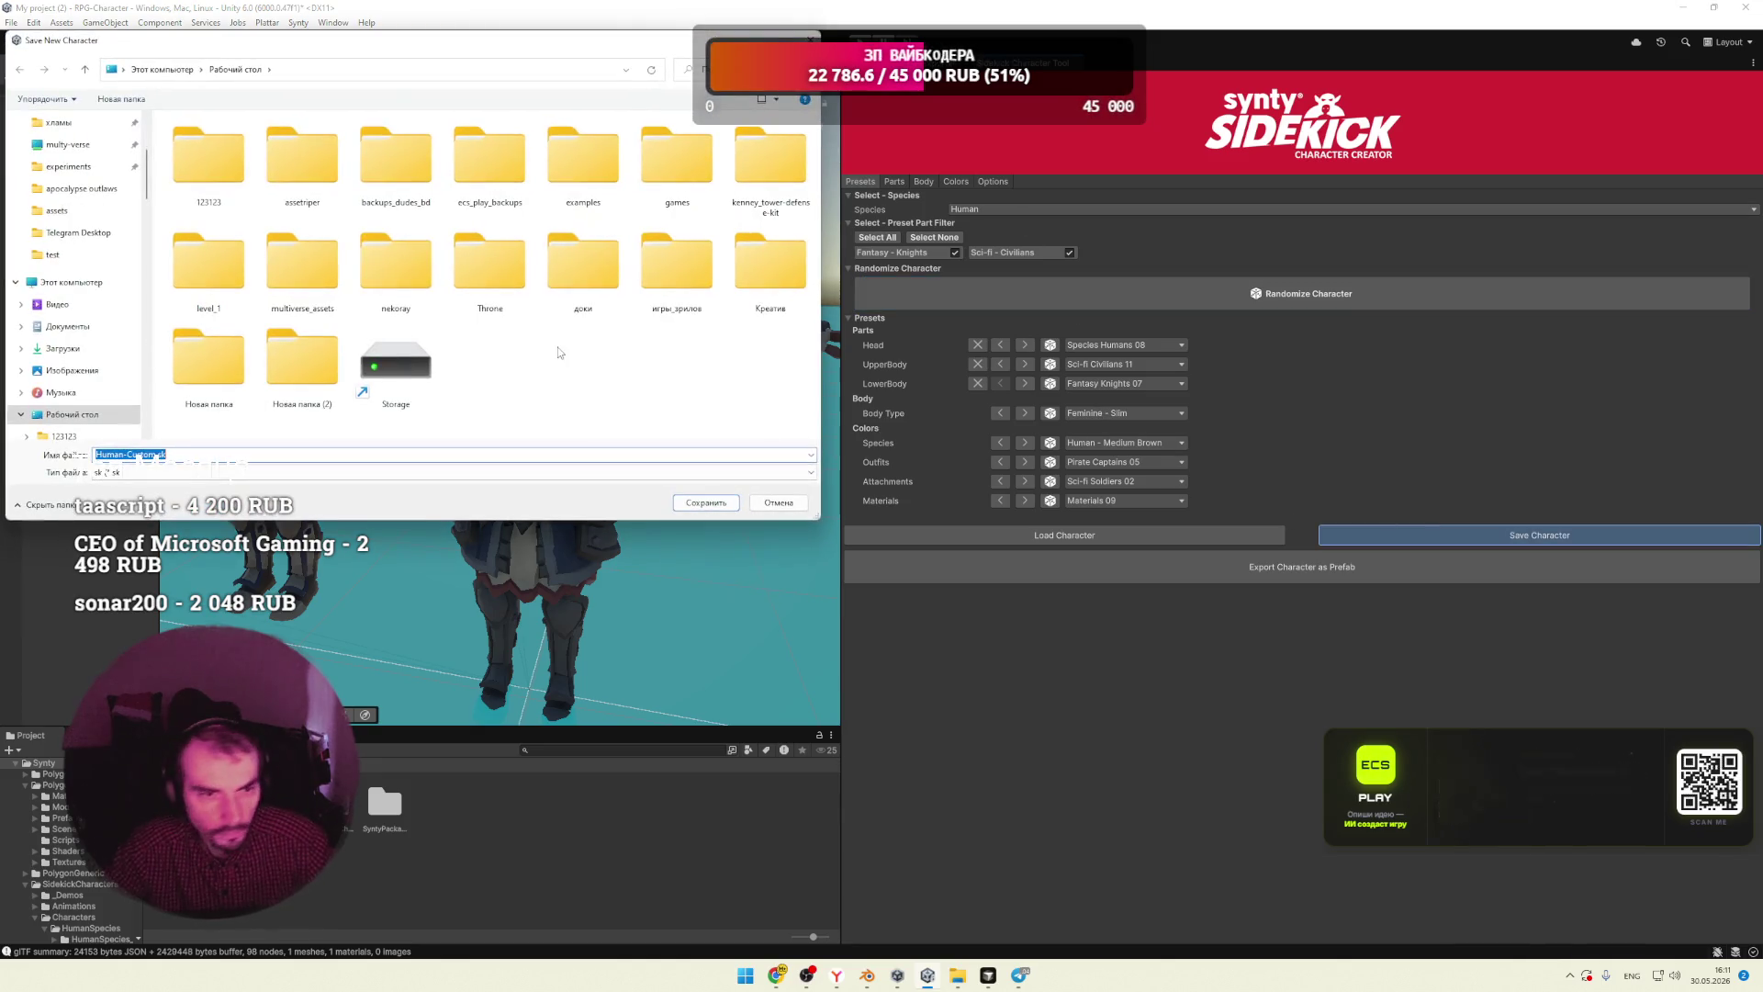
pyautogui.click(722, 504)
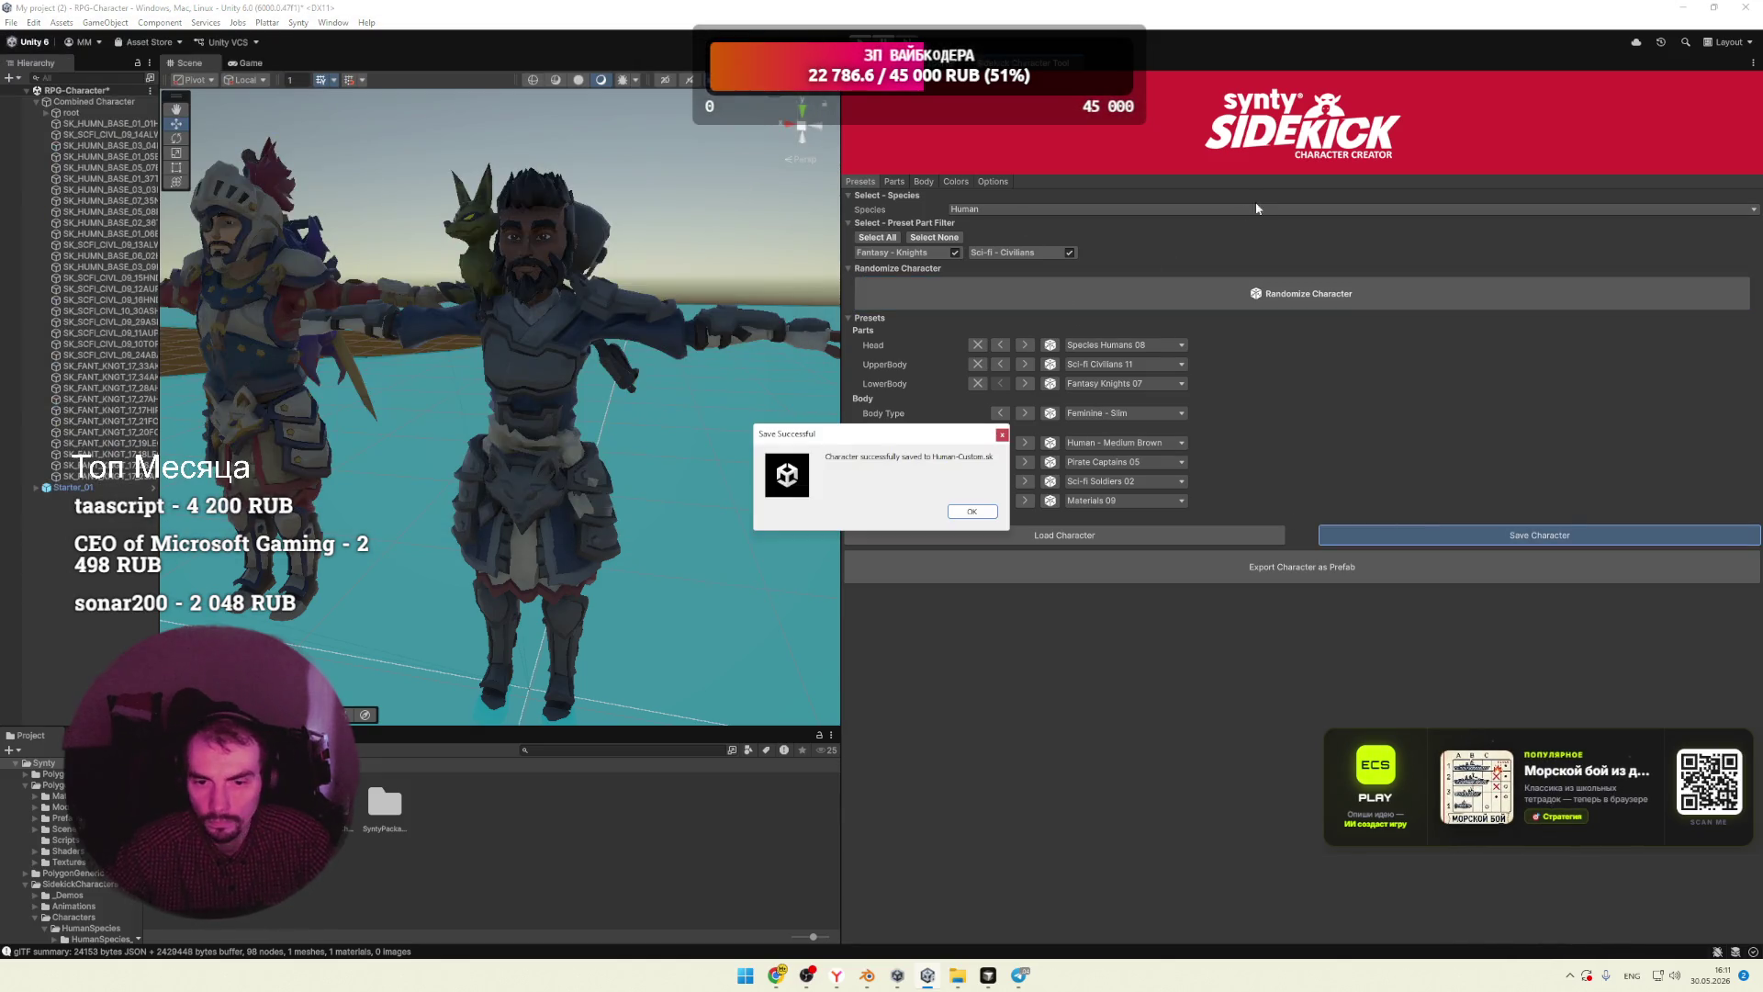
pyautogui.click(972, 511)
pyautogui.click(1683, 7)
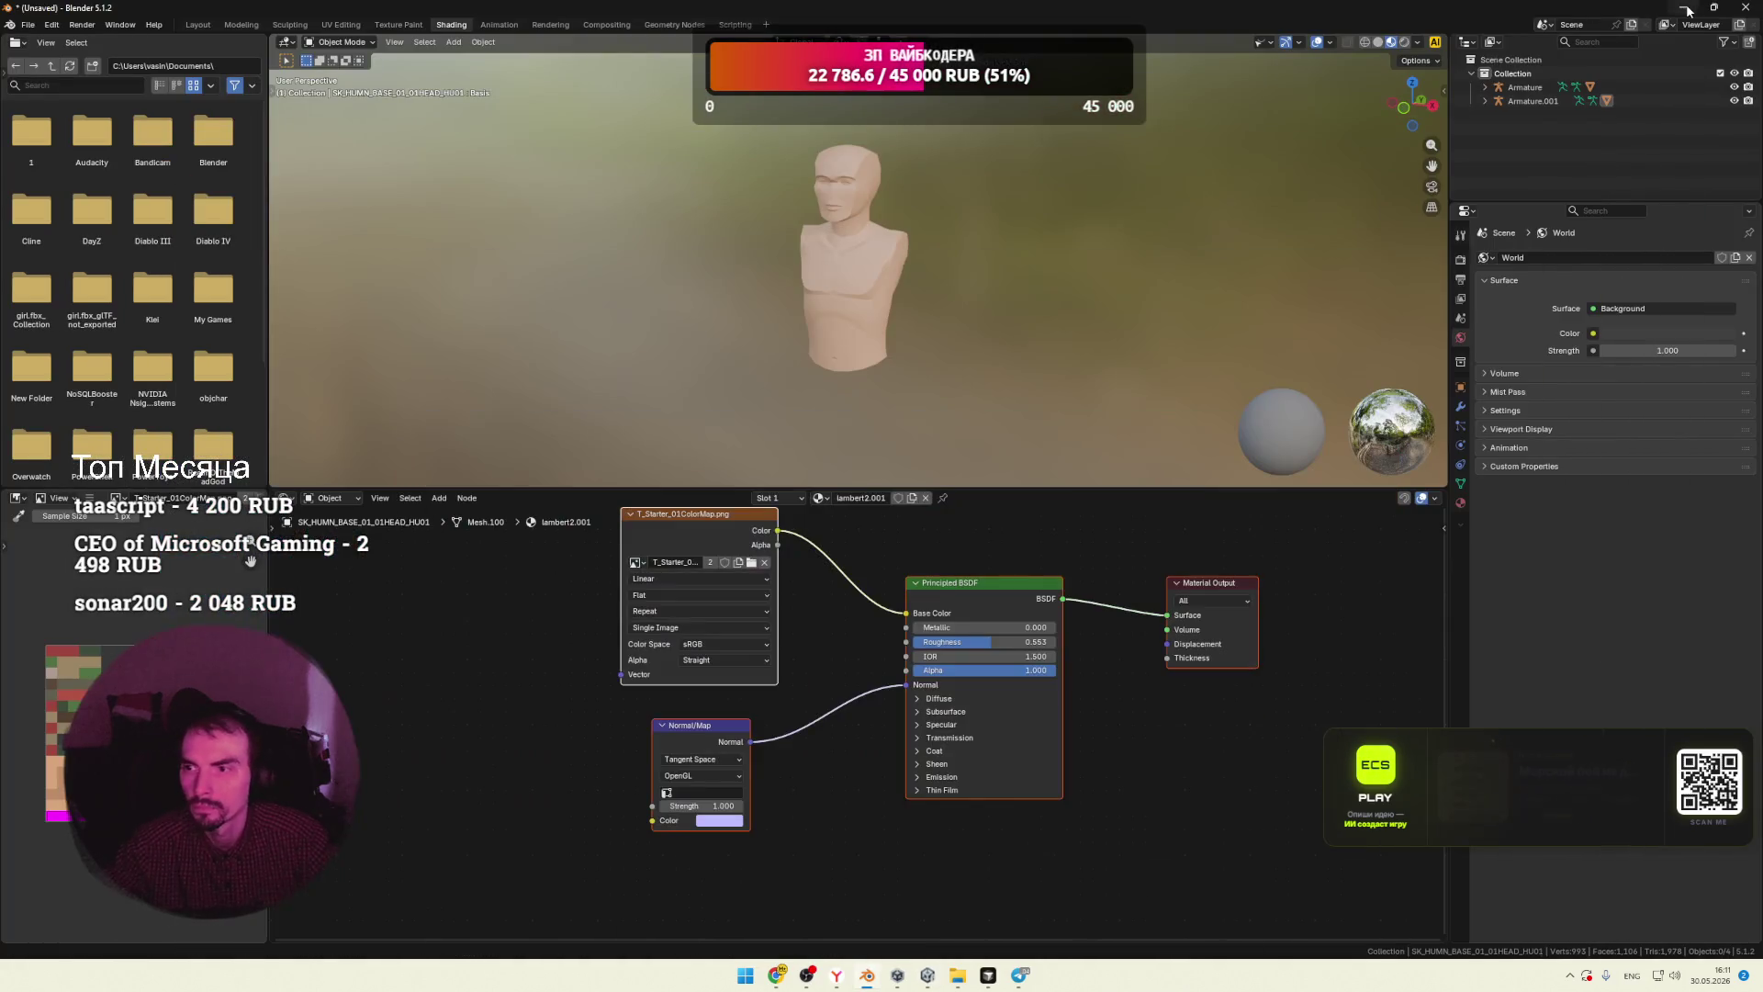
# Step: Minimize Blender and File Explorer and launch the Zed editor
pyautogui.click(1684, 8)
pyautogui.click(936, 172)
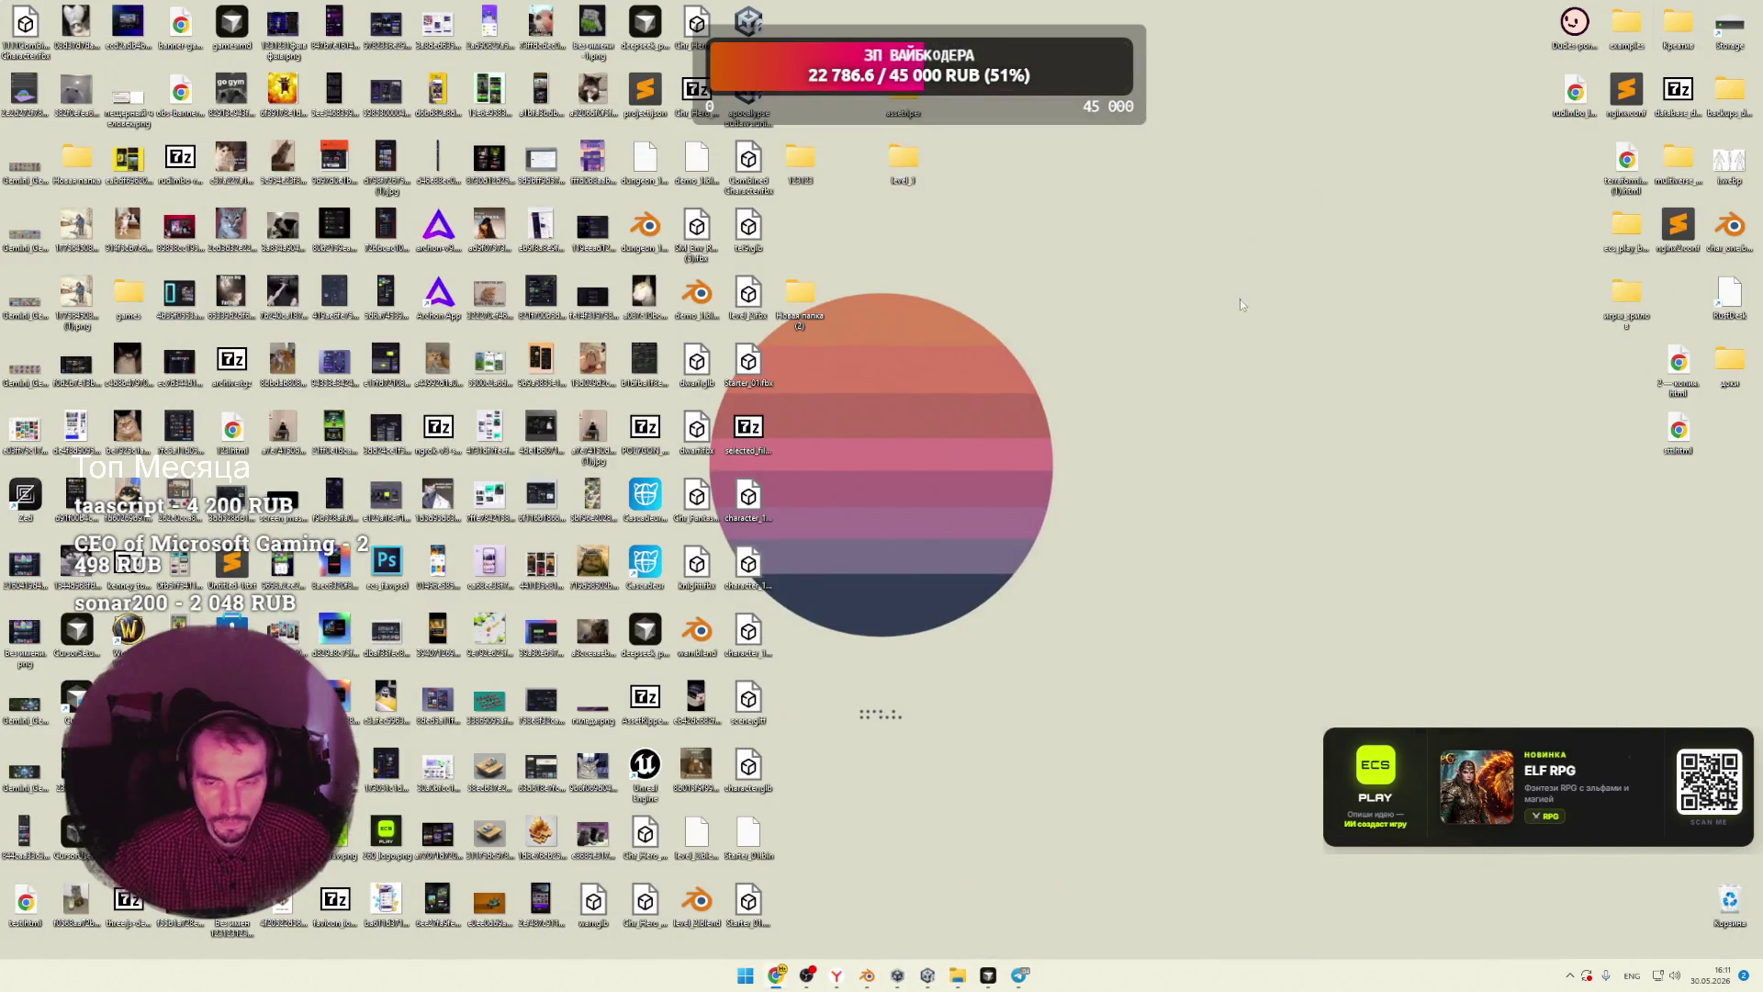
pyautogui.click(746, 976)
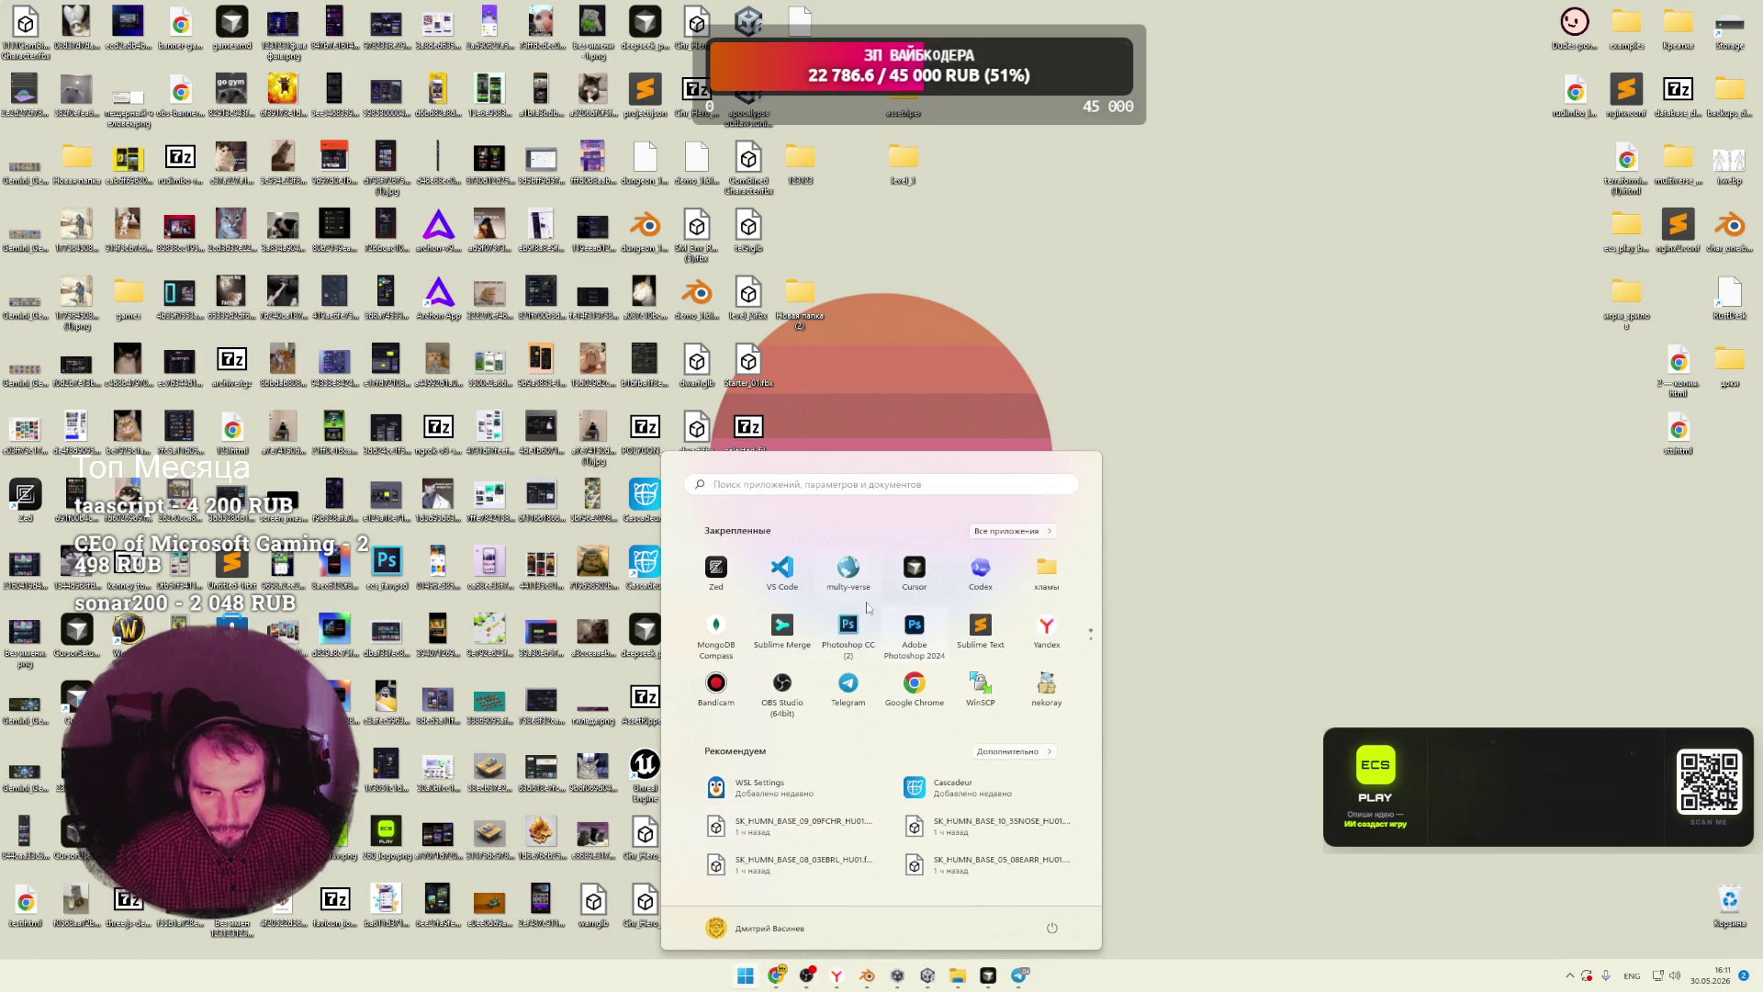
pyautogui.click(719, 583)
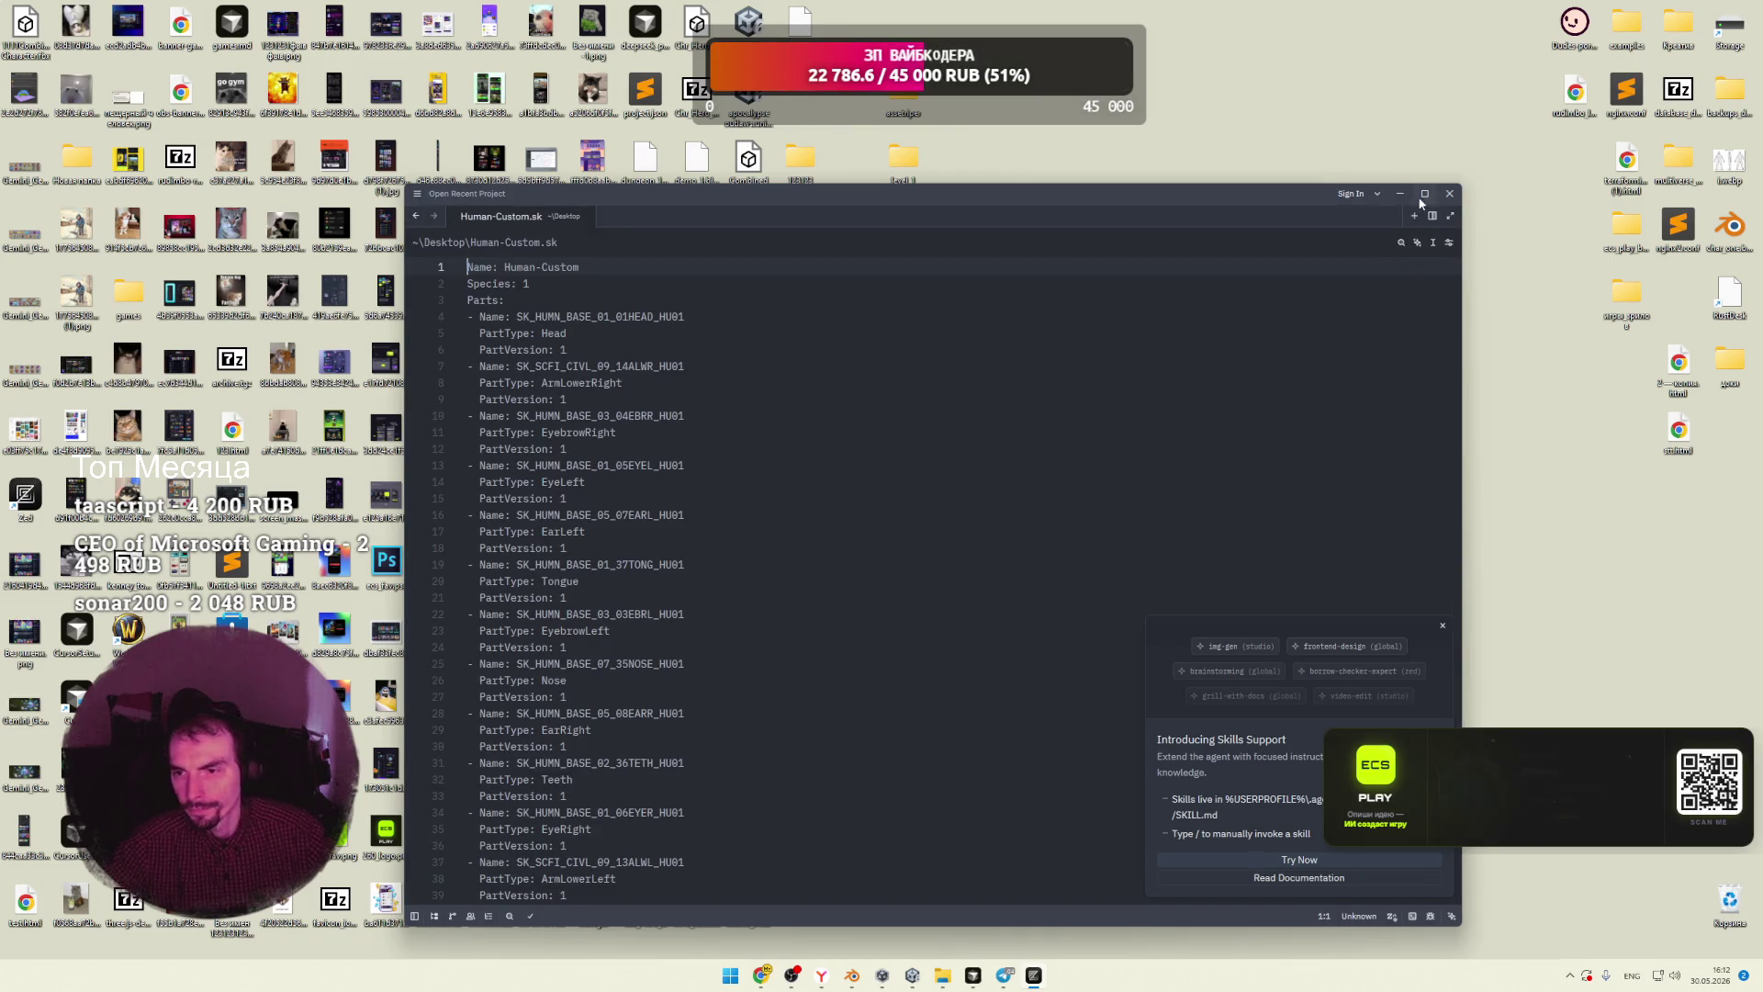
# Step: Dismiss the skills popup and scroll through Human-Custom.sk's parts, ColorSet texture paths and ColorRows
pyautogui.scroll(-10, 890, 435)
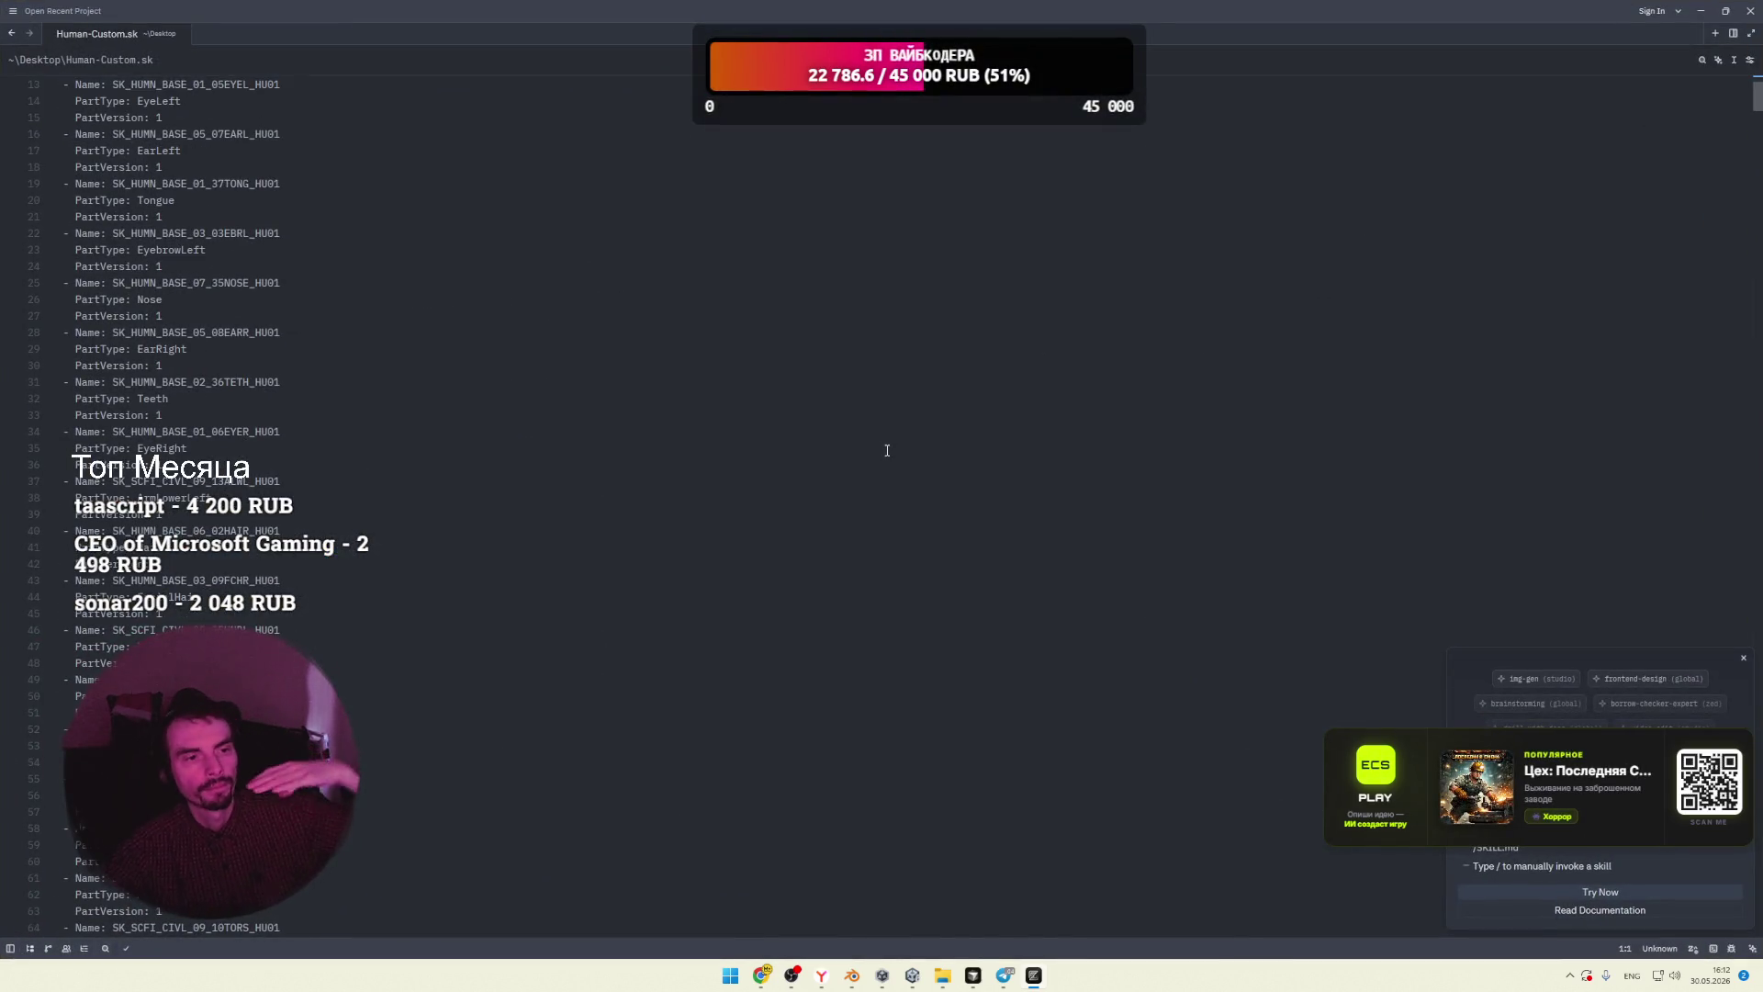
pyautogui.scroll(-15, 810, 491)
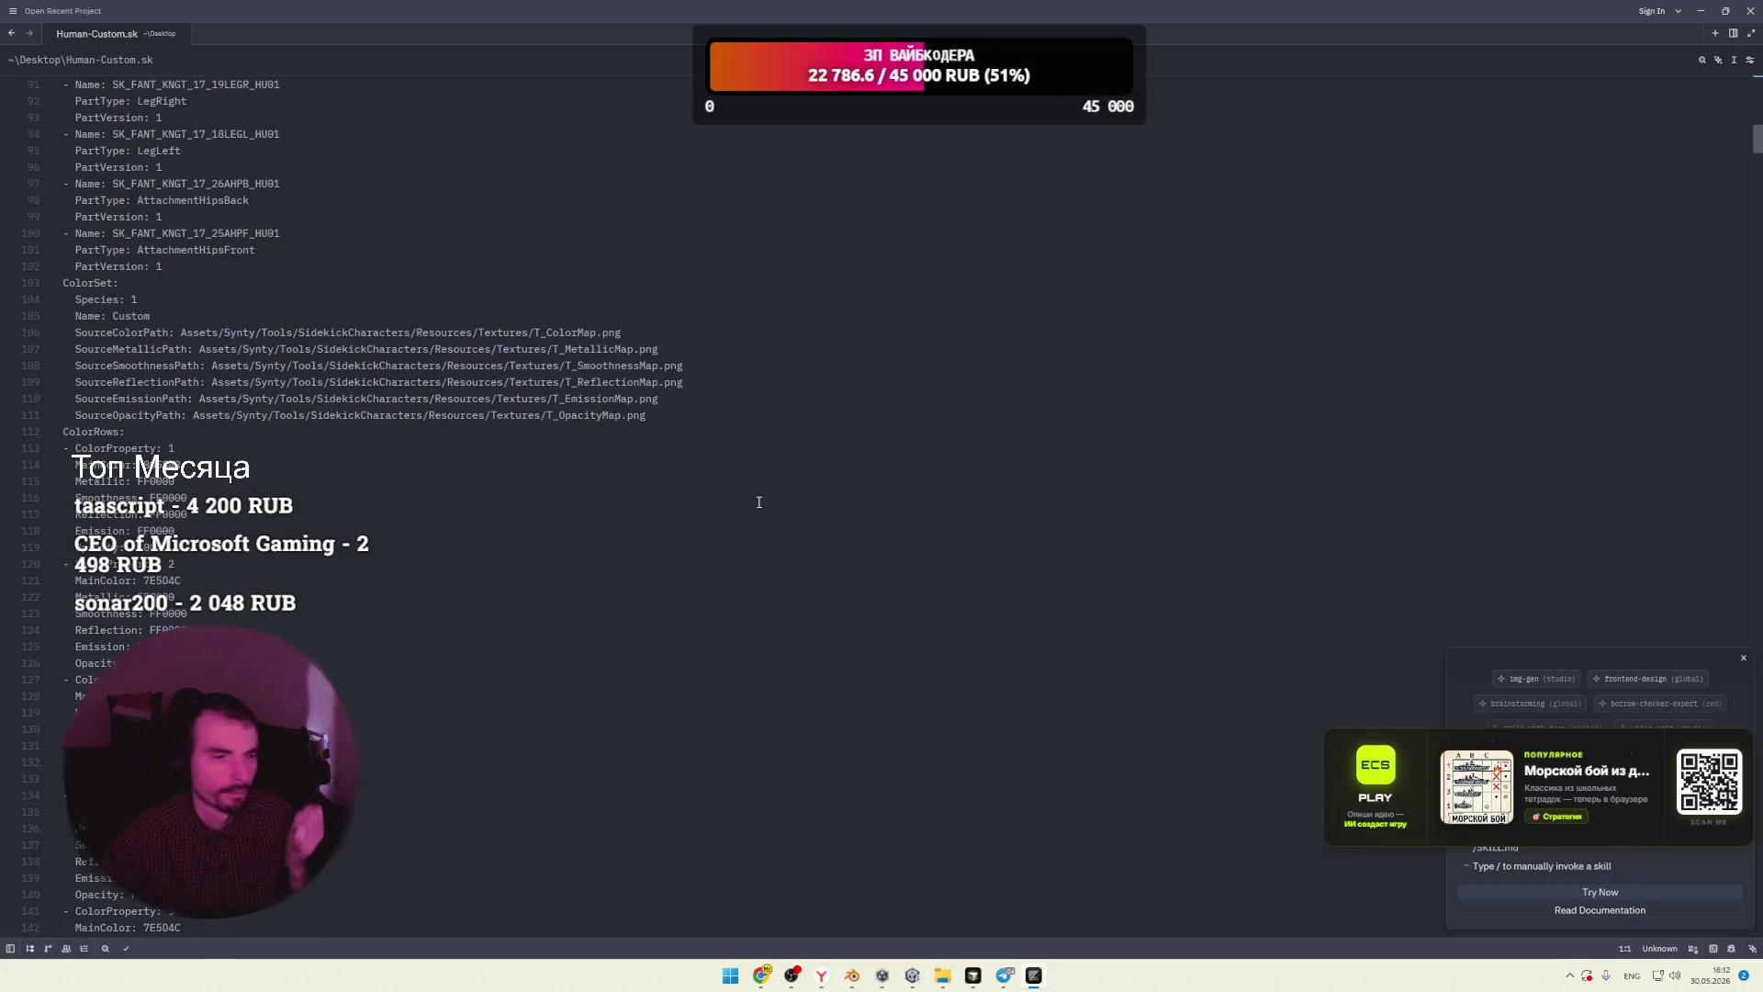
pyautogui.scroll(-20, 744, 498)
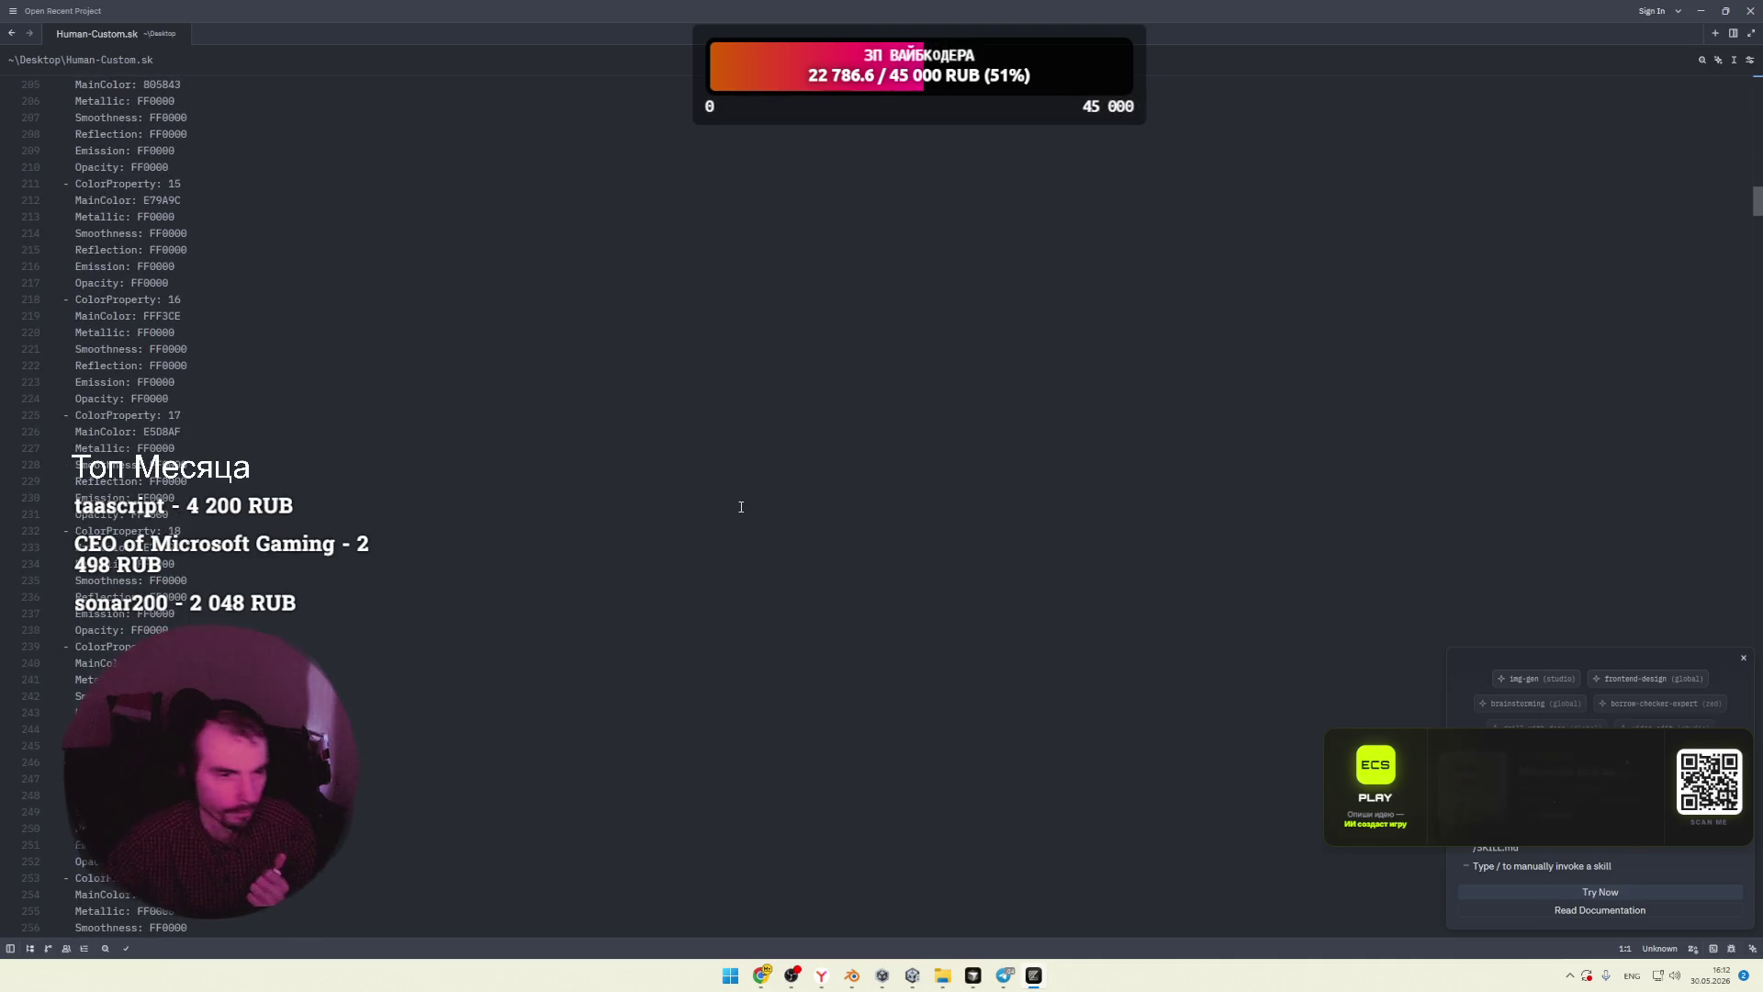
pyautogui.click(1743, 658)
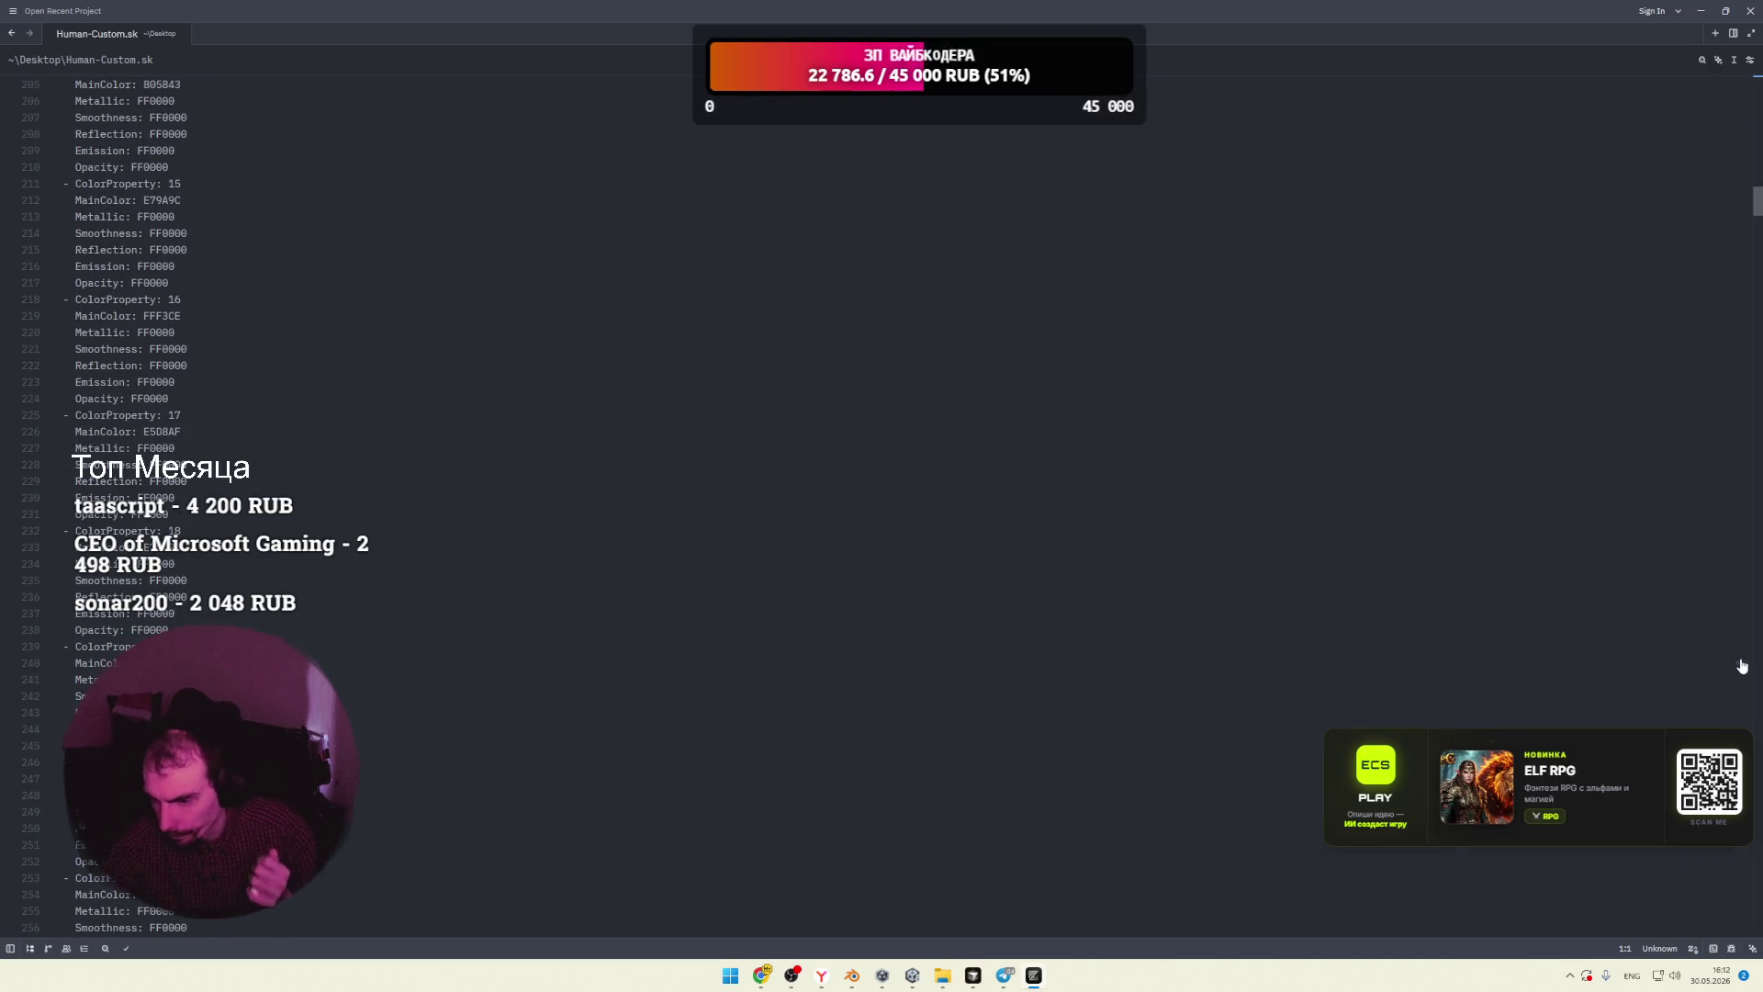
pyautogui.moveTo(1755, 203)
pyautogui.mouseDown()
pyautogui.moveTo(1683, 923)
pyautogui.moveTo(1726, 85)
pyautogui.mouseUp()
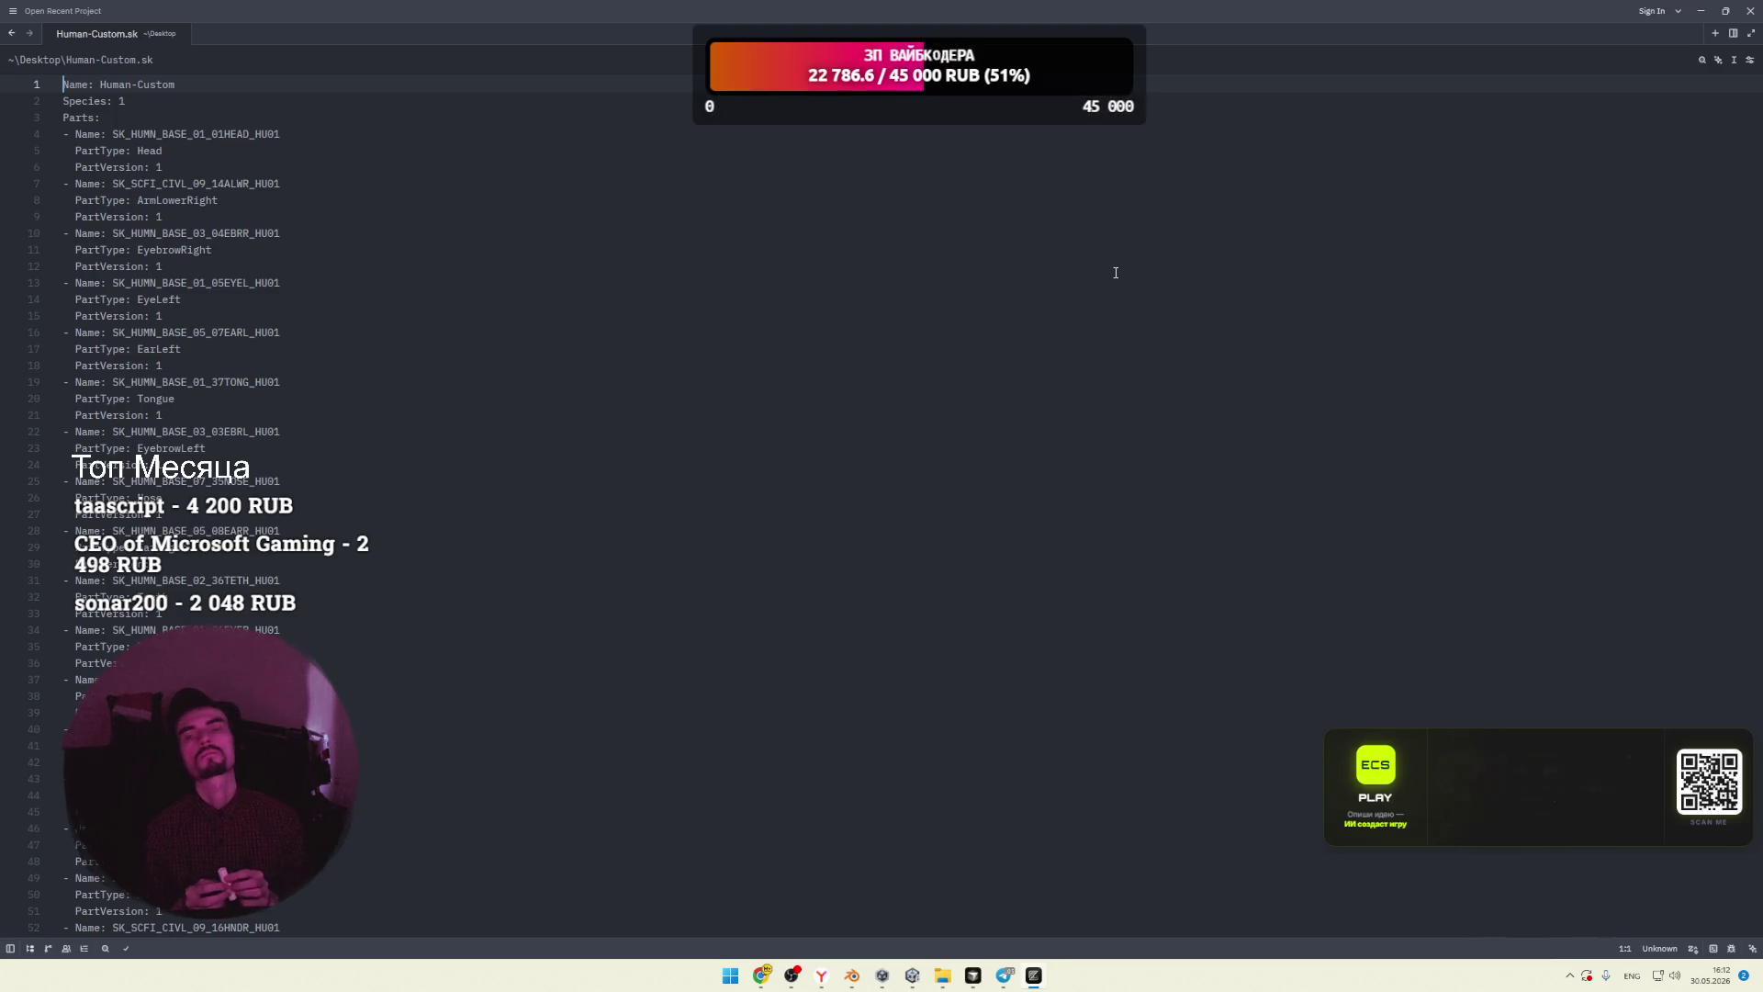
pyautogui.scroll(-13, 818, 353)
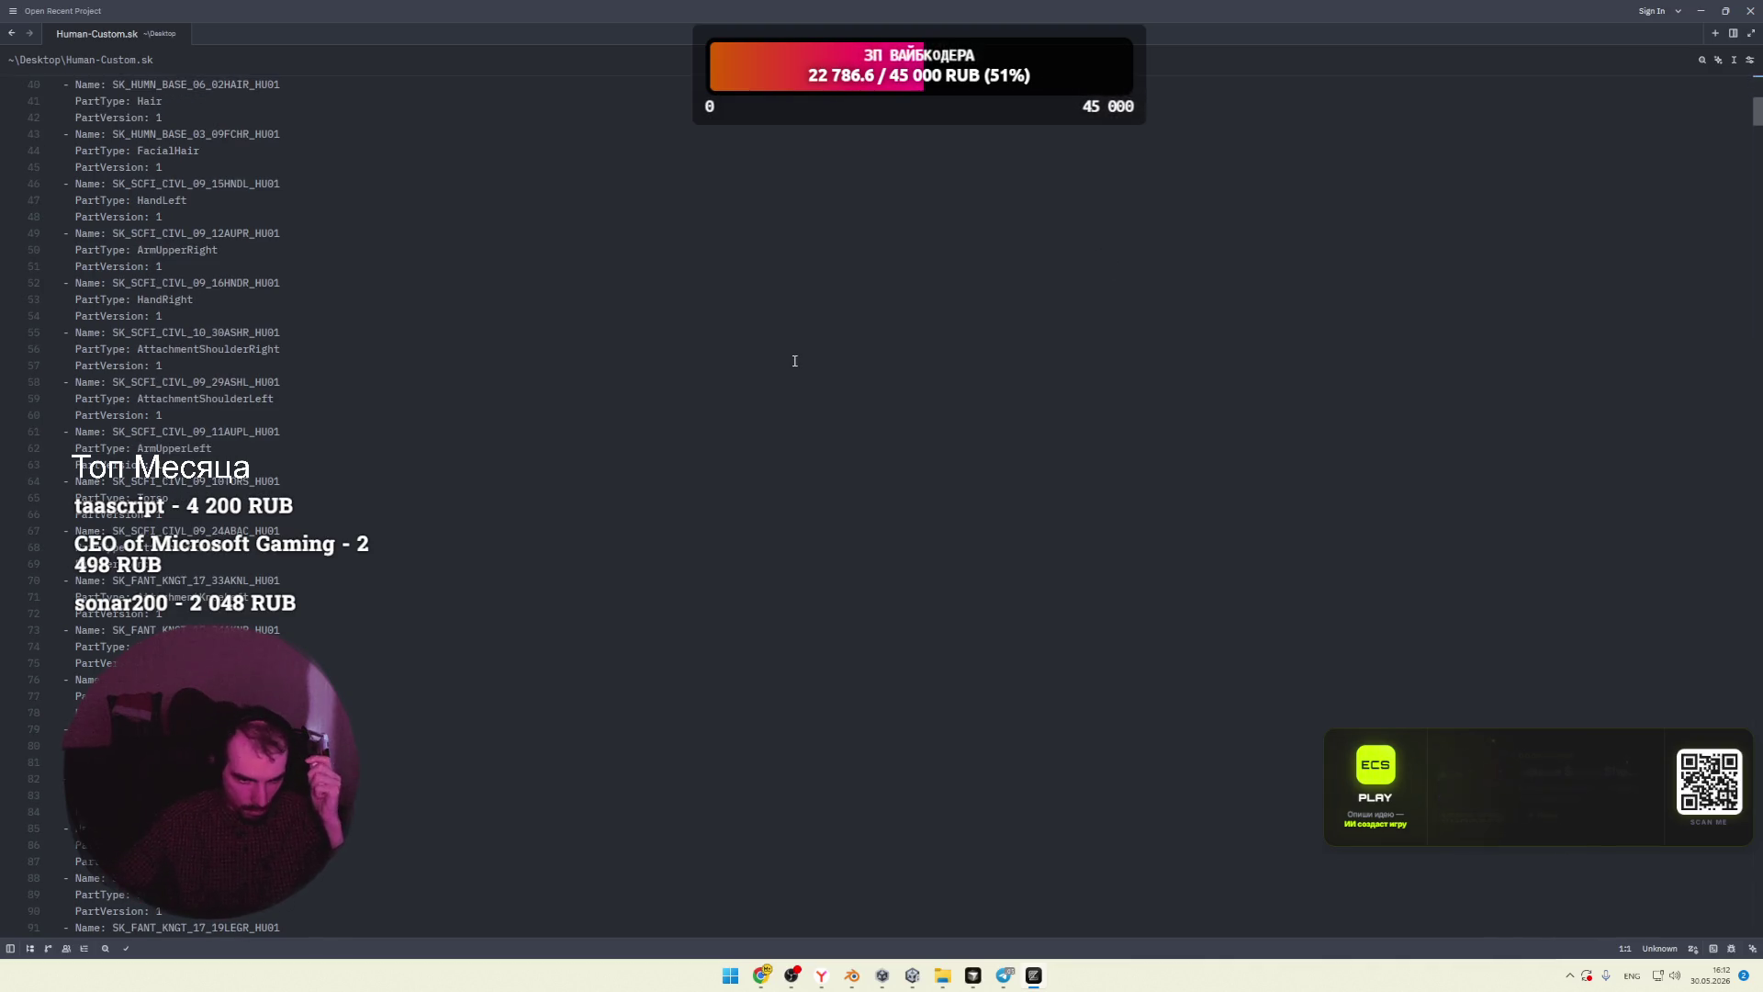
pyautogui.scroll(-3, 795, 361)
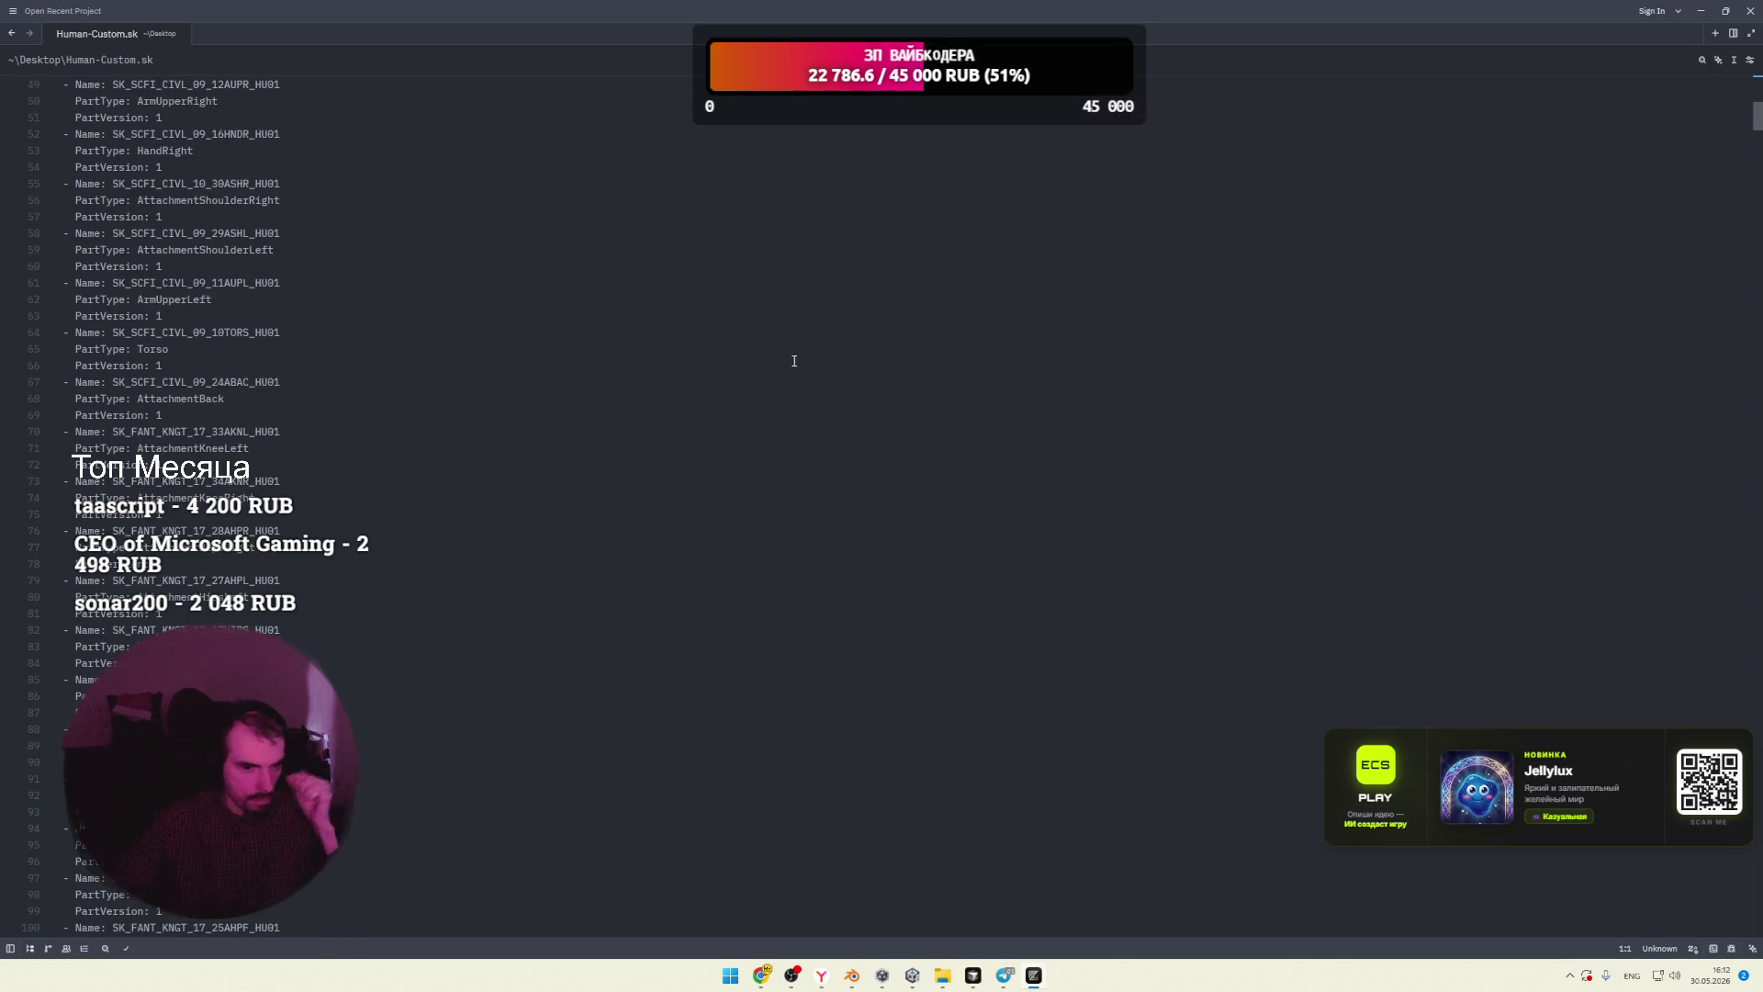
pyautogui.scroll(-5, 795, 360)
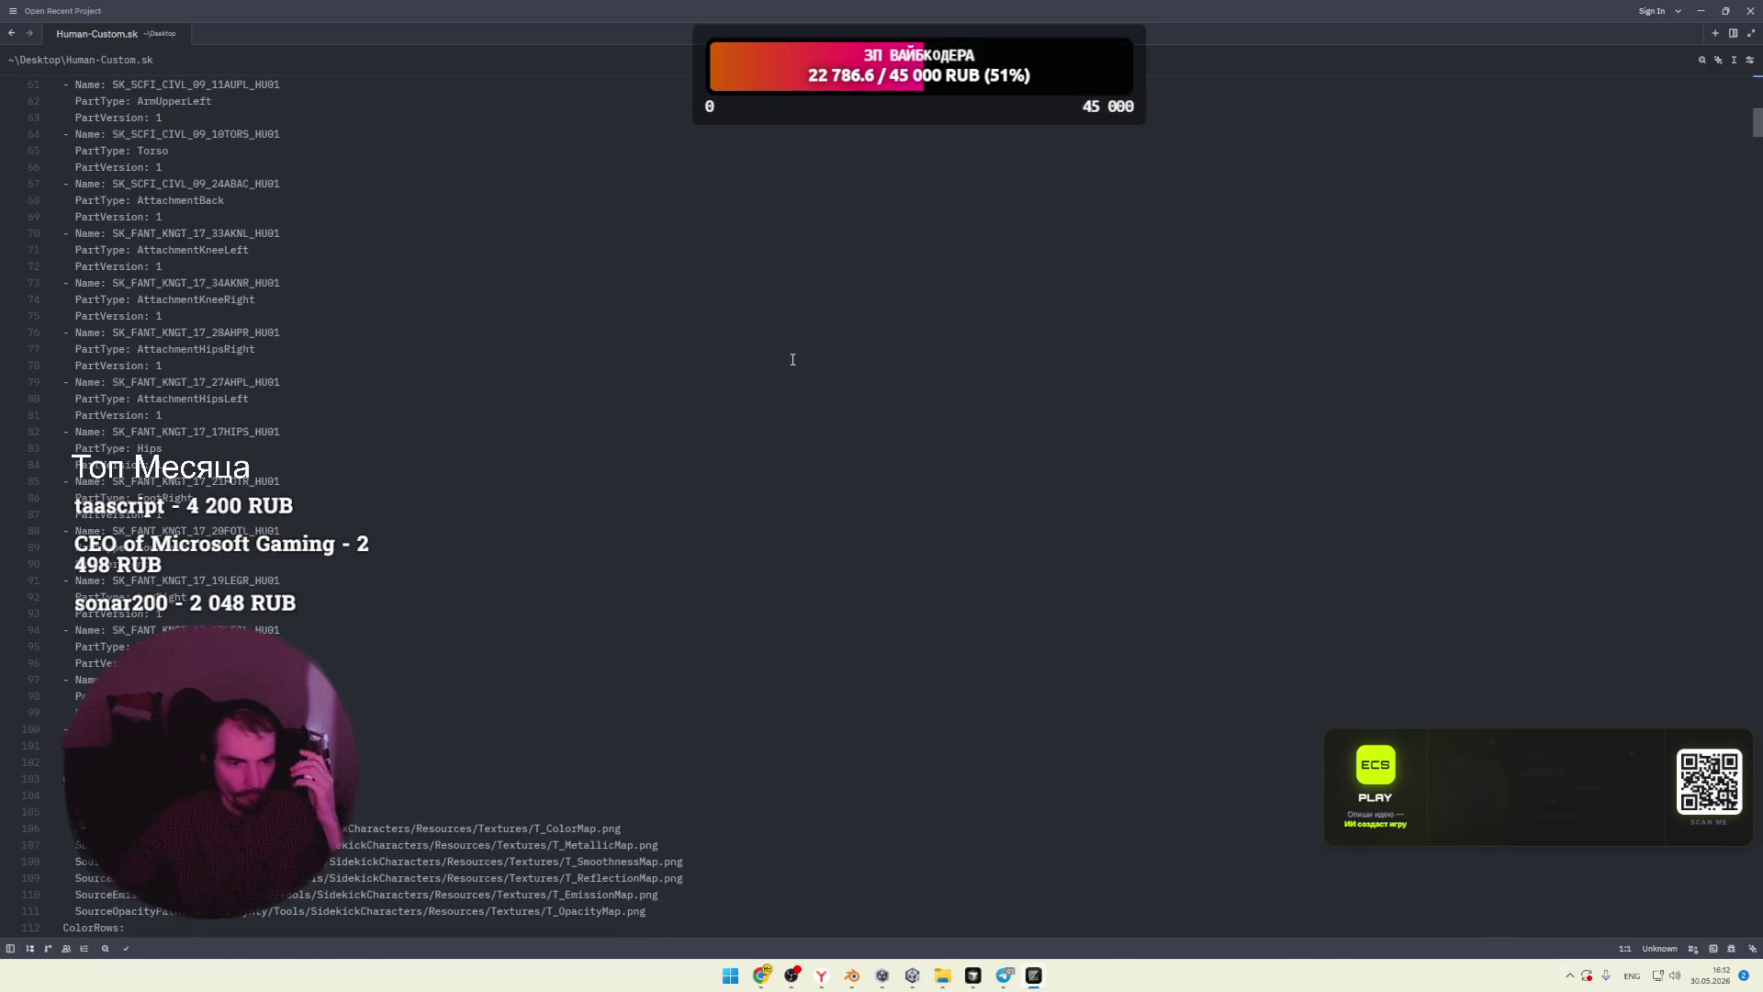
pyautogui.scroll(-3, 792, 359)
pyautogui.scroll(-3, 792, 359)
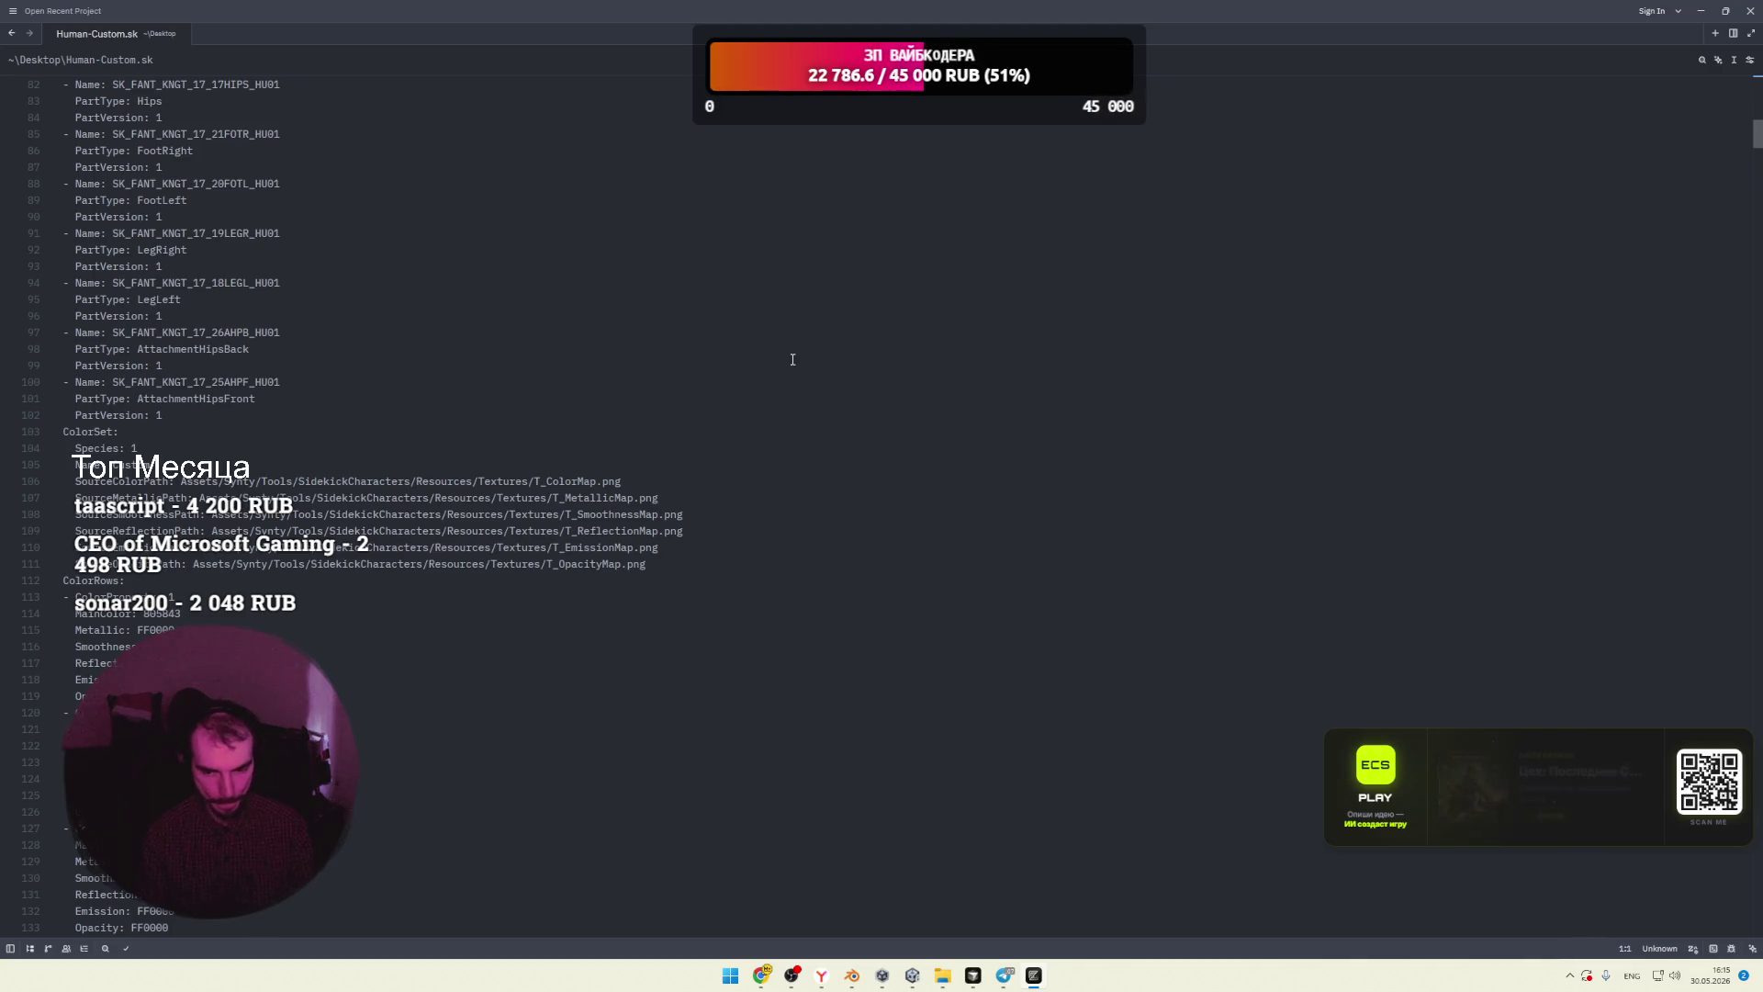
pyautogui.click(912, 975)
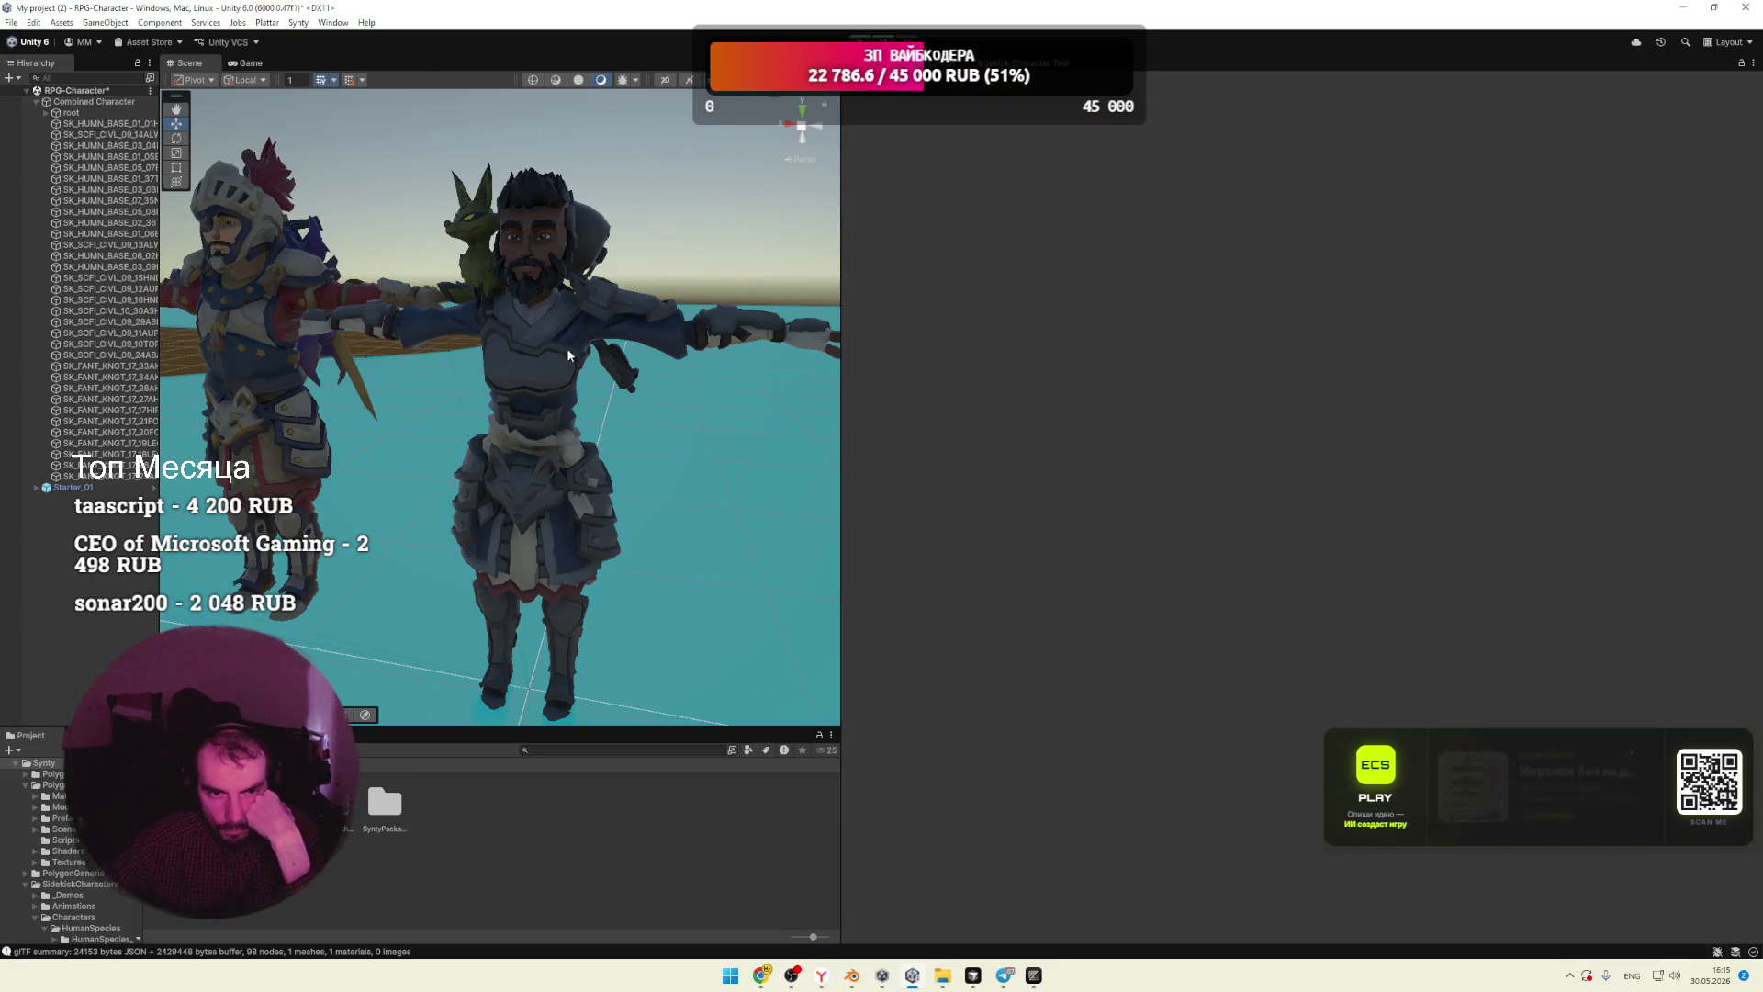
# Step: Select the SK_SCFI_CIVL_09_10TORS_HU01 torso to show its M_BaseMaterial, then locate DirtMaskTexture
pyautogui.click(531, 367)
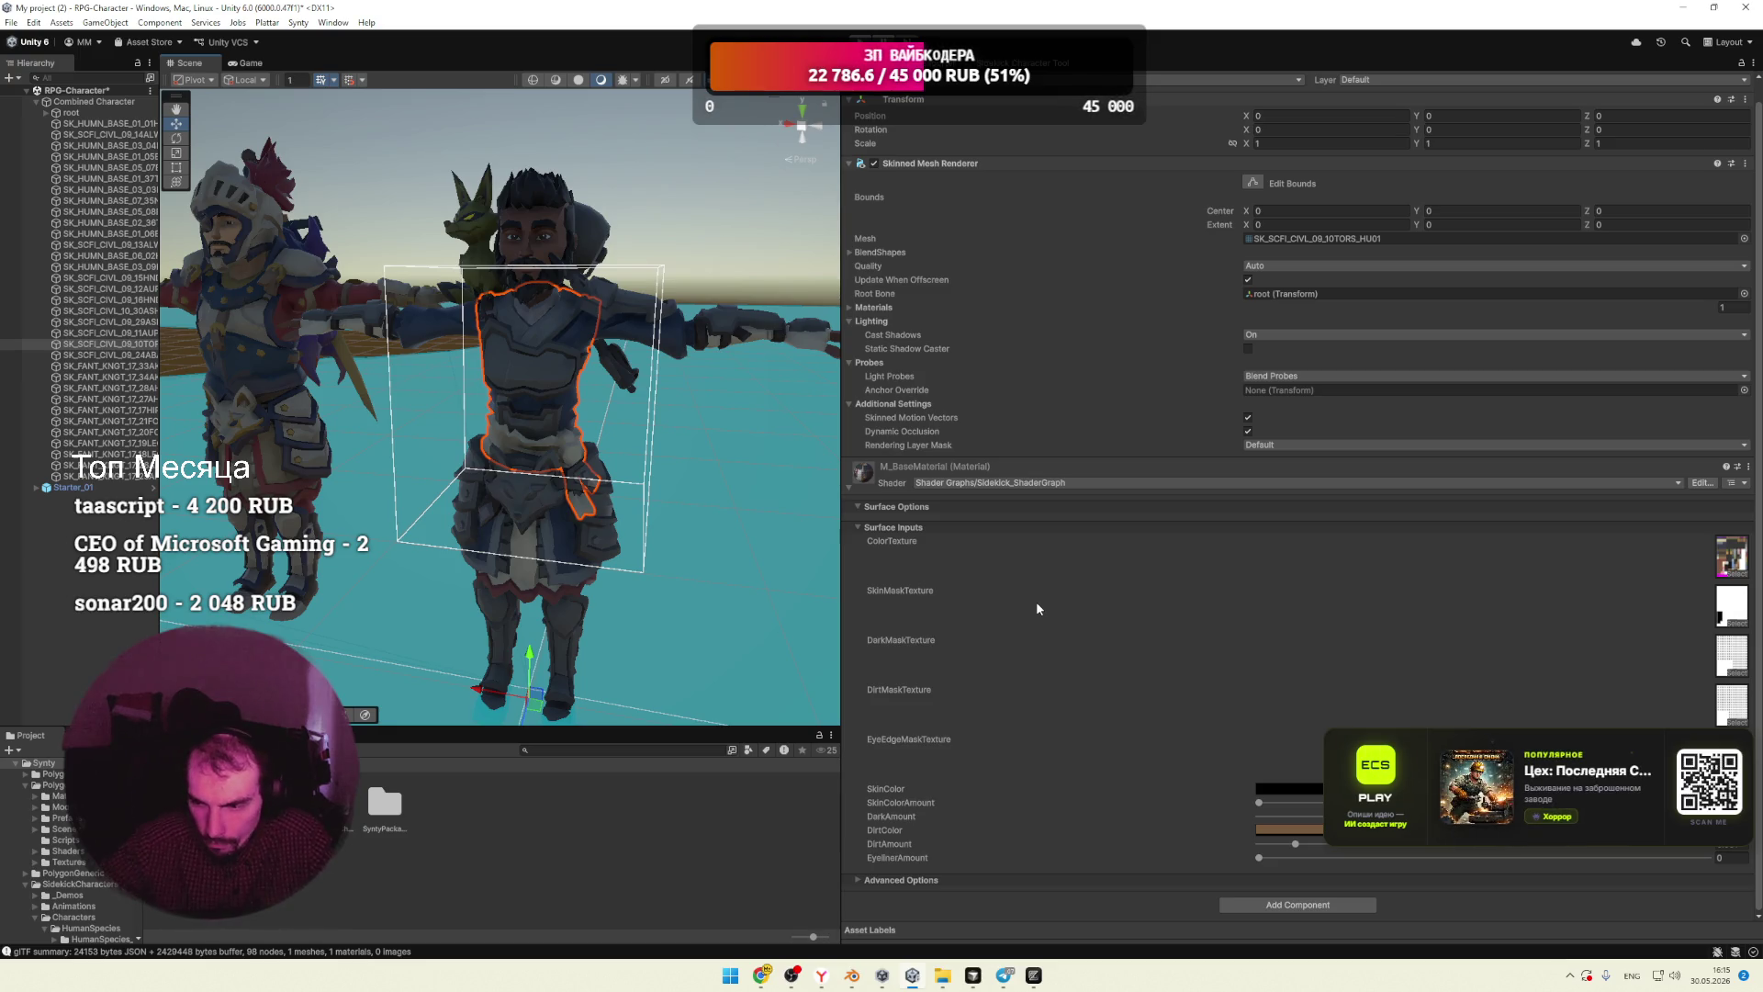
pyautogui.click(897, 683)
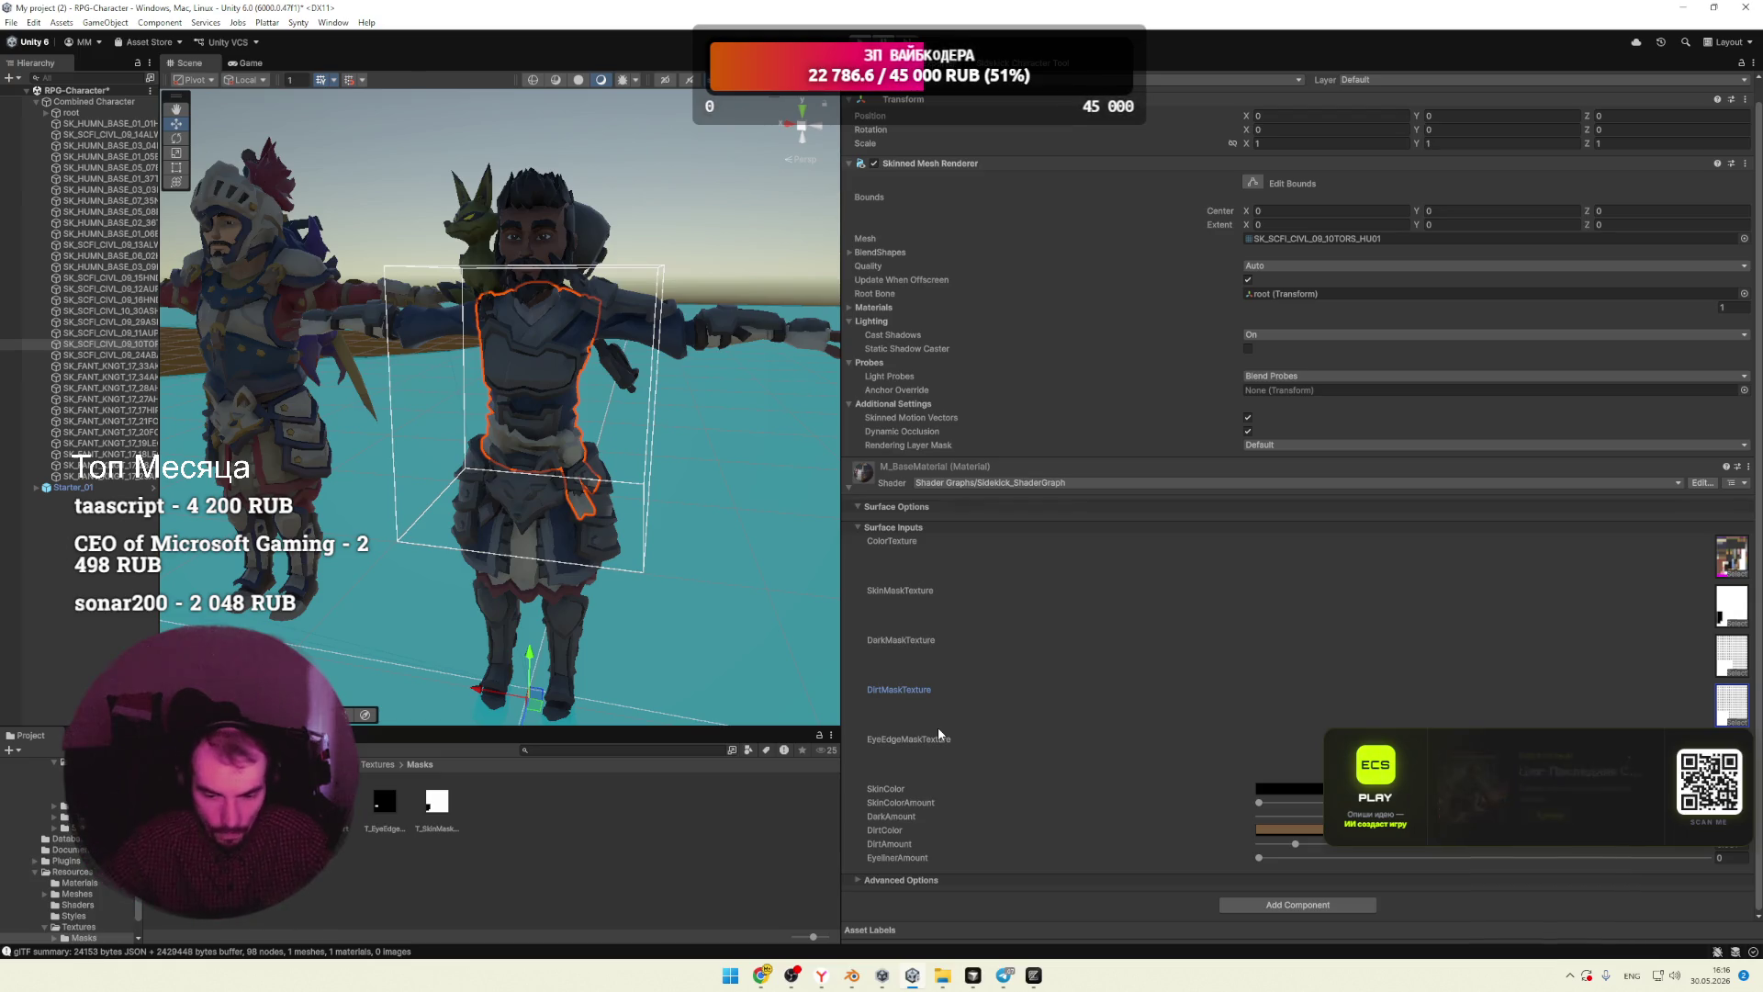
# Step: Glance over Blender's shader nodes, then bring up the SIDEKICK starter files Explorer window
pyautogui.hotkey('alt', 'Tab')
pyautogui.moveTo(836, 613); pyautogui.dragTo(889, 638, button='middle')
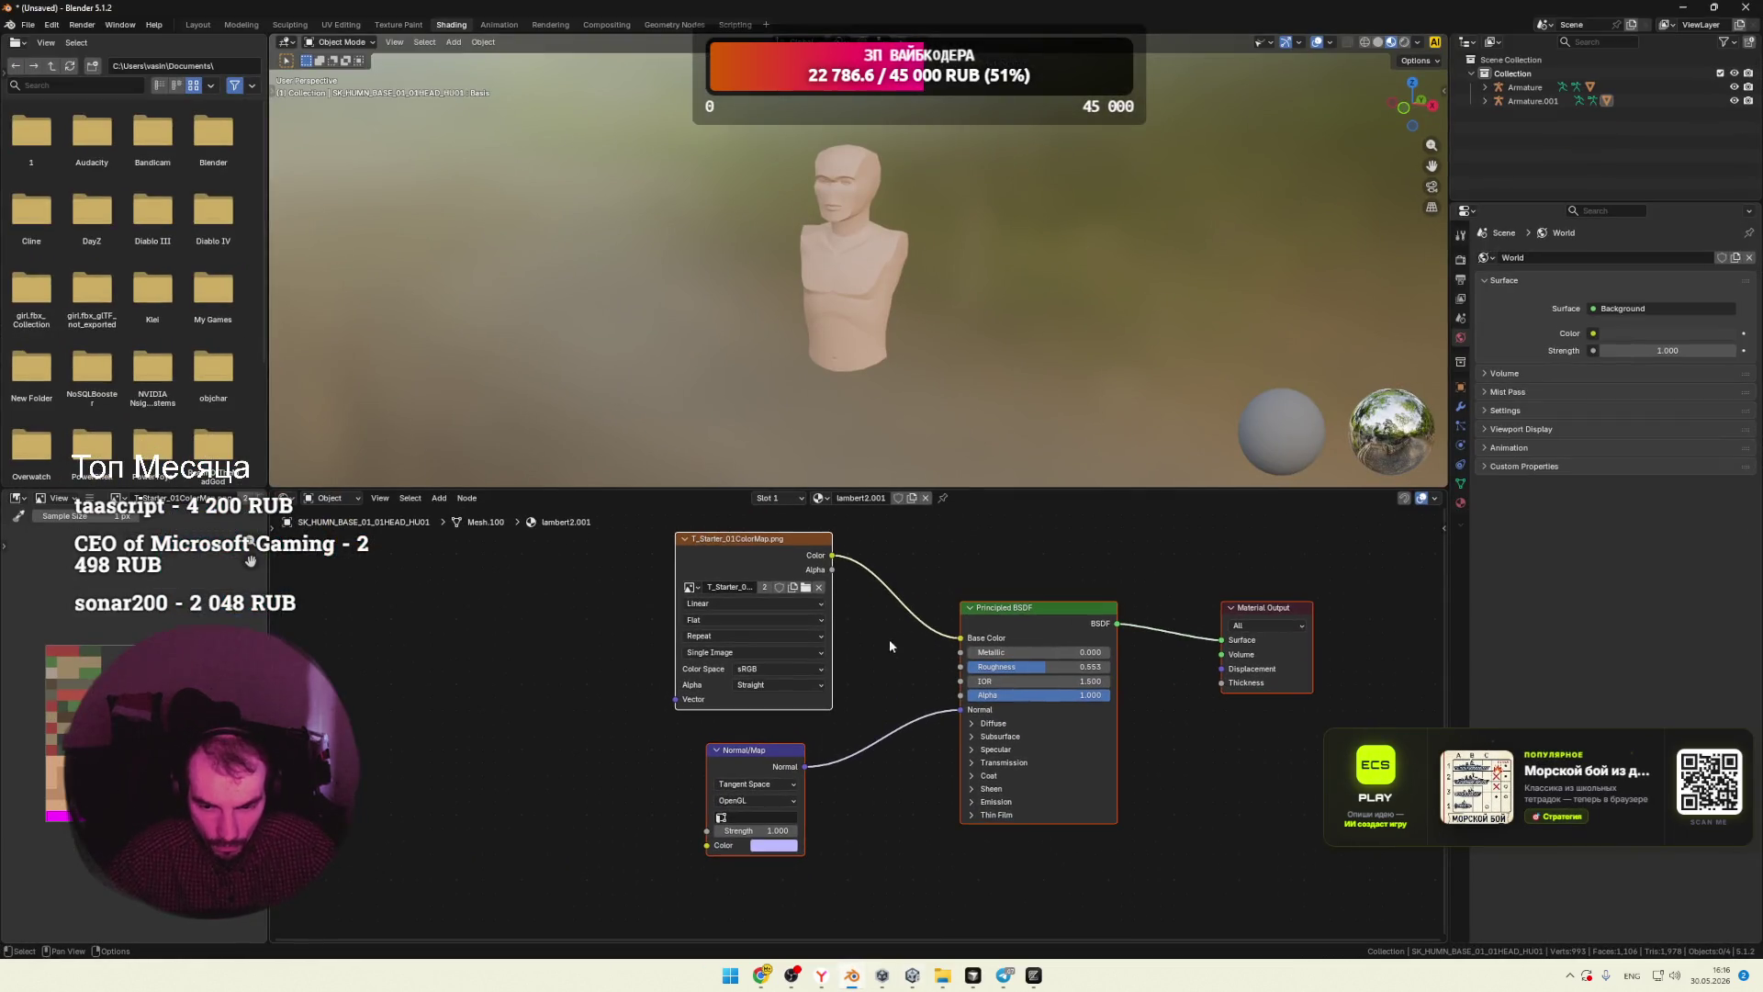
pyautogui.hotkey('alt', 'Tab')
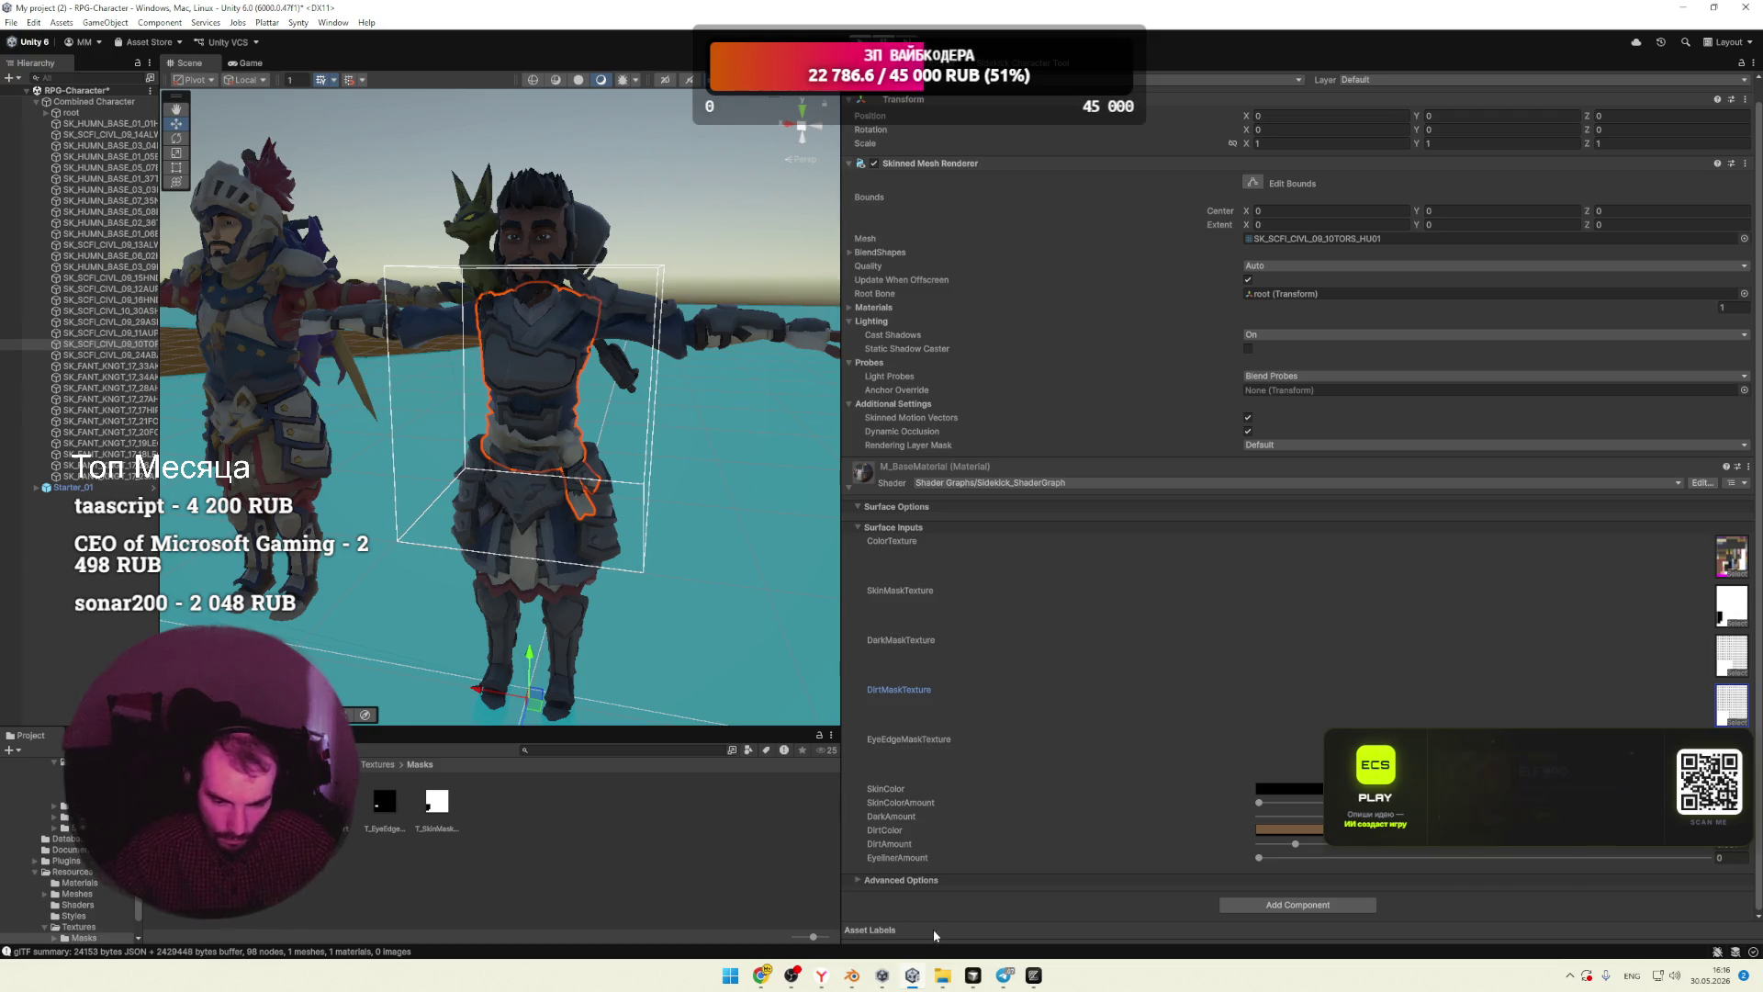
pyautogui.moveTo(942, 975)
pyautogui.click(884, 871)
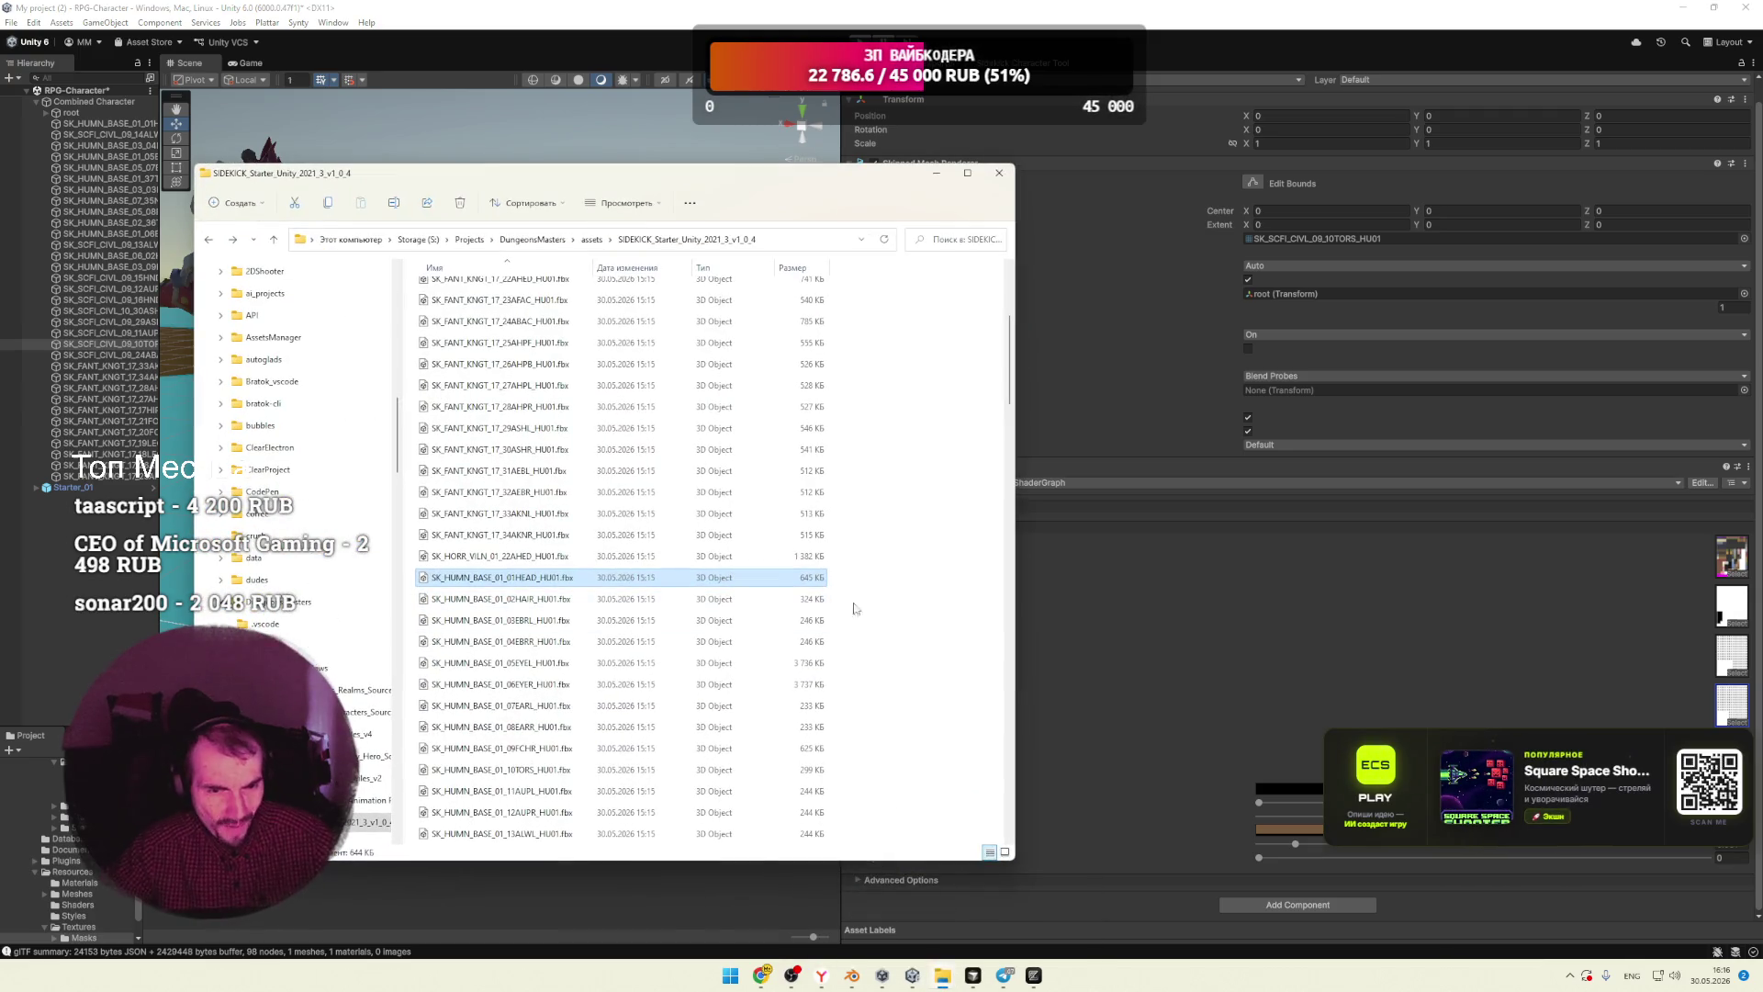
# Step: Create a new folder named 'textures' in the SIDEKICK starter folder
pyautogui.moveTo(1011, 448); pyautogui.dragTo(984, 798)
pyautogui.scroll(-3, 983, 798)
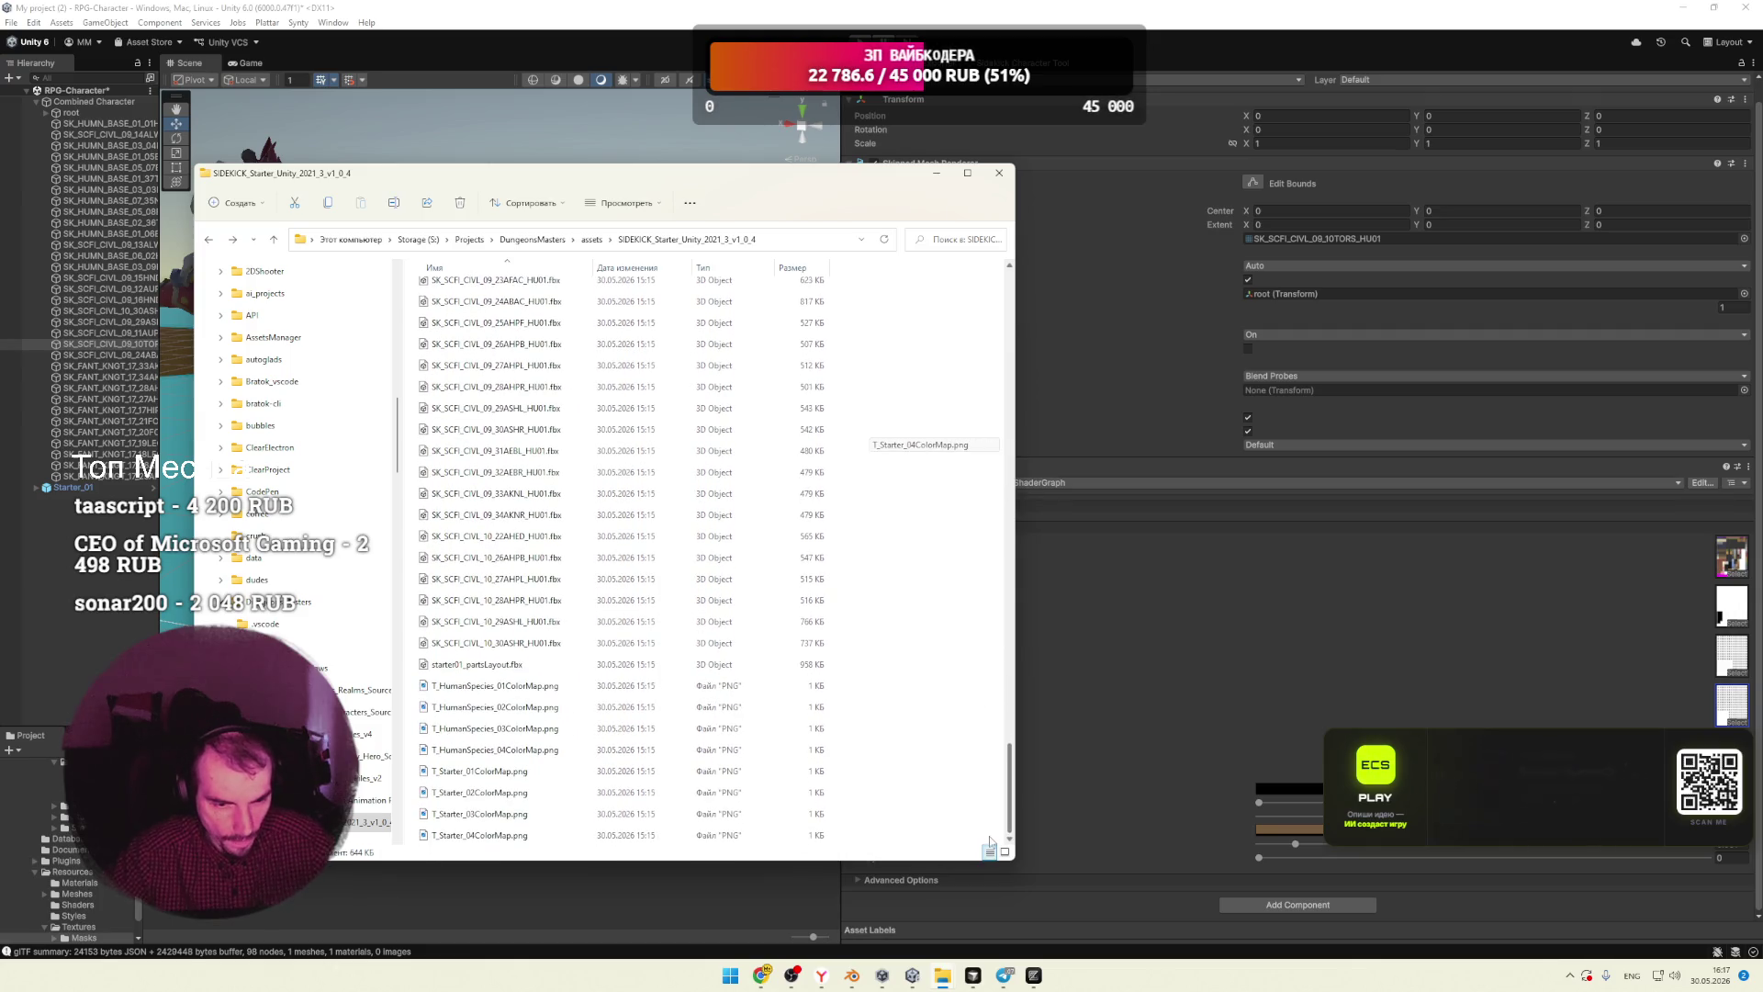
pyautogui.moveTo(1006, 771); pyautogui.dragTo(1001, 303)
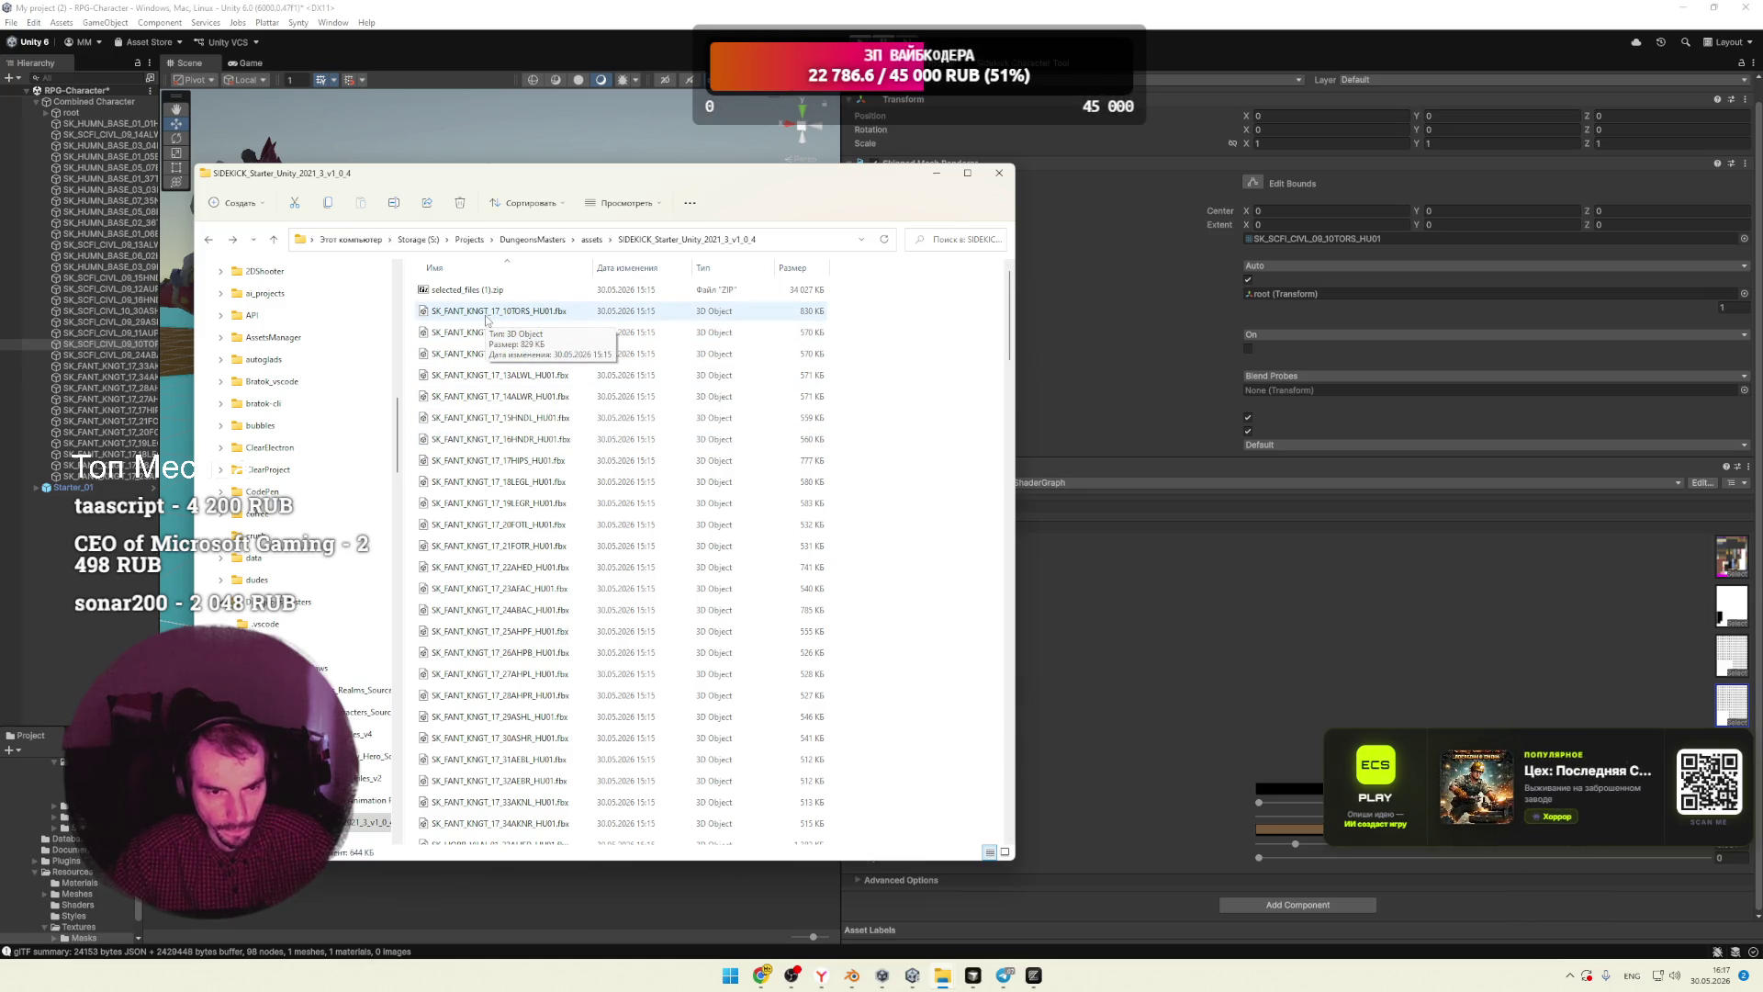
pyautogui.rightClick(924, 368)
pyautogui.moveTo(1069, 484)
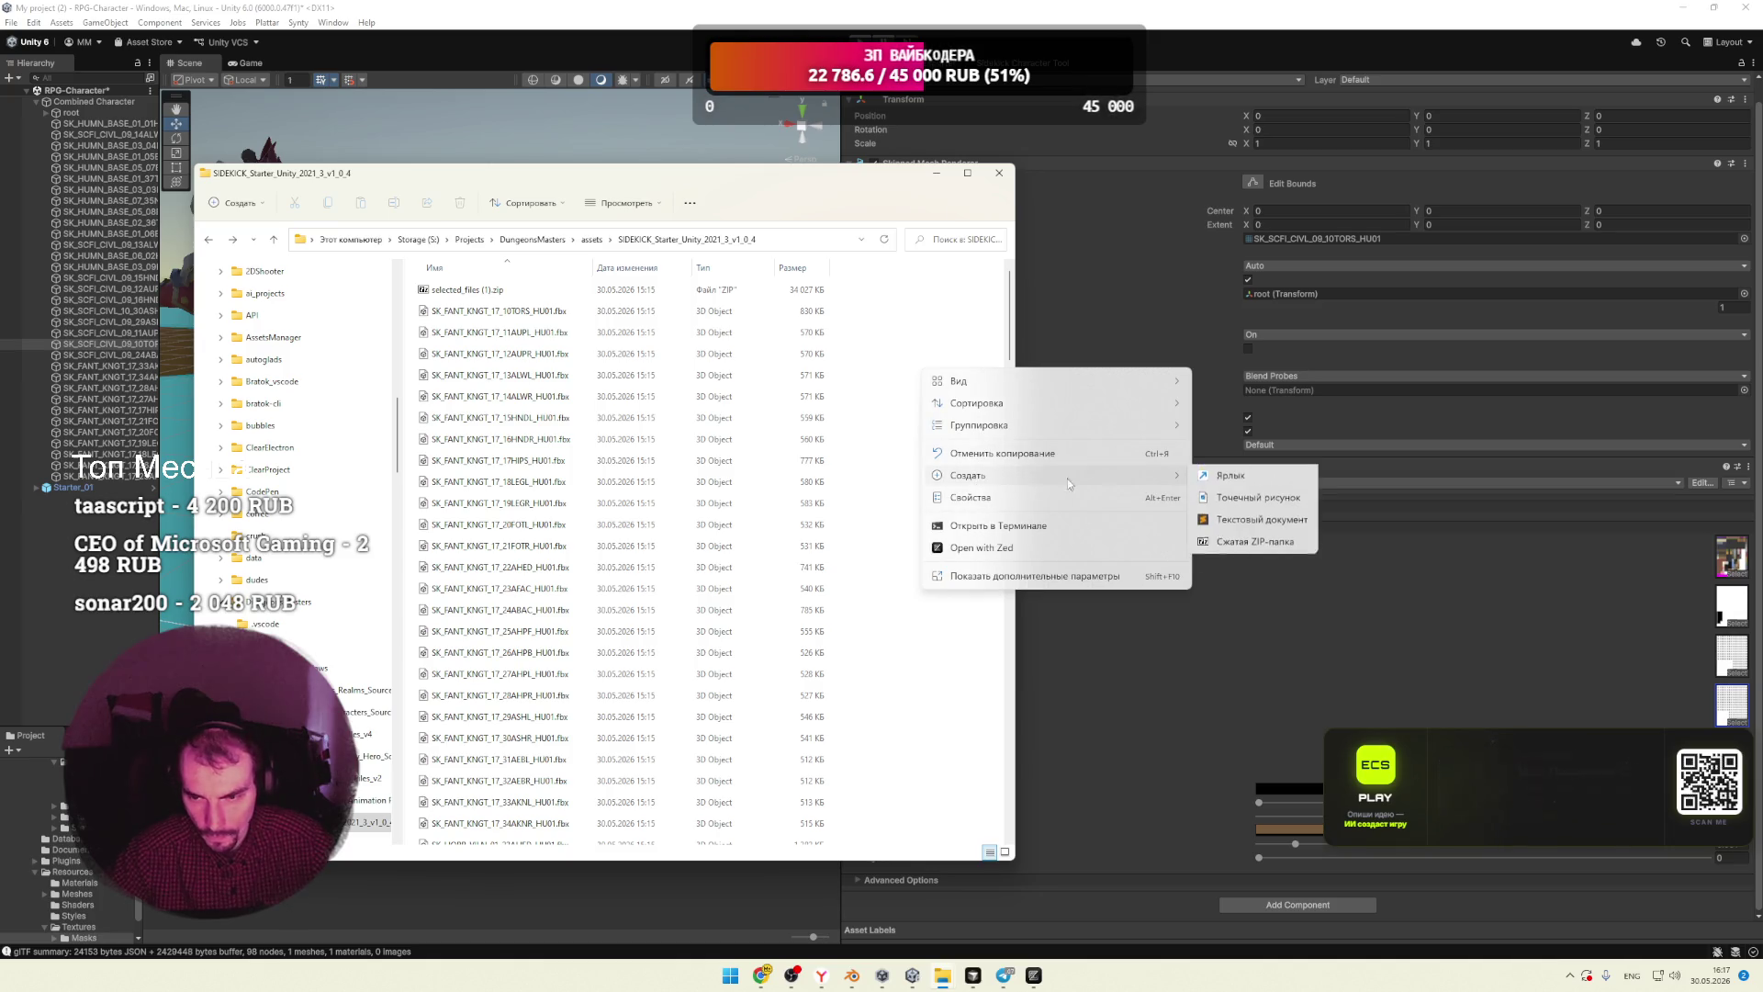
pyautogui.click(1243, 478)
pyautogui.write('textures')
pyautogui.press('Return')
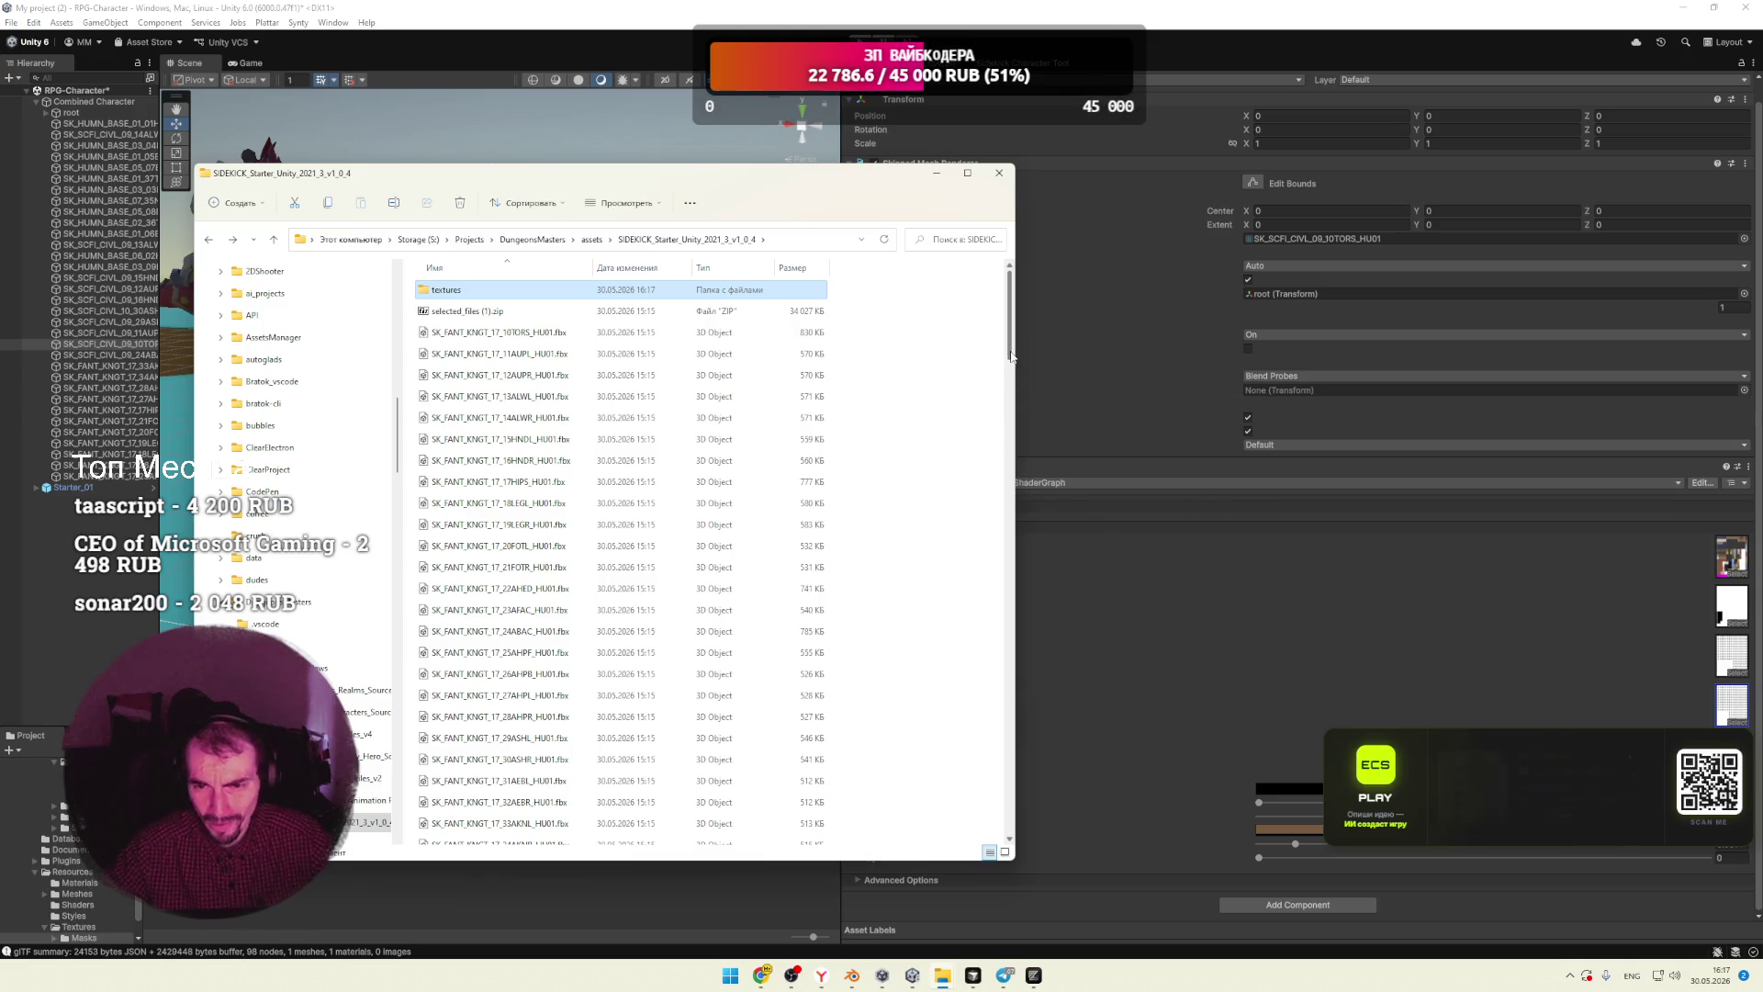
# Step: Move the eight ColorMap PNGs into the textures folder and view them as large icons
pyautogui.moveTo(1012, 356); pyautogui.dragTo(1010, 790)
pyautogui.click(496, 835)
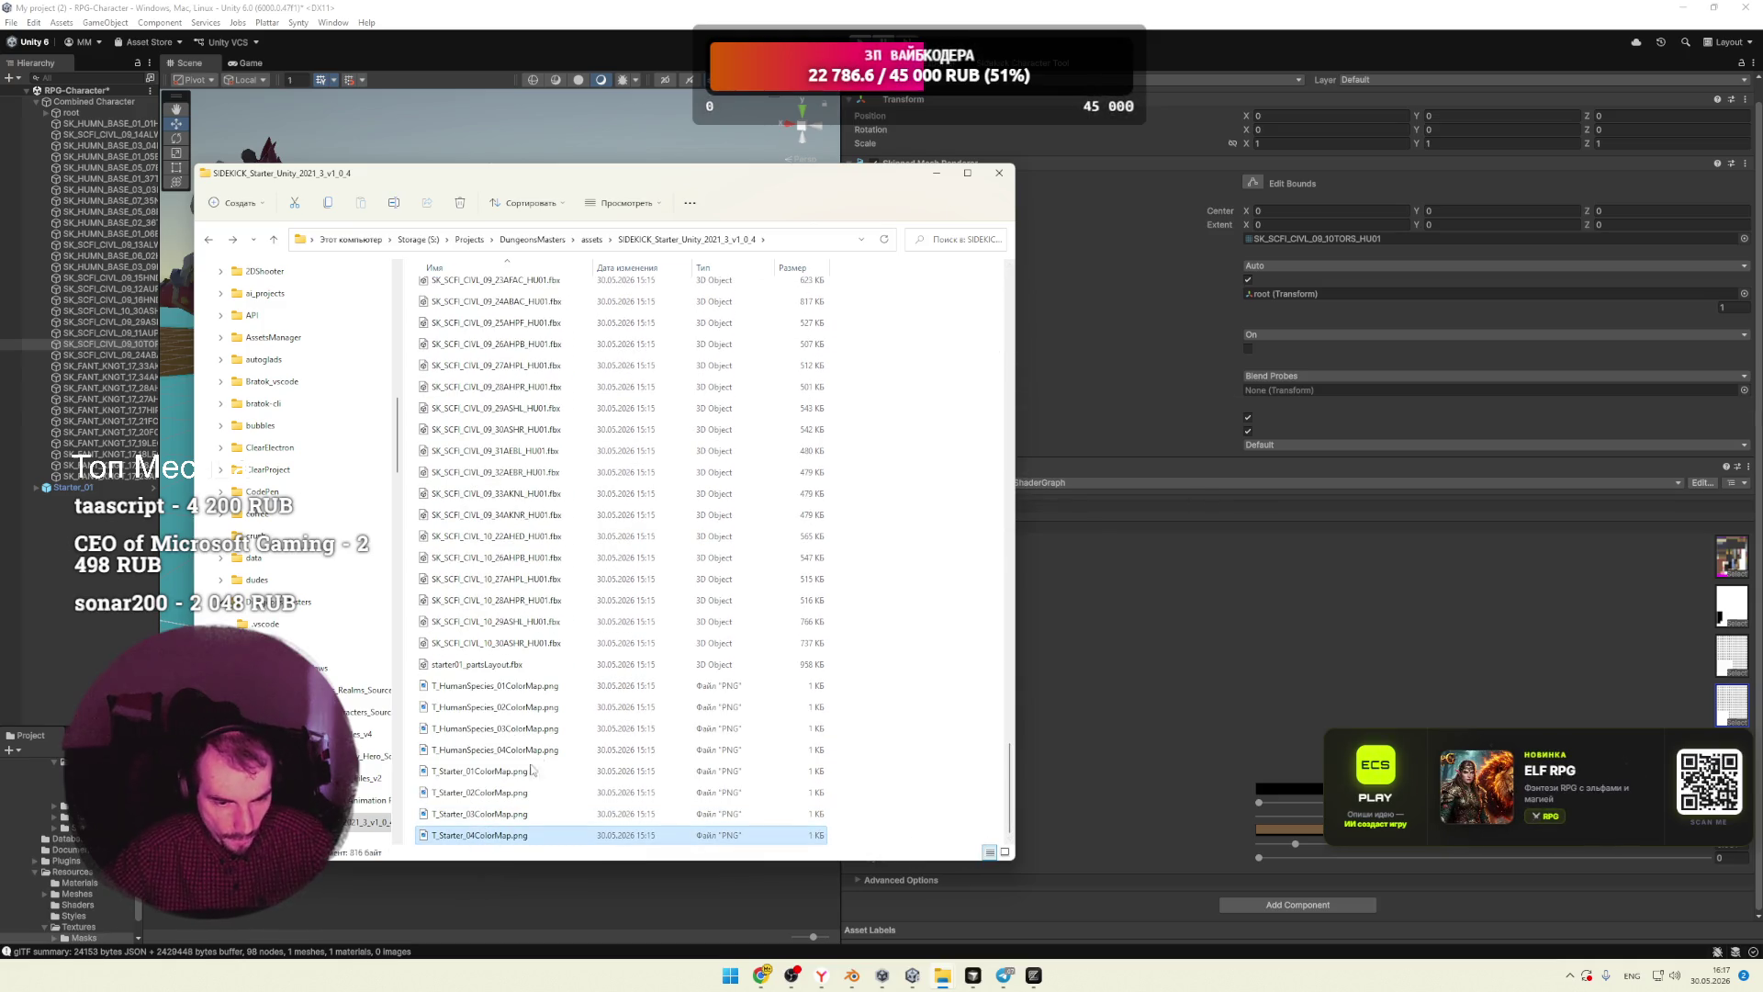
pyautogui.keyDown('shift'); pyautogui.click(524, 689); pyautogui.keyUp('shift')
pyautogui.moveTo(515, 694)
pyautogui.mouseDown()
pyautogui.moveTo(575, 335)
pyautogui.moveTo(734, 230)
pyautogui.moveTo(399, 726)
pyautogui.moveTo(477, 698)
pyautogui.mouseUp()
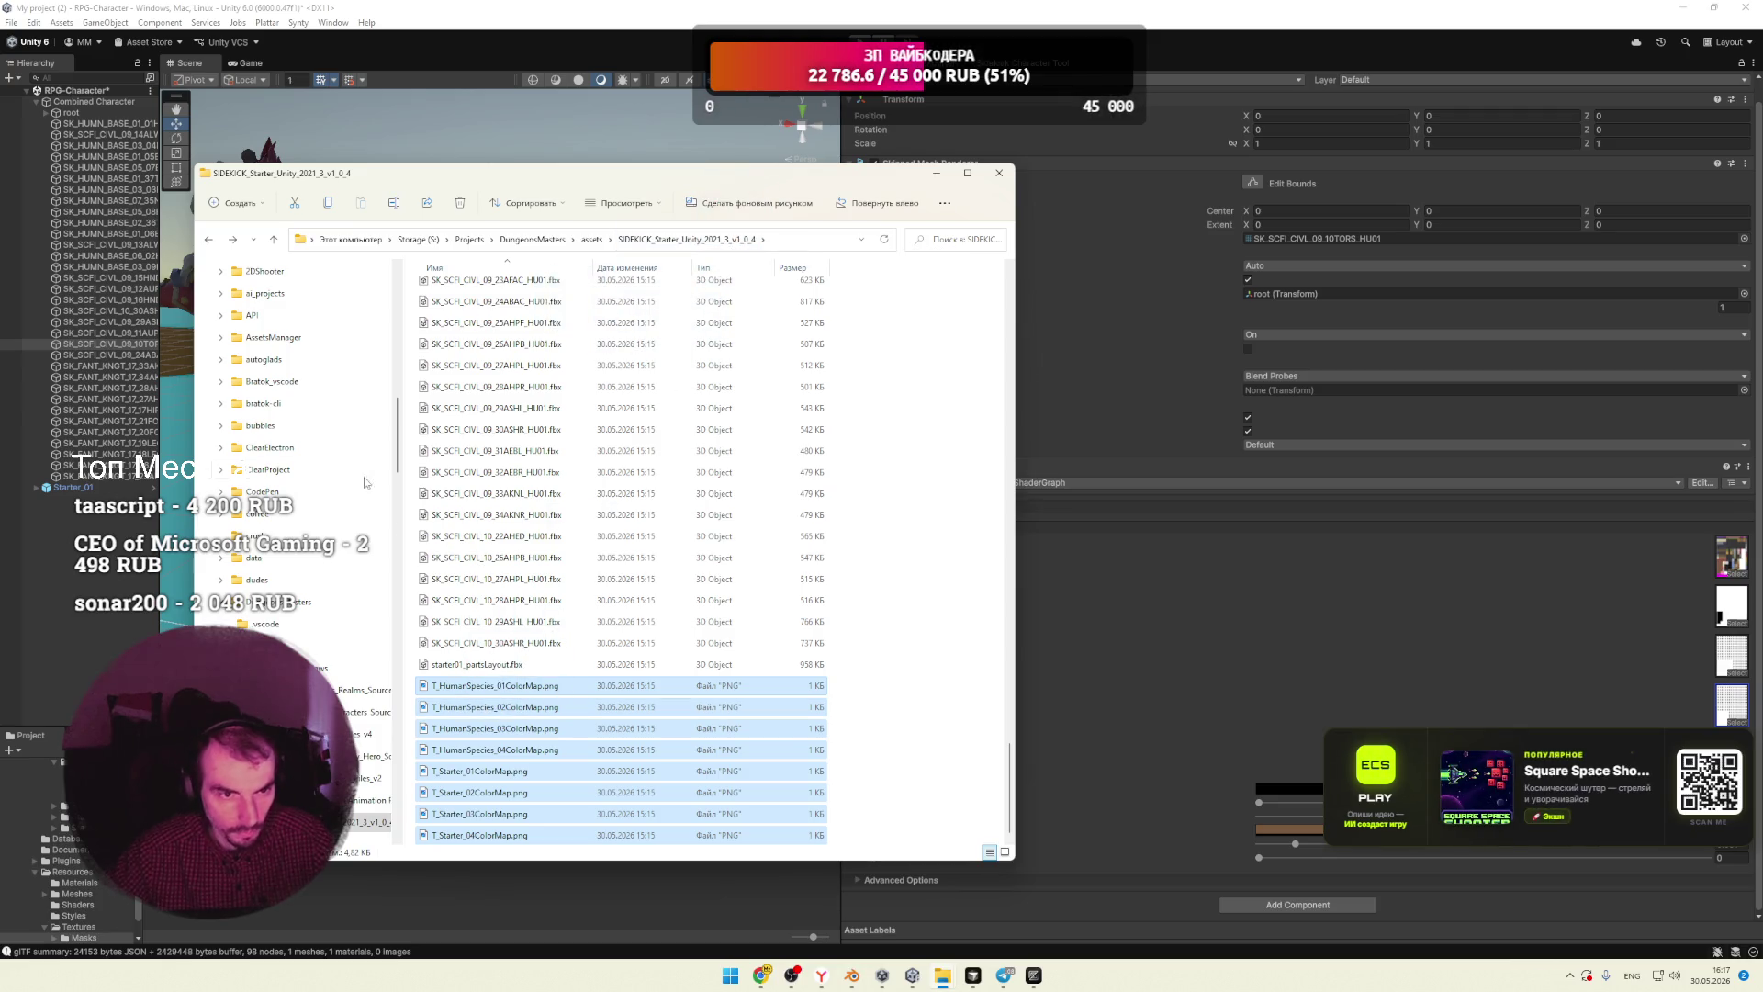
pyautogui.press('Tab')
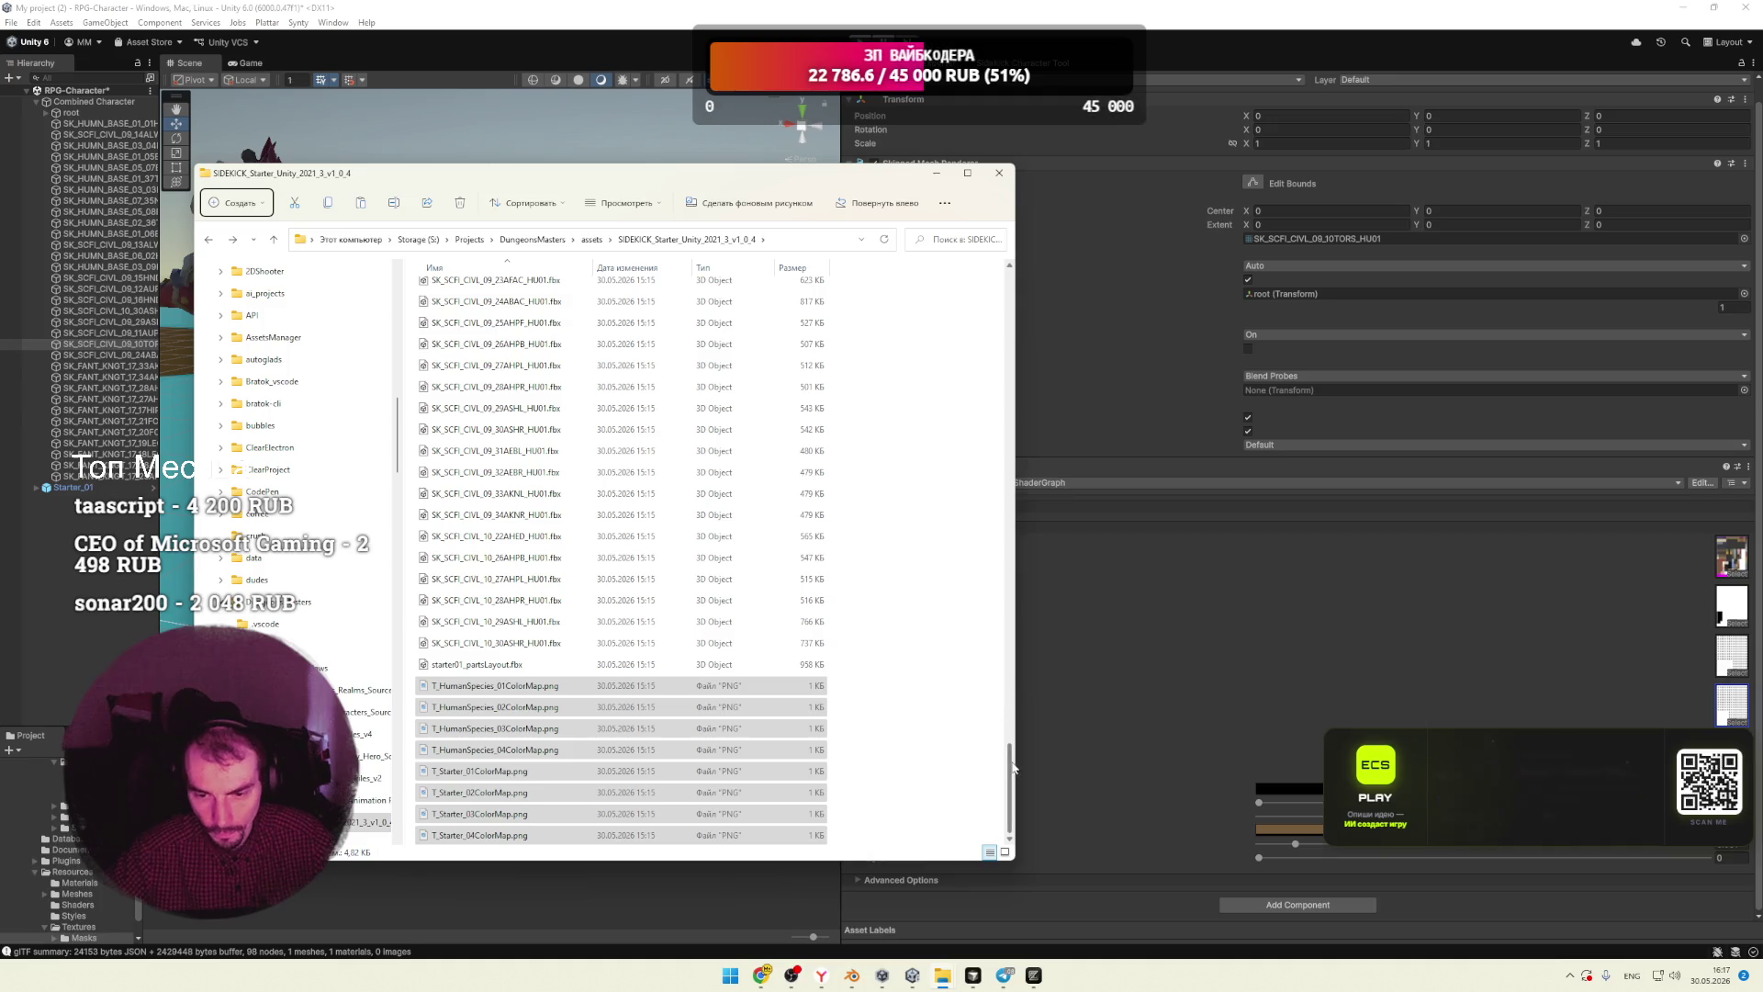
pyautogui.scroll(10, 1013, 649)
pyautogui.doubleClick(476, 280)
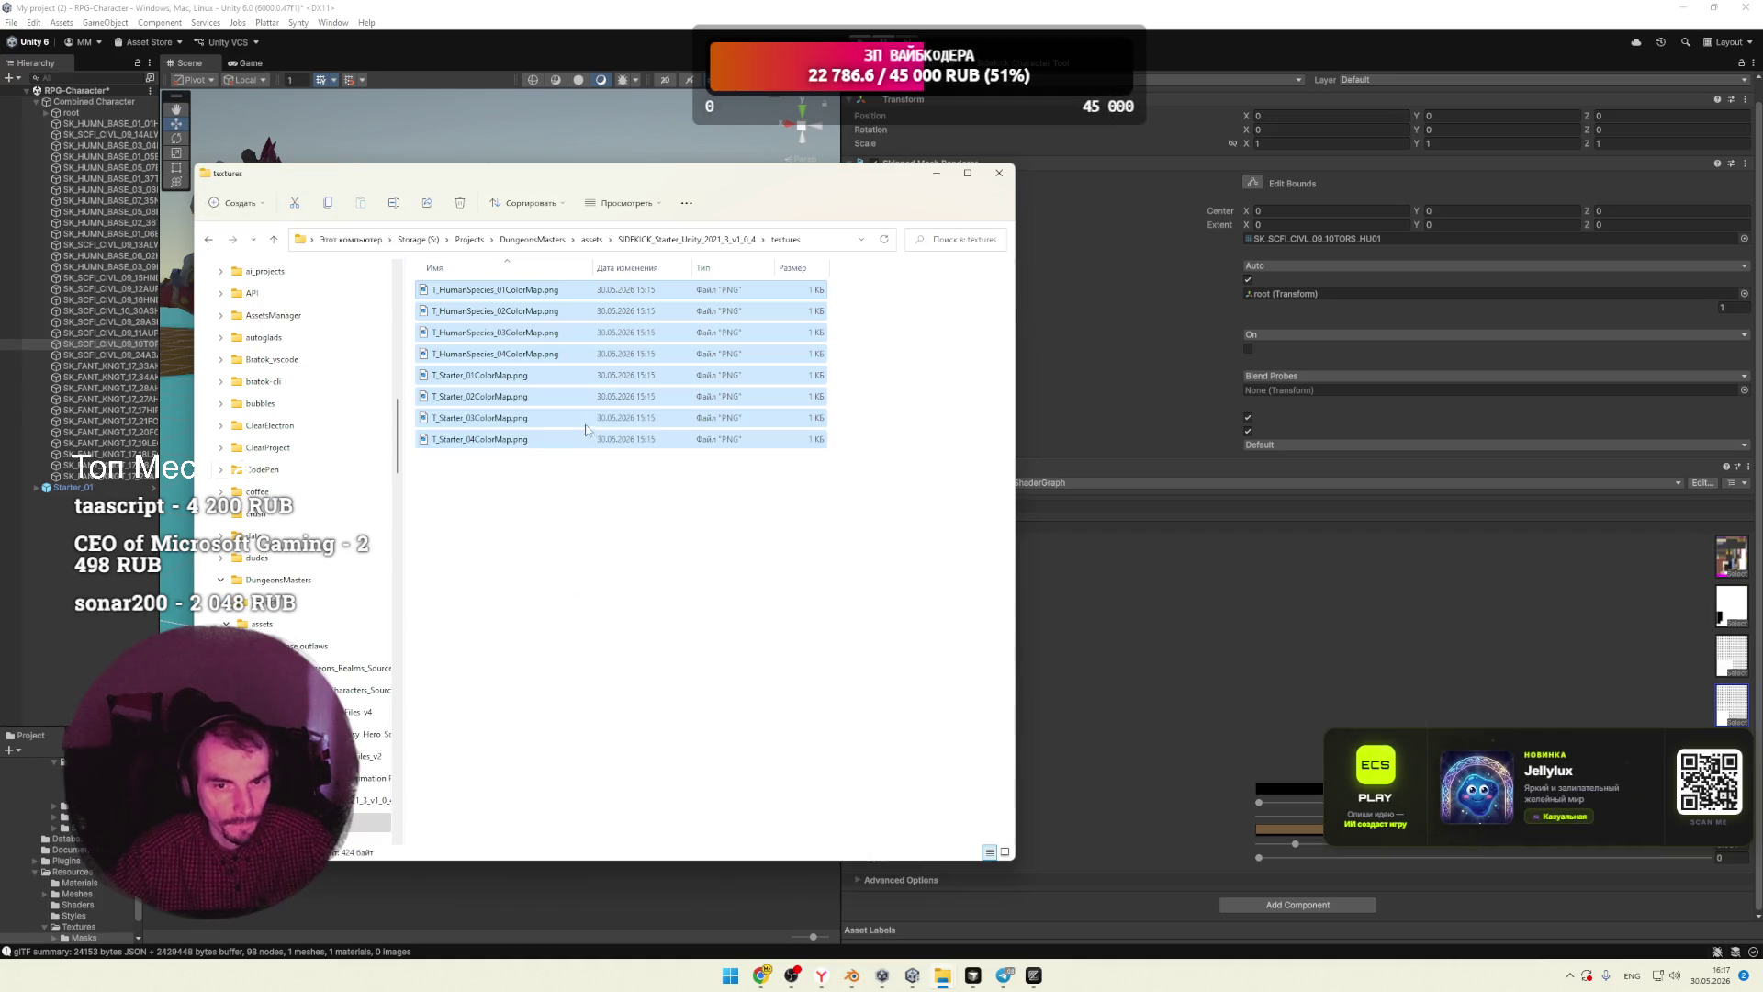
pyautogui.click(1006, 852)
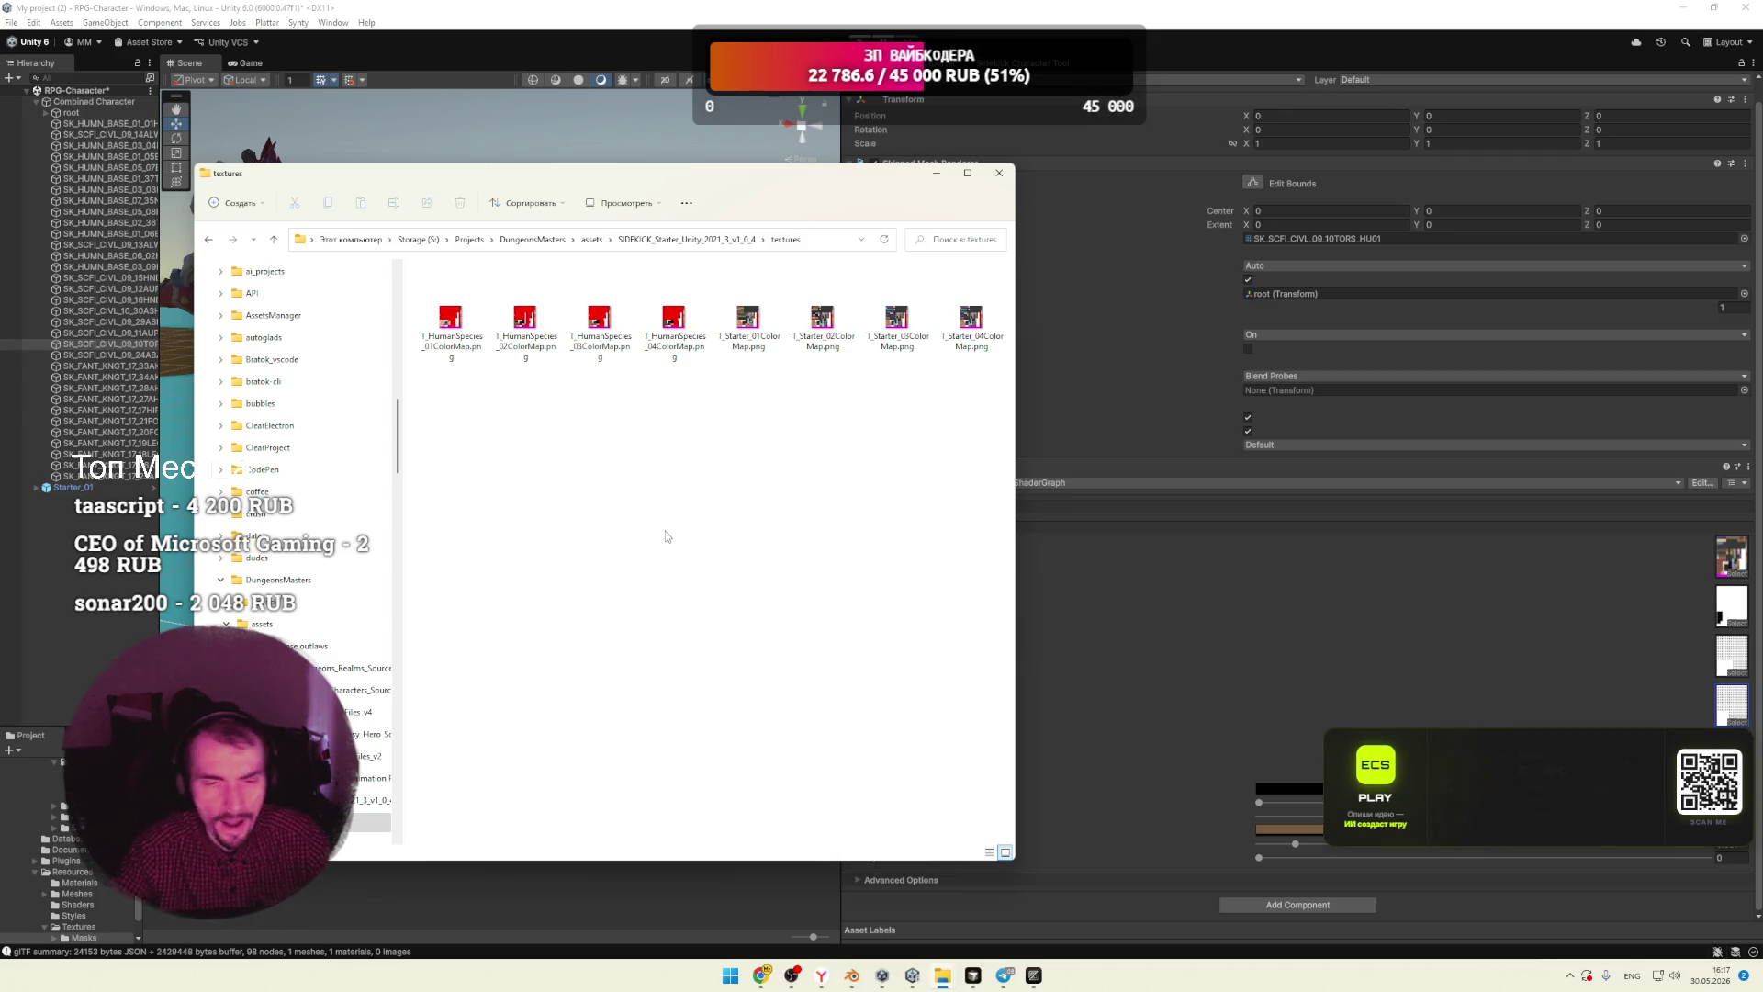
pyautogui.click(487, 909)
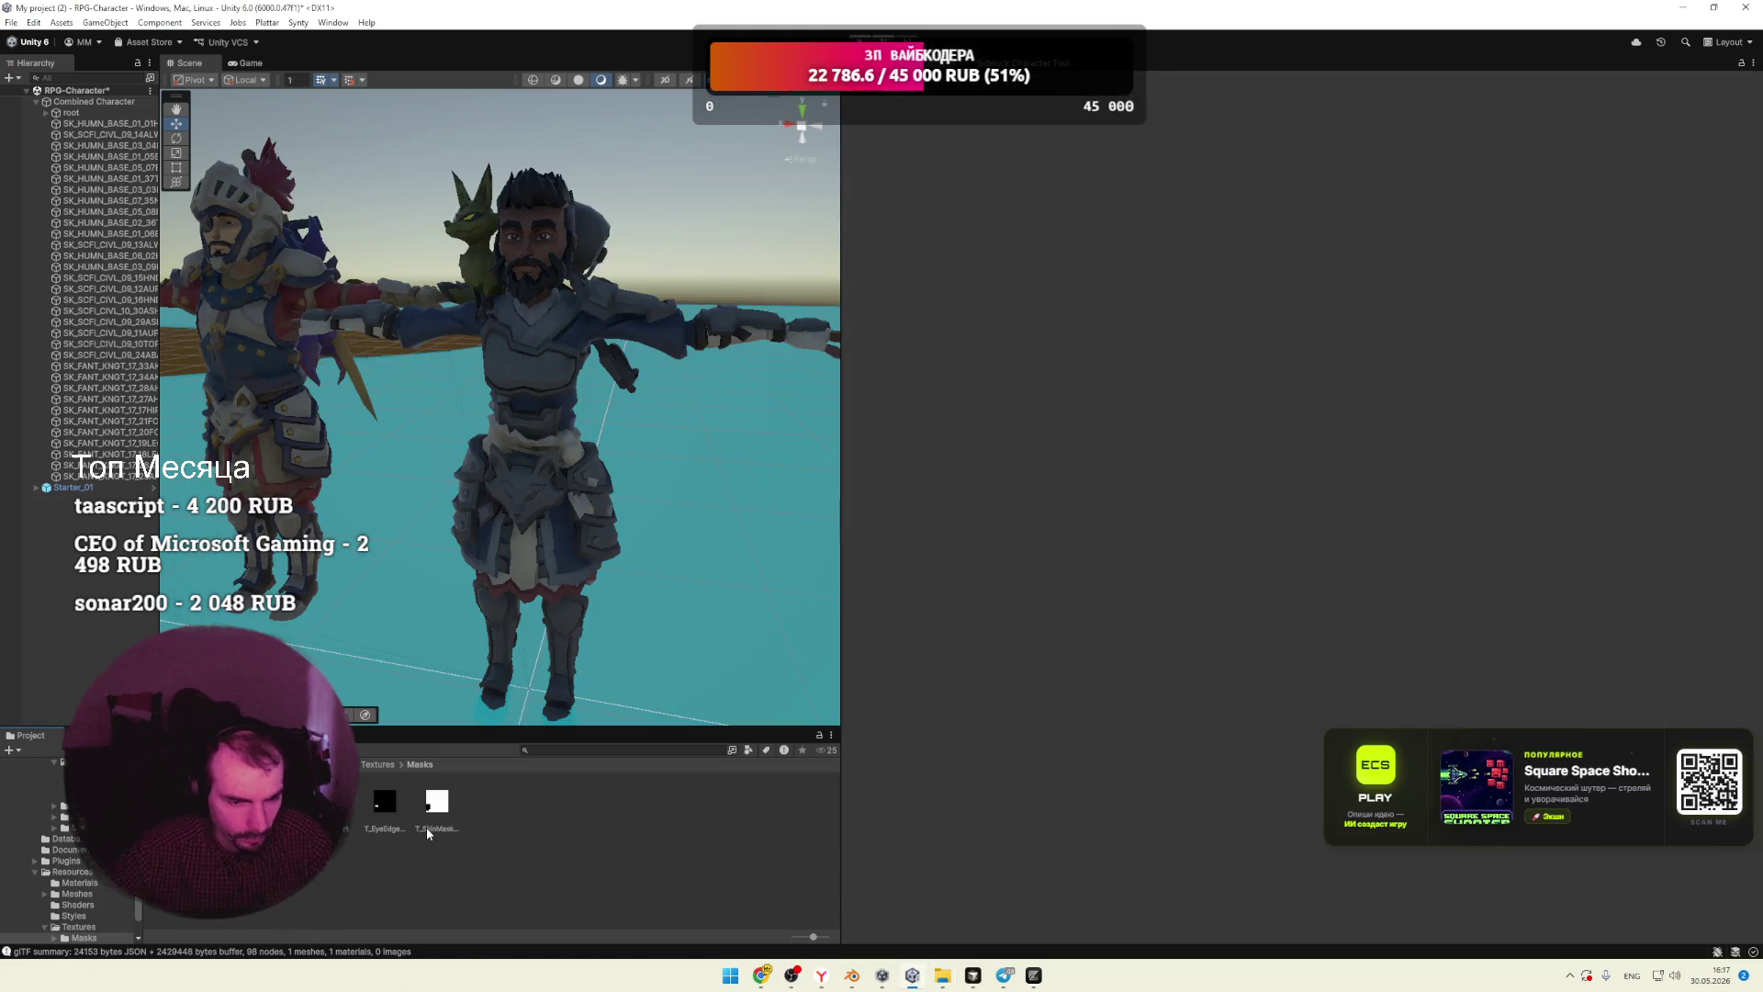
# Step: Reveal Sidekick Resources on disk and view its Textures folder as large icons
pyautogui.click(365, 769)
pyautogui.rightClick(180, 806)
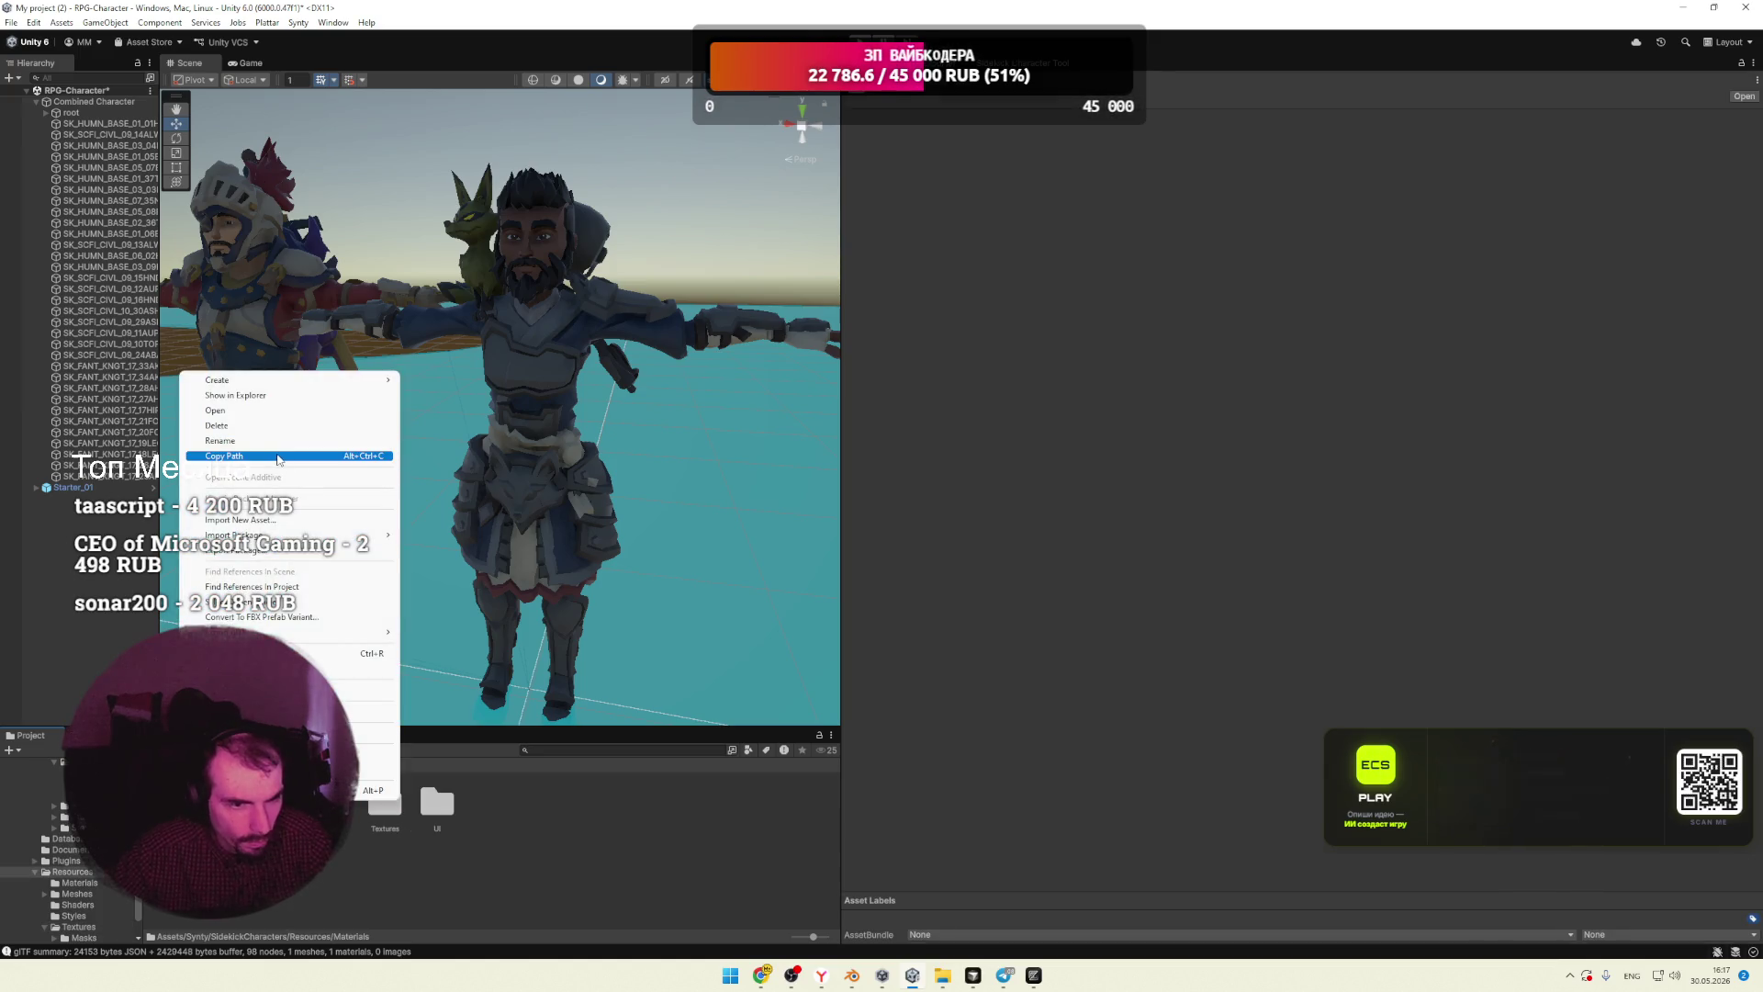
pyautogui.click(276, 398)
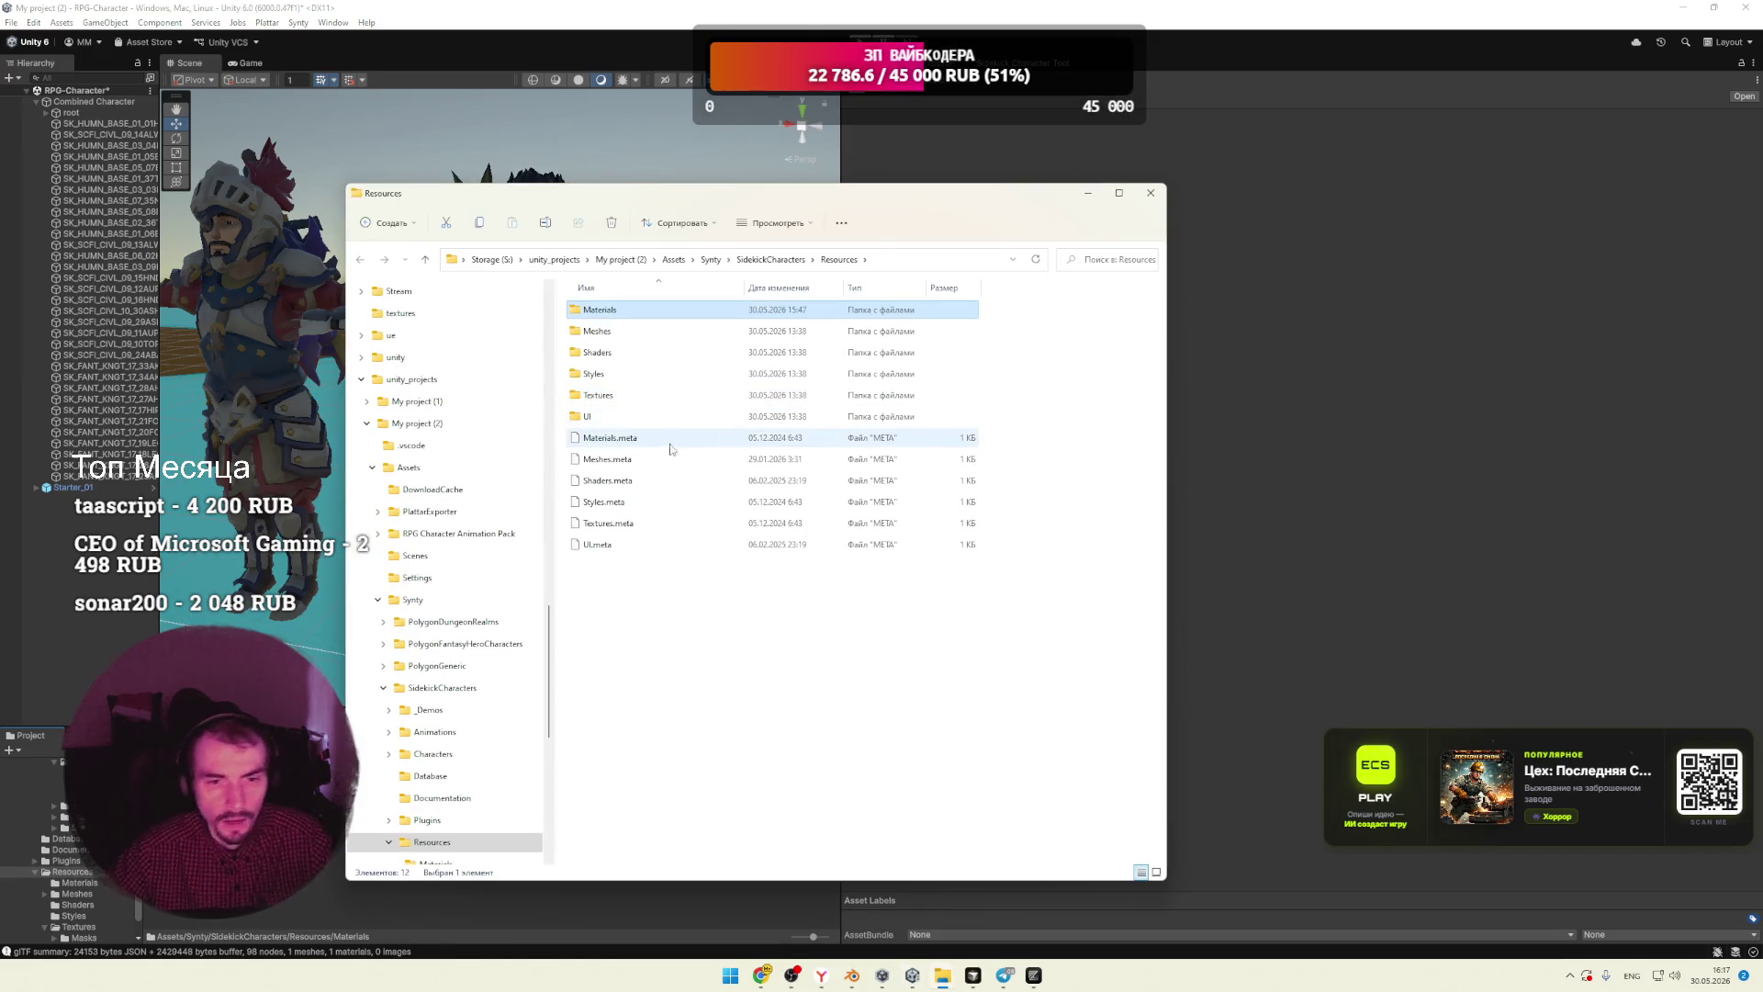
pyautogui.doubleClick(610, 396)
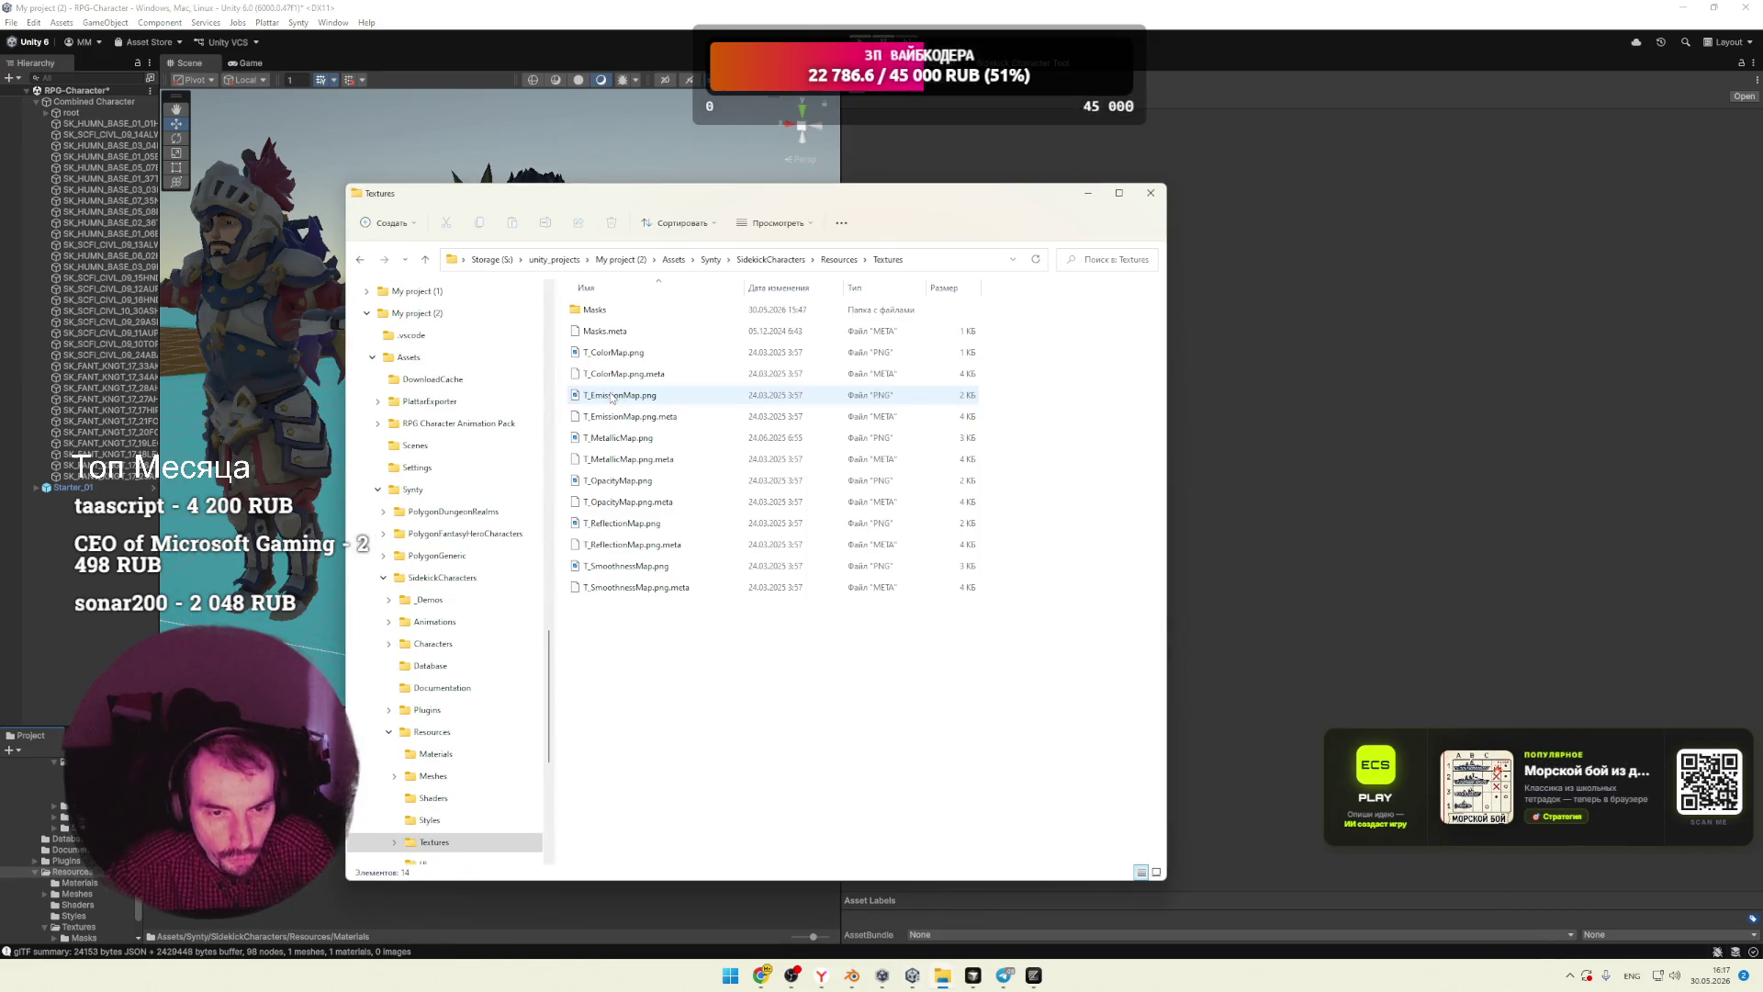
pyautogui.click(1159, 874)
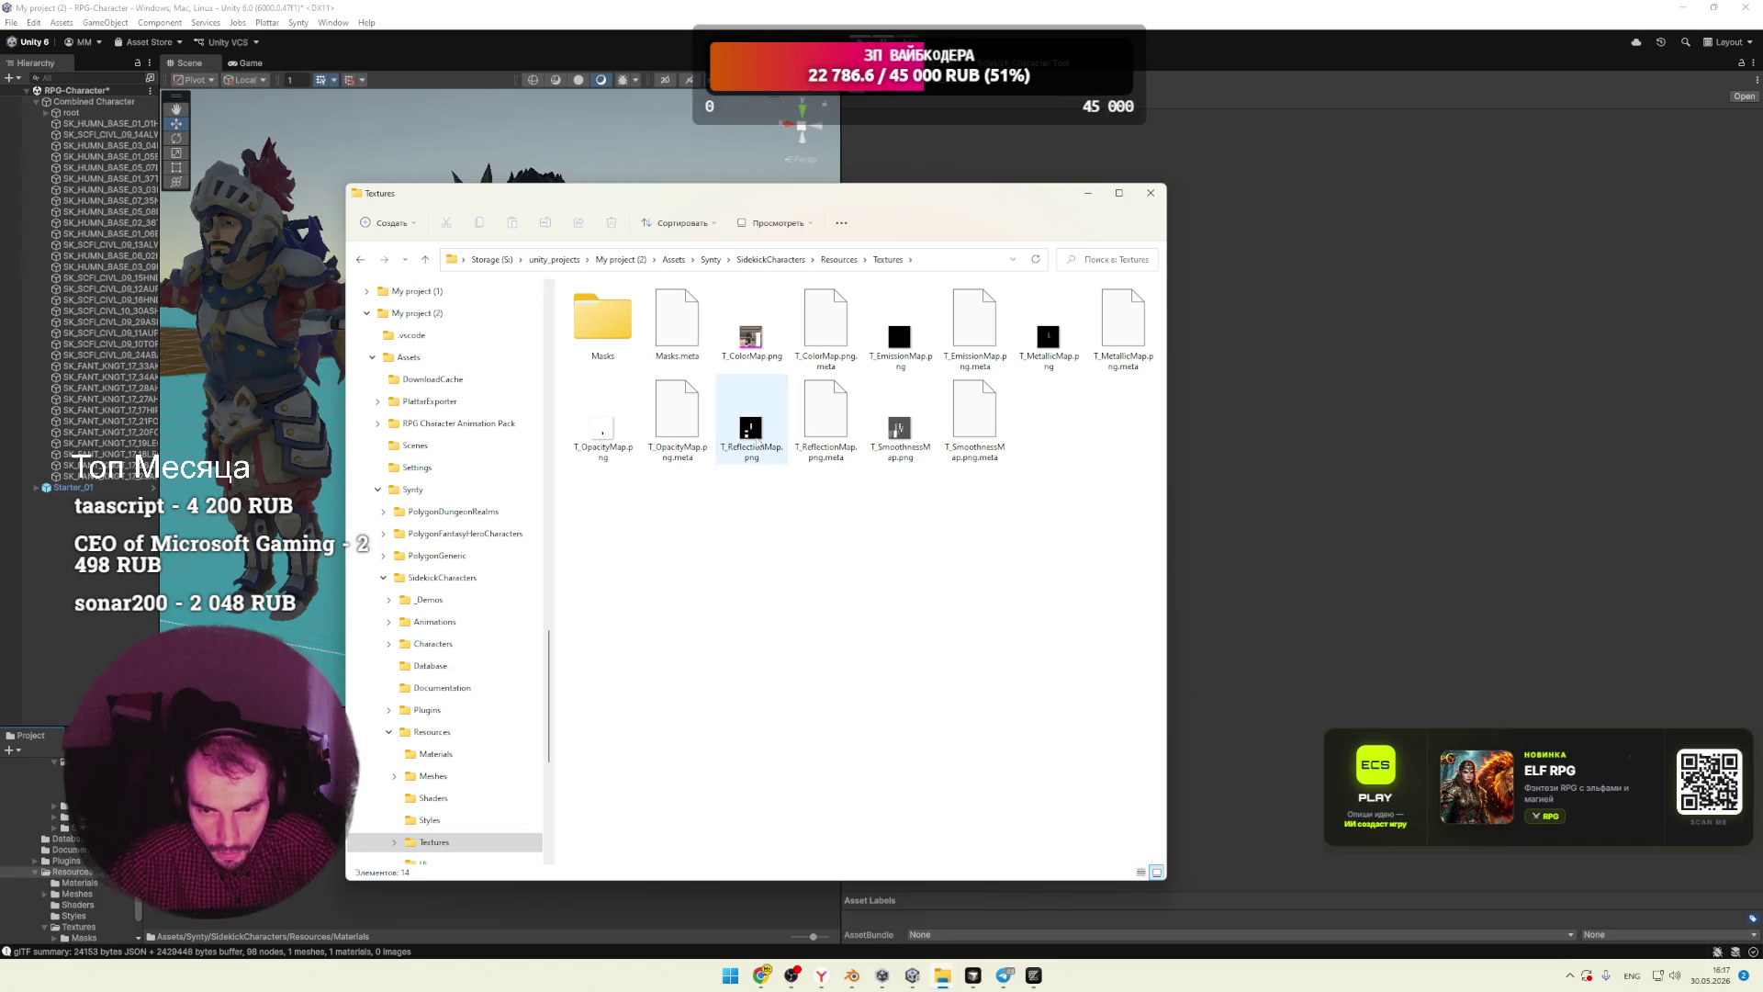
pyautogui.click(899, 335)
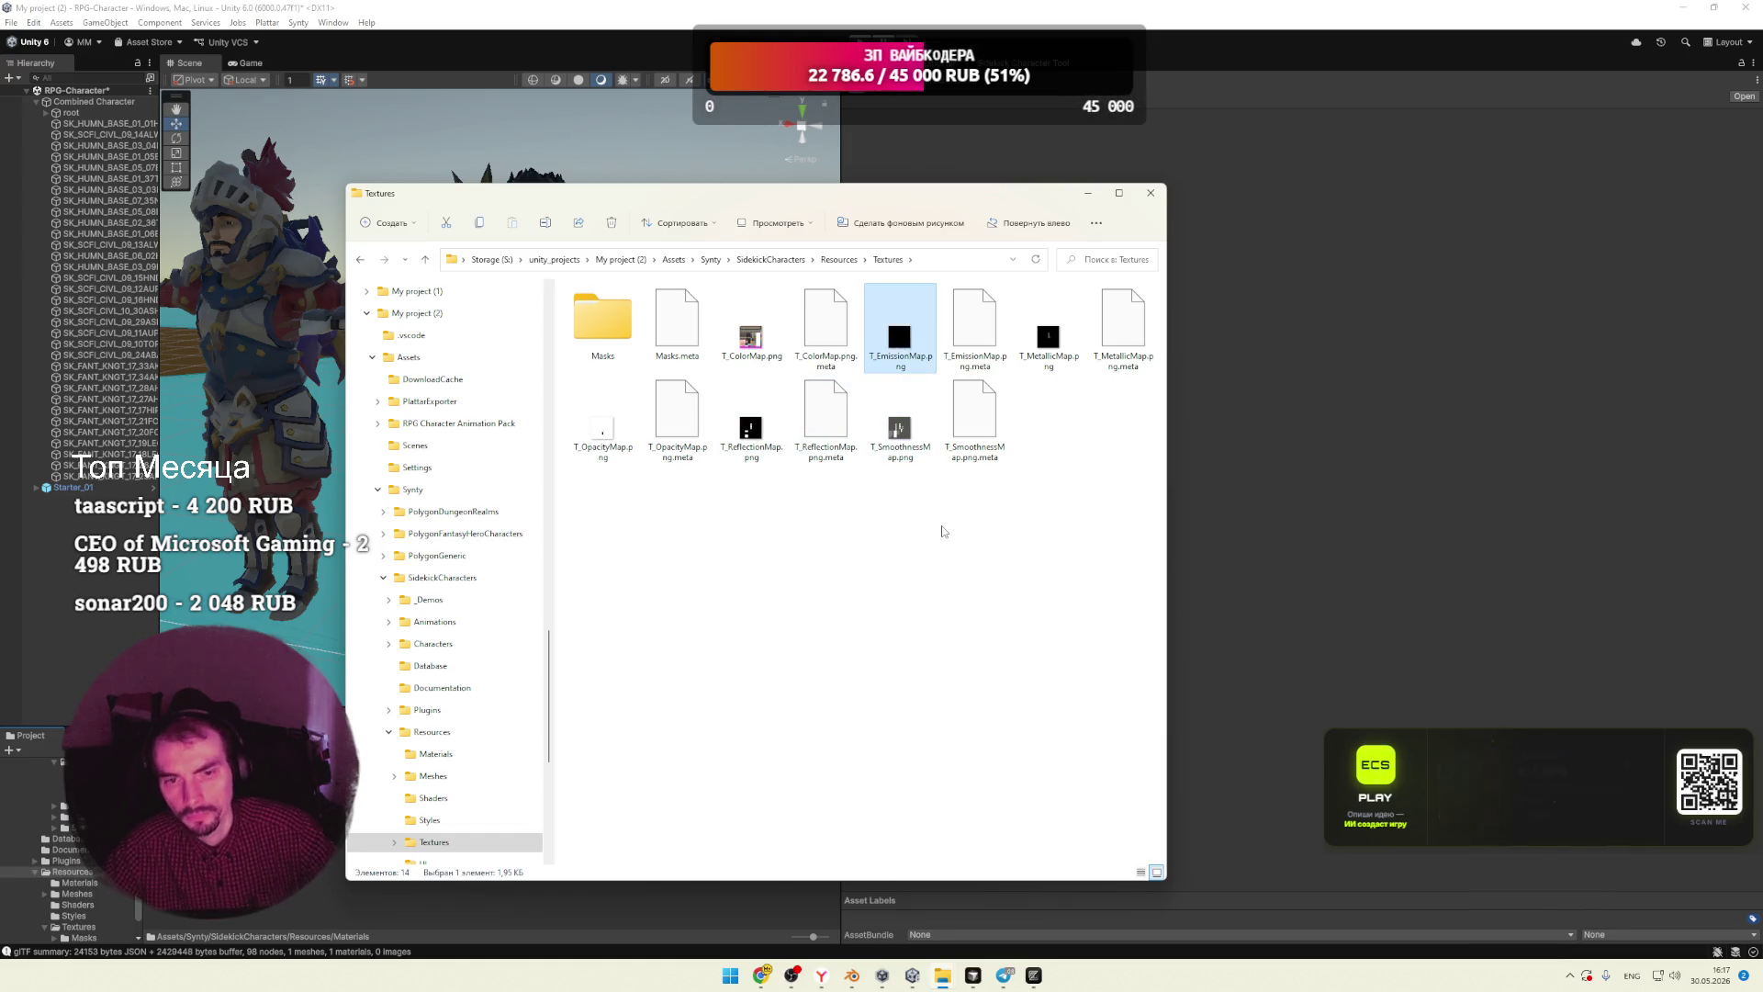
# Step: Browse Masks in large icons, preview Mask_Dirt.png, then open the Masks Materials folder
pyautogui.doubleClick(603, 319)
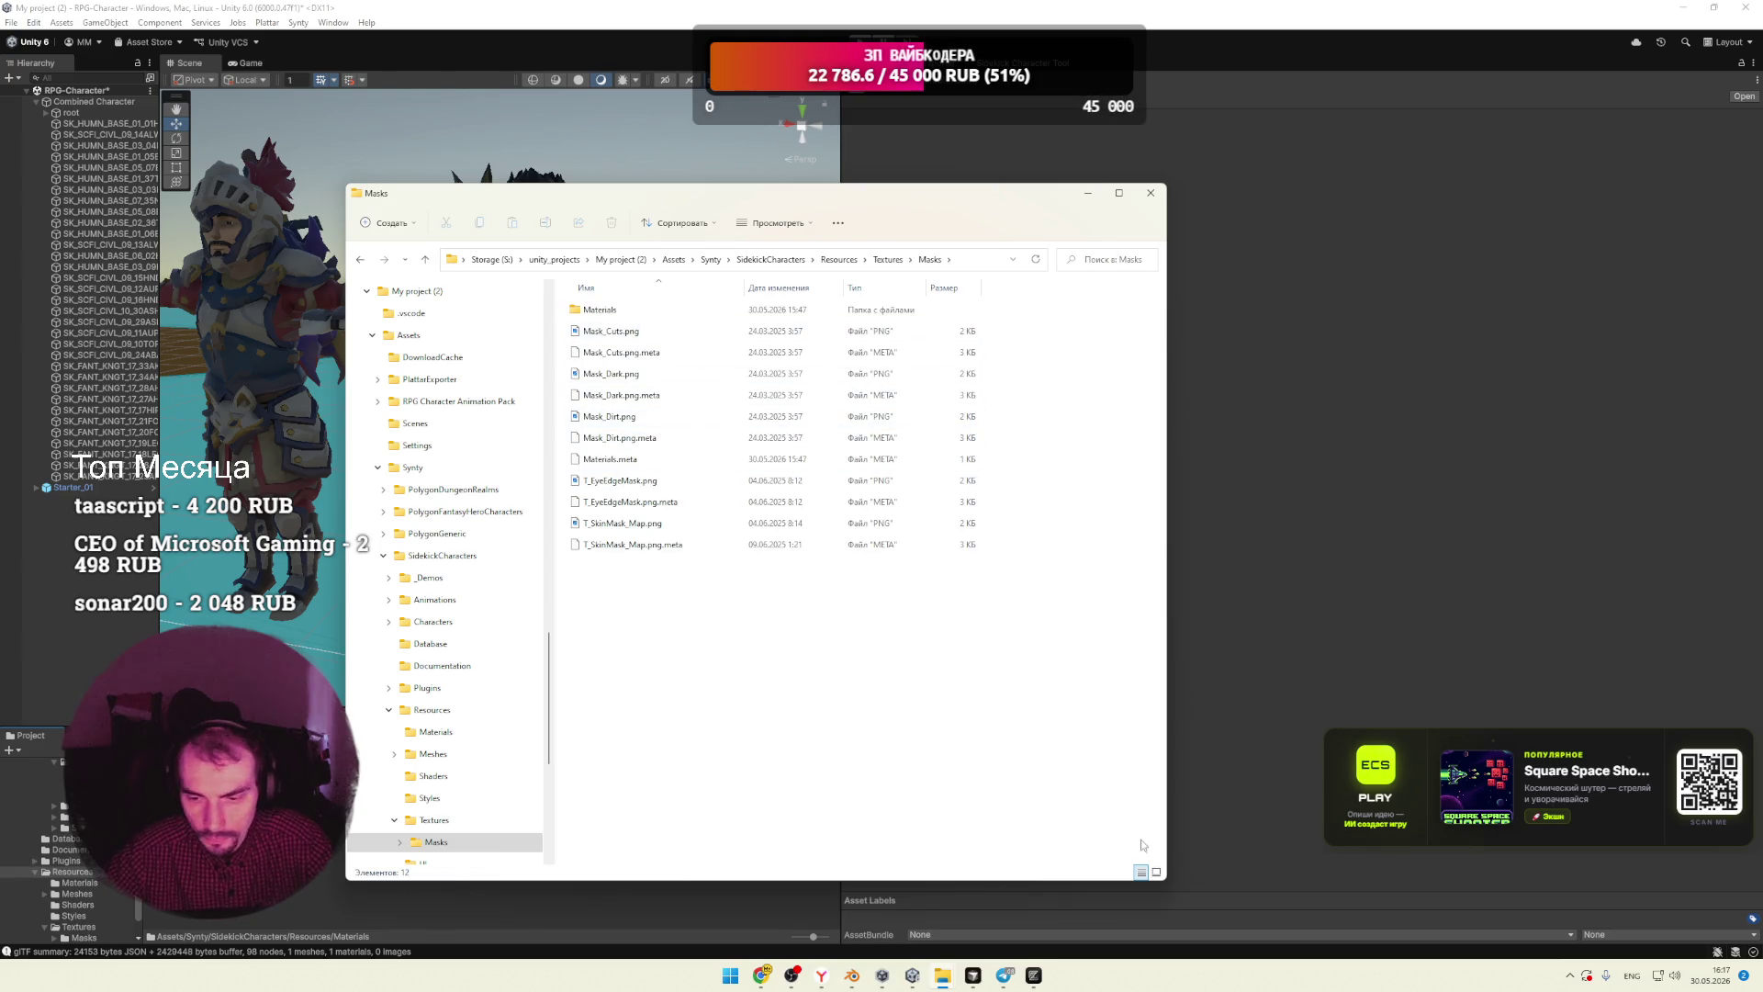
pyautogui.click(1156, 871)
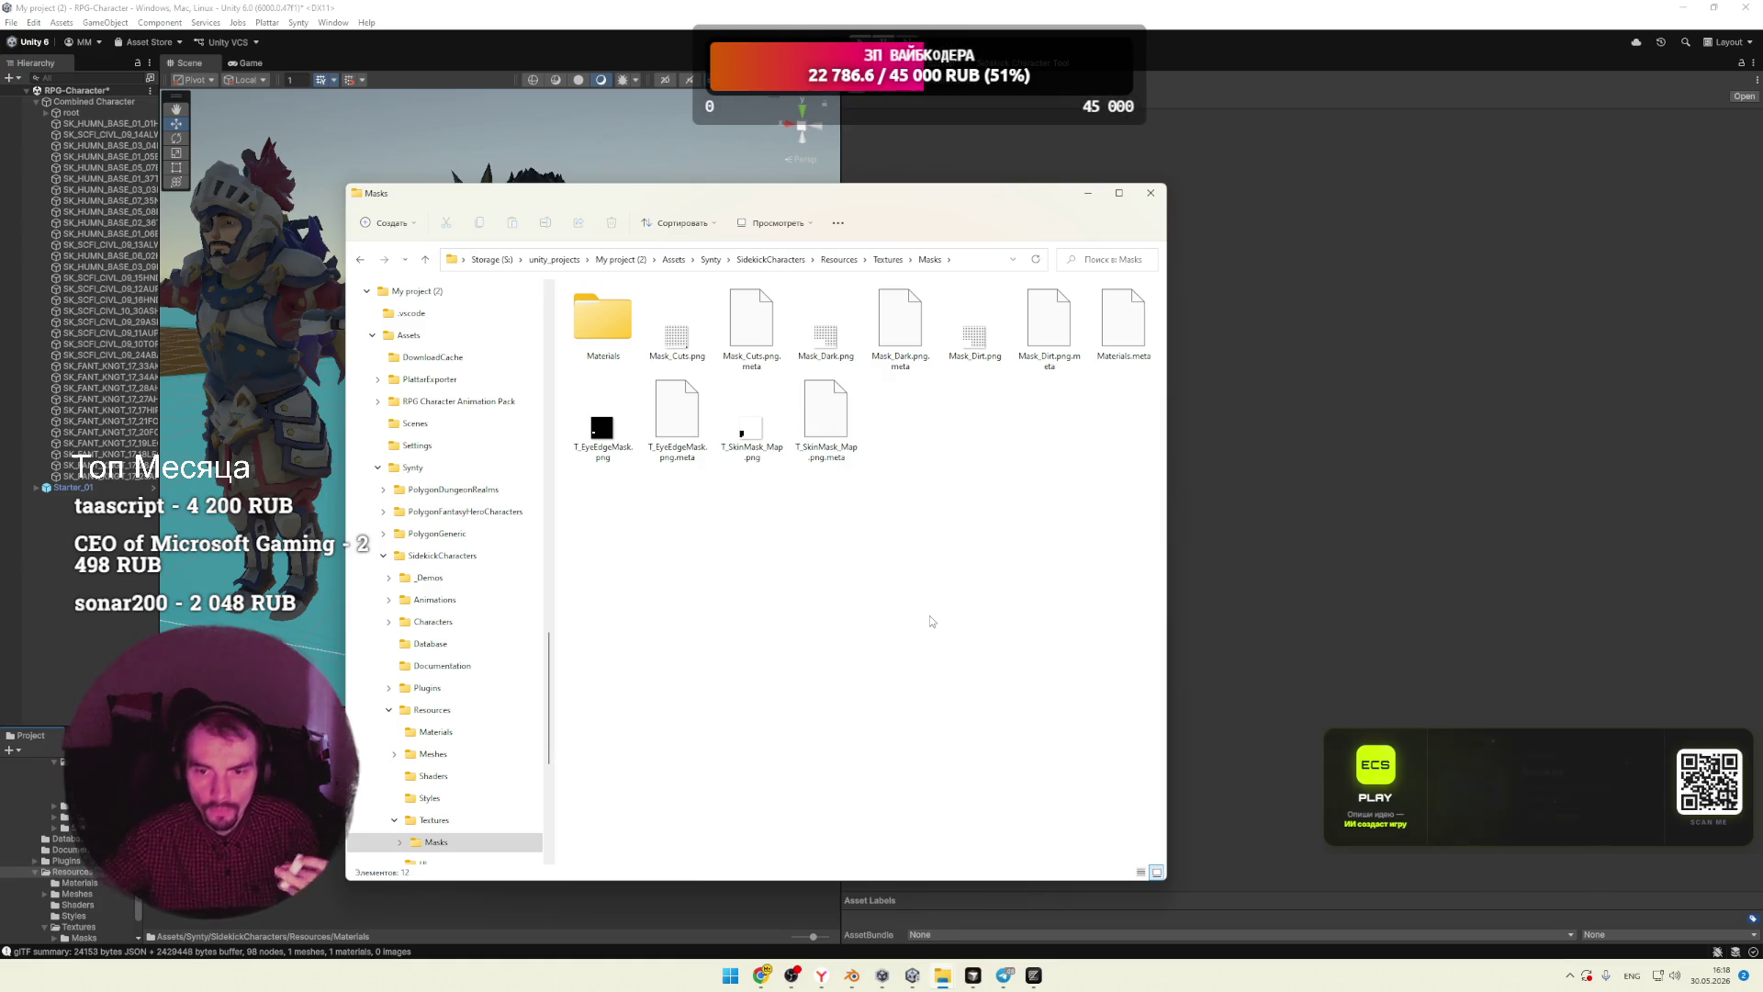
pyautogui.doubleClick(974, 332)
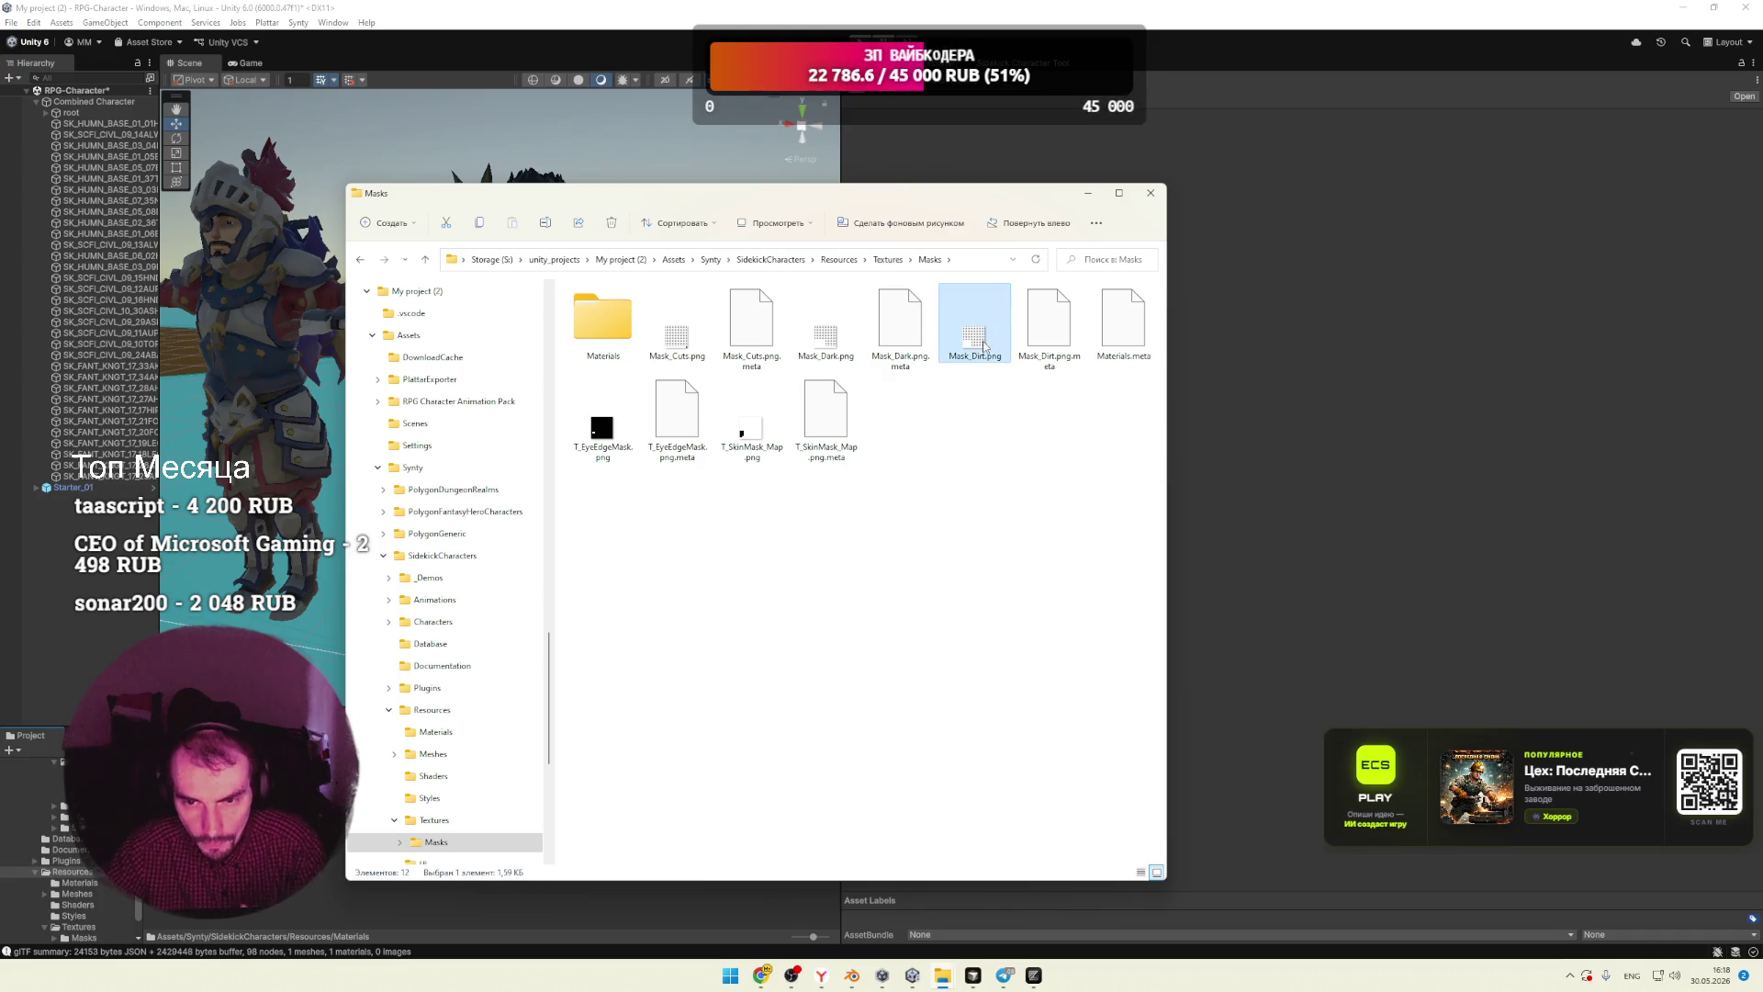
pyautogui.scroll(5, 923, 512)
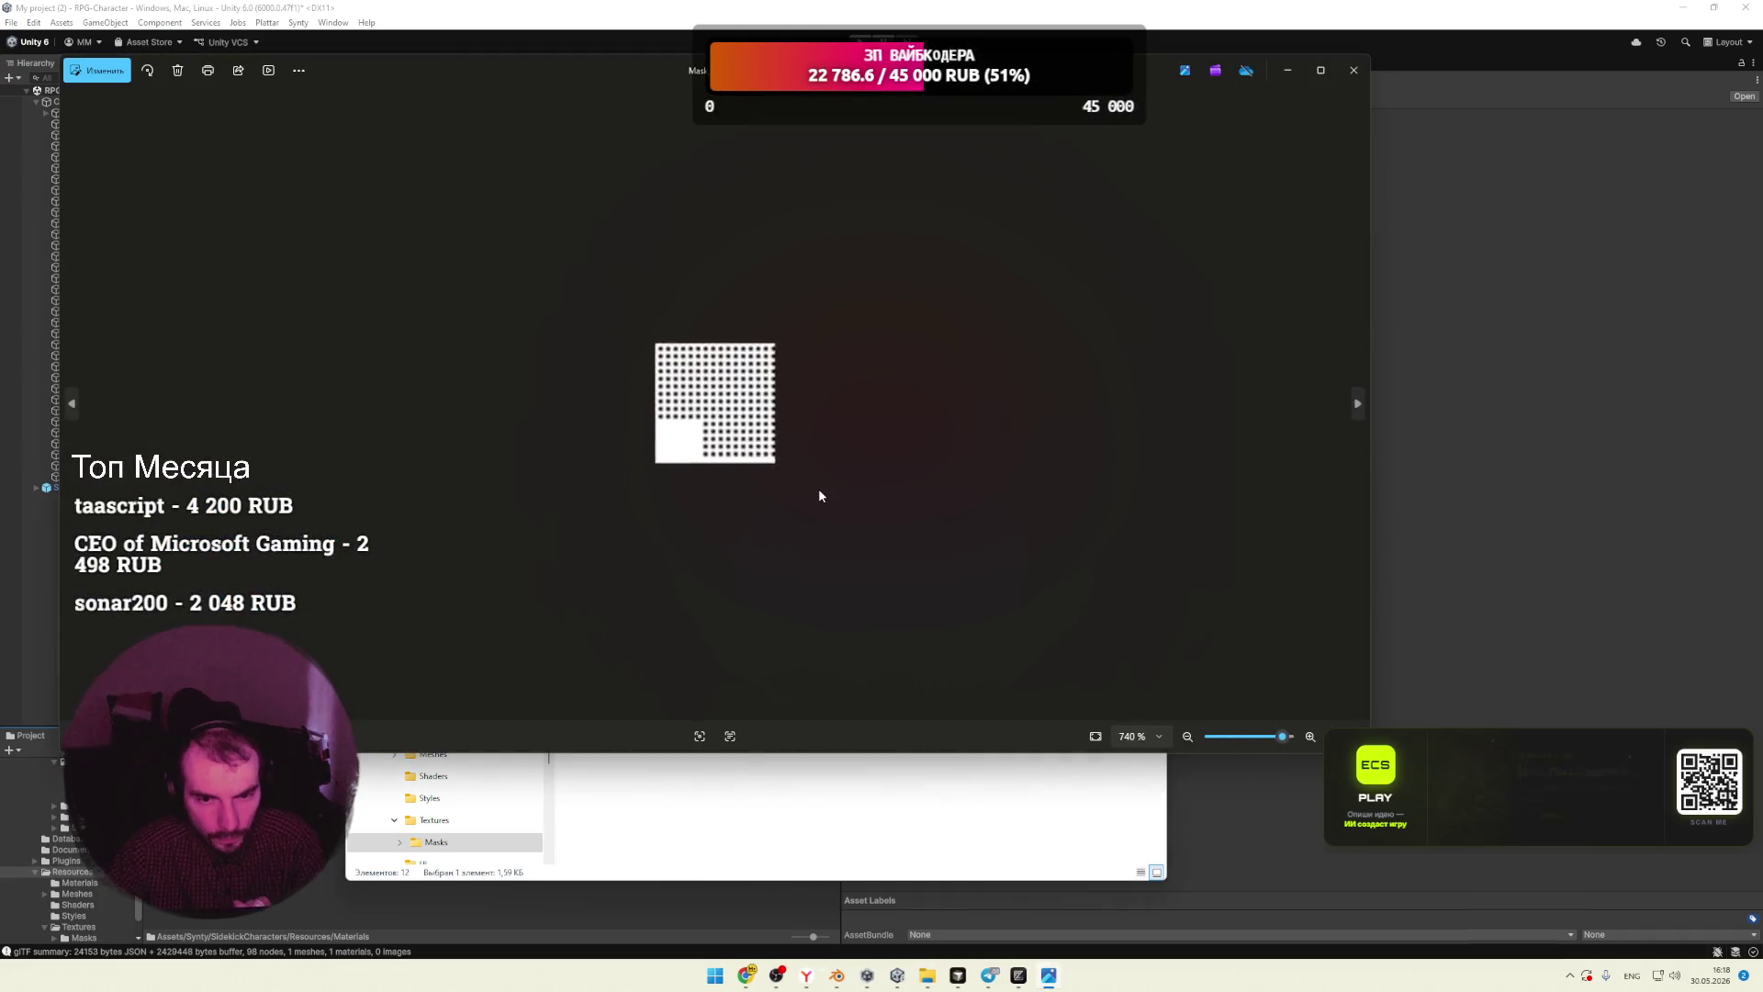
pyautogui.click(1354, 70)
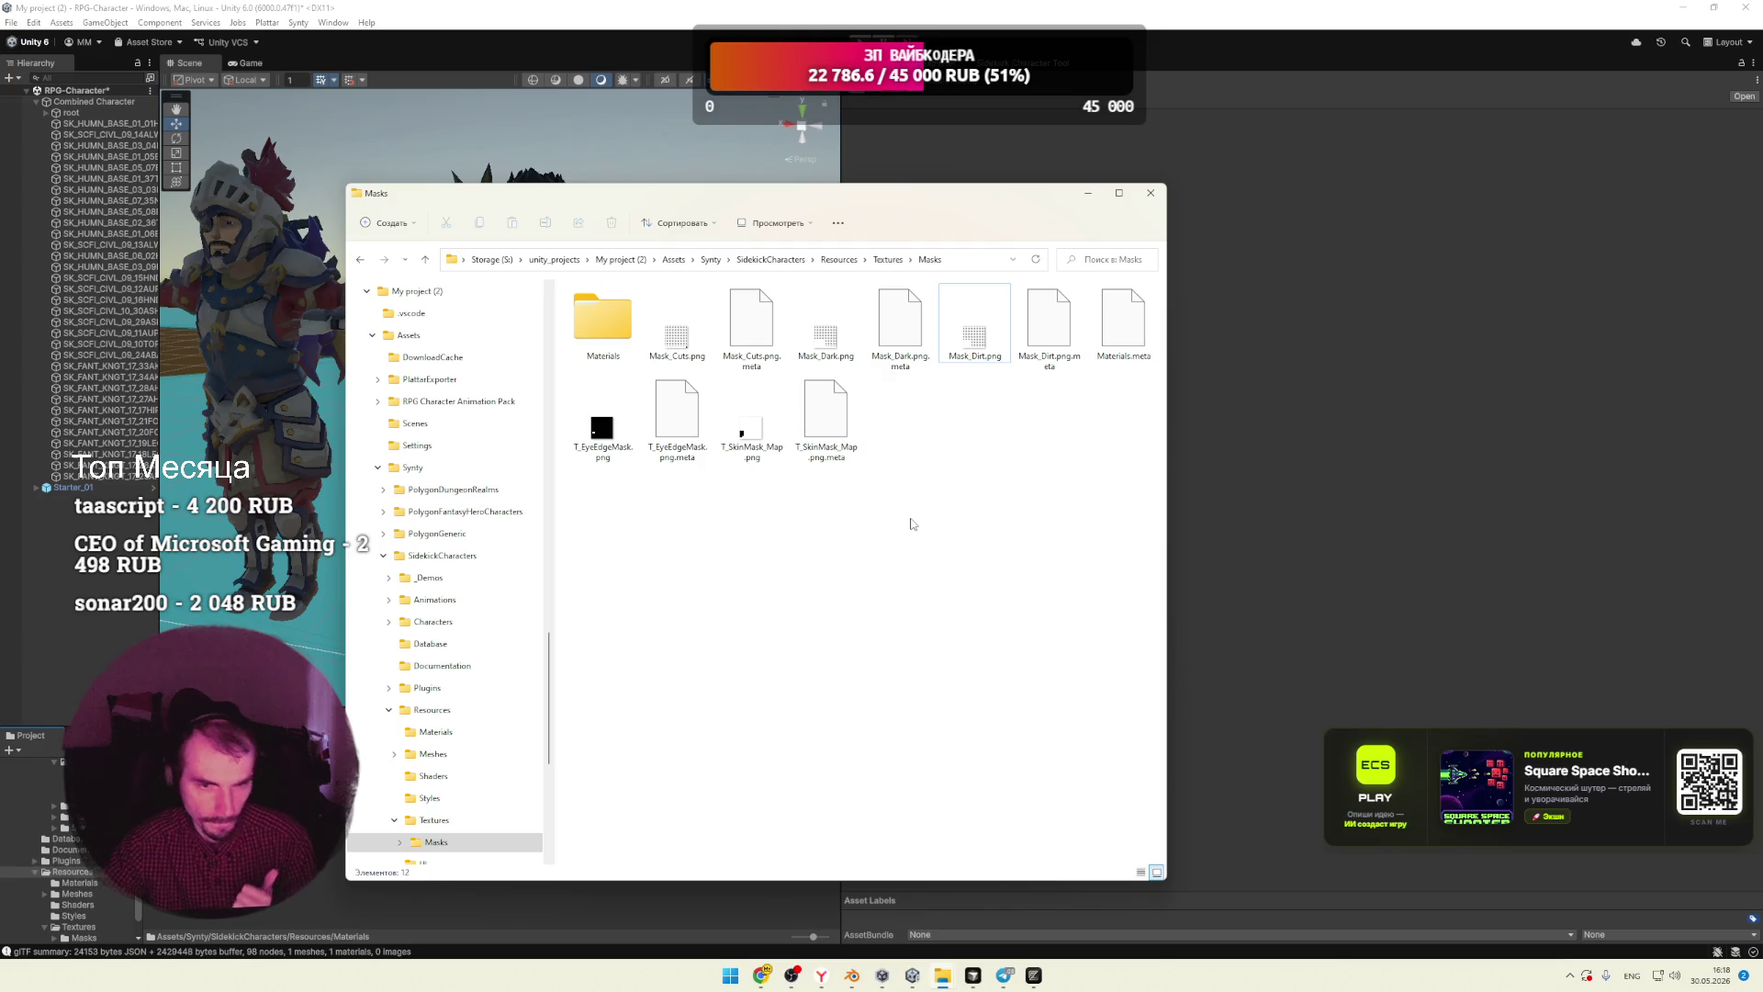
pyautogui.doubleClick(604, 321)
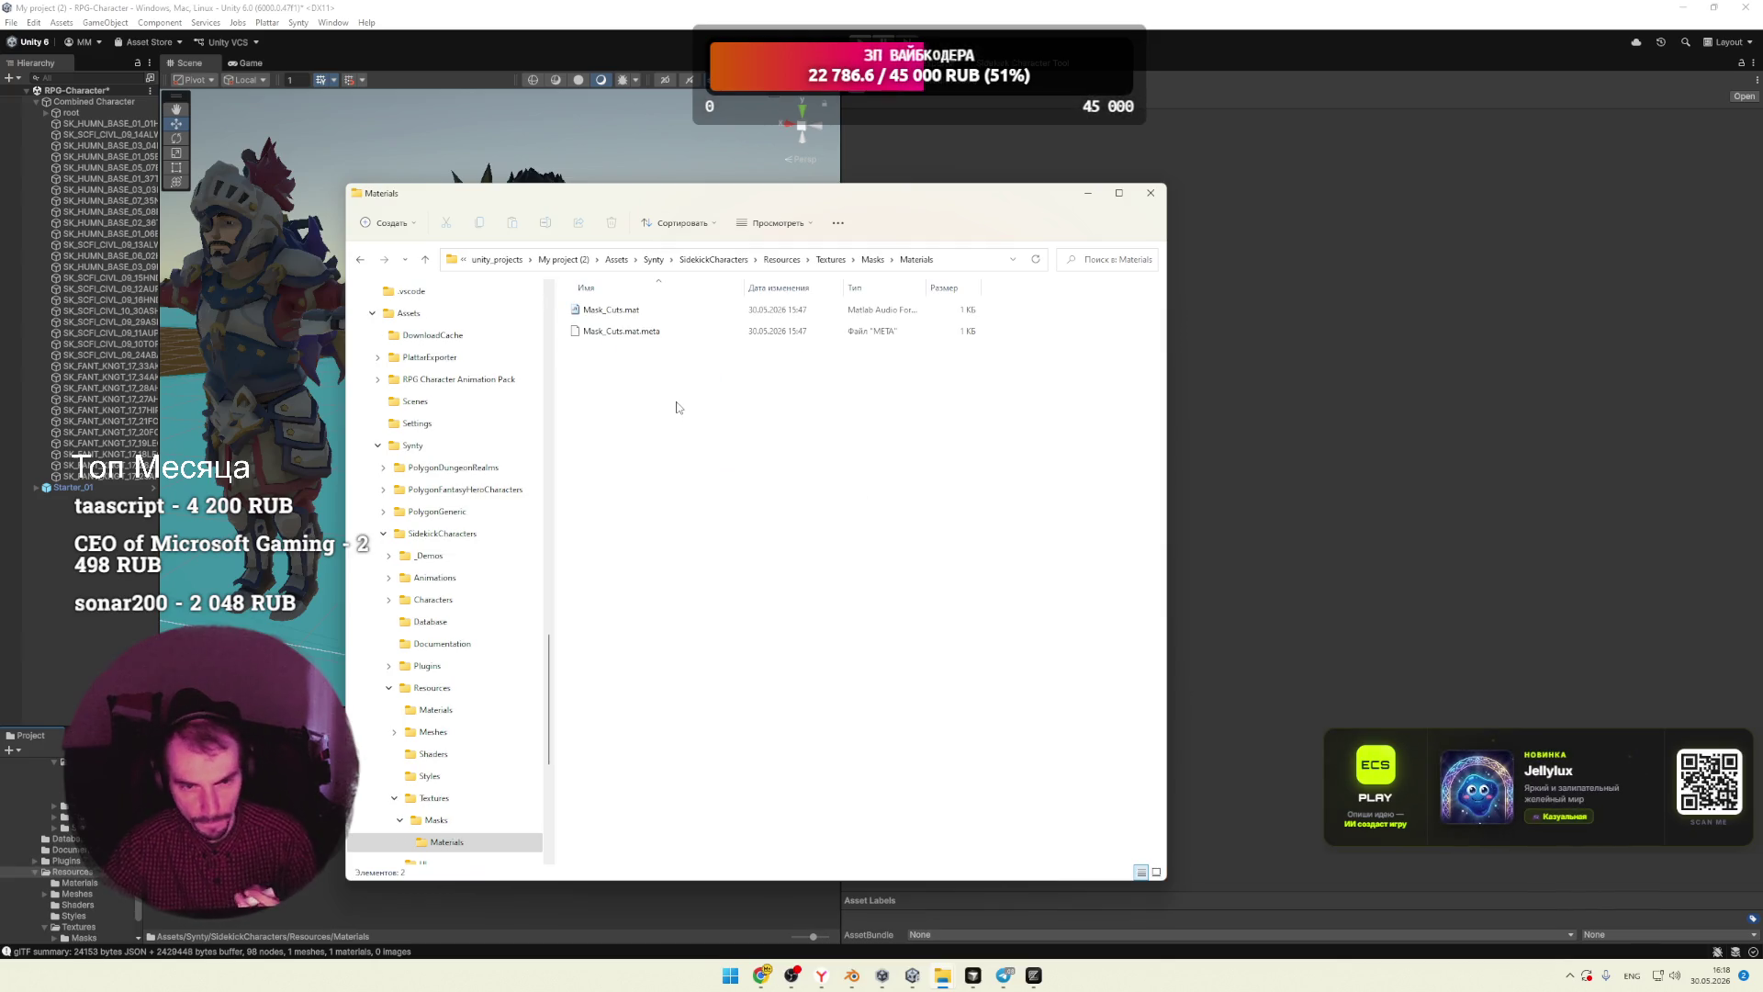
pyautogui.moveTo(762, 976)
pyautogui.click(698, 905)
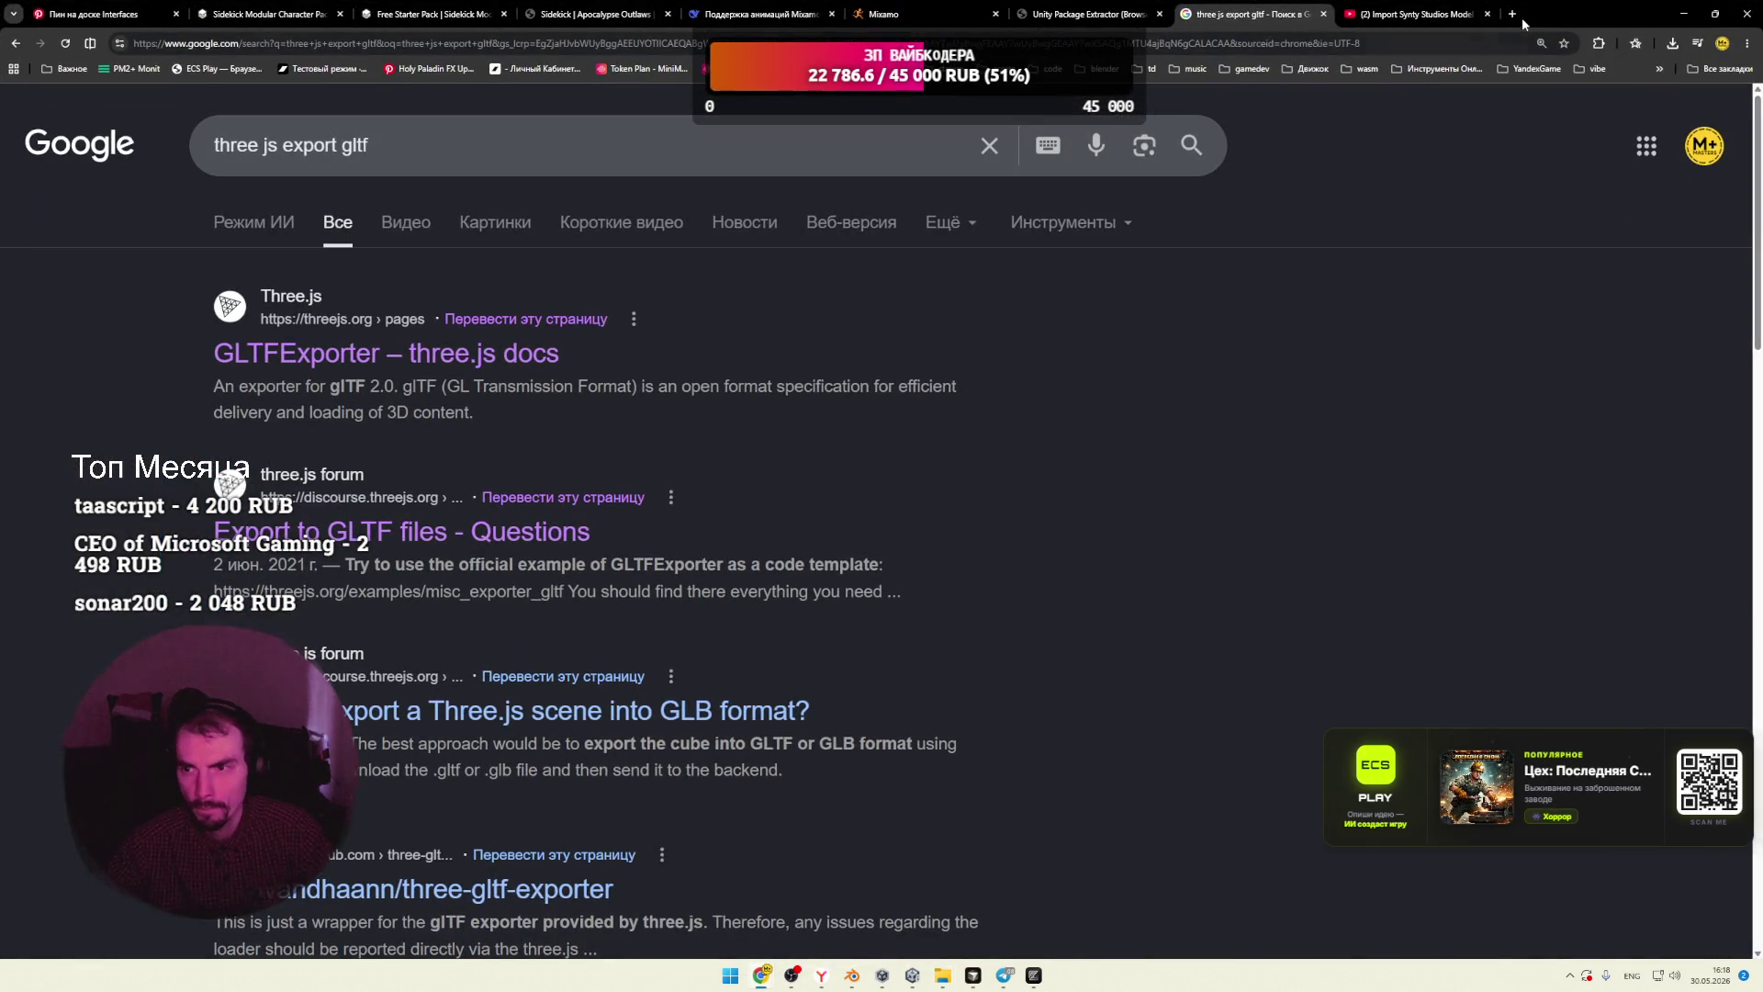
# Step: Search Google for 'blender .mat' and briefly check the BlenderMats site
pyautogui.click(1514, 15)
pyautogui.write('blender .mat')
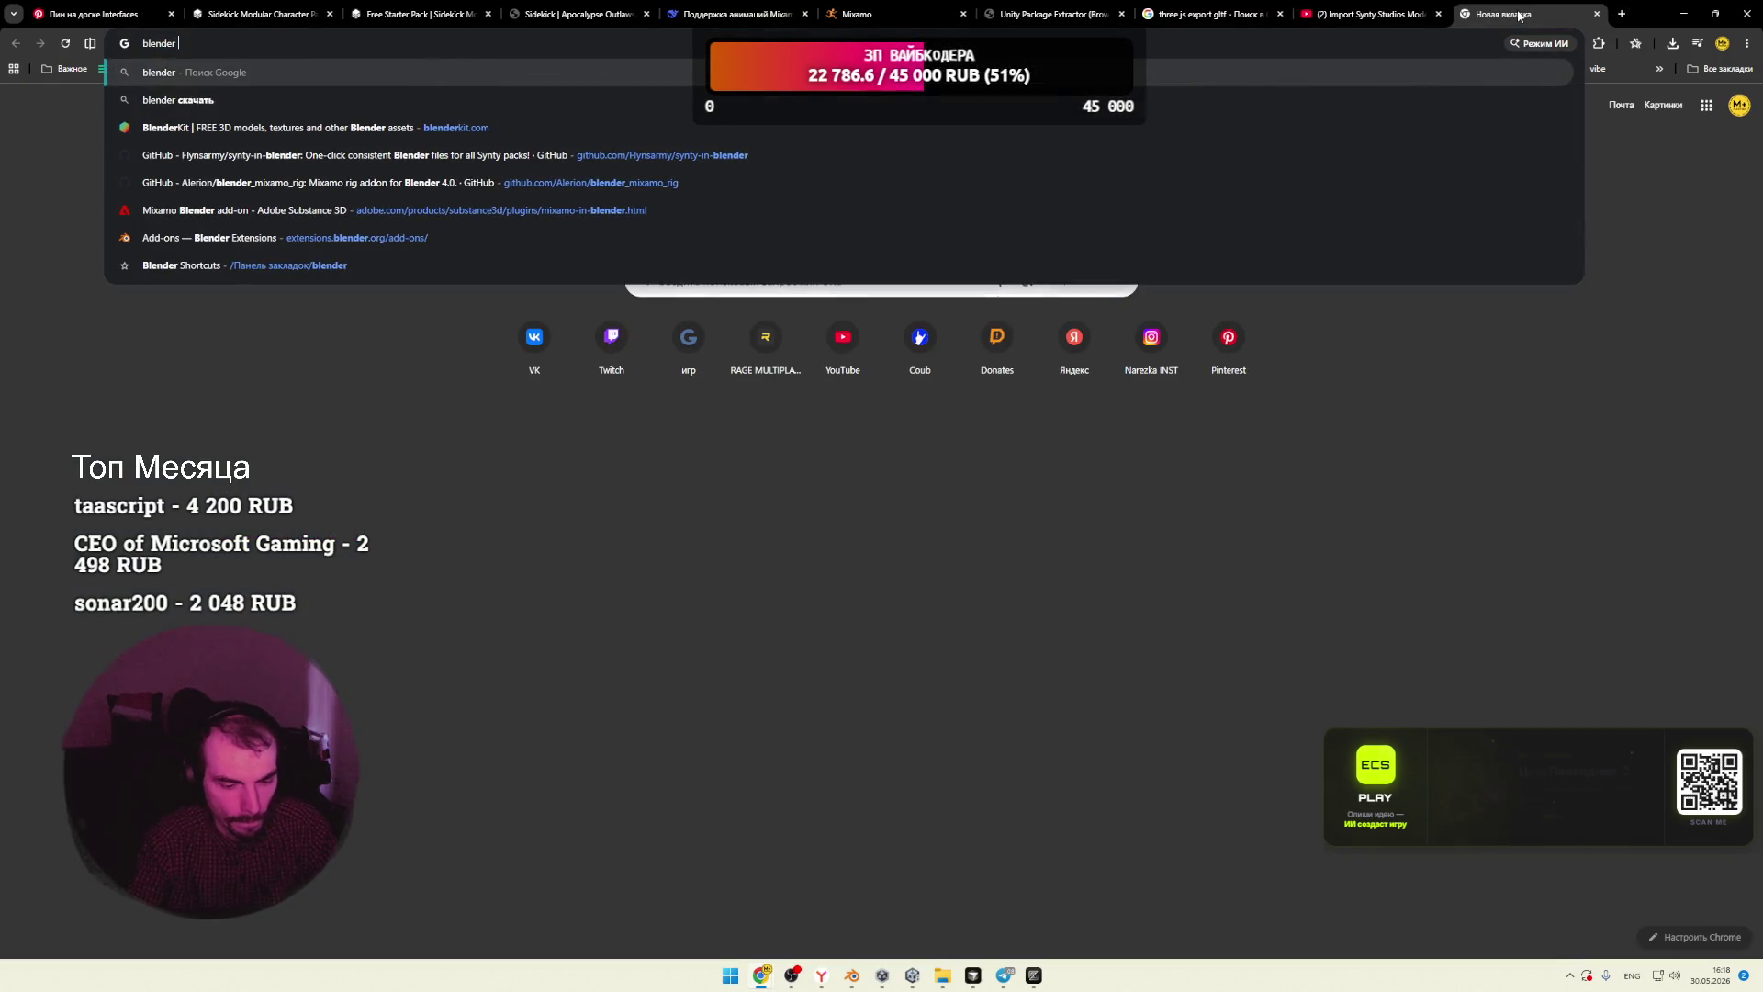
pyautogui.press('Return')
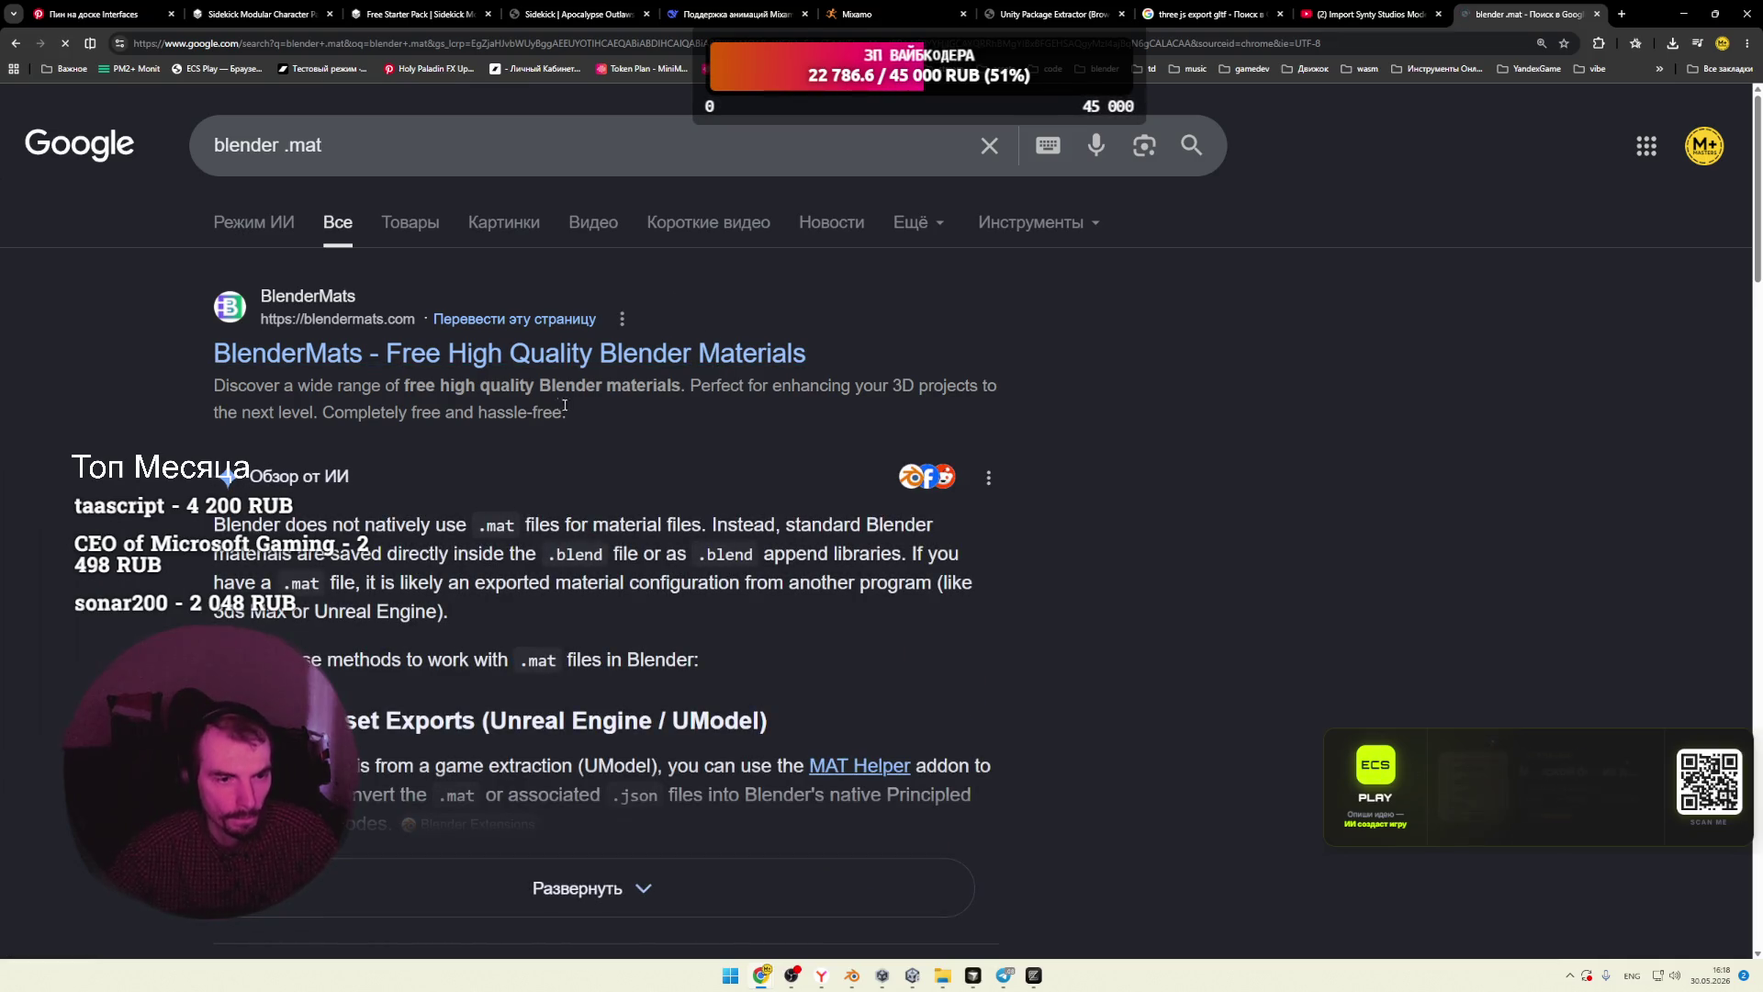
pyautogui.click(533, 354)
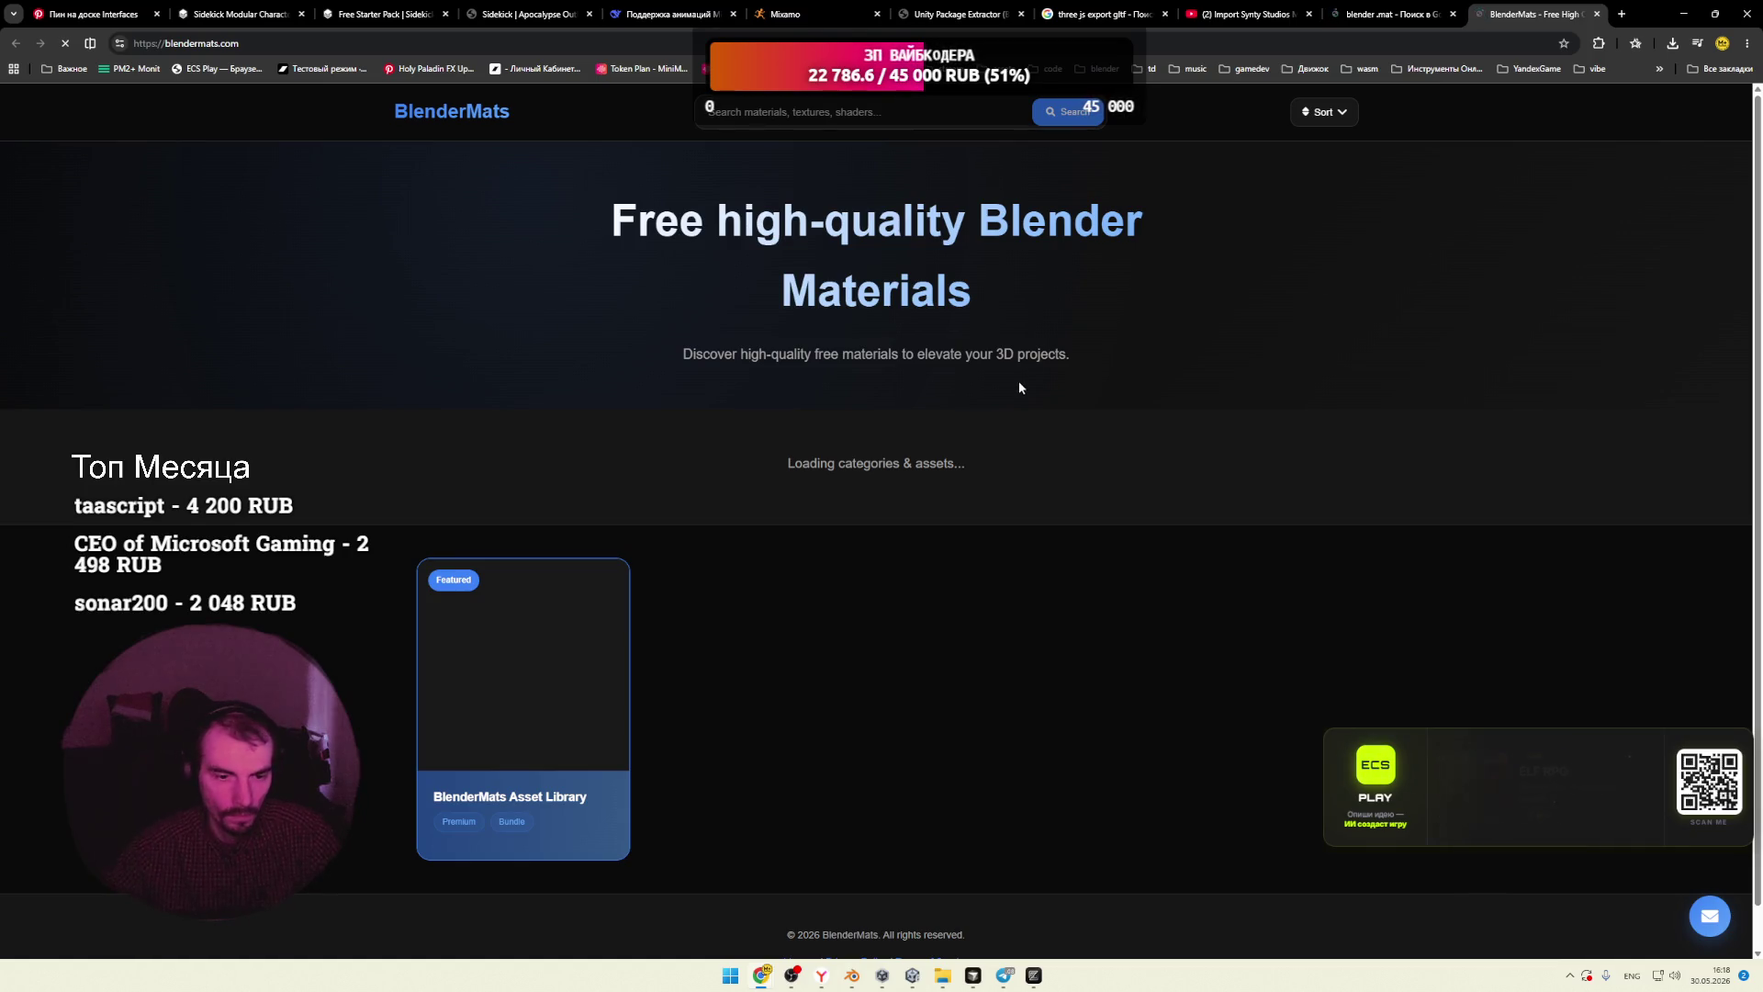
pyautogui.click(606, 597)
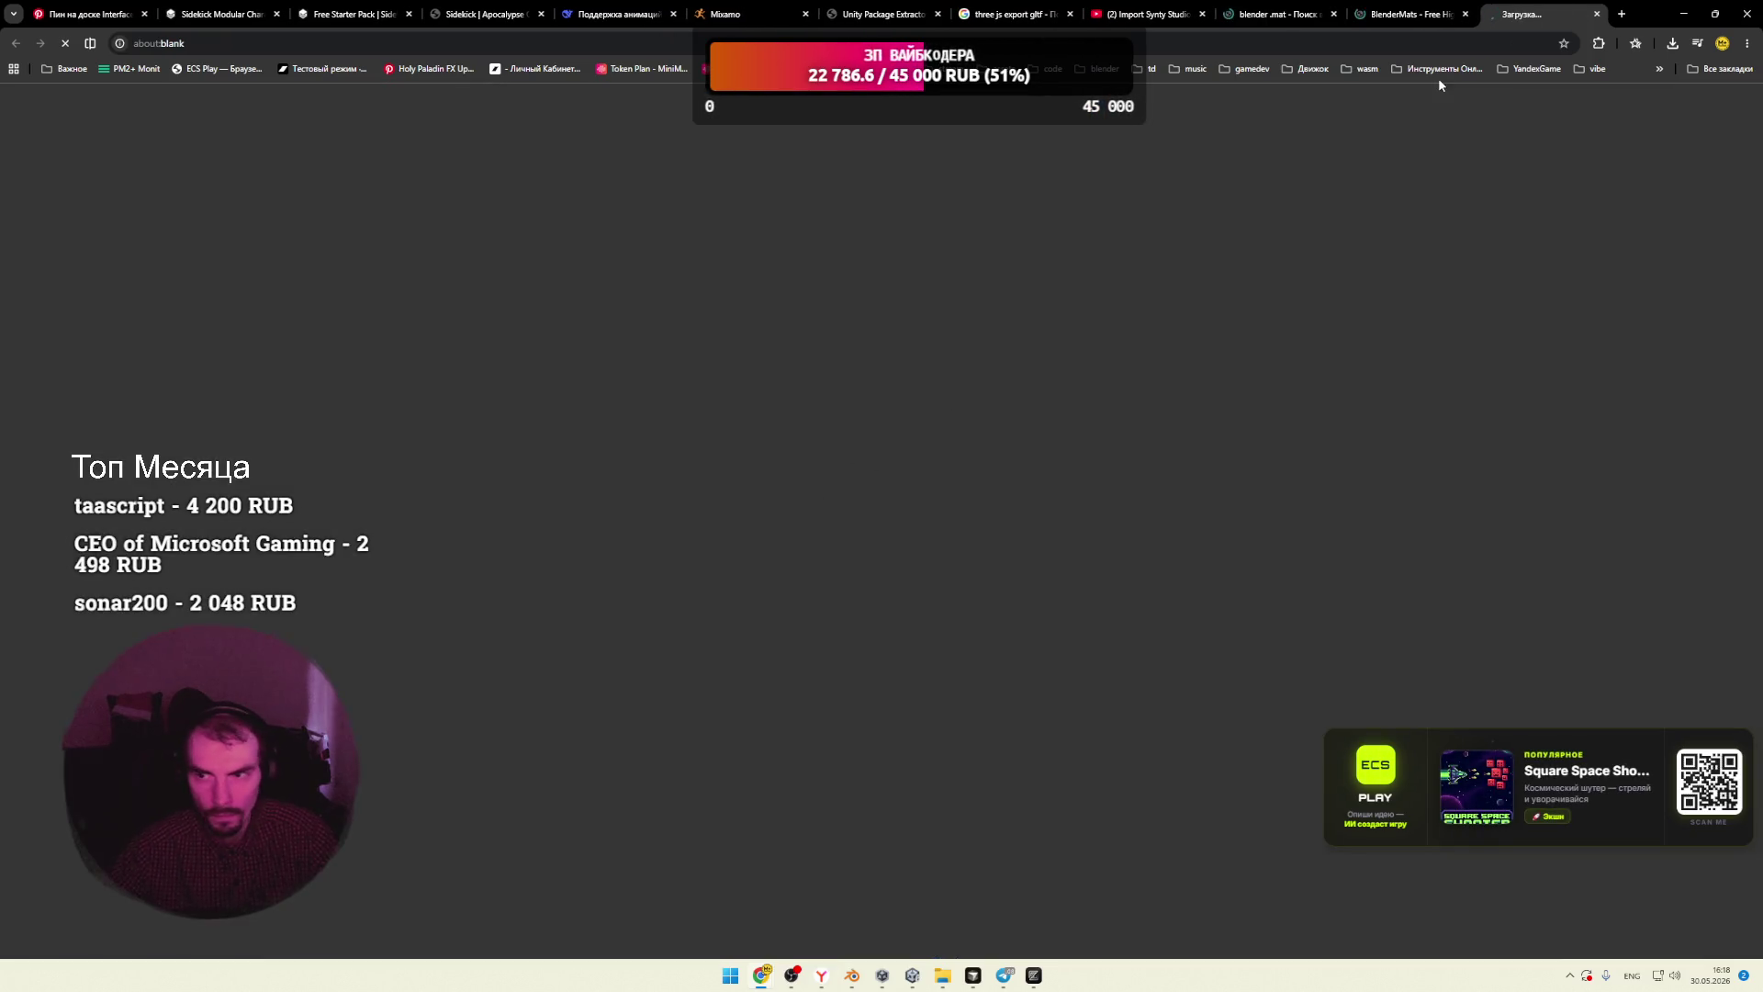
pyautogui.click(1596, 14)
pyautogui.click(1465, 14)
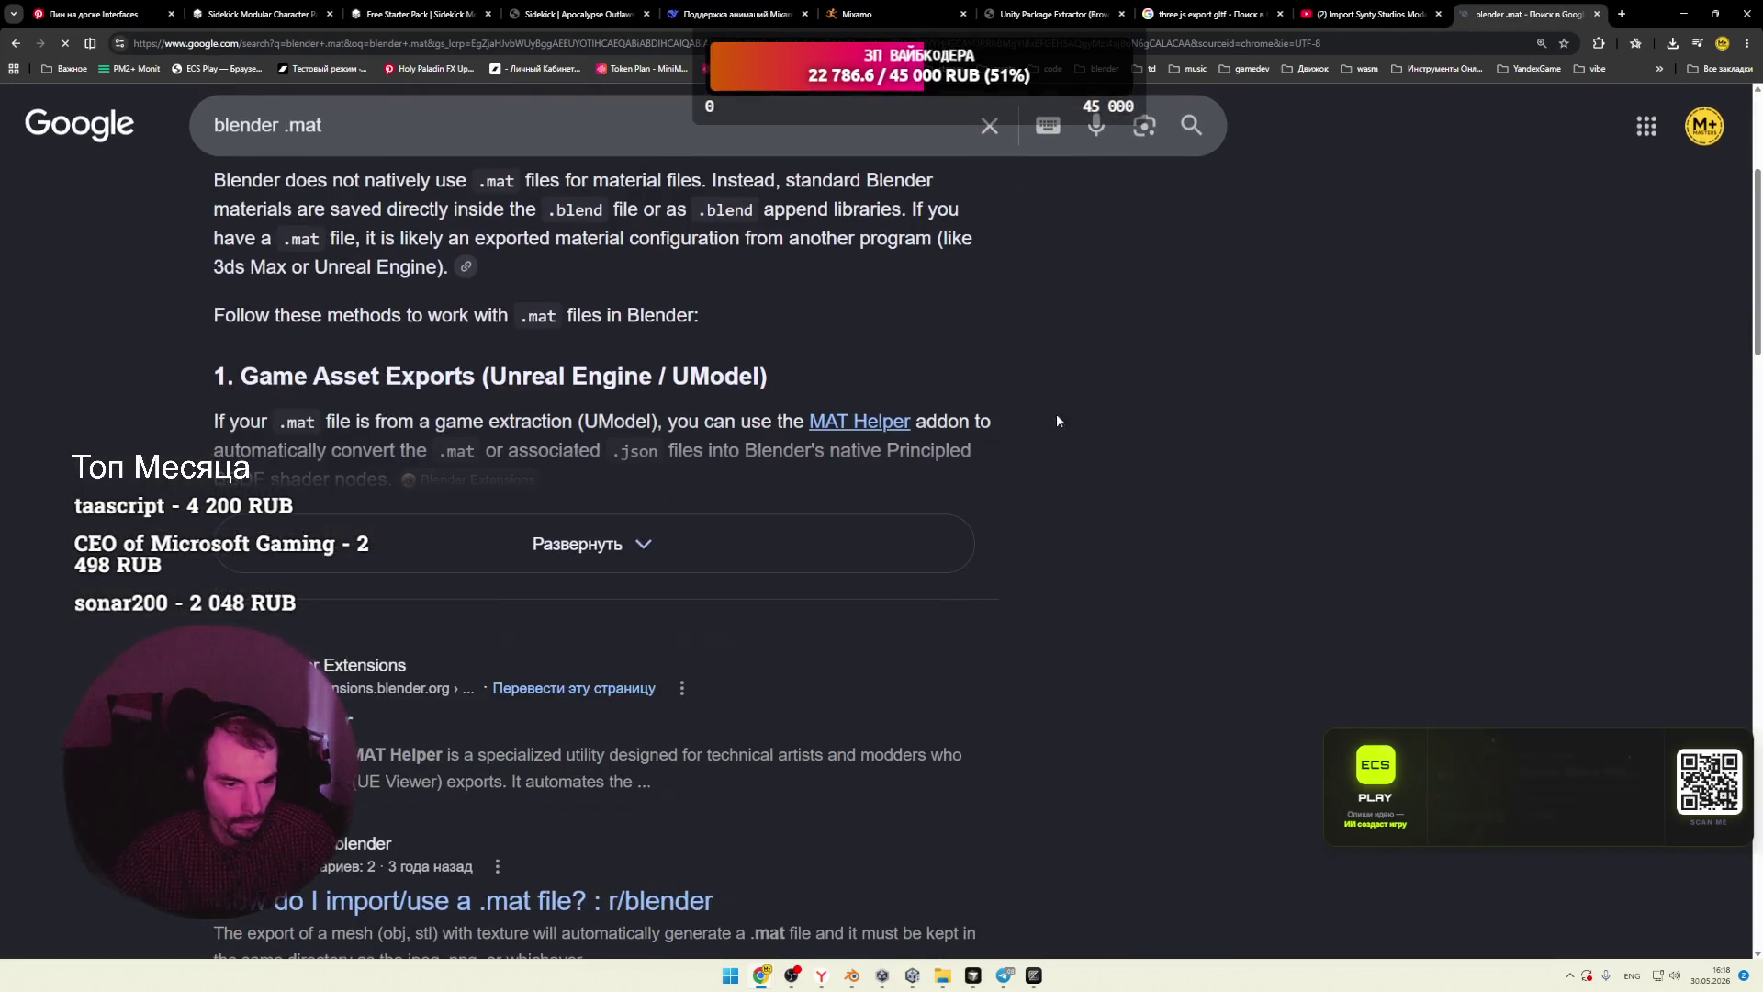
# Step: Expand and read the AI overview, then open the MAT Helper result in a new tab
pyautogui.click(597, 544)
pyautogui.scroll(-2, 785, 473)
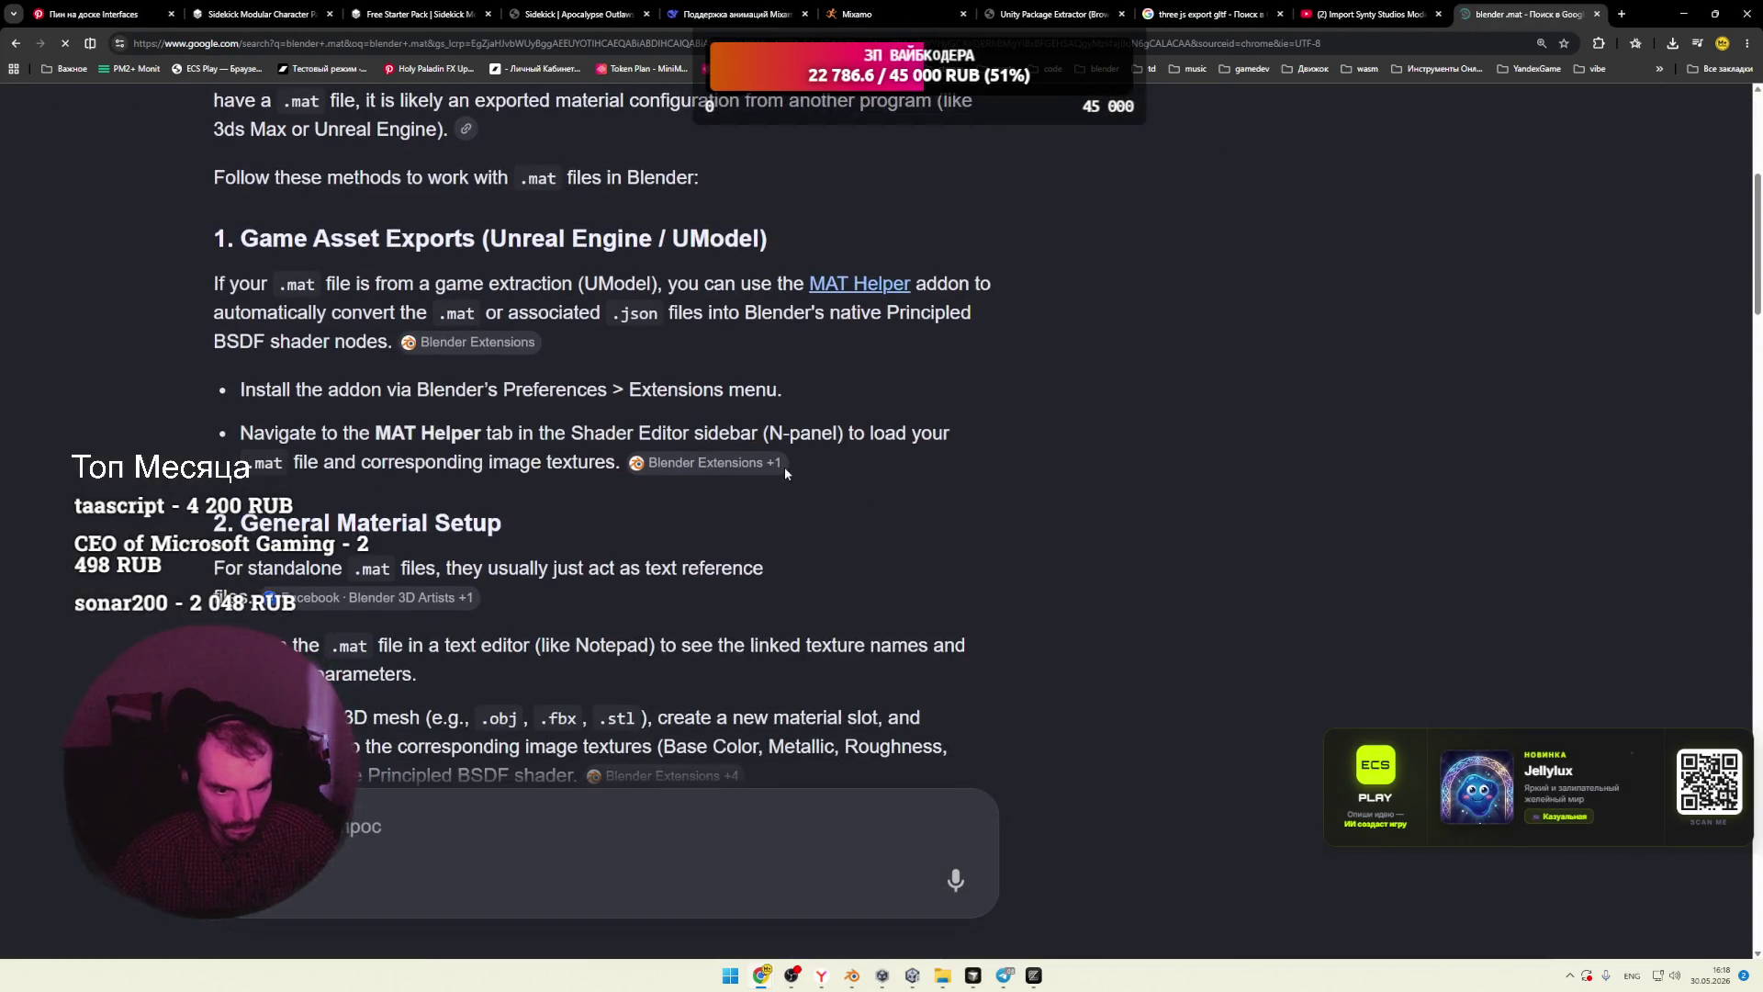
pyautogui.moveTo(785, 473)
pyautogui.scroll(-2, 785, 473)
pyautogui.scroll(-3, 538, 459)
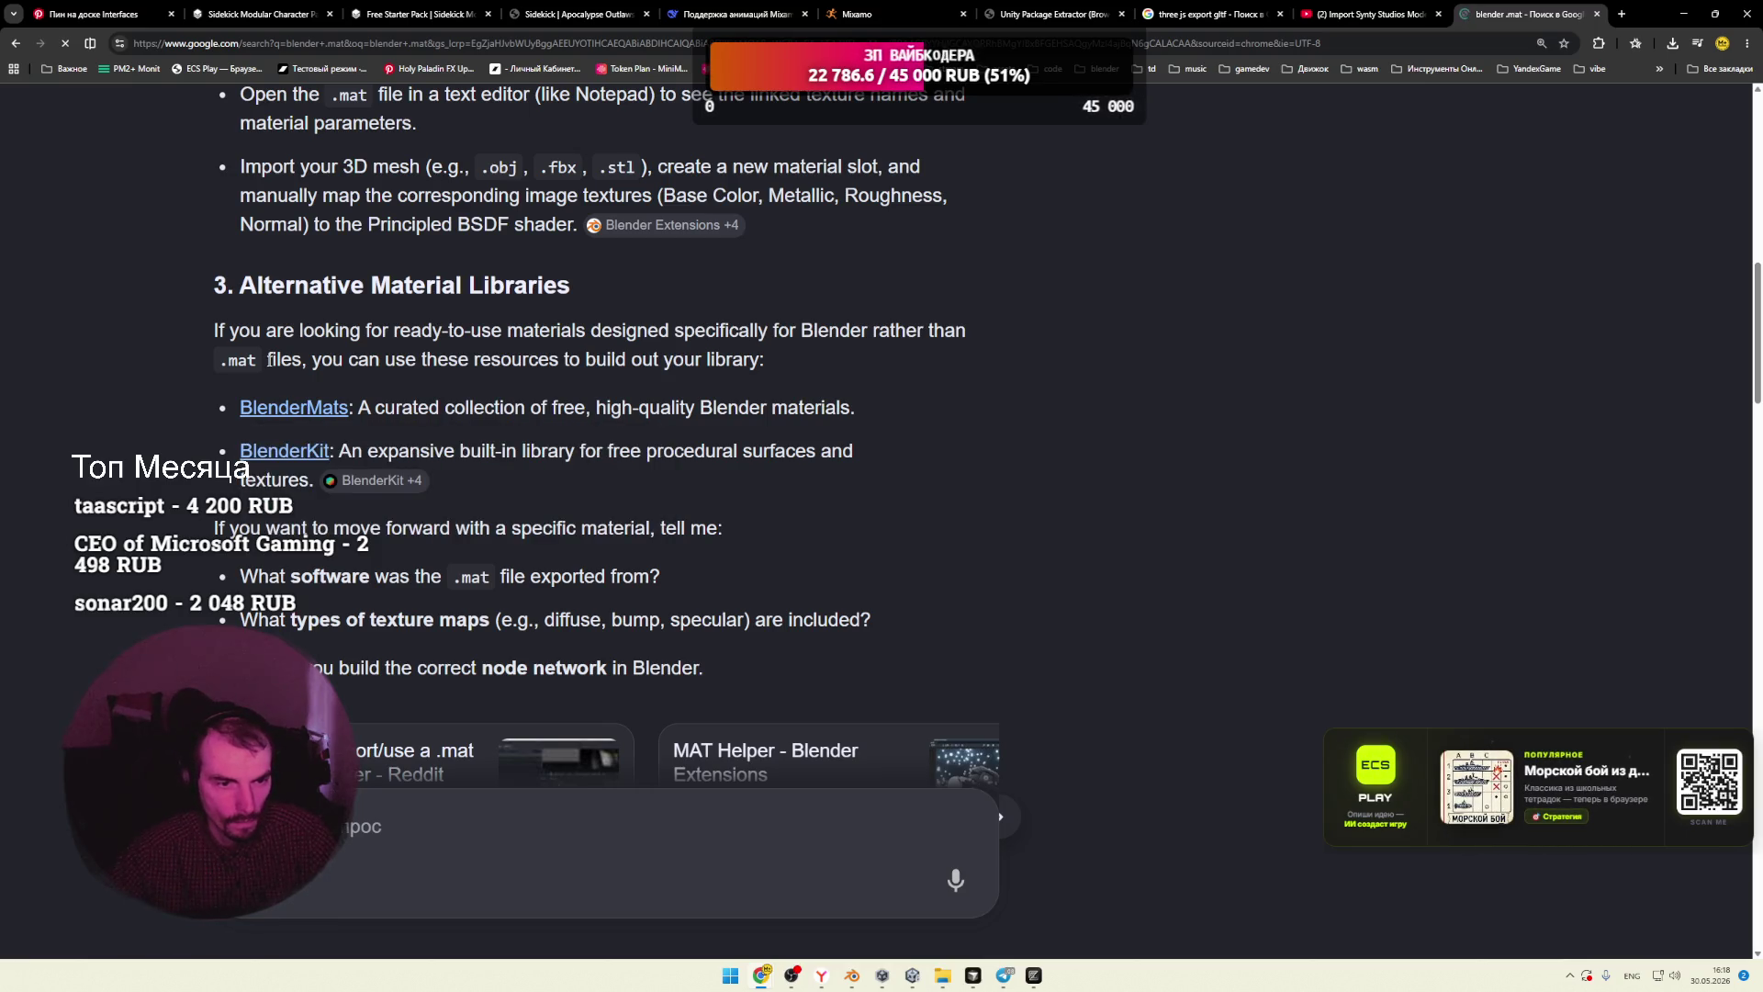
pyautogui.moveTo(352, 359); pyautogui.dragTo(728, 359)
pyautogui.click(462, 395)
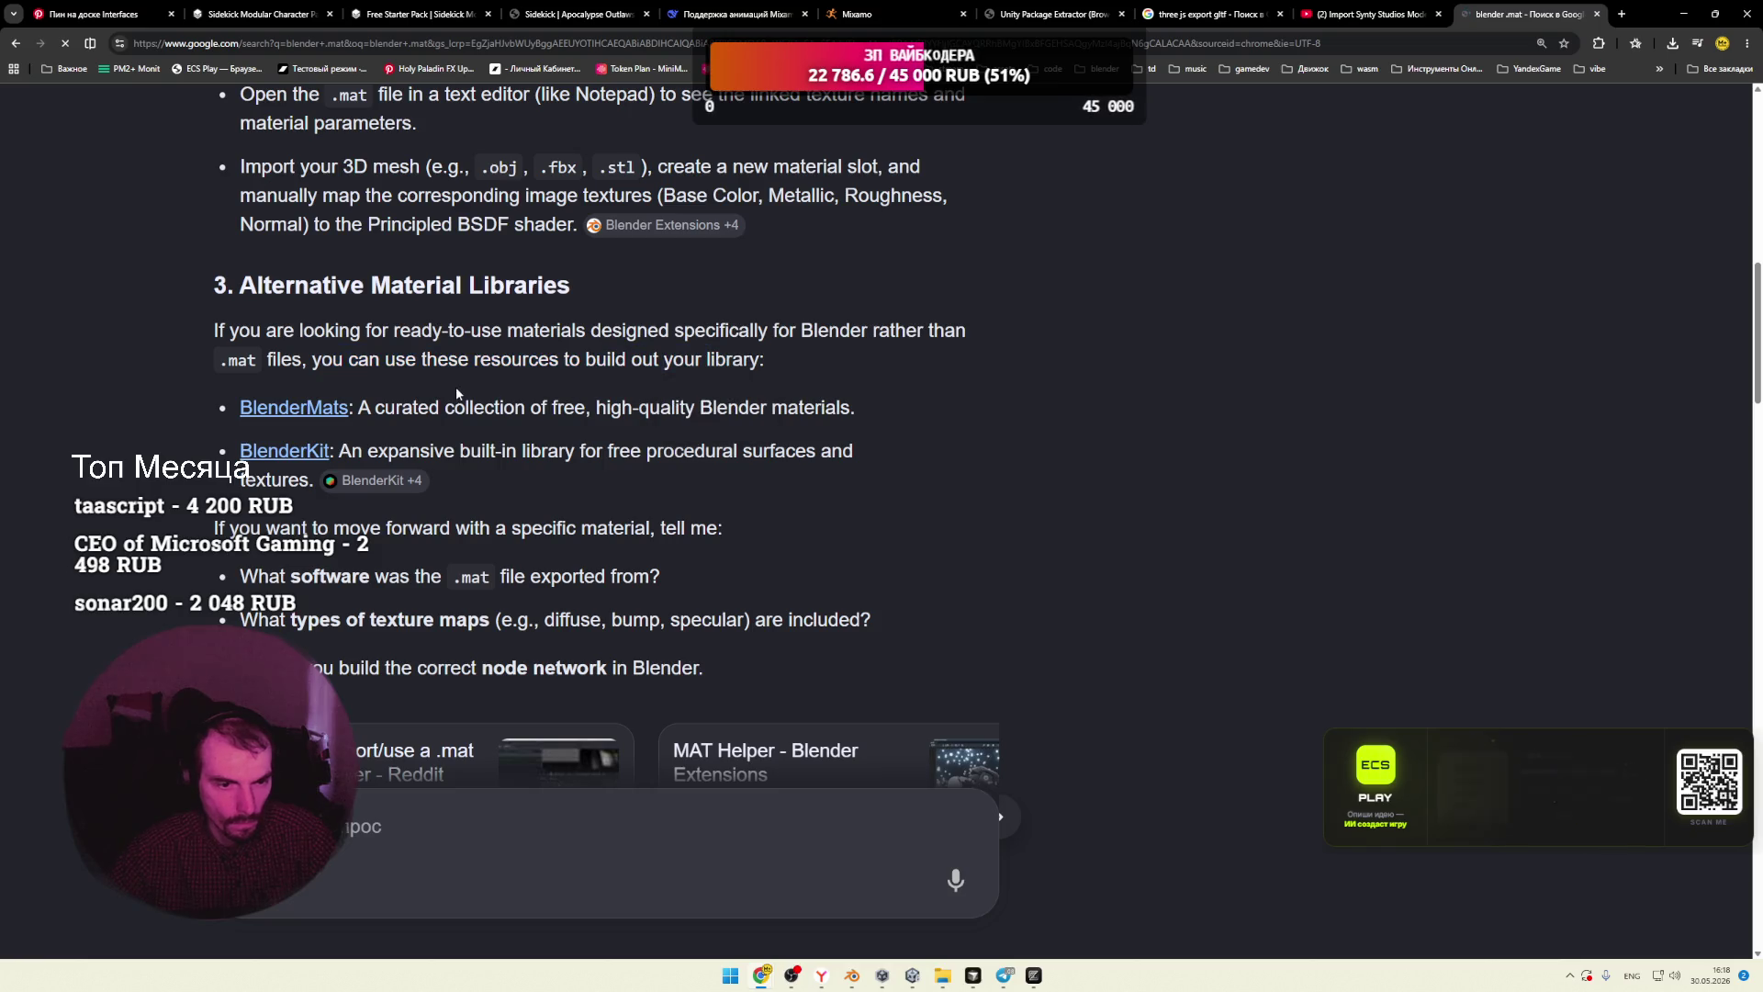
pyautogui.scroll(-1, 462, 394)
pyautogui.scroll(-8, 462, 390)
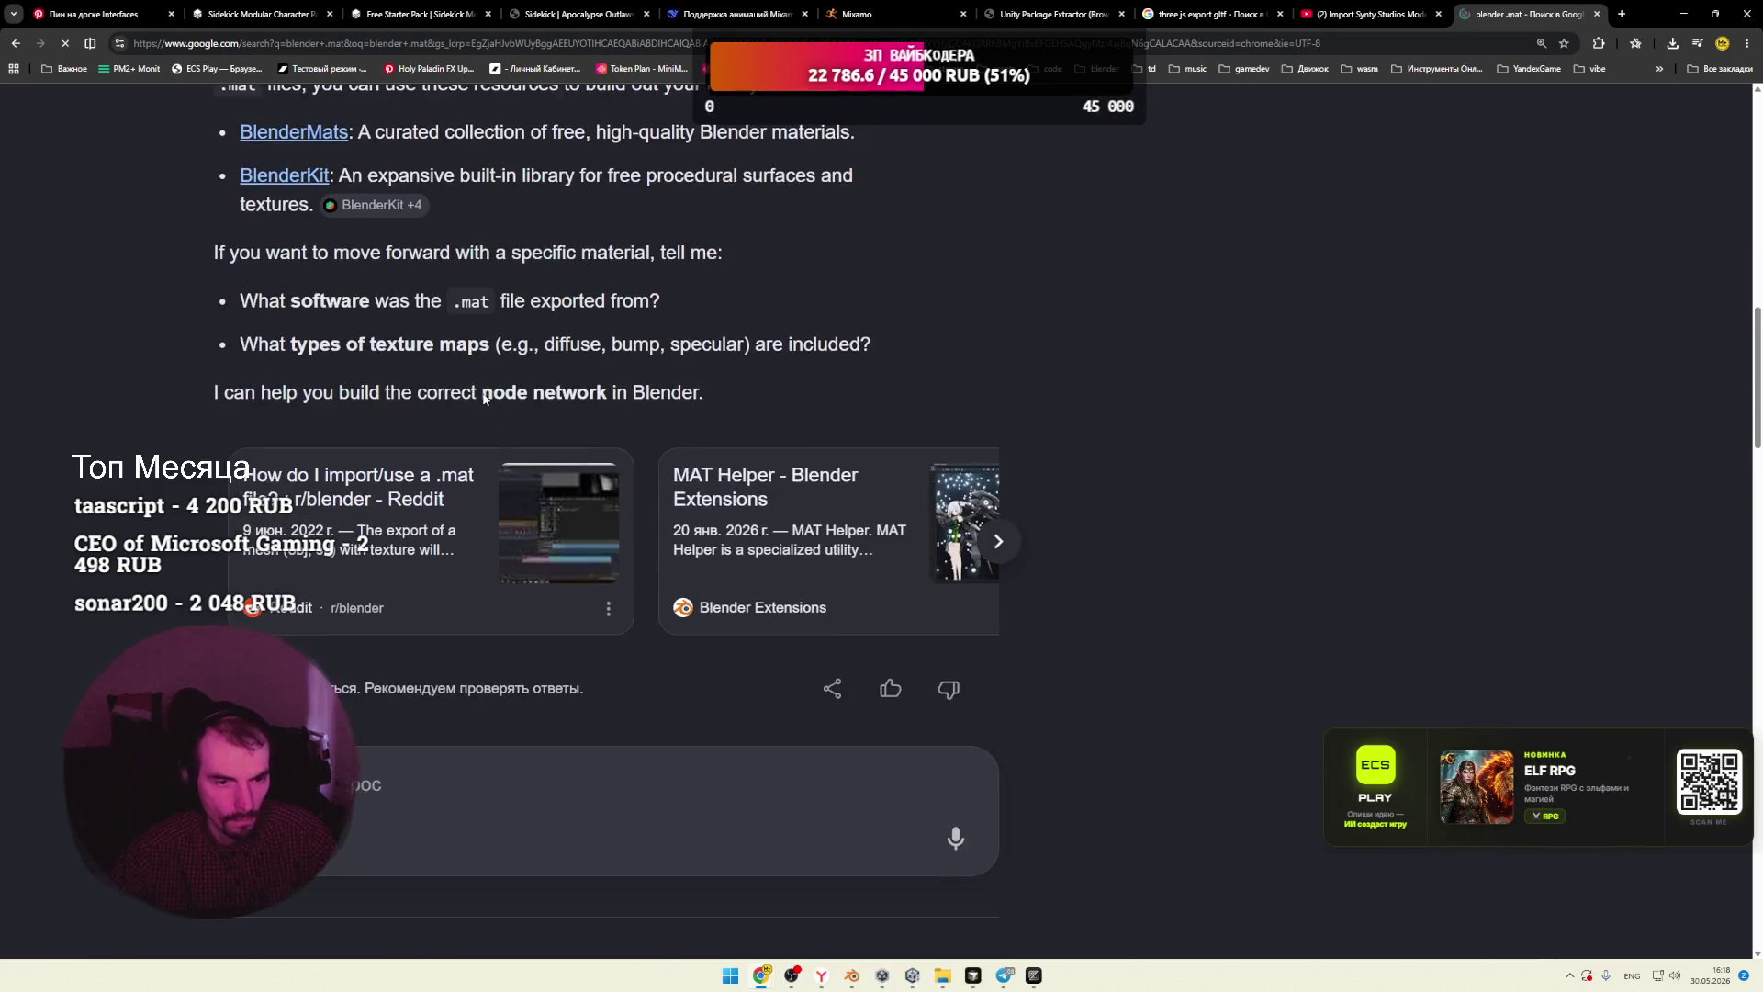
pyautogui.rightClick(317, 351)
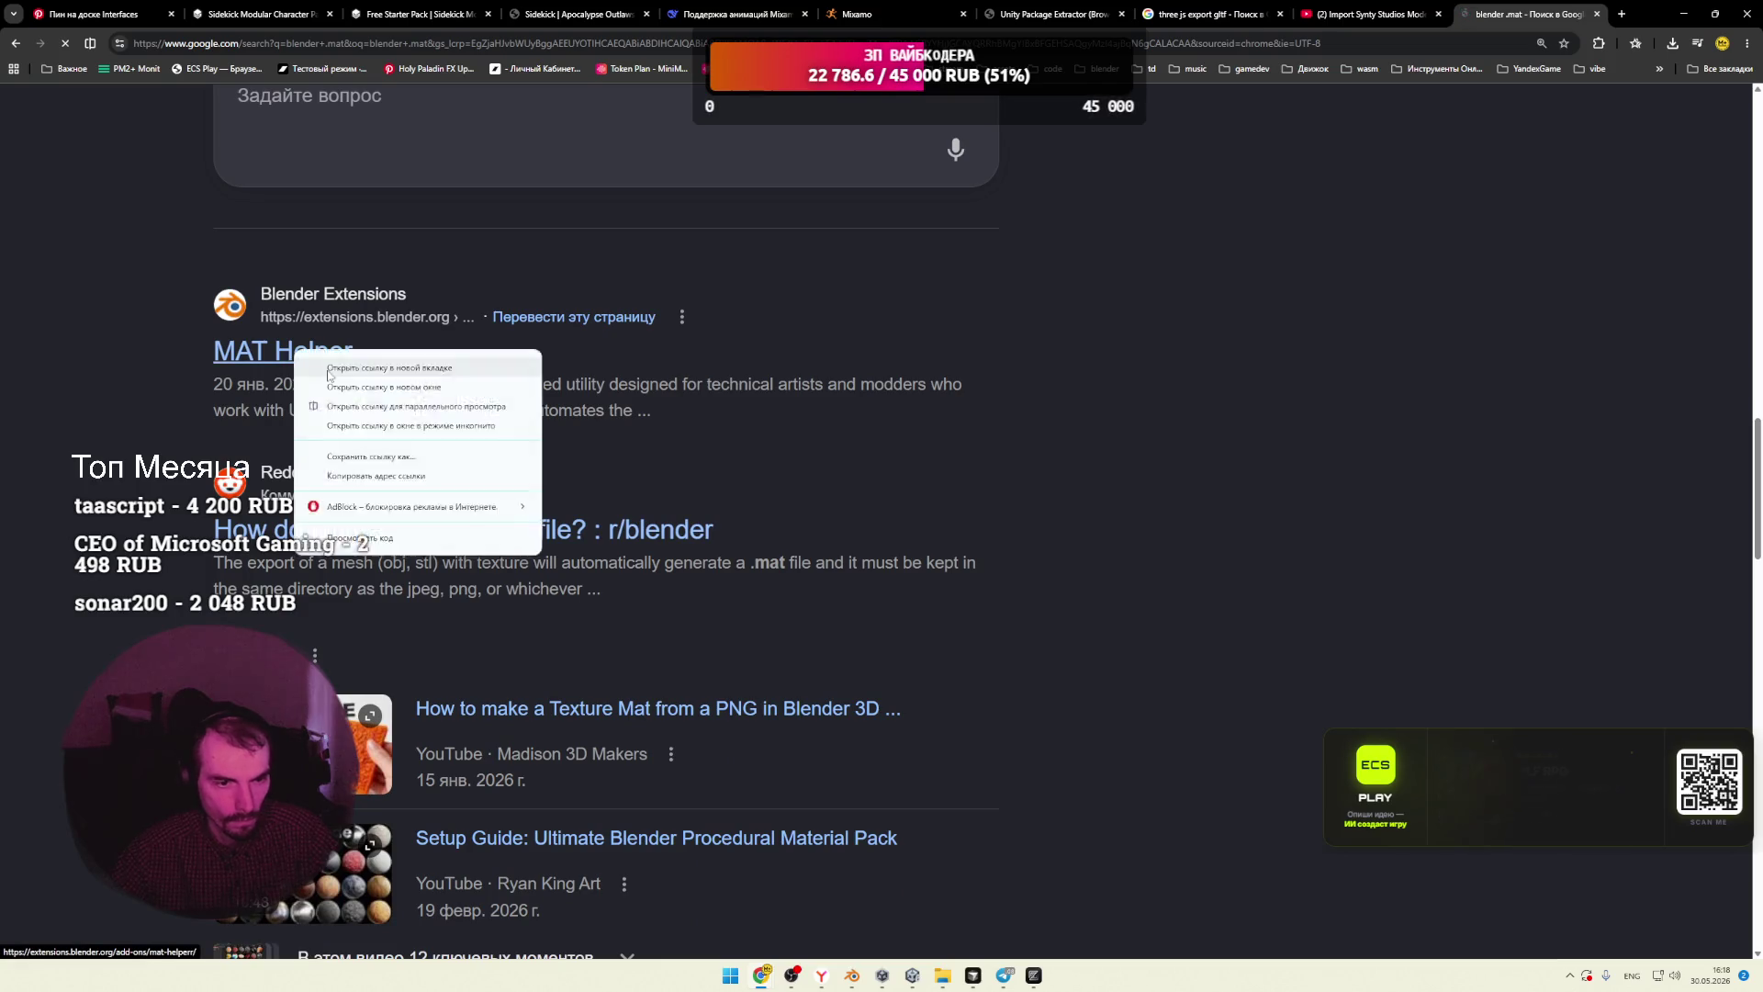
pyautogui.click(394, 365)
# Step: Read the MAT Helper page's Key Features and How to Use sections, then return to Blender
pyautogui.click(1533, 14)
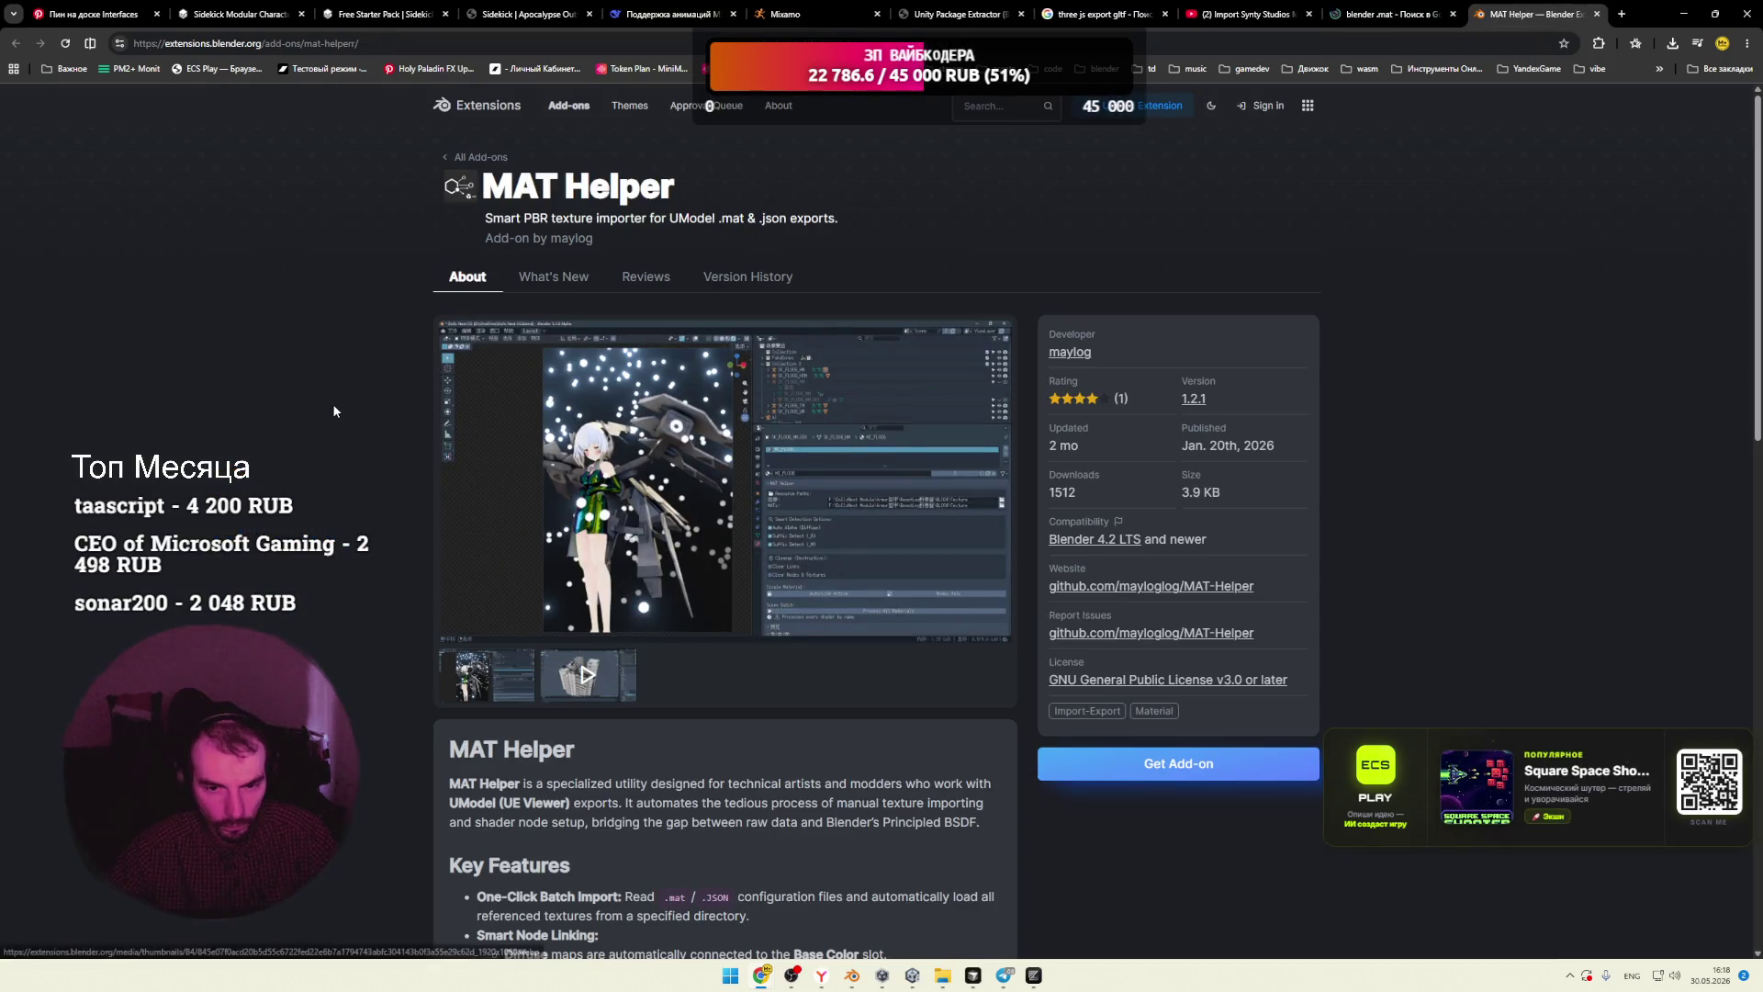
pyautogui.scroll(-3, 333, 406)
pyautogui.scroll(-3, 333, 410)
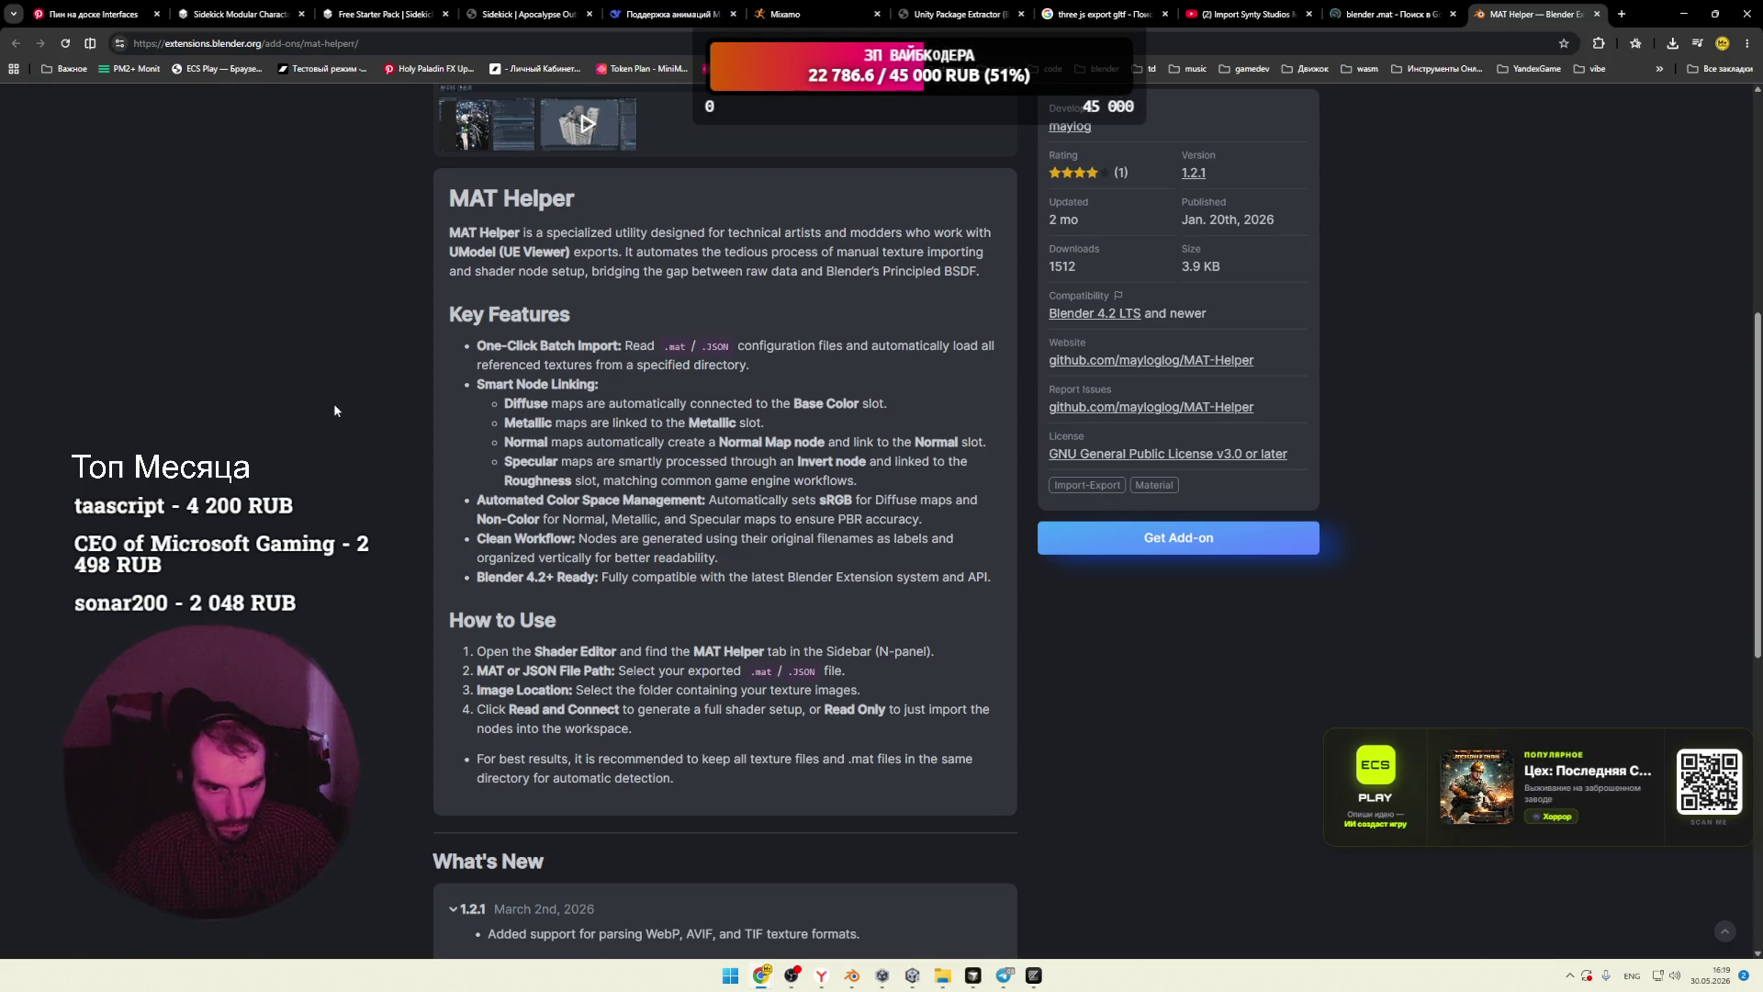
pyautogui.scroll(1, 827, 597)
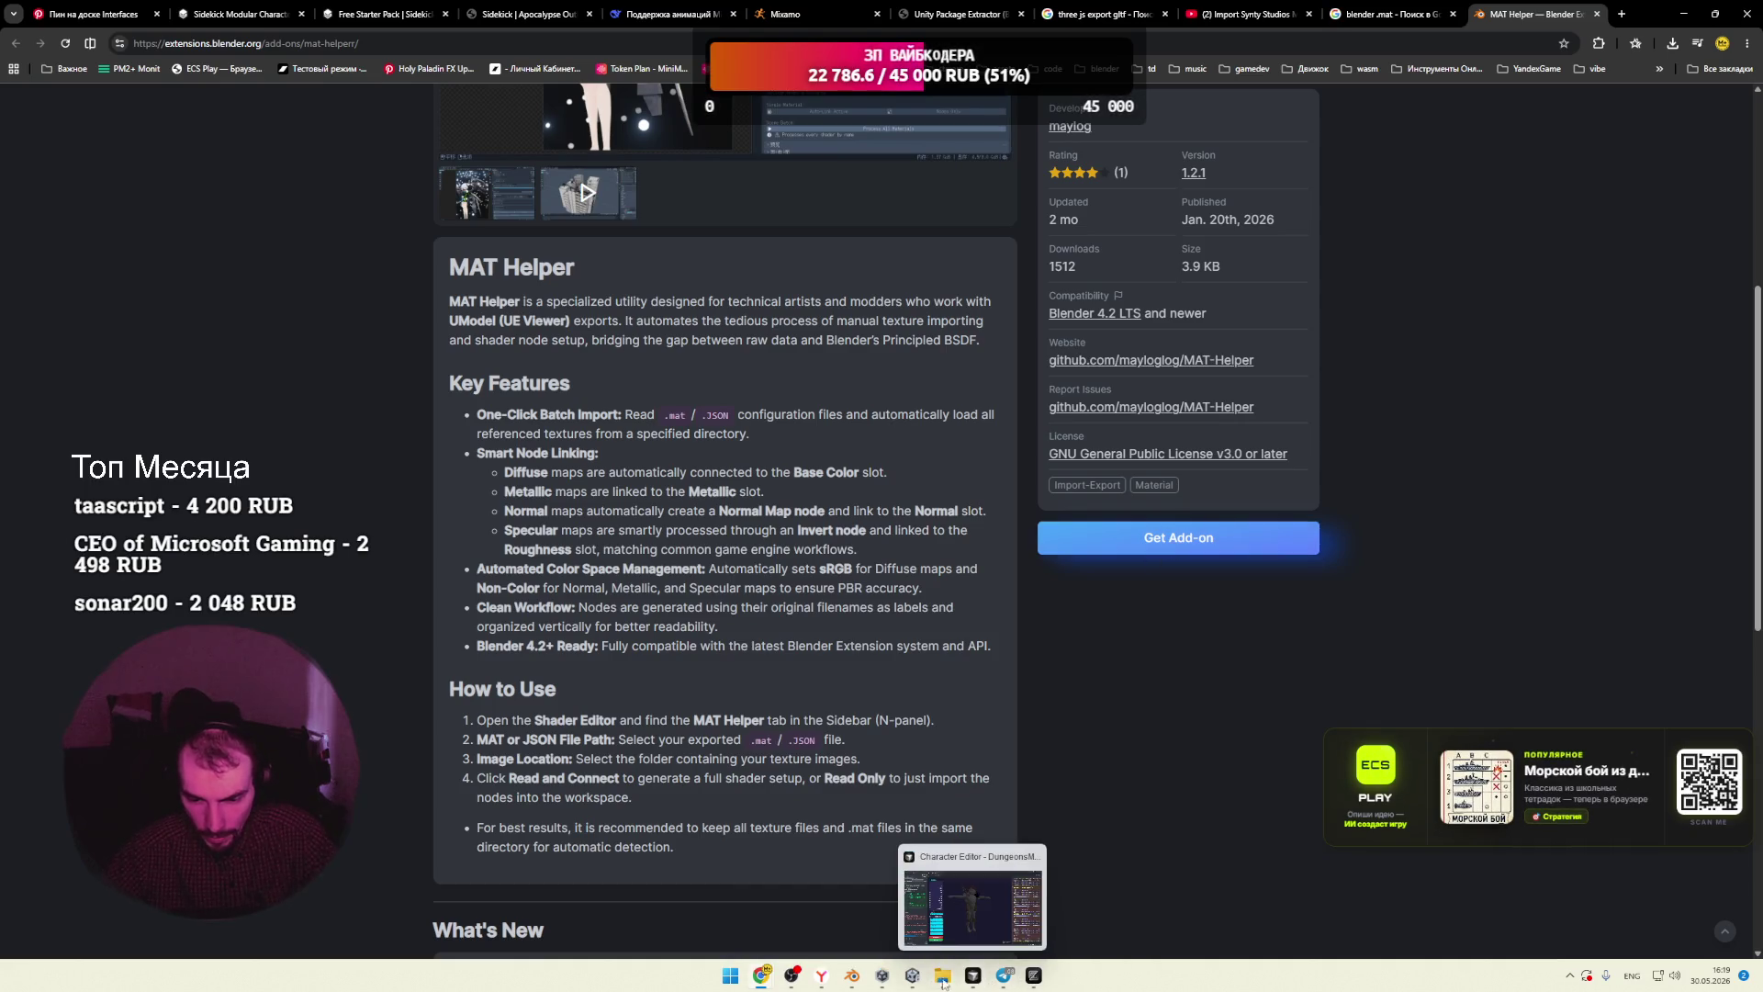
pyautogui.click(886, 895)
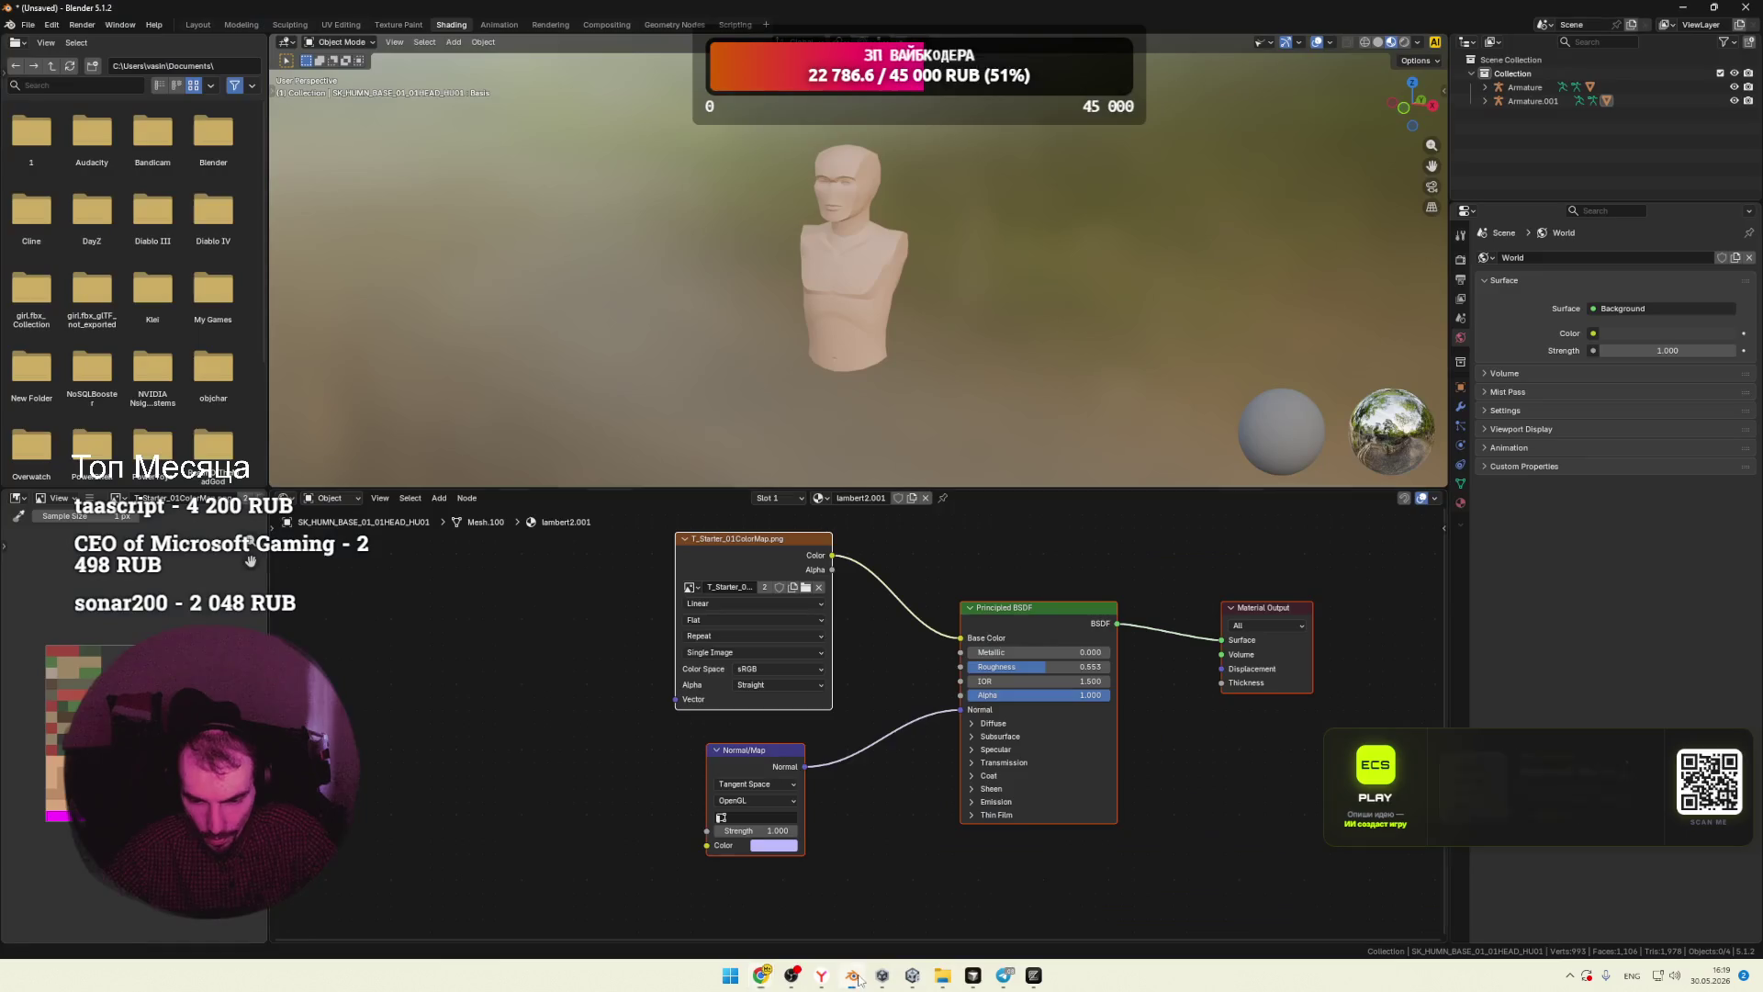
# Step: Drag MAT Helper's Get Add-on box from the browser into Blender and confirm the installation
pyautogui.moveTo(900, 9)
pyautogui.mouseDown()
pyautogui.moveTo(896, 46)
pyautogui.moveTo(450, 114)
pyautogui.mouseUp()
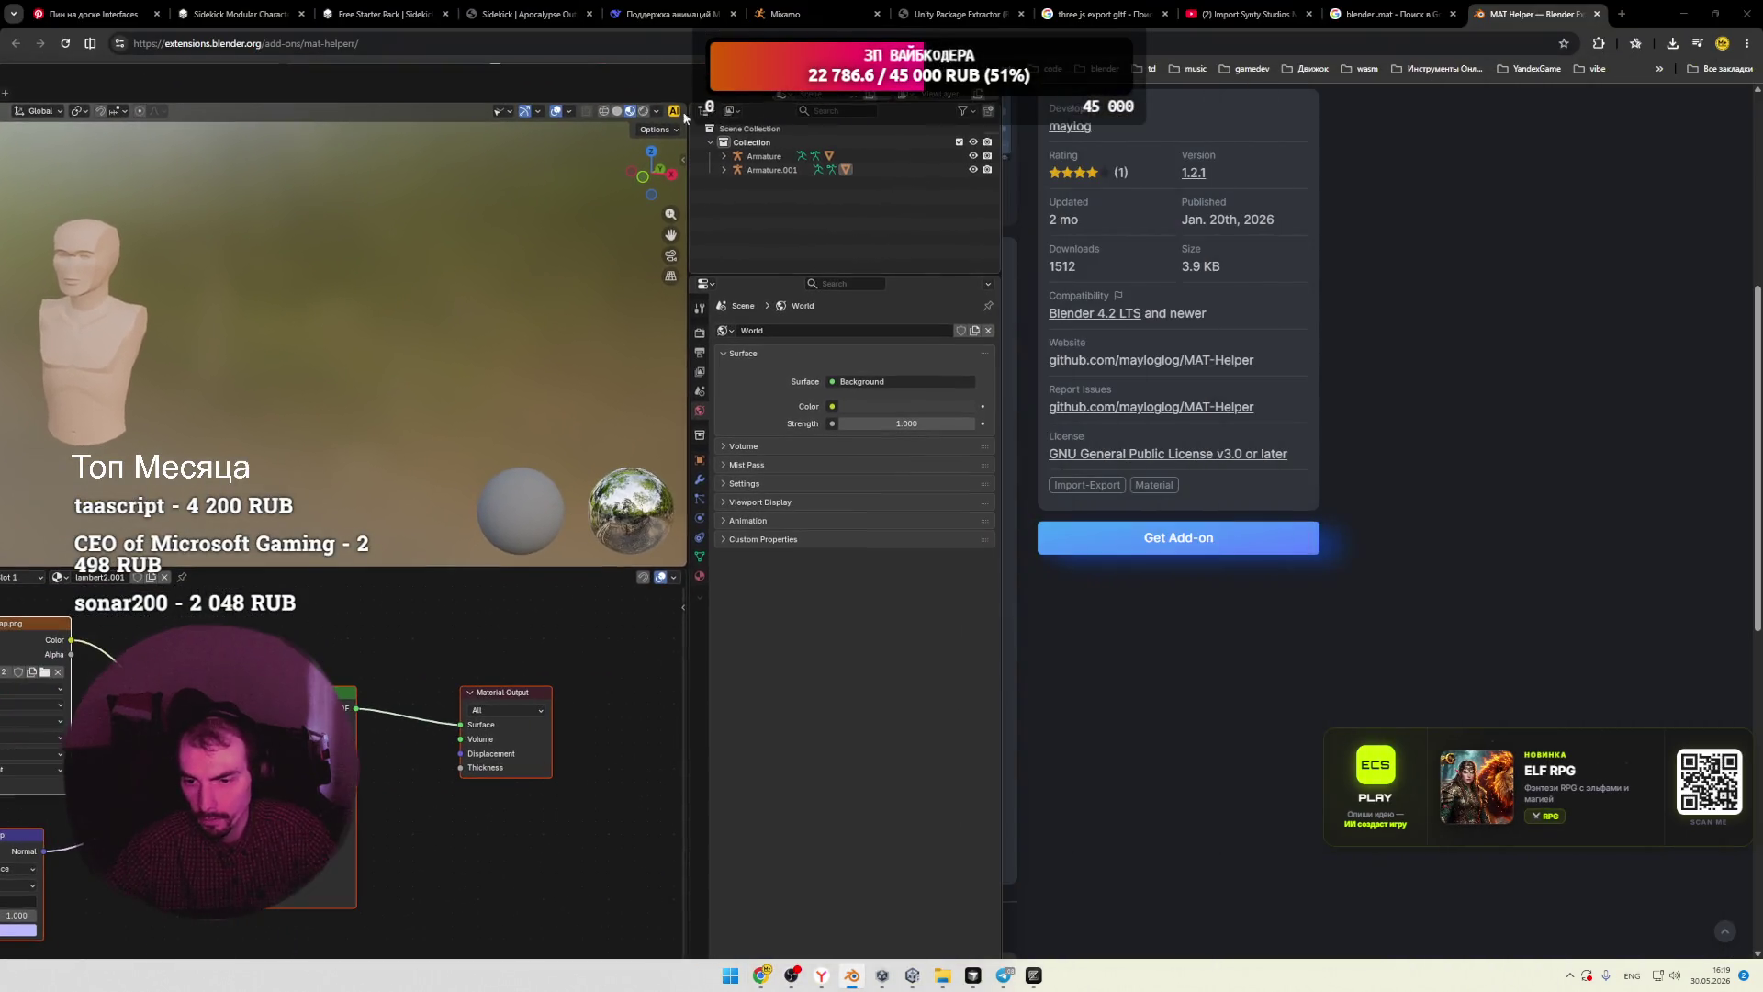
pyautogui.click(1177, 542)
pyautogui.click(1177, 542)
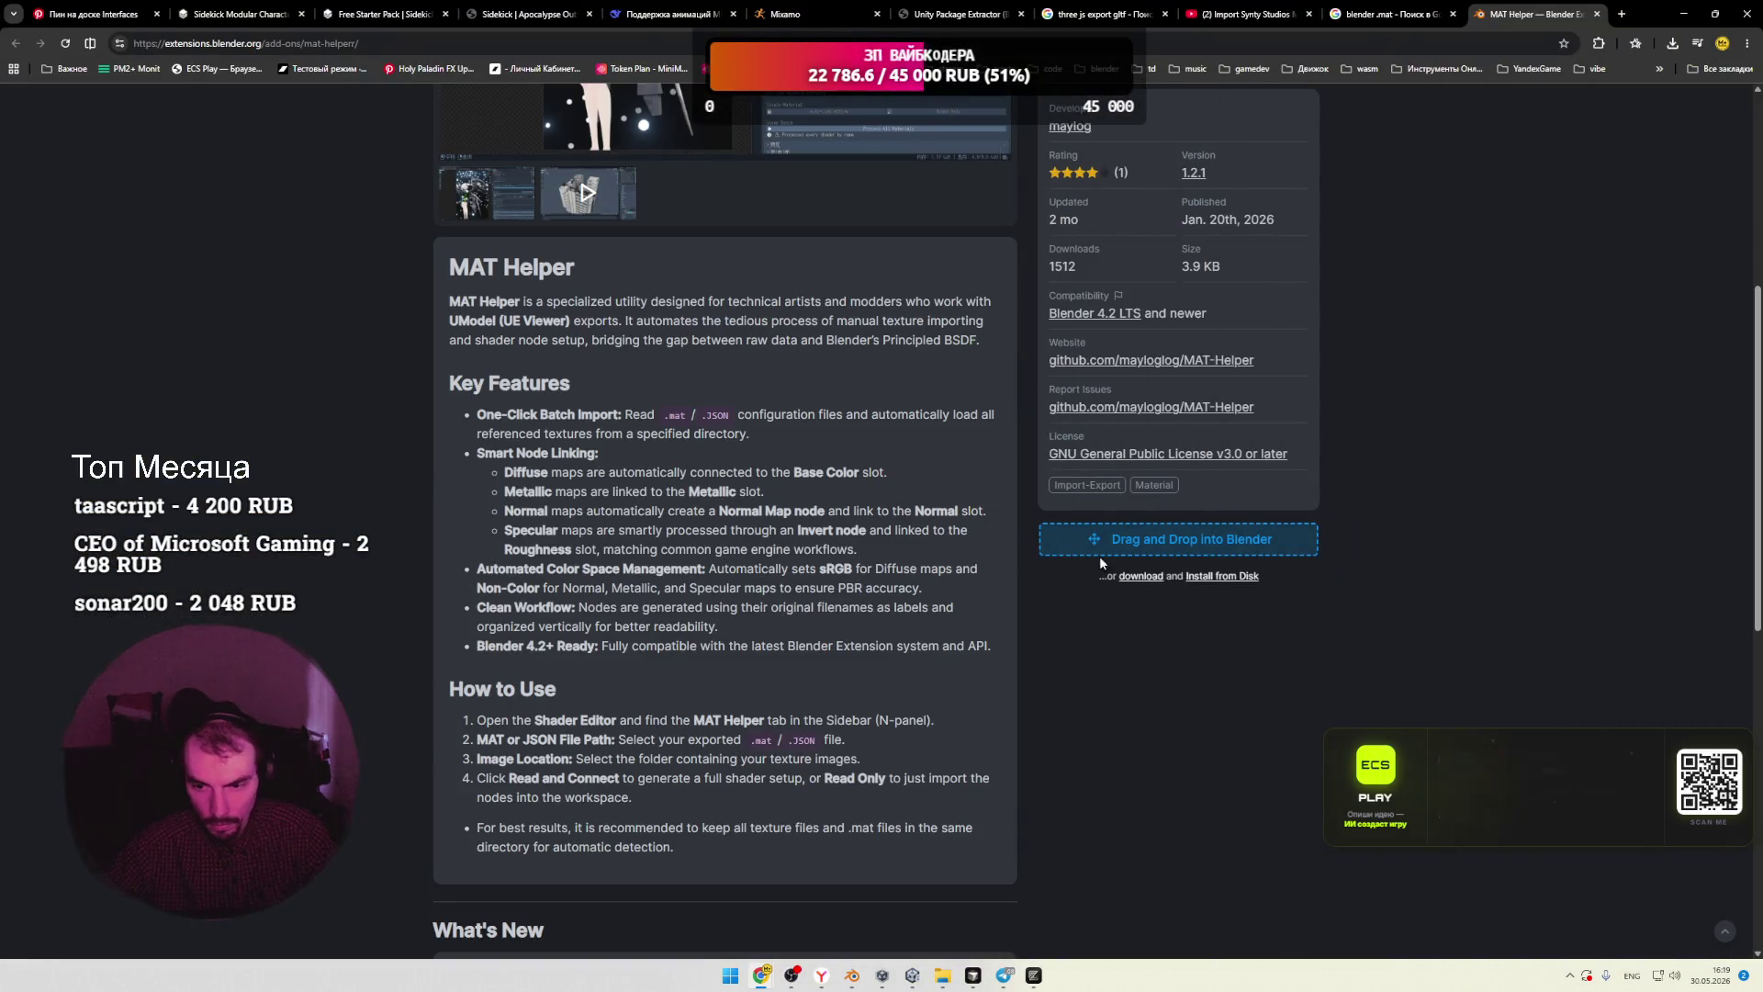
pyautogui.hotkey('alt', 'Tab')
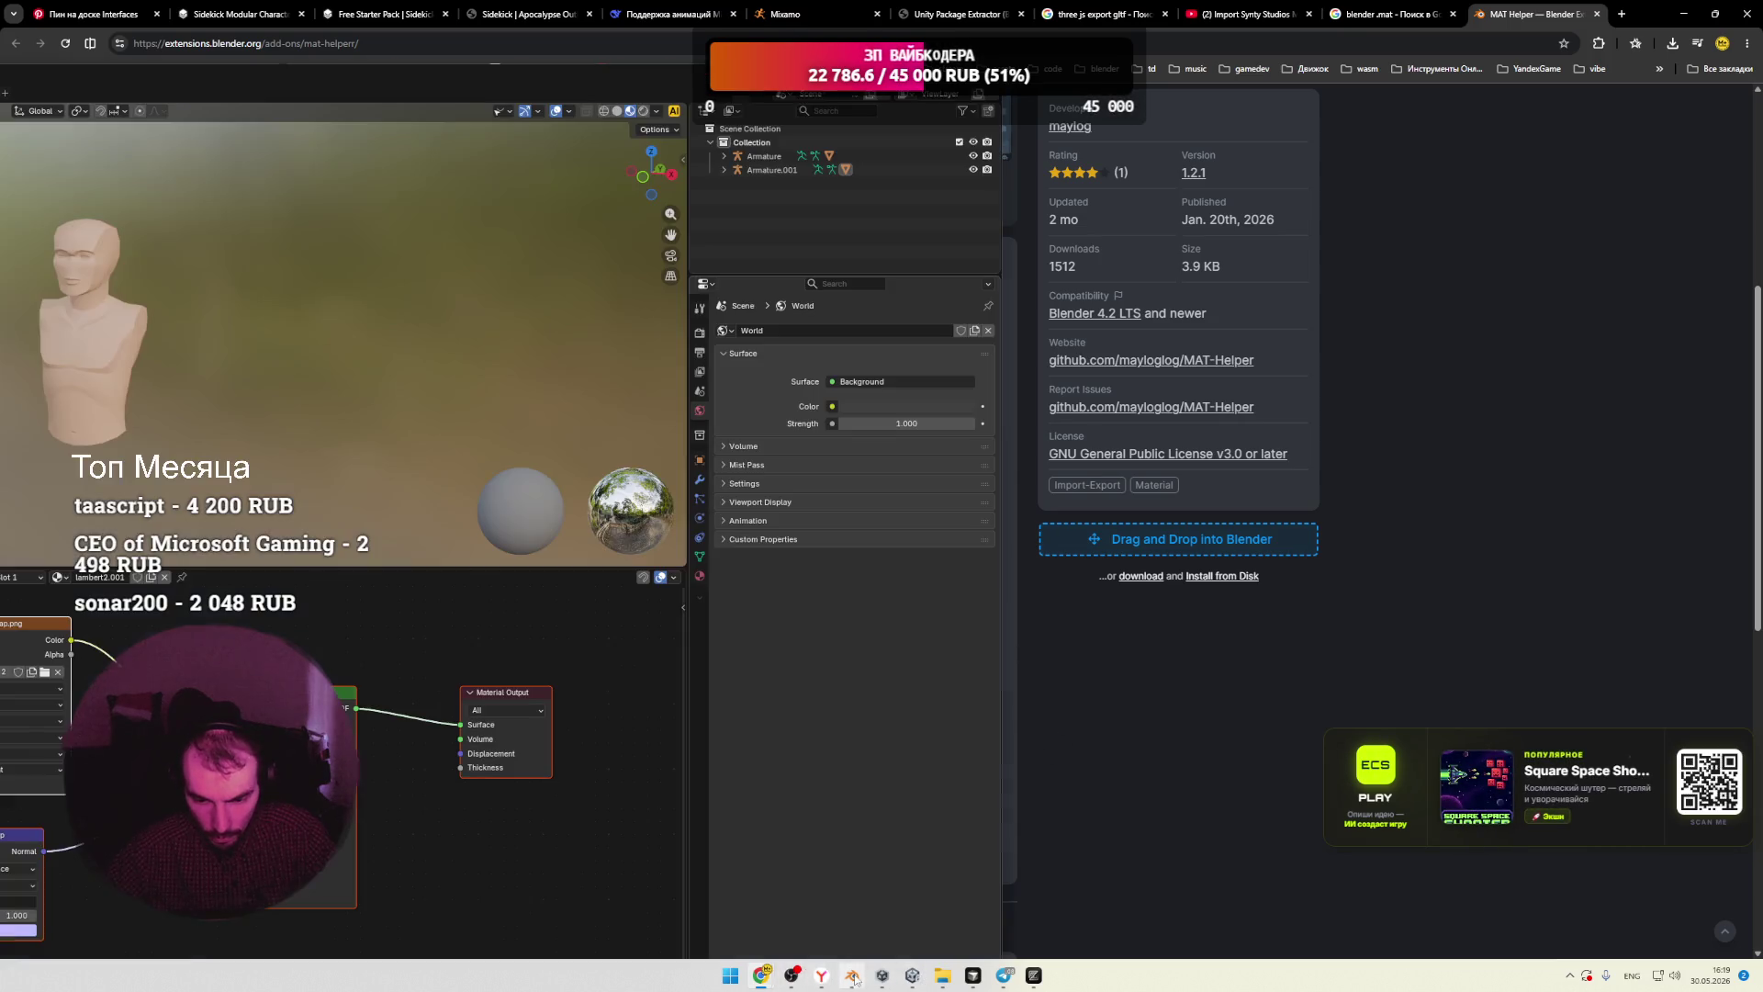
pyautogui.moveTo(1178, 540)
pyautogui.mouseDown()
pyautogui.moveTo(831, 769)
pyautogui.moveTo(850, 984)
pyautogui.moveTo(850, 953)
pyautogui.moveTo(1010, 829)
pyautogui.moveTo(1180, 549)
pyautogui.moveTo(1212, 542)
pyautogui.mouseUp()
pyautogui.moveTo(1654, 14)
pyautogui.mouseDown()
pyautogui.moveTo(1622, 90)
pyautogui.moveTo(1539, 74)
pyautogui.mouseUp()
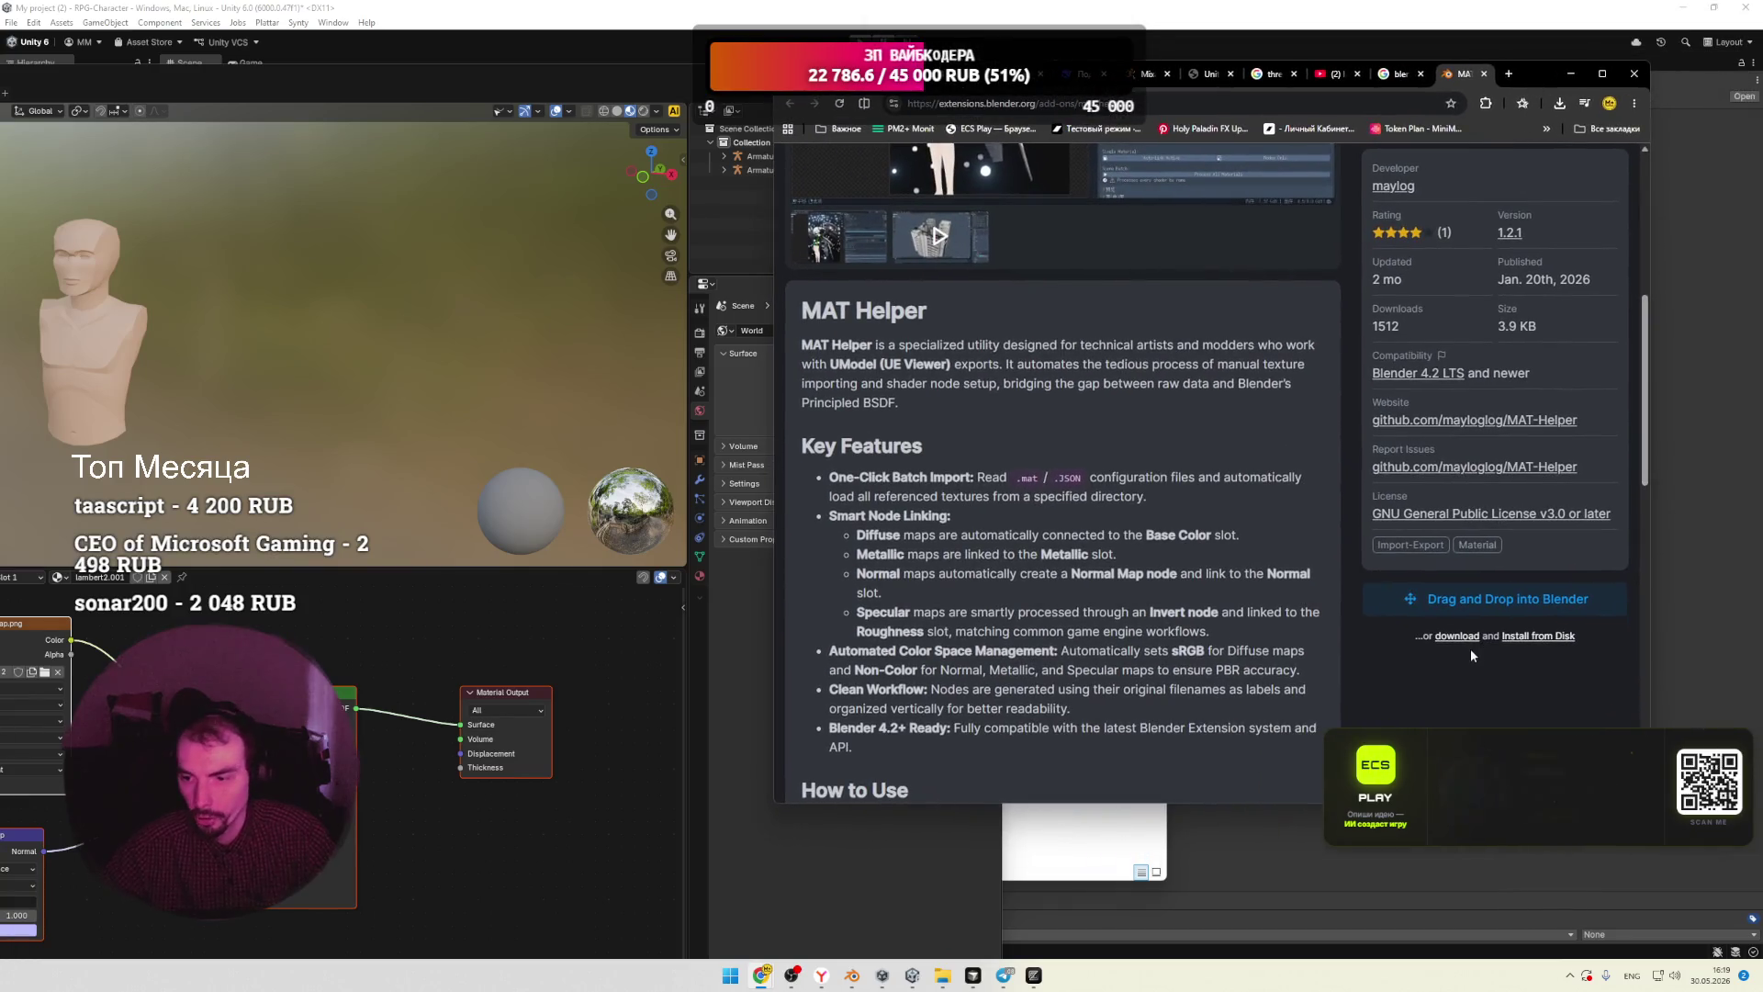
pyautogui.moveTo(1469, 600); pyautogui.dragTo(419, 463)
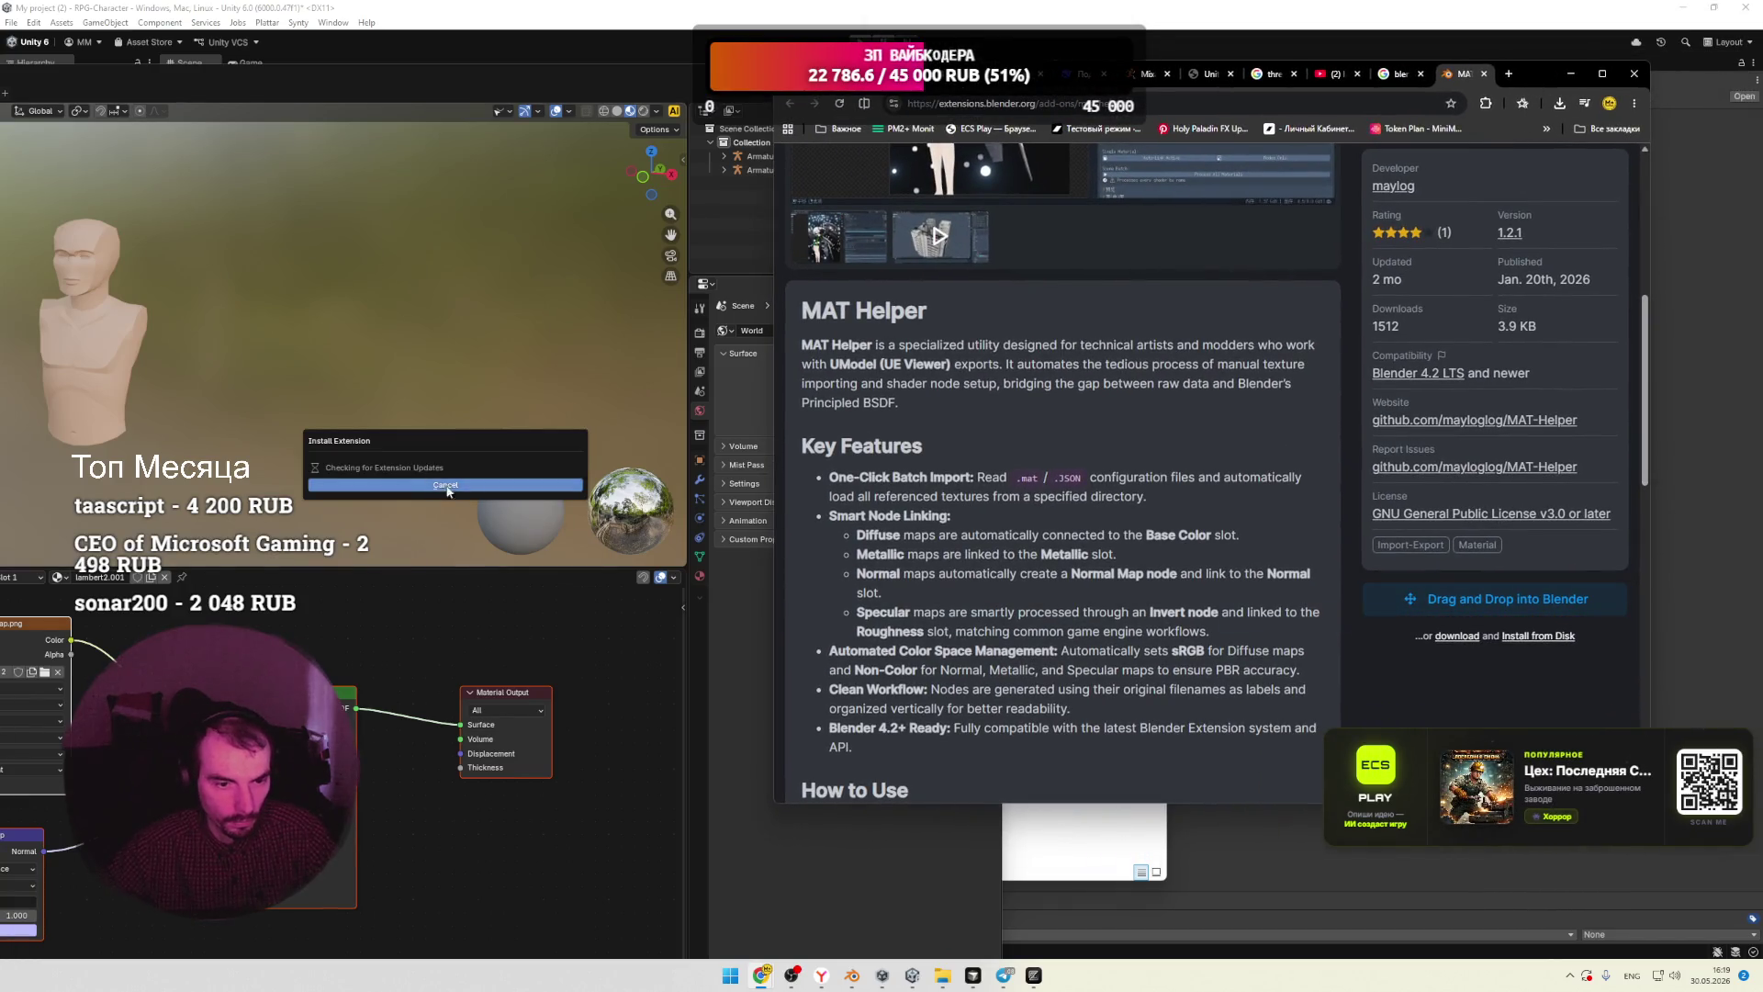
pyautogui.click(1570, 74)
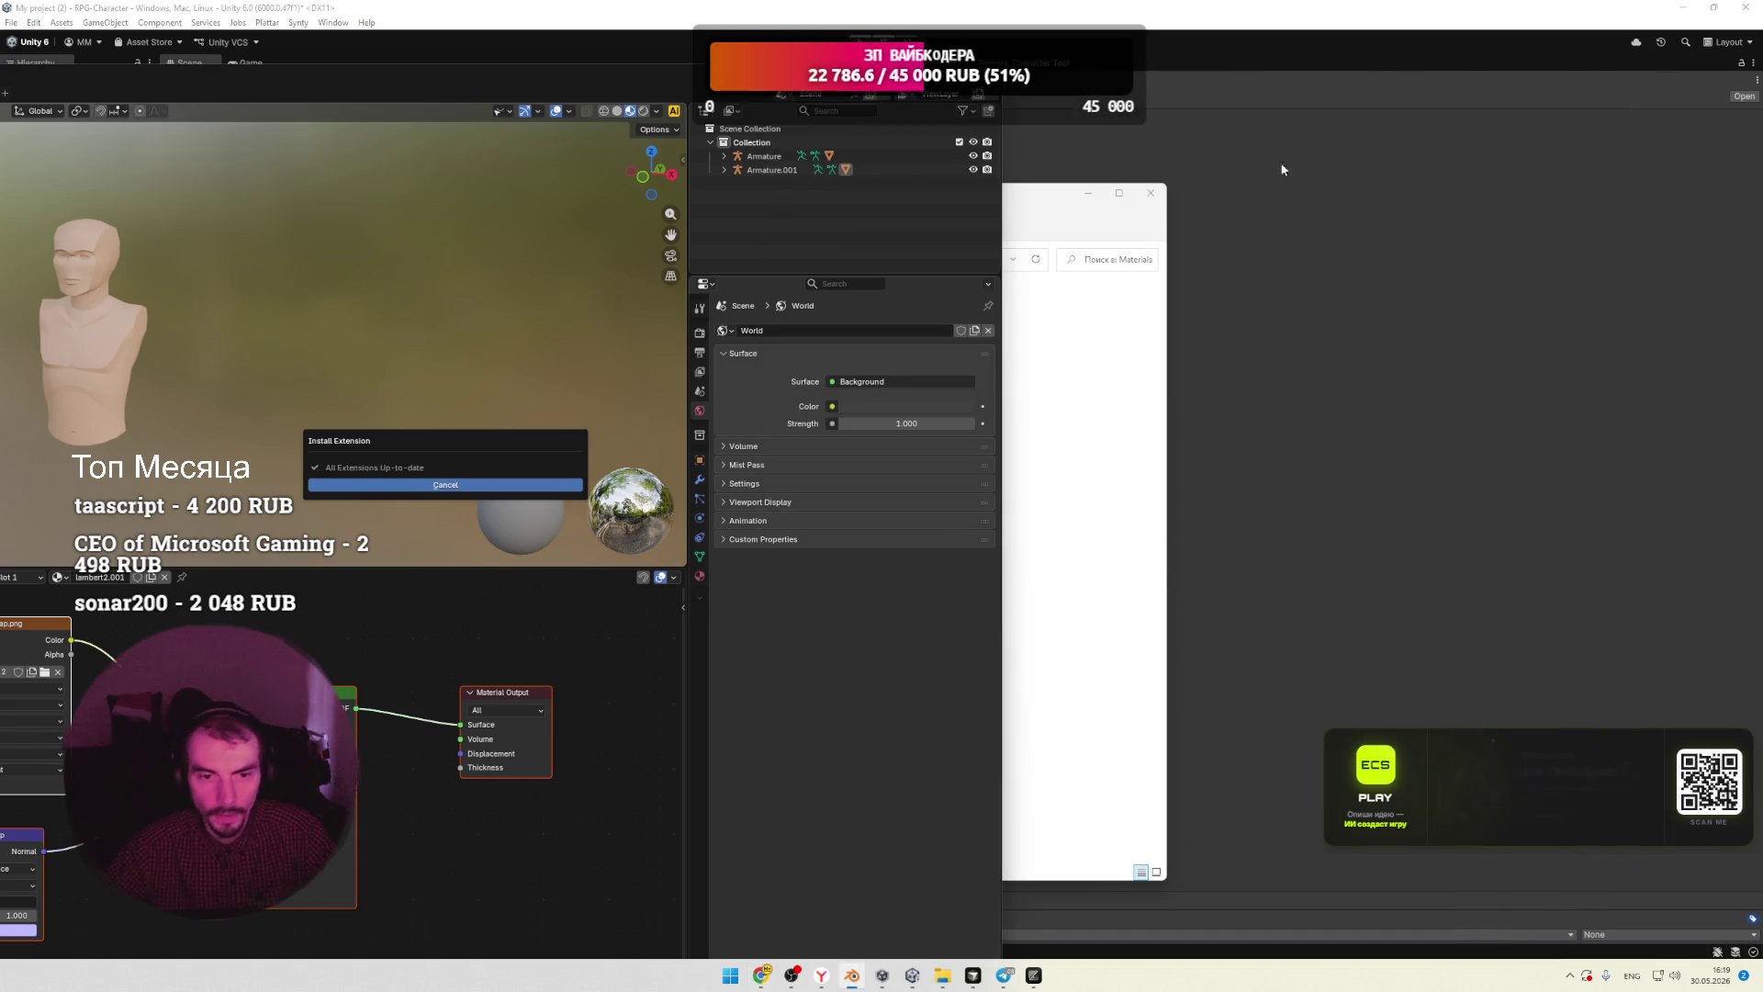
pyautogui.click(440, 558)
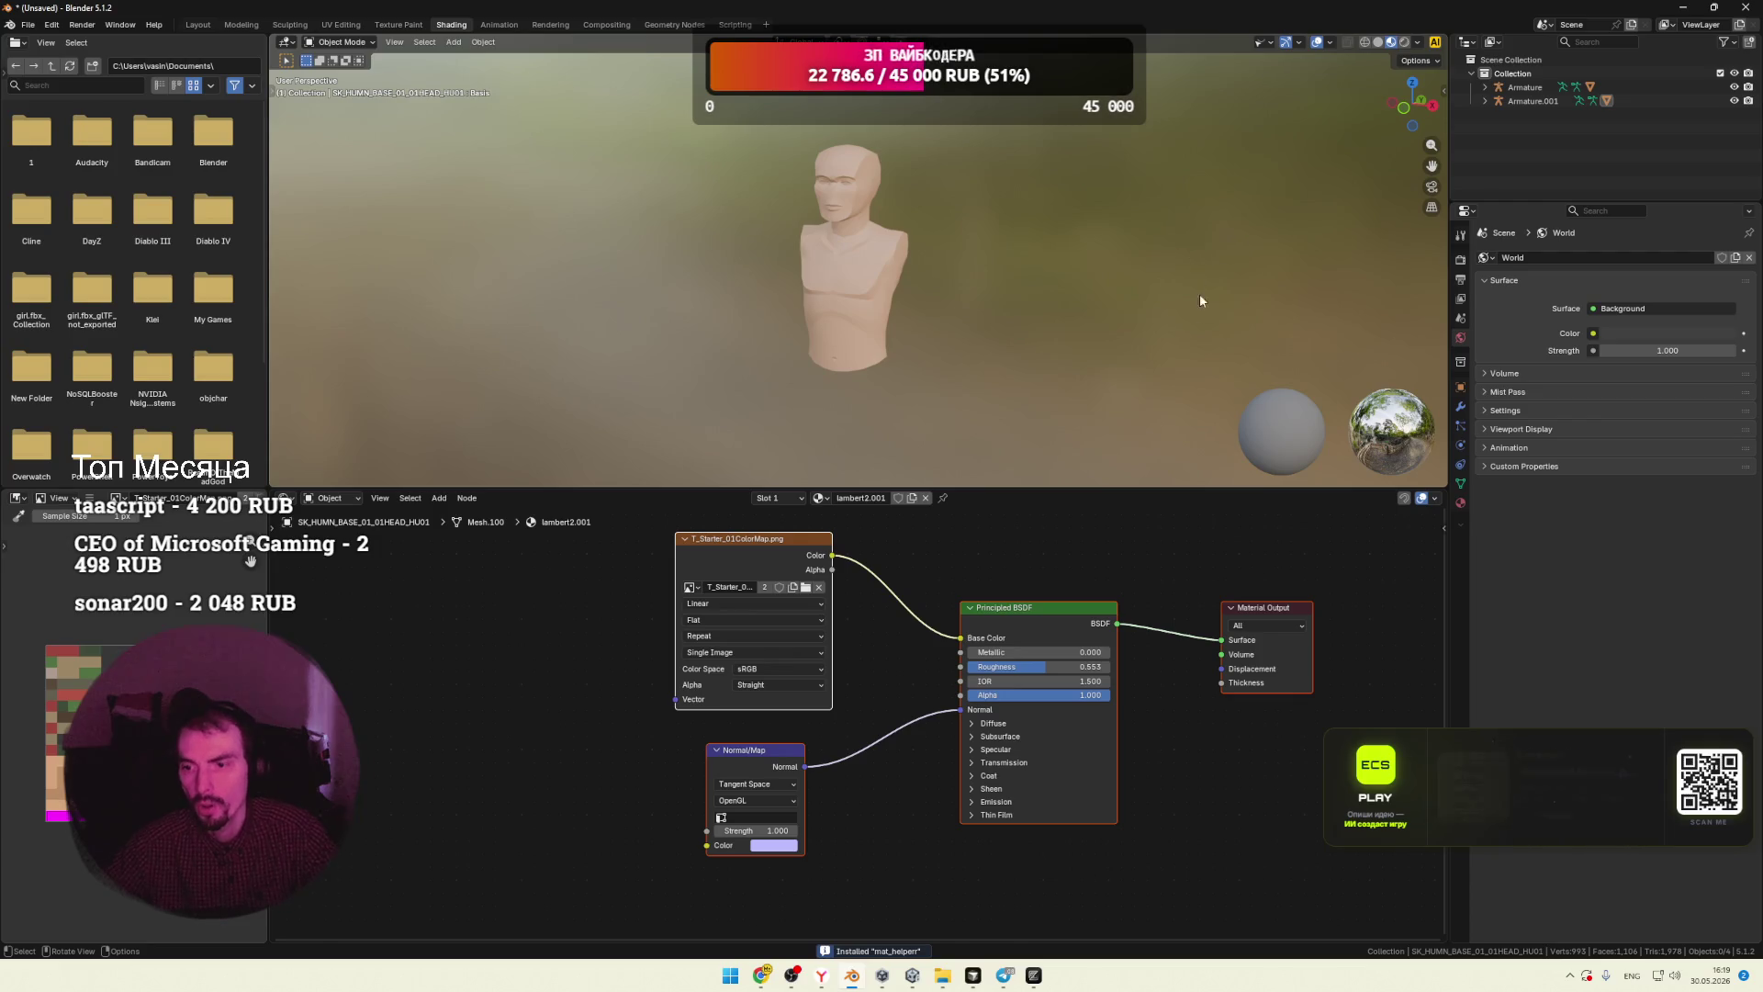
# Step: Look for the add-on in the N sidebar and right-click menus, then view File > Import formats
pyautogui.press('n')
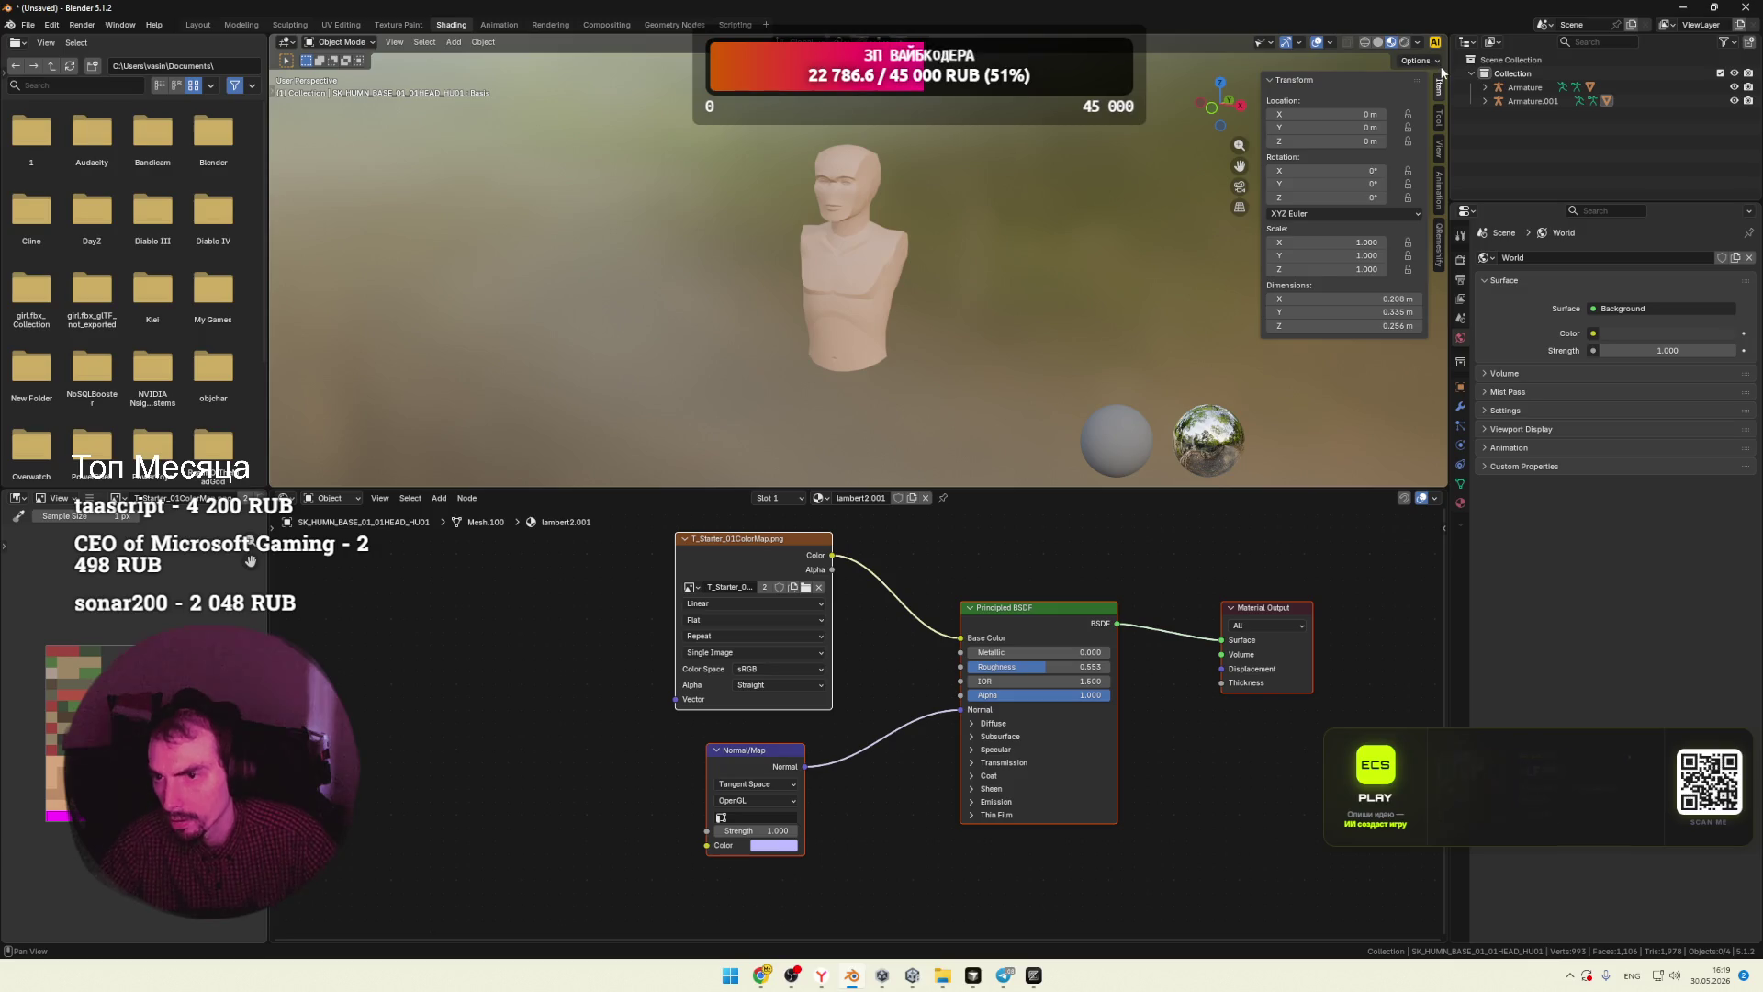
pyautogui.press('n')
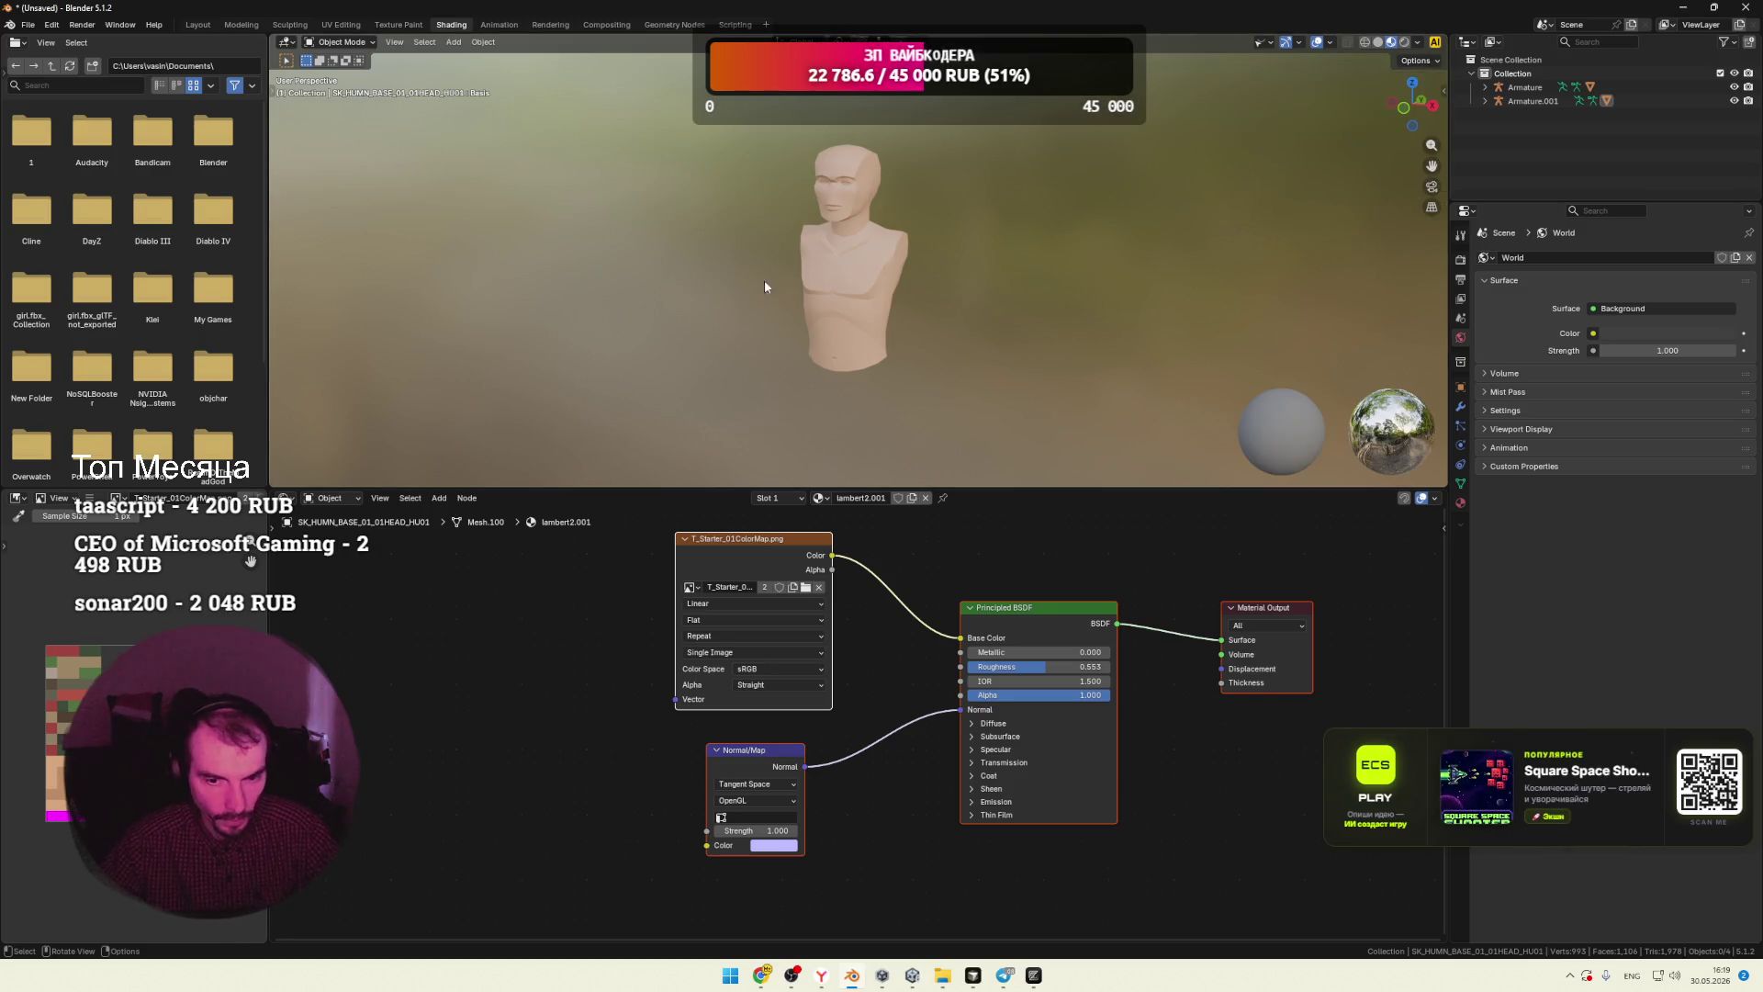
pyautogui.rightClick(1464, 511)
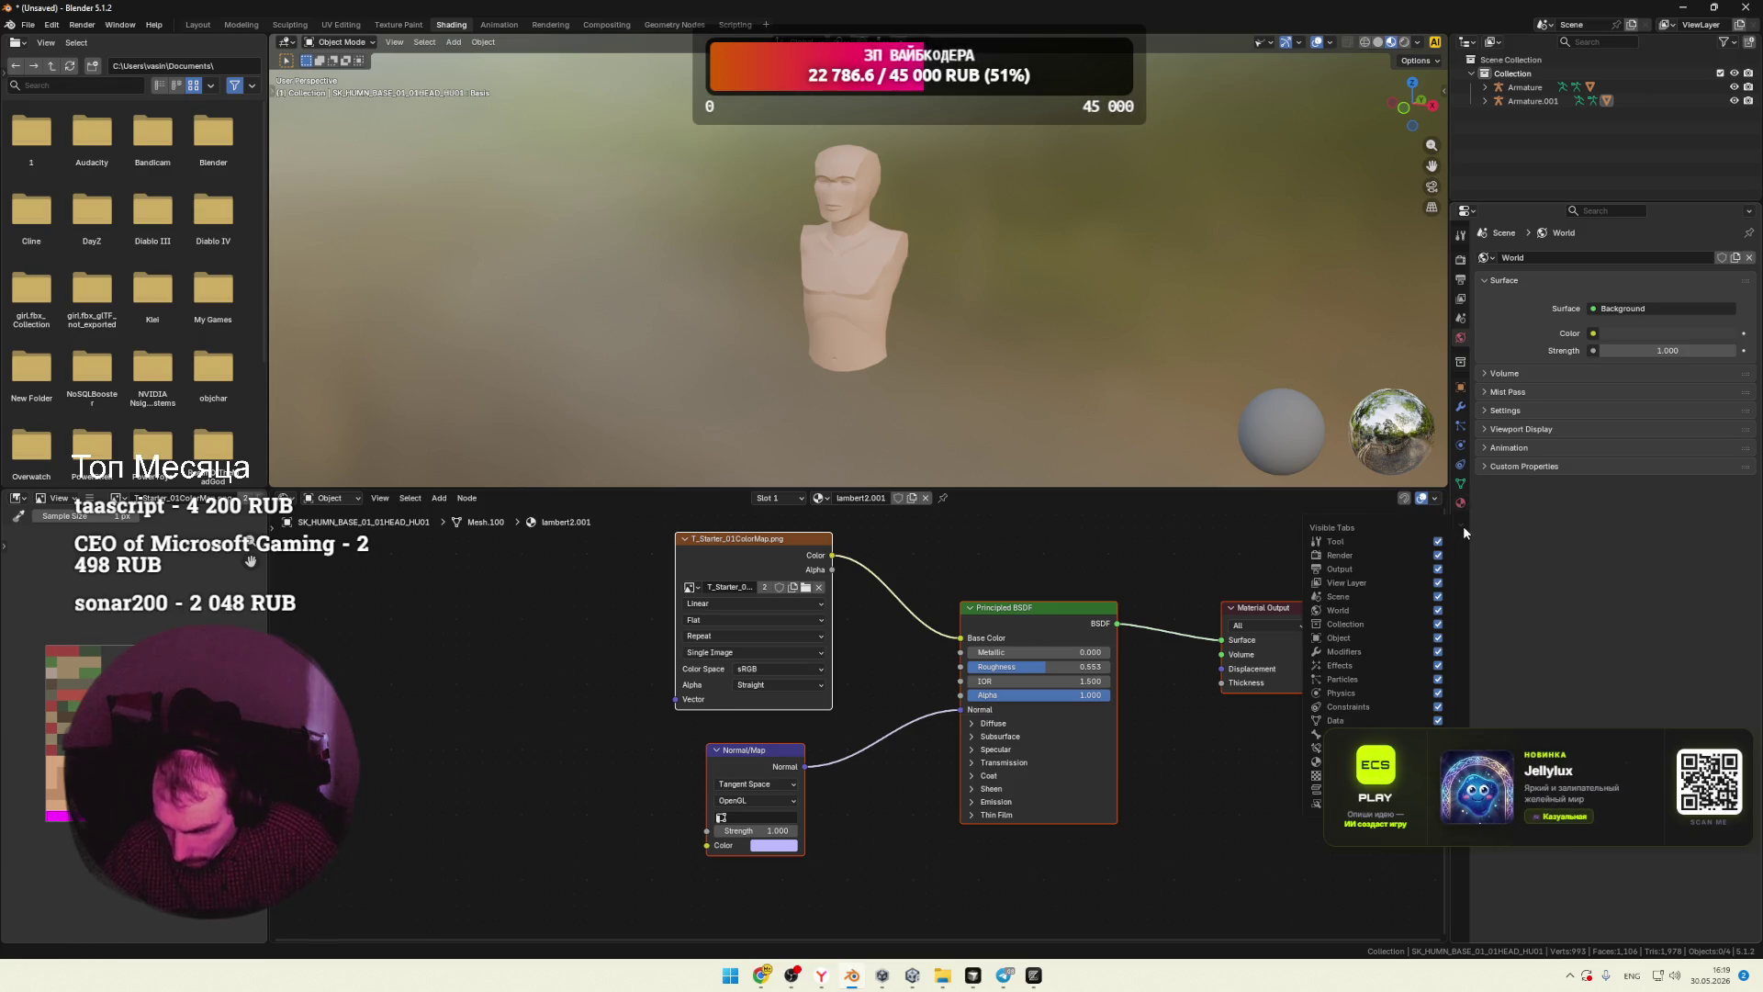
pyautogui.rightClick(744, 257)
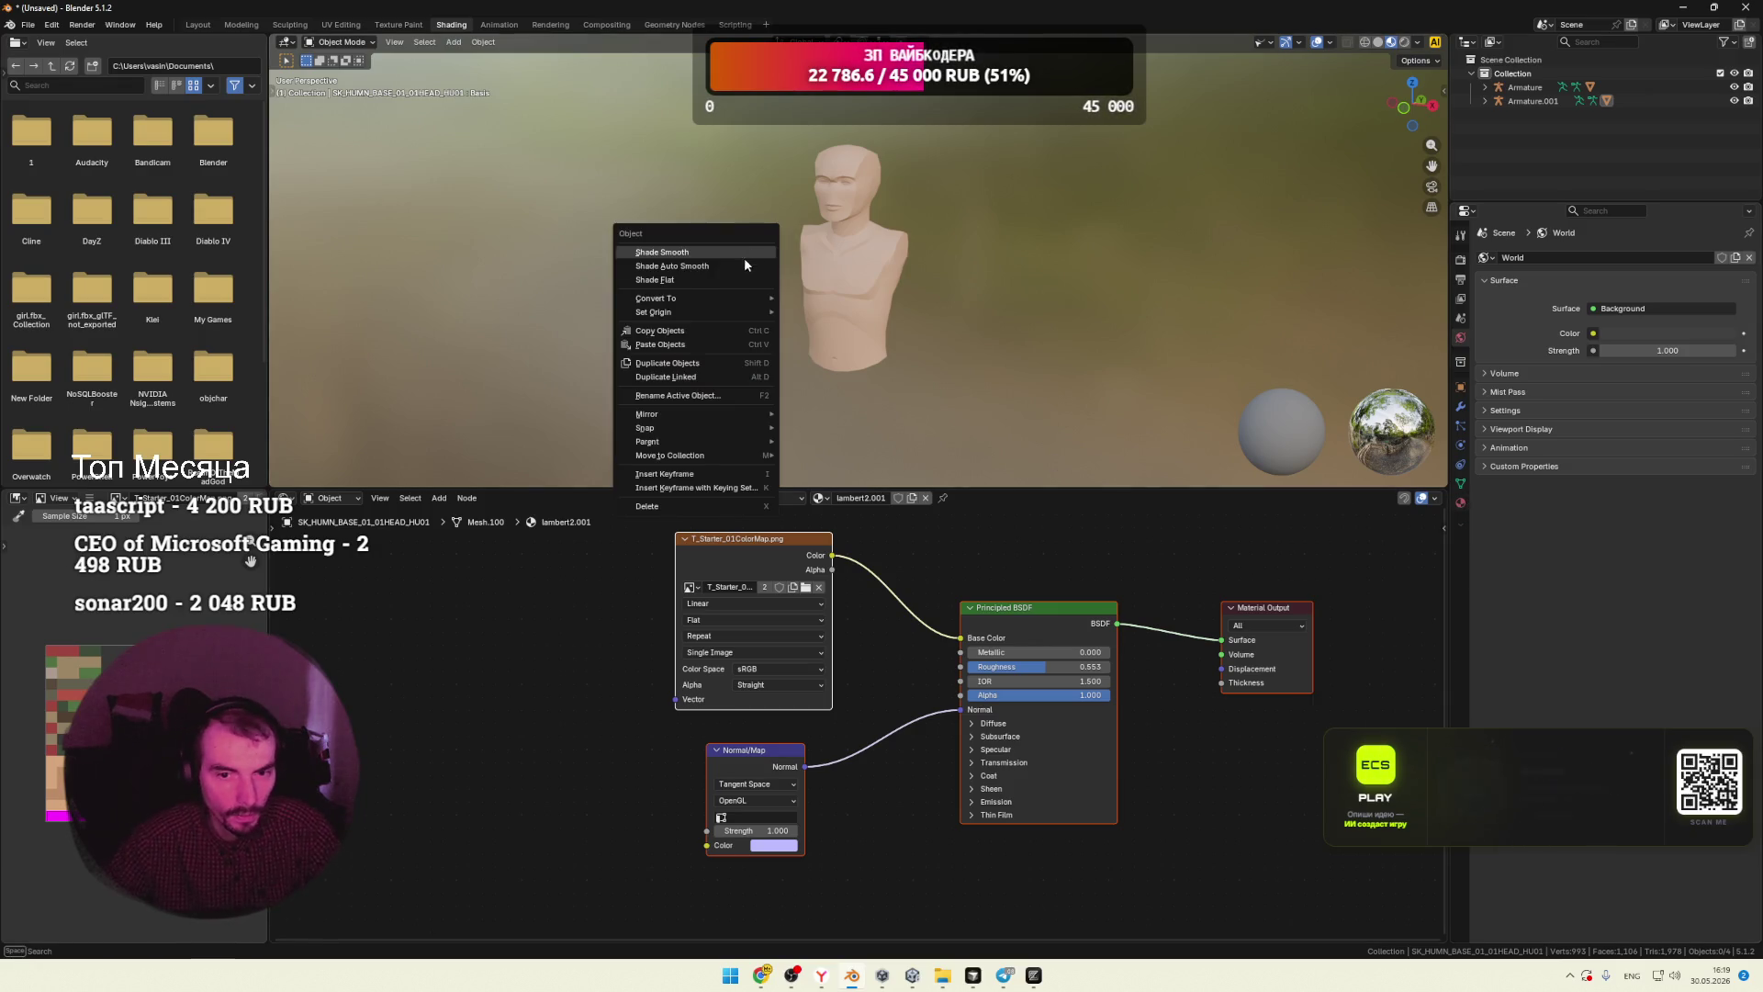
pyautogui.click(28, 24)
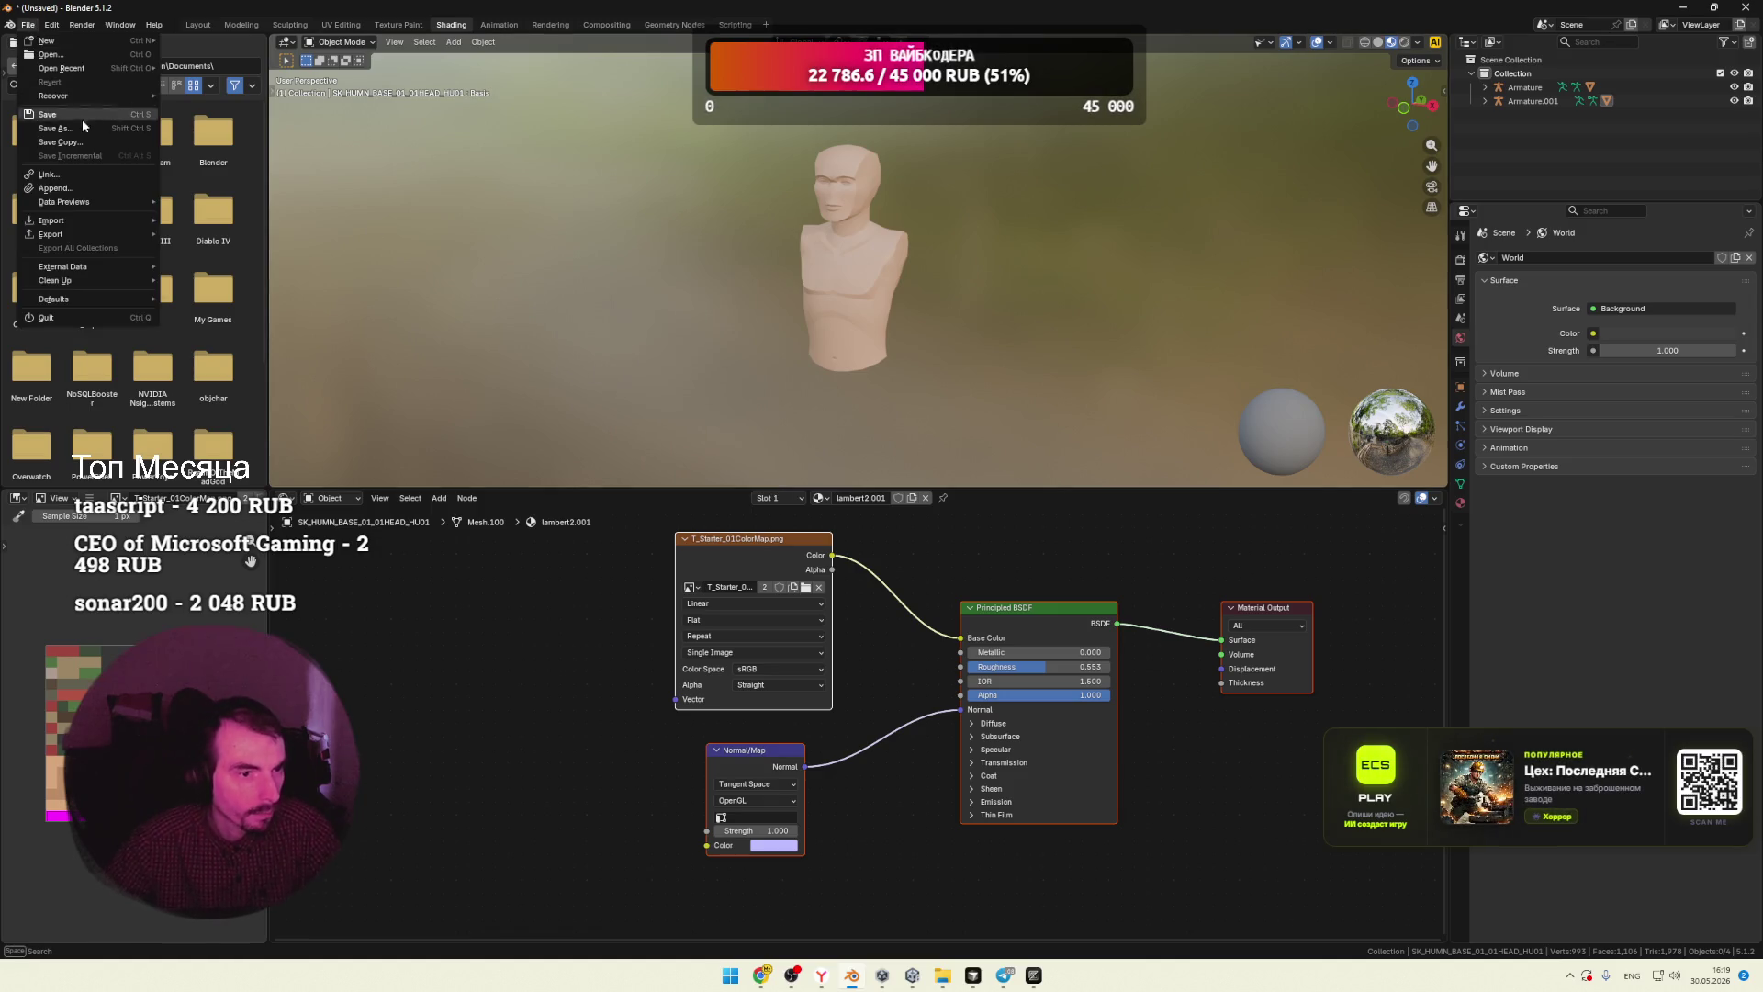
pyautogui.moveTo(66, 219)
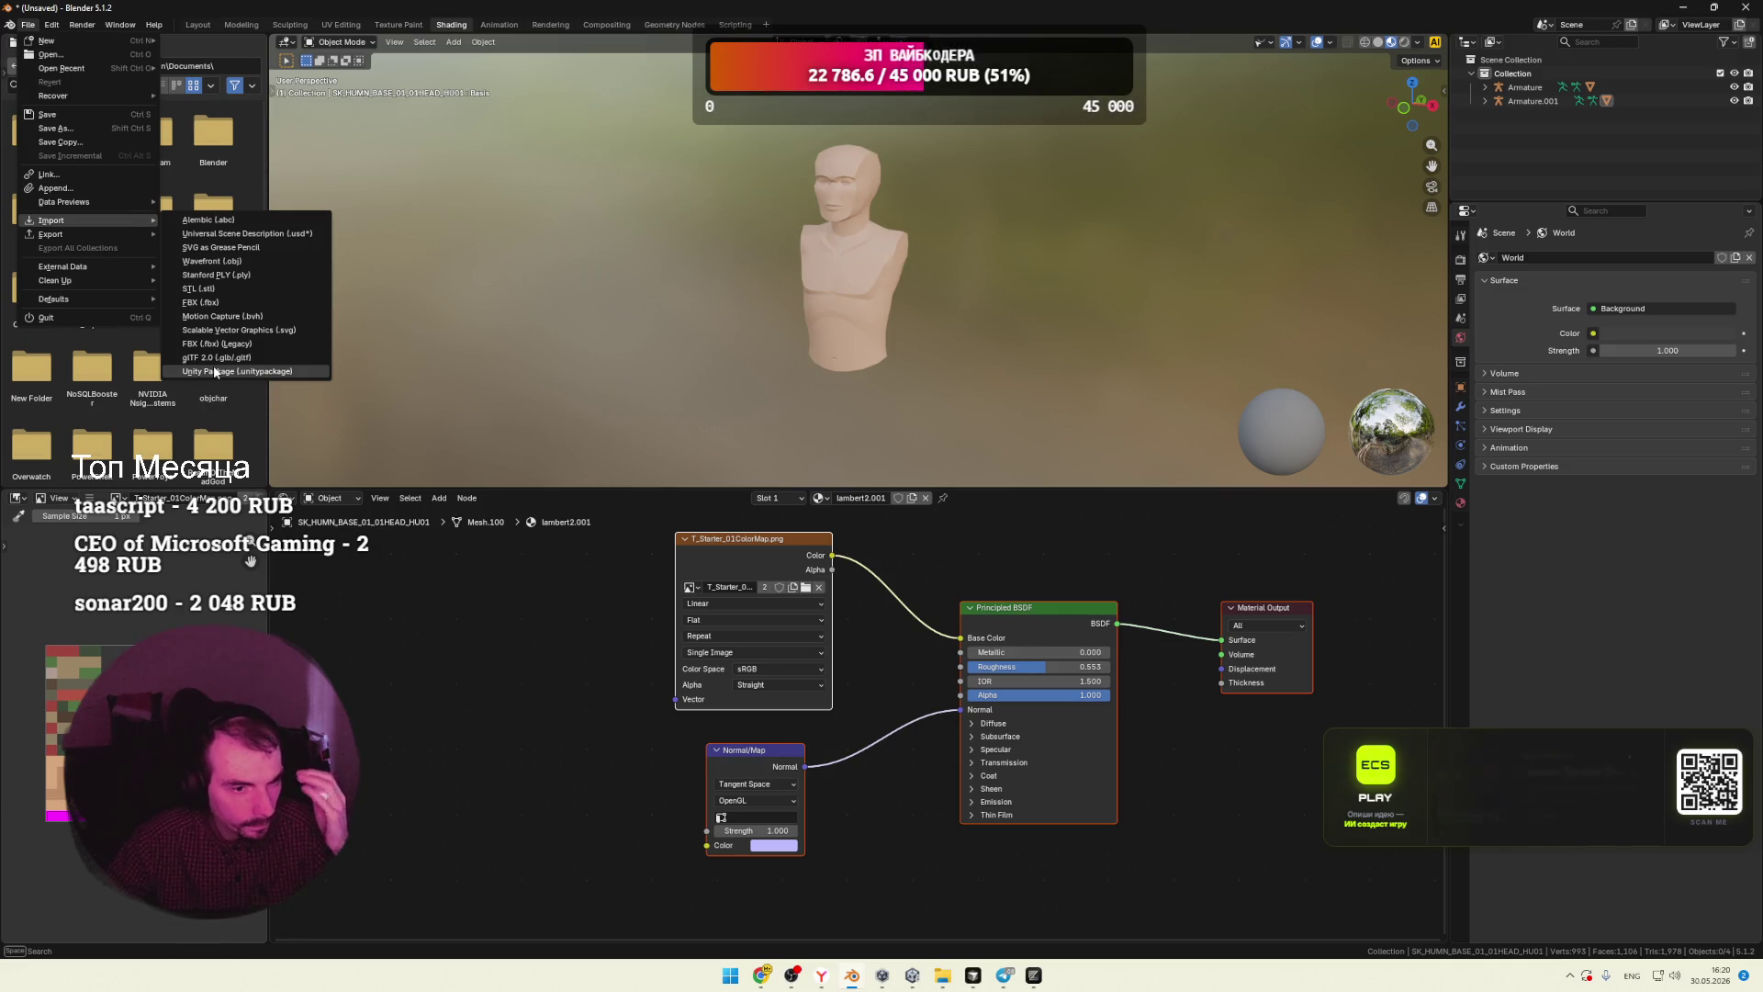
# Step: Import SIDEKICK_Starter_Unity_2021_3_v1_0_4.unitypackage from the assets folder with the Unity Package importer
pyautogui.click(213, 371)
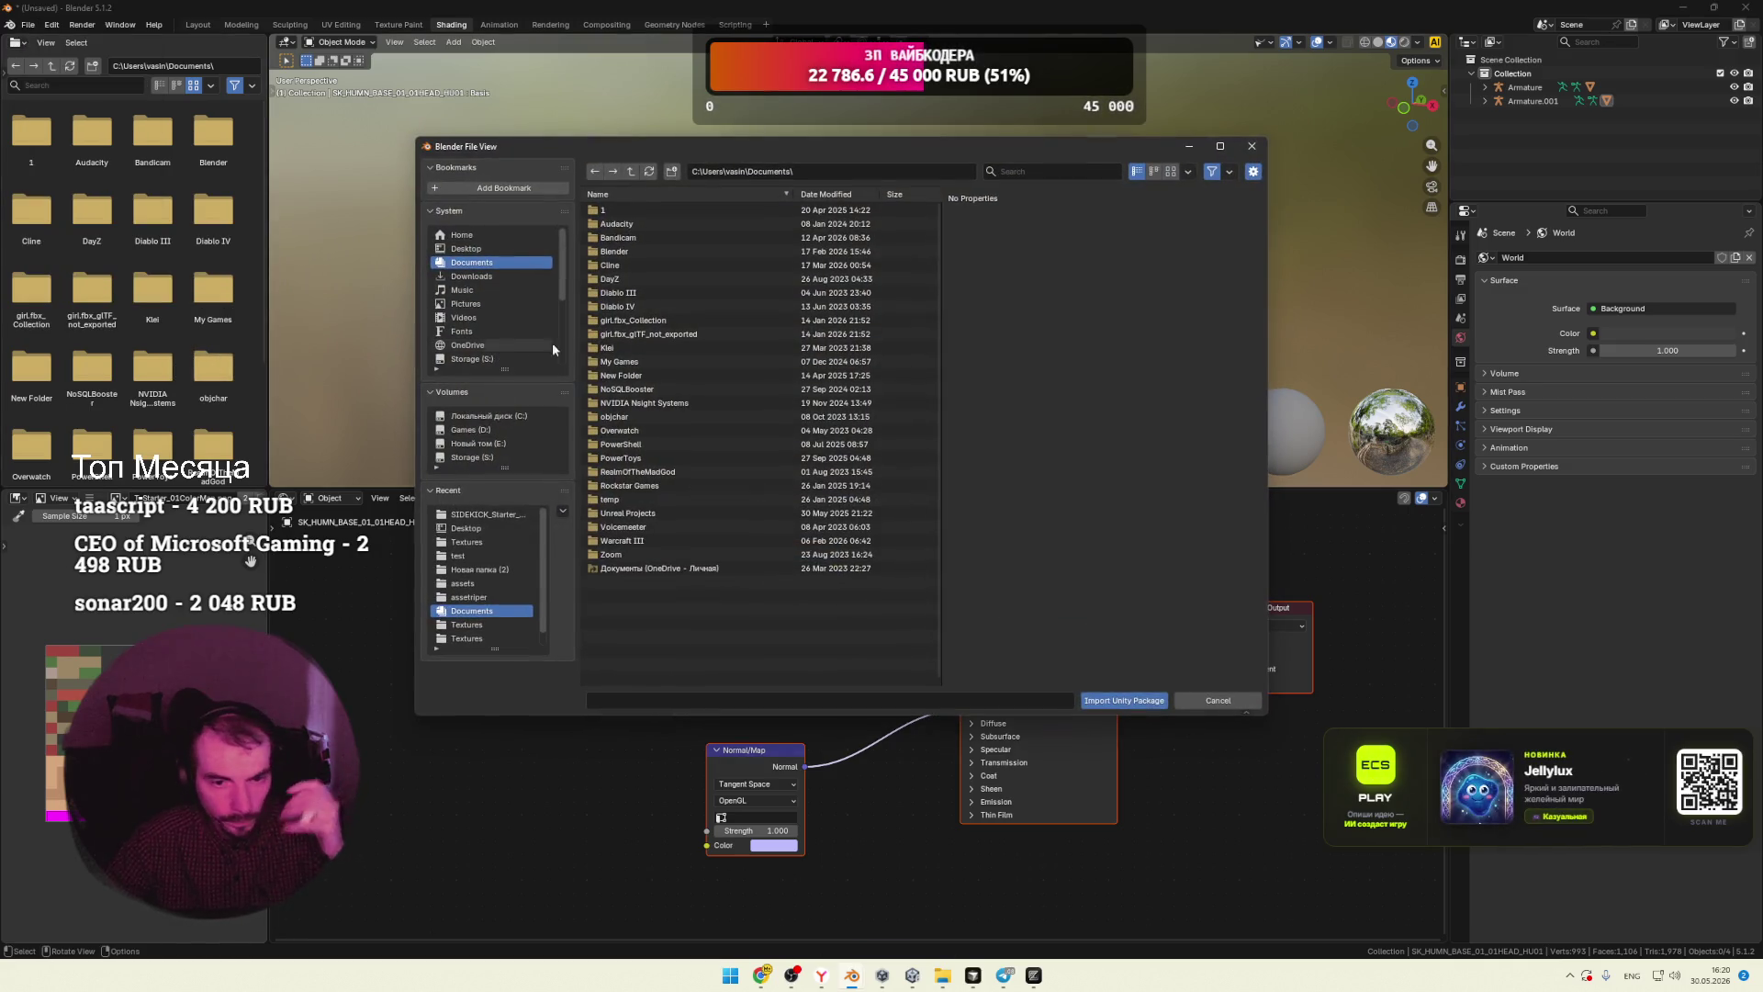
pyautogui.doubleClick(482, 514)
pyautogui.click(631, 172)
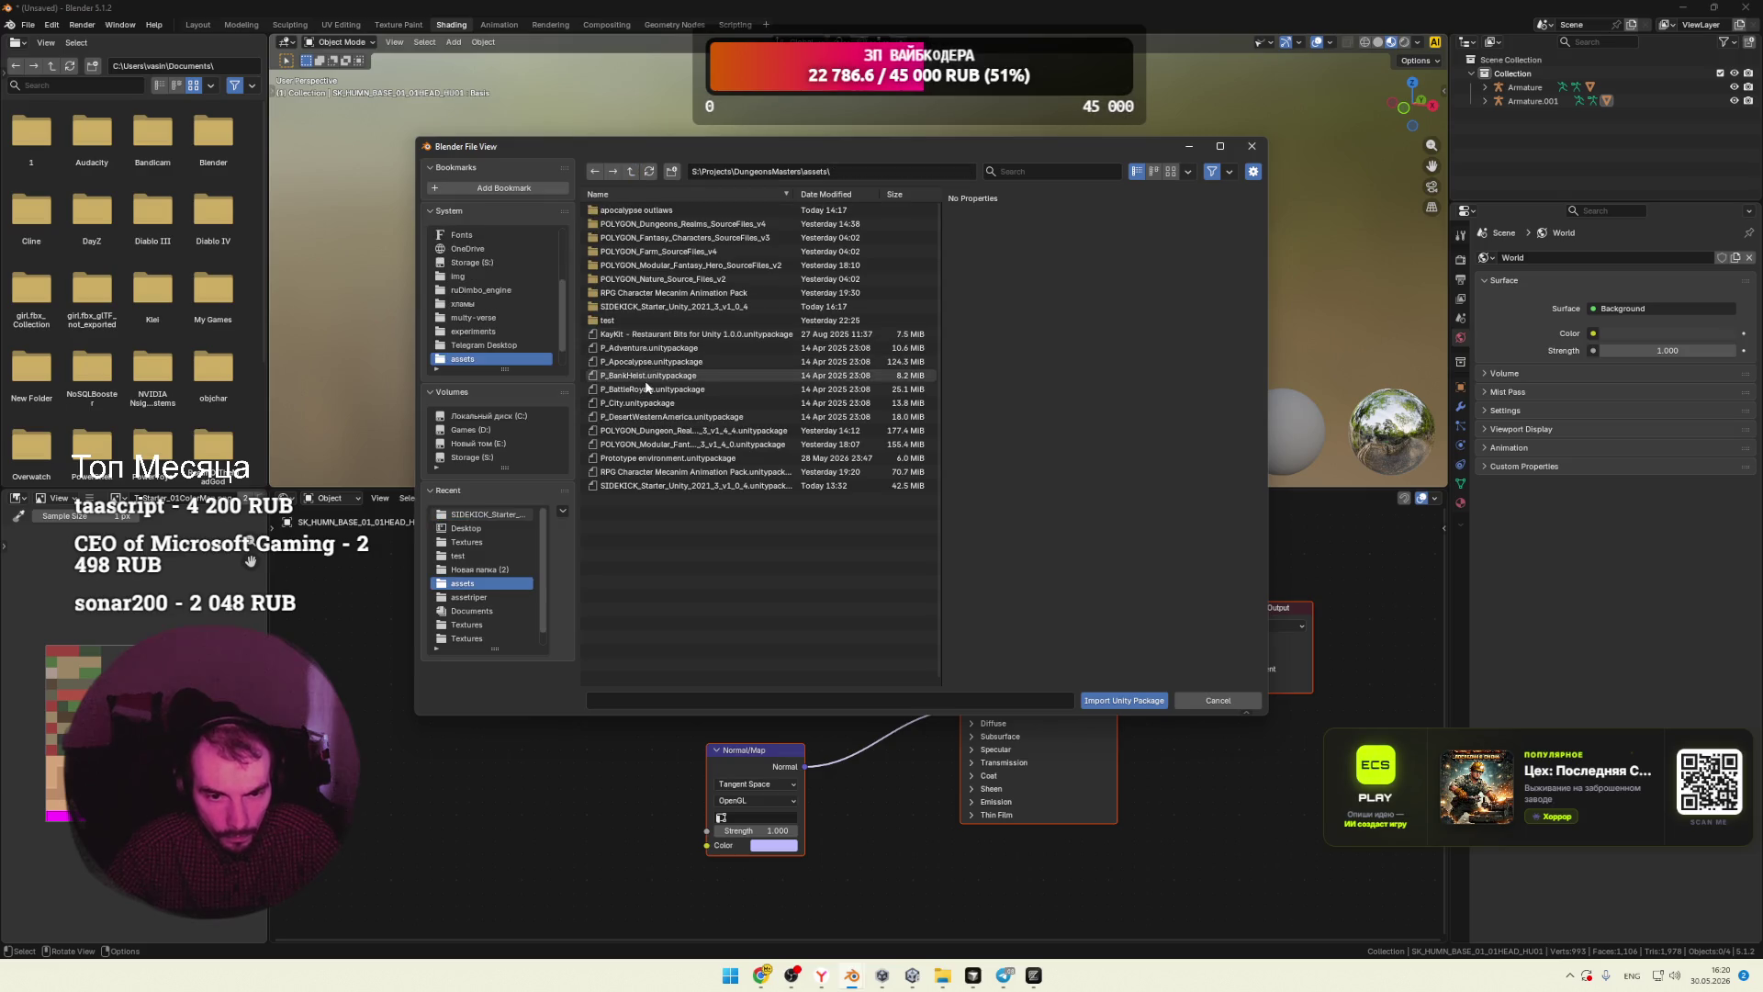
pyautogui.click(668, 488)
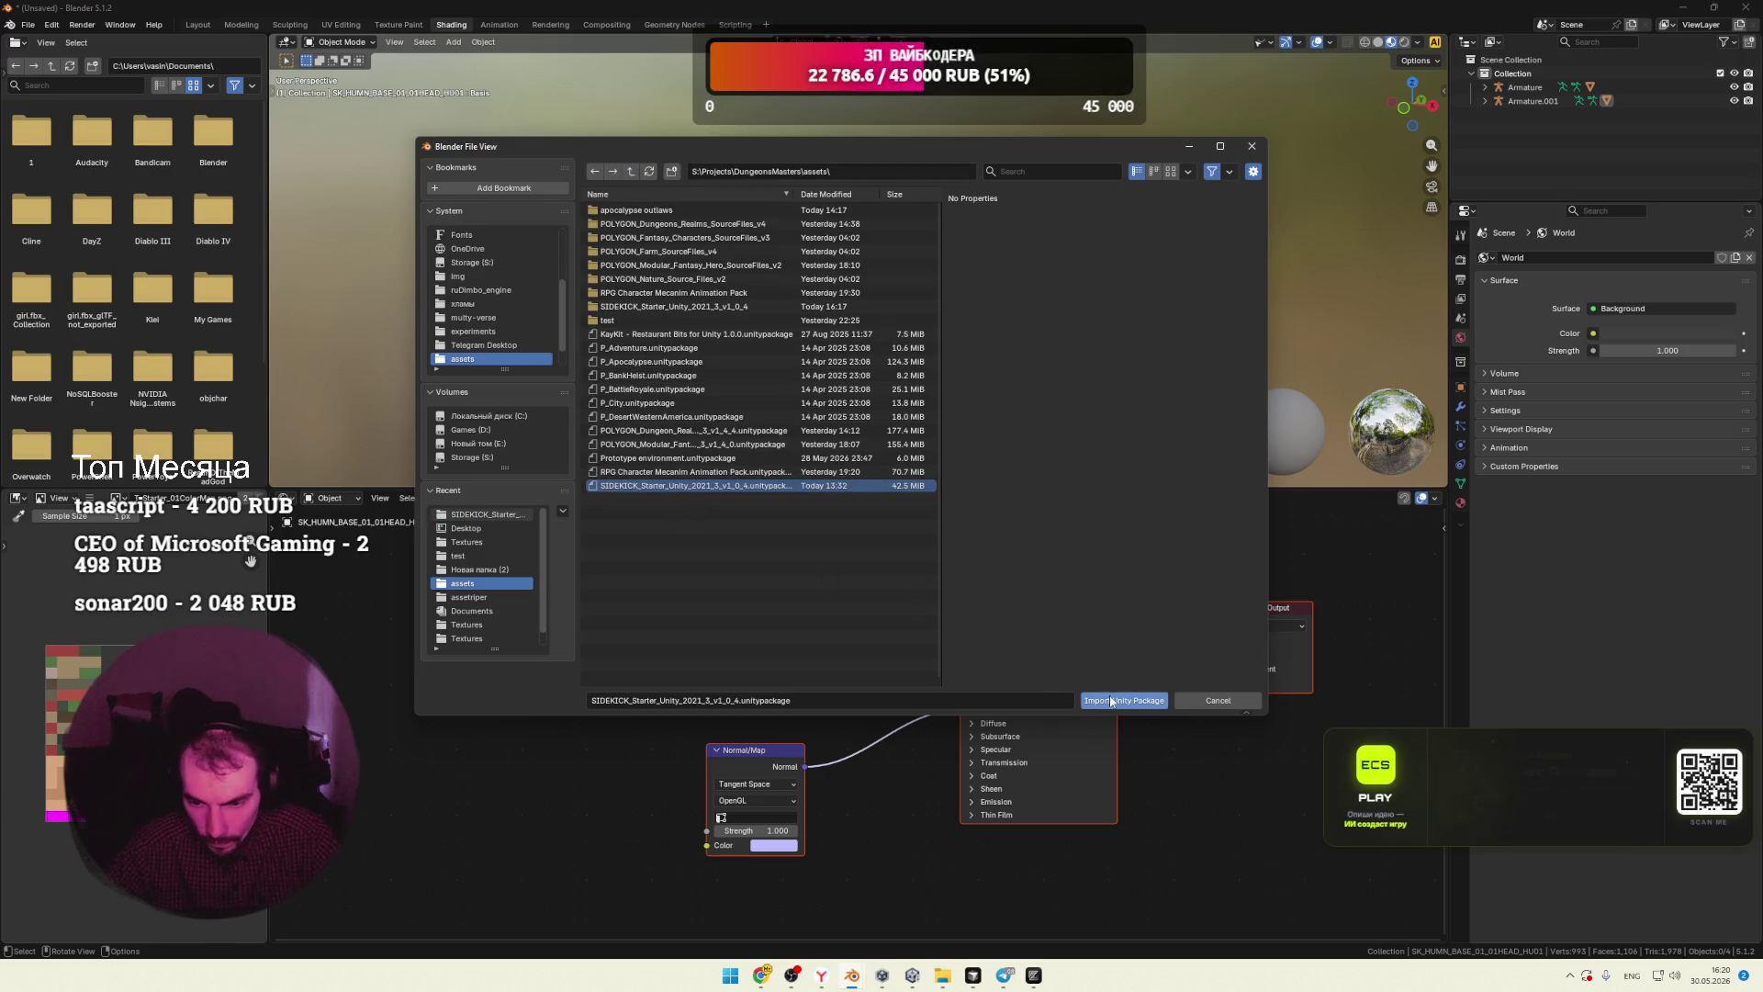
pyautogui.click(1124, 701)
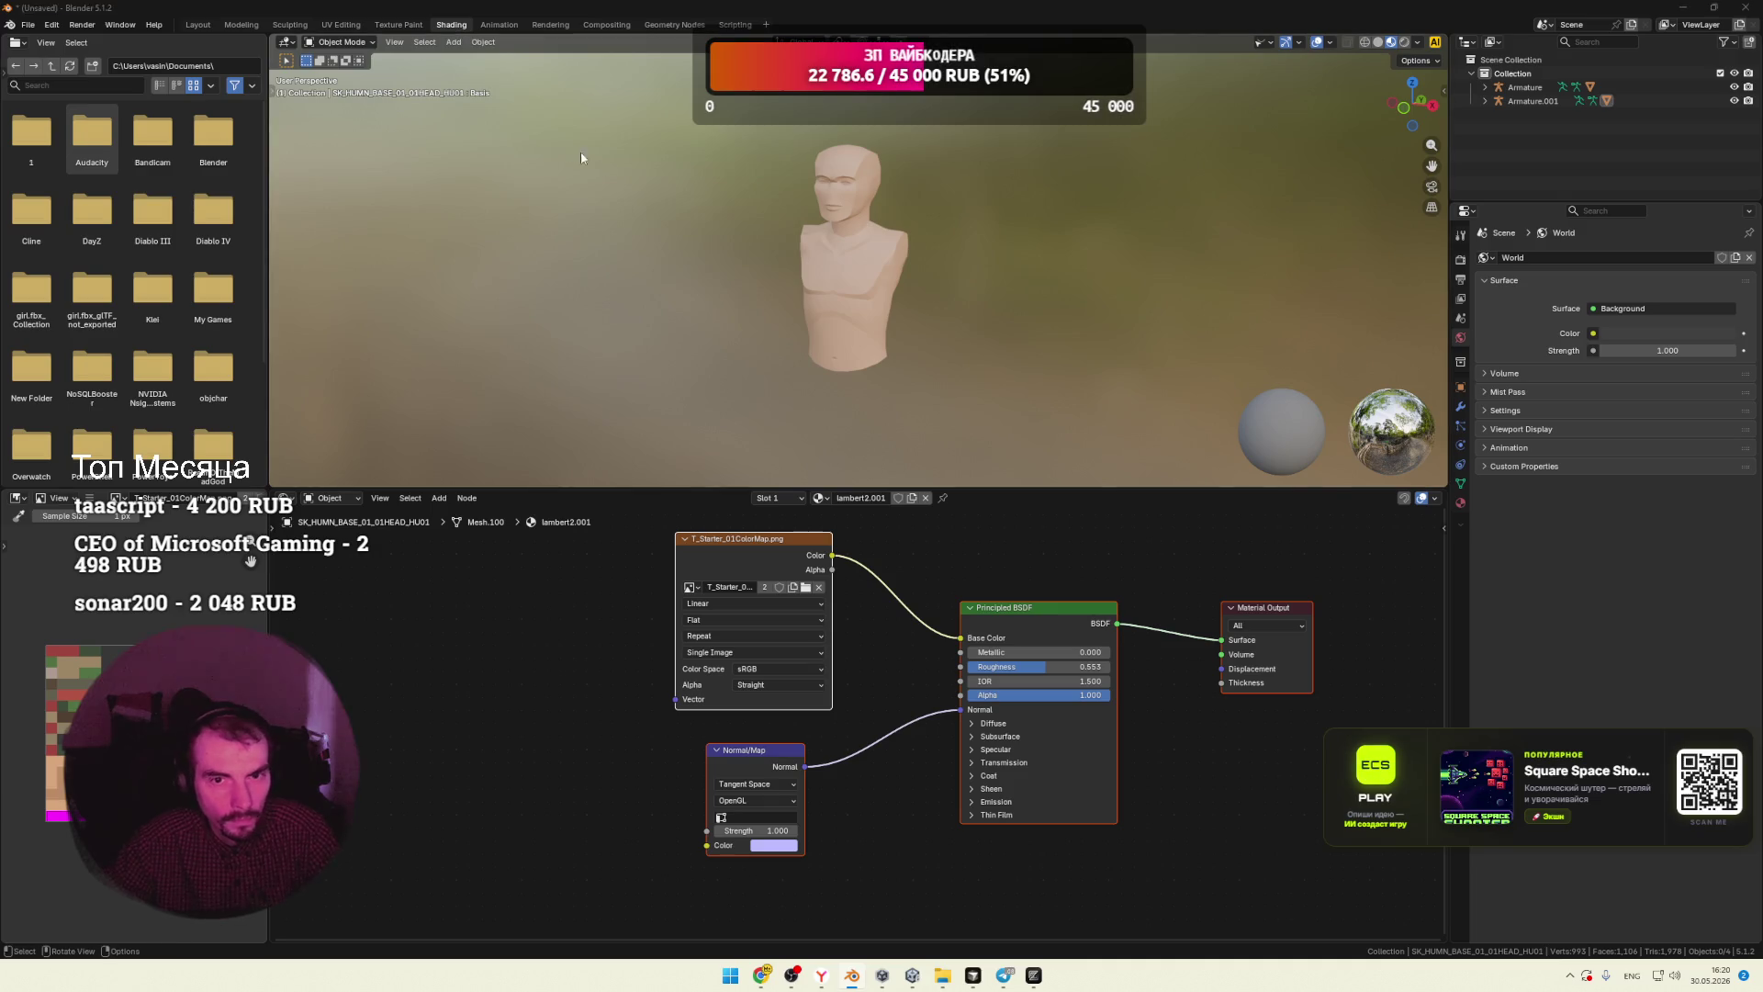
pyautogui.hotkey('alt', 'Tab')
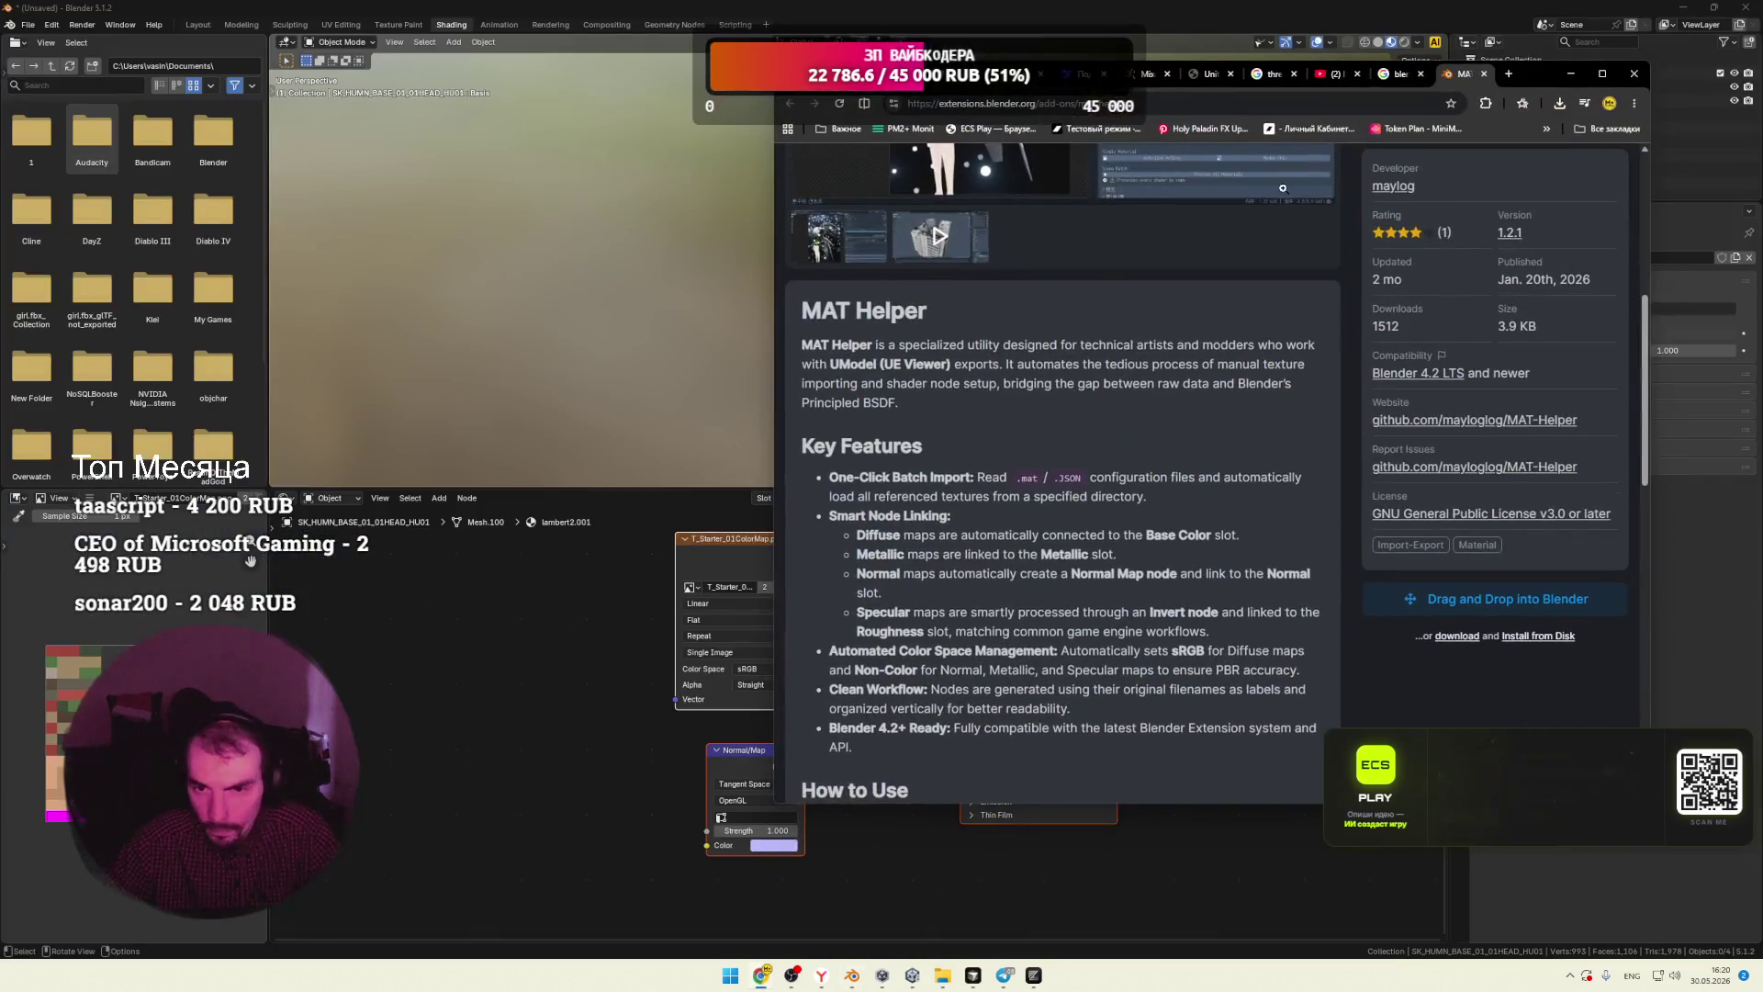
# Step: Enlarge the MAT Helper screenshot, then show lambert2.001's Material Properties in Blender
pyautogui.scroll(-1, 855, 327)
pyautogui.scroll(4, 855, 327)
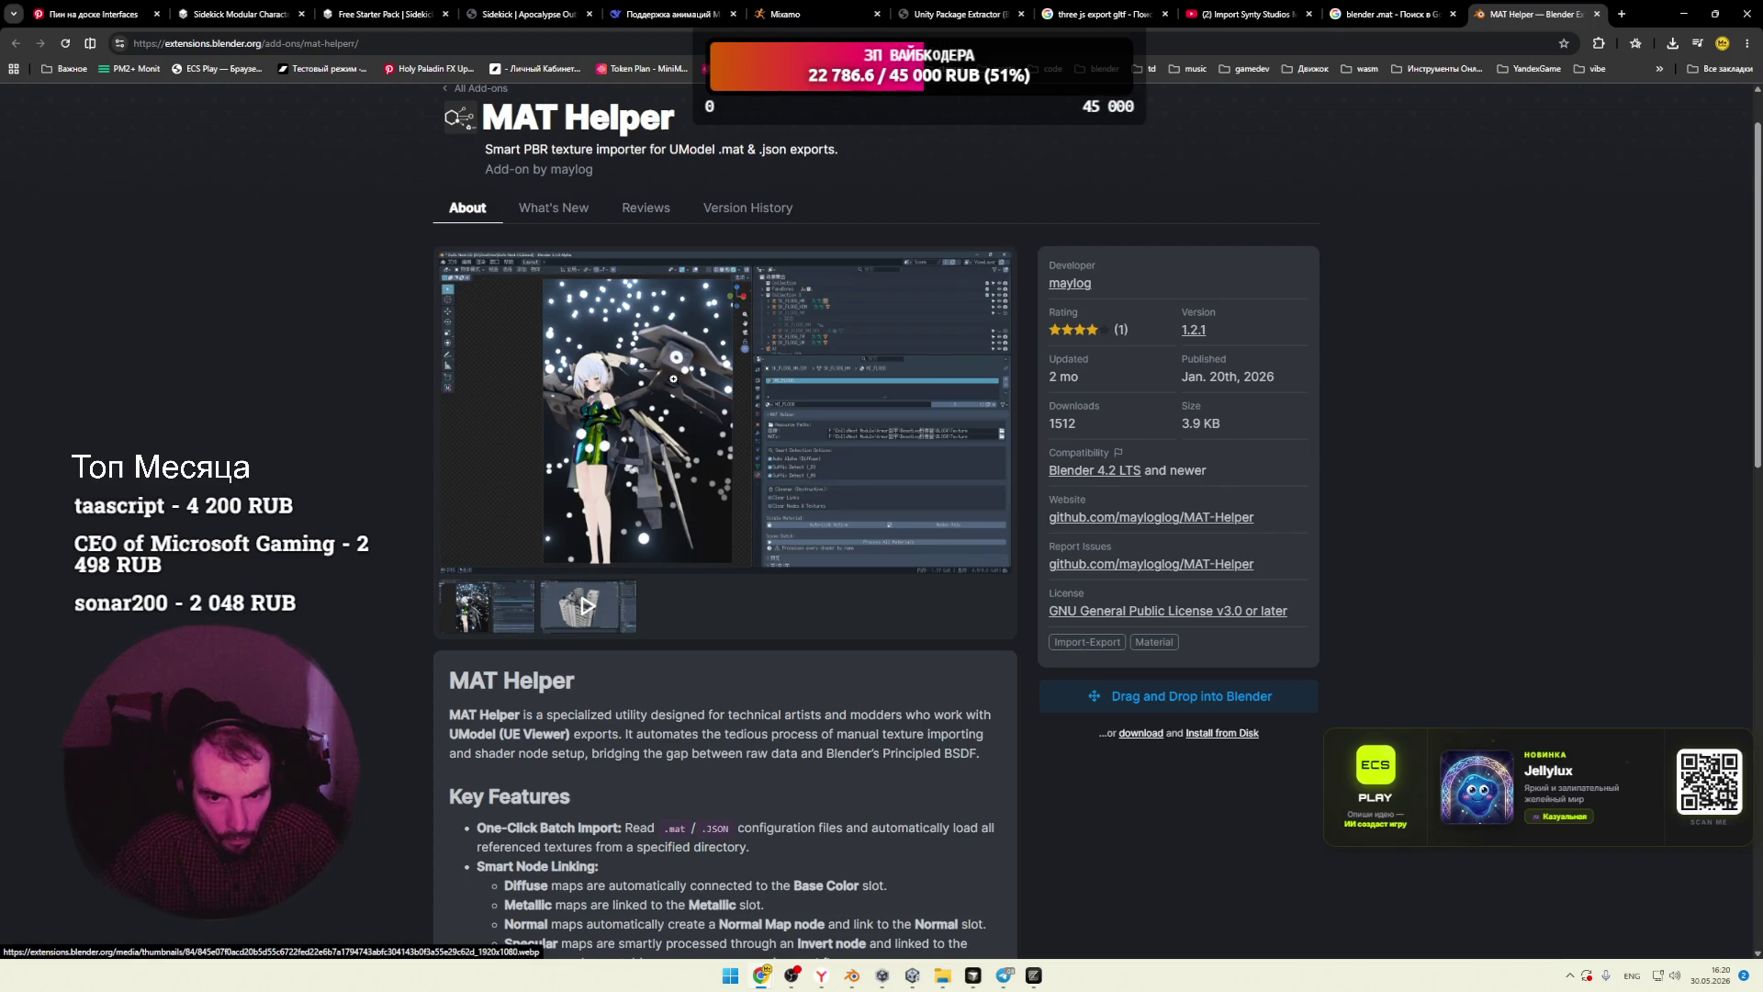
pyautogui.click(843, 428)
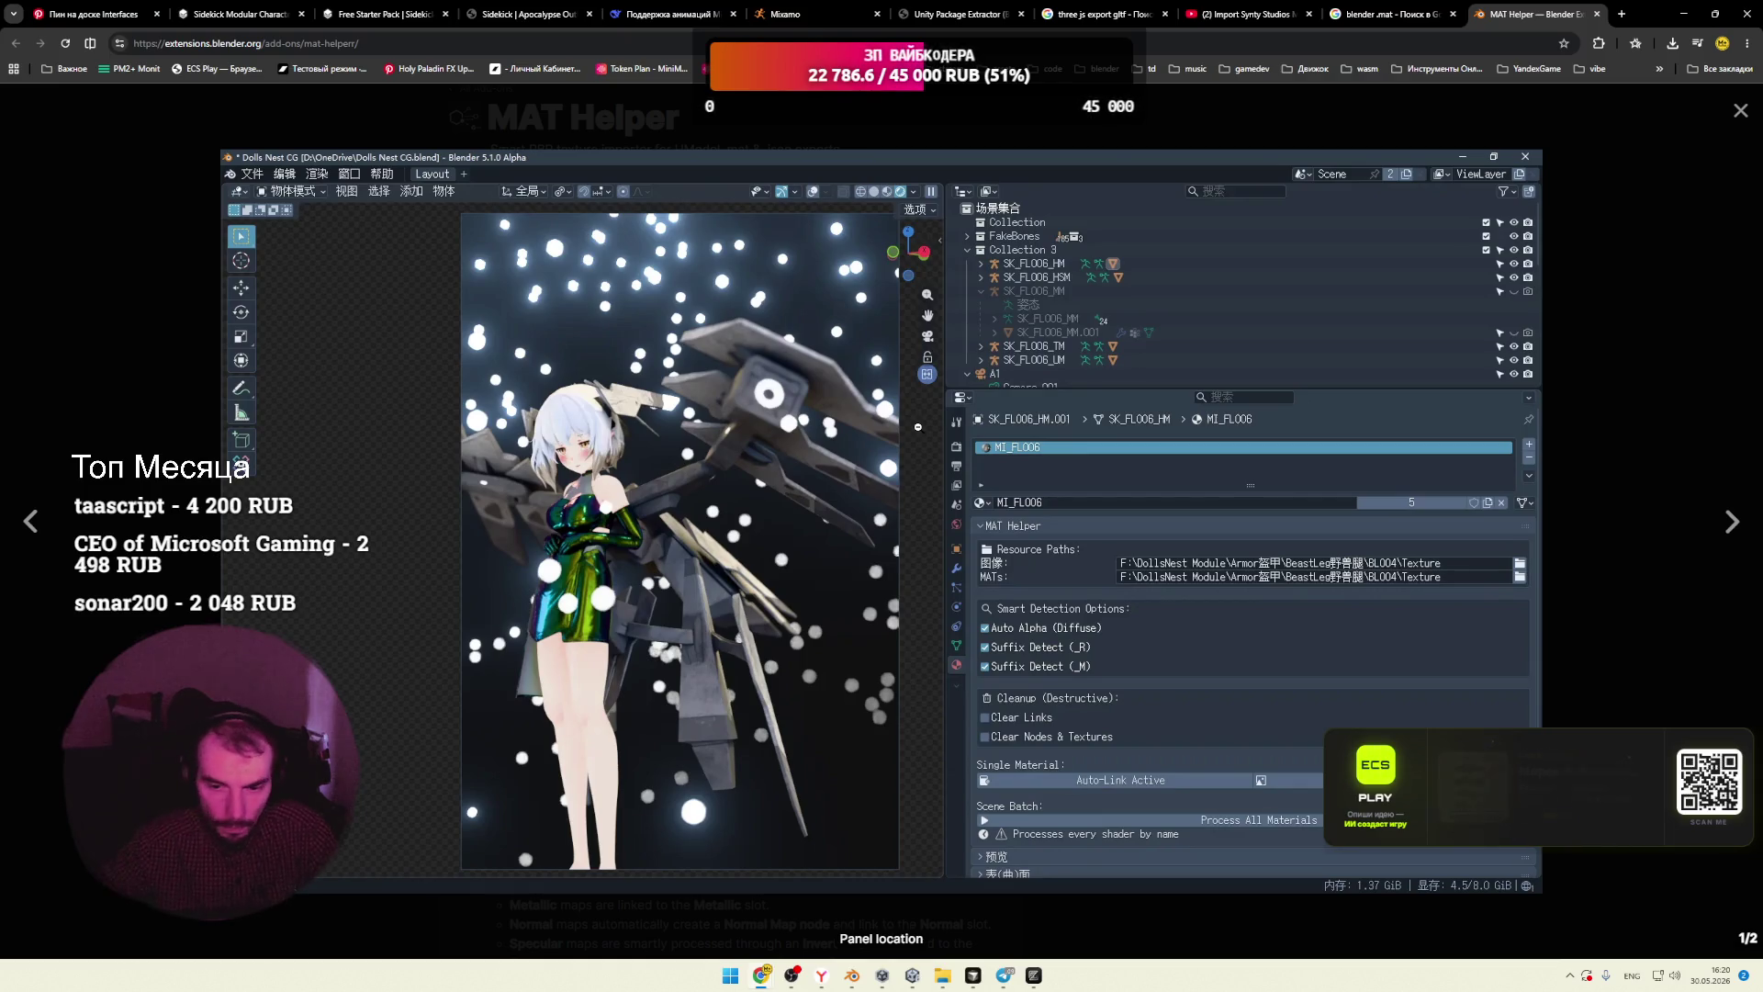
pyautogui.hotkey('alt', 'Tab')
pyautogui.click(1461, 503)
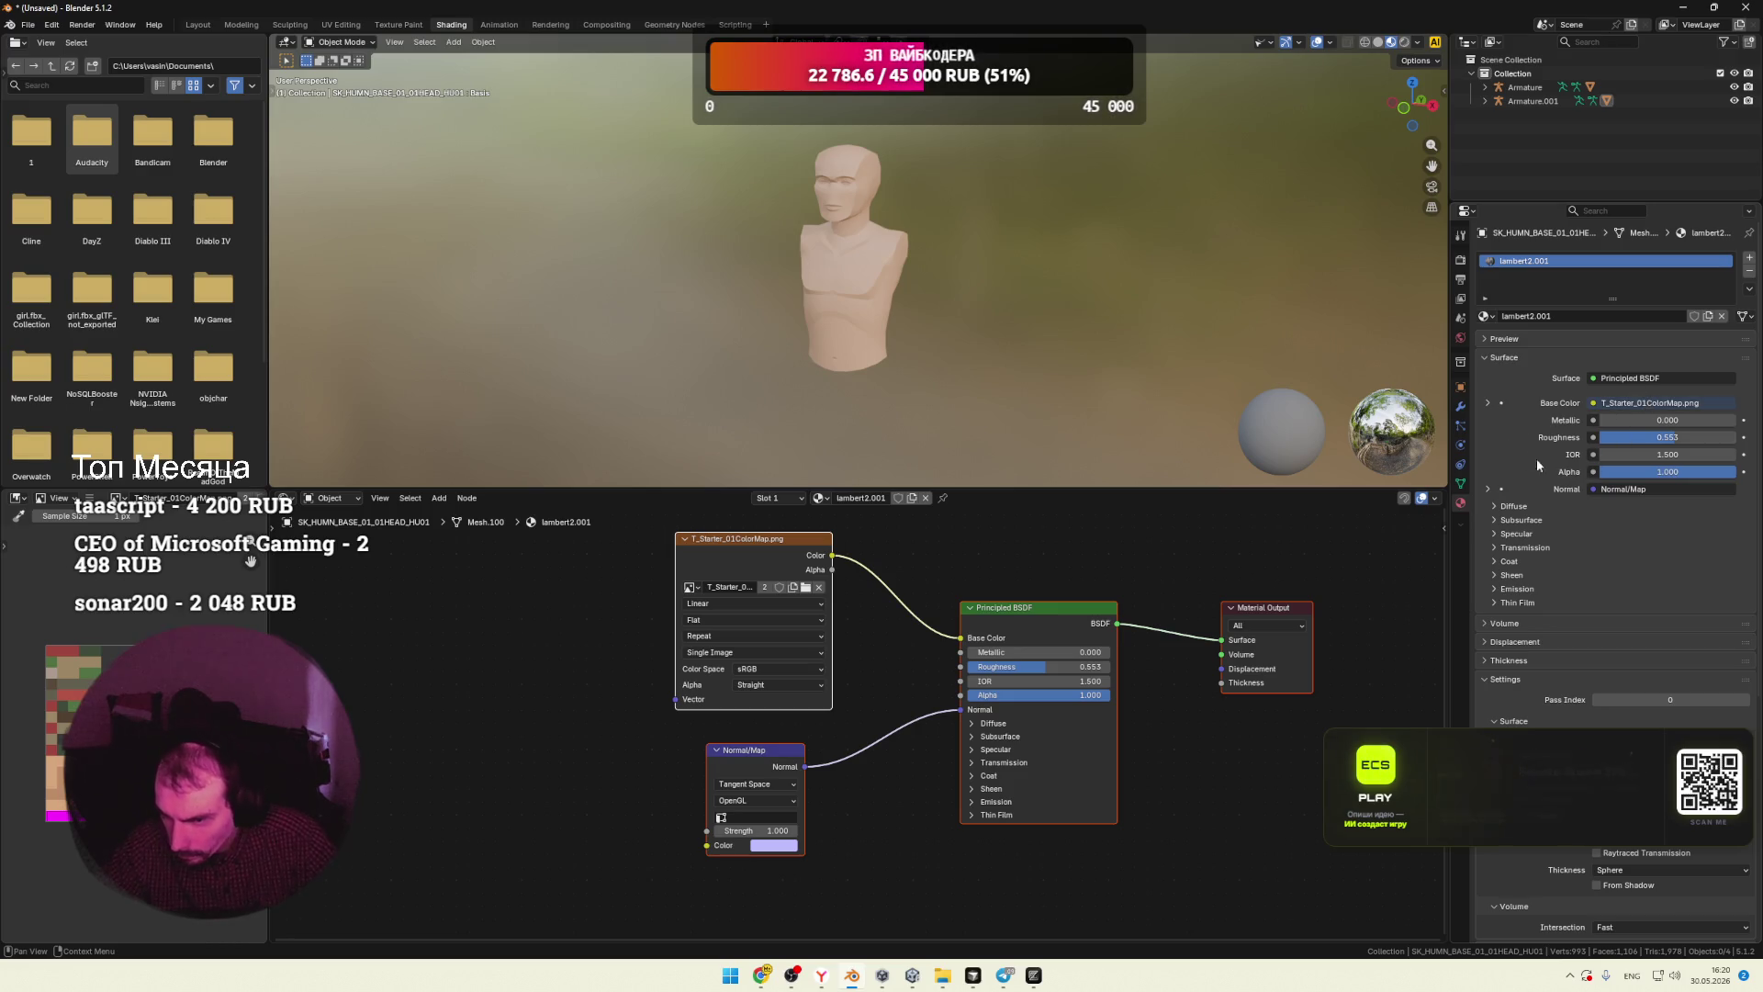
# Step: Collapse the Surface and Settings panels and open the MAT Path file browser
pyautogui.click(1486, 359)
pyautogui.click(1486, 433)
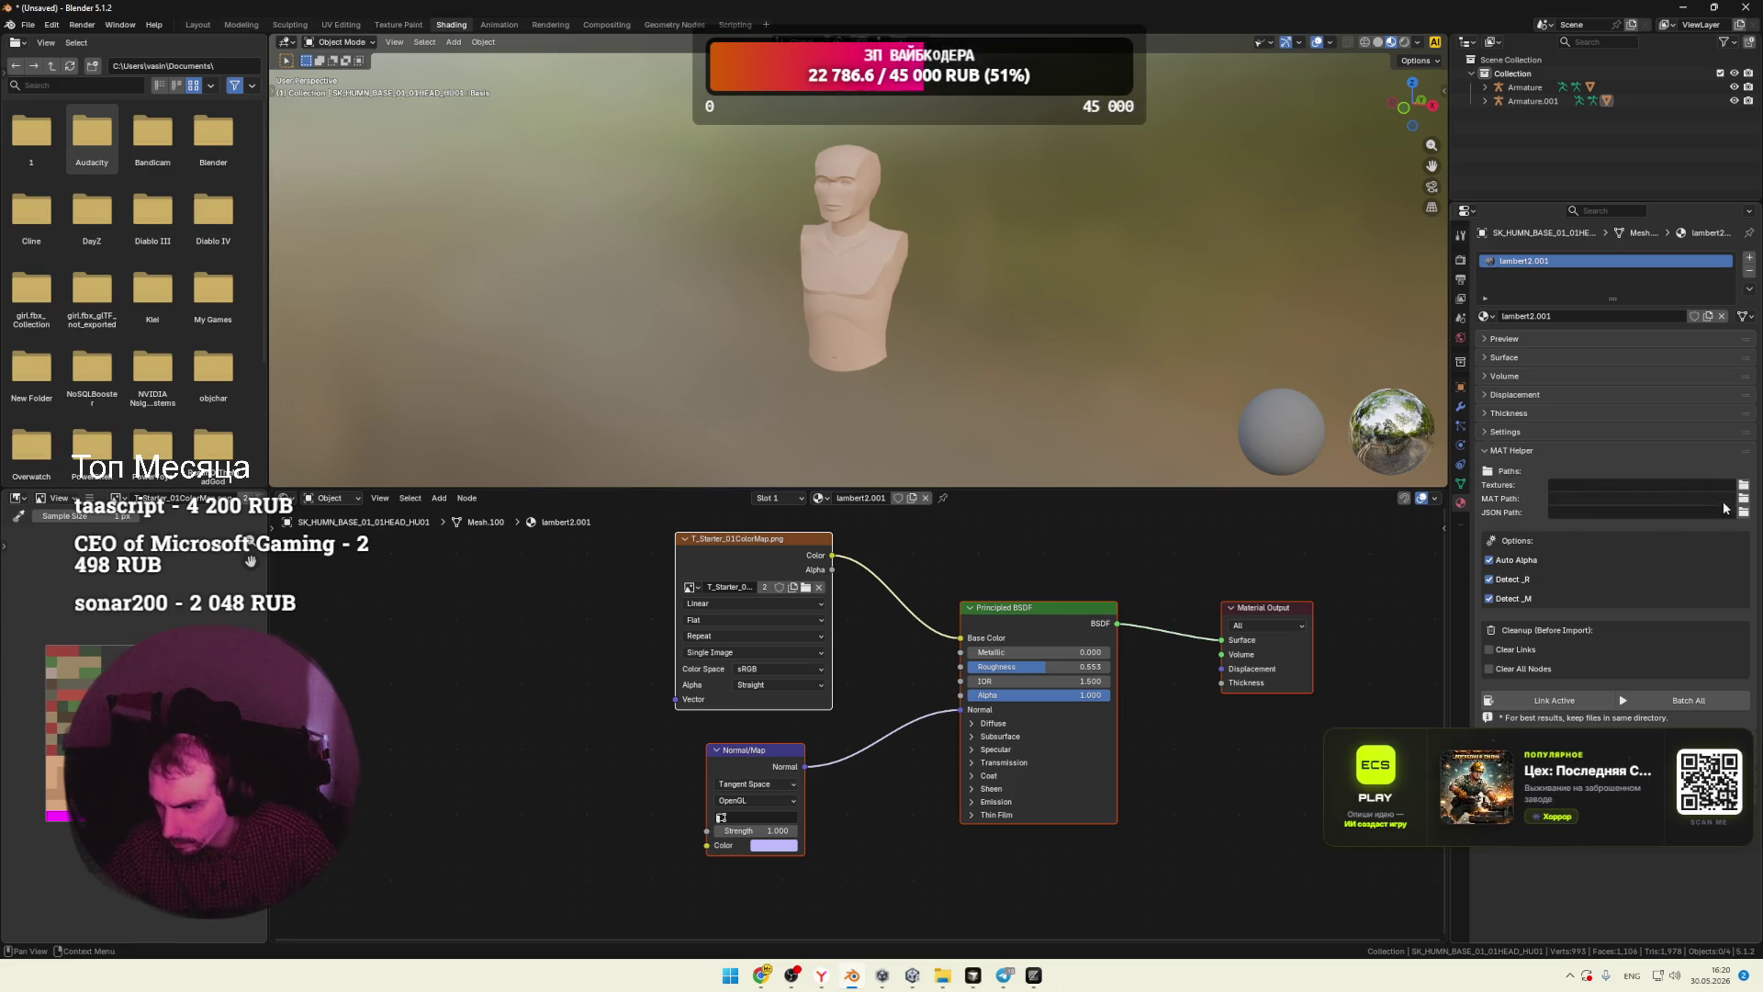
pyautogui.click(1743, 499)
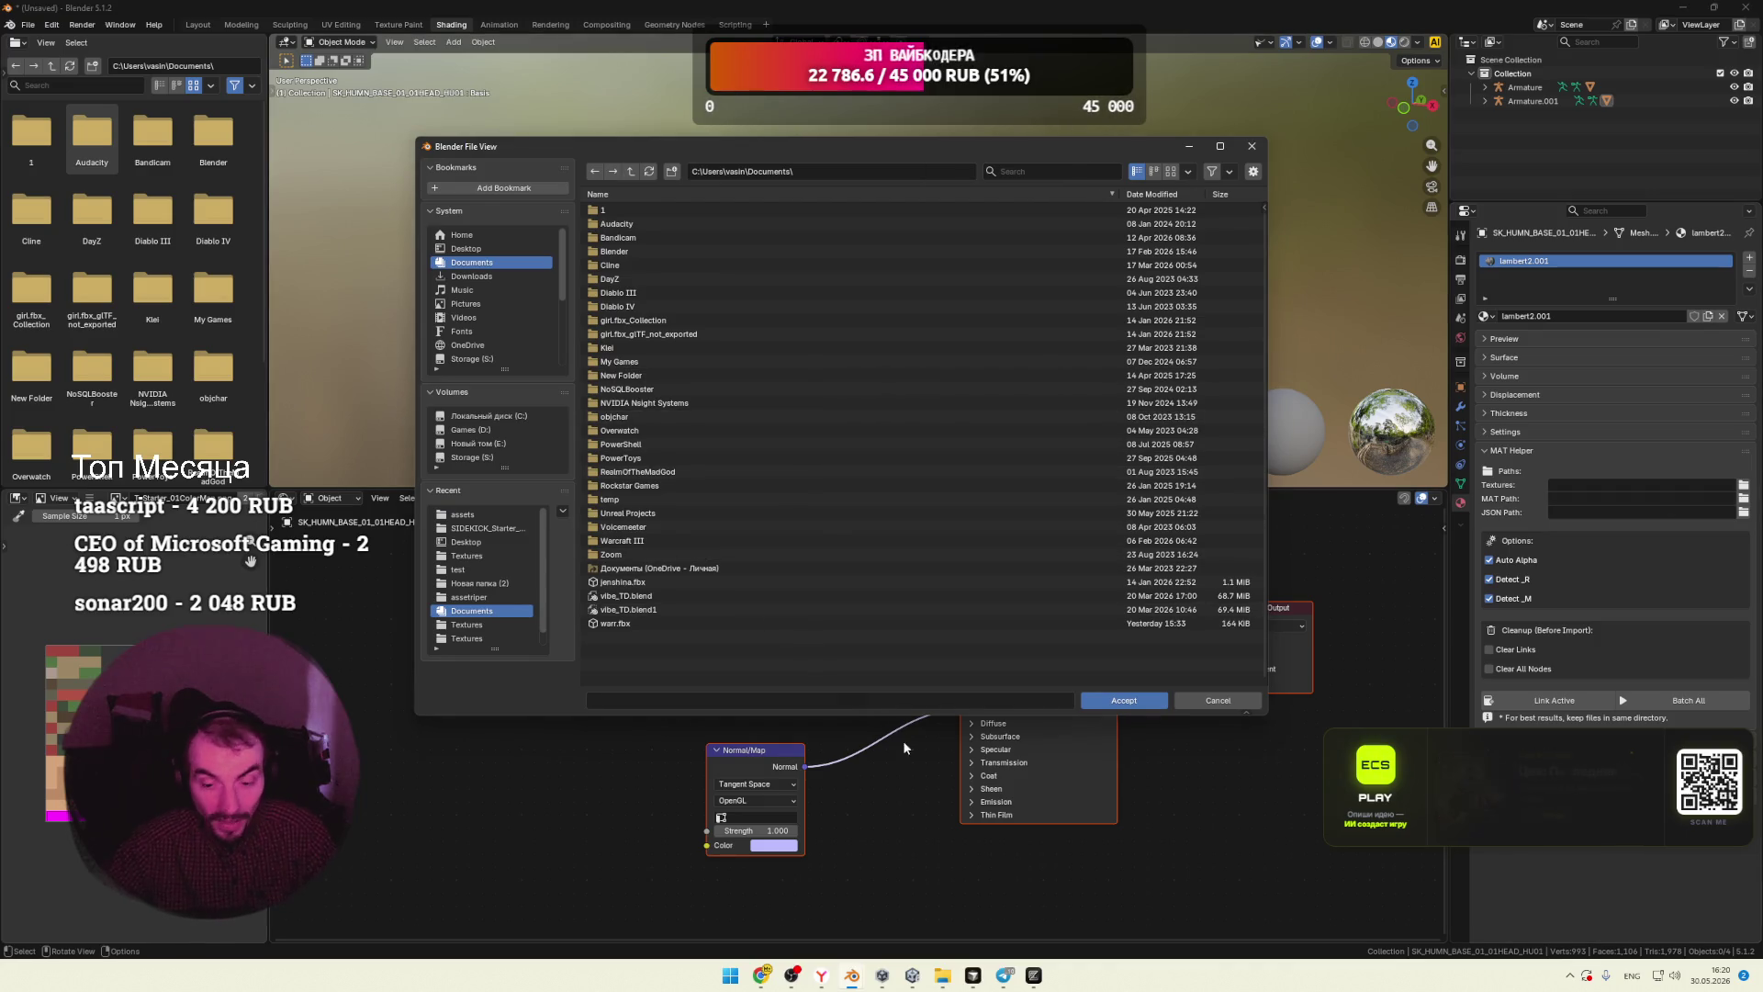
pyautogui.moveTo(942, 976)
pyautogui.click(832, 890)
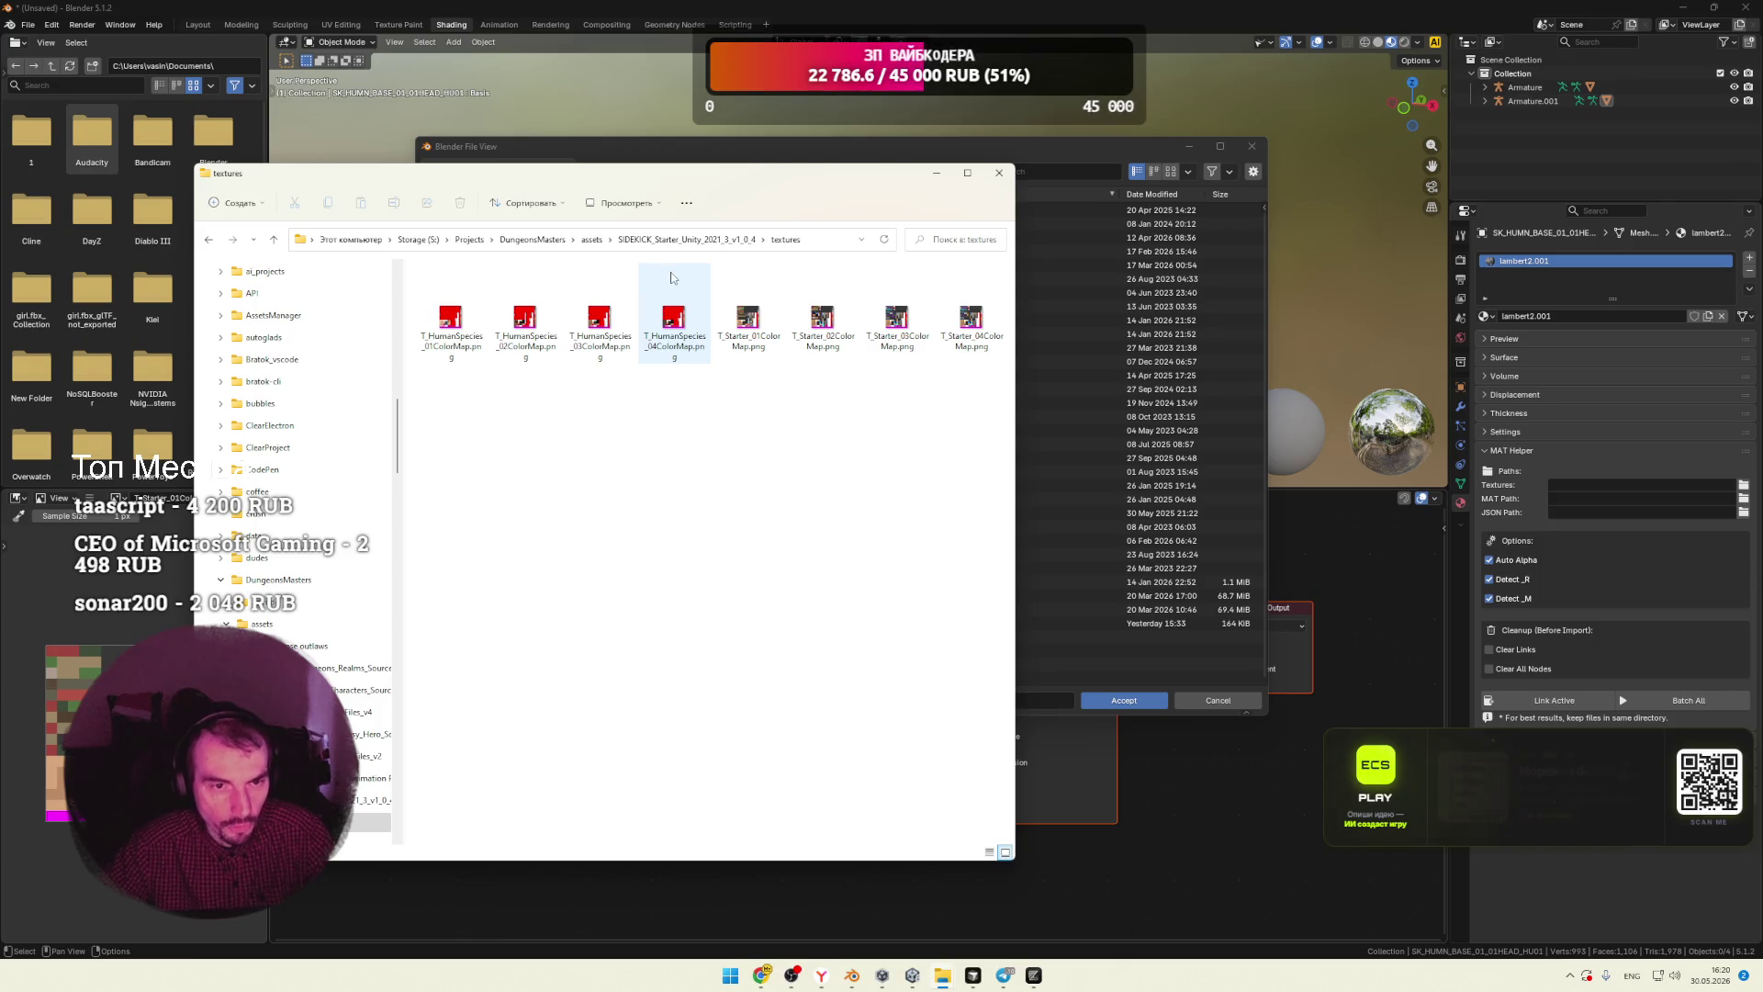
pyautogui.click(936, 173)
# Step: Paste the Masks Materials folder path and accept Mask_Cuts.mat as the MAT Path
pyautogui.moveTo(942, 979)
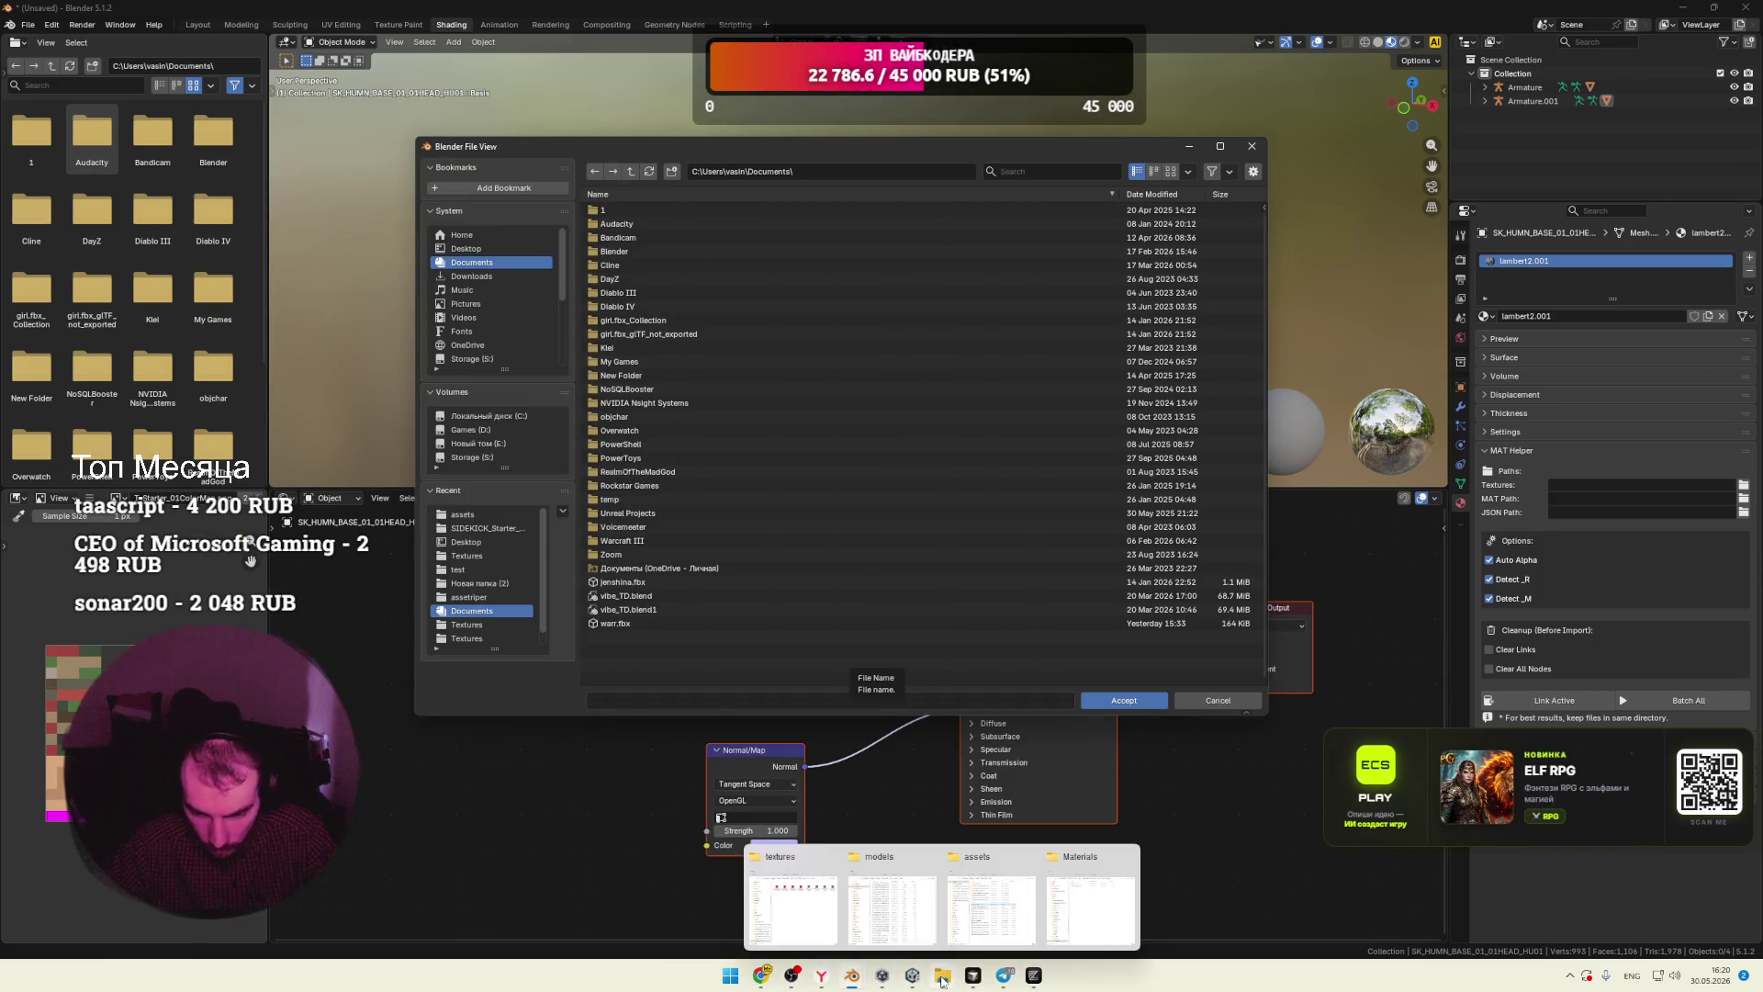
pyautogui.moveTo(986, 921)
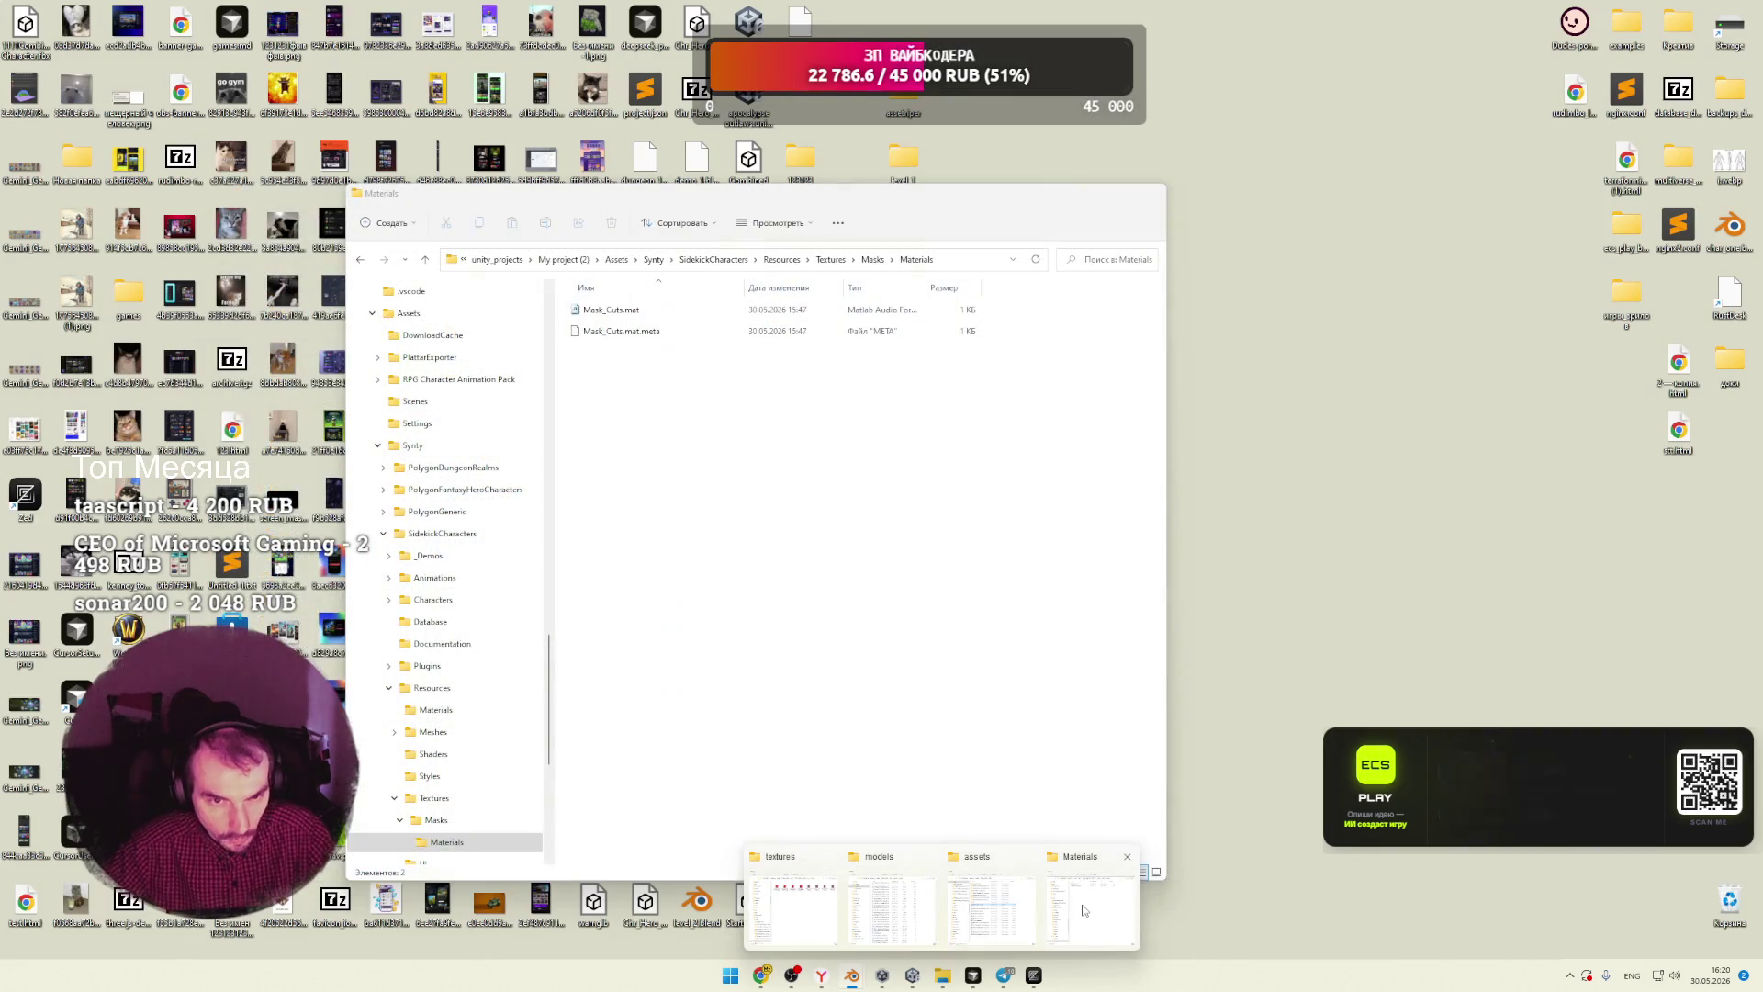
pyautogui.click(1090, 909)
pyautogui.click(960, 255)
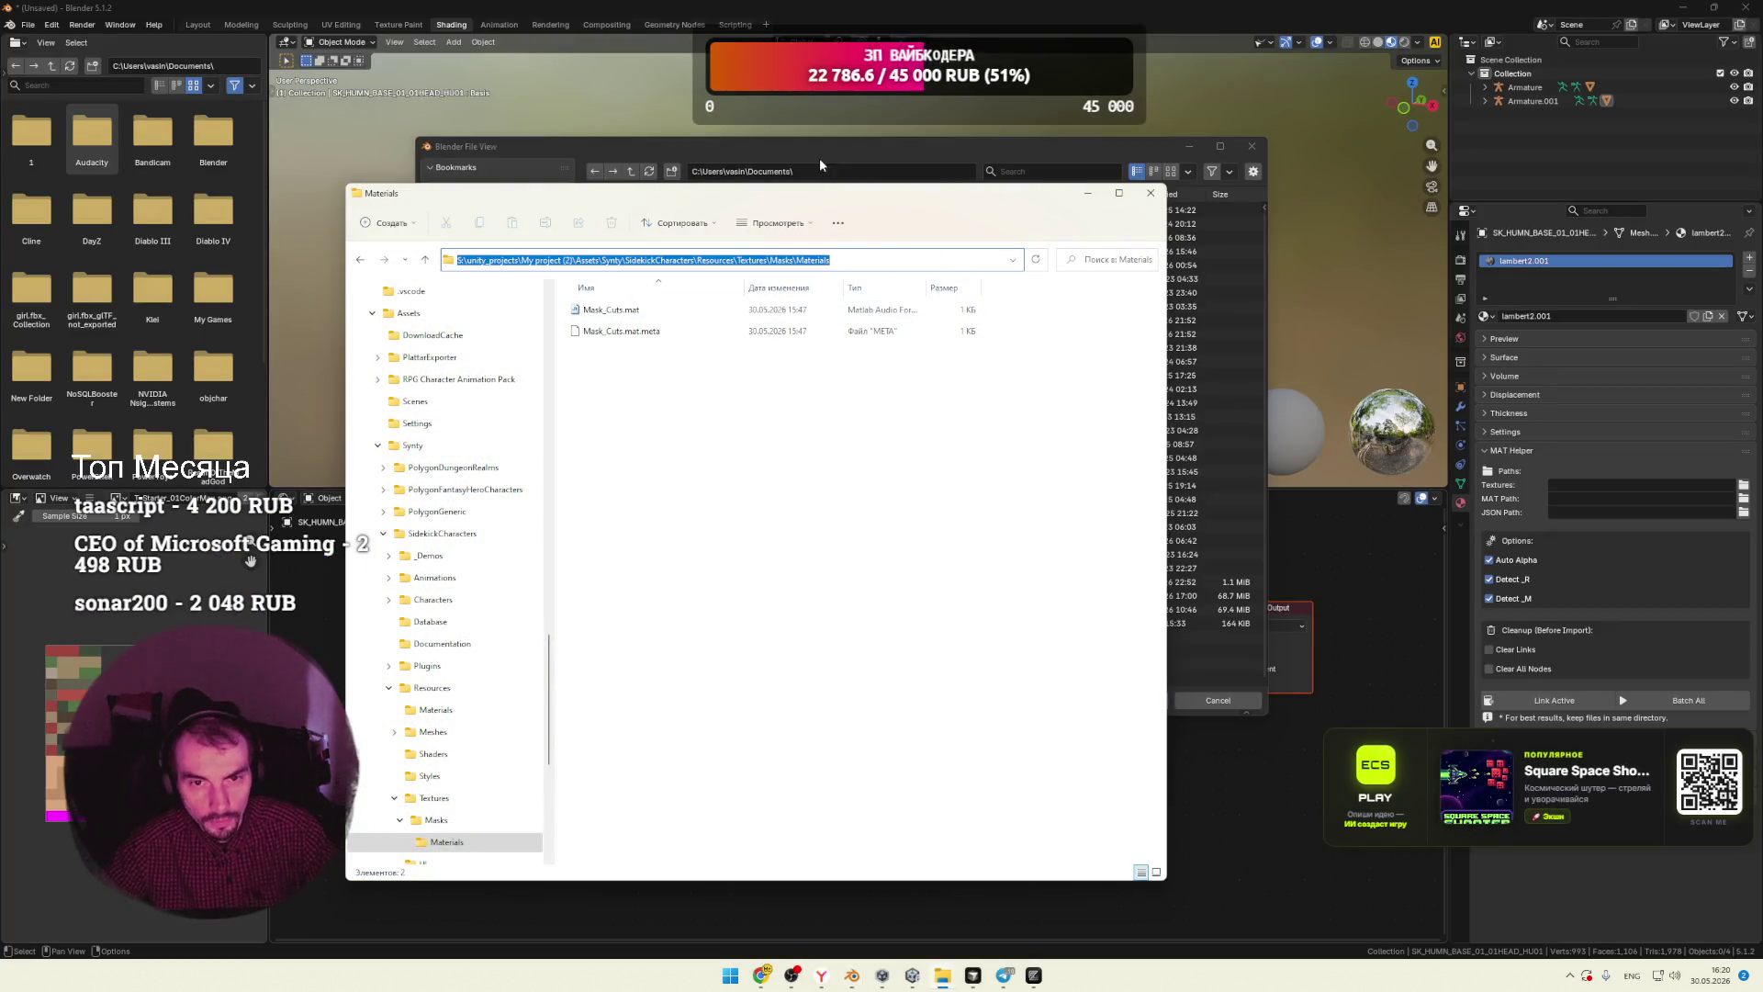
pyautogui.click(819, 171)
pyautogui.write('S:\\unity_projects\\My project (2)\\Assets\\Synty\\SidekickCharacters\\Resources\\Textures\\Masks\\Materials')
pyautogui.press('Return')
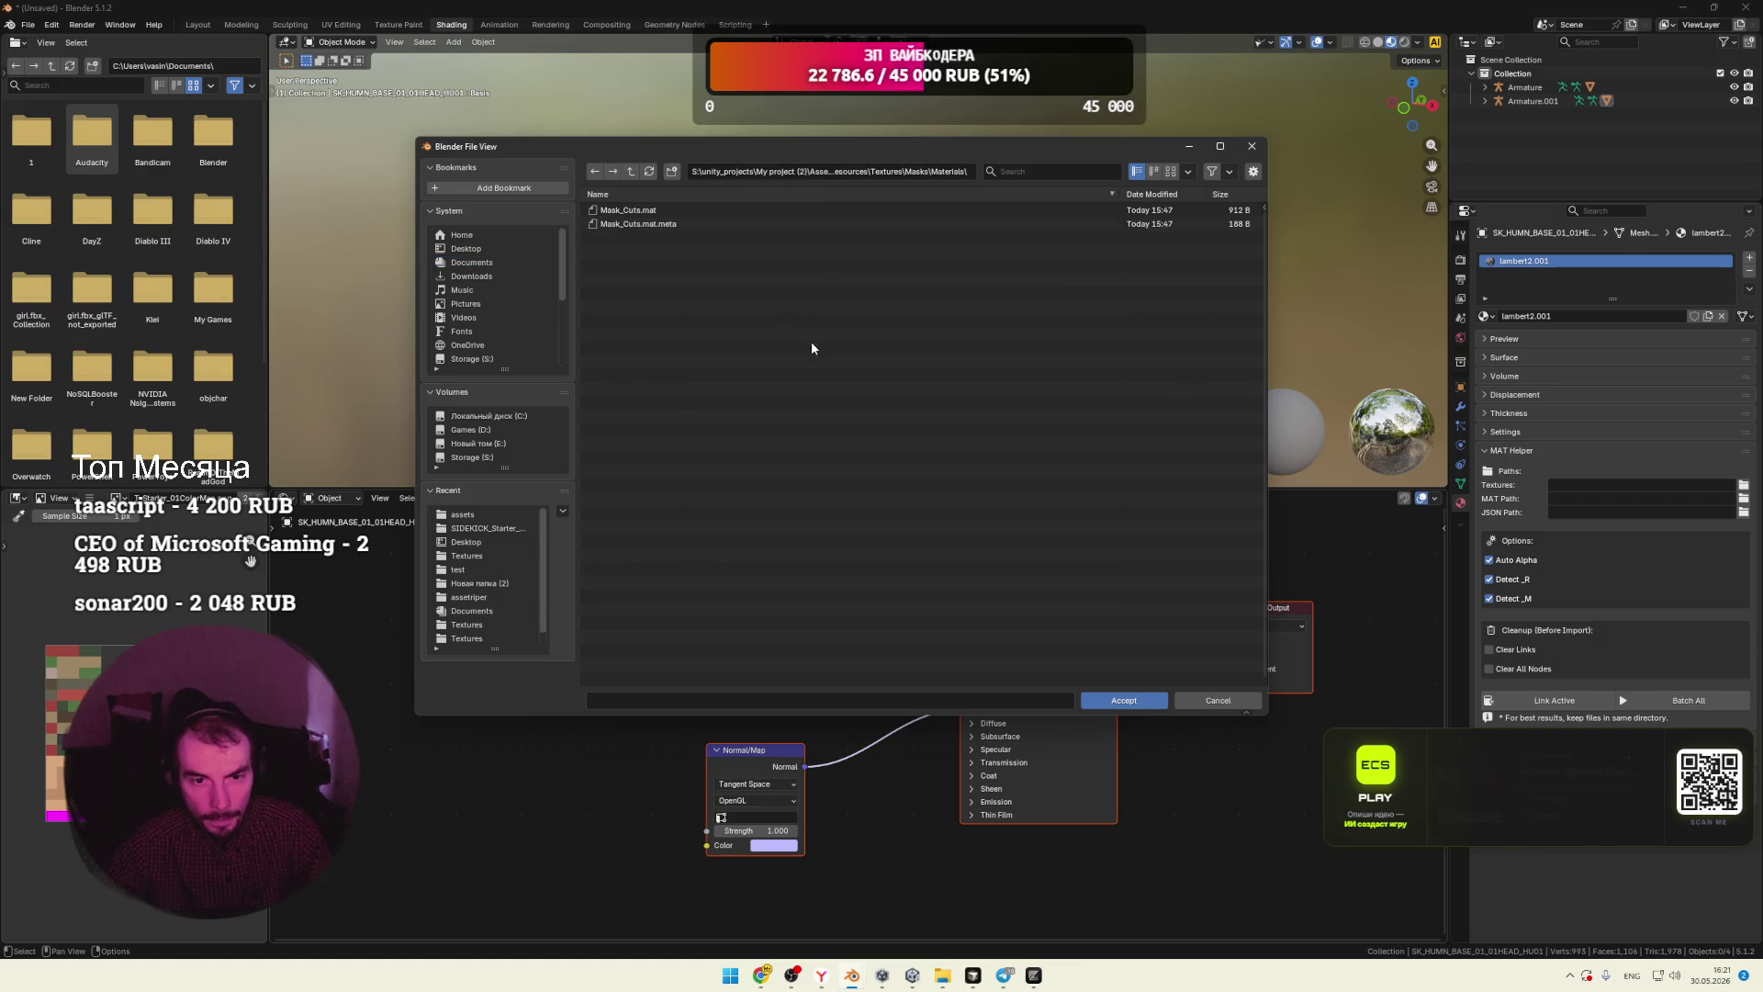
pyautogui.click(628, 210)
pyautogui.click(1123, 700)
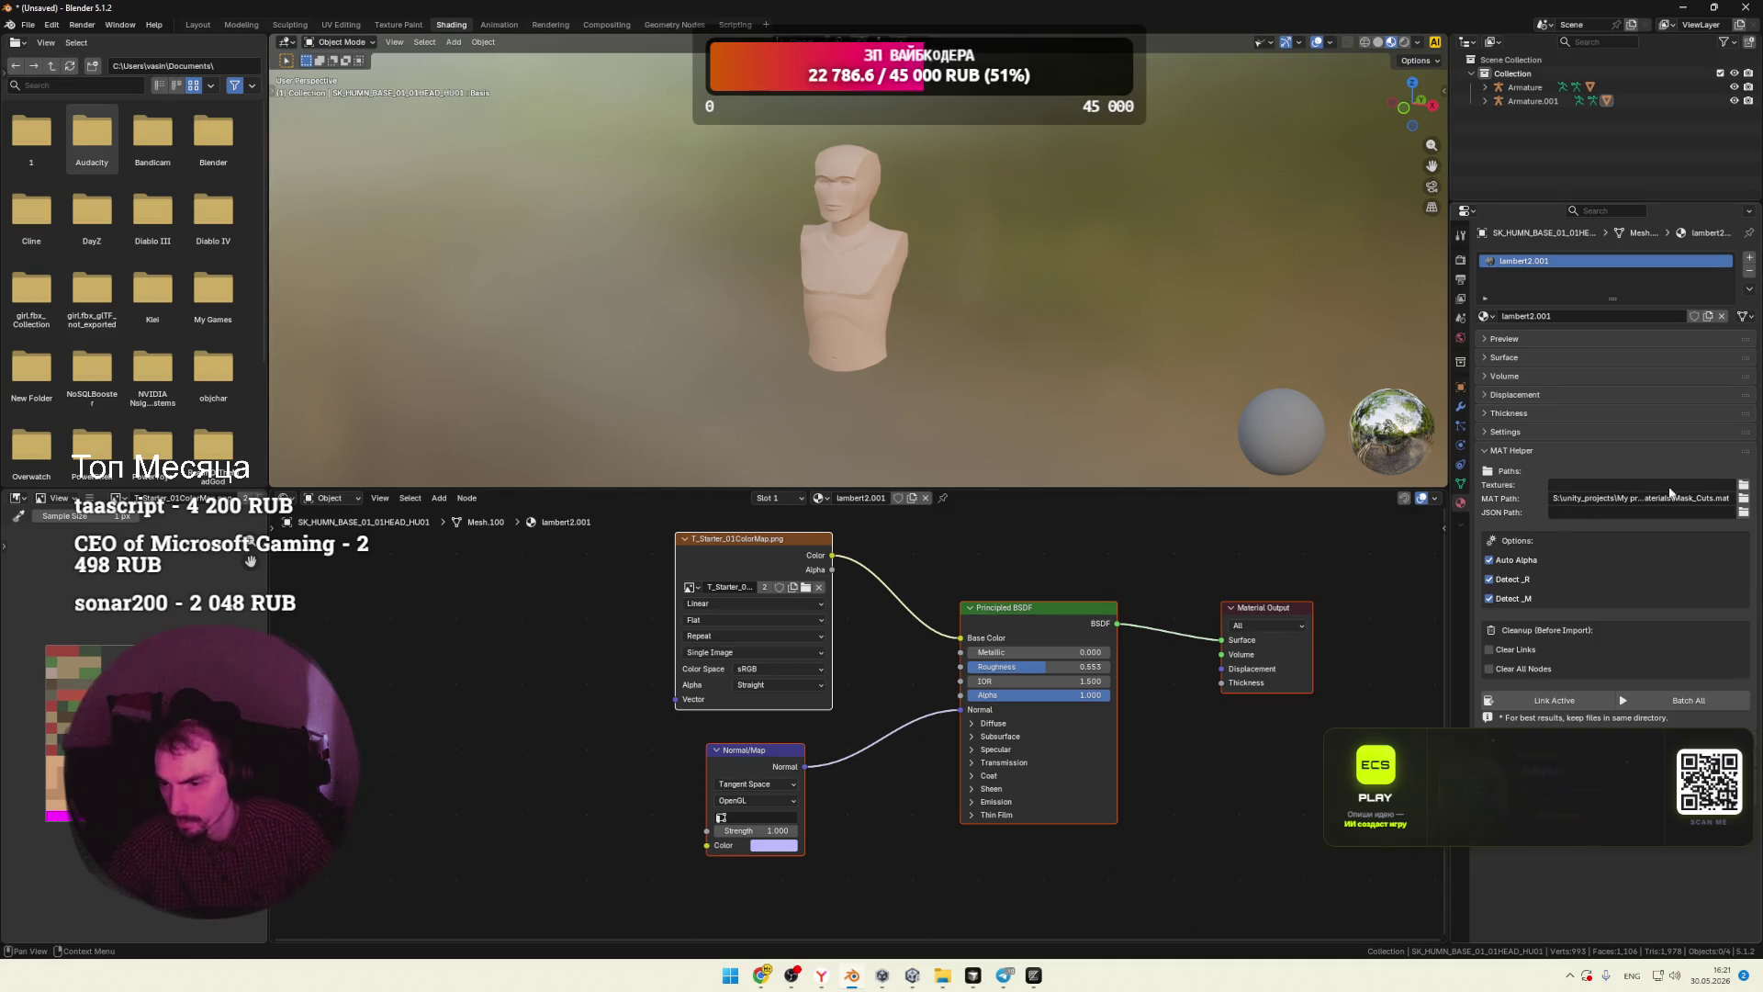
# Step: Point the MAT Helper Textures path at the Sidekick Textures\Masks folder, leaving JSON Path empty
pyautogui.click(1744, 511)
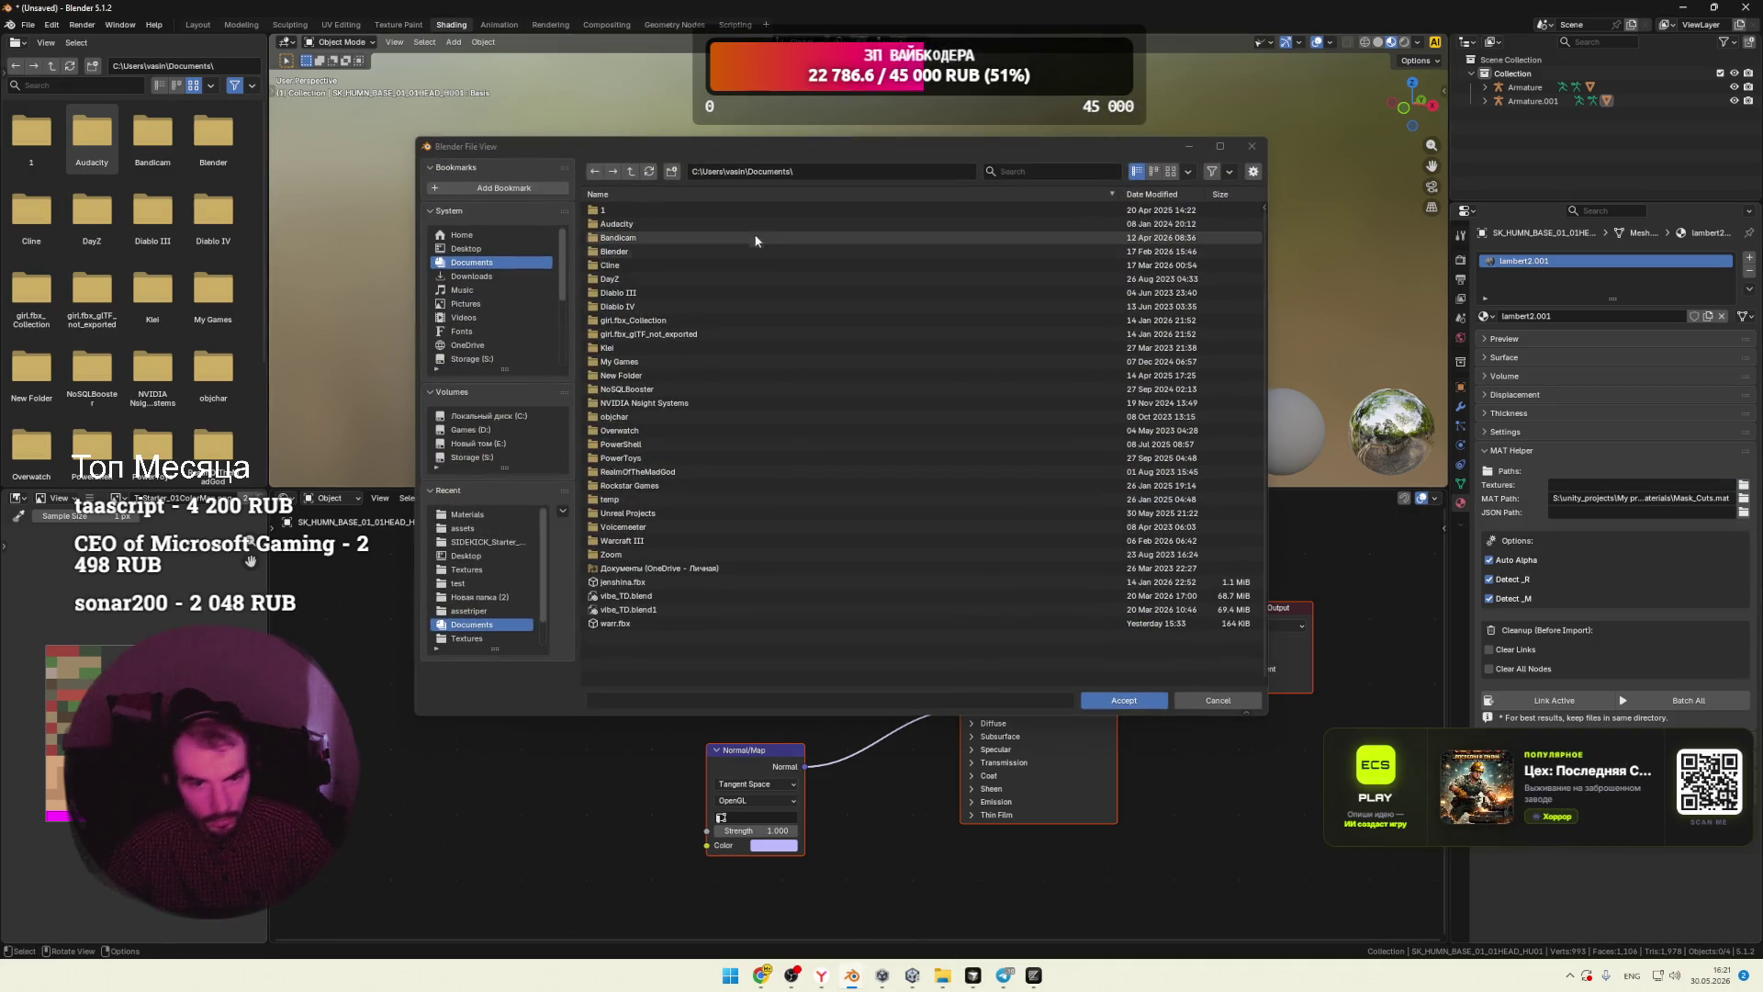
pyautogui.click(814, 173)
pyautogui.hotkey('ctrl', 'v')
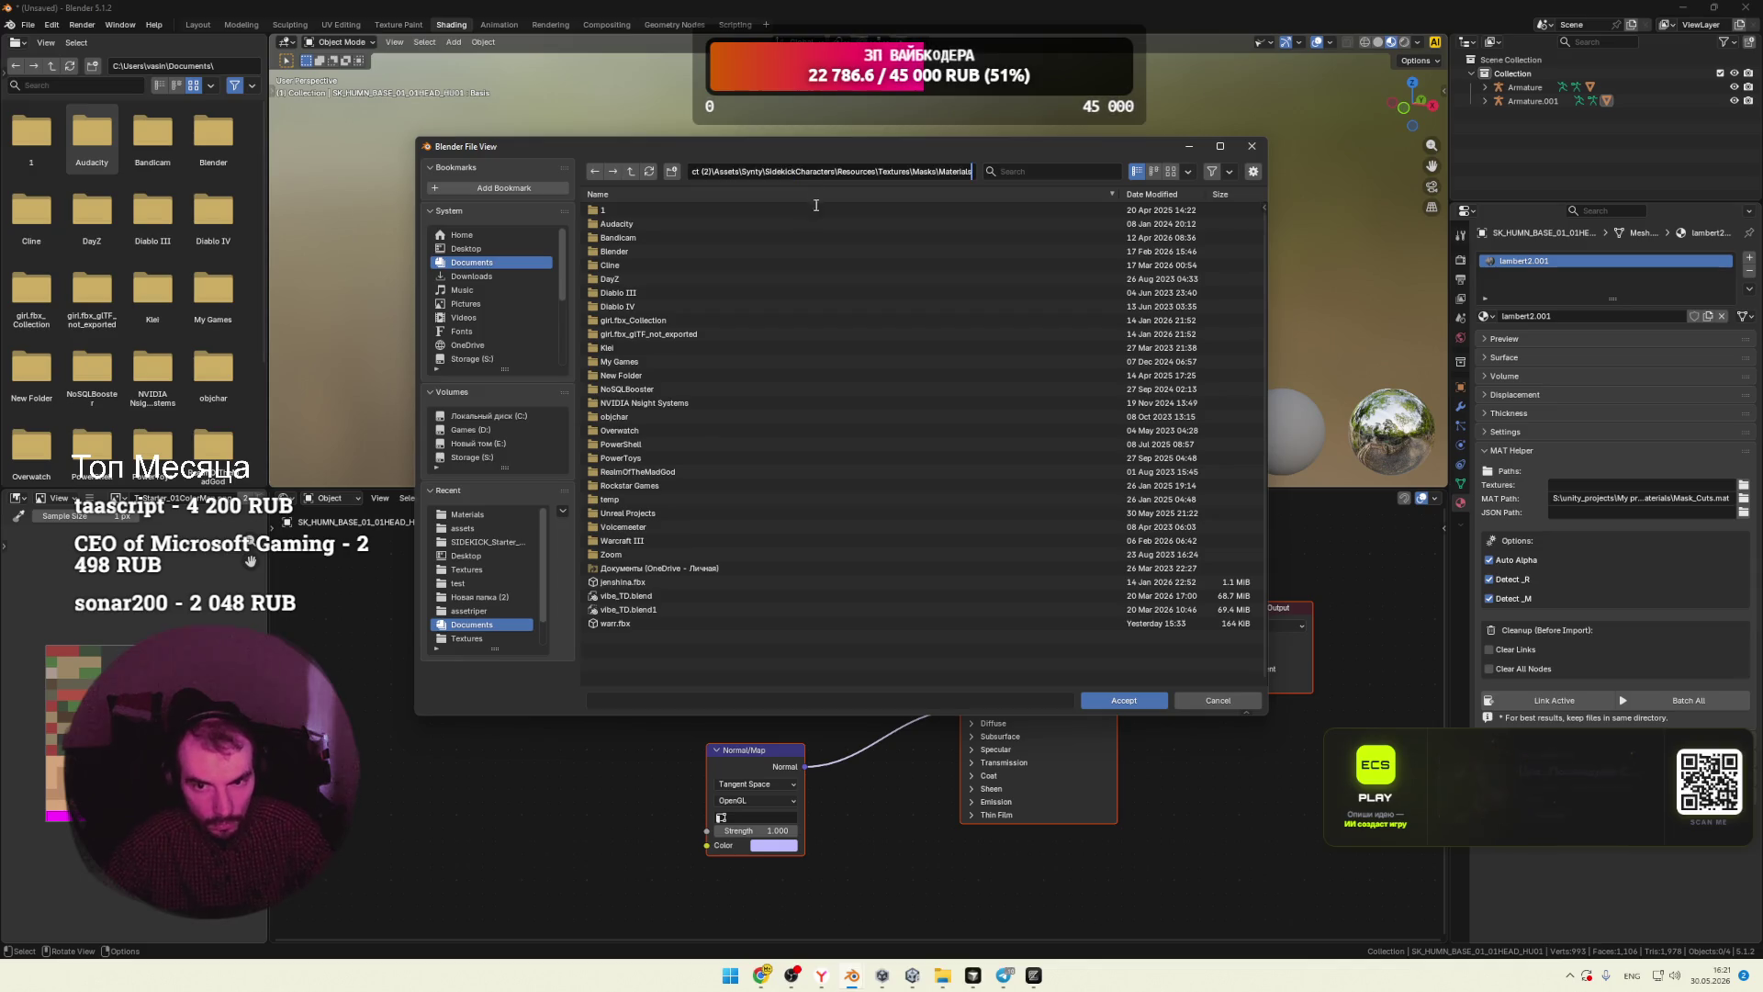
pyautogui.press('Return')
pyautogui.click(630, 173)
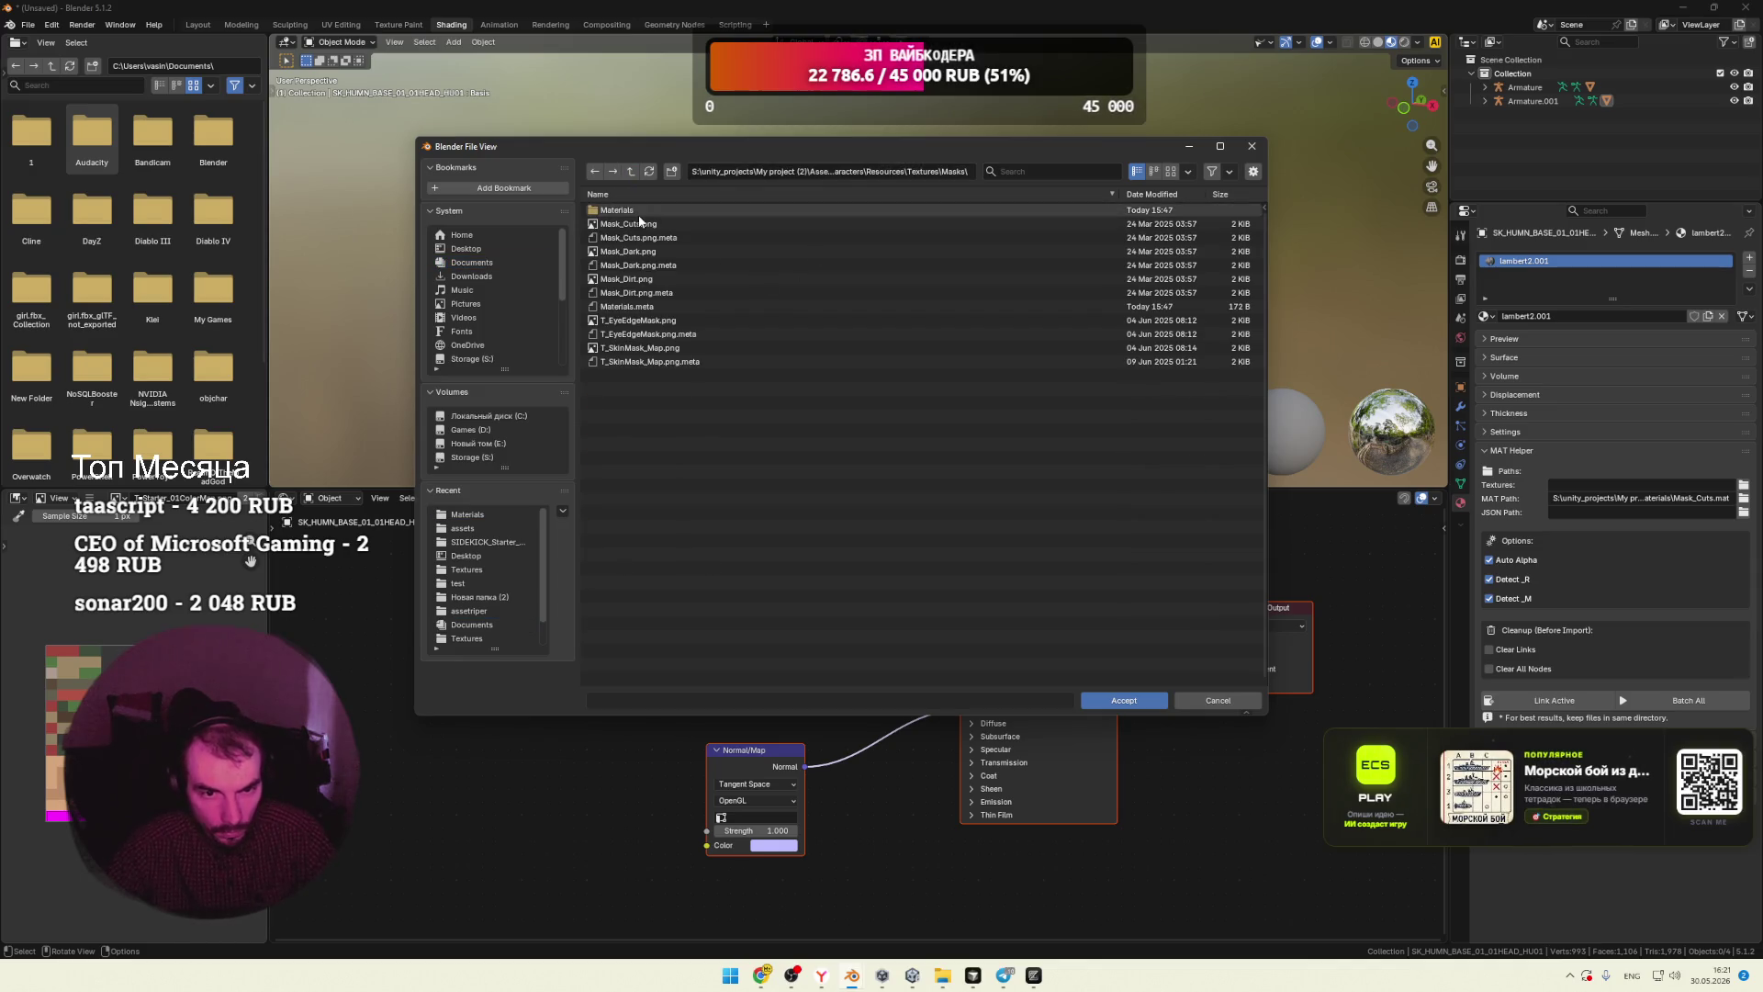
pyautogui.click(1124, 700)
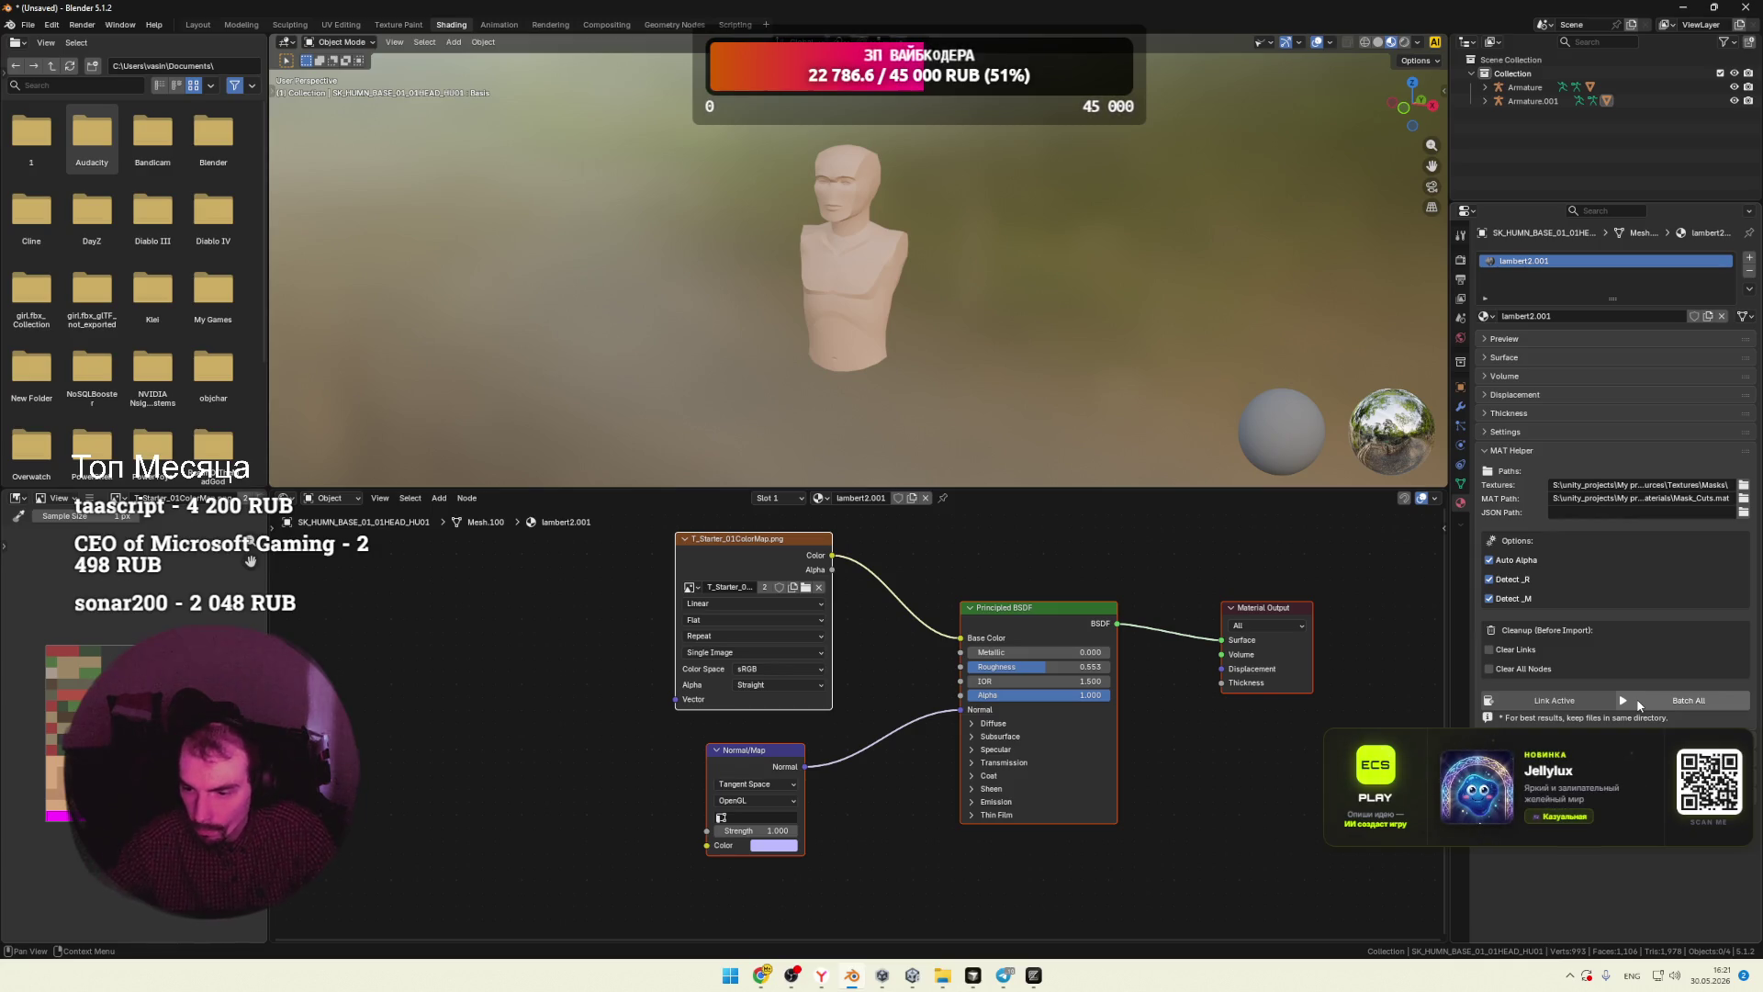
pyautogui.click(1610, 514)
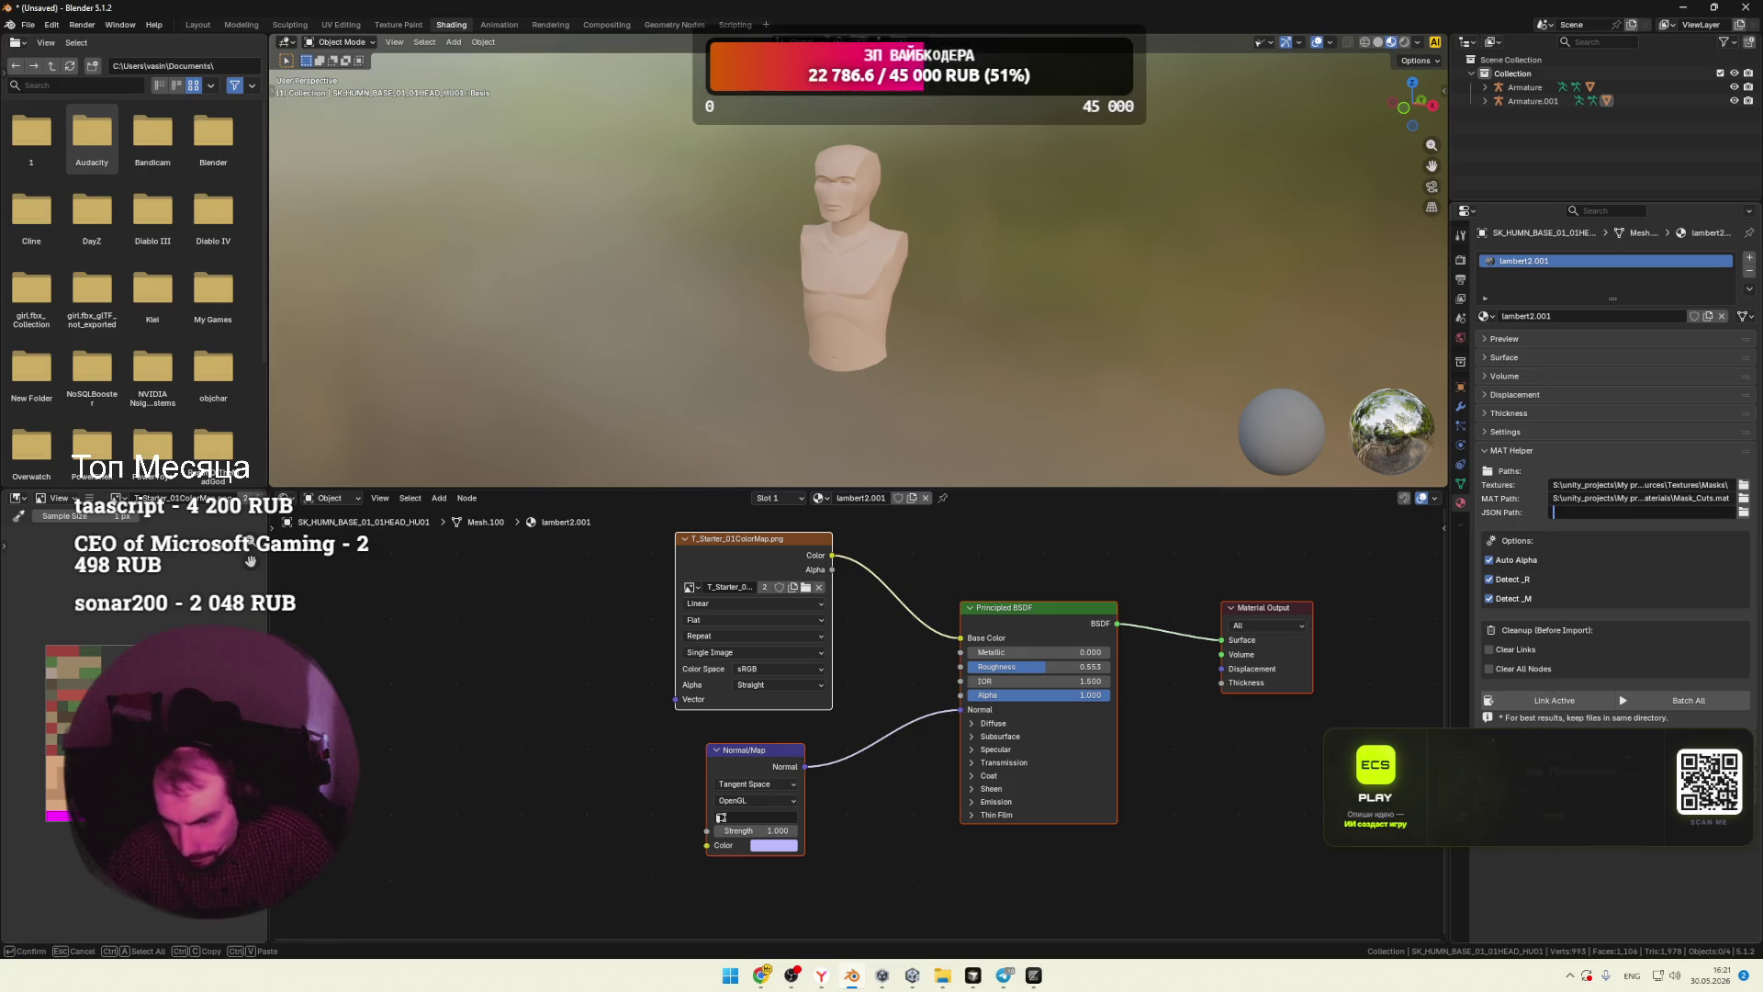
pyautogui.click(1562, 470)
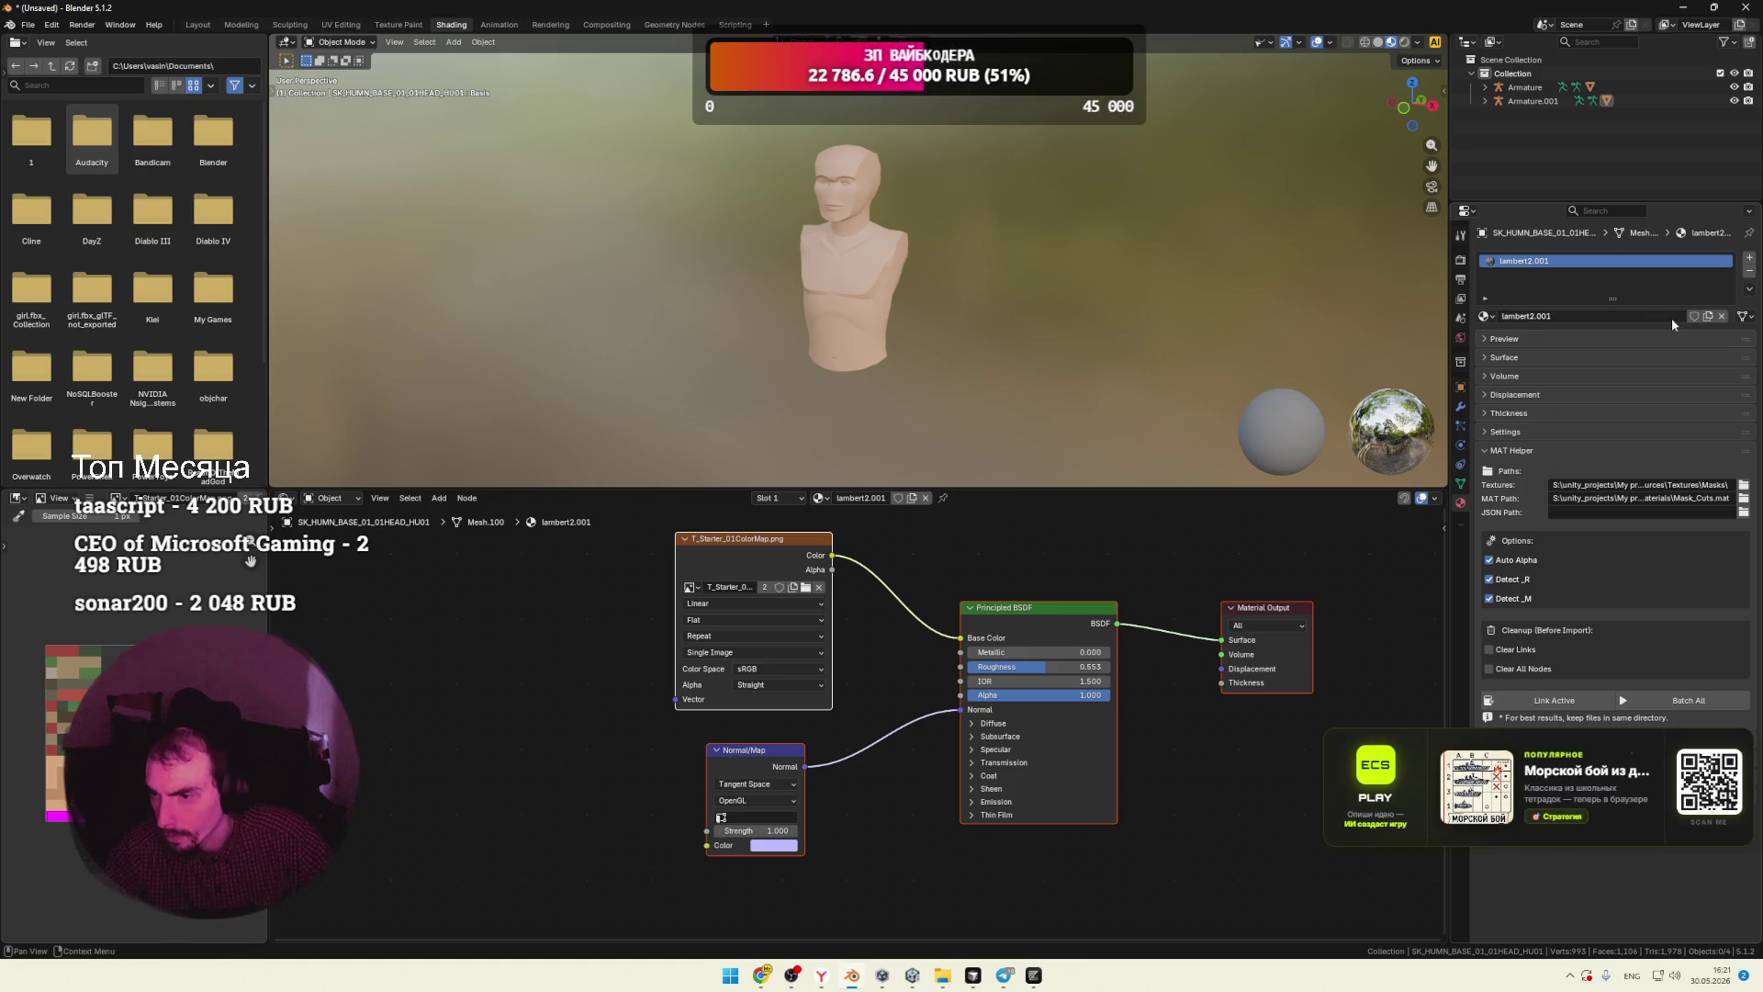
# Step: Nudge the T_Starter_01ColorMap Image Texture node slightly down-left
pyautogui.click(881, 559)
pyautogui.moveTo(795, 563); pyautogui.dragTo(749, 572)
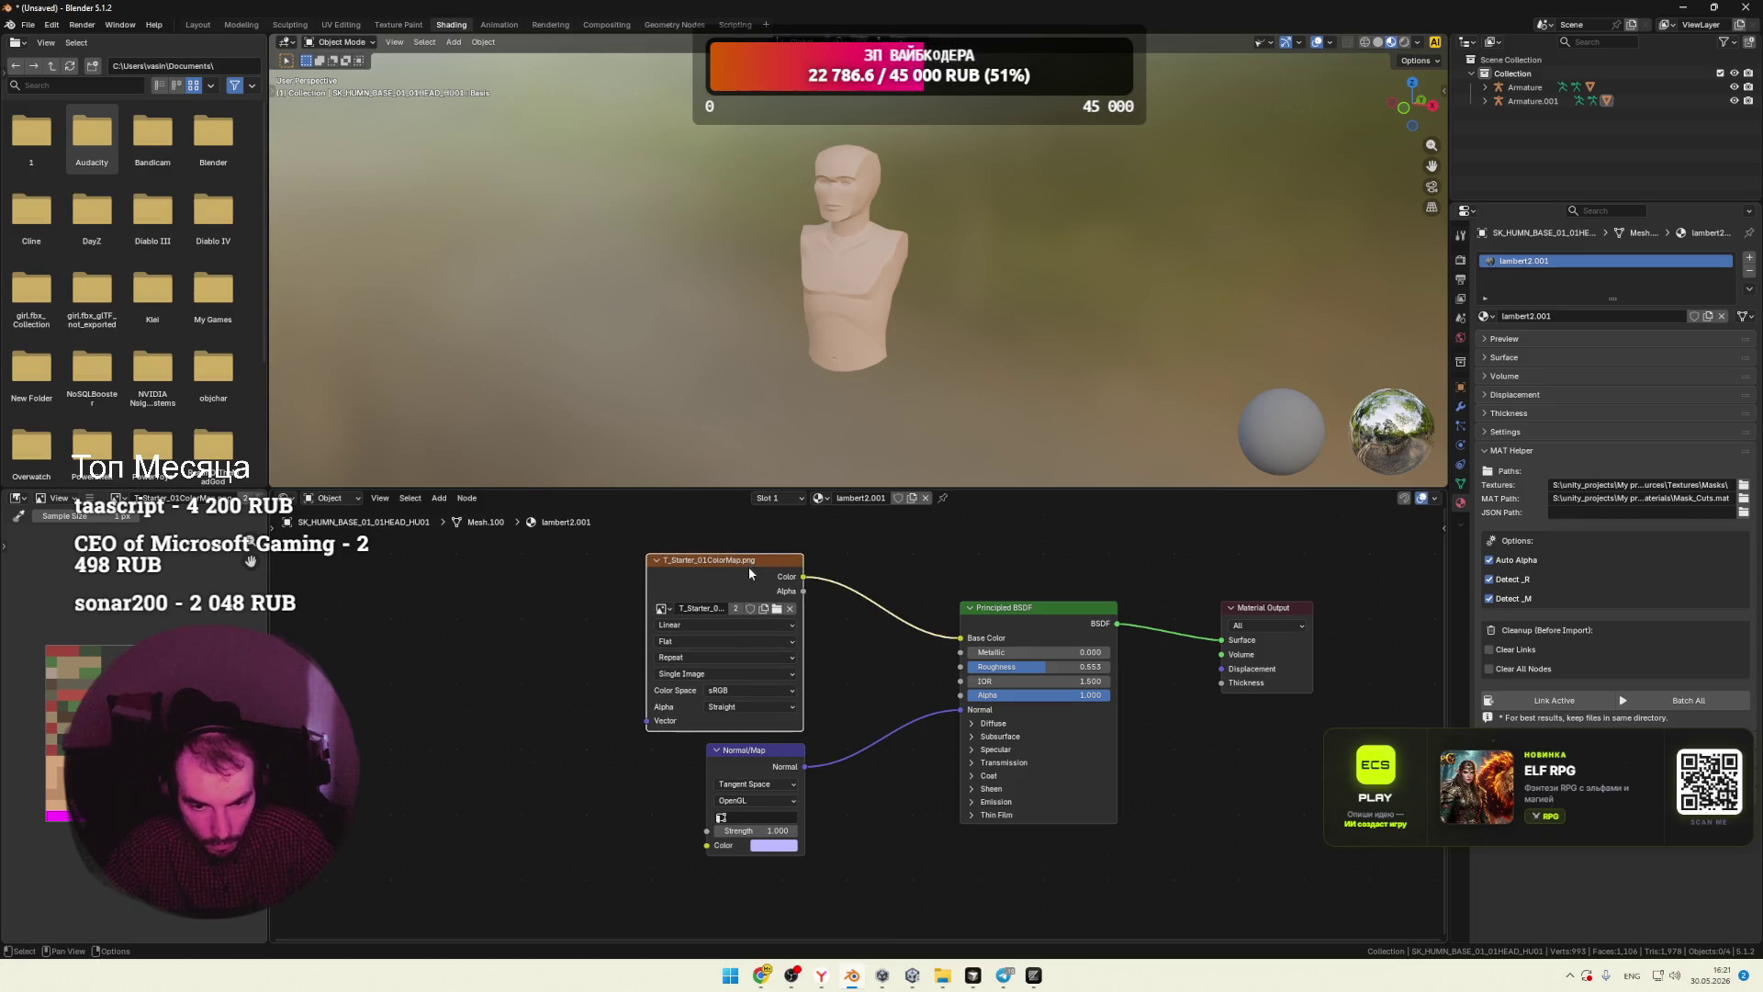
pyautogui.click(841, 675)
# Step: Add a trial Material Output node to lambert2.001, then delete it again
pyautogui.rightClick(843, 648)
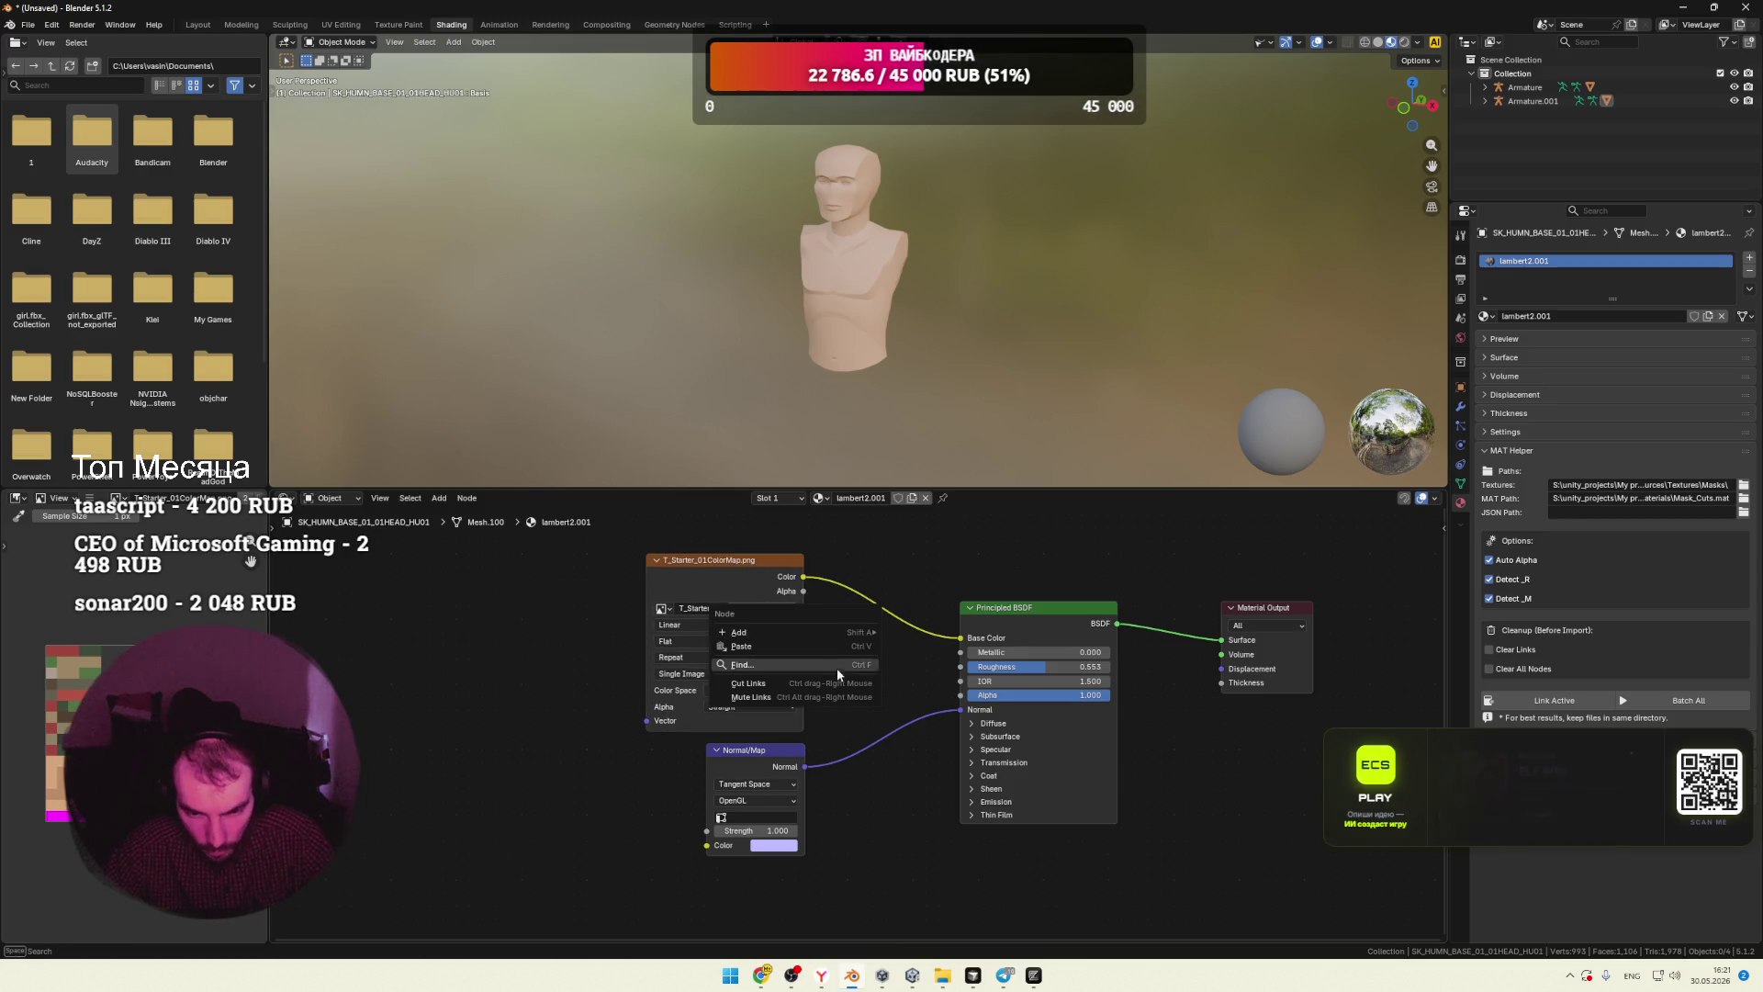
pyautogui.moveTo(825, 630)
pyautogui.moveTo(984, 664)
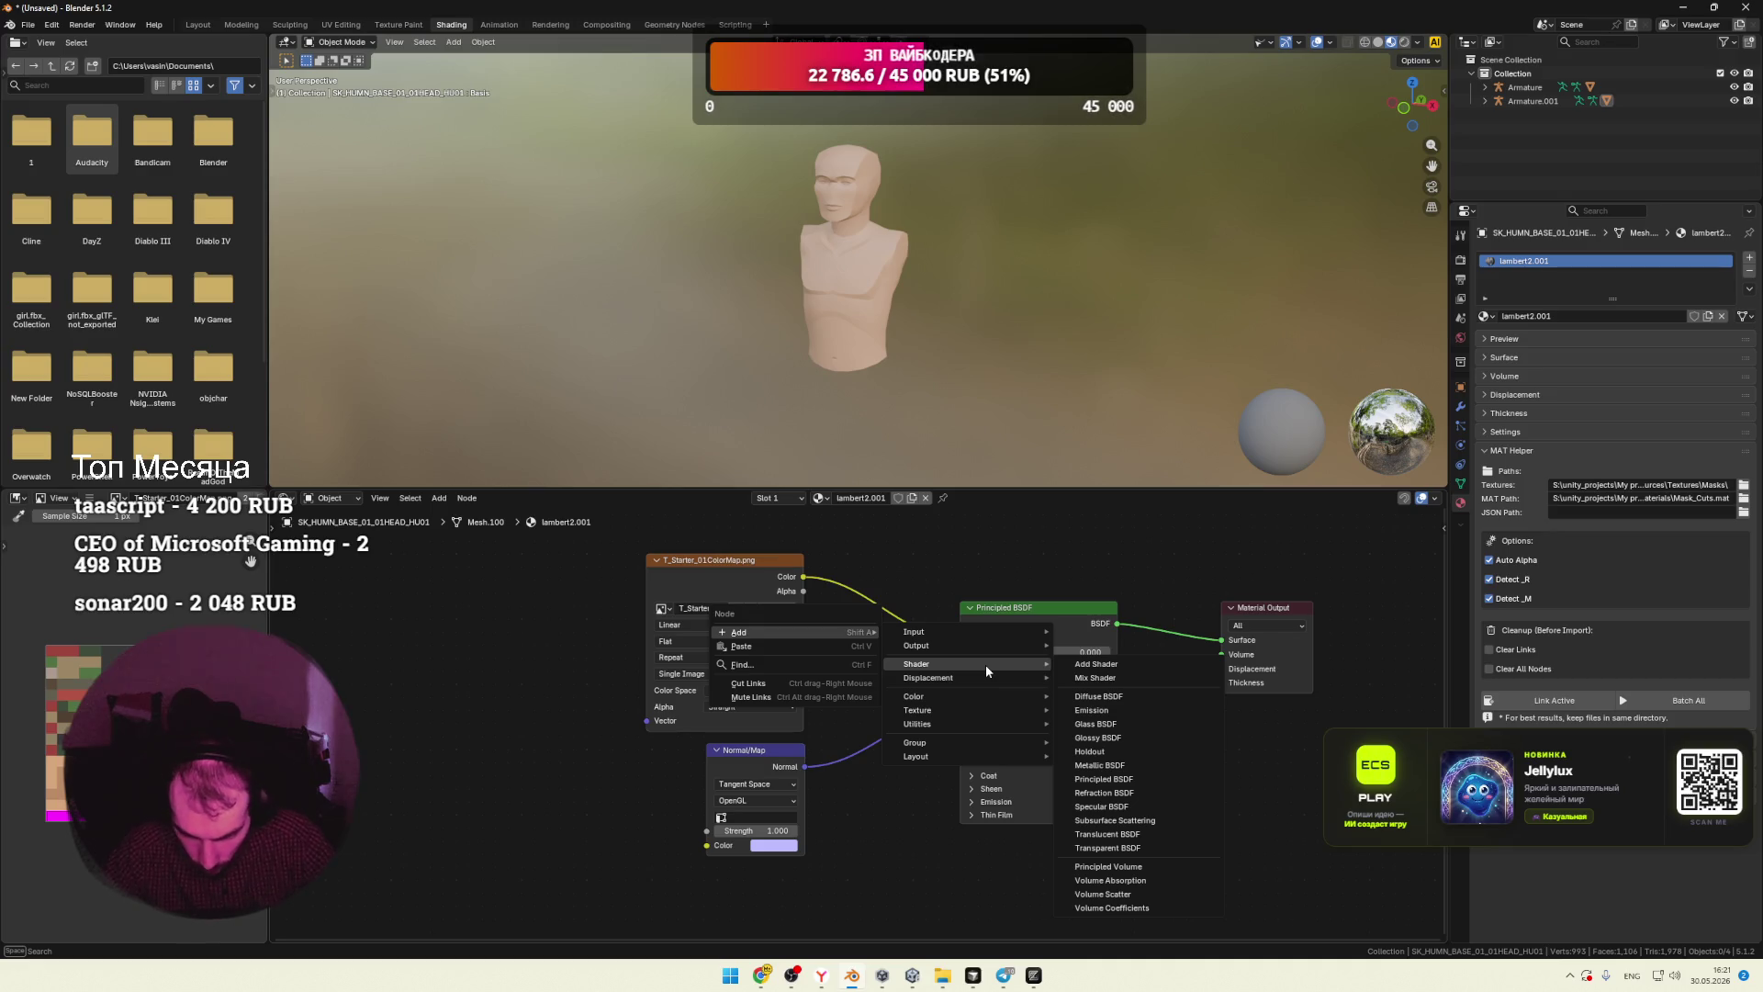
pyautogui.moveTo(962, 707)
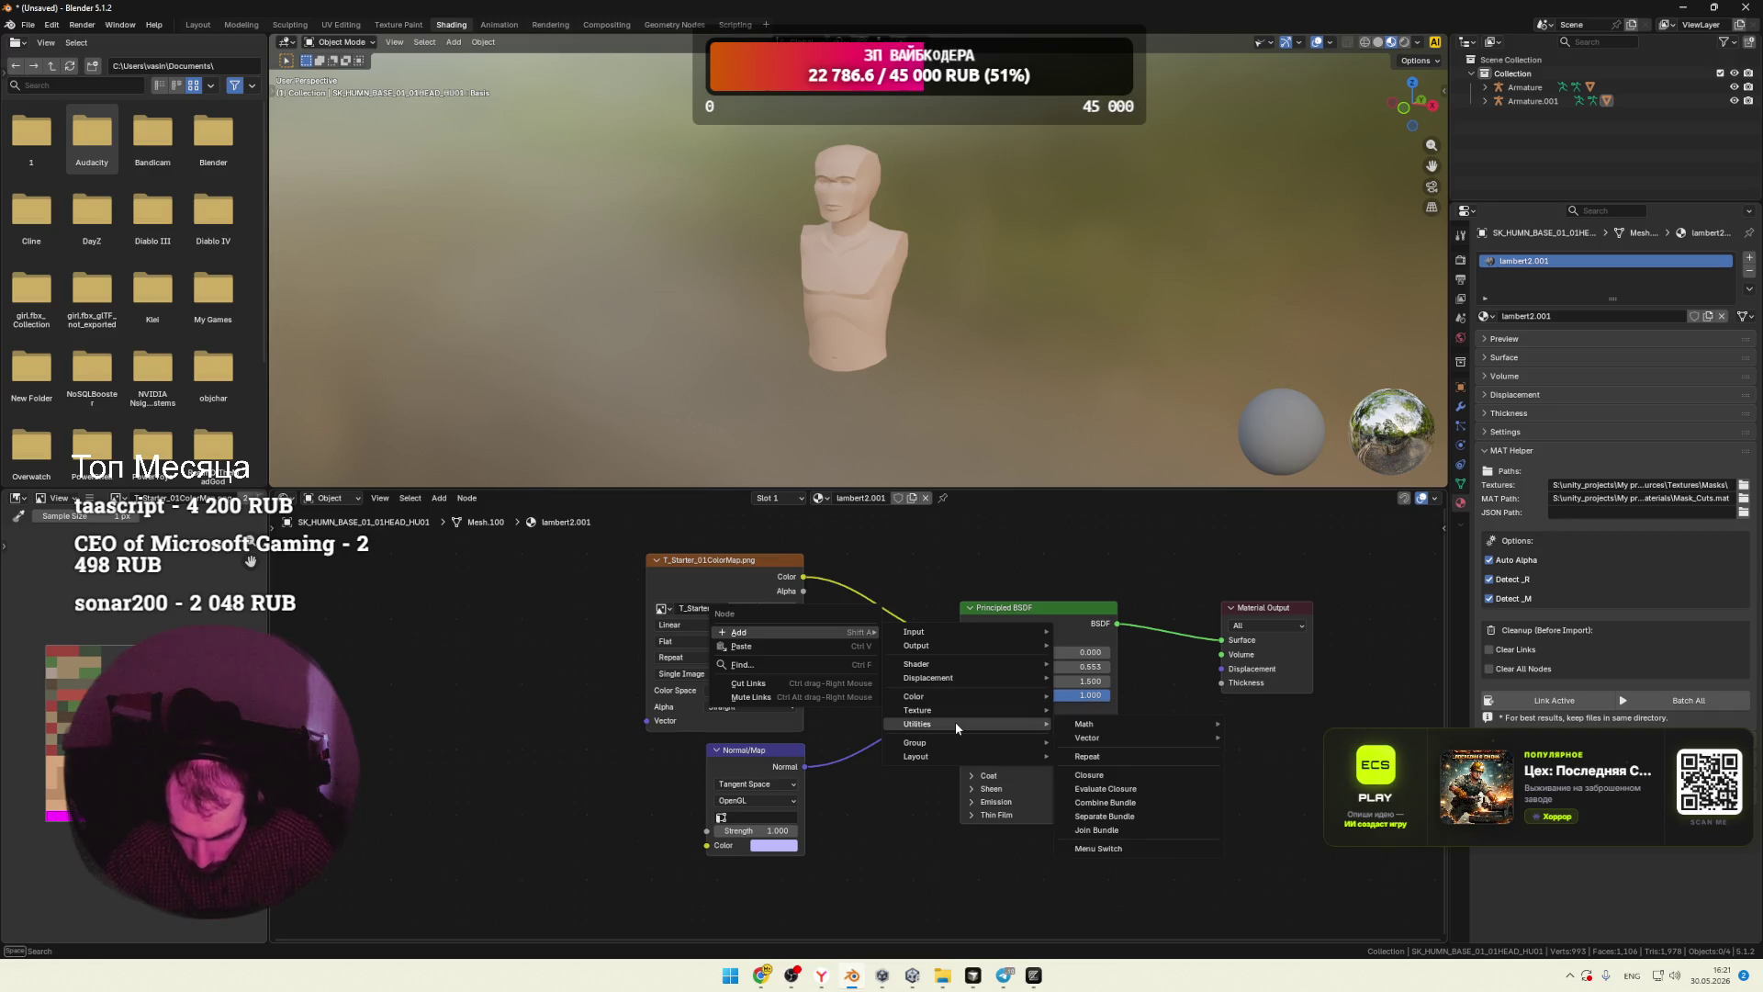
pyautogui.moveTo(944, 759)
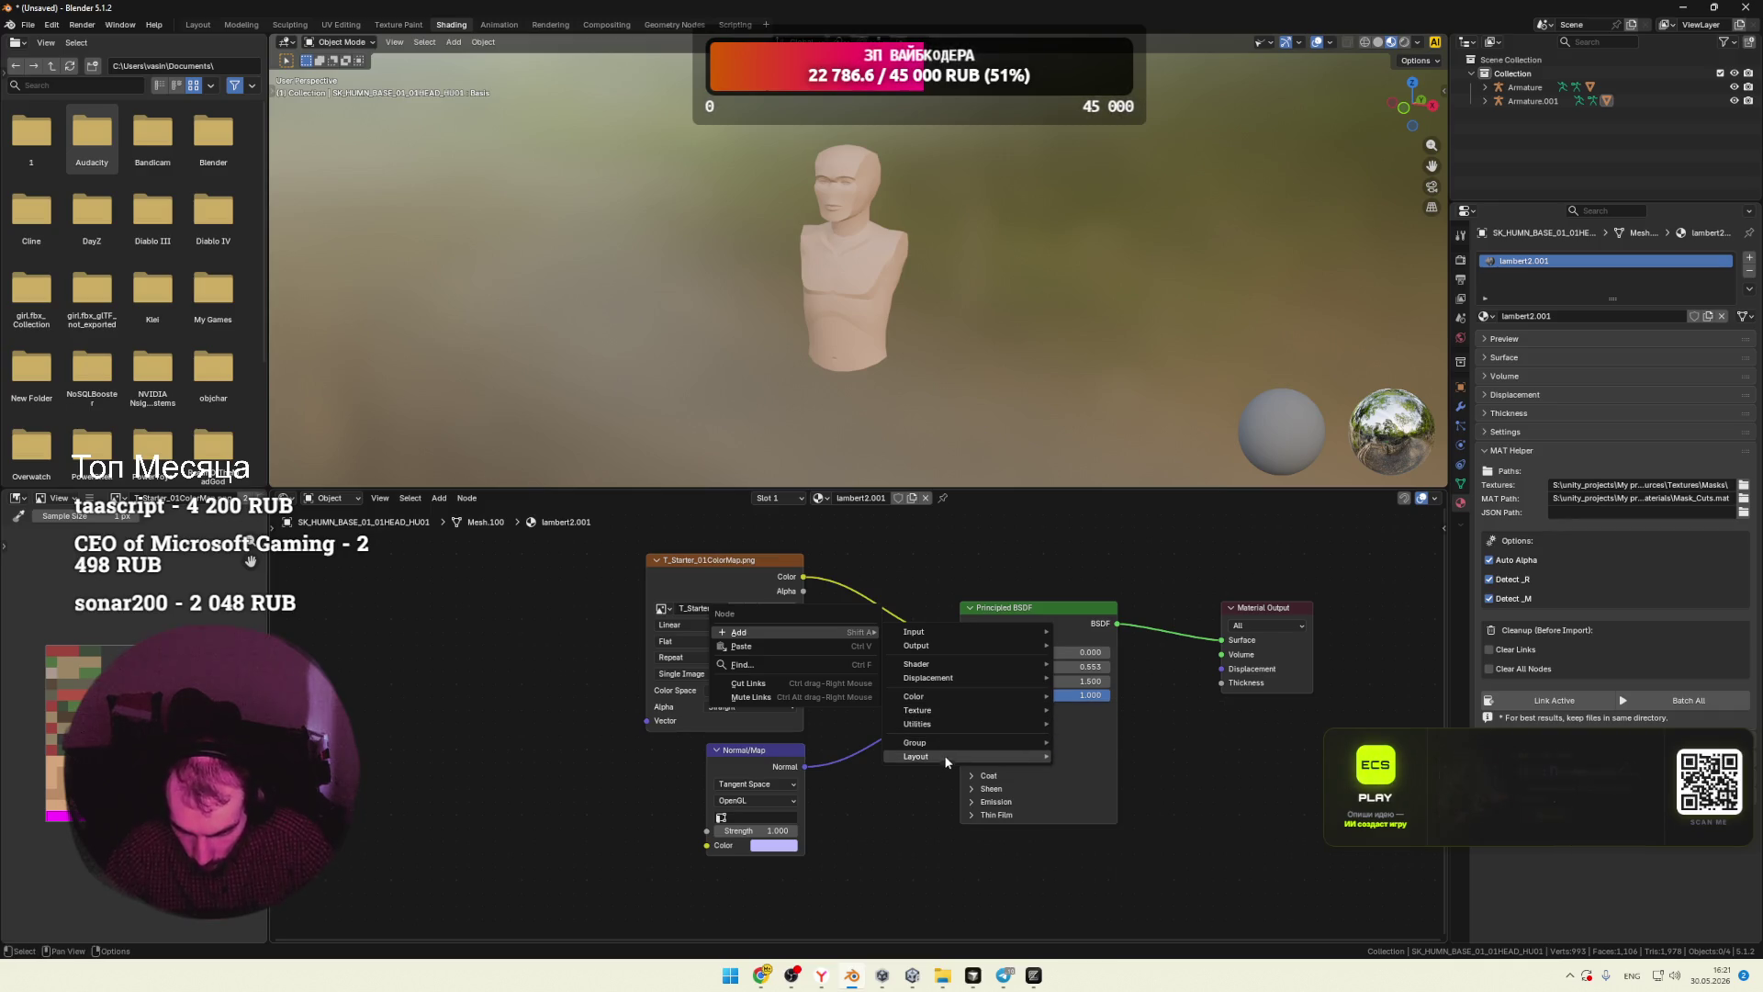
pyautogui.moveTo(933, 633)
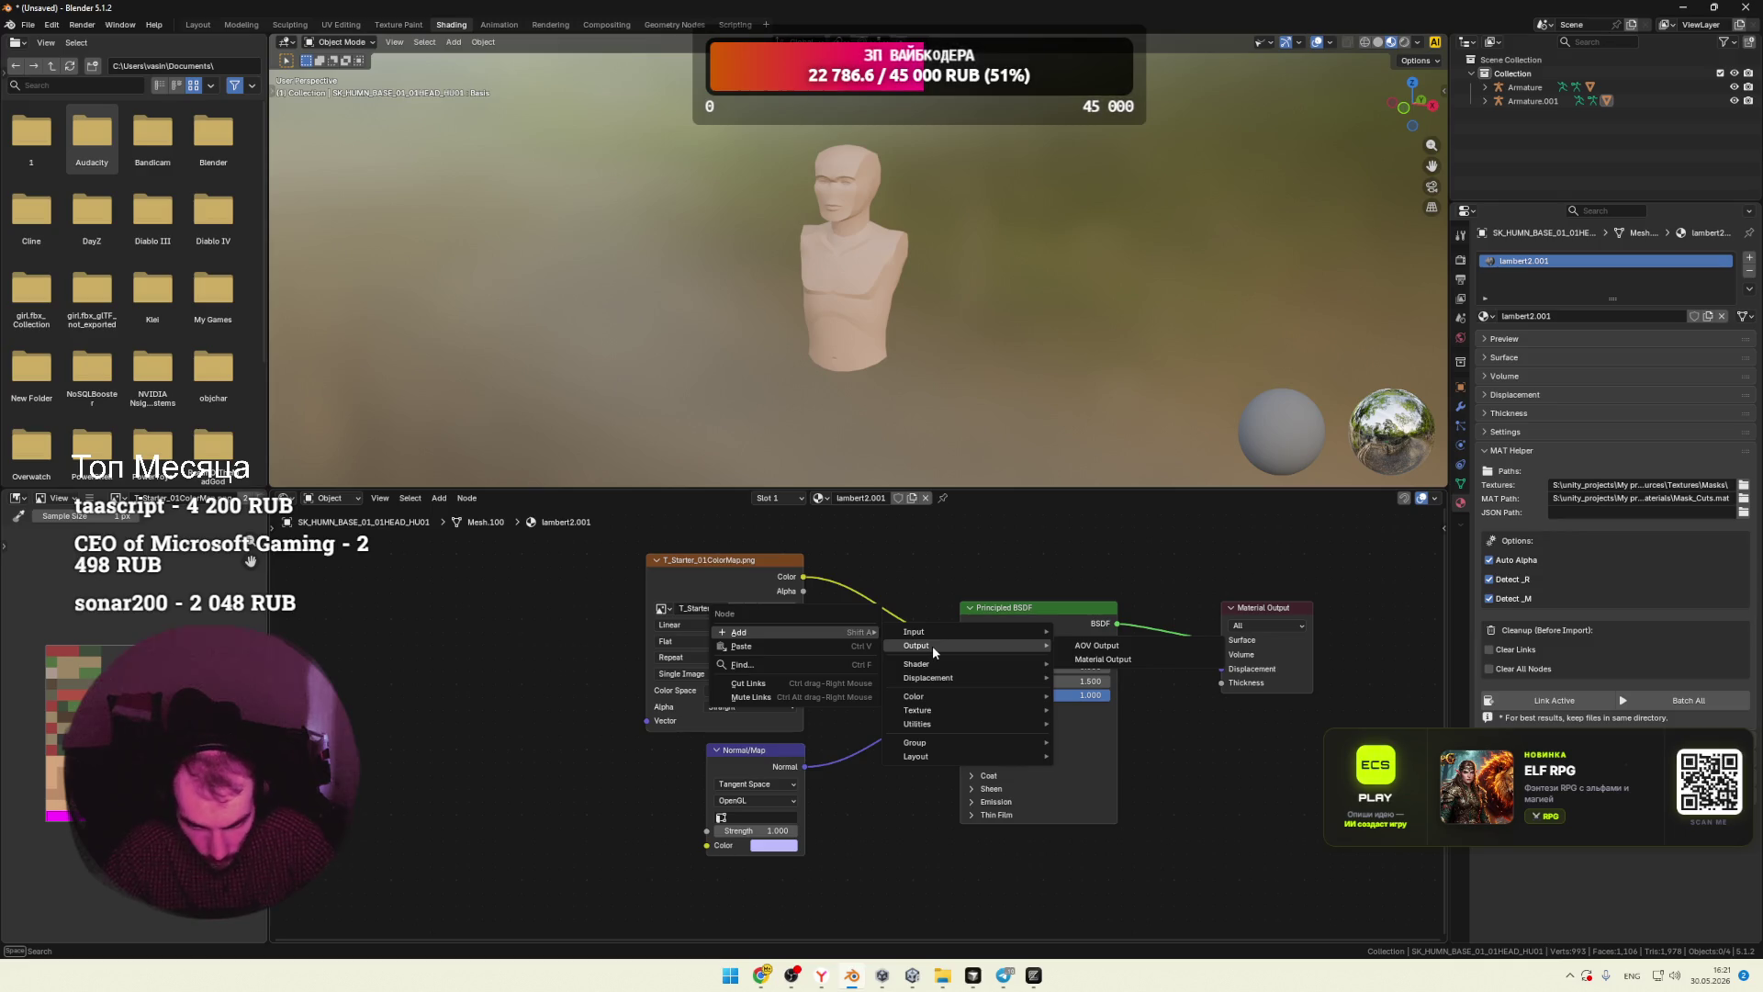
pyautogui.click(1103, 660)
pyautogui.click(502, 631)
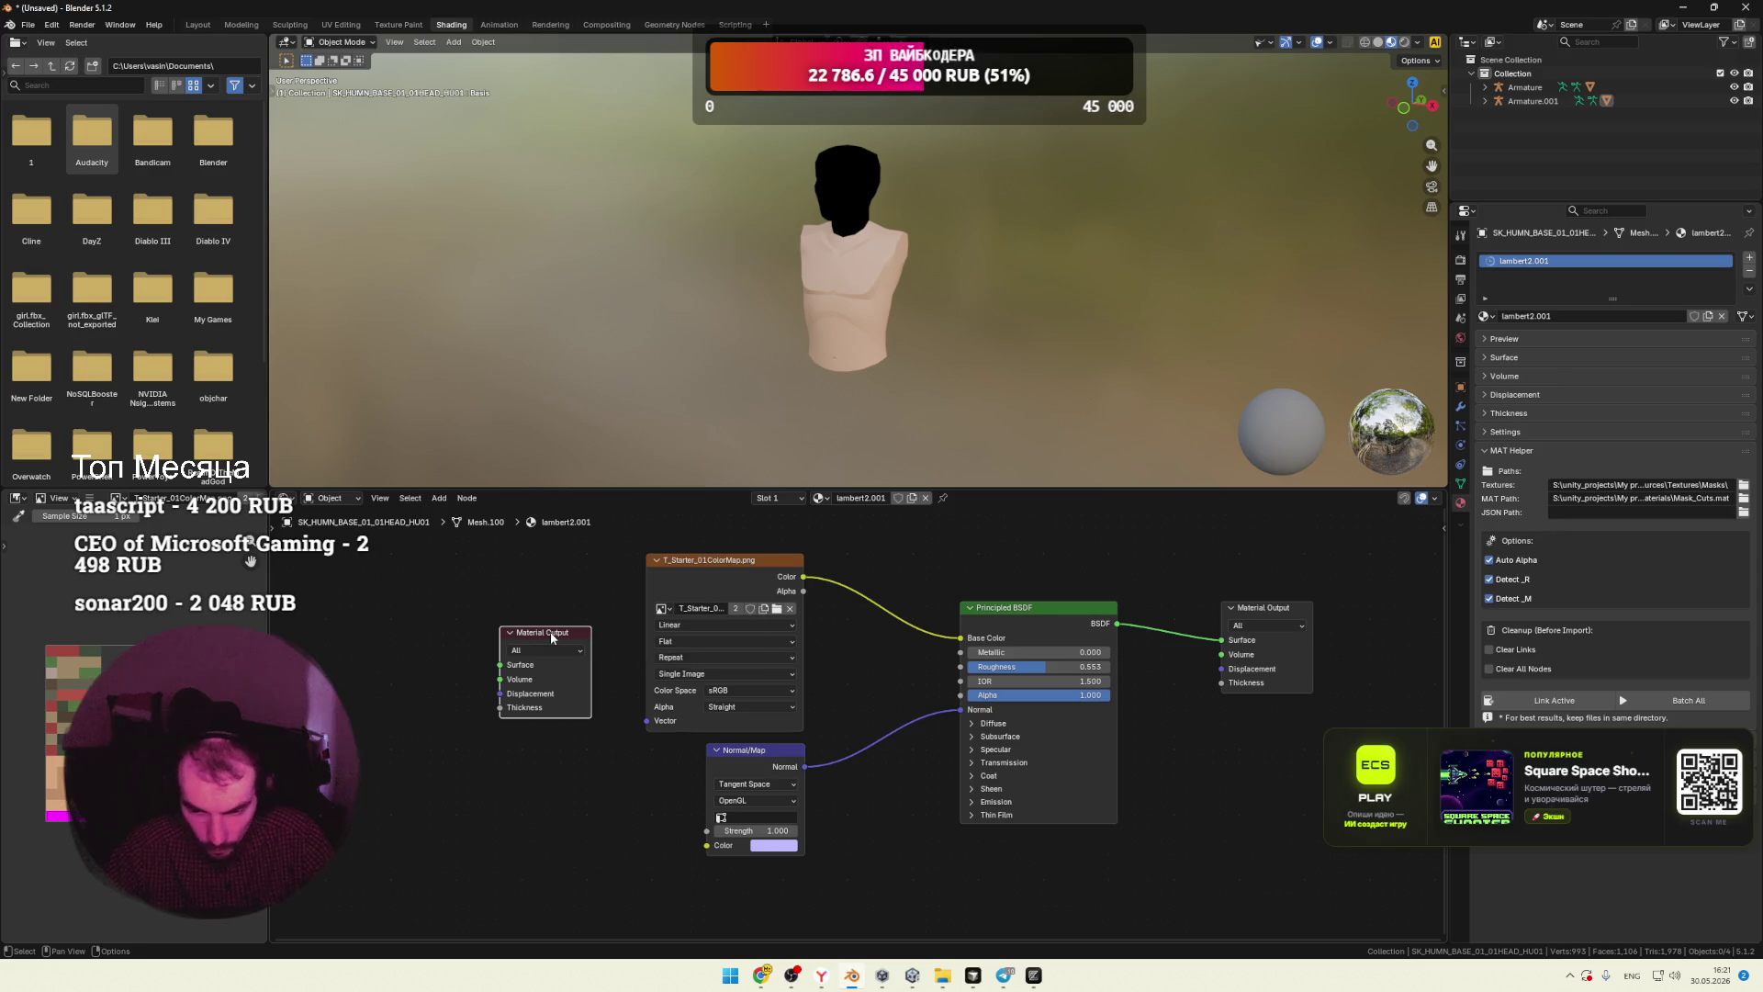
pyautogui.press('x')
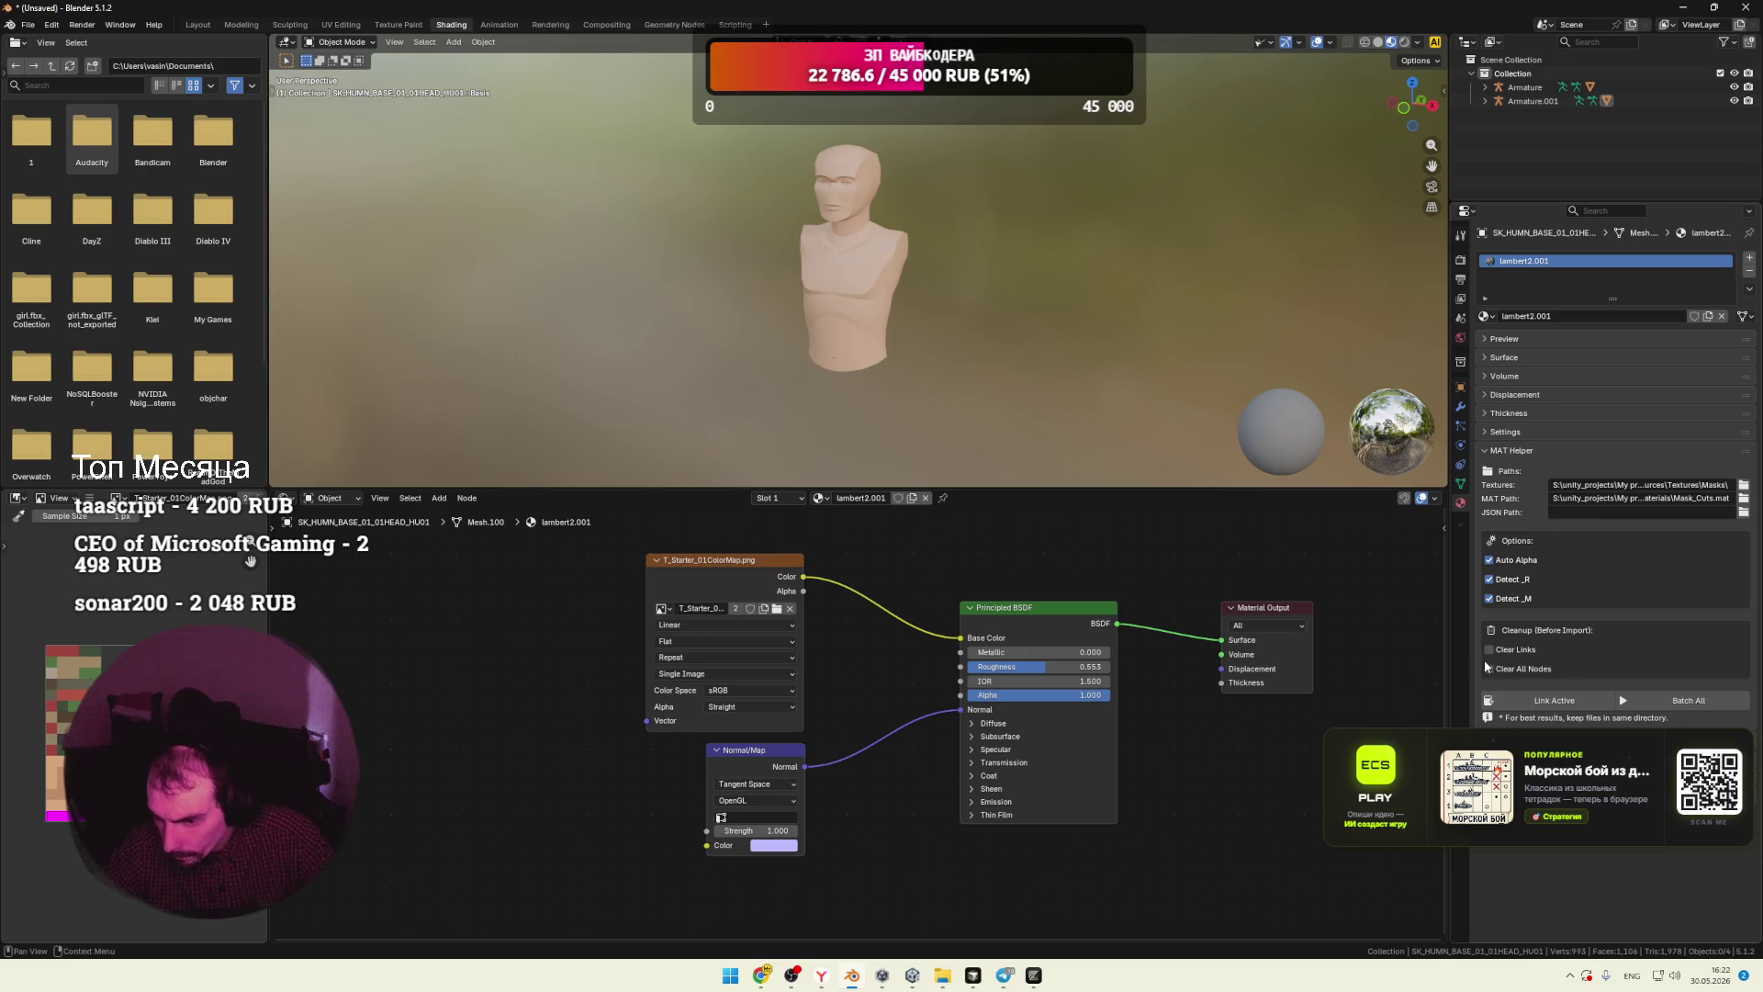
# Step: Select the head and torso in turn to inspect their lambert2.001 and lambert11.001 materials
pyautogui.click(851, 202)
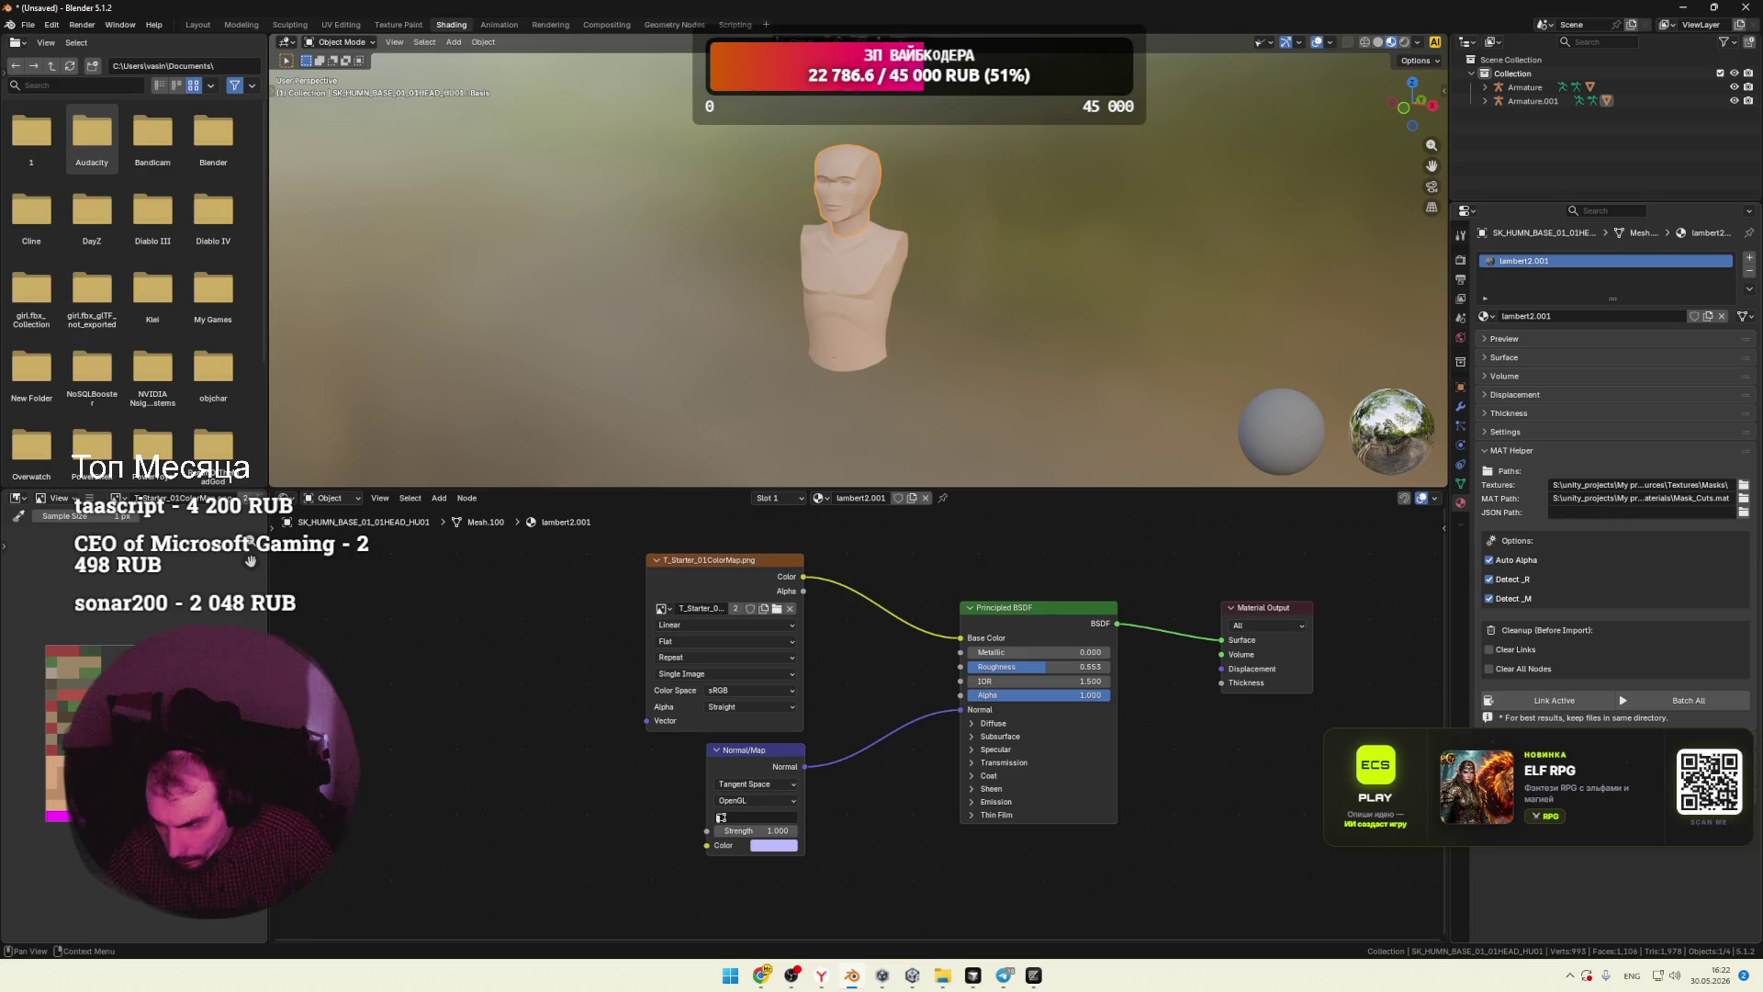
pyautogui.click(971, 377)
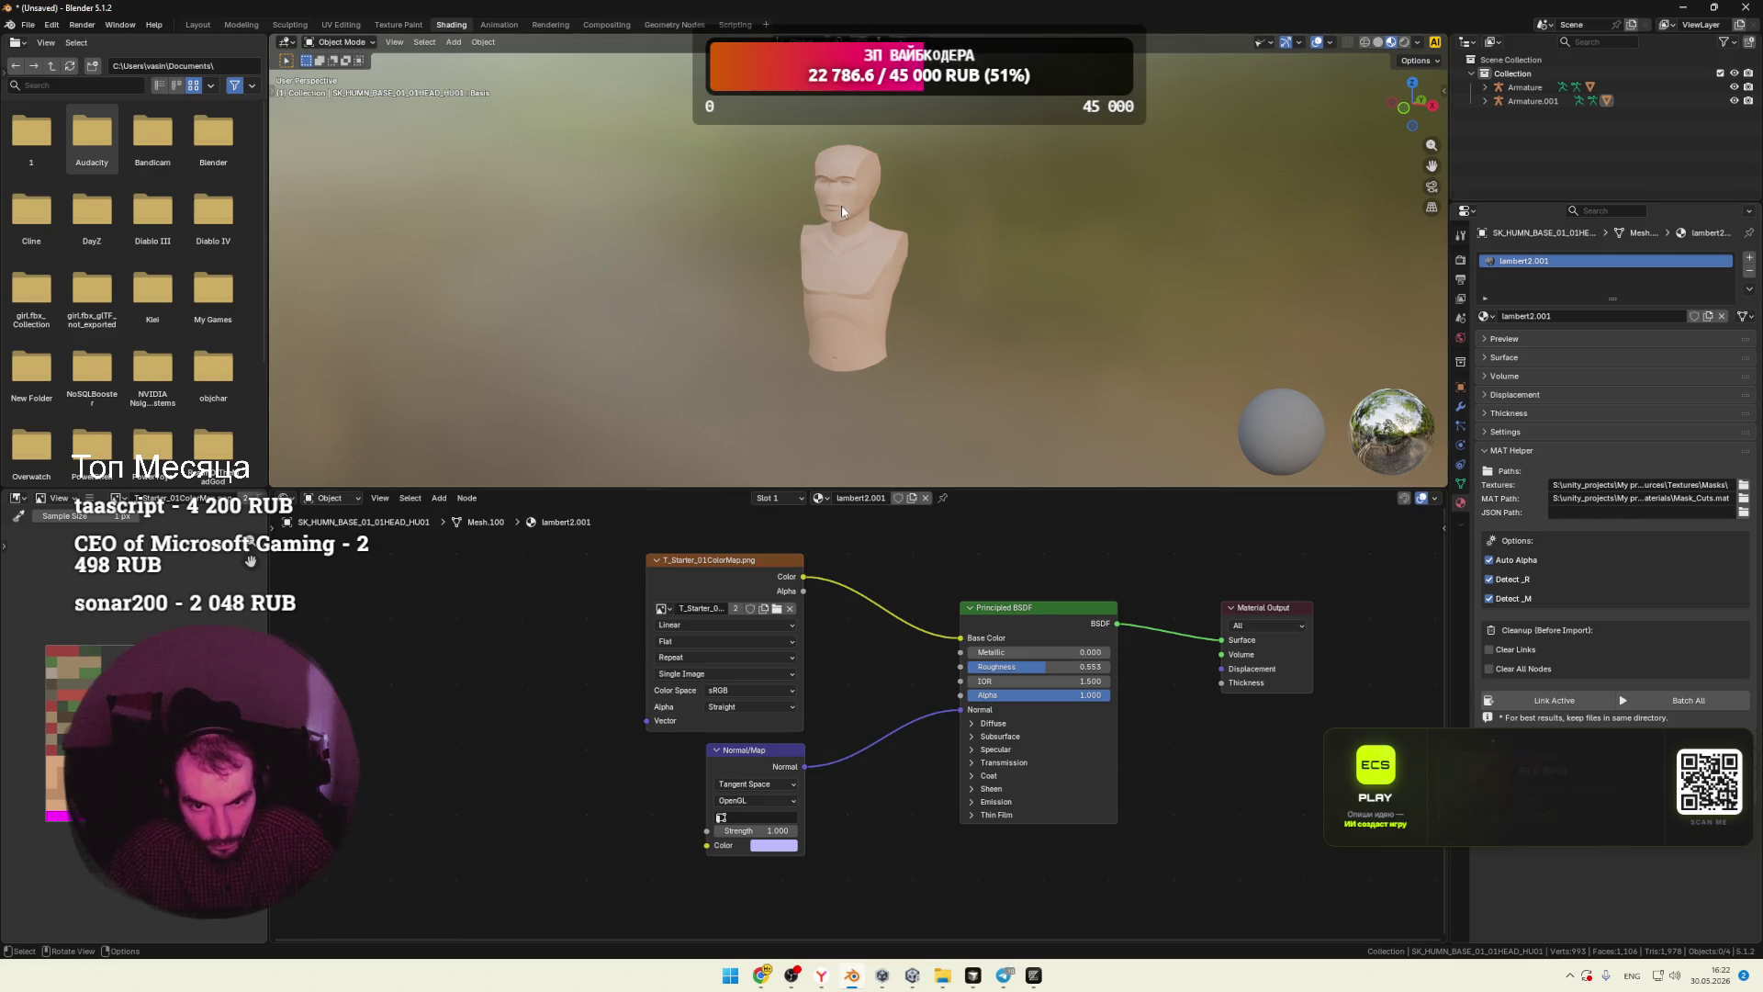
pyautogui.click(850, 316)
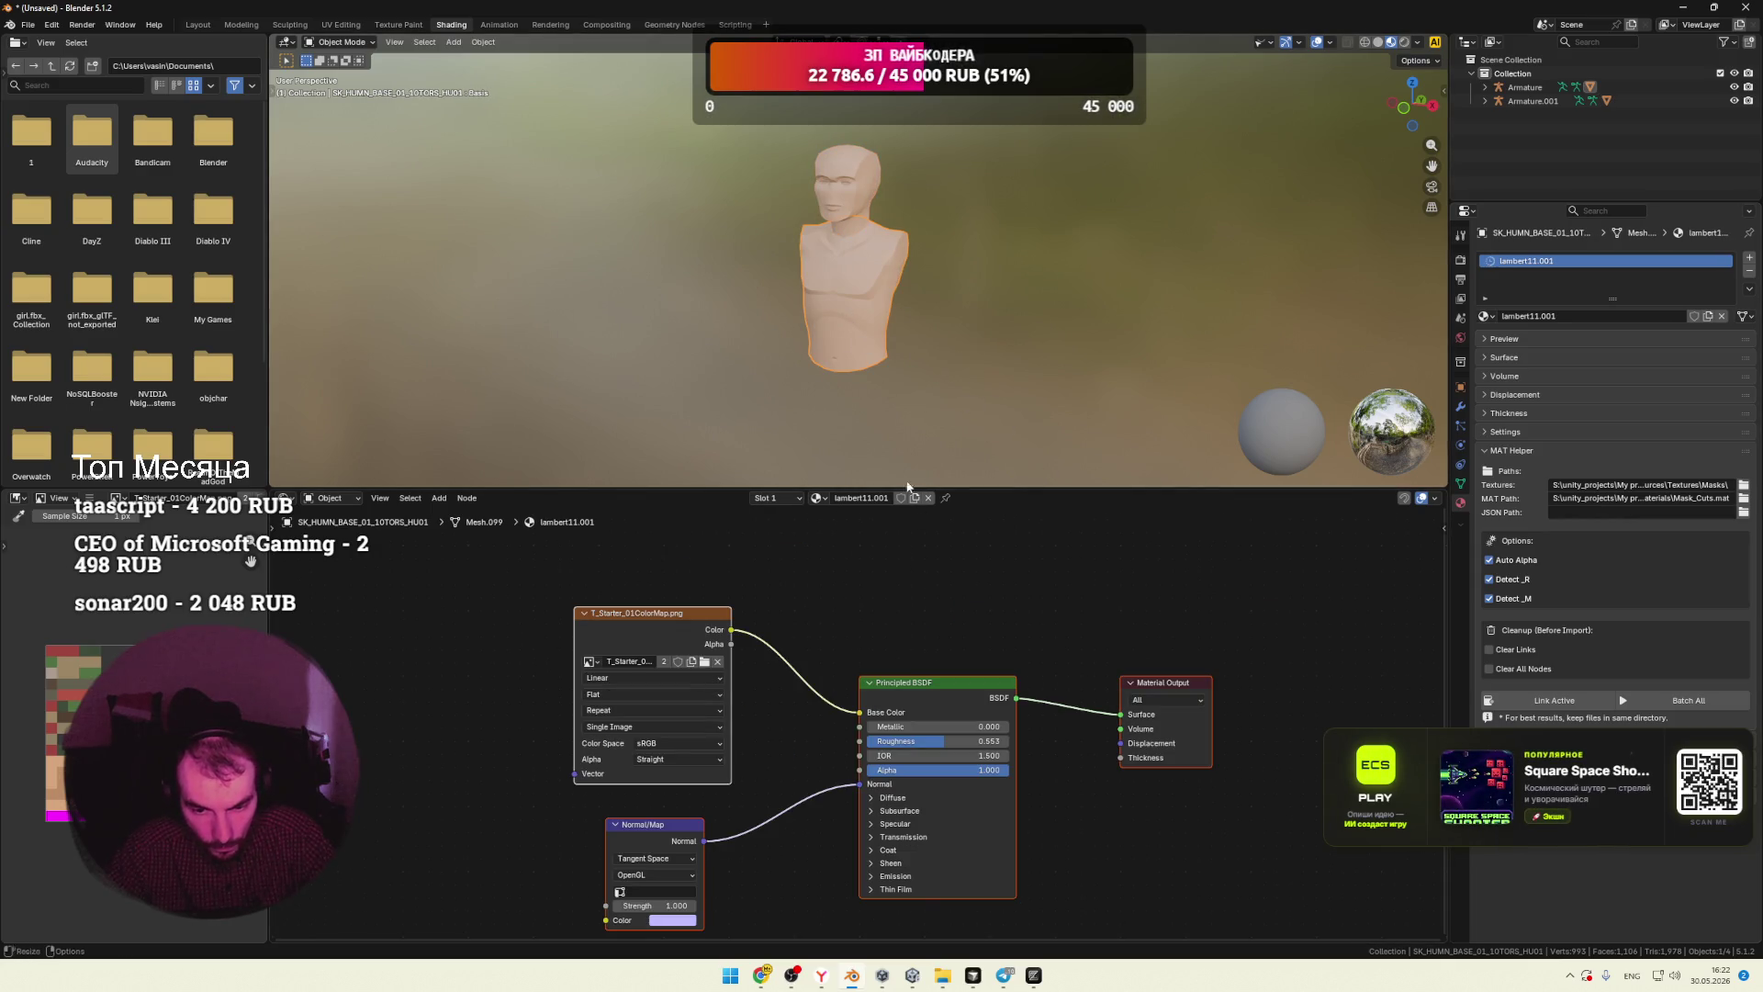
pyautogui.click(850, 210)
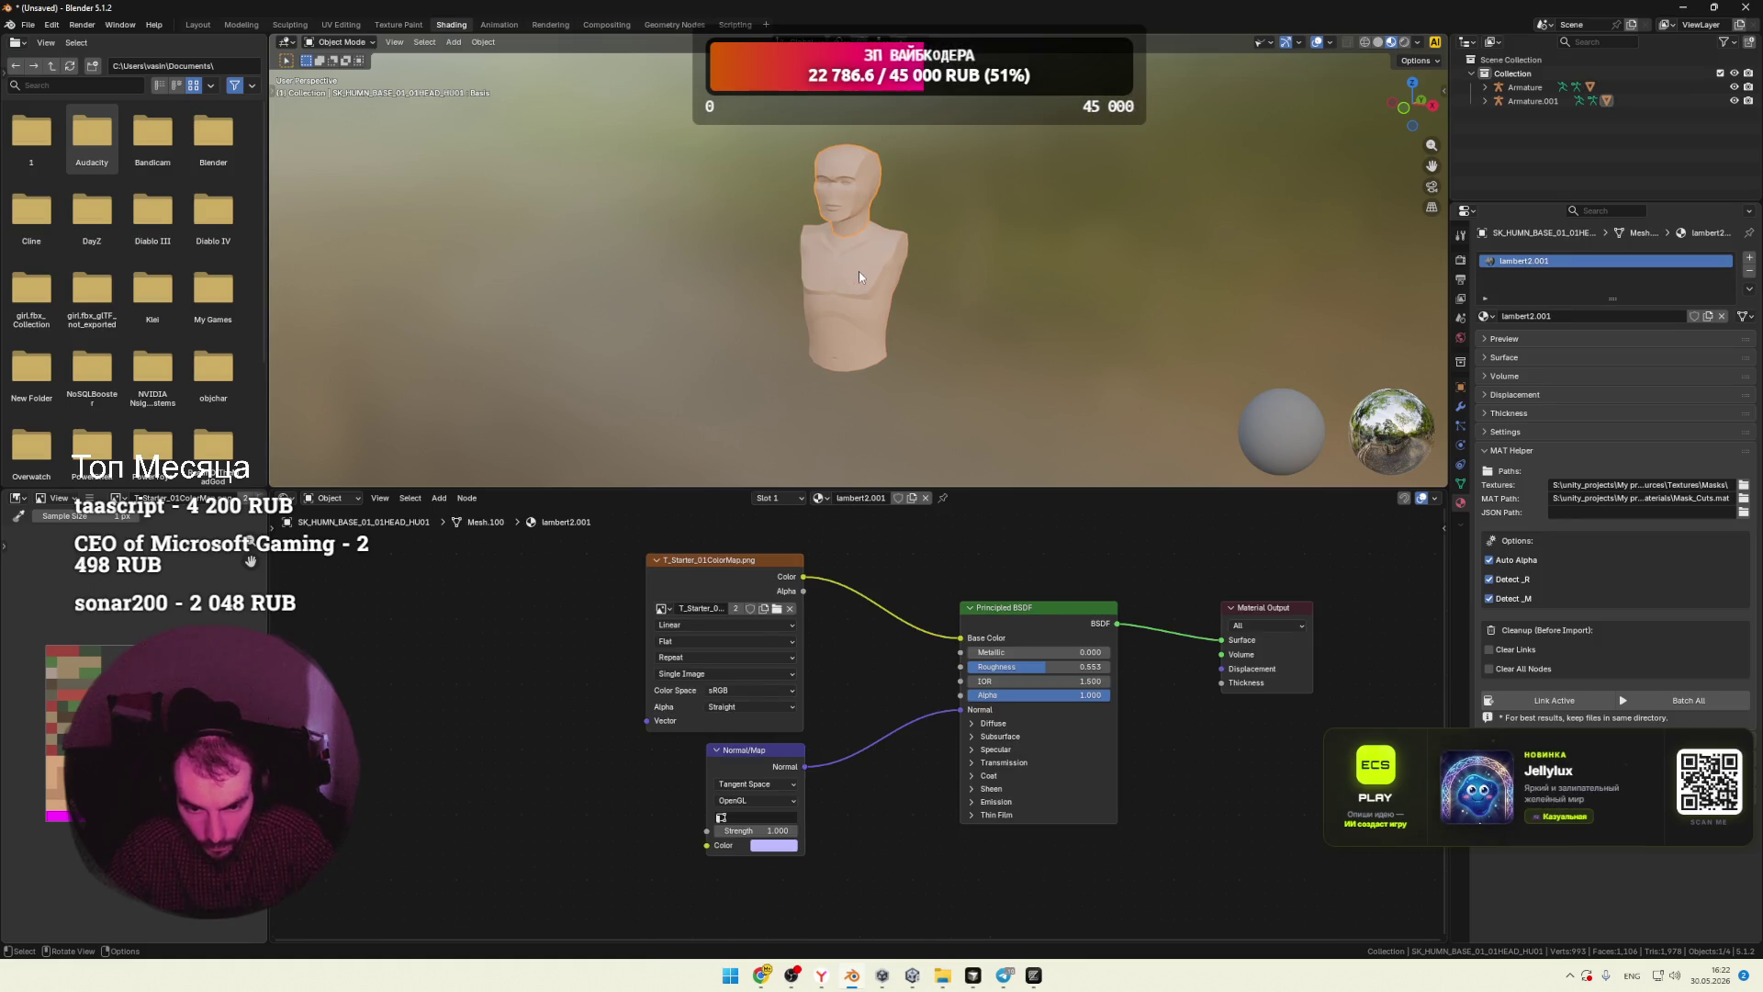
pyautogui.click(858, 272)
pyautogui.click(861, 185)
pyautogui.click(861, 185)
pyautogui.click(861, 186)
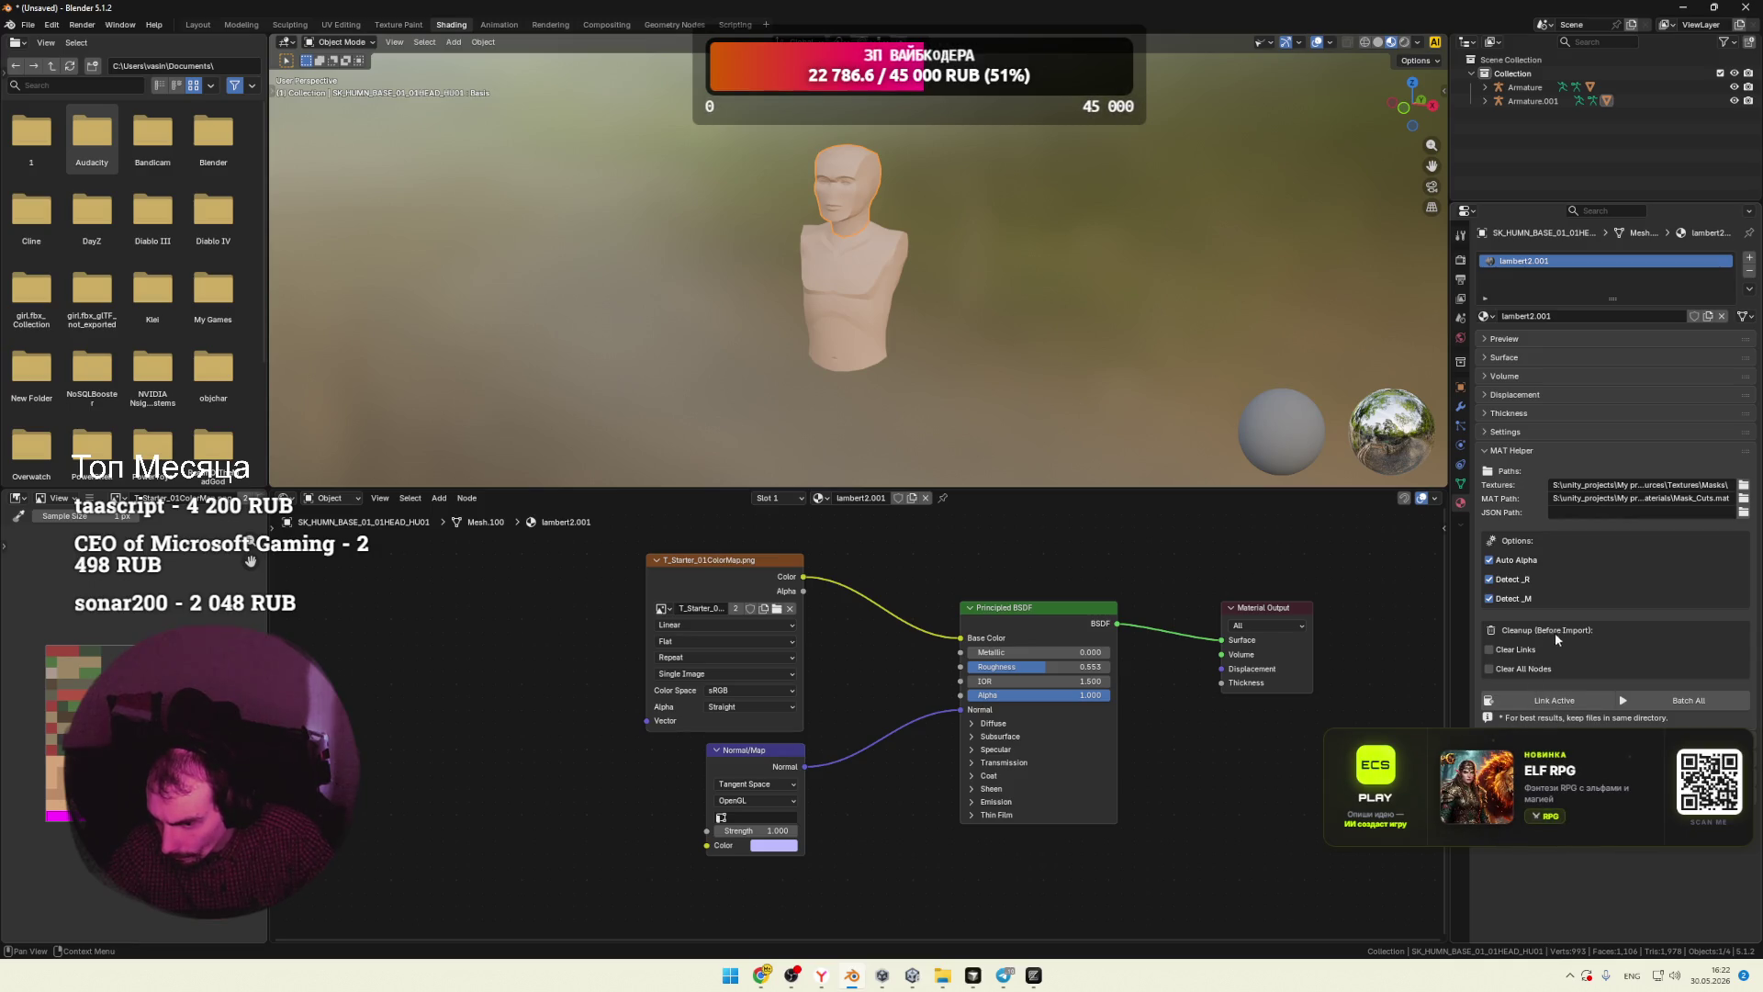
# Step: Enable the MAT Helper's Clear Links and Clear All Nodes cleanup options
pyautogui.click(1499, 650)
pyautogui.click(1489, 668)
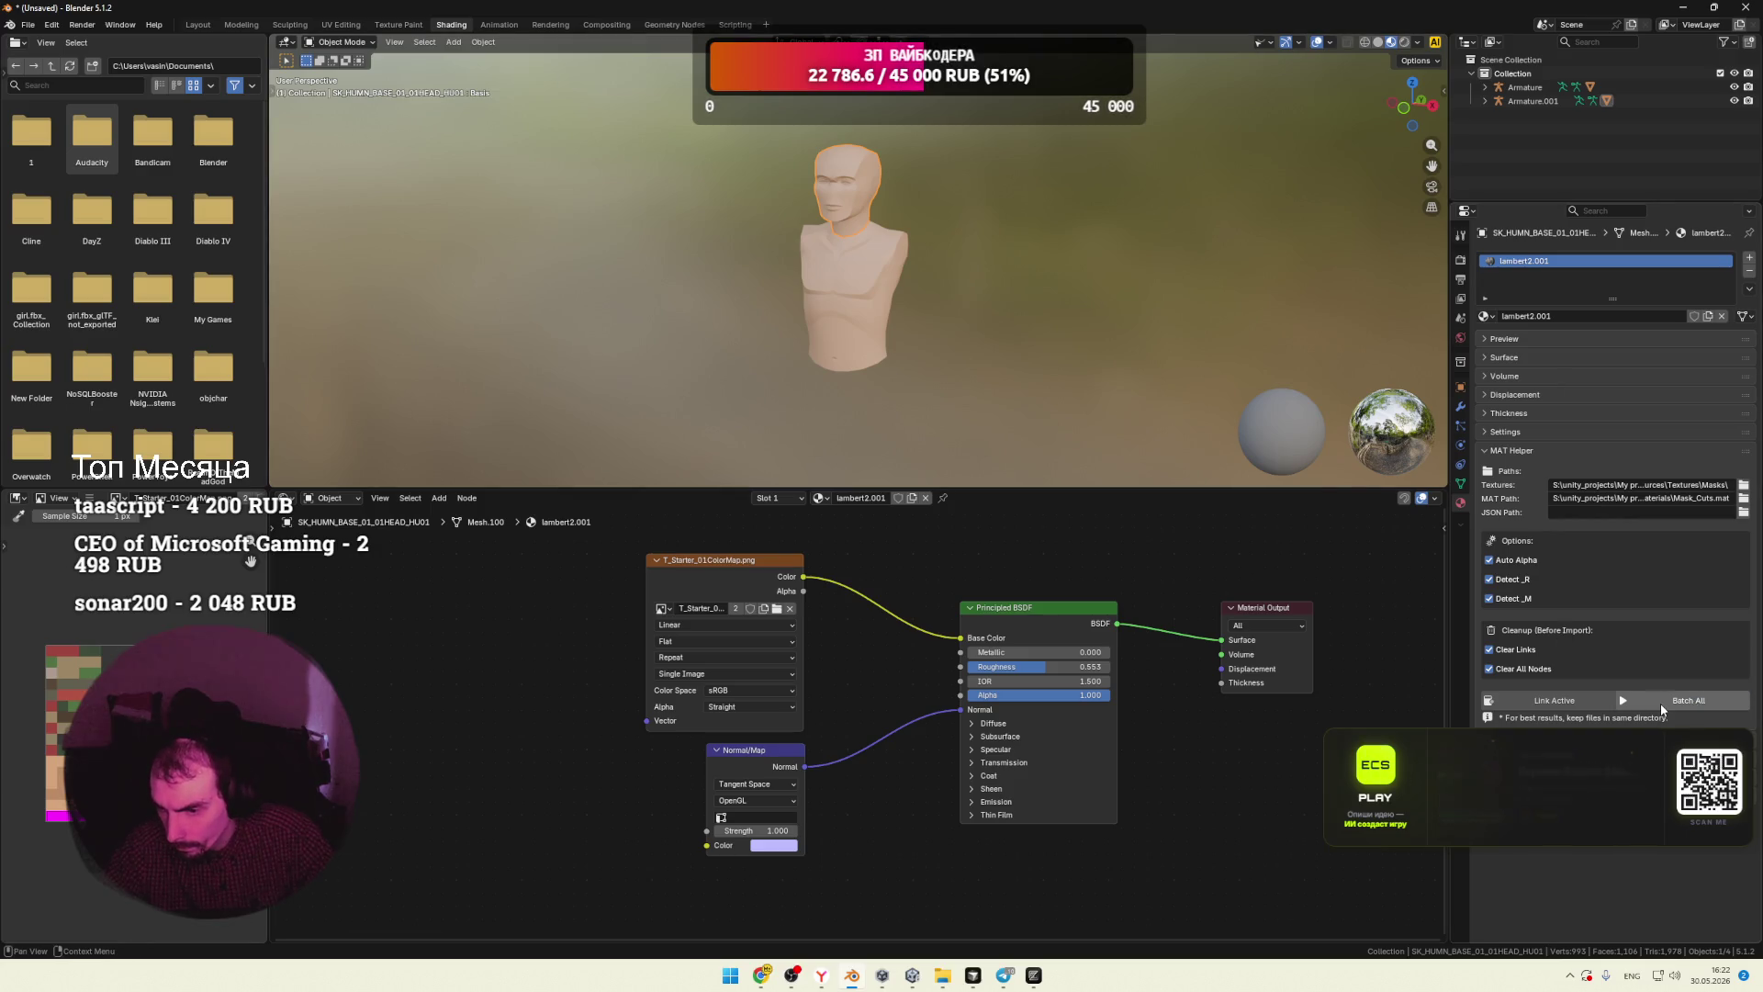
pyautogui.hotkey('alt', 'Tab')
pyautogui.hotkey('alt', 'Tab')
pyautogui.hotkey('alt', 'Tab')
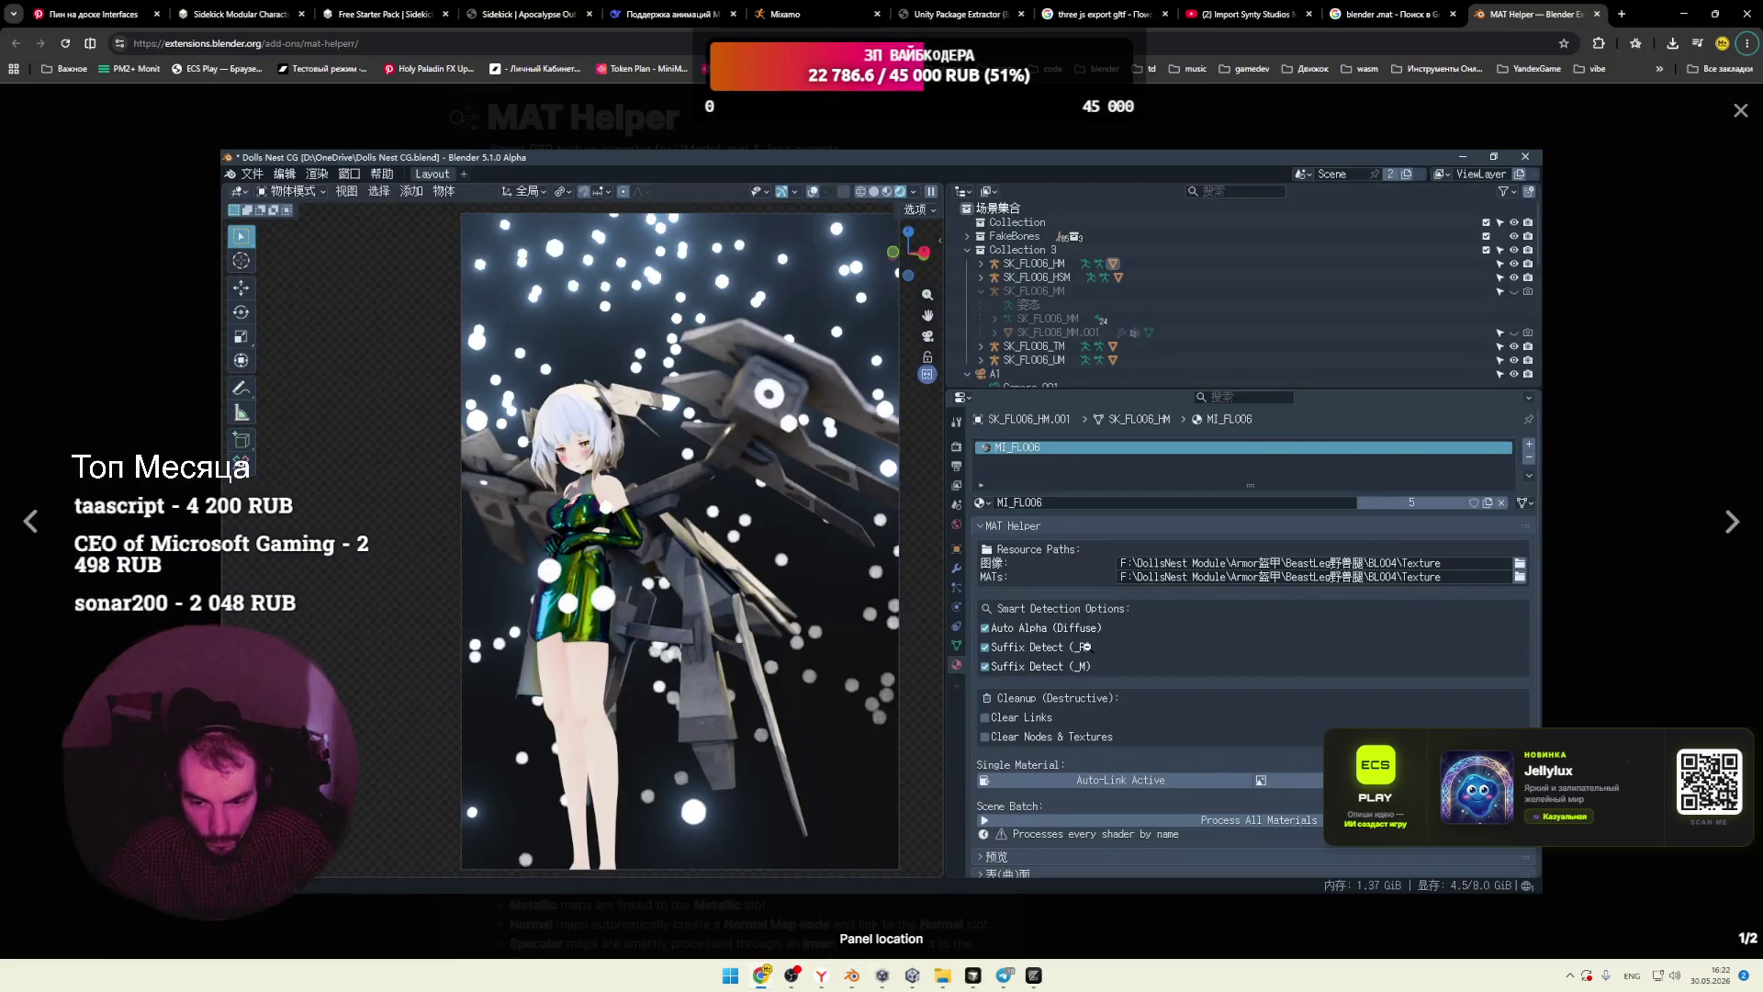
# Step: Watch the MAT Helper demo video full-size from the second gallery thumbnail, then close it
pyautogui.press('Escape')
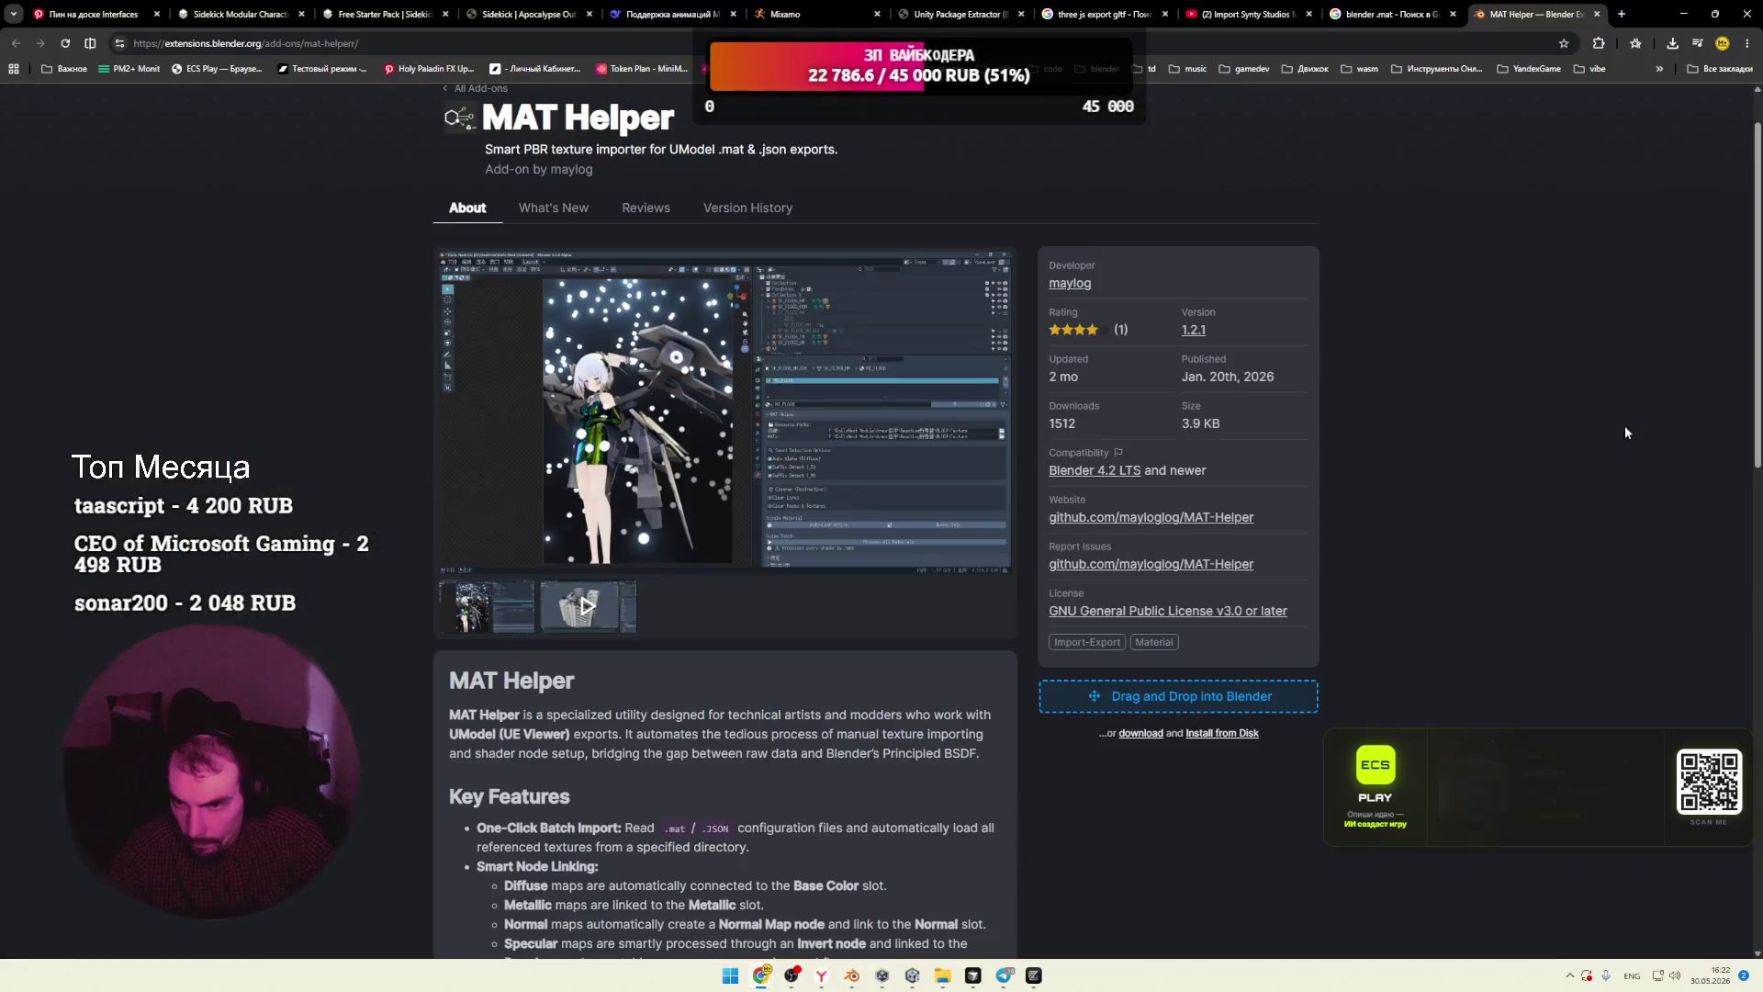
pyautogui.click(595, 614)
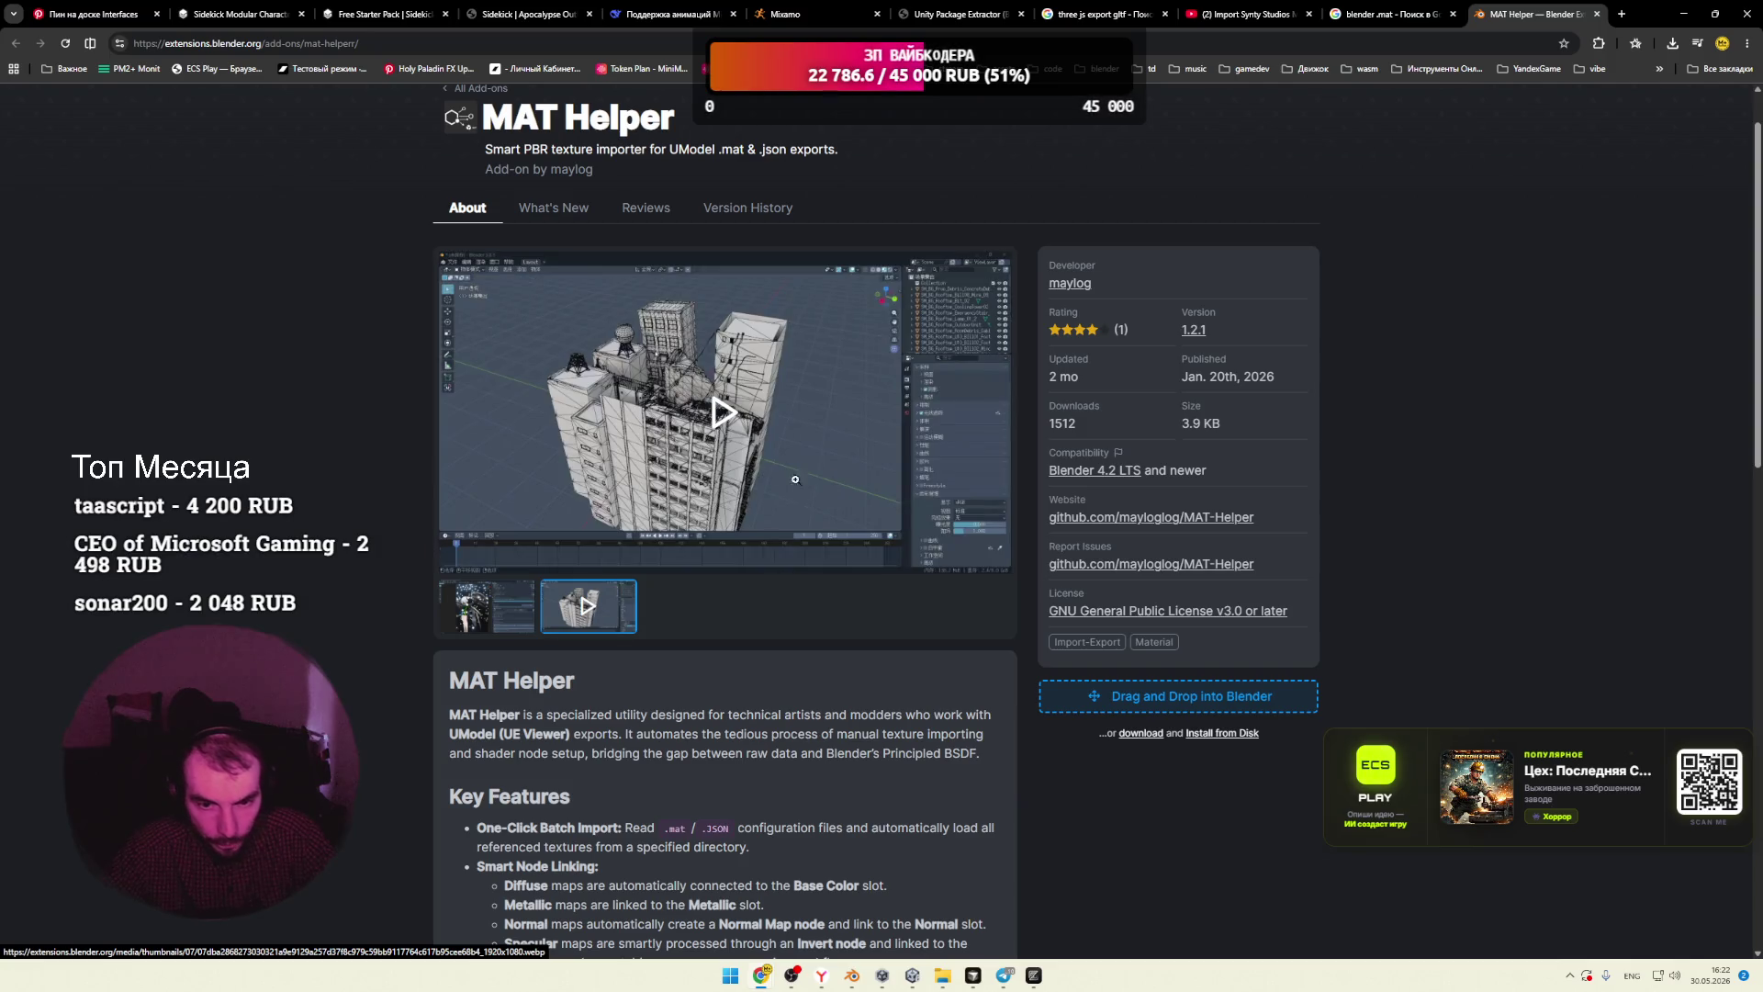
pyautogui.click(734, 425)
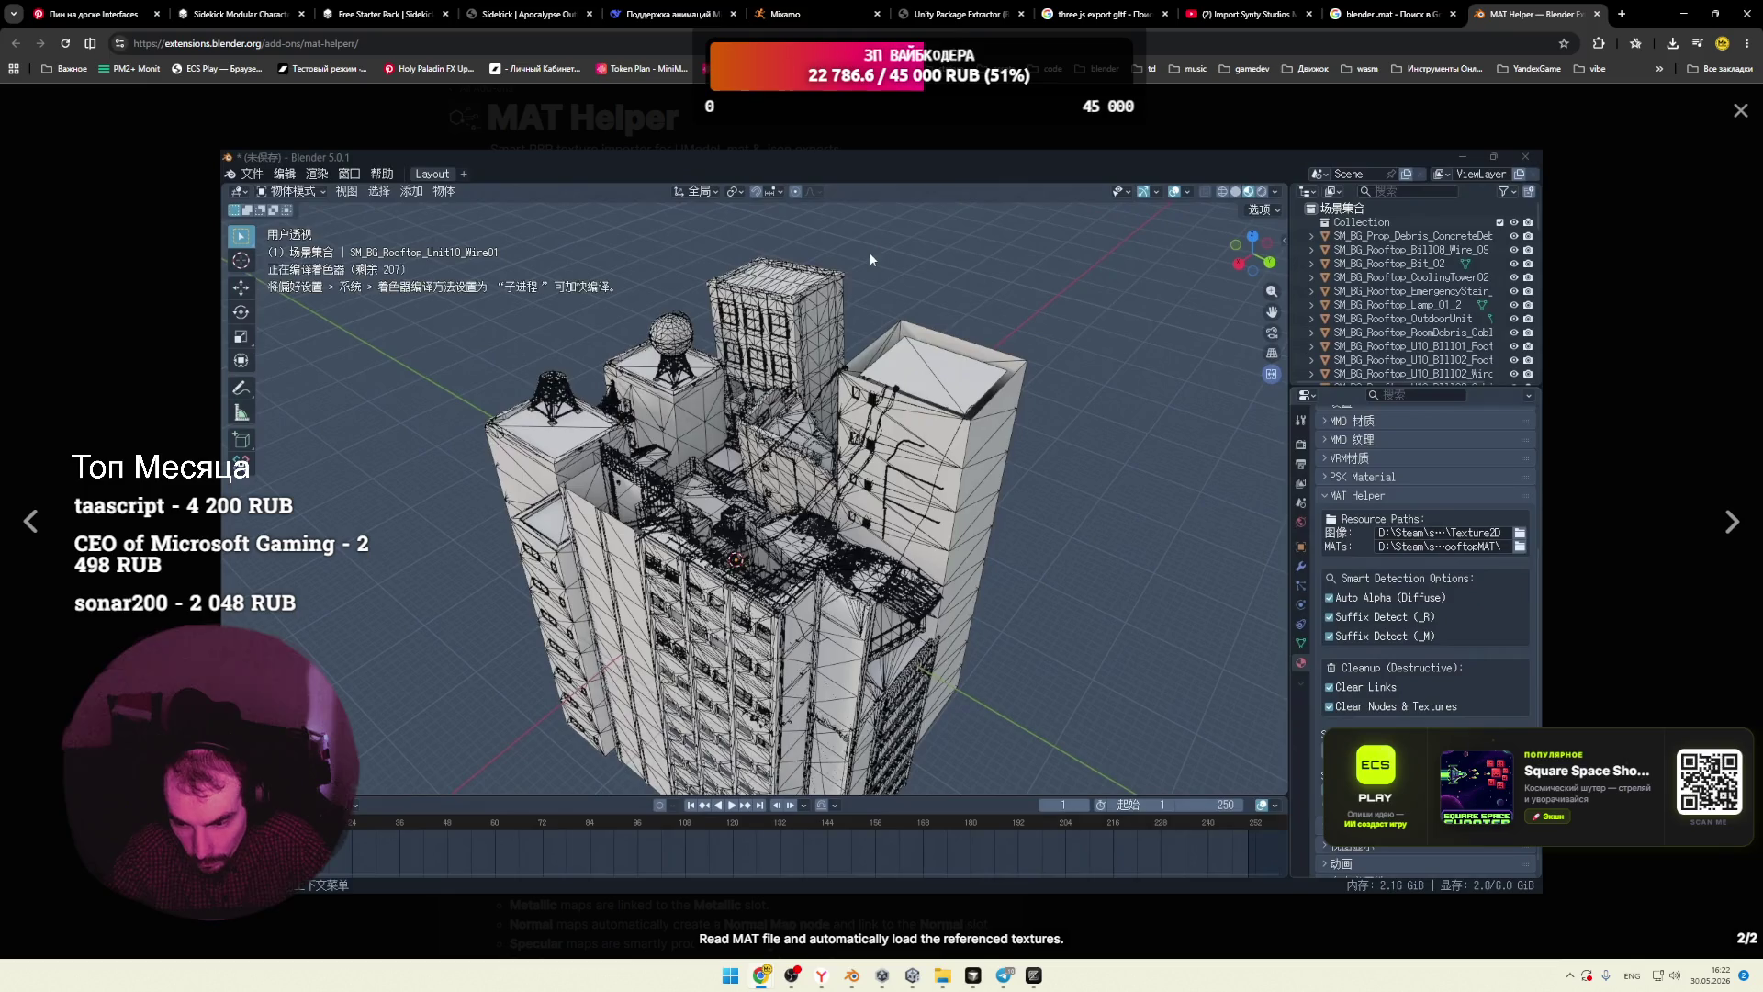
pyautogui.moveTo(1060, 535)
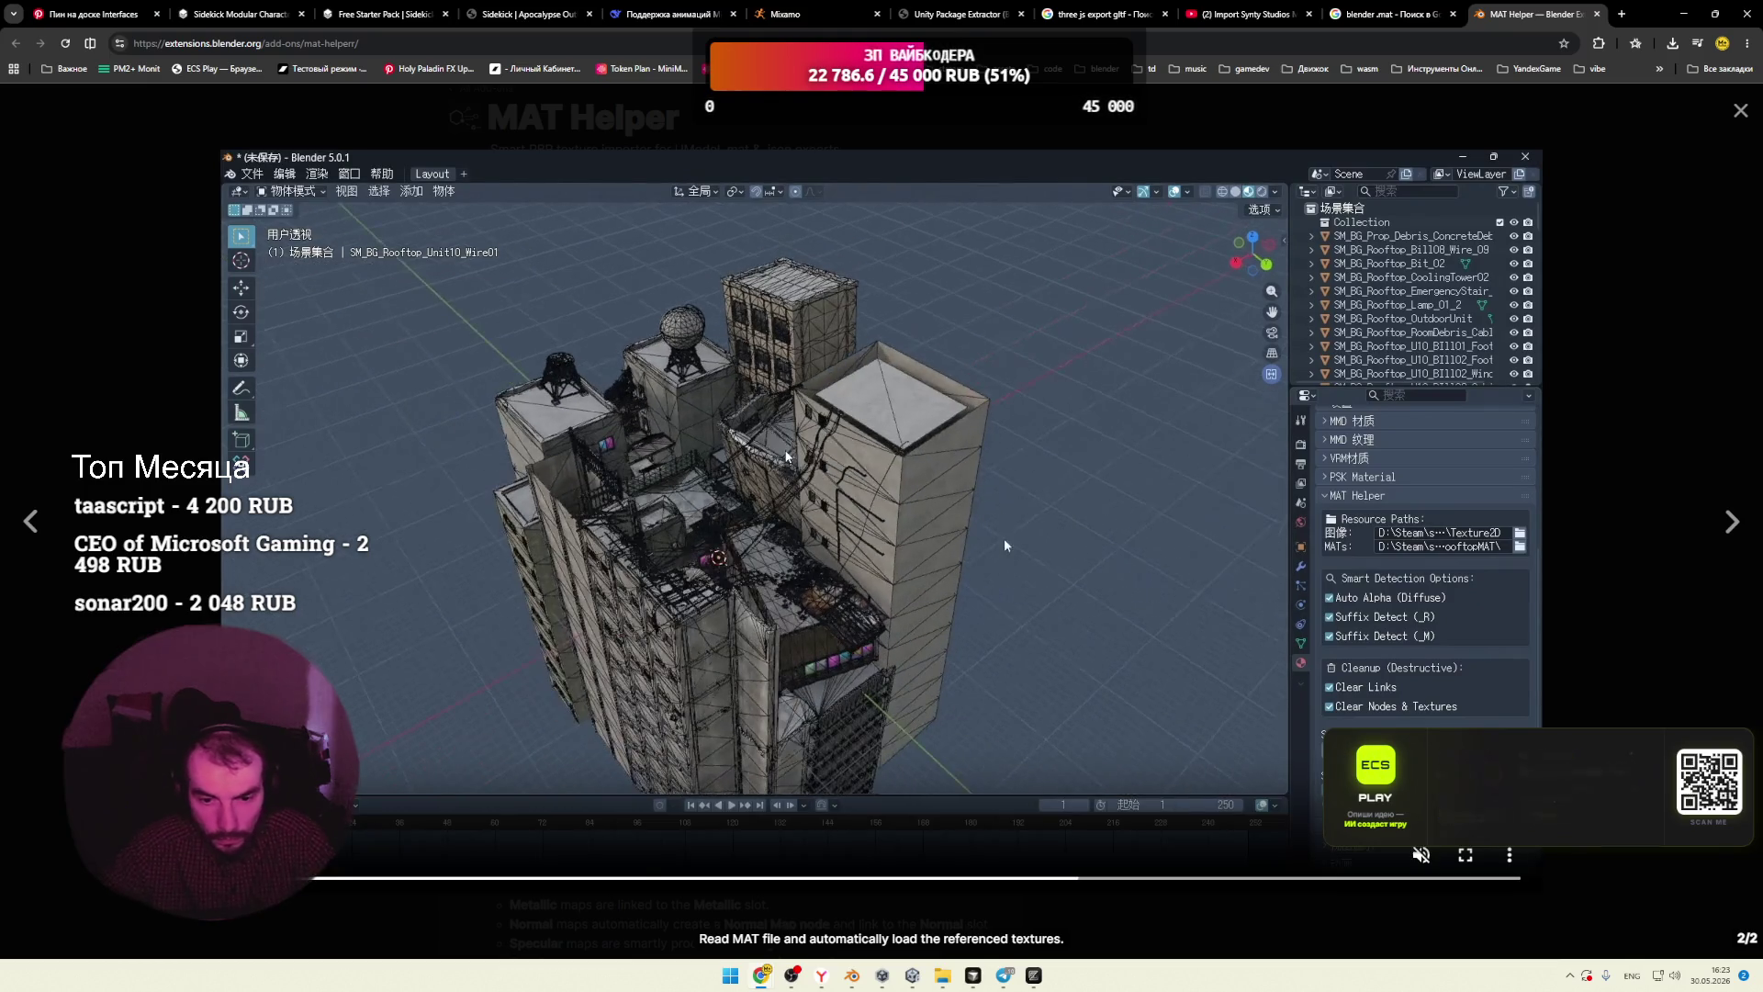
pyautogui.click(1740, 112)
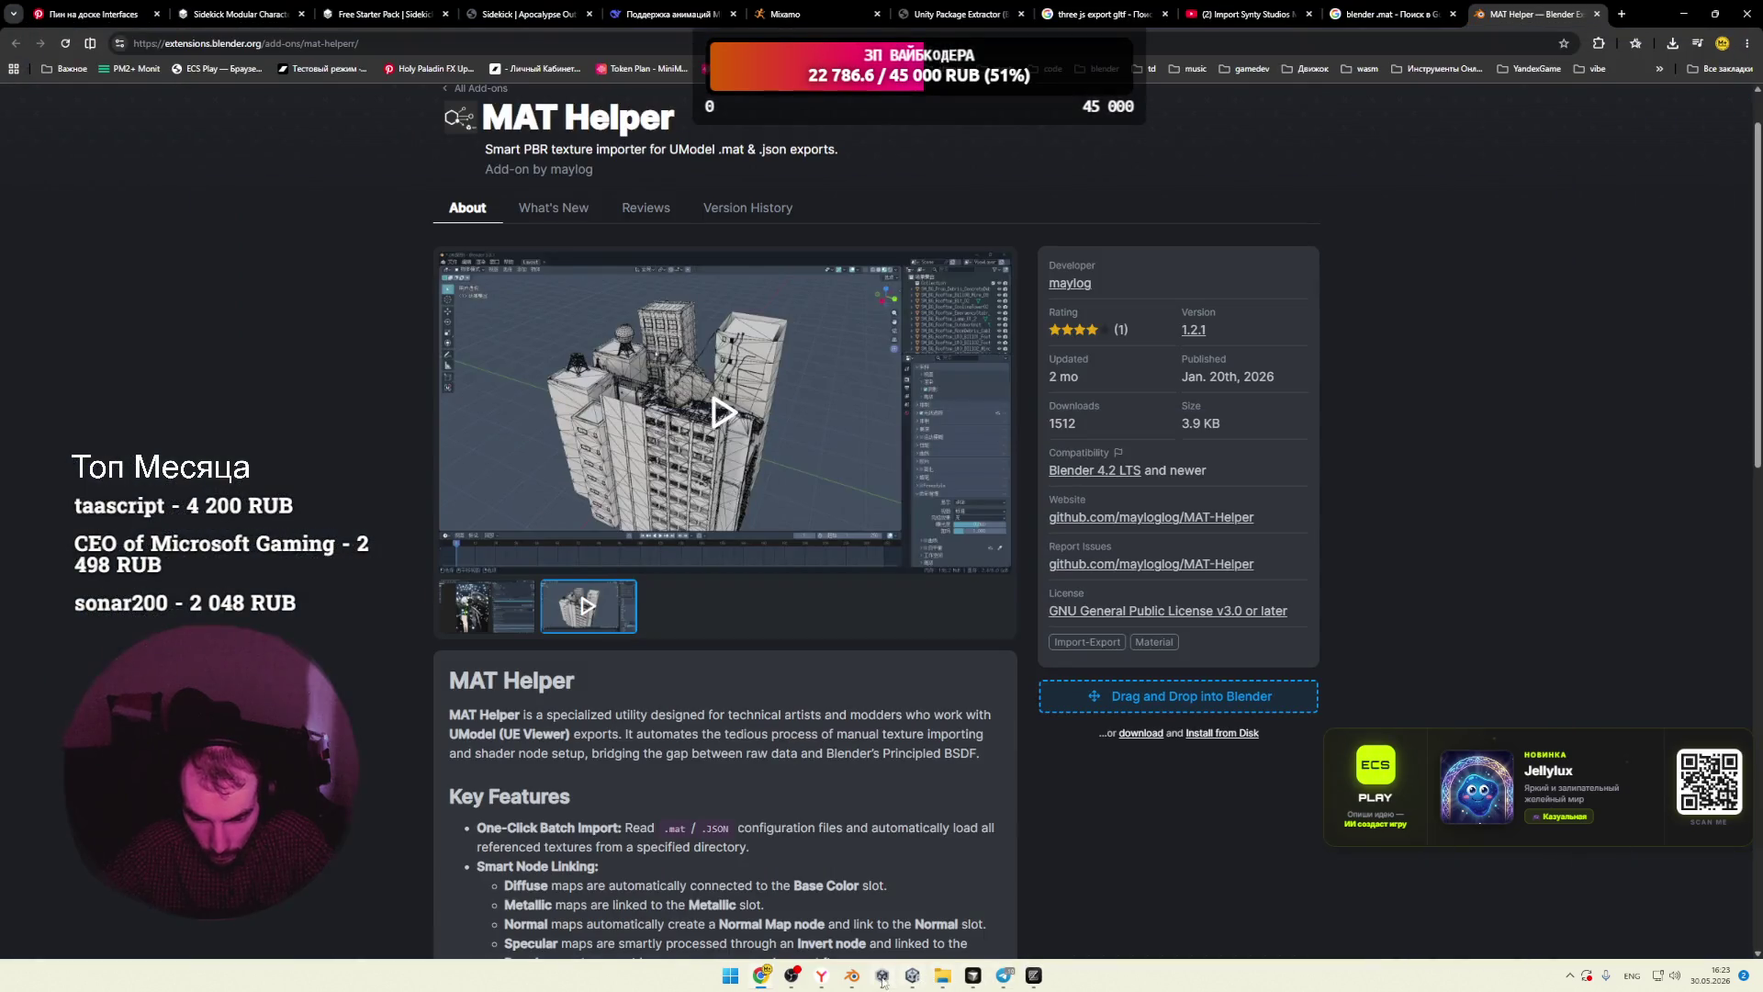
# Step: Bring the textures Explorer window forward and go up to SIDEKICK_Starter_Unity_2021_3_v1_0_4
pyautogui.click(852, 975)
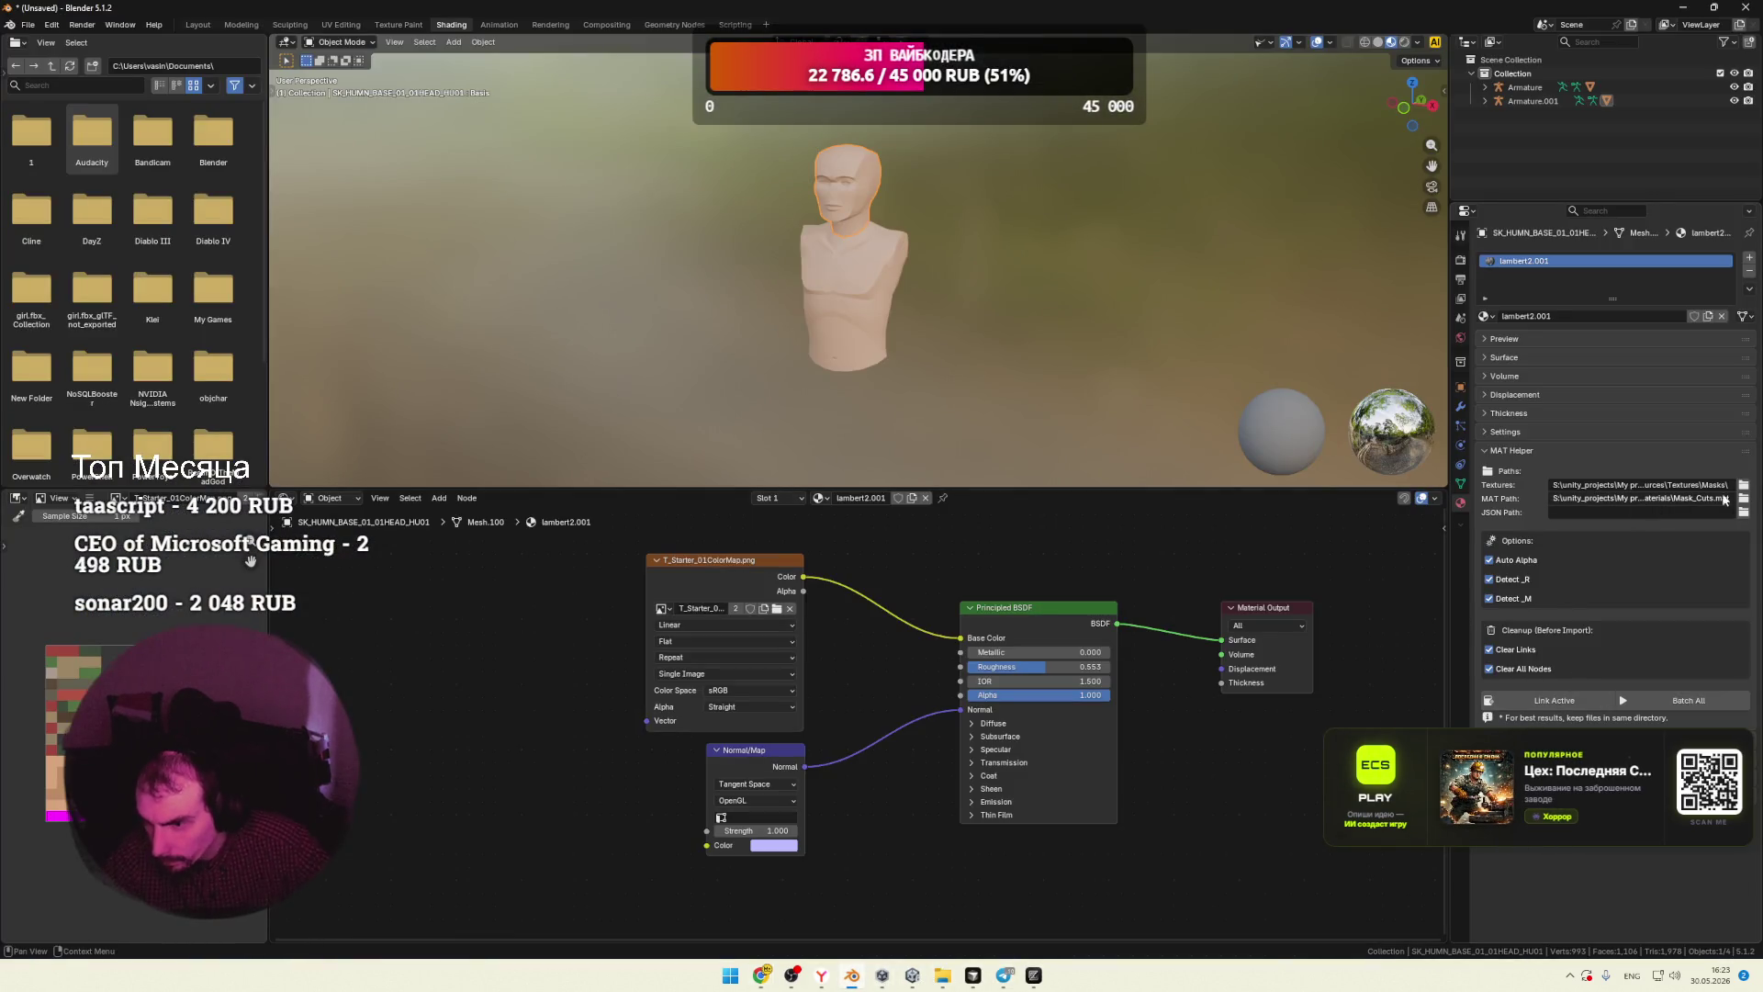
pyautogui.moveTo(943, 976)
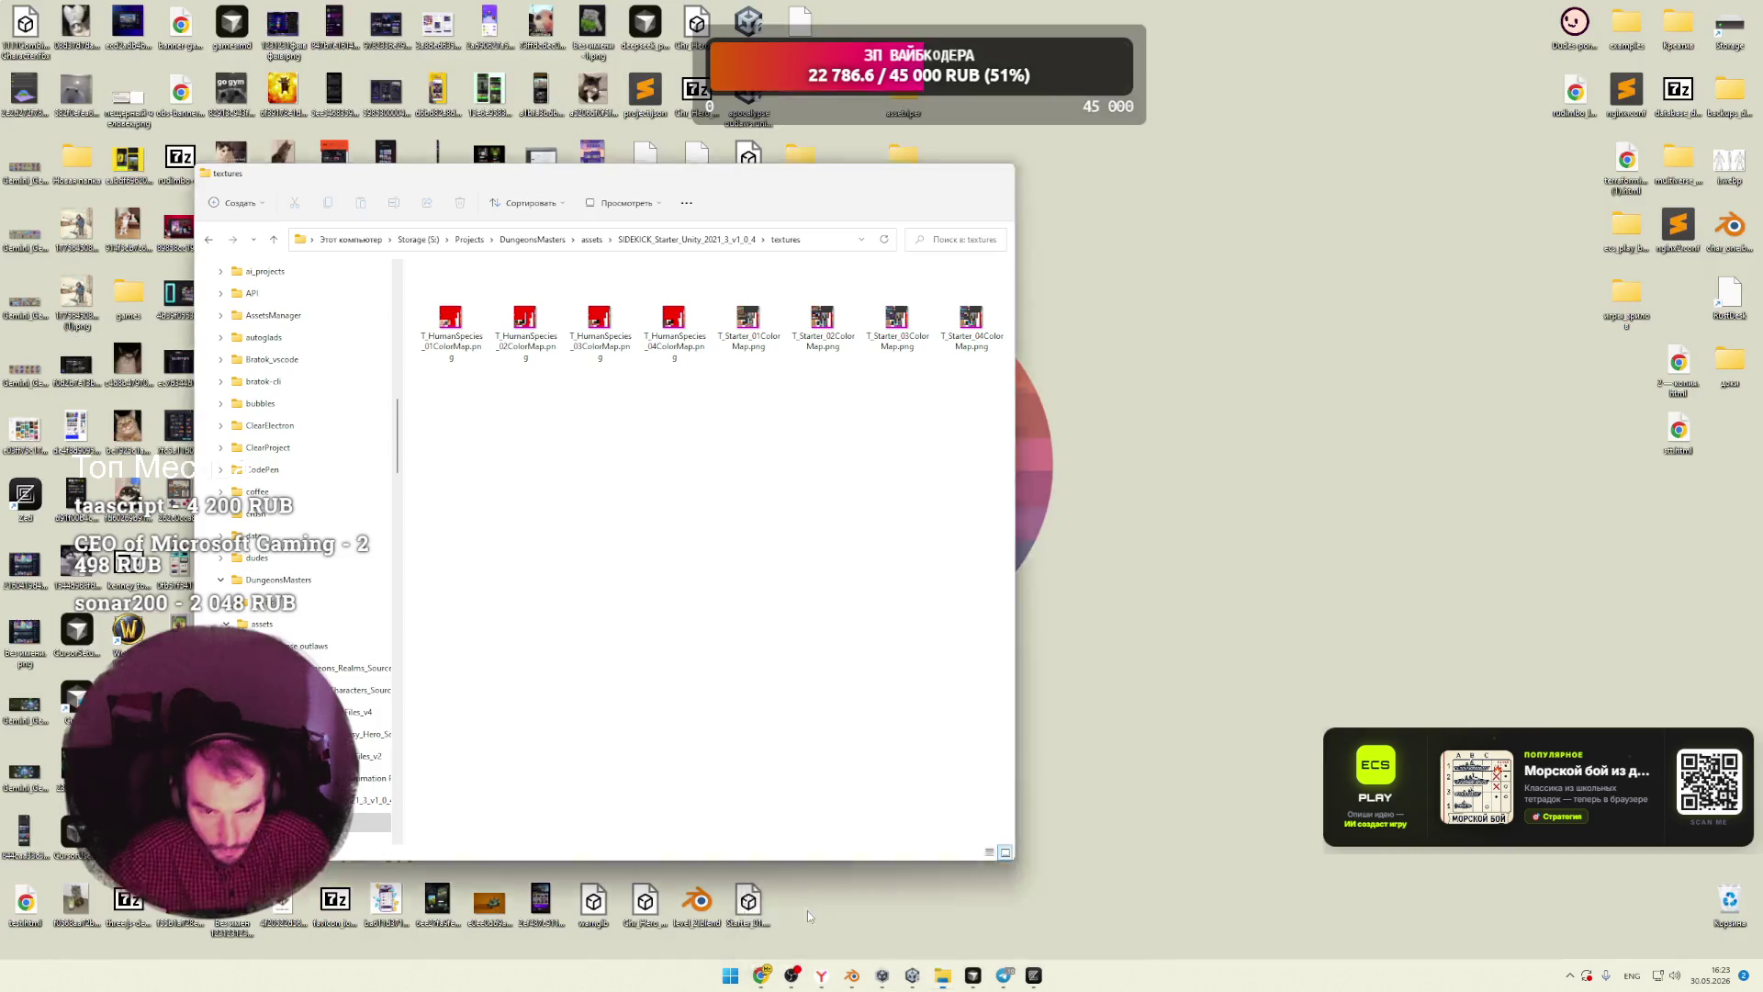
pyautogui.click(807, 911)
pyautogui.hotkey('alt', 'Up')
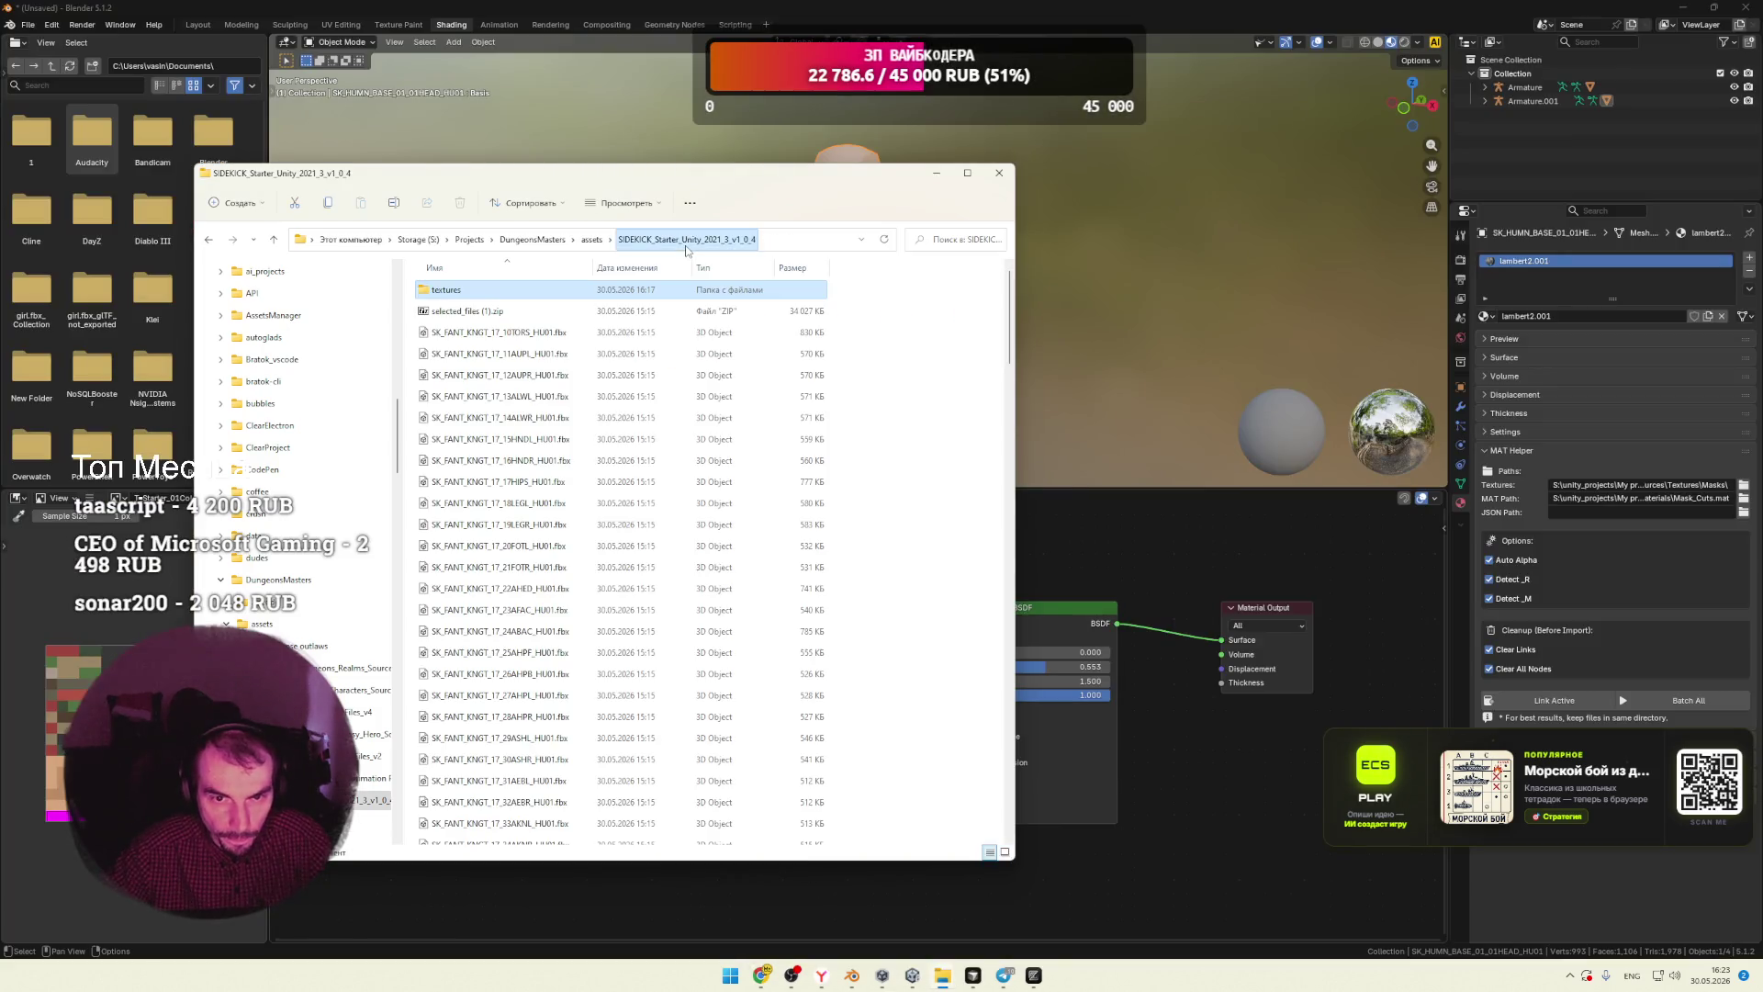
# Step: Create a new folder named mat_test inside the assets folder
pyautogui.click(588, 241)
pyautogui.rightClick(640, 598)
pyautogui.moveTo(705, 704)
pyautogui.click(911, 701)
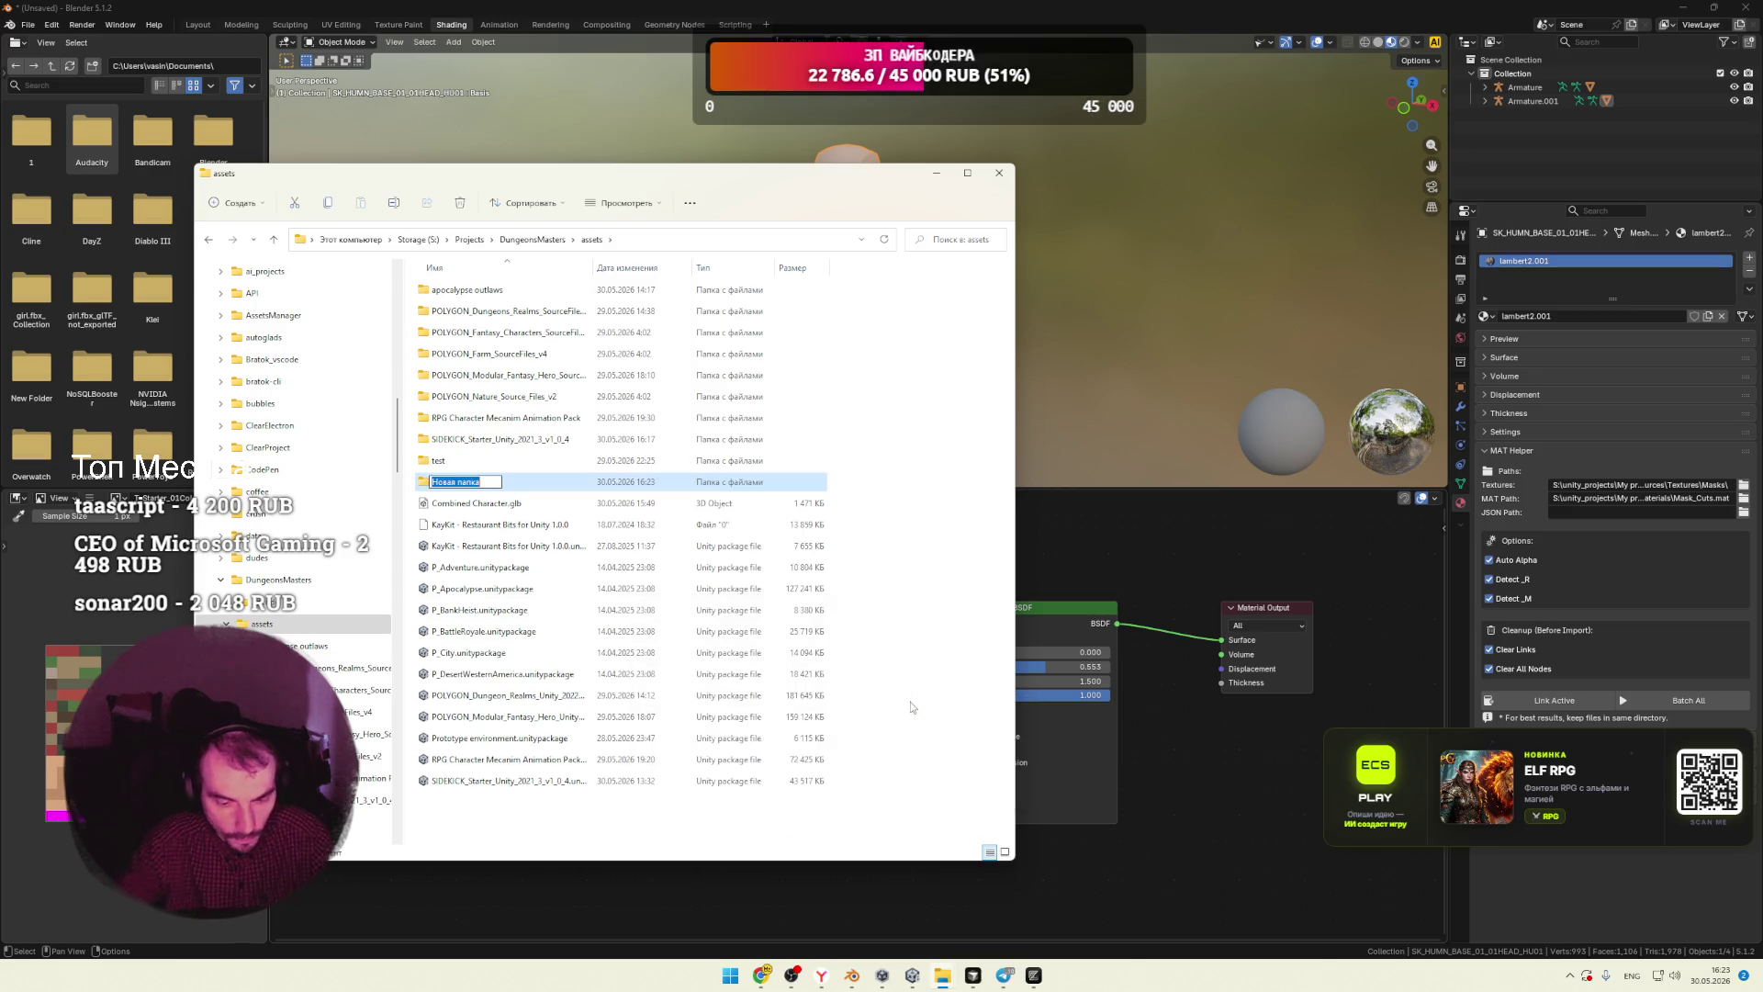
pyautogui.write('mat_test')
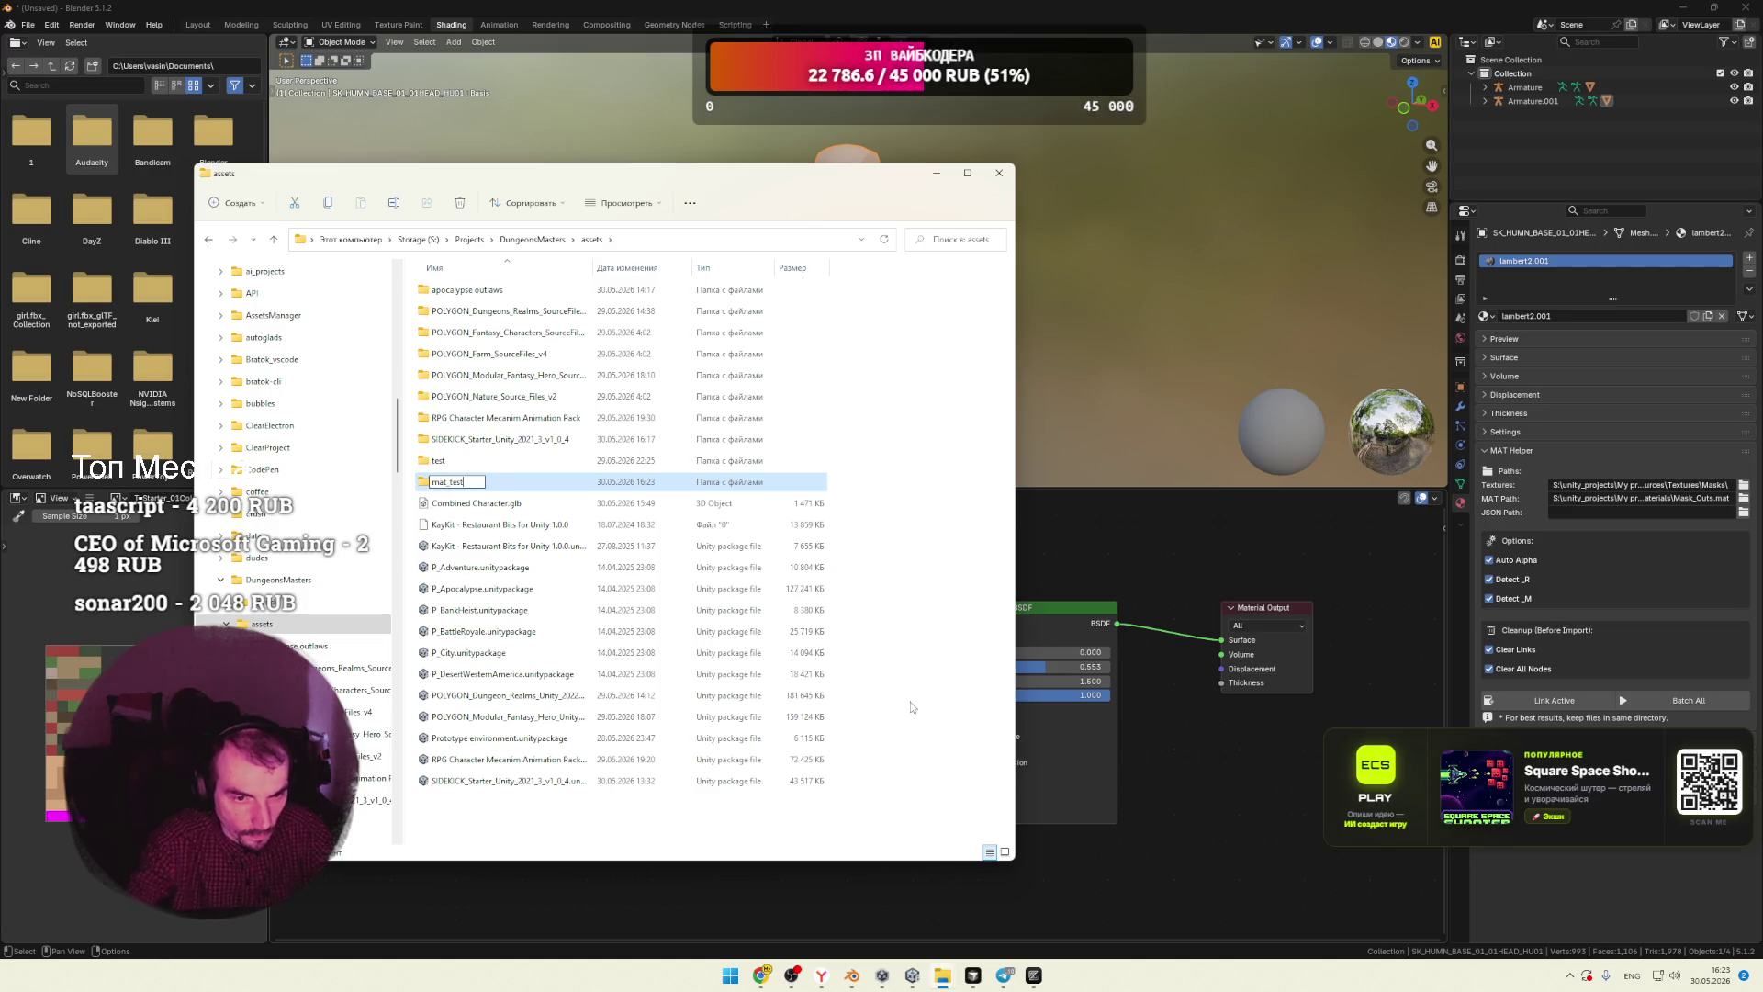
pyautogui.press('Return')
pyautogui.press('Return')
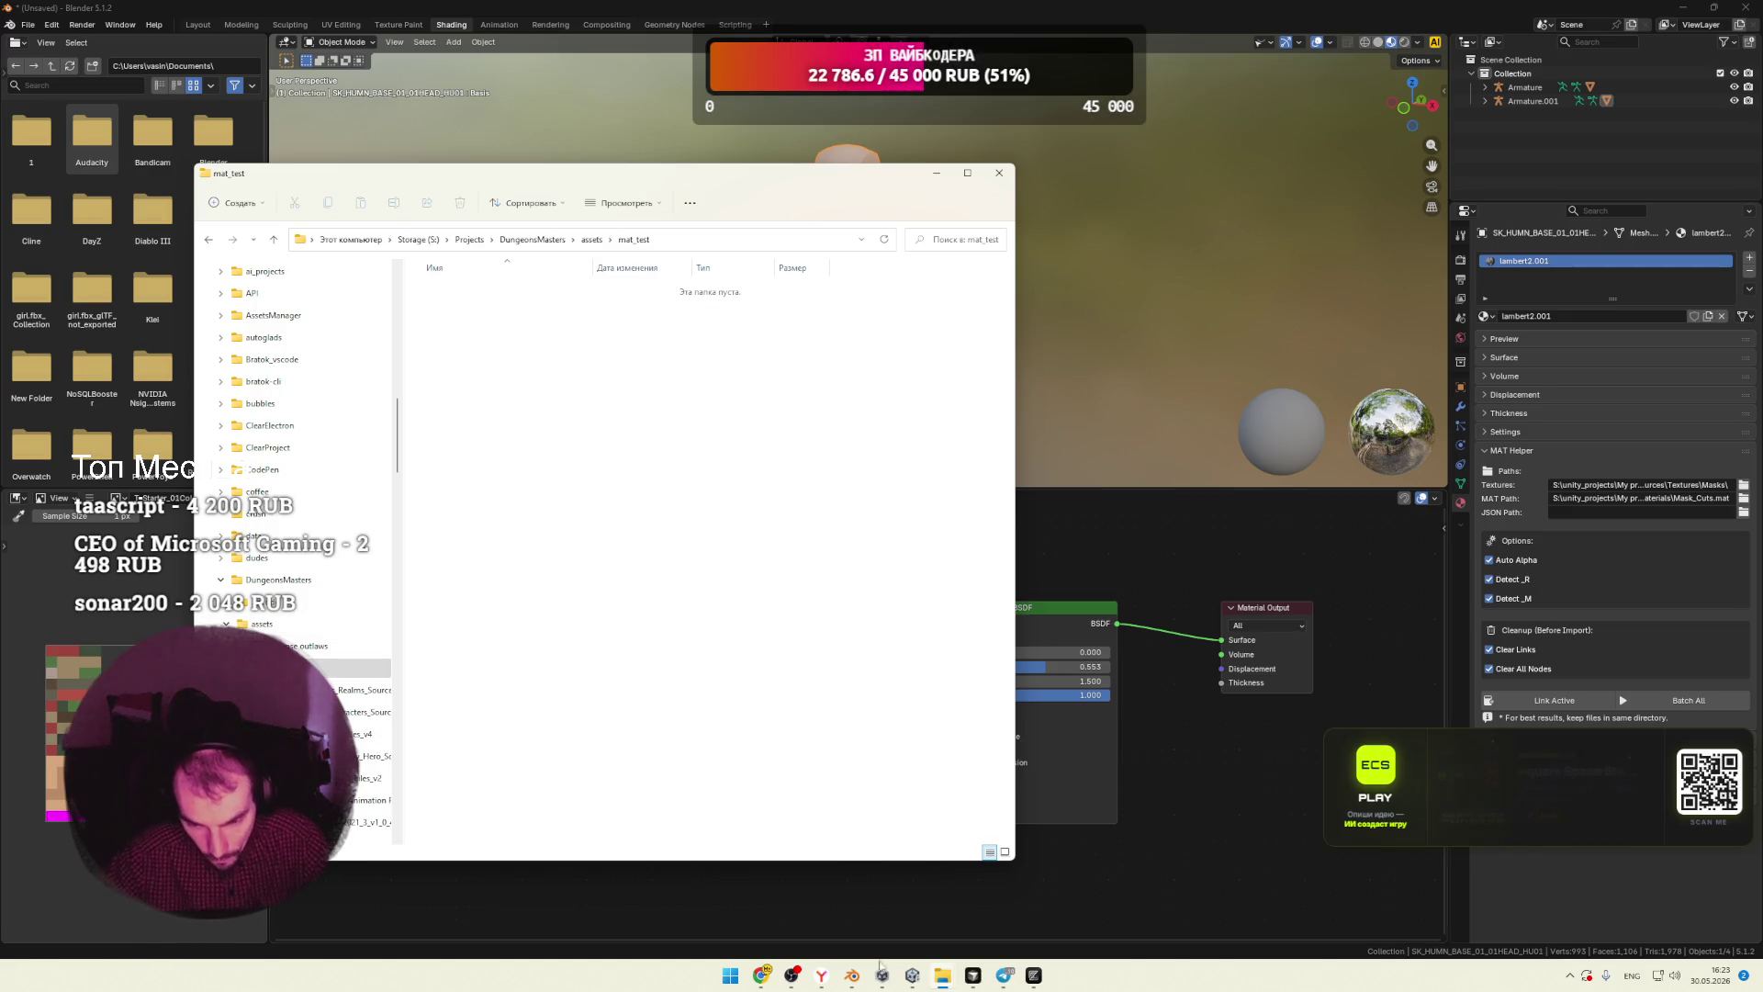
# Step: Copy Mask_Cuts.mat from the Unity Materials folder into mat_test
pyautogui.click(946, 981)
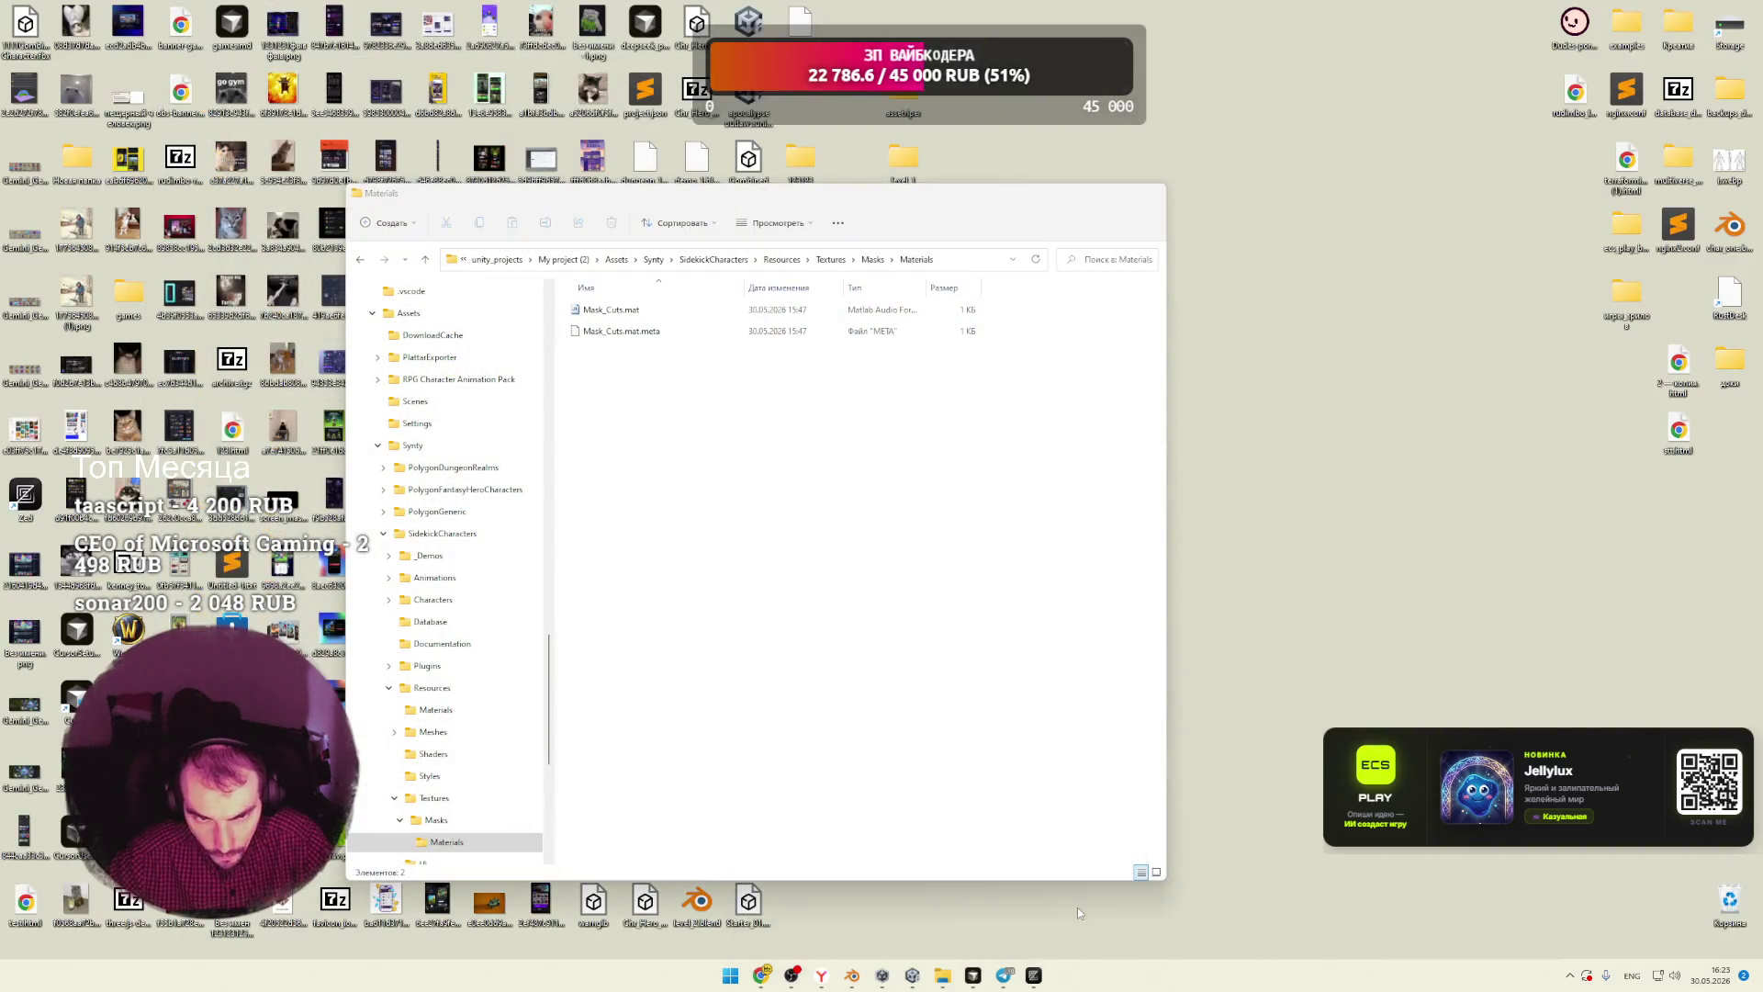
pyautogui.click(1077, 908)
pyautogui.moveTo(799, 426); pyautogui.dragTo(592, 296)
pyautogui.click(633, 312)
pyautogui.moveTo(671, 210); pyautogui.dragTo(1045, 251)
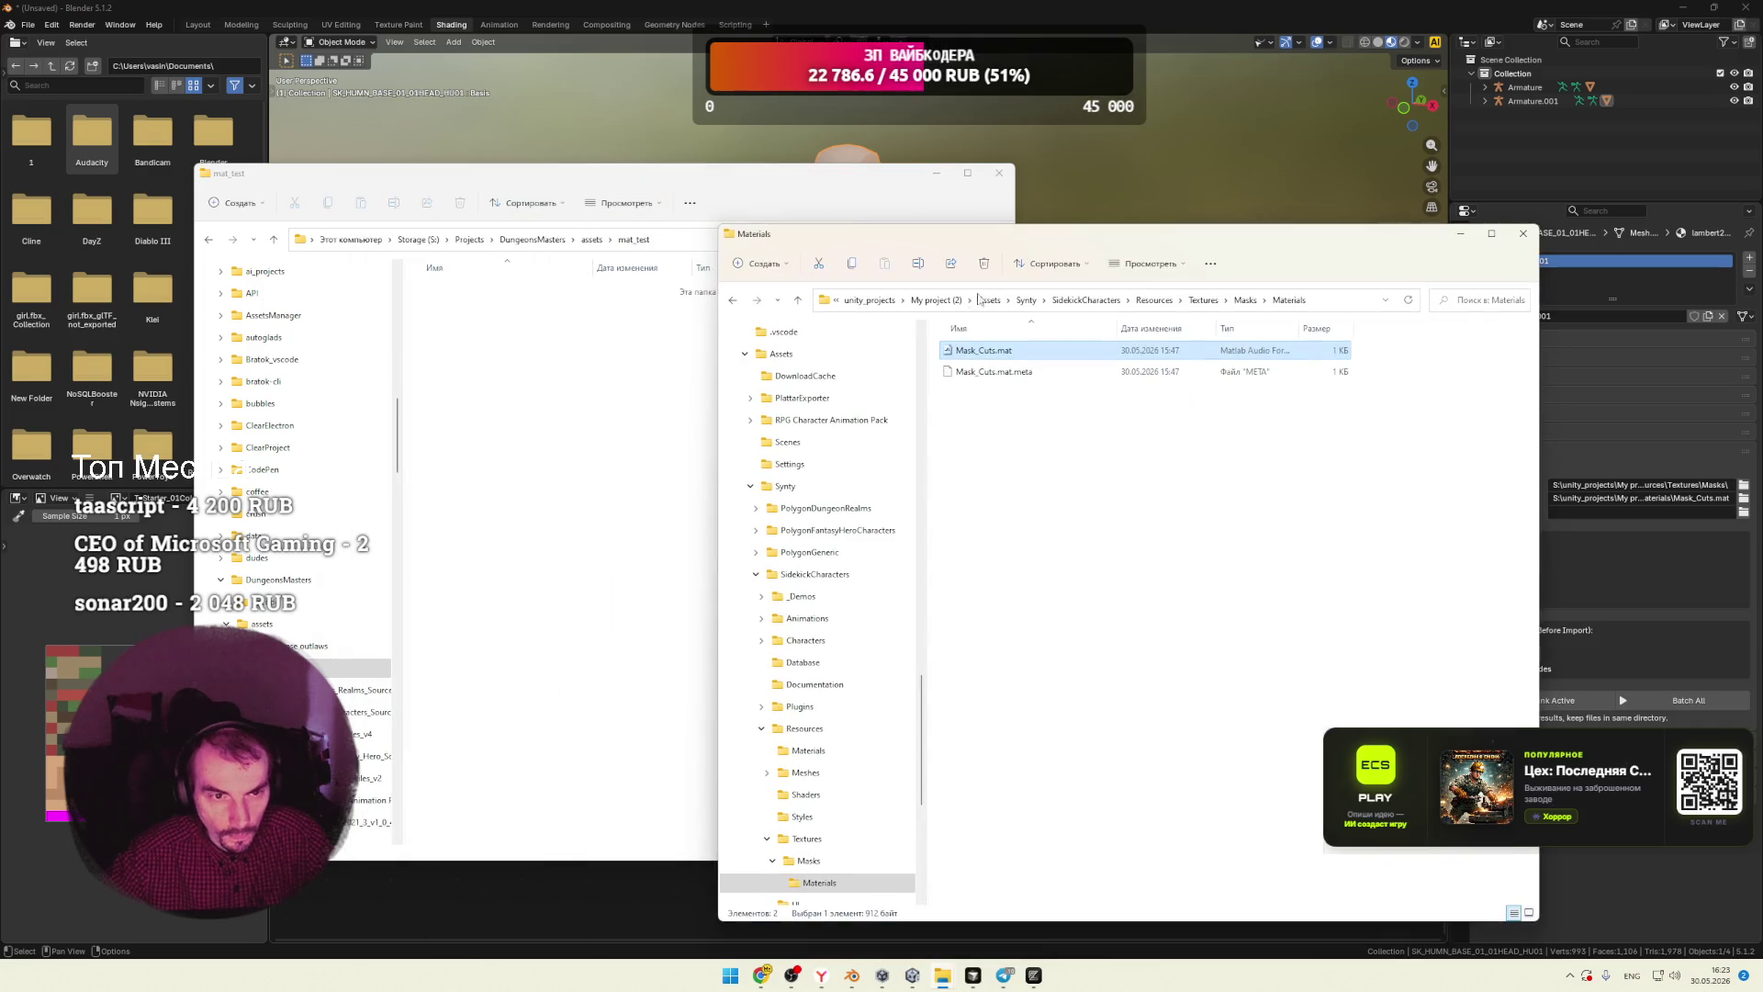
pyautogui.hotkey('ctrl', 'c')
pyautogui.click(539, 472)
pyautogui.hotkey('ctrl', 'v')
# Step: Copy the six T_ maps (Color, Reflection, Opacity, Smoothness, Emission, Metallic) into mat_test
pyautogui.click(1102, 459)
pyautogui.click(1263, 301)
pyautogui.click(1246, 301)
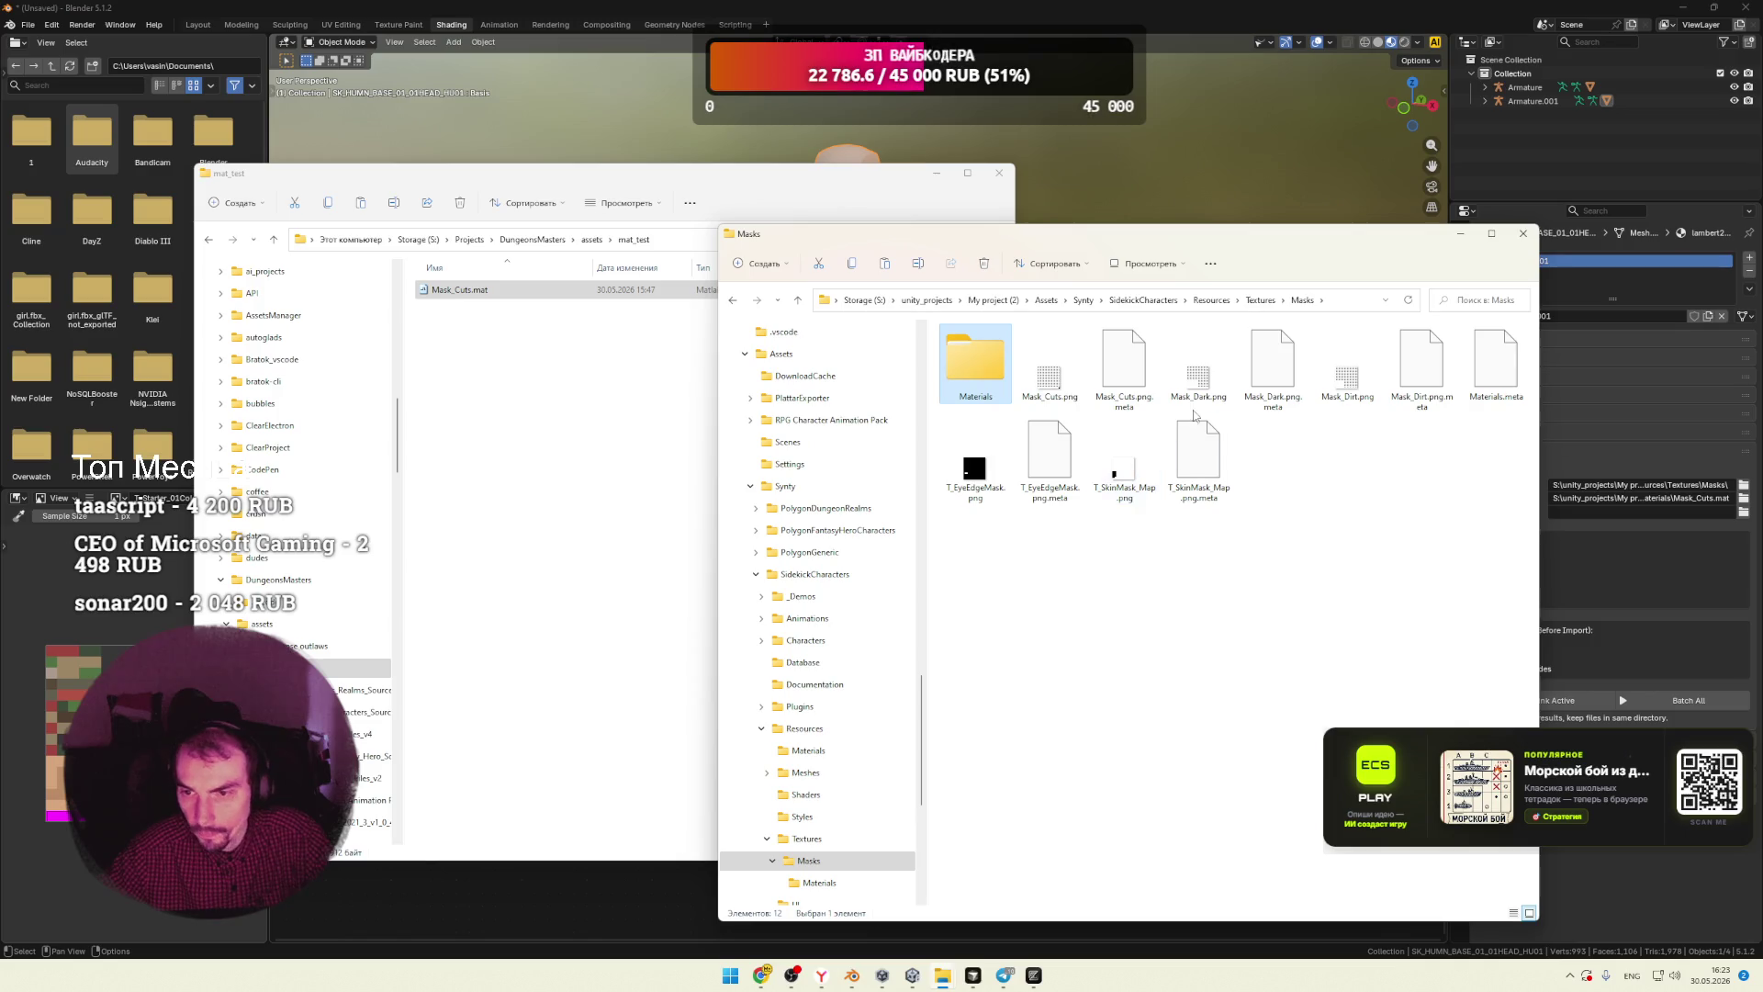
pyautogui.click(1258, 302)
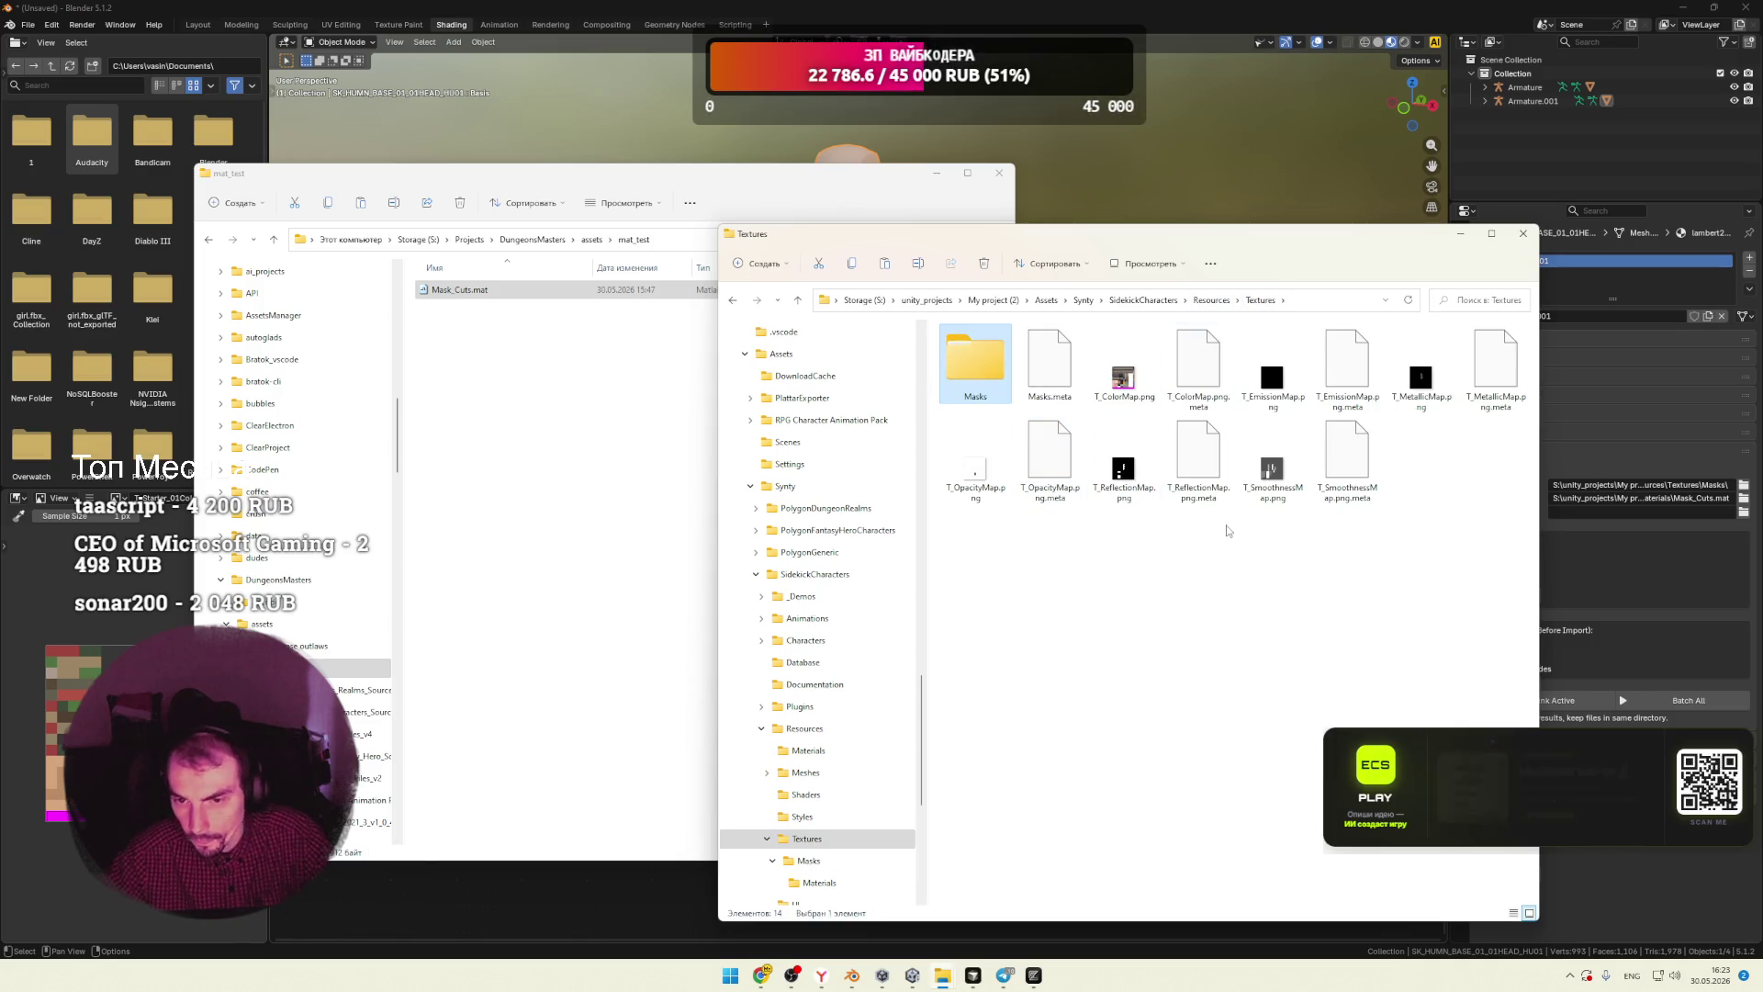
pyautogui.click(1165, 536)
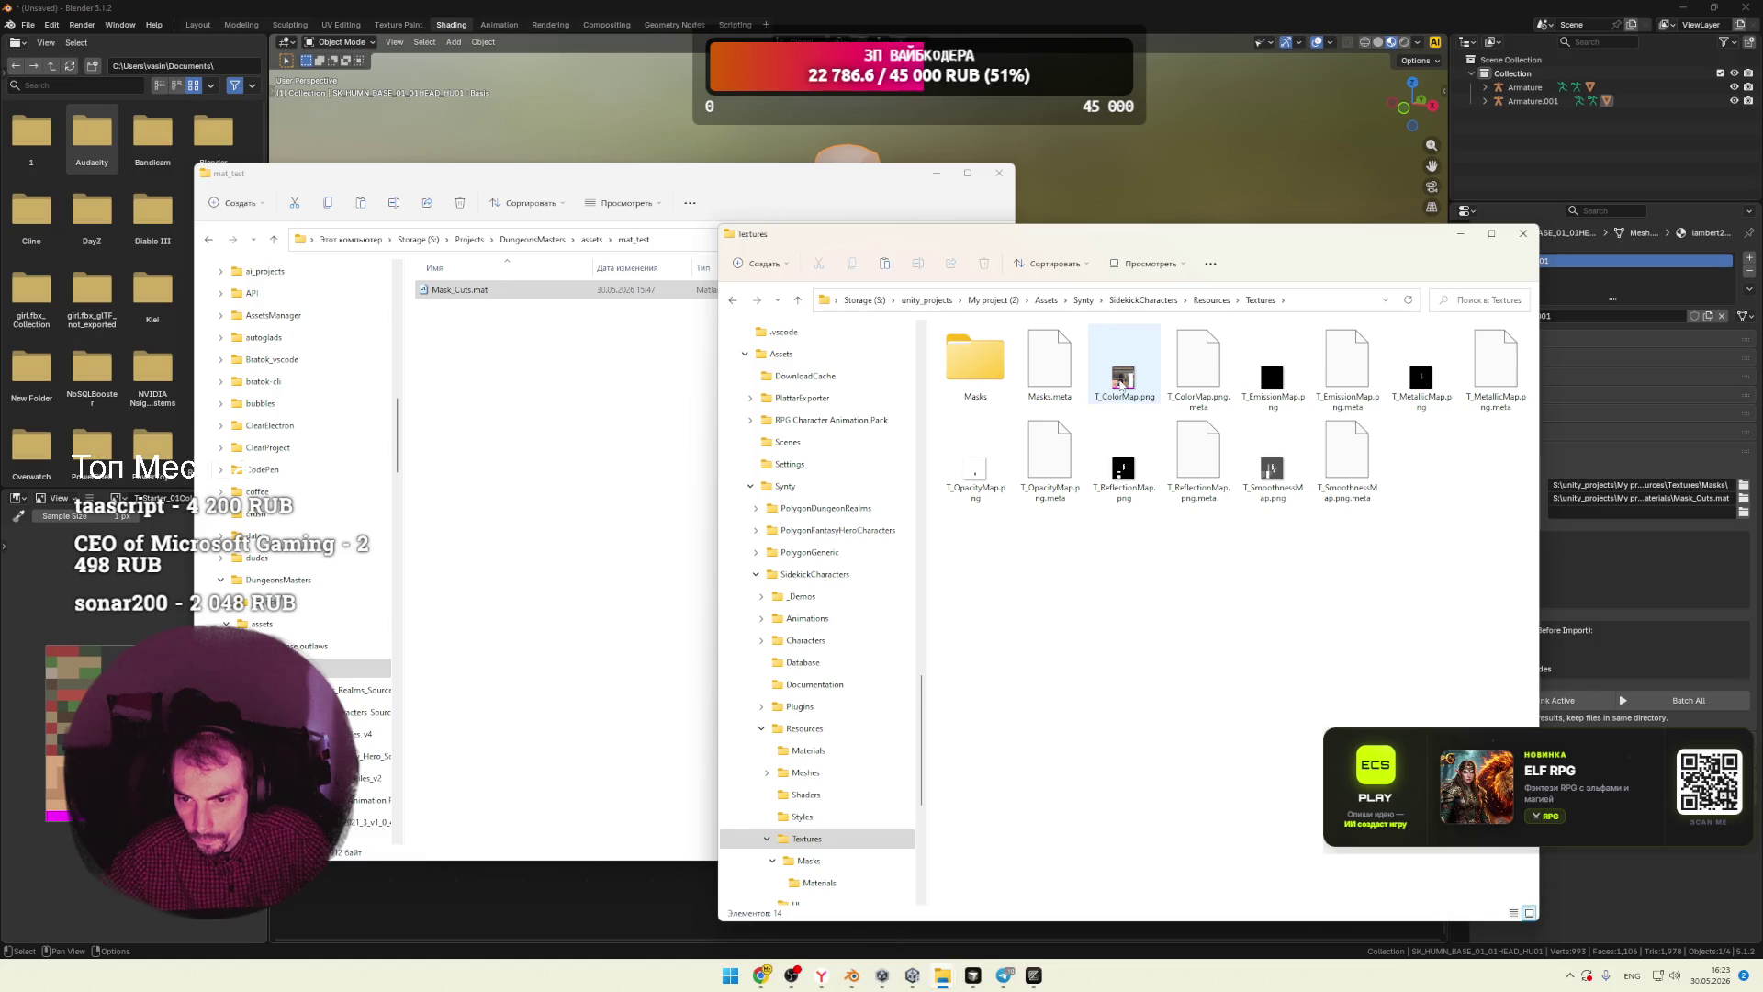
pyautogui.click(1124, 377)
pyautogui.keyDown('ctrl'); pyautogui.click(1128, 499); pyautogui.keyUp('ctrl')
pyautogui.keyDown('ctrl'); pyautogui.click(976, 464); pyautogui.keyUp('ctrl')
pyautogui.keyDown('ctrl'); pyautogui.click(1272, 464); pyautogui.keyUp('ctrl')
pyautogui.keyDown('ctrl'); pyautogui.click(1272, 375); pyautogui.keyUp('ctrl')
pyautogui.keyDown('ctrl'); pyautogui.click(1421, 375); pyautogui.keyUp('ctrl')
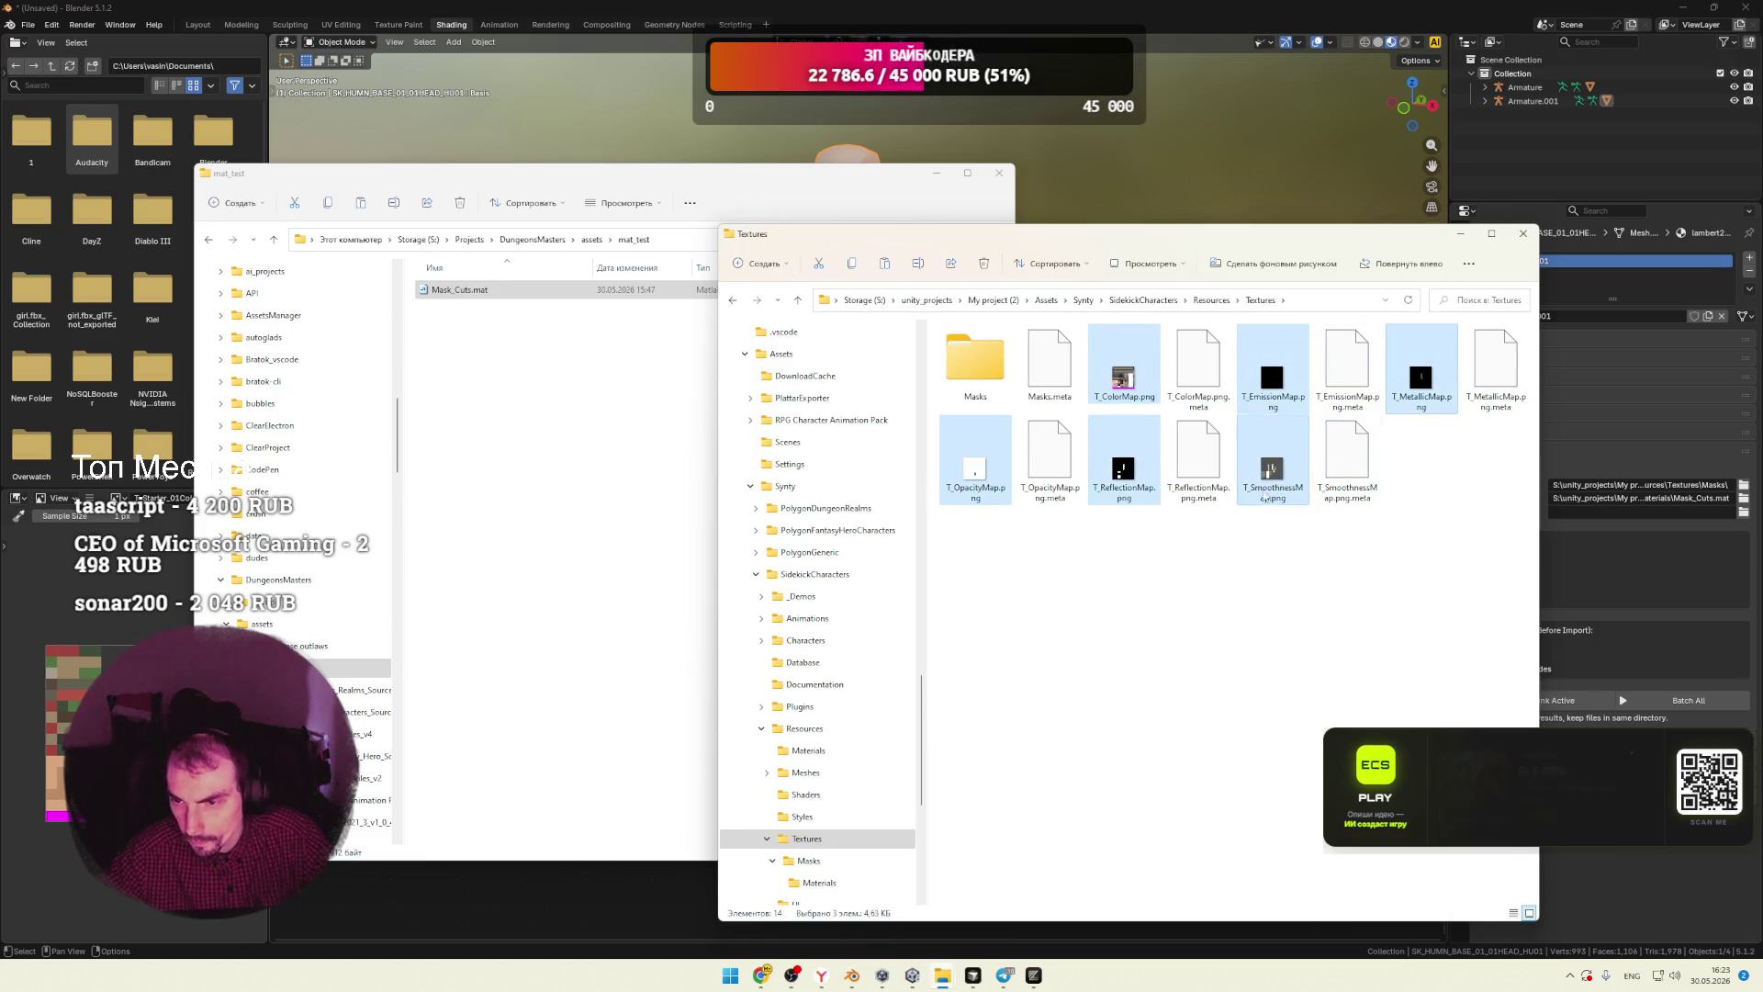
pyautogui.click(531, 457)
pyautogui.hotkey('ctrl', 'v')
pyautogui.click(1053, 568)
# Step: Copy the Masks folder into mat_test and close the Unity Textures window
pyautogui.hotkey('alt', 'Left')
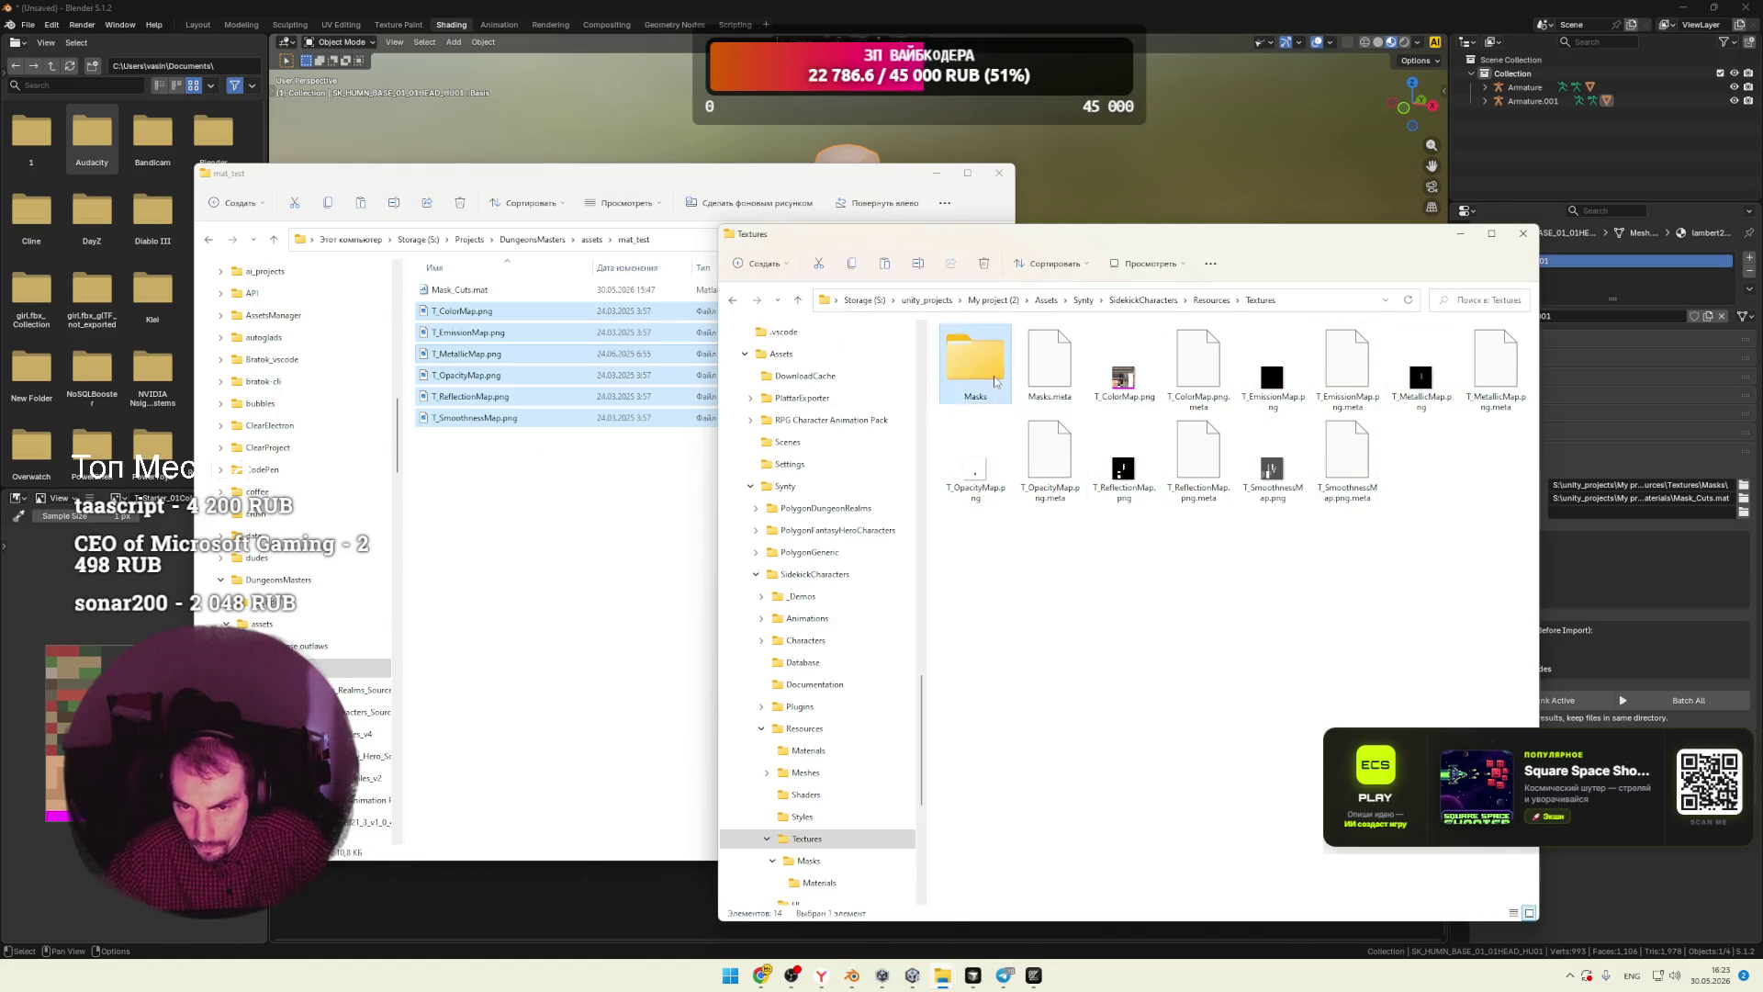
pyautogui.click(1050, 368)
pyautogui.keyDown('ctrl'); pyautogui.click(976, 463); pyautogui.keyUp('ctrl')
pyautogui.keyDown('ctrl'); pyautogui.click(1125, 464); pyautogui.keyUp('ctrl')
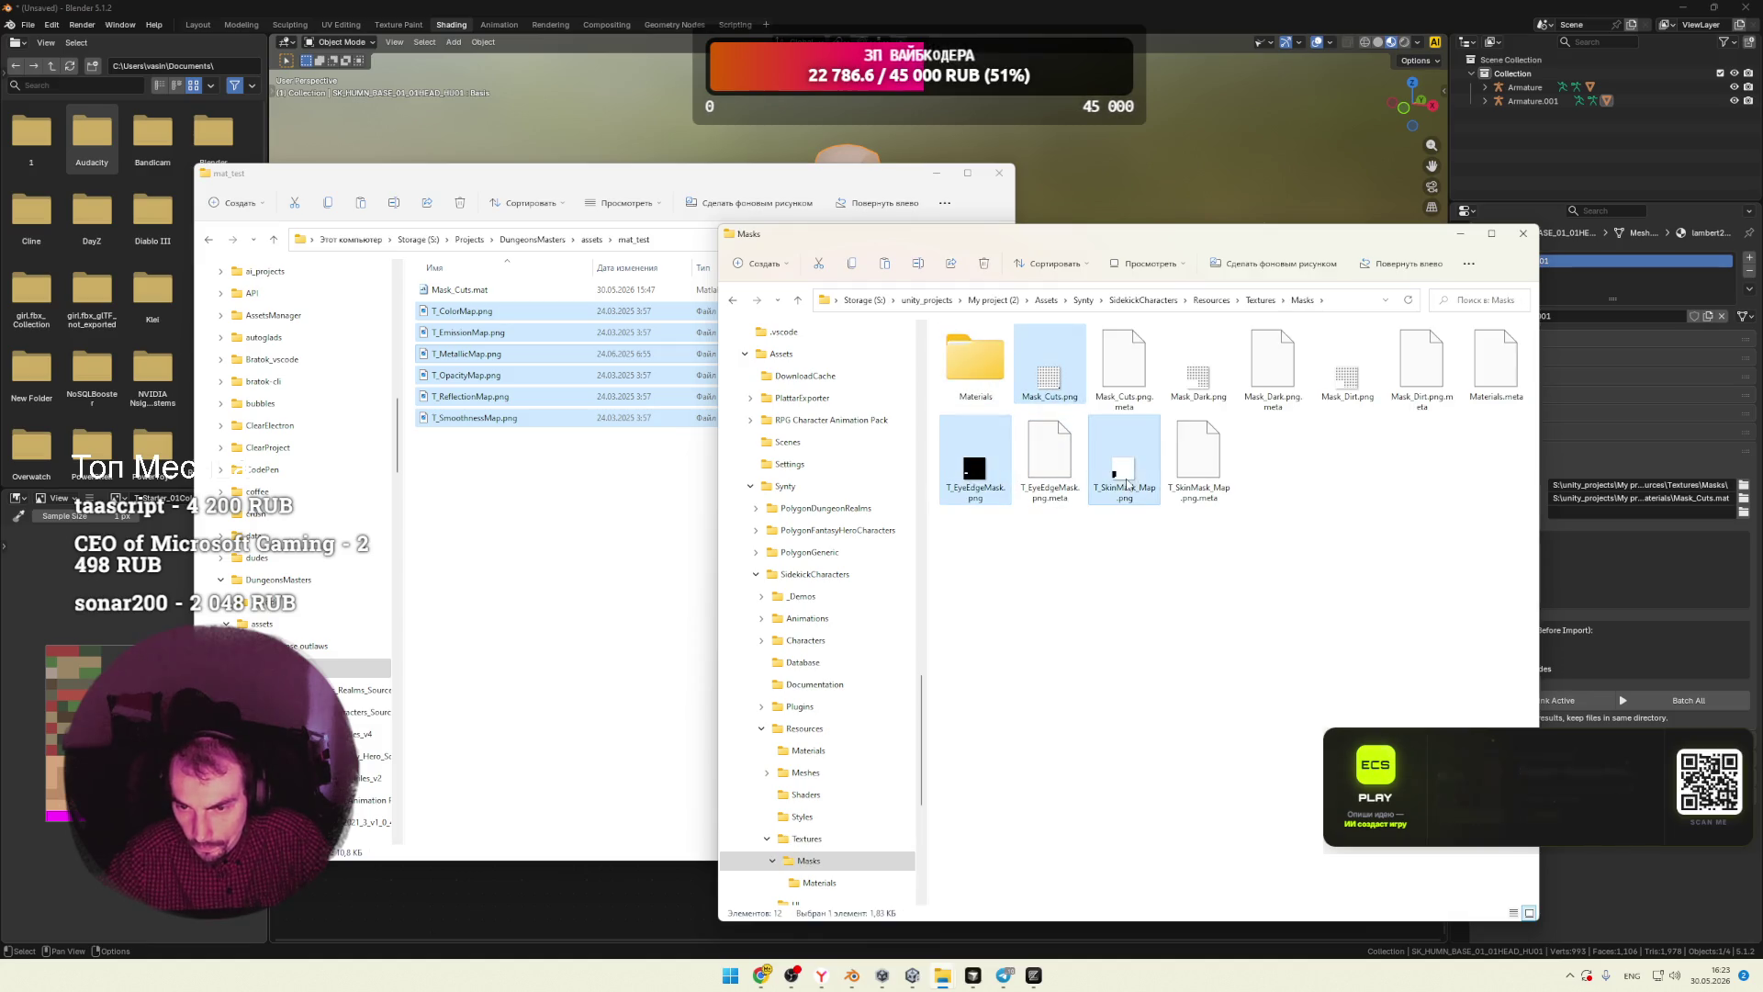
pyautogui.keyDown('ctrl'); pyautogui.click(1198, 367); pyautogui.keyUp('ctrl')
pyautogui.keyDown('ctrl'); pyautogui.click(1347, 367); pyautogui.keyUp('ctrl')
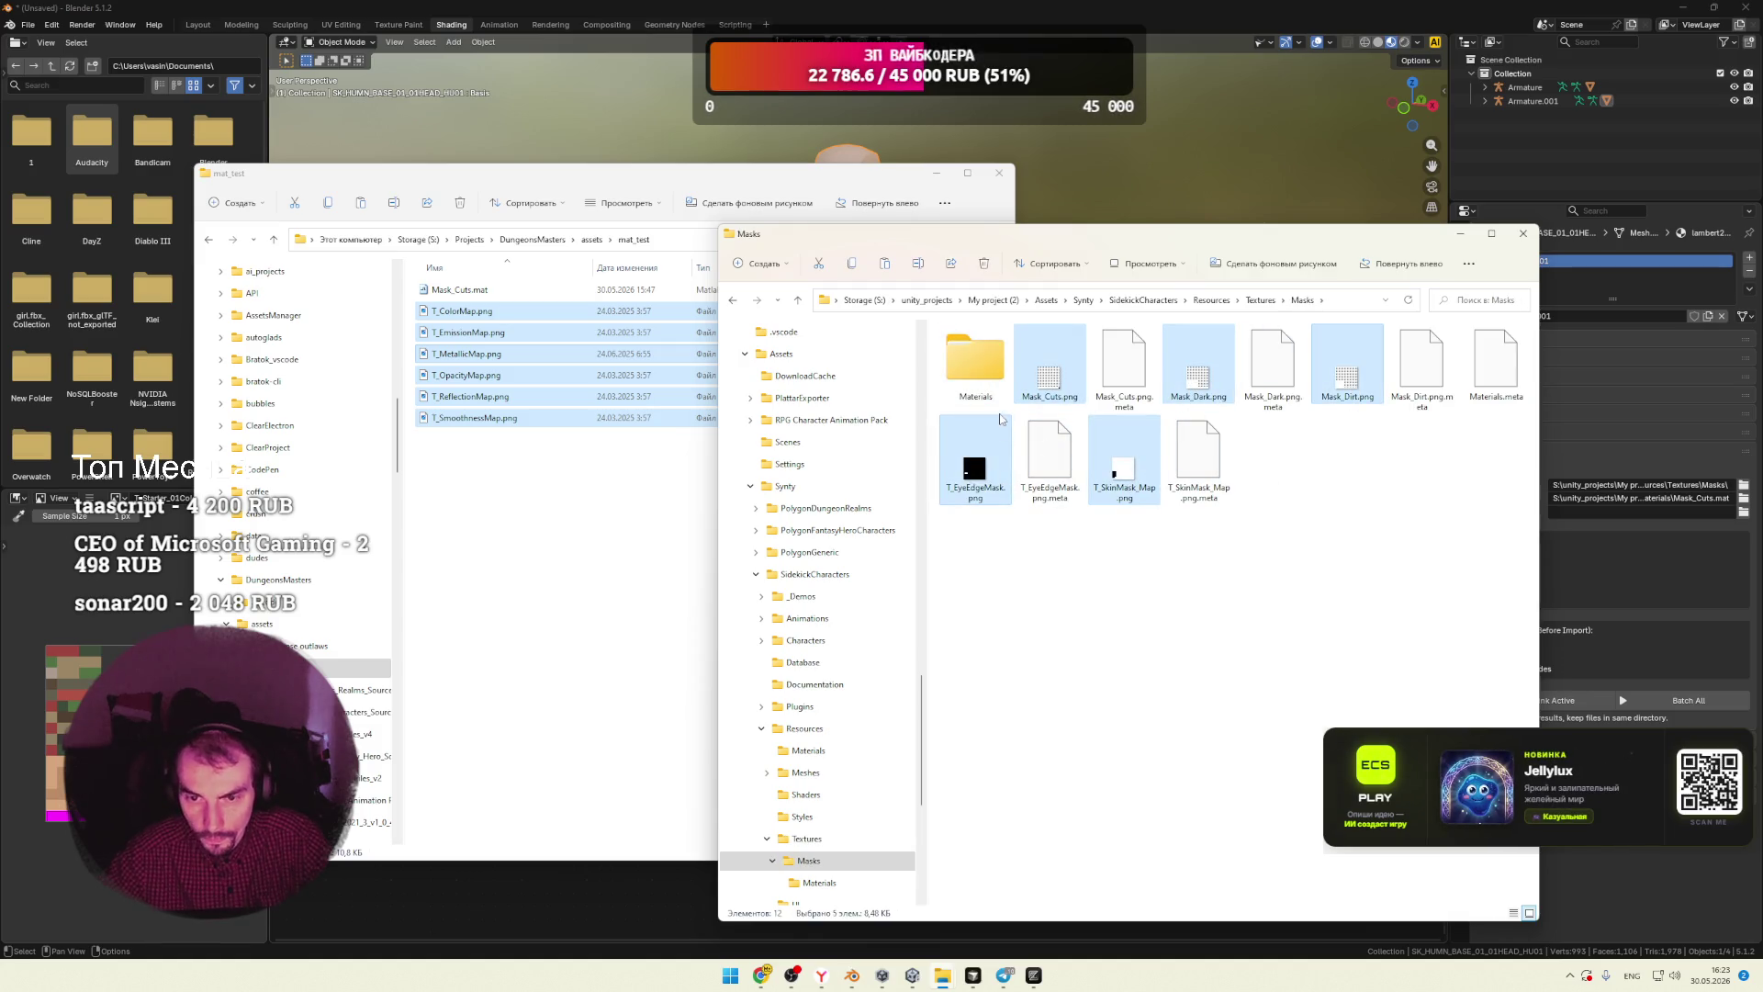
pyautogui.hotkey('alt', 'Up')
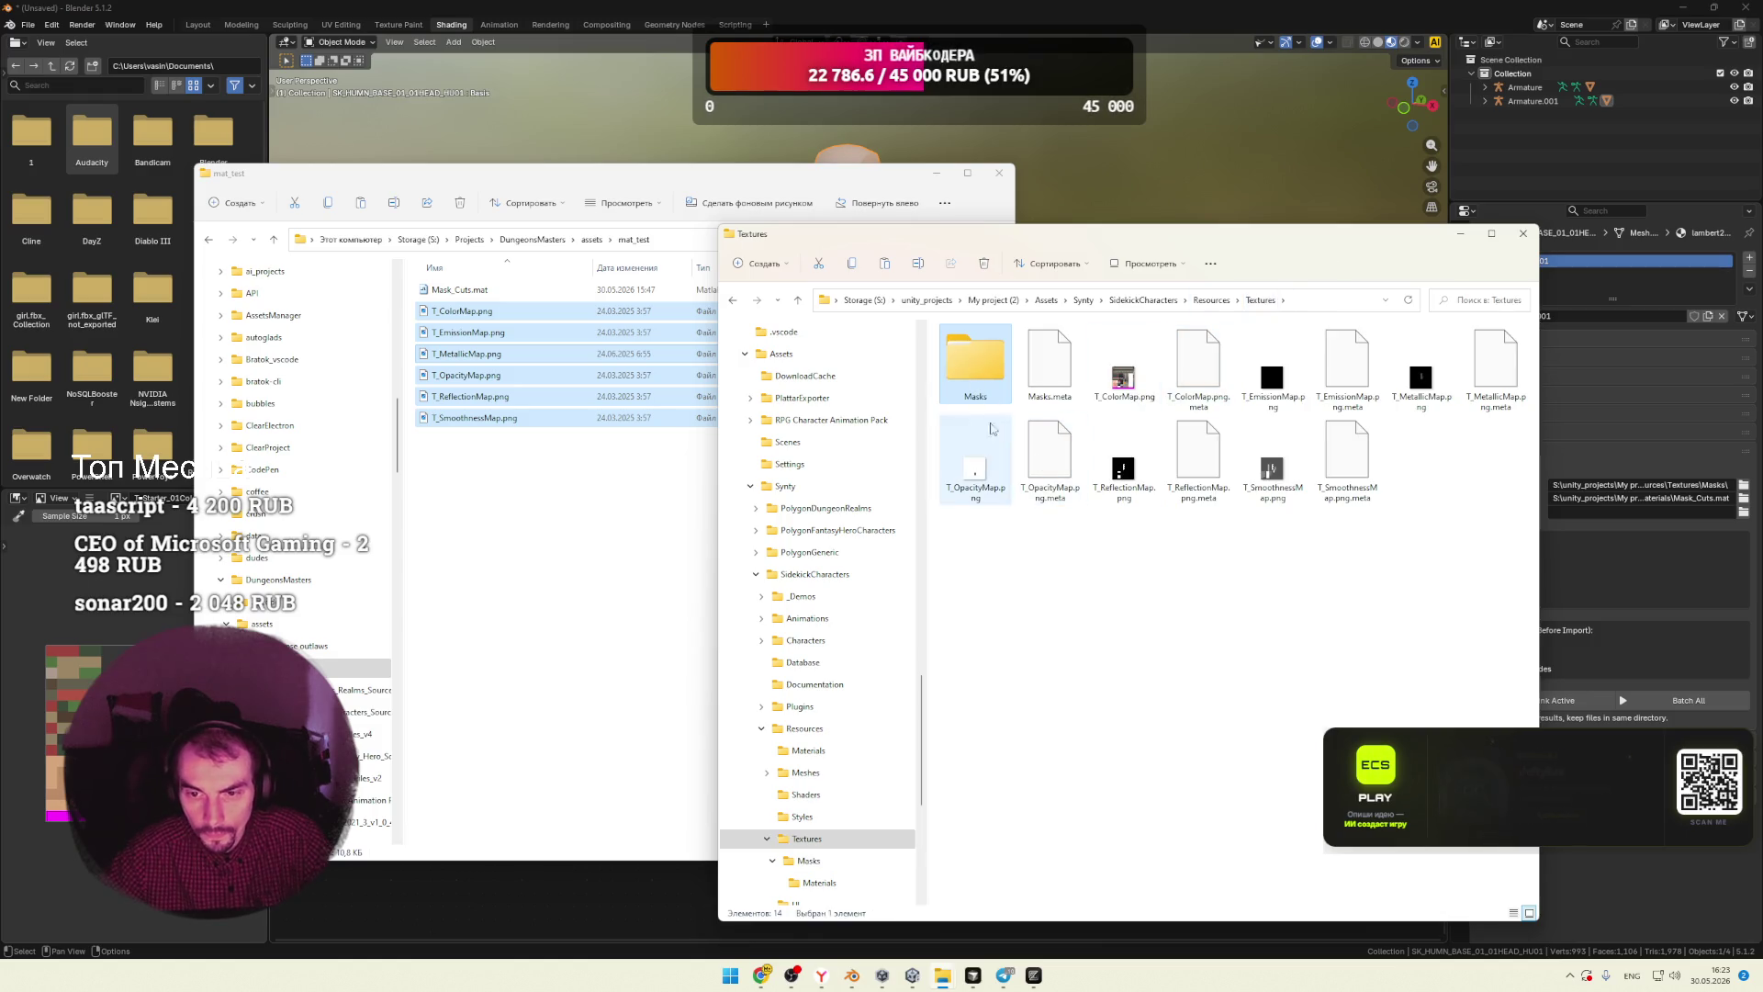
pyautogui.click(581, 495)
pyautogui.hotkey('ctrl', 'v')
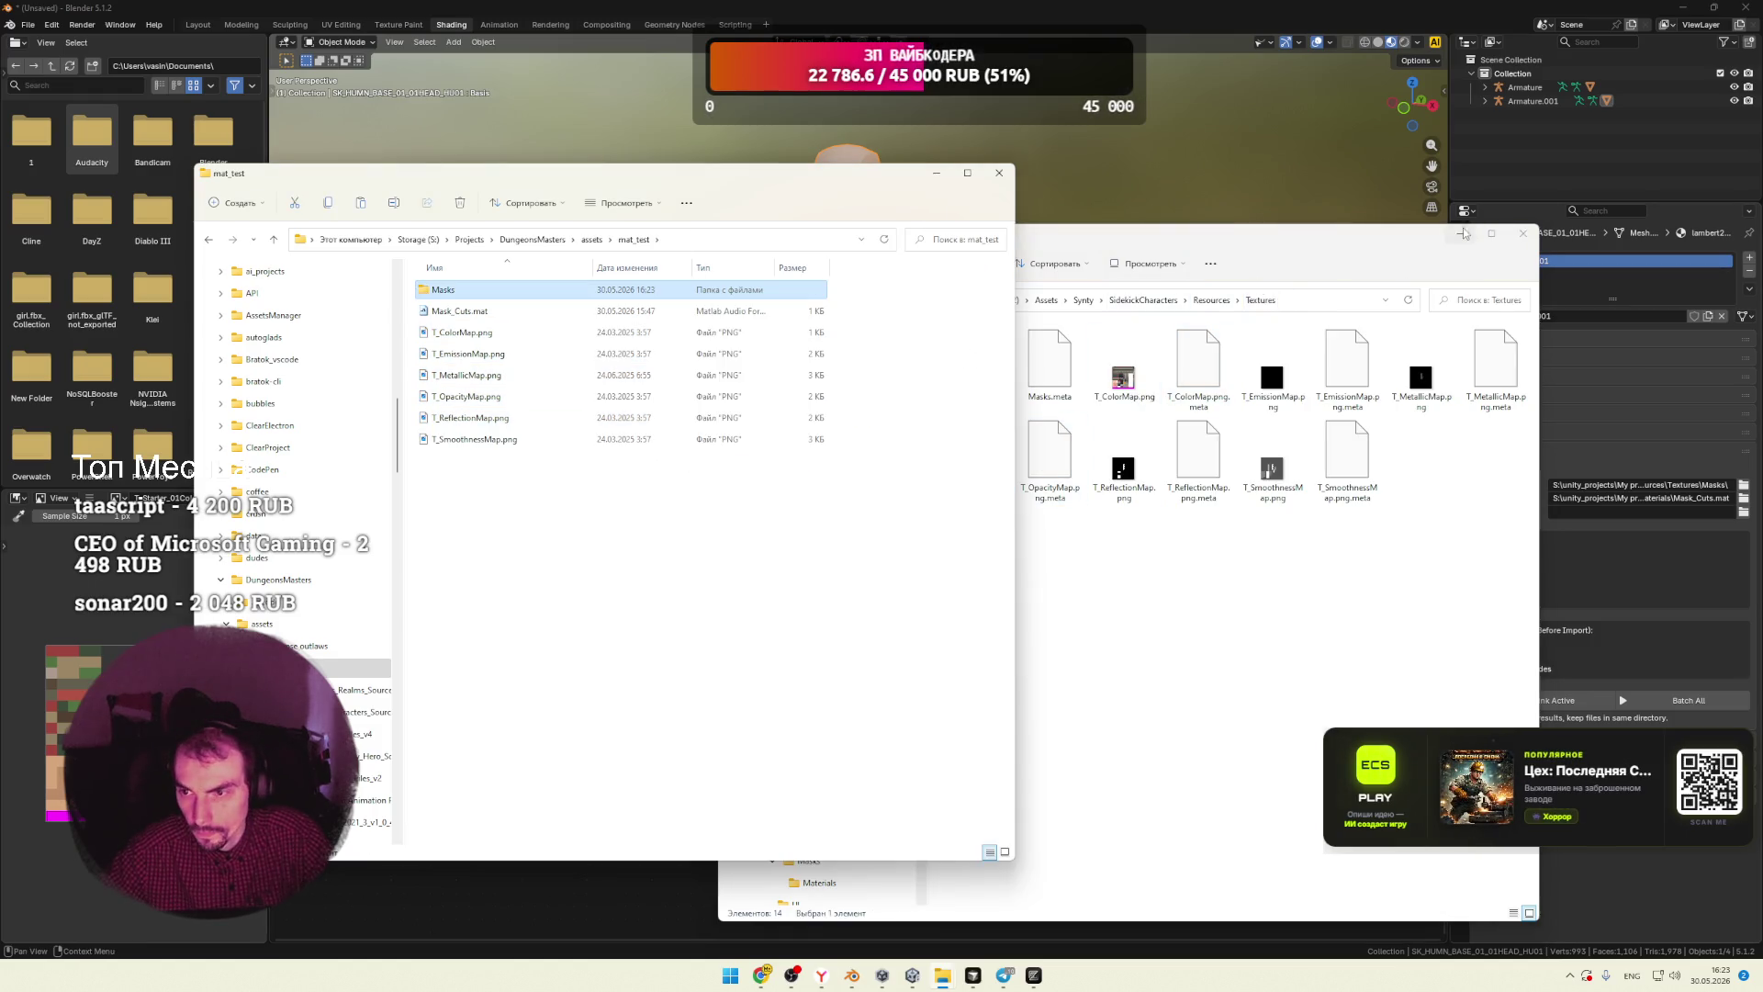
pyautogui.click(1523, 233)
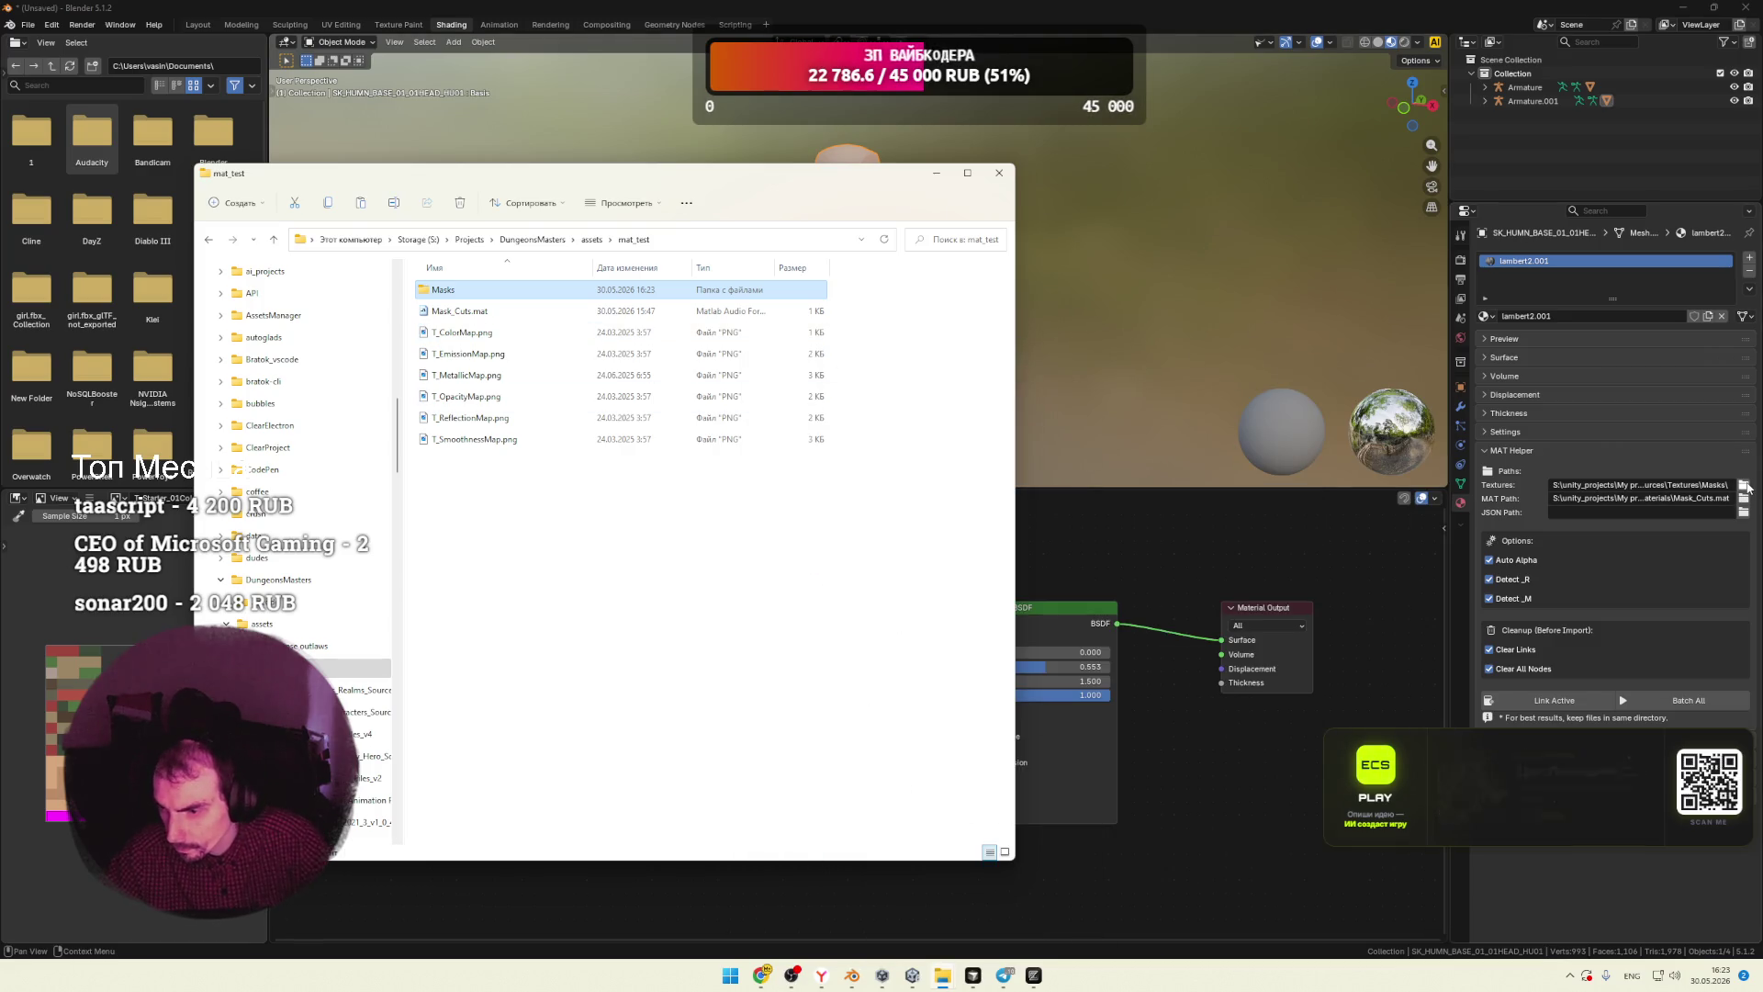
# Step: Move the five mask PNGs from the copied Masks folder up into mat_test
pyautogui.doubleClick(474, 292)
pyautogui.click(460, 311)
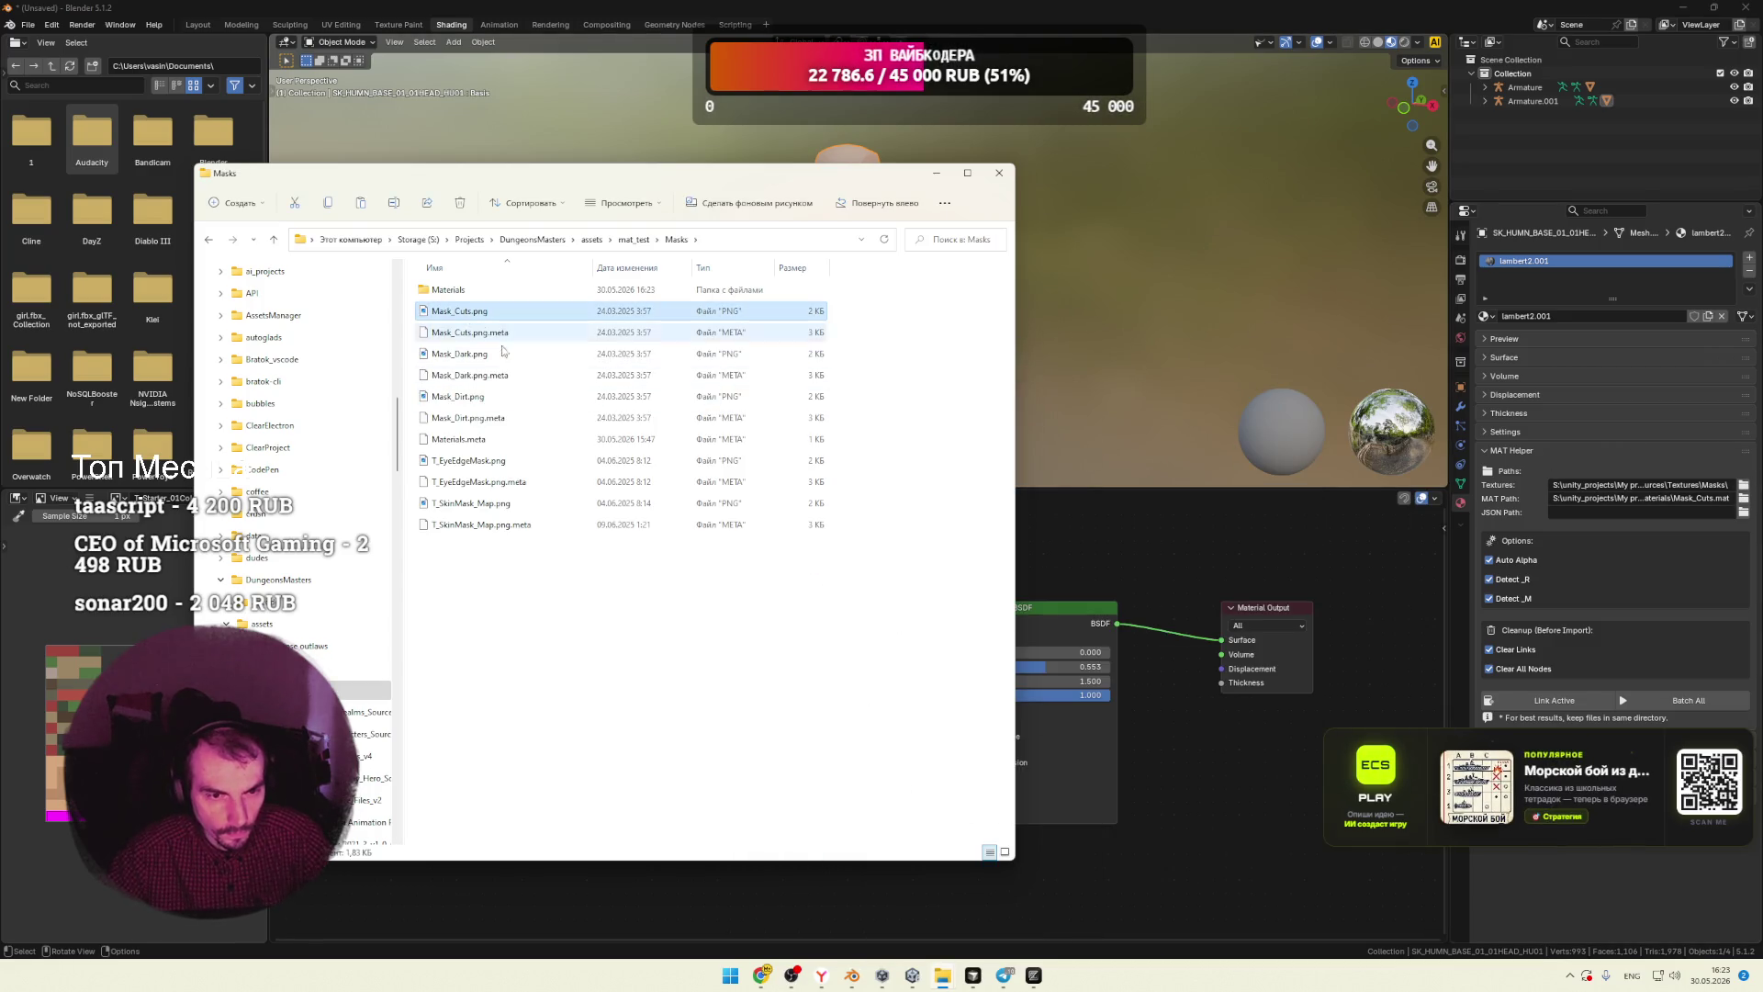
pyautogui.keyDown('ctrl'); pyautogui.click(459, 354); pyautogui.keyUp('ctrl')
pyautogui.keyDown('ctrl'); pyautogui.click(459, 396); pyautogui.keyUp('ctrl')
pyautogui.keyDown('ctrl'); pyautogui.click(468, 461); pyautogui.keyUp('ctrl')
pyautogui.keyDown('ctrl'); pyautogui.click(470, 503); pyautogui.keyUp('ctrl')
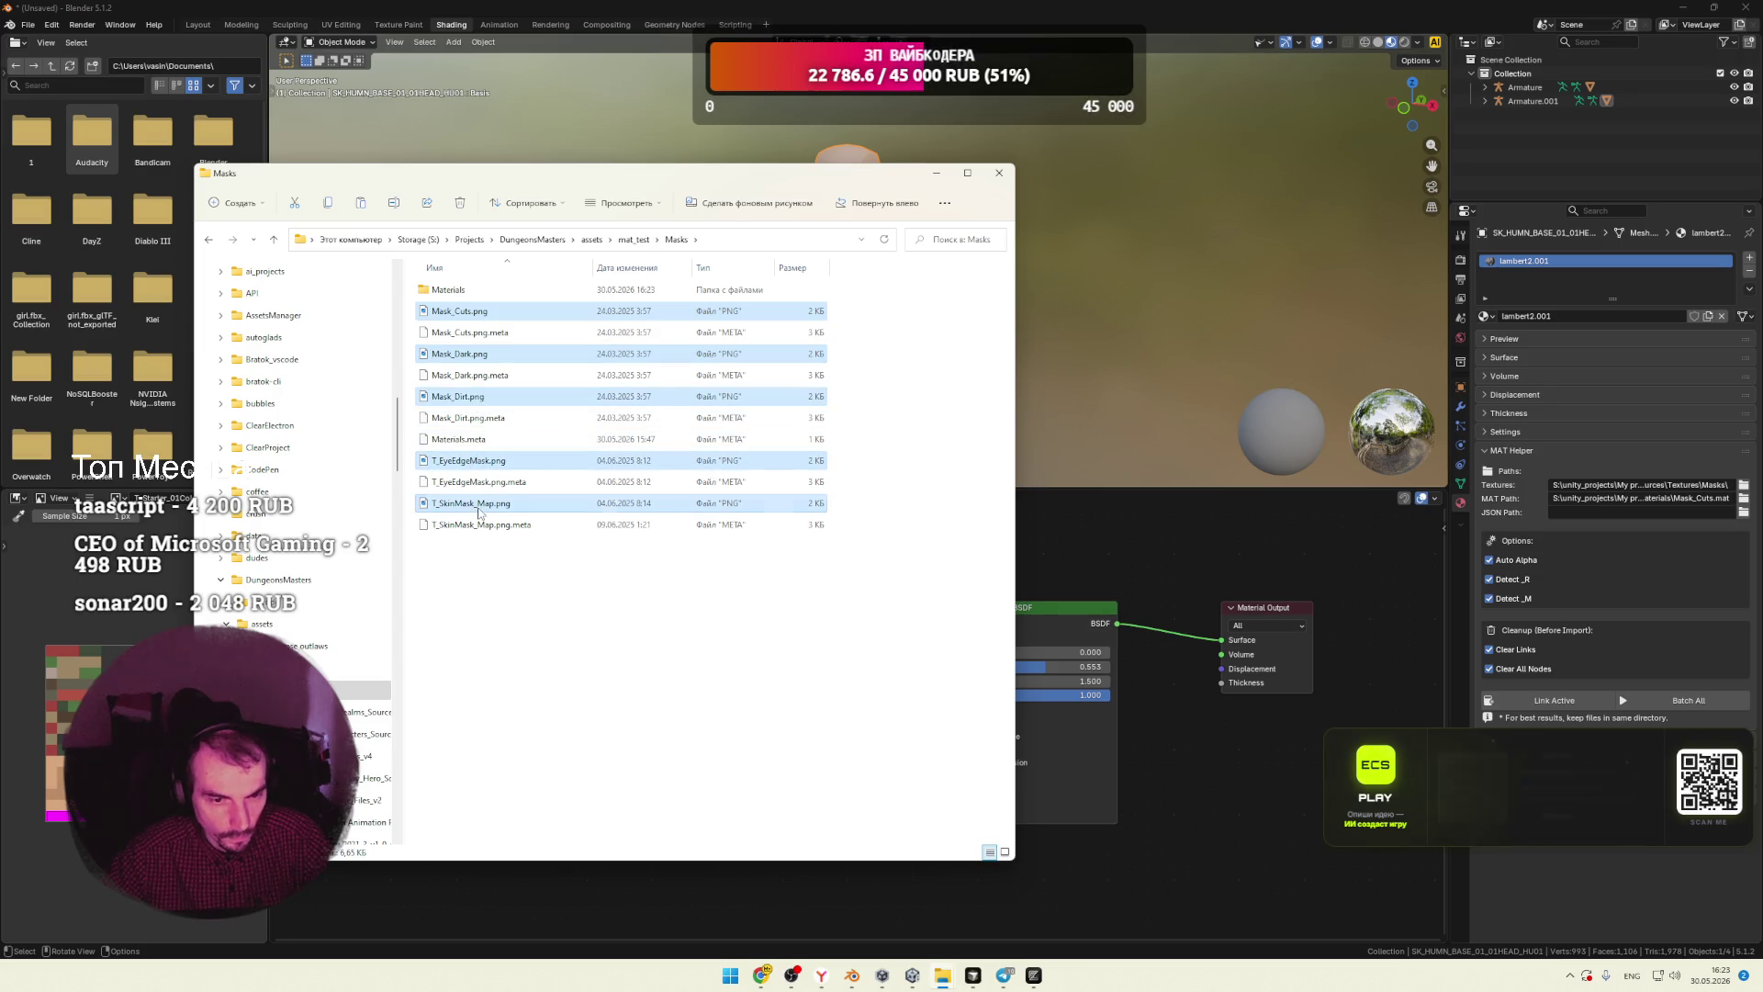
pyautogui.hotkey('alt', 'Up')
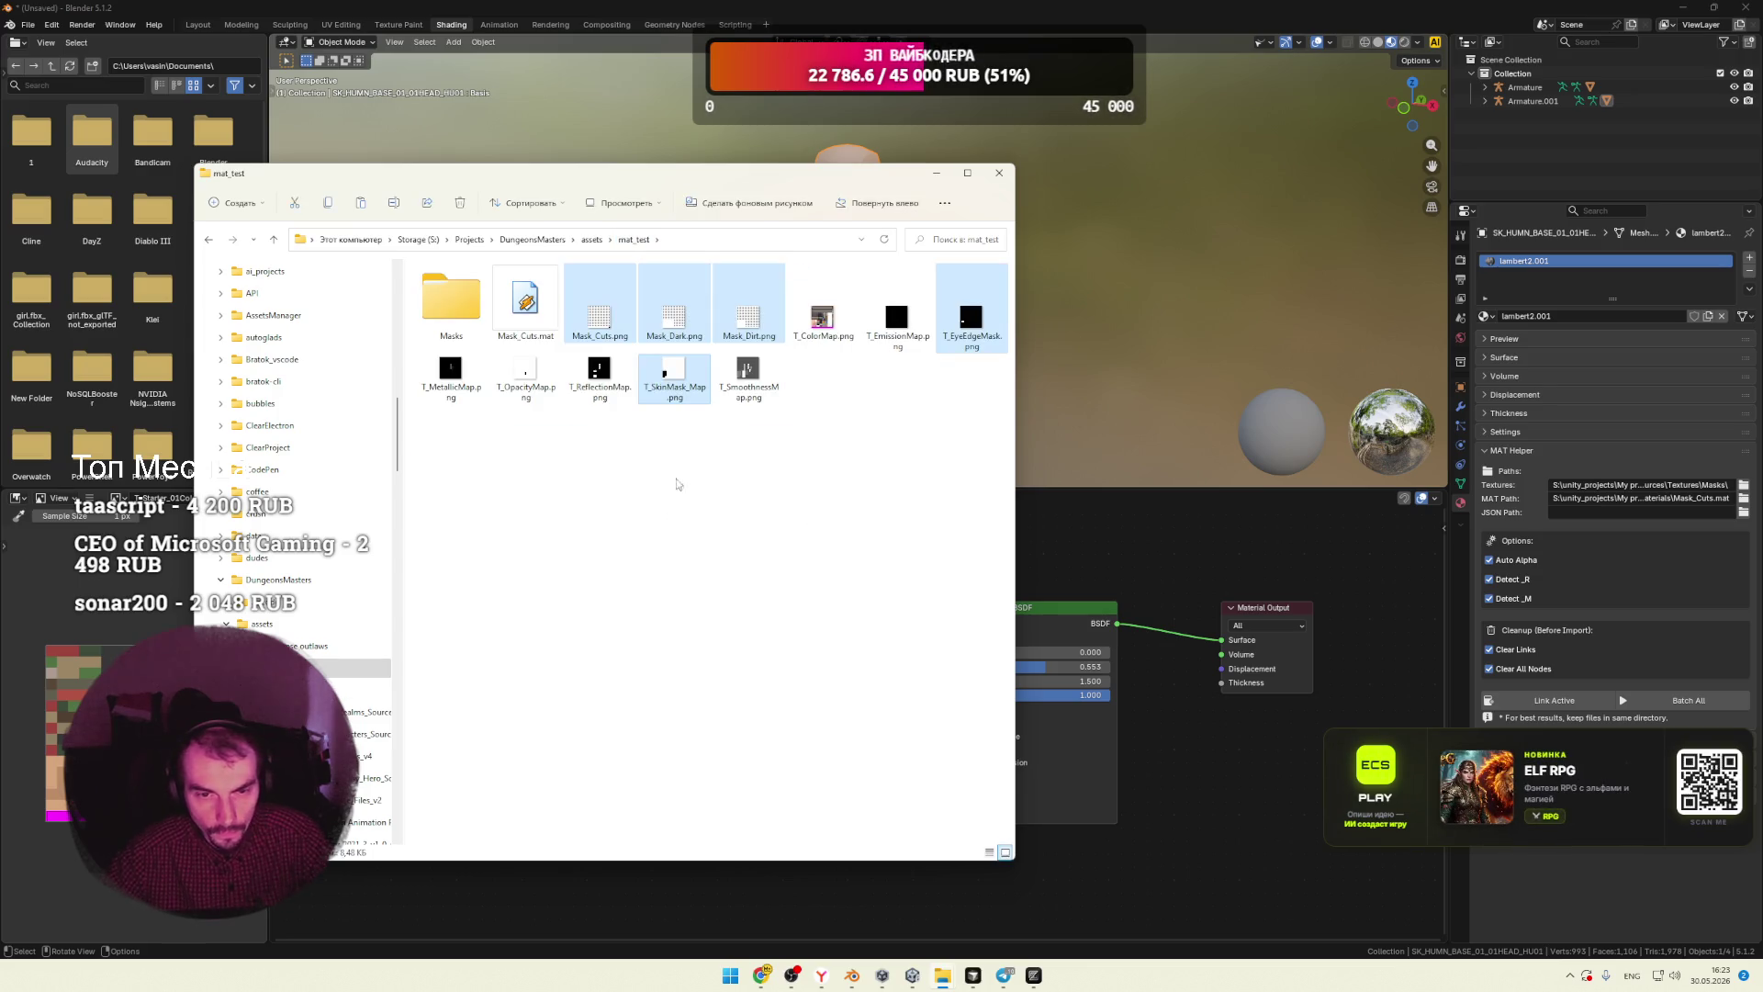
pyautogui.click(1744, 485)
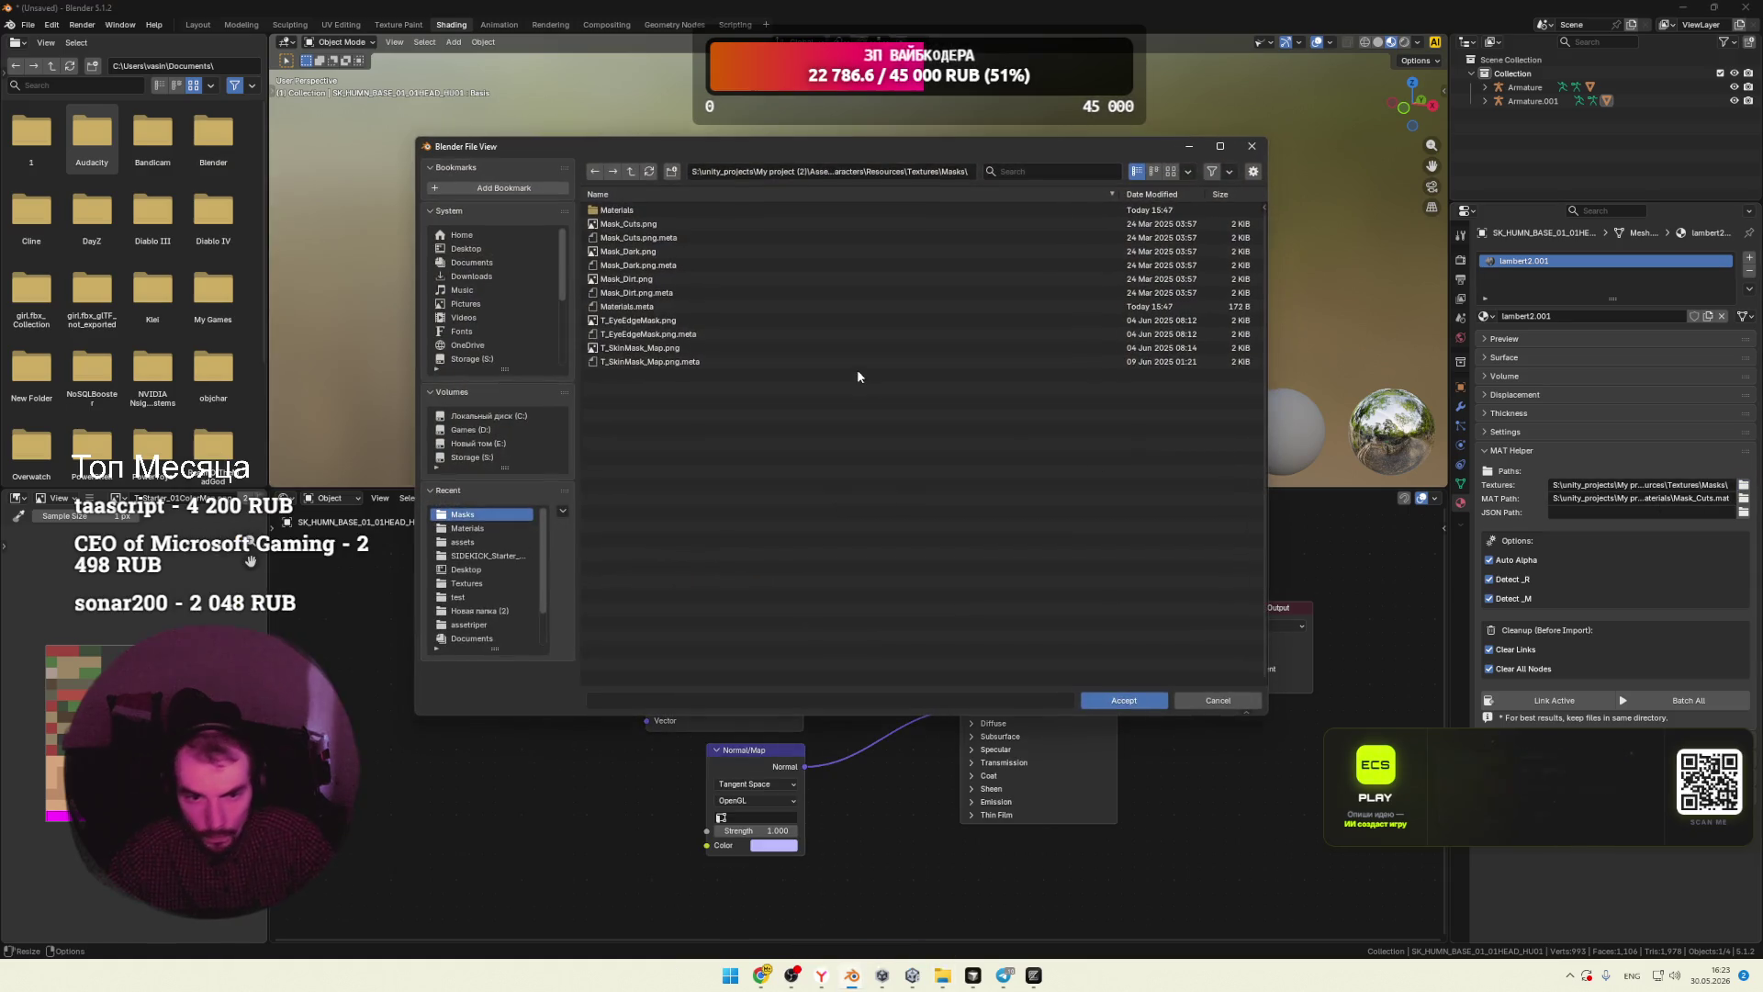
# Step: Set the MAT Helper Textures path to the mat_test folder, copying its path from Explorer
pyautogui.click(630, 174)
pyautogui.moveTo(943, 973)
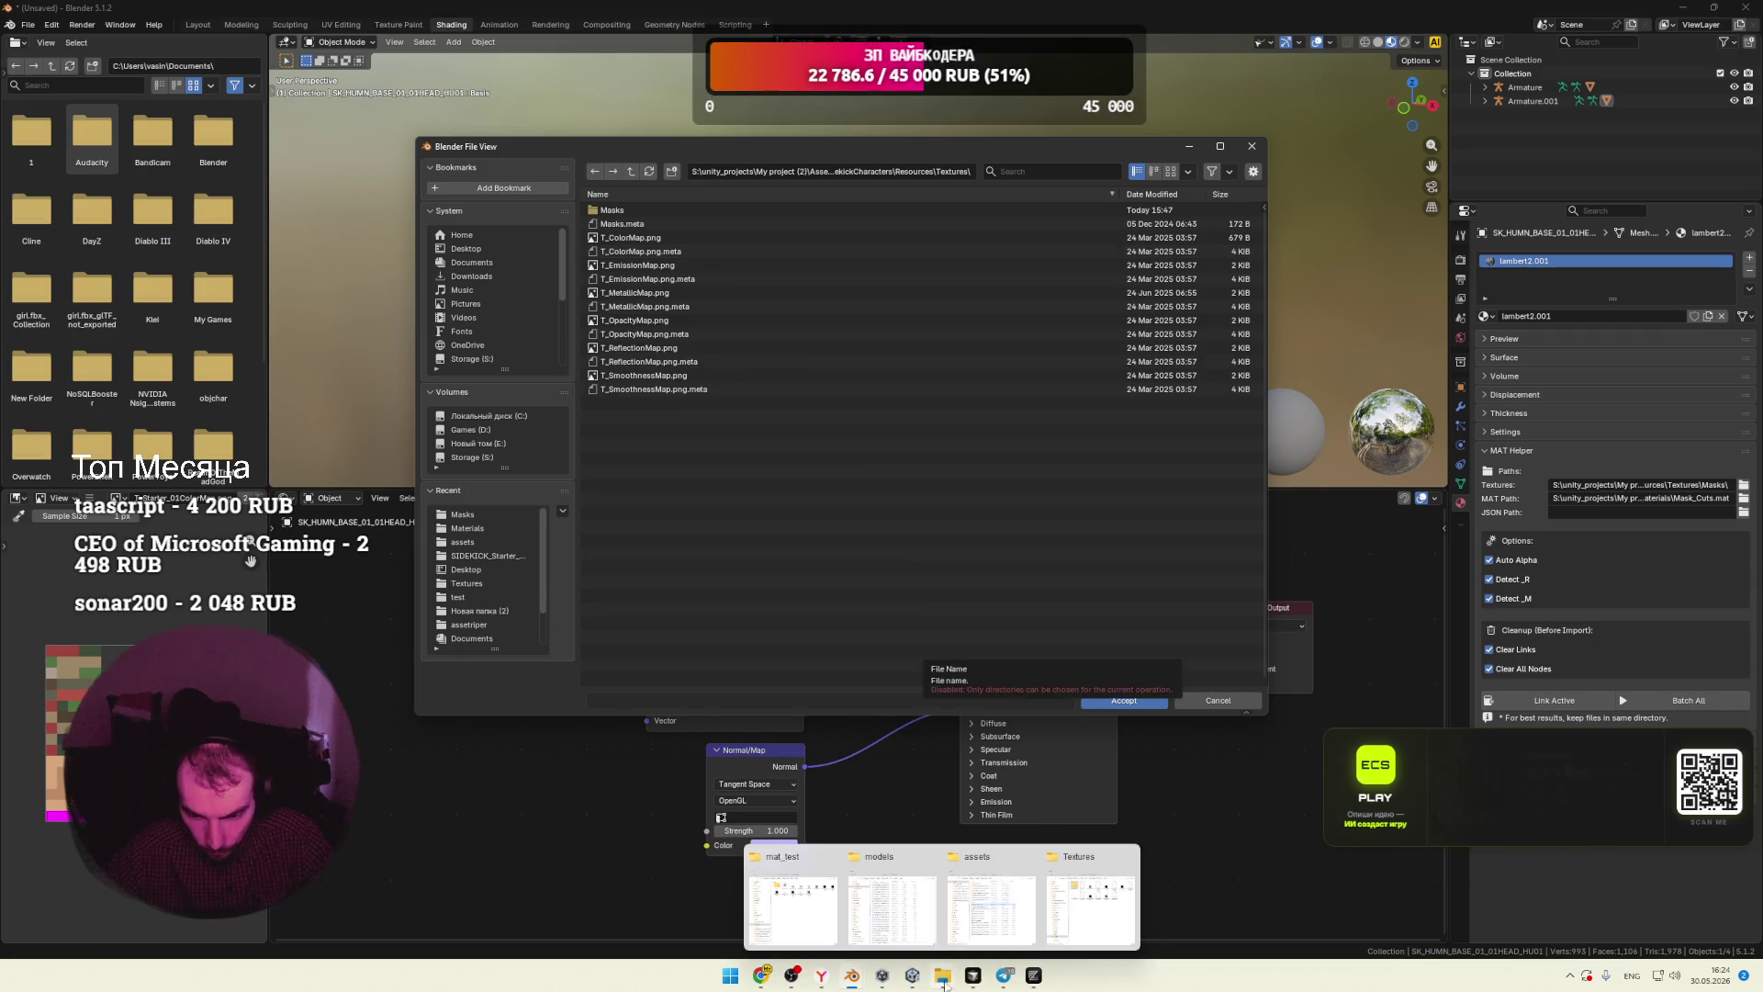
pyautogui.click(1074, 896)
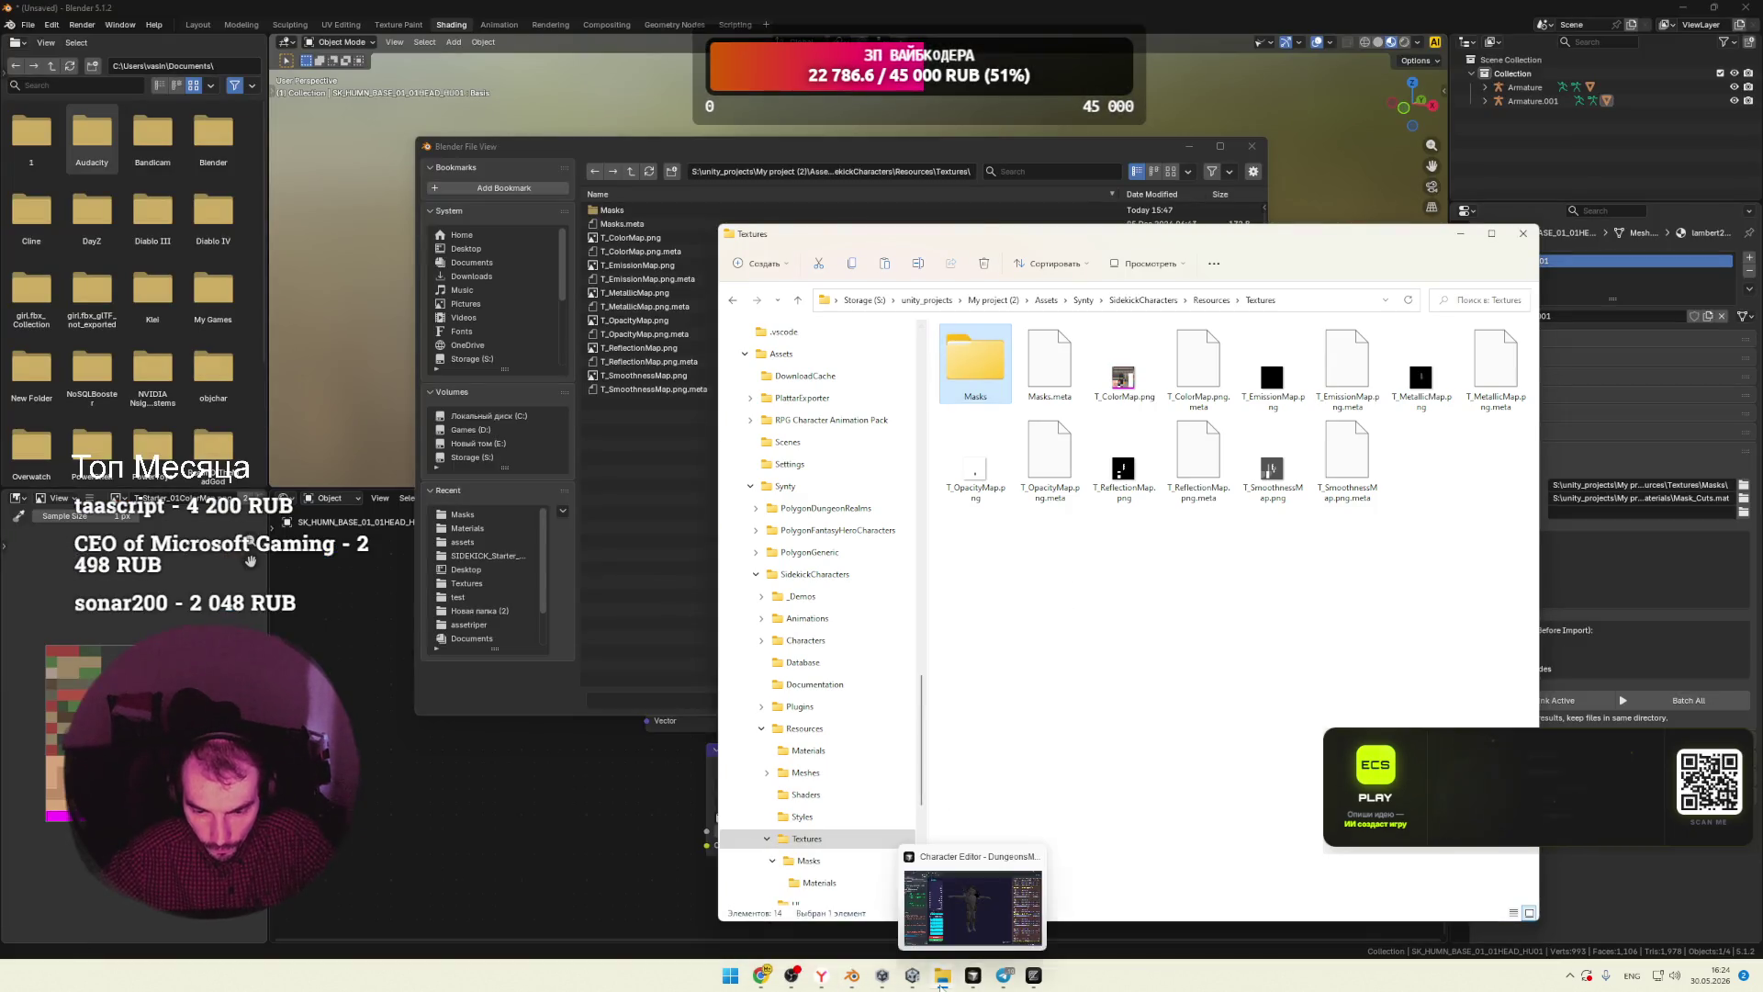
pyautogui.moveTo(942, 976)
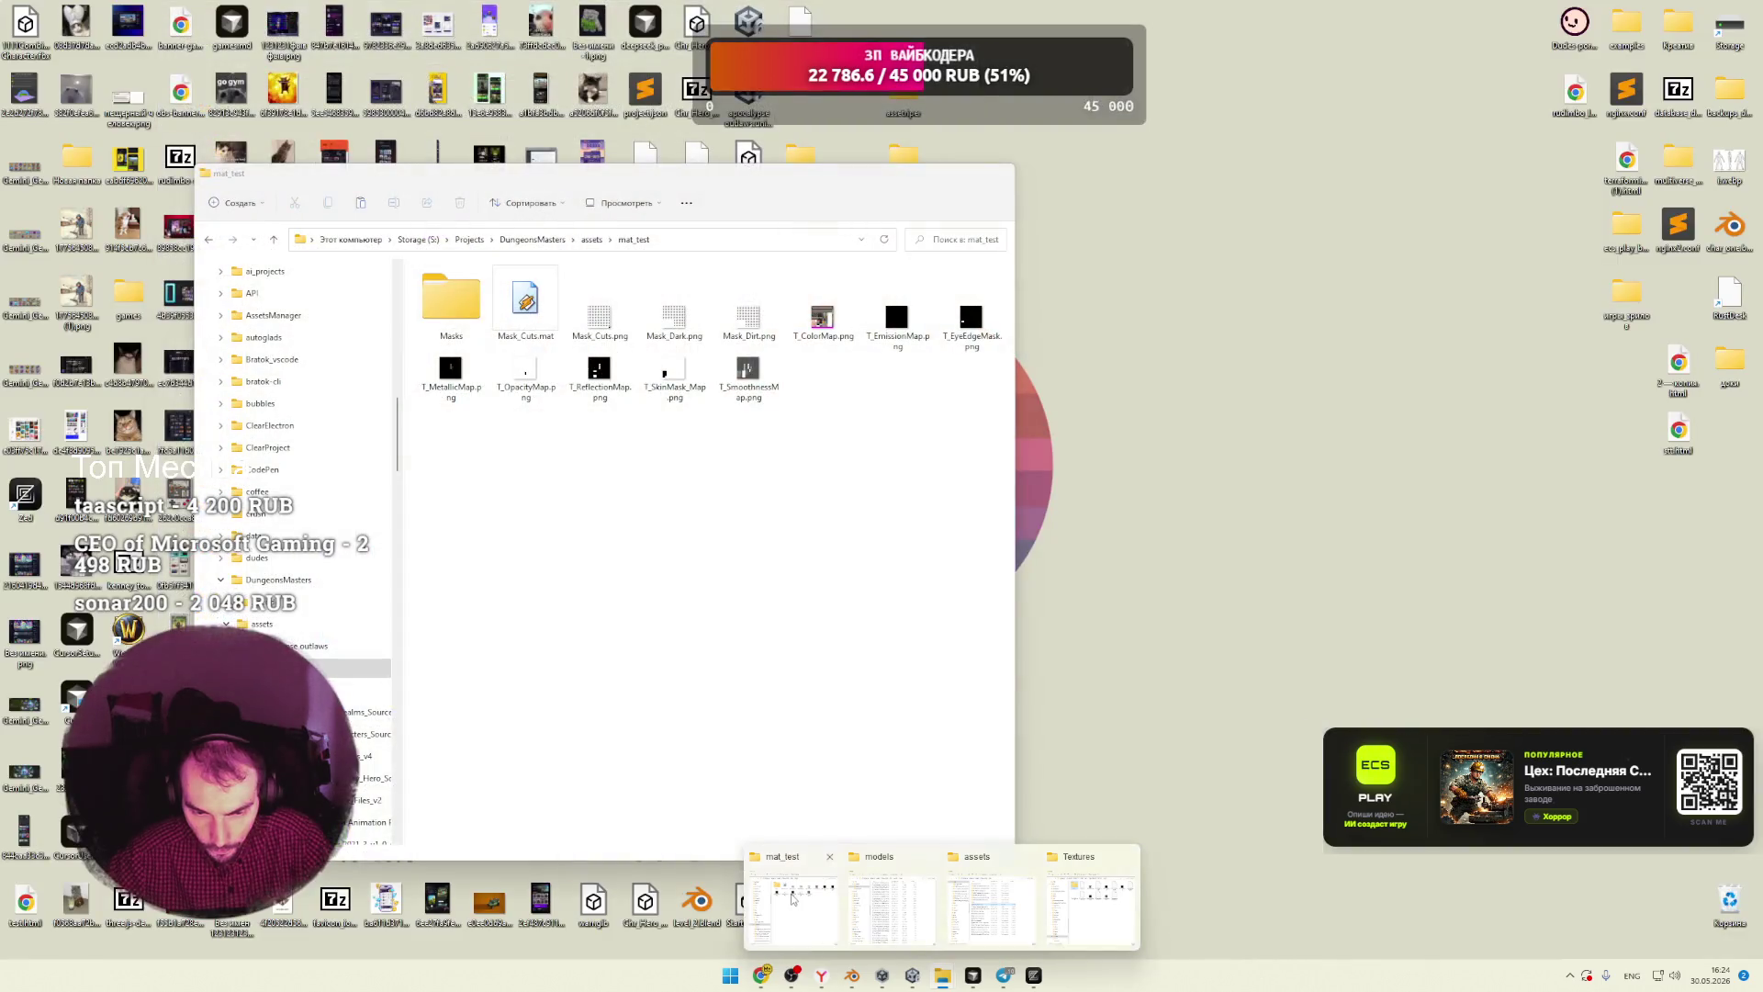
pyautogui.click(791, 898)
pyautogui.click(695, 241)
pyautogui.hotkey('alt', 'Tab')
pyautogui.click(886, 173)
pyautogui.write('S:\\Projects\\DungeonsMasters\\assets\\mat_test')
pyautogui.press('Return')
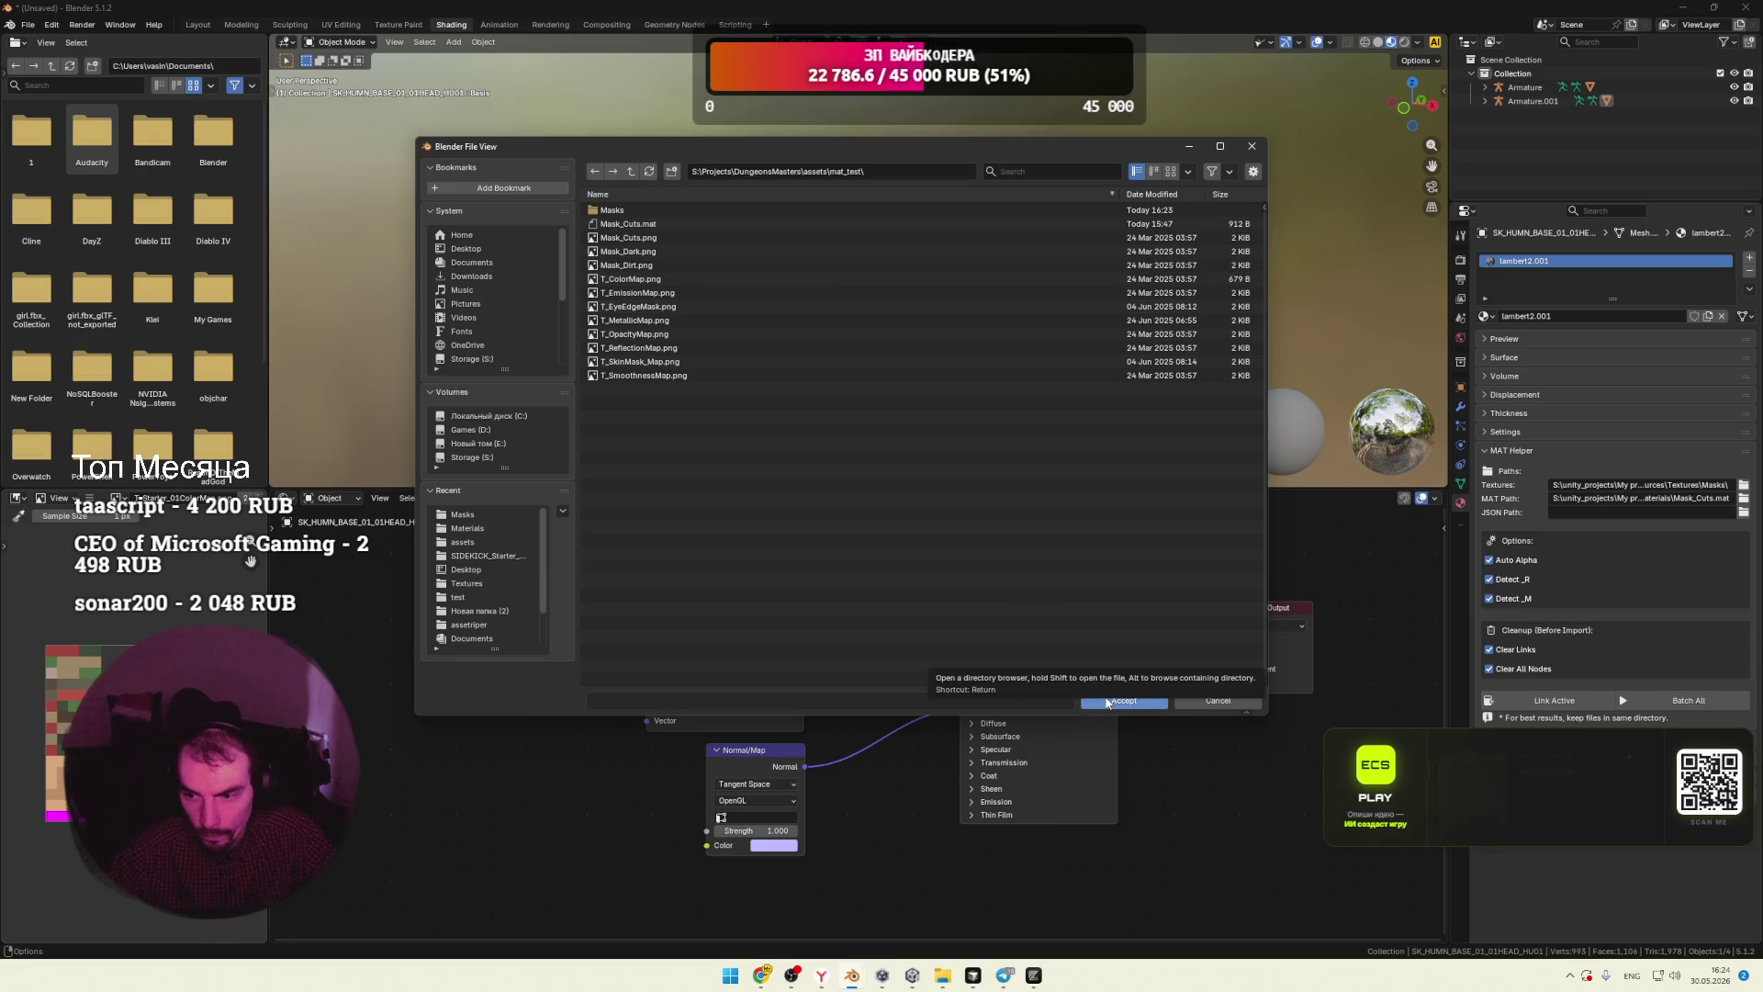
pyautogui.click(1124, 701)
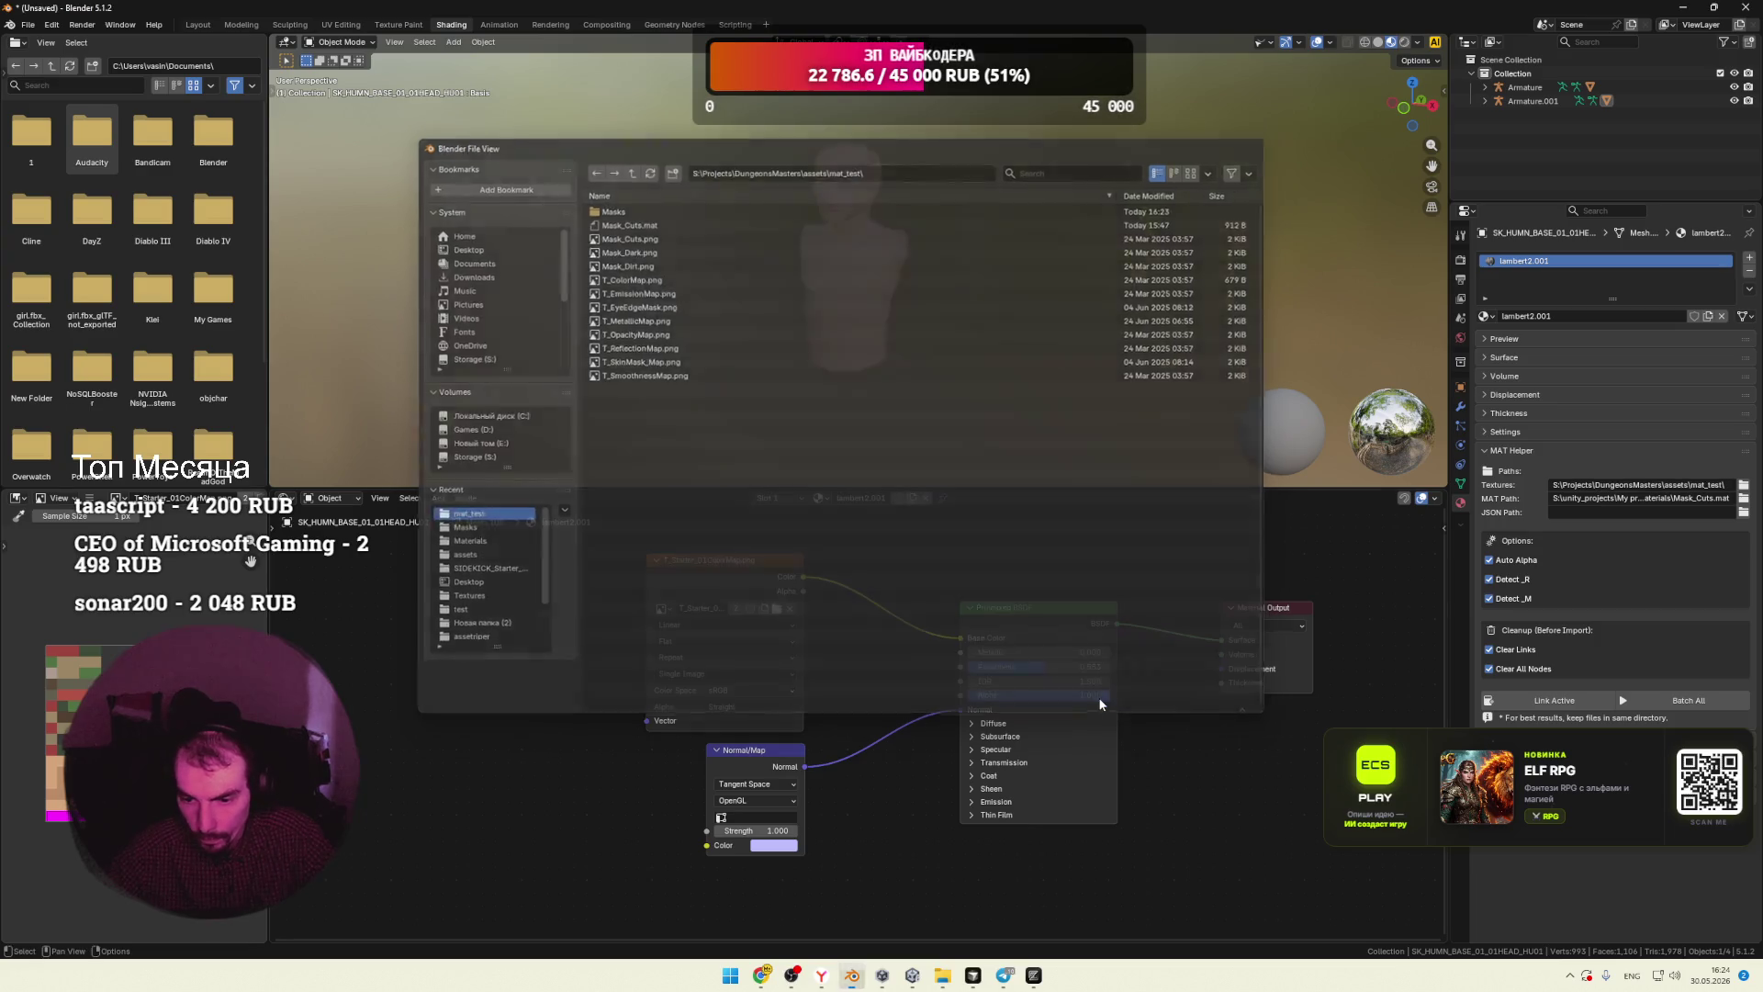
# Step: Set the MAT Path to mat_test\Mask_Cuts.mat
pyautogui.click(1744, 498)
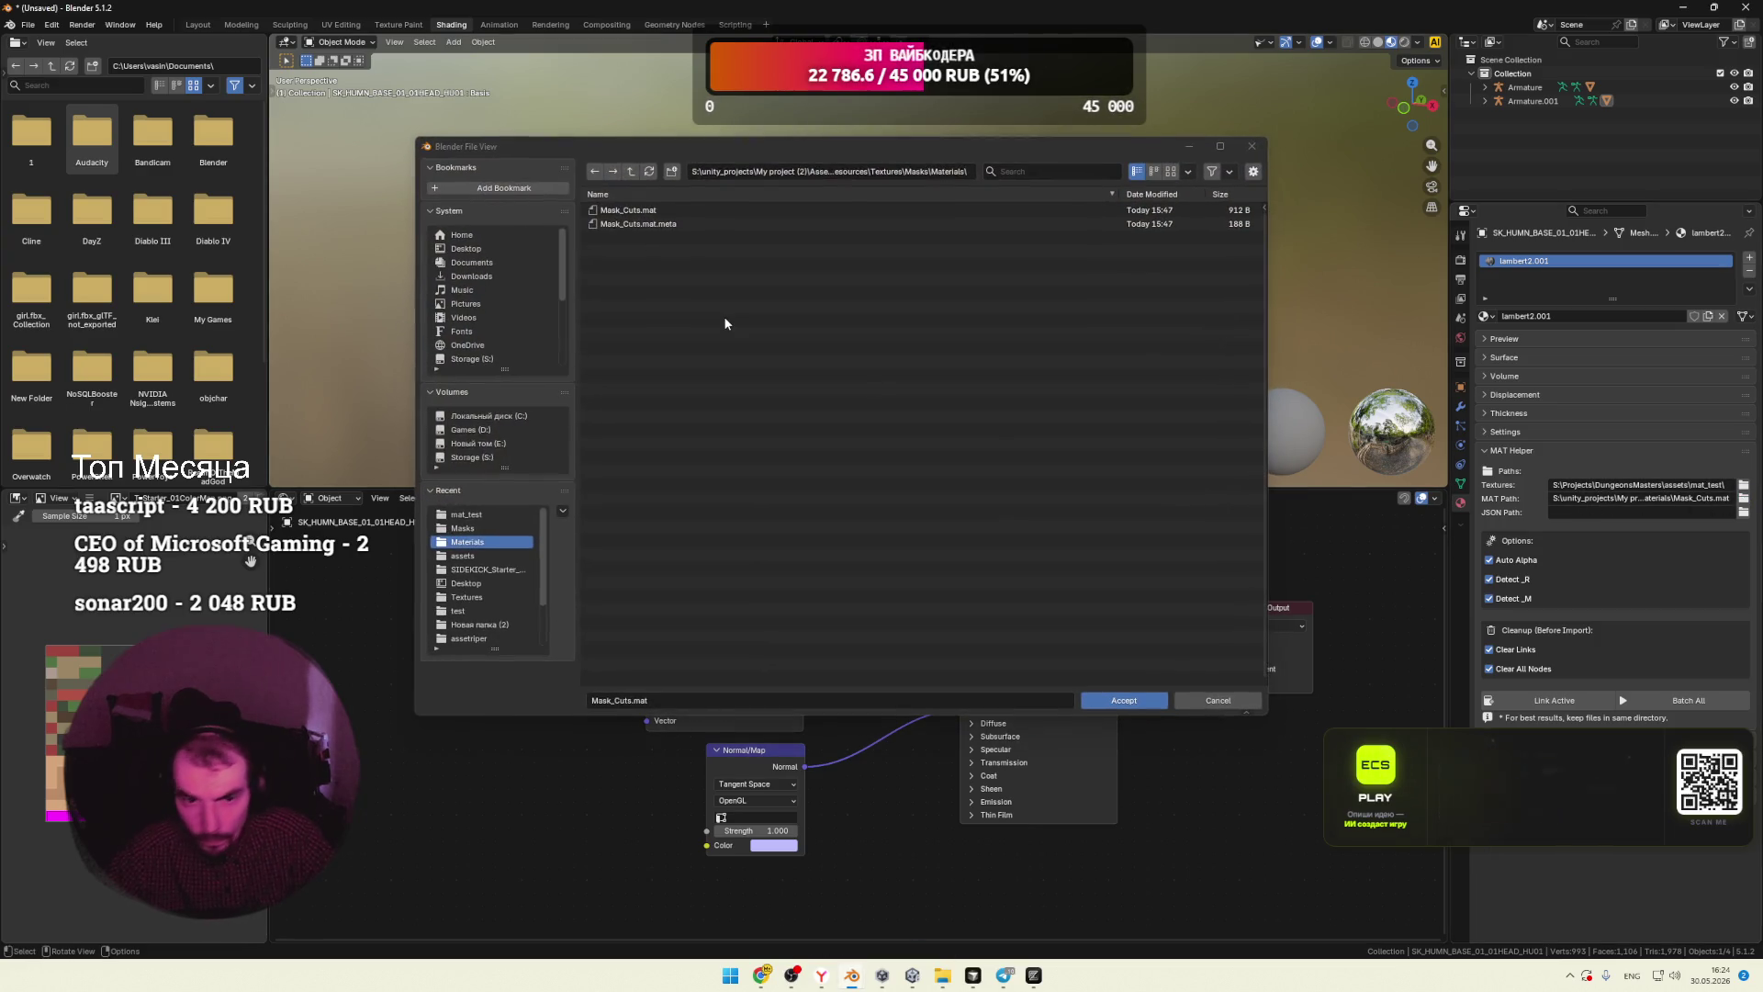
pyautogui.click(826, 172)
pyautogui.write('S:\\Projects\\DungeonsMasters\\assets\\mat_test')
pyautogui.press('Return')
pyautogui.click(657, 223)
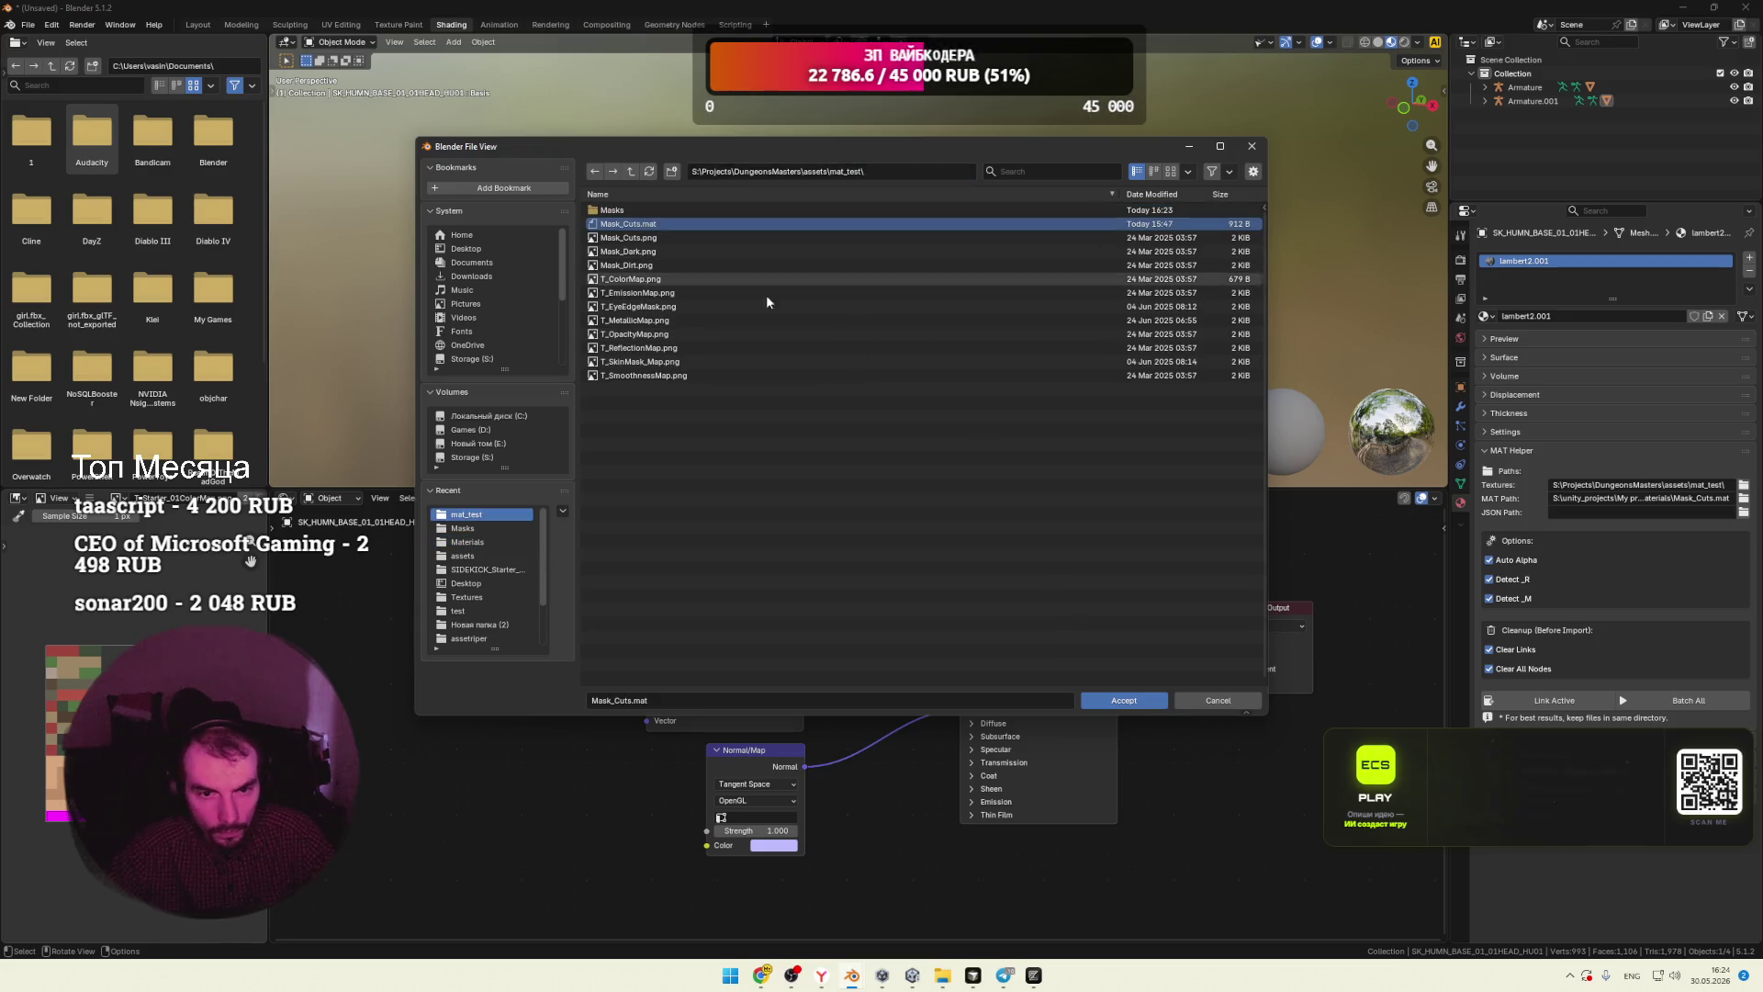
pyautogui.click(1125, 701)
# Step: Set the JSON Path to the mat_test folder
pyautogui.click(1591, 513)
pyautogui.click(1744, 512)
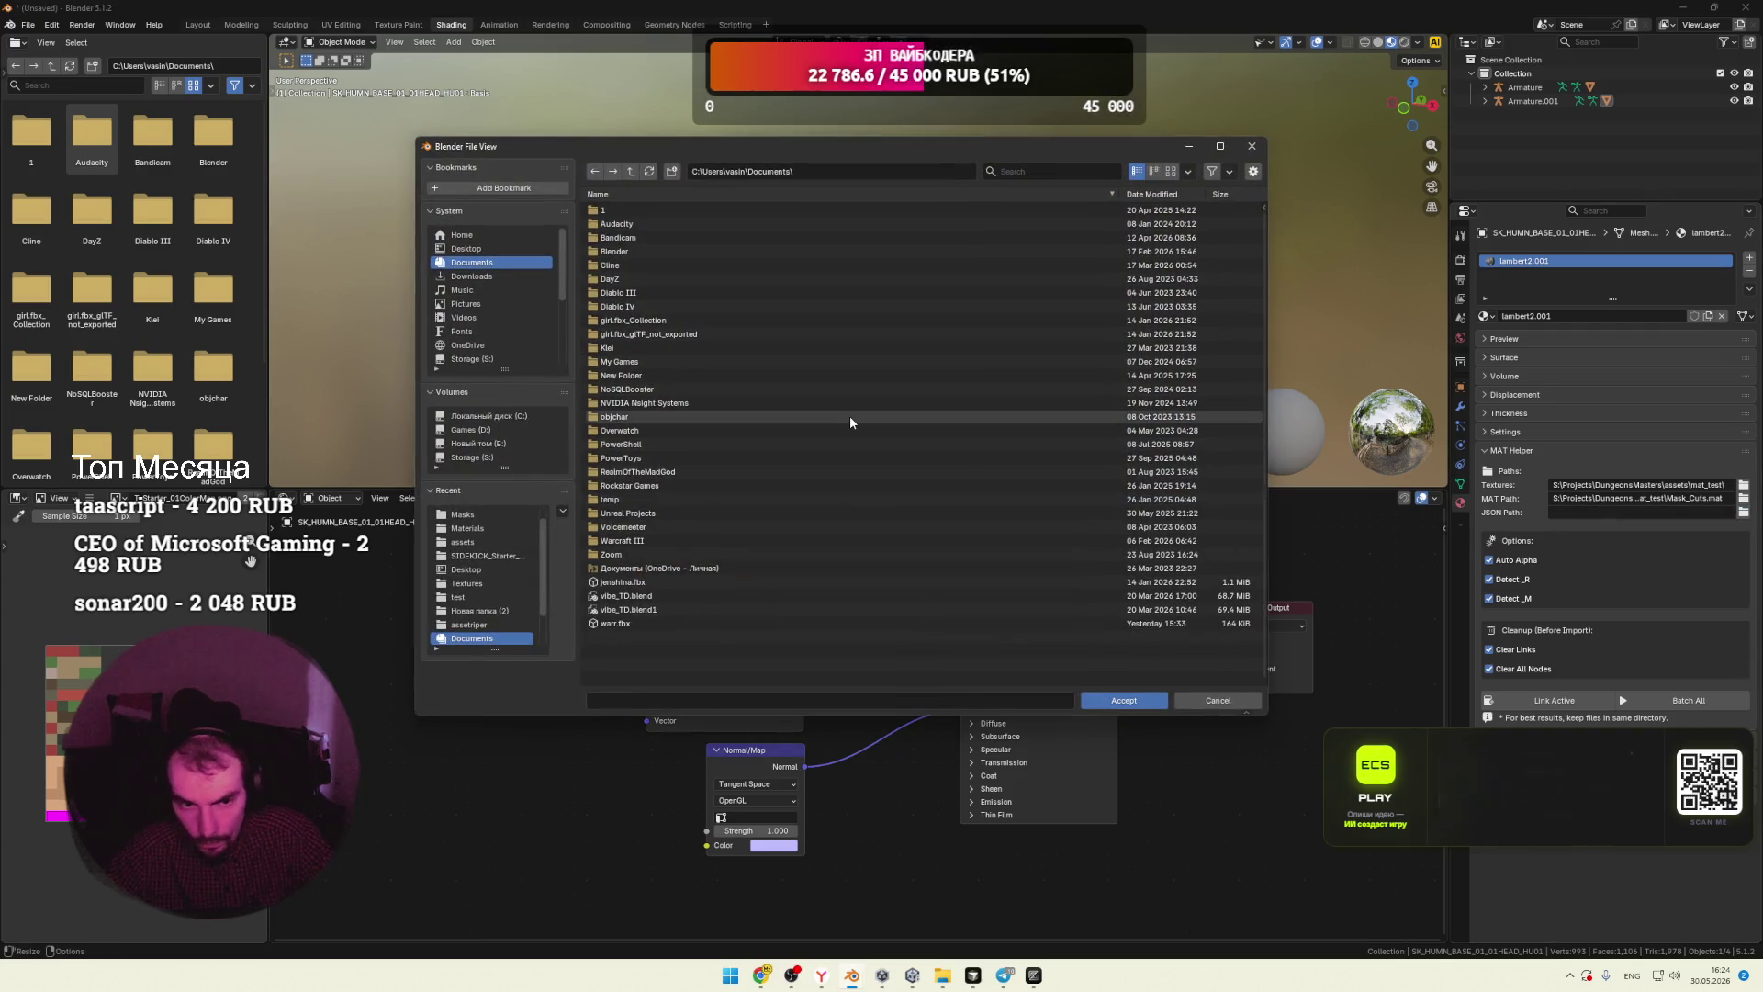
pyautogui.click(843, 175)
pyautogui.write('S:\\Projects\\DungeonsMasters\\assets\\mat_test')
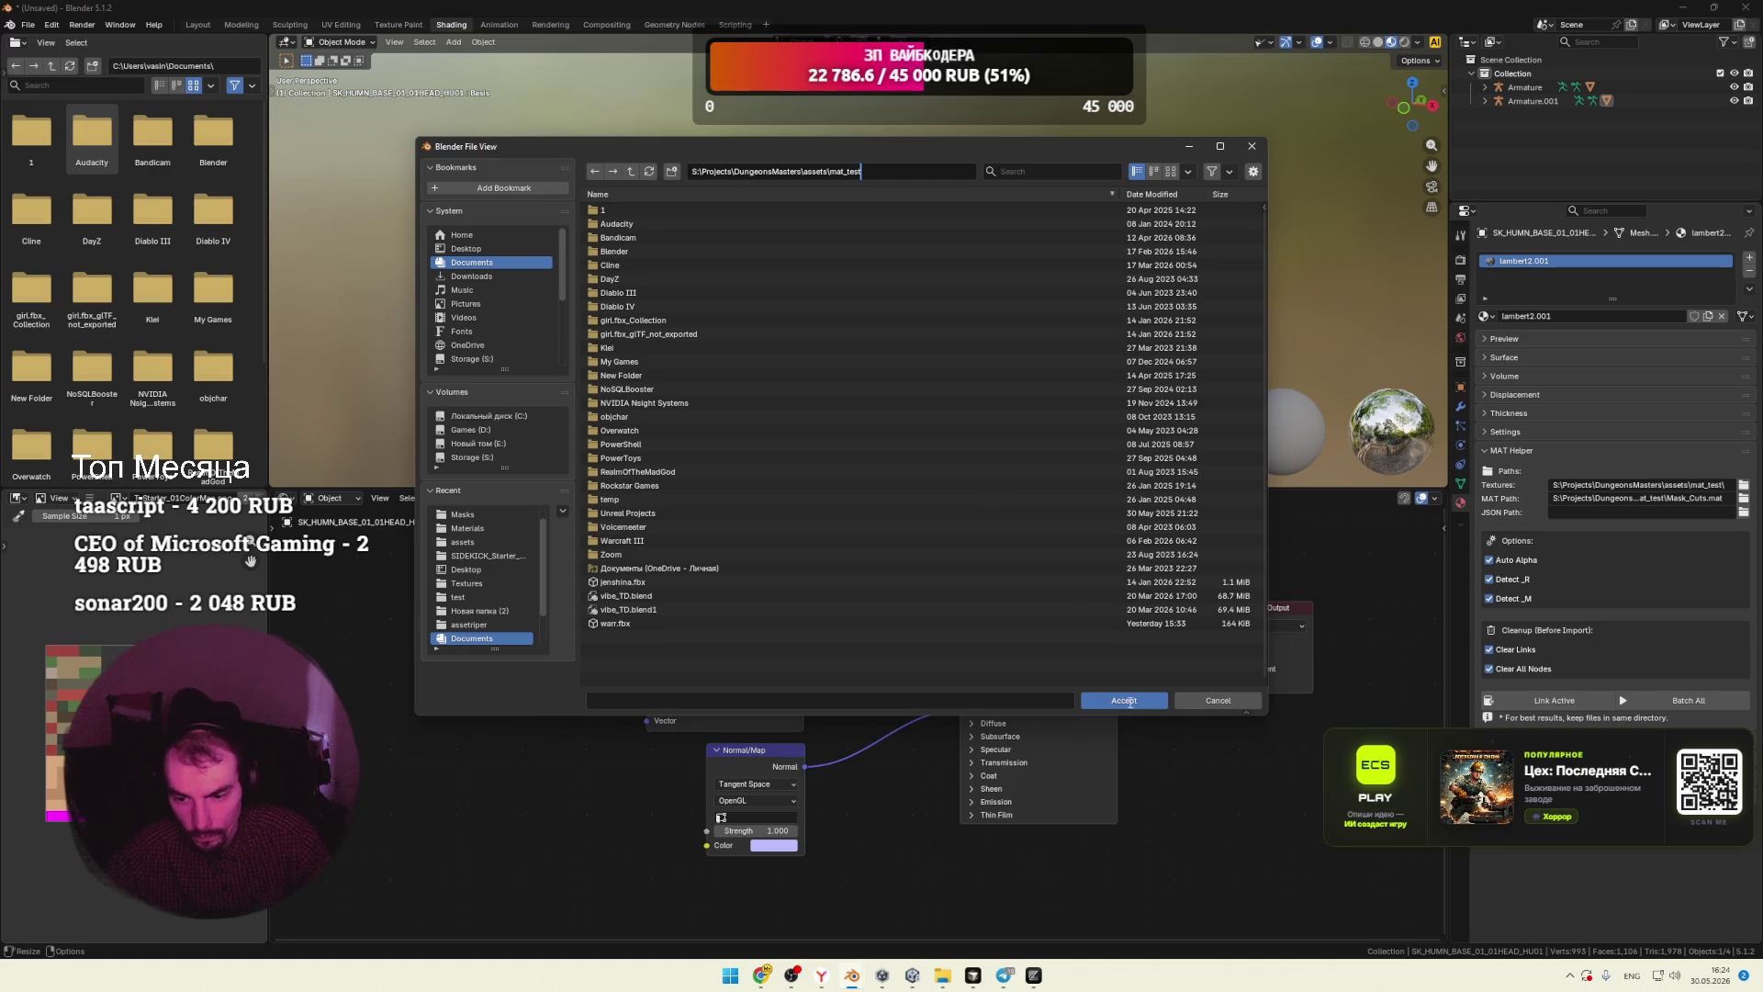
pyautogui.click(1129, 702)
pyautogui.click(1128, 702)
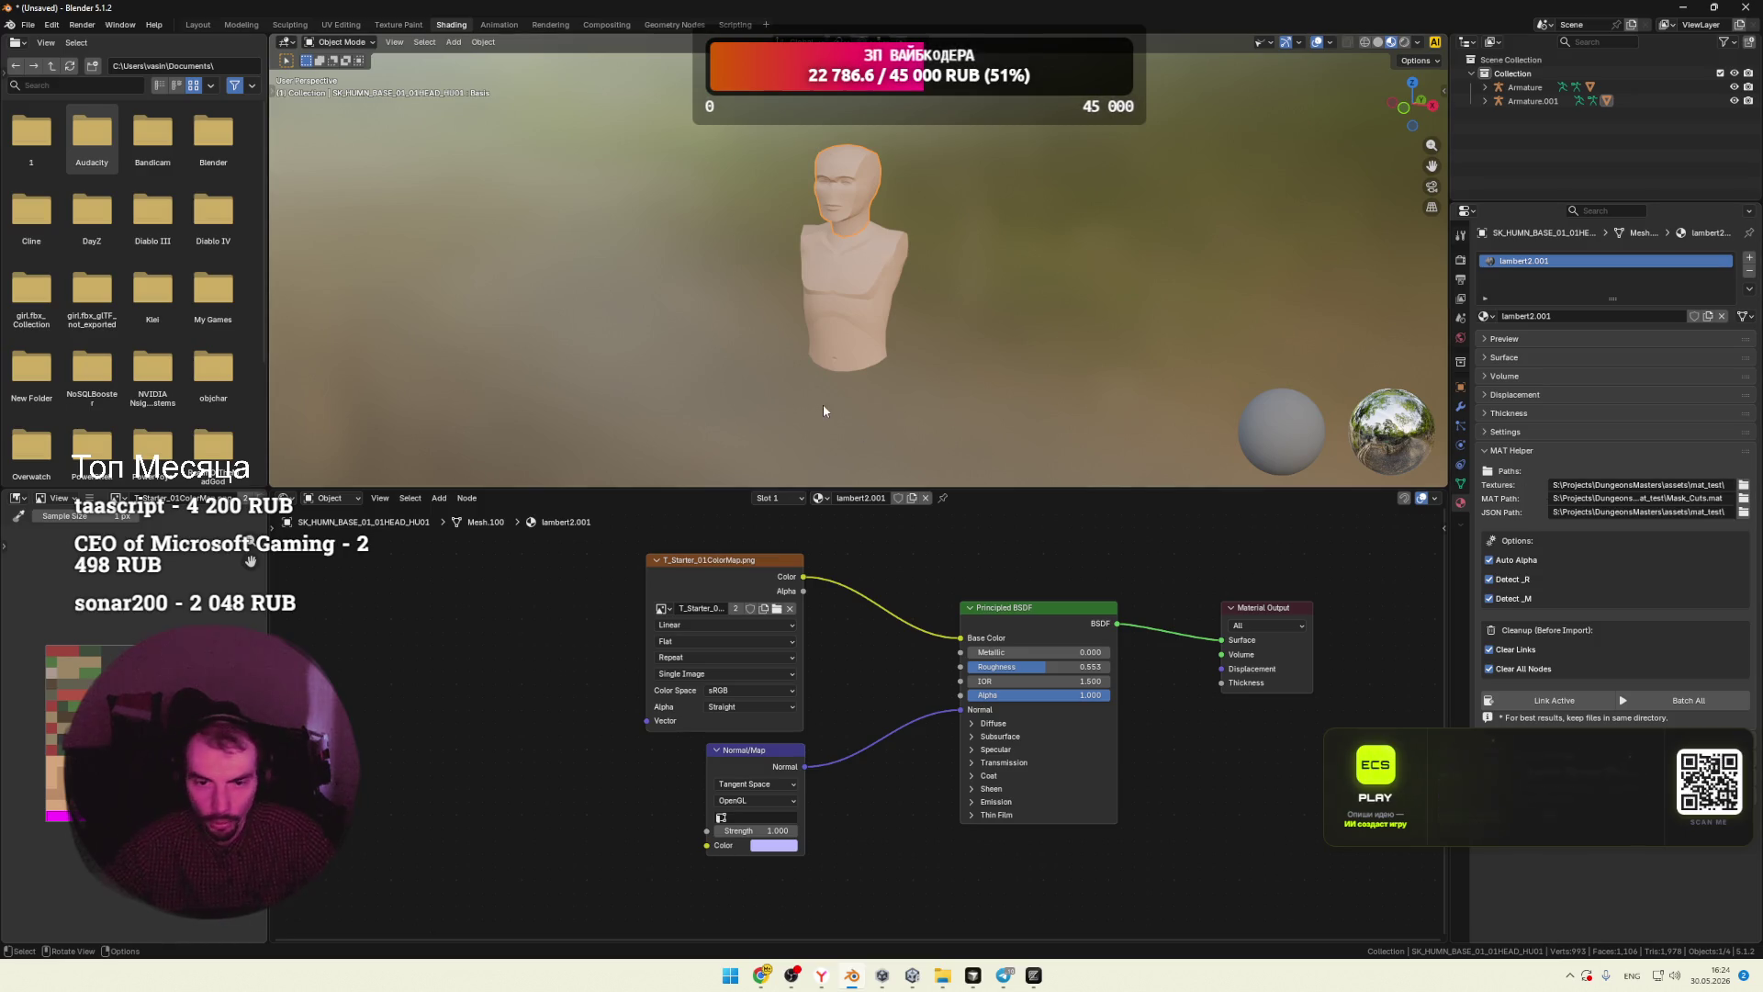
# Step: Deselect the head, orbit to face the bust, and bring up the export format list
pyautogui.click(932, 367)
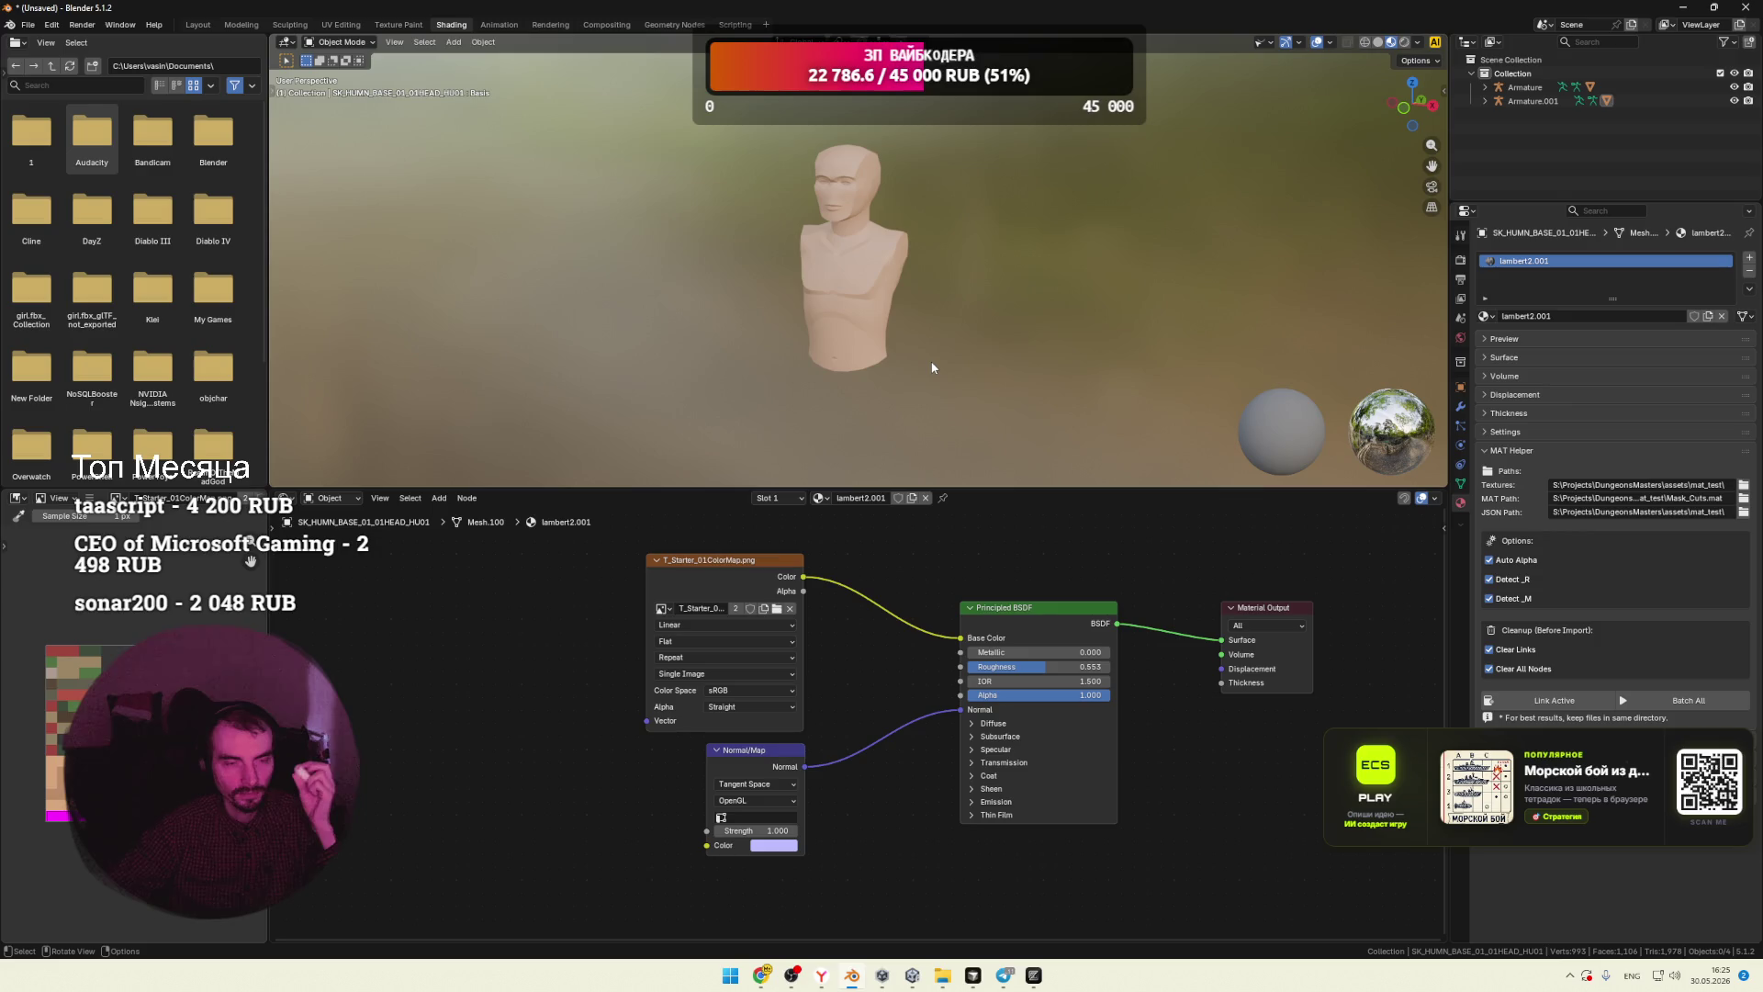
pyautogui.moveTo(928, 361); pyautogui.dragTo(890, 344, button='middle')
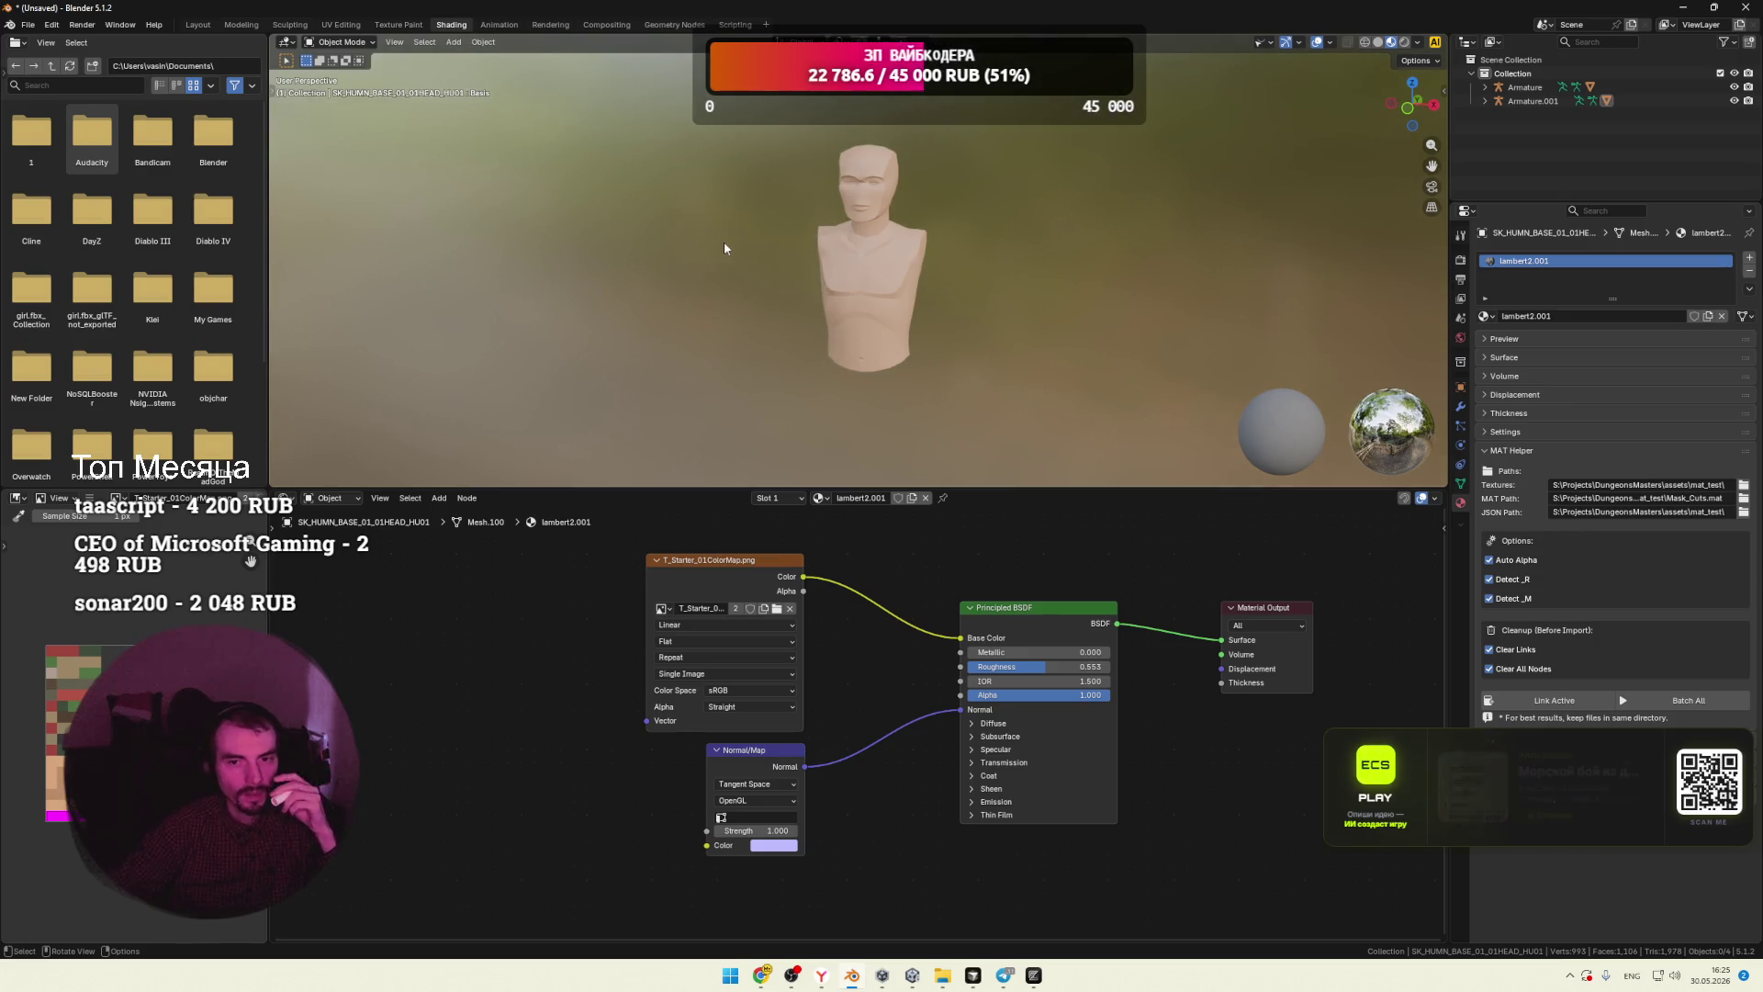
pyautogui.click(27, 25)
# Step: Disable the Import Unity Package, MAT Helper and QRemeshify add-ons, then close Preferences
pyautogui.moveTo(77, 235)
pyautogui.click(52, 24)
pyautogui.click(112, 203)
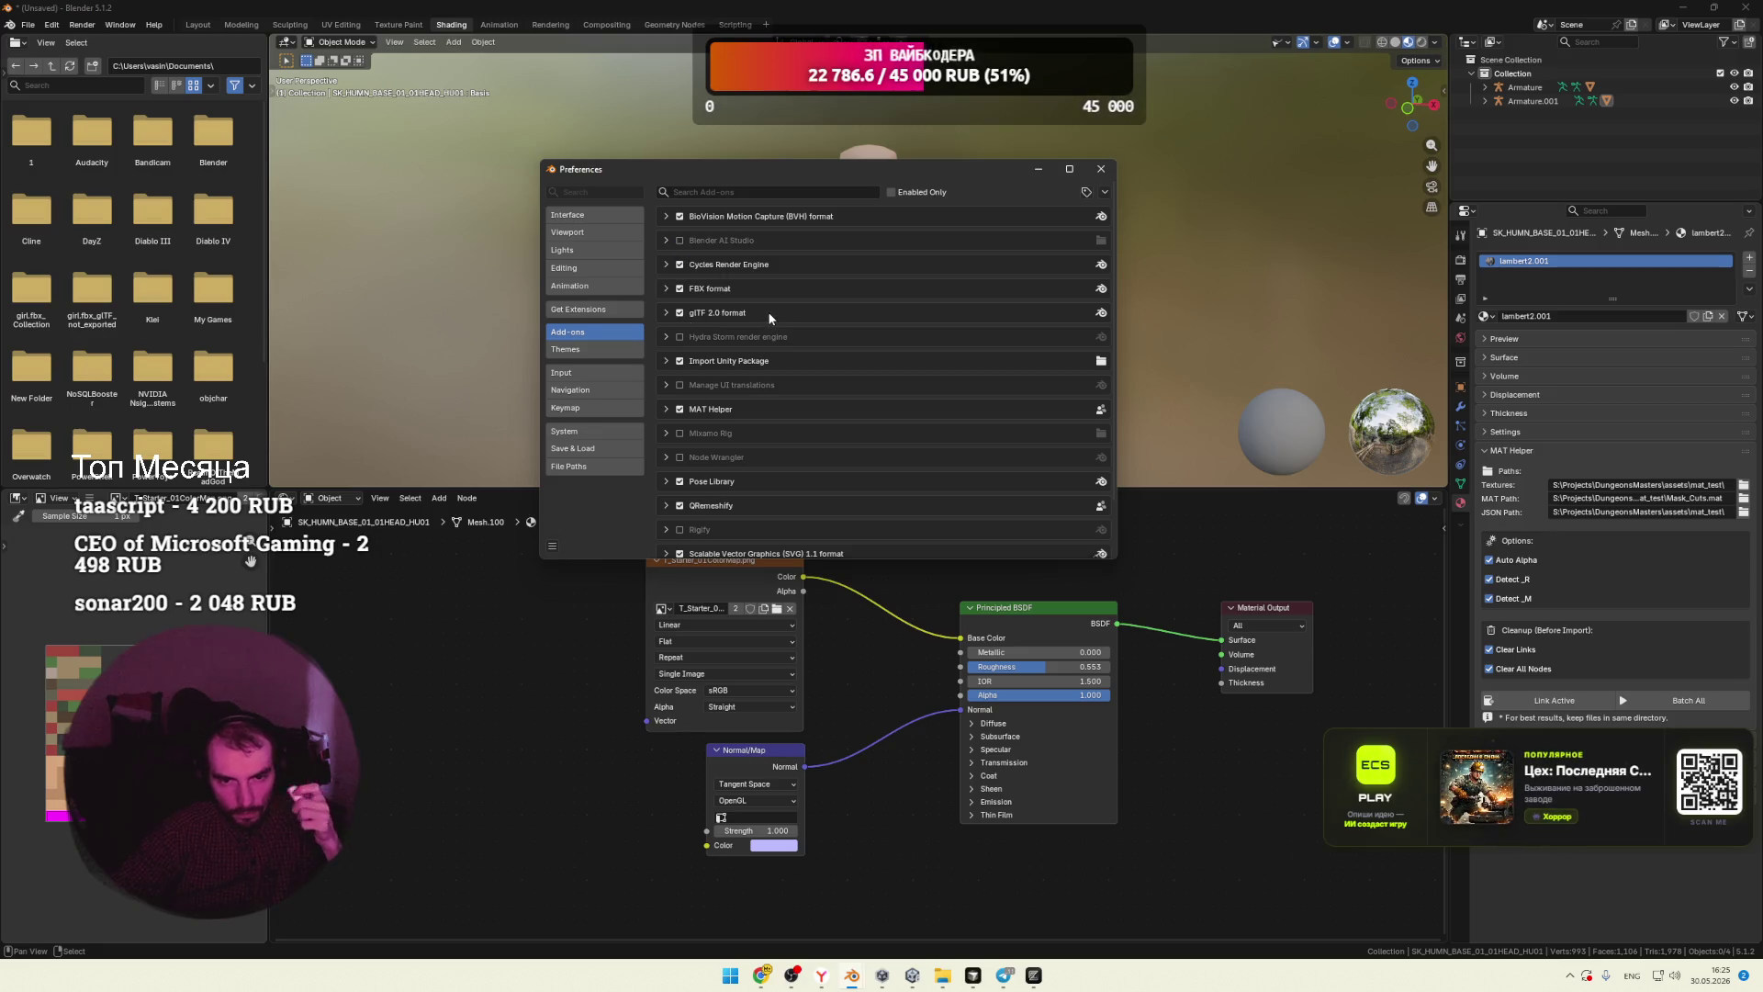
pyautogui.click(680, 360)
pyautogui.click(680, 408)
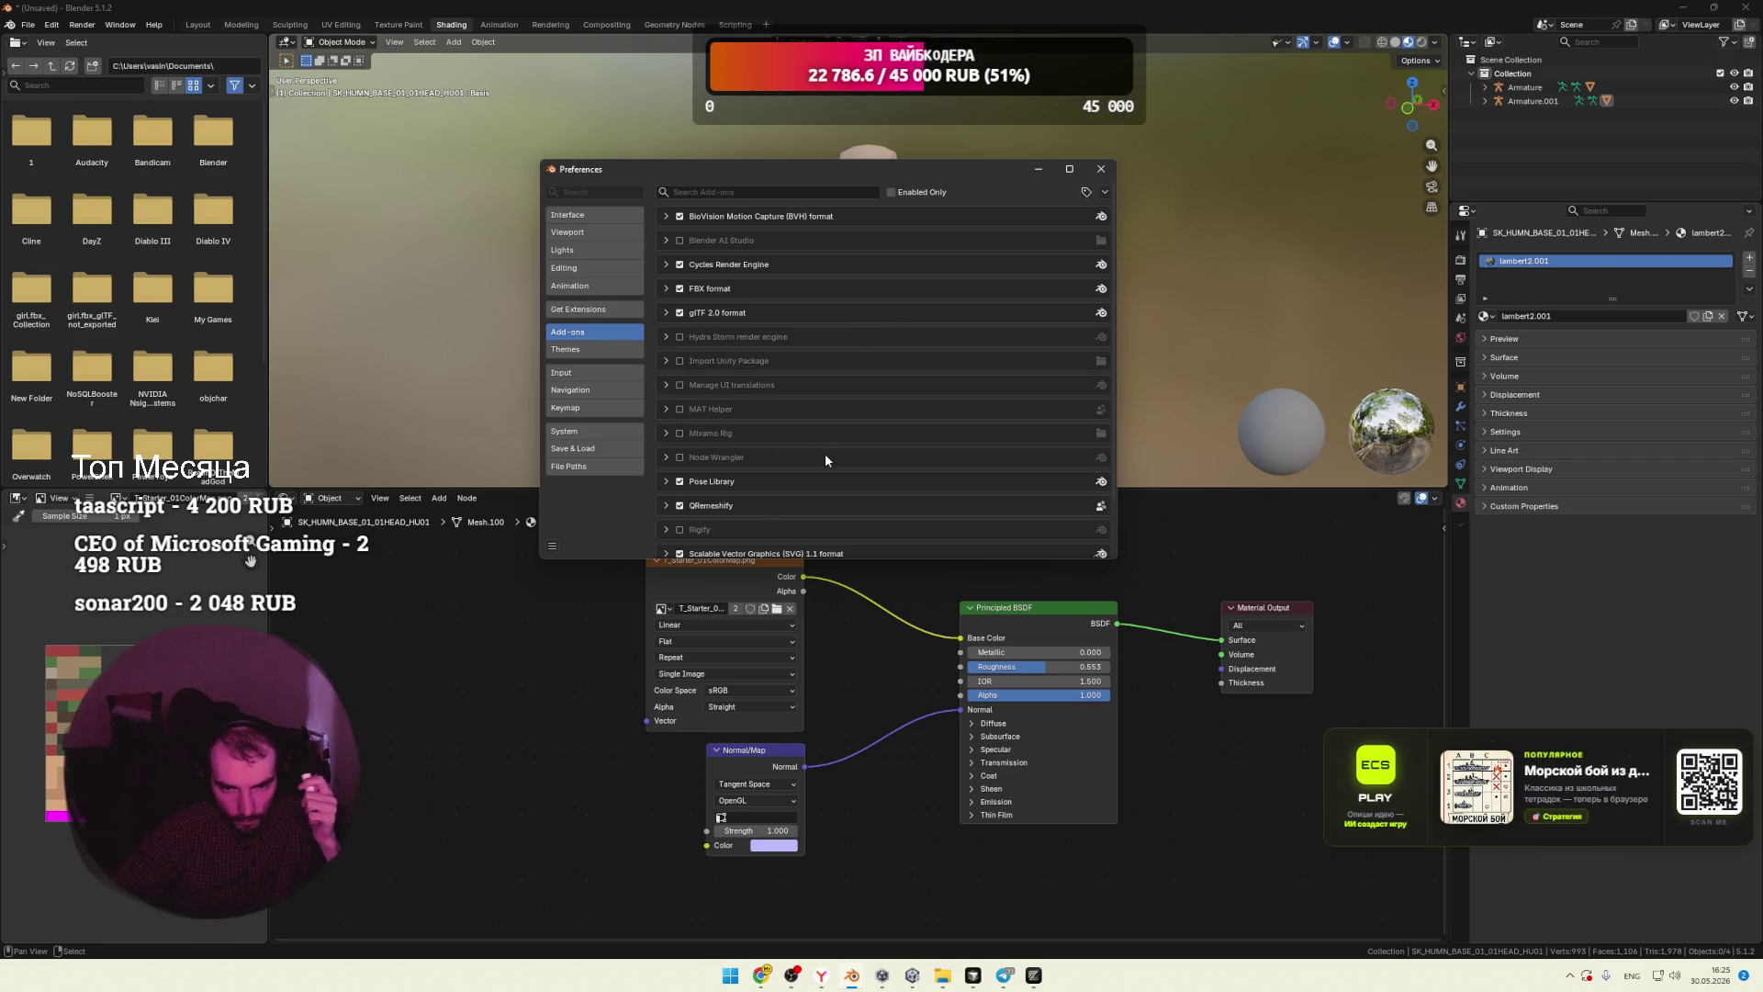
pyautogui.scroll(-3, 825, 459)
pyautogui.click(680, 447)
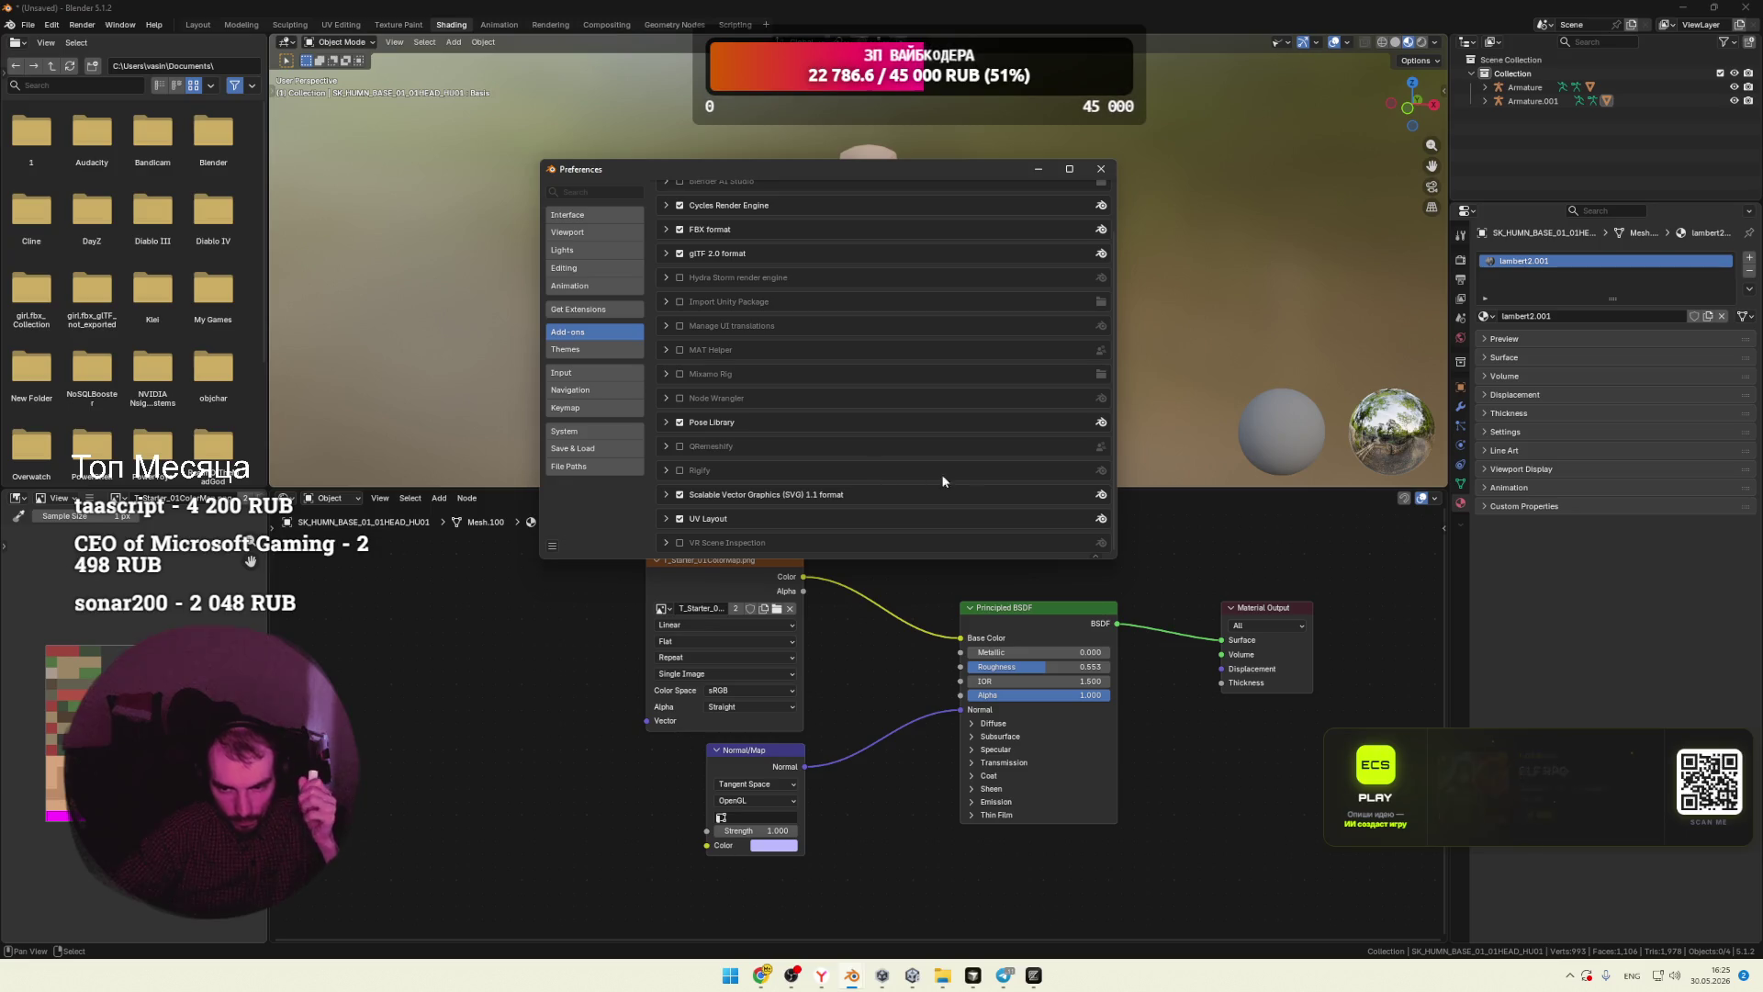
pyautogui.click(1101, 169)
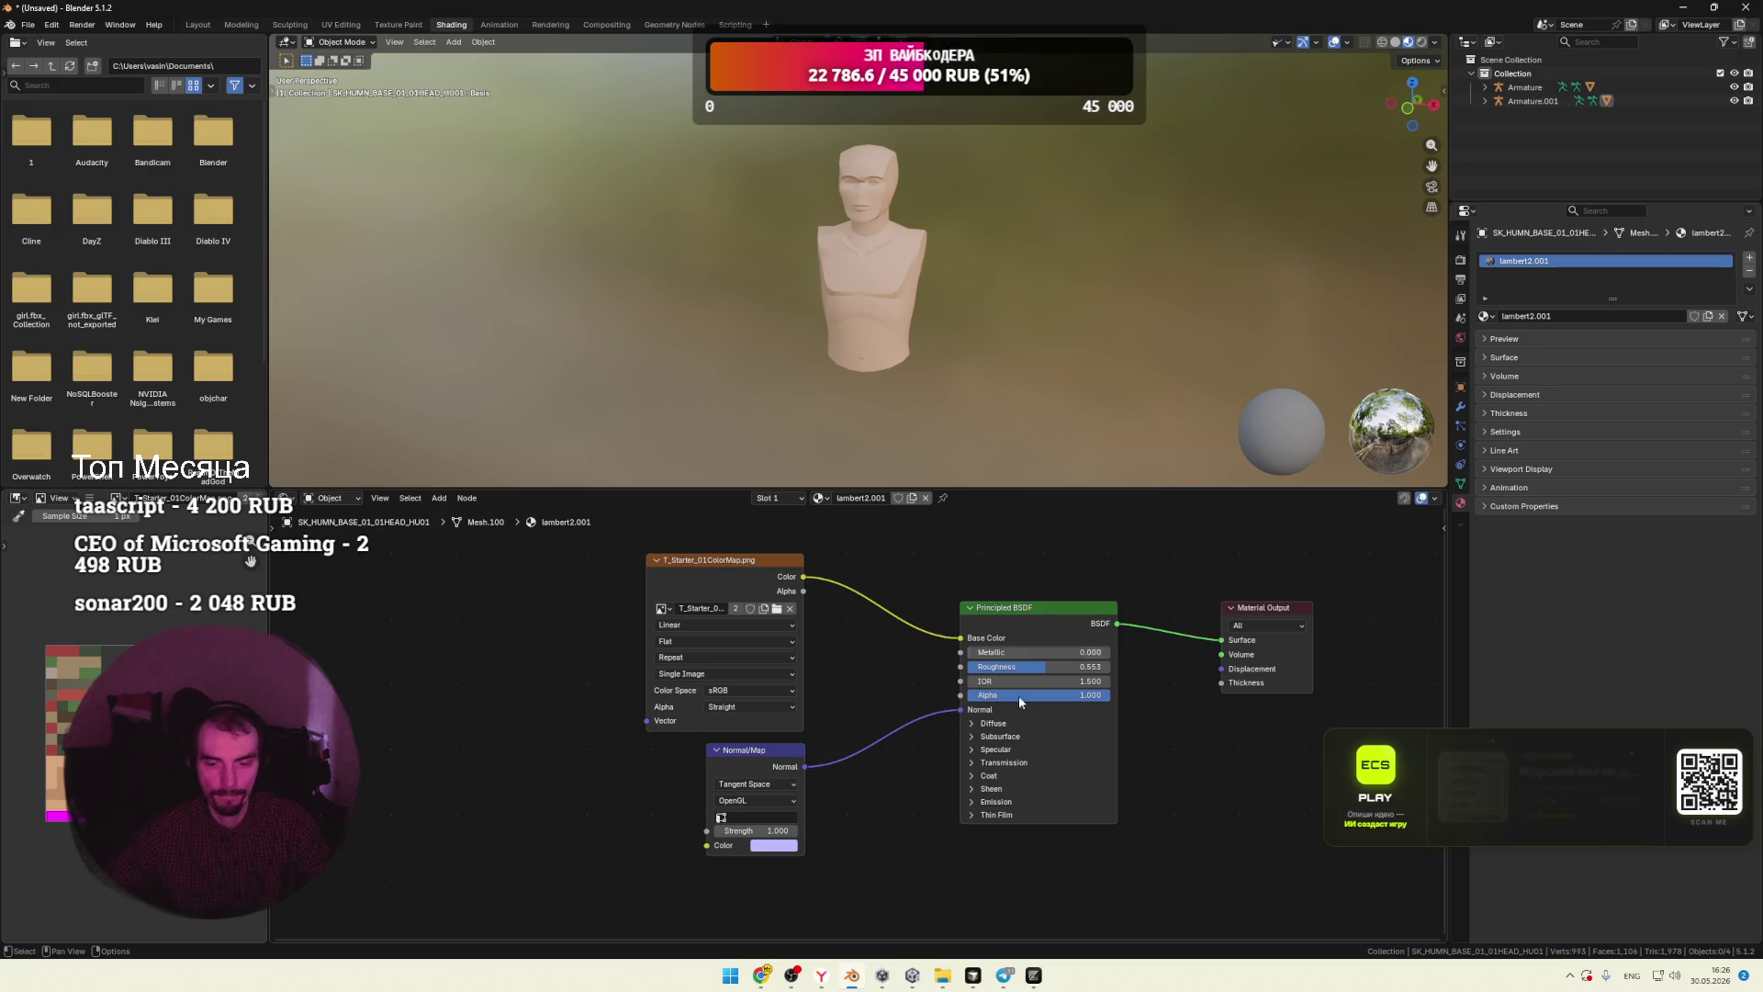
# Step: In Chrome, change the blender .mat search to 'blender syntystore .sk' and search
pyautogui.moveTo(776, 968)
pyautogui.click(688, 904)
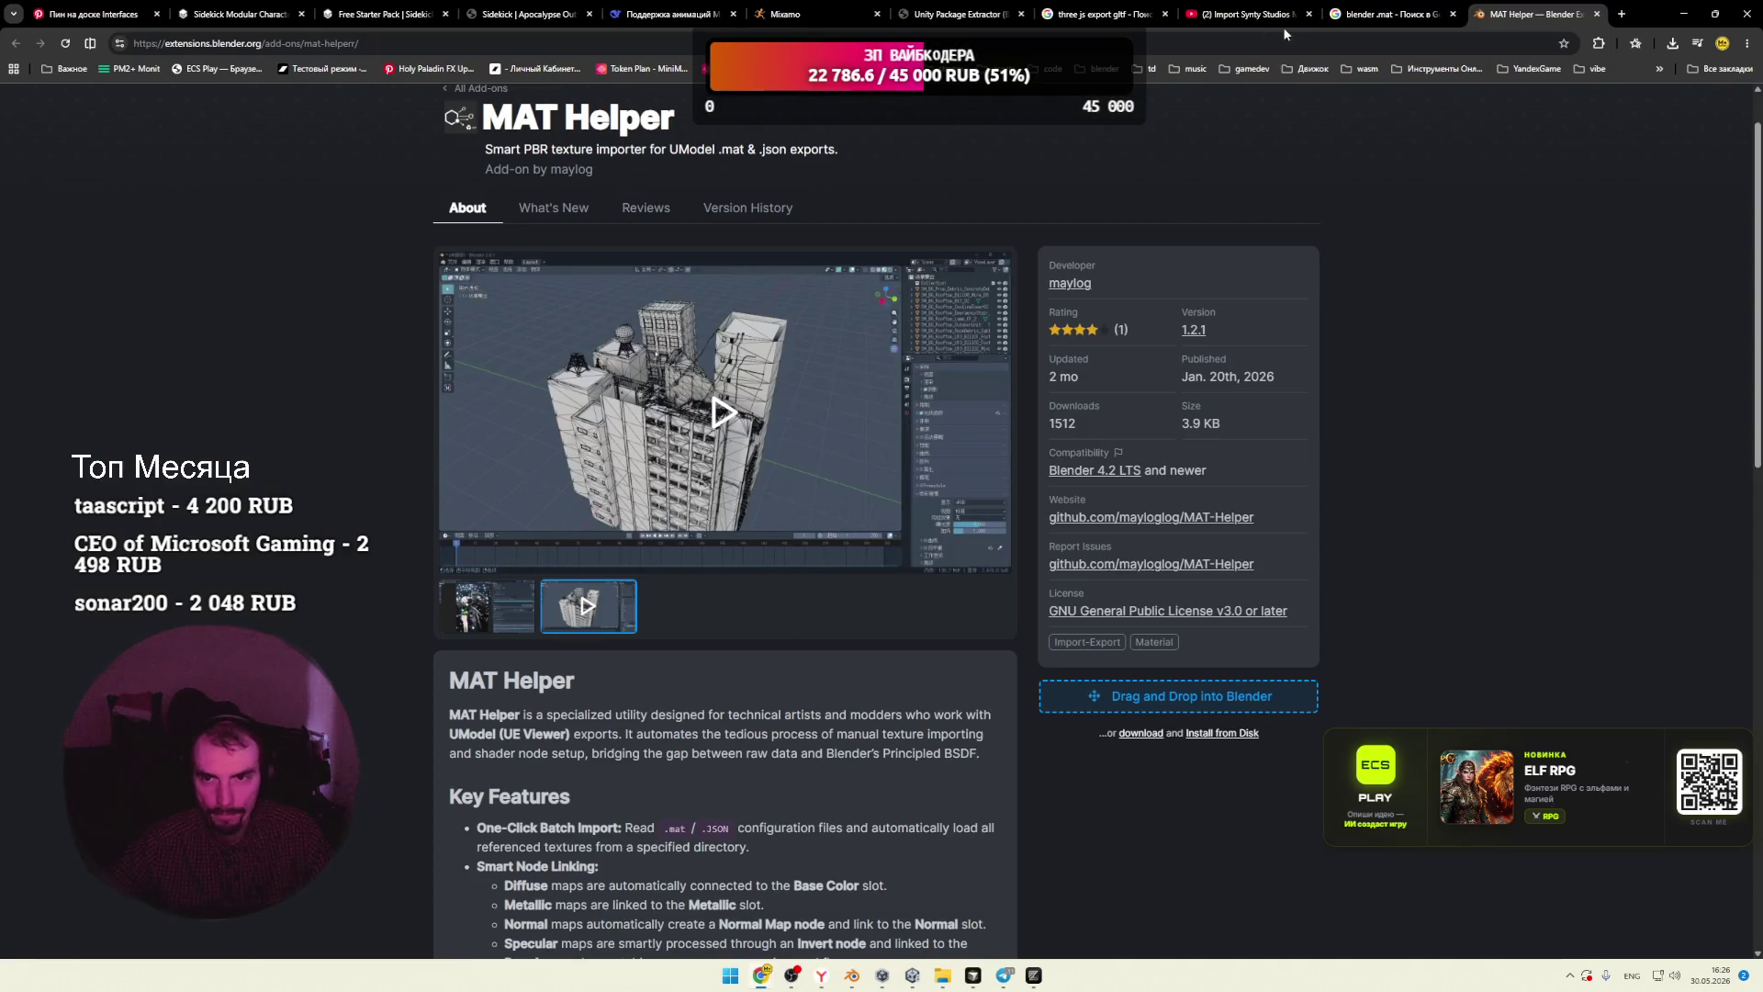
pyautogui.click(1380, 23)
pyautogui.scroll(15, 195, 188)
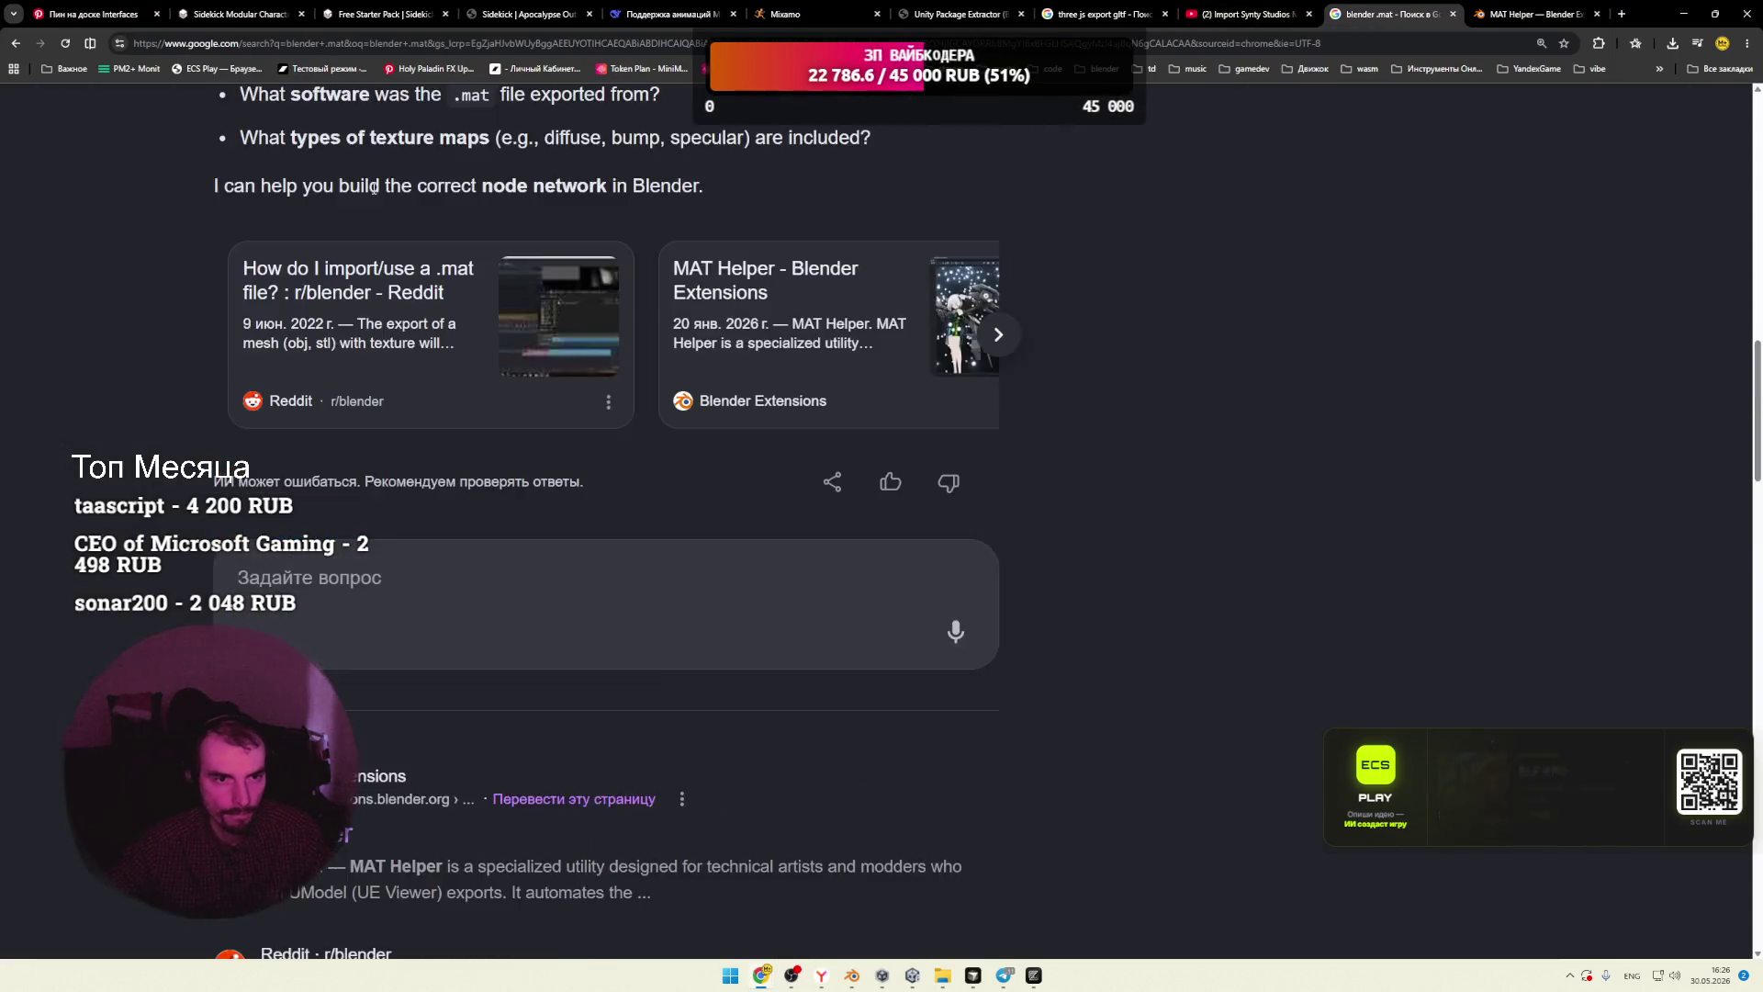
pyautogui.click(278, 147)
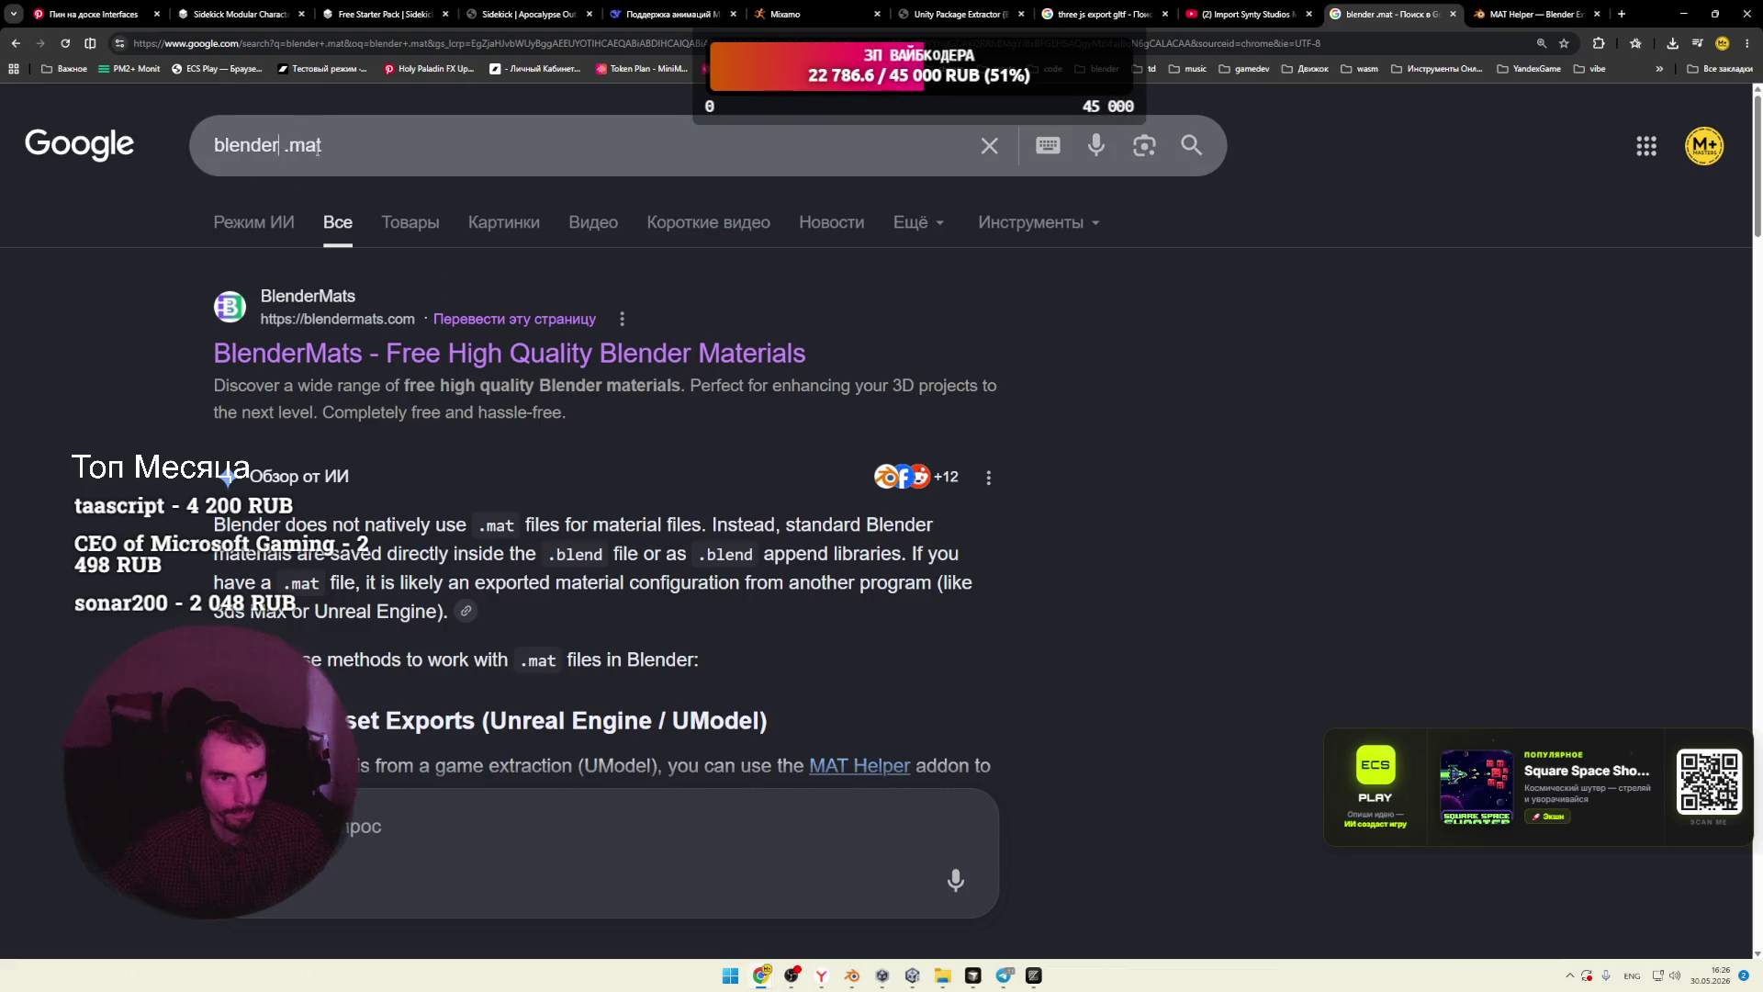
pyautogui.click(537, 16)
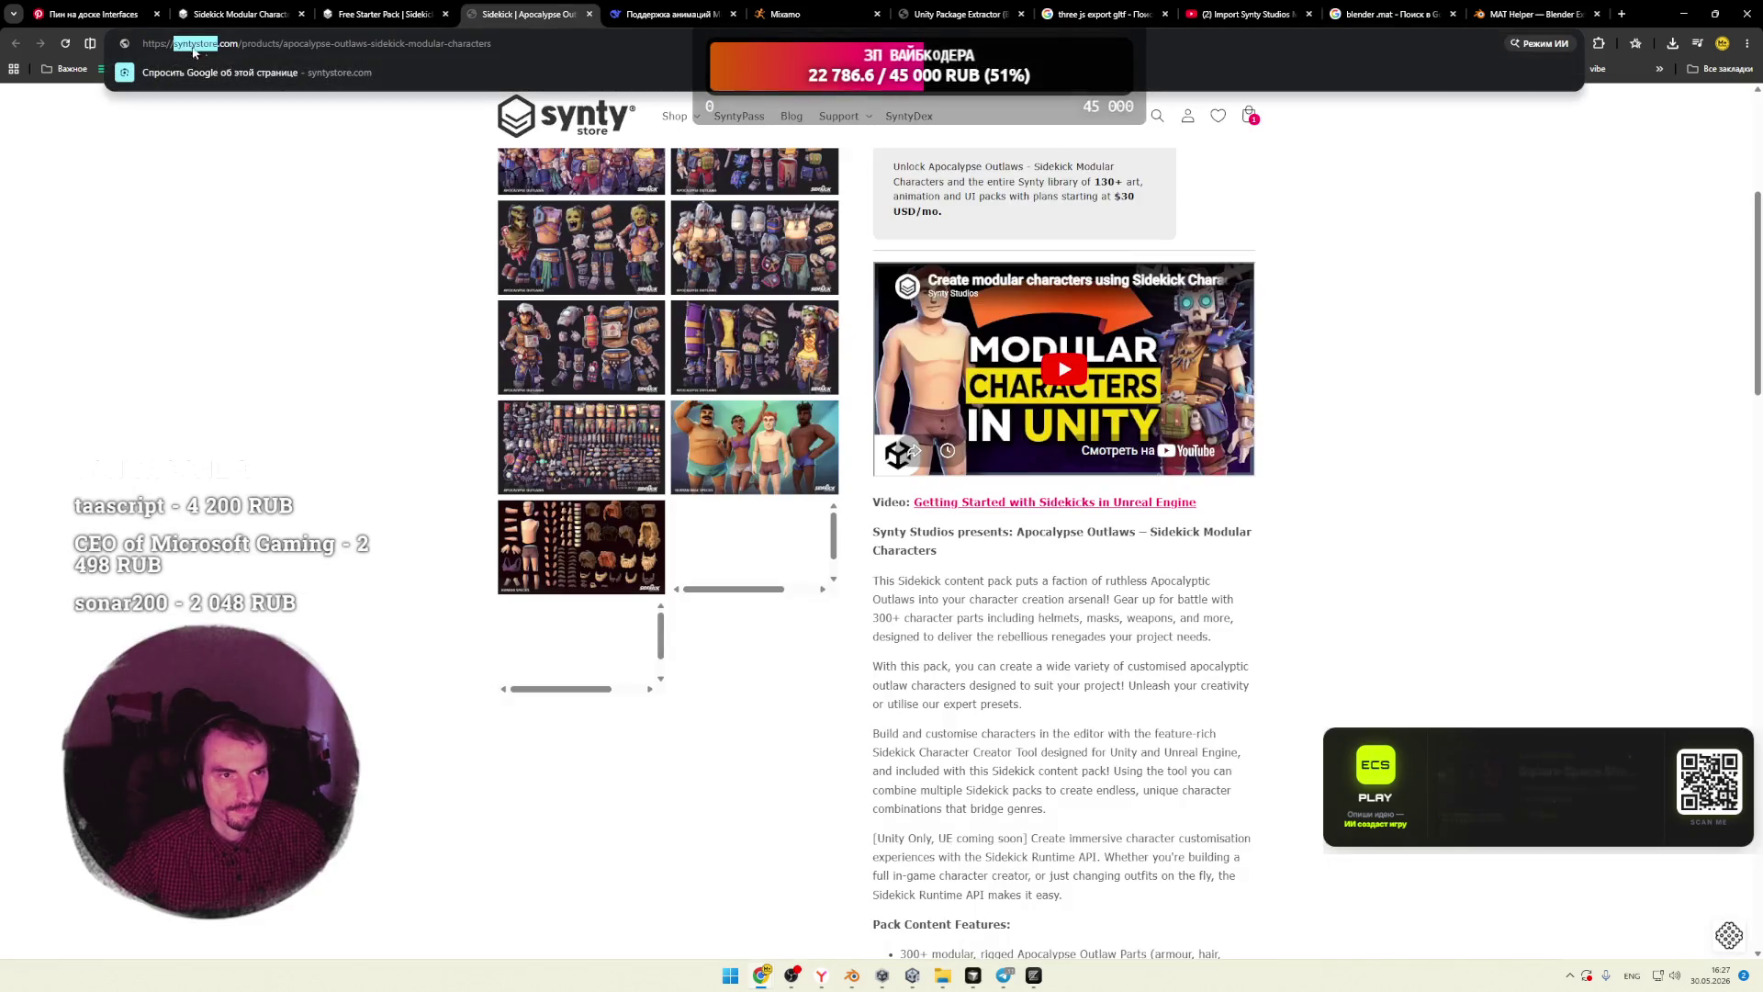
pyautogui.click(1382, 14)
pyautogui.press('BackSpace')
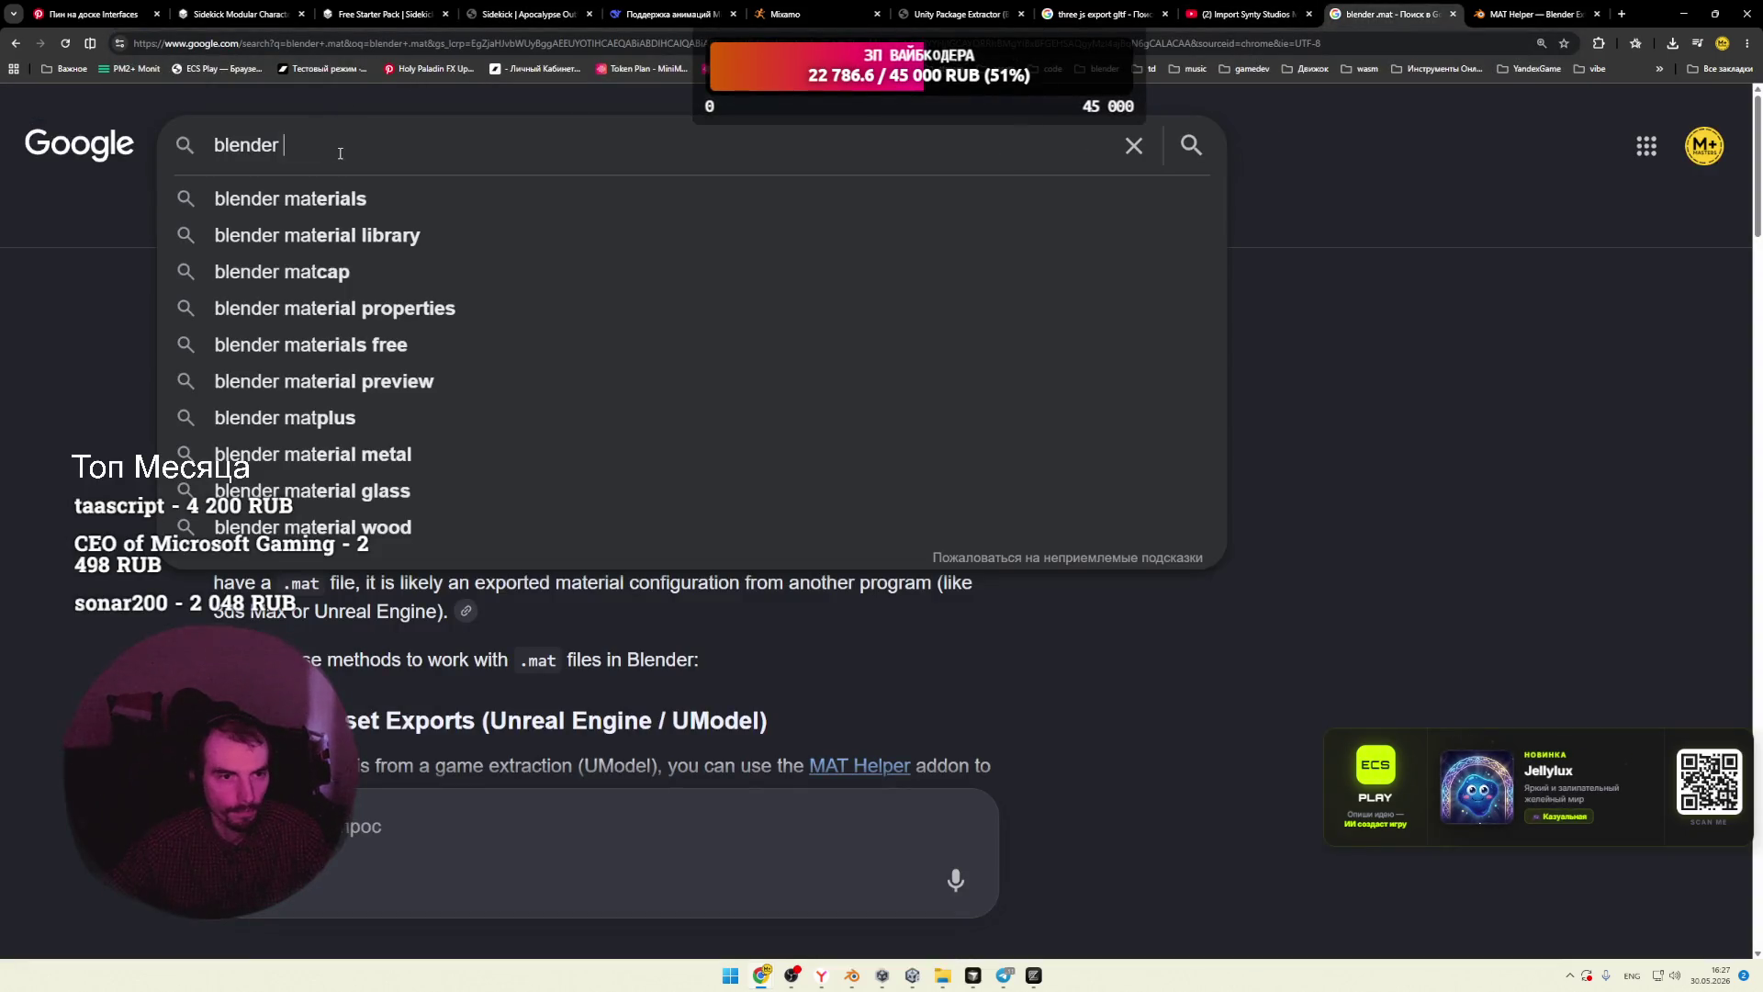
pyautogui.write('syntystore ')
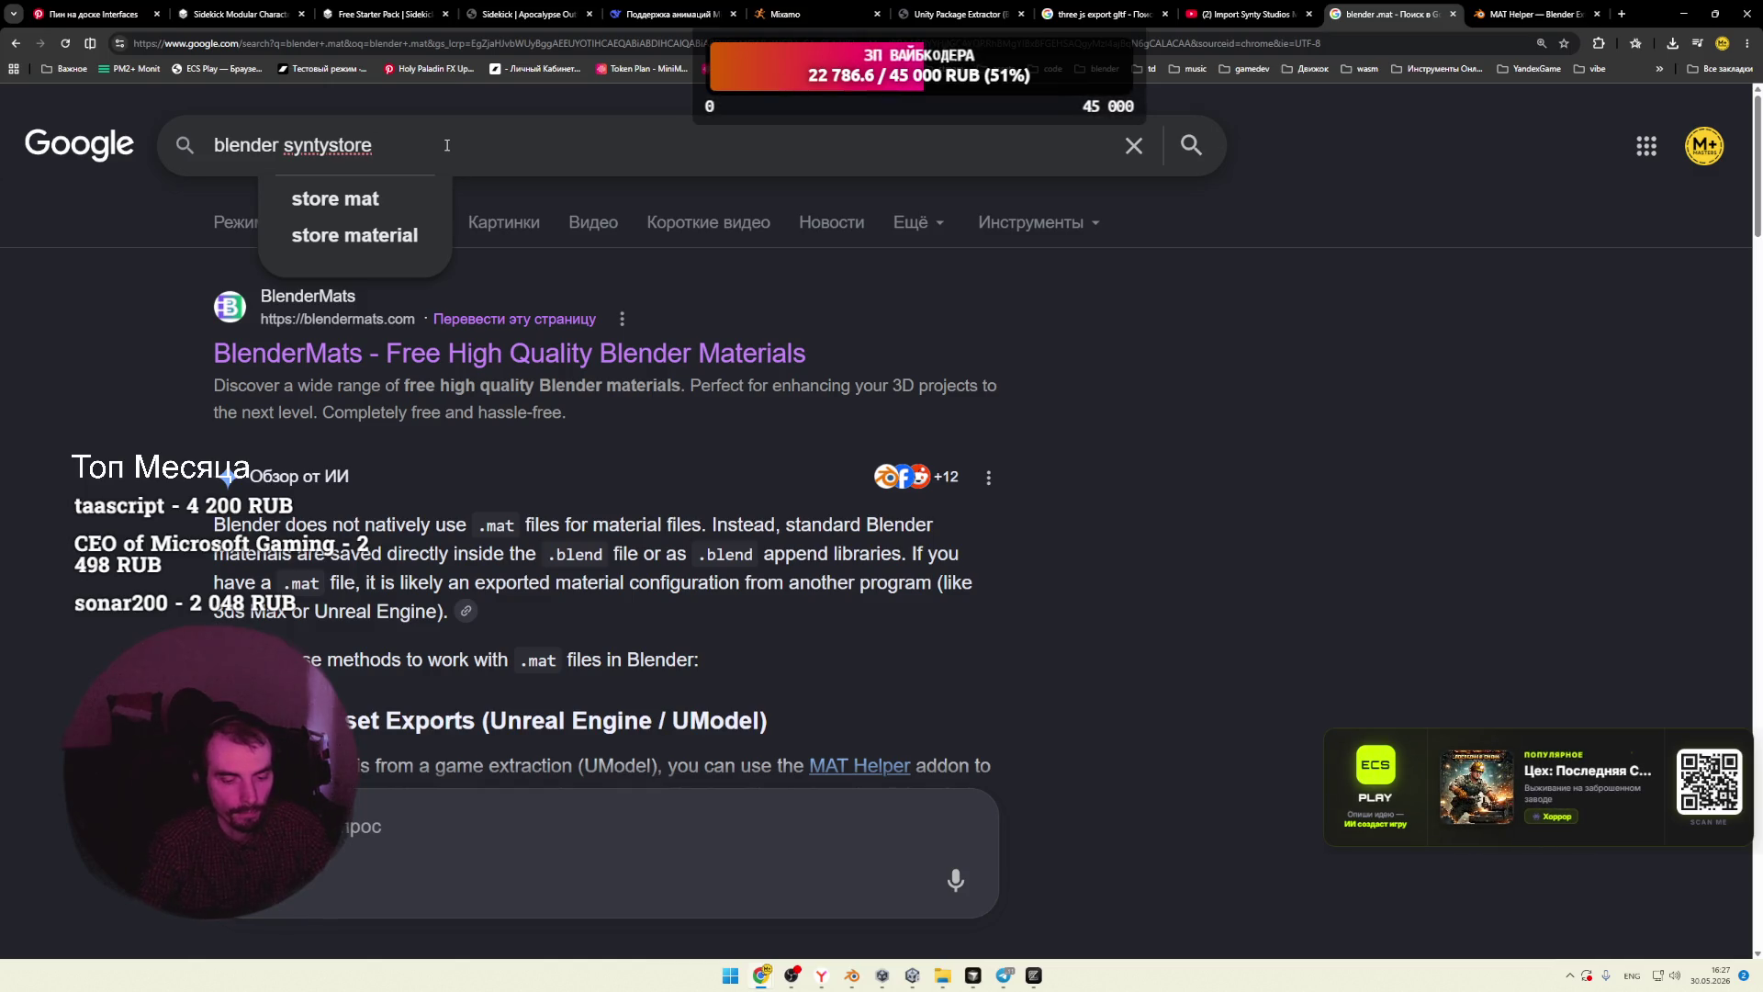
pyautogui.write('.sk')
pyautogui.press('Return')
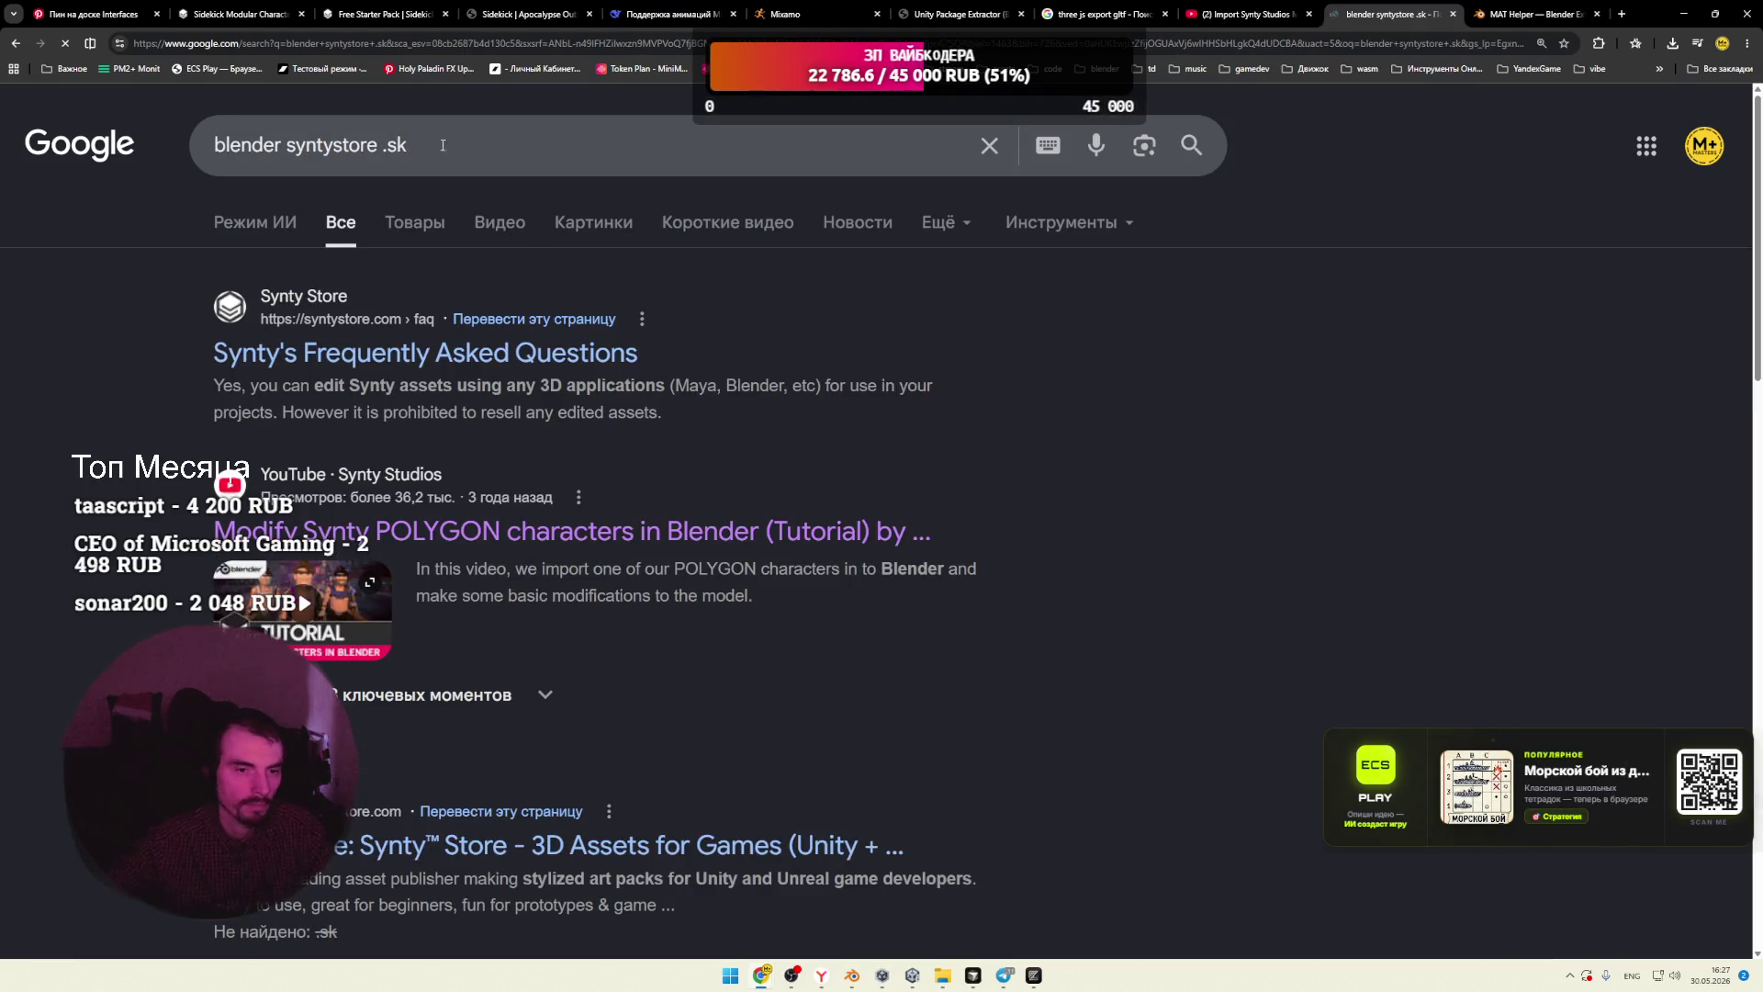
# Step: Skim the results, then insert 'open' after syntystore in the query and resubmit
pyautogui.scroll(-5, 511, 421)
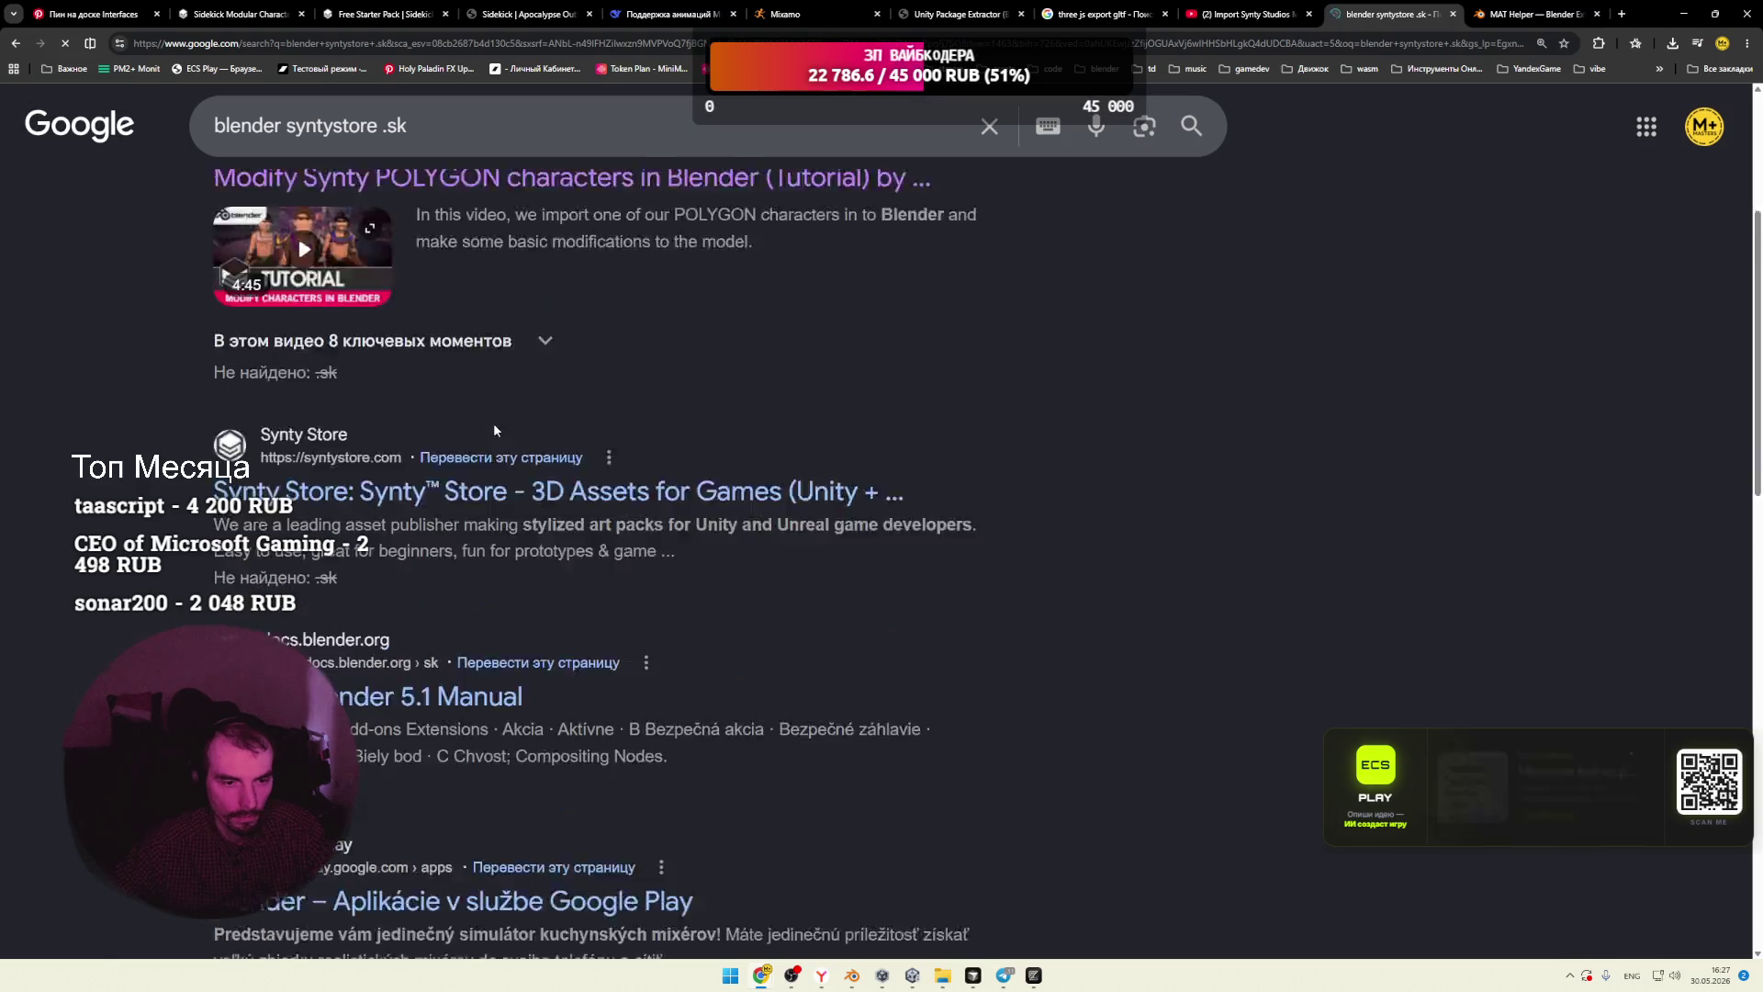
pyautogui.scroll(-2, 549, 446)
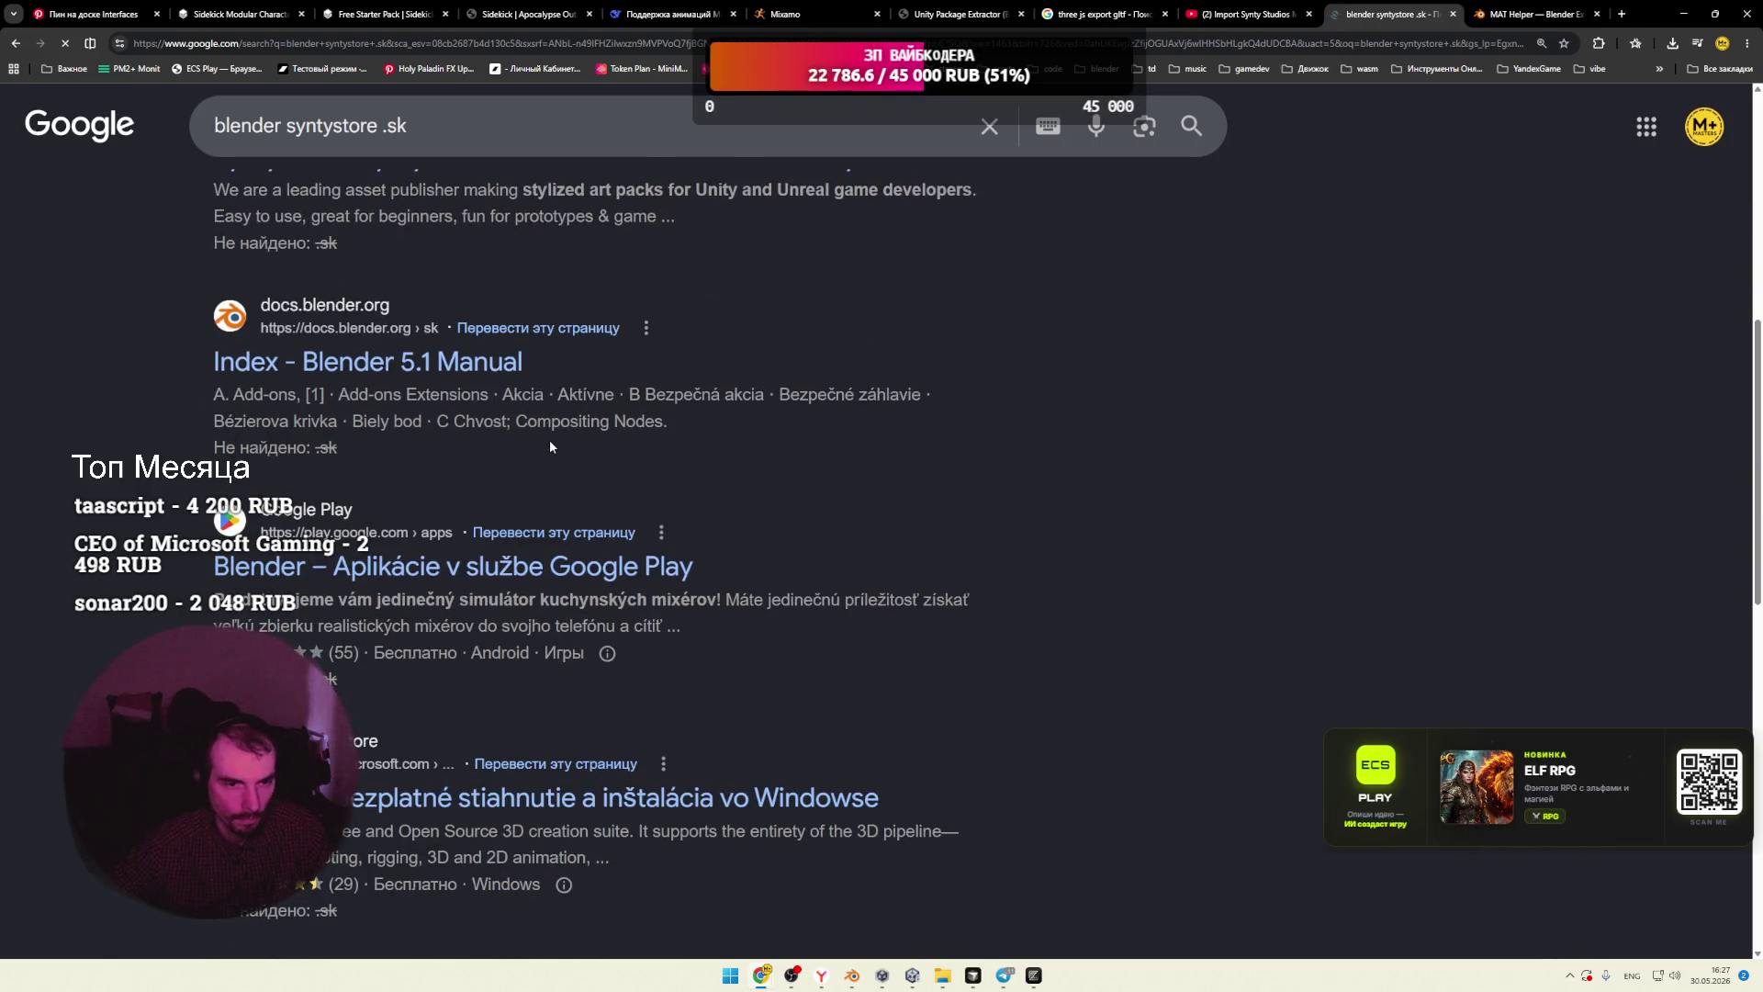
pyautogui.scroll(-3, 550, 447)
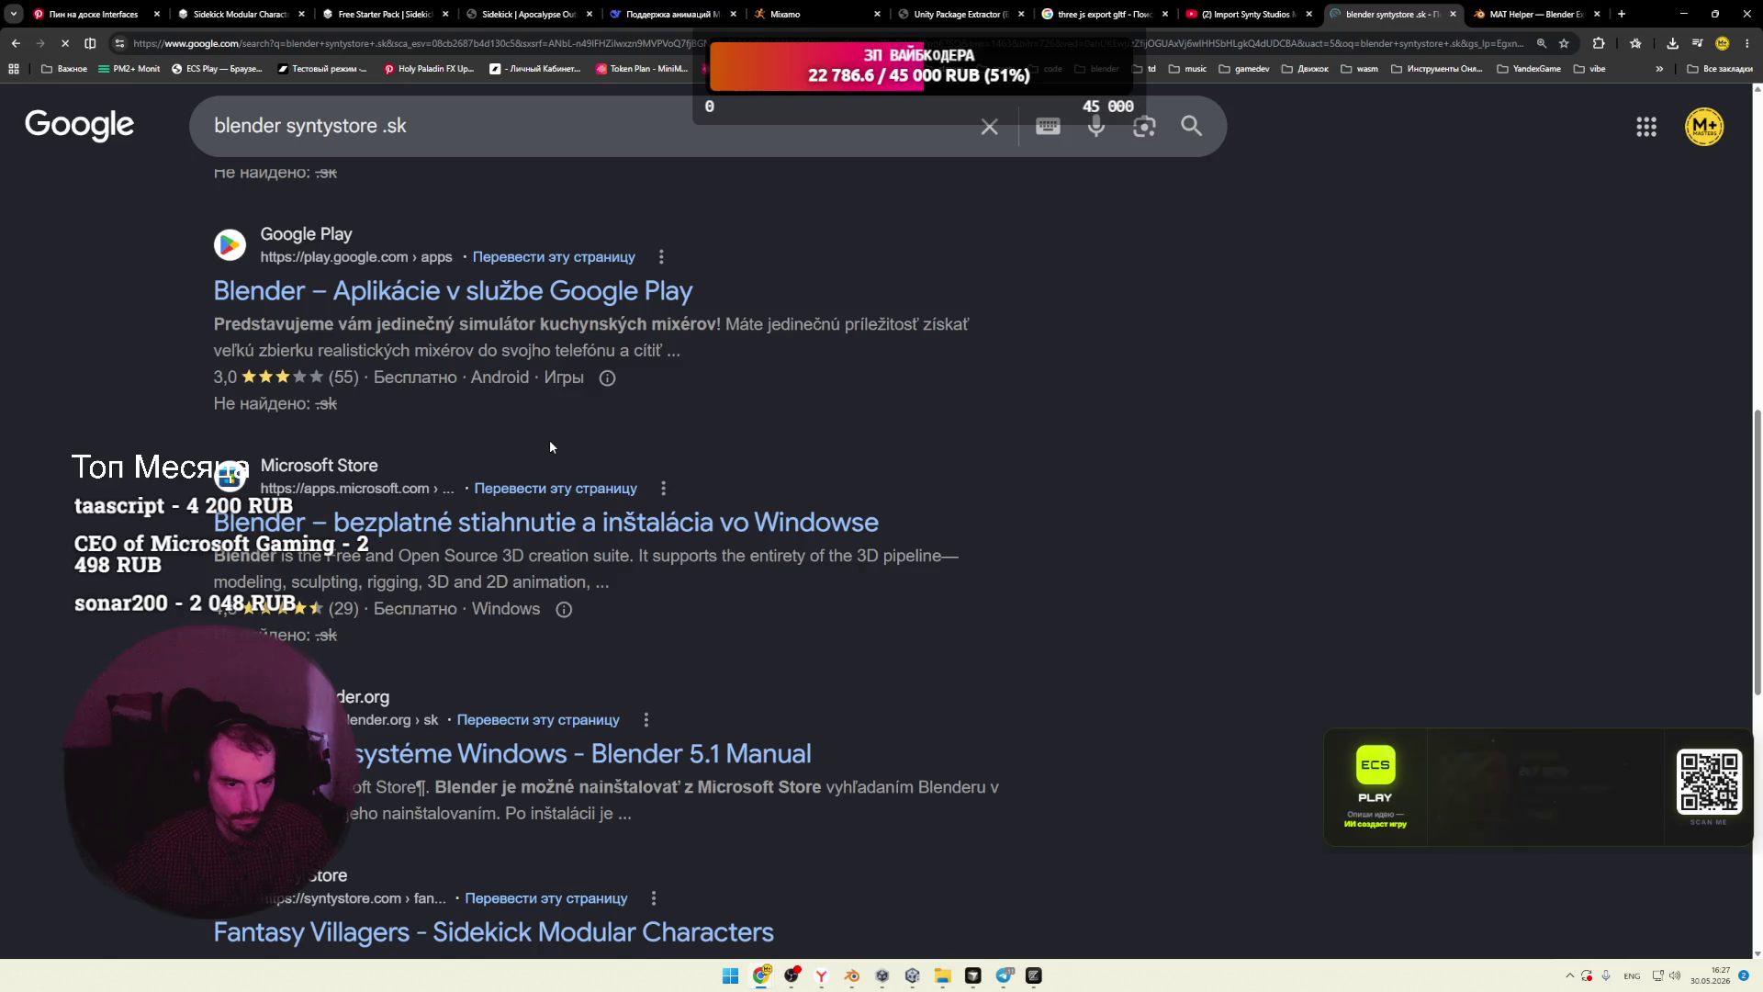
pyautogui.click(472, 134)
pyautogui.click(378, 126)
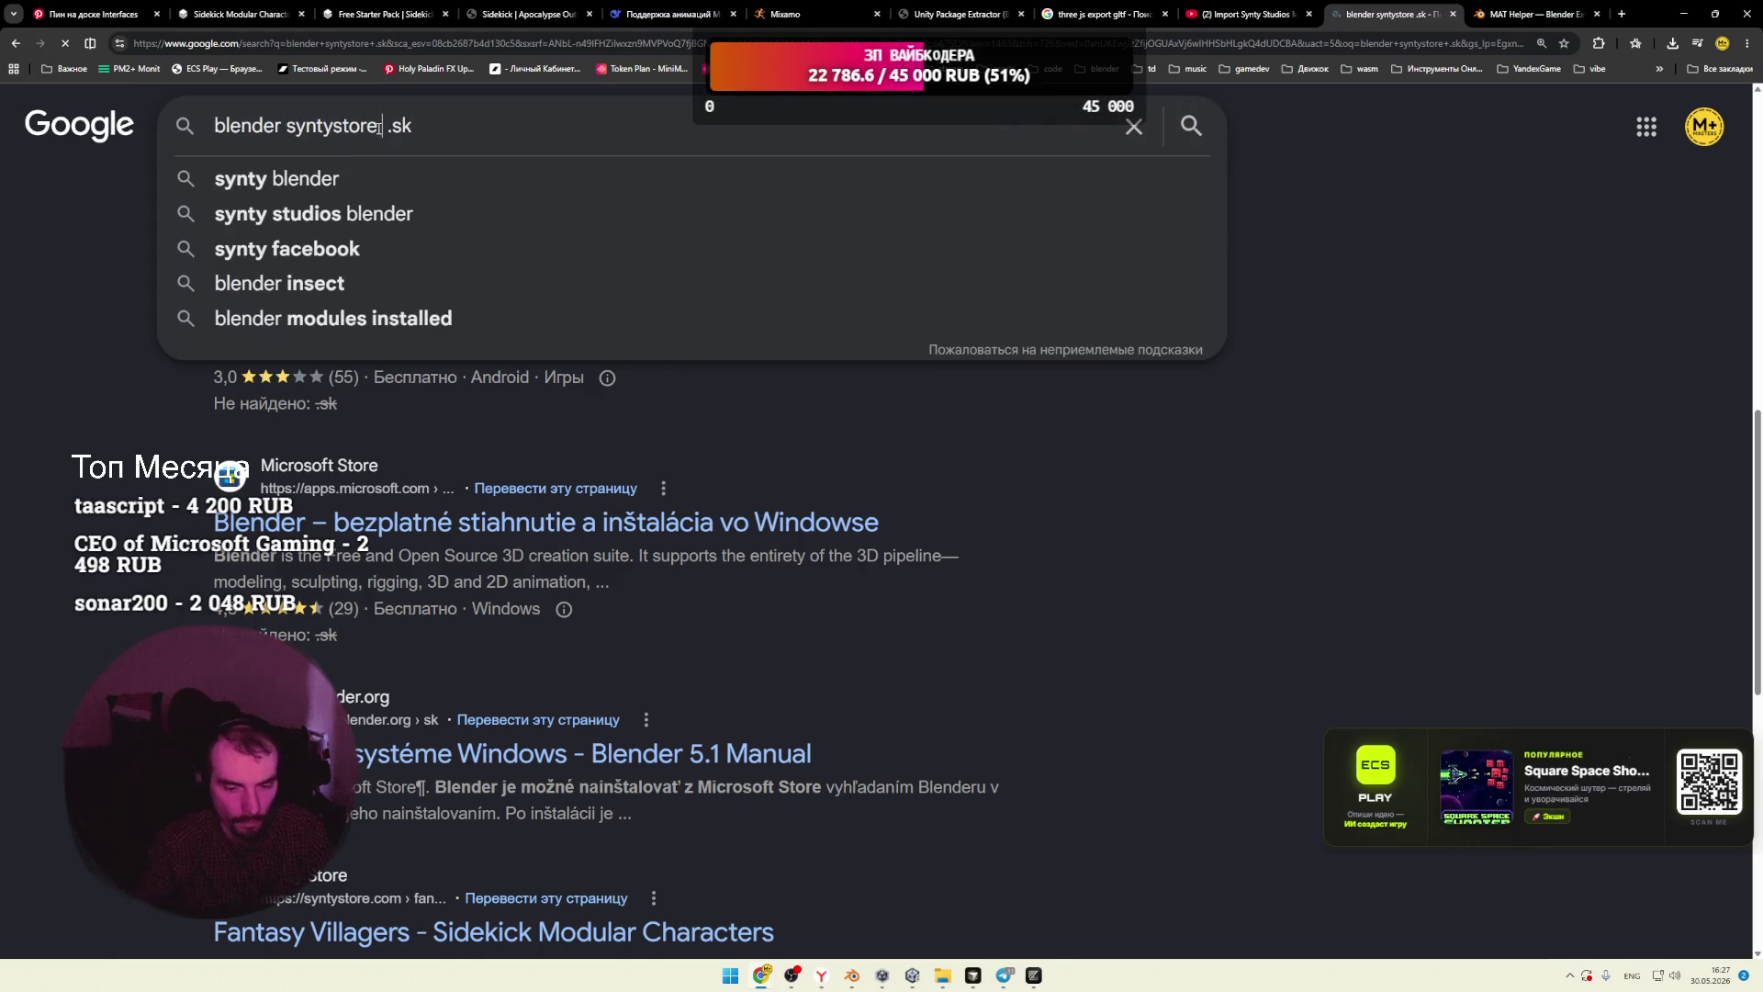
pyautogui.write('open')
pyautogui.press('Return')
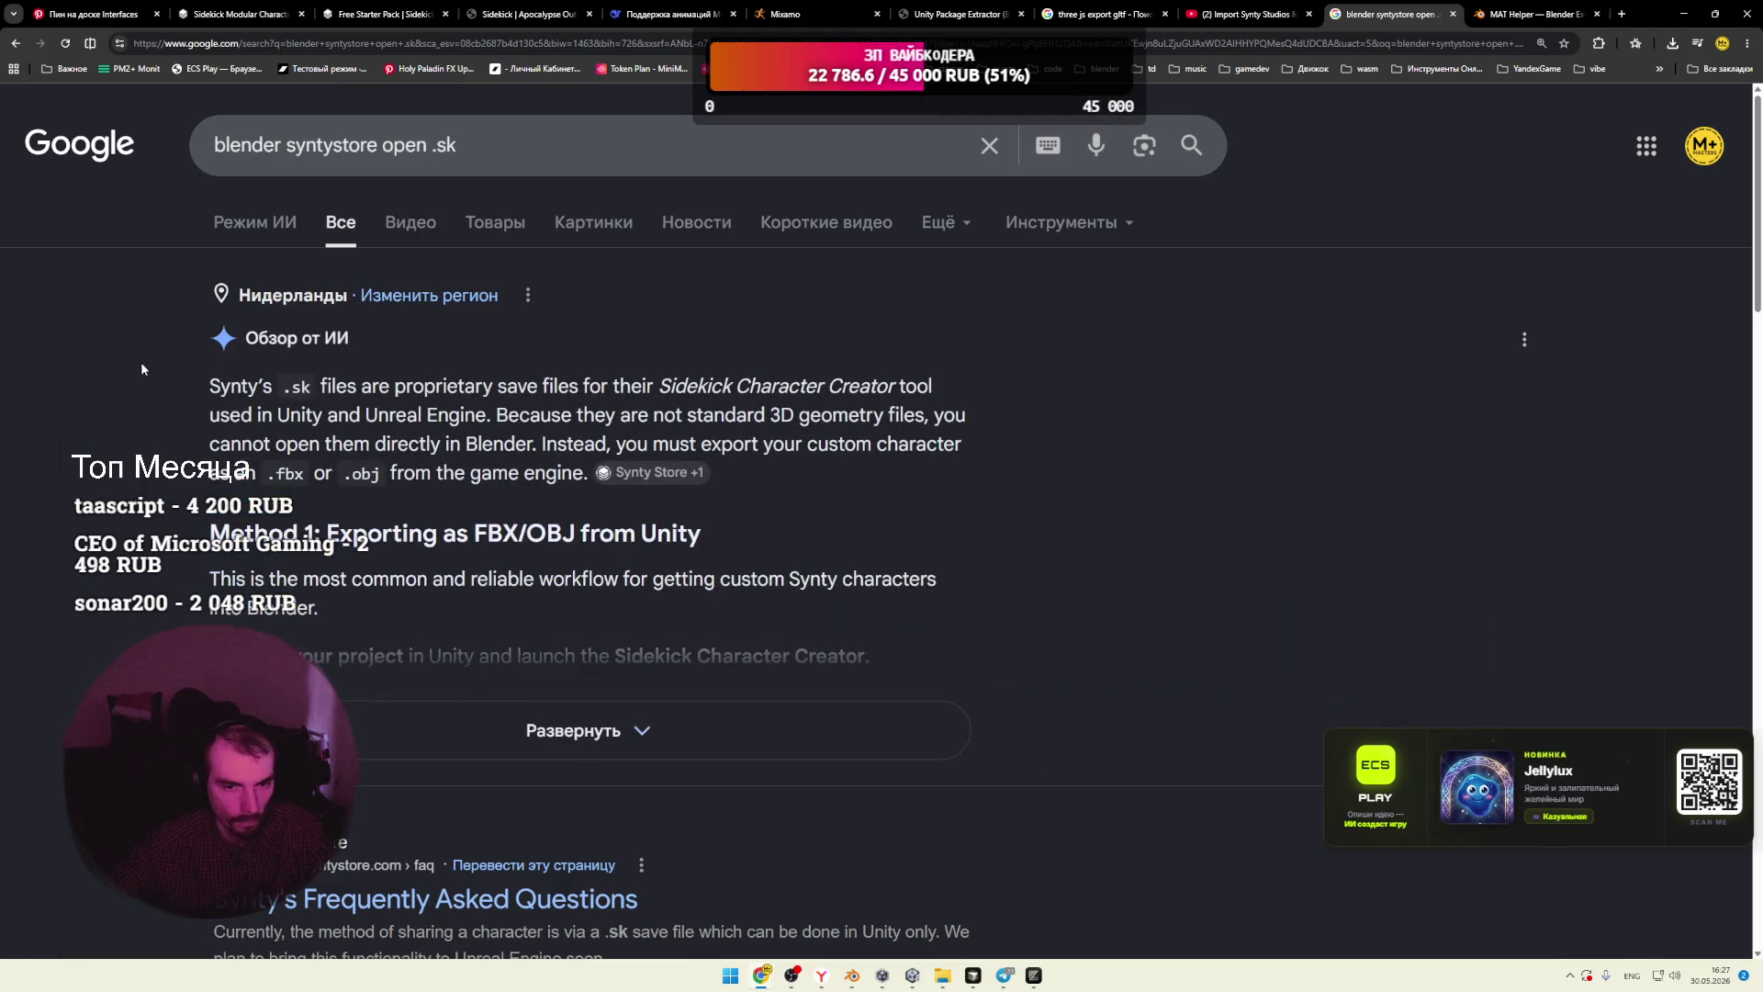
pyautogui.scroll(-1, 141, 362)
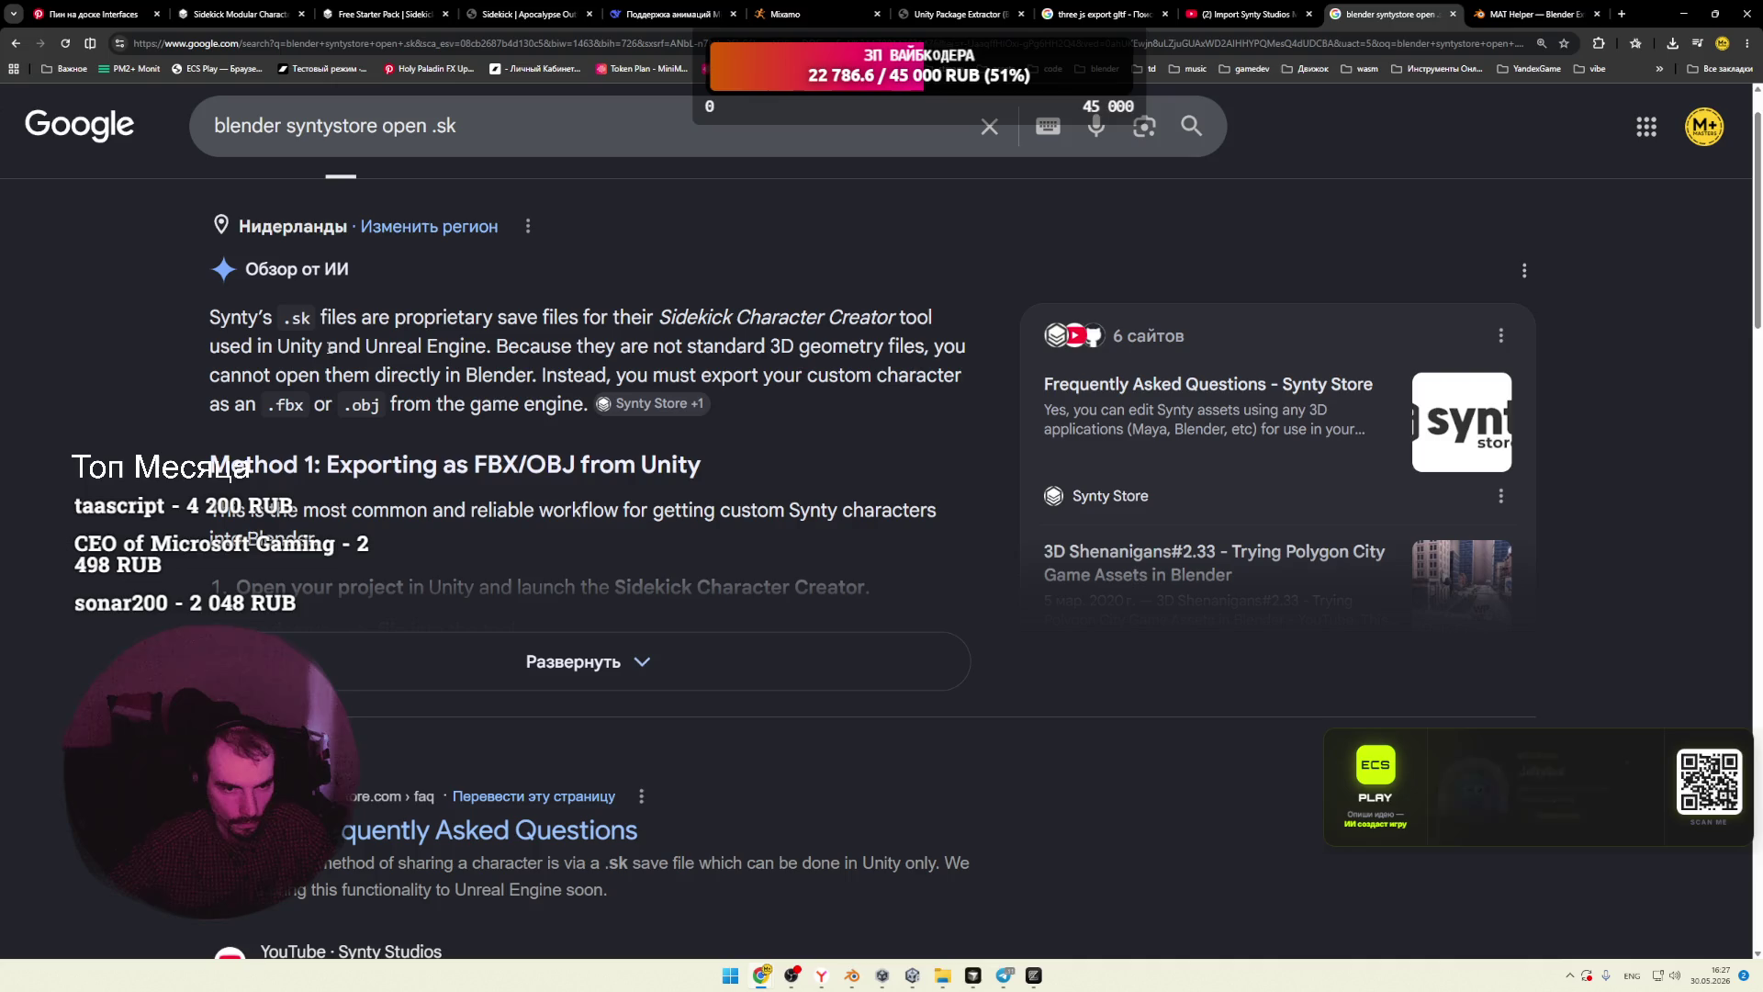
# Step: Select and read passages of the AI overview about exporting the character
pyautogui.moveTo(540, 347); pyautogui.dragTo(742, 352)
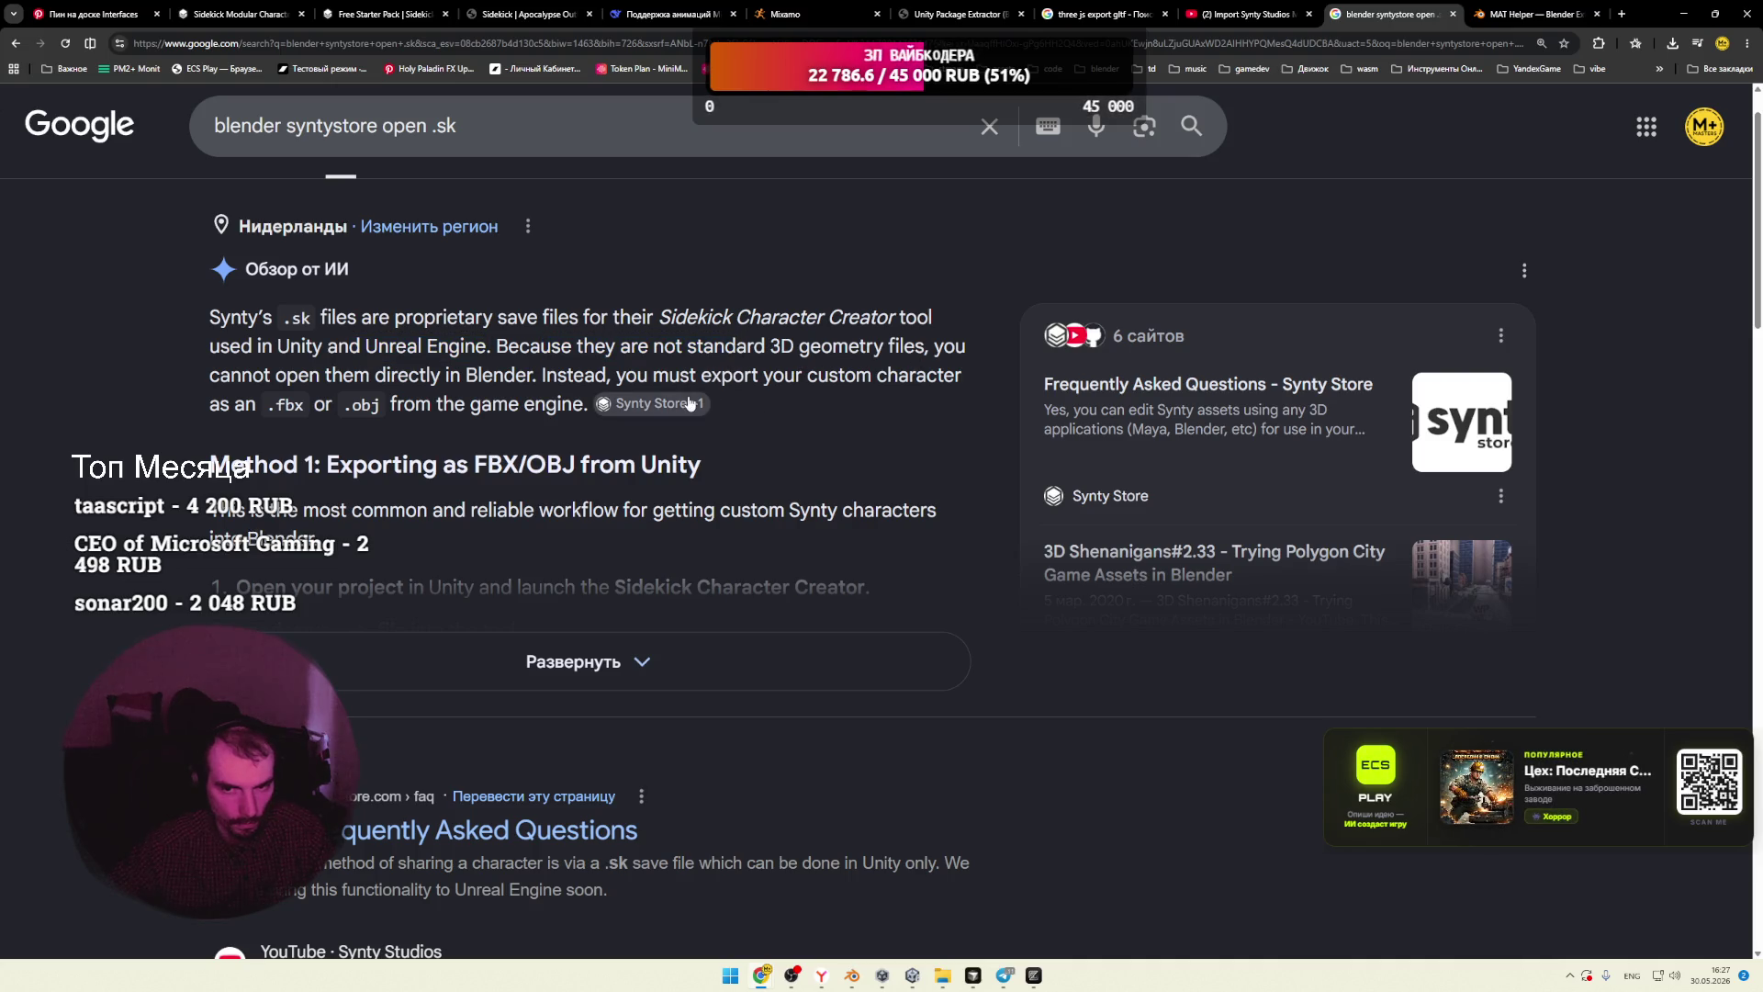
pyautogui.moveTo(465, 375)
pyautogui.mouseDown()
pyautogui.moveTo(284, 376)
pyautogui.moveTo(508, 377)
pyautogui.mouseUp()
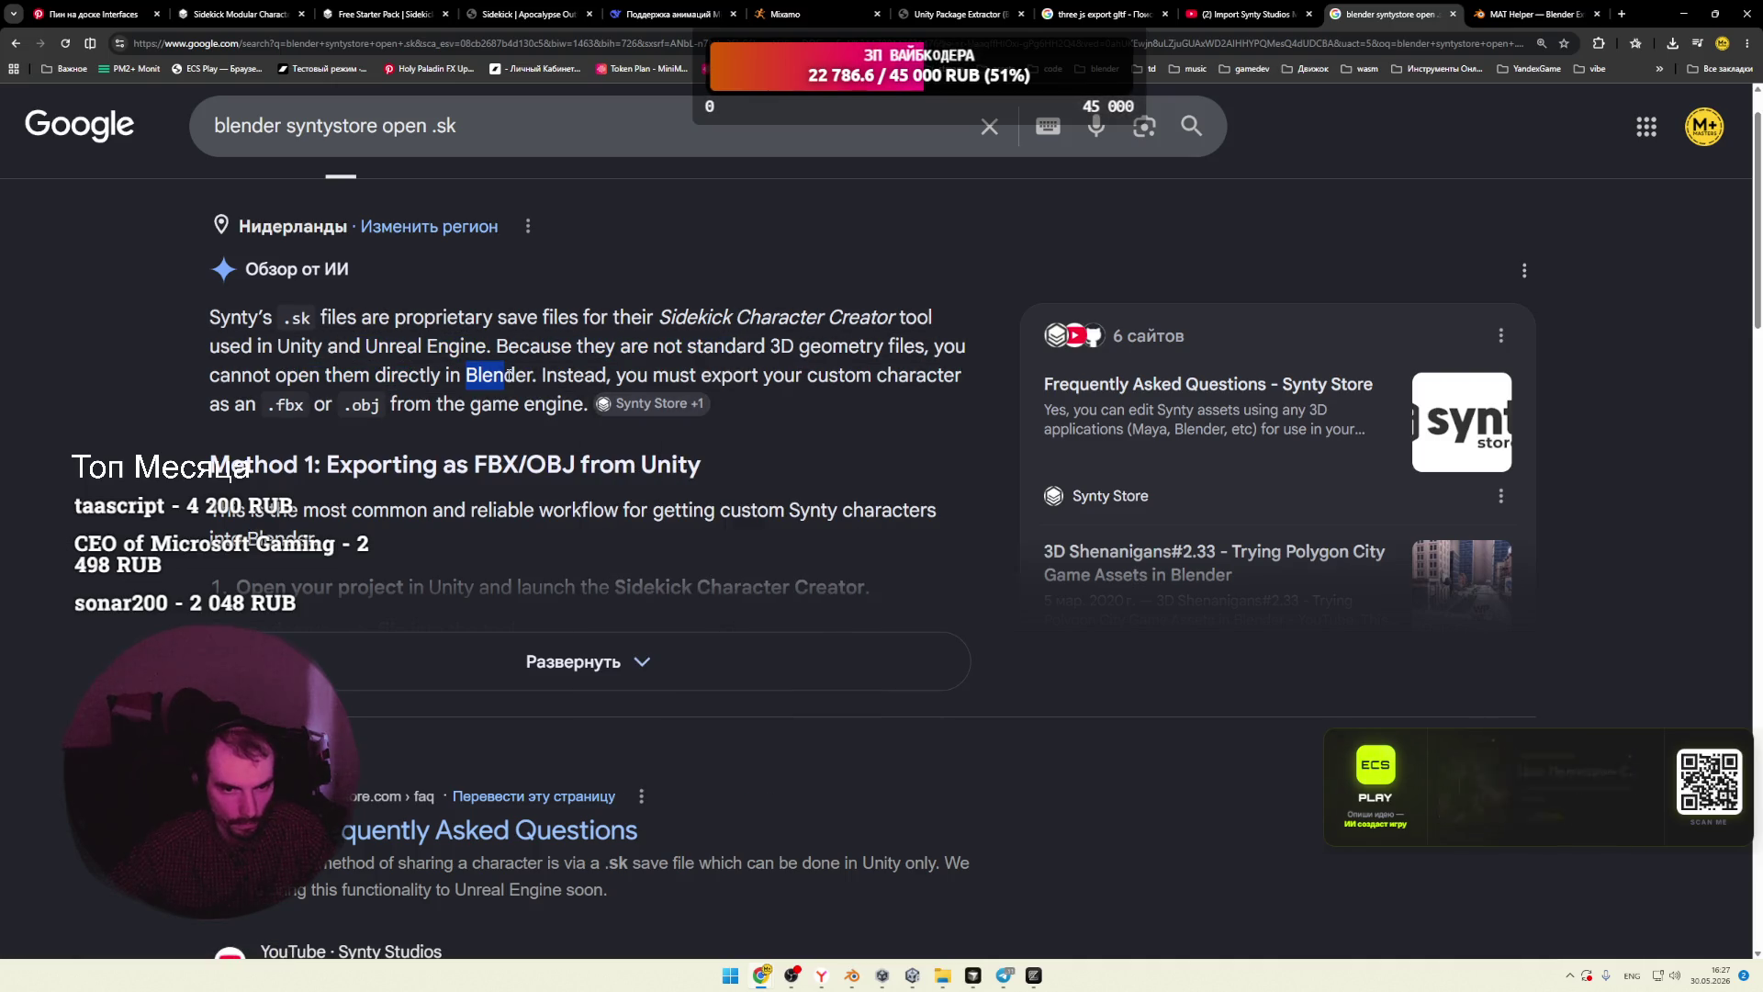
pyautogui.moveTo(652, 375); pyautogui.dragTo(761, 372)
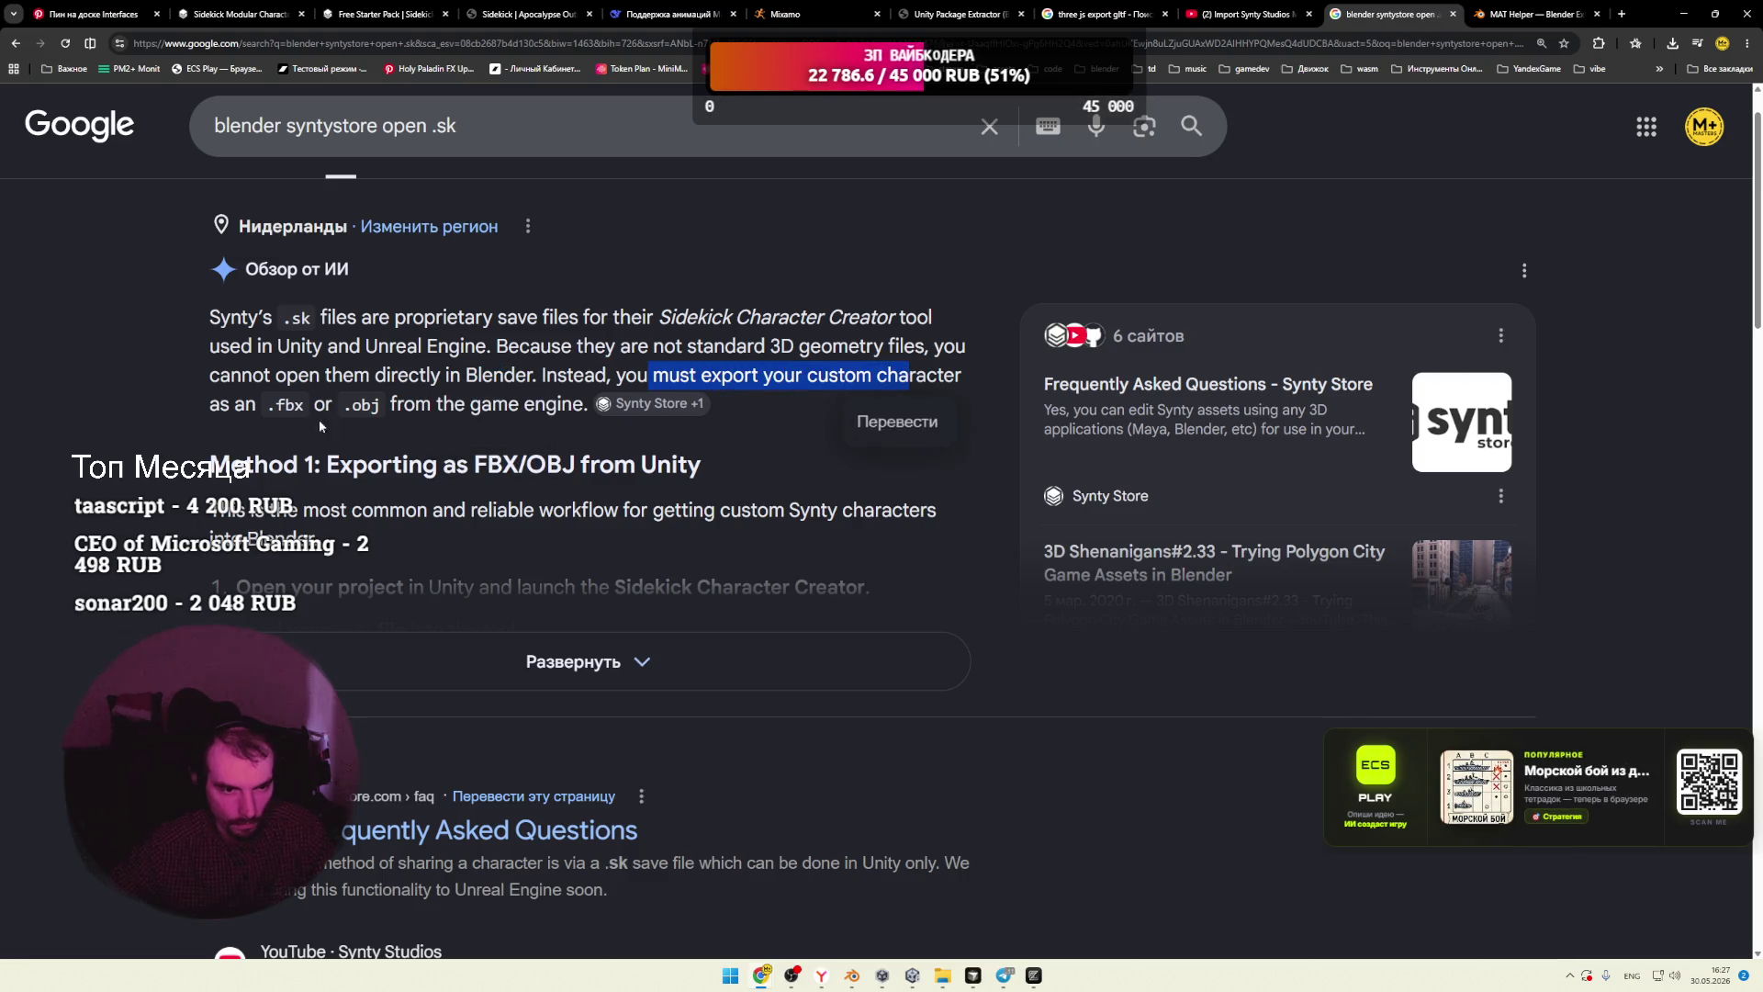
pyautogui.click(223, 405)
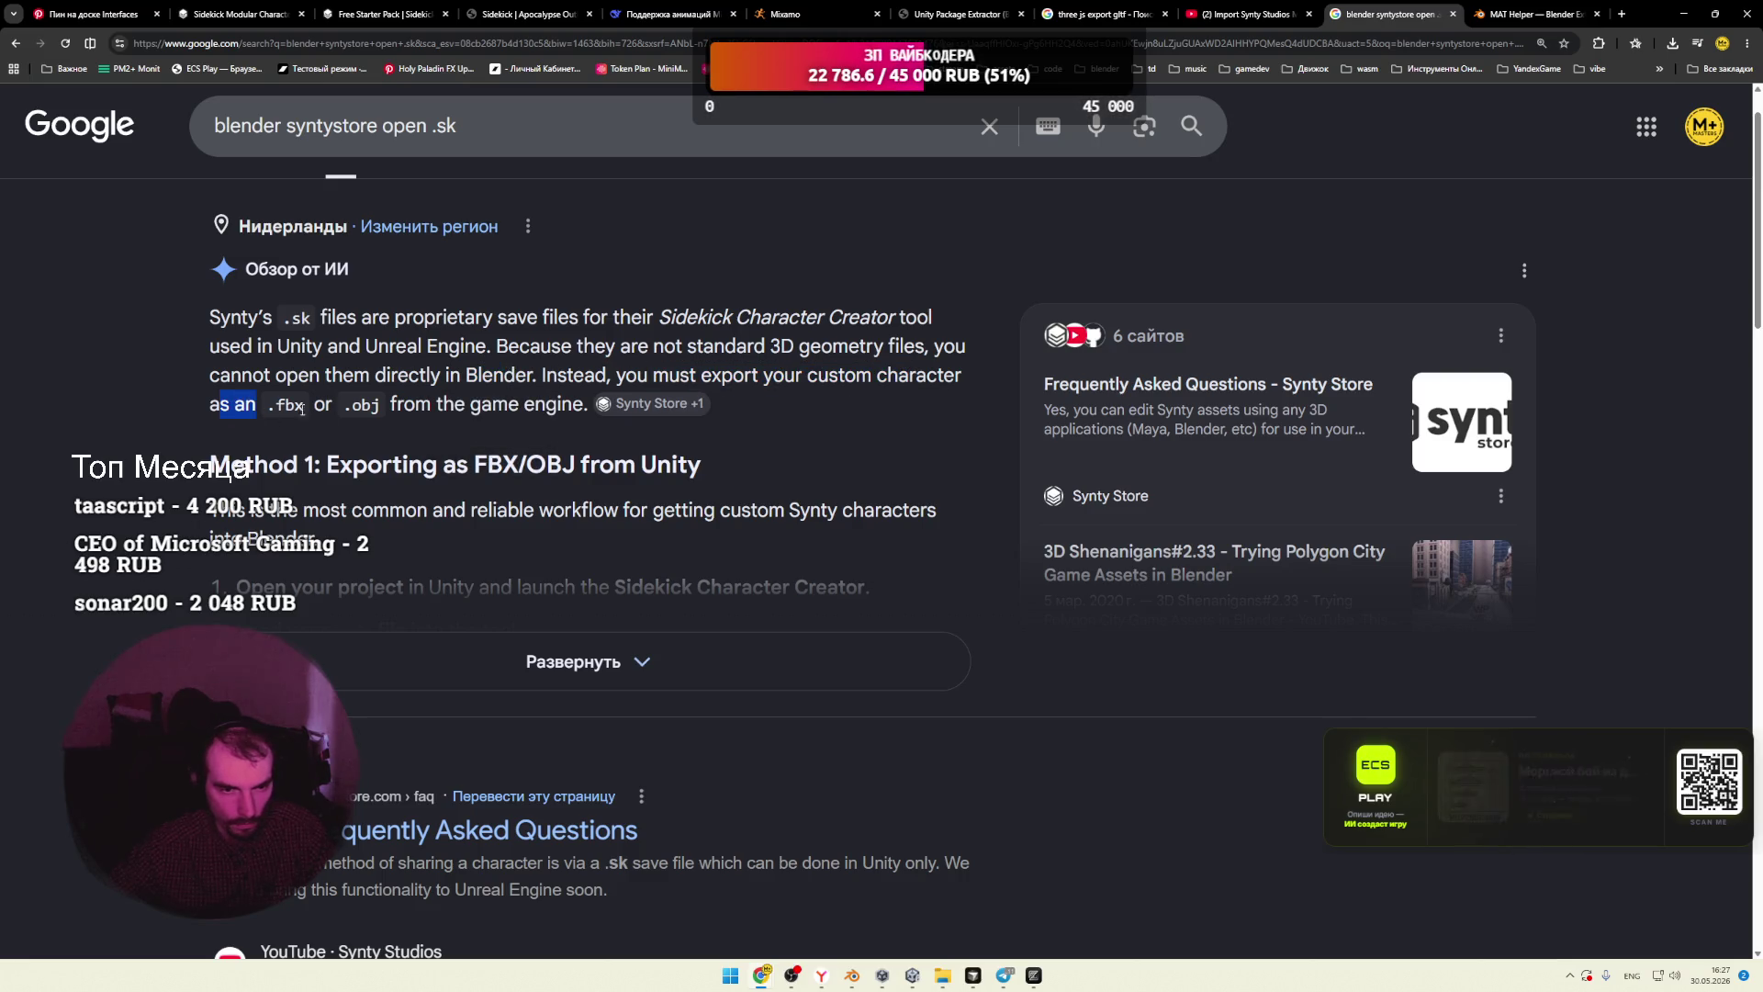
pyautogui.moveTo(404, 404); pyautogui.dragTo(561, 404)
pyautogui.scroll(-2, 540, 434)
# Step: Expand the AI overview, read step 3 on baking and exporting, then return to Unity's character
pyautogui.click(569, 523)
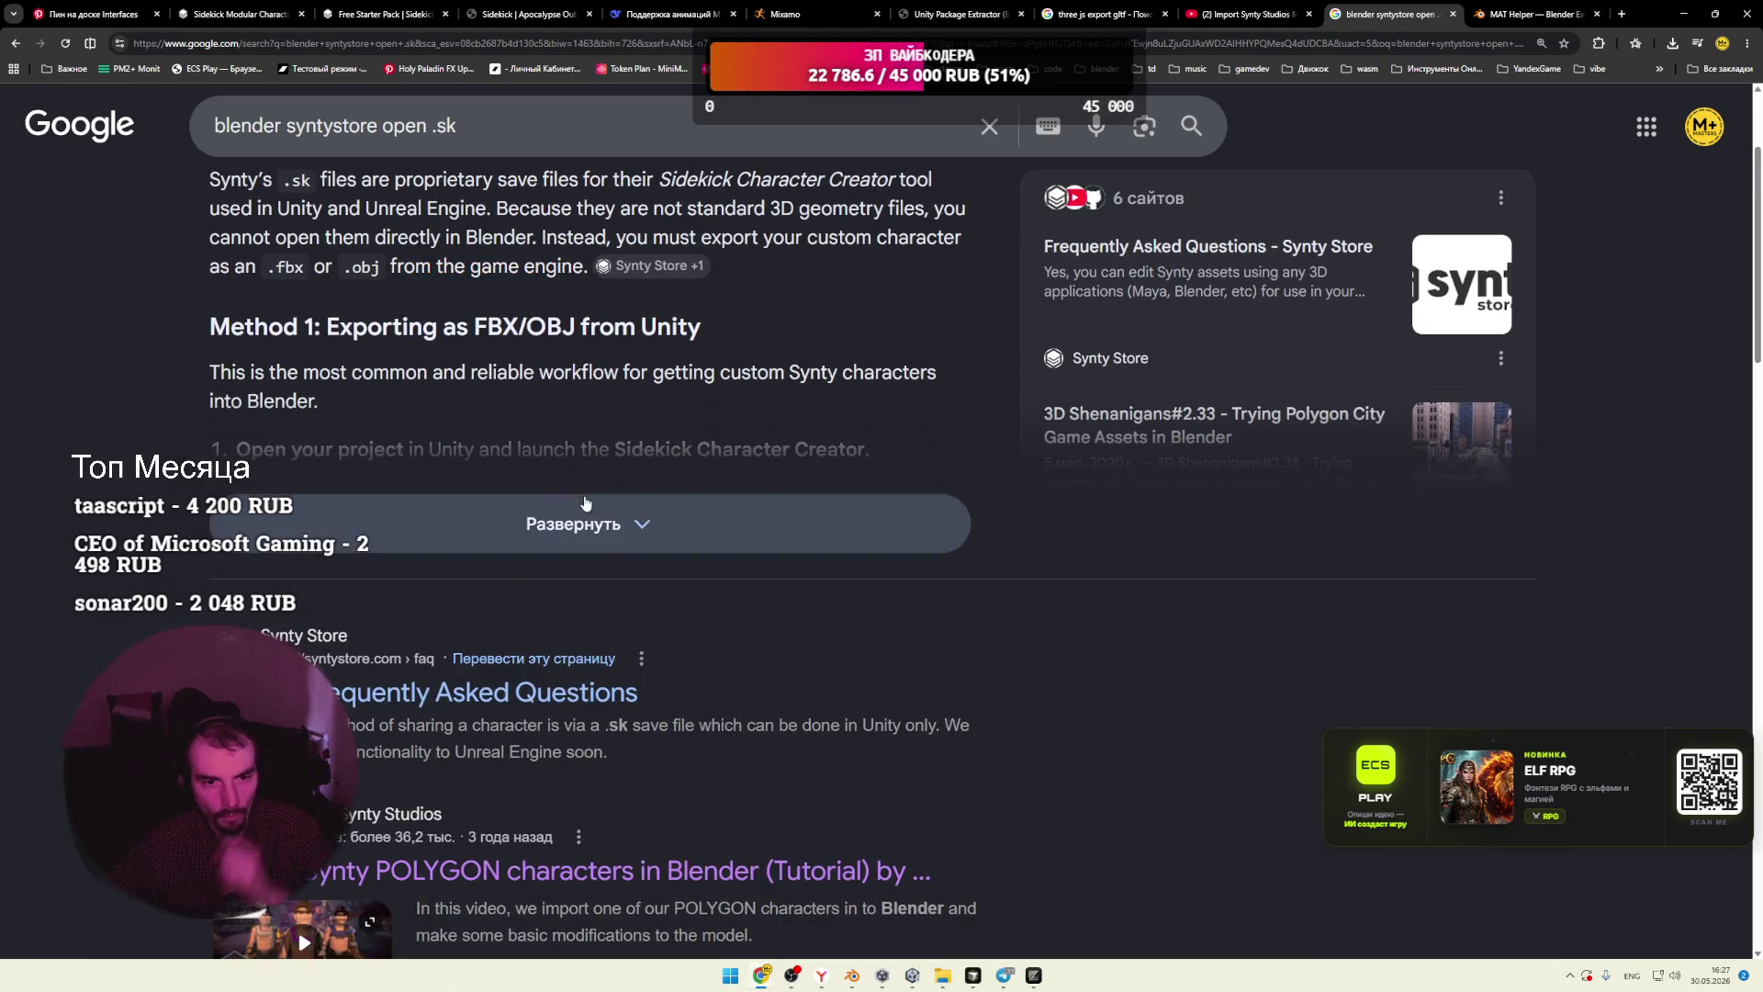
pyautogui.scroll(-2, 368, 496)
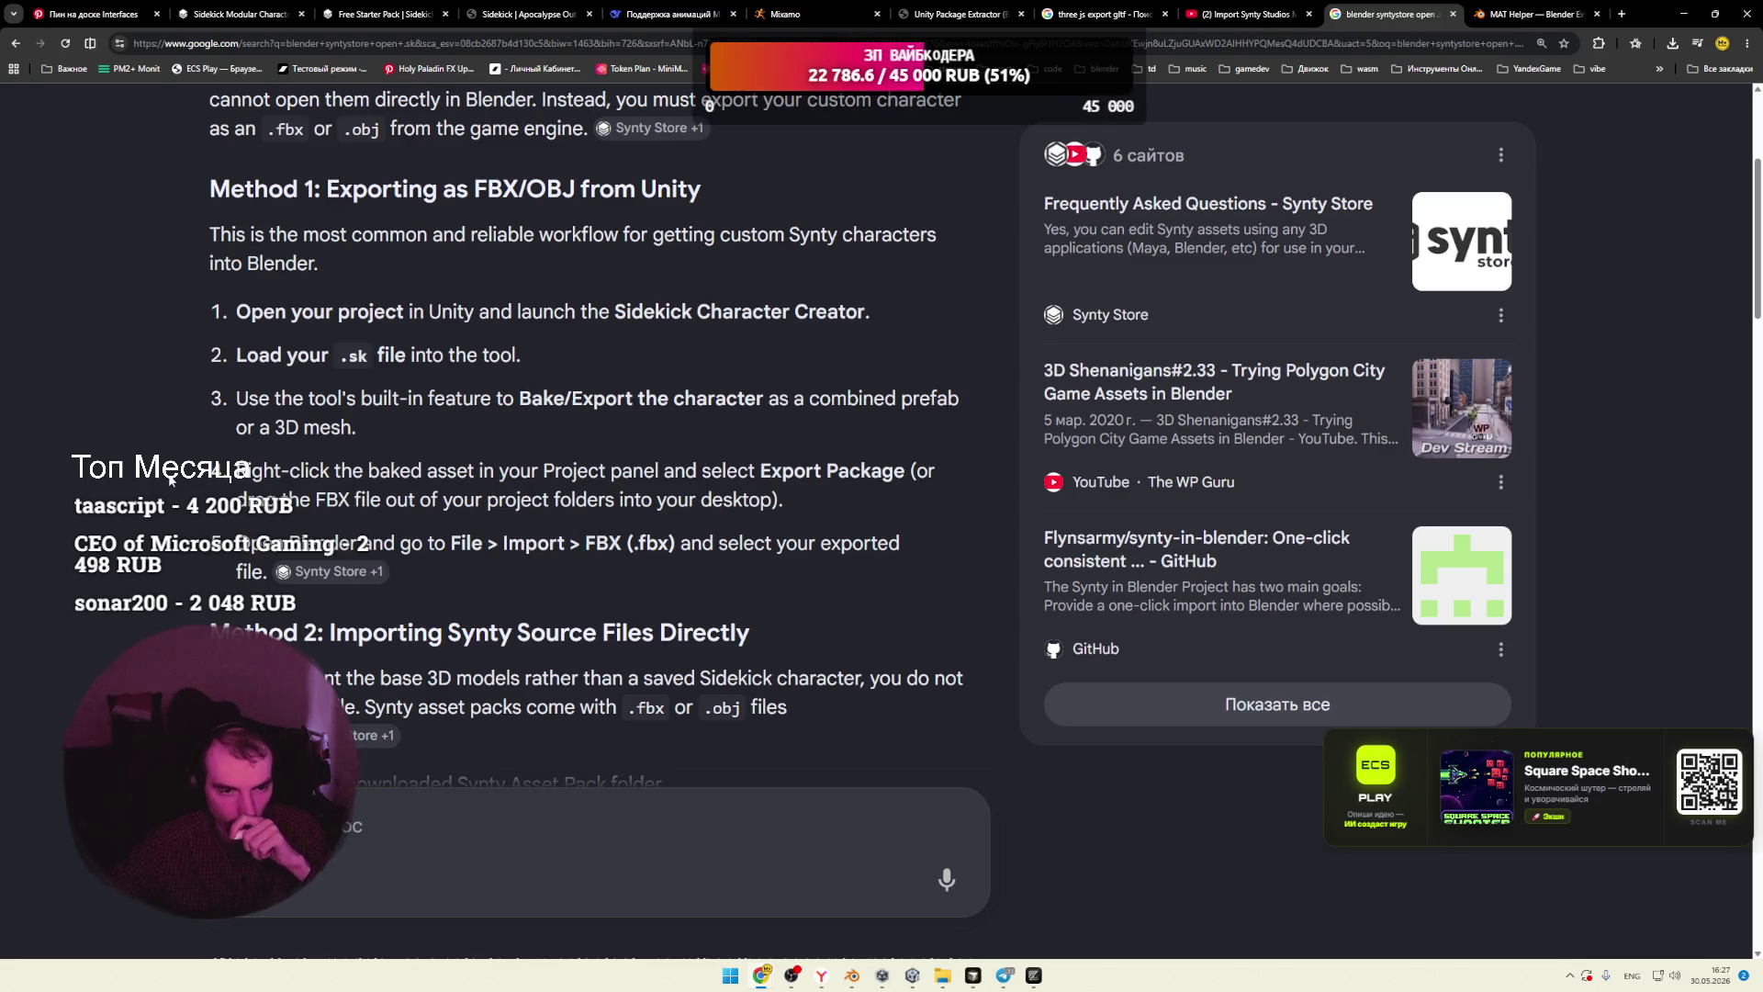
pyautogui.moveTo(248, 399); pyautogui.dragTo(602, 403)
pyautogui.moveTo(846, 399); pyautogui.dragTo(868, 398)
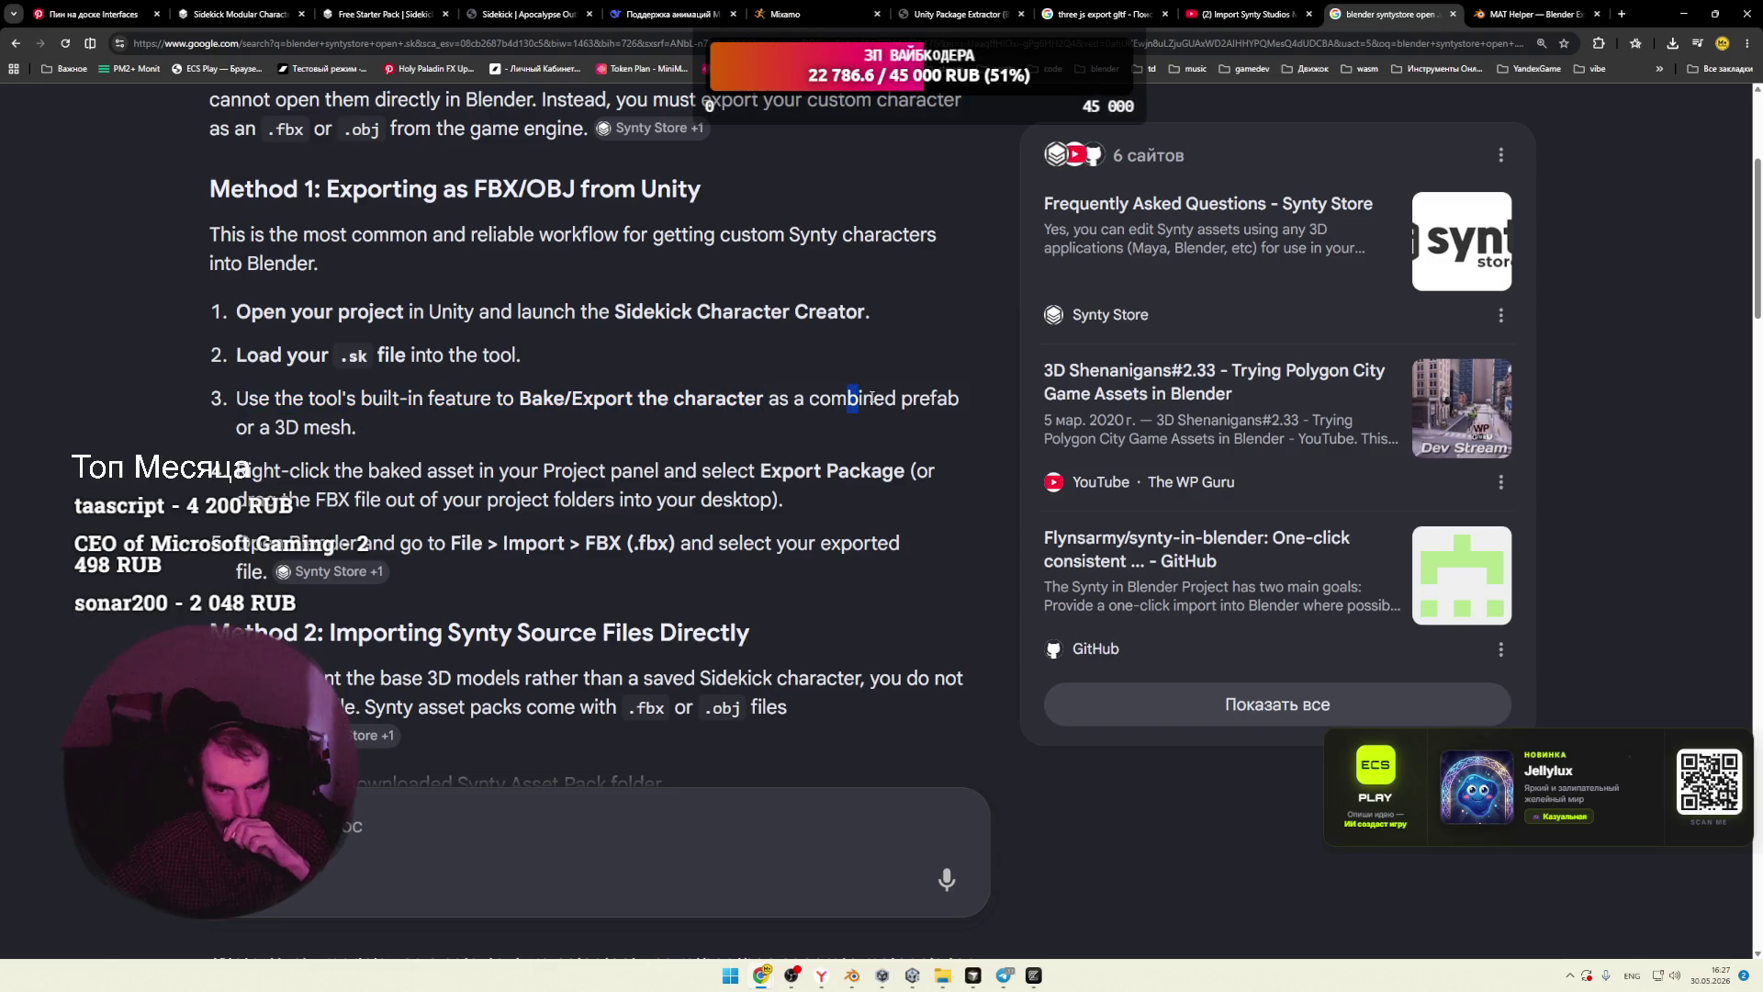
pyautogui.tripleClick(373, 428)
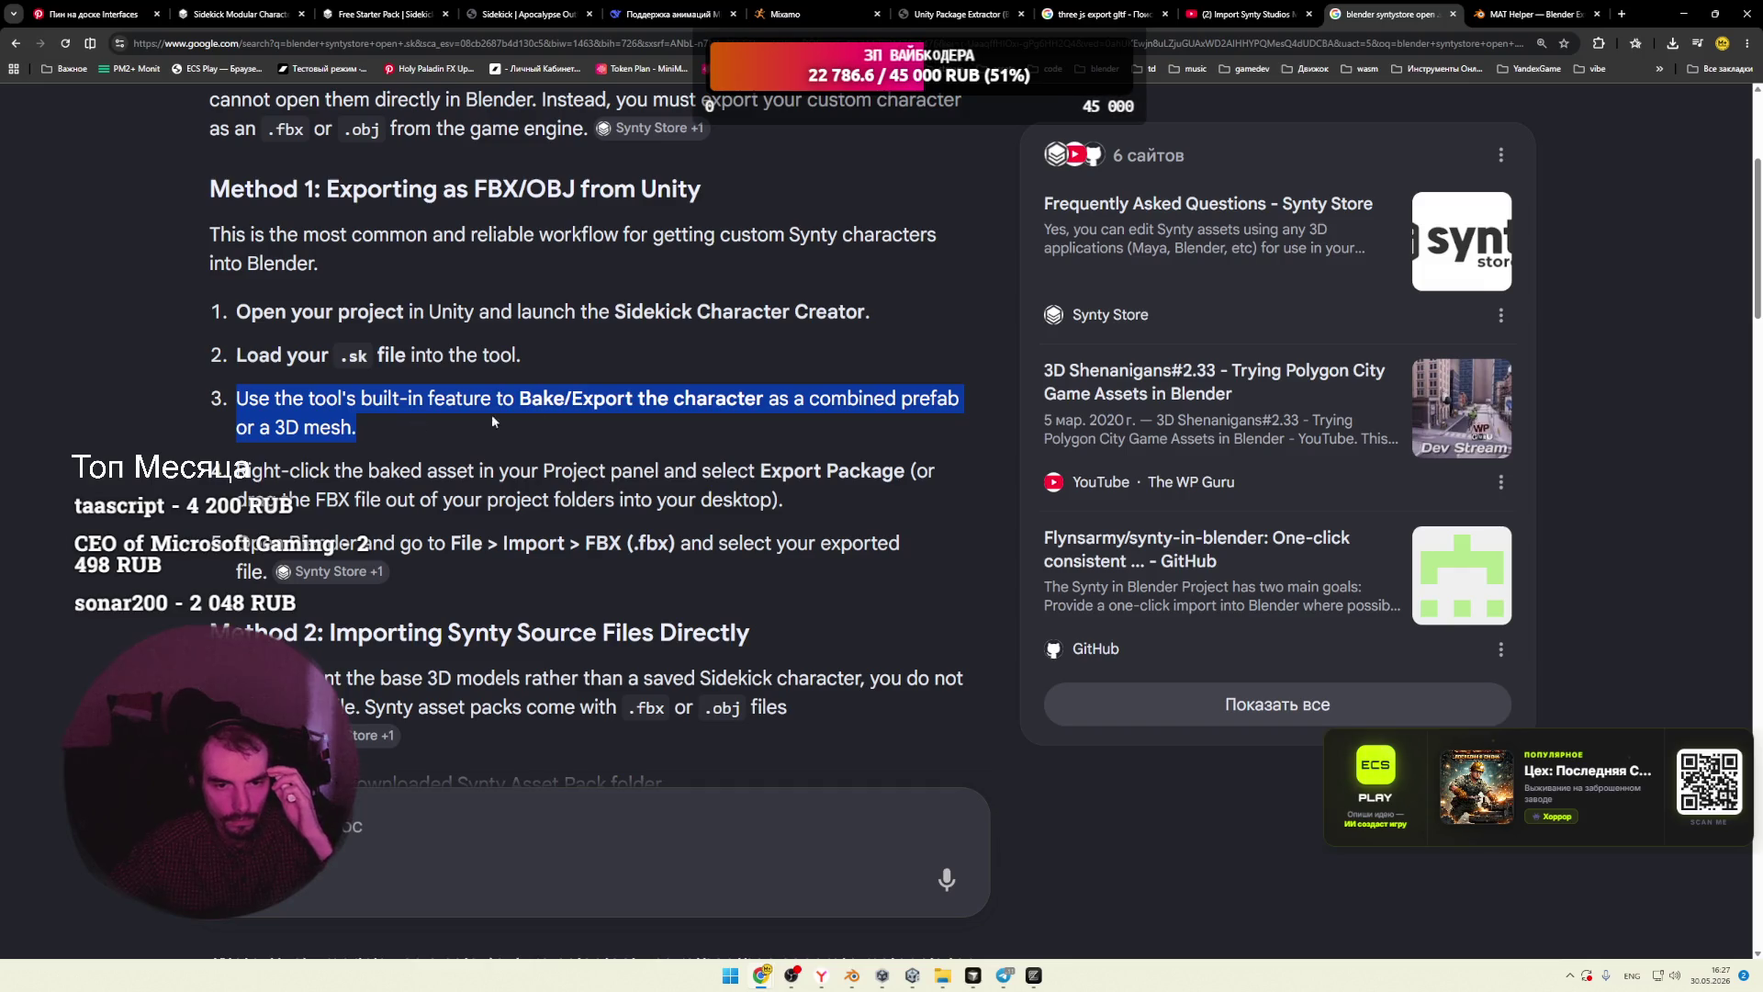
pyautogui.click(515, 400)
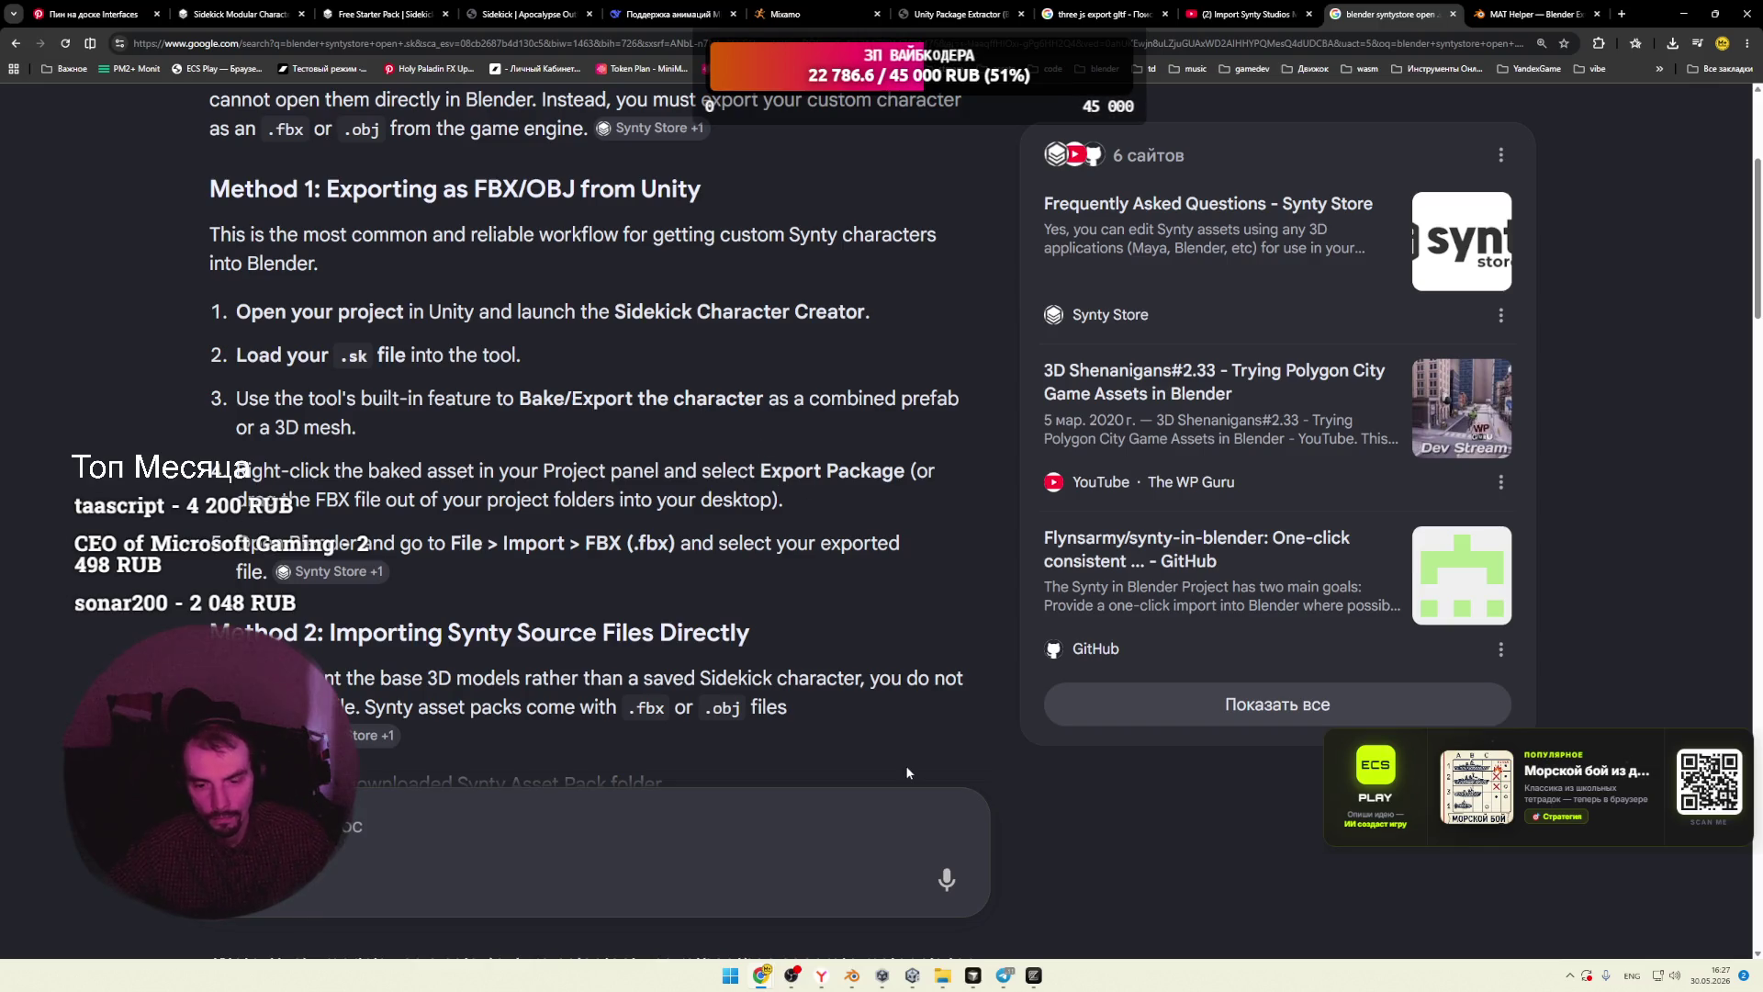
pyautogui.hotkey('alt', 'Tab')
pyautogui.click(542, 429)
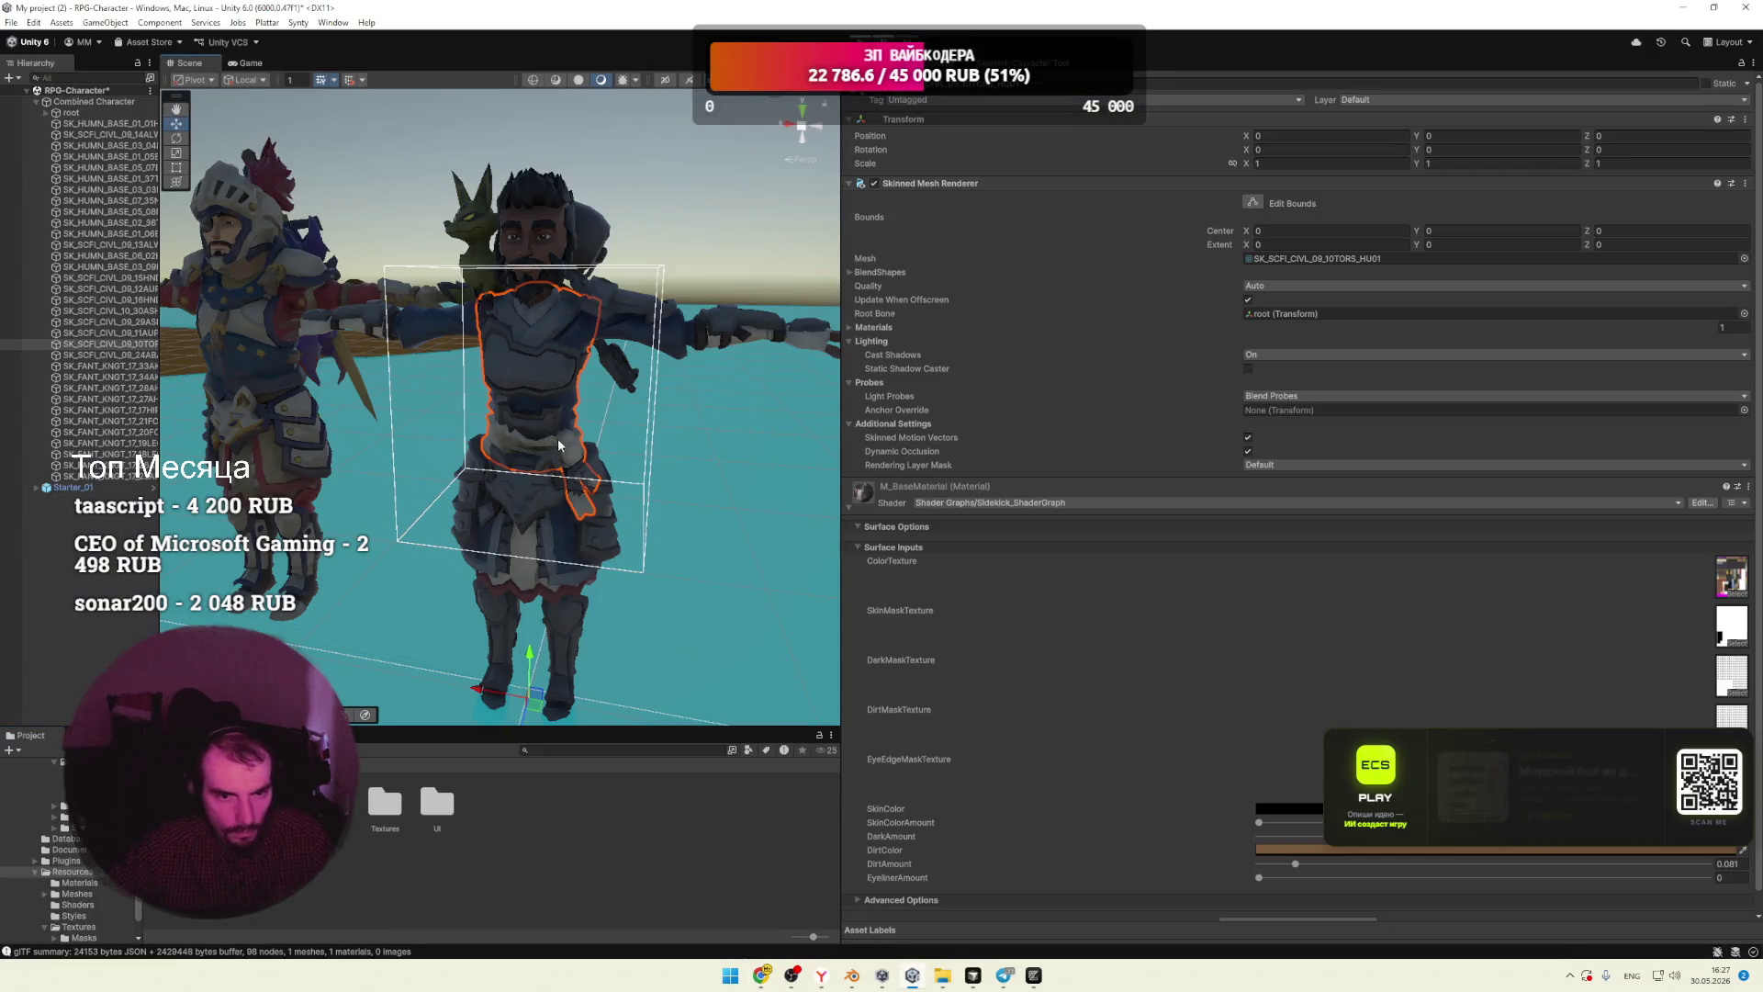
# Step: Select Combined Character in the Hierarchy and look through its context menu
pyautogui.click(68, 103)
pyautogui.rightClick(68, 106)
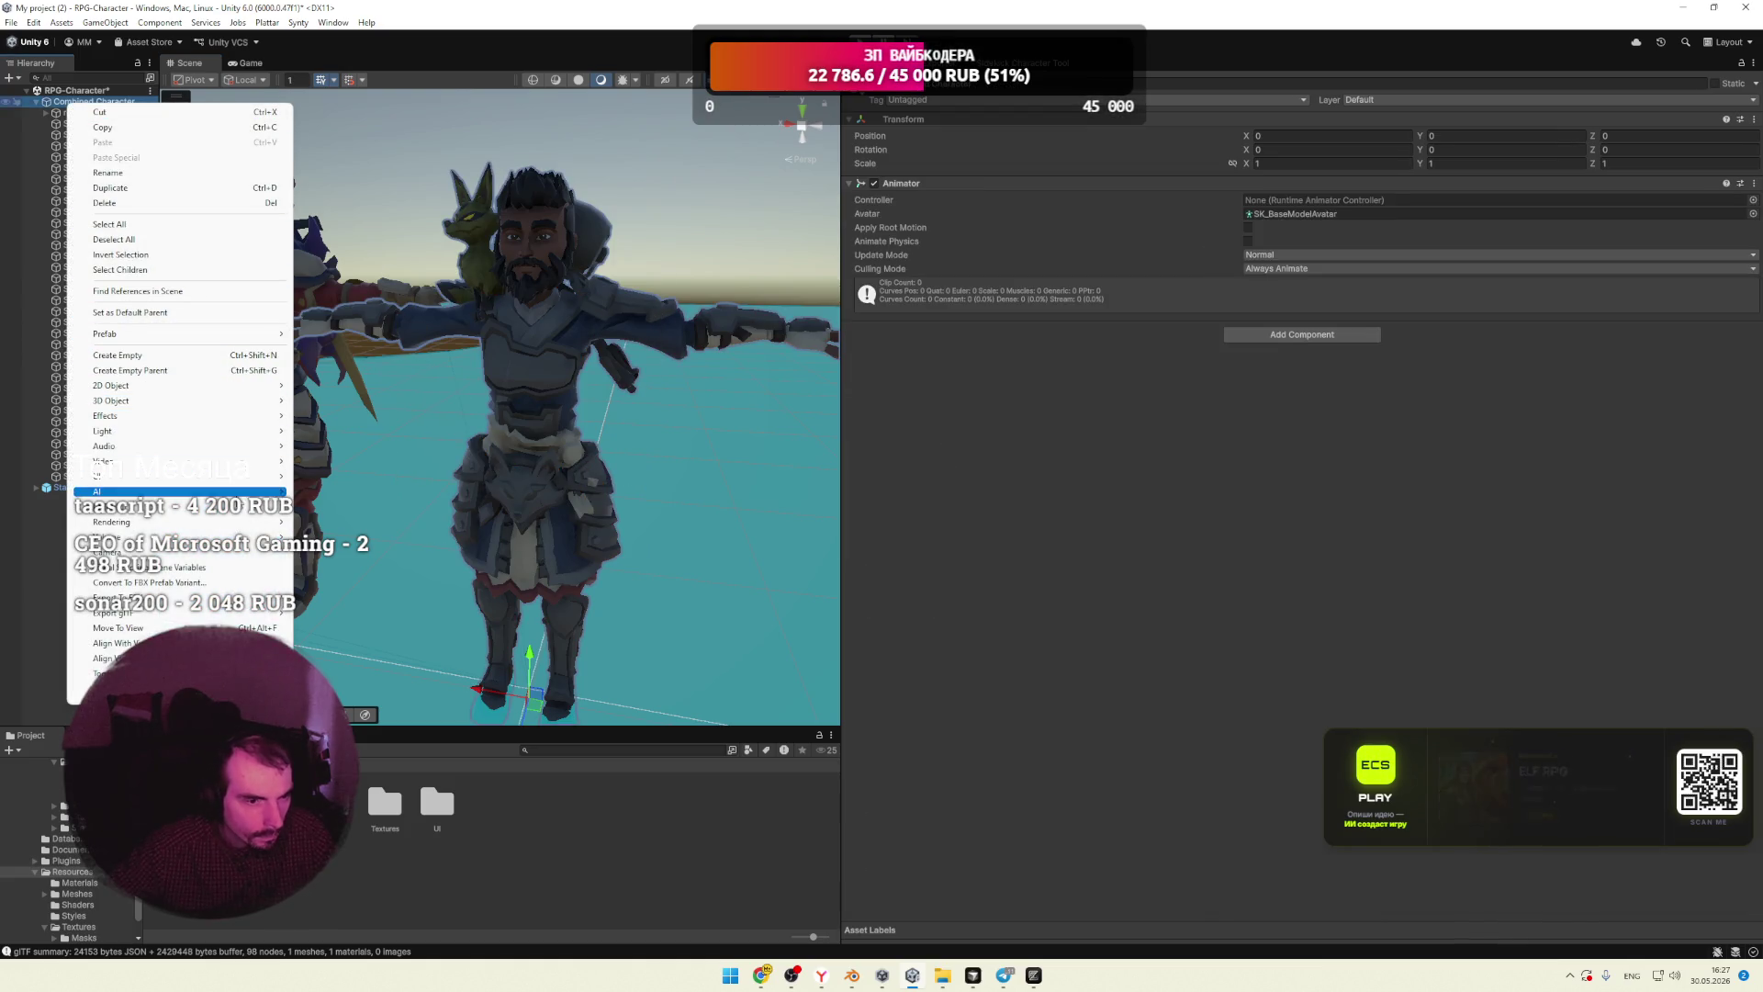
pyautogui.moveTo(184, 613)
pyautogui.moveTo(152, 524)
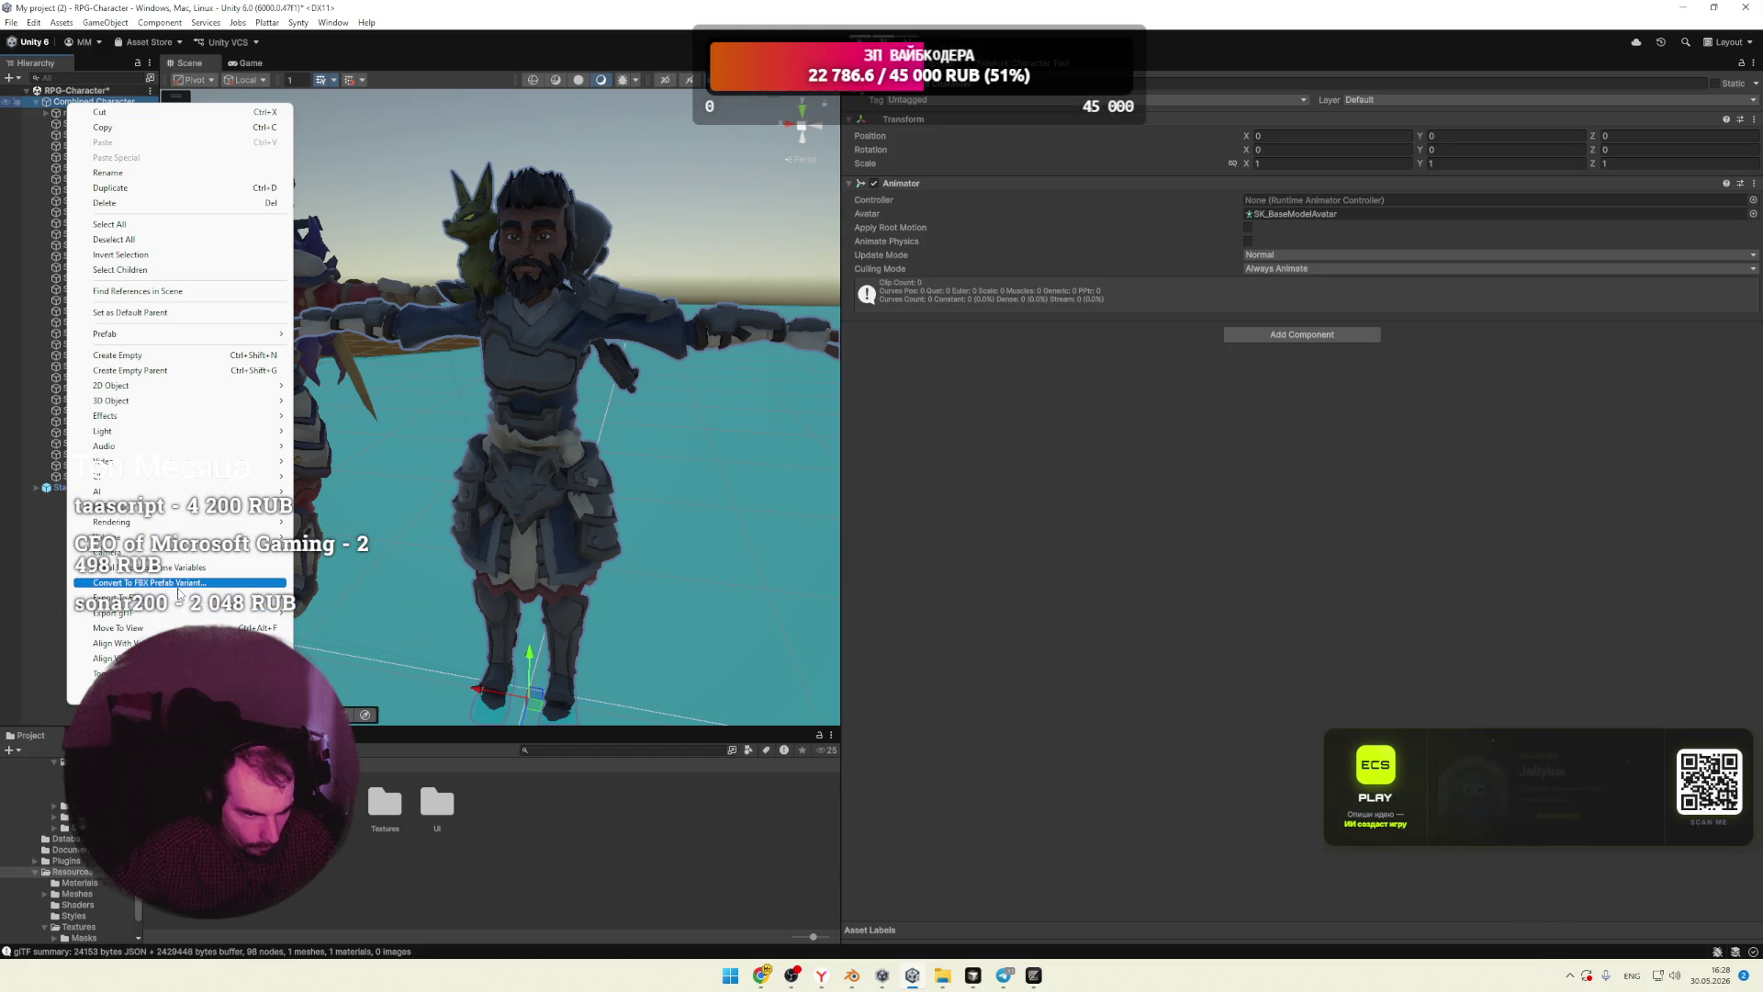
# Step: Open the Sidekick Character Creator's Options and choose Export Character as Prefab
pyautogui.click(1033, 64)
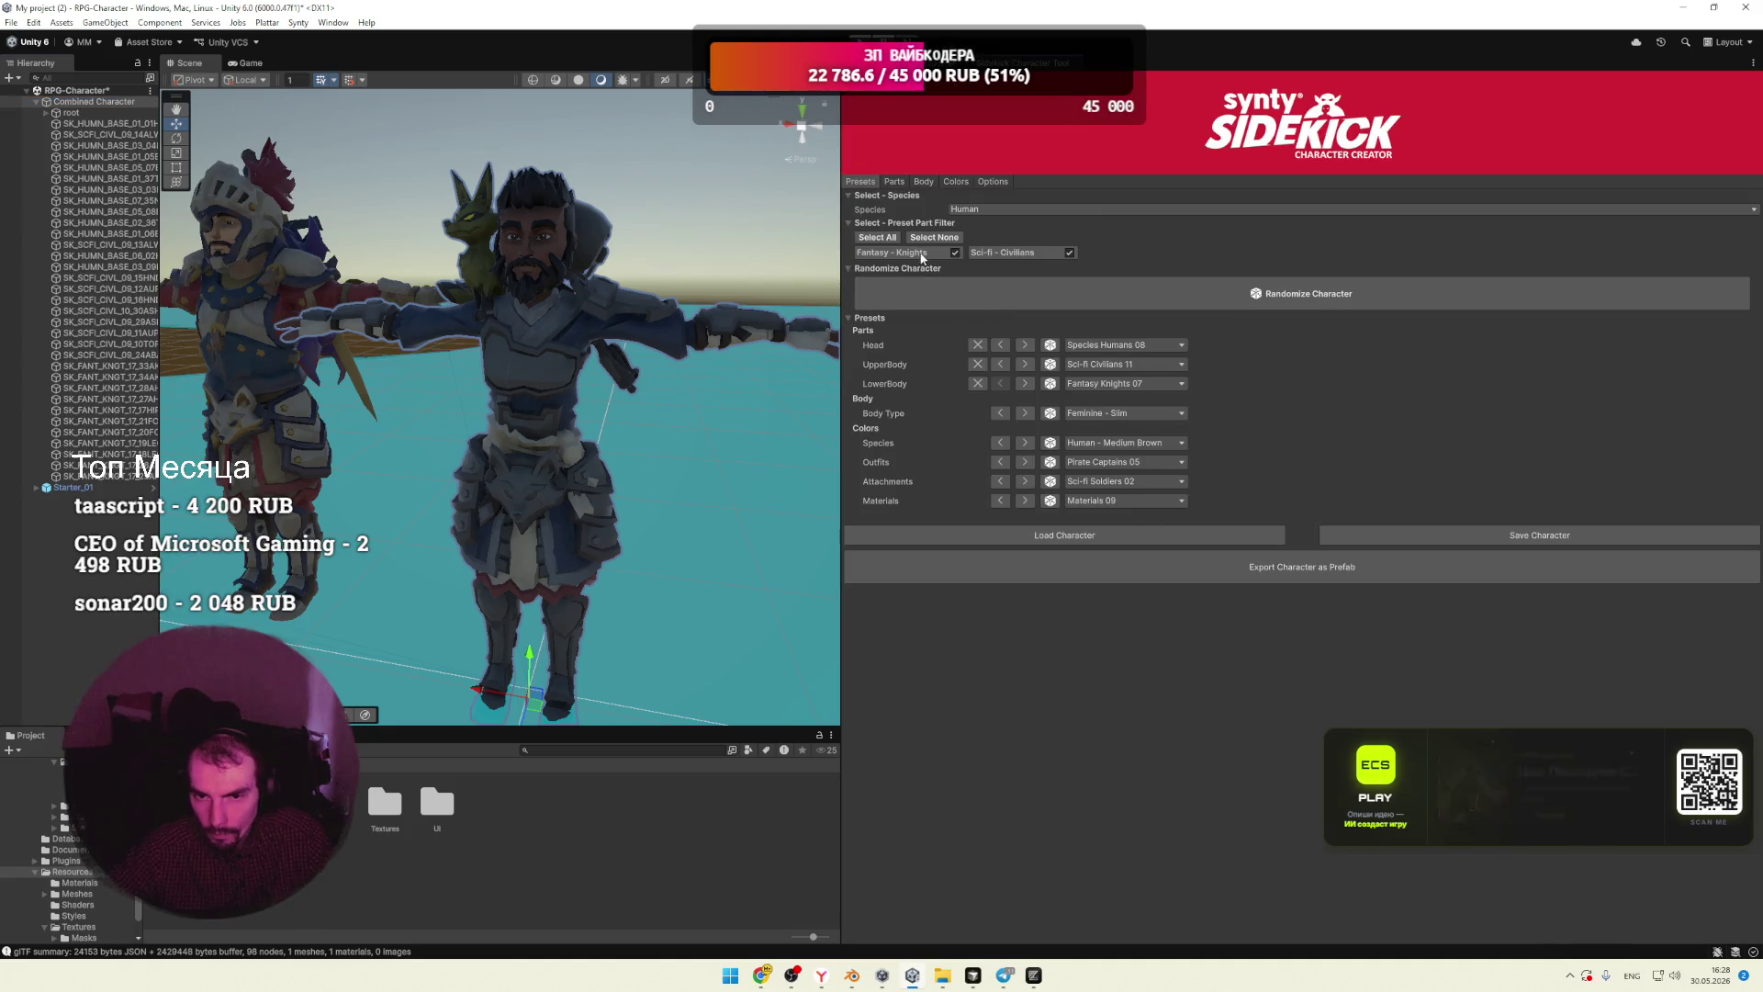
pyautogui.click(990, 182)
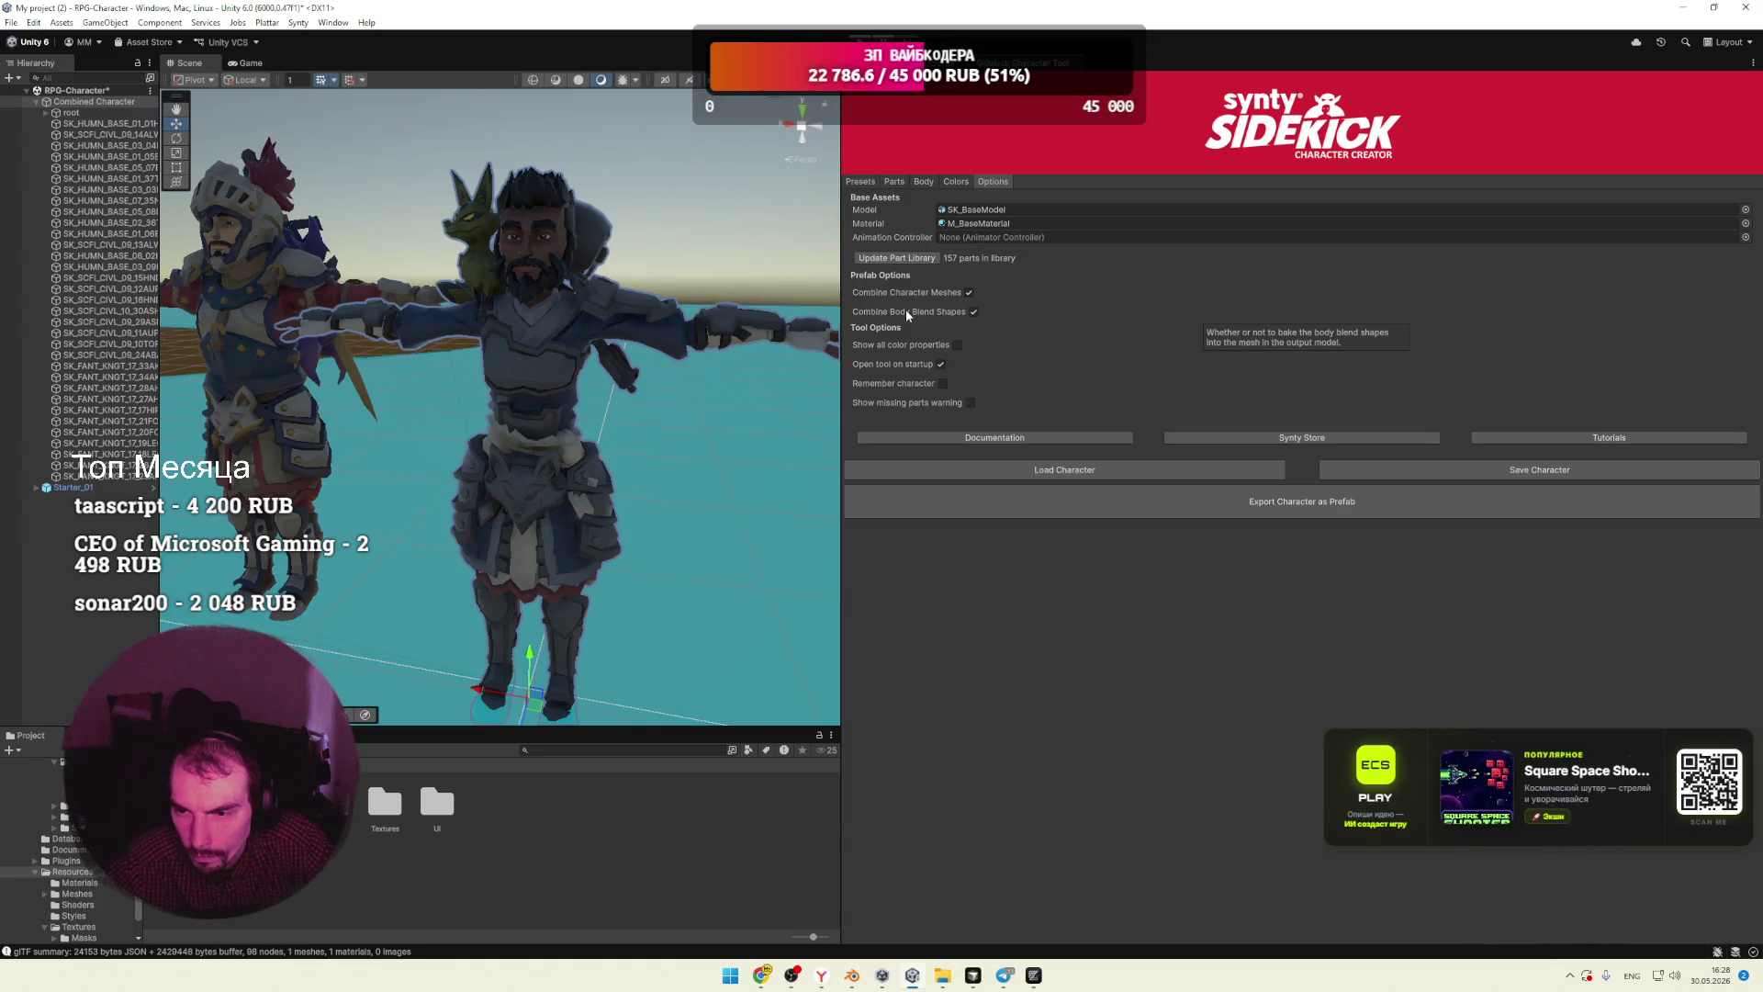
pyautogui.click(1317, 508)
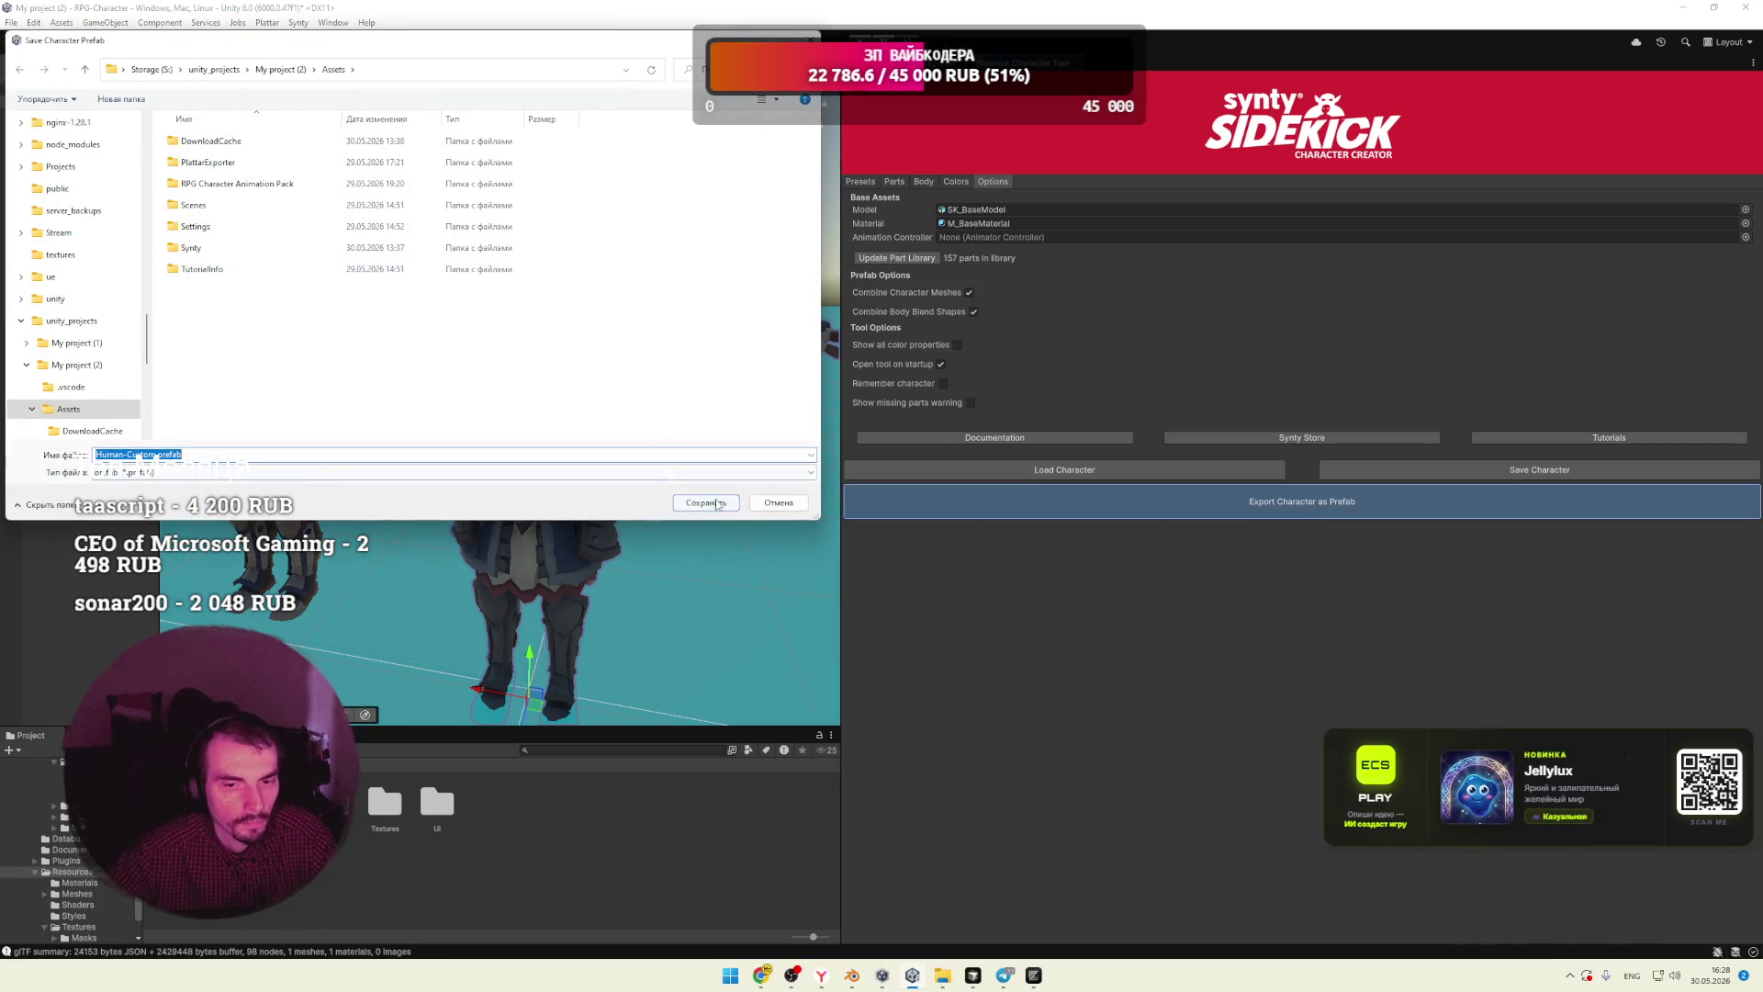
# Step: Save the character as Human-Custom.prefab, then browse Assets and cancel a second export attempt
pyautogui.click(717, 504)
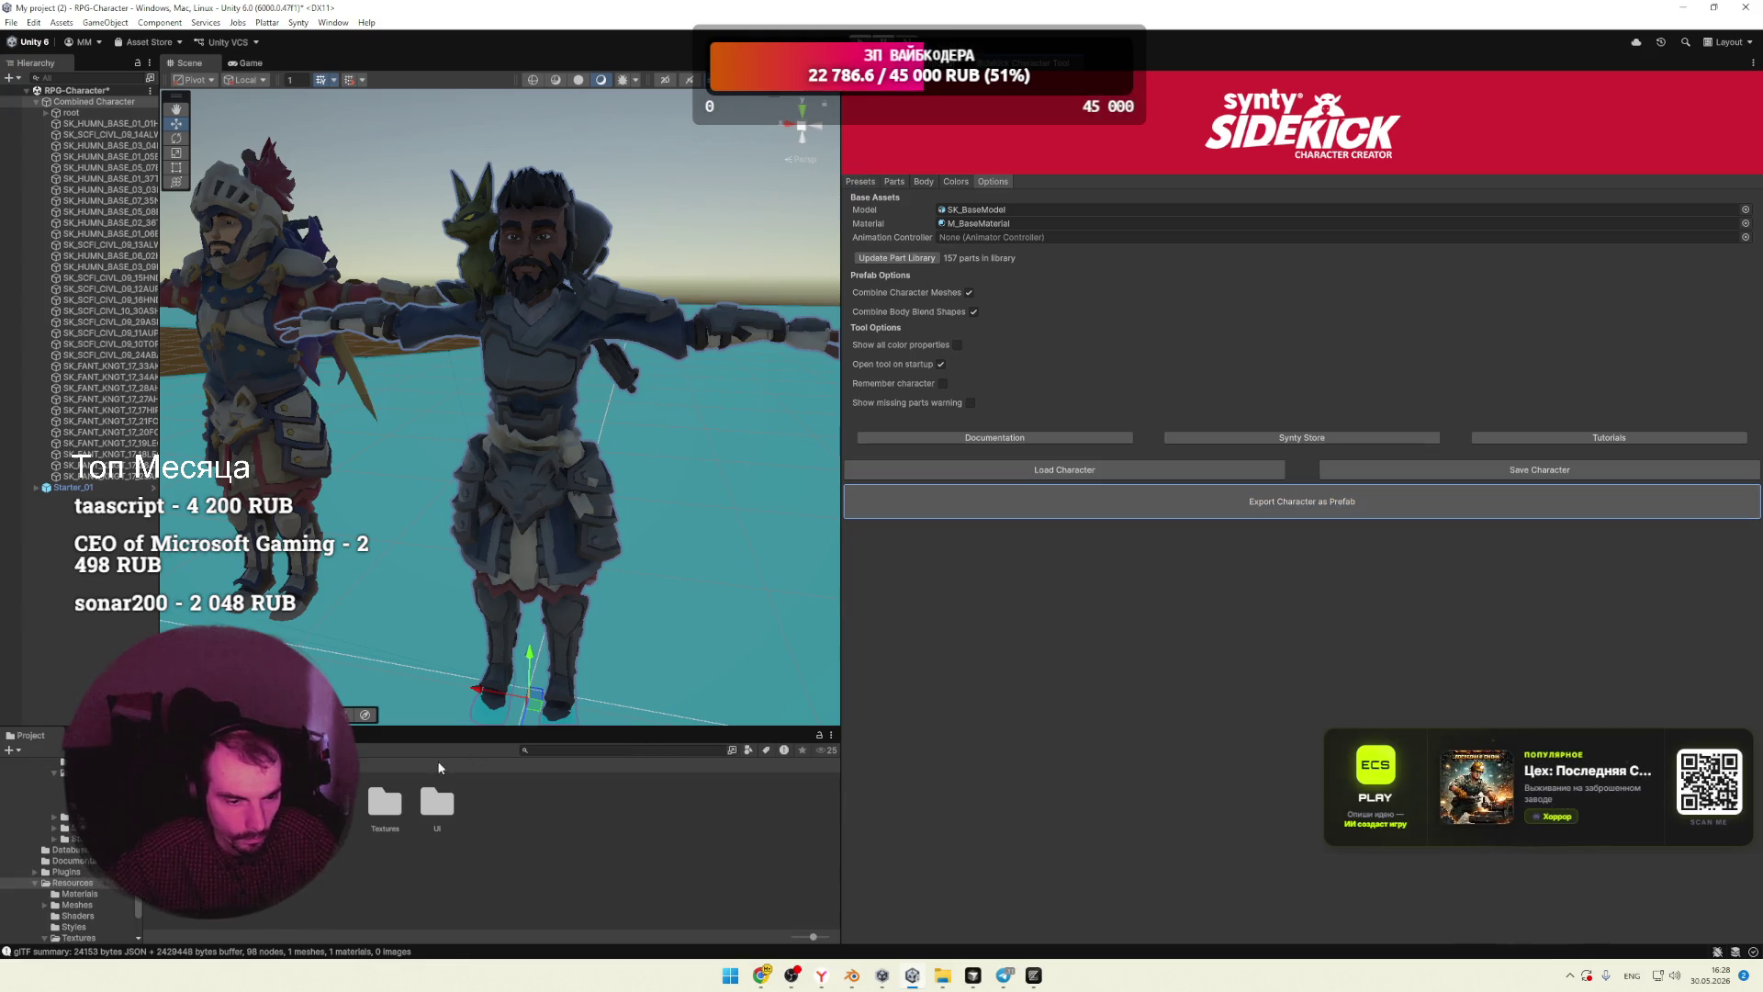
pyautogui.scroll(5, 55, 854)
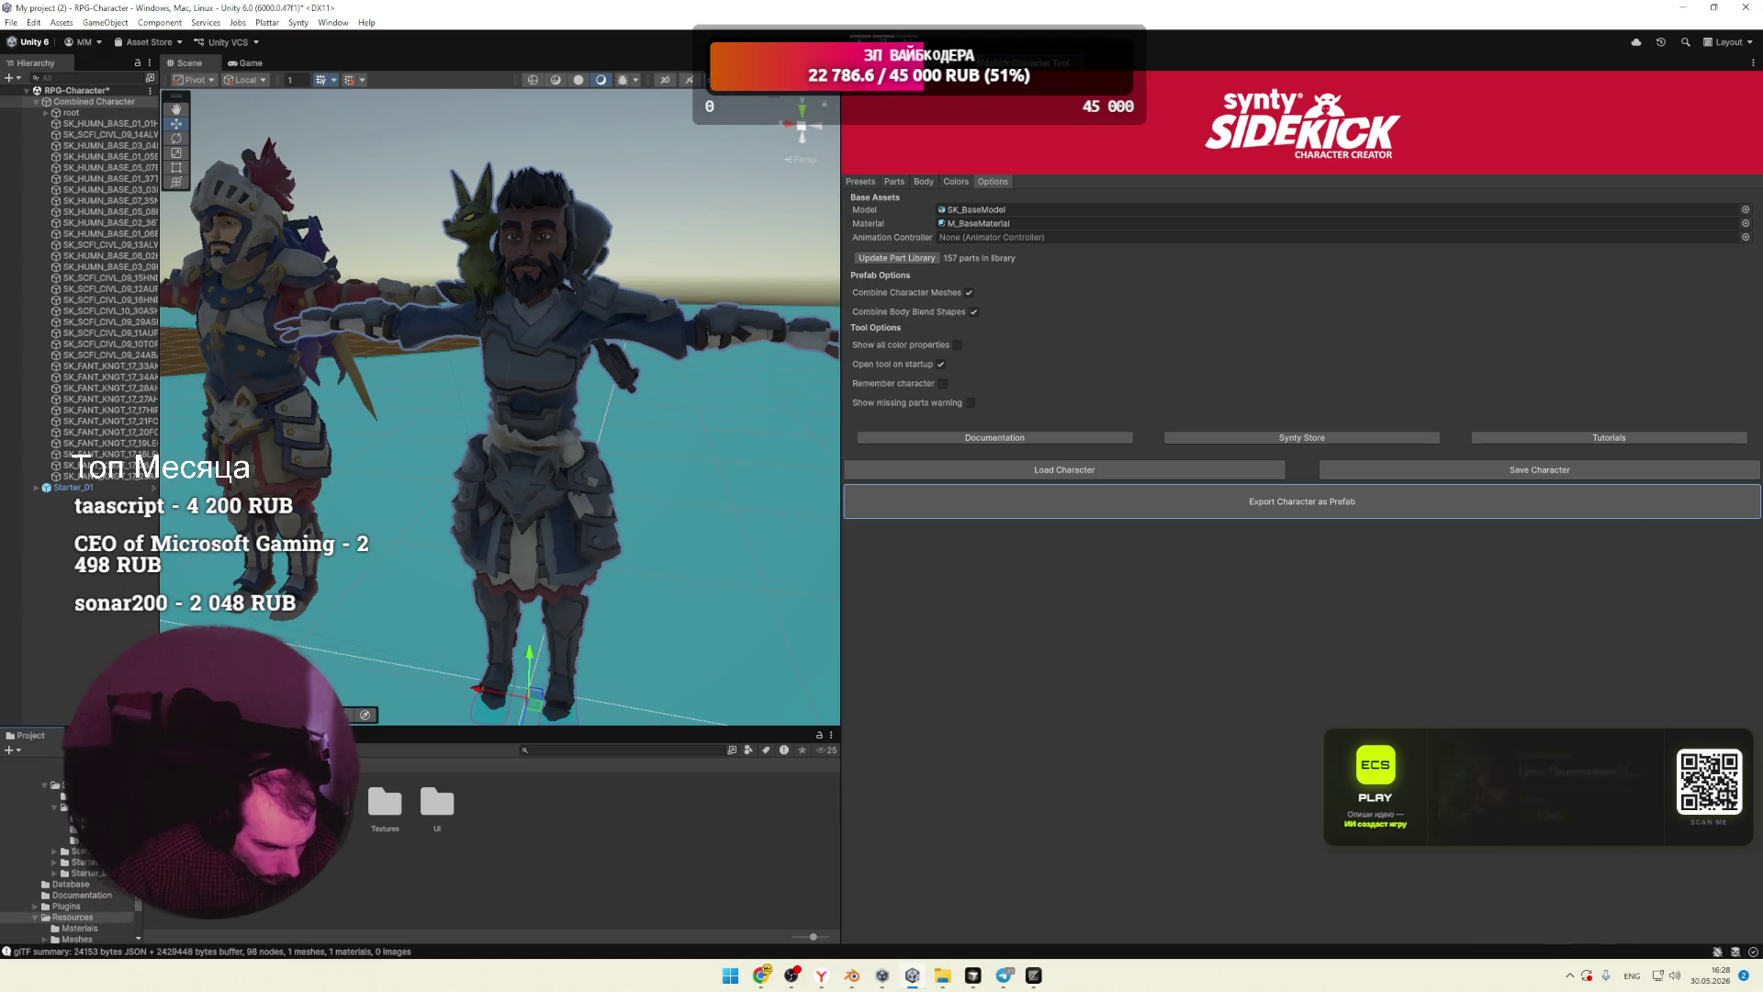
pyautogui.click(39, 817)
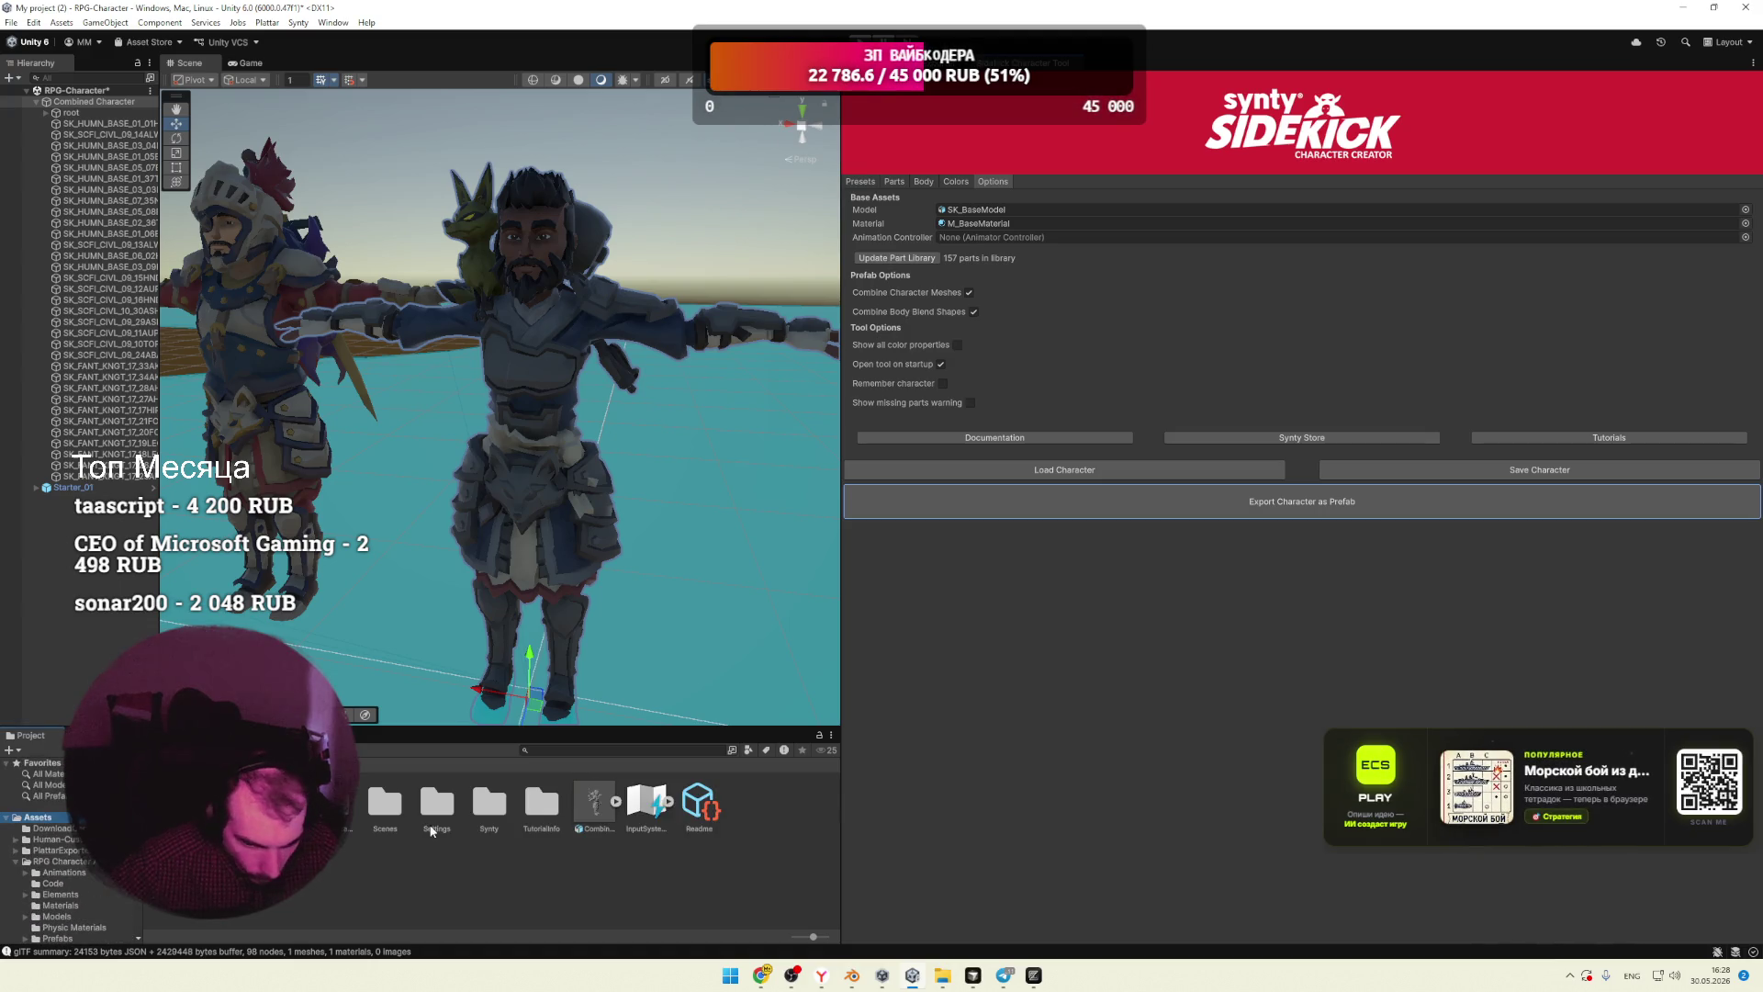
pyautogui.click(596, 813)
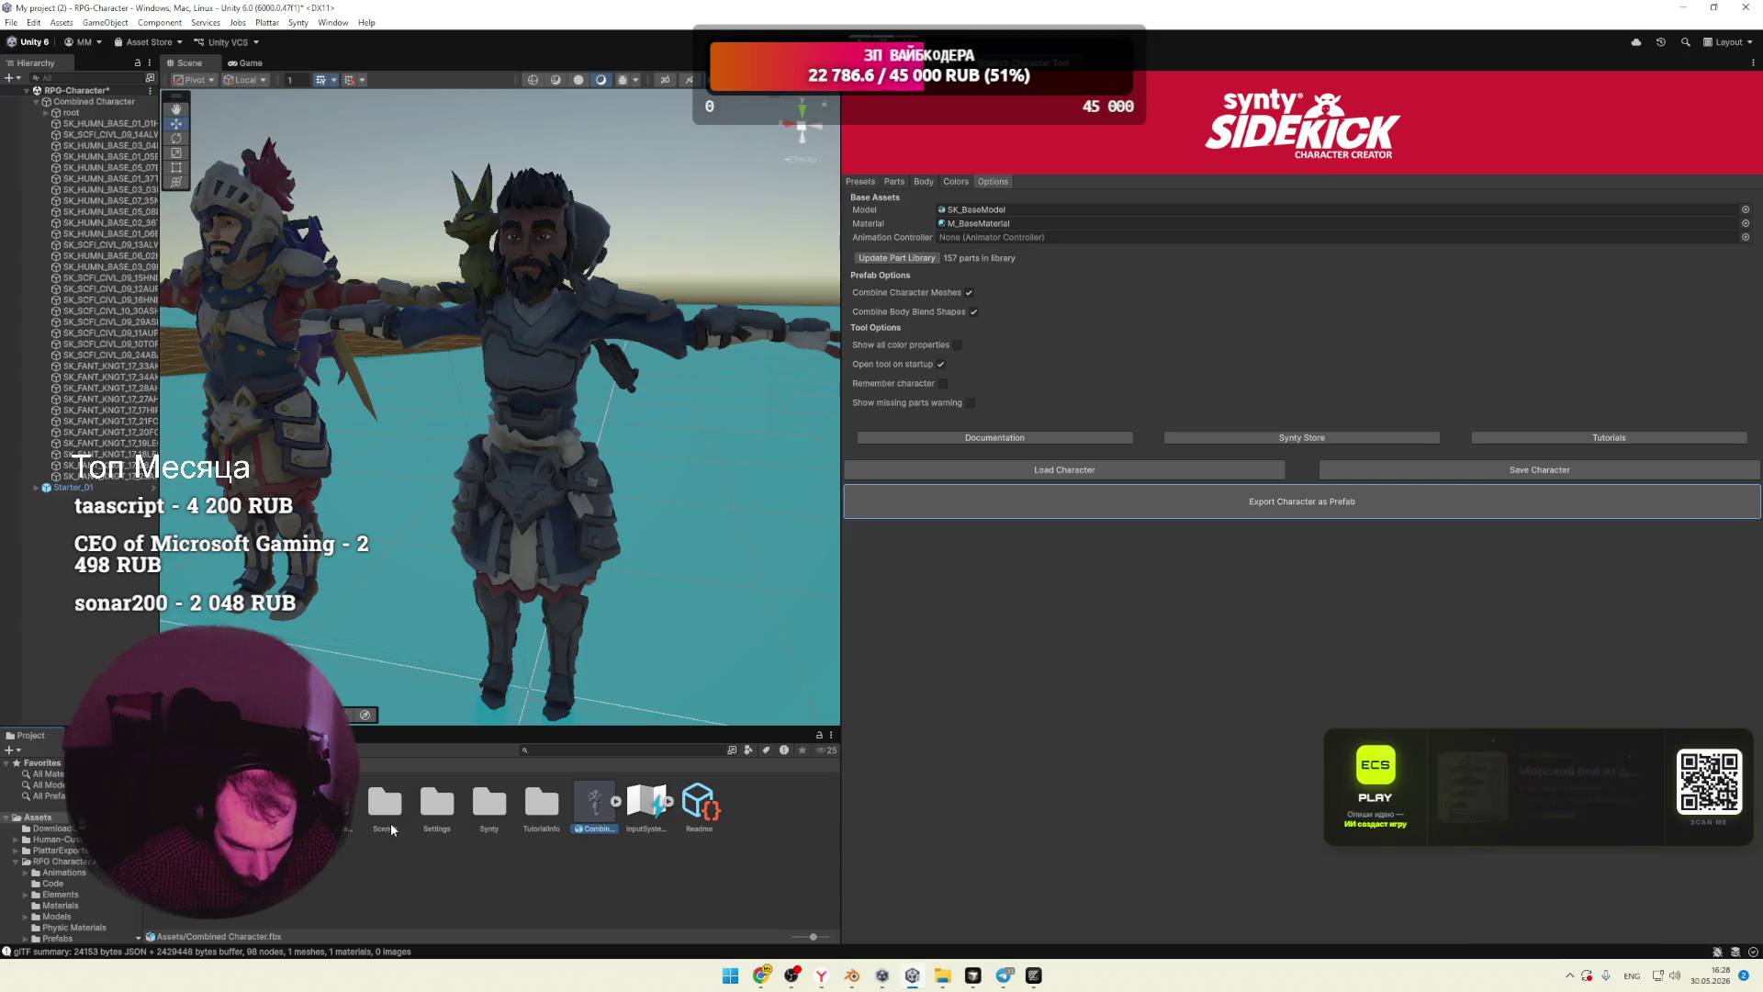
pyautogui.click(1216, 517)
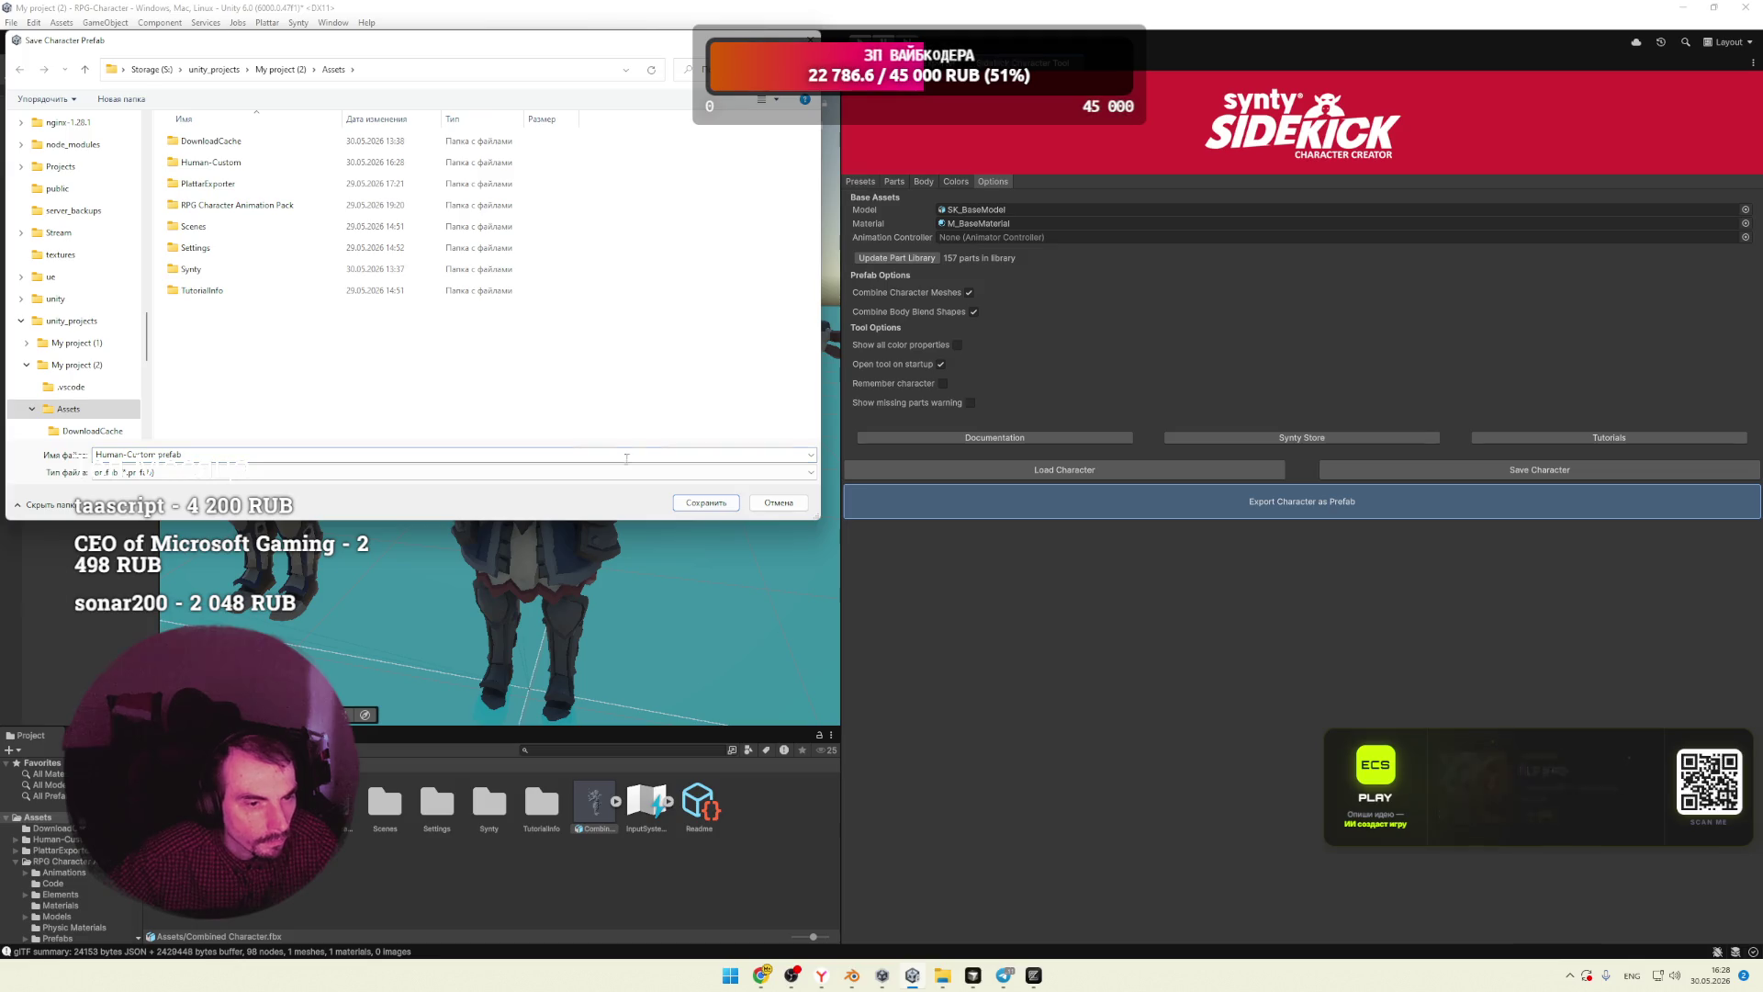
pyautogui.press('Return')
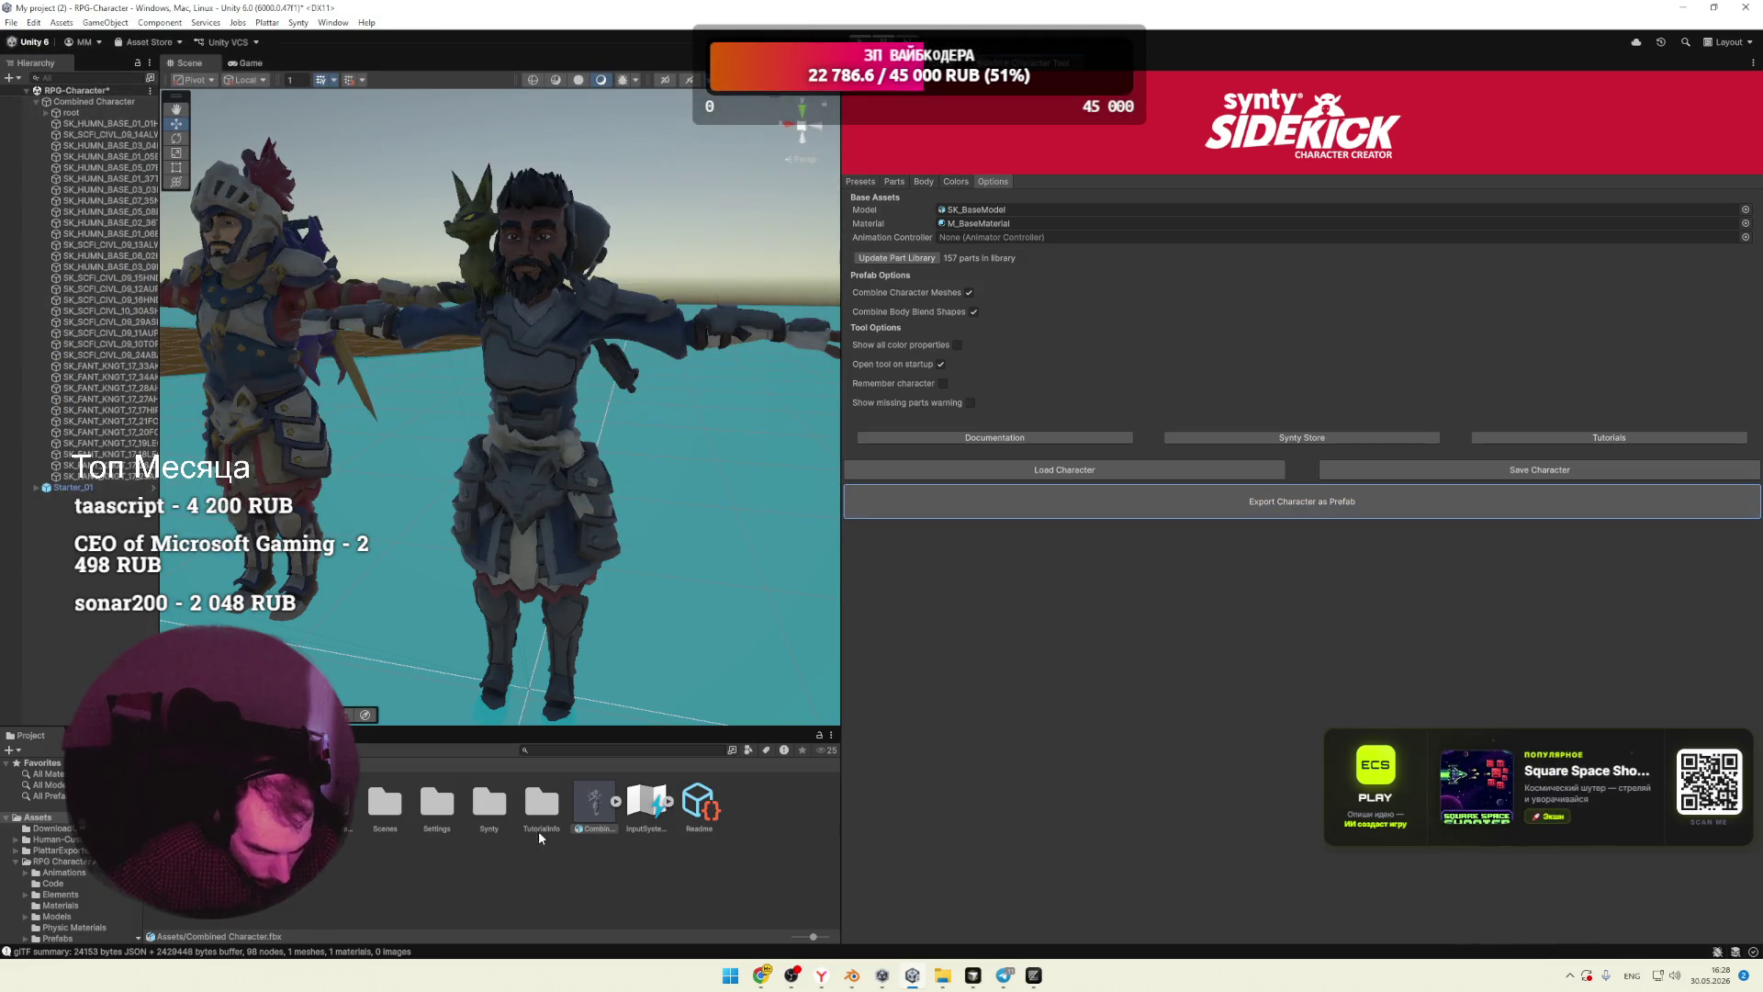
# Step: Place the Human-Custom prefab in the scene beside the others, undoing a stray Combined Character instance
pyautogui.moveTo(590, 802); pyautogui.dragTo(700, 641)
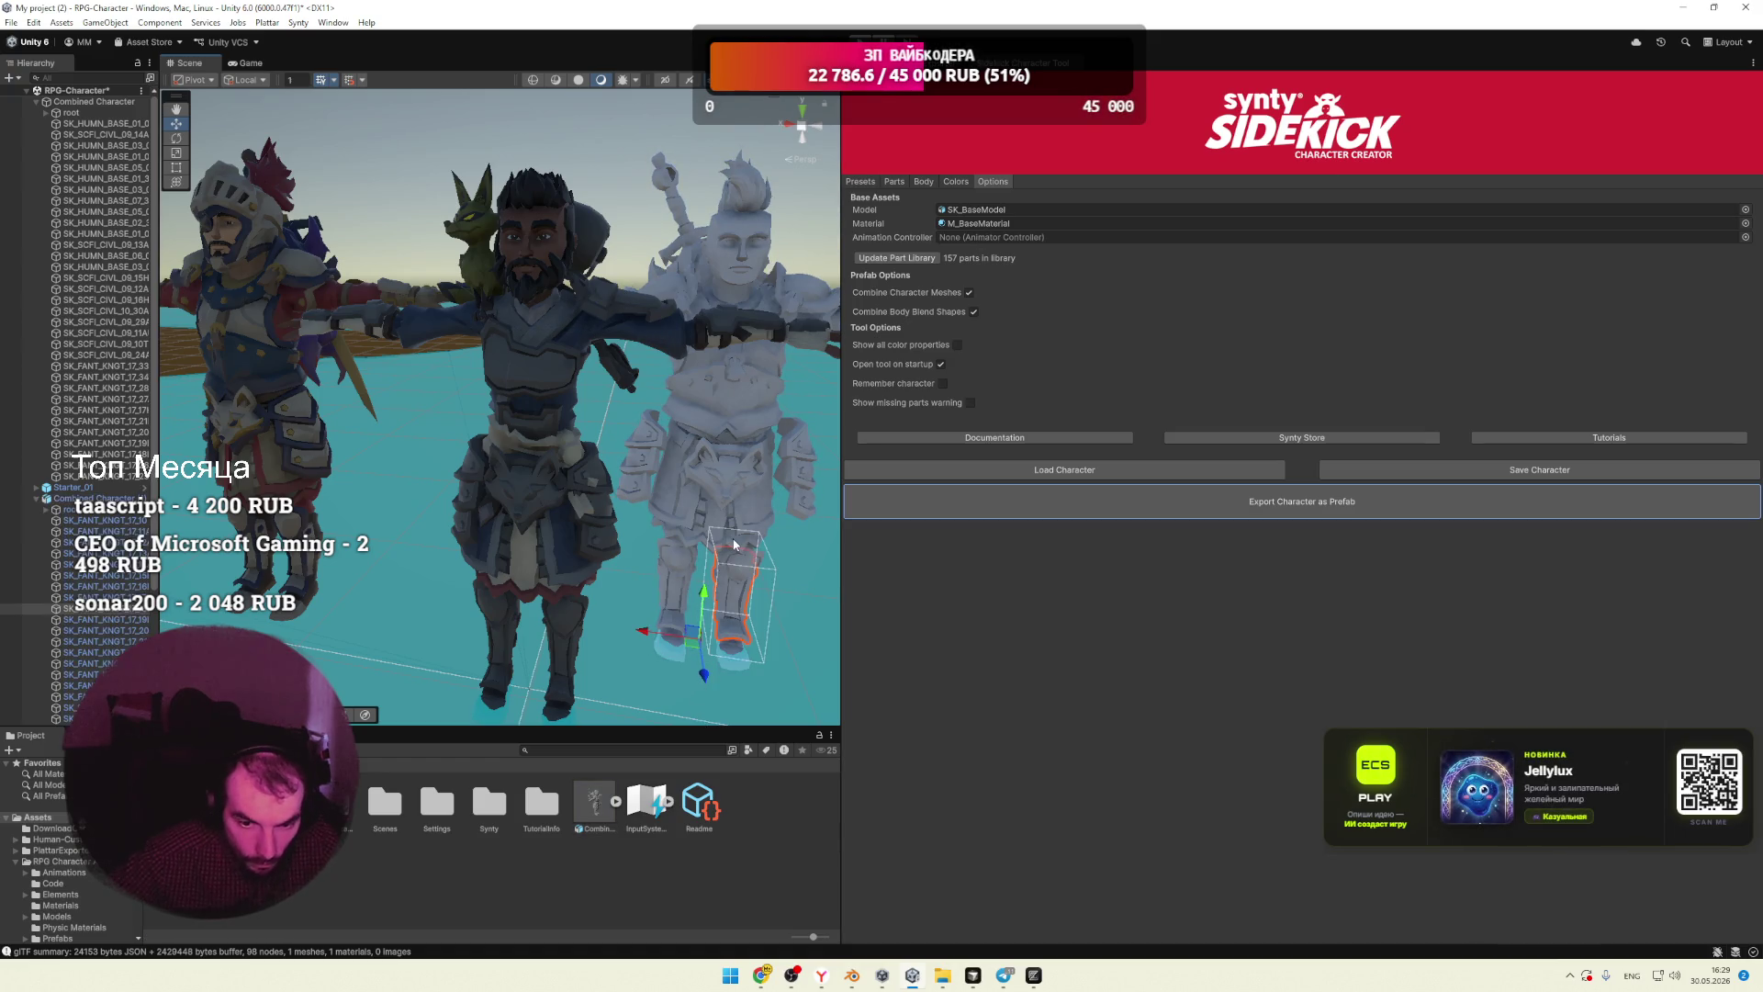
pyautogui.hotkey('ctrl', 'z')
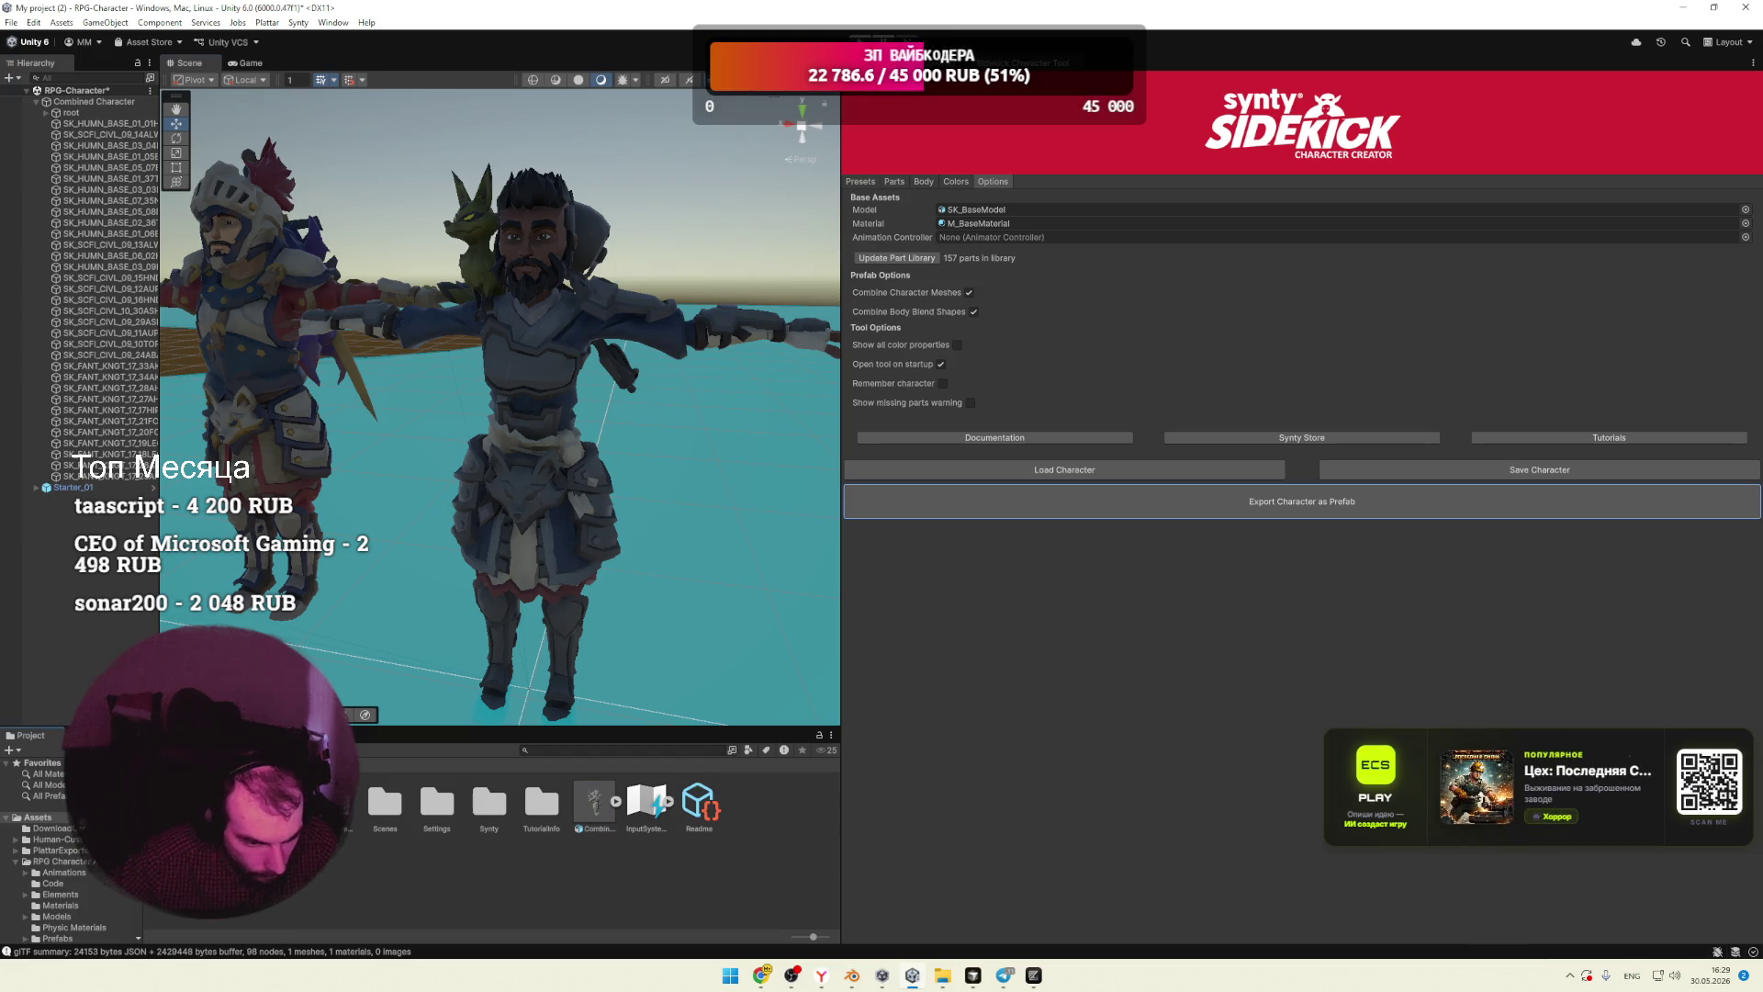
pyautogui.click(57, 839)
pyautogui.moveTo(385, 804)
pyautogui.mouseDown()
pyautogui.moveTo(692, 630)
pyautogui.moveTo(725, 632)
pyautogui.mouseUp()
pyautogui.click(396, 815)
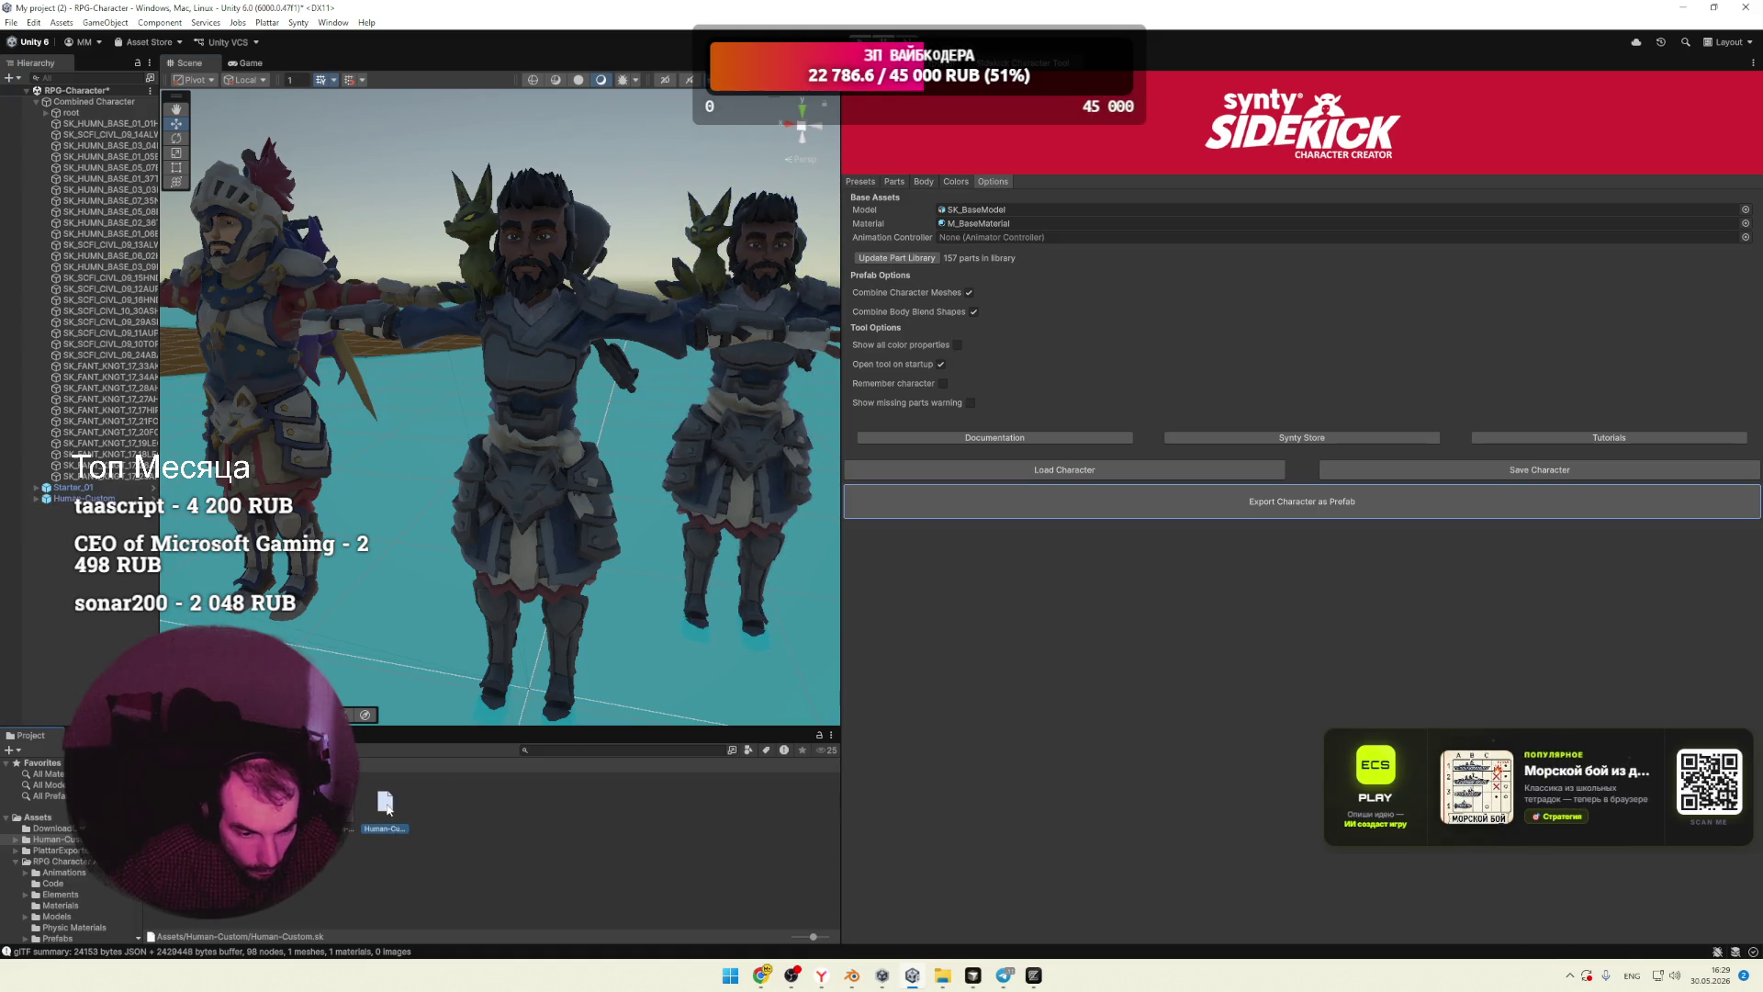
pyautogui.rightClick(353, 804)
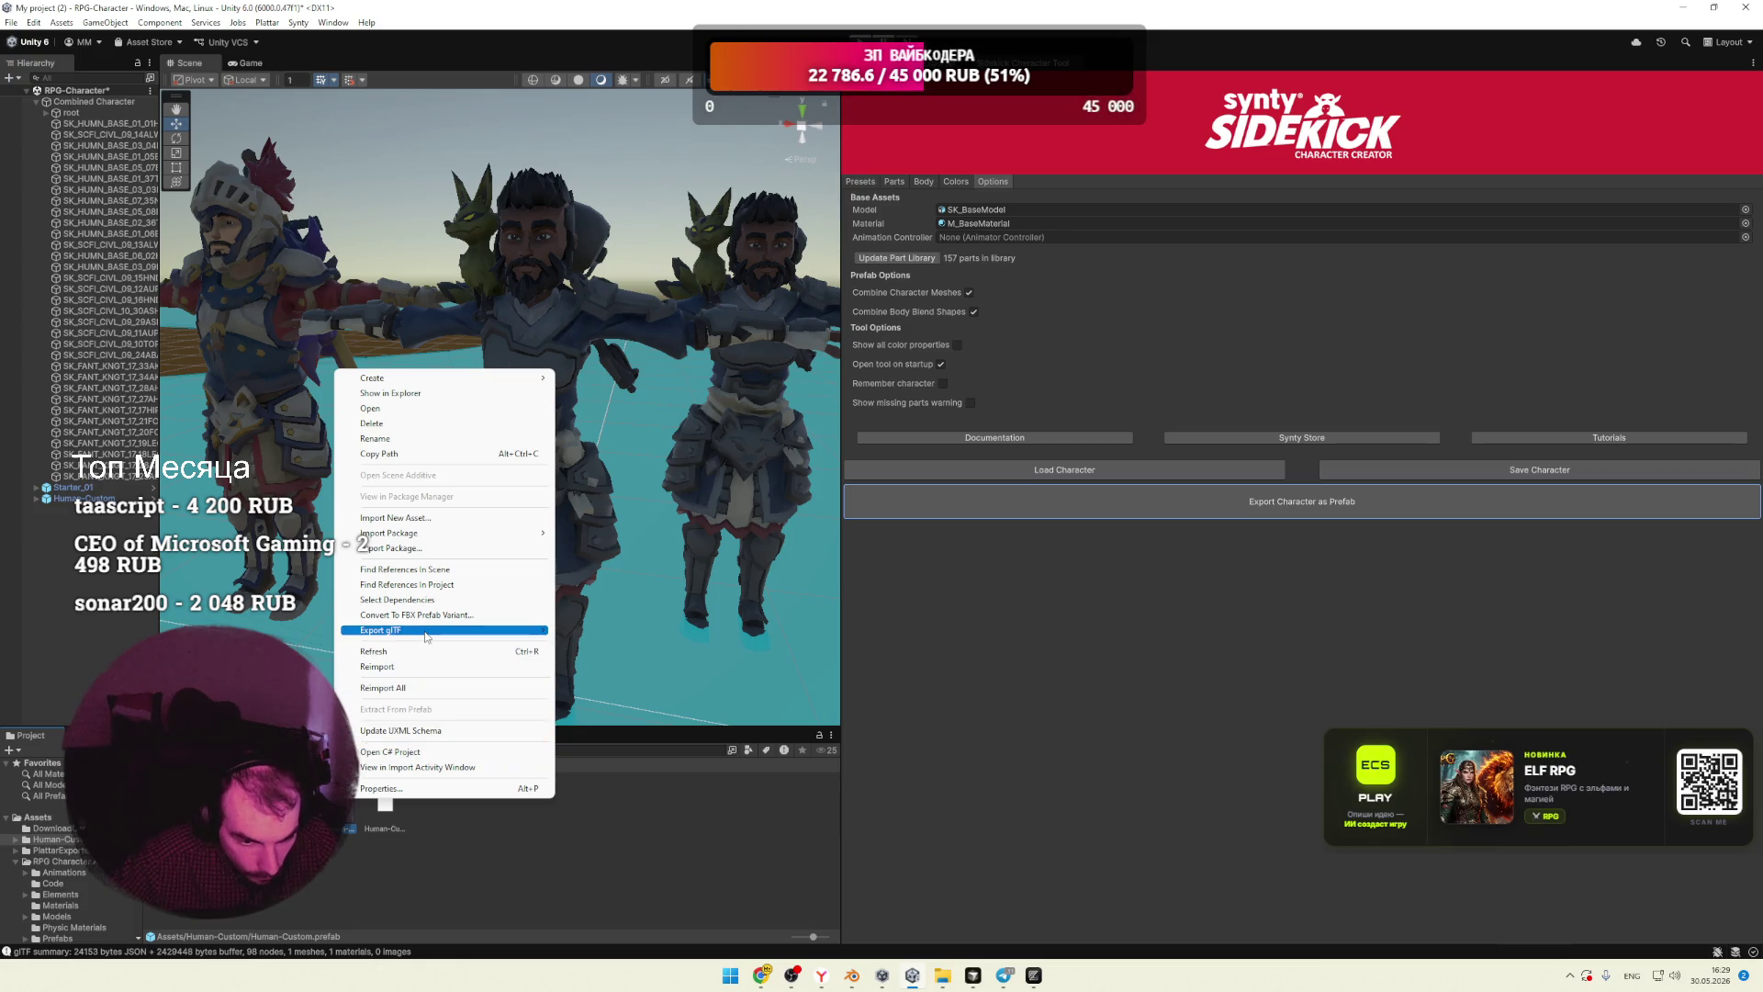
# Step: Try exporting Human-Custom as a Unity package, collapse its item list, then cancel
pyautogui.moveTo(426, 632)
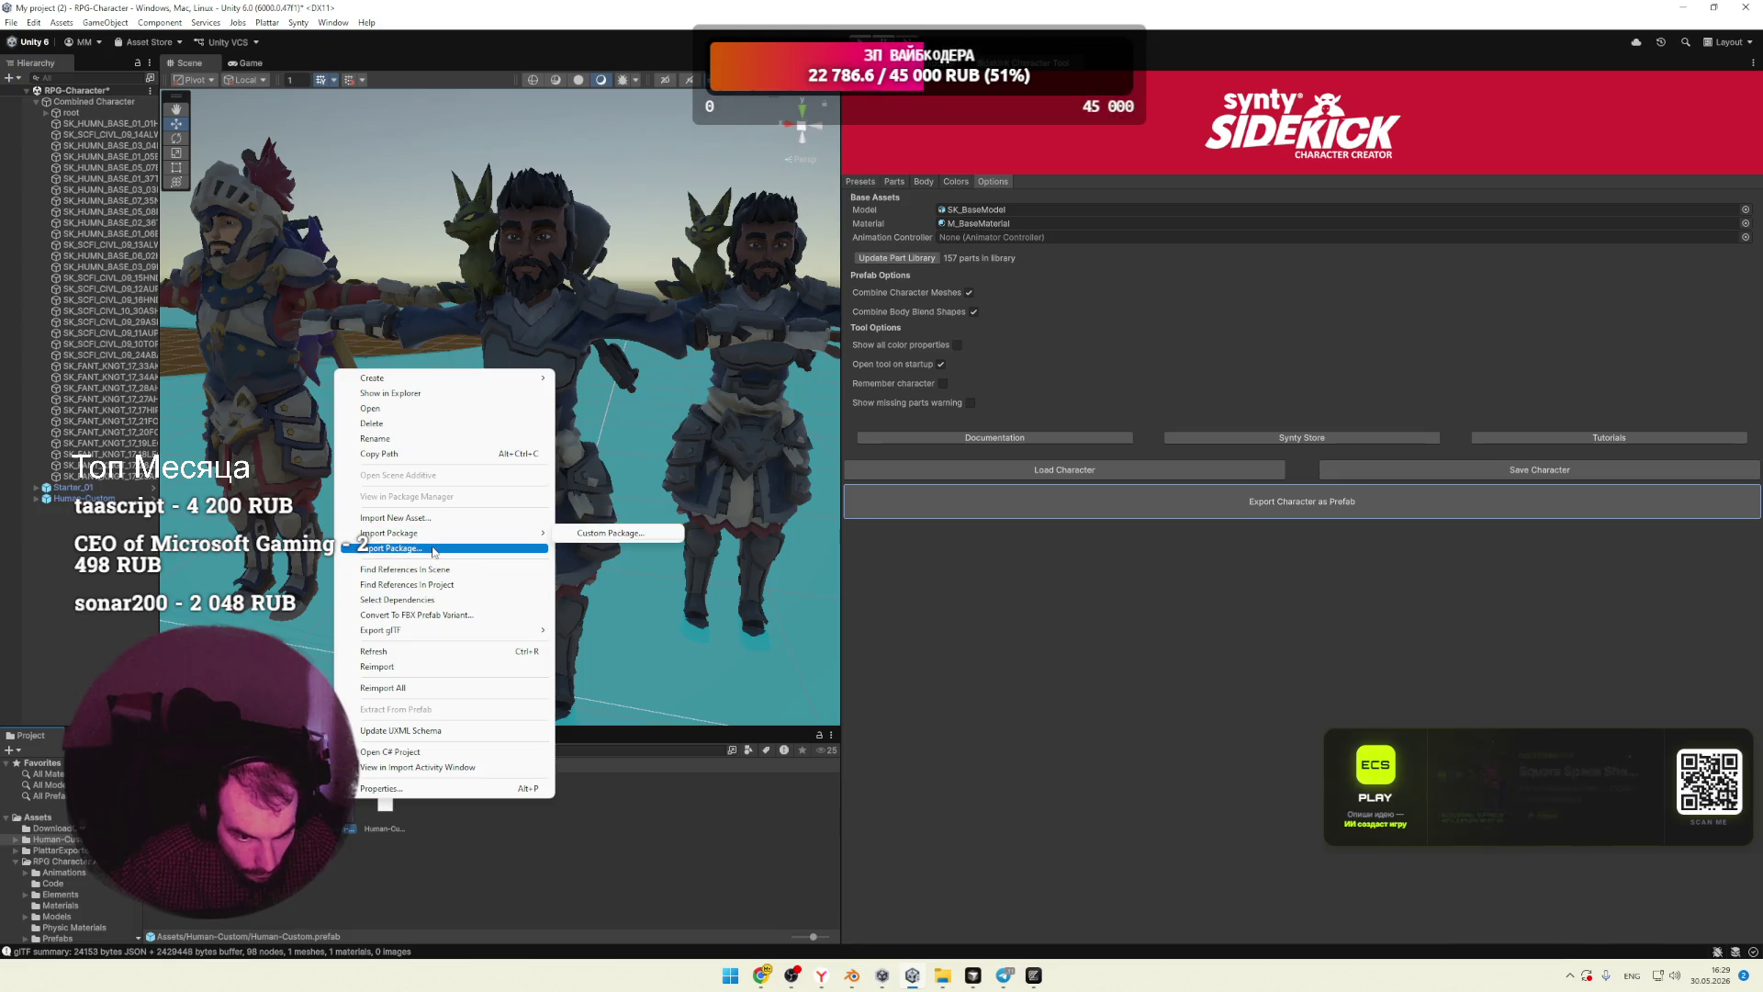
pyautogui.click(454, 549)
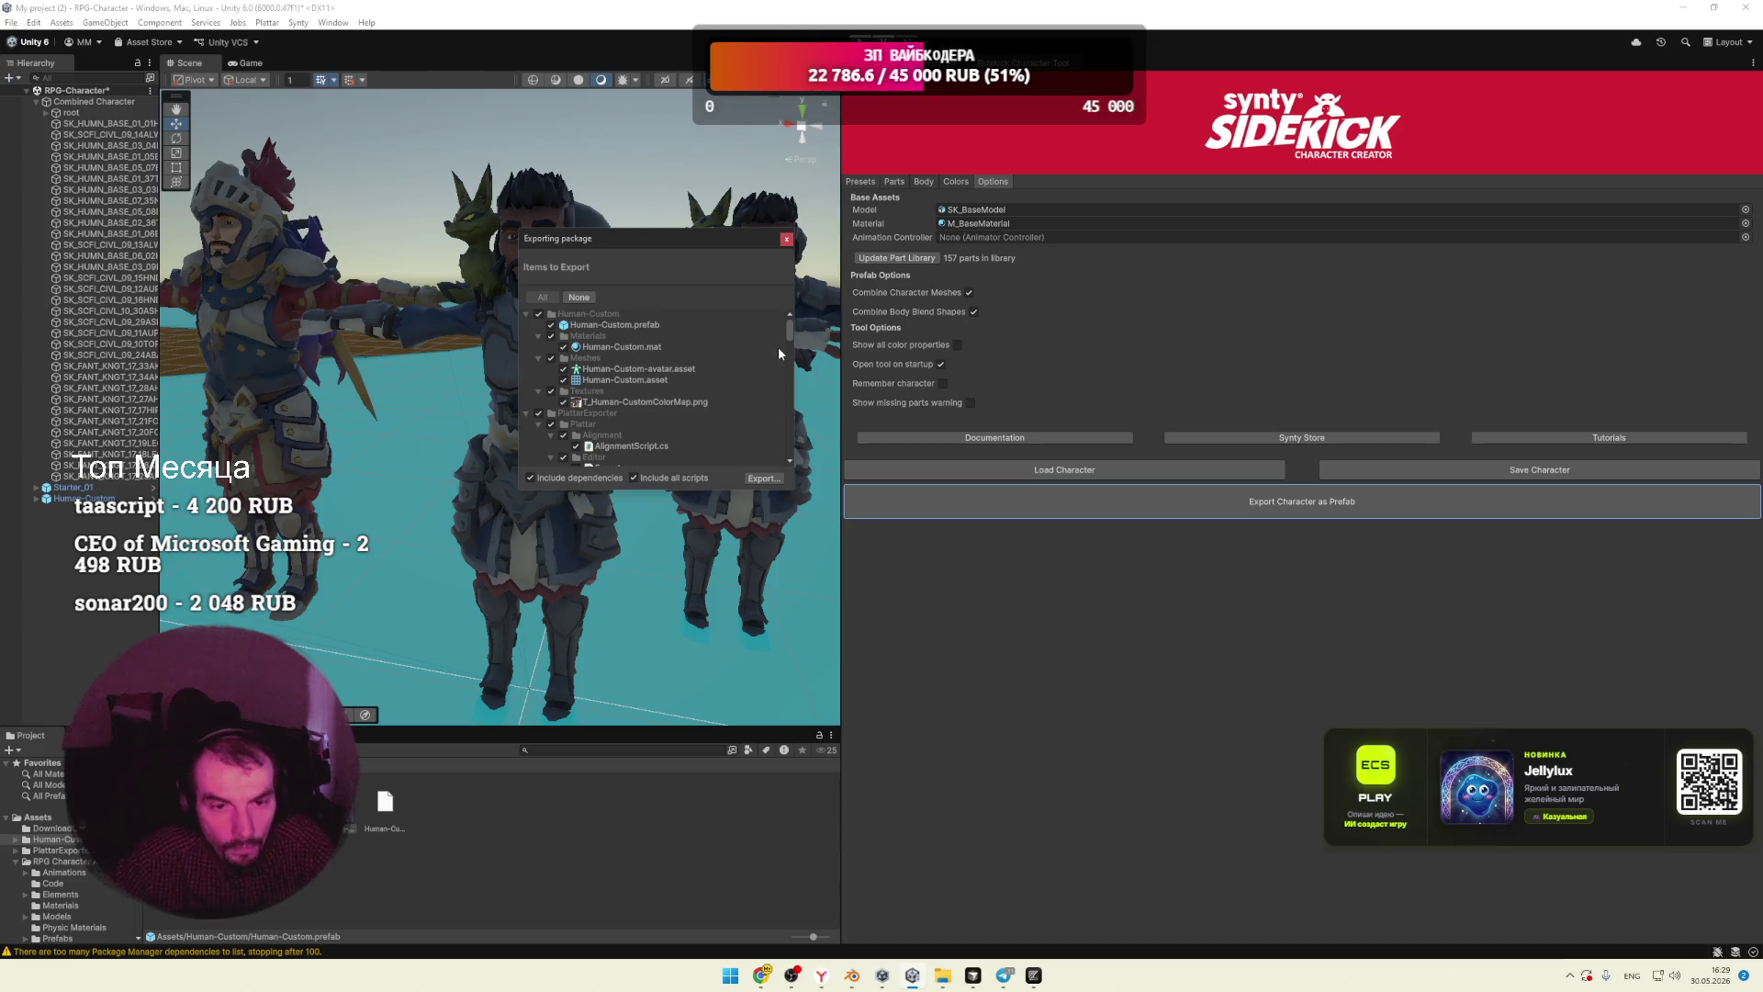
pyautogui.click(542, 314)
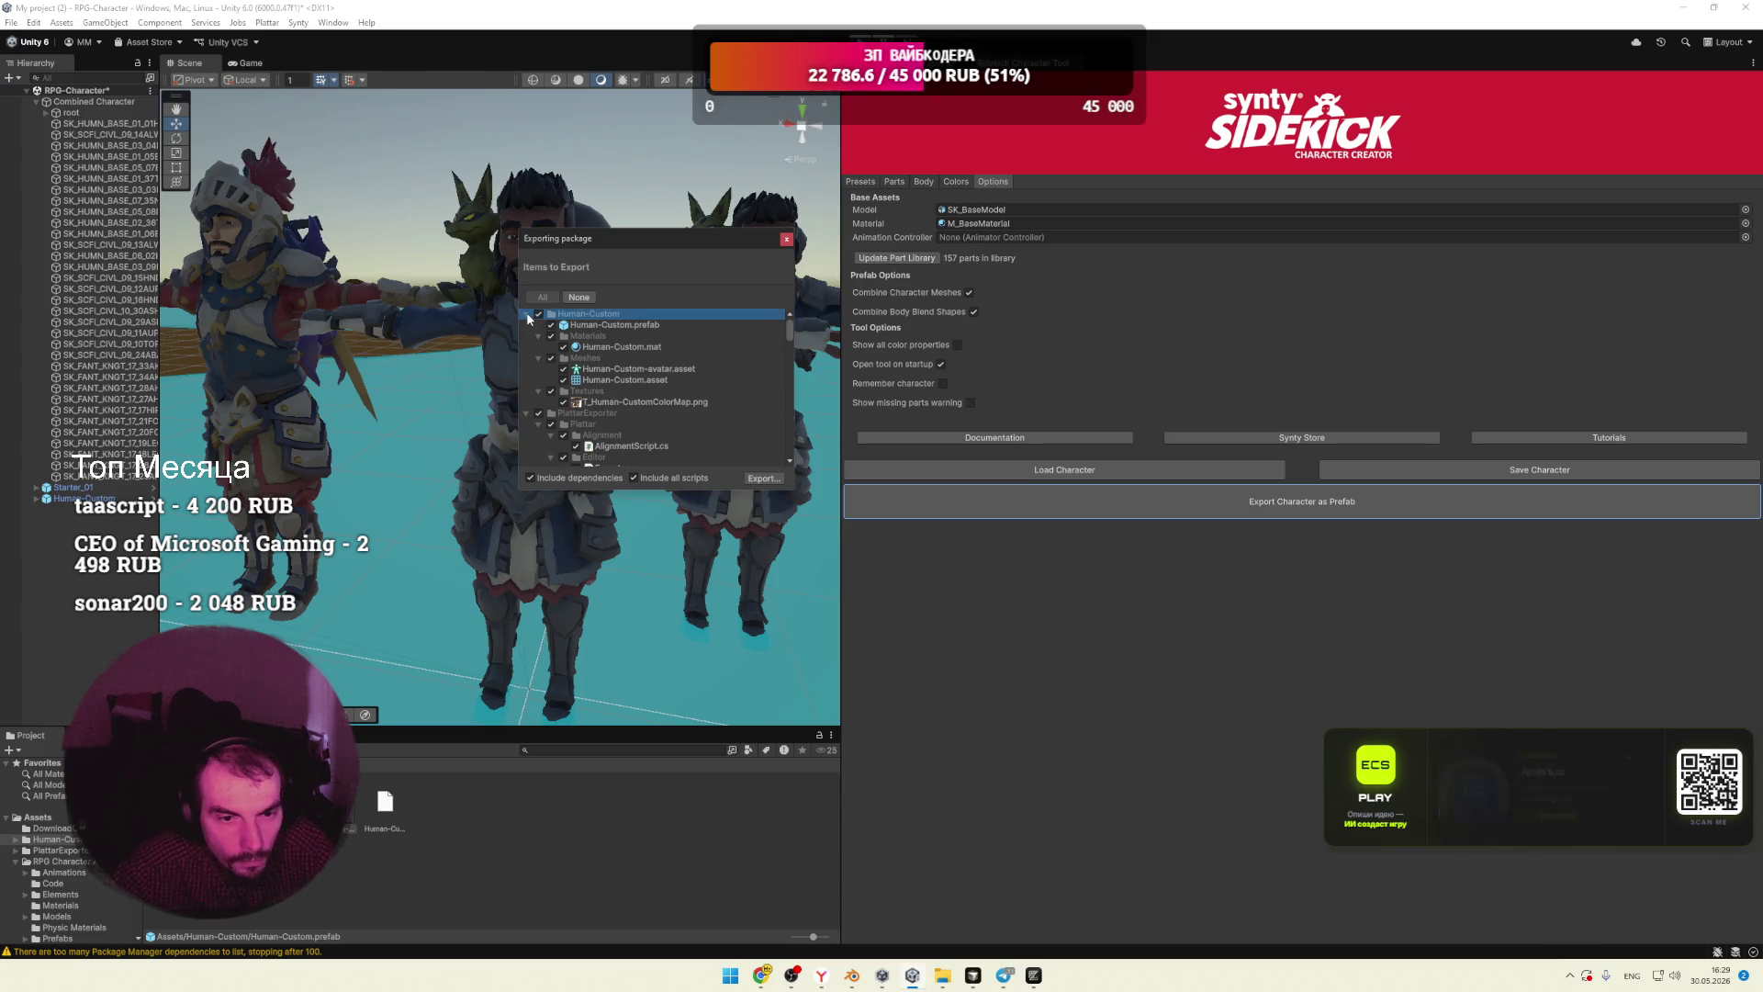
pyautogui.click(527, 314)
pyautogui.click(527, 326)
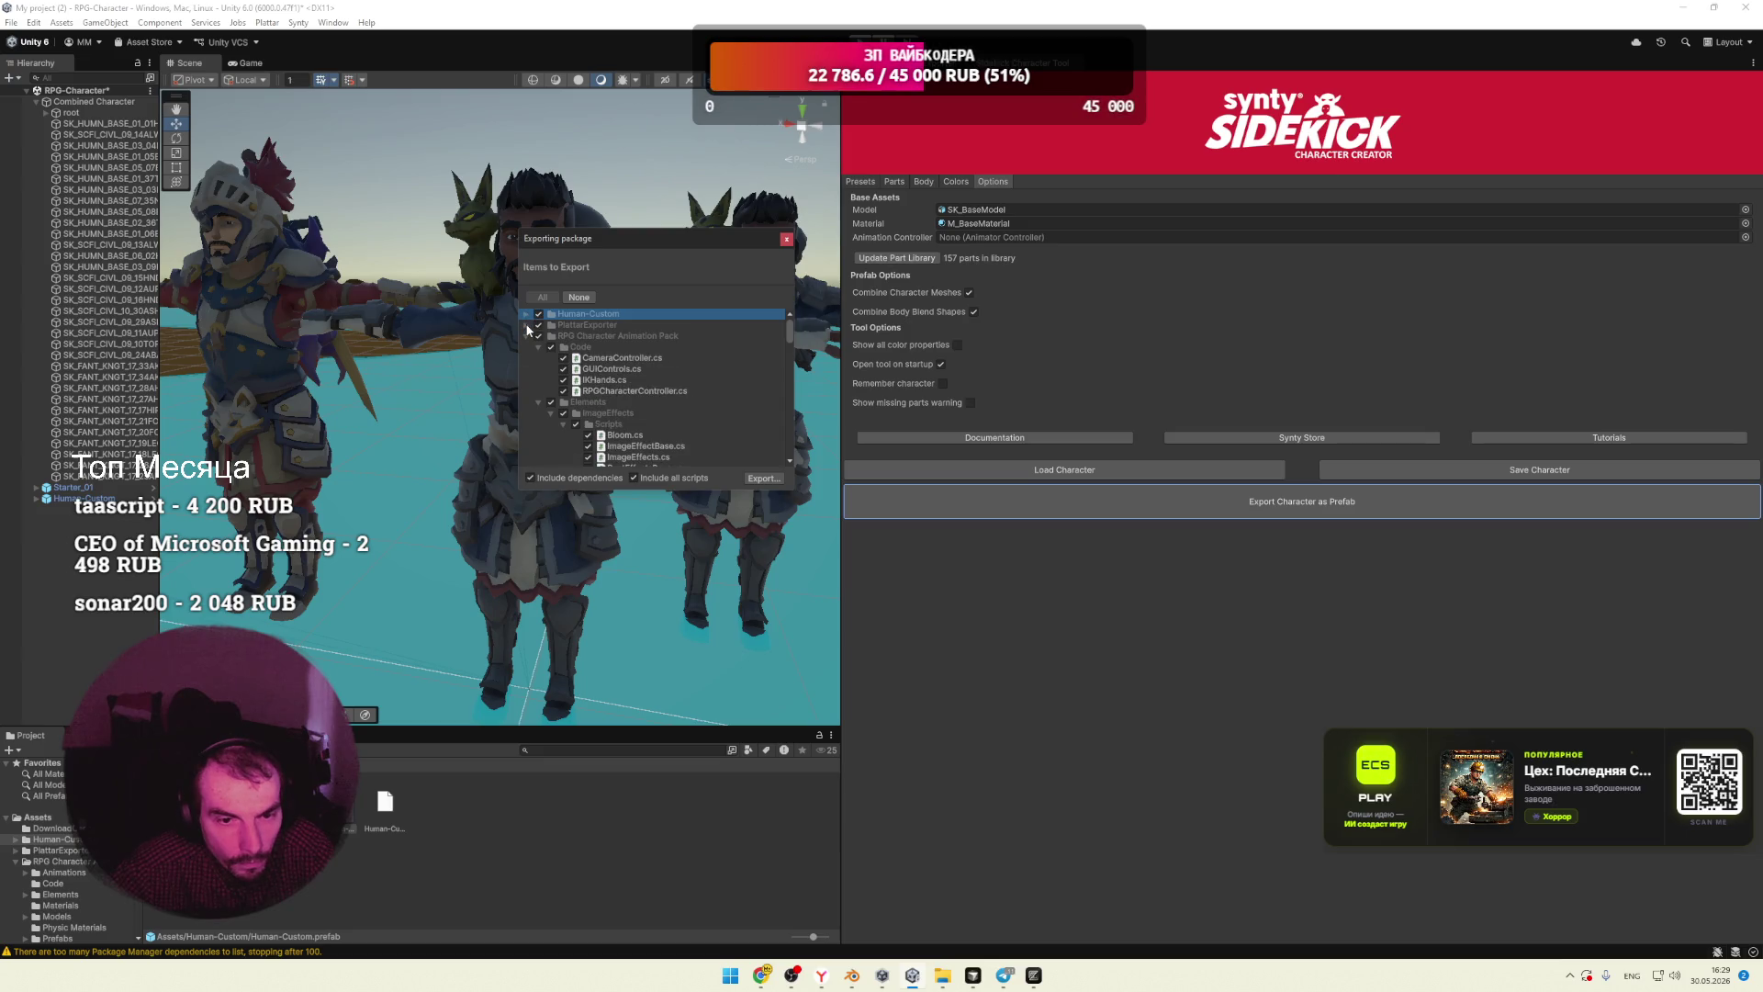
pyautogui.click(526, 337)
pyautogui.click(527, 348)
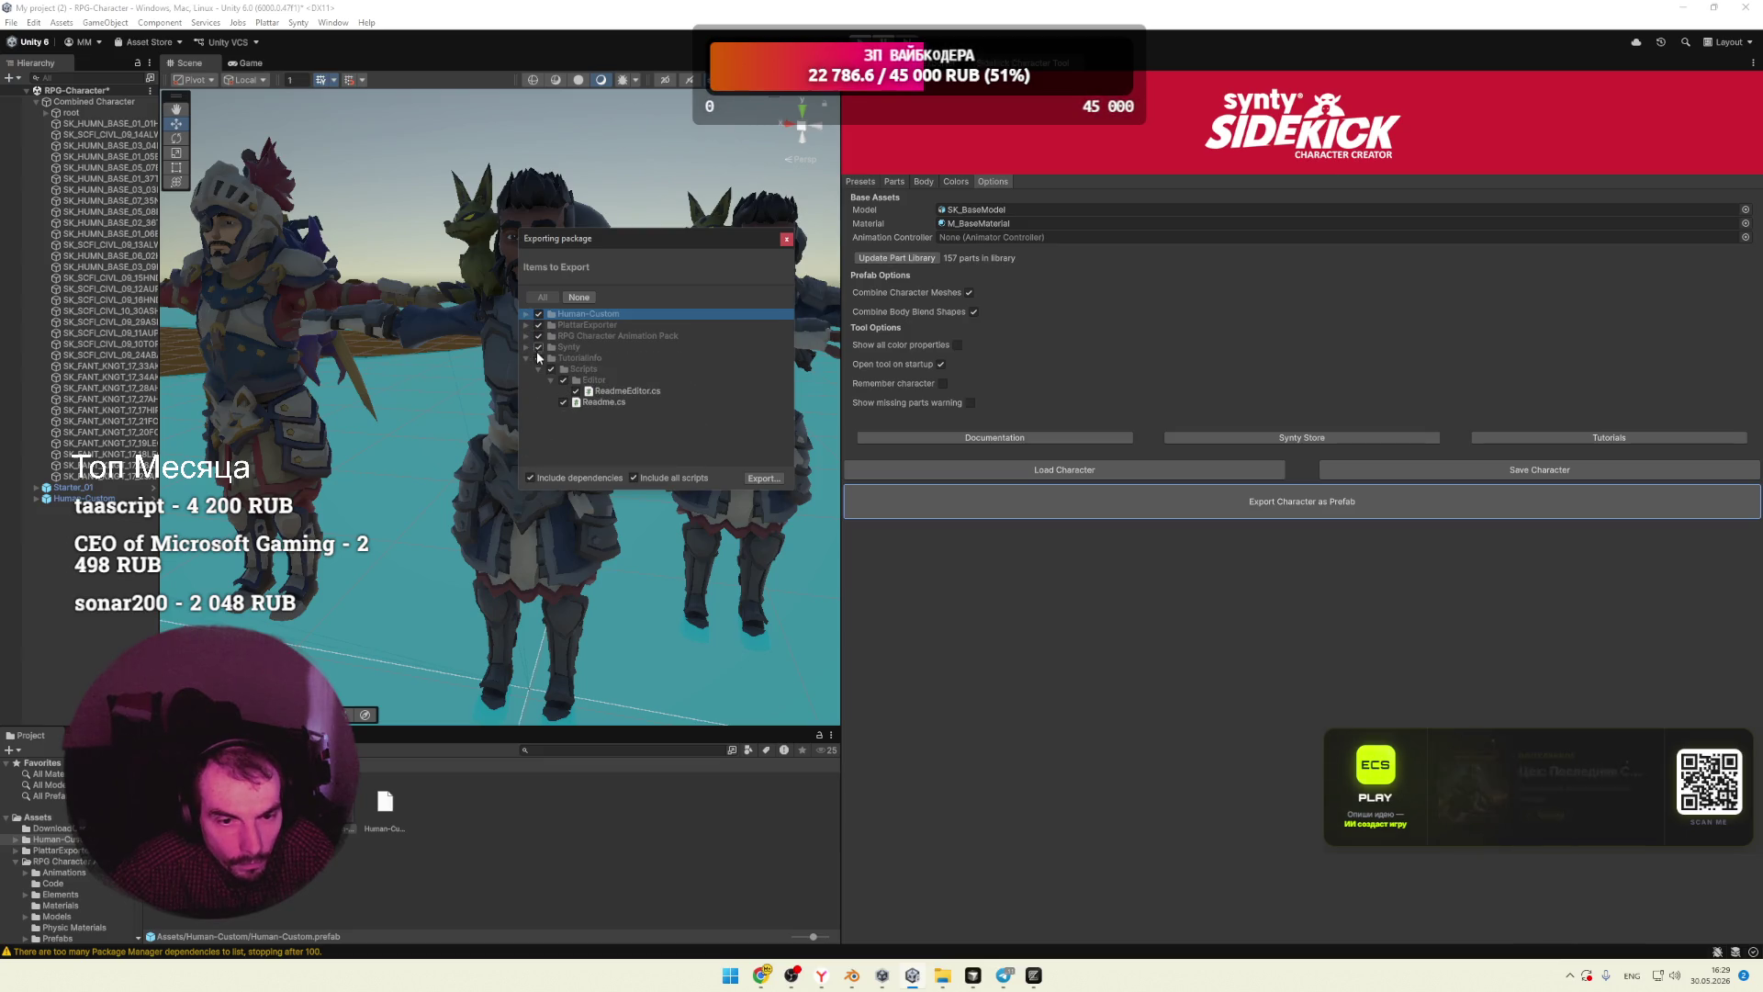
pyautogui.click(787, 240)
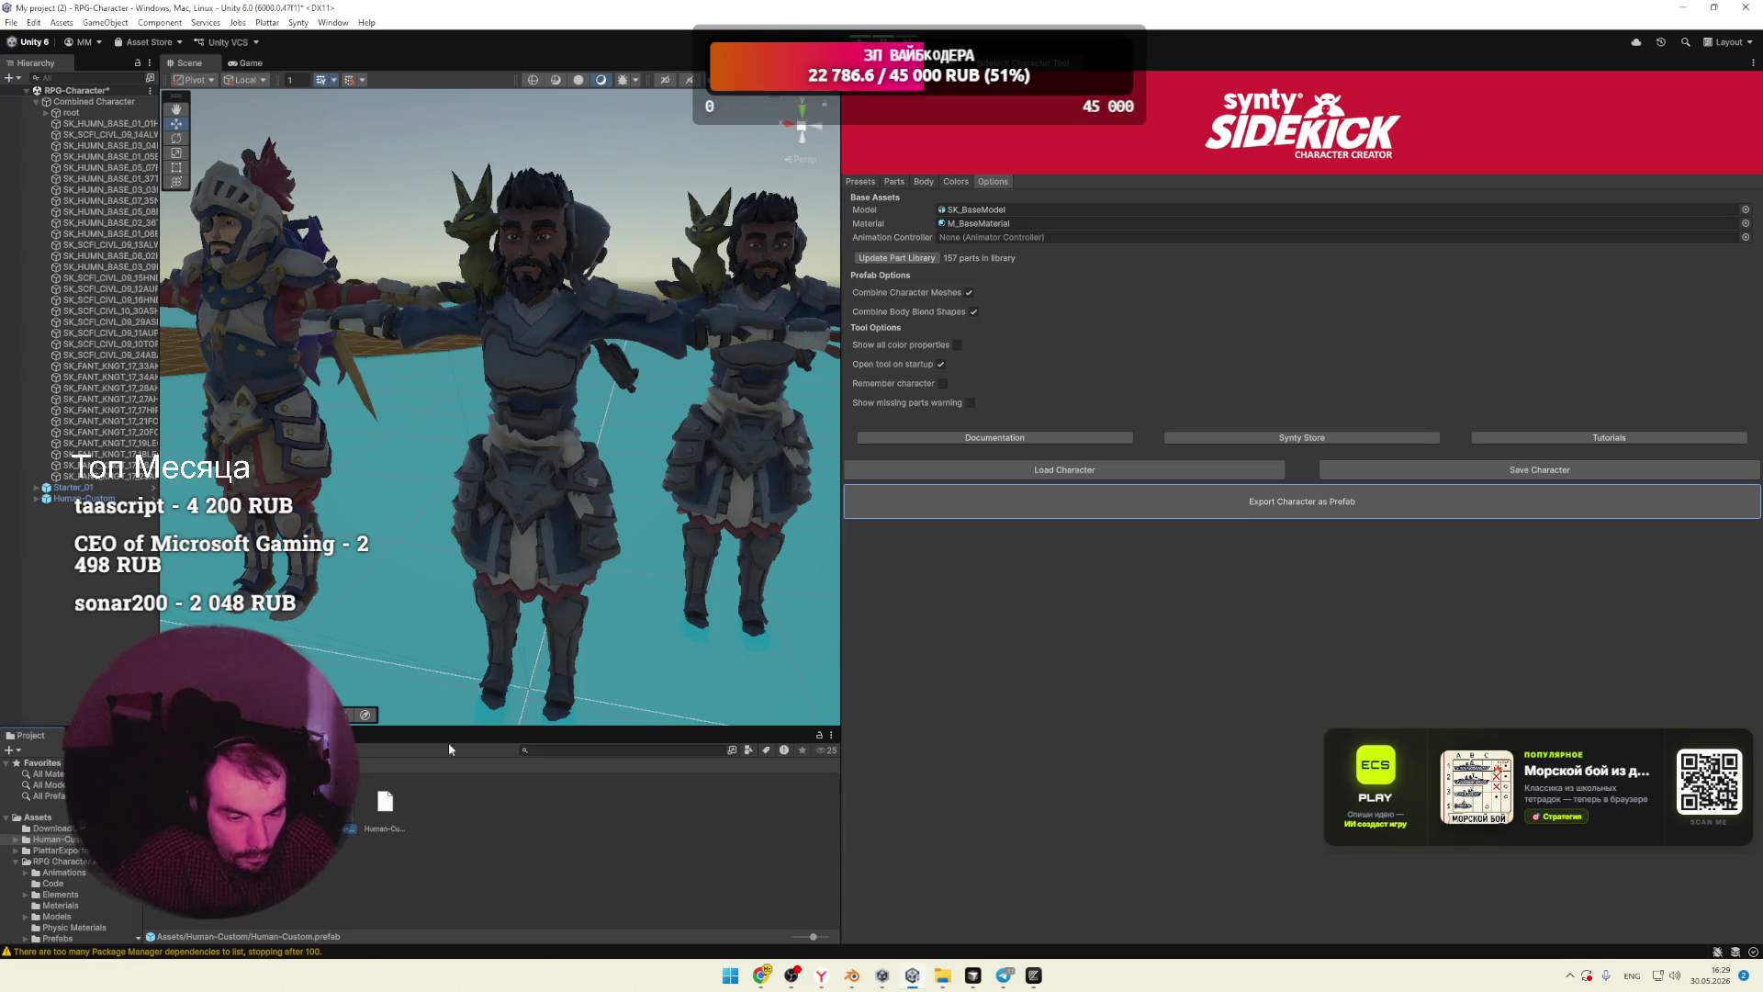
# Step: Export the Human-Custom prefab as glTF-Binary Human-Custom.glb to the Desktop and minimise Unity
pyautogui.rightClick(338, 808)
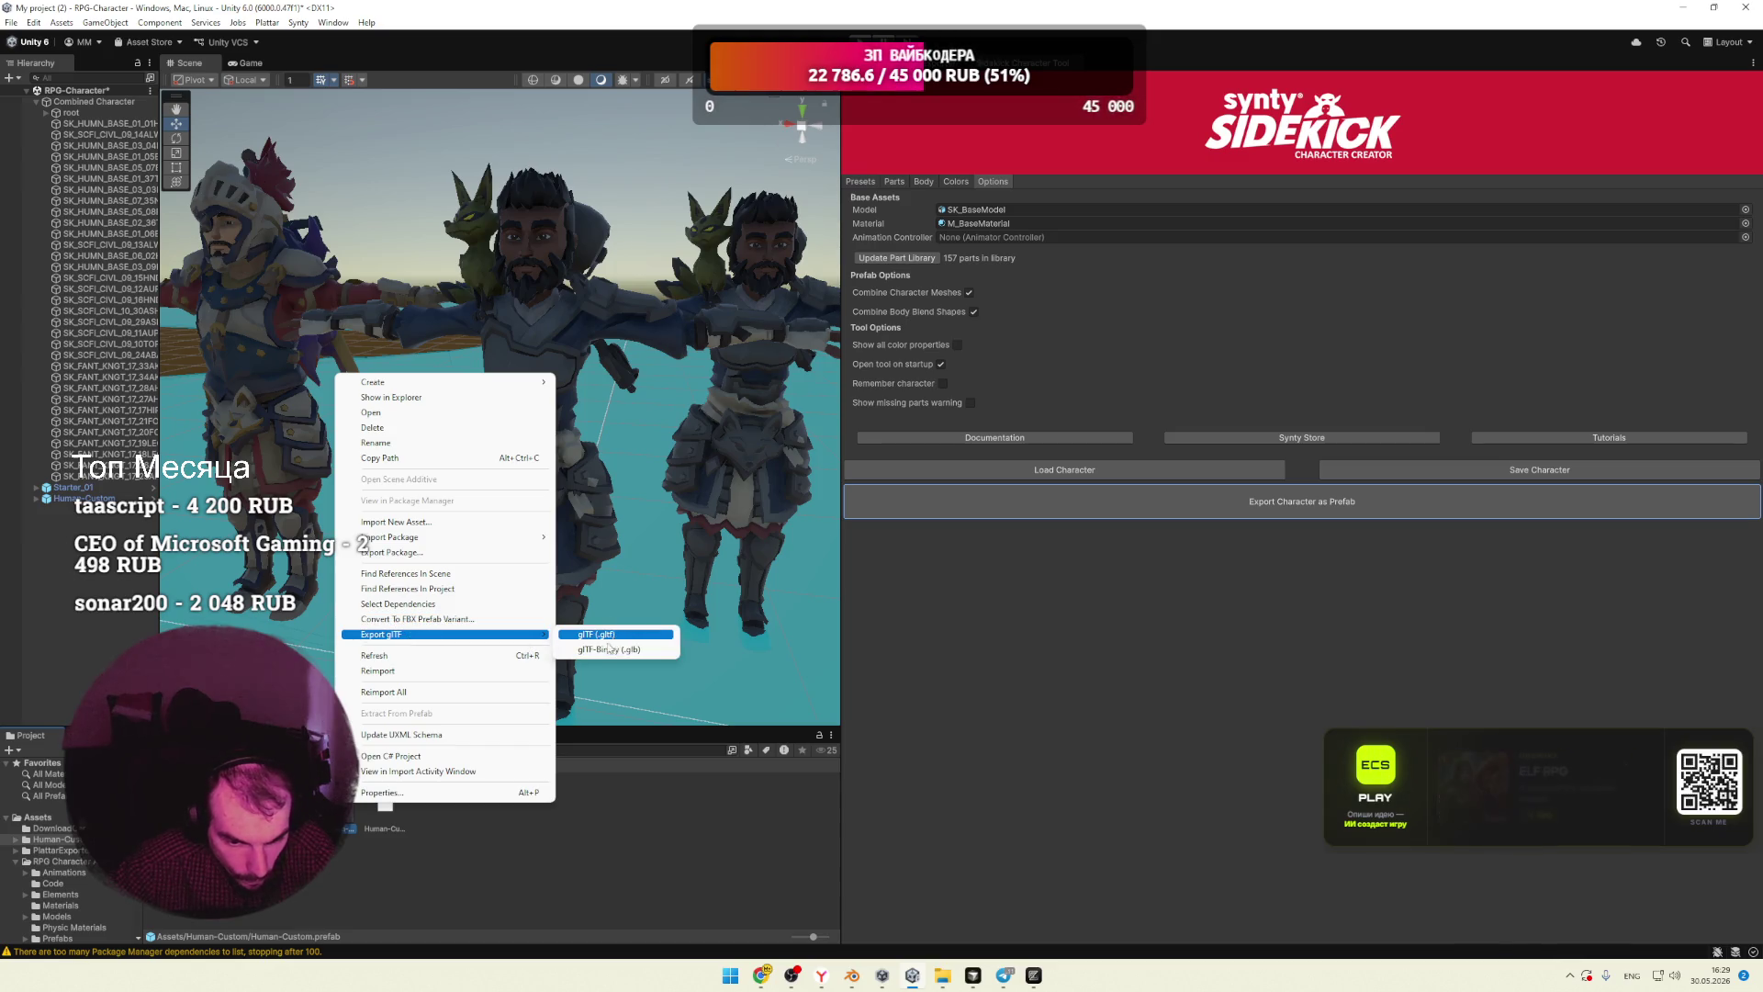
pyautogui.click(599, 650)
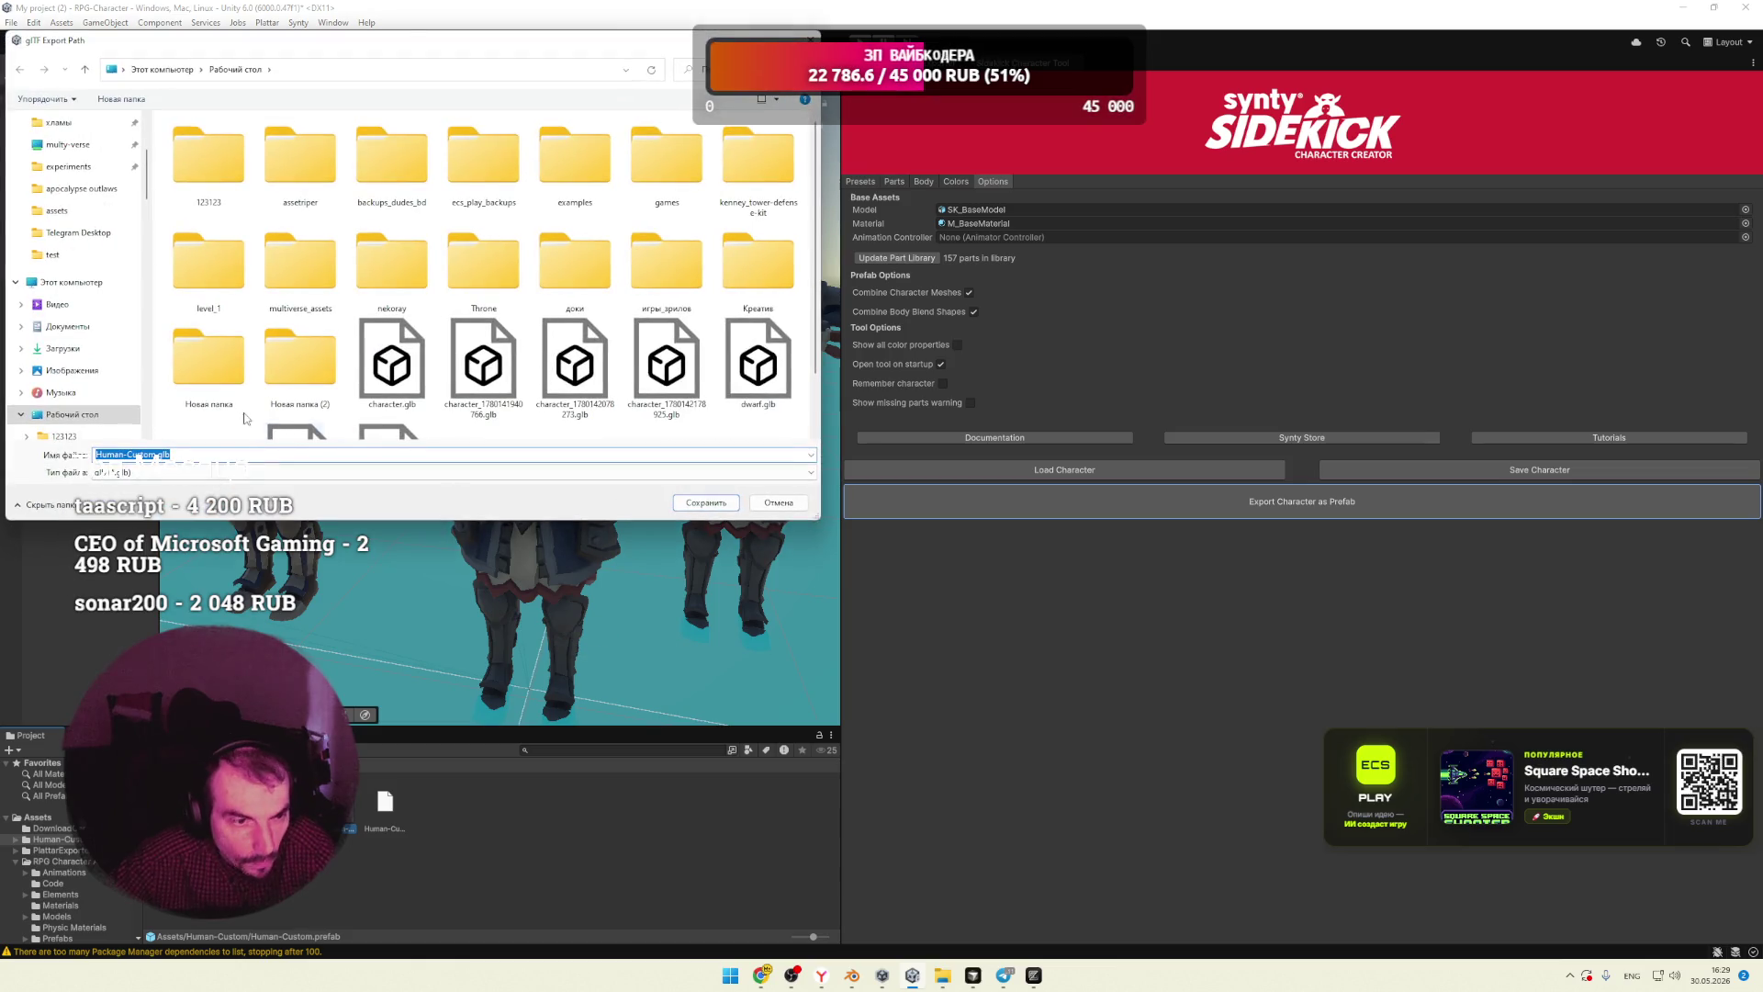
pyautogui.click(703, 503)
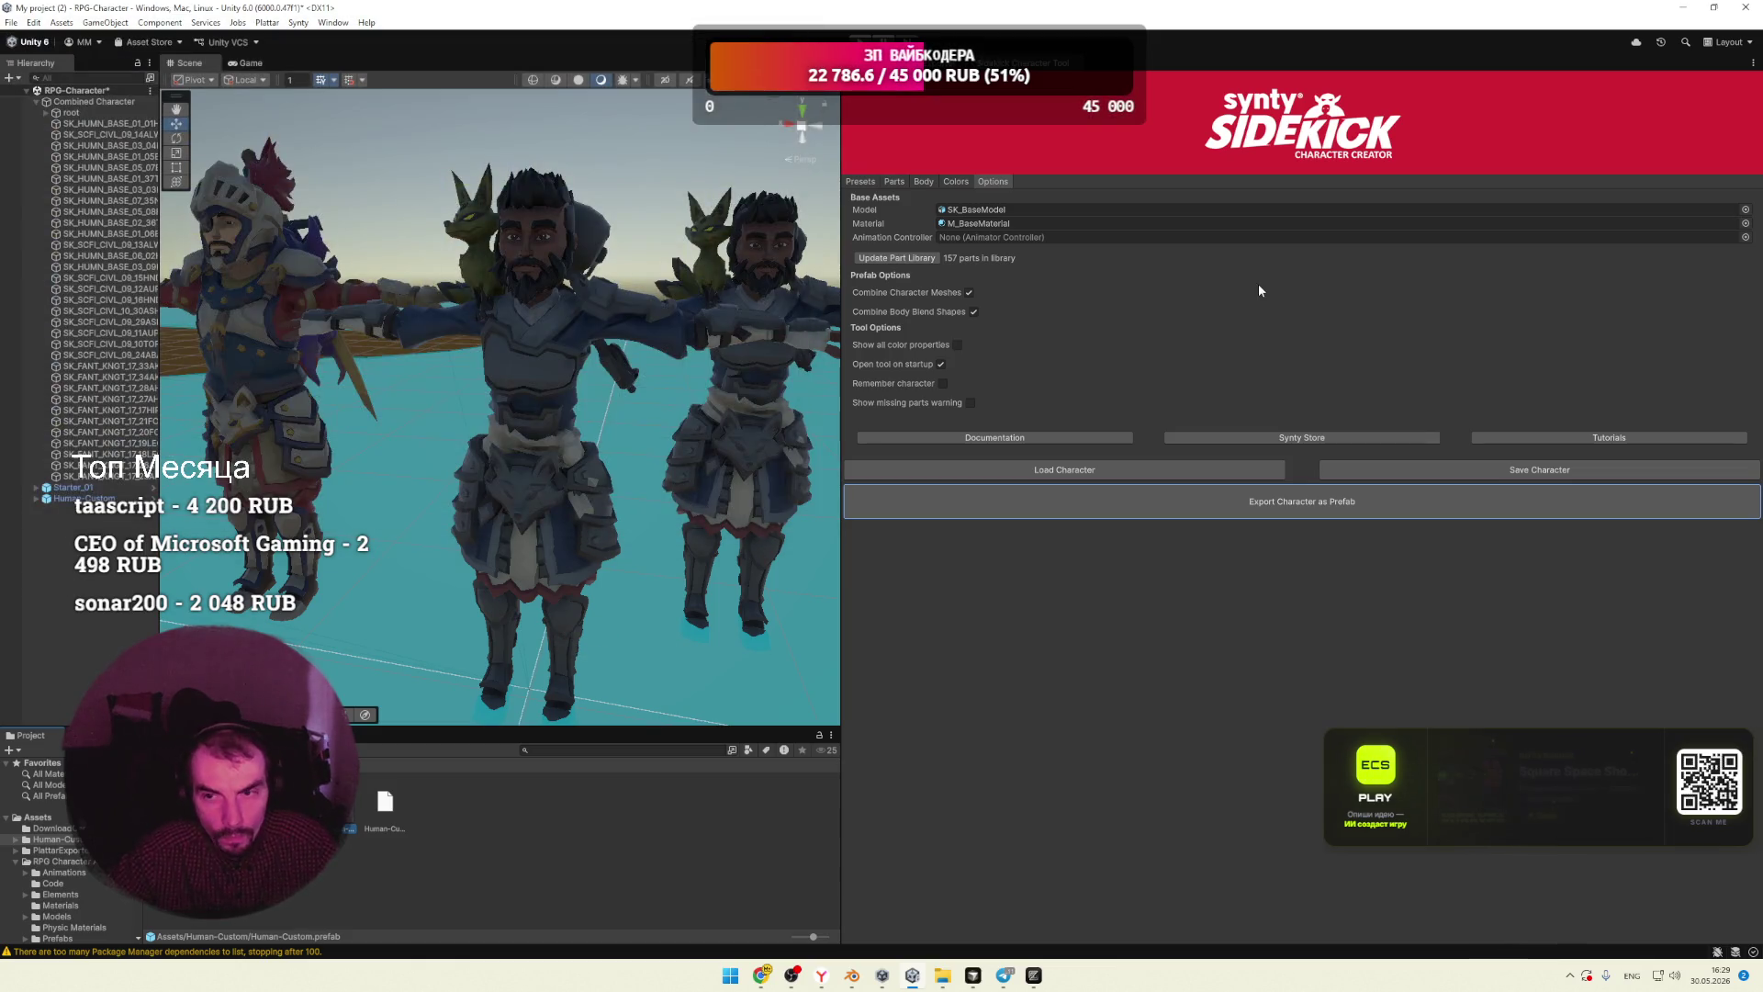
pyautogui.click(1686, 8)
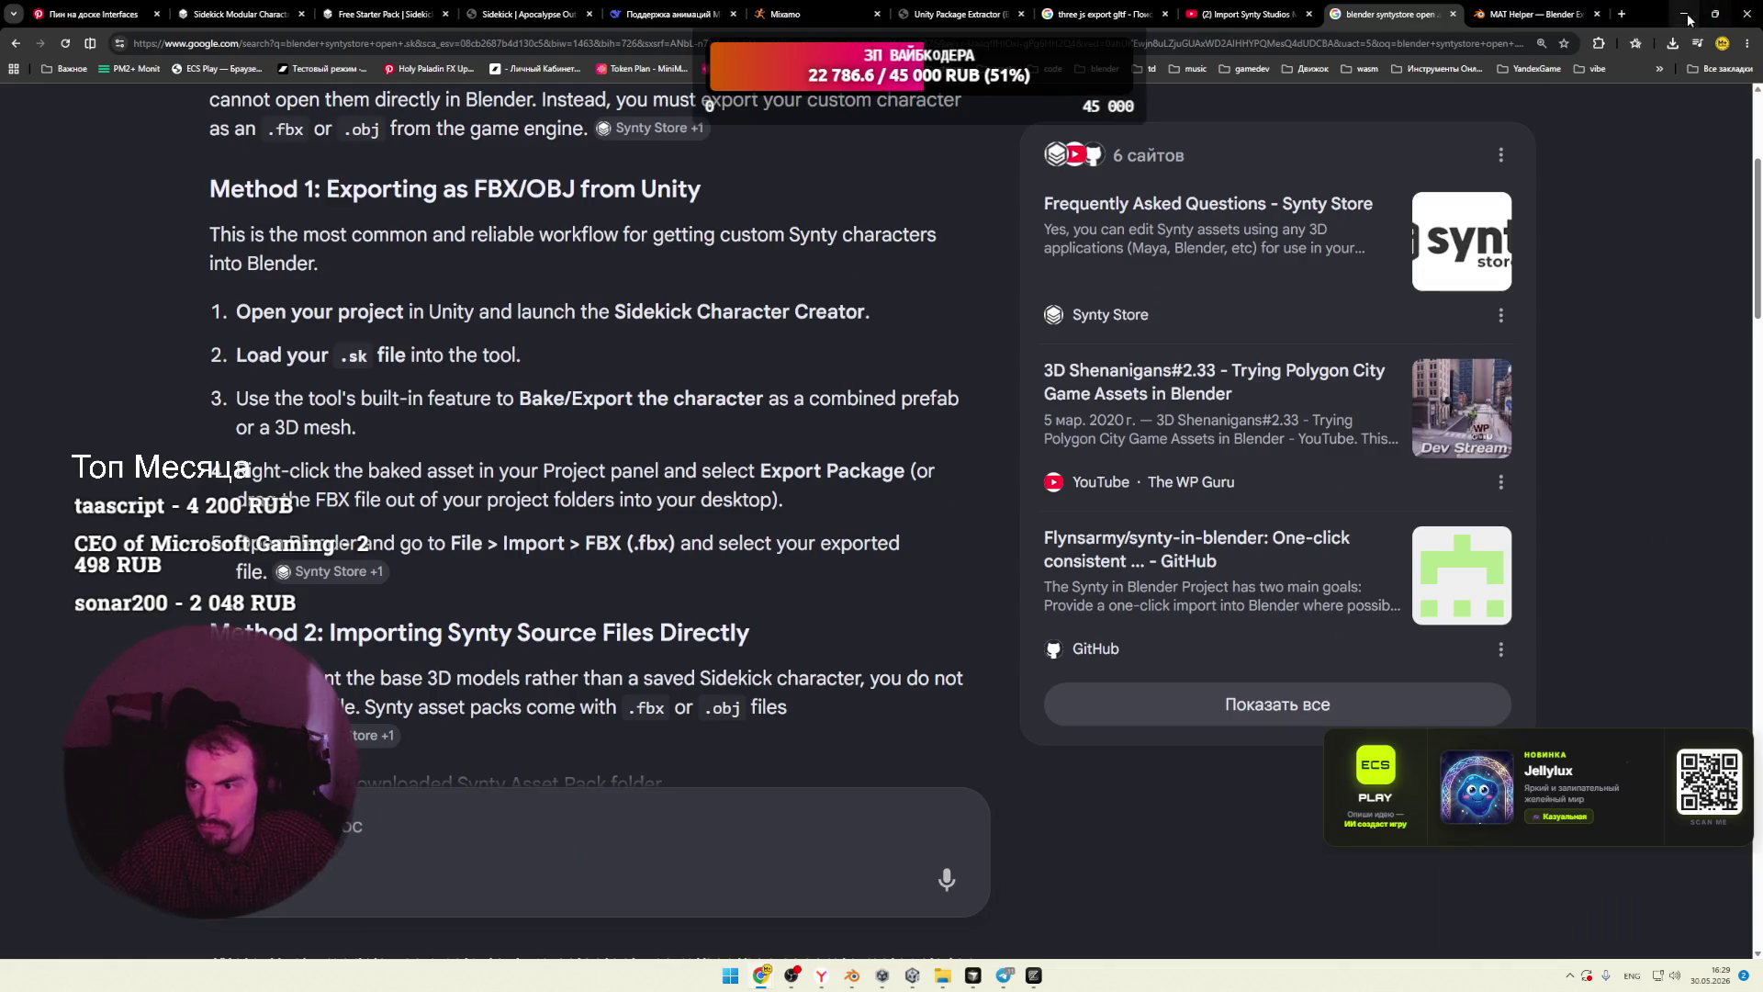
# Step: Minimise Chrome and Blender, dismiss the 3D Viewer load error, close it and restore Blender
pyautogui.click(1687, 16)
pyautogui.click(1686, 12)
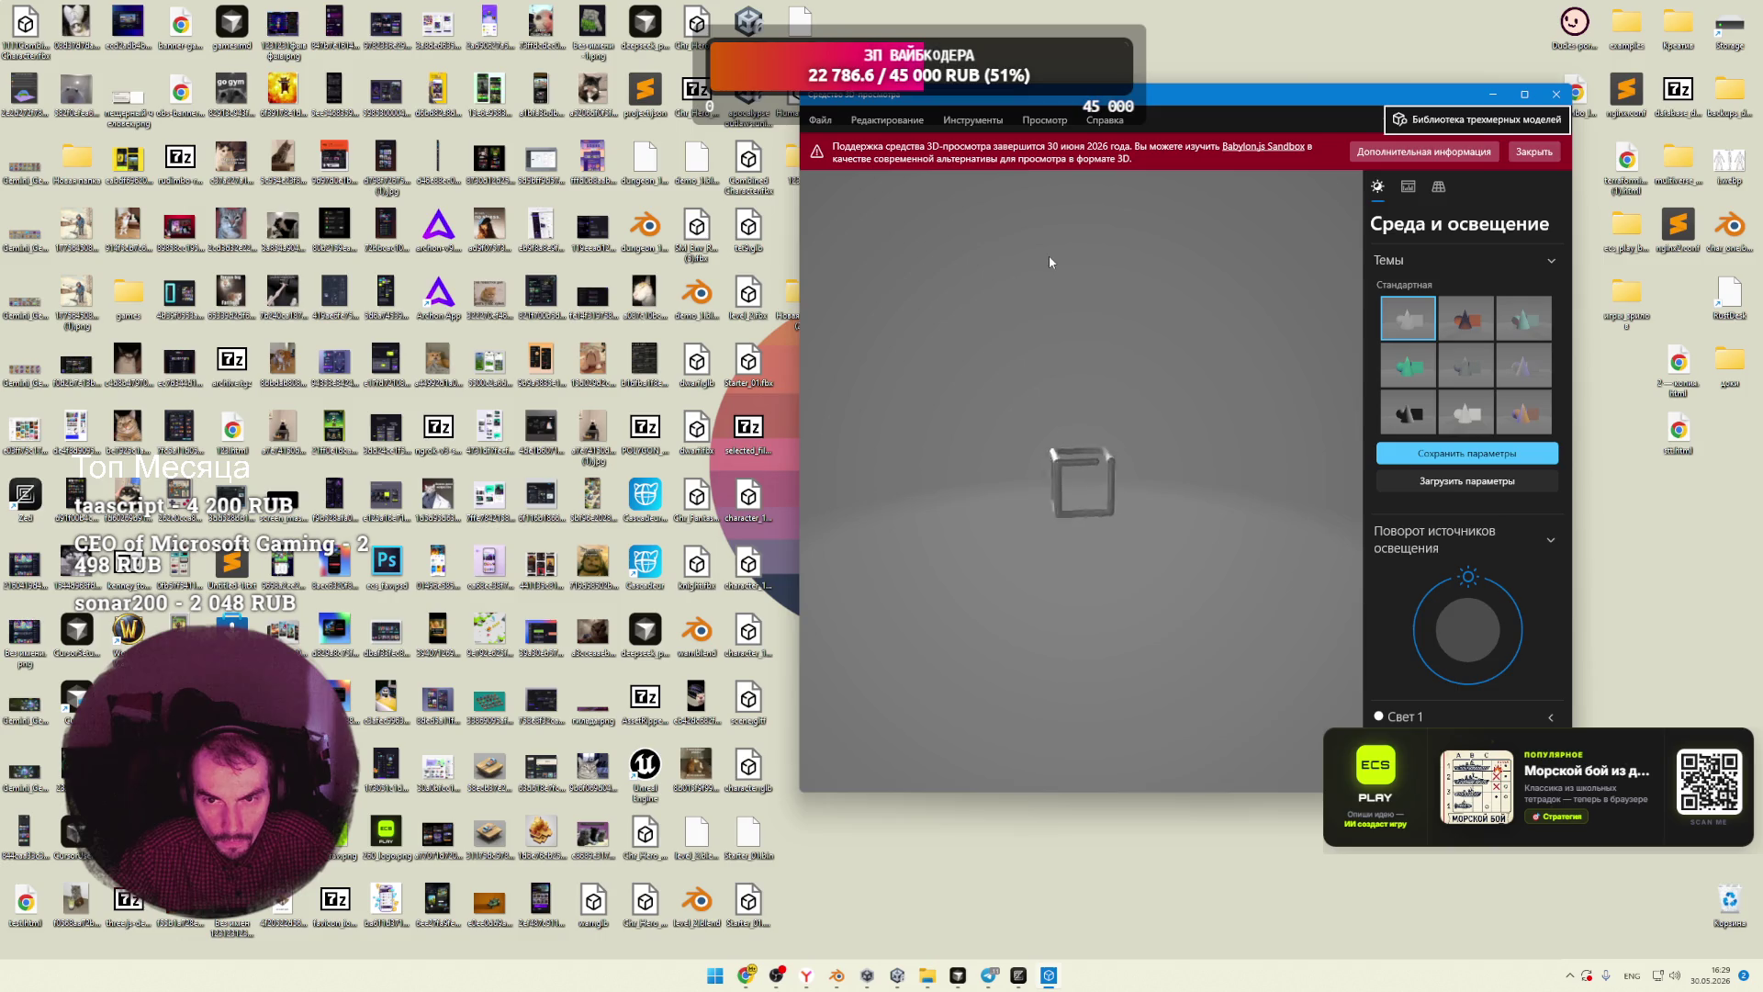
pyautogui.click(1252, 591)
pyautogui.click(1556, 94)
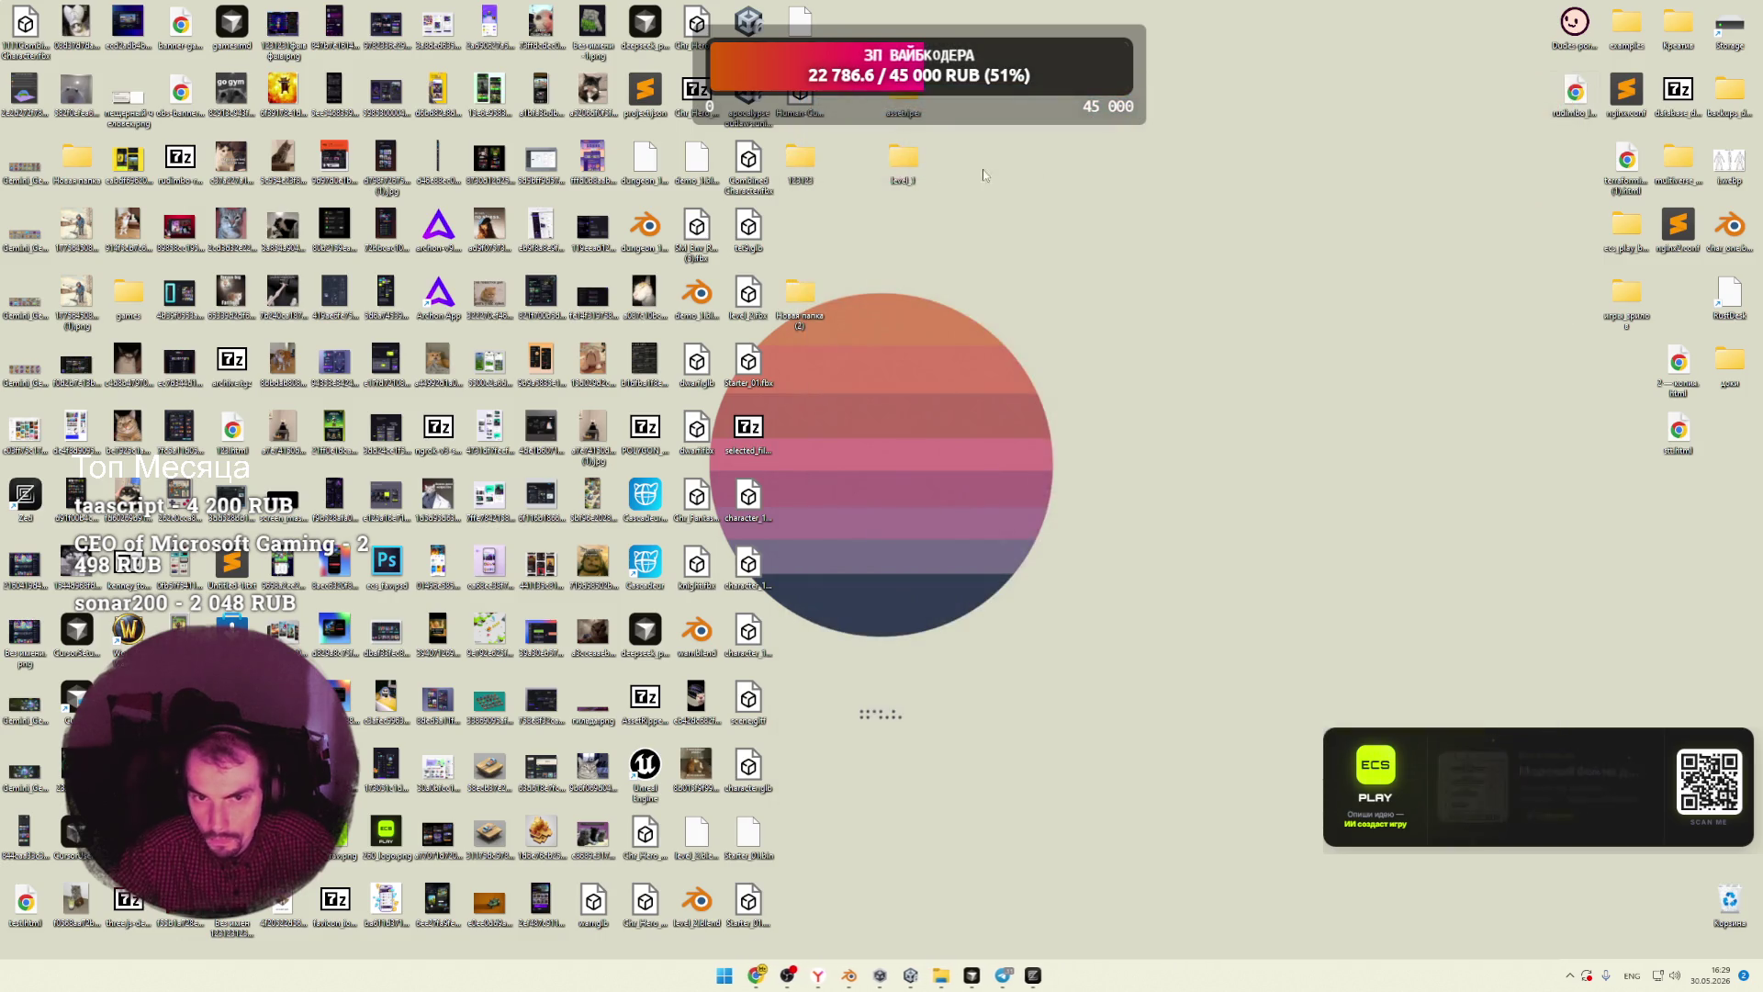
pyautogui.click(852, 976)
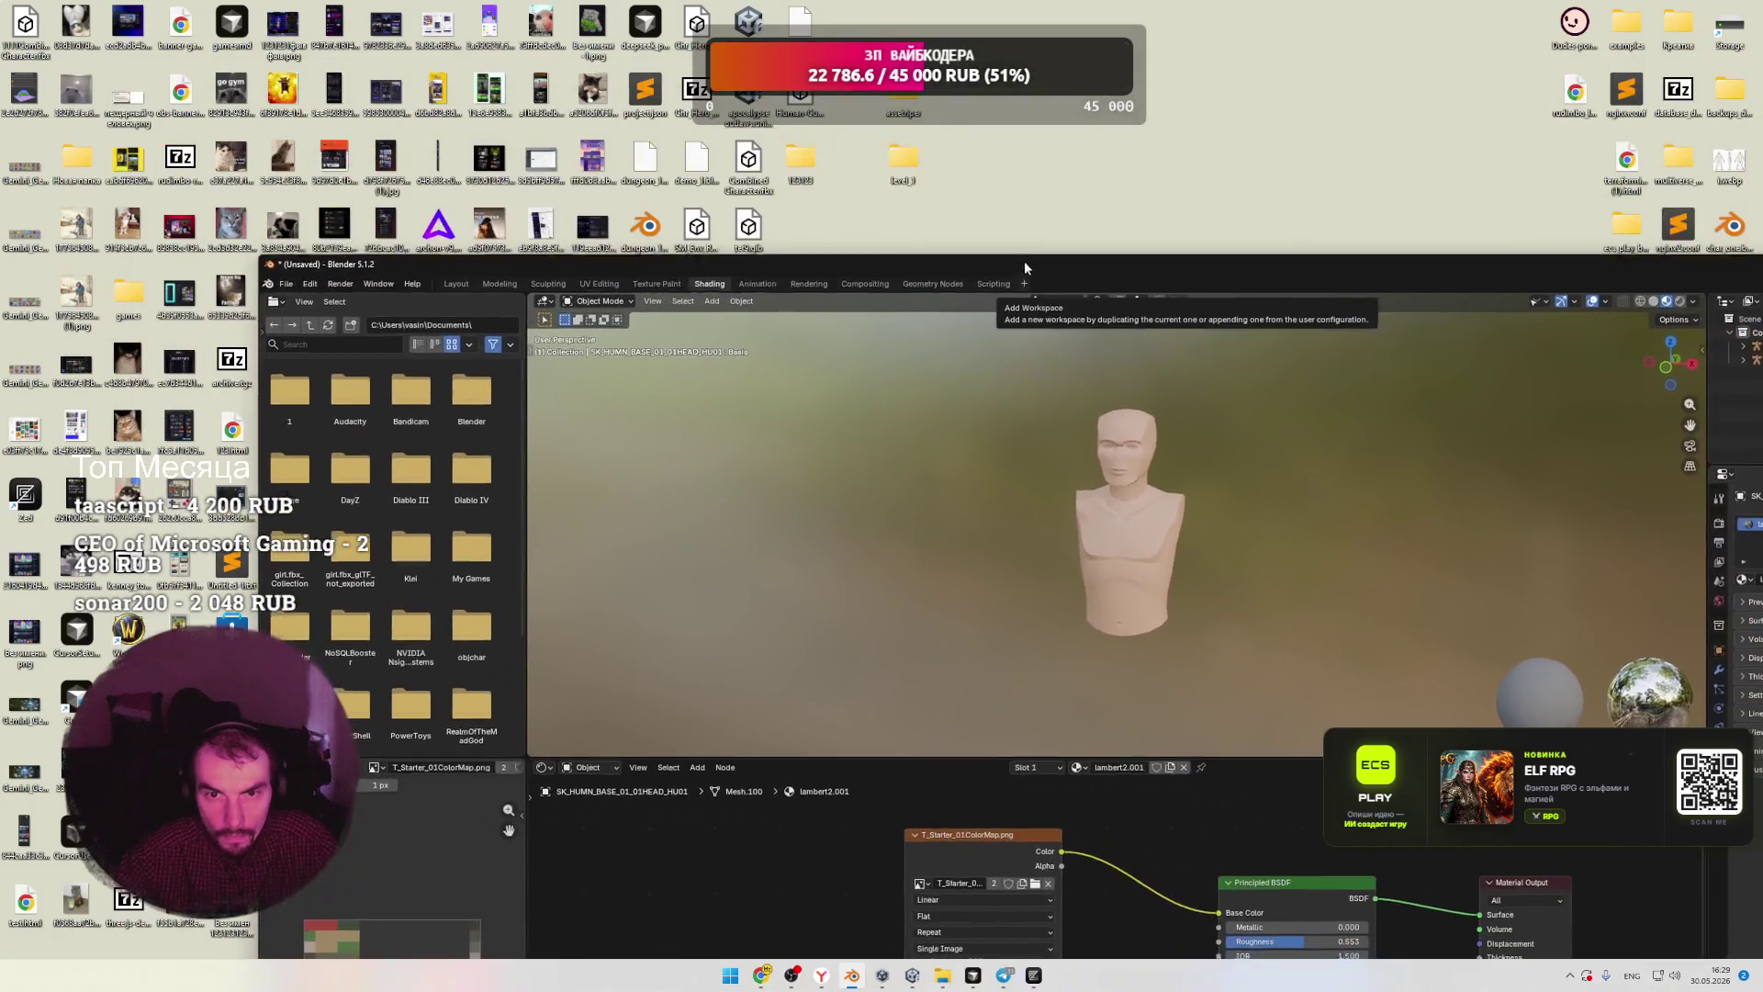
# Step: Import Human-Custom.glb into the current scene, inspect its hierarchy, then delete it
pyautogui.moveTo(800, 96)
pyautogui.mouseDown()
pyautogui.moveTo(827, 161)
pyautogui.moveTo(818, 822)
pyautogui.mouseUp()
pyautogui.click(814, 830)
pyautogui.scroll(-5, 986, 612)
pyautogui.scroll(3, 1192, 583)
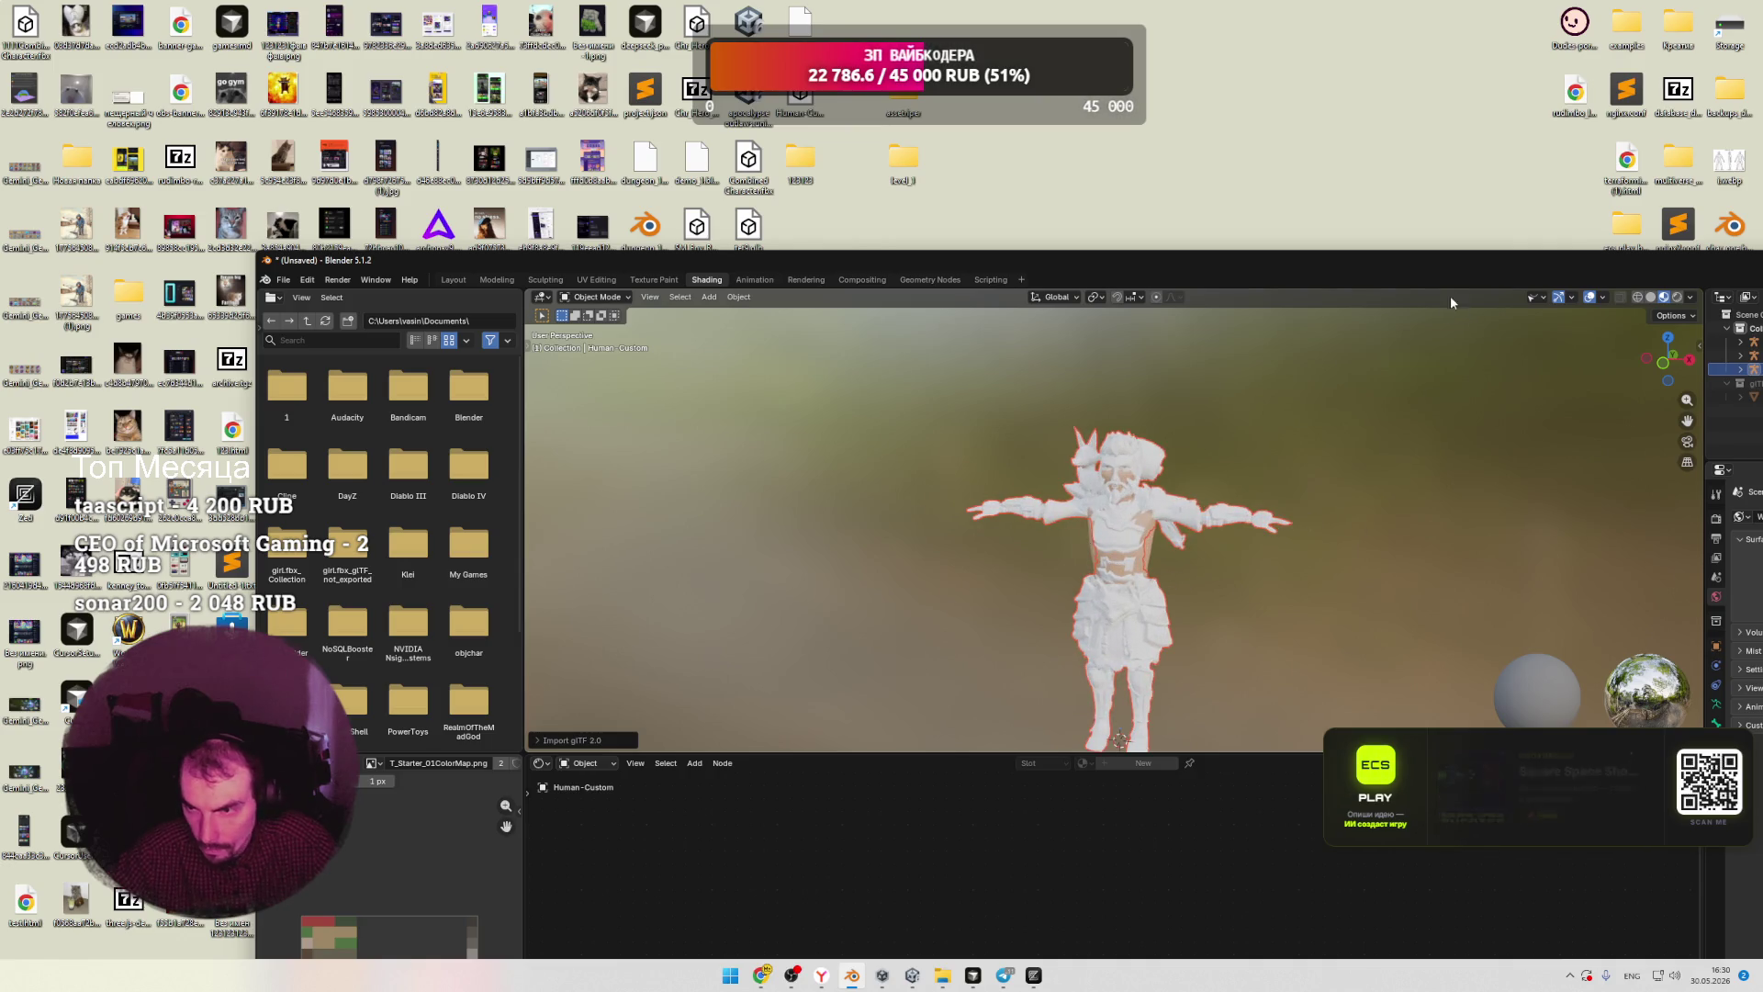
pyautogui.doubleClick(1437, 259)
pyautogui.click(1488, 115)
pyautogui.click(1498, 156)
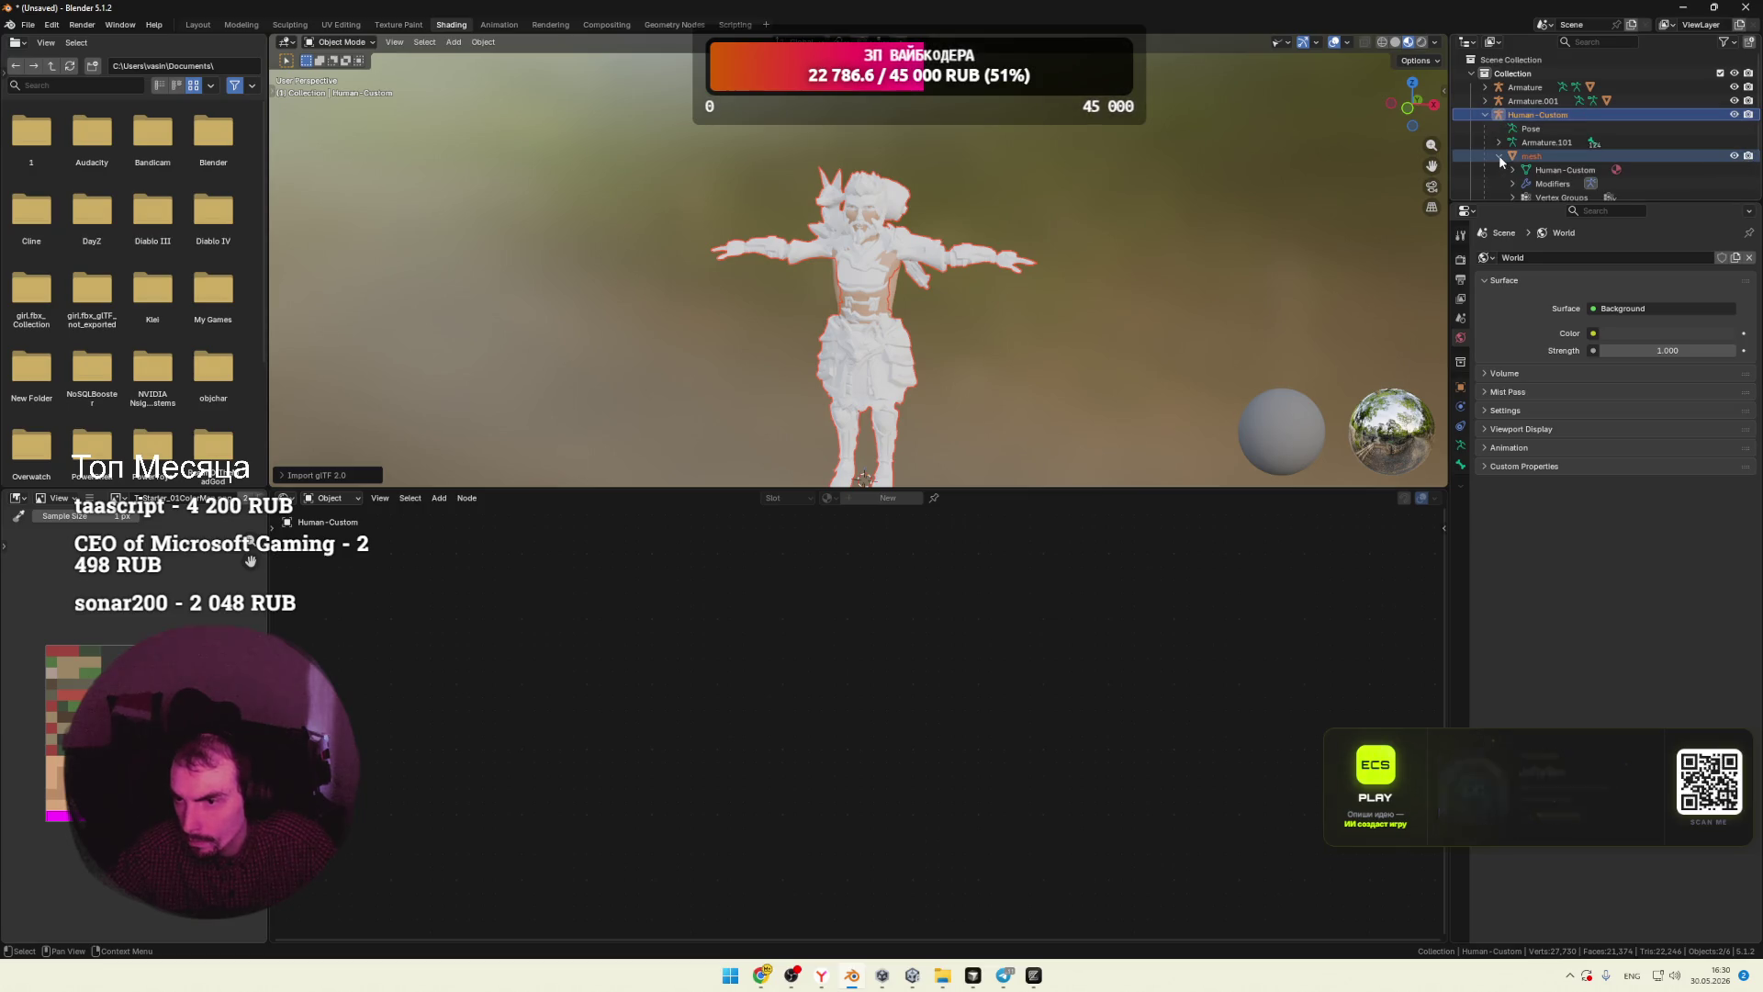
pyautogui.click(1486, 115)
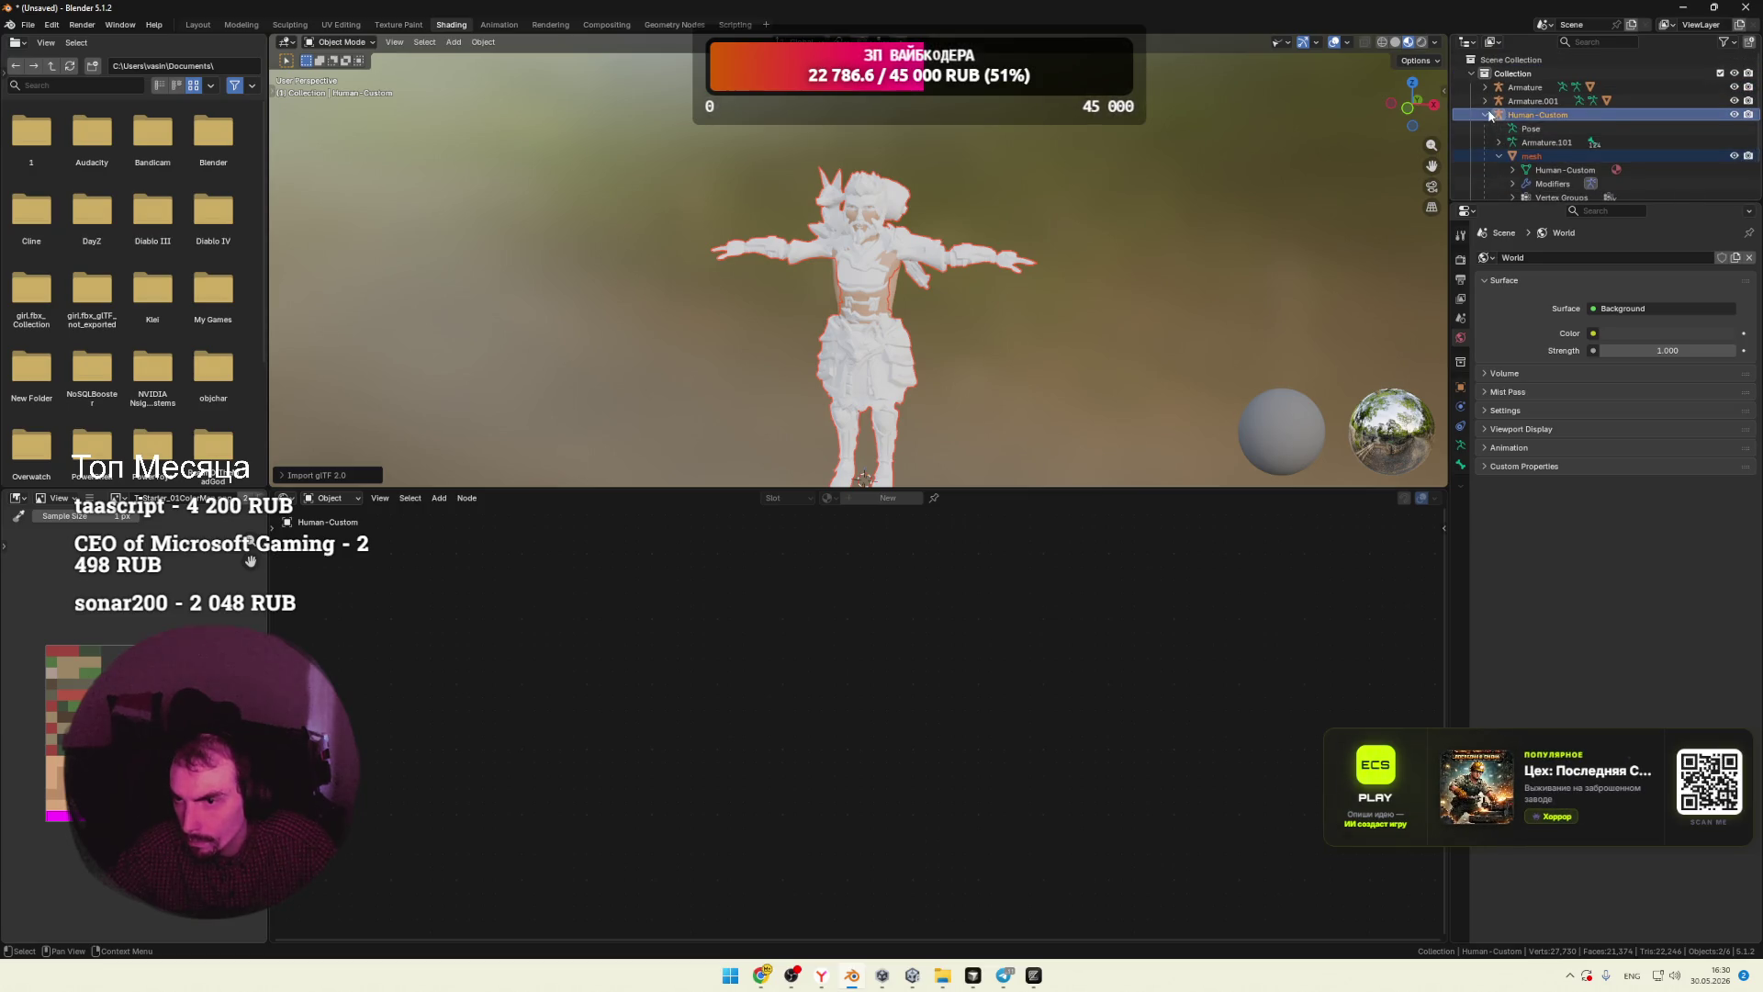
pyautogui.moveTo(1533, 115); pyautogui.dragTo(1541, 173)
pyautogui.press('Delete')
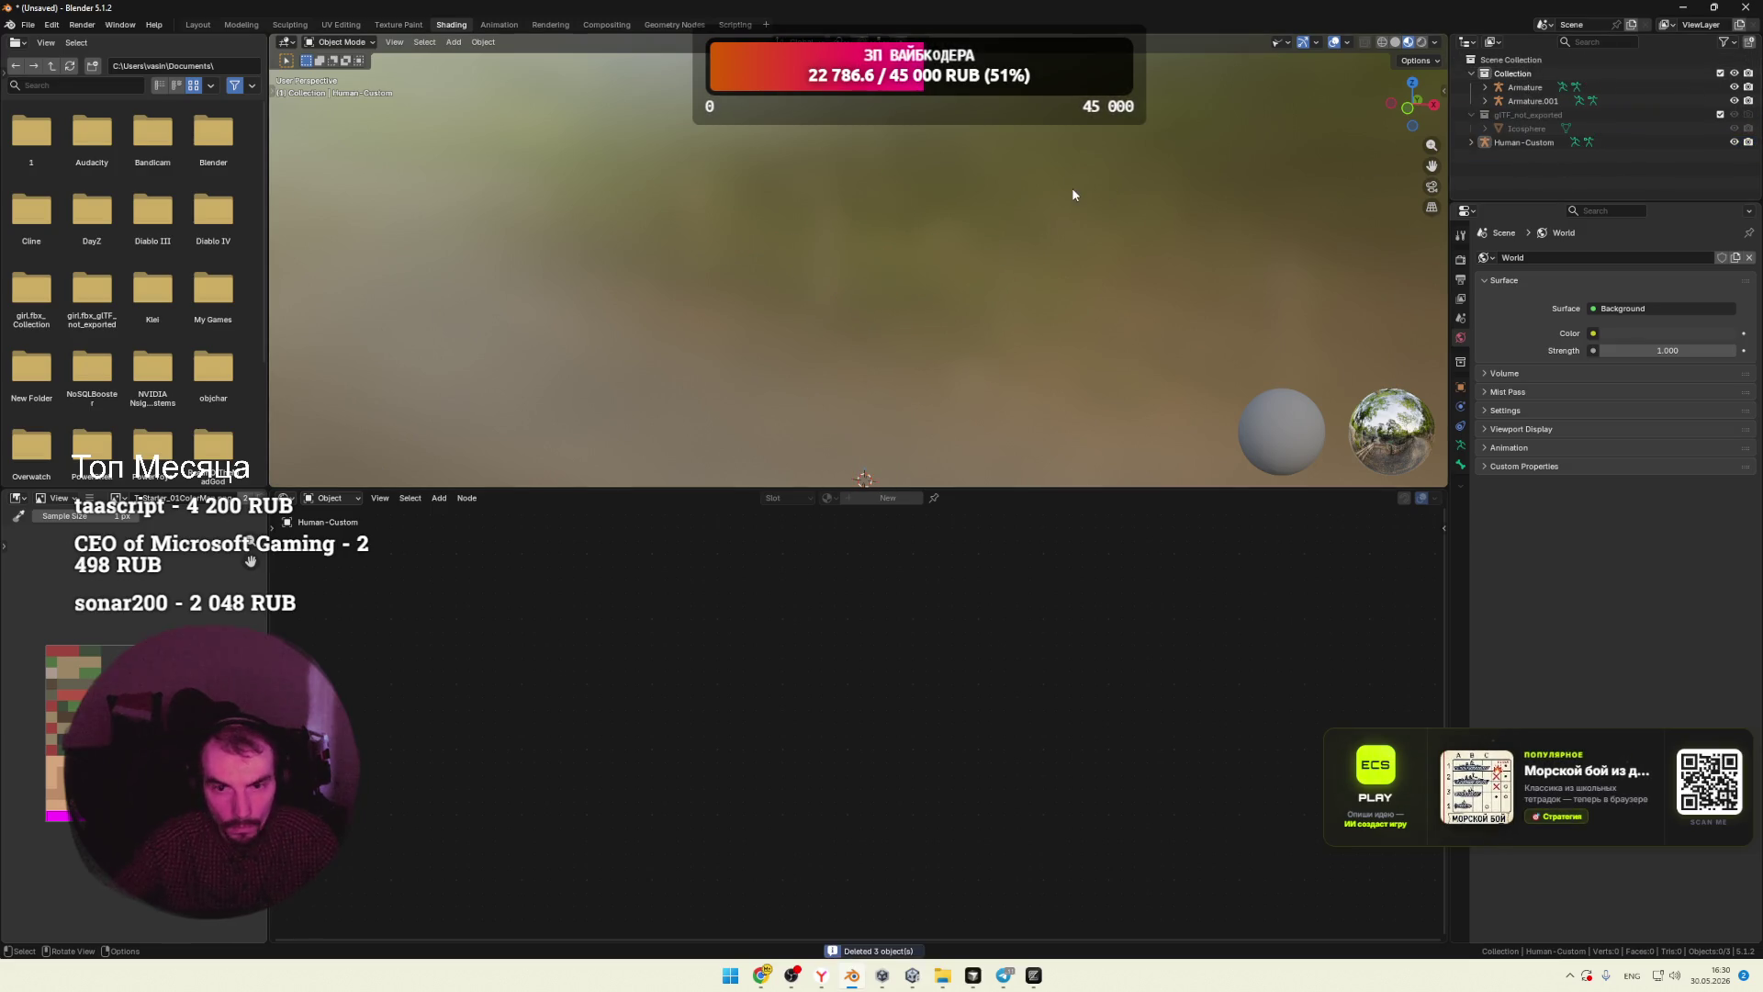
# Step: Start a new General scene without saving and delete its default cube, camera and light
pyautogui.click(31, 27)
pyautogui.moveTo(37, 40)
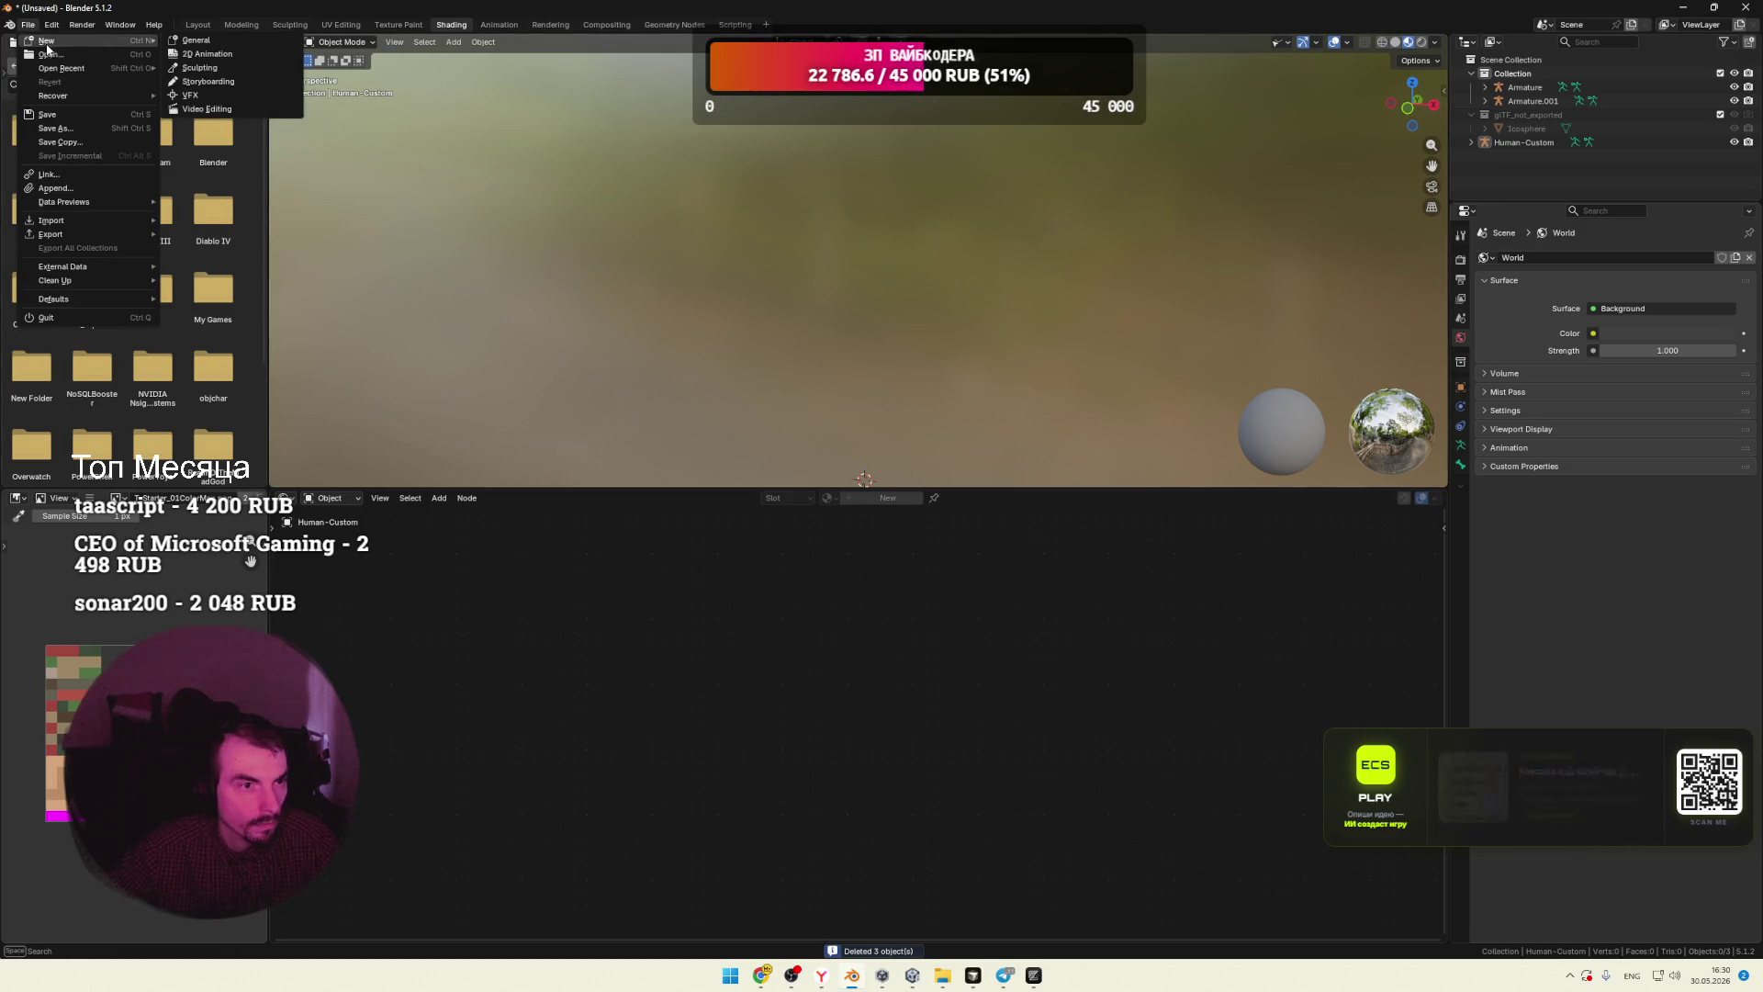
pyautogui.click(188, 40)
pyautogui.click(900, 513)
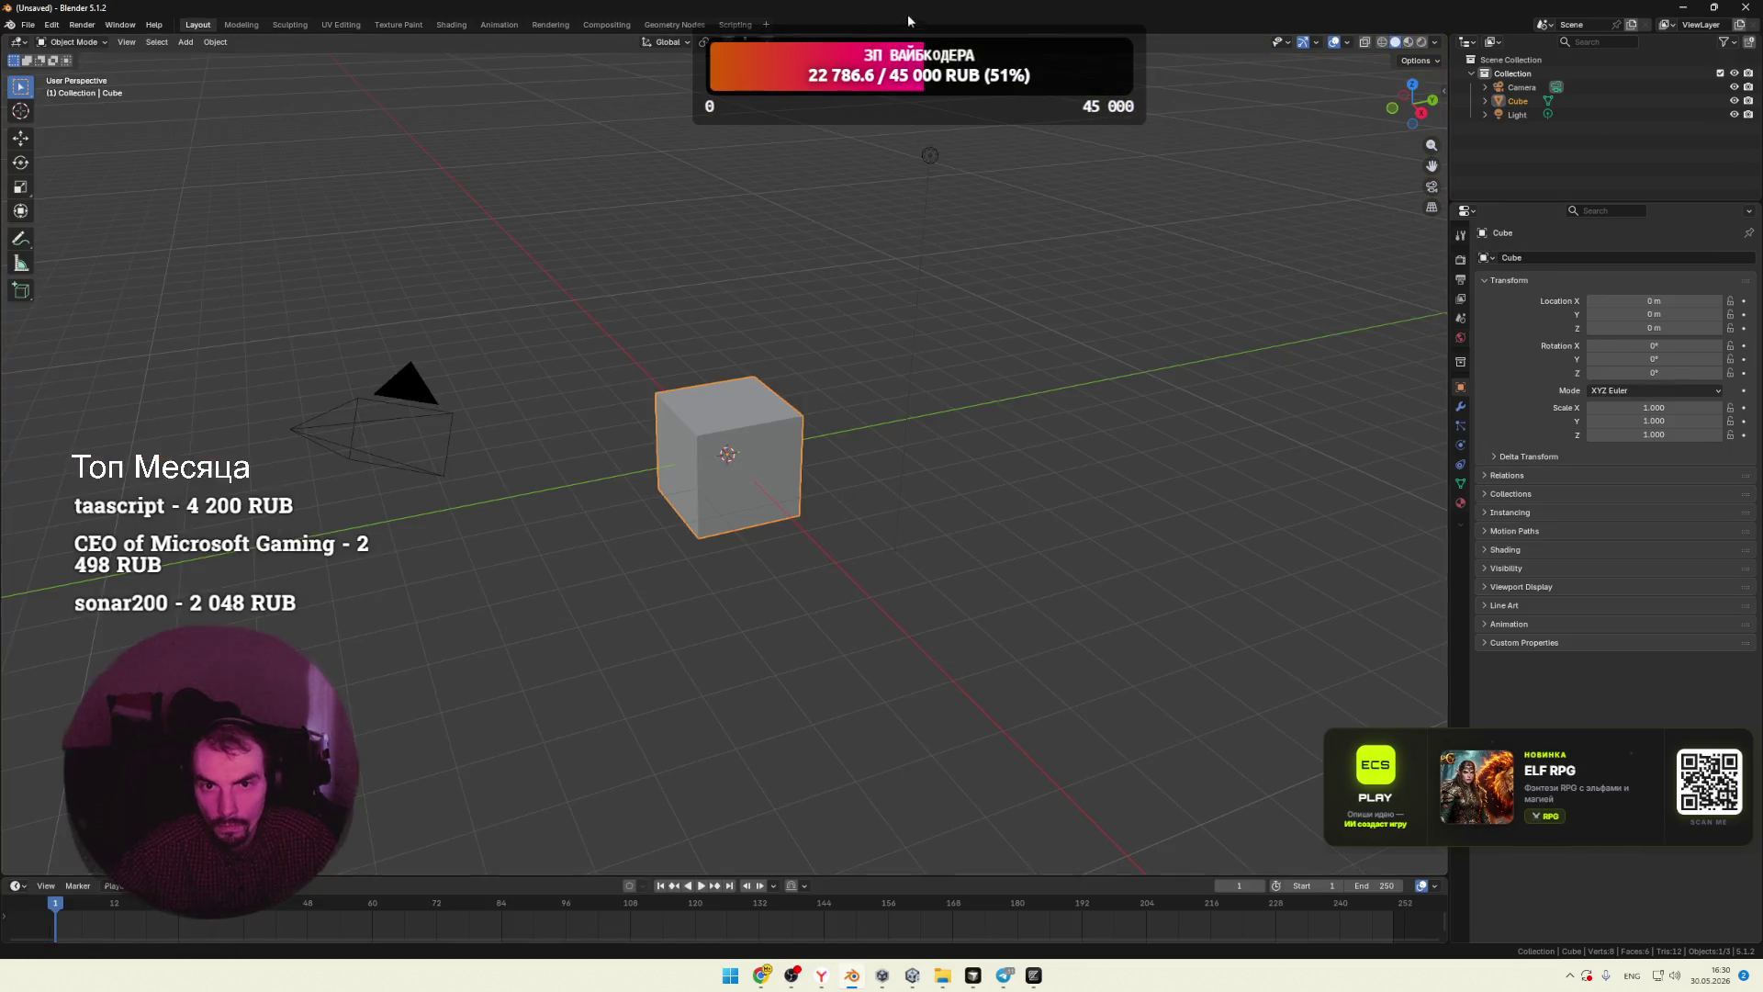
pyautogui.press('a')
pyautogui.press('Delete')
# Step: Drop Human-Custom.glb into the empty scene and import it as glTF 2.0
pyautogui.press('super+Down')
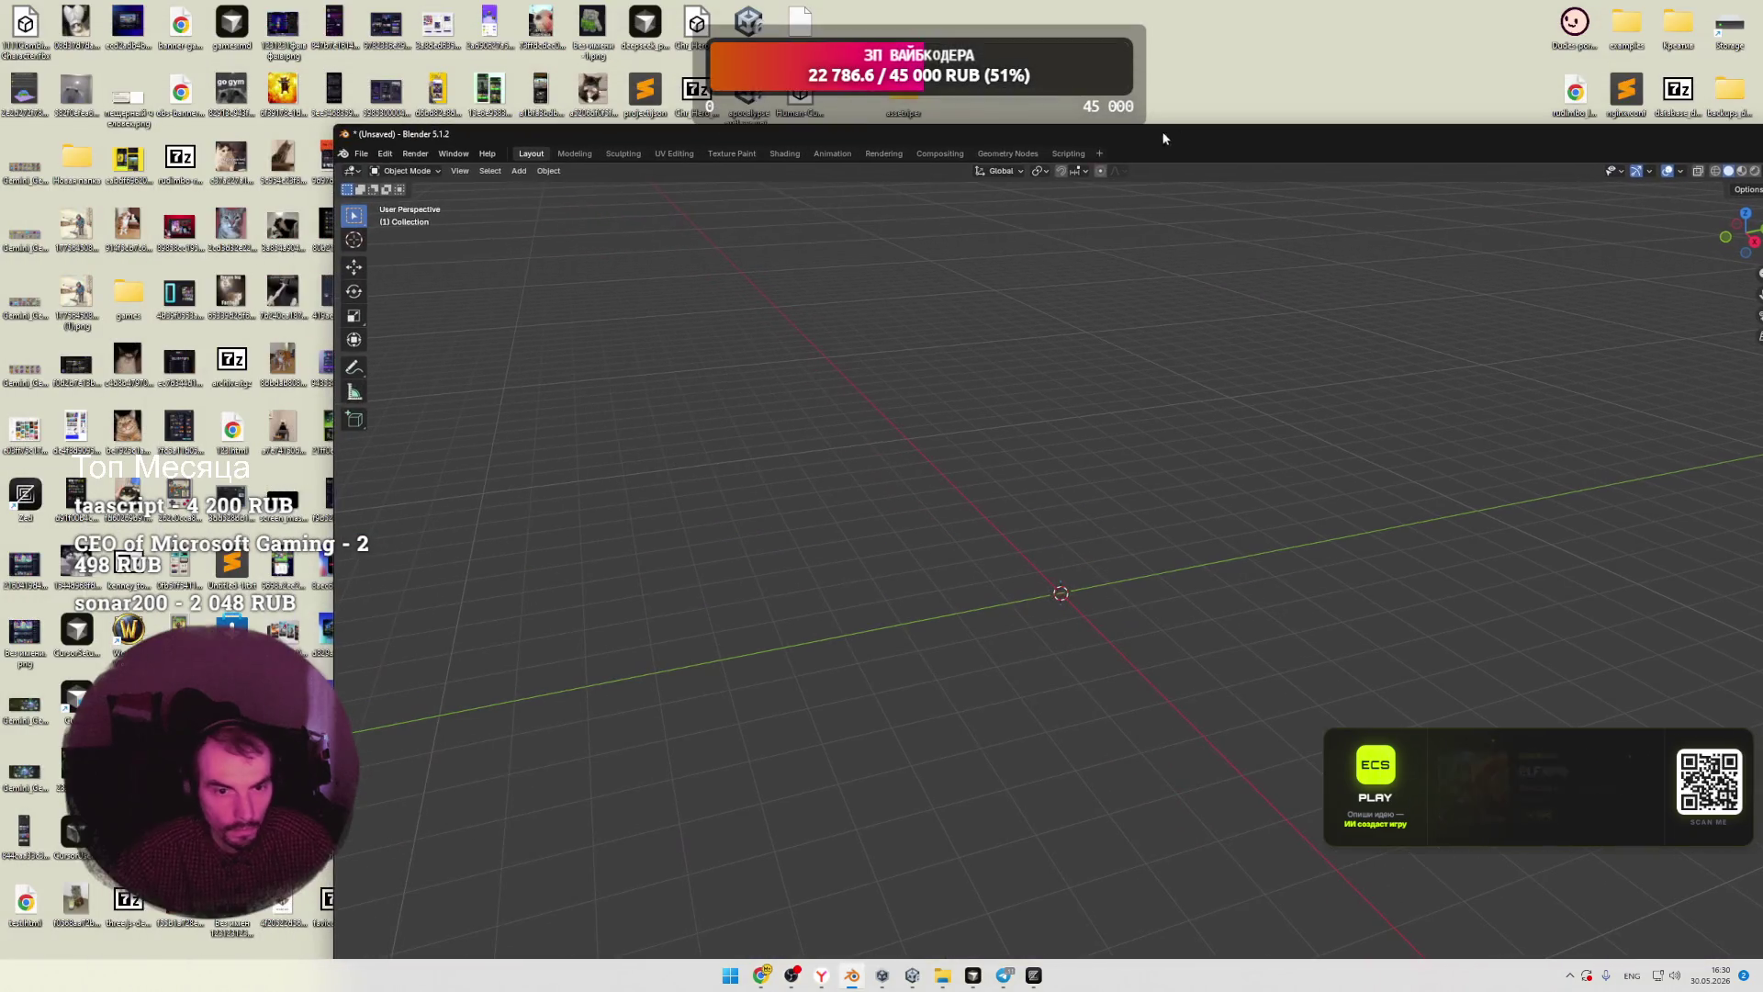
pyautogui.moveTo(808, 117); pyautogui.dragTo(886, 475)
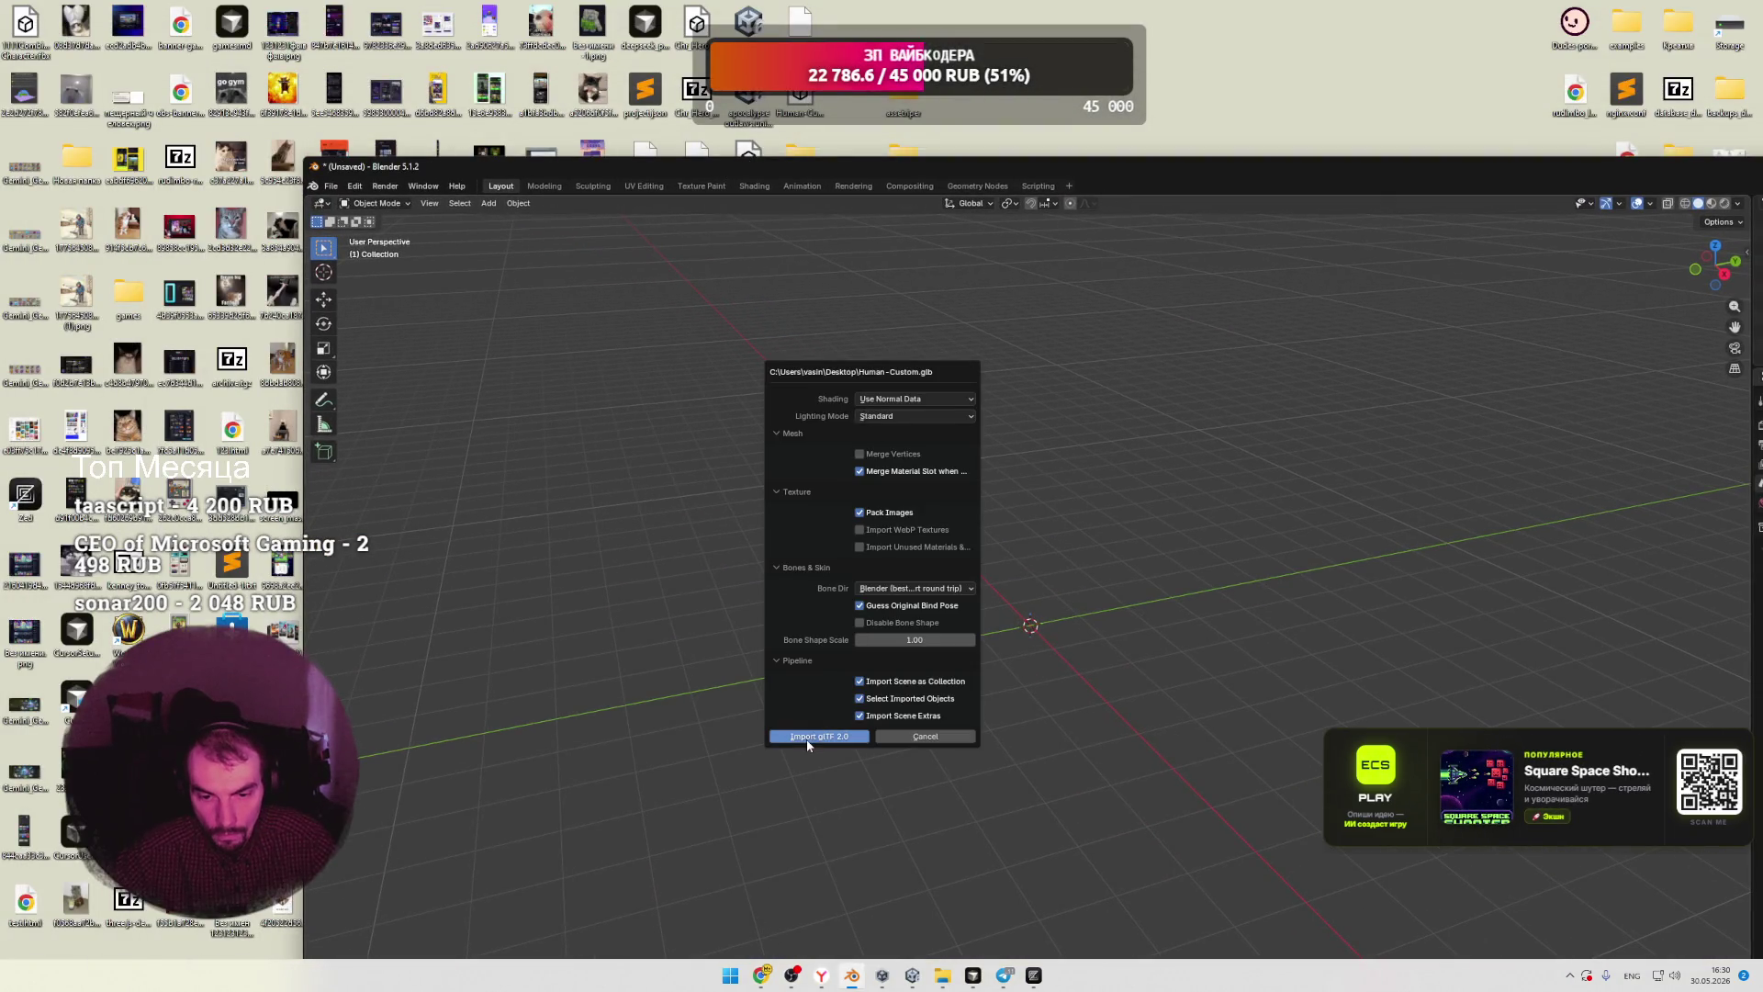
pyautogui.press('Return')
pyautogui.doubleClick(1243, 168)
pyautogui.moveTo(814, 409)
pyautogui.mouseDown(button='middle')
pyautogui.moveTo(872, 438)
pyautogui.moveTo(950, 428)
pyautogui.mouseUp(button='middle')
pyautogui.scroll(5, 946, 413)
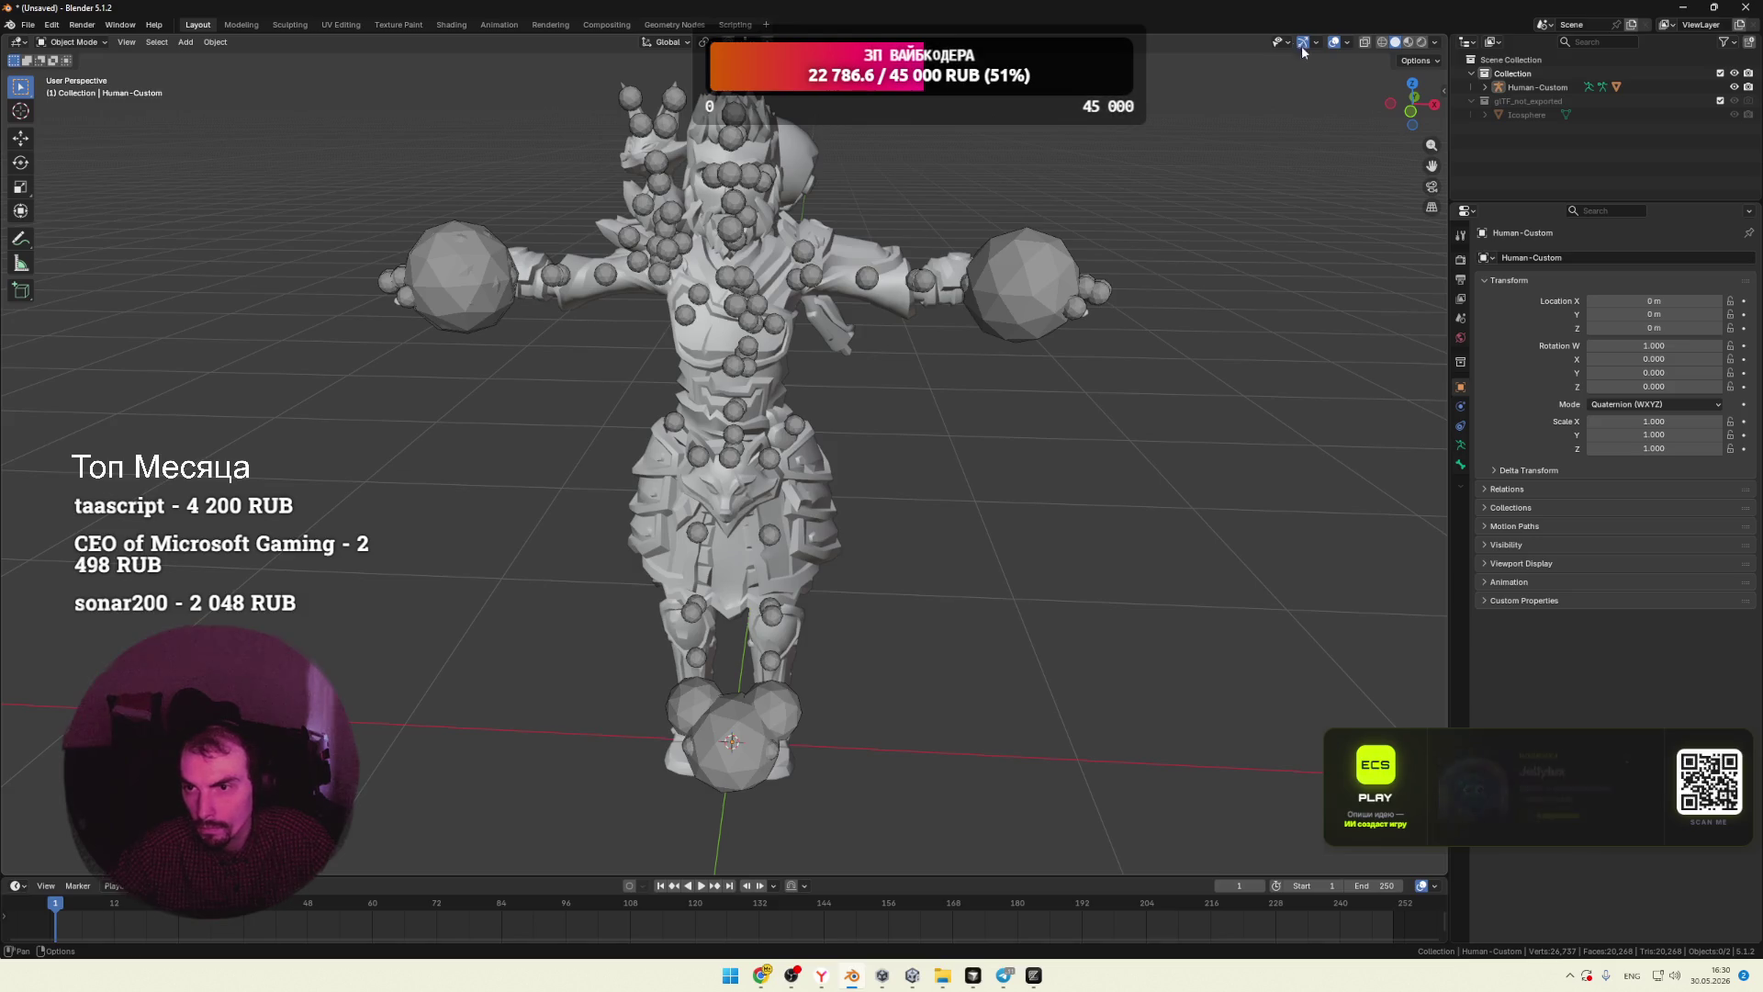
# Step: Switch to Material Preview and the Shading workspace to check the mesh's Human-Custom material
pyautogui.click(1407, 46)
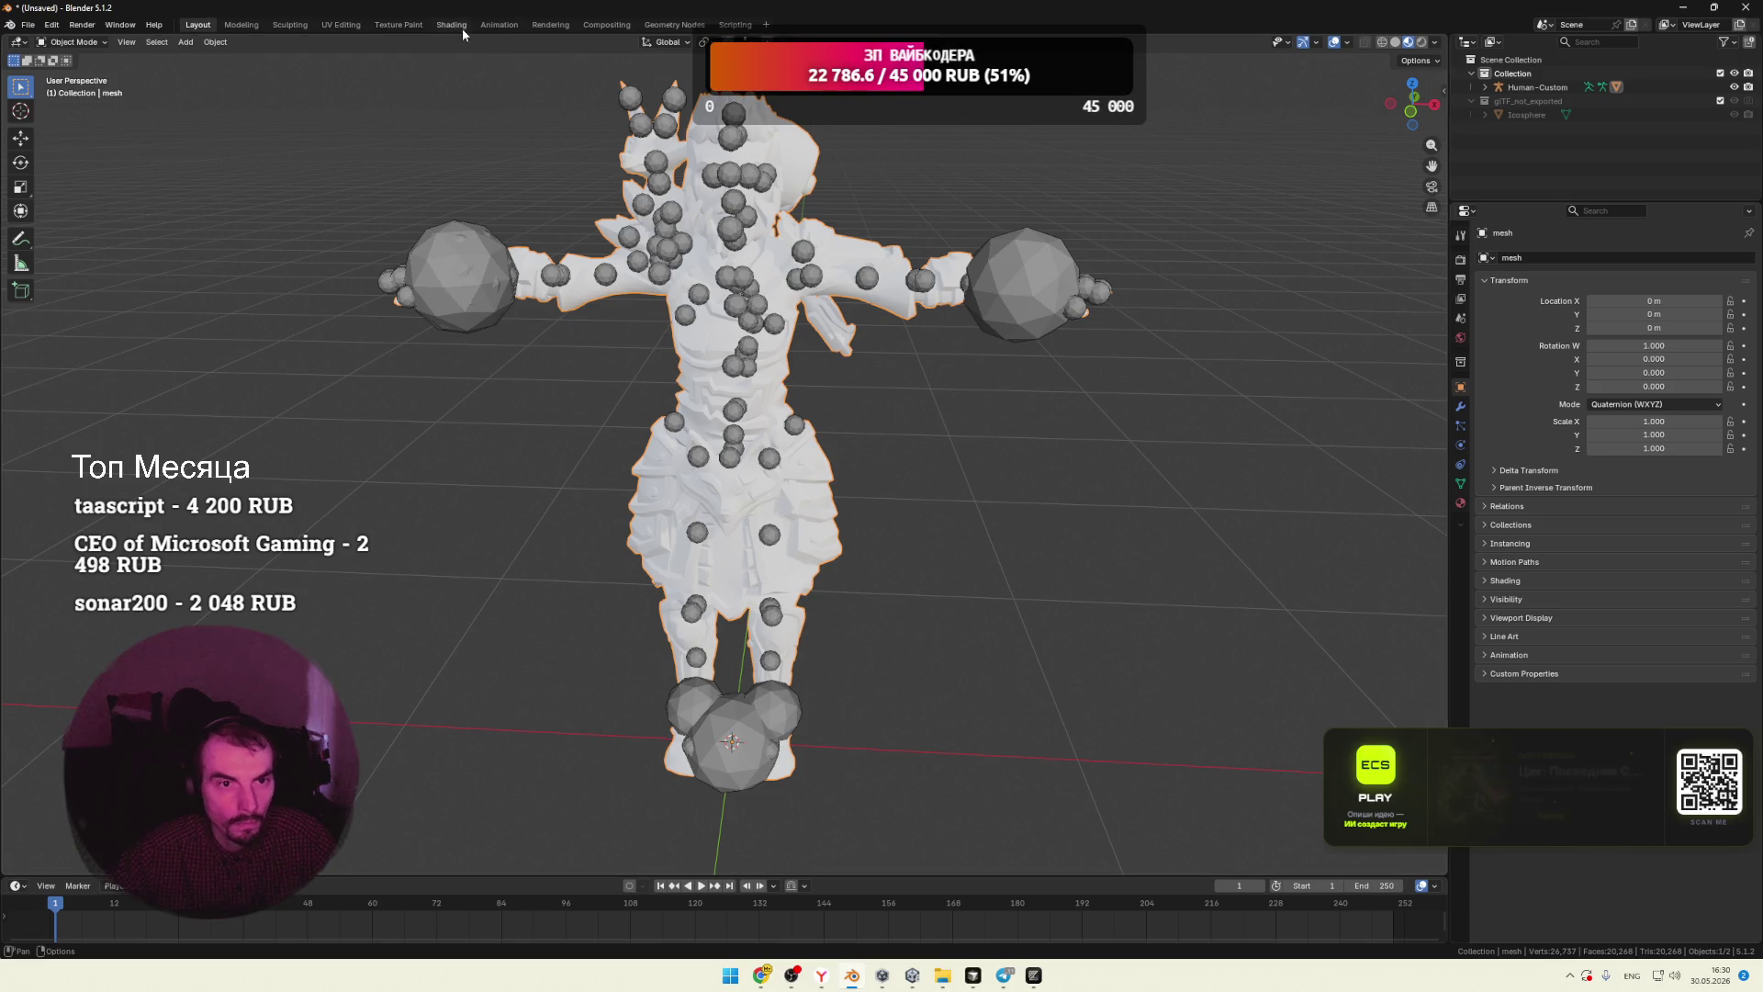
pyautogui.click(460, 26)
pyautogui.click(791, 500)
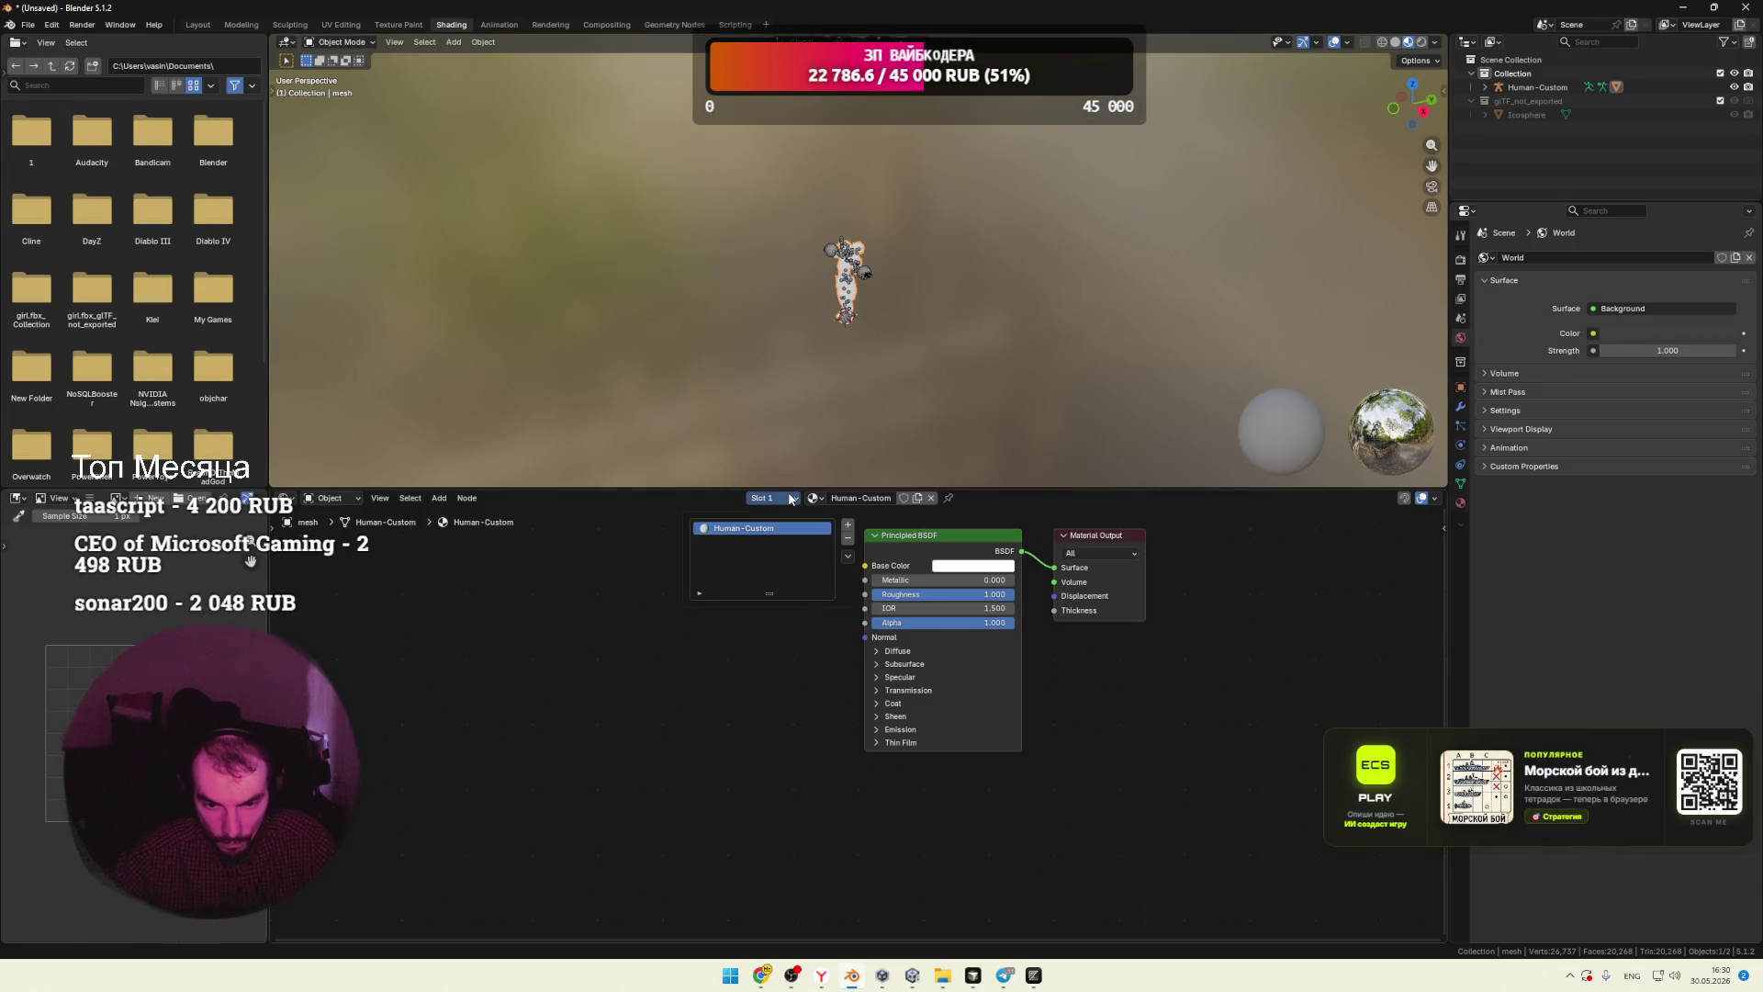
# Step: Add an Image Texture node and link its Color to the Principled BSDF's Base Color
pyautogui.rightClick(679, 618)
pyautogui.moveTo(604, 619)
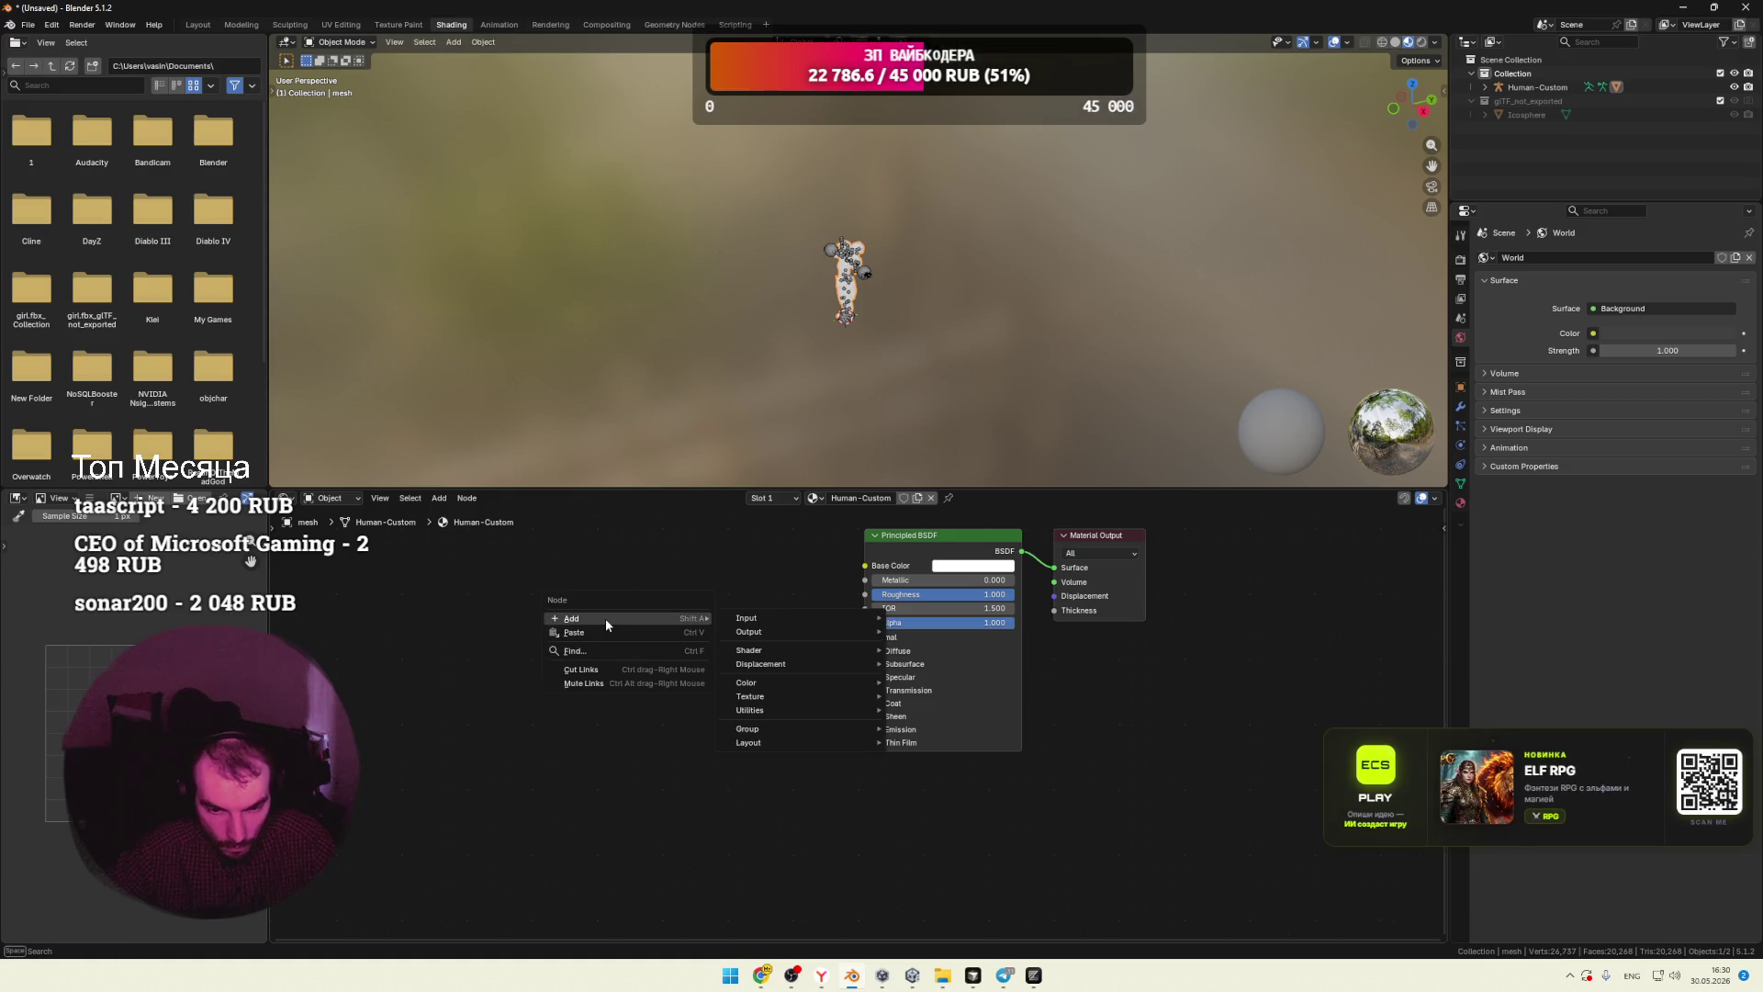
pyautogui.moveTo(780, 695)
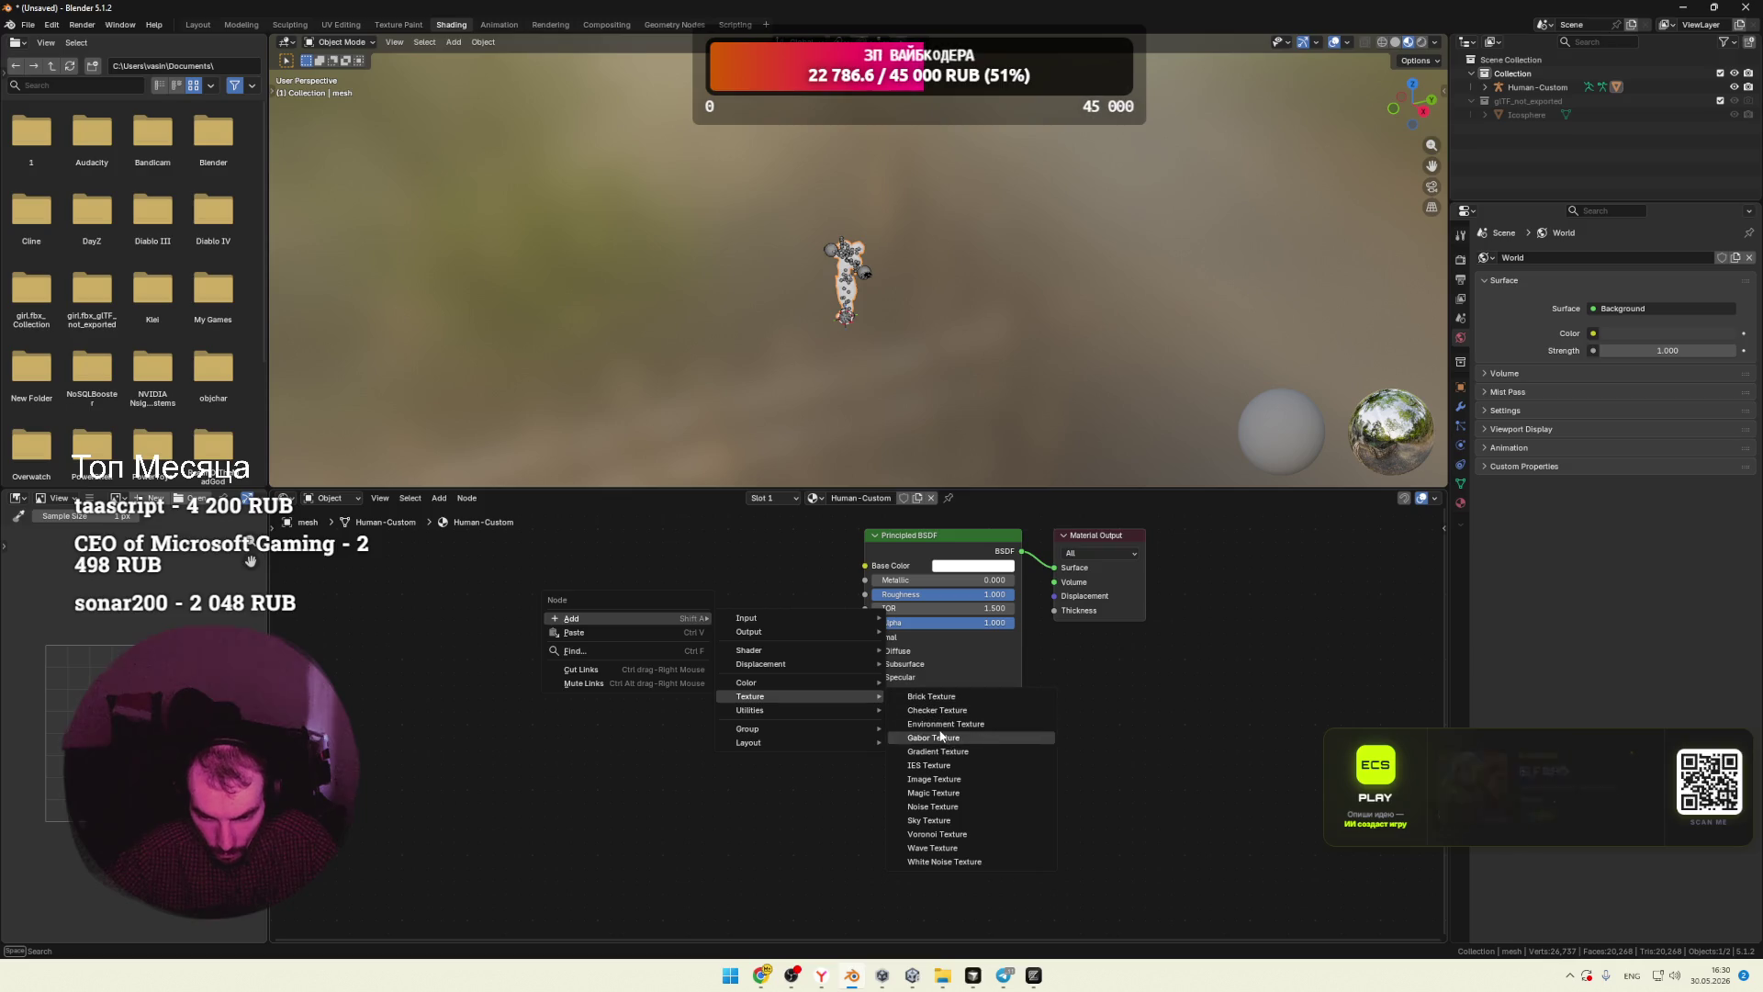
pyautogui.click(944, 780)
pyautogui.click(748, 626)
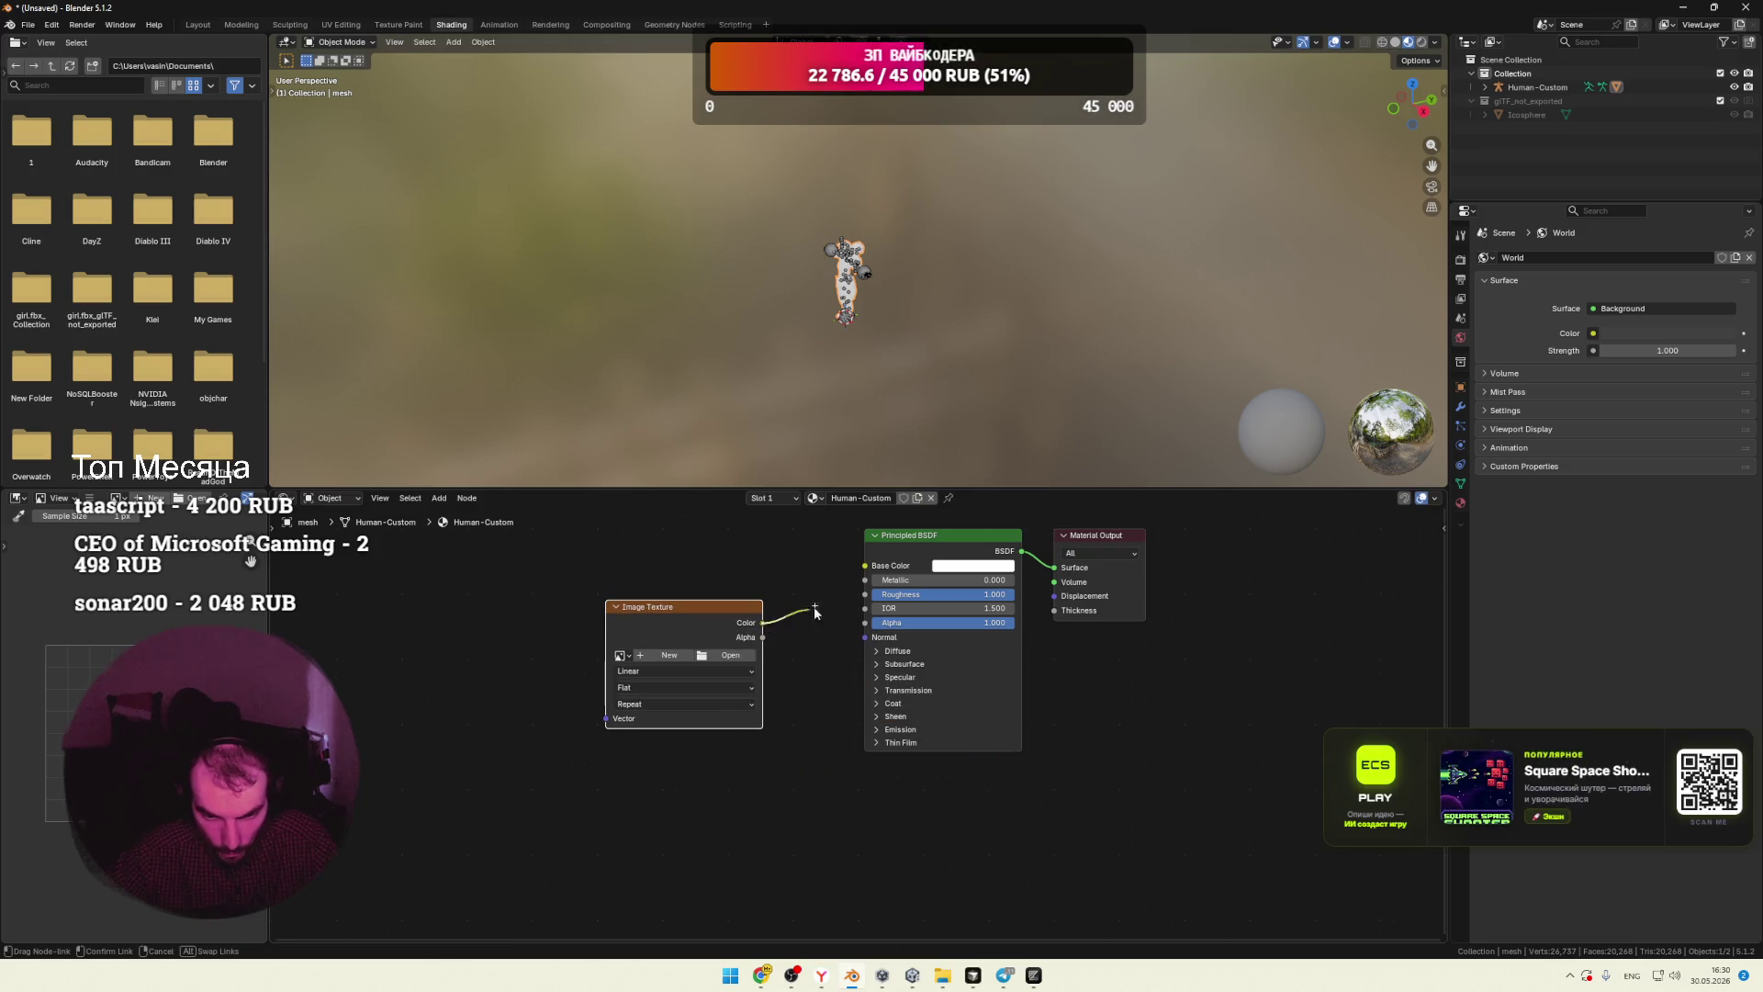
pyautogui.moveTo(814, 612); pyautogui.dragTo(853, 577)
pyautogui.scroll(6, 960, 319)
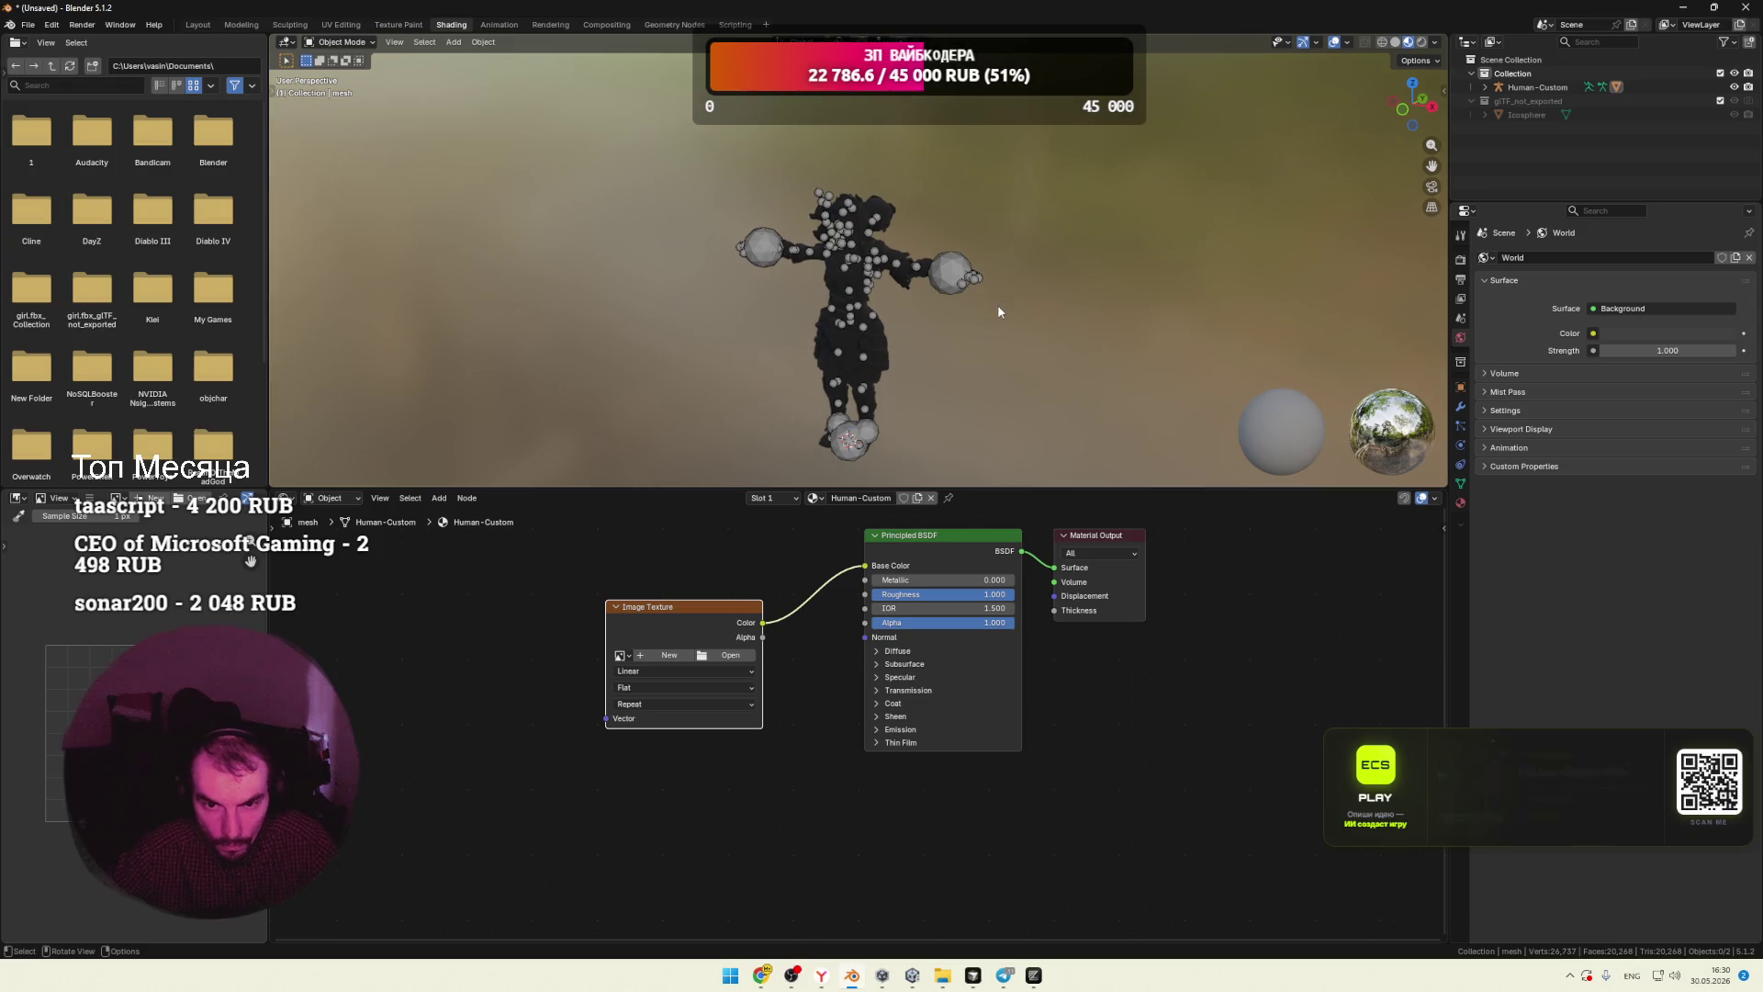
# Step: Load T_ColorMap.png from the Textures folder into the Image Texture node
pyautogui.click(731, 658)
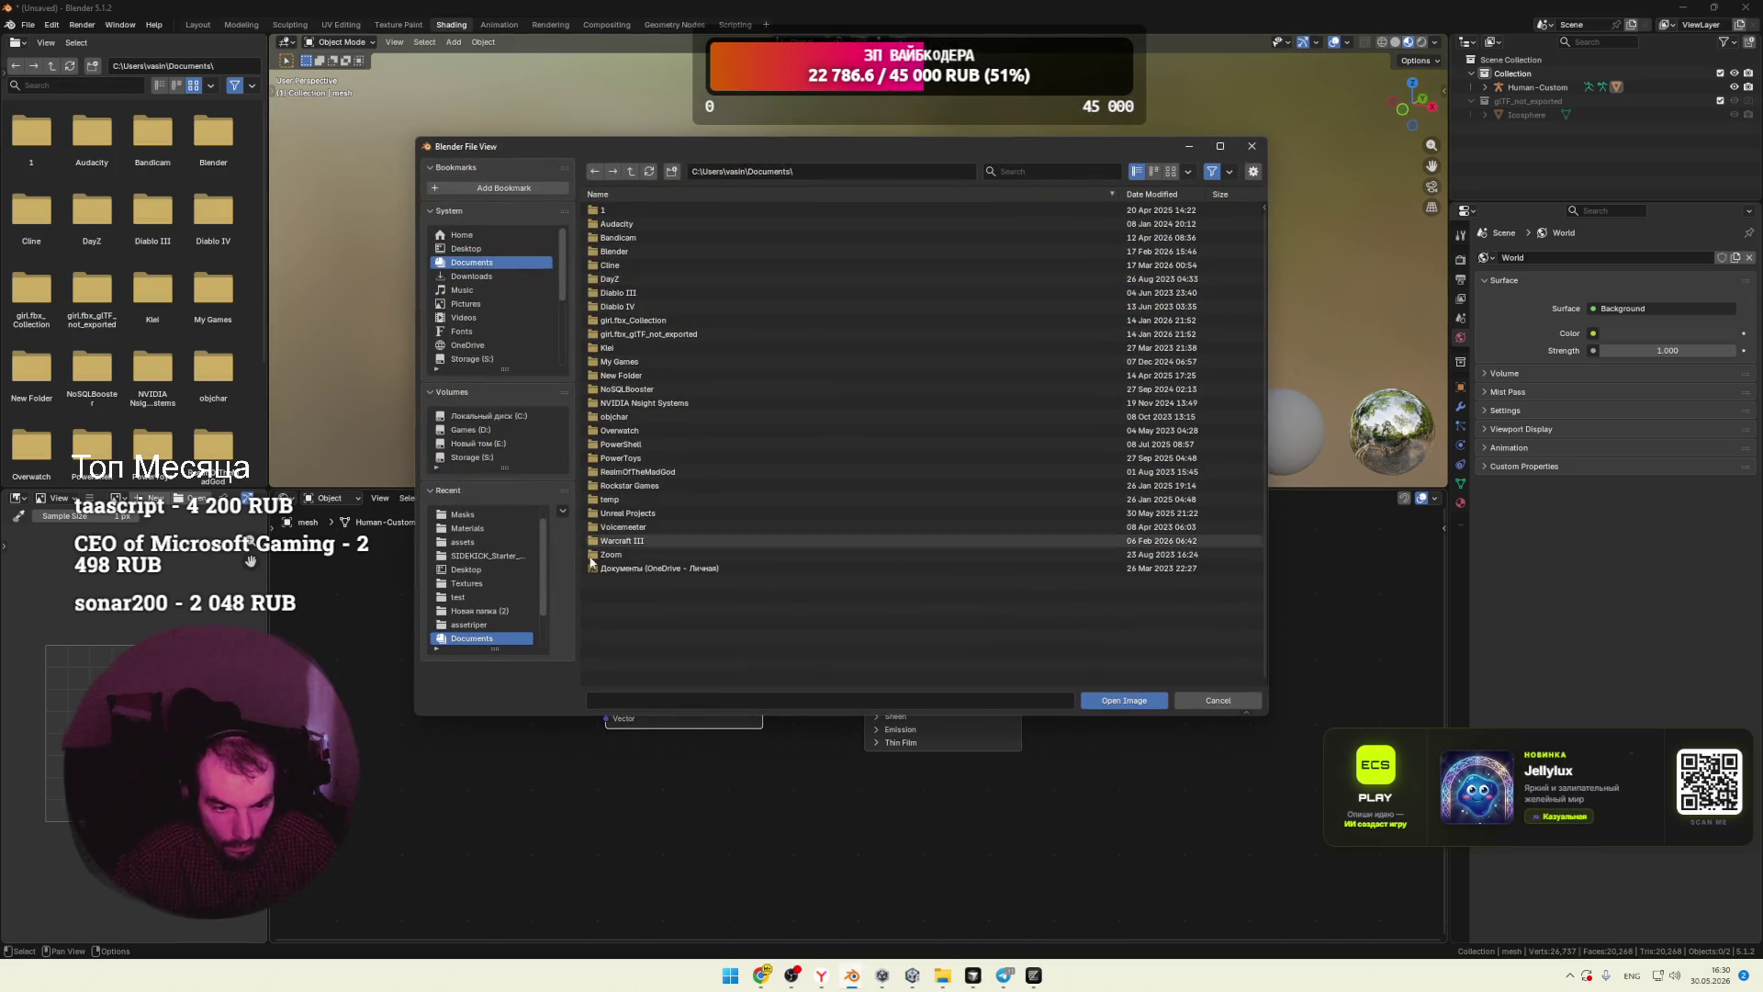
pyautogui.click(476, 527)
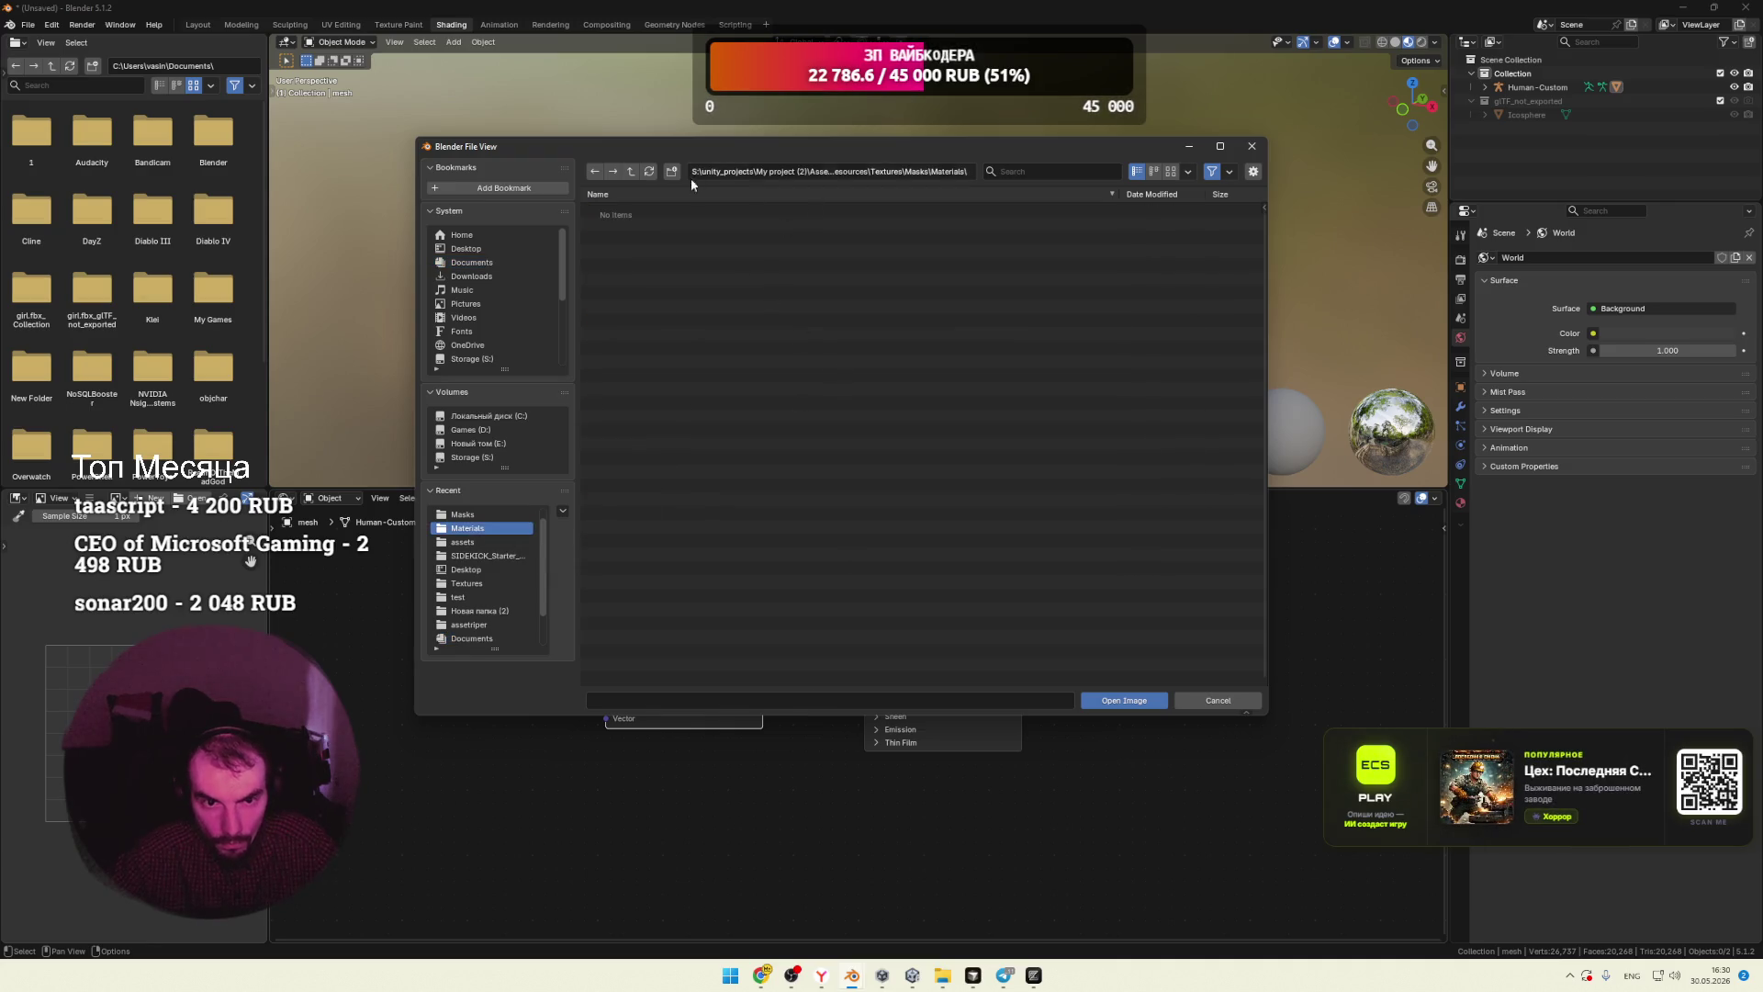
pyautogui.click(632, 171)
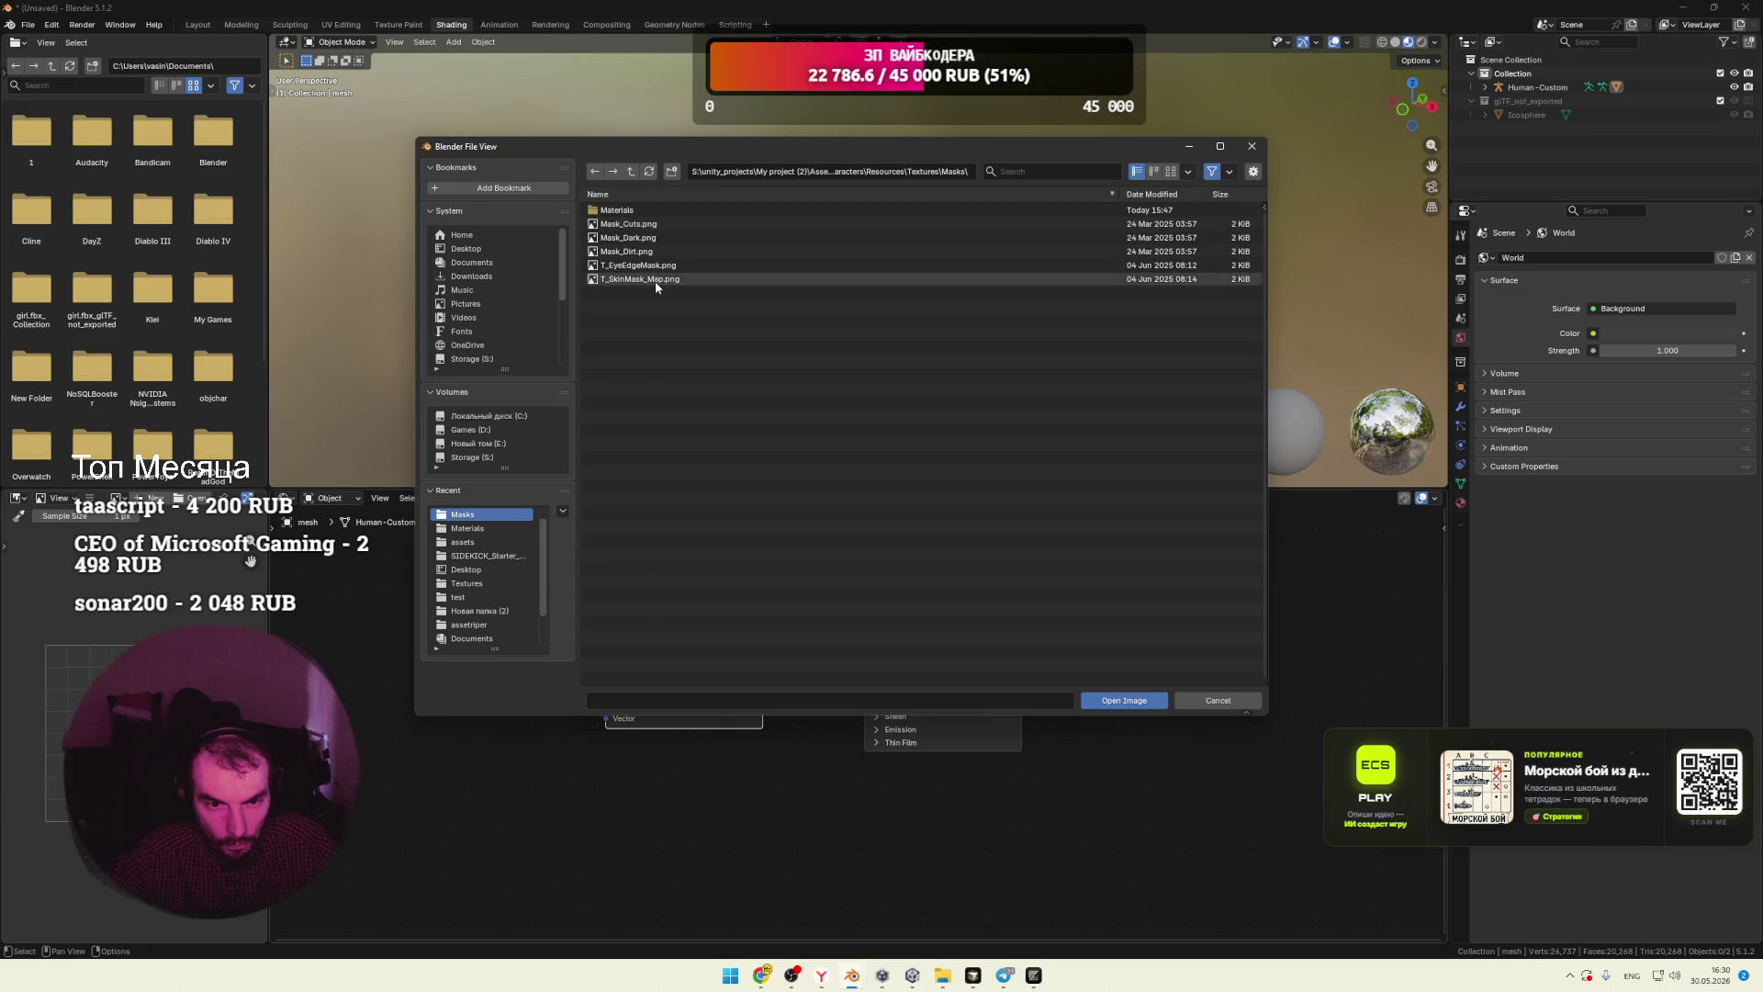
pyautogui.click(633, 172)
pyautogui.click(651, 225)
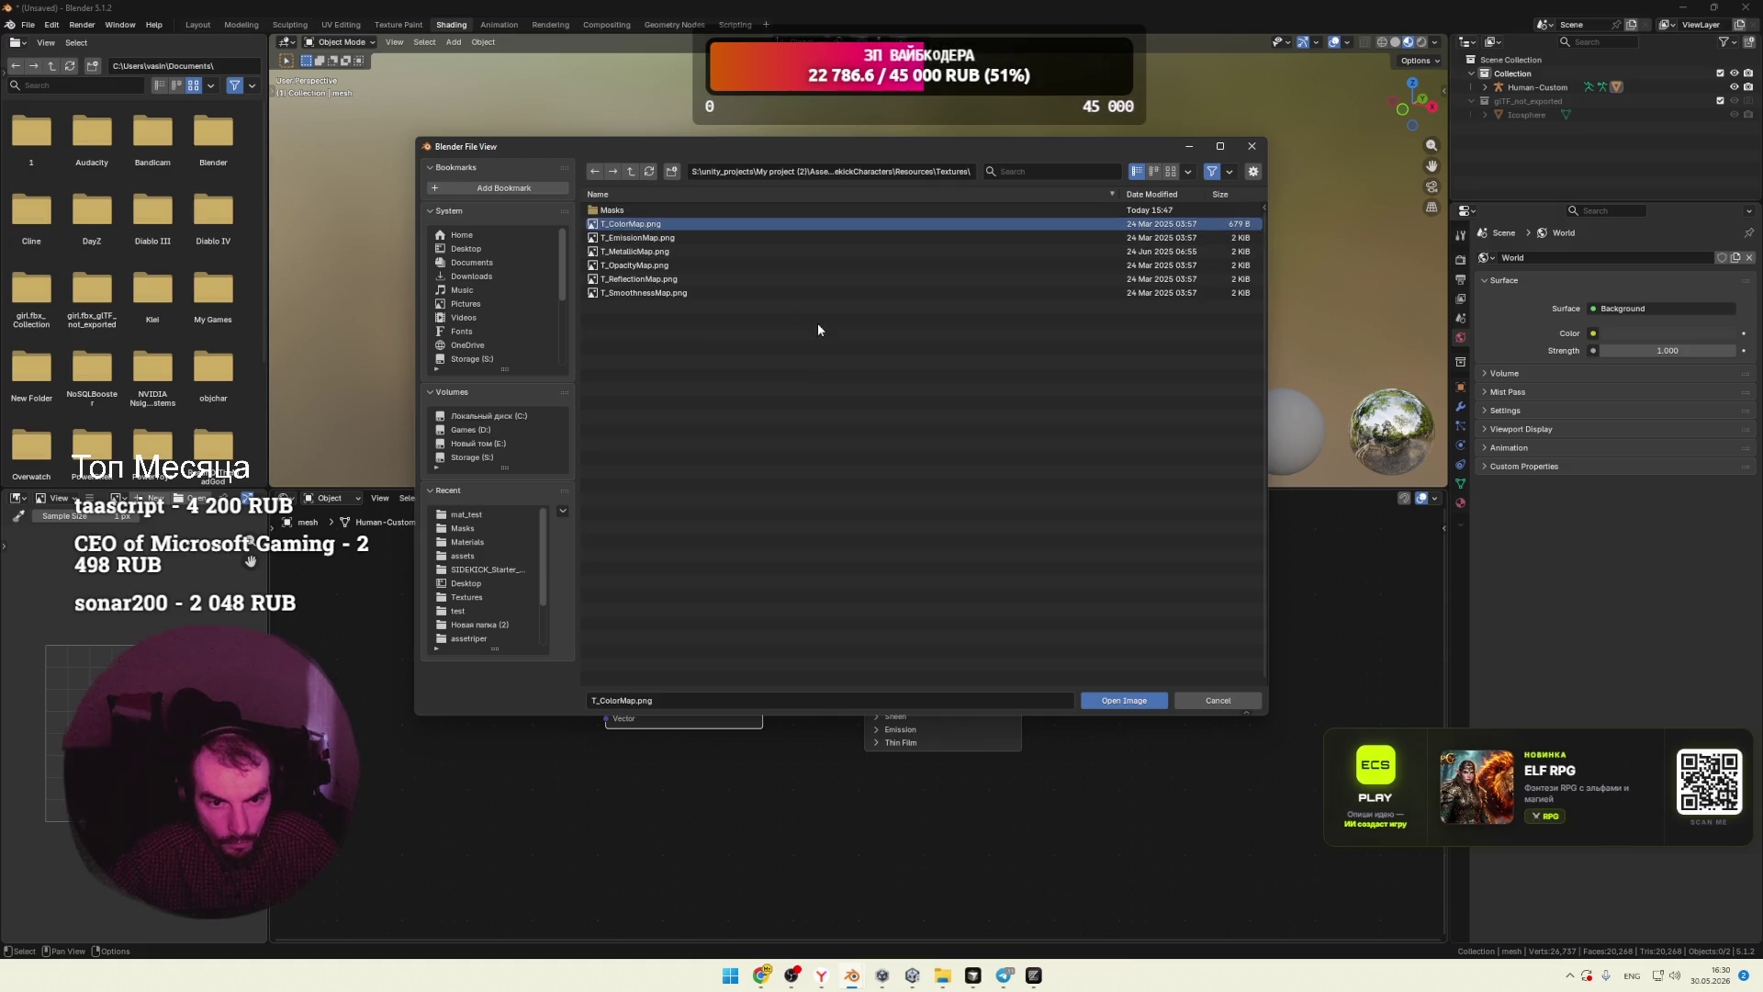
pyautogui.click(1114, 700)
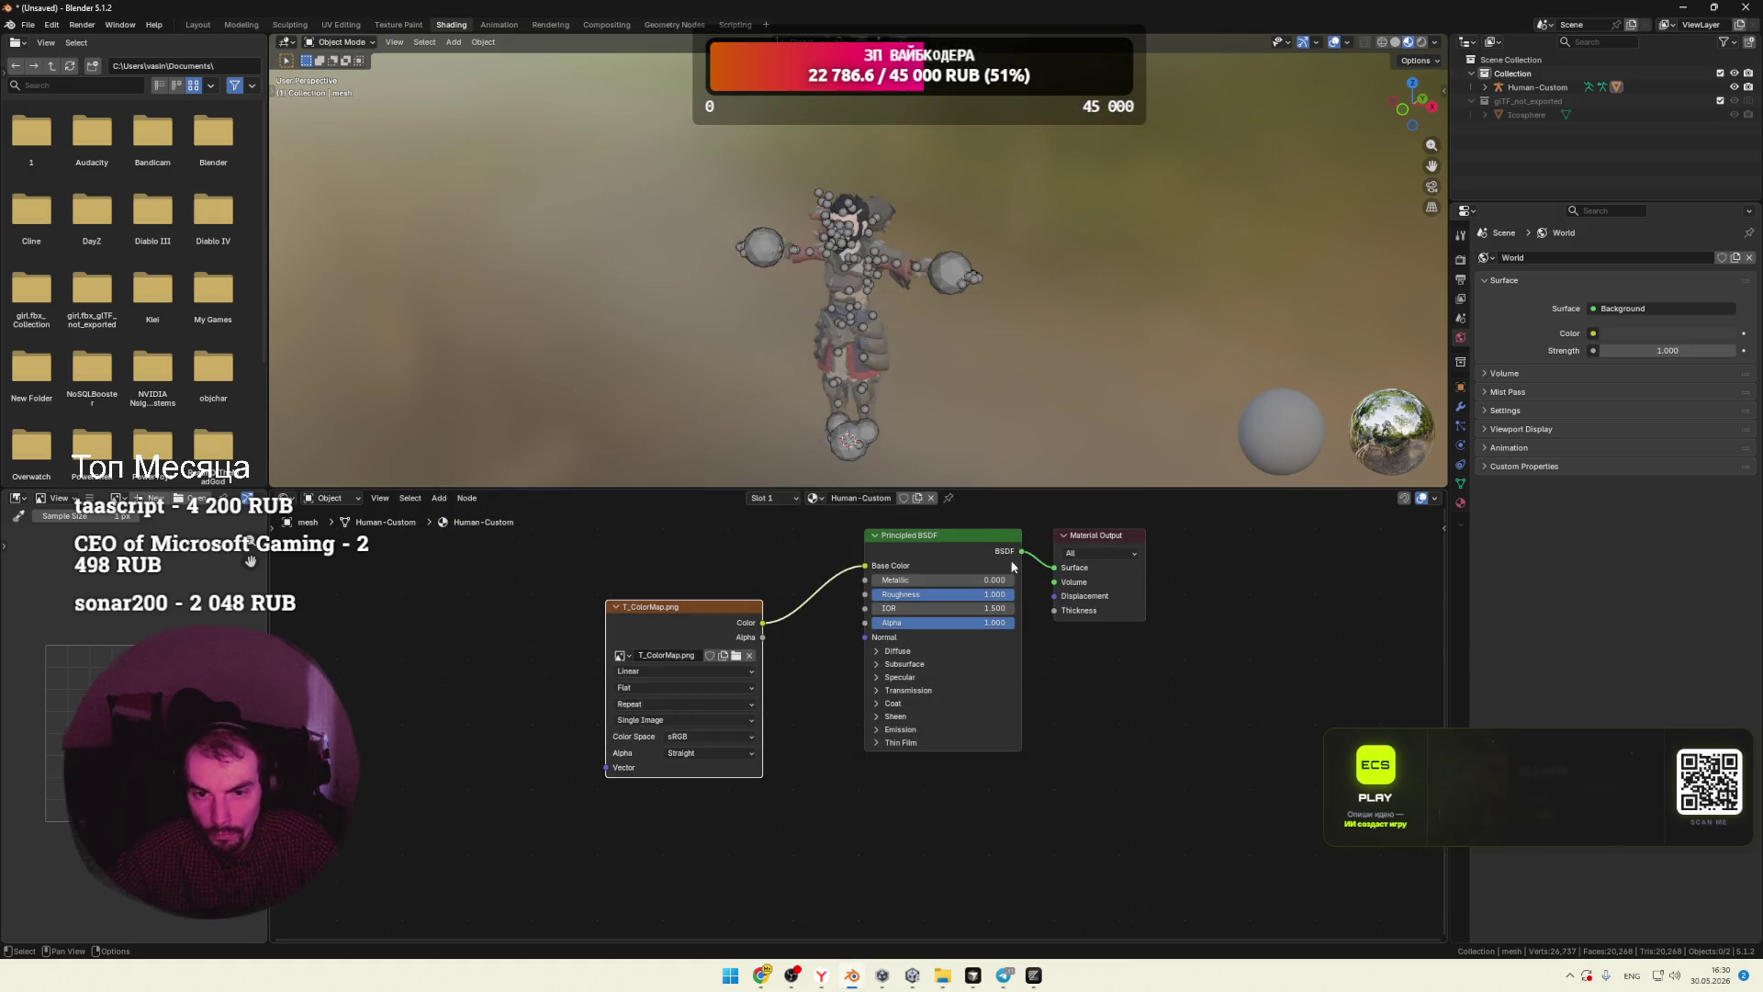
# Step: Hide the armature joints via the viewport's per-type visibility settings
pyautogui.moveTo(1003, 385)
pyautogui.mouseDown(button='middle')
pyautogui.moveTo(1038, 394)
pyautogui.moveTo(1336, 228)
pyautogui.mouseUp(button='middle')
pyautogui.click(1286, 43)
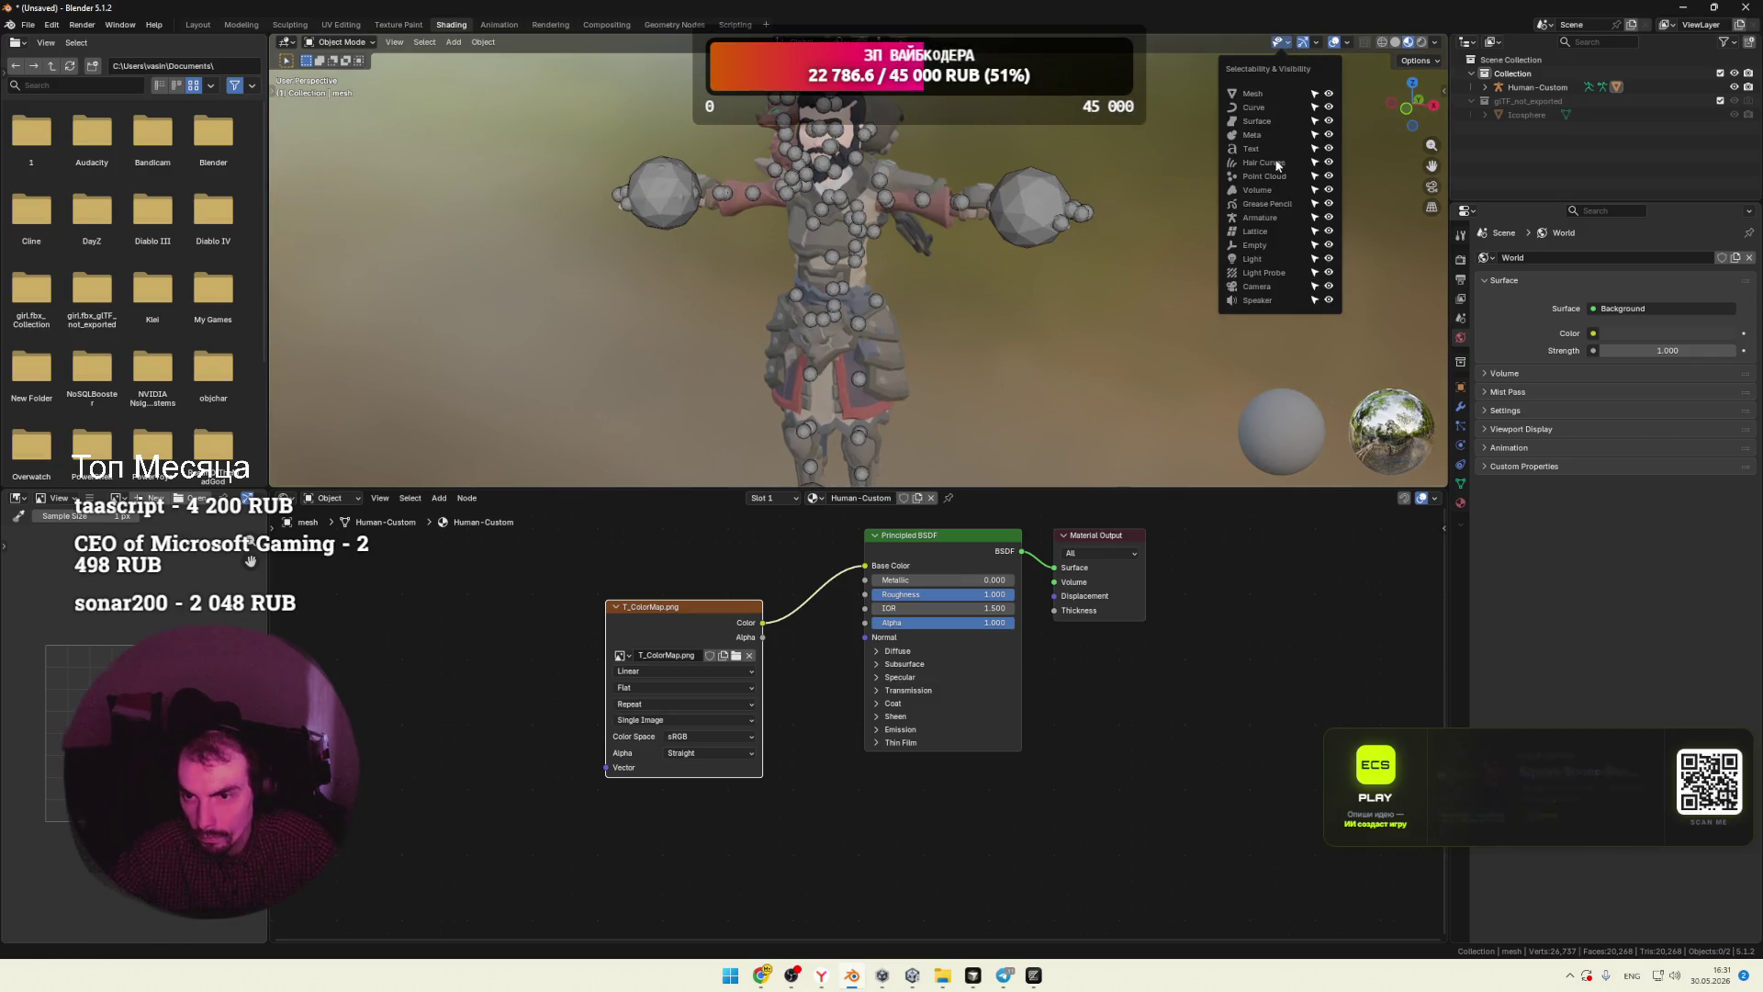
pyautogui.click(1328, 217)
pyautogui.moveTo(1075, 267); pyautogui.dragTo(1027, 308, button='middle')
pyautogui.scroll(-3, 1048, 333)
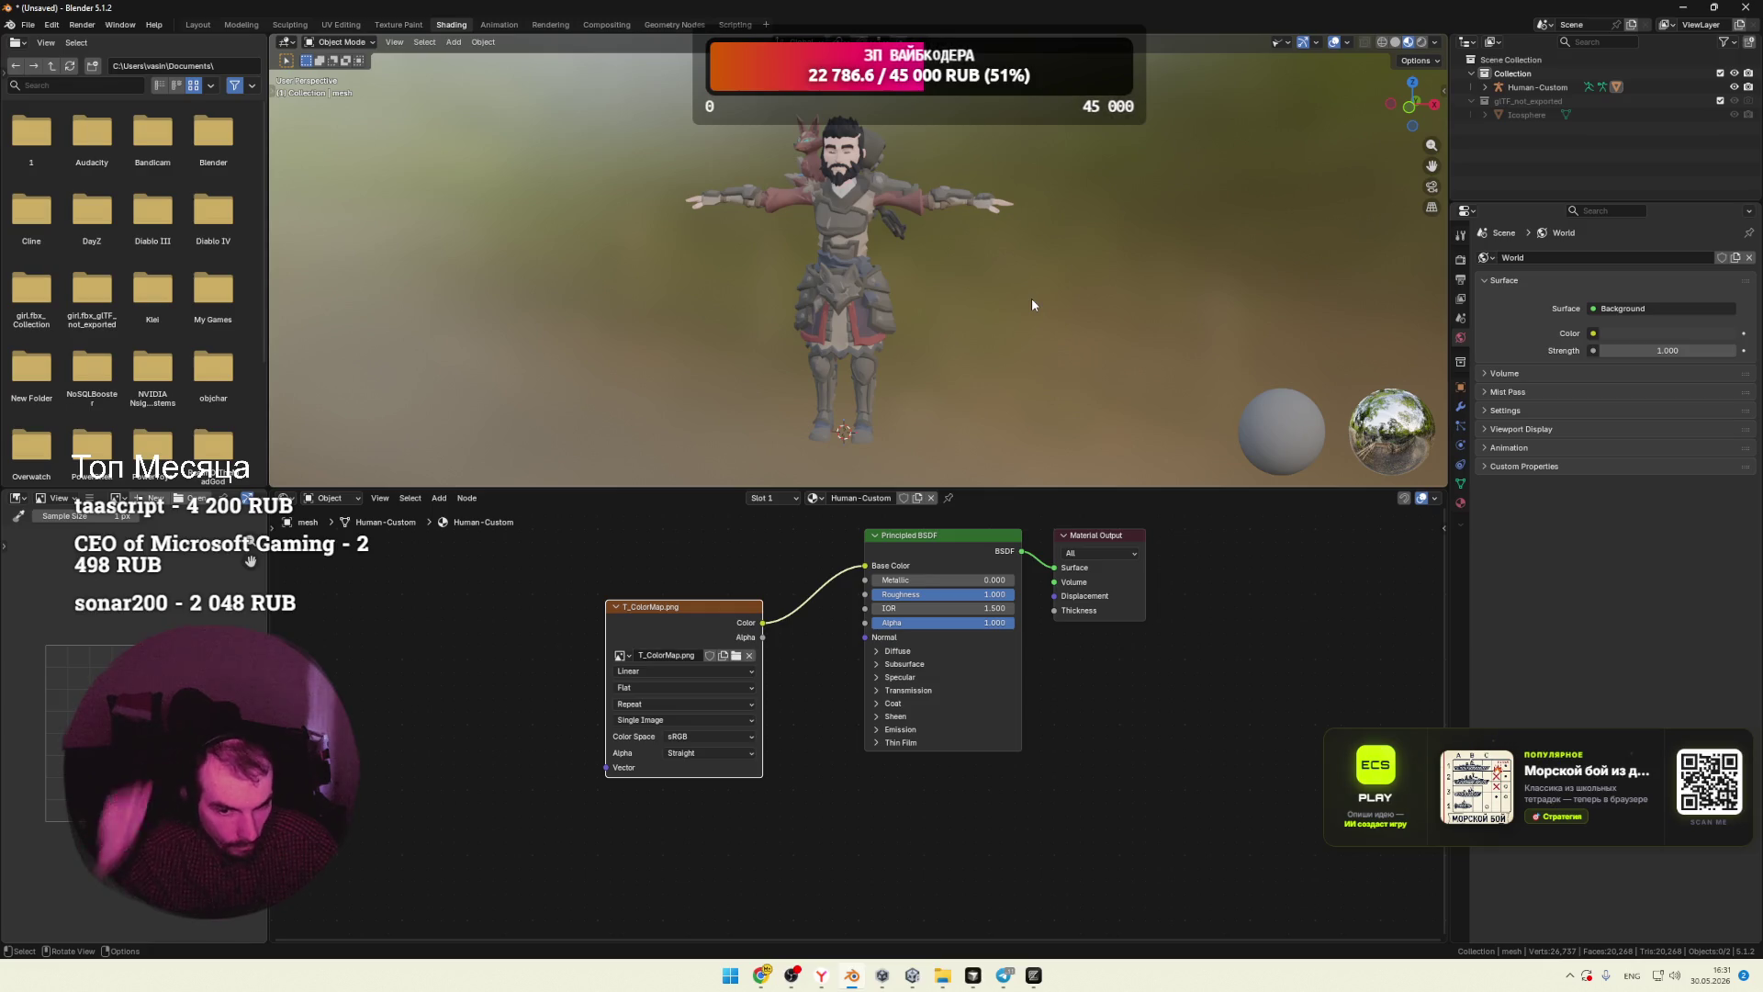
# Step: Move the T_ColorMap.png node up and left and browse the add-node menu
pyautogui.moveTo(685, 607); pyautogui.dragTo(644, 528)
pyautogui.rightClick(801, 660)
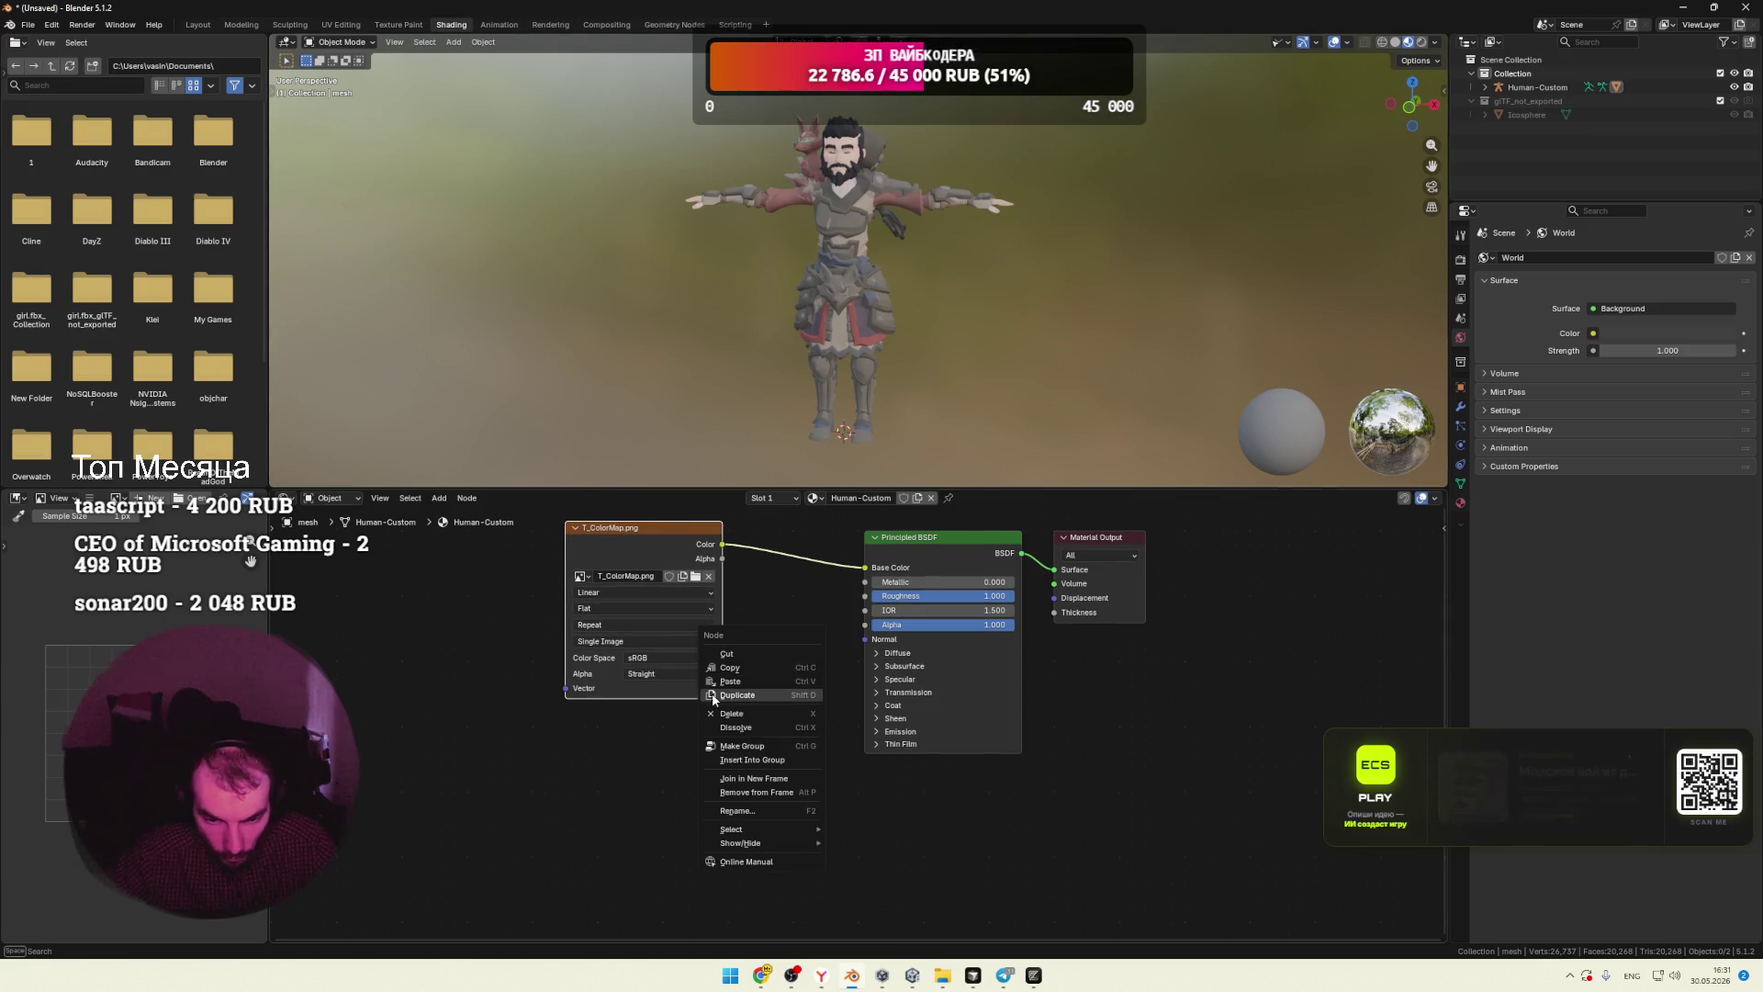
pyautogui.click(559, 769)
pyautogui.rightClick(634, 750)
pyautogui.moveTo(634, 750)
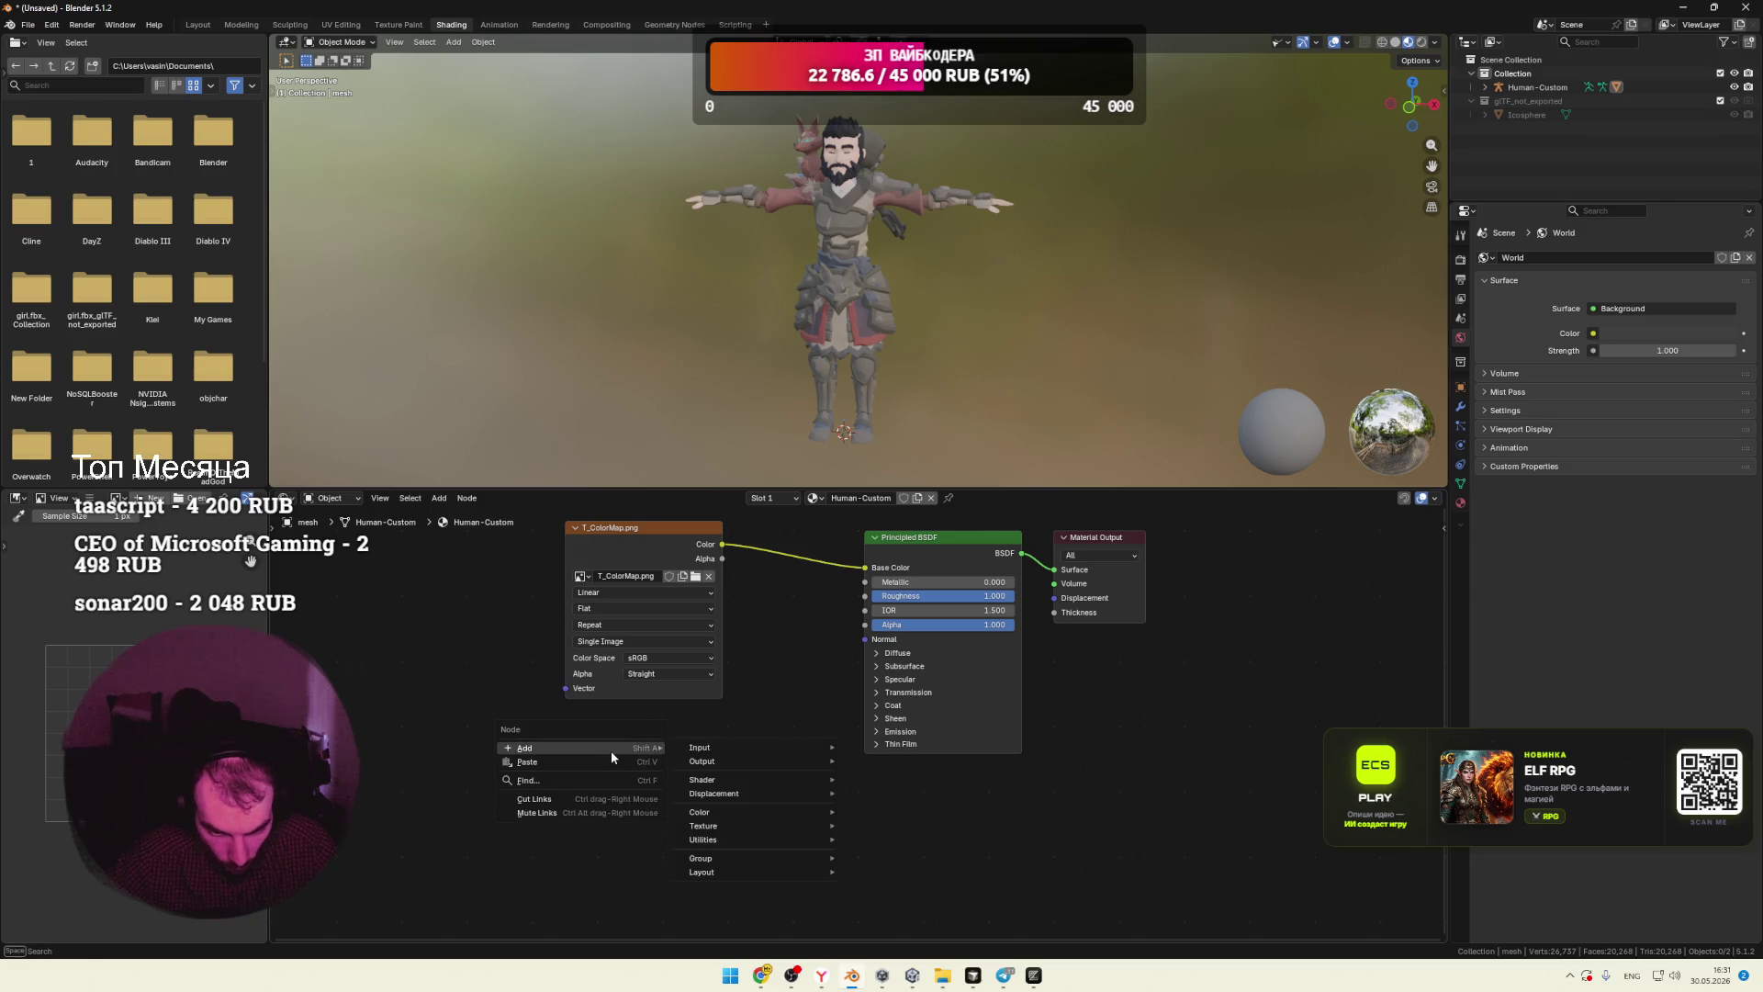
pyautogui.moveTo(735, 839)
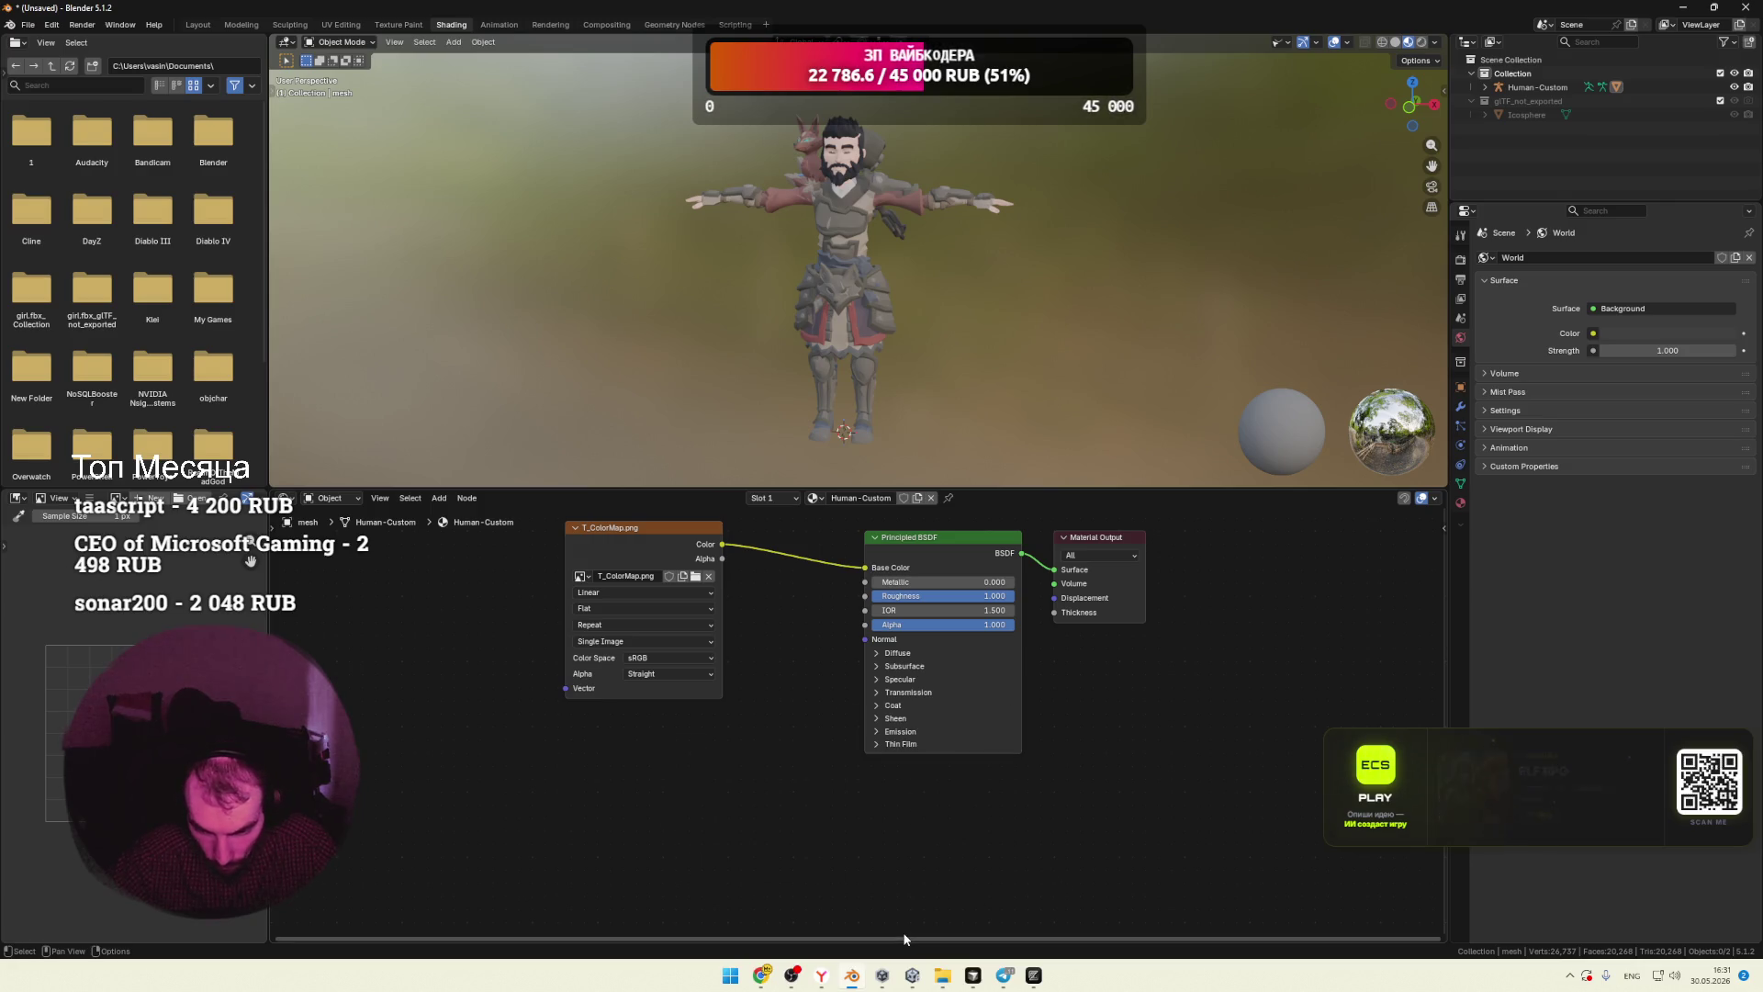
# Step: Return to Unity and select the middle character's torso to inspect its material
pyautogui.click(912, 976)
pyautogui.click(570, 415)
pyautogui.click(886, 62)
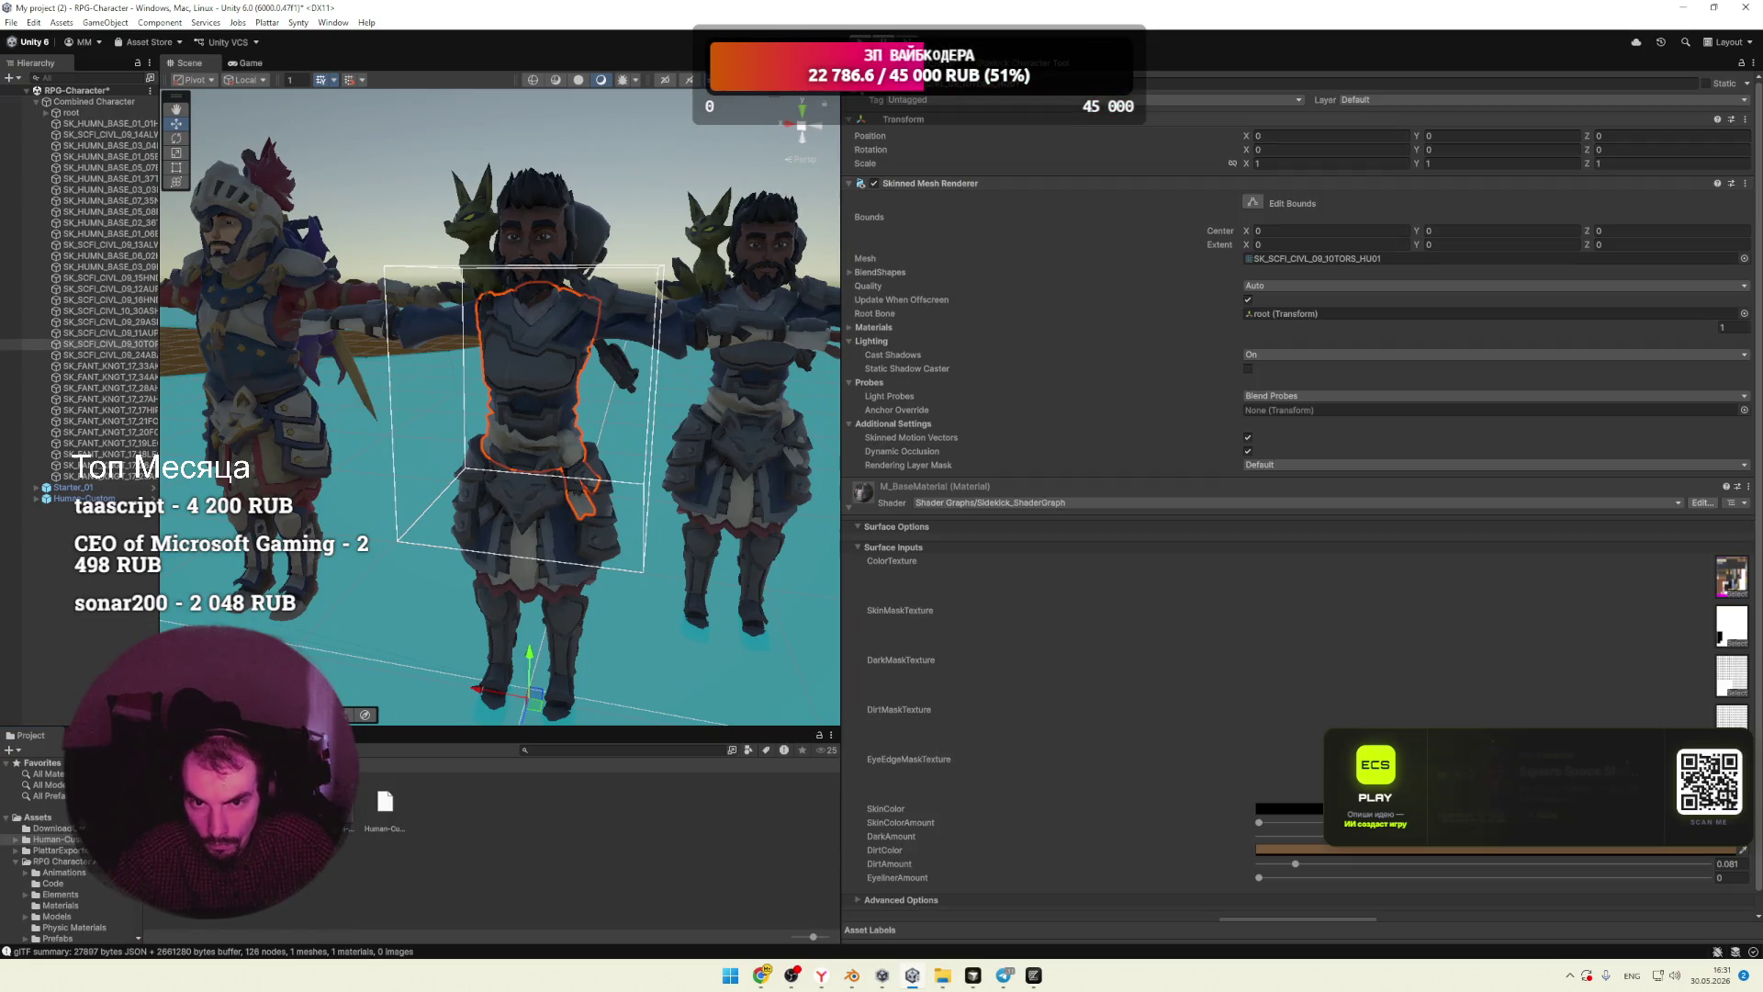
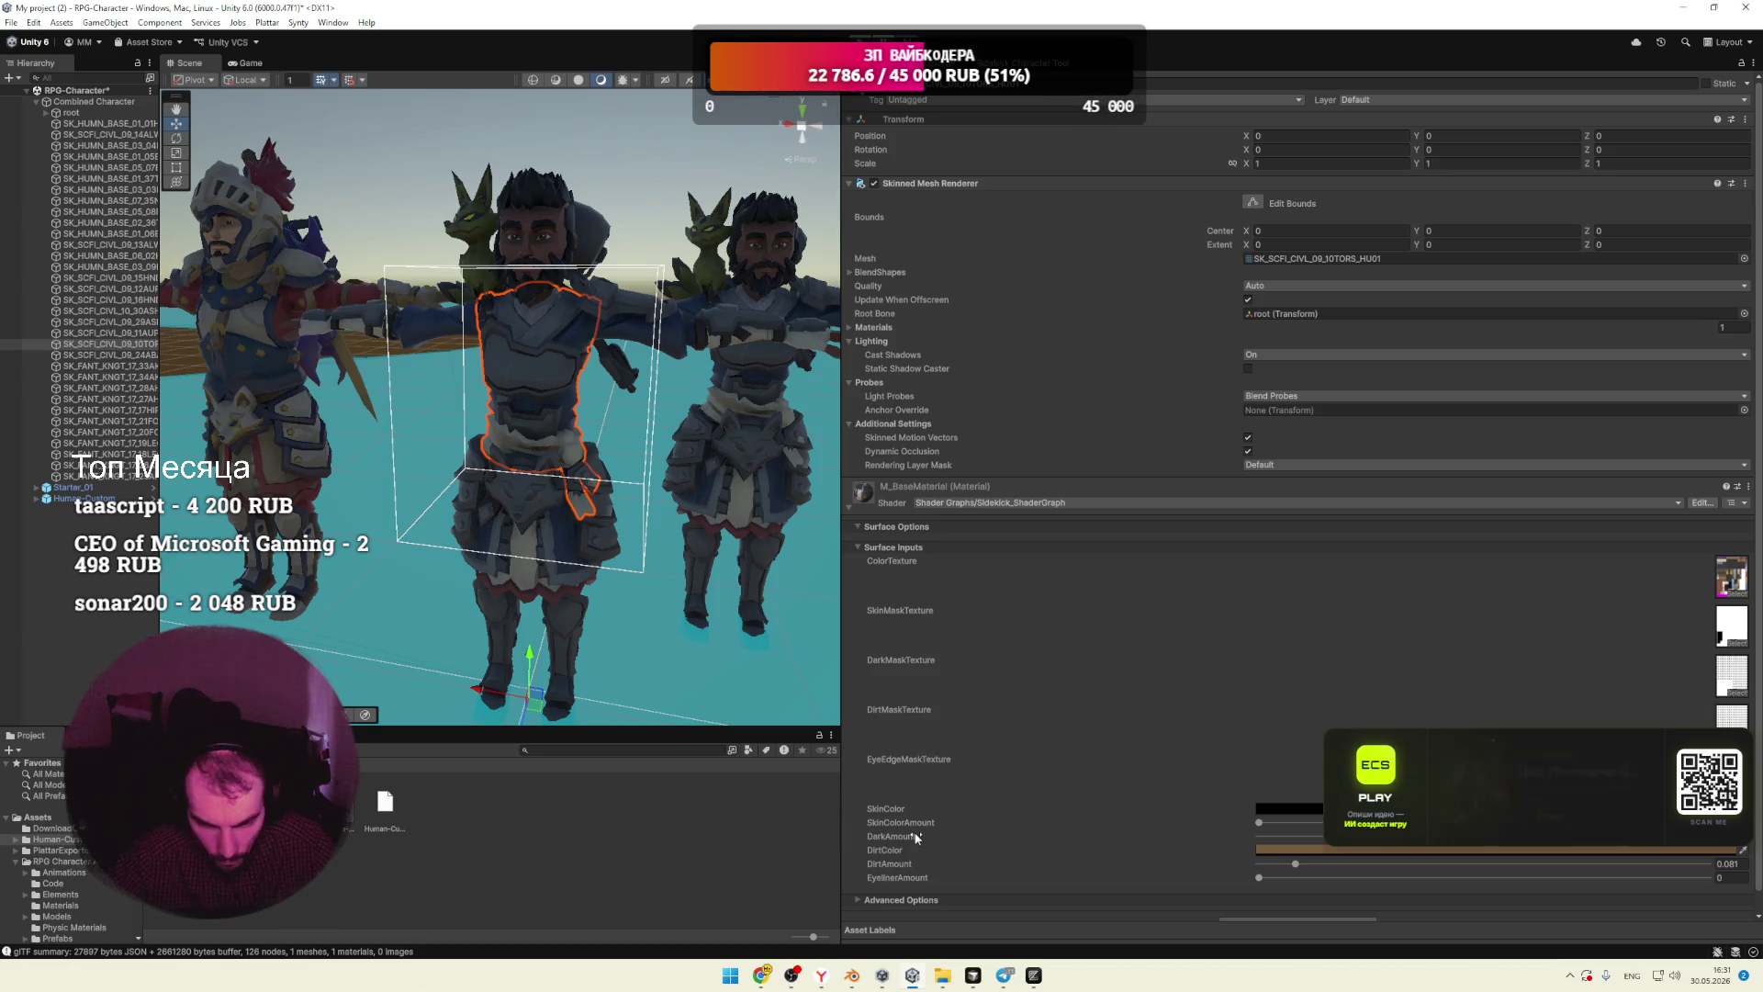
# Step: Expand and collapse the material's Advanced Options, then minimize the Unity editor to reveal Blender
pyautogui.scroll(-2, 939, 856)
pyautogui.click(862, 880)
pyautogui.scroll(-3, 1041, 774)
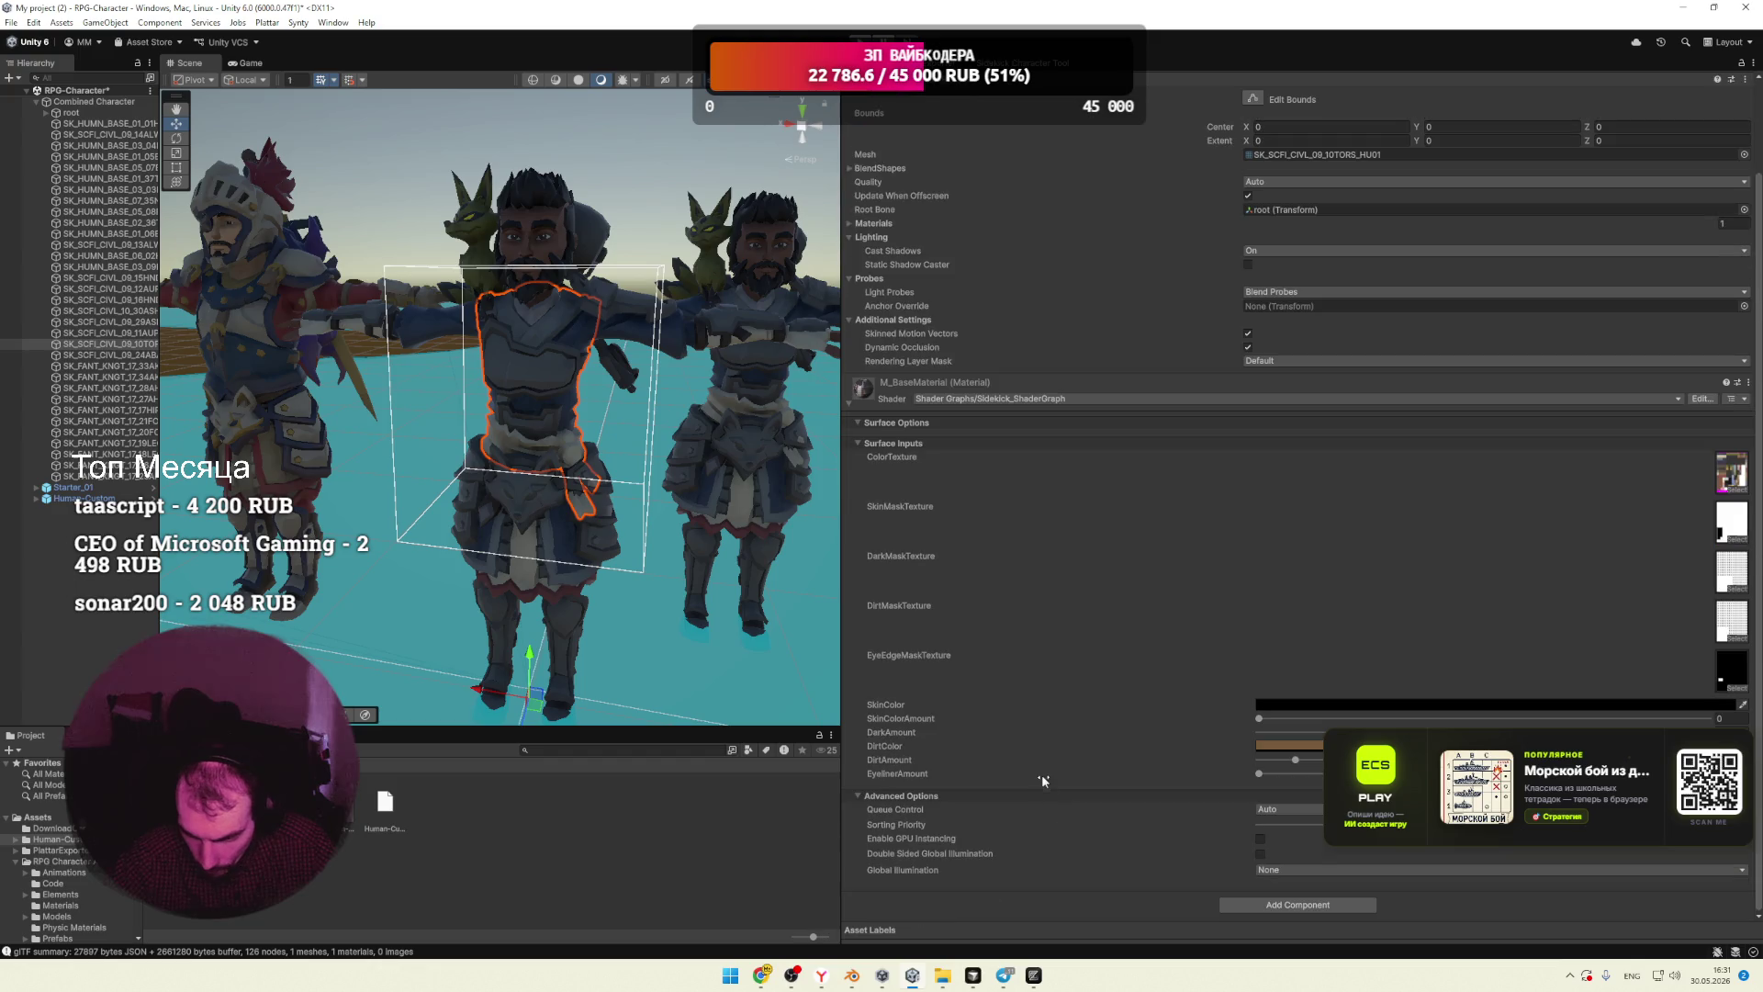
pyautogui.click(870, 795)
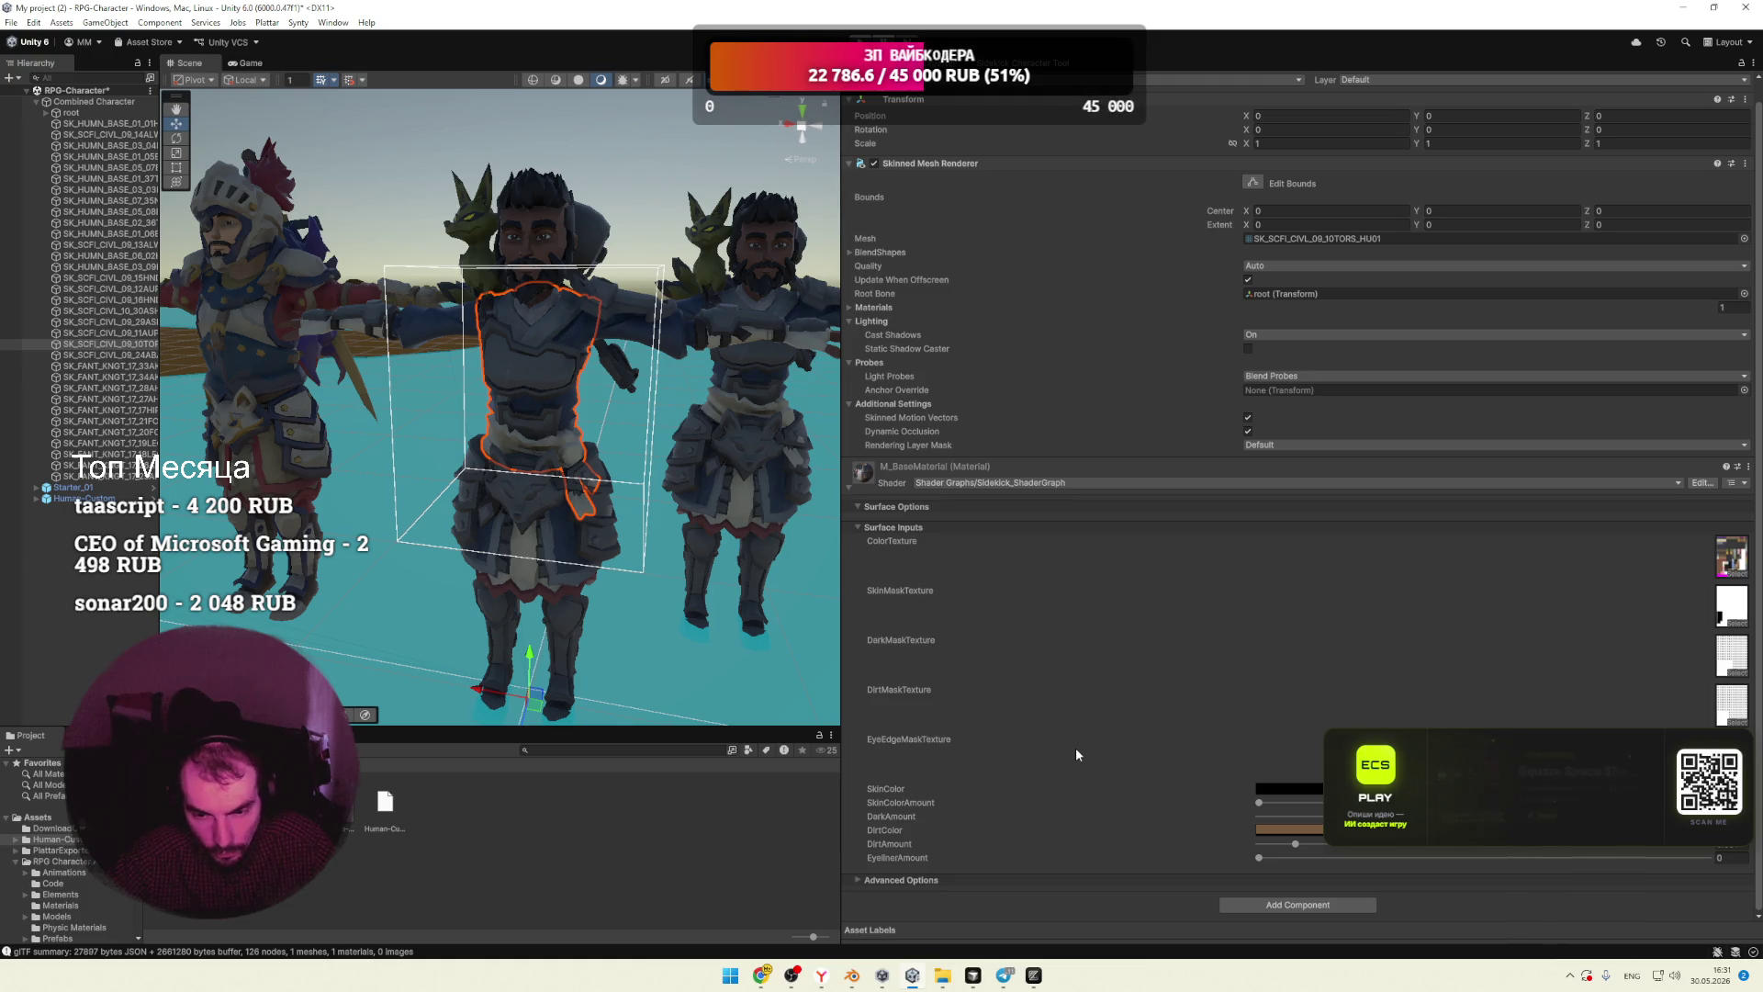
pyautogui.click(1683, 7)
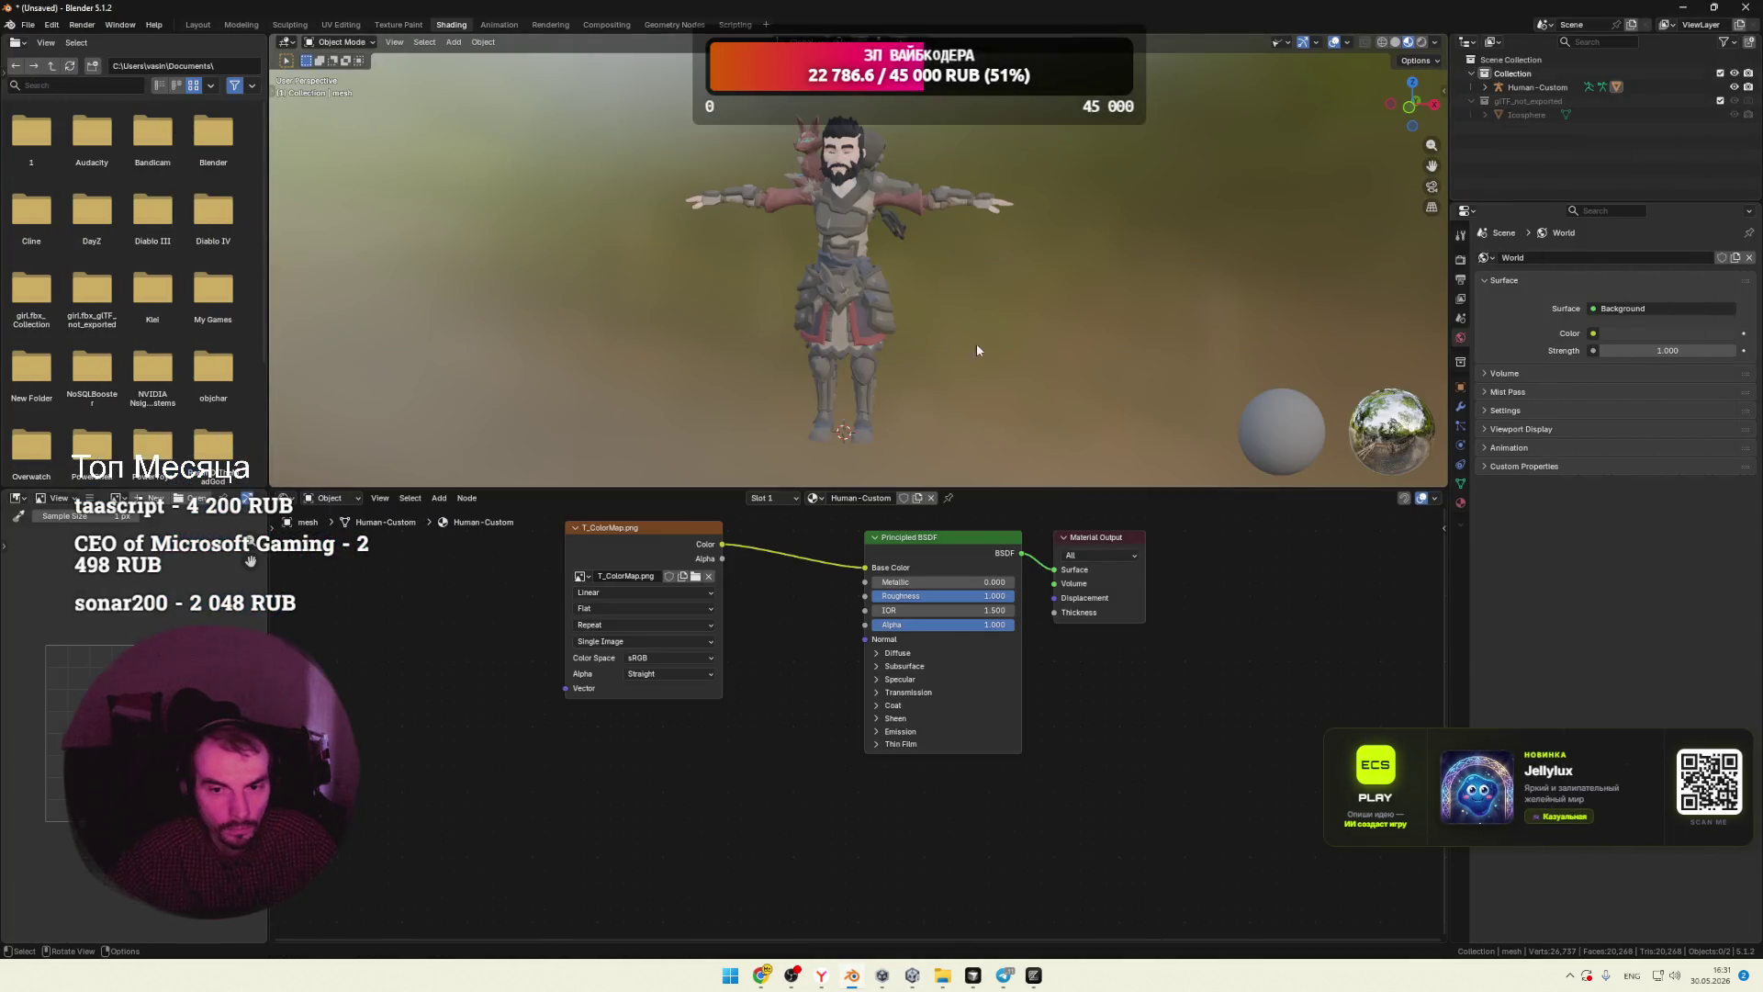
# Step: Add an Image Texture node to the character's material and link its Color into the Principled BSDF
pyautogui.scroll(2, 983, 345)
pyautogui.moveTo(968, 268)
pyautogui.mouseDown(button='middle')
pyautogui.moveTo(979, 252)
pyautogui.moveTo(955, 415)
pyautogui.moveTo(885, 438)
pyautogui.moveTo(968, 417)
pyautogui.mouseUp(button='middle')
pyautogui.scroll(-2, 950, 406)
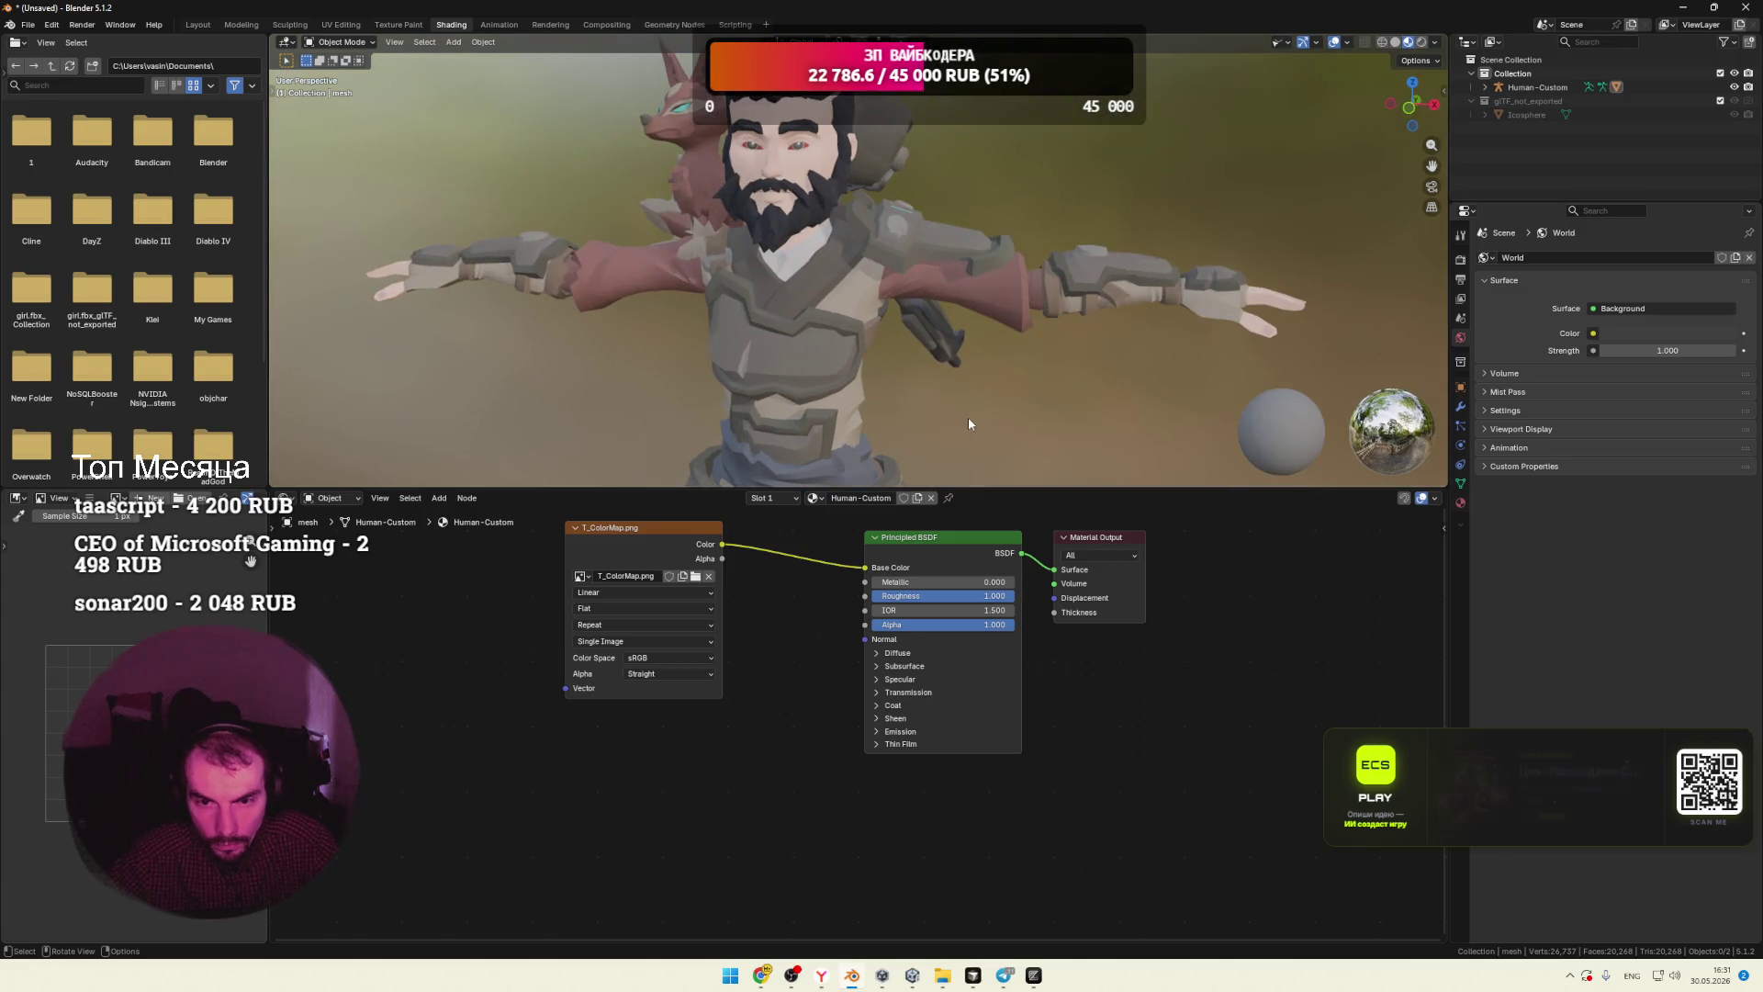
pyautogui.rightClick(680, 779)
pyautogui.moveTo(612, 779)
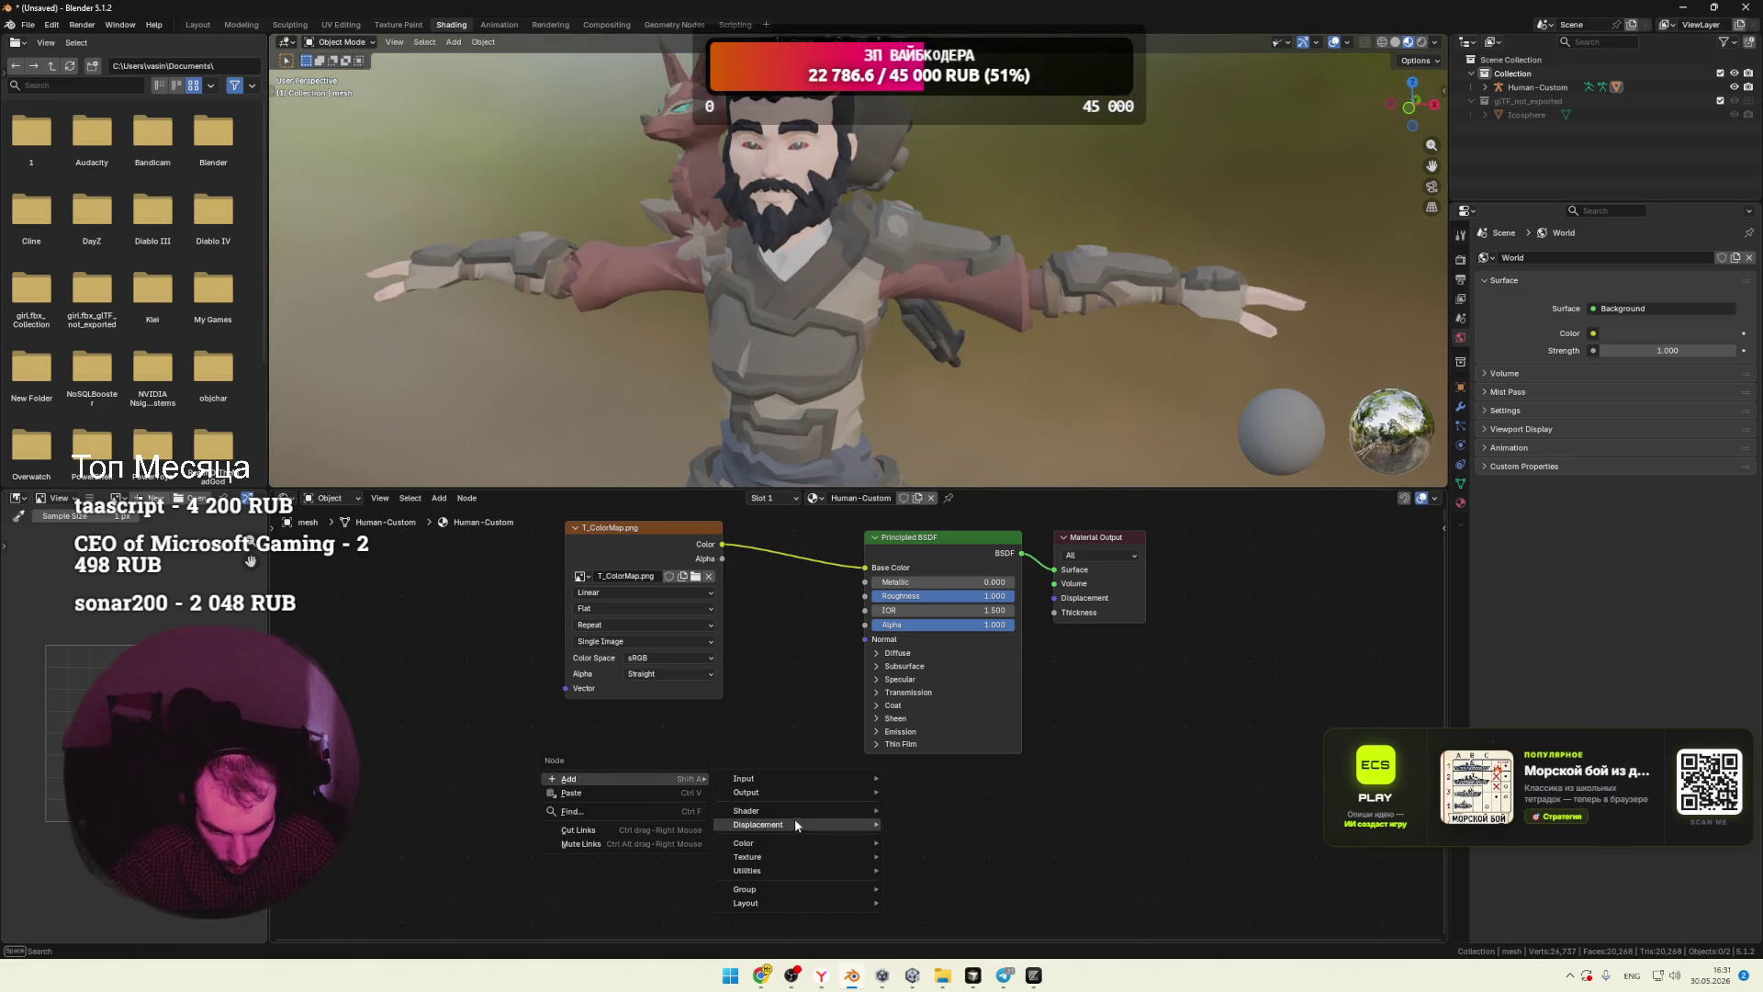
pyautogui.moveTo(757, 858)
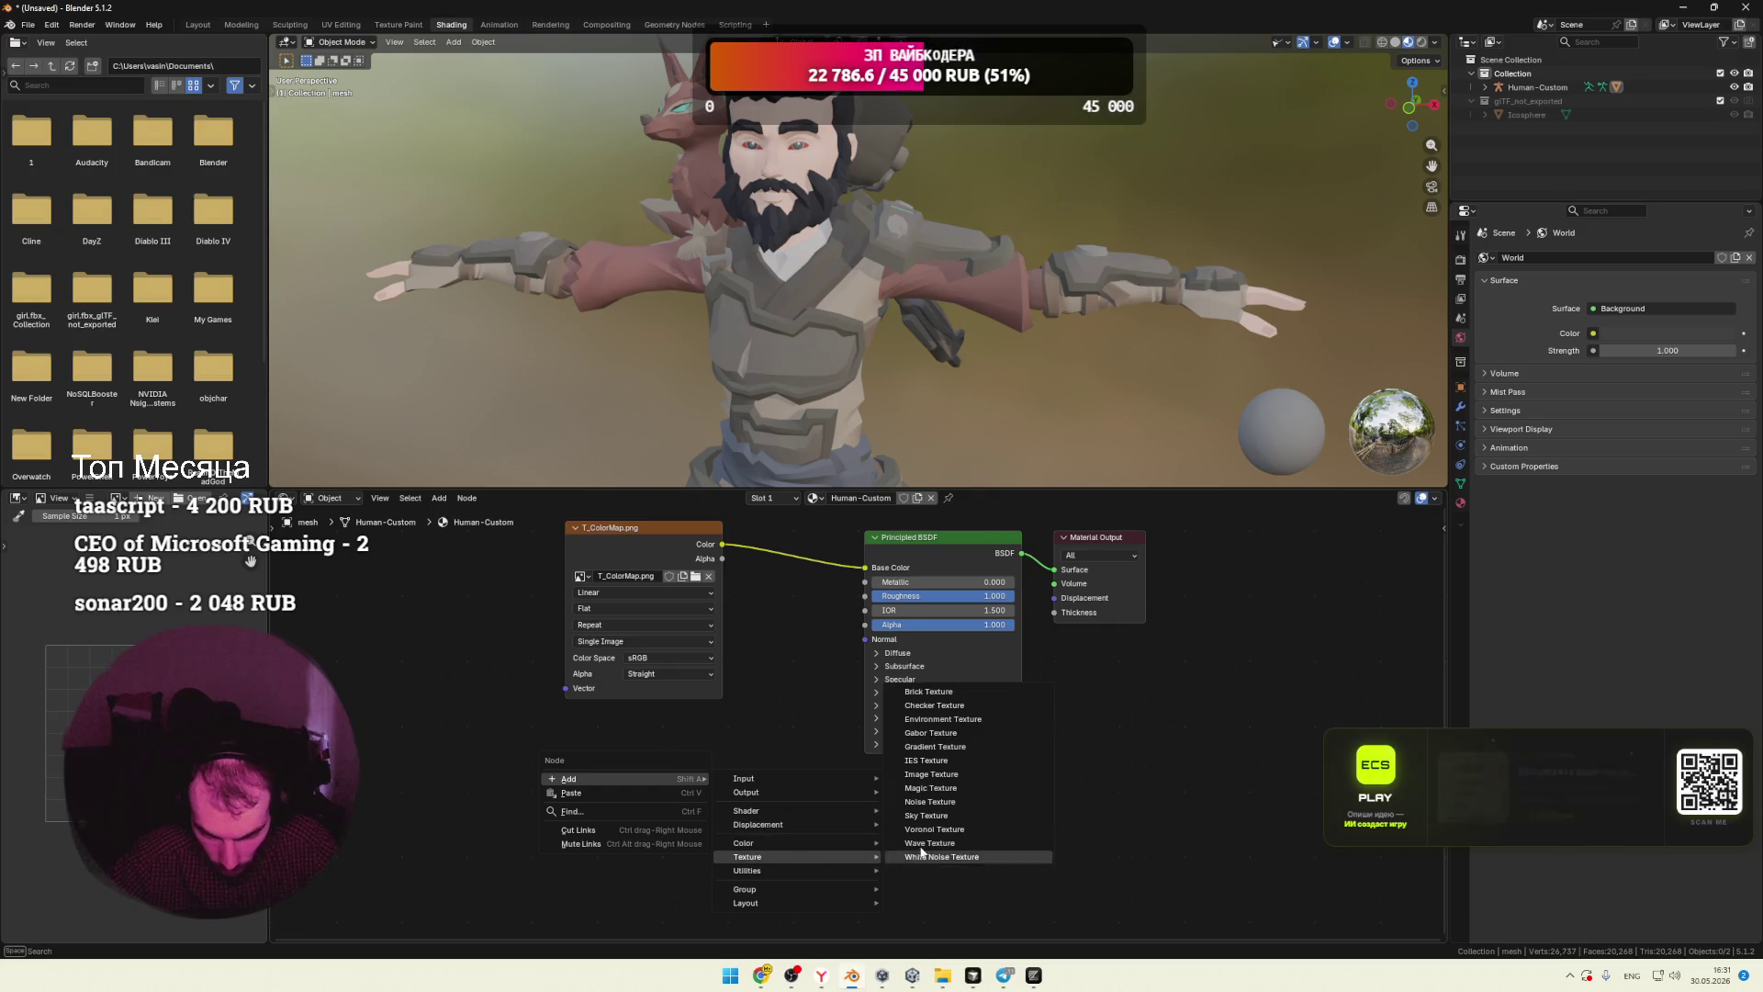
pyautogui.click(945, 780)
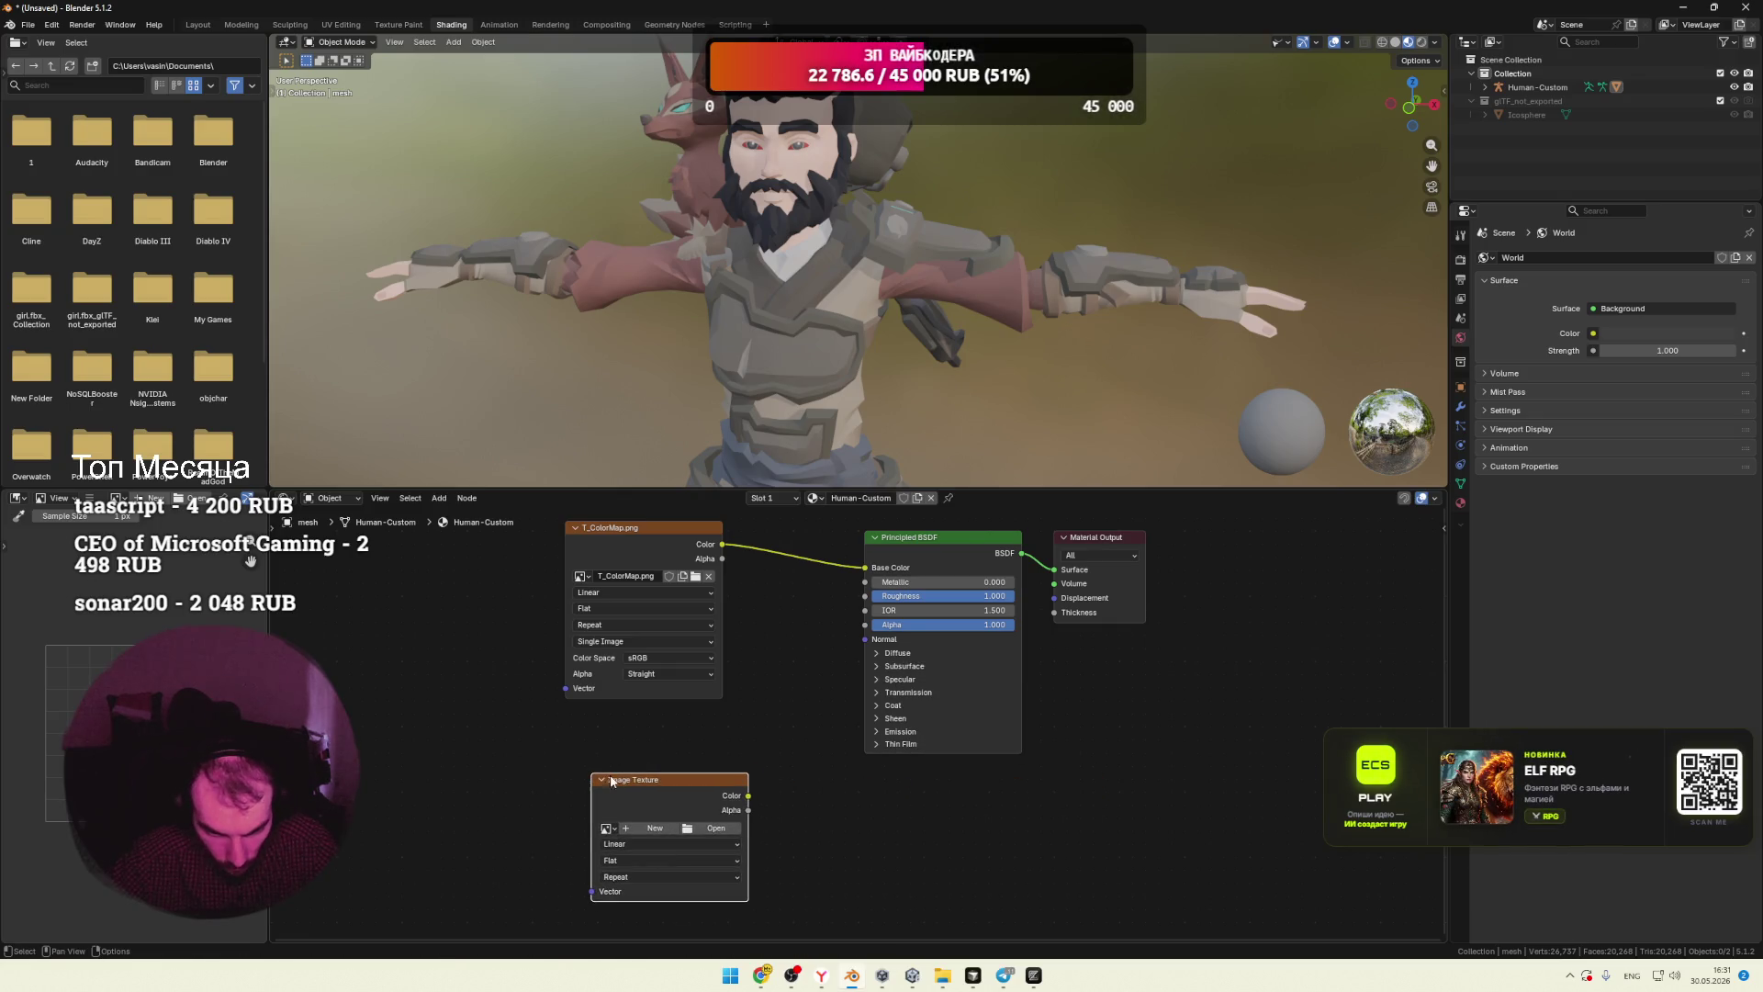
pyautogui.moveTo(749, 795)
pyautogui.mouseDown()
pyautogui.moveTo(850, 654)
pyautogui.moveTo(865, 567)
pyautogui.mouseUp()
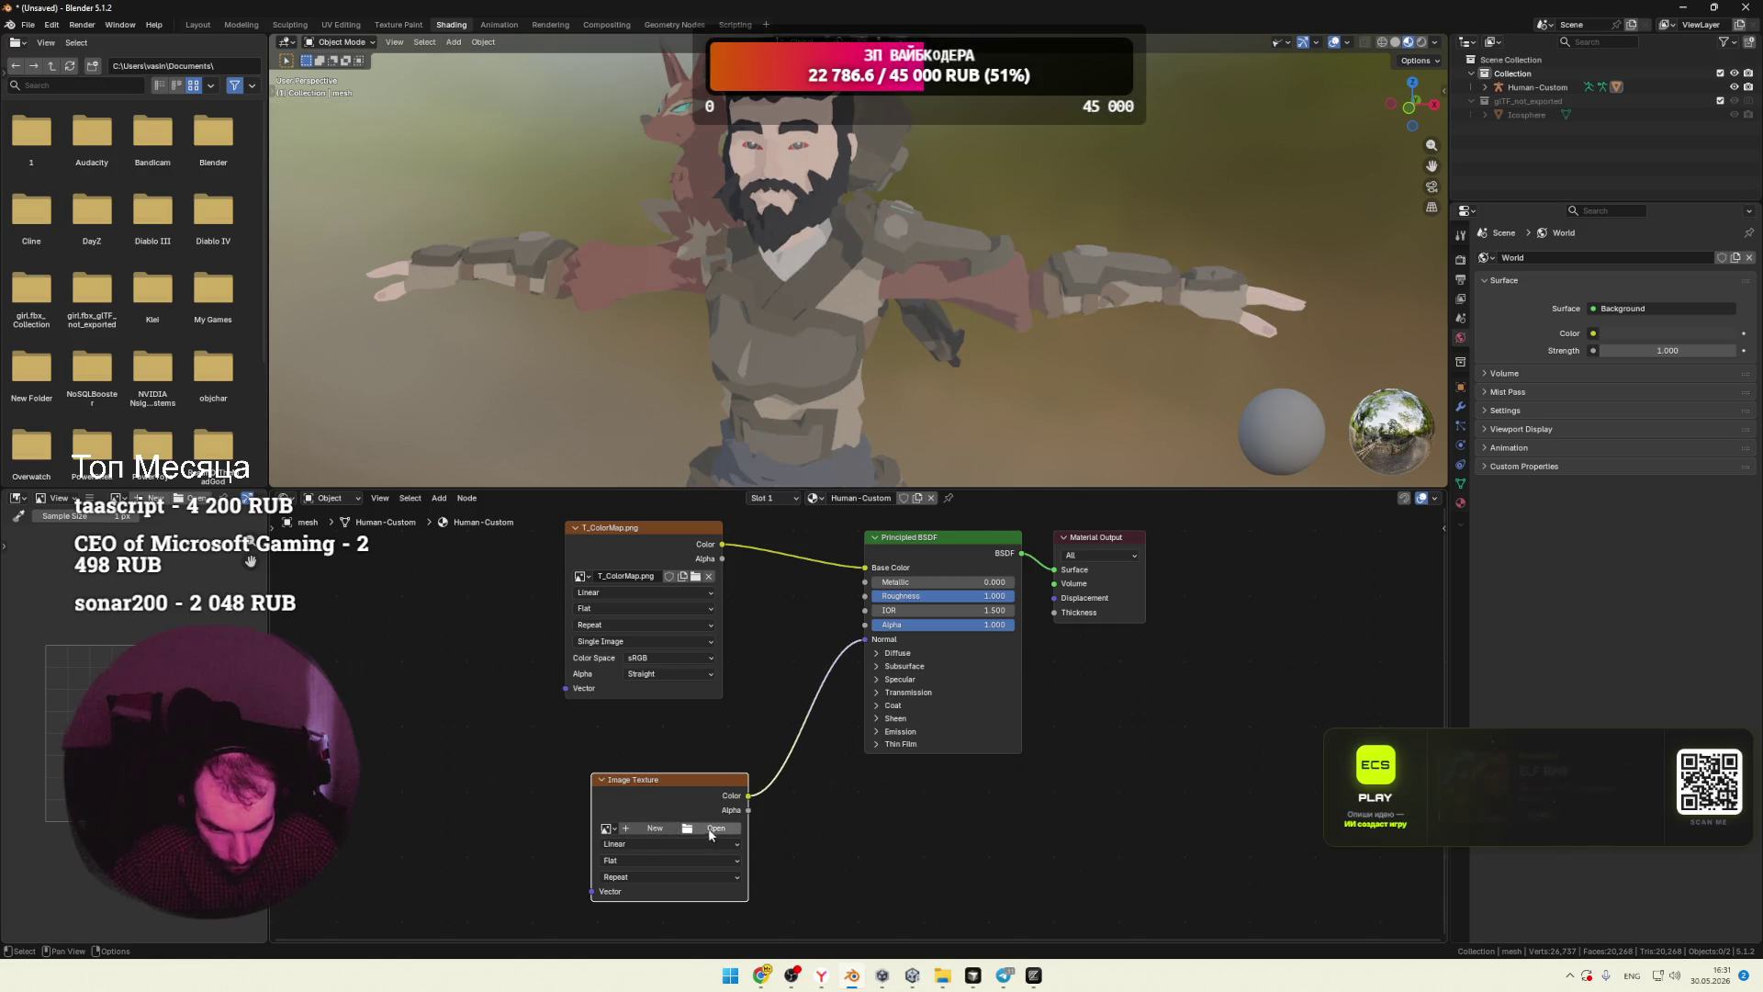
# Step: Load T_SkinMask_Map.png from the Masks folder and disconnect it from the Normal input
pyautogui.click(716, 828)
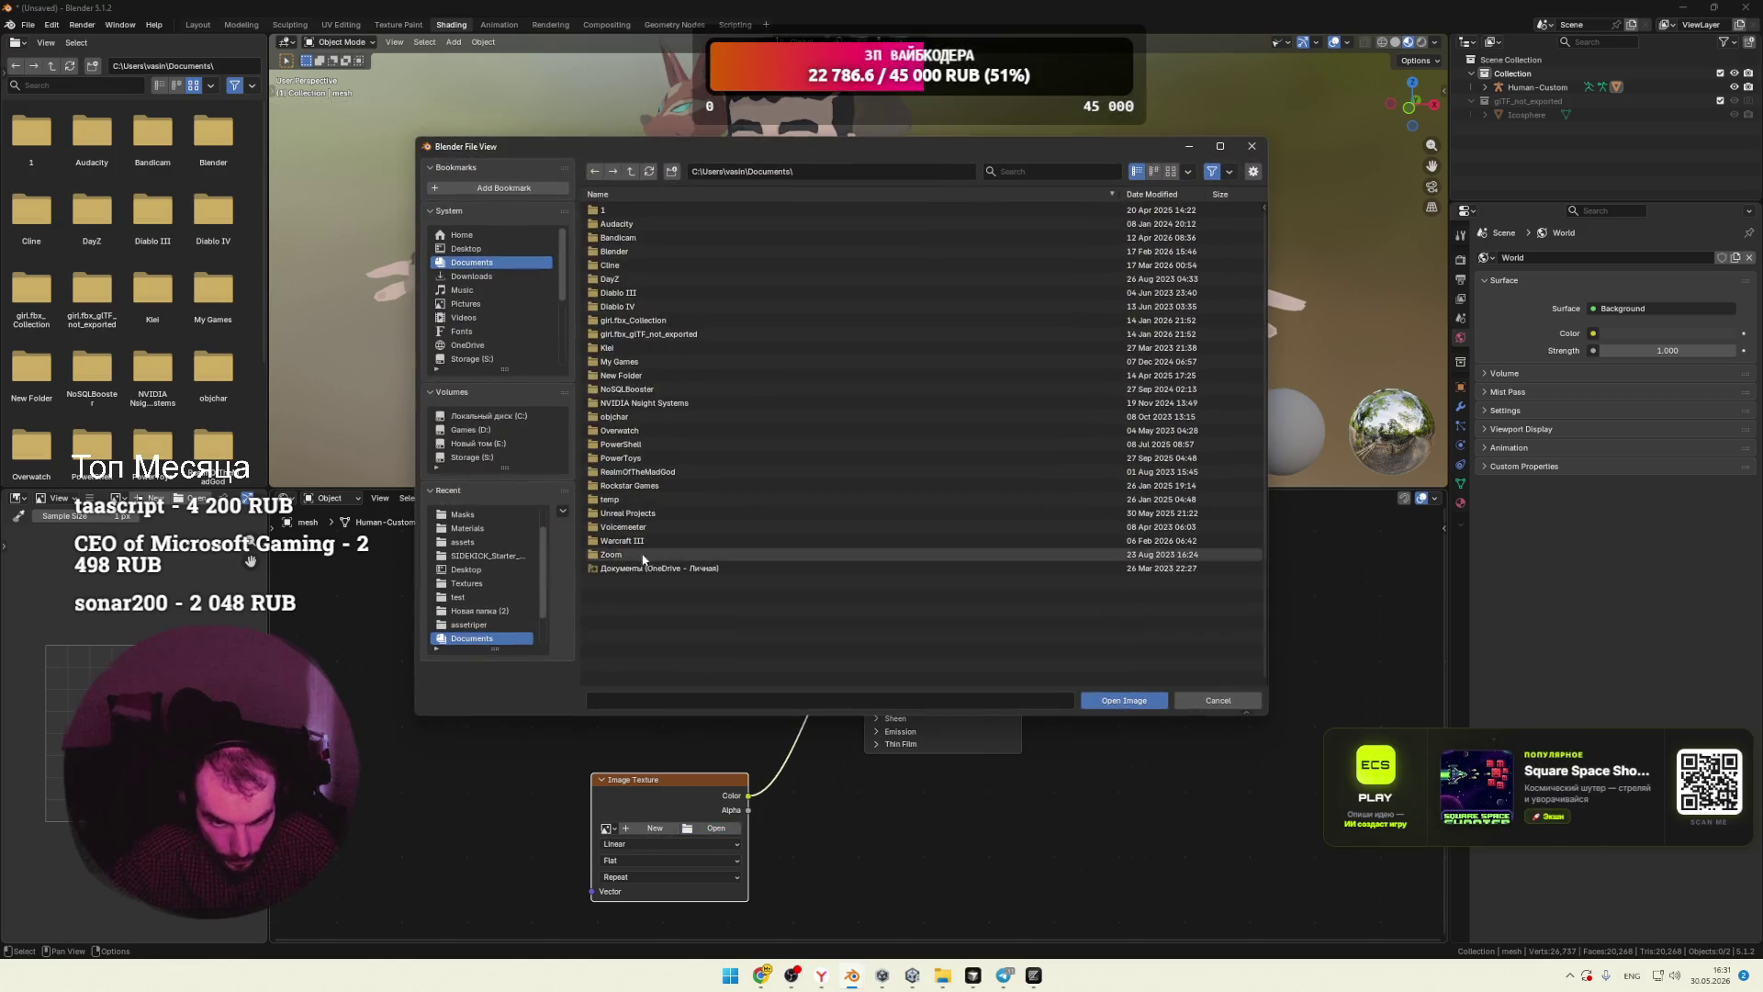
pyautogui.click(473, 519)
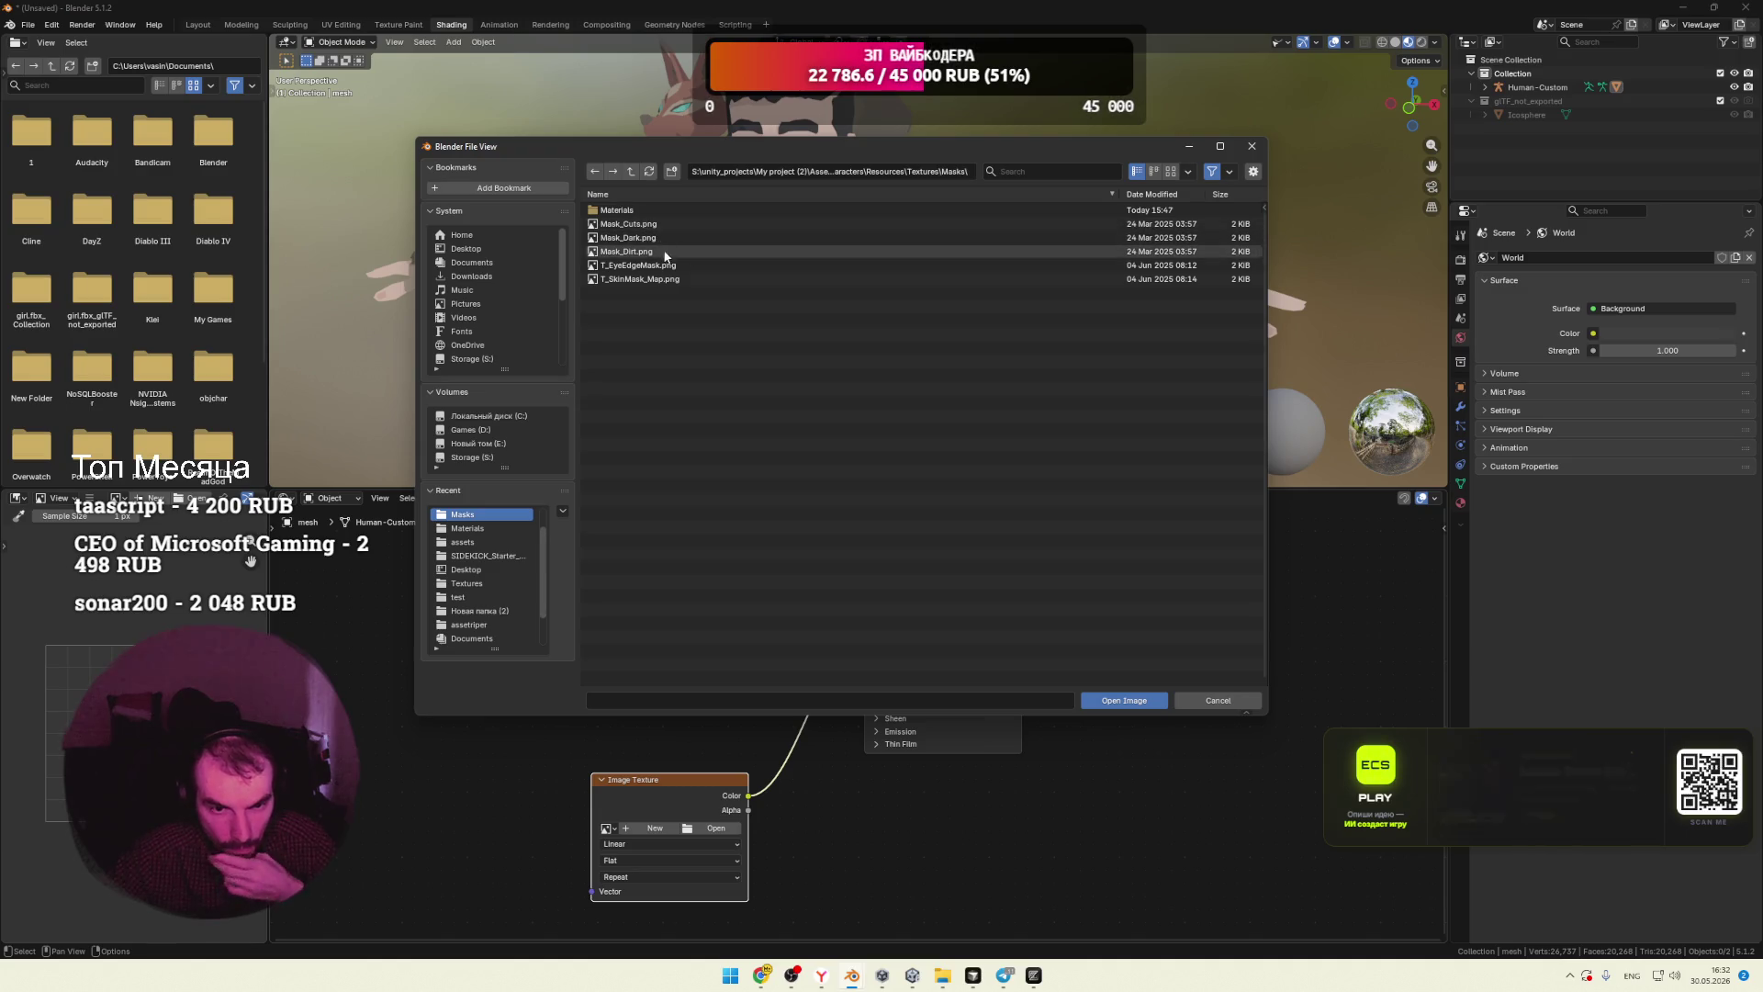
pyautogui.click(641, 280)
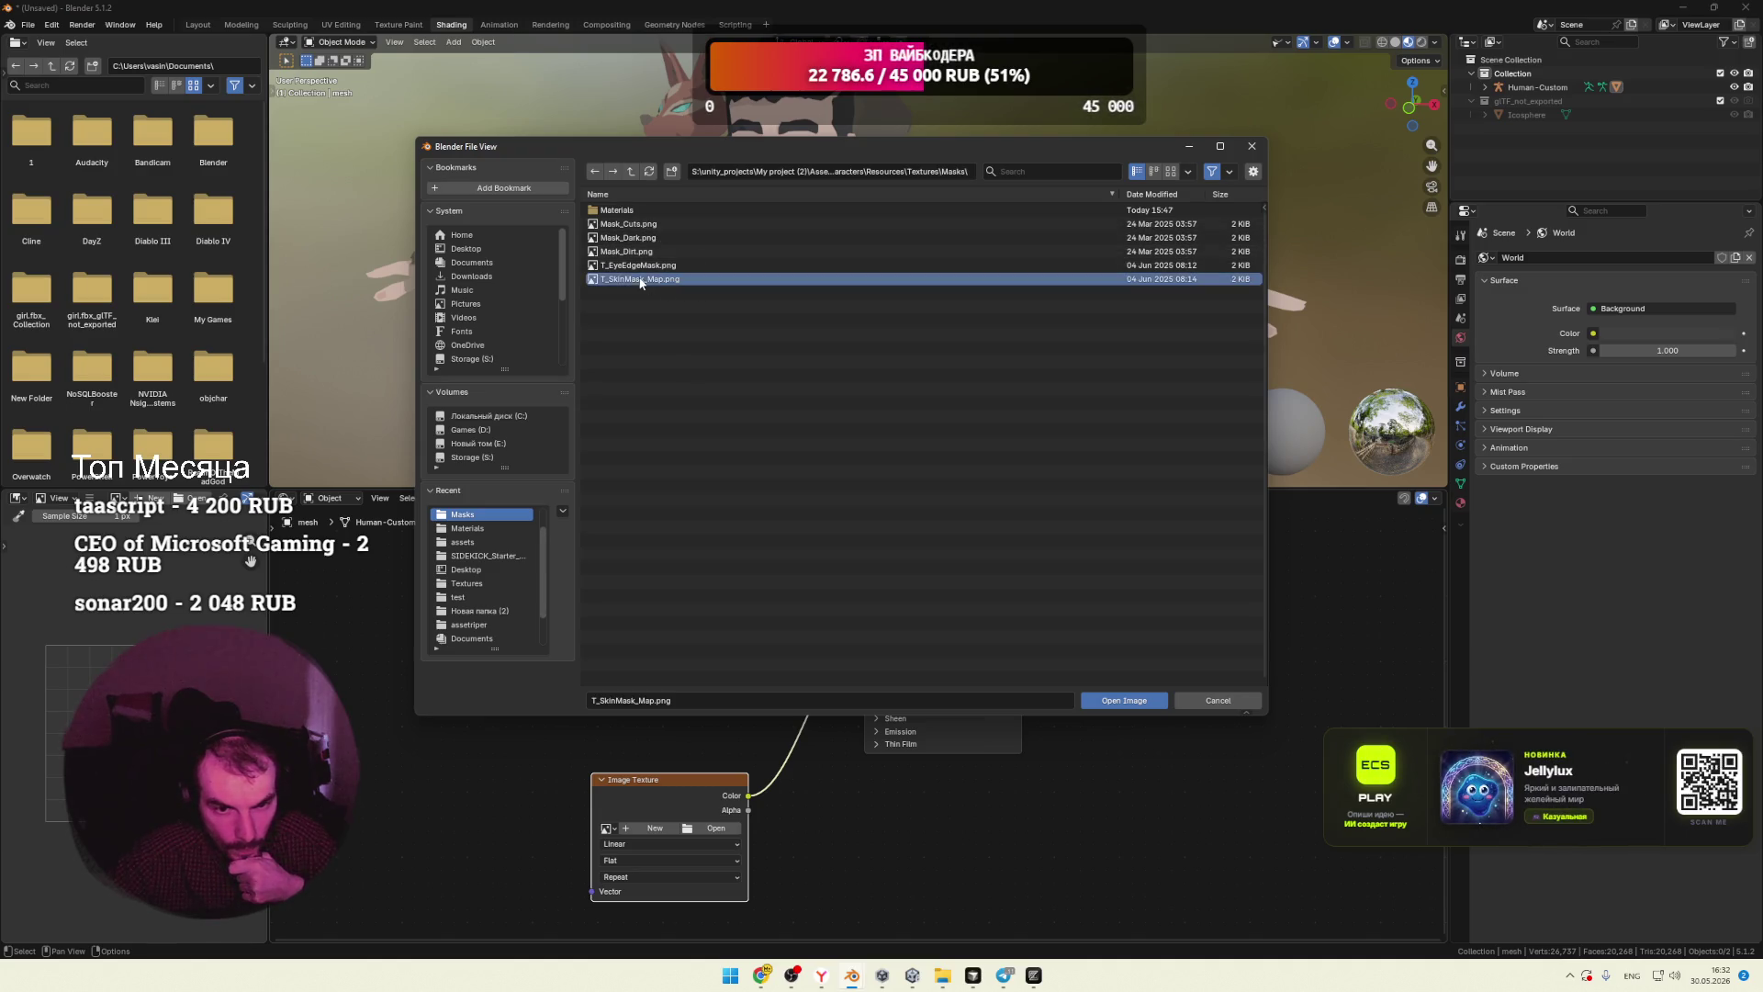
pyautogui.click(1119, 702)
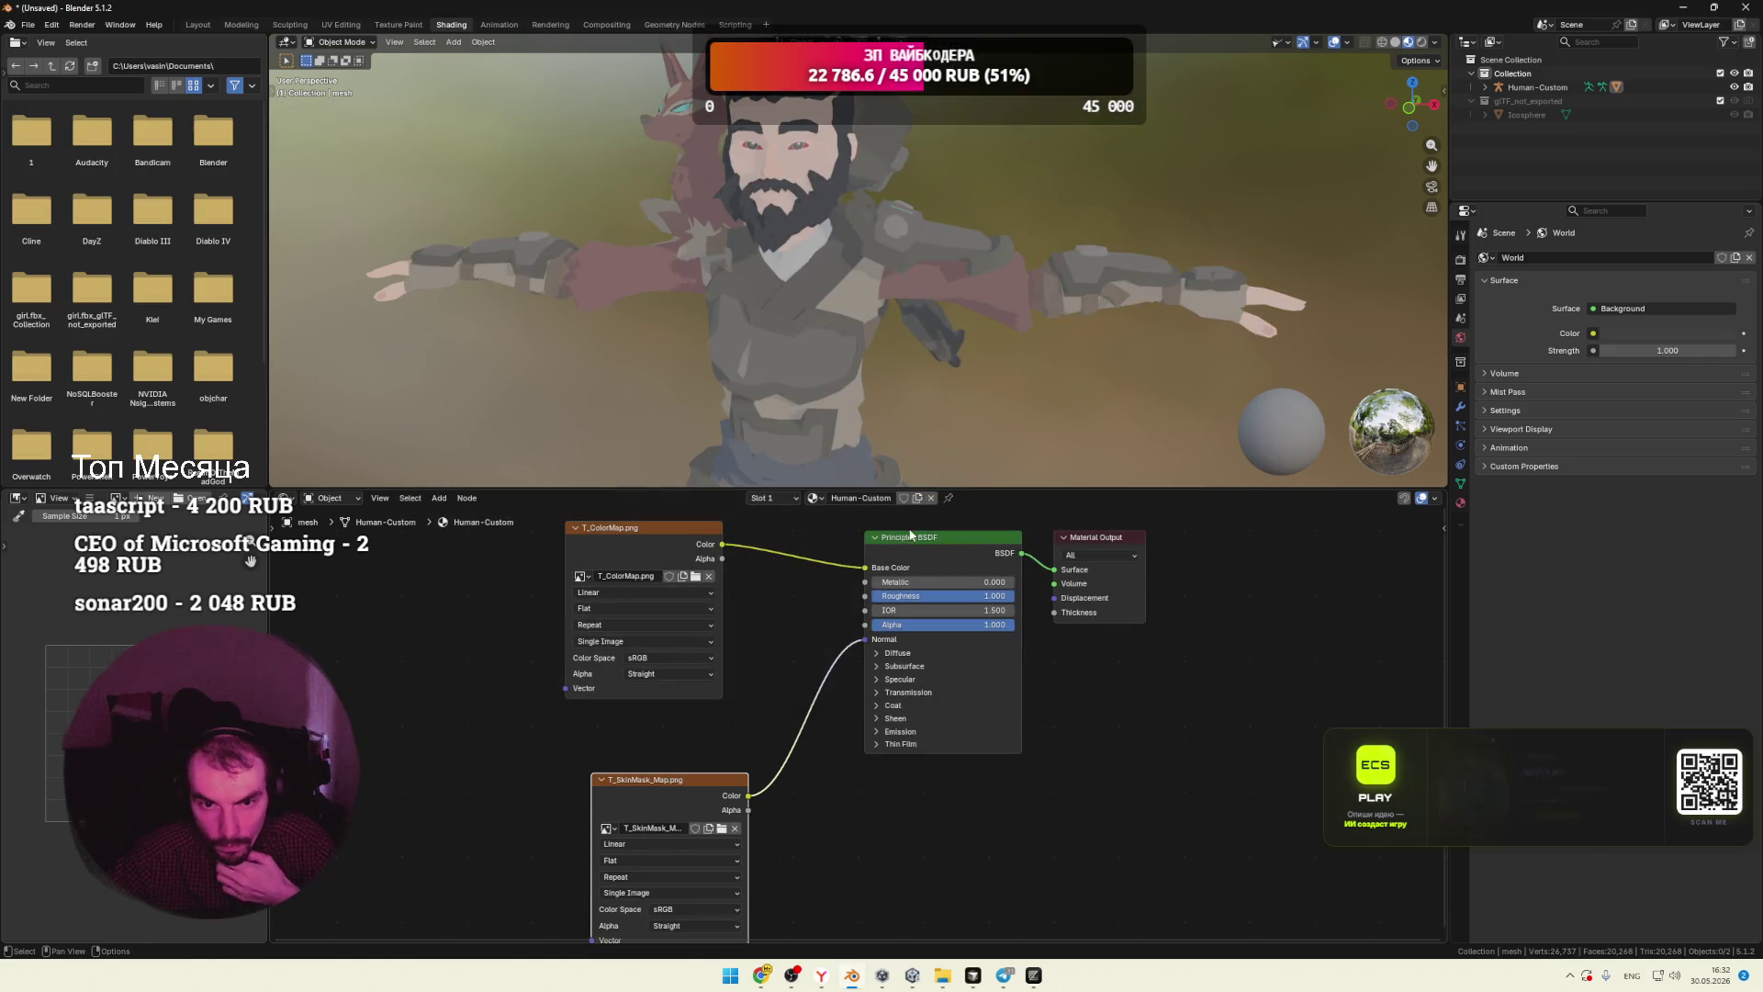
pyautogui.moveTo(1038, 388)
pyautogui.mouseDown(button='middle')
pyautogui.moveTo(975, 407)
pyautogui.moveTo(1049, 392)
pyautogui.mouseUp(button='middle')
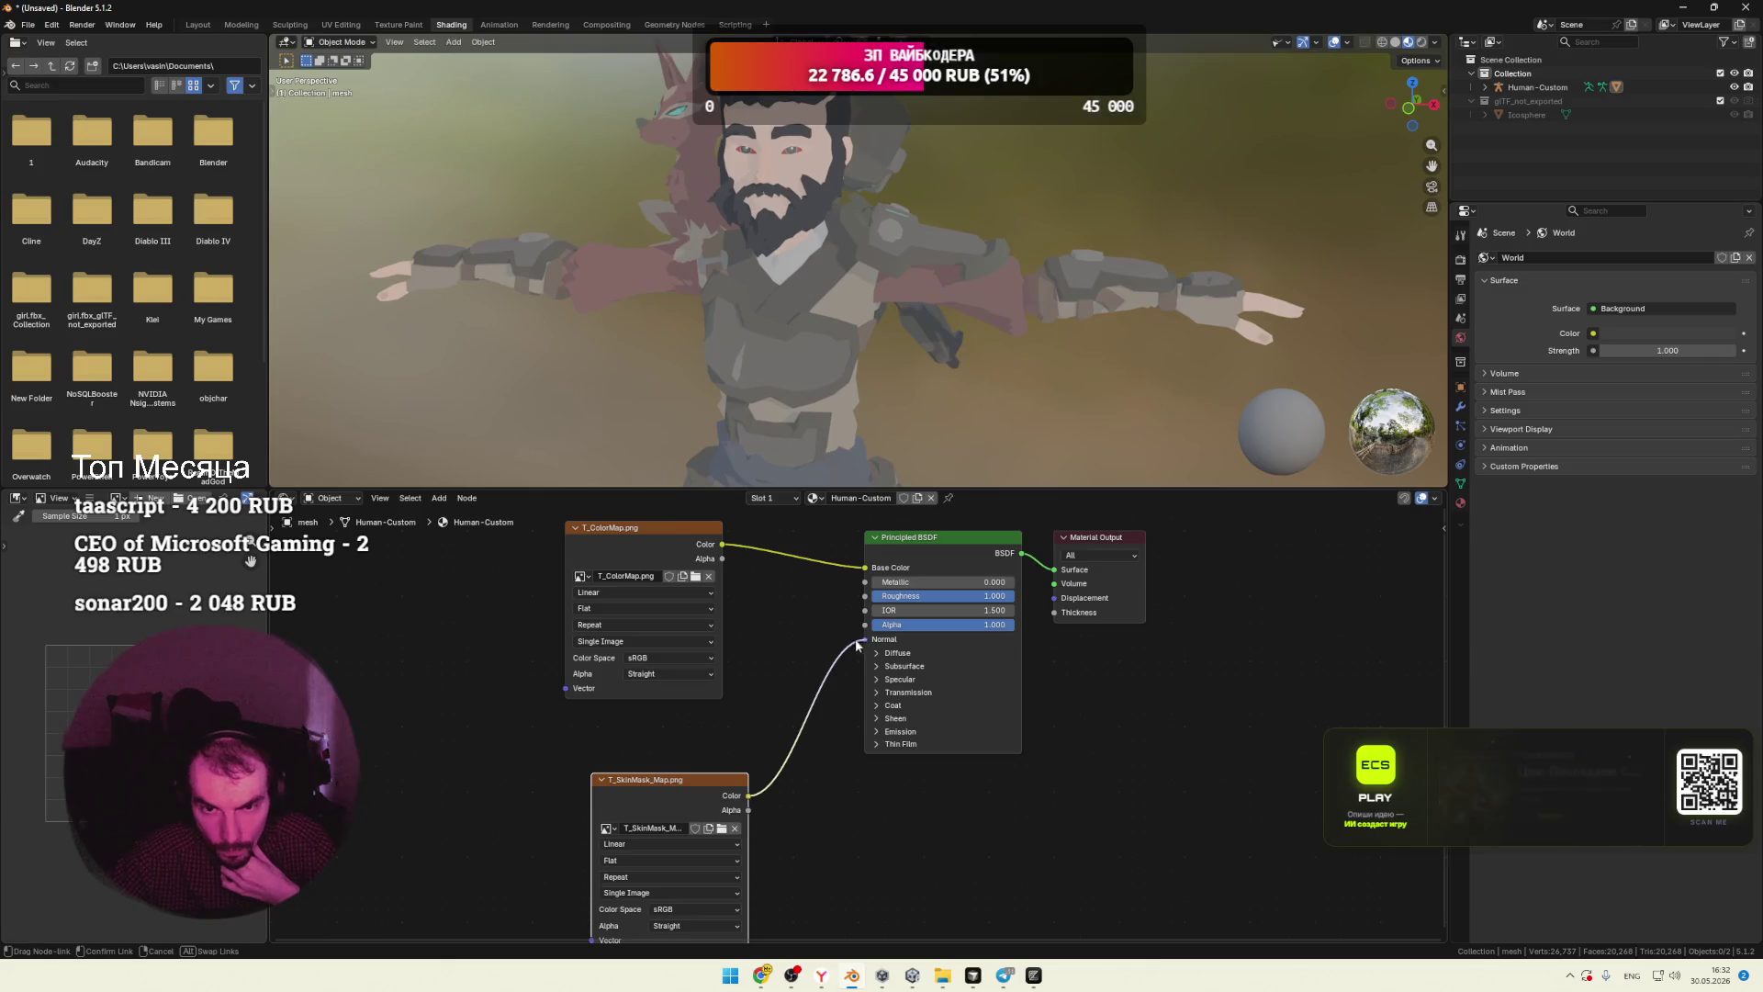
pyautogui.moveTo(856, 638); pyautogui.dragTo(828, 638)
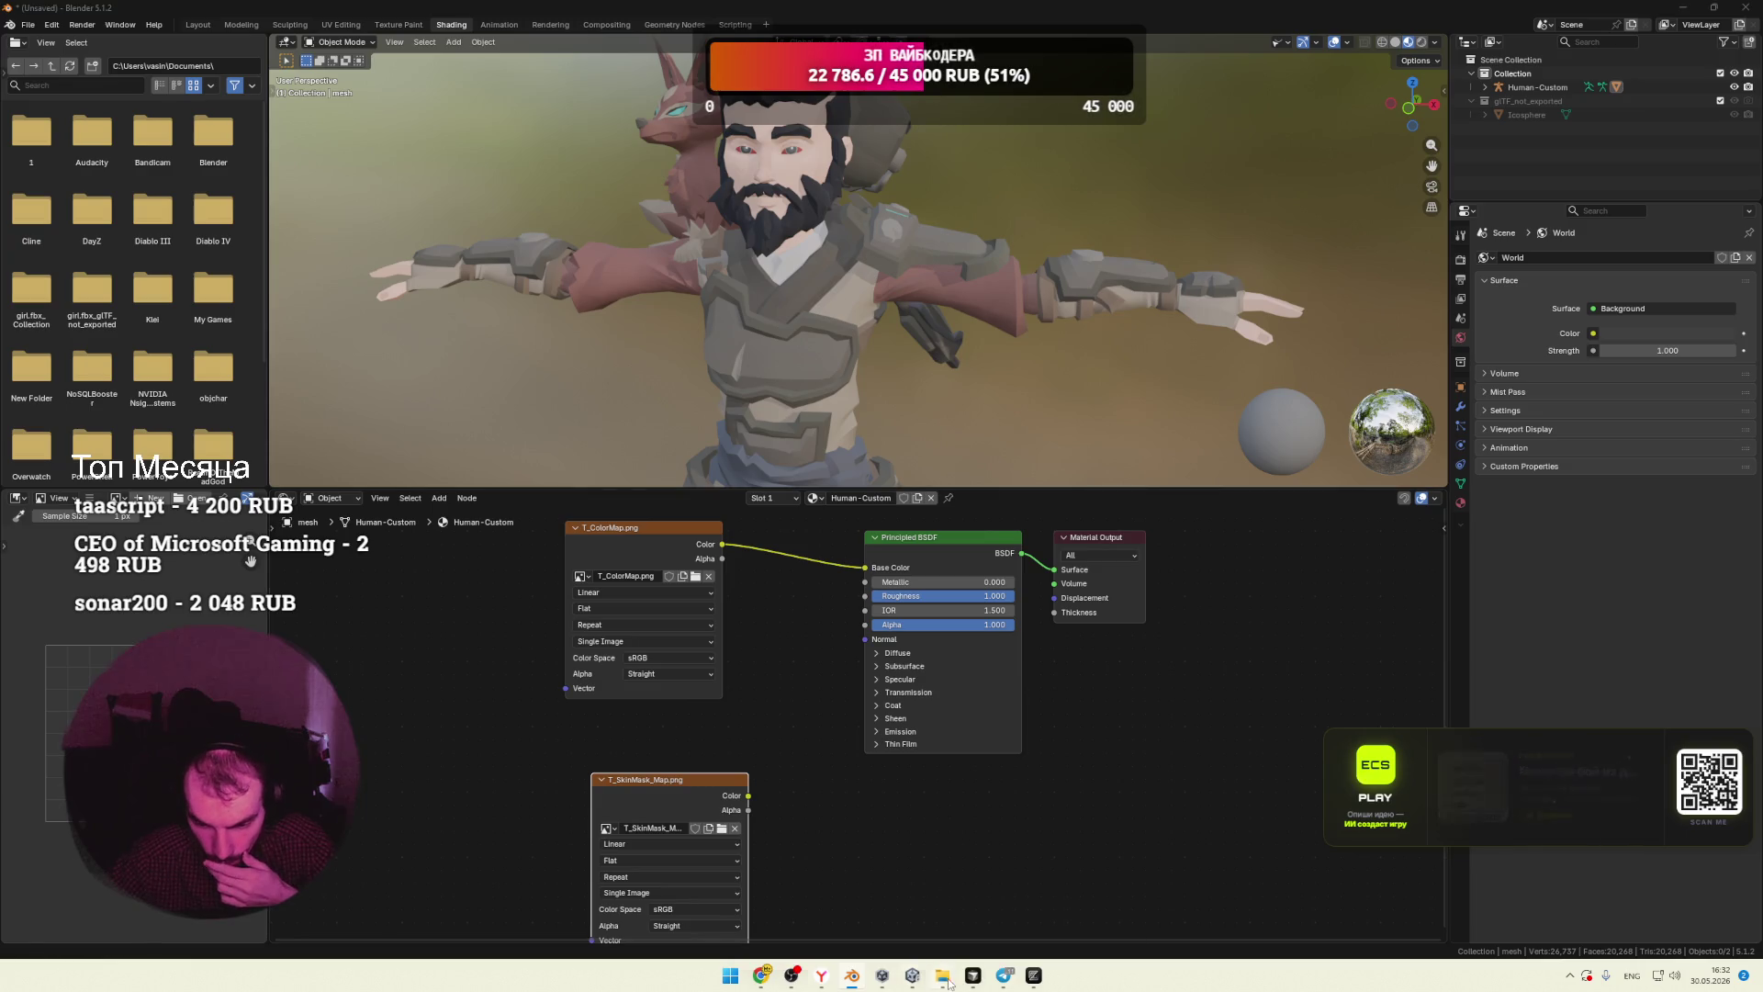
# Step: Browse the Sidekick Textures folder and its Masks subfolder in File Explorer, then return to Blender
pyautogui.moveTo(942, 975)
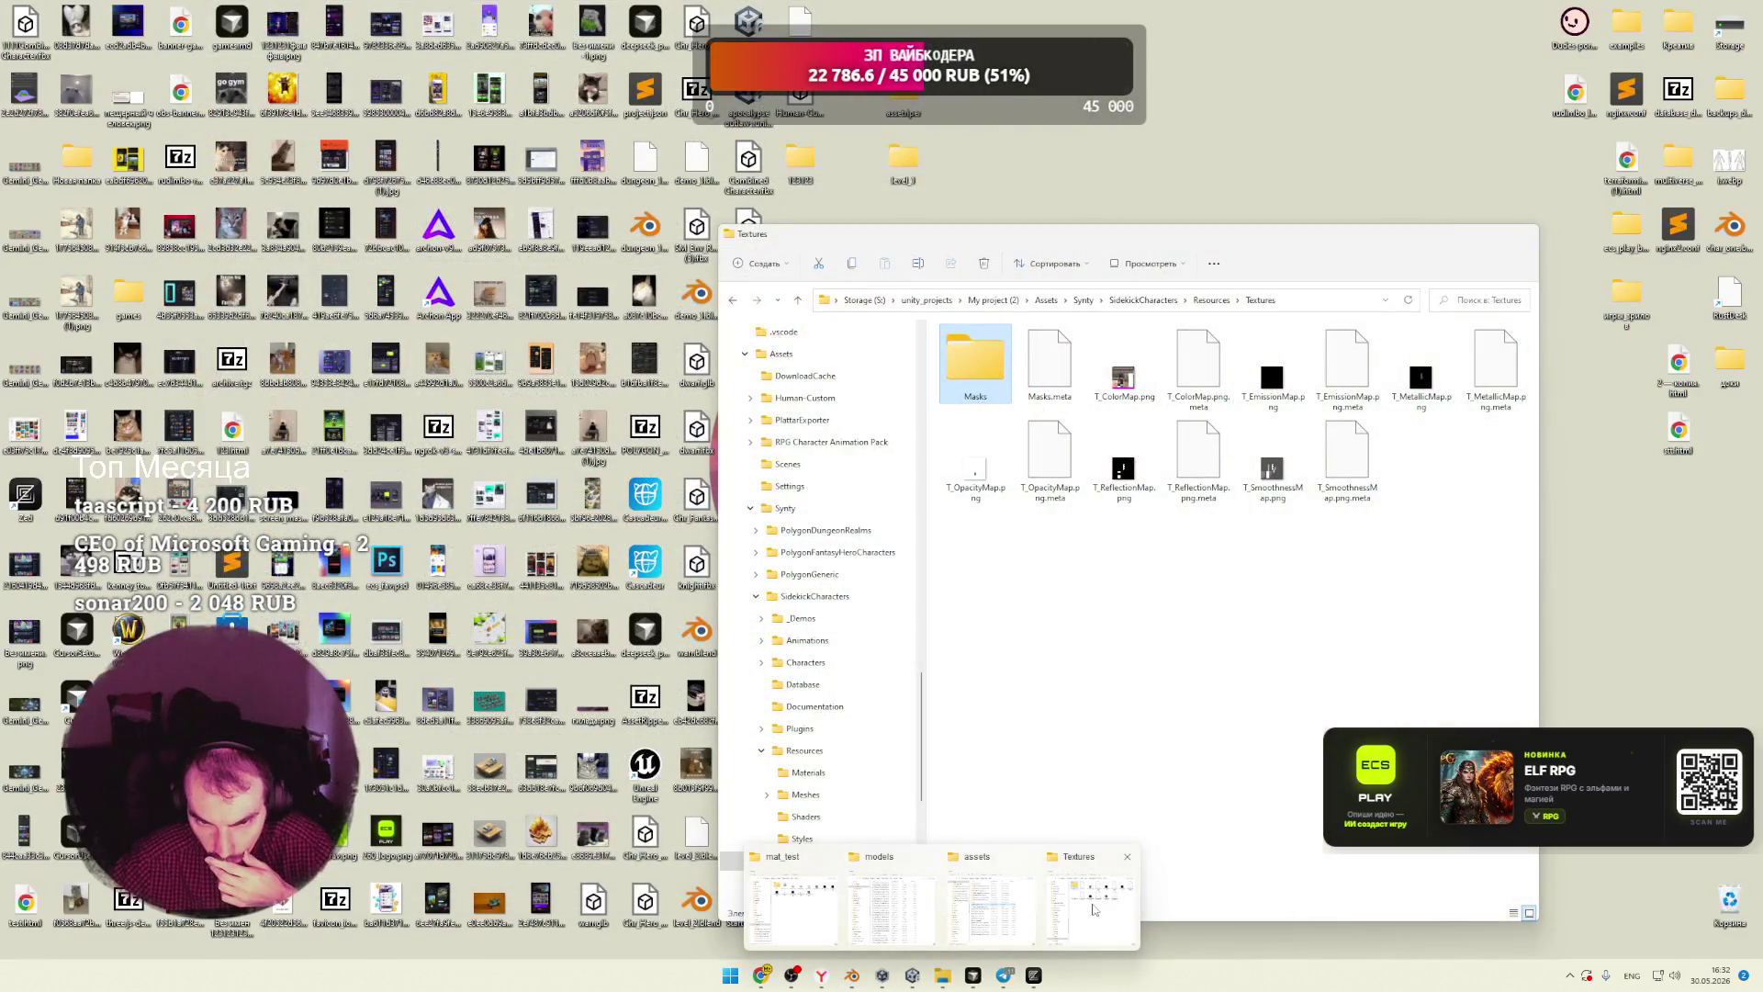
pyautogui.click(1091, 909)
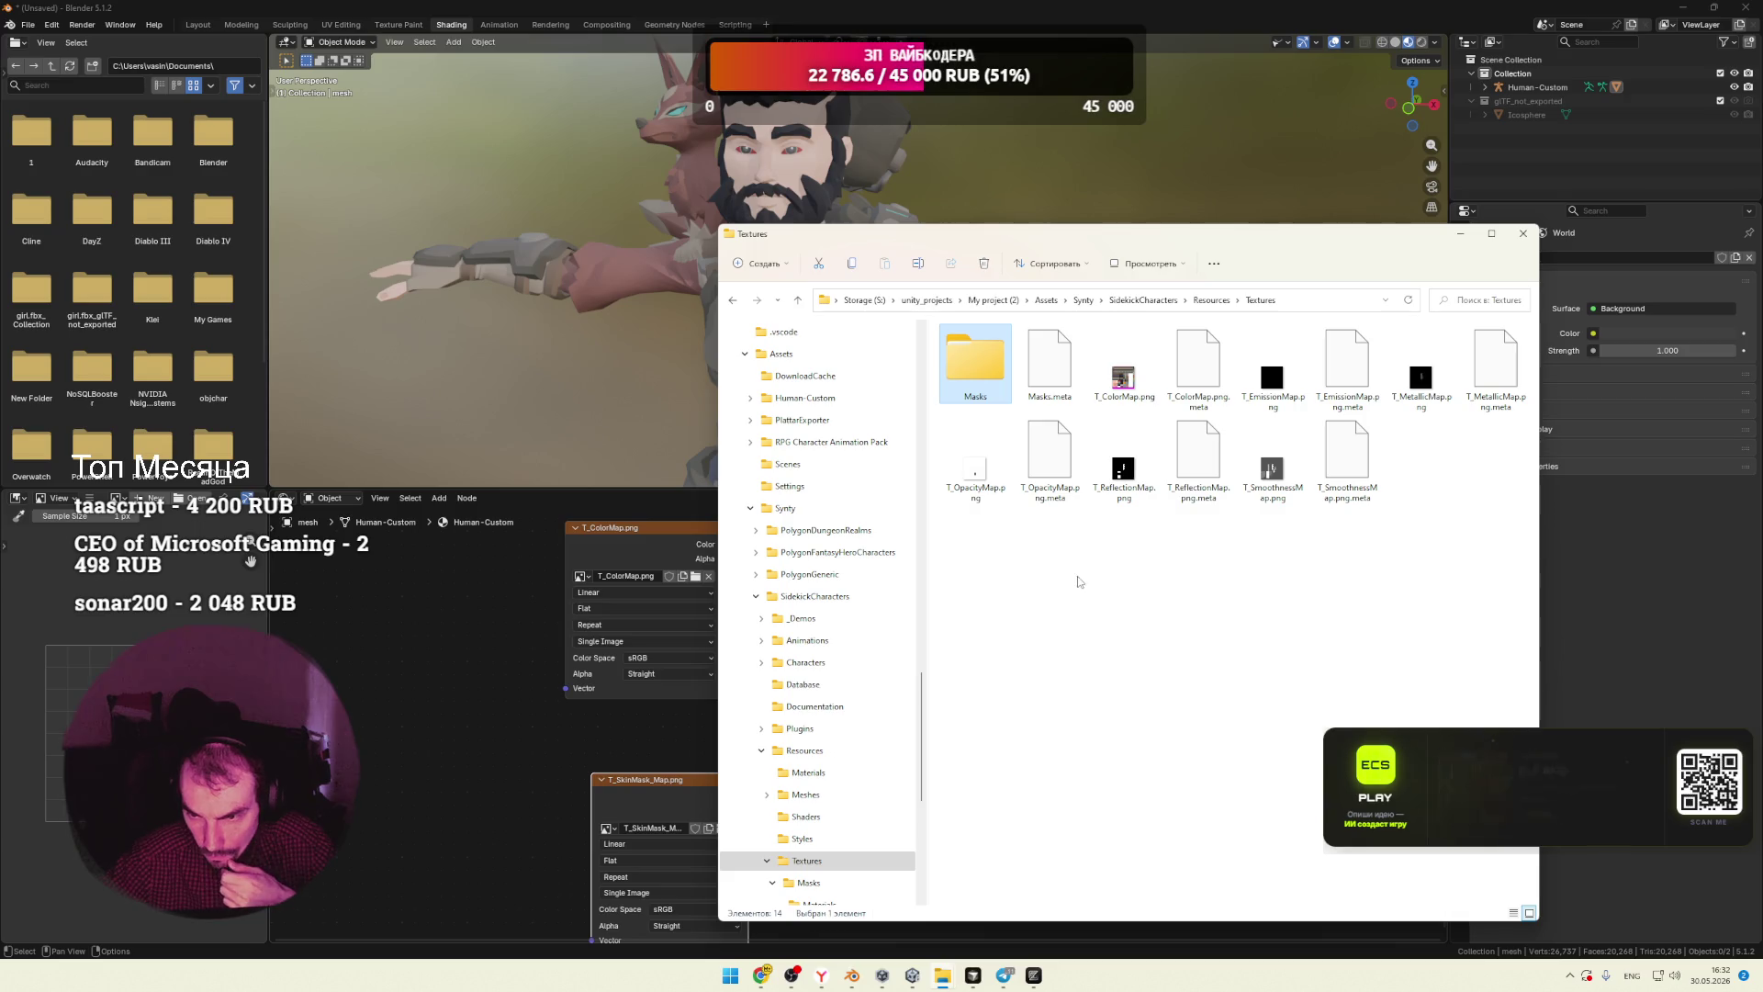
pyautogui.click(1306, 579)
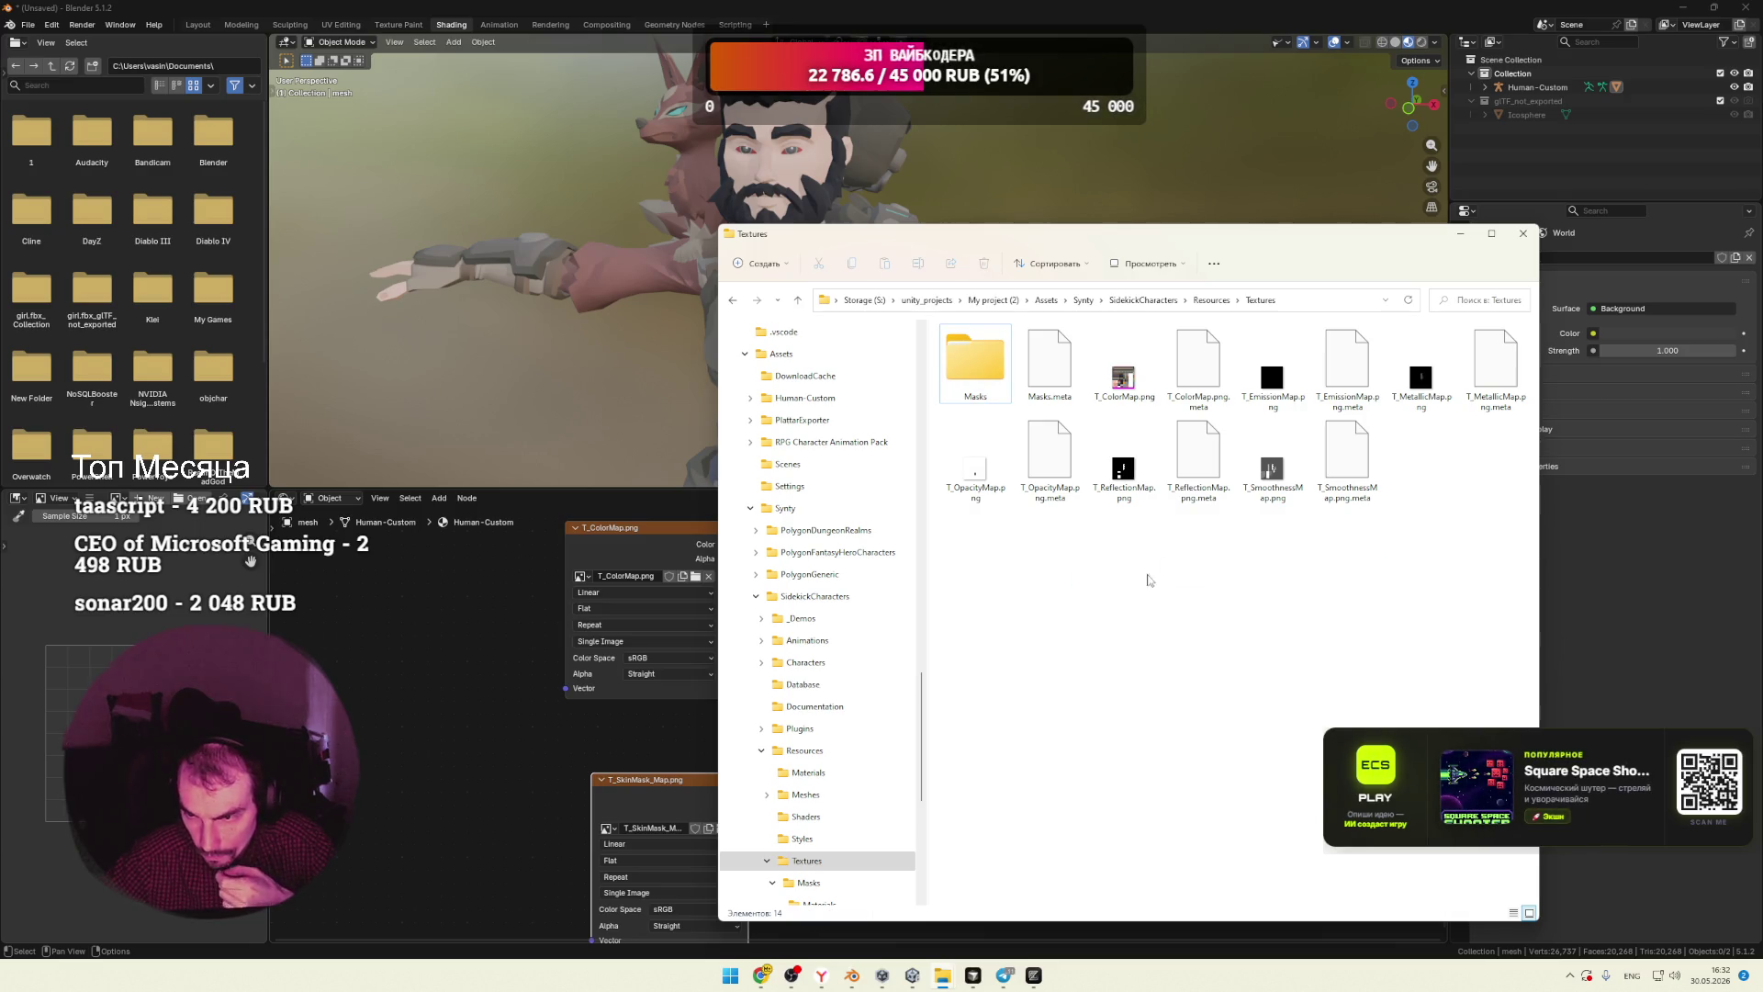
pyautogui.click(1003, 374)
pyautogui.doubleClick(1003, 374)
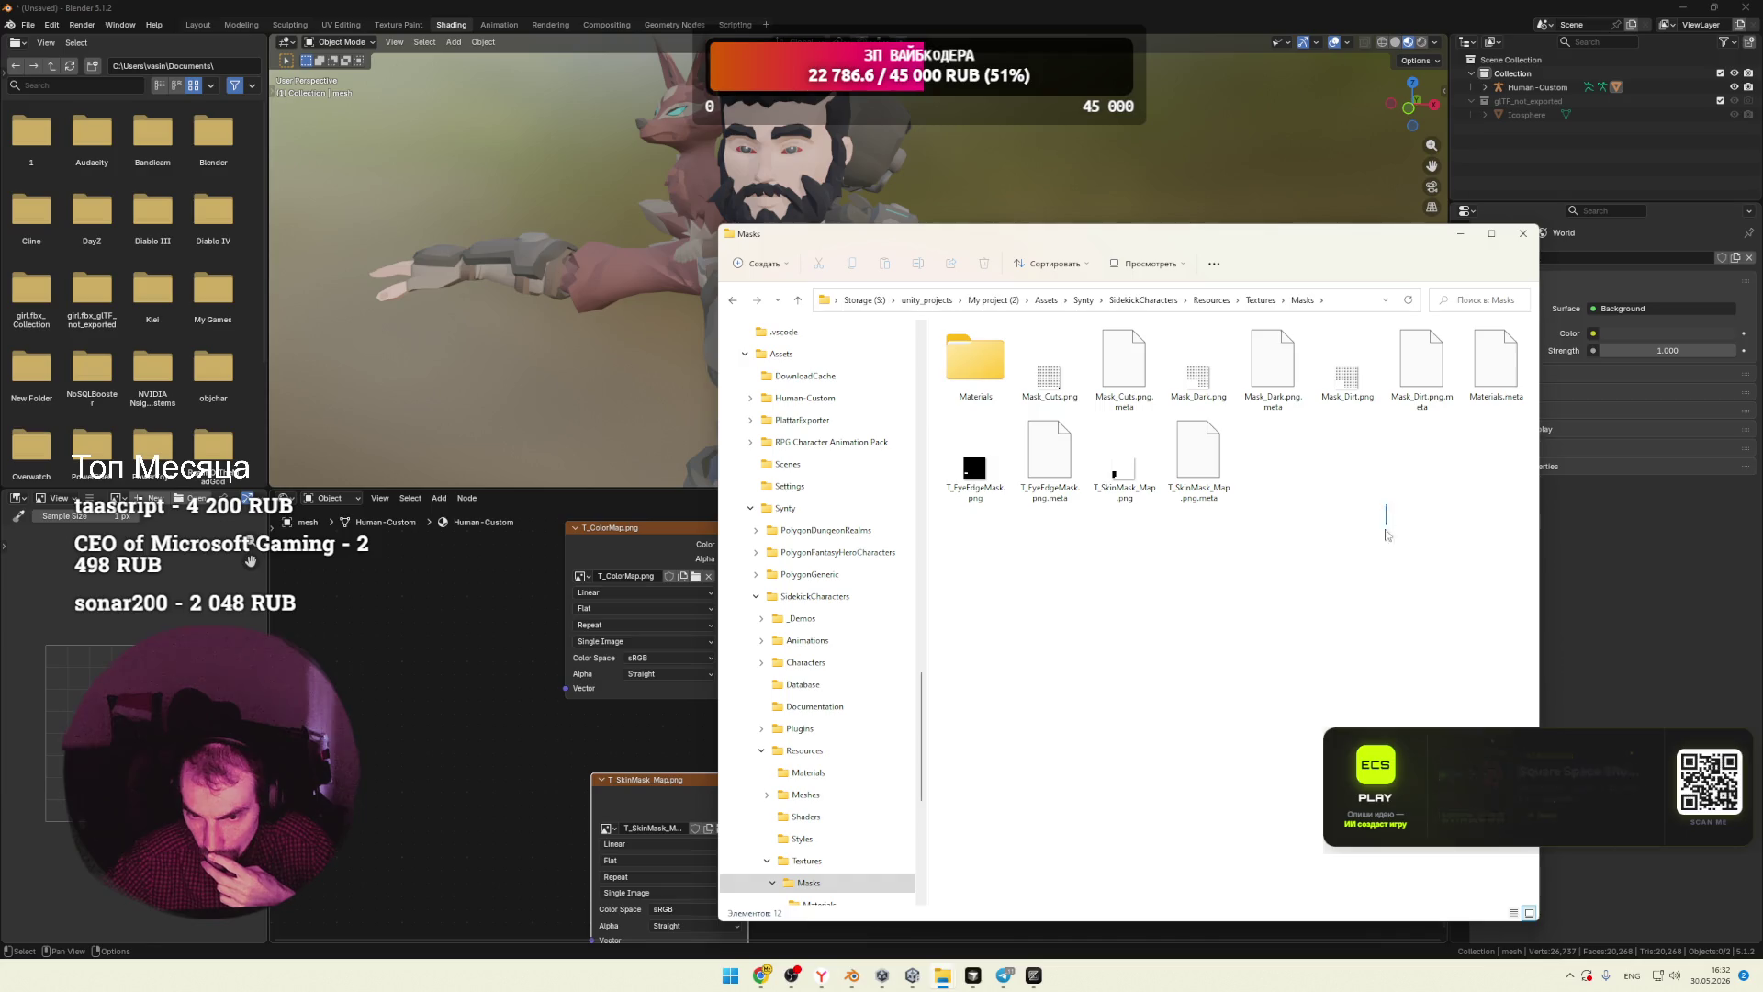
pyautogui.click(1260, 301)
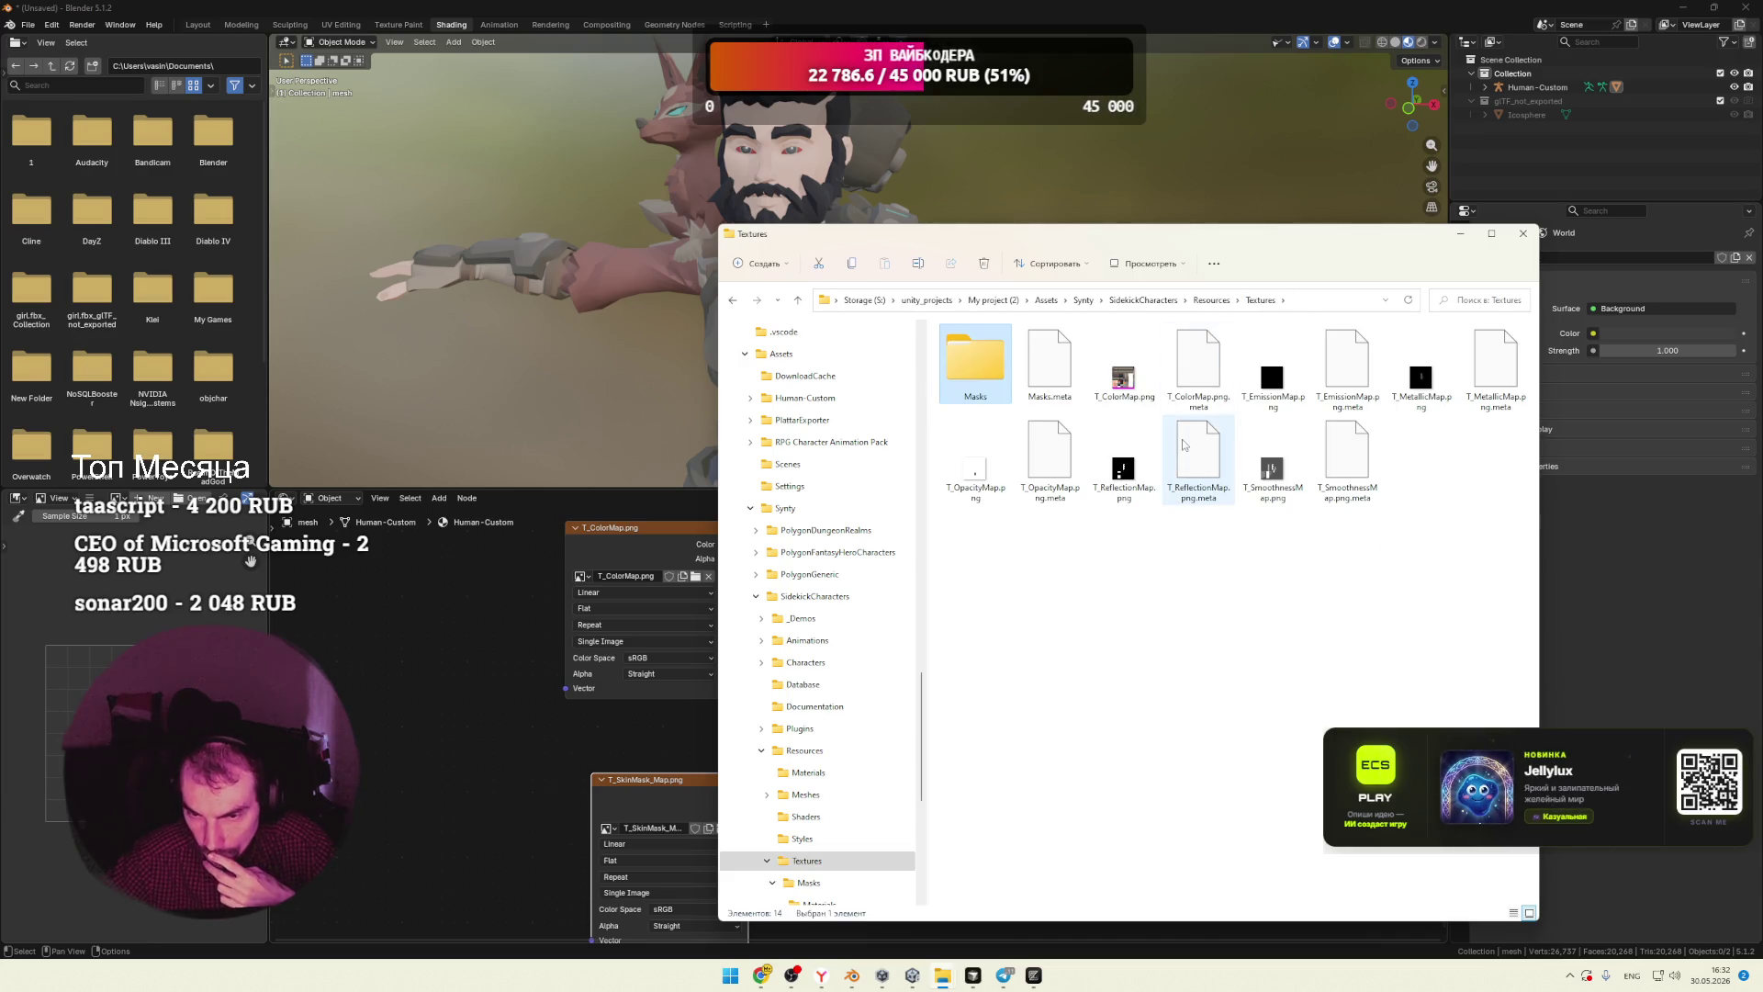
pyautogui.click(970, 478)
pyautogui.click(1033, 553)
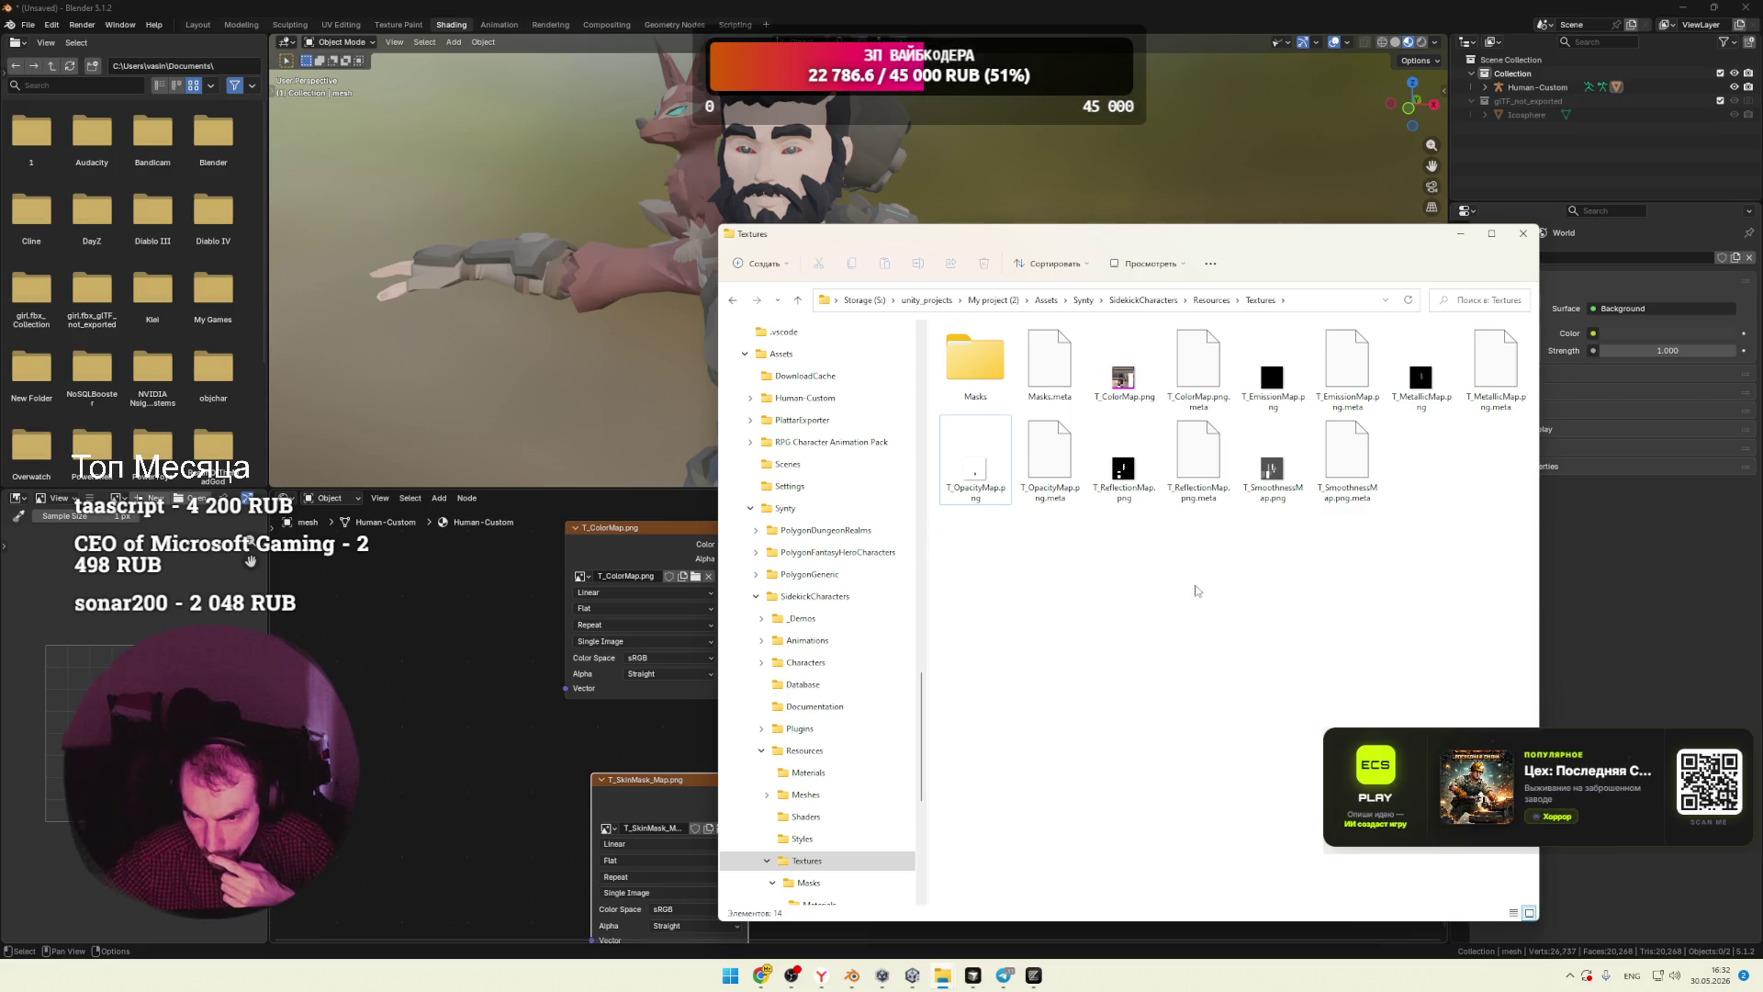
pyautogui.click(523, 643)
# Step: Reposition the image node and link its Color into the shader's Emission Color
pyautogui.moveTo(693, 776); pyautogui.dragTo(603, 738)
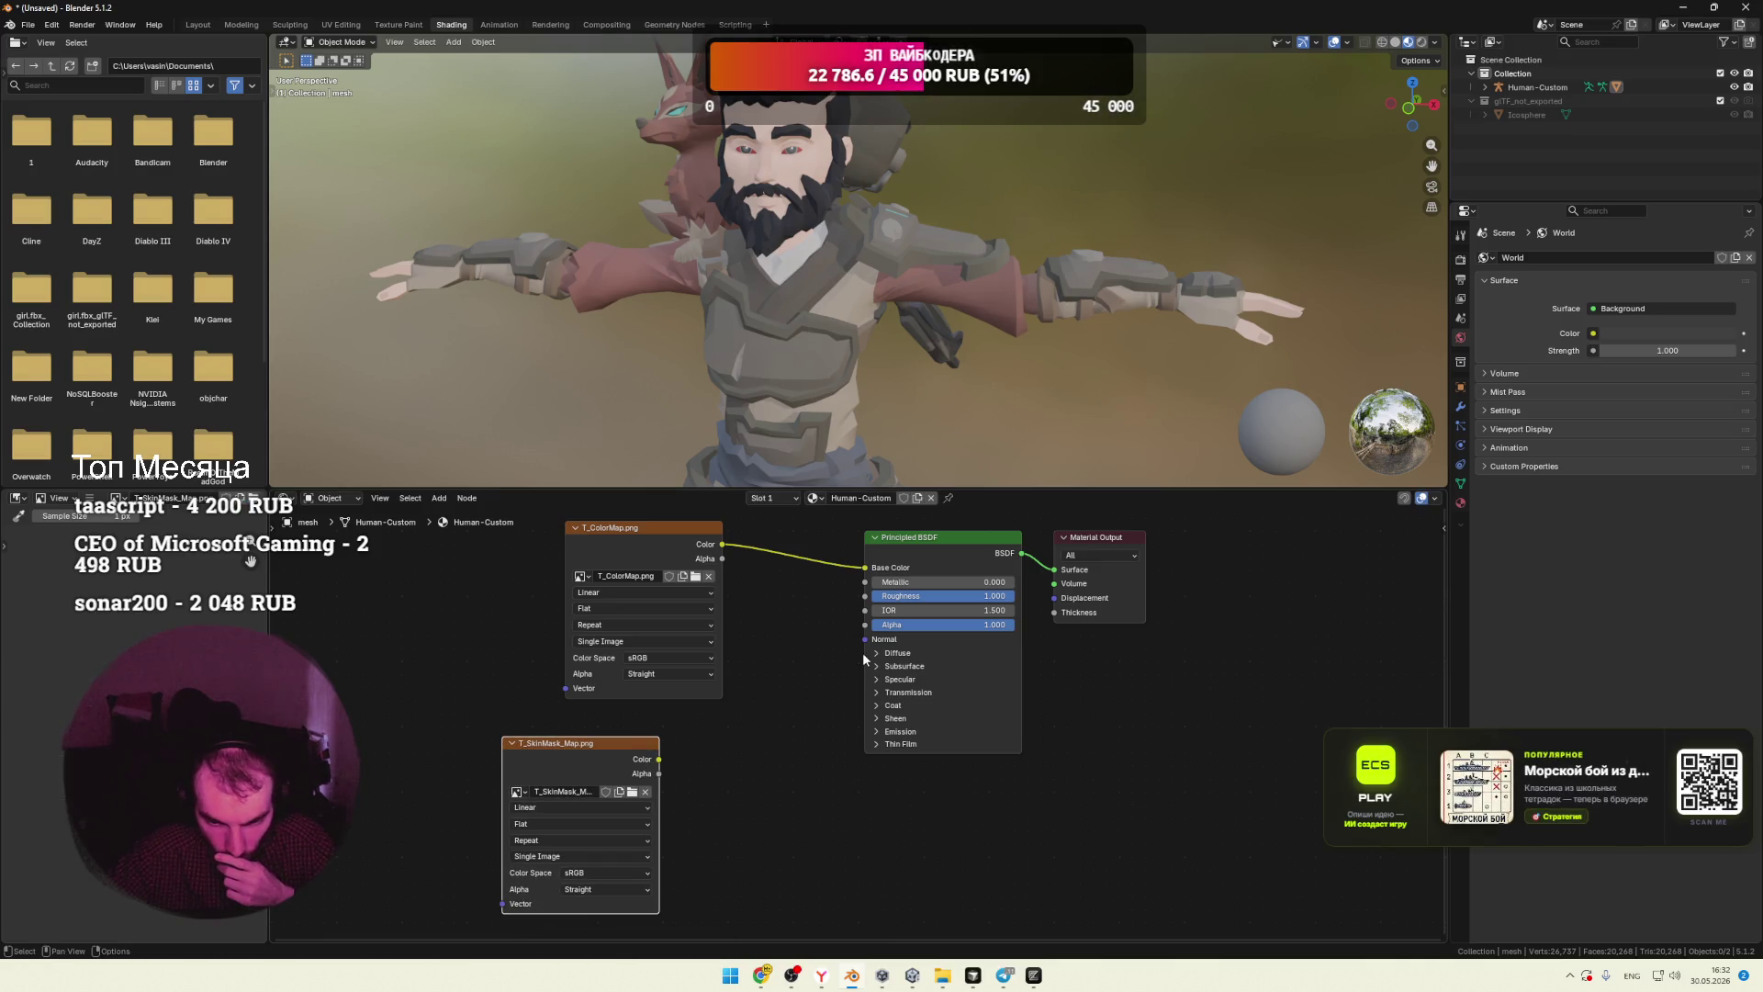
pyautogui.click(877, 732)
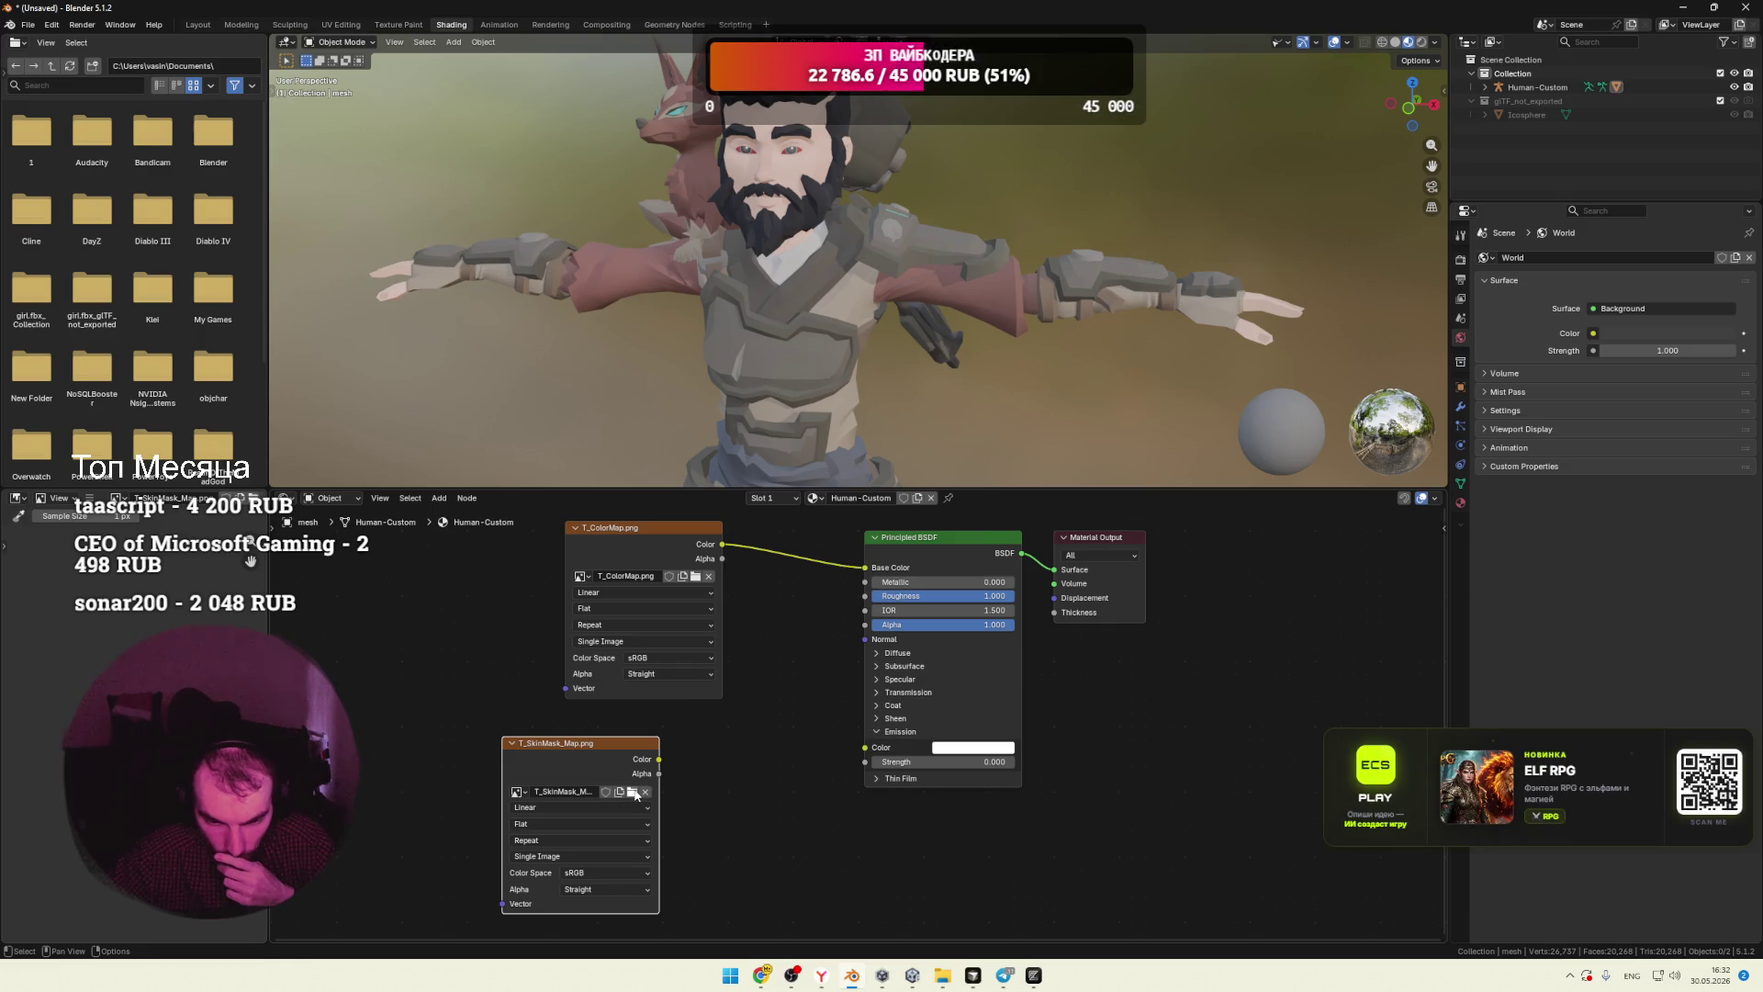
pyautogui.moveTo(659, 760); pyautogui.dragTo(865, 747)
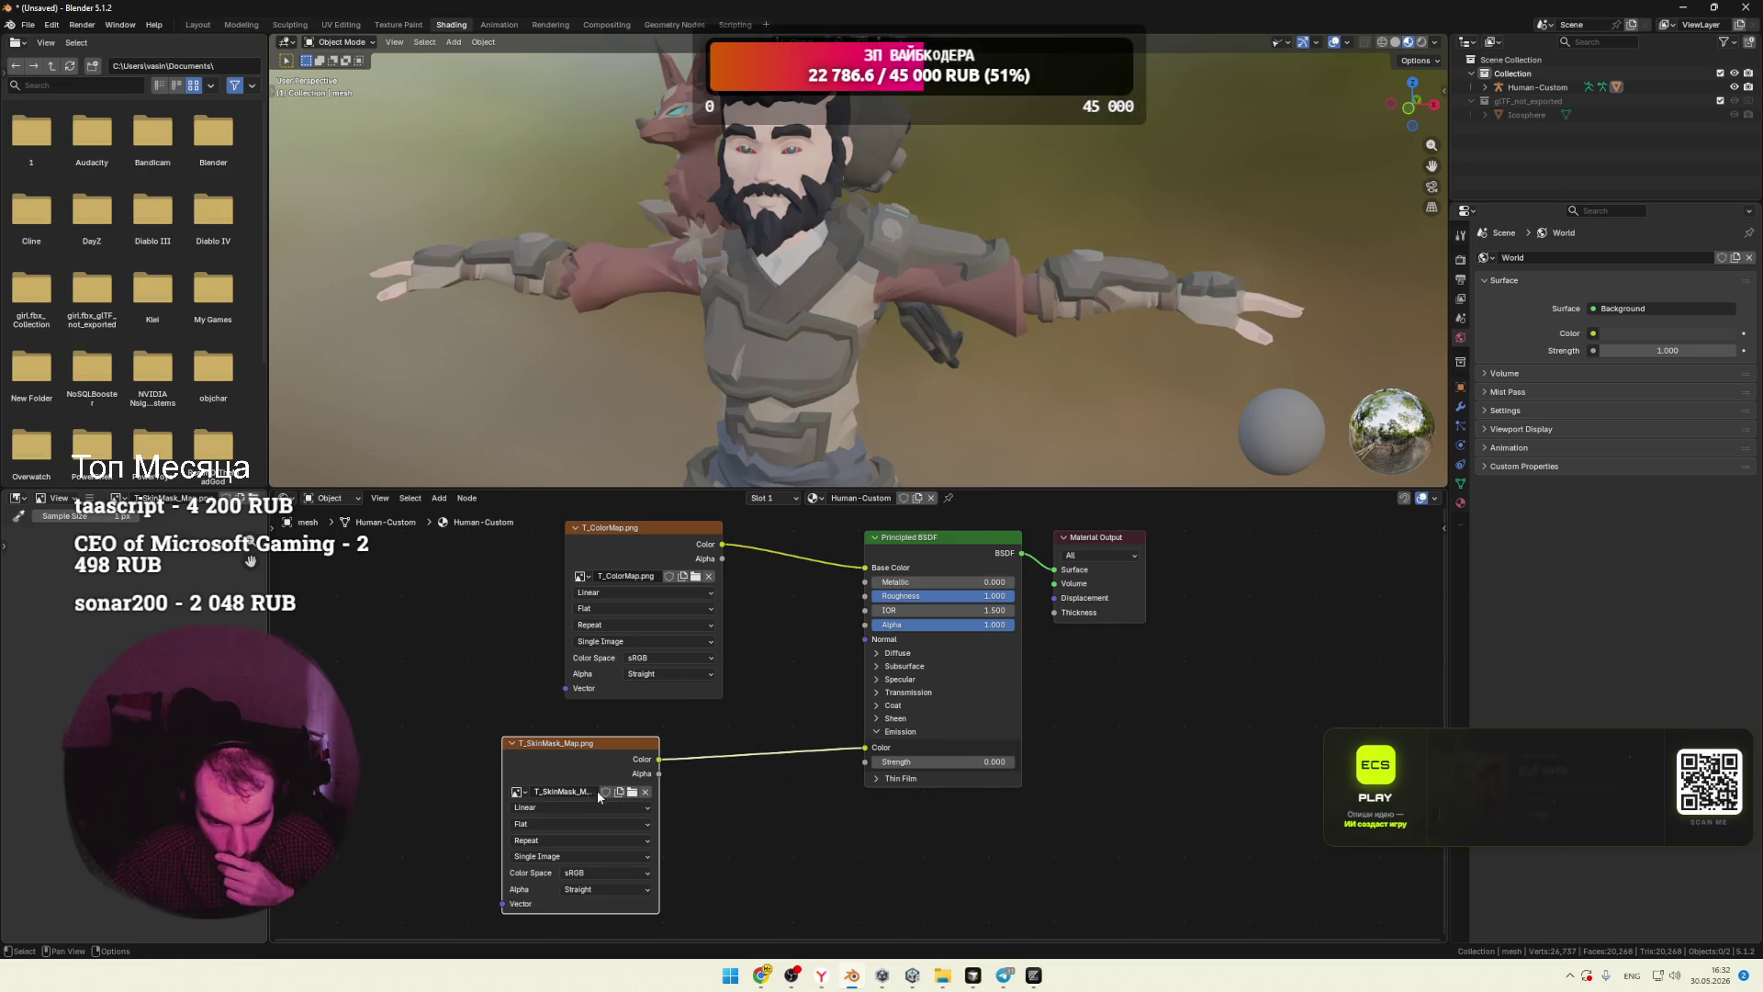
# Step: Replace the node's image with T_EmissionMap.png from the Textures folder
pyautogui.click(632, 792)
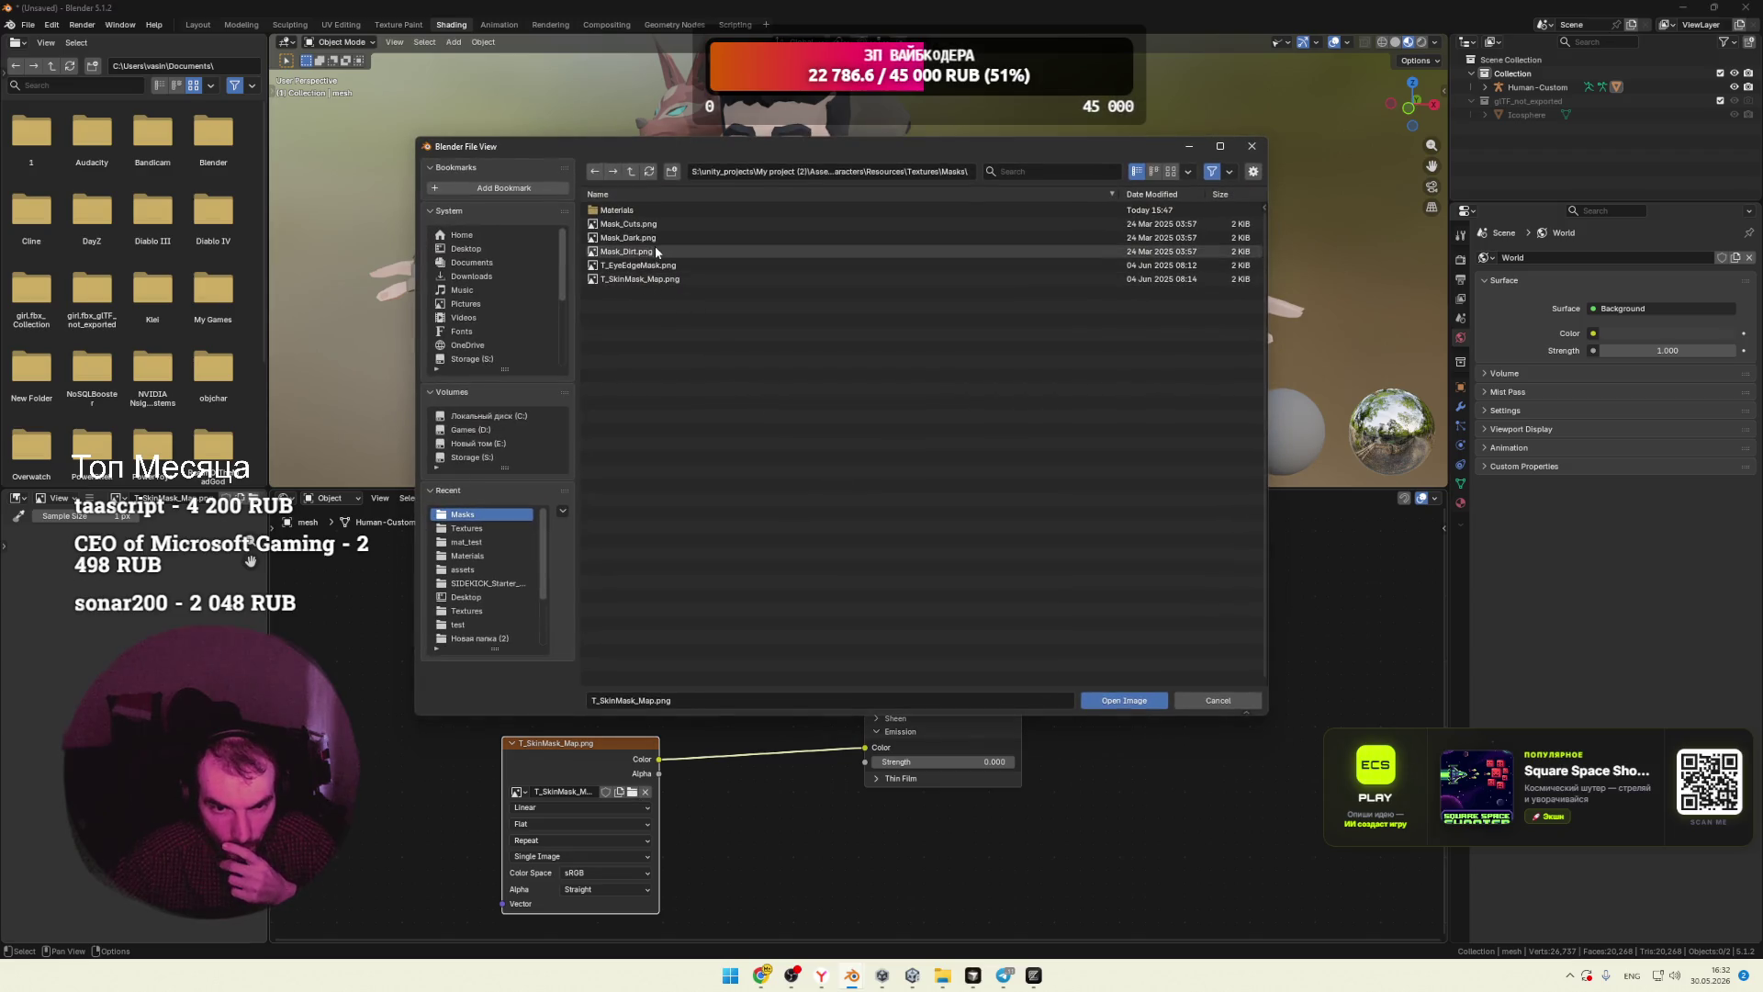
pyautogui.click(639, 212)
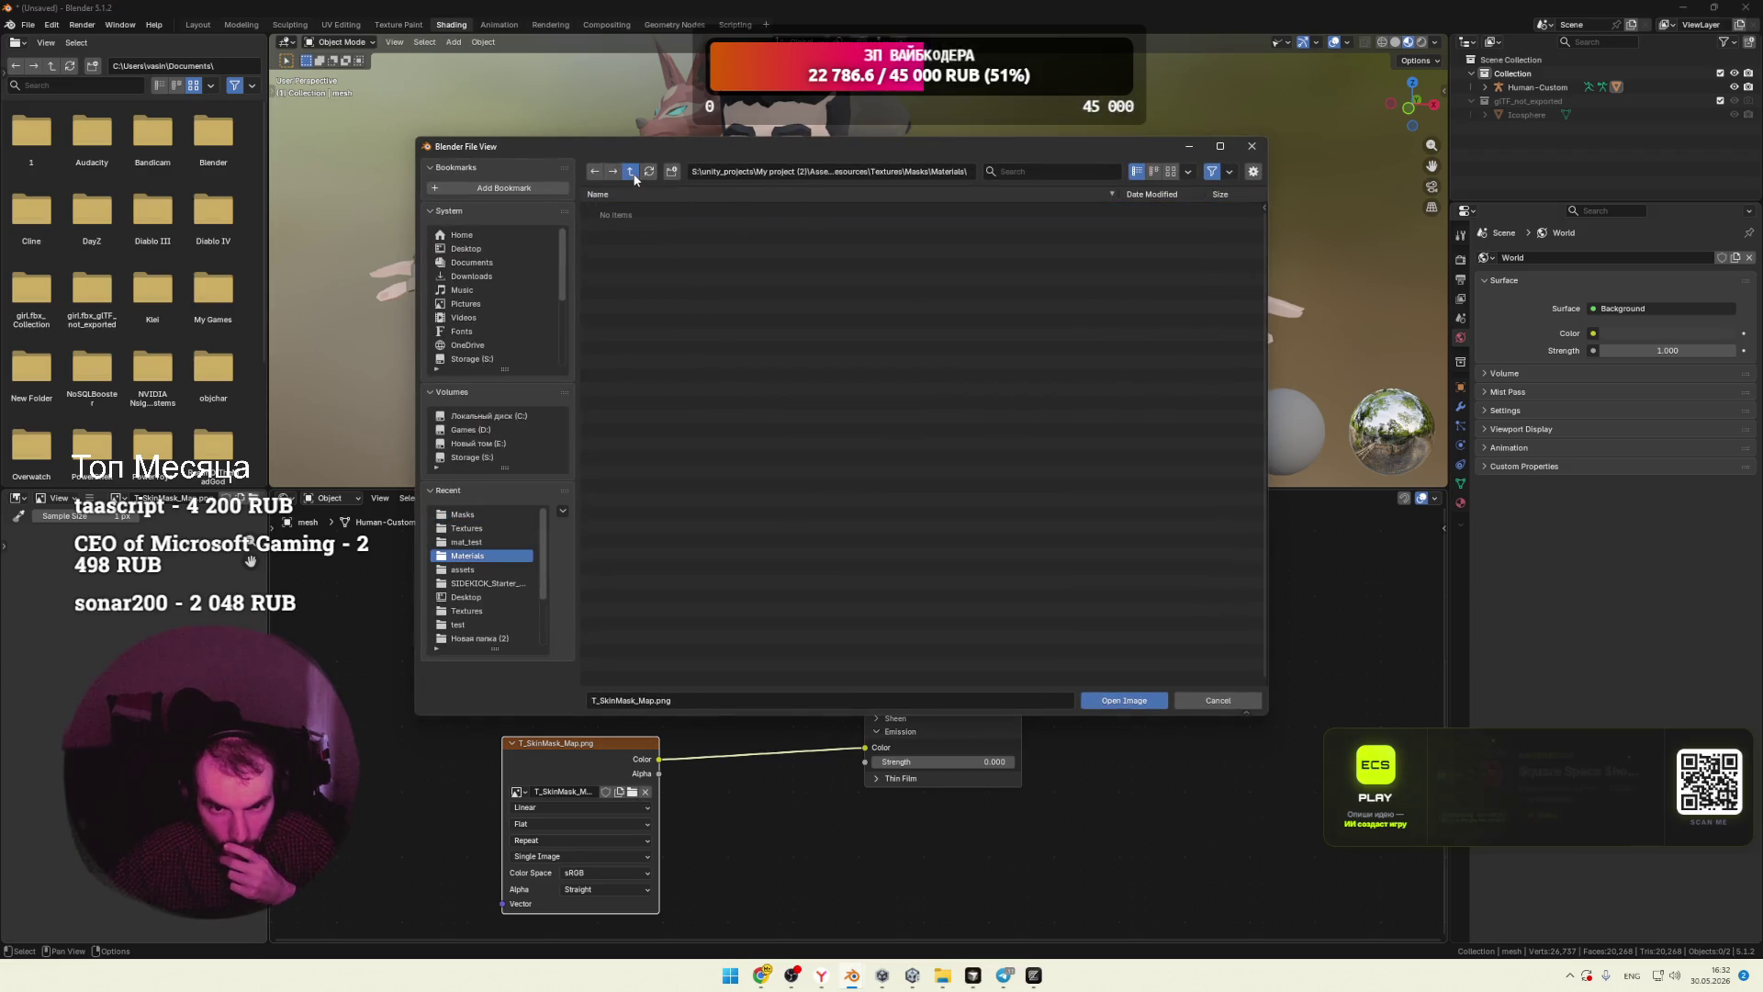
pyautogui.click(631, 171)
pyautogui.click(631, 171)
pyautogui.click(707, 265)
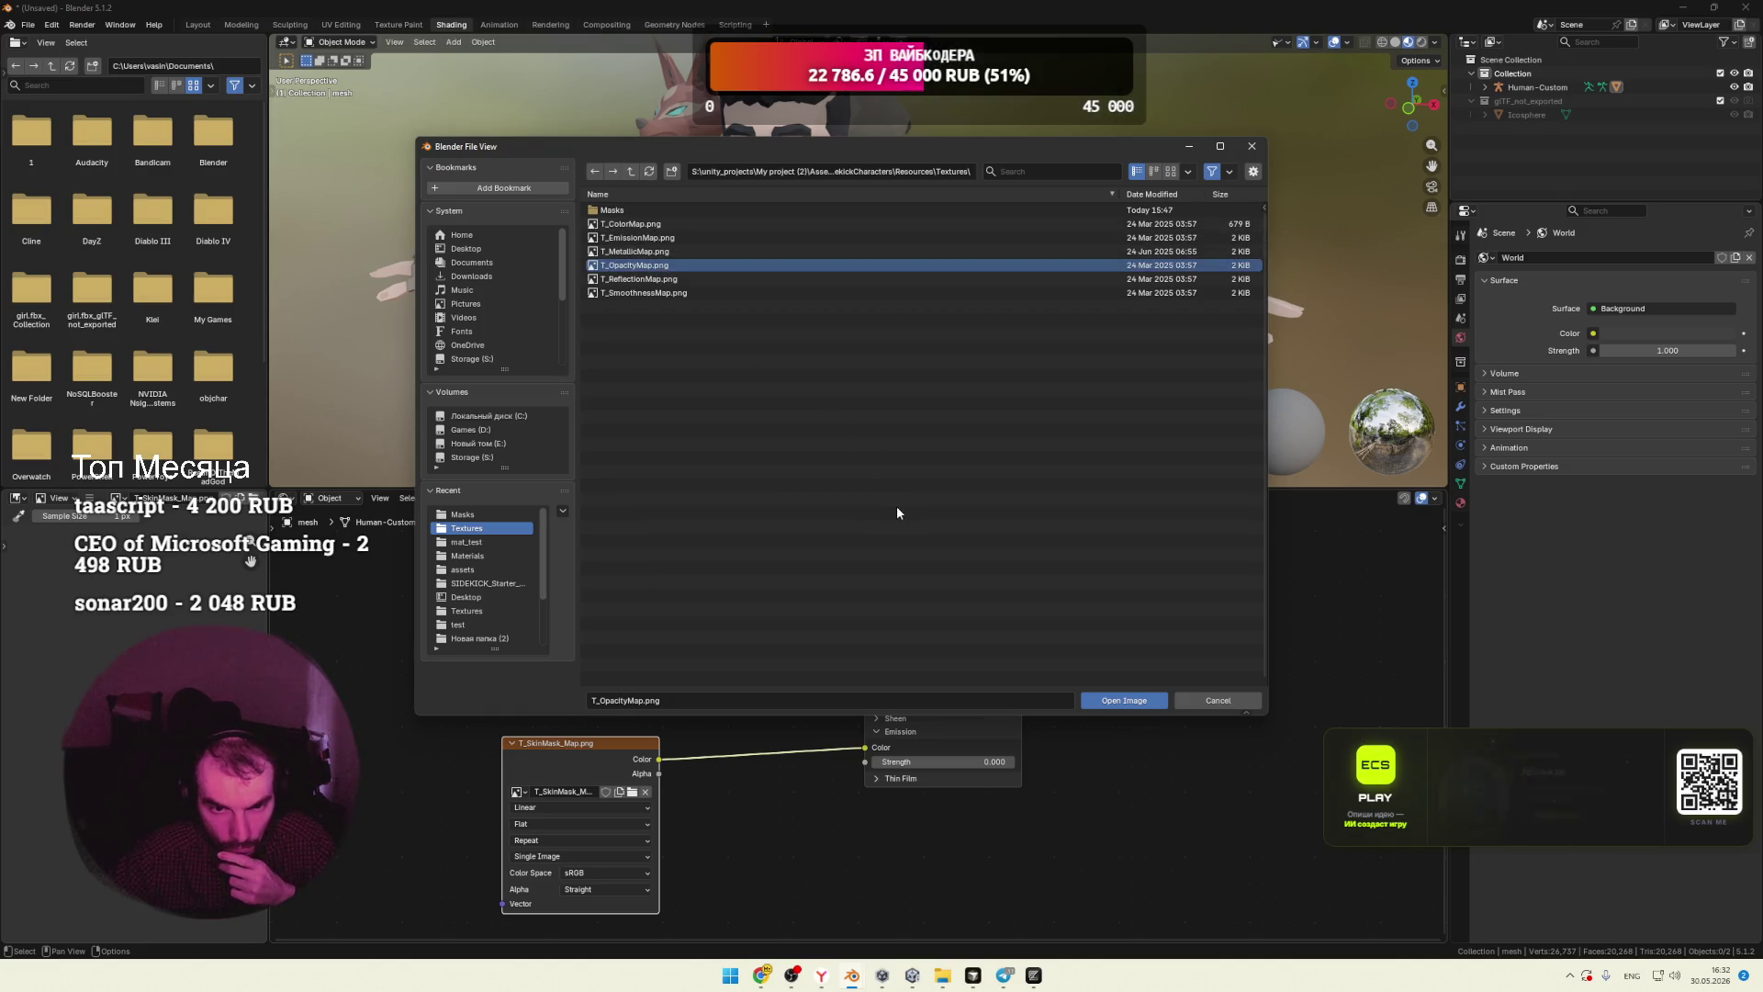
pyautogui.click(649, 238)
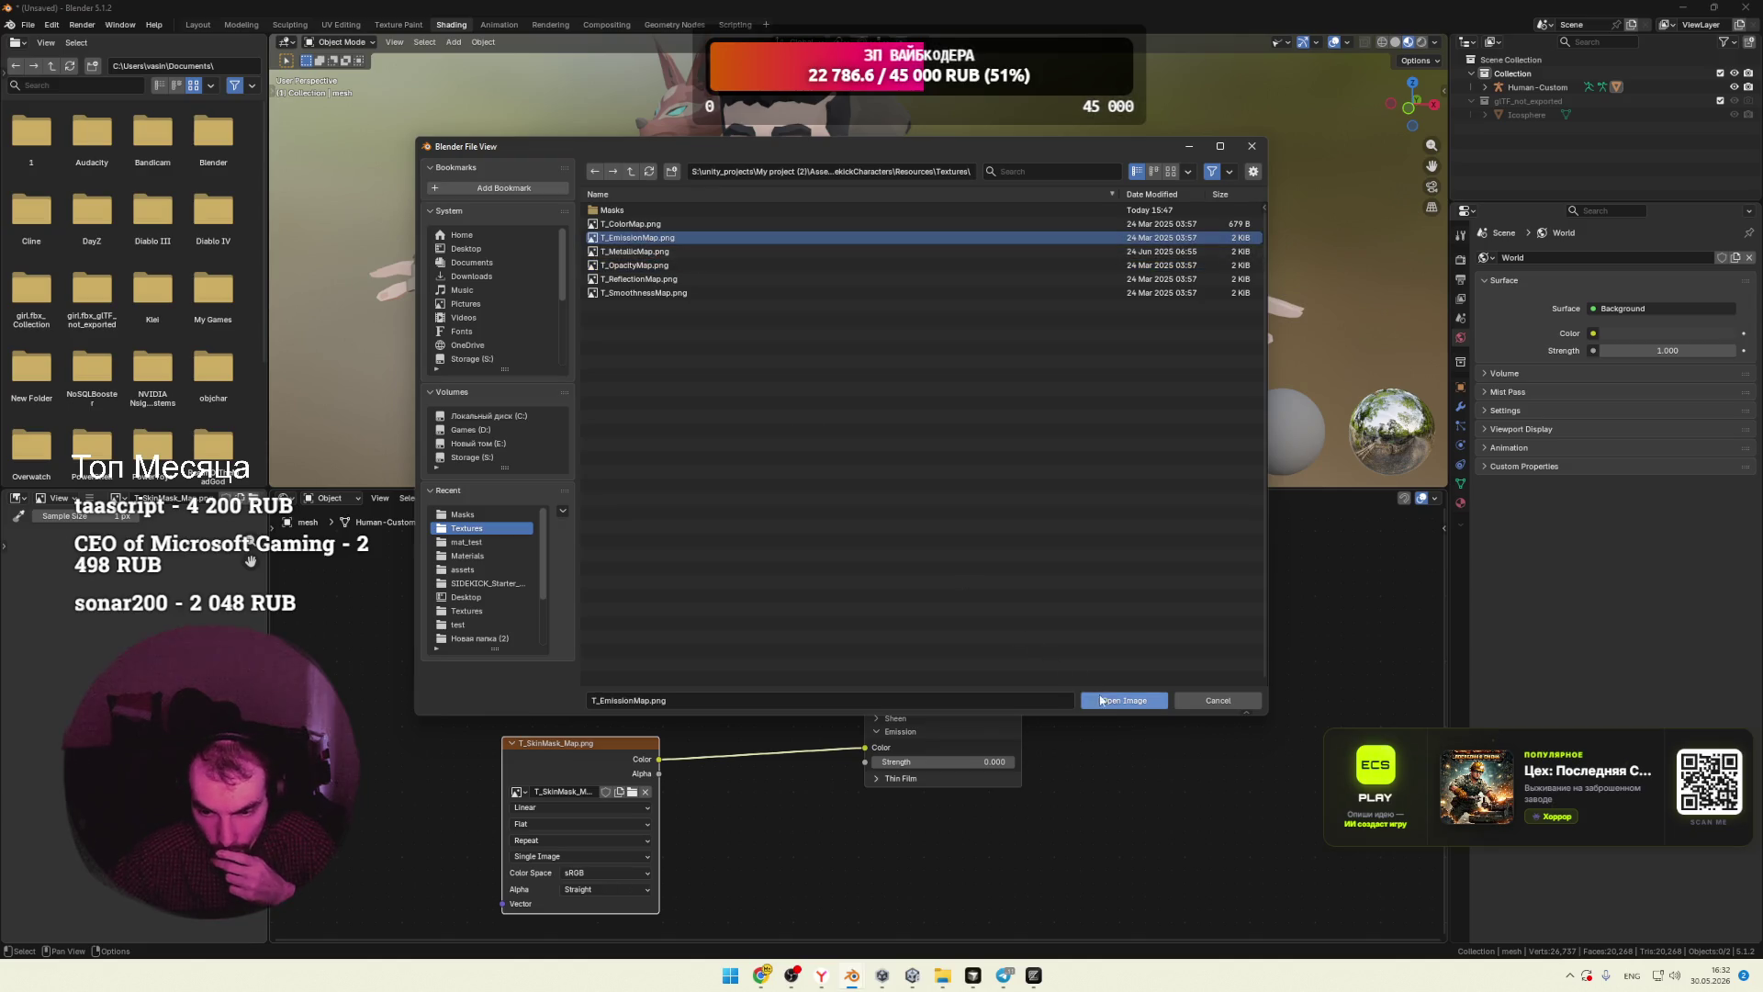
pyautogui.click(1122, 700)
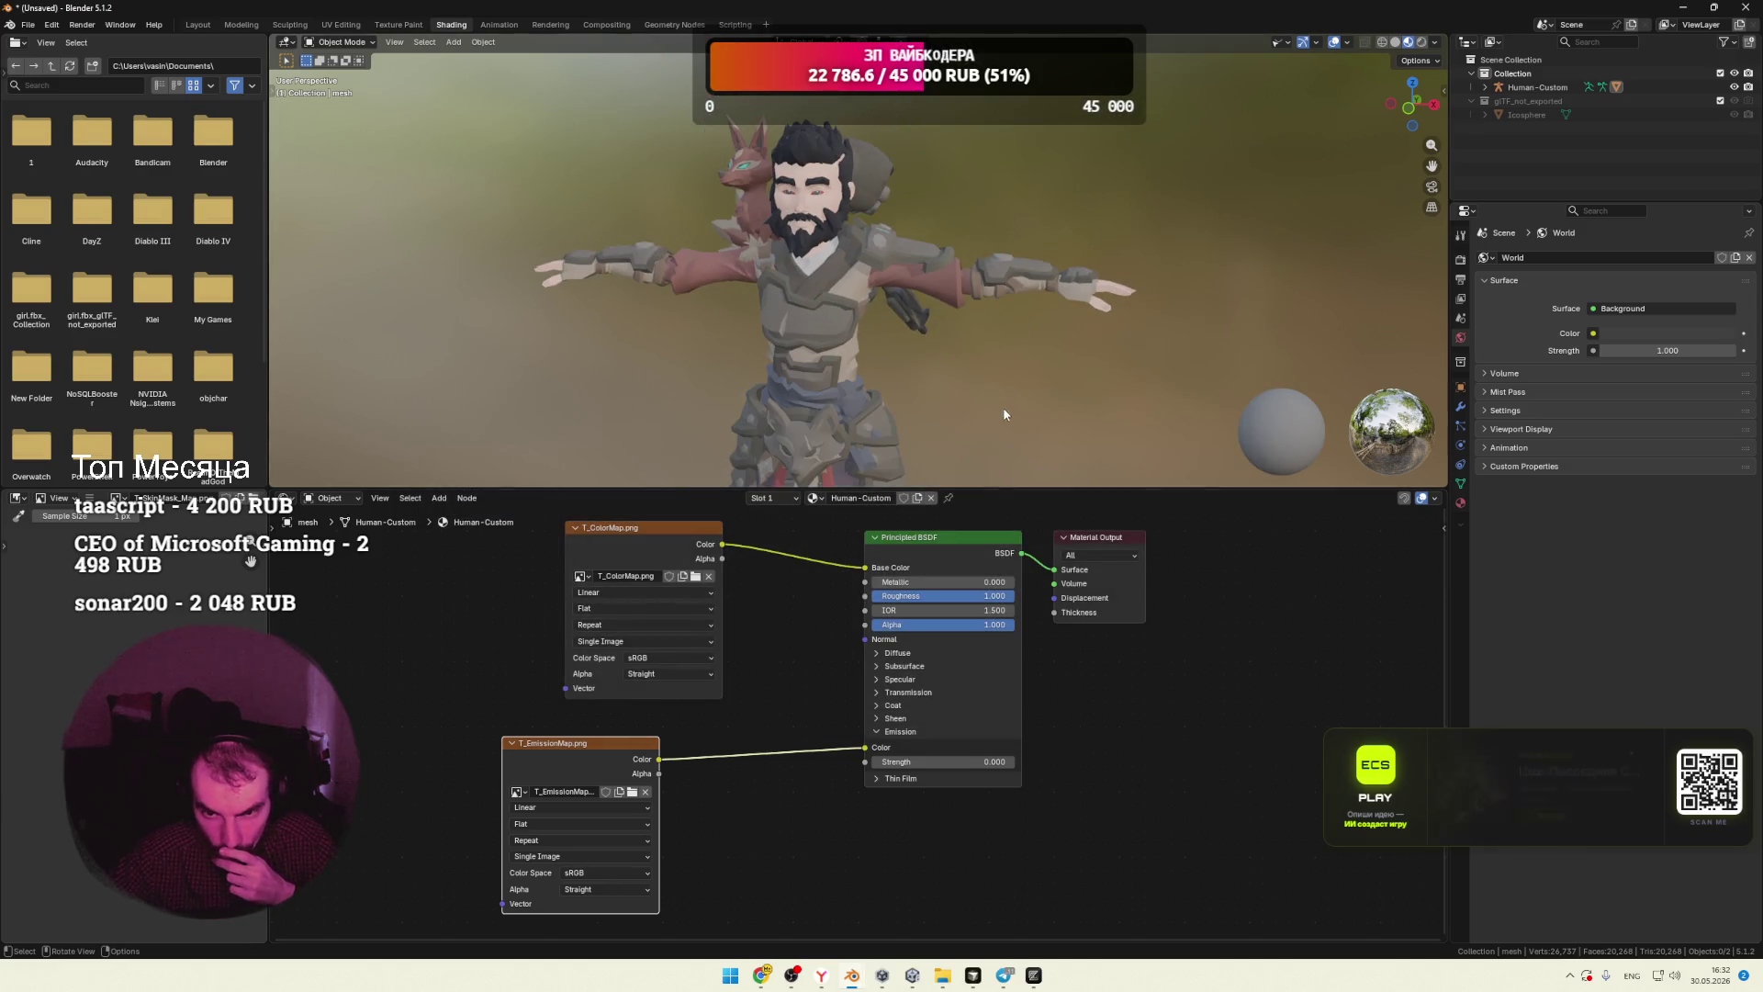
pyautogui.moveTo(990, 383)
pyautogui.mouseDown(button='middle')
pyautogui.moveTo(905, 415)
pyautogui.moveTo(867, 405)
pyautogui.mouseUp(button='middle')
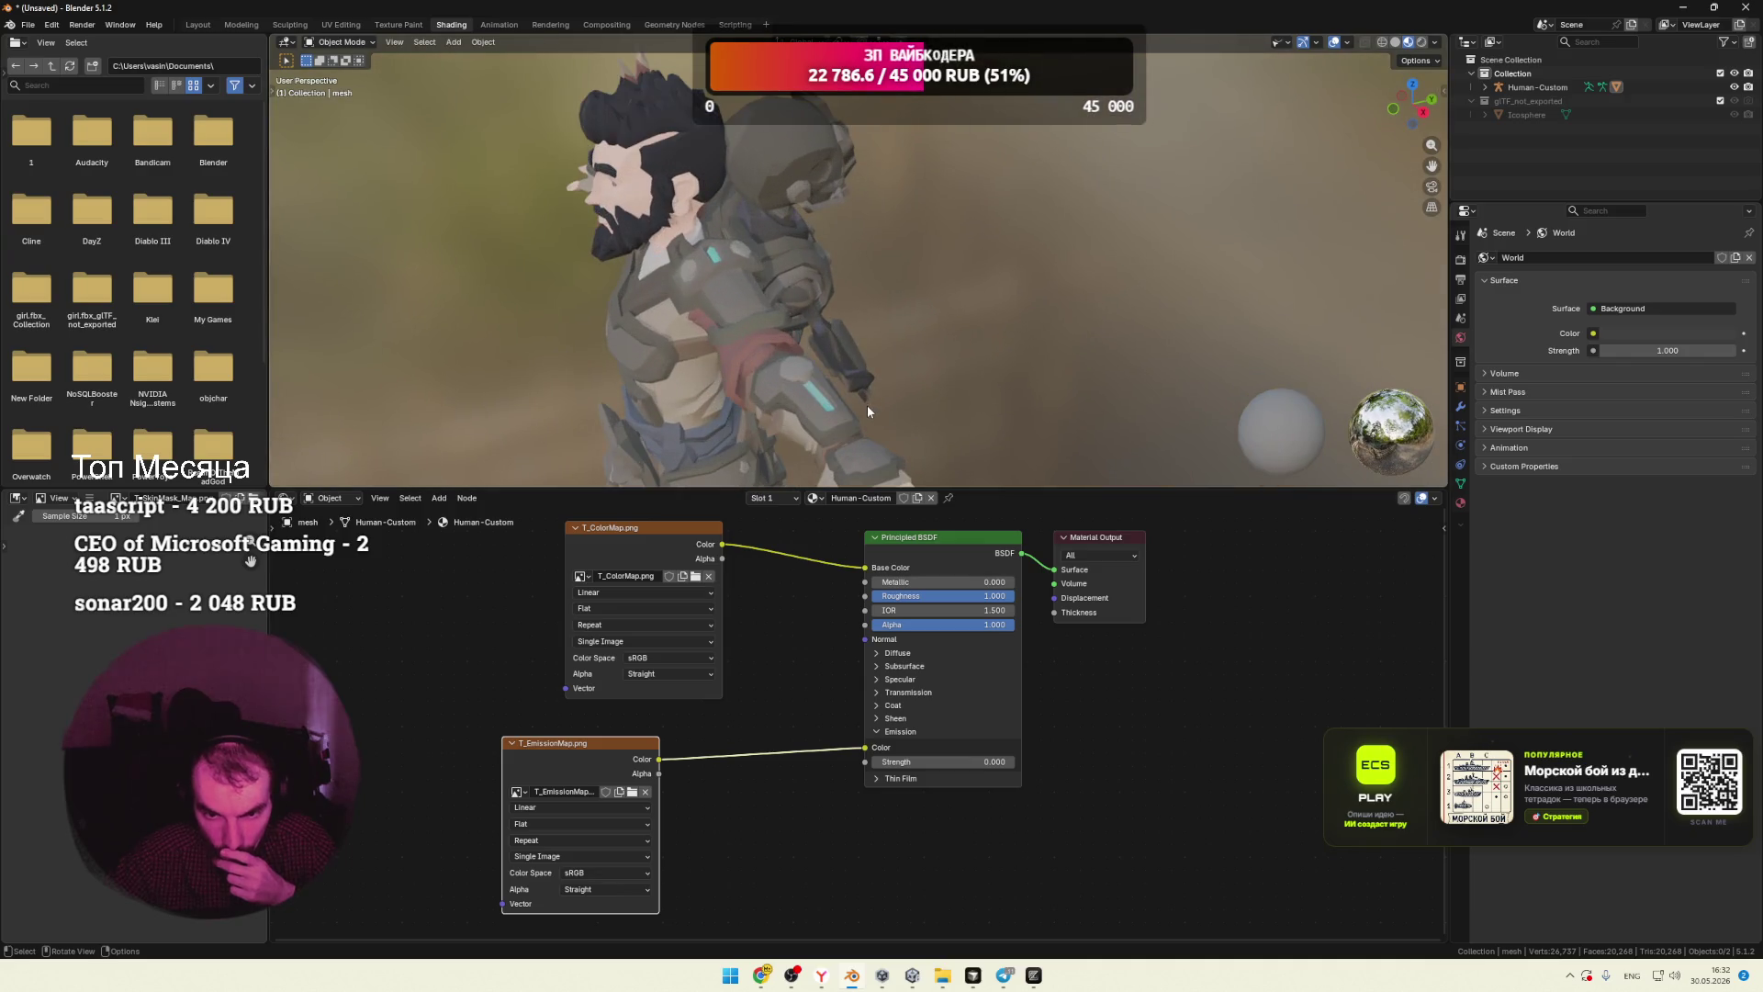
# Step: Unlink T_EmissionMap.png from Emission Color, set Emission Strength to 0, and collapse Emission
pyautogui.scroll(2, 863, 406)
pyautogui.moveTo(862, 750)
pyautogui.mouseDown()
pyautogui.moveTo(801, 754)
pyautogui.moveTo(974, 765)
pyautogui.mouseUp()
pyautogui.scroll(-4, 951, 382)
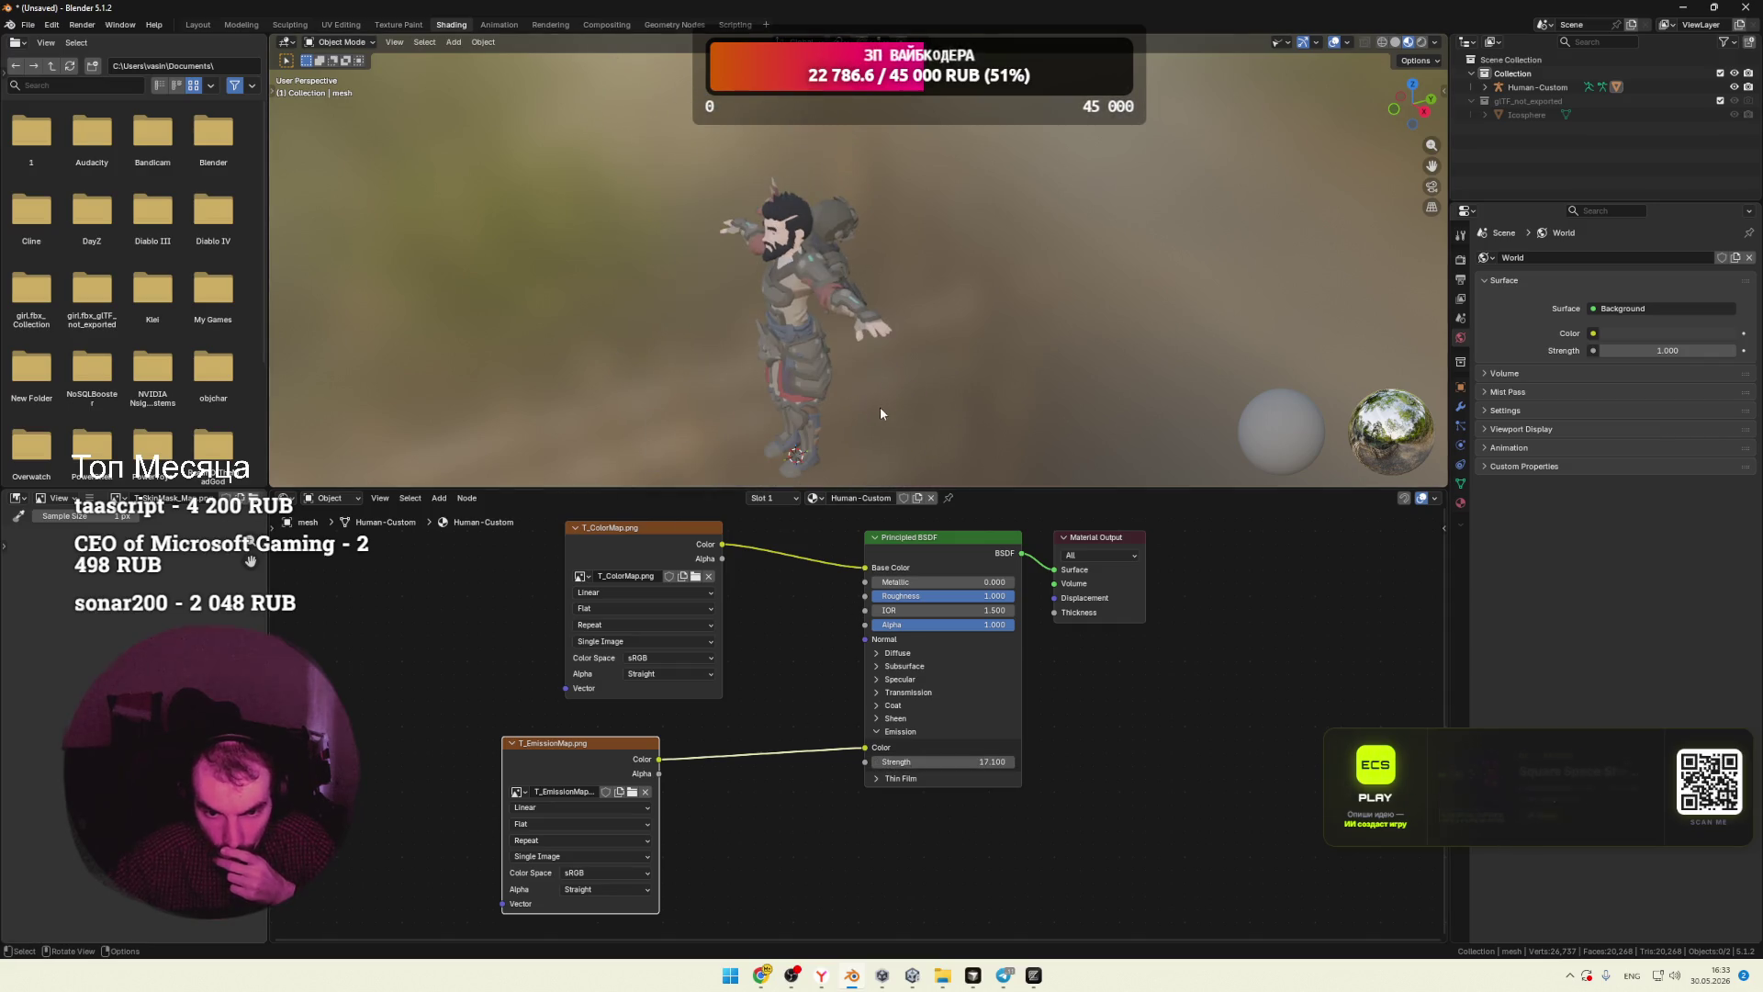
pyautogui.moveTo(870, 418)
pyautogui.mouseDown(button='middle')
pyautogui.moveTo(972, 378)
pyautogui.moveTo(1208, 394)
pyautogui.moveTo(947, 411)
pyautogui.mouseUp(button='middle')
pyautogui.moveTo(634, 746)
pyautogui.mouseDown()
pyautogui.moveTo(719, 729)
pyautogui.moveTo(682, 733)
pyautogui.mouseUp()
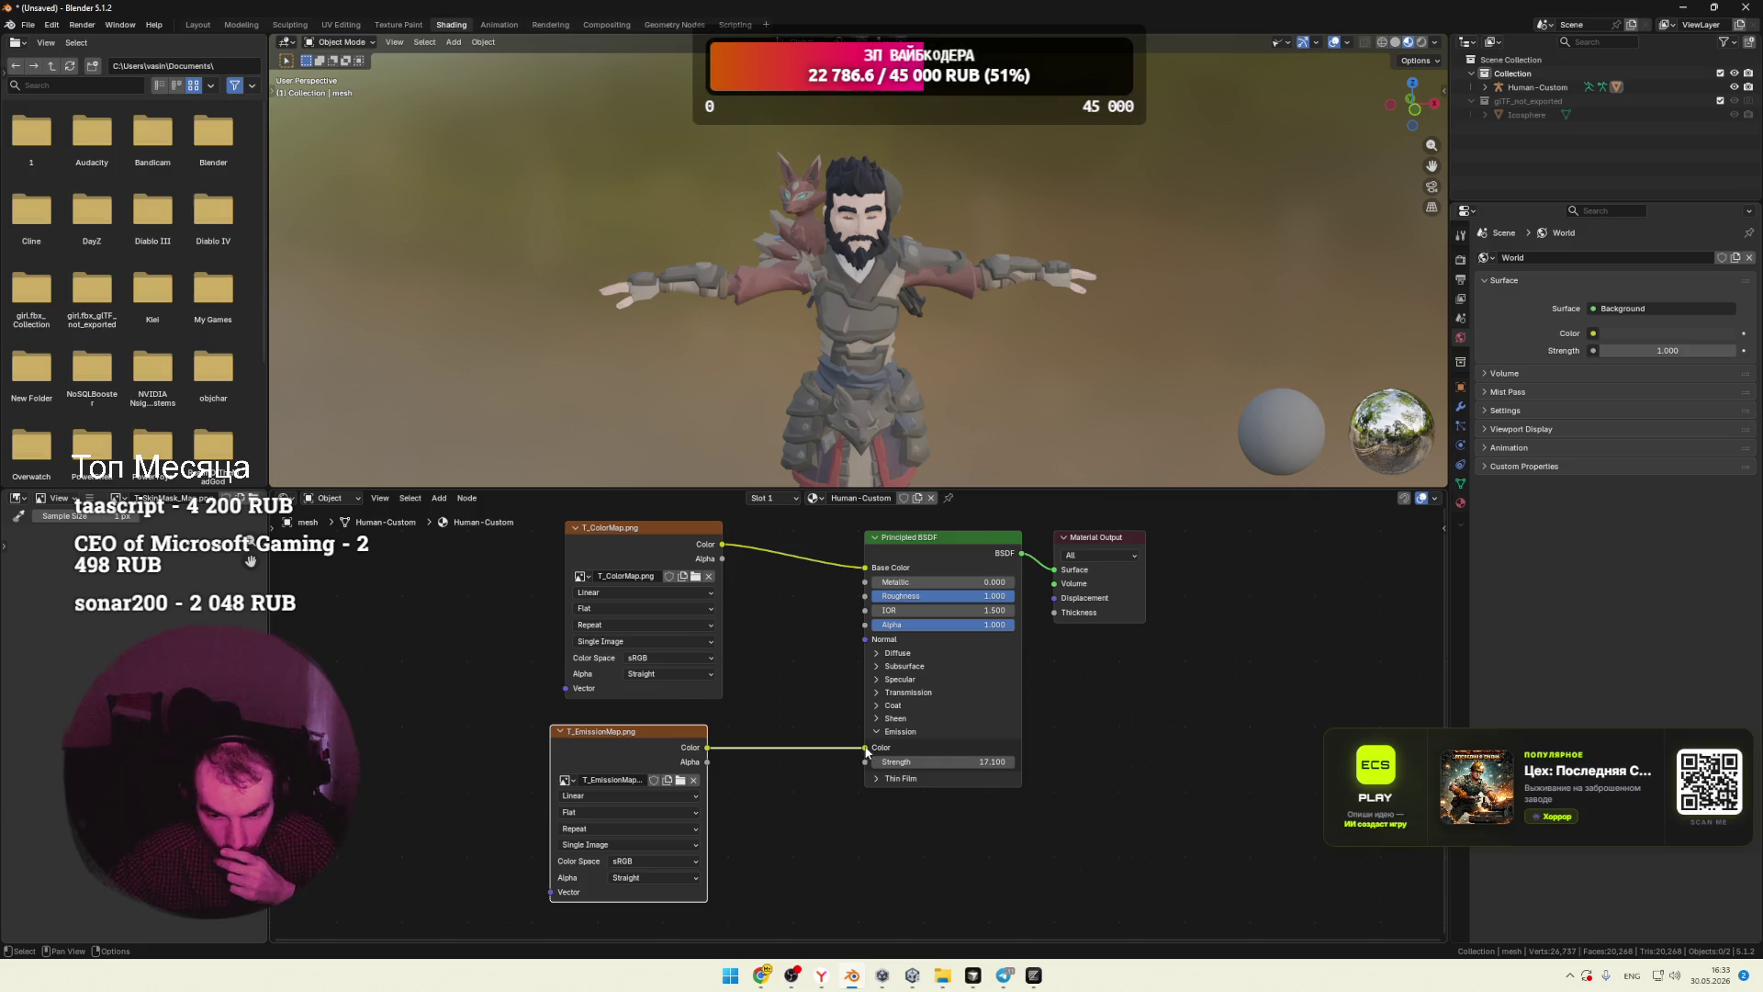
pyautogui.moveTo(865, 748); pyautogui.dragTo(796, 772)
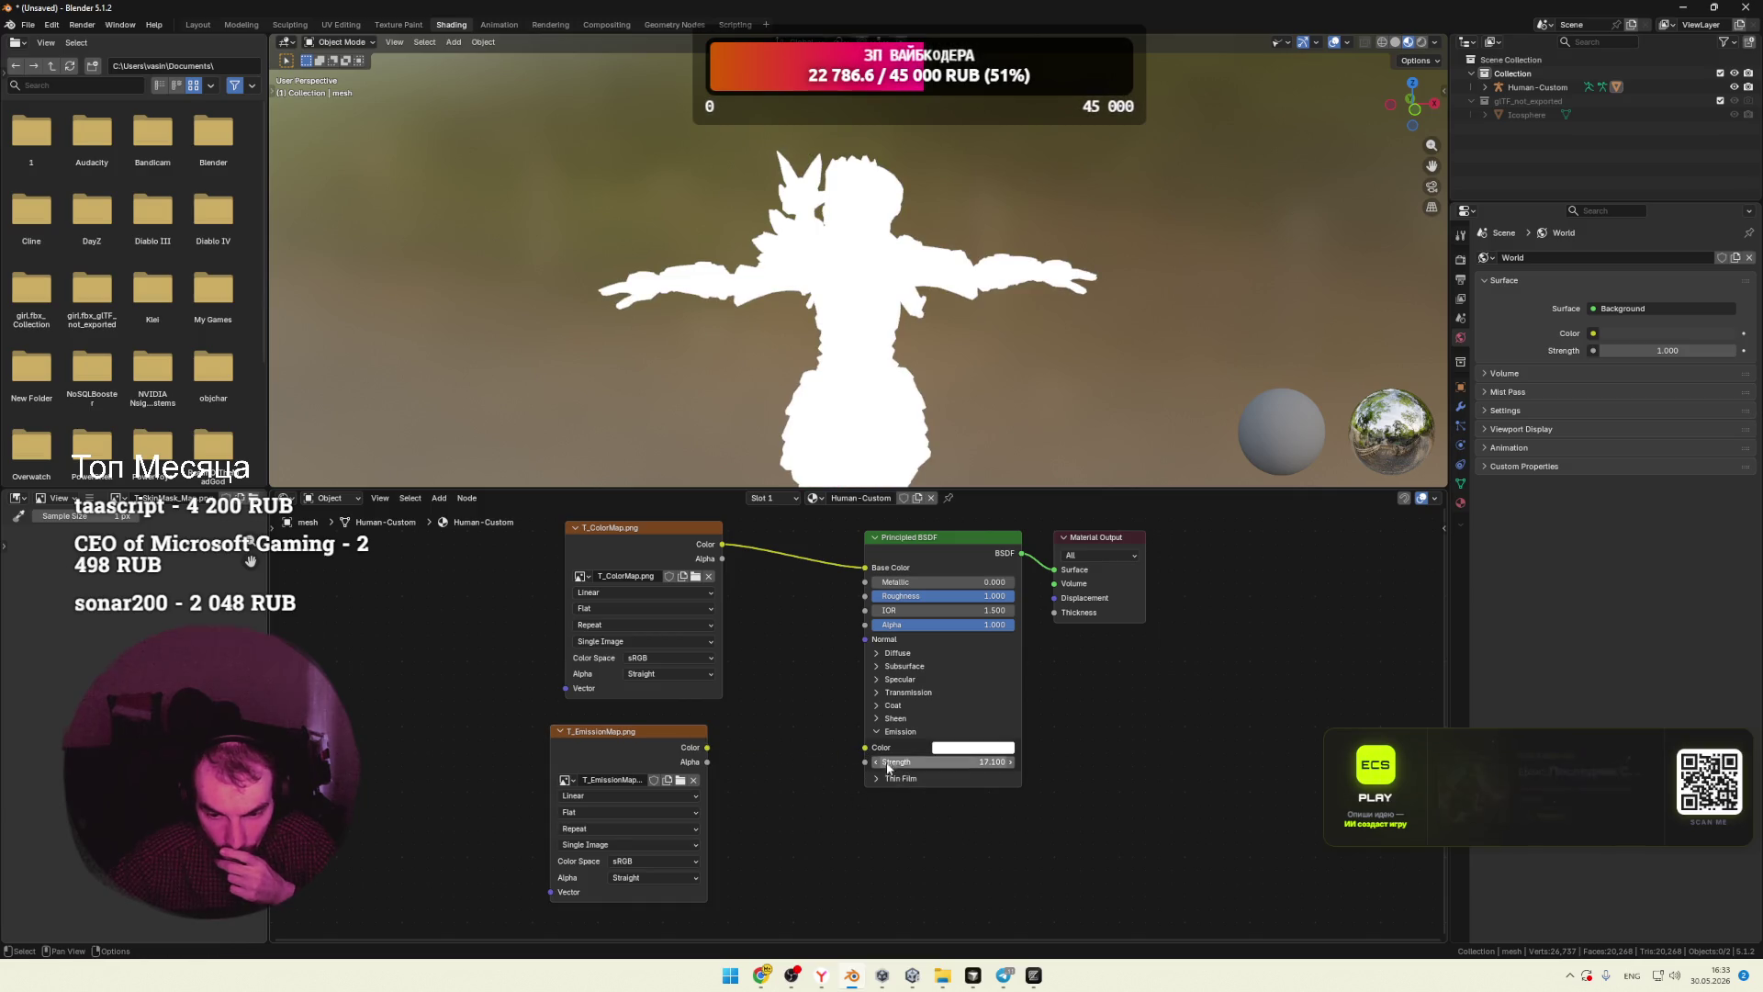
pyautogui.moveTo(898, 768); pyautogui.dragTo(845, 775)
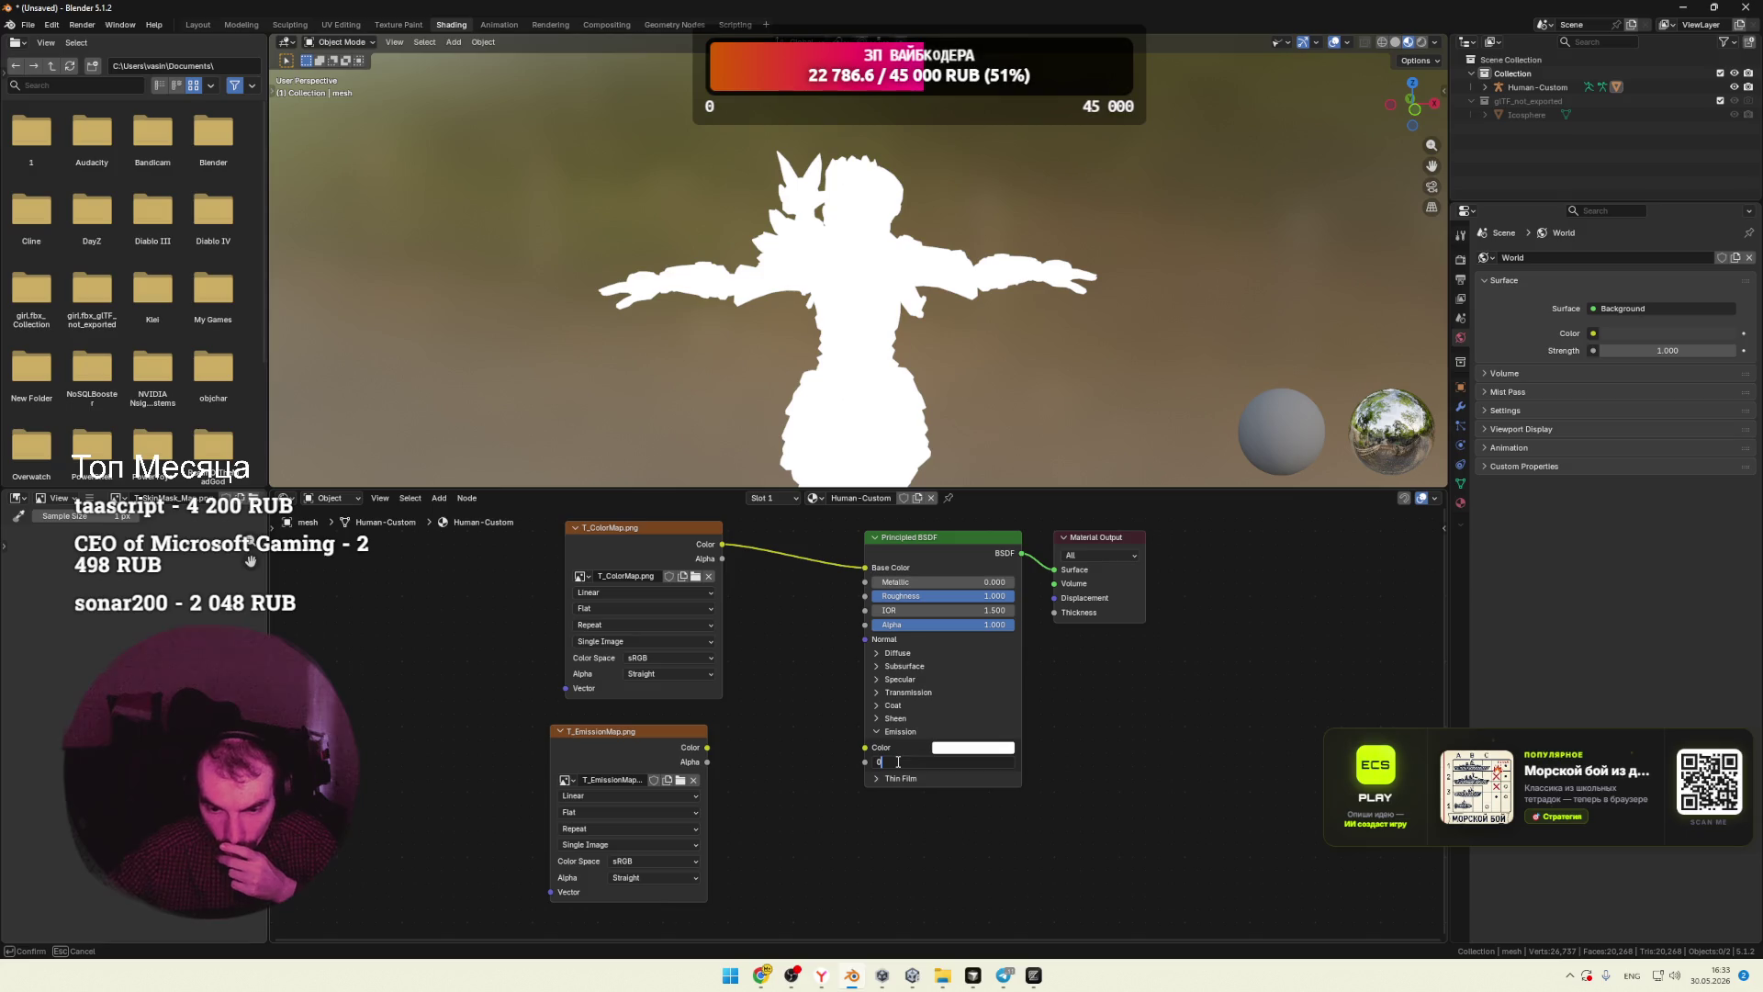
pyautogui.click(874, 731)
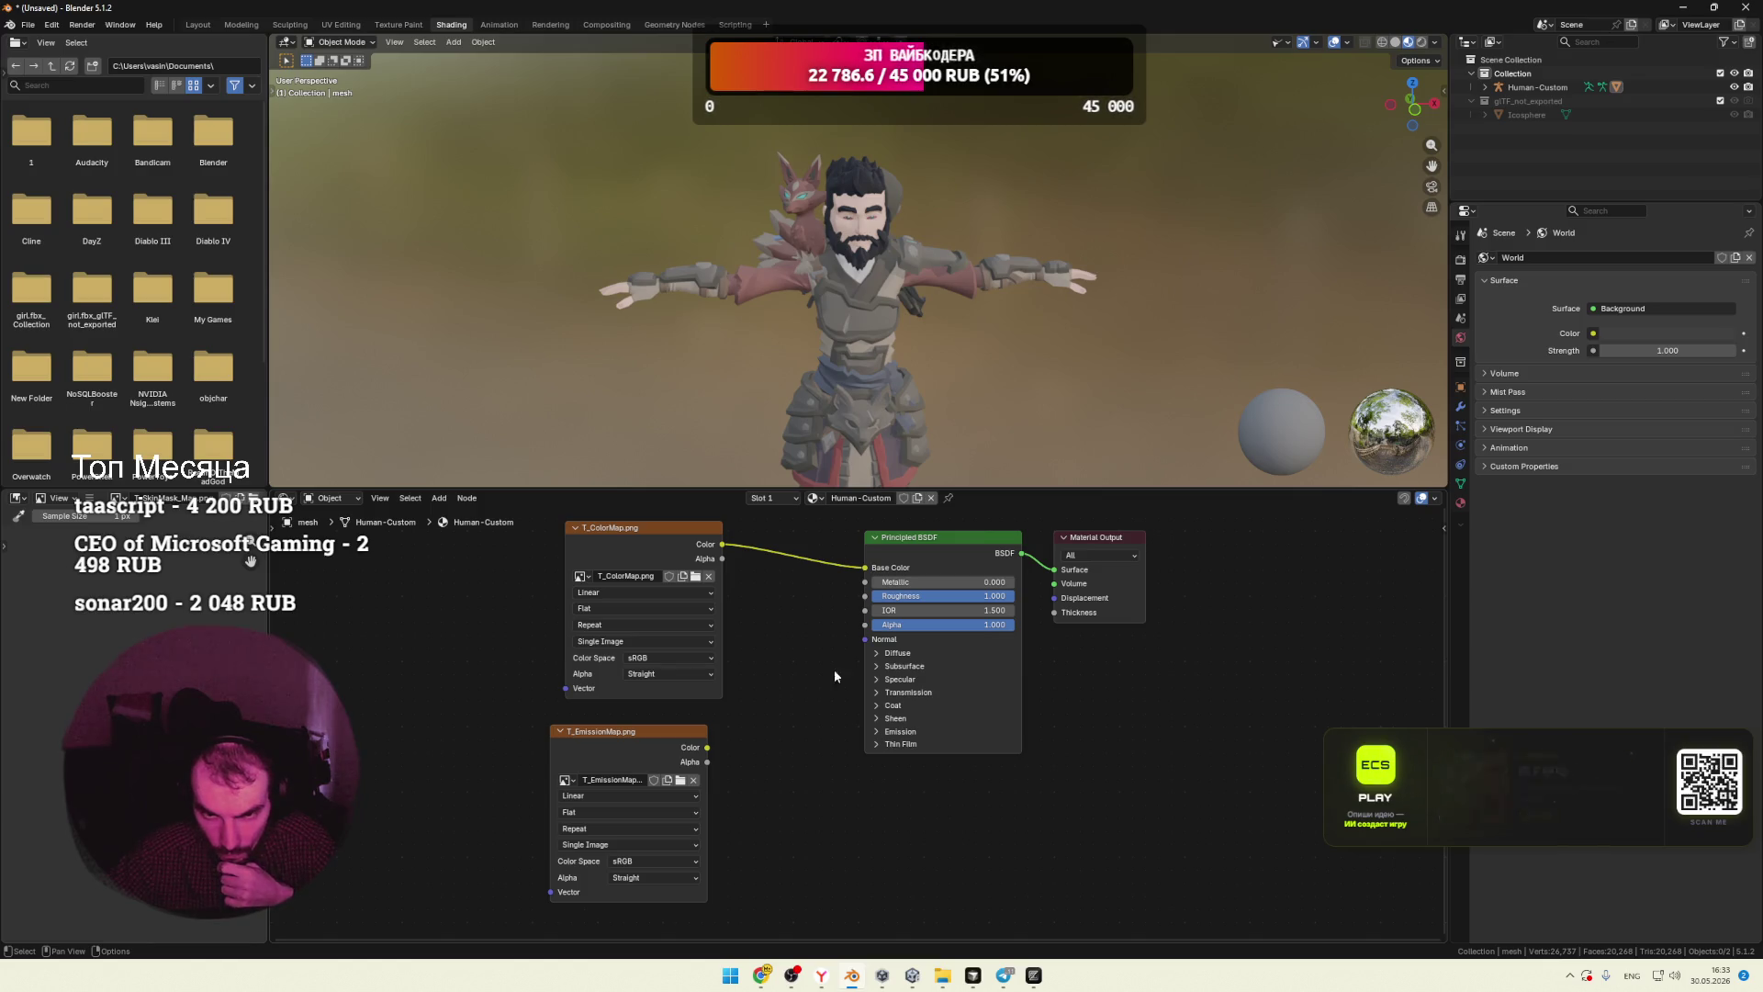
# Step: Tweak the material's Roughness and Metallic values while checking the character's head up close
pyautogui.scroll(5, 962, 384)
pyautogui.moveTo(995, 393); pyautogui.dragTo(951, 409, button='middle')
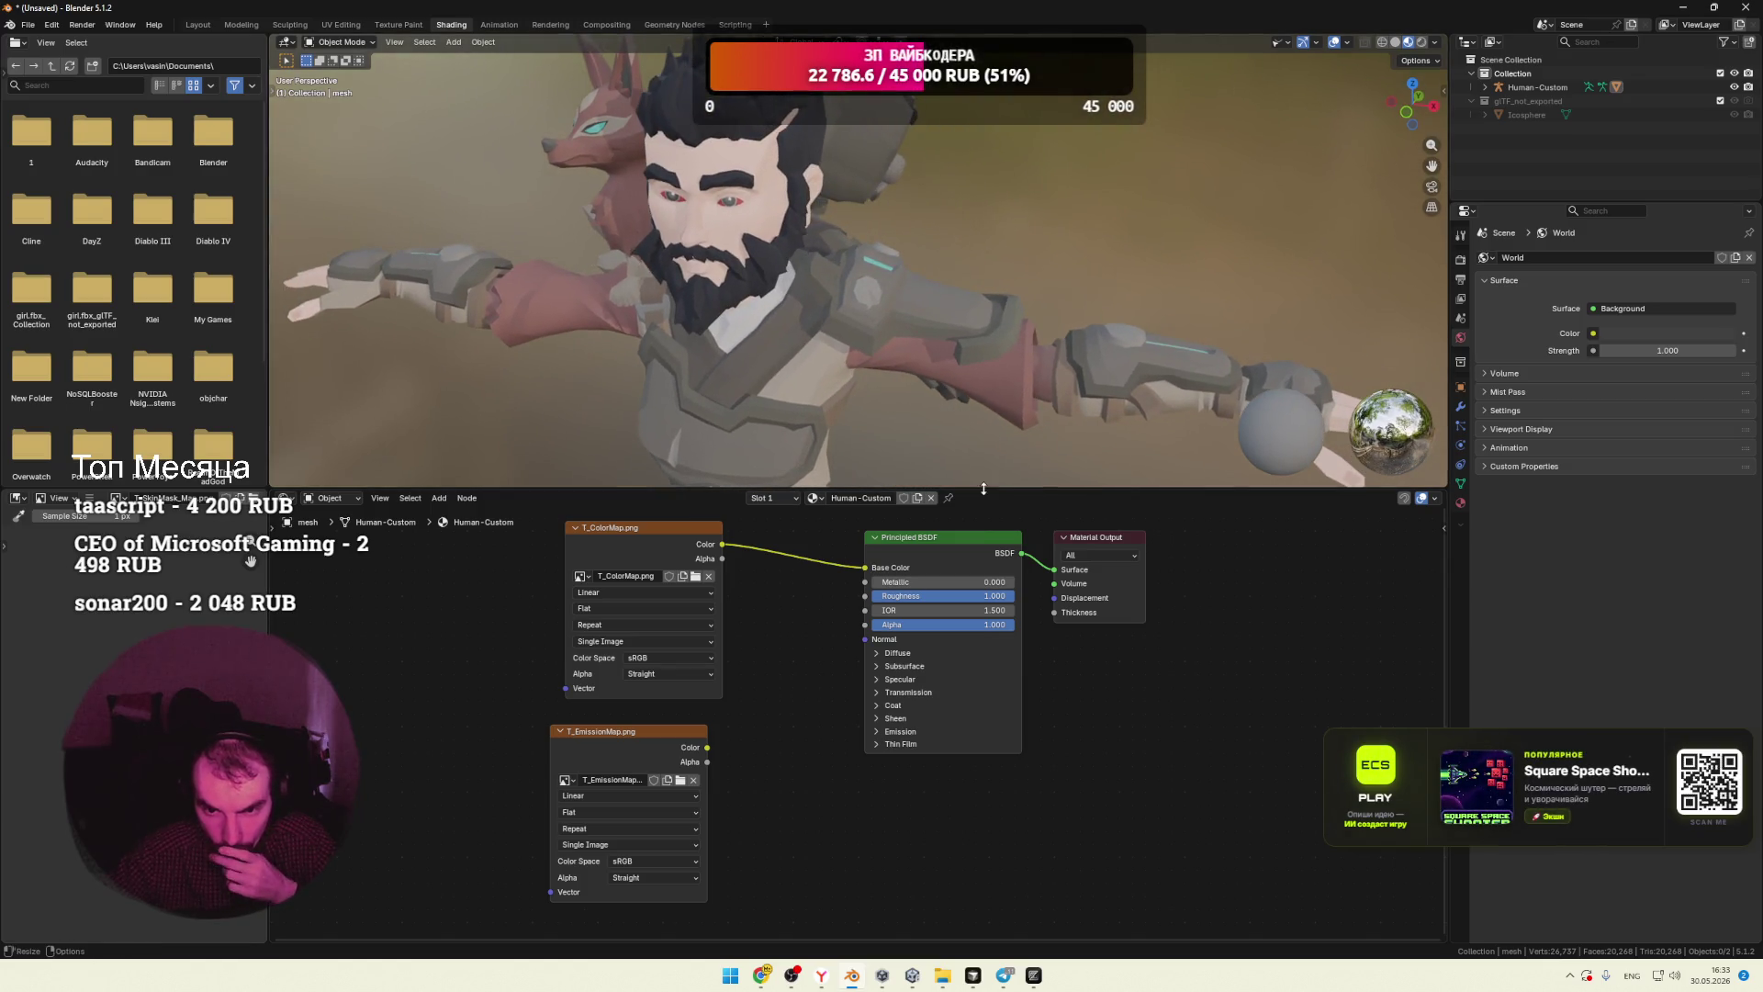
pyautogui.moveTo(988, 596); pyautogui.dragTo(1004, 596)
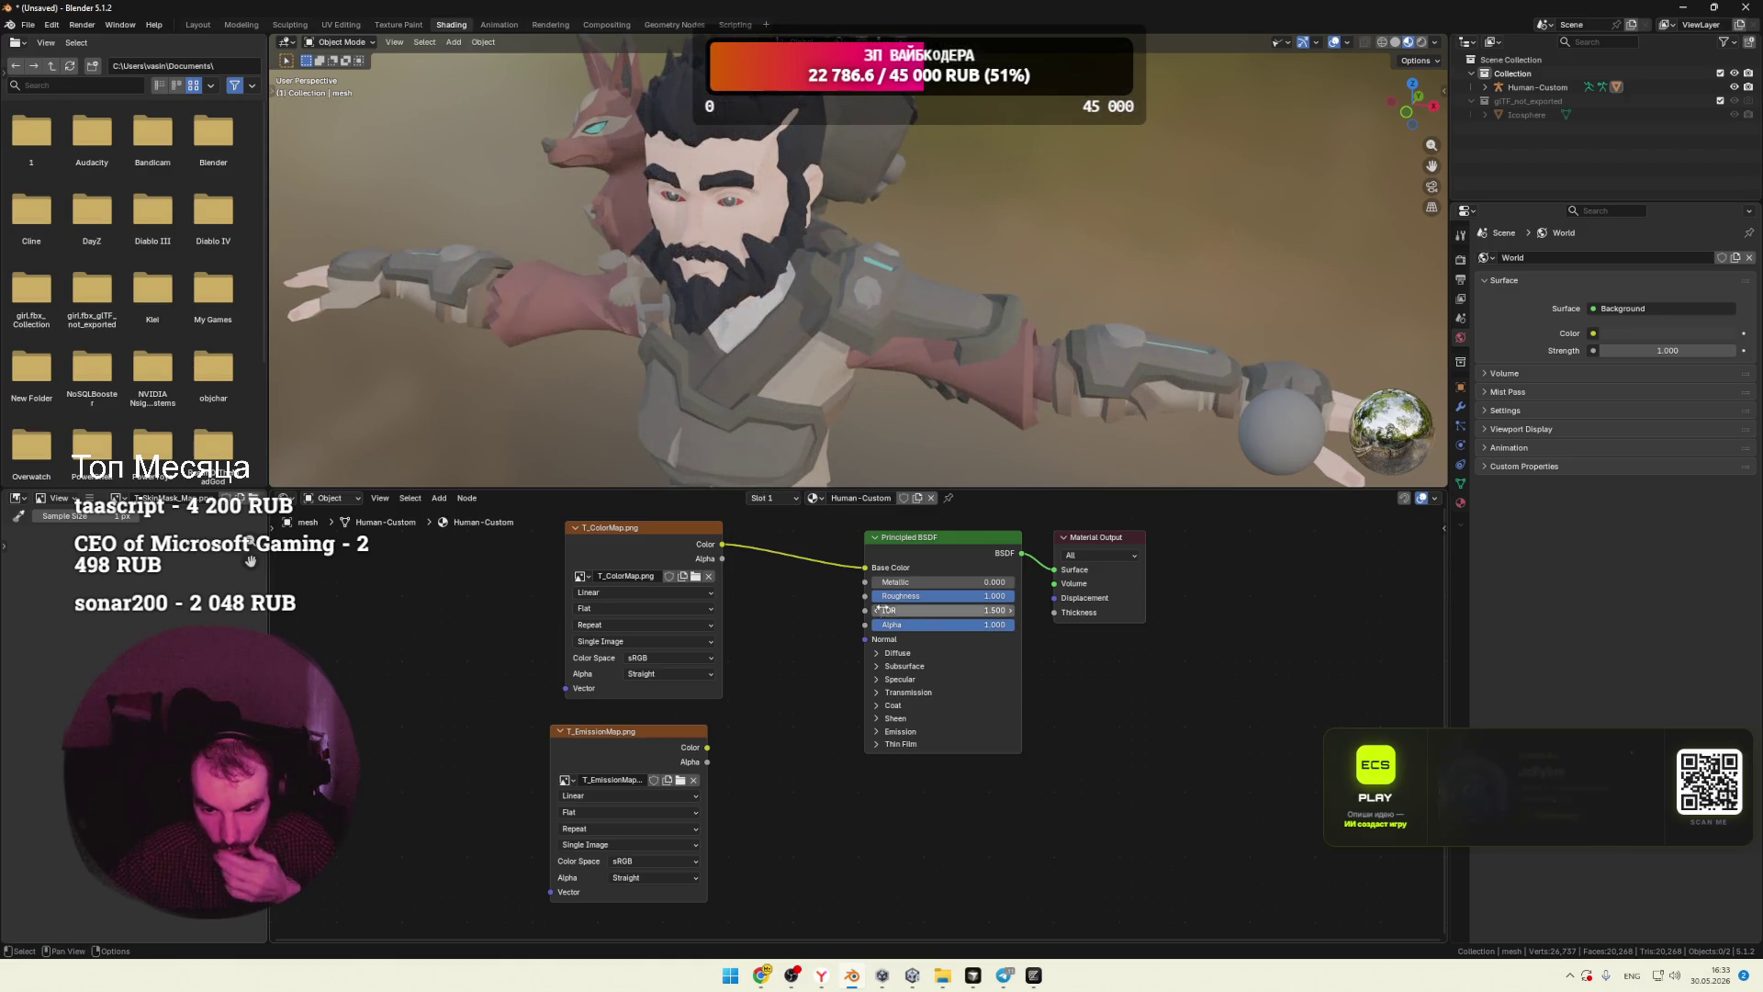
pyautogui.moveTo(881, 582)
pyautogui.mouseDown()
pyautogui.moveTo(981, 582)
pyautogui.moveTo(863, 593)
pyautogui.mouseUp()
pyautogui.moveTo(872, 450); pyautogui.dragTo(973, 409, button='middle')
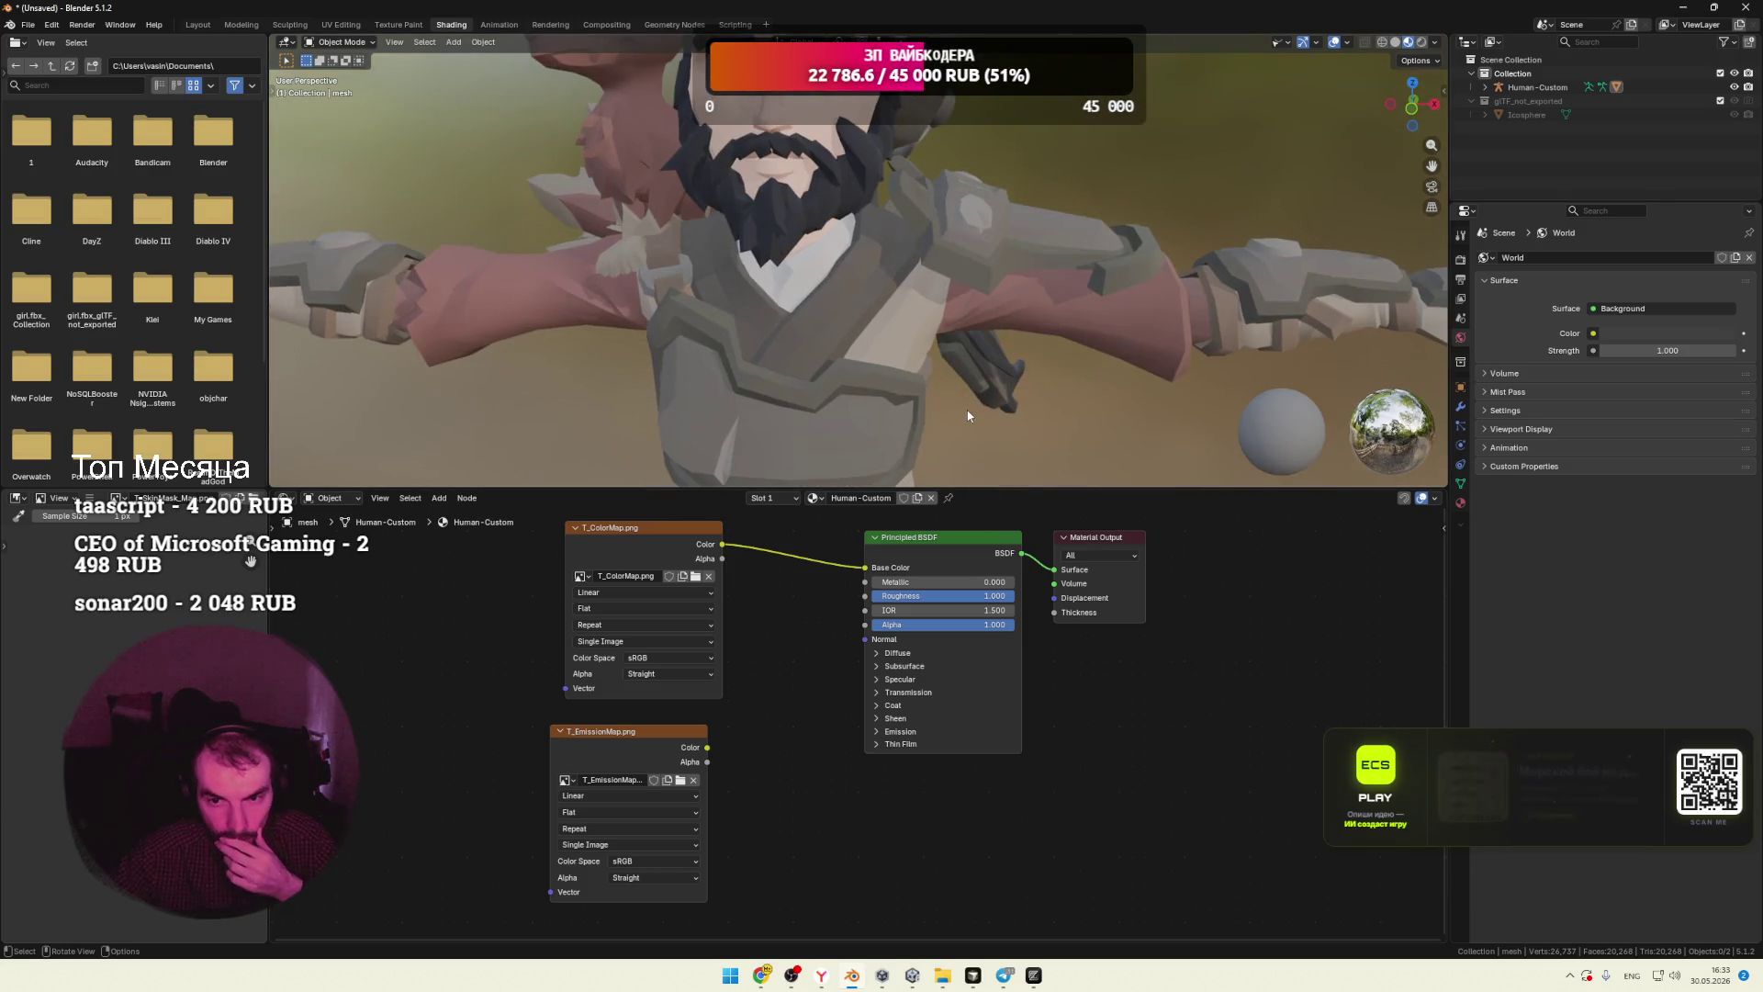
pyautogui.scroll(-2, 985, 406)
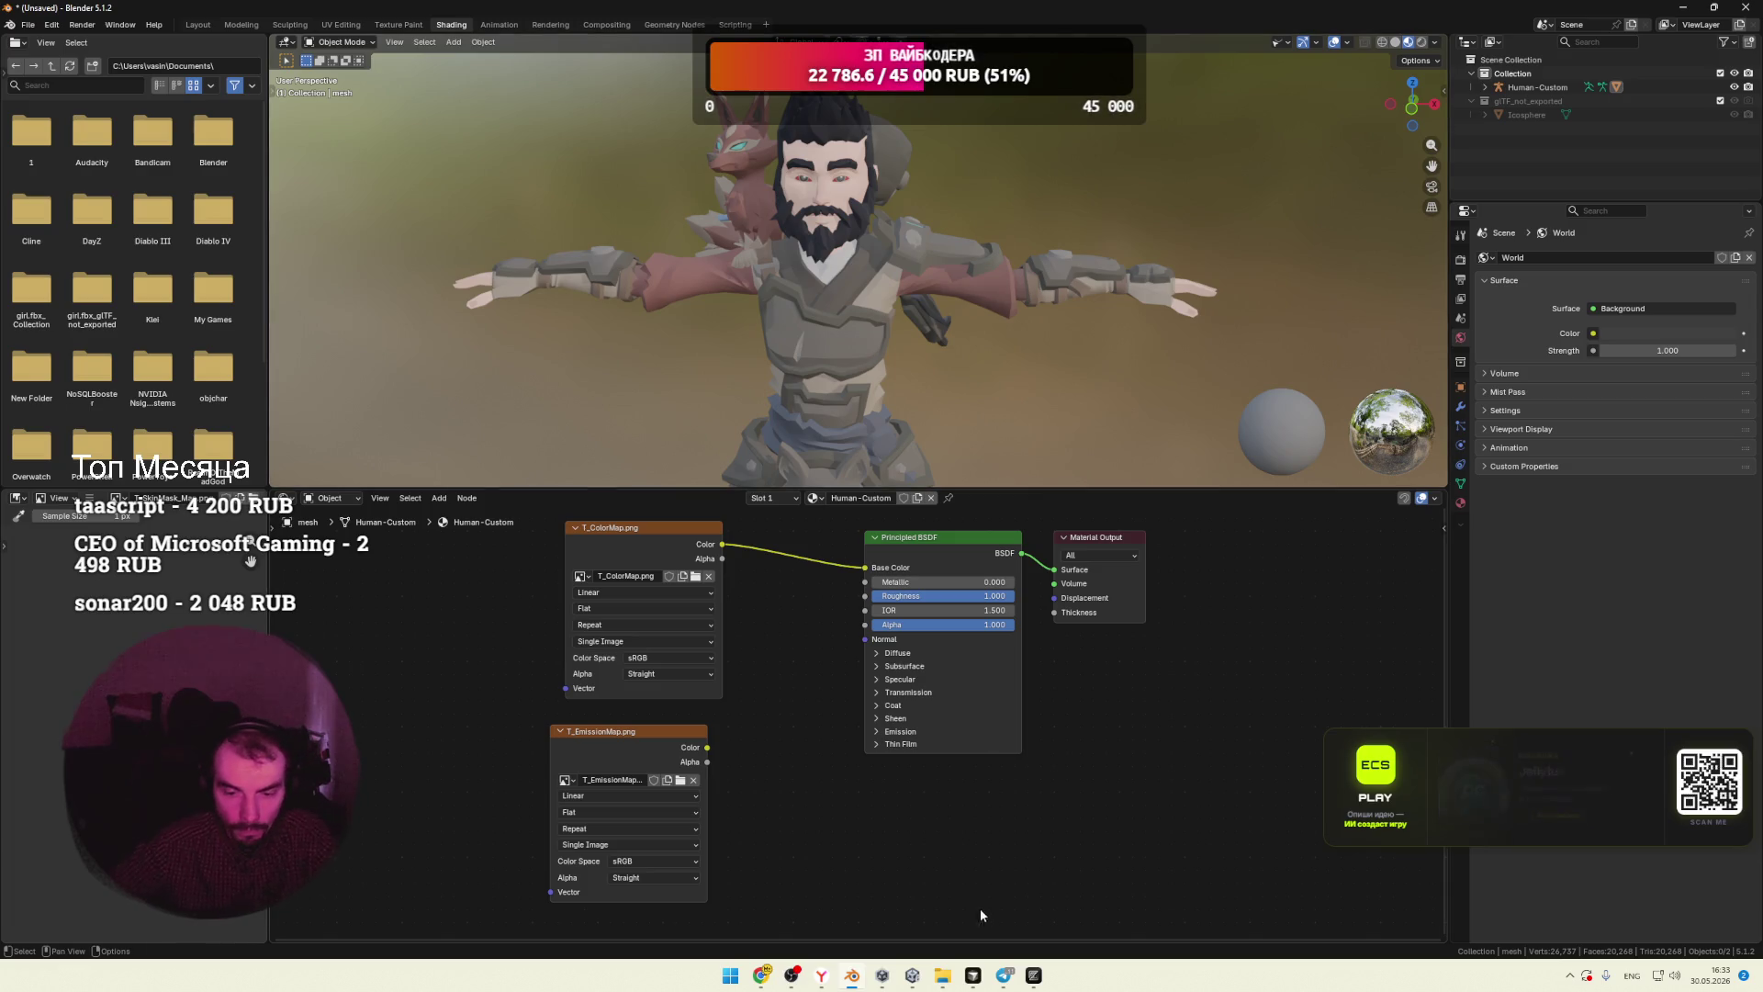
pyautogui.hotkey('alt', 'Tab')
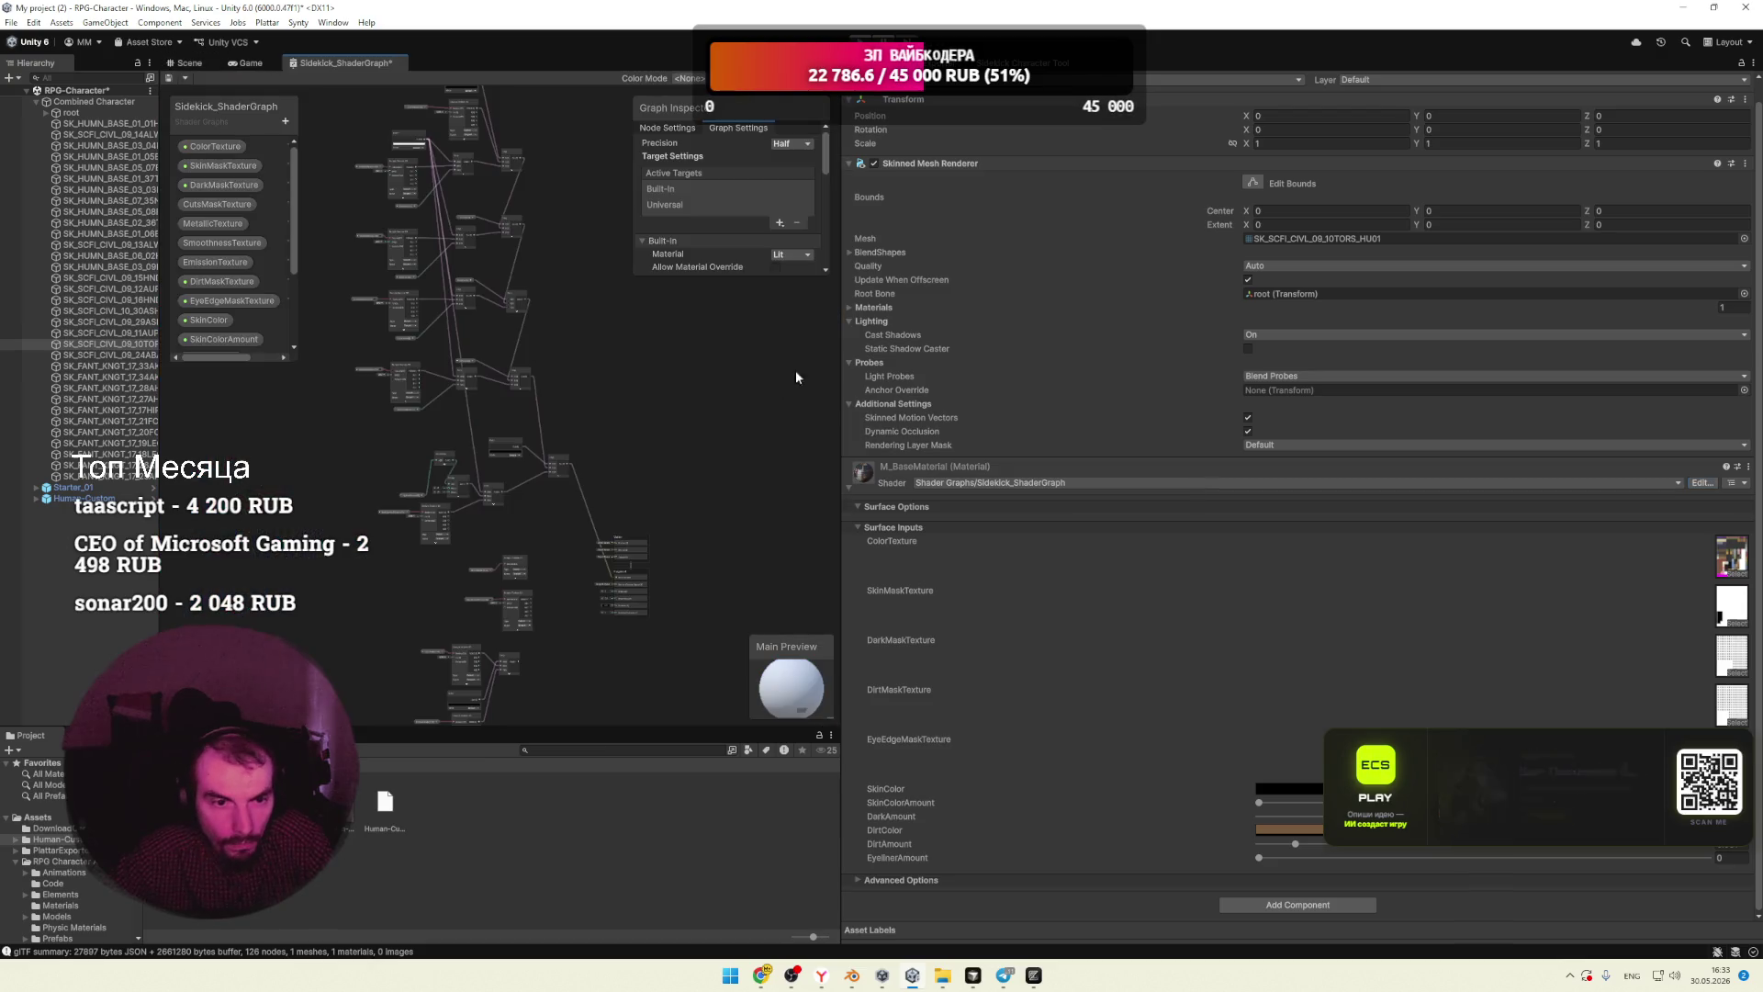
# Step: Inspect the ColorTexture property and the Sample Texture 2D node's UV set settings
pyautogui.scroll(10, 631, 281)
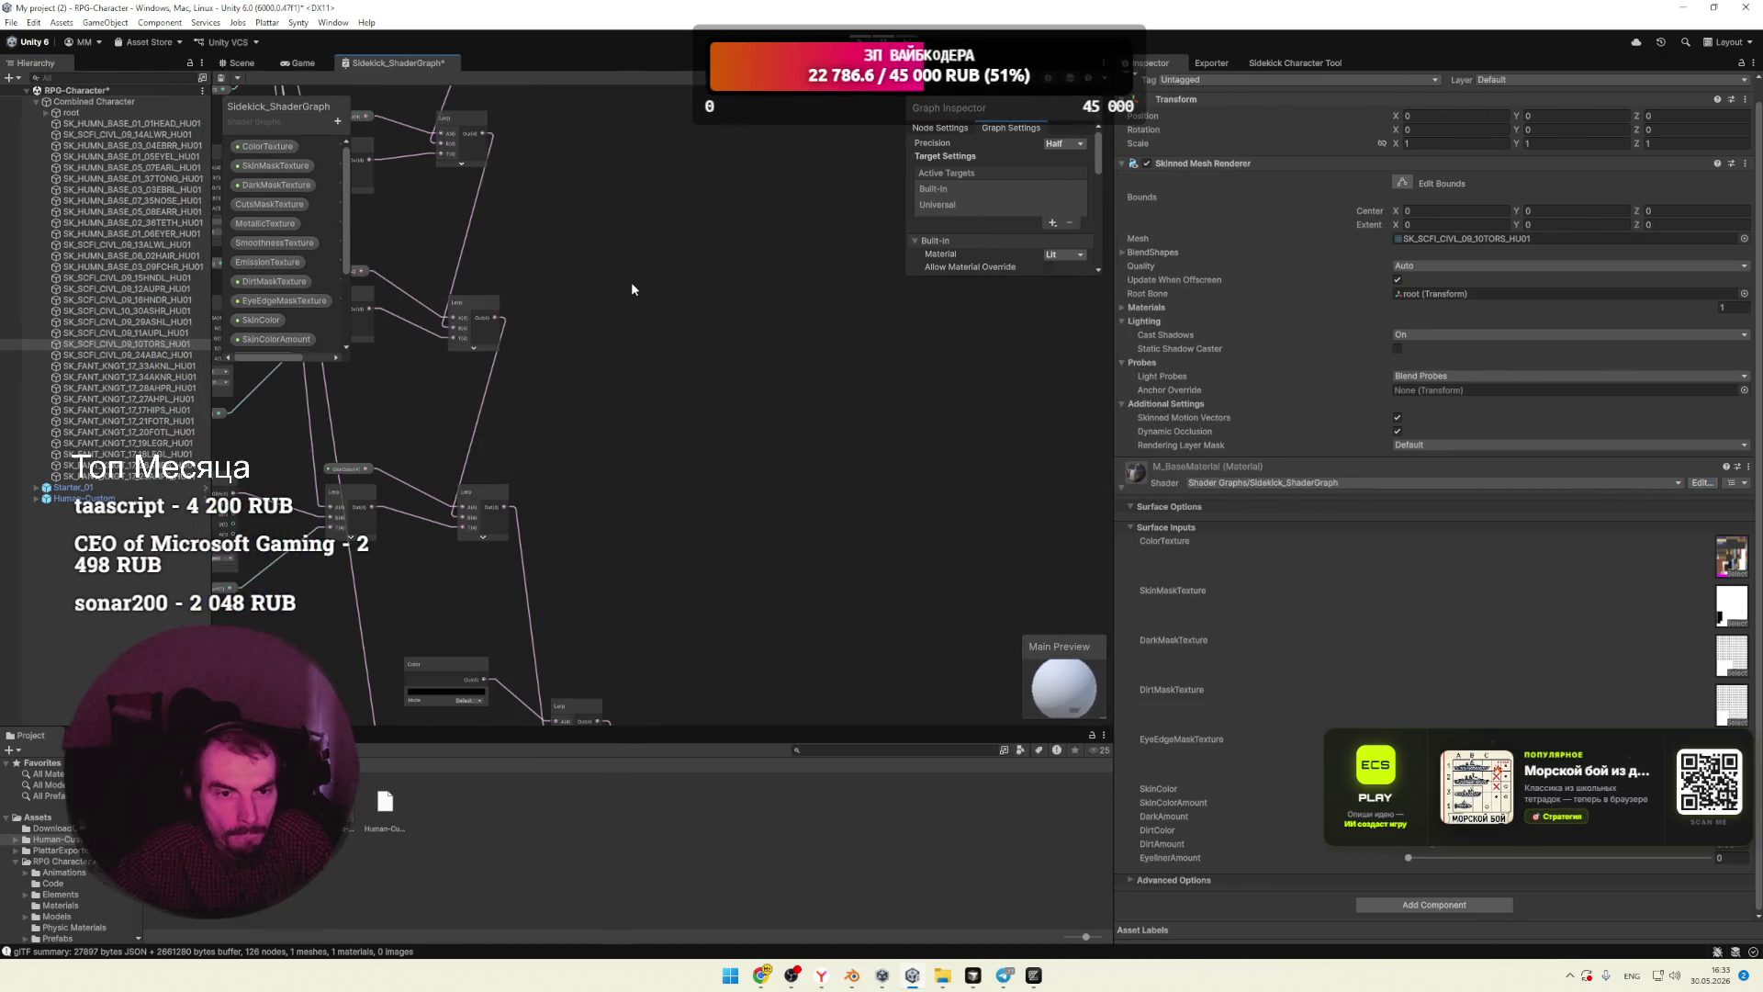
pyautogui.scroll(-3, 757, 322)
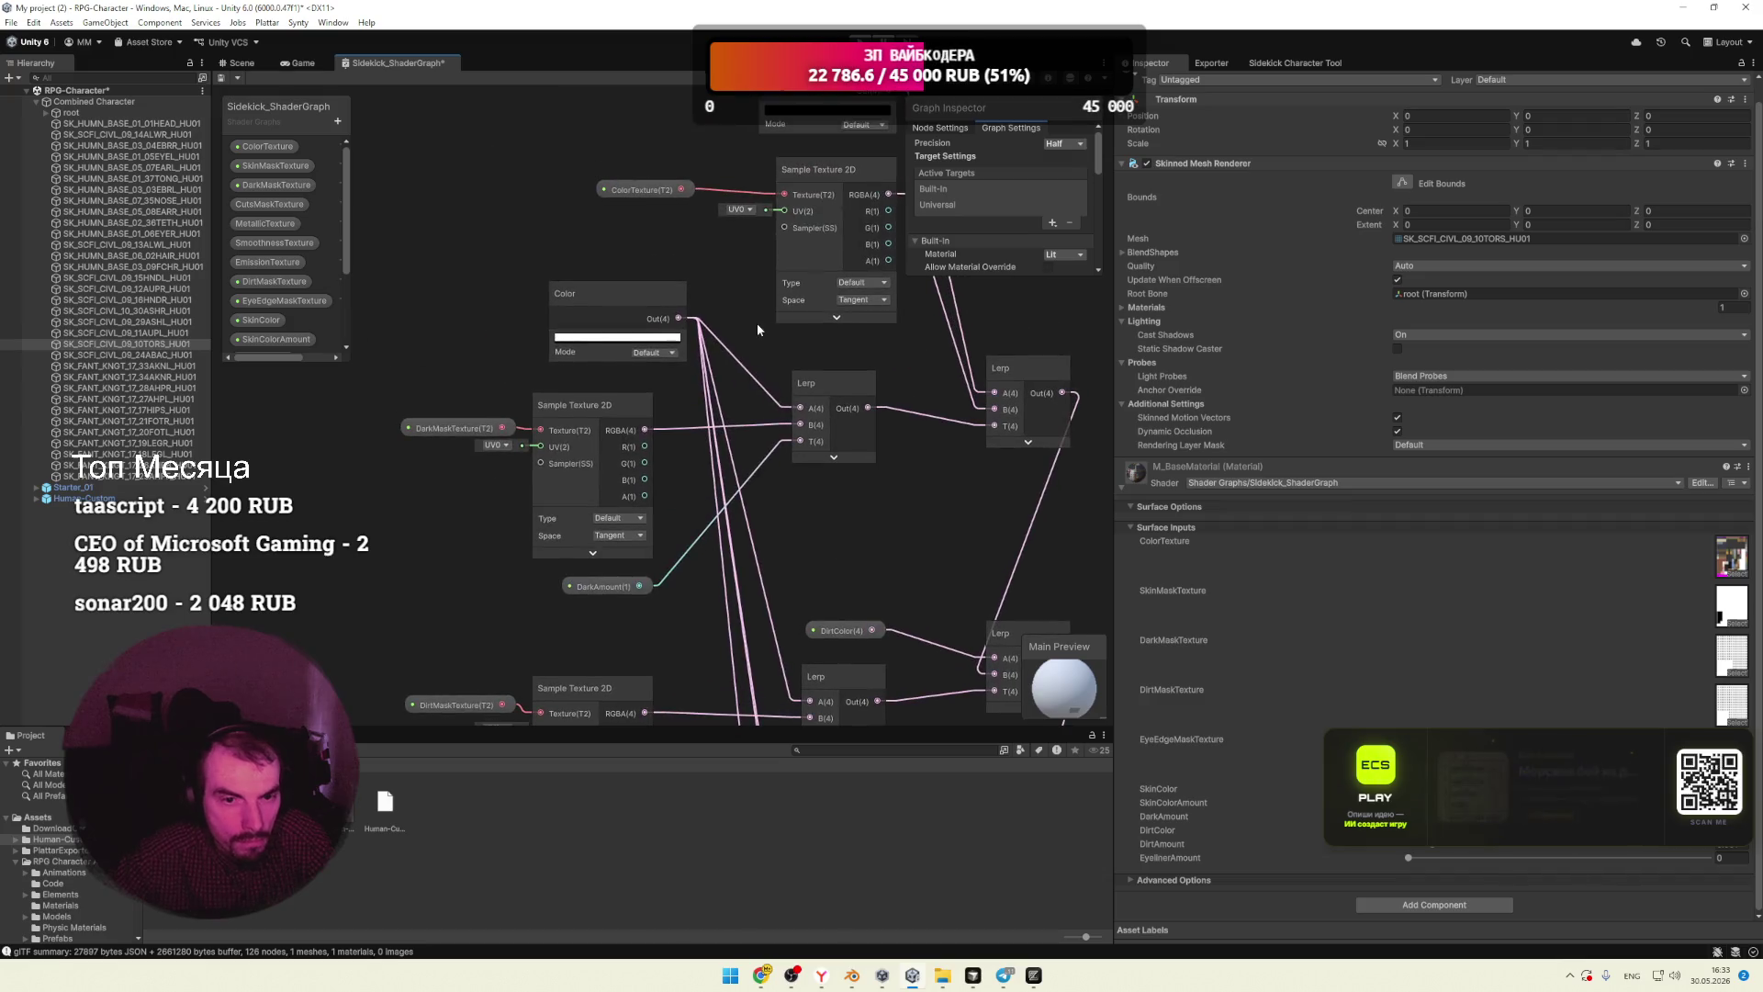
pyautogui.scroll(3, 617, 357)
pyautogui.moveTo(981, 470); pyautogui.dragTo(830, 406, button='middle')
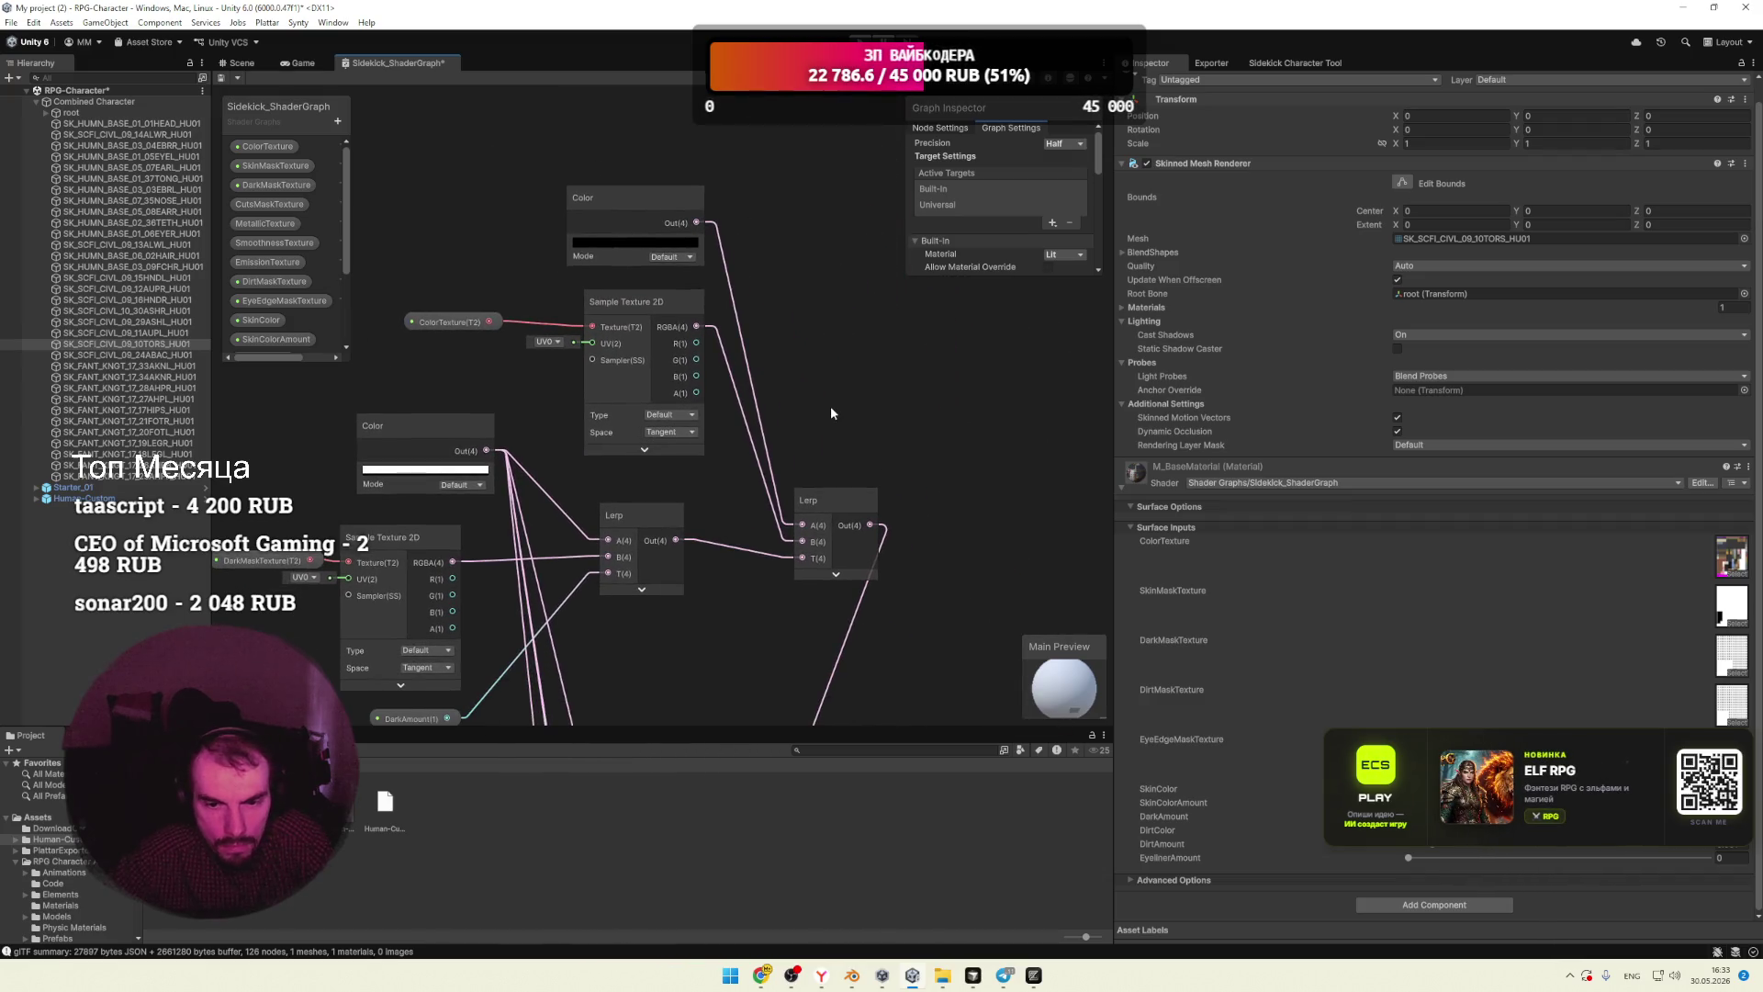
pyautogui.click(660, 389)
pyautogui.click(427, 322)
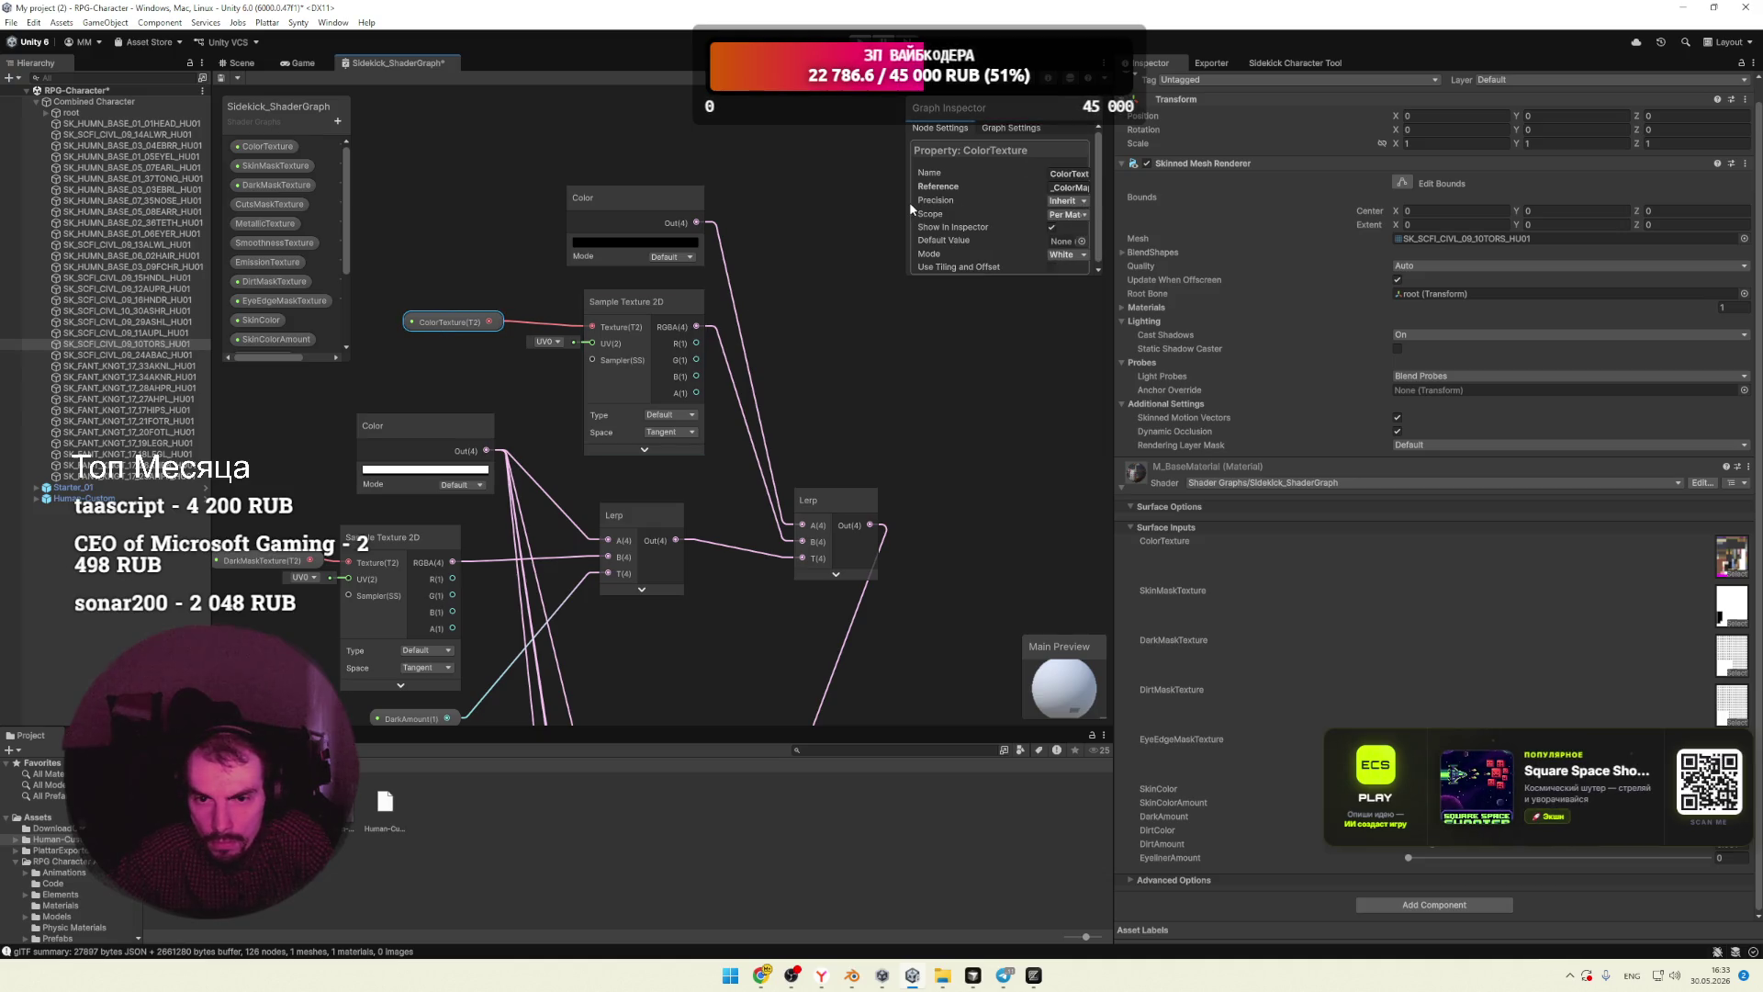
pyautogui.moveTo(904, 202)
pyautogui.mouseDown()
pyautogui.moveTo(668, 203)
pyautogui.moveTo(723, 202)
pyautogui.mouseUp()
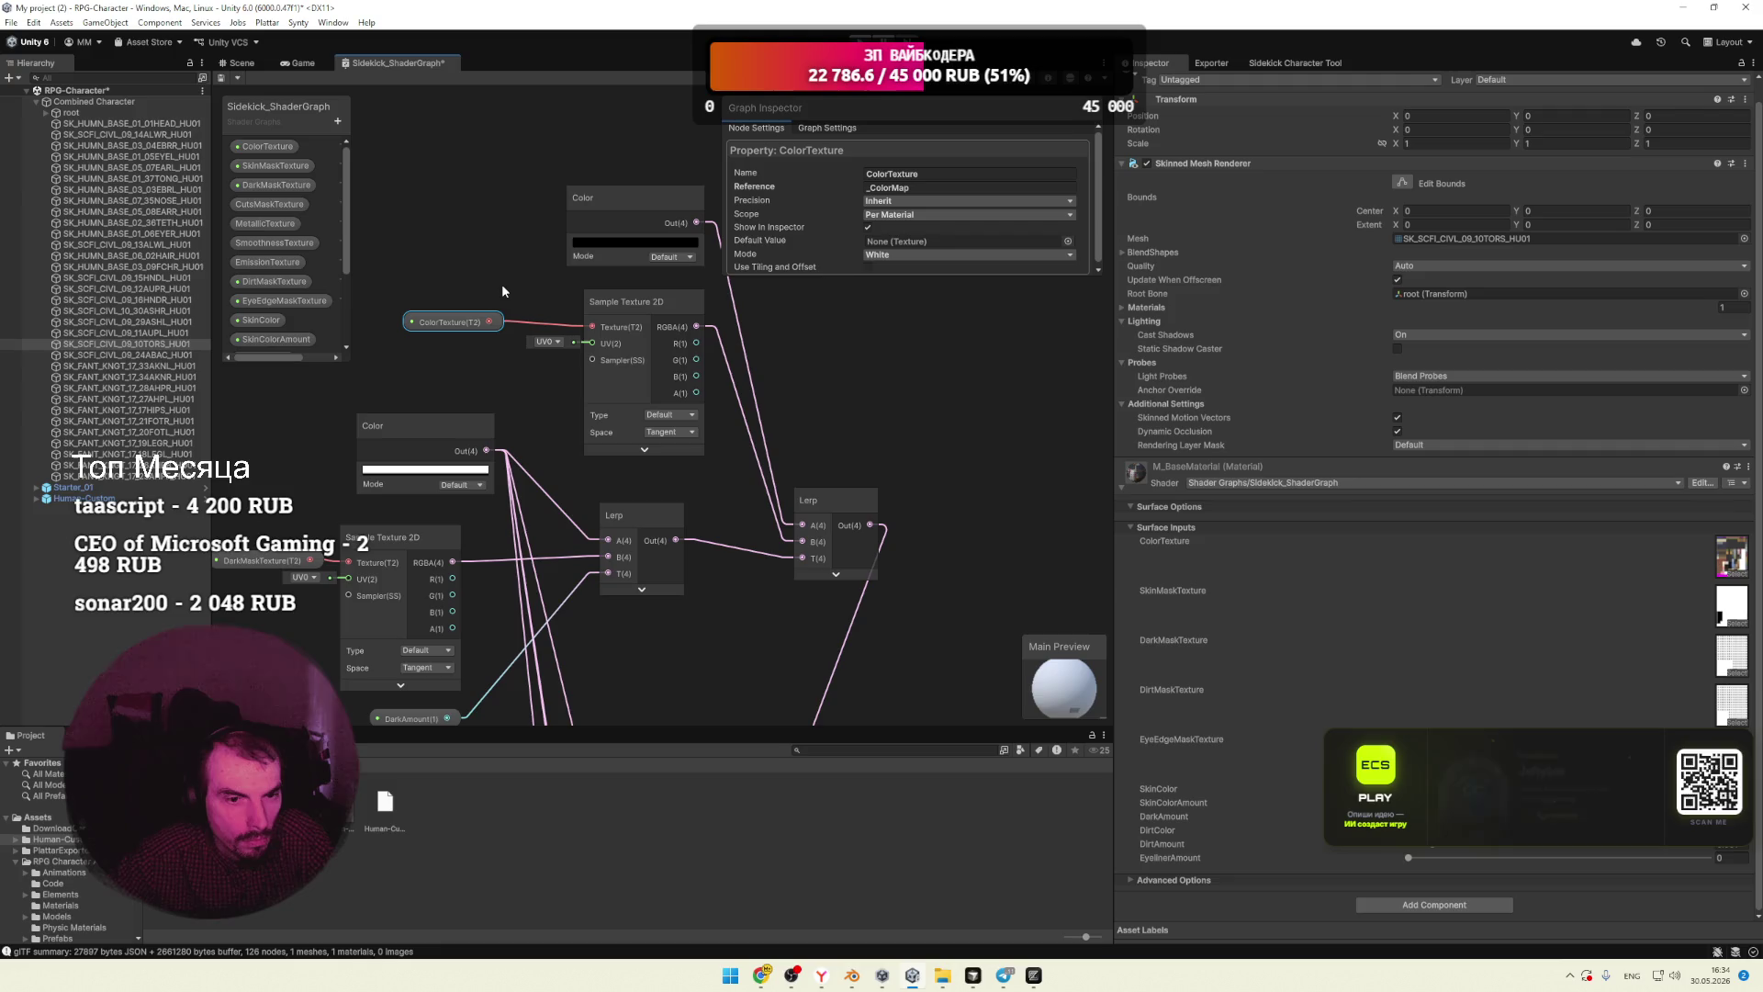
pyautogui.click(615, 327)
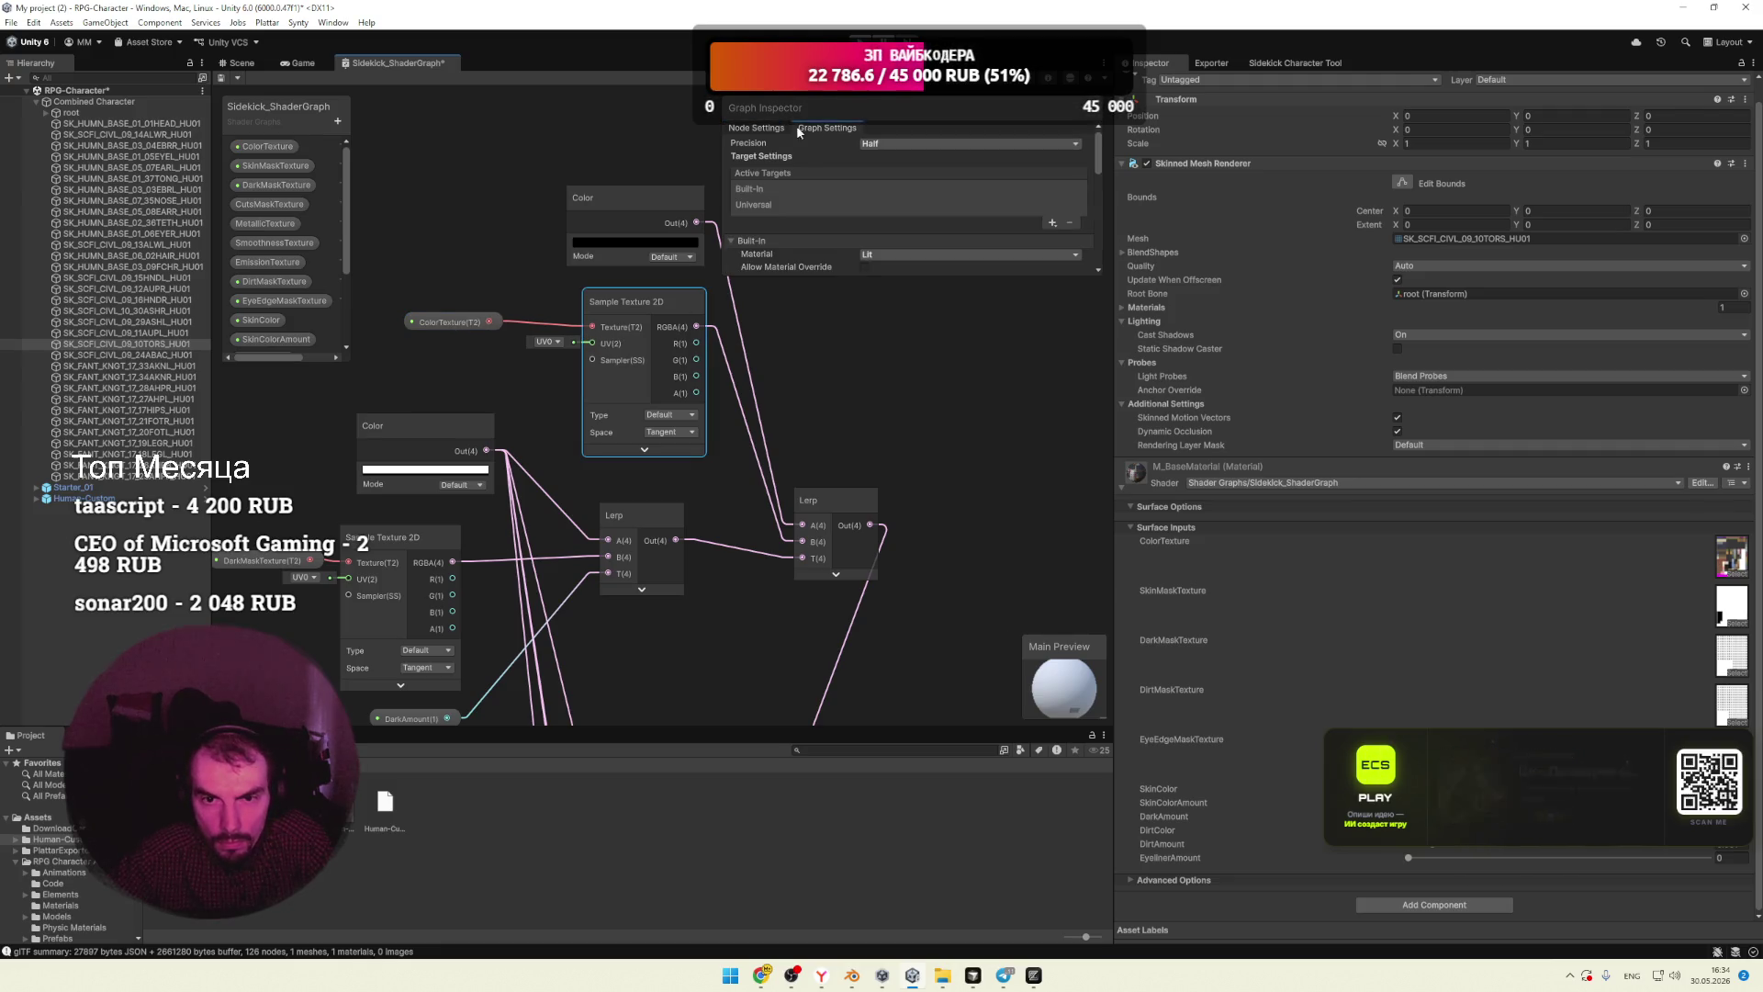
pyautogui.click(546, 342)
pyautogui.click(531, 348)
pyautogui.click(531, 347)
pyautogui.click(557, 357)
# Step: Bring the DarkMask and DirtMask nodes into view and enlarge the shader graph area
pyautogui.moveTo(825, 380)
pyautogui.mouseDown(button='middle')
pyautogui.moveTo(773, 370)
pyautogui.moveTo(866, 515)
pyautogui.moveTo(834, 459)
pyautogui.mouseUp(button='middle')
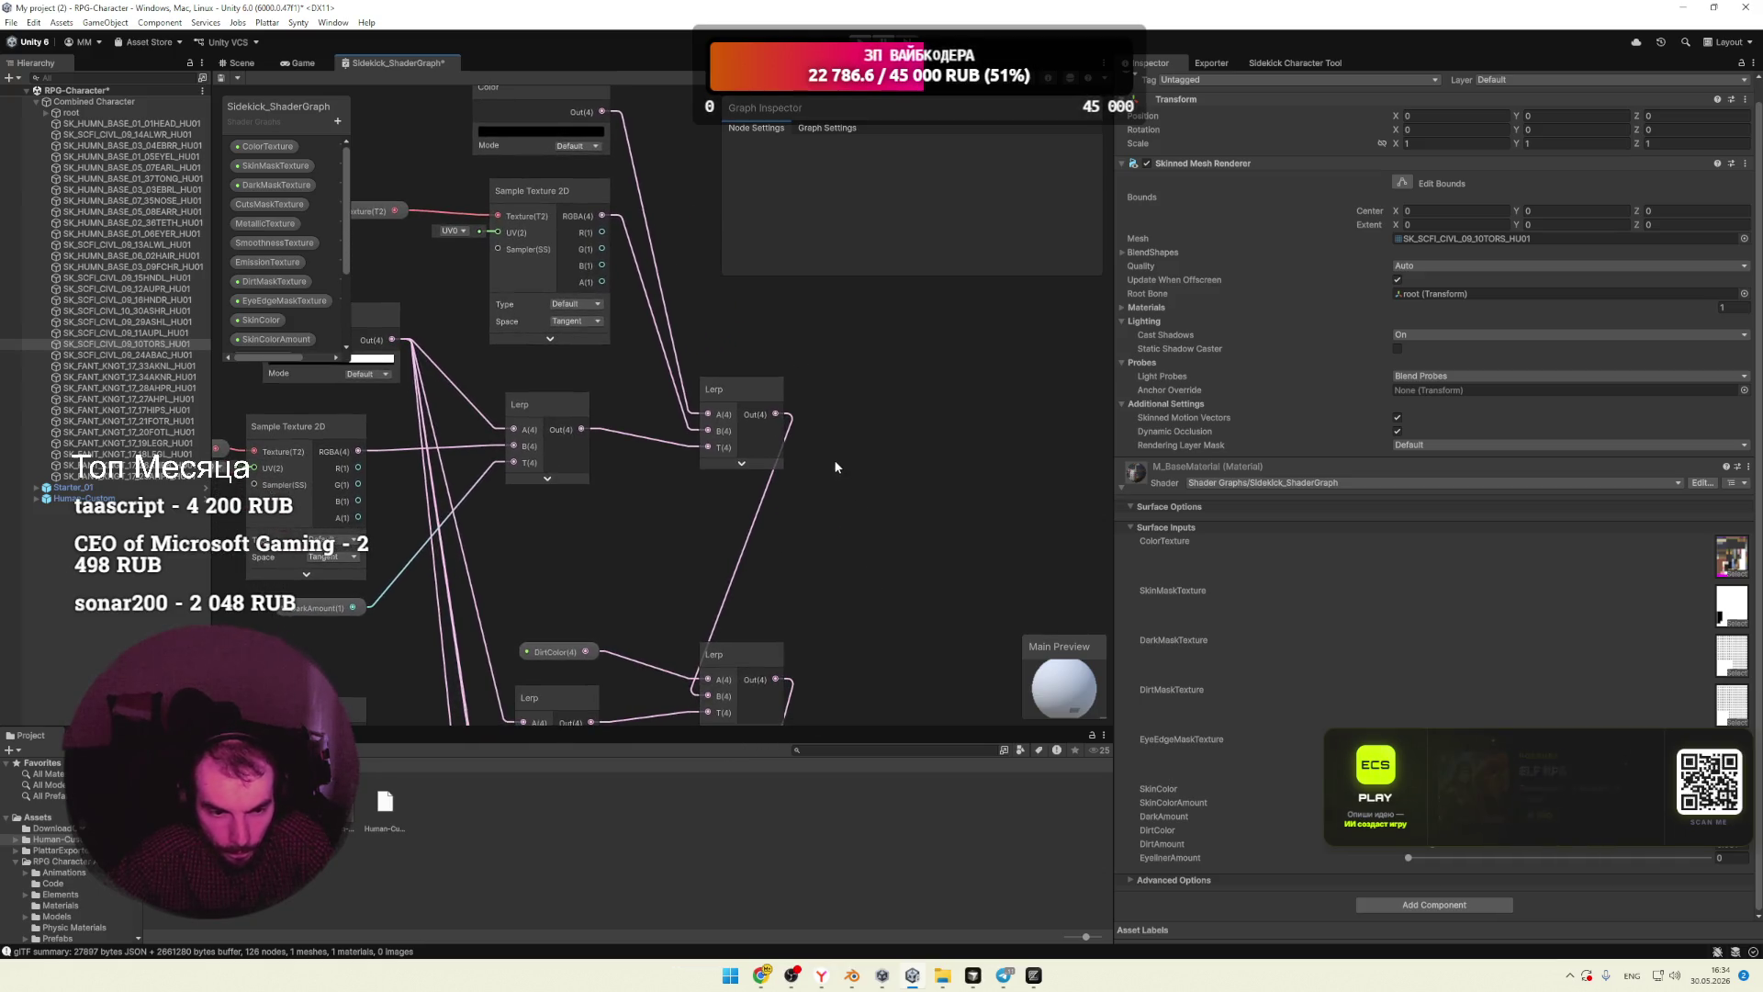
pyautogui.moveTo(681, 502)
pyautogui.mouseDown(button='middle')
pyautogui.moveTo(874, 436)
pyautogui.moveTo(700, 459)
pyautogui.moveTo(718, 449)
pyautogui.mouseUp(button='middle')
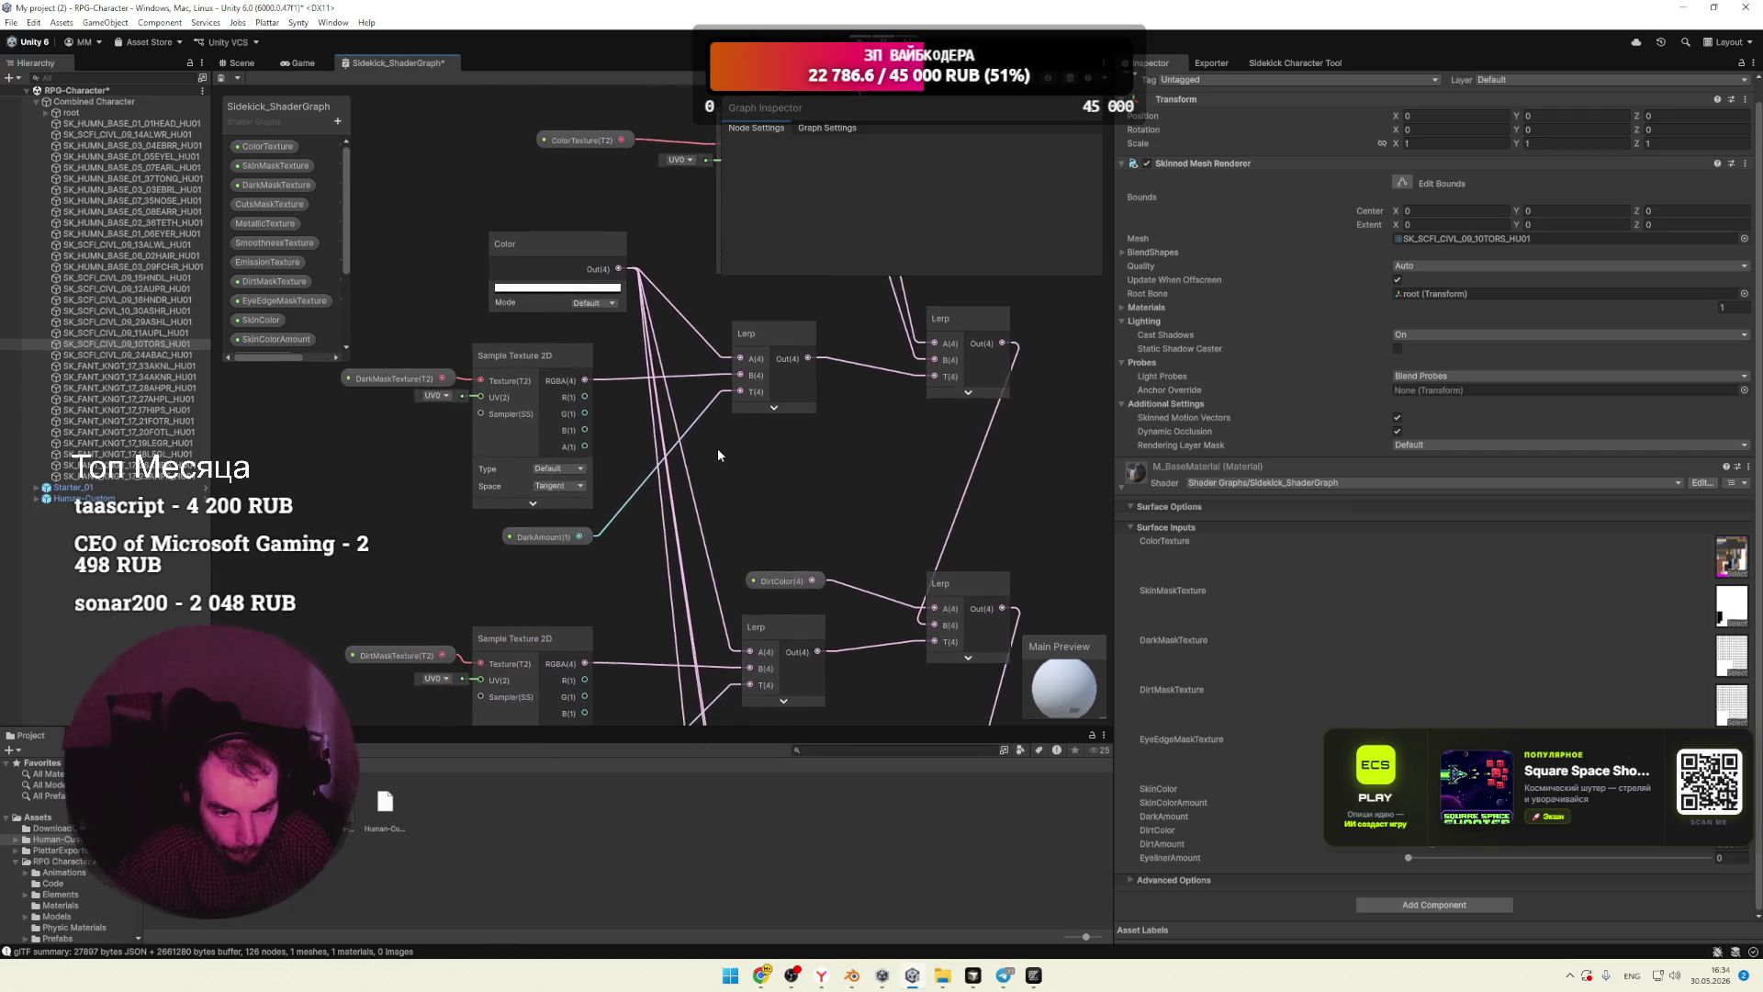
pyautogui.scroll(1, 617, 564)
pyautogui.moveTo(617, 564); pyautogui.dragTo(633, 450, button='middle')
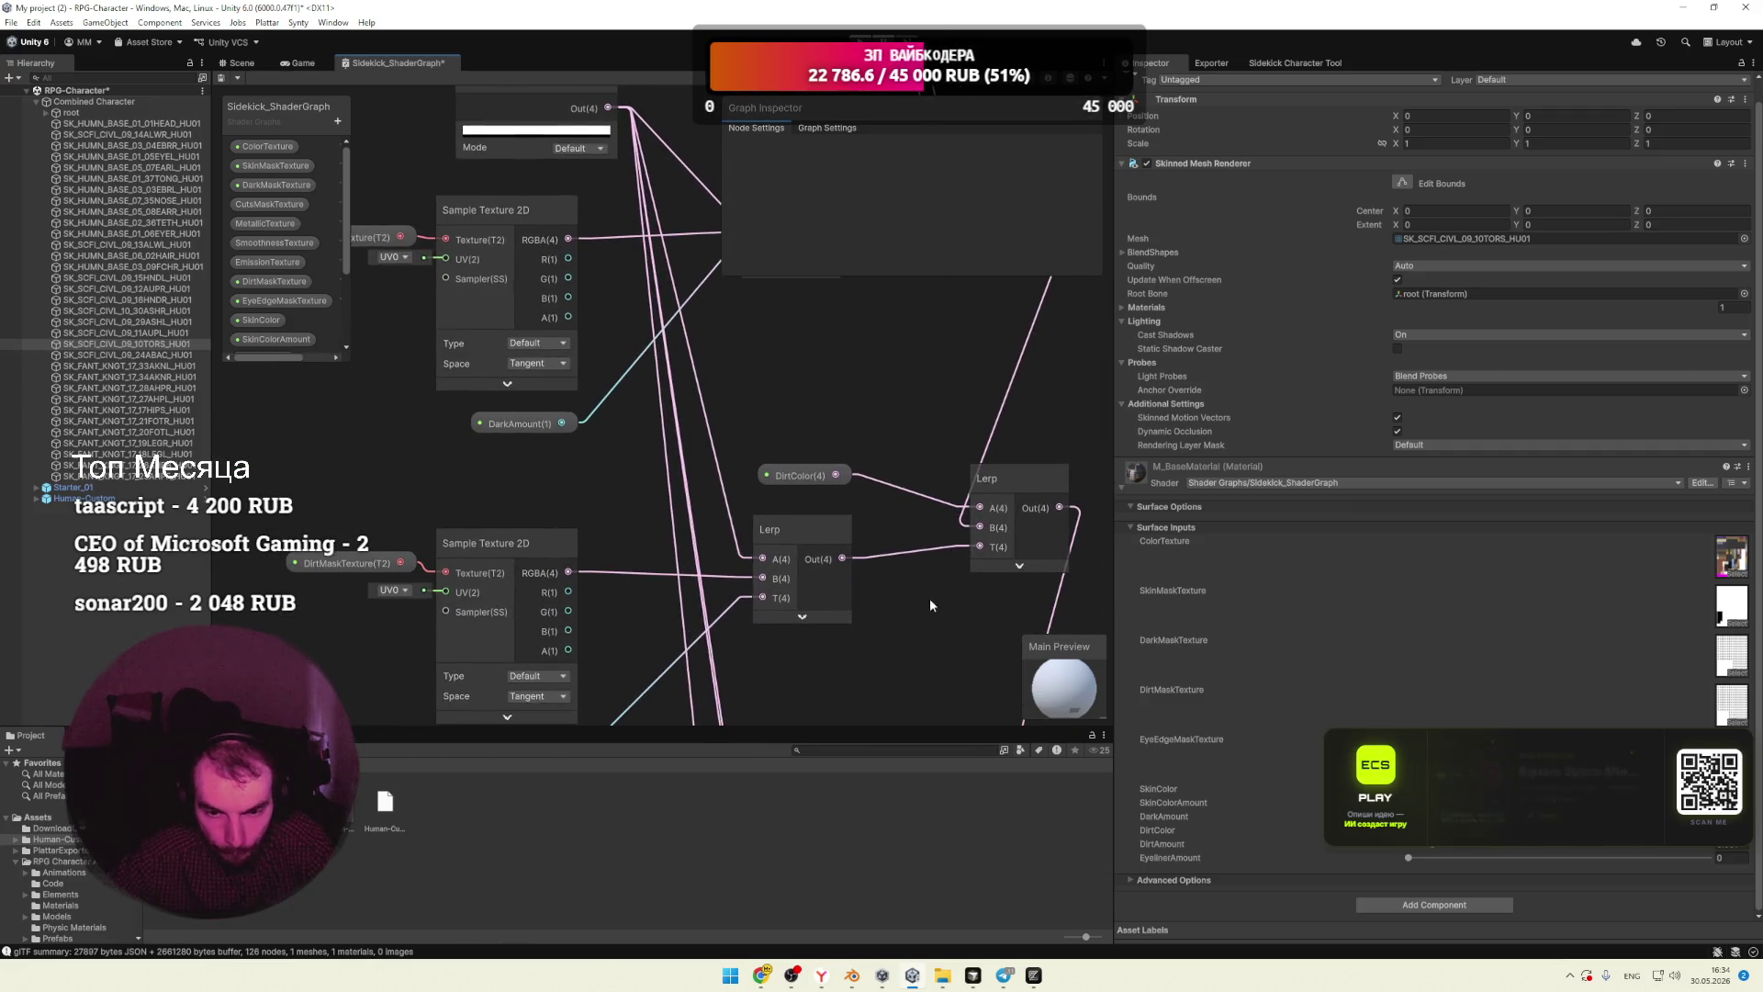
pyautogui.scroll(-2, 698, 376)
pyautogui.scroll(-5, 716, 445)
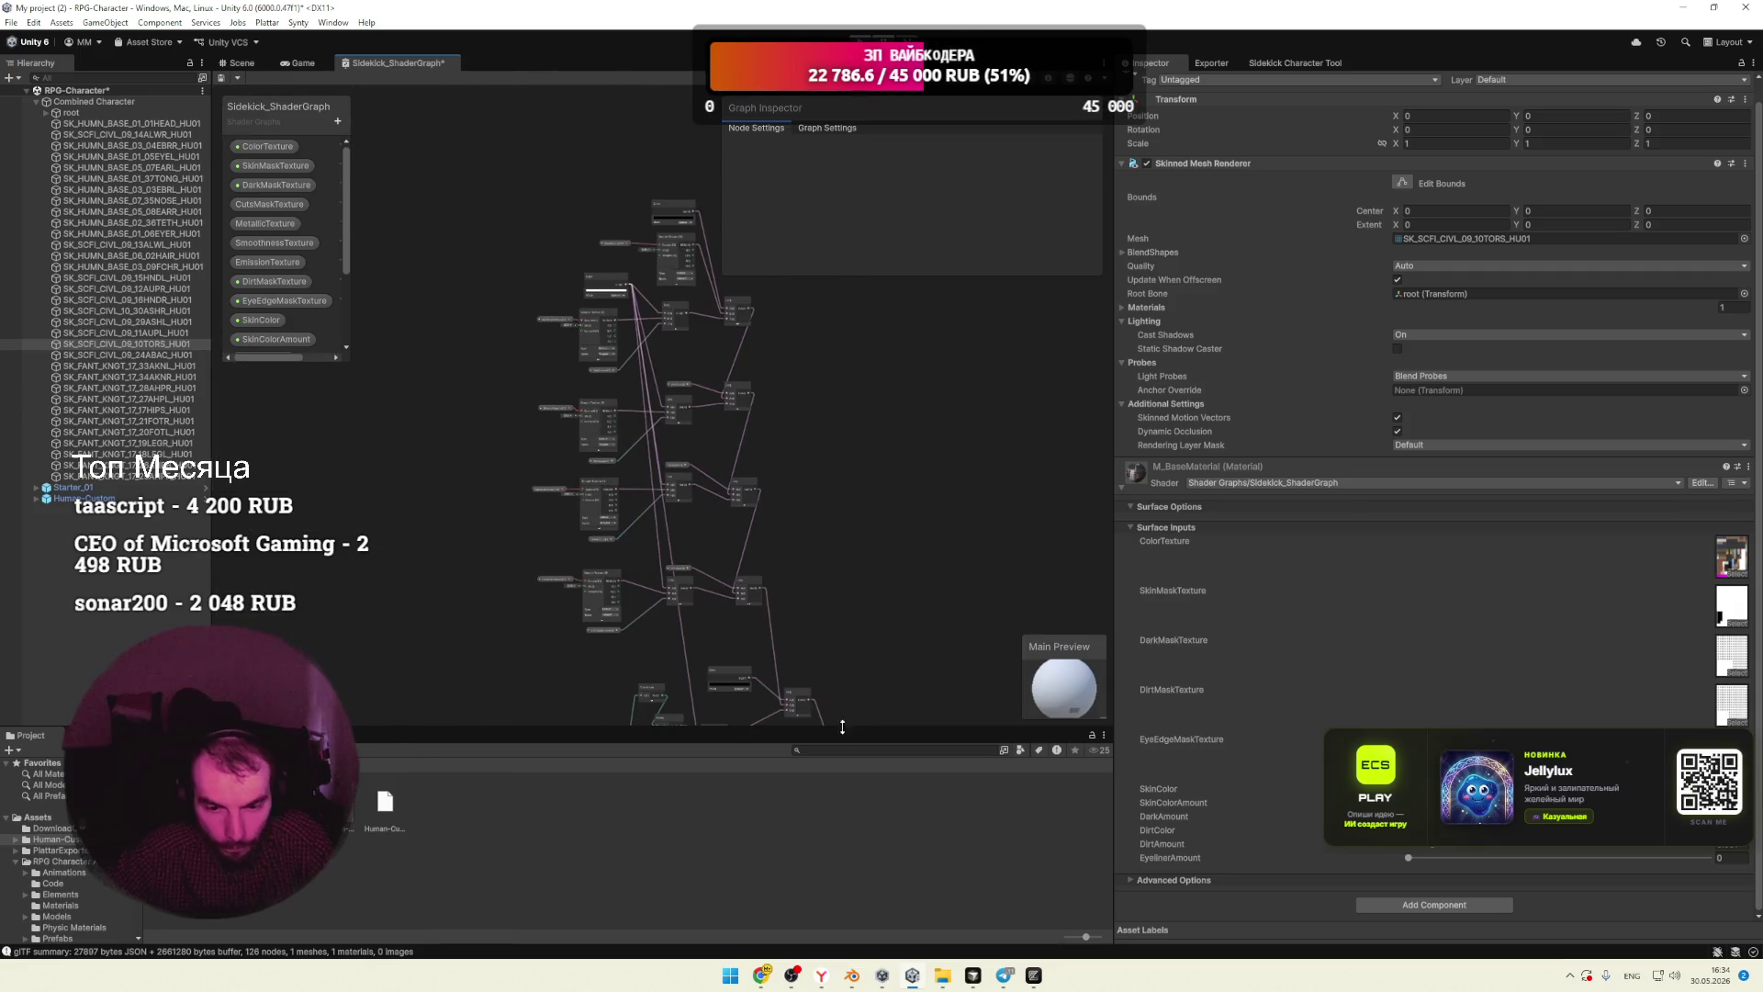
pyautogui.moveTo(845, 727); pyautogui.dragTo(847, 889)
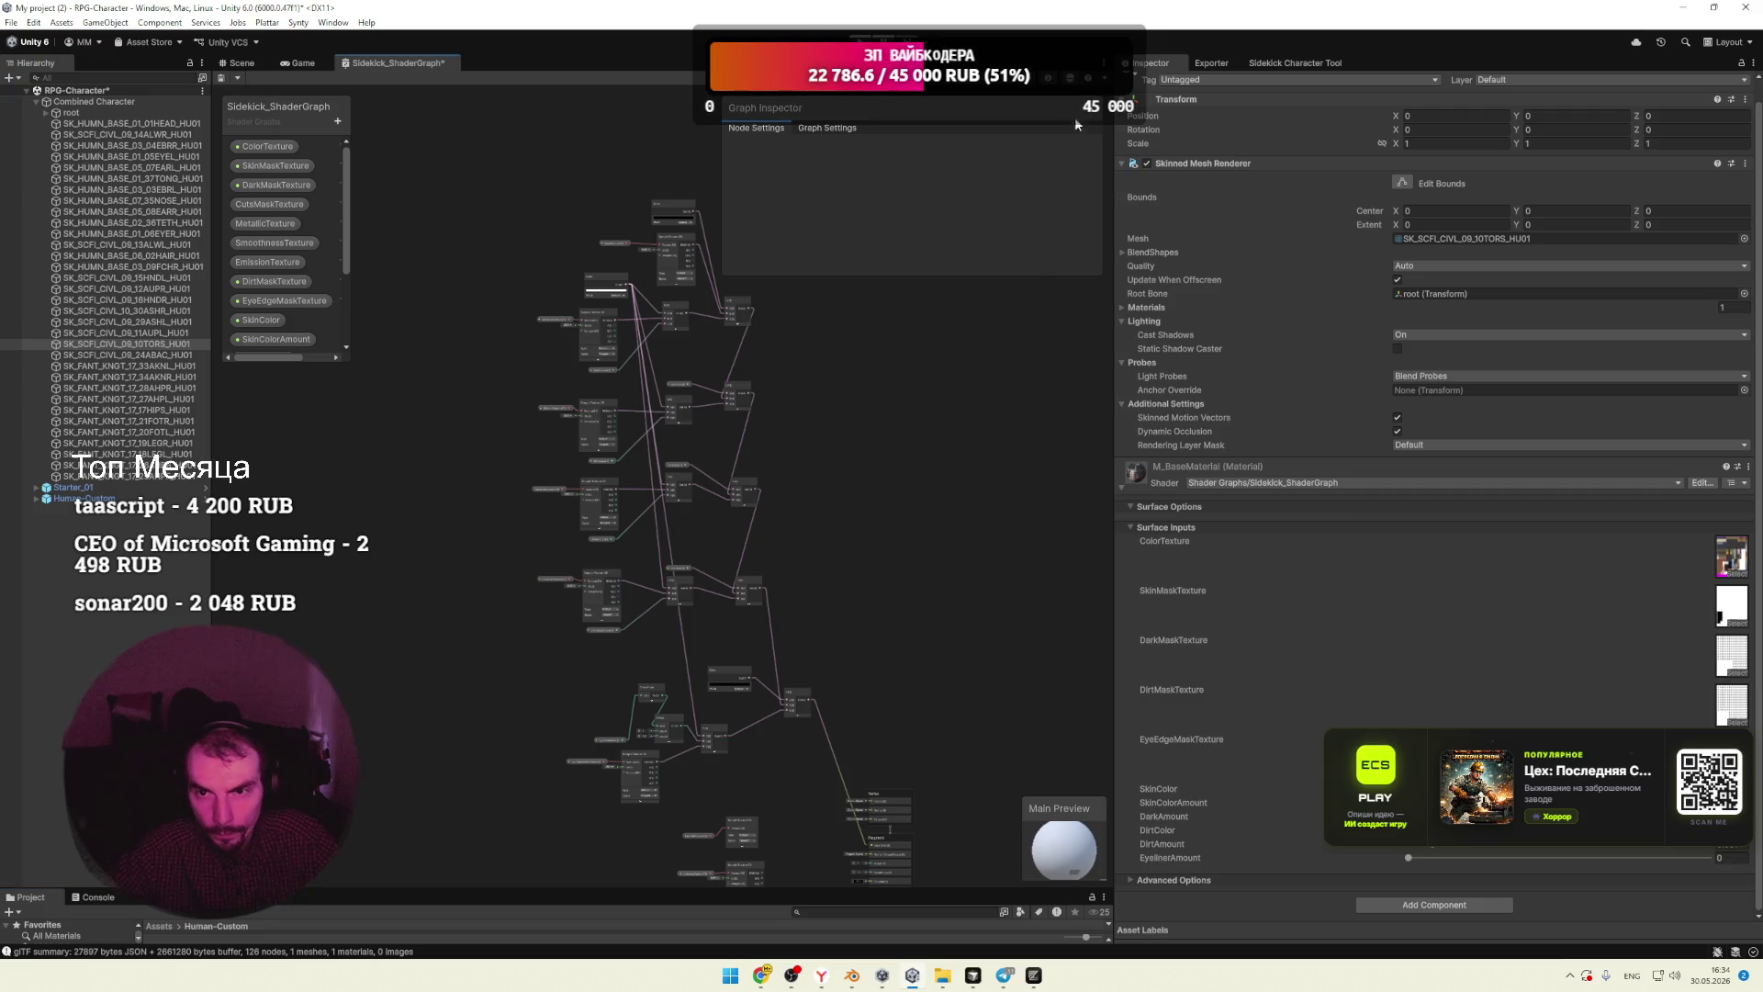
# Step: Select the entire shader graph and copy its shader code with Copy Shader
pyautogui.moveTo(512, 263); pyautogui.dragTo(741, 606)
pyautogui.scroll(-3, 949, 589)
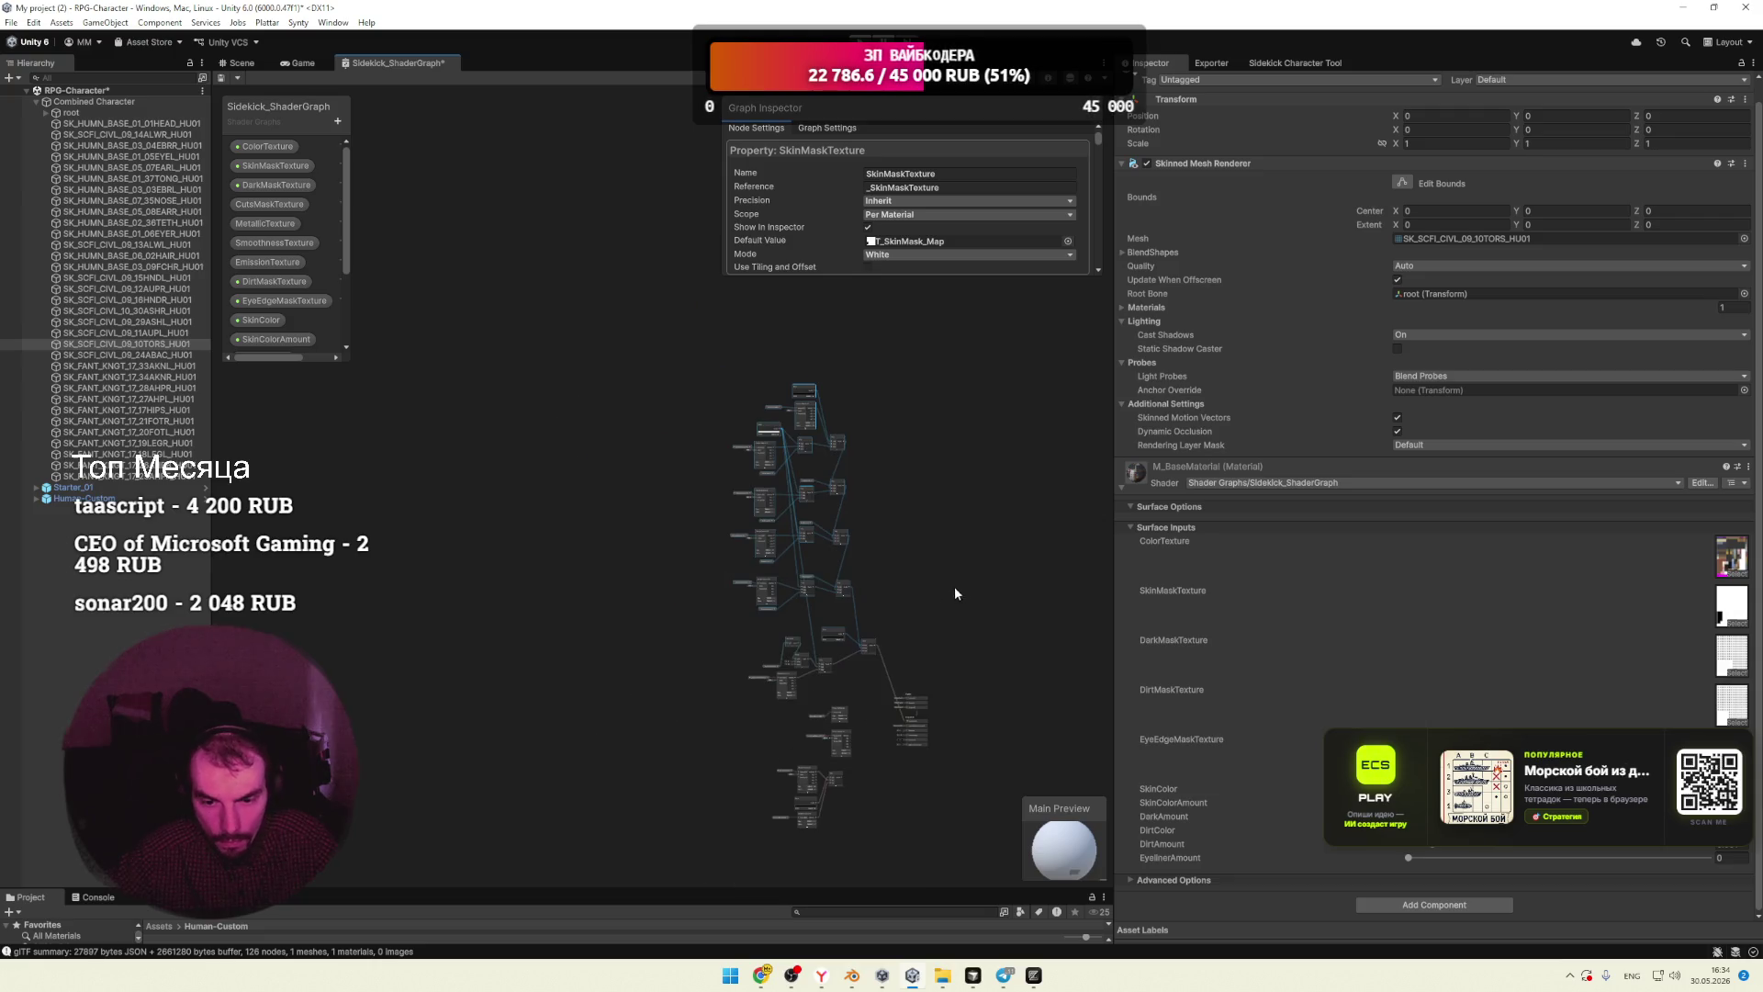
pyautogui.moveTo(955, 588); pyautogui.dragTo(946, 412)
pyautogui.moveTo(603, 843); pyautogui.dragTo(595, 849)
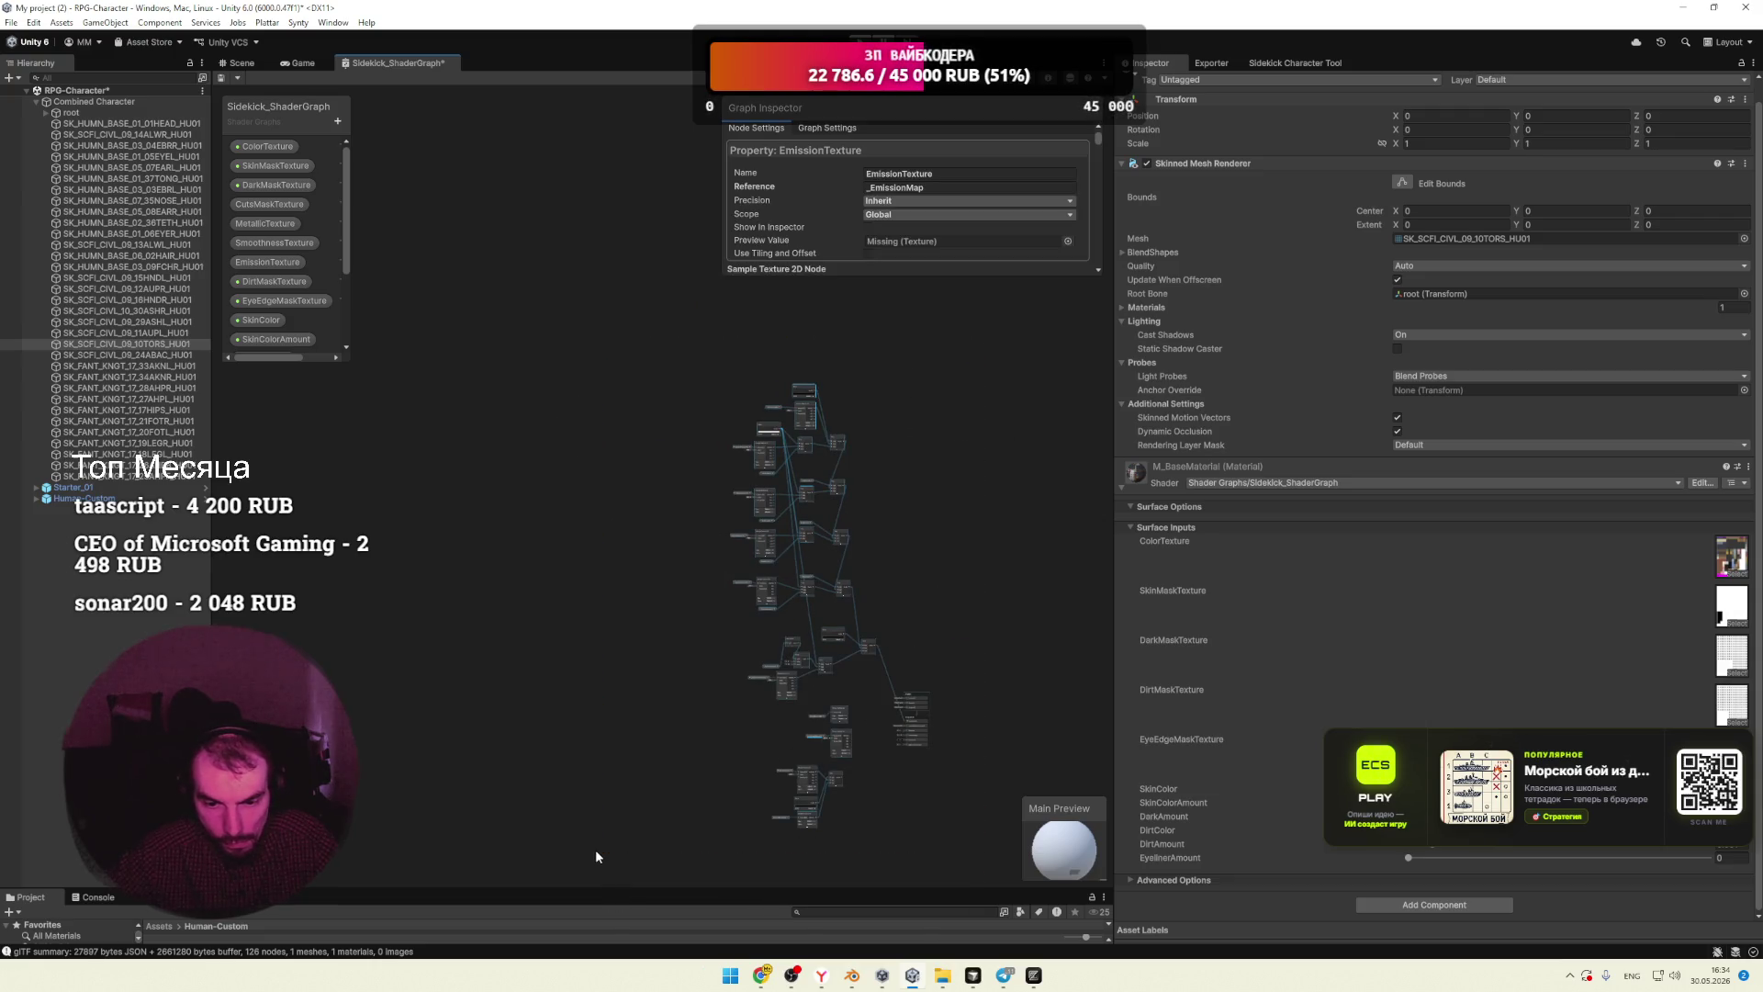
pyautogui.rightClick(803, 660)
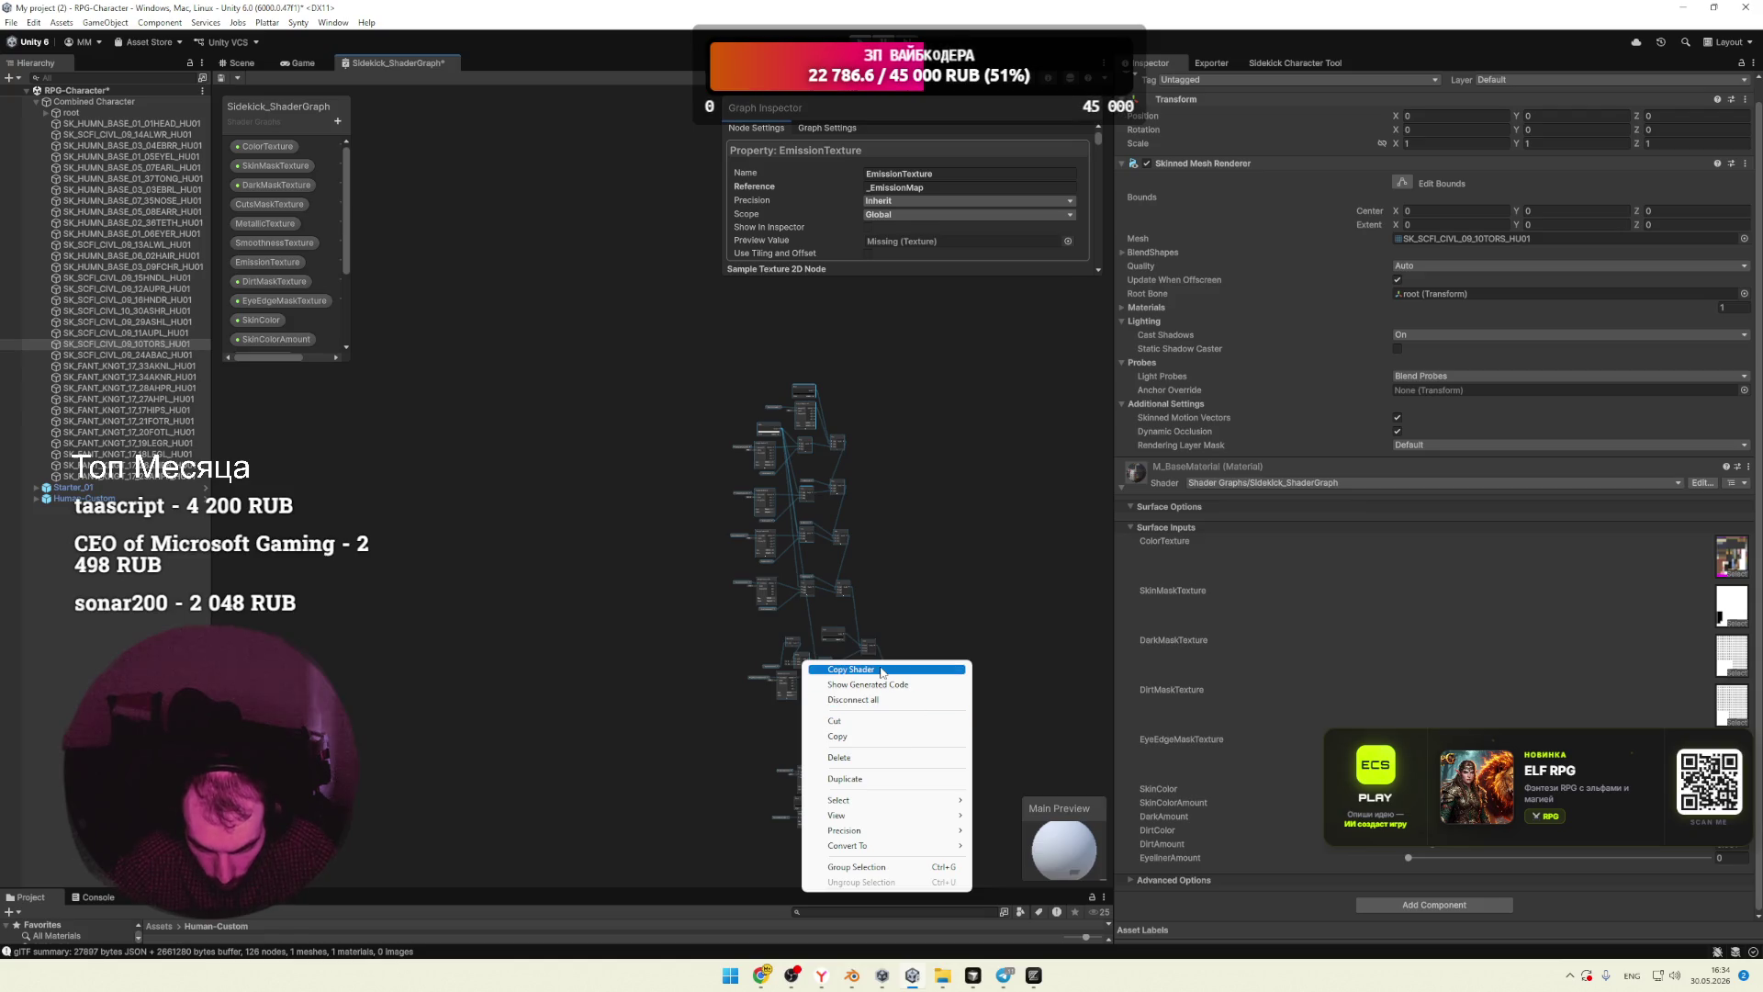
pyautogui.click(851, 670)
pyautogui.moveTo(764, 979)
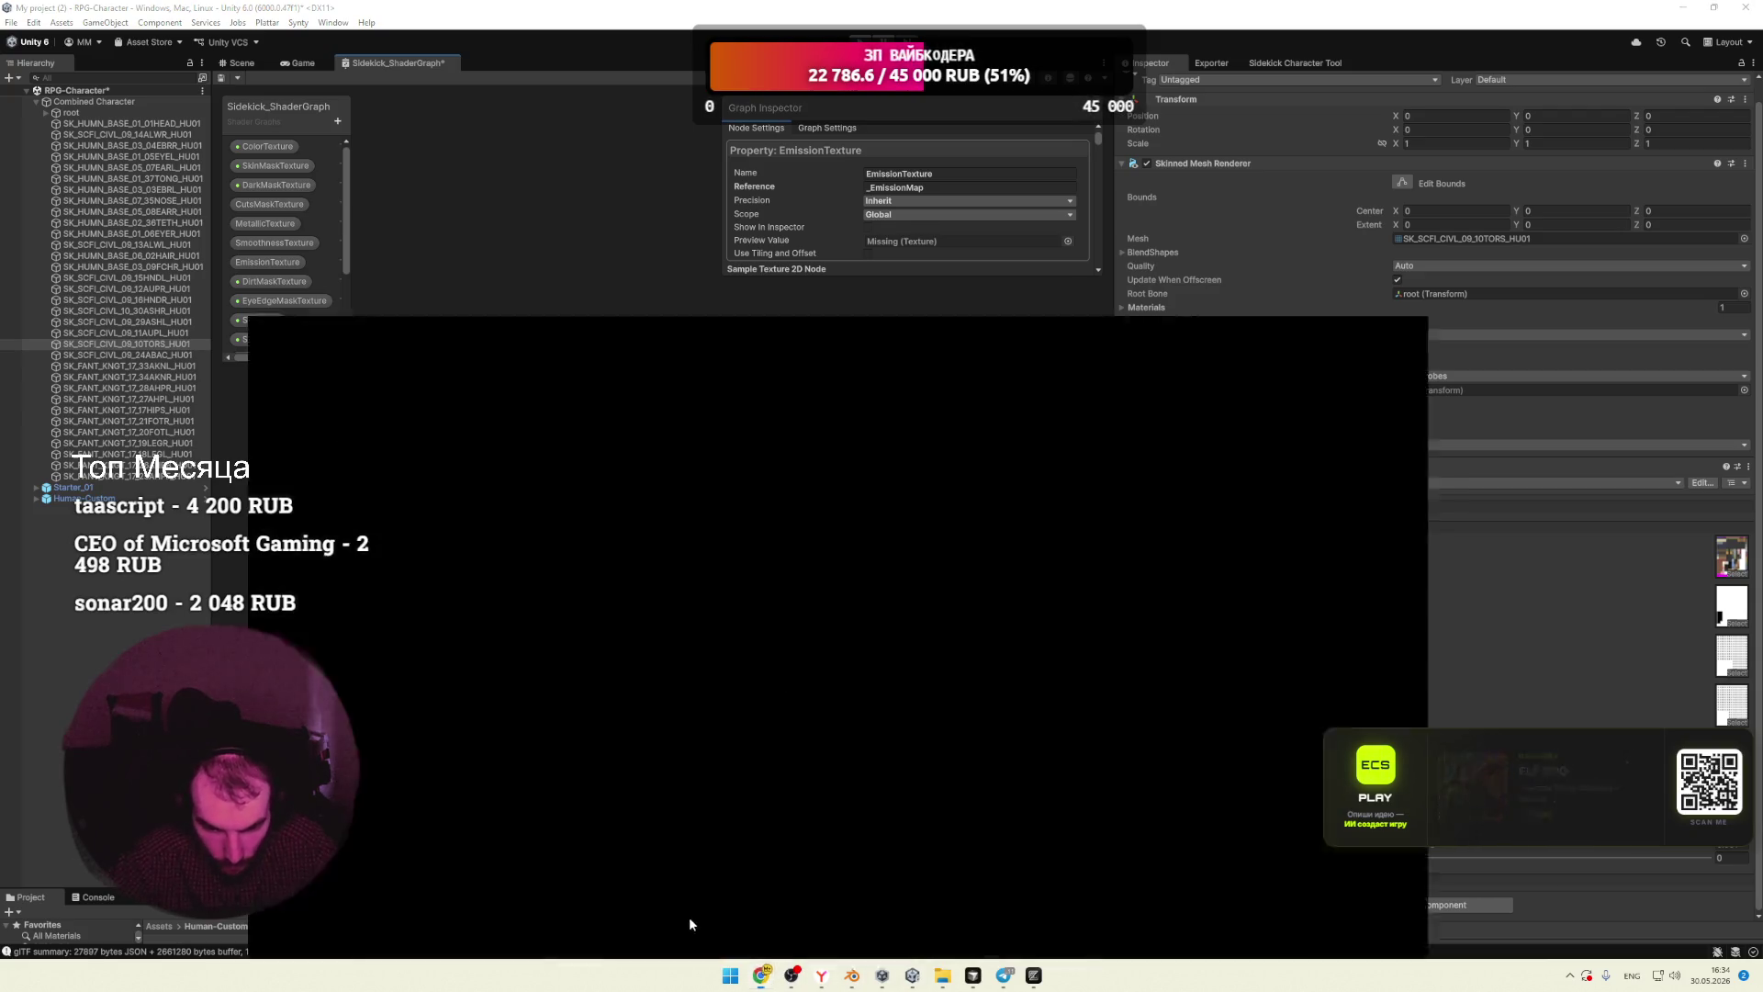
pyautogui.click(692, 929)
# Step: Start a new Expert DeepSeek chat, paste the shader code, and send 'Конвертируй шейдер в blender'
pyautogui.click(671, 14)
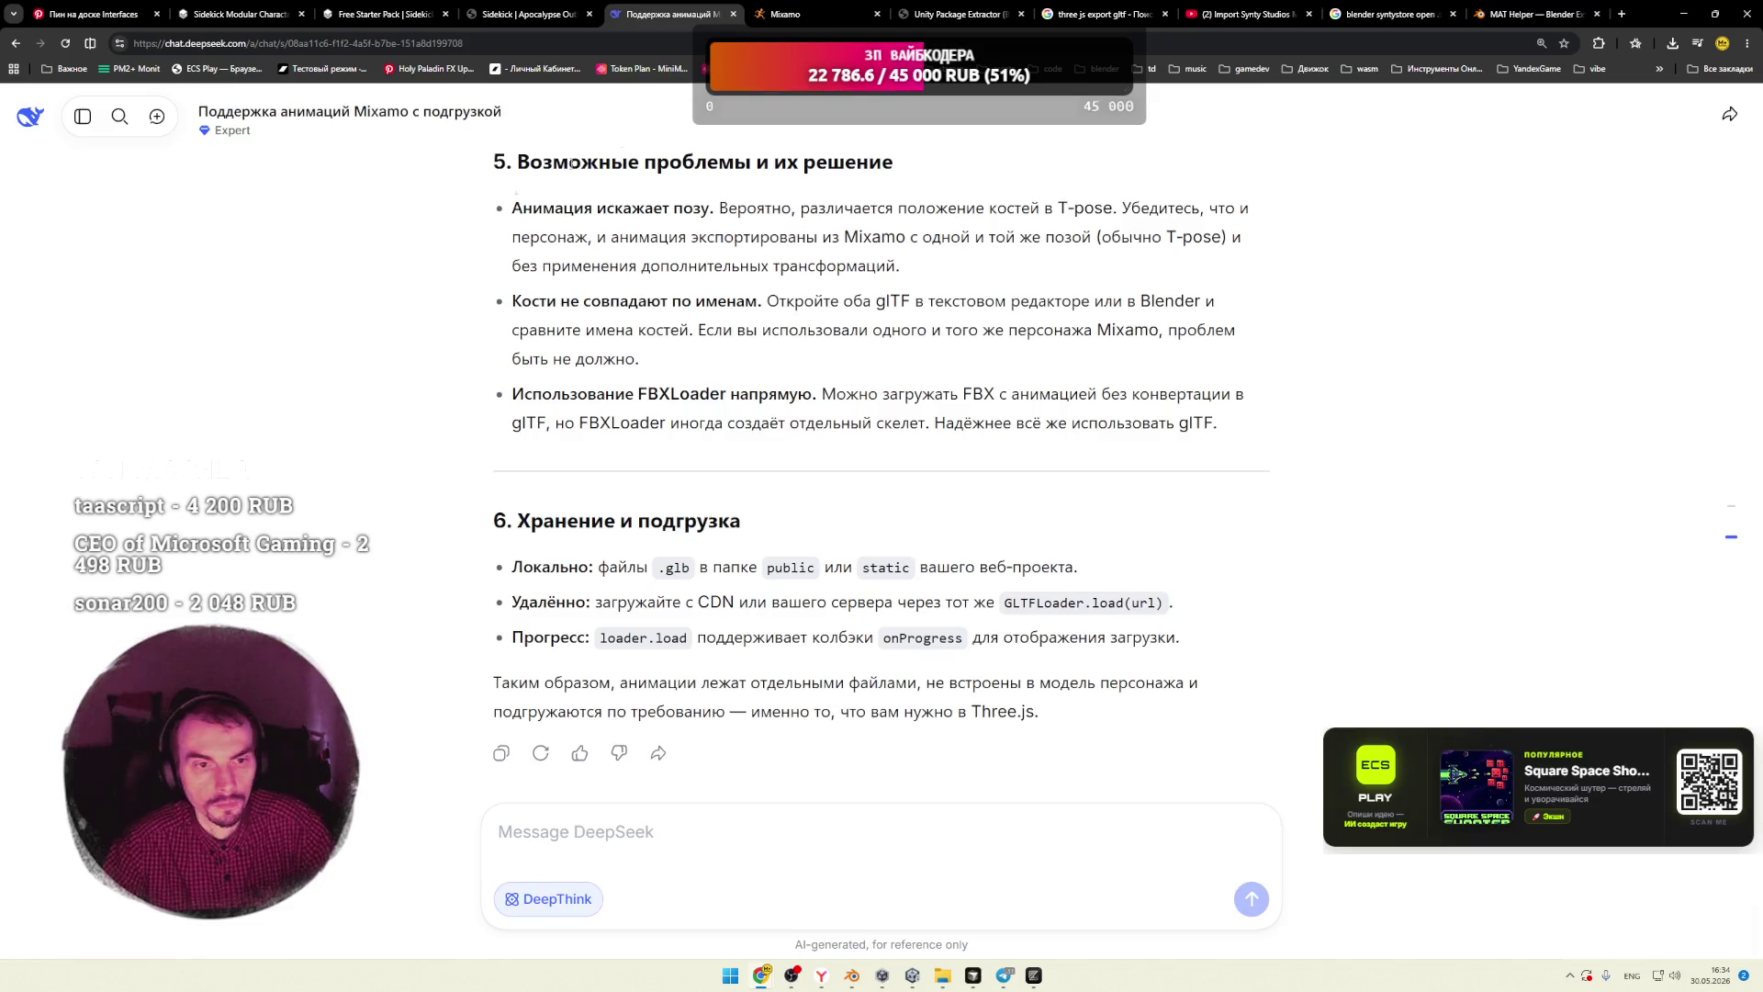
pyautogui.click(157, 115)
pyautogui.click(950, 434)
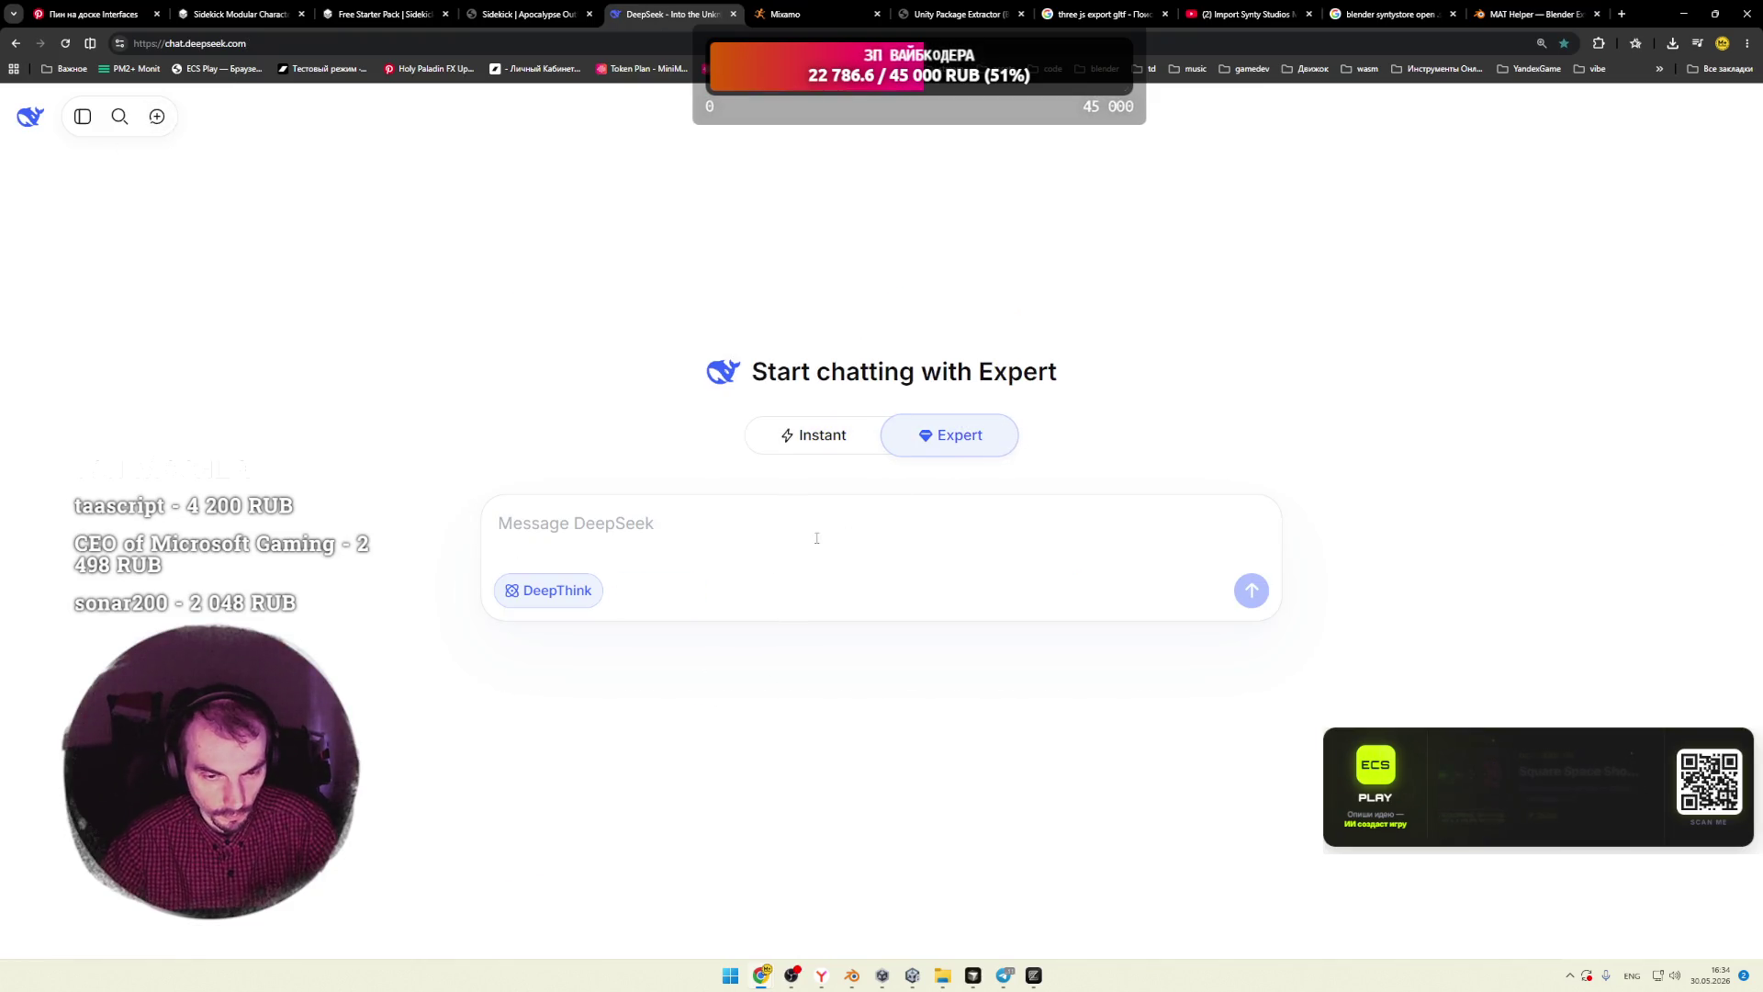
pyautogui.hotkey('ctrl', 'v')
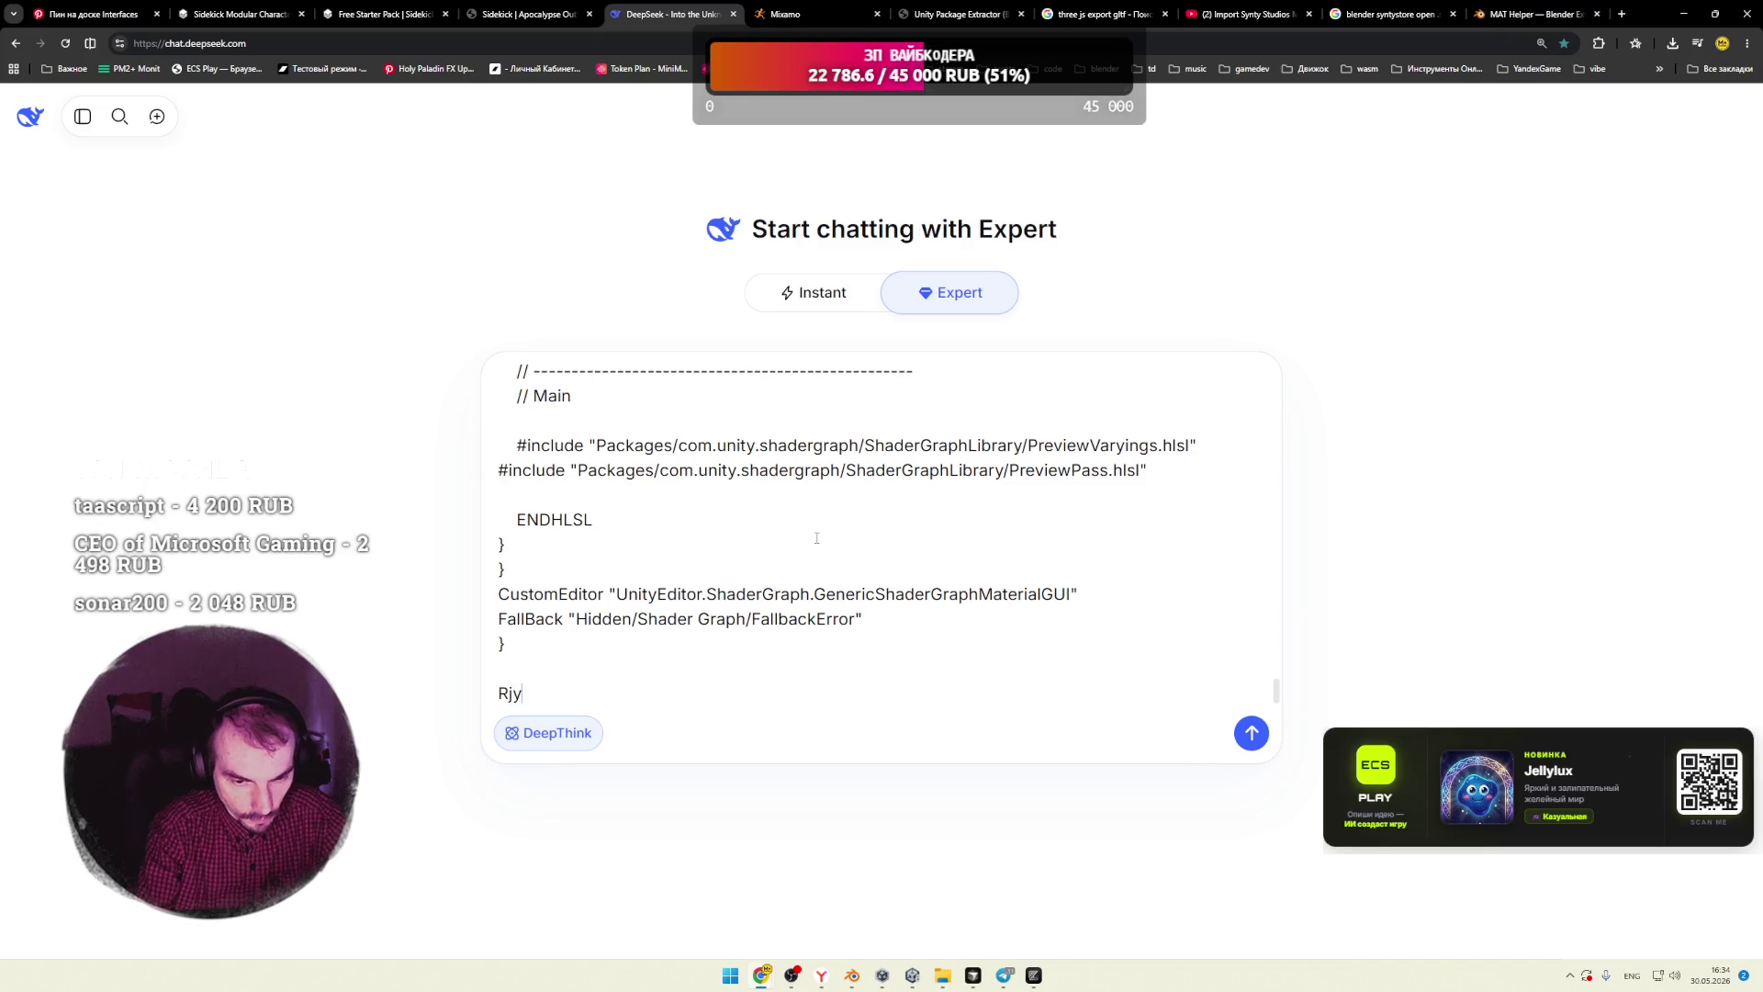
pyautogui.hotkey('shift', 'alt')
pyautogui.write('Конвертируй шейдер в')
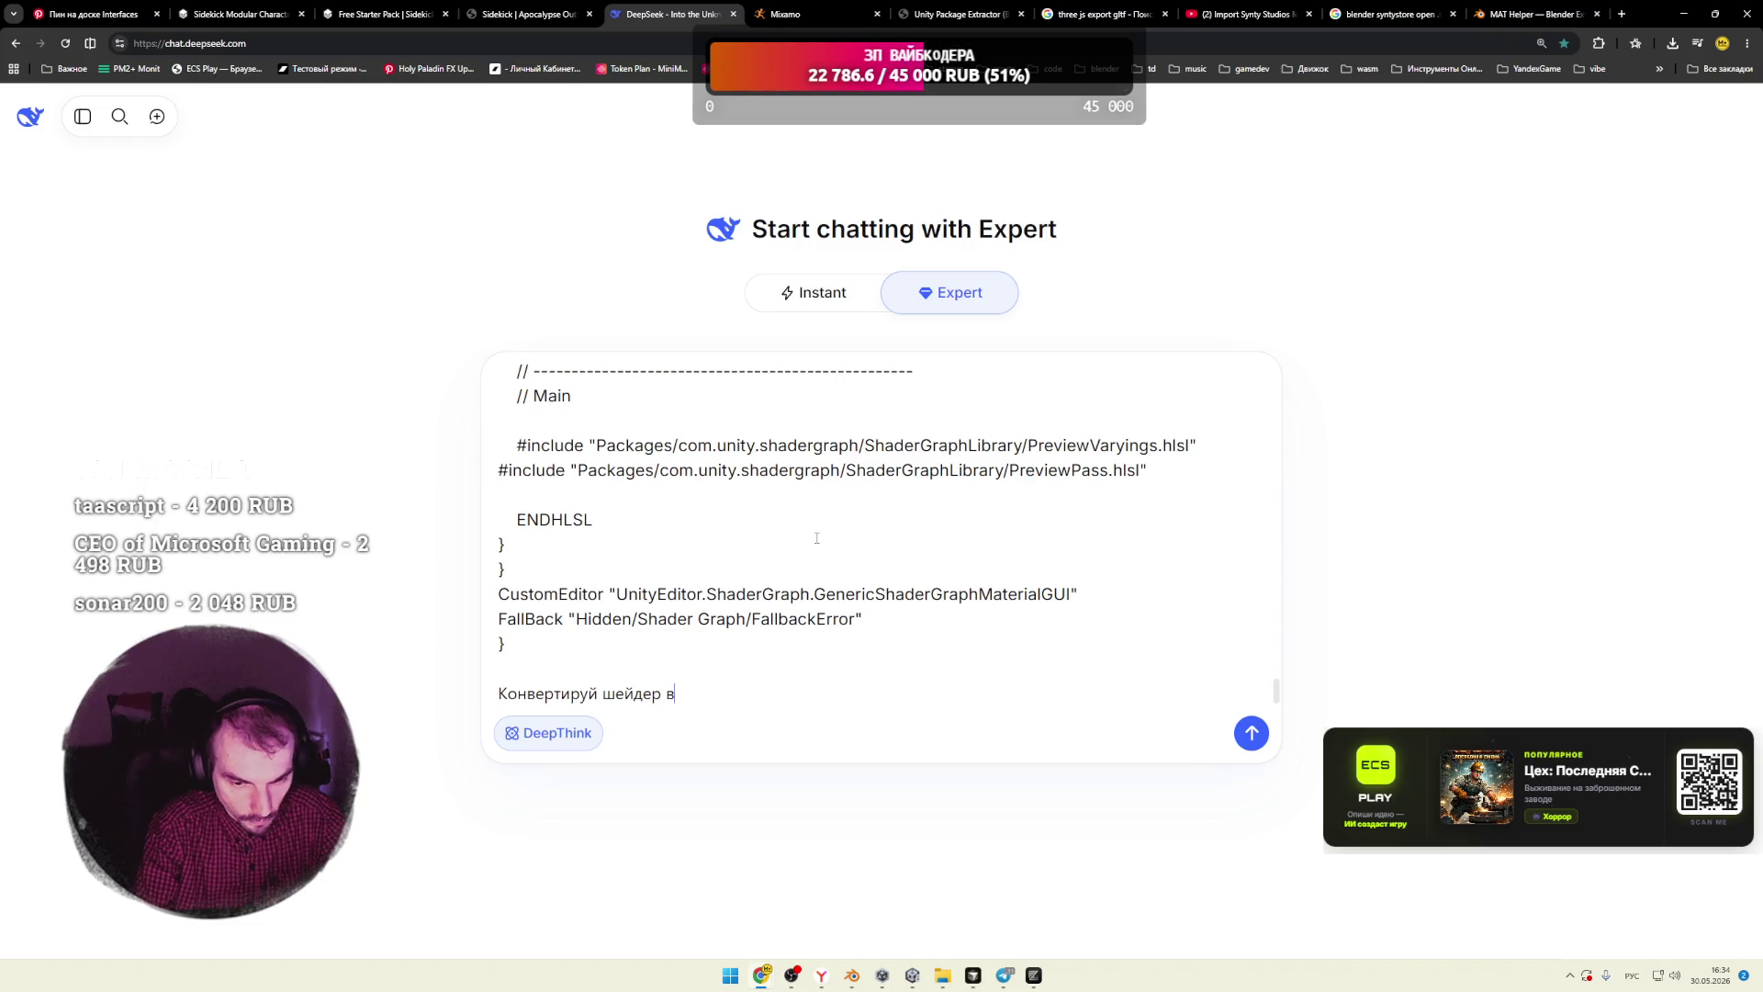
pyautogui.write(' b')
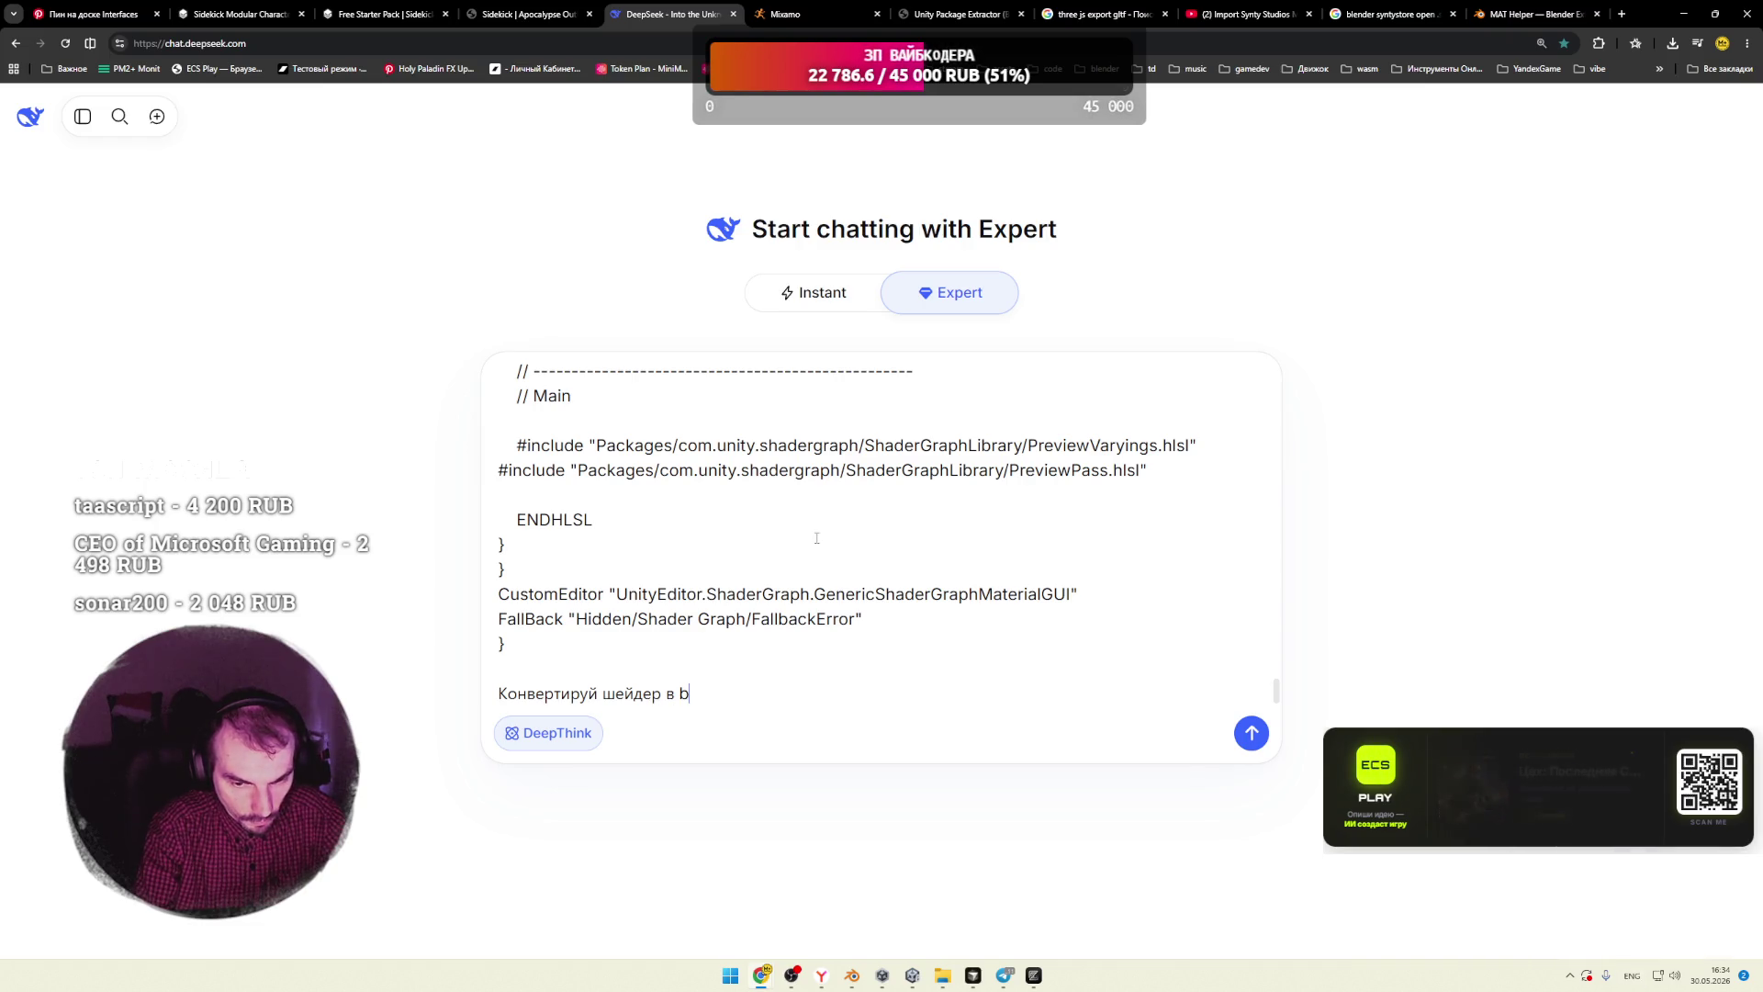
pyautogui.write('neer')
pyautogui.press('Return')
pyautogui.hotkey('shift', 'alt')
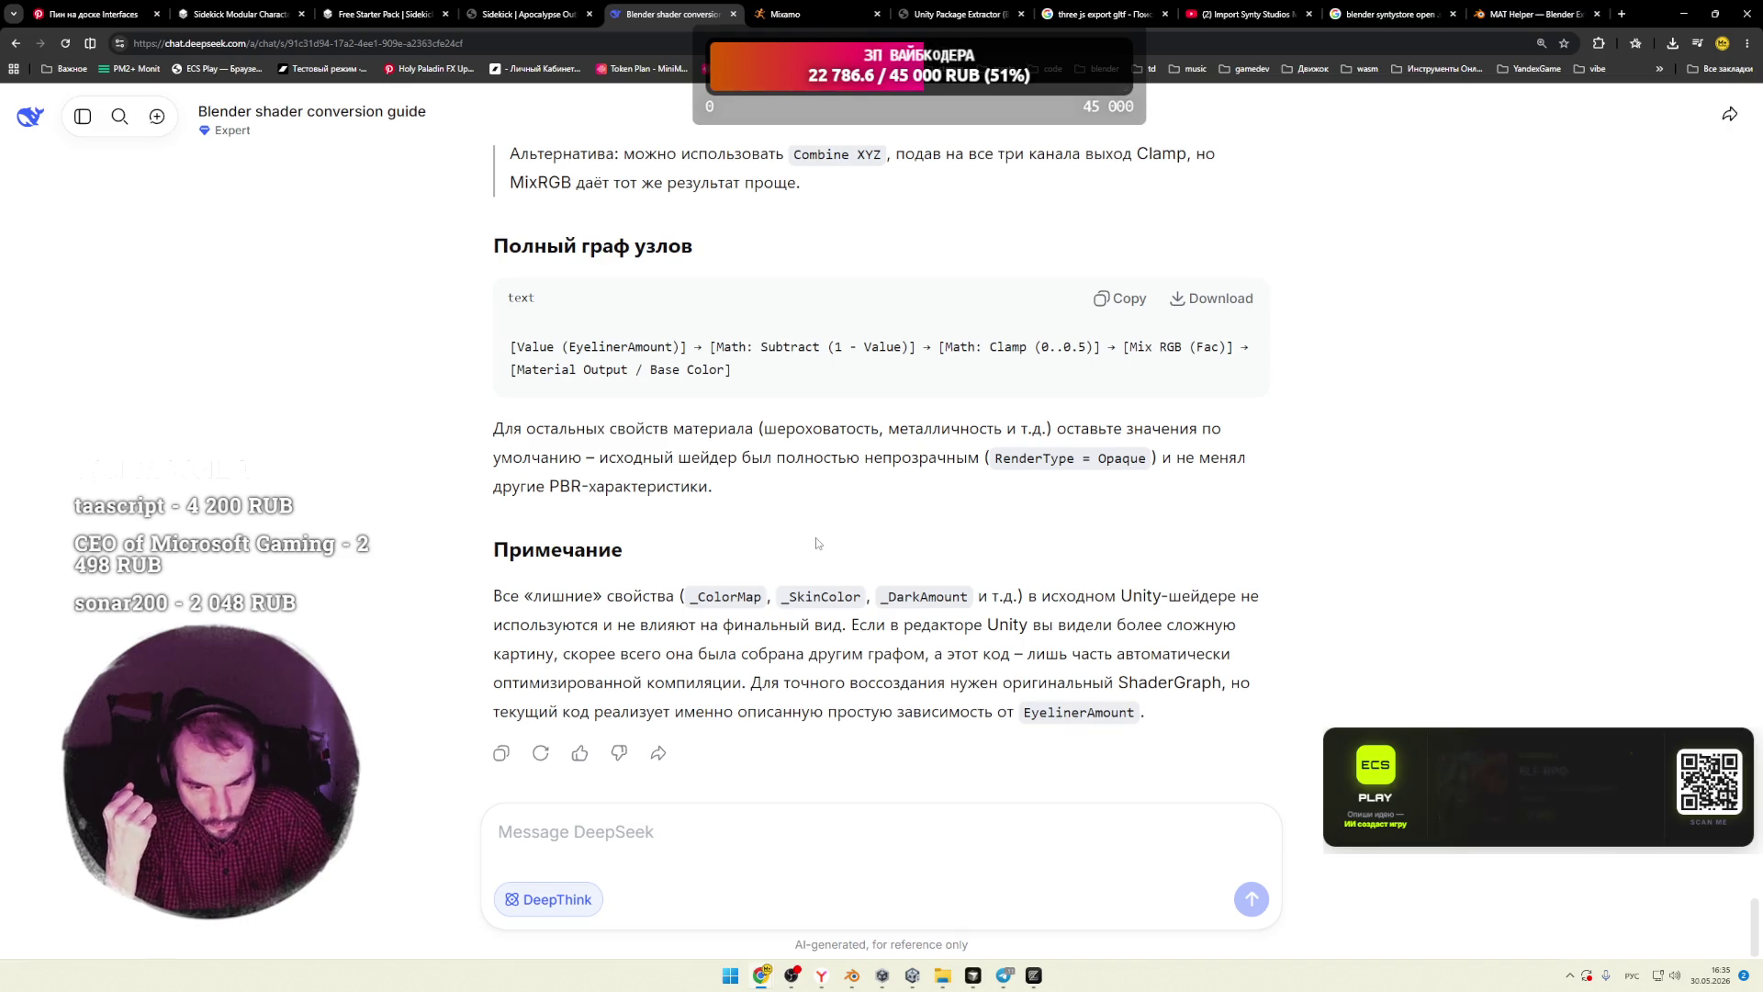
pyautogui.scroll(10, 817, 546)
# Step: Read through the guide's EyelinerAmount, Math and Mix RGB node steps
pyautogui.scroll(3, 822, 550)
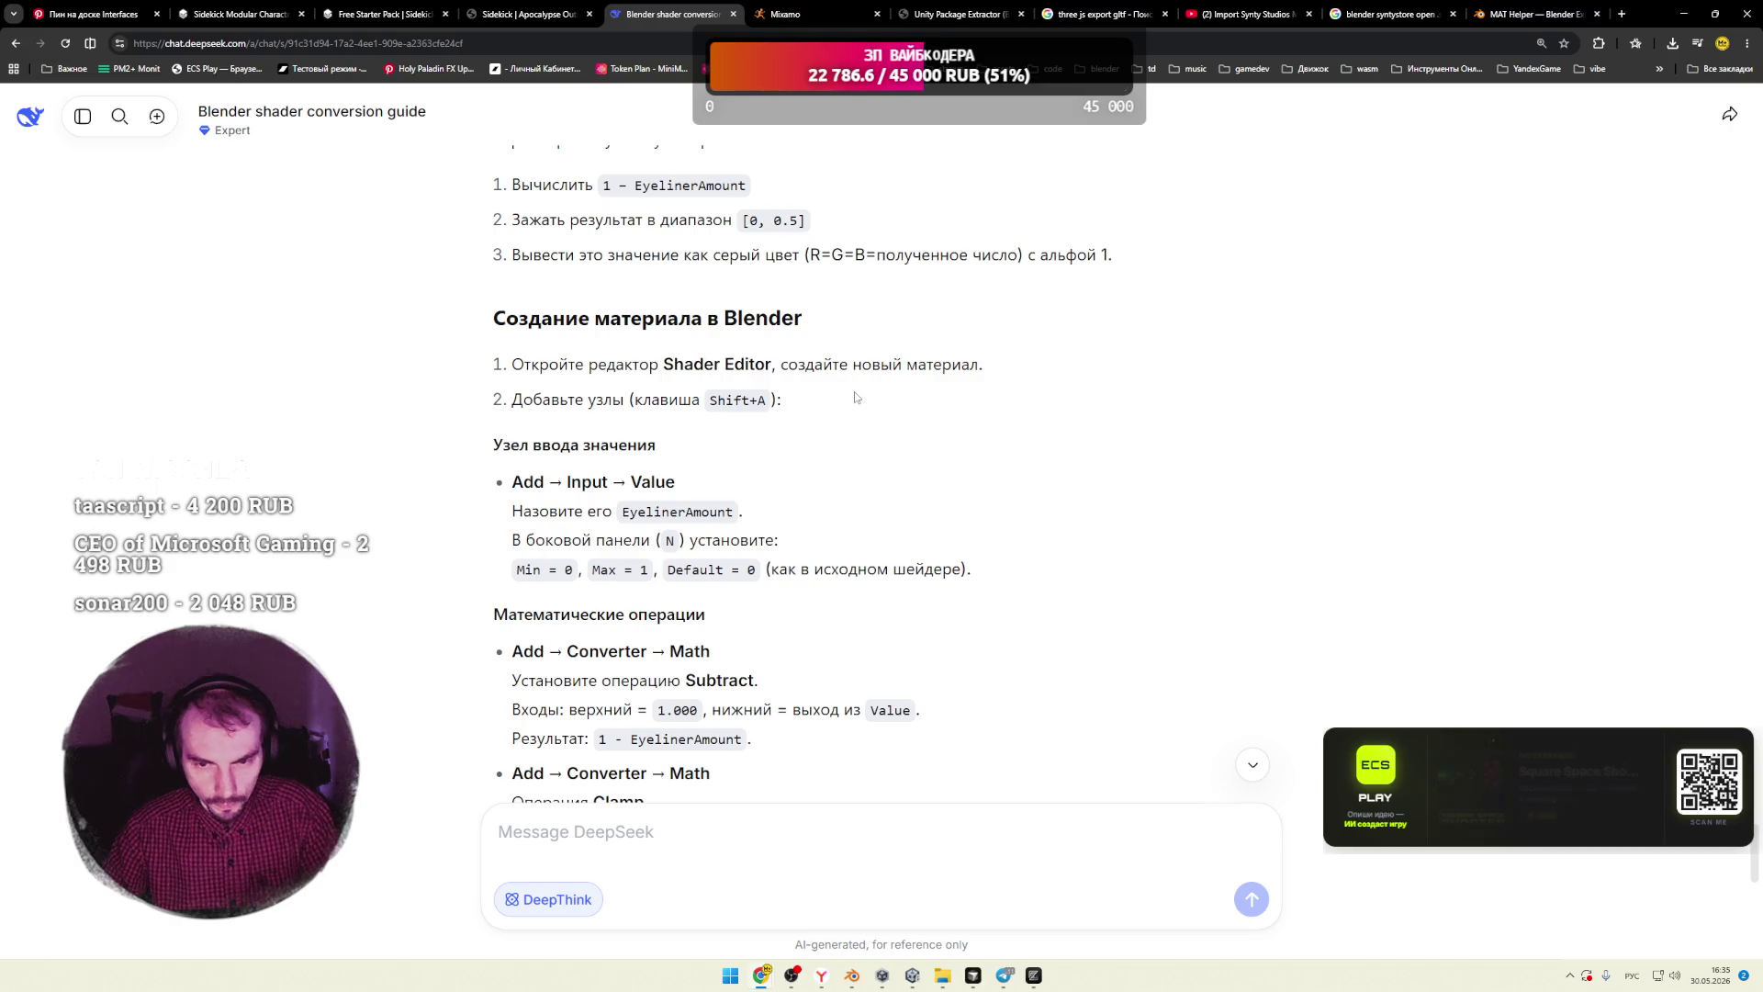
pyautogui.scroll(1, 773, 426)
pyautogui.scroll(-2, 725, 441)
pyautogui.moveTo(525, 414); pyautogui.dragTo(545, 416)
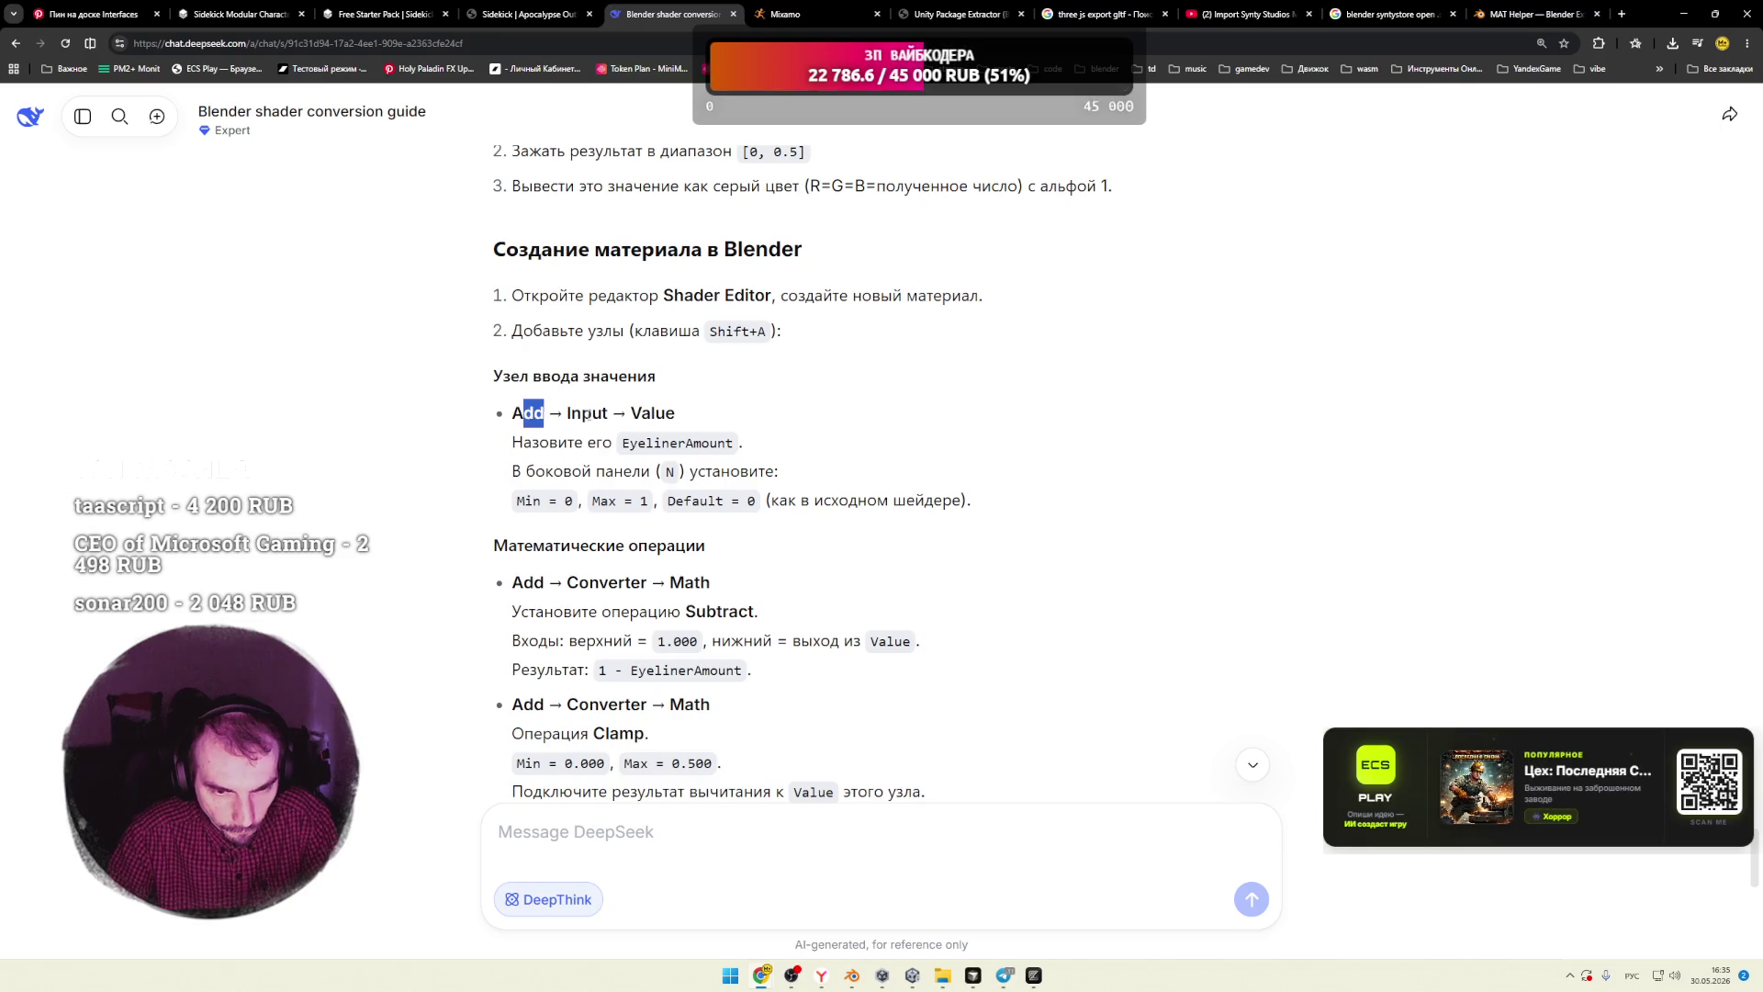
pyautogui.doubleClick(663, 446)
pyautogui.click(806, 450)
pyautogui.scroll(-1, 790, 441)
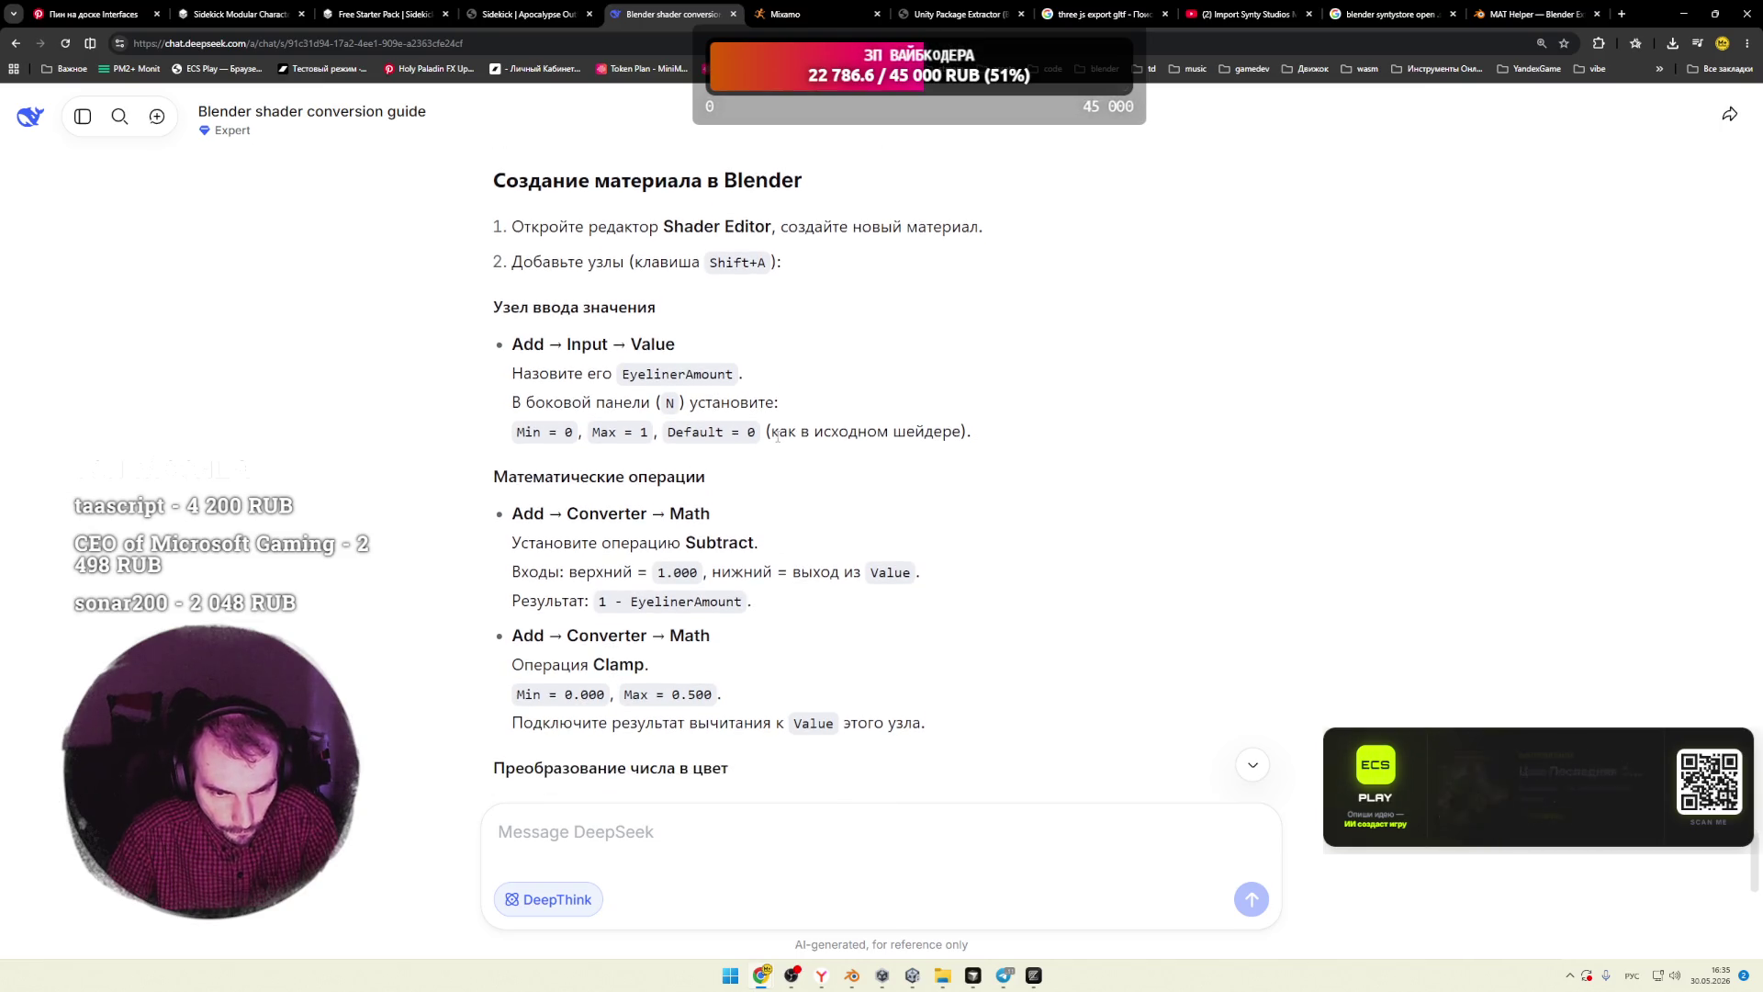
pyautogui.scroll(-1, 777, 442)
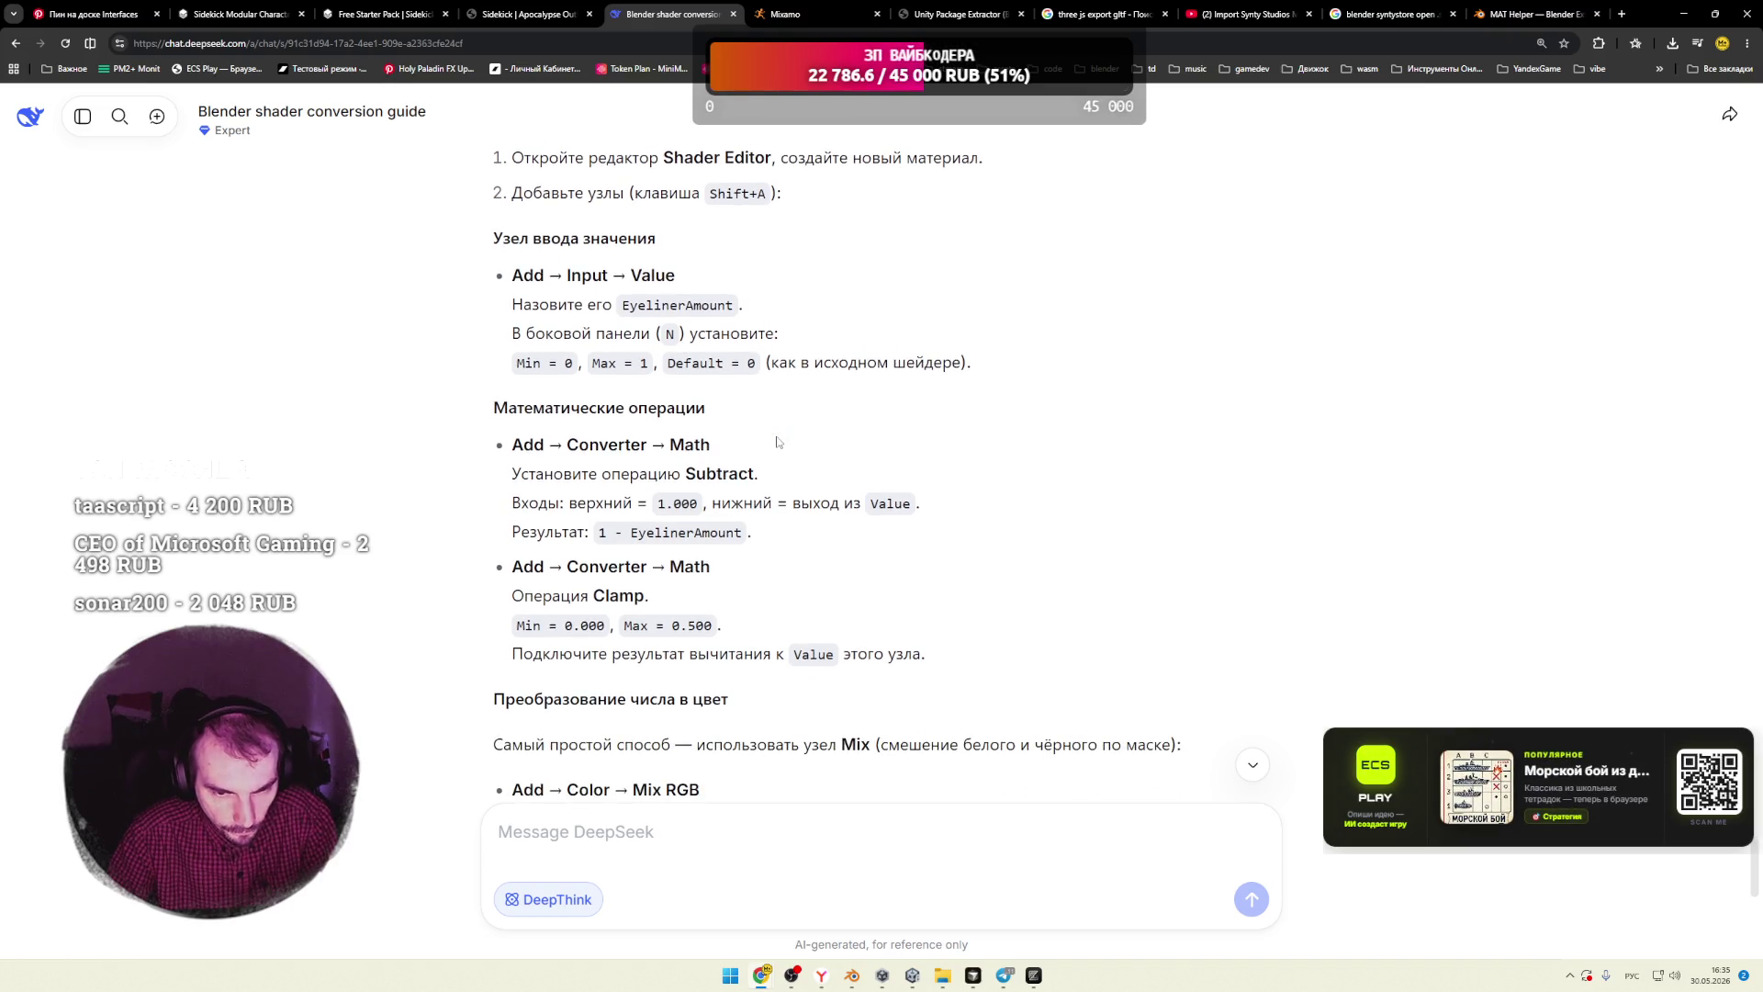
pyautogui.scroll(-2, 777, 442)
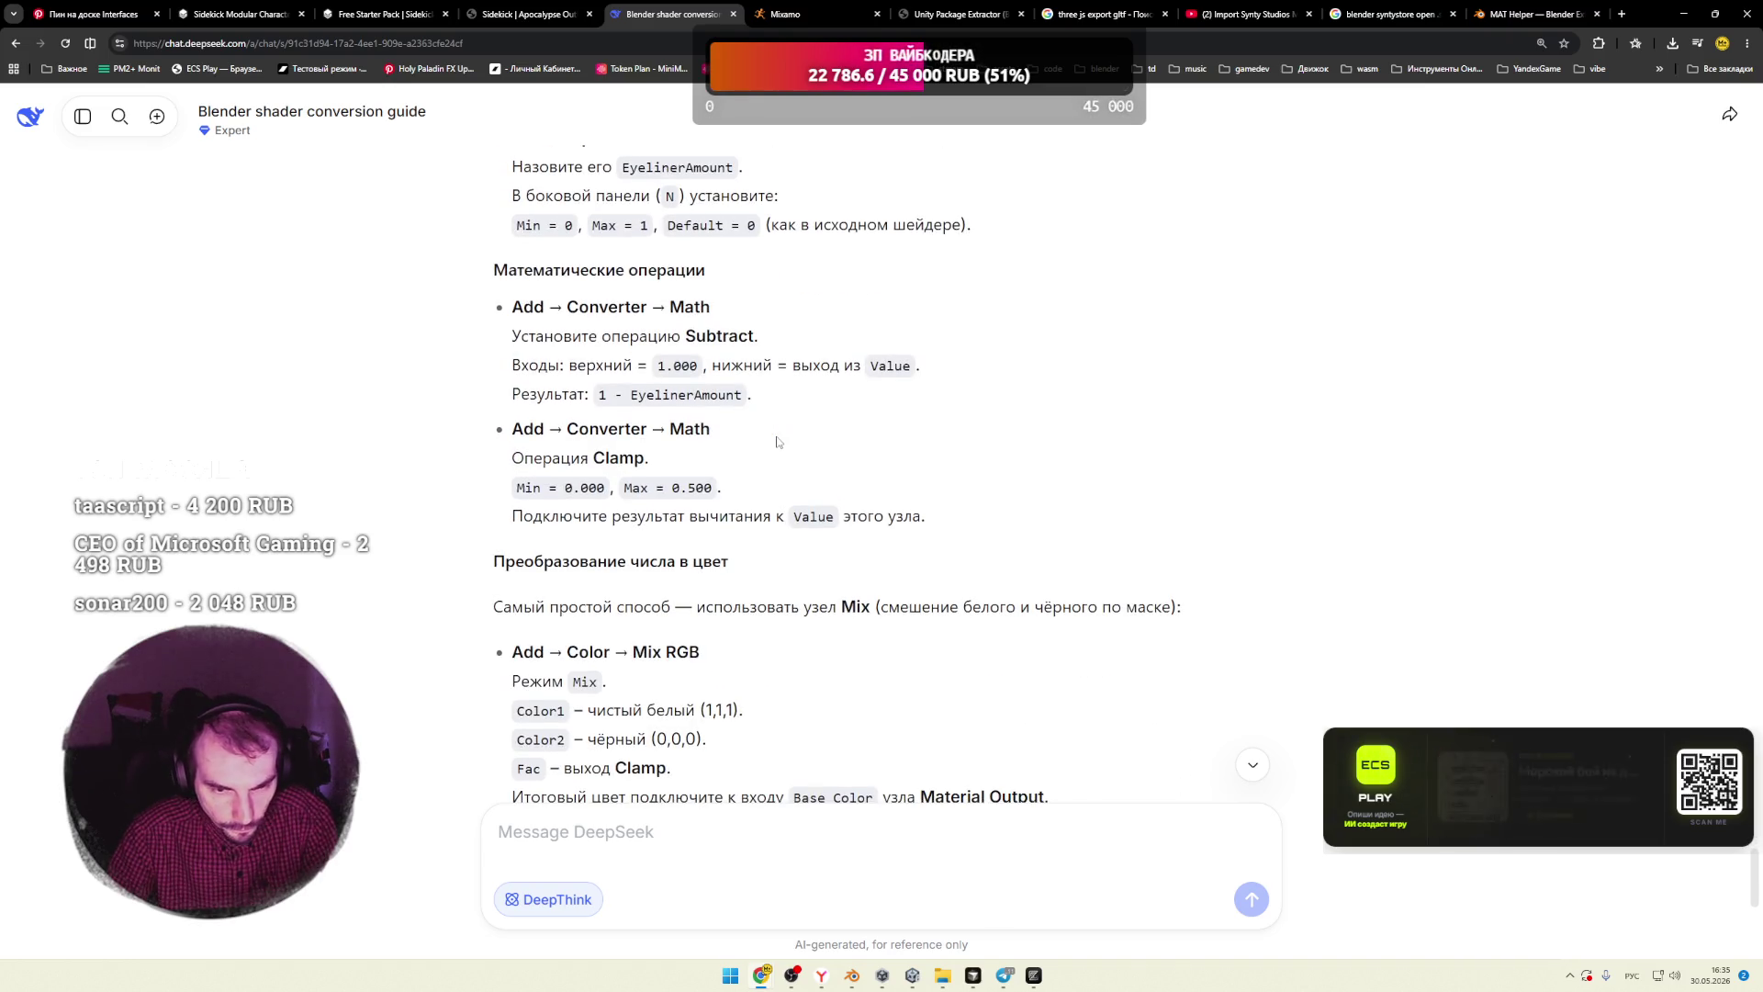
pyautogui.scroll(-2, 777, 441)
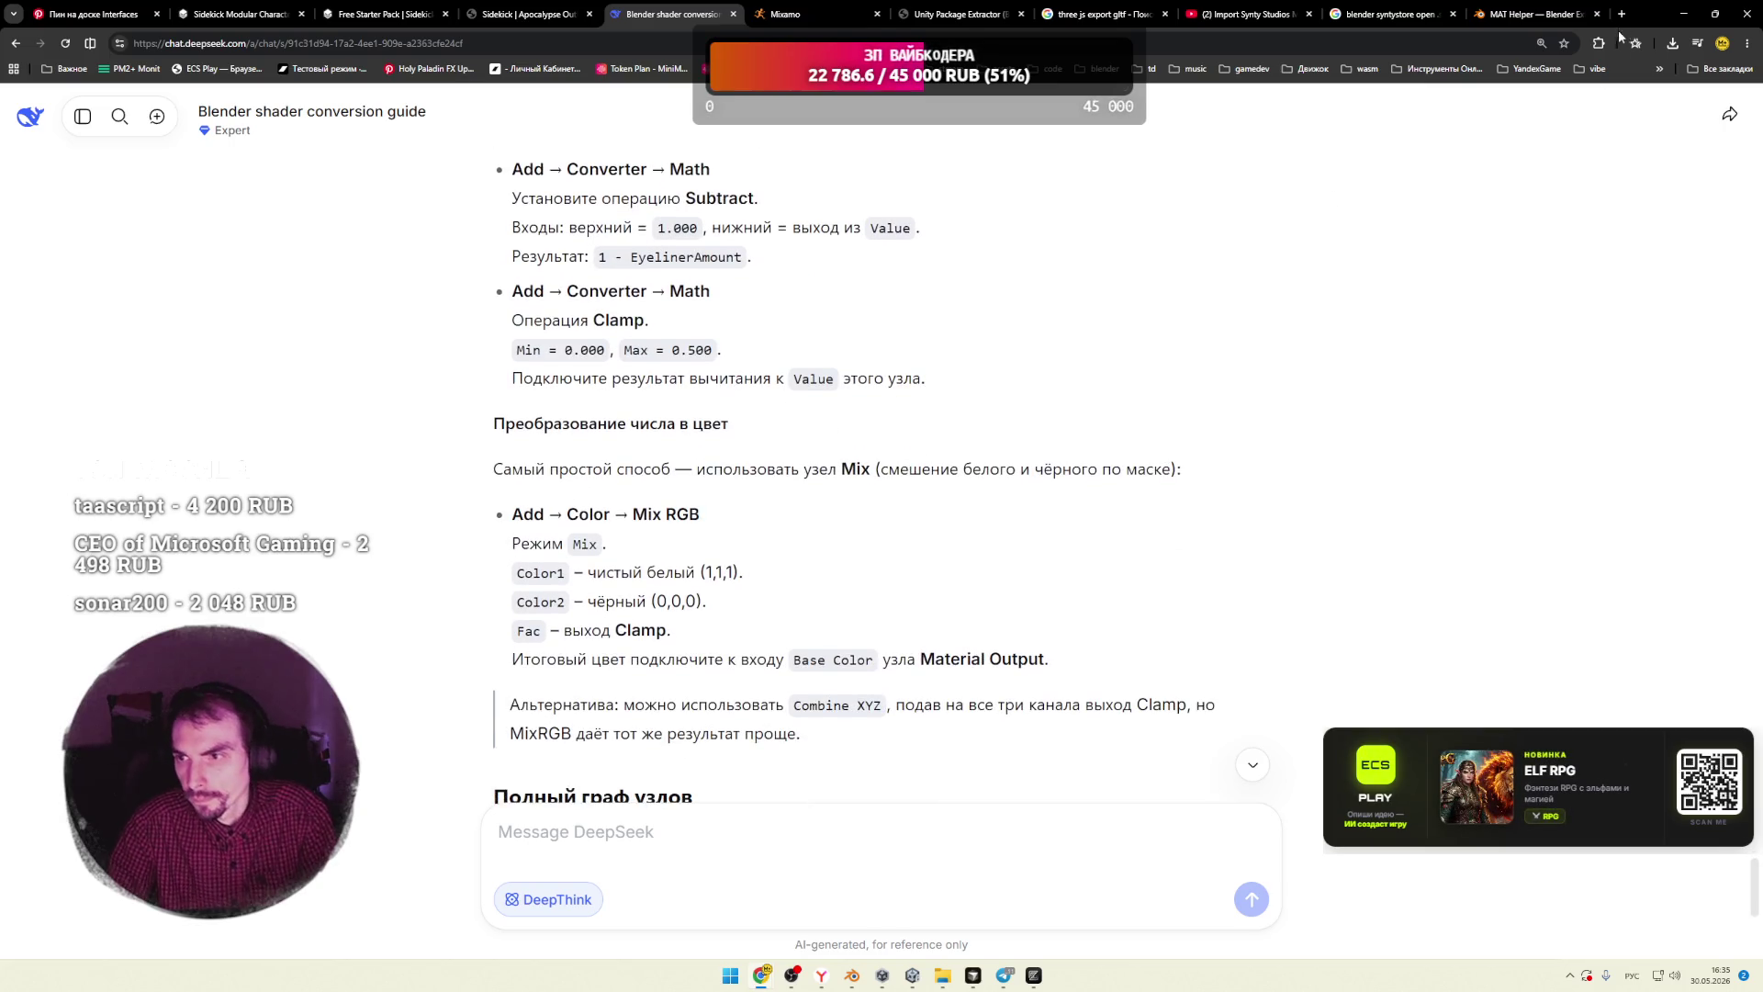
# Step: Open Google Gemini in a new tab from the bookmarks
pyautogui.click(1621, 15)
pyautogui.click(1597, 70)
pyautogui.click(1451, 115)
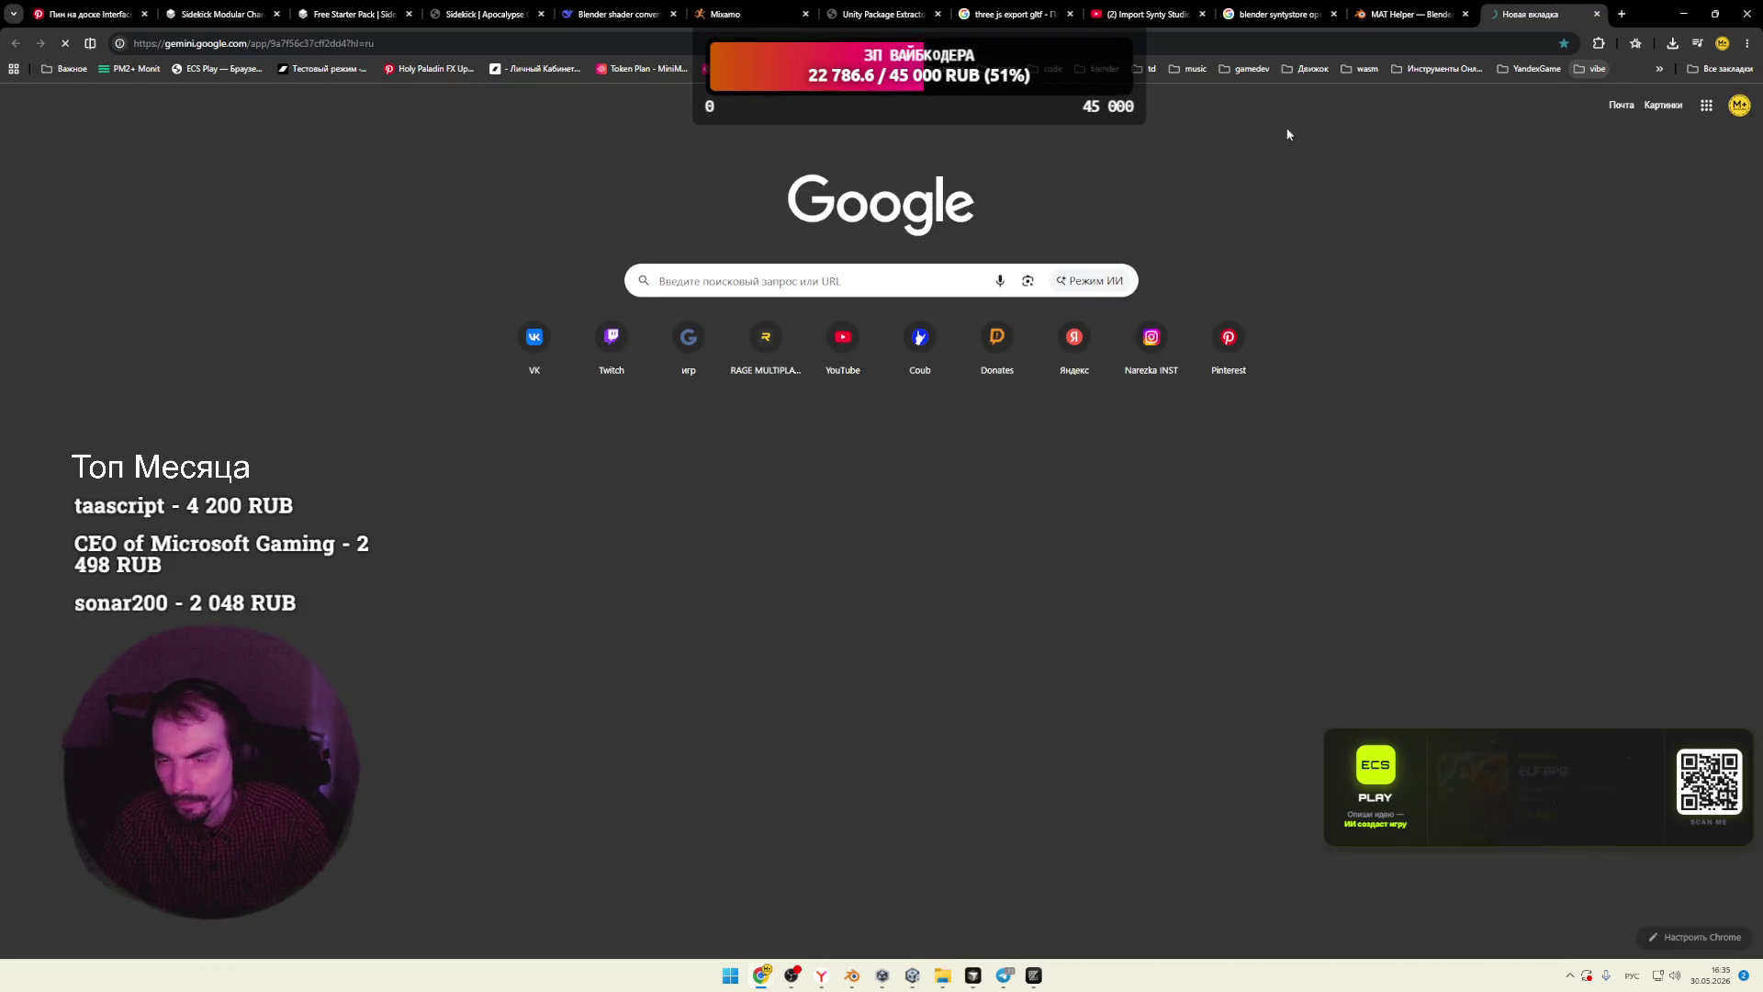
# Step: Send the pasted Unity shader code to a new Gemini 3.1 Pro chat, then return to Blender
pyautogui.click(597, 16)
pyautogui.moveTo(397, 689)
pyautogui.mouseDown(button='middle')
pyautogui.moveTo(393, 256)
pyautogui.moveTo(1156, 220)
pyautogui.moveTo(1110, 532)
pyautogui.moveTo(1035, 460)
pyautogui.moveTo(1039, 445)
pyautogui.moveTo(1311, 465)
pyautogui.moveTo(1311, 523)
pyautogui.moveTo(1302, 478)
pyautogui.mouseUp(button='middle')
pyautogui.click(1556, 14)
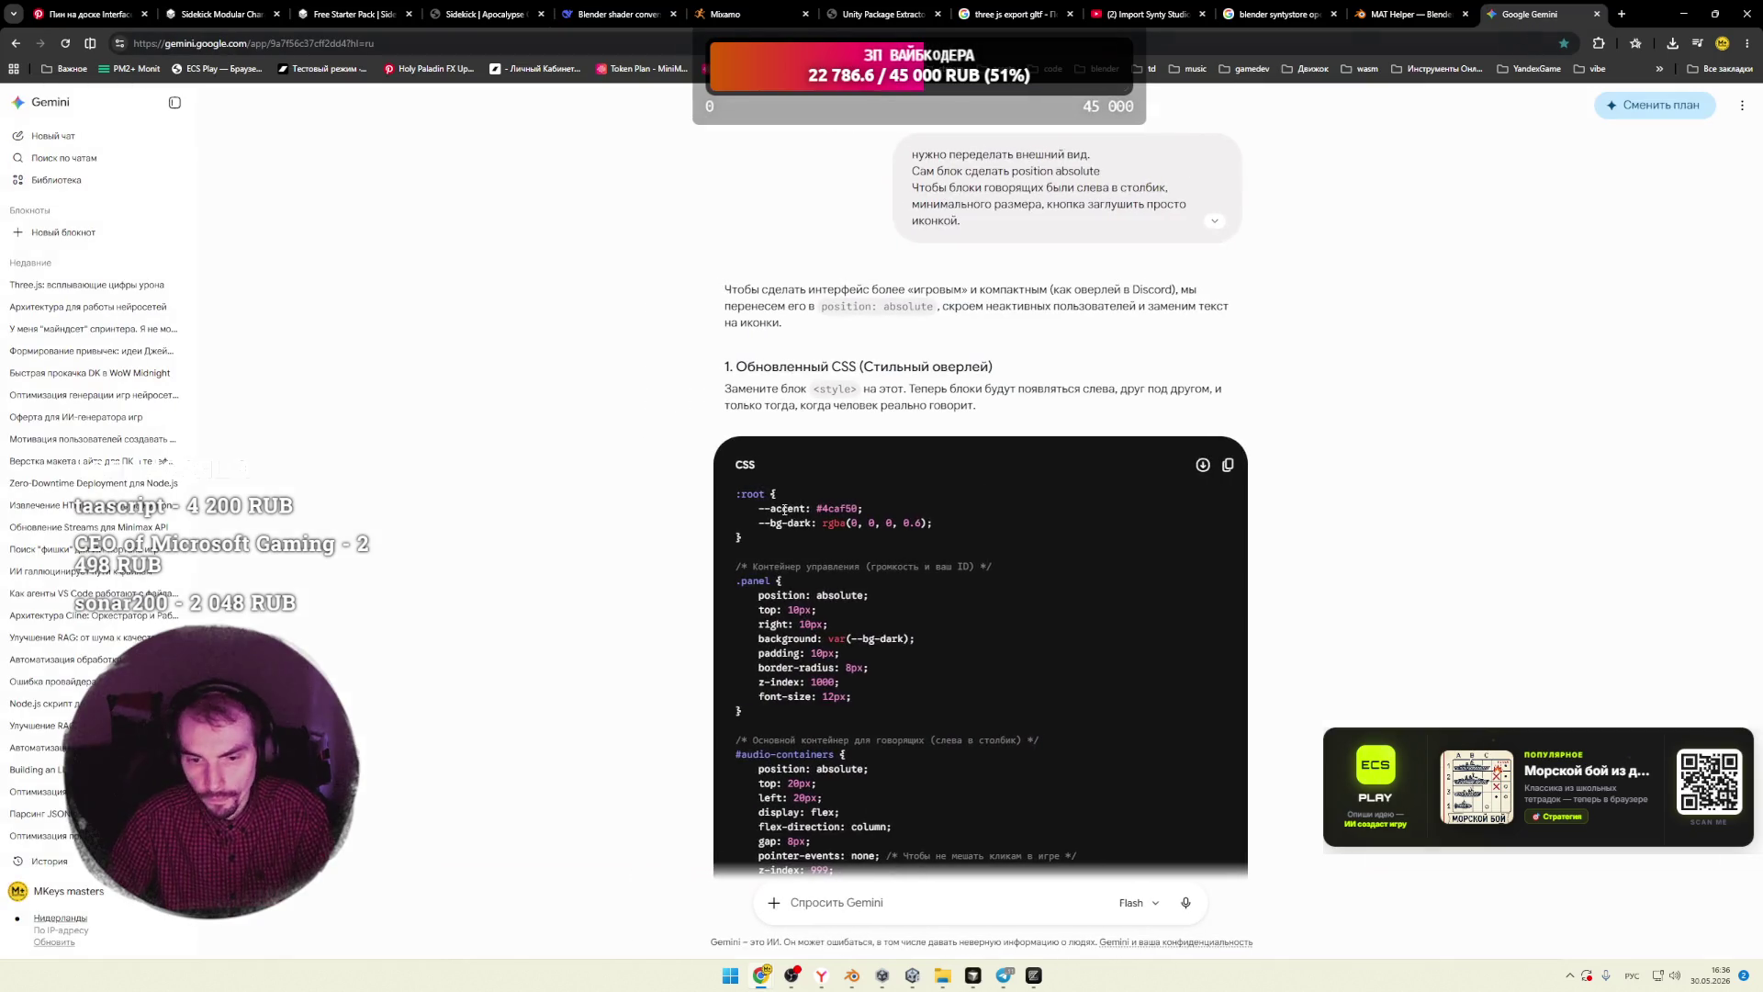
pyautogui.click(84, 145)
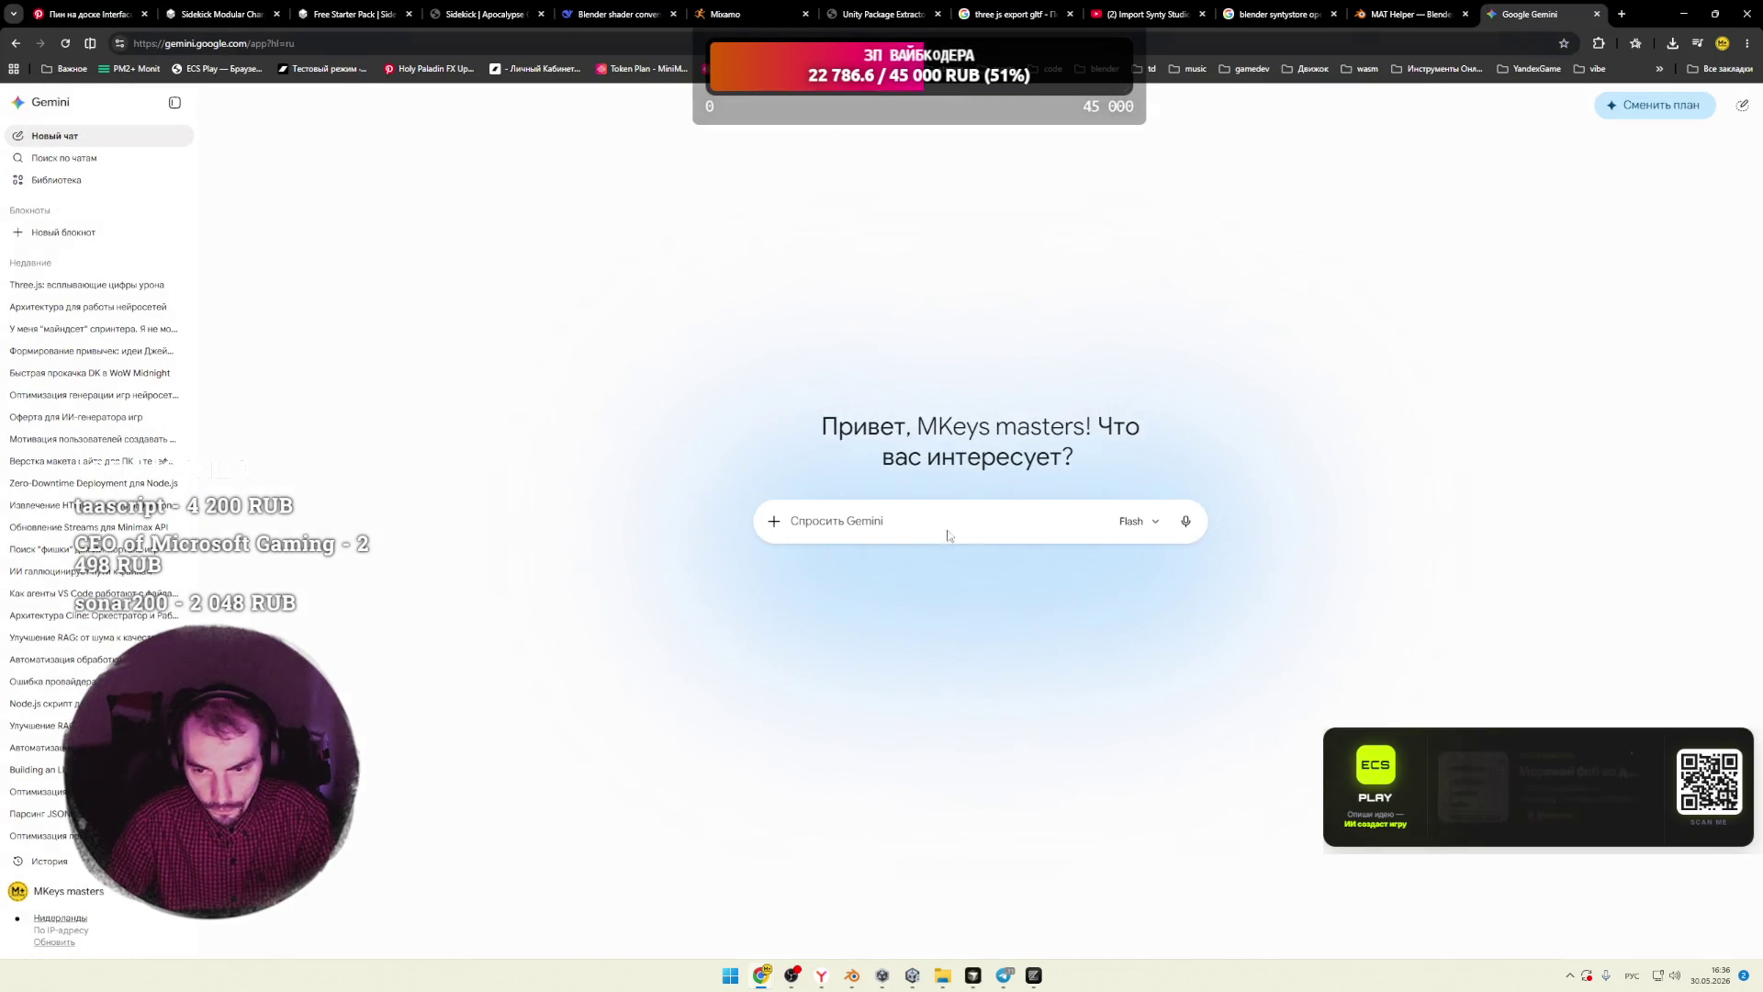
pyautogui.click(1137, 521)
pyautogui.click(1026, 634)
pyautogui.hotkey('ctrl', 'v')
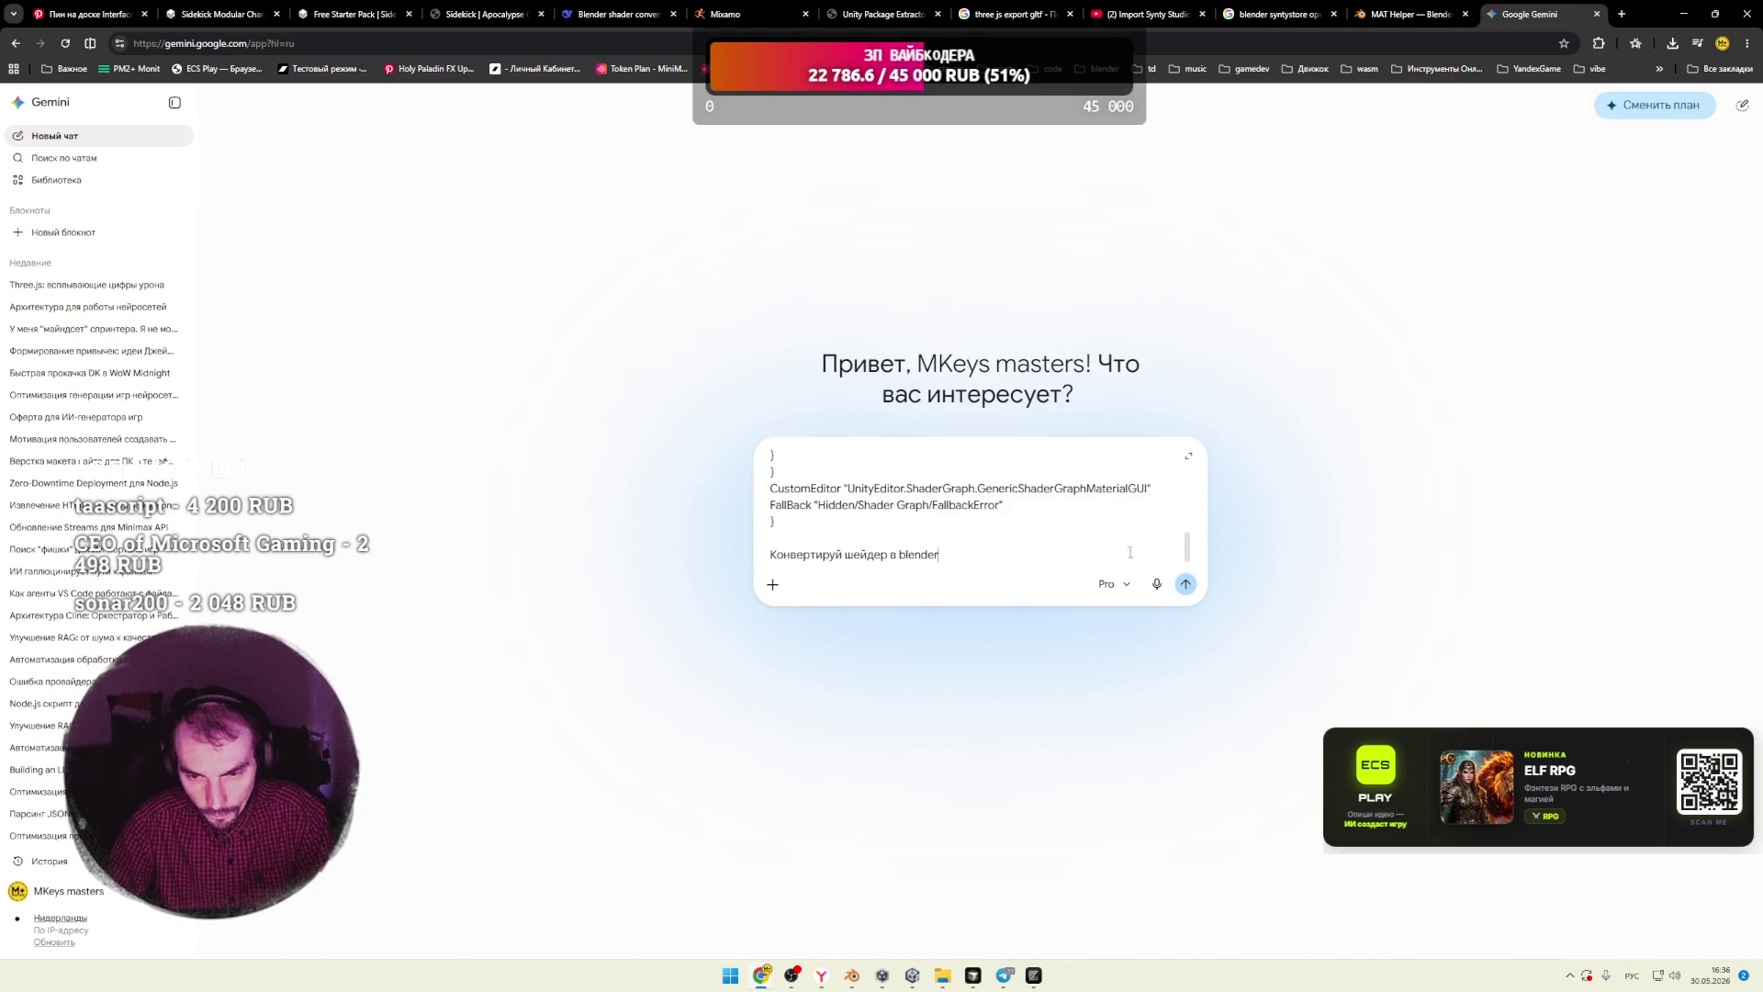
pyautogui.click(1186, 585)
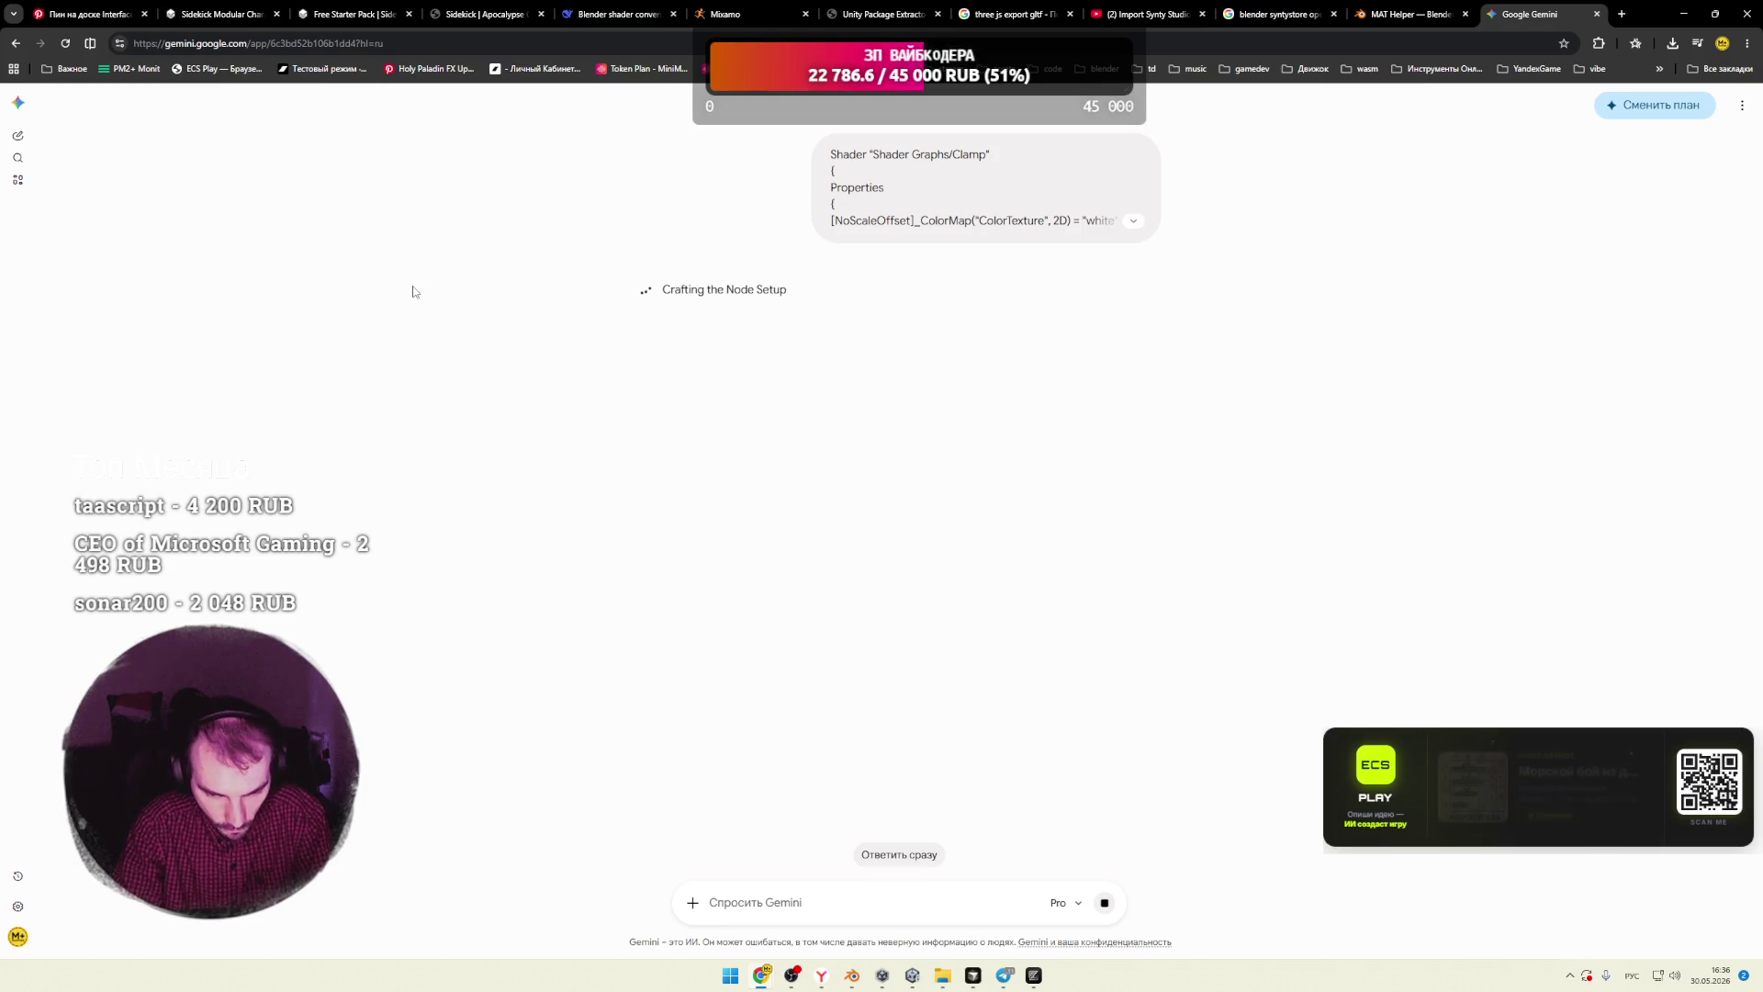
pyautogui.click(852, 976)
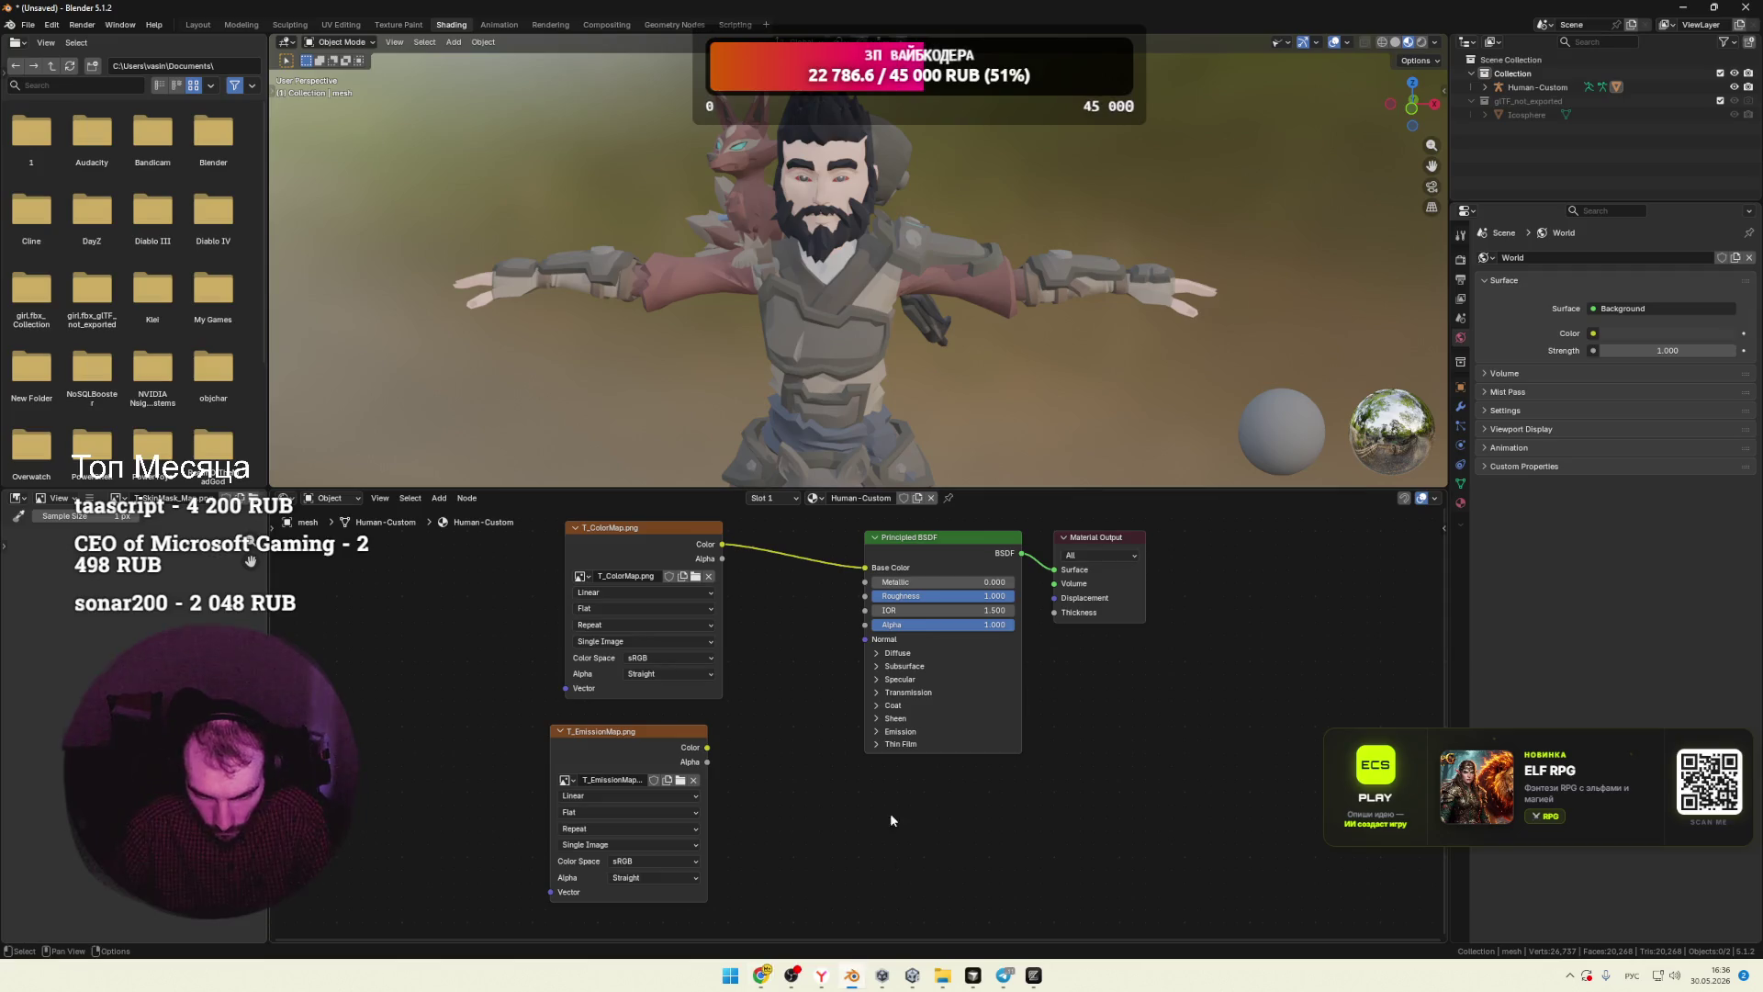
# Step: Zoom out and box-select all four material nodes before switching to the Zed editor
pyautogui.rightClick(777, 641)
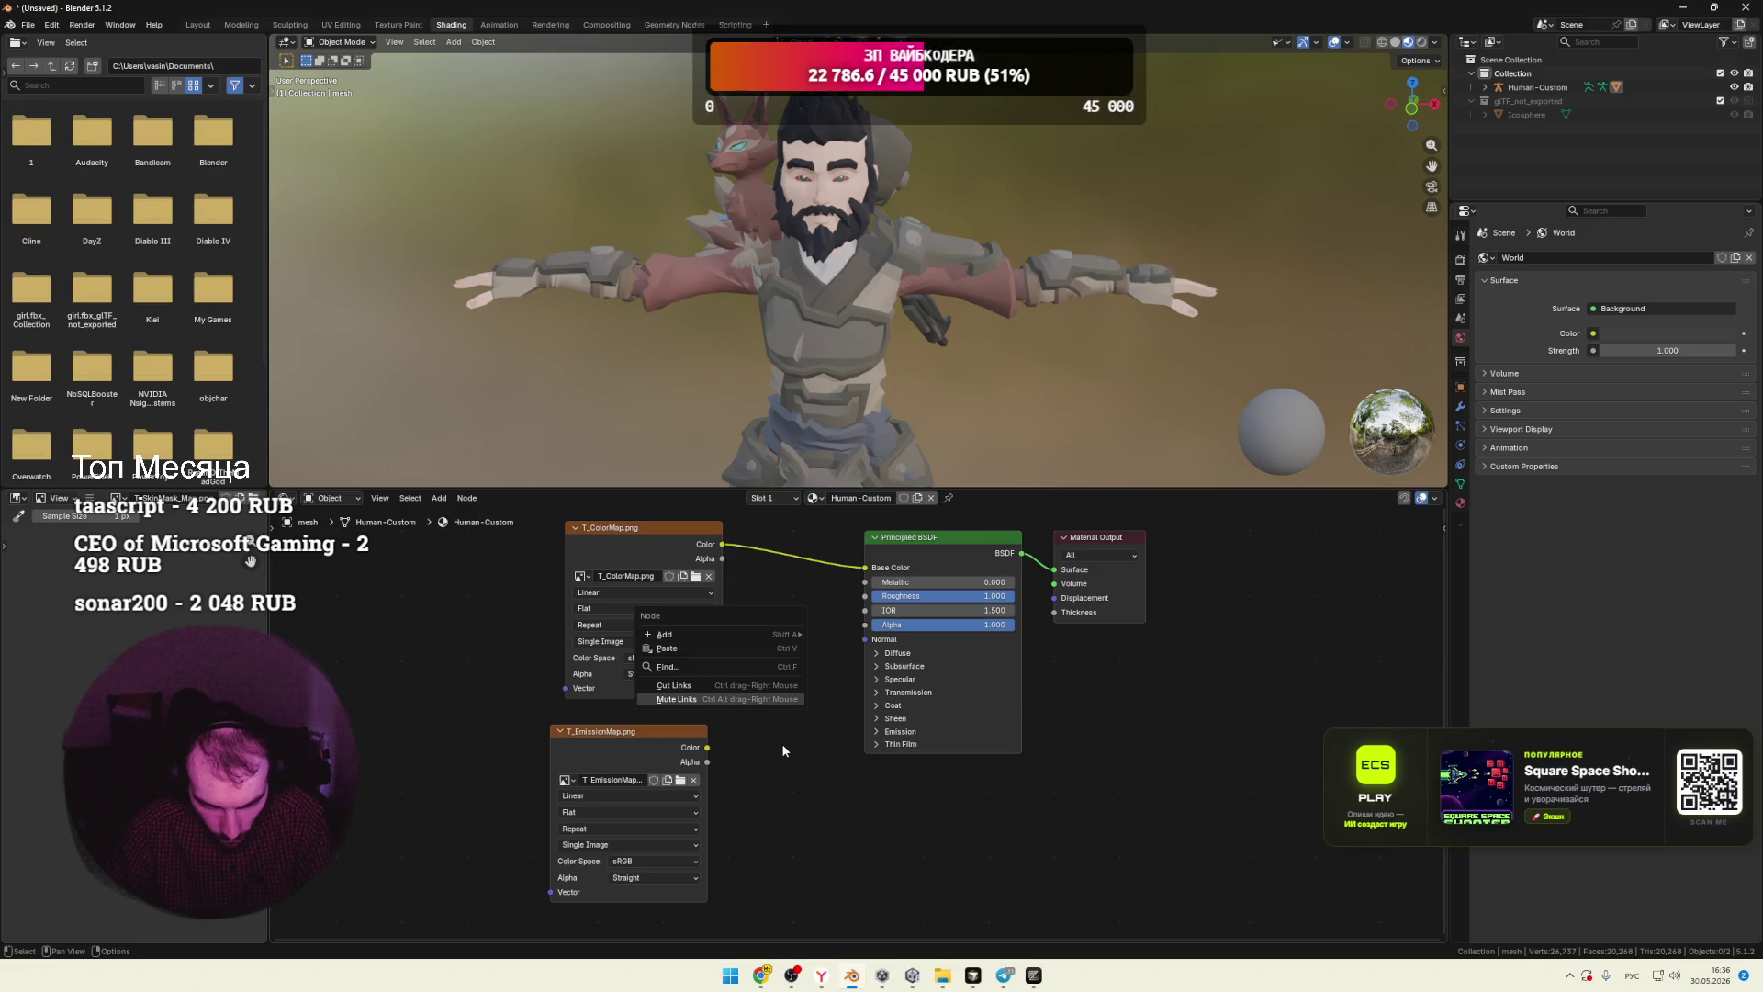
pyautogui.press('Escape')
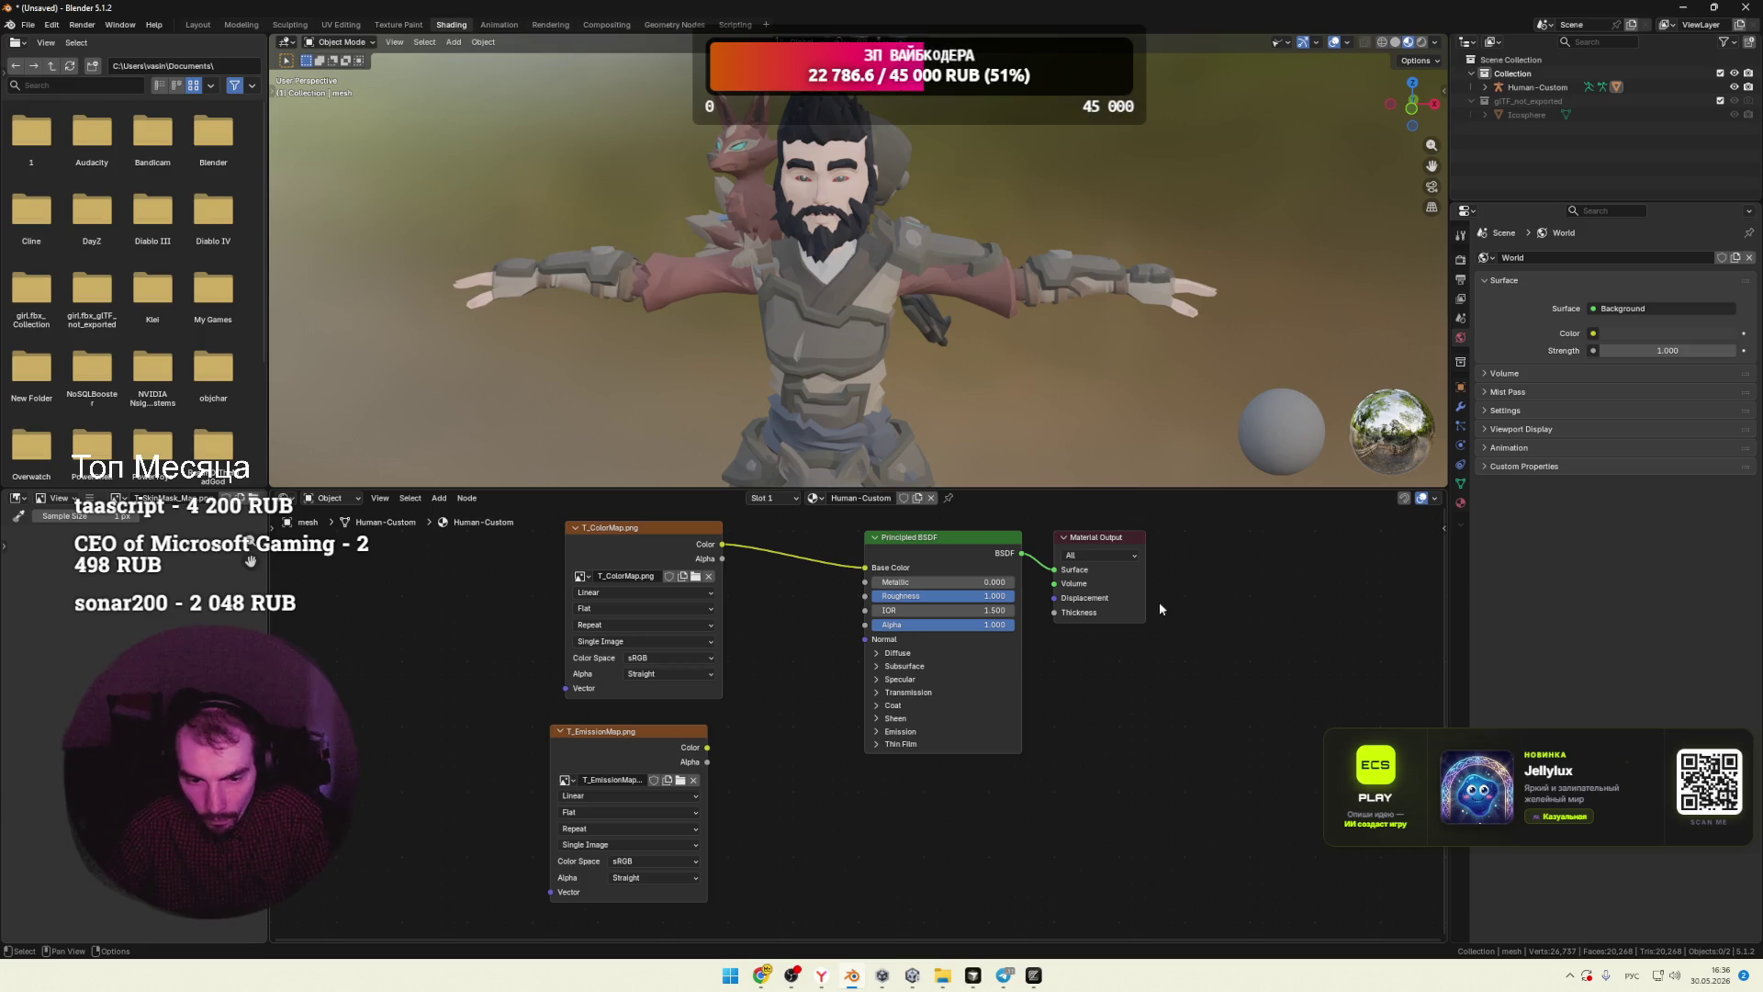
pyautogui.scroll(-2, 795, 643)
pyautogui.moveTo(1154, 532)
pyautogui.mouseDown()
pyautogui.moveTo(523, 859)
pyautogui.moveTo(532, 900)
pyautogui.mouseUp()
pyautogui.click(1034, 975)
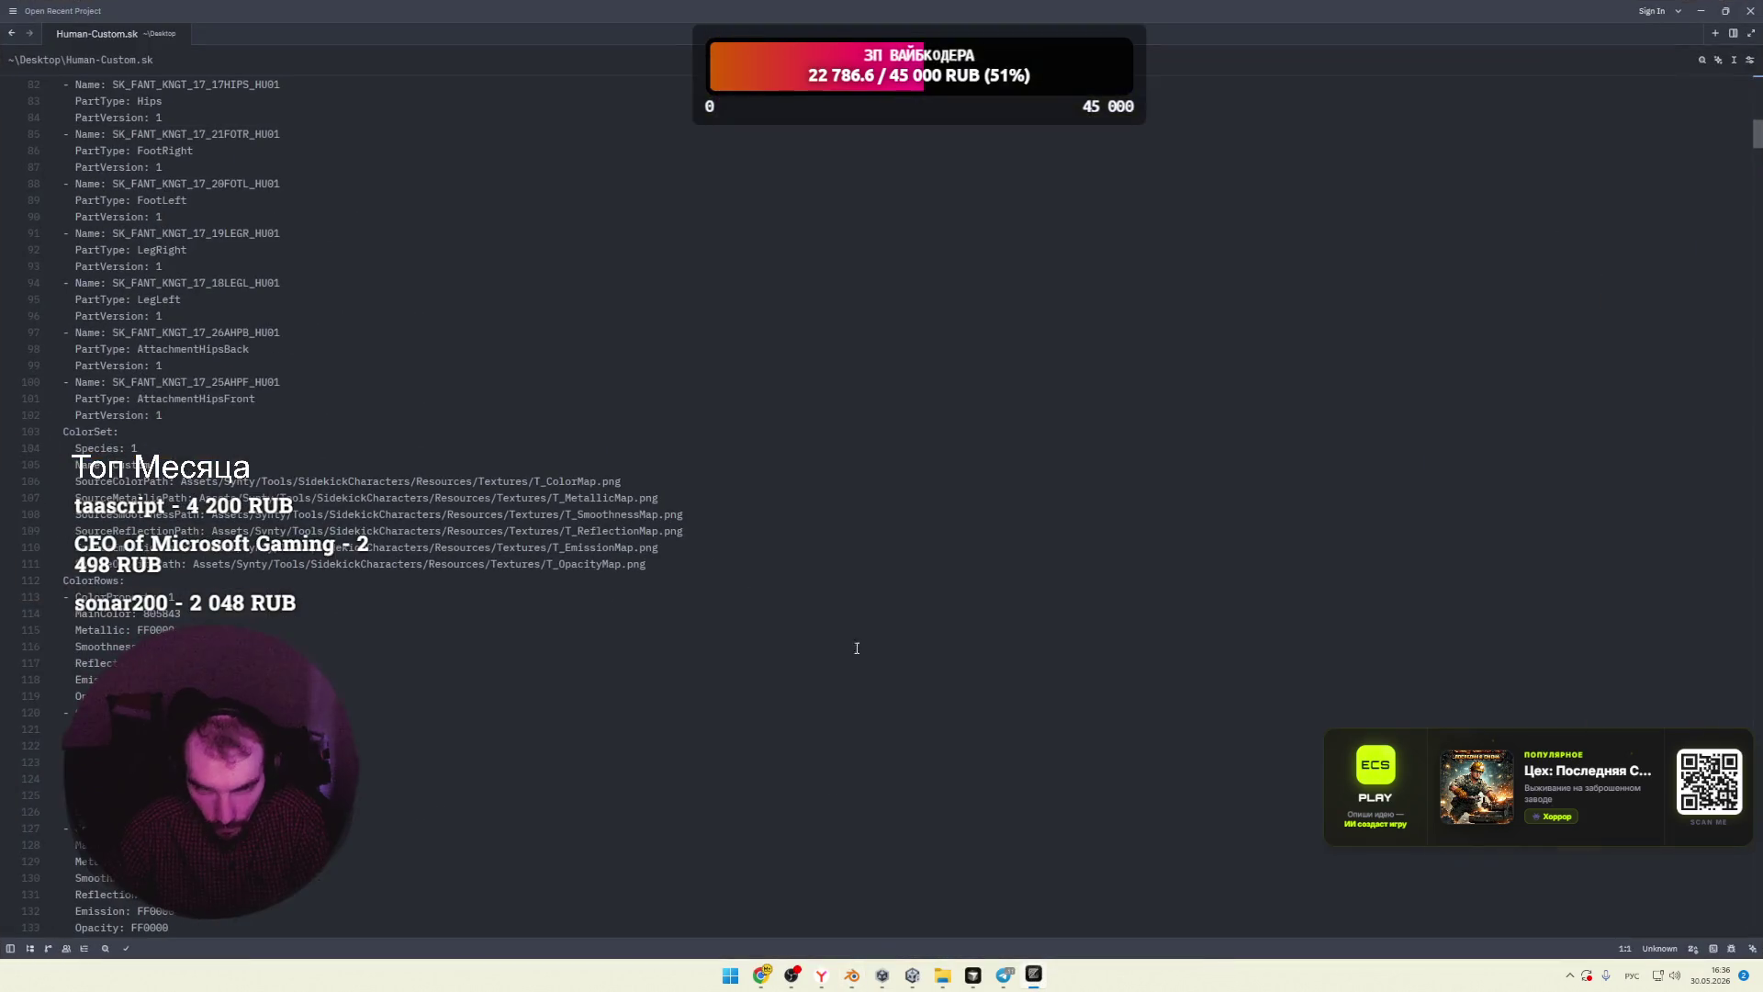
# Step: Paste the Unity Clamp shader source into a new Zed tab and look through it
pyautogui.doubleClick(269, 35)
pyautogui.hotkey('ctrl', 'v')
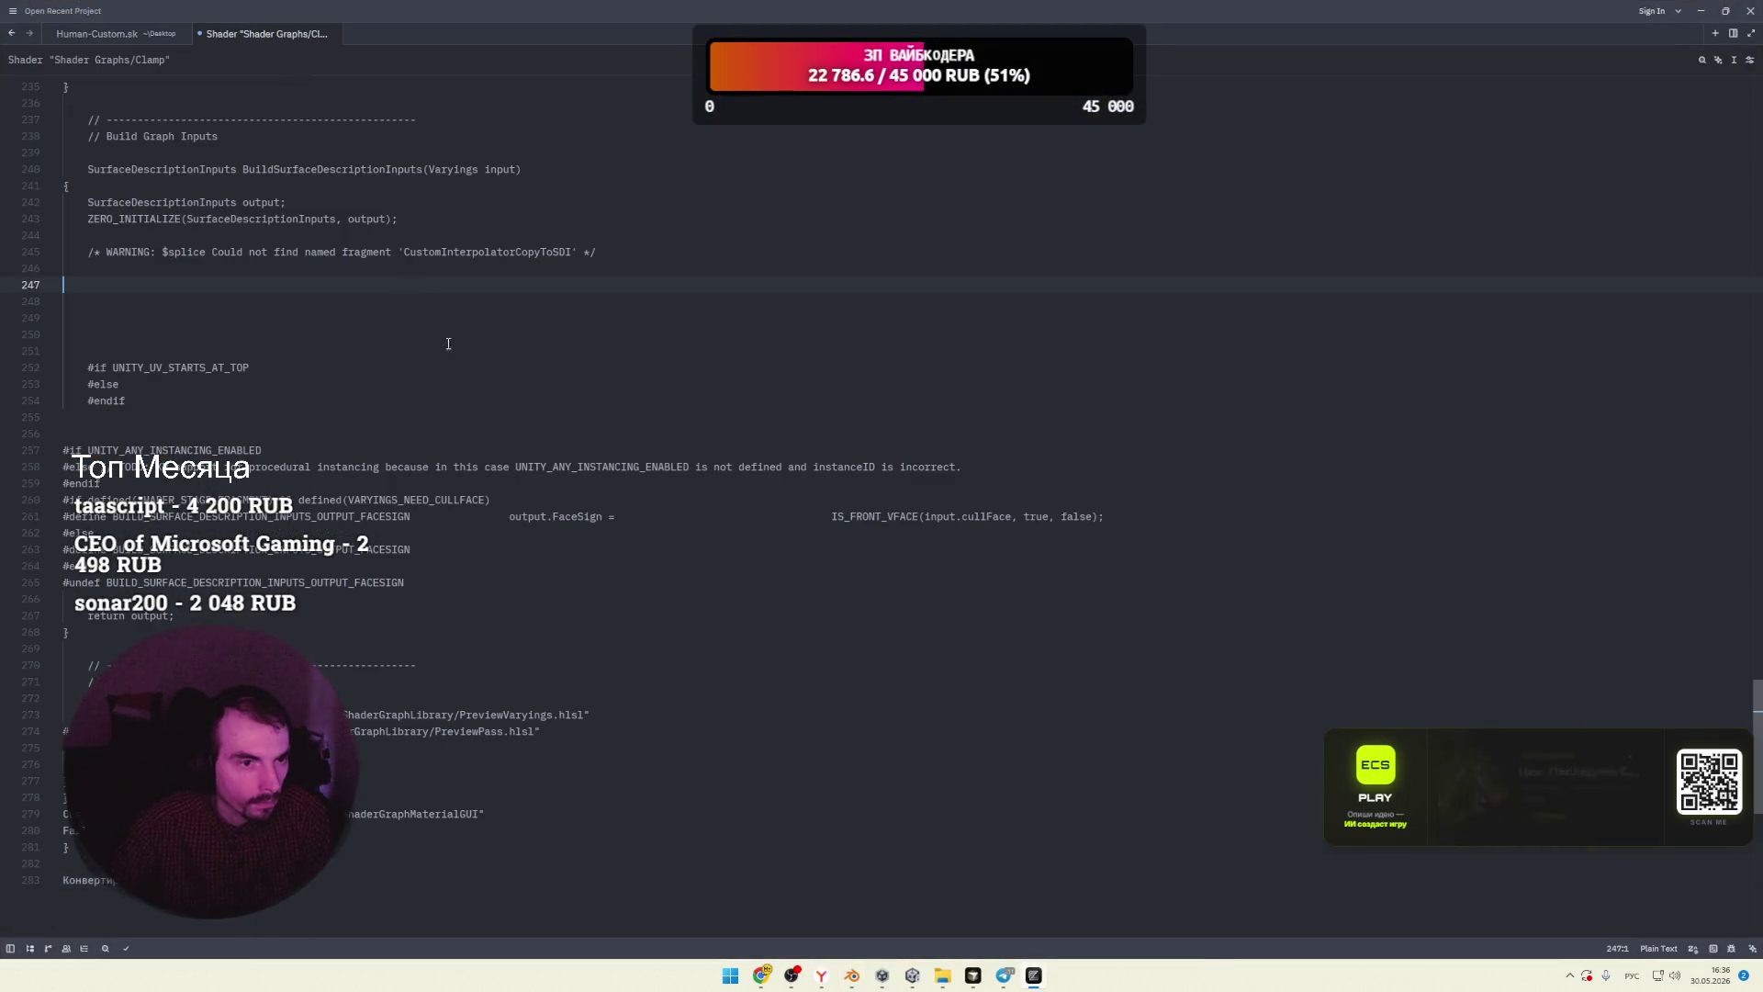
pyautogui.scroll(-4, 461, 440)
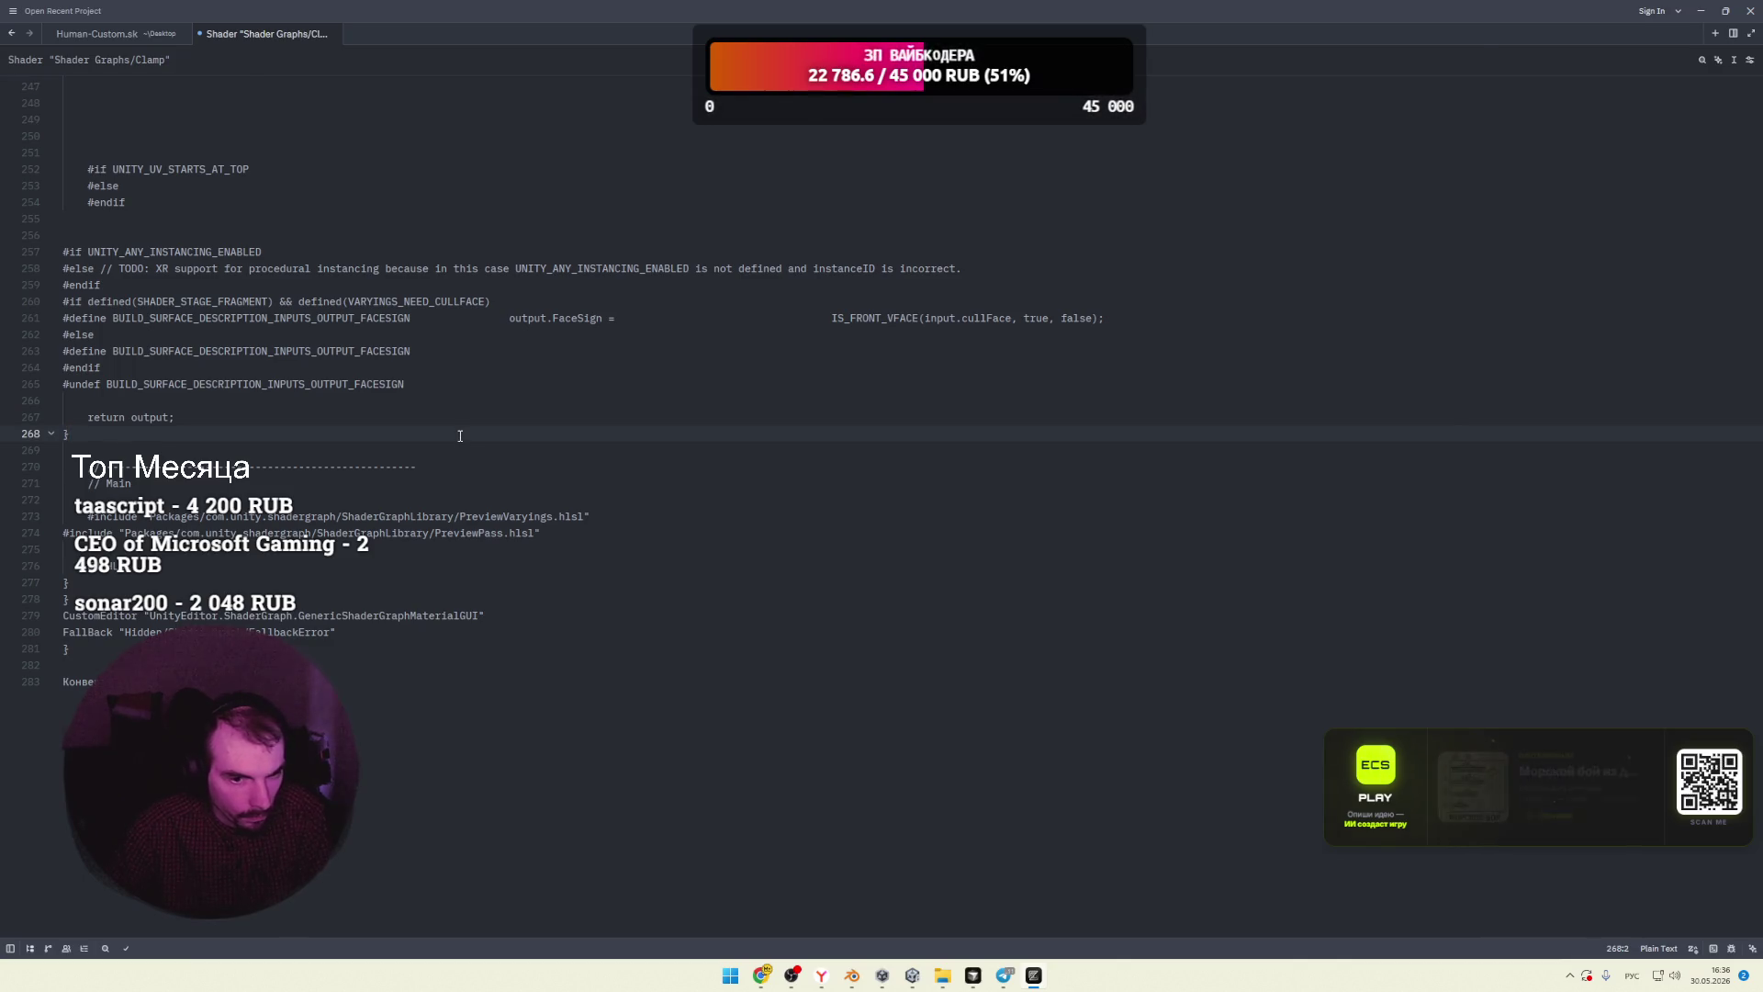
pyautogui.hotkey('alt', 'Tab')
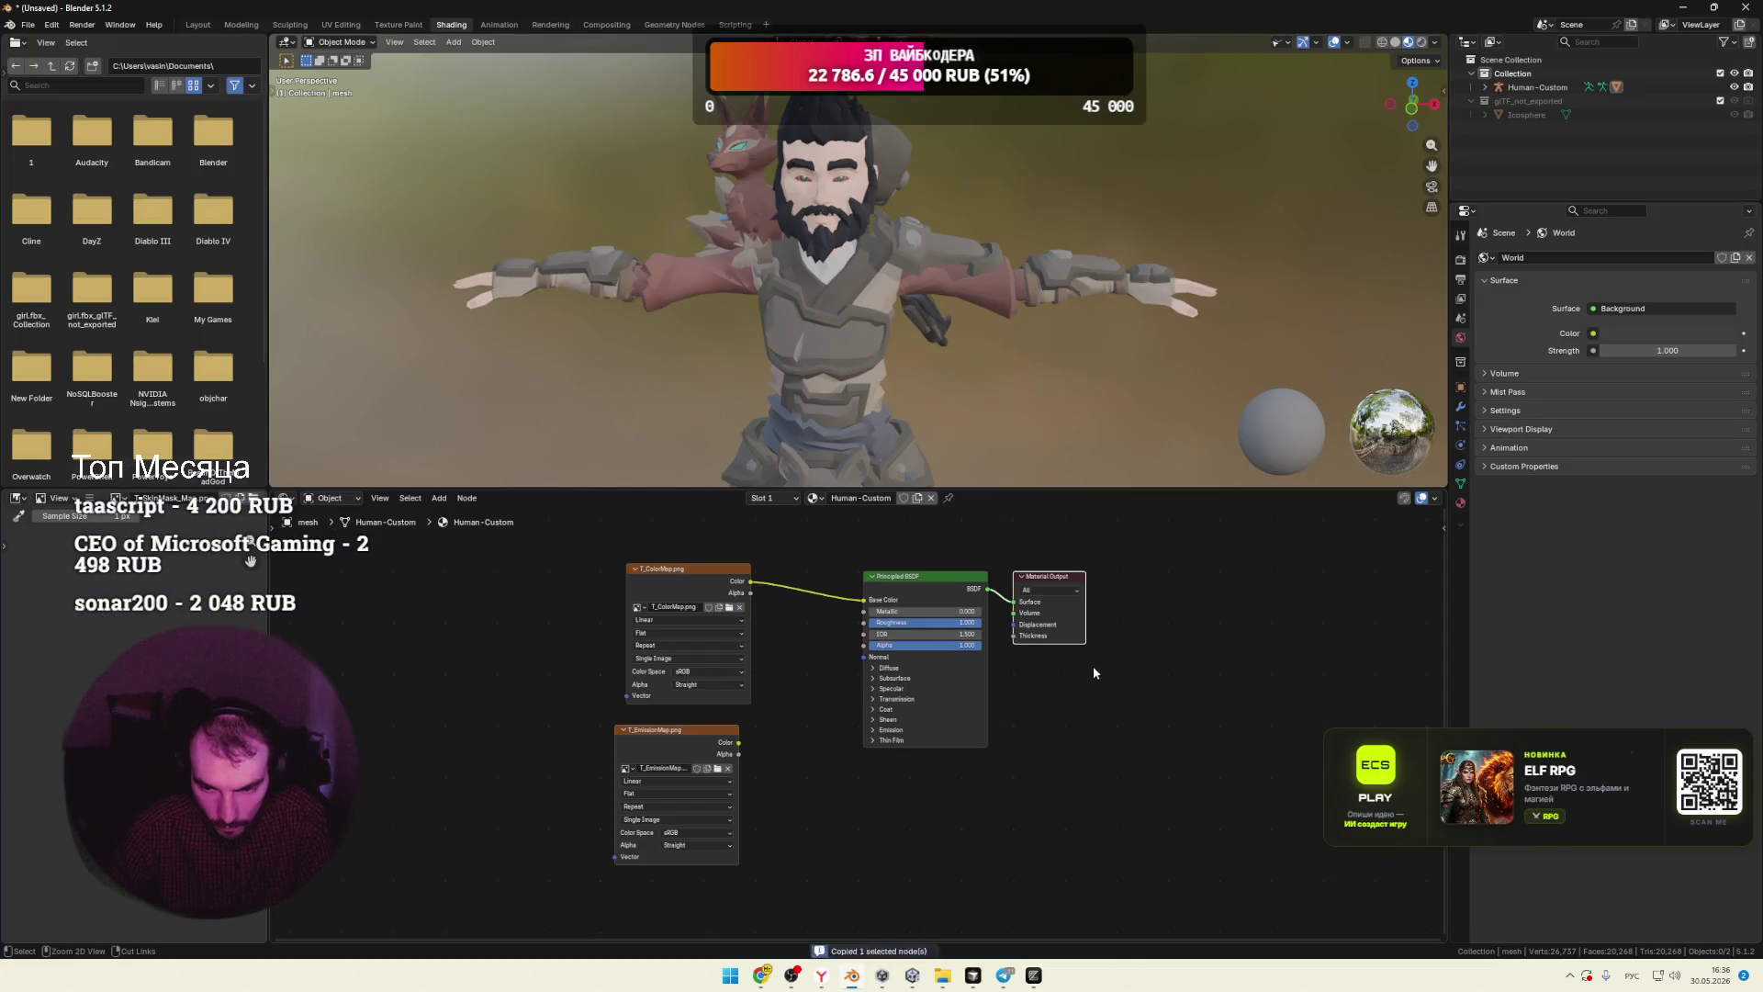
pyautogui.hotkey('alt', 'Tab')
pyautogui.click(633, 670)
pyautogui.scroll(4, 633, 669)
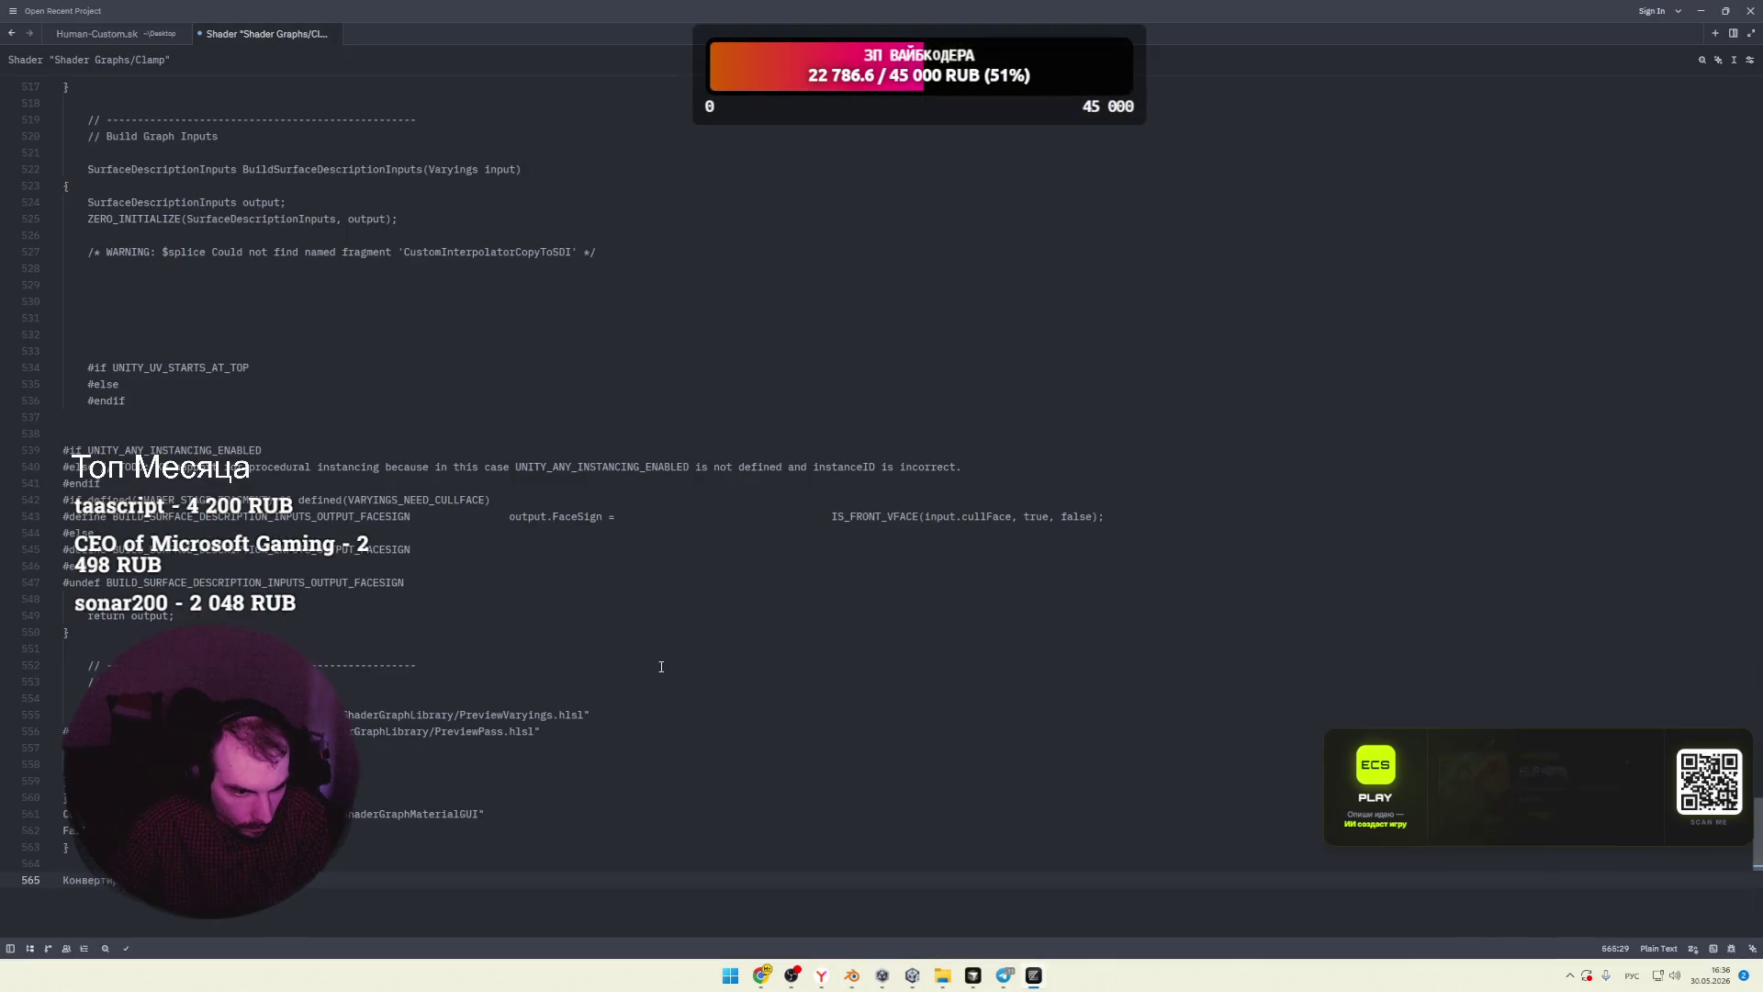
pyautogui.scroll(-15, 654, 650)
pyautogui.scroll(5, 647, 625)
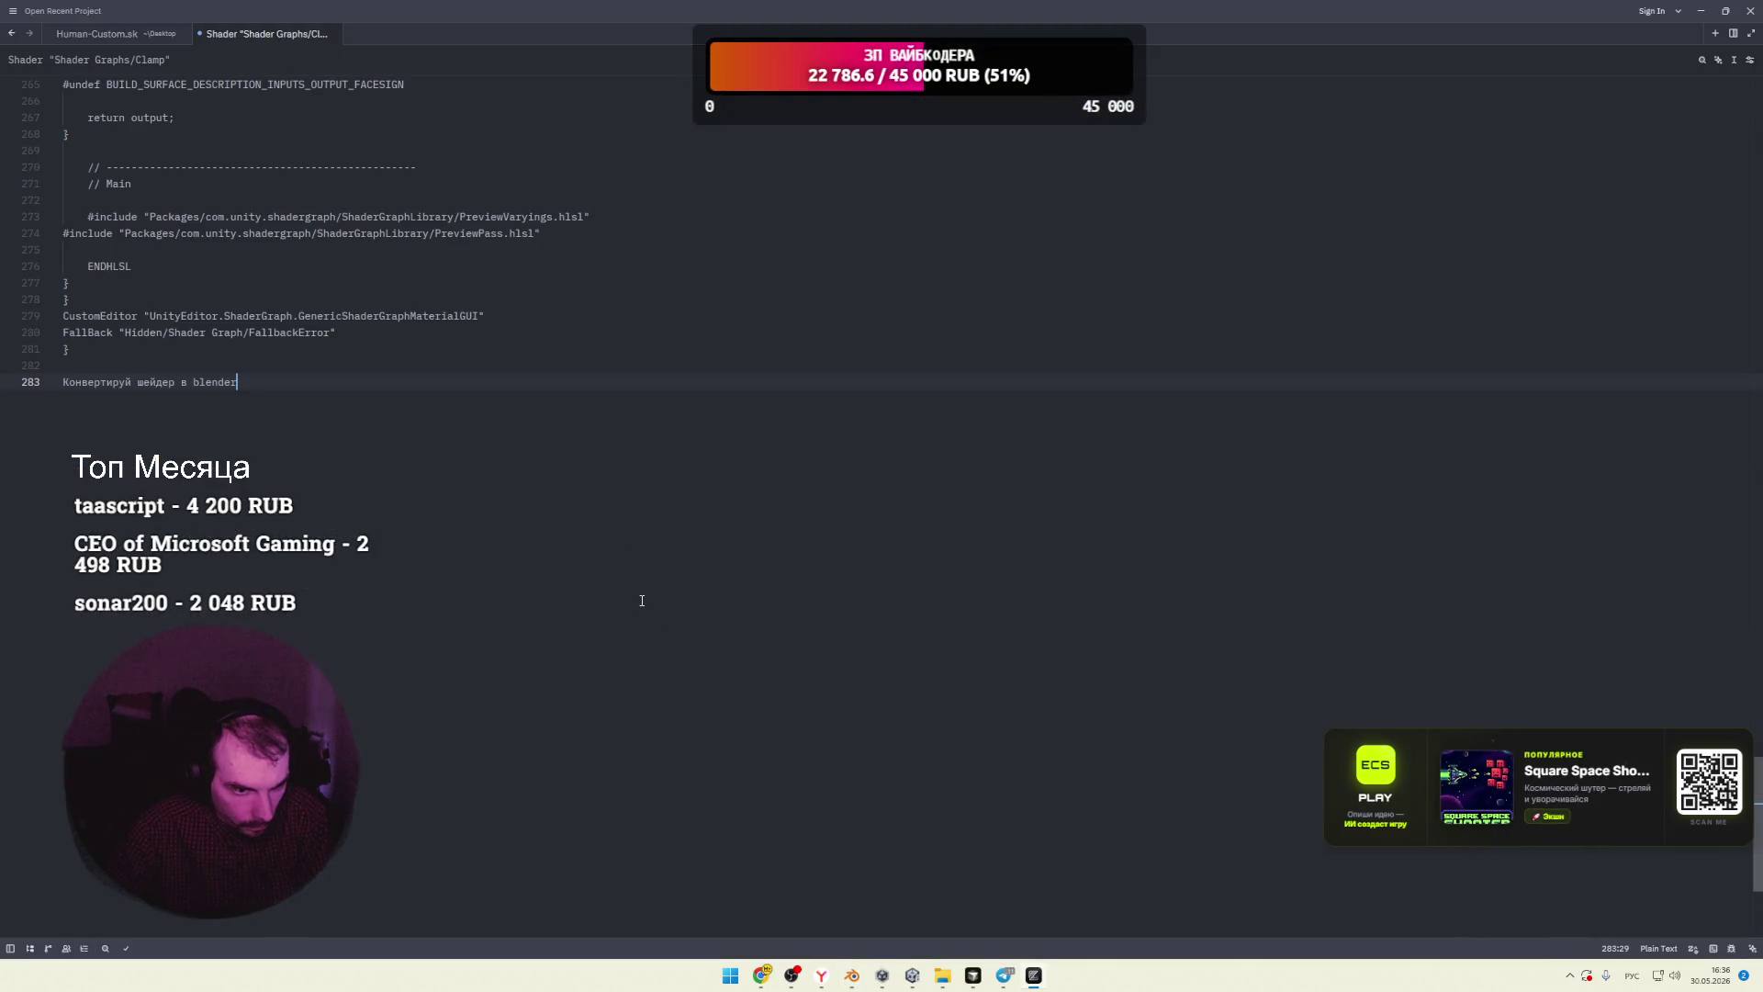
# Step: Minimize Zed and duplicate the four Human-Custom material nodes with Ctrl+C and Ctrl+V
pyautogui.click(1034, 976)
pyautogui.moveTo(1099, 636); pyautogui.dragTo(582, 872)
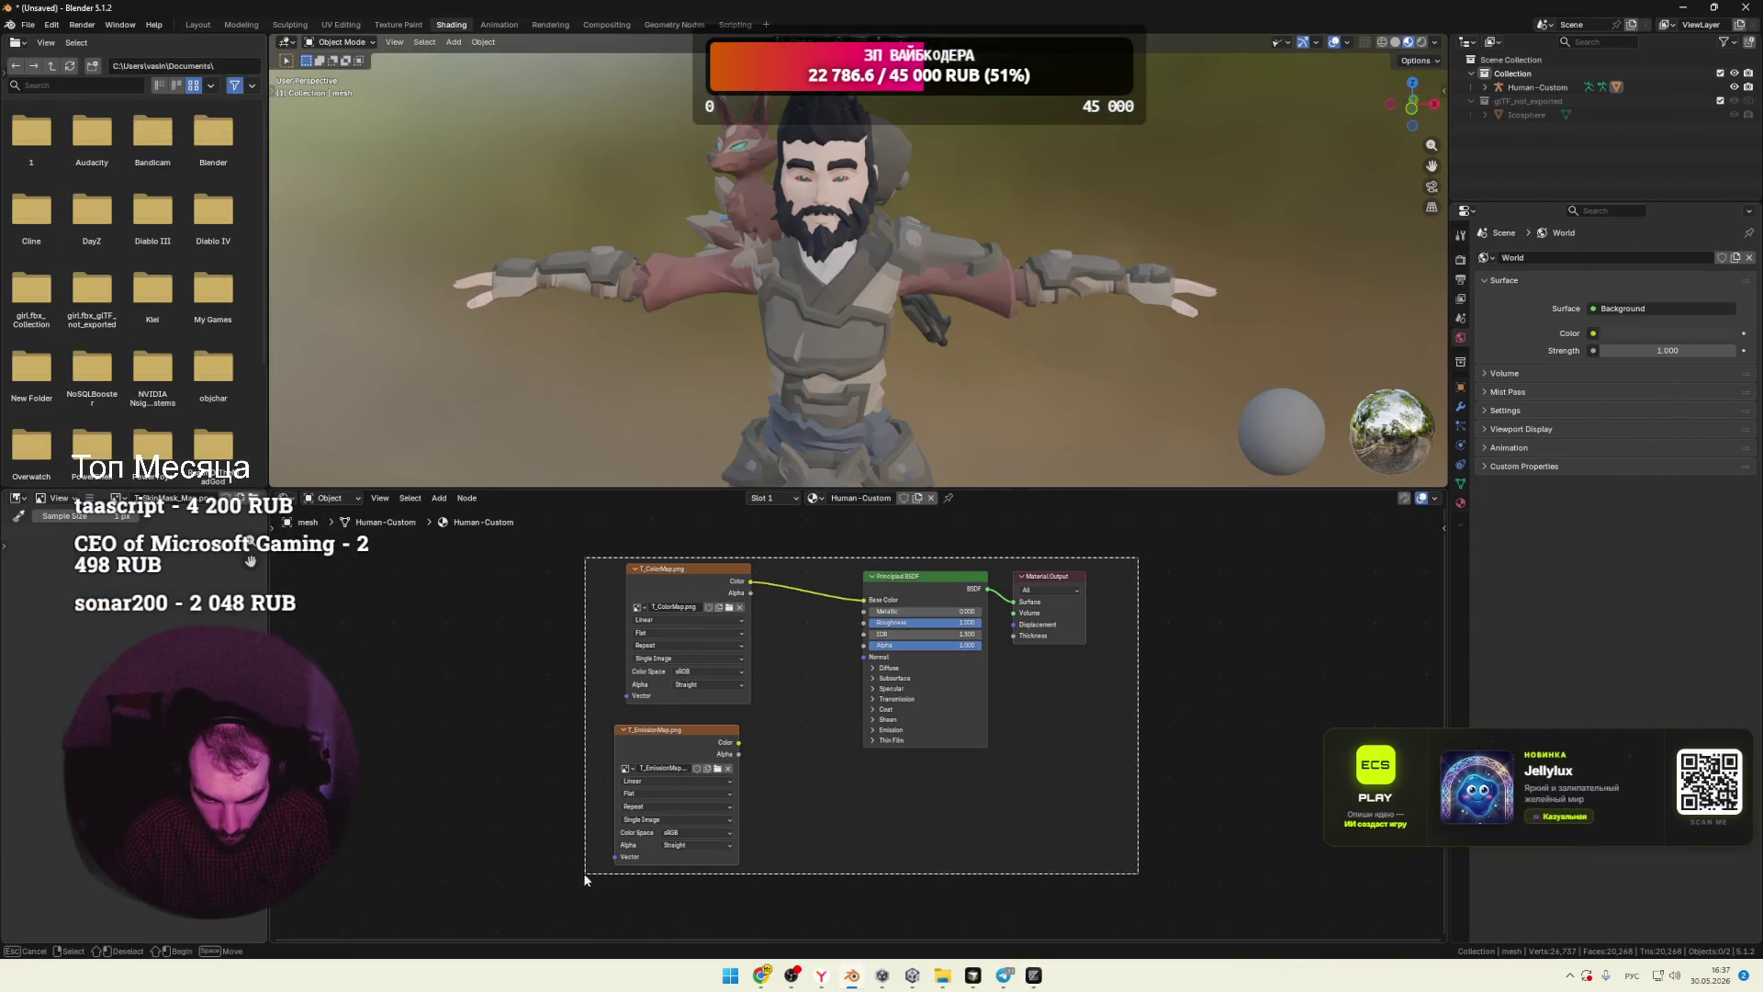
pyautogui.hotkey('ctrl', 'c')
pyautogui.hotkey('ctrl', 'v')
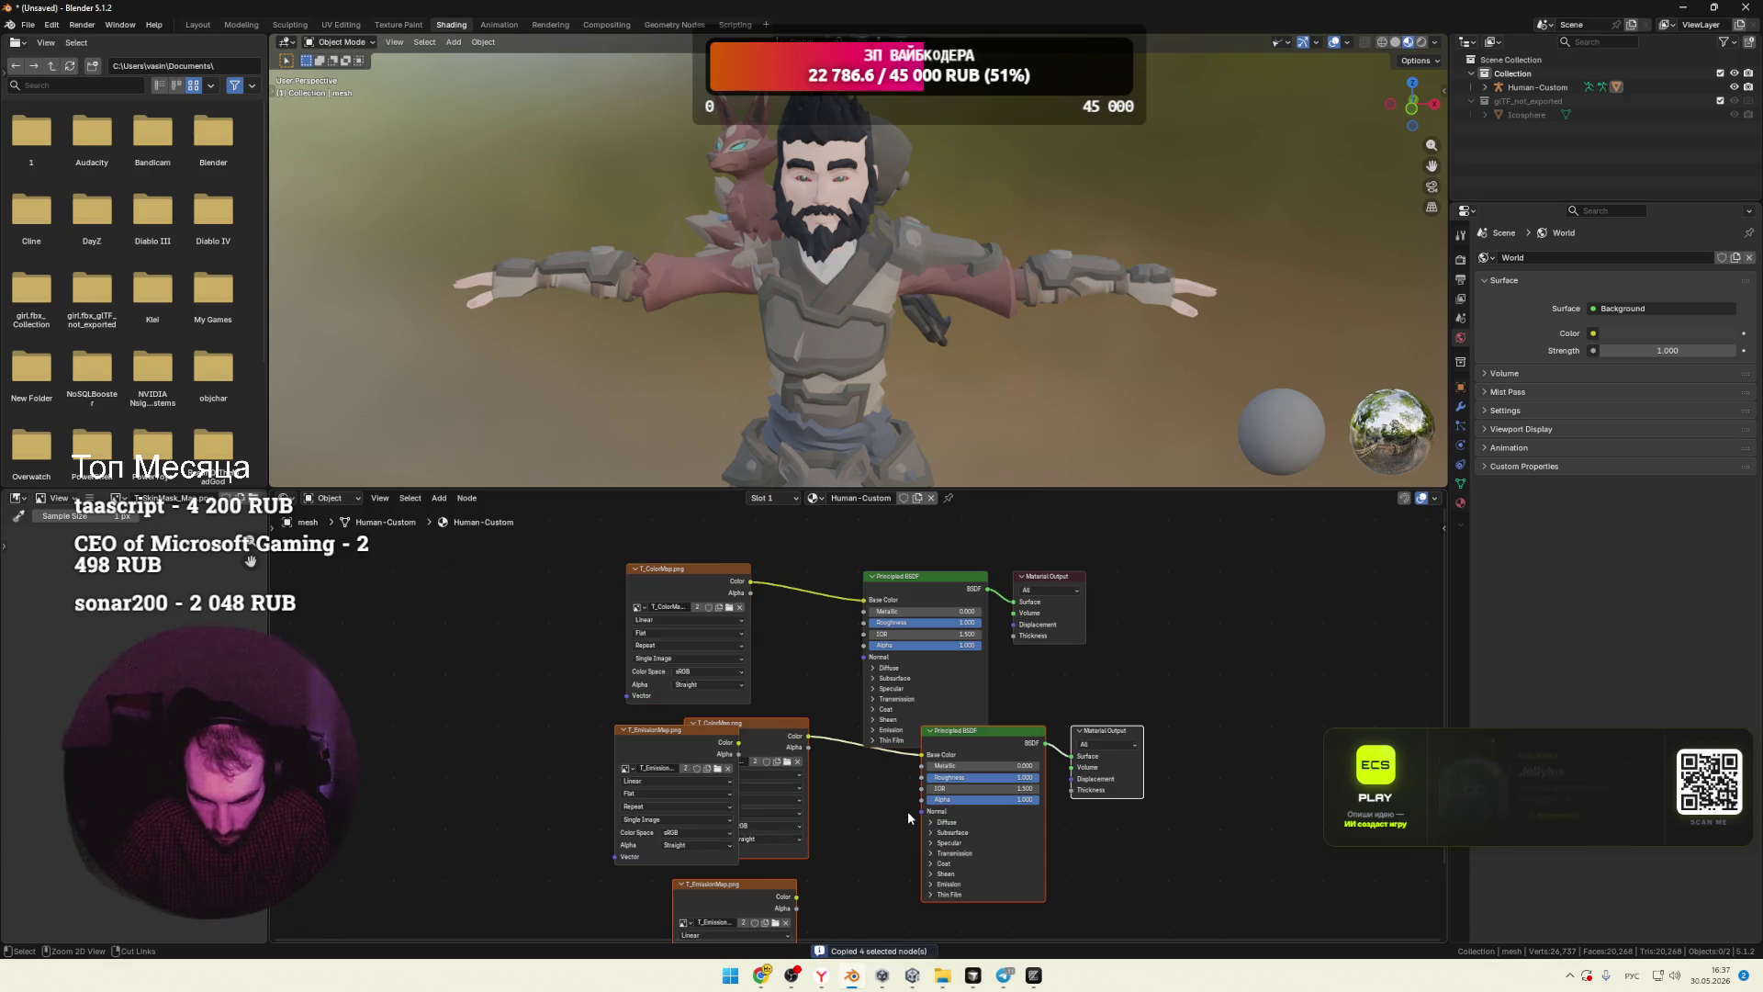
# Step: Undo the paste so the four duplicated nodes are removed
pyautogui.hotkey('ctrl', 'z')
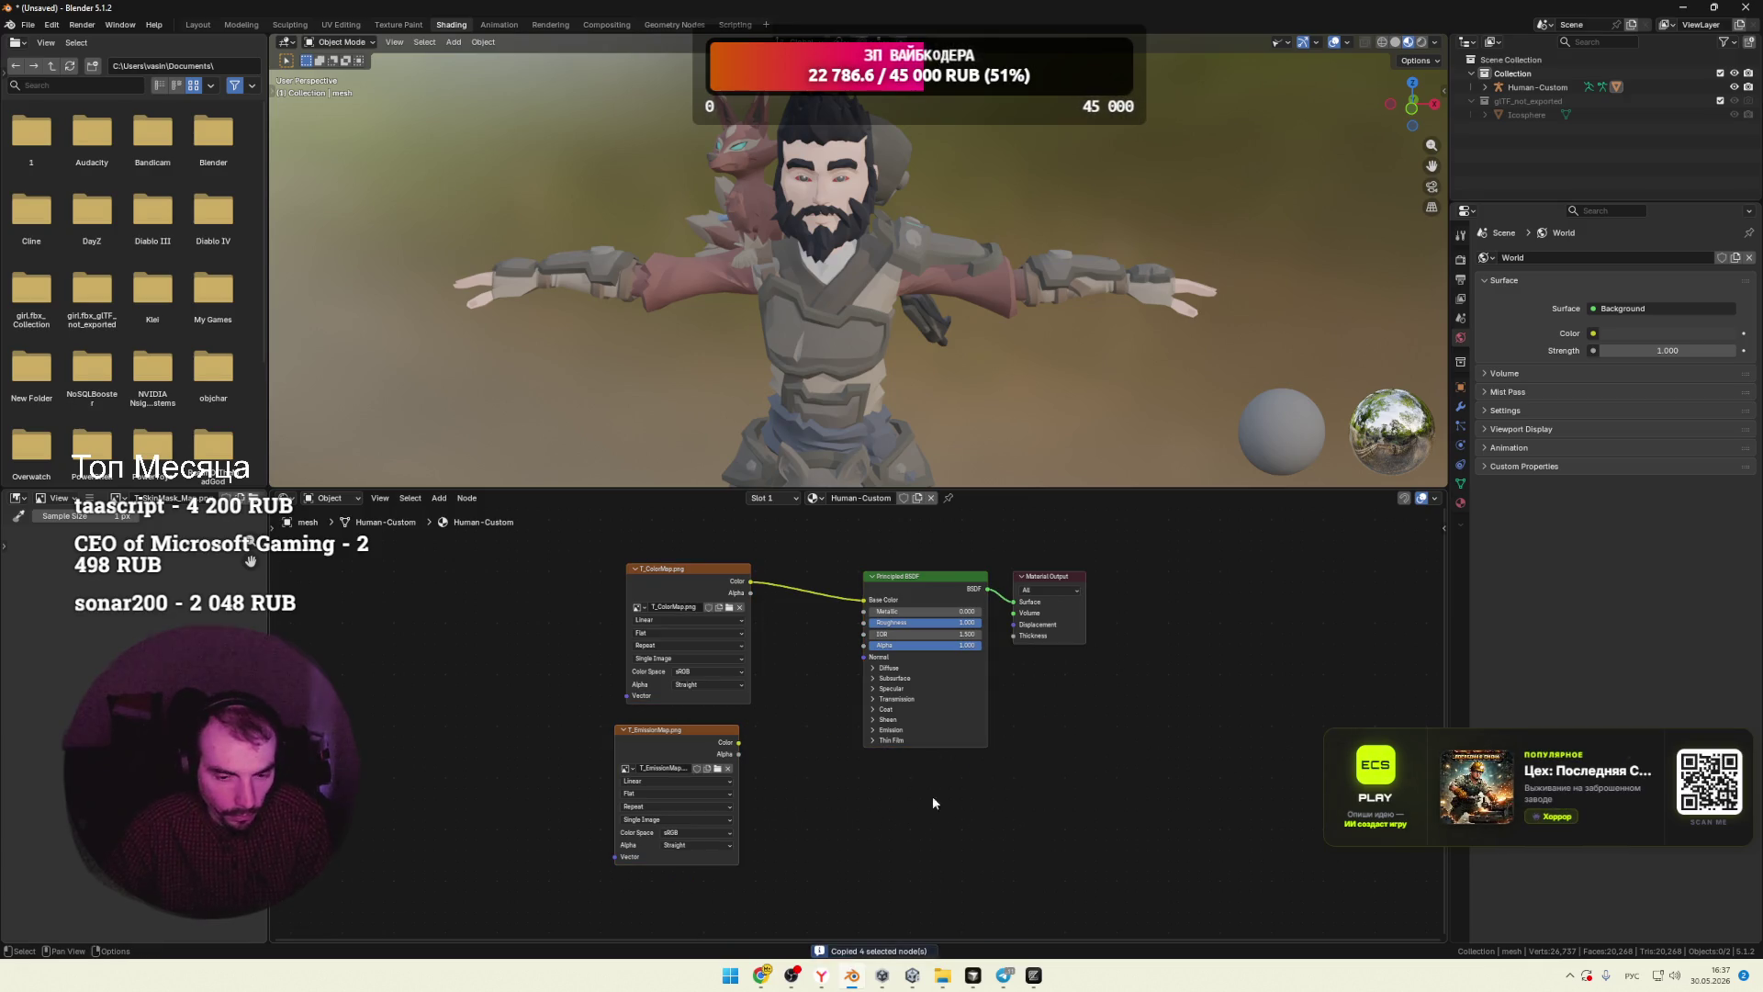
pyautogui.scroll(1, 867, 834)
pyautogui.scroll(-2, 862, 824)
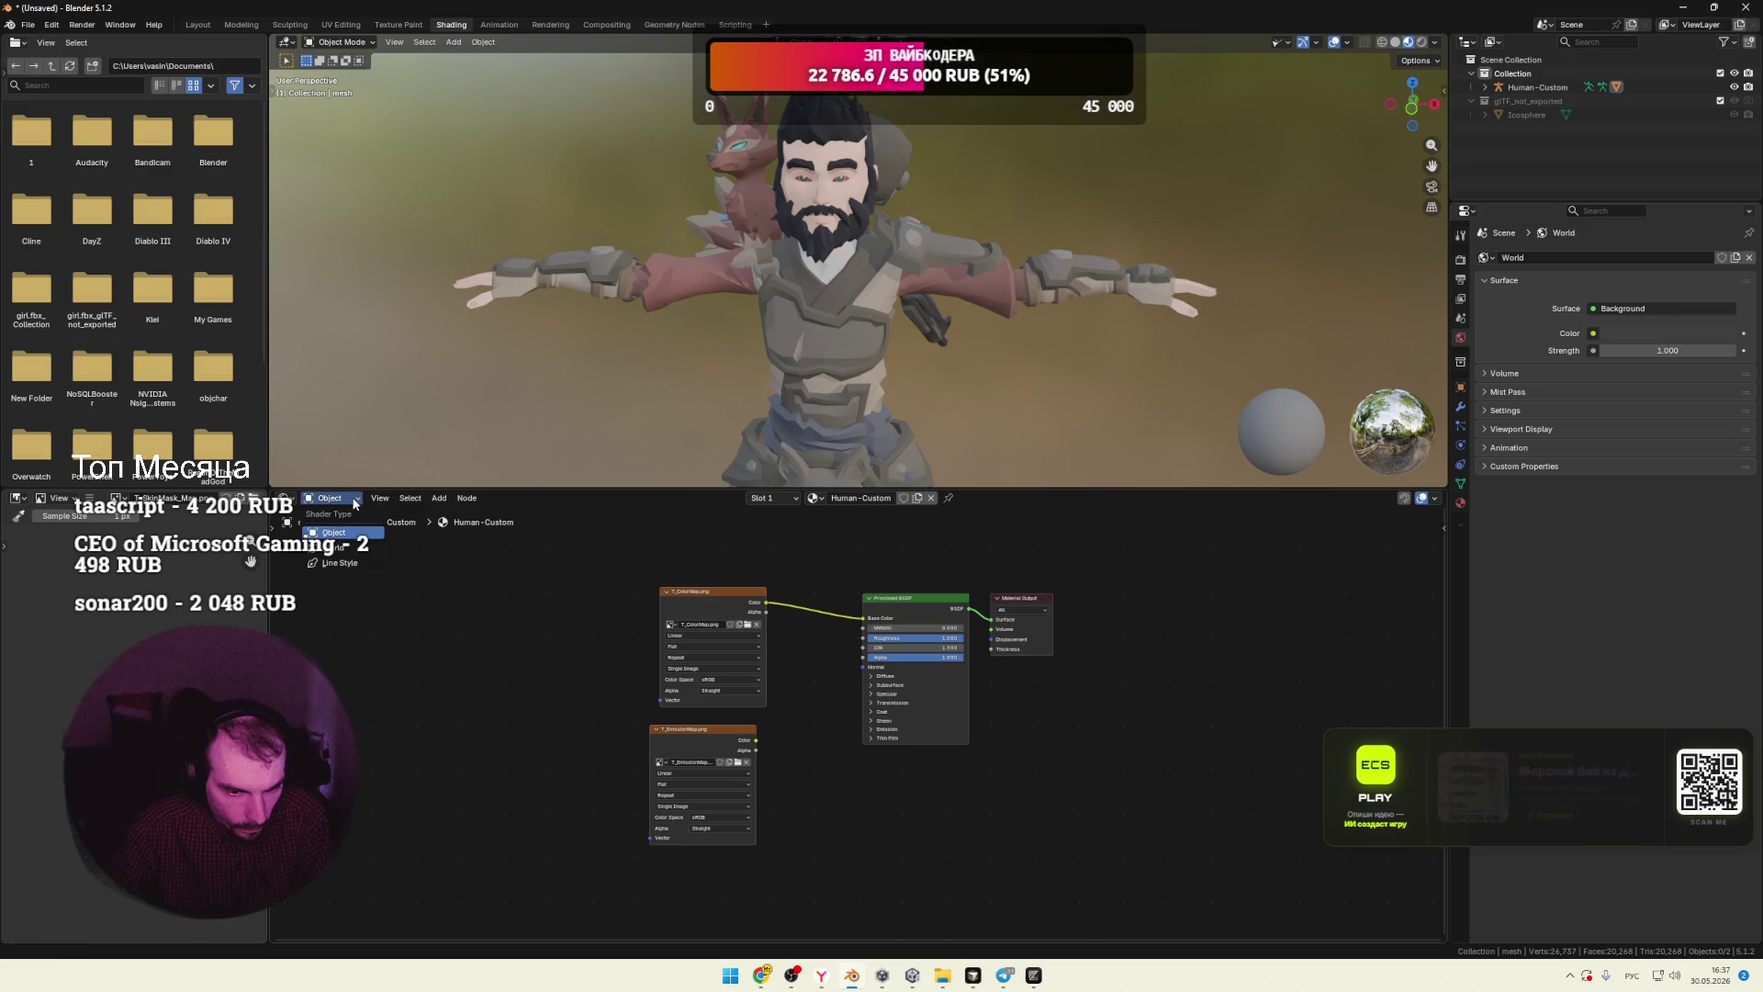
# Step: Browse the node editor's Select menu options, then return to Gemini in Chrome
pyautogui.click(417, 502)
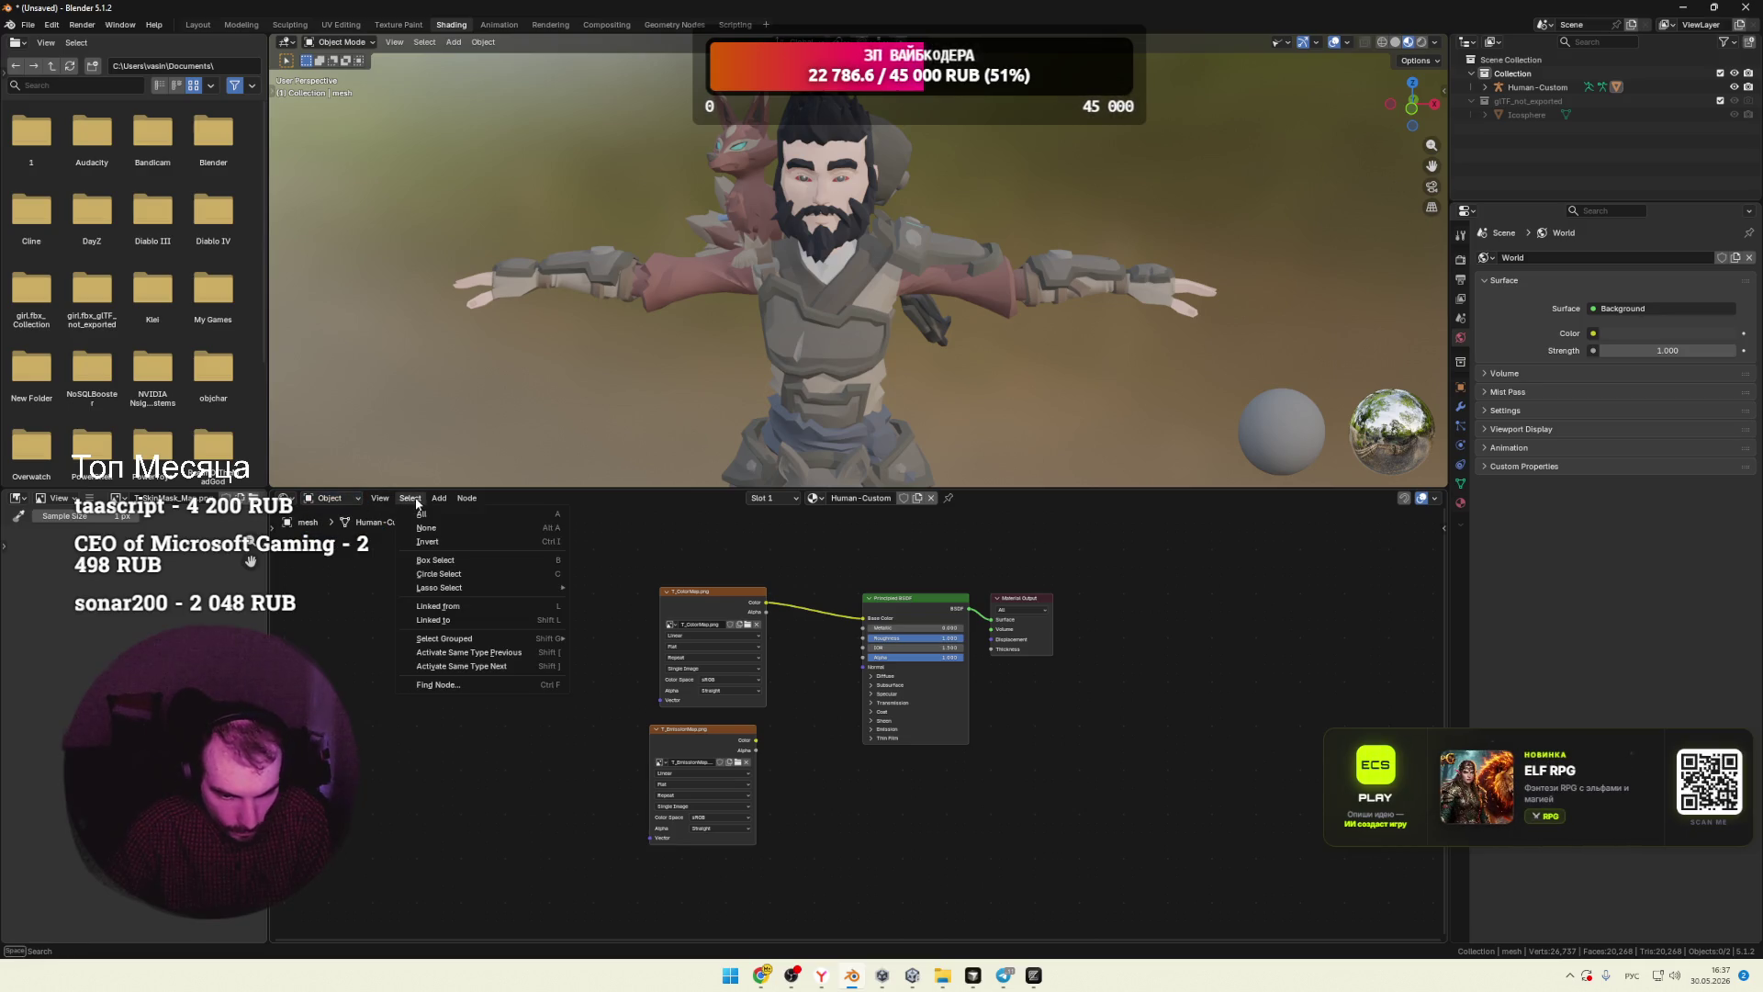
pyautogui.moveTo(441, 500)
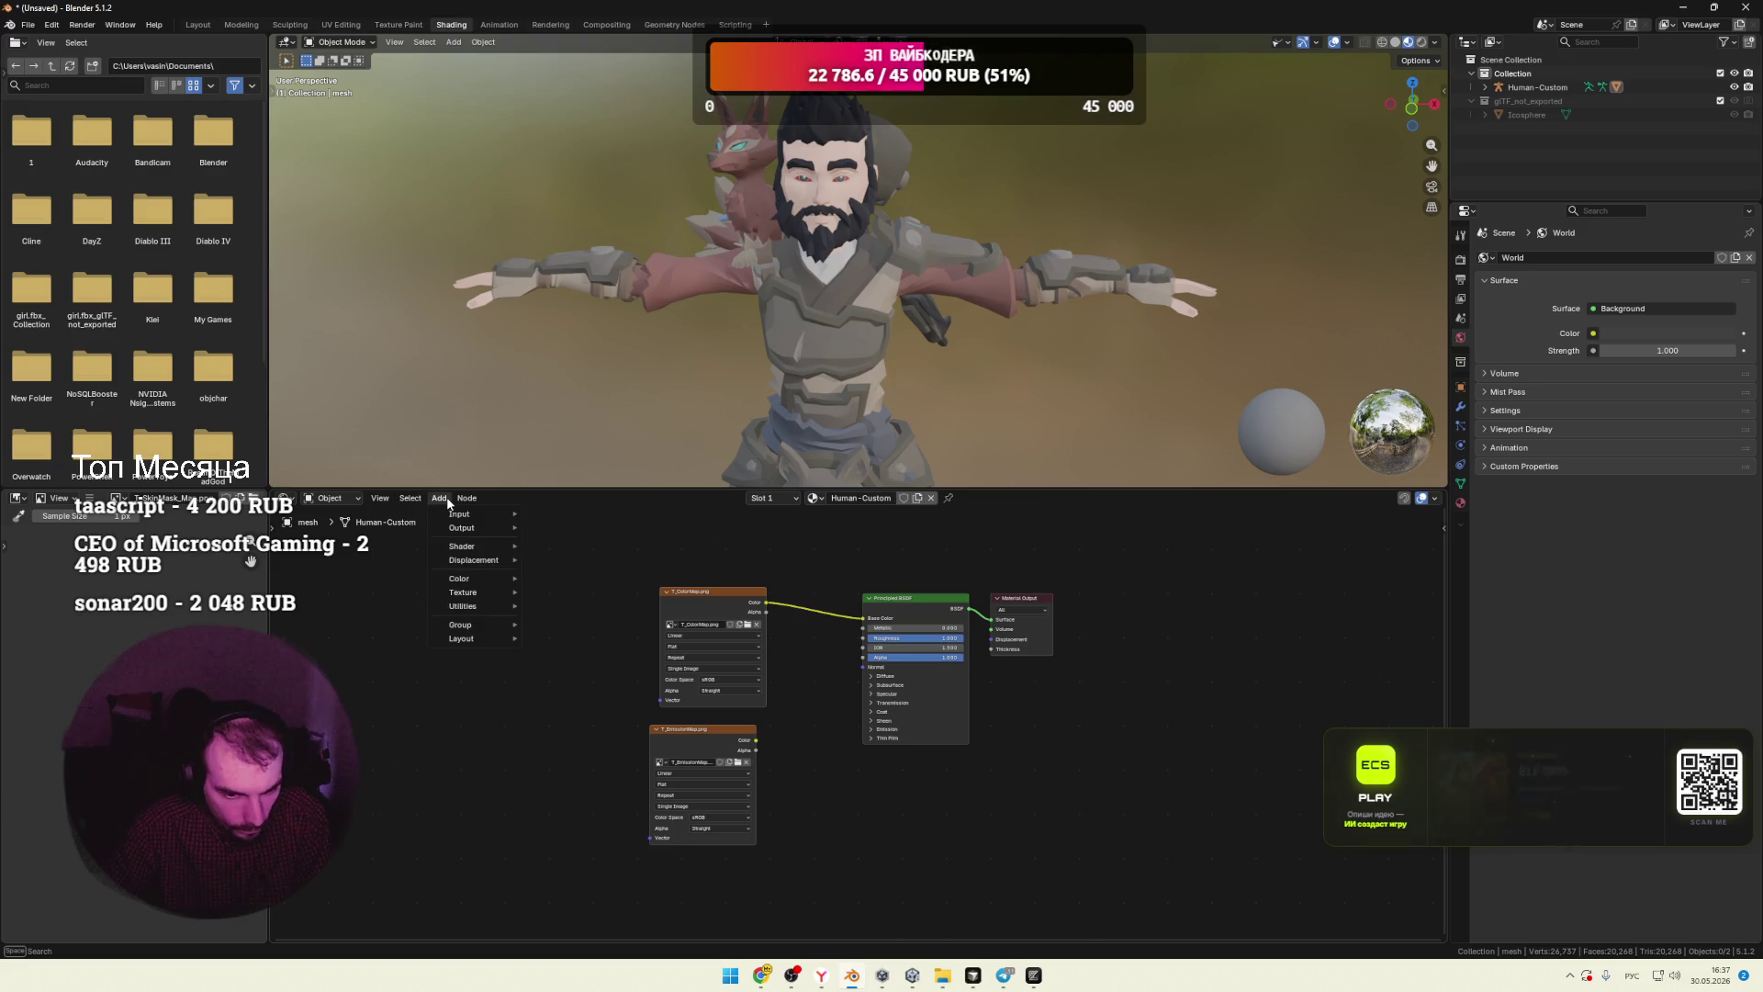
pyautogui.moveTo(384, 501)
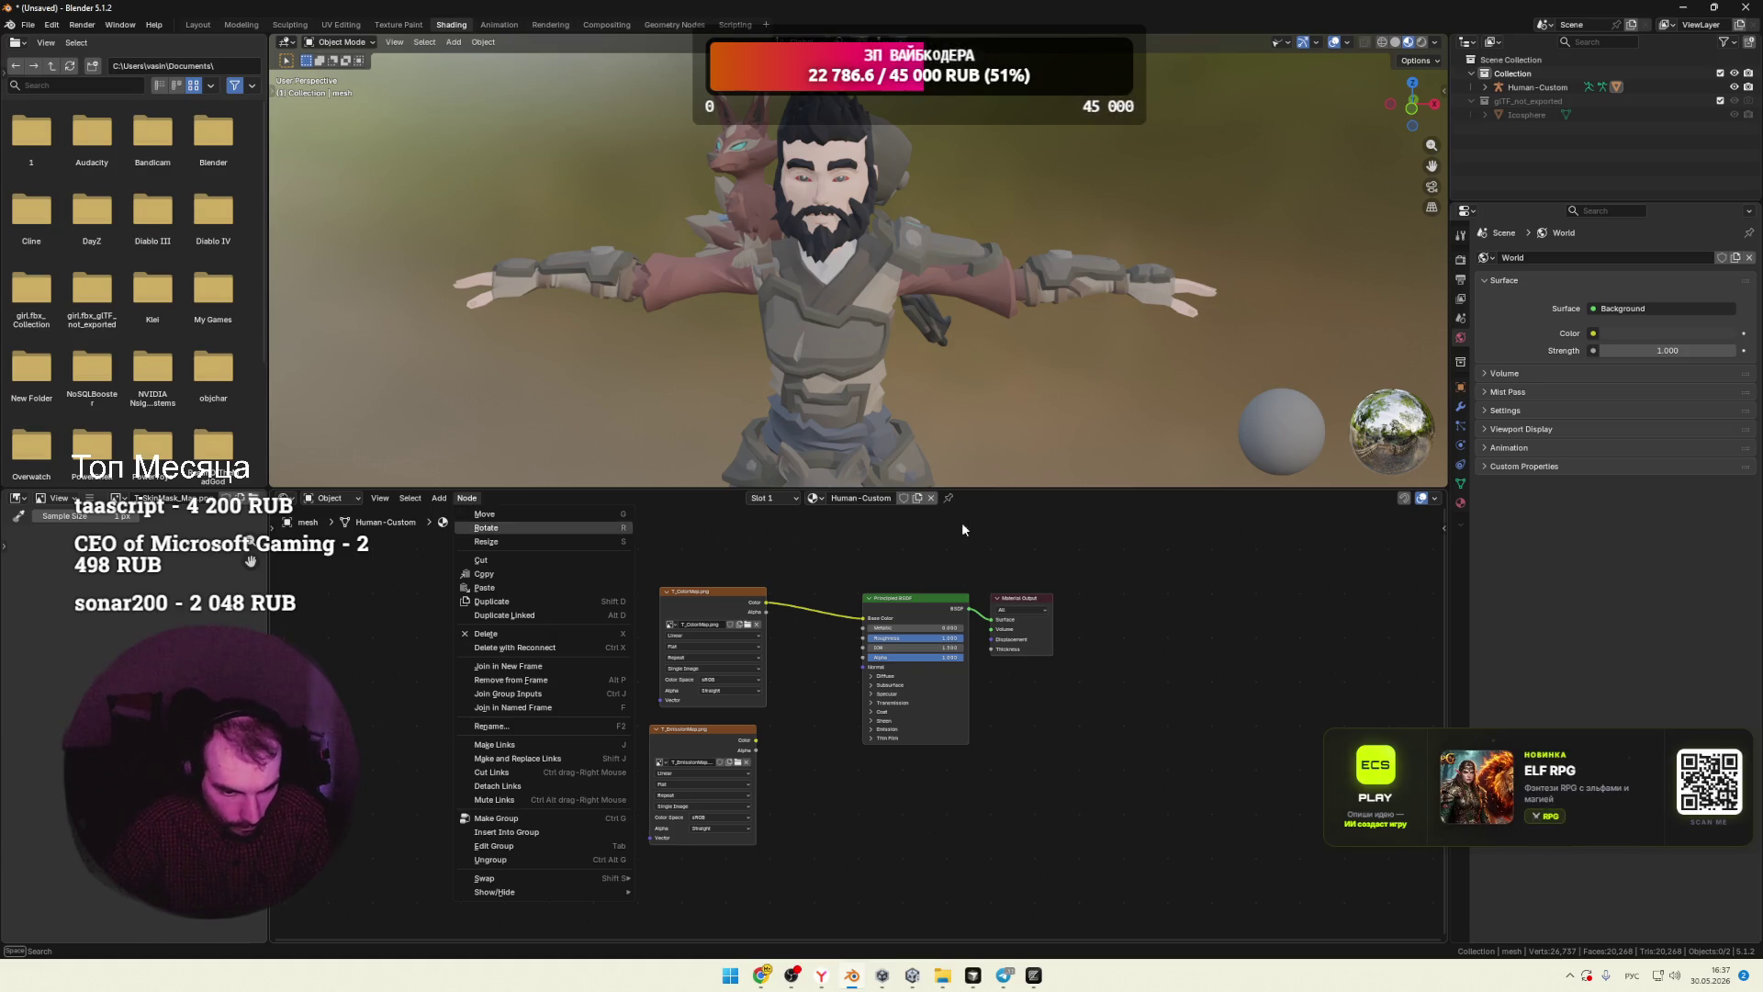
pyautogui.hotkey('alt', 'Tab')
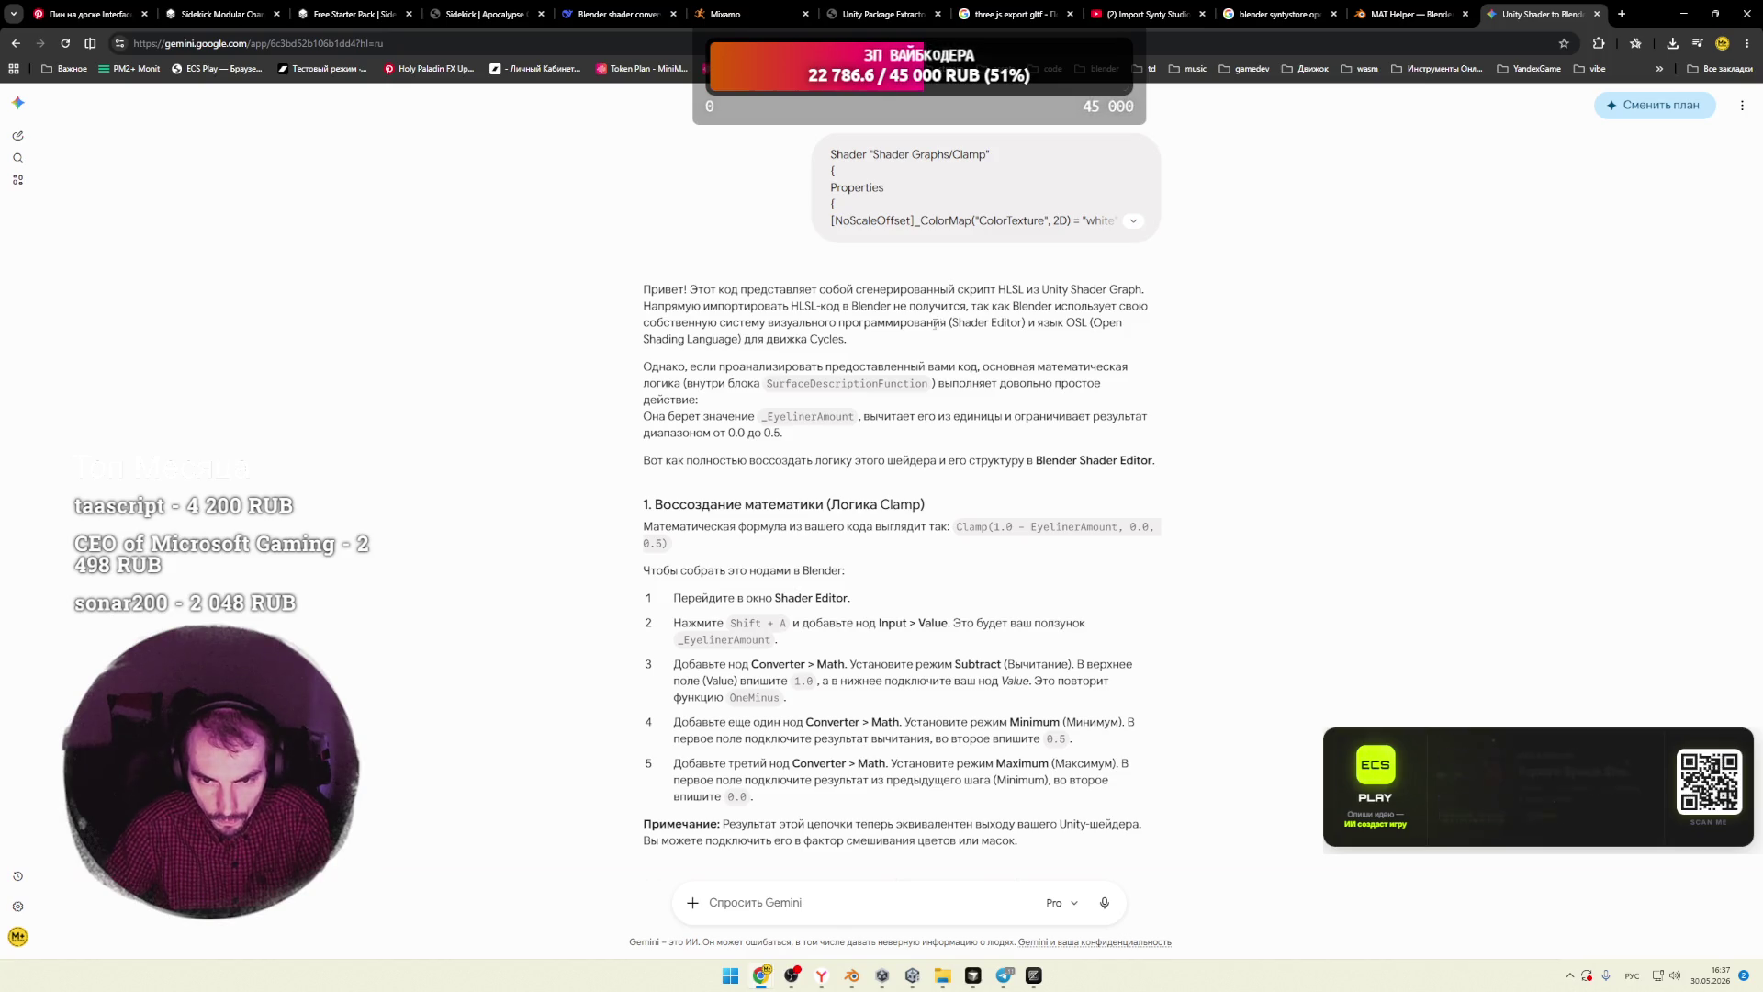
# Step: Read the opening steps of Gemini's node-rebuild answer, highlighting lines along the way
pyautogui.moveTo(1081, 306); pyautogui.dragTo(1149, 306)
pyautogui.moveTo(701, 328)
pyautogui.mouseDown()
pyautogui.moveTo(1038, 323)
pyautogui.moveTo(1080, 356)
pyautogui.mouseUp()
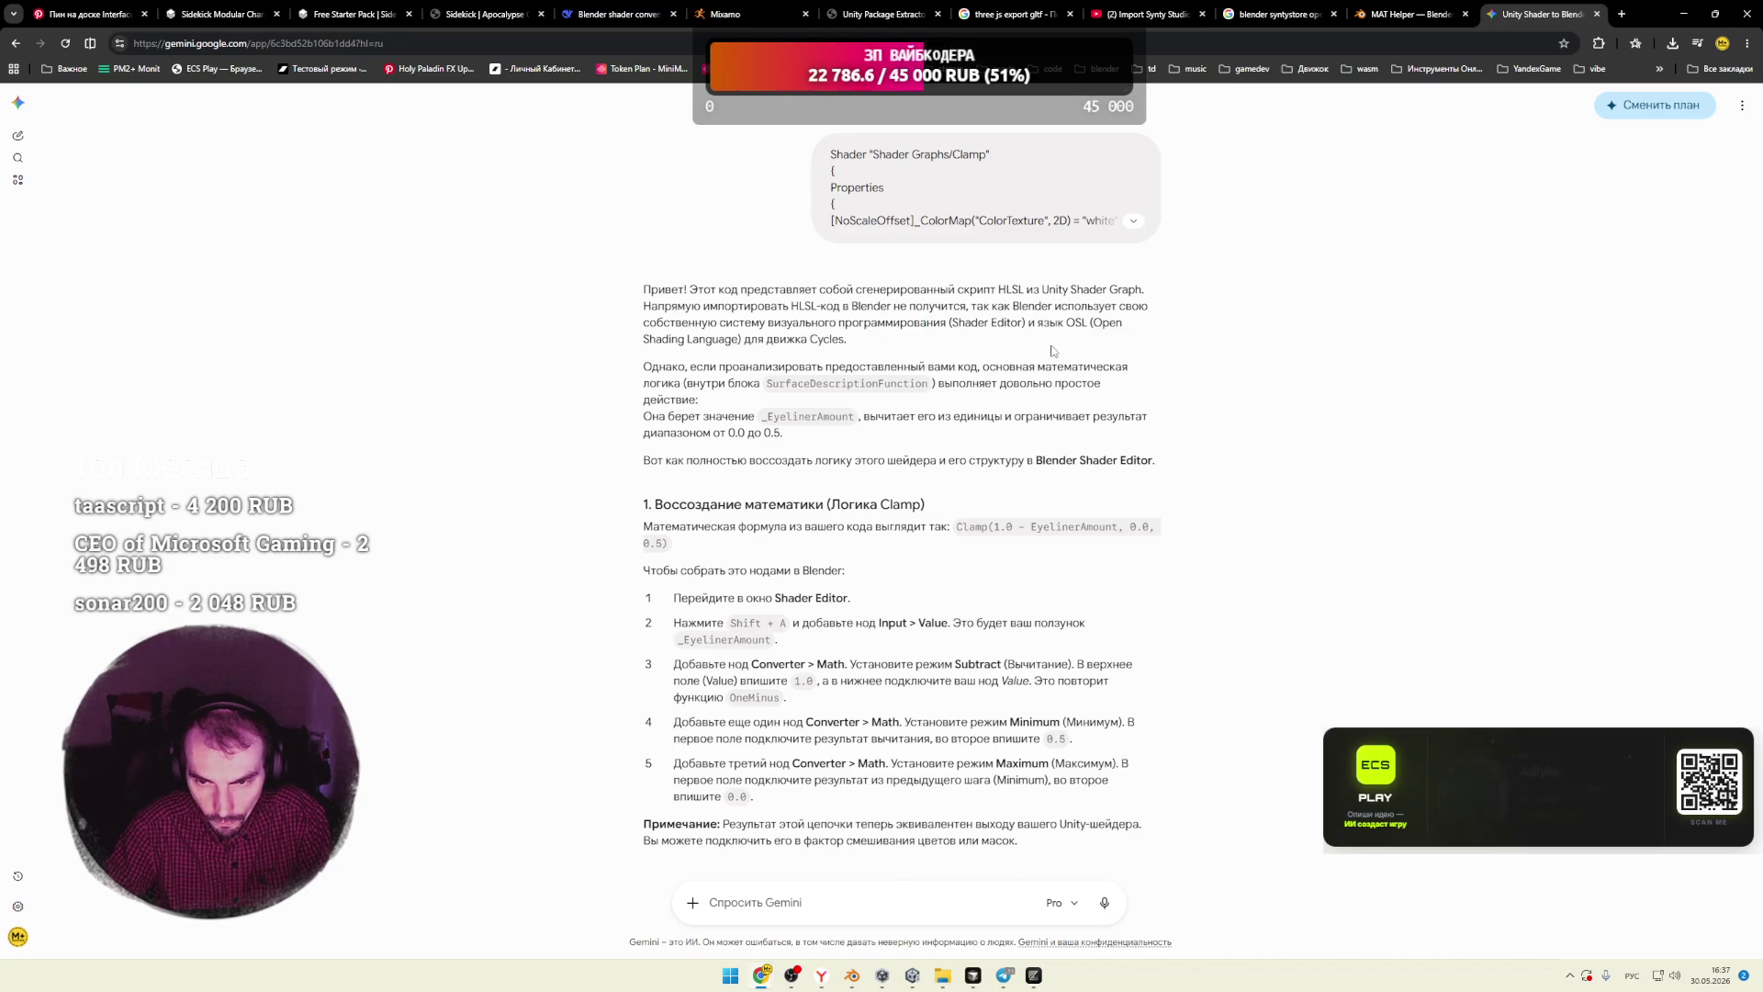
pyautogui.moveTo(758, 340); pyautogui.dragTo(841, 343)
pyautogui.click(841, 344)
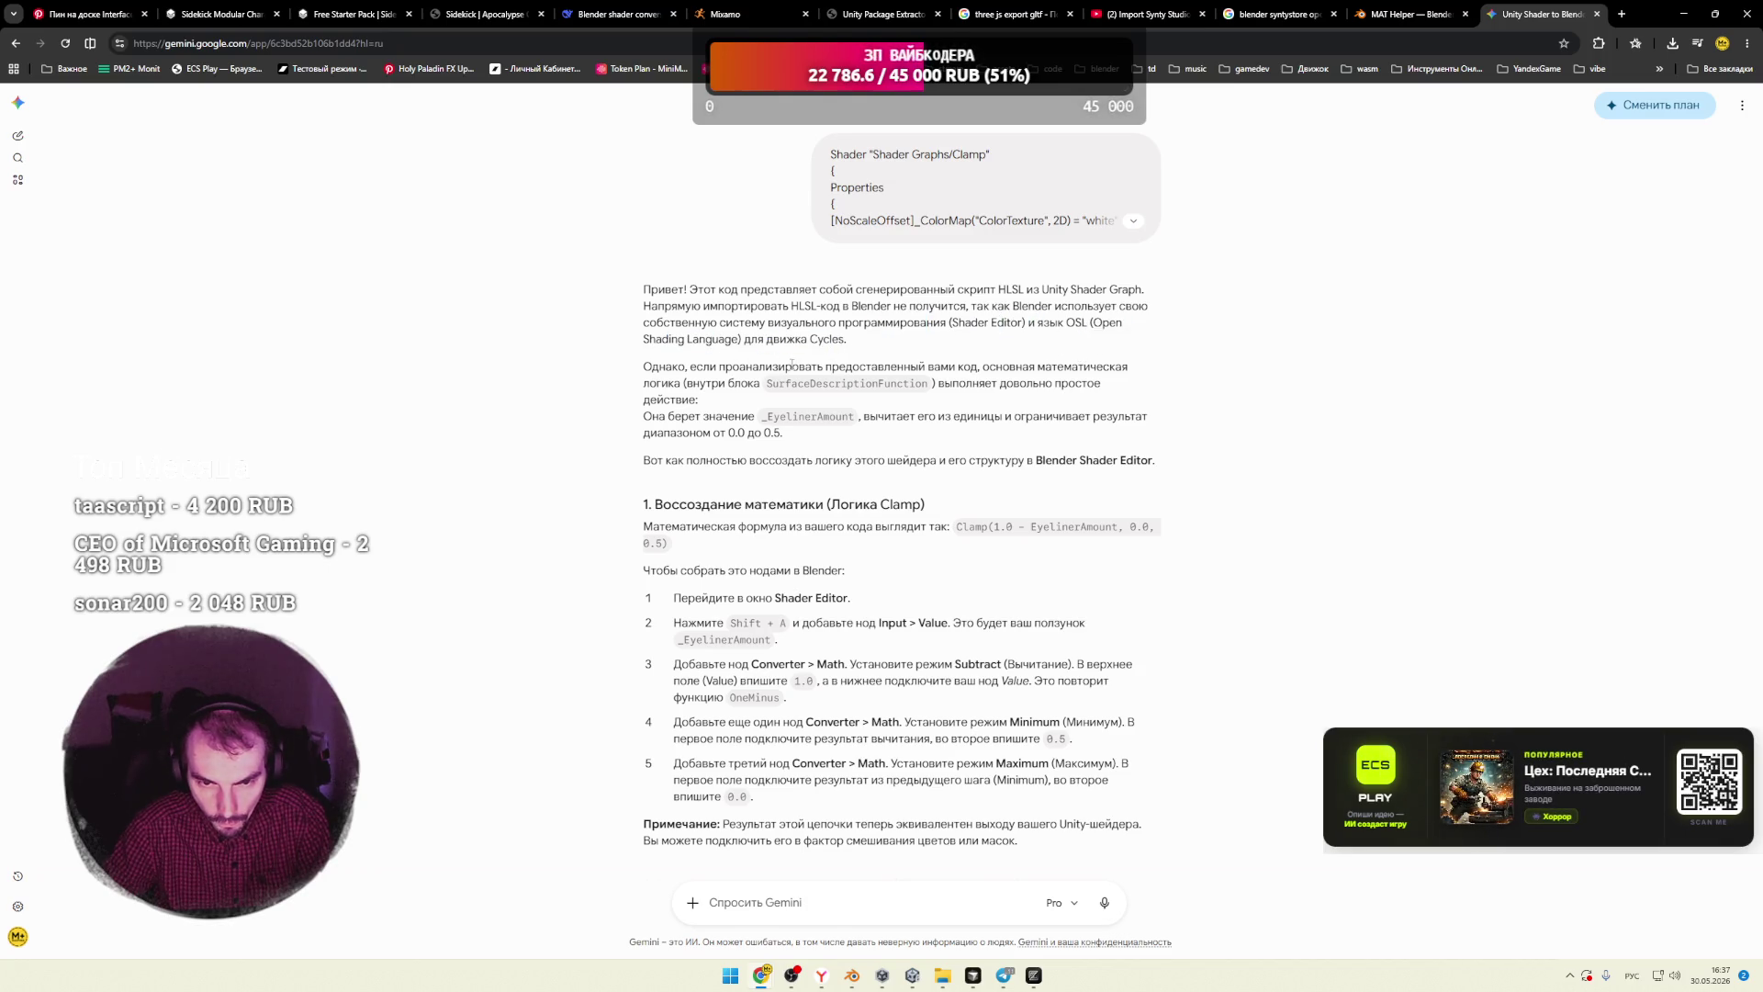
pyautogui.scroll(-1, 588, 354)
pyautogui.scroll(-2, 539, 354)
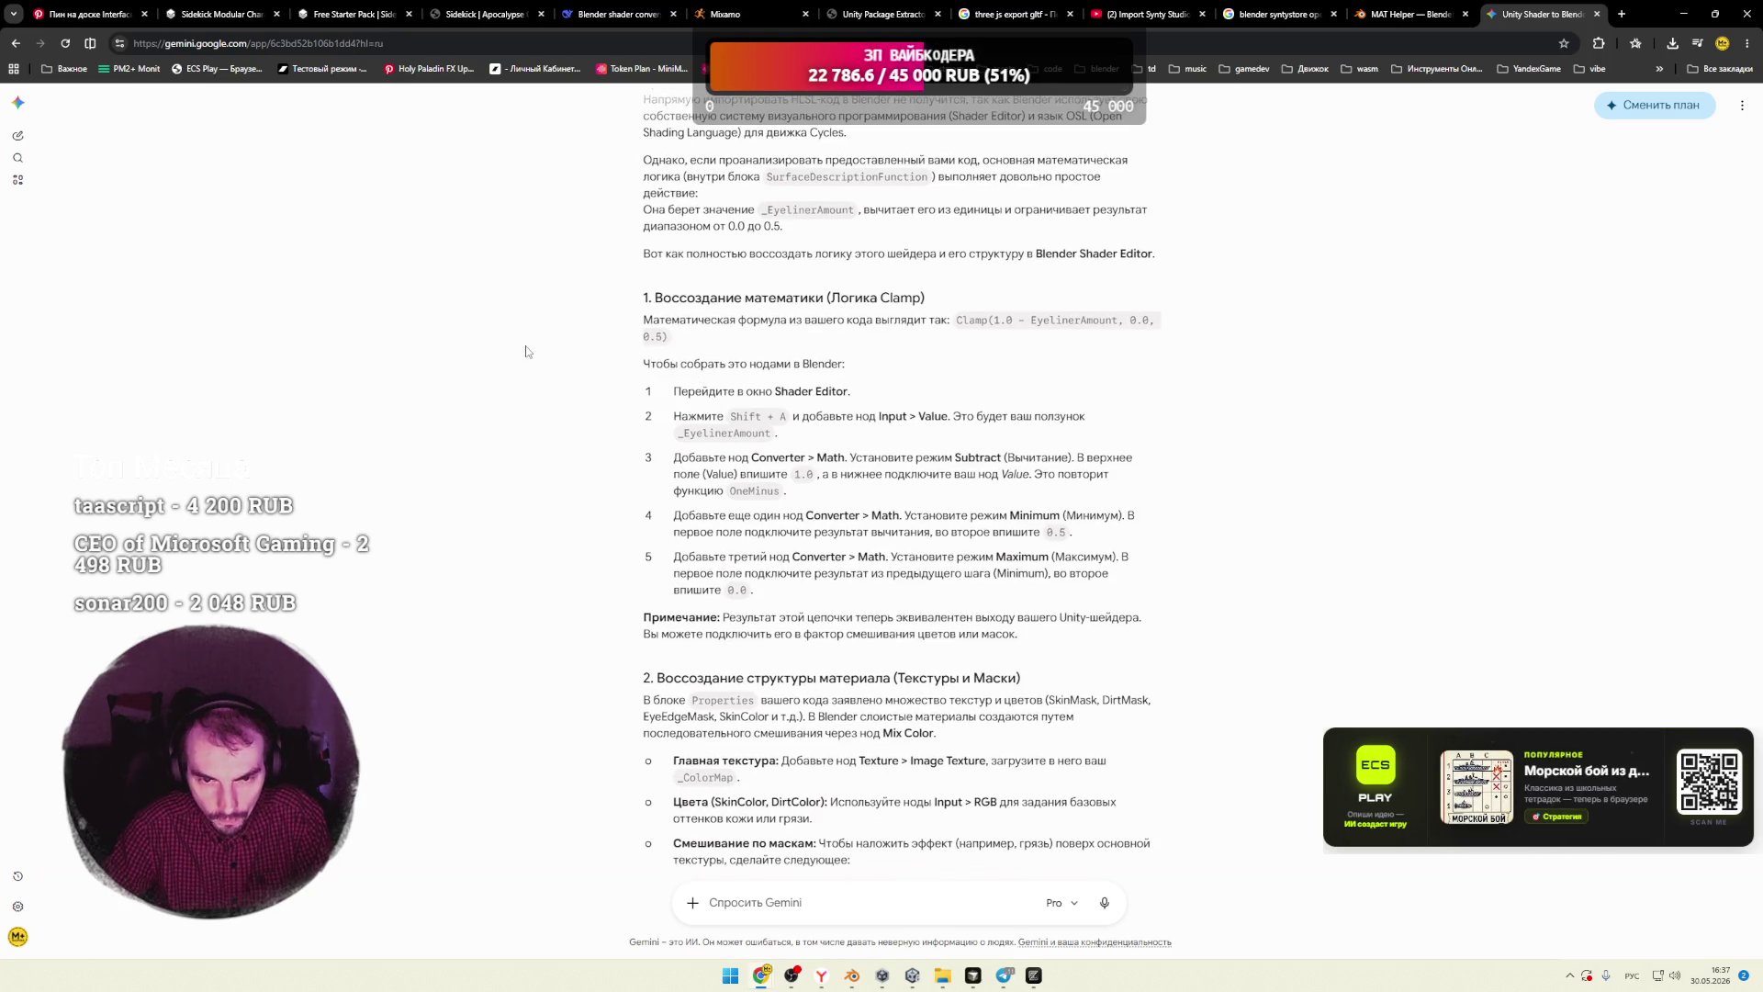
pyautogui.scroll(-3, 526, 352)
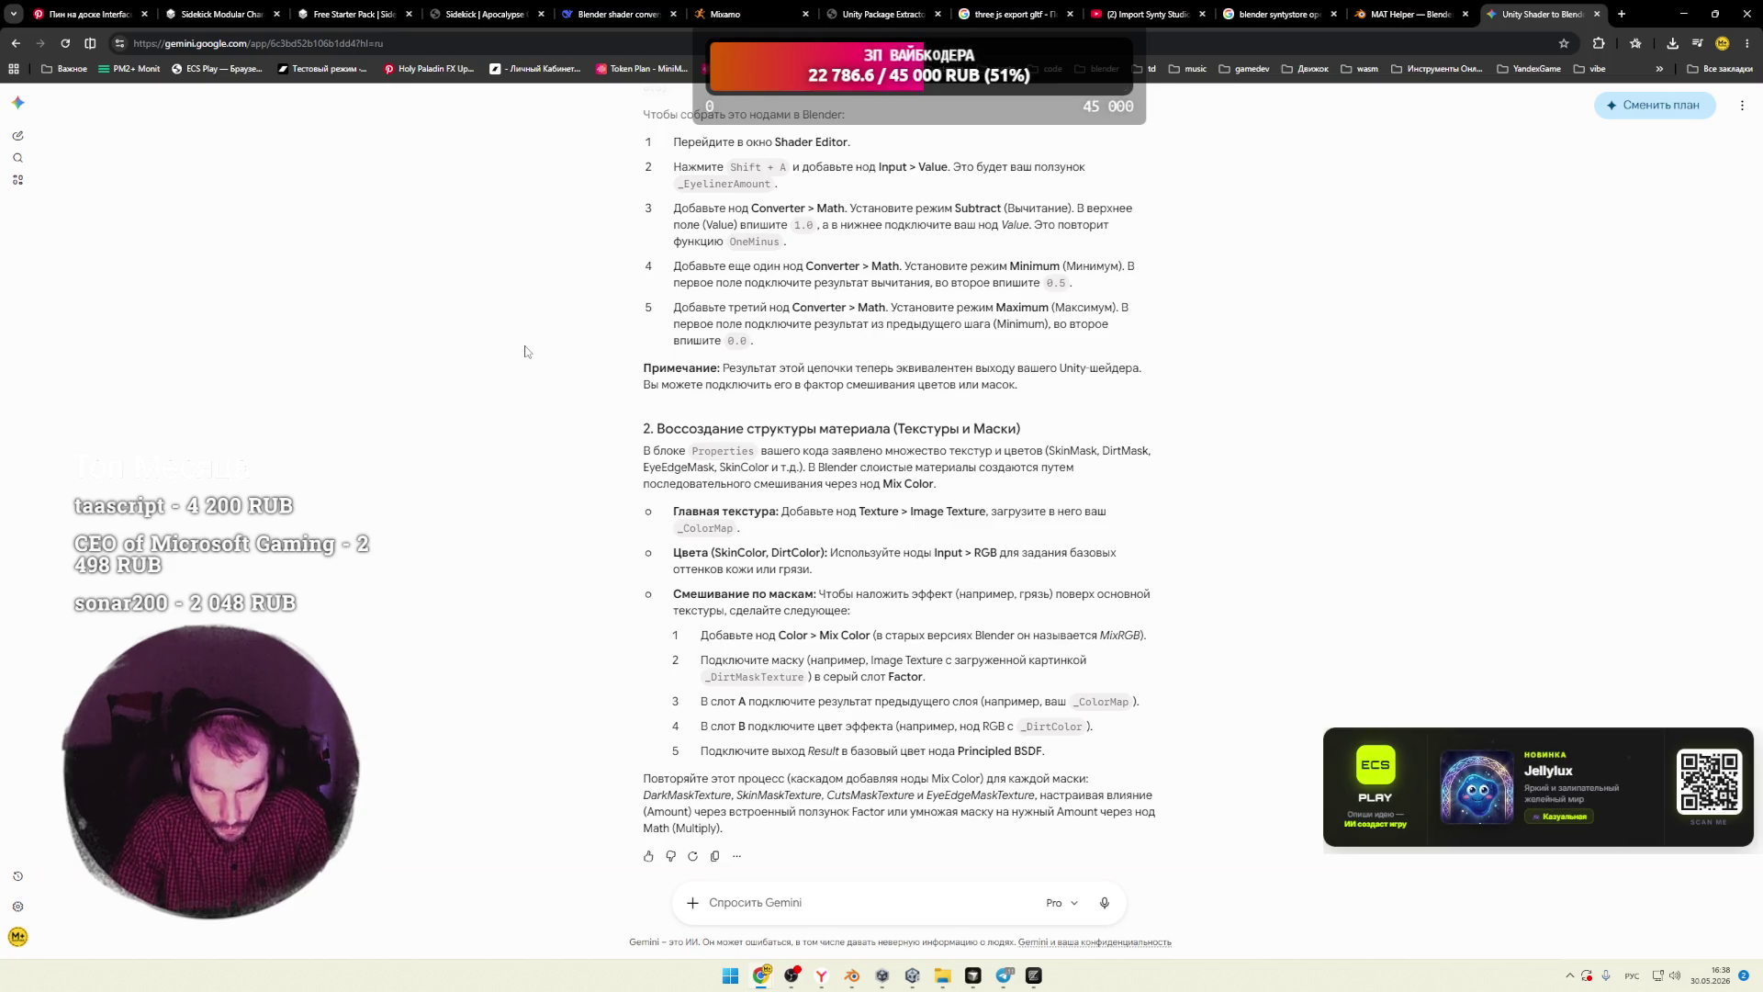
pyautogui.scroll(2, 526, 353)
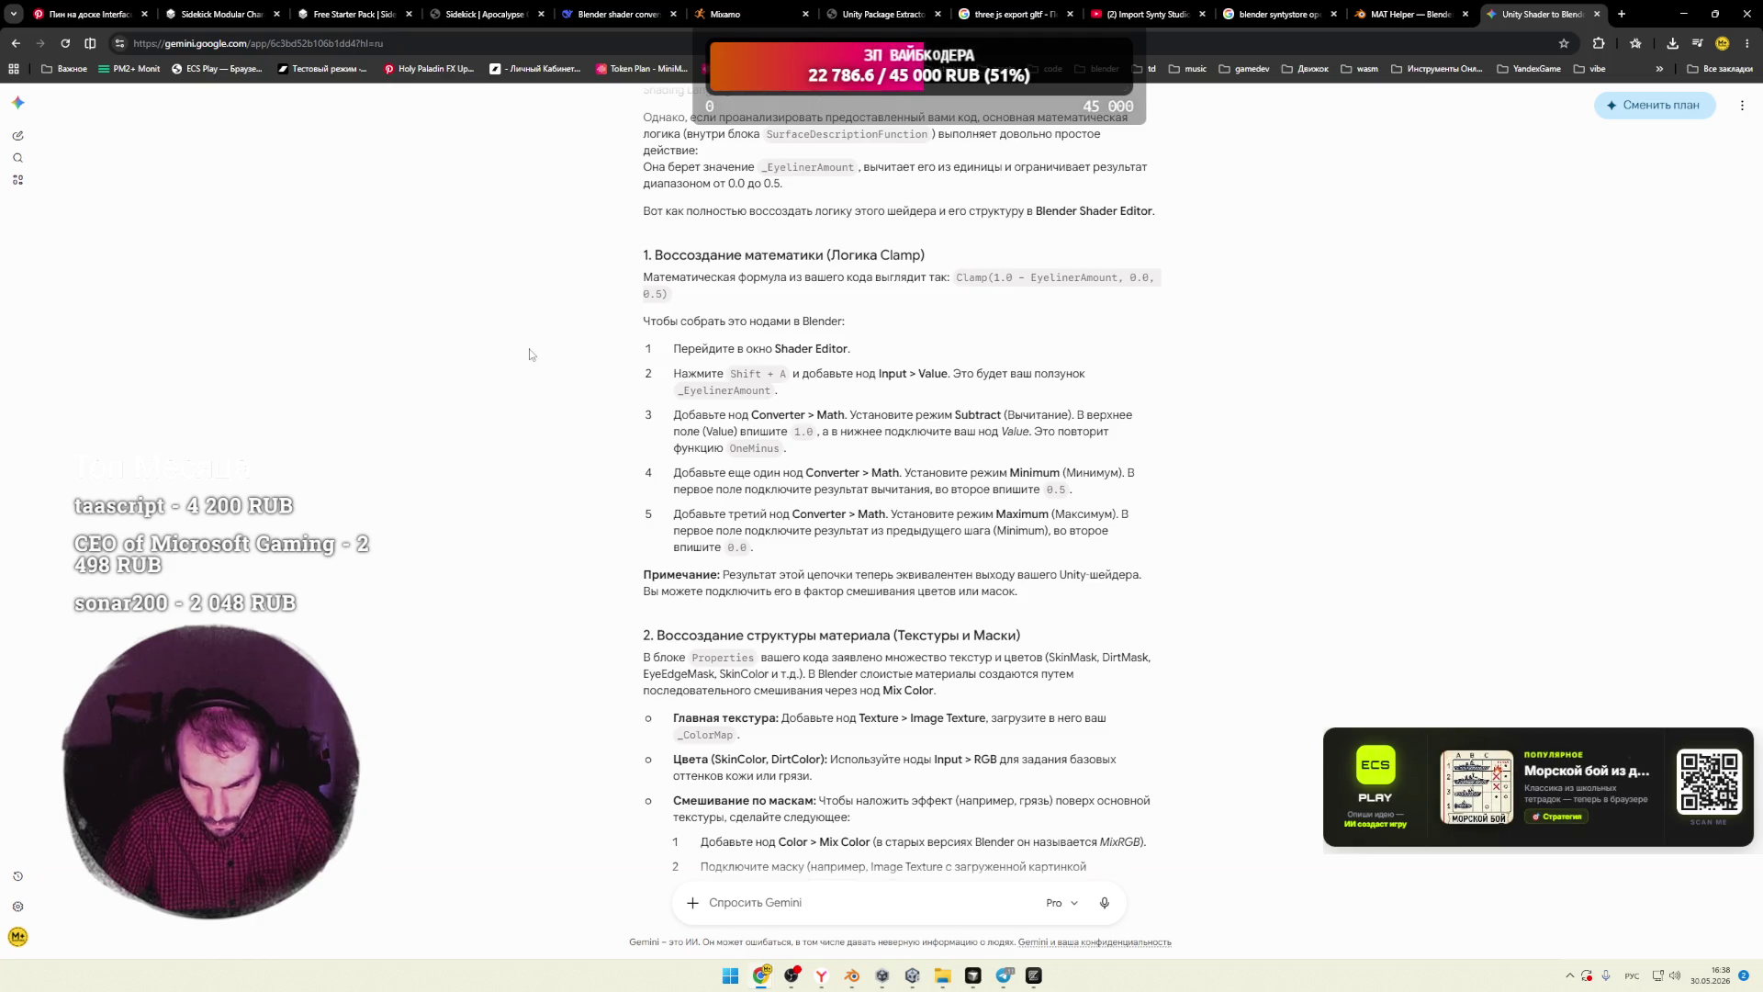
# Step: Read the Mix Color mask-blending passage, then bring Blender back to the front
pyautogui.scroll(-3, 529, 354)
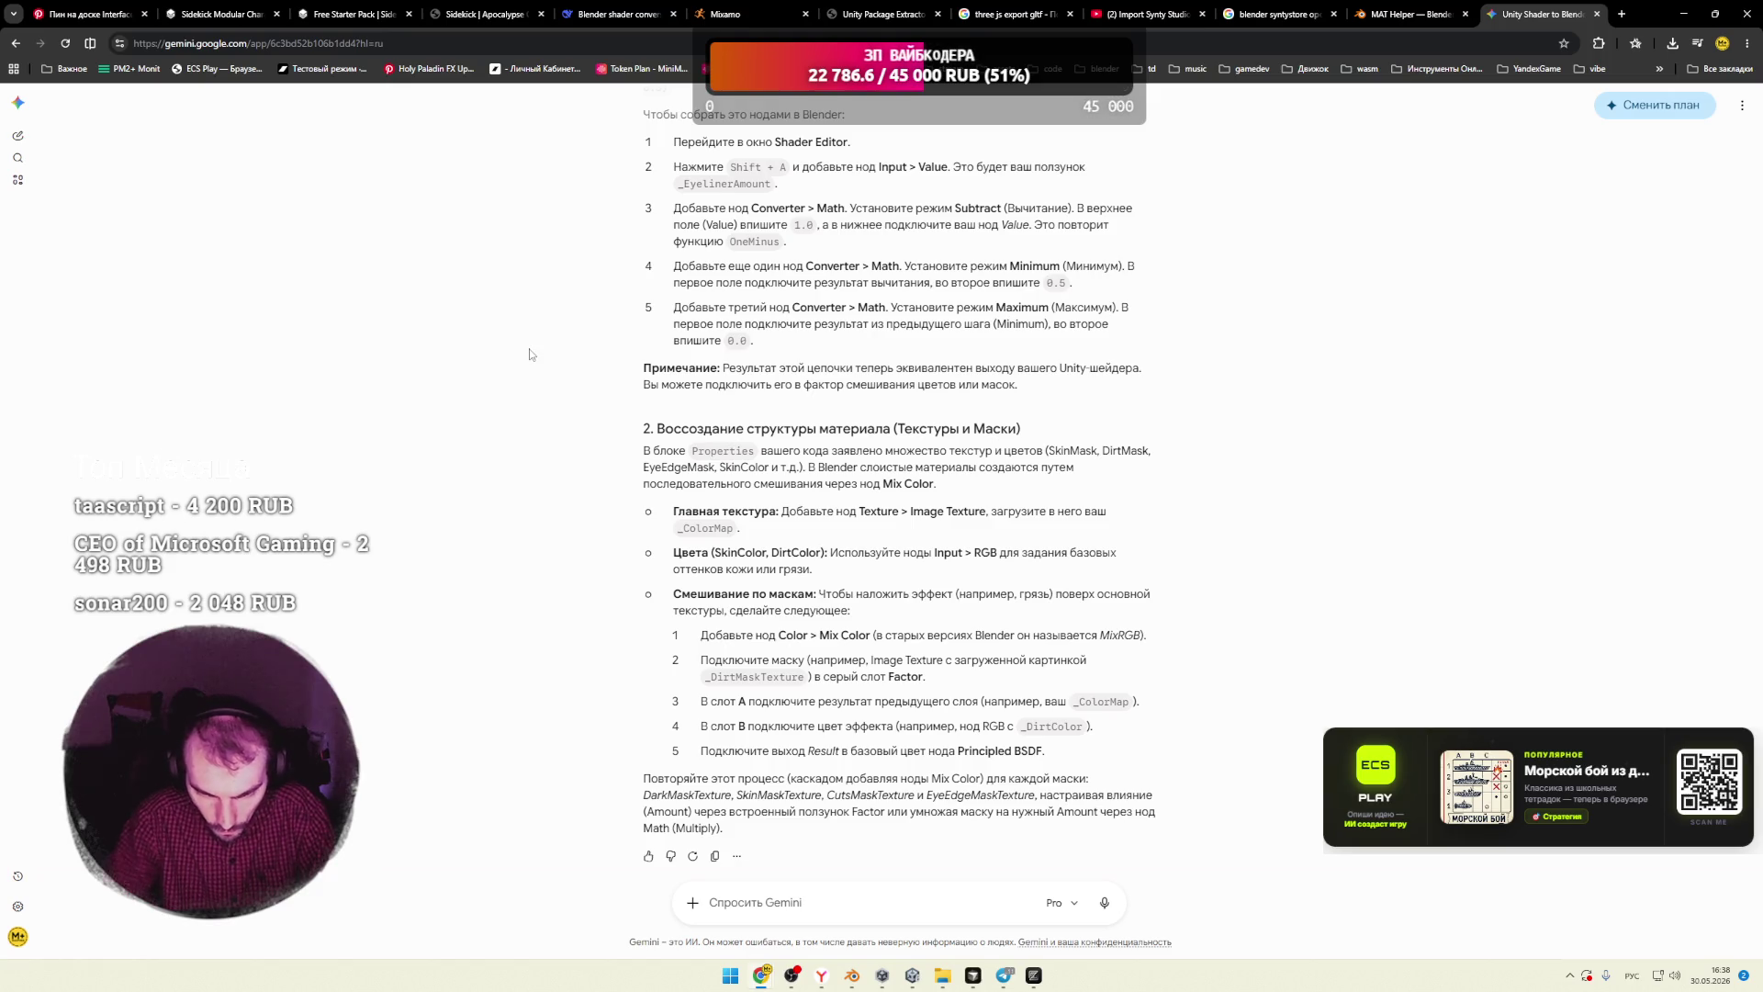
pyautogui.moveTo(931, 779); pyautogui.dragTo(1066, 796)
pyautogui.click(955, 795)
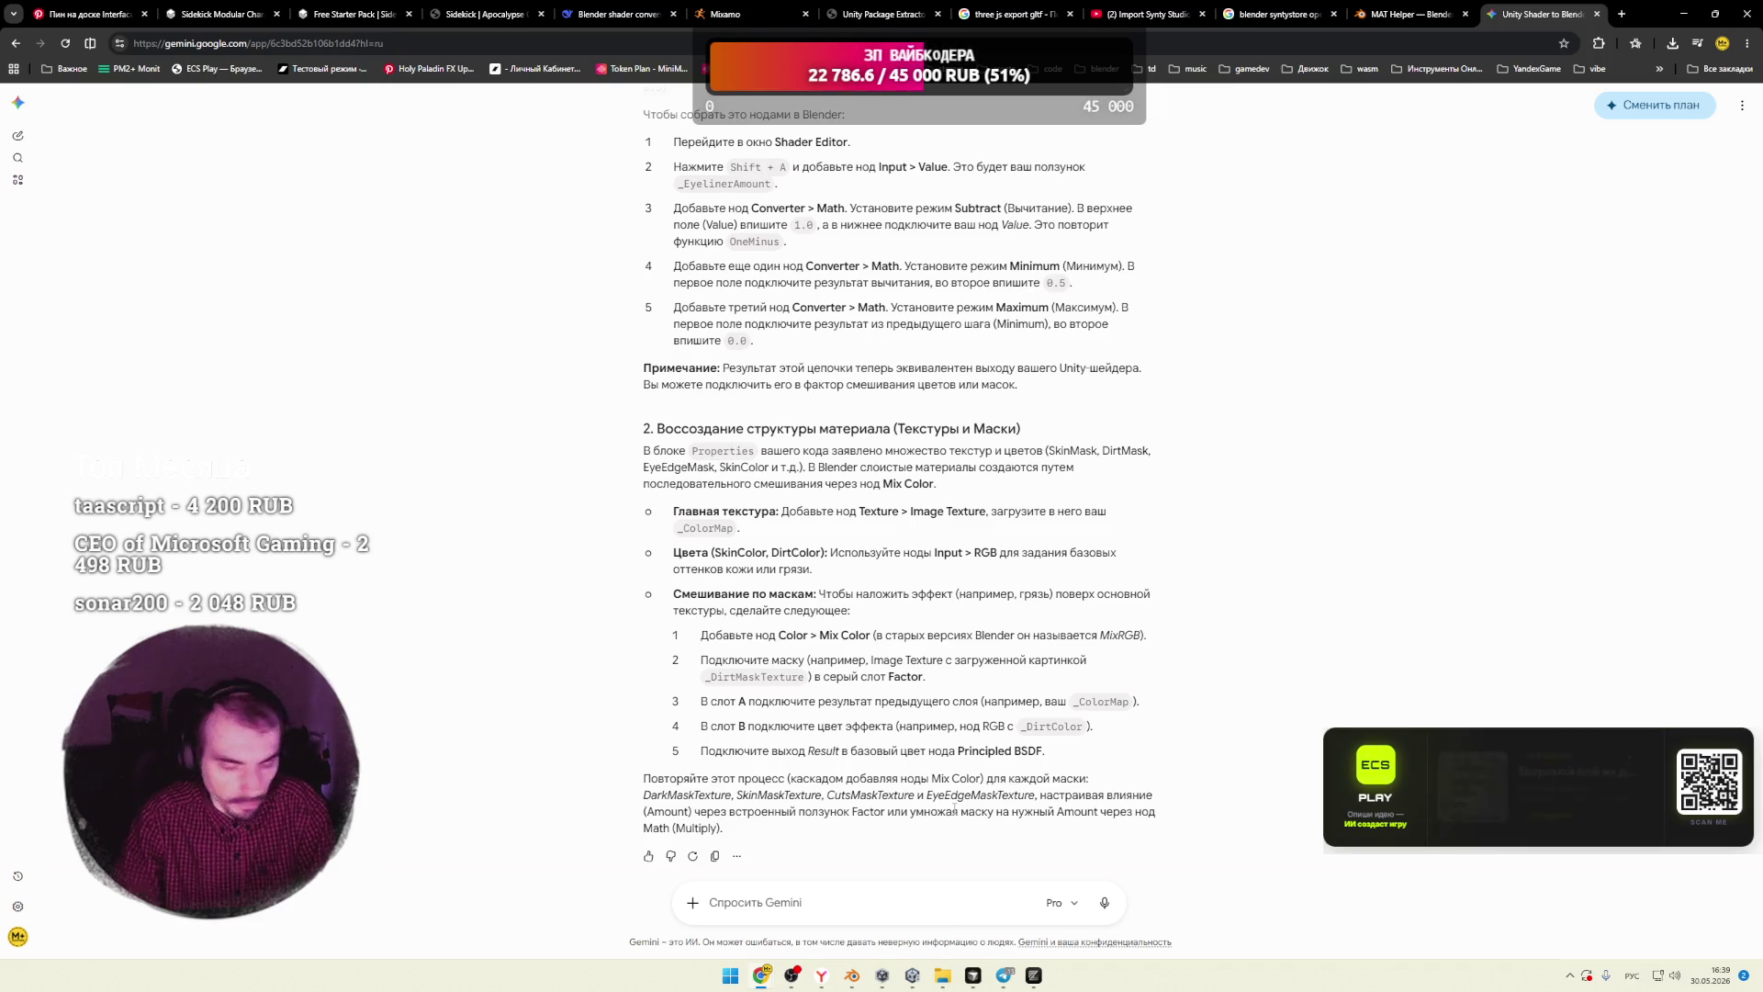
pyautogui.scroll(3, 955, 810)
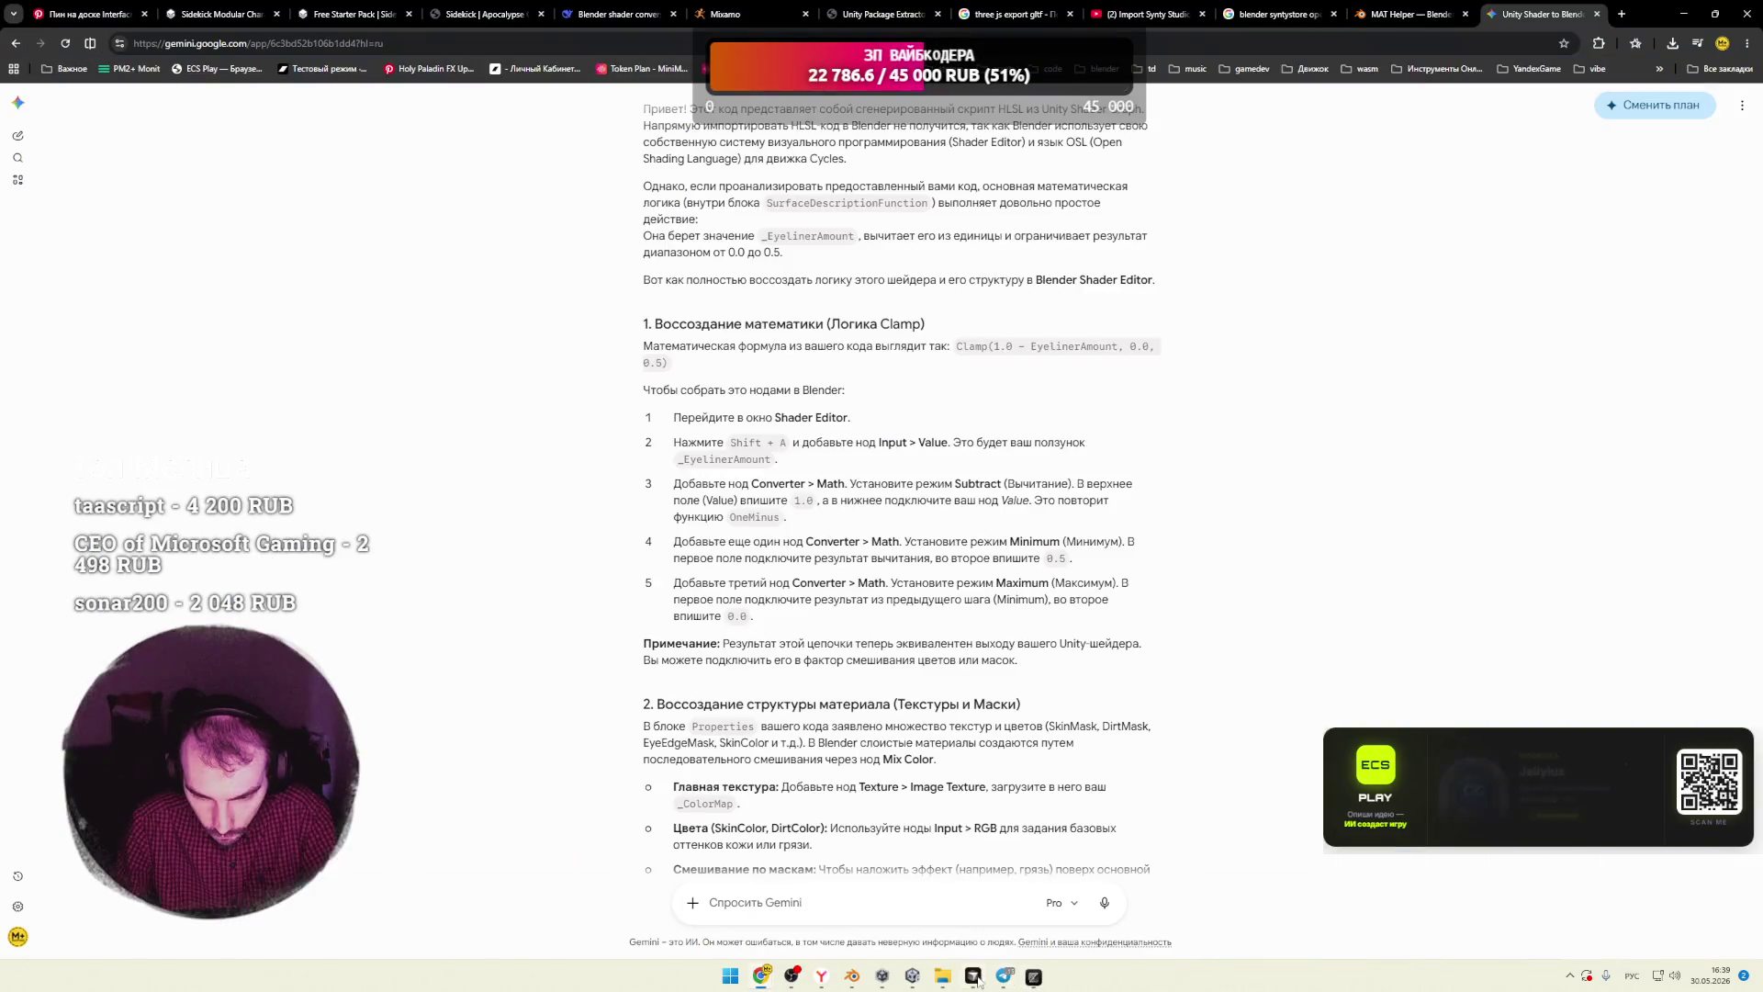
pyautogui.click(852, 977)
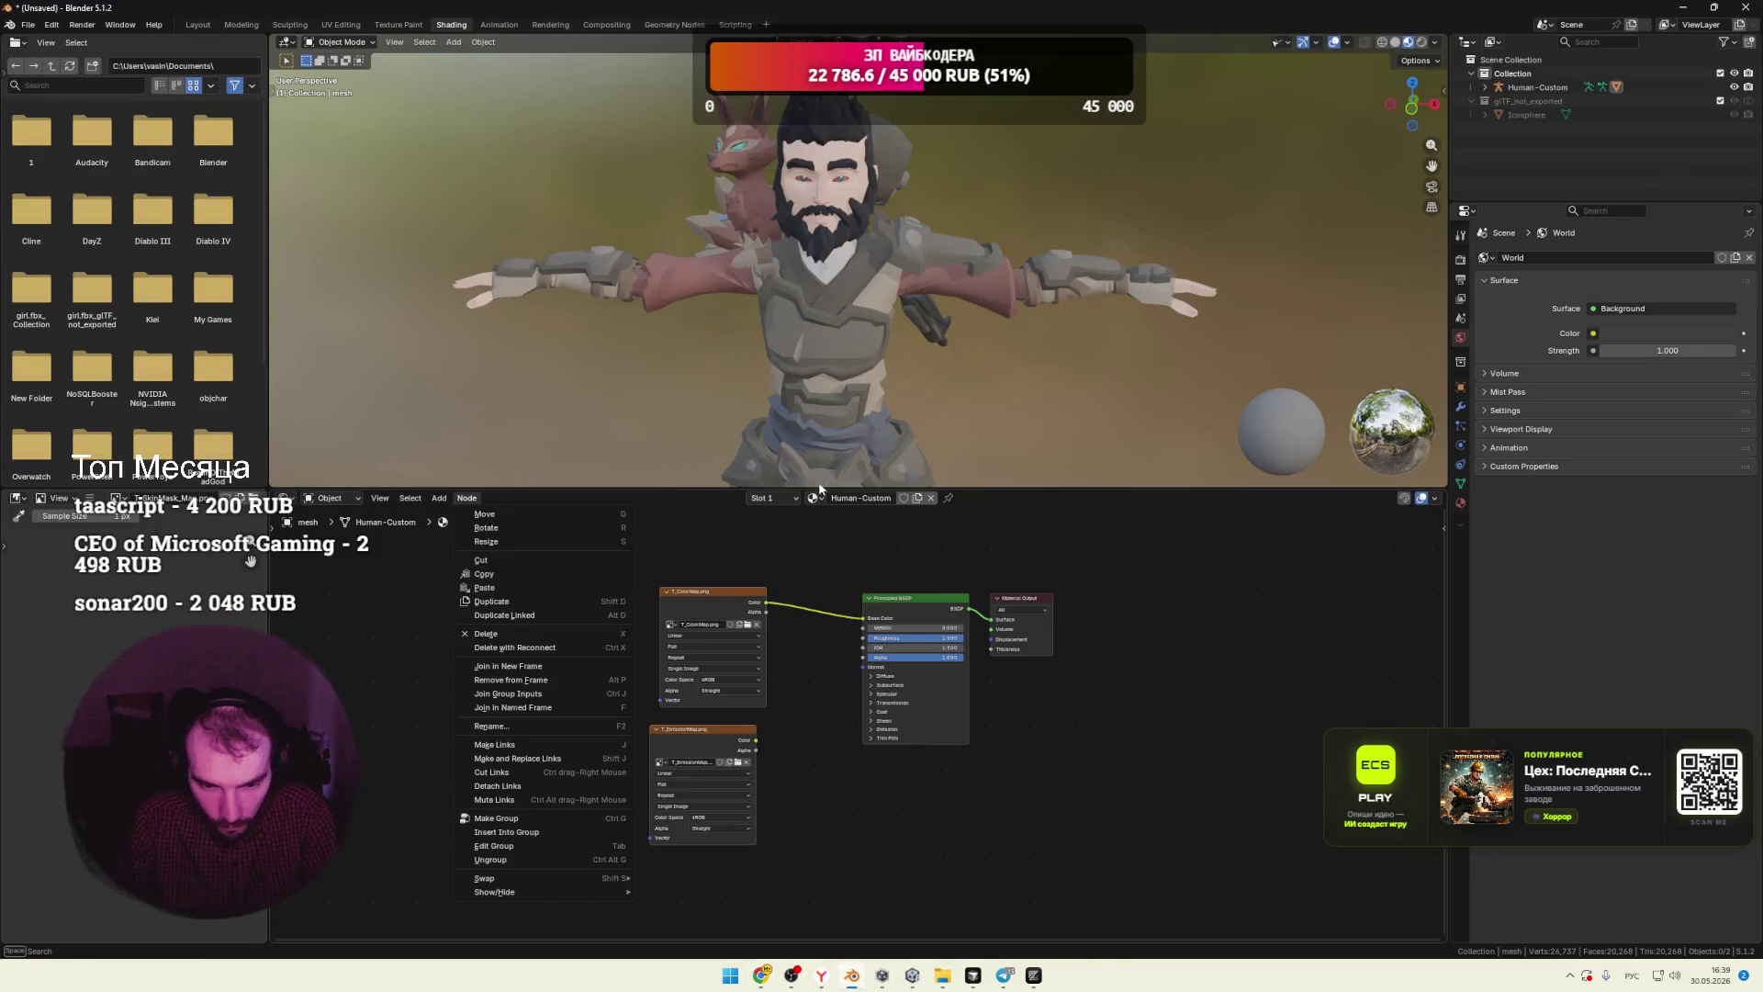
# Step: Delete the T_EmissionMap image node and enlarge the node editor around the graph
pyautogui.click(733, 740)
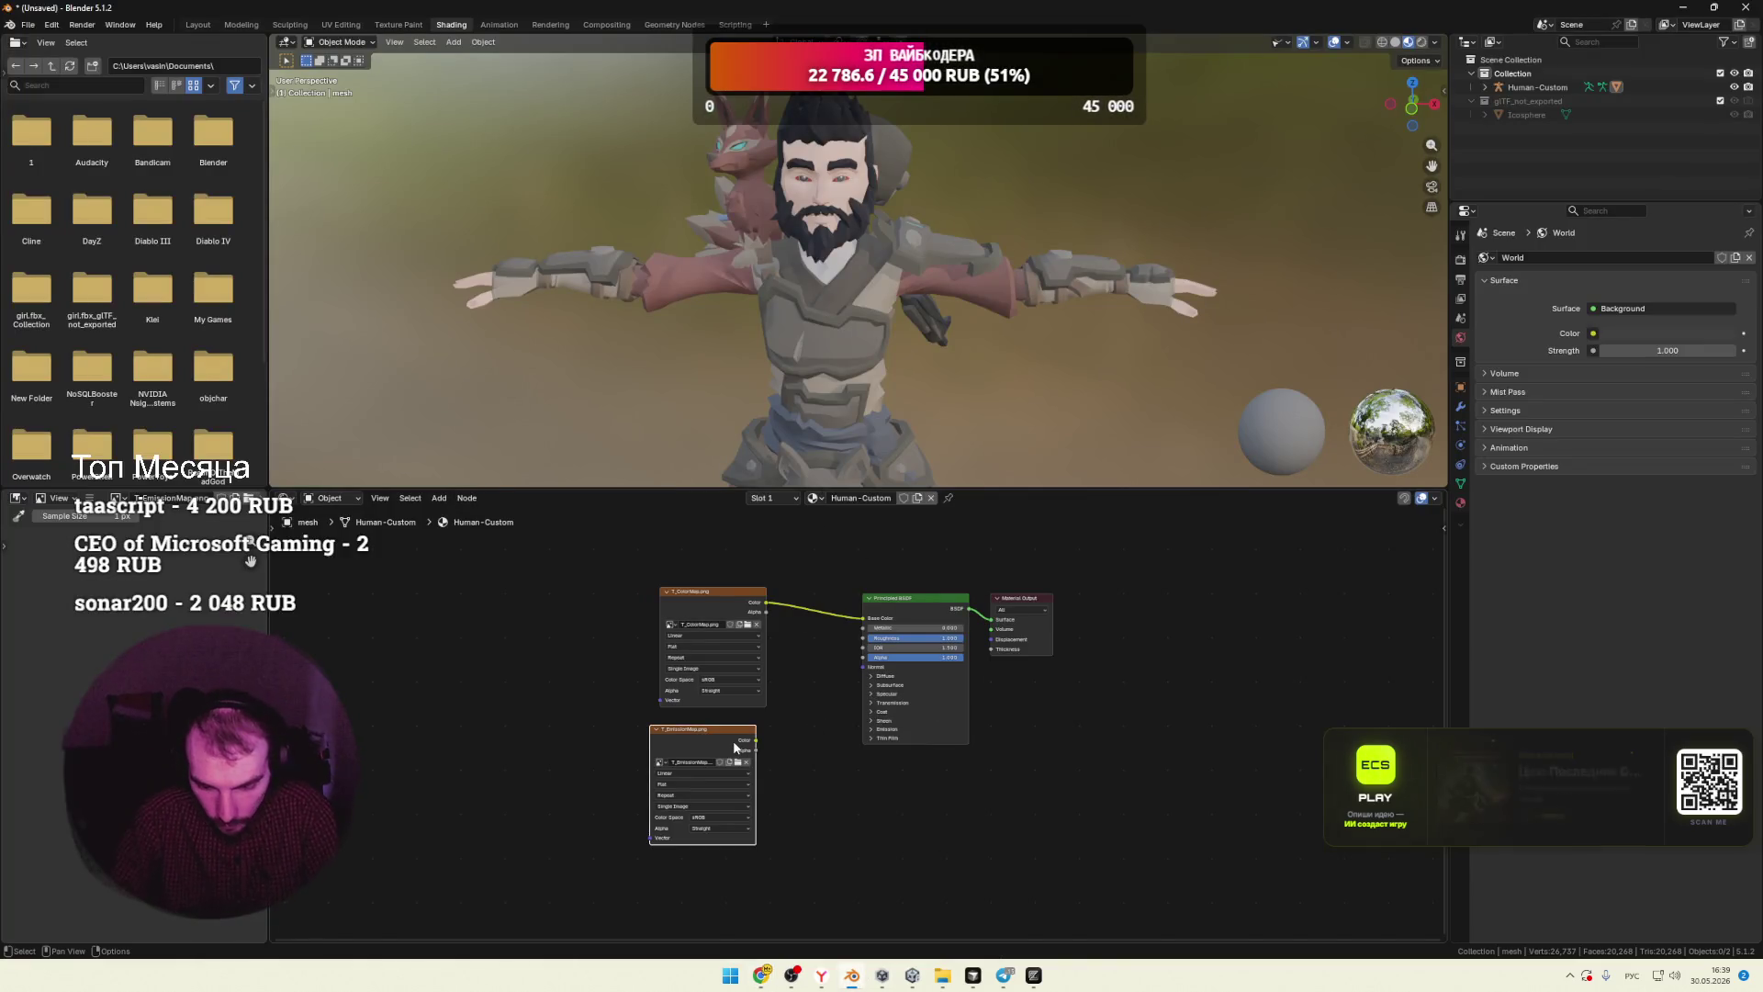
pyautogui.press('x')
pyautogui.moveTo(986, 486); pyautogui.dragTo(977, 321)
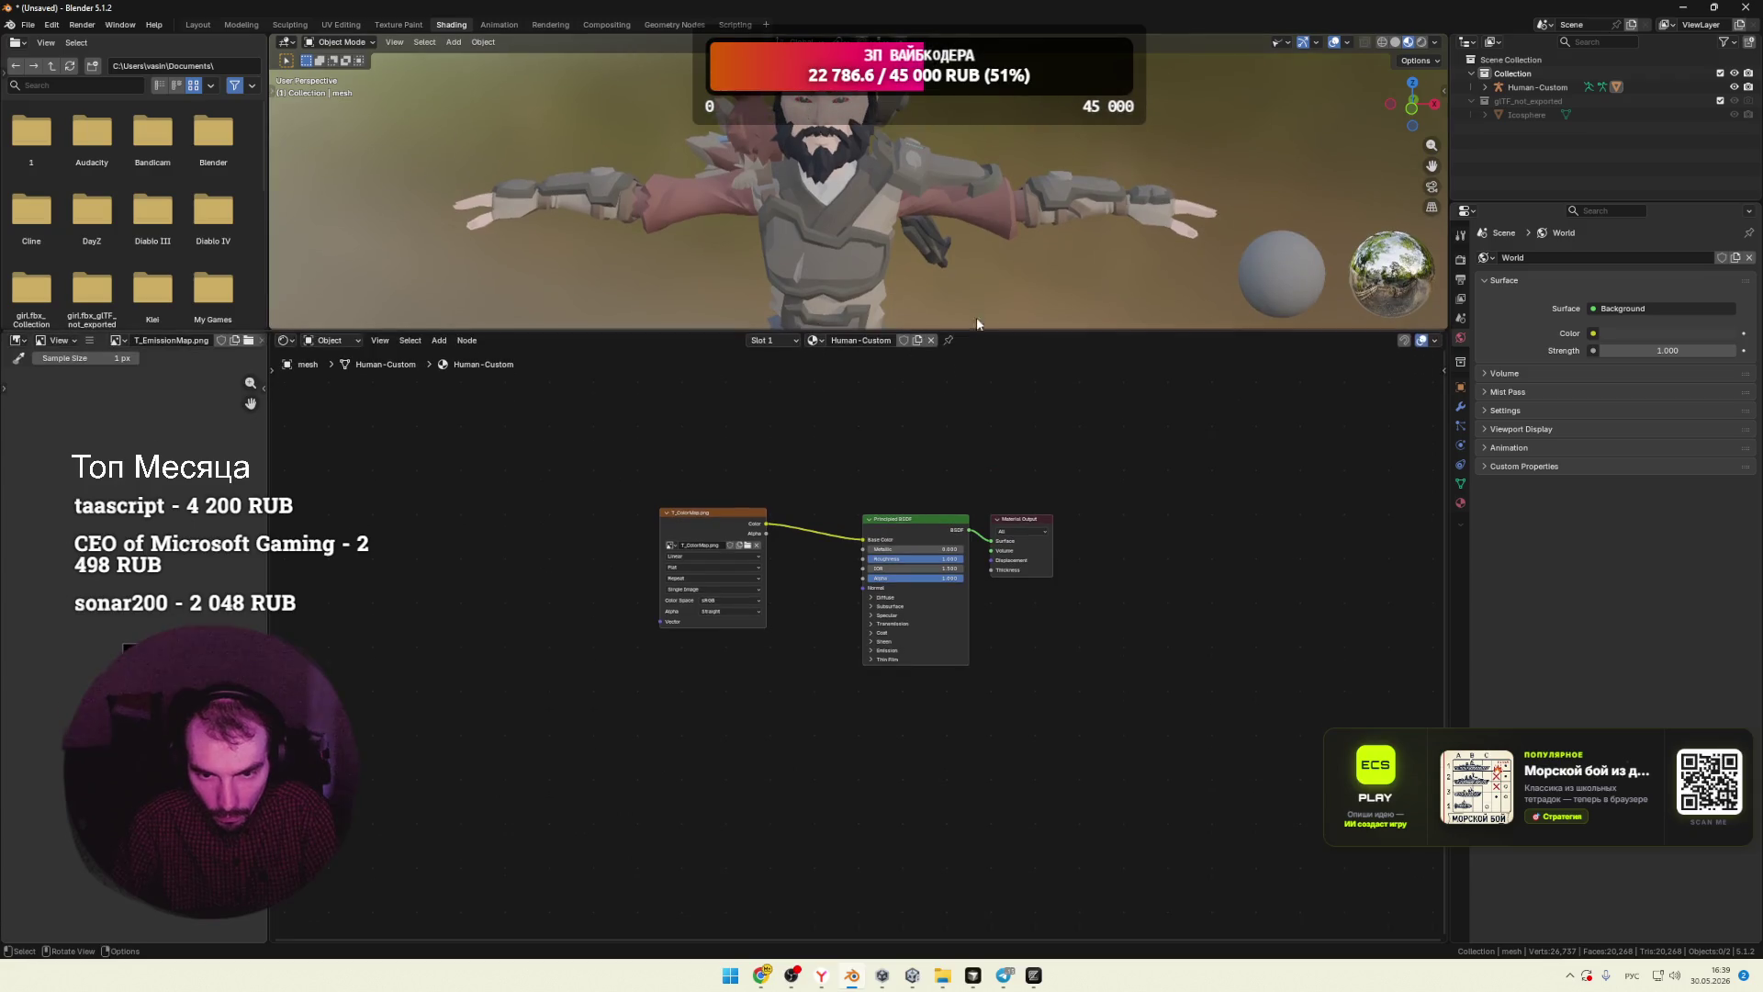
pyautogui.scroll(3, 818, 582)
pyautogui.moveTo(803, 543); pyautogui.dragTo(884, 584, button='middle')
# Step: Add a Value input node left of the T_ColorMap texture
pyautogui.hotkey('alt', 'Tab')
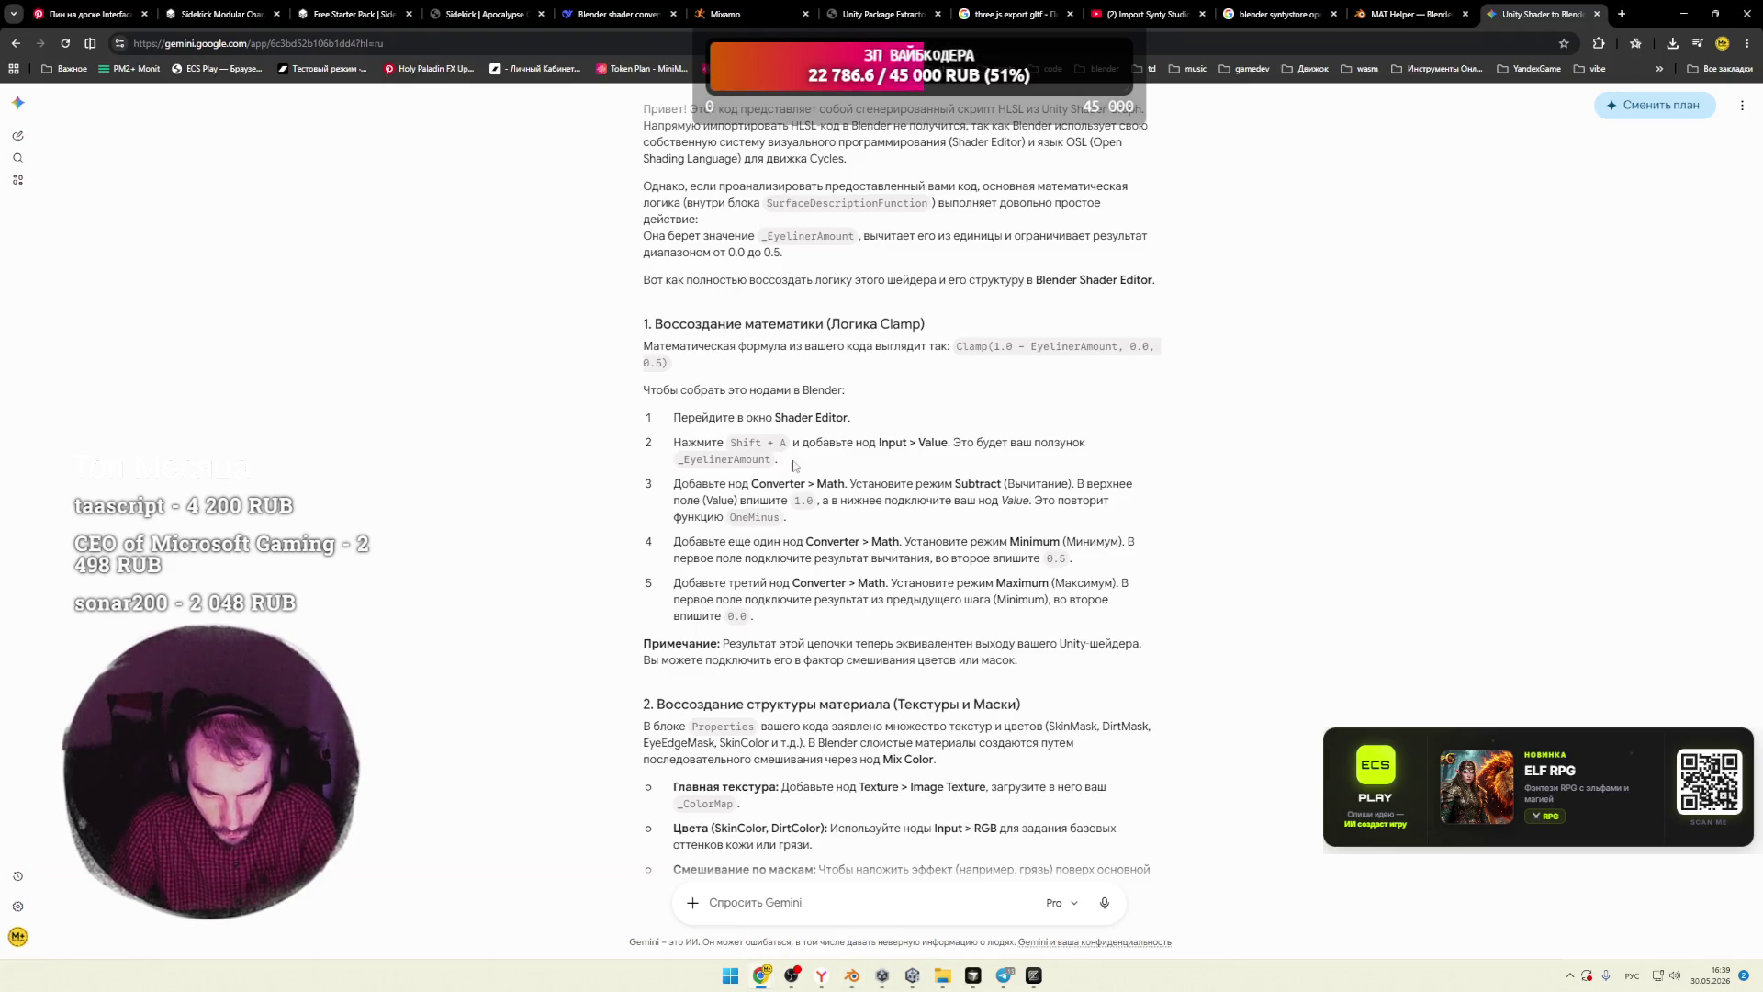
pyautogui.hotkey('alt', 'Tab')
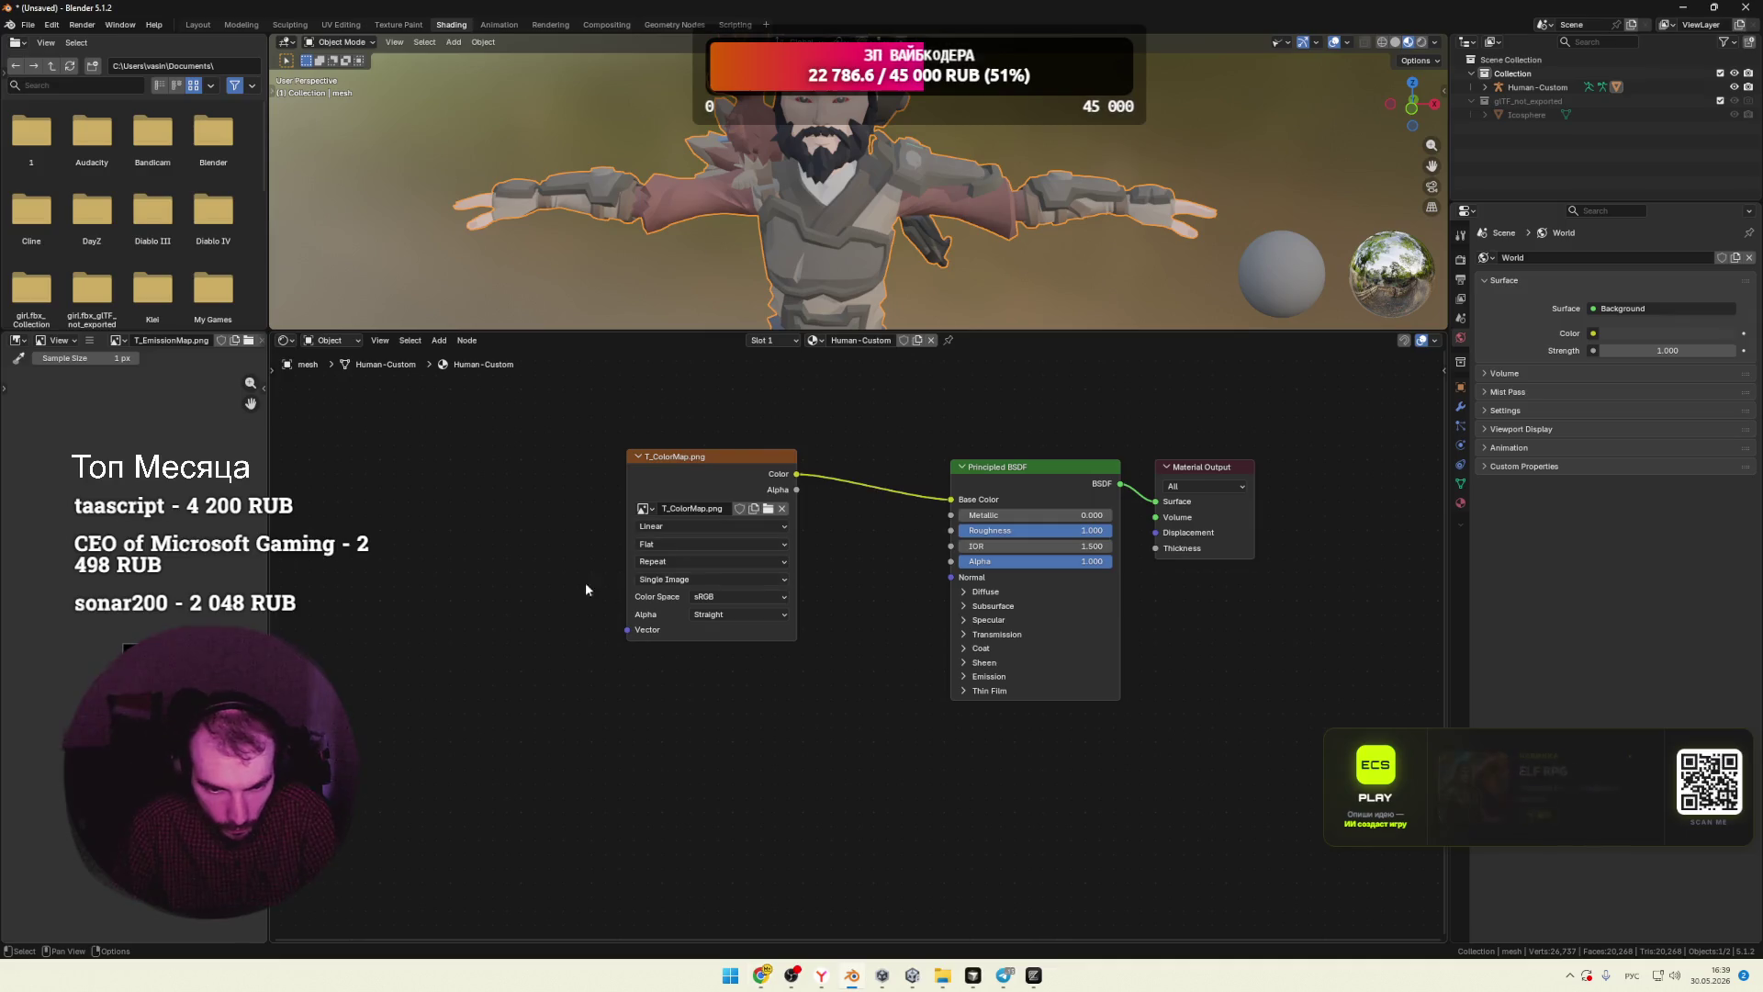
pyautogui.rightClick(474, 537)
pyautogui.moveTo(421, 538)
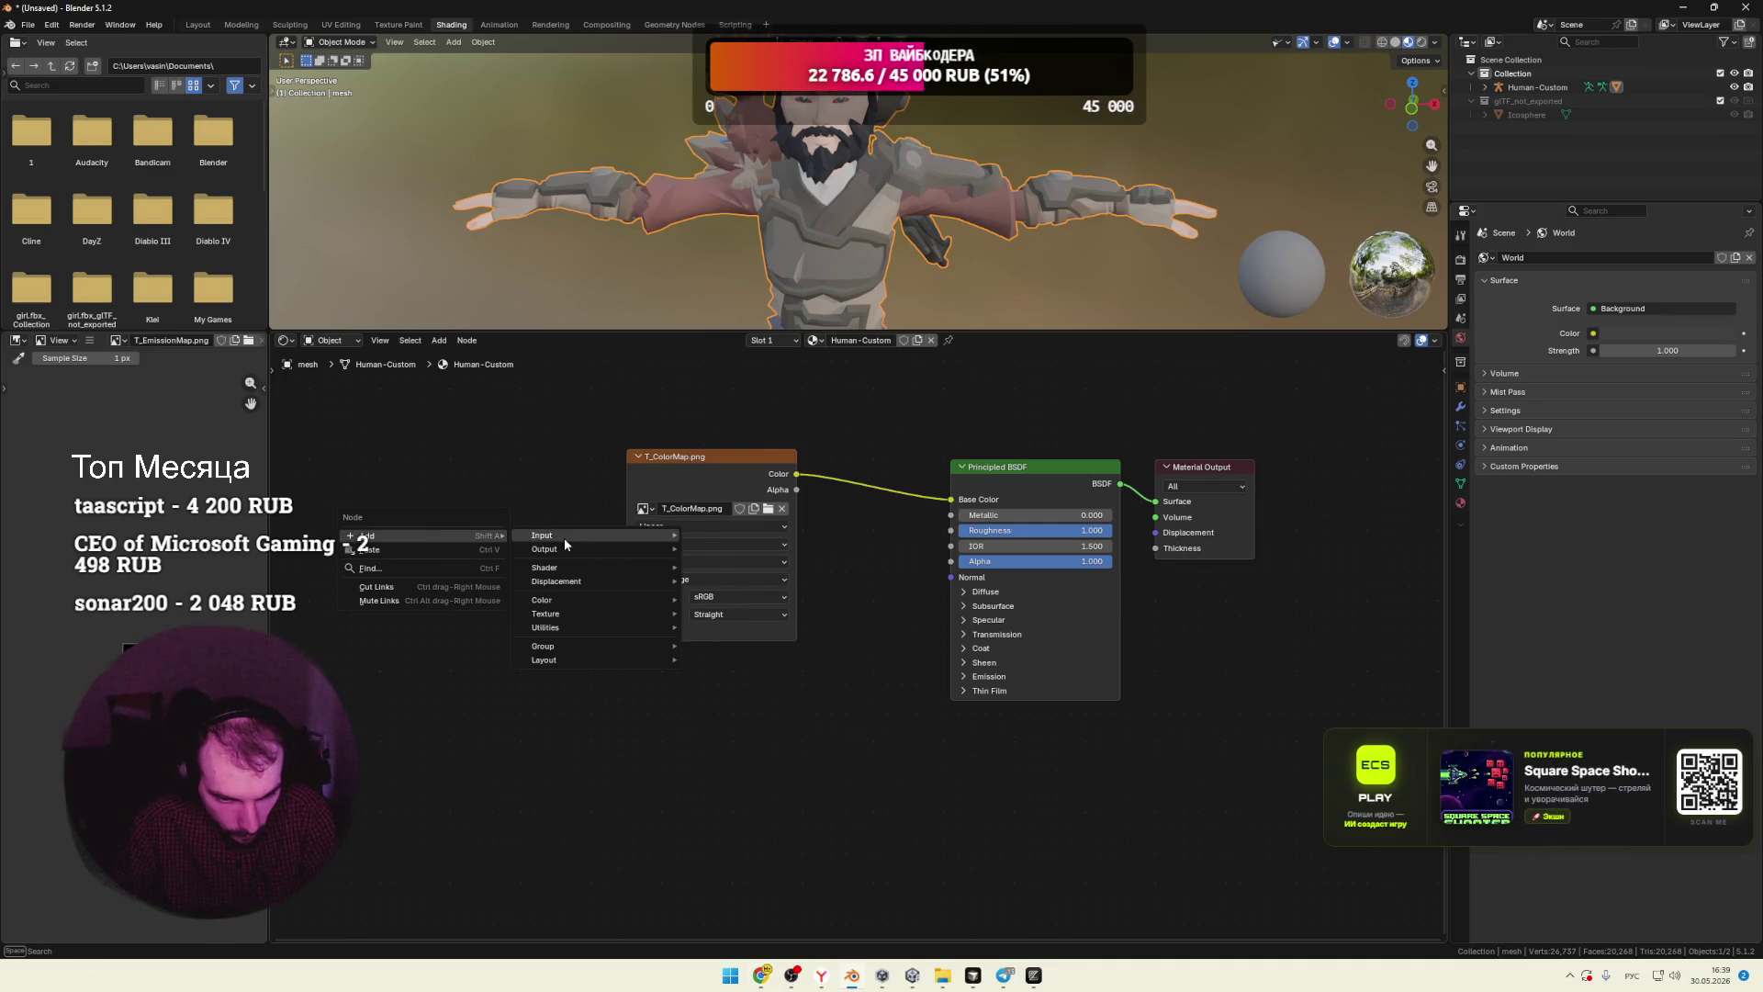
pyautogui.moveTo(564, 537)
pyautogui.click(740, 782)
pyautogui.click(422, 633)
# Step: Check Gemini's steps for the Converter category and deselect the Value node
pyautogui.hotkey('alt', 'Tab')
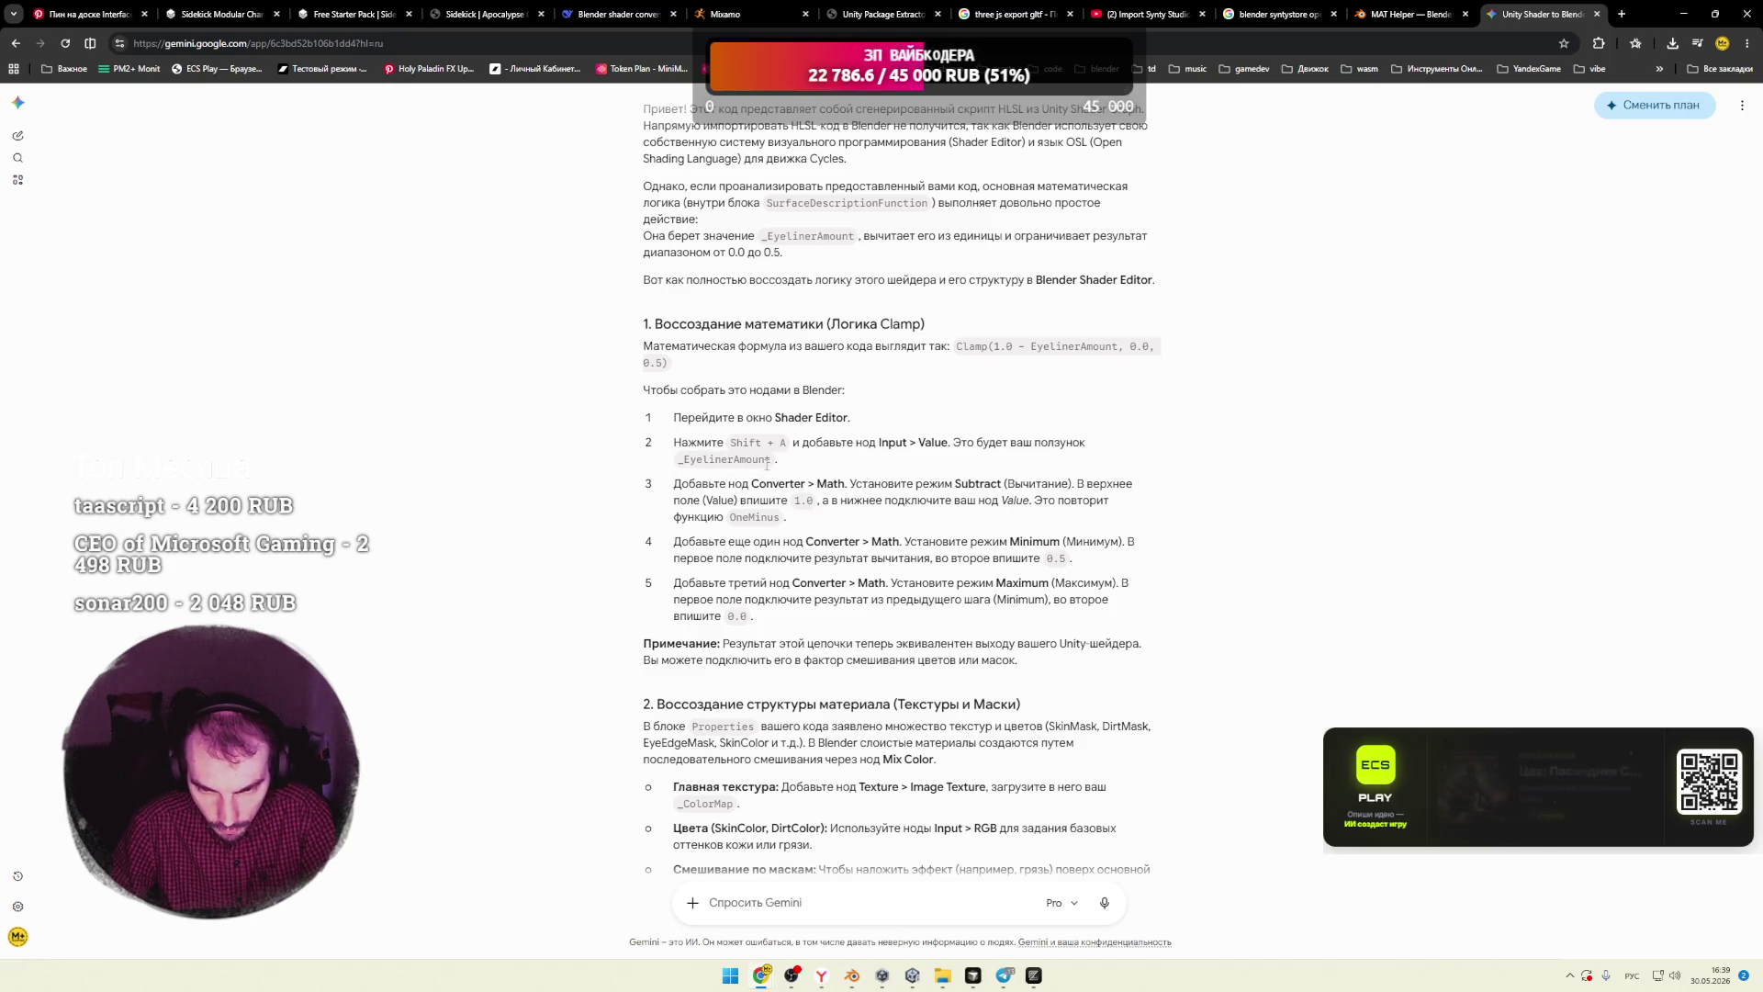
pyautogui.doubleClick(769, 483)
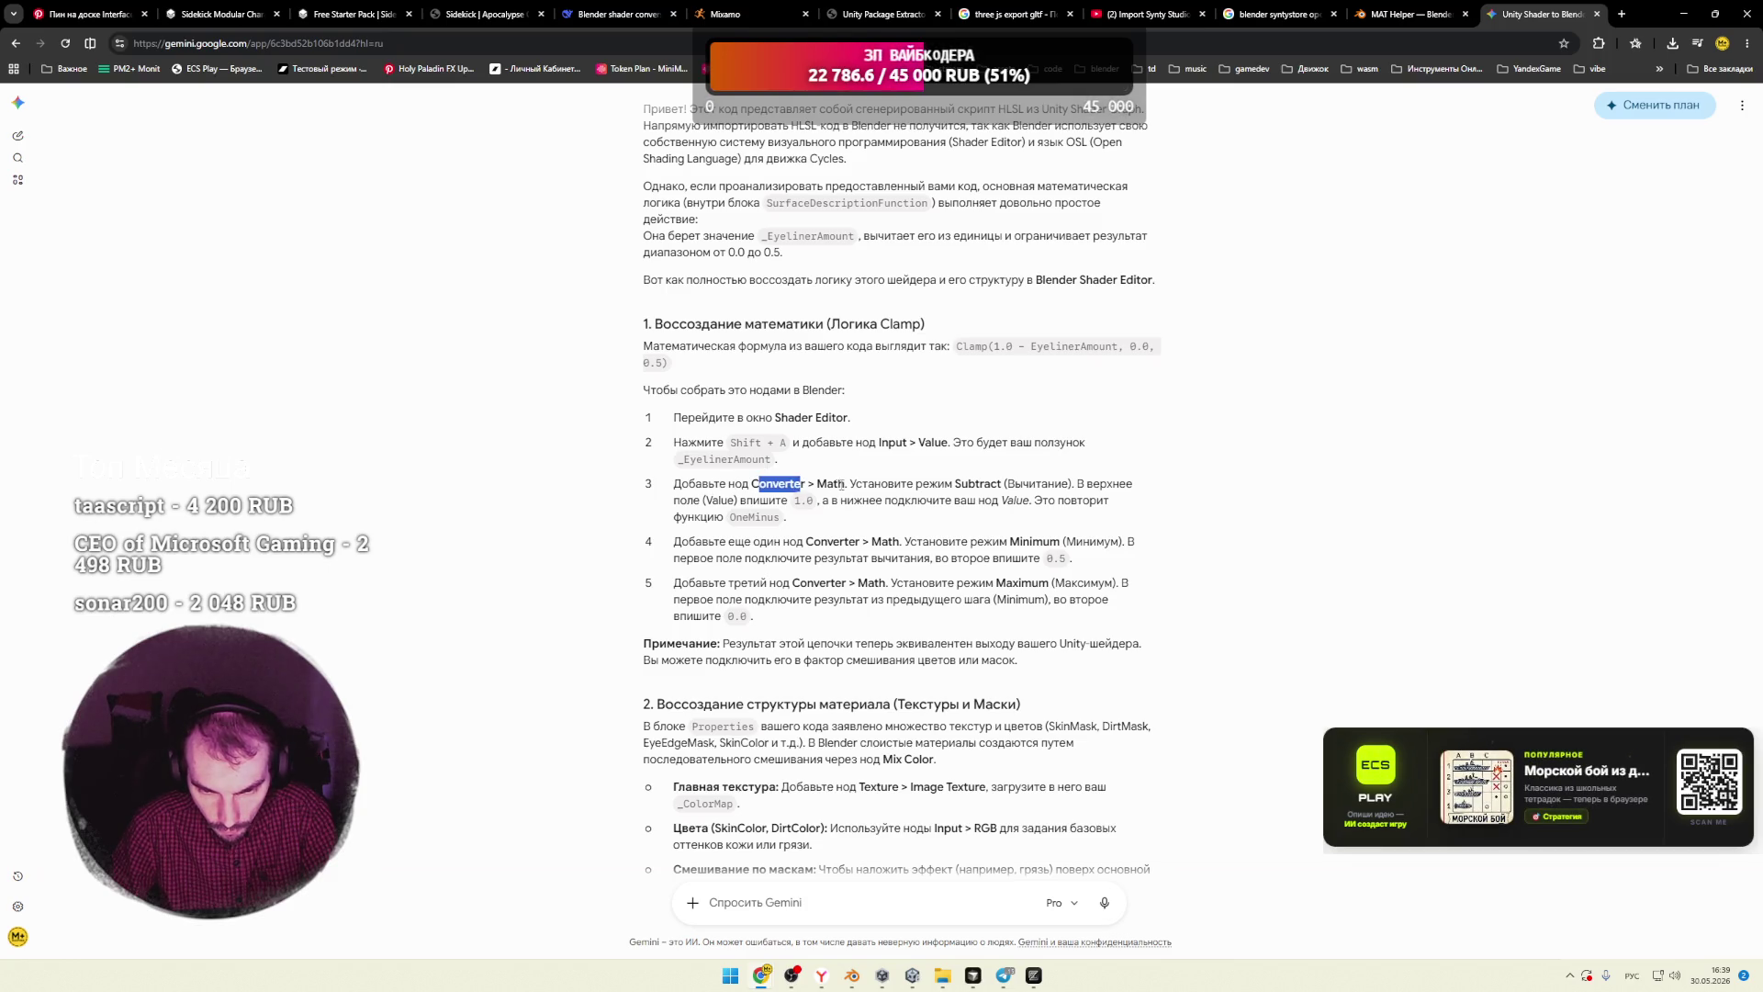
pyautogui.hotkey('alt', 'Tab')
pyautogui.click(531, 697)
pyautogui.rightClick(529, 696)
# Step: Browse the Add menu categories, recheck Gemini, and re-expand the collapsed Value node
pyautogui.moveTo(529, 696)
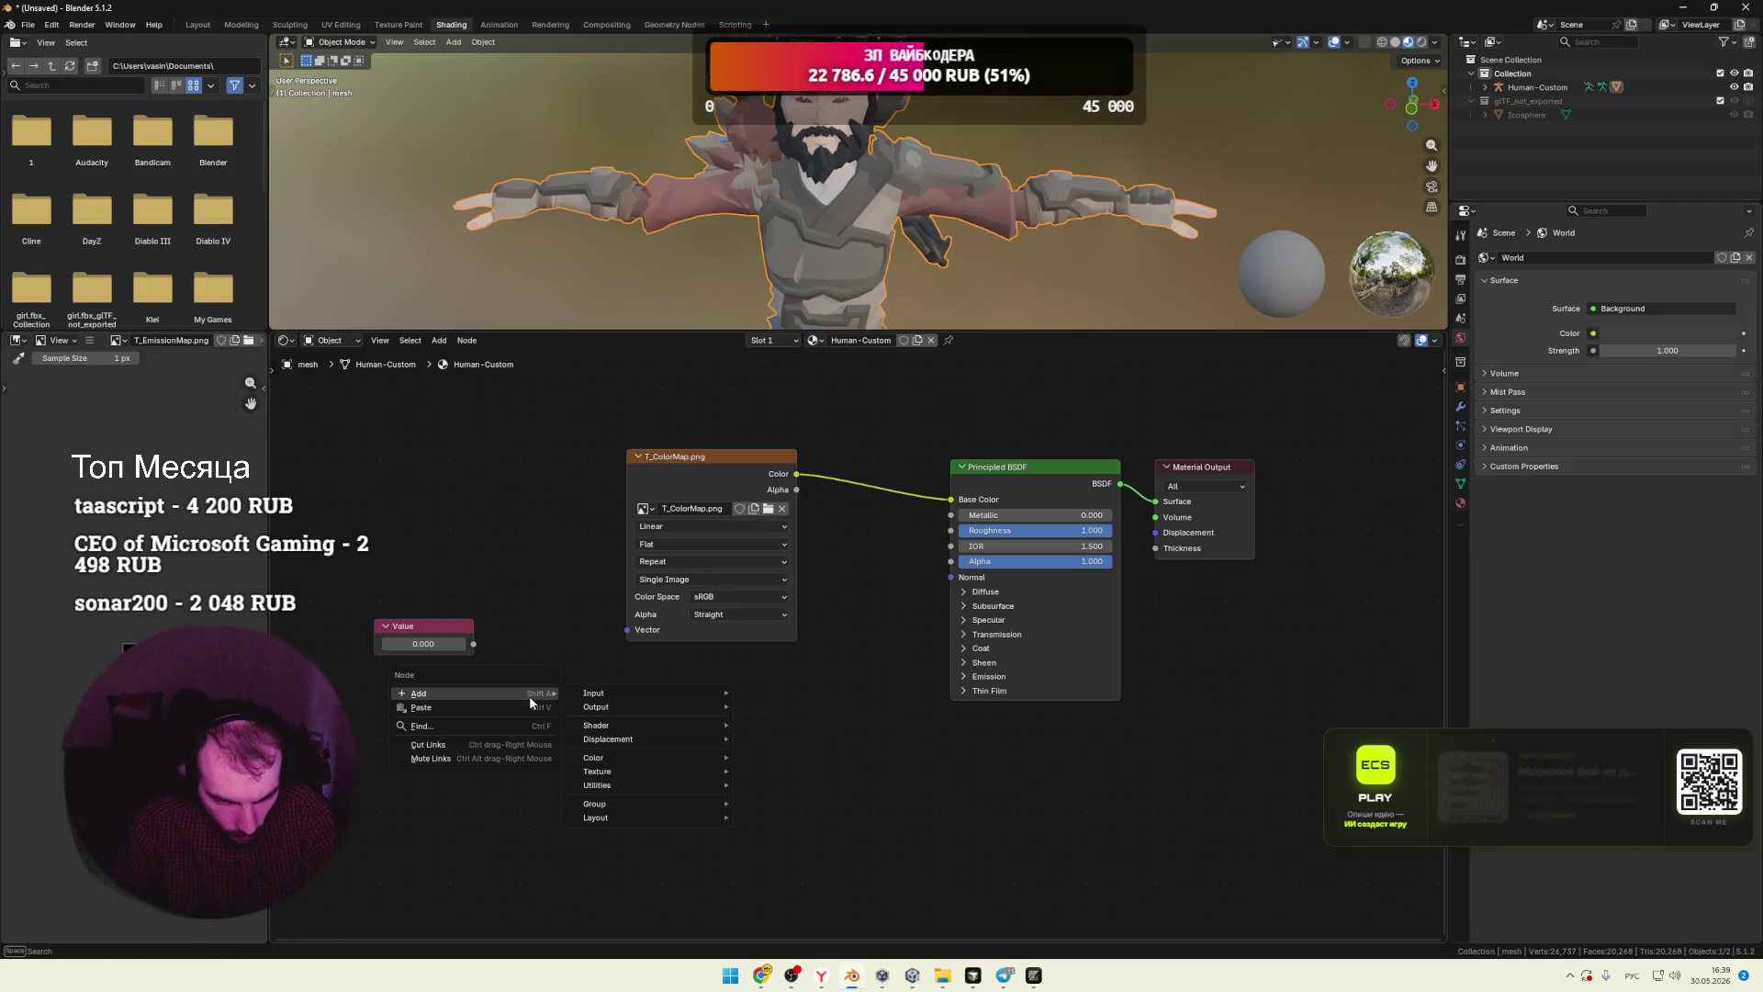
pyautogui.moveTo(638, 774)
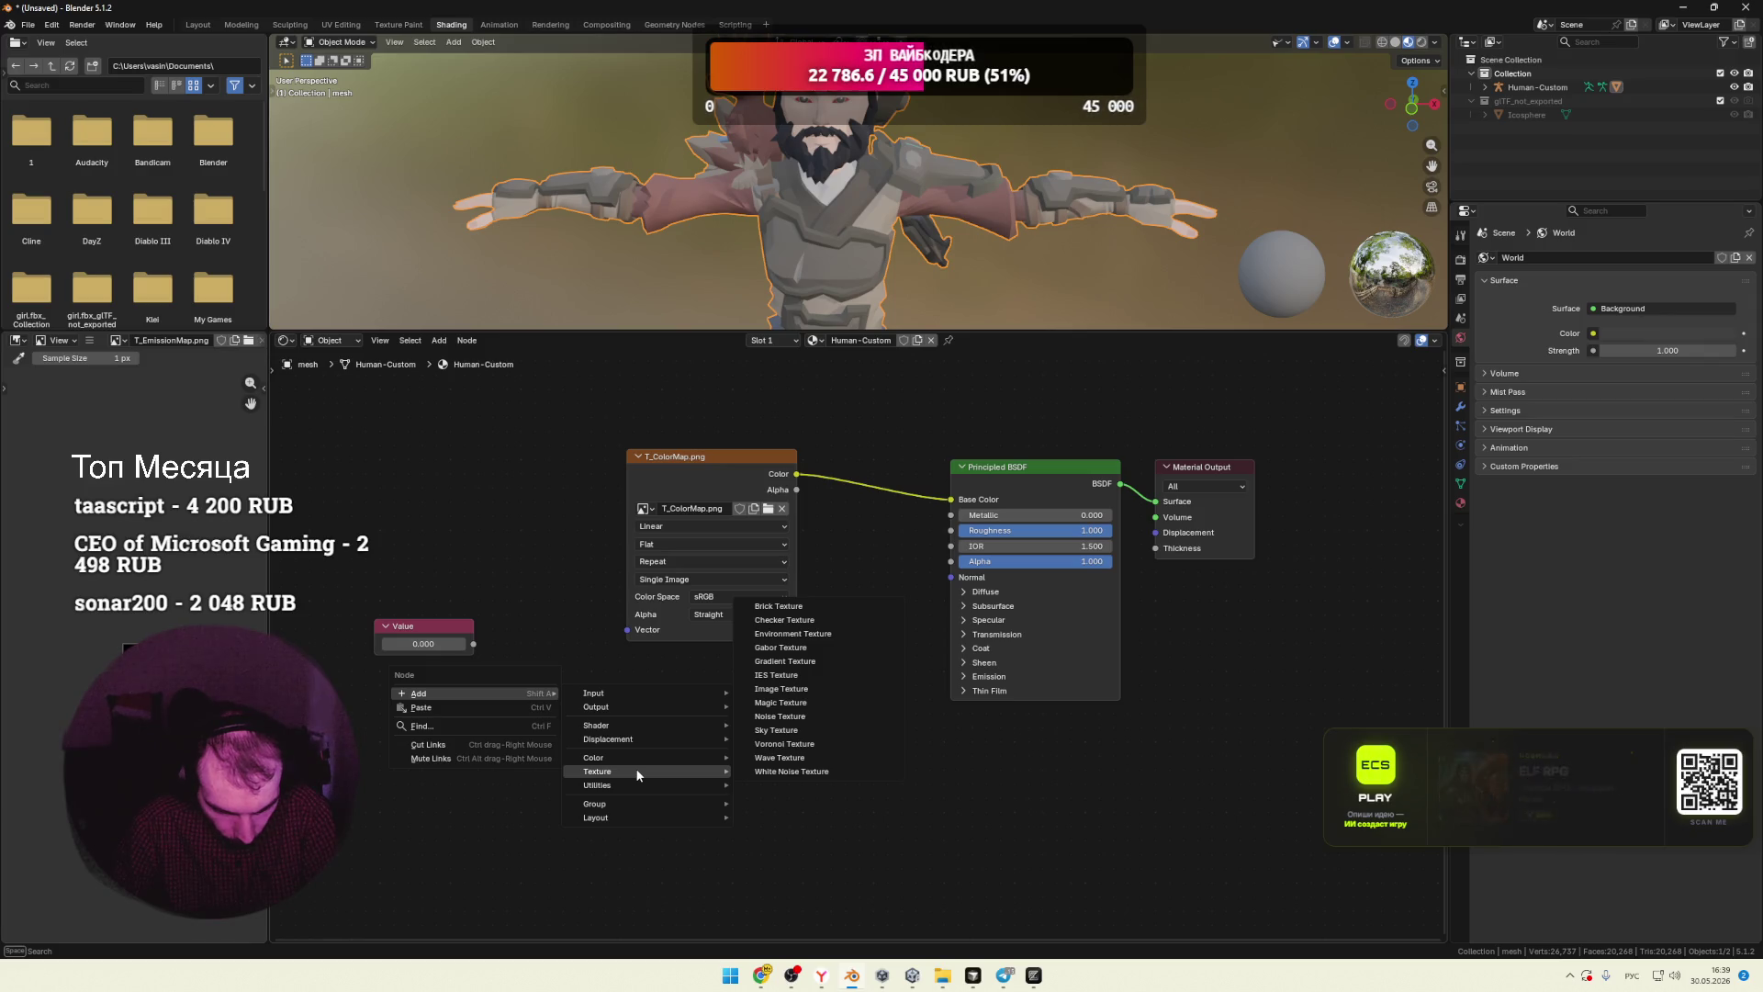
pyautogui.moveTo(639, 702)
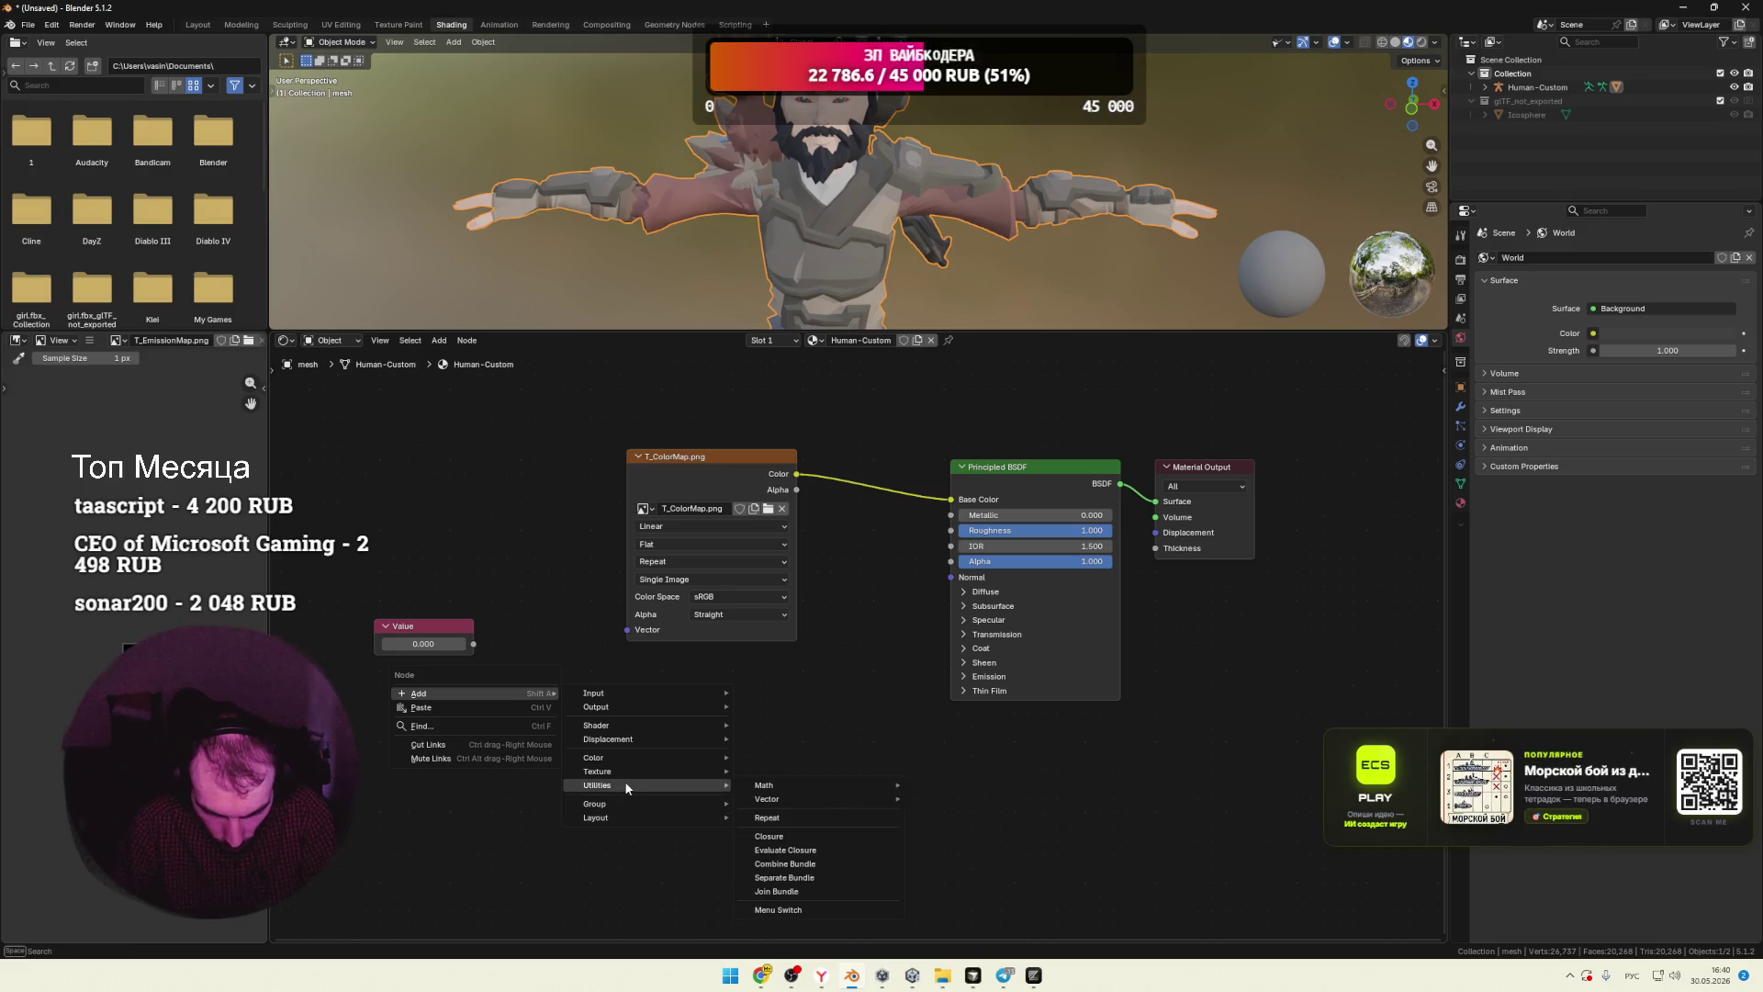
pyautogui.moveTo(791, 787)
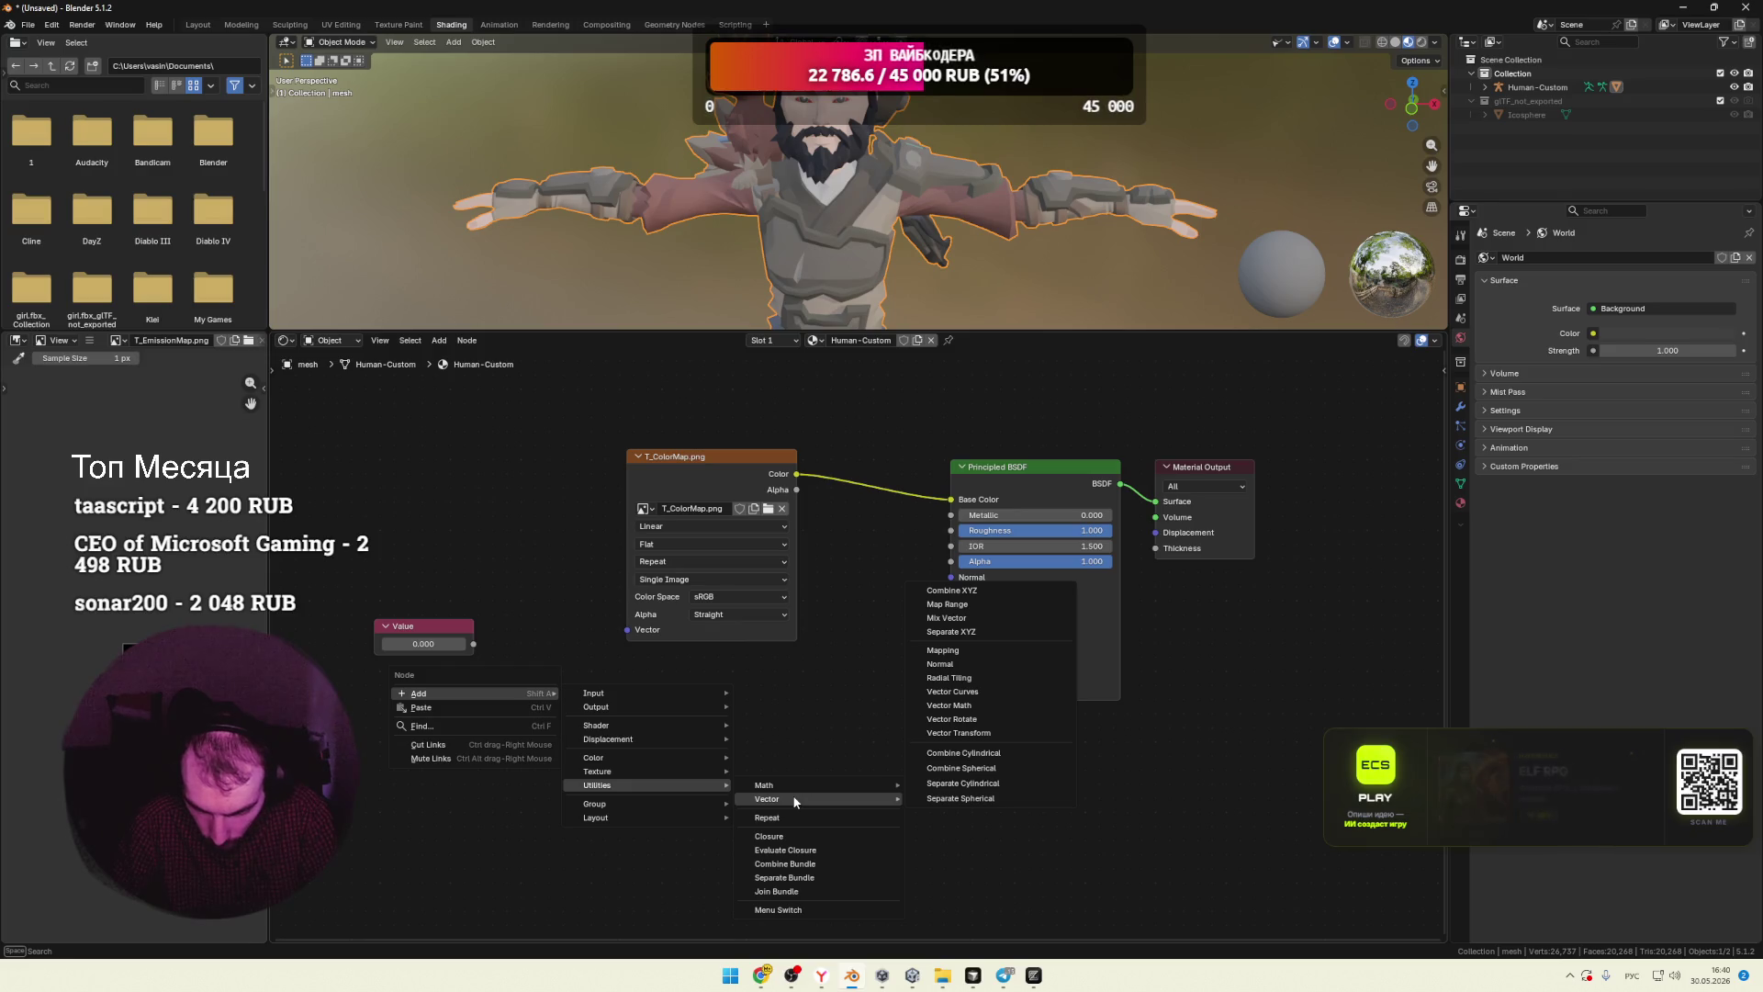
pyautogui.hotkey('alt', 'Tab')
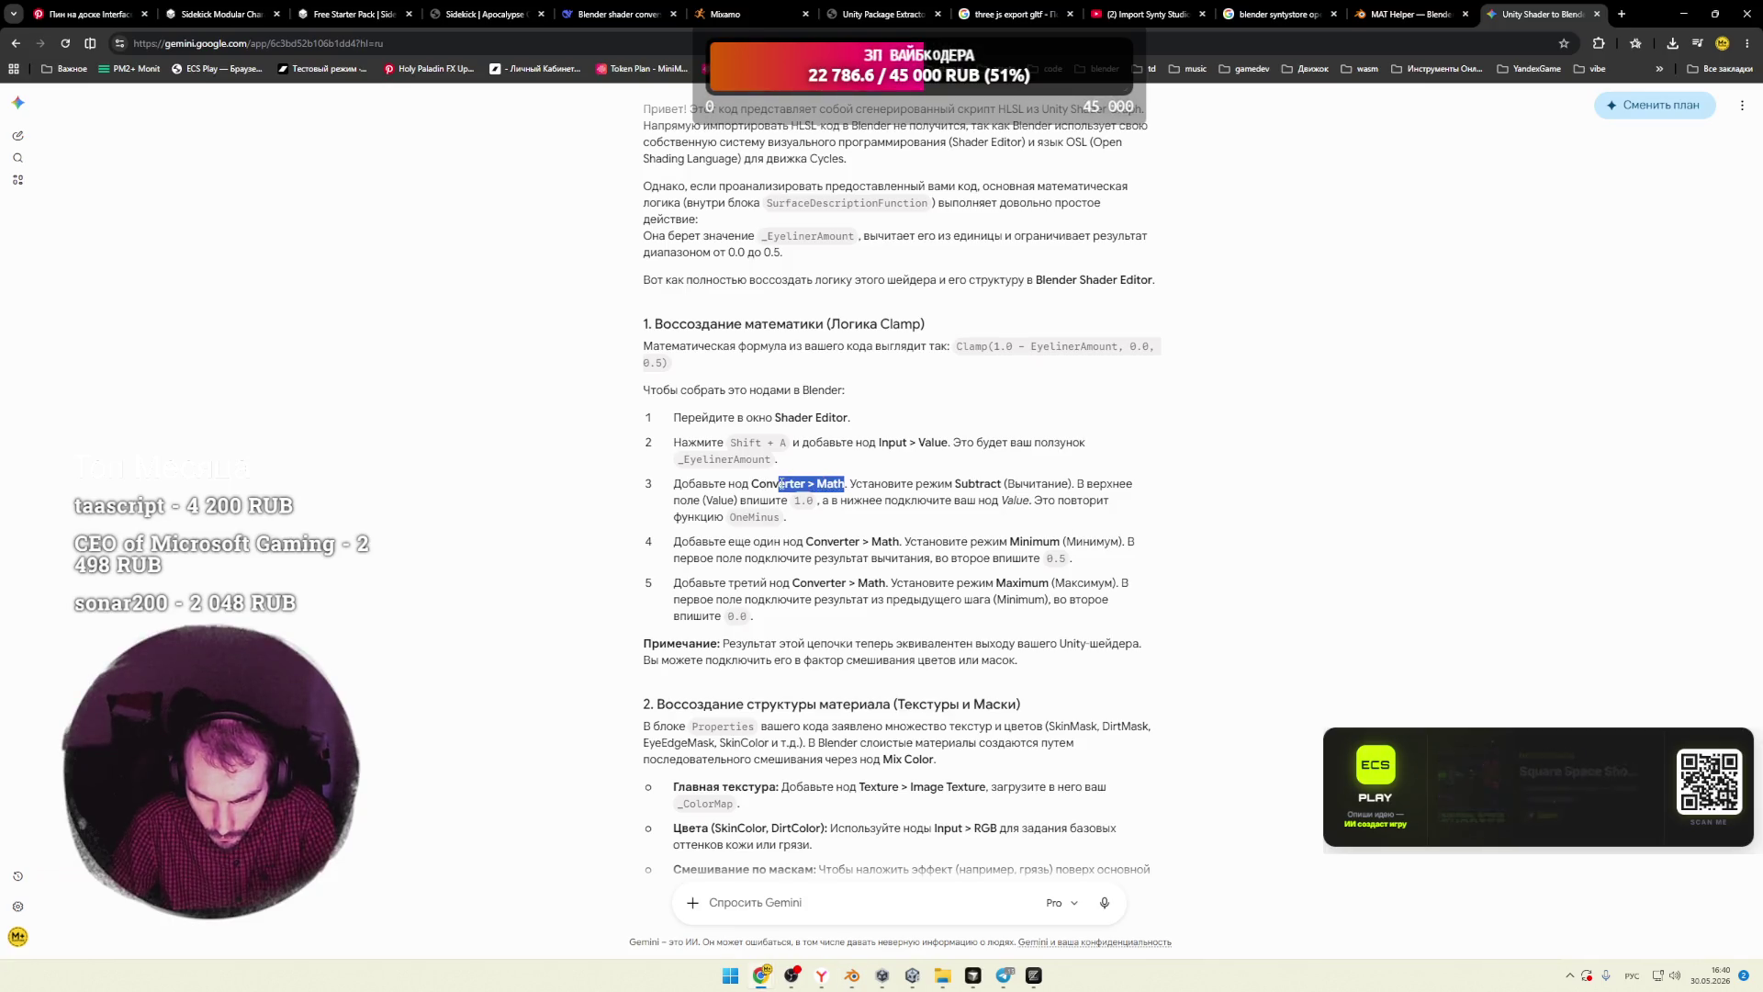
pyautogui.hotkey('alt', 'Tab')
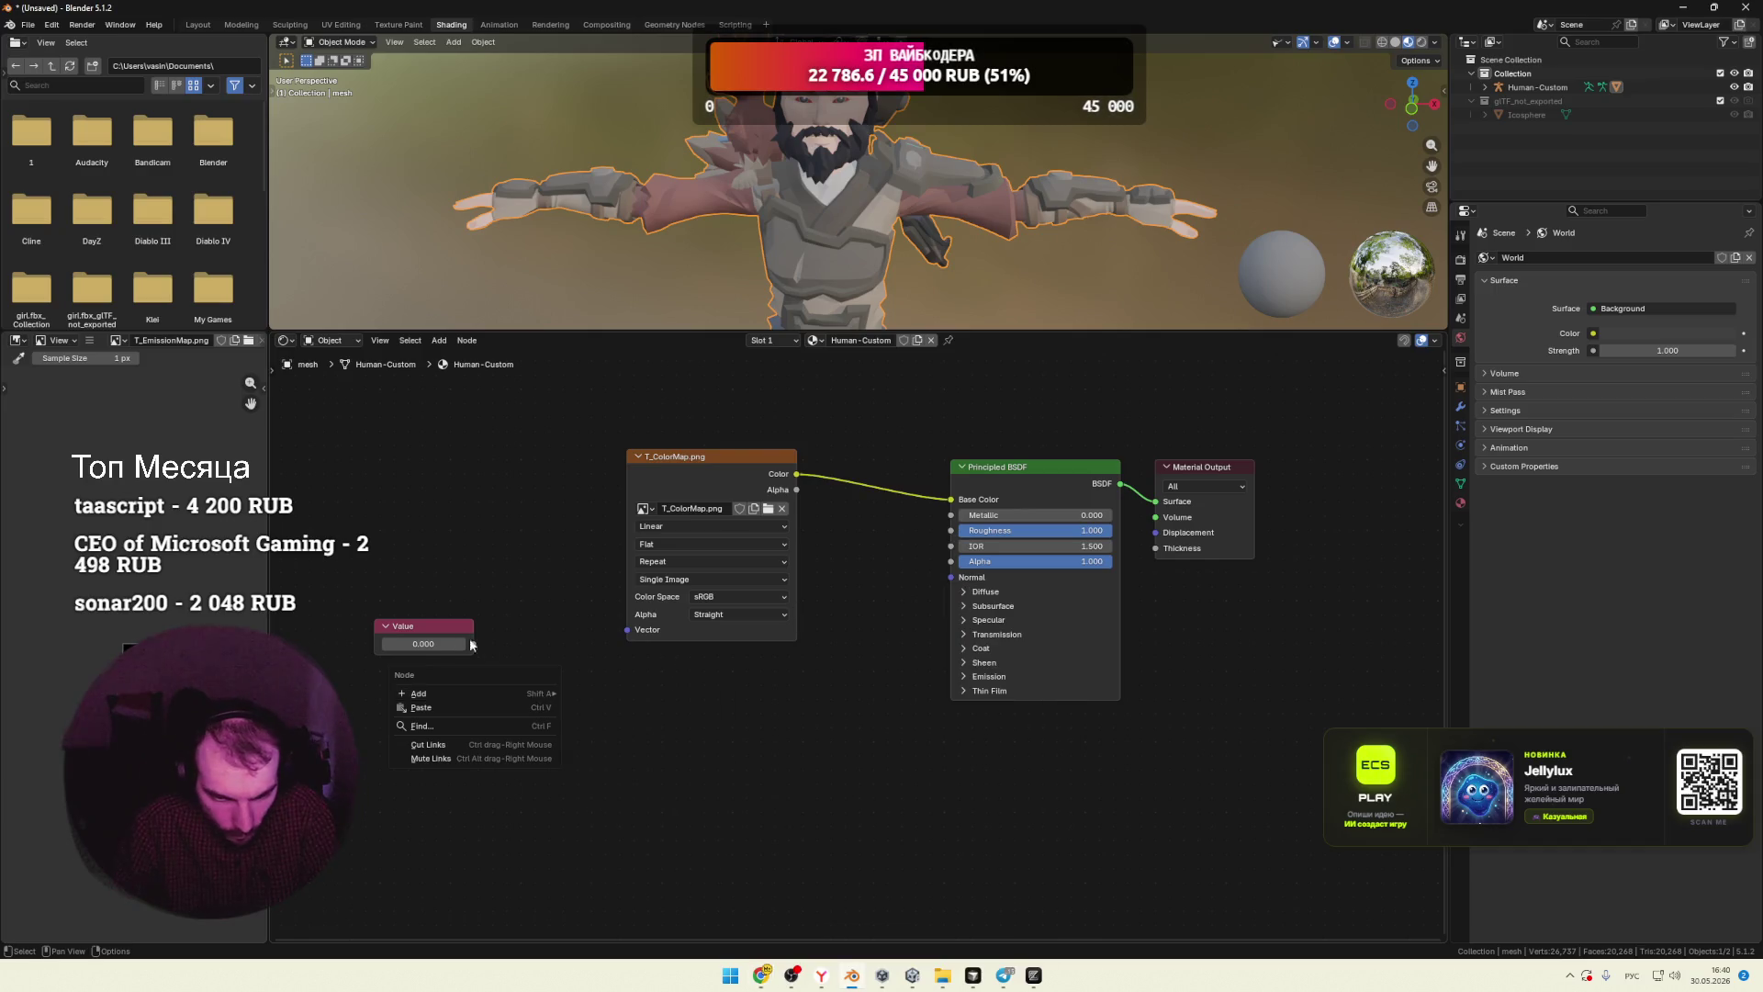
pyautogui.click(388, 627)
pyautogui.rightClick(392, 632)
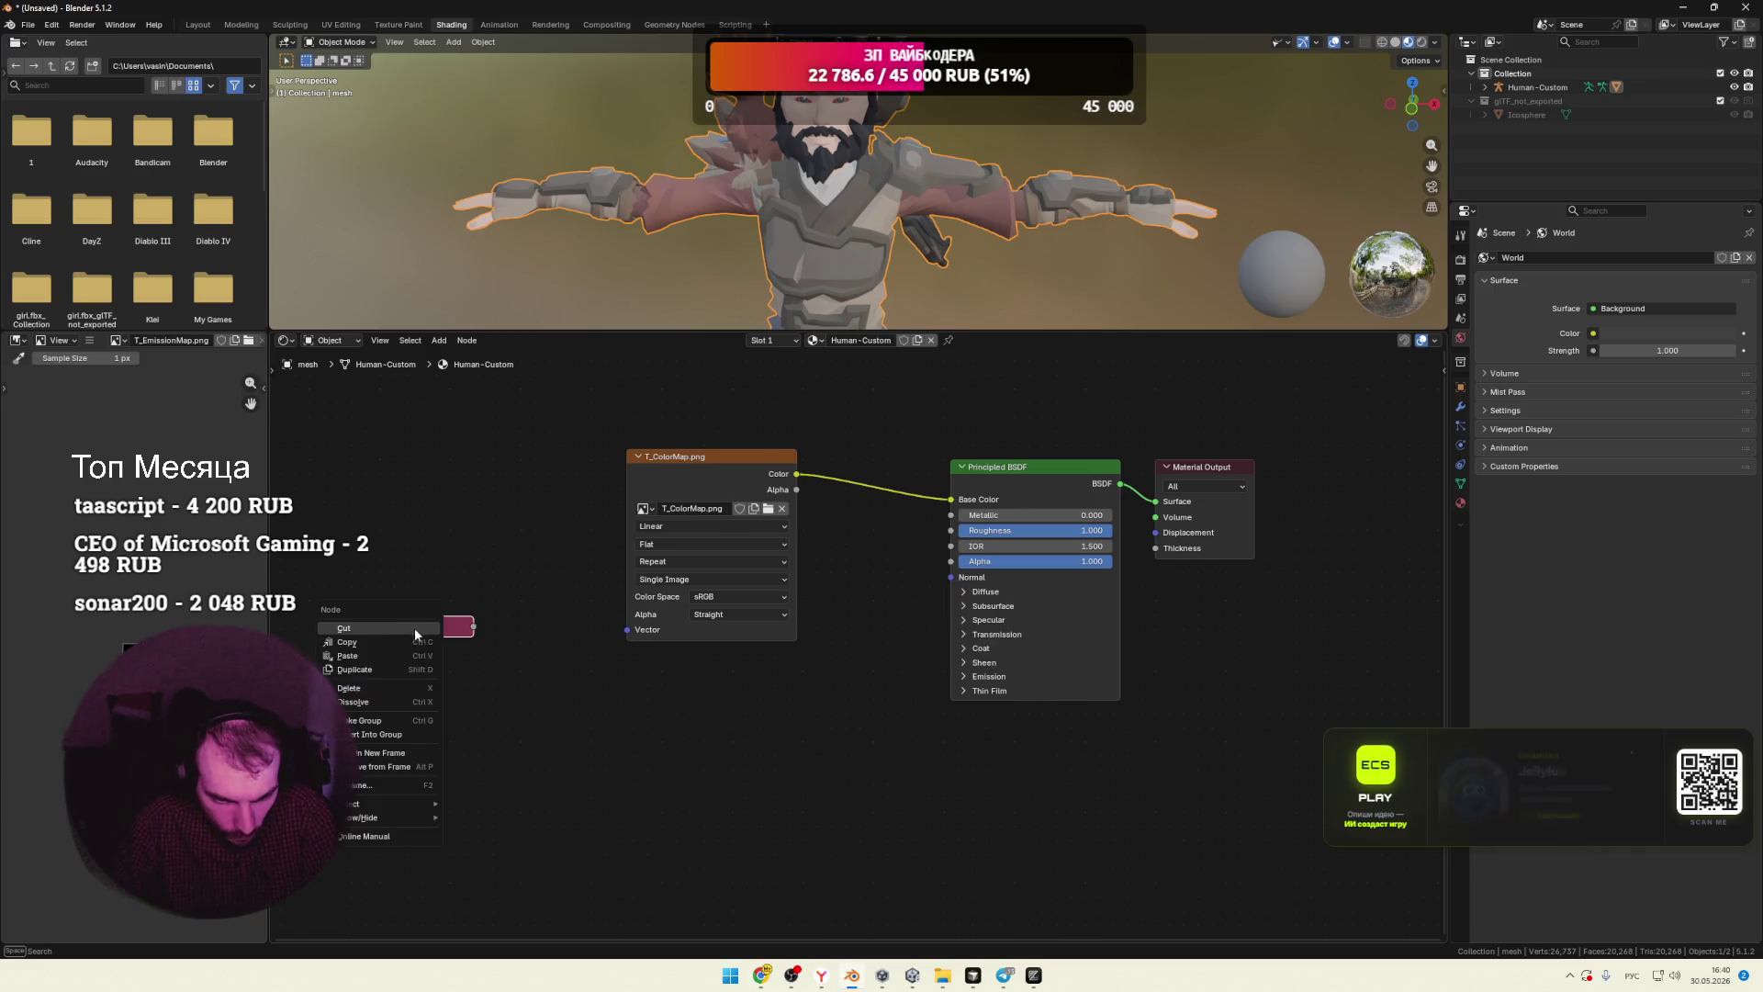
pyautogui.click(387, 626)
pyautogui.rightClick(430, 629)
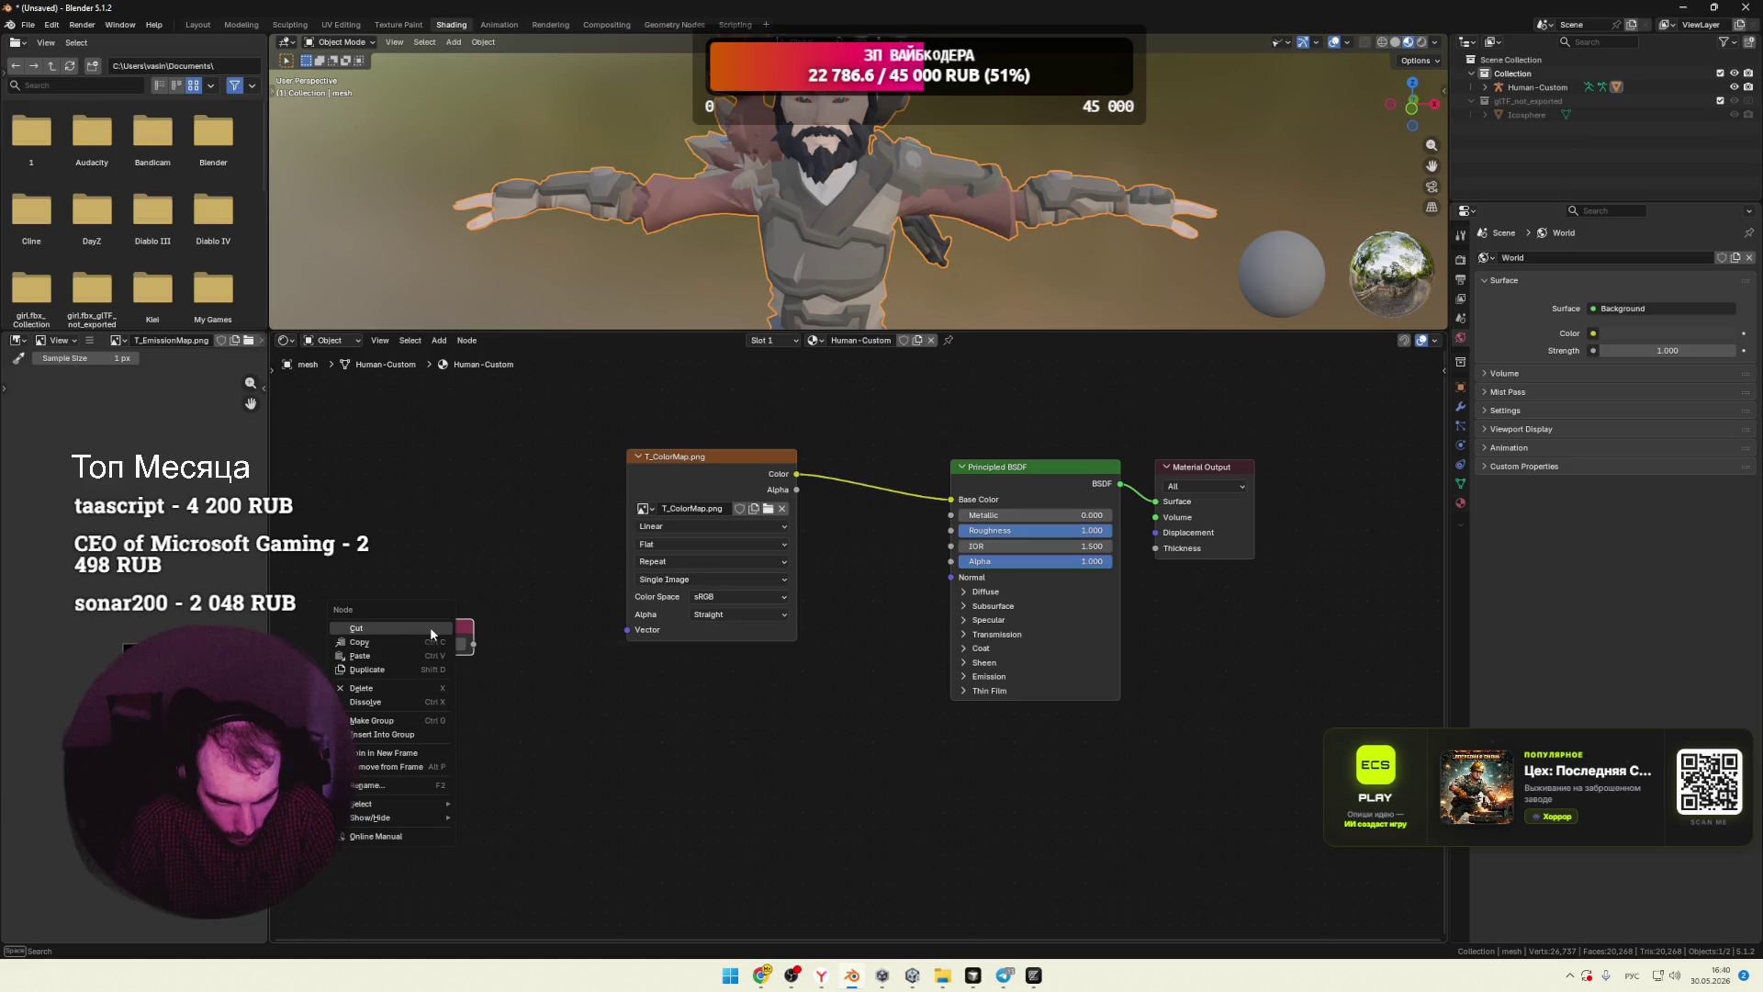
pyautogui.click(550, 637)
# Step: Add a Math node from Utilities and set its operation to Subtract
pyautogui.rightClick(548, 641)
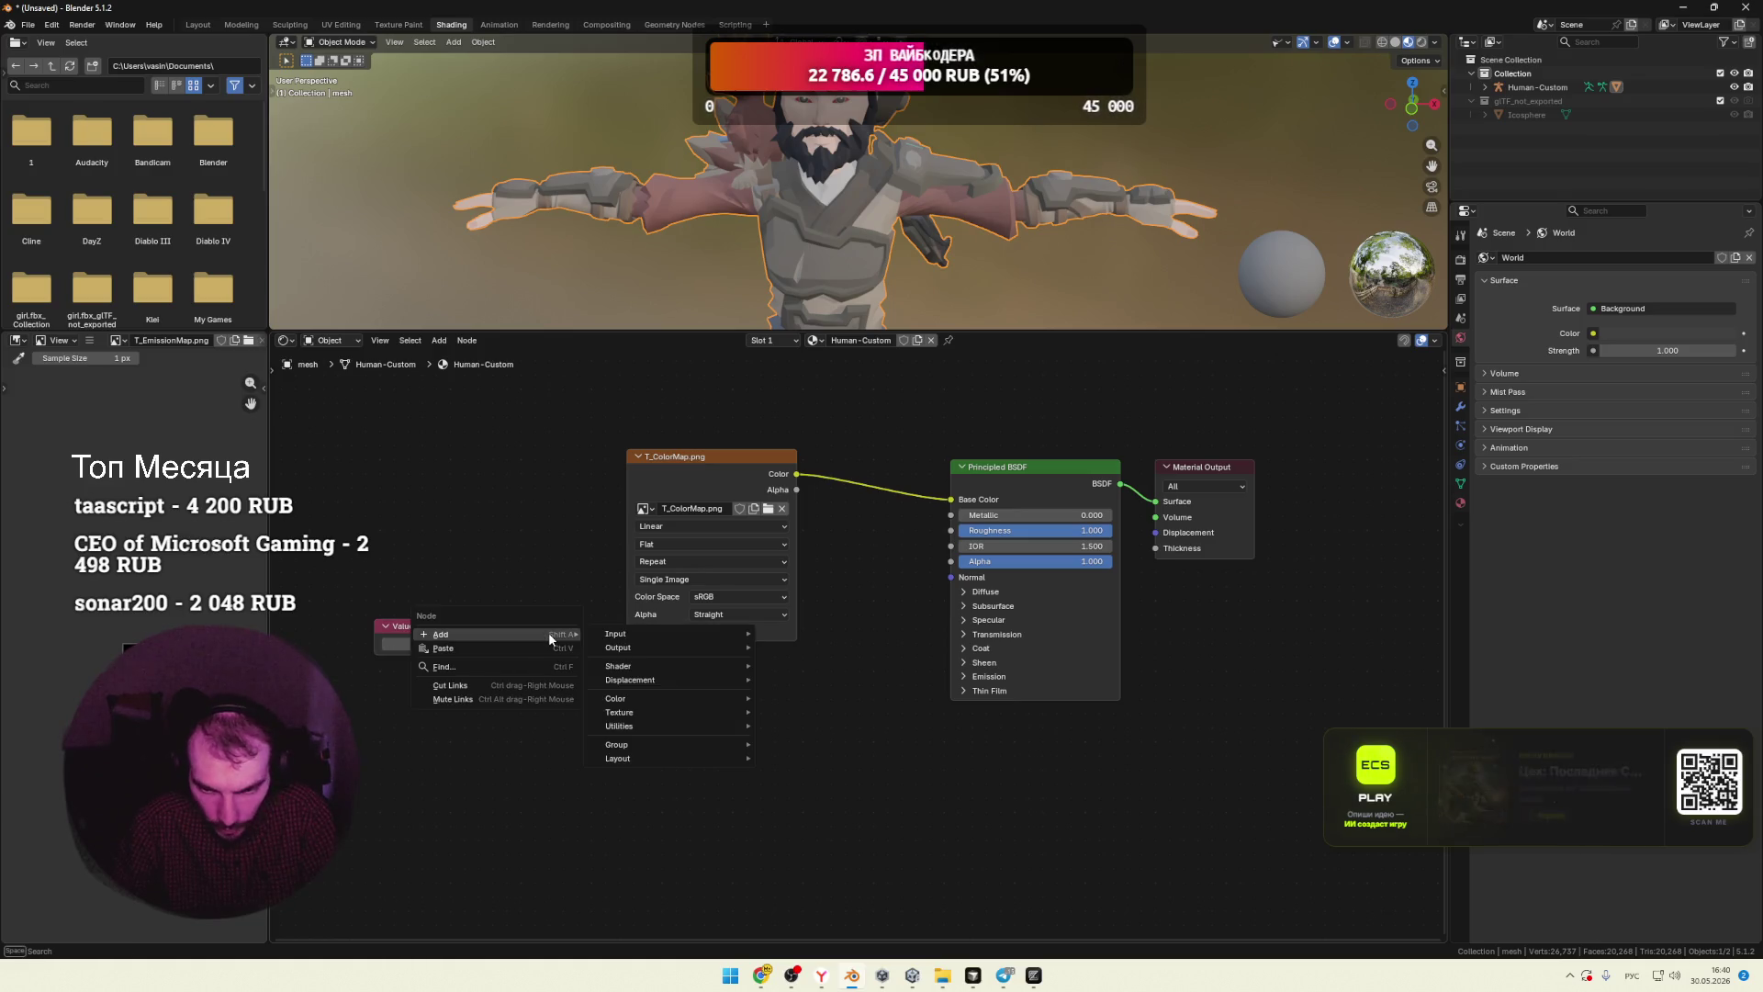
pyautogui.moveTo(652, 636)
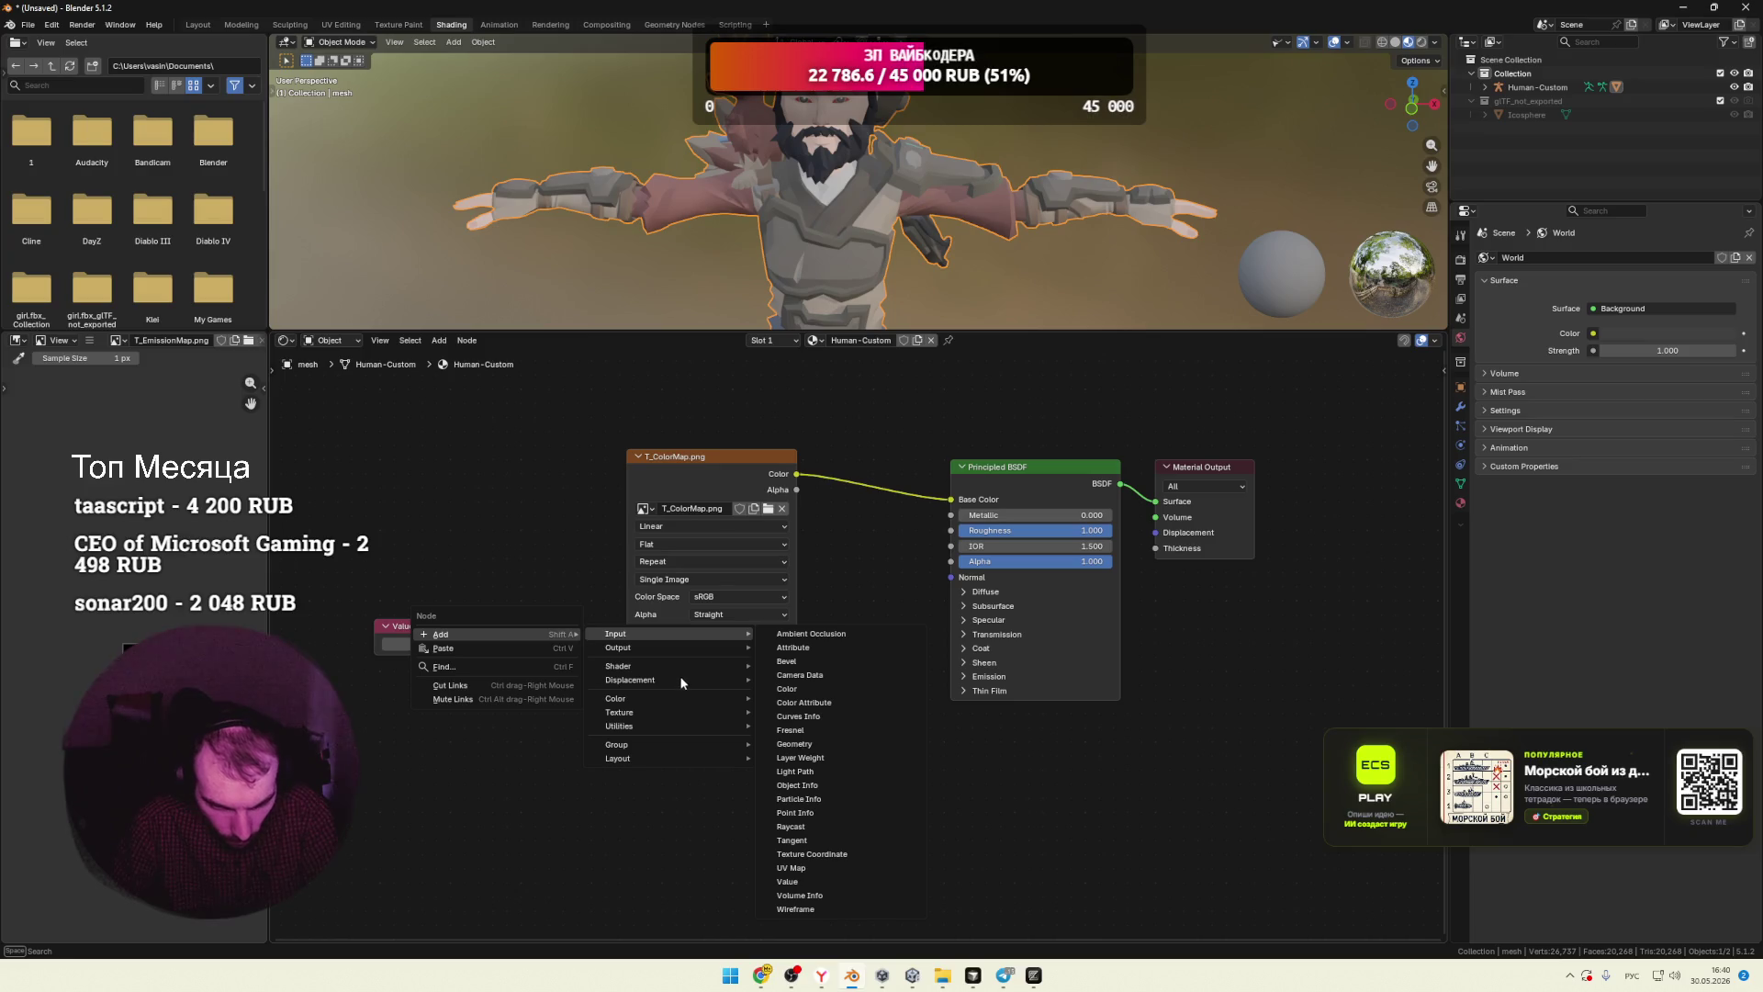
pyautogui.moveTo(654, 668)
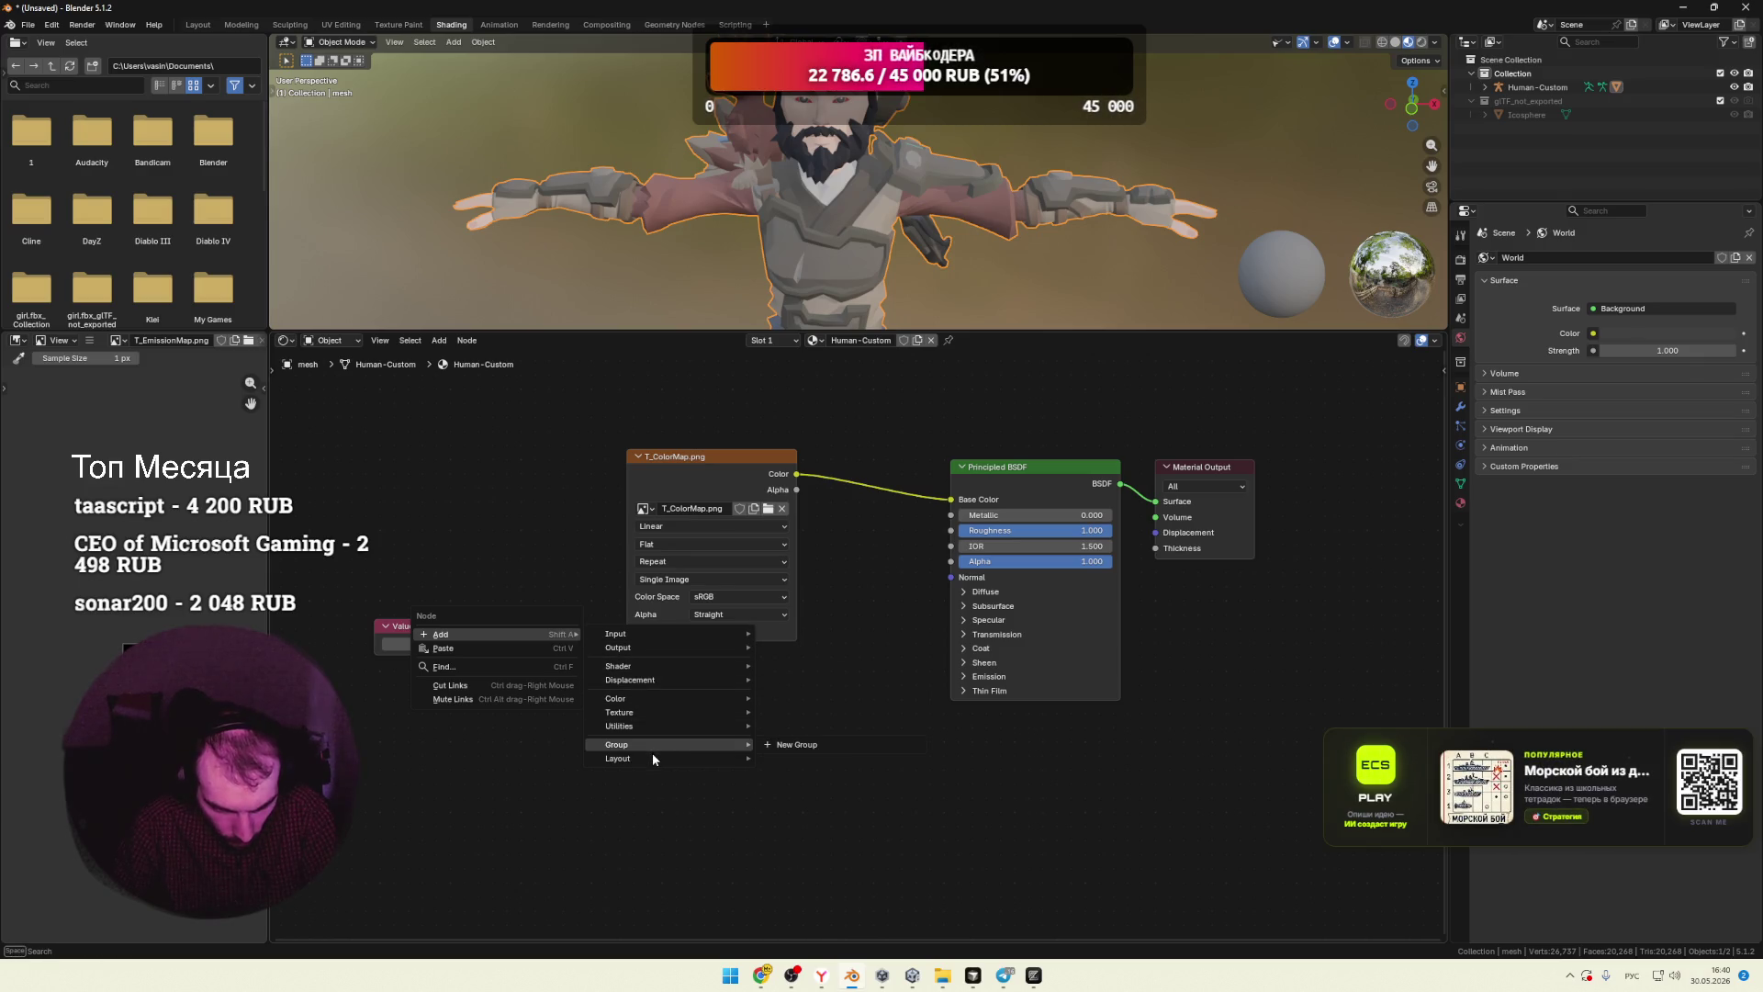
pyautogui.moveTo(748, 731)
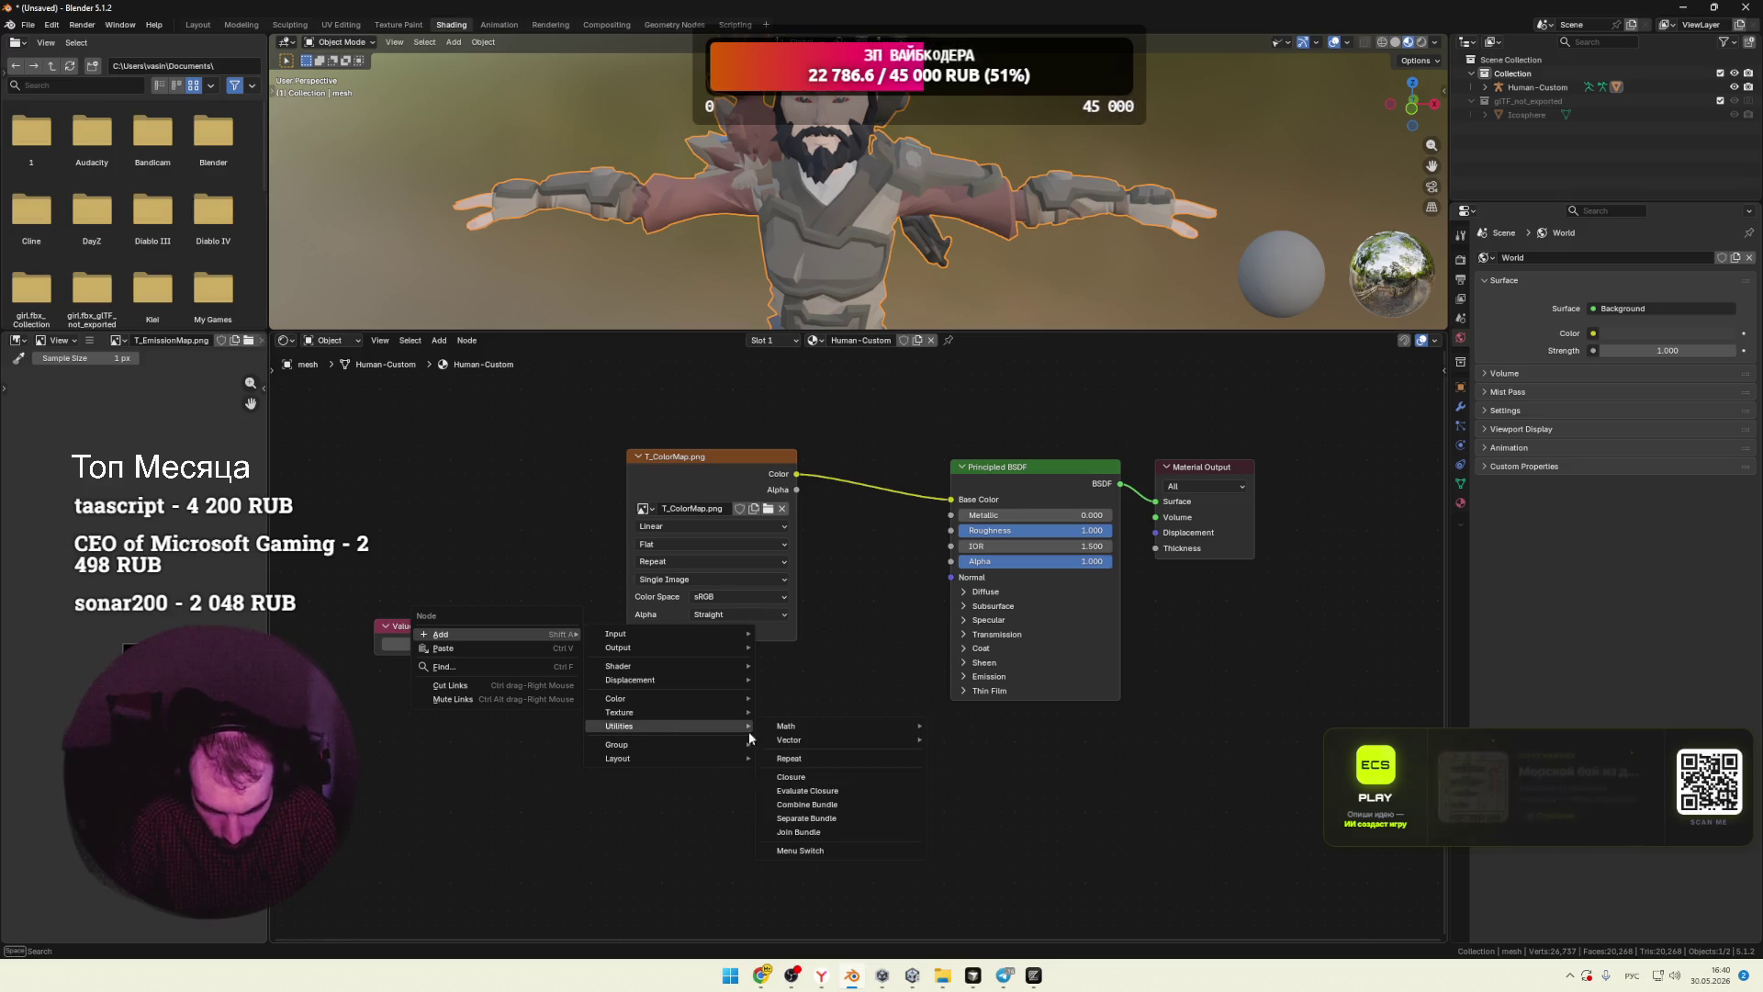
pyautogui.moveTo(823, 729)
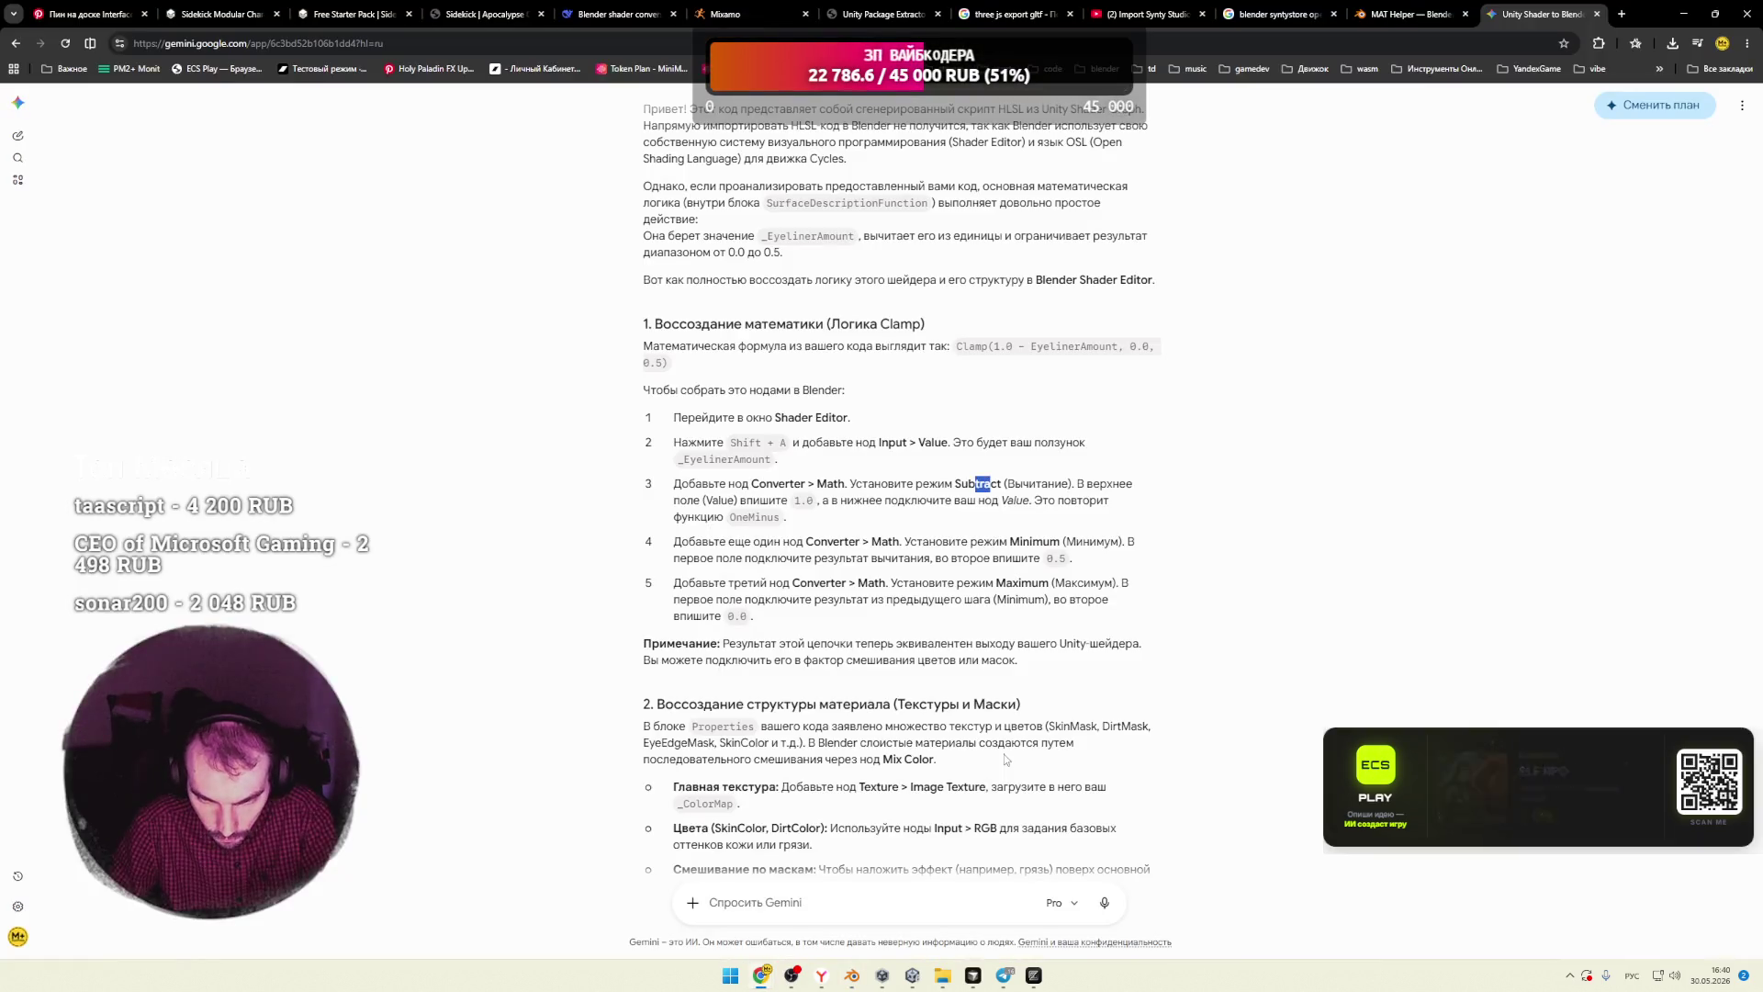
pyautogui.hotkey('alt', 'Tab')
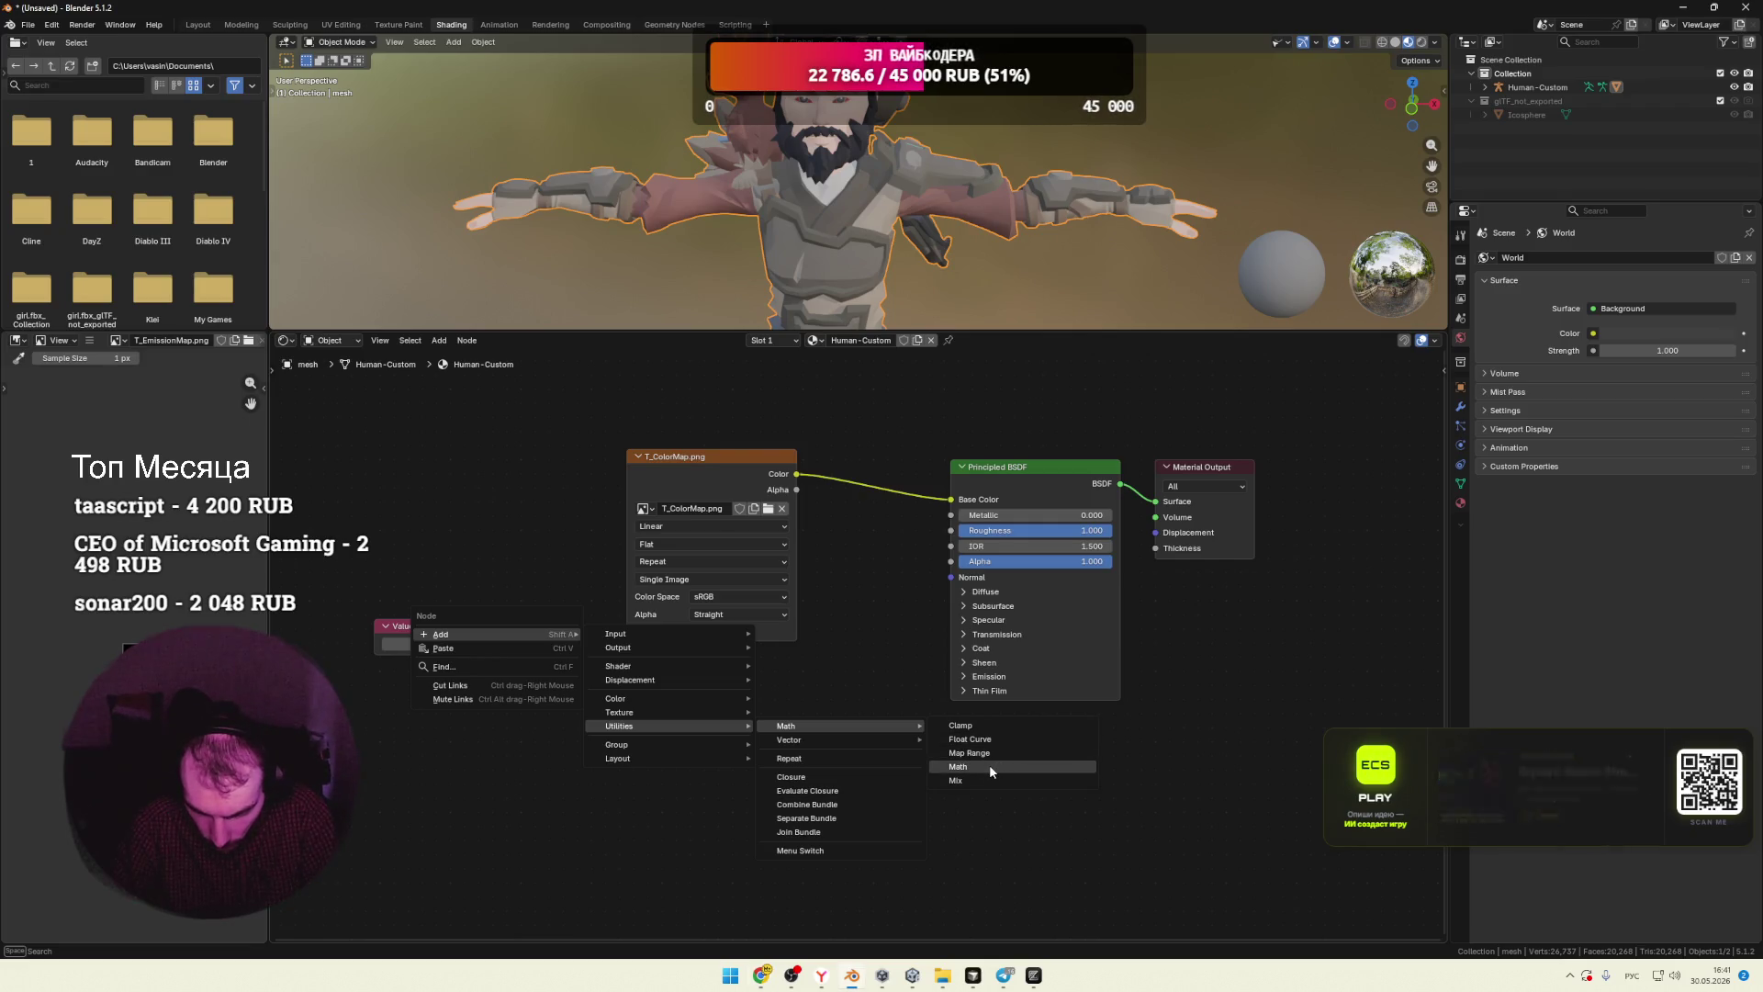
pyautogui.click(989, 764)
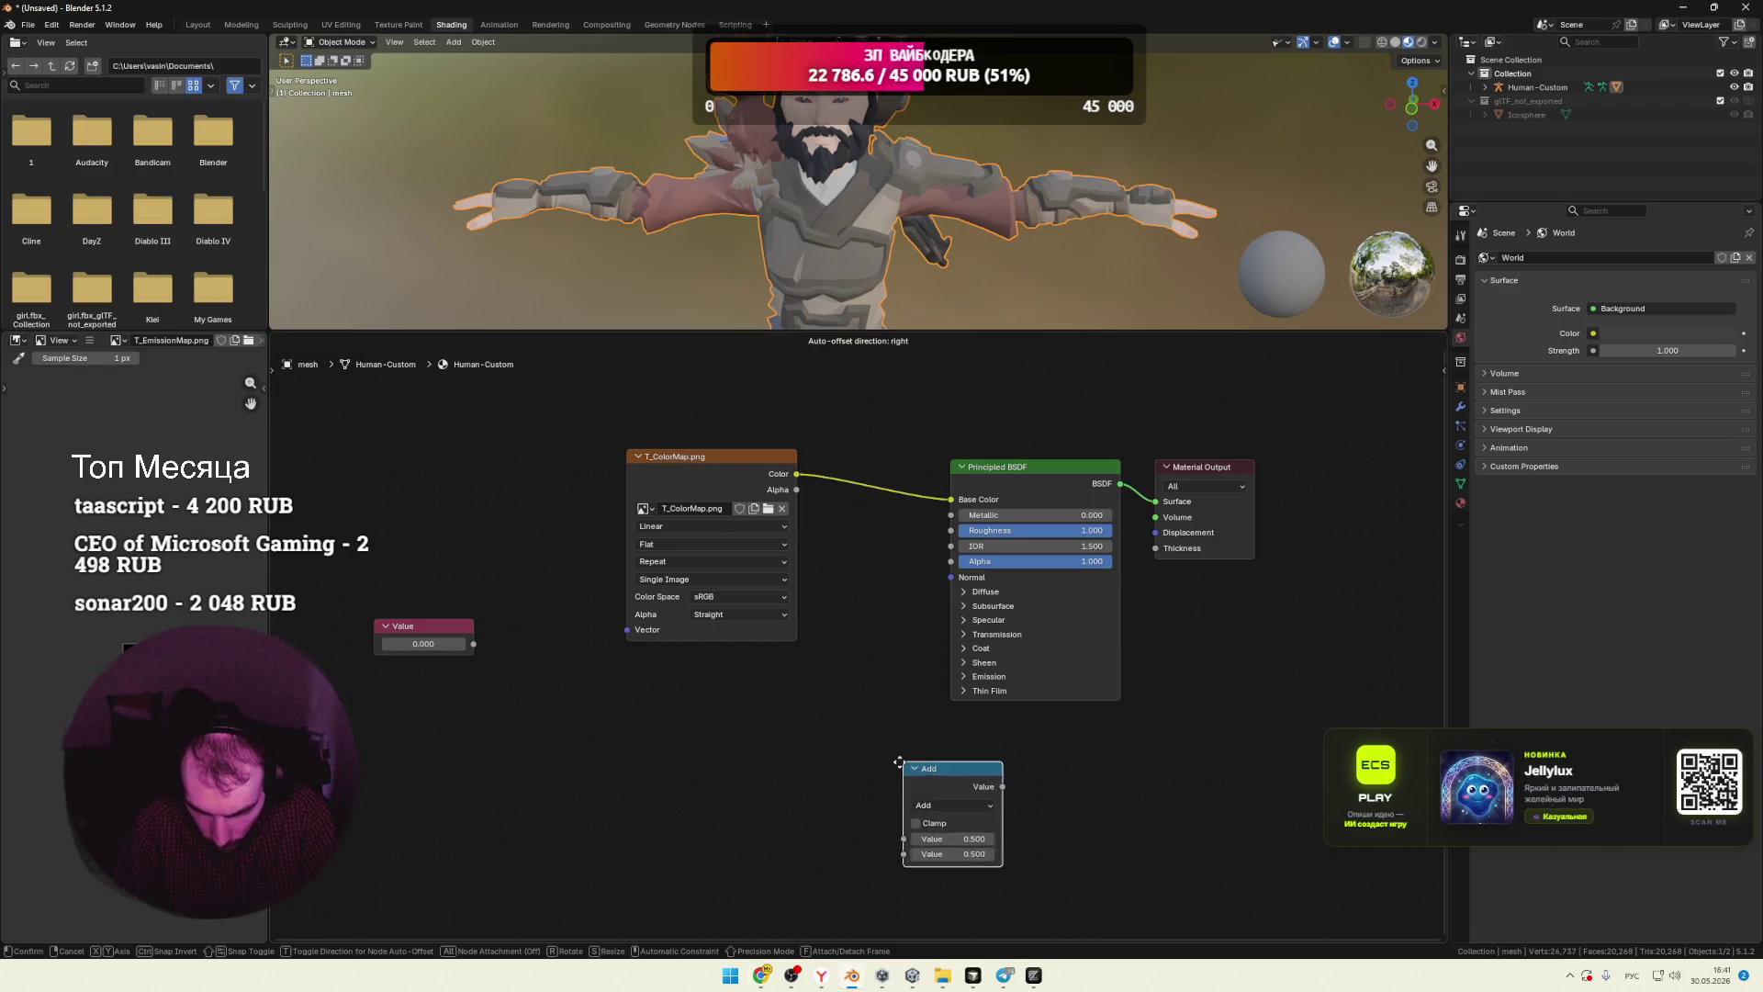
pyautogui.click(643, 767)
pyautogui.click(668, 757)
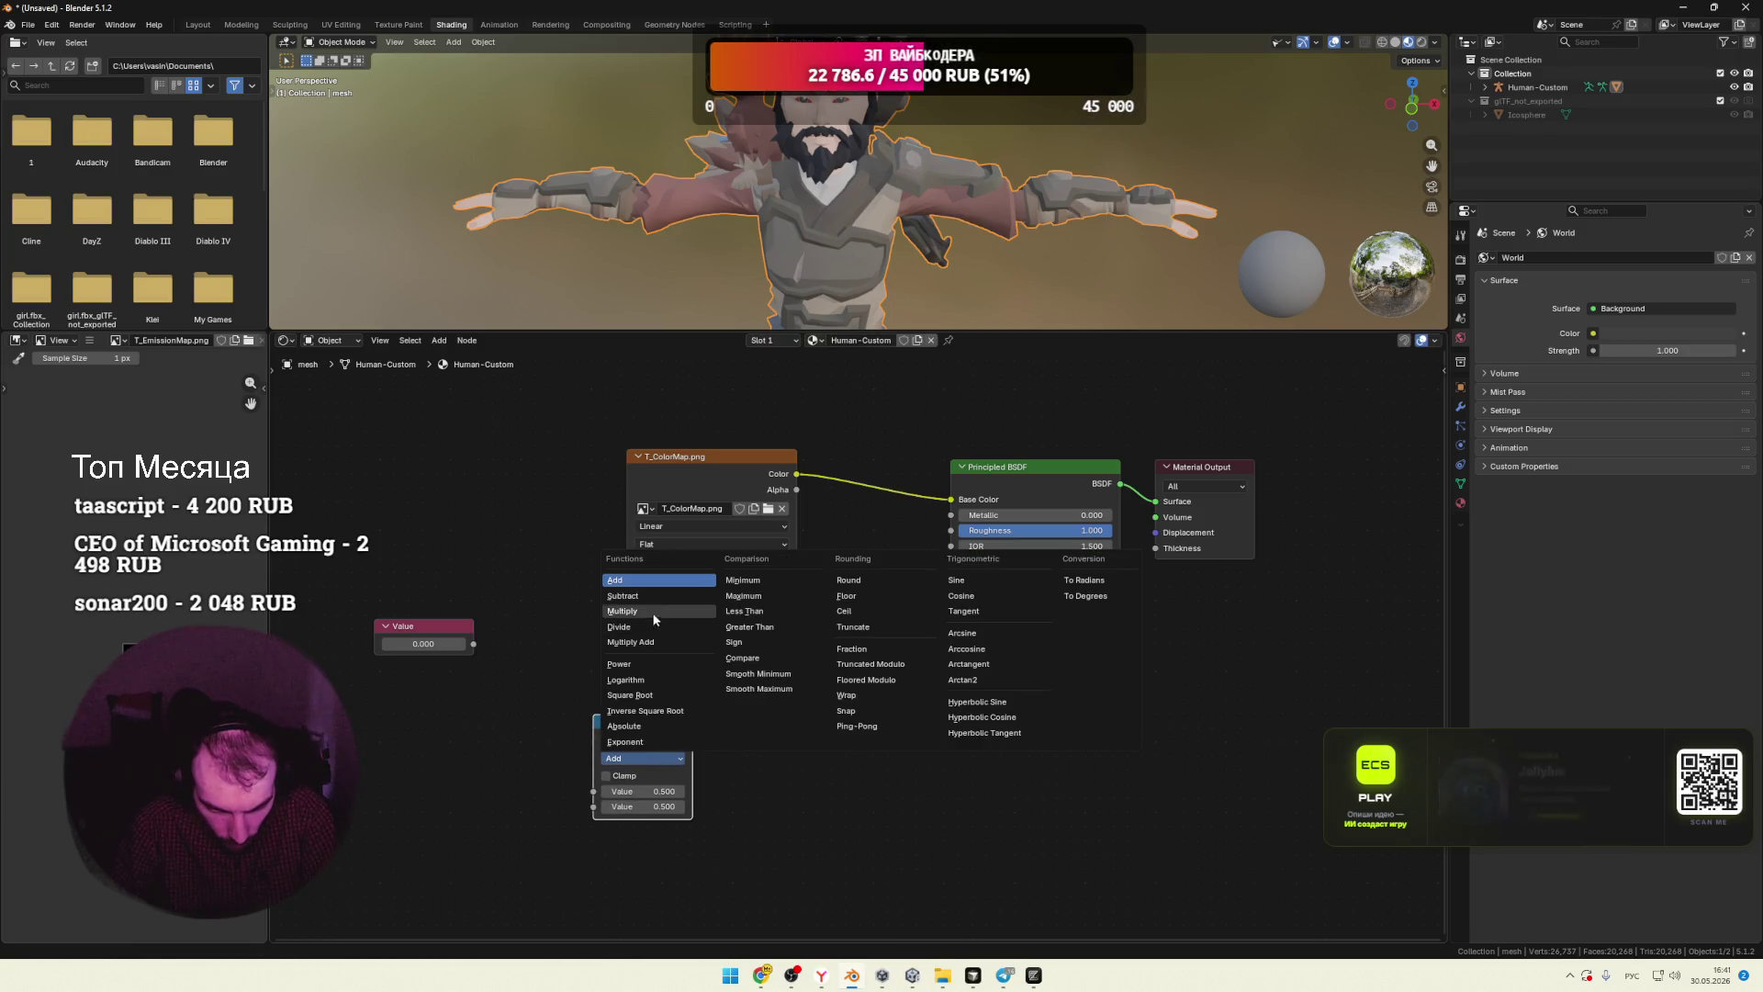
pyautogui.click(630, 595)
# Step: Place the Subtract node beside Value, wire Value's output into it, and check Gemini's step 3
pyautogui.moveTo(643, 725); pyautogui.dragTo(557, 588)
pyautogui.moveTo(475, 645); pyautogui.dragTo(508, 651)
pyautogui.hotkey('alt', 'Tab')
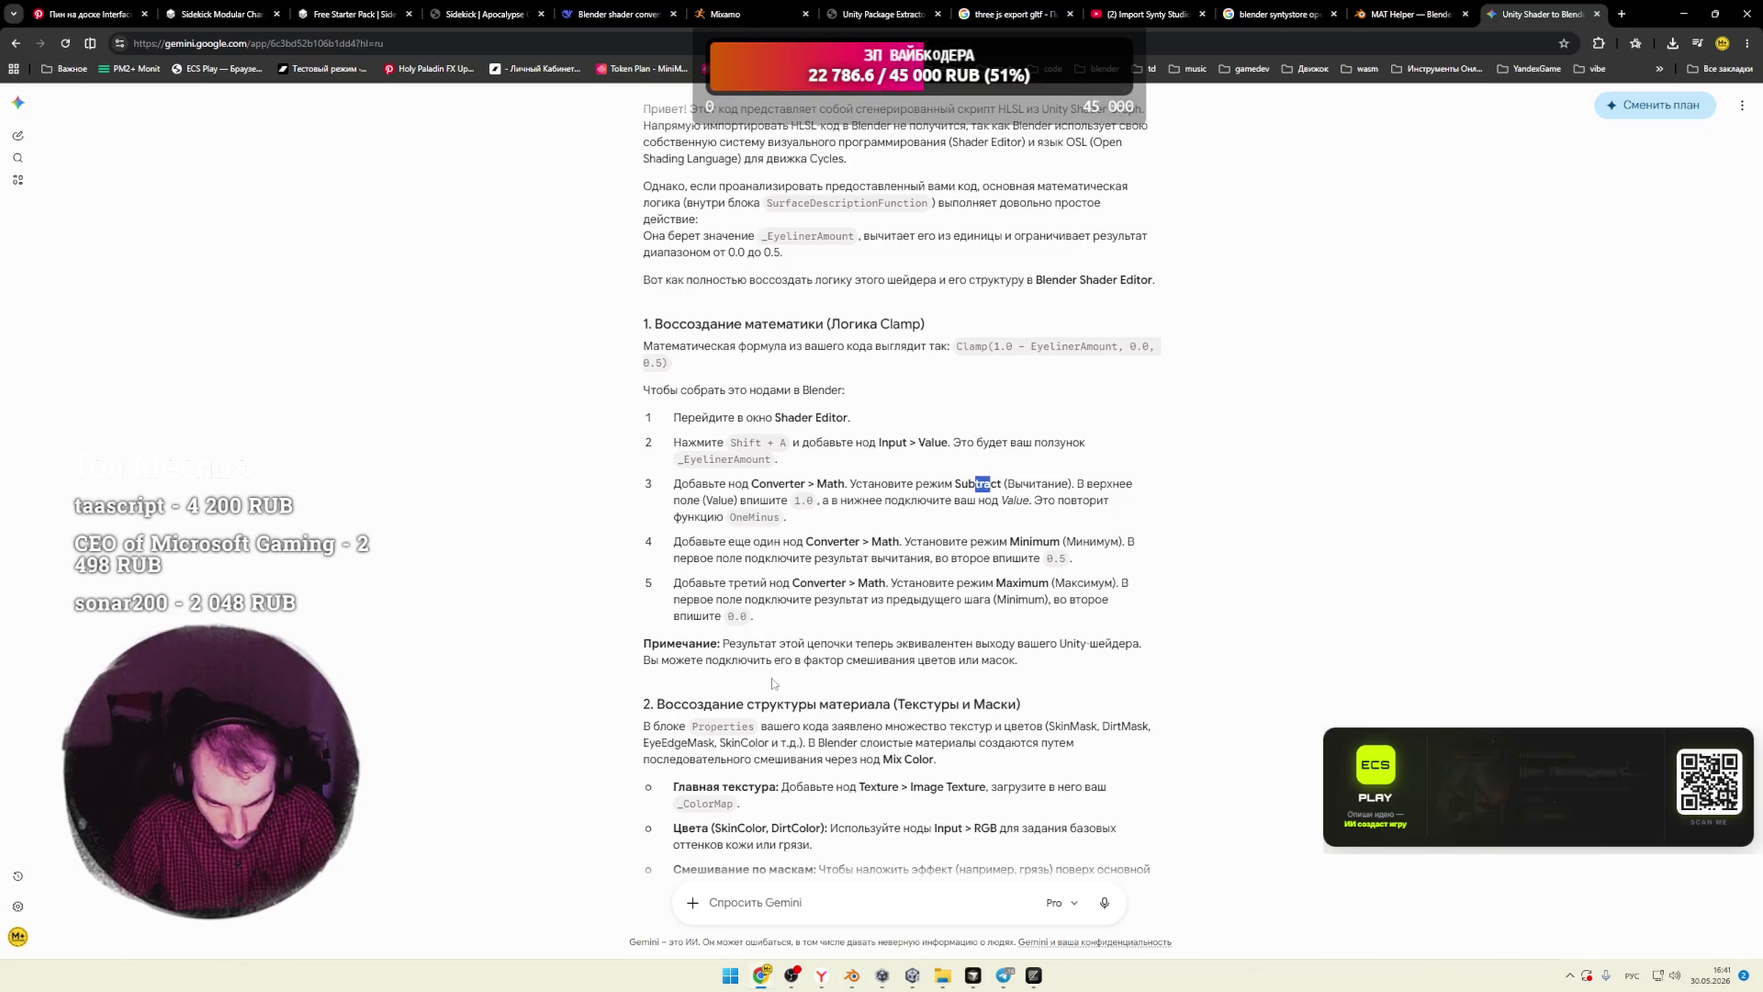
pyautogui.moveTo(1092, 484); pyautogui.dragTo(1100, 485)
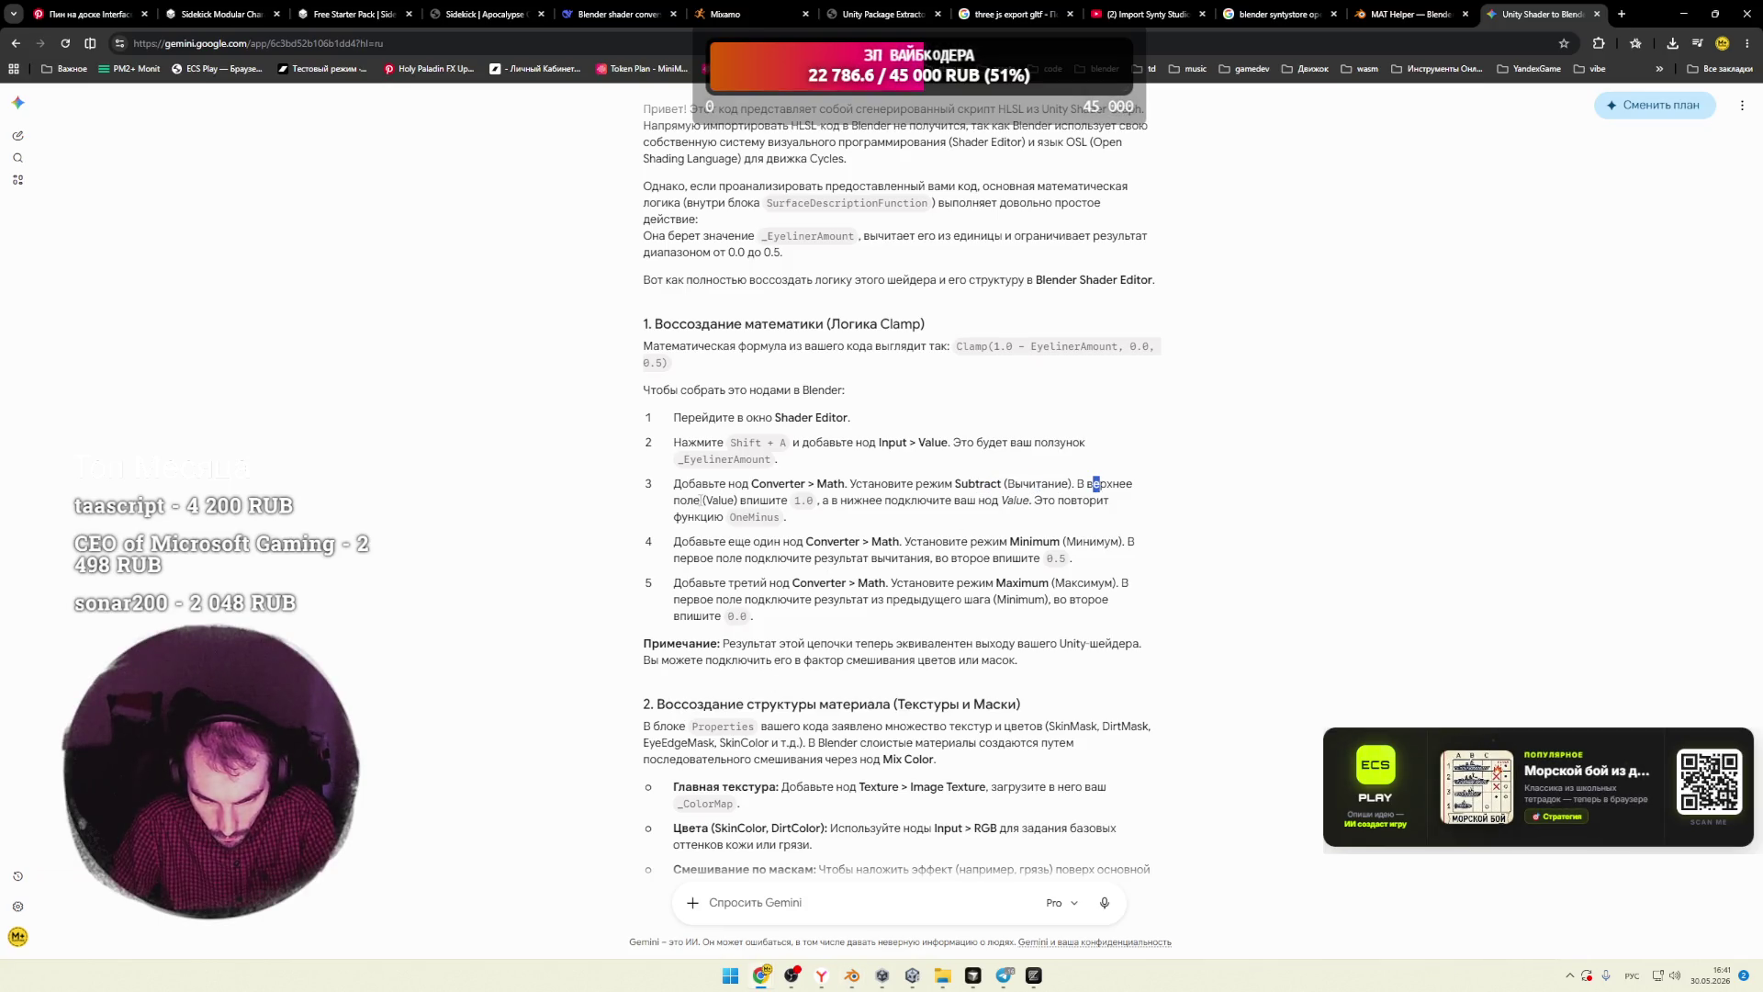
pyautogui.hotkey('alt', 'Tab')
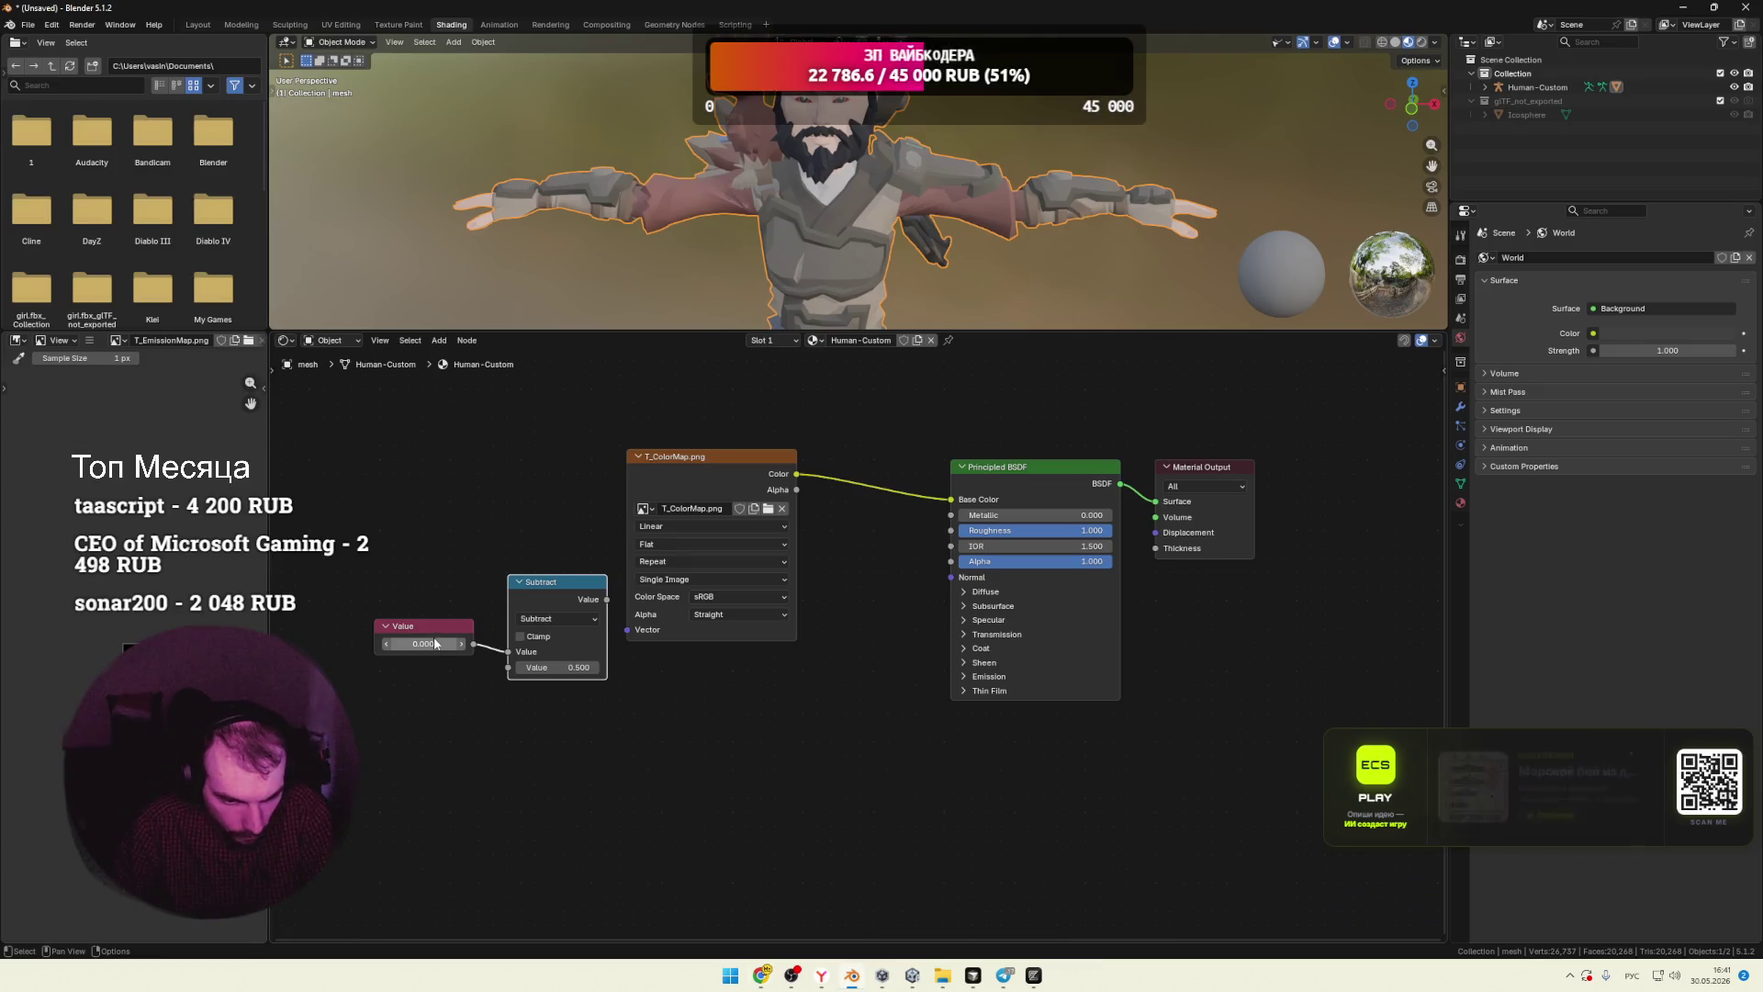
# Step: Set the Value node to 0.0 and check Gemini's step on connecting it
pyautogui.doubleClick(399, 645)
pyautogui.write('0.0')
pyautogui.press('Return')
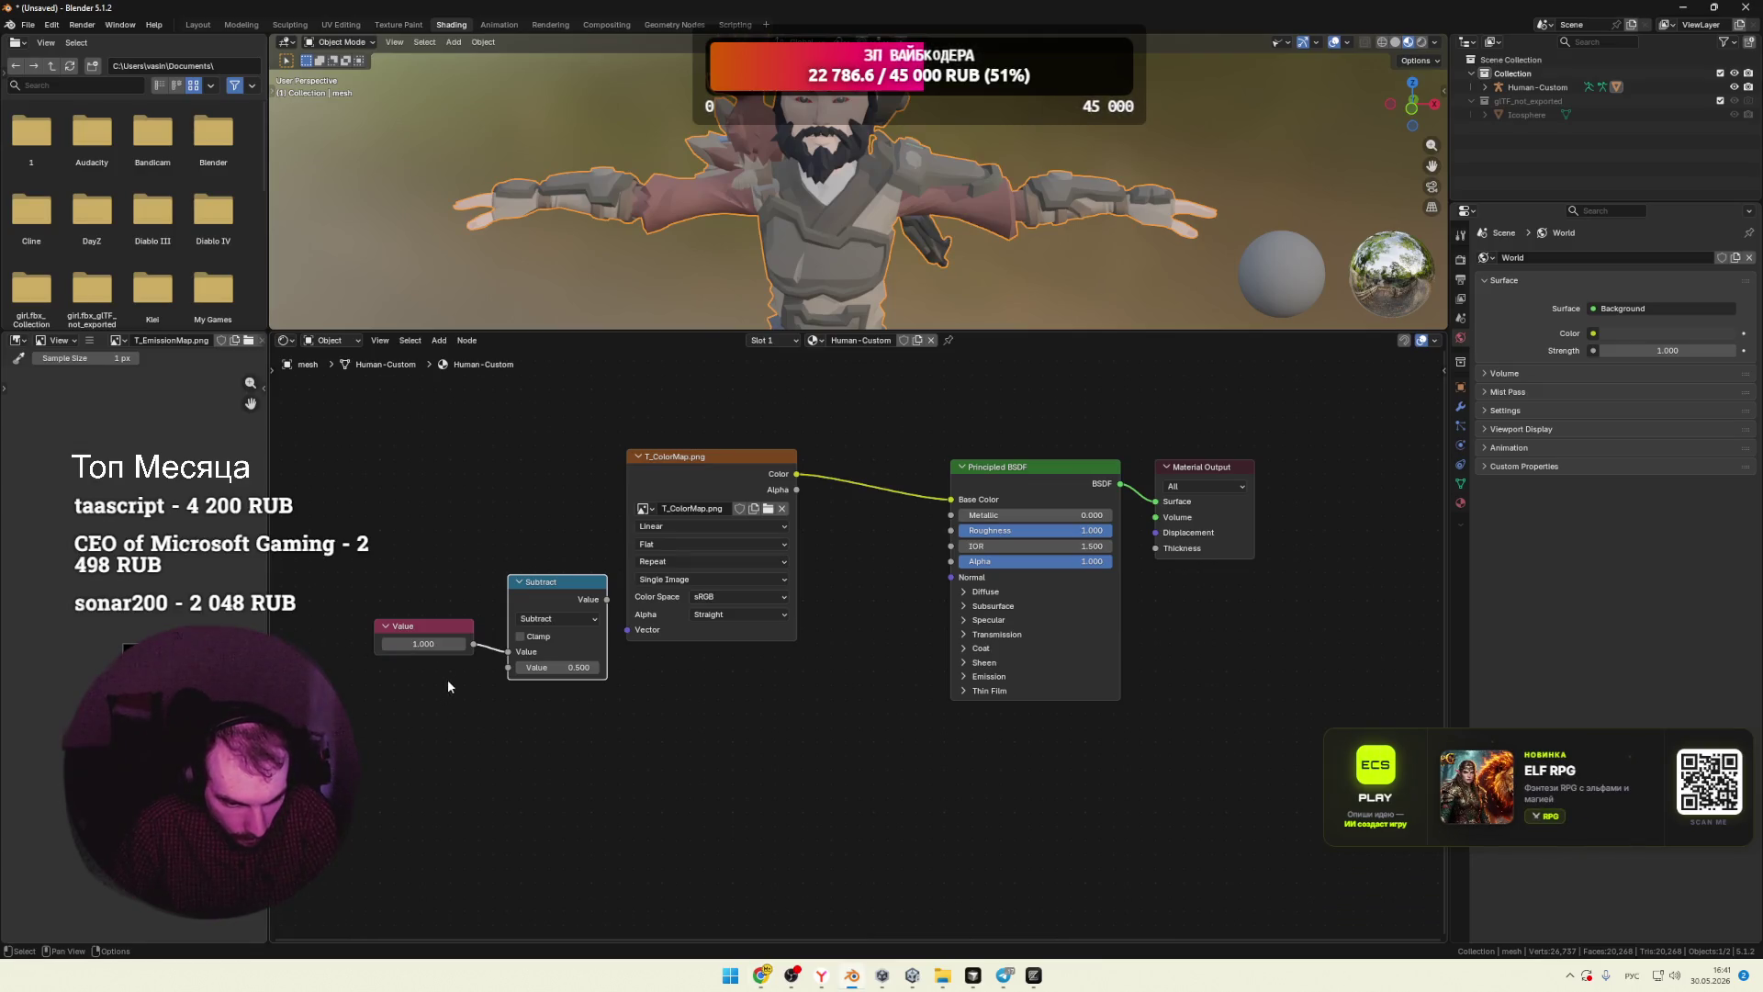
pyautogui.hotkey('alt', 'Tab')
pyautogui.moveTo(822, 502); pyautogui.dragTo(1090, 502)
pyautogui.click(1025, 502)
pyautogui.hotkey('alt', 'Tab')
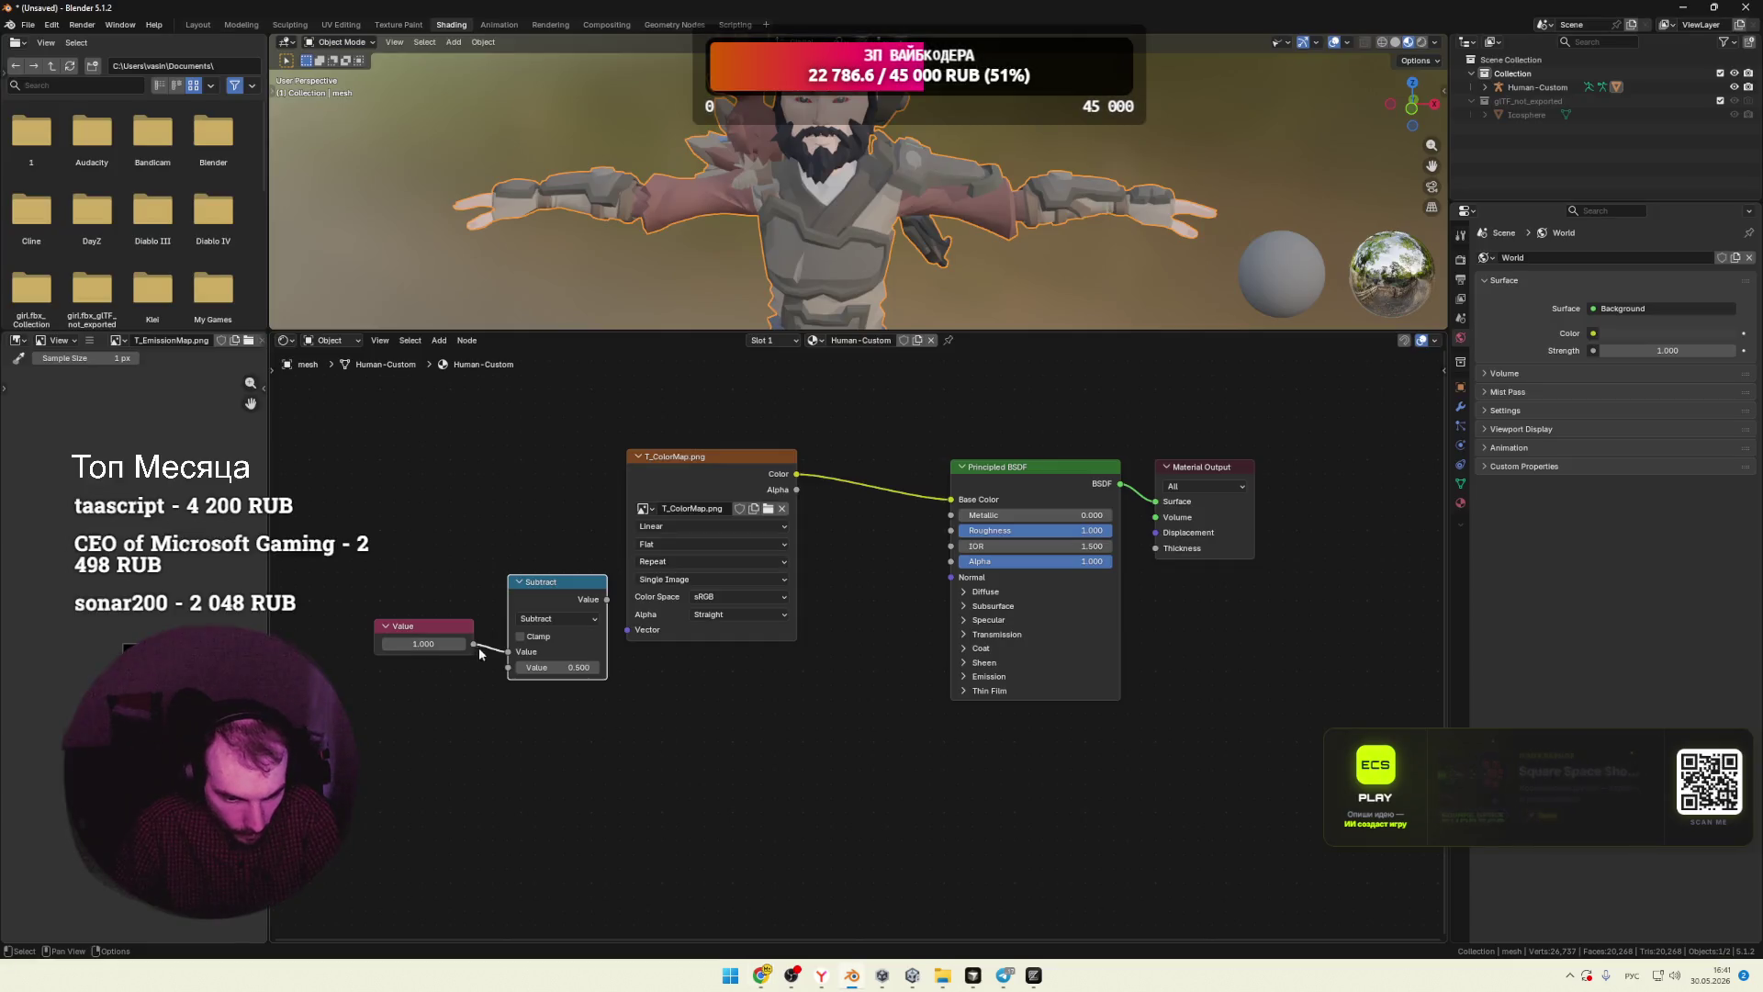
# Step: Connect Value into Subtract's lower input, set Subtract's first field to 1, and Value to 0.5
pyautogui.moveTo(474, 644); pyautogui.dragTo(494, 670)
pyautogui.click(572, 654)
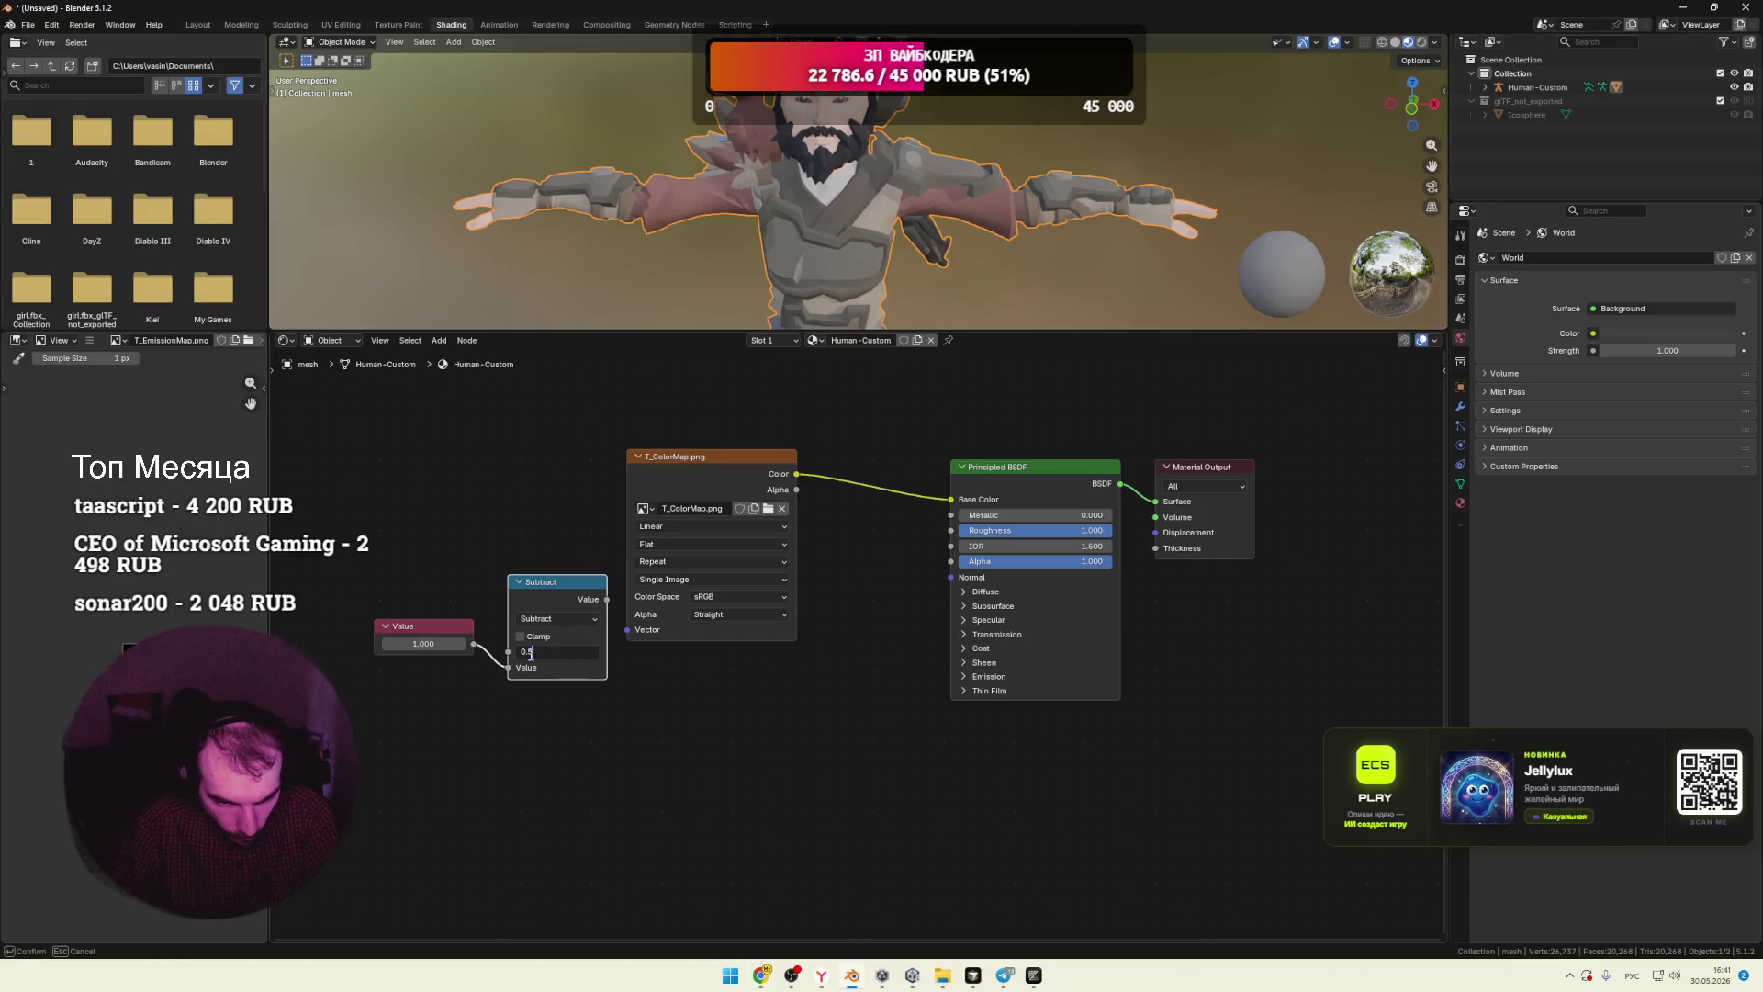
pyautogui.write('1')
pyautogui.press('Return')
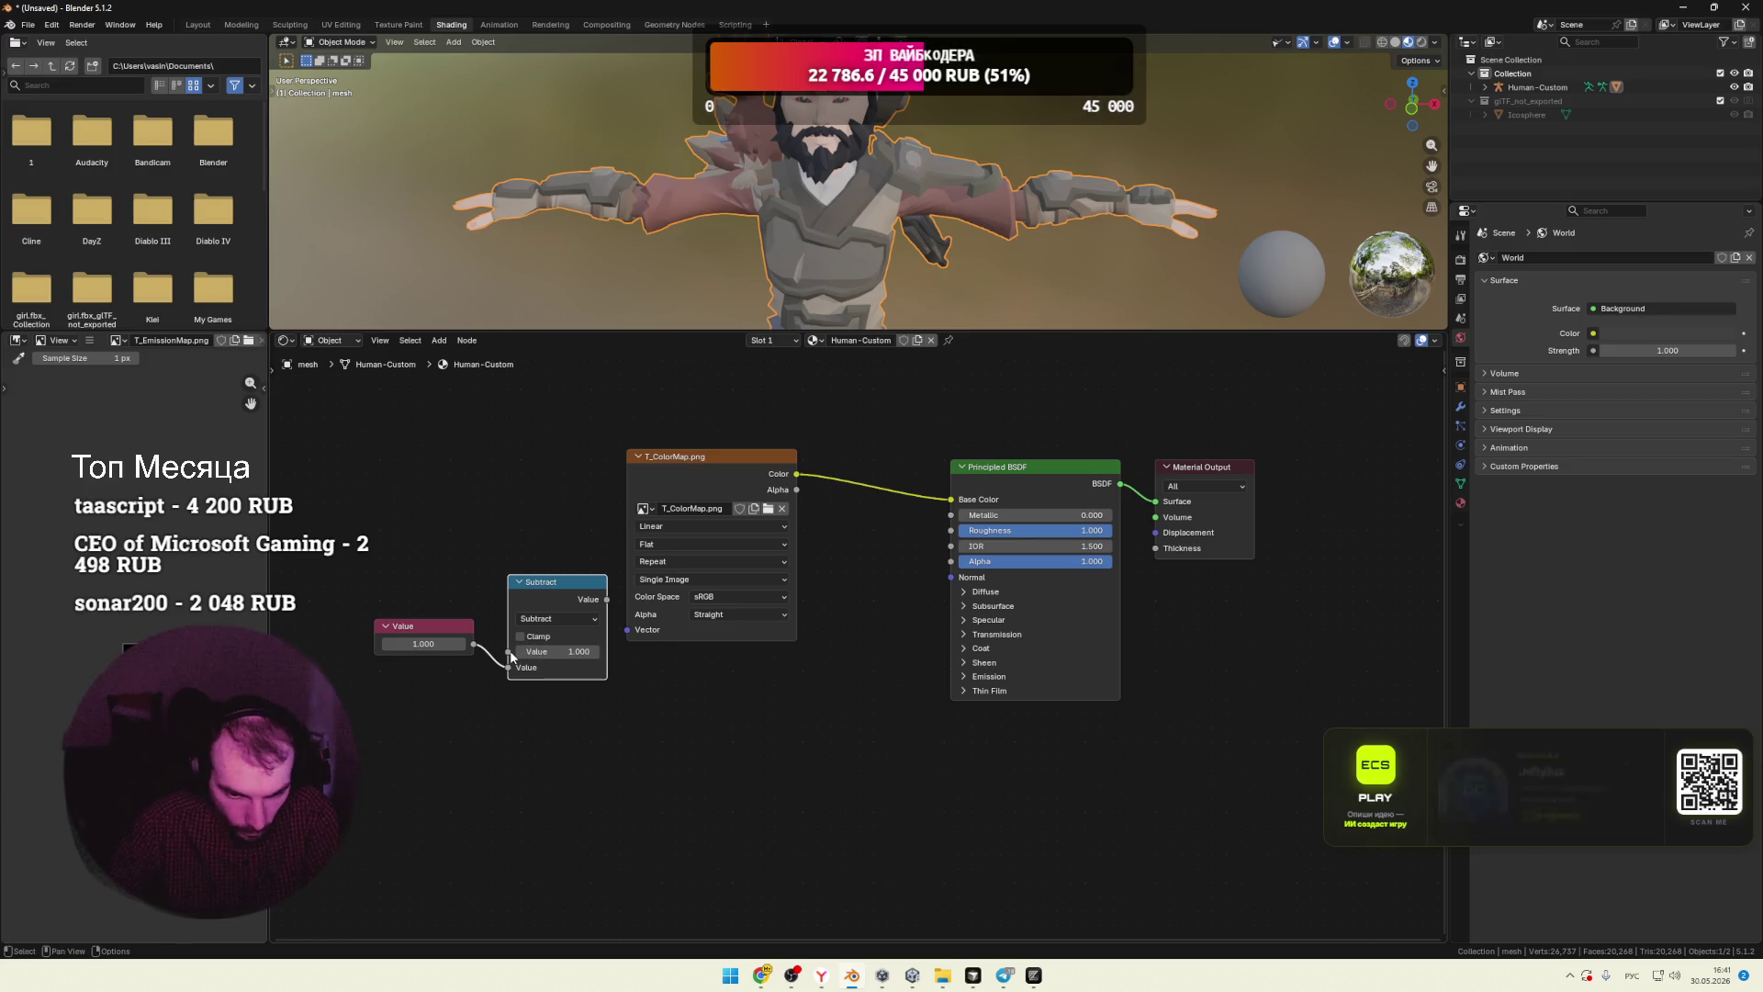
pyautogui.moveTo(424, 628); pyautogui.dragTo(412, 655)
pyautogui.click(416, 672)
pyautogui.write('0.5')
pyautogui.press('Return')
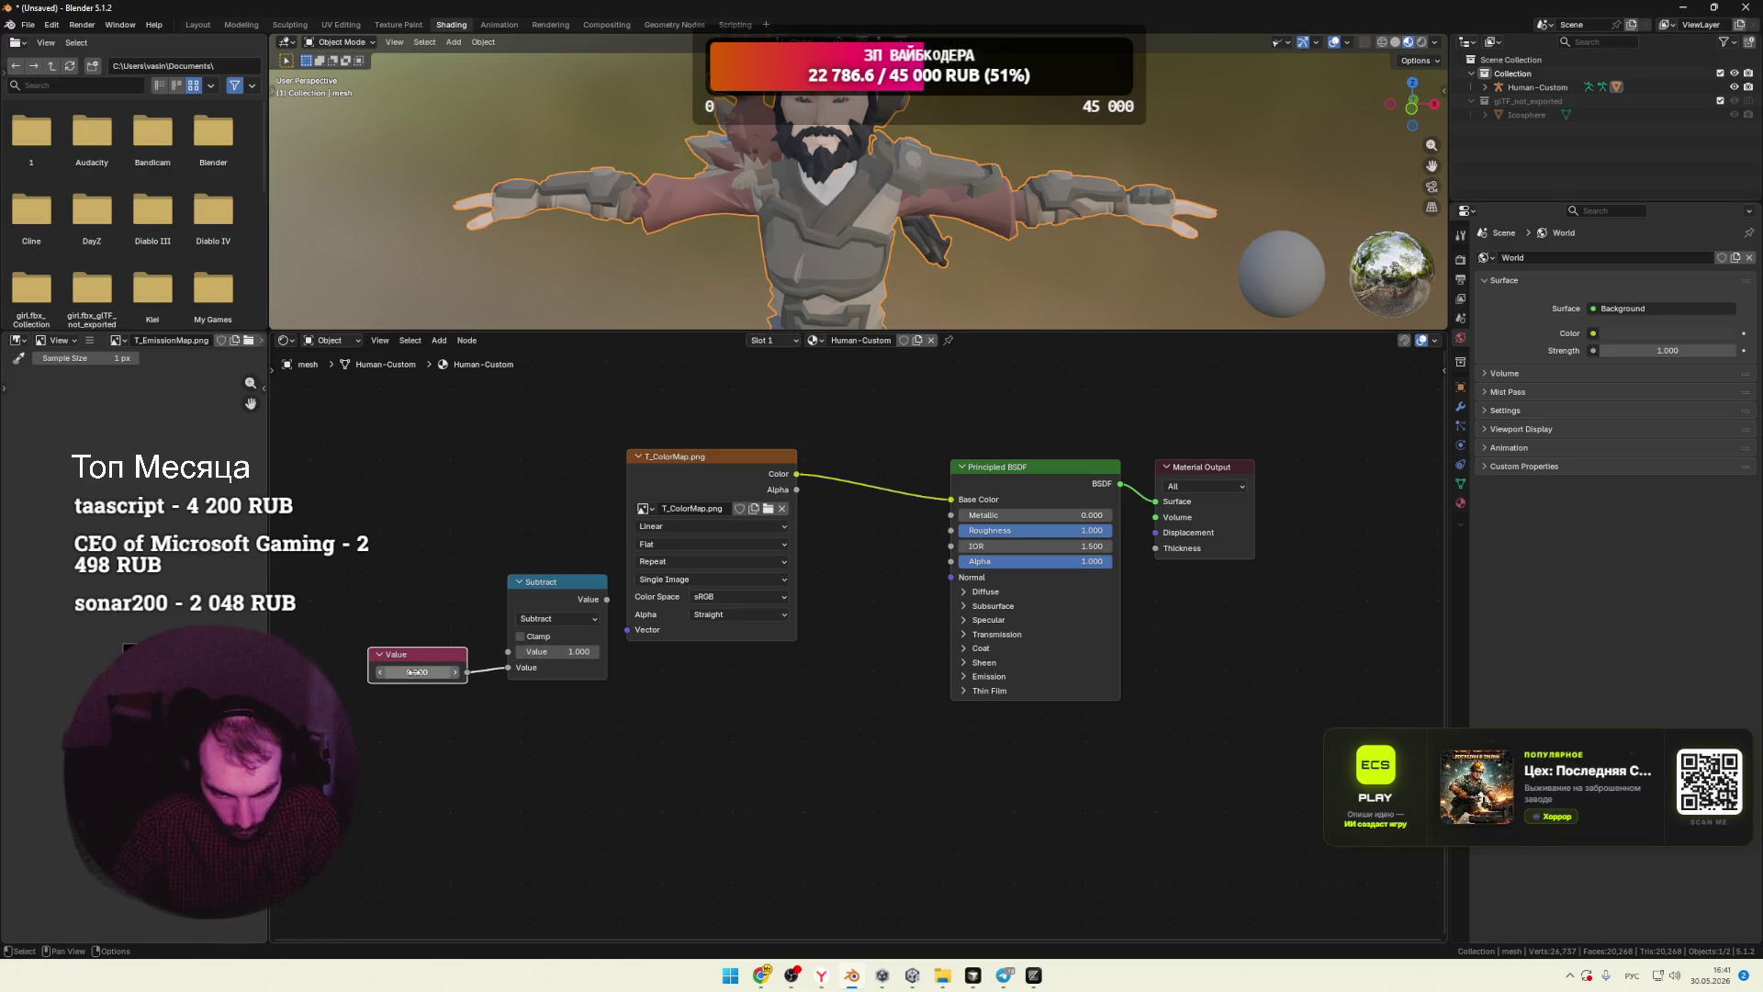
pyautogui.click(485, 715)
# Step: Look up the OneMinus step in Gemini's instructions
pyautogui.hotkey('alt', 'Tab')
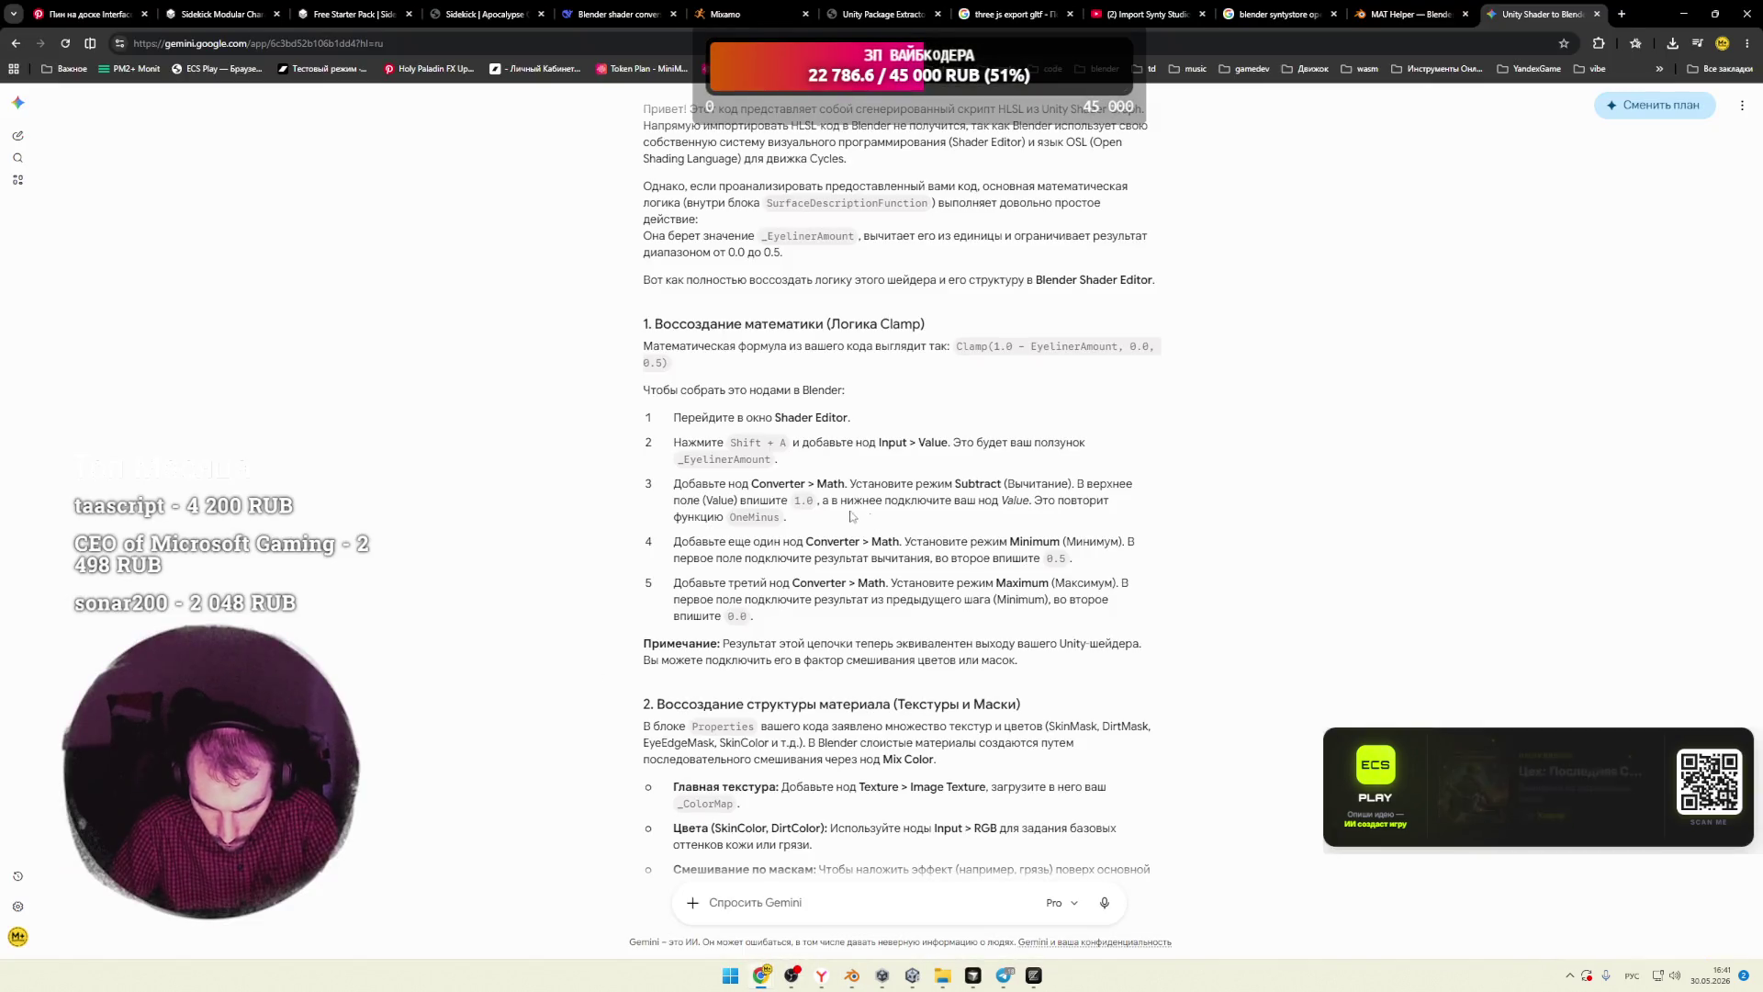
pyautogui.doubleClick(780, 520)
pyautogui.scroll(-1, 781, 521)
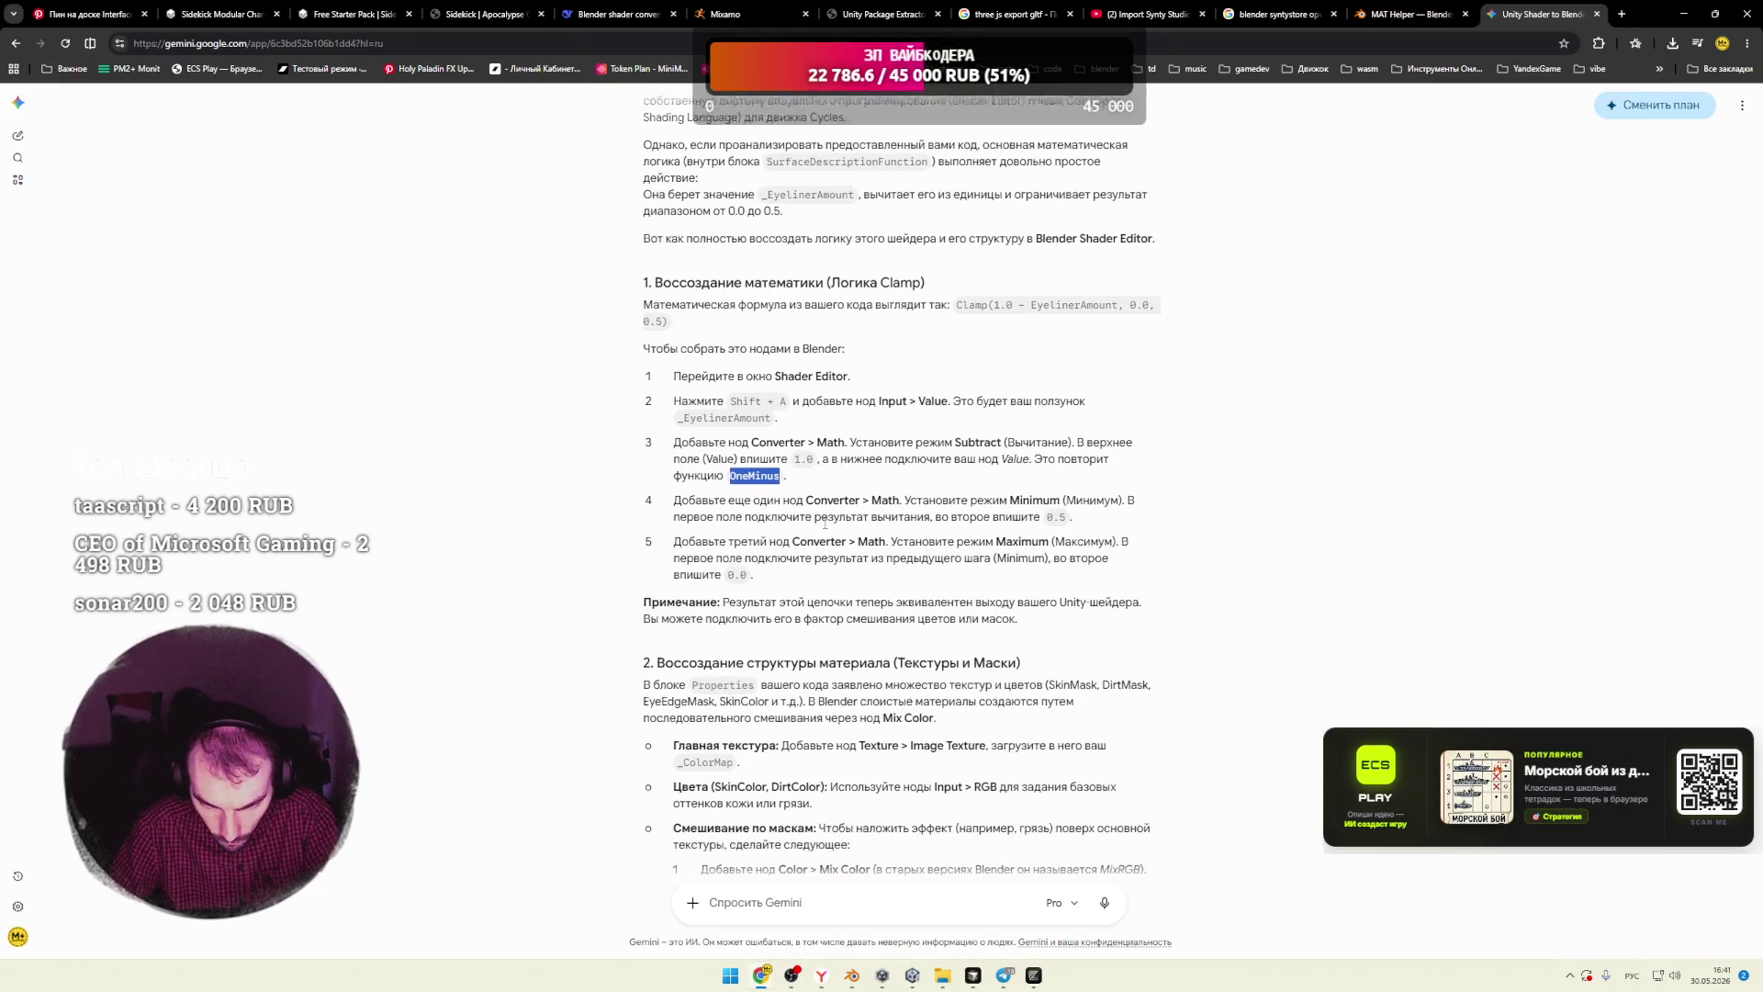
pyautogui.moveTo(820, 472); pyautogui.dragTo(896, 474)
pyautogui.hotkey('alt', 'Tab')
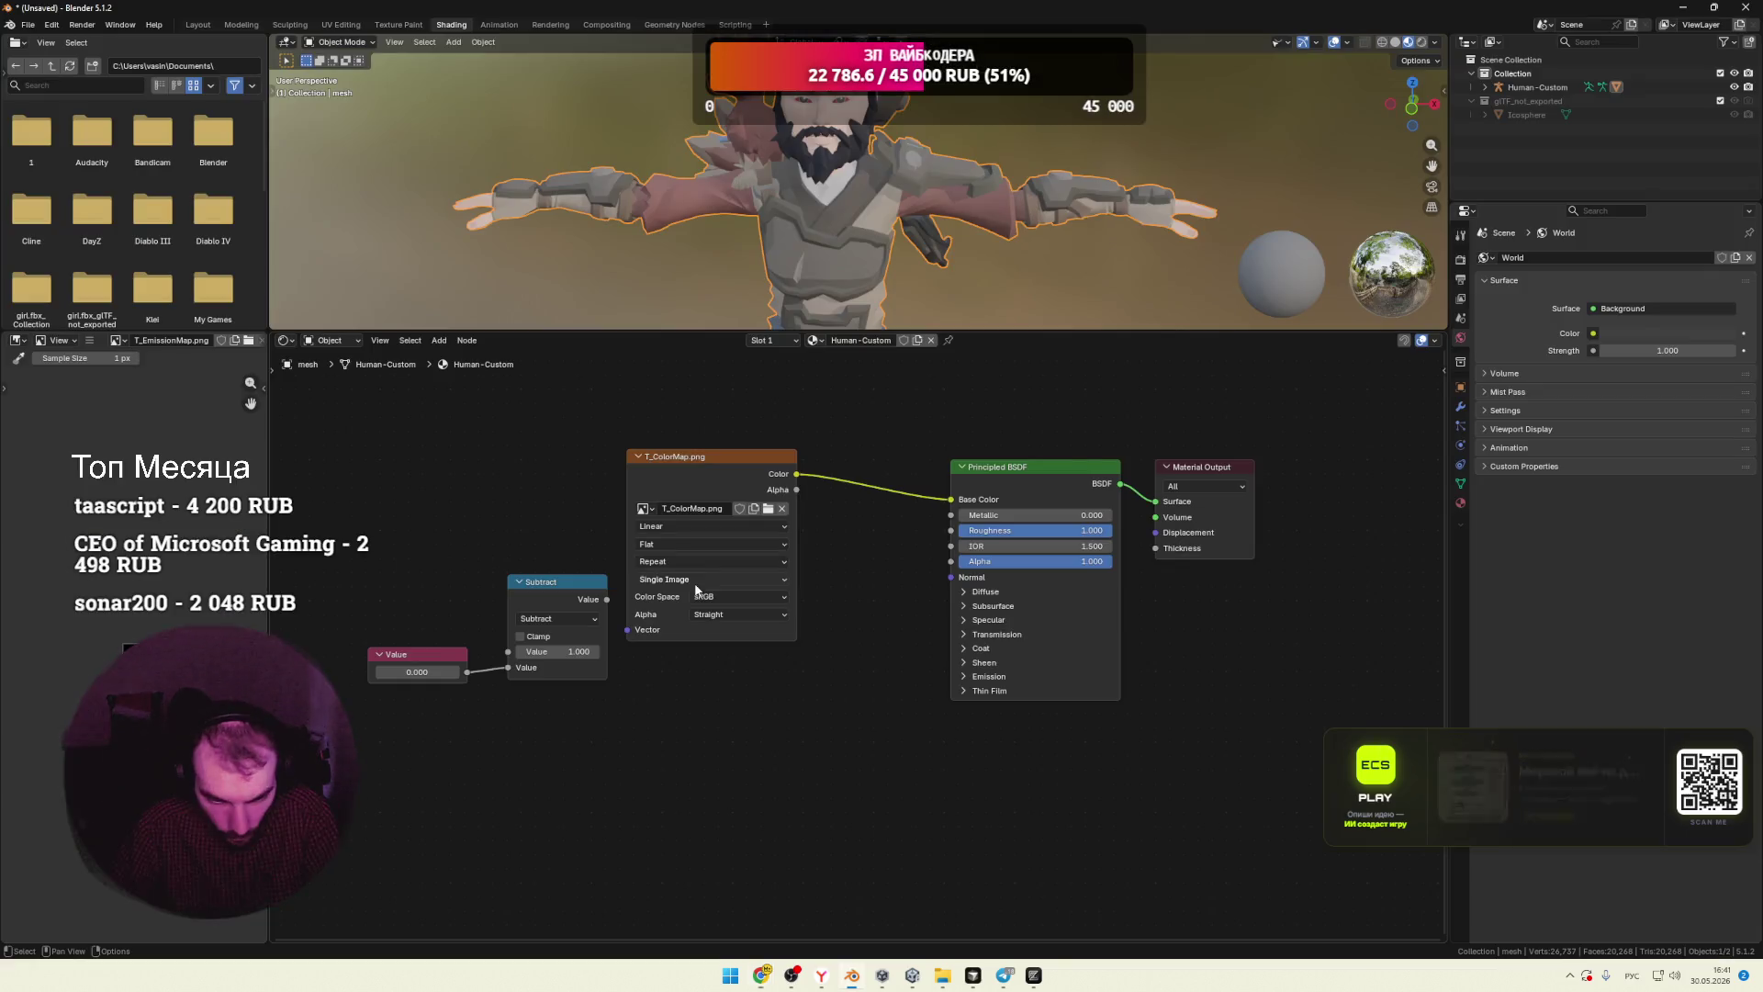
# Step: Duplicate the Subtract node below the original and check Gemini's step 5
pyautogui.click(555, 605)
pyautogui.hotkey('ctrl', 'c')
pyautogui.hotkey('ctrl', 'v')
pyautogui.moveTo(725, 751); pyautogui.dragTo(566, 735)
pyautogui.hotkey('alt', 'Tab')
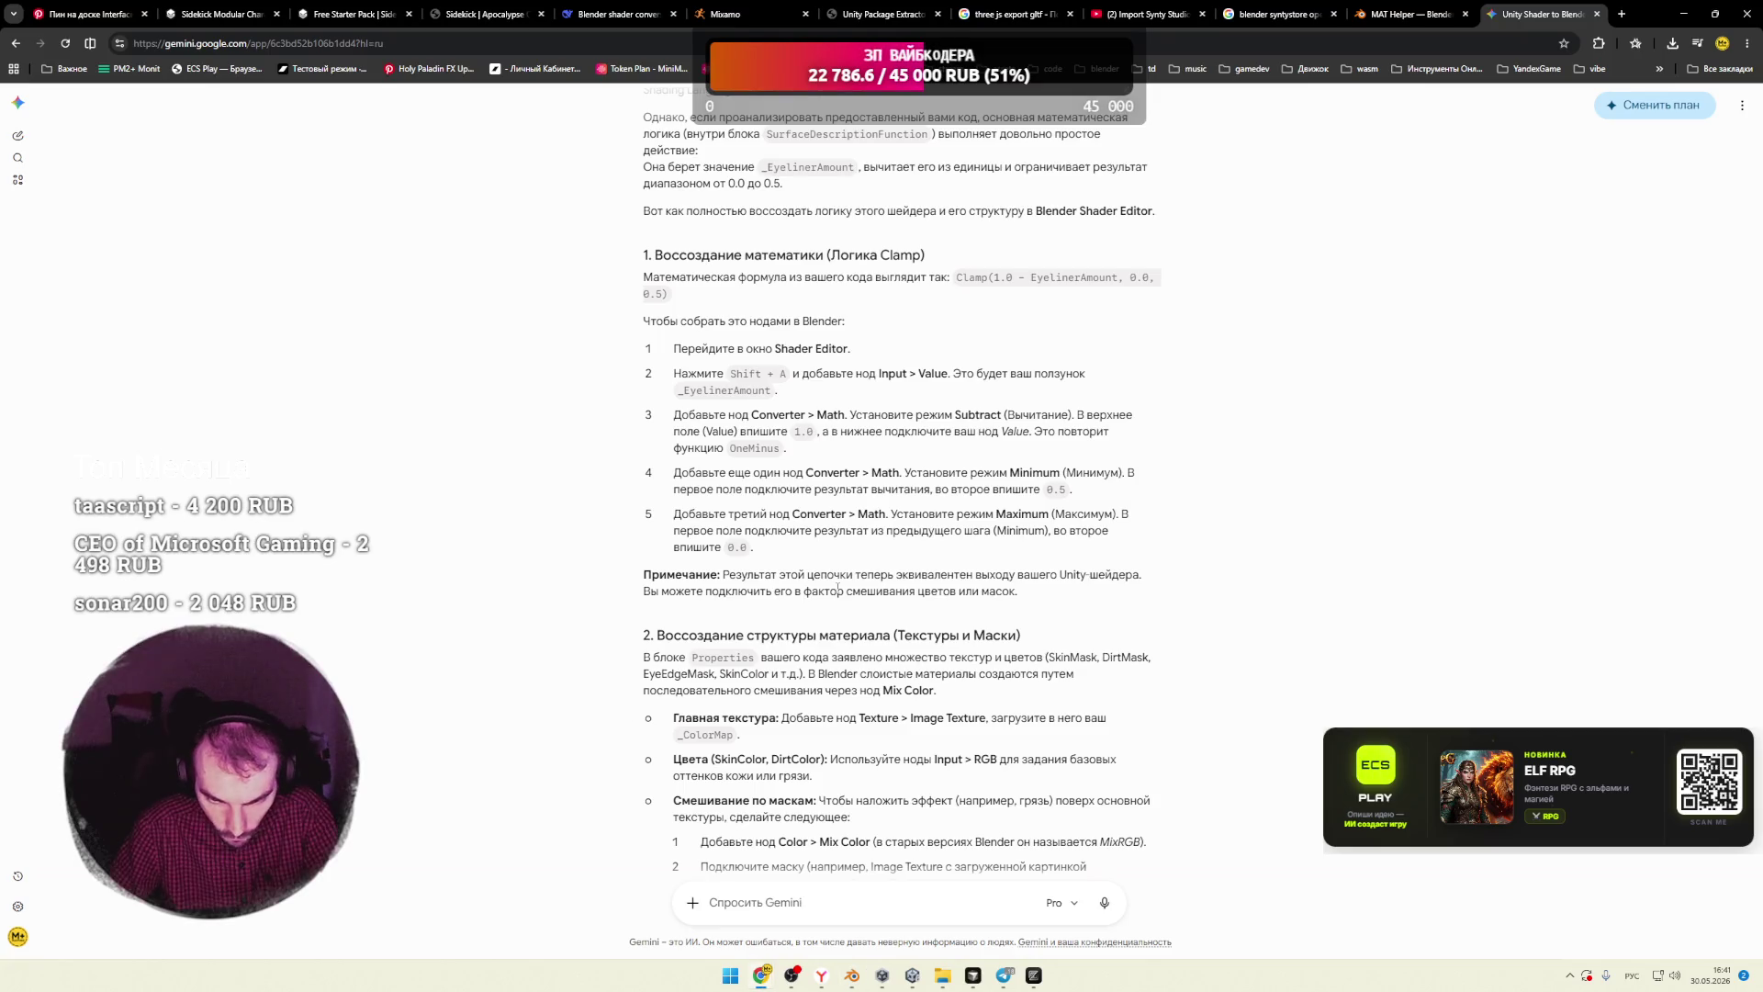
pyautogui.moveTo(909, 514); pyautogui.dragTo(1017, 515)
pyautogui.hotkey('alt', 'Tab')
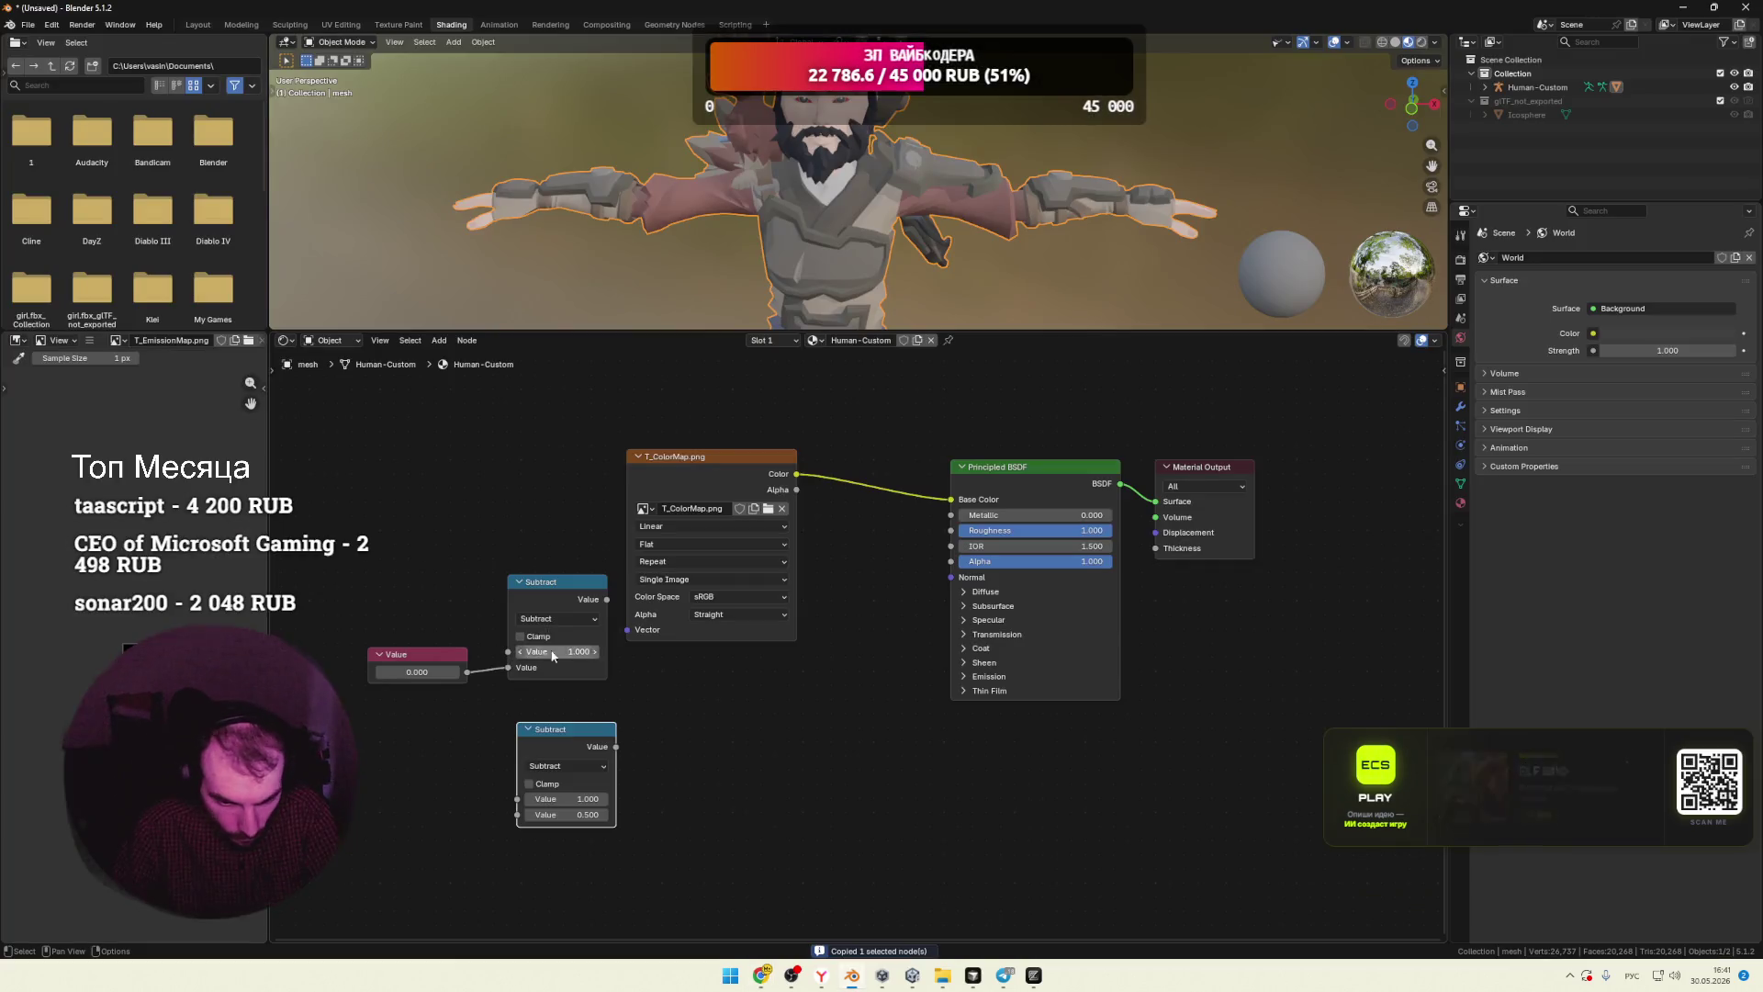
# Step: Set the copied Math node to Minimum and check step 5 of Gemini's instructions
pyautogui.click(562, 766)
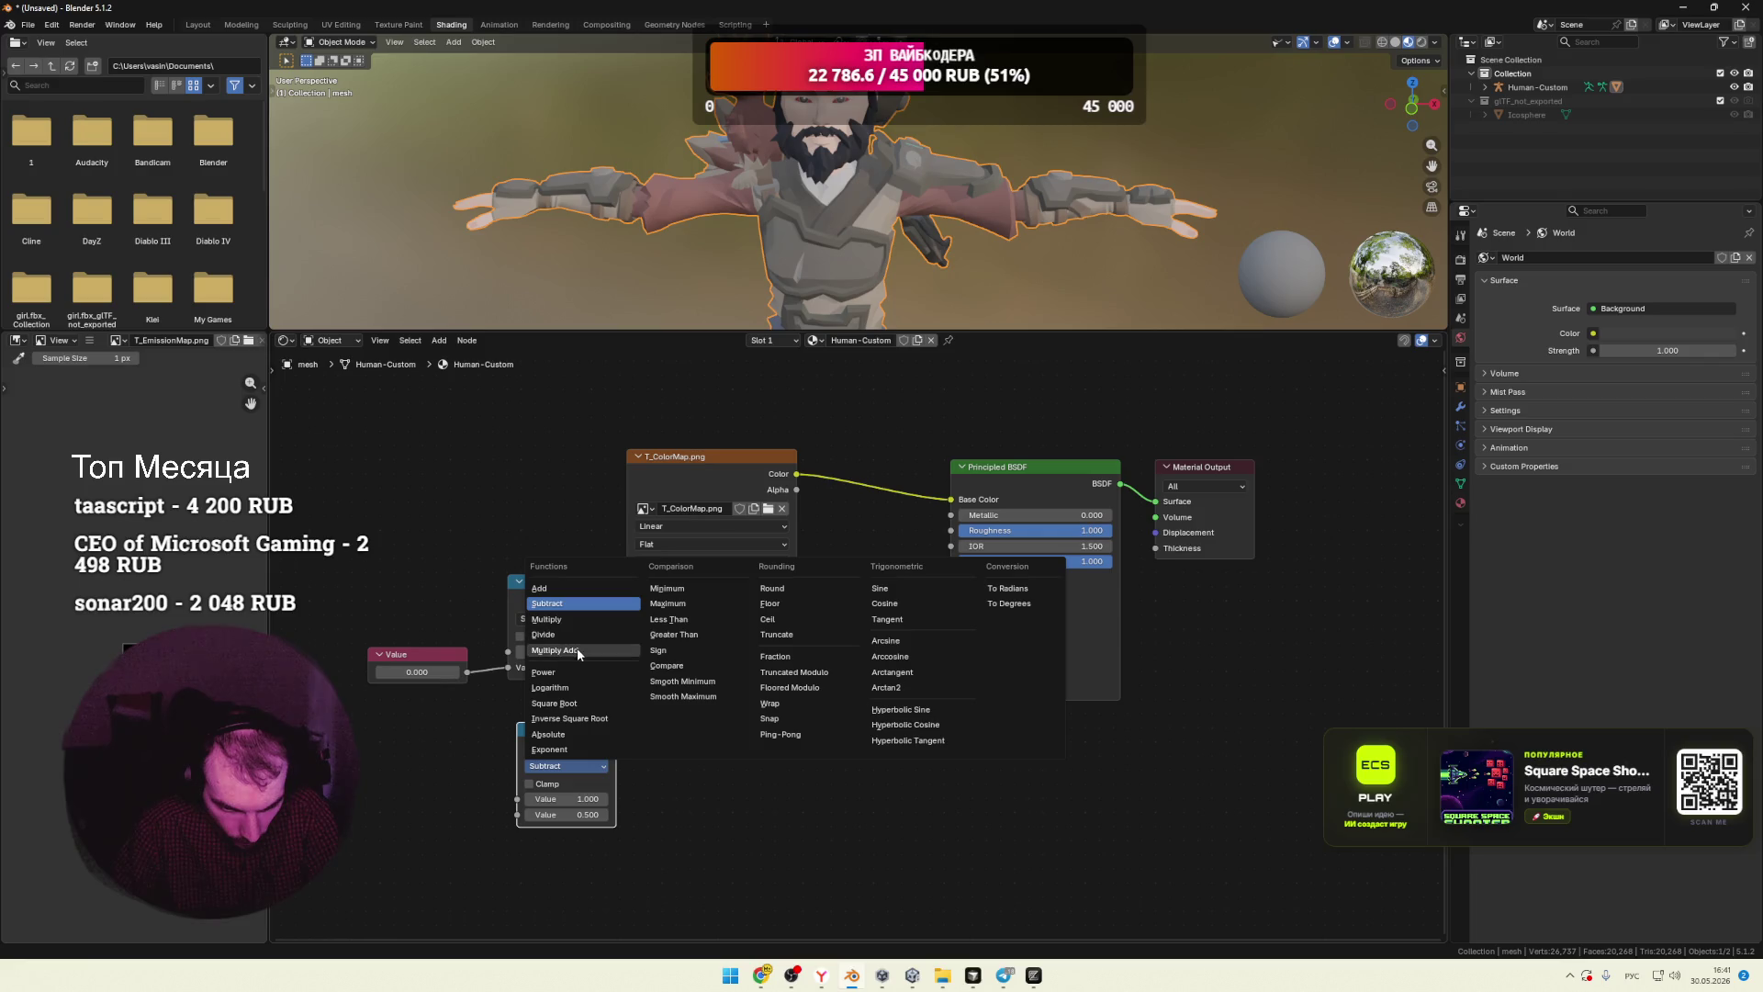
pyautogui.click(668, 589)
pyautogui.hotkey('alt', 'Tab')
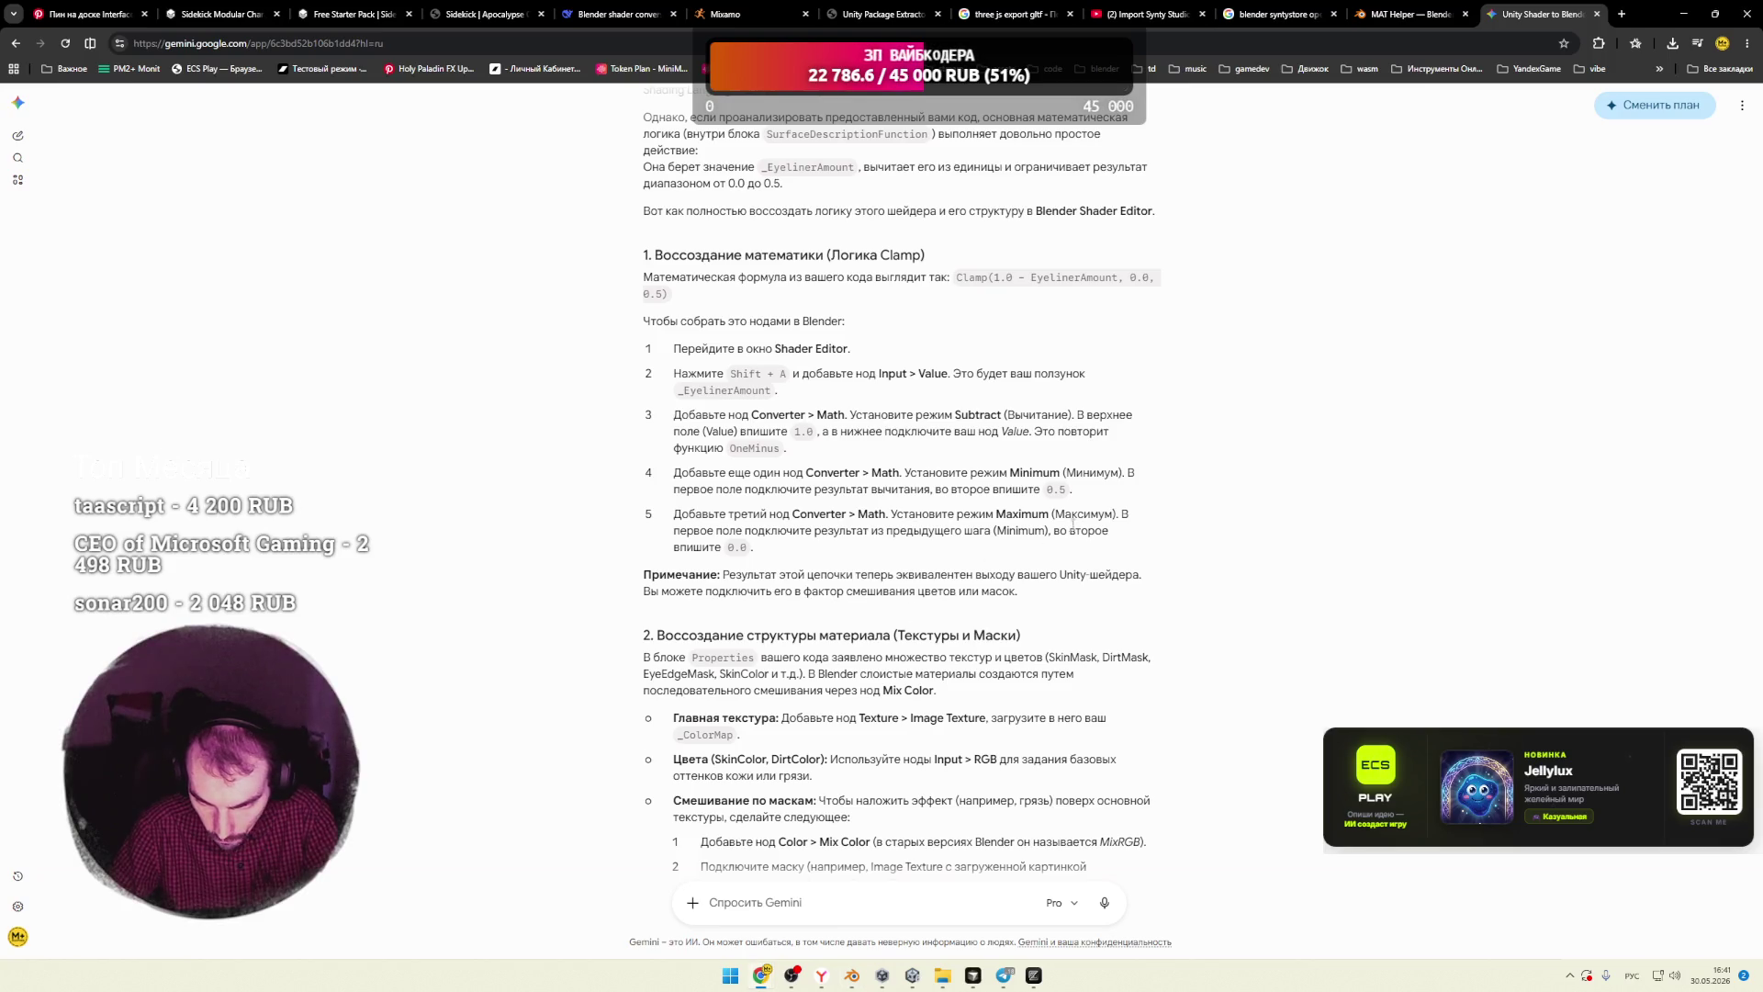
pyautogui.moveTo(728, 530); pyautogui.dragTo(895, 530)
pyautogui.click(939, 535)
pyautogui.hotkey('alt', 'Tab')
# Step: Rearrange the Subtract and Value nodes and switch the math node to Maximum
pyautogui.moveTo(598, 663); pyautogui.dragTo(537, 675)
pyautogui.moveTo(407, 650); pyautogui.dragTo(329, 651)
pyautogui.moveTo(478, 614); pyautogui.dragTo(473, 622)
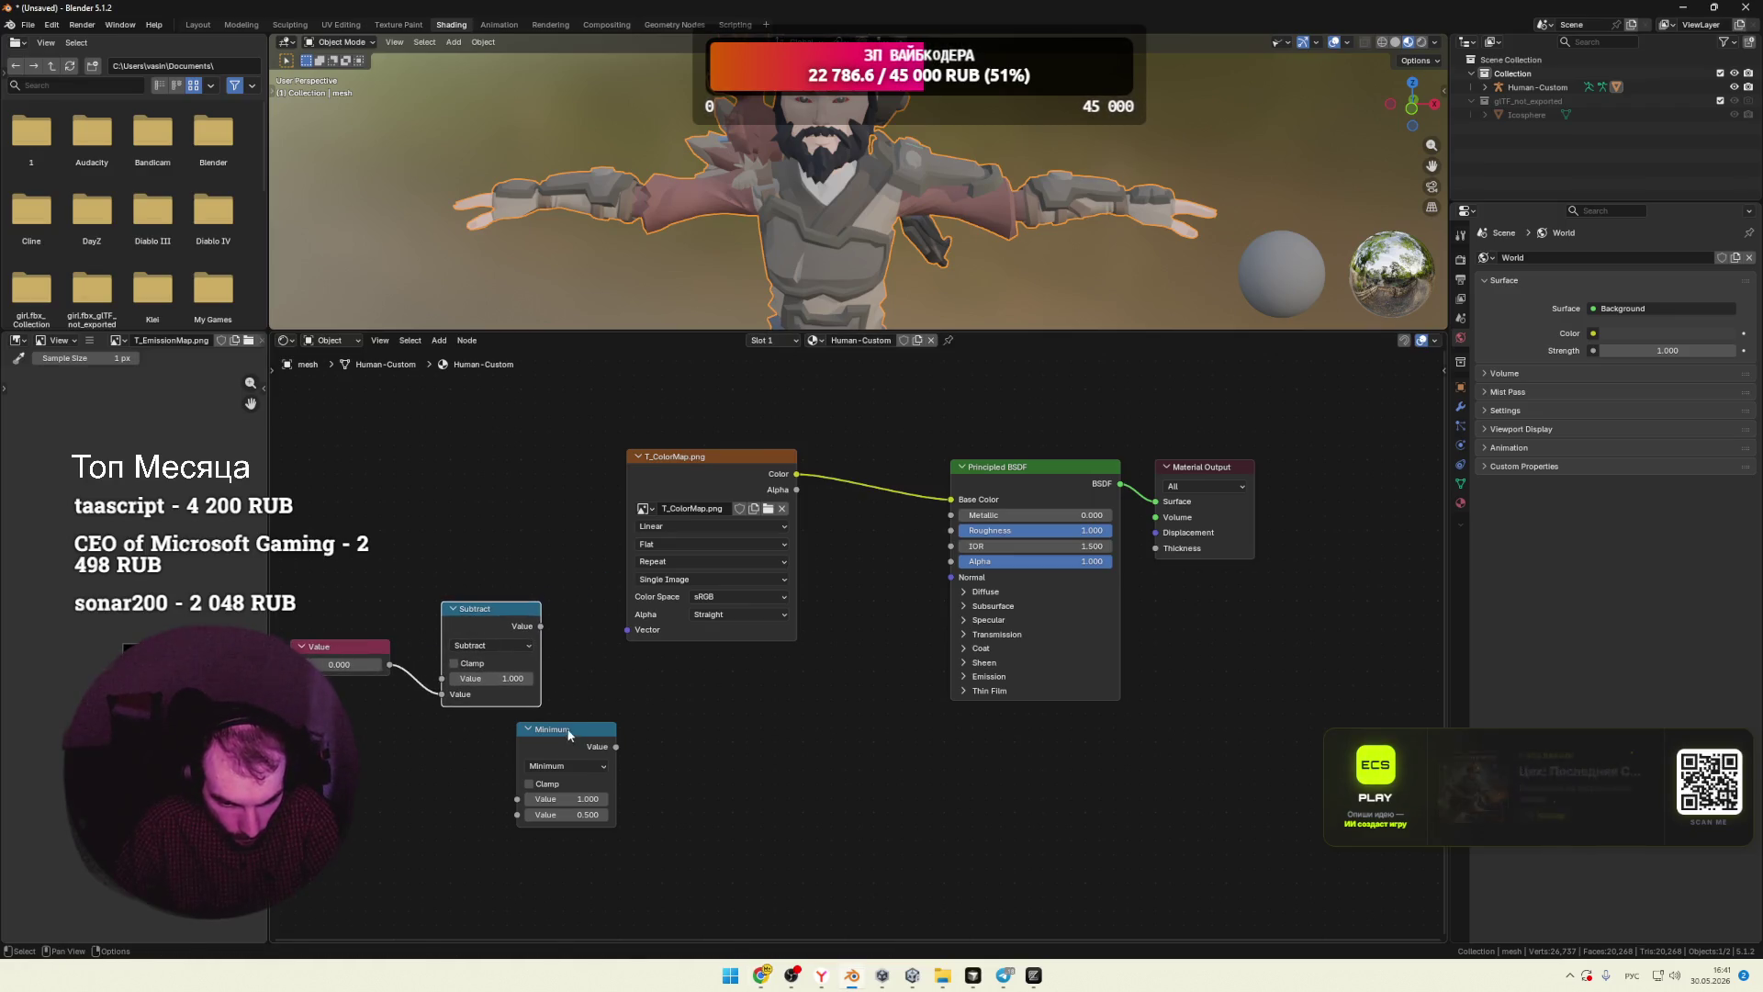
pyautogui.moveTo(561, 729); pyautogui.dragTo(622, 686)
pyautogui.click(640, 723)
pyautogui.click(752, 778)
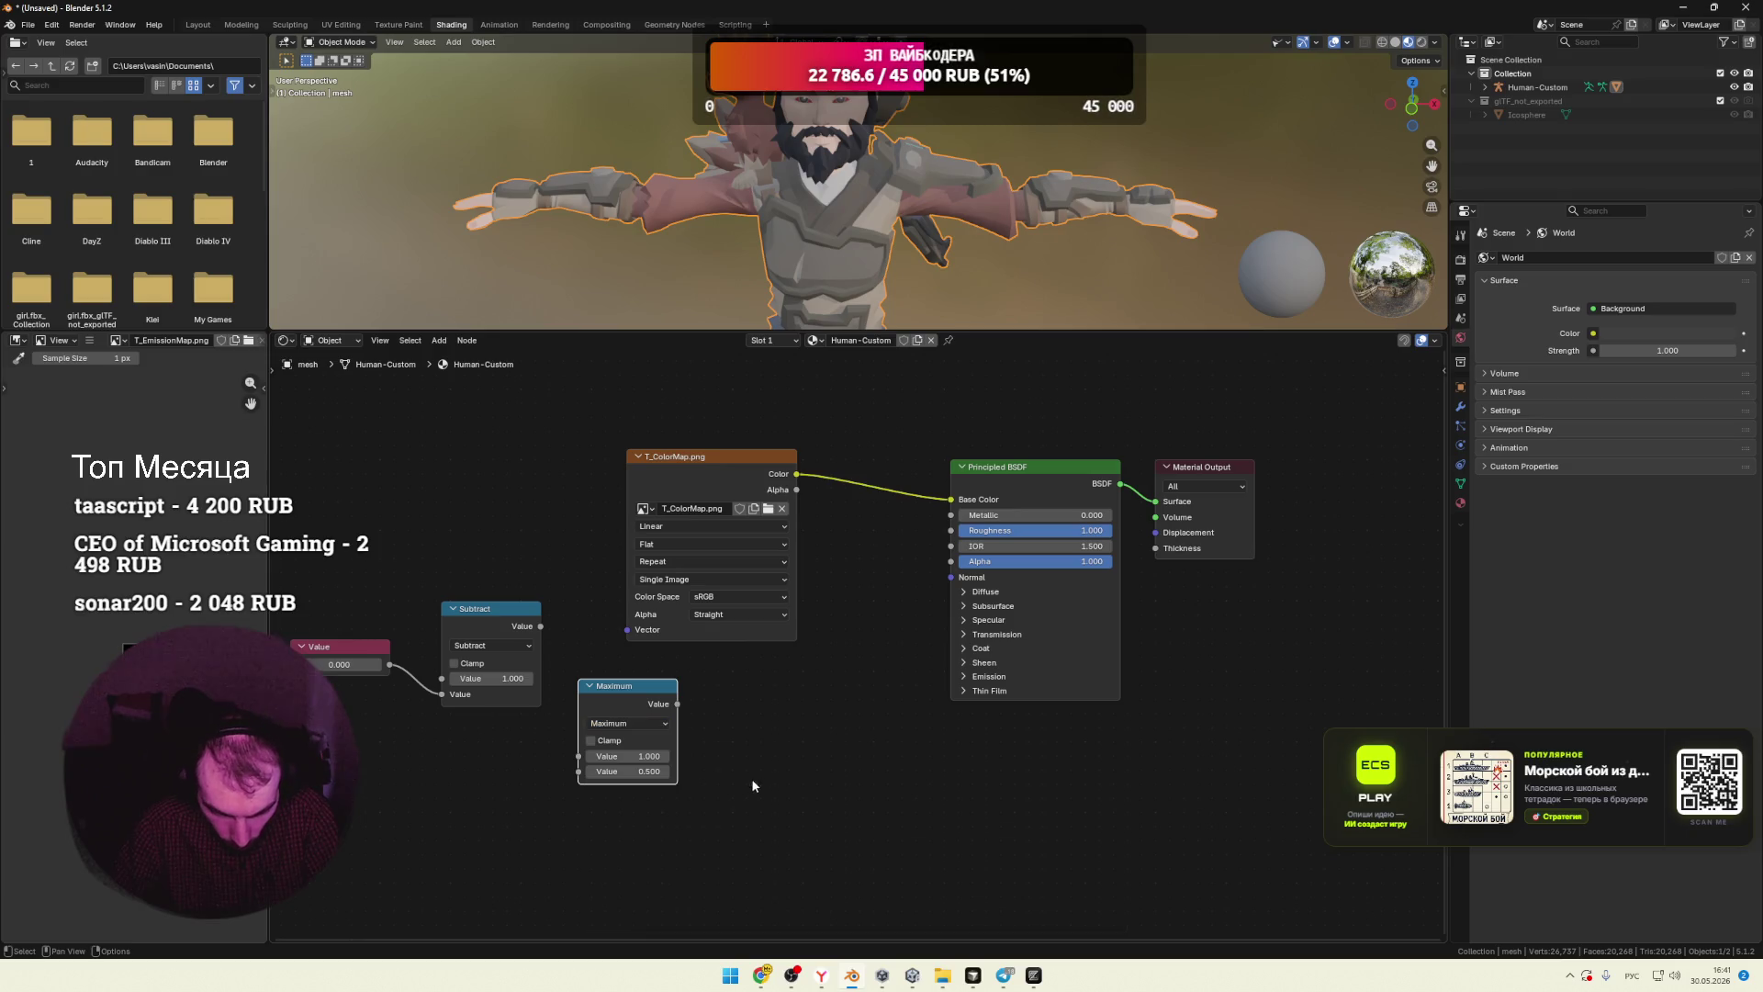
pyautogui.moveTo(541, 626); pyautogui.dragTo(578, 756)
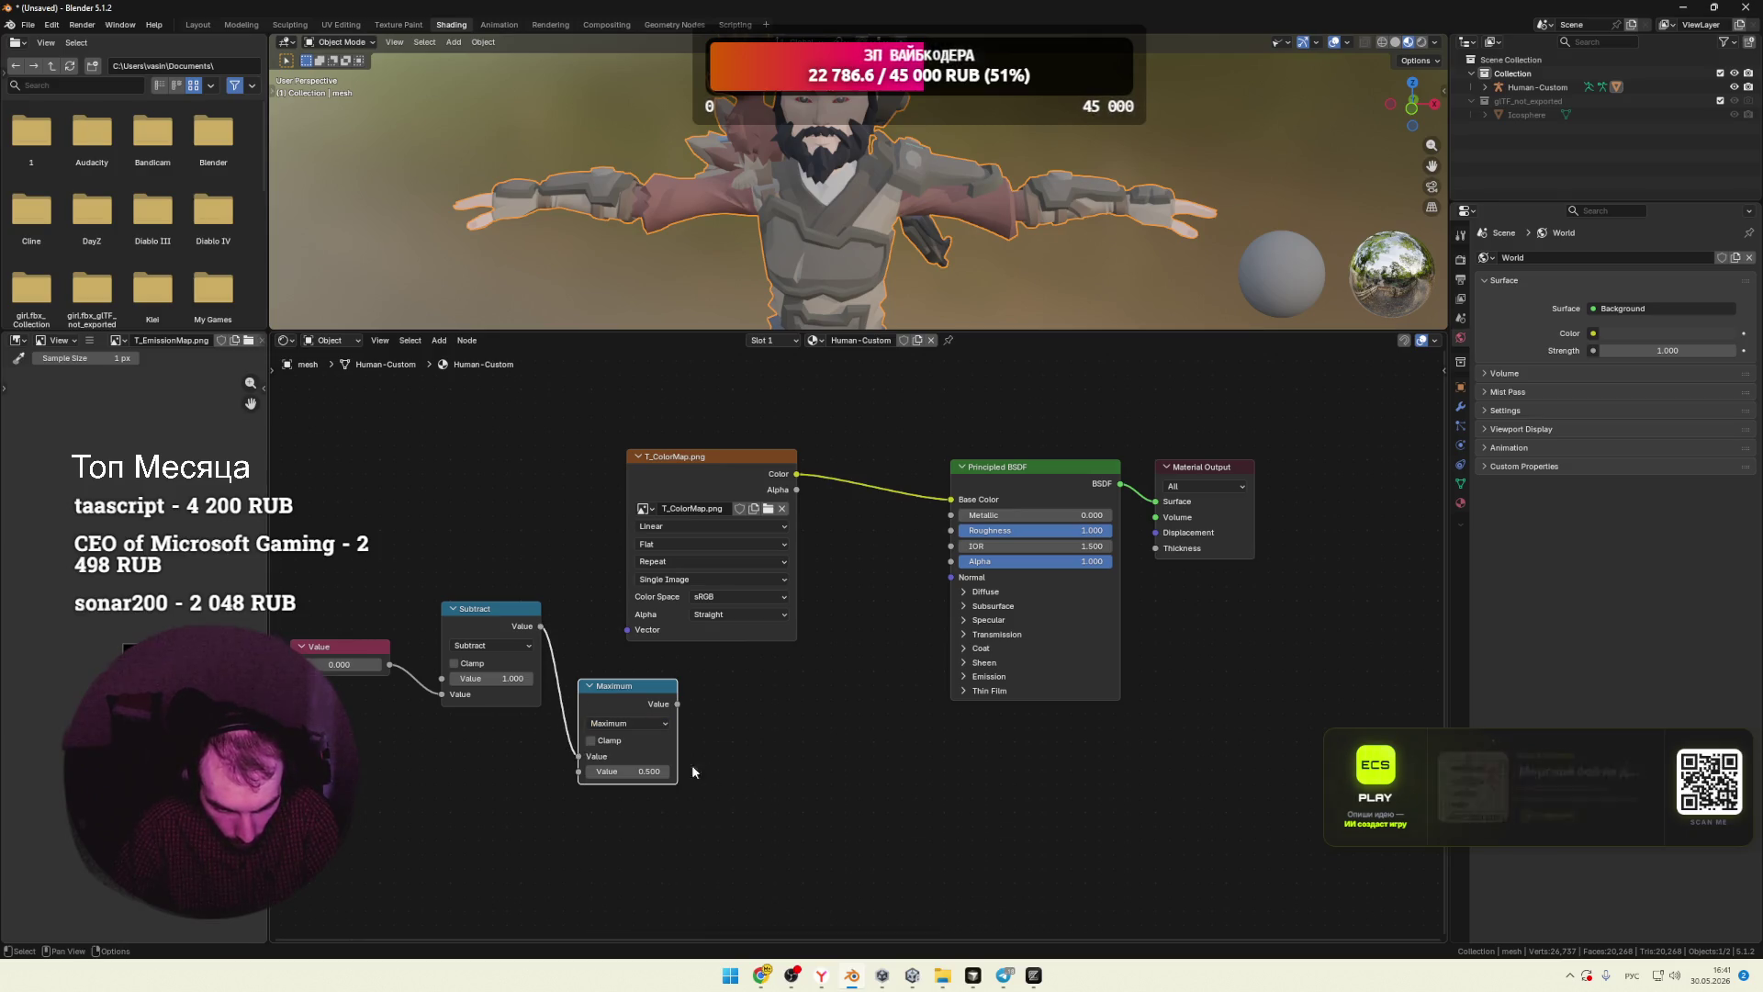
# Step: Reread the Minimum wording in Gemini's step 4 and duplicate the Maximum node
pyautogui.hotkey('alt', 'Tab')
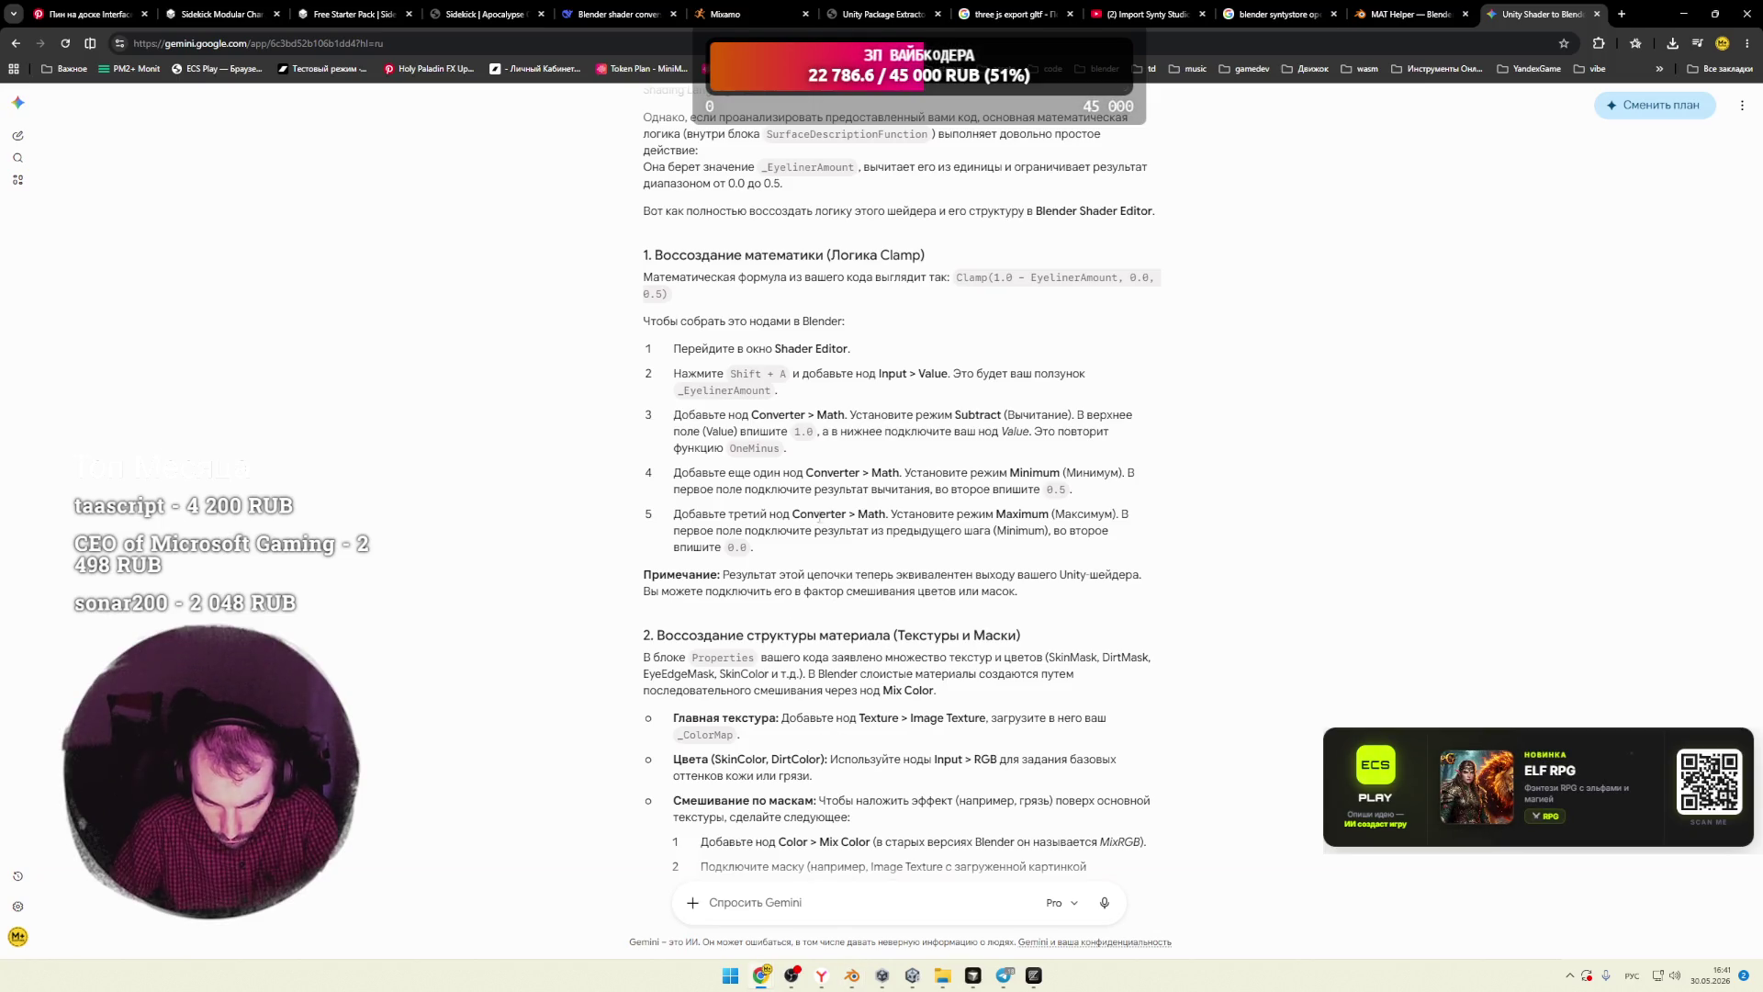
pyautogui.moveTo(763, 531); pyautogui.dragTo(859, 531)
pyautogui.moveTo(882, 531); pyautogui.dragTo(981, 531)
pyautogui.moveTo(1008, 531); pyautogui.dragTo(1081, 531)
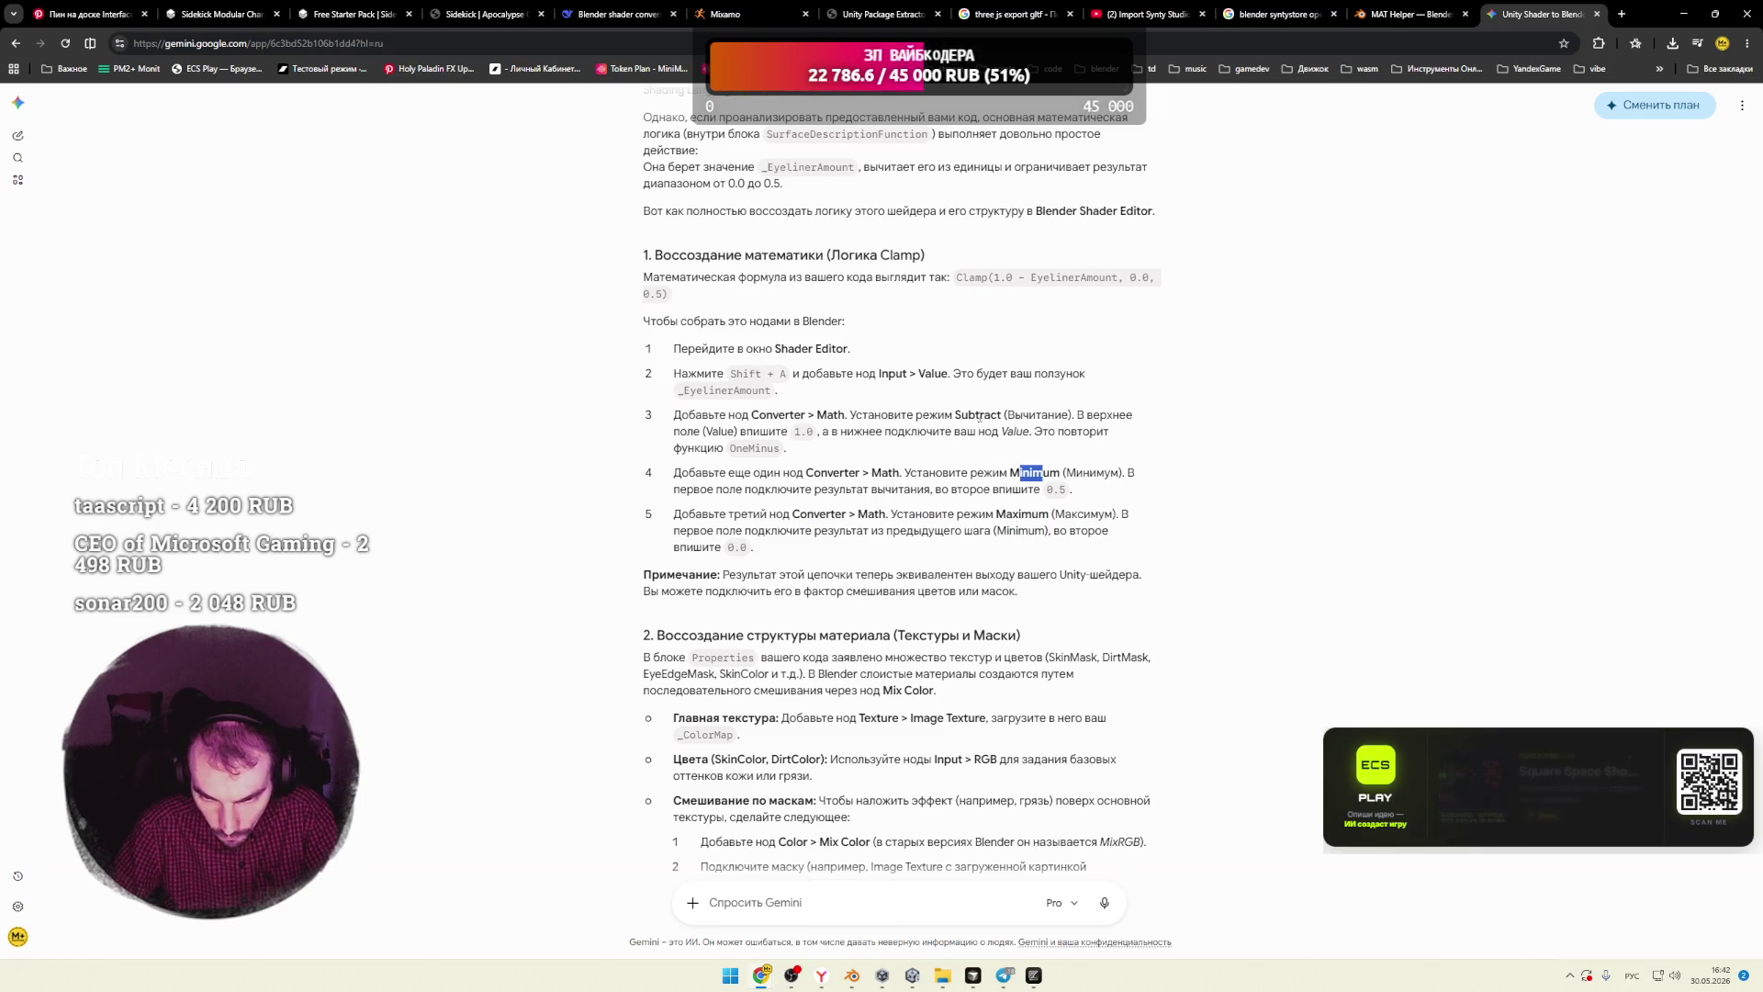
pyautogui.hotkey('alt', 'Tab')
pyautogui.hotkey('ctrl', 'c')
pyautogui.hotkey('ctrl', 'v')
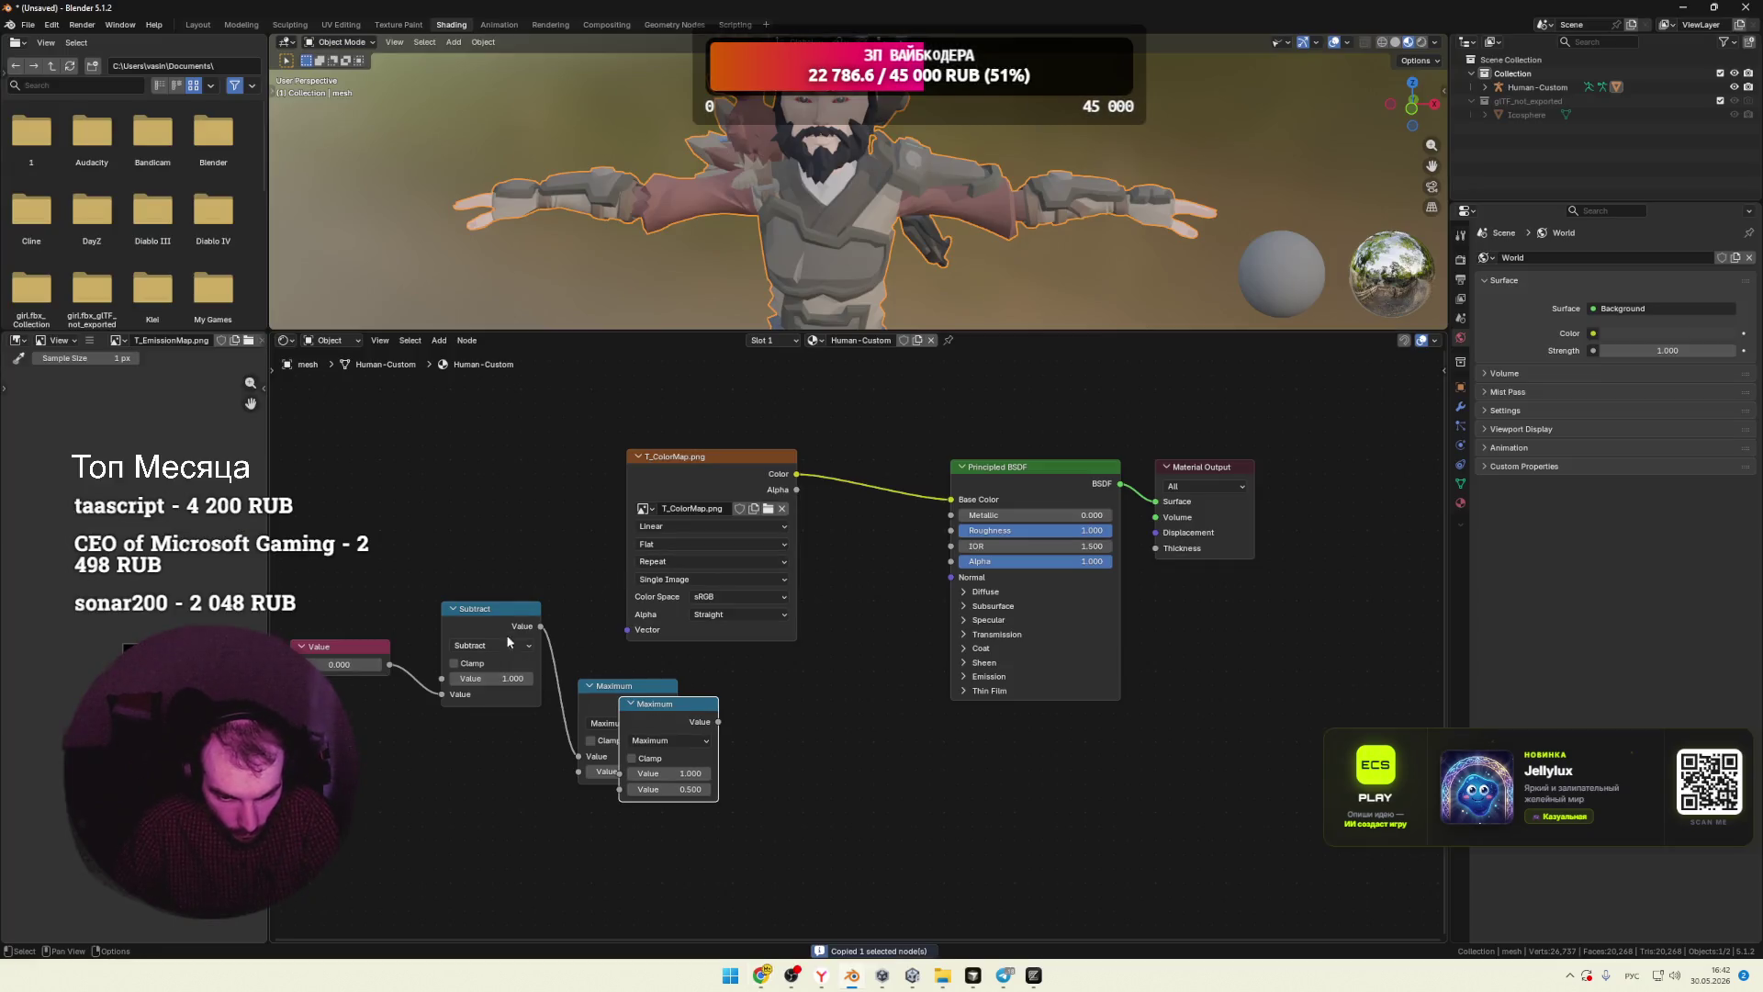
# Step: Switch the first Maximum node to Minimum, with the Maximum copy beside it
pyautogui.moveTo(491, 618); pyautogui.dragTo(465, 593)
pyautogui.moveTo(682, 711); pyautogui.dragTo(792, 700)
pyautogui.moveTo(717, 456); pyautogui.dragTo(837, 395)
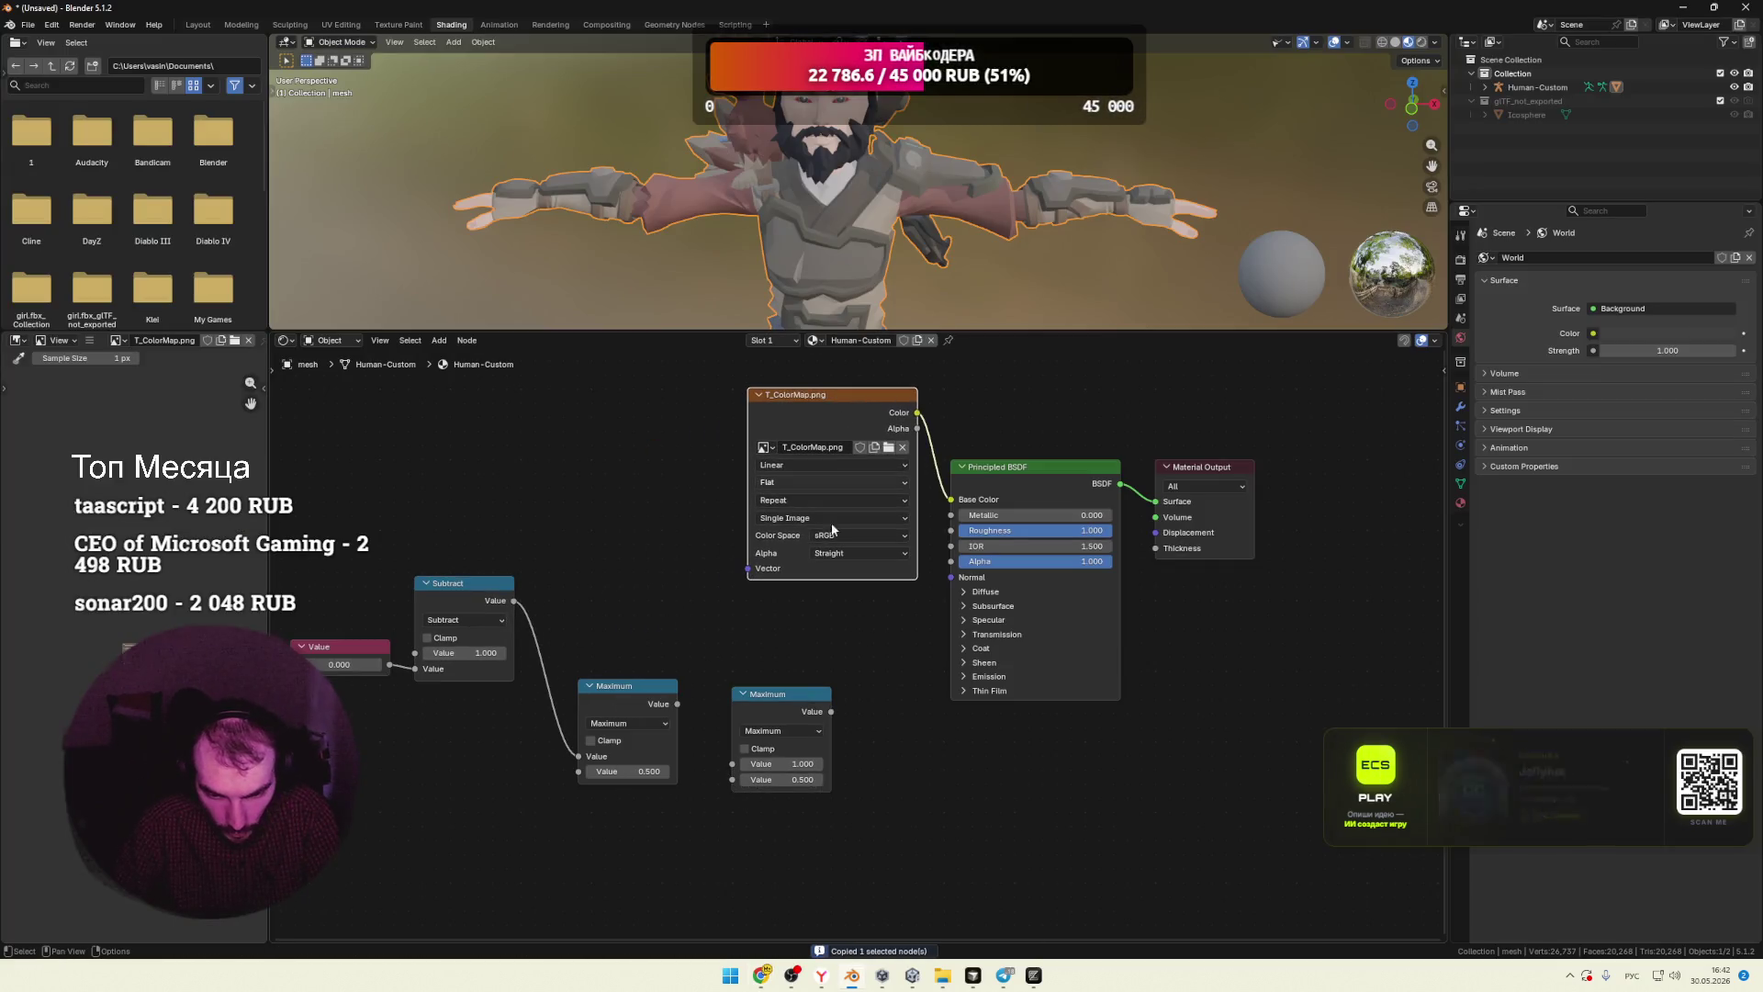
pyautogui.moveTo(615, 694); pyautogui.dragTo(616, 601)
pyautogui.click(628, 629)
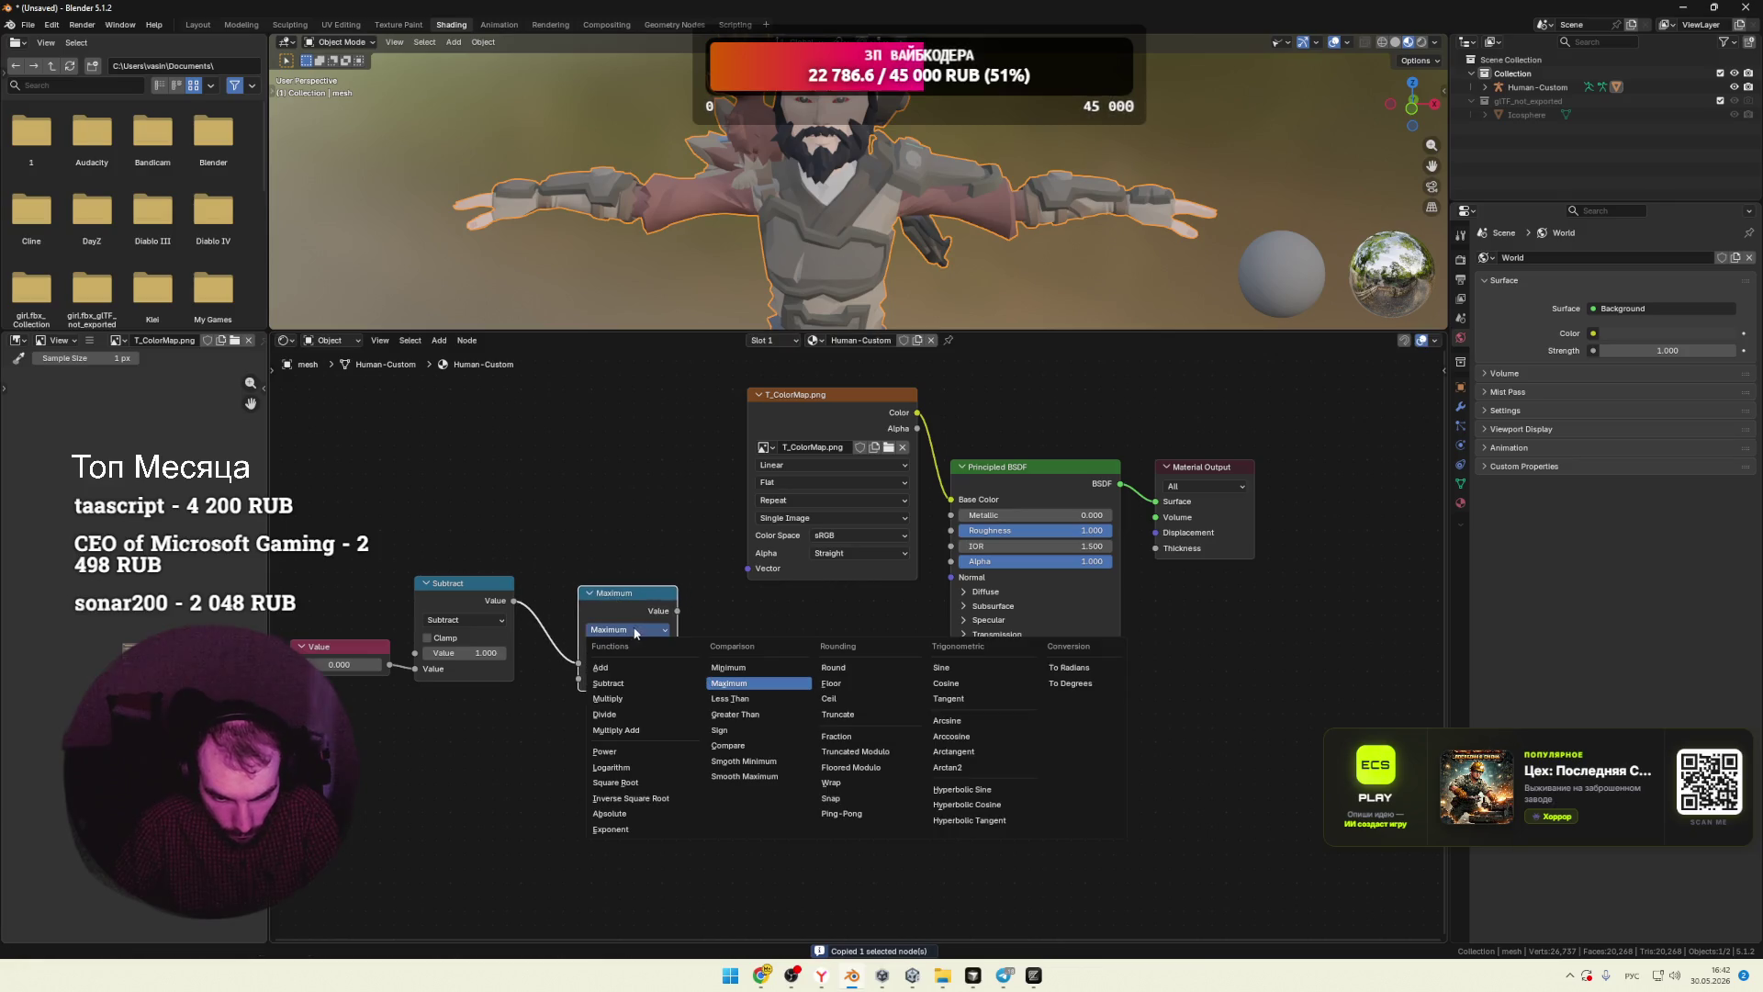
pyautogui.click(759, 671)
pyautogui.moveTo(766, 699)
pyautogui.mouseDown()
pyautogui.moveTo(760, 603)
pyautogui.moveTo(702, 643)
pyautogui.moveTo(725, 668)
pyautogui.mouseUp()
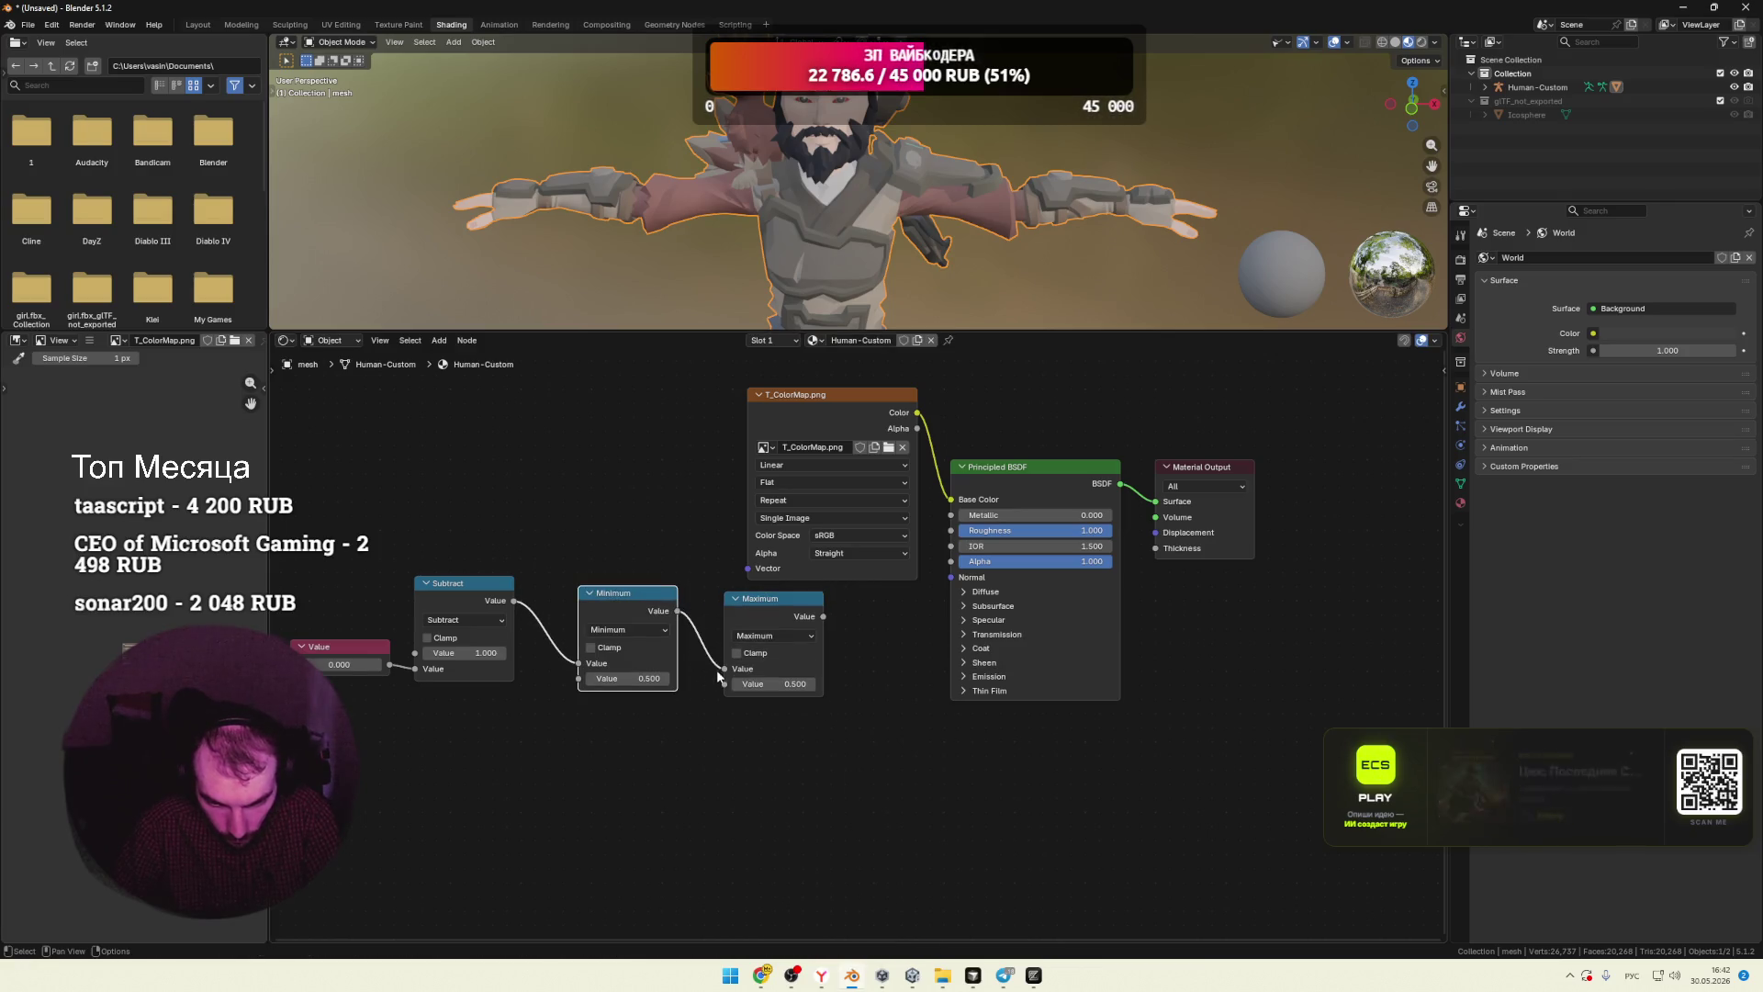
# Step: Set the second value of both the Maximum and Minimum nodes to 0
pyautogui.click(764, 684)
pyautogui.write('0')
pyautogui.press('Return')
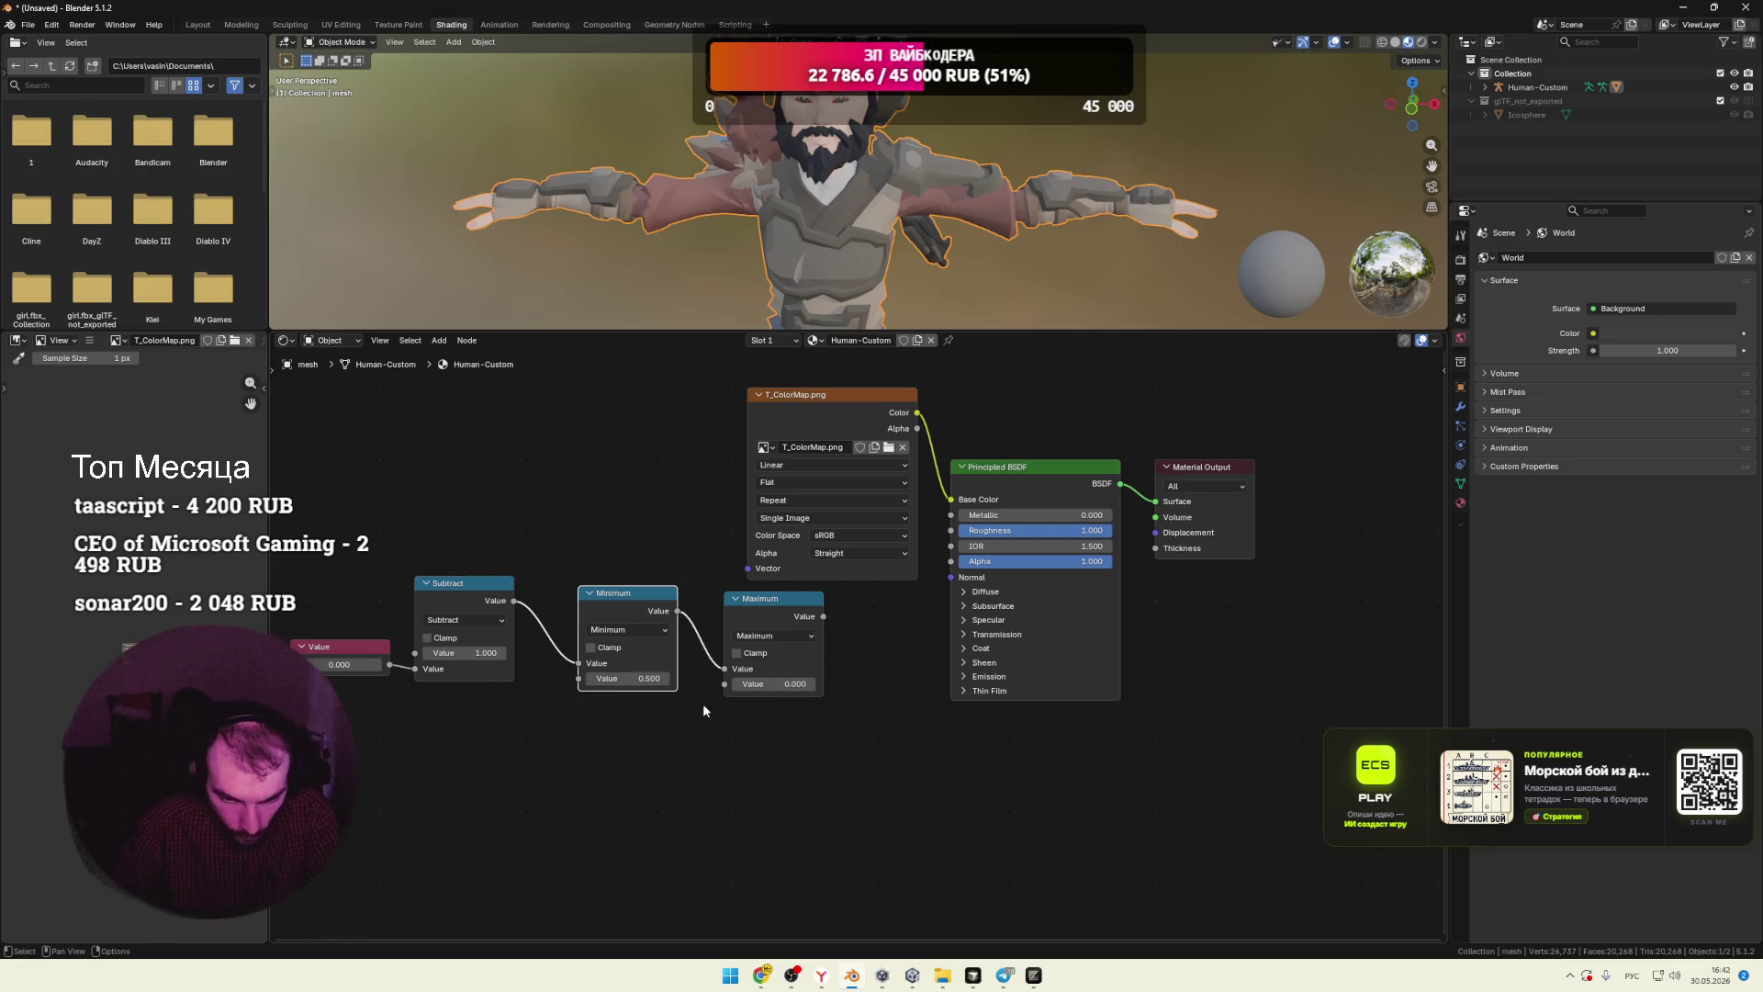
pyautogui.click(614, 678)
pyautogui.write('0.000')
pyautogui.press('Return')
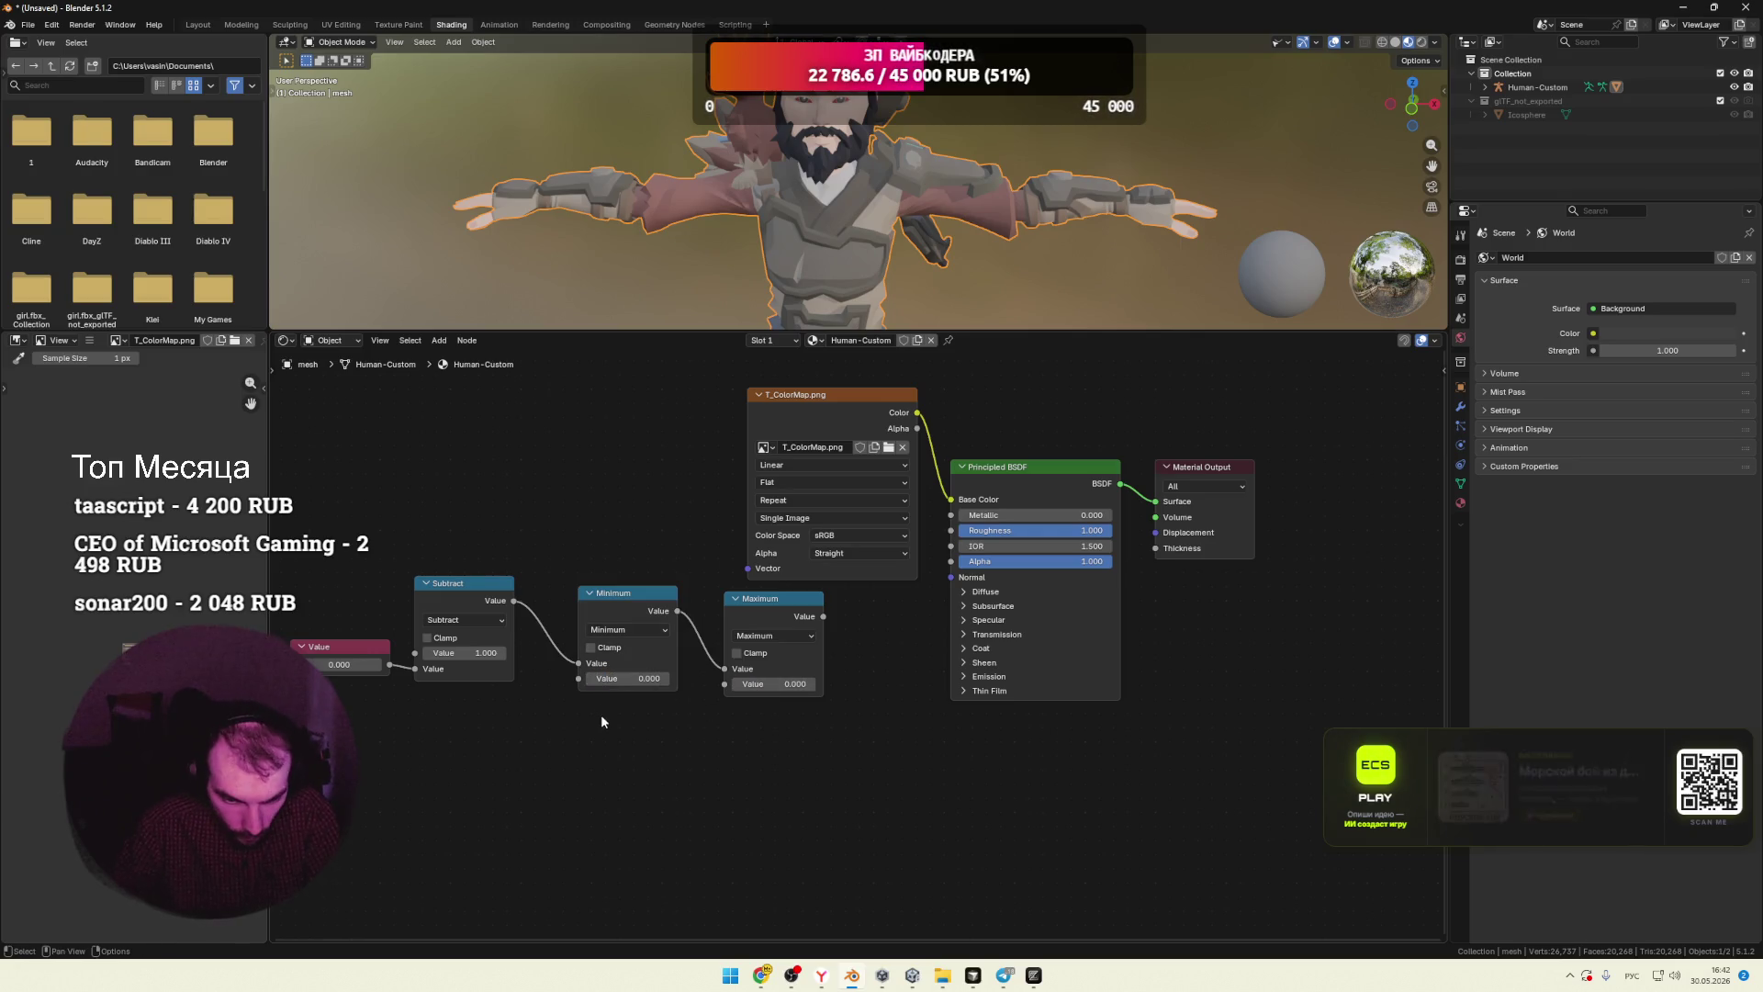
pyautogui.click(740, 636)
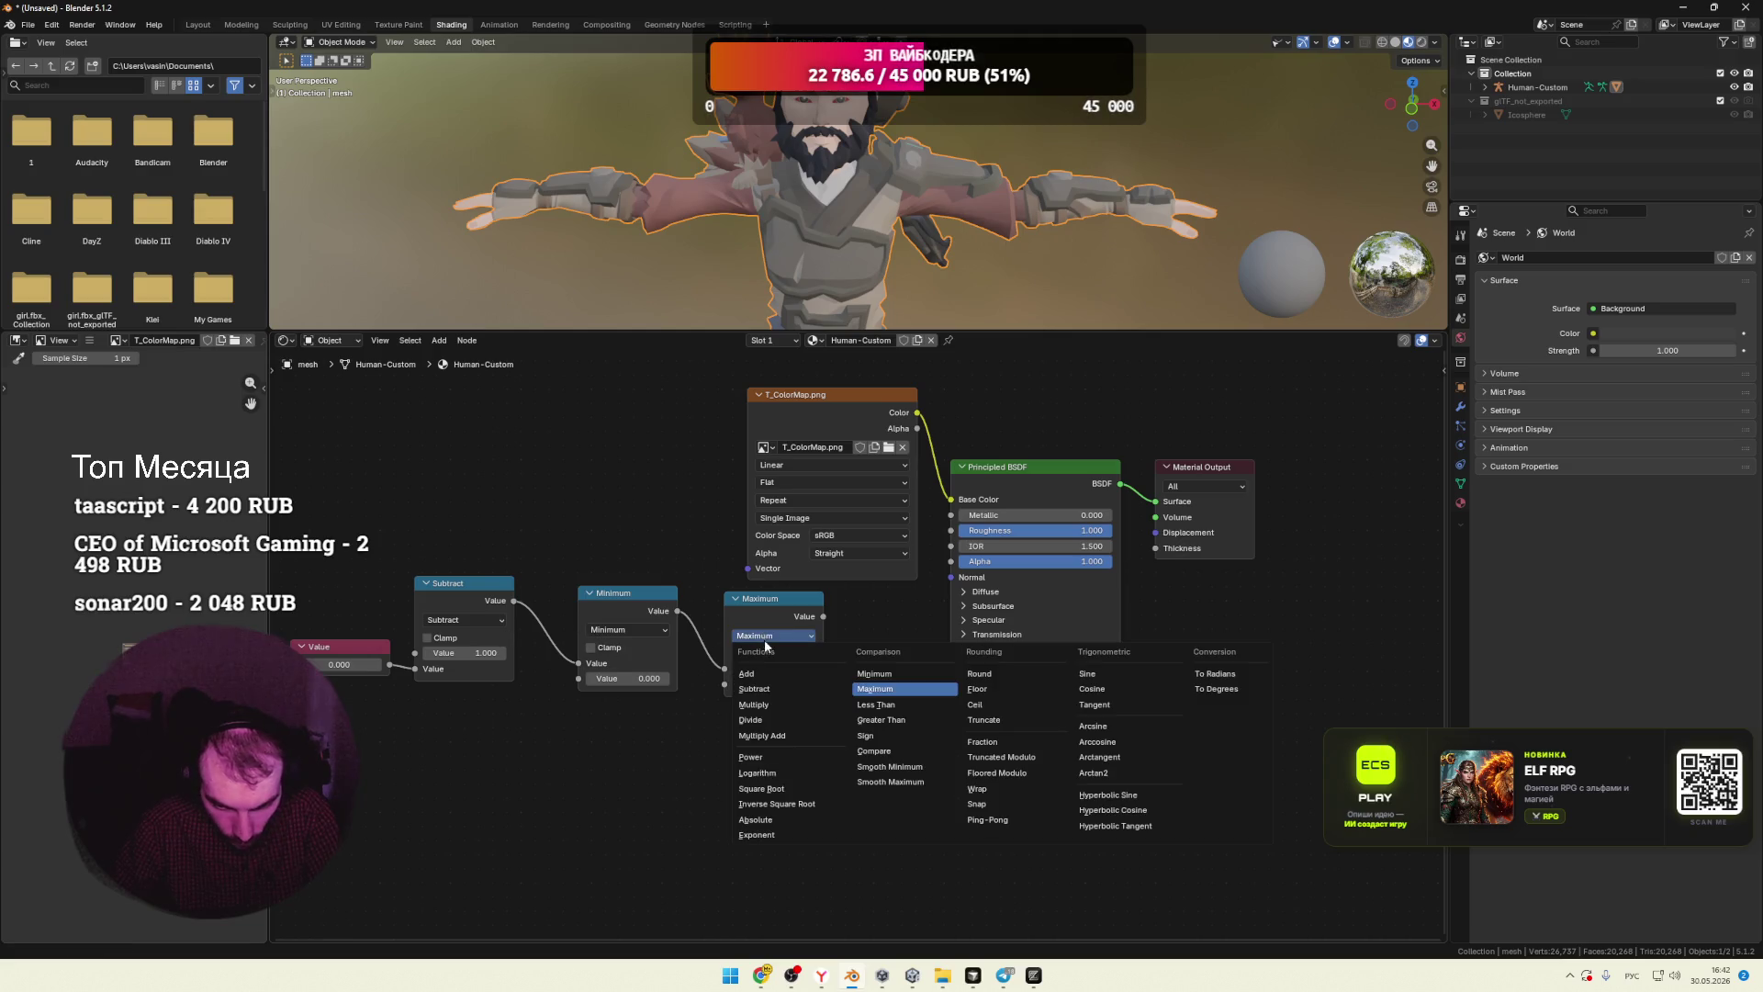
# Step: Line up the Value, Subtract, Minimum and Maximum nodes in a row
pyautogui.moveTo(463, 584); pyautogui.dragTo(466, 590)
pyautogui.moveTo(356, 653); pyautogui.dragTo(353, 662)
pyautogui.moveTo(460, 589); pyautogui.dragTo(465, 592)
pyautogui.moveTo(624, 593); pyautogui.dragTo(633, 591)
pyautogui.moveTo(752, 593); pyautogui.dragTo(758, 590)
# Step: Reread the next part of Gemini's instructions before returning to the nodes
pyautogui.hotkey('alt', 'Tab')
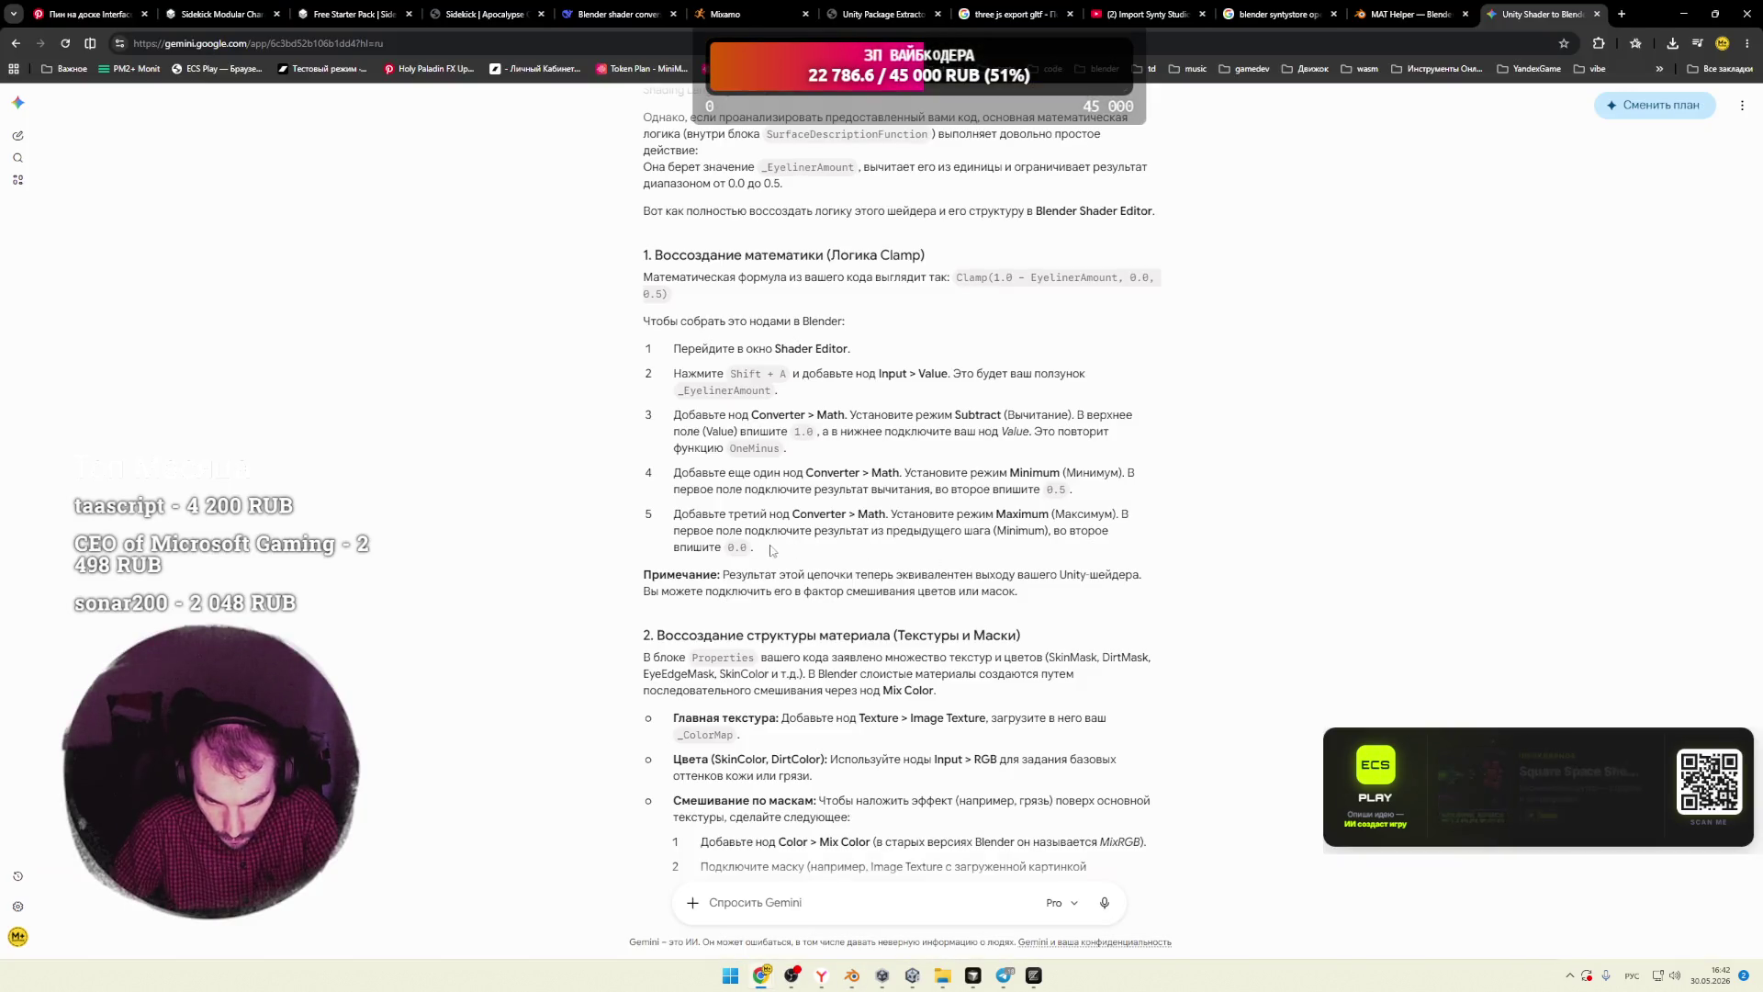
pyautogui.moveTo(964, 530); pyautogui.dragTo(1076, 530)
pyautogui.scroll(-1, 740, 512)
pyautogui.click(740, 511)
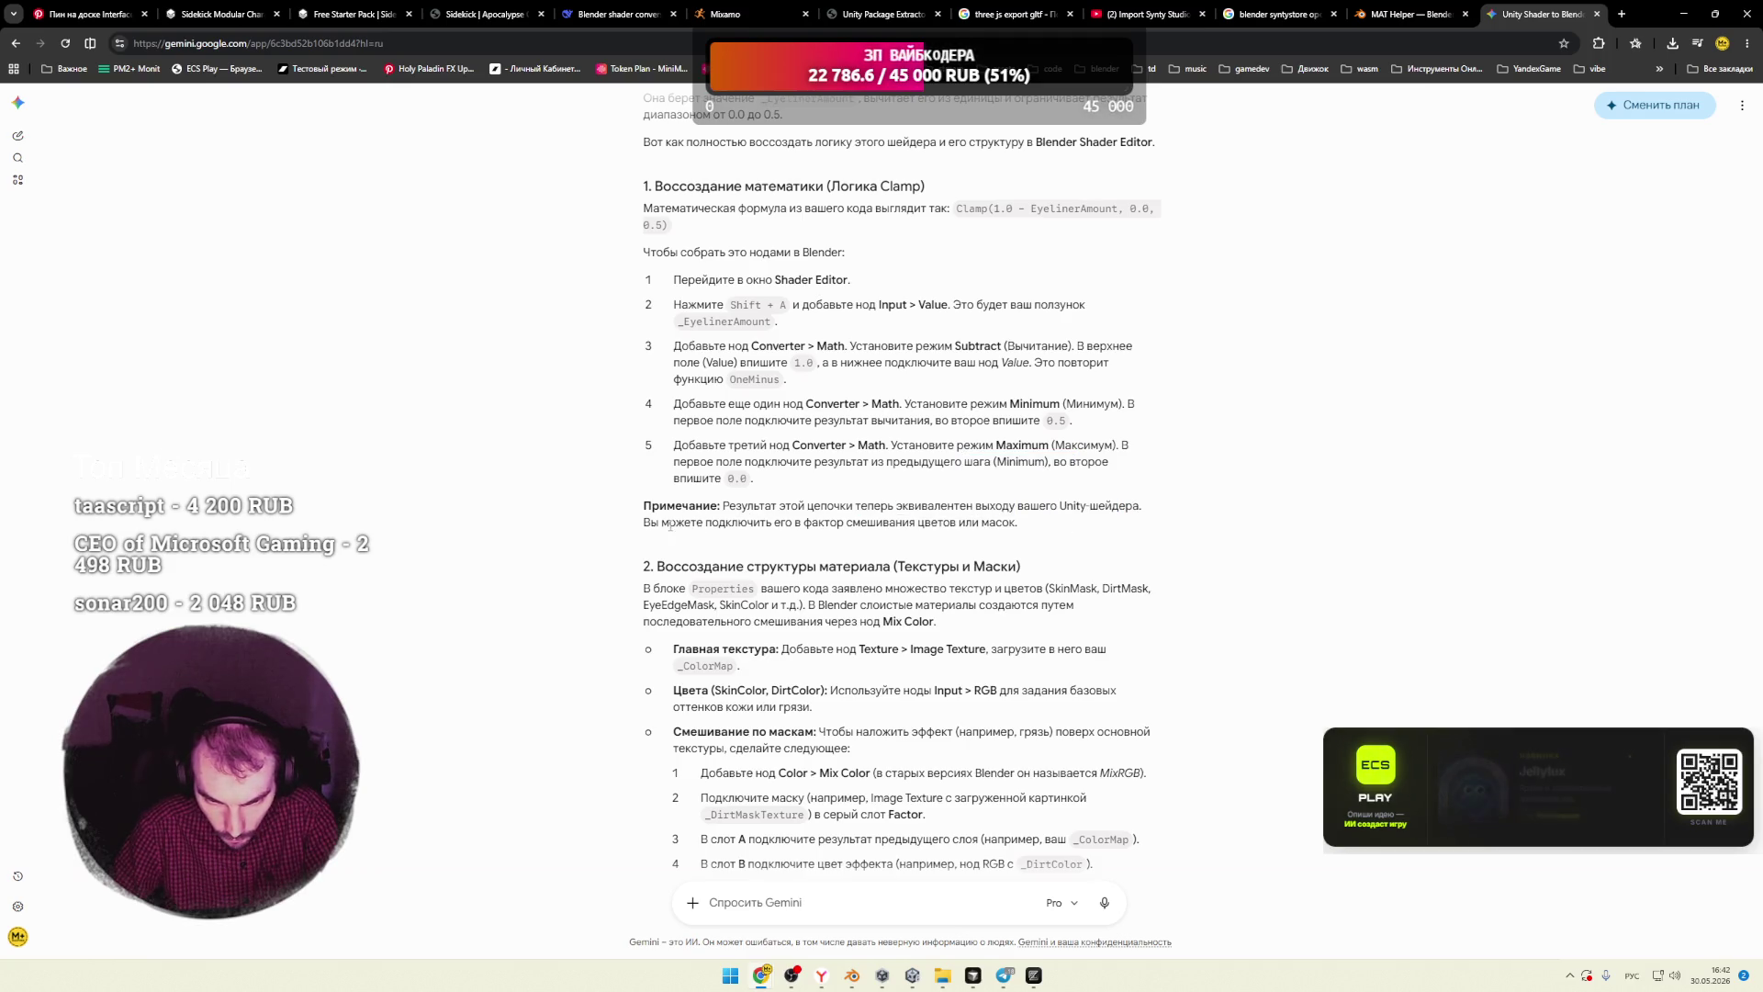
pyautogui.hotkey('alt', 'Tab')
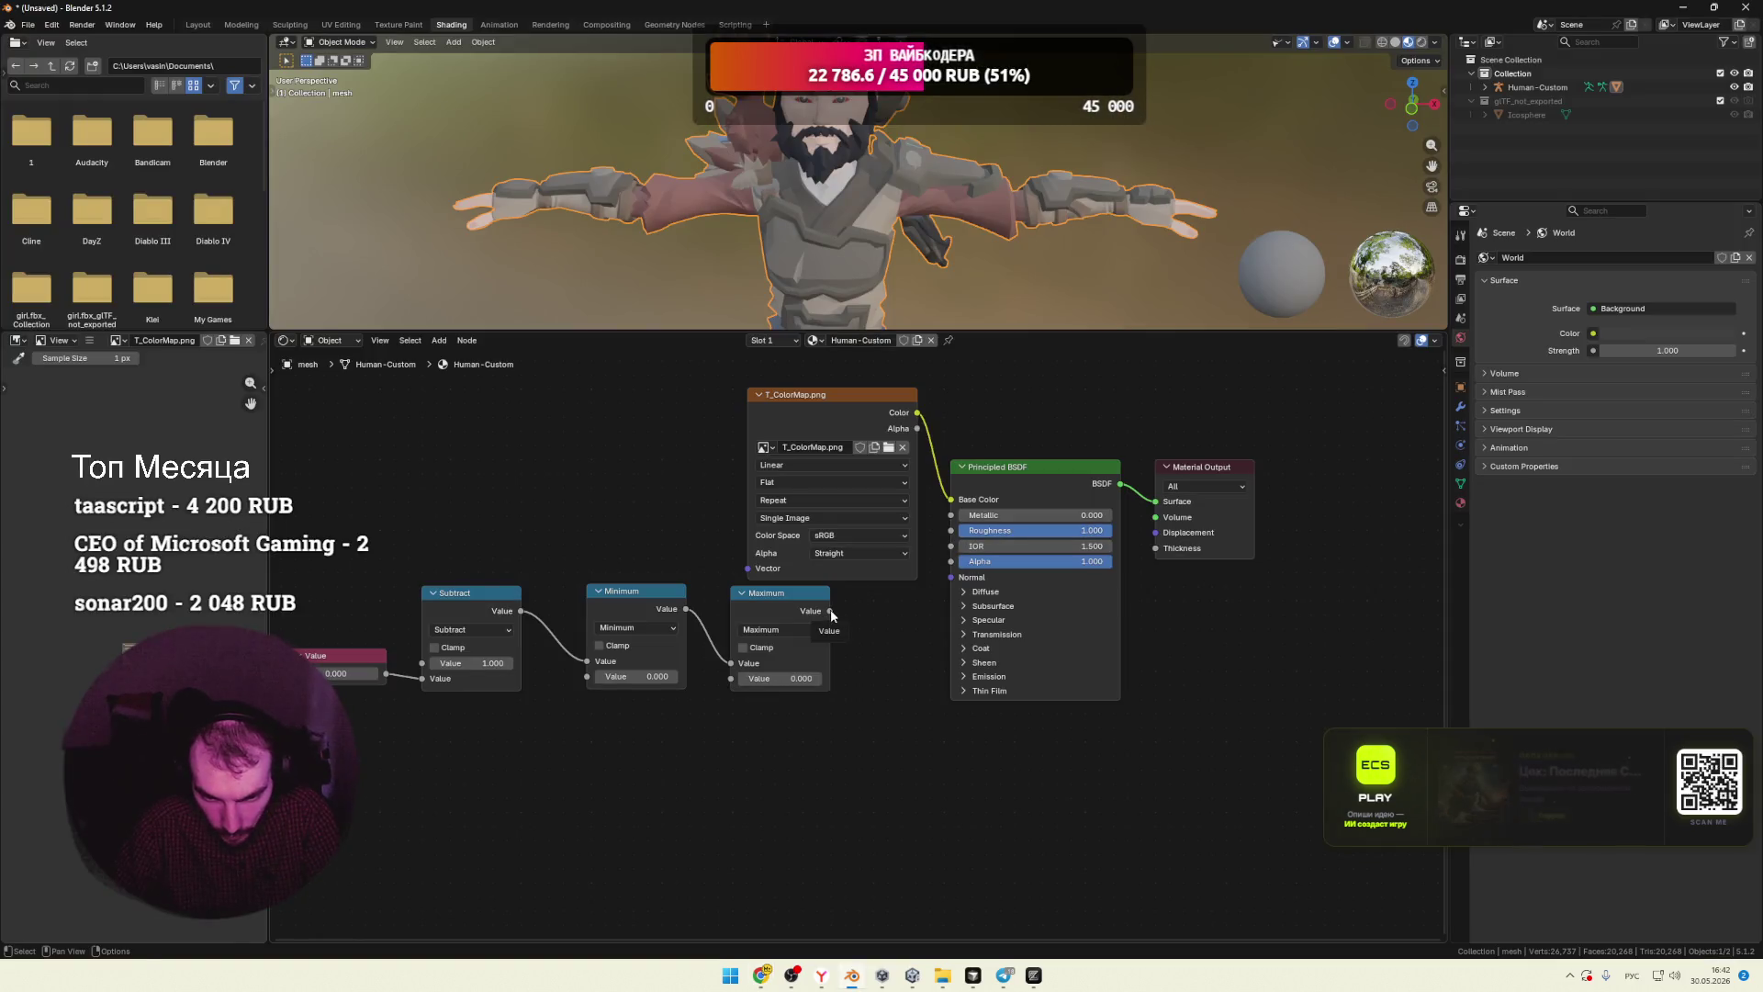
# Step: Link the Maximum output to T_ColorMap's Vector input and adjust the Value node
pyautogui.moveTo(831, 611); pyautogui.dragTo(749, 569)
pyautogui.scroll(2, 889, 271)
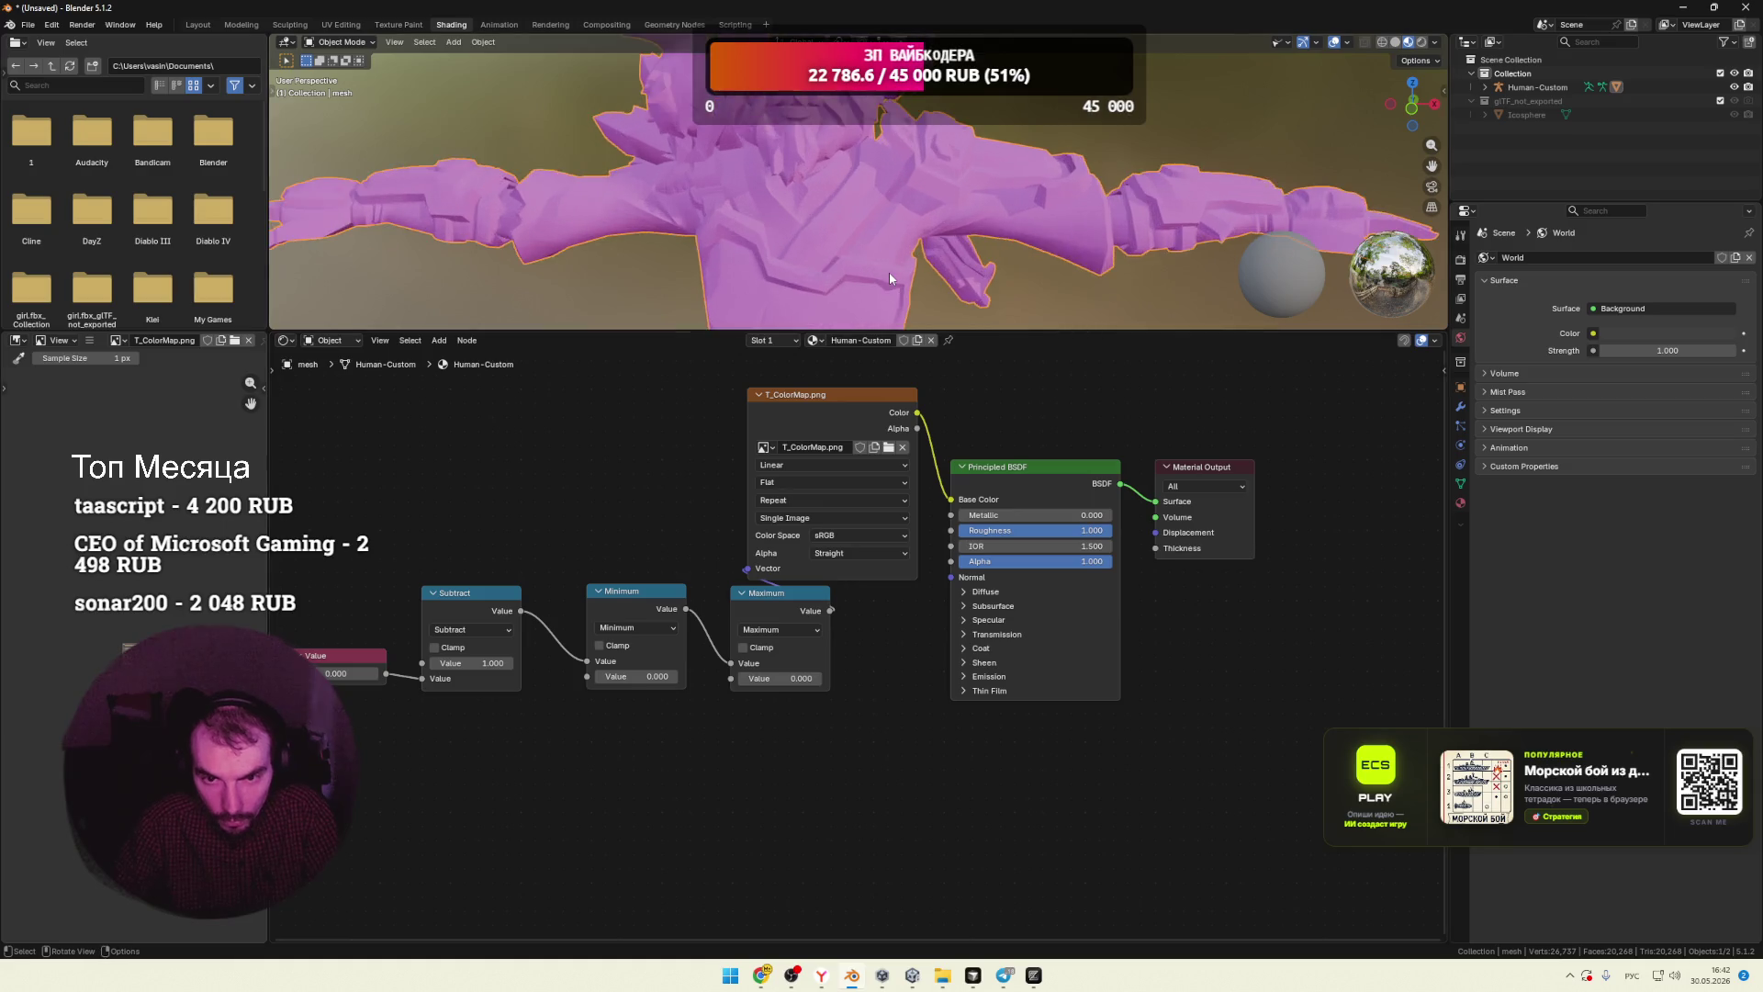
pyautogui.scroll(-3, 889, 272)
pyautogui.moveTo(861, 415); pyautogui.dragTo(926, 424)
pyautogui.moveTo(340, 673); pyautogui.dragTo(437, 677)
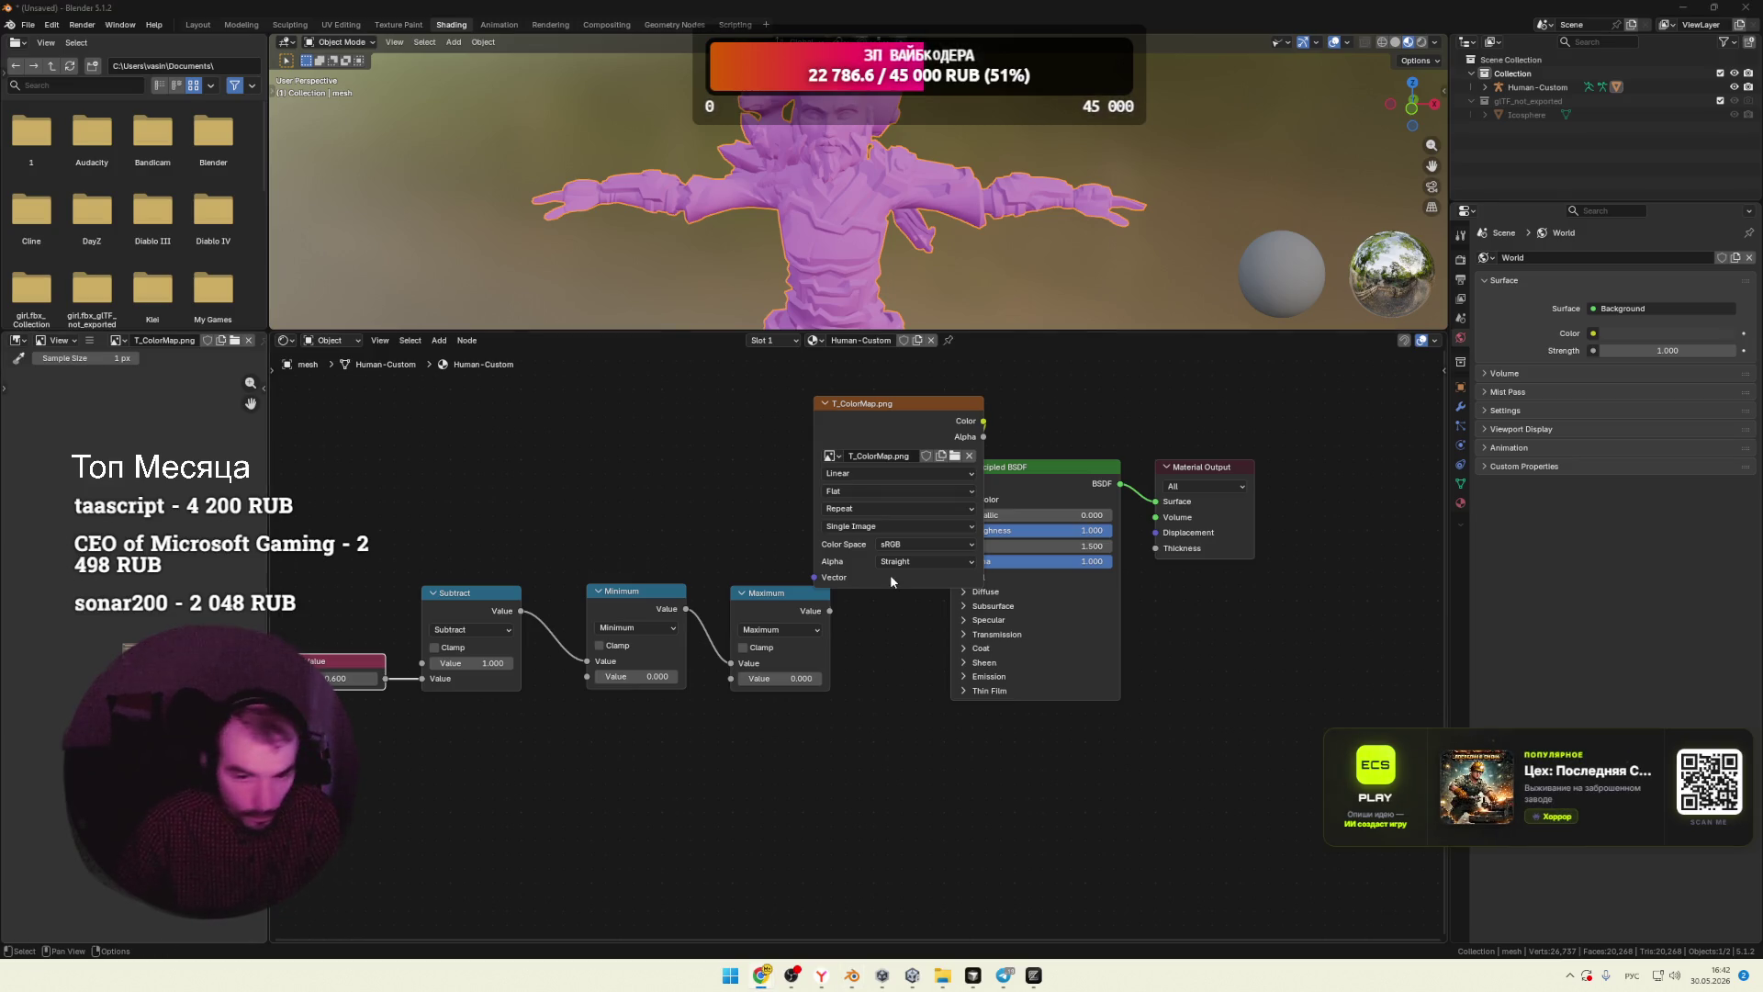
# Step: Shift the shader nodes right and line up Minimum and Maximum near Subtract
pyautogui.moveTo(783, 592); pyautogui.dragTo(728, 591)
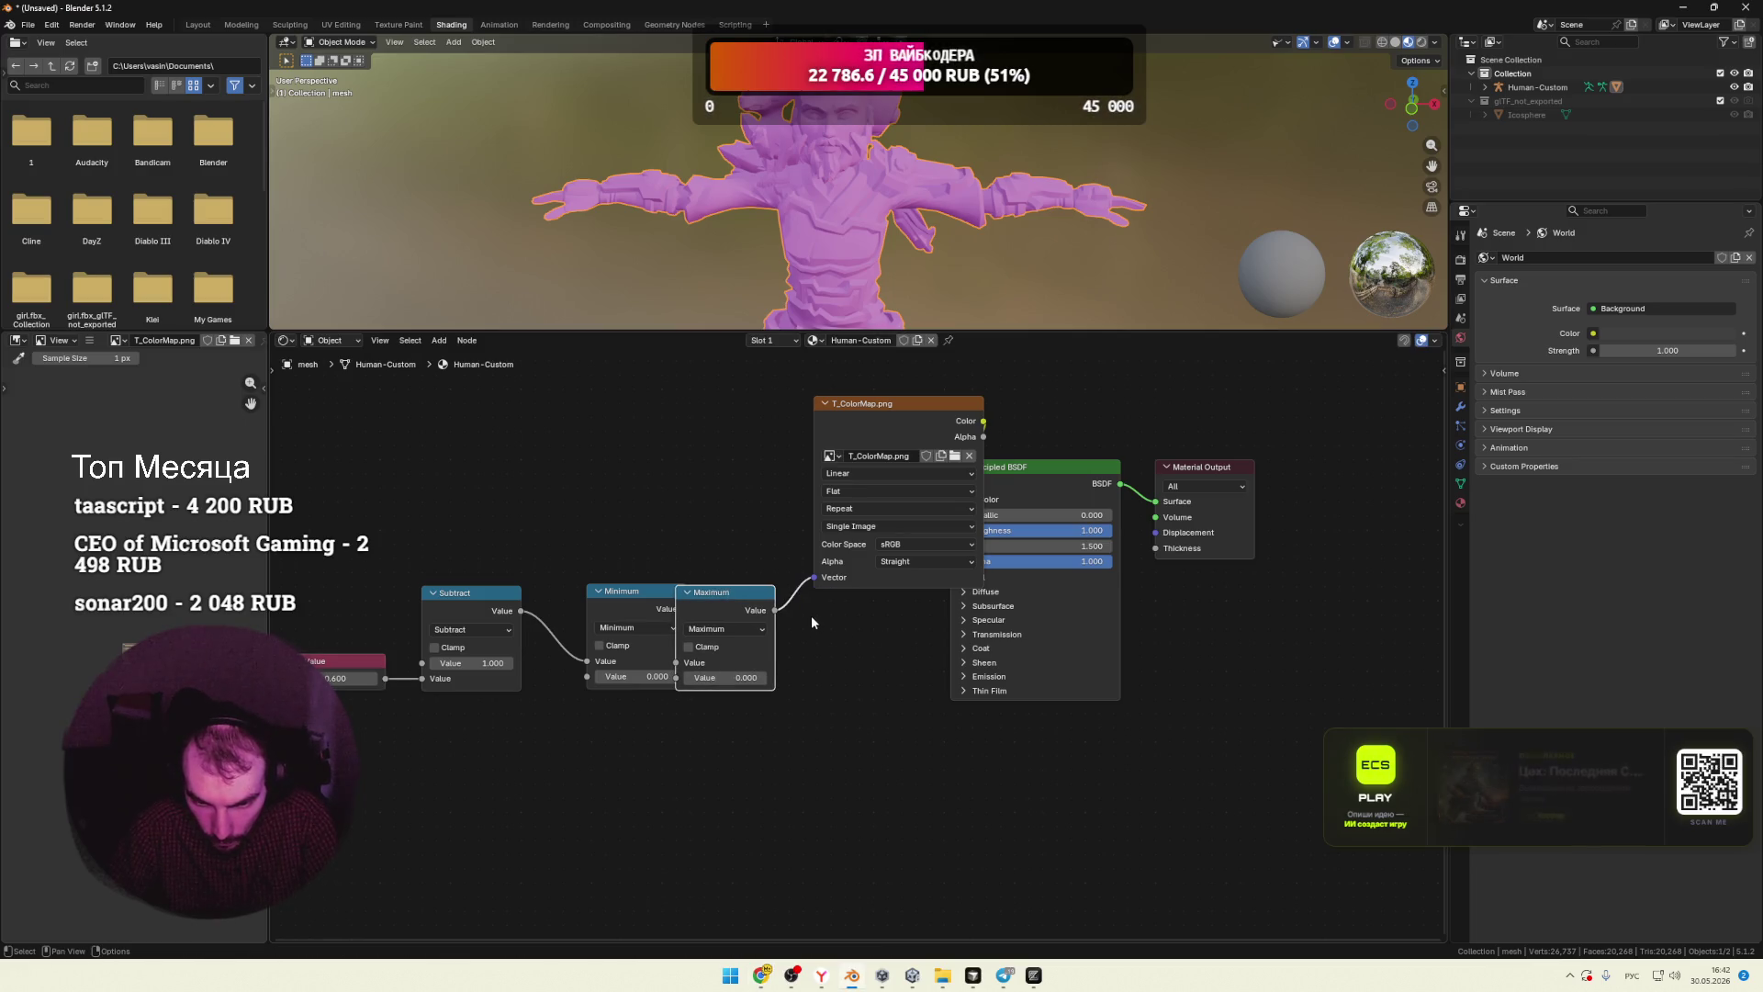
pyautogui.moveTo(949, 423)
pyautogui.mouseDown()
pyautogui.moveTo(814, 429)
pyautogui.moveTo(851, 433)
pyautogui.mouseUp()
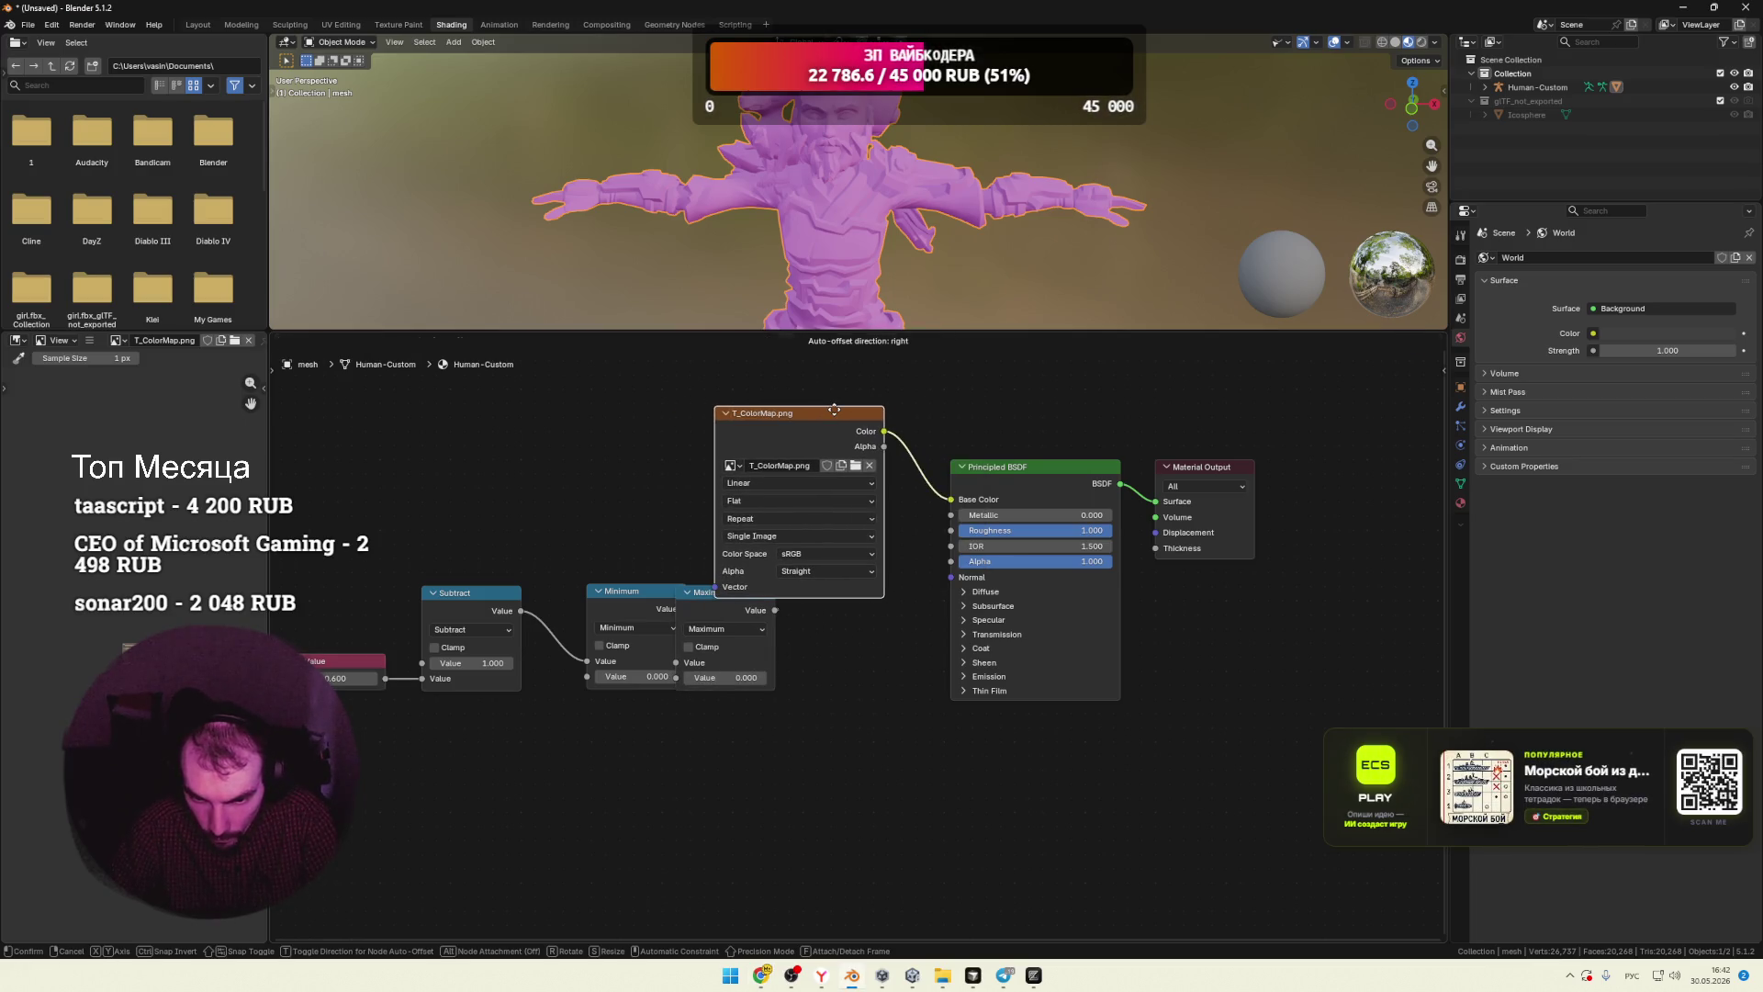
pyautogui.moveTo(1057, 467); pyautogui.dragTo(1088, 434)
pyautogui.moveTo(1193, 492); pyautogui.dragTo(1269, 464)
pyautogui.moveTo(1065, 435); pyautogui.dragTo(1101, 423)
pyautogui.moveTo(837, 419); pyautogui.dragTo(887, 415)
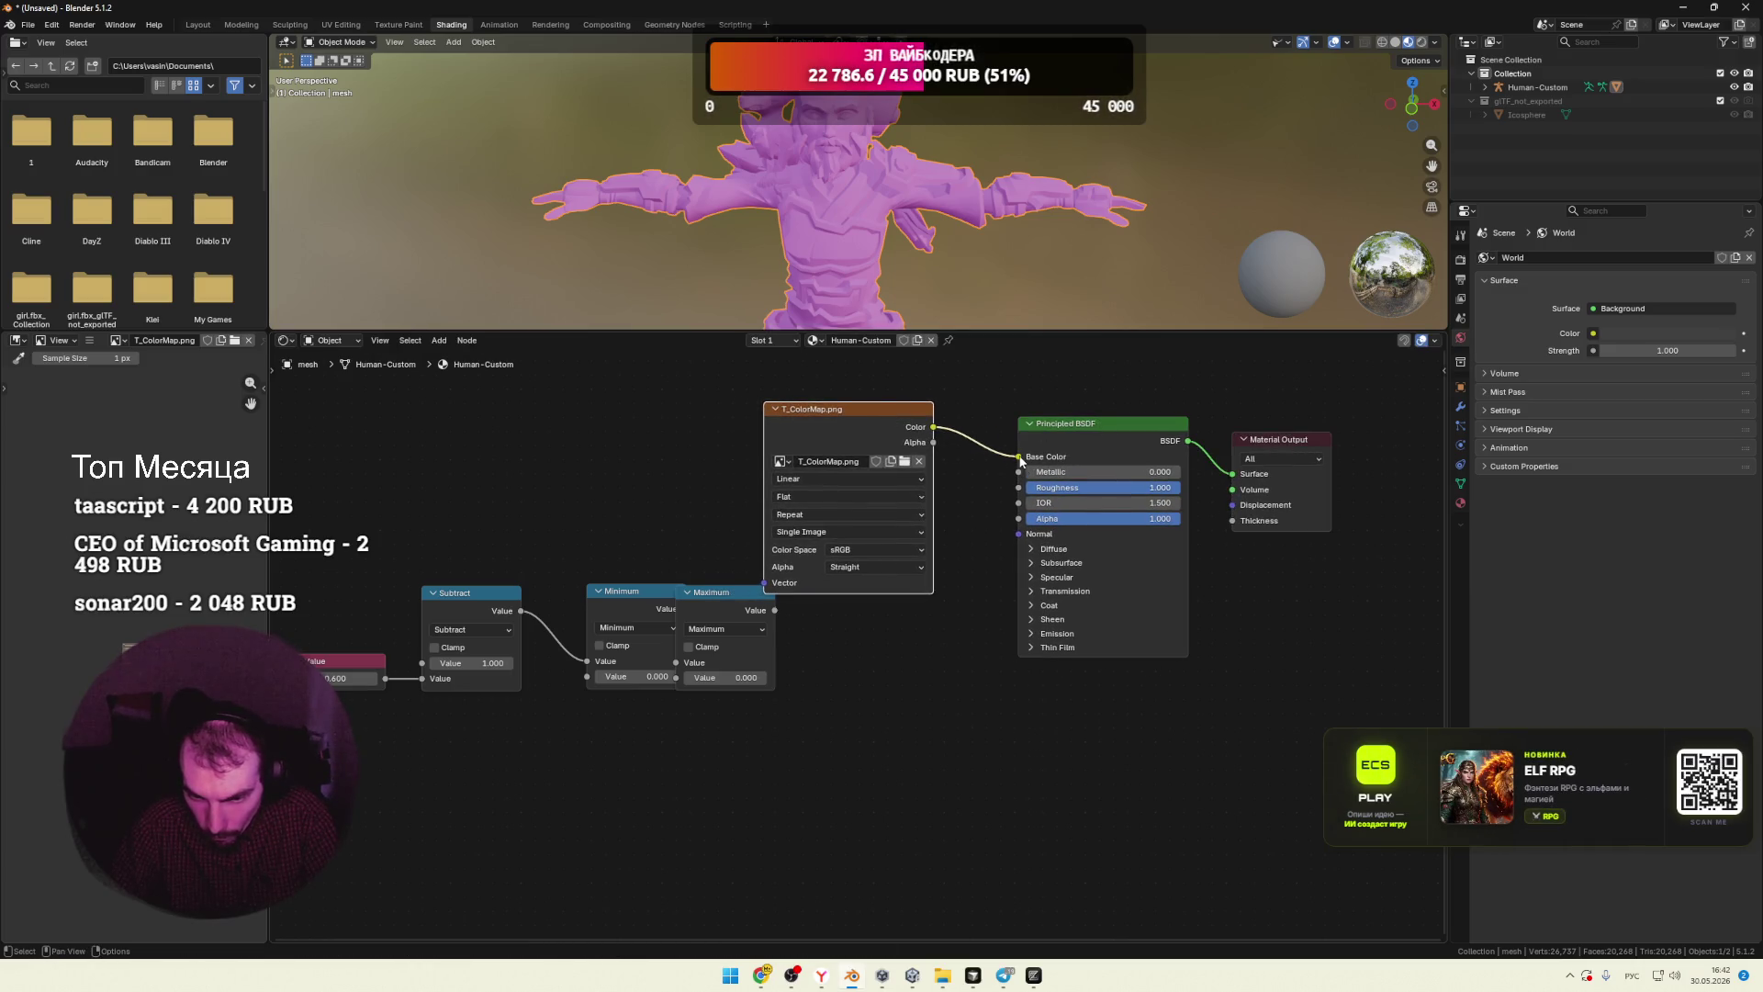
pyautogui.moveTo(634, 592); pyautogui.dragTo(586, 595)
pyautogui.moveTo(716, 596); pyautogui.dragTo(705, 596)
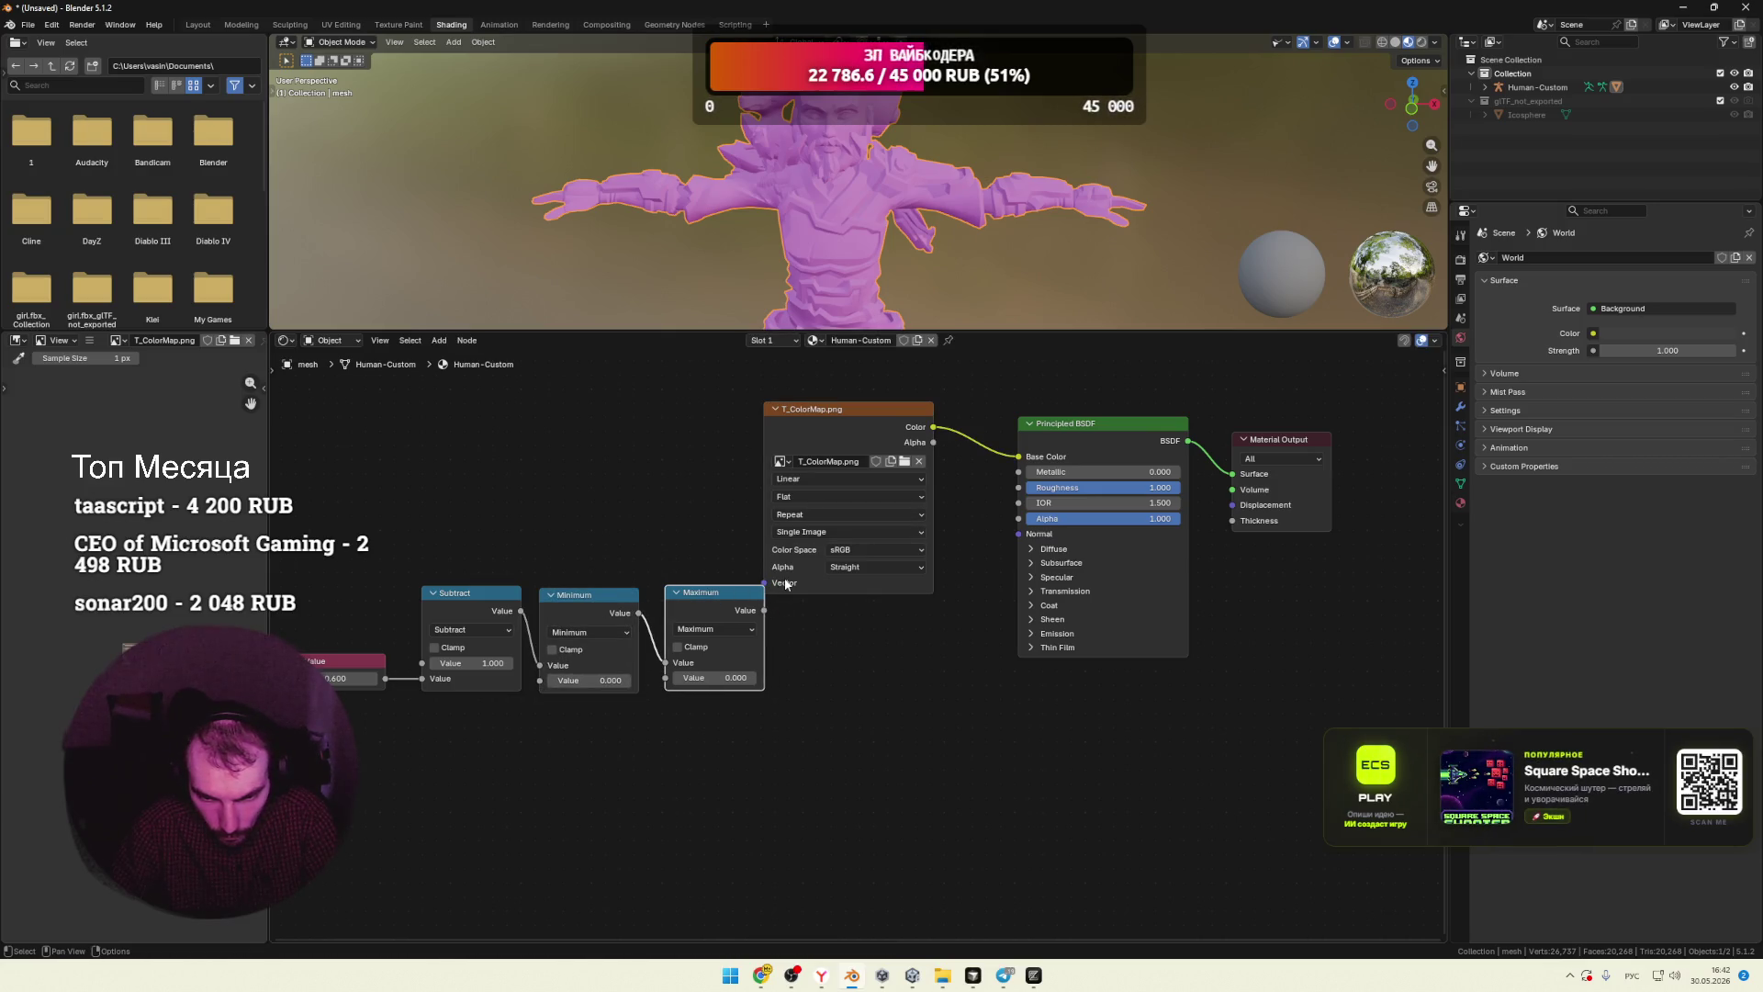
# Step: Check the image texture settings, keeping Flat projection, Repeat extension and Straight alpha
pyautogui.click(805, 480)
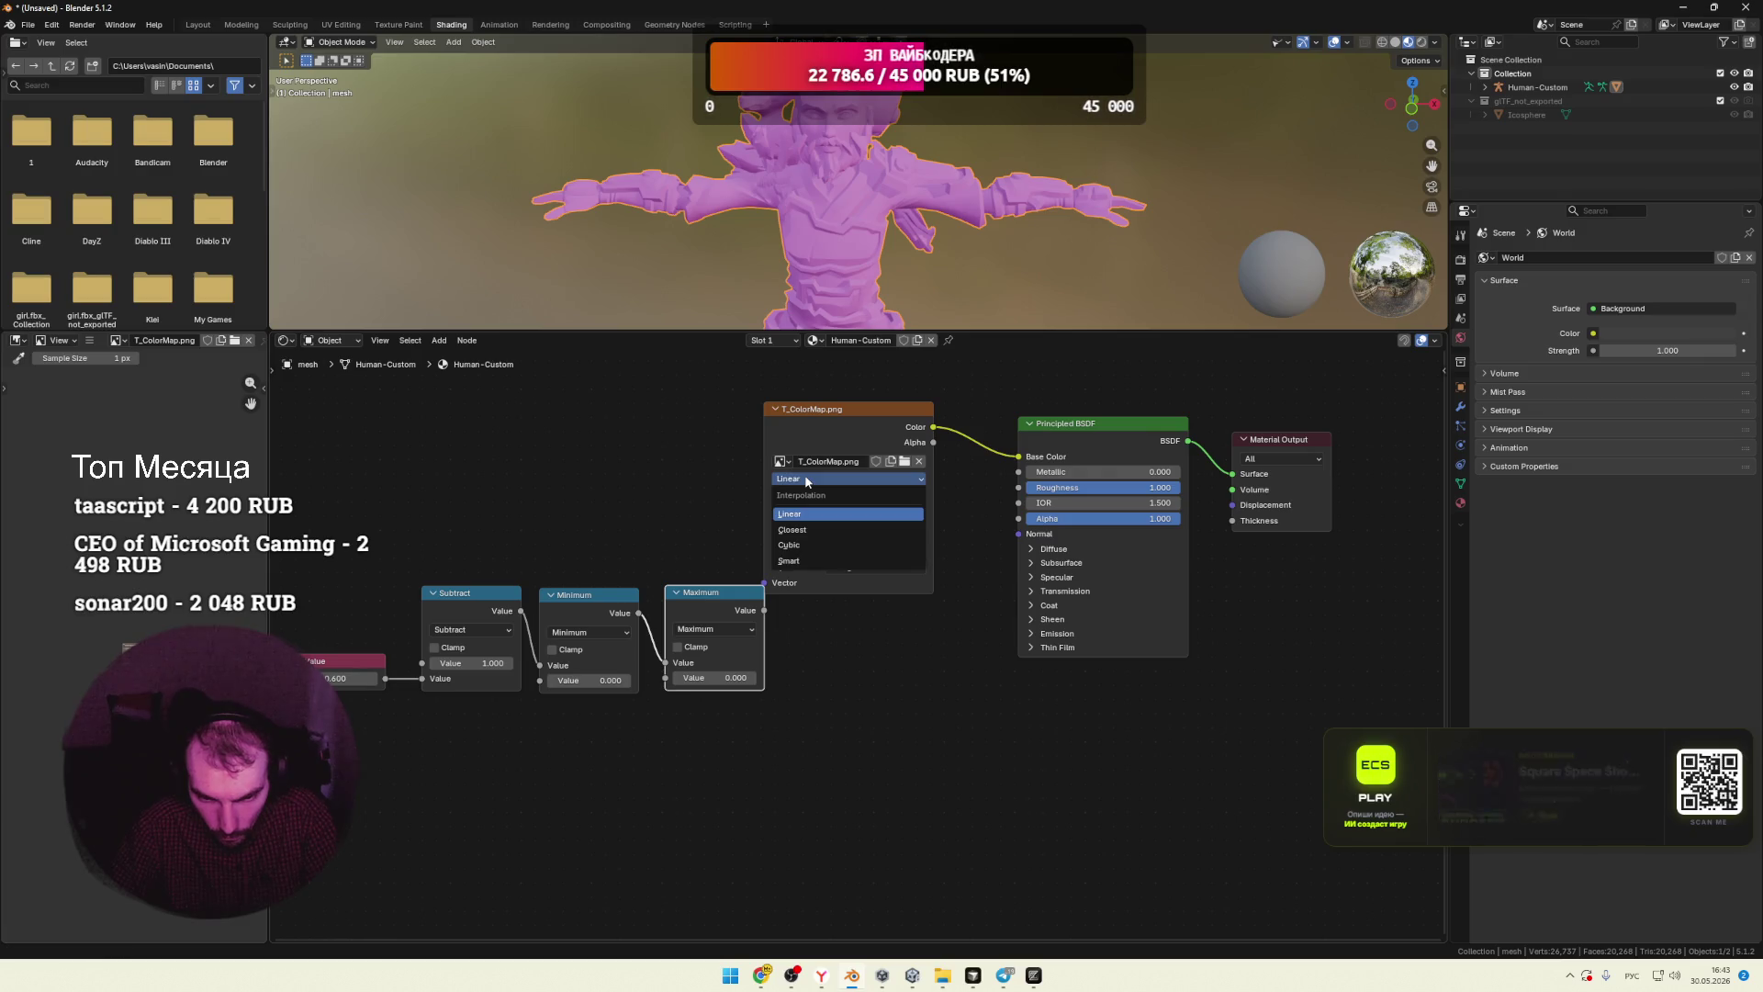
pyautogui.click(855, 497)
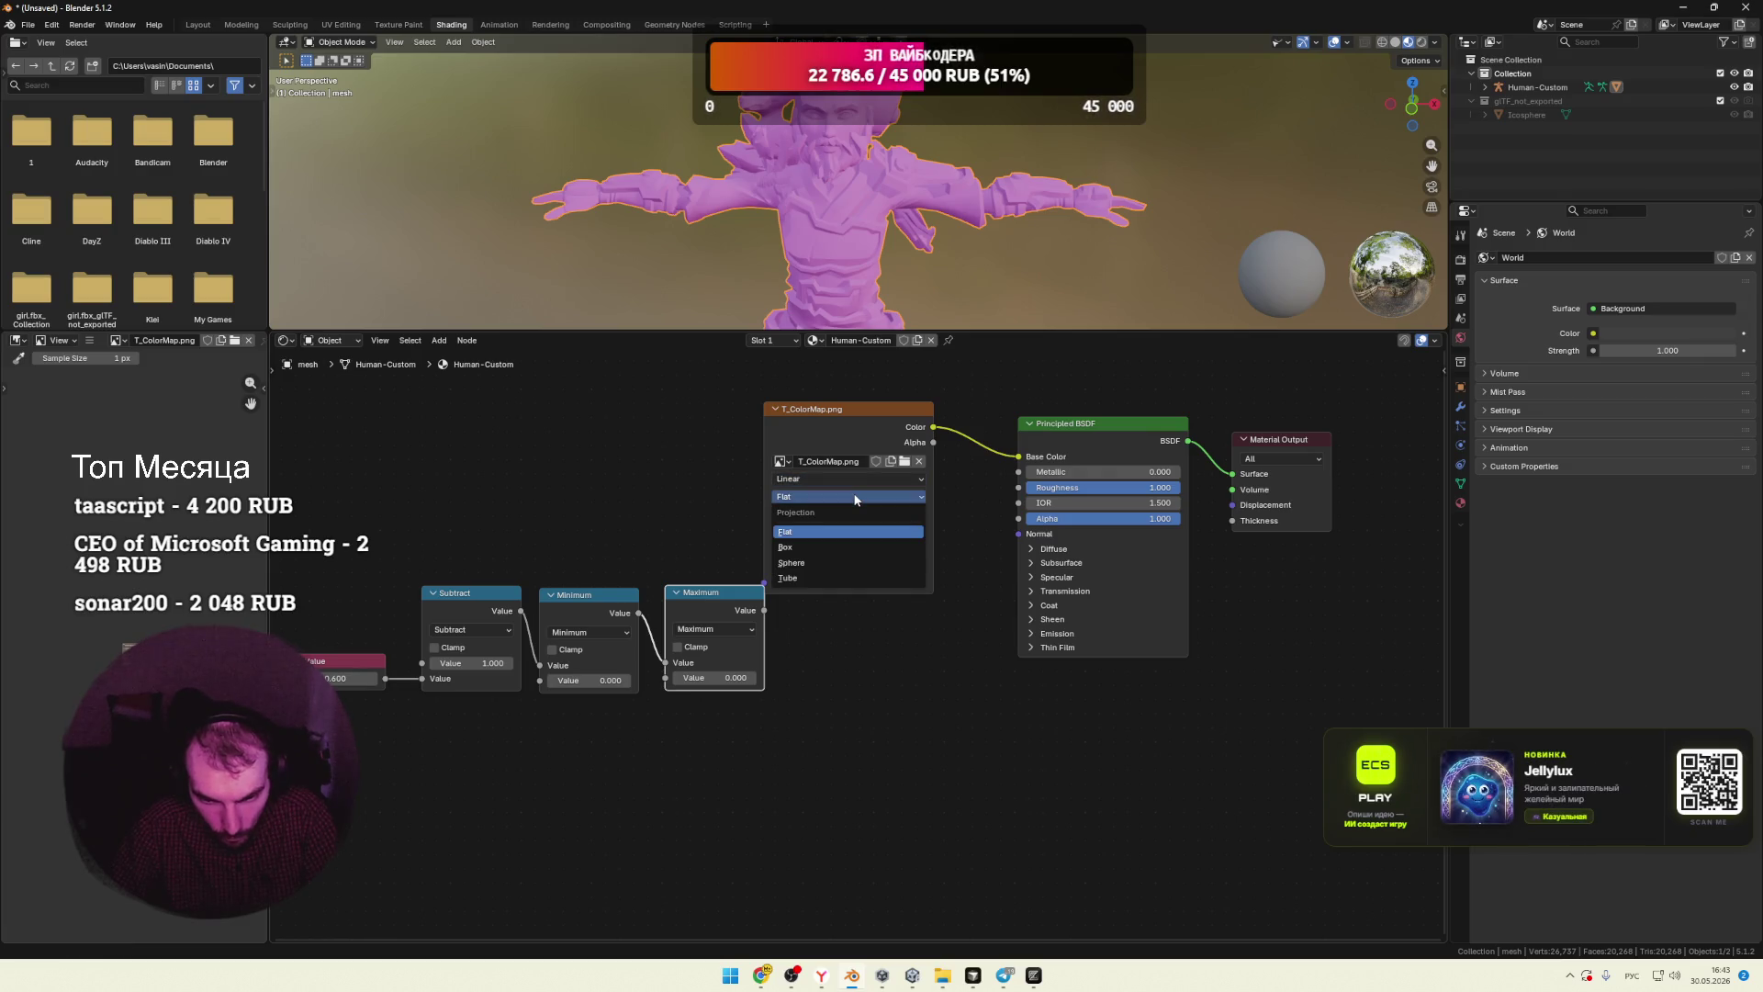
pyautogui.click(856, 520)
pyautogui.click(858, 514)
pyautogui.click(858, 515)
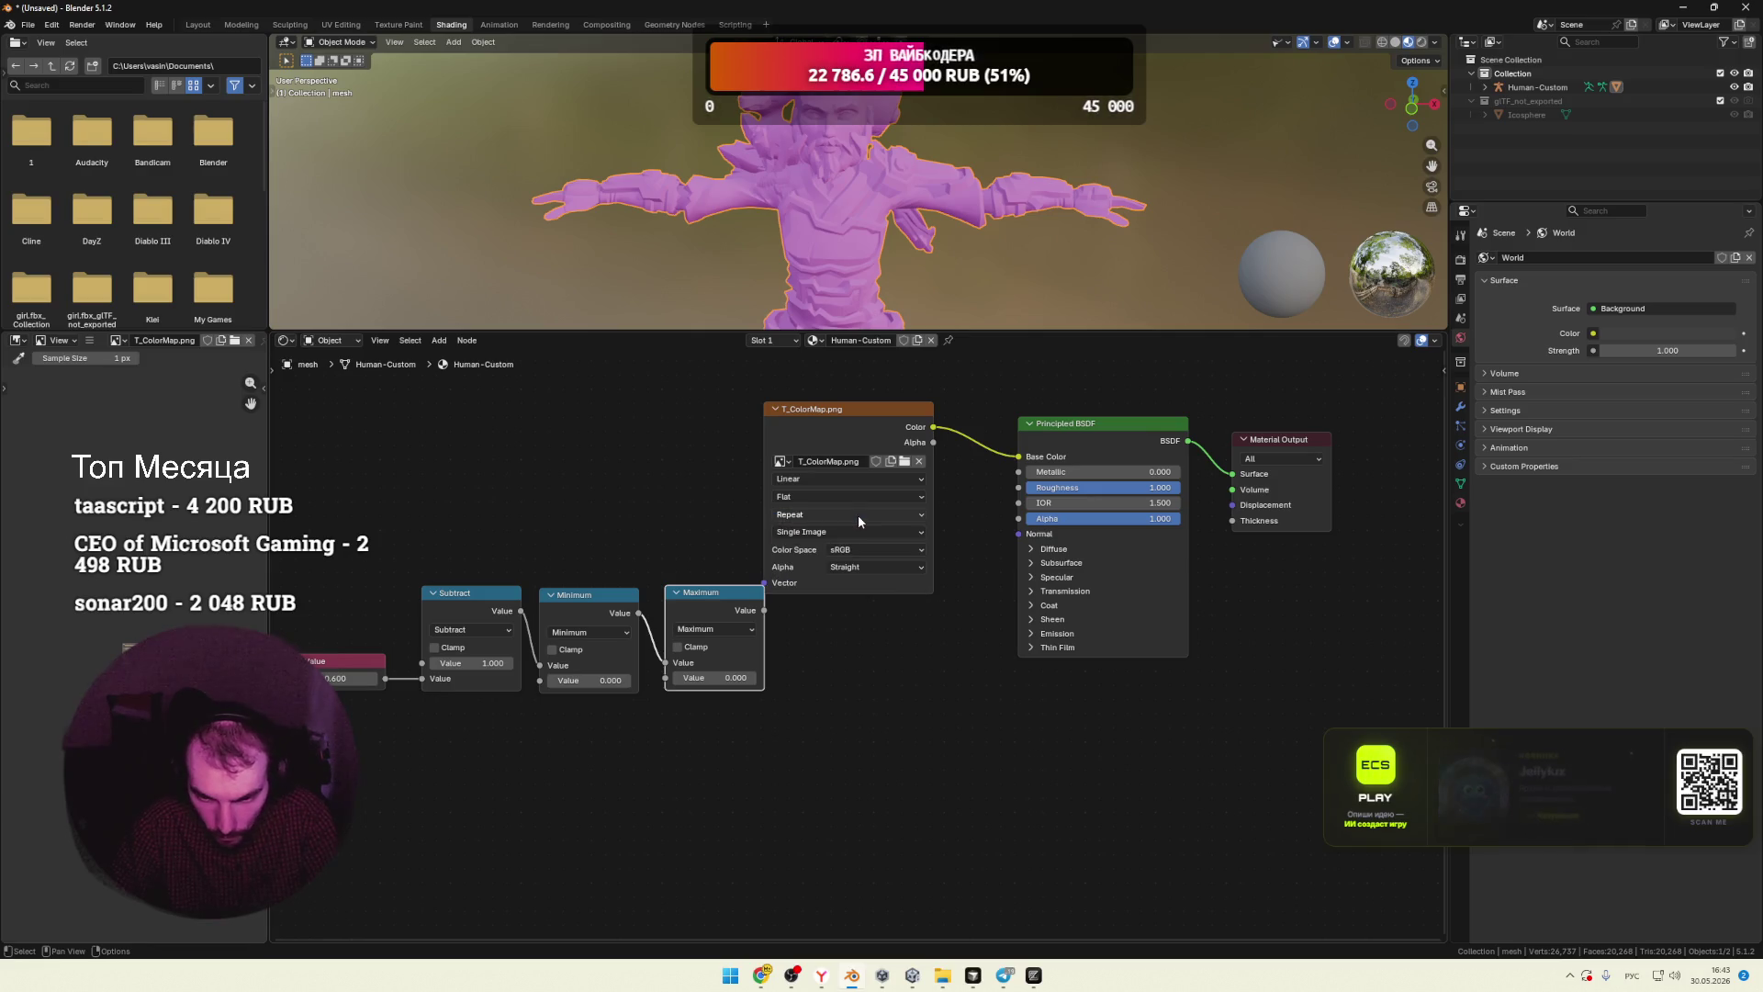
pyautogui.click(838, 570)
pyautogui.click(845, 583)
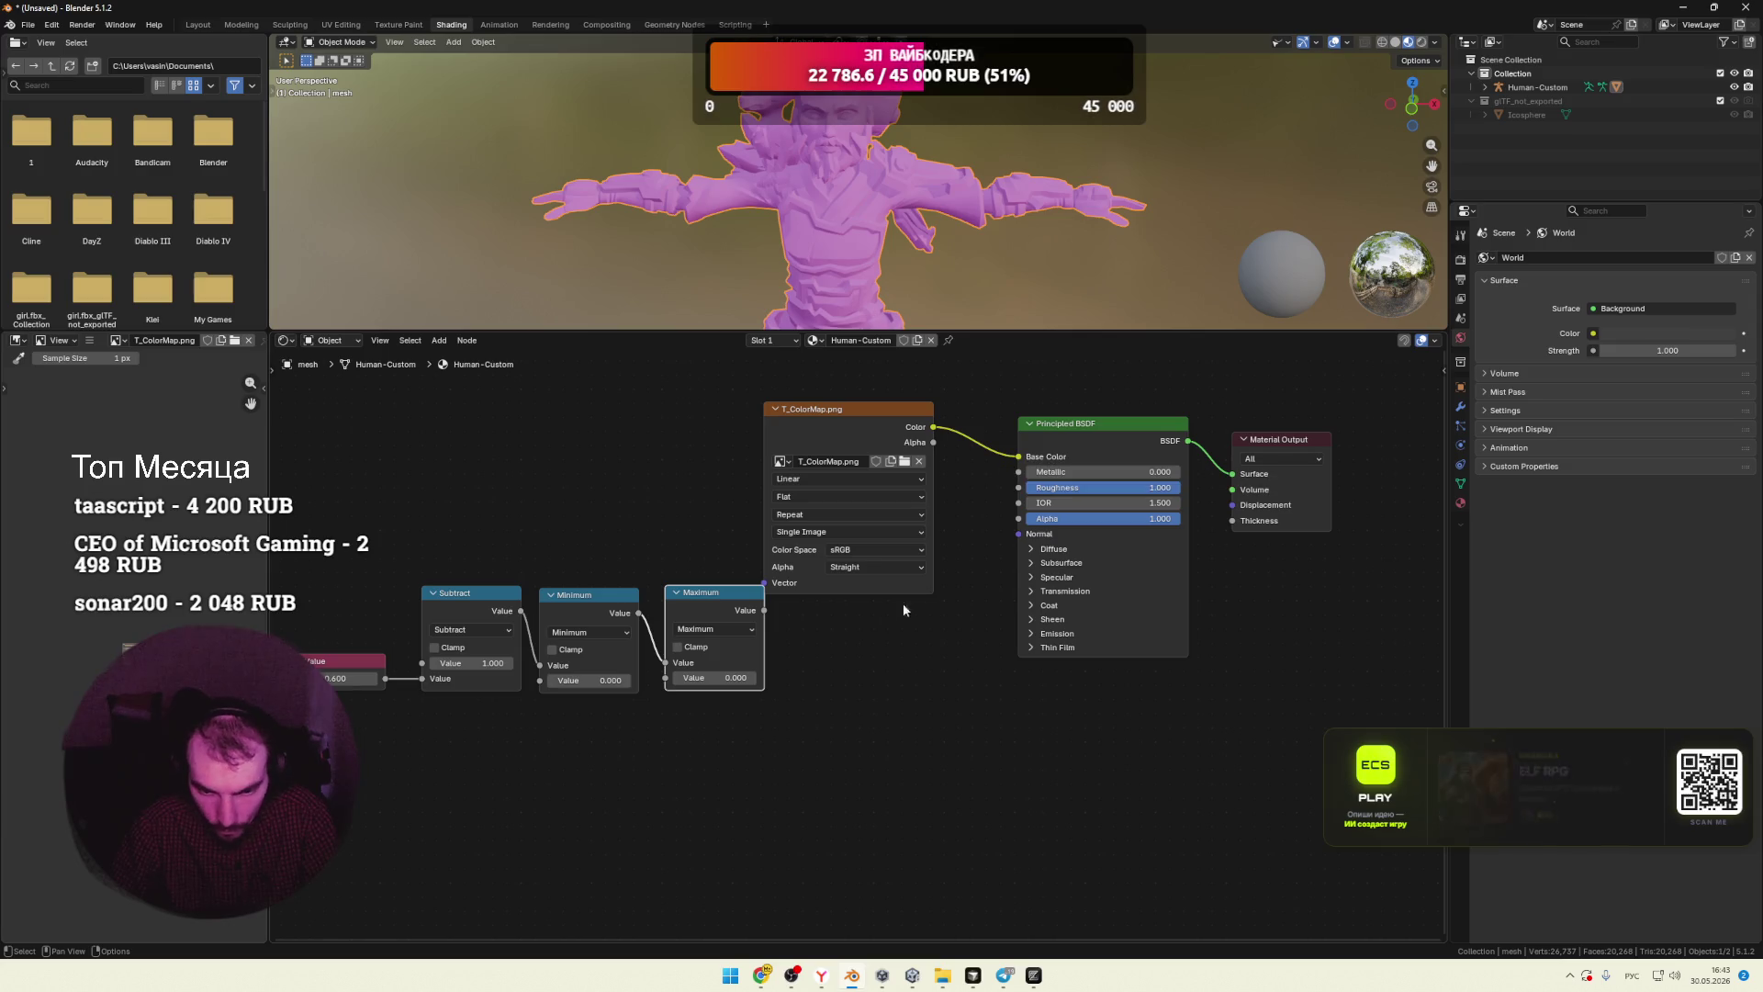
# Step: Screenshot the node setup and send it to Gemini asking 'что не так?'
pyautogui.press('super+Tab')
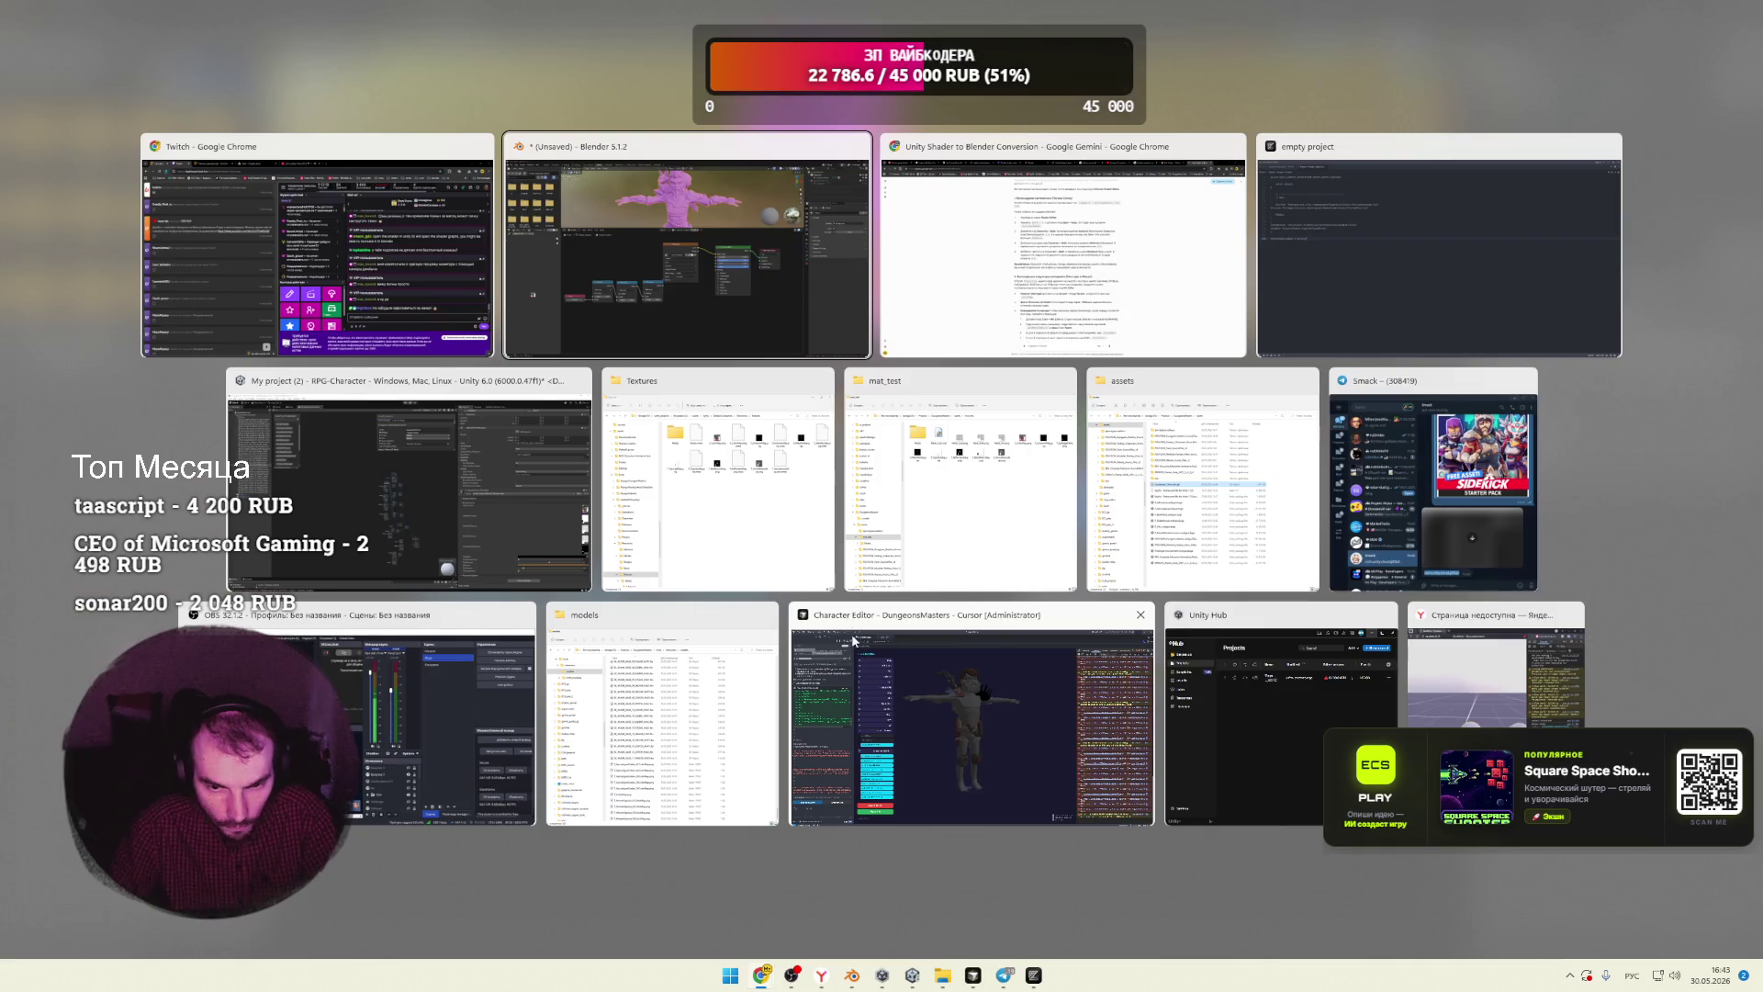
pyautogui.click(577, 317)
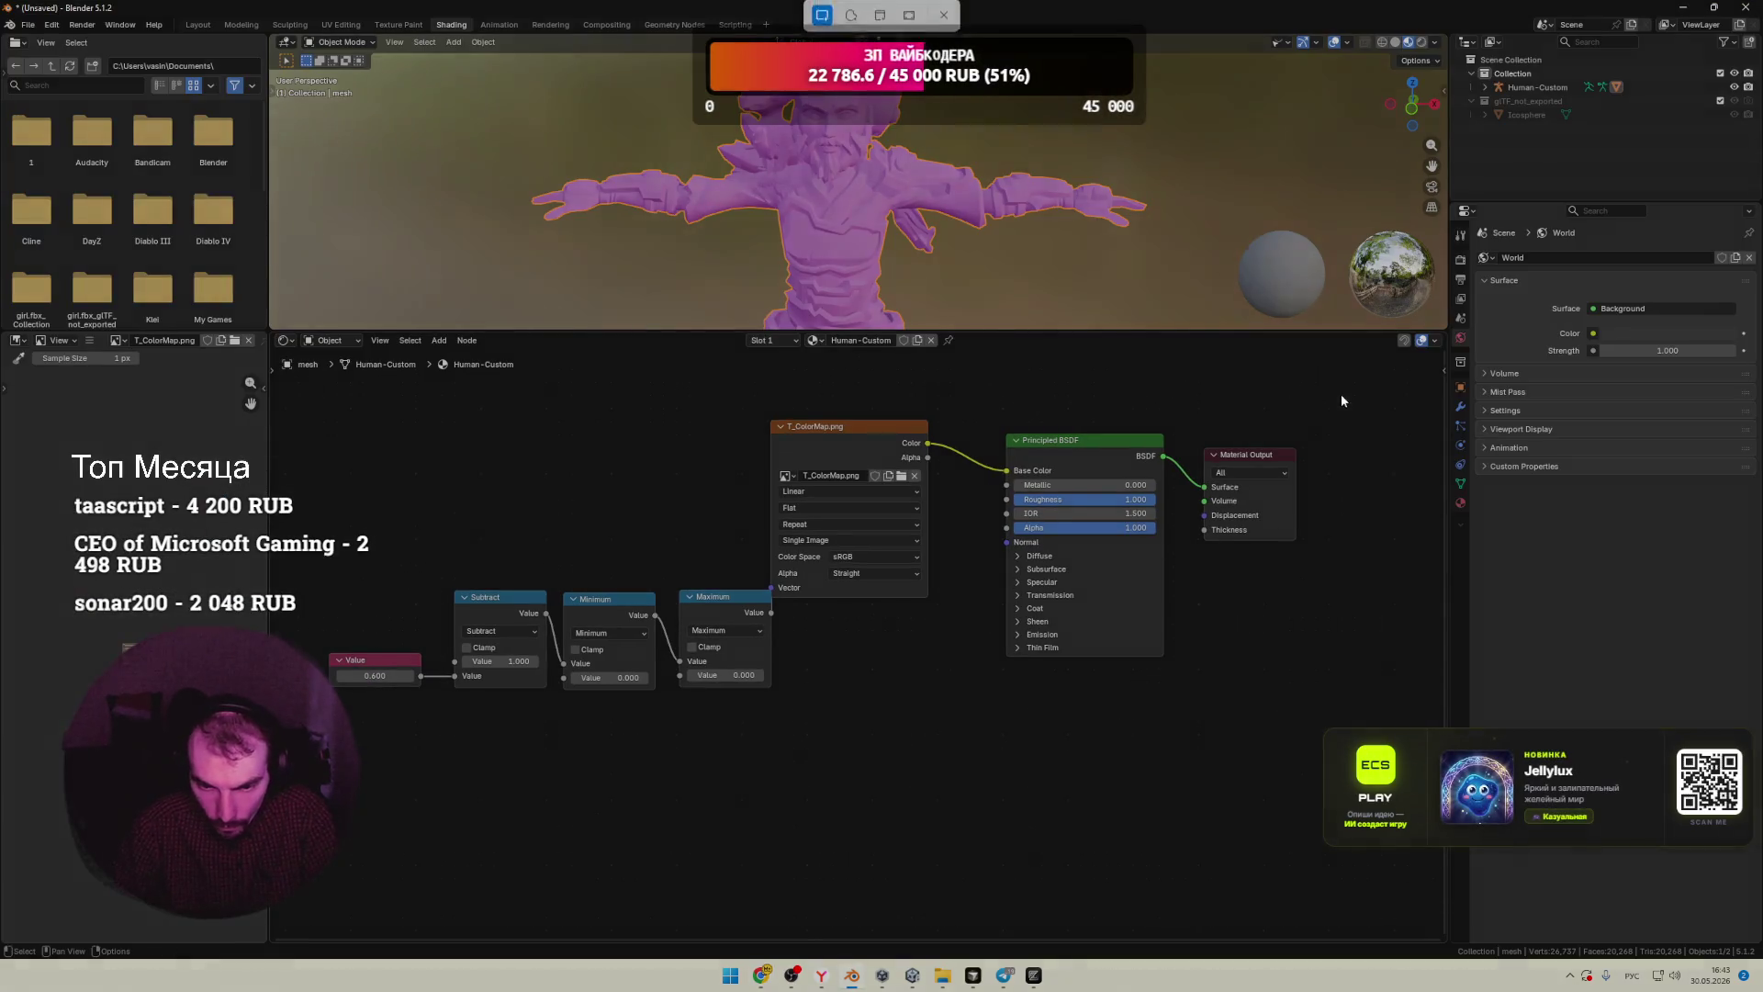
pyautogui.moveTo(1342, 401); pyautogui.dragTo(307, 779)
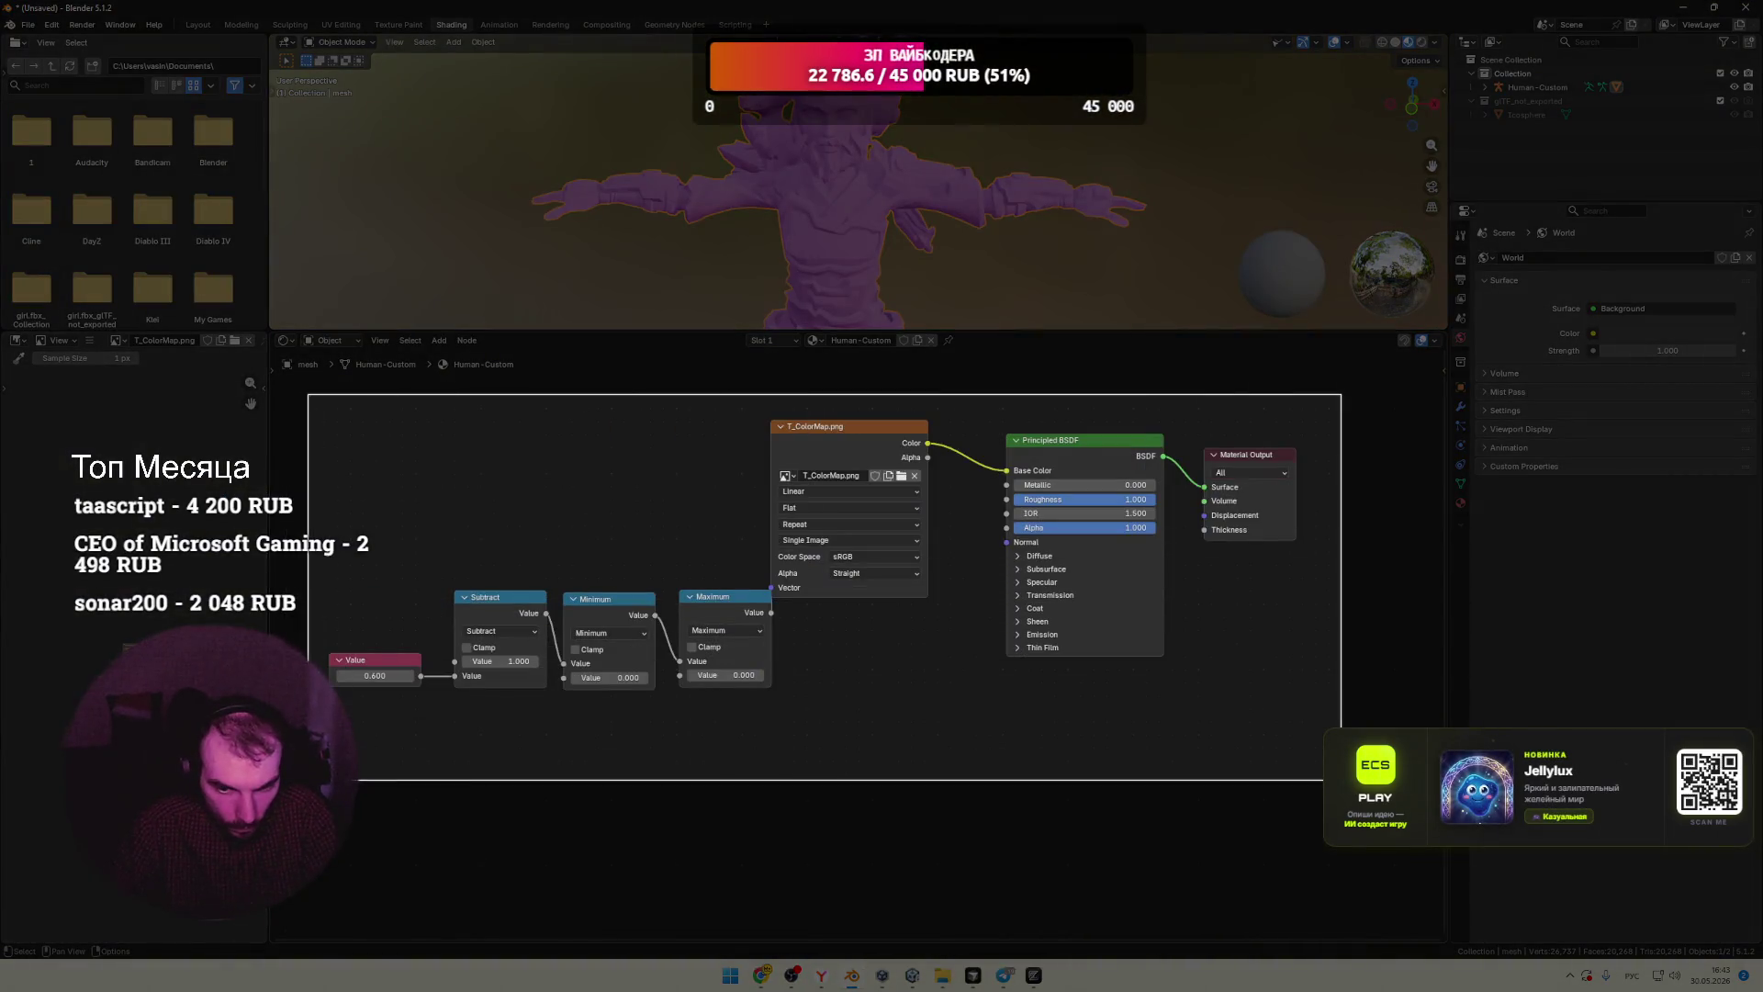
pyautogui.press('super+Tab')
pyautogui.click(1065, 276)
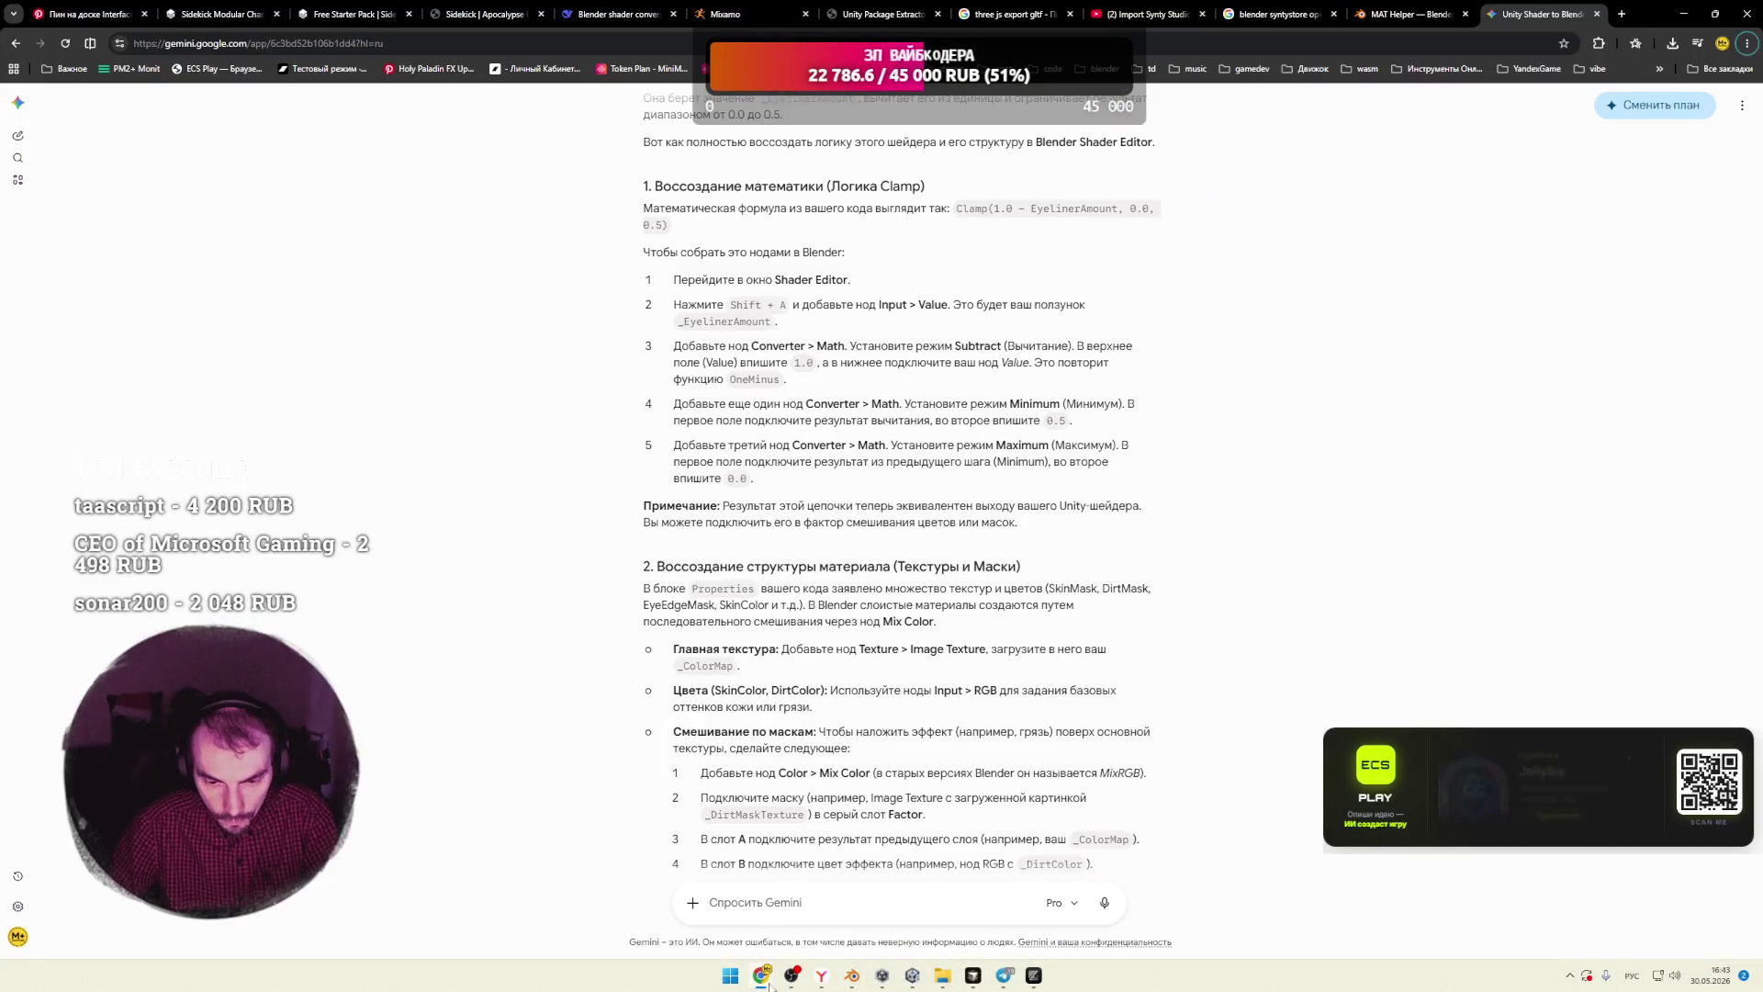
pyautogui.hotkey('ctrl', 'v')
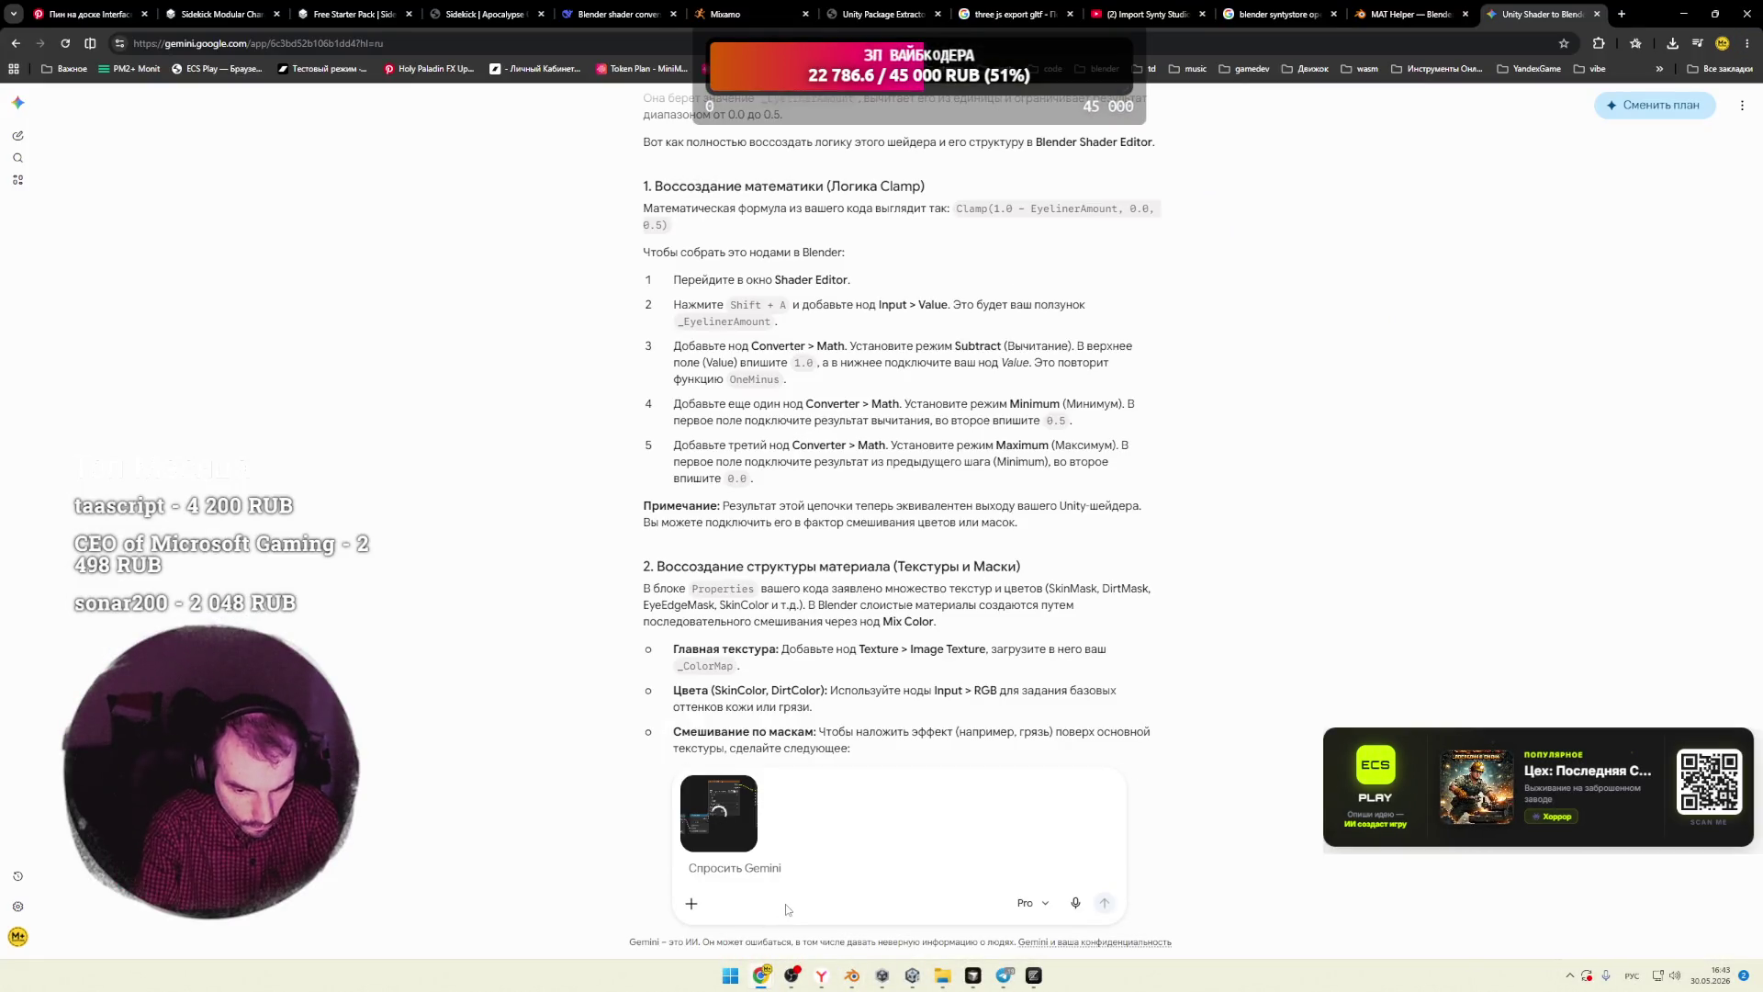
pyautogui.write('что не так?')
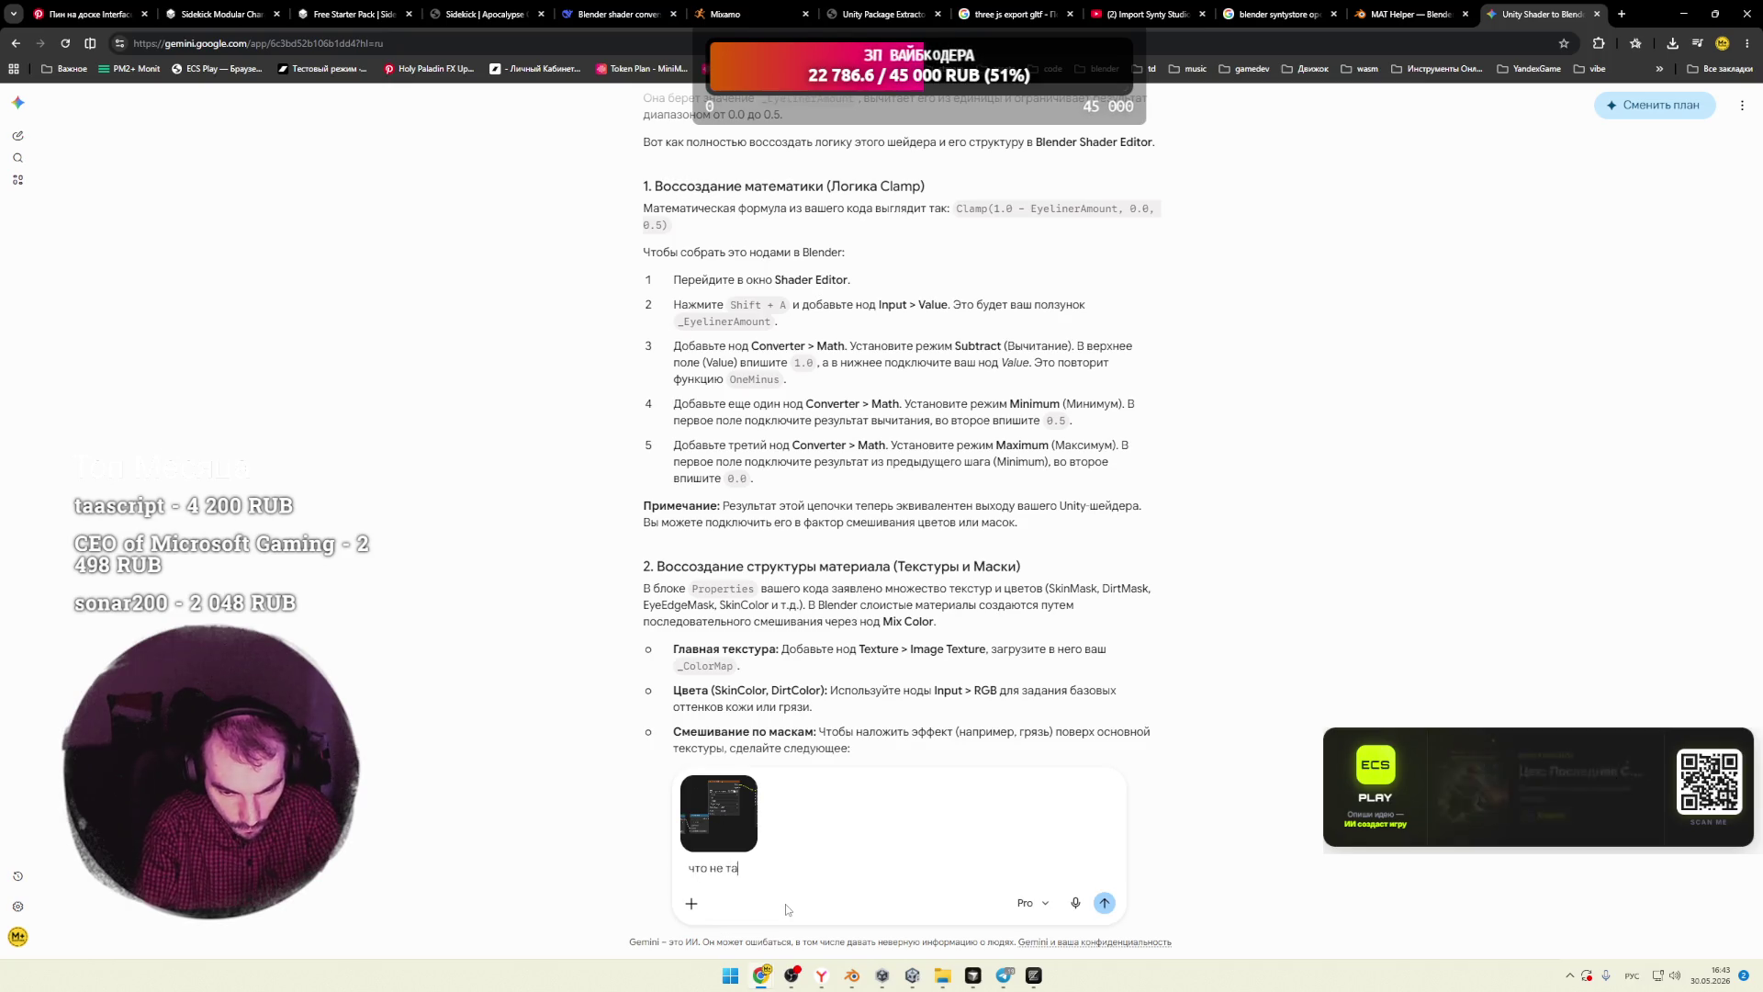
pyautogui.press('Return')
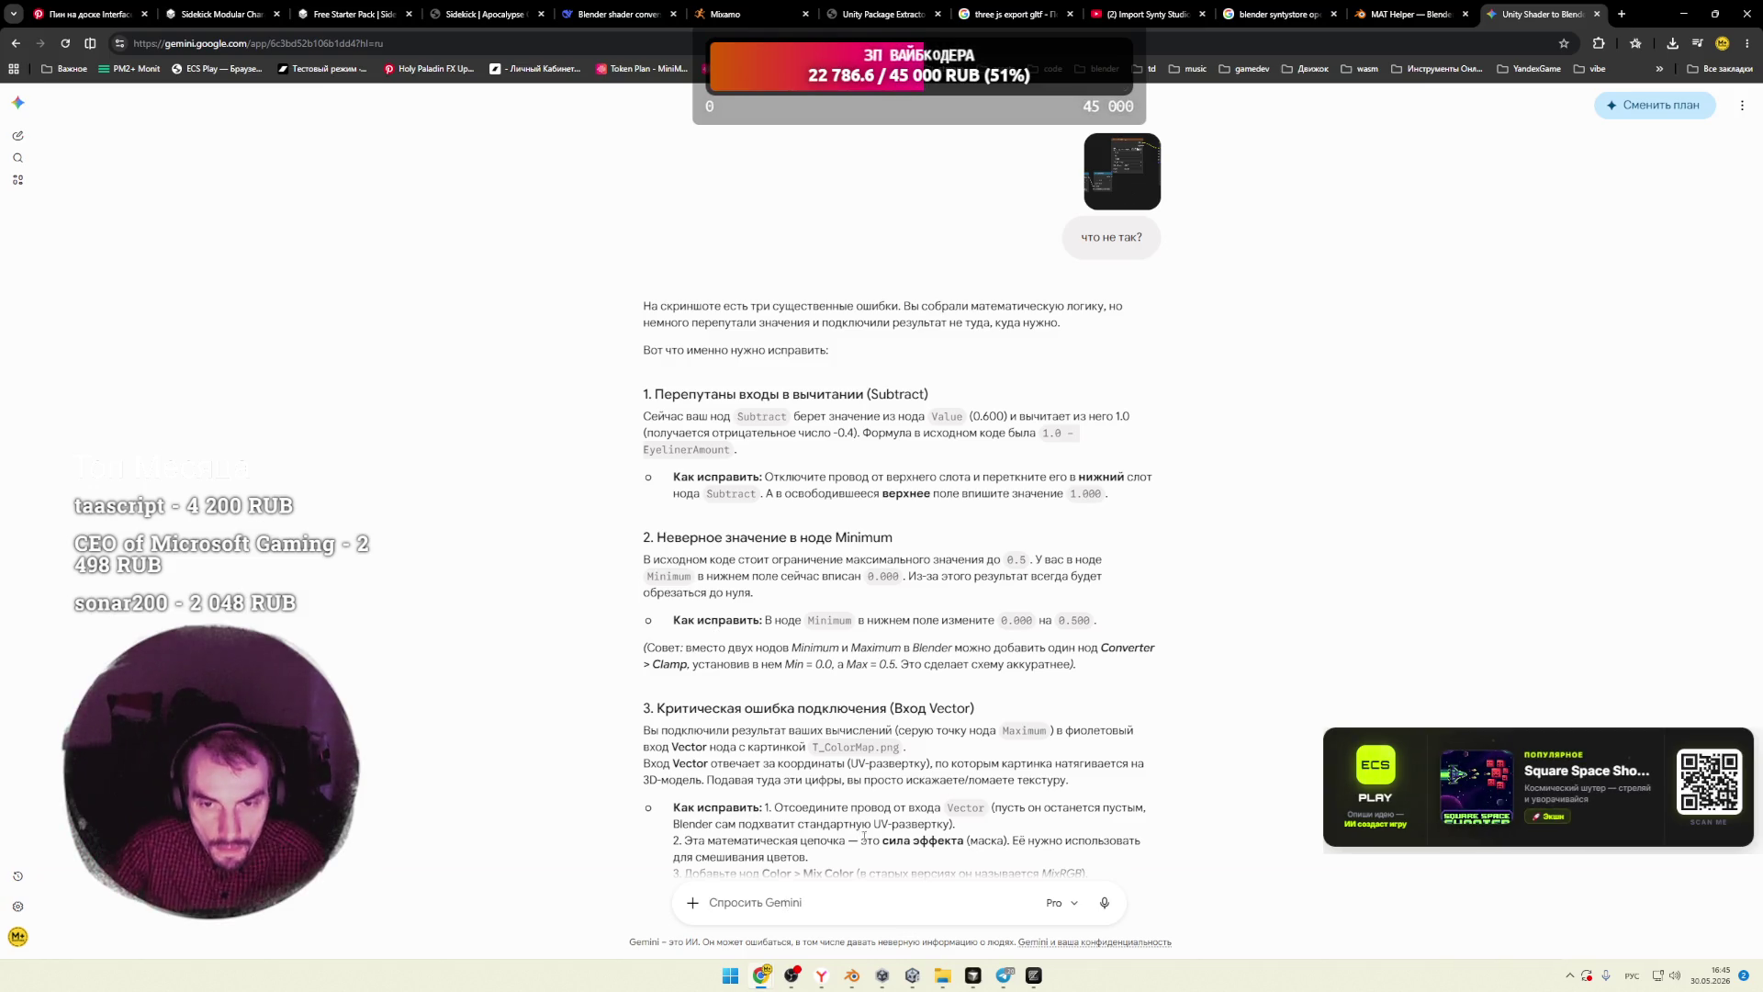
# Step: Read Gemini's explanation of the Subtract input mistake and its fix, then return to Blender
pyautogui.moveTo(926, 307); pyautogui.dragTo(1121, 307)
pyautogui.moveTo(763, 323)
pyautogui.mouseDown()
pyautogui.moveTo(664, 323)
pyautogui.moveTo(1036, 323)
pyautogui.mouseUp()
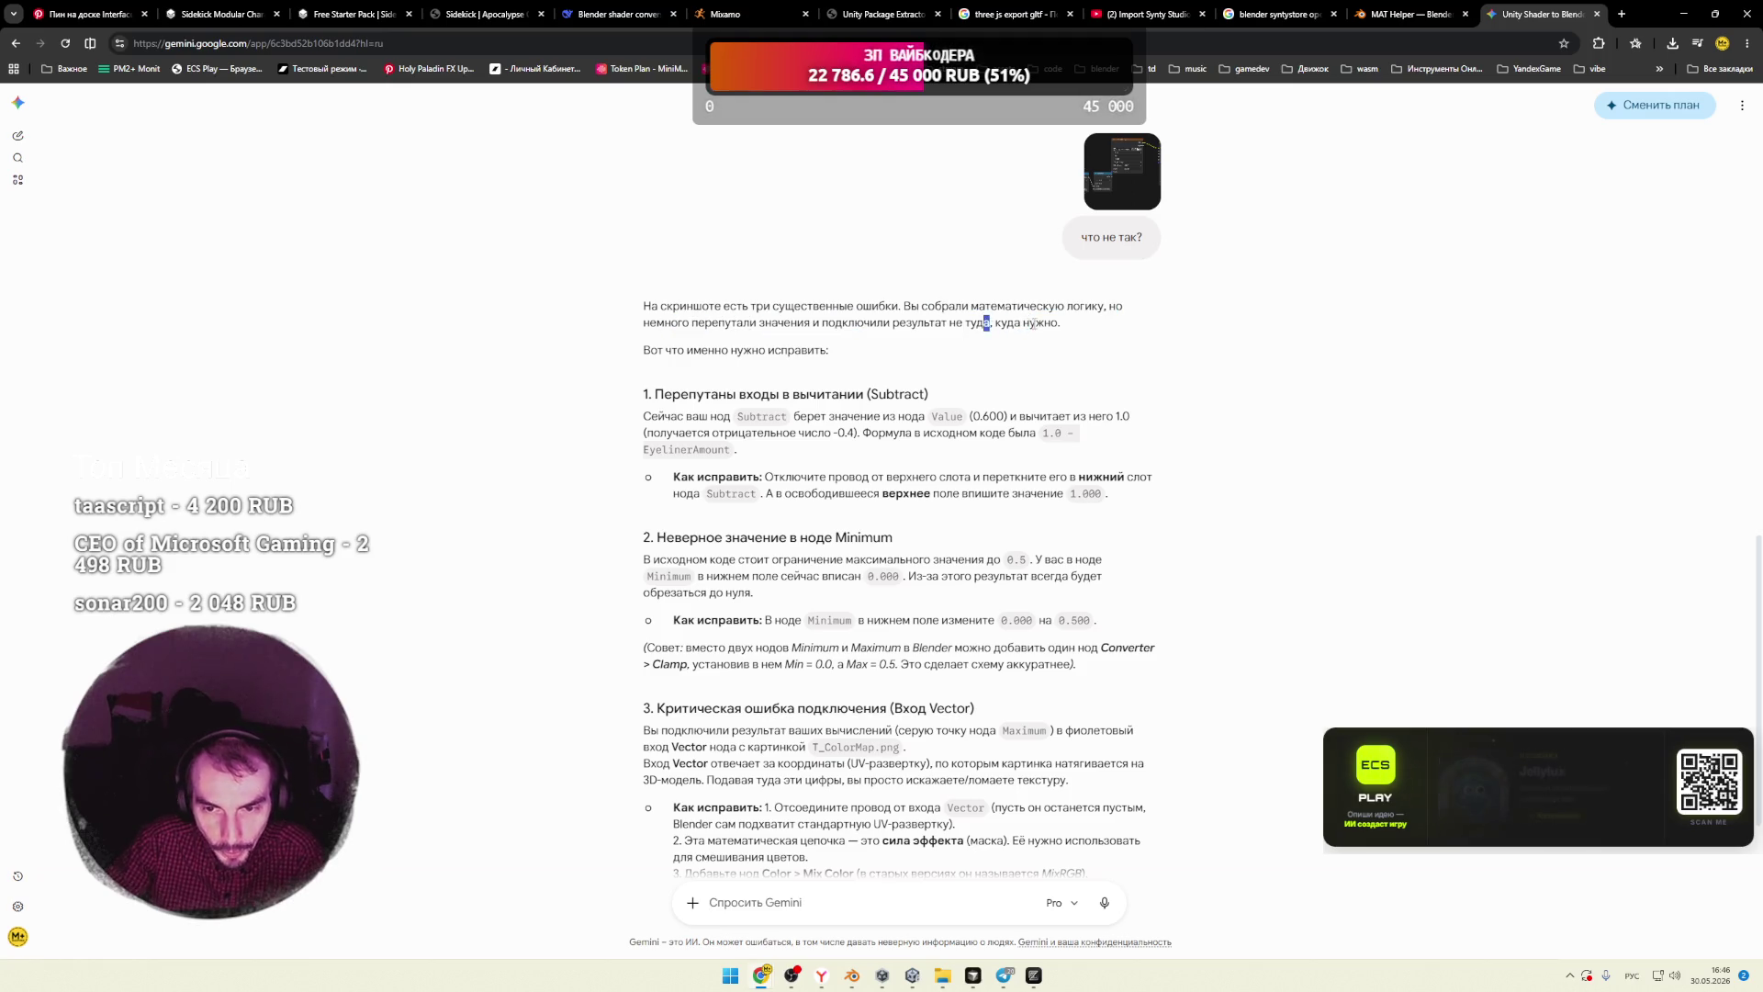
pyautogui.moveTo(693, 394); pyautogui.dragTo(907, 394)
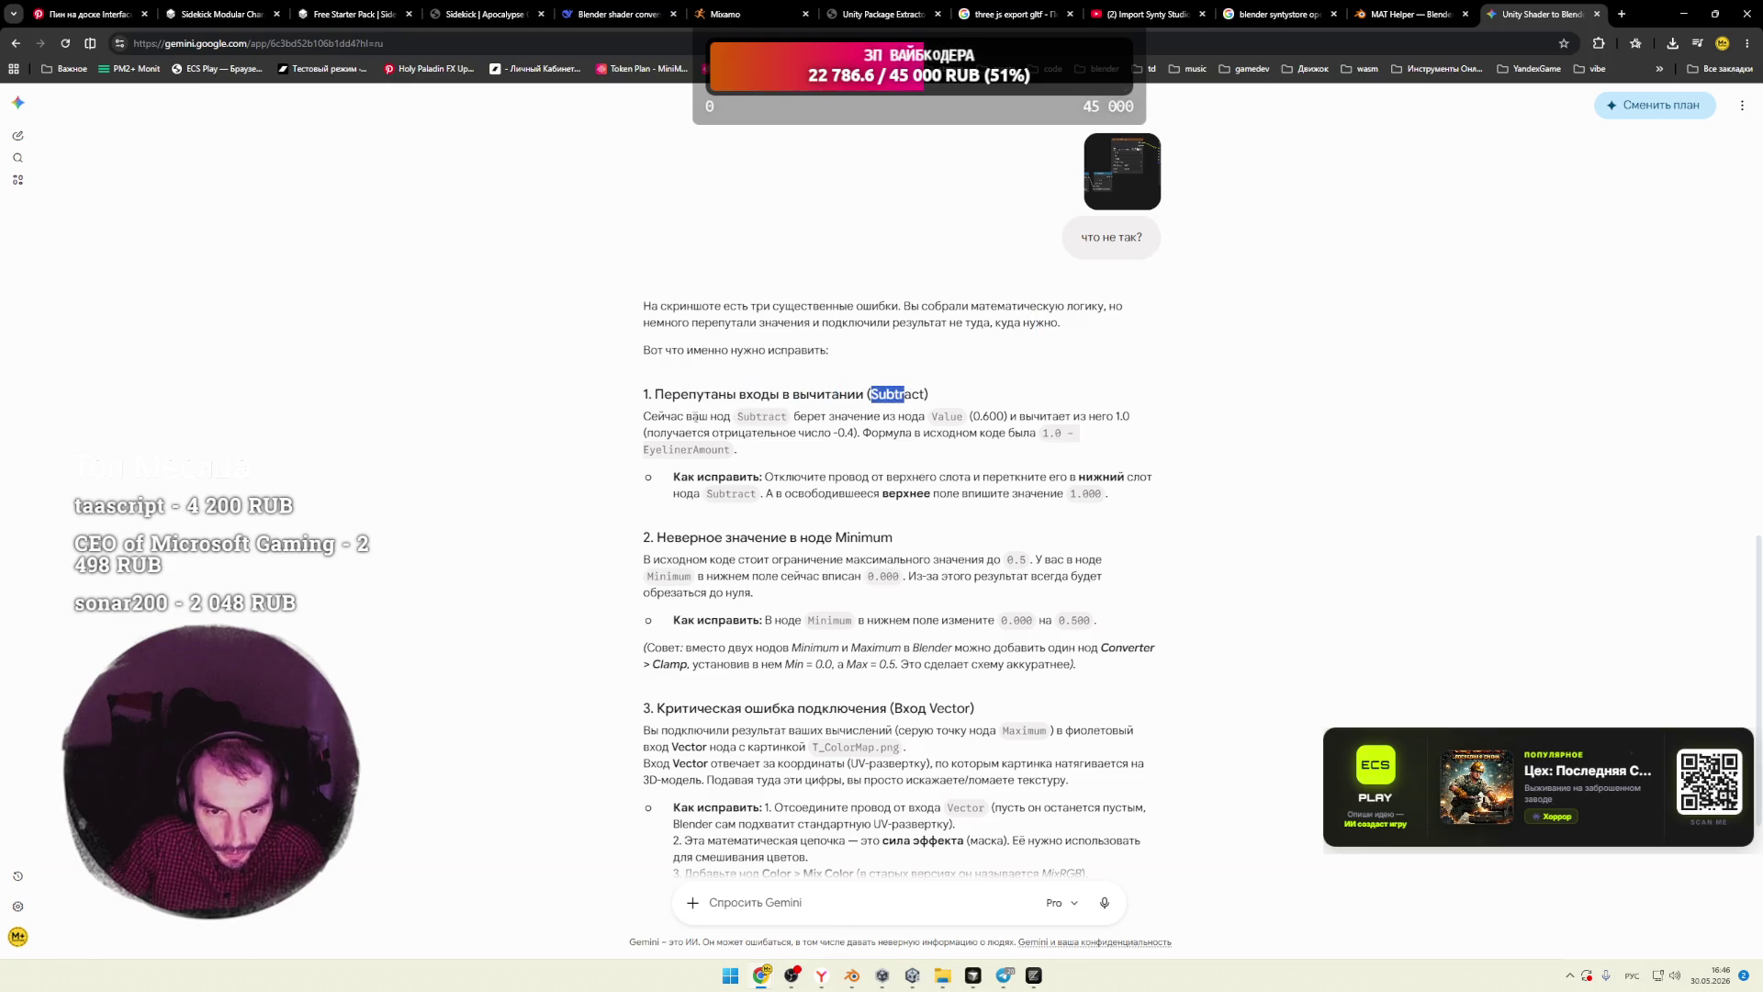
pyautogui.moveTo(659, 419); pyautogui.dragTo(775, 418)
pyautogui.moveTo(824, 417); pyautogui.dragTo(1114, 418)
pyautogui.click(1002, 418)
pyautogui.click(1114, 418)
pyautogui.moveTo(694, 433); pyautogui.dragTo(992, 434)
pyautogui.click(865, 435)
pyautogui.click(992, 434)
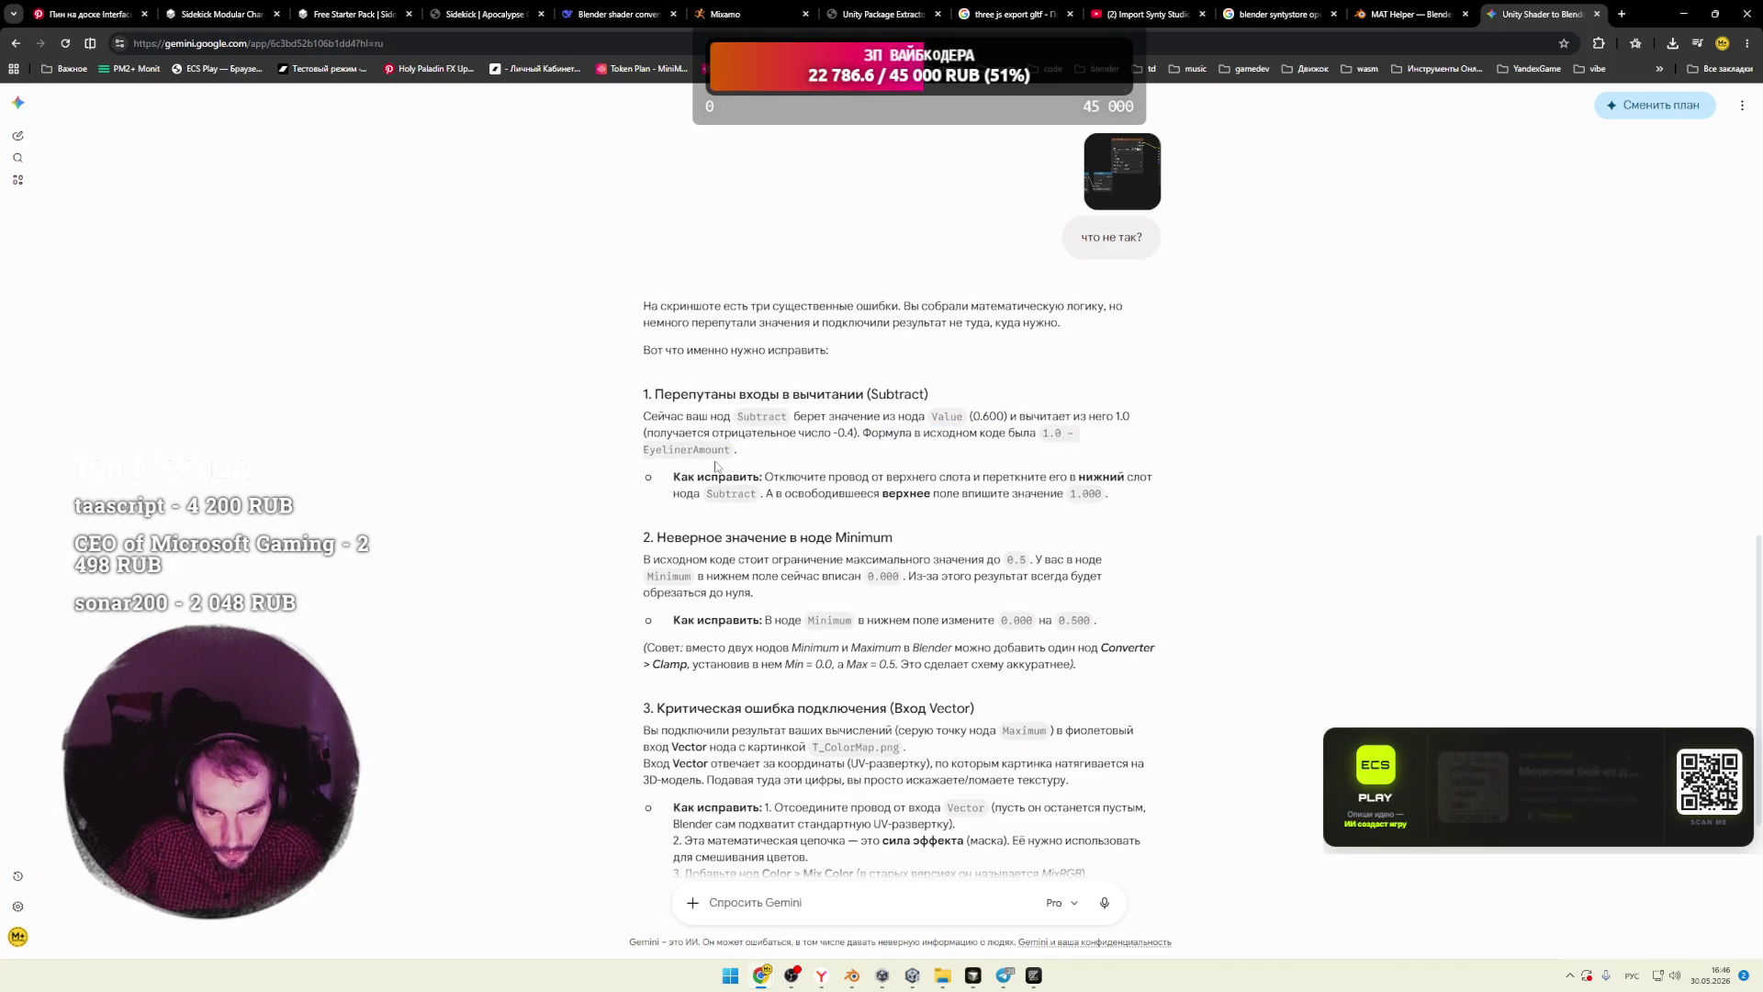
pyautogui.moveTo(777, 478); pyautogui.dragTo(1063, 476)
pyautogui.click(879, 476)
pyautogui.click(1091, 473)
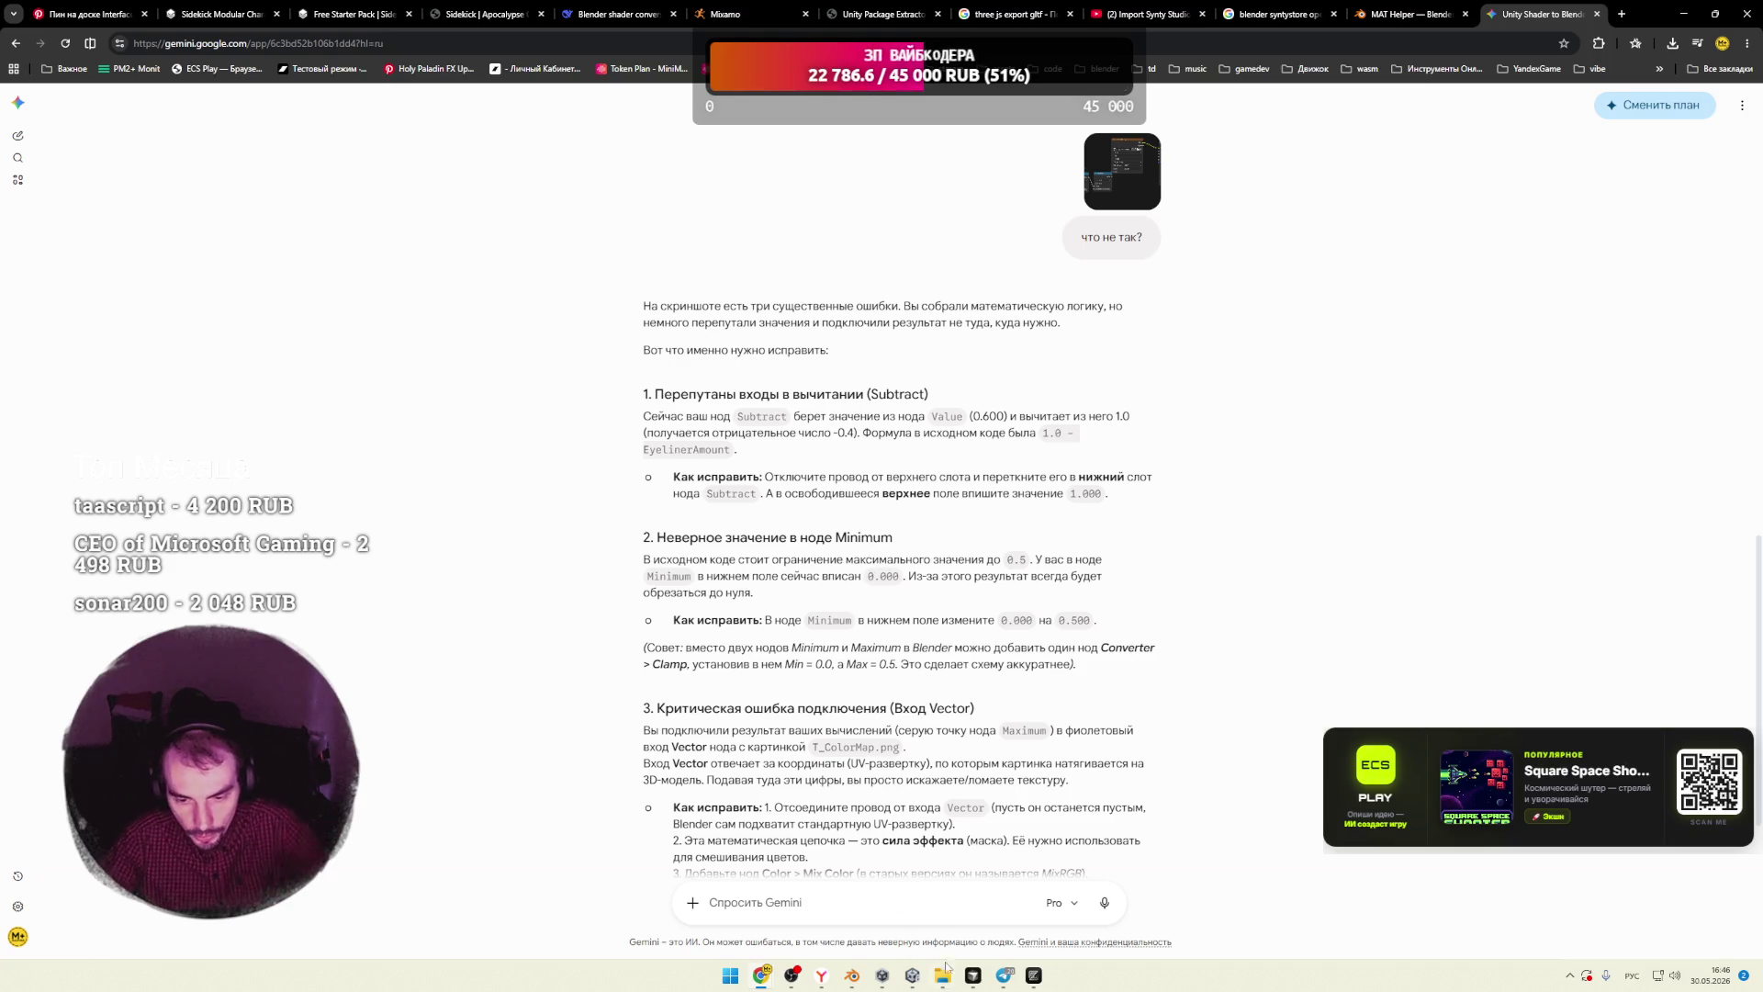
pyautogui.click(852, 975)
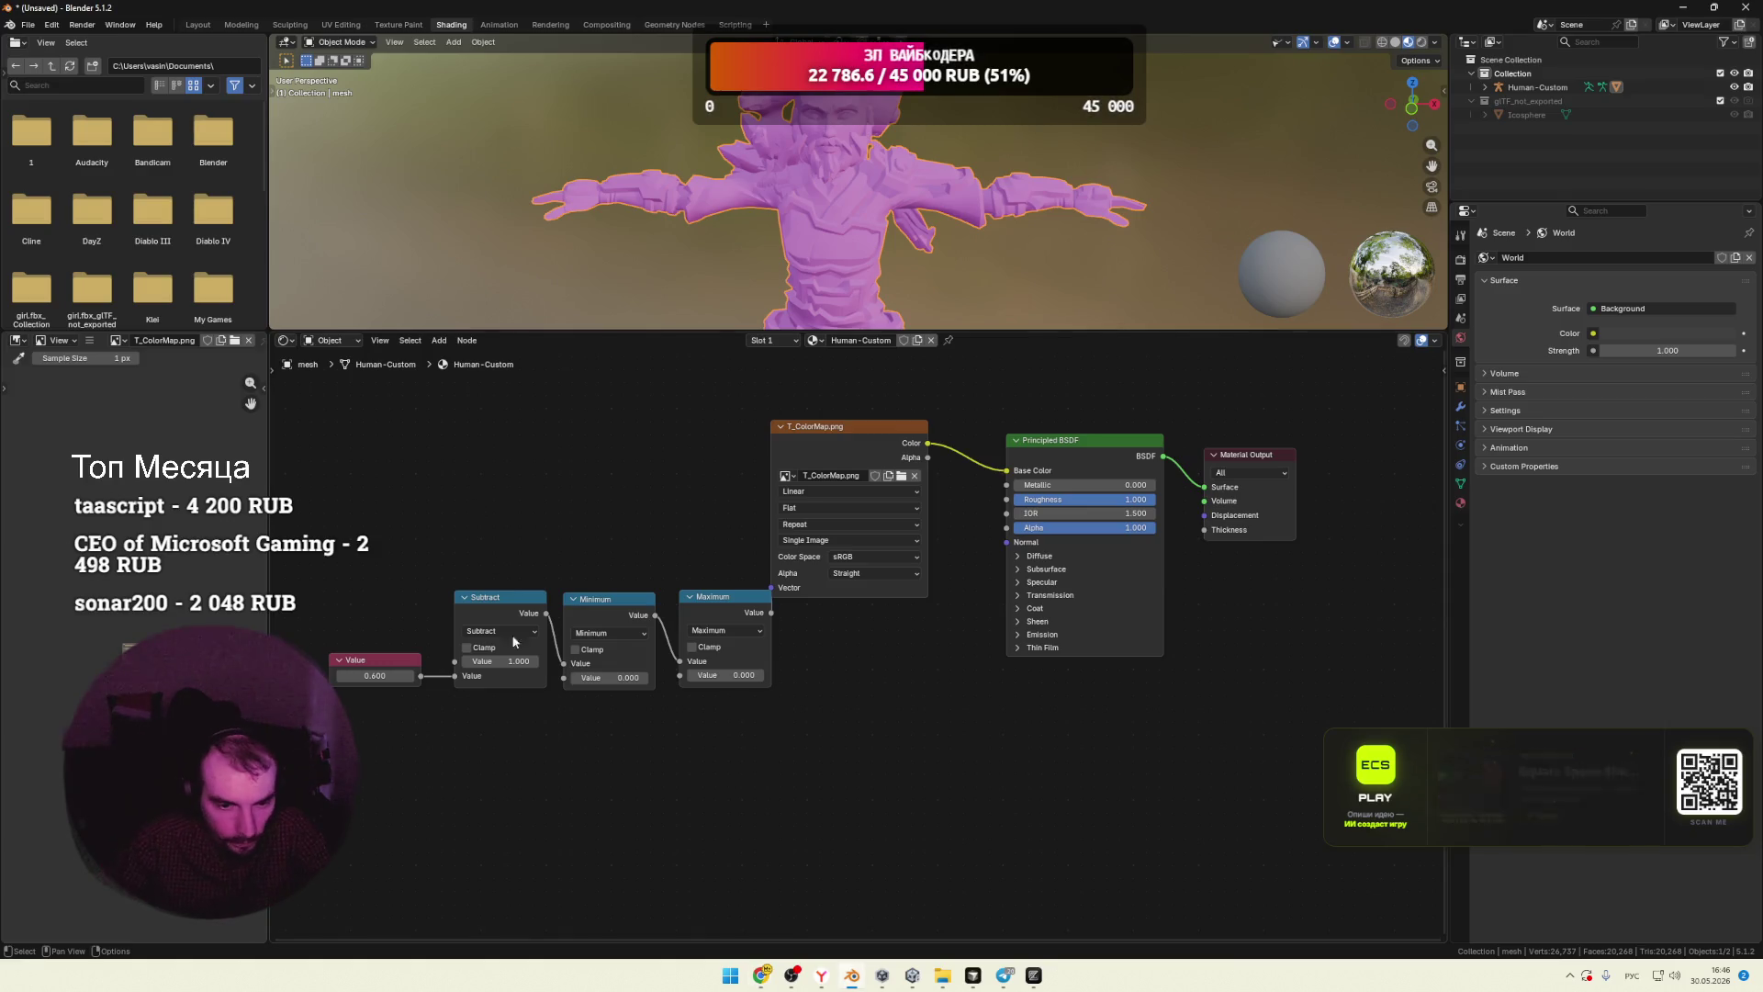
# Step: Detach the Value link from Subtract's input and reread Gemini's upper-slot fix
pyautogui.moveTo(725, 597); pyautogui.dragTo(705, 594)
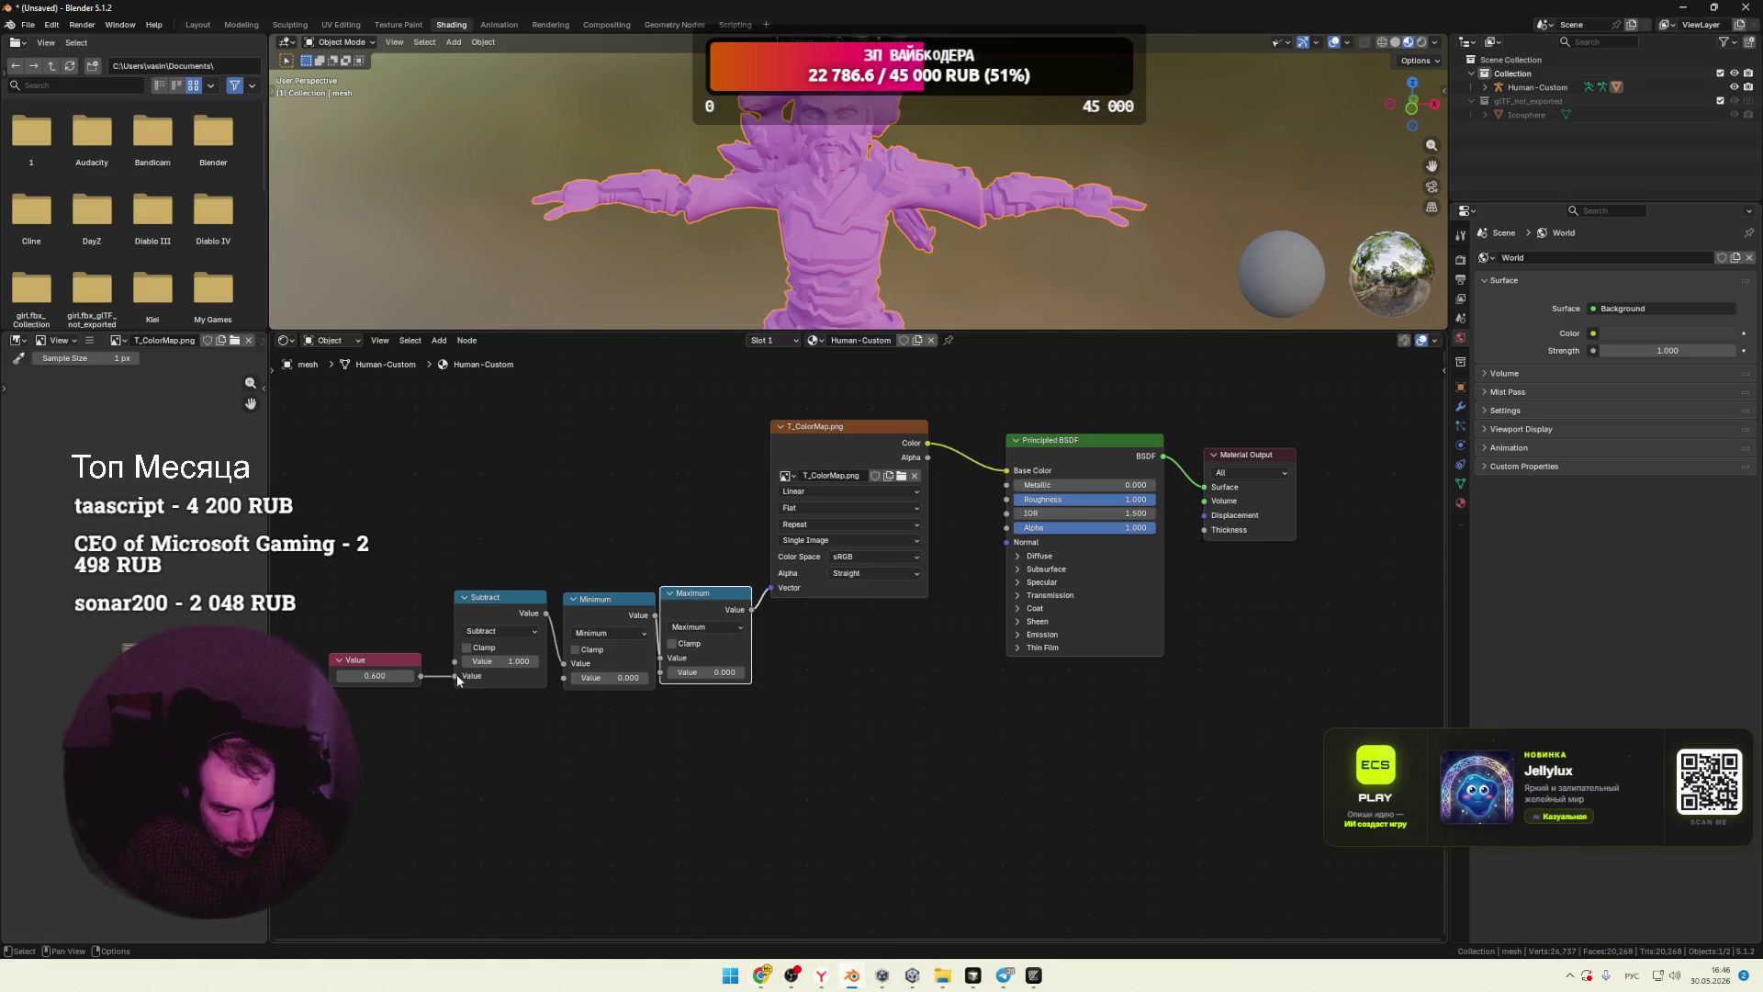
pyautogui.moveTo(456, 680); pyautogui.dragTo(455, 676)
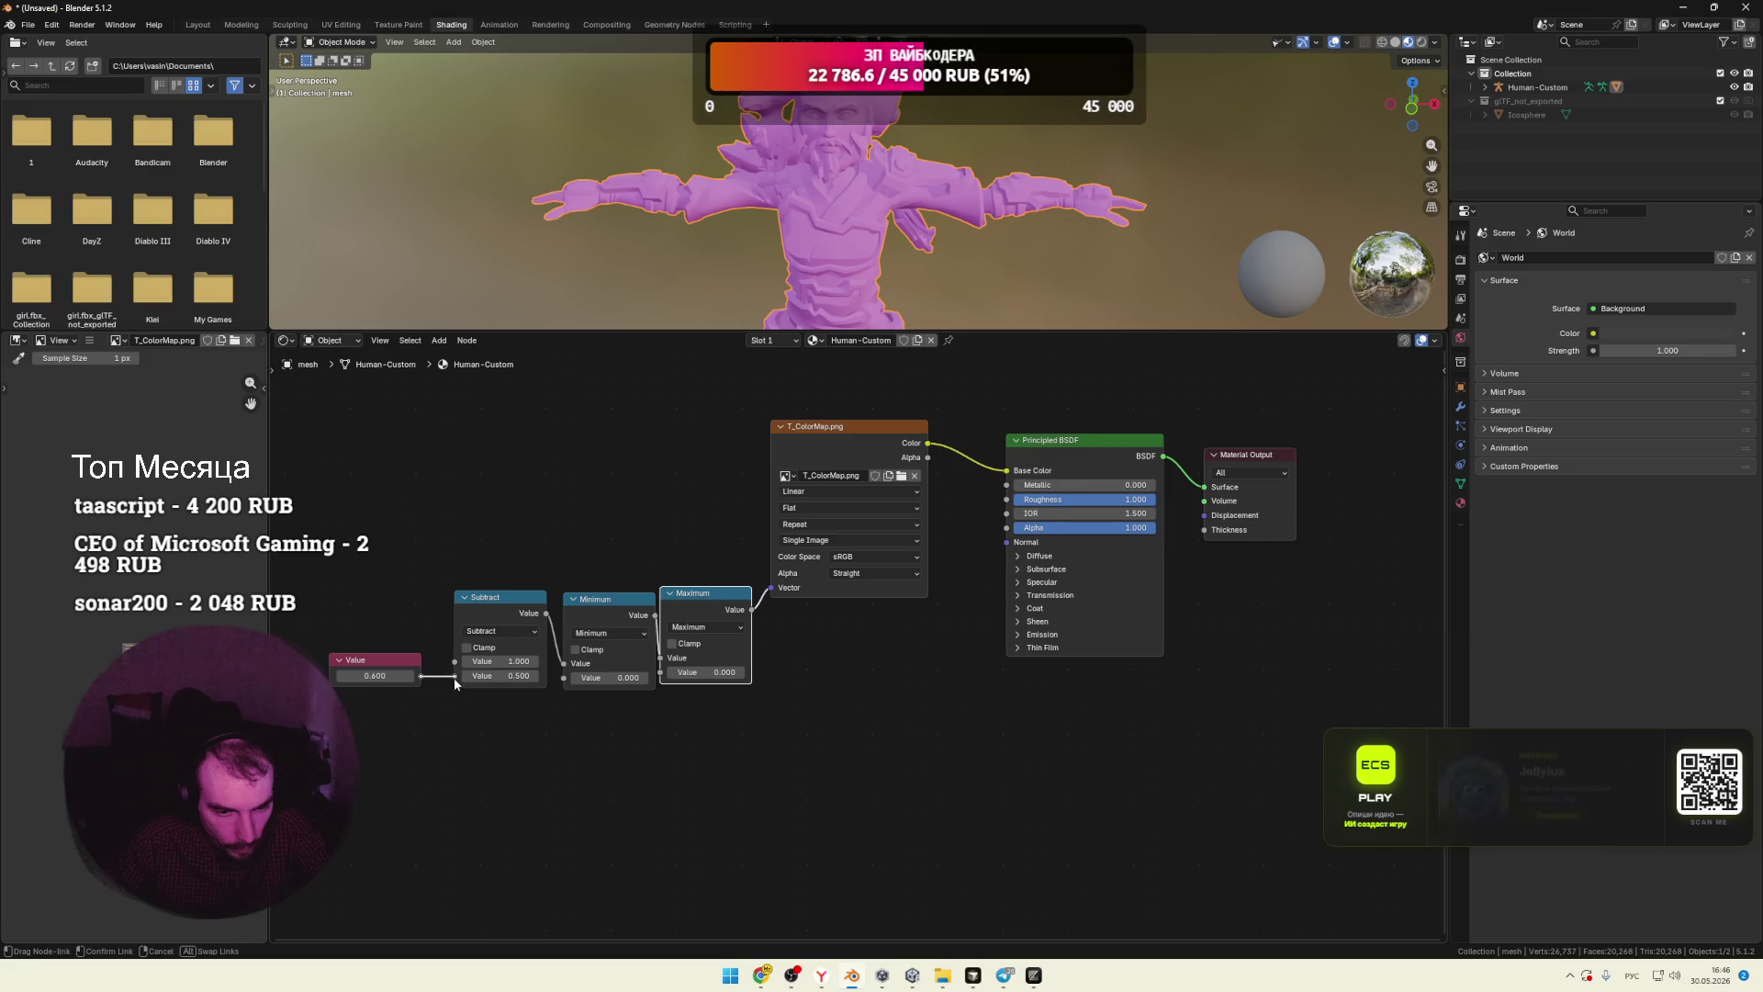
pyautogui.hotkey('alt', 'Tab')
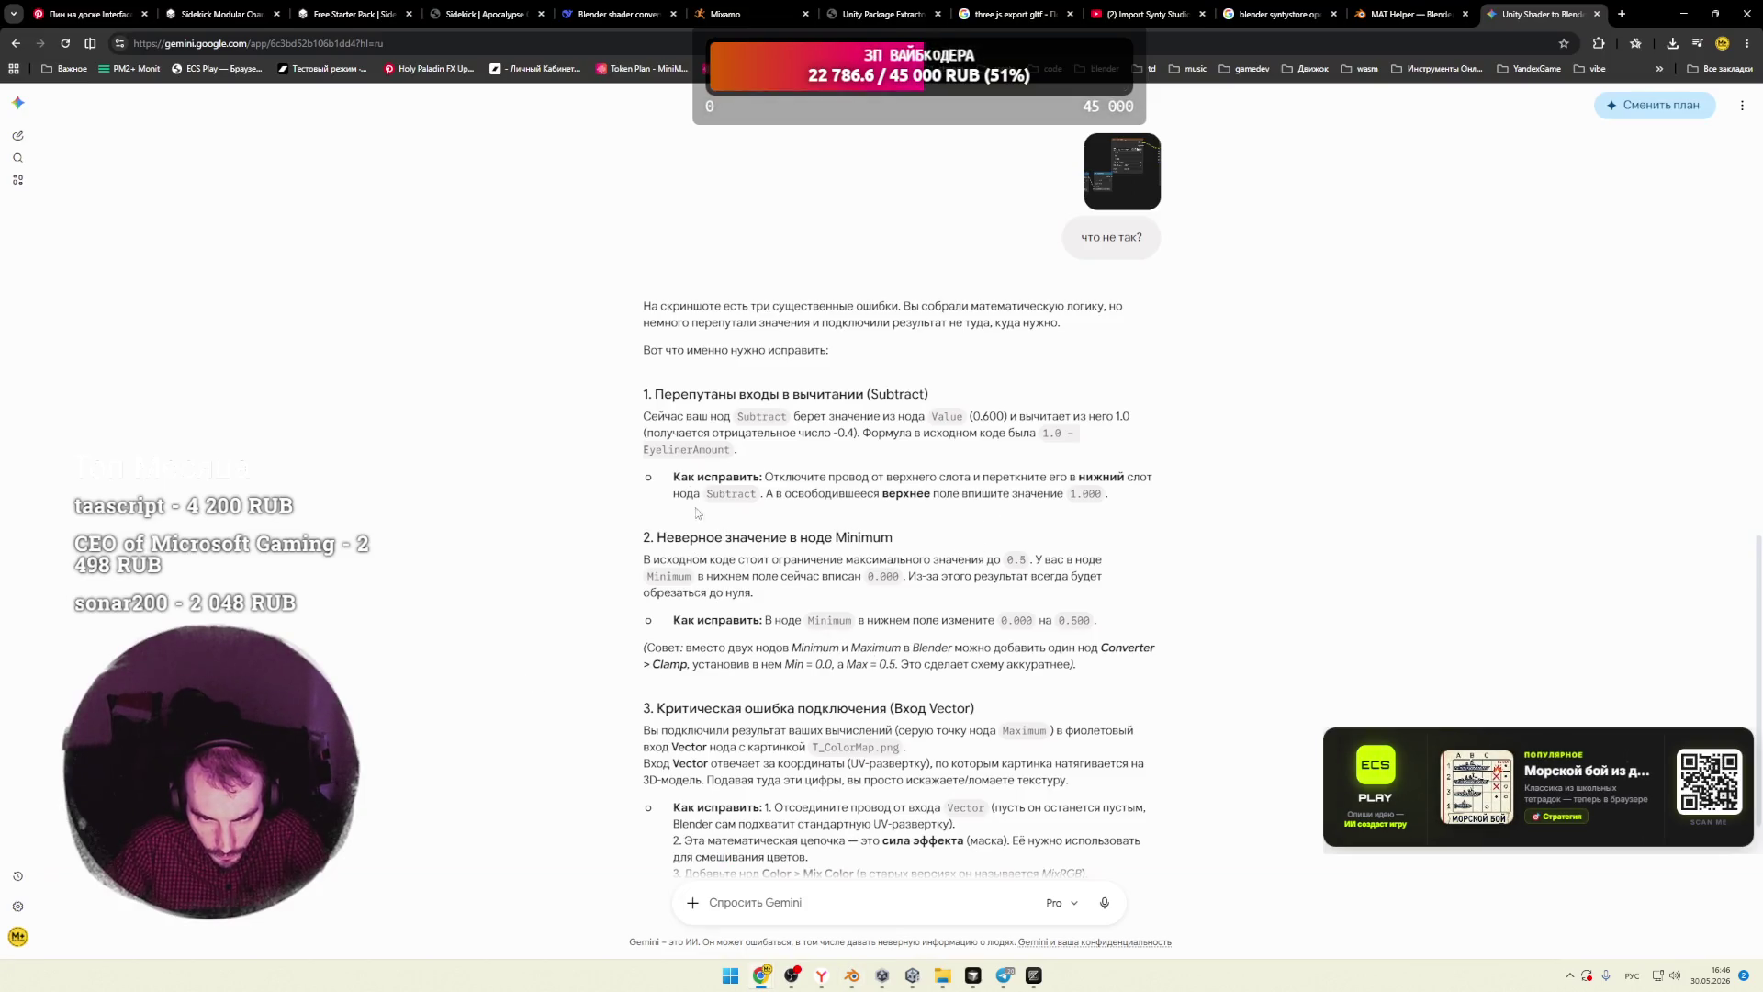
pyautogui.moveTo(782, 476); pyautogui.dragTo(1134, 477)
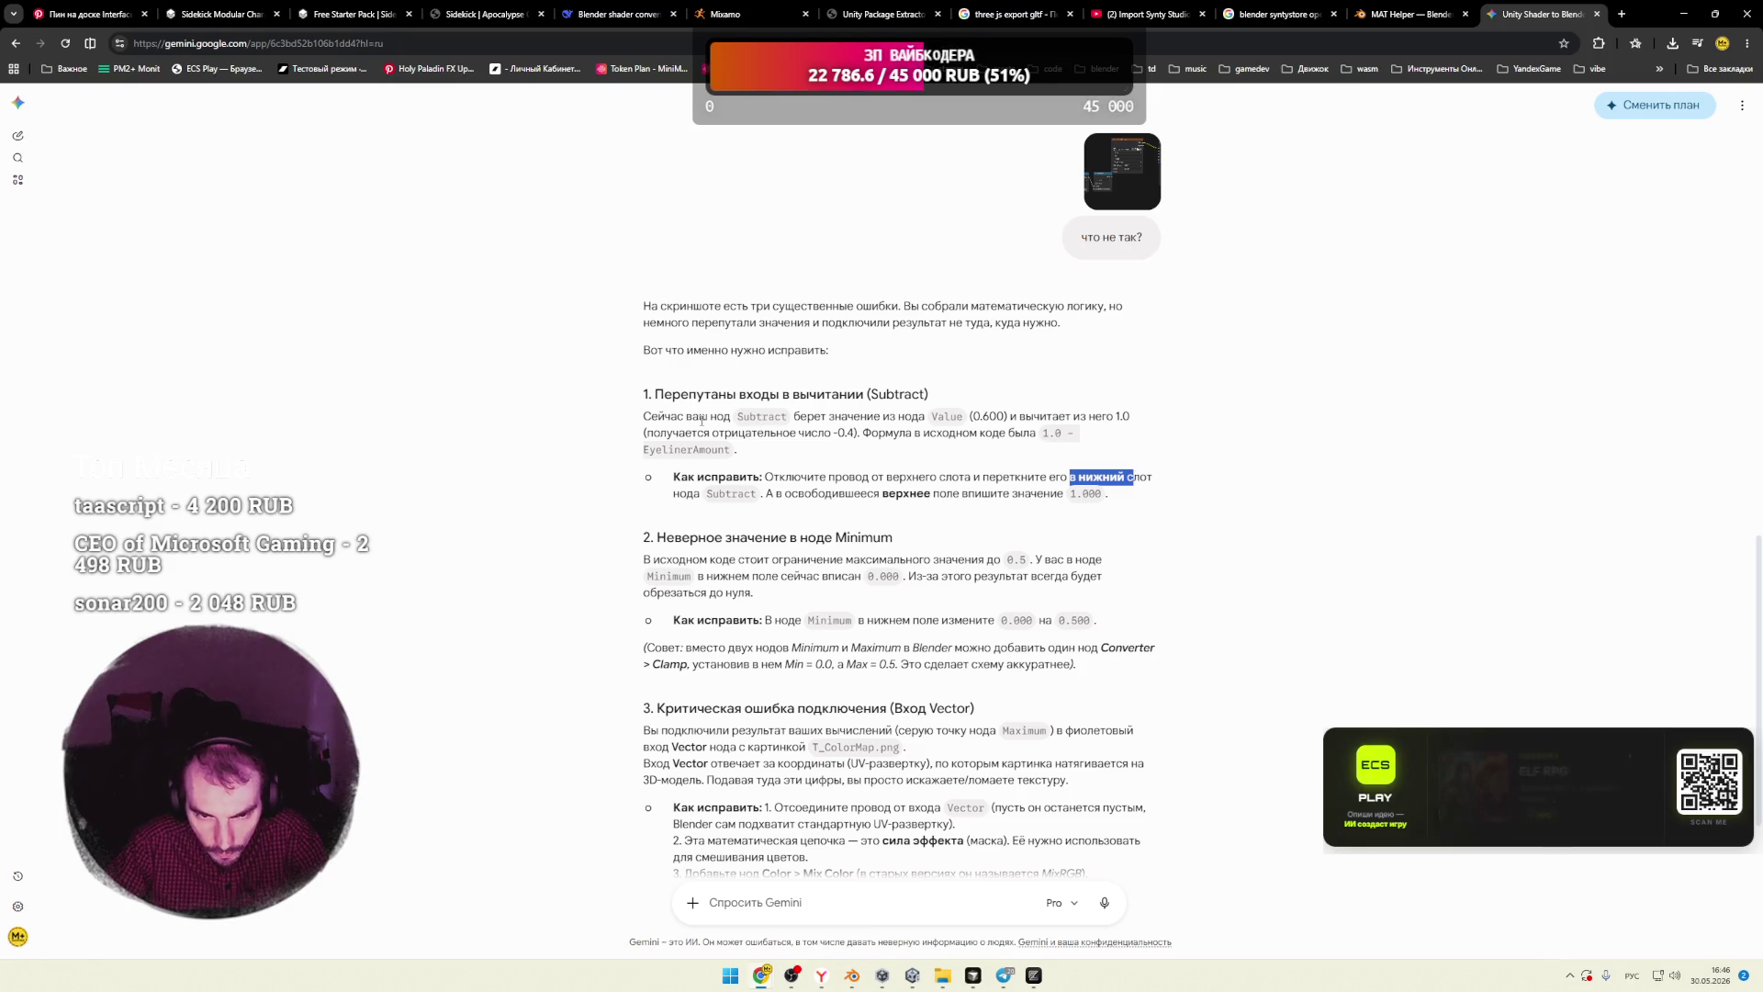
pyautogui.moveTo(813, 416); pyautogui.dragTo(1125, 417)
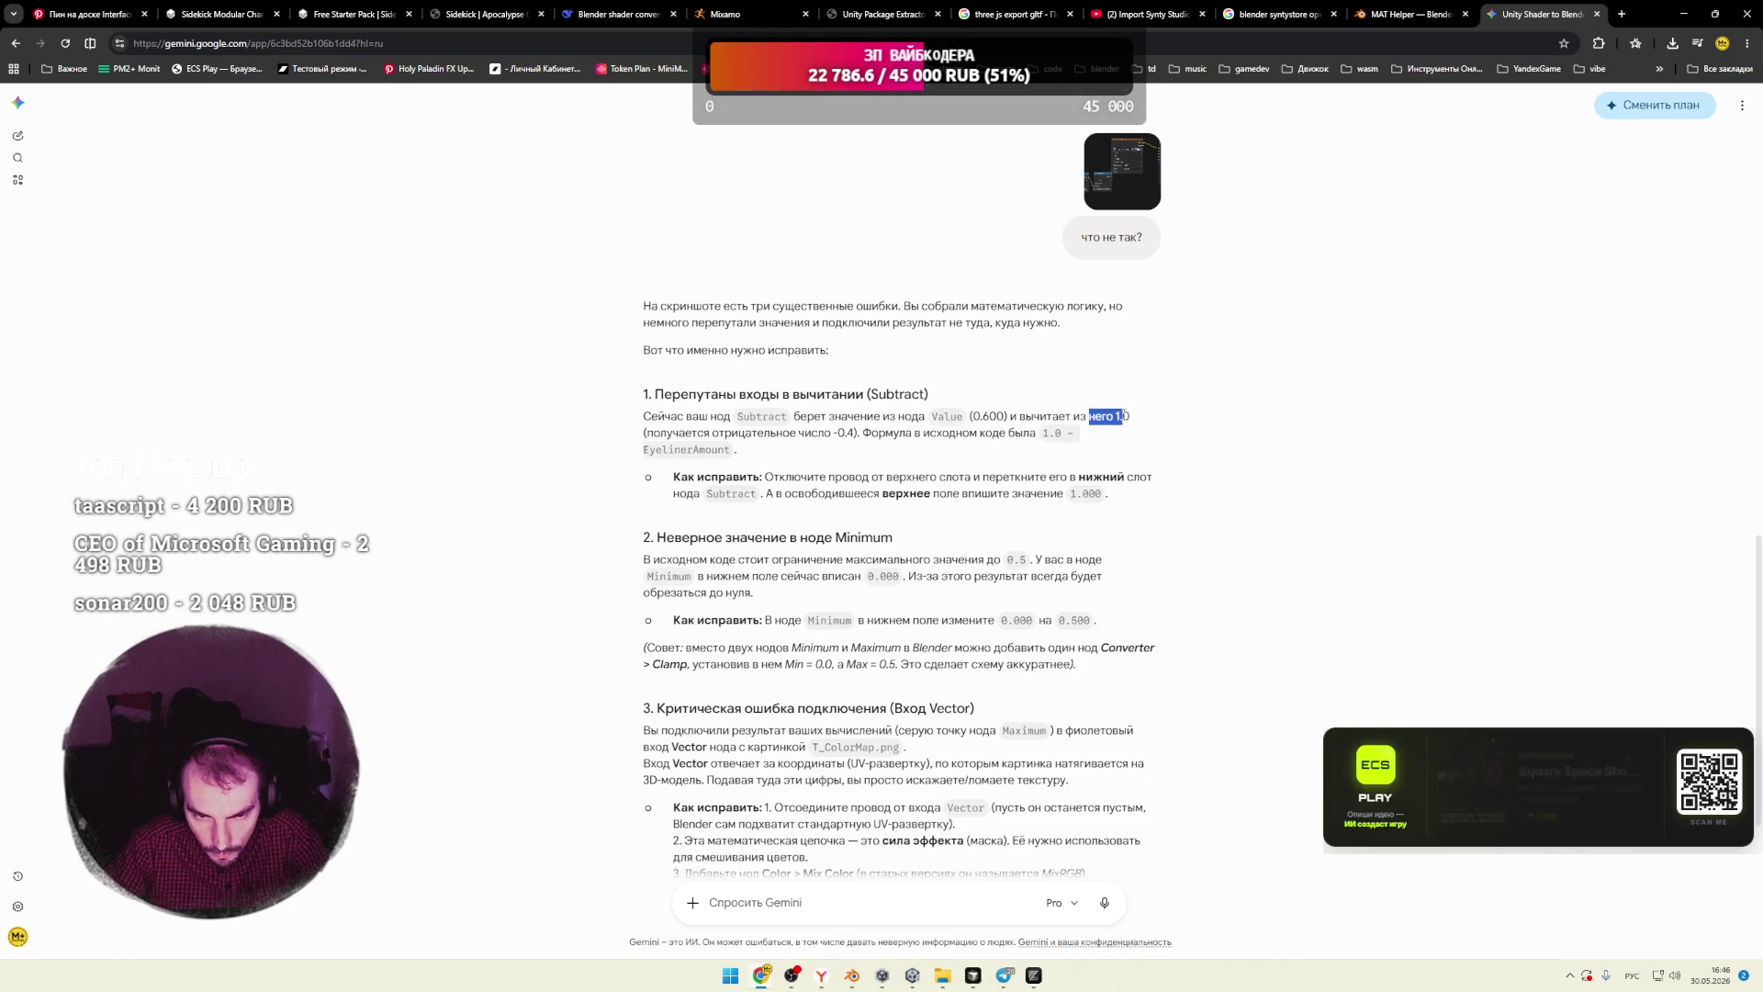
pyautogui.moveTo(827, 432); pyautogui.dragTo(698, 432)
pyautogui.moveTo(885, 433); pyautogui.dragTo(956, 433)
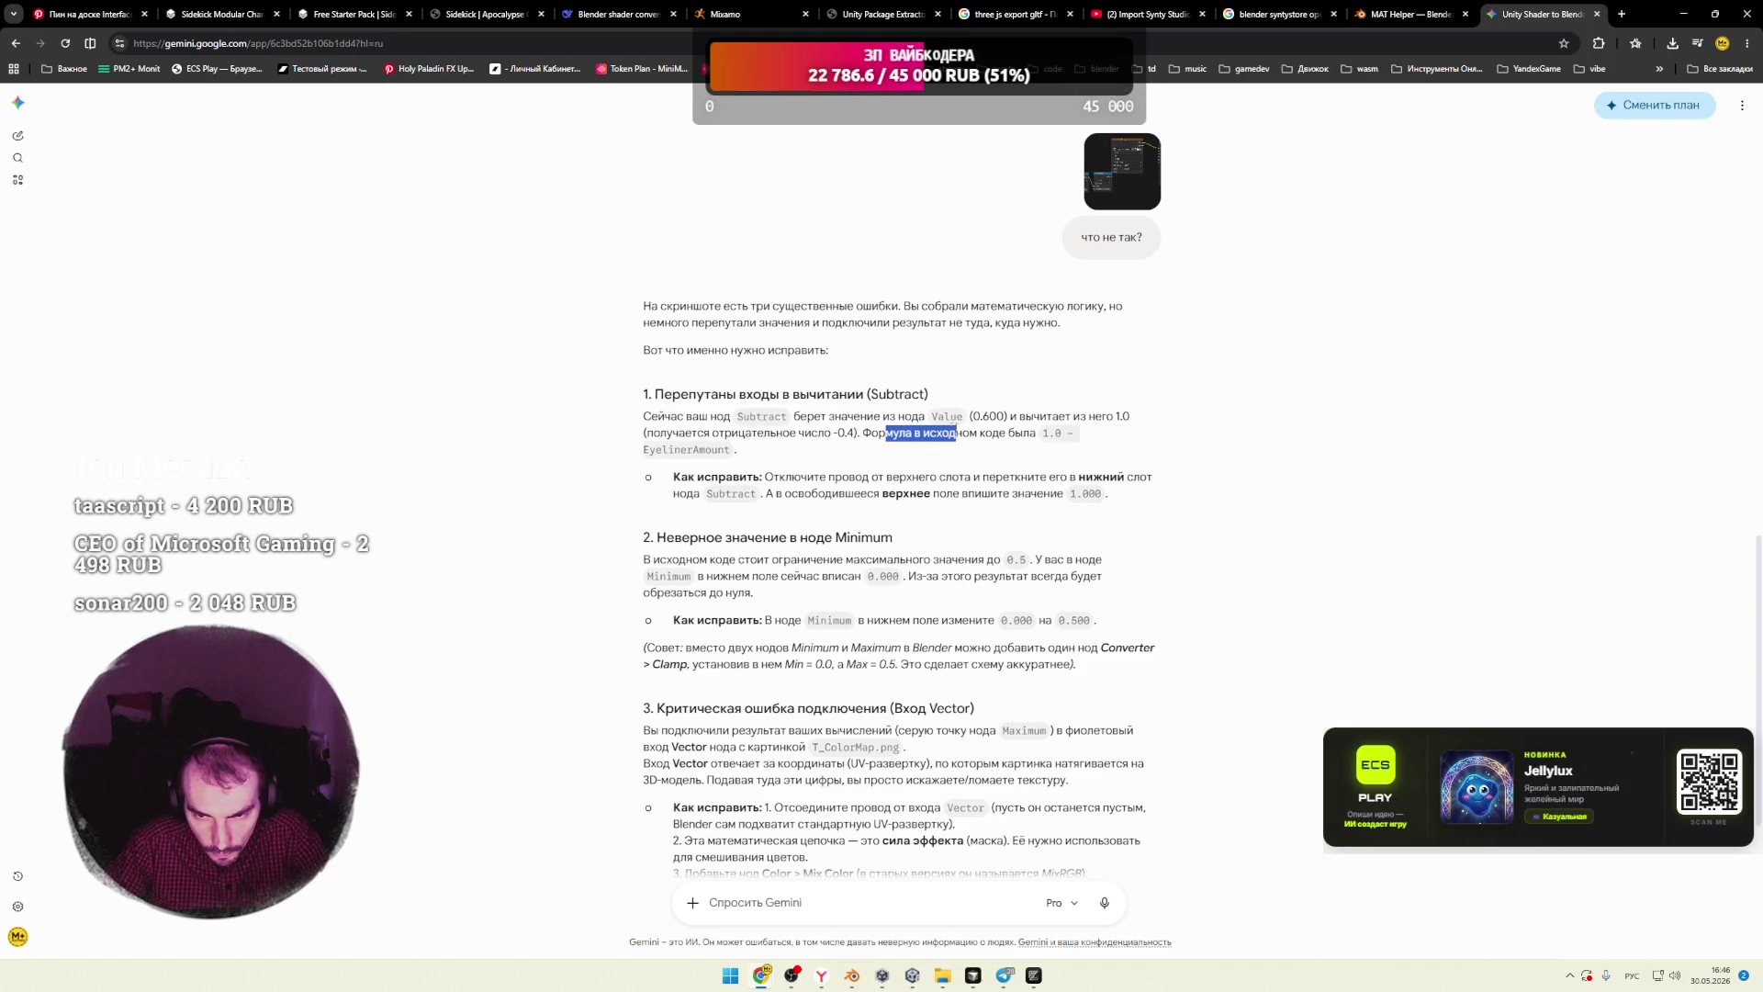
pyautogui.hotkey('alt', 'Tab')
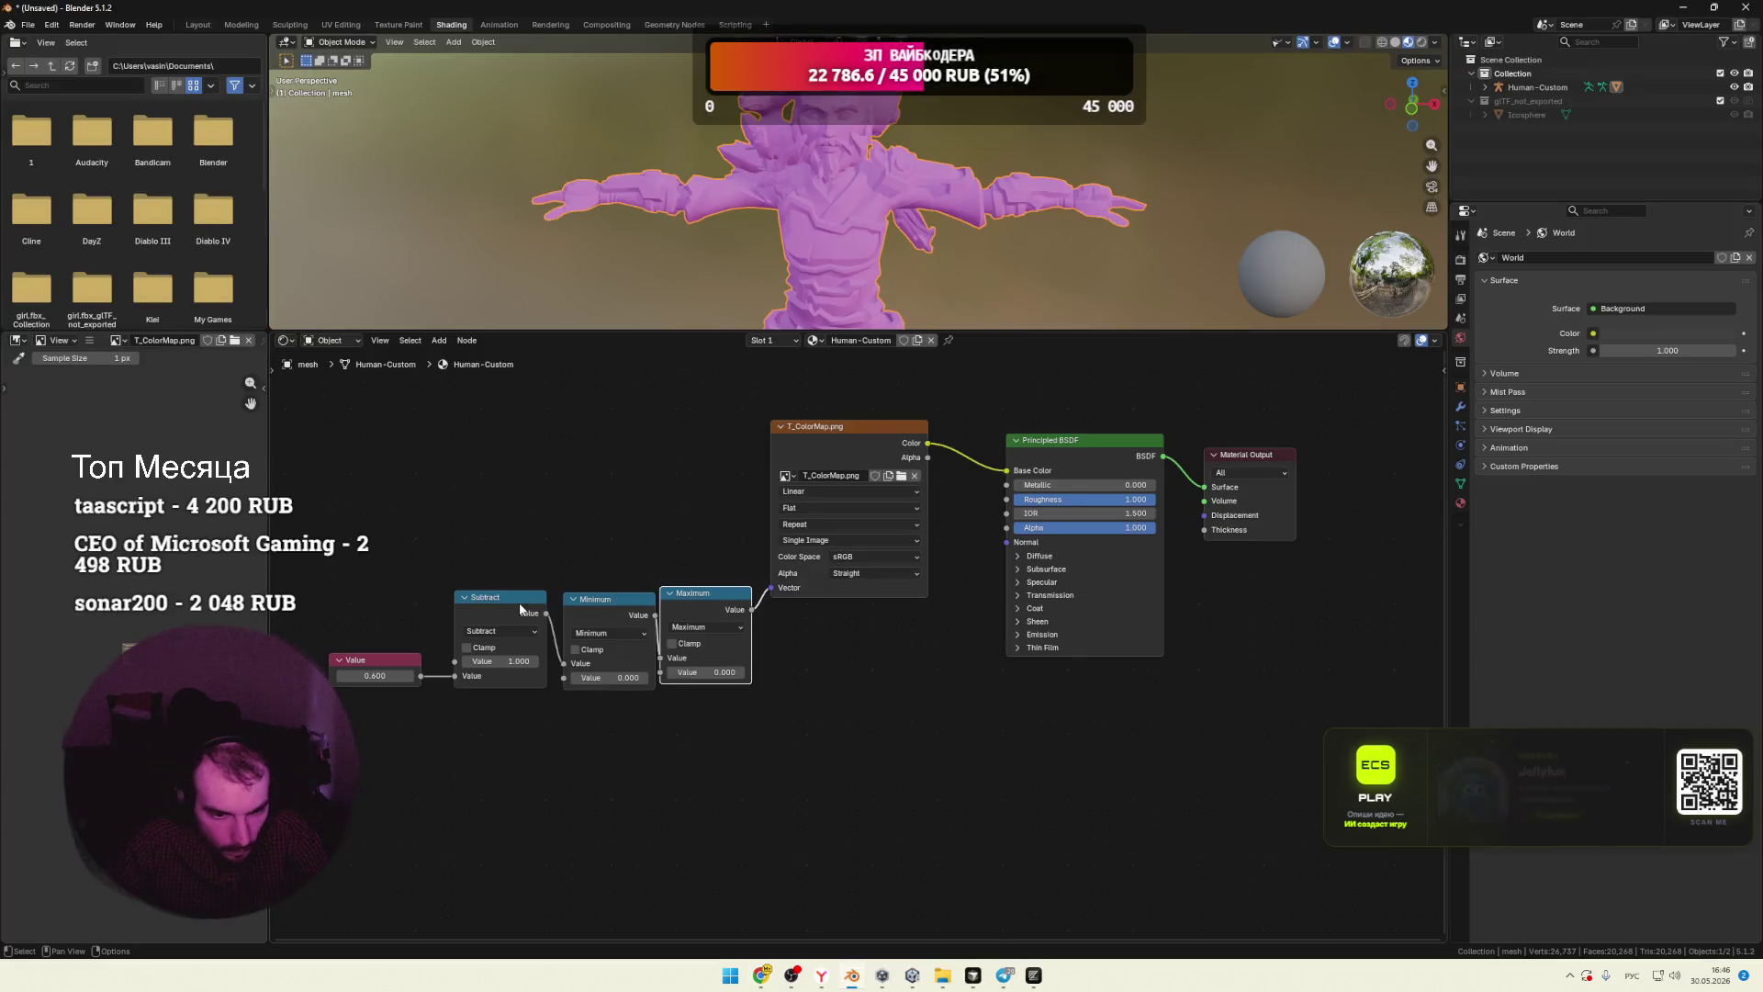
# Step: Reread Gemini's Minimum limit explanation and start editing the Minimum node's lower value
pyautogui.moveTo(351, 659); pyautogui.dragTo(329, 660)
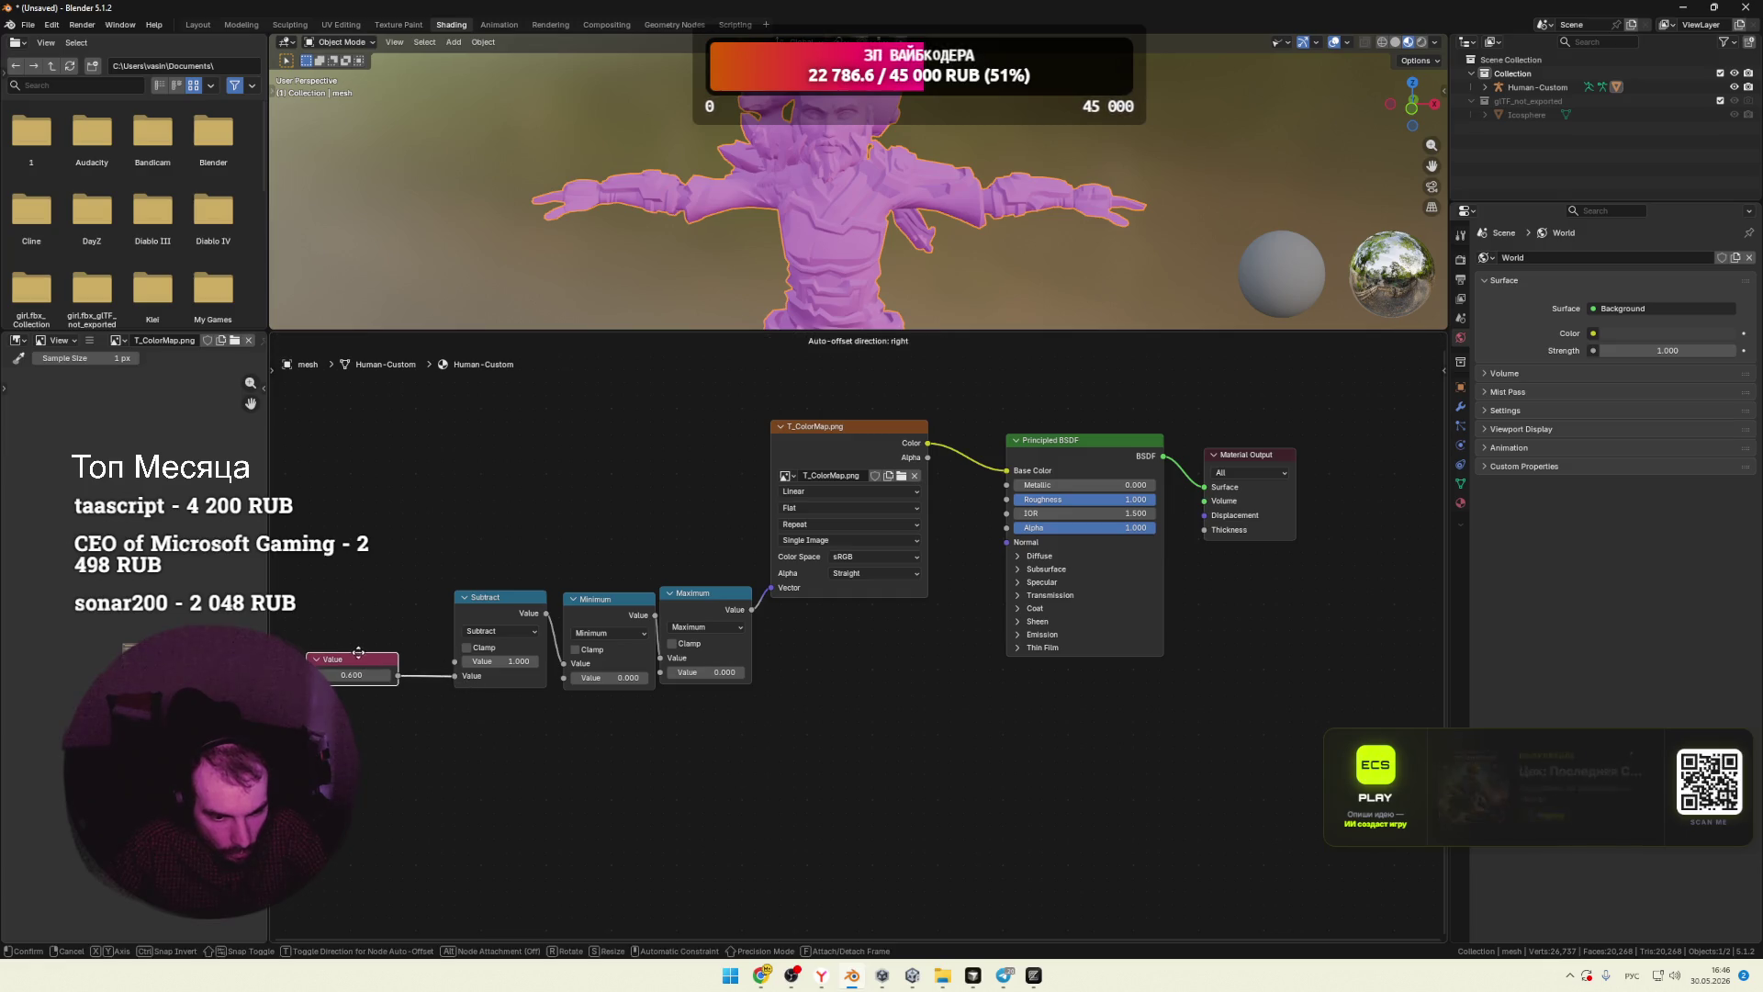
pyautogui.hotkey('alt', 'Tab')
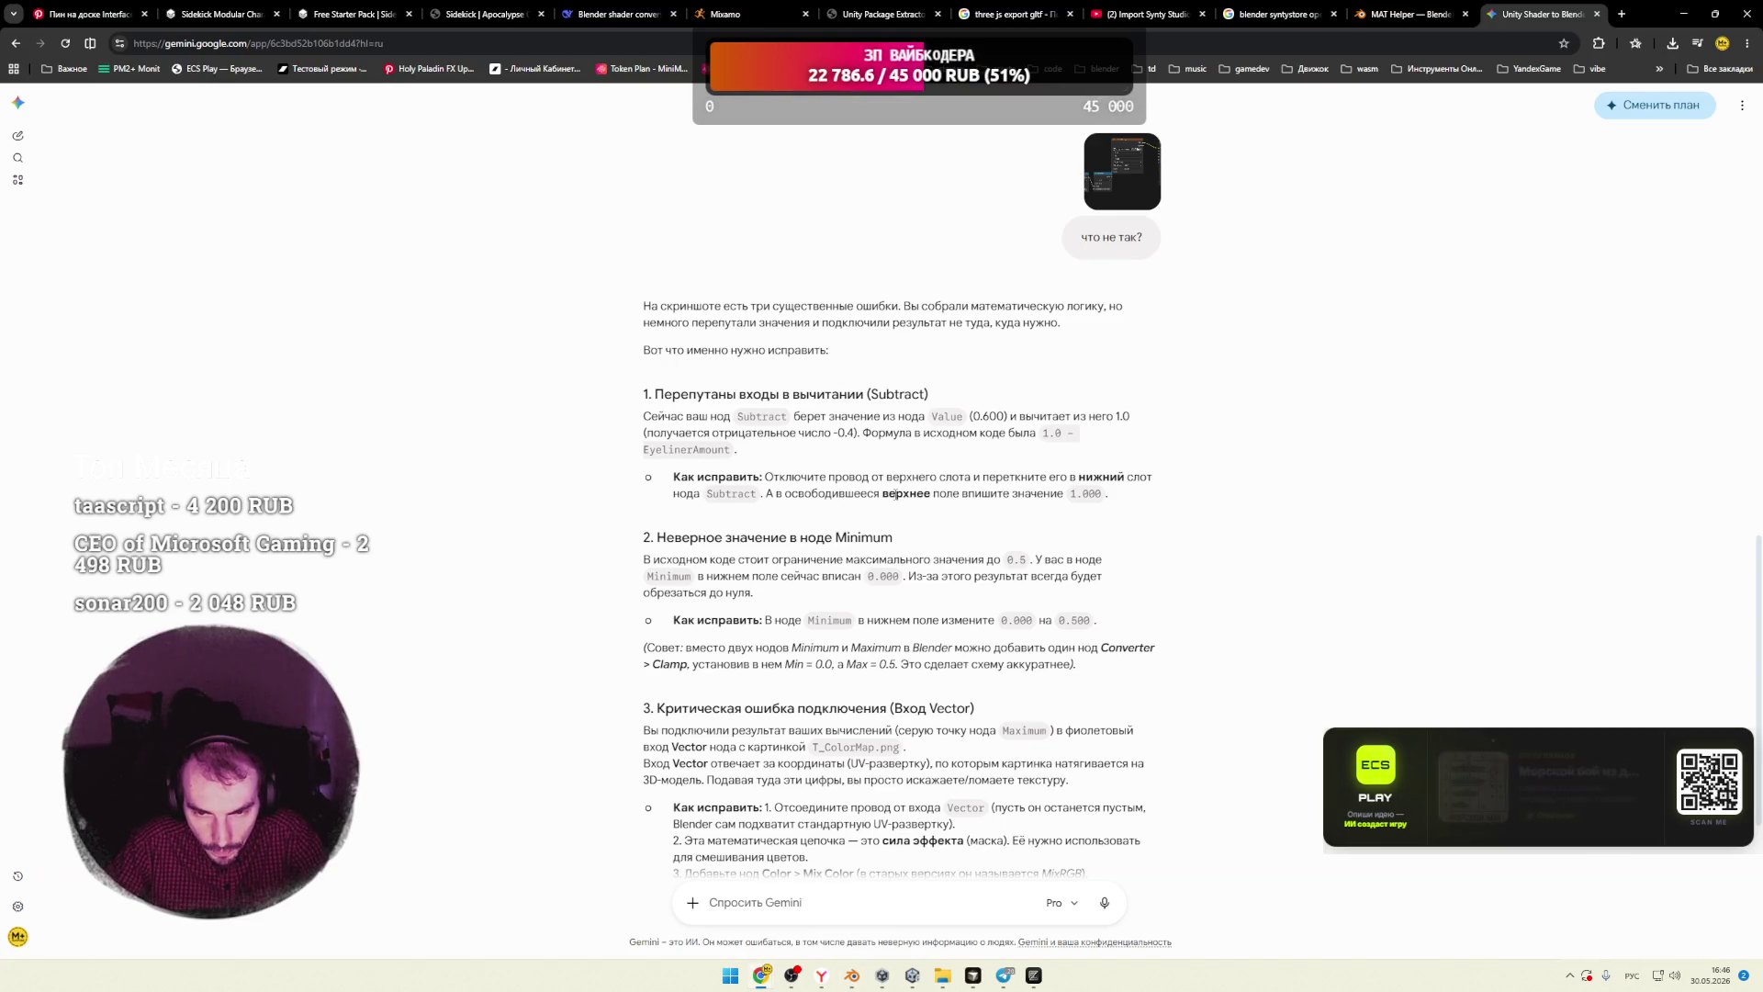
pyautogui.hotkey('alt', 'Tab')
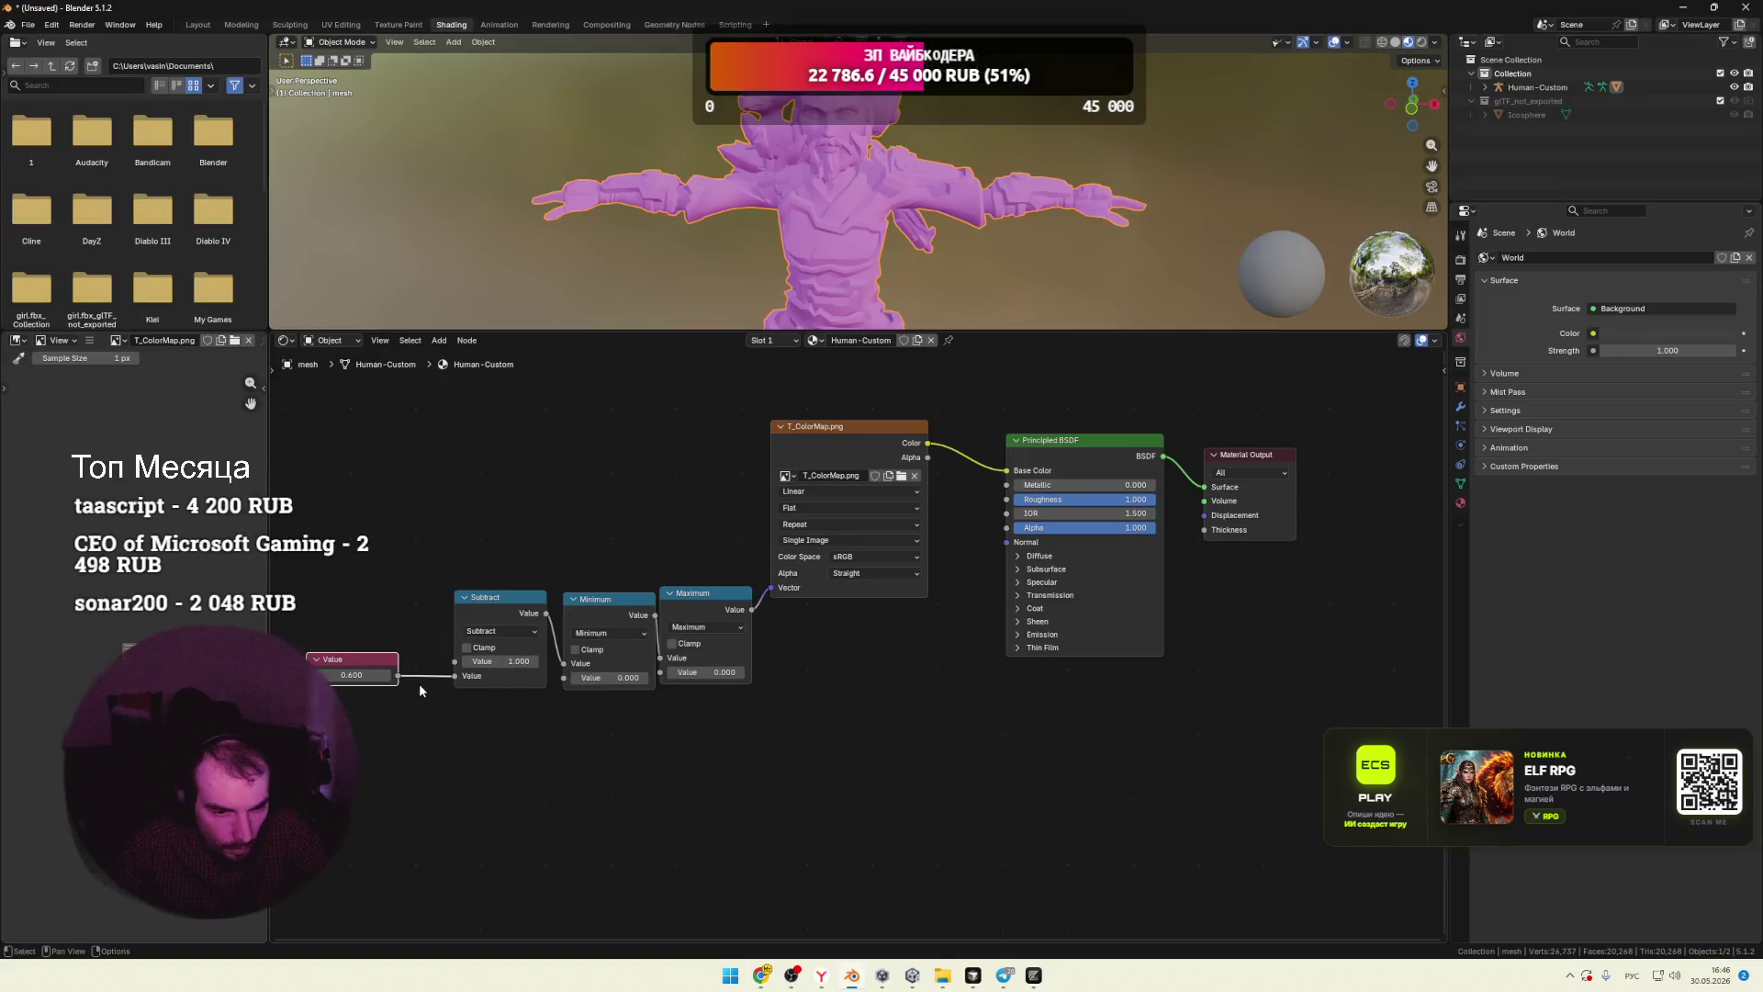
pyautogui.hotkey('alt', 'Tab')
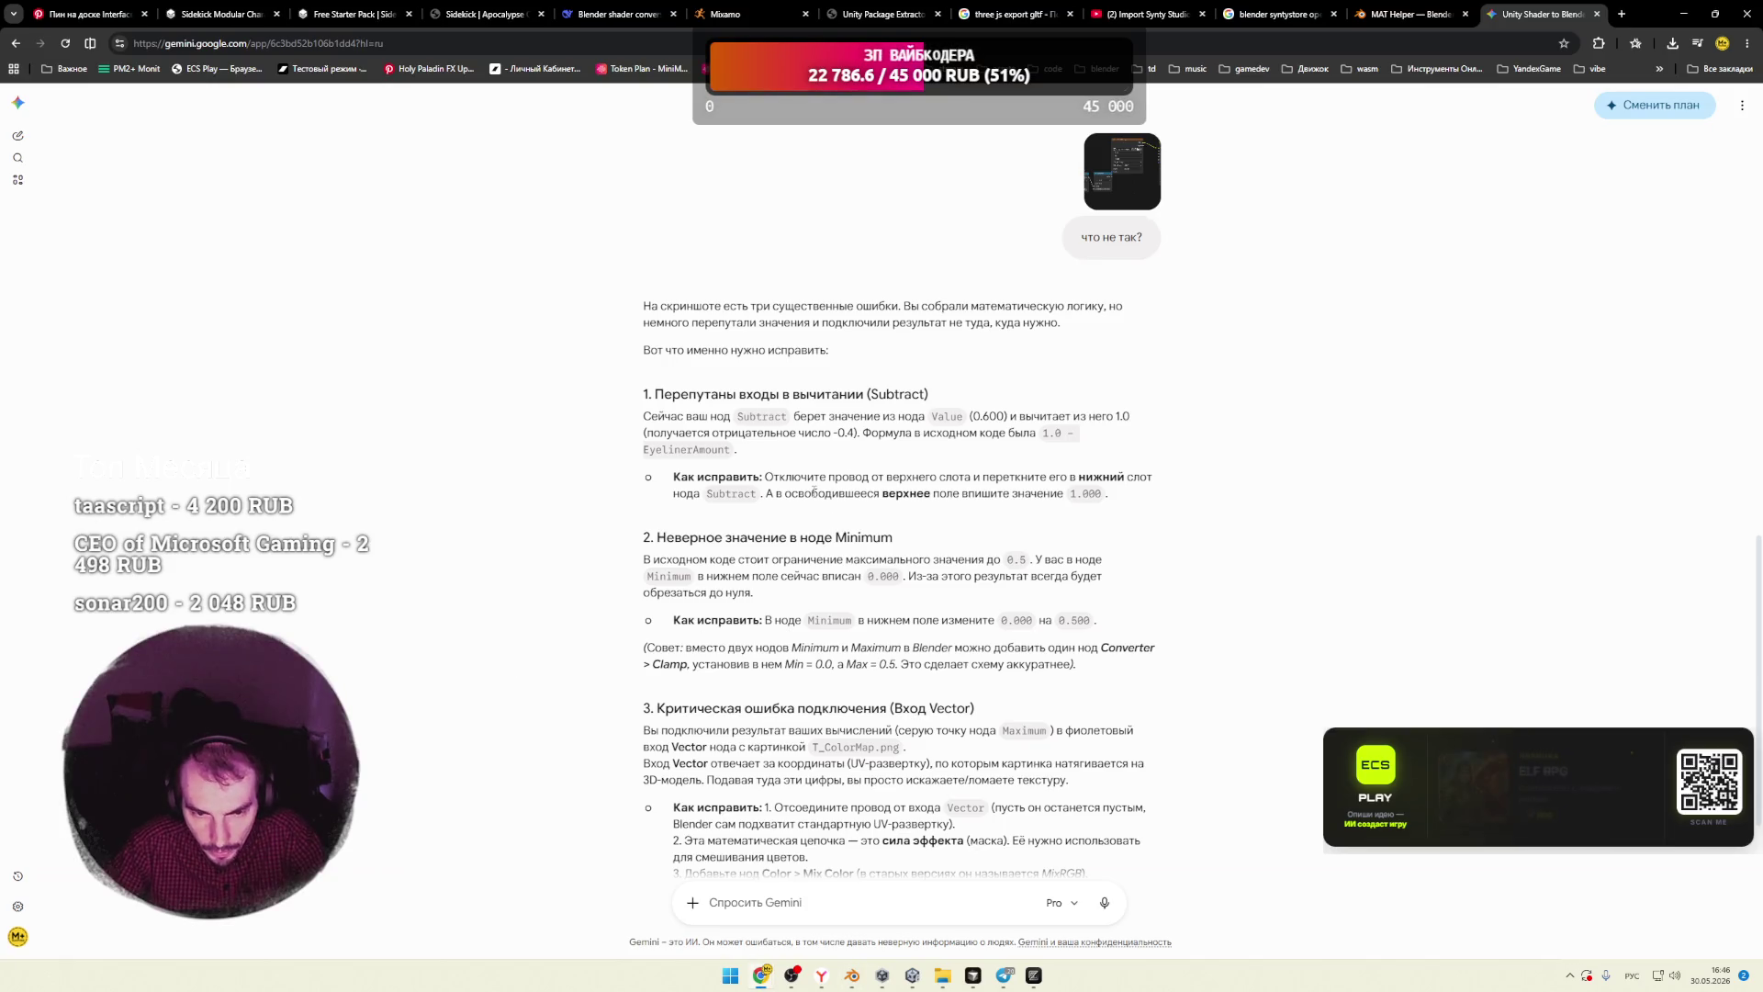
pyautogui.scroll(-1, 721, 485)
pyautogui.moveTo(679, 490); pyautogui.dragTo(1029, 494)
pyautogui.click(762, 494)
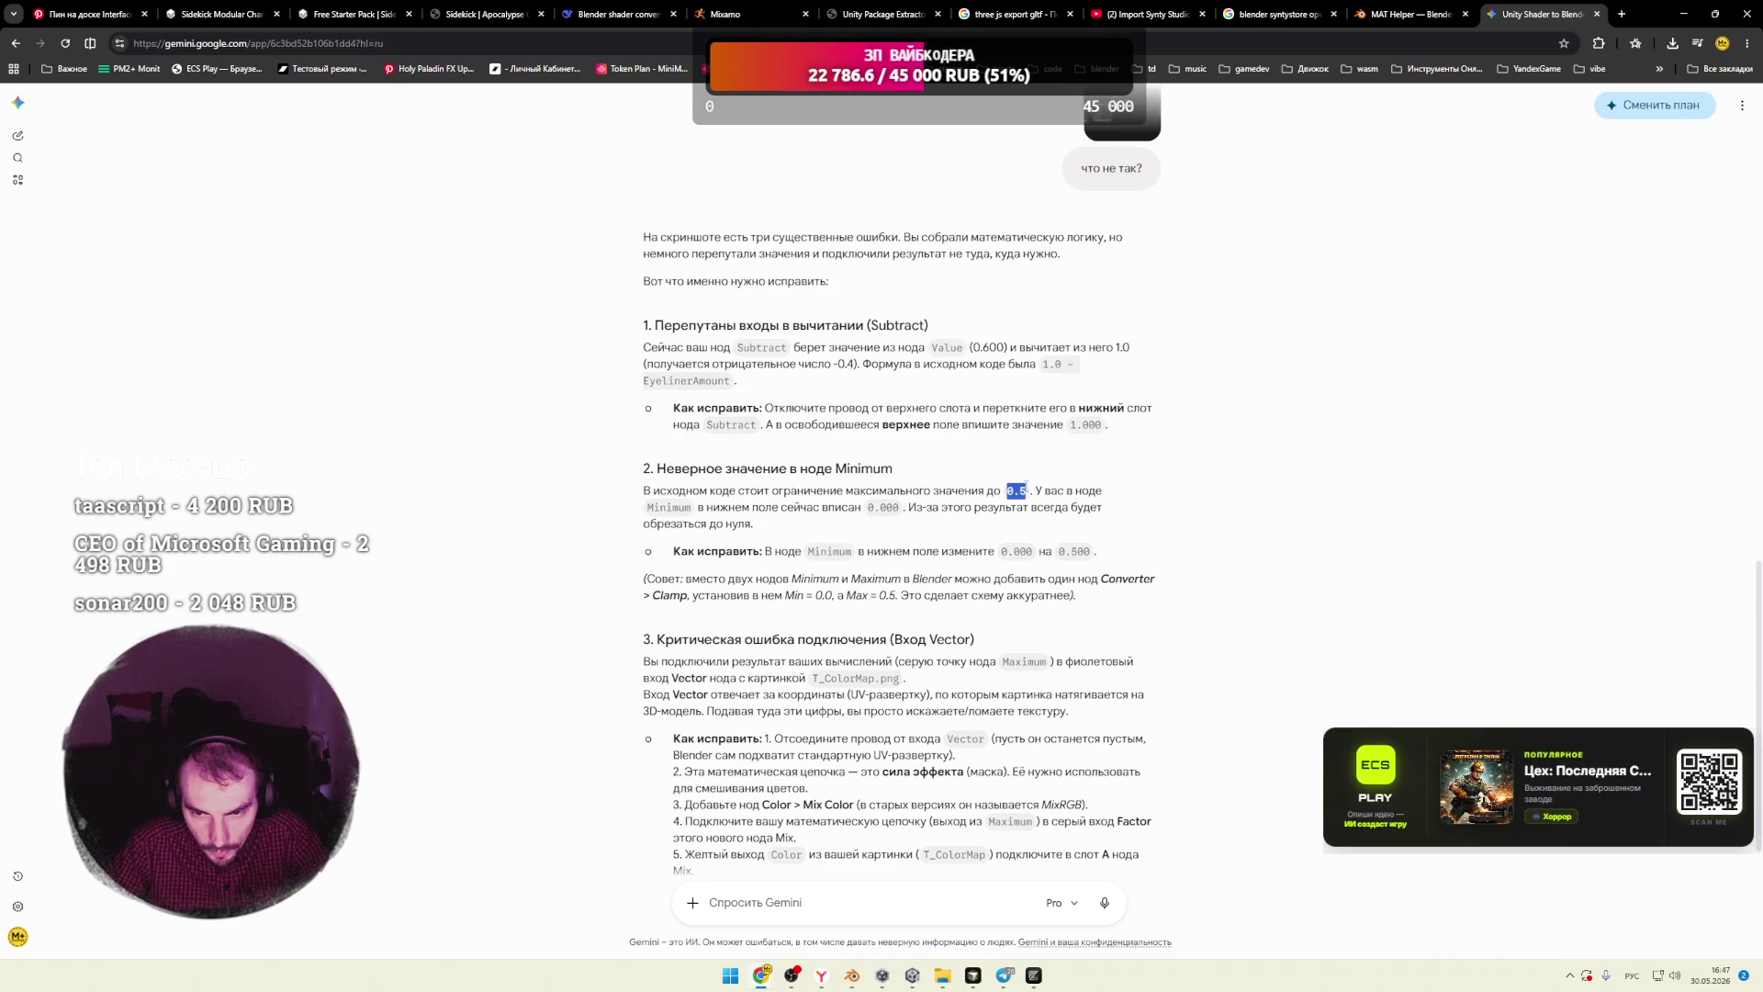
pyautogui.hotkey('alt', 'Tab')
pyautogui.click(623, 678)
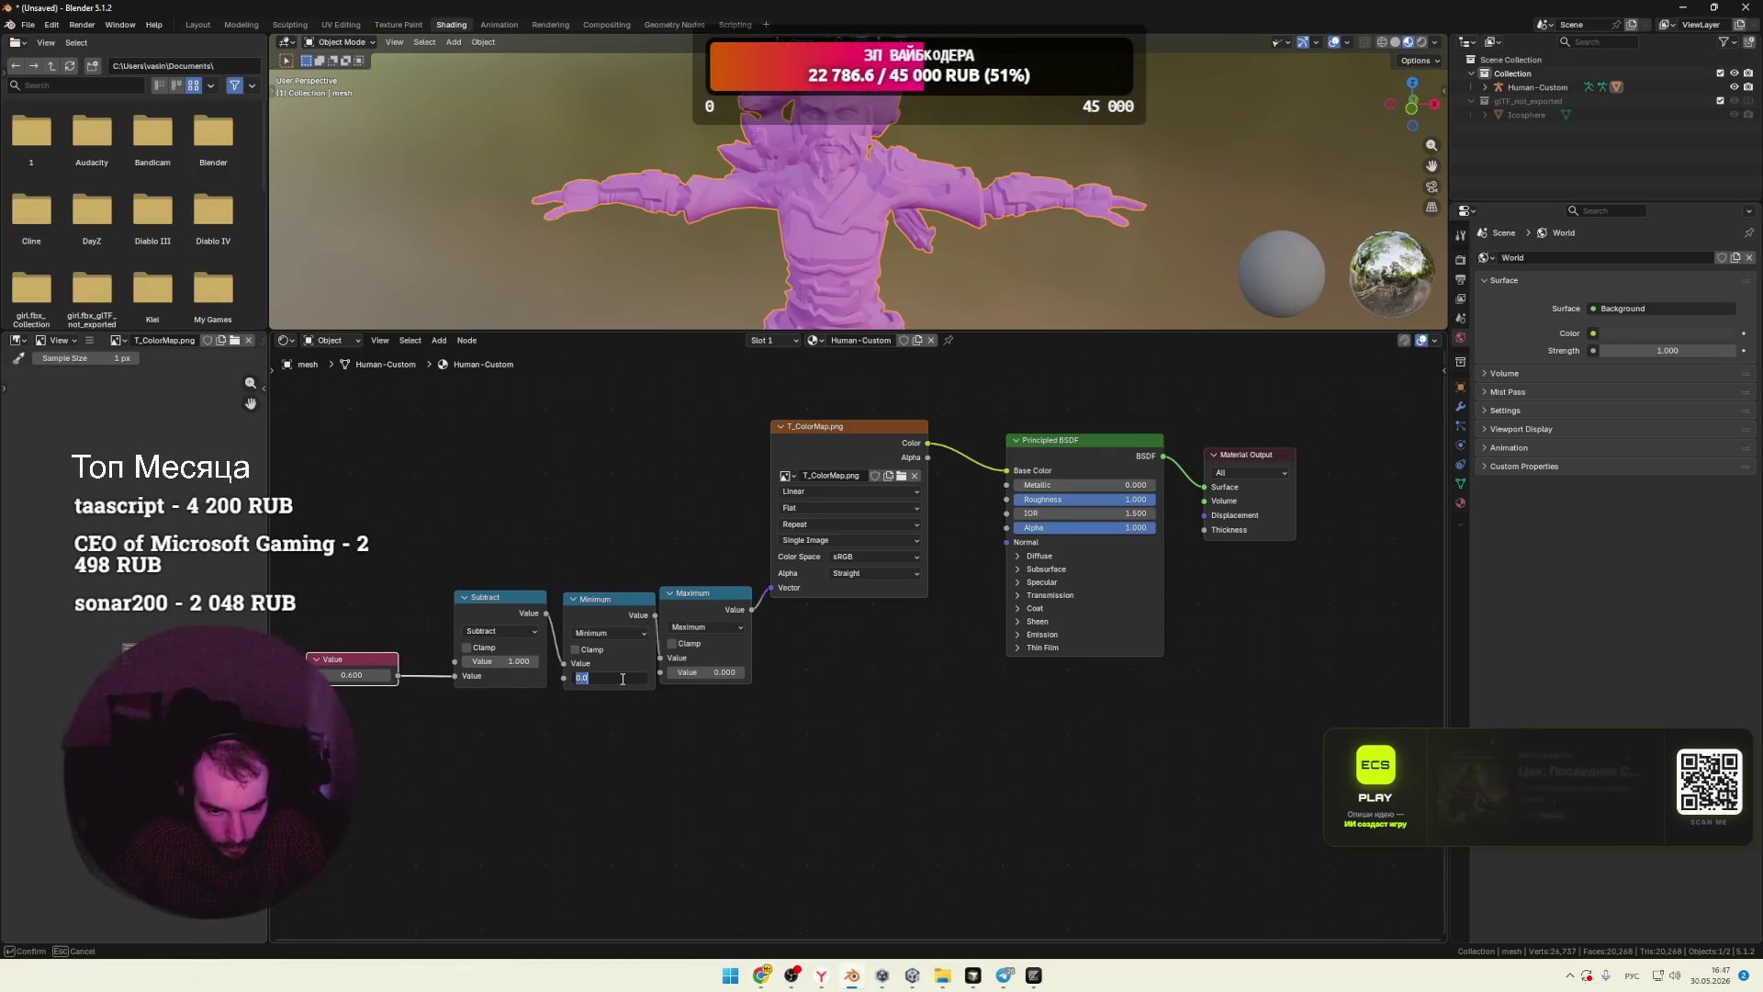
# Step: Enter 0.5 as the Minimum node's second value and recheck Gemini's Minimum fix
pyautogui.write('0.5')
pyautogui.press('Return')
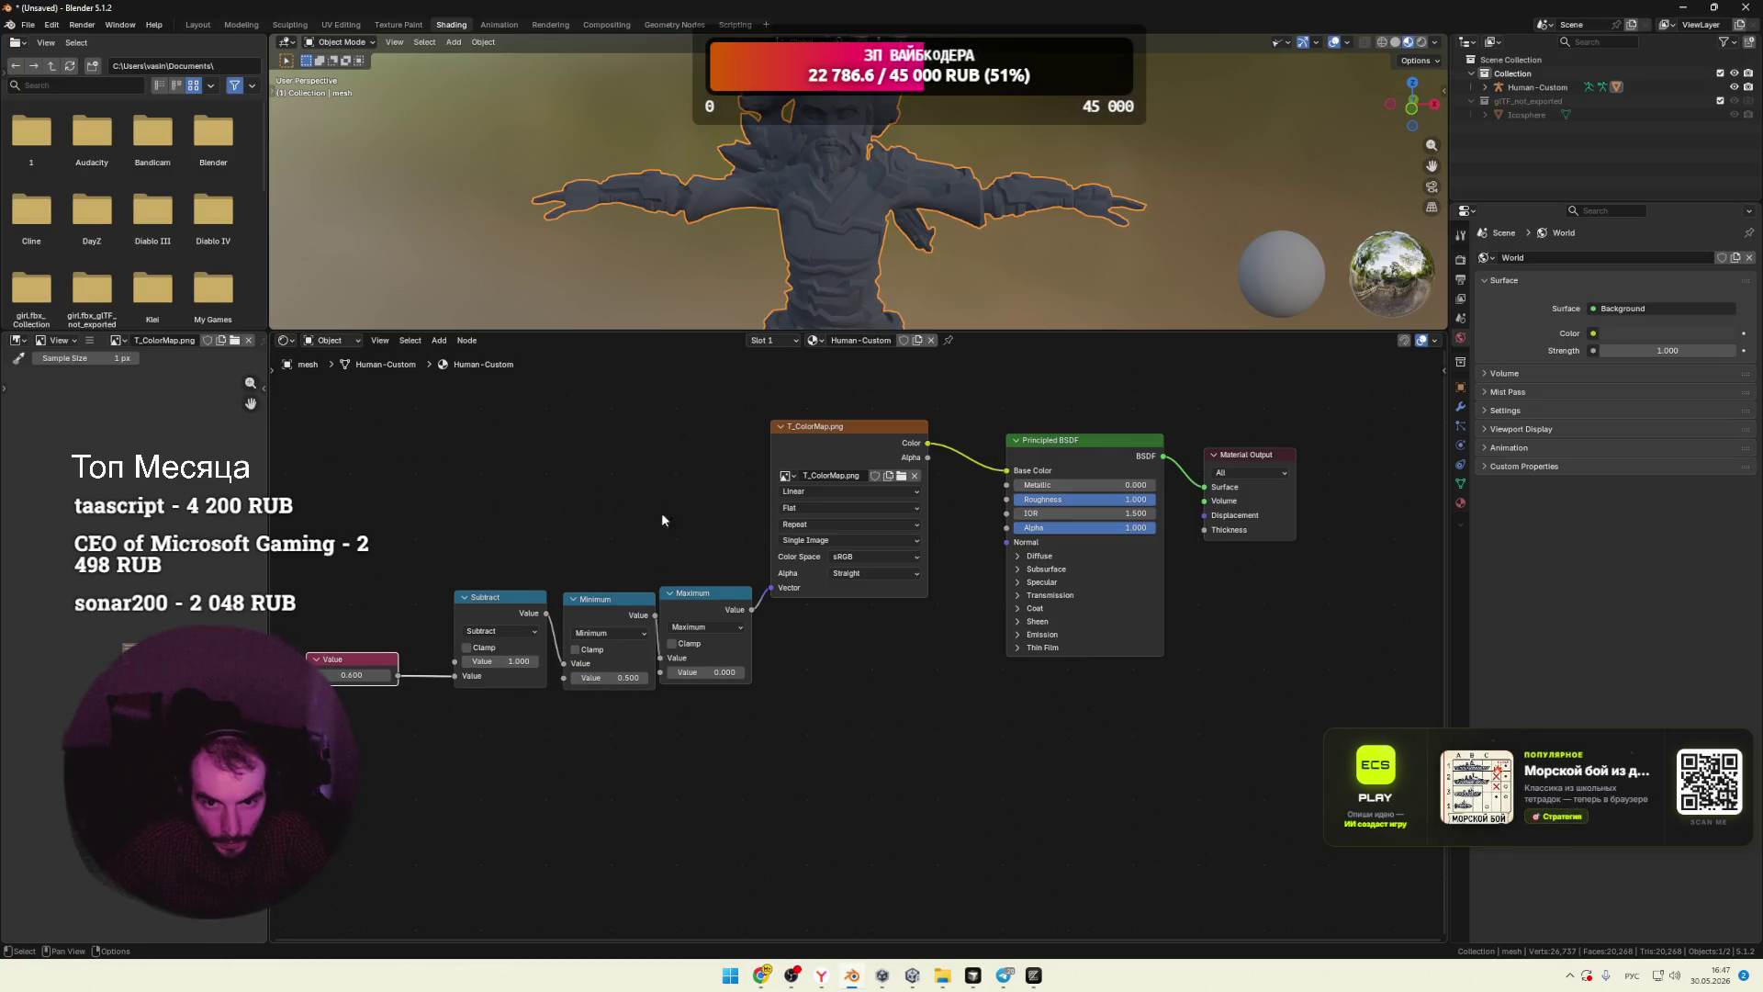
pyautogui.hotkey('alt', 'Tab')
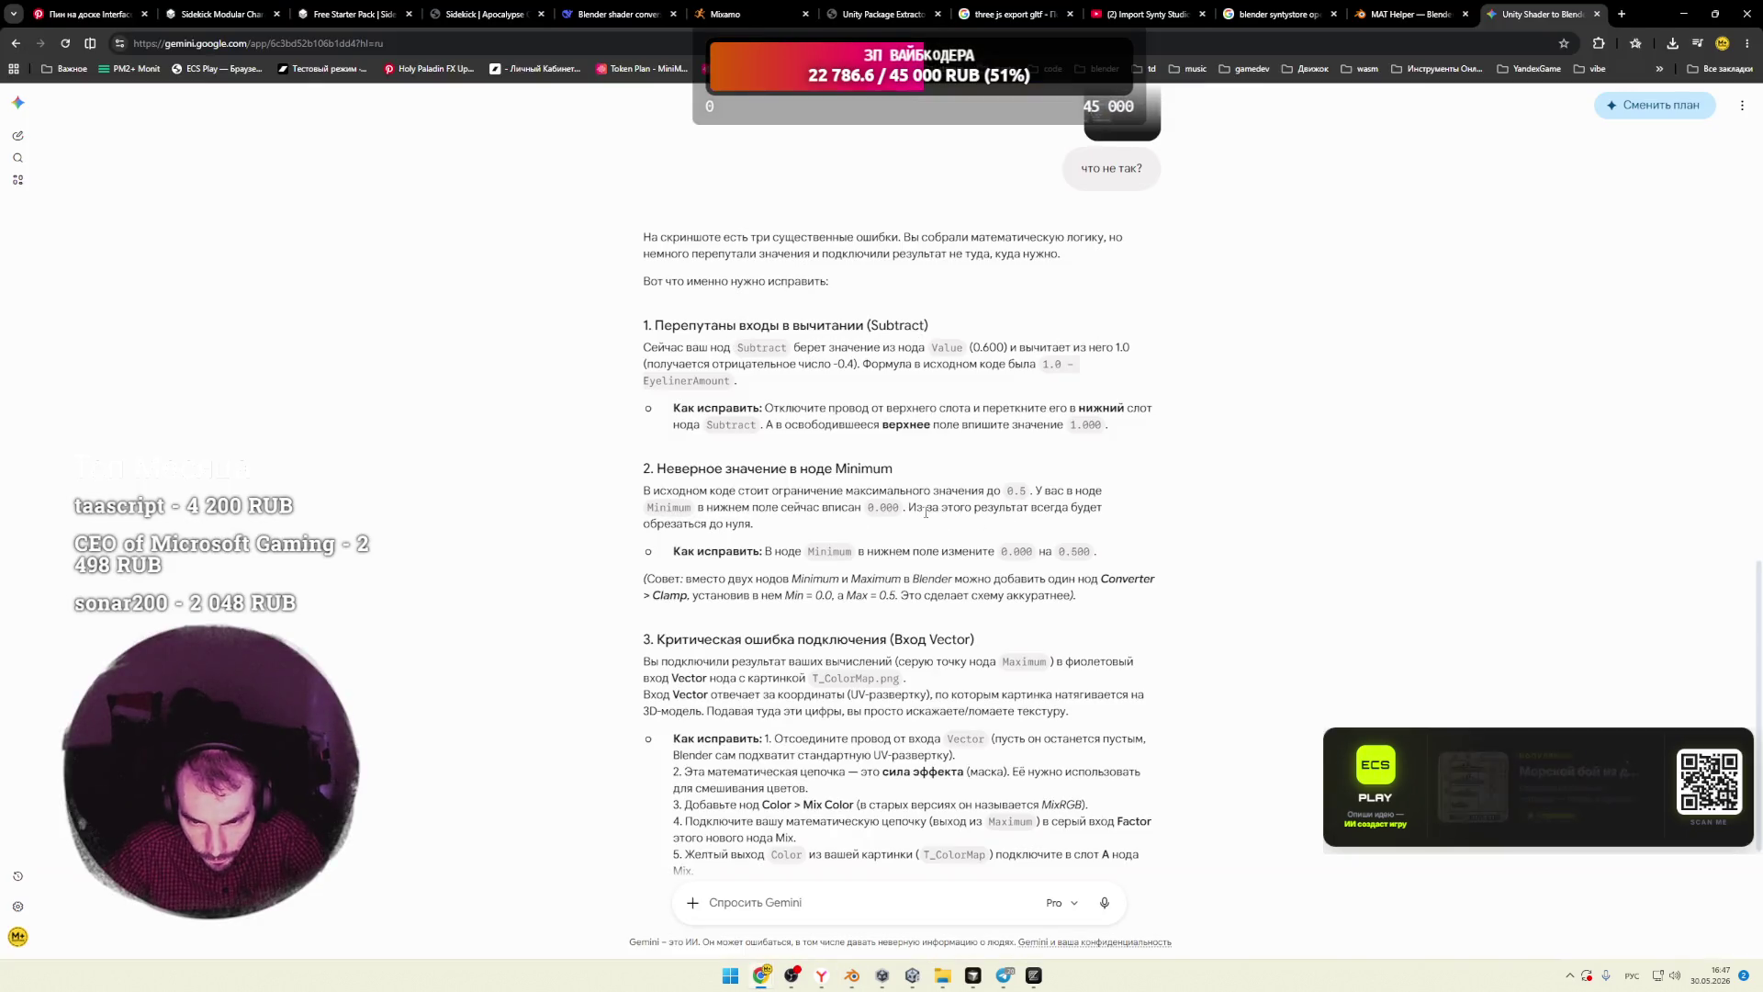
pyautogui.moveTo(929, 508); pyautogui.dragTo(1072, 510)
pyautogui.moveTo(920, 551)
pyautogui.mouseDown()
pyautogui.moveTo(808, 552)
pyautogui.moveTo(1091, 554)
pyautogui.mouseUp()
# Step: Read Gemini's tip to use a single Clamp node and select the old Min/Max nodes
pyautogui.moveTo(810, 510); pyautogui.dragTo(863, 511)
pyautogui.moveTo(904, 510); pyautogui.dragTo(941, 511)
pyautogui.moveTo(1060, 511); pyautogui.dragTo(1100, 510)
pyautogui.moveTo(1127, 511); pyautogui.dragTo(1144, 510)
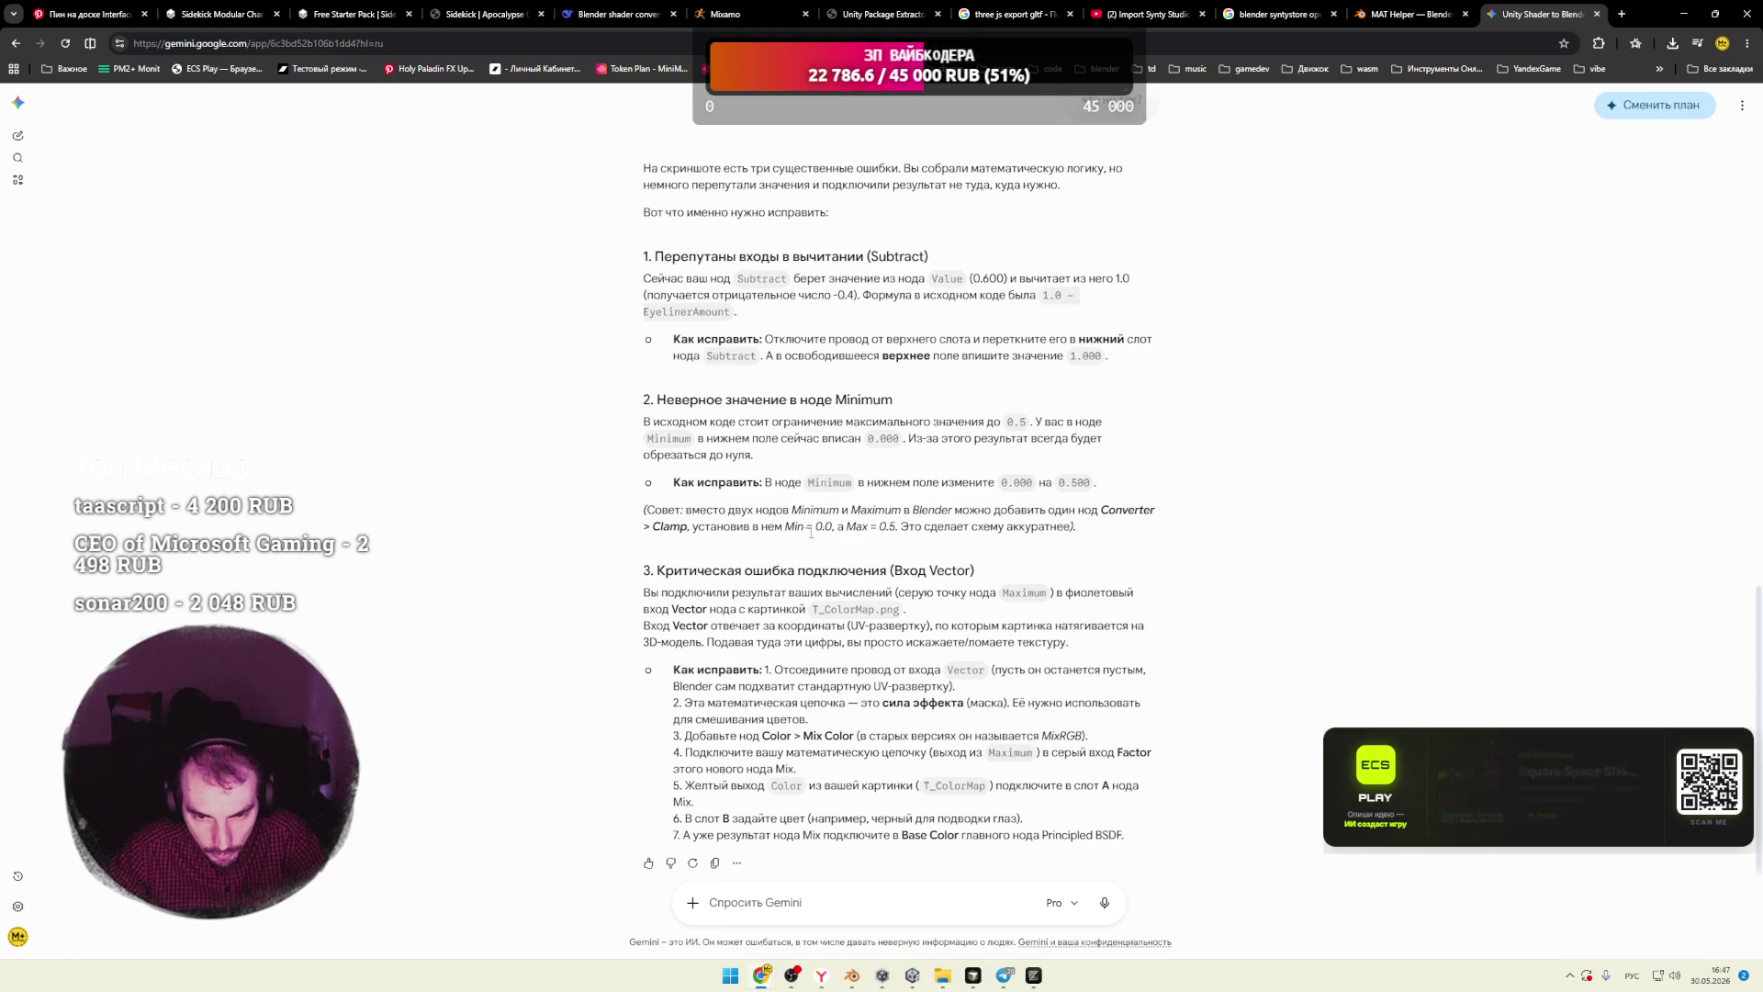
pyautogui.hotkey('alt', 'Tab')
pyautogui.click(606, 598)
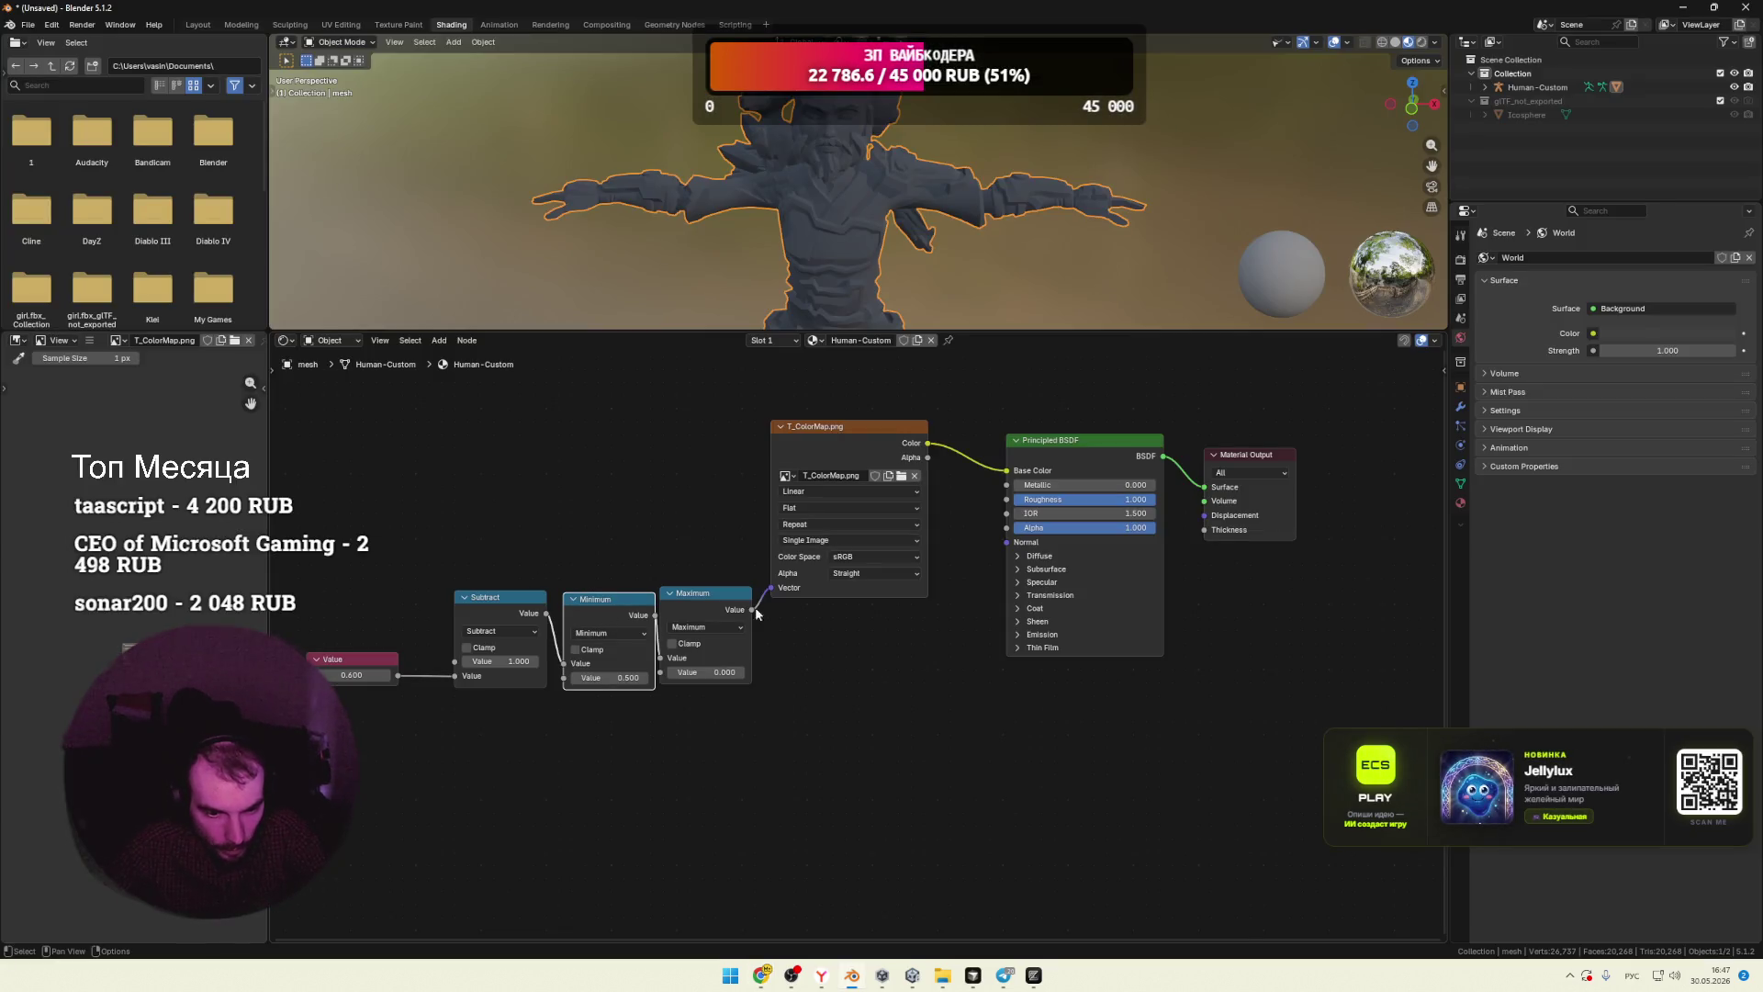
# Step: Delete the Maximum and Minimum math nodes
pyautogui.click(705, 595)
pyautogui.press('Delete')
pyautogui.click(632, 610)
pyautogui.press('Delete')
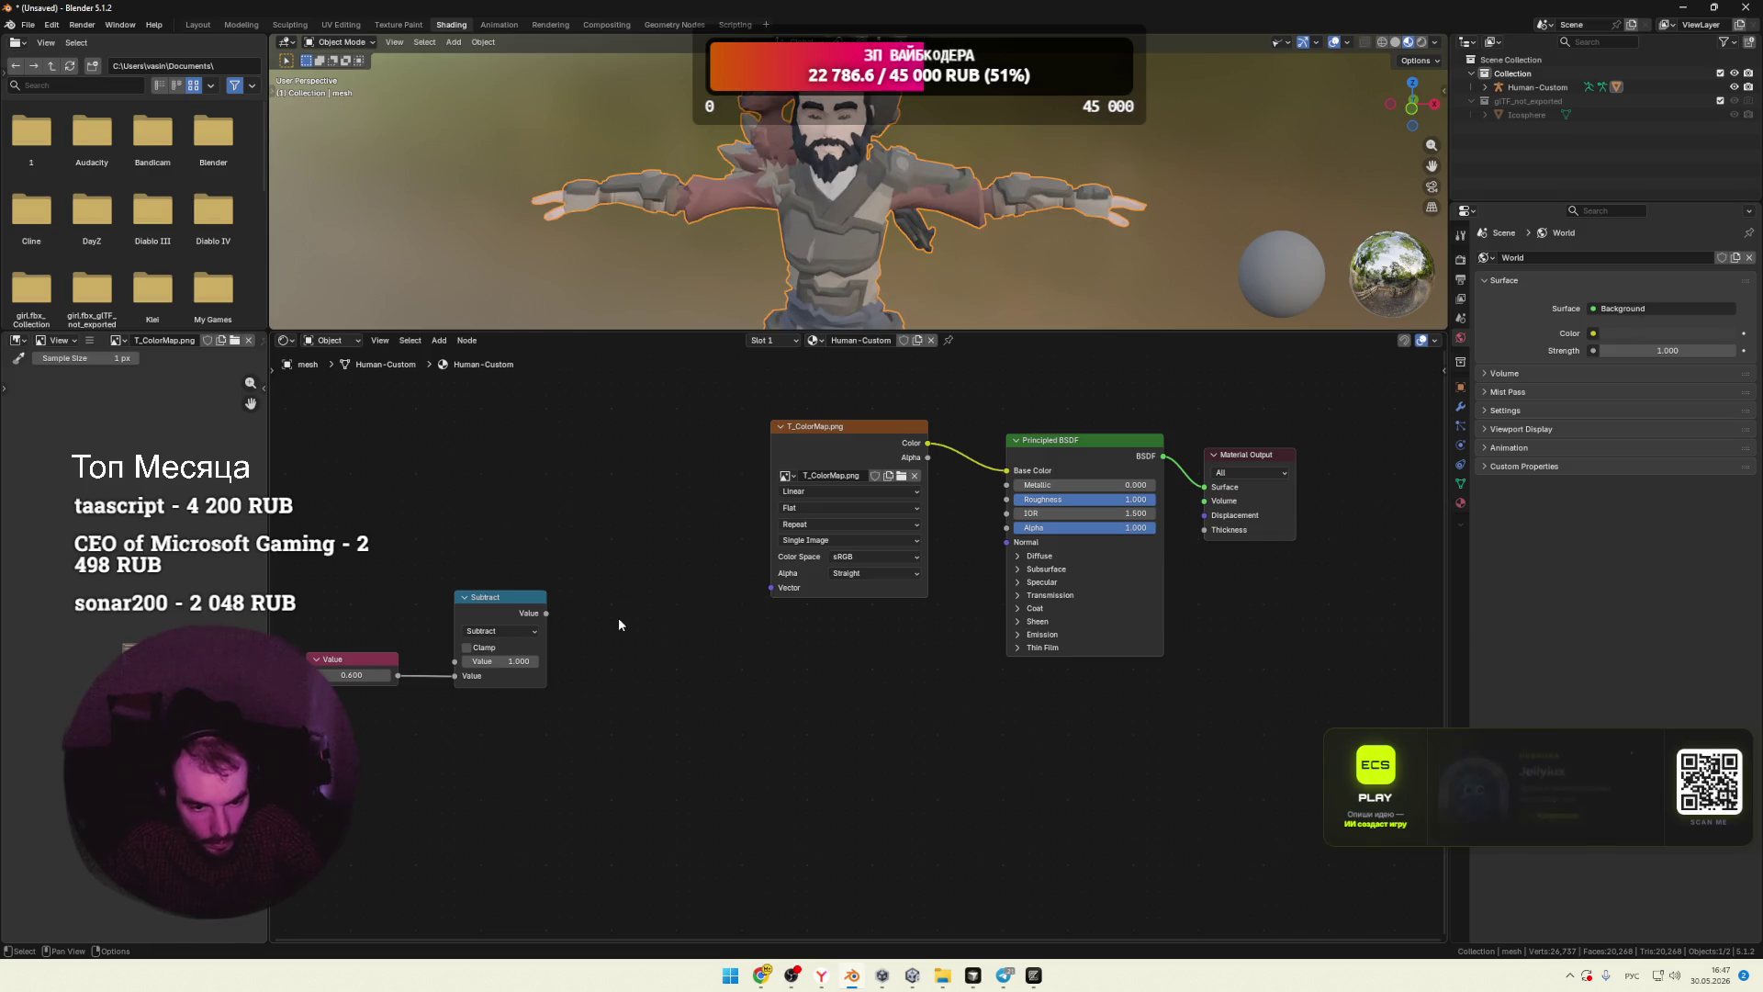
pyautogui.click(501, 611)
pyautogui.press('Delete')
# Step: Add a Clamp node wired from Subtract into T_ColorMap's Vector input
pyautogui.rightClick(496, 614)
pyautogui.moveTo(581, 615)
pyautogui.moveTo(681, 708)
pyautogui.moveTo(863, 706)
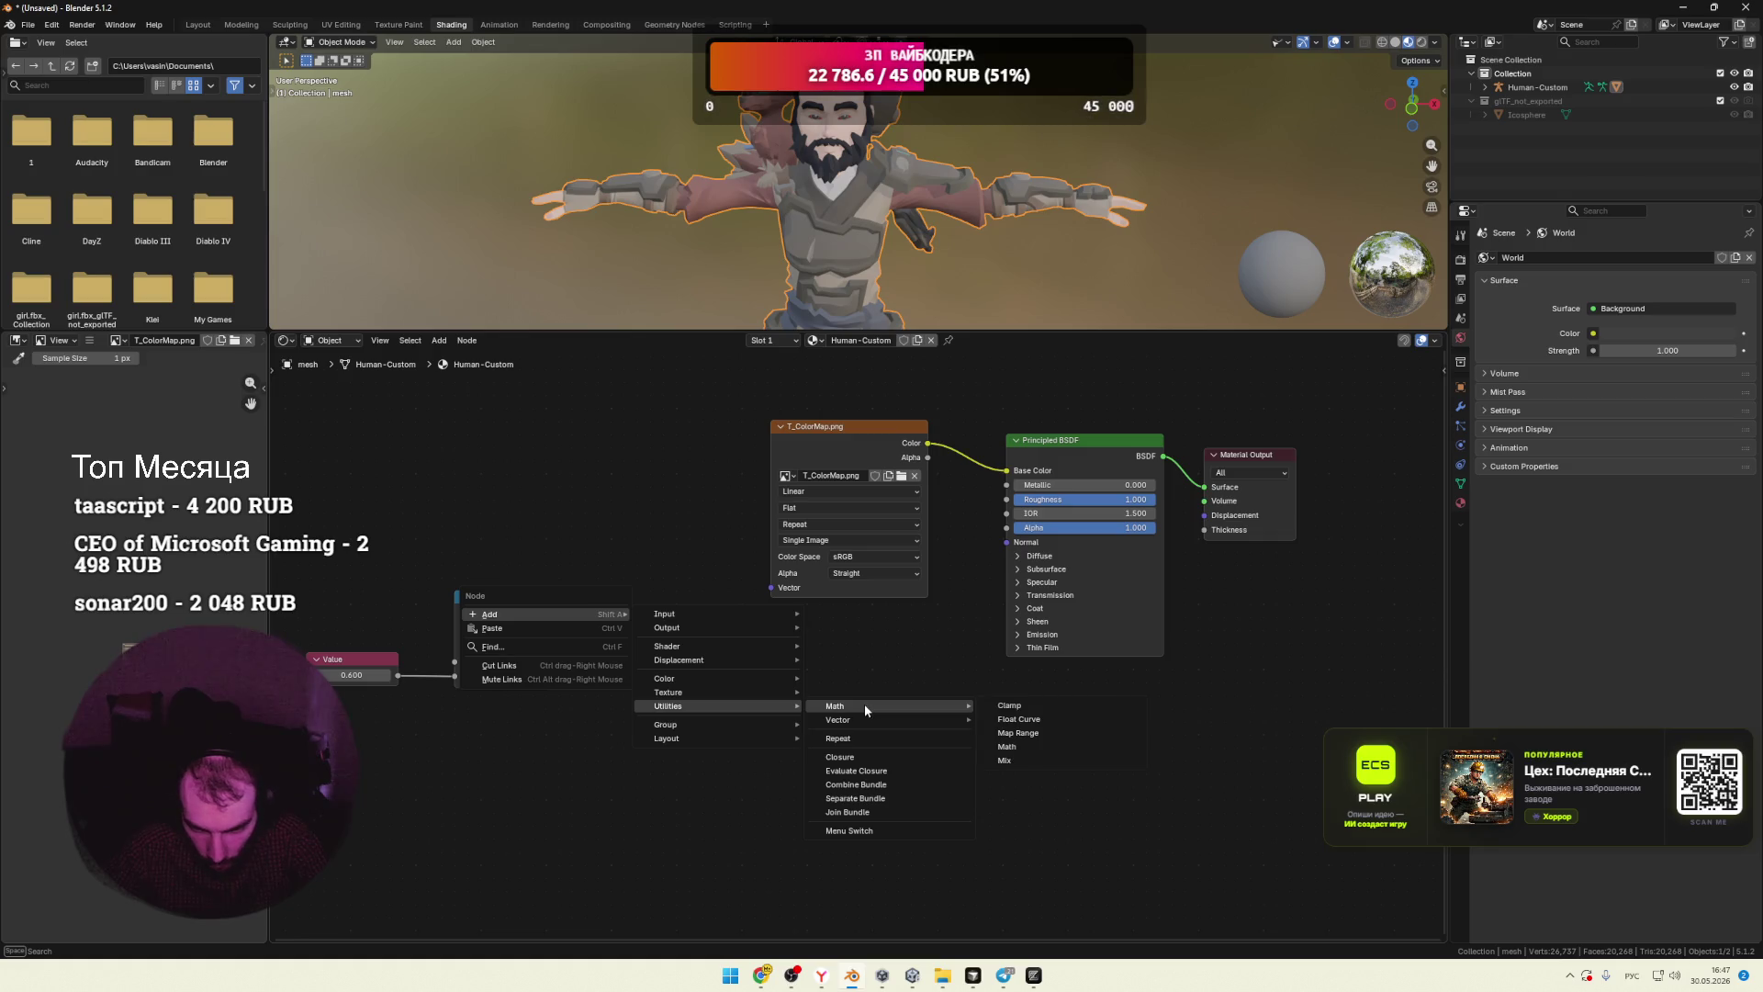
pyautogui.click(1006, 706)
pyautogui.click(582, 646)
pyautogui.moveTo(675, 619); pyautogui.dragTo(771, 588)
pyautogui.moveTo(547, 612)
pyautogui.mouseDown()
pyautogui.moveTo(563, 668)
pyautogui.moveTo(584, 651)
pyautogui.mouseUp()
# Step: Set the Clamp node's Min and Max values, ending with Max at 1
pyautogui.click(643, 666)
pyautogui.press('Return')
pyautogui.click(659, 680)
pyautogui.write('0')
pyautogui.press('Return')
pyautogui.click(637, 665)
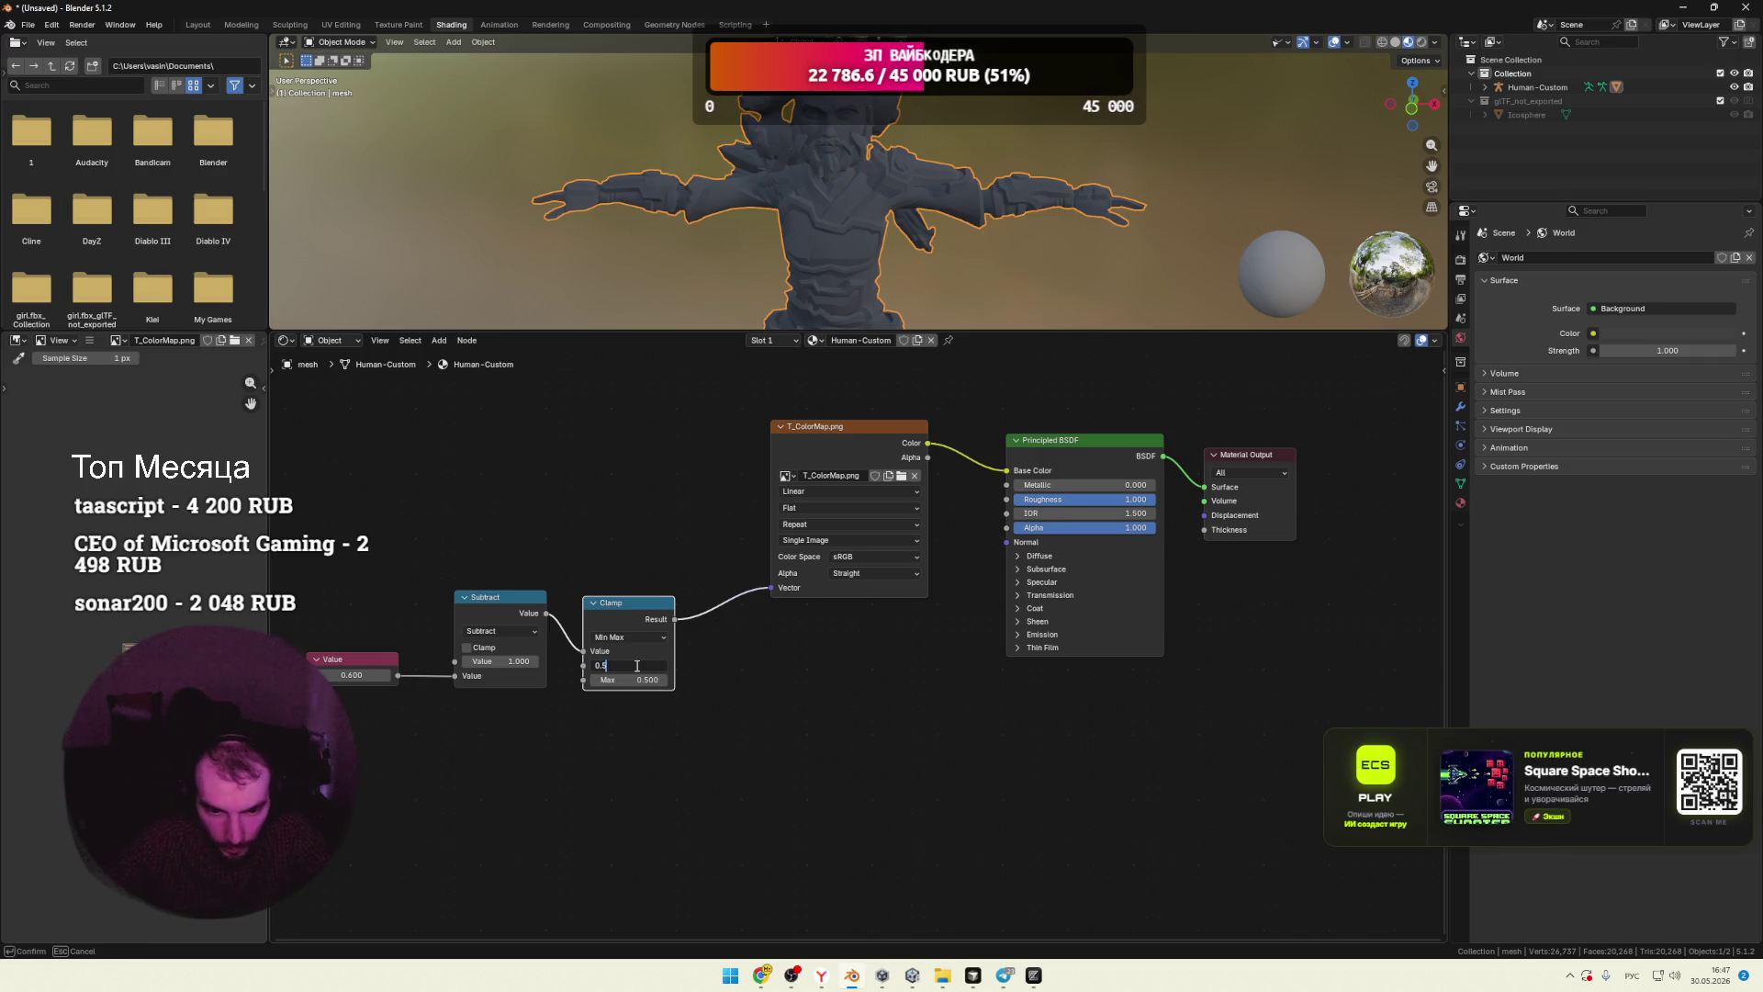
pyautogui.press('Return')
pyautogui.click(655, 678)
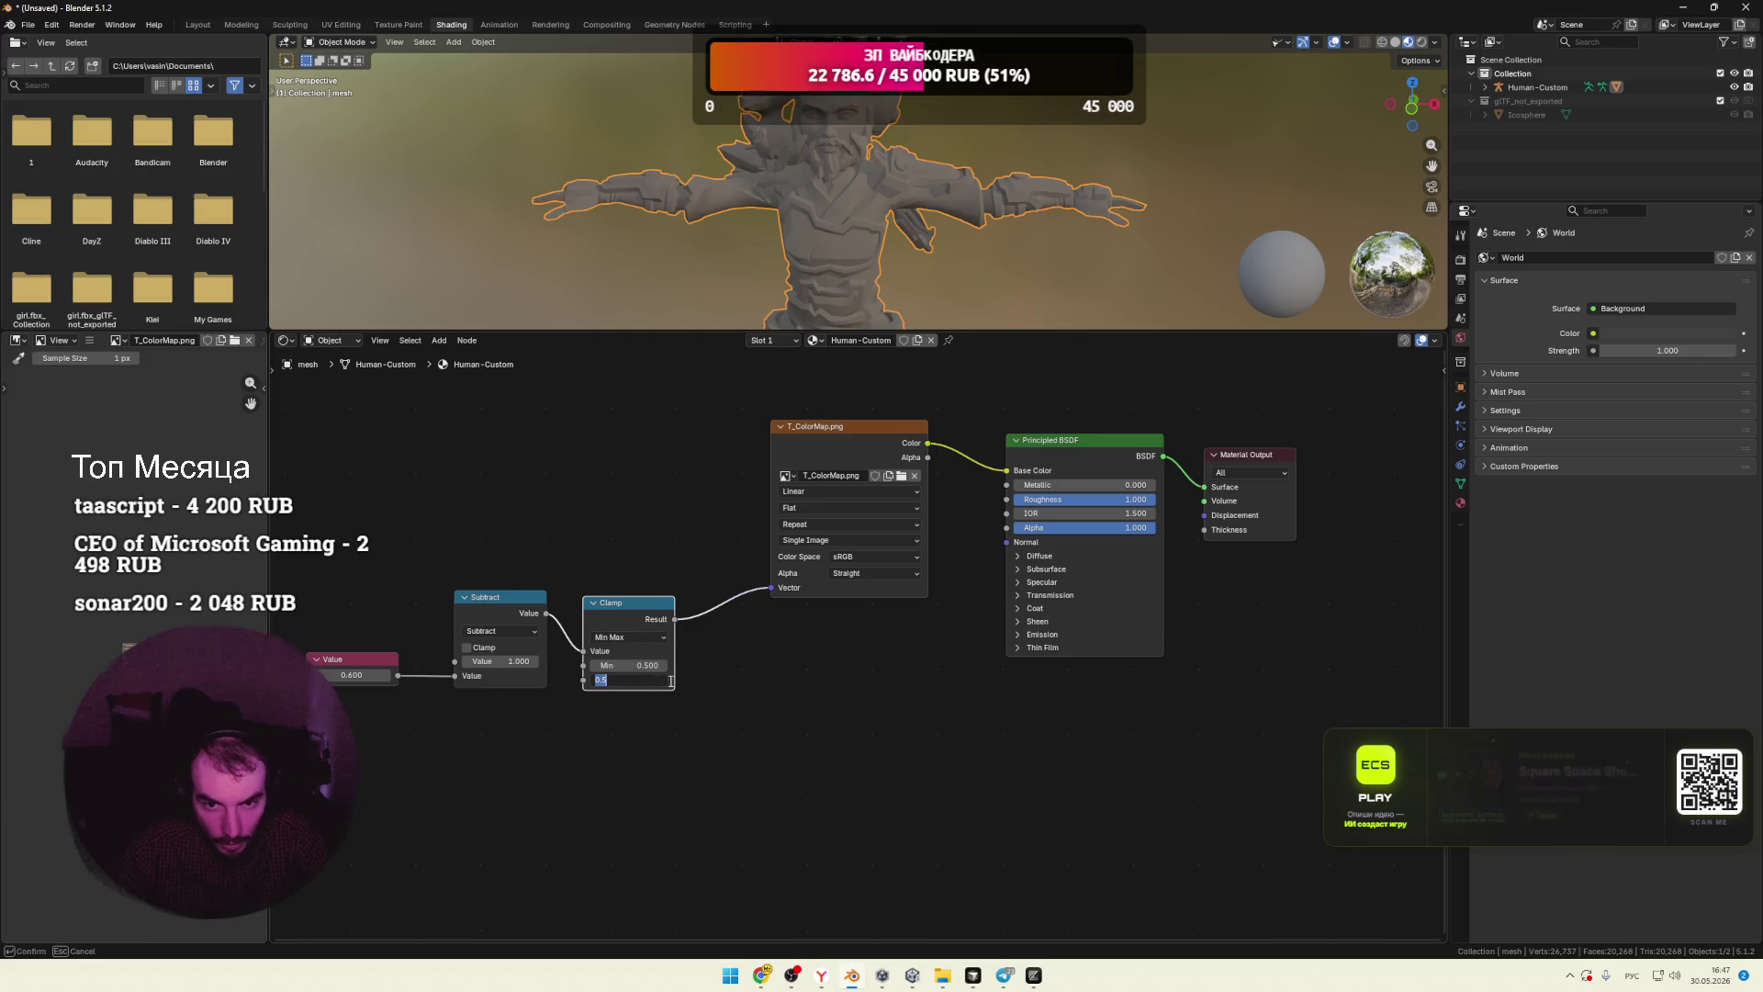
pyautogui.write('1')
pyautogui.press('Return')
# Step: Check Gemini's suggested 0.0 minimum and start retyping the Clamp Min value
pyautogui.hotkey('alt', 'Tab')
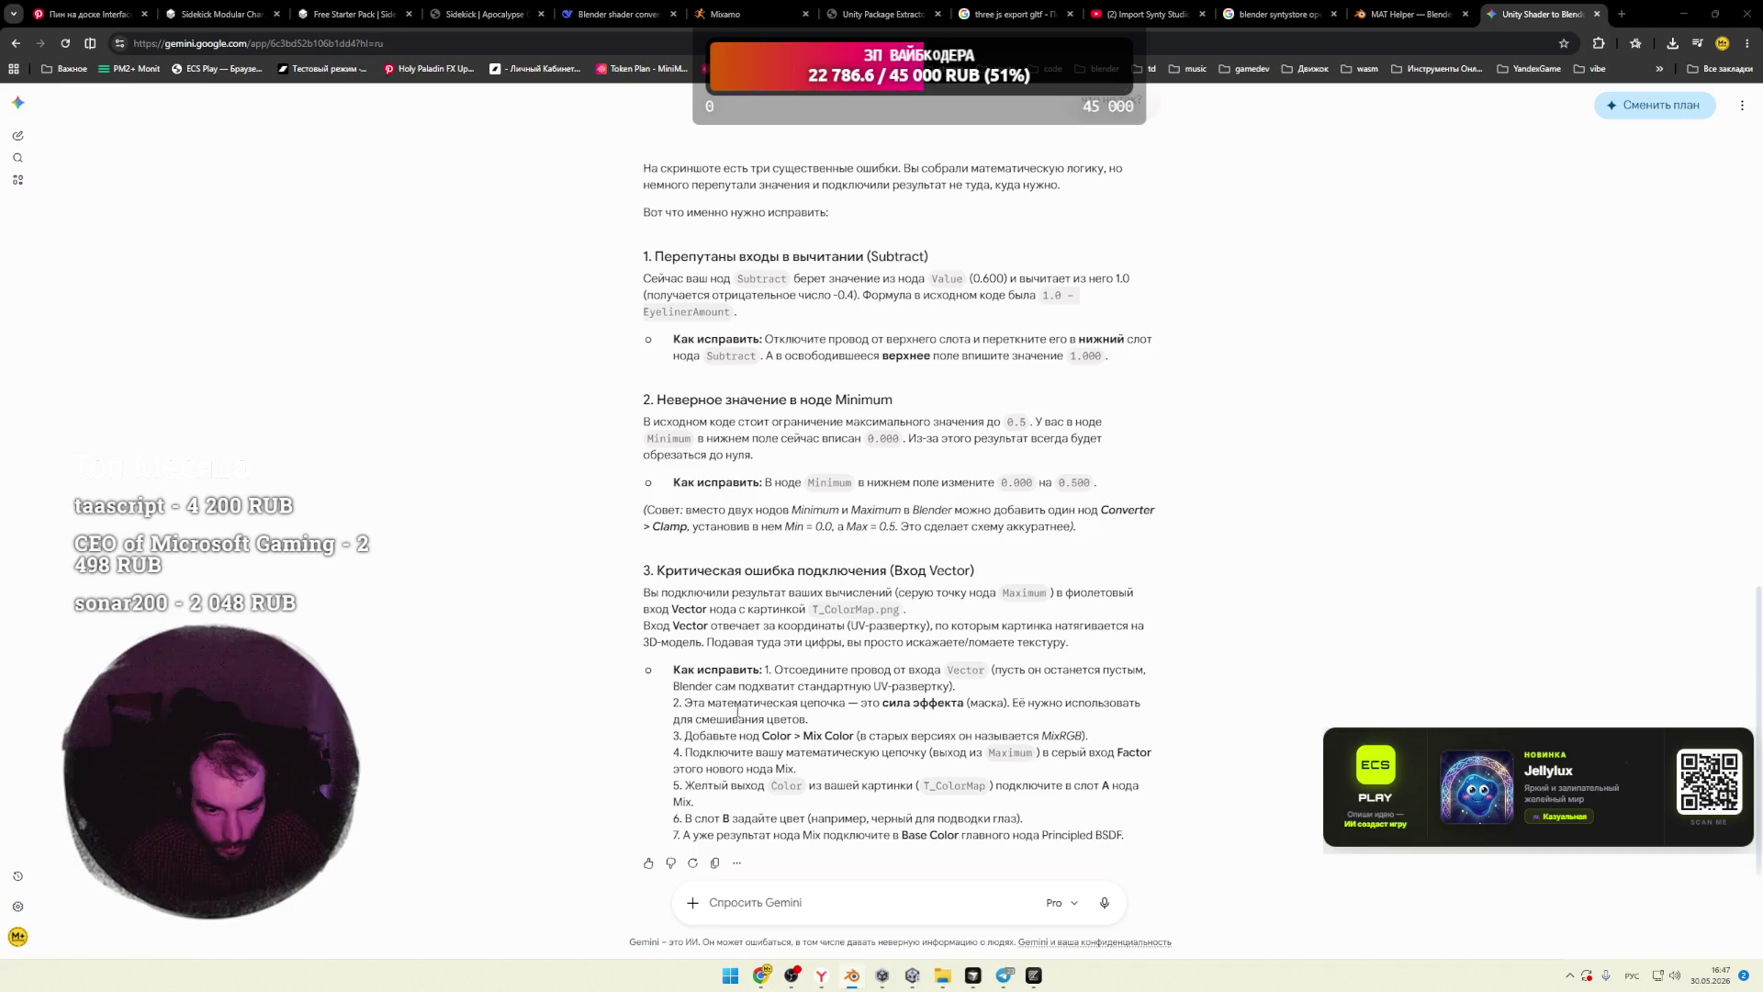
pyautogui.moveTo(1032, 482); pyautogui.dragTo(1007, 483)
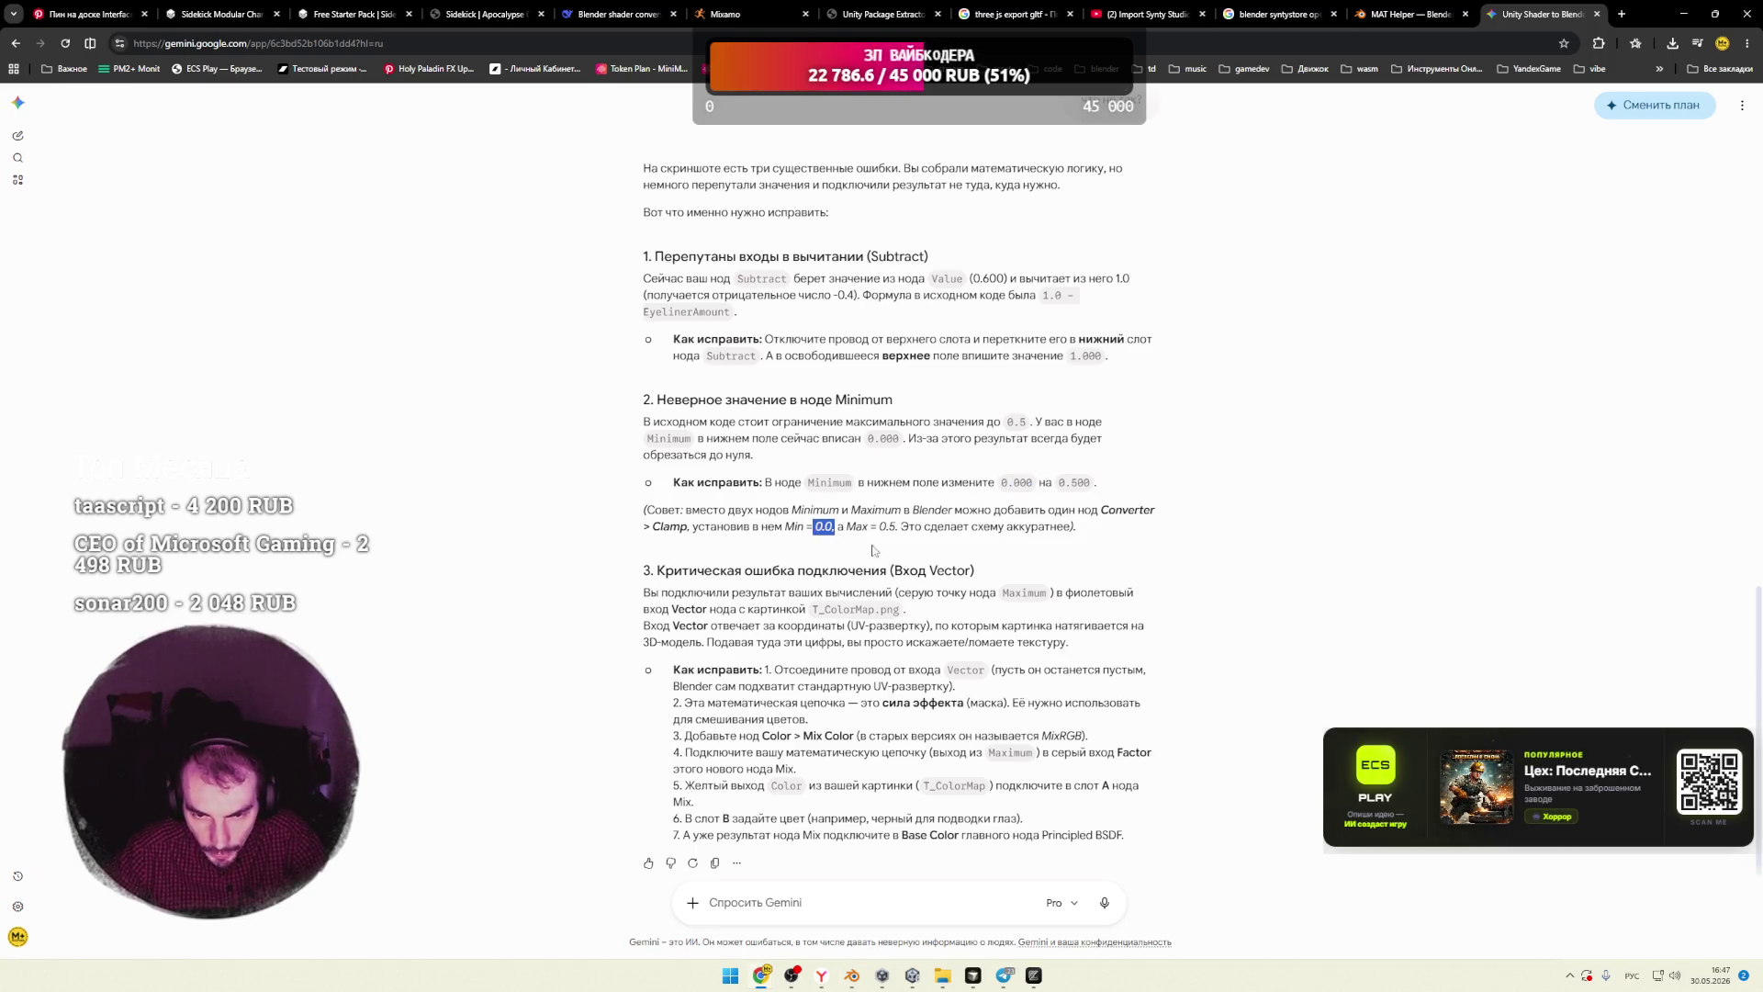
pyautogui.hotkey('alt', 'Tab')
pyautogui.click(634, 665)
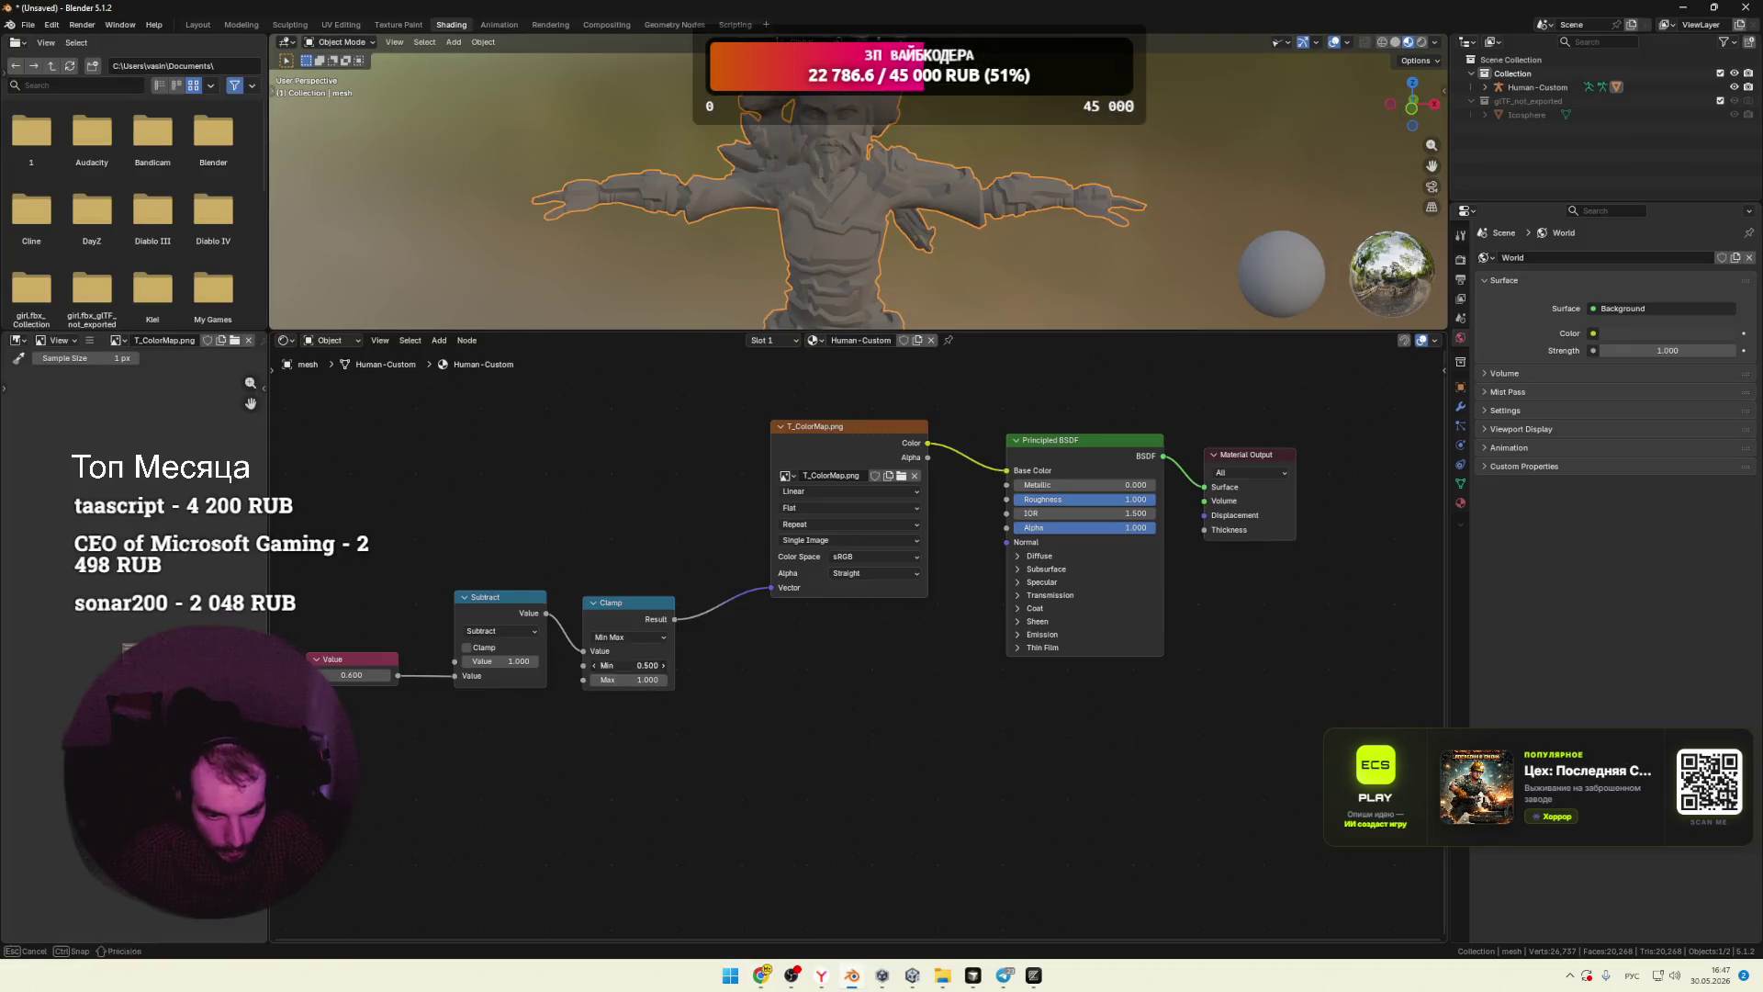
# Step: Set the Clamp node to Min 0 and Max 0.5, then check the character's shading
pyautogui.press('Return')
pyautogui.click(662, 678)
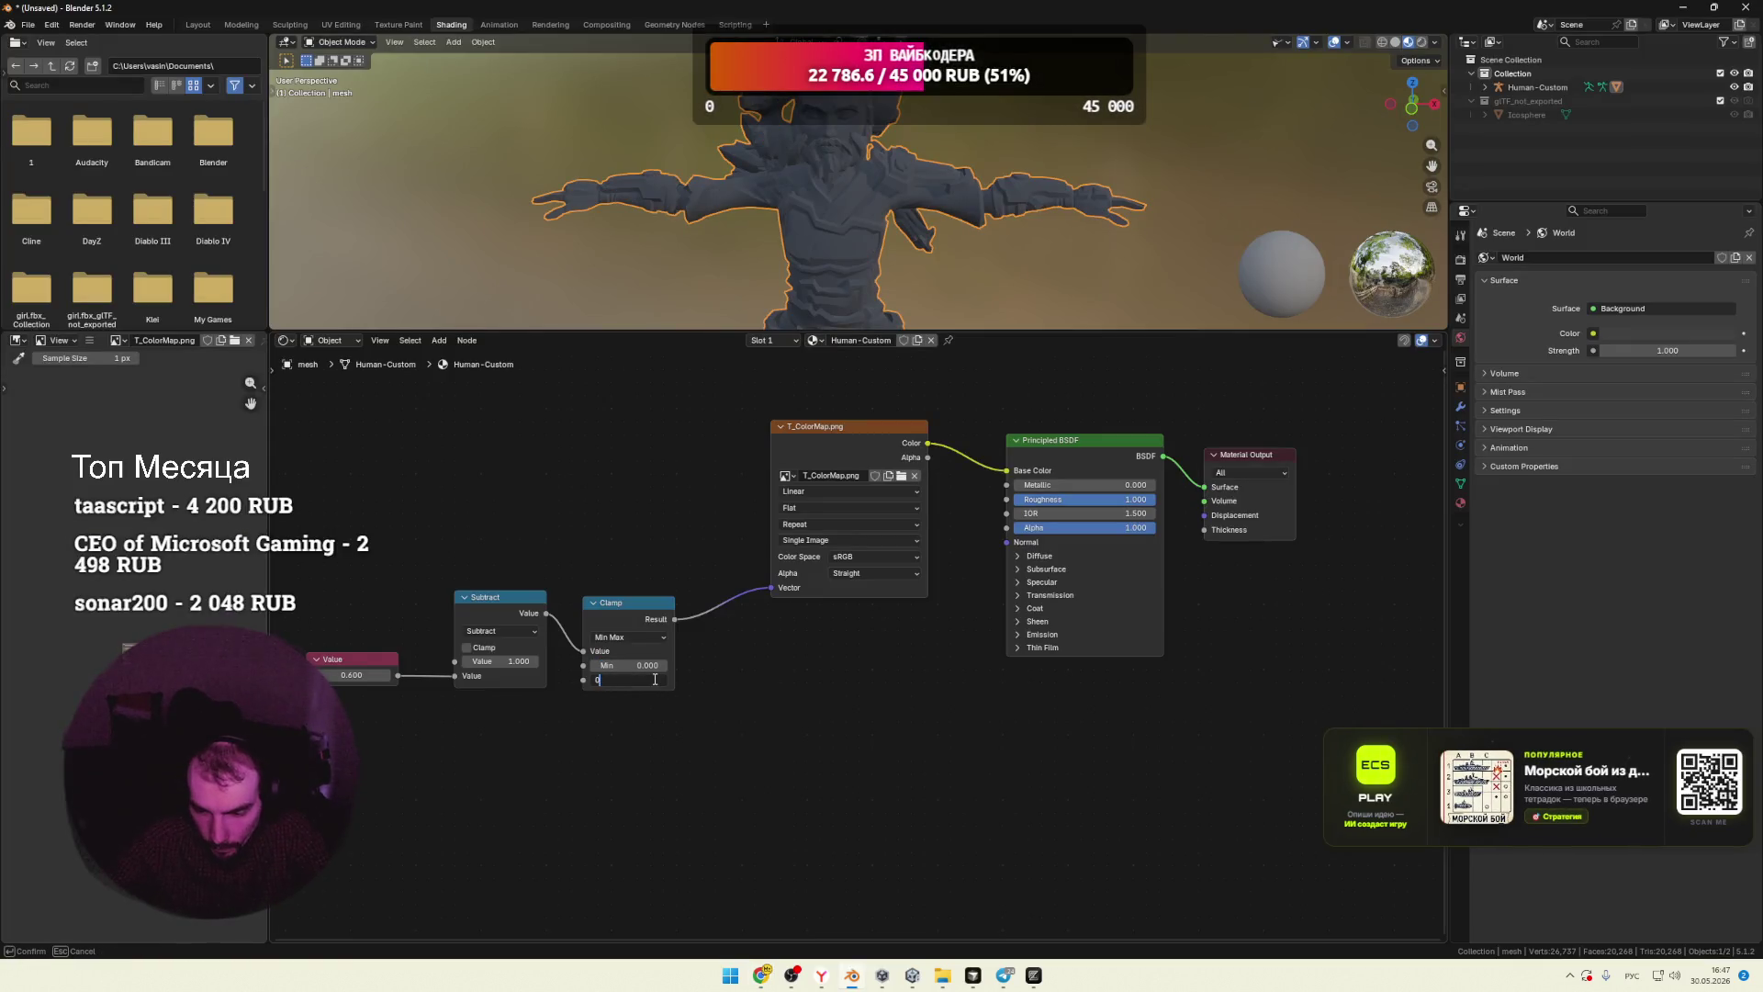
pyautogui.write('.6')
pyautogui.press('Return')
pyautogui.moveTo(714, 482)
pyautogui.mouseDown(button='middle')
pyautogui.moveTo(732, 551)
pyautogui.moveTo(745, 498)
pyautogui.mouseUp(button='middle')
pyautogui.moveTo(900, 212)
pyautogui.mouseDown(button='middle')
pyautogui.moveTo(961, 238)
pyautogui.moveTo(863, 197)
pyautogui.moveTo(808, 212)
pyautogui.mouseUp(button='middle')
# Step: Review Gemini's tips on Minimum/Maximum and the wrongly linked Vector input
pyautogui.hotkey('alt', 'Tab')
pyautogui.moveTo(851, 510); pyautogui.dragTo(810, 510)
pyautogui.moveTo(910, 564); pyautogui.dragTo(959, 564)
pyautogui.click(898, 567)
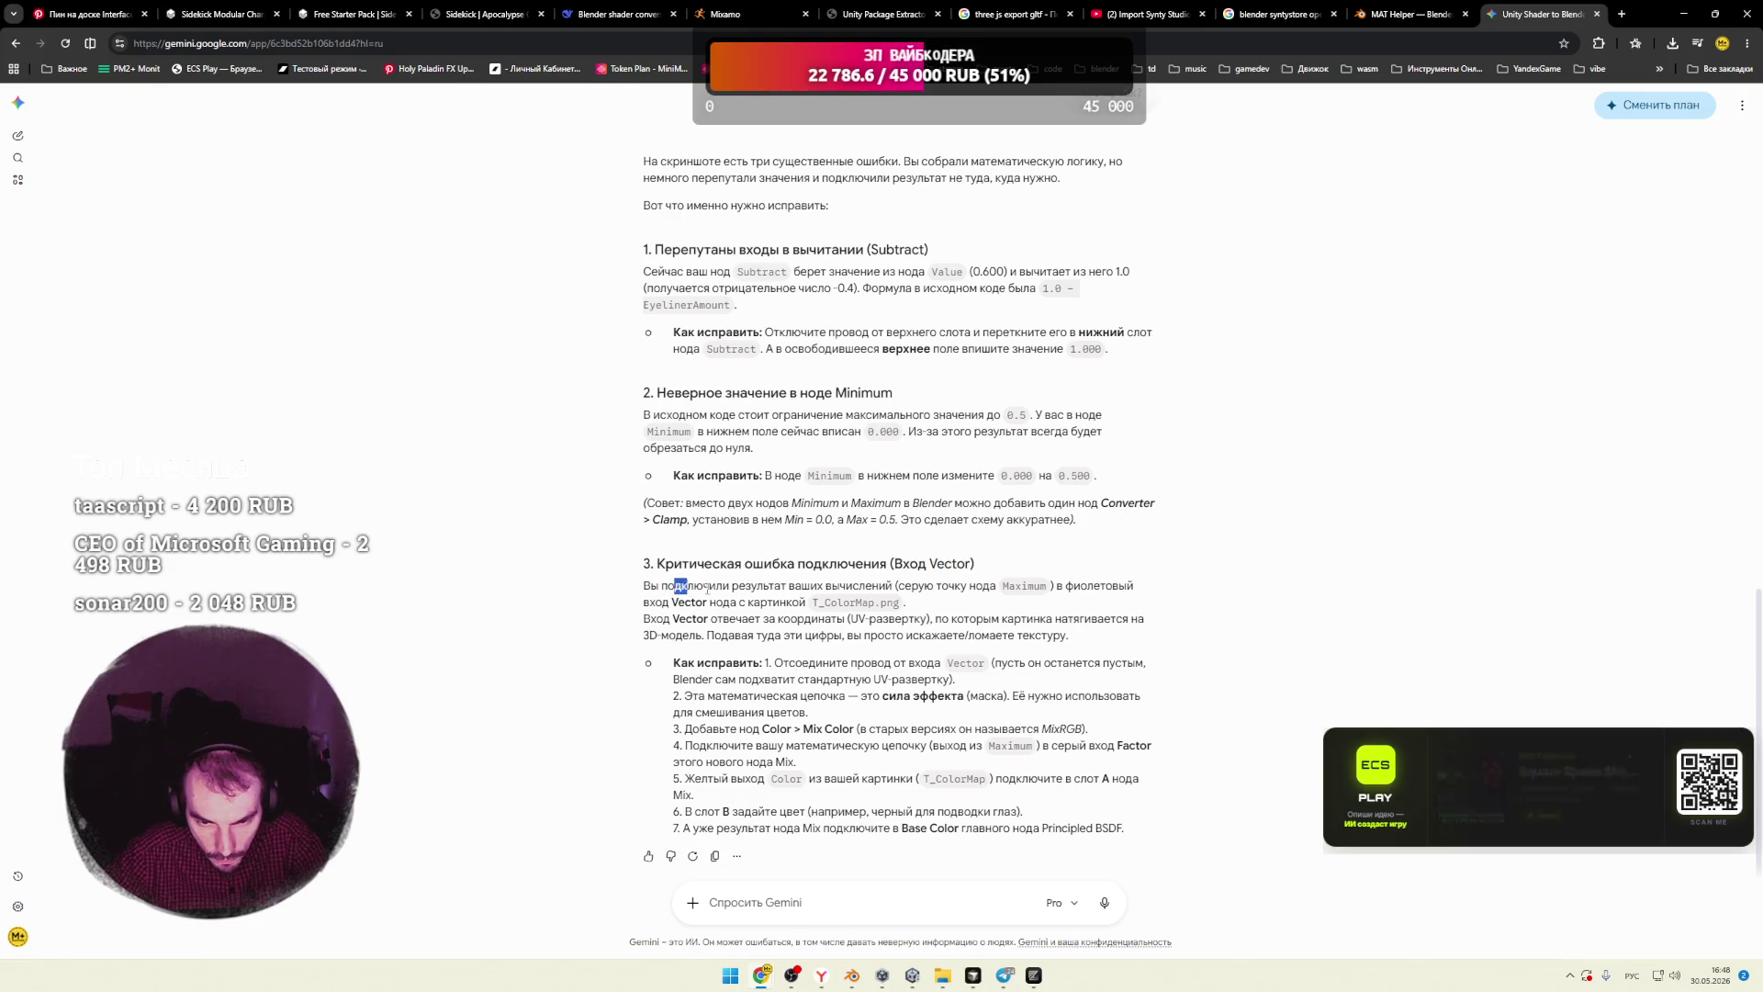
pyautogui.moveTo(675, 586); pyautogui.dragTo(834, 586)
pyautogui.click(903, 586)
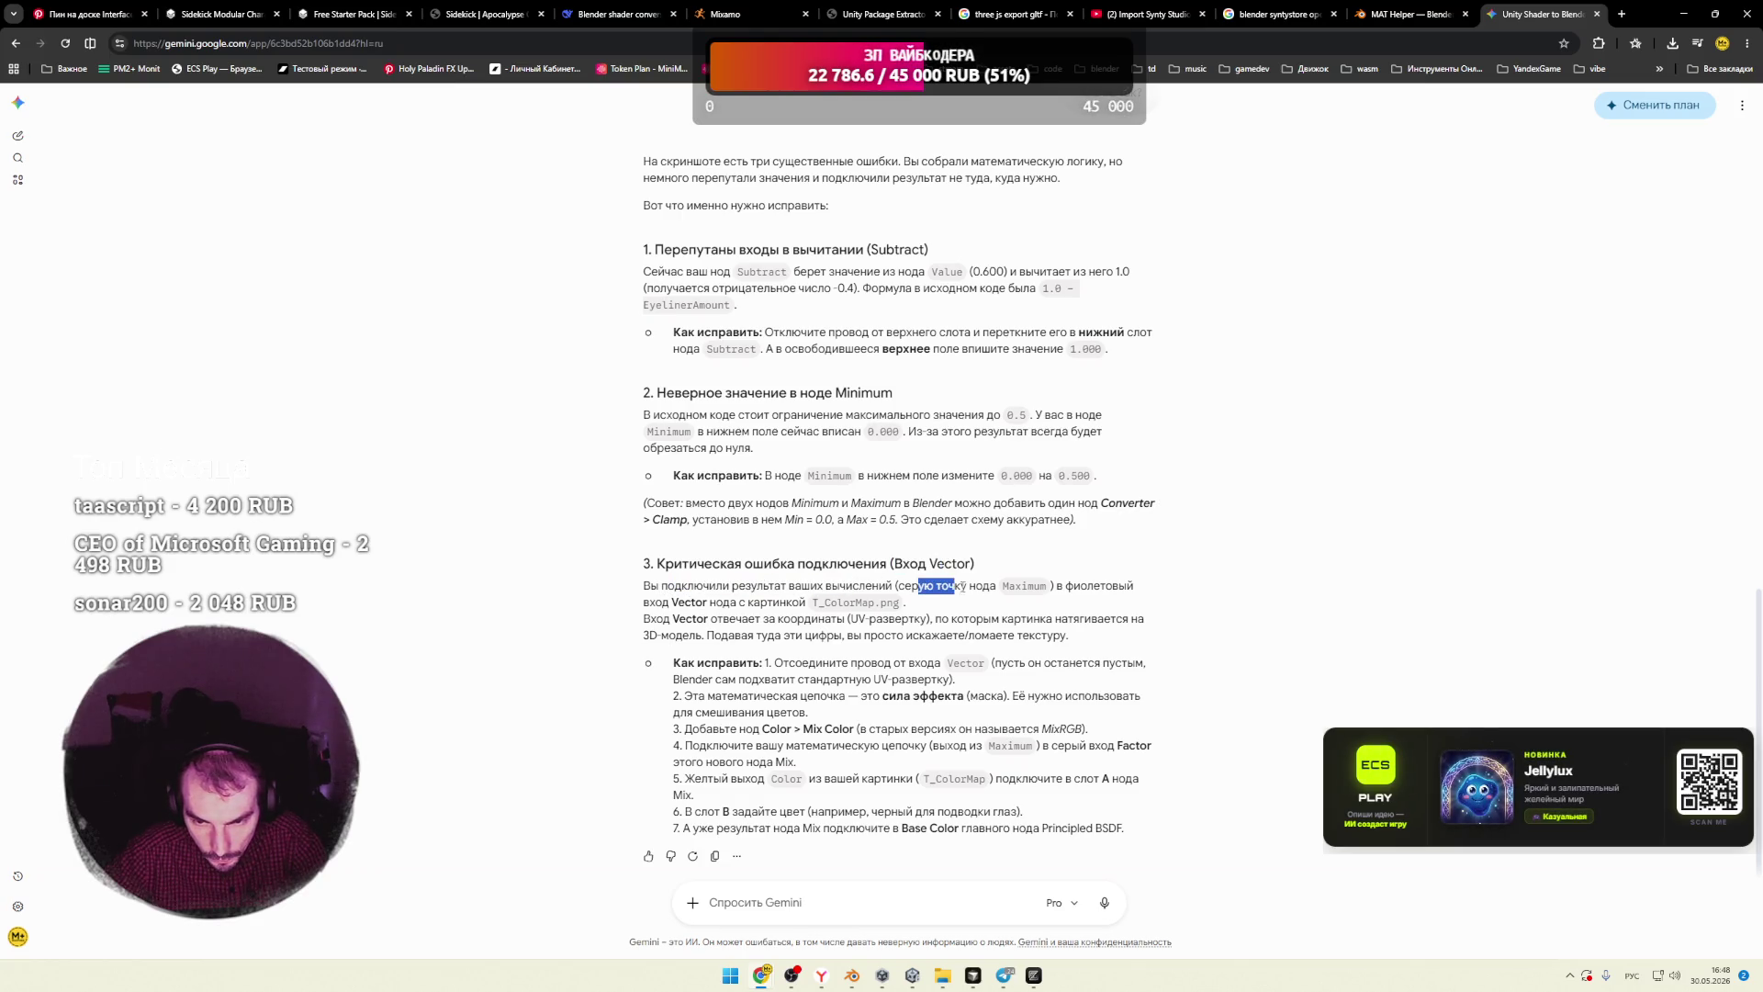
pyautogui.moveTo(1009, 586); pyautogui.dragTo(1043, 586)
pyautogui.moveTo(649, 602); pyautogui.dragTo(890, 603)
pyautogui.click(670, 618)
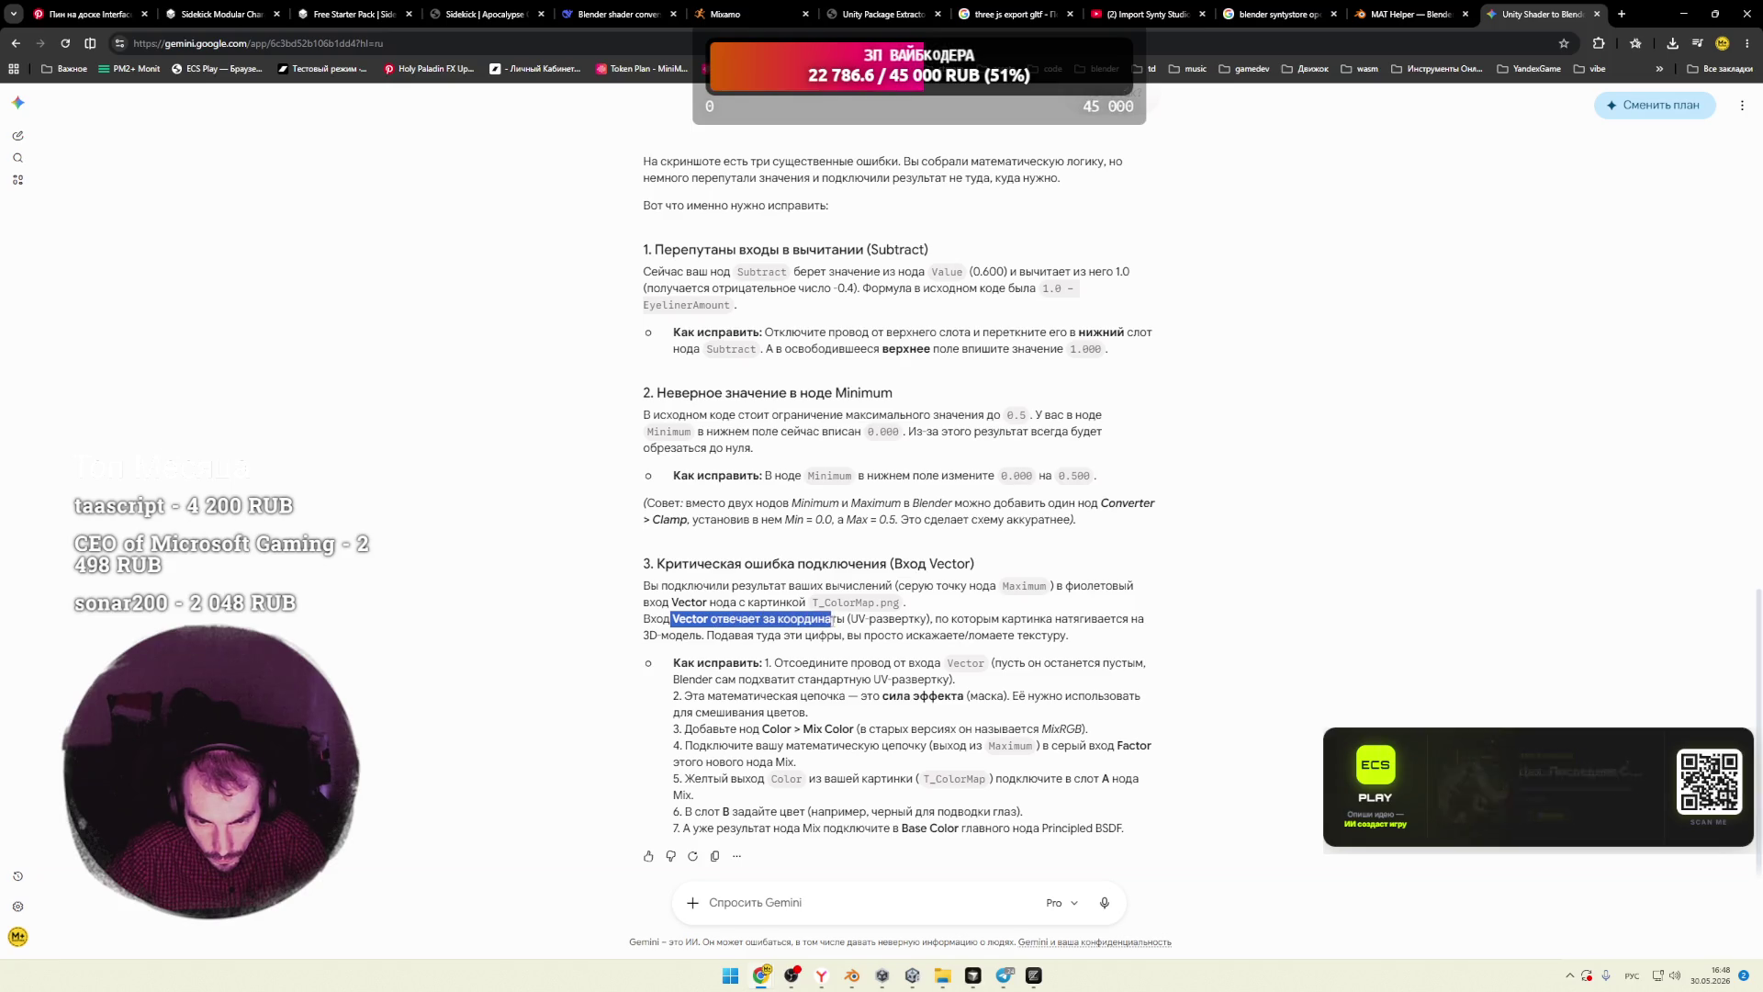
# Step: Read Gemini's UV mapping explanation and steps for disconnecting Vector and building the mask chain
pyautogui.moveTo(865, 618); pyautogui.dragTo(906, 618)
pyautogui.hotkey('alt', 'Tab')
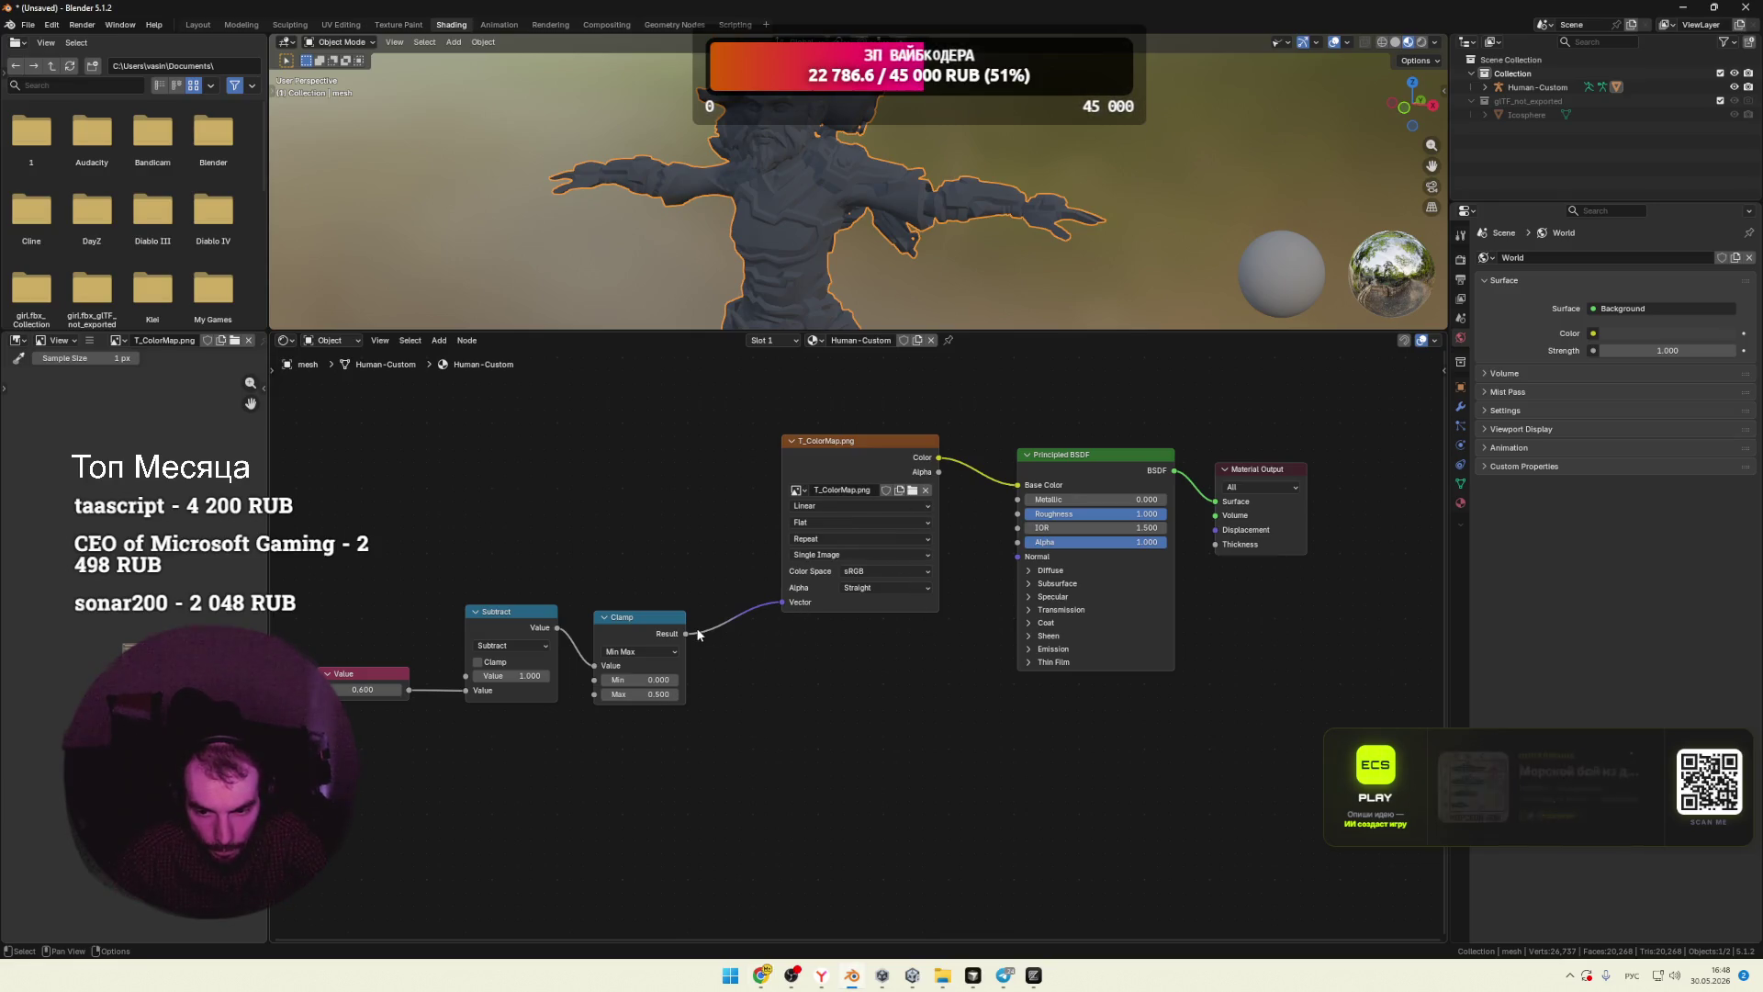
pyautogui.hotkey('alt', 'Tab')
pyautogui.moveTo(944, 618); pyautogui.dragTo(1127, 618)
pyautogui.moveTo(721, 635); pyautogui.dragTo(1025, 635)
pyautogui.moveTo(803, 663); pyautogui.dragTo(972, 662)
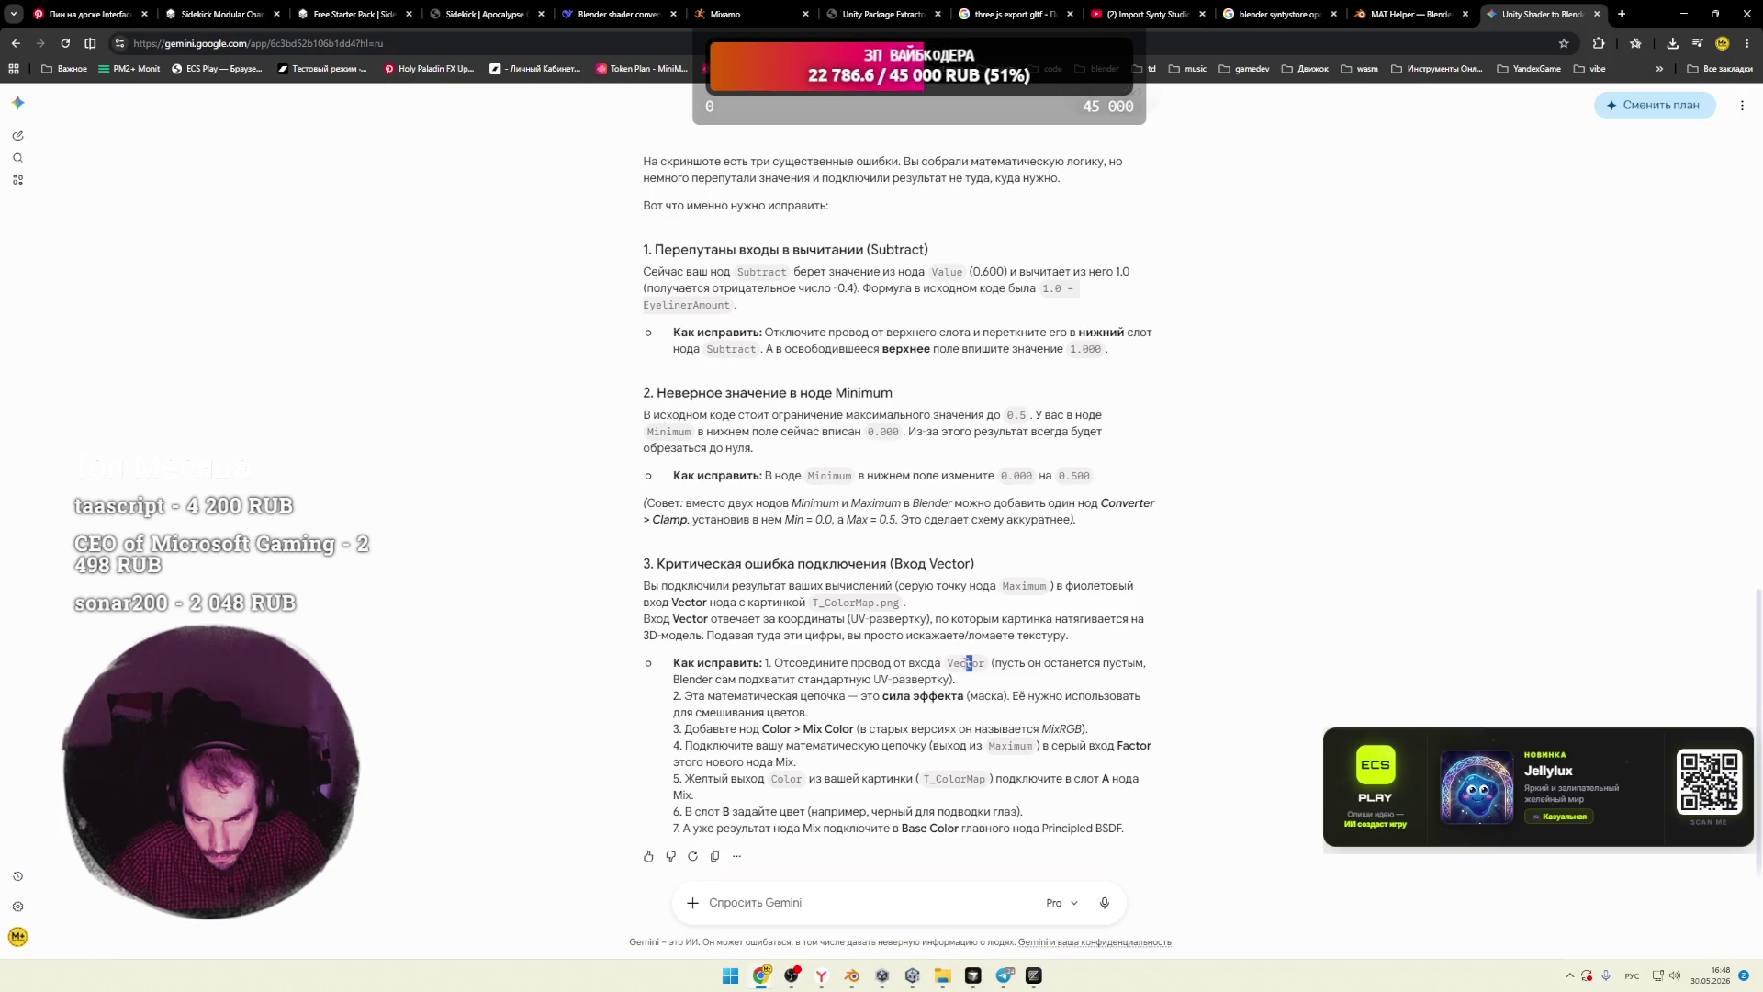
pyautogui.moveTo(708, 680); pyautogui.dragTo(921, 680)
pyautogui.click(931, 680)
pyautogui.moveTo(708, 693); pyautogui.dragTo(923, 696)
pyautogui.hotkey('alt', 'Tab')
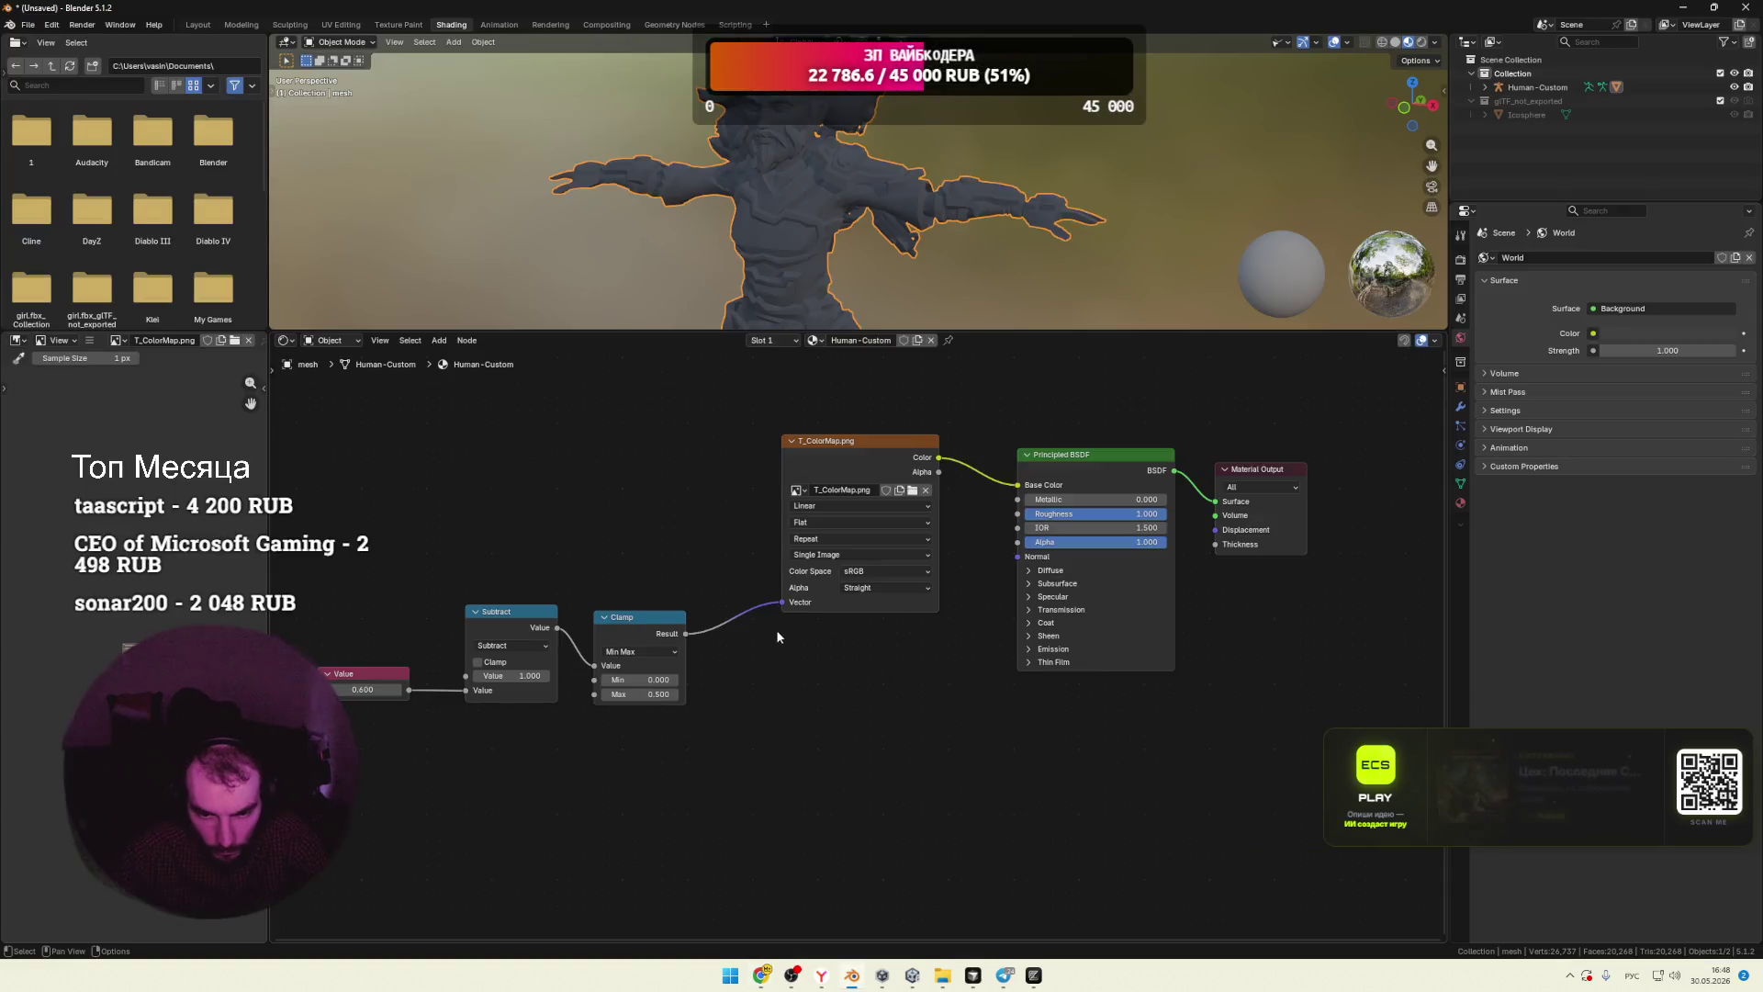
pyautogui.hotkey('alt', 'Tab')
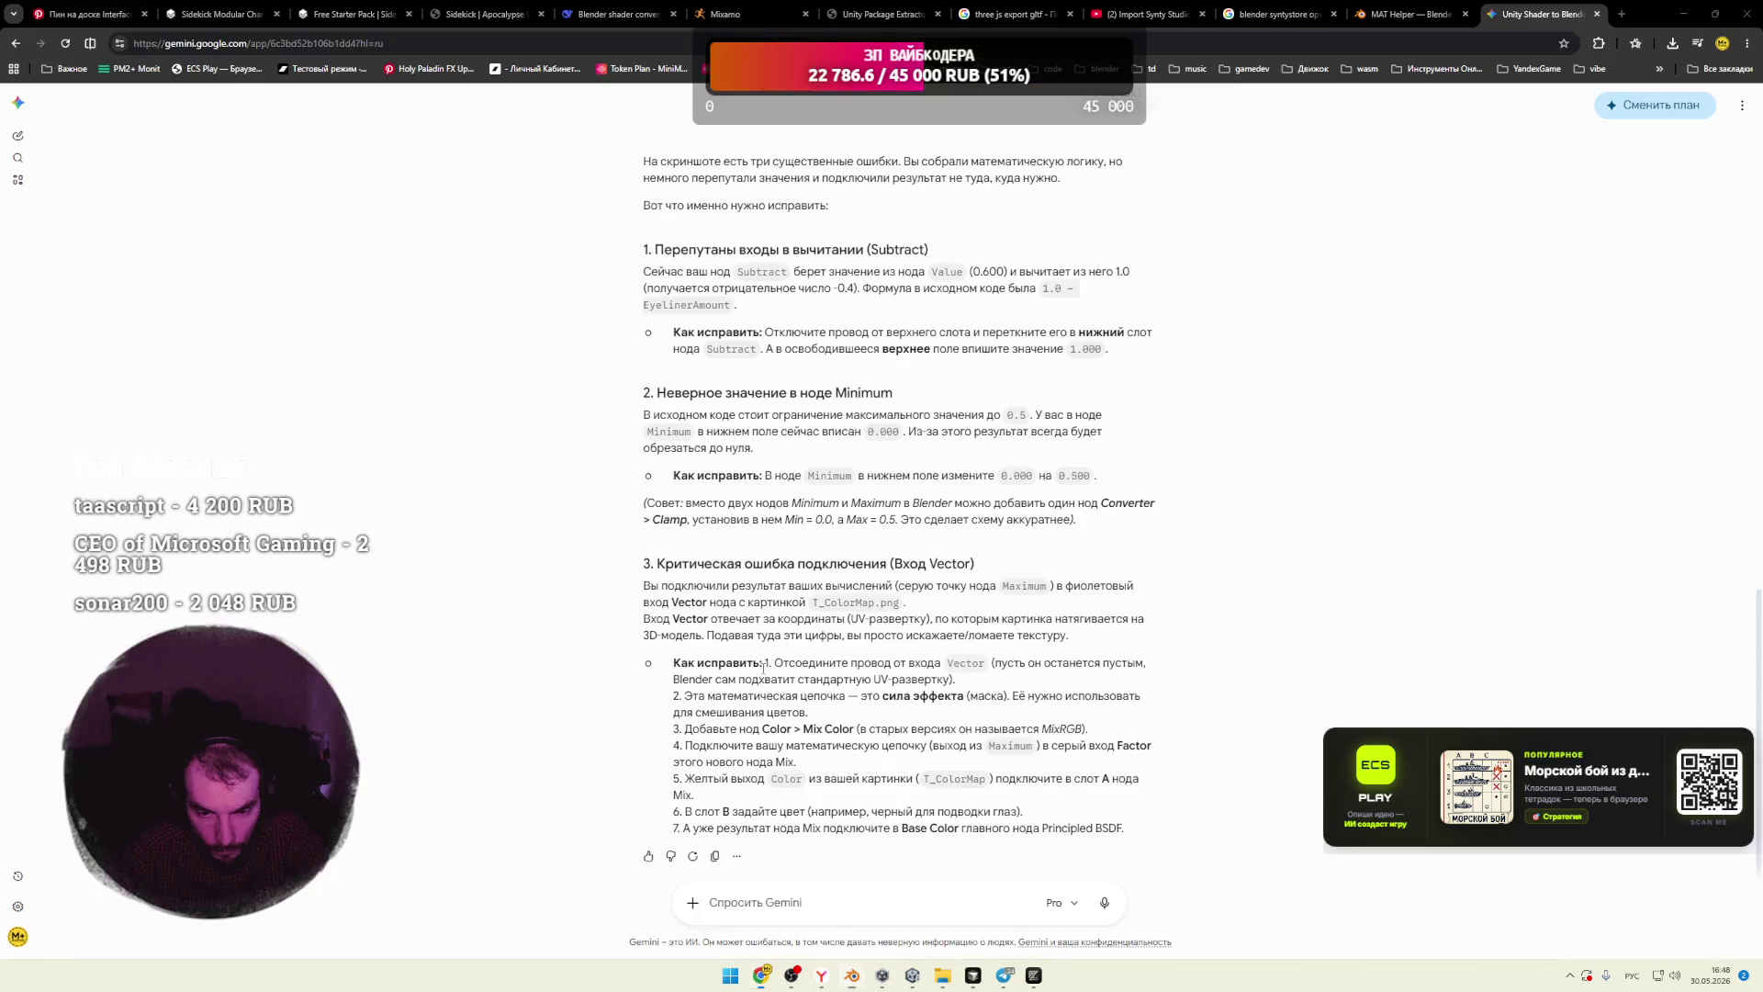
# Step: Add a Mix Color node to the material graph via Add > Color
pyautogui.moveTo(1014, 696)
pyautogui.mouseDown()
pyautogui.moveTo(1086, 696)
pyautogui.moveTo(781, 711)
pyautogui.mouseUp()
pyautogui.click(812, 713)
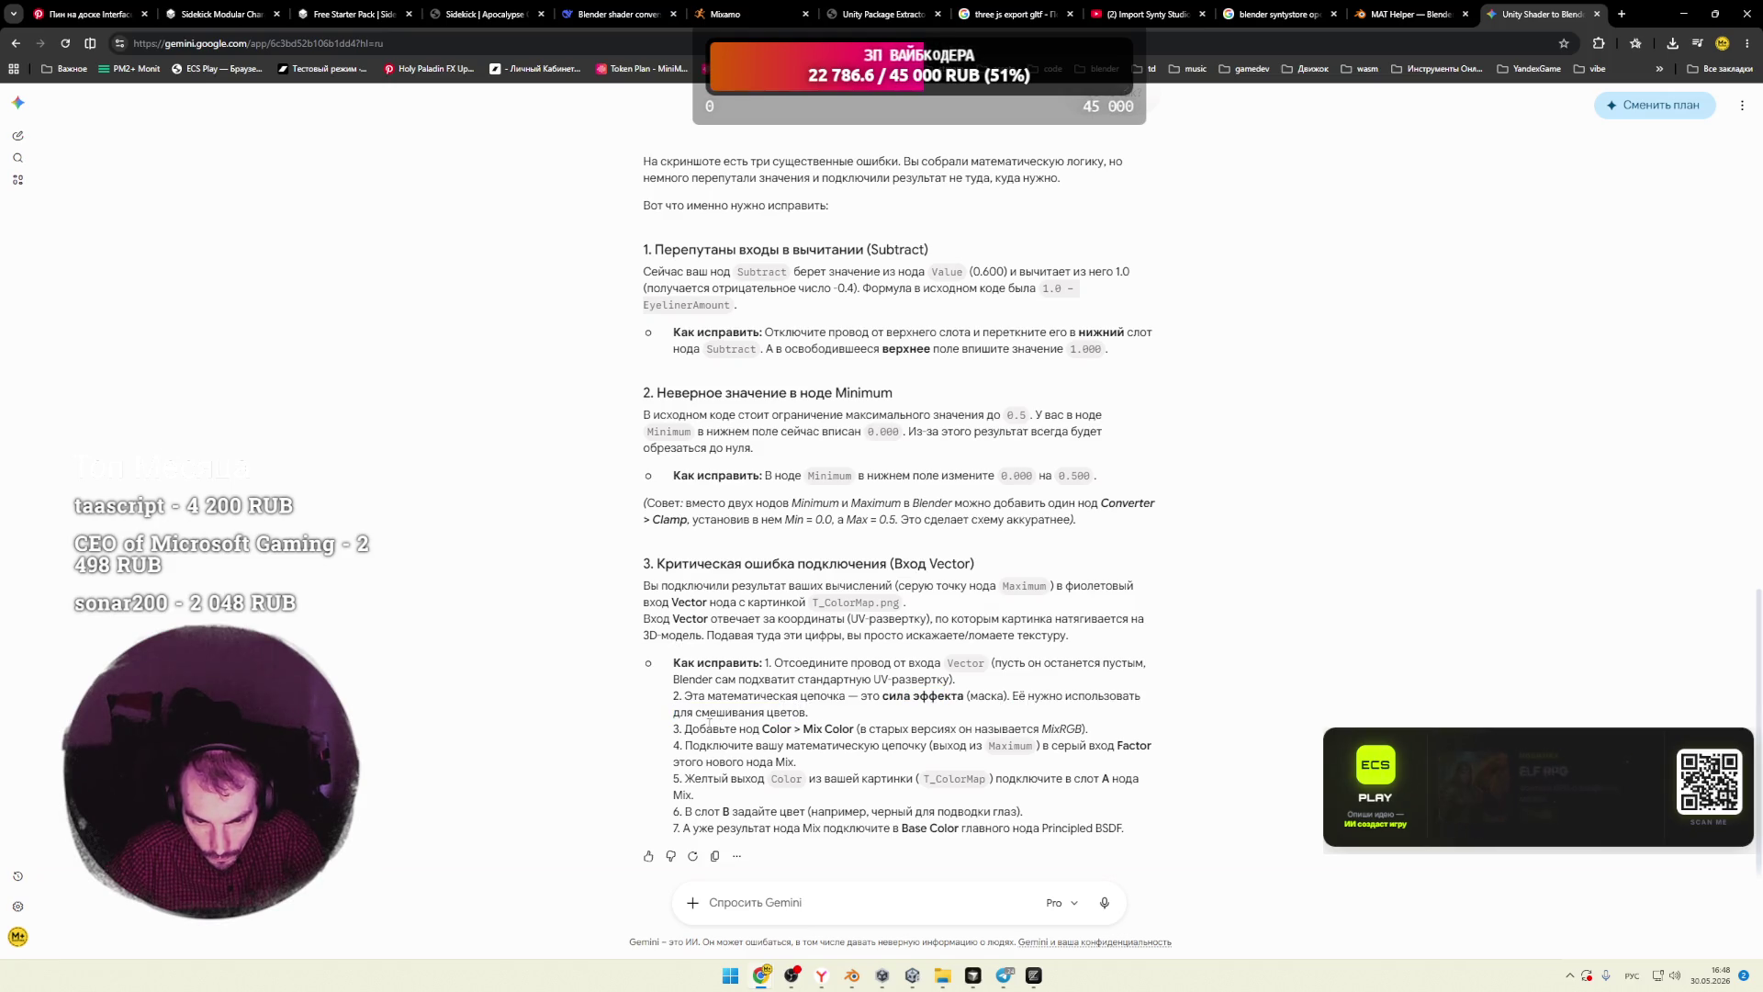
pyautogui.hotkey('alt', 'Tab')
pyautogui.rightClick(606, 512)
pyautogui.moveTo(571, 518)
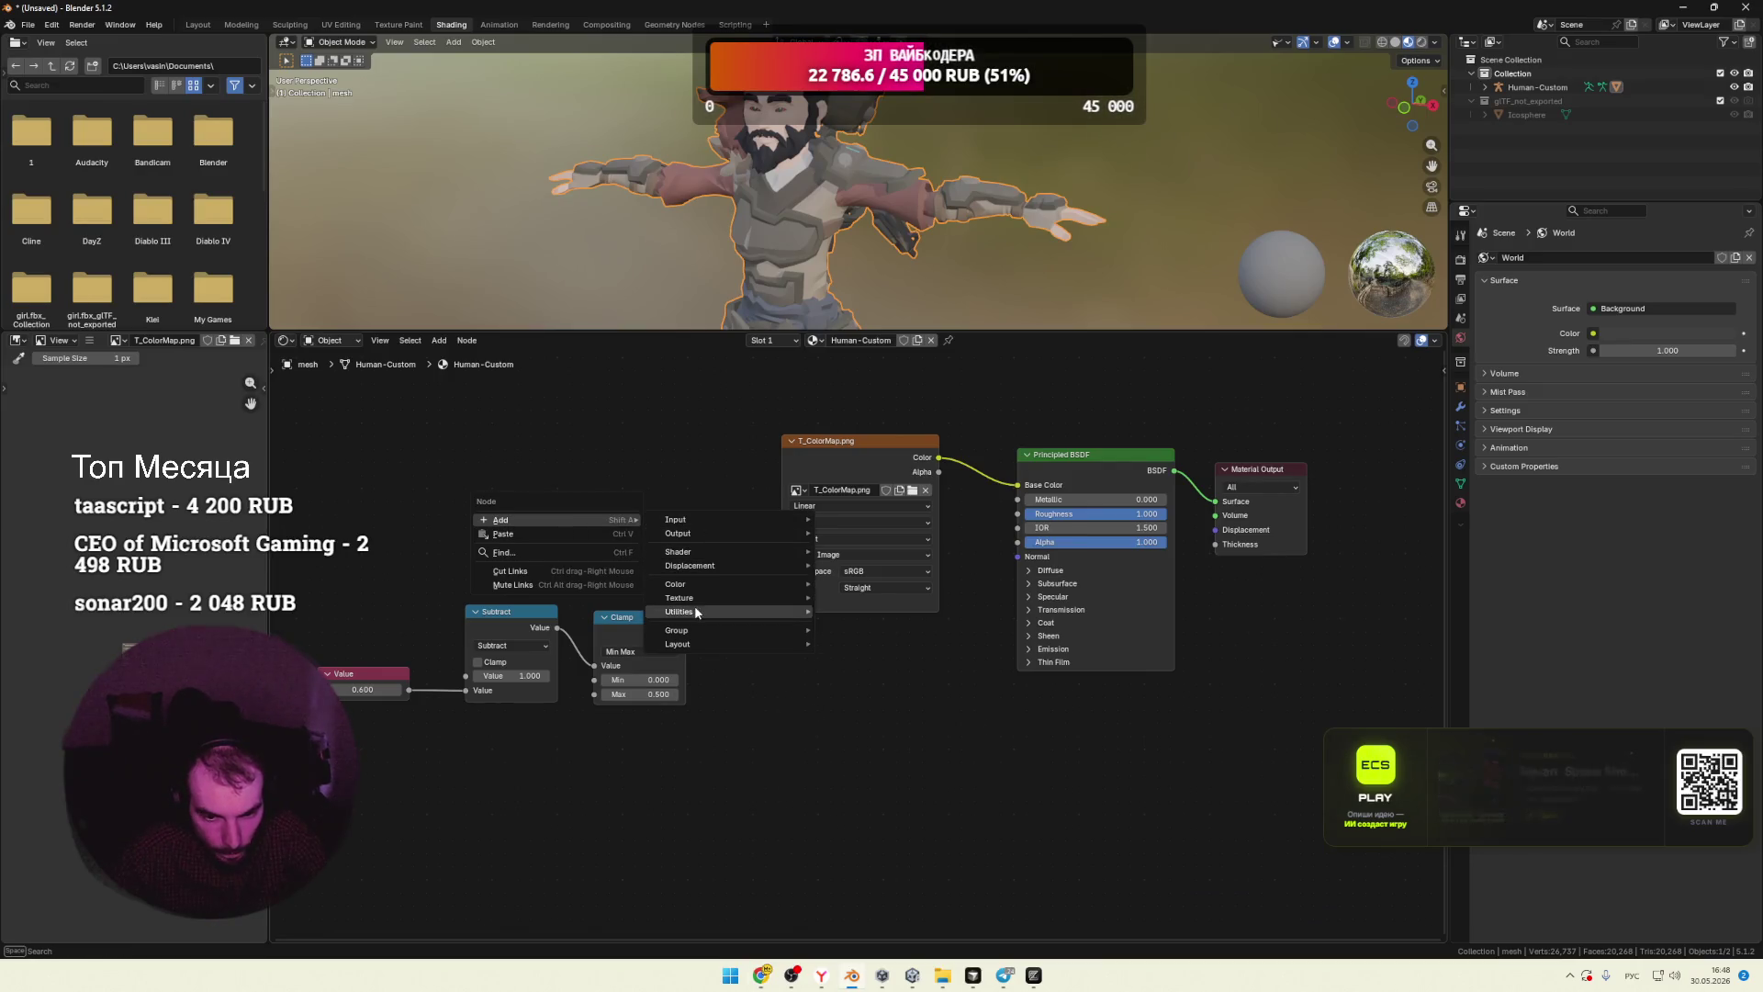
pyautogui.moveTo(696, 585)
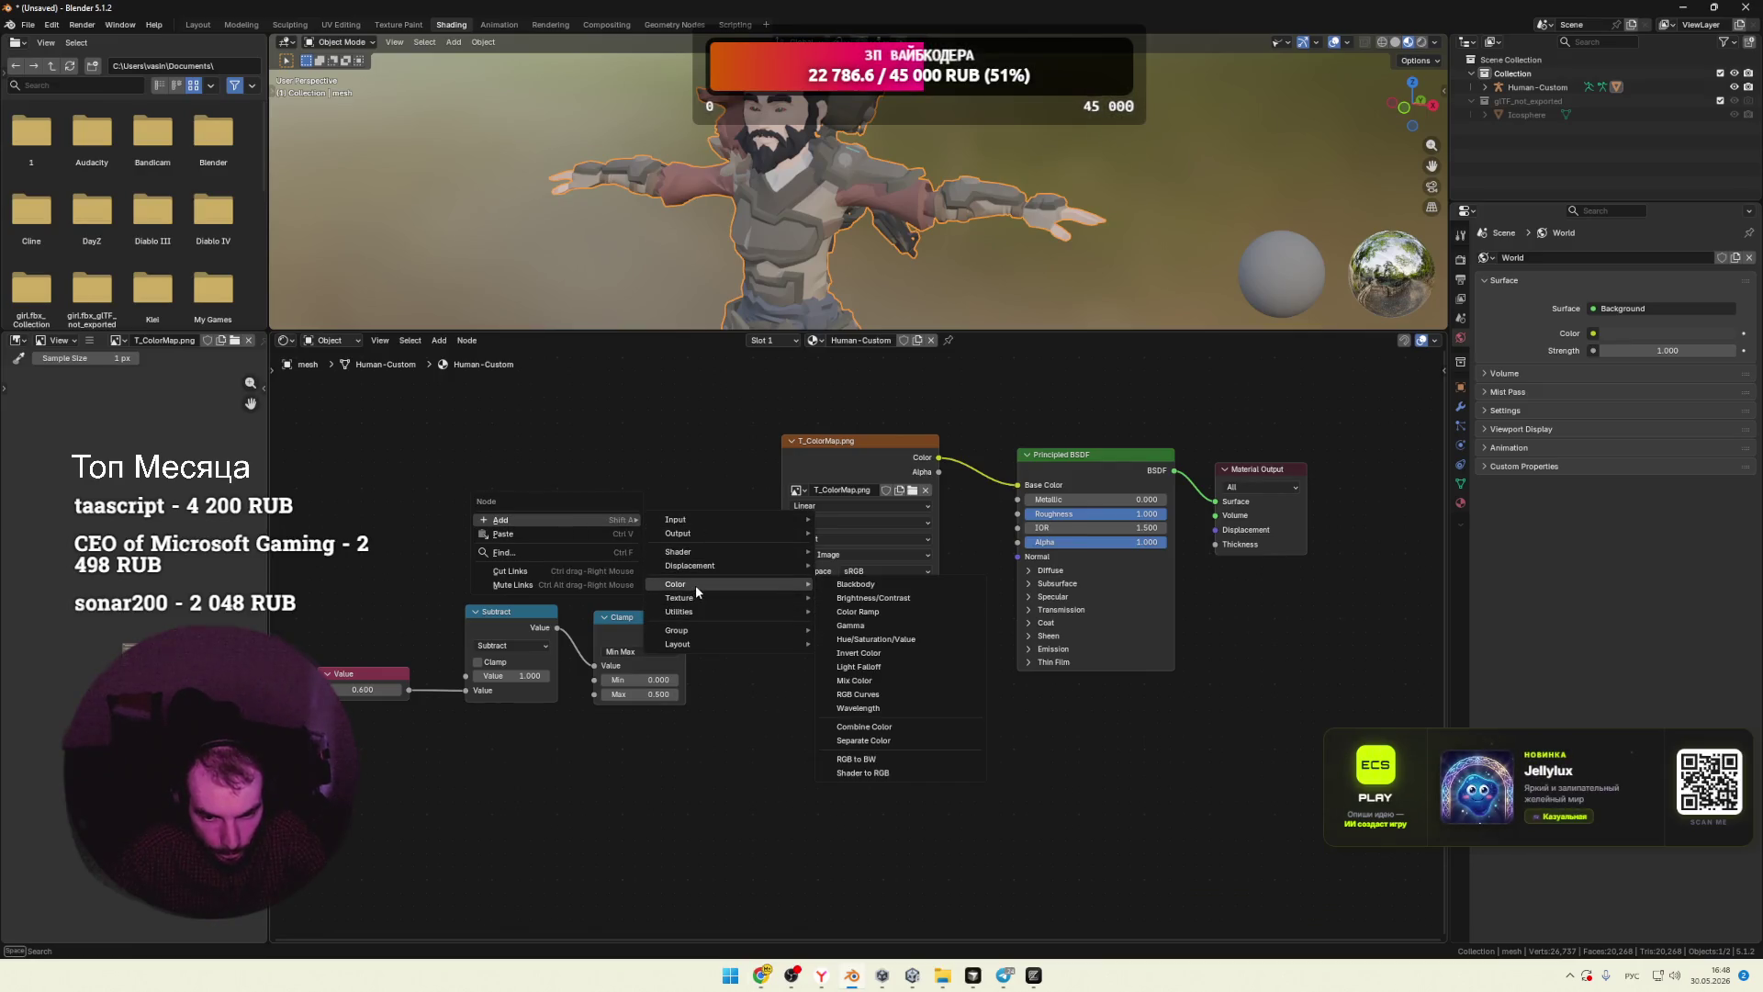
pyautogui.click(874, 683)
pyautogui.click(607, 514)
# Step: Read the Factor-linking step and keep the Mix node's blending mode as Mix
pyautogui.hotkey('alt', 'Tab')
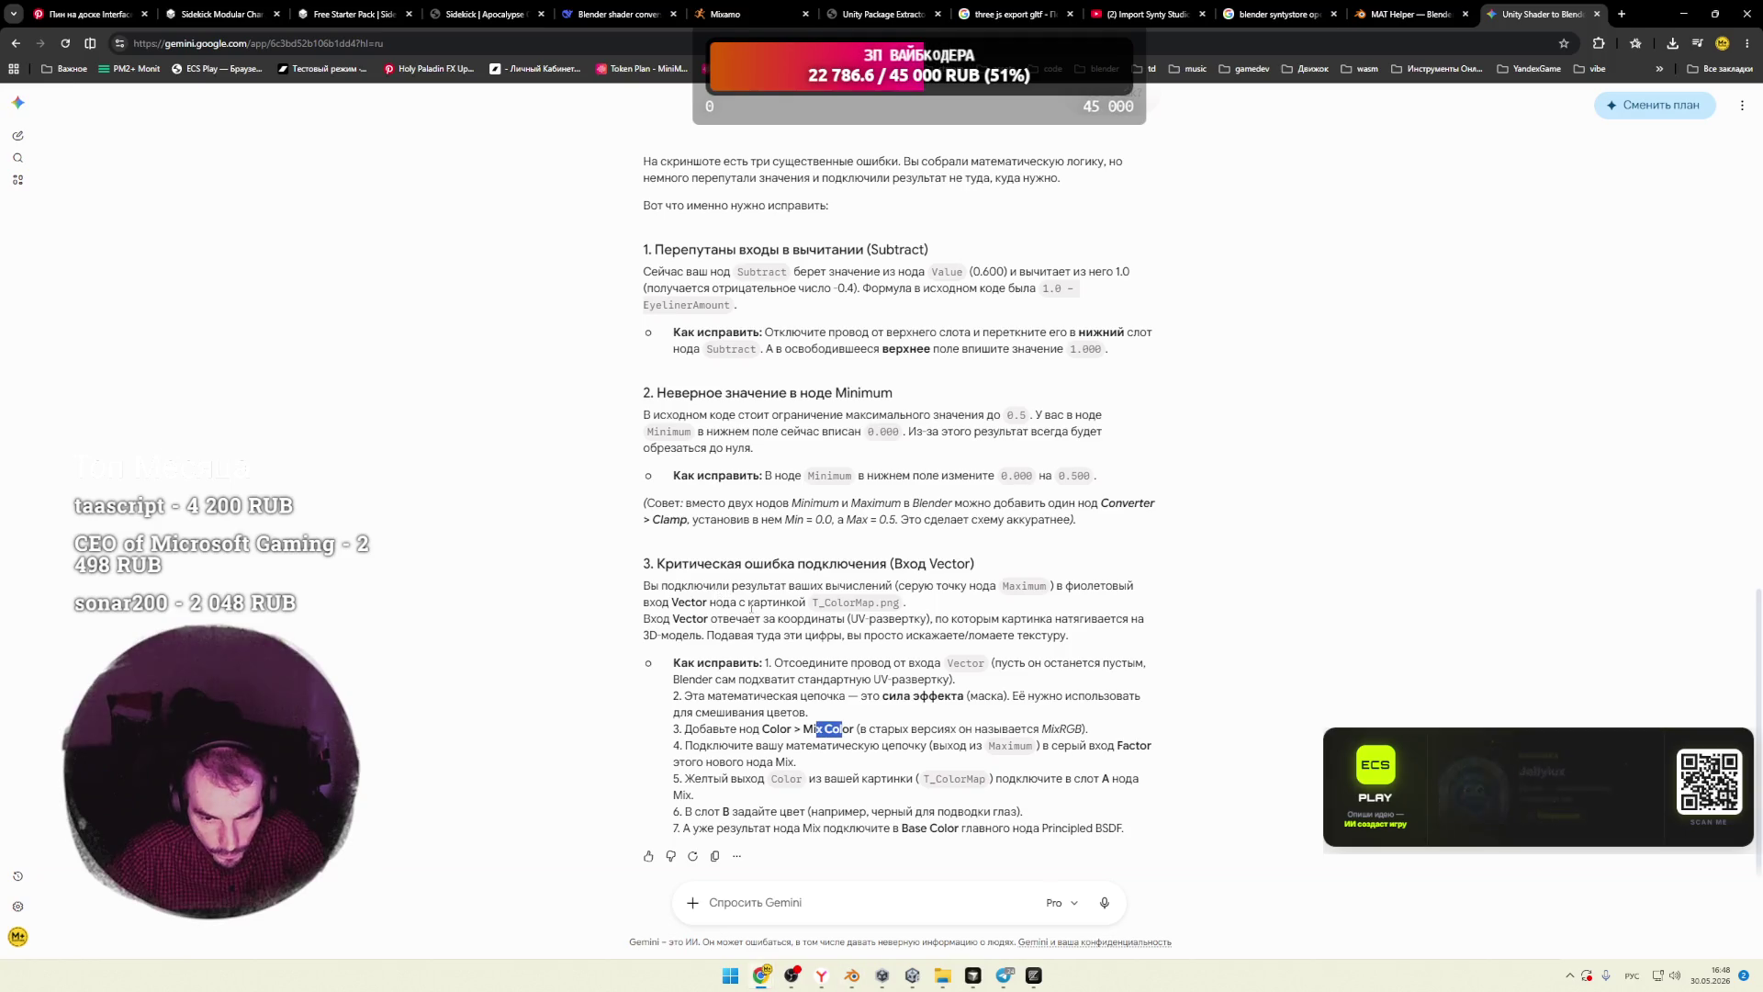
pyautogui.moveTo(887, 728); pyautogui.dragTo(1061, 730)
pyautogui.moveTo(719, 746); pyautogui.dragTo(904, 746)
pyautogui.hotkey('alt', 'Tab')
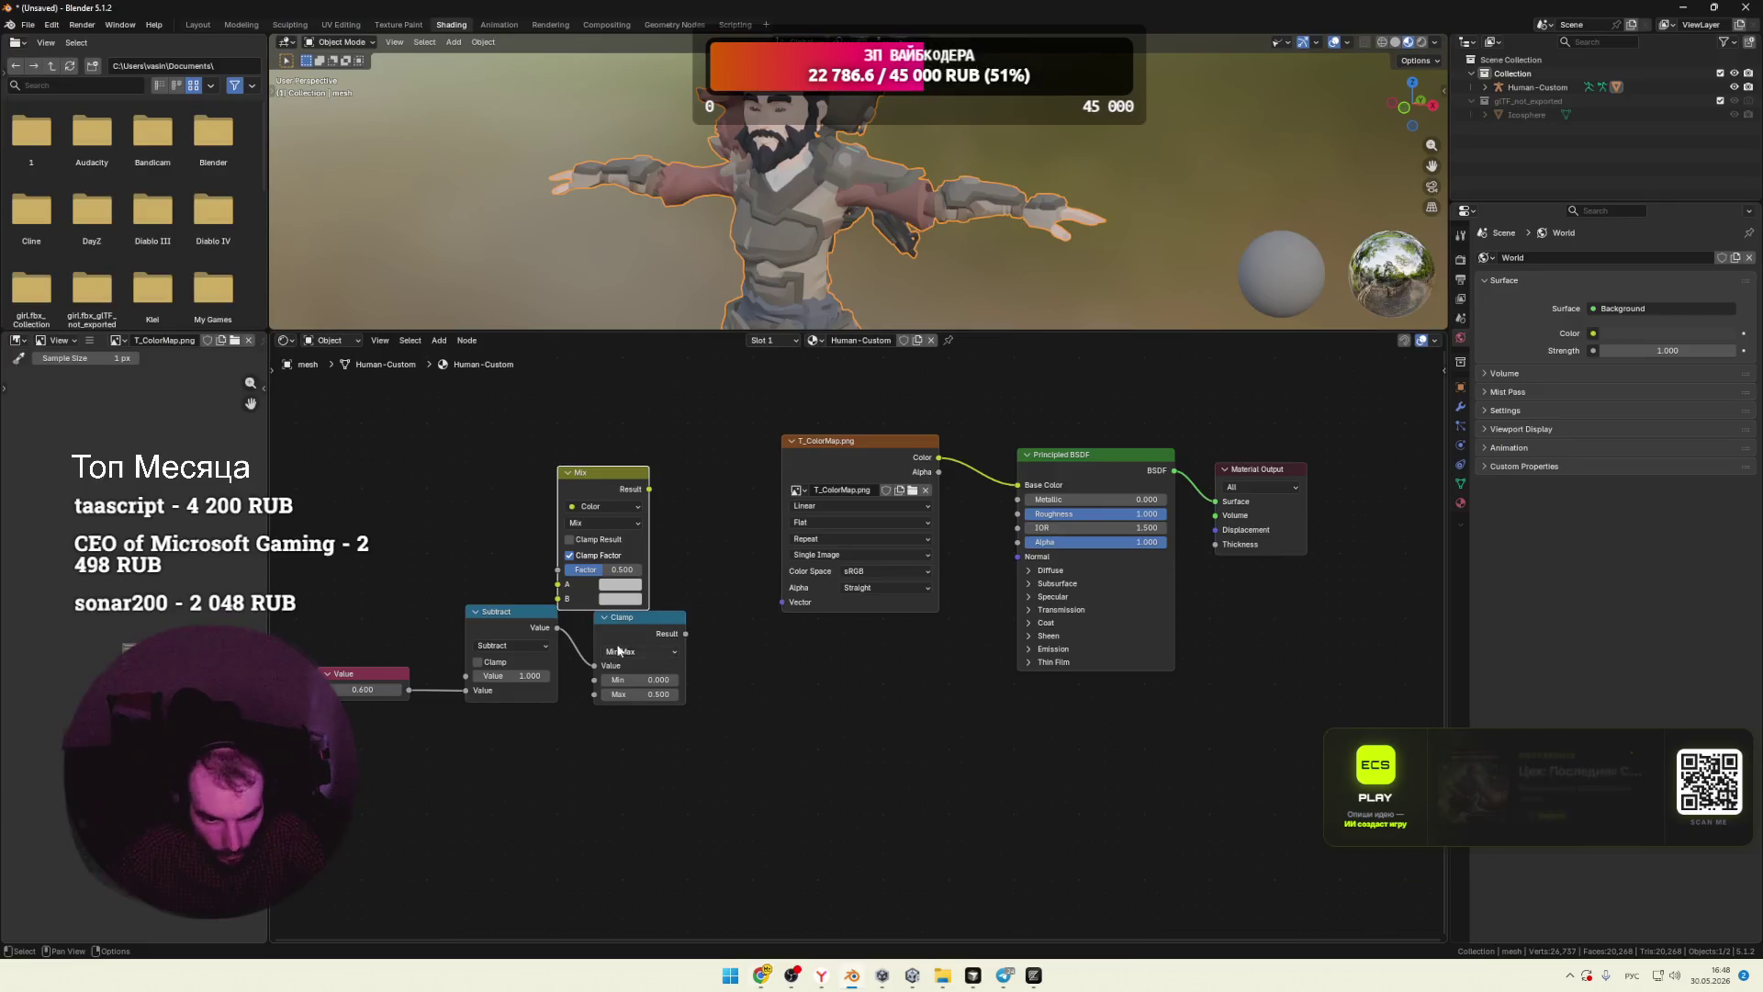
pyautogui.click(688, 488)
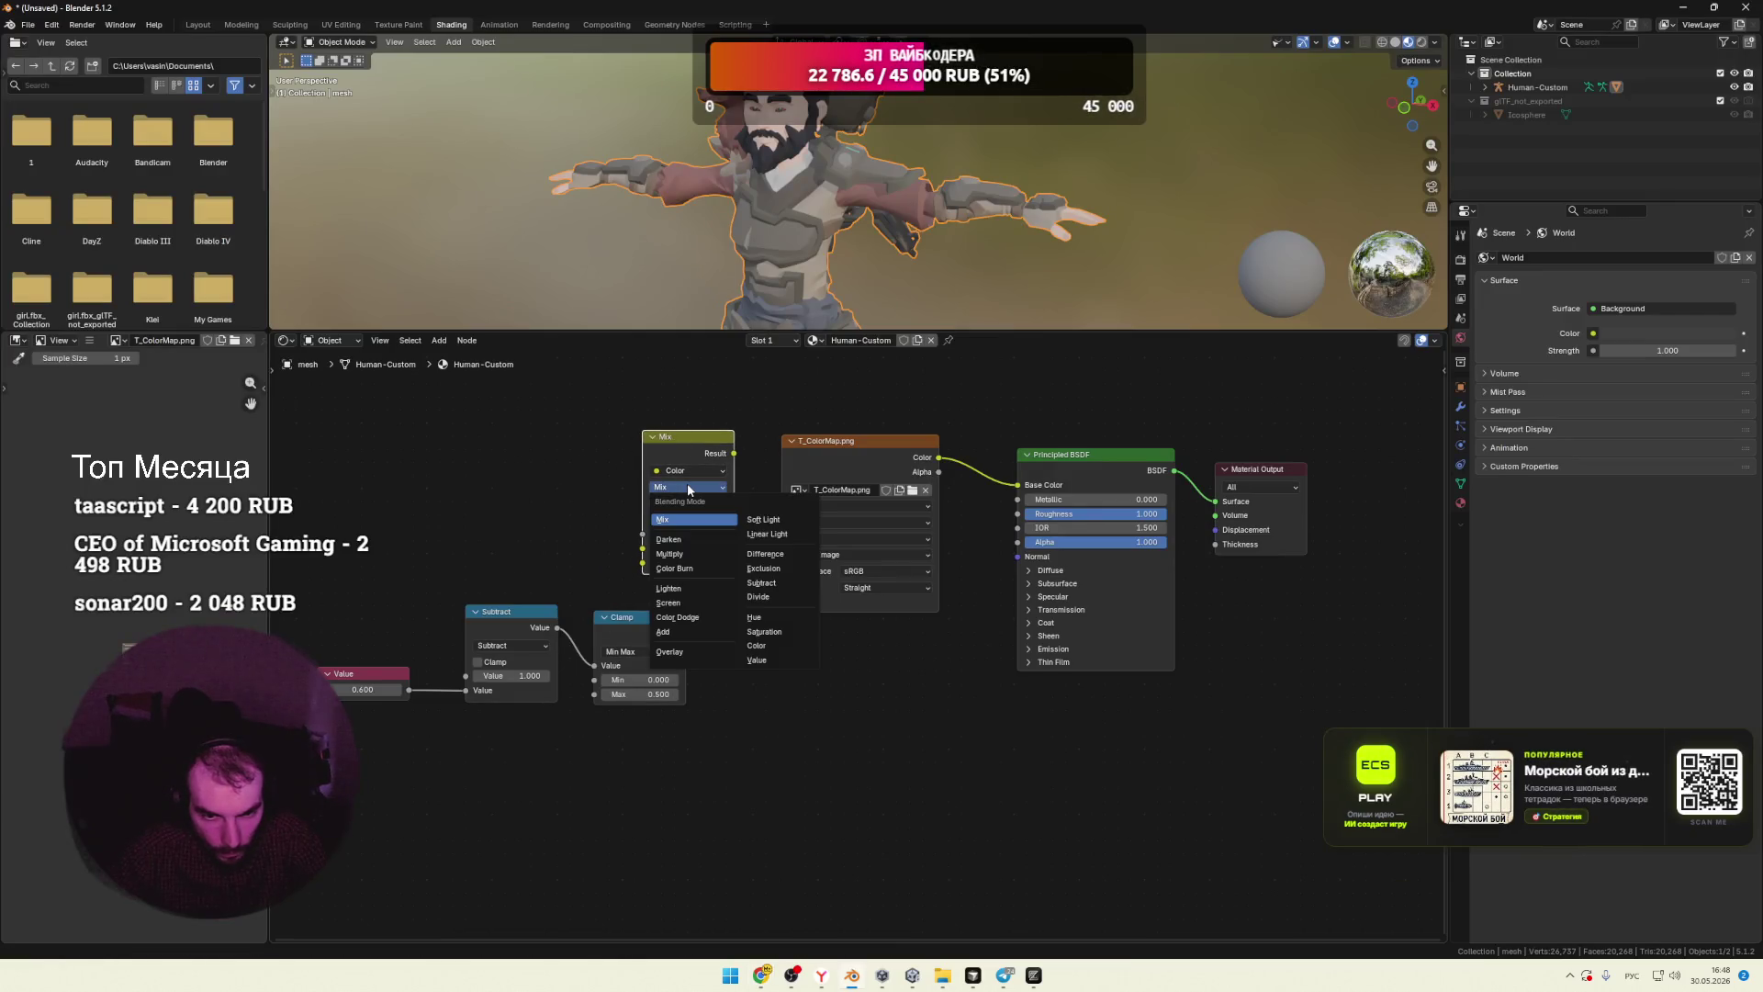
pyautogui.click(687, 487)
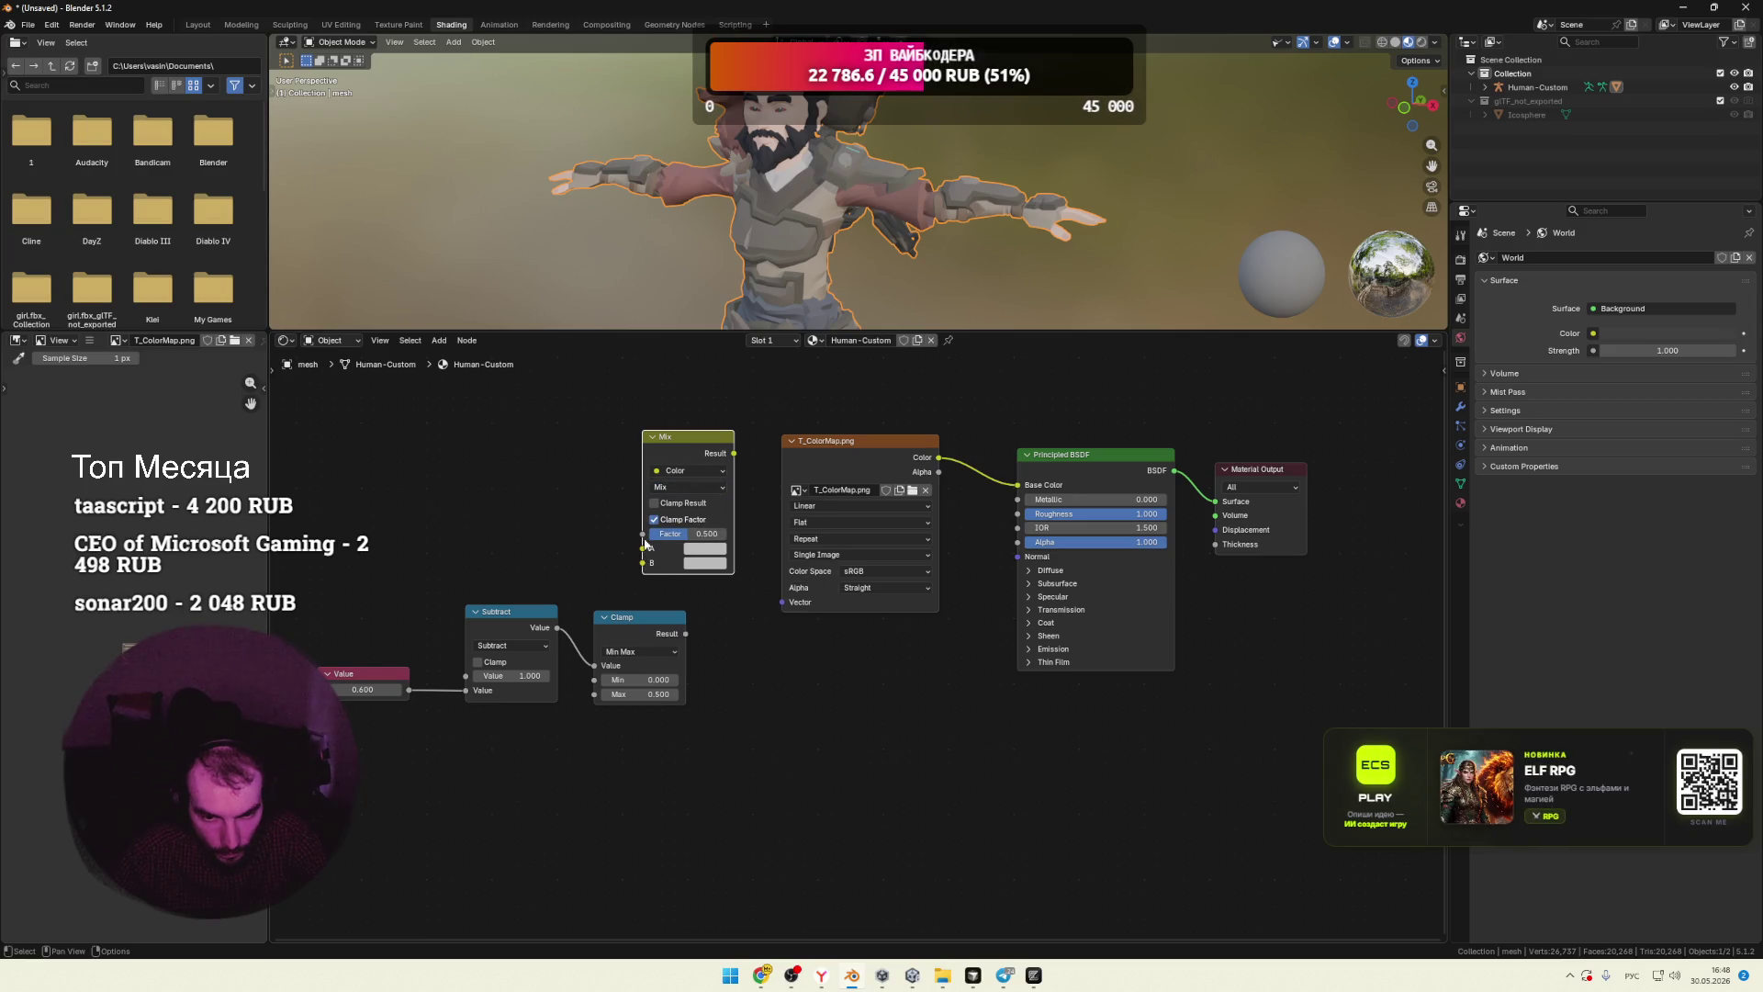
pyautogui.hotkey('alt', 'Tab')
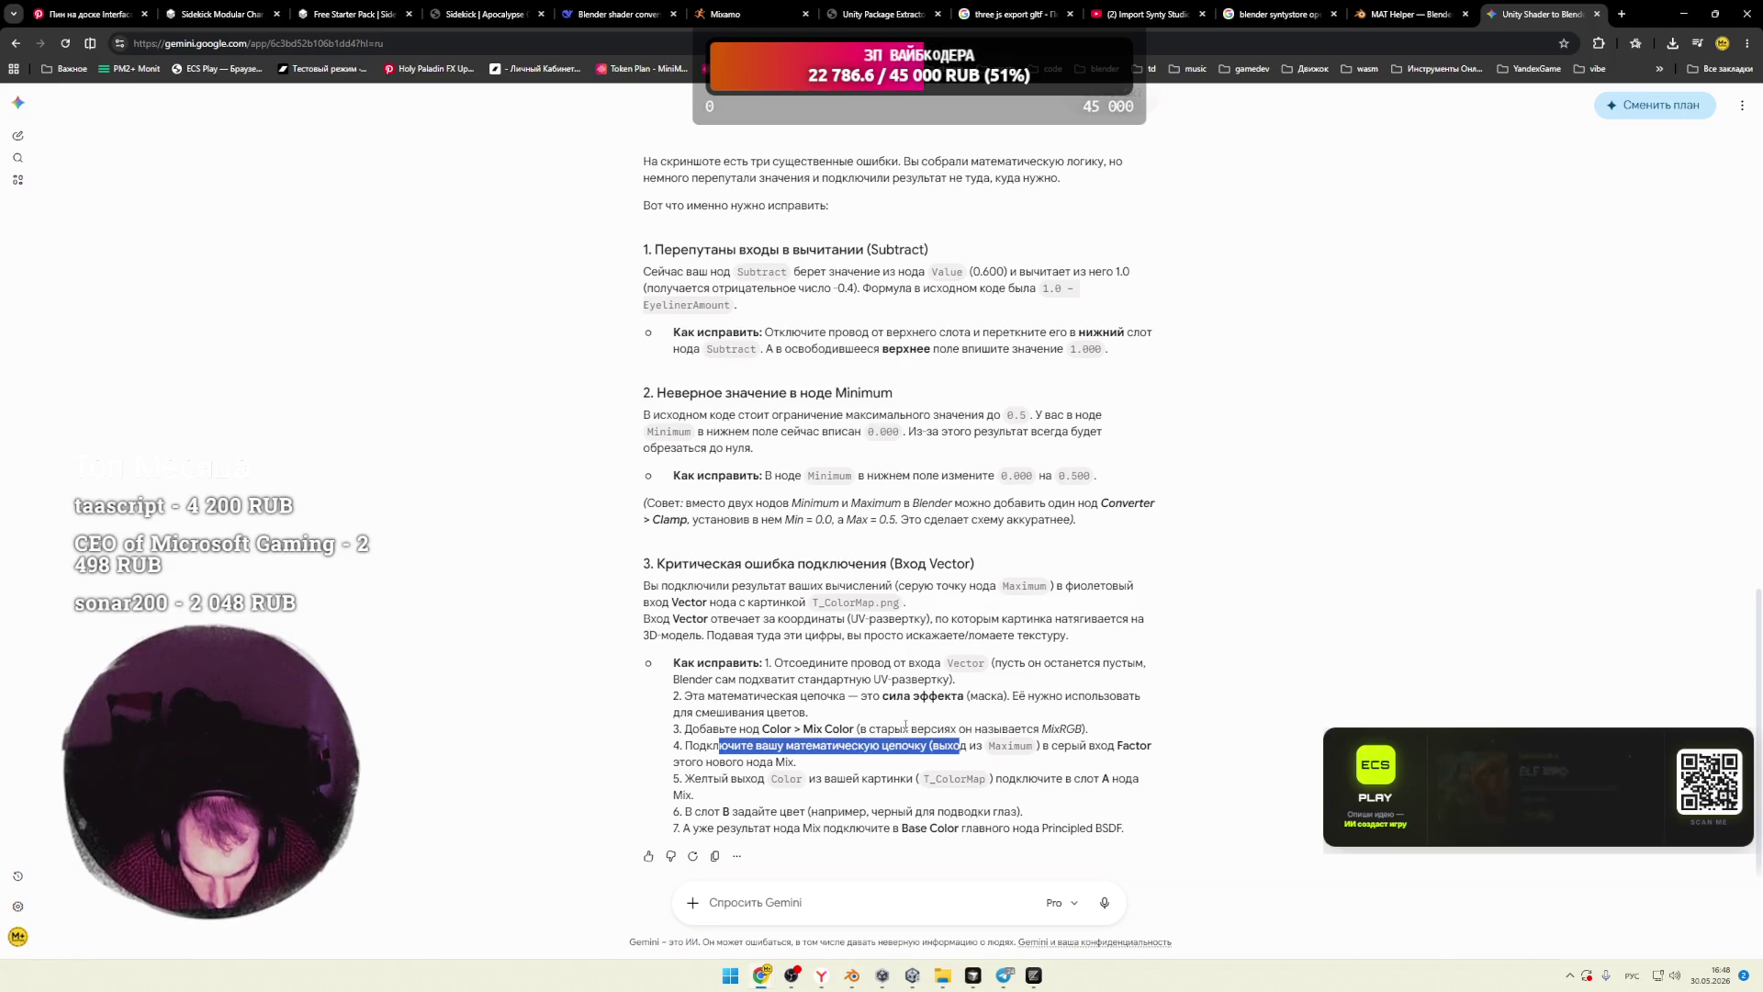
pyautogui.click(979, 749)
# Step: Link the Clamp result into the Mix node's Factor input
pyautogui.moveTo(1051, 746); pyautogui.dragTo(1151, 745)
pyautogui.hotkey('alt', 'Tab')
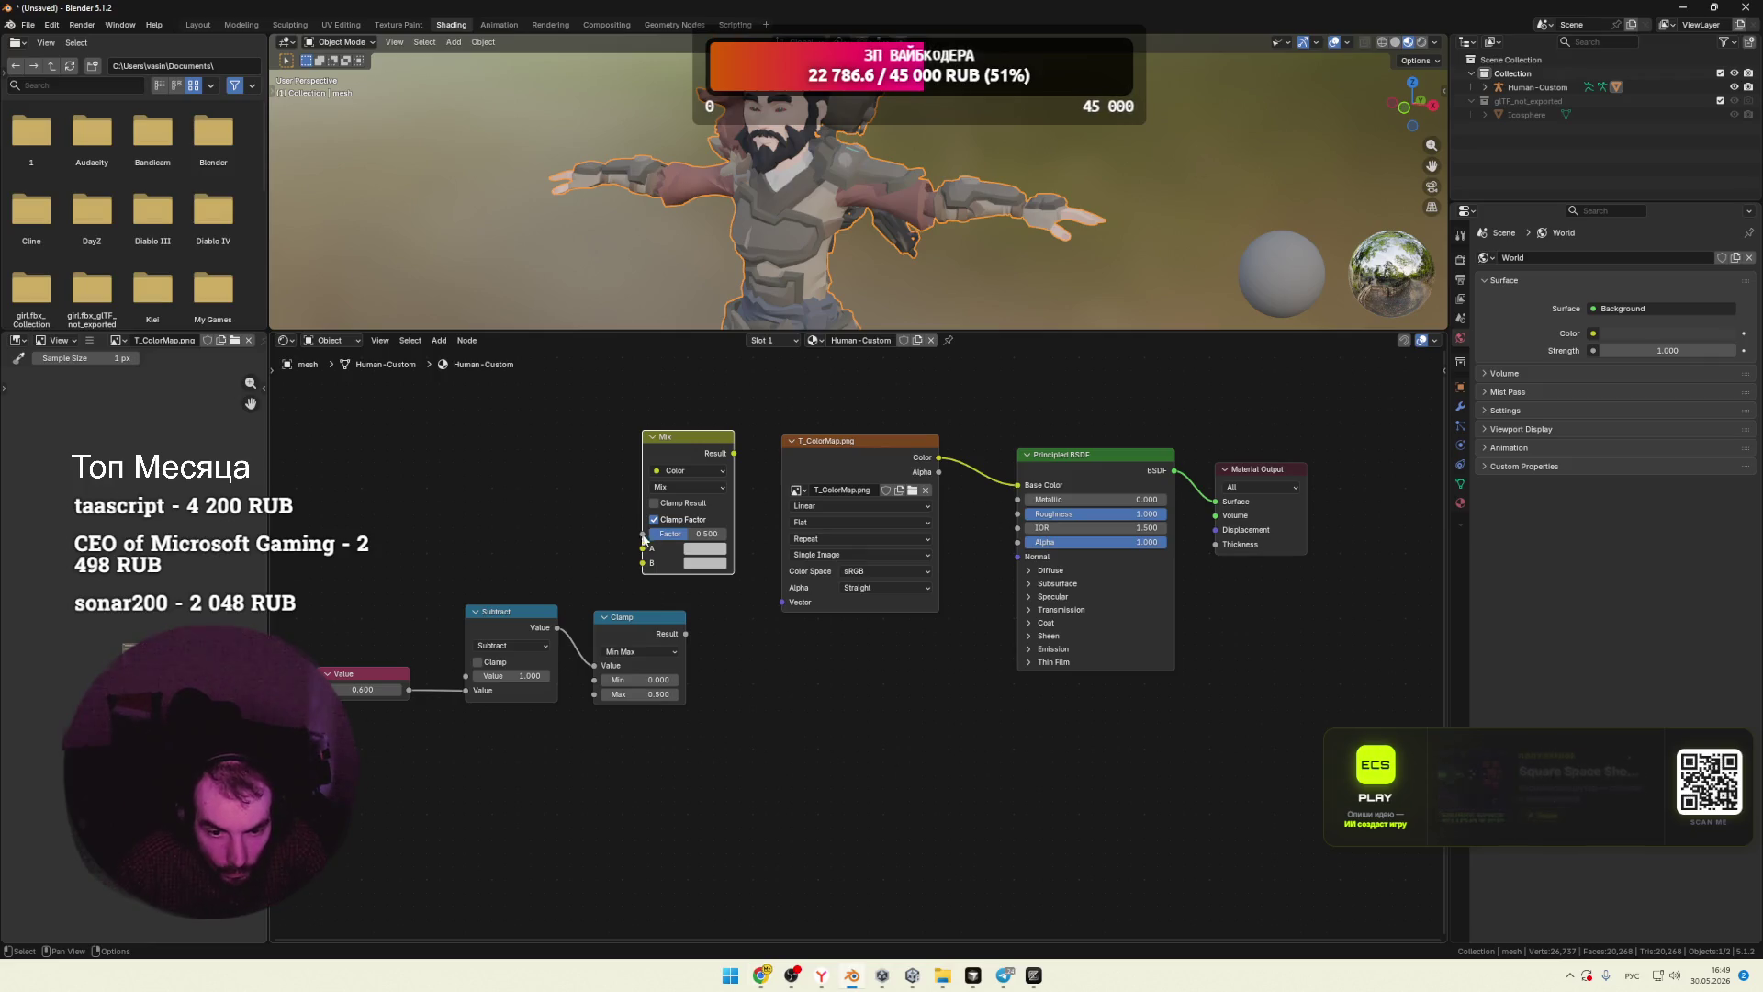
pyautogui.moveTo(687, 633)
pyautogui.mouseDown()
pyautogui.moveTo(606, 561)
pyautogui.moveTo(643, 534)
pyautogui.mouseUp()
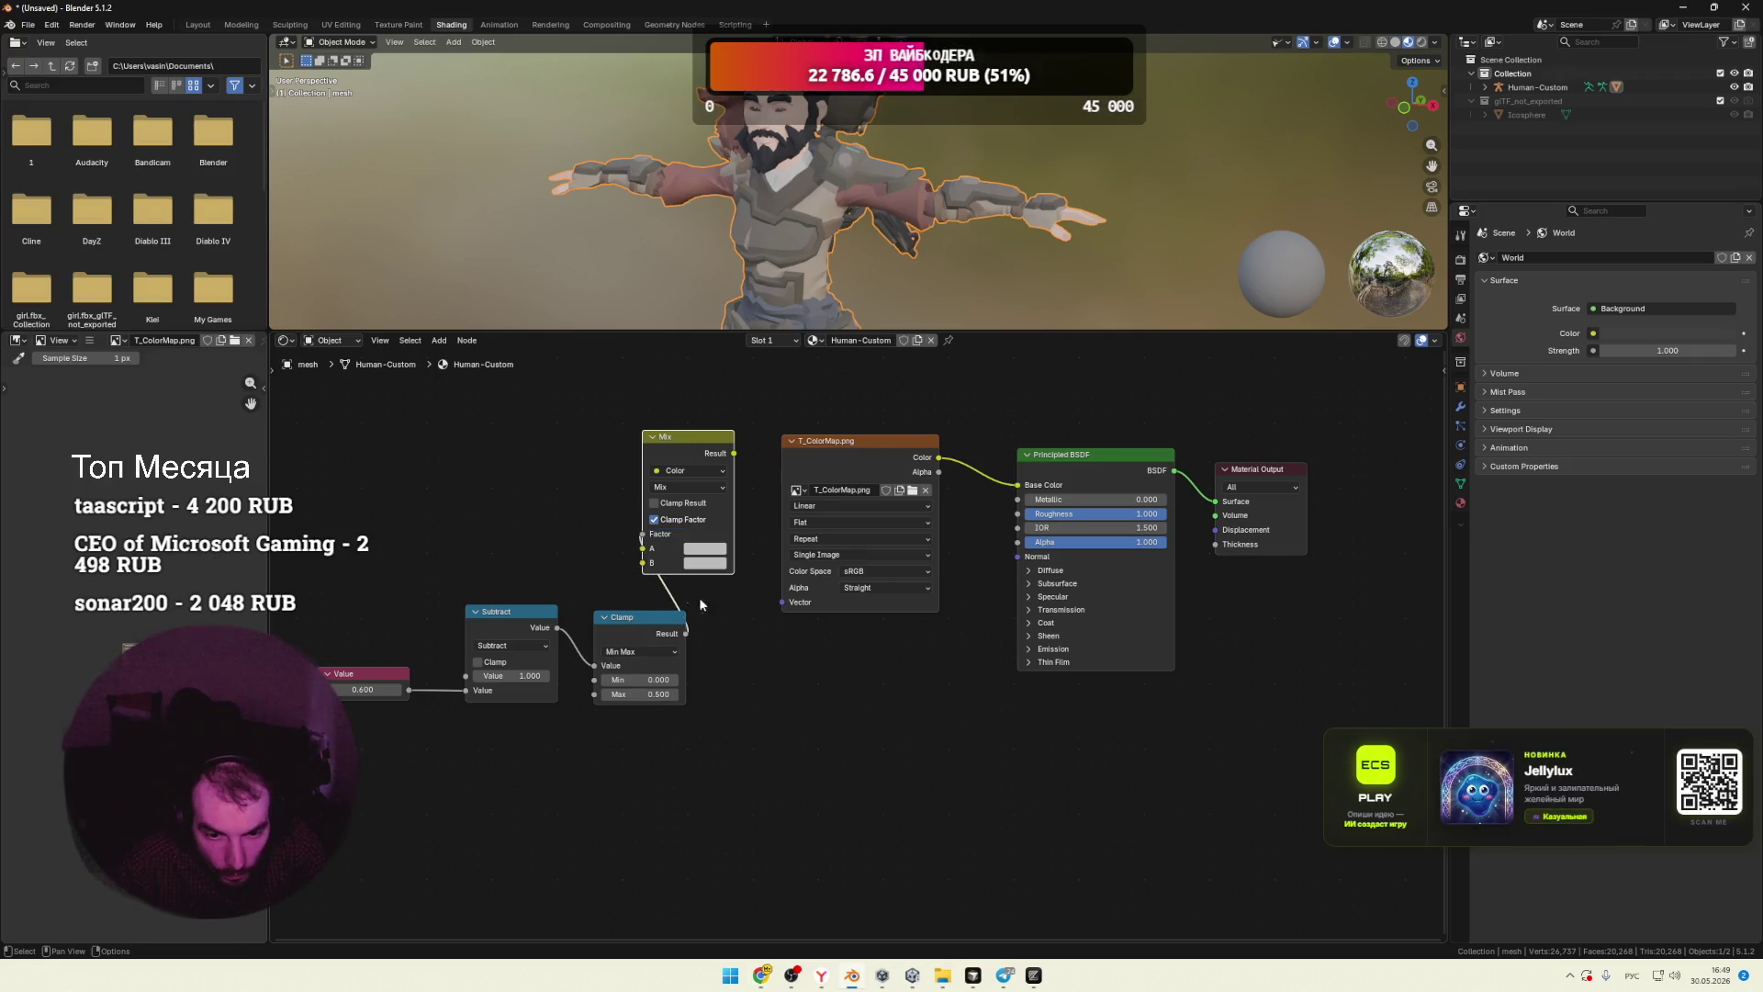
pyautogui.hotkey('alt', 'Tab')
pyautogui.moveTo(683, 762)
pyautogui.mouseDown()
pyautogui.moveTo(783, 762)
pyautogui.moveTo(674, 762)
pyautogui.mouseUp()
pyautogui.click(722, 764)
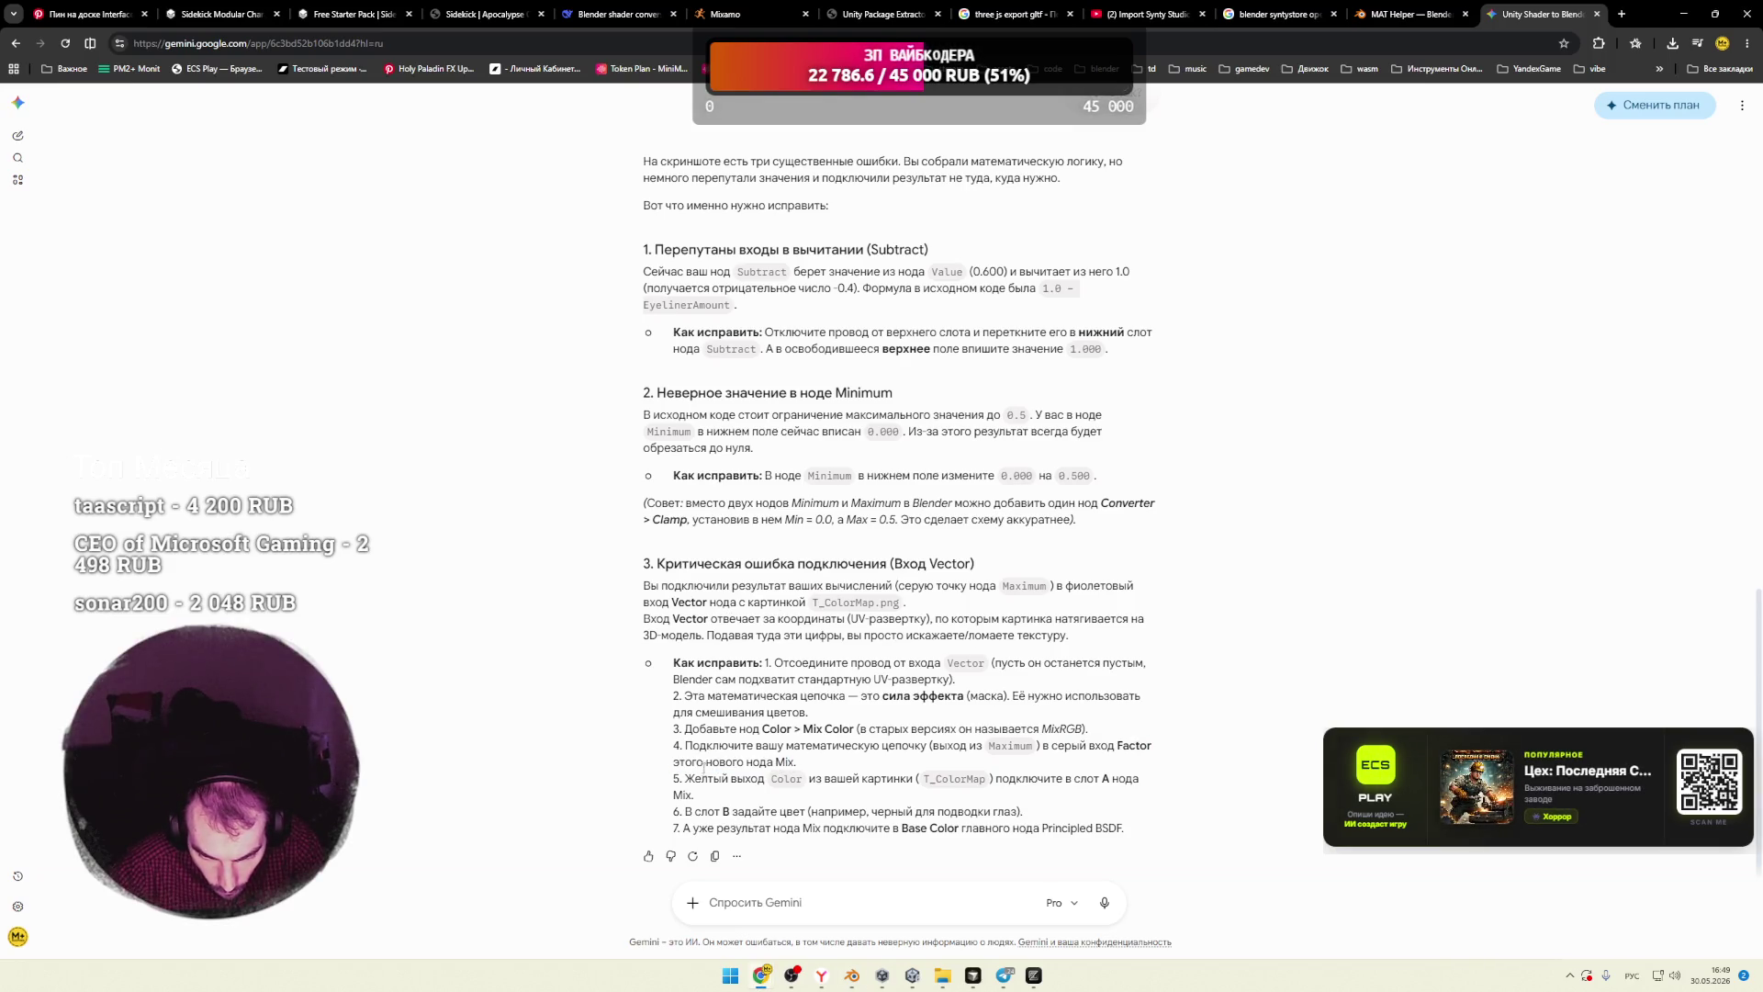
pyautogui.moveTo(697, 781); pyautogui.dragTo(881, 779)
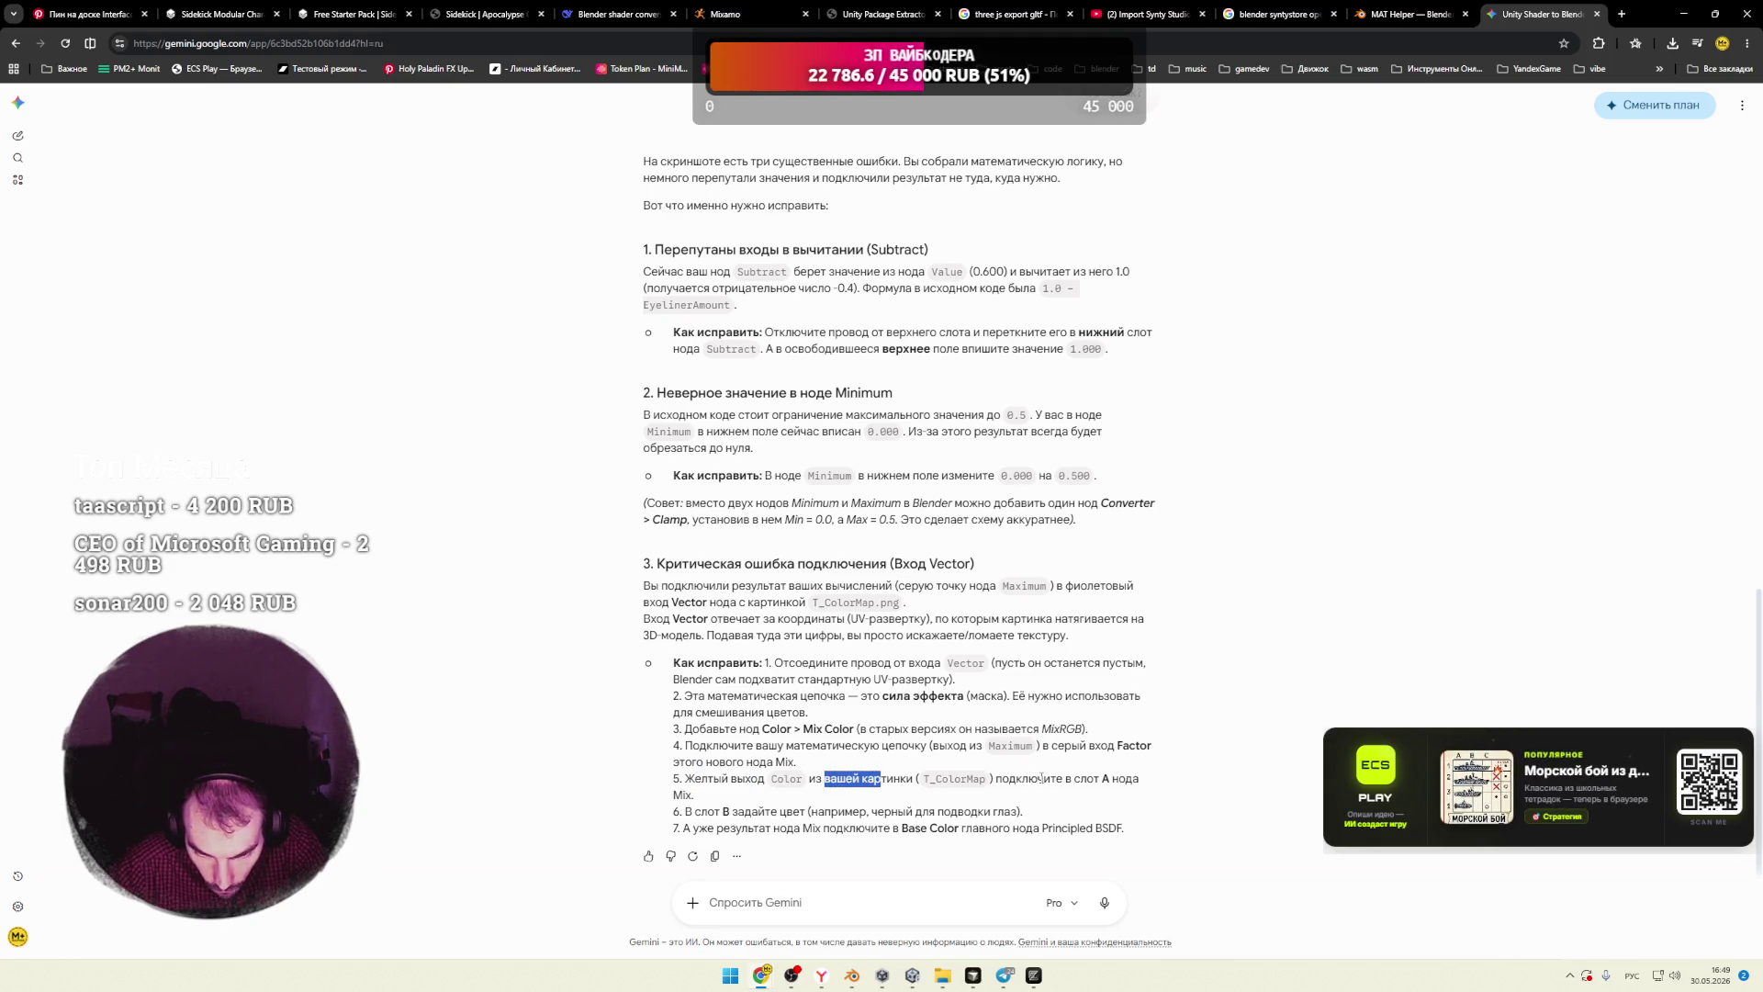
# Step: Move T_ColorMap.png left and reroute its Color from Base Color into Mix input A
pyautogui.hotkey('alt', 'Tab')
pyautogui.moveTo(681, 444); pyautogui.dragTo(698, 454)
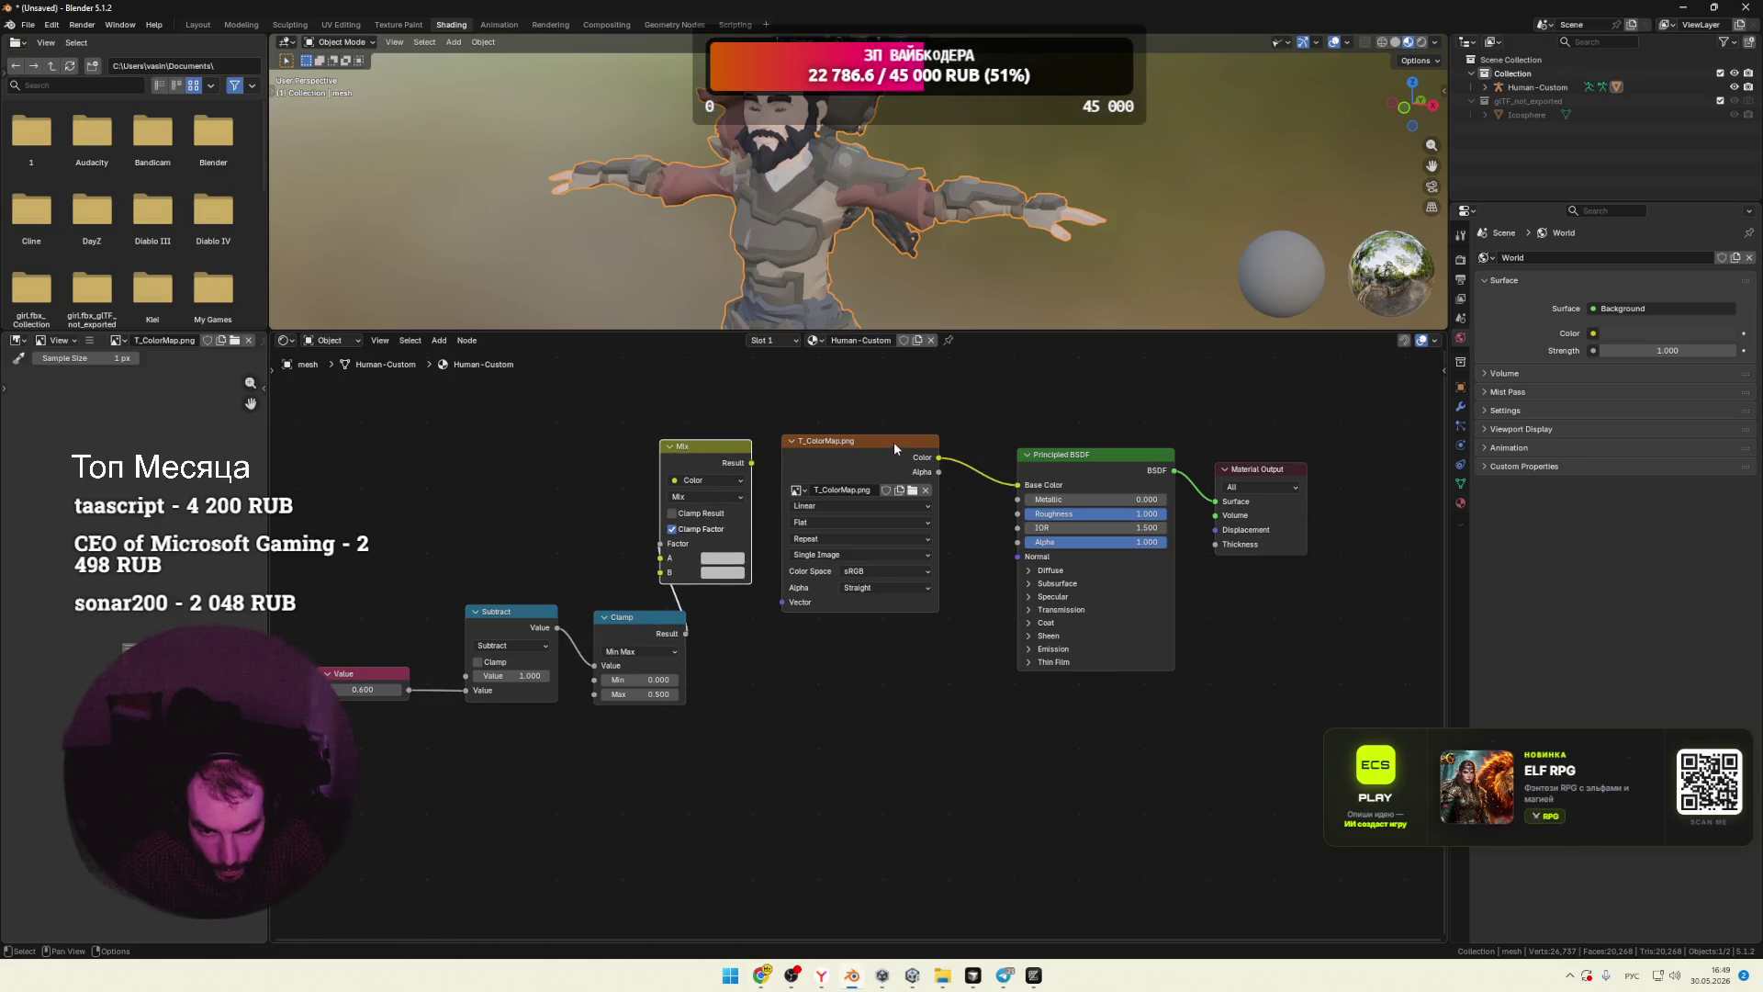
pyautogui.moveTo(895, 448); pyautogui.dragTo(464, 432)
pyautogui.moveTo(1018, 484)
pyautogui.mouseDown()
pyautogui.moveTo(702, 509)
pyautogui.moveTo(657, 492)
pyautogui.mouseUp()
pyautogui.moveTo(631, 559); pyautogui.dragTo(623, 552)
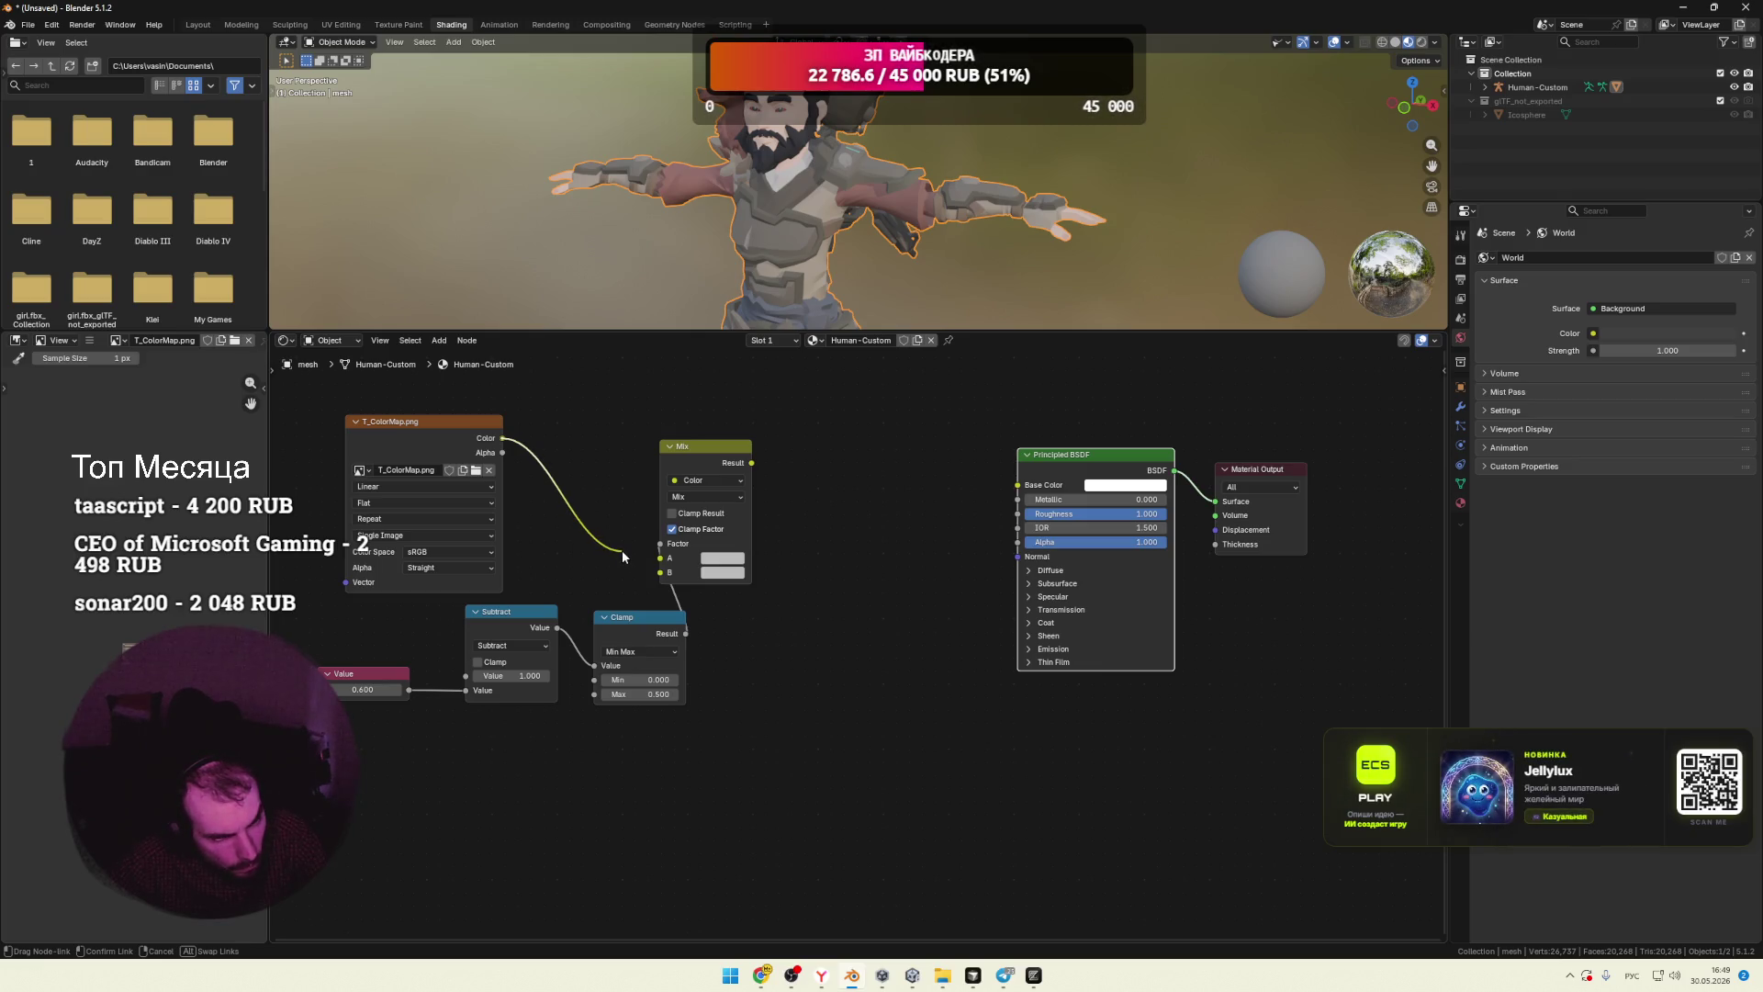
pyautogui.hotkey('alt', 'Tab')
pyautogui.click(846, 779)
pyautogui.moveTo(700, 779); pyautogui.dragTo(1089, 781)
pyautogui.hotkey('alt', 'Tab')
pyautogui.moveTo(502, 438); pyautogui.dragTo(660, 557)
# Step: Drop the Clamp node onto the Subtract–Mix link
pyautogui.hotkey('alt', 'Tab')
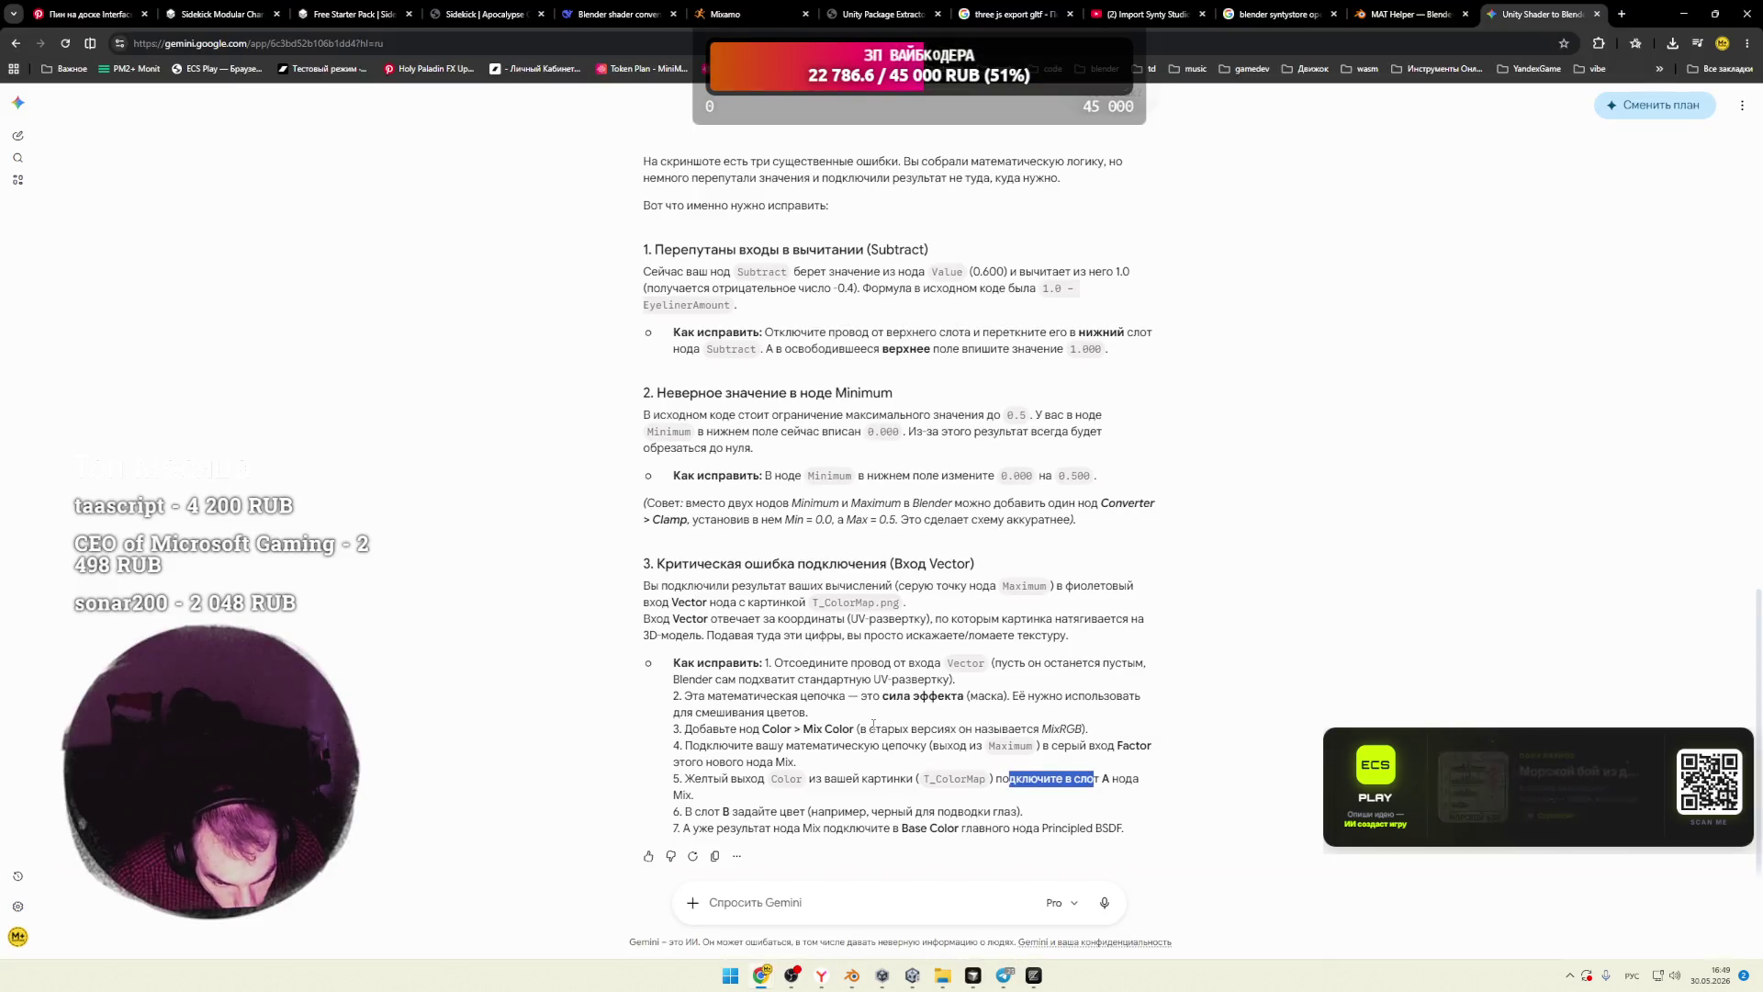
pyautogui.moveTo(706, 811); pyautogui.dragTo(942, 811)
pyautogui.click(955, 813)
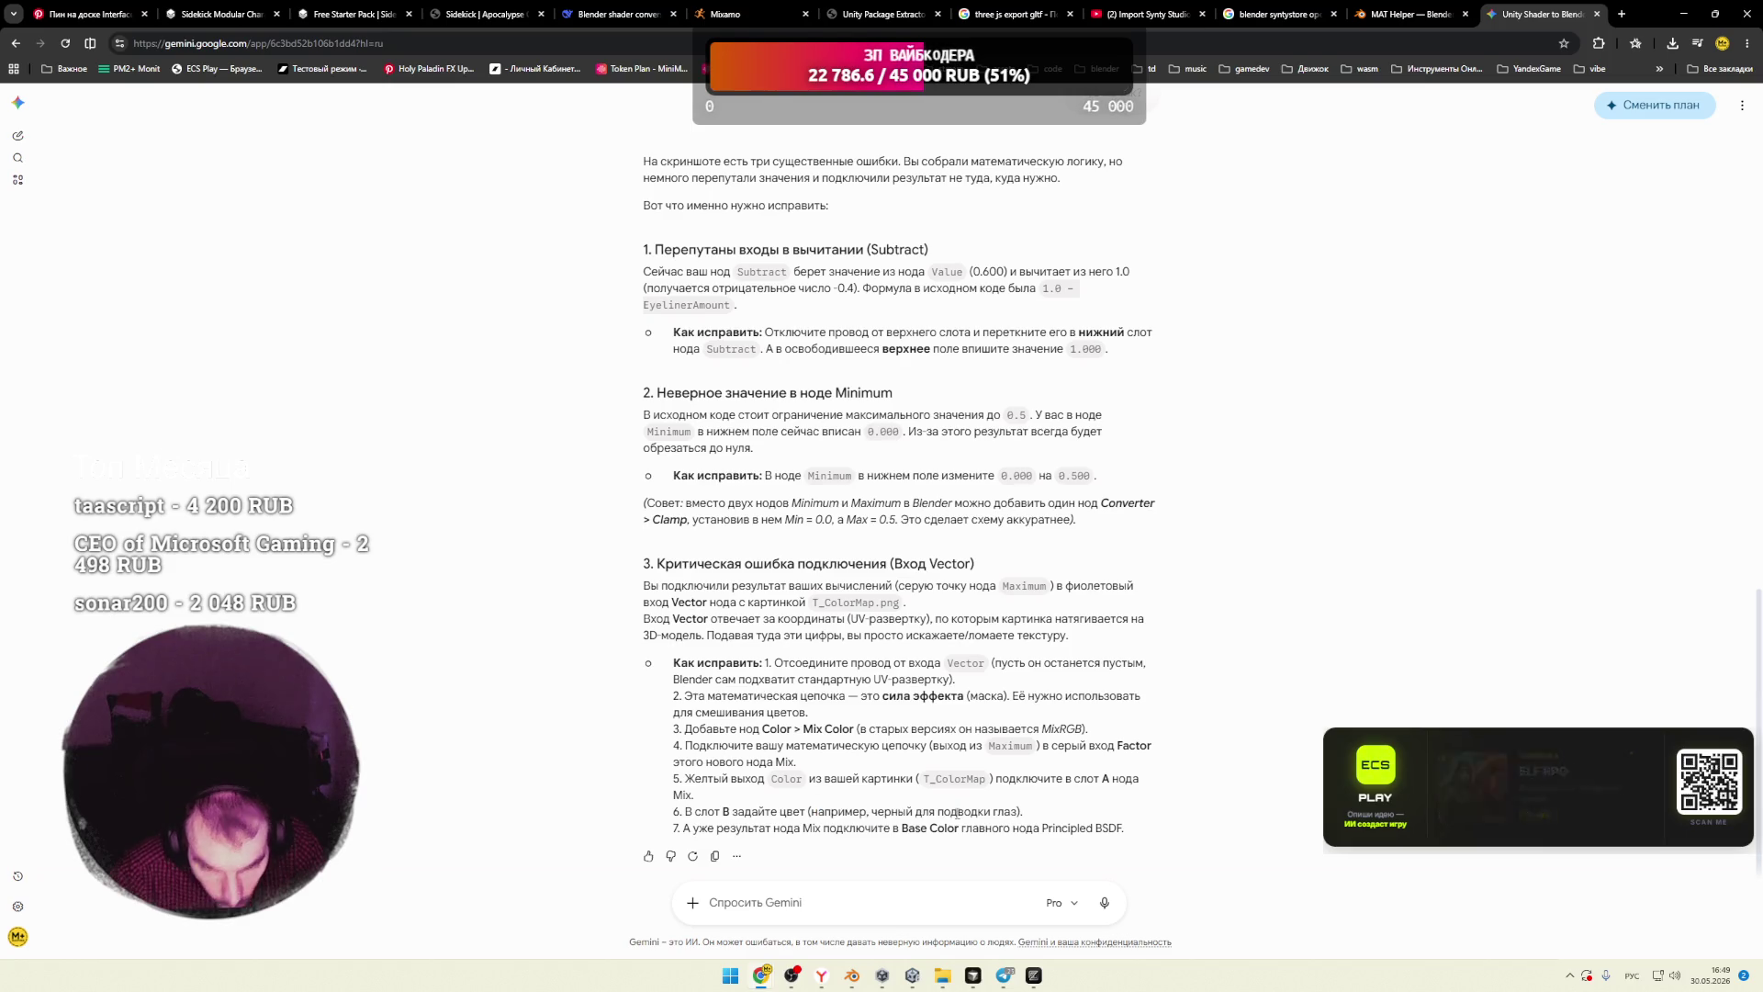
pyautogui.hotkey('alt', 'Tab')
pyautogui.moveTo(643, 643)
pyautogui.mouseDown()
pyautogui.moveTo(636, 623)
pyautogui.moveTo(604, 640)
pyautogui.moveTo(623, 636)
pyautogui.mouseUp()
pyautogui.click(593, 641)
# Step: Add an RGB Curves node and position it beside the node chain near Mix
pyautogui.click(591, 638)
pyautogui.rightClick(559, 587)
pyautogui.moveTo(507, 587)
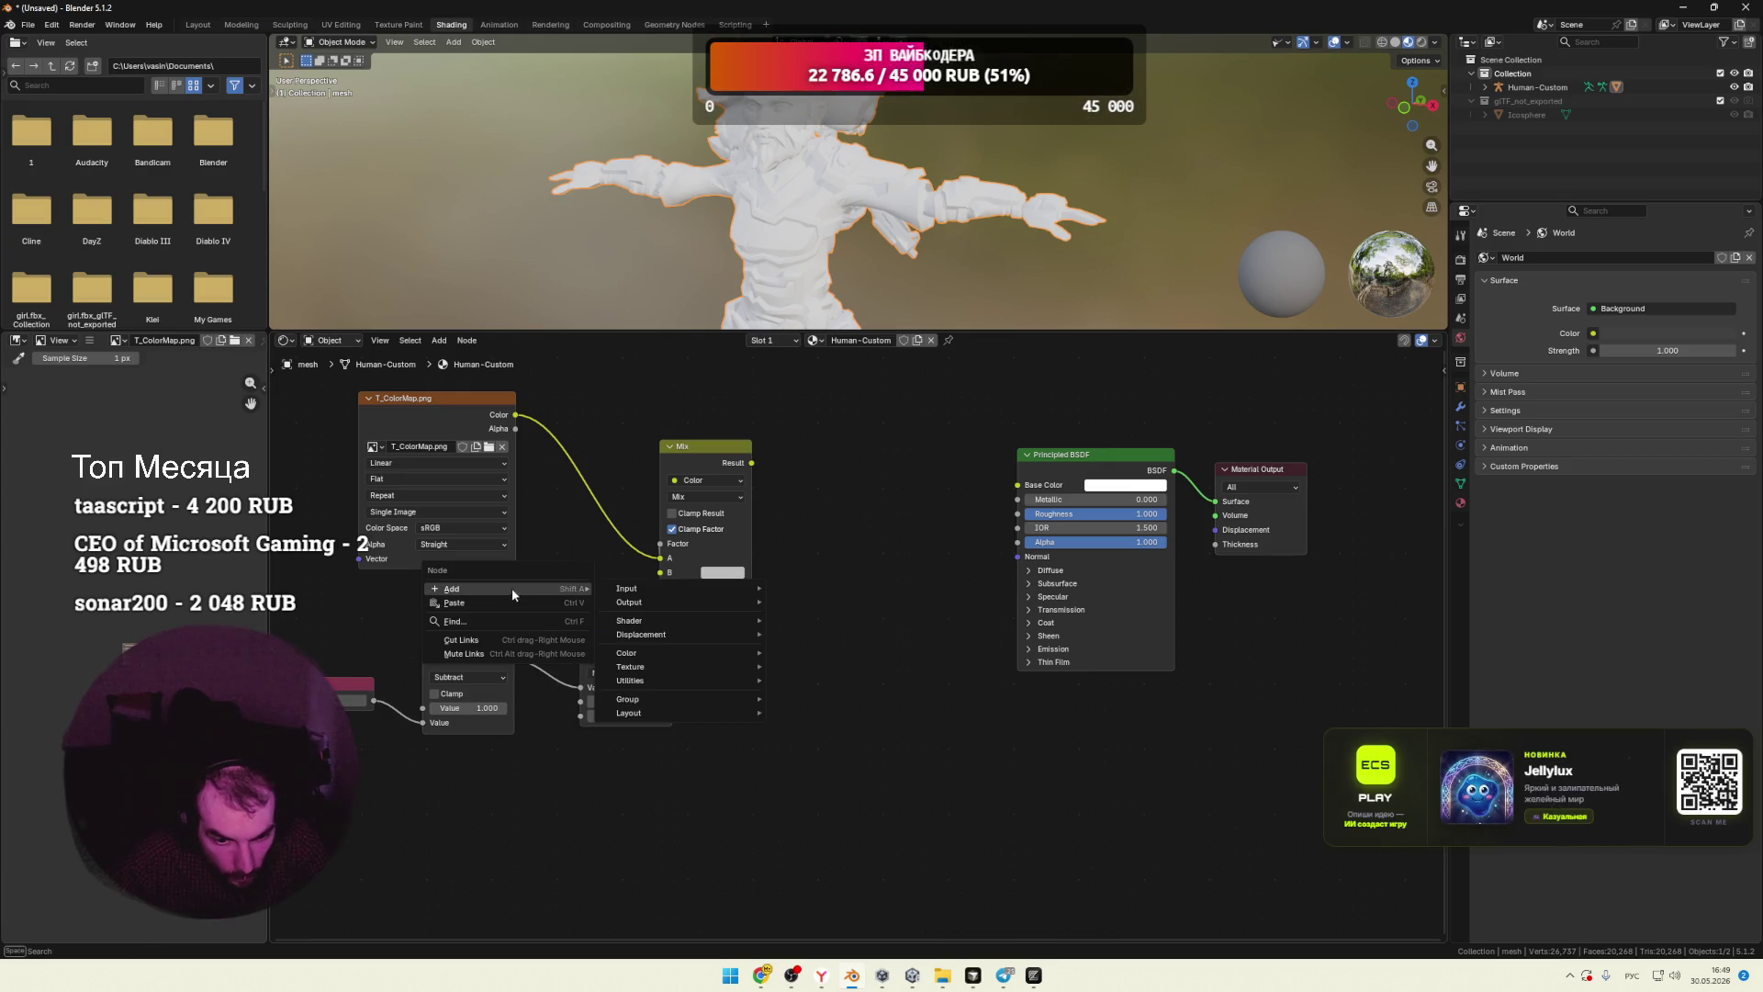
pyautogui.moveTo(725, 653)
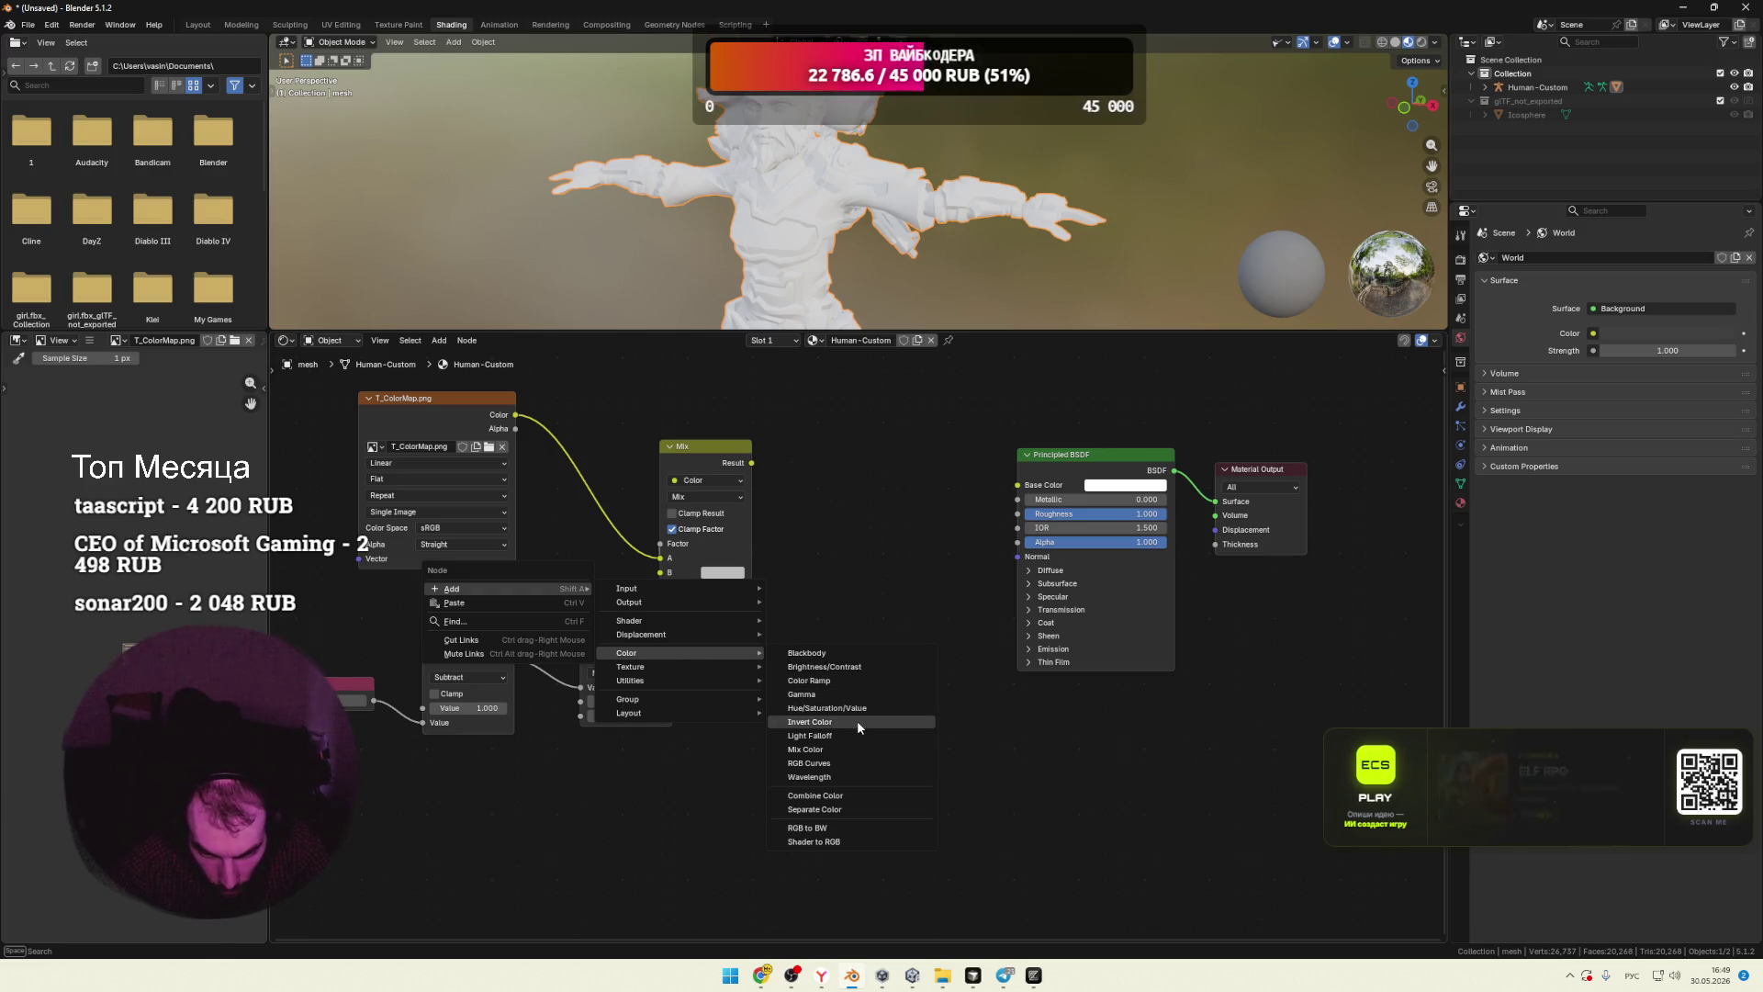
pyautogui.click(831, 769)
pyautogui.click(334, 579)
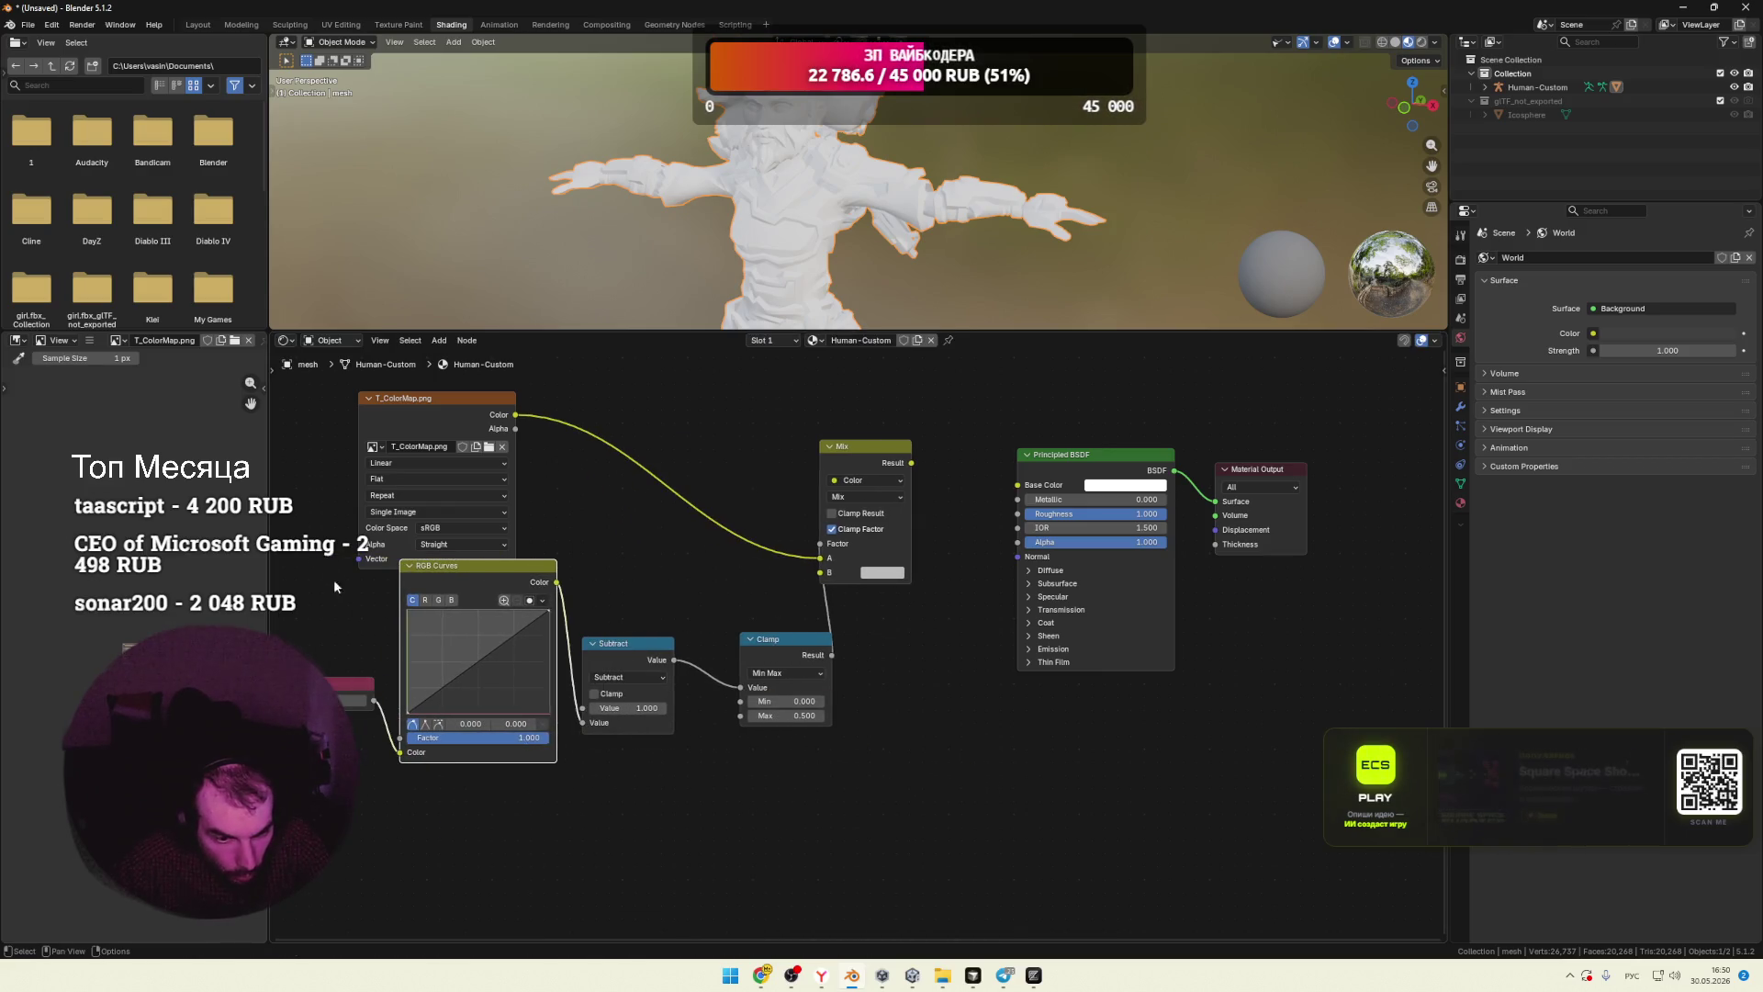
pyautogui.moveTo(557, 582); pyautogui.dragTo(822, 574)
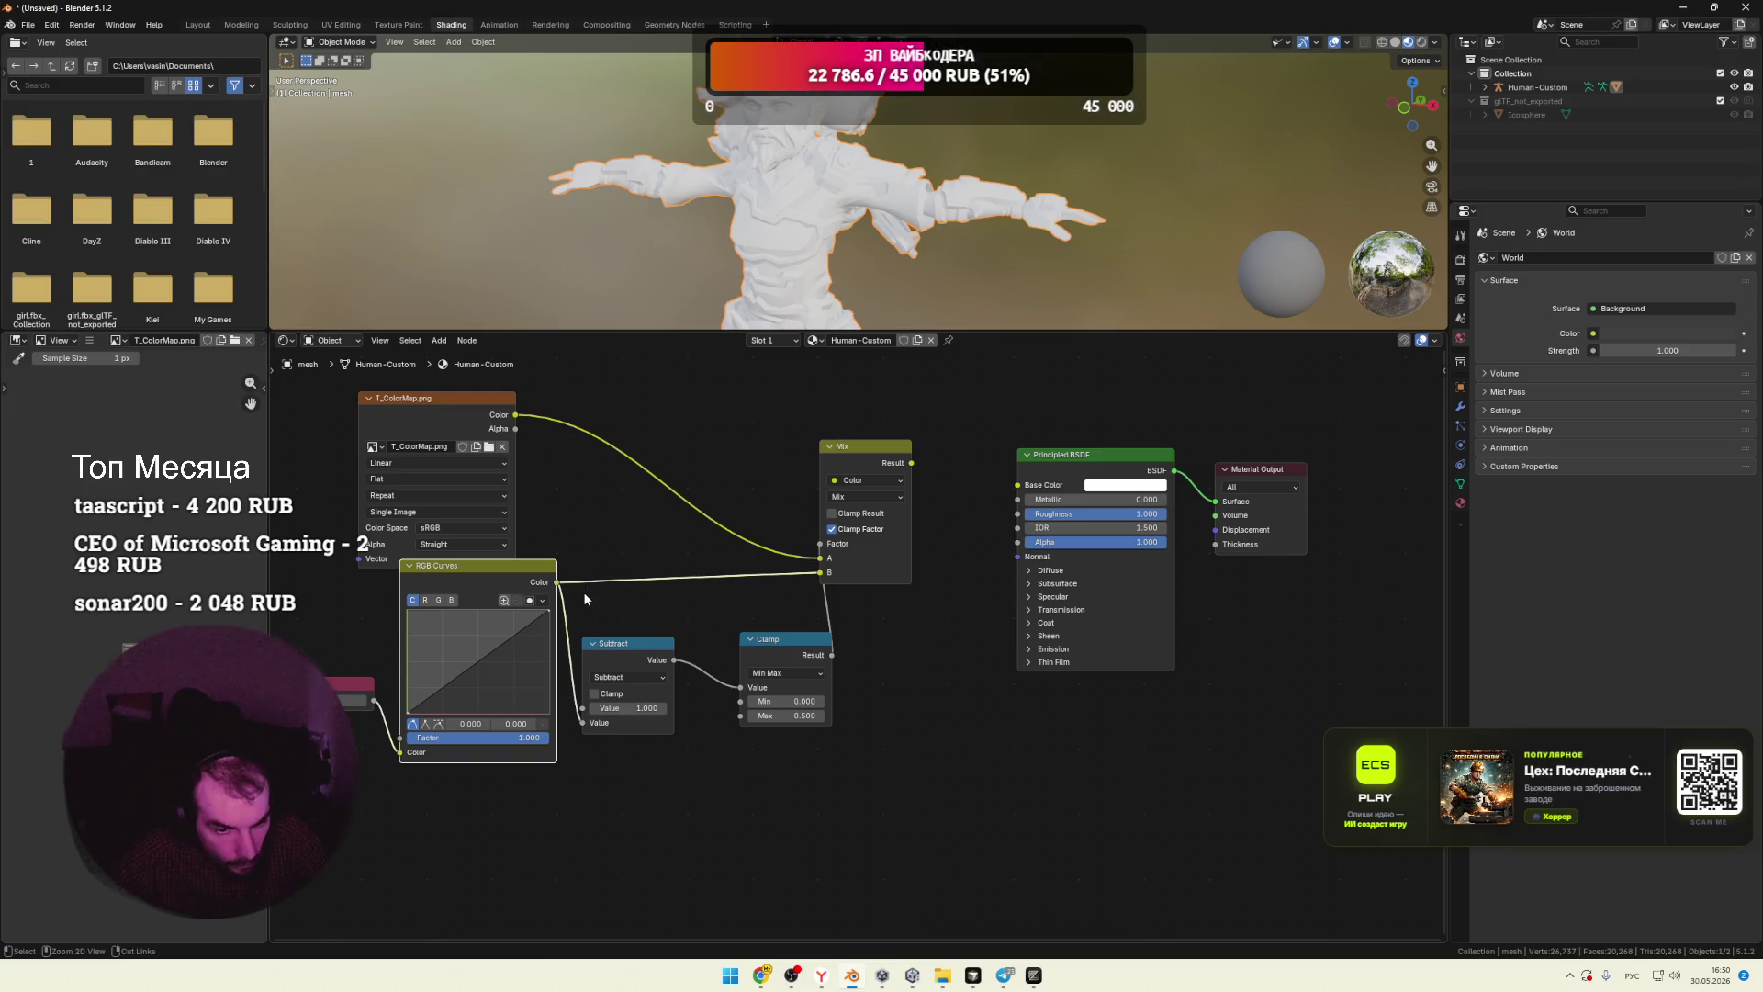
pyautogui.hotkey('alt', 'd')
pyautogui.click(990, 785)
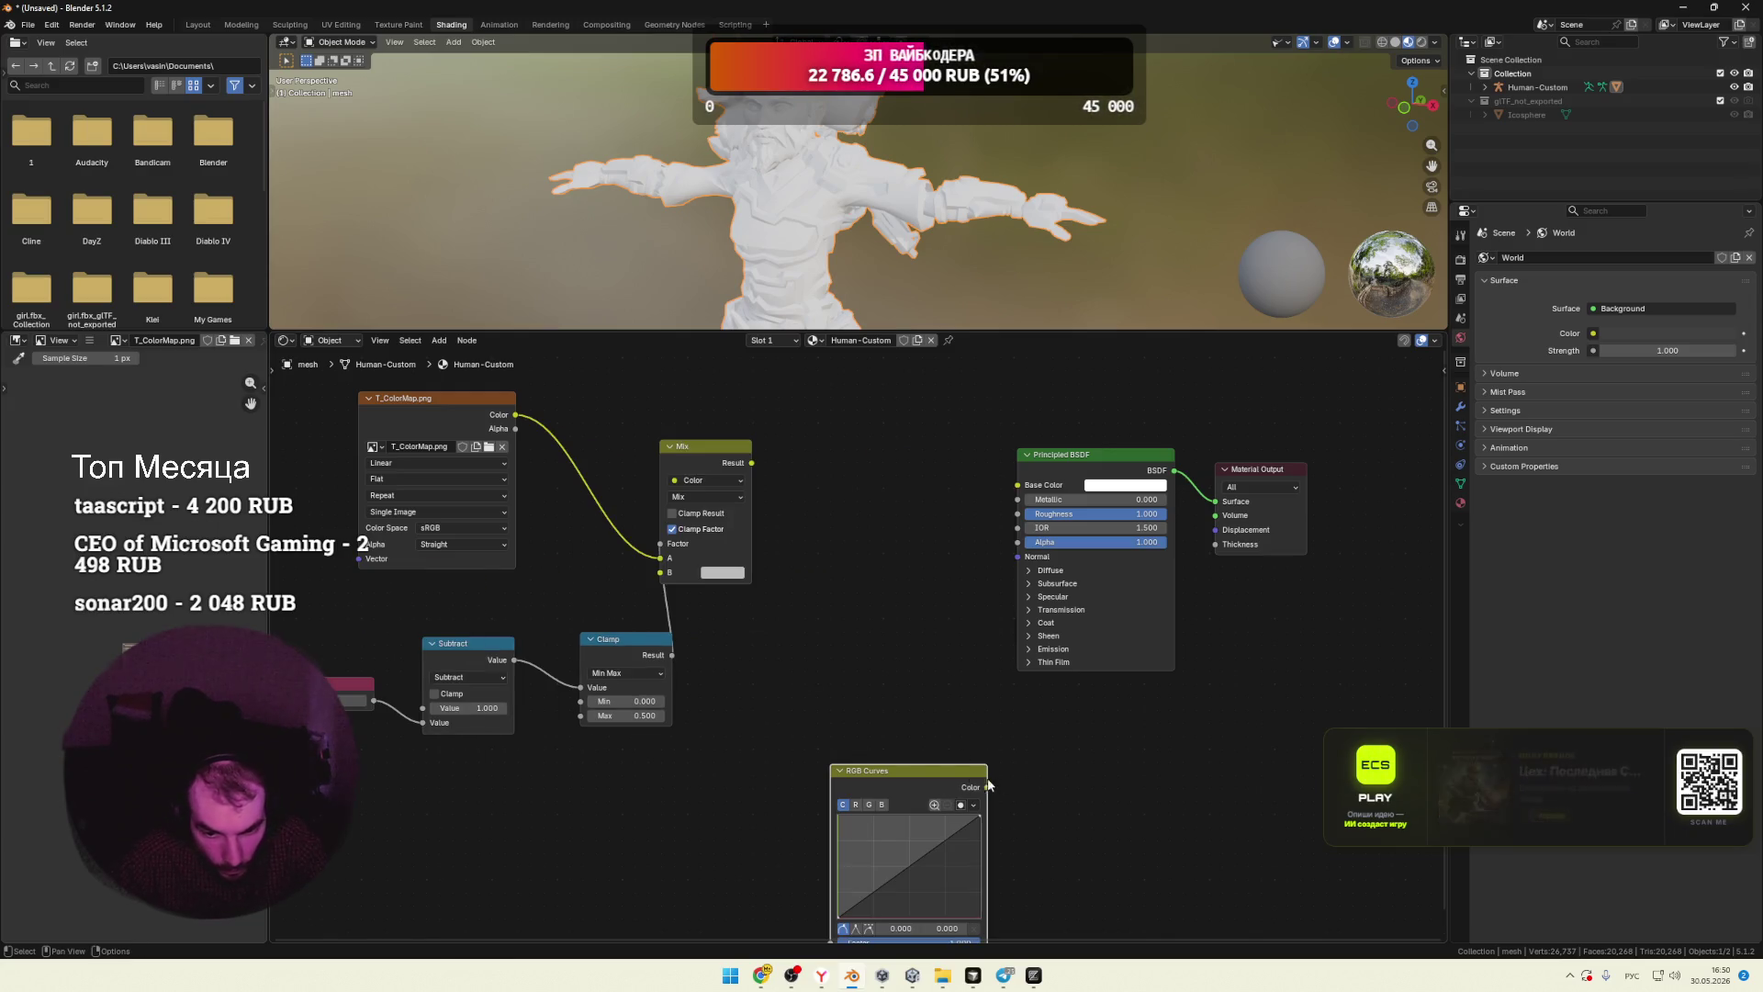
pyautogui.moveTo(918, 772); pyautogui.dragTo(869, 639)
pyautogui.moveTo(737, 519); pyautogui.dragTo(923, 481)
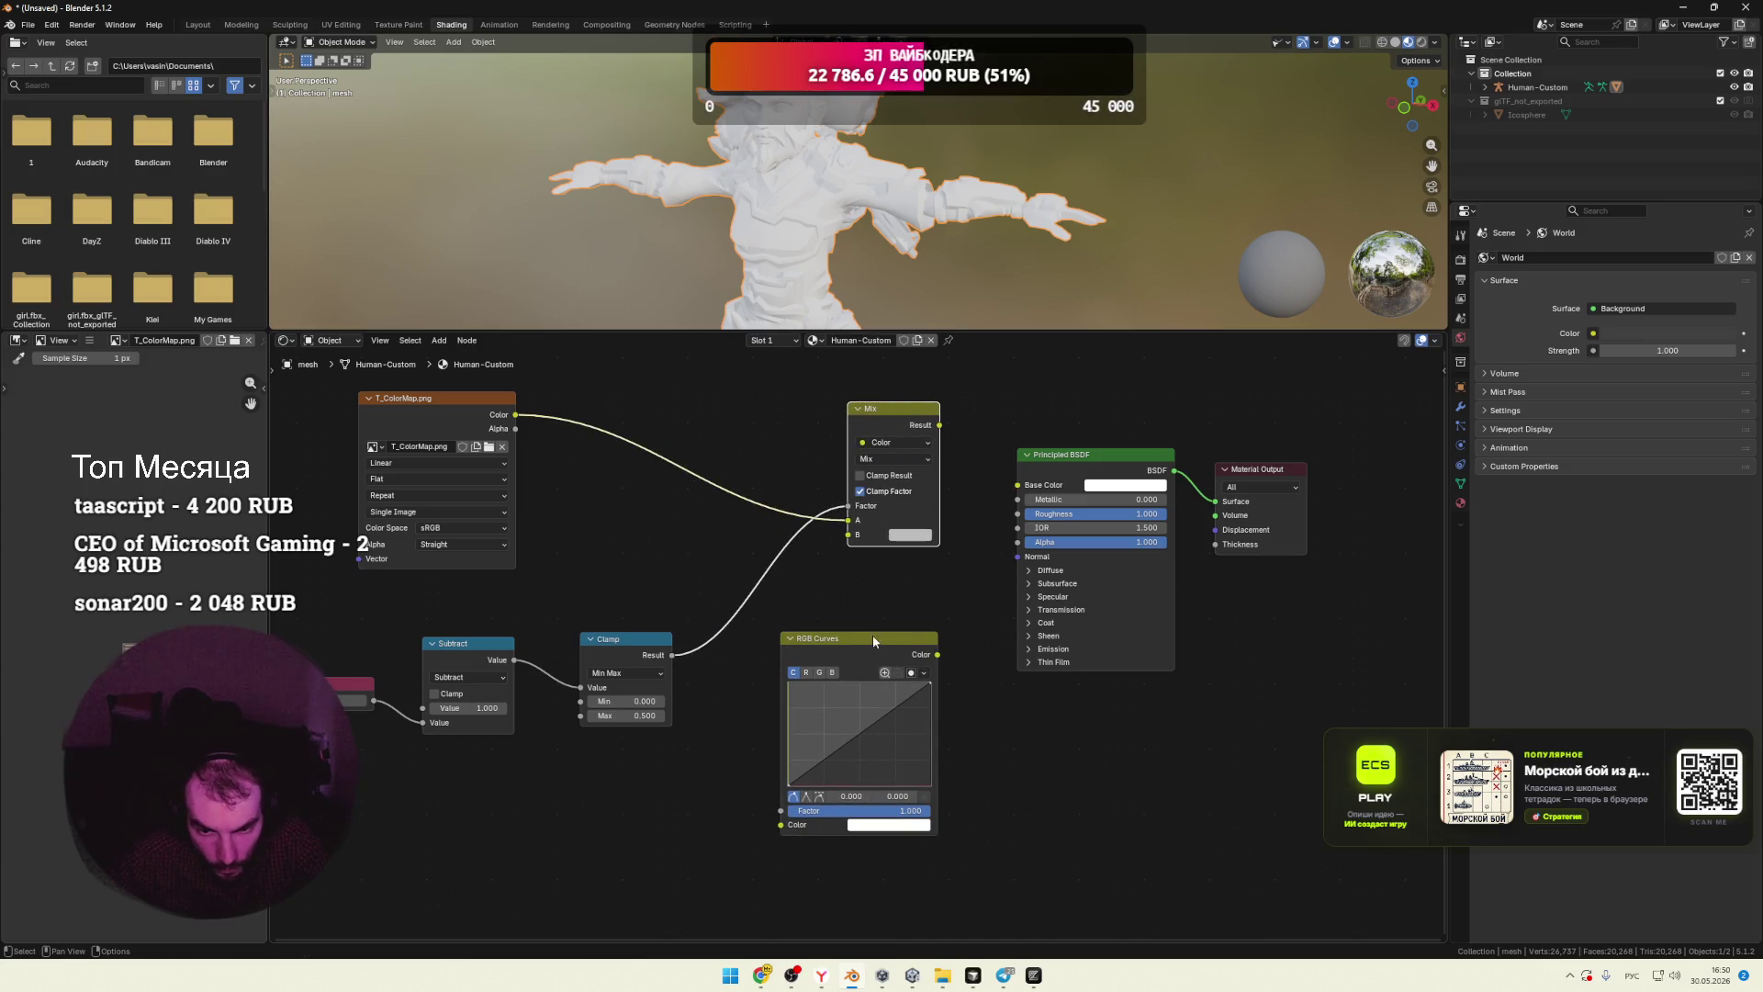
# Step: Link RGB Curves into Mix B, colour it purple (#875DFF), and send Mix Result to Base Color
pyautogui.moveTo(937, 654)
pyautogui.mouseDown()
pyautogui.moveTo(936, 615)
pyautogui.moveTo(847, 535)
pyautogui.mouseUp()
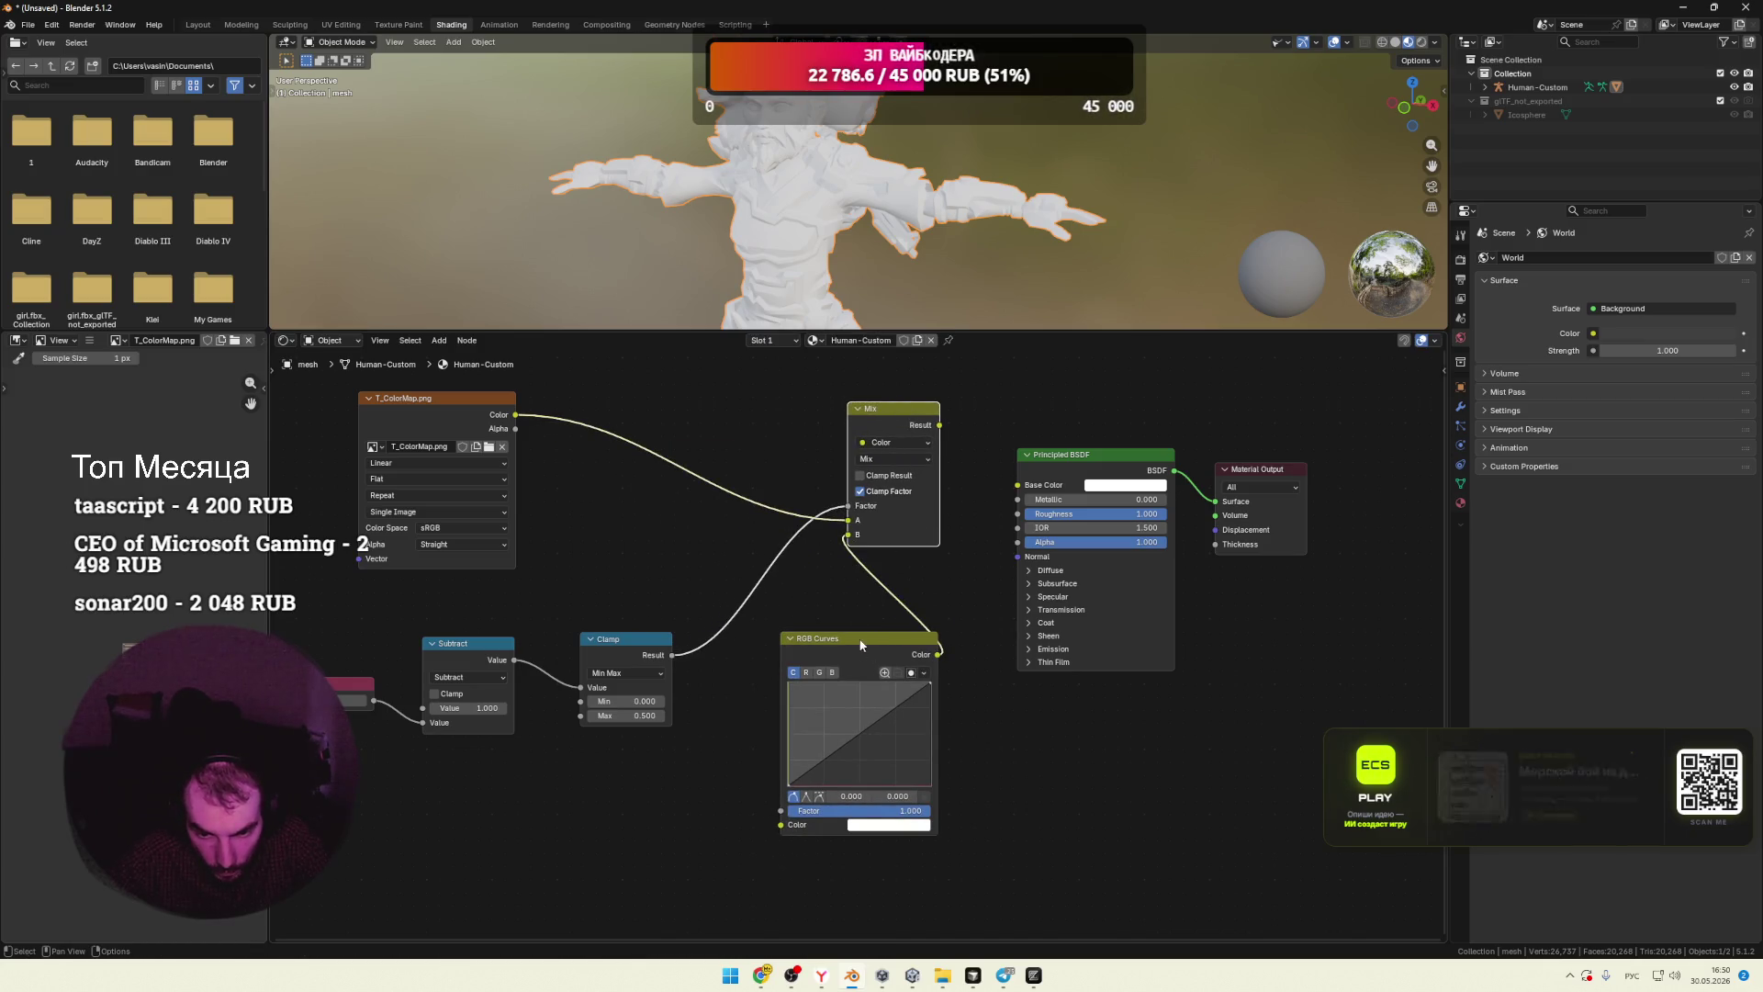
pyautogui.moveTo(856, 653); pyautogui.dragTo(813, 675)
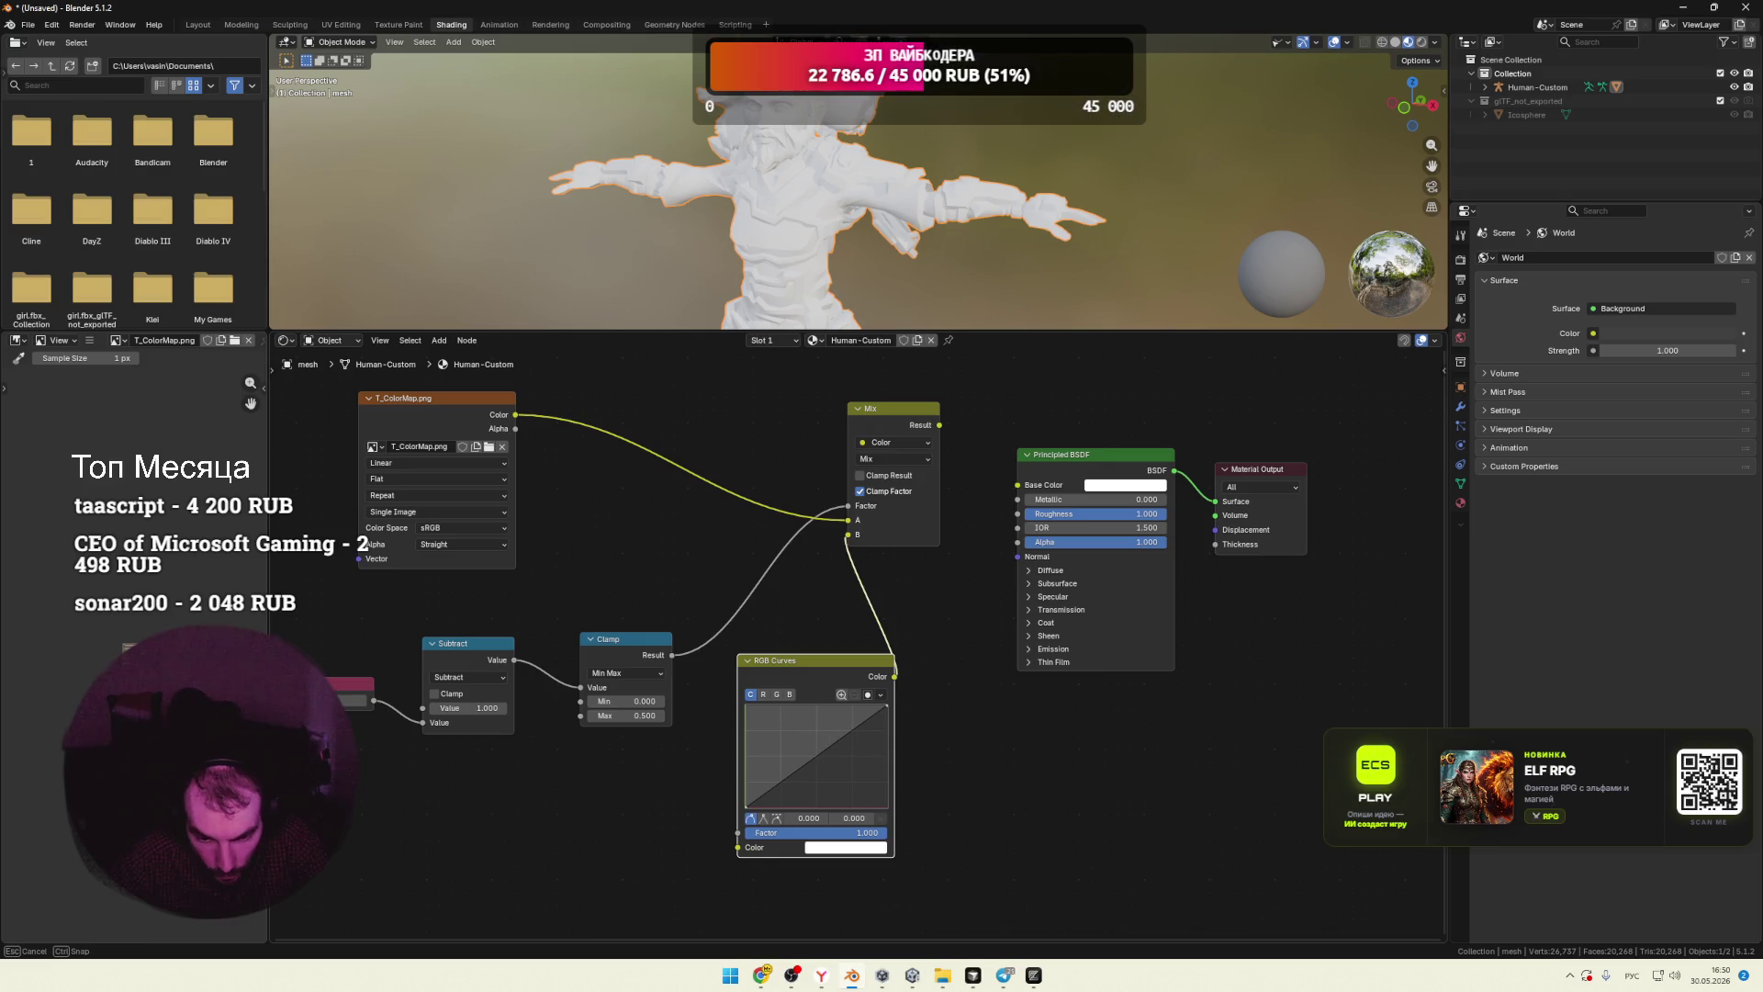
pyautogui.click(833, 852)
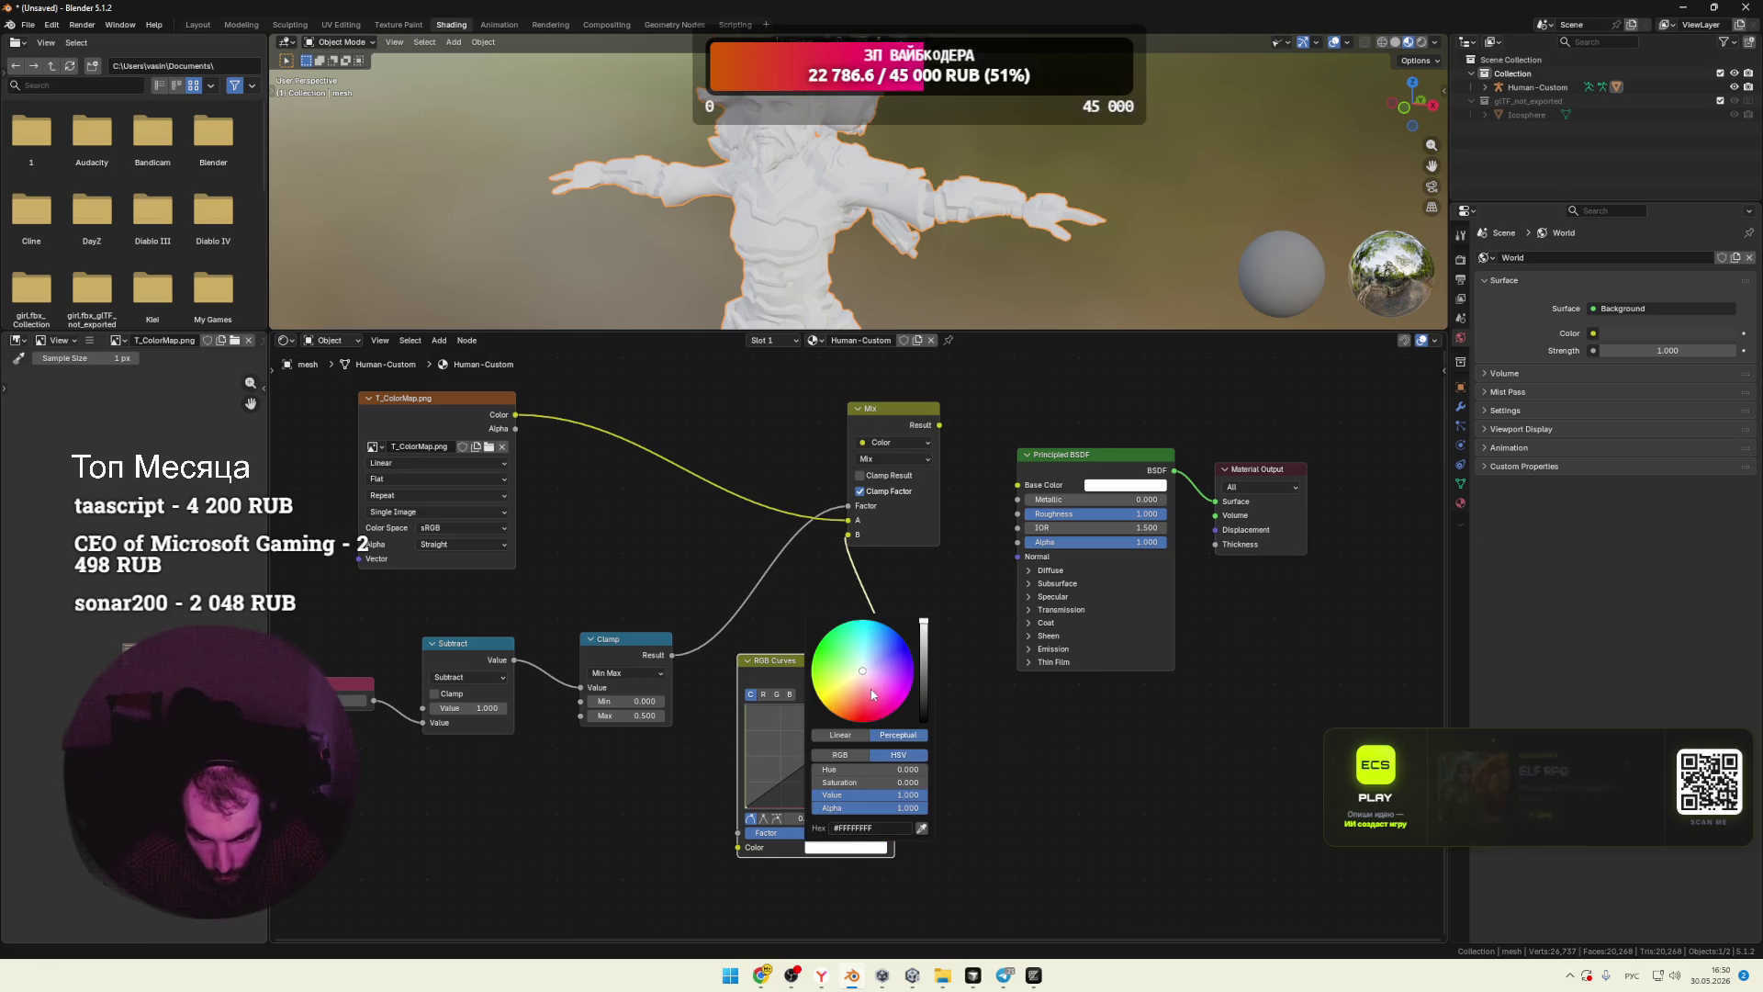
pyautogui.click(895, 666)
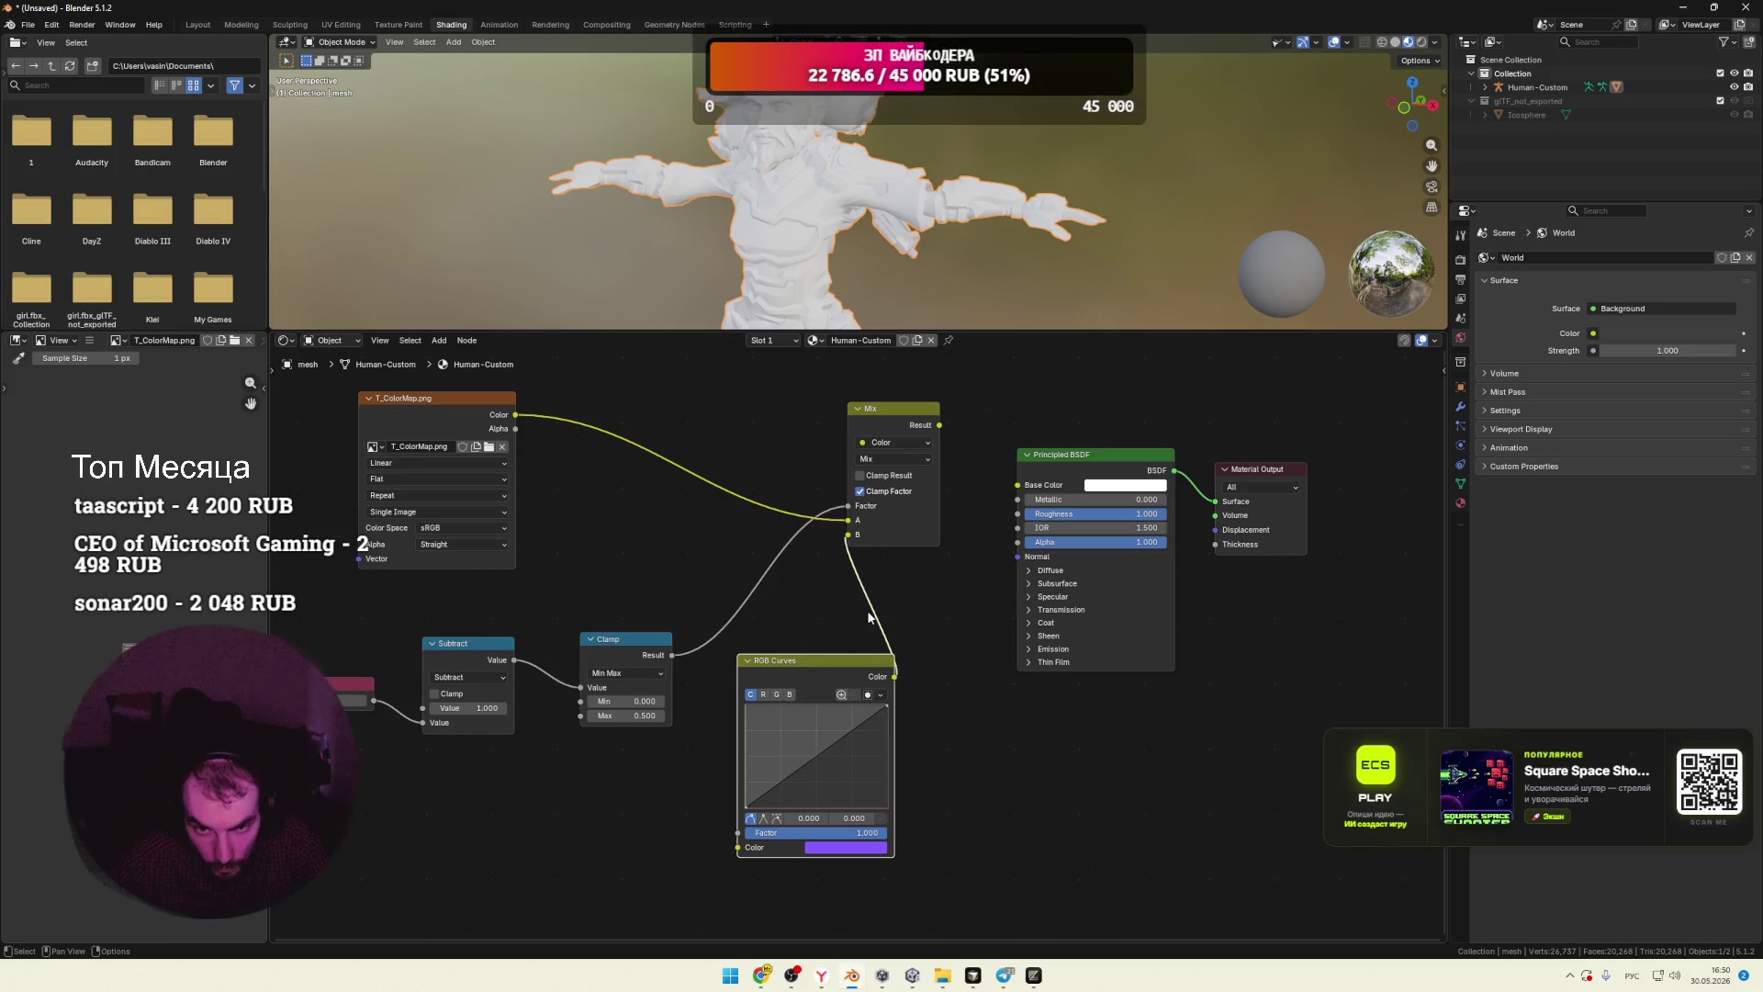
pyautogui.moveTo(940, 425); pyautogui.dragTo(1016, 485)
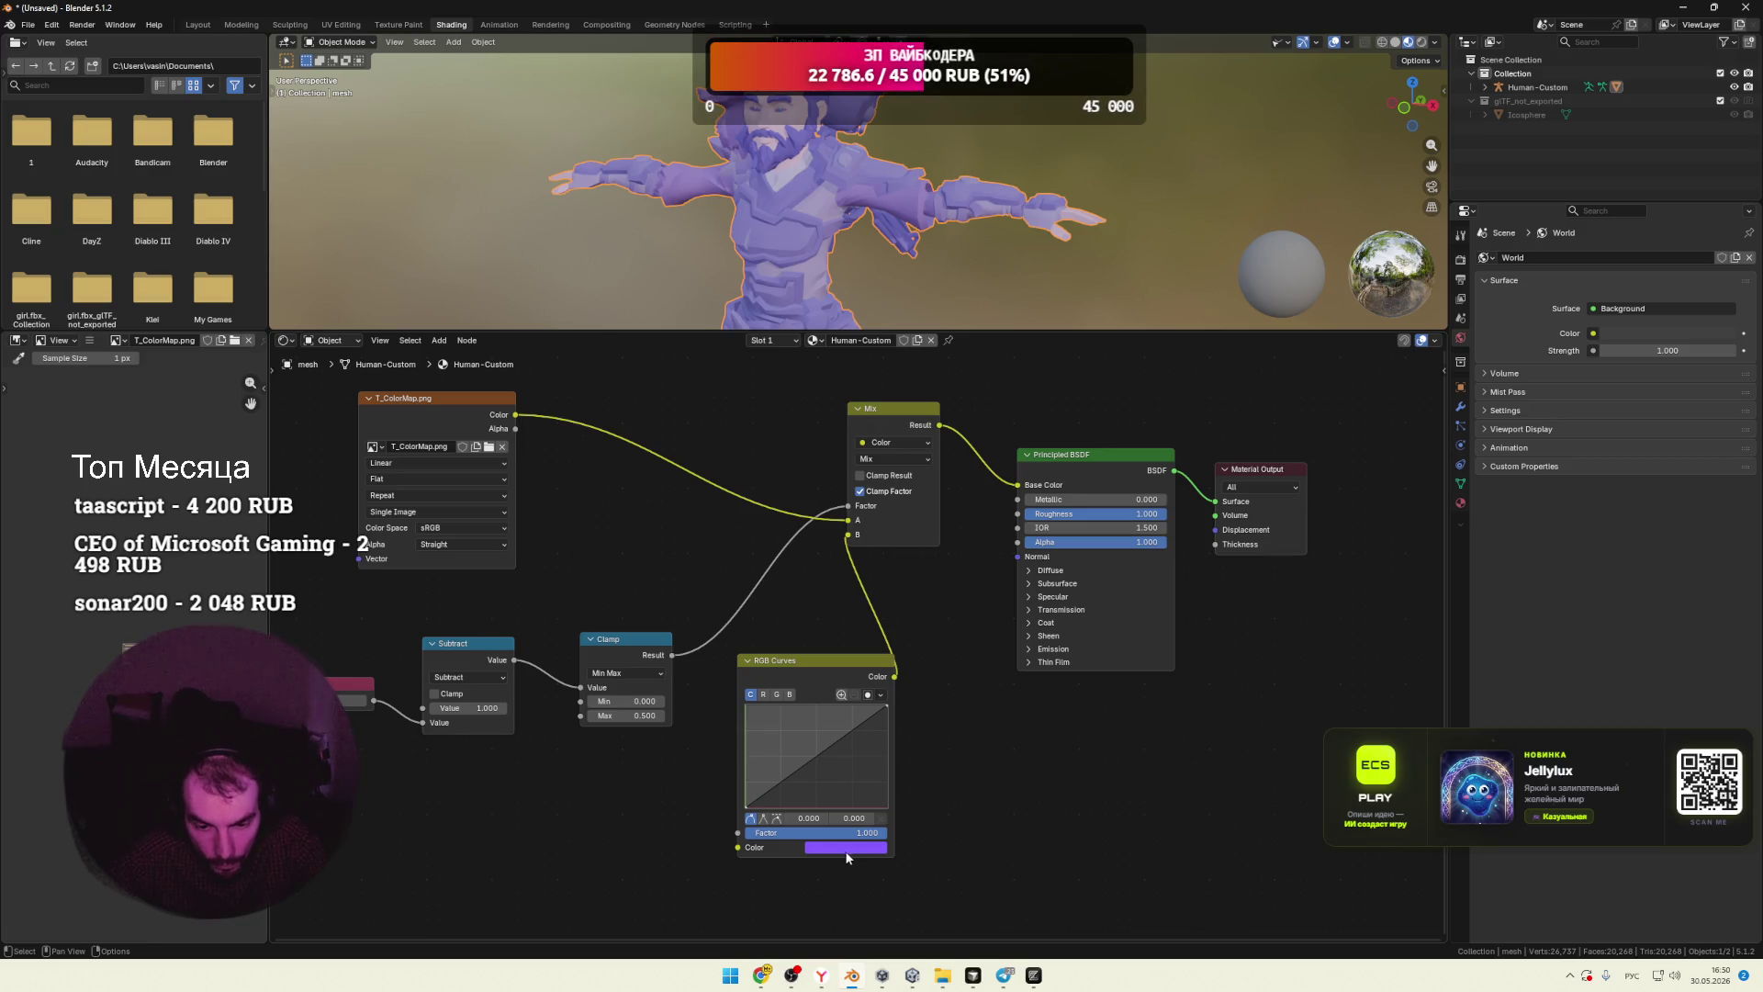
# Step: Add points on the red and combined curves and change the curves colour to pink
pyautogui.click(763, 694)
pyautogui.moveTo(780, 780)
pyautogui.mouseDown()
pyautogui.moveTo(786, 735)
pyautogui.moveTo(828, 773)
pyautogui.mouseUp()
pyautogui.click(750, 694)
pyautogui.click(870, 850)
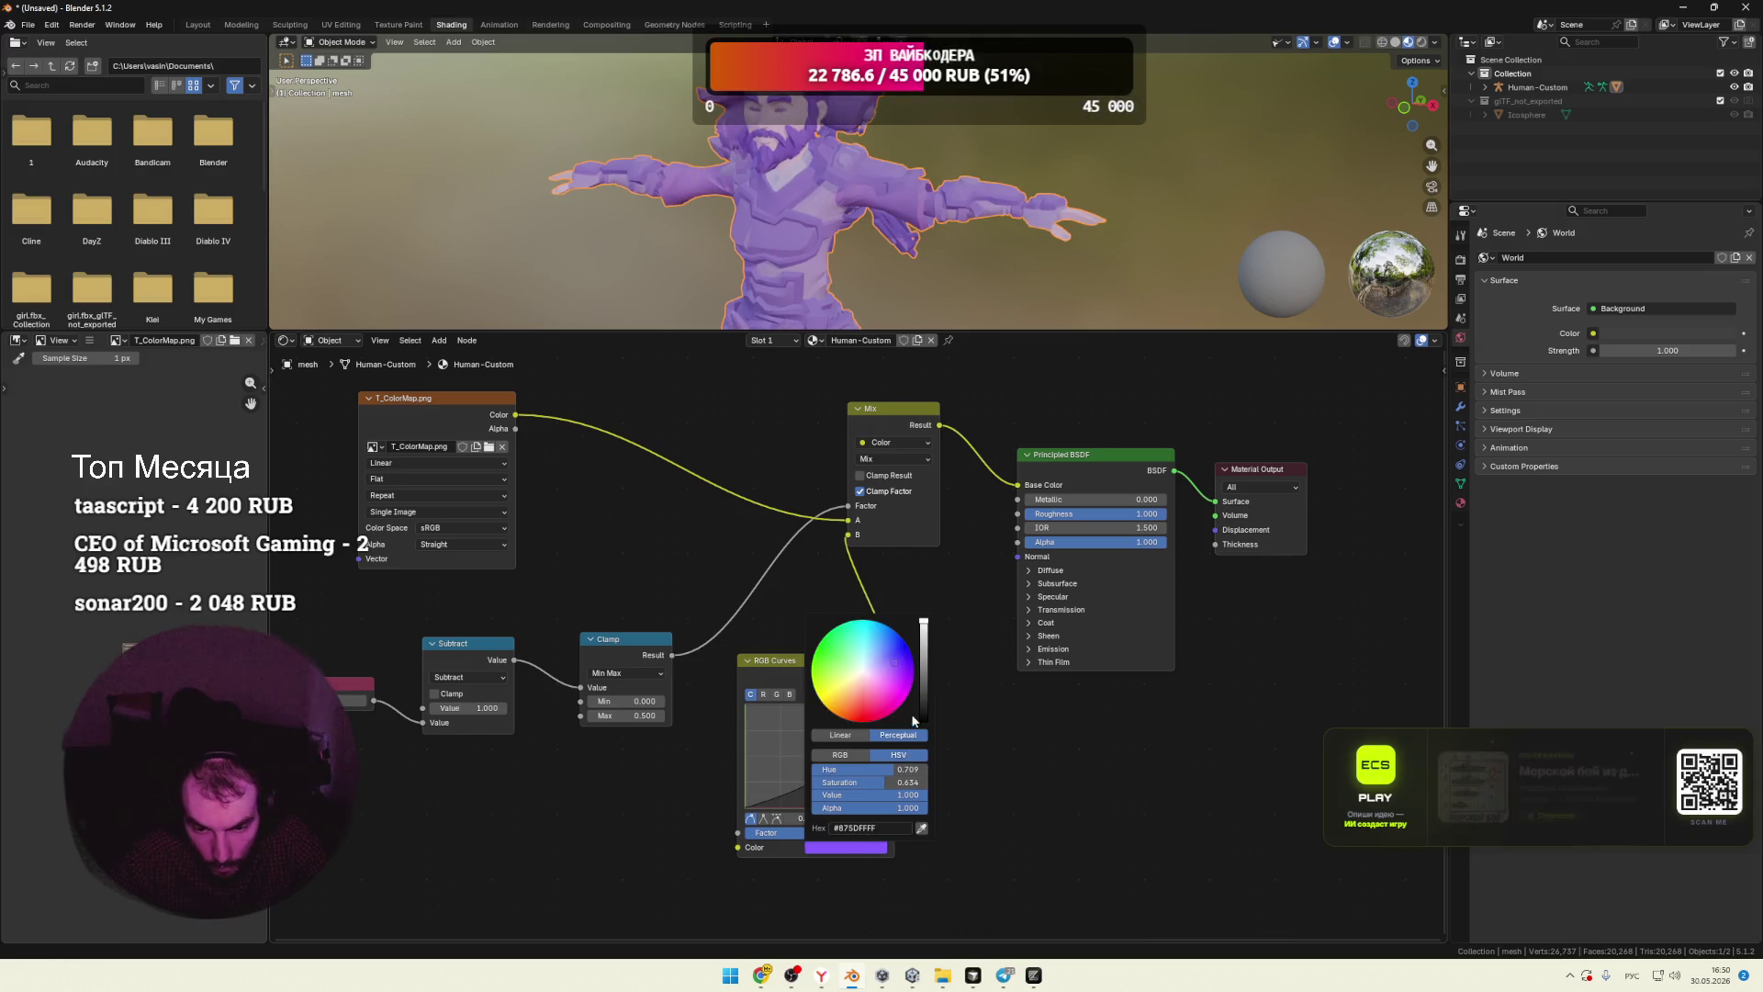
pyautogui.moveTo(863, 673)
pyautogui.mouseDown()
pyautogui.moveTo(822, 676)
pyautogui.moveTo(859, 704)
pyautogui.moveTo(875, 690)
pyautogui.mouseUp()
# Step: Nudge the RGB Curves node left and bring up its context menu
pyautogui.hotkey('alt', 'Tab')
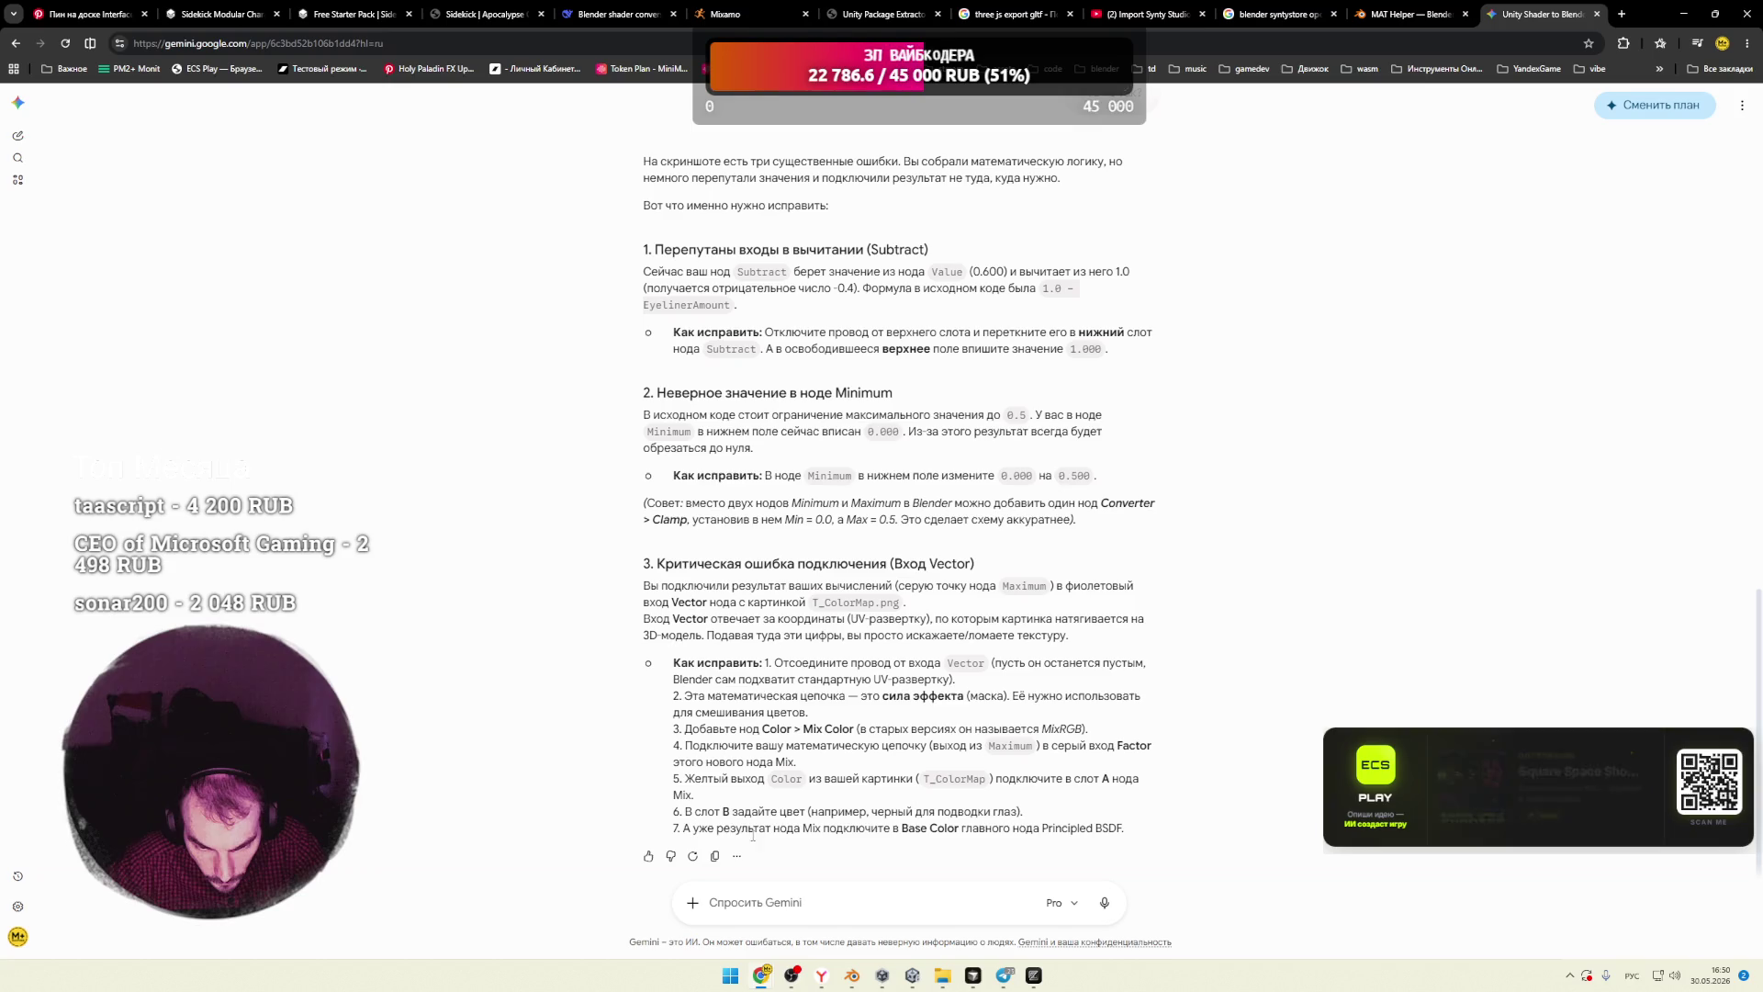
pyautogui.hotkey('alt', 'Tab')
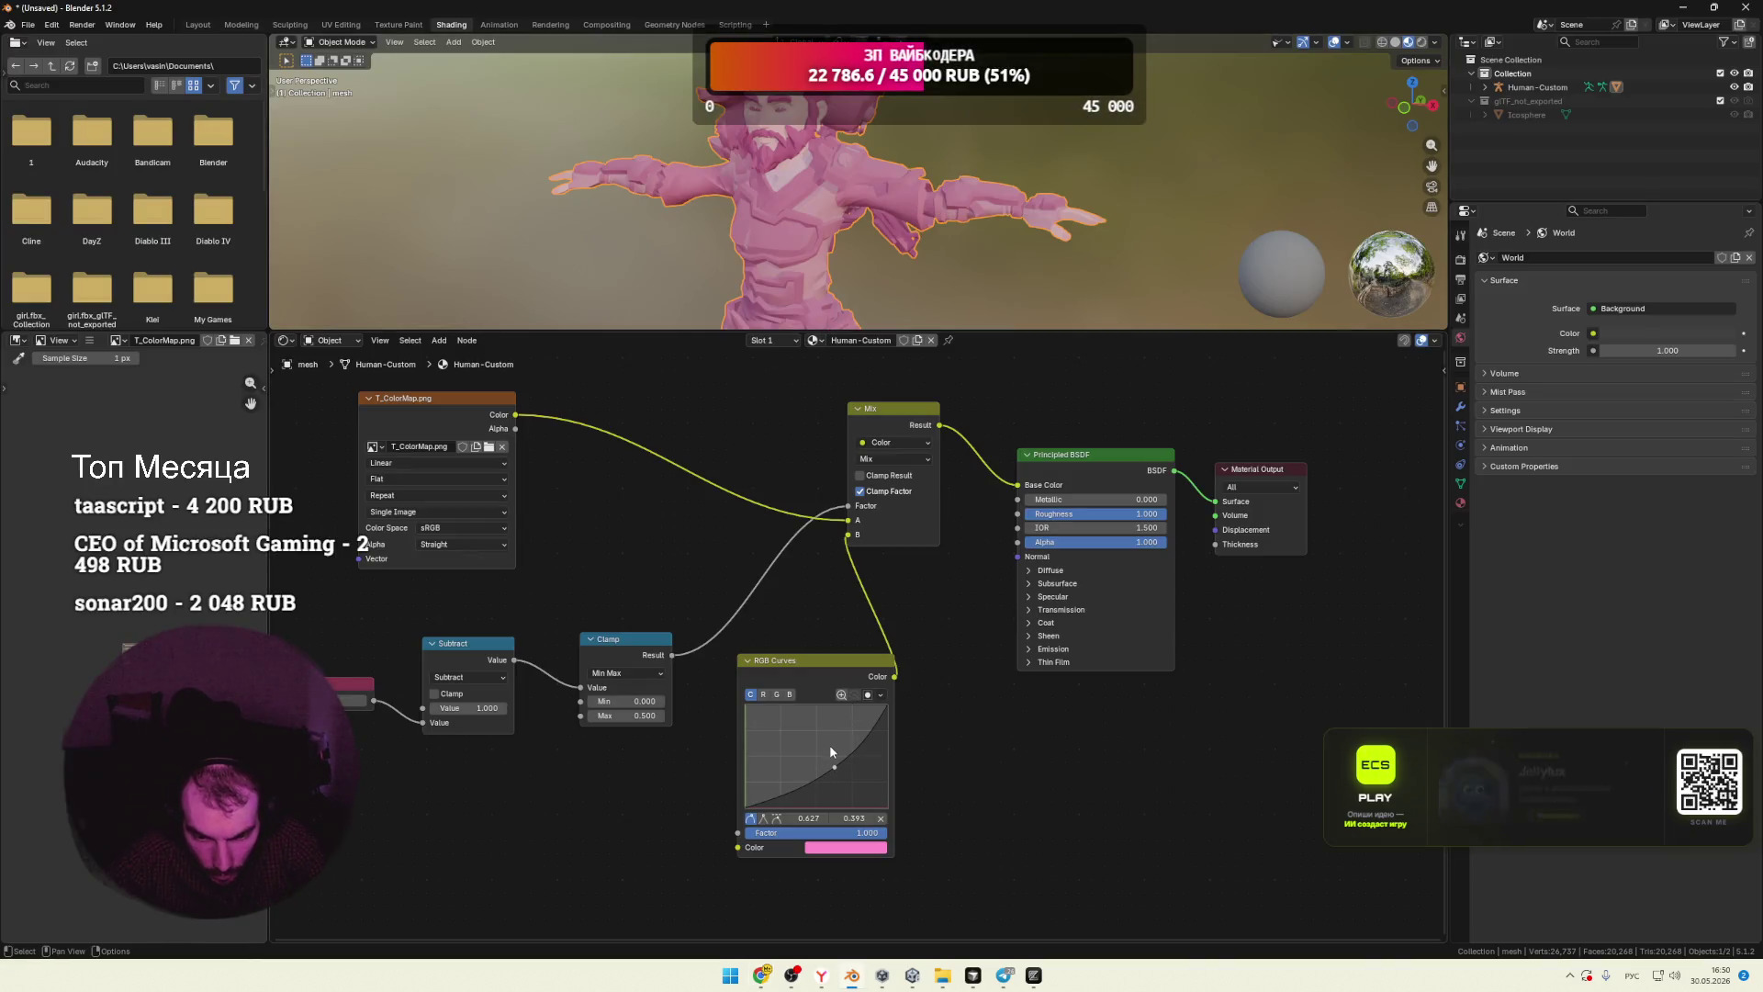
pyautogui.moveTo(826, 663); pyautogui.dragTo(811, 676)
pyautogui.rightClick(780, 666)
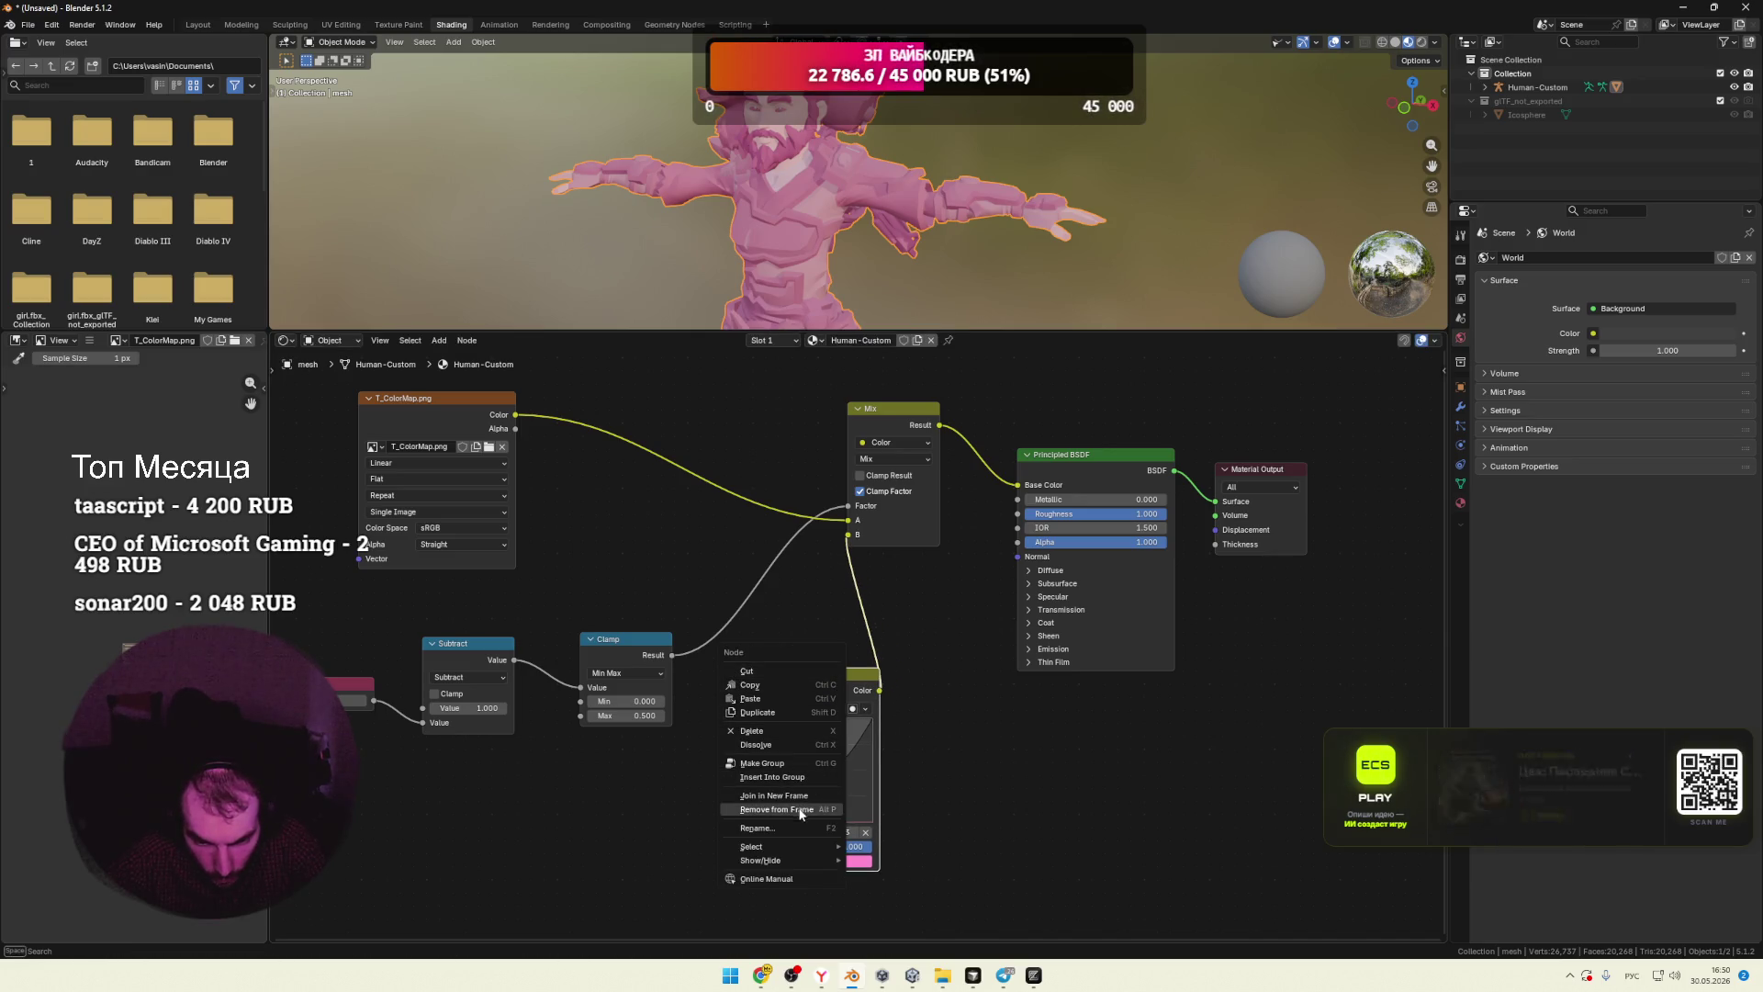
pyautogui.moveTo(786, 846)
pyautogui.press('Escape')
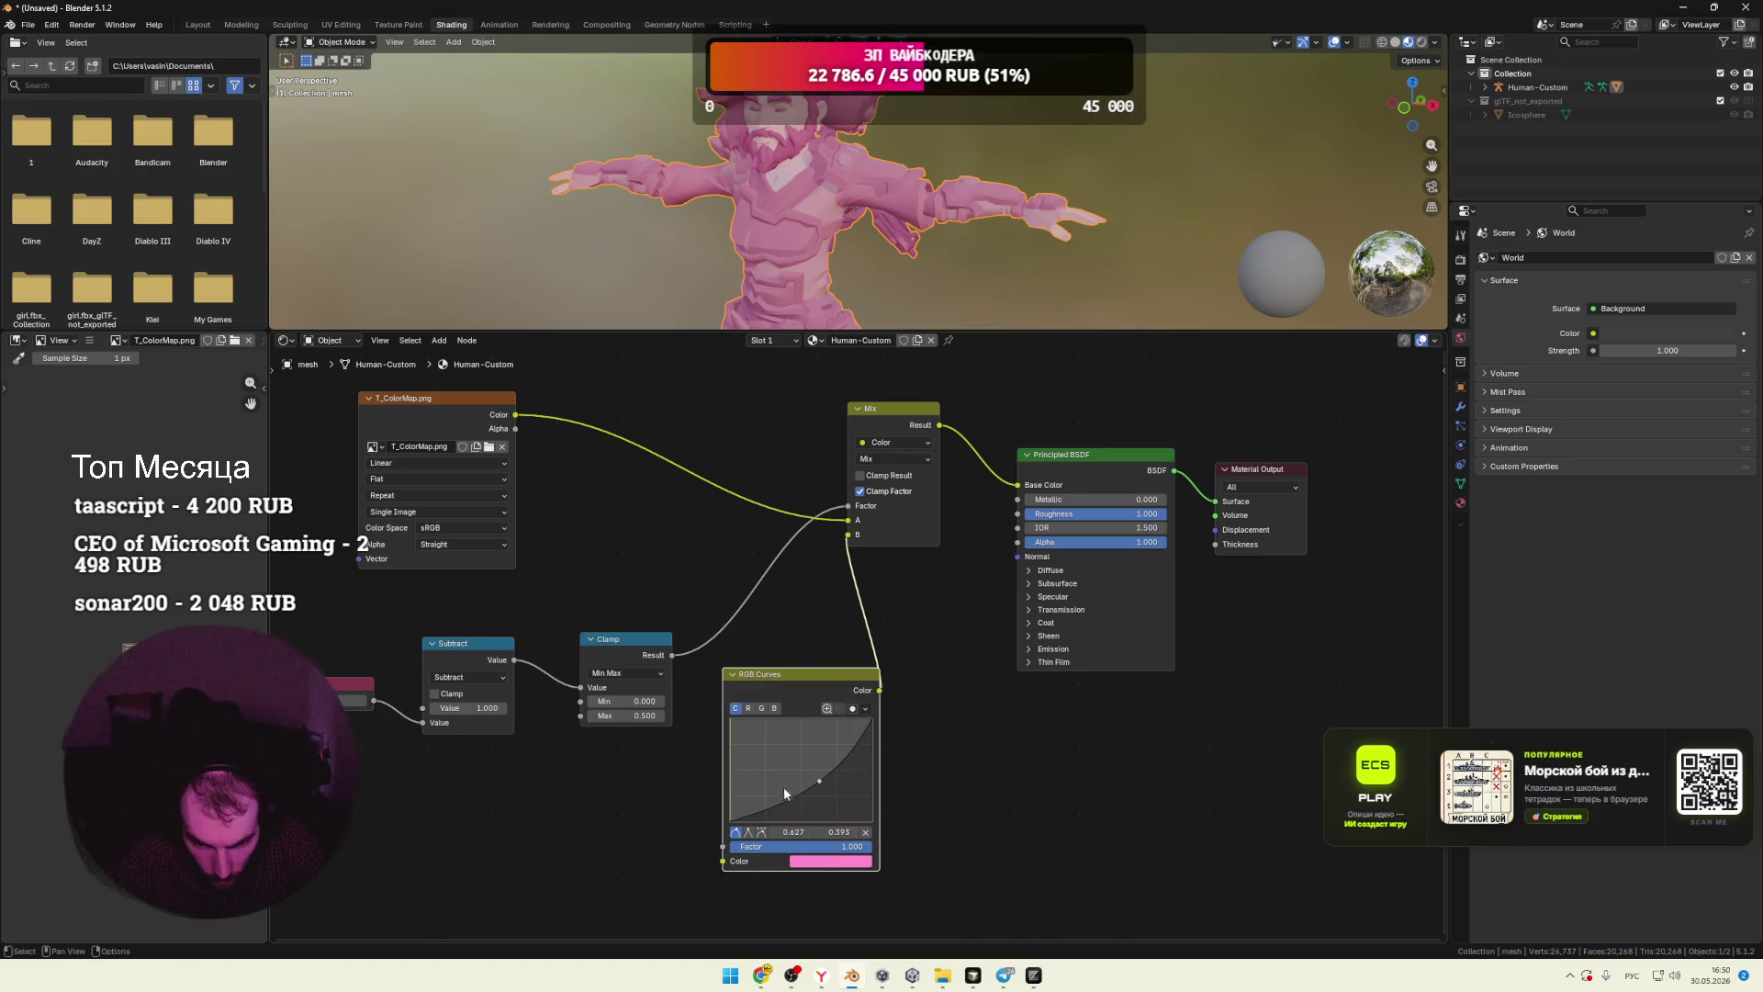
pyautogui.rightClick(784, 786)
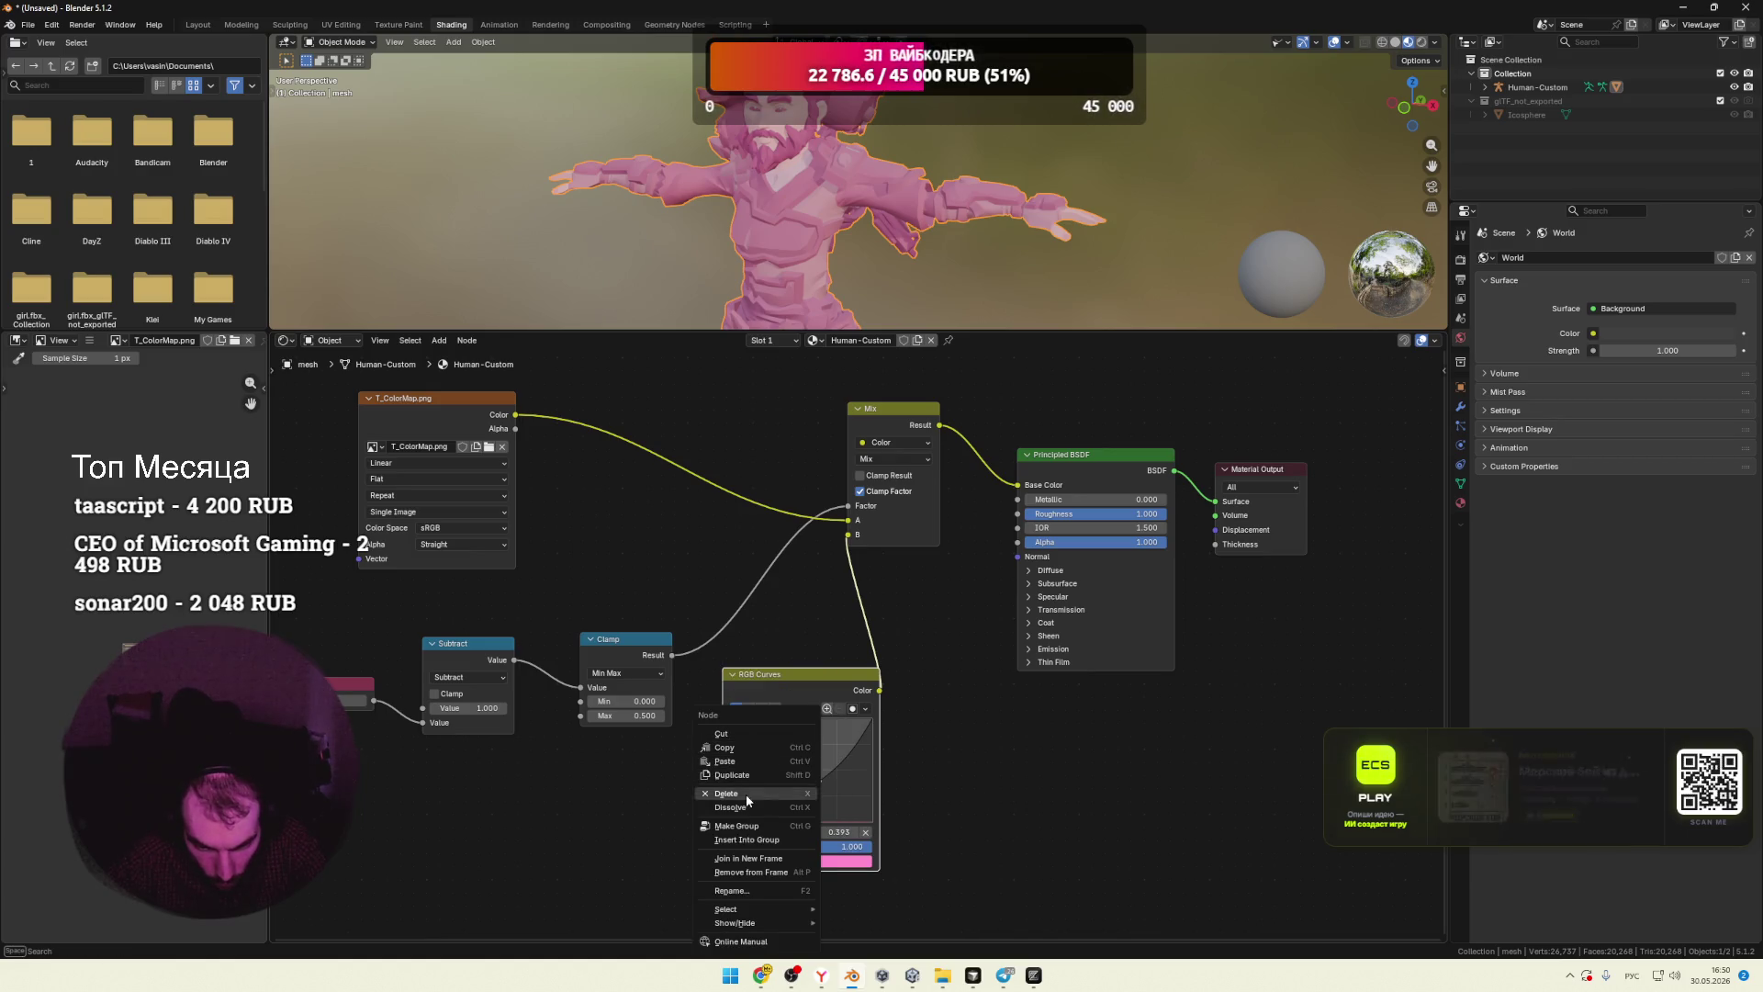
# Step: Delete the RGB Curves node and browse the Add > Input node list on the canvas
pyautogui.click(746, 794)
pyautogui.rightClick(796, 718)
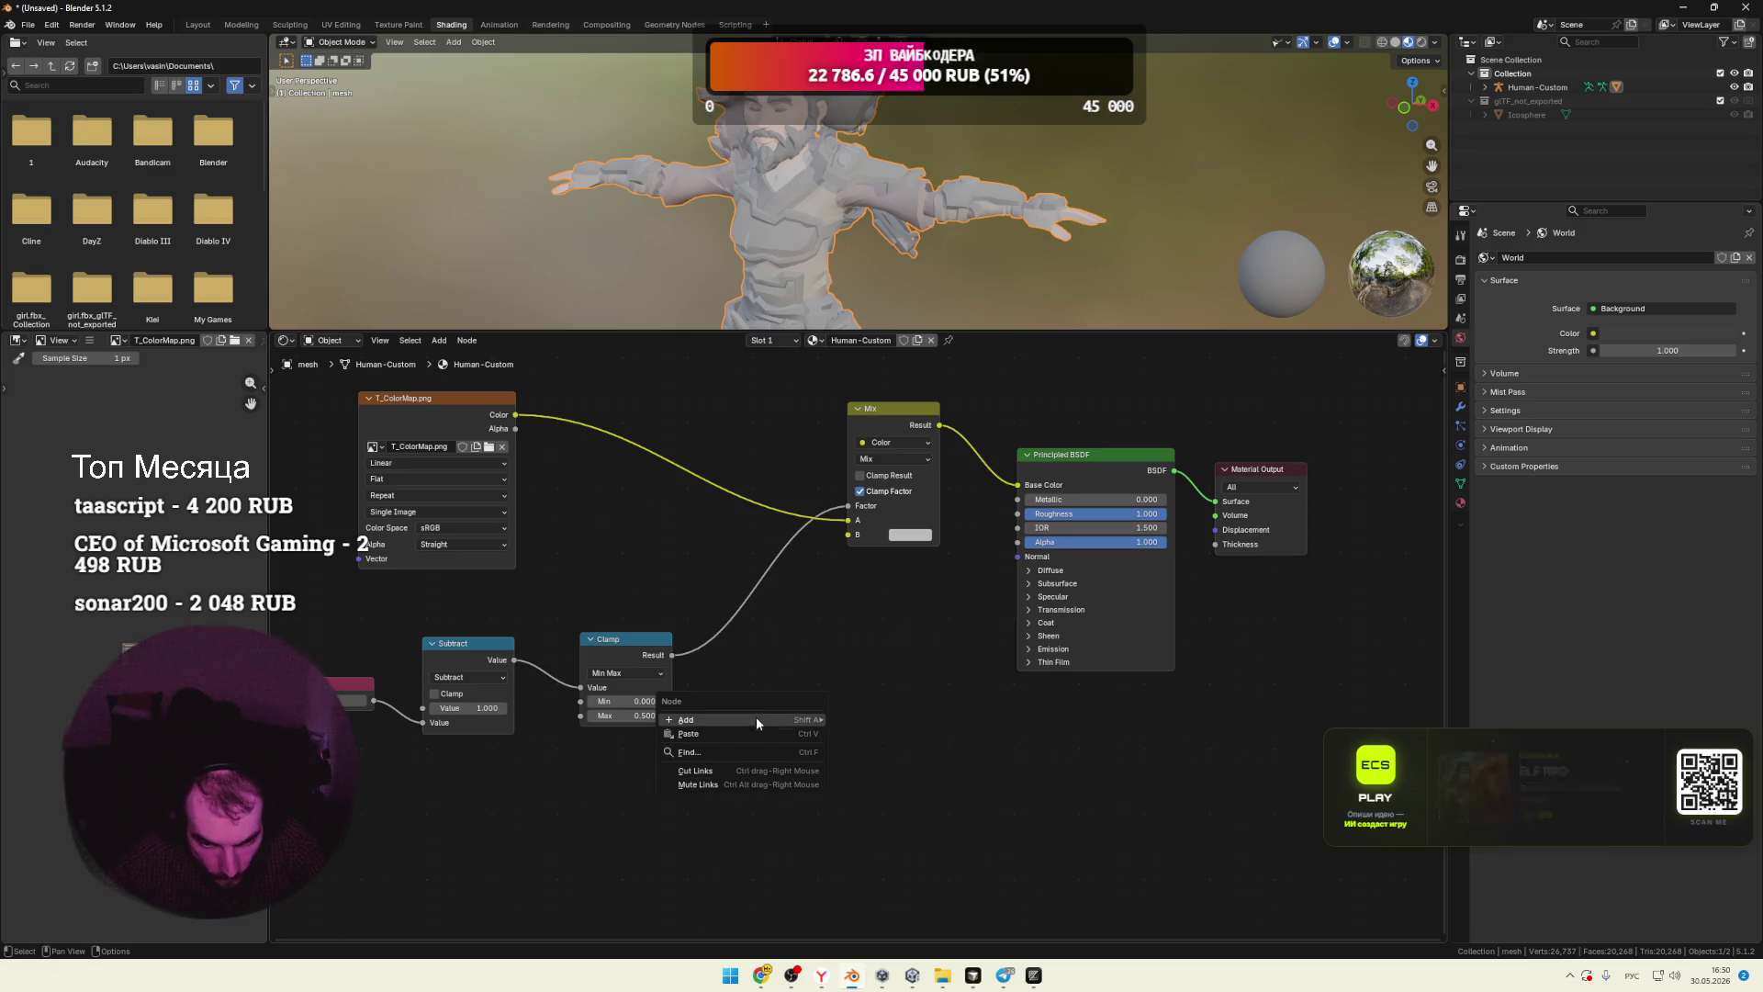
pyautogui.click(714, 719)
pyautogui.moveTo(896, 781)
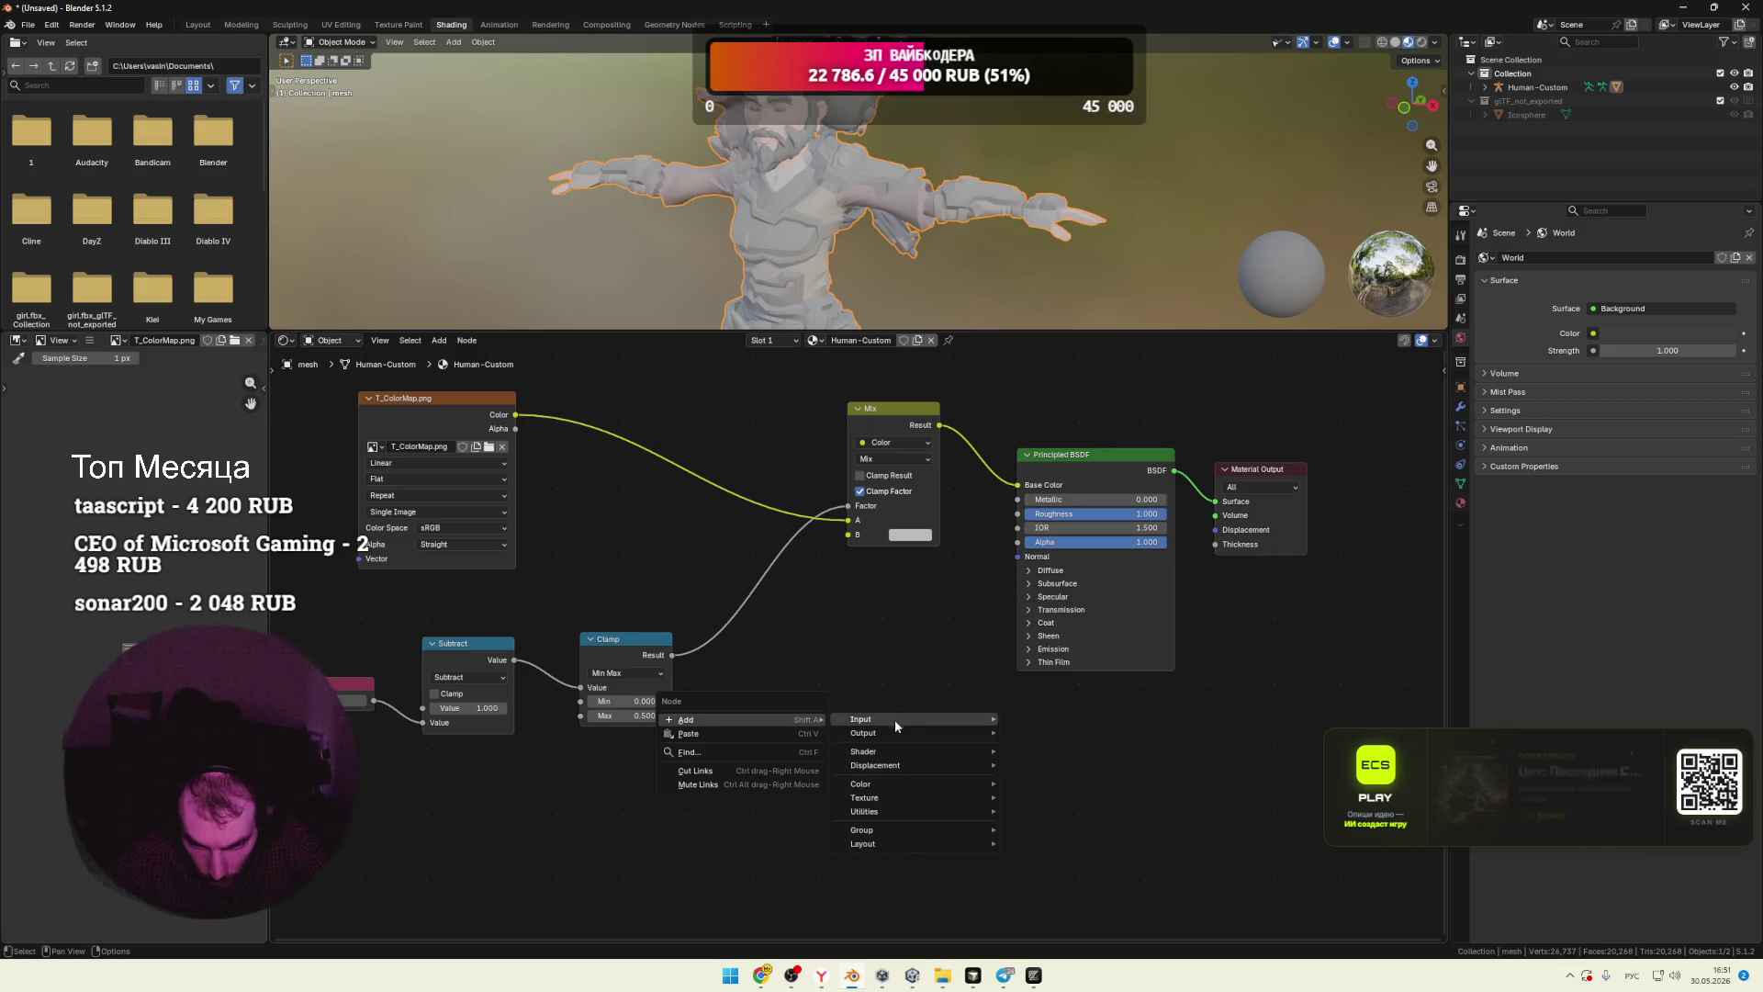
pyautogui.moveTo(895, 721)
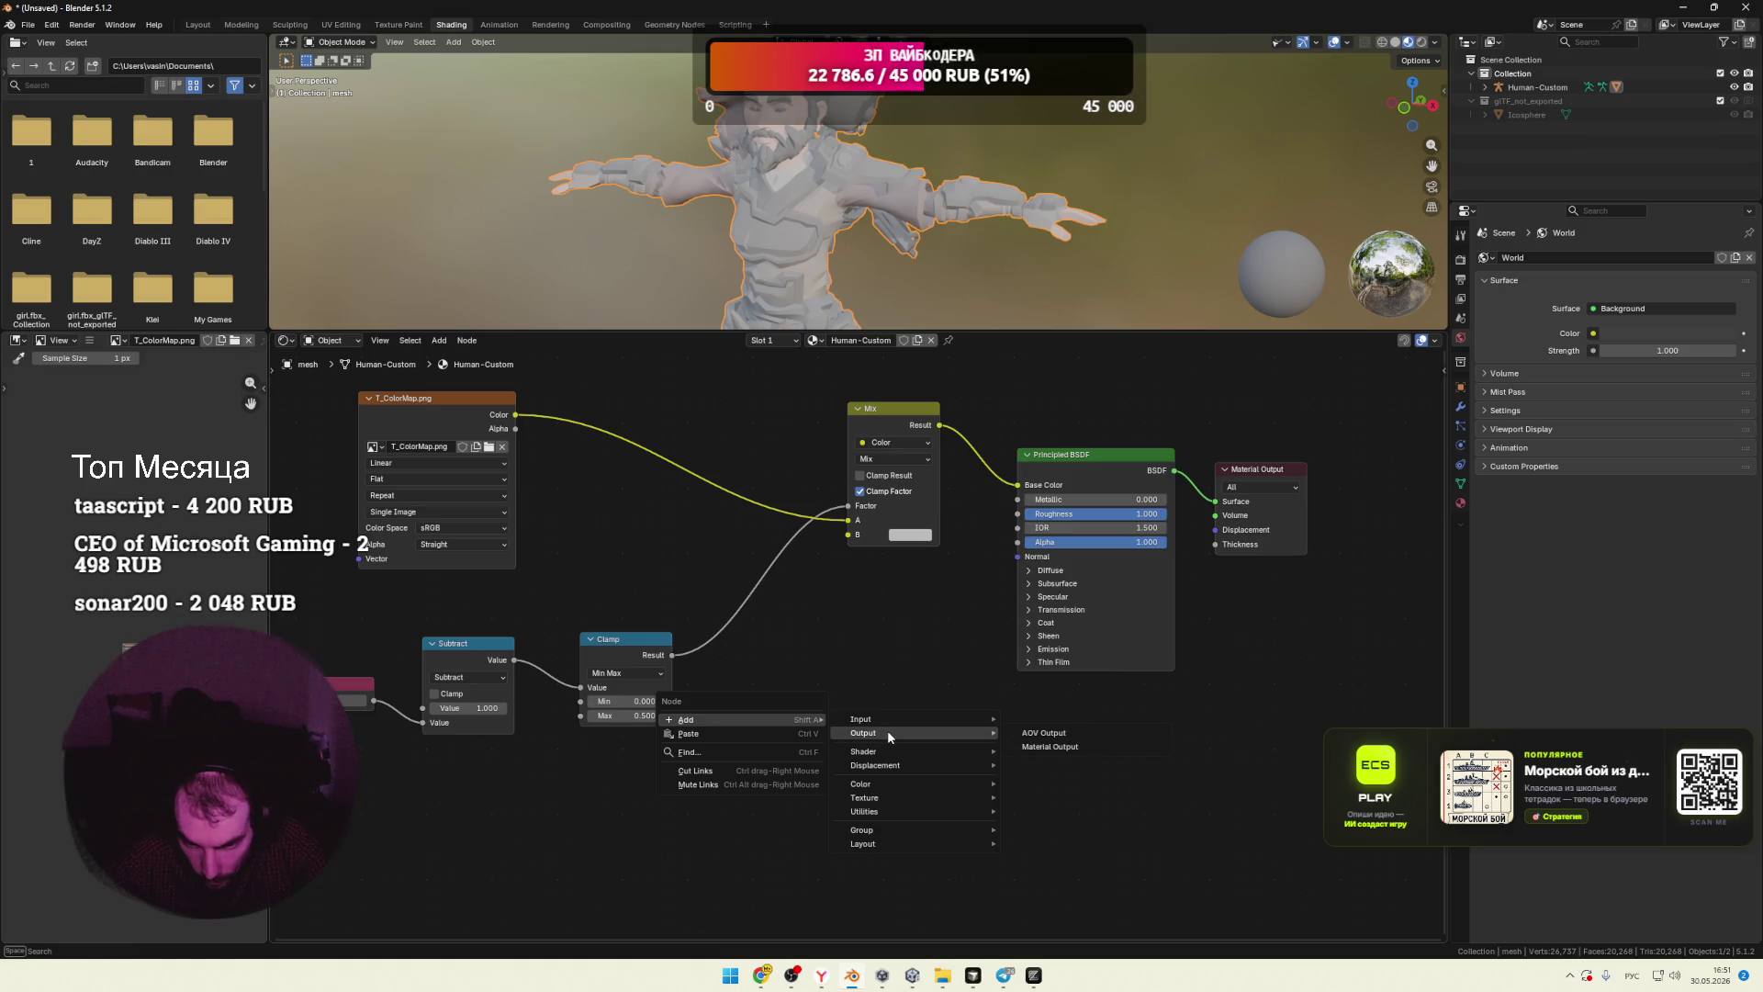
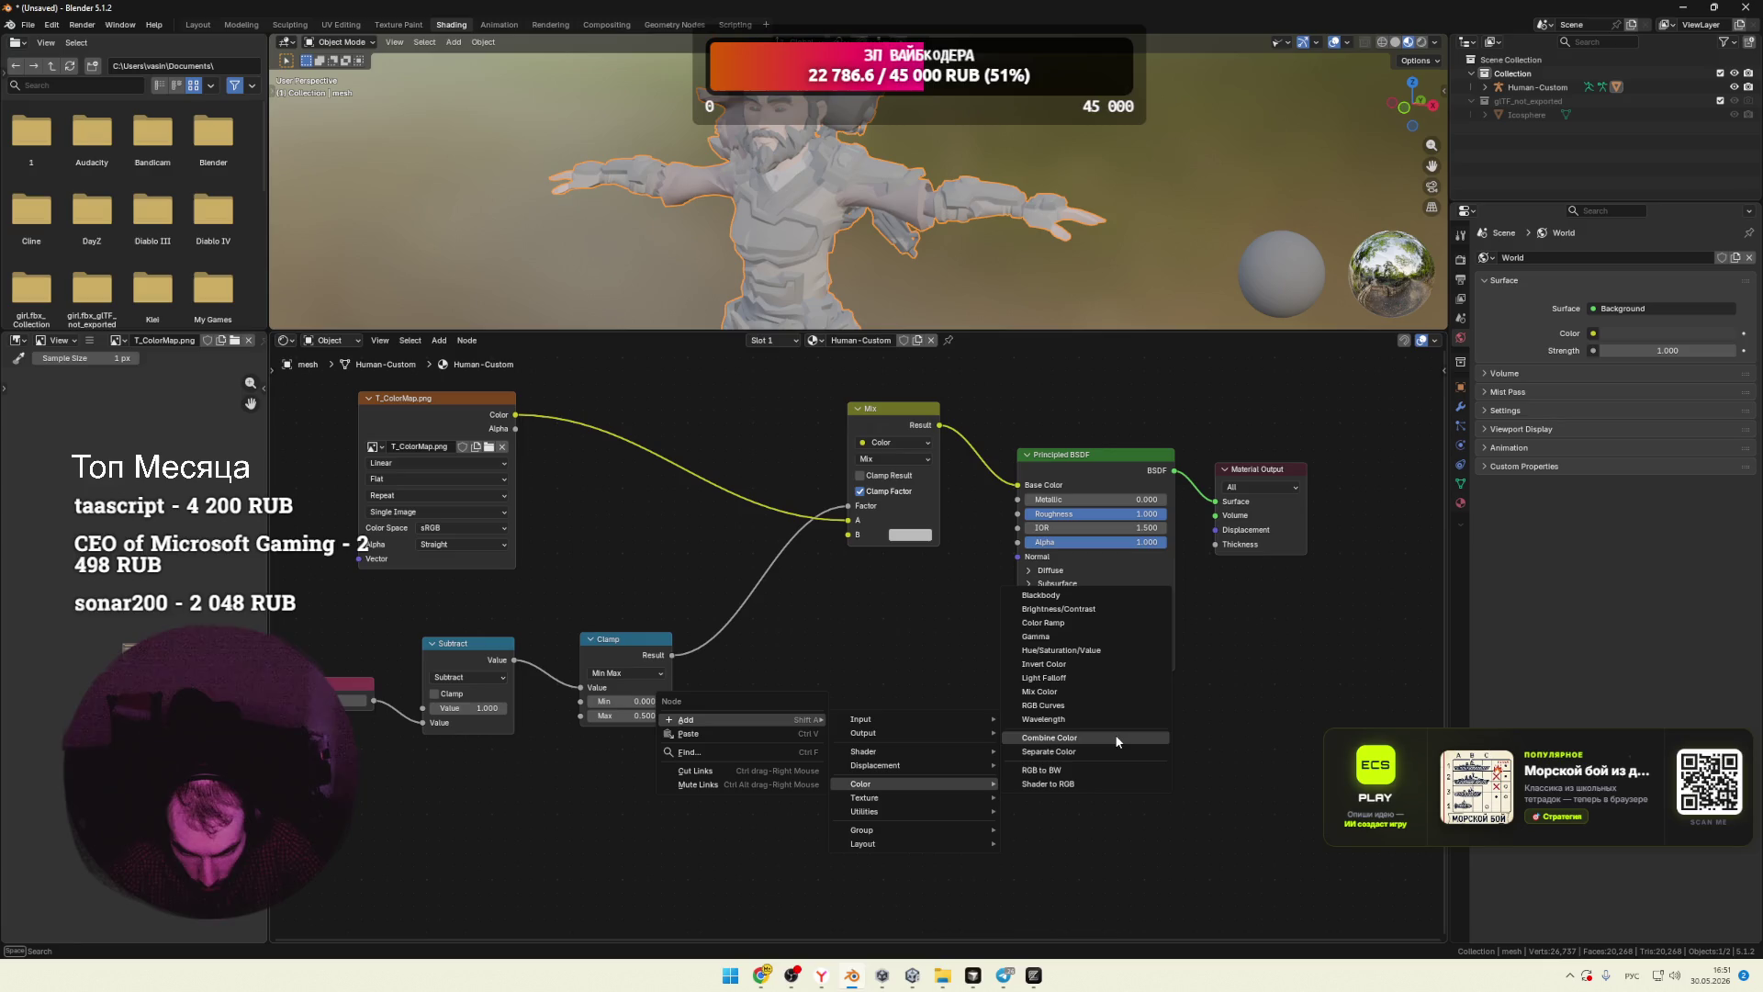
# Step: Add an RGB Curves node and link its Color output to the Mix node's B input
pyautogui.click(1065, 713)
pyautogui.click(837, 749)
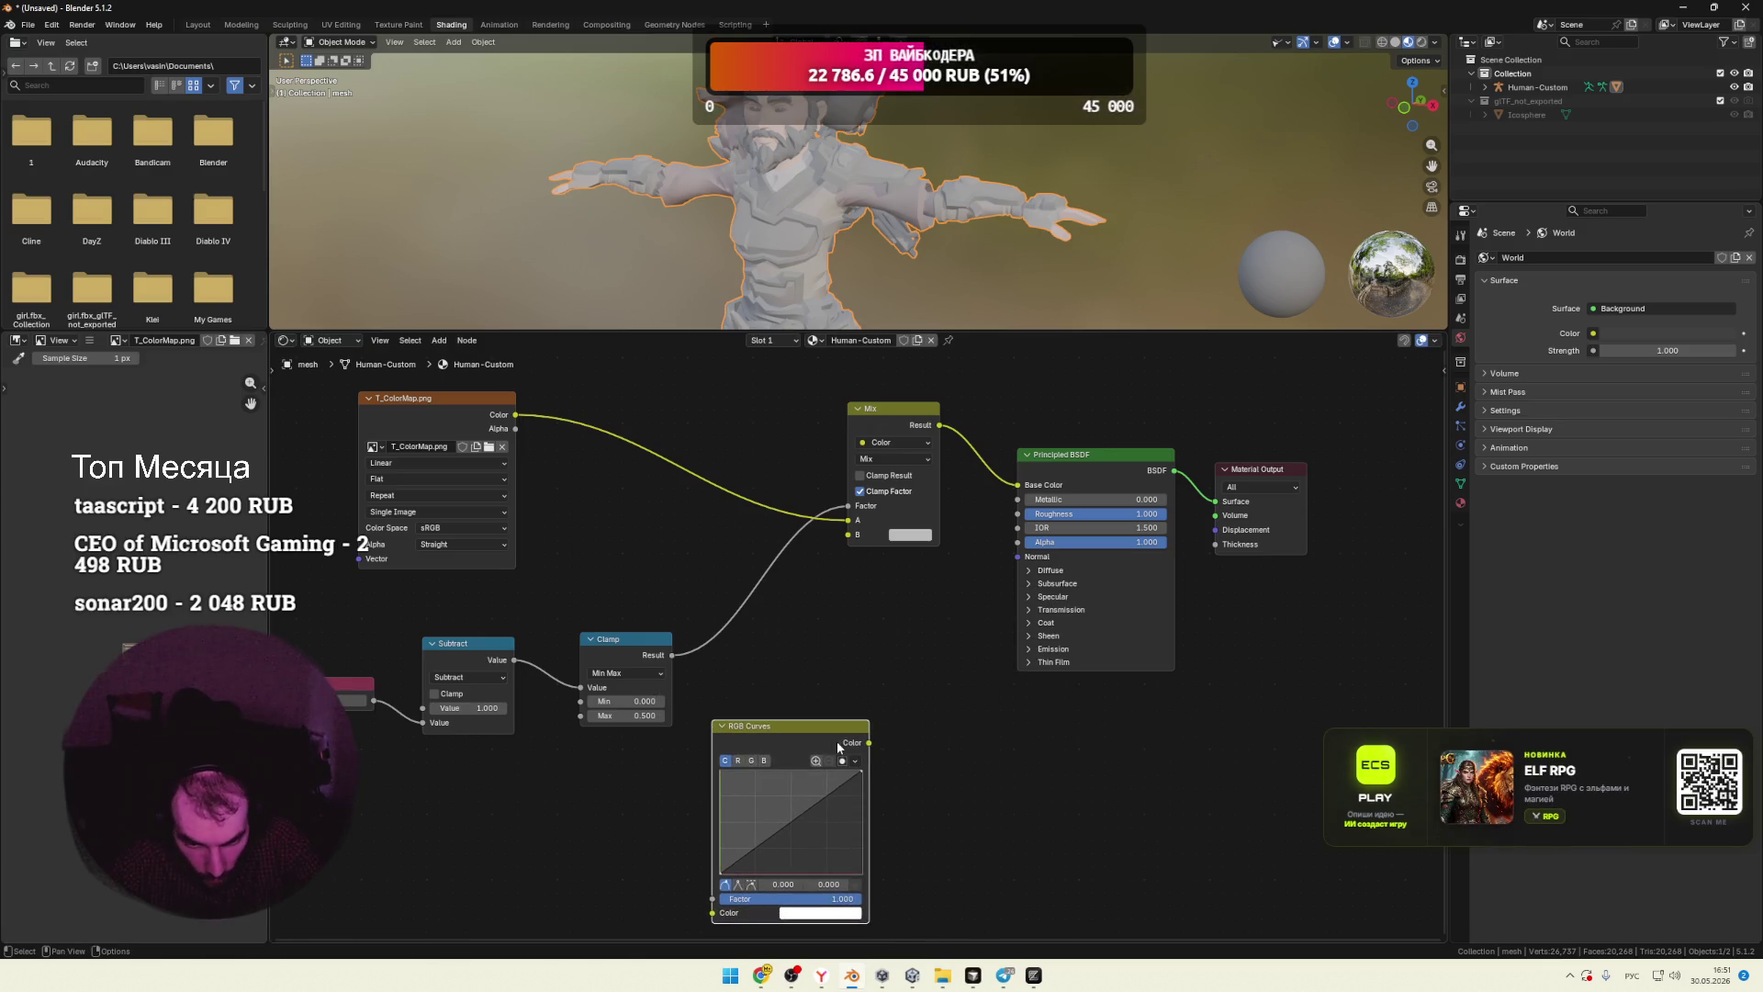
pyautogui.moveTo(869, 742); pyautogui.dragTo(848, 534)
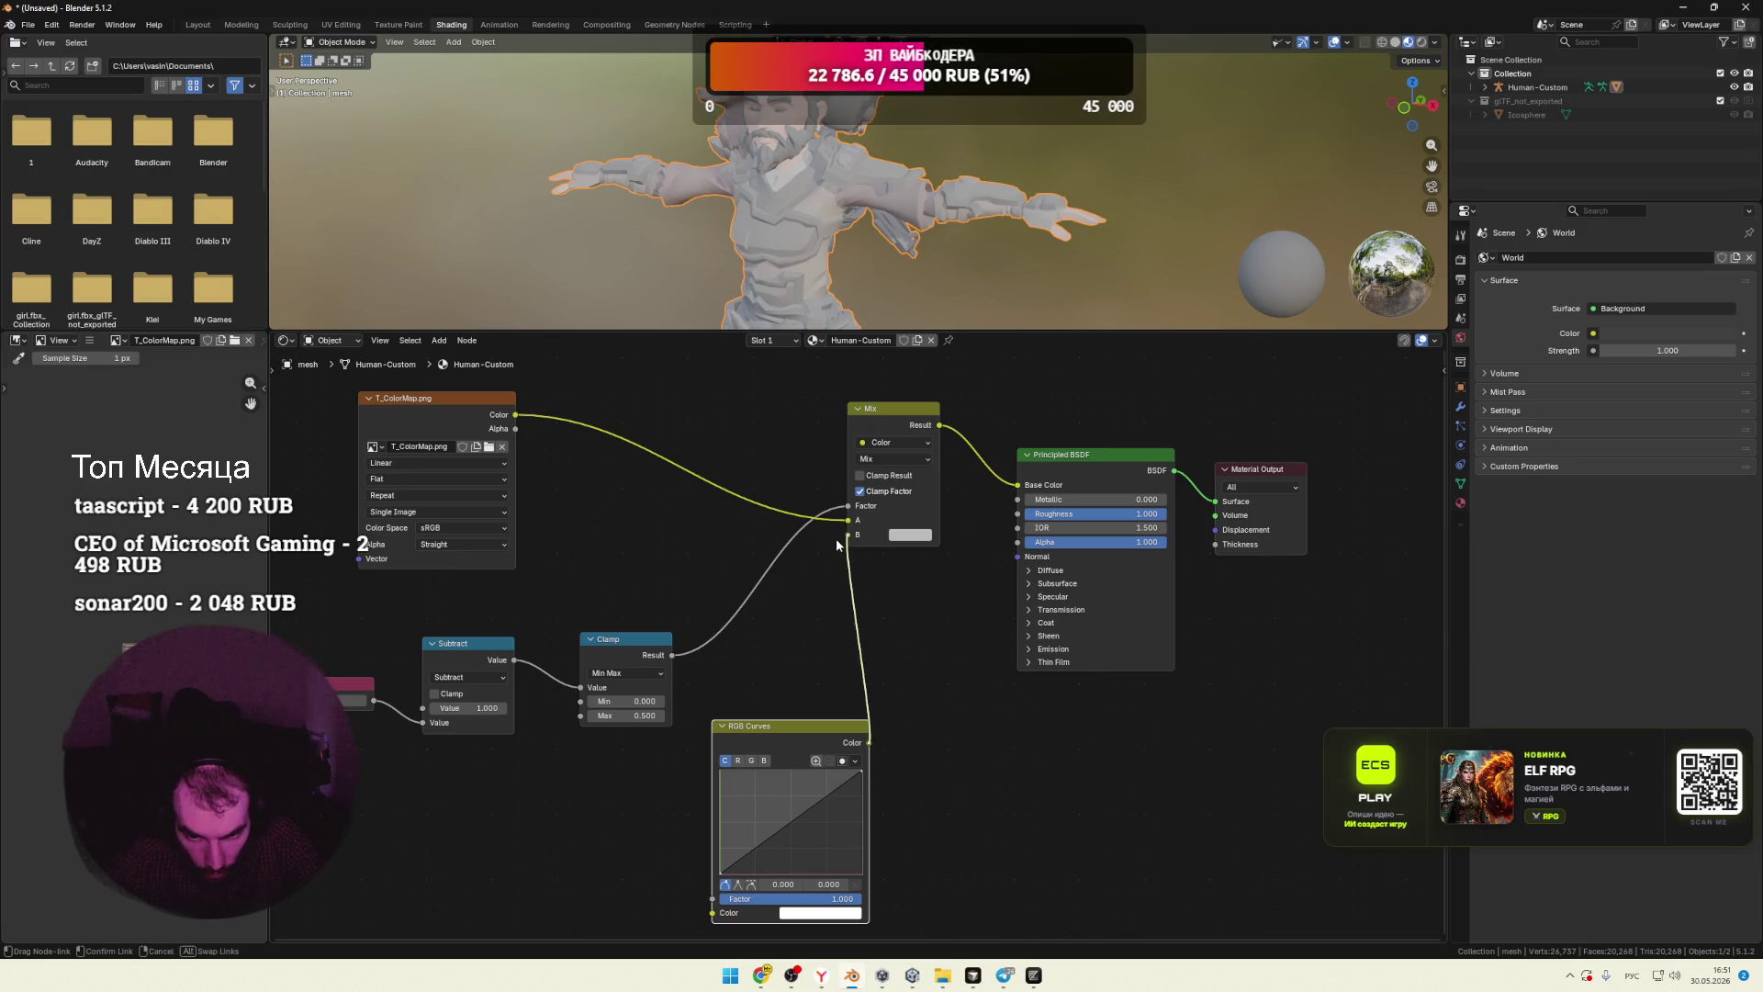
# Step: Tint the character dark green with the RGB Curves colour, enlarge the 3D view, then bring up Unity
pyautogui.click(833, 913)
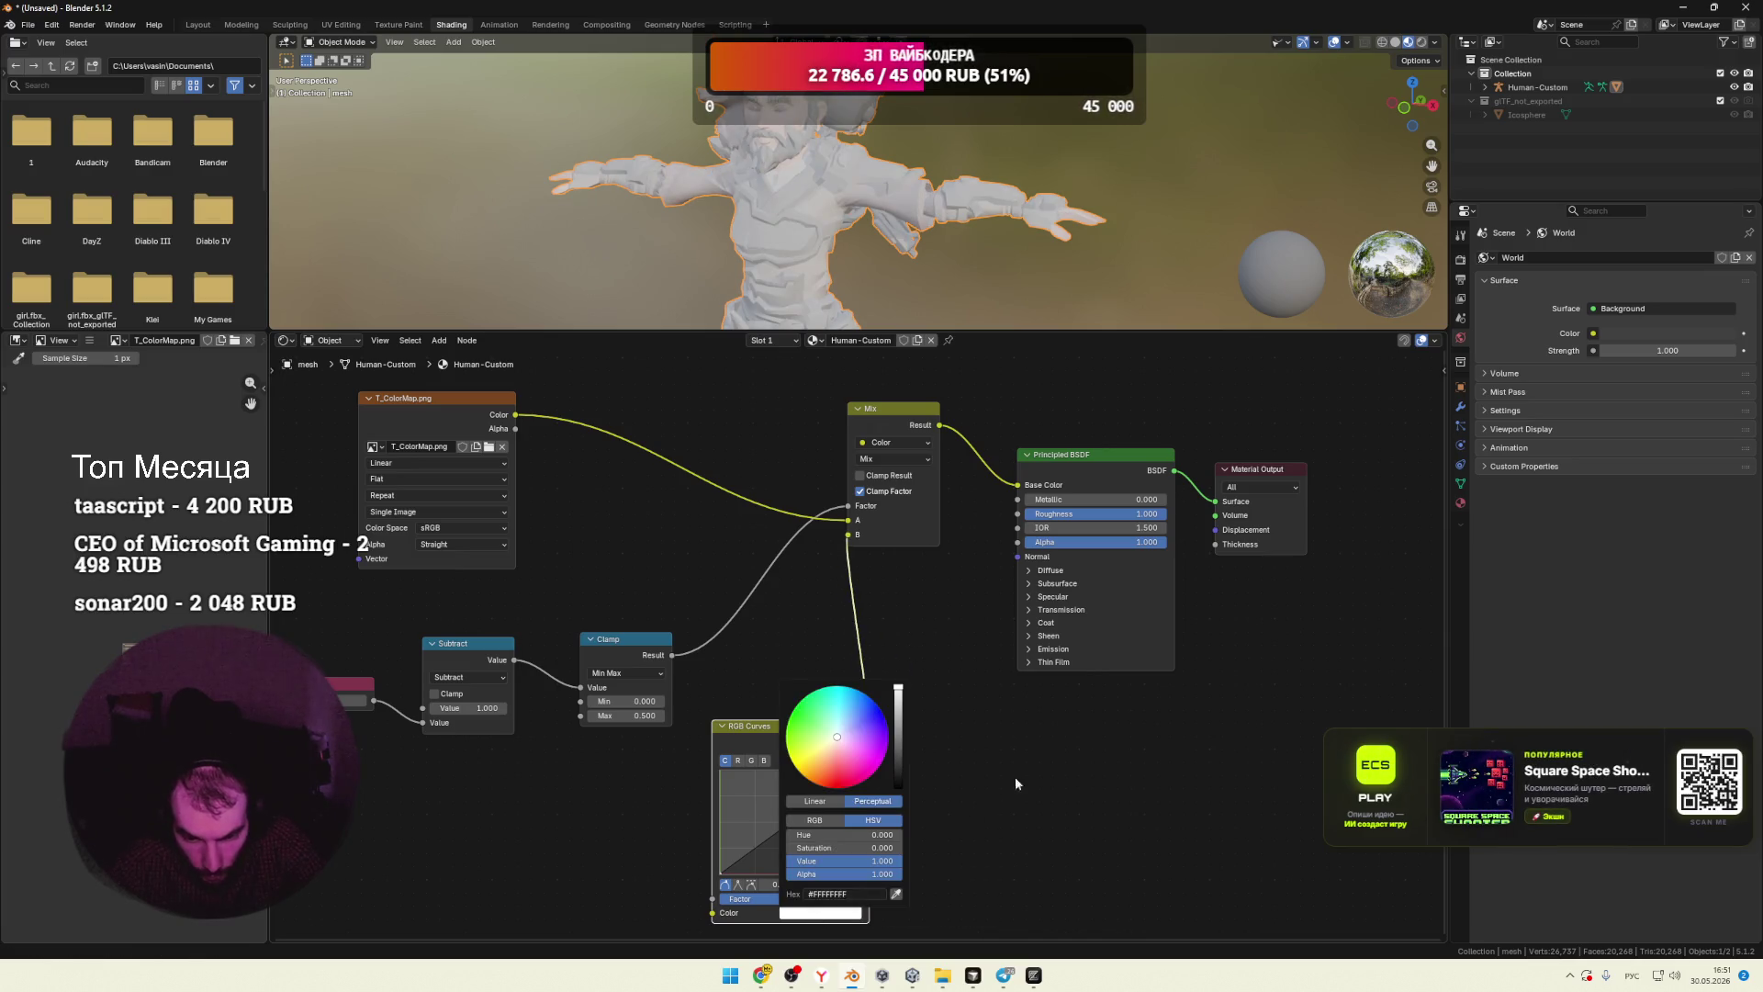
pyautogui.moveTo(868, 735)
pyautogui.mouseDown()
pyautogui.moveTo(875, 709)
pyautogui.moveTo(816, 707)
pyautogui.moveTo(900, 693)
pyautogui.mouseUp()
pyautogui.moveTo(820, 740)
pyautogui.mouseDown()
pyautogui.moveTo(825, 717)
pyautogui.moveTo(801, 702)
pyautogui.moveTo(899, 703)
pyautogui.moveTo(898, 759)
pyautogui.mouseUp()
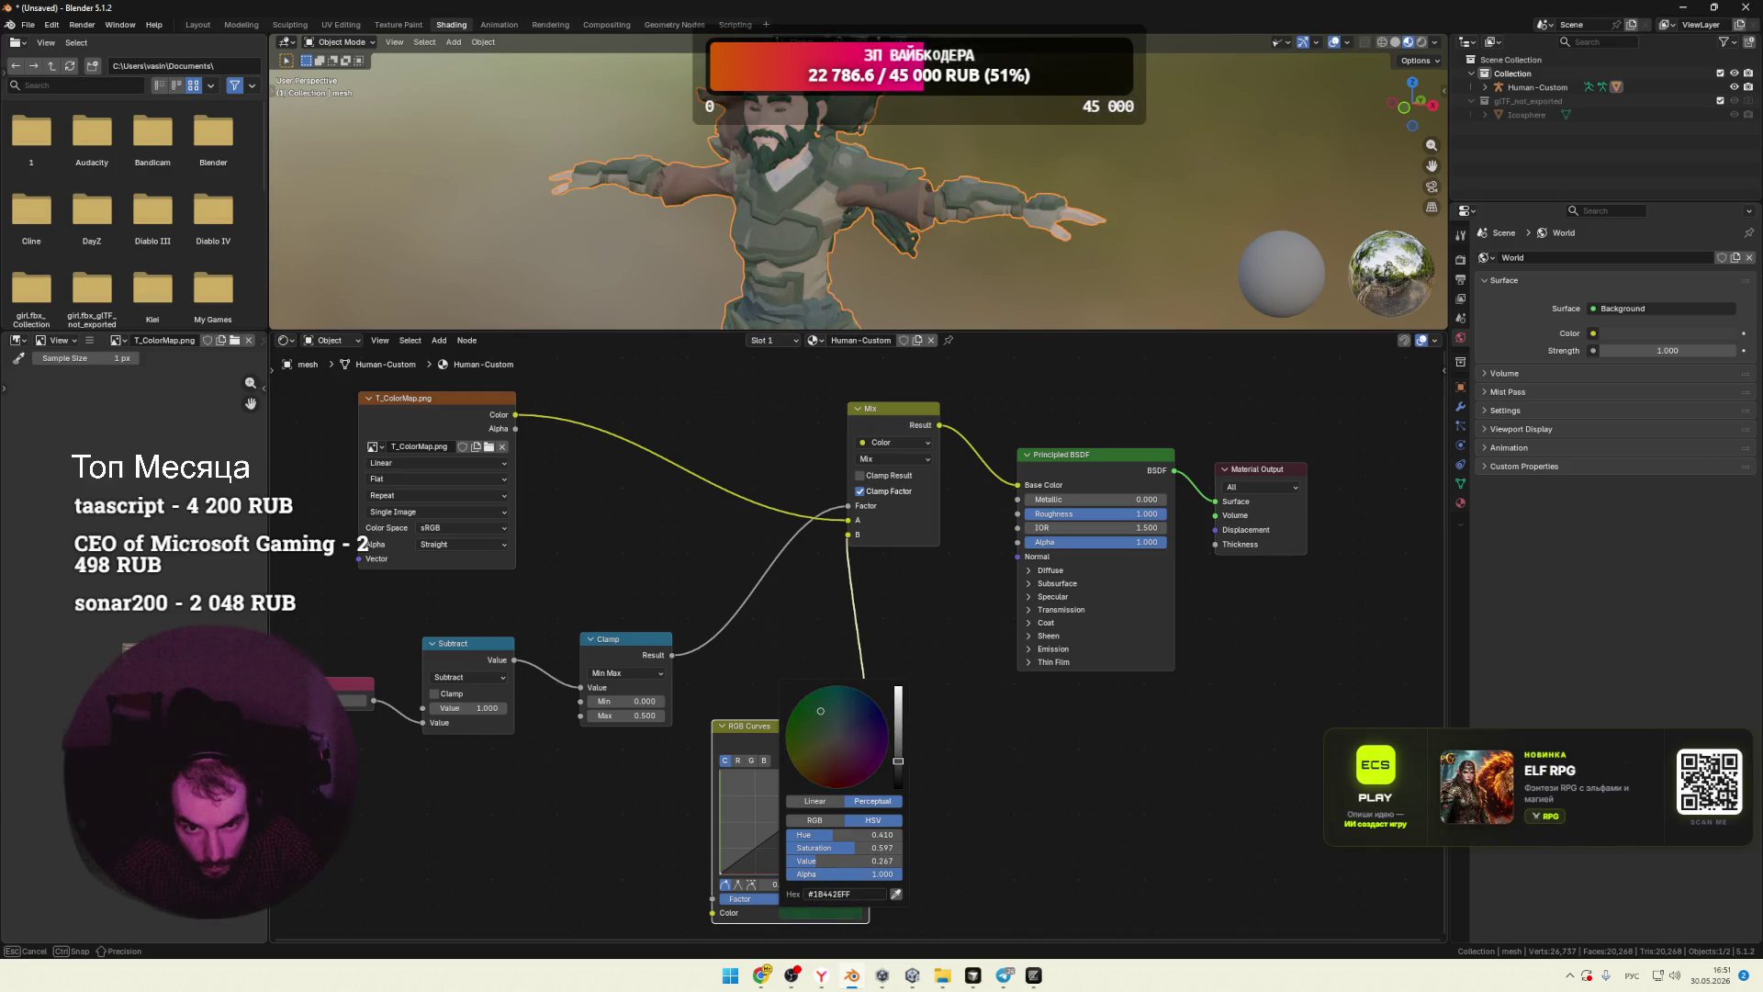
pyautogui.moveTo(1003, 331); pyautogui.dragTo(1001, 533)
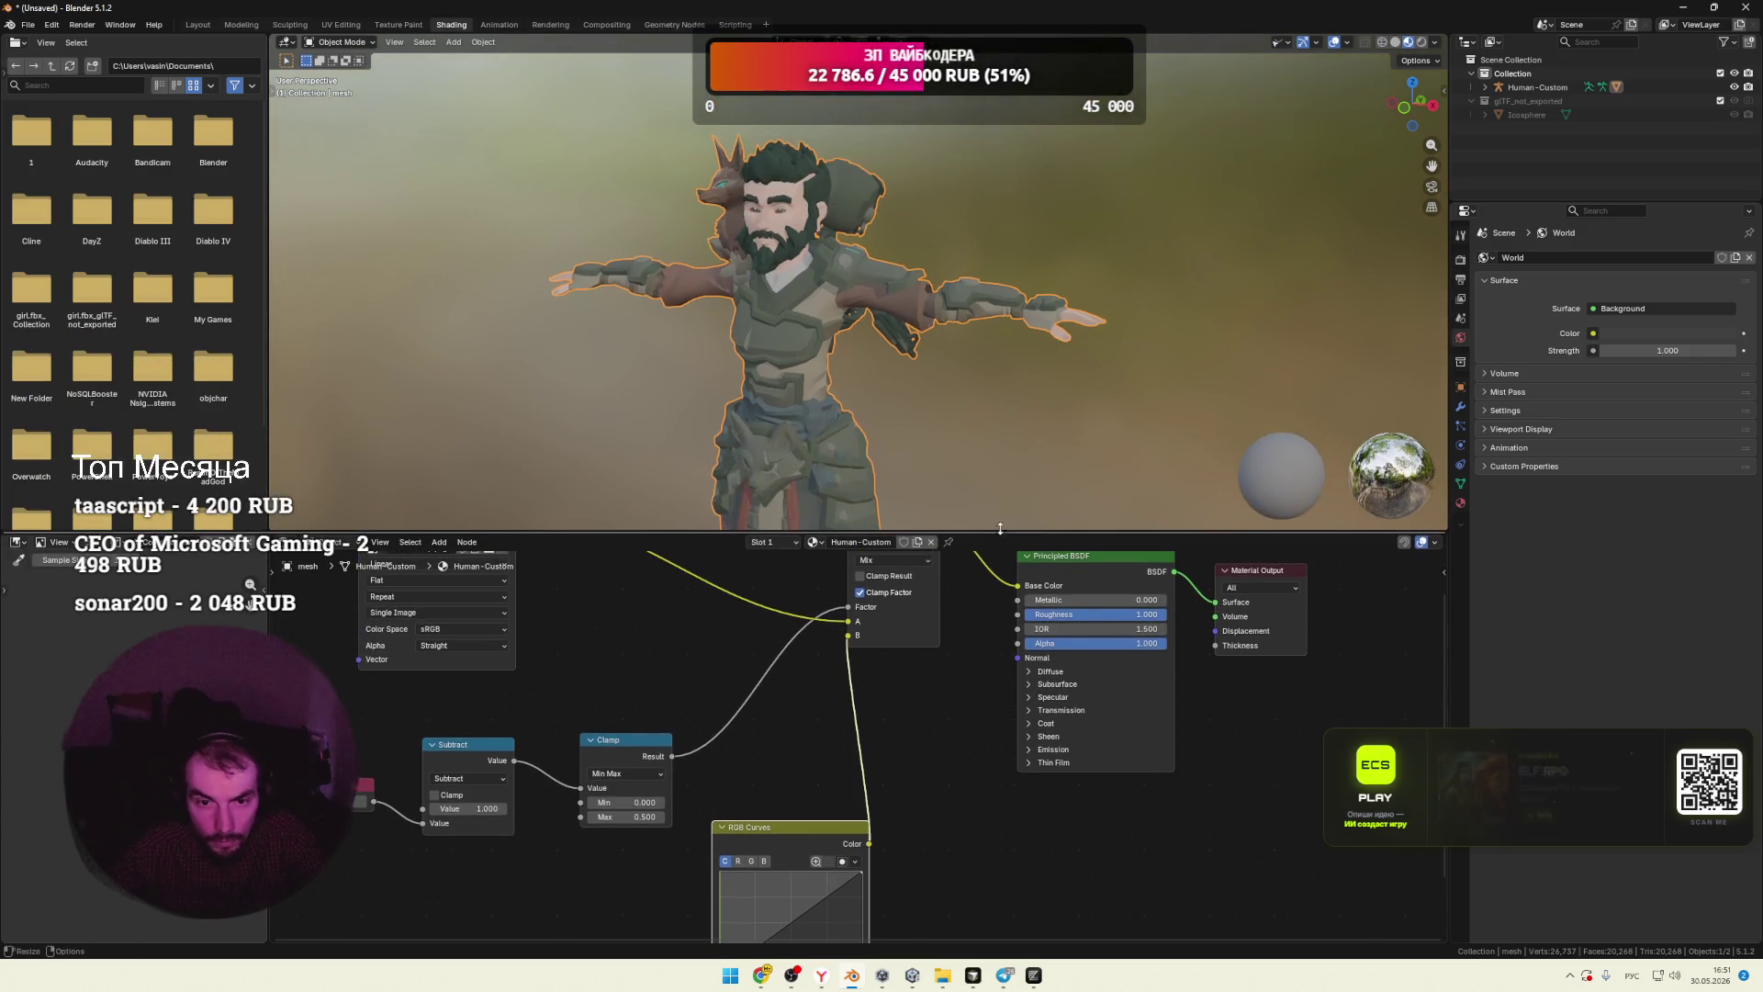
pyautogui.click(914, 981)
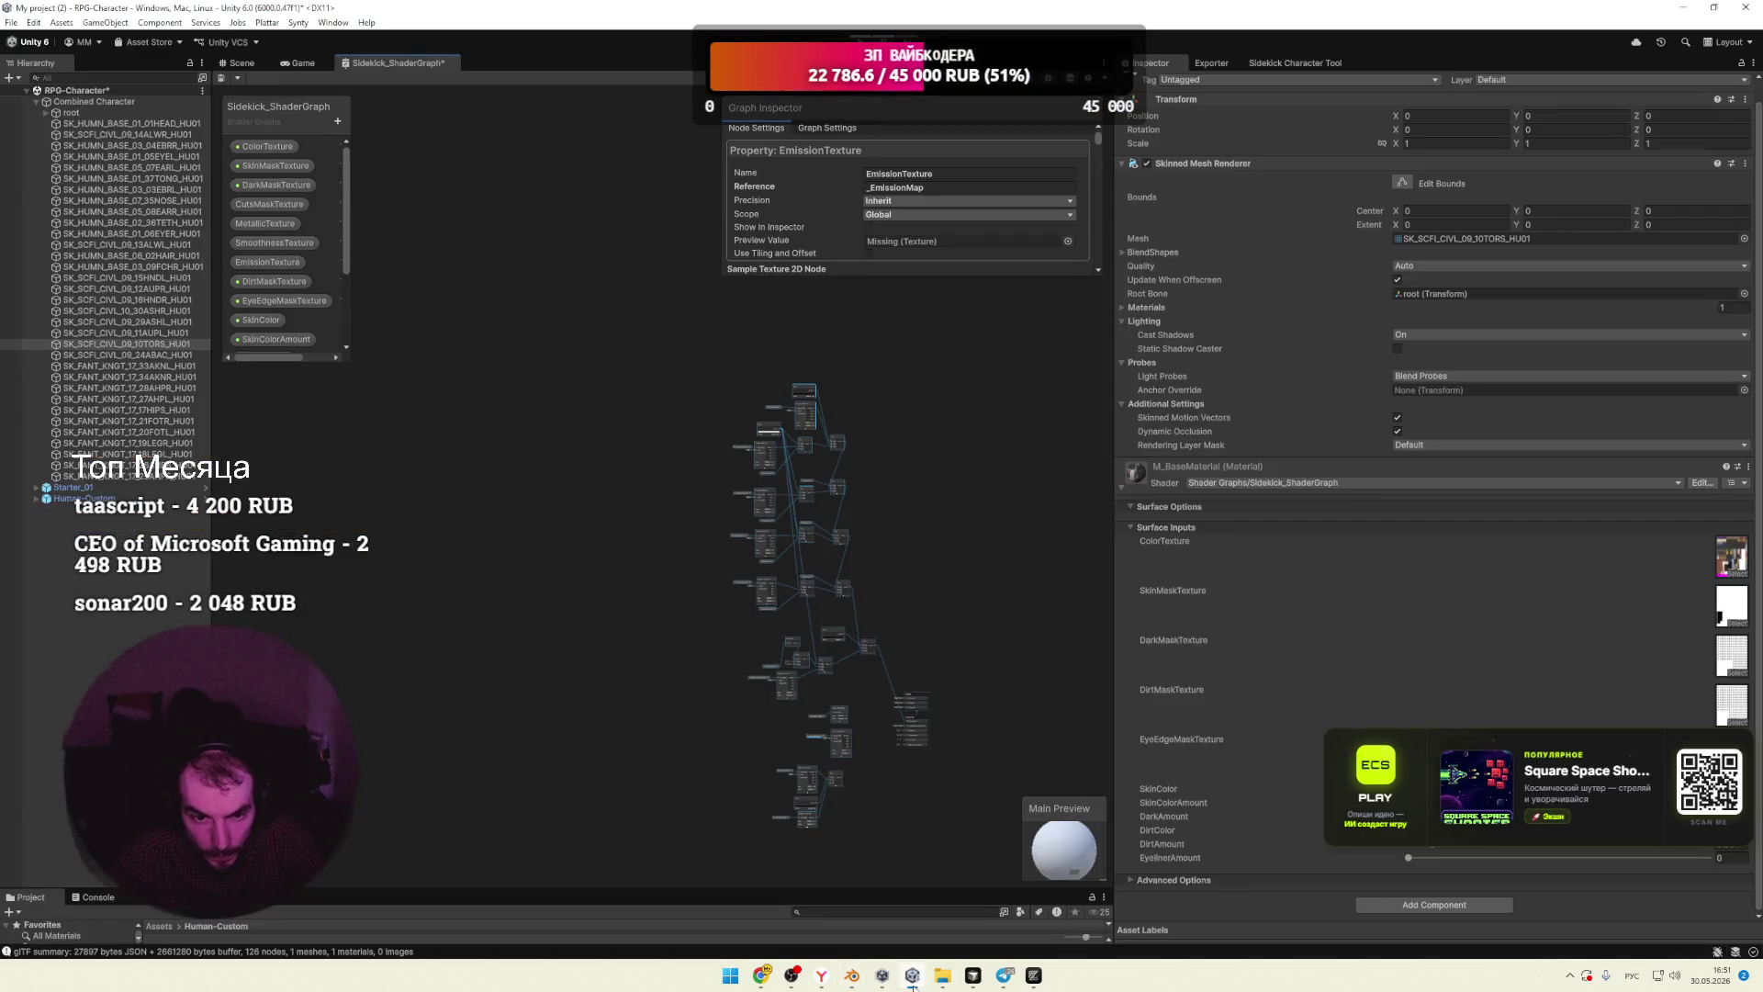
# Step: Inspect the reference characters in Unity's Scene view, then back in Blender move the RGB Curves node up
pyautogui.click(242, 64)
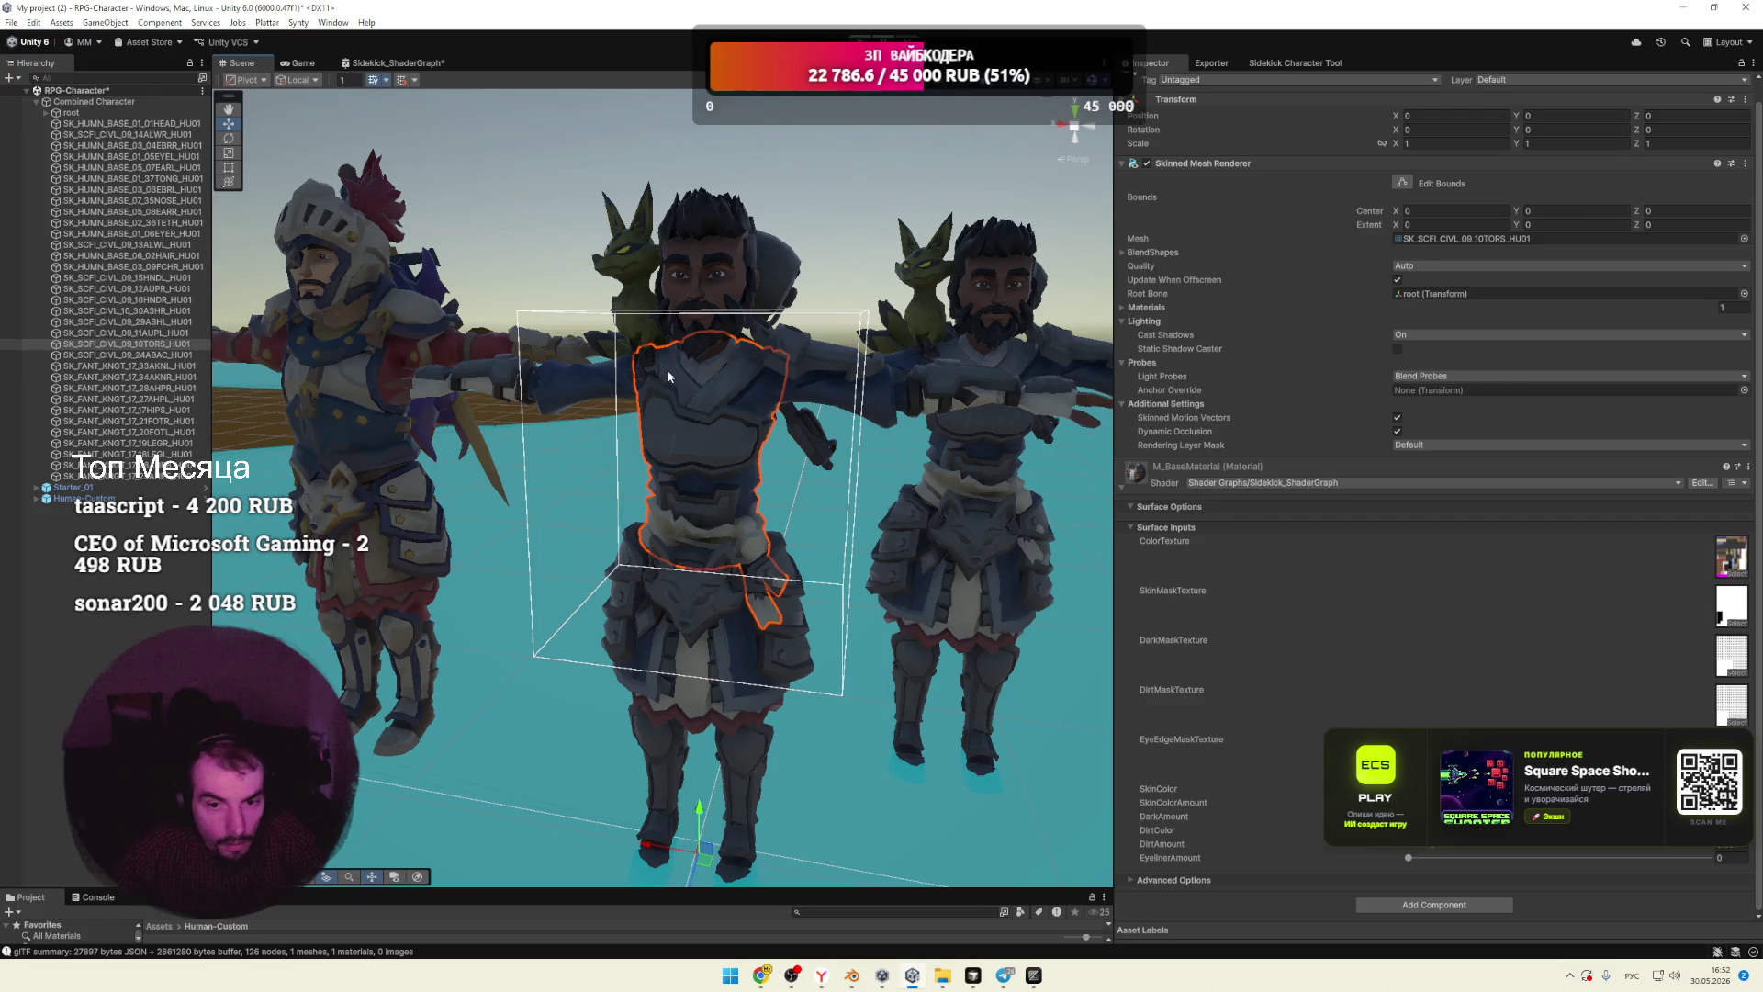
pyautogui.click(835, 240)
pyautogui.moveTo(890, 469); pyautogui.dragTo(865, 464)
pyautogui.moveTo(865, 464)
pyautogui.mouseDown(button='middle')
pyautogui.moveTo(824, 455)
pyautogui.moveTo(846, 484)
pyautogui.mouseUp(button='middle')
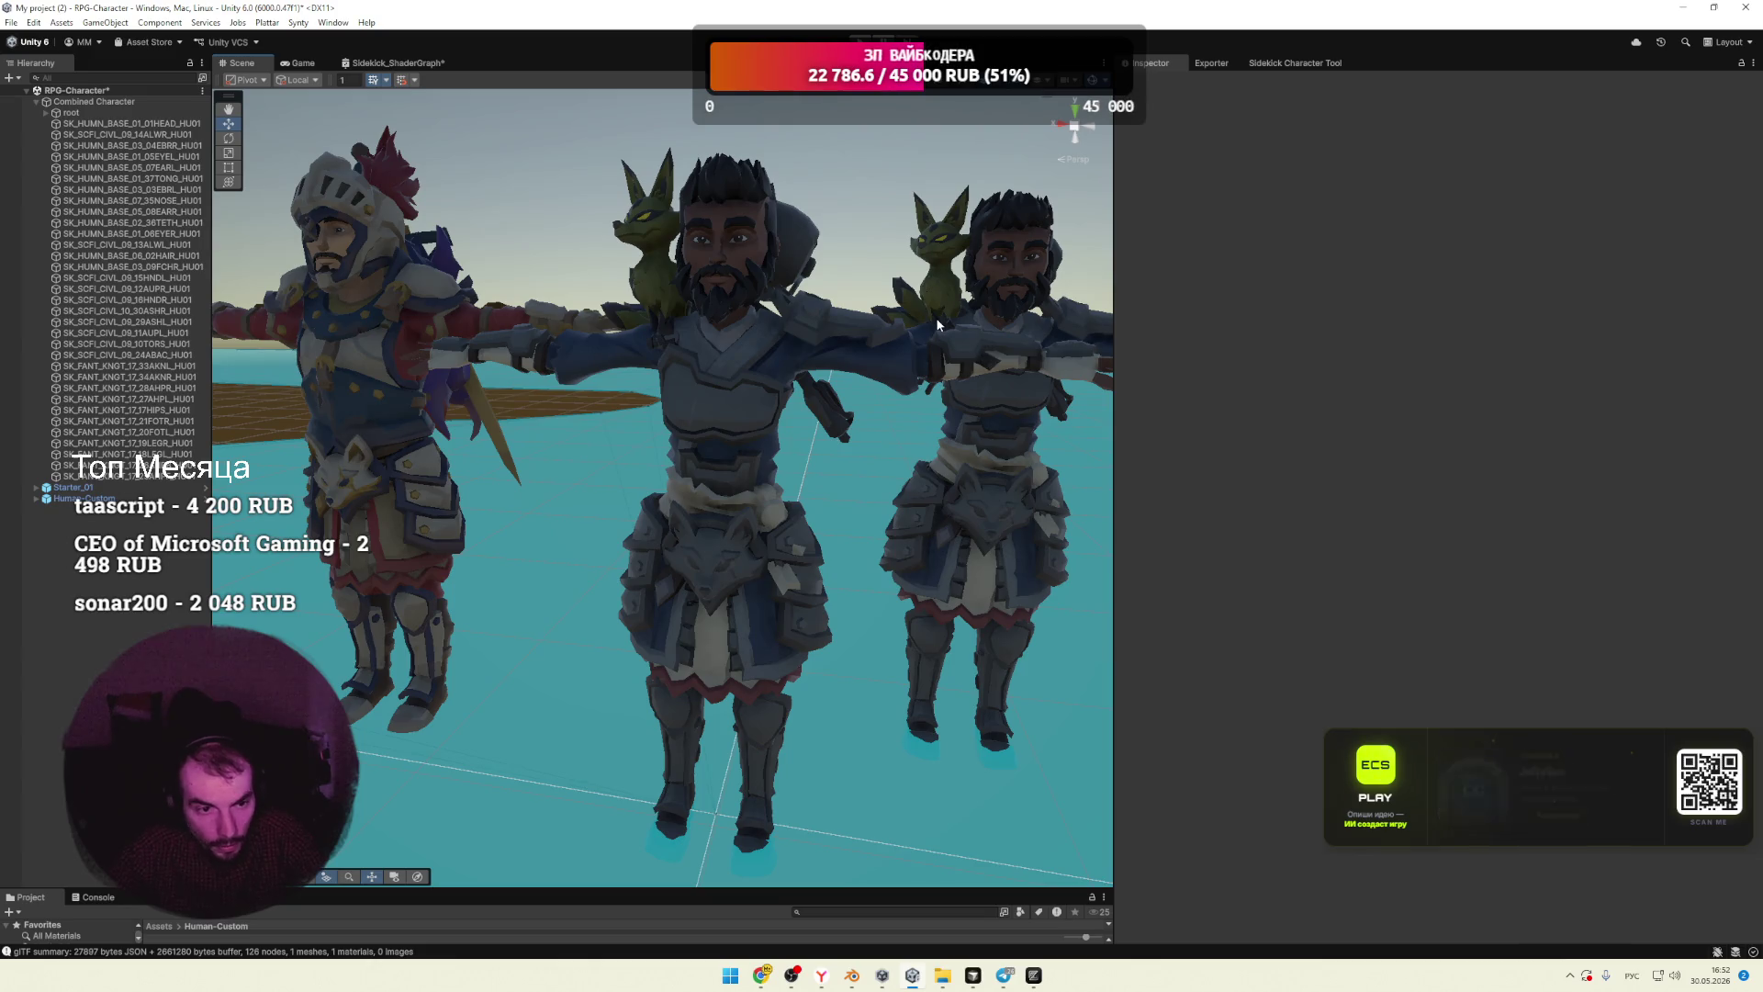
pyautogui.hotkey('alt', 'Tab')
pyautogui.moveTo(797, 830); pyautogui.dragTo(798, 699)
# Step: Darken the RGB Curves tint colour to black (value 0) with alpha 0.871
pyautogui.click(826, 884)
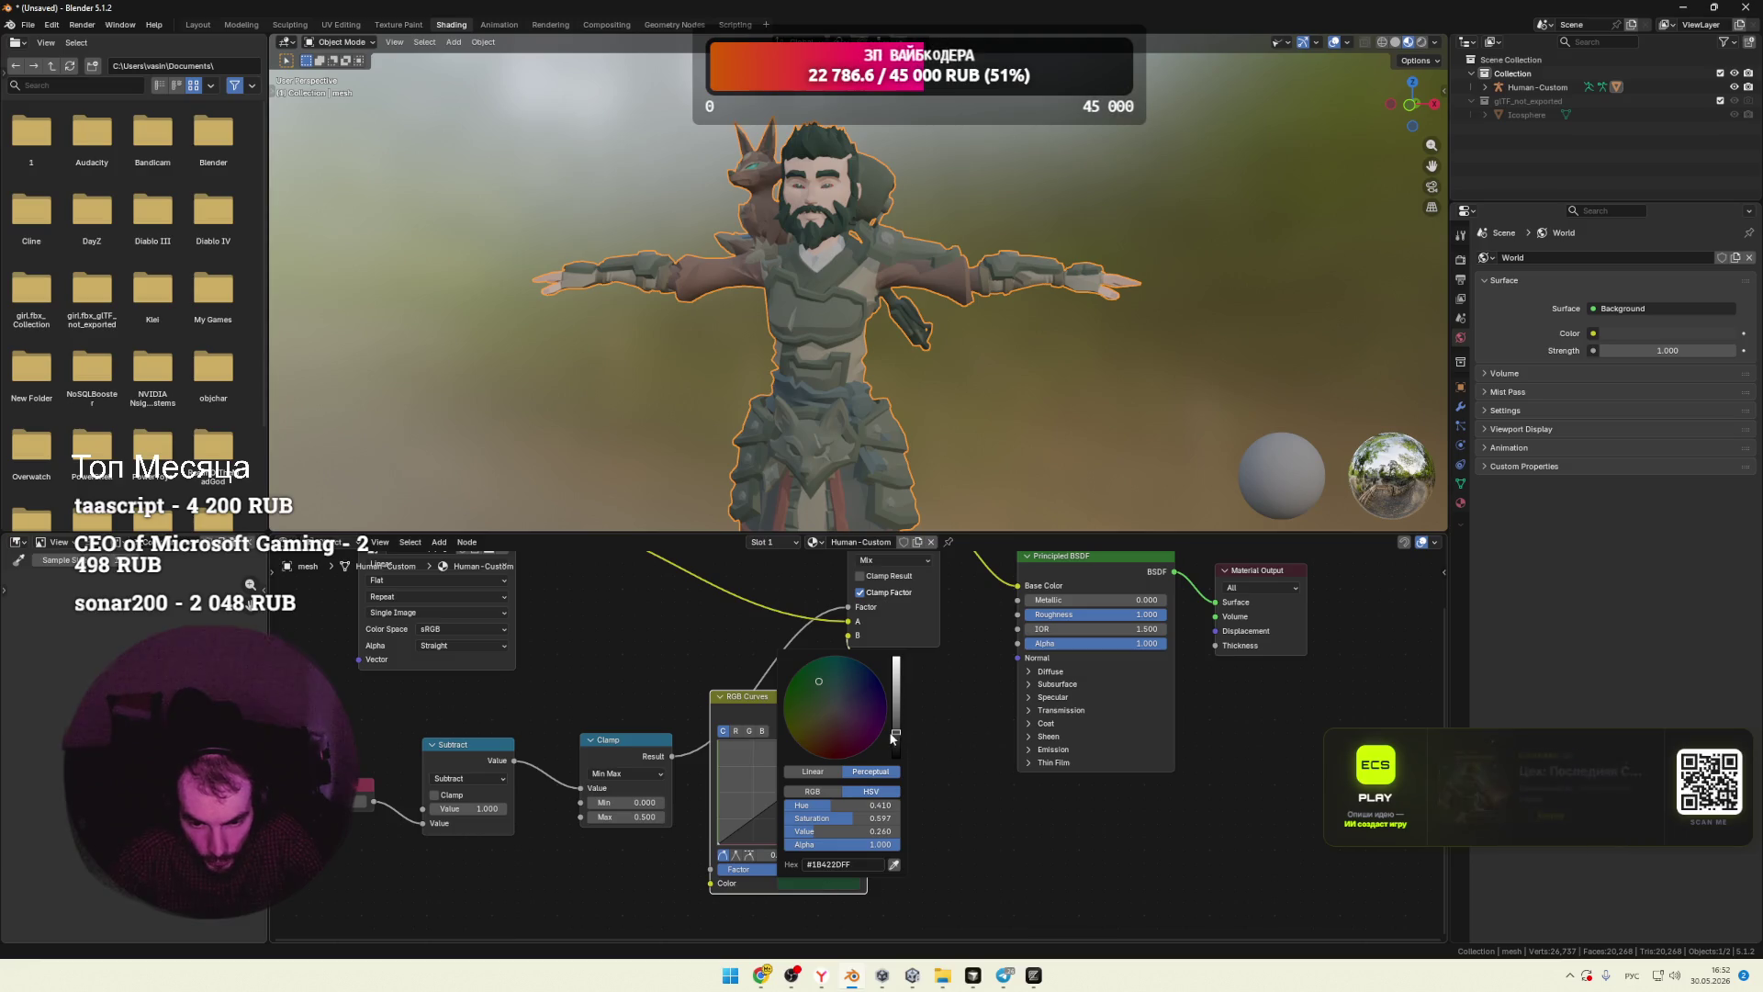
pyautogui.moveTo(897, 736); pyautogui.dragTo(854, 671)
pyautogui.moveTo(896, 728)
pyautogui.mouseDown()
pyautogui.moveTo(897, 758)
pyautogui.moveTo(897, 737)
pyautogui.mouseUp()
pyautogui.moveTo(871, 848); pyautogui.dragTo(856, 848)
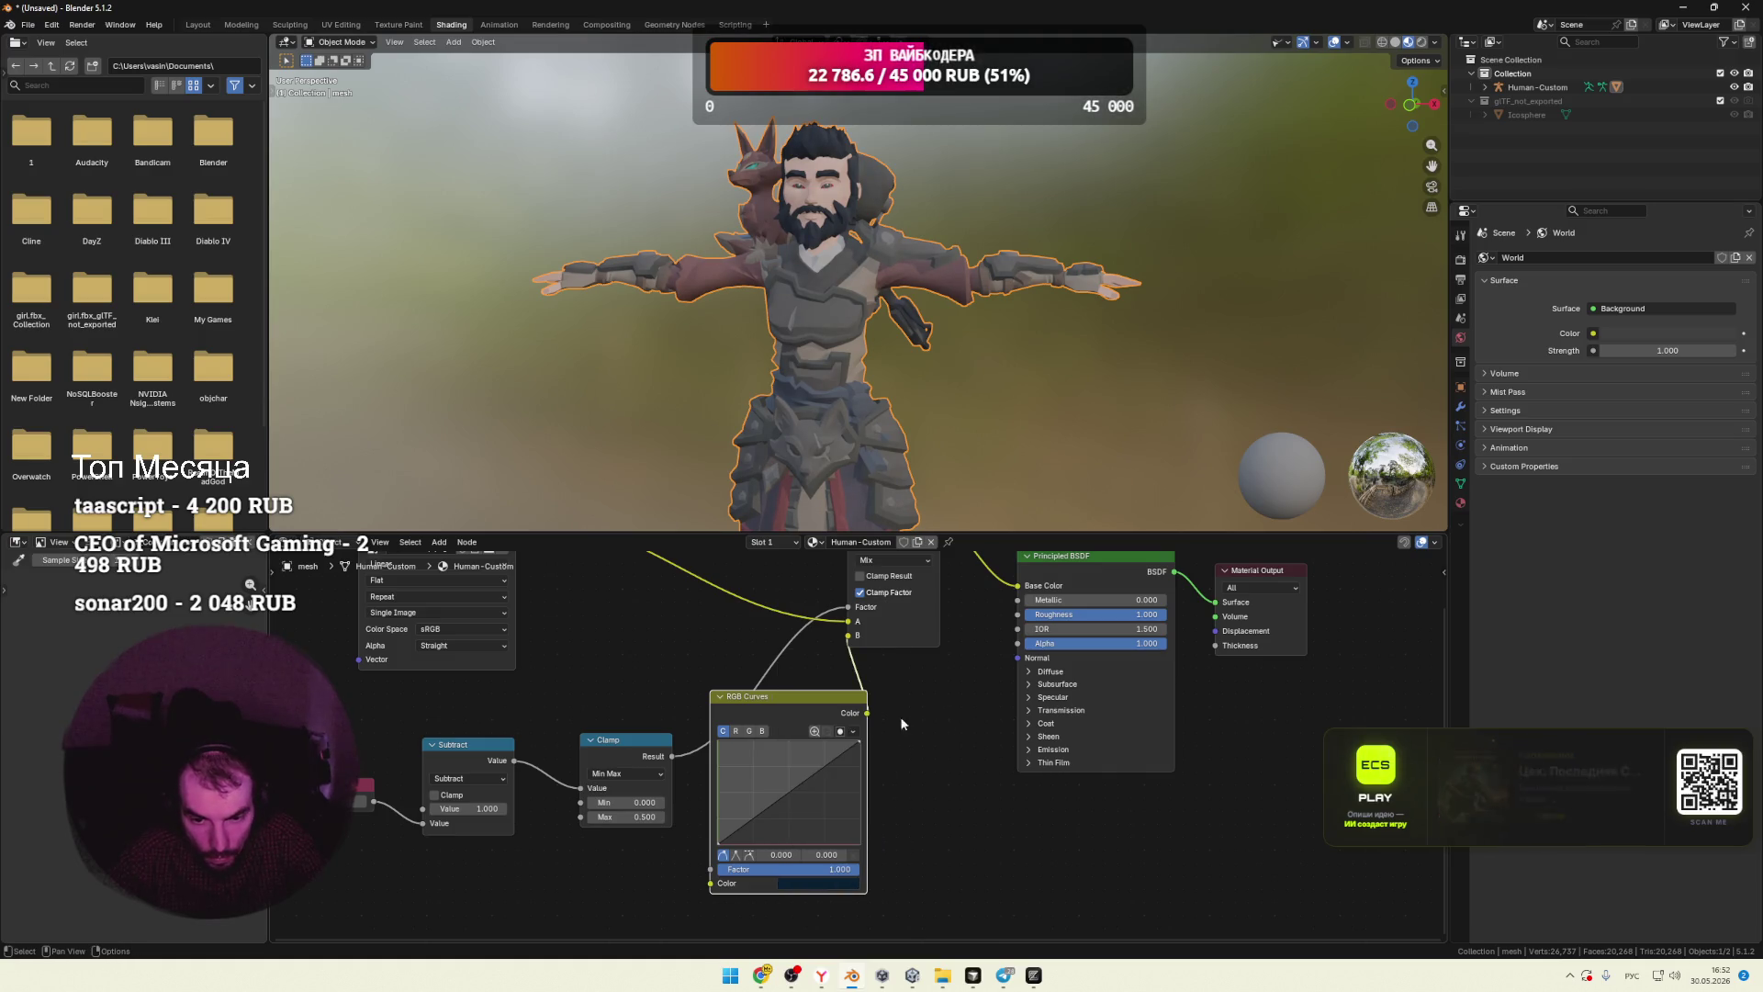
# Step: Reposition the RGB Curves node and adjust its link to the Mix node's B input
pyautogui.moveTo(784, 696); pyautogui.dragTo(835, 721)
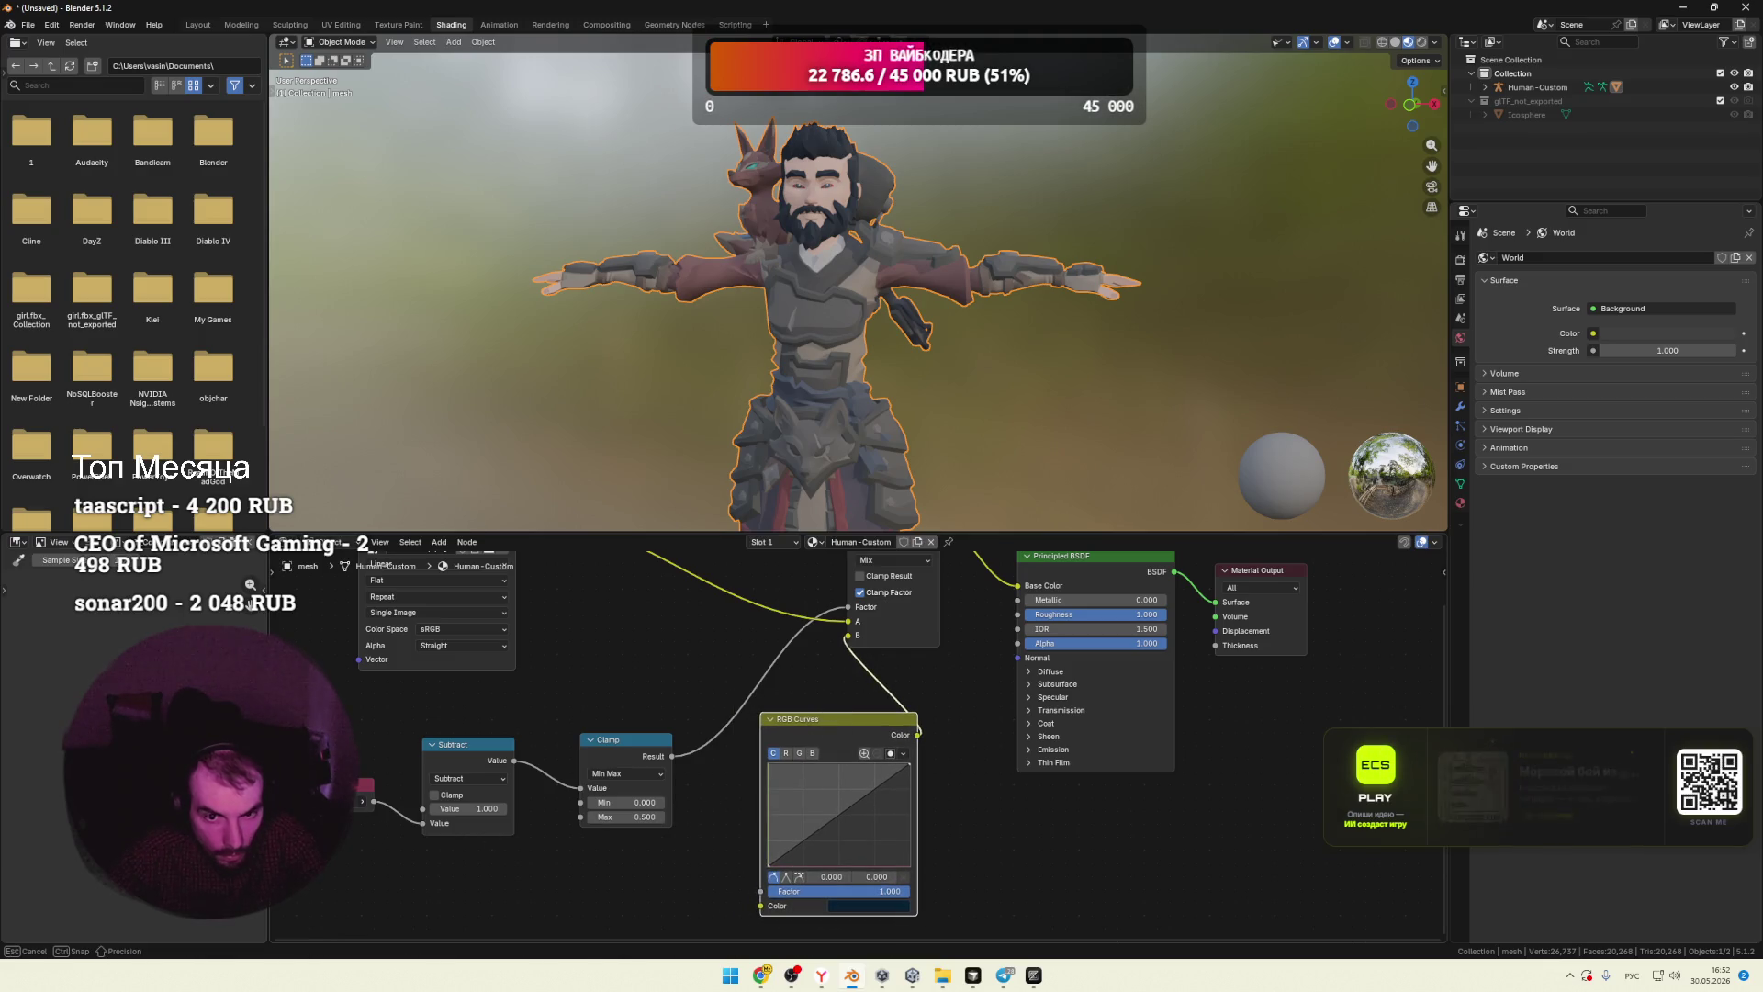
pyautogui.moveTo(847, 635); pyautogui.dragTo(847, 635)
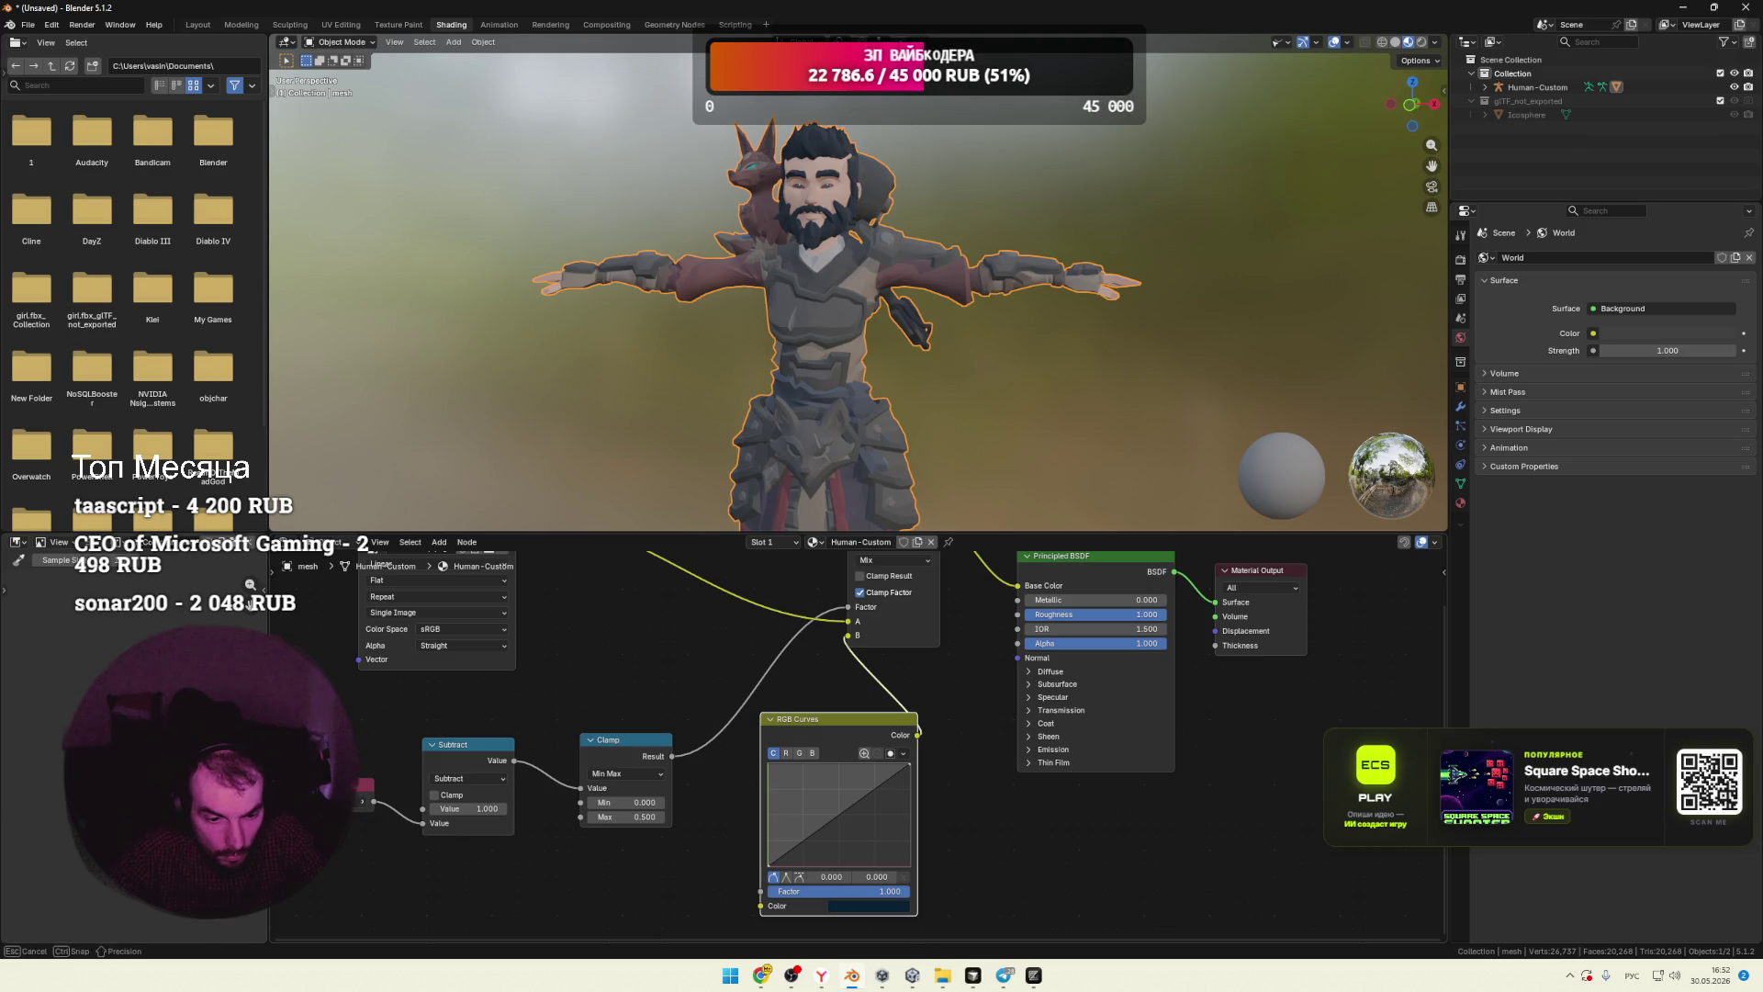
pyautogui.moveTo(363, 804); pyautogui.dragTo(364, 808)
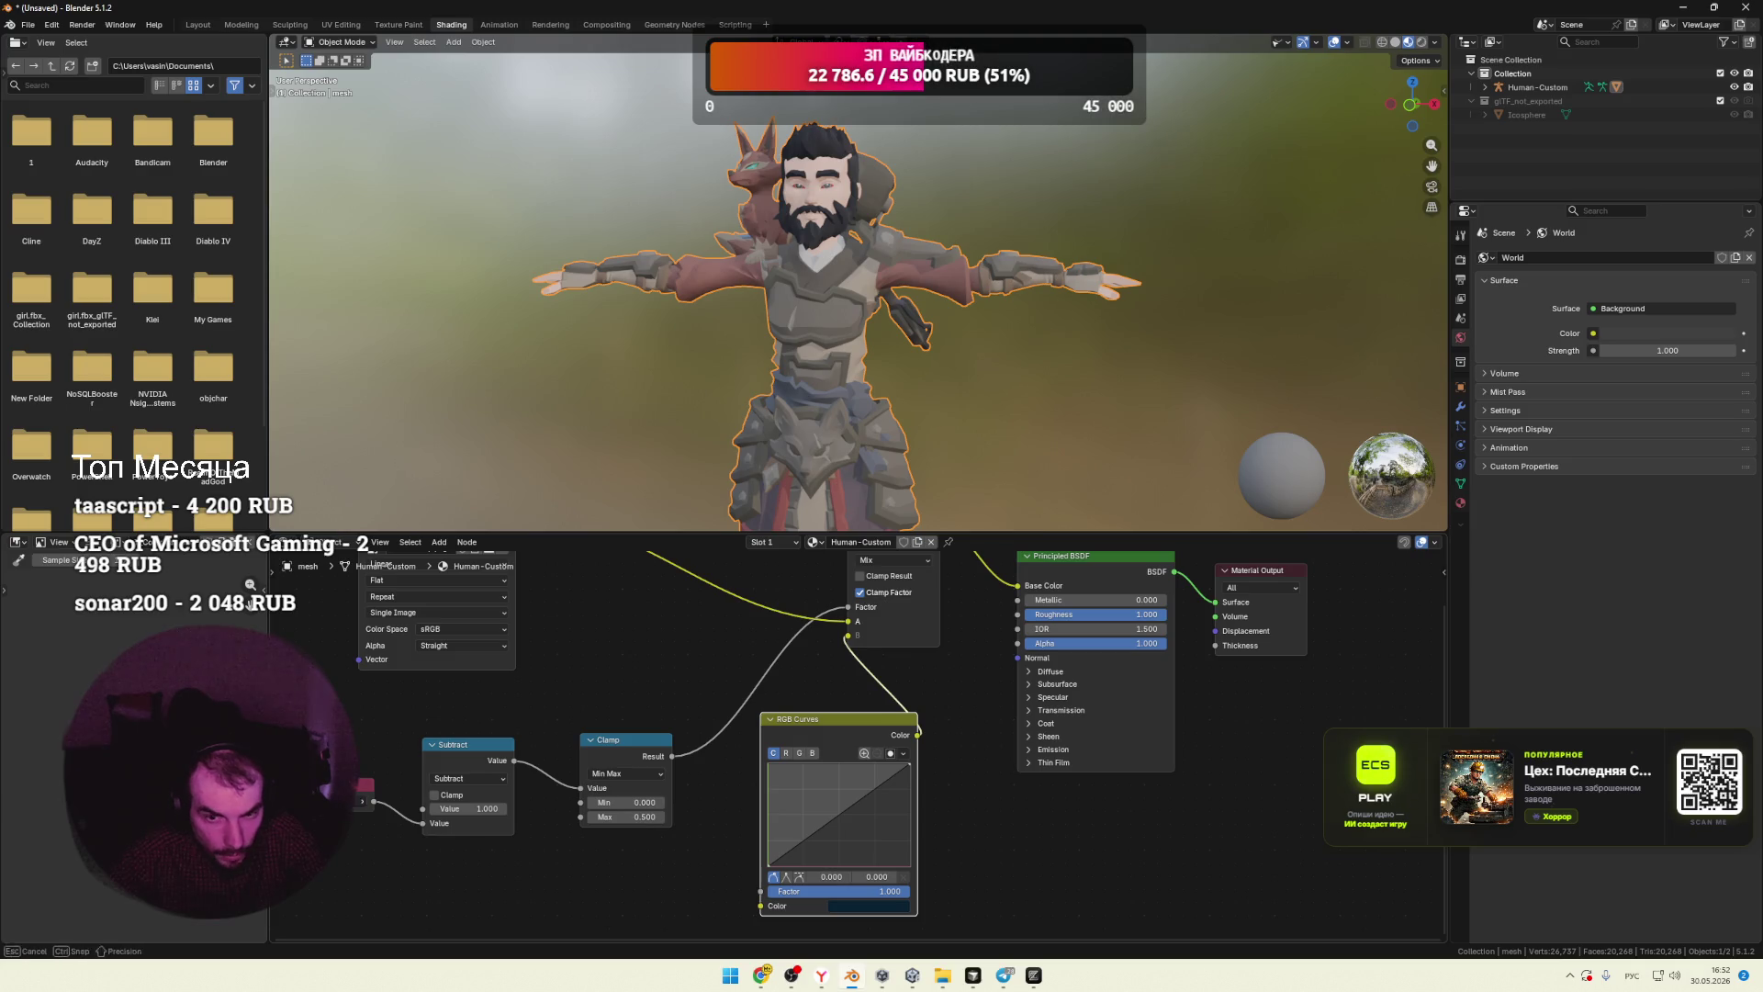
pyautogui.moveTo(363, 807); pyautogui.dragTo(361, 804)
pyautogui.keyDown('shift'); pyautogui.scroll(2, 643, 717); pyautogui.keyUp('shift')
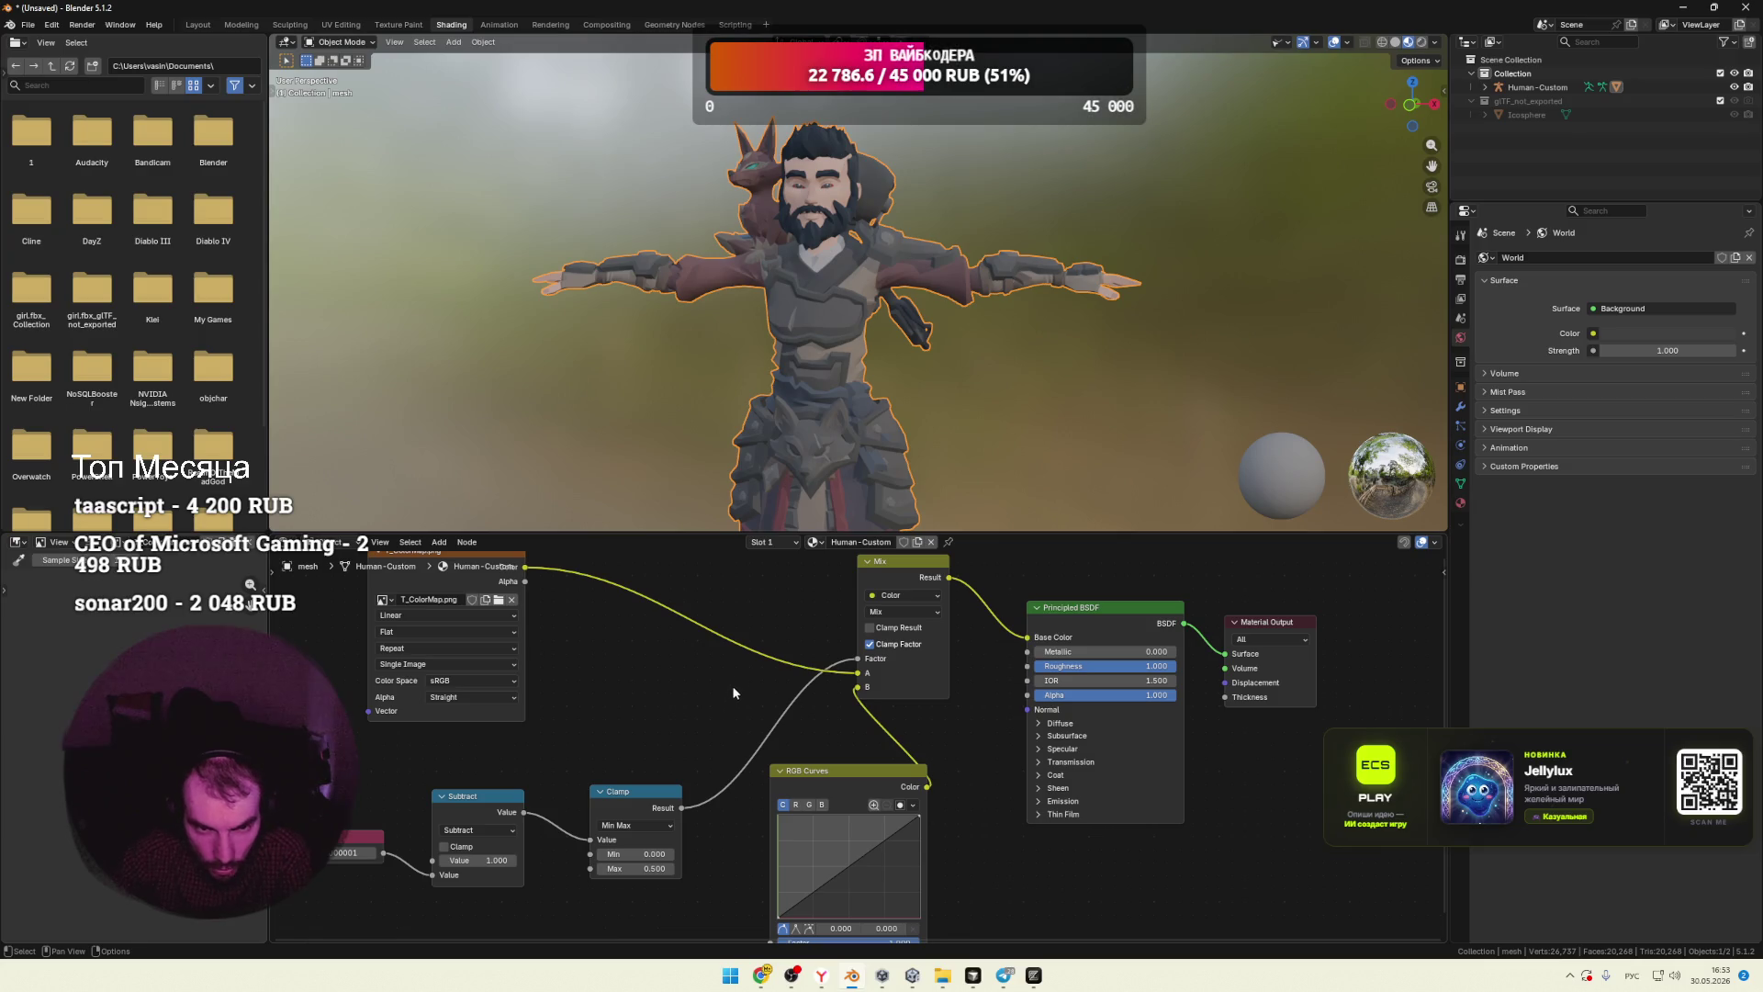
# Step: Deselect and orbit the character, enlarging the 3D view and zooming so it fills the frame
pyautogui.moveTo(899, 360)
pyautogui.mouseDown(button='middle')
pyautogui.moveTo(872, 404)
pyautogui.moveTo(770, 434)
pyautogui.moveTo(915, 377)
pyautogui.mouseUp(button='middle')
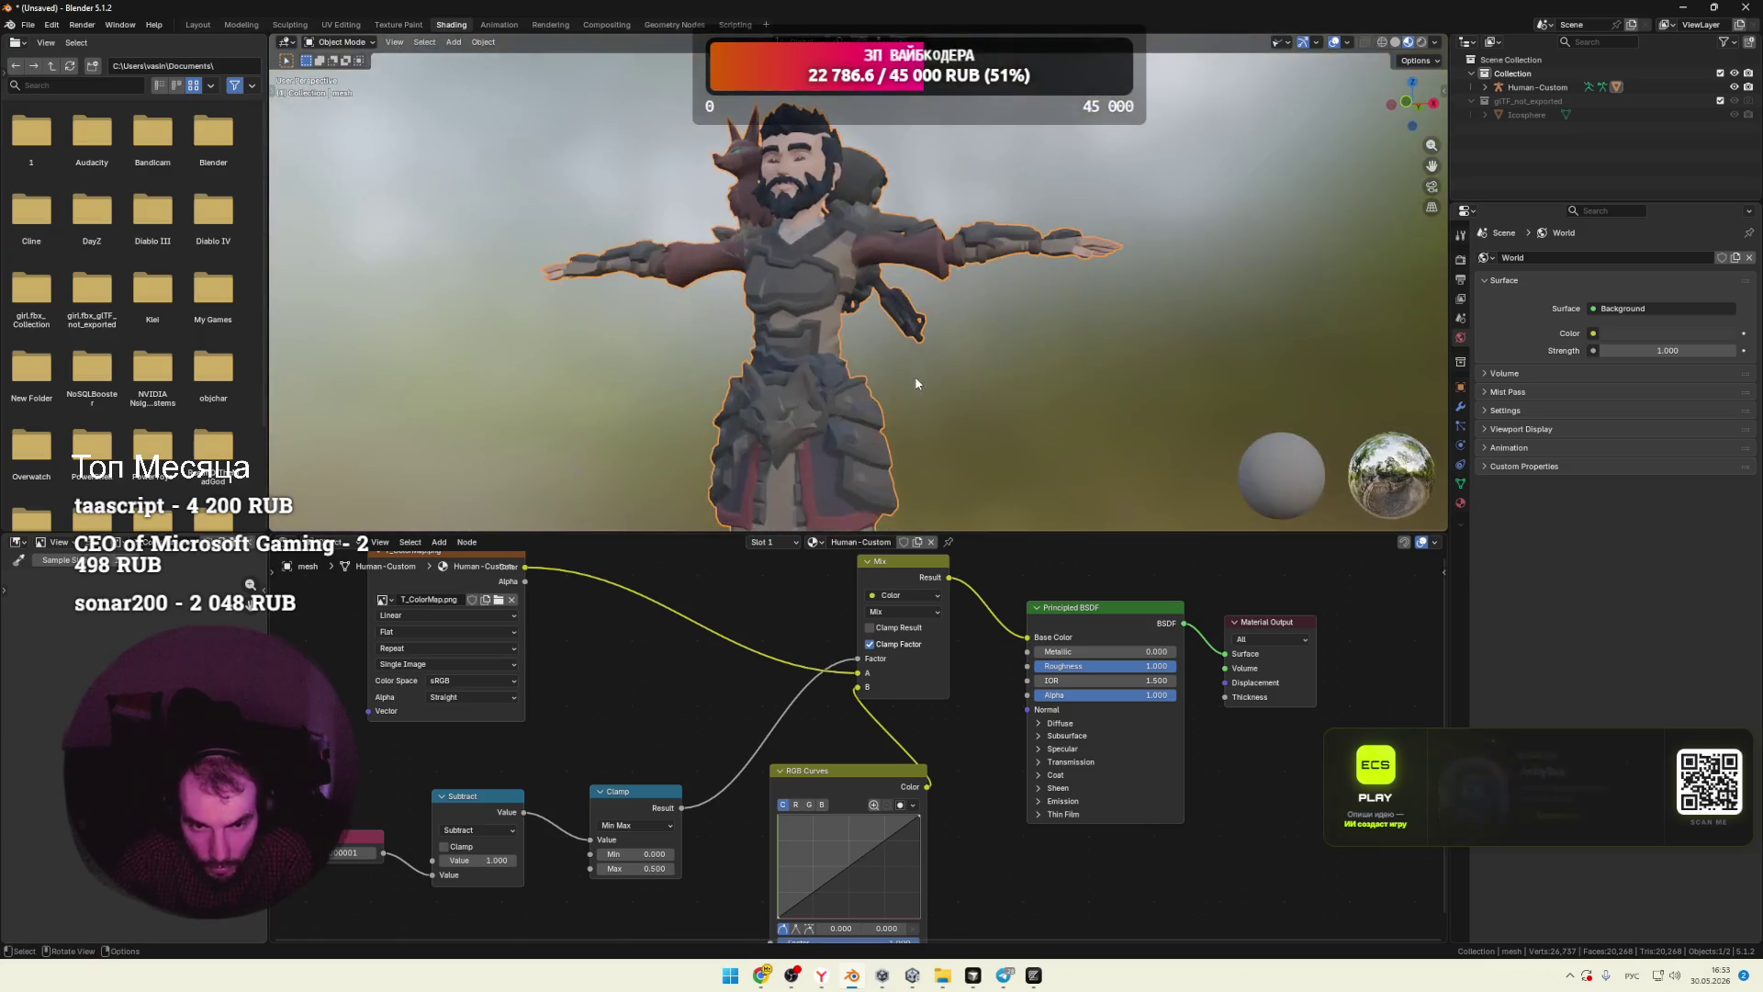
pyautogui.scroll(2, 909, 384)
pyautogui.scroll(-4, 909, 384)
pyautogui.click(904, 380)
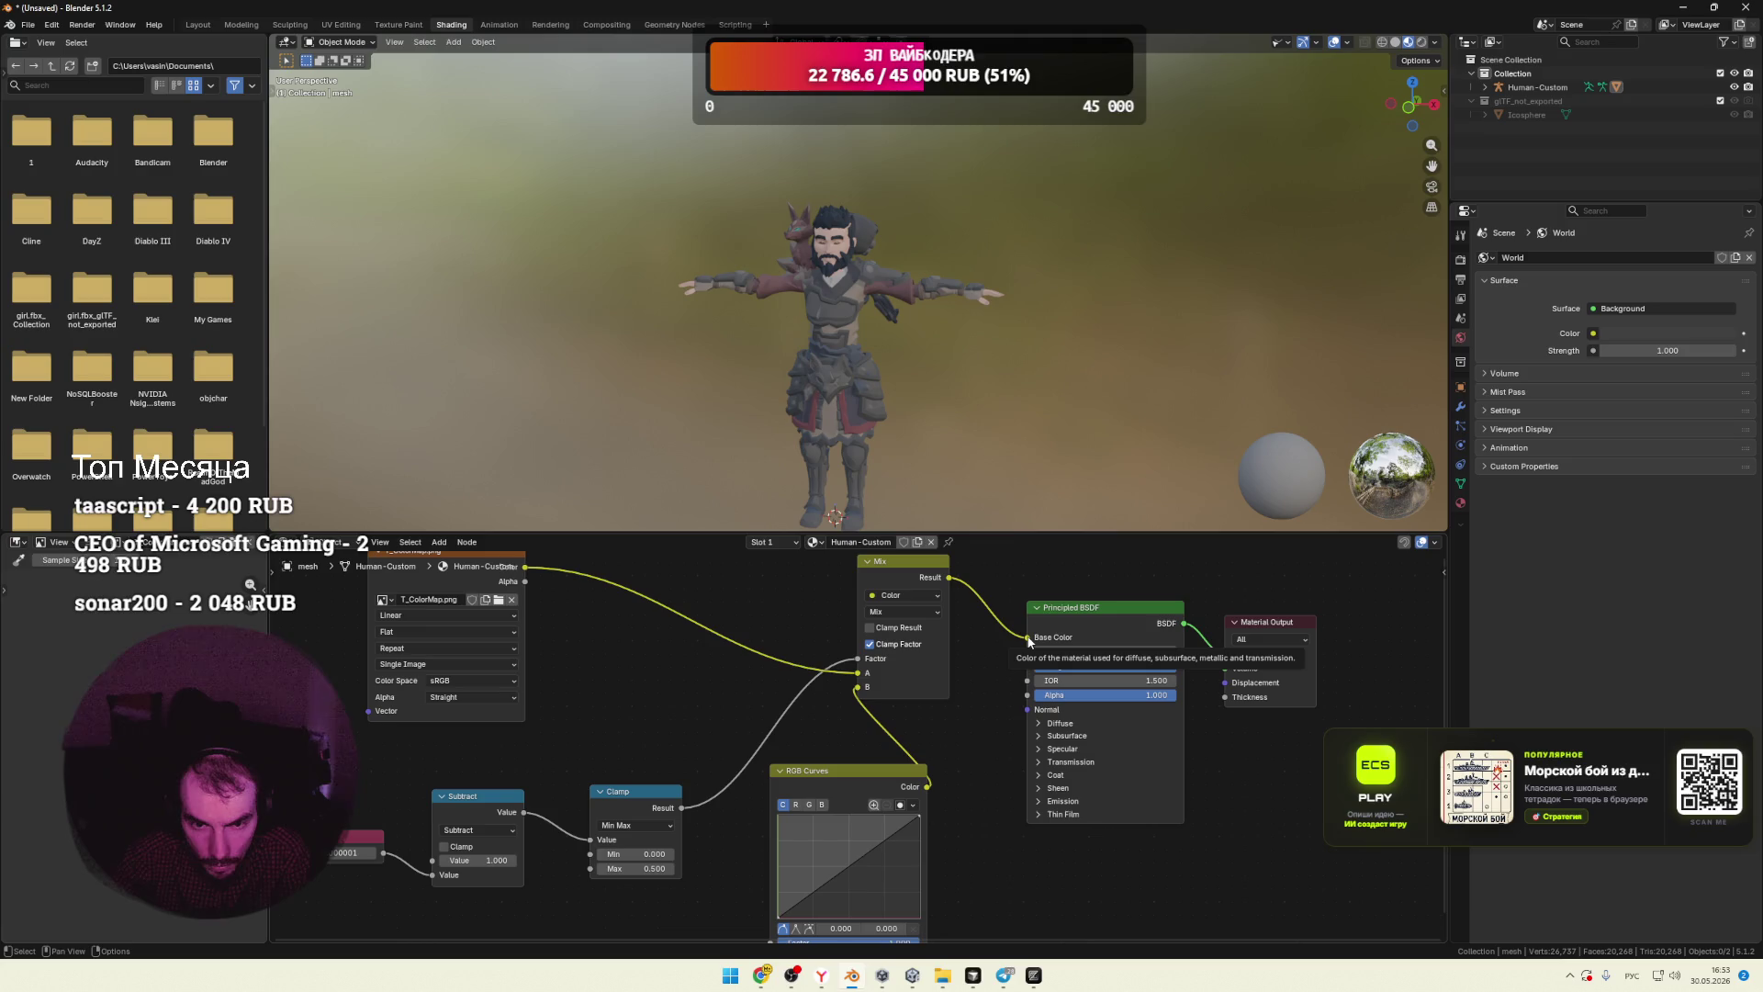
pyautogui.moveTo(926, 478)
pyautogui.mouseDown(button='middle')
pyautogui.moveTo(957, 434)
pyautogui.moveTo(1012, 434)
pyautogui.mouseUp(button='middle')
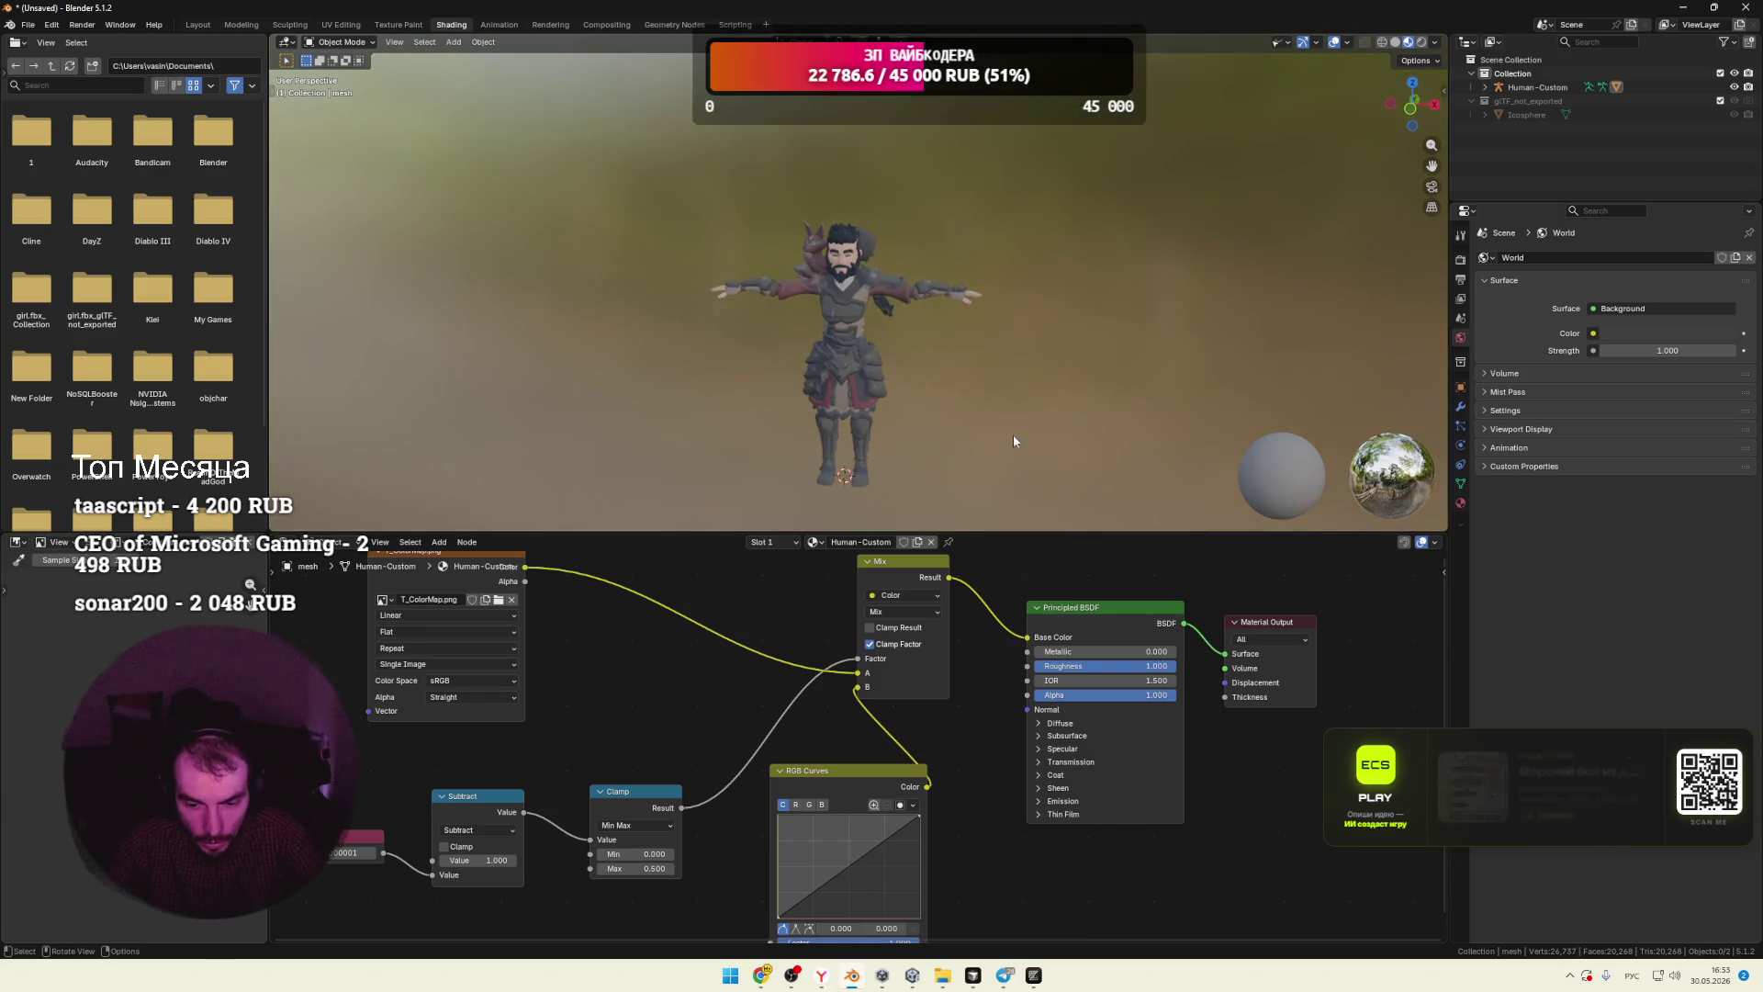
pyautogui.press('super+shift+s')
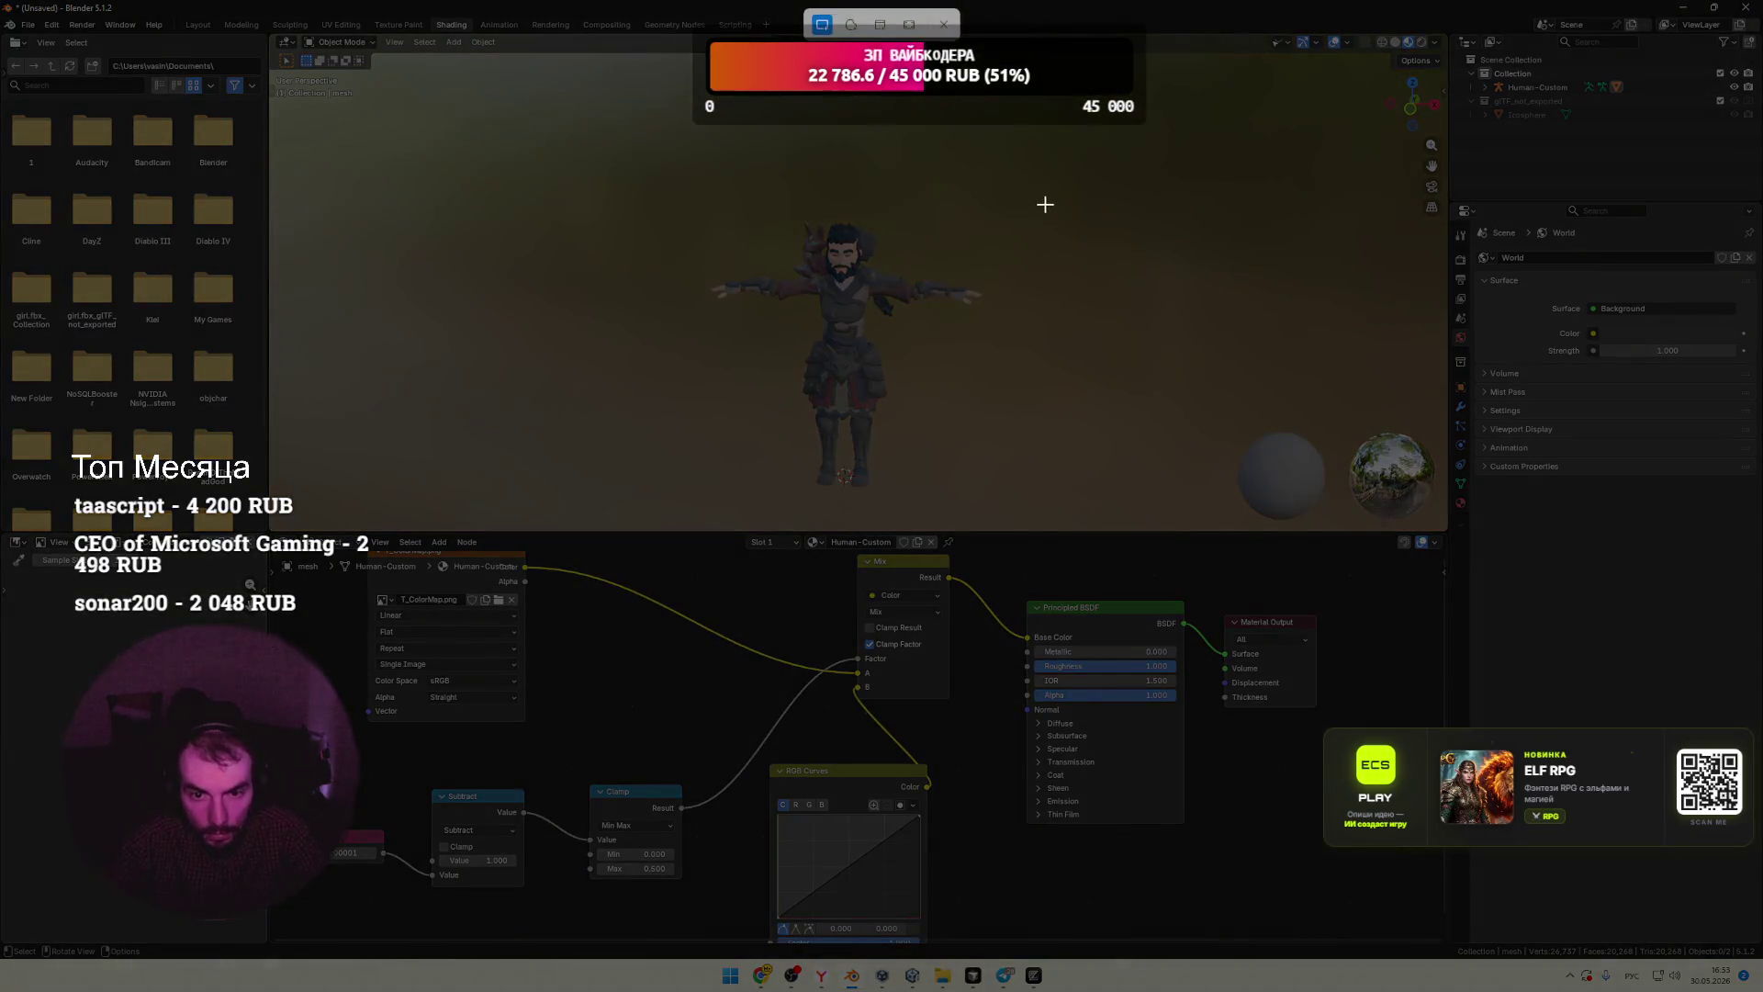
pyautogui.press('Escape')
pyautogui.moveTo(993, 530); pyautogui.dragTo(992, 774)
pyautogui.moveTo(983, 662)
pyautogui.mouseDown(button='middle')
pyautogui.moveTo(971, 620)
pyautogui.moveTo(753, 491)
pyautogui.moveTo(993, 480)
pyautogui.moveTo(968, 476)
pyautogui.moveTo(1000, 503)
pyautogui.mouseUp(button='middle')
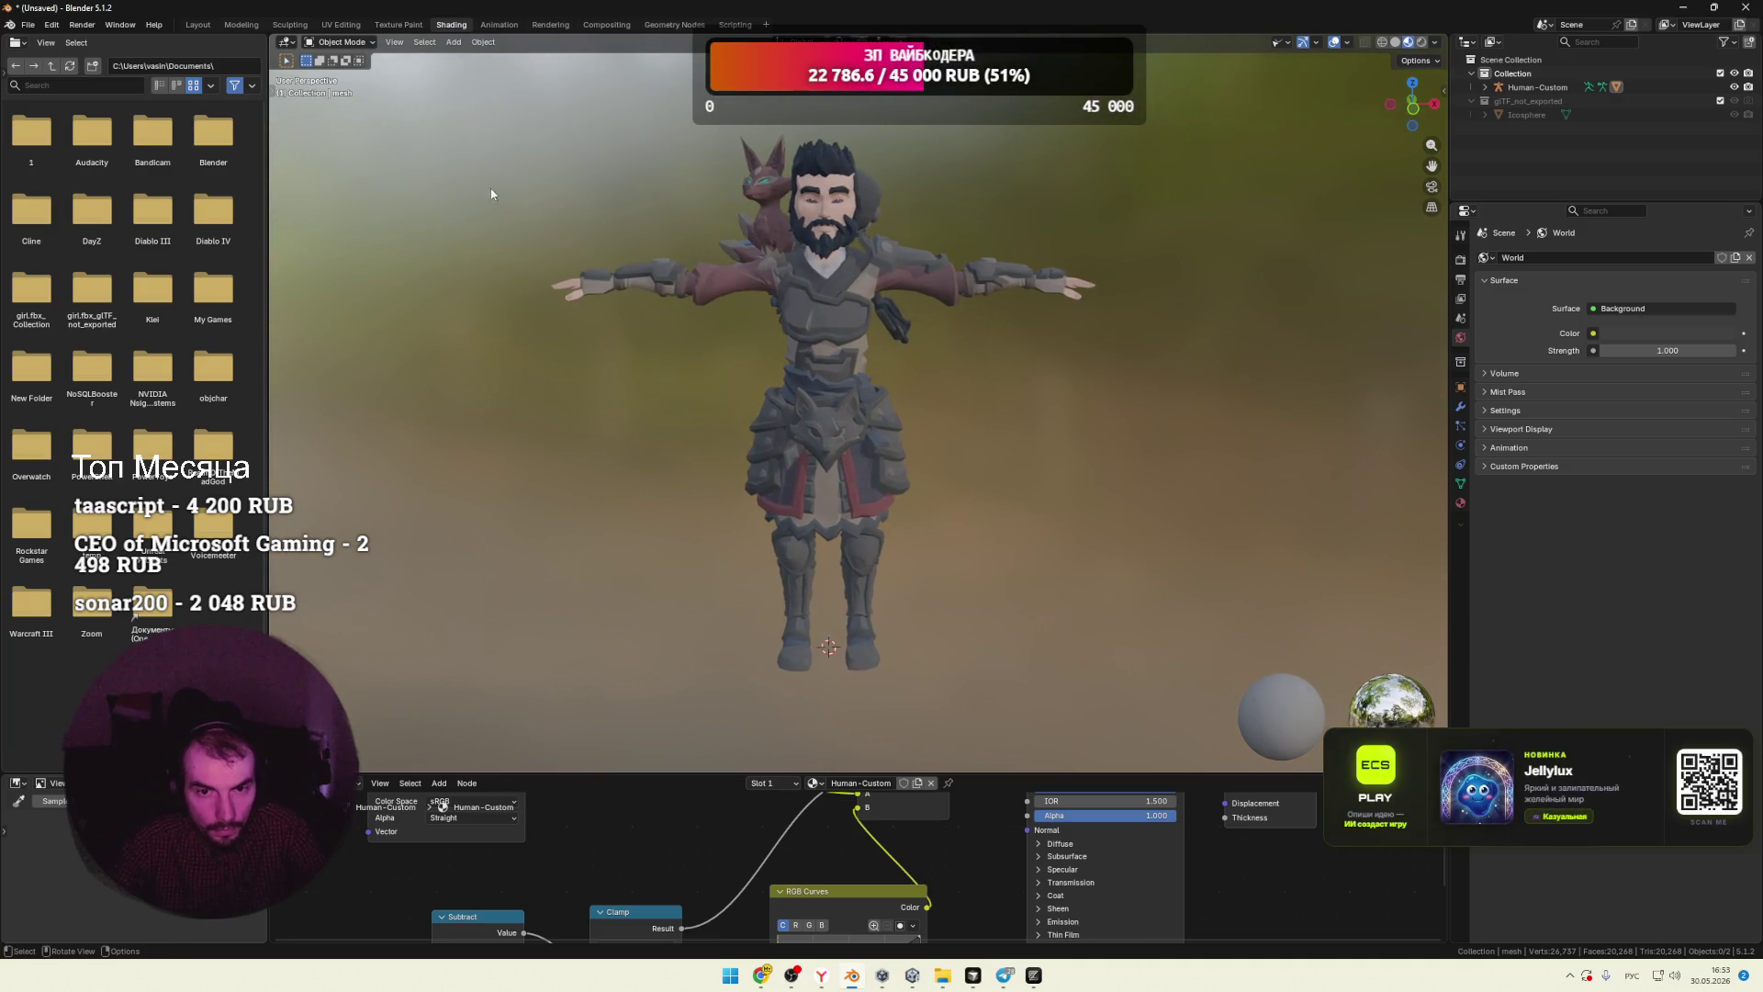
# Step: Screenshot the region around the character and switch to Cursor
pyautogui.press('super+shift+s')
pyautogui.moveTo(501, 107)
pyautogui.mouseDown()
pyautogui.moveTo(1142, 701)
pyautogui.moveTo(1141, 723)
pyautogui.mouseUp()
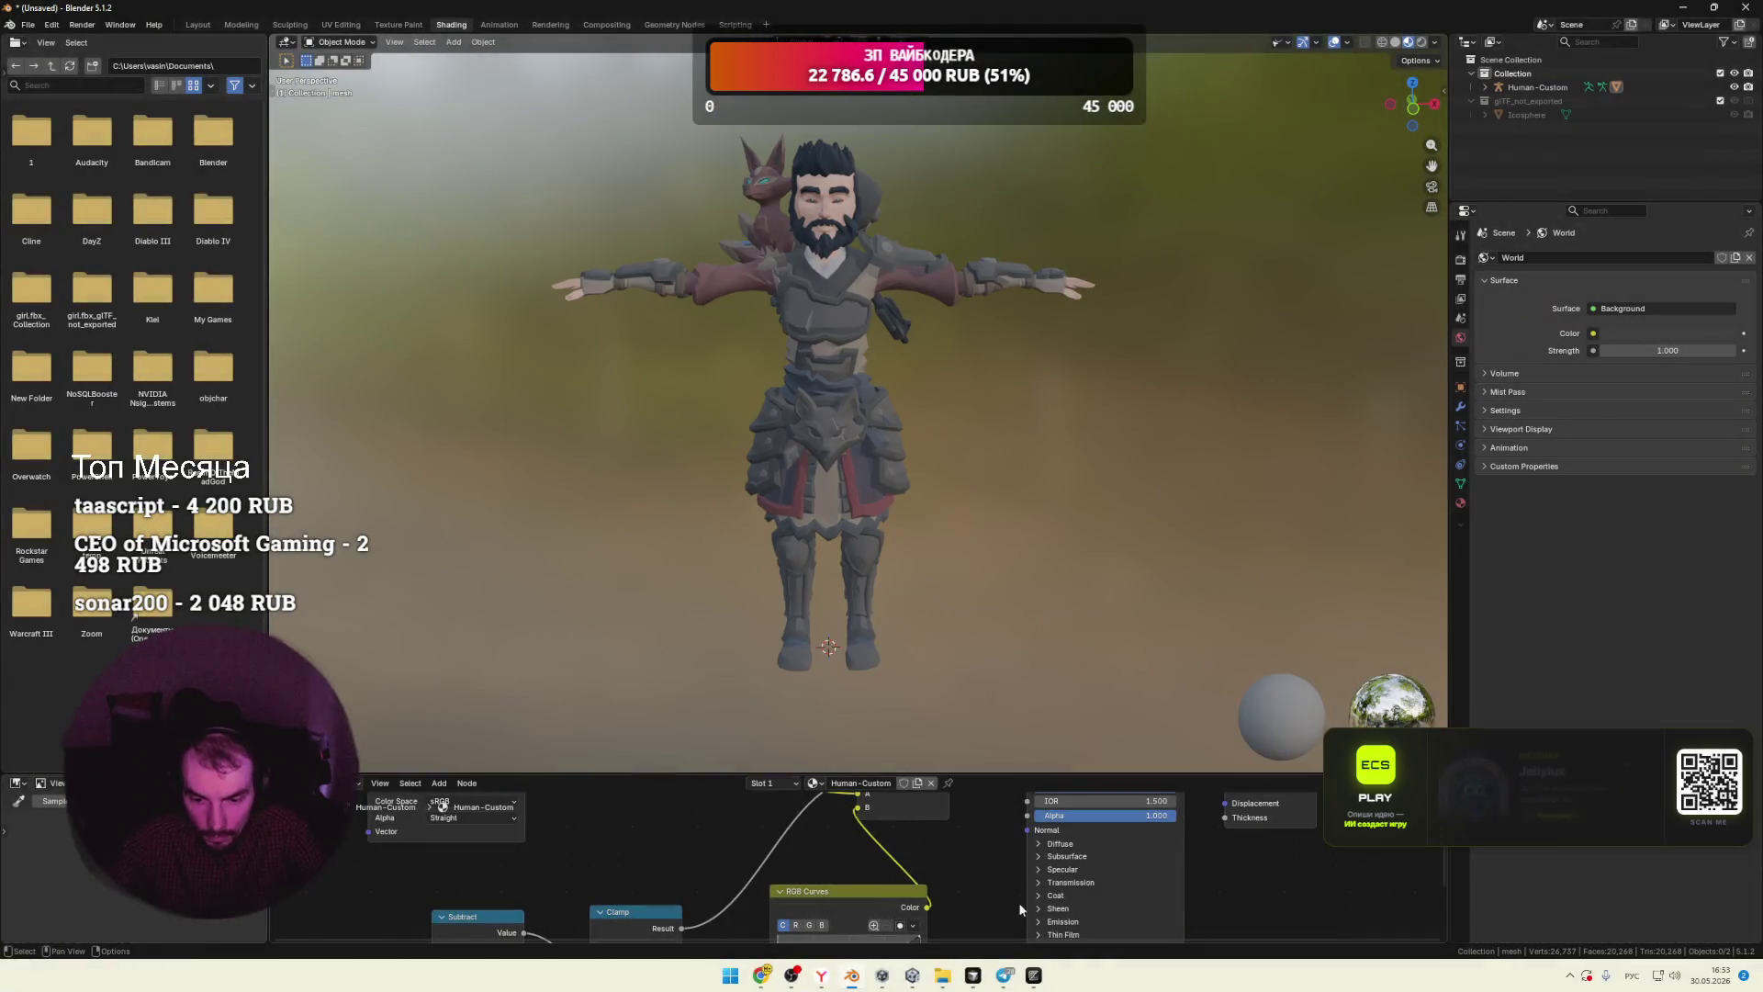
pyautogui.hotkey('alt', 'Tab')
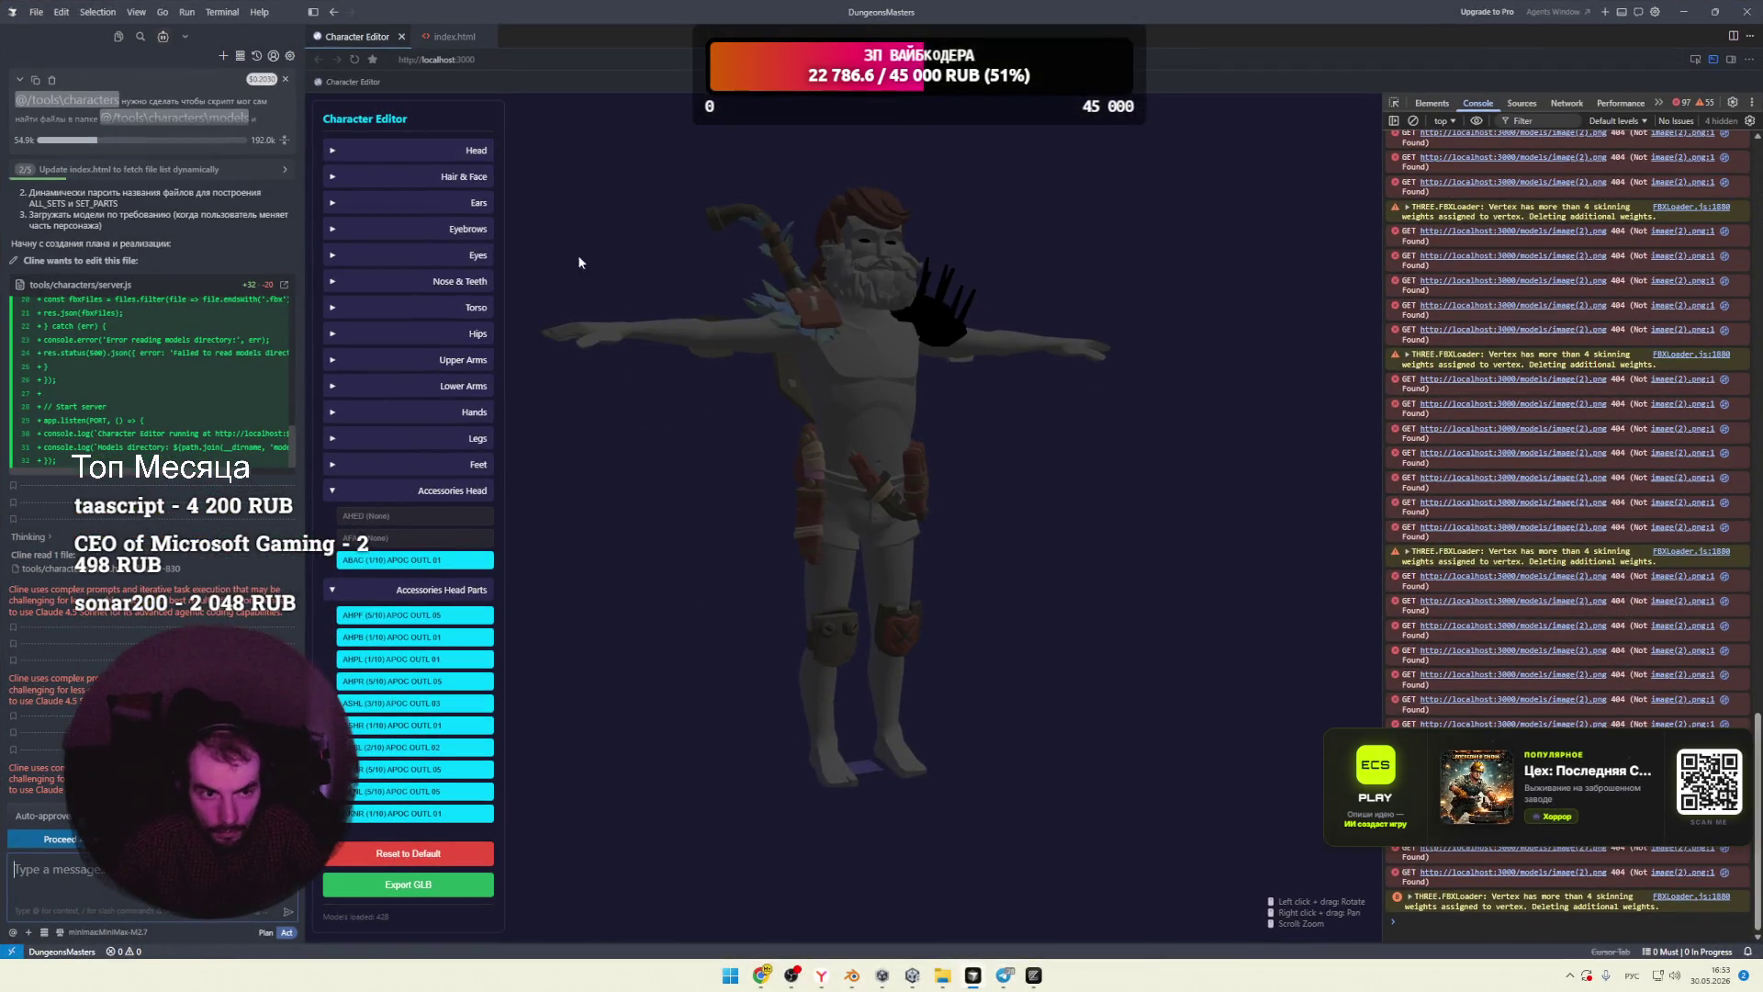
# Step: Open design.excalidraw, paste the character screenshot onto its canvas, and return to Blender
pyautogui.click(120, 38)
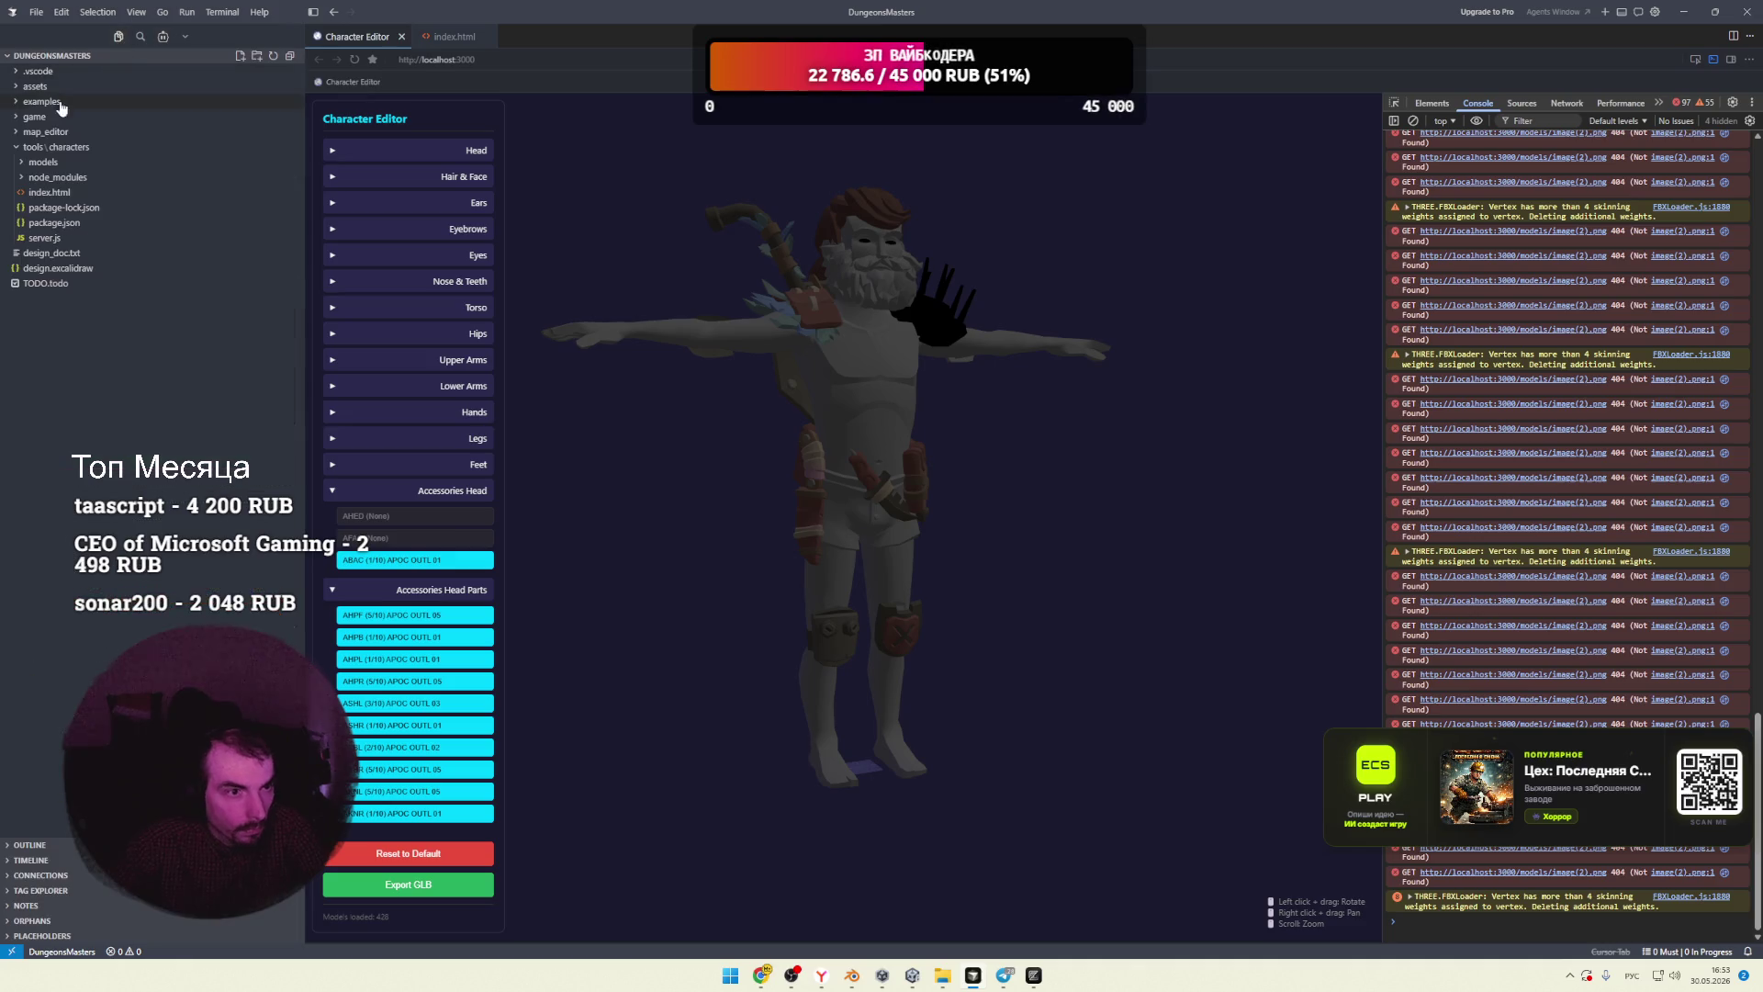
pyautogui.click(45, 270)
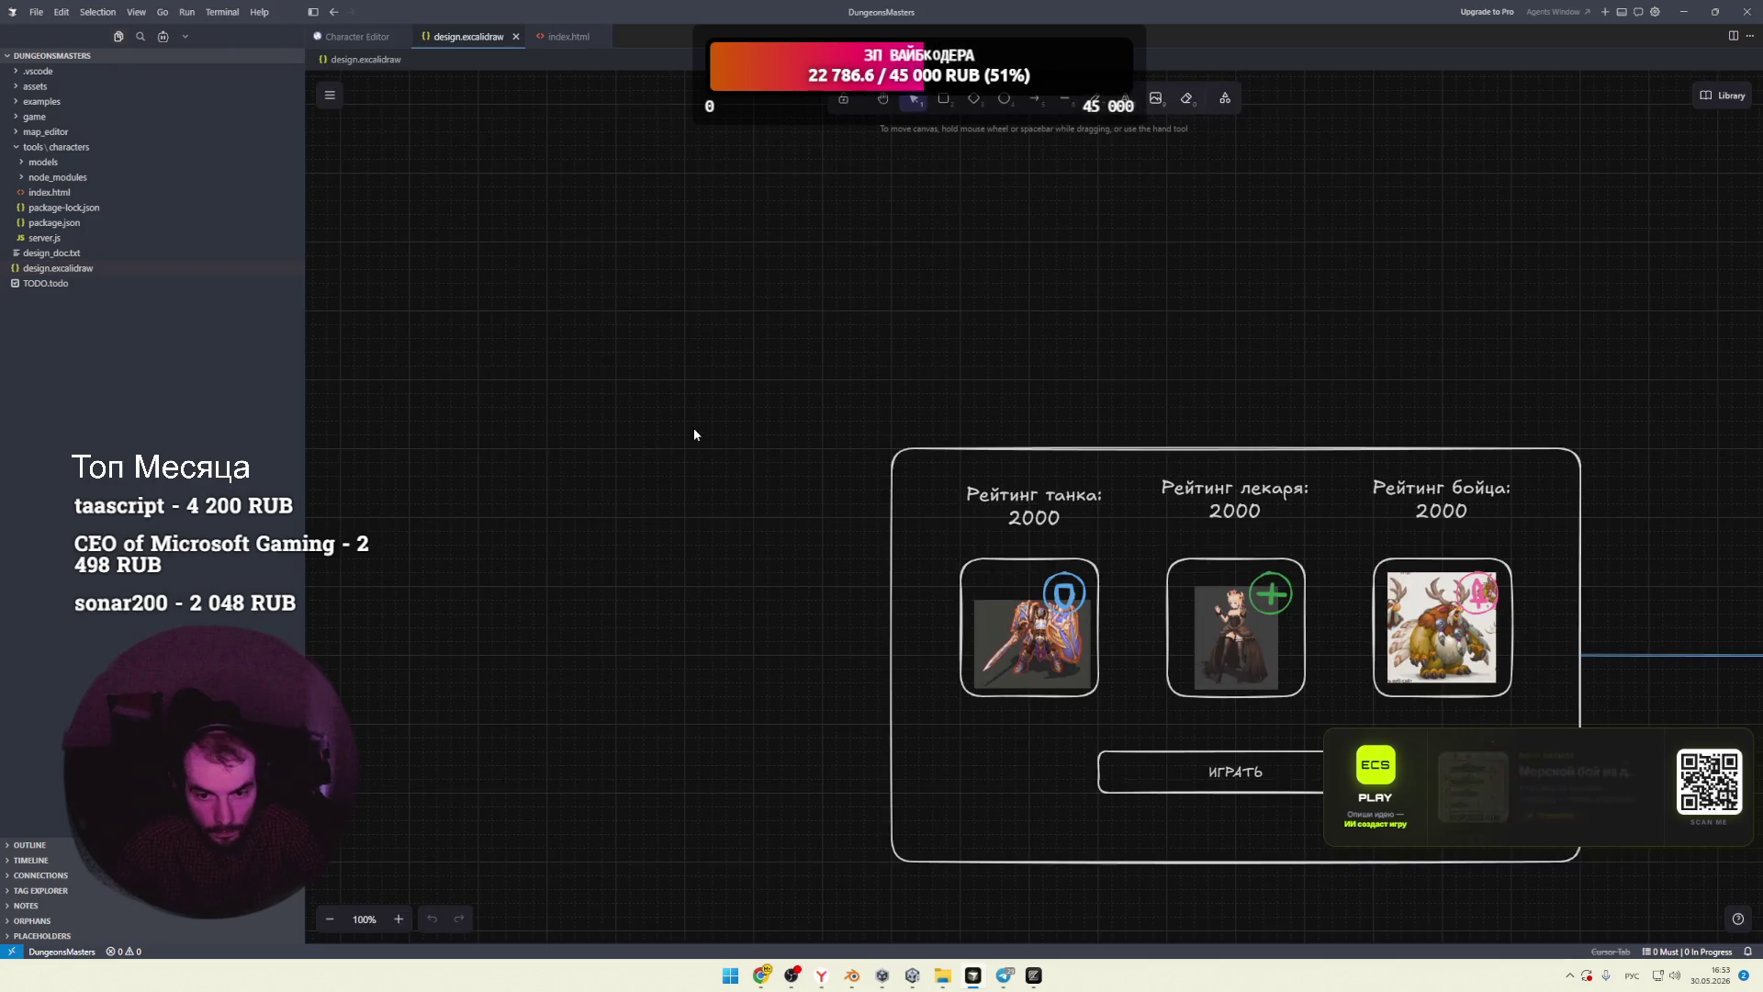
pyautogui.scroll(-6, 676, 452)
pyautogui.keyDown('ctrl'); pyautogui.scroll(-3, 720, 429); pyautogui.keyUp('ctrl')
pyautogui.hscroll(-4, 1090, 444)
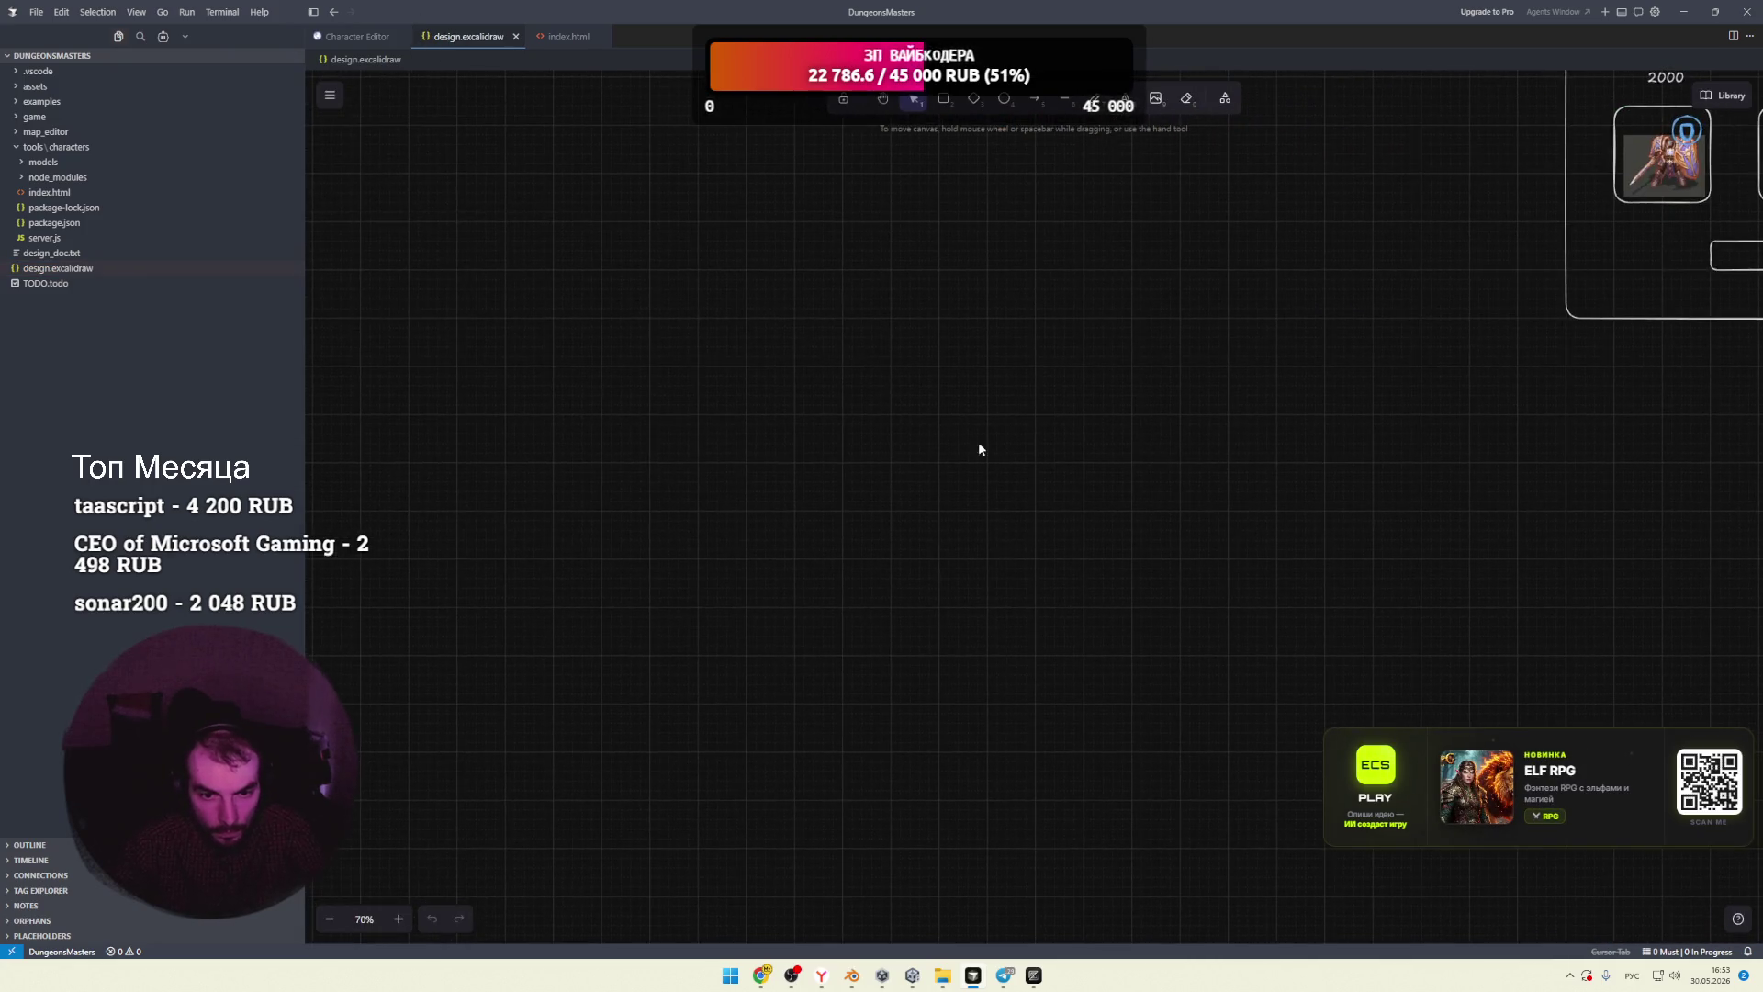
pyautogui.hotkey('ctrl', 'v')
pyautogui.click(942, 463)
pyautogui.scroll(-3, 939, 478)
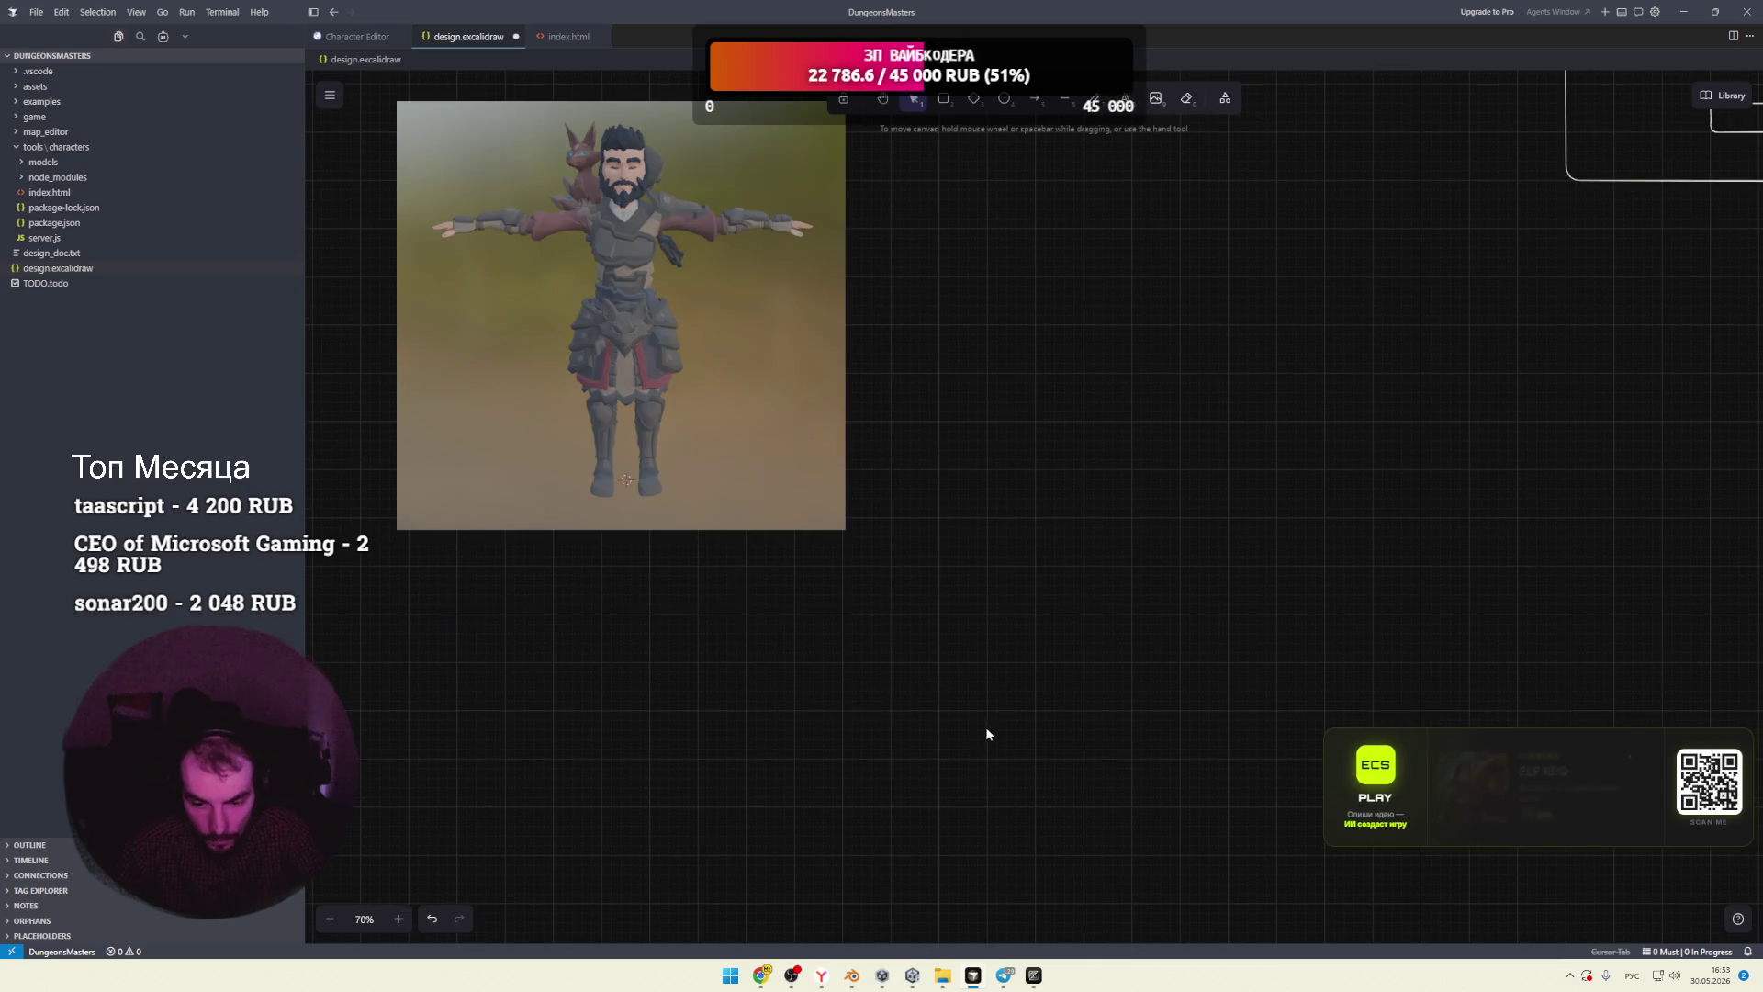
pyautogui.click(854, 978)
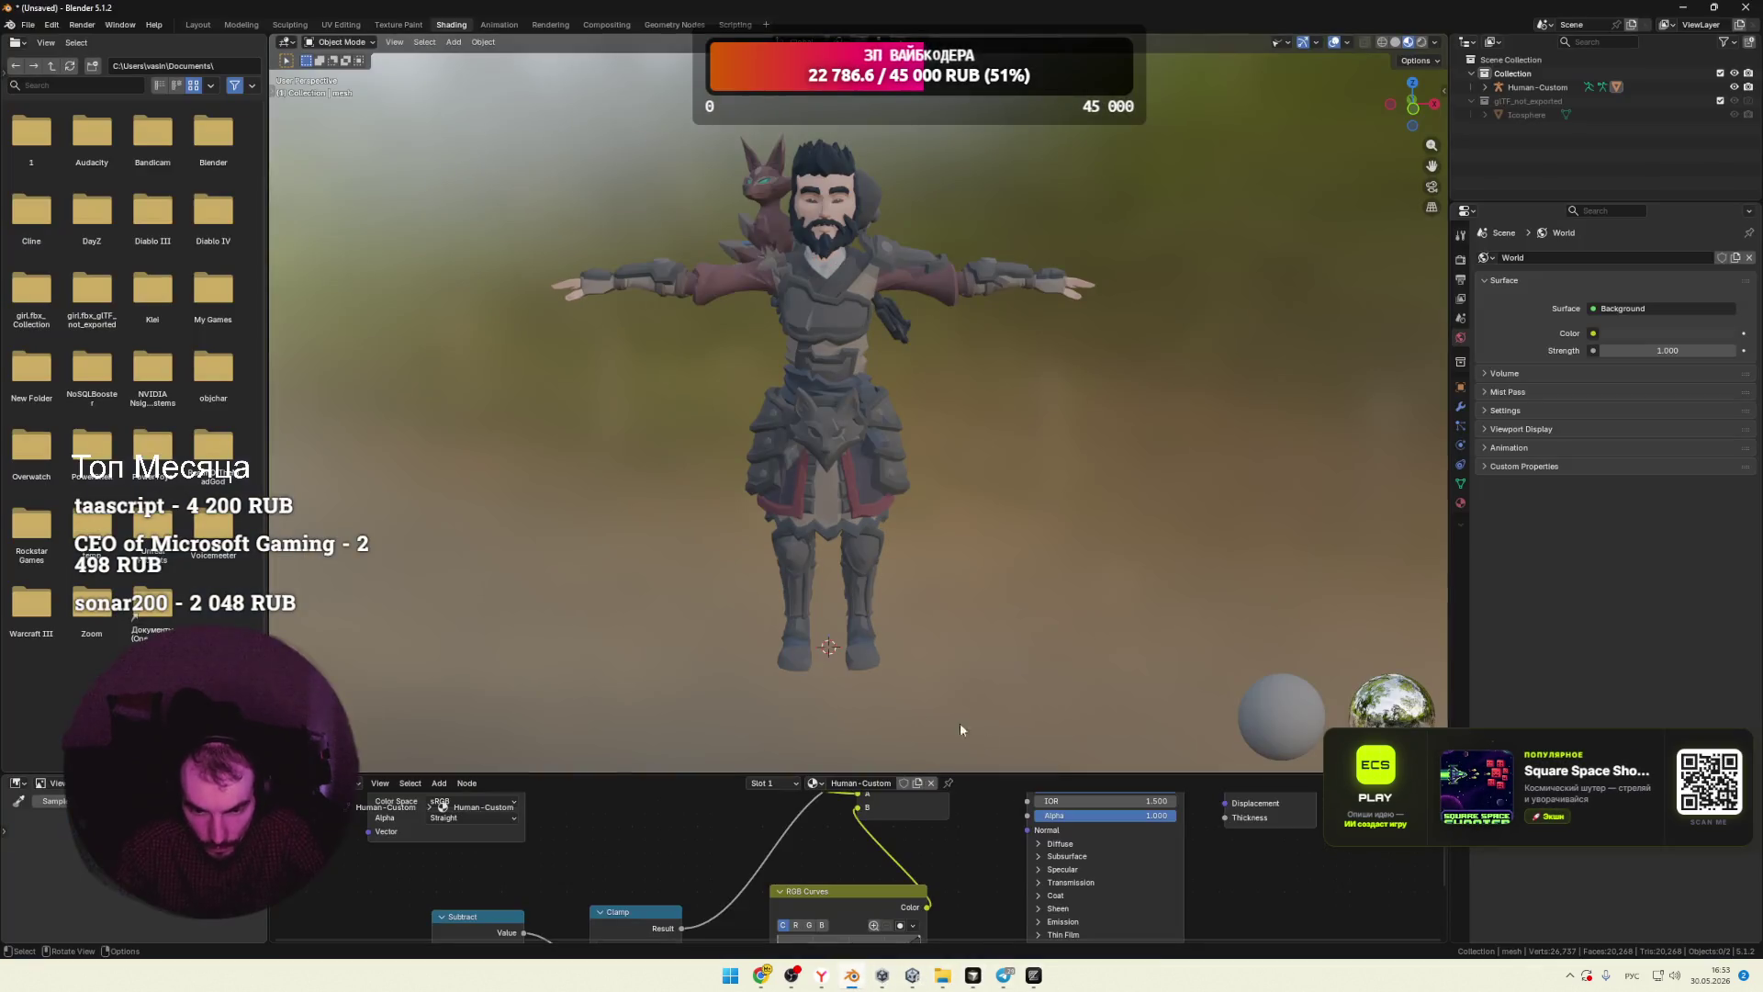
# Step: Enlarge the node editor and connect the link to the Principled BSDF's Base Color
pyautogui.scroll(-2, 989, 854)
pyautogui.moveTo(996, 776); pyautogui.dragTo(973, 597)
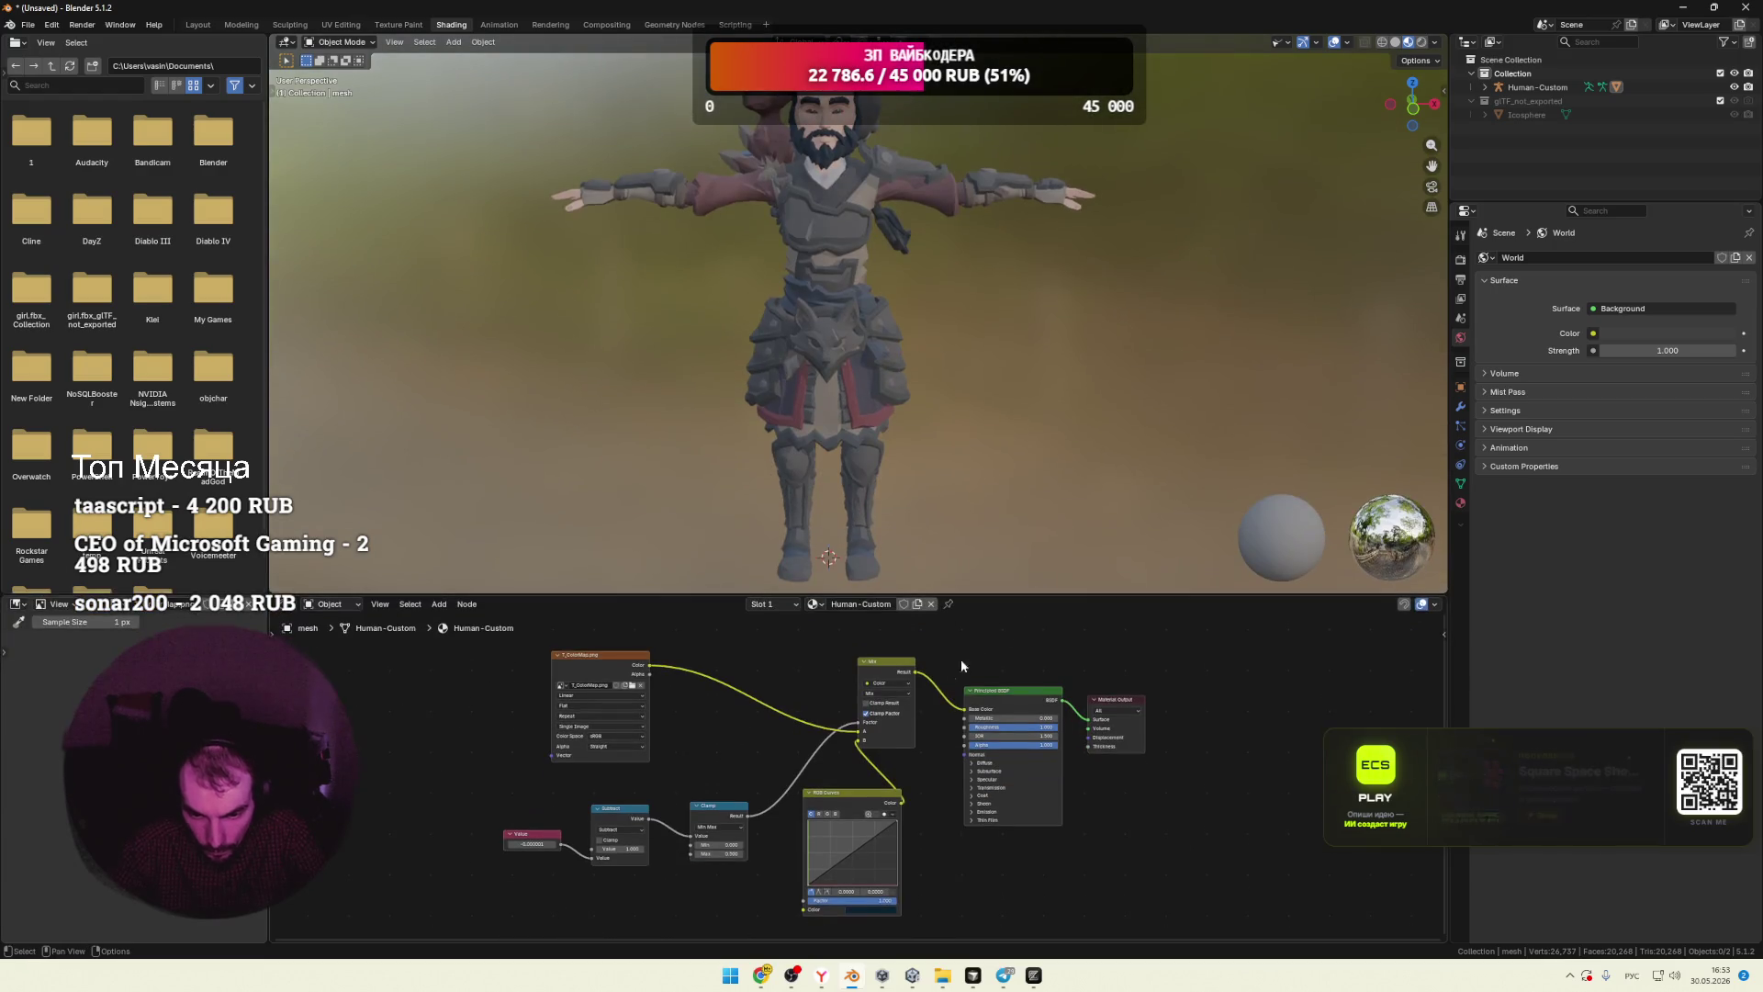
pyautogui.moveTo(867, 723); pyautogui.dragTo(964, 709)
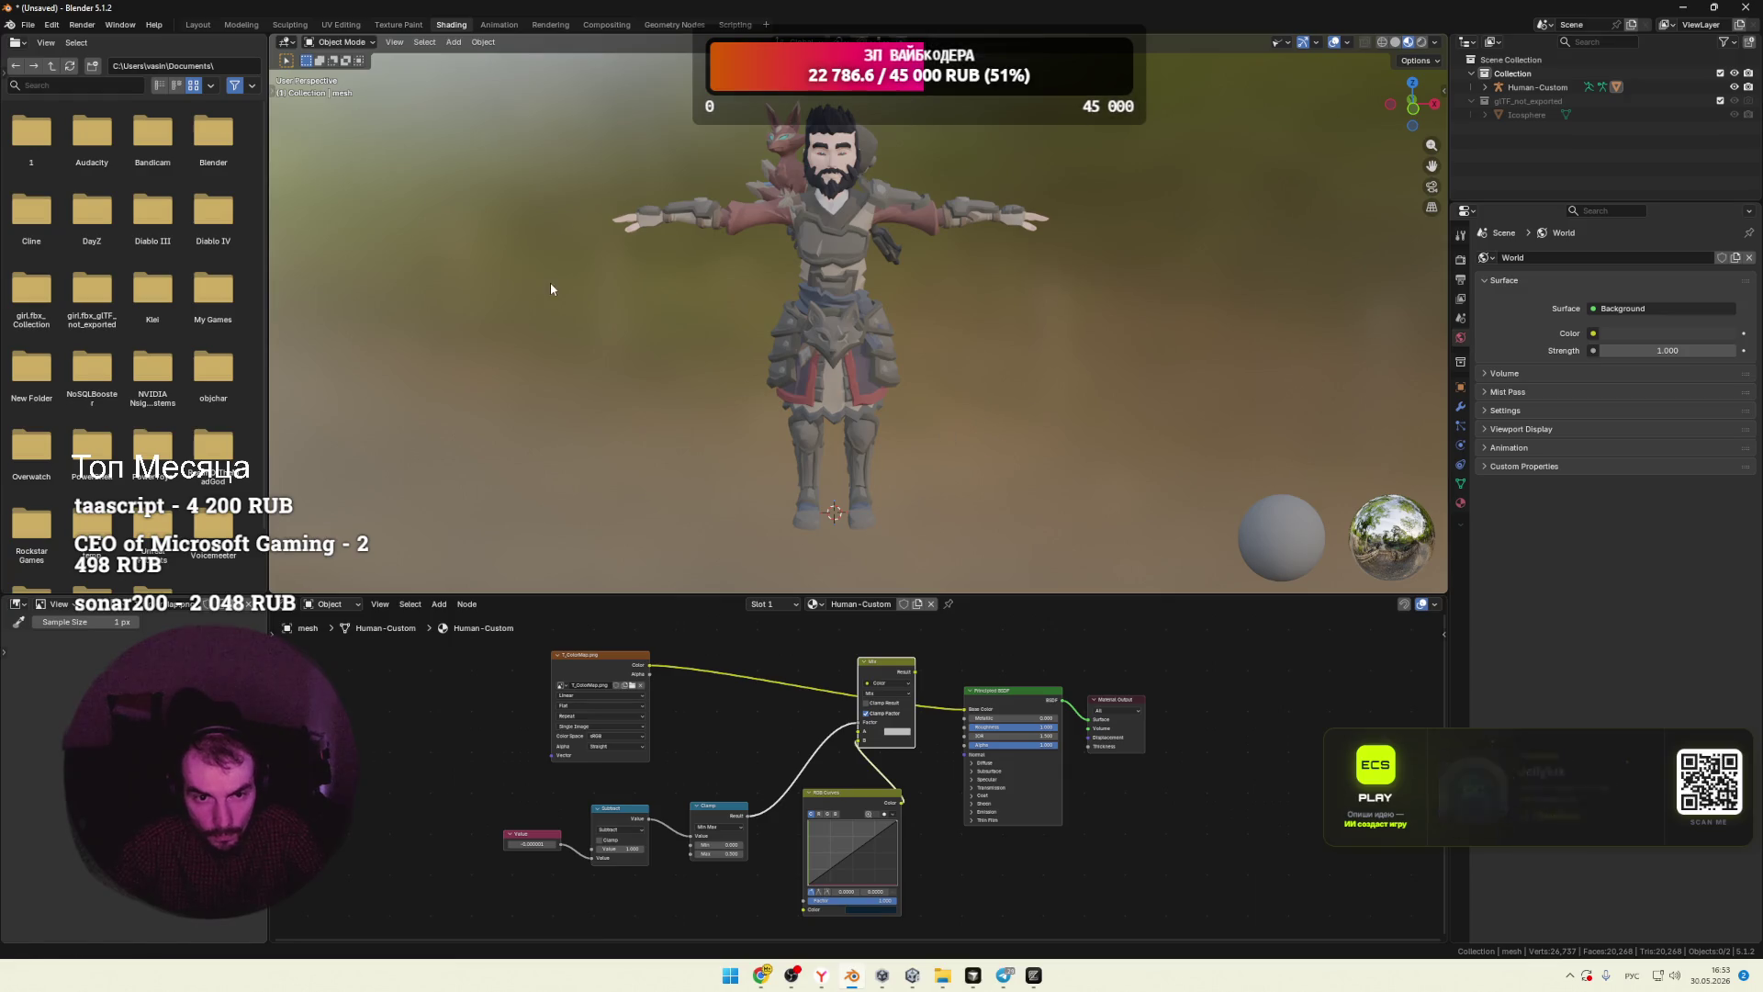
# Step: Screenshot the character's viewport region and switch to the design canvas in Cursor
pyautogui.press('super+shift+s')
pyautogui.moveTo(531, 70)
pyautogui.mouseDown()
pyautogui.moveTo(1032, 427)
pyautogui.moveTo(1089, 575)
pyautogui.mouseUp()
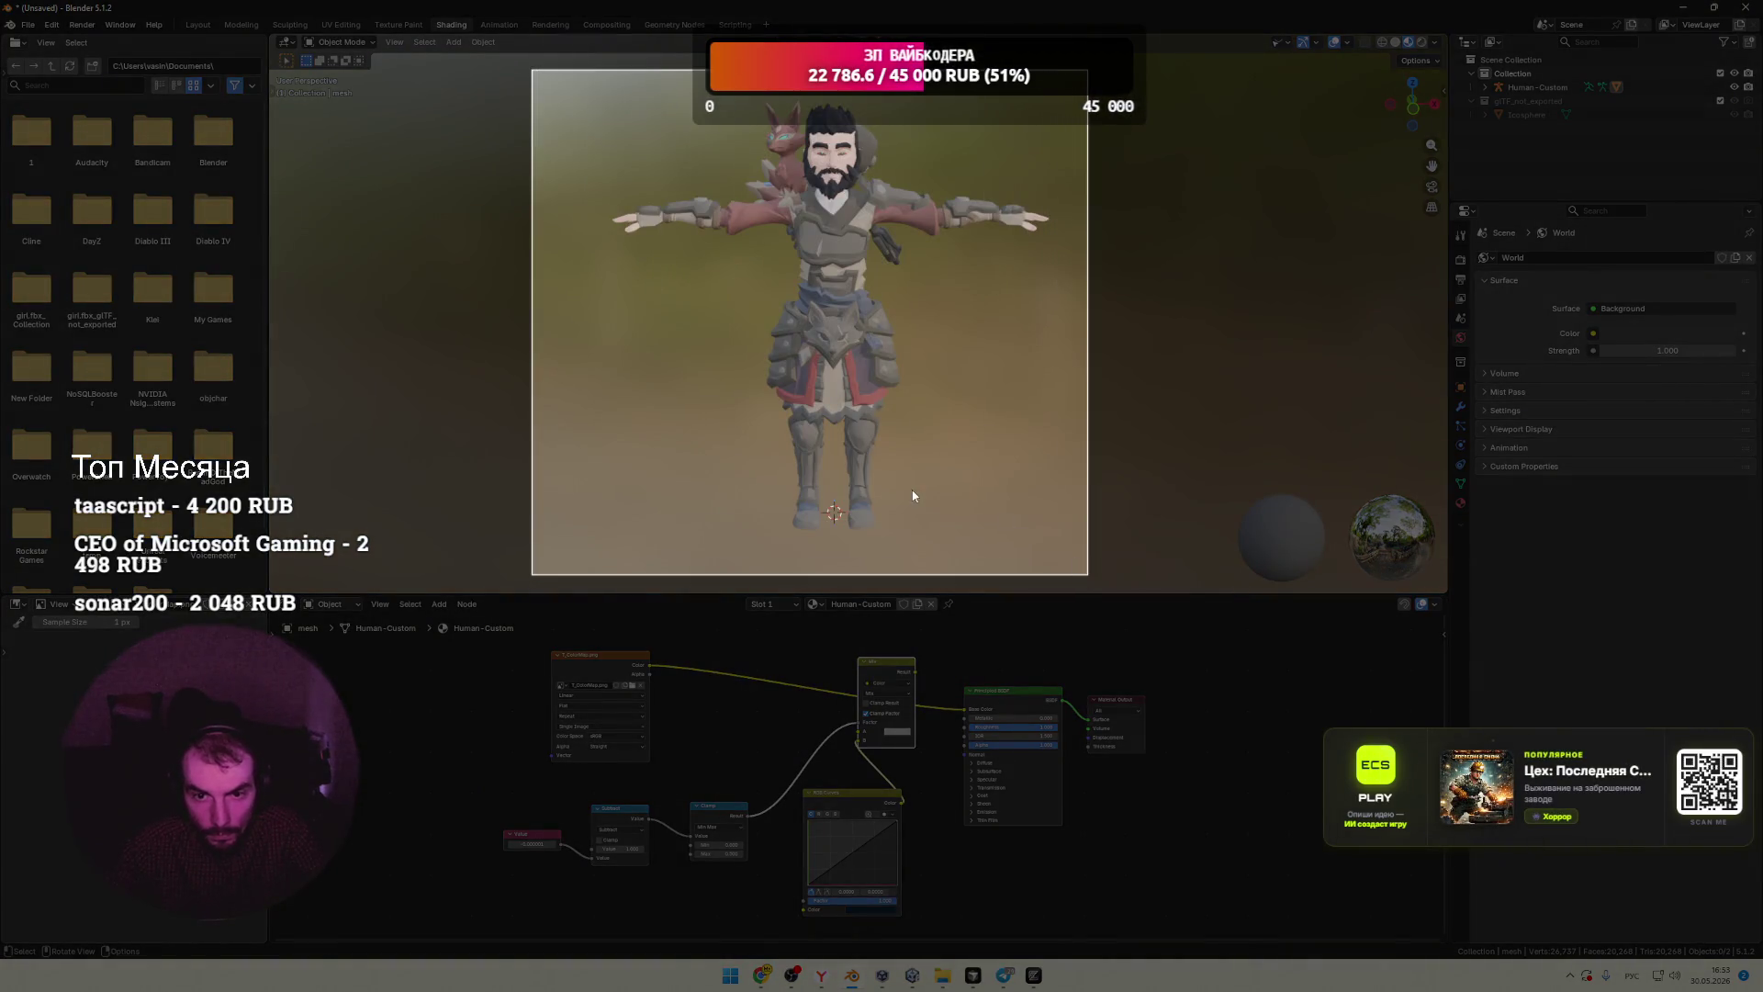
pyautogui.hotkey('alt', 'Tab')
pyautogui.hotkey('ctrl', 'v')
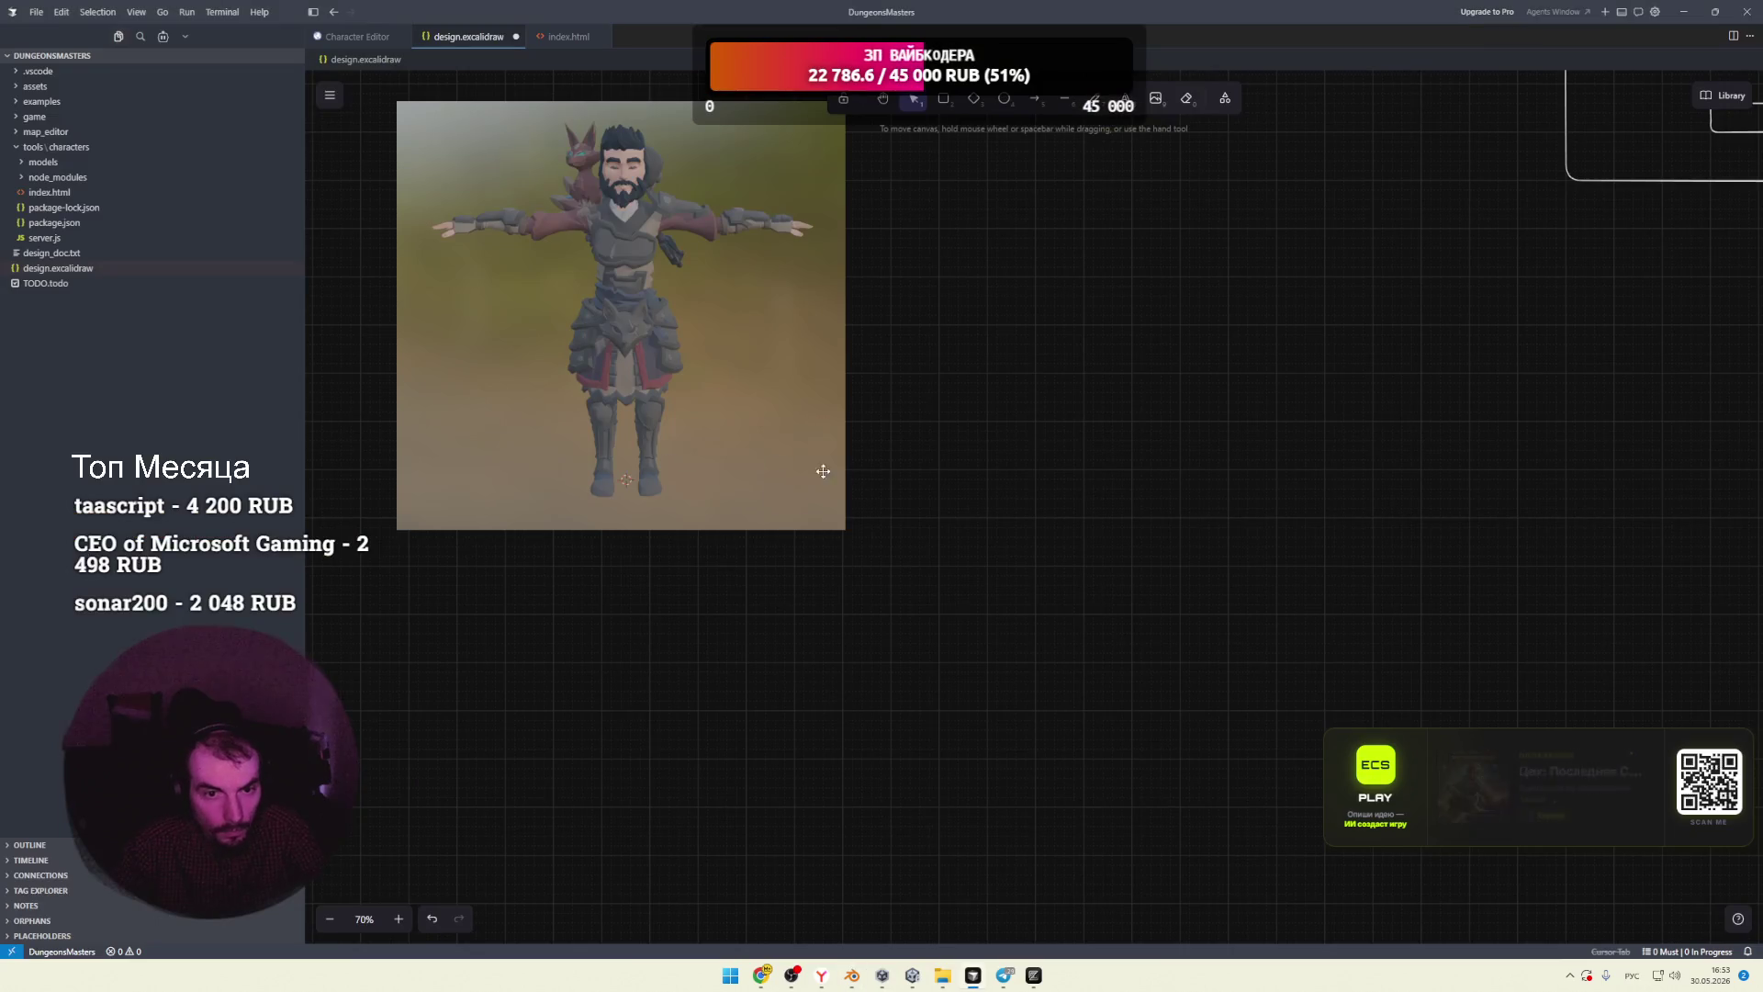
# Step: Paste the new character screenshot and move it up beside the first one
pyautogui.hotkey('ctrl', 'v')
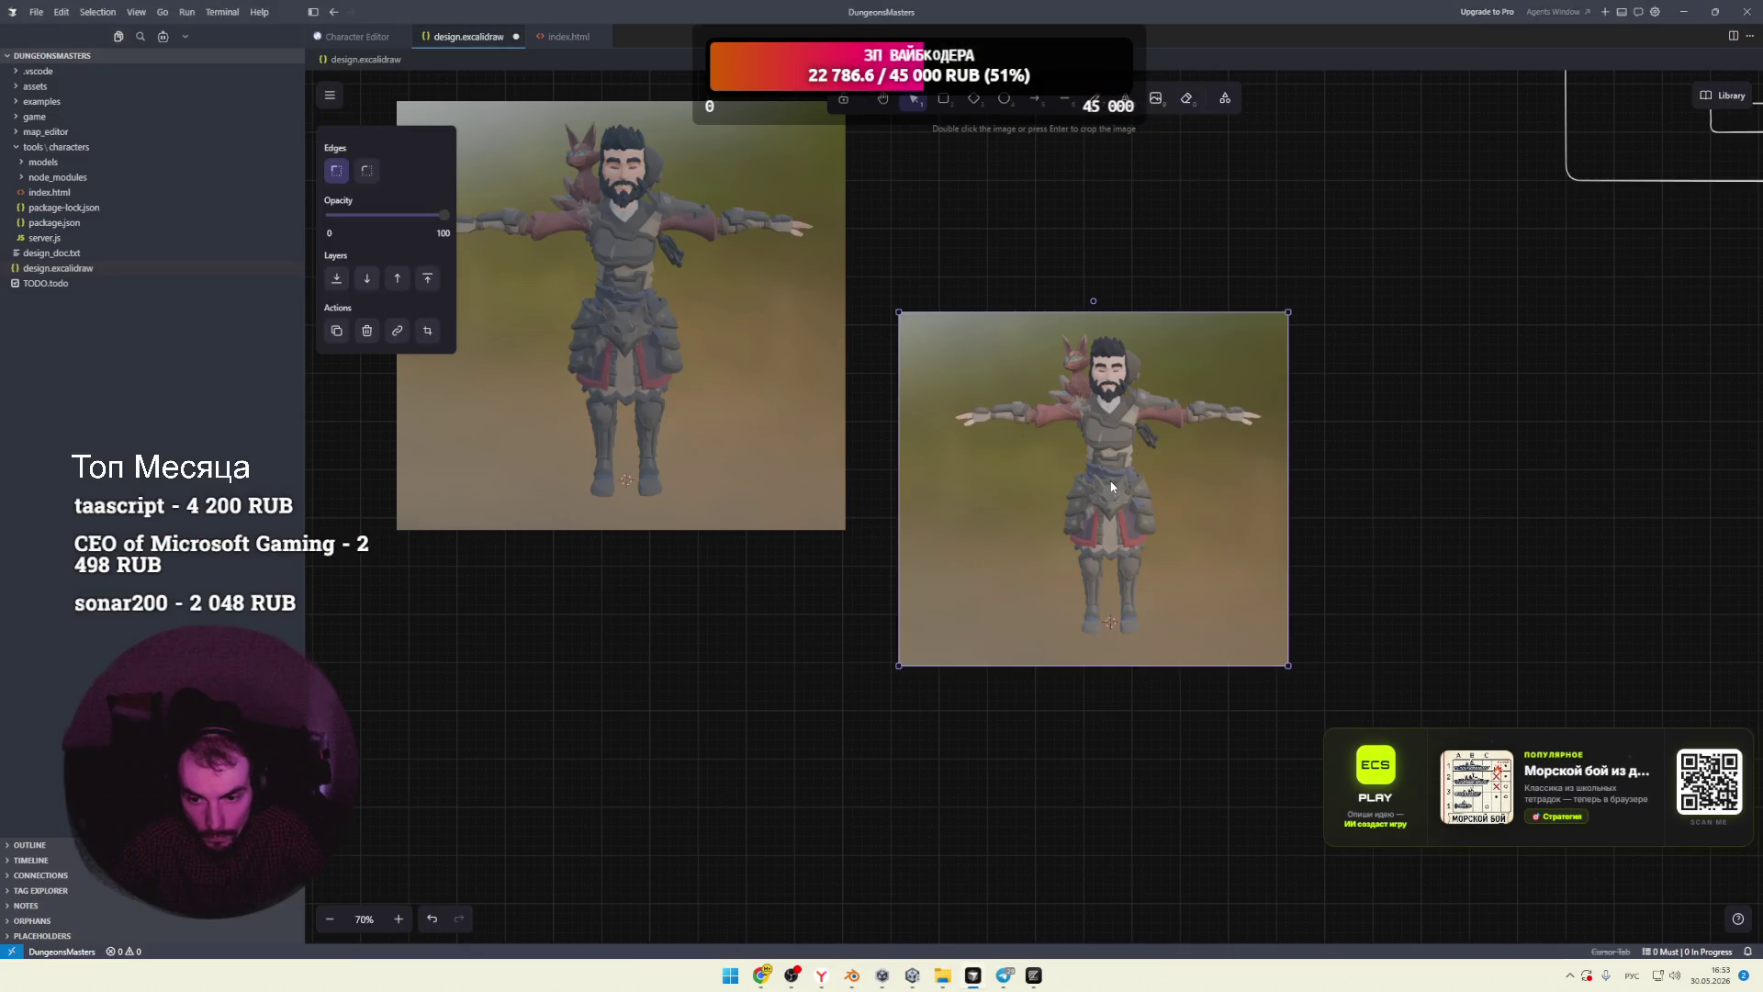
pyautogui.moveTo(1053, 481); pyautogui.dragTo(1046, 301)
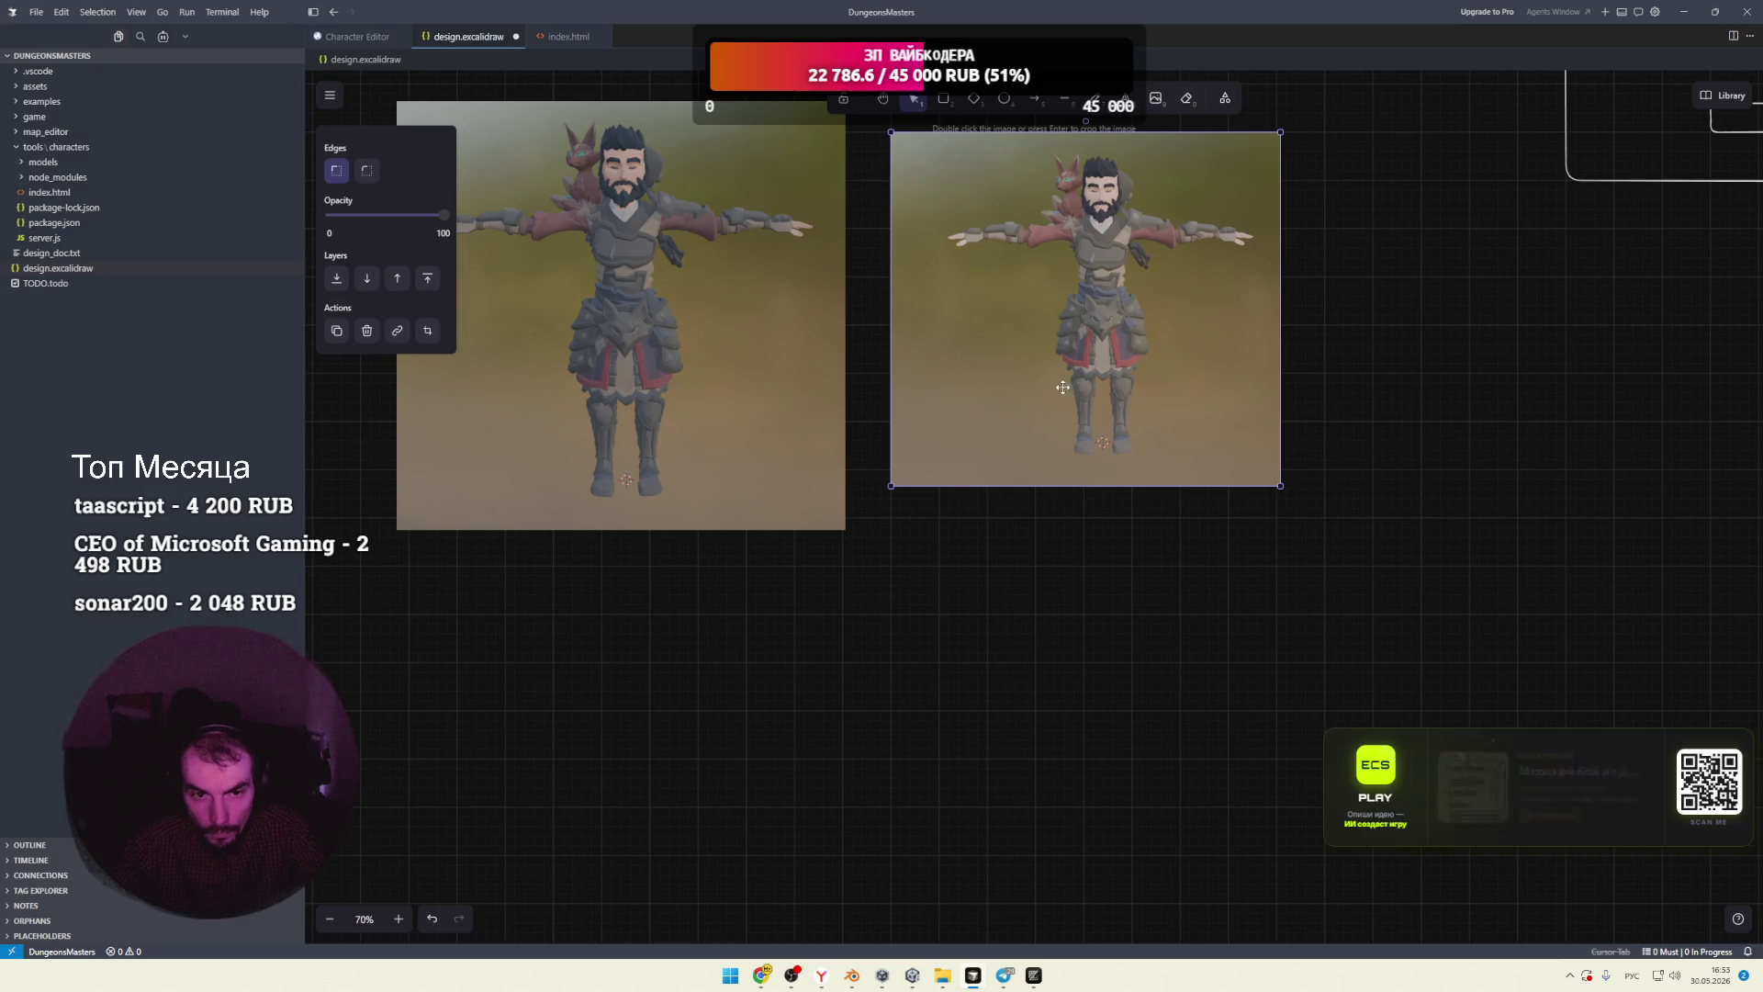
pyautogui.click(1049, 592)
pyautogui.scroll(3, 1049, 592)
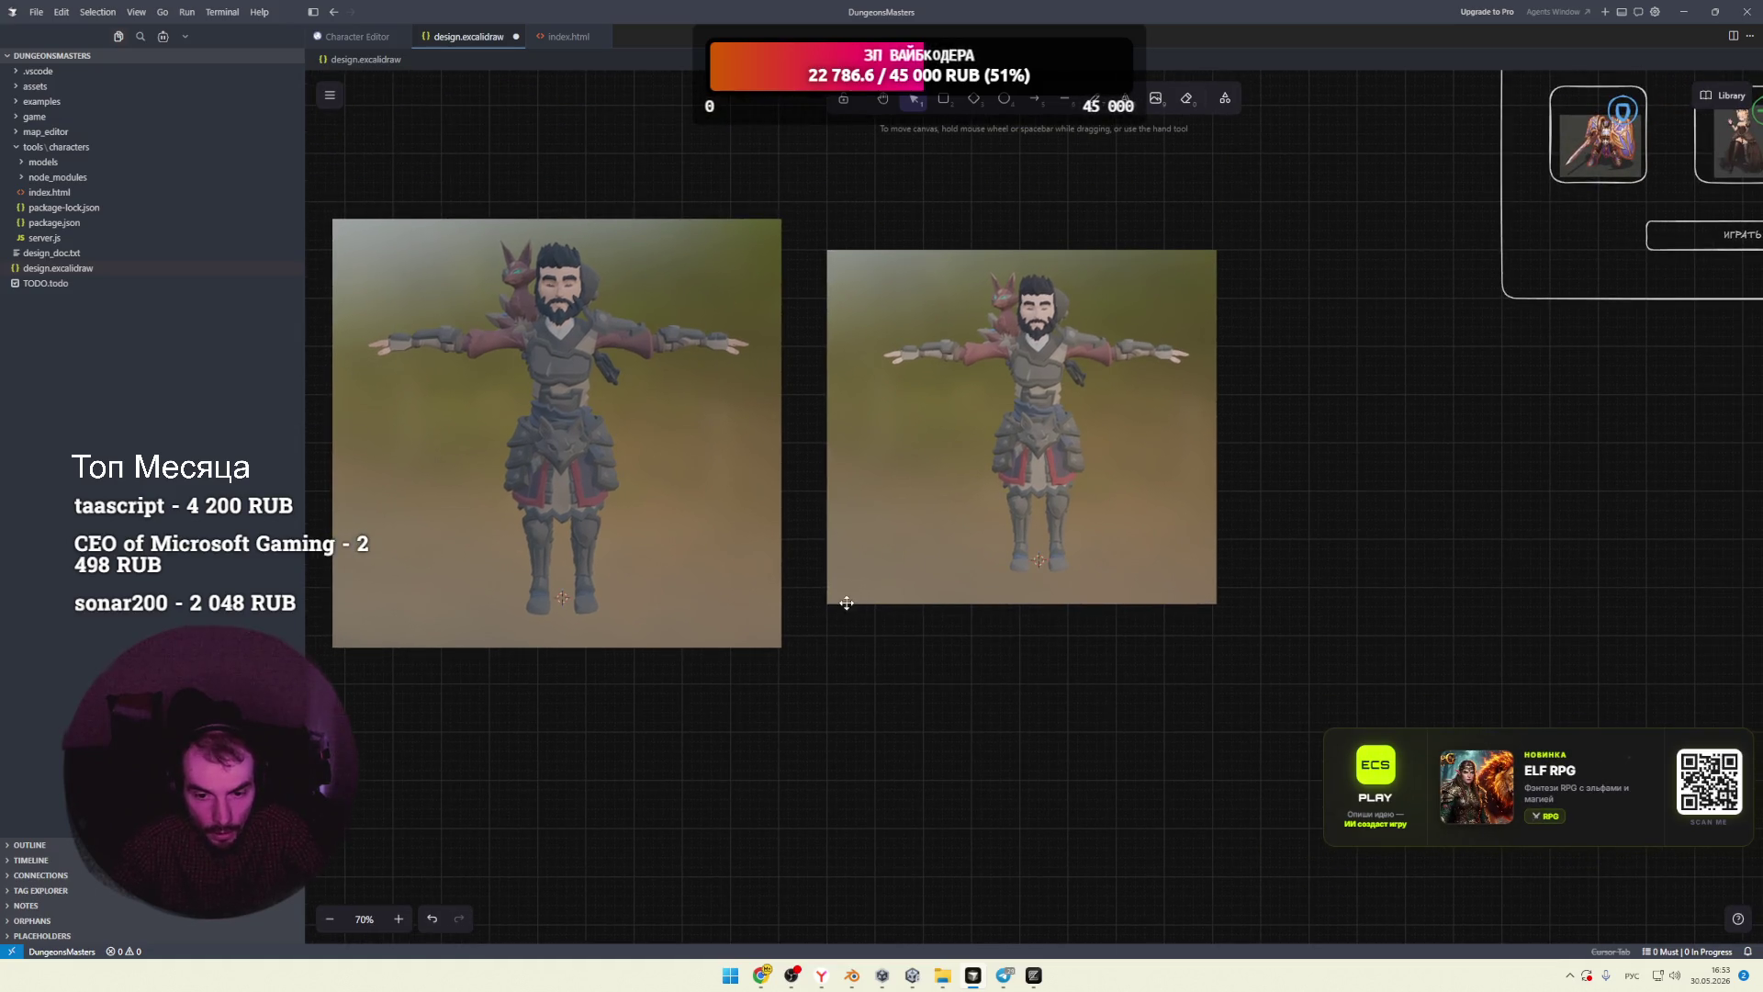
# Step: Resize the right screenshot to match the left one, recentre the view, and return to Blender
pyautogui.click(847, 604)
pyautogui.moveTo(826, 602)
pyautogui.mouseDown()
pyautogui.moveTo(735, 689)
pyautogui.moveTo(788, 645)
pyautogui.mouseUp()
pyautogui.moveTo(916, 517); pyautogui.dragTo(918, 526)
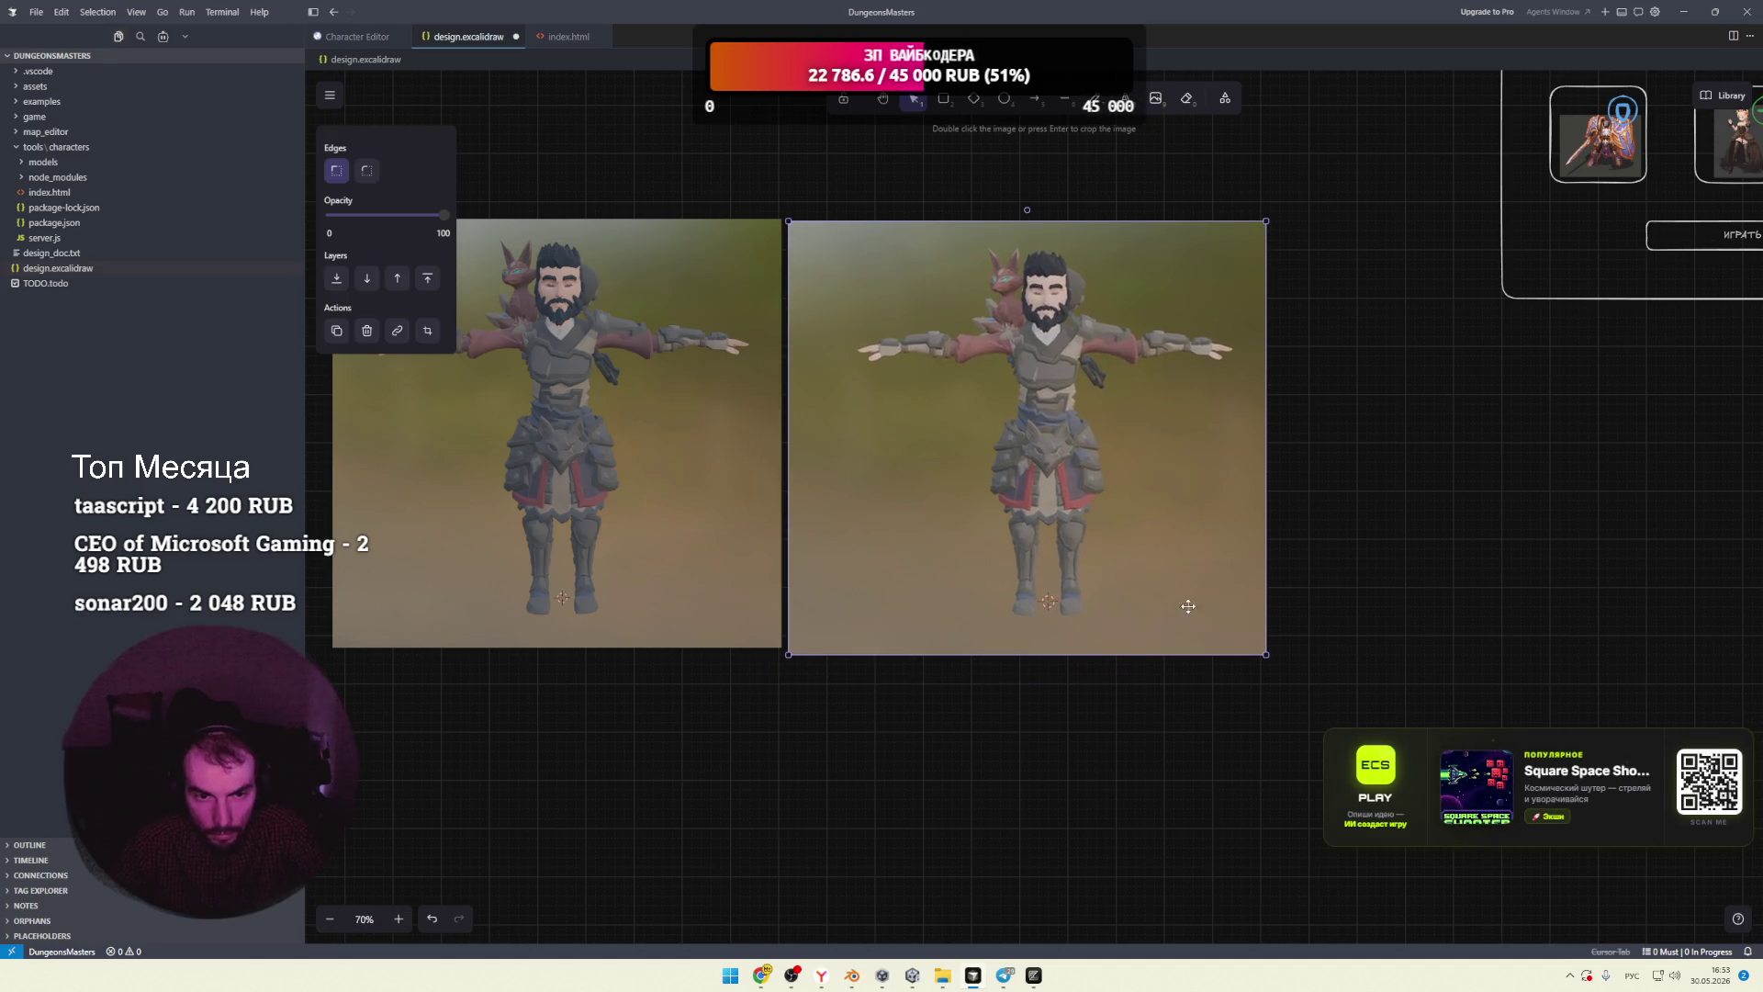
pyautogui.moveTo(1266, 654); pyautogui.dragTo(1255, 644)
pyautogui.click(1289, 638)
pyautogui.moveTo(904, 646); pyautogui.dragTo(933, 662, button='middle')
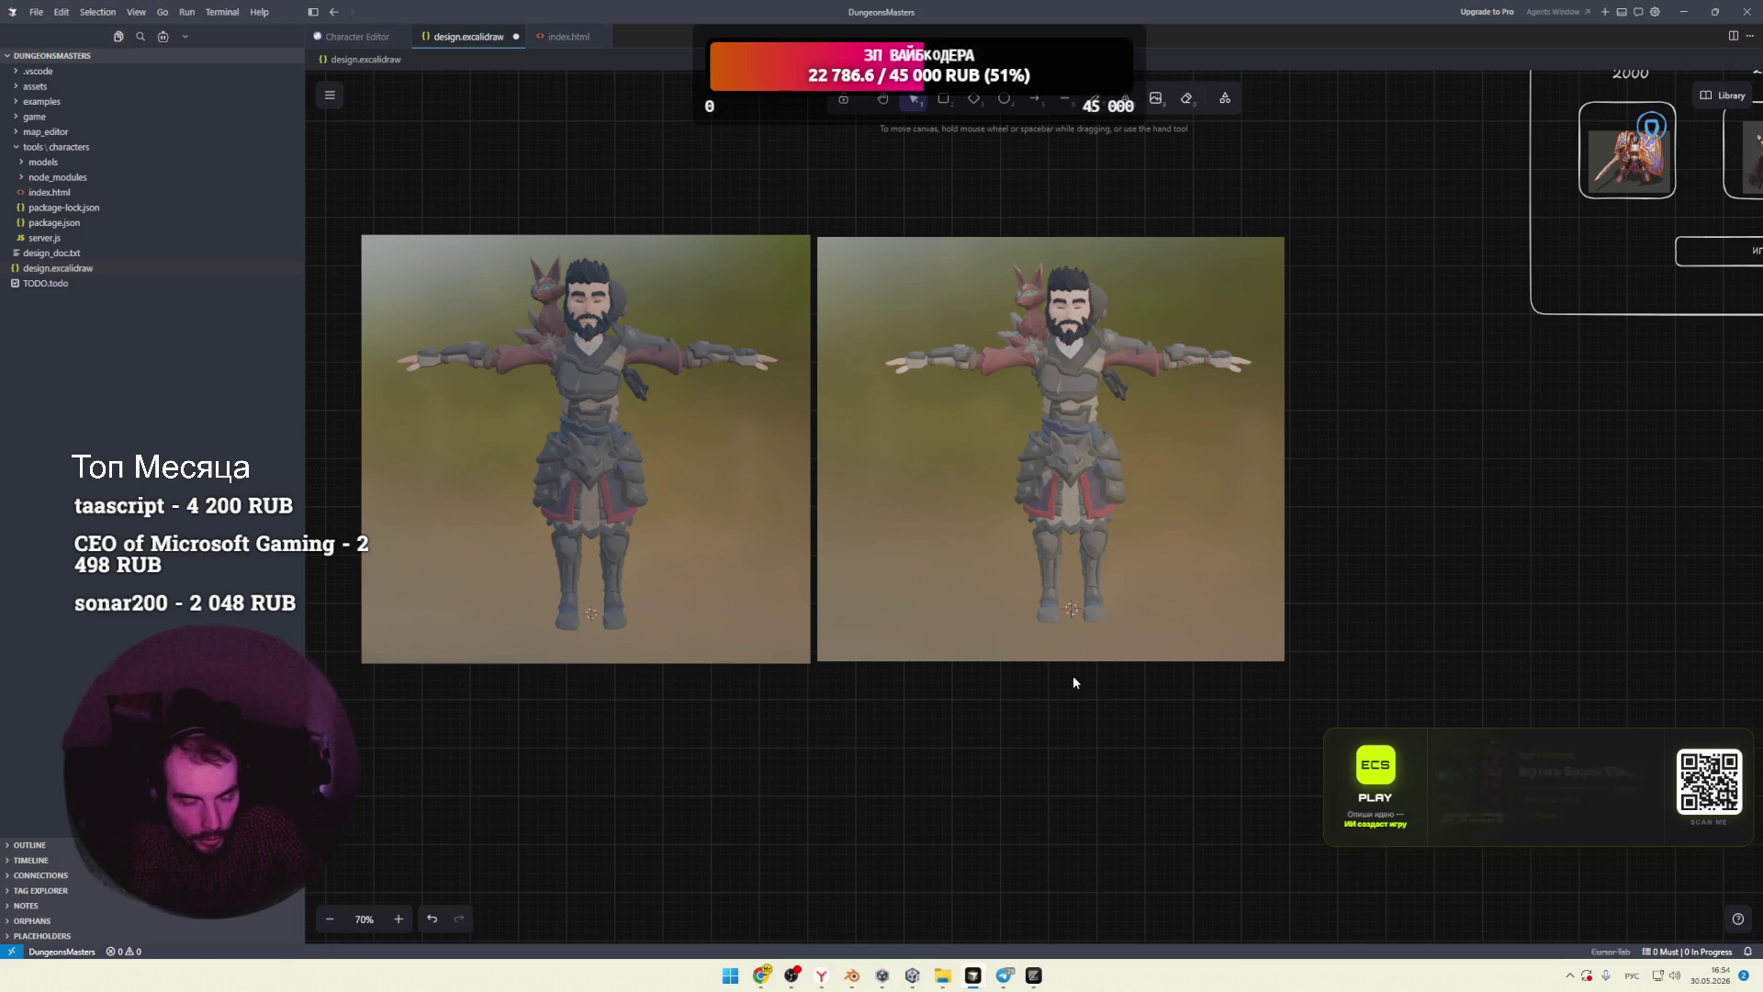
pyautogui.click(711, 493)
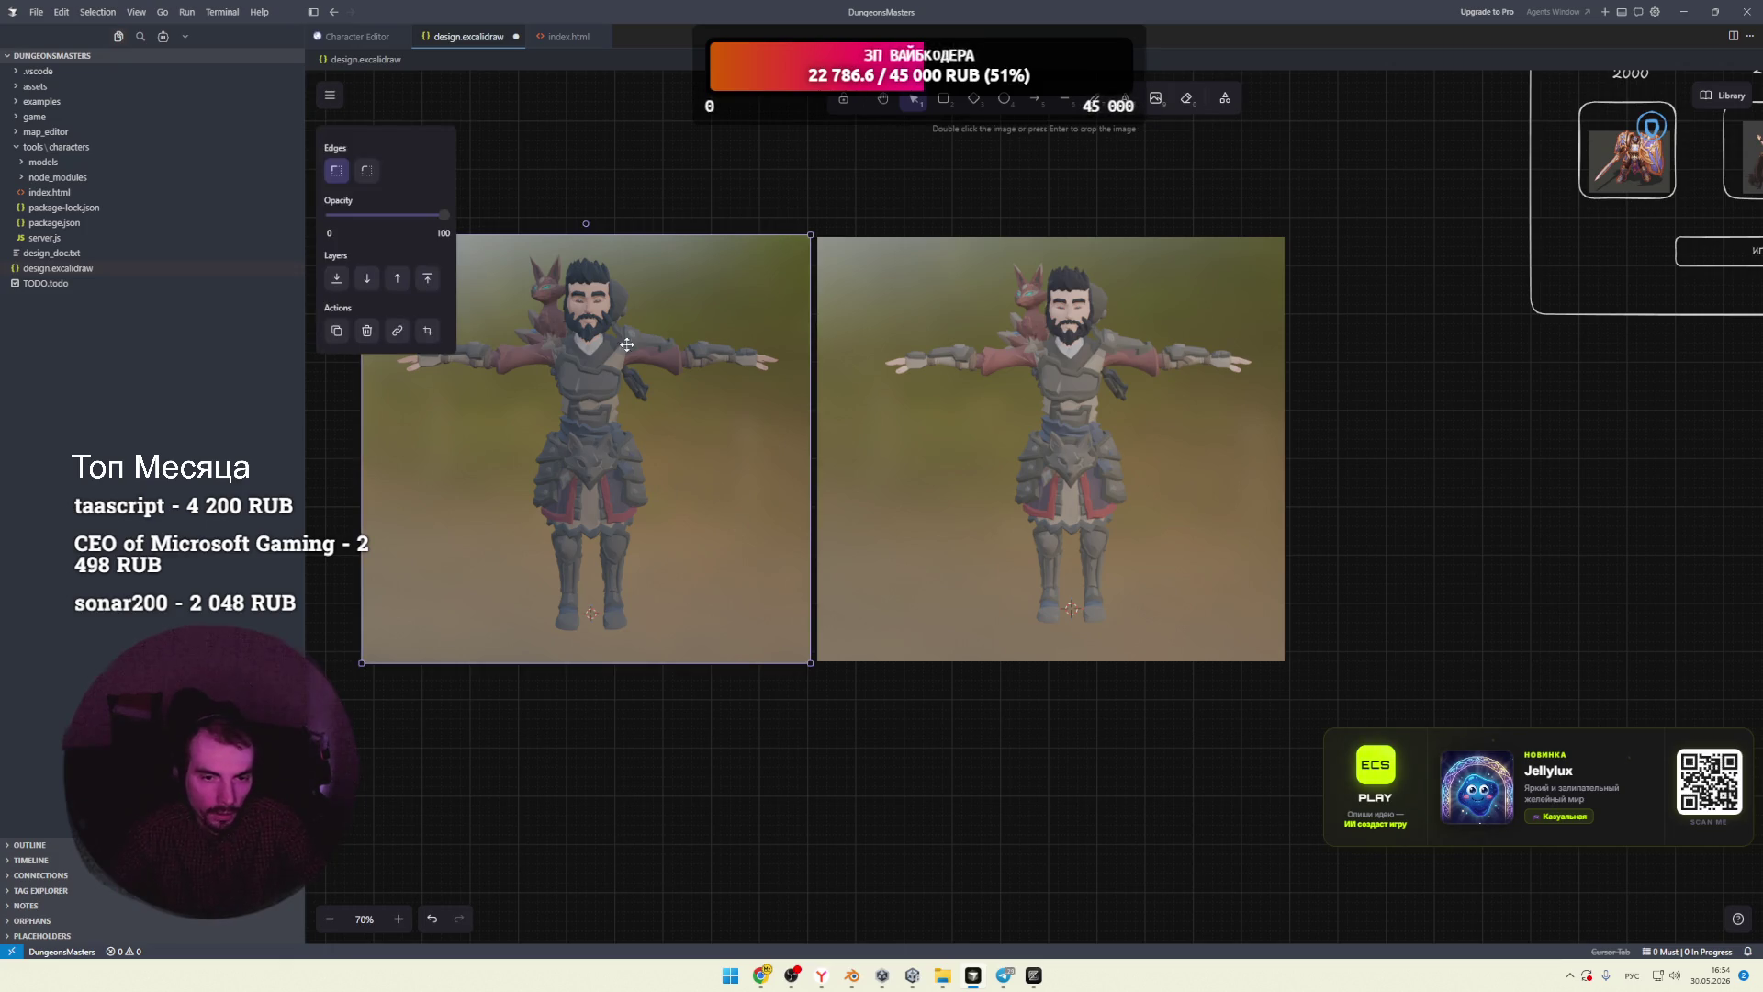
pyautogui.click(988, 980)
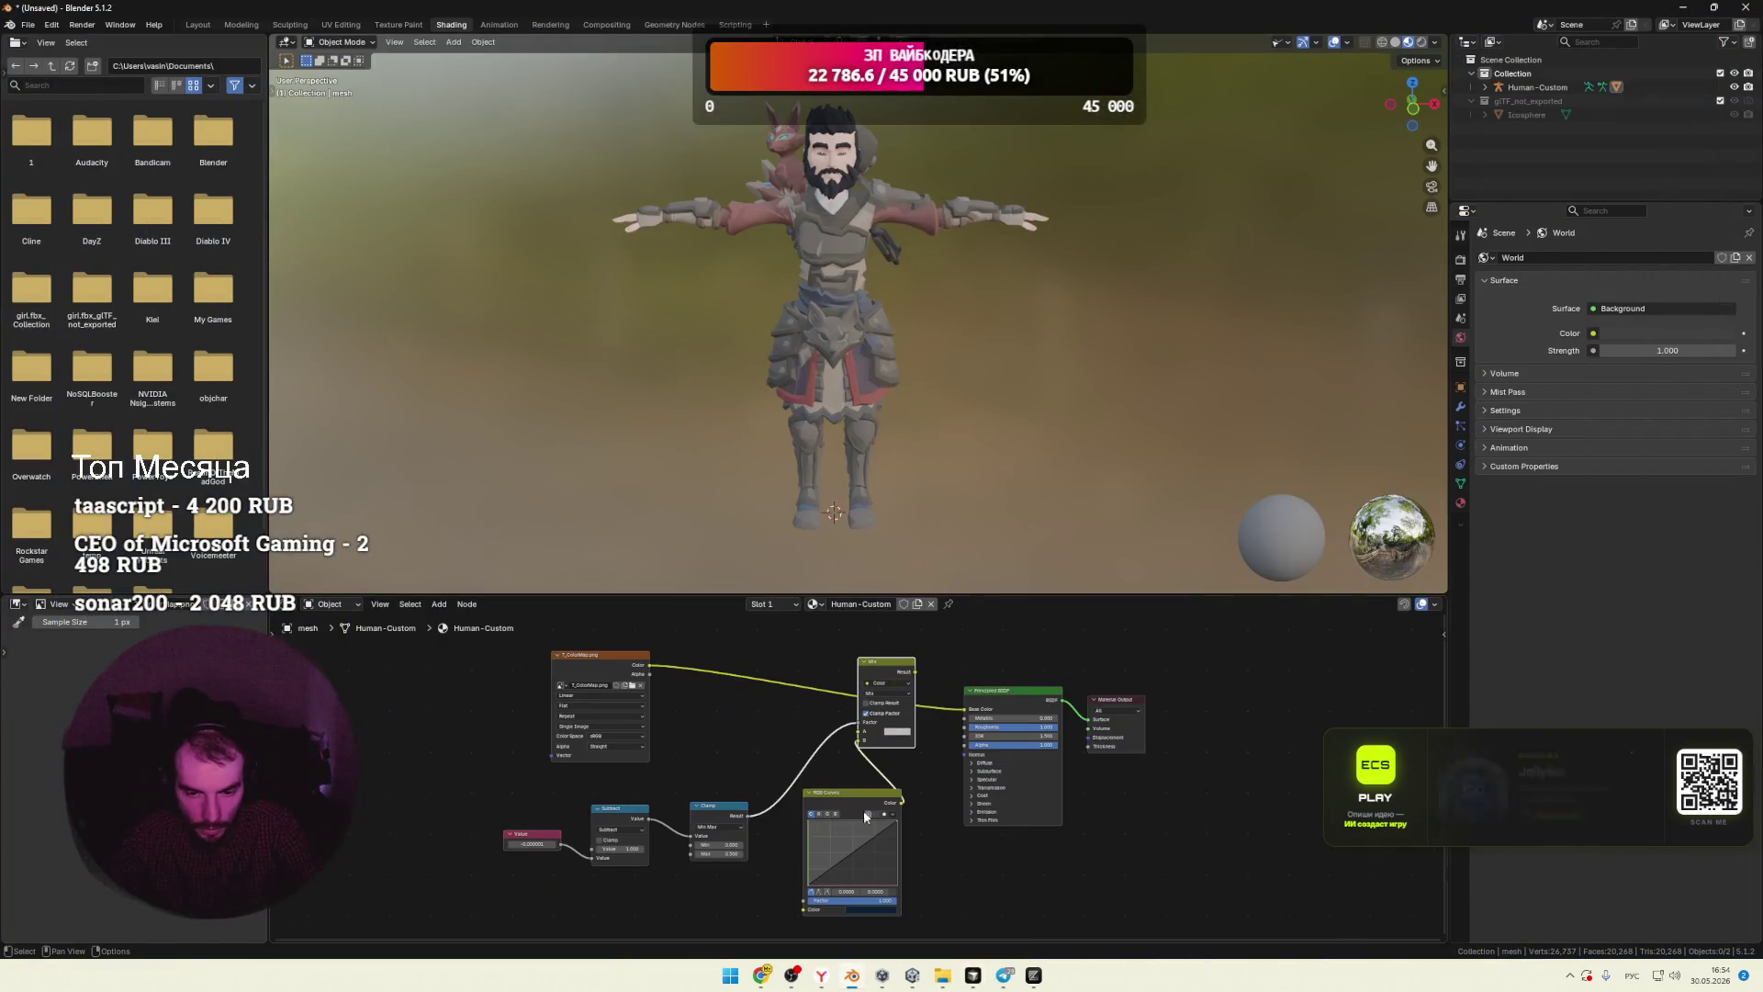
# Step: Relink T_ColorMap colour into Mix A and the Clamp result into the Mix factor, with factor clamping off
pyautogui.moveTo(963, 713)
pyautogui.mouseDown()
pyautogui.moveTo(763, 700)
pyautogui.moveTo(860, 735)
pyautogui.mouseUp()
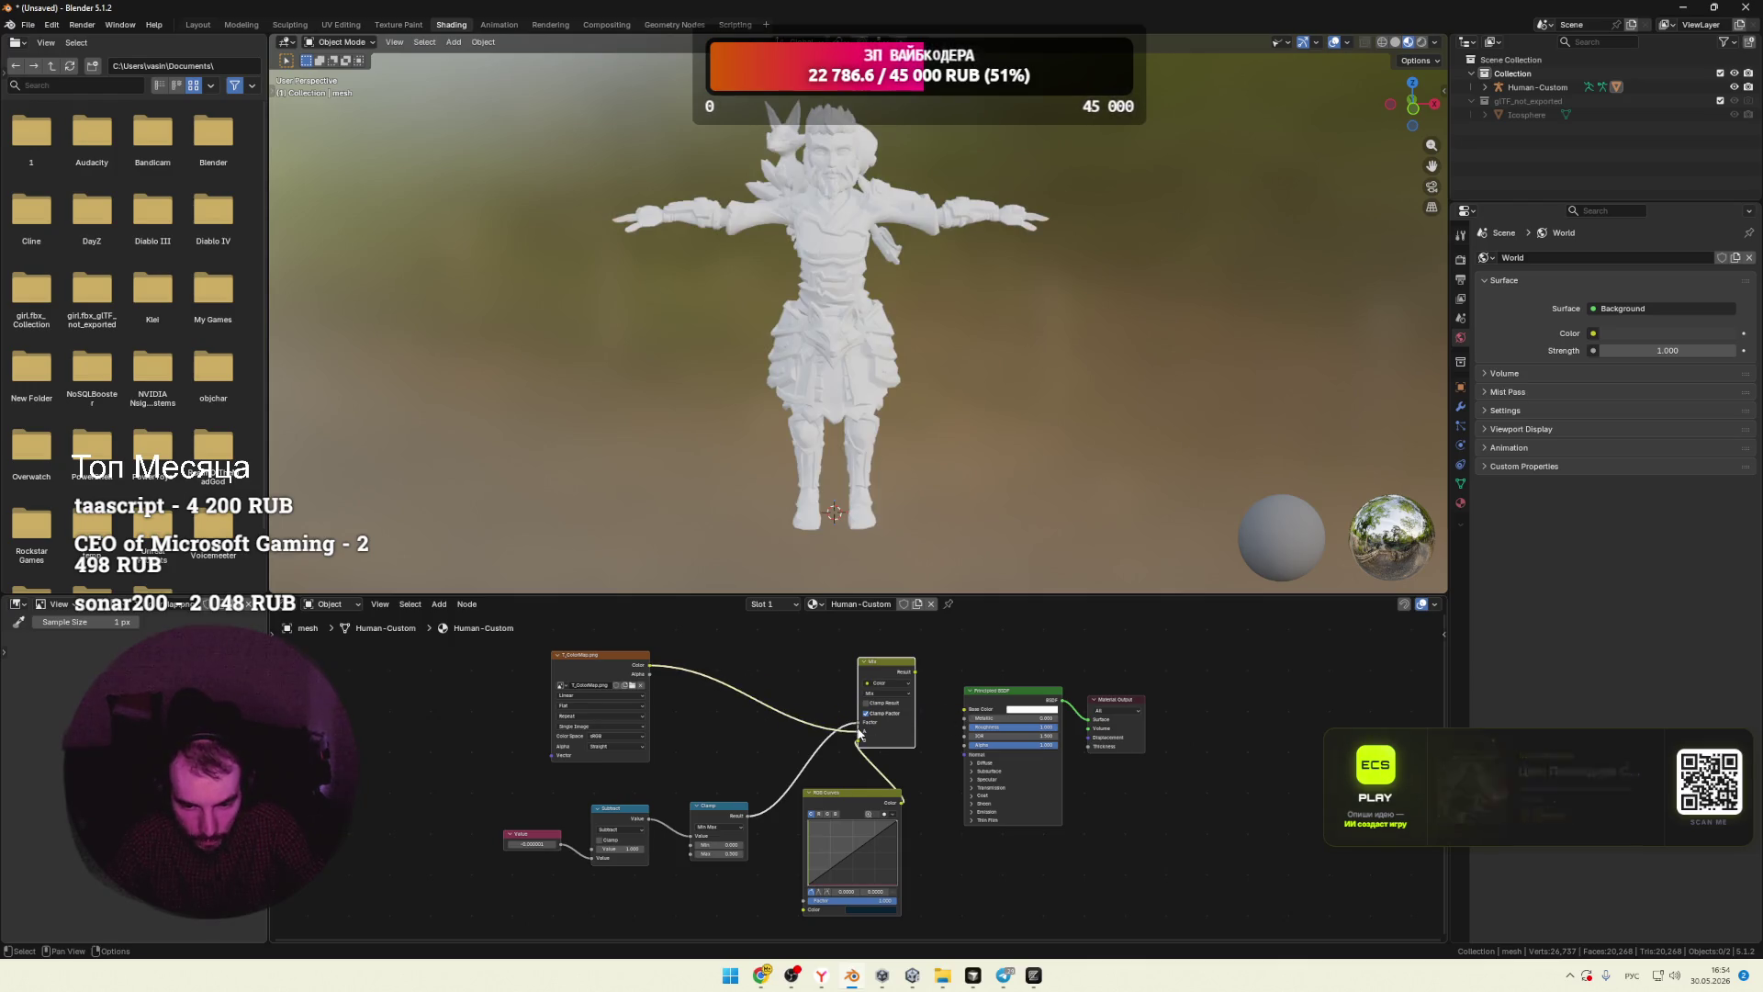
pyautogui.moveTo(917, 671); pyautogui.dragTo(964, 710)
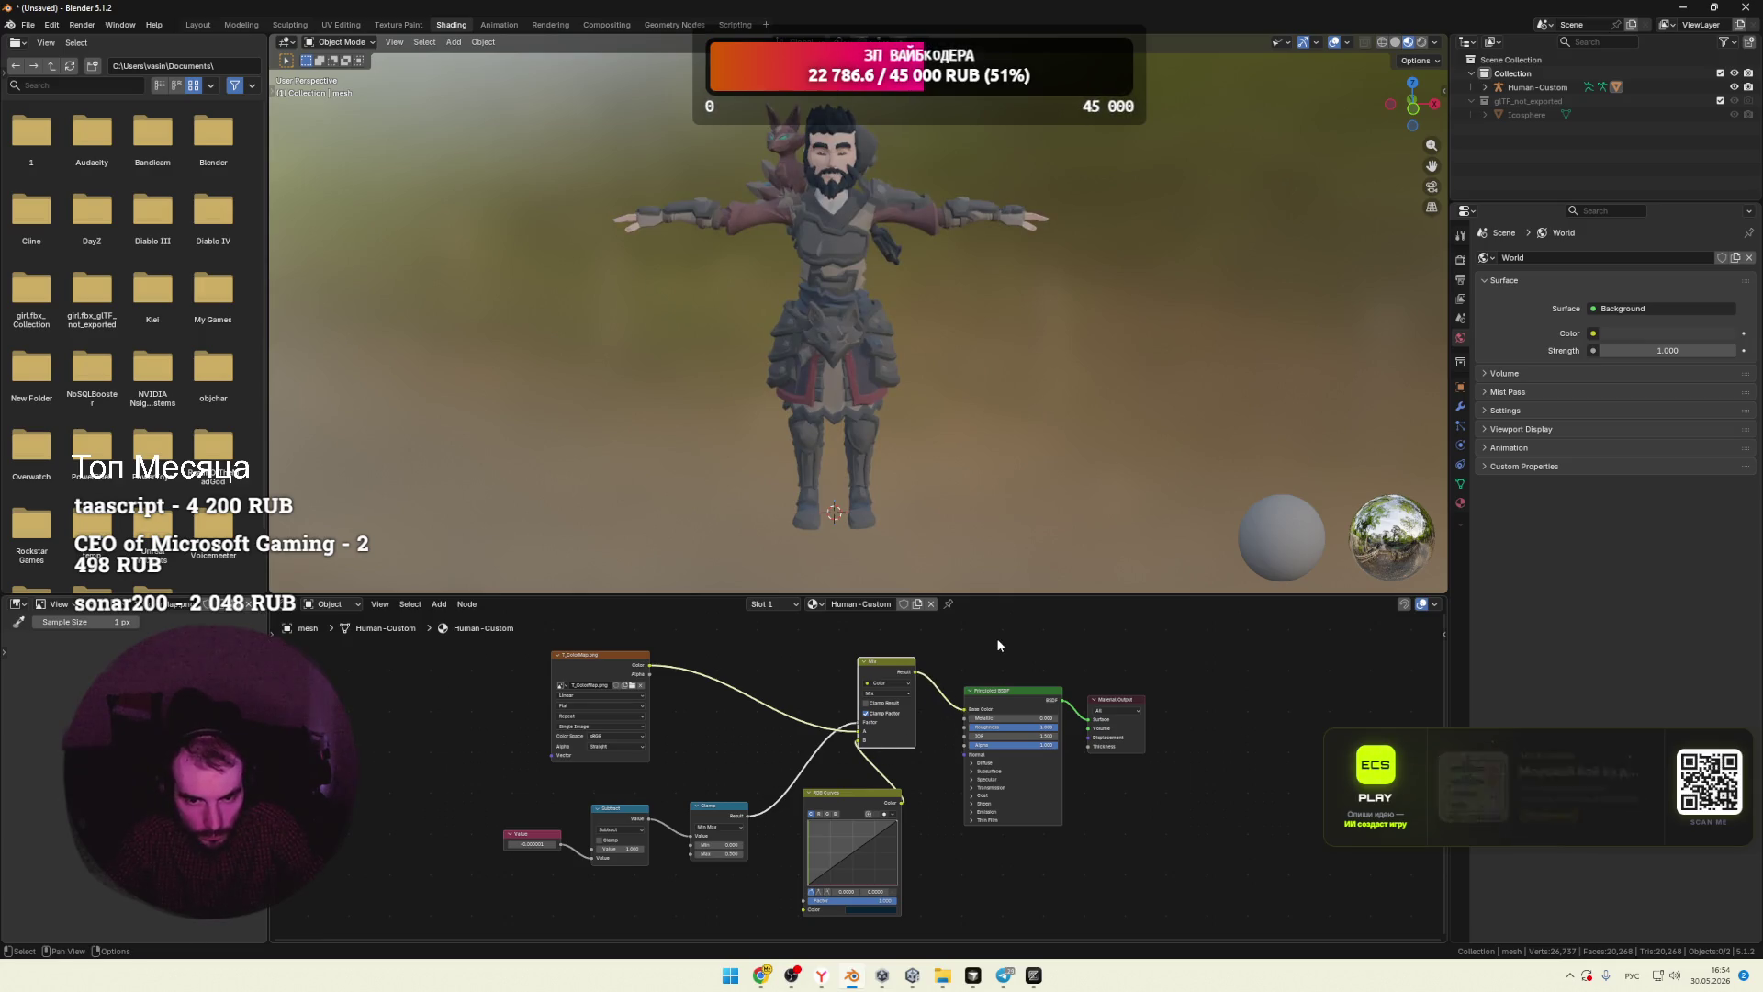
pyautogui.moveTo(860, 727); pyautogui.dragTo(788, 737)
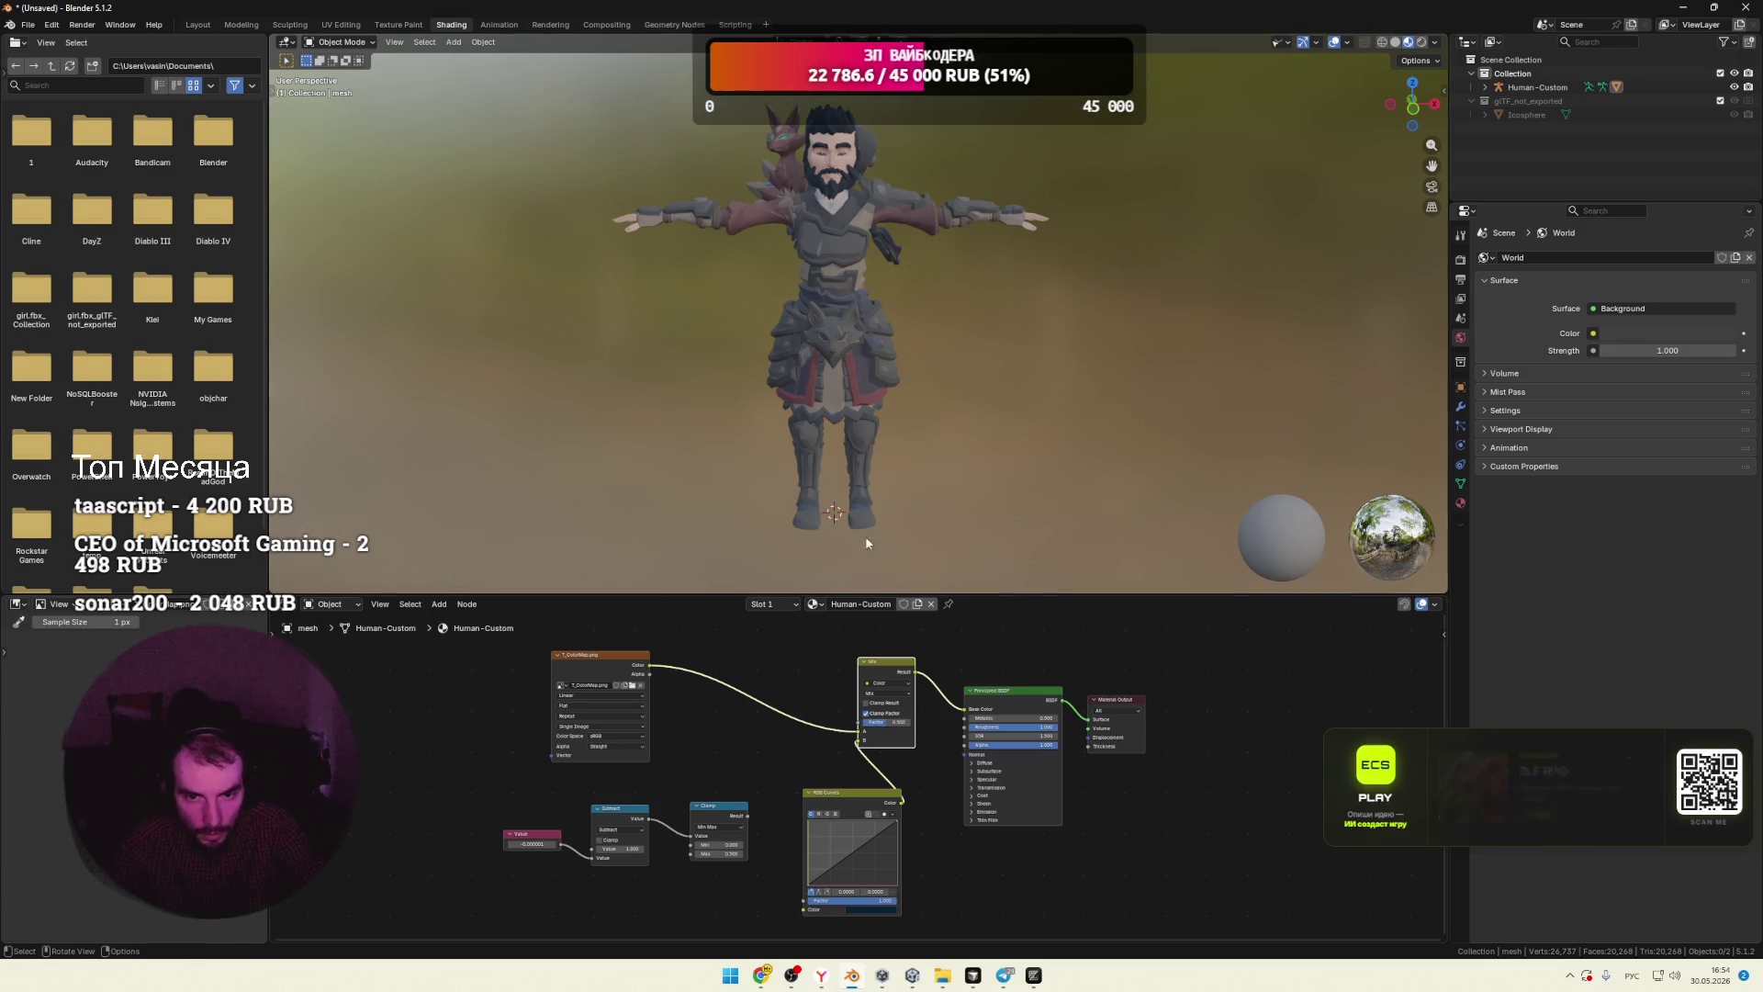
pyautogui.scroll(3, 919, 458)
pyautogui.scroll(-1, 910, 475)
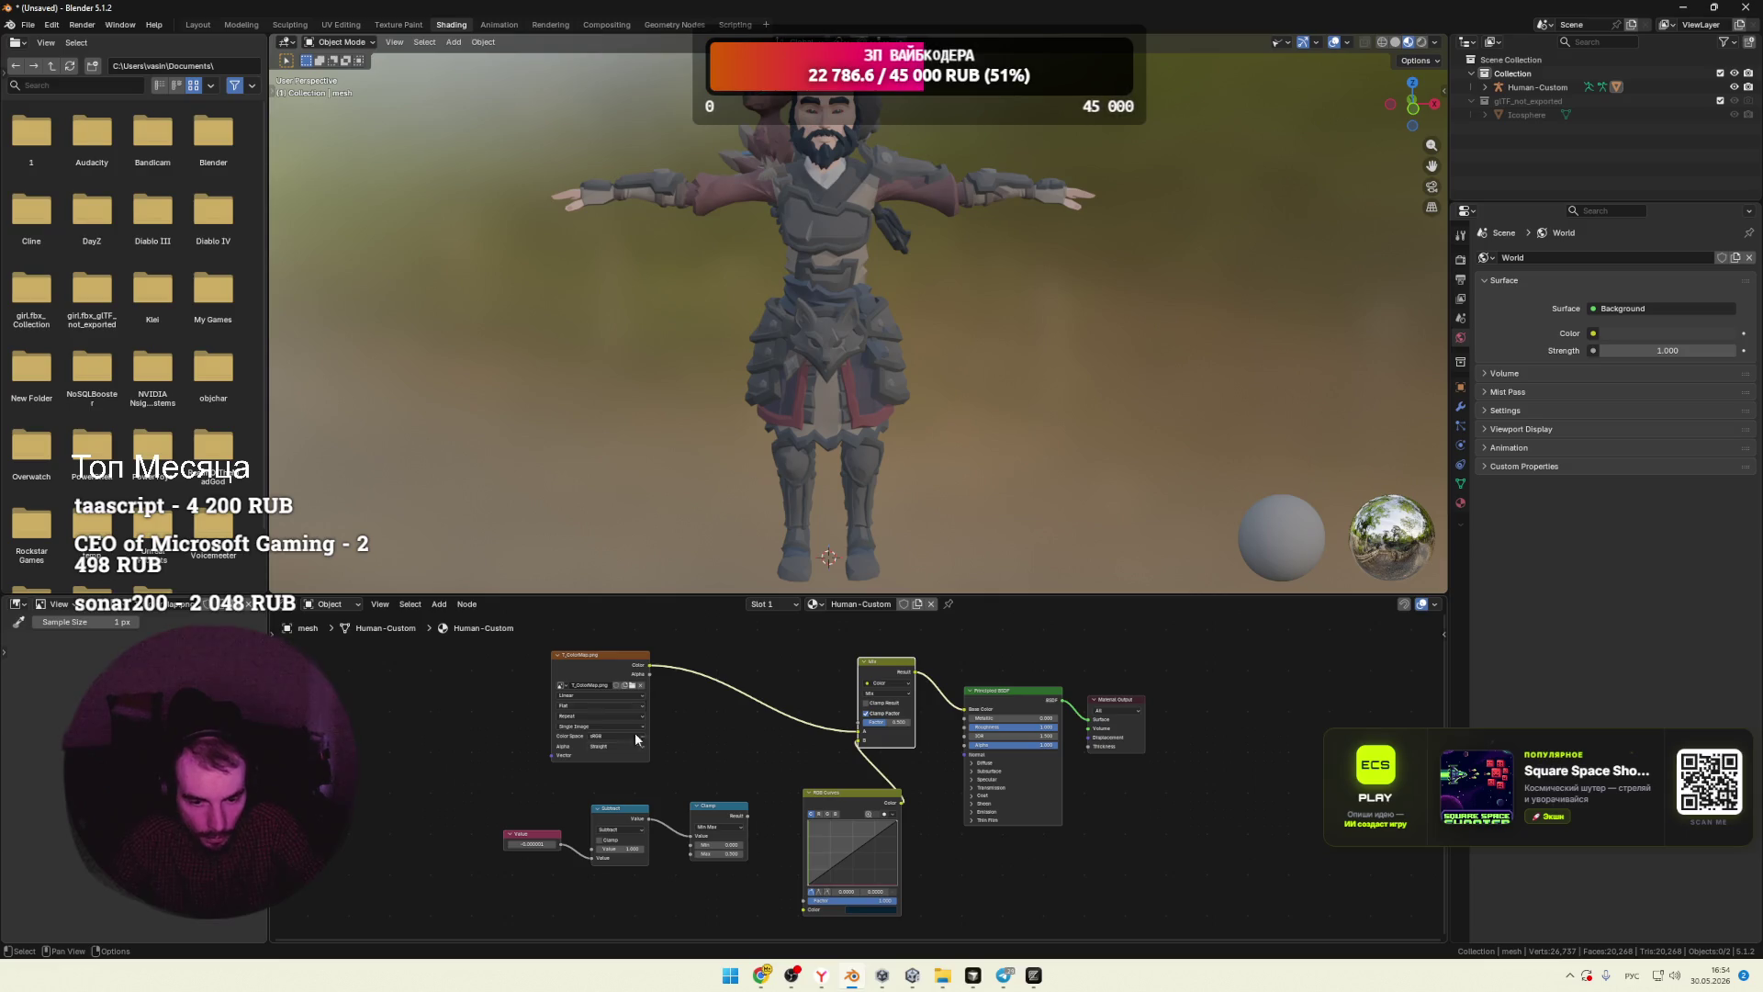
pyautogui.moveTo(747, 817); pyautogui.dragTo(857, 732)
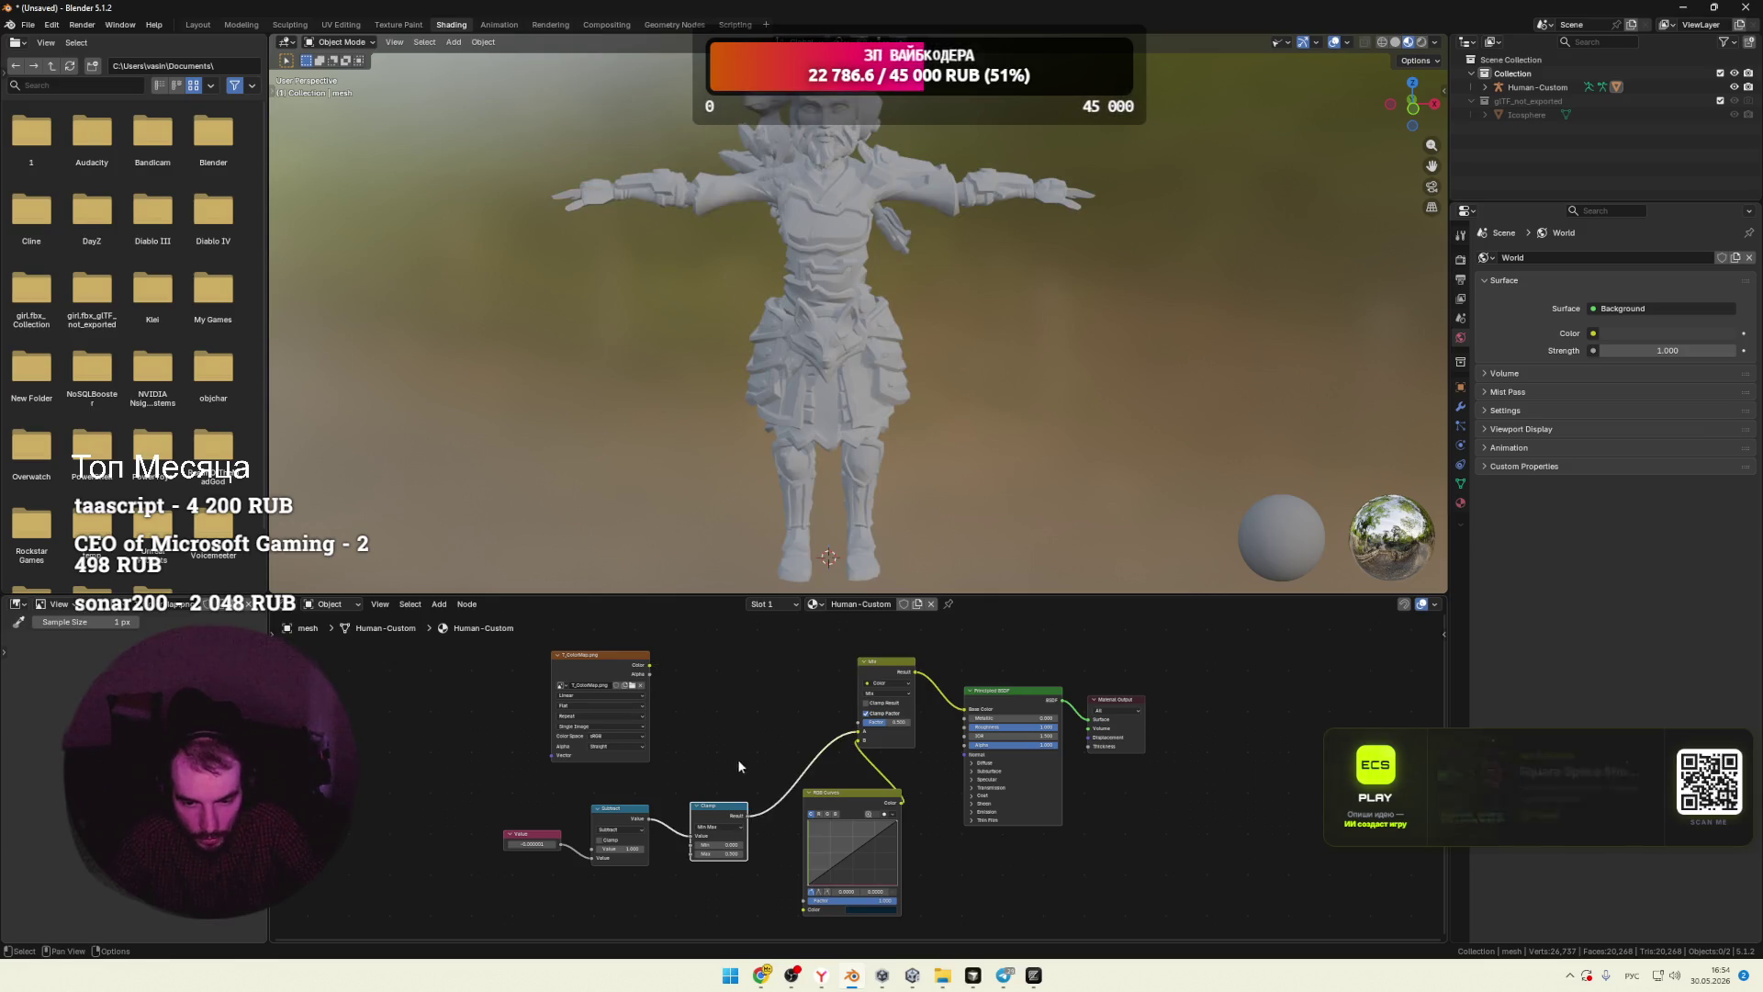
pyautogui.moveTo(649, 665); pyautogui.dragTo(858, 732)
pyautogui.moveTo(748, 816); pyautogui.dragTo(775, 808)
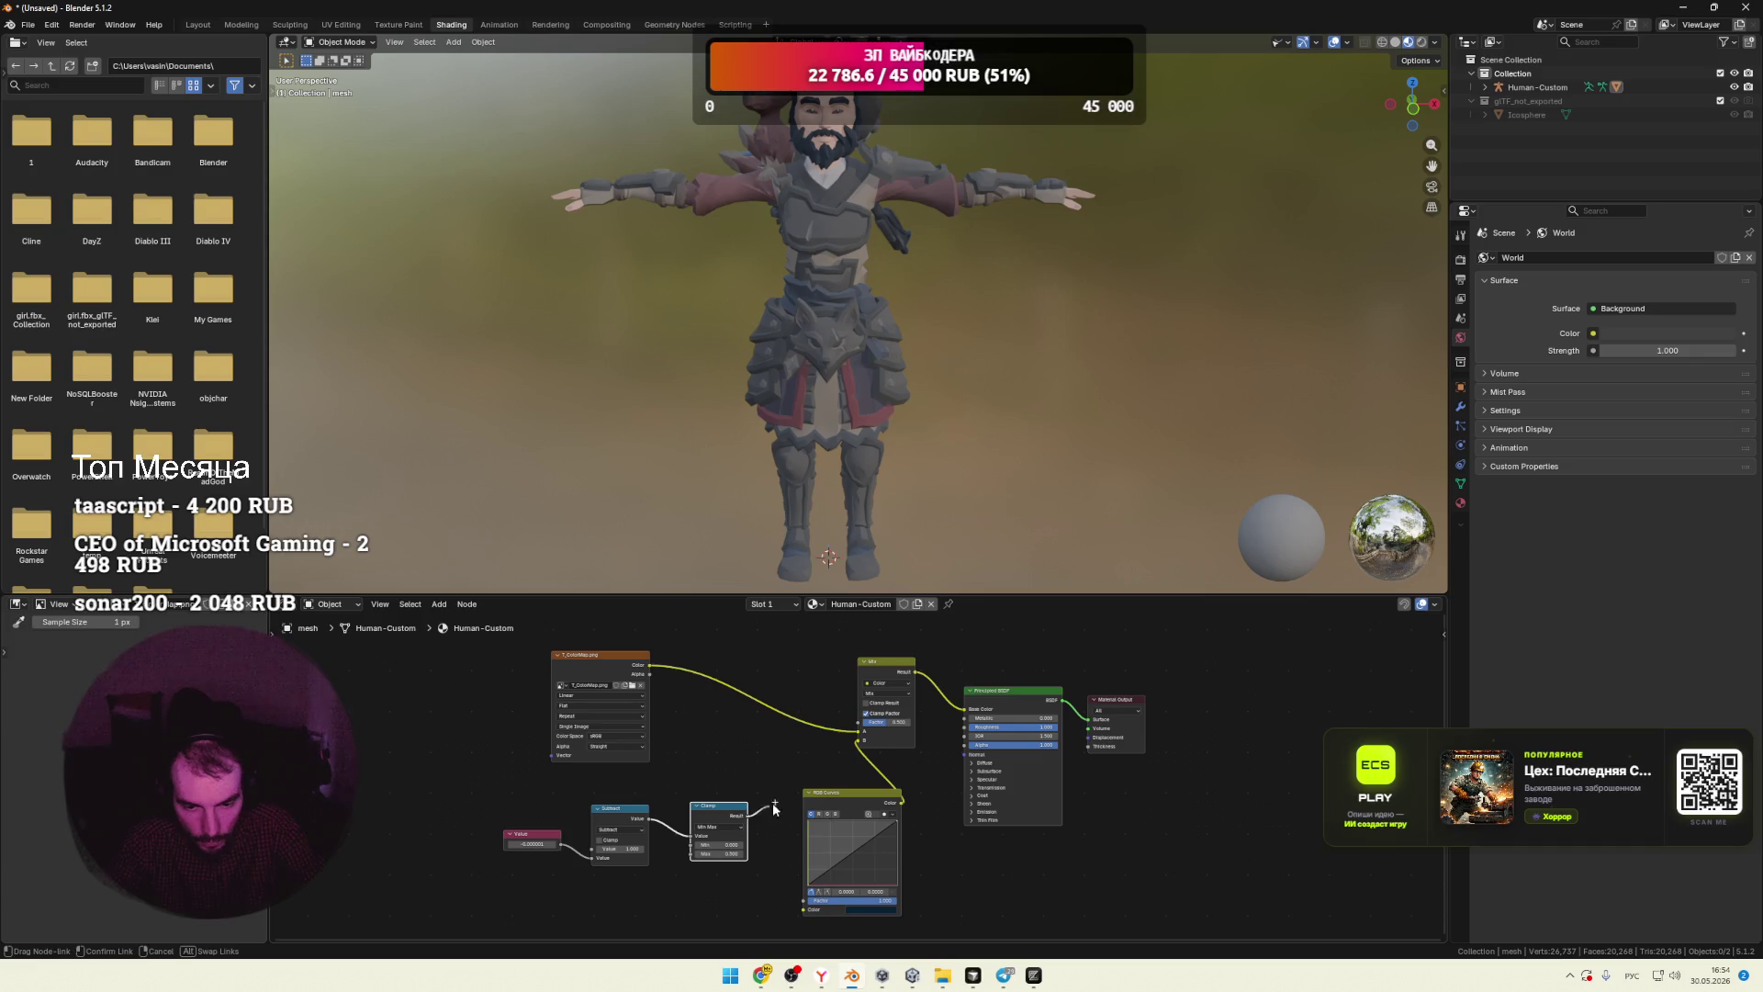
pyautogui.moveTo(856, 725); pyautogui.dragTo(859, 723)
pyautogui.click(865, 713)
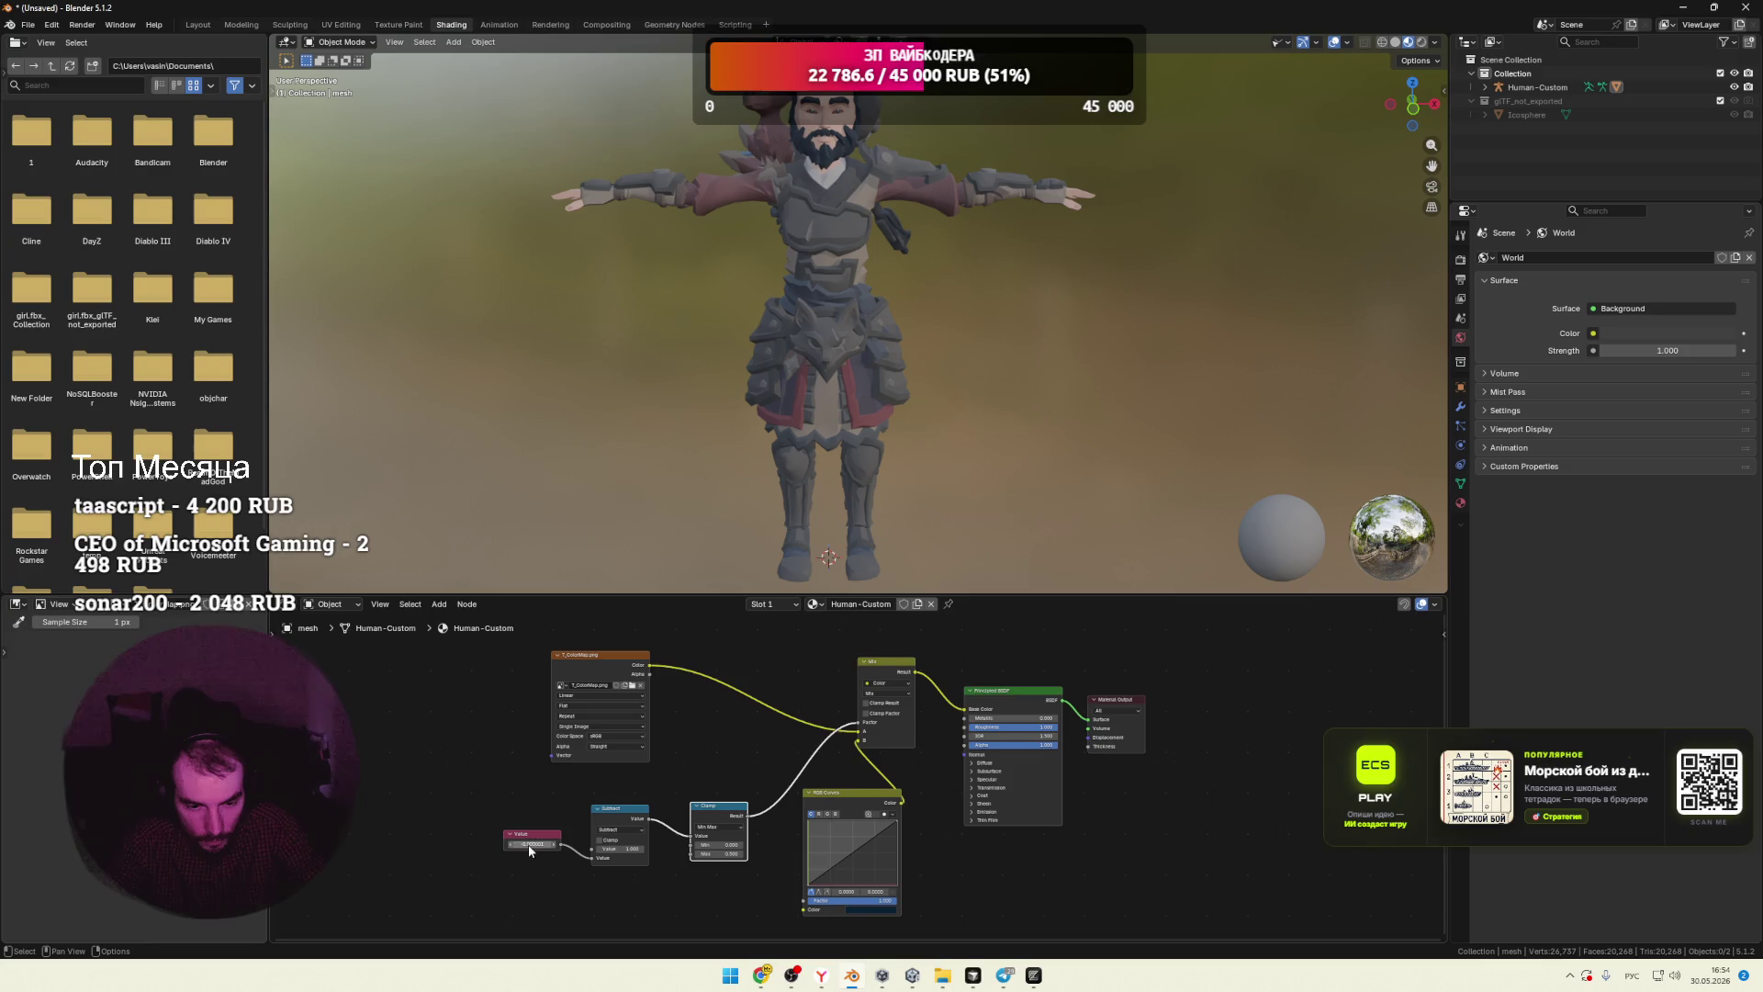
# Step: Set the Value node and Clamp minimum to -1, then tick the Mix node's Clamp Result
pyautogui.moveTo(528, 844); pyautogui.dragTo(507, 844)
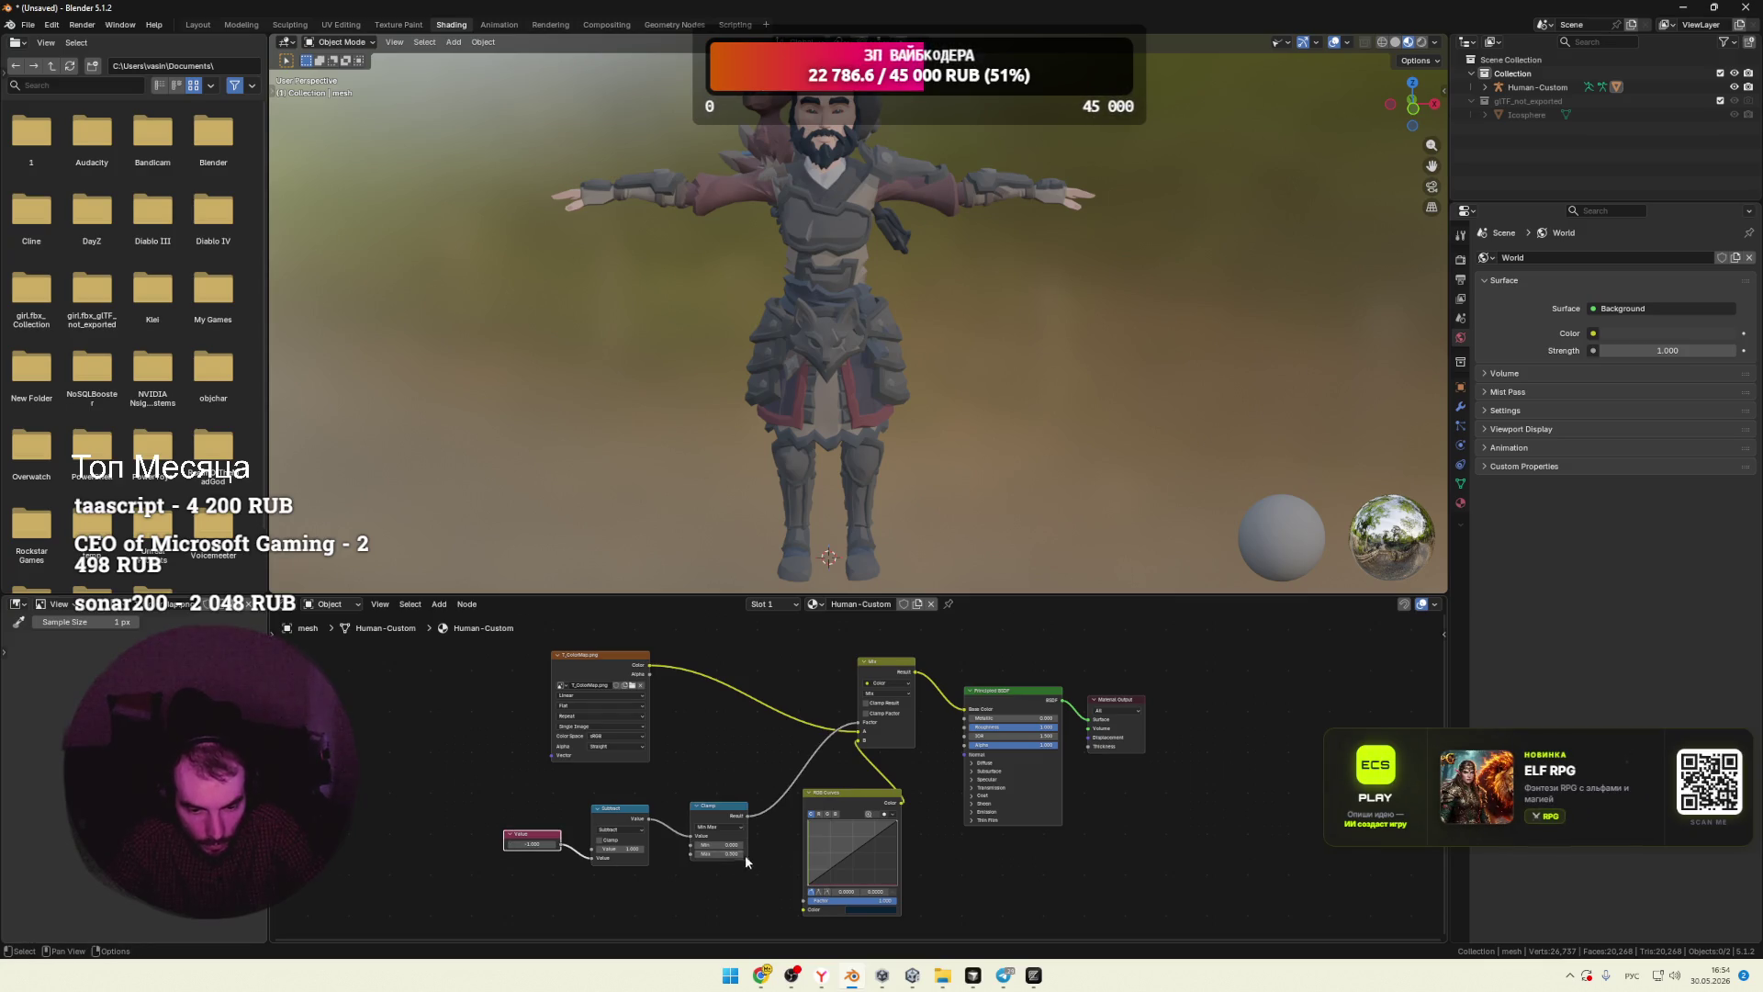
pyautogui.scroll(5, 751, 835)
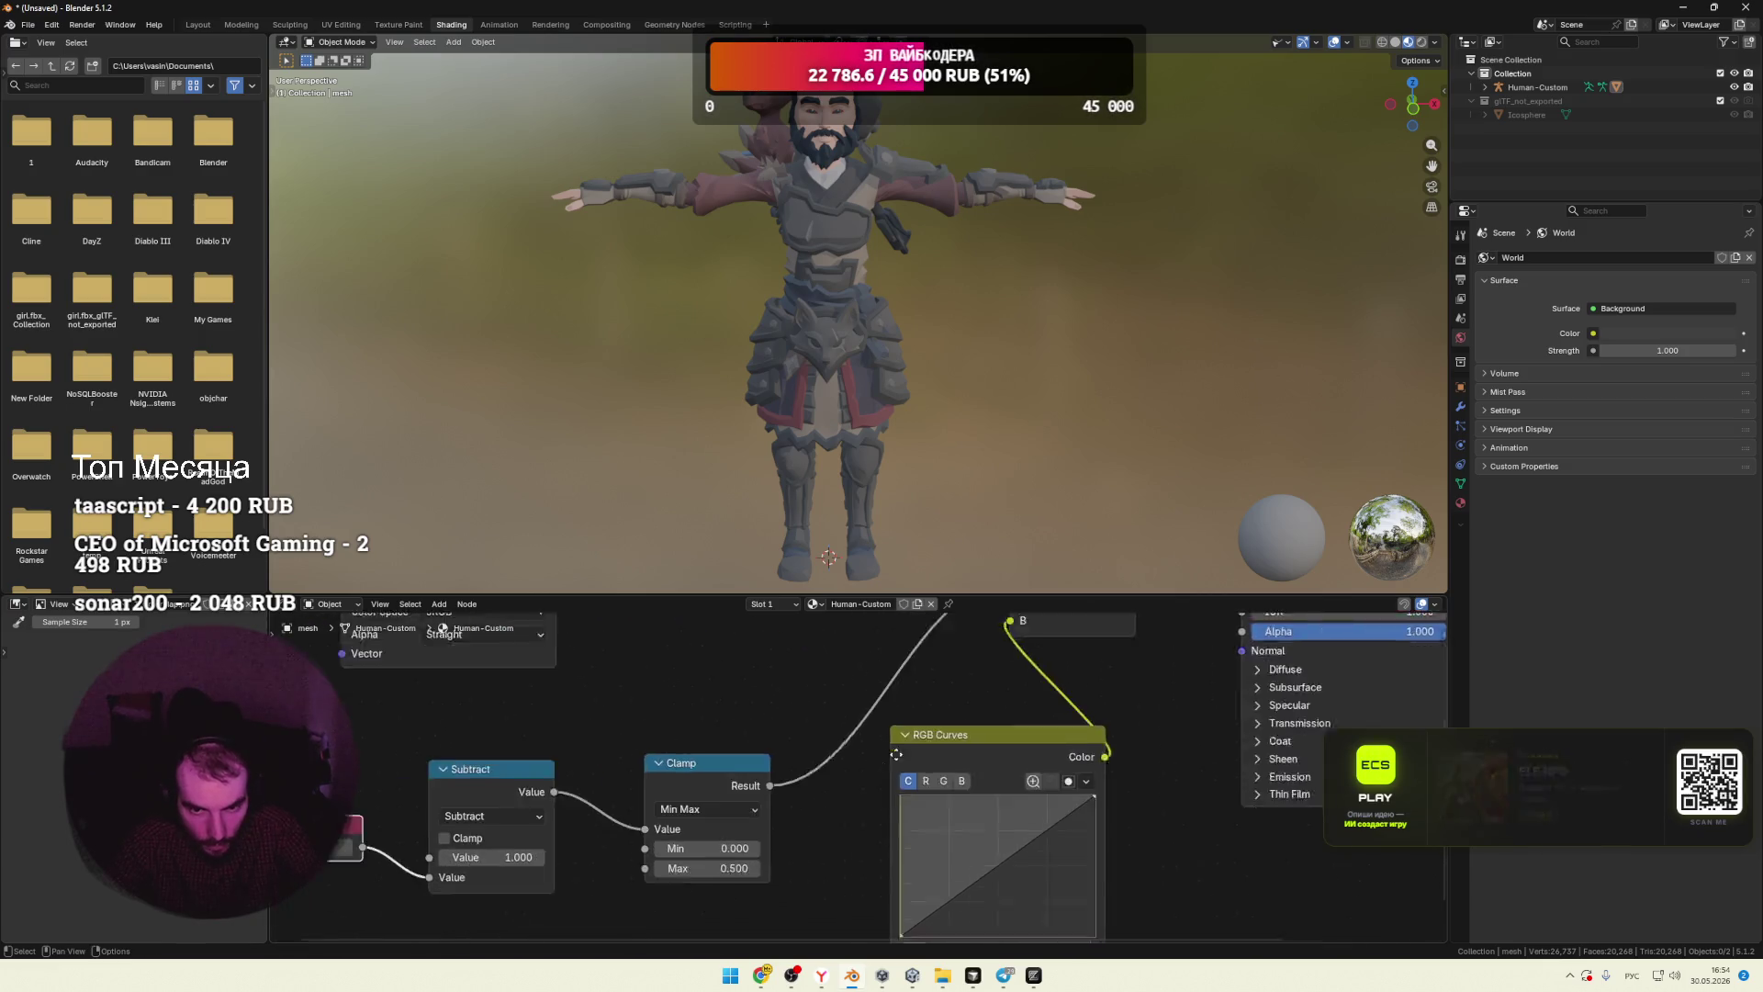
pyautogui.click(877, 748)
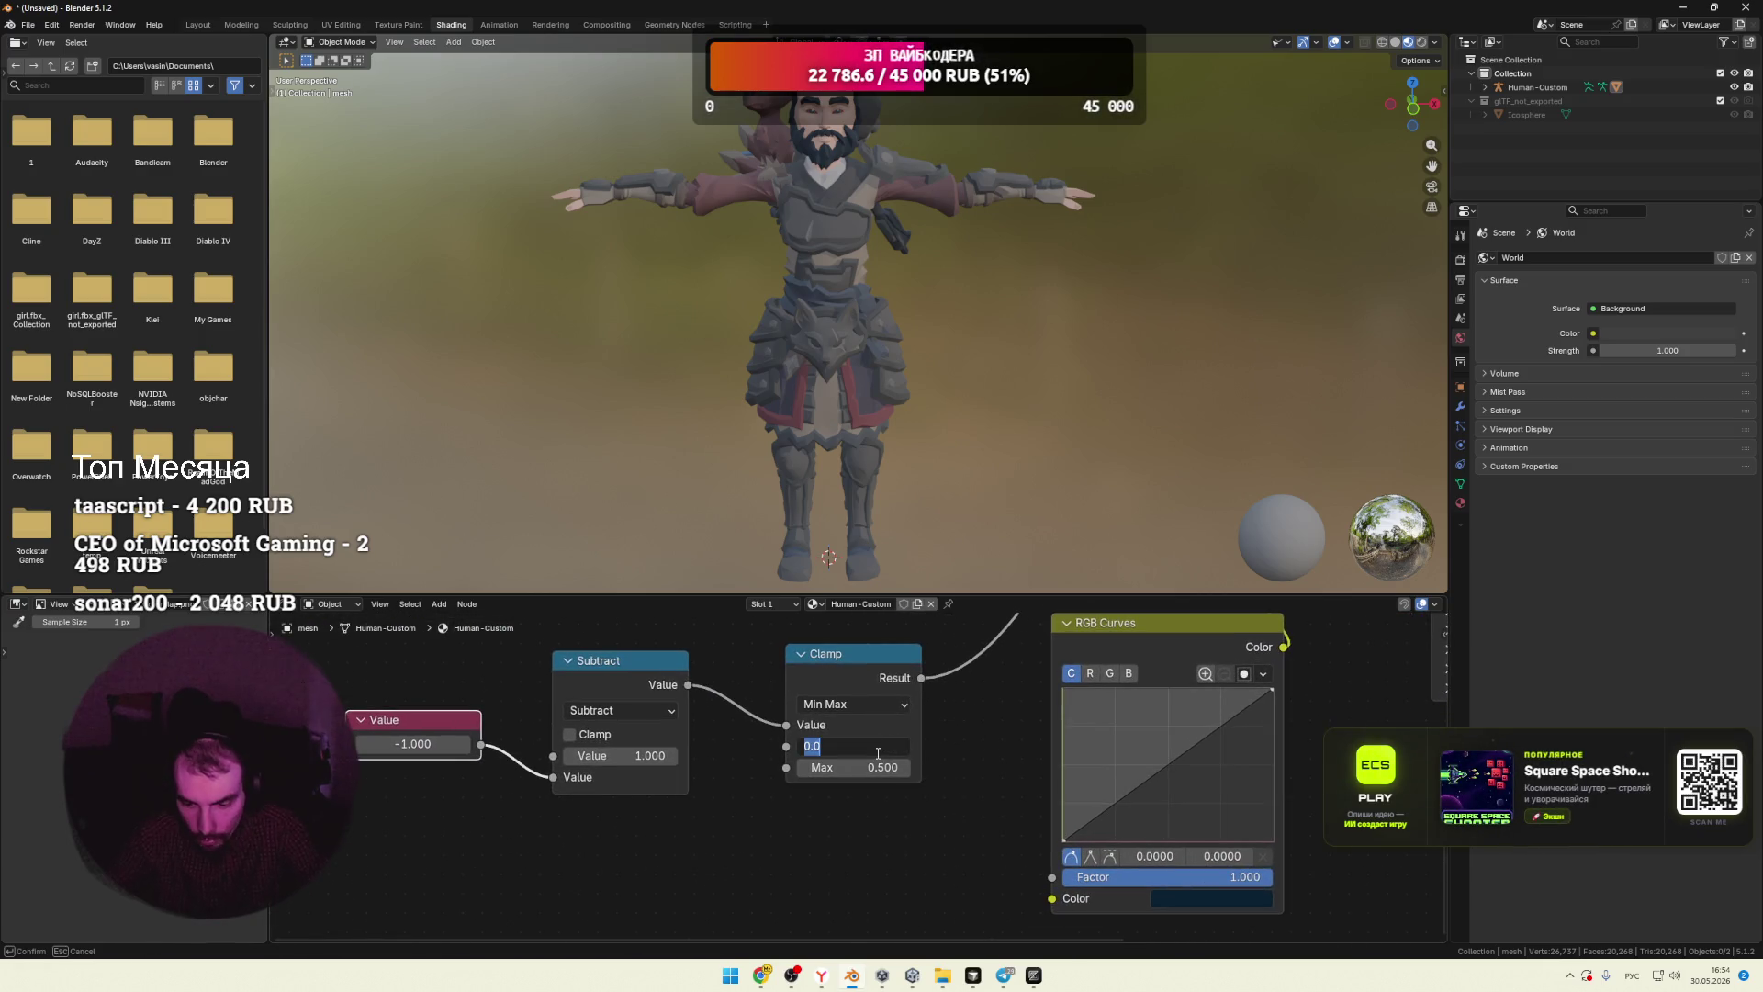
pyautogui.write('-1')
pyautogui.press('Return')
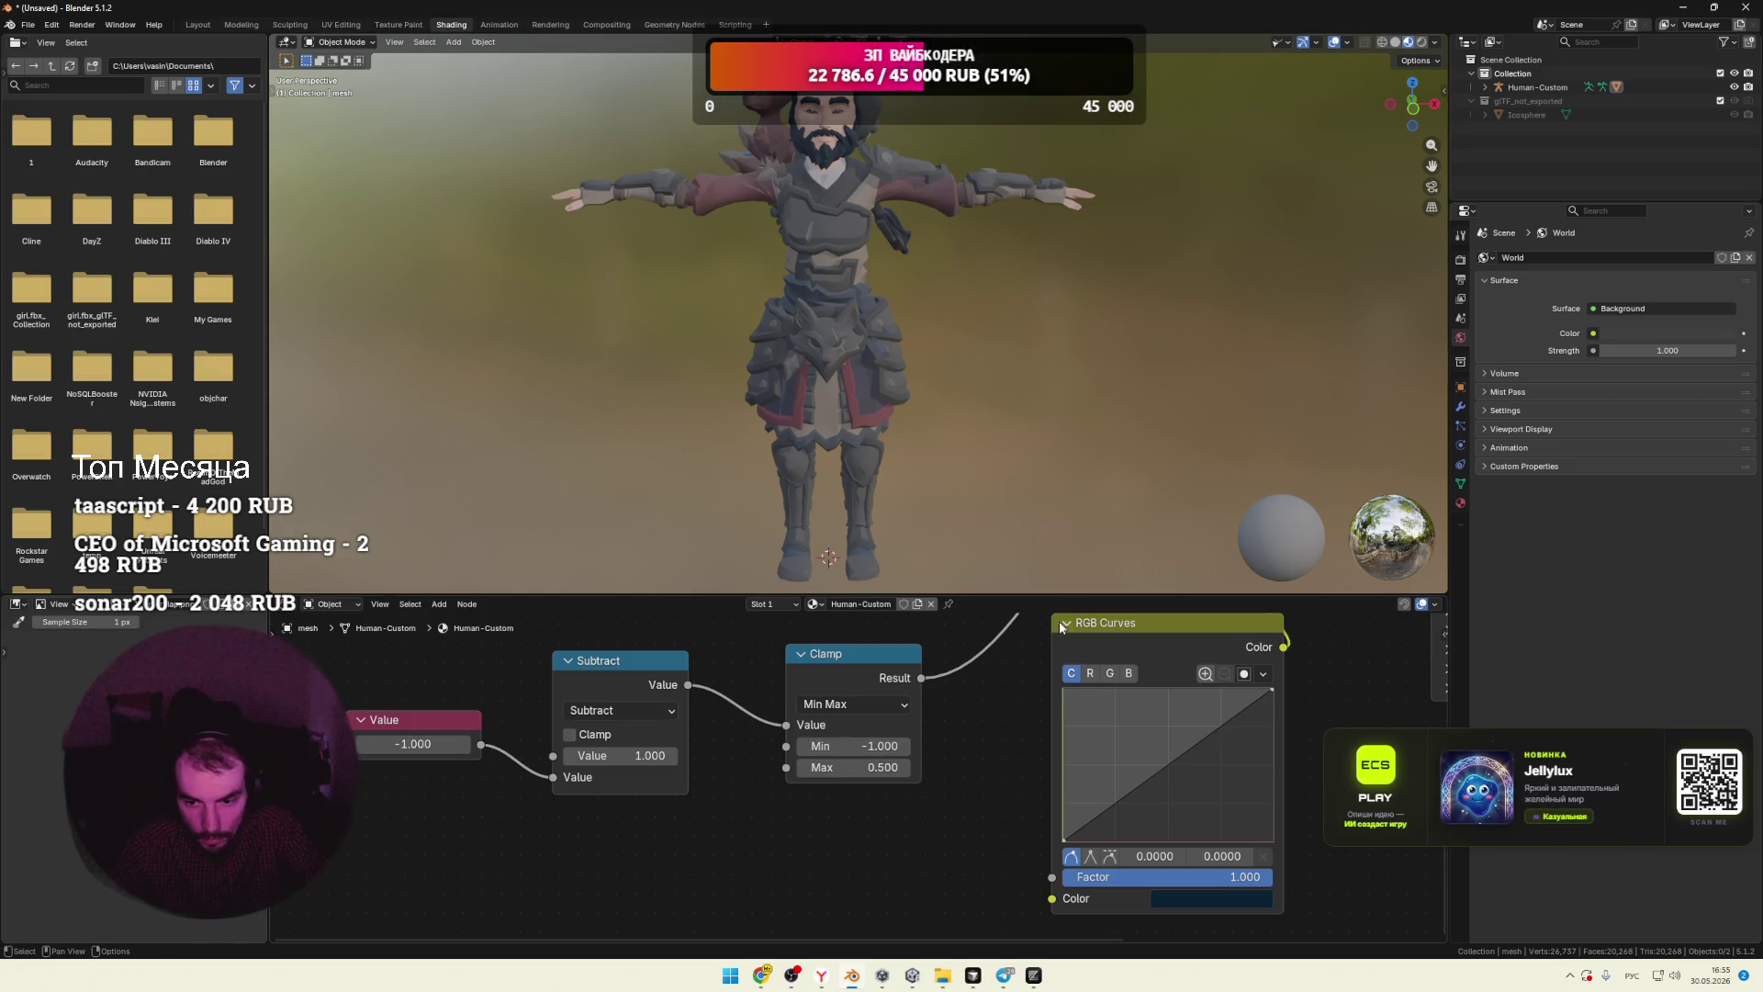
pyautogui.moveTo(1148, 634); pyautogui.dragTo(1087, 731, button='middle')
pyautogui.scroll(-1, 1088, 731)
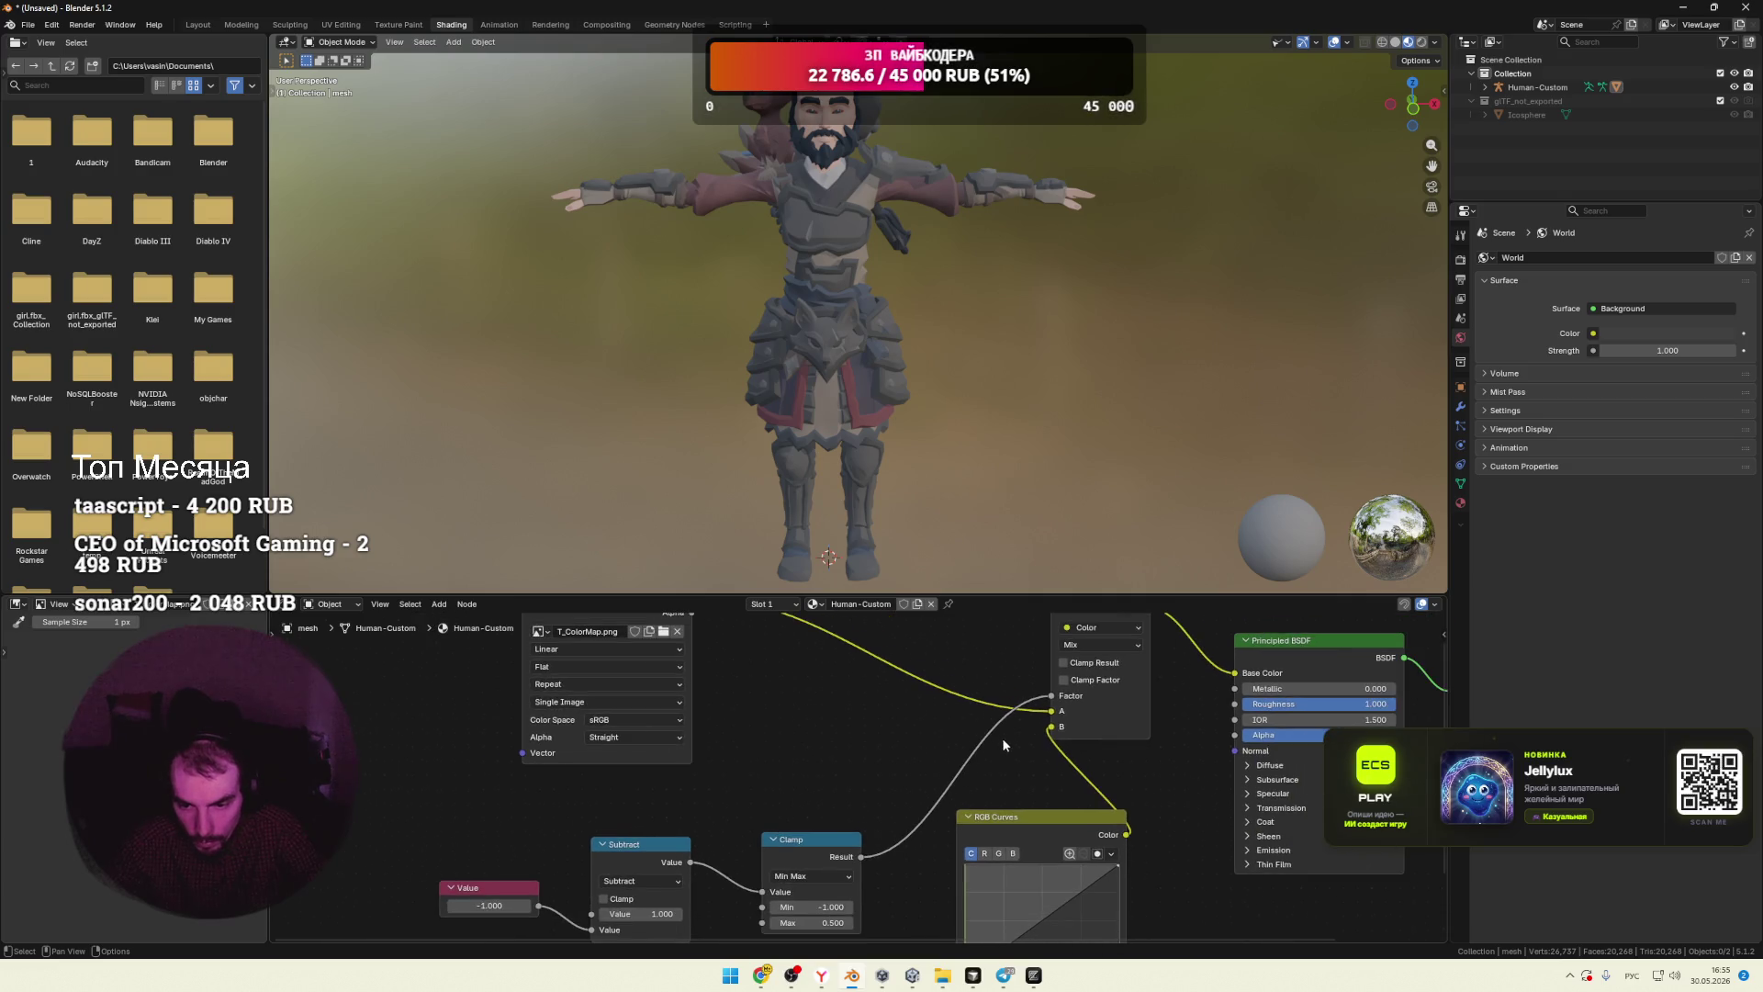
pyautogui.click(1065, 662)
# Step: Switch the Mix blend mode to Darken, route Subtract toward Mix, and set Value to 0.400
pyautogui.click(1082, 645)
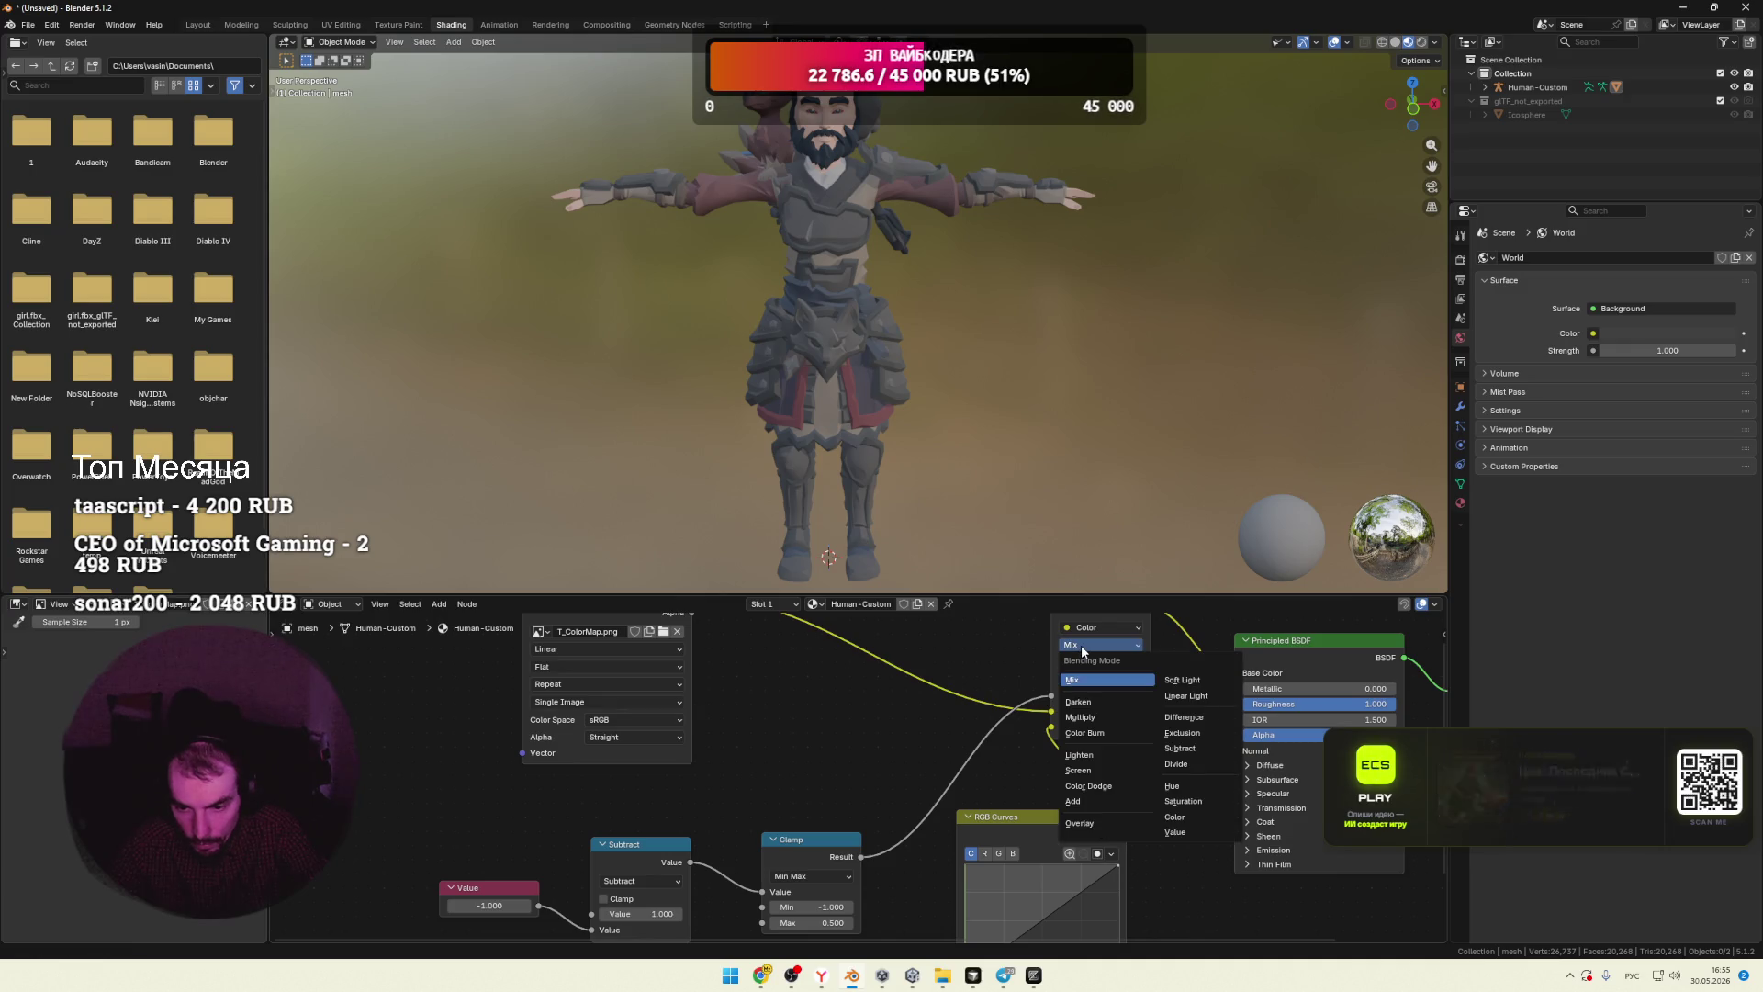
pyautogui.click(1092, 703)
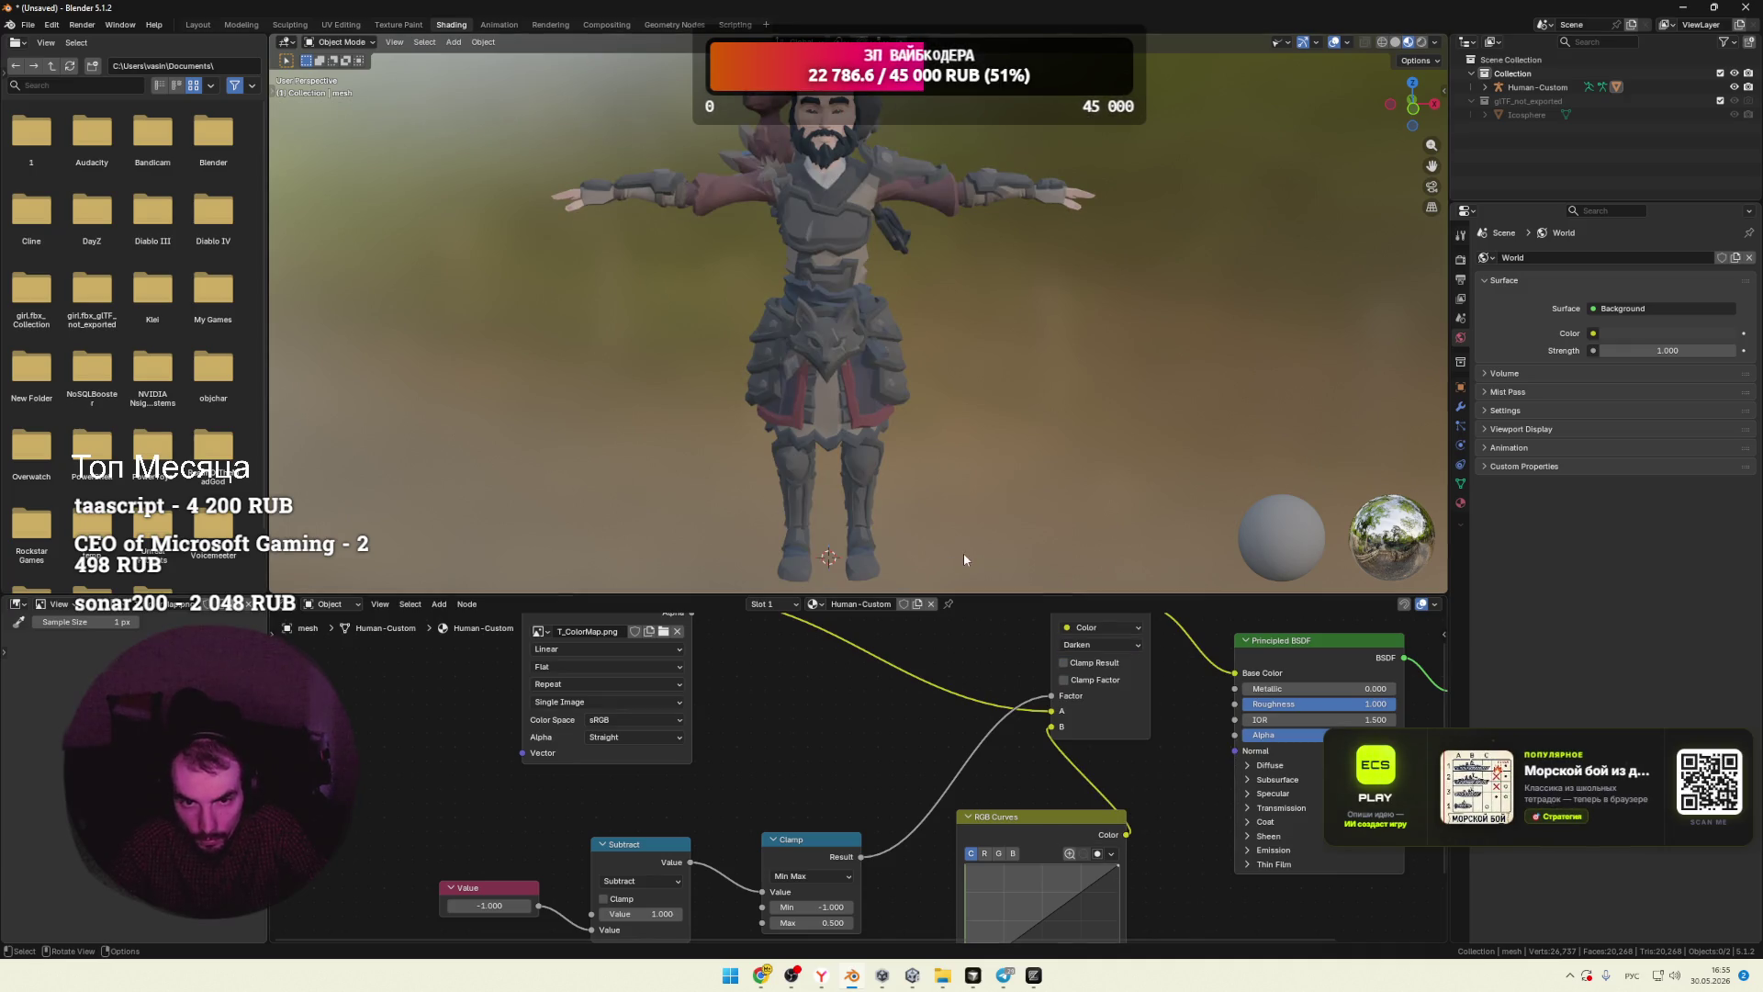
pyautogui.moveTo(521, 905); pyautogui.dragTo(441, 905)
pyautogui.moveTo(764, 891)
pyautogui.mouseDown()
pyautogui.moveTo(854, 808)
pyautogui.moveTo(1016, 712)
pyautogui.moveTo(1036, 723)
pyautogui.moveTo(1051, 696)
pyautogui.mouseUp()
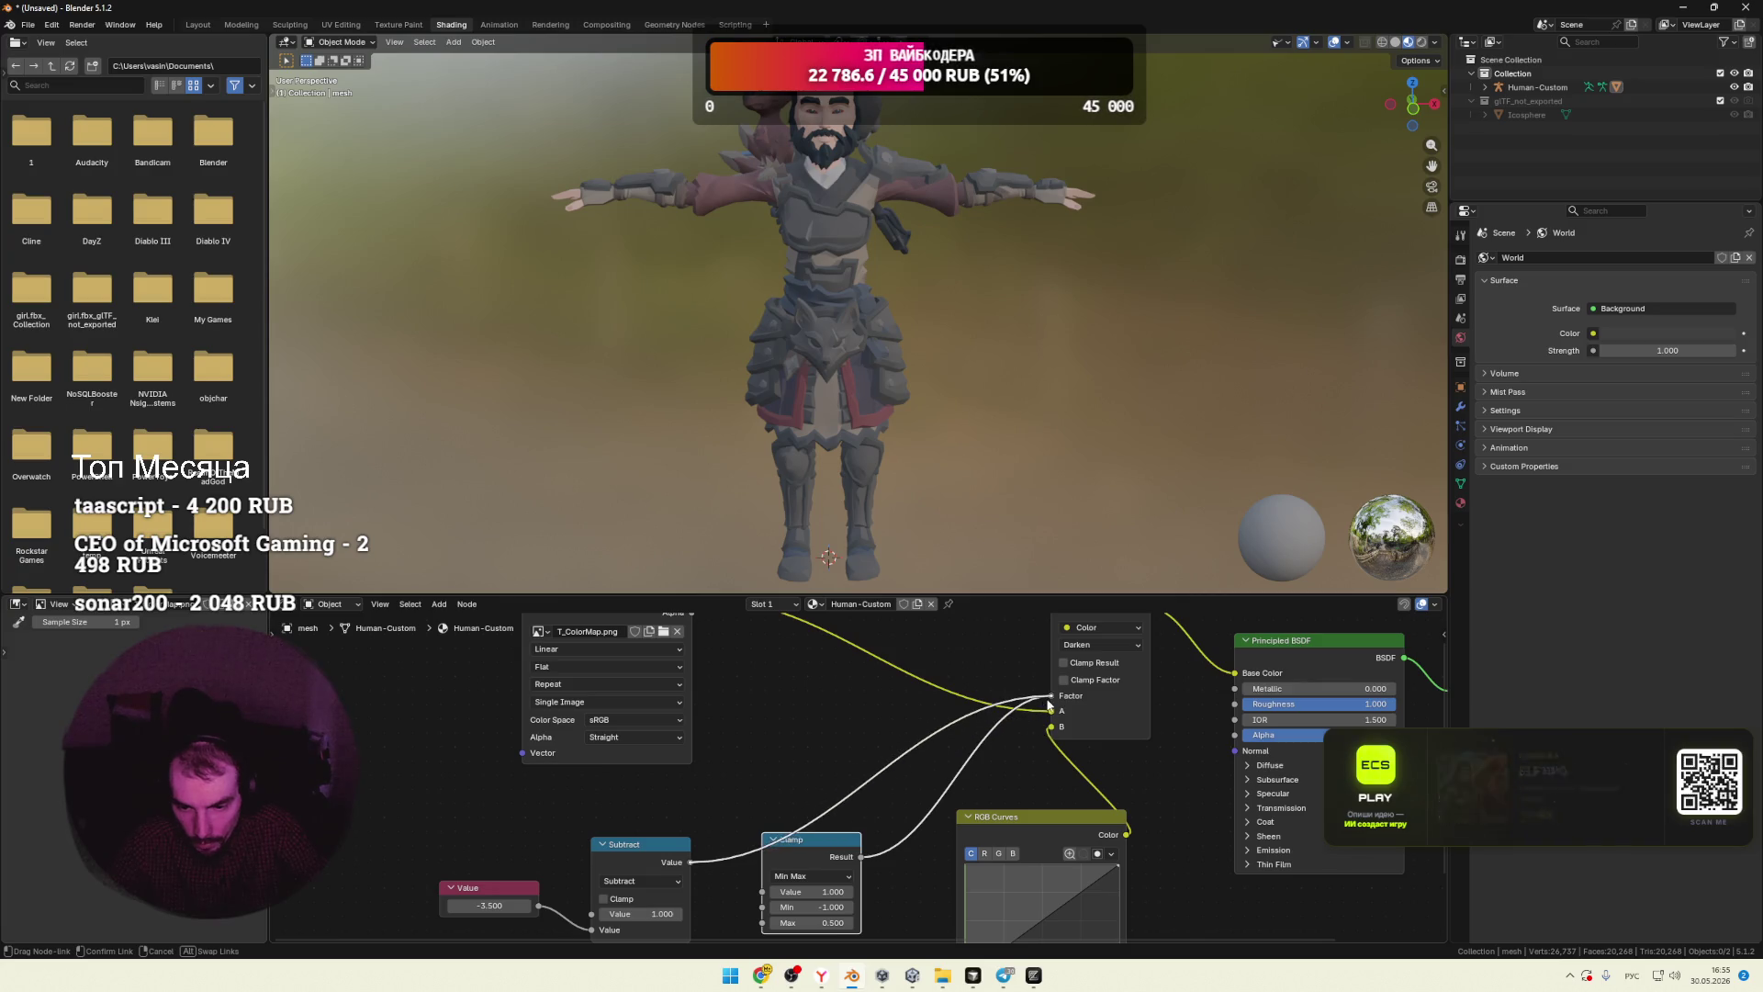
pyautogui.moveTo(523, 912)
pyautogui.mouseDown()
pyautogui.moveTo(579, 912)
pyautogui.moveTo(557, 911)
pyautogui.mouseUp()
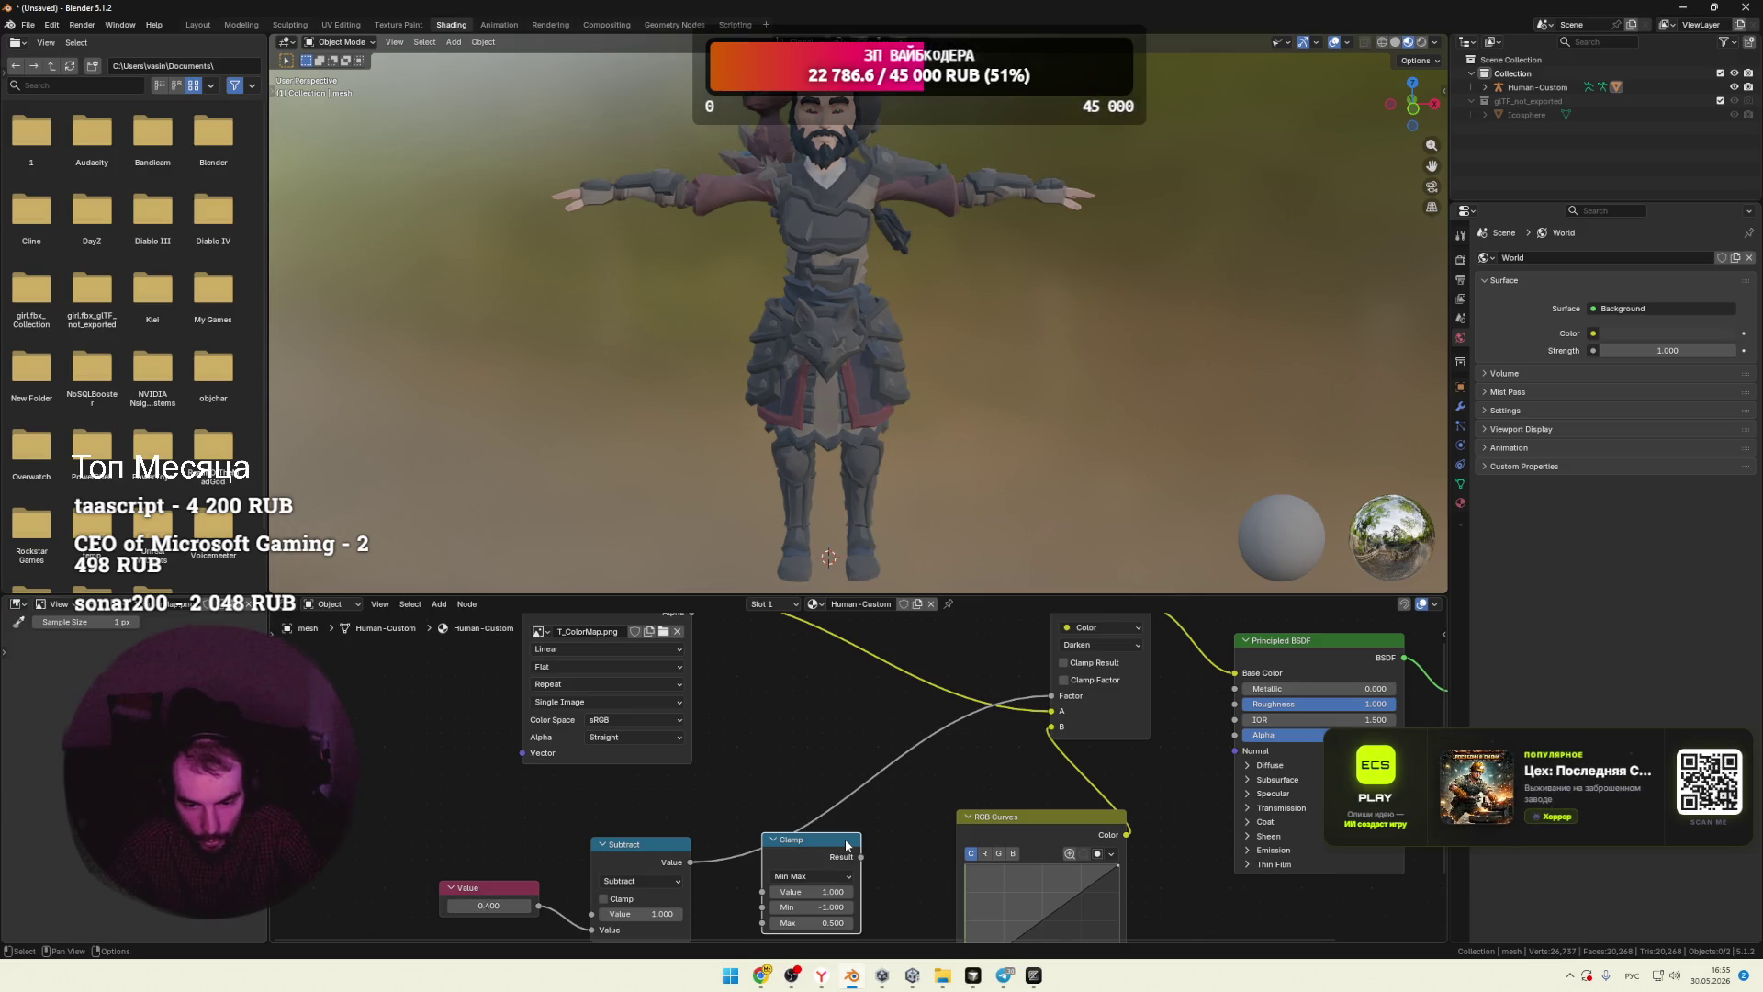
# Step: Delete the Clamp node and move the RGB Curves node to the left
pyautogui.hotkey('ctrl', 'x')
pyautogui.moveTo(1017, 833); pyautogui.dragTo(912, 821)
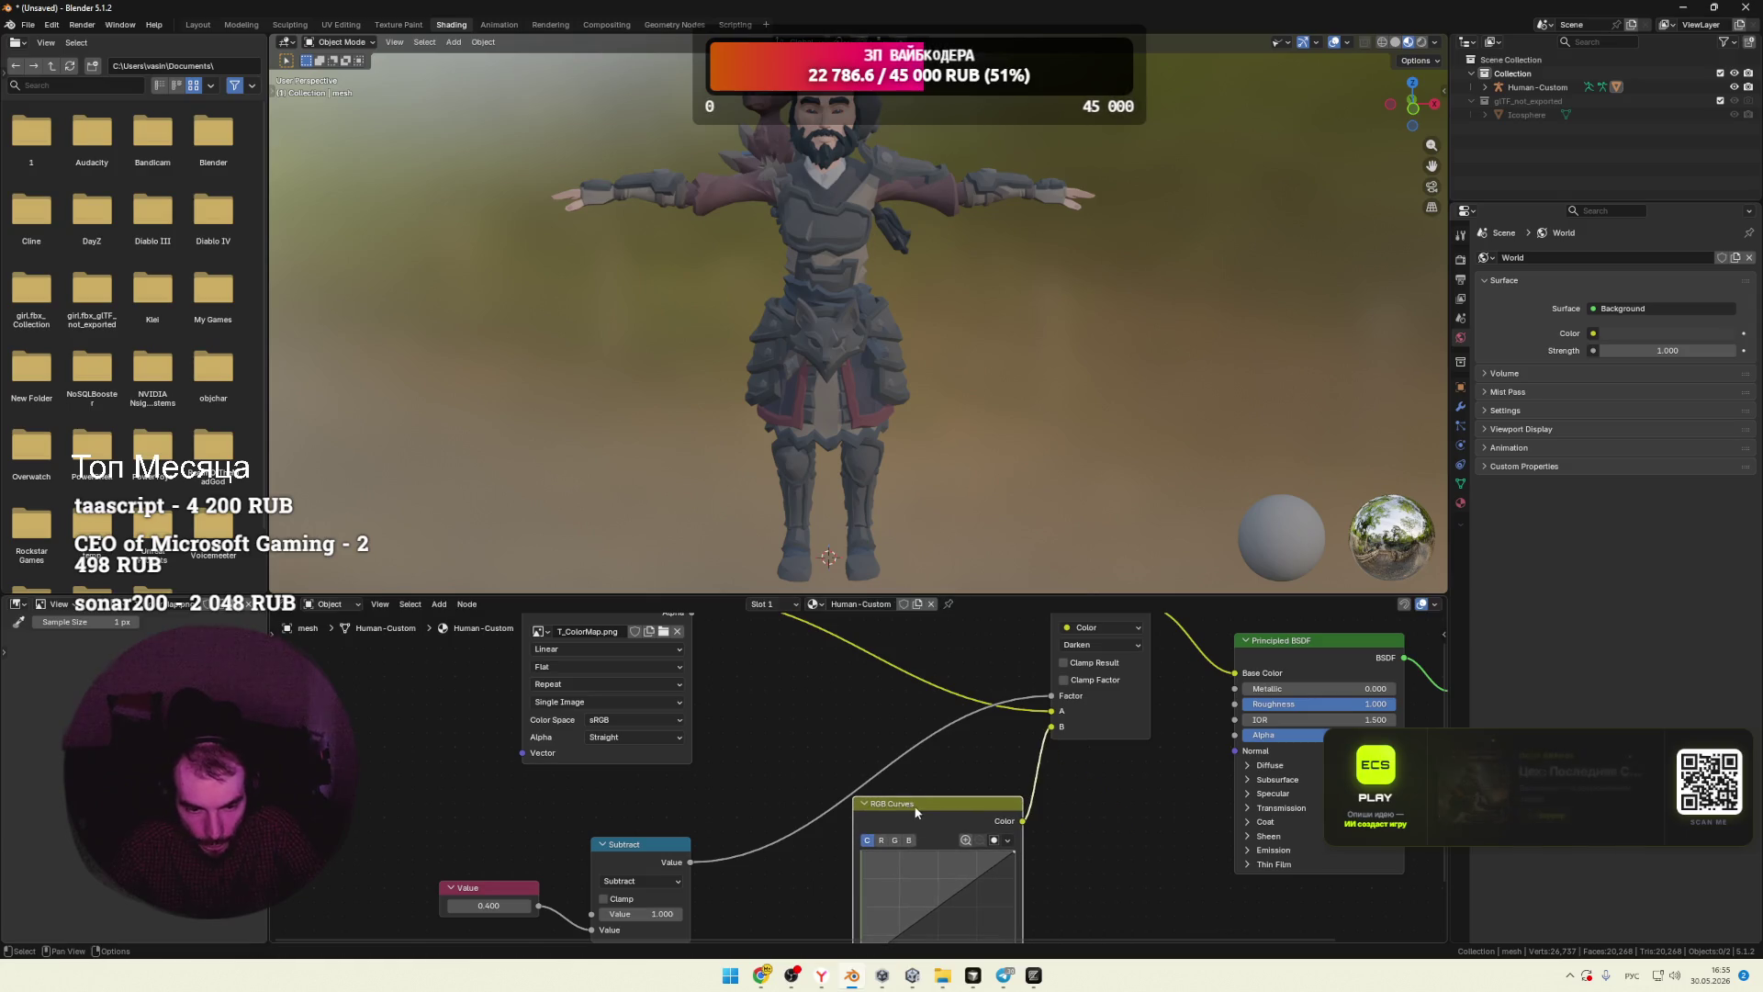
pyautogui.moveTo(781, 739)
pyautogui.mouseDown(button='middle')
pyautogui.moveTo(826, 787)
pyautogui.moveTo(825, 726)
pyautogui.mouseUp(button='middle')
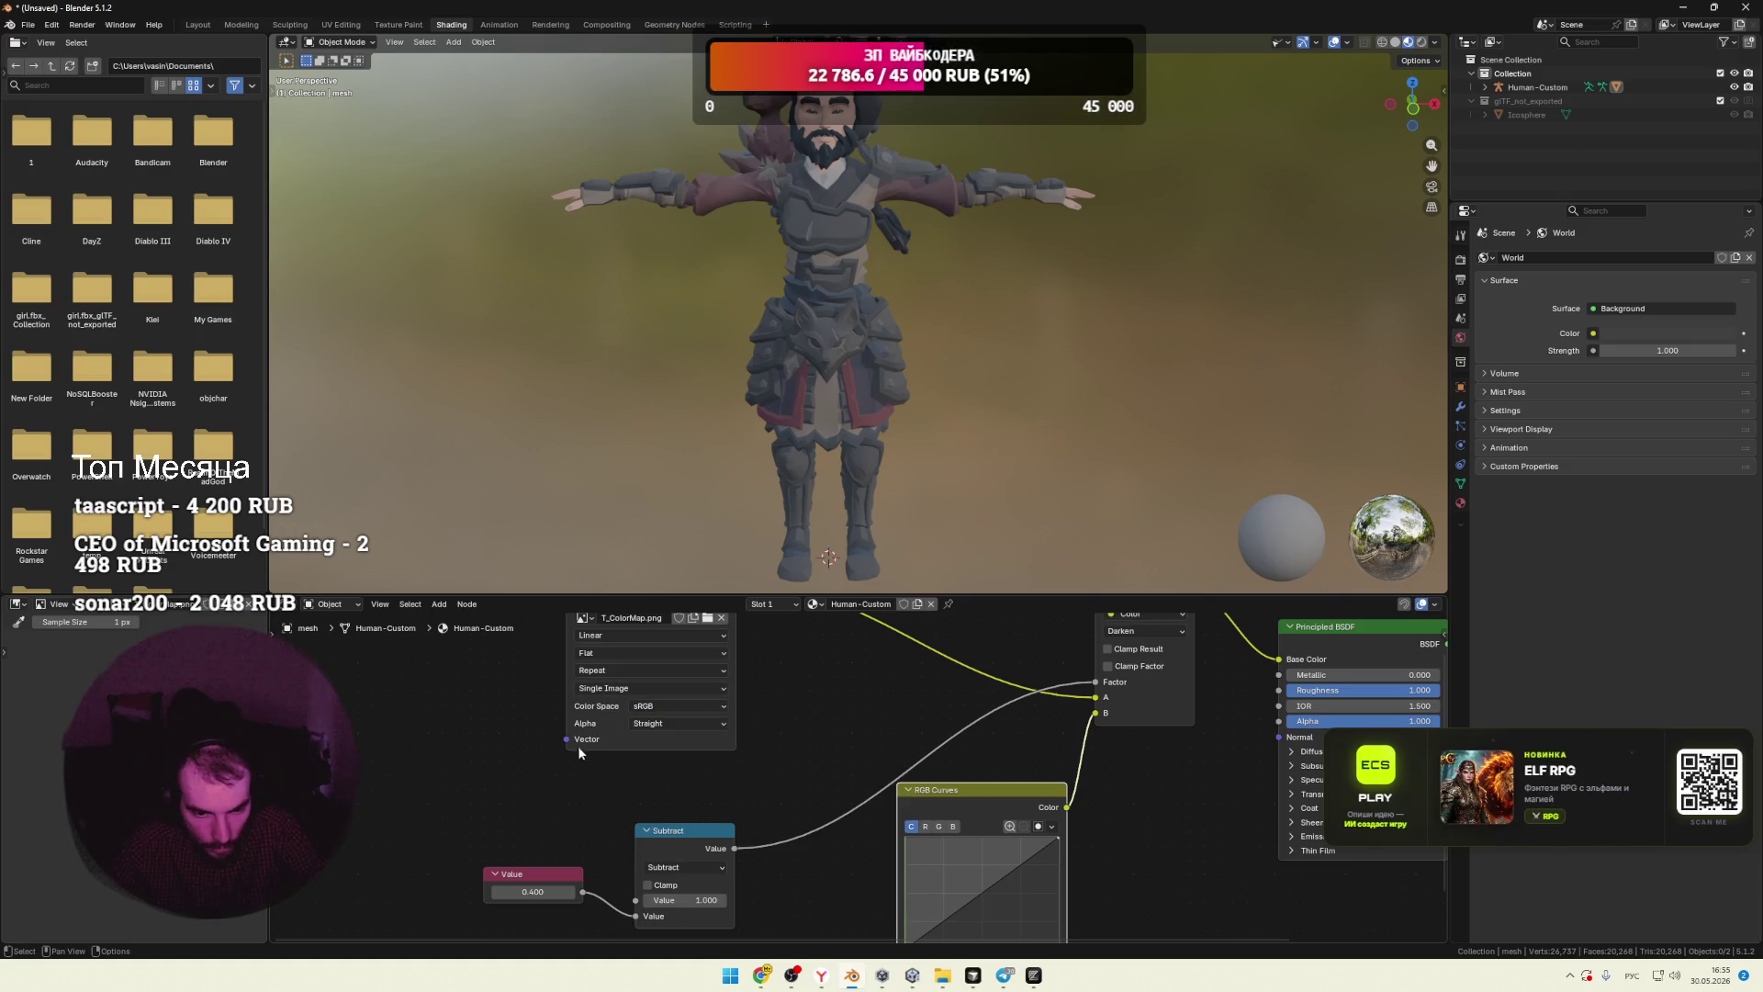
# Step: Reconnect the RGB Curves output to the Darken node's B input, undoing a mislink to Vector
pyautogui.moveTo(937, 765); pyautogui.dragTo(993, 808, button='middle')
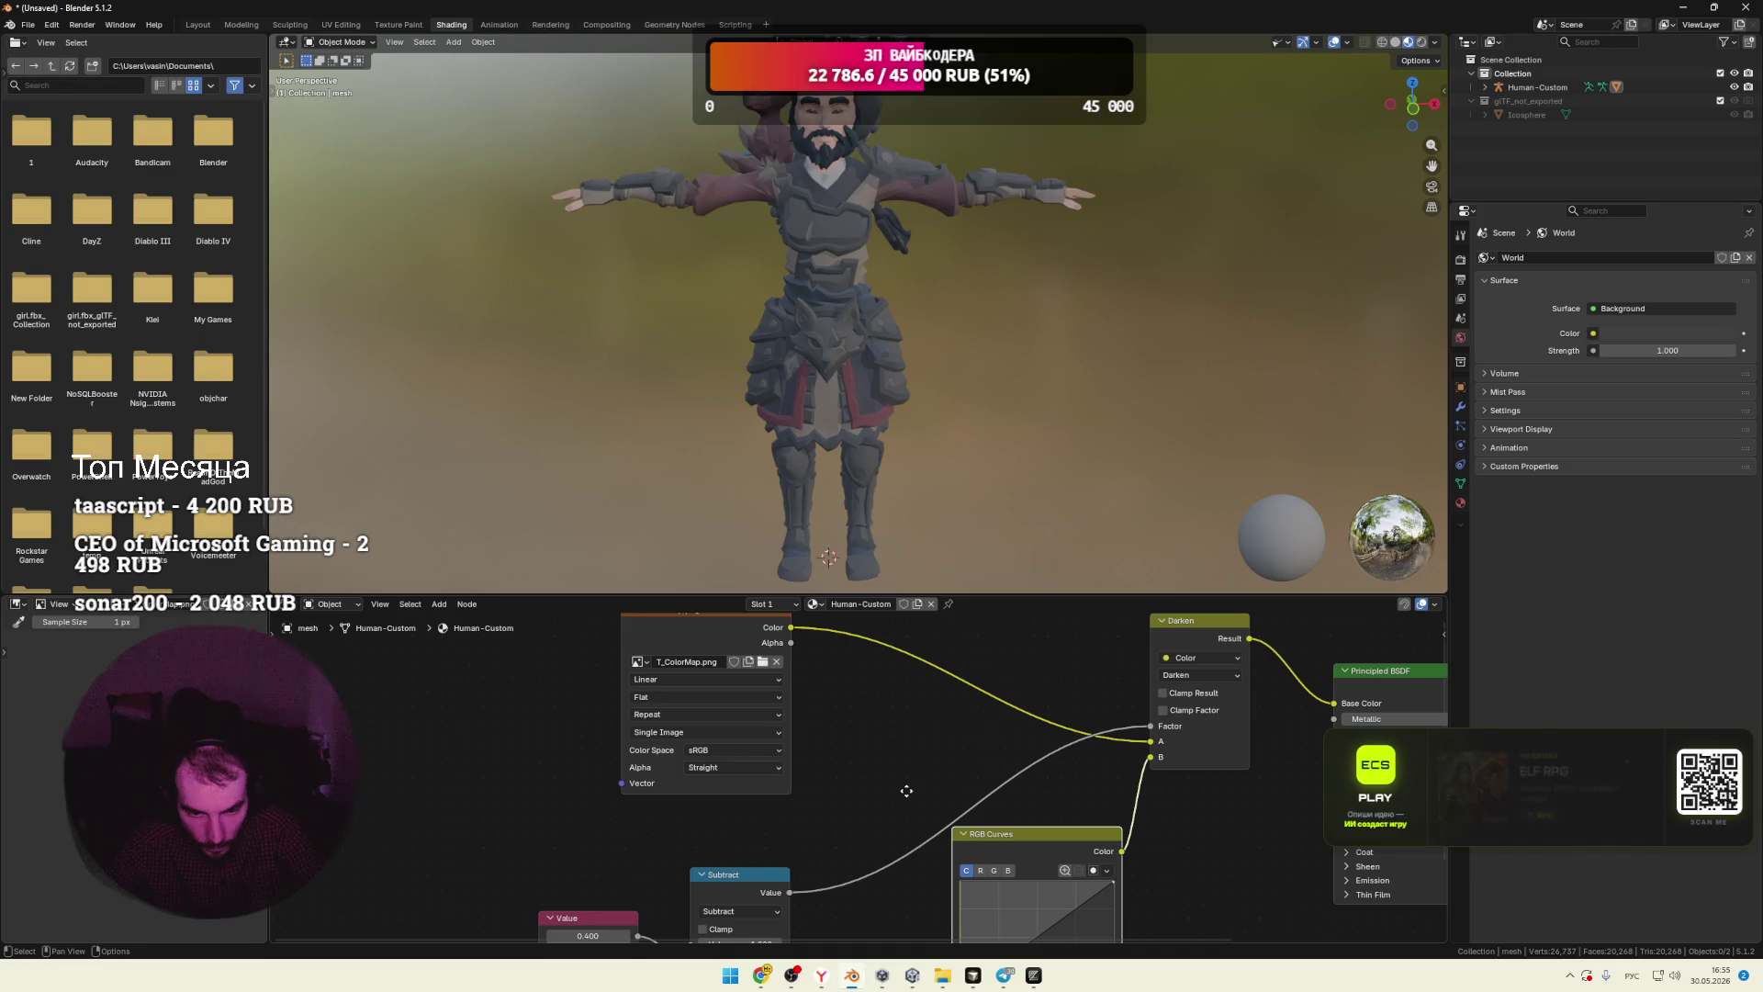
pyautogui.moveTo(1152, 757); pyautogui.dragTo(622, 785)
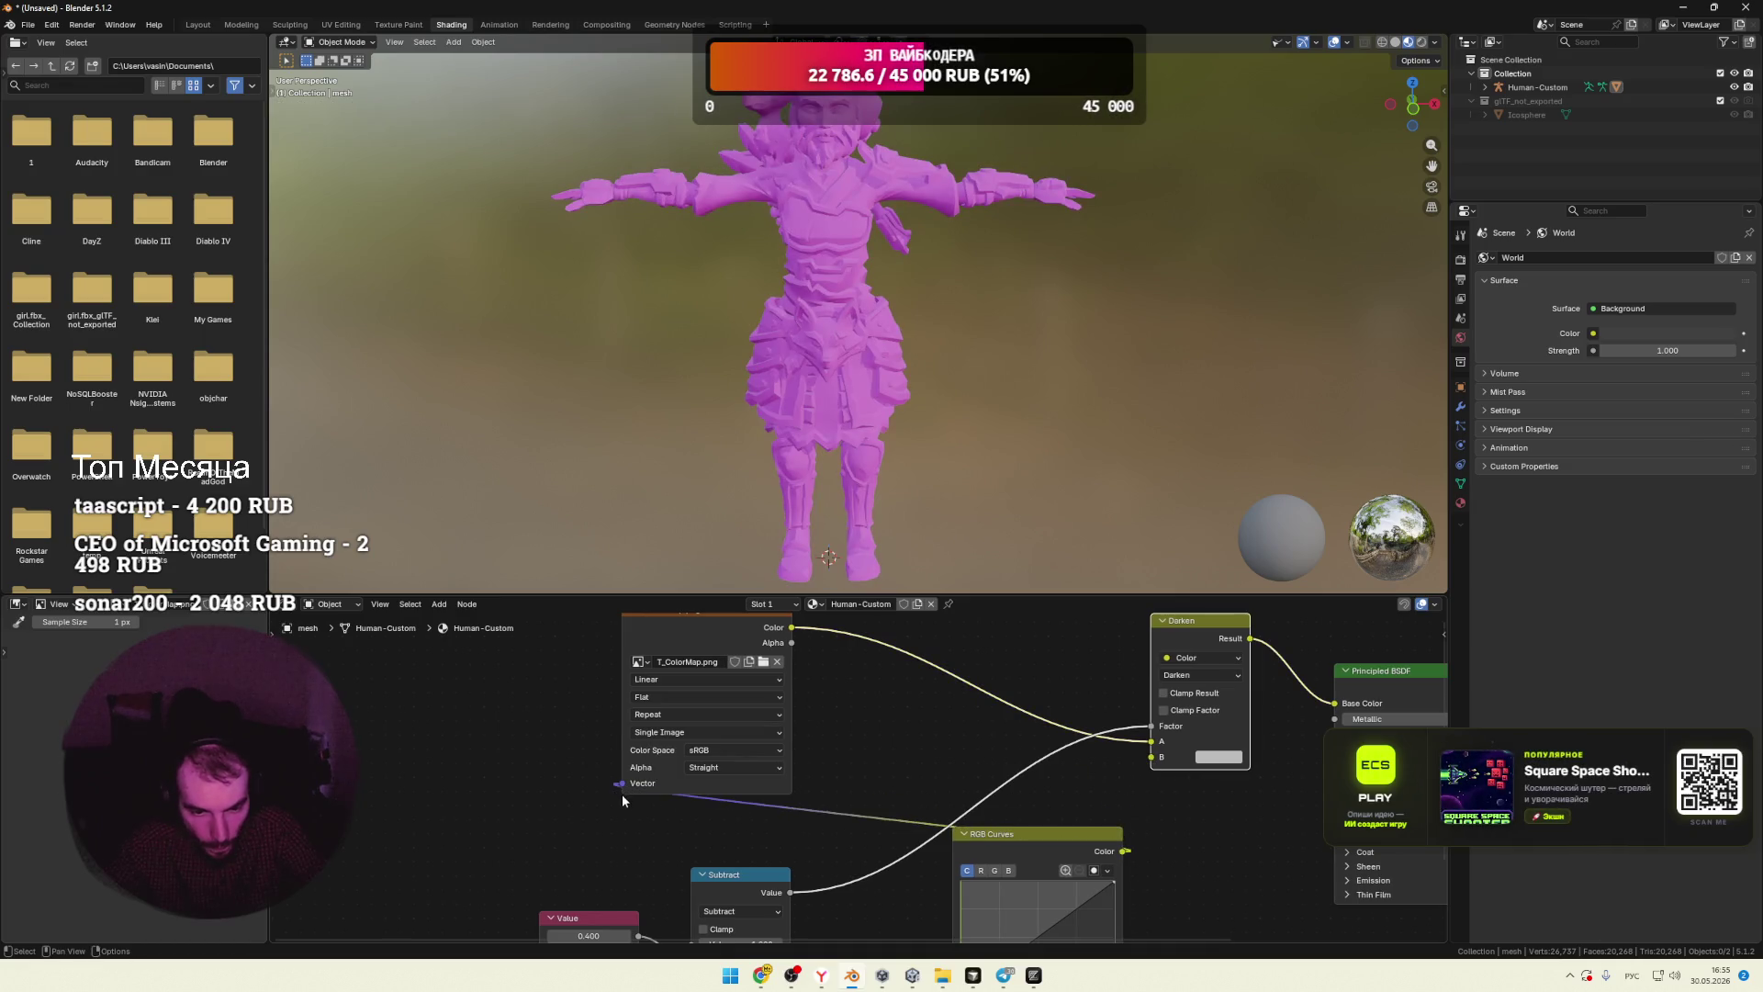
pyautogui.hotkey('ctrl', 'z')
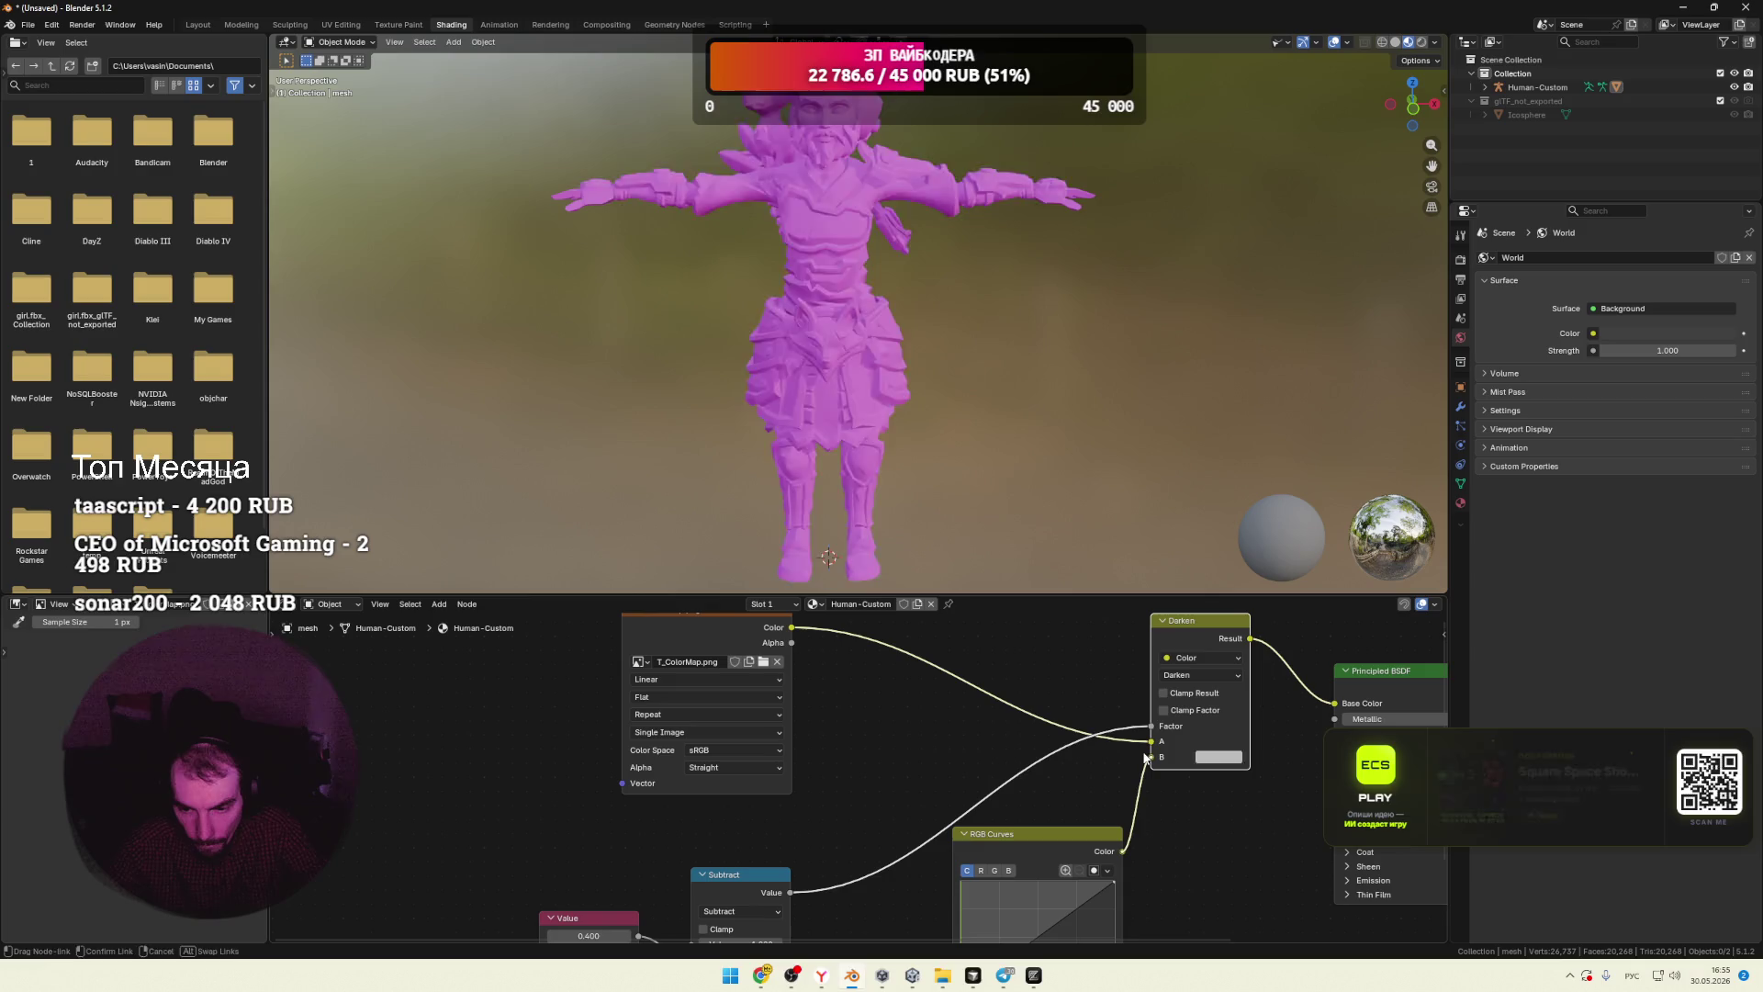
pyautogui.moveTo(865, 735)
pyautogui.mouseDown(button='middle')
pyautogui.moveTo(936, 718)
pyautogui.moveTo(937, 683)
pyautogui.mouseUp(button='middle')
# Step: Wire the Value node straight into the Darken Factor, detaching Subtract, and raise it to 0.800
pyautogui.moveTo(818, 837)
pyautogui.mouseDown()
pyautogui.moveTo(900, 753)
pyautogui.moveTo(1019, 721)
pyautogui.moveTo(955, 736)
pyautogui.mouseUp()
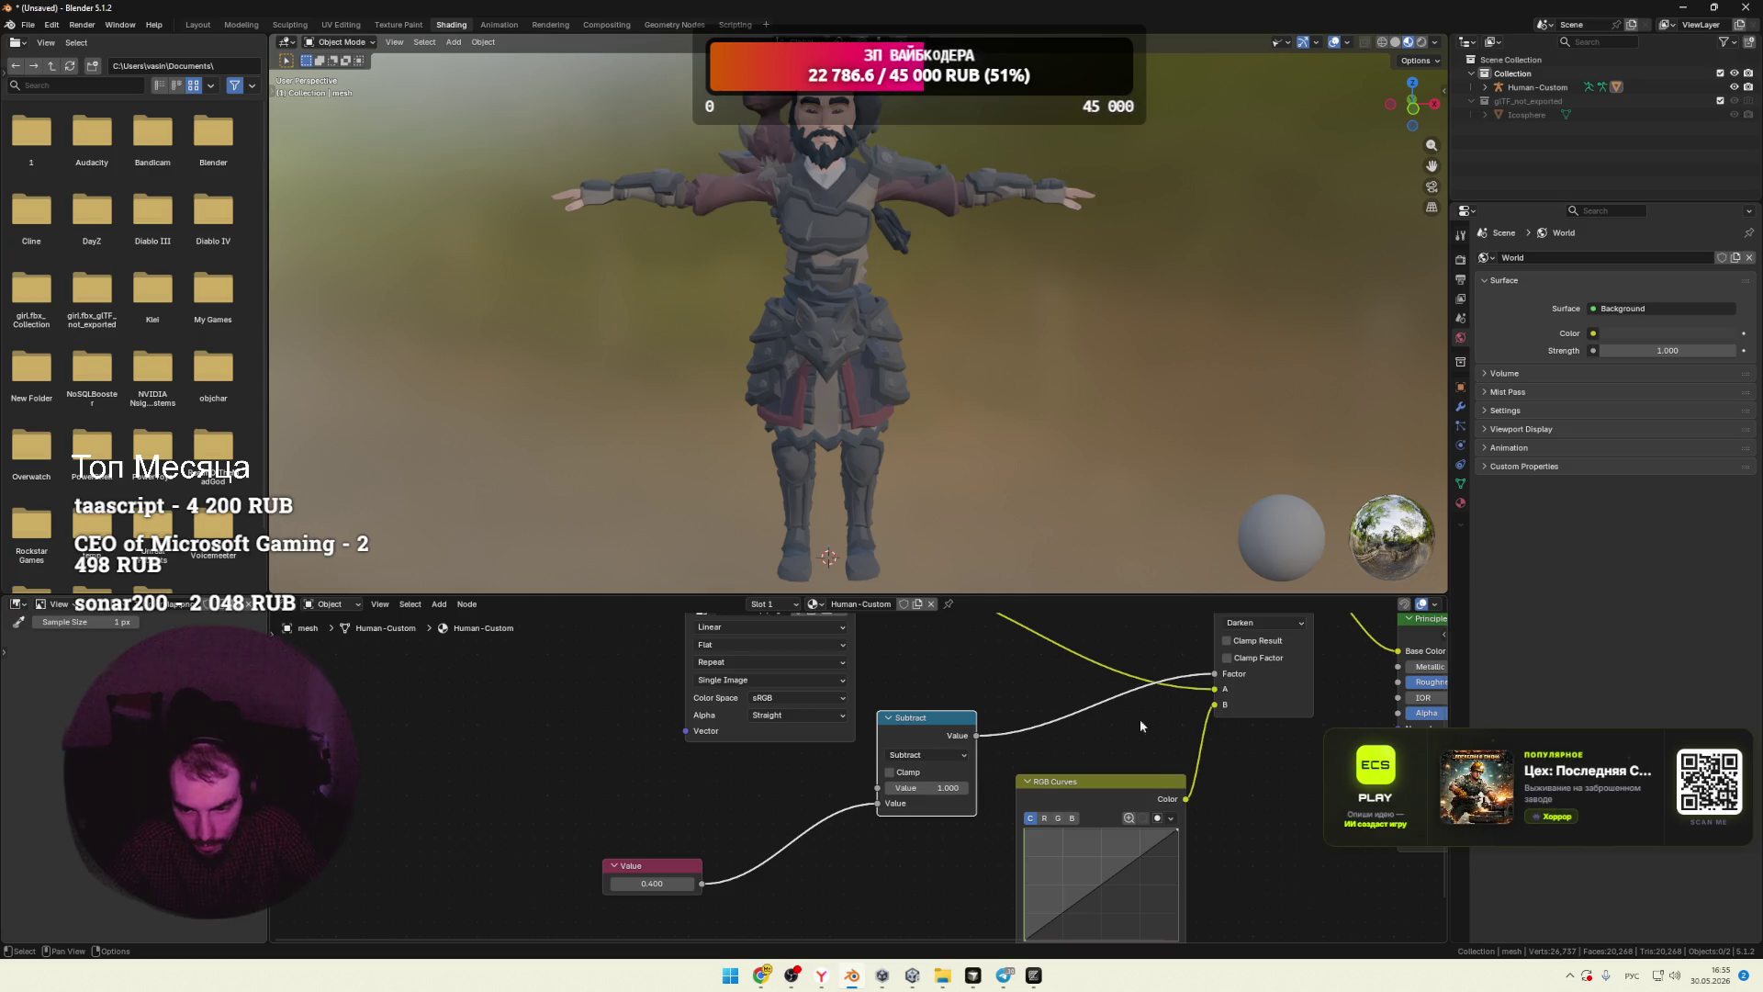
pyautogui.moveTo(1215, 676); pyautogui.dragTo(1000, 743)
pyautogui.moveTo(877, 802)
pyautogui.mouseDown()
pyautogui.moveTo(668, 868)
pyautogui.moveTo(995, 664)
pyautogui.moveTo(1185, 703)
pyautogui.moveTo(1215, 673)
pyautogui.mouseUp()
pyautogui.moveTo(918, 718); pyautogui.dragTo(786, 834)
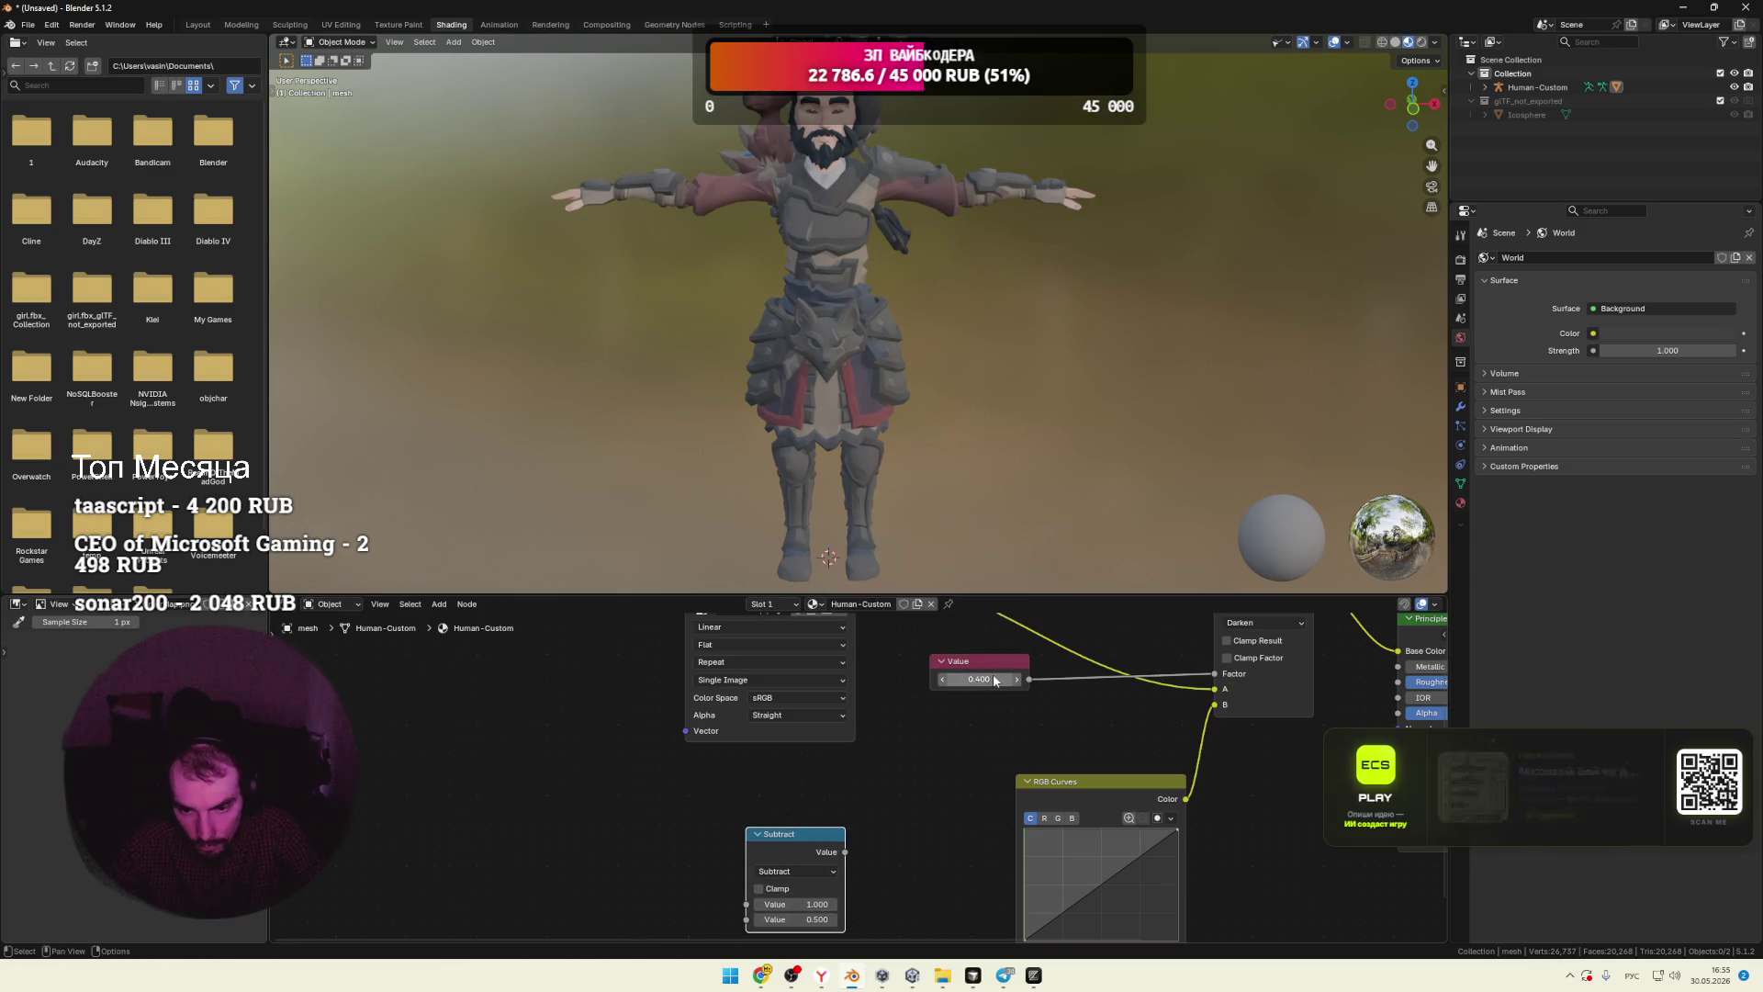
pyautogui.press('-')
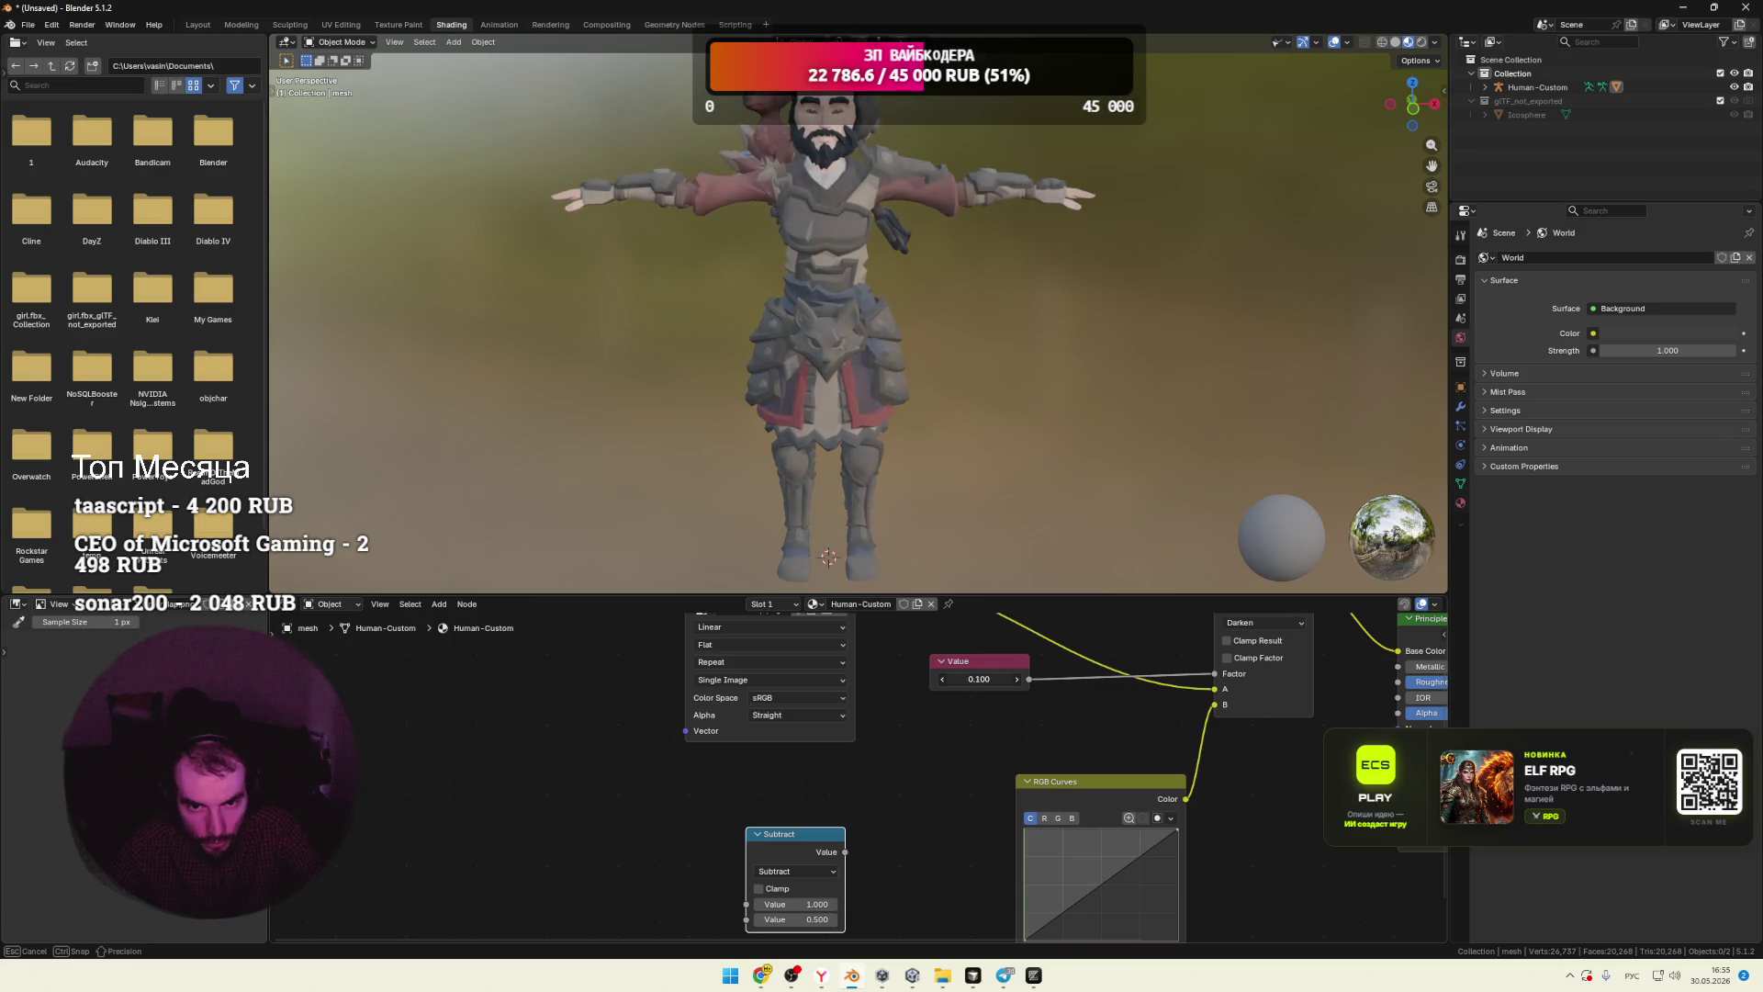
pyautogui.moveTo(980, 679); pyautogui.dragTo(1051, 678)
# Step: Delete the Subtract node, move the Value node beside Darken, and set it to 0.900
pyautogui.press('x')
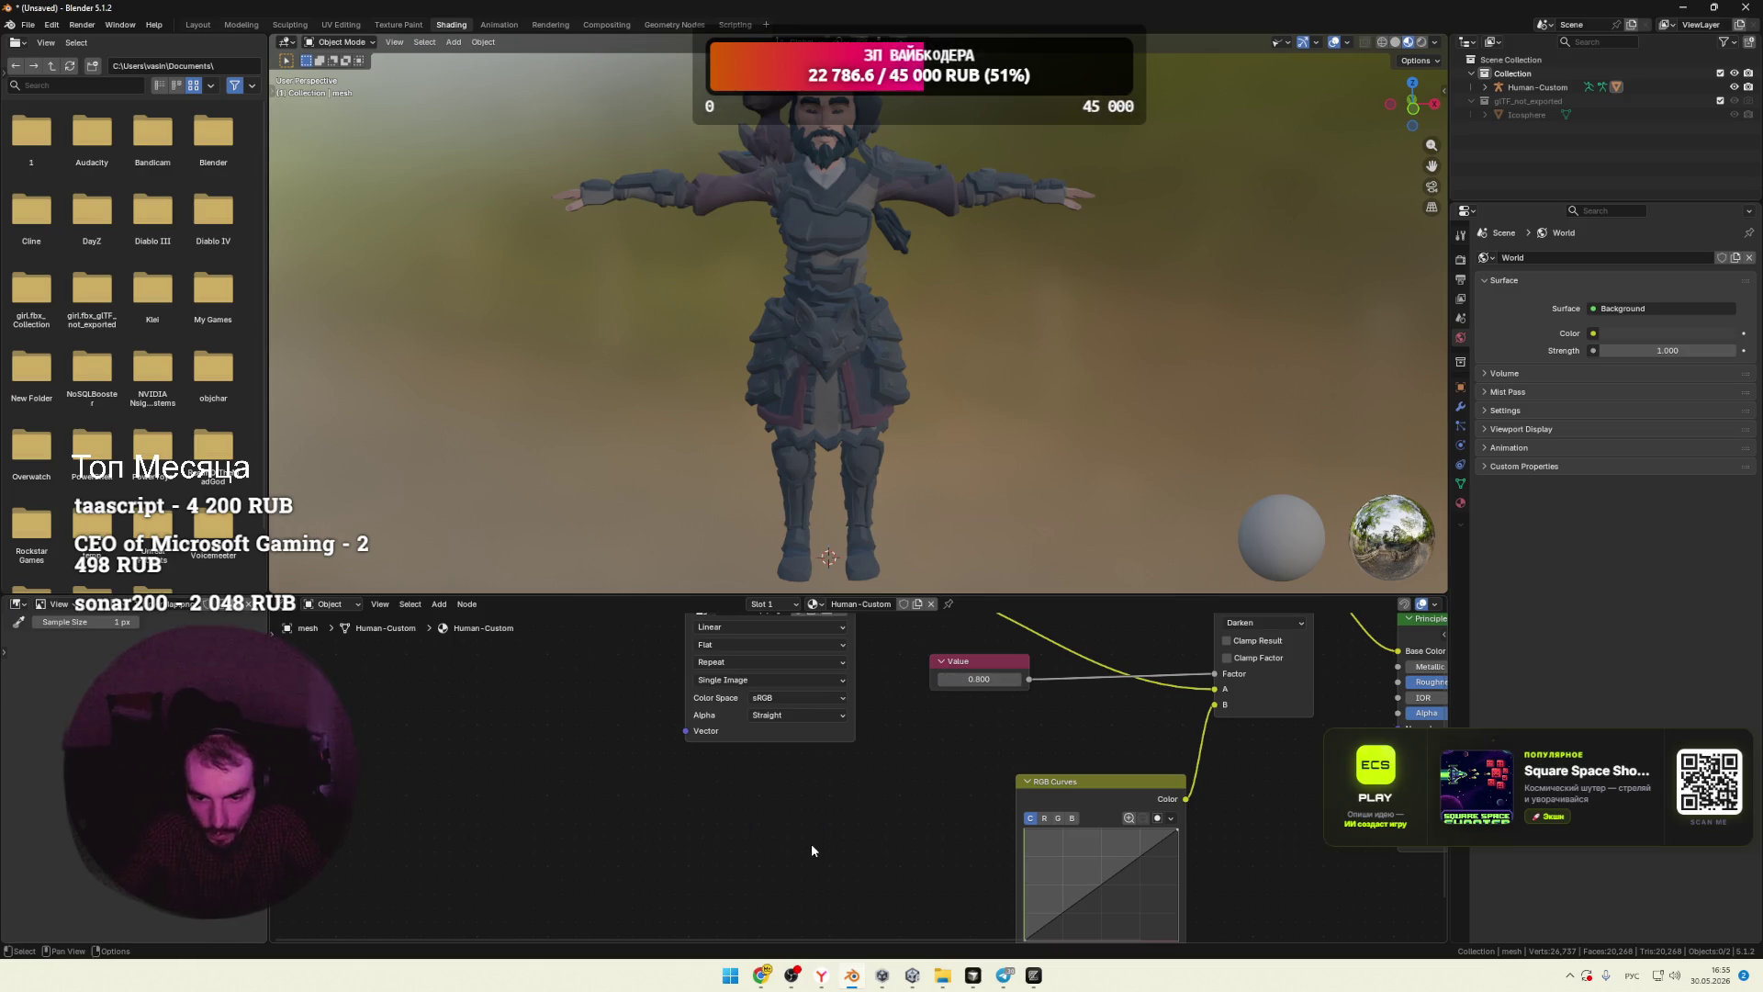
pyautogui.moveTo(922, 764); pyautogui.dragTo(775, 852, button='middle')
pyautogui.moveTo(831, 742); pyautogui.dragTo(943, 730)
pyautogui.click(981, 749)
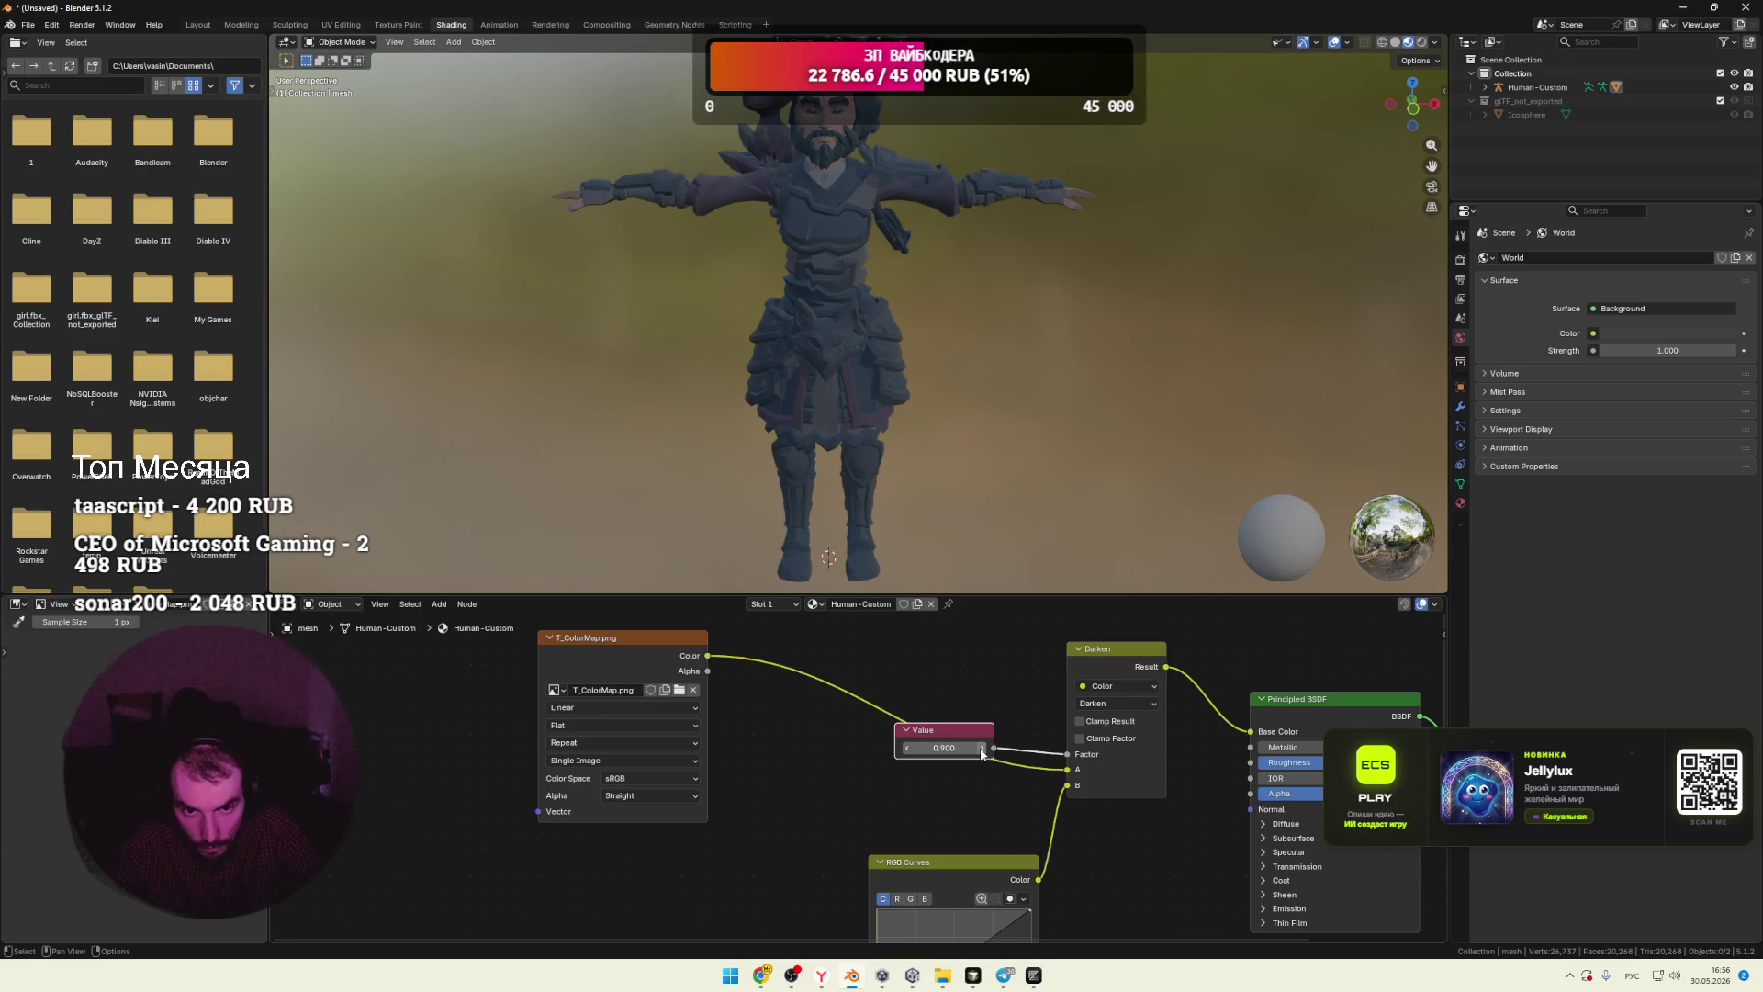
# Step: Enter 0.4 in the Value node, then drag-test other values to preview the darkening
pyautogui.click(937, 748)
pyautogui.write('0.4')
pyautogui.press('Return')
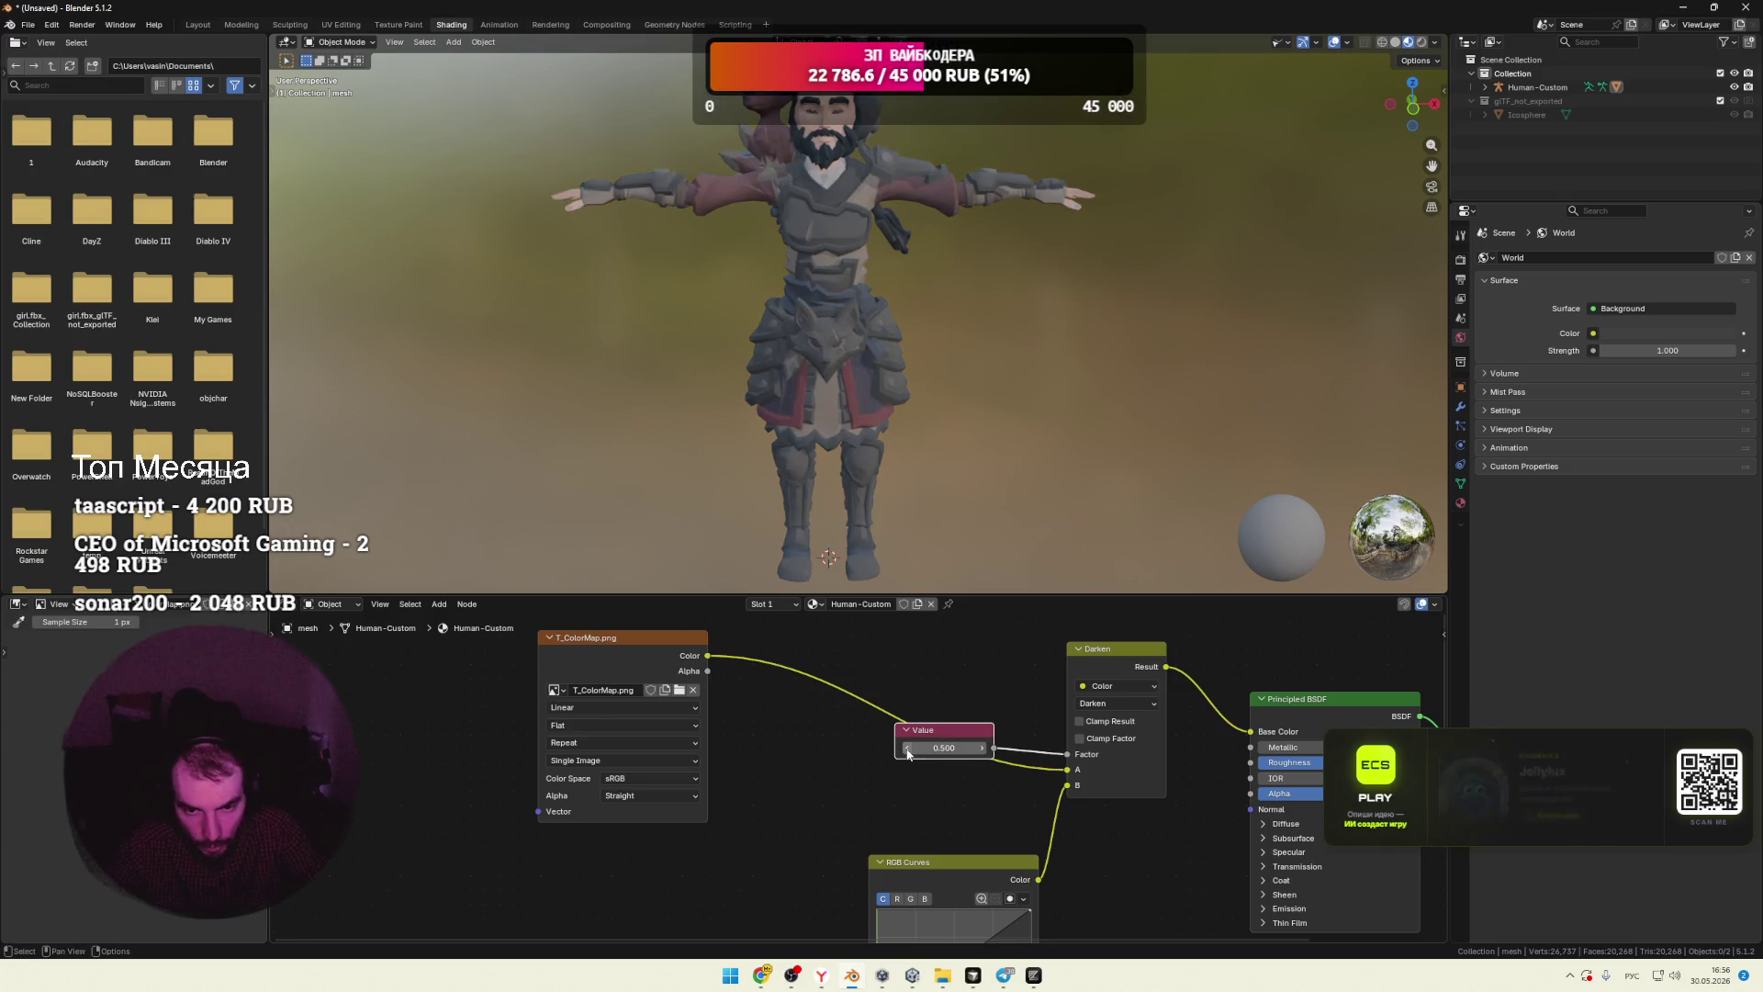
pyautogui.moveTo(927, 756)
pyautogui.mouseDown()
pyautogui.moveTo(946, 756)
pyautogui.moveTo(909, 756)
pyautogui.moveTo(951, 756)
pyautogui.moveTo(905, 756)
pyautogui.moveTo(964, 756)
pyautogui.moveTo(918, 748)
pyautogui.mouseUp()
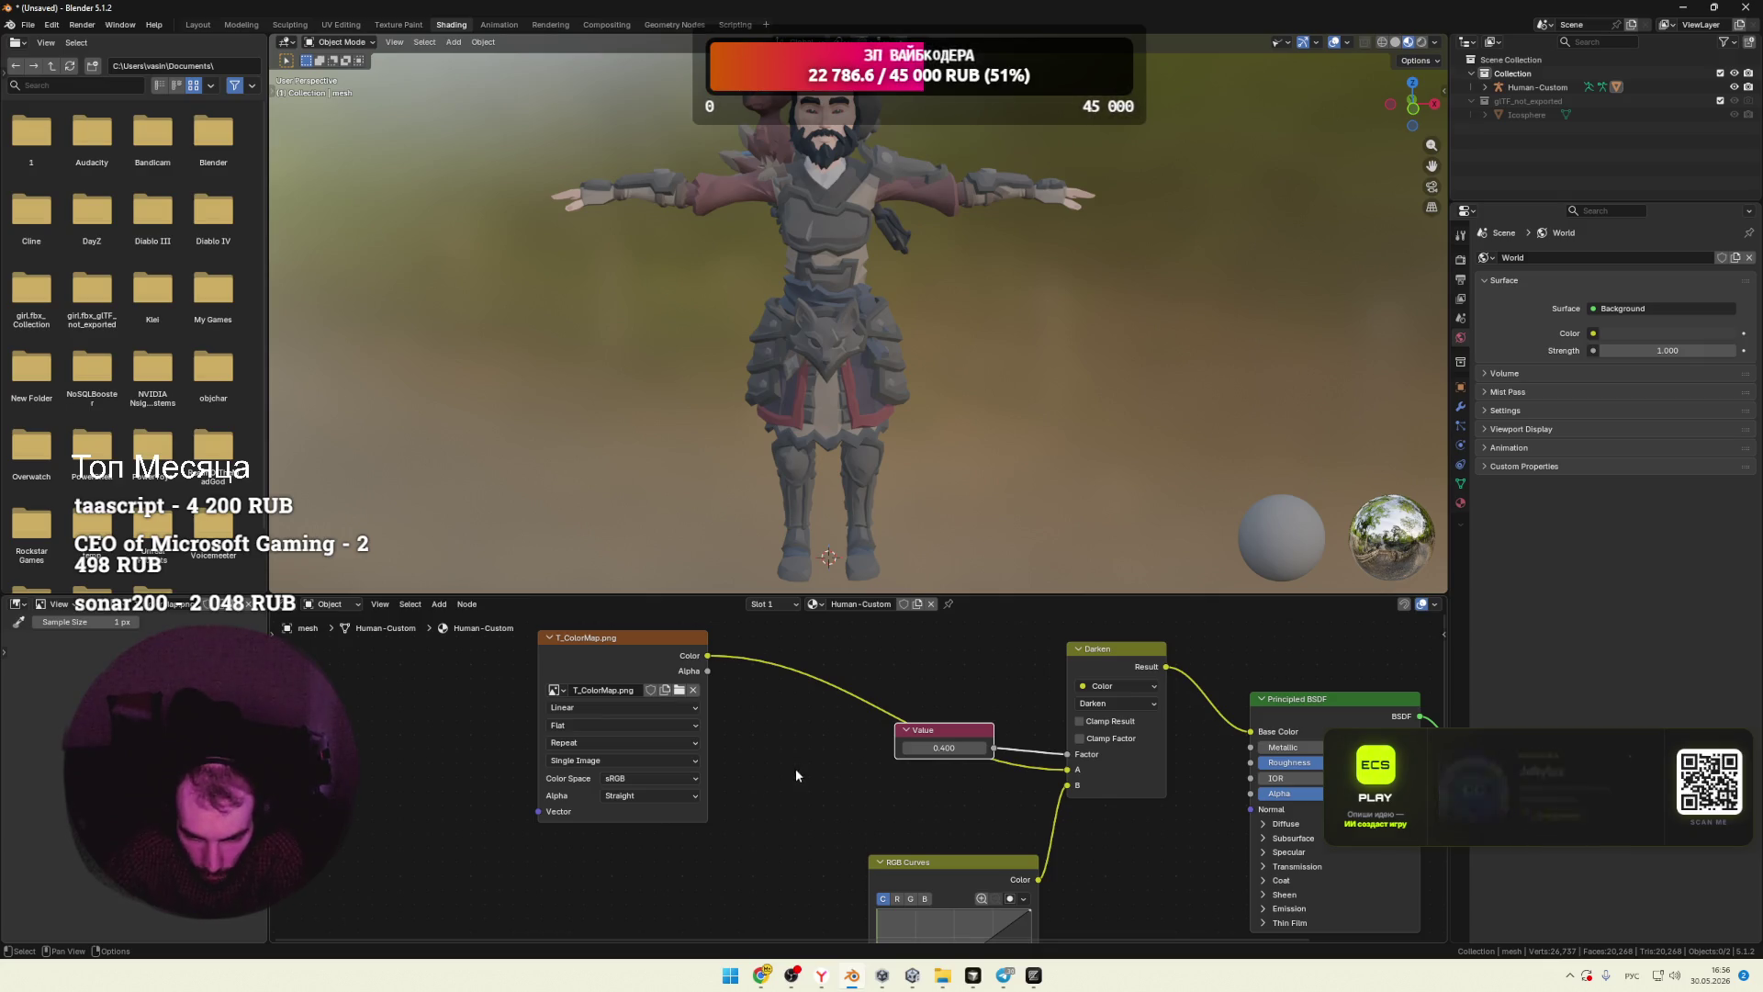
pyautogui.hscroll(3, 964, 820)
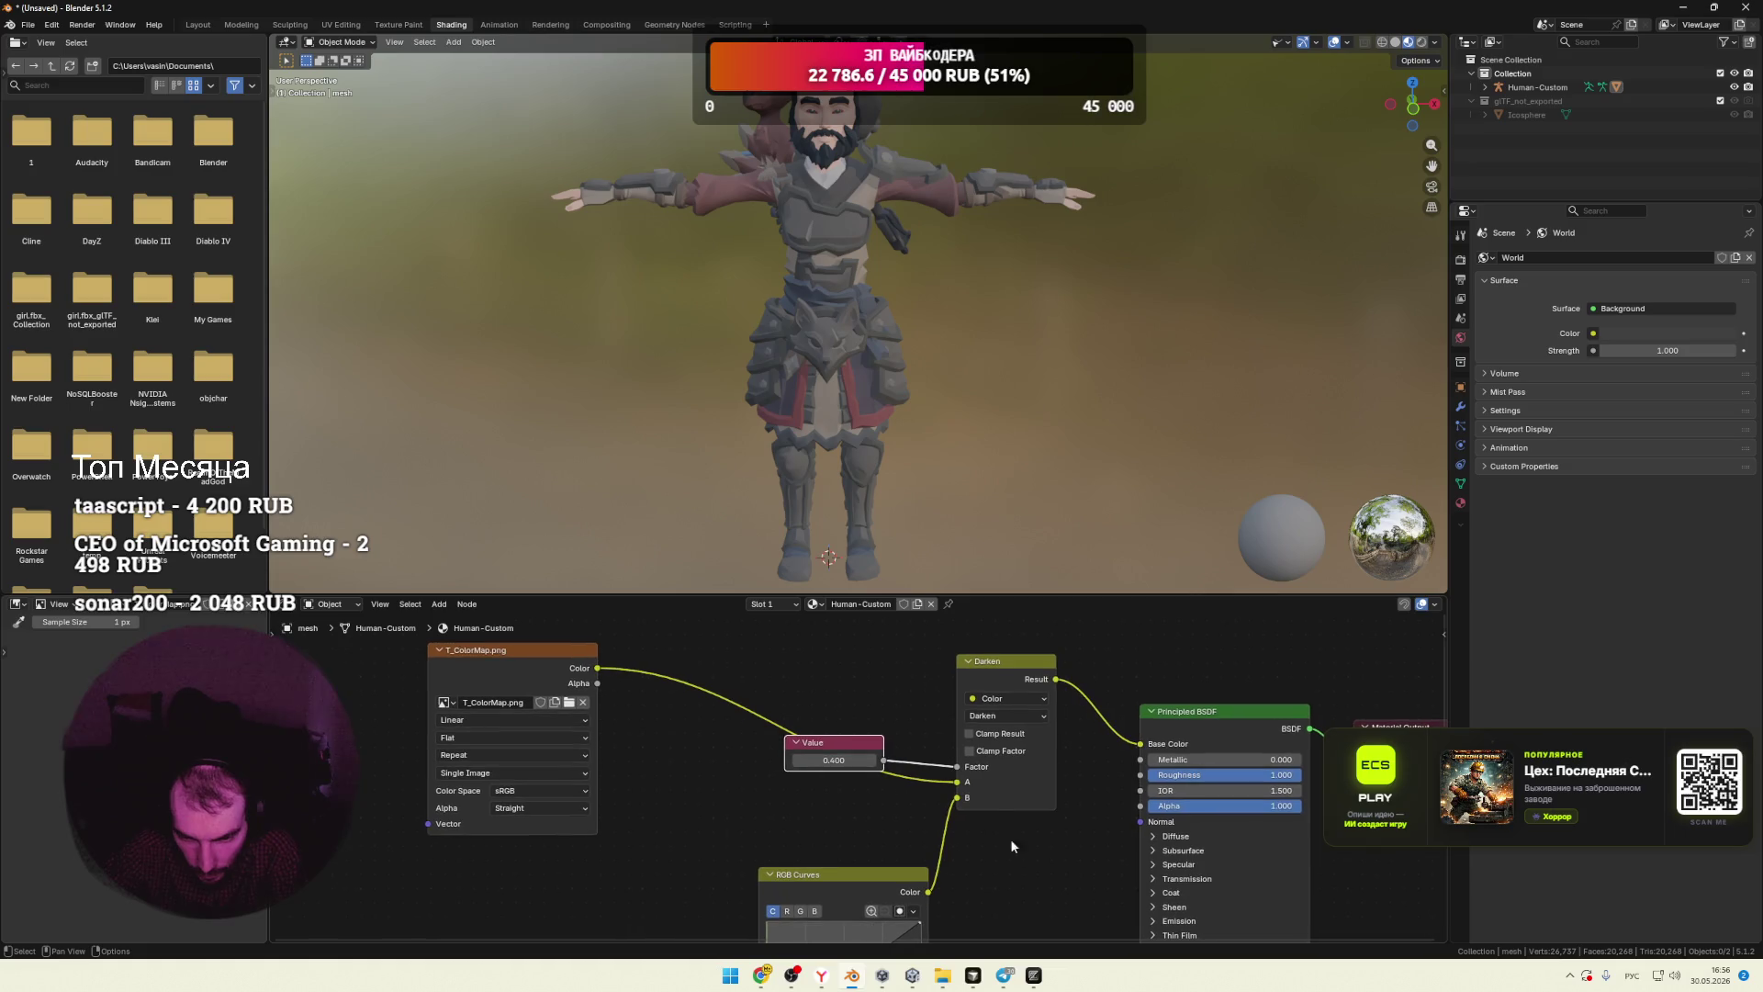
pyautogui.moveTo(834, 761)
pyautogui.mouseDown()
pyautogui.moveTo(896, 761)
pyautogui.moveTo(817, 760)
pyautogui.moveTo(845, 761)
pyautogui.mouseUp()
pyautogui.click(996, 715)
# Step: Turn off the Darken node's clamp, reconnect T_ColorMap Color to input A and retune the Value
pyautogui.click(996, 714)
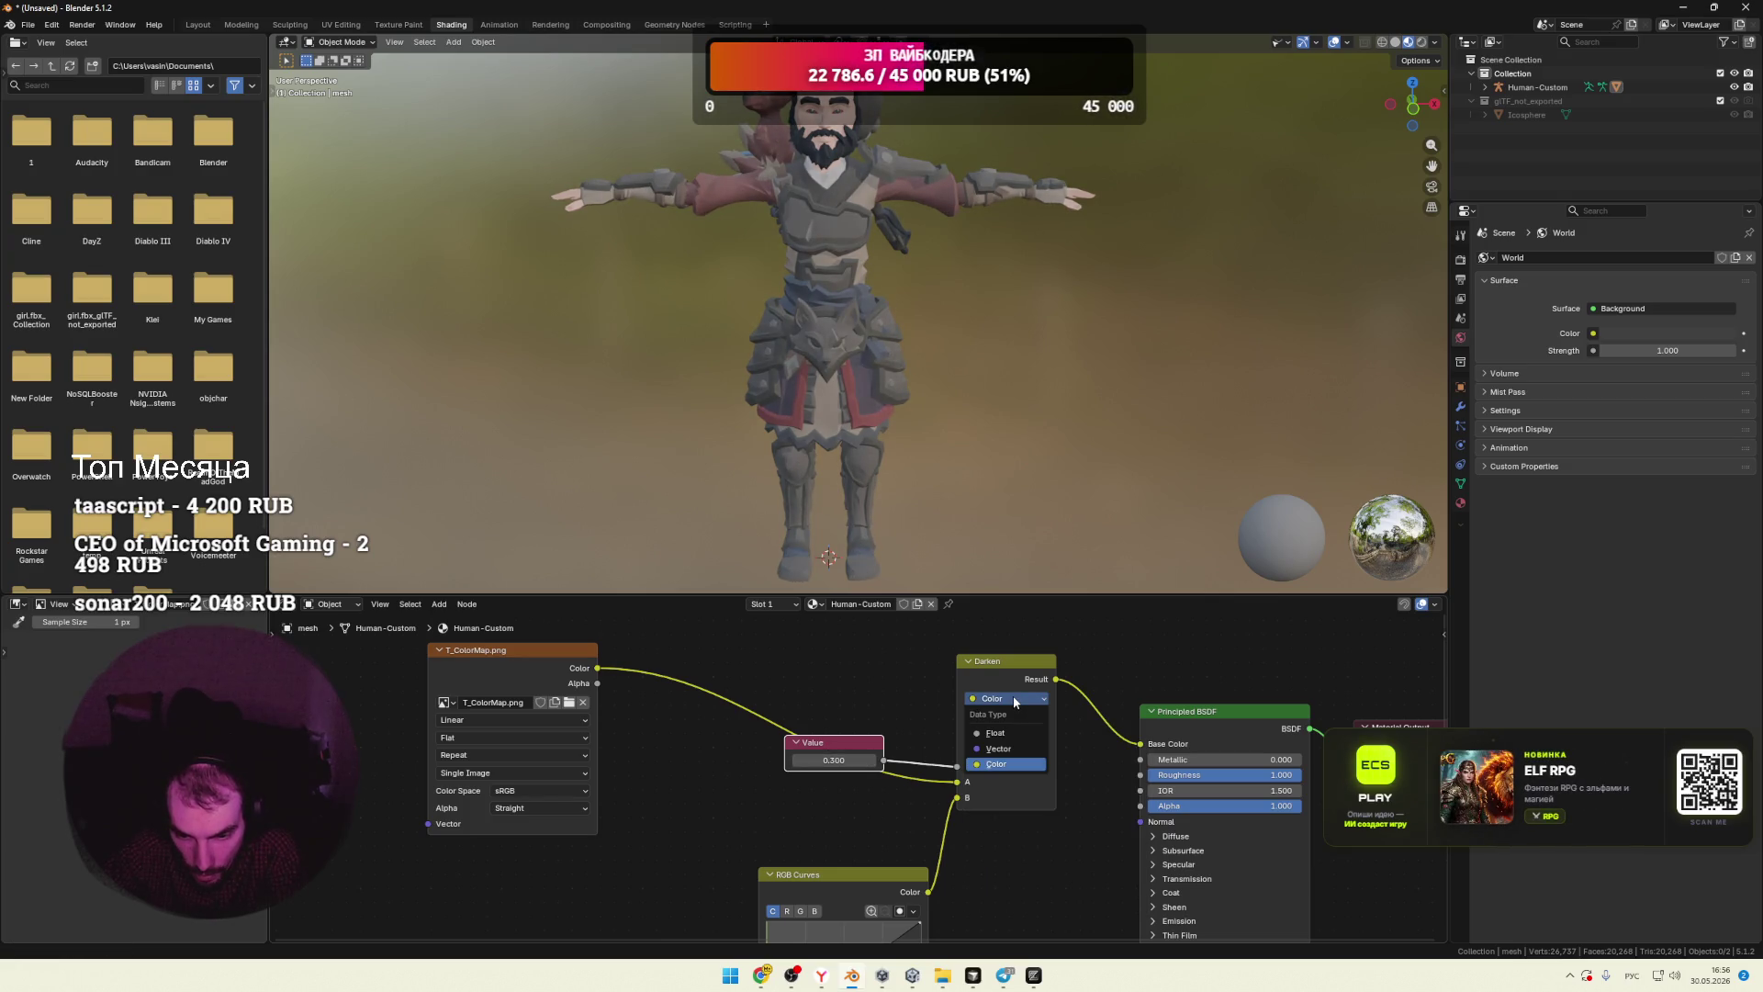
pyautogui.click(970, 750)
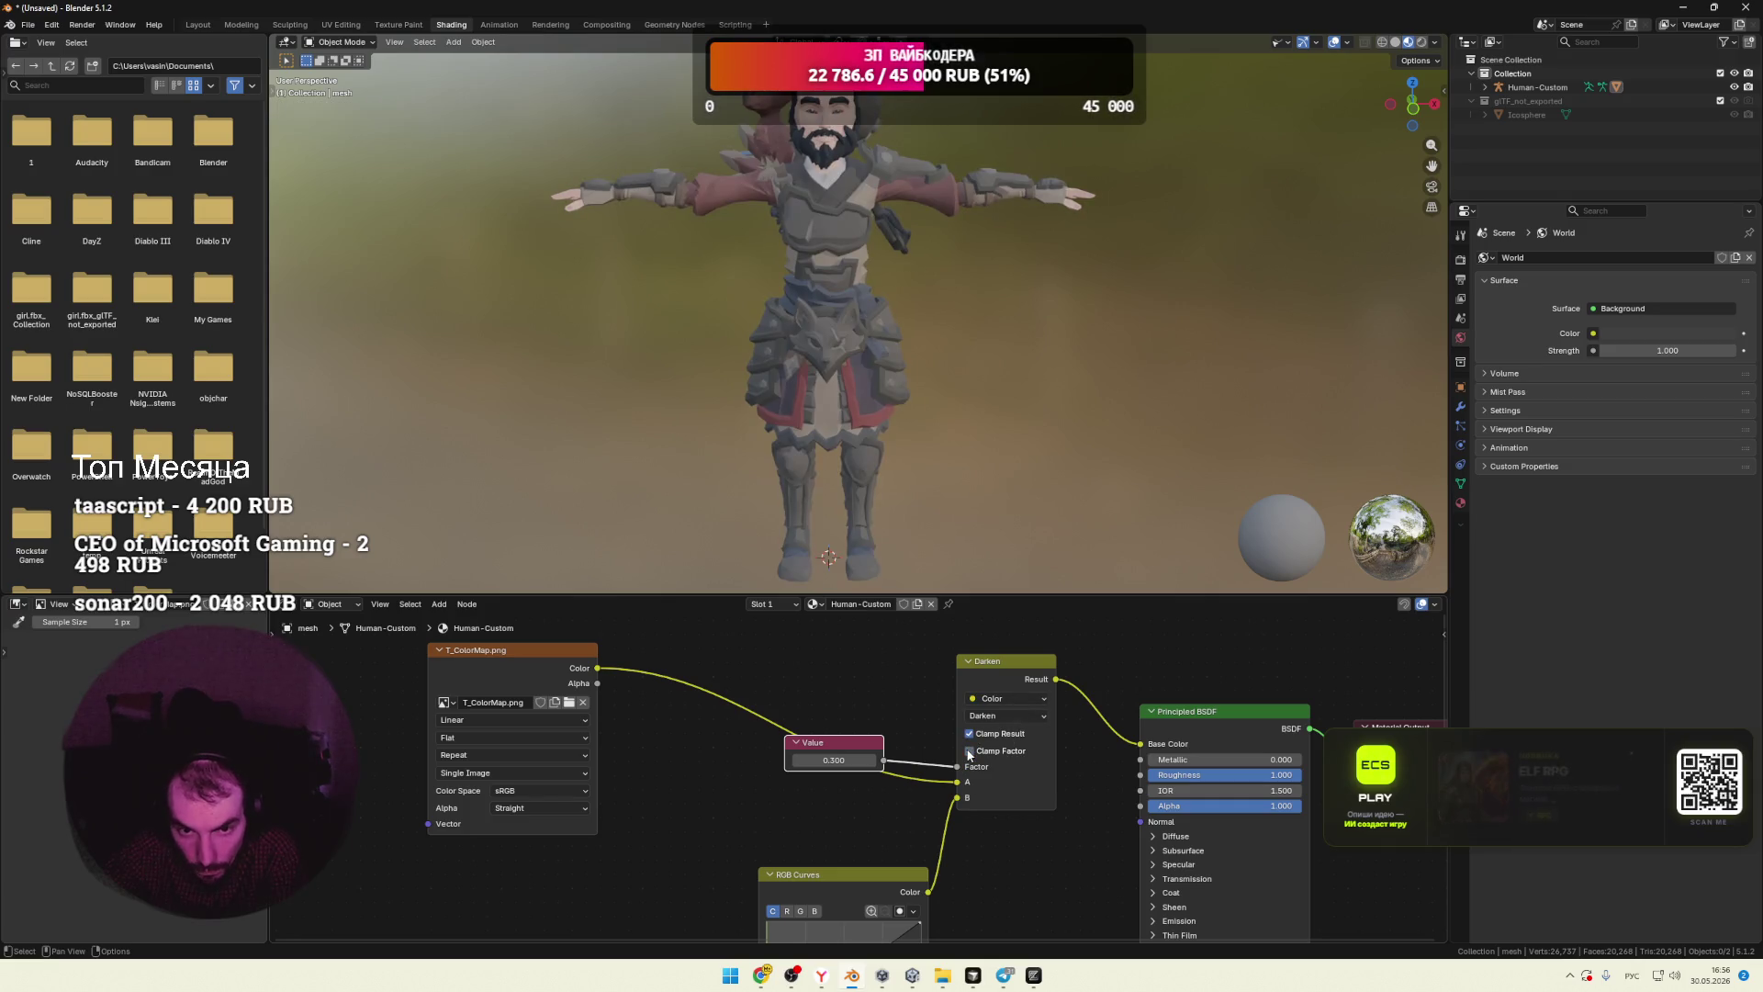
pyautogui.moveTo(957, 783); pyautogui.dragTo(957, 802)
pyautogui.moveTo(826, 761); pyautogui.dragTo(882, 760)
pyautogui.moveTo(597, 668); pyautogui.dragTo(957, 781)
pyautogui.moveTo(834, 761); pyautogui.dragTo(793, 761)
# Step: Orbit around the character and select the character model
pyautogui.scroll(-3, 955, 459)
pyautogui.moveTo(955, 459)
pyautogui.mouseDown(button='middle')
pyautogui.moveTo(974, 479)
pyautogui.moveTo(1050, 477)
pyautogui.mouseUp(button='middle')
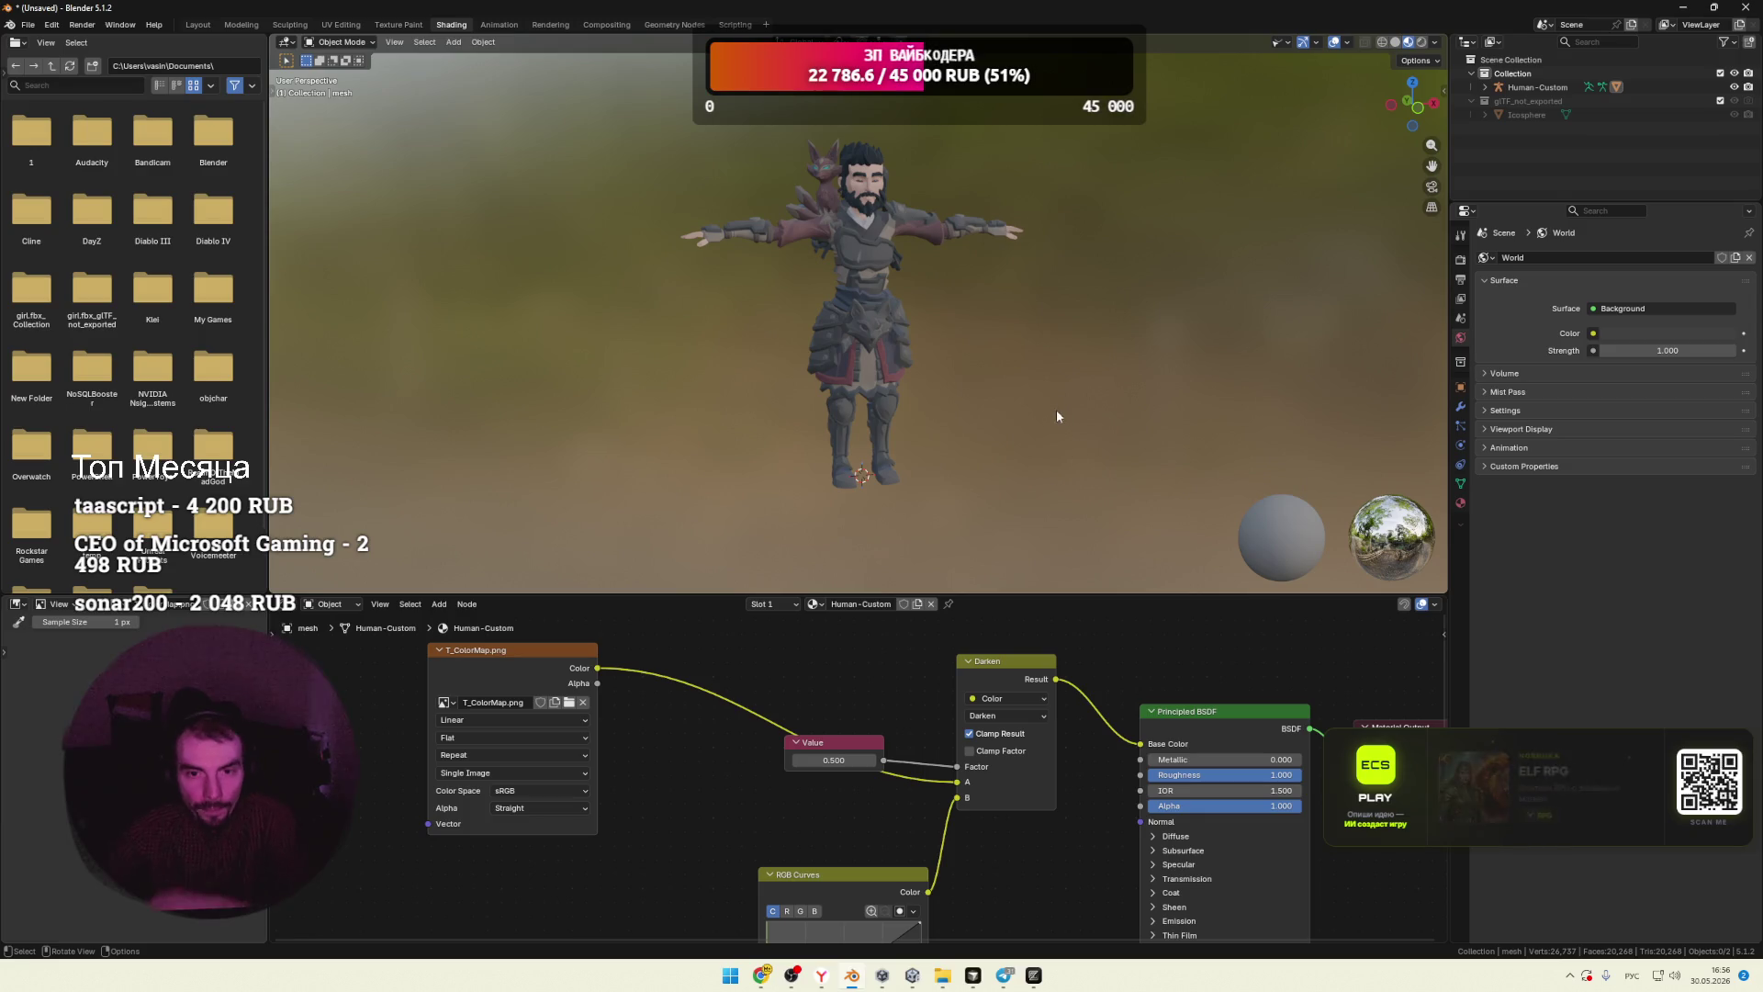
pyautogui.scroll(4, 1011, 373)
pyautogui.scroll(-5, 935, 358)
pyautogui.click(858, 414)
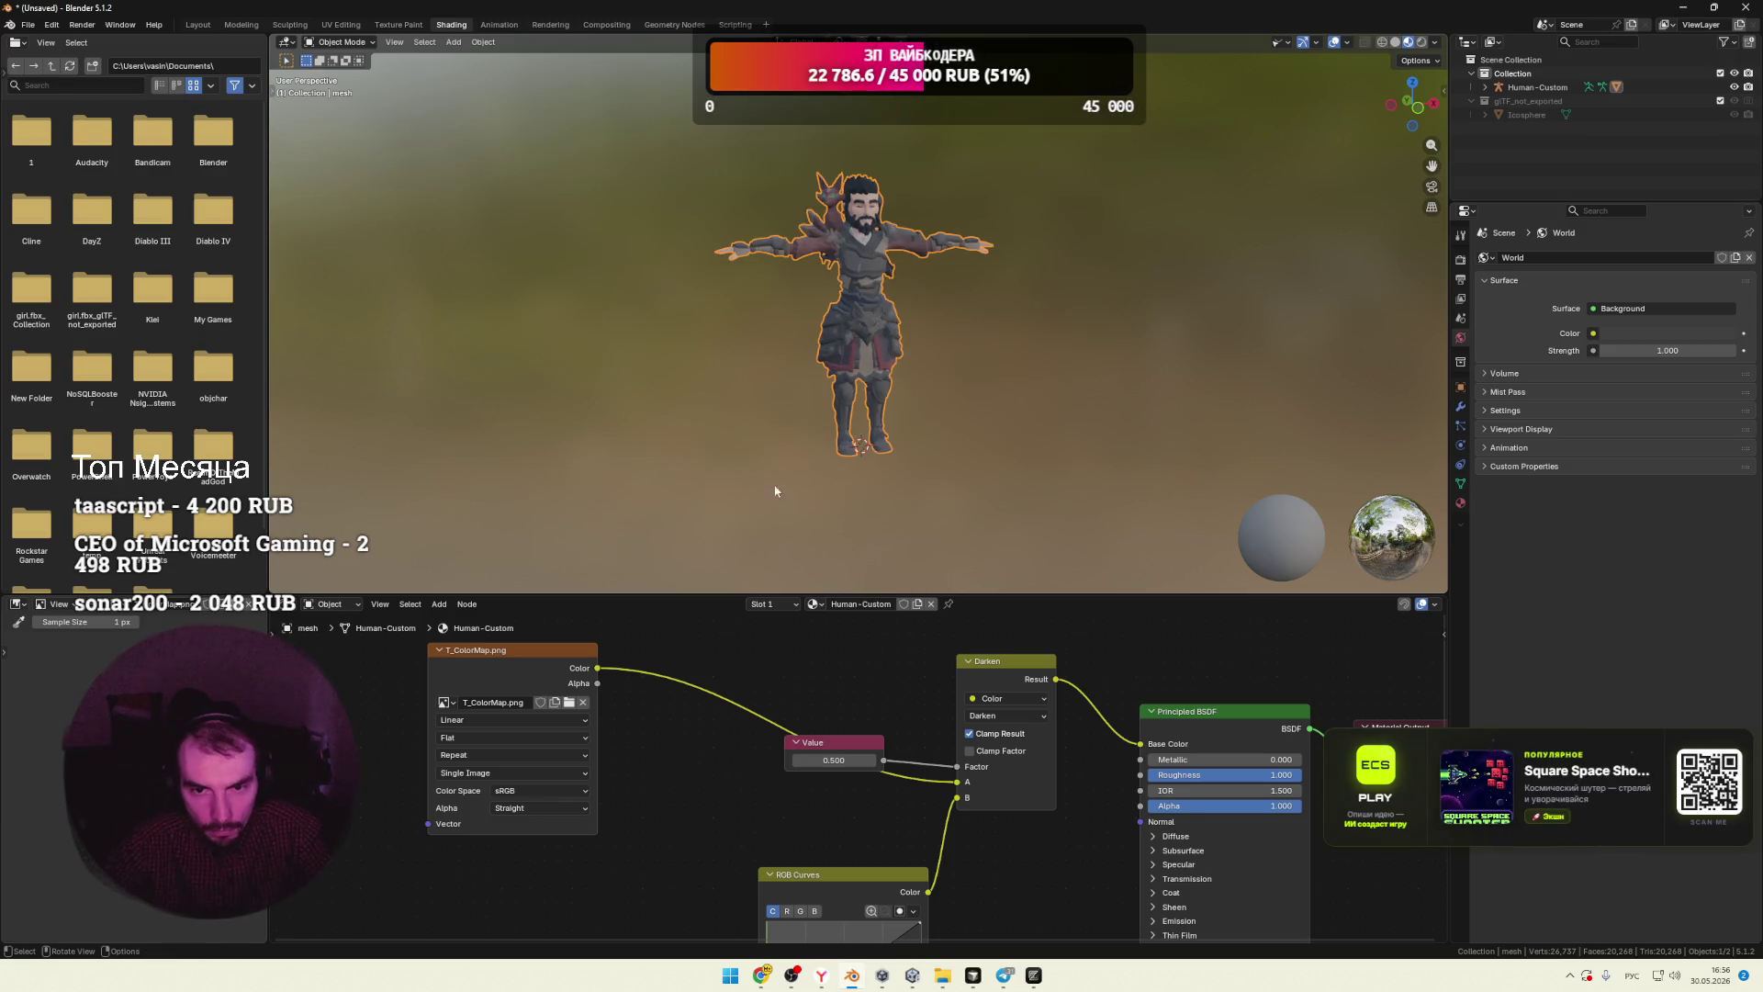
# Step: Set up an FBX export to the Desktop named 'man' with Selected Objects only, then cancel it
pyautogui.click(27, 25)
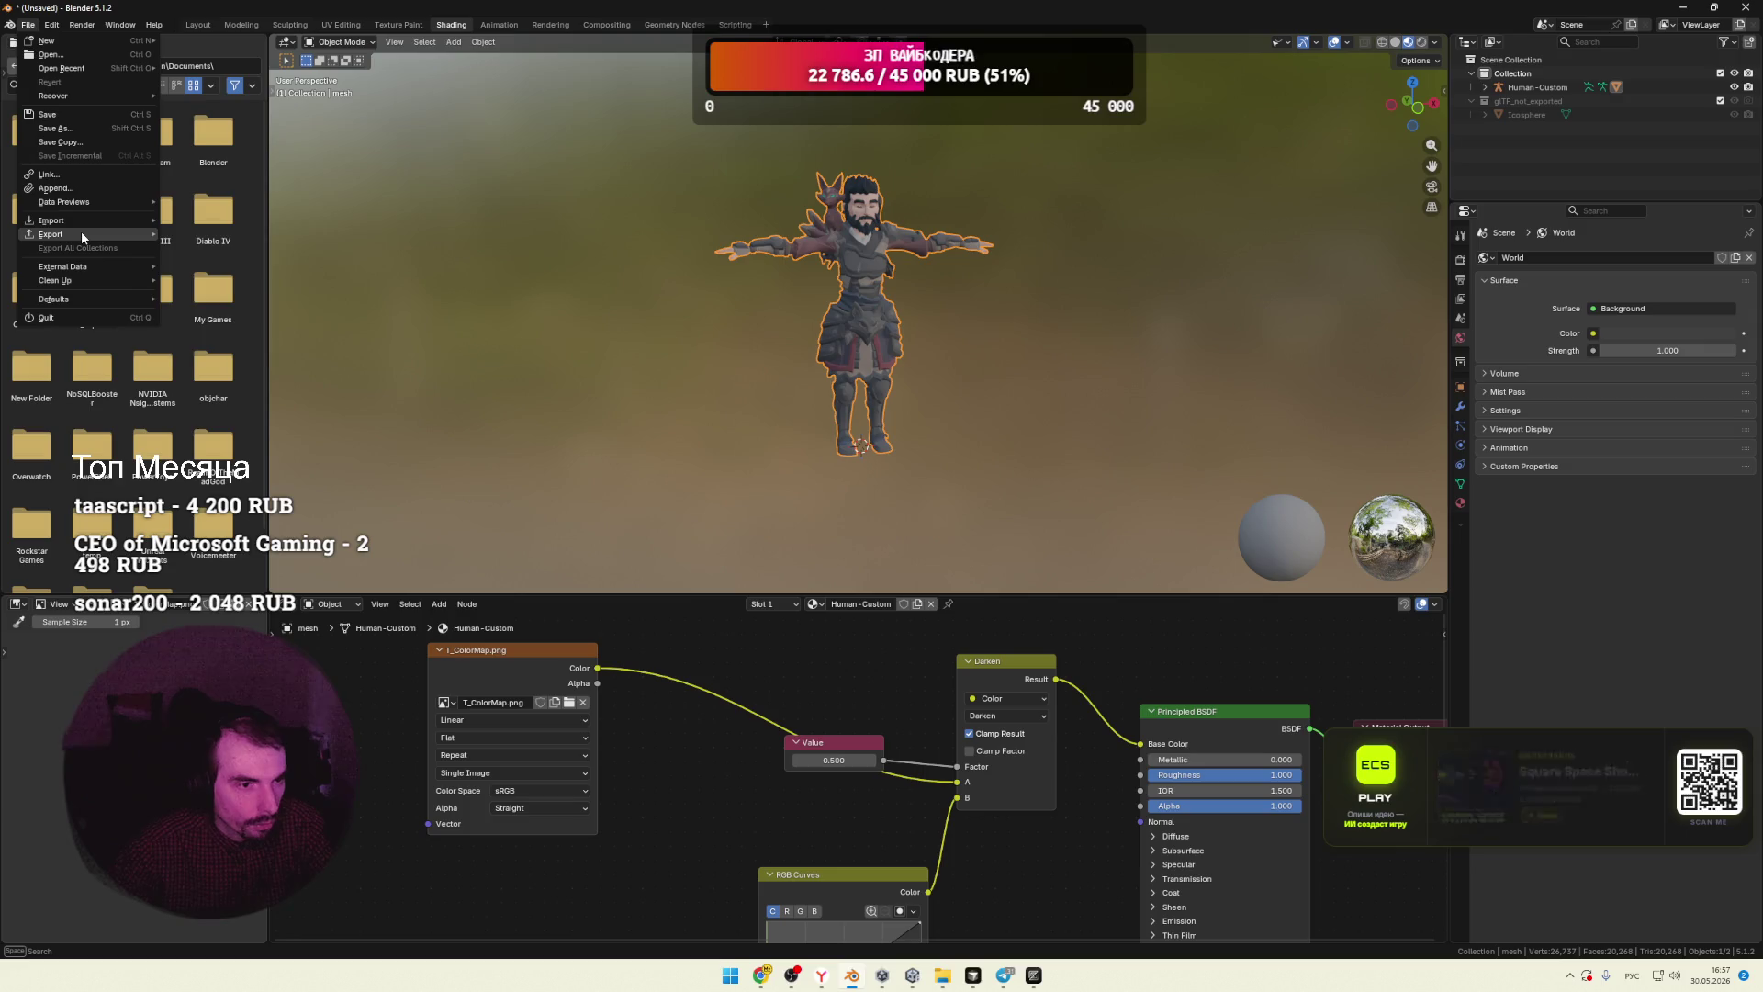
pyautogui.moveTo(81, 229)
pyautogui.click(235, 343)
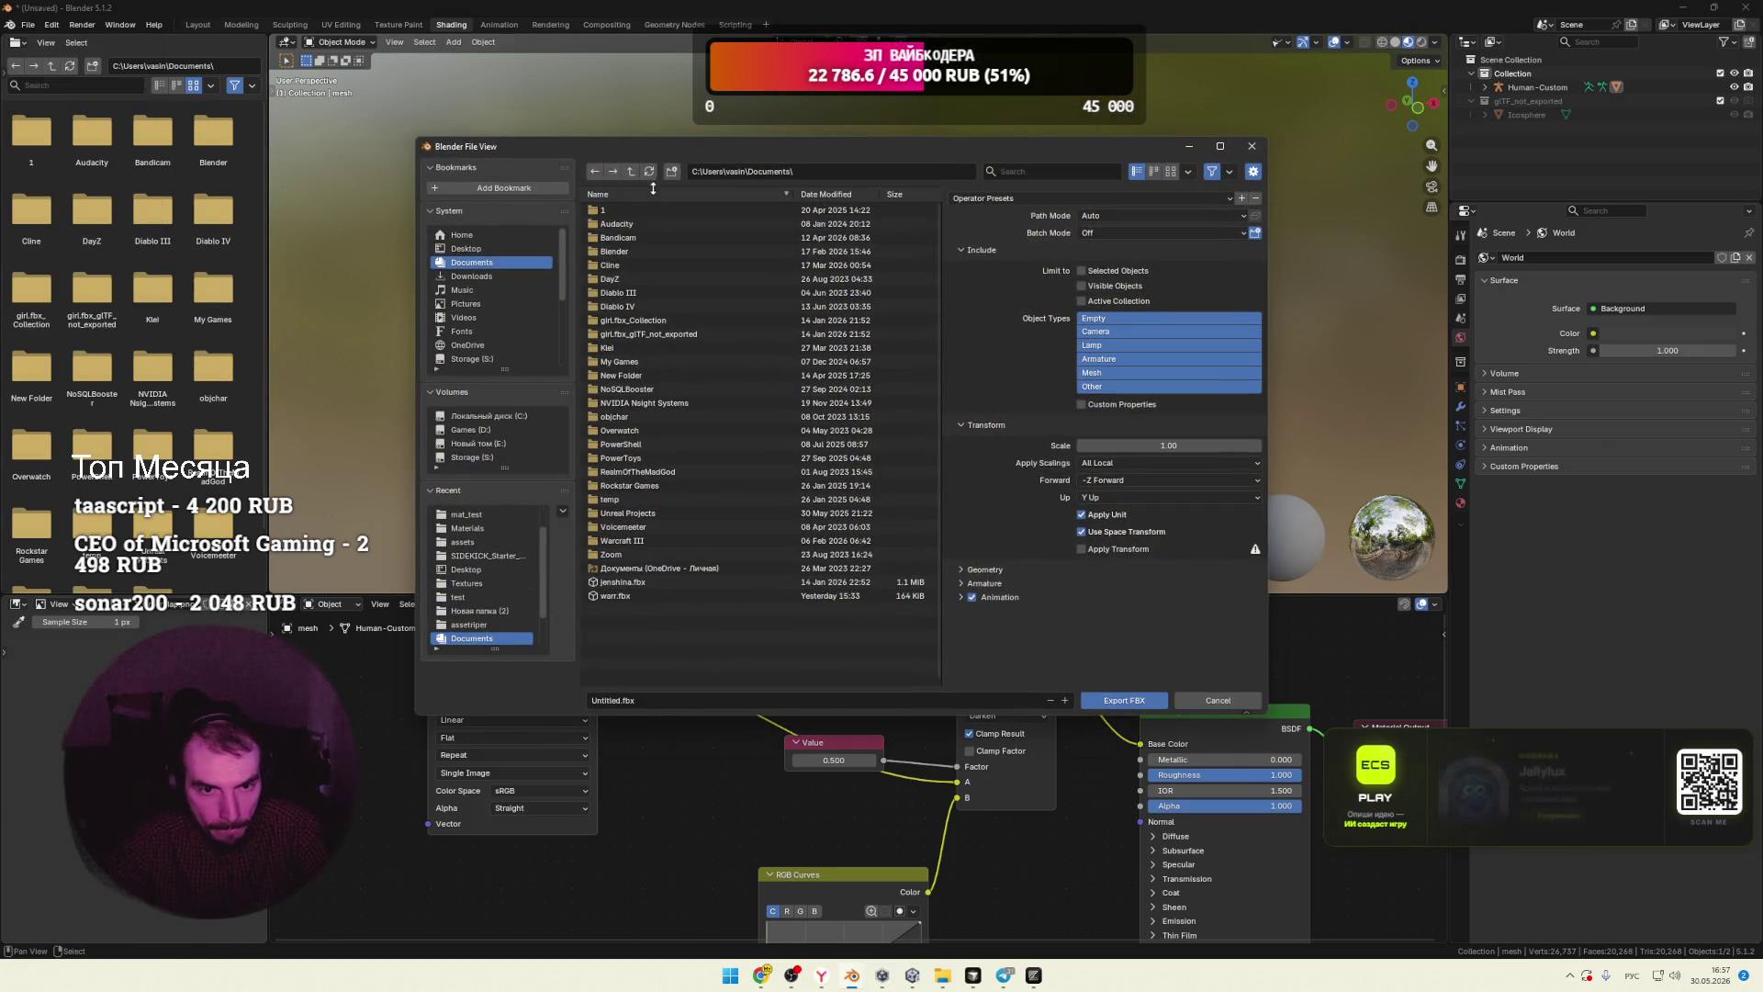
pyautogui.click(465, 249)
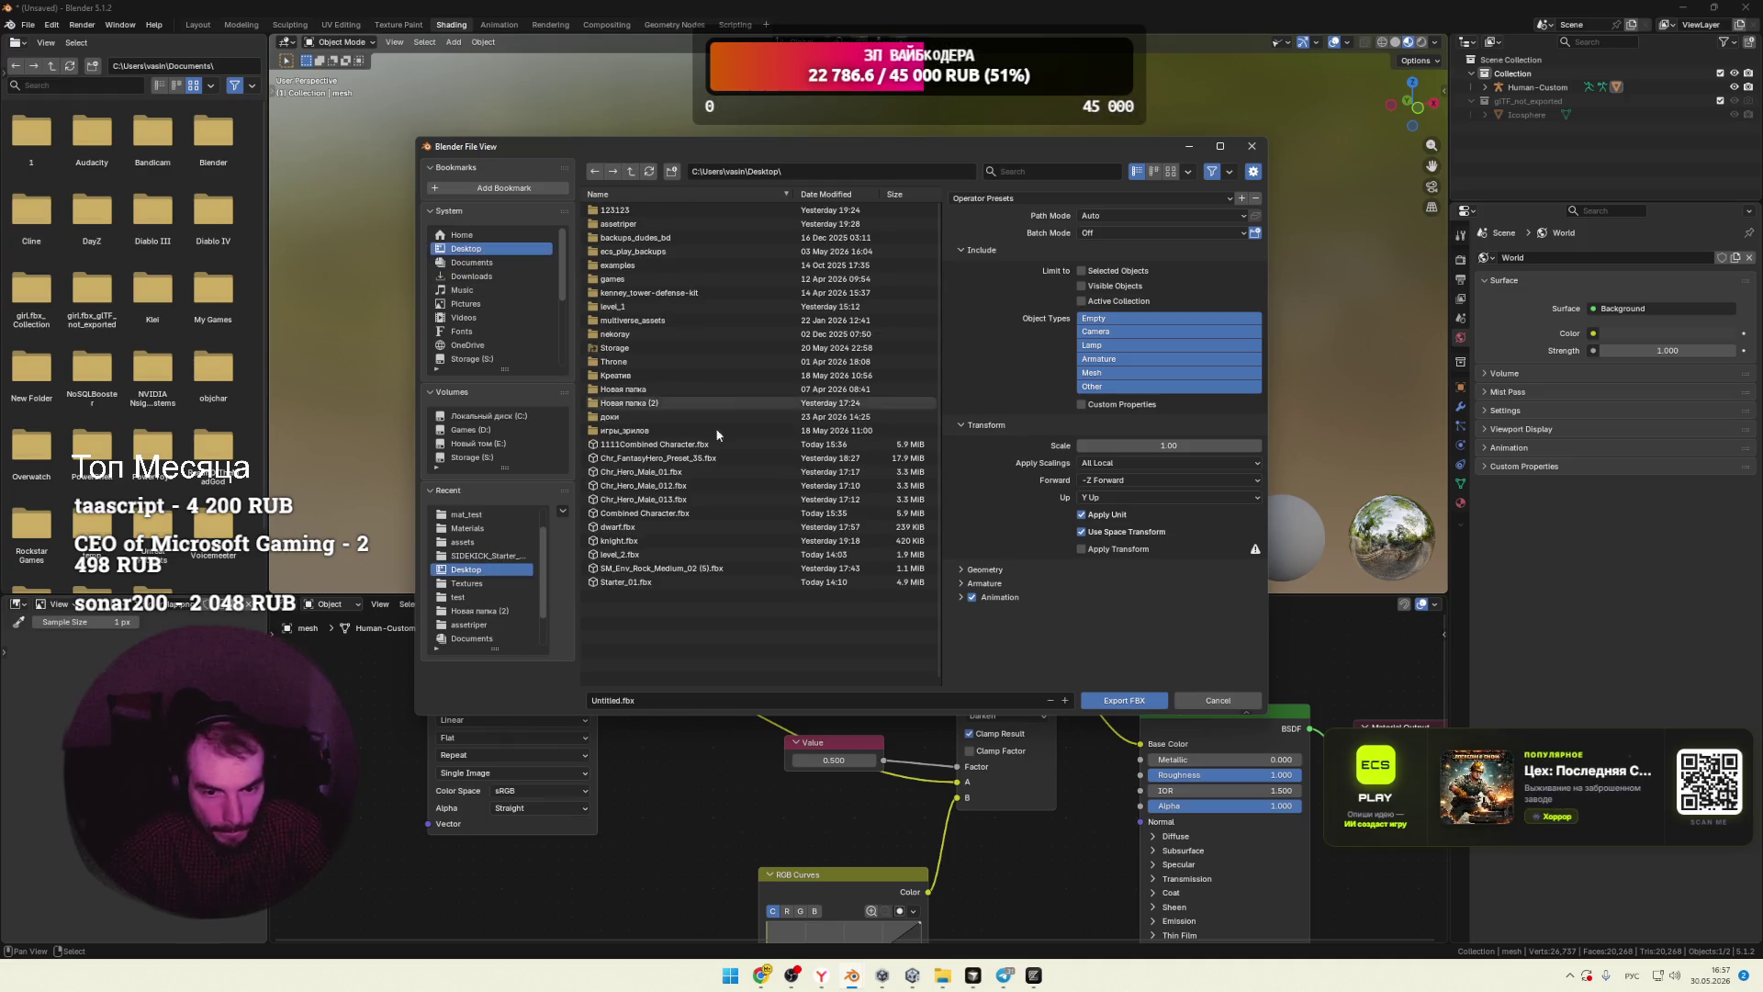
pyautogui.click(735, 700)
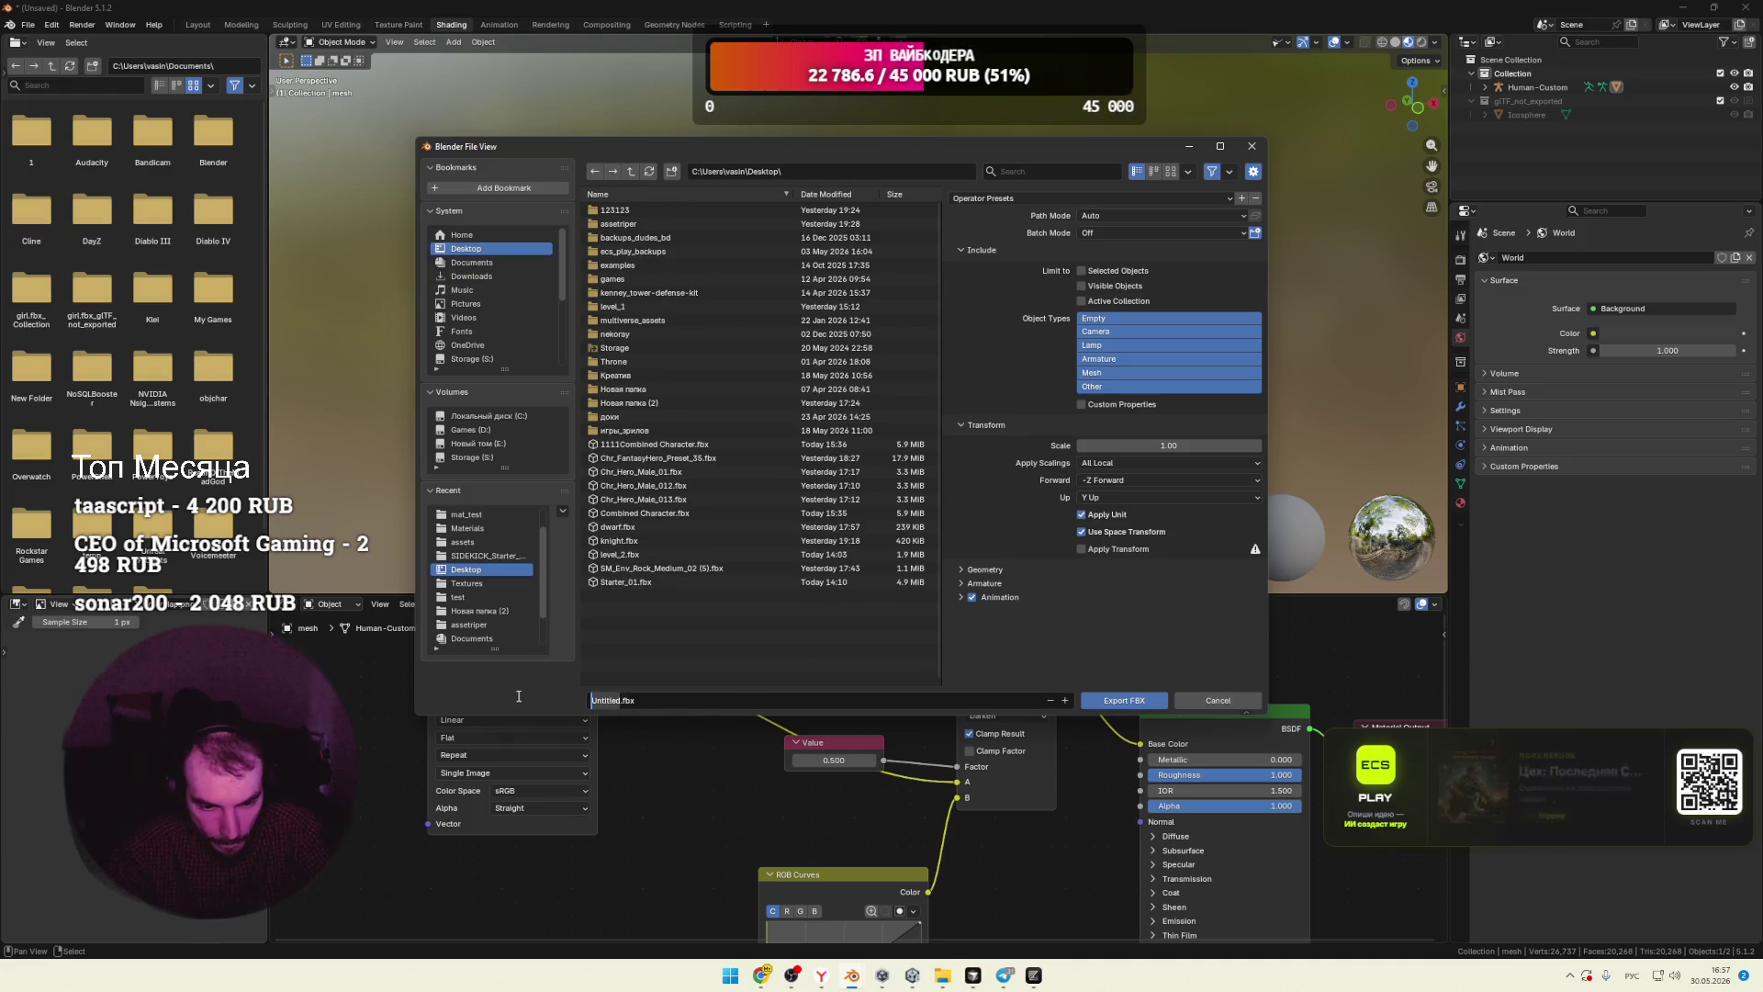
pyautogui.write('ьфт')
pyautogui.press('BackSpace')
pyautogui.hotkey('alt', 'shift')
pyautogui.write('man')
pyautogui.click(1081, 270)
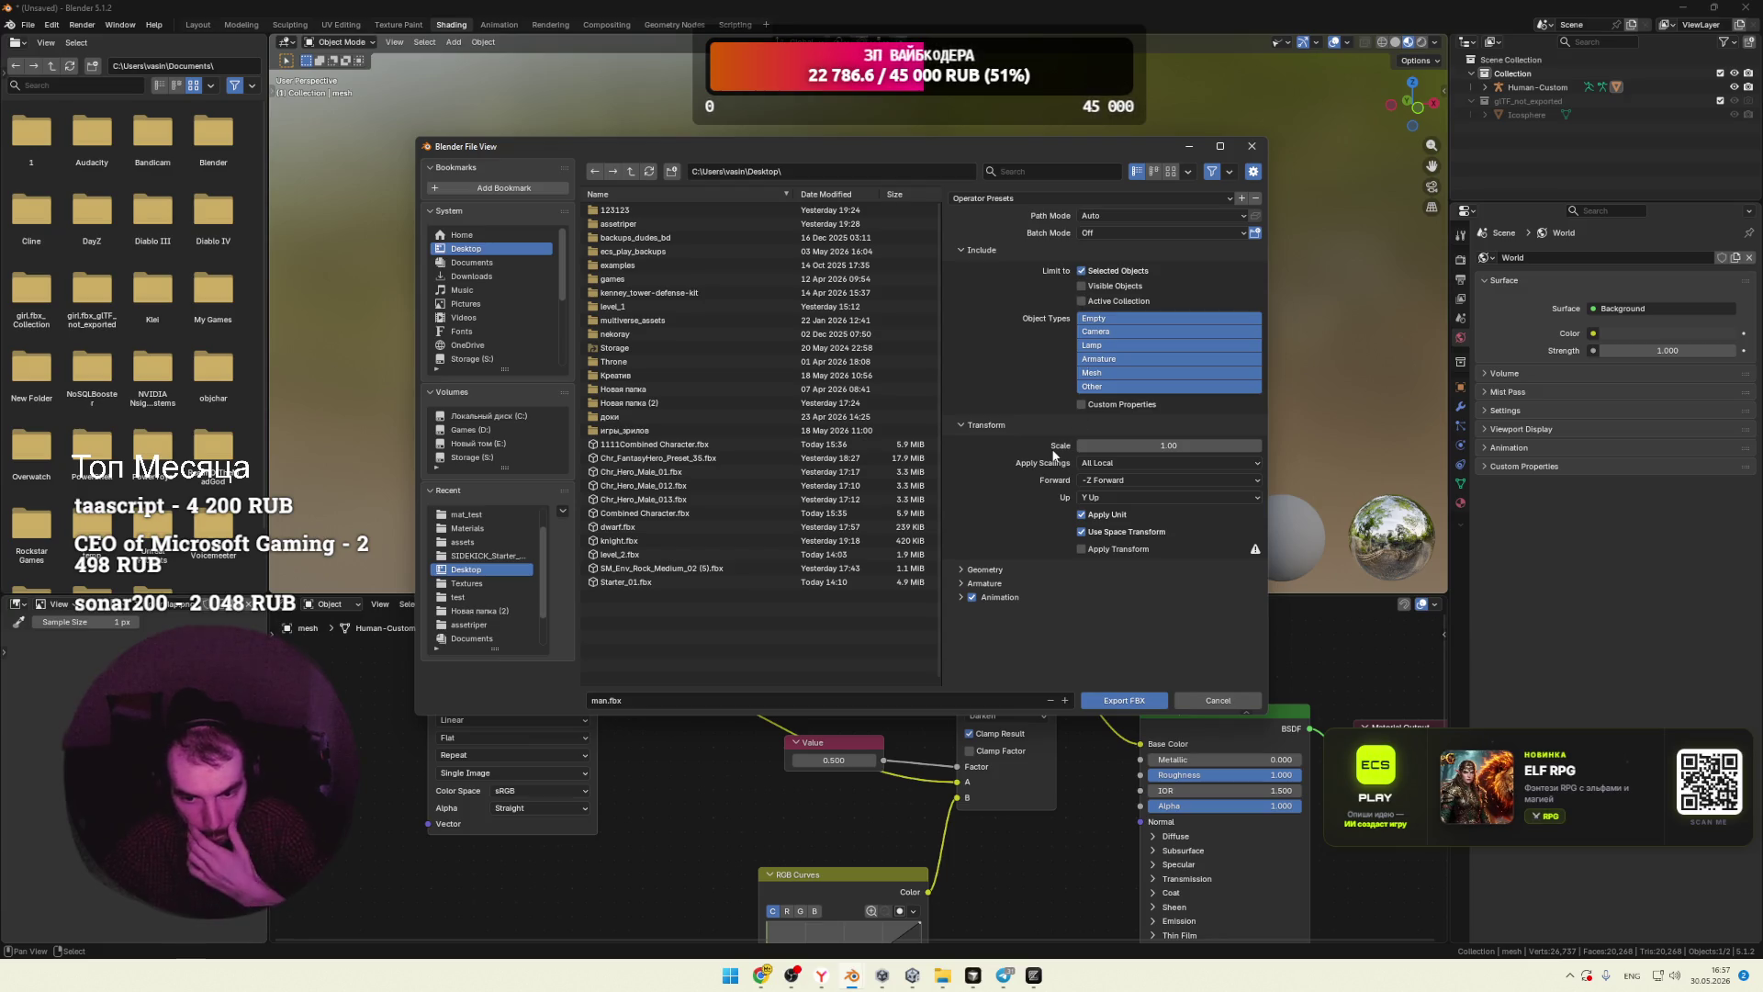
pyautogui.click(1217, 700)
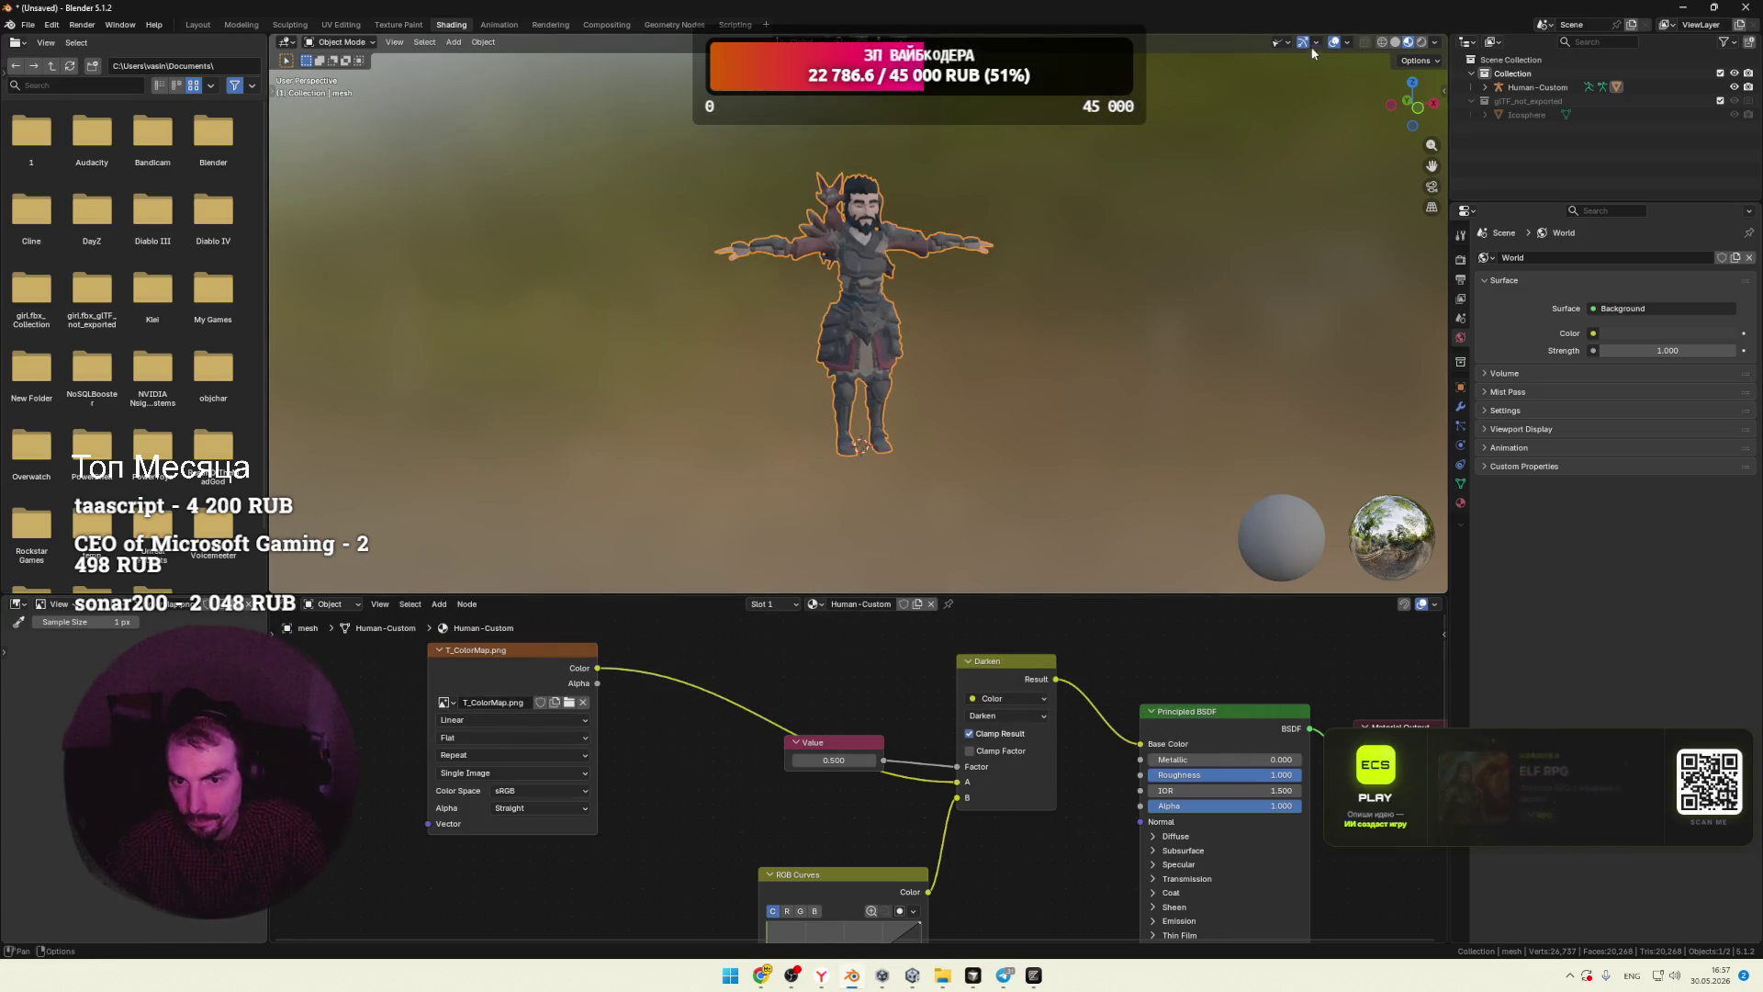
# Step: Show the armature bones in the viewport, then export the FBX to the Desktop
pyautogui.click(1284, 43)
pyautogui.click(1329, 218)
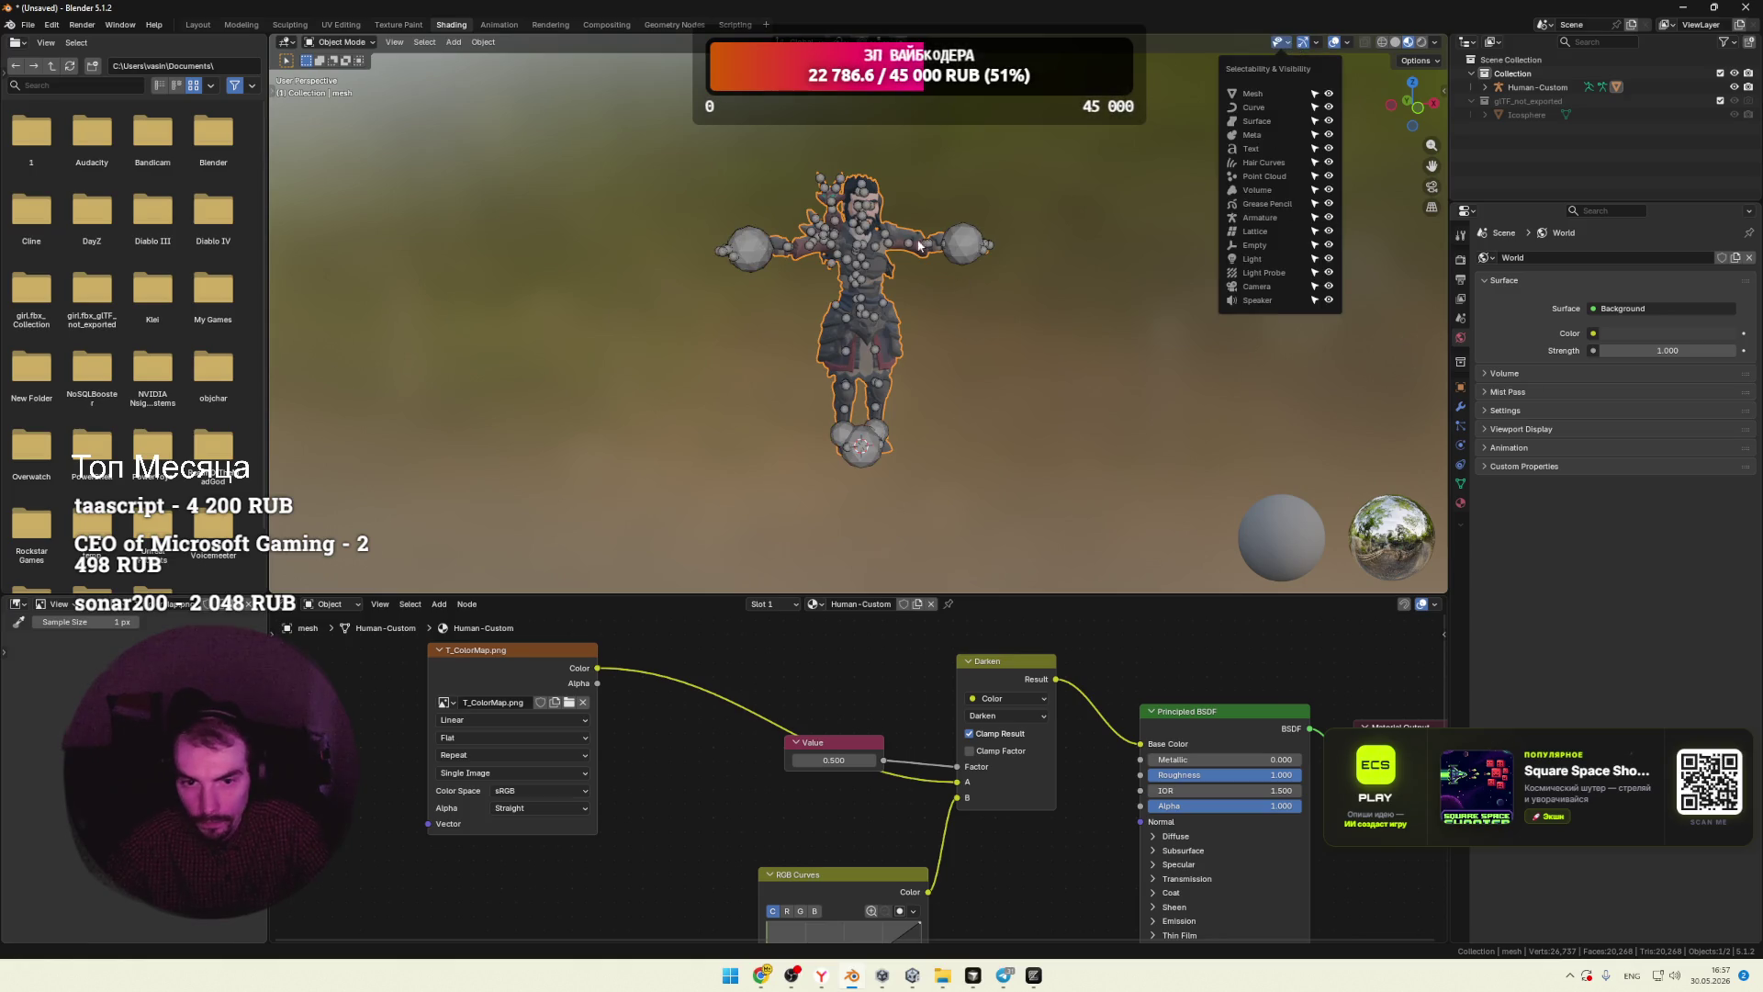
pyautogui.click(28, 25)
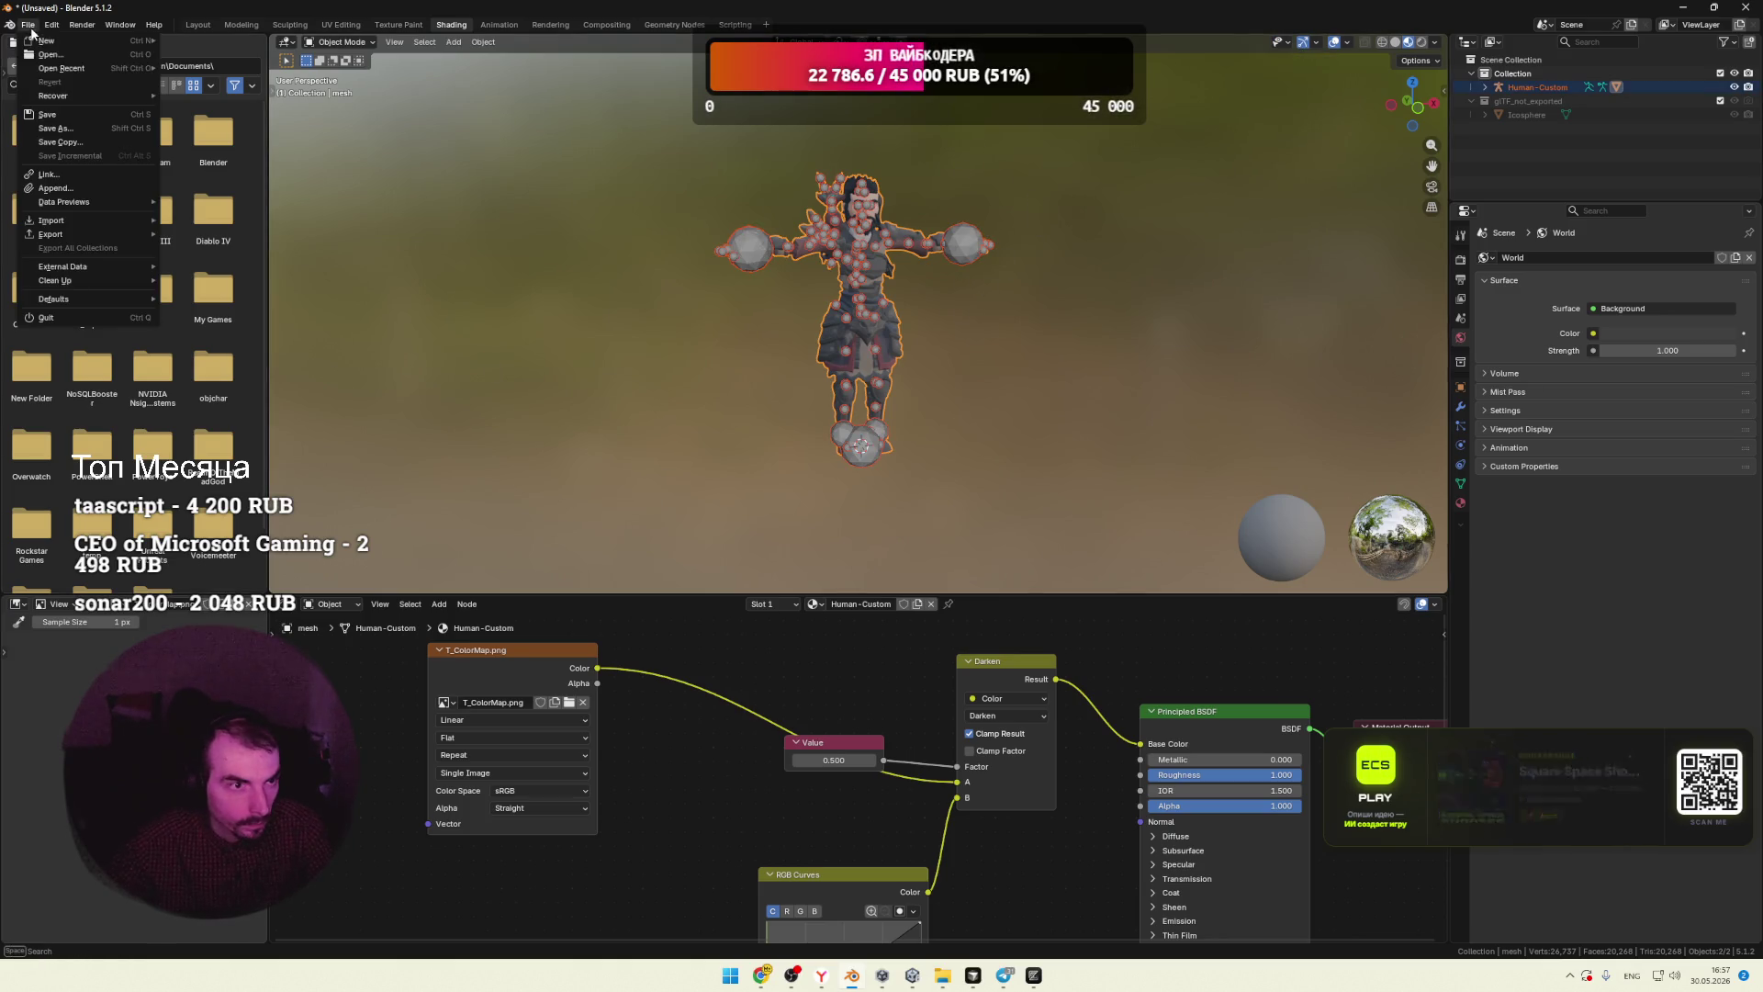
pyautogui.moveTo(106, 233)
pyautogui.click(202, 343)
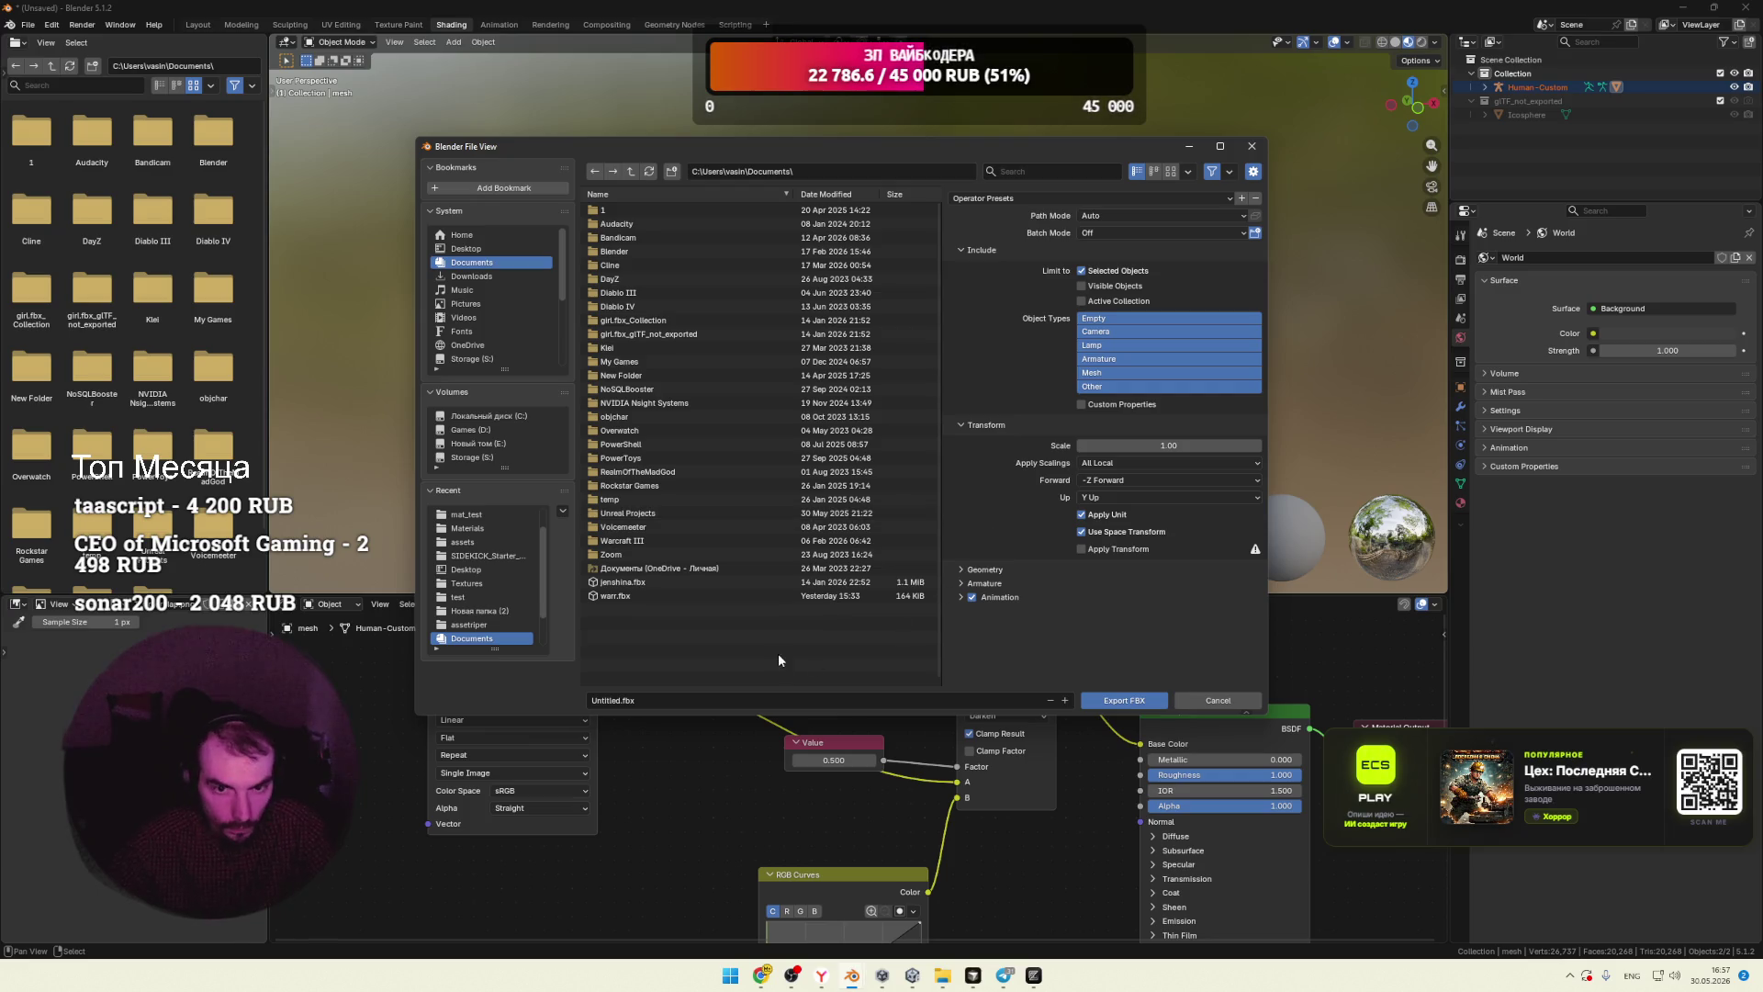
pyautogui.click(437, 275)
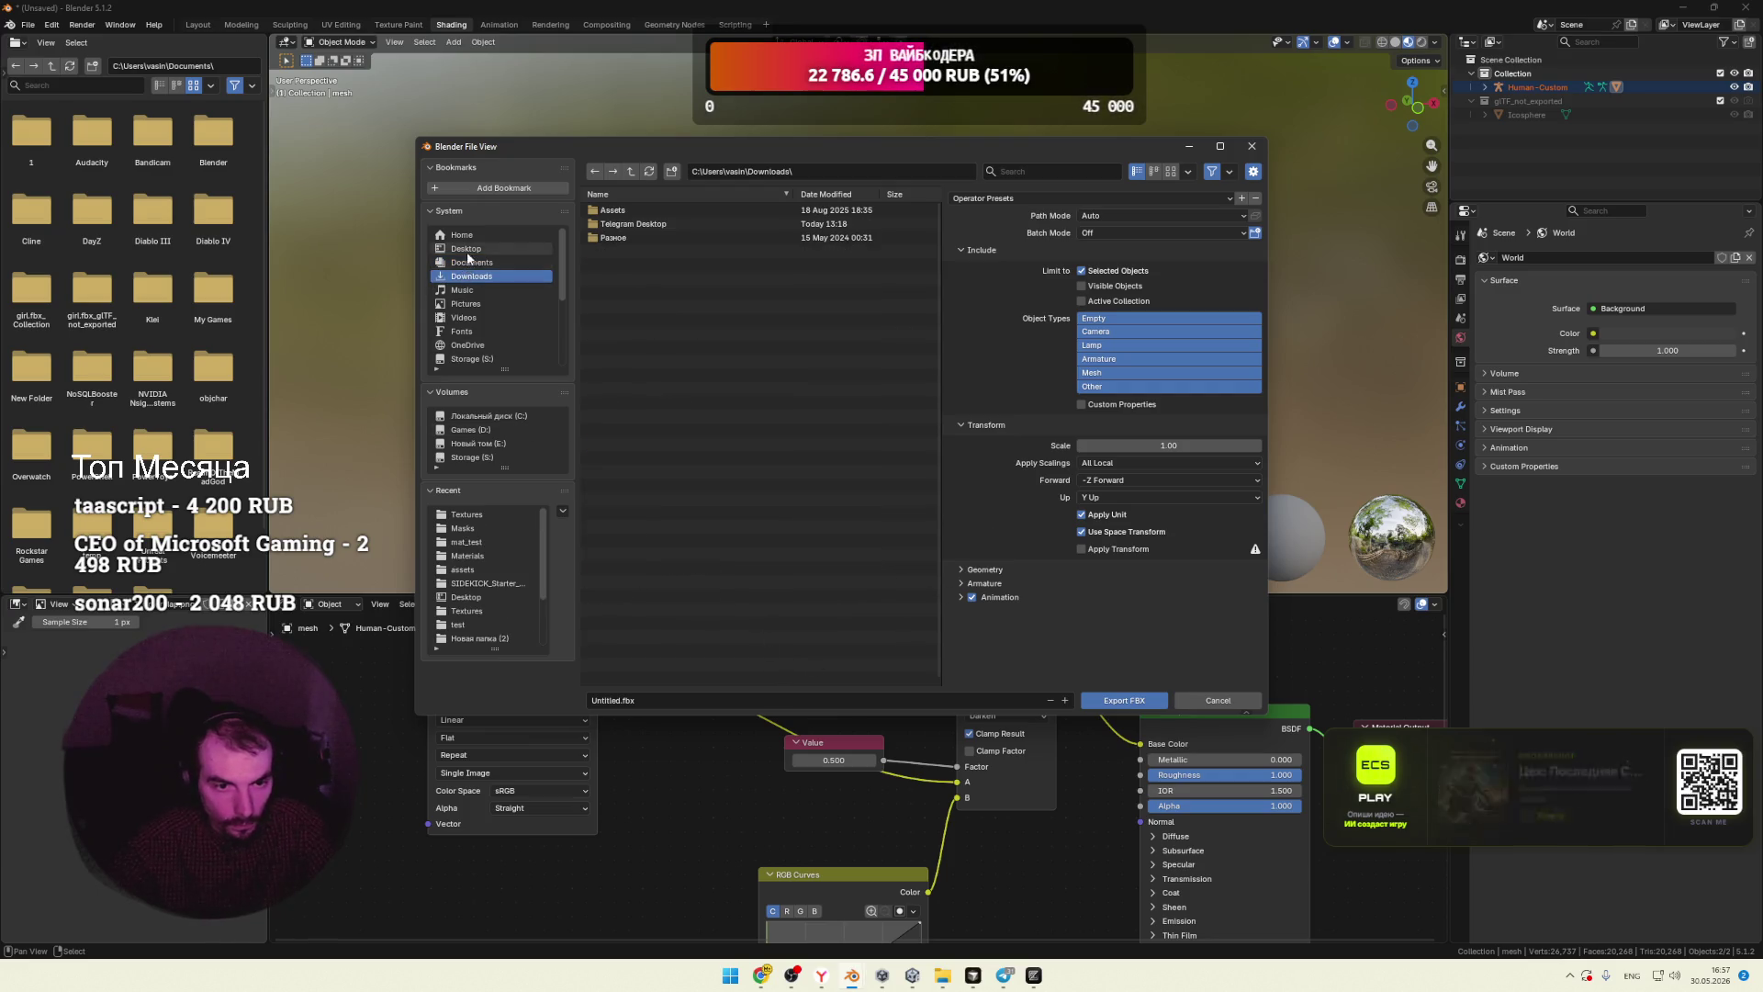
pyautogui.click(460, 248)
pyautogui.click(650, 698)
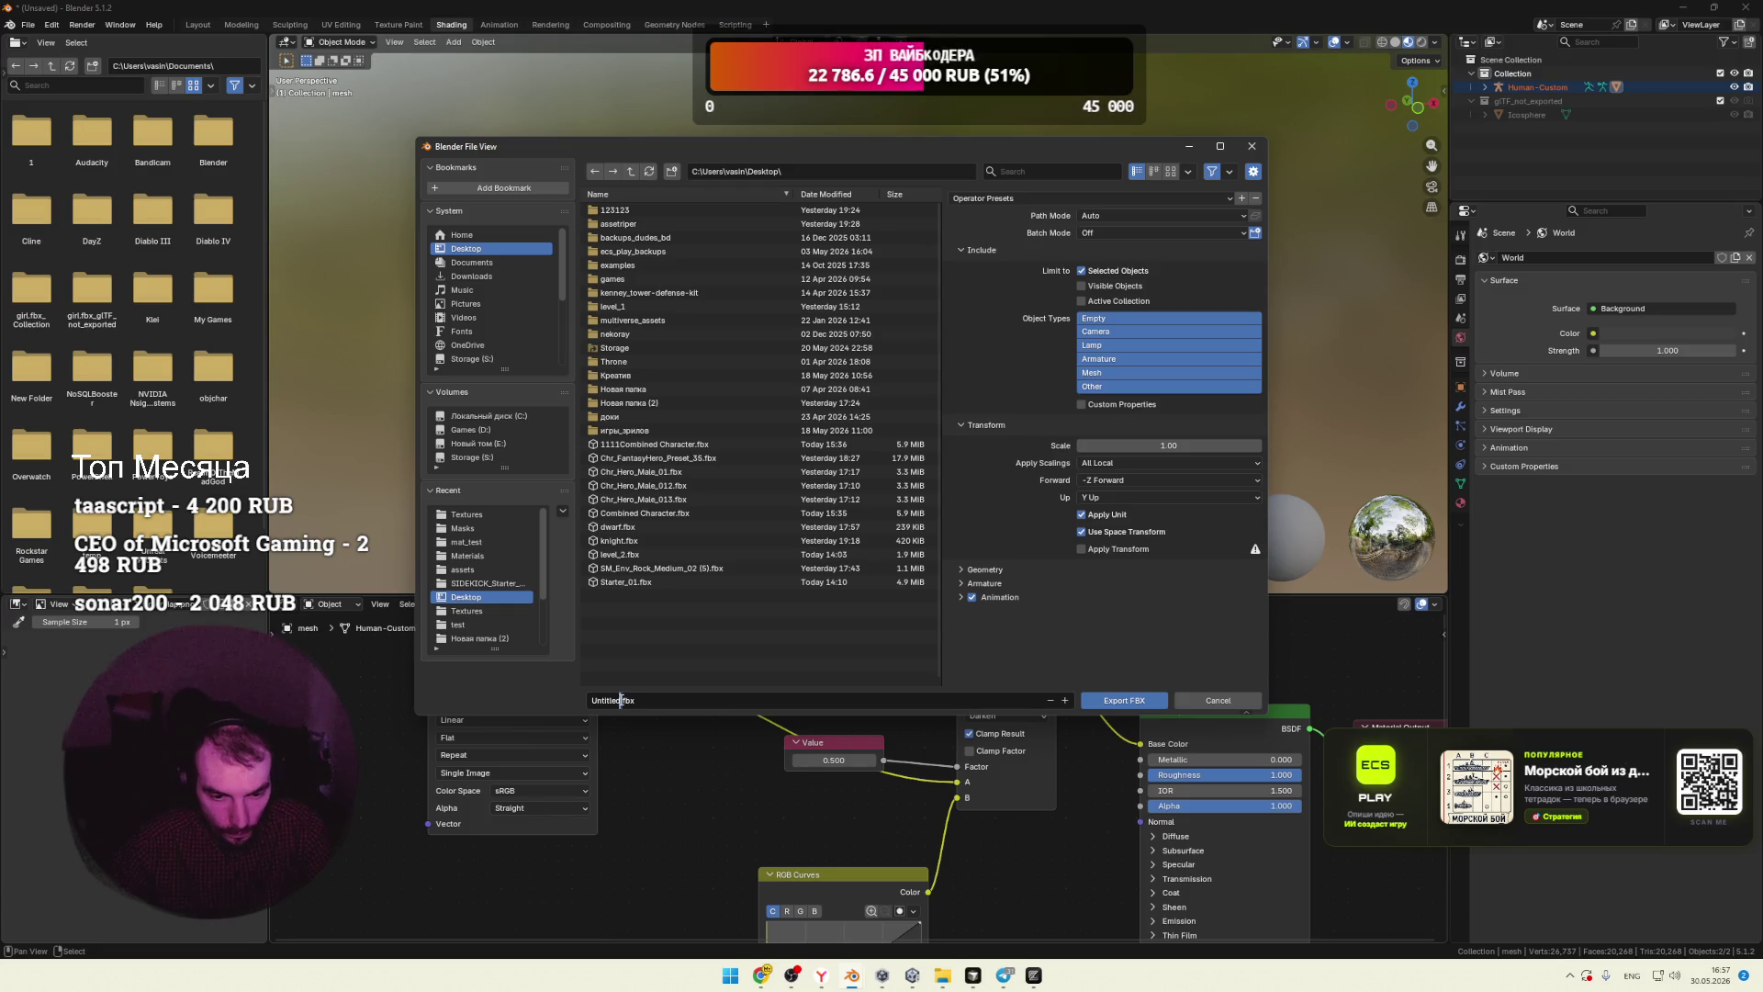
pyautogui.press('Delete')
pyautogui.press('Delete')
pyautogui.press('Delete')
pyautogui.write('man')
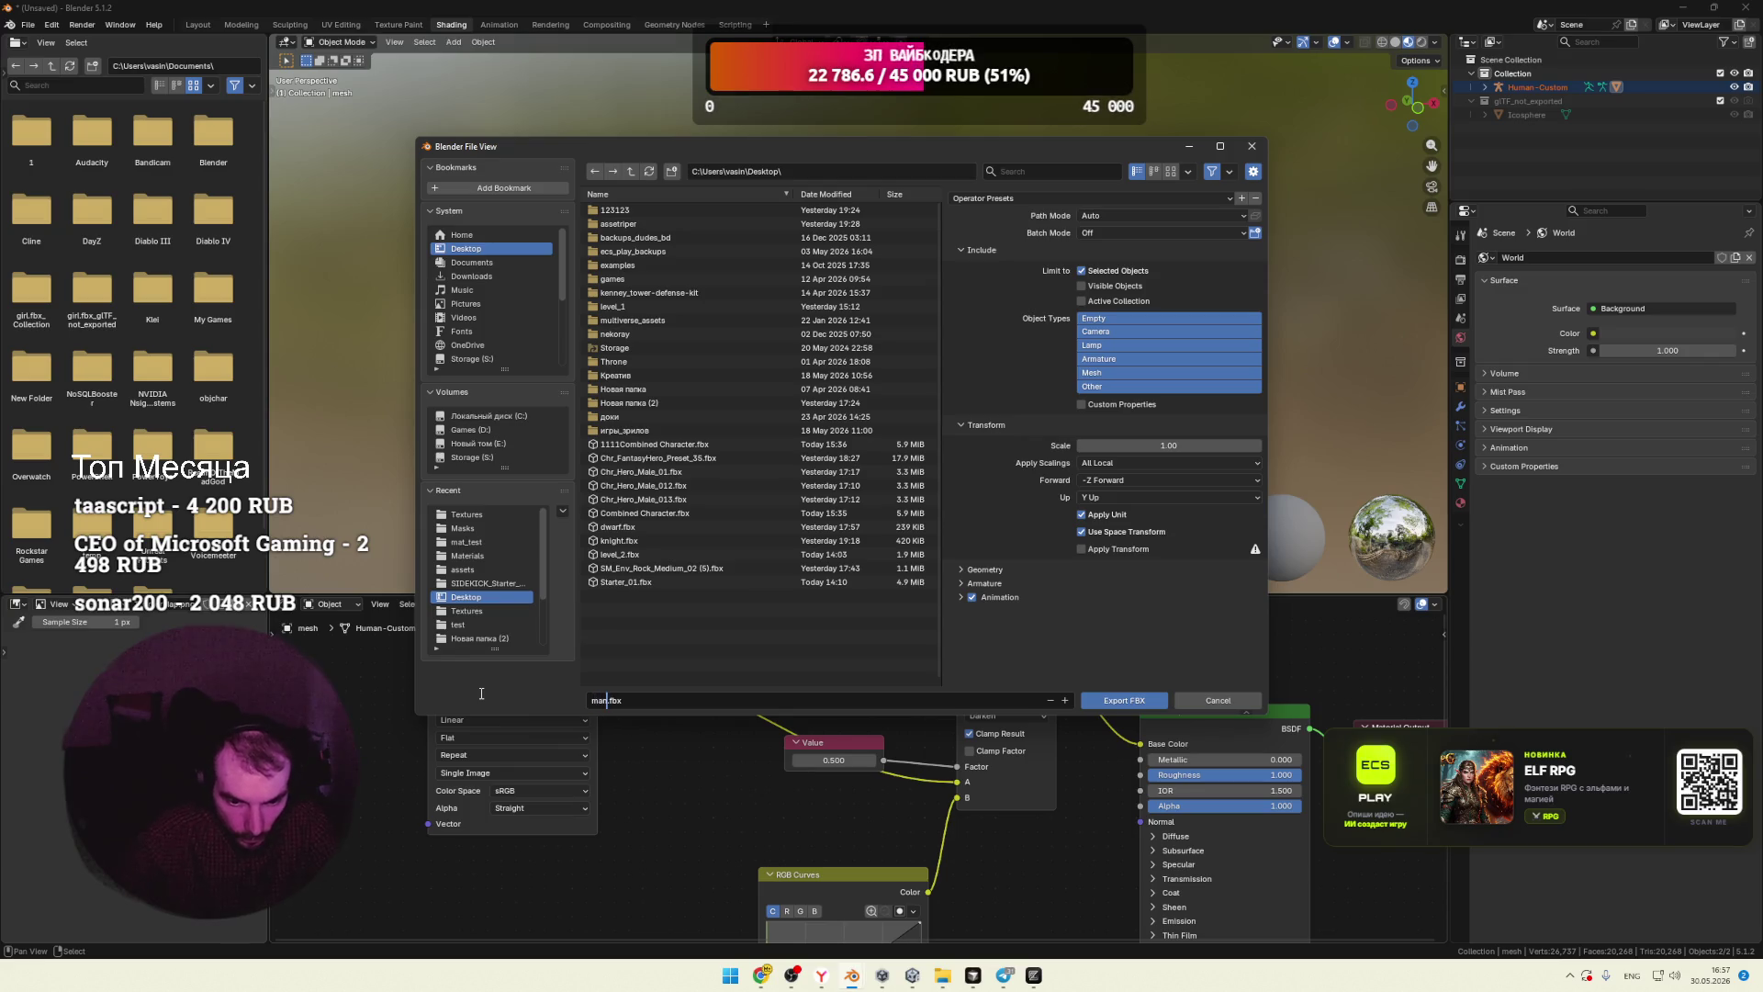
pyautogui.click(1128, 698)
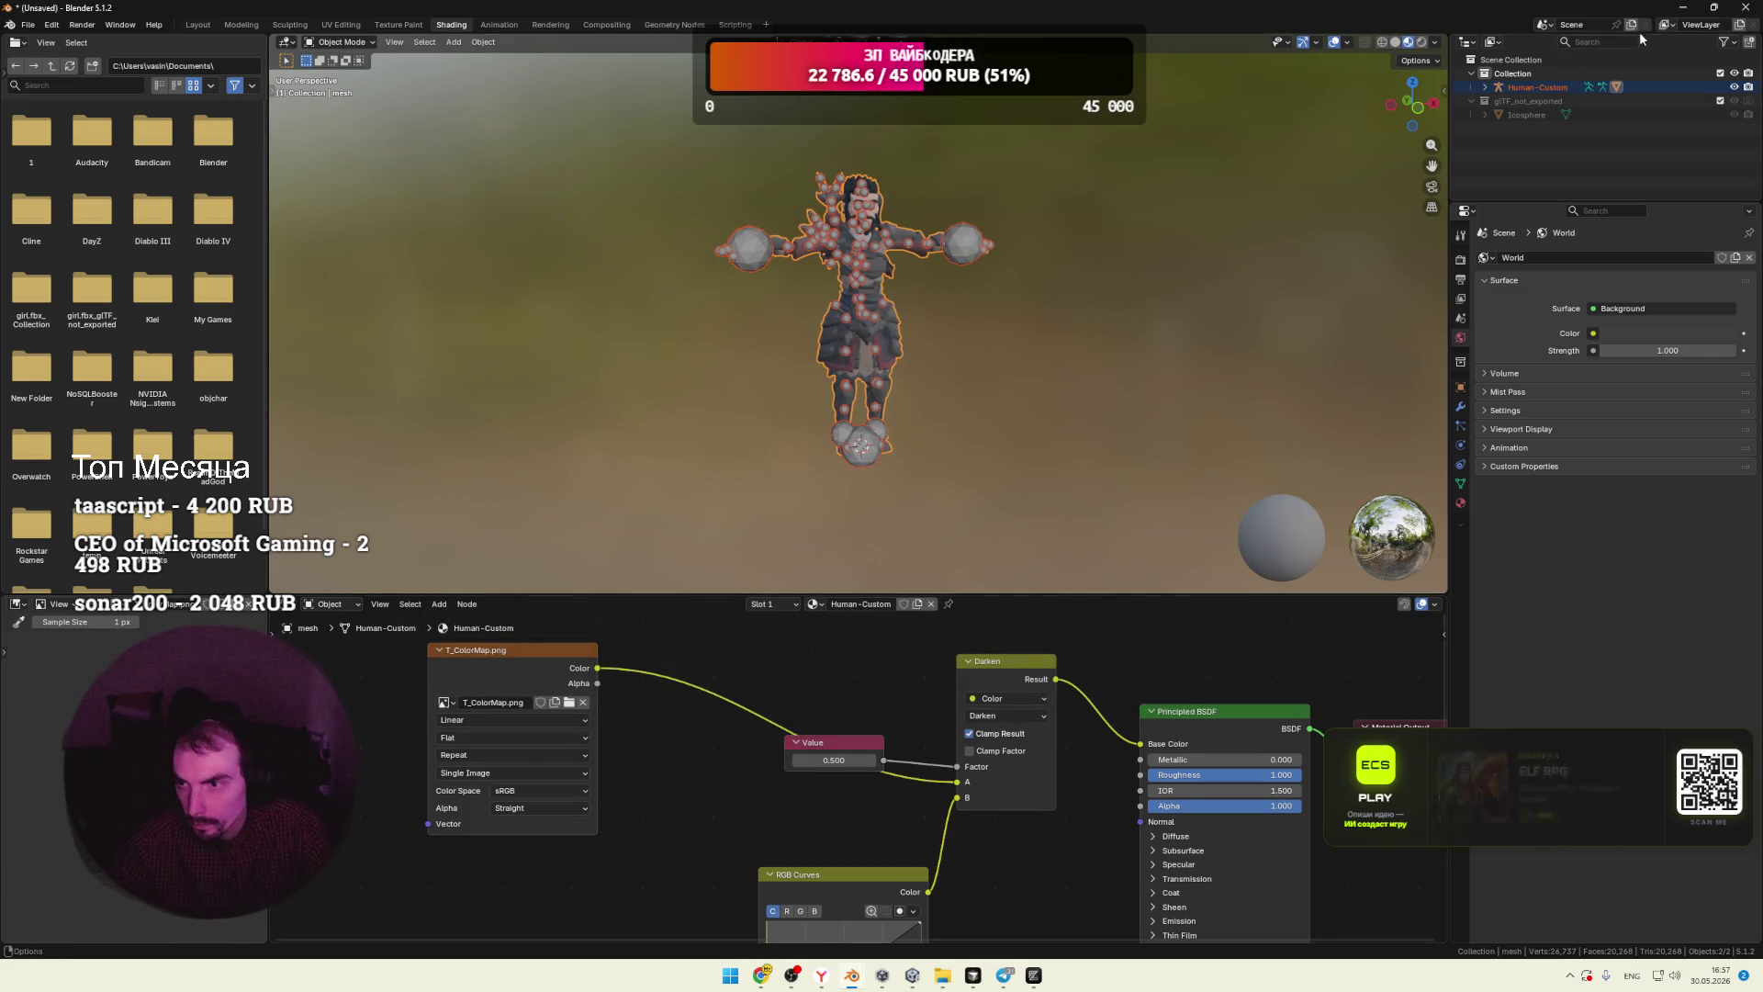
pyautogui.click(1684, 9)
# Step: Close the leftover Unity and three.js search tabs, then switch to Mixamo's Upload Character
pyautogui.click(1681, 8)
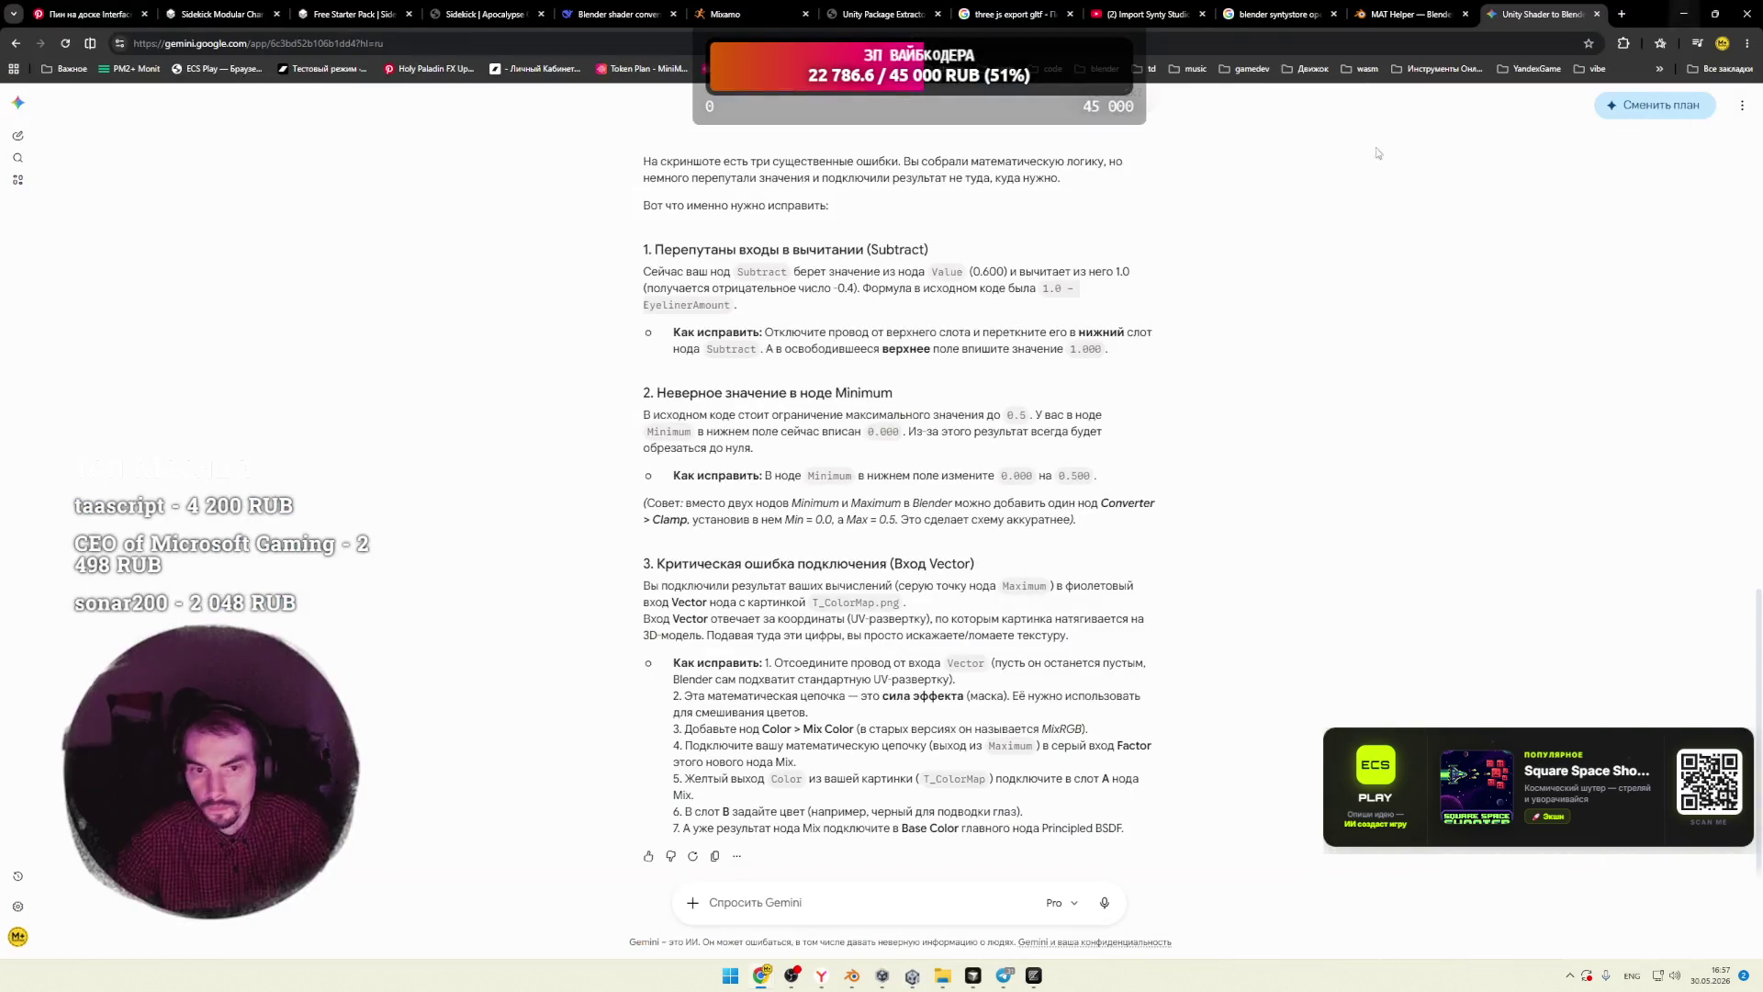
pyautogui.click(1319, 28)
pyautogui.click(1334, 14)
pyautogui.click(1335, 15)
pyautogui.click(1335, 15)
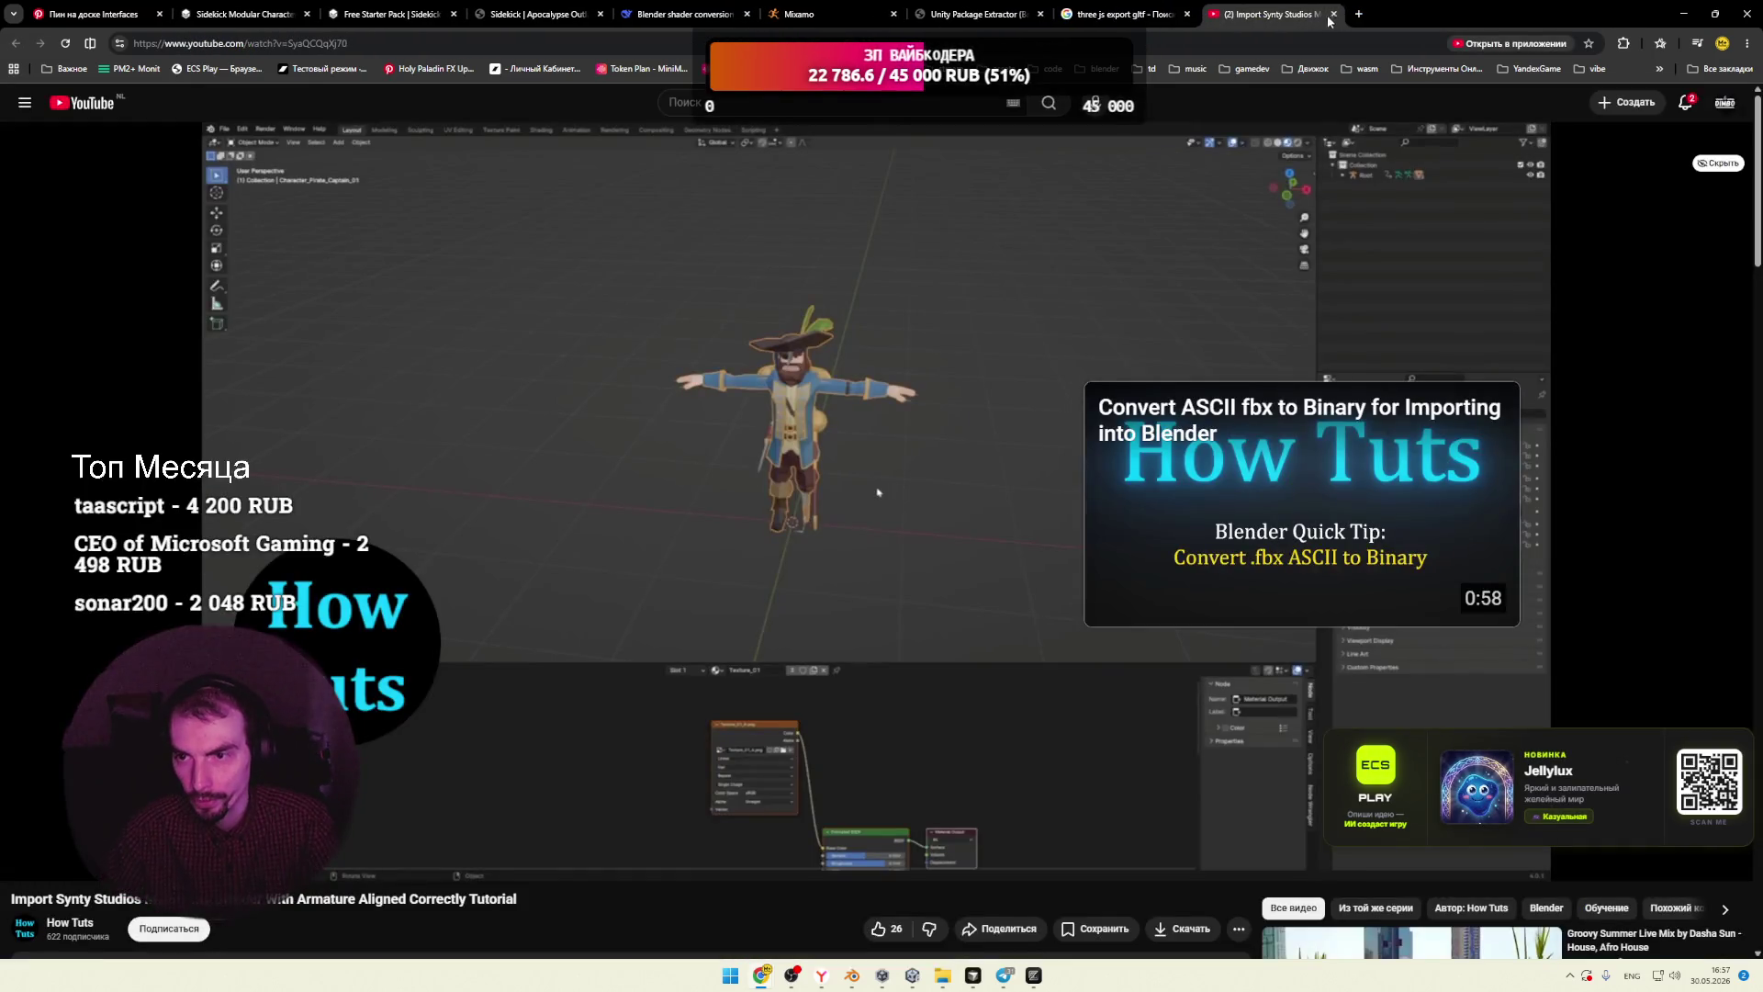
pyautogui.click(1323, 14)
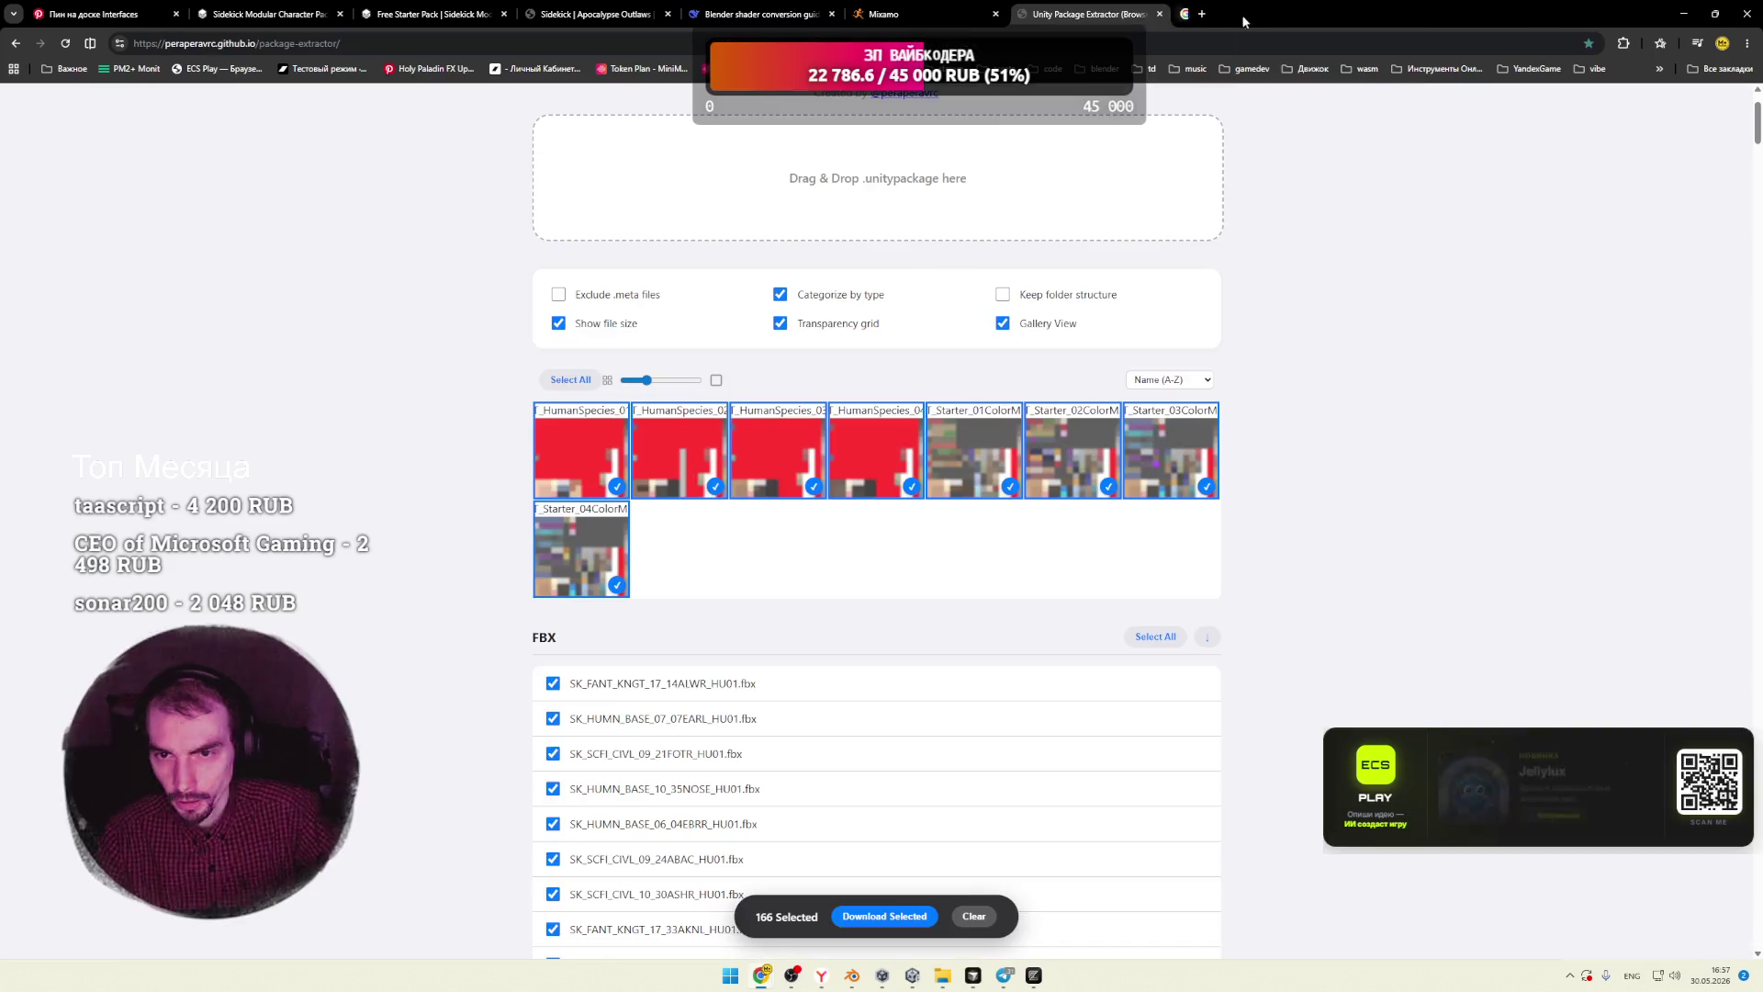
pyautogui.click(927, 14)
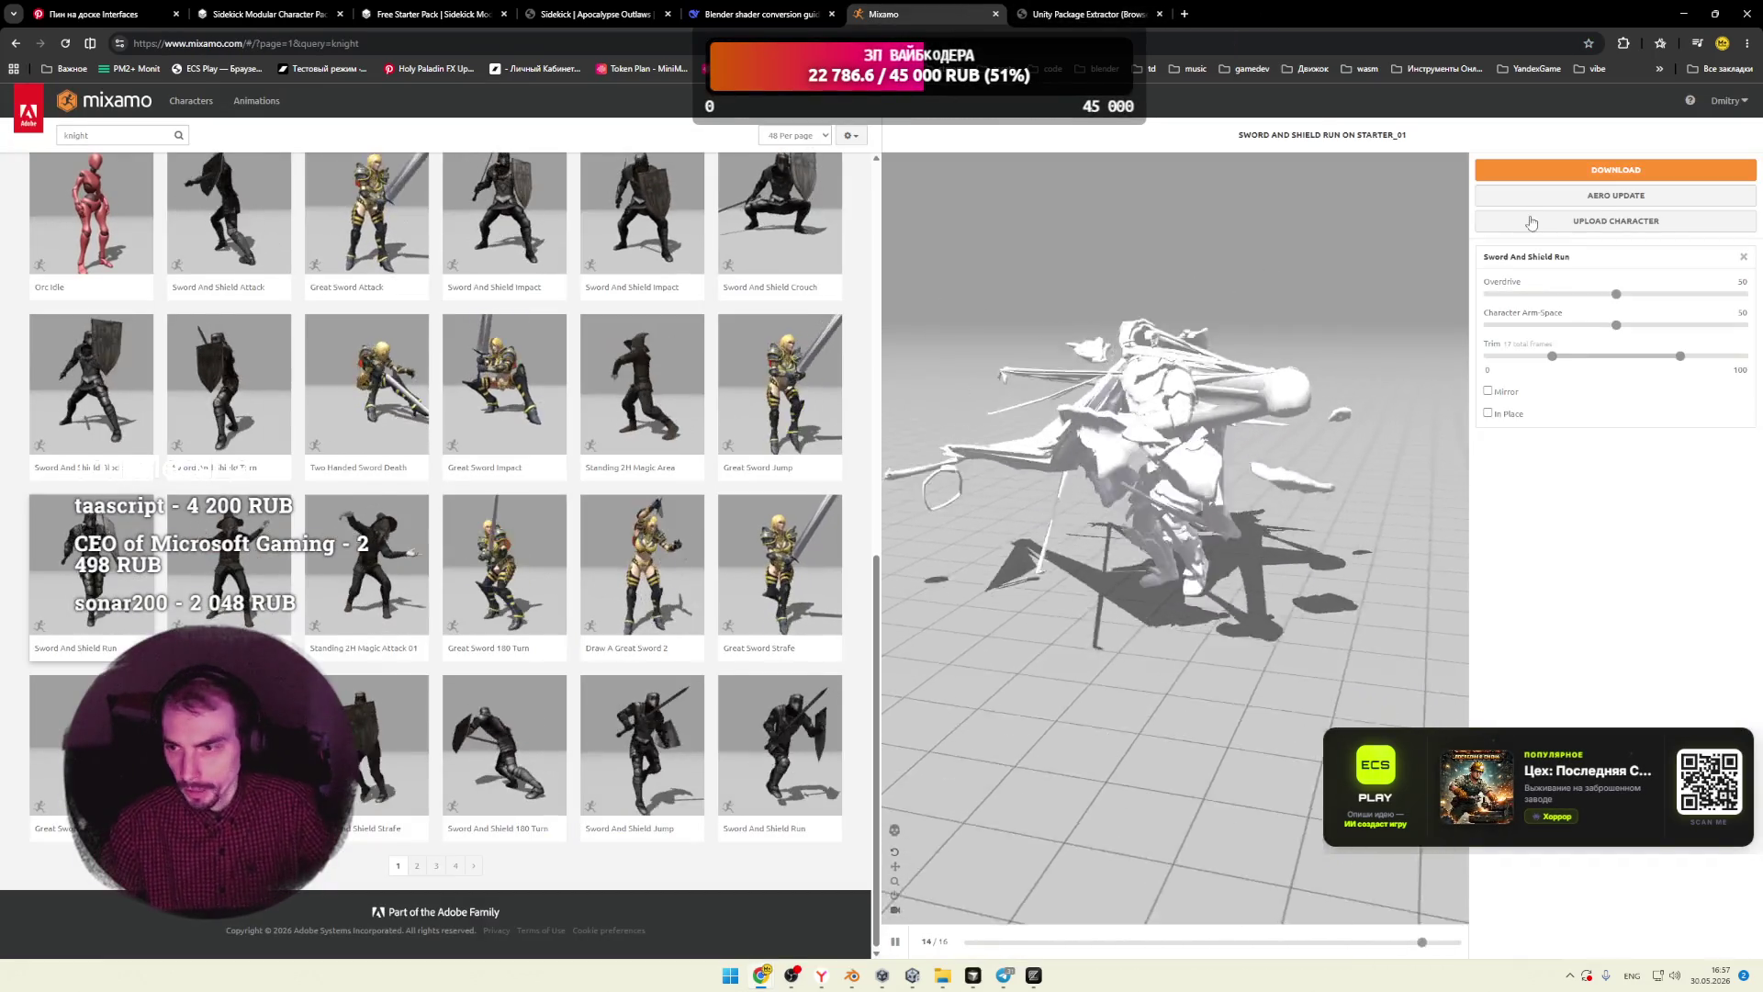
pyautogui.click(1615, 220)
# Step: Drag the exported FBX from the desktop into Mixamo's upload area and re-maximize the browser
pyautogui.press('super+Down')
pyautogui.click(949, 216)
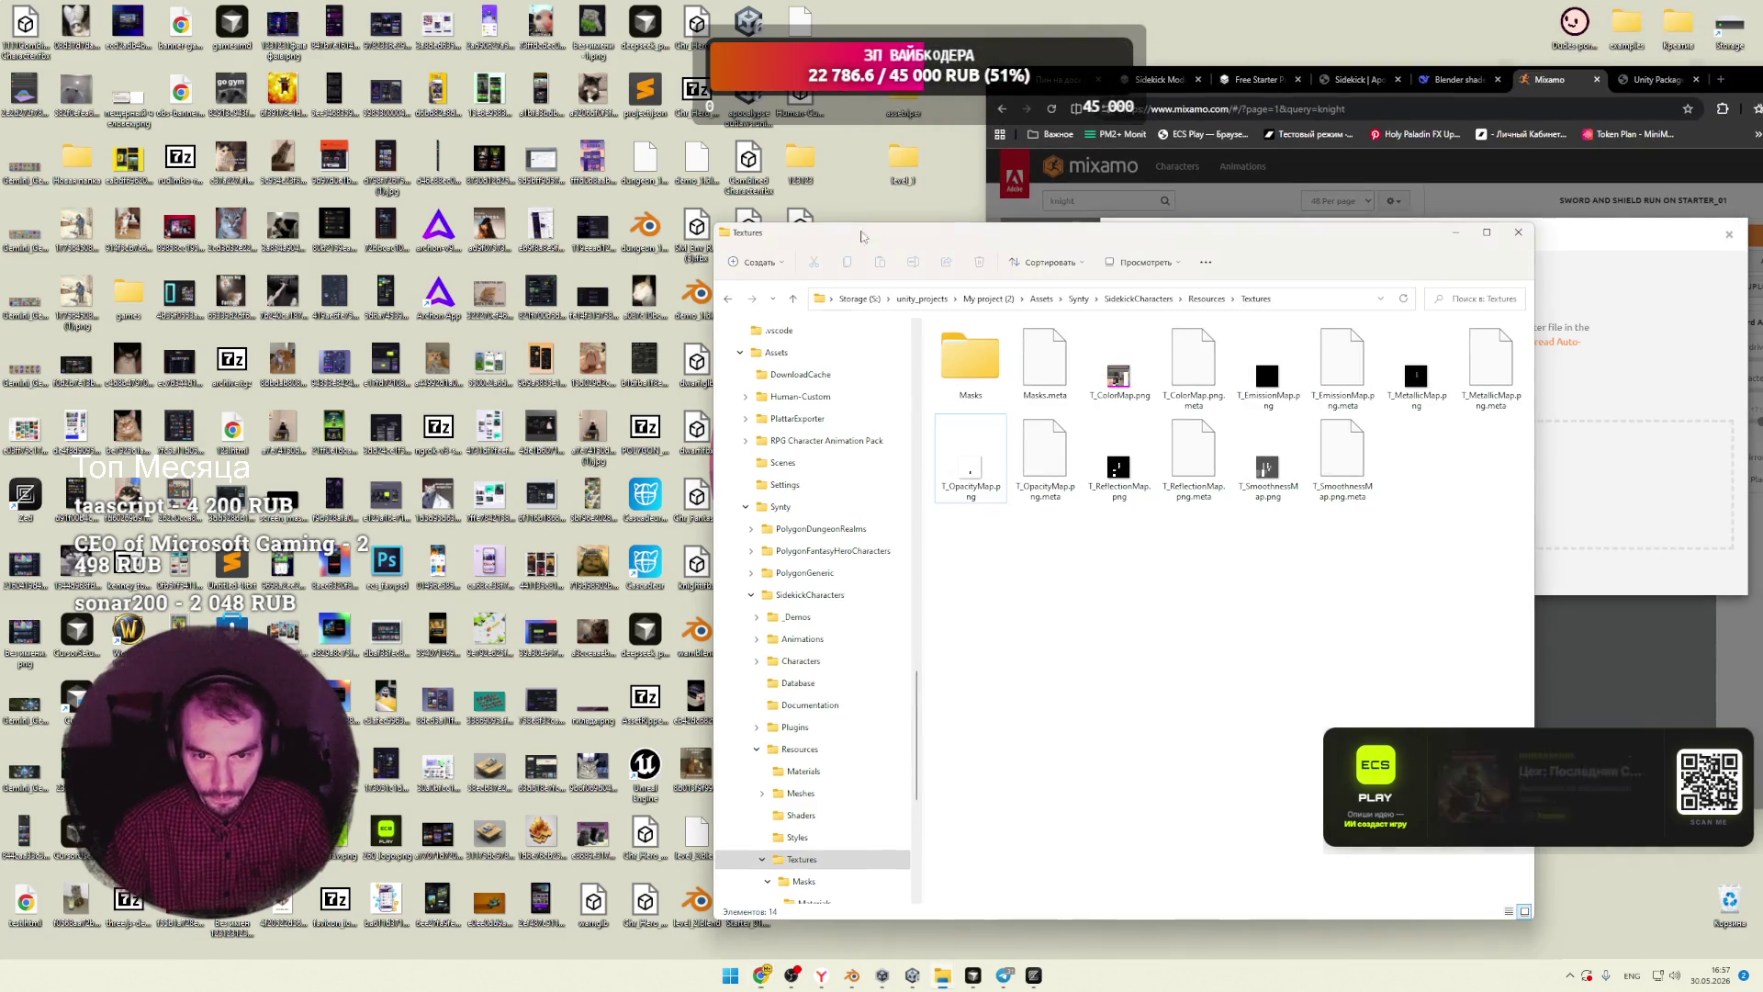
pyautogui.press('super+Down')
pyautogui.moveTo(748, 360); pyautogui.dragTo(1420, 487)
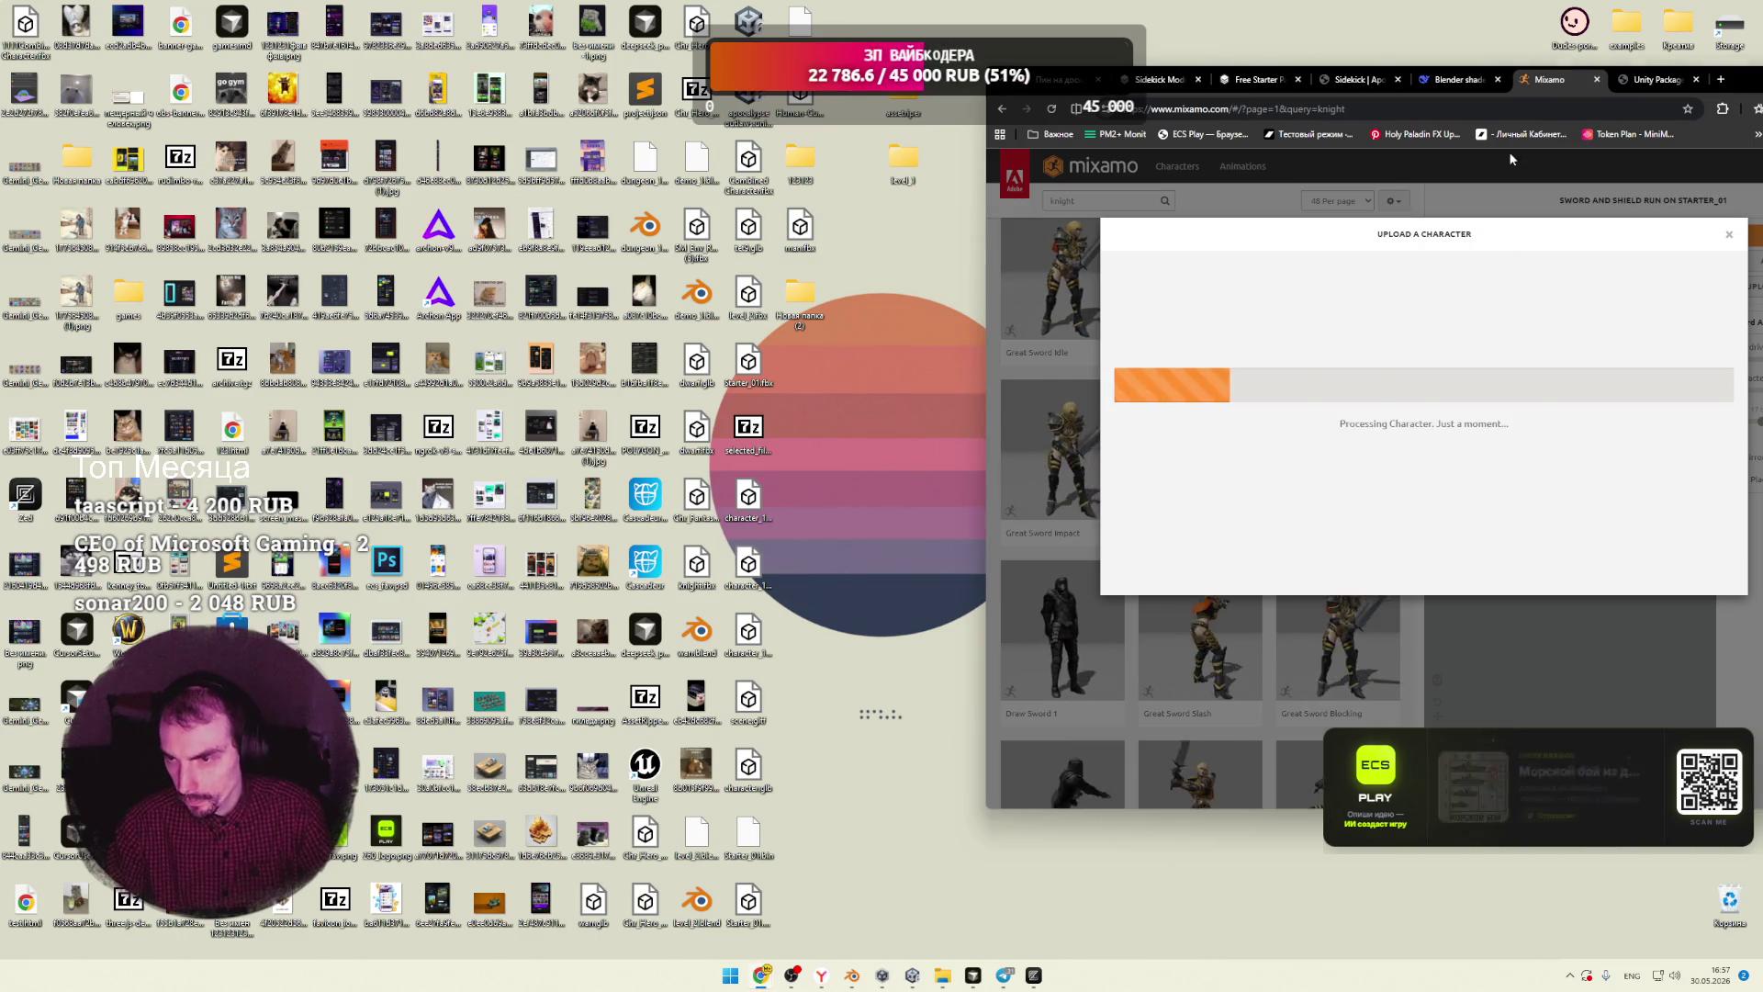
pyautogui.press('super+Up')
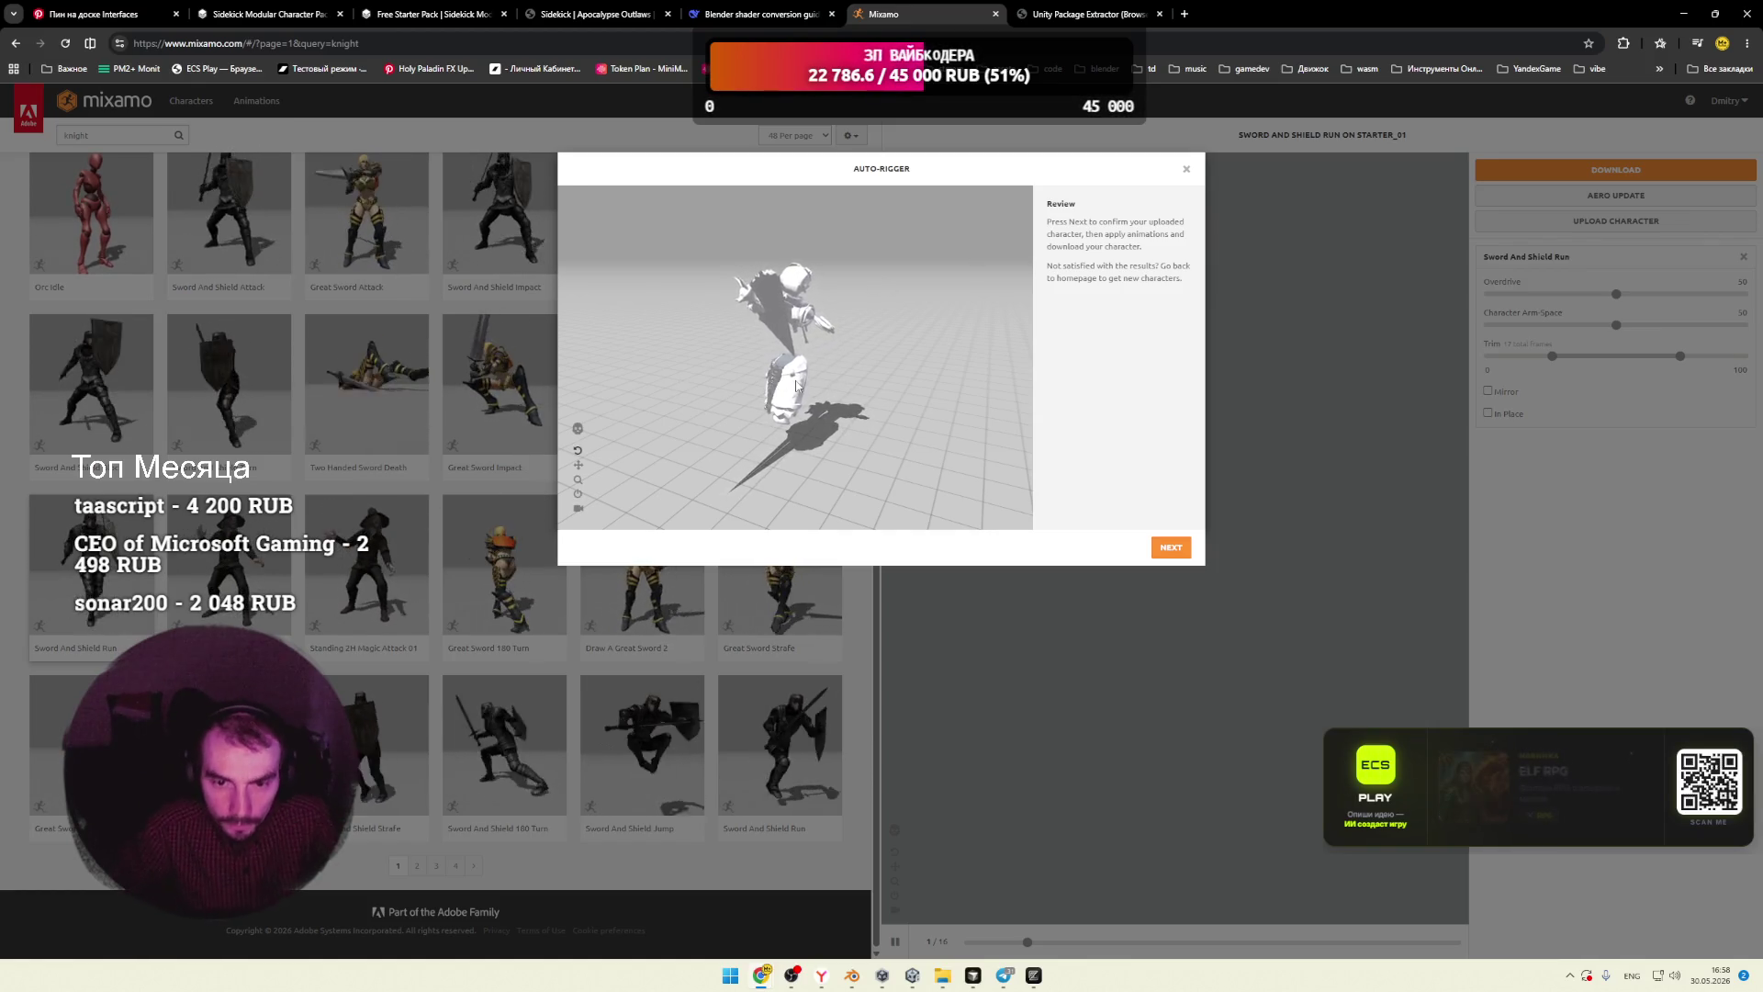
# Step: Orbit the auto-rigged character preview, then switch back to Blender
pyautogui.moveTo(816, 371)
pyautogui.mouseDown()
pyautogui.moveTo(768, 346)
pyautogui.moveTo(551, 432)
pyautogui.mouseUp()
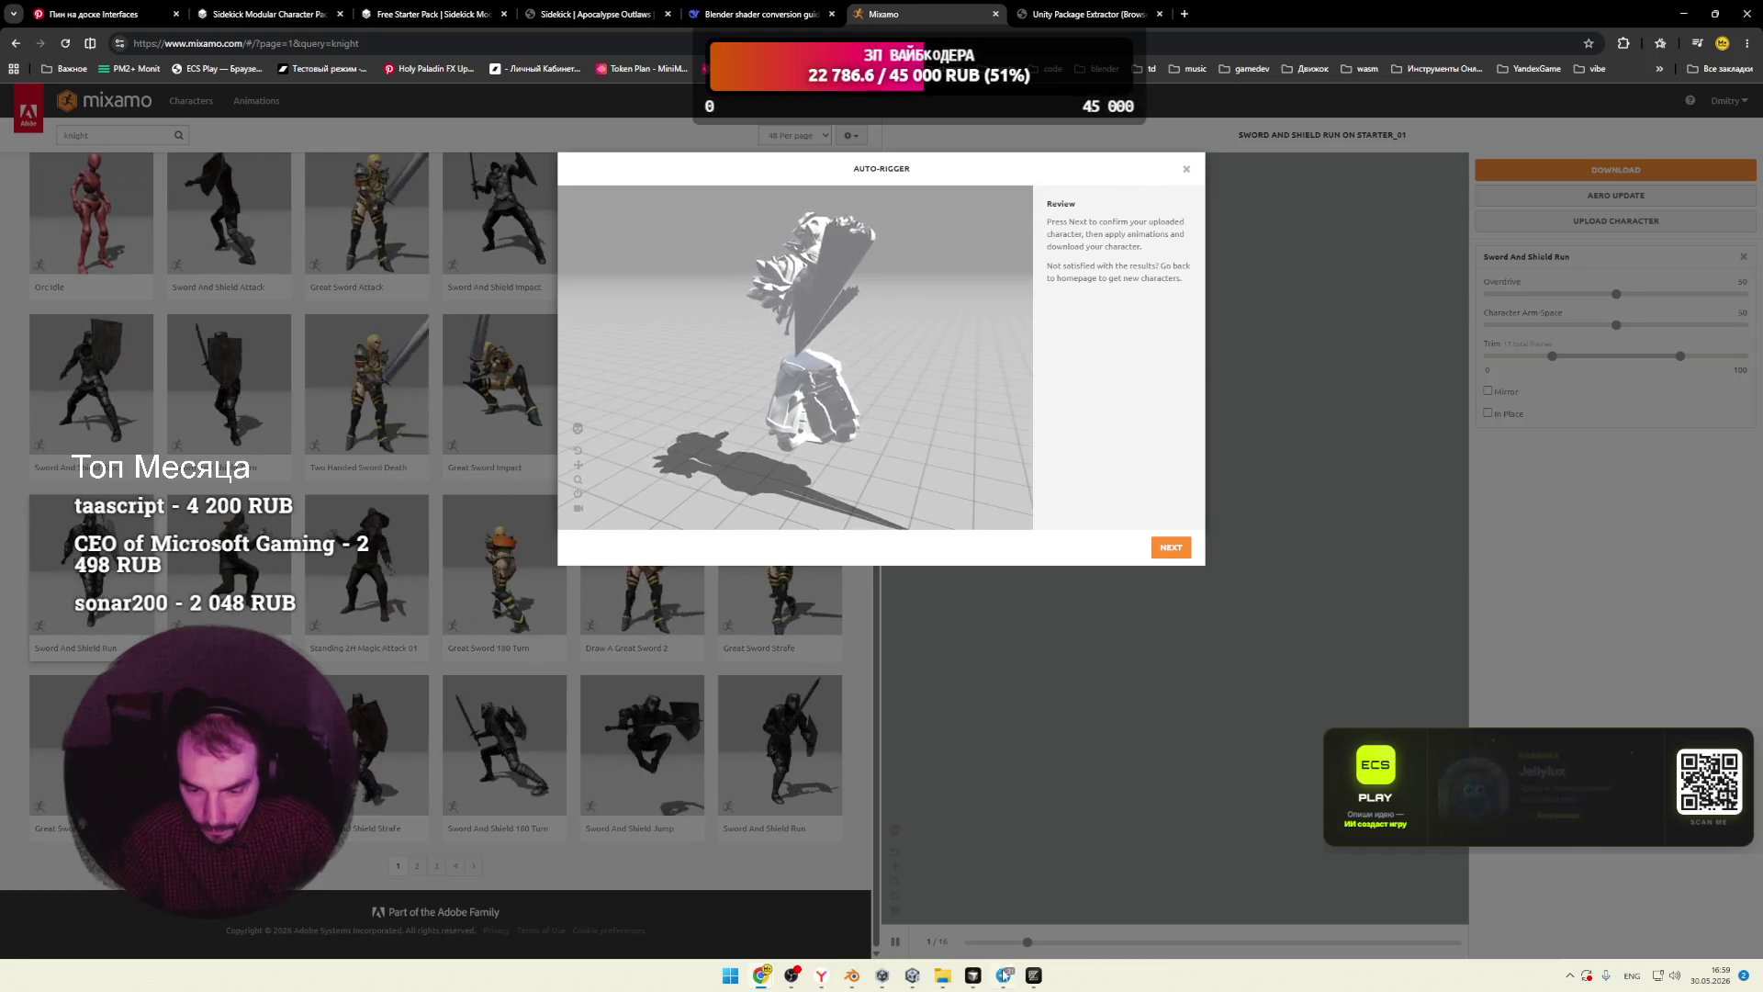
pyautogui.click(912, 977)
pyautogui.click(912, 977)
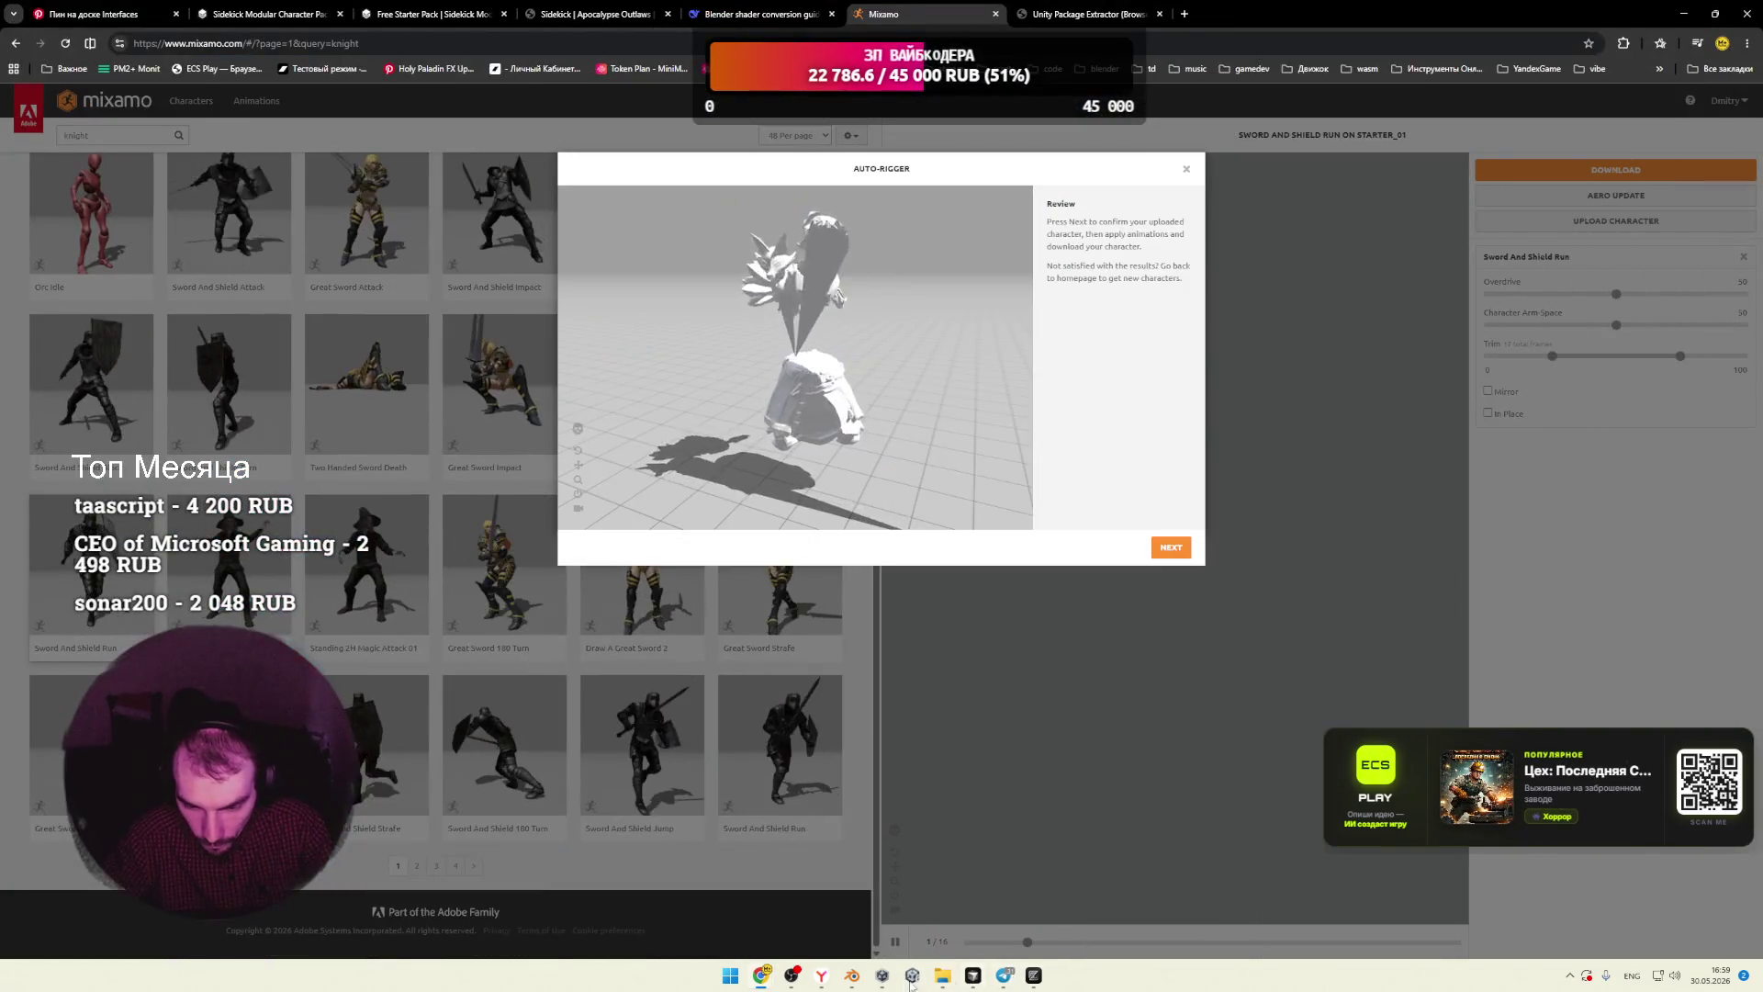
pyautogui.click(852, 976)
pyautogui.scroll(5, 918, 344)
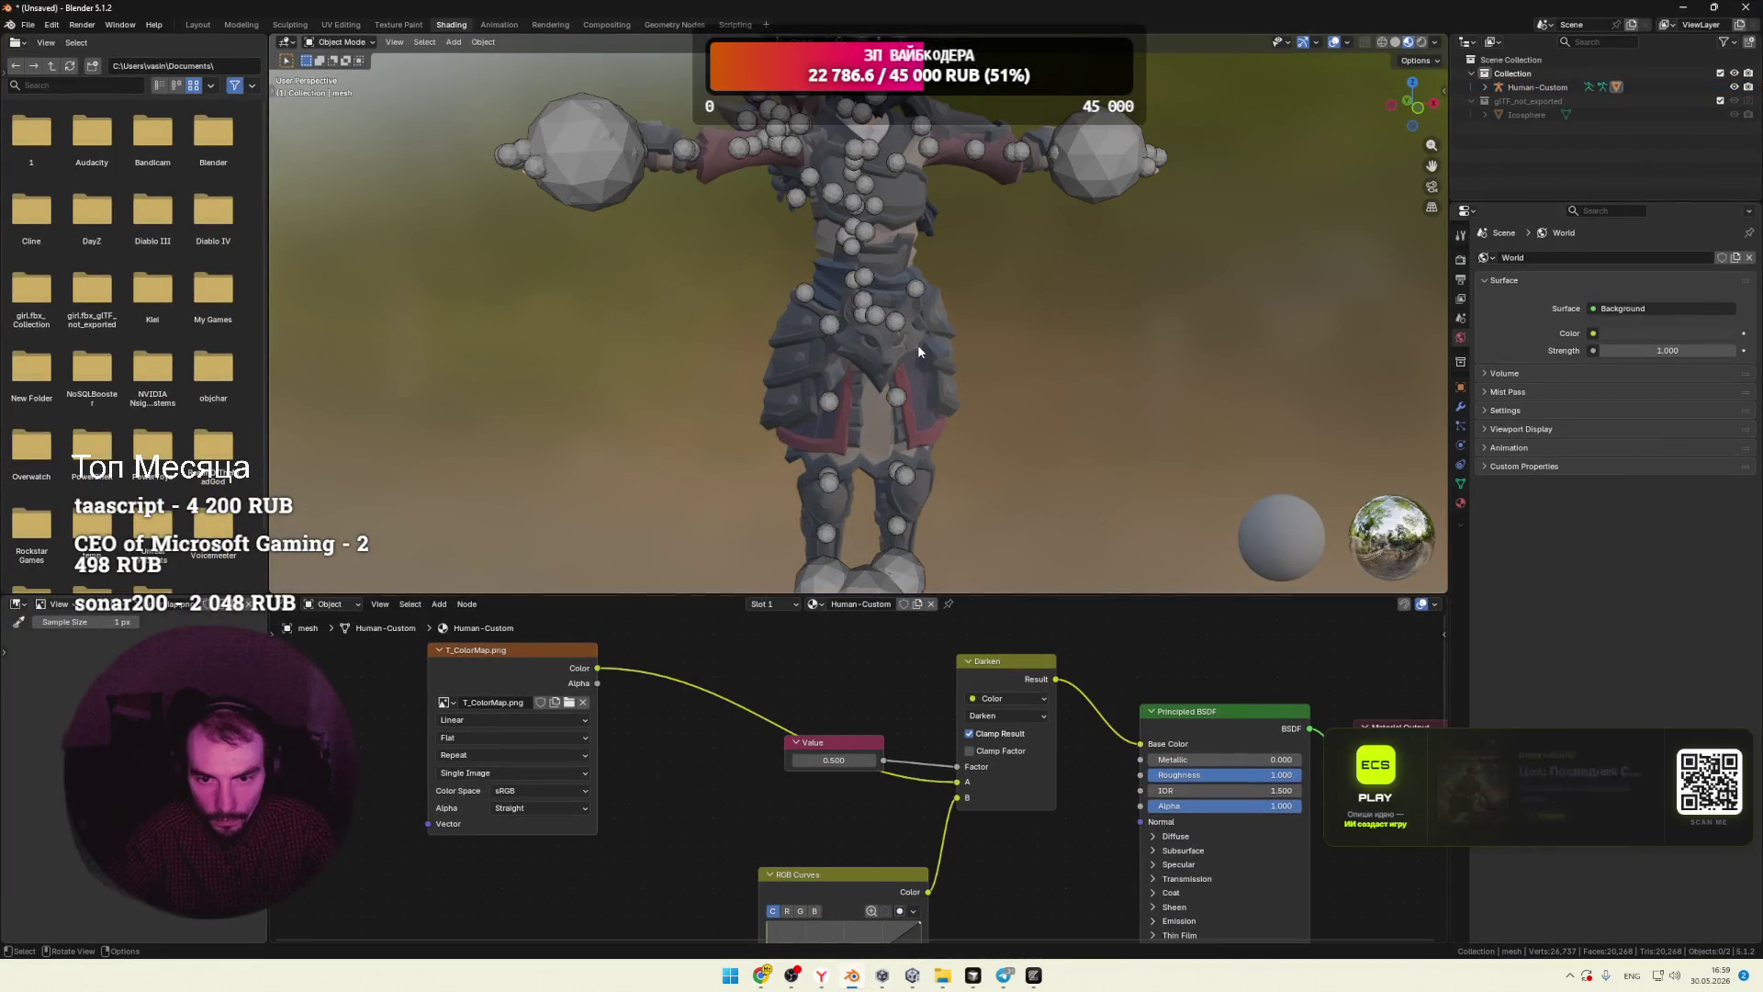
# Step: Select all objects and try joining them into one
pyautogui.press('a')
pyautogui.rightClick(867, 347)
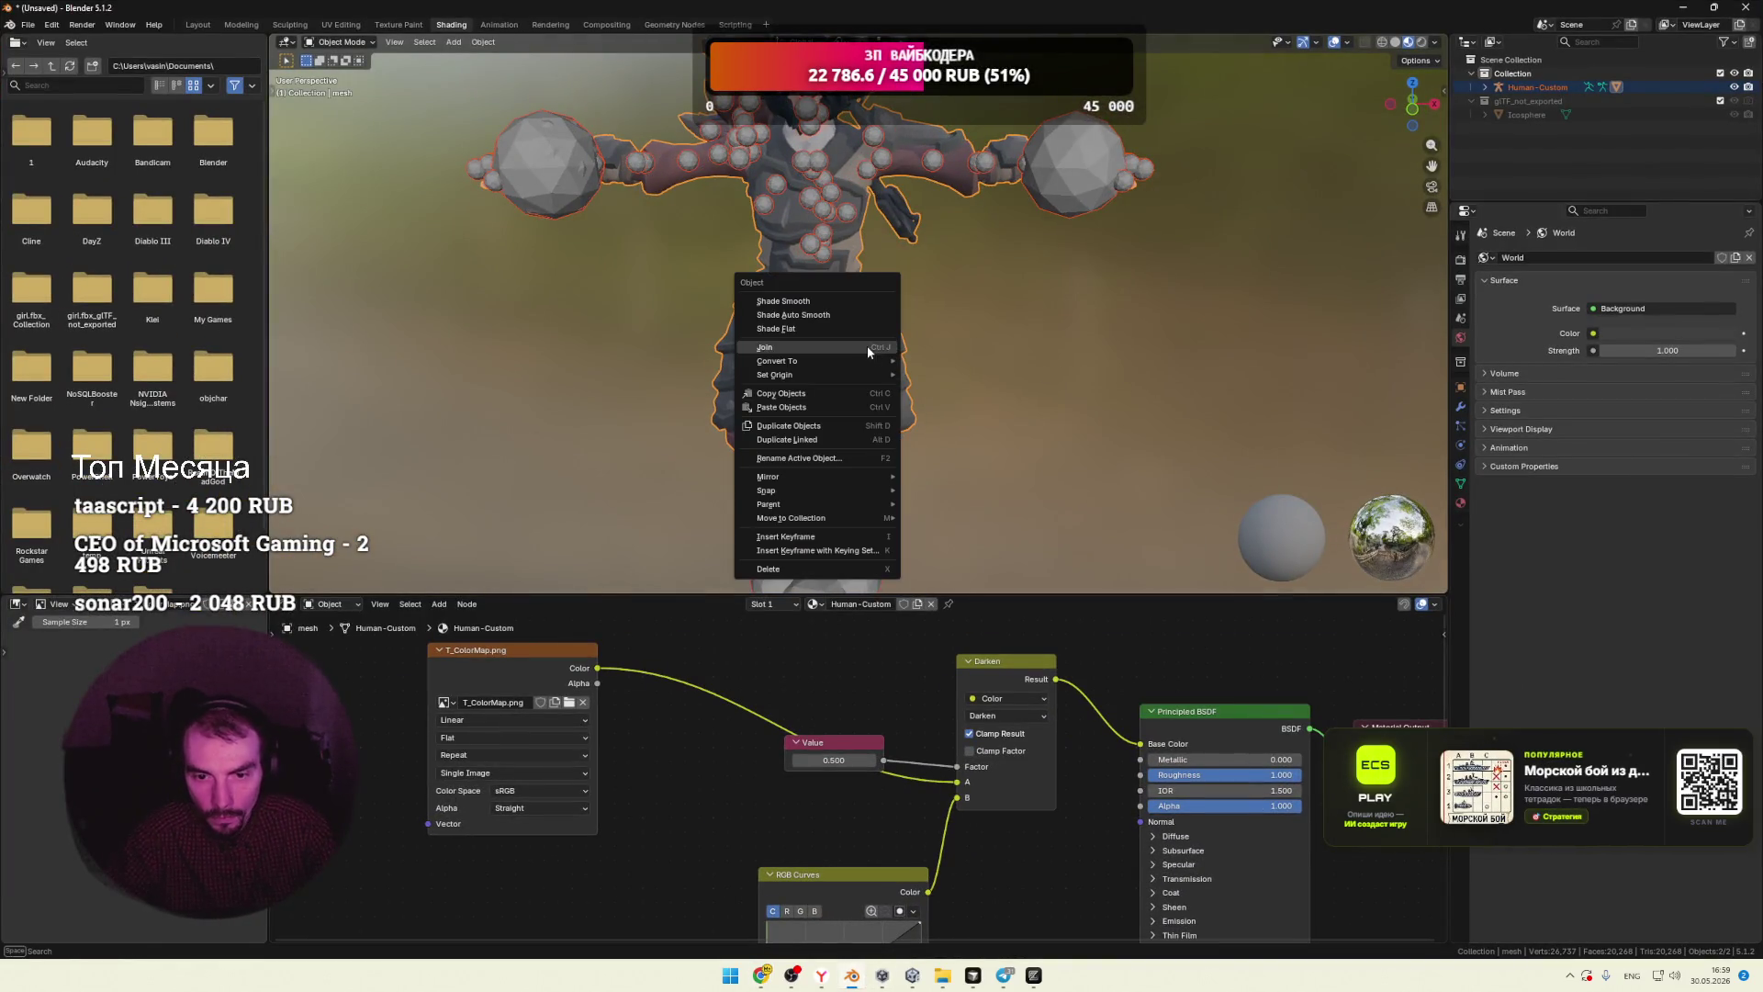
pyautogui.click(795, 349)
# Step: Paste into the glTF_not_exported collection, then delete the unwanted icosphere
pyautogui.scroll(-2, 957, 351)
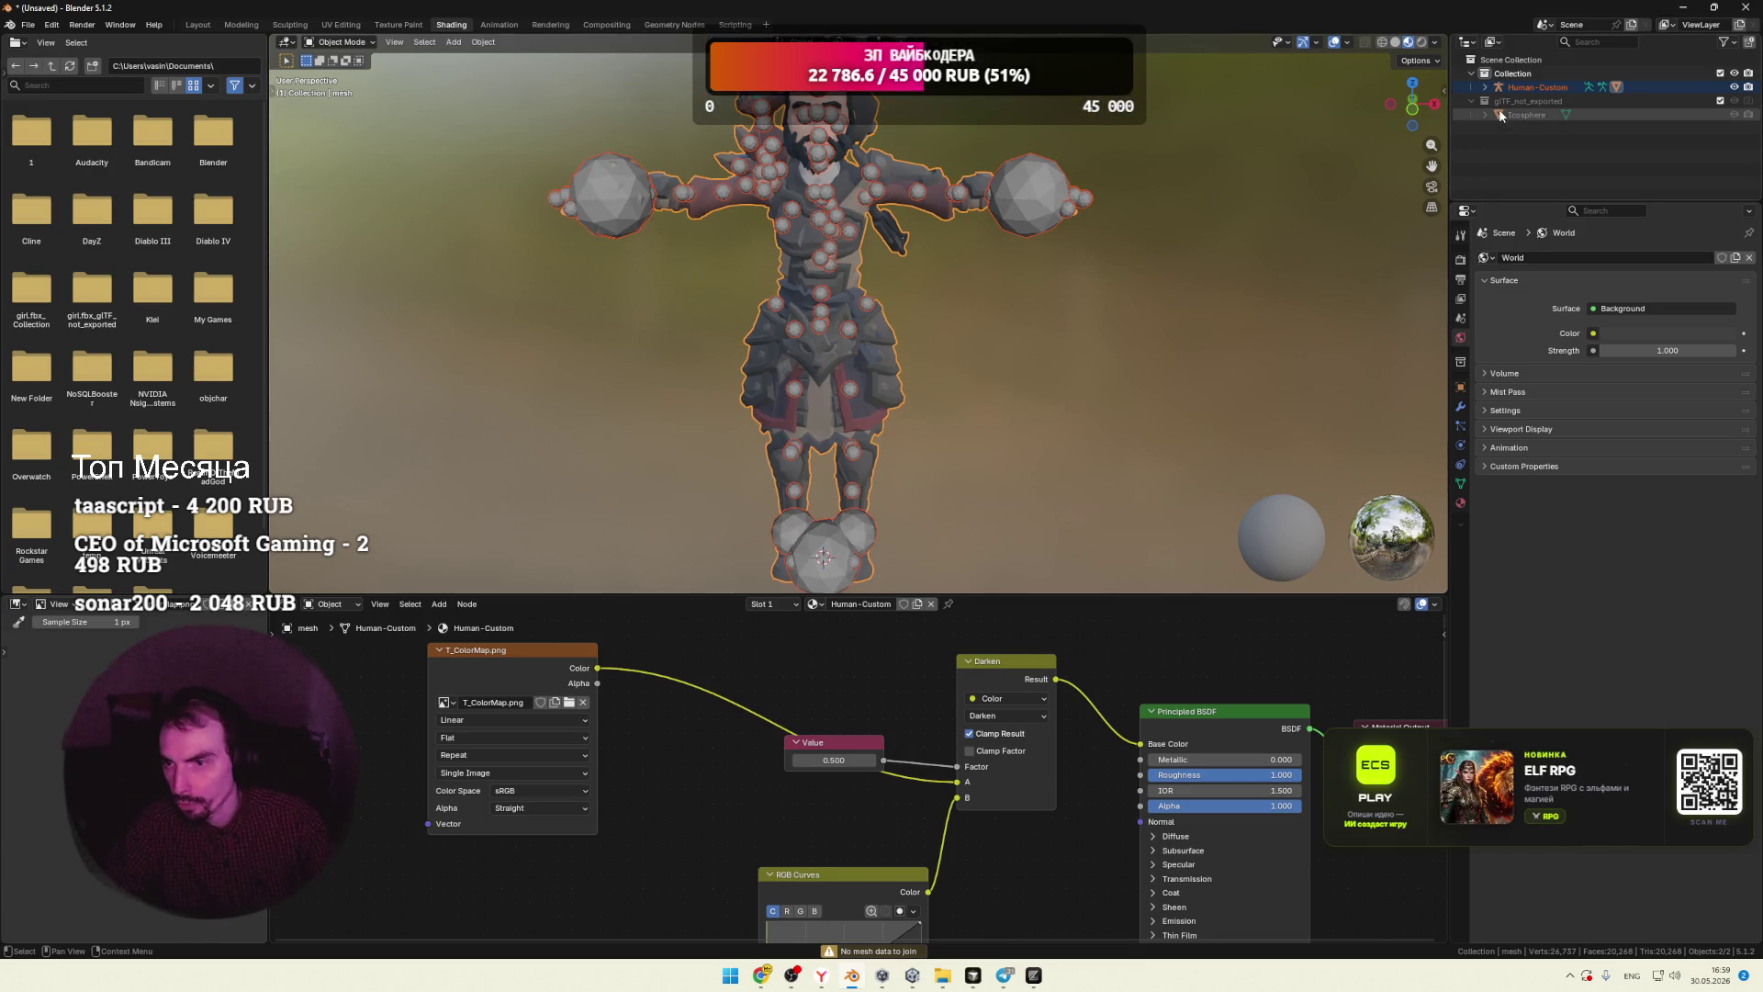
pyautogui.click(1529, 103)
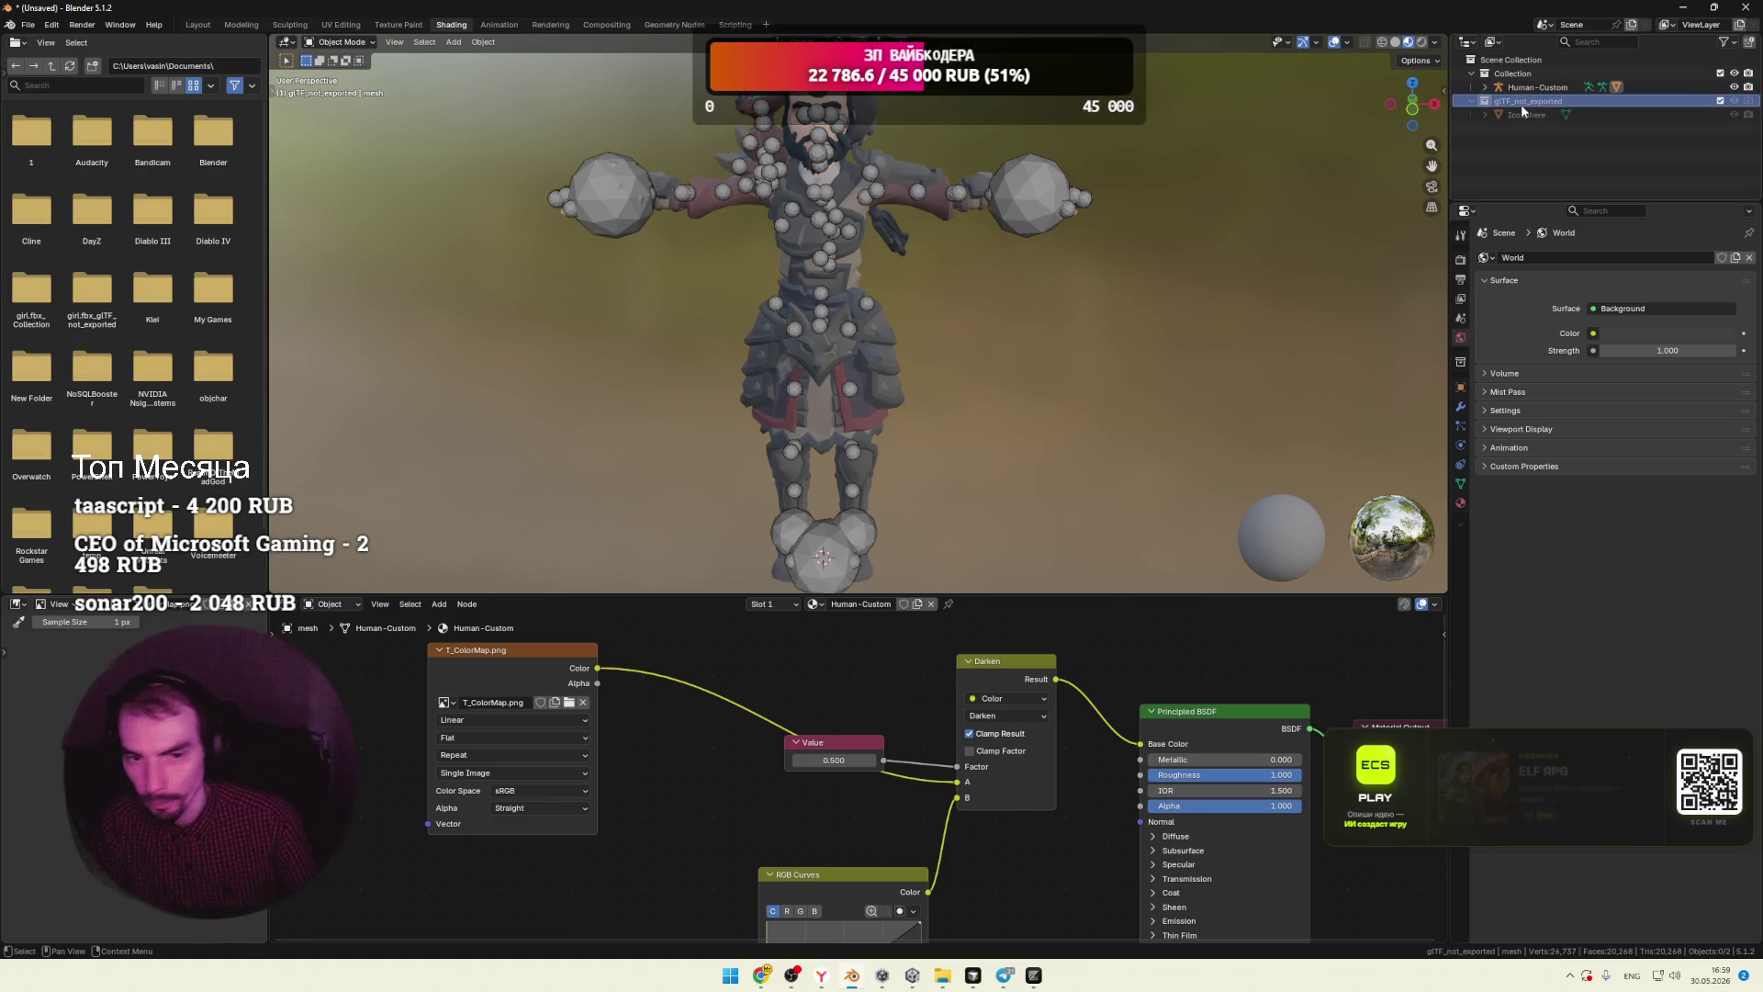
pyautogui.rightClick(1521, 102)
pyautogui.click(1414, 163)
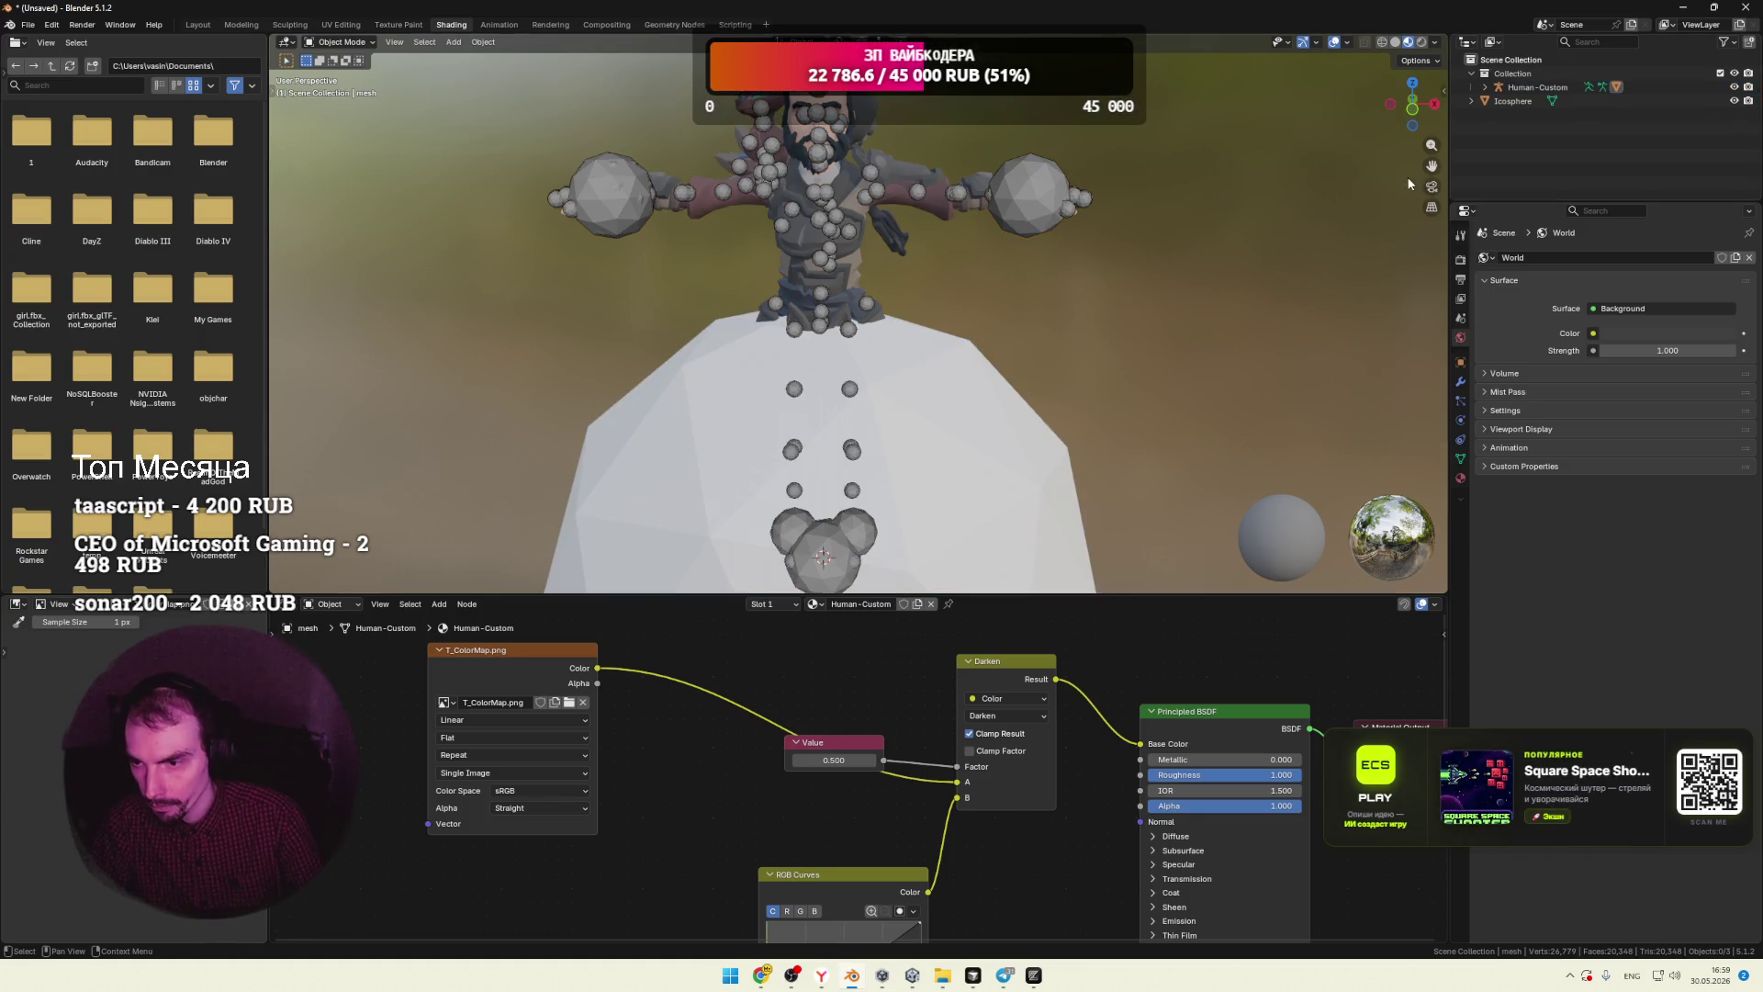
pyautogui.scroll(-3, 1045, 298)
pyautogui.click(946, 407)
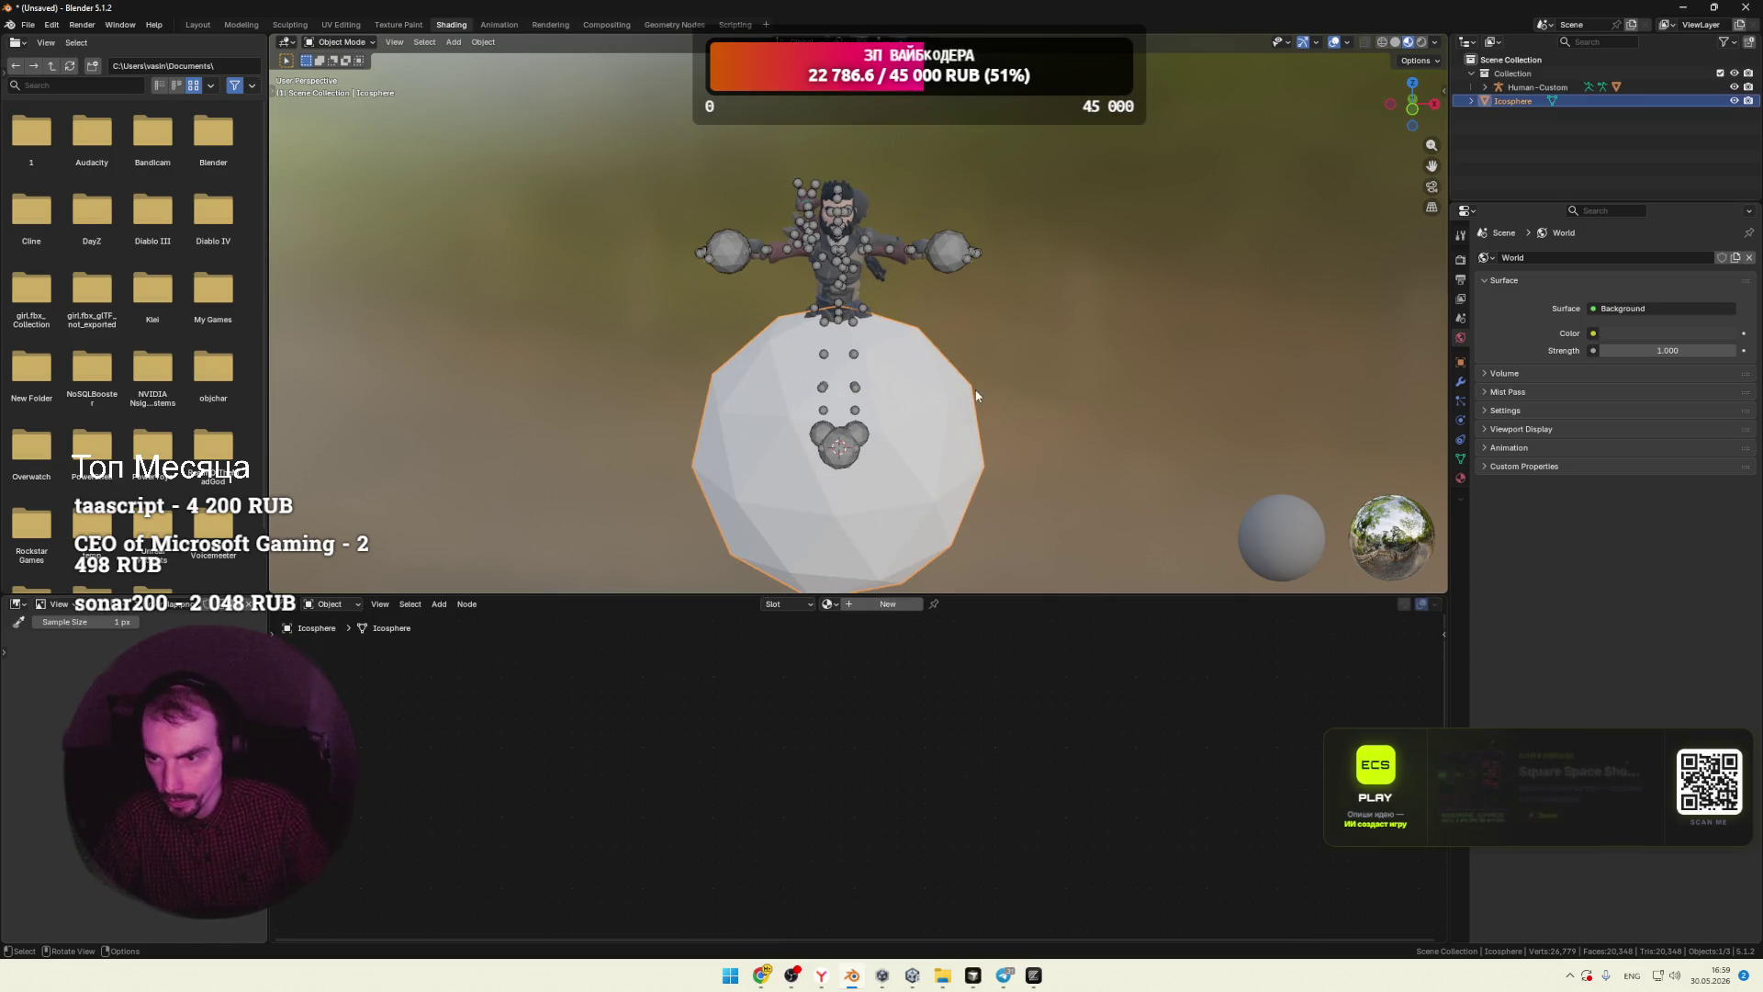
pyautogui.press('Delete')
pyautogui.scroll(3, 1107, 313)
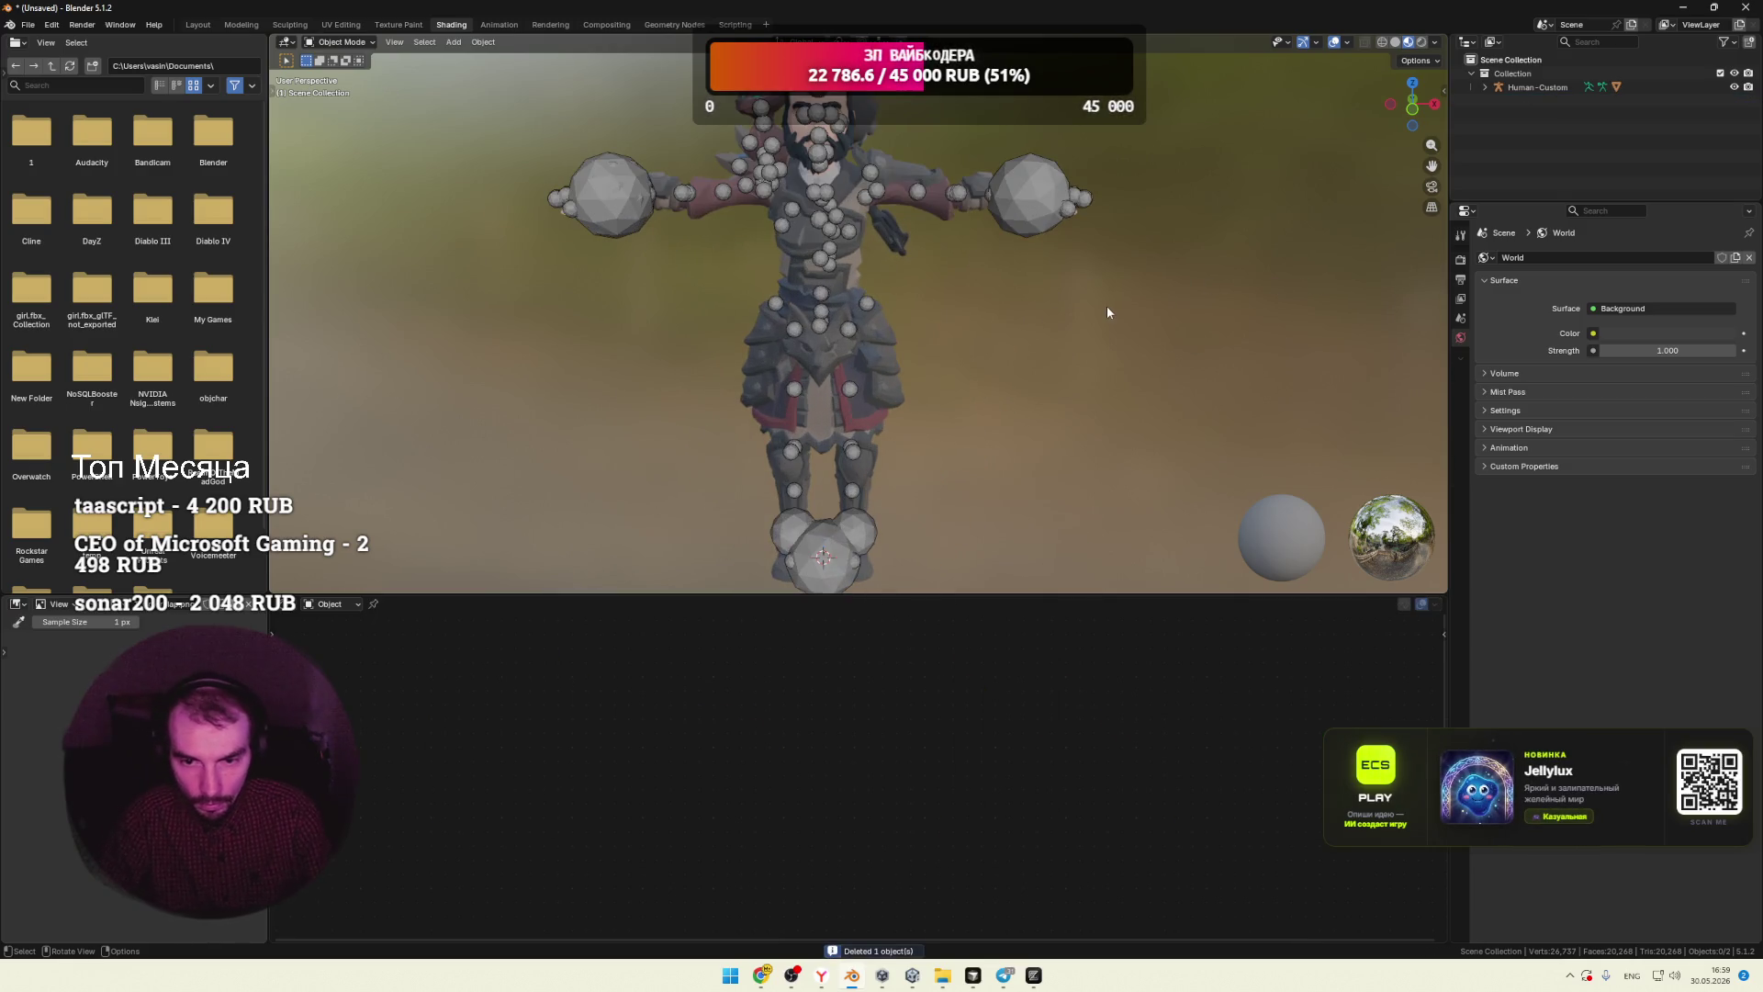
# Step: Parent the character mesh under Human-Custom and remove the leftover Collection
pyautogui.click(874, 334)
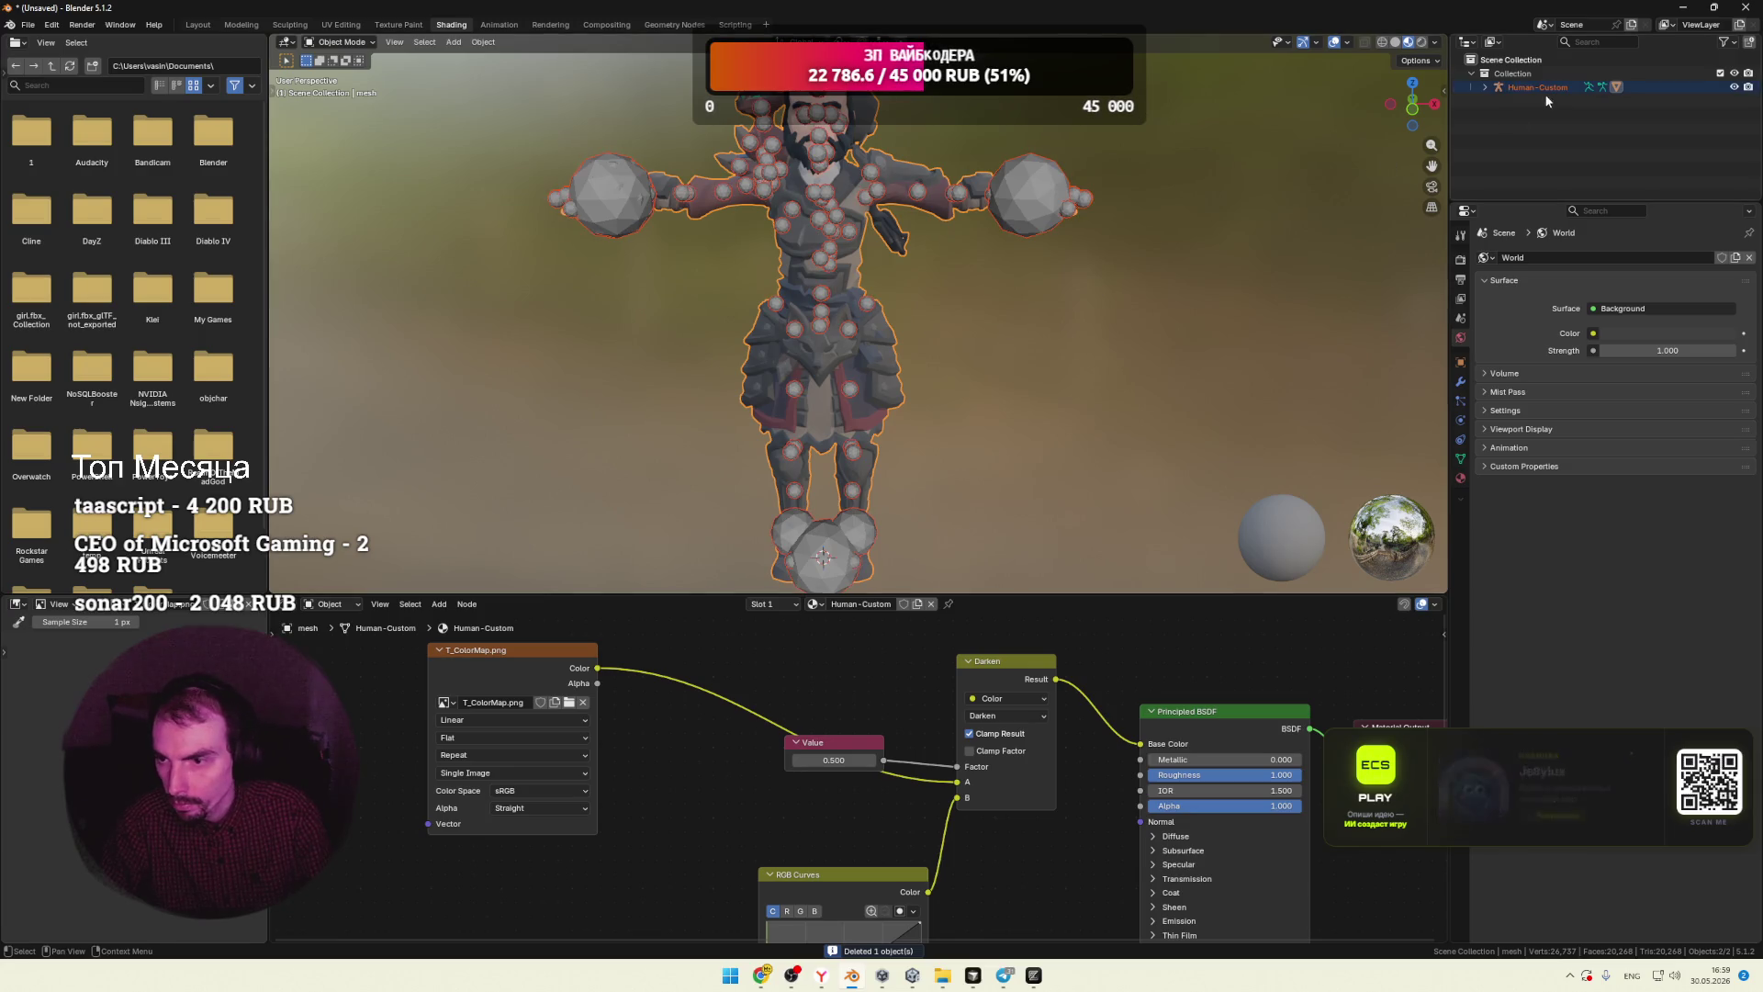
pyautogui.keyDown('ctrl'); pyautogui.click(1495, 88); pyautogui.keyUp('ctrl')
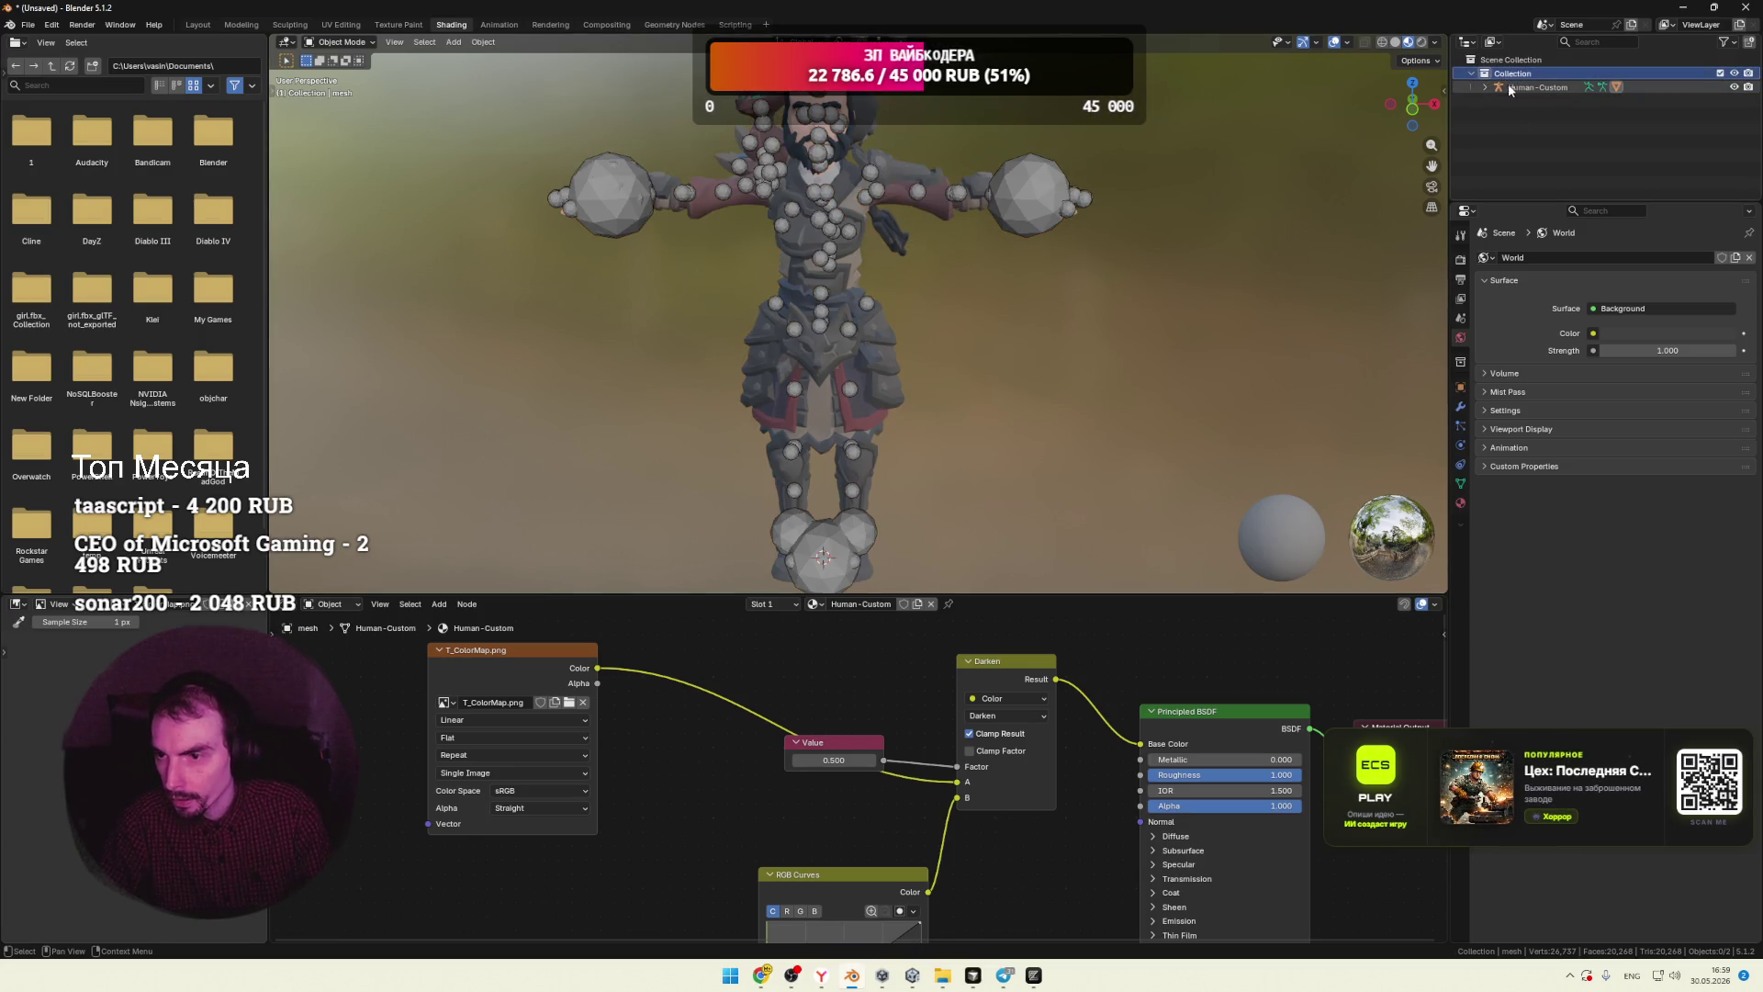
pyautogui.click(1514, 84)
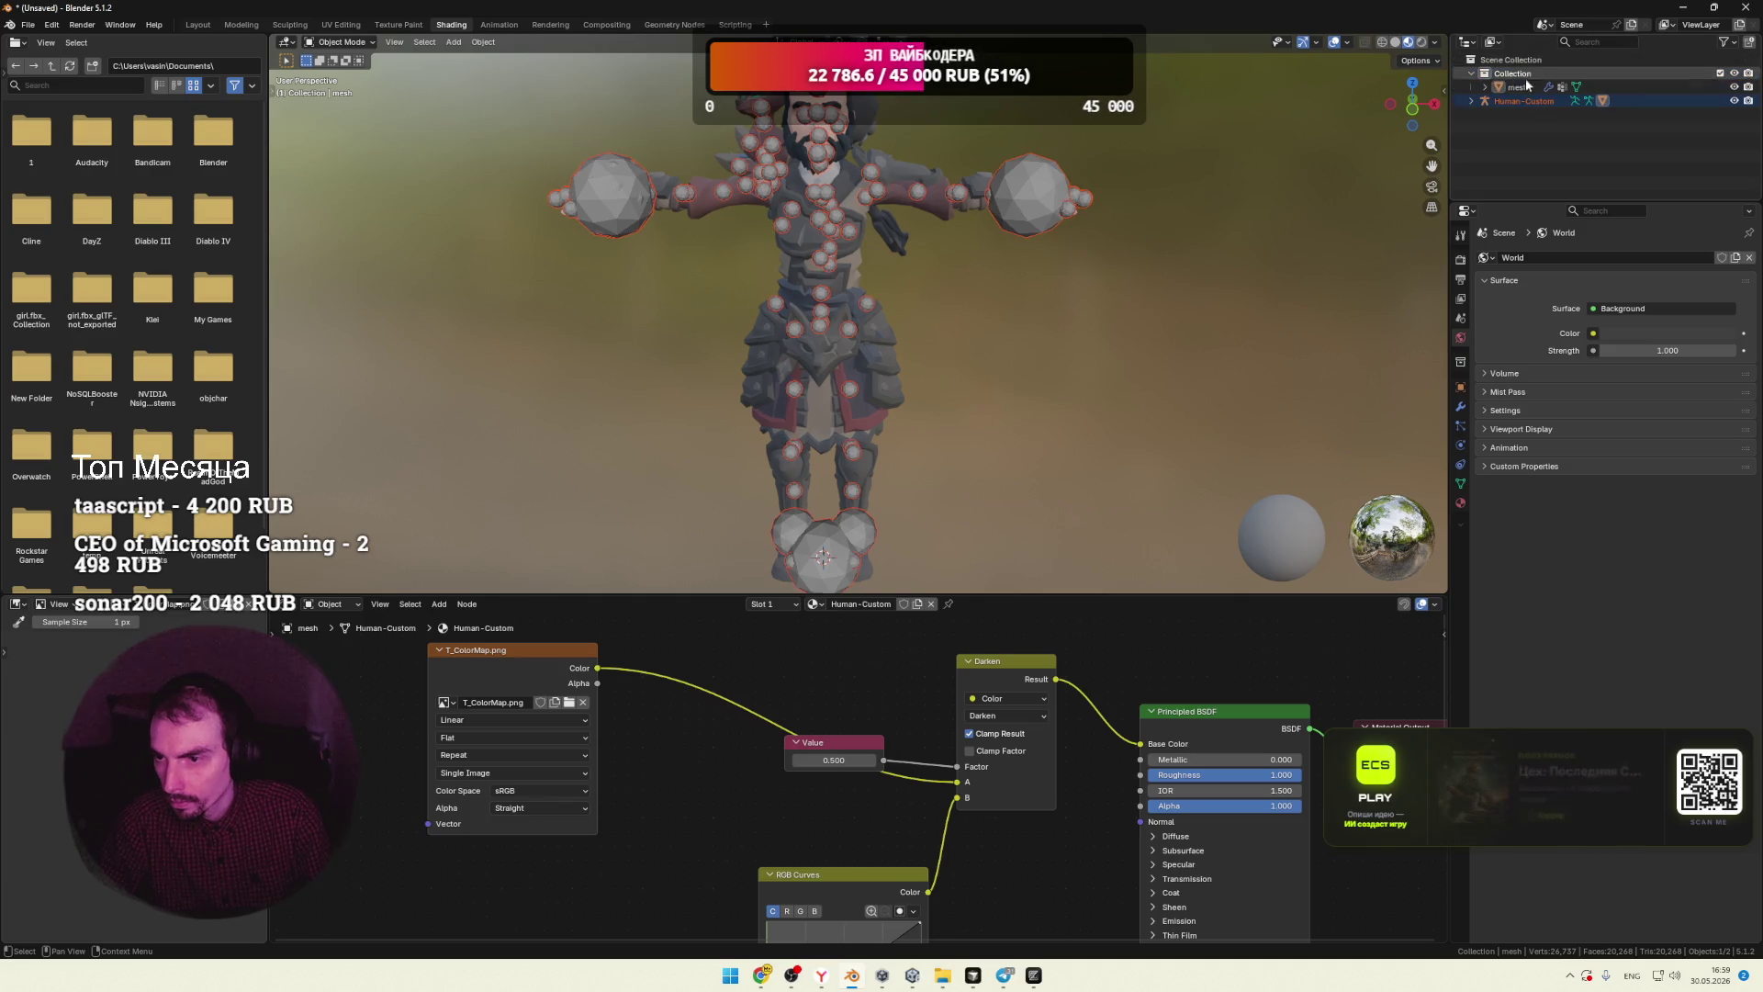
pyautogui.moveTo(1509, 92); pyautogui.dragTo(1500, 102)
pyautogui.click(1506, 85)
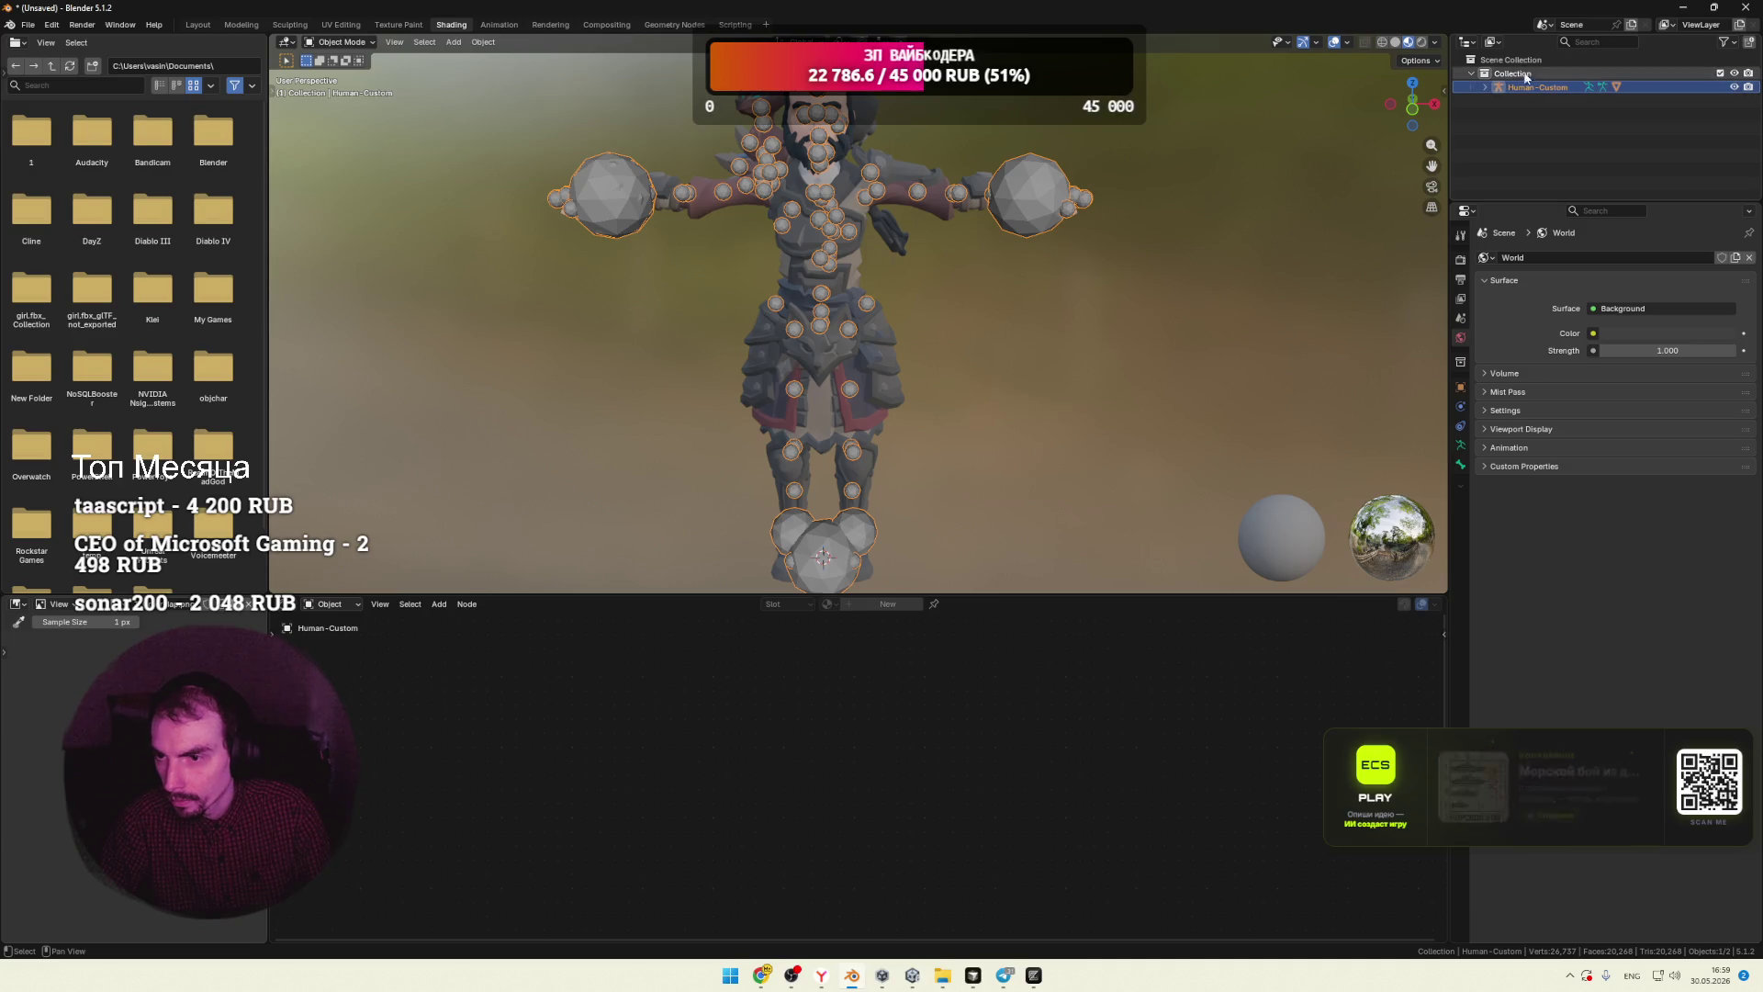
pyautogui.rightClick(1508, 77)
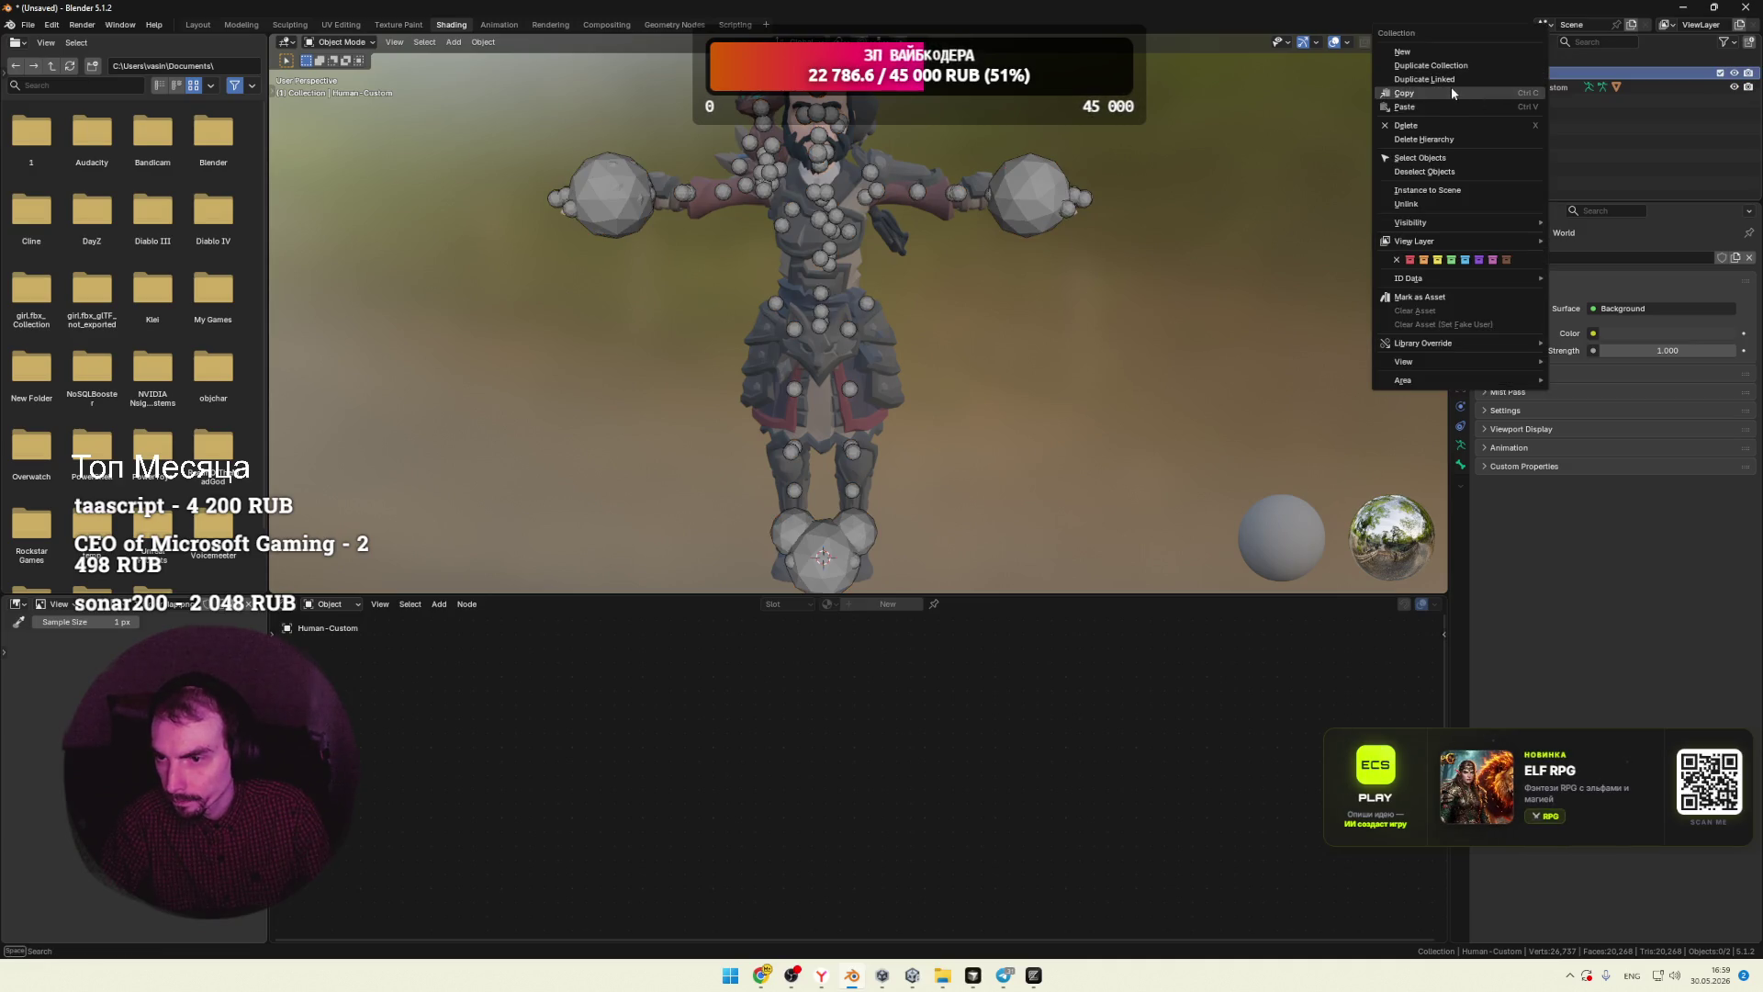
pyautogui.click(1442, 125)
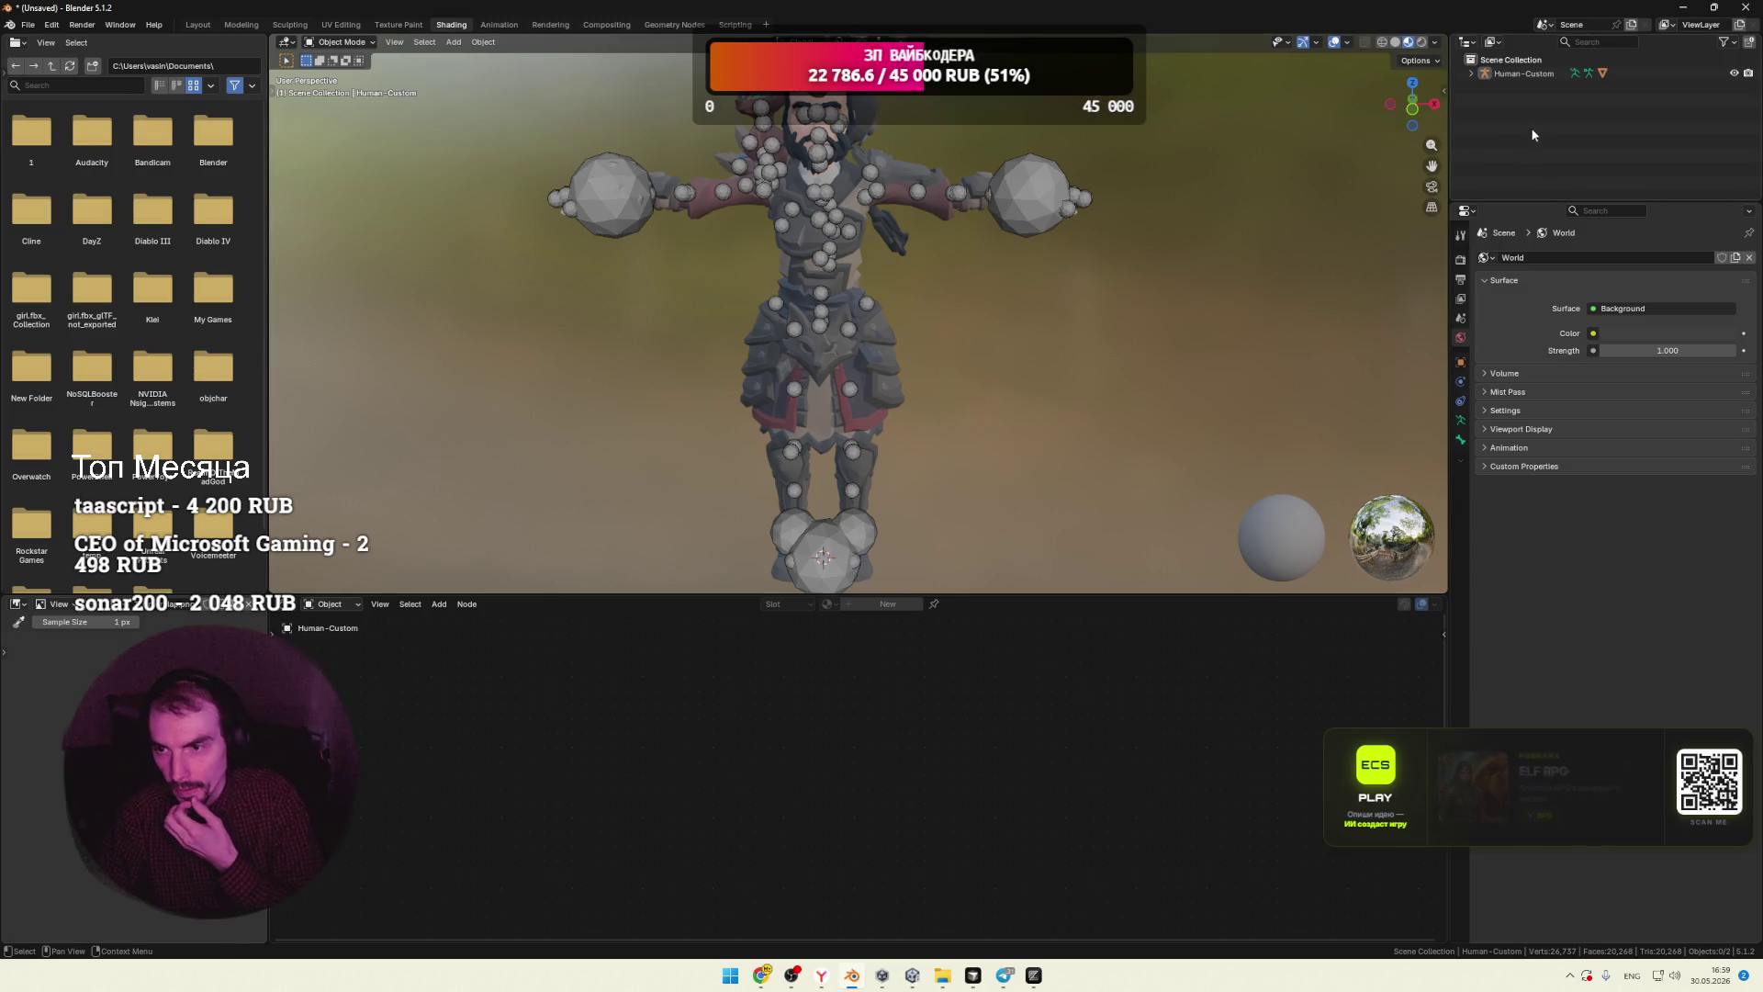
# Step: Select everything and re-export the FBX, overwriting man.fbx
pyautogui.click(1521, 74)
pyautogui.press('a')
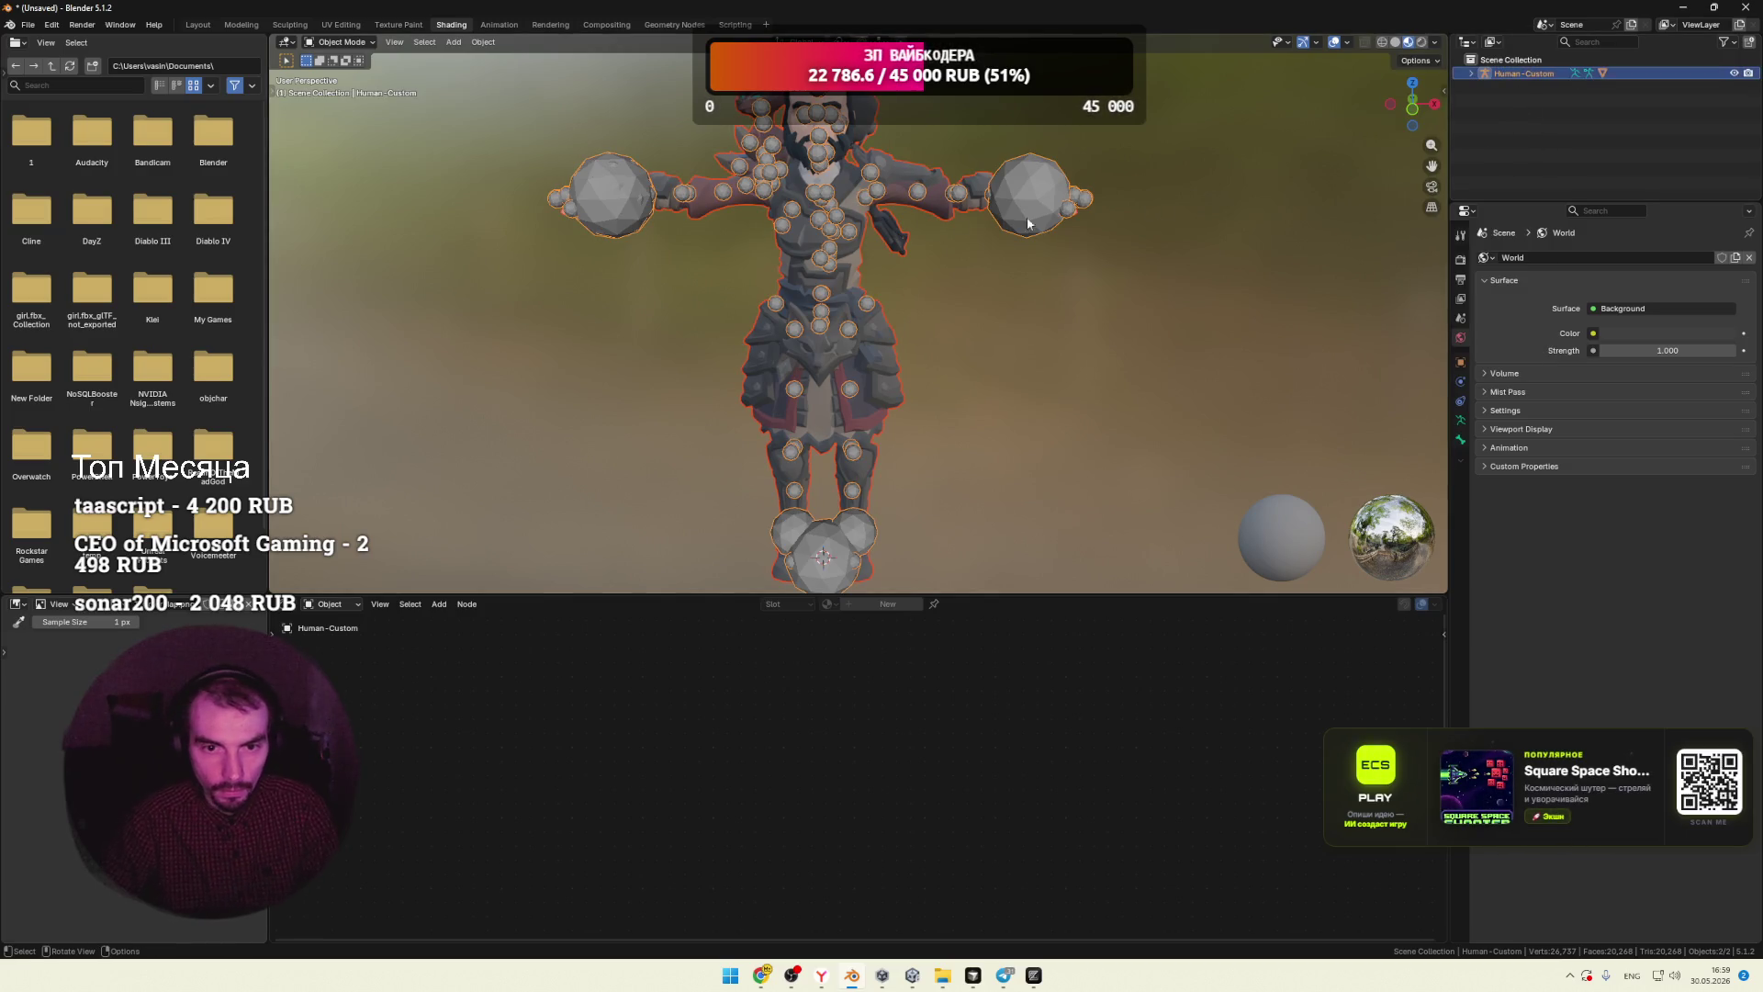
pyautogui.click(28, 25)
pyautogui.moveTo(83, 234)
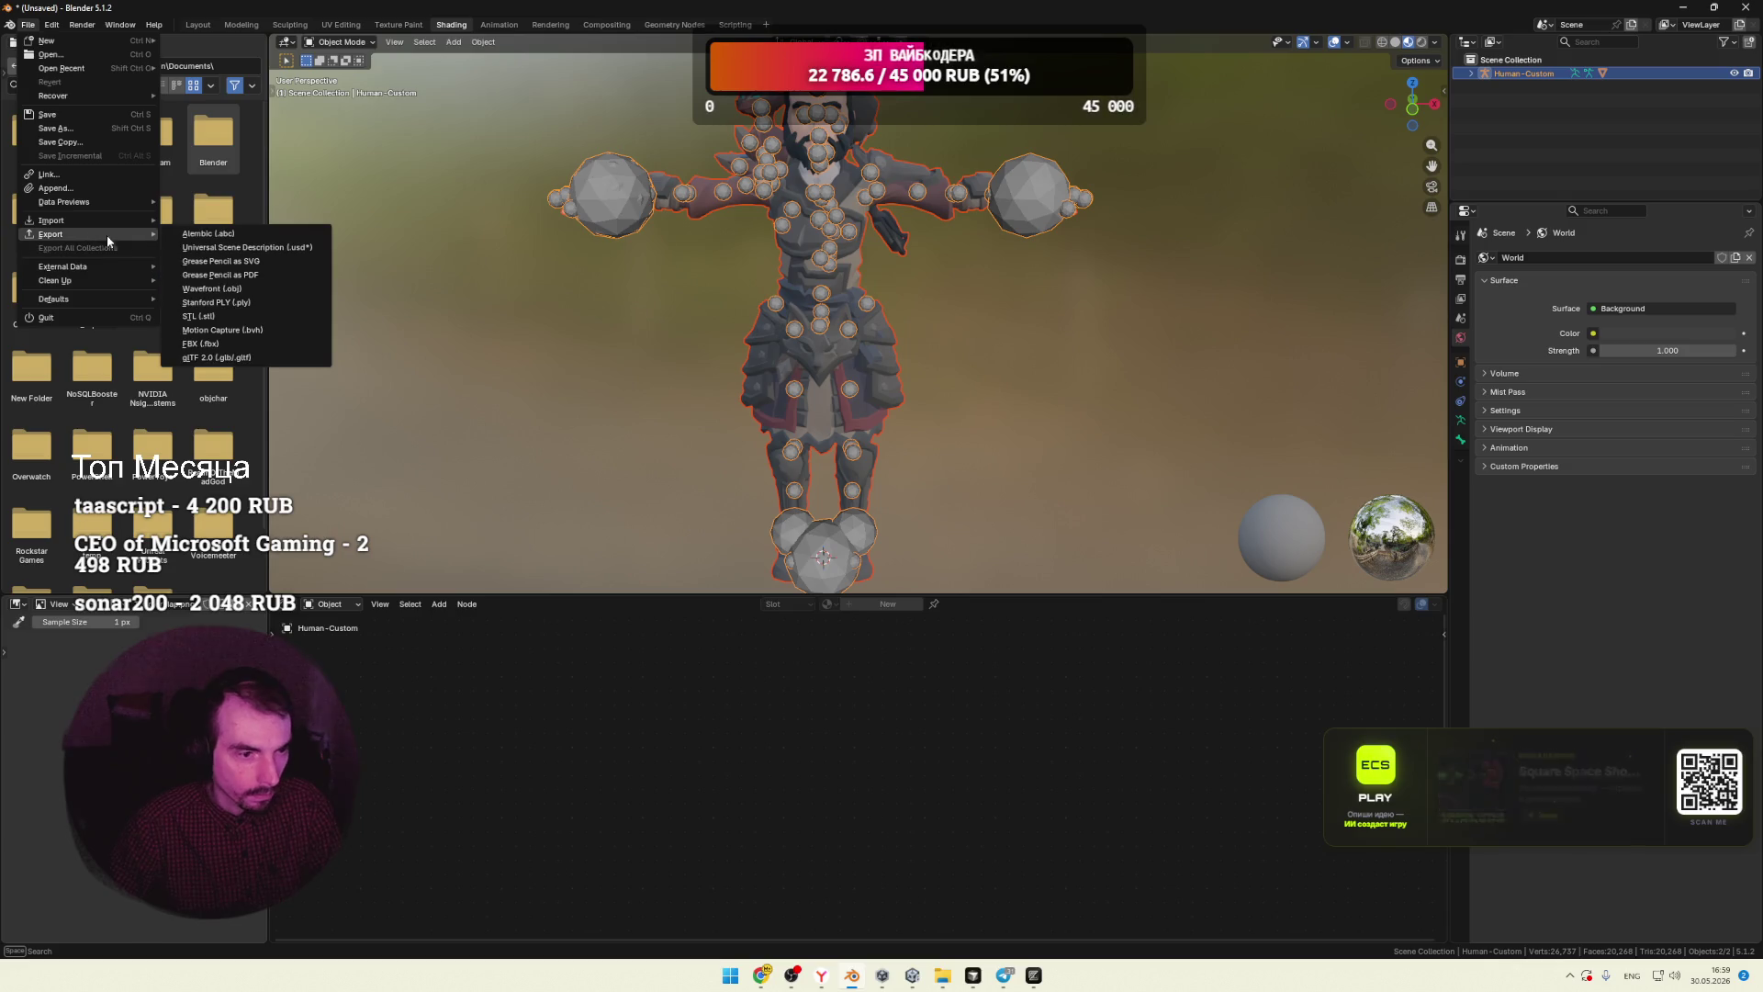
pyautogui.click(233, 344)
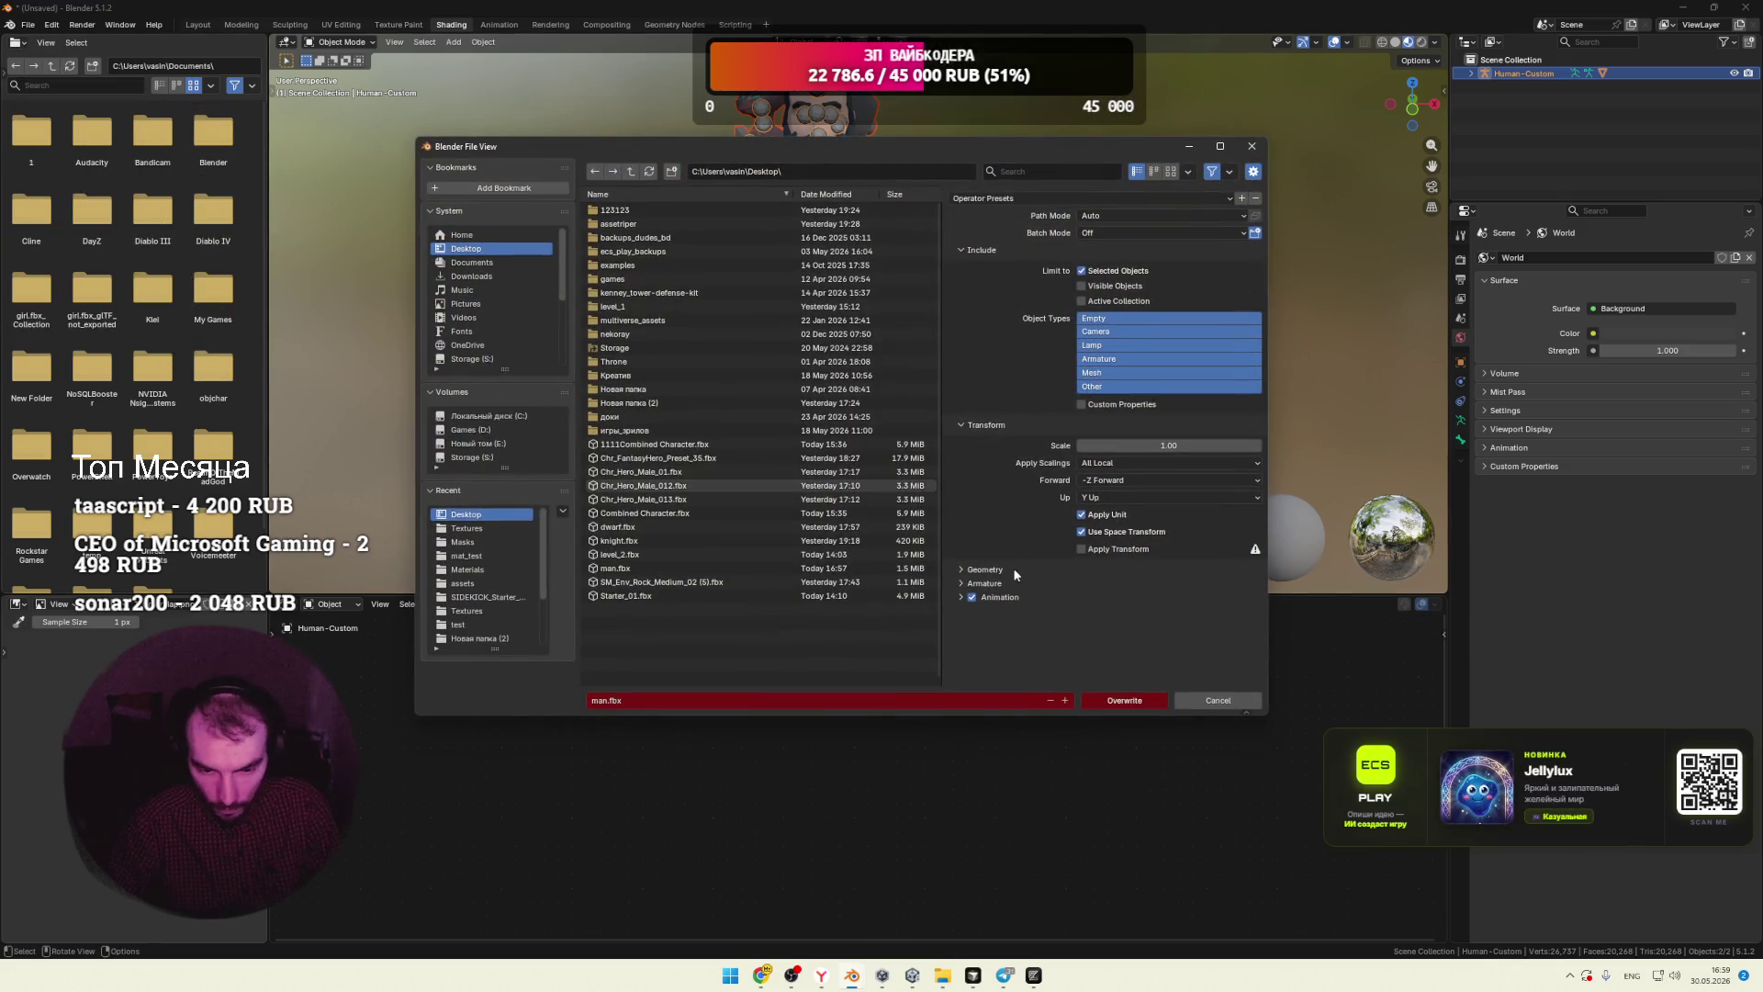
pyautogui.click(1129, 698)
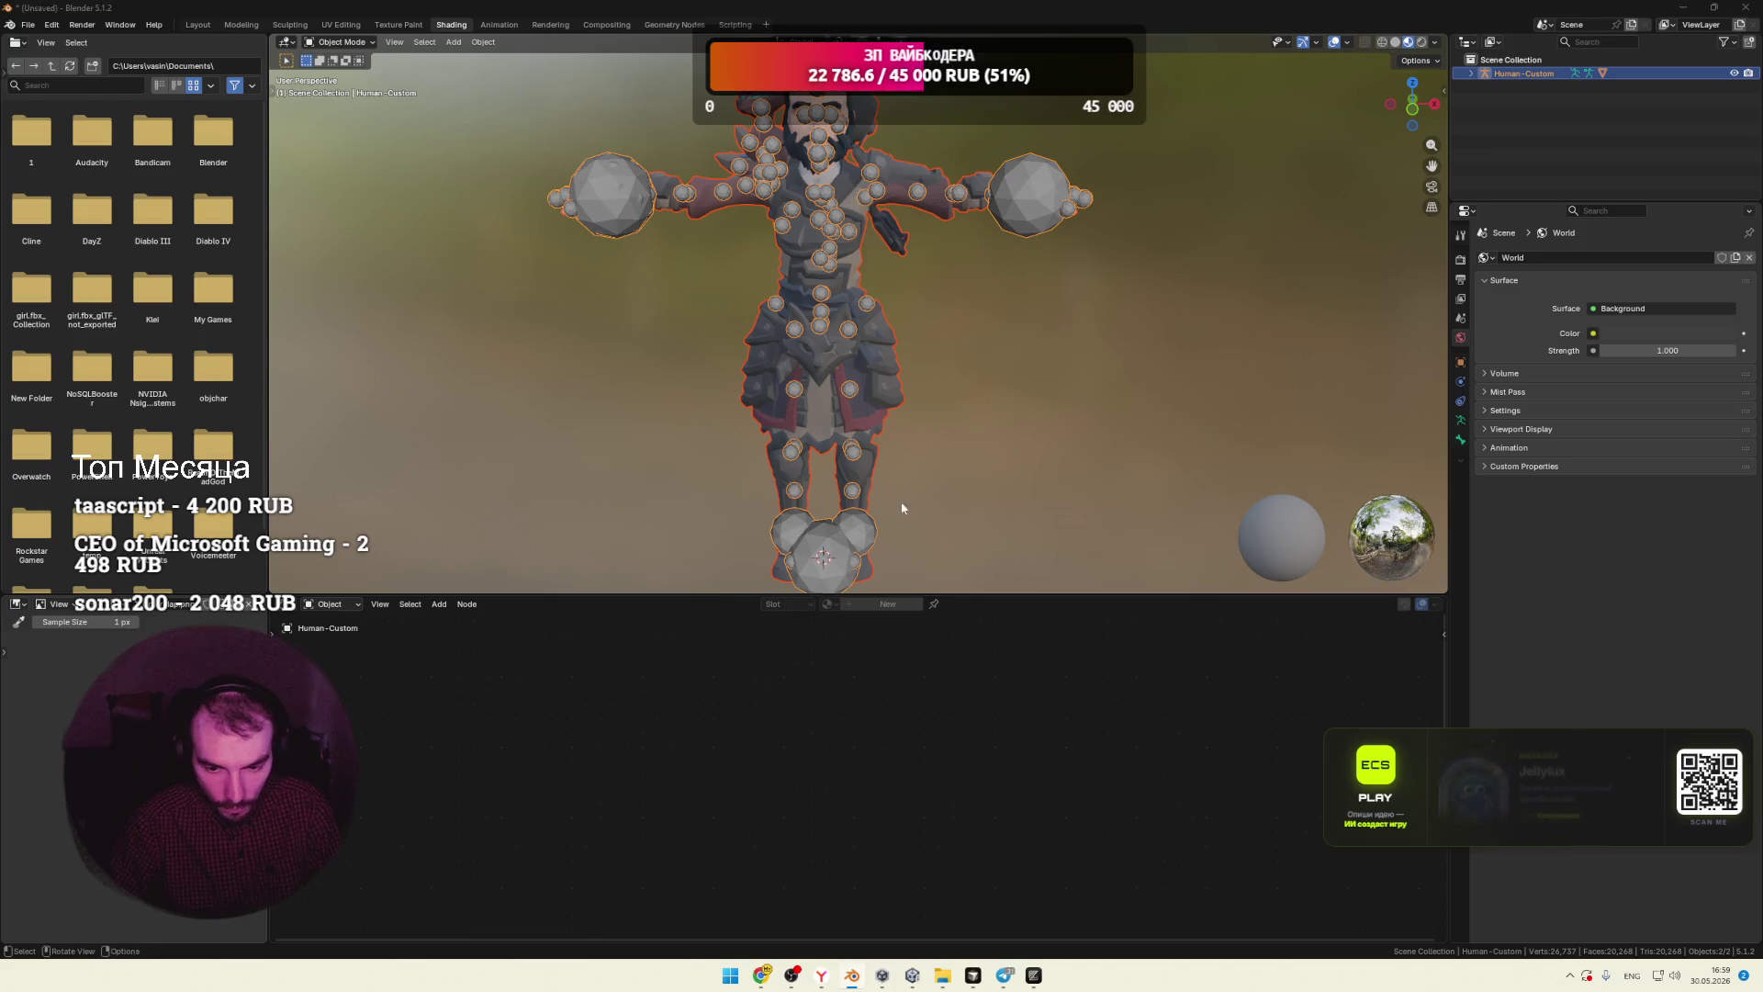
# Step: Switch to the Mixamo window and dismiss the previous auto-rigger review
pyautogui.press('super+Tab')
pyautogui.click(760, 257)
pyautogui.click(1169, 566)
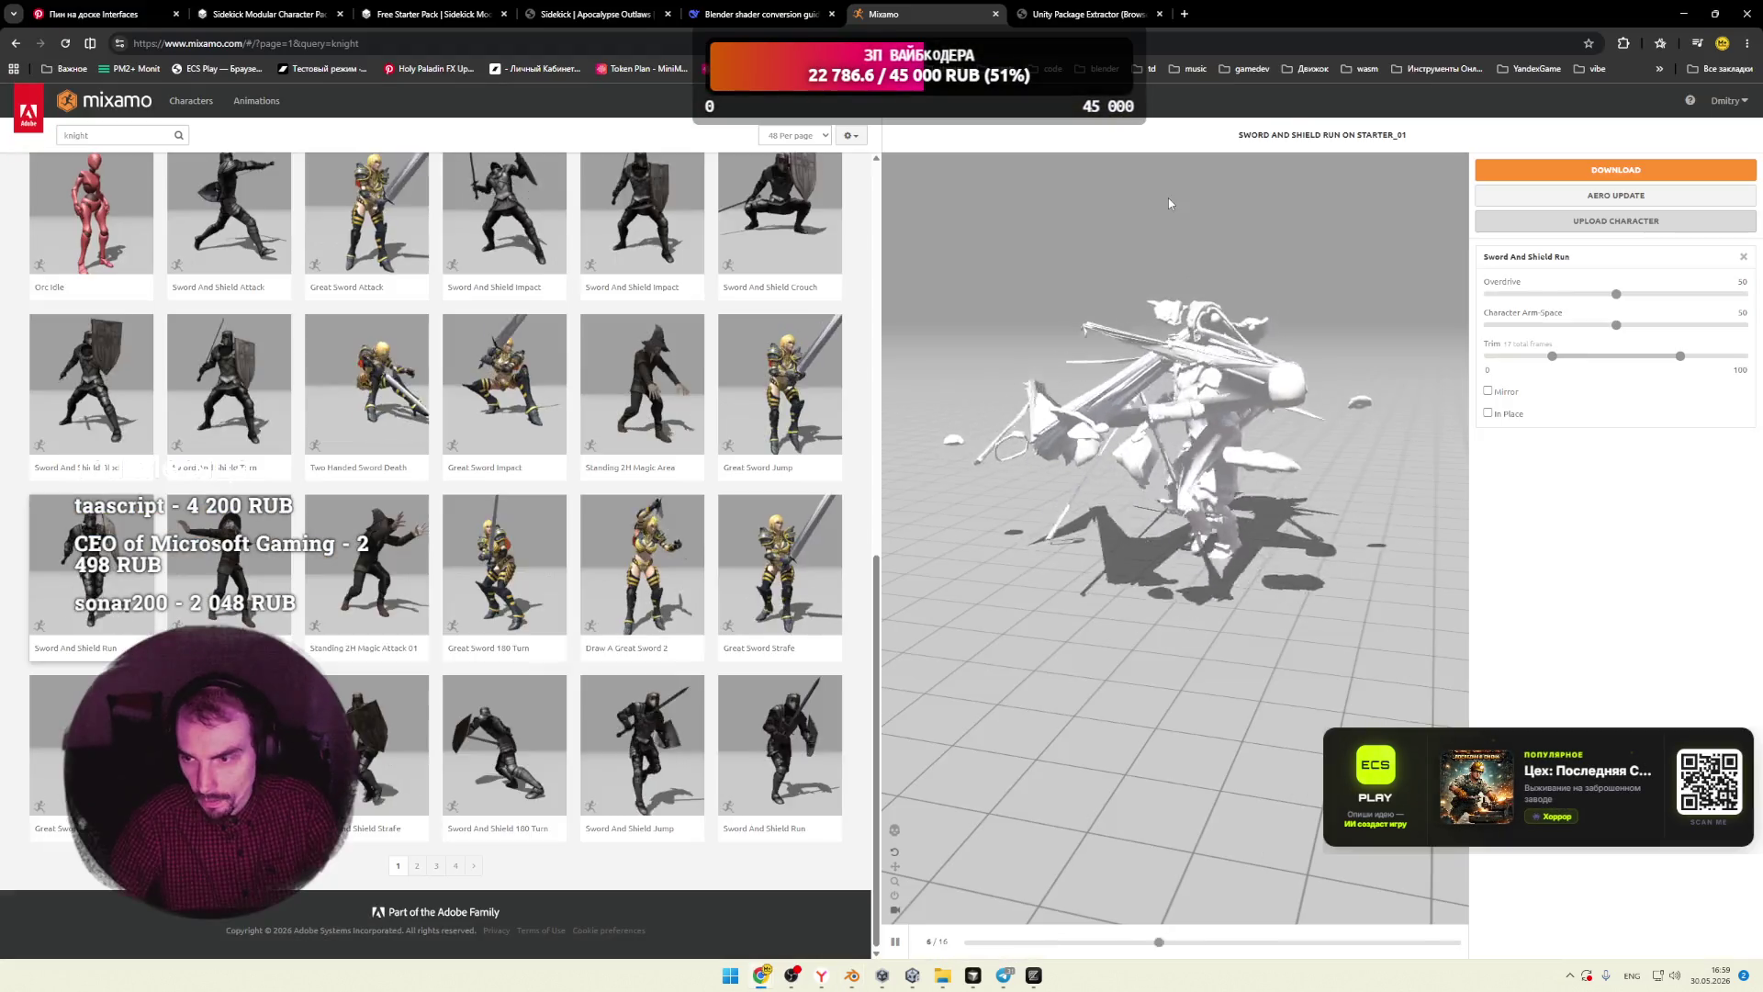
# Step: Drag the re-exported FBX into Mixamo's upload area, then box-select the character and armature in Blender
pyautogui.click(1602, 226)
pyautogui.click(1714, 14)
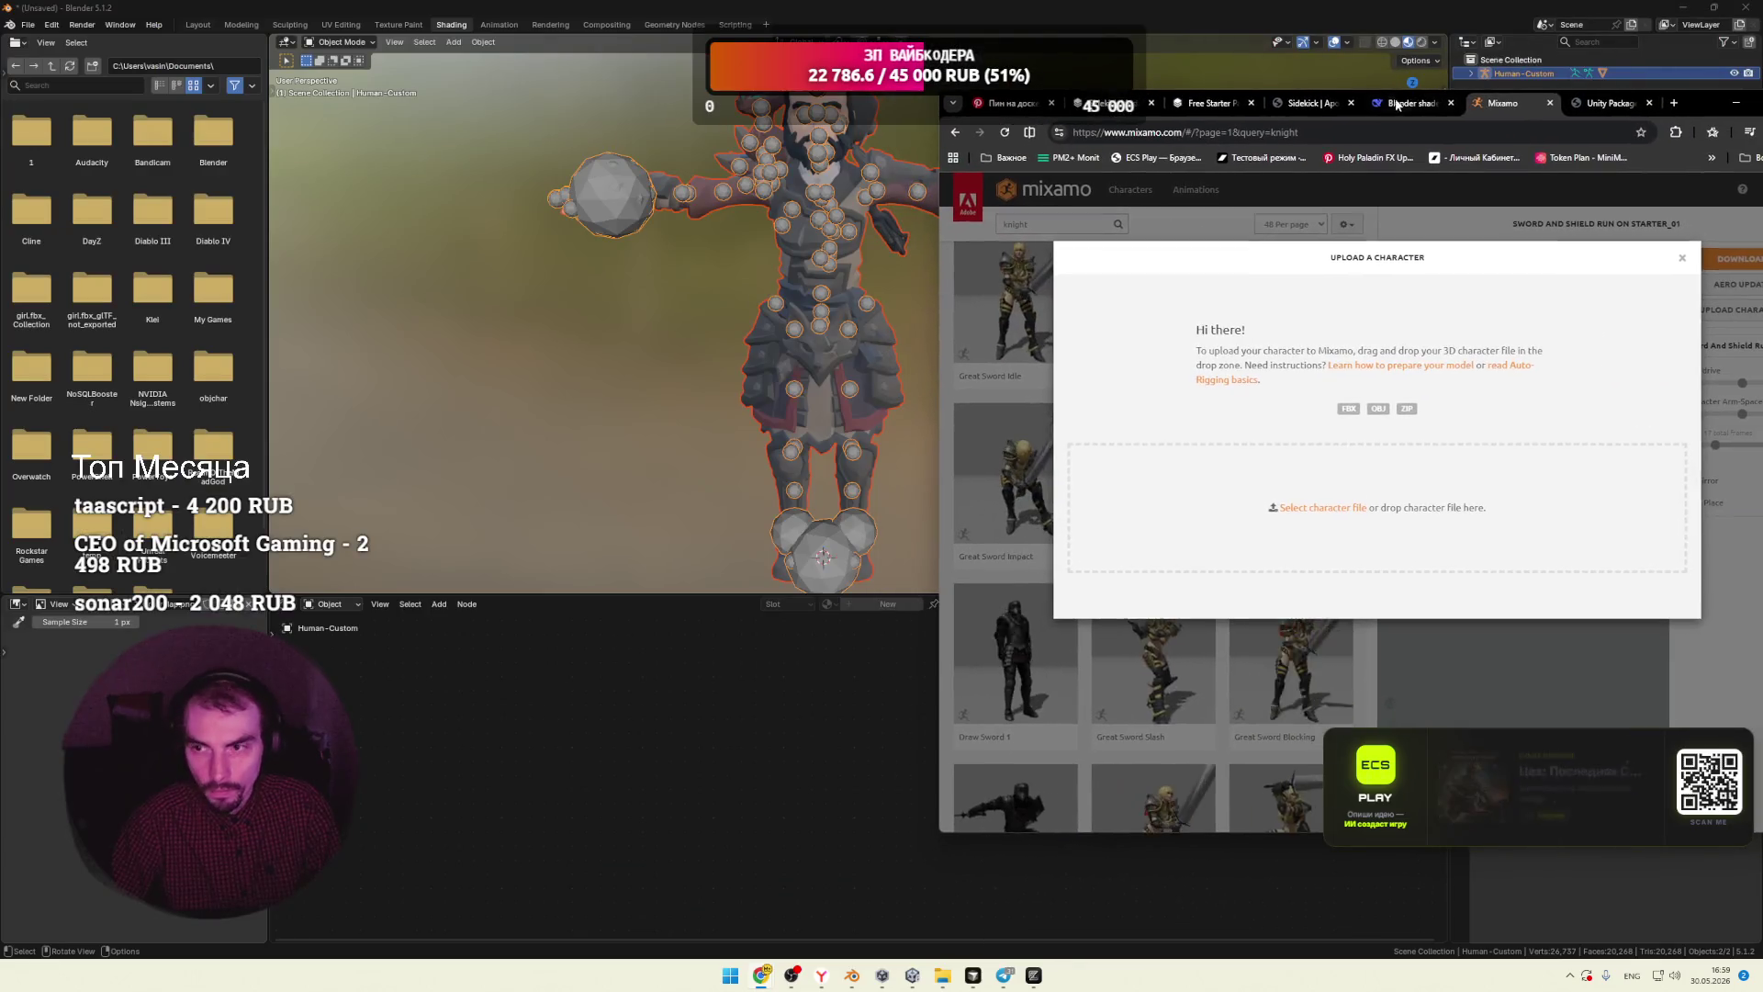
pyautogui.click(1688, 12)
pyautogui.moveTo(749, 496); pyautogui.dragTo(1325, 498)
pyautogui.press('super+Up')
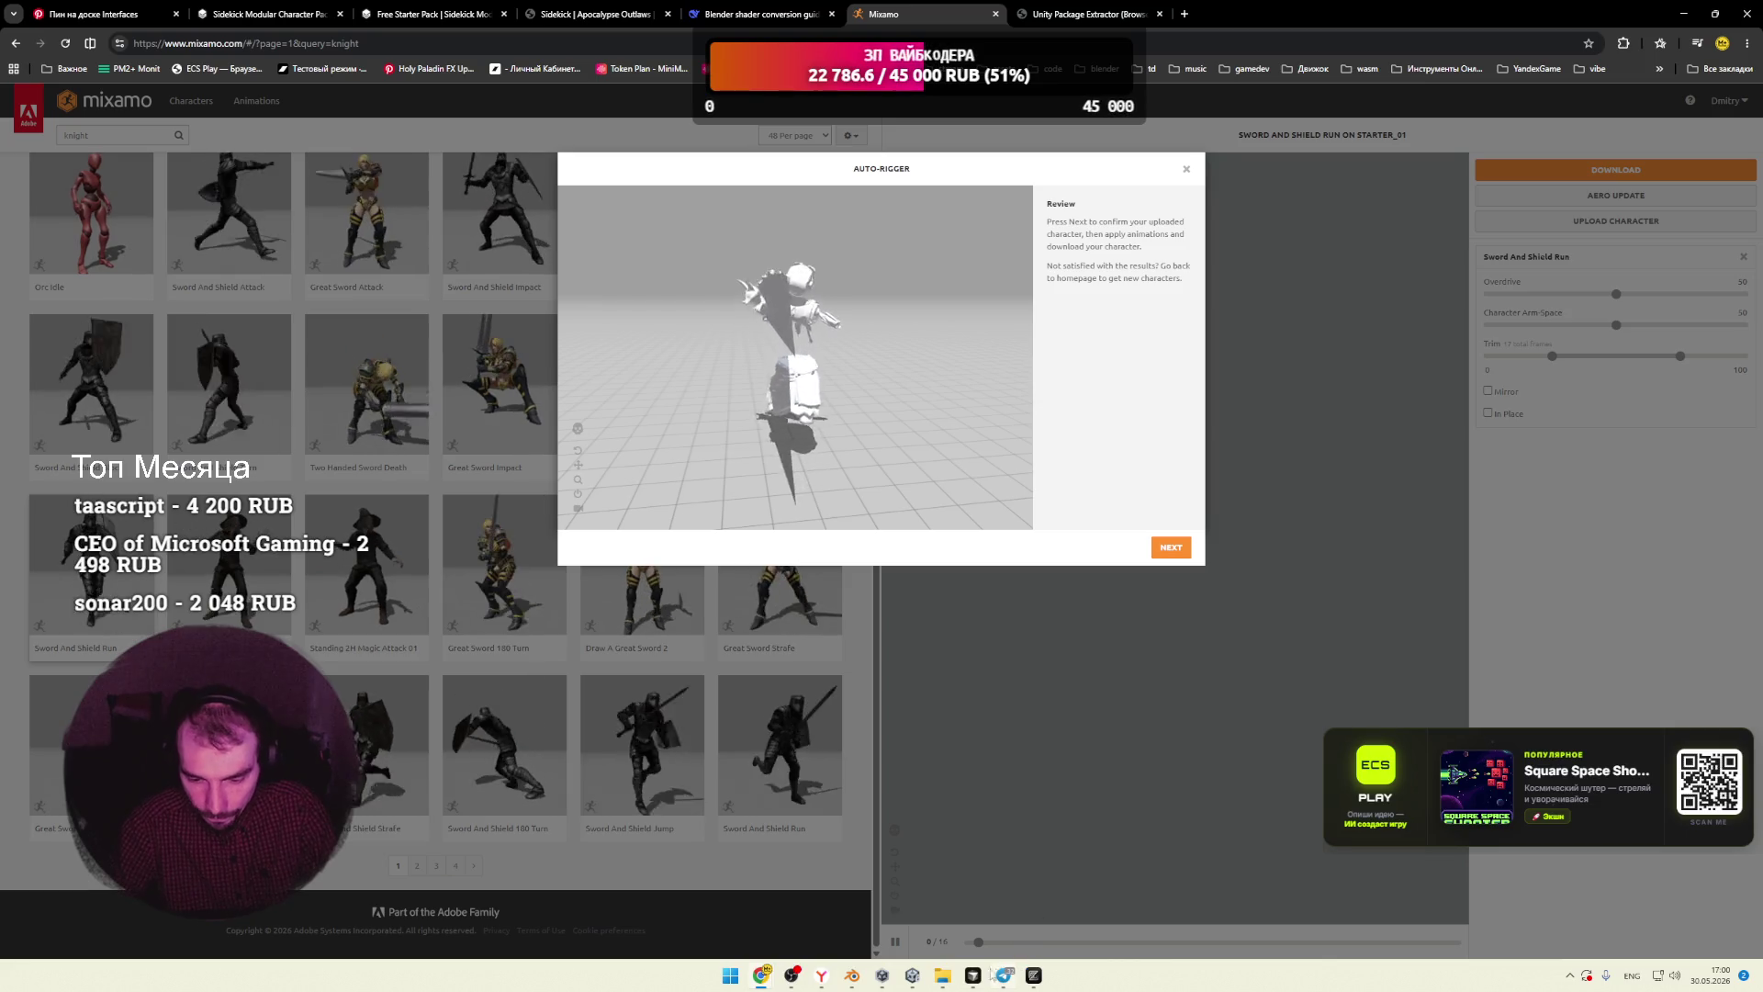
pyautogui.hotkey('alt', 'Tab')
pyautogui.moveTo(1086, 163); pyautogui.dragTo(755, 398)
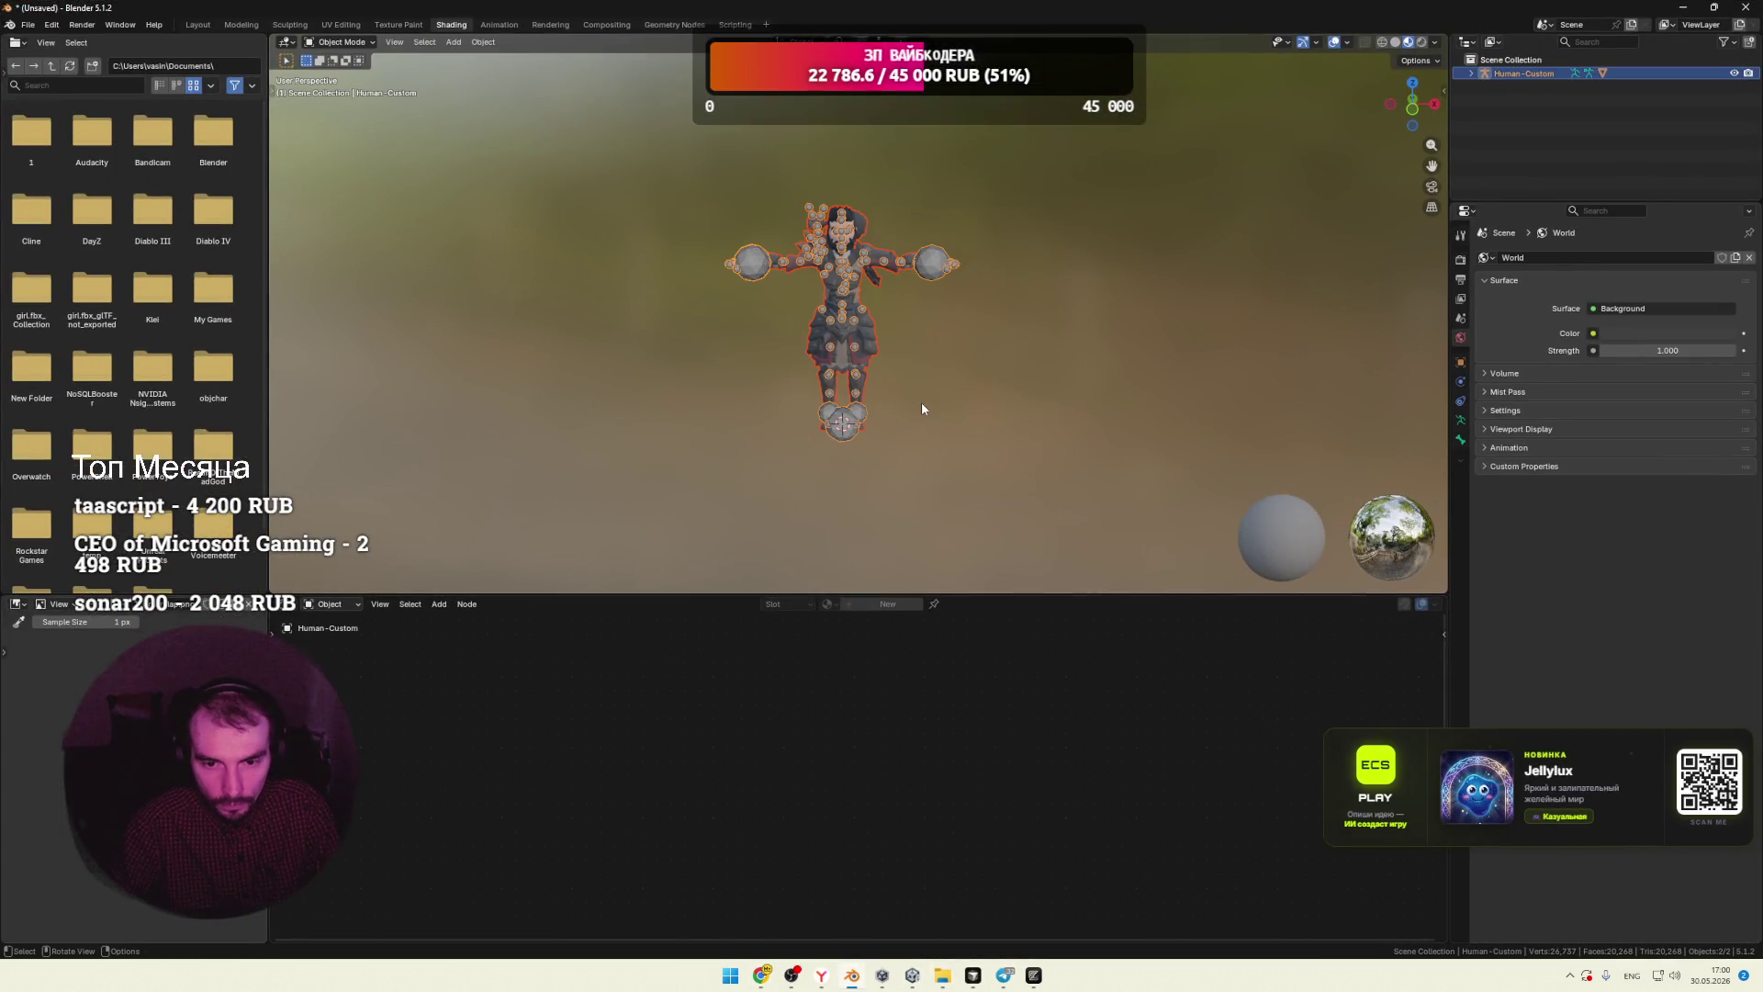
# Step: Start a new General scene without saving and delete the default camera, cube and light
pyautogui.click(28, 24)
pyautogui.moveTo(128, 40)
pyautogui.click(215, 41)
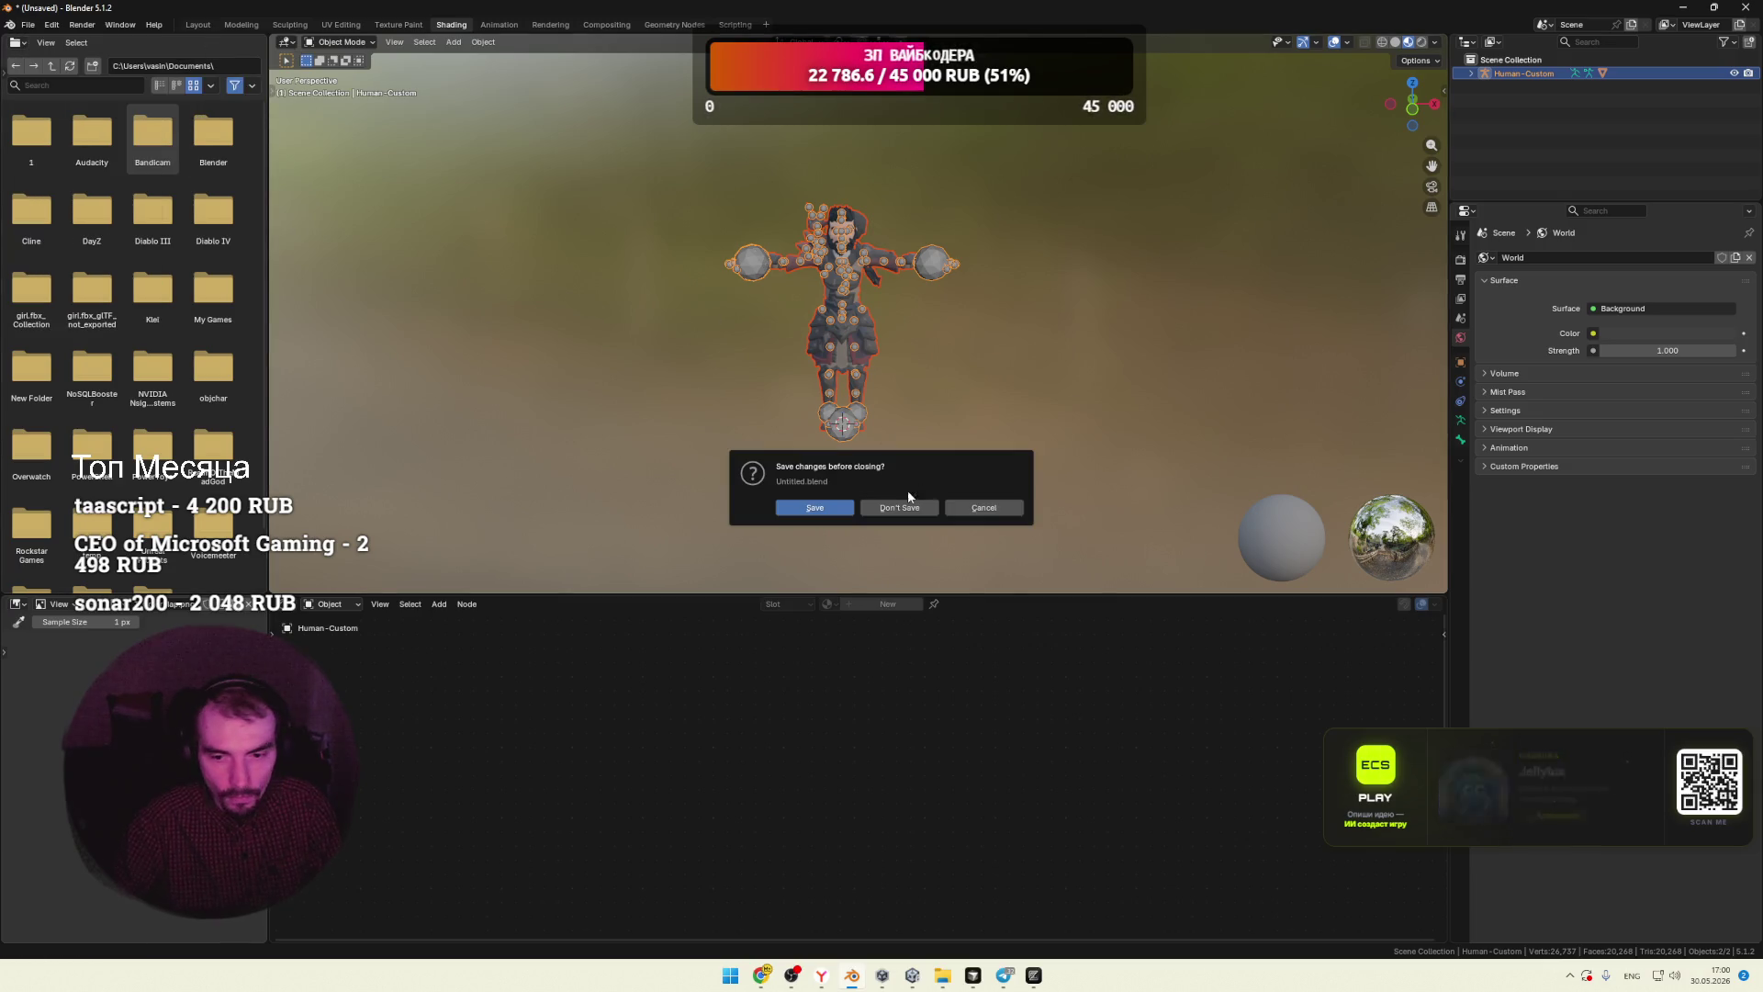
pyautogui.click(892, 504)
pyautogui.moveTo(1063, 162); pyautogui.dragTo(270, 556)
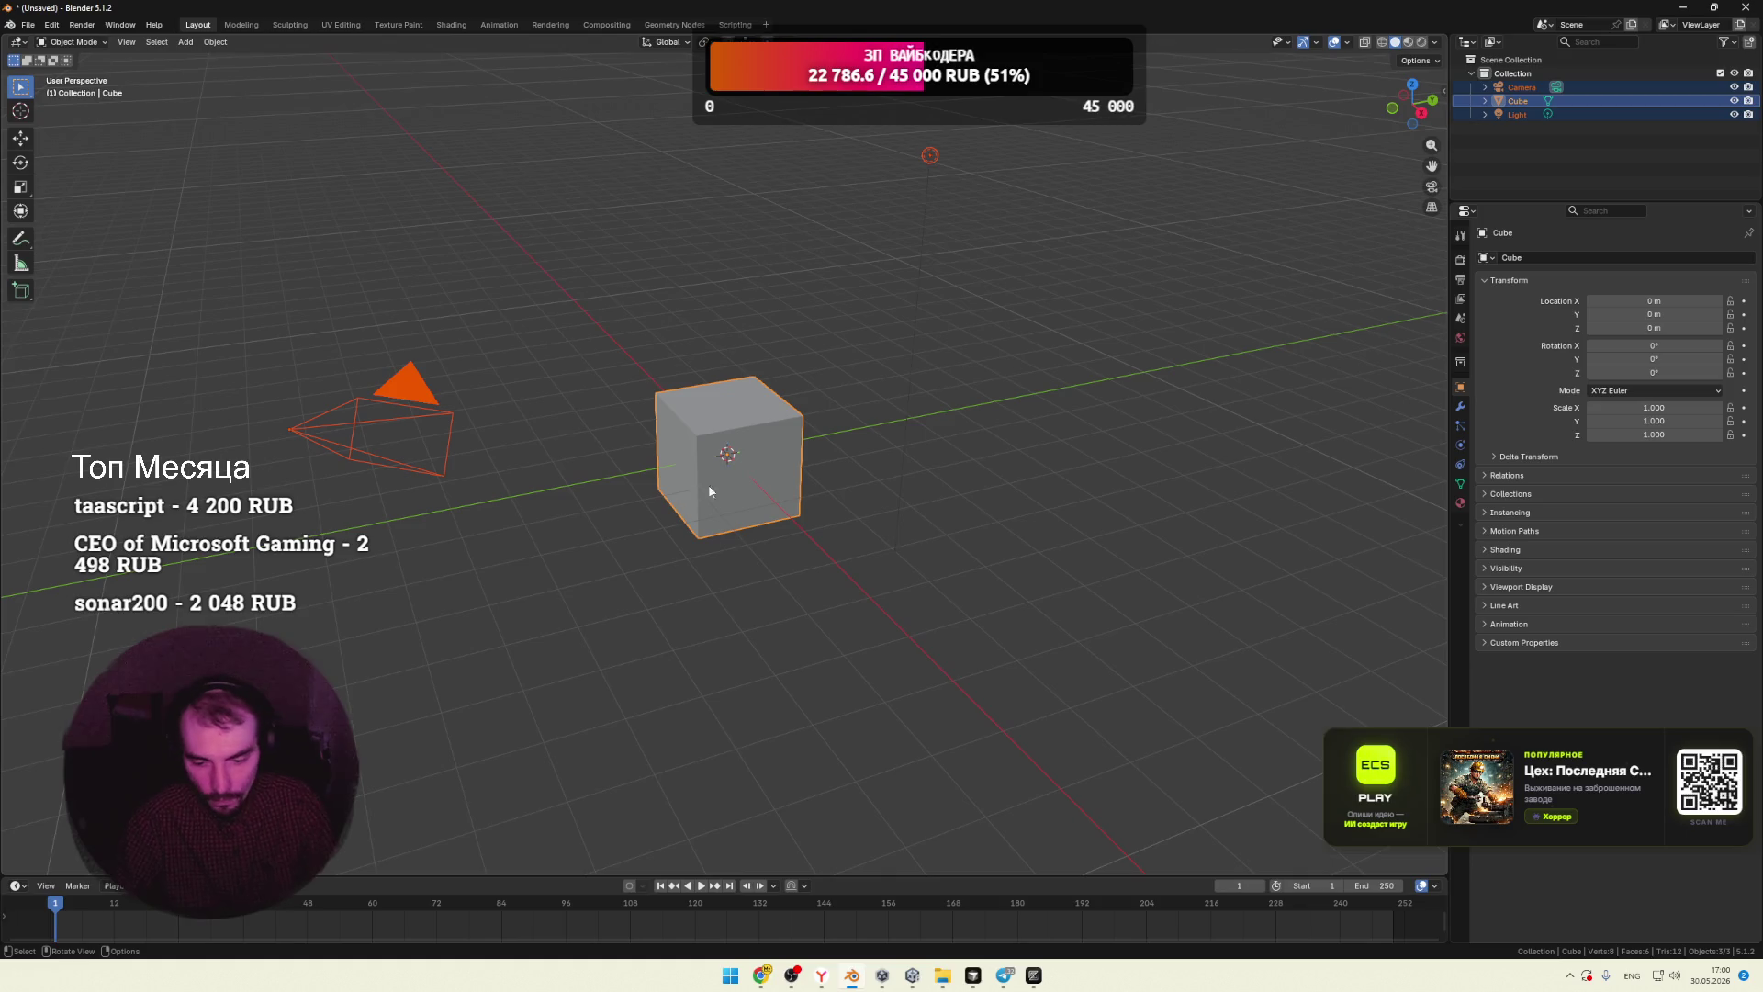
pyautogui.press('Delete')
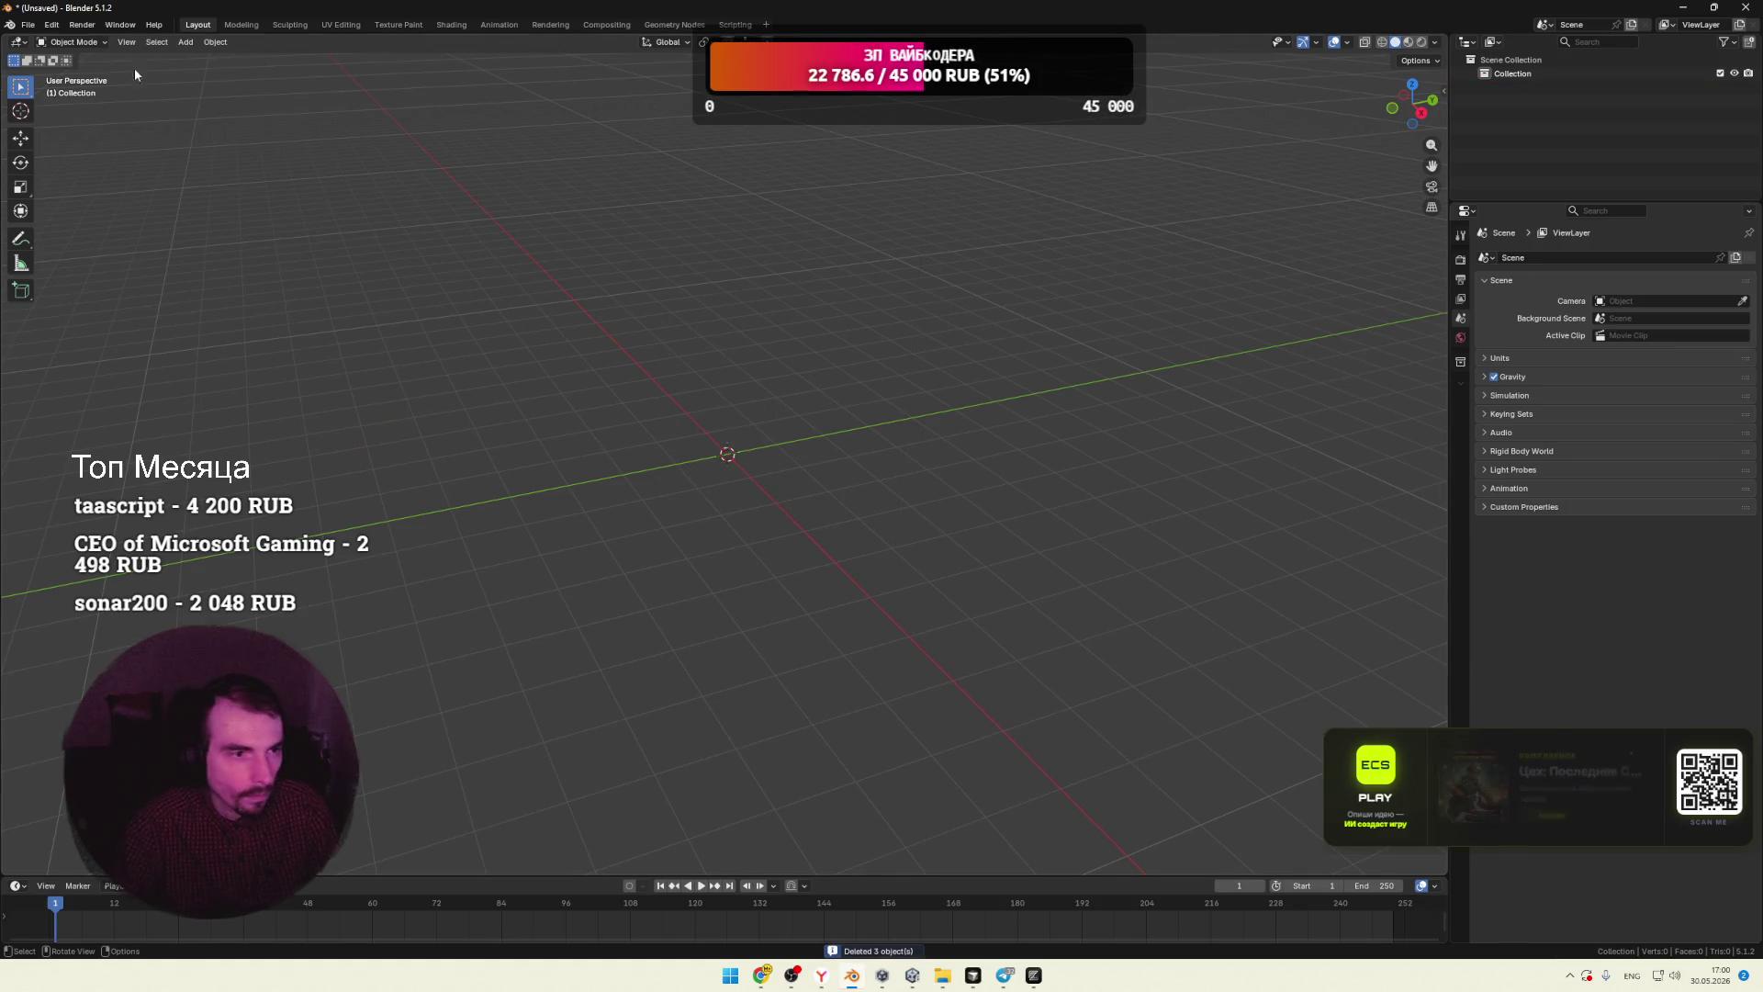
# Step: Open Blender's FBX import browser, then bring Unity to the front
pyautogui.click(28, 25)
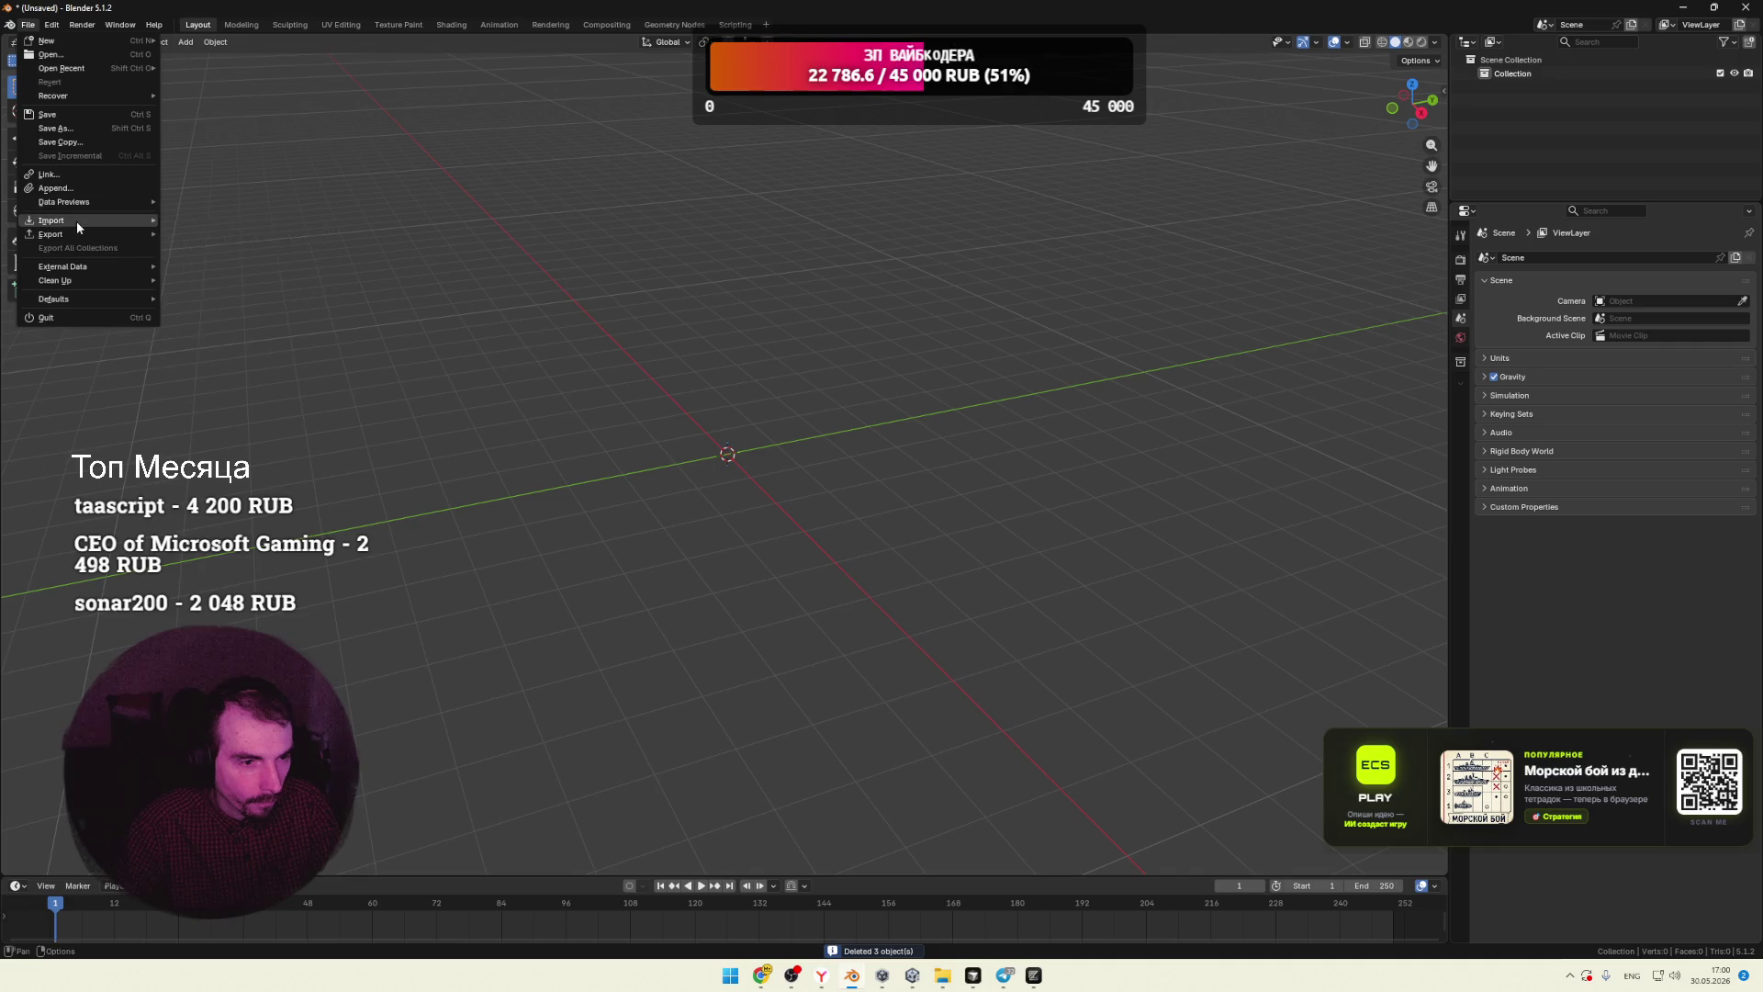
pyautogui.moveTo(75, 221)
pyautogui.click(244, 302)
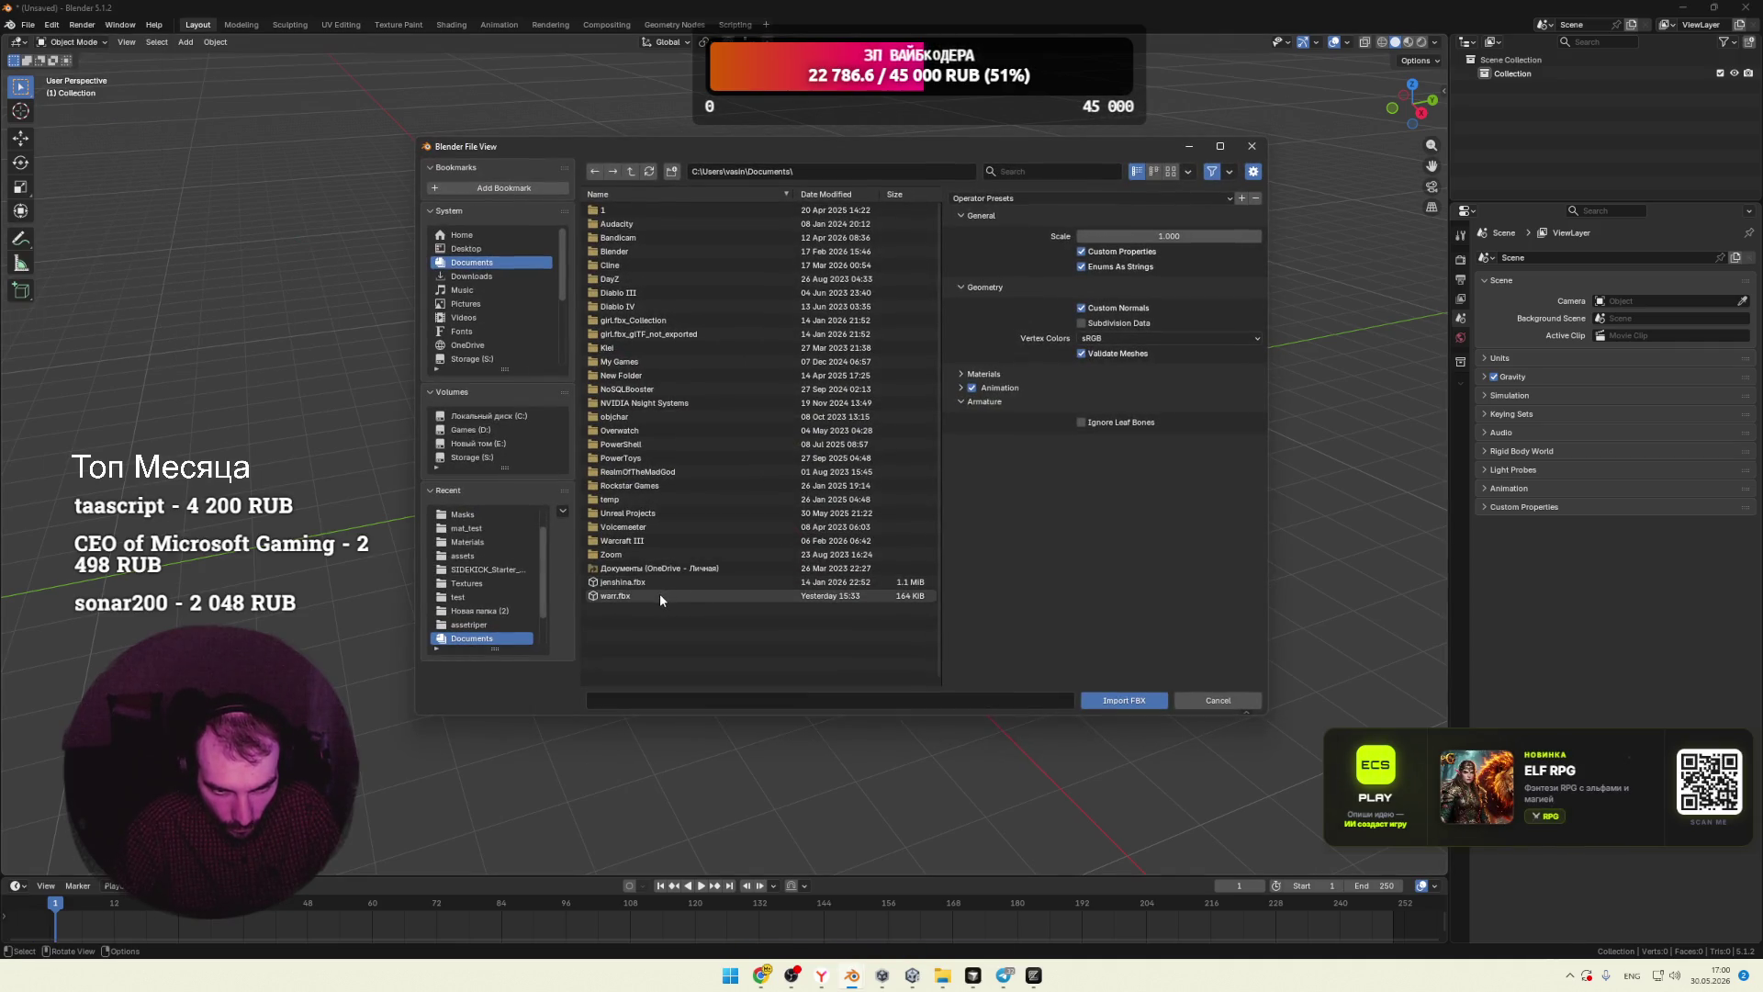
pyautogui.click(916, 984)
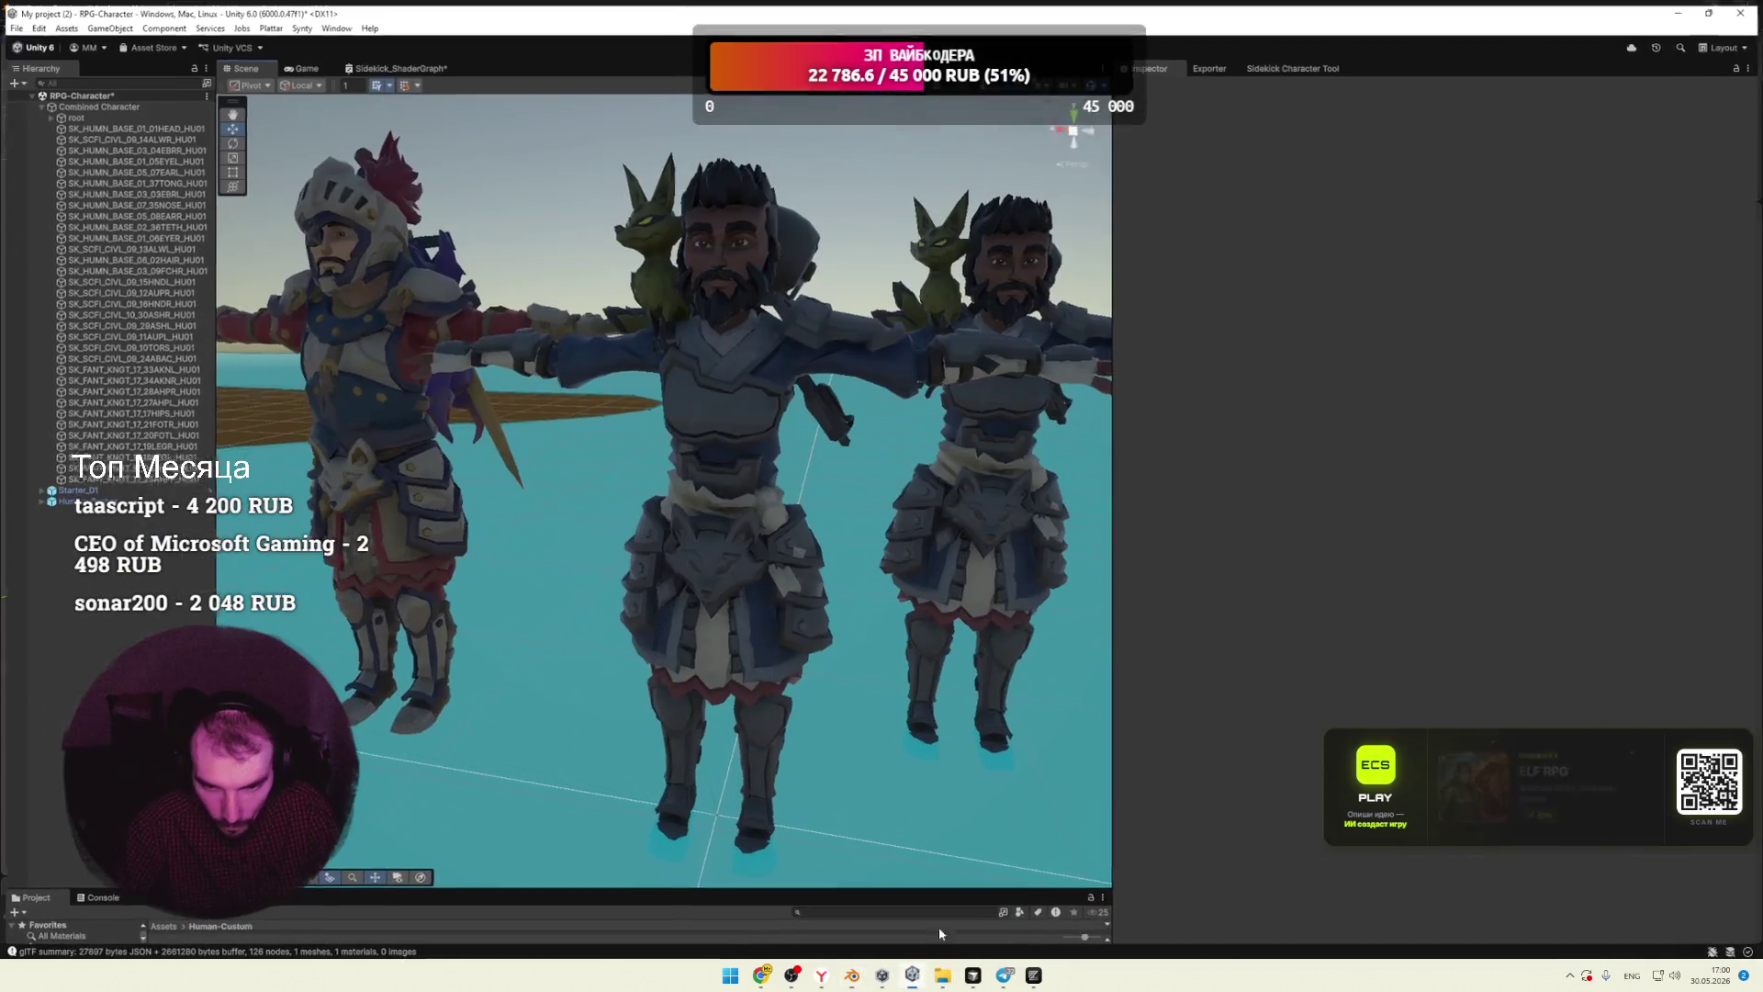
# Step: Select the Human-Custom object in Unity's Hierarchy and choose Export To FBX
pyautogui.click(766, 455)
pyautogui.click(983, 389)
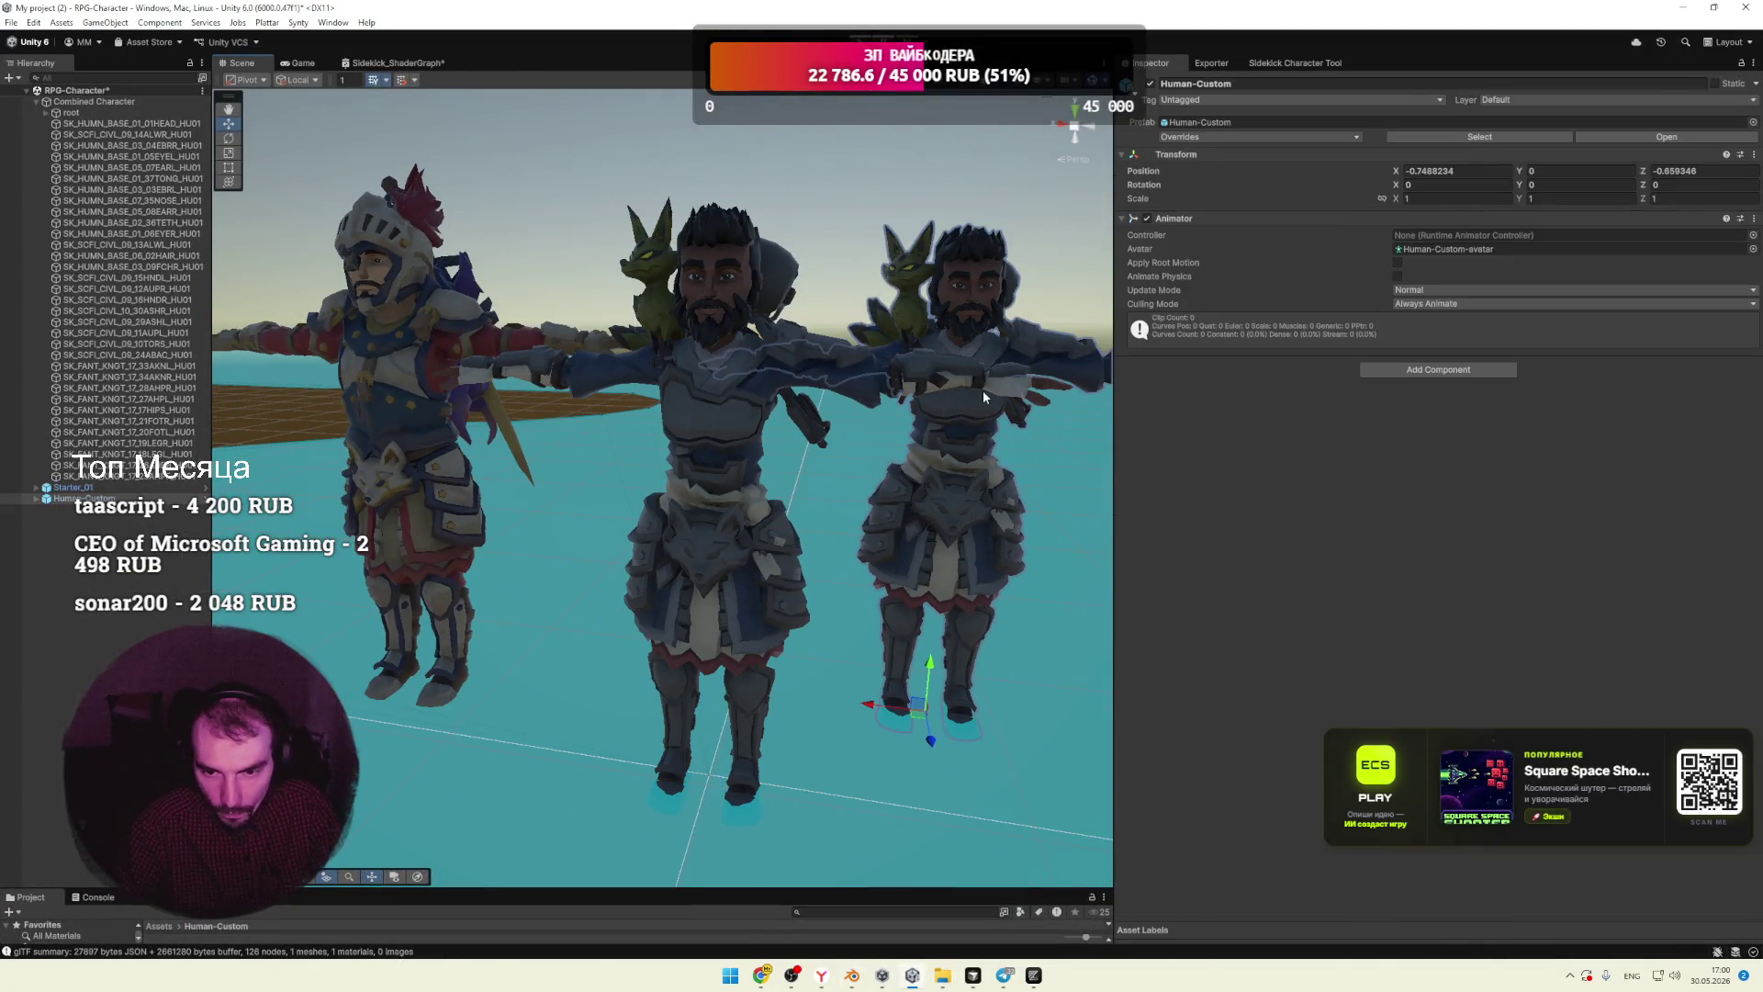
pyautogui.click(965, 421)
pyautogui.click(970, 305)
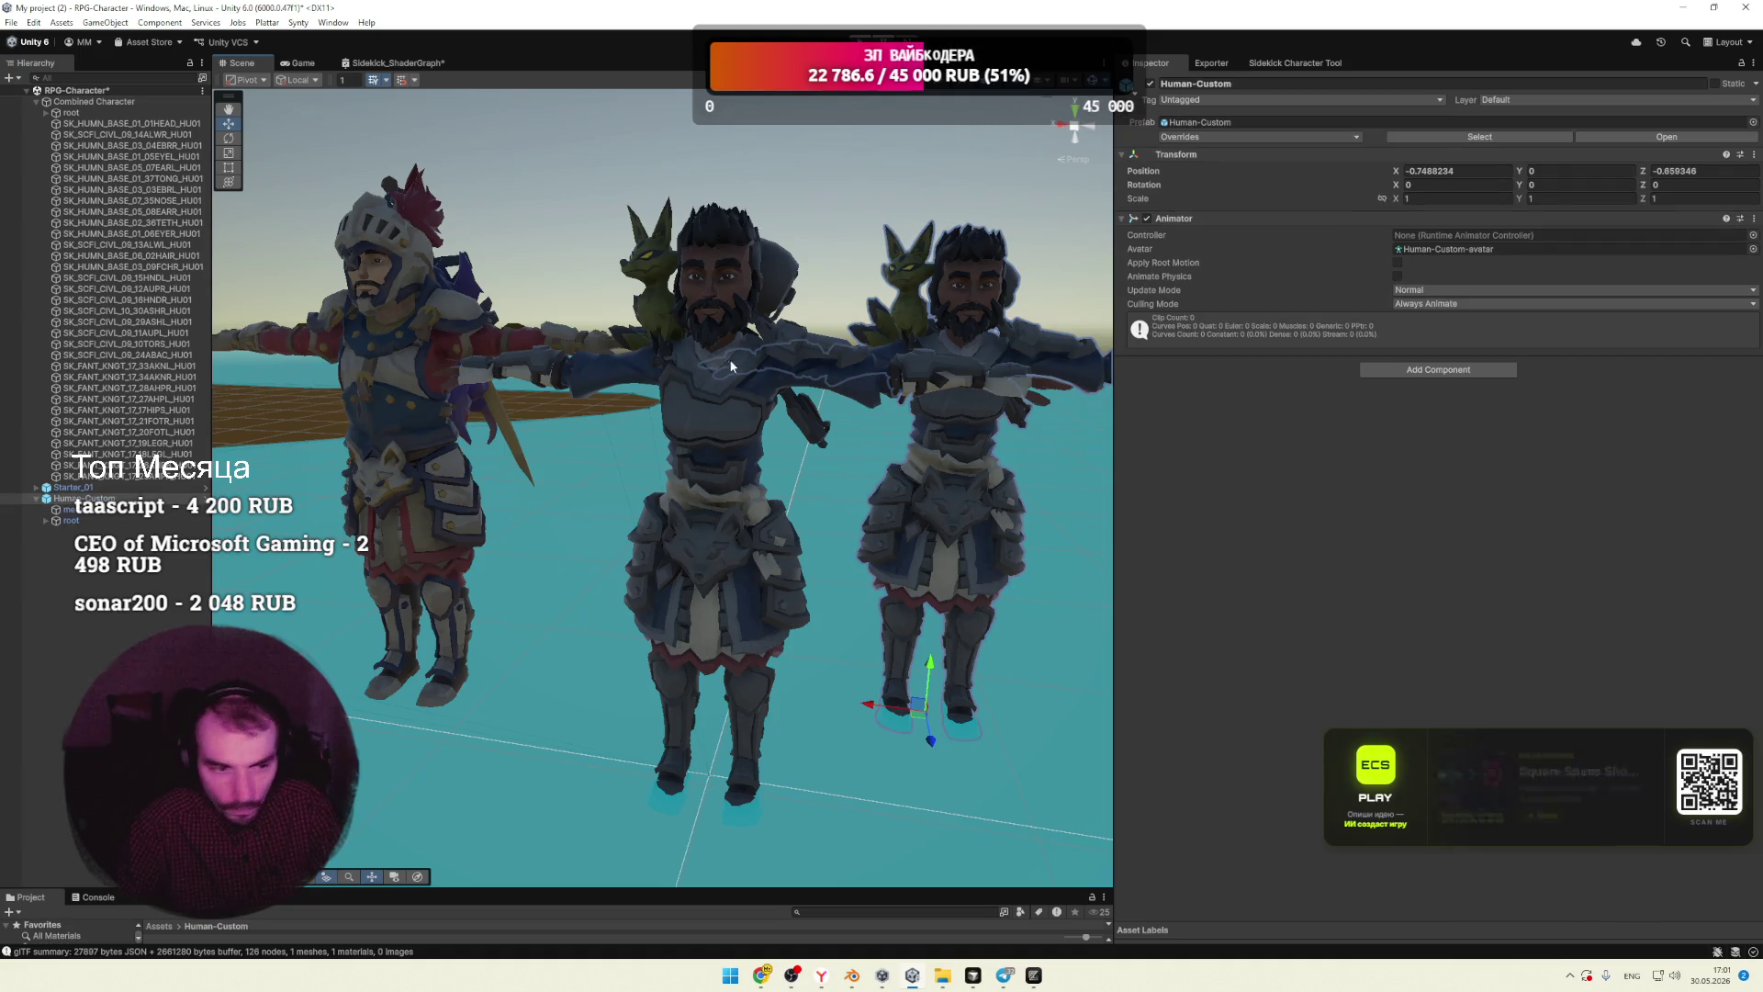
pyautogui.rightClick(71, 499)
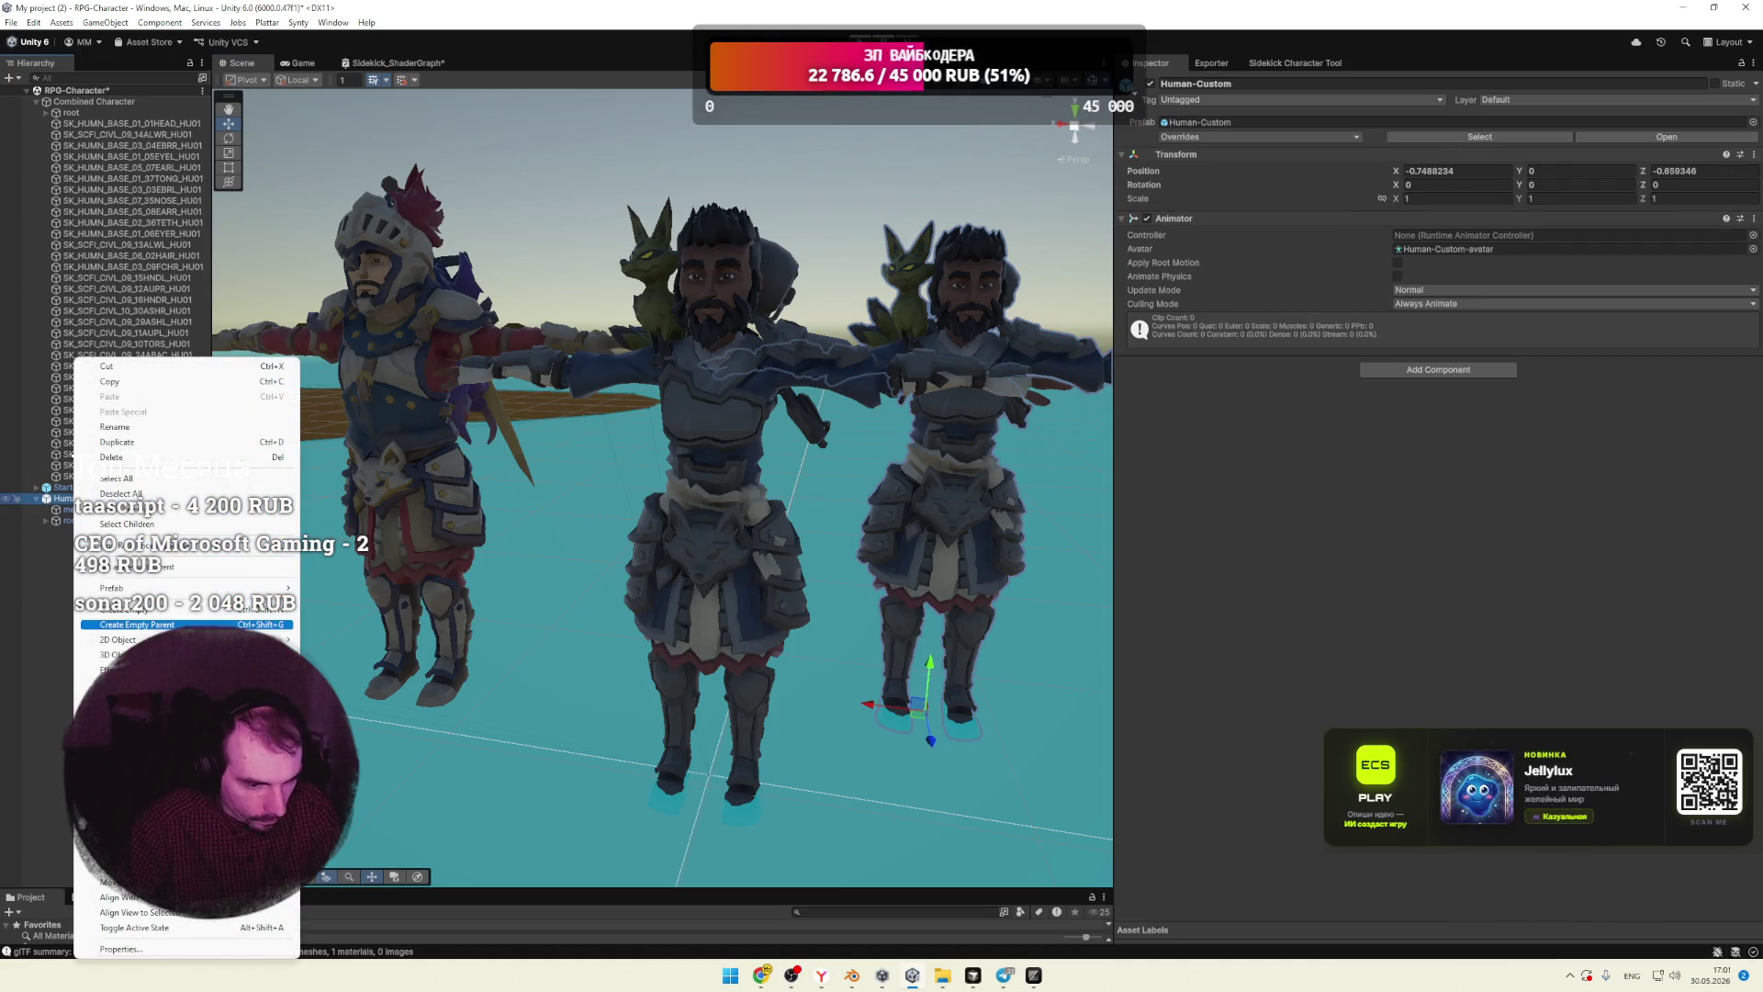
pyautogui.moveTo(285, 867)
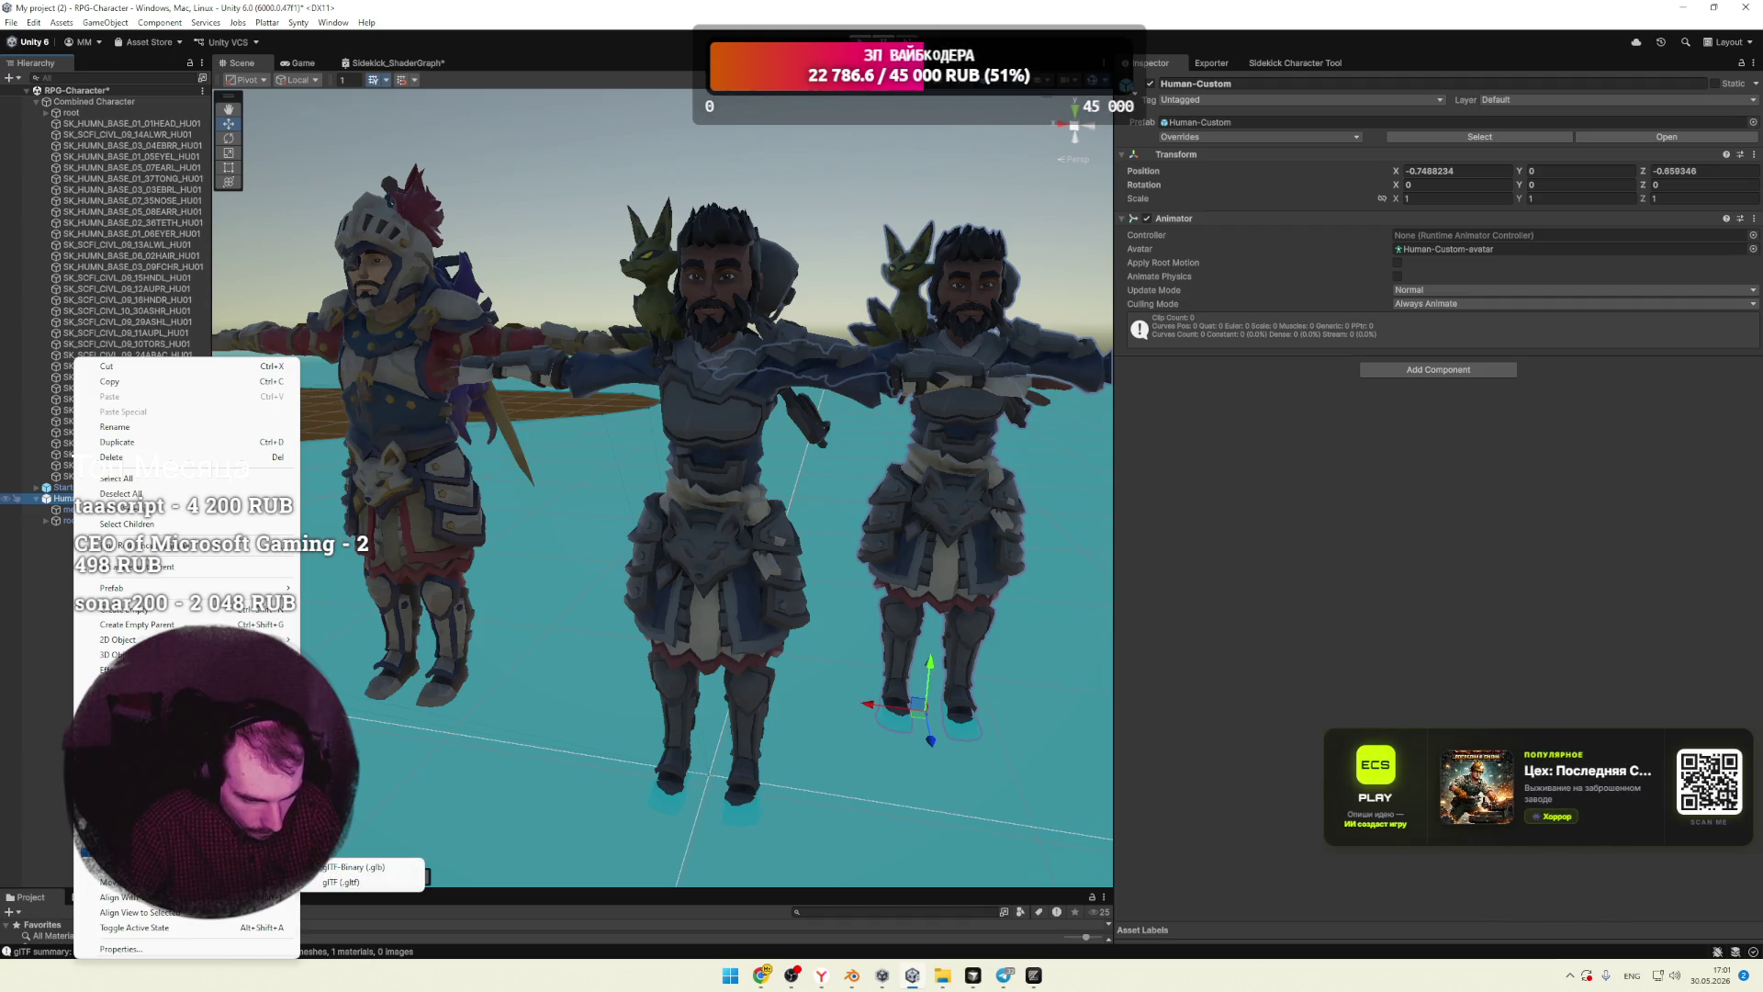
pyautogui.click(184, 852)
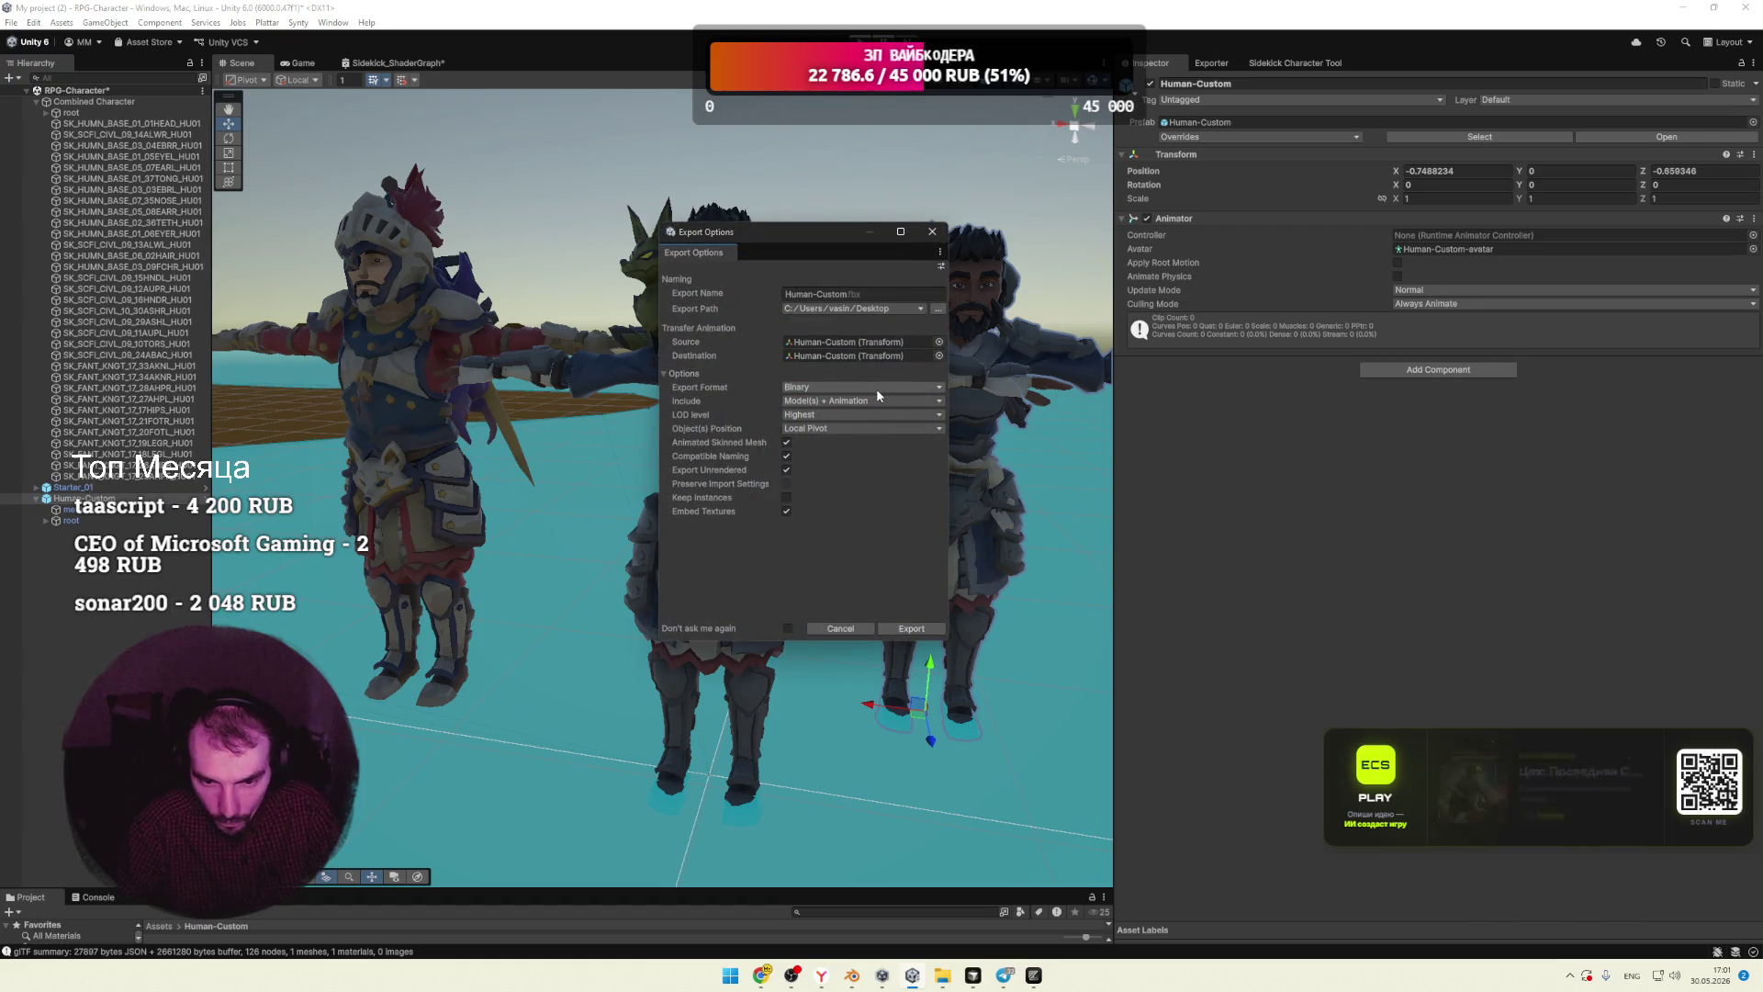
# Step: Export with embedded textures toggled, unrendered objects included and Highest LOD, then minimize Unity and Blender
pyautogui.click(786, 510)
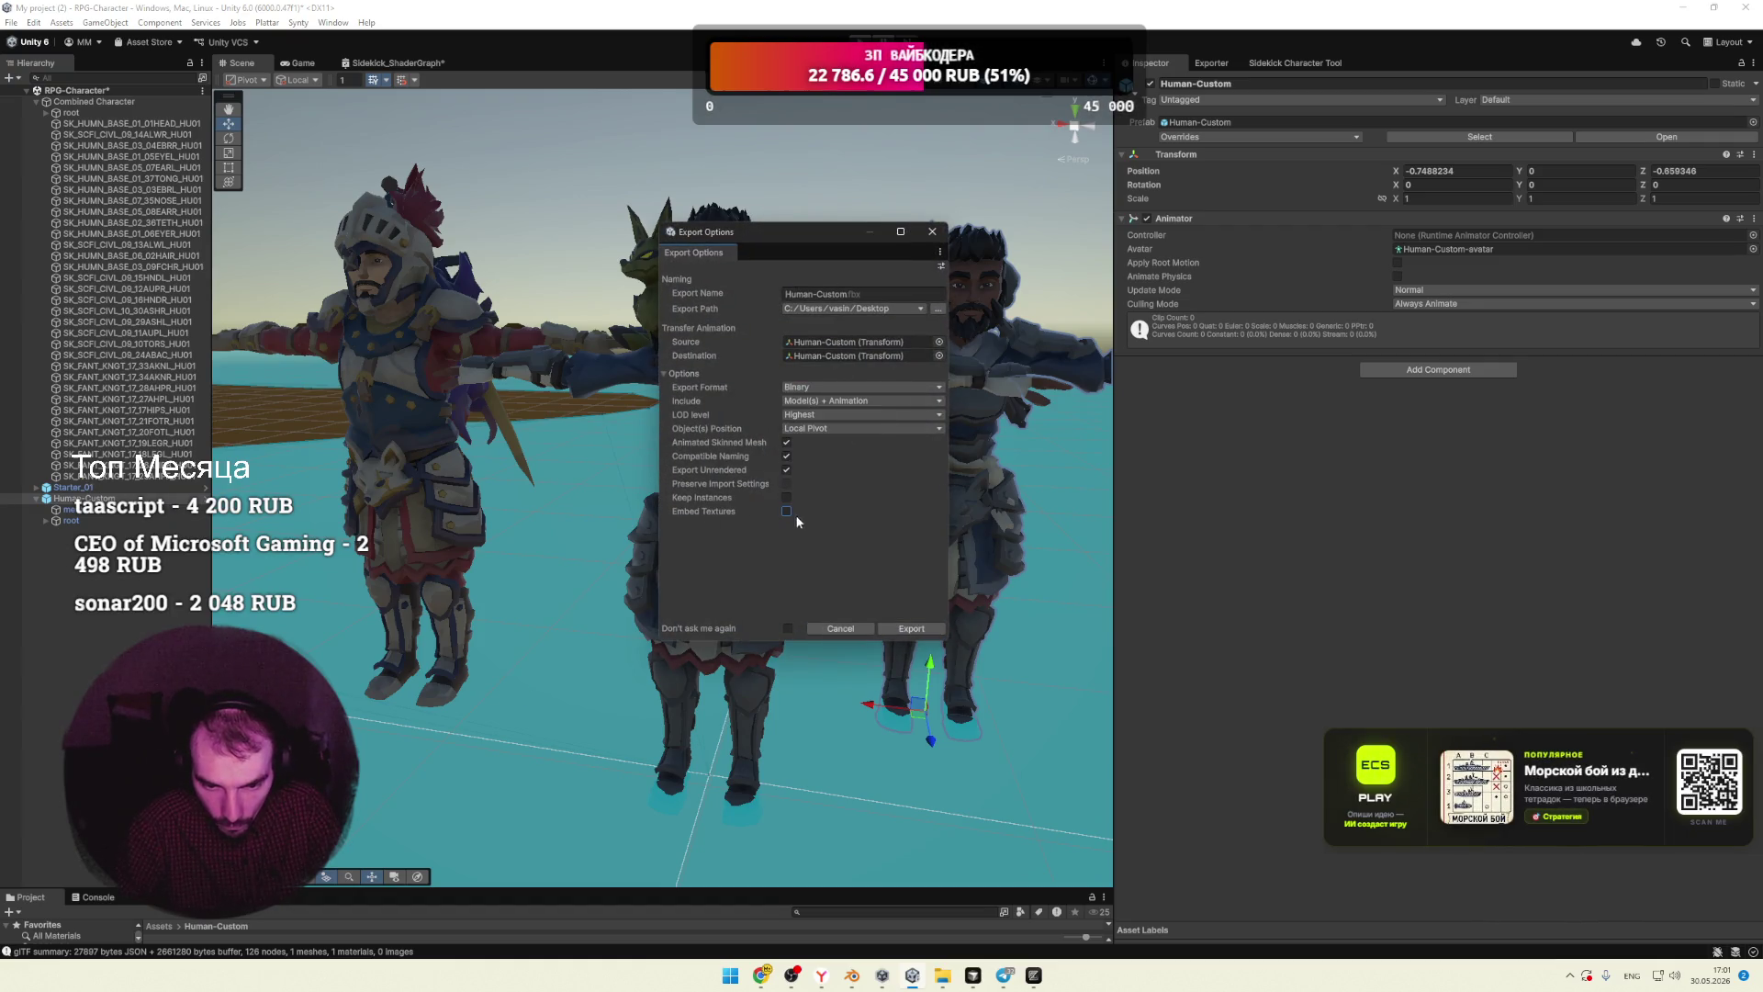
pyautogui.click(786, 469)
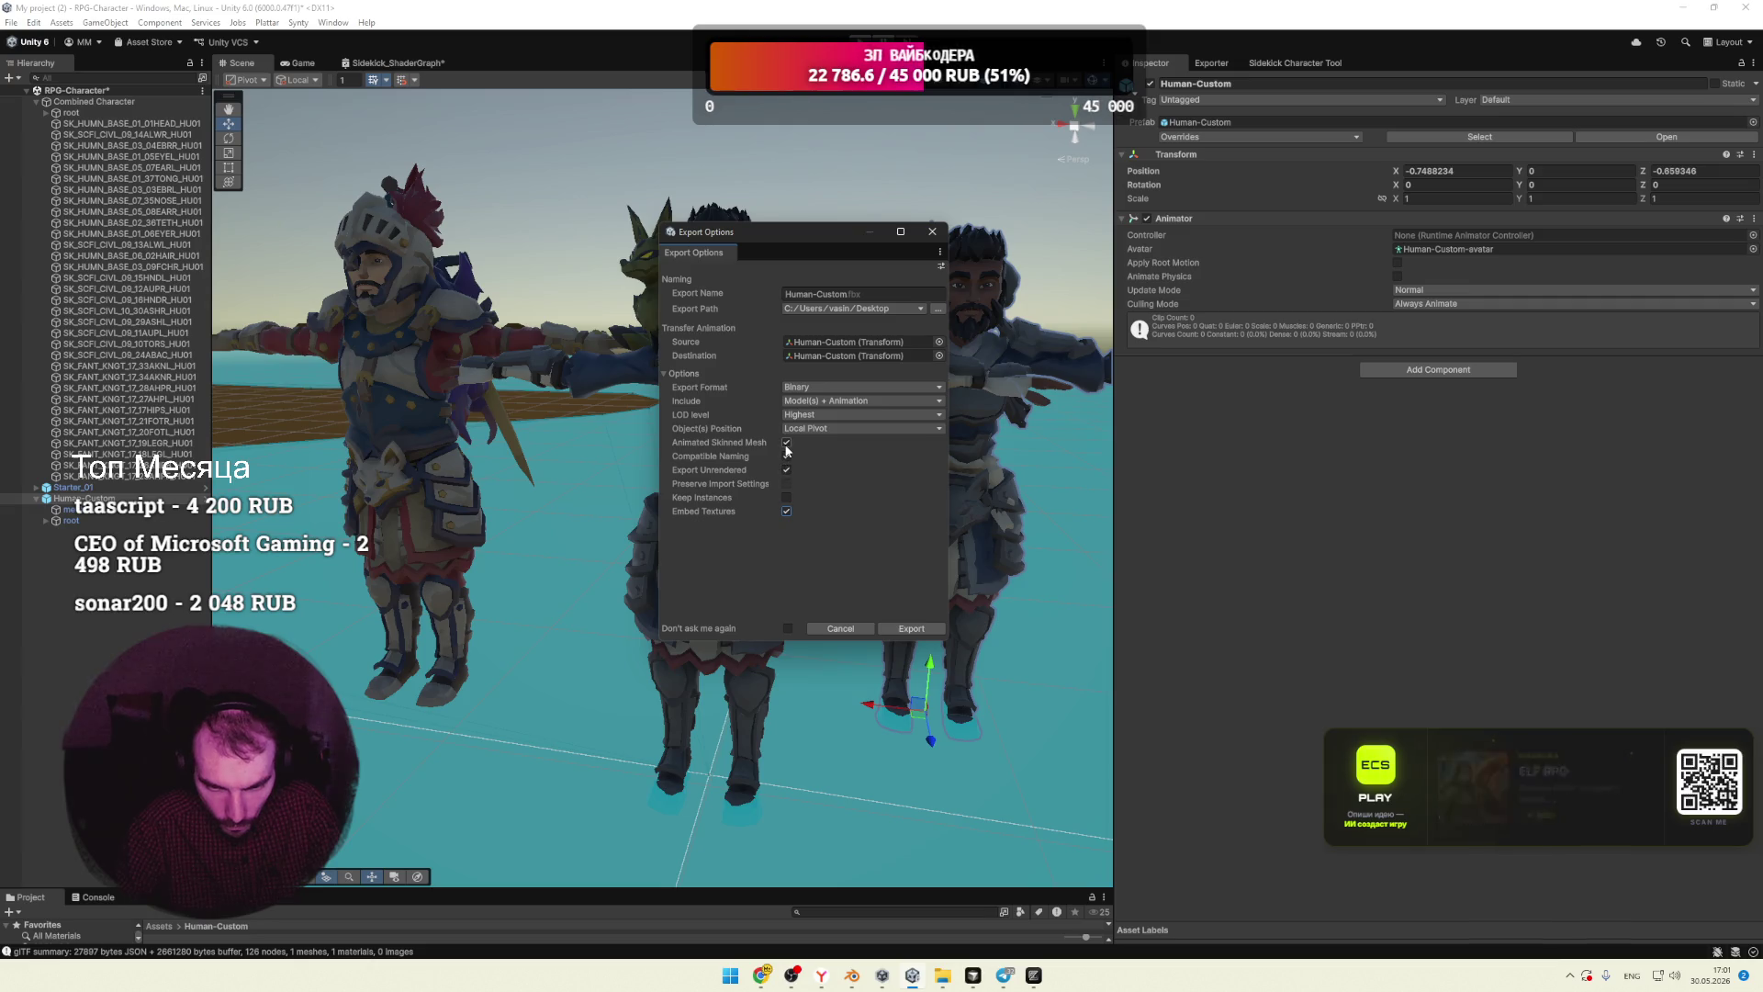
pyautogui.click(827, 414)
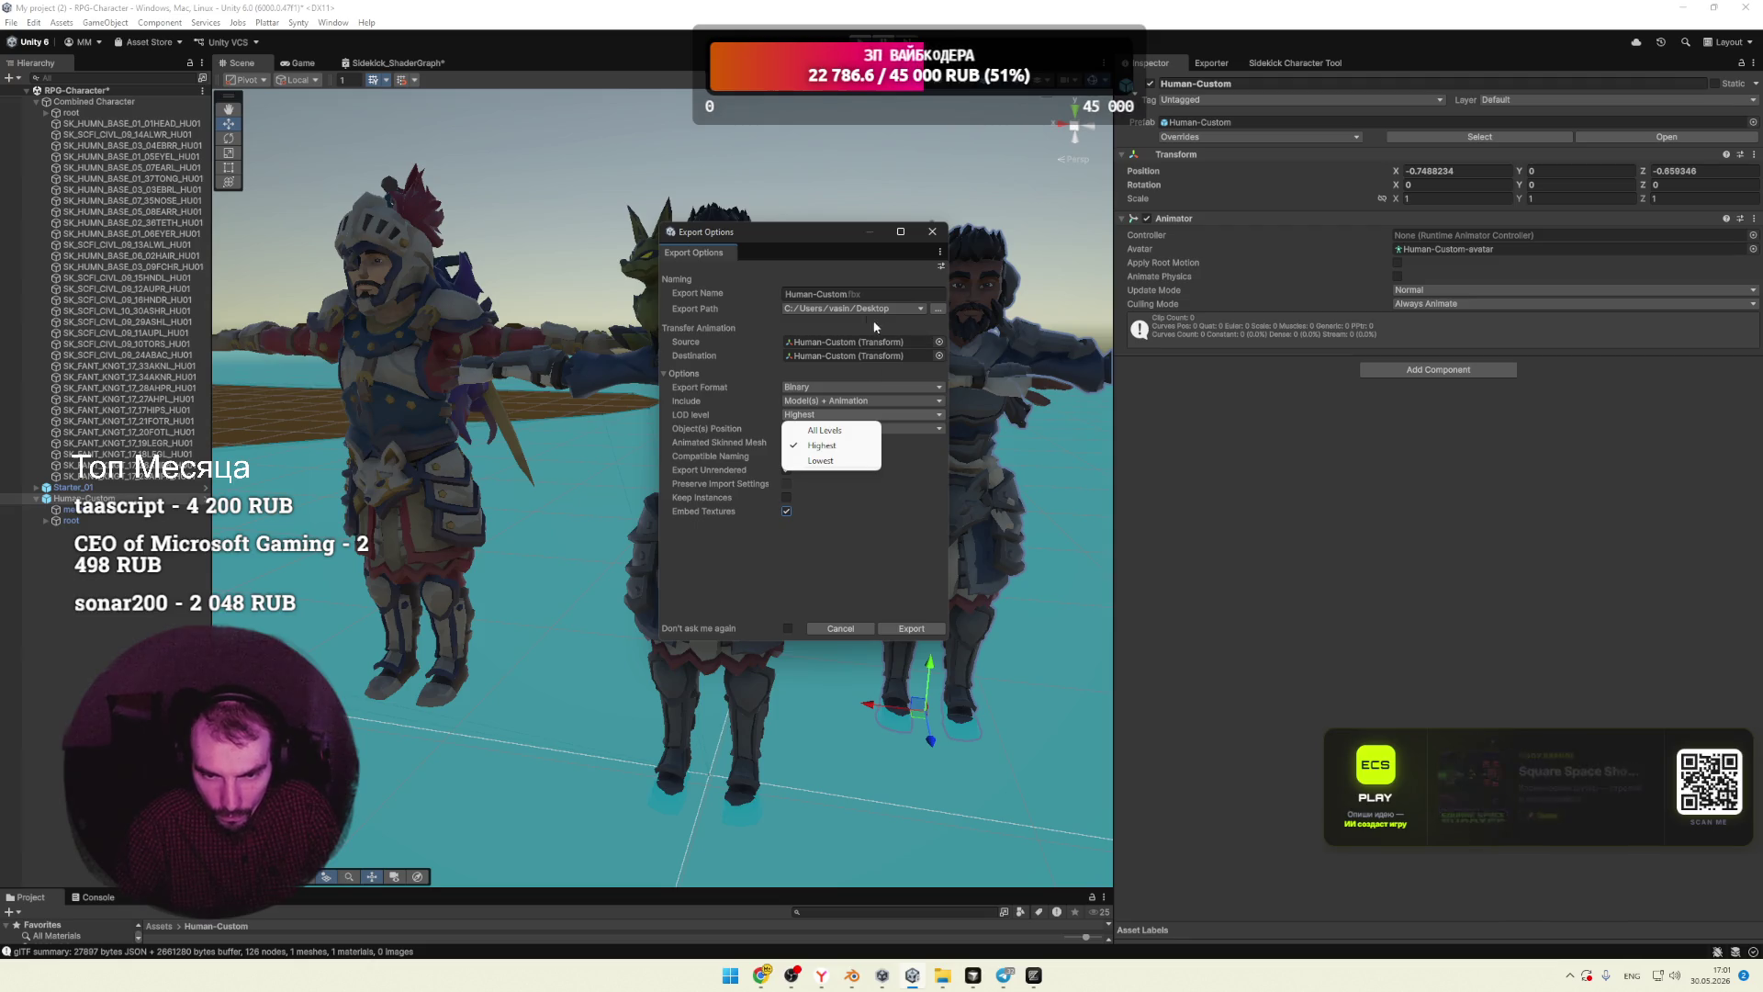
pyautogui.click(878, 290)
pyautogui.click(899, 630)
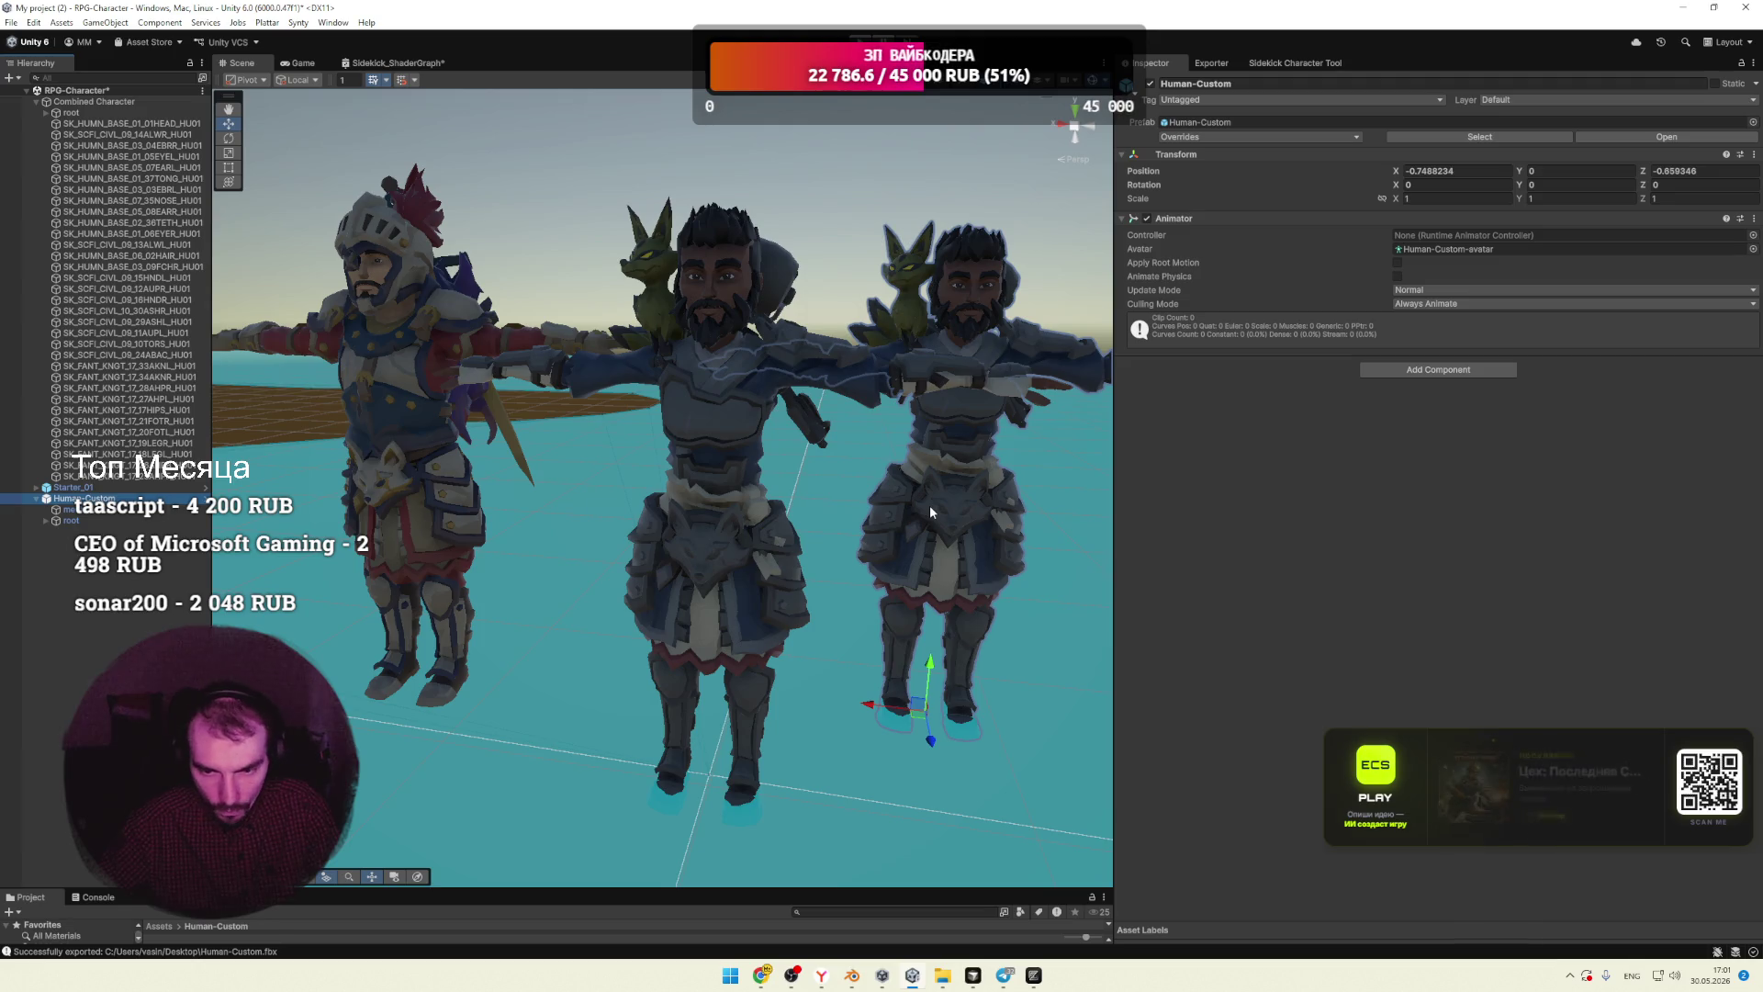
pyautogui.click(1687, 7)
pyautogui.click(1684, 7)
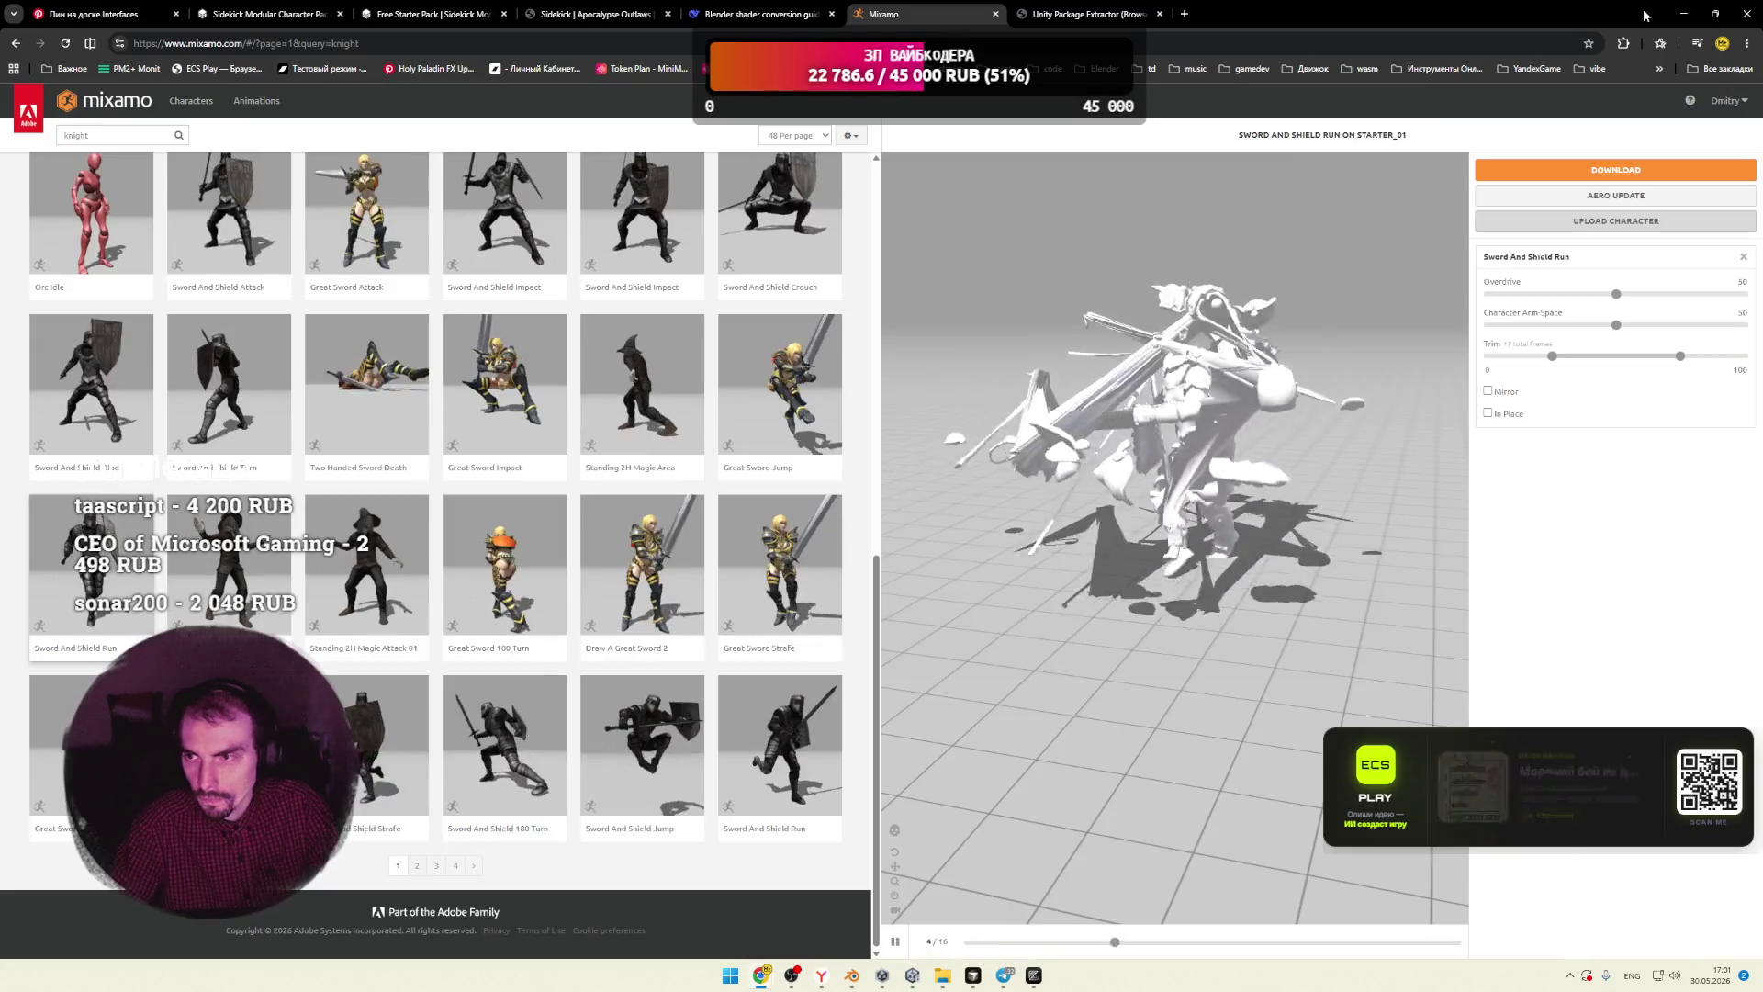
# Step: Preview the exported Human-Custom.fbx in 3D Viewer, then close it and restore Blender
pyautogui.click(1684, 14)
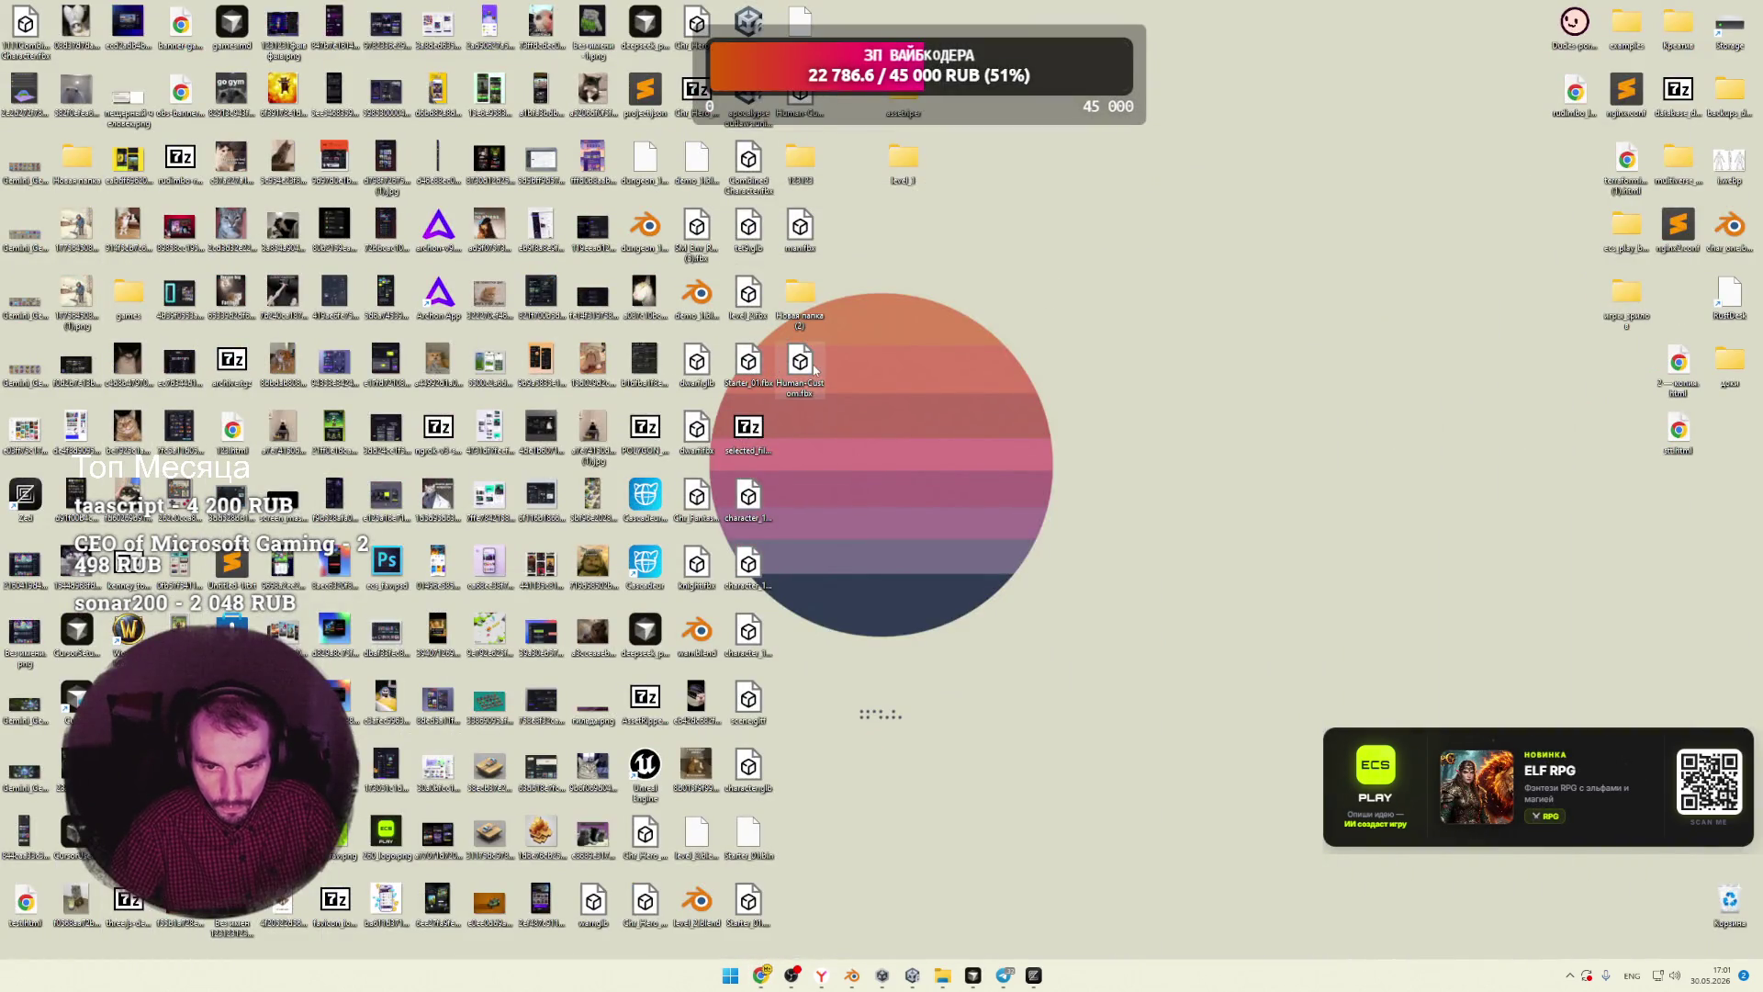
pyautogui.doubleClick(813, 370)
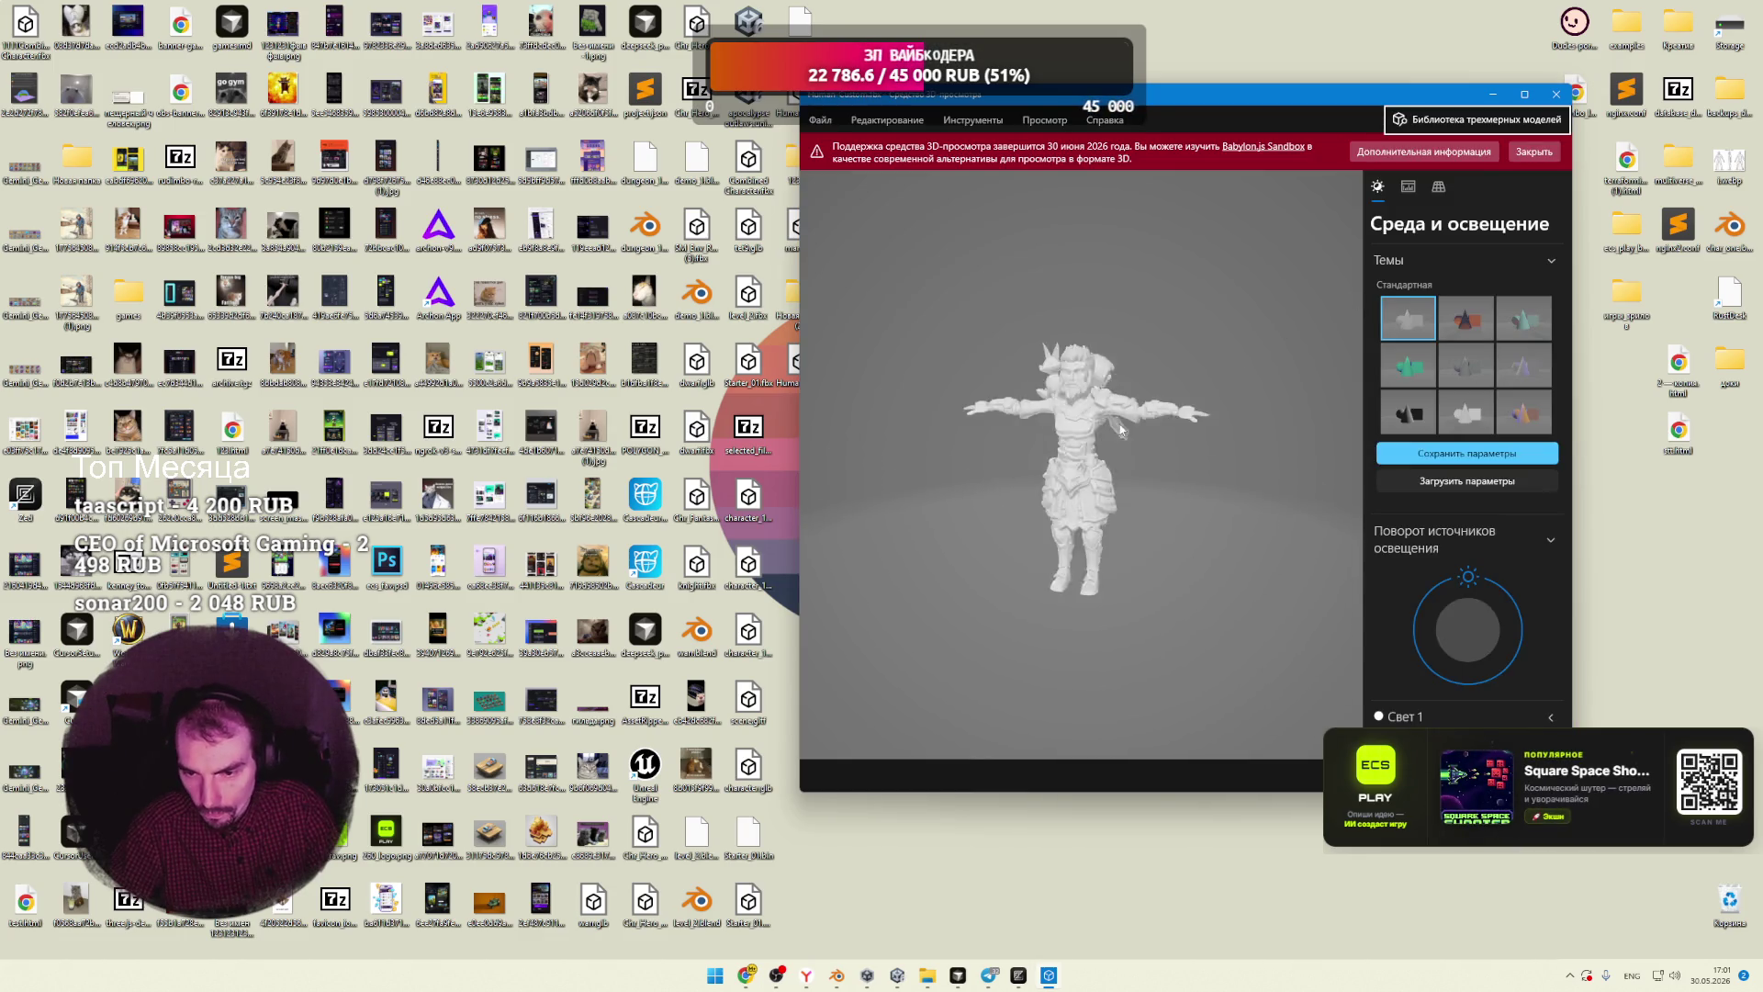
pyautogui.click(1556, 93)
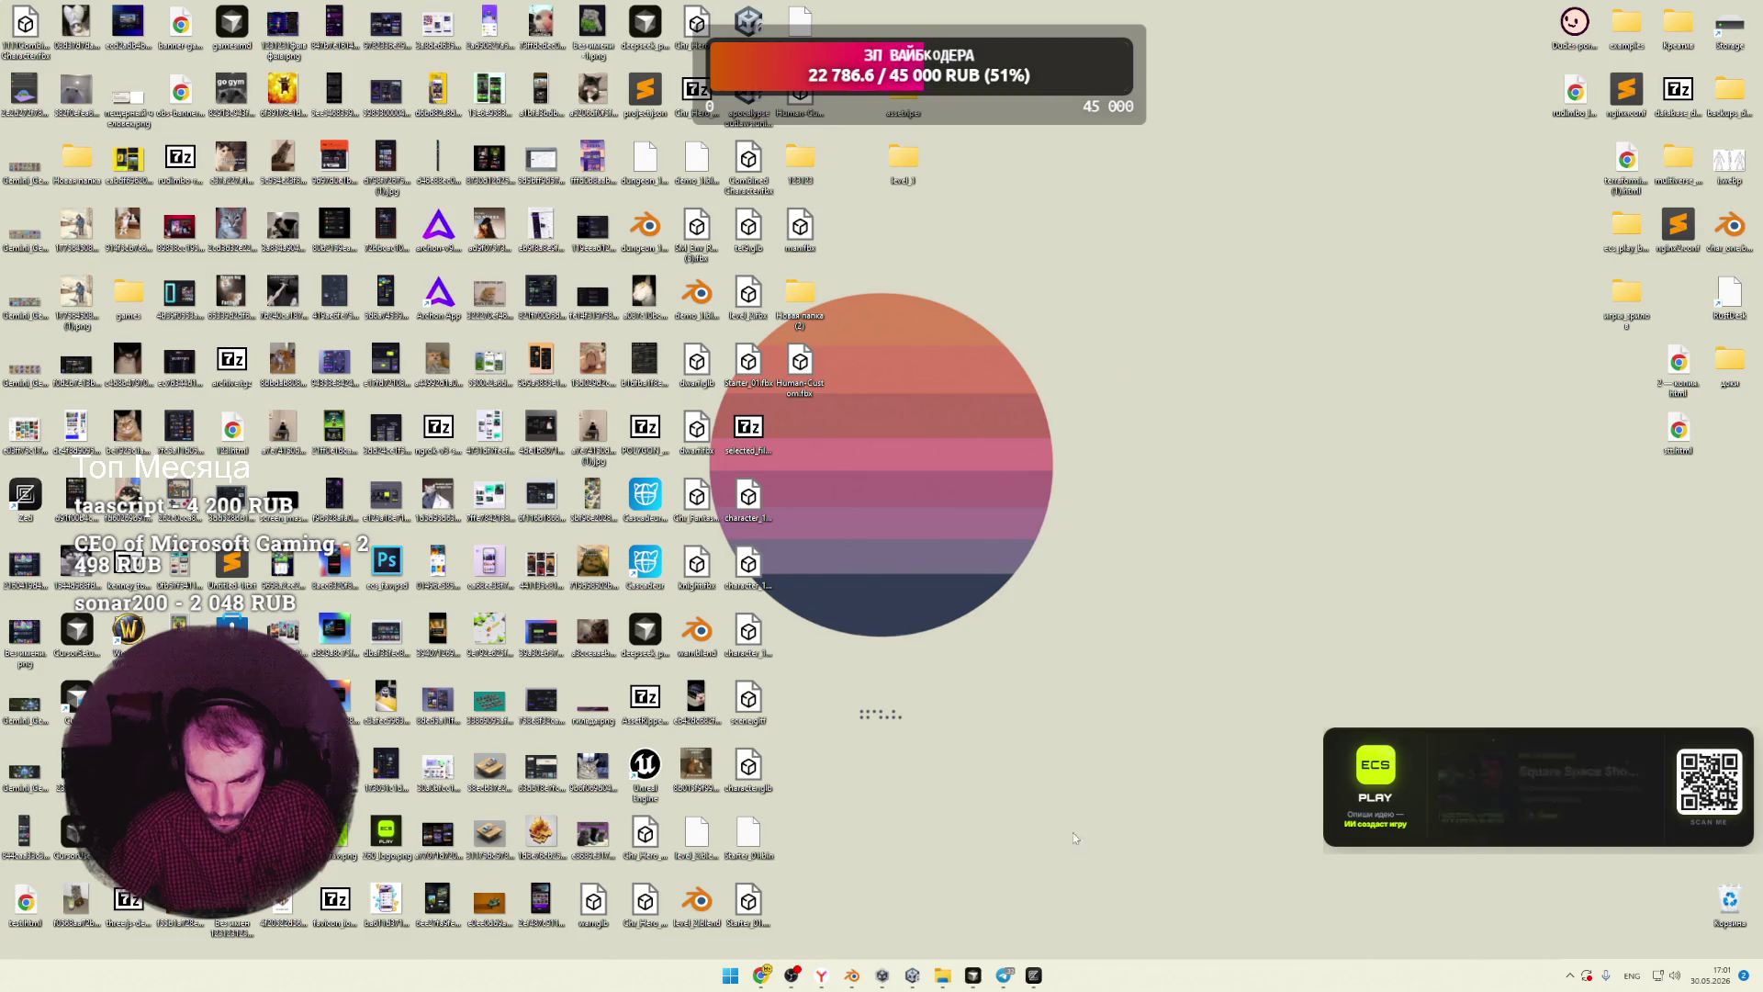
pyautogui.click(852, 976)
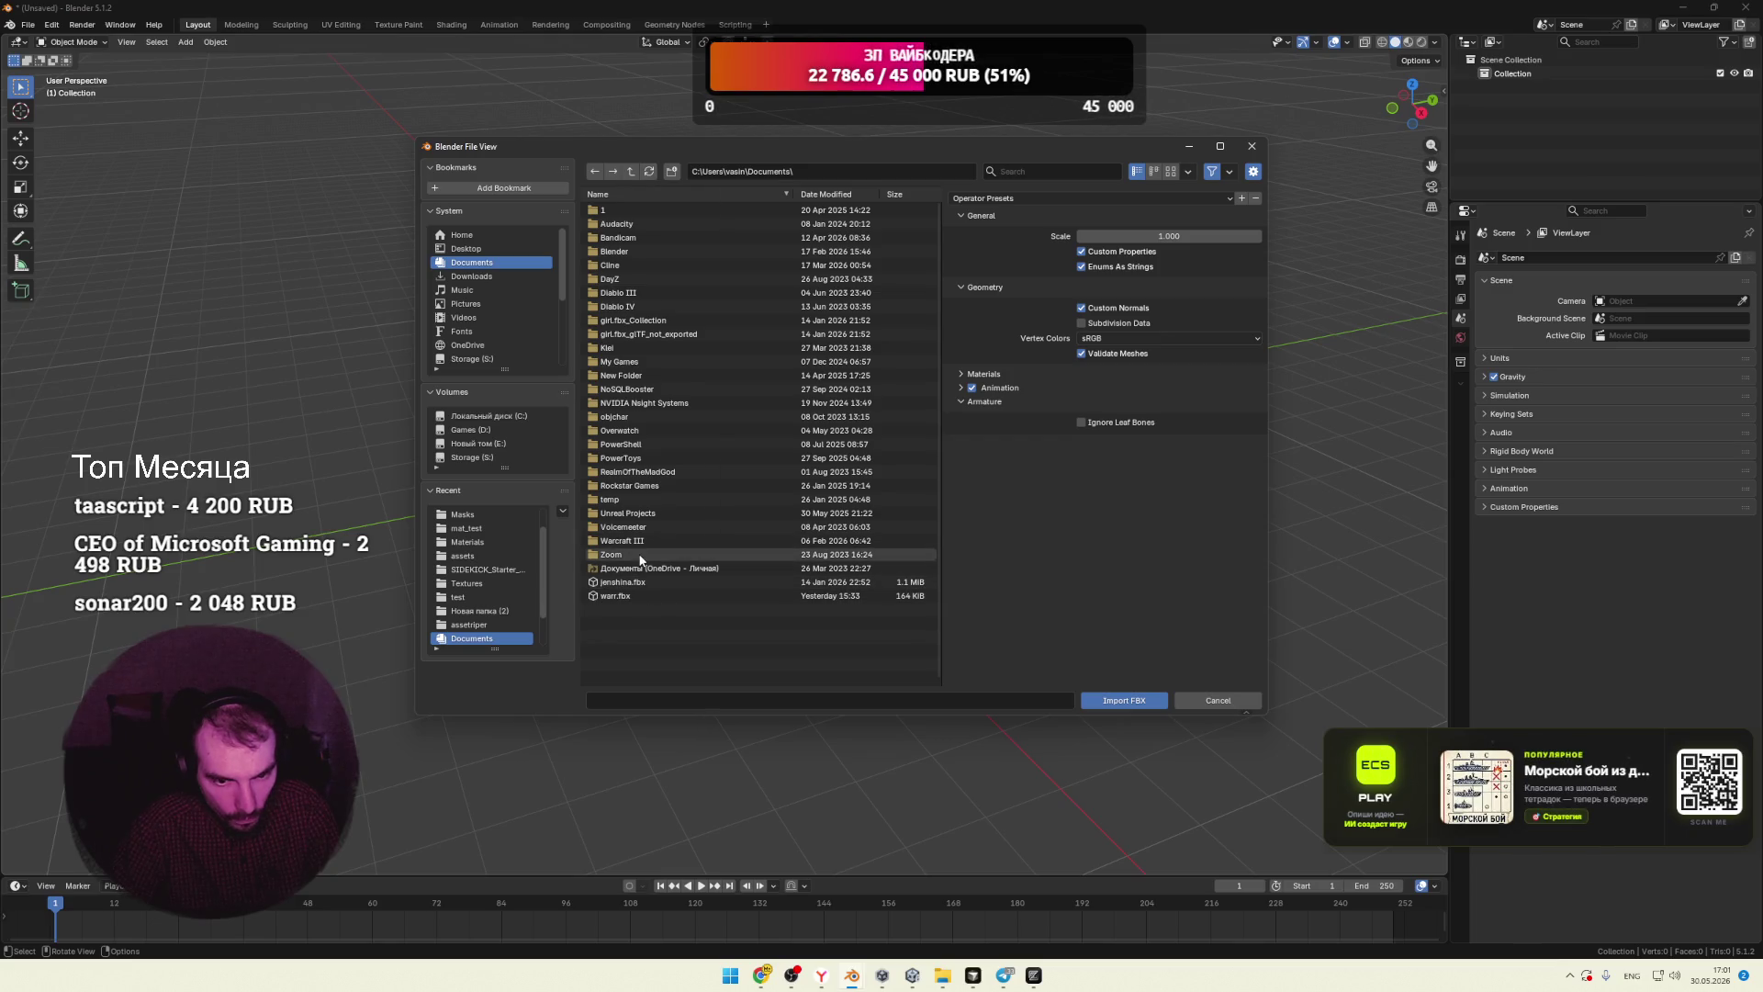
# Step: Import Desktop/Human-Custom.fbx with Custom Normals and Custom Properties turned off
pyautogui.click(487, 249)
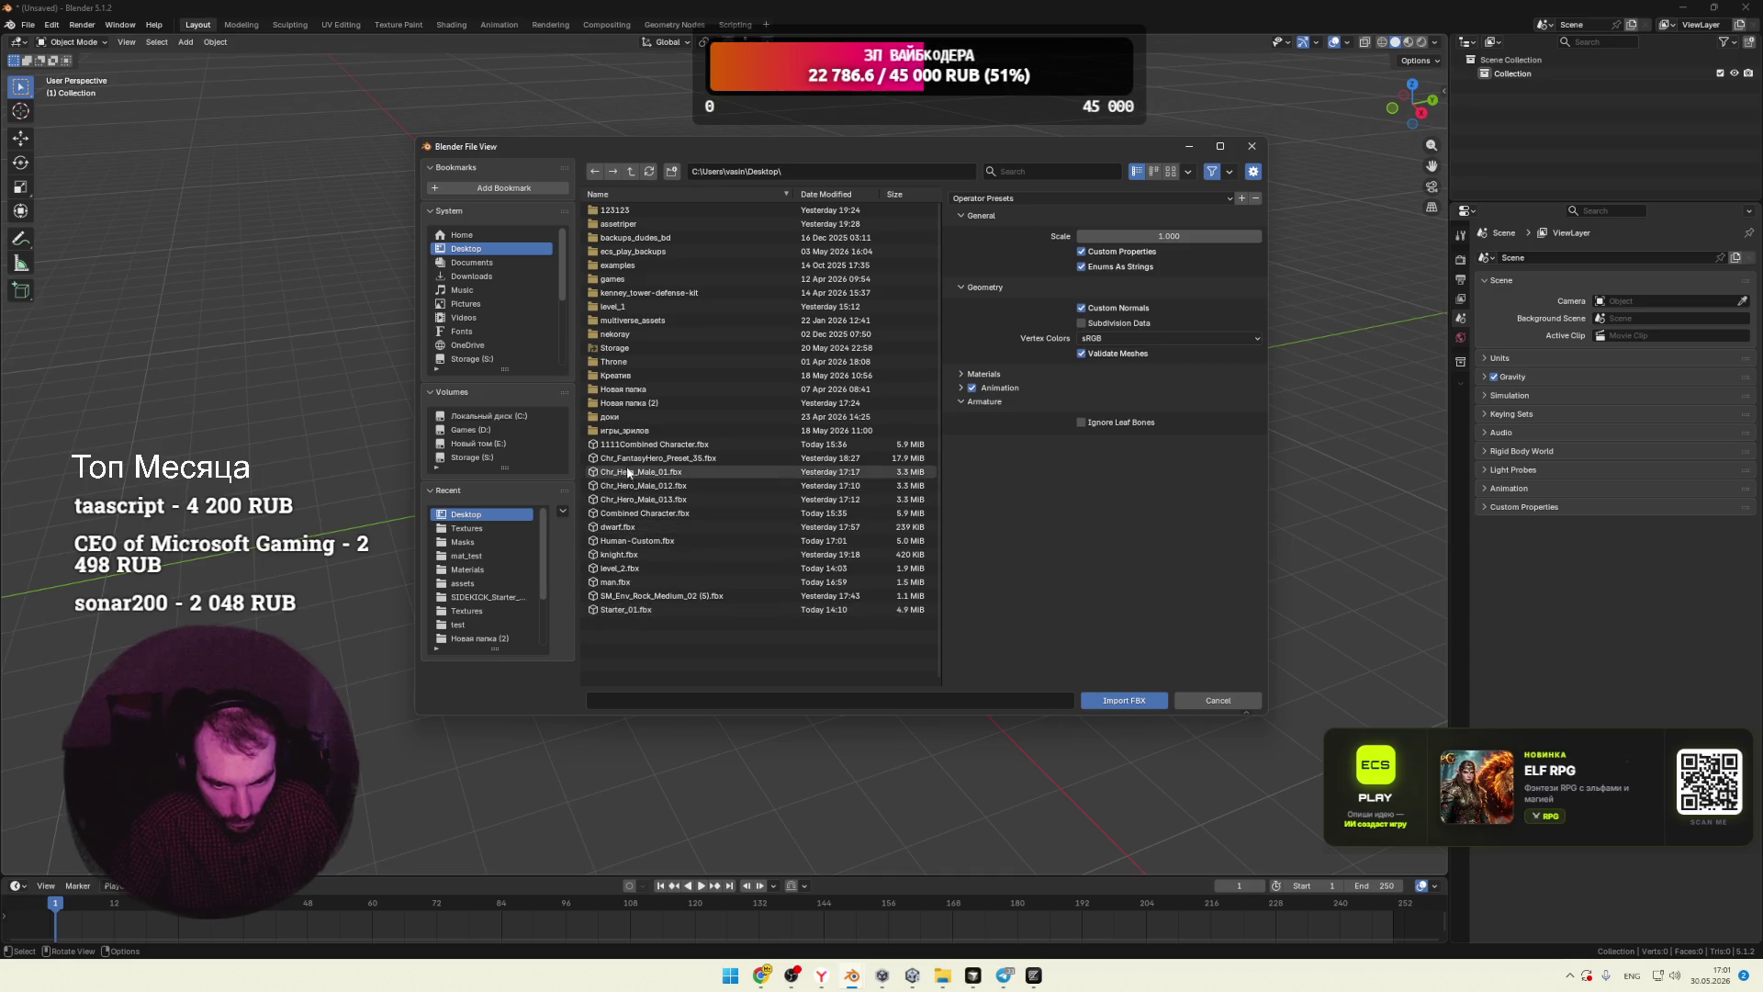
pyautogui.click(639, 542)
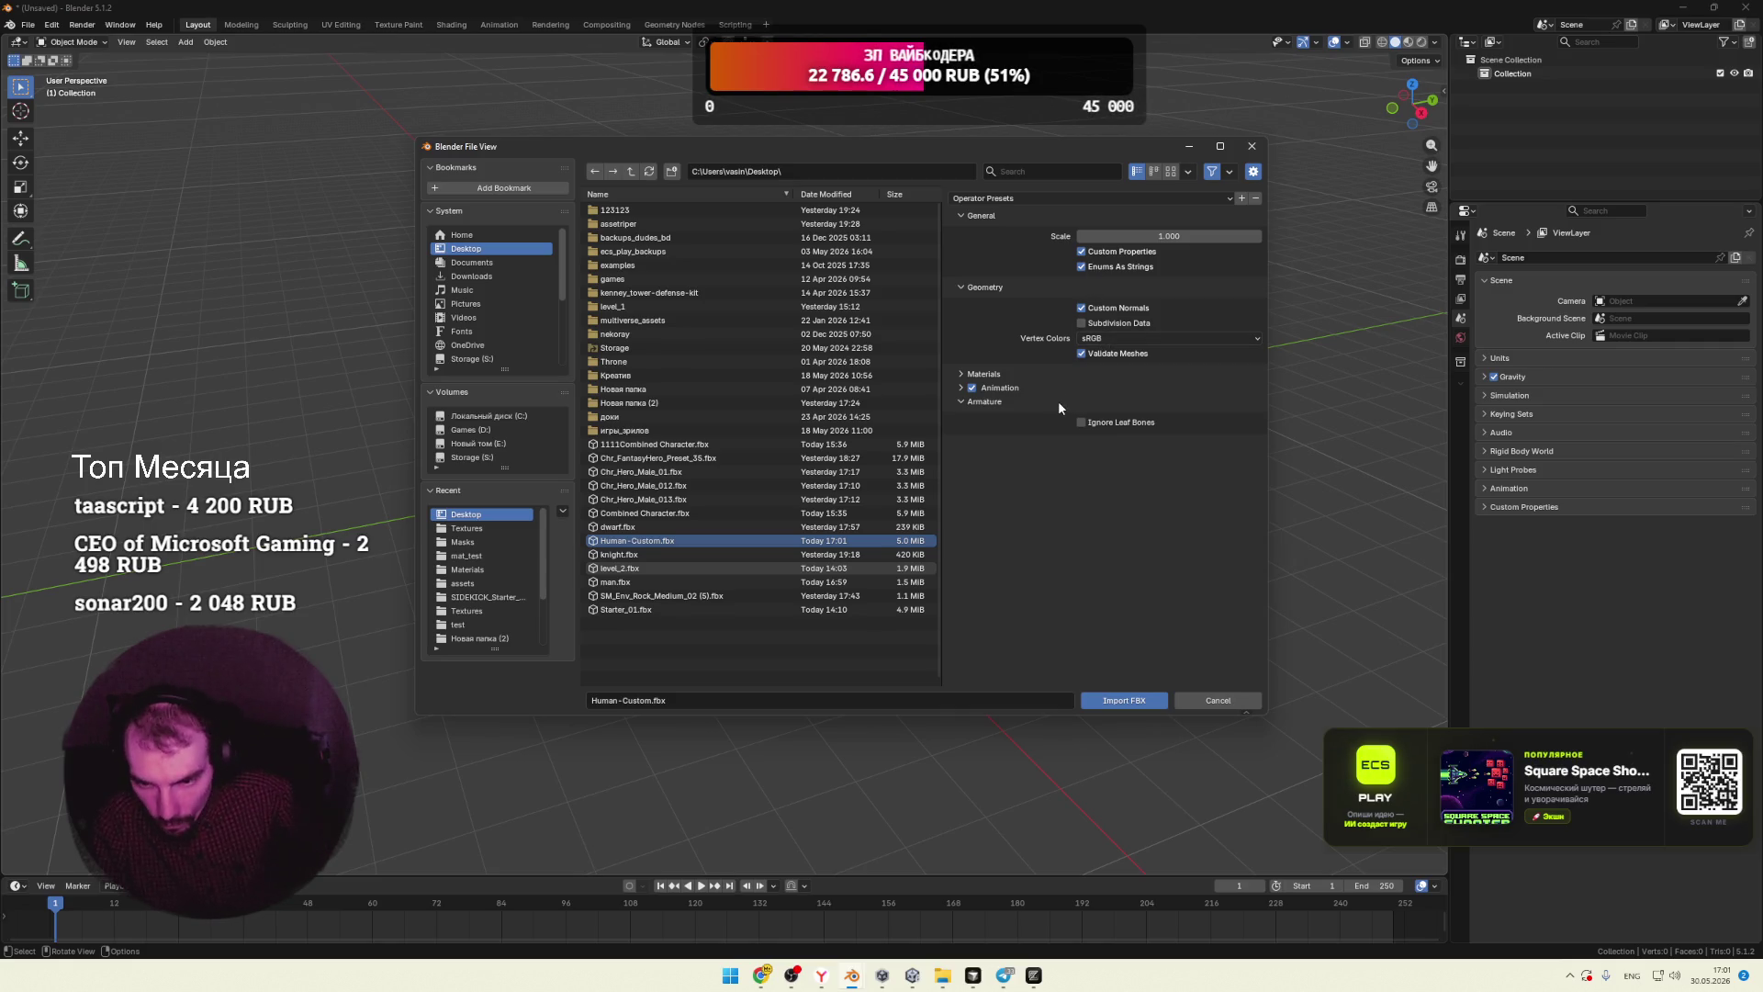
pyautogui.click(1081, 308)
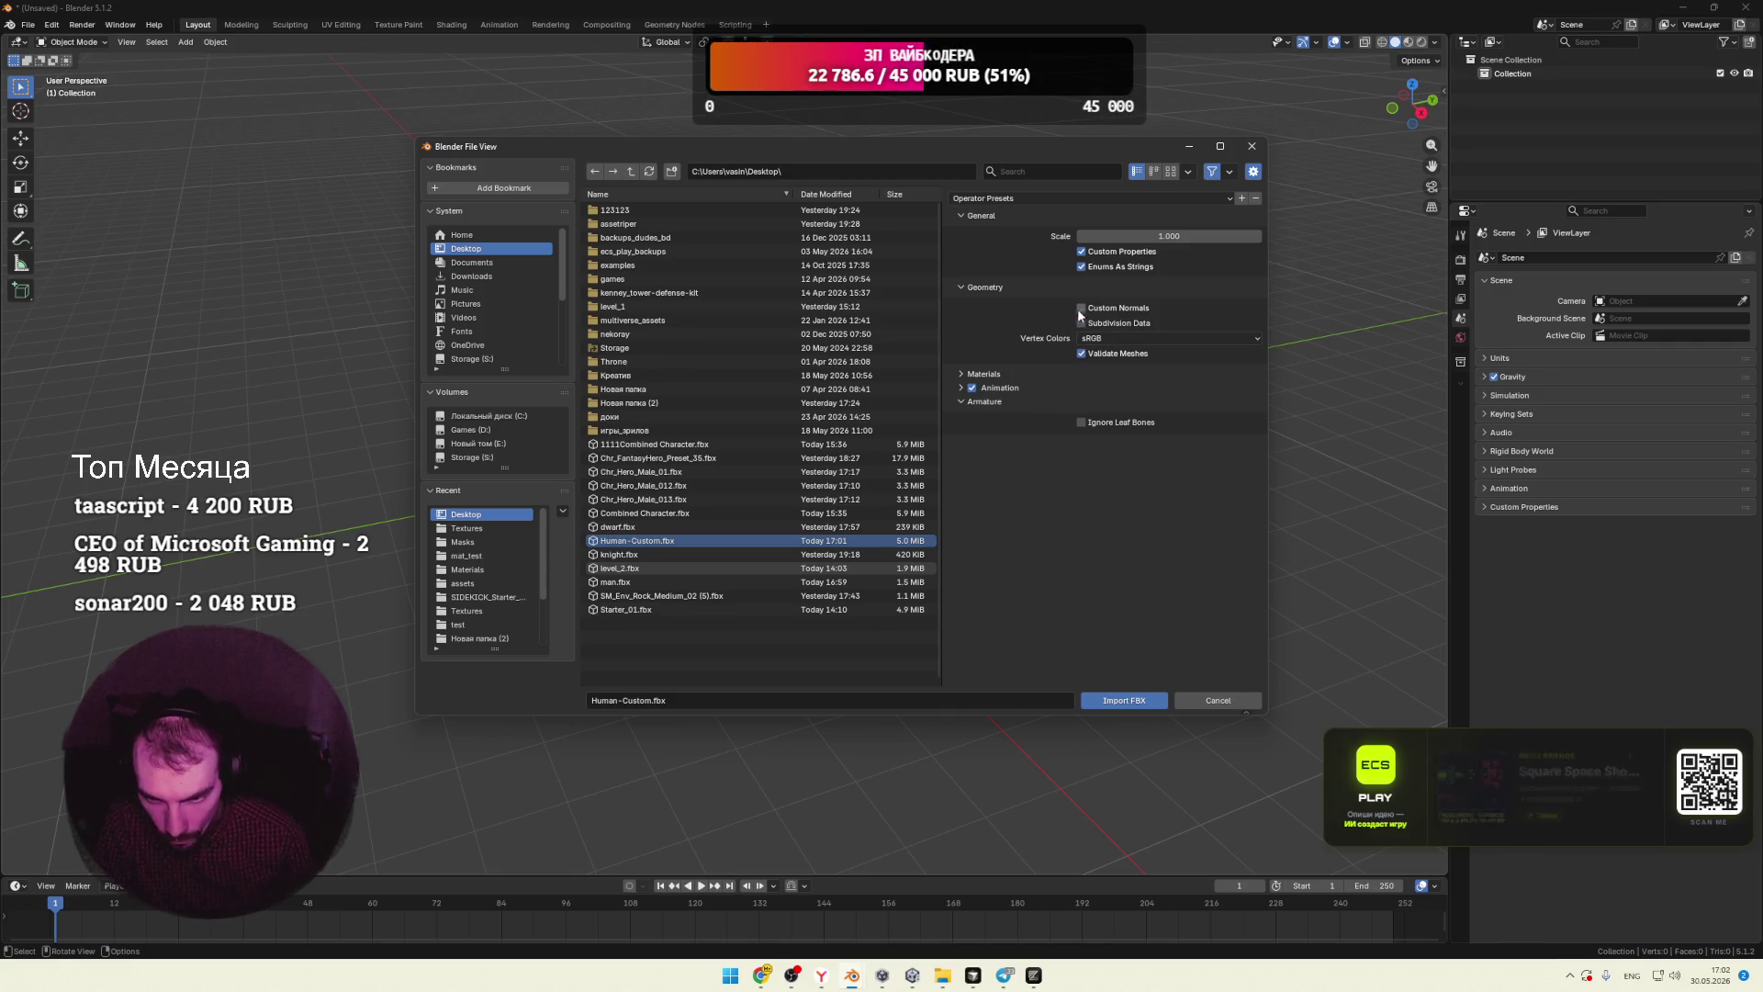
pyautogui.click(961, 374)
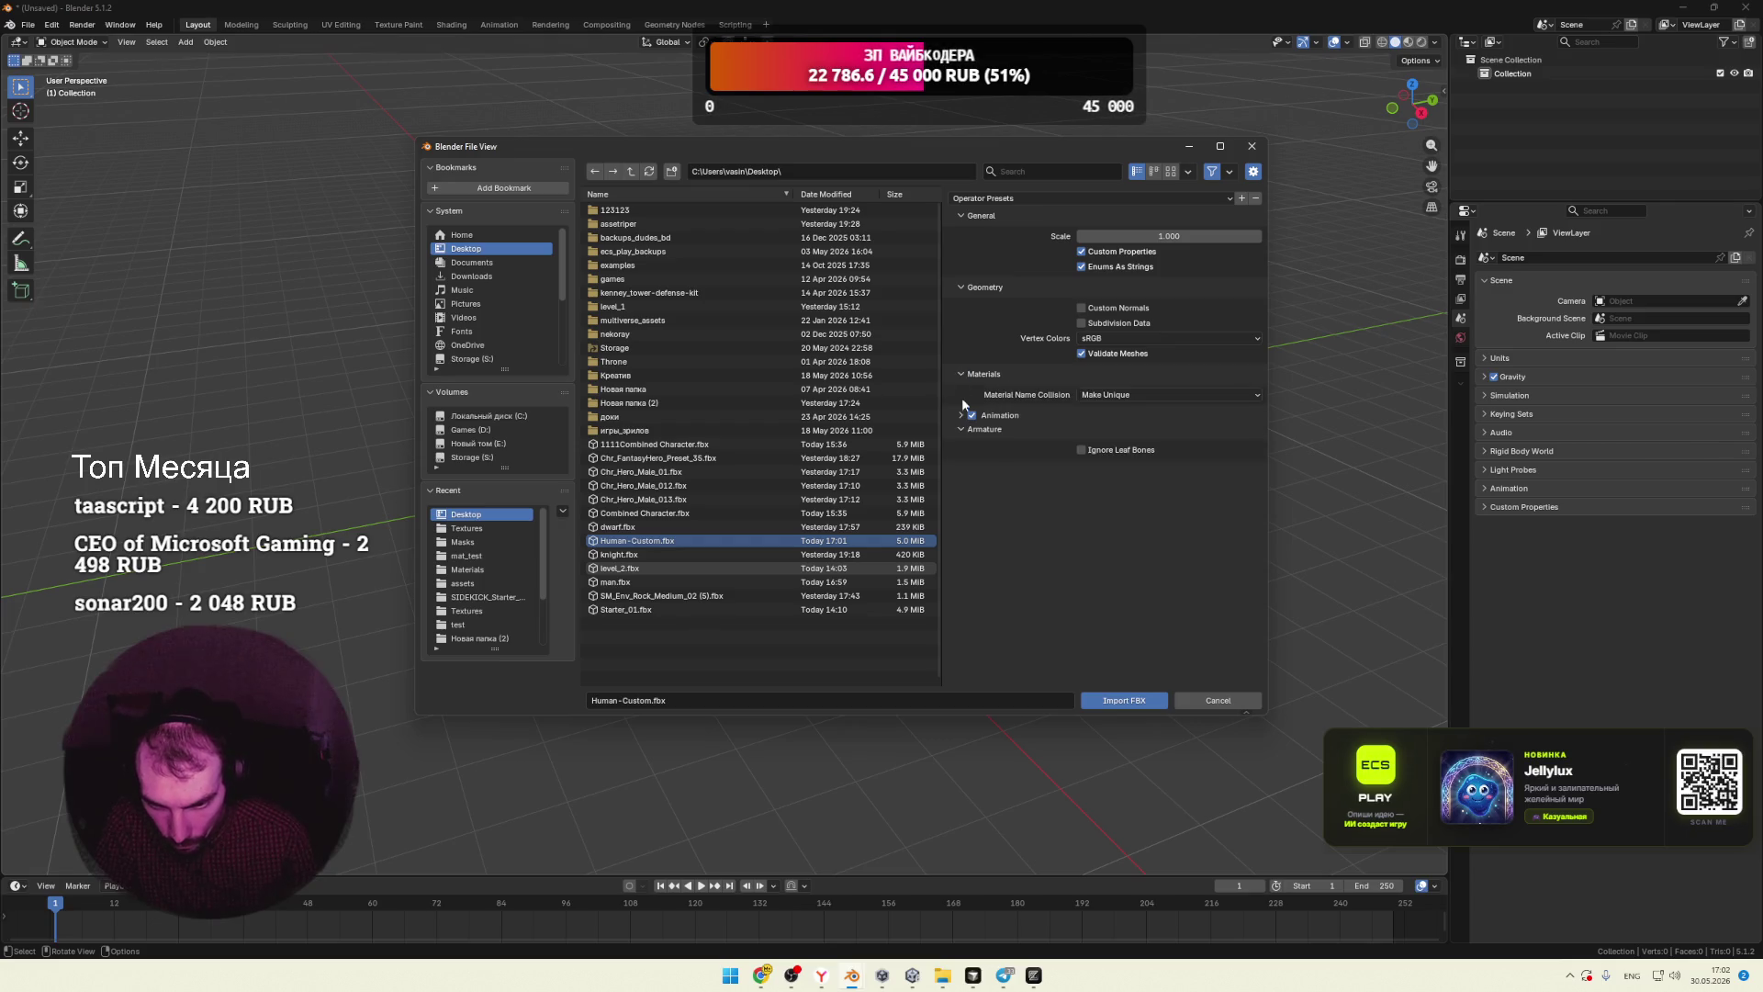
pyautogui.click(961, 414)
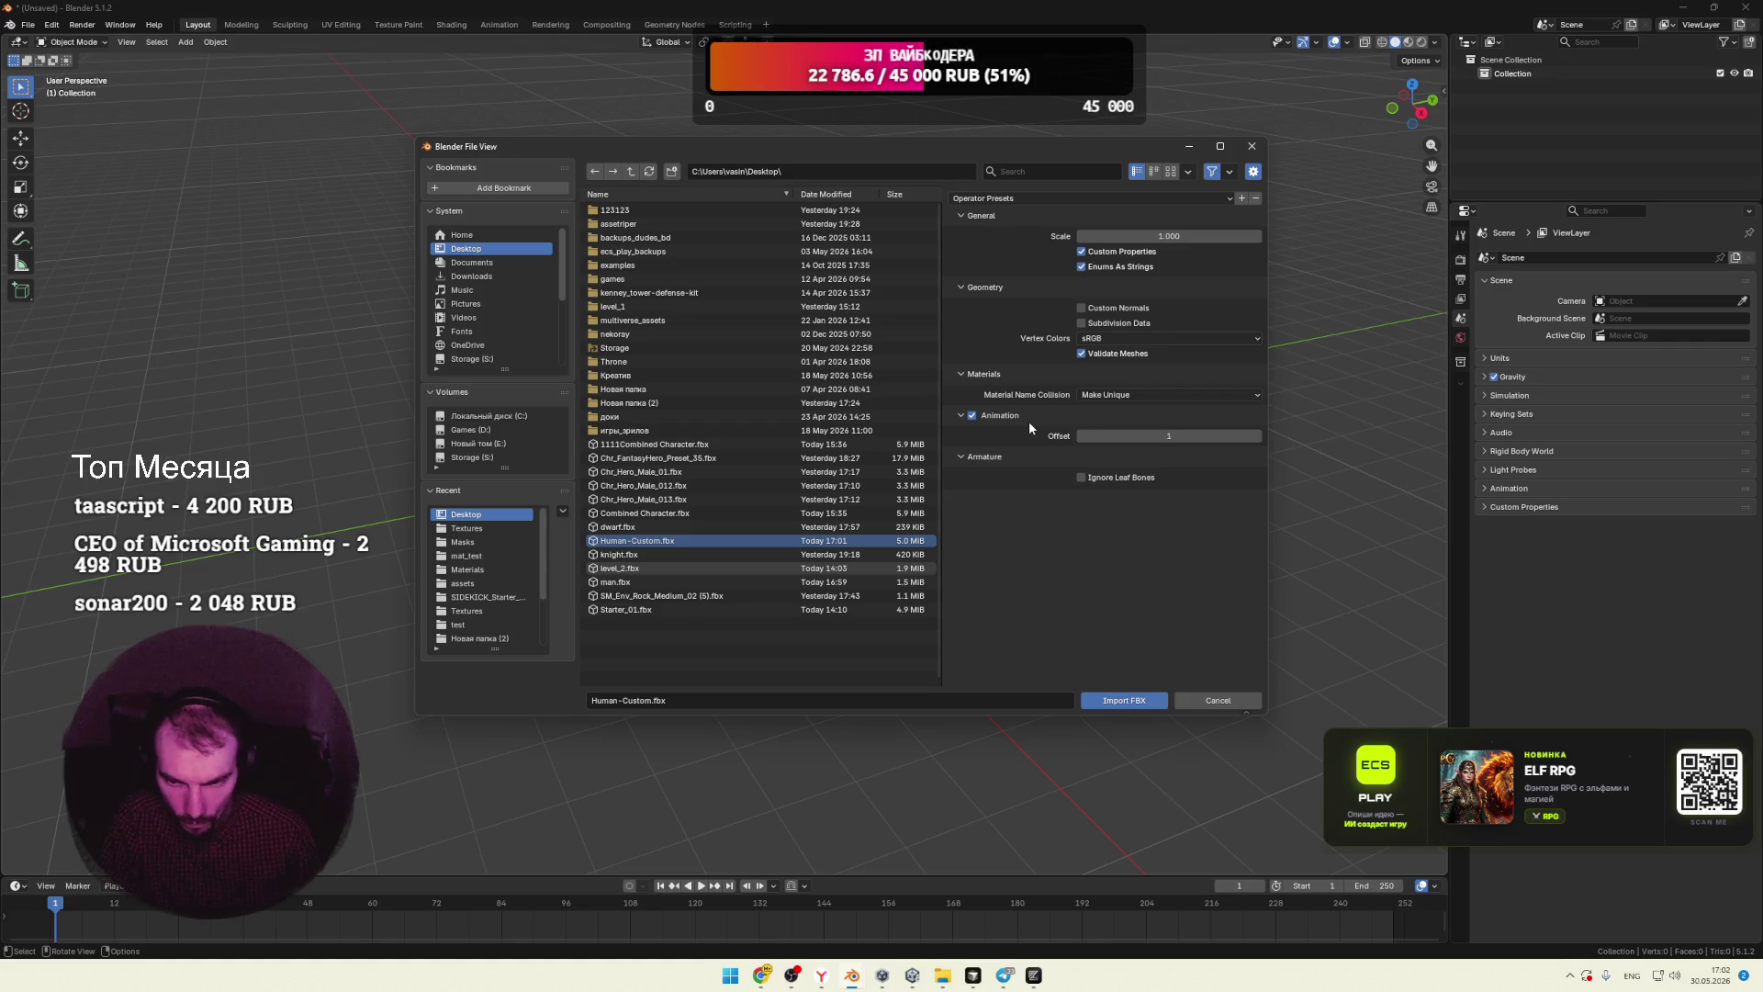
pyautogui.click(1082, 252)
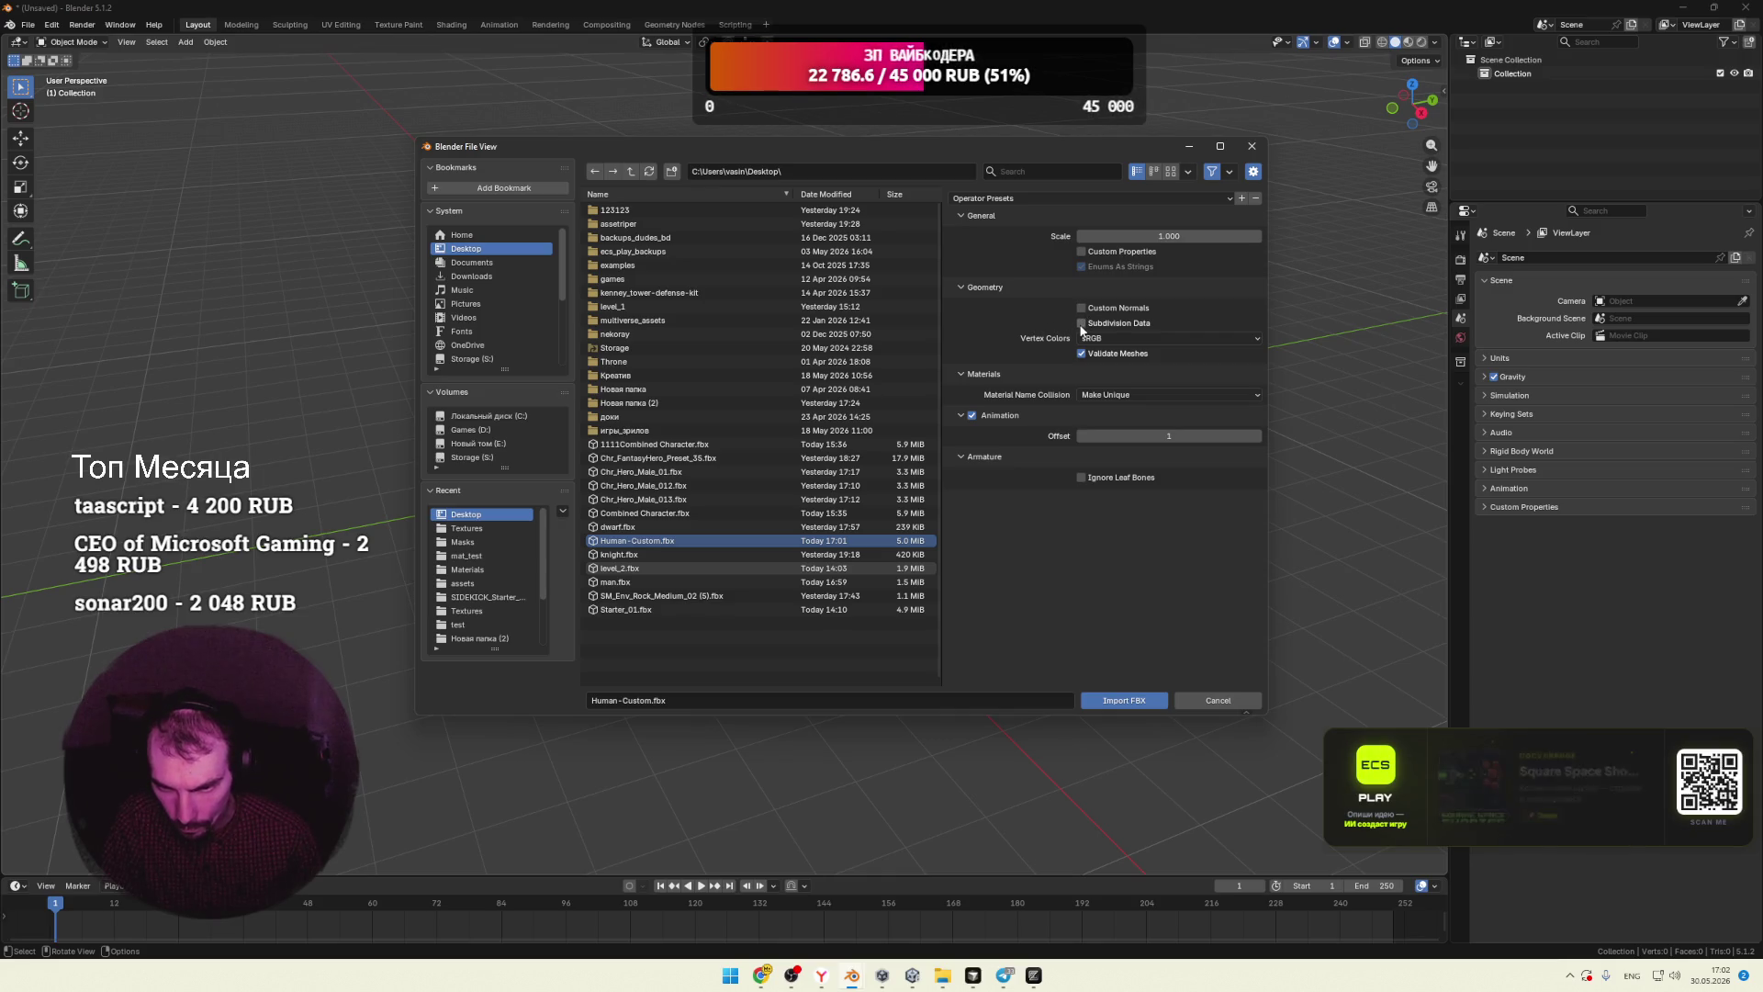
pyautogui.click(1088, 394)
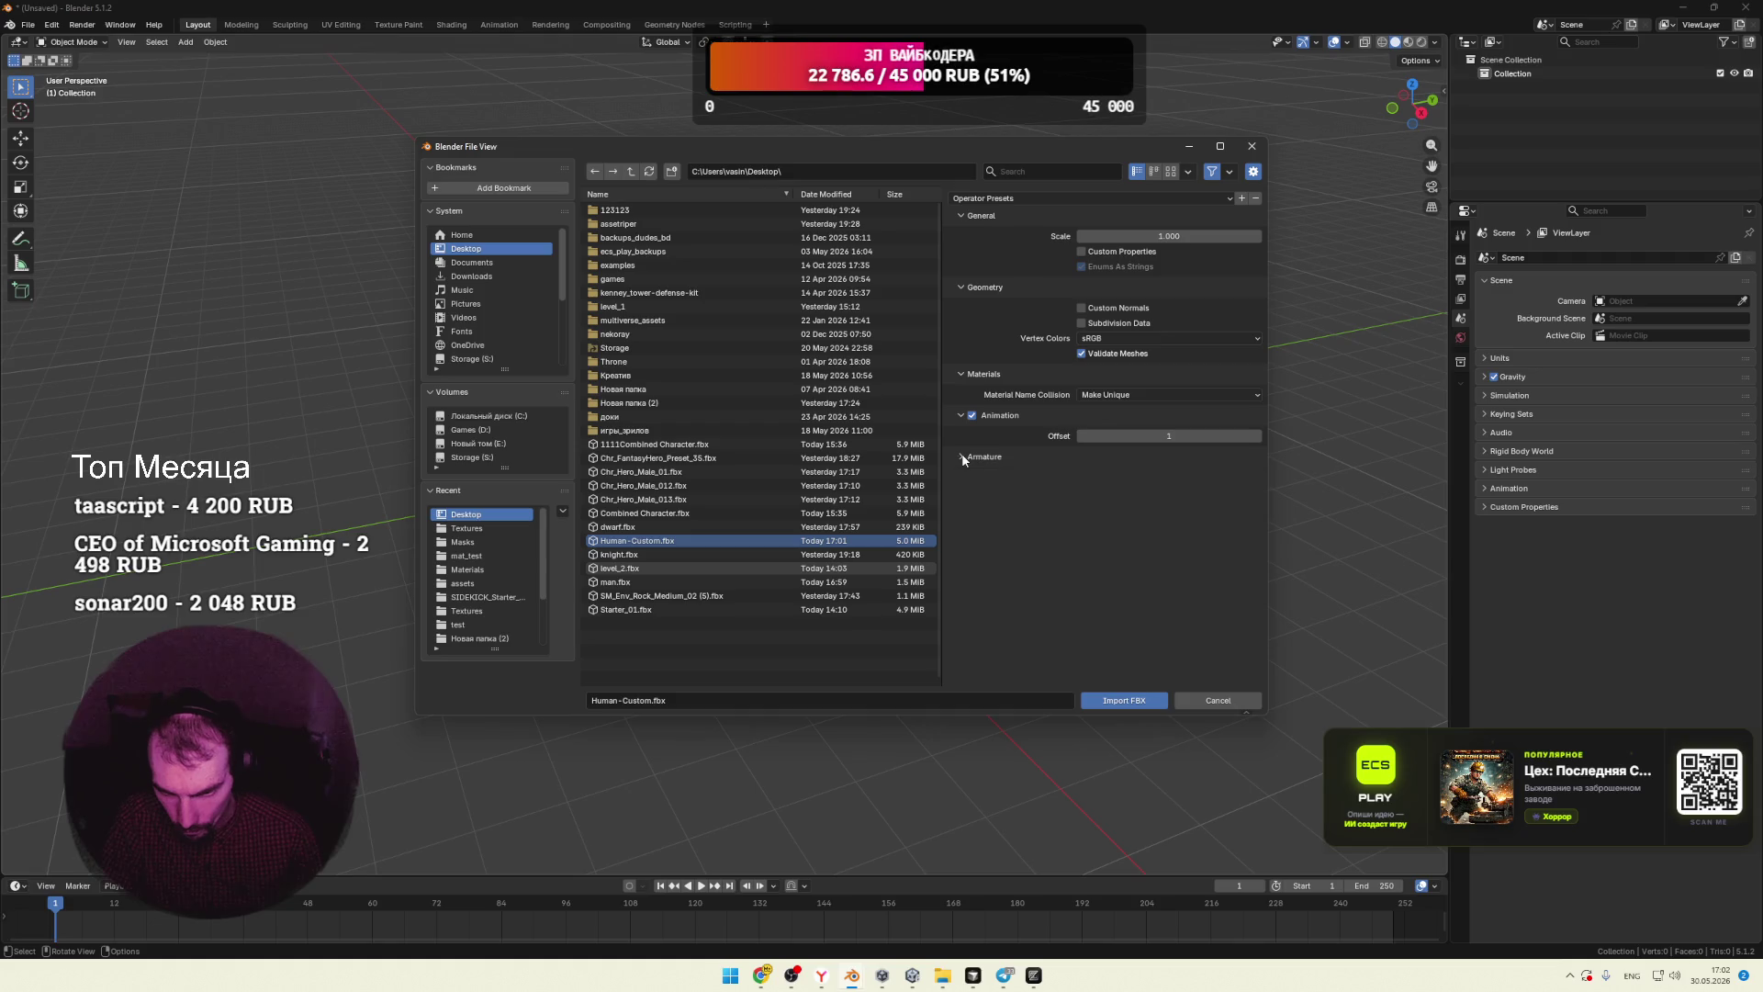
pyautogui.click(1124, 703)
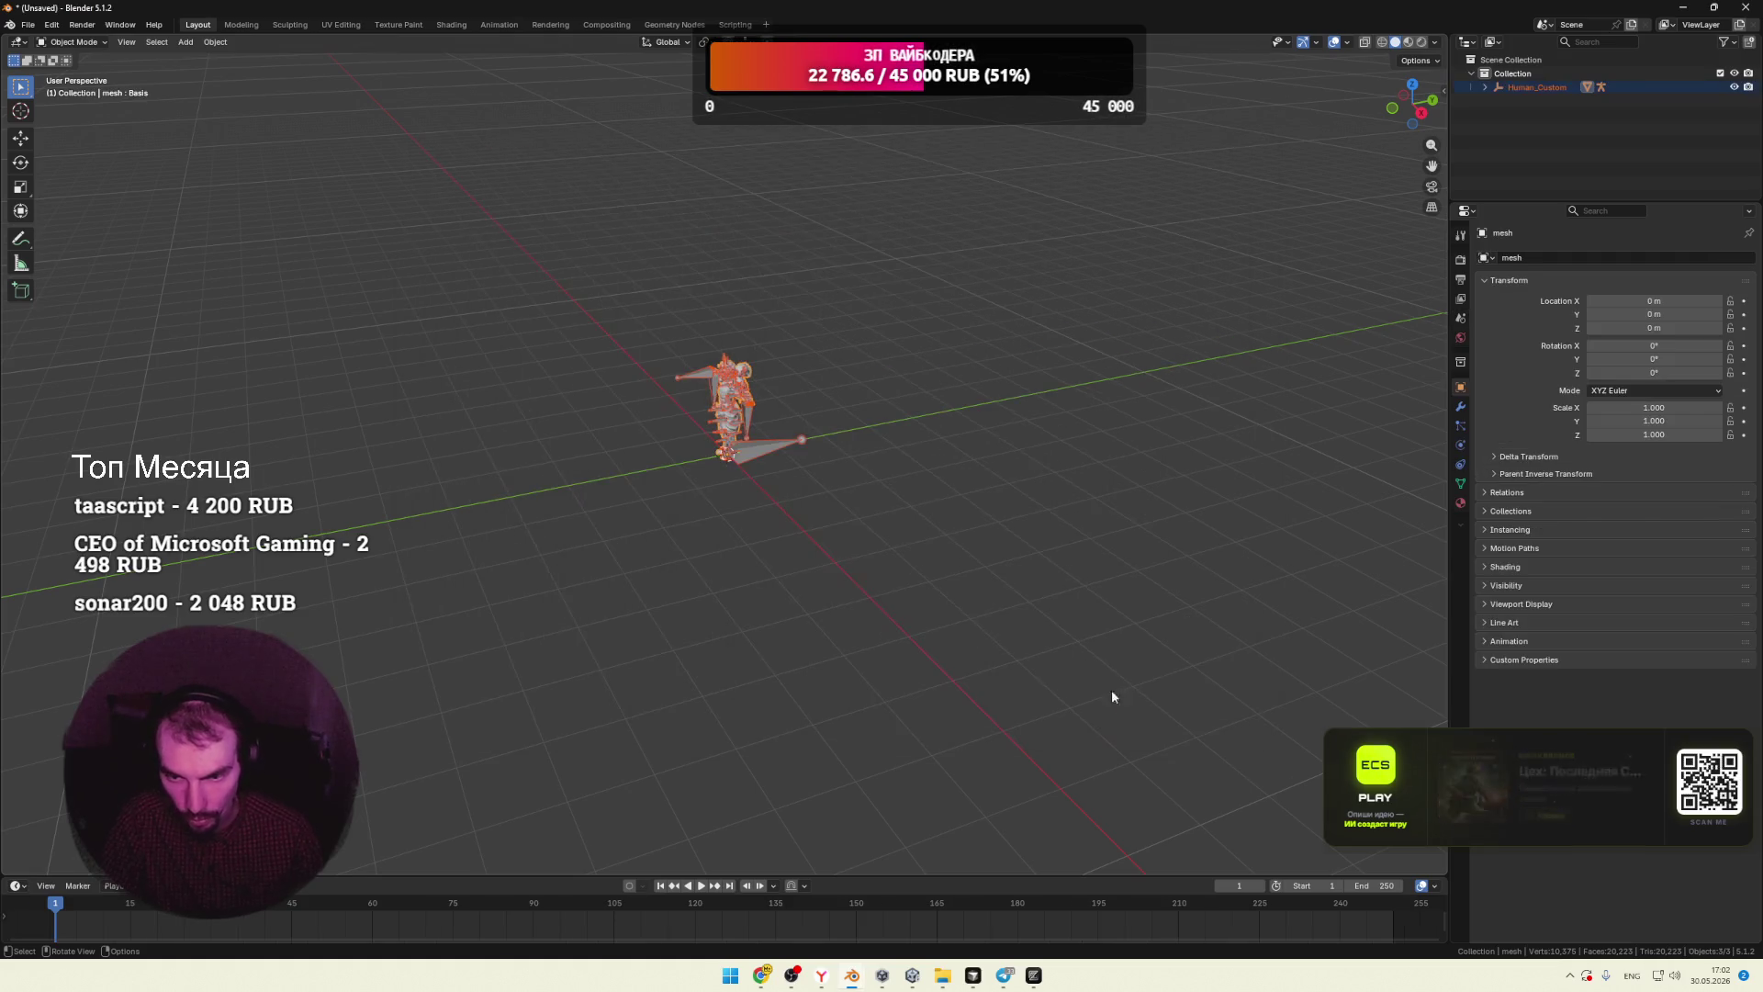
# Step: Orbit to a front view of the character and switch to the Shading workspace
pyautogui.moveTo(857, 536)
pyautogui.mouseDown(button='middle')
pyautogui.moveTo(1018, 493)
pyautogui.moveTo(983, 437)
pyautogui.moveTo(972, 495)
pyautogui.mouseUp(button='middle')
pyautogui.moveTo(1337, 116)
pyautogui.mouseDown(button='middle')
pyautogui.moveTo(1007, 278)
pyautogui.moveTo(1154, 311)
pyautogui.moveTo(1037, 280)
pyautogui.moveTo(1069, 262)
pyautogui.mouseUp(button='middle')
pyautogui.scroll(2, 1128, 266)
pyautogui.scroll(-2, 1010, 275)
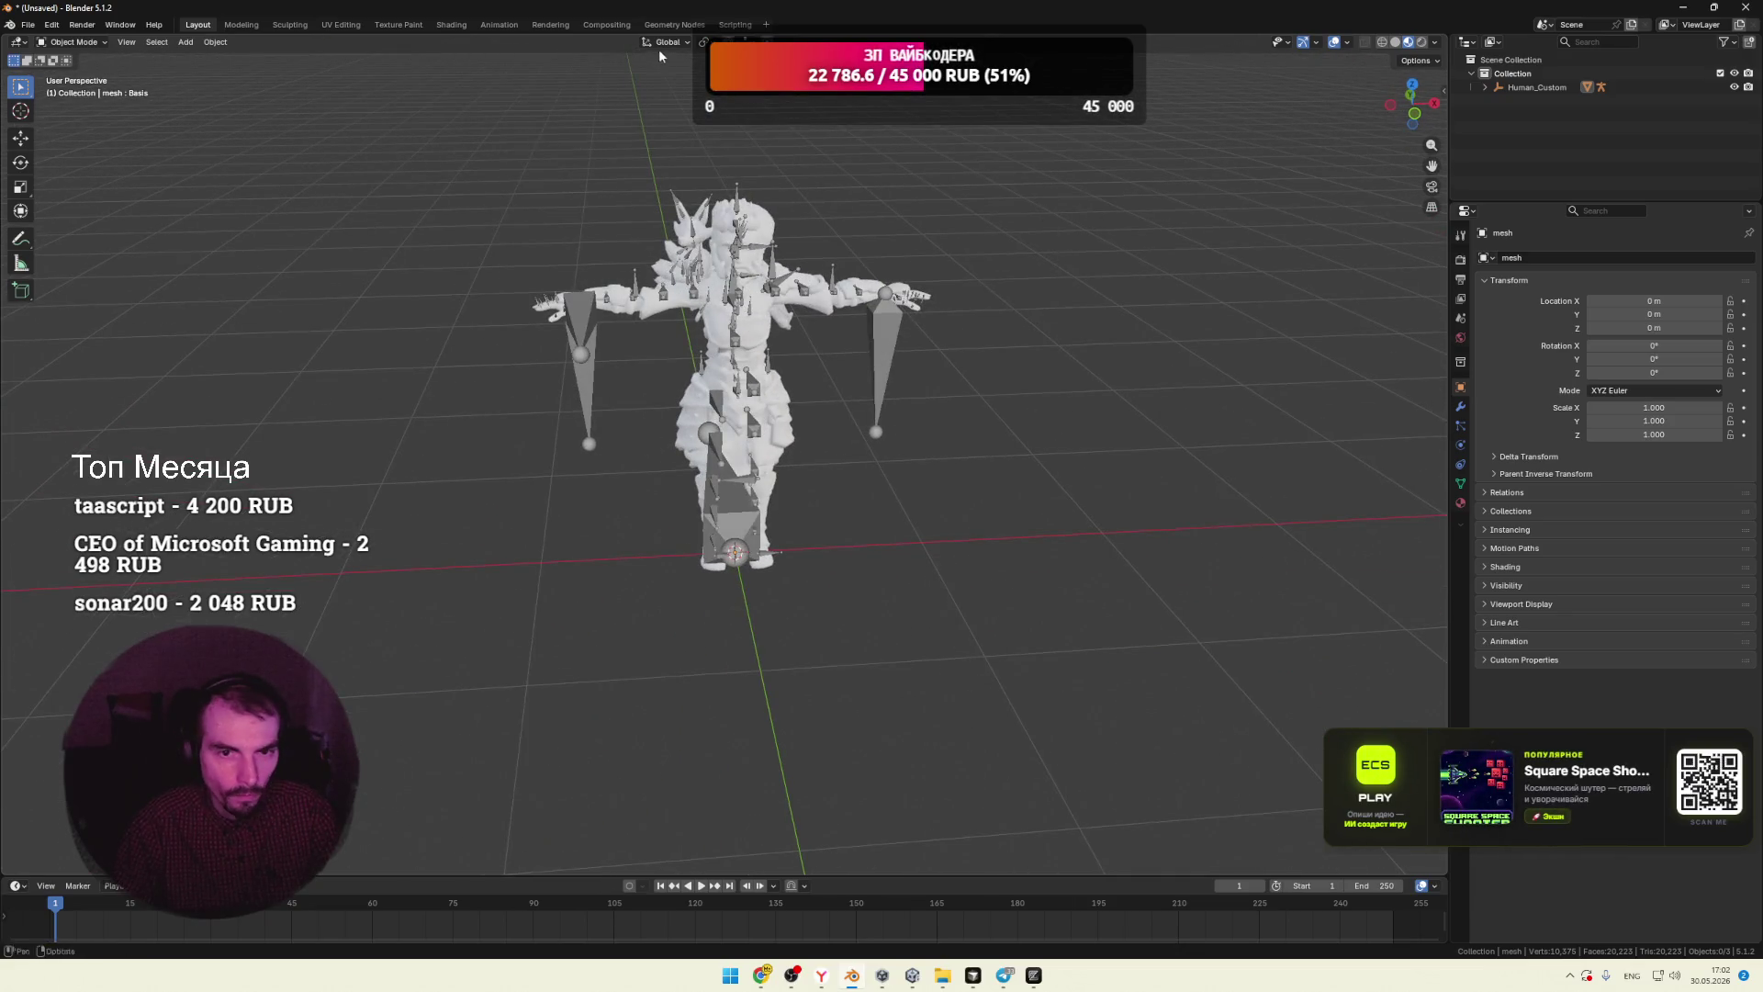
pyautogui.click(452, 24)
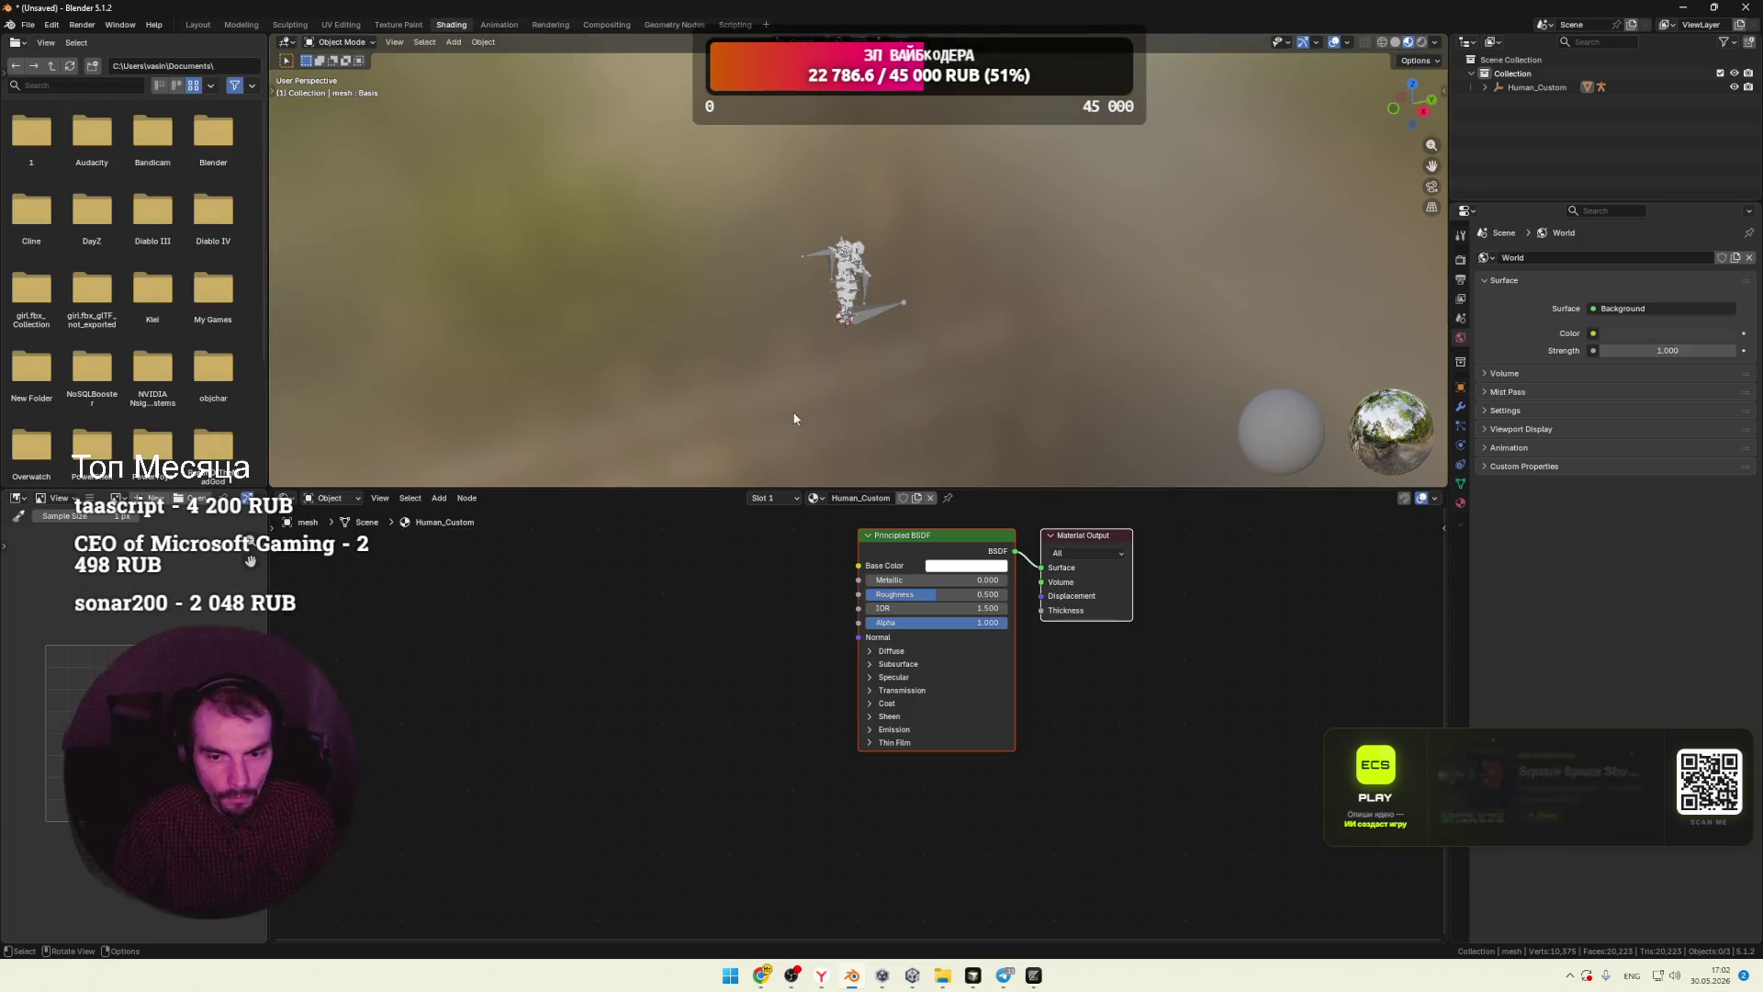
# Step: Add an Image Texture node and connect its Color to the Principled BSDF Base Color
pyautogui.rightClick(744, 553)
pyautogui.moveTo(742, 554)
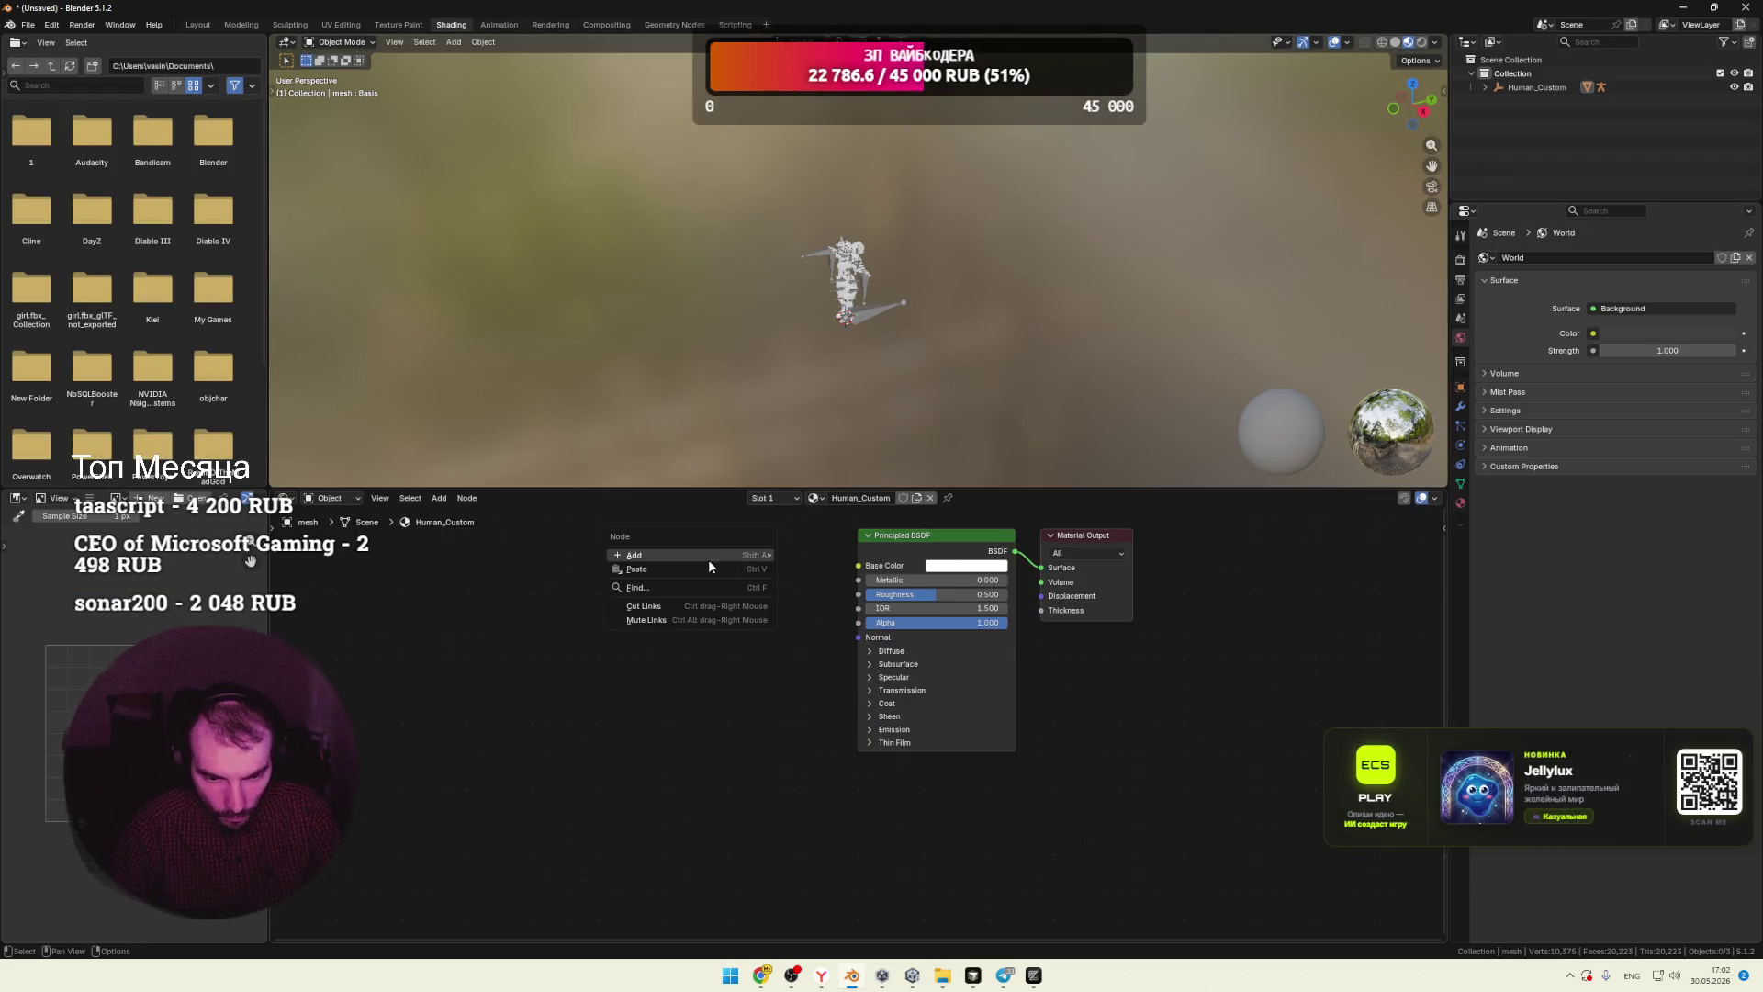
pyautogui.moveTo(873, 632)
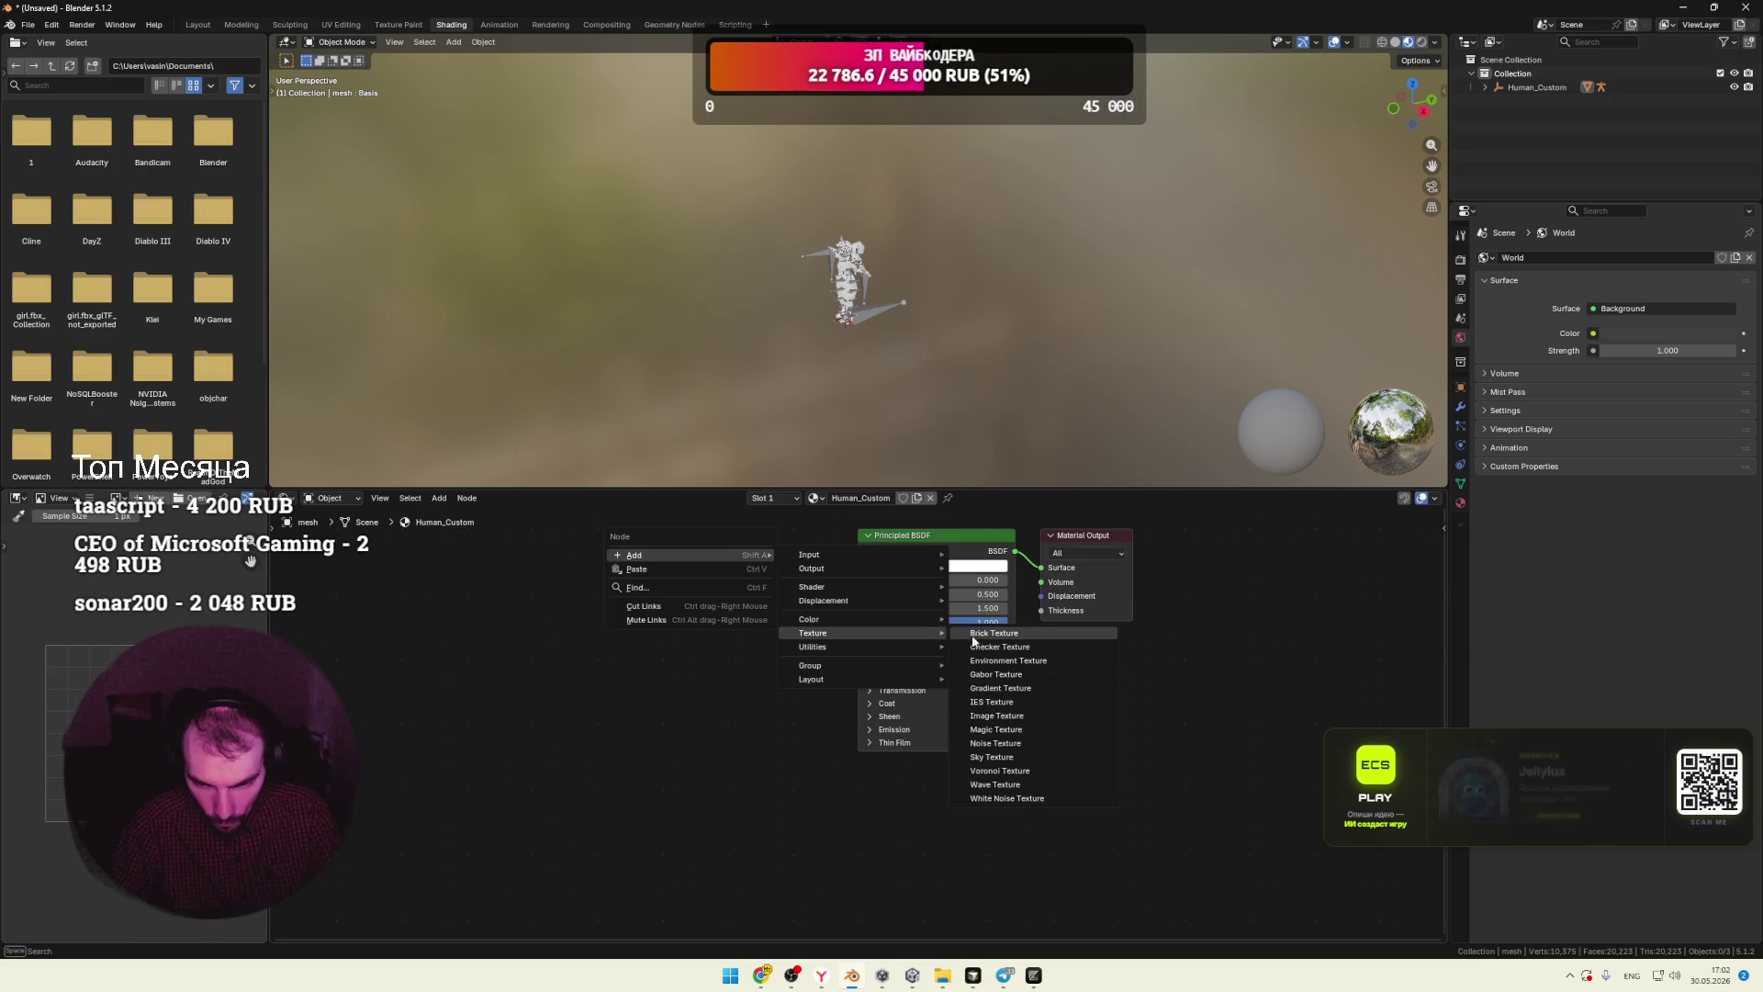
pyautogui.click(985, 716)
pyautogui.click(696, 623)
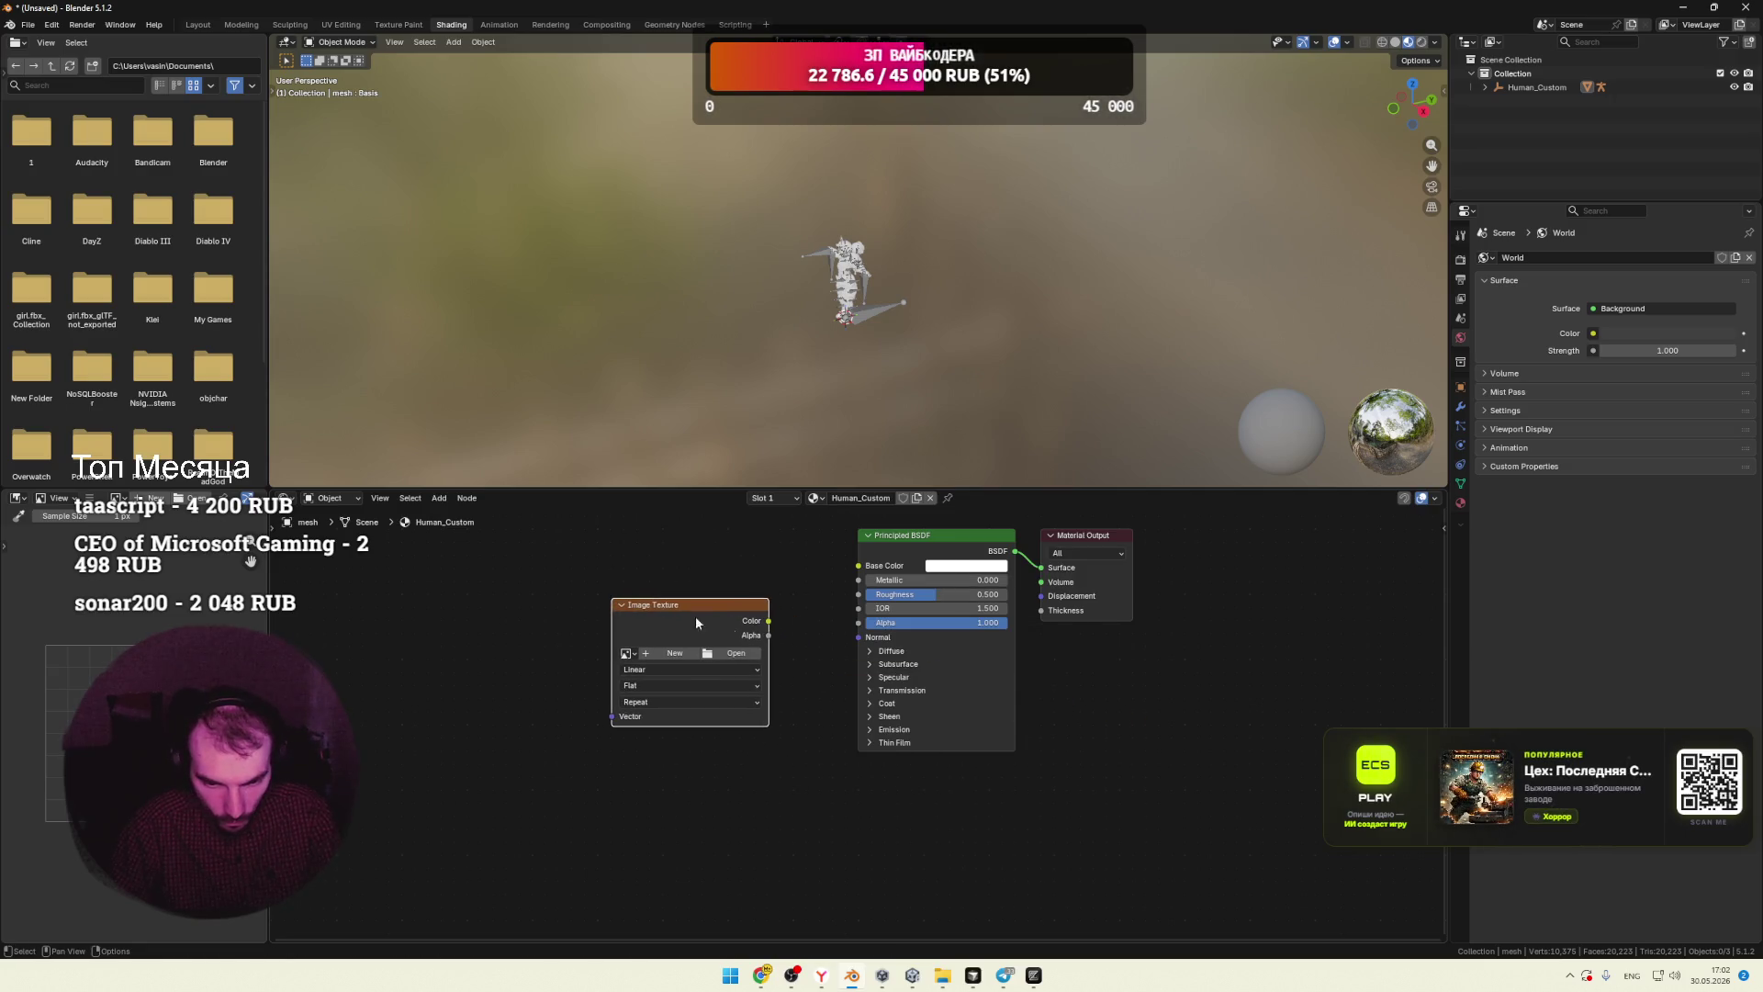
pyautogui.moveTo(770, 625); pyautogui.dragTo(858, 566)
# Step: Load T_ColorMap.png from the mat_test folder into the Image Texture node
pyautogui.click(734, 653)
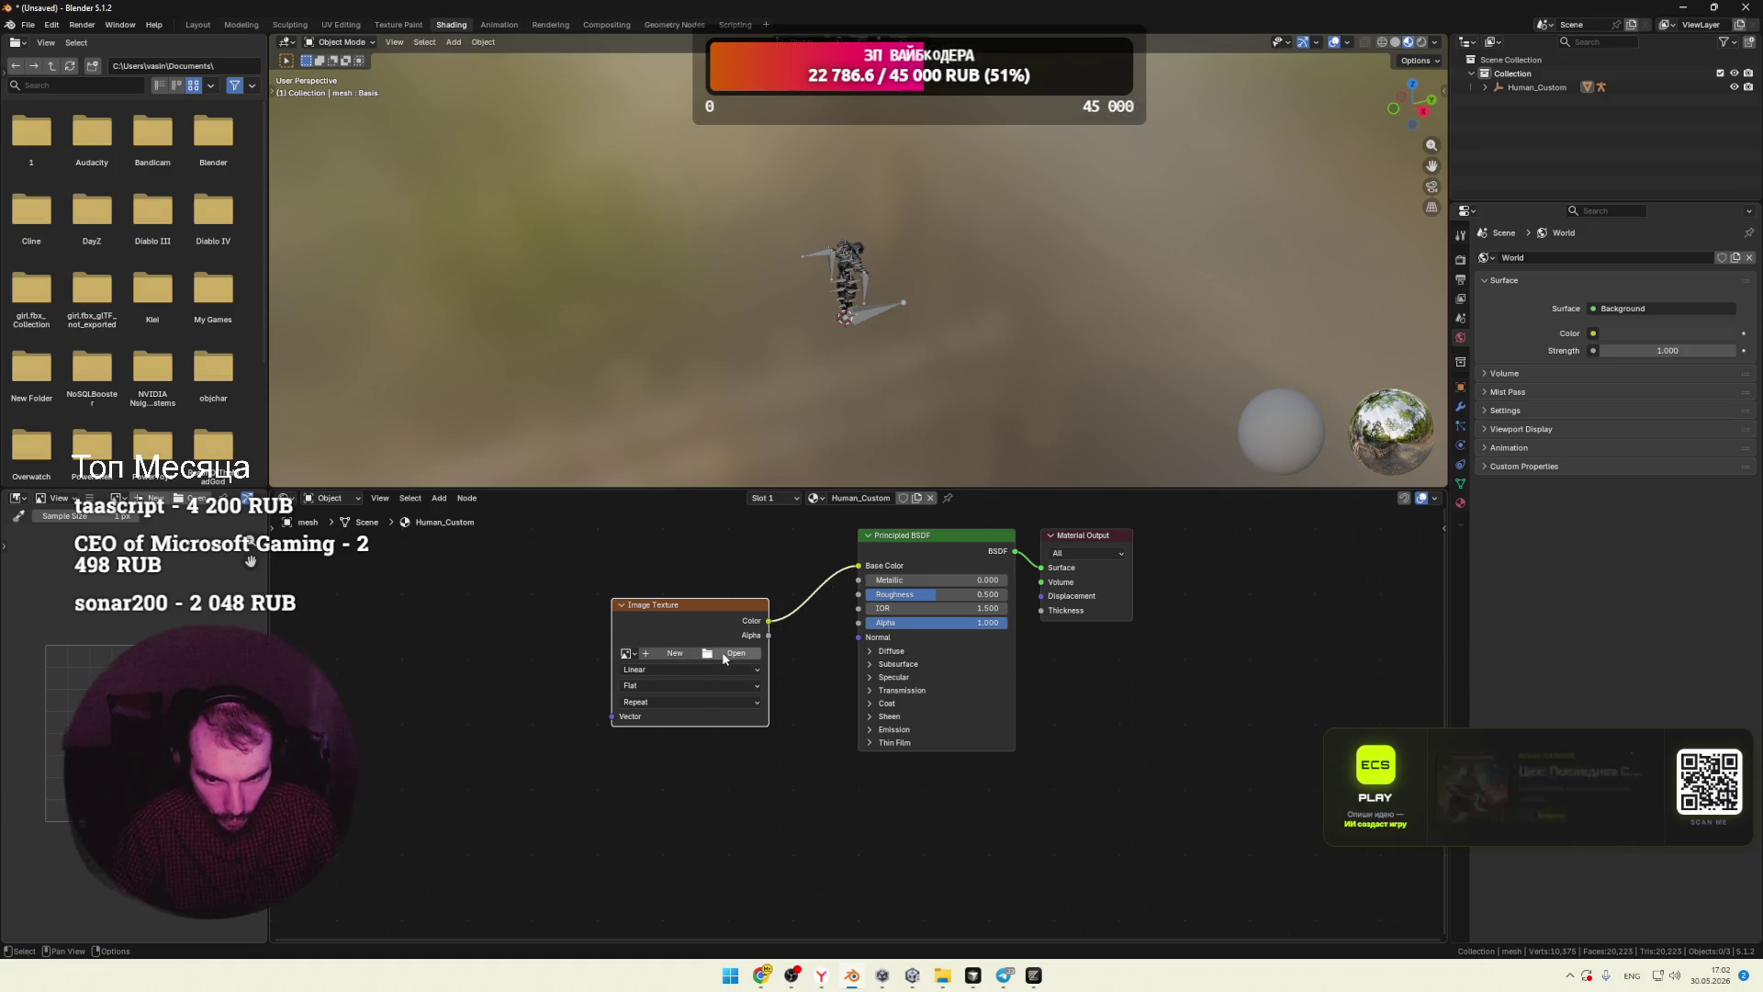
pyautogui.click(475, 528)
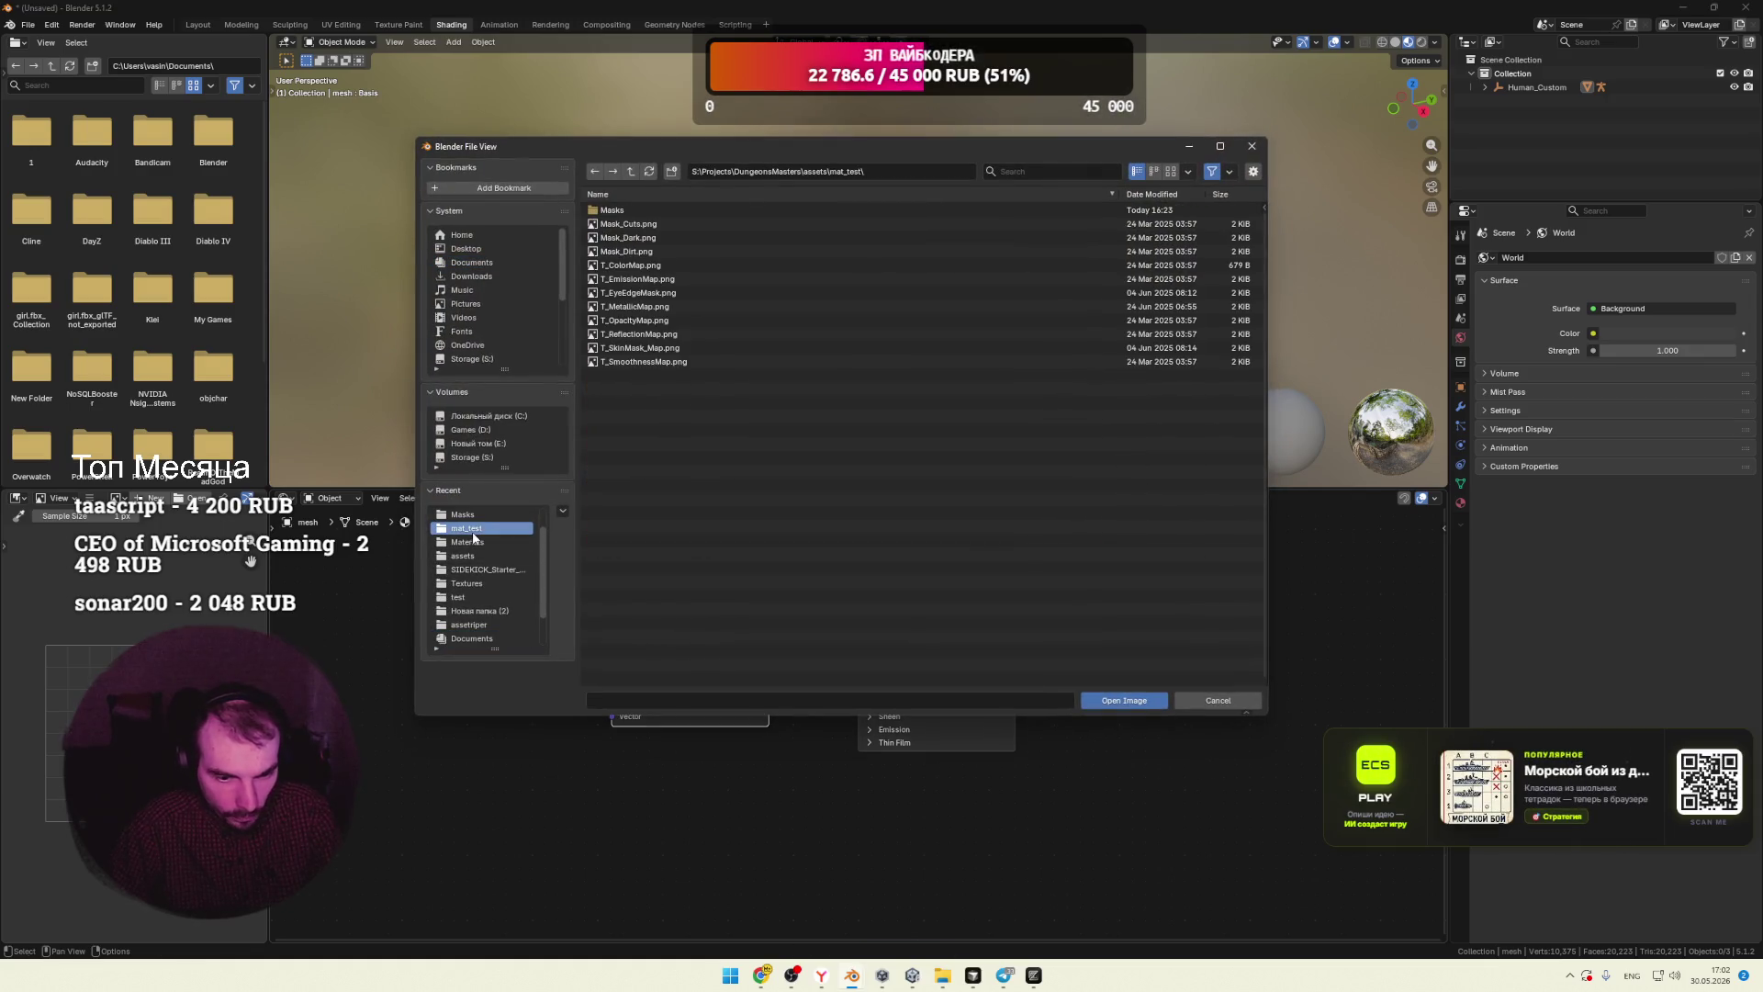
pyautogui.click(662, 267)
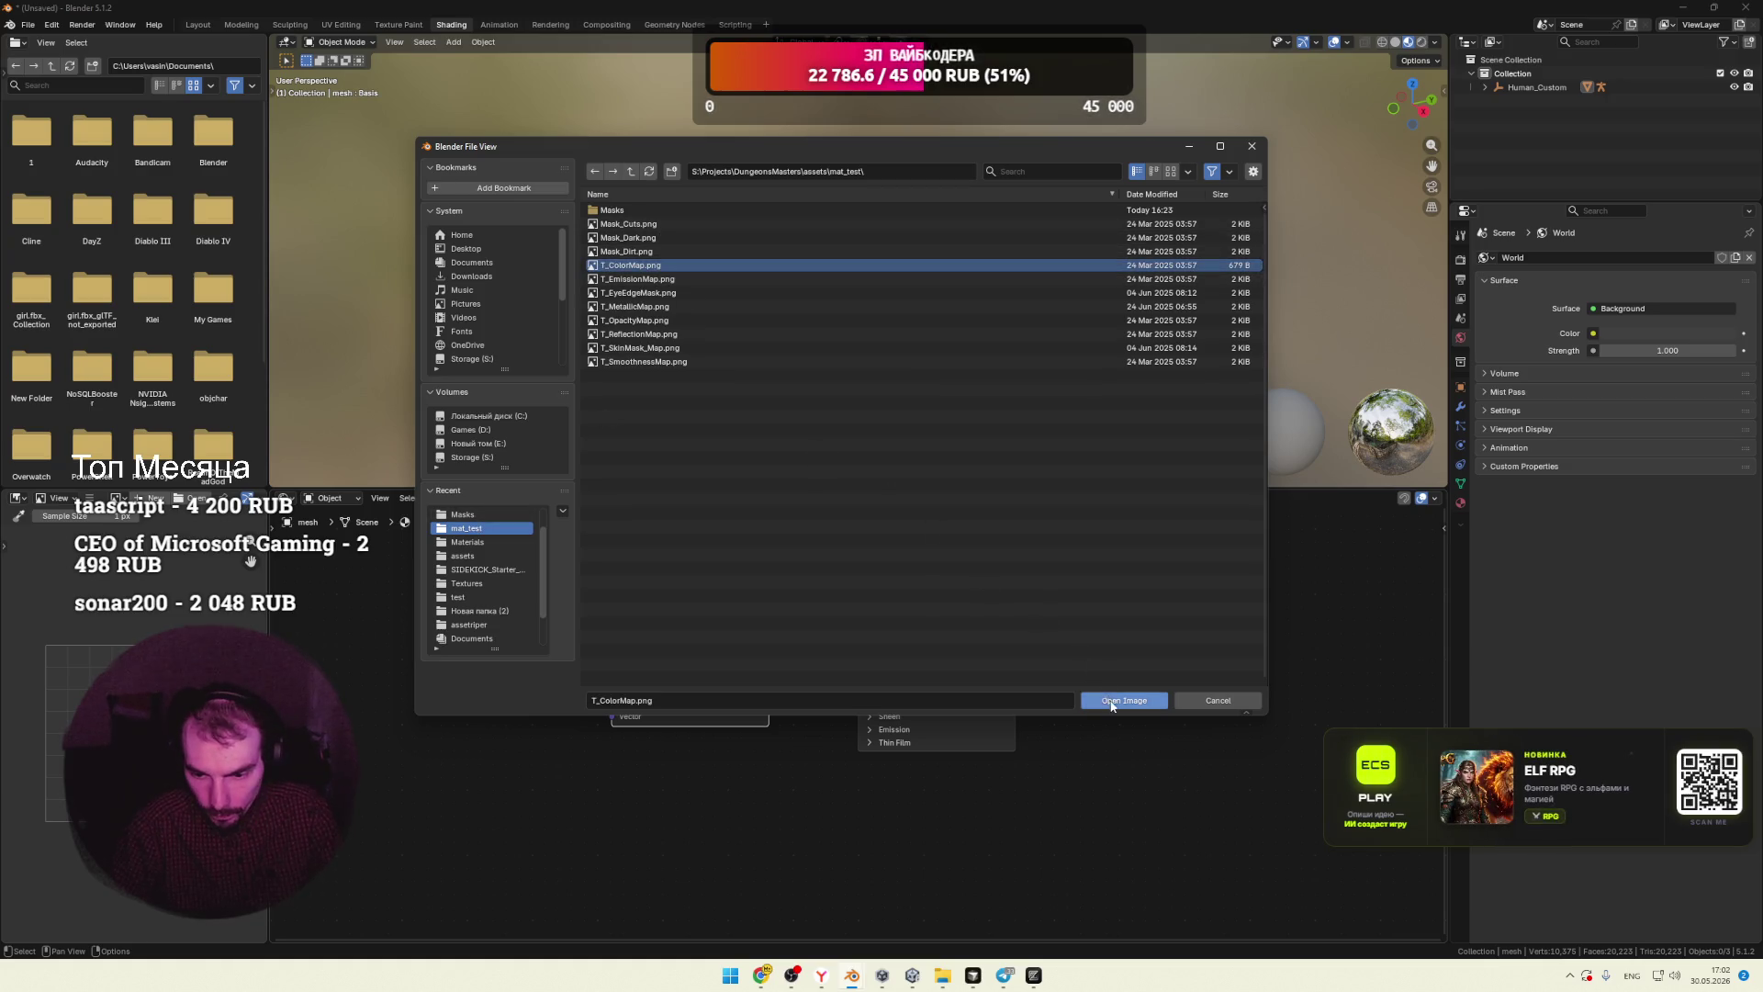
pyautogui.click(1123, 700)
pyautogui.press('KP_1')
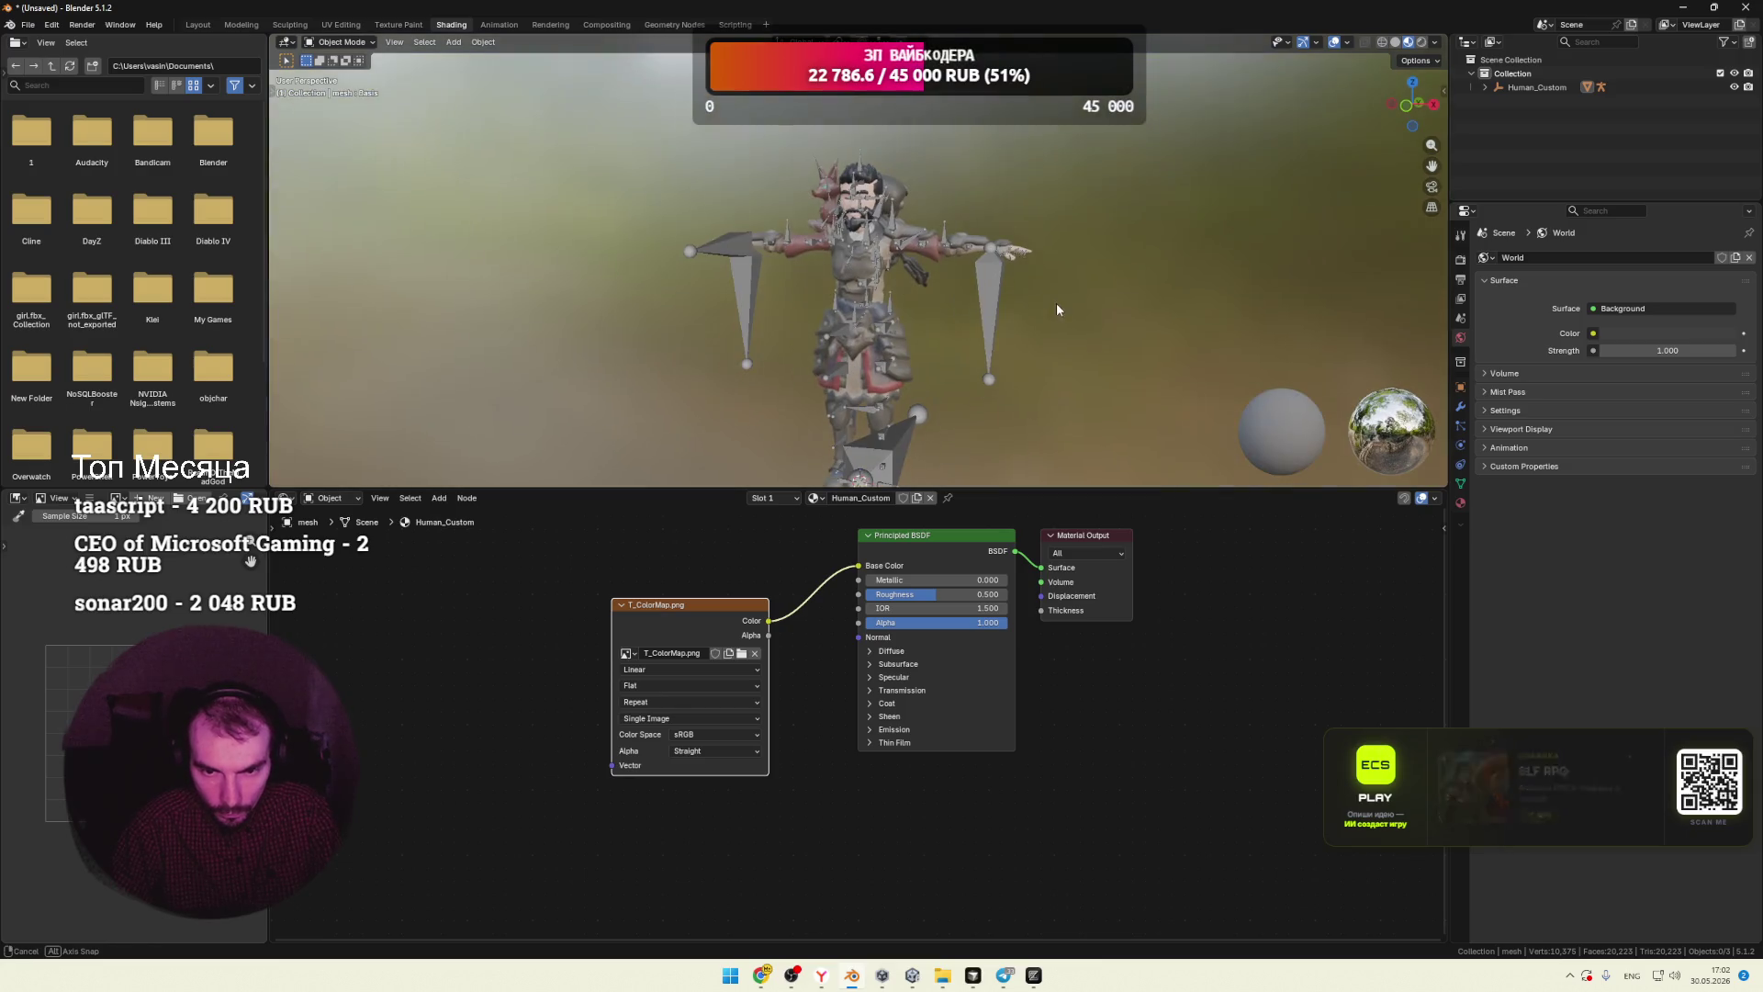
# Step: Raise the material's Roughness from 0.500 to 1.000 and nudge the T_ColorMap node upward
pyautogui.scroll(2, 1075, 345)
pyautogui.scroll(6, 1067, 369)
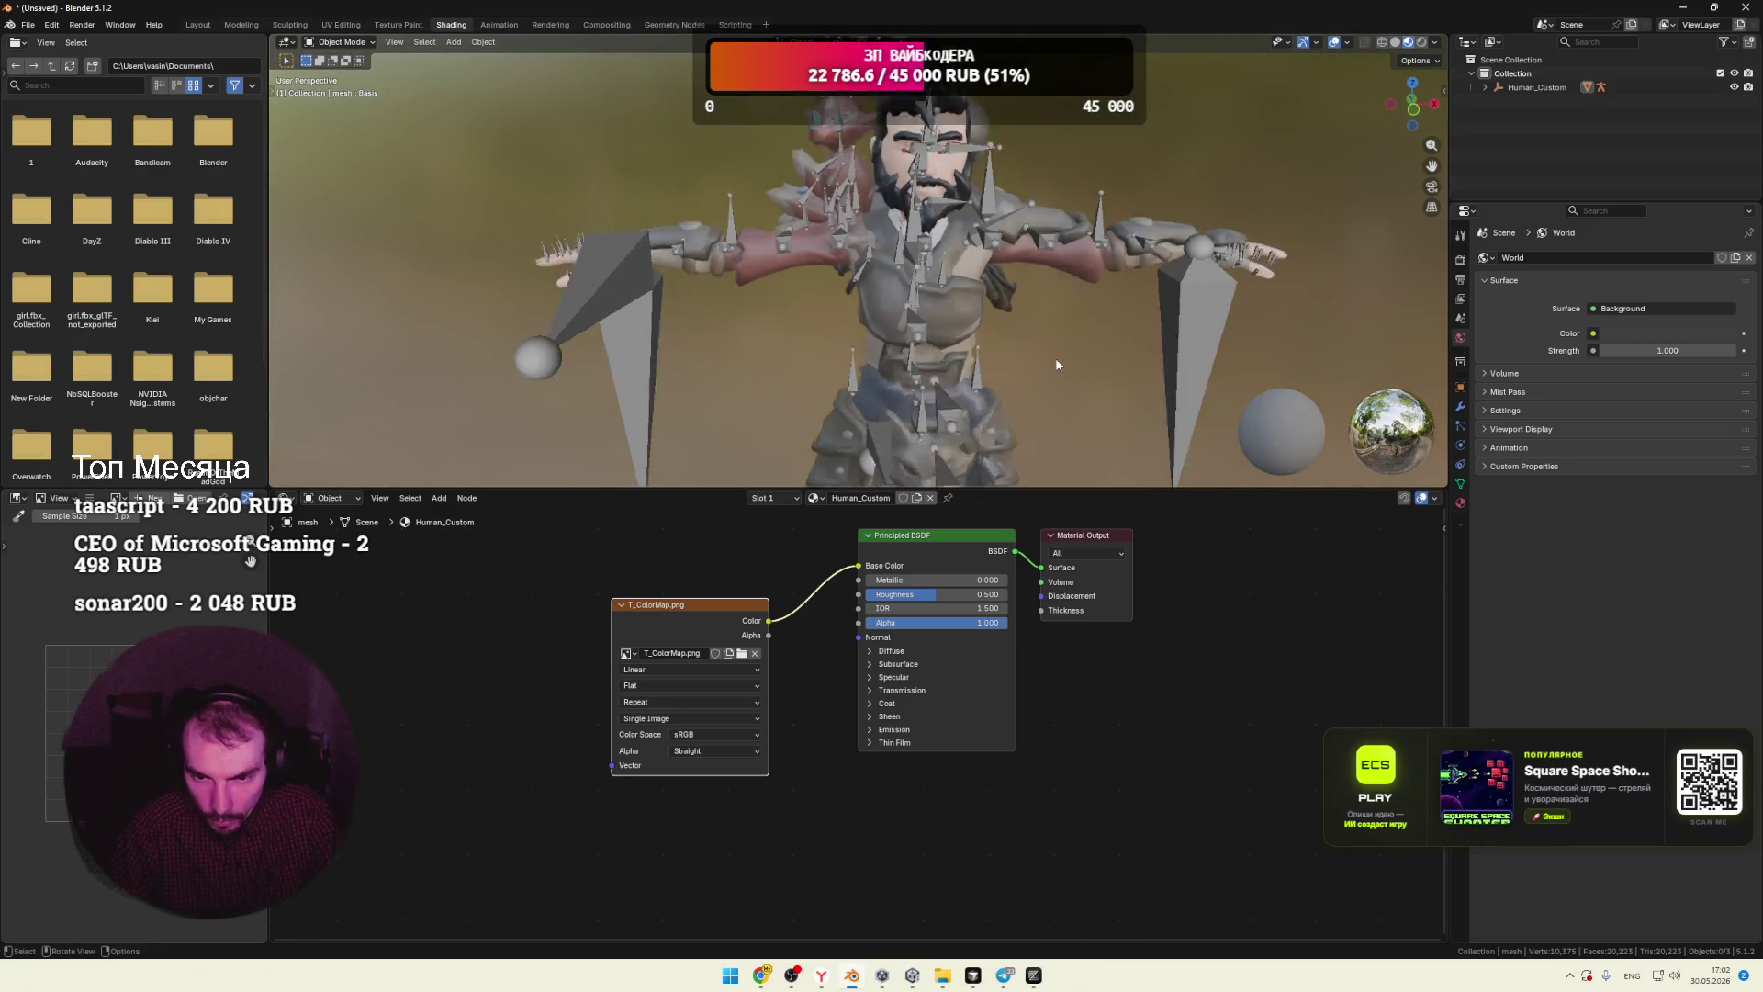
pyautogui.moveTo(1058, 374)
pyautogui.mouseDown(button='middle')
pyautogui.moveTo(981, 382)
pyautogui.moveTo(949, 345)
pyautogui.moveTo(922, 354)
pyautogui.mouseUp(button='middle')
pyautogui.scroll(3, 989, 376)
pyautogui.moveTo(910, 602); pyautogui.dragTo(983, 601)
pyautogui.moveTo(825, 410); pyautogui.dragTo(1007, 427, button='middle')
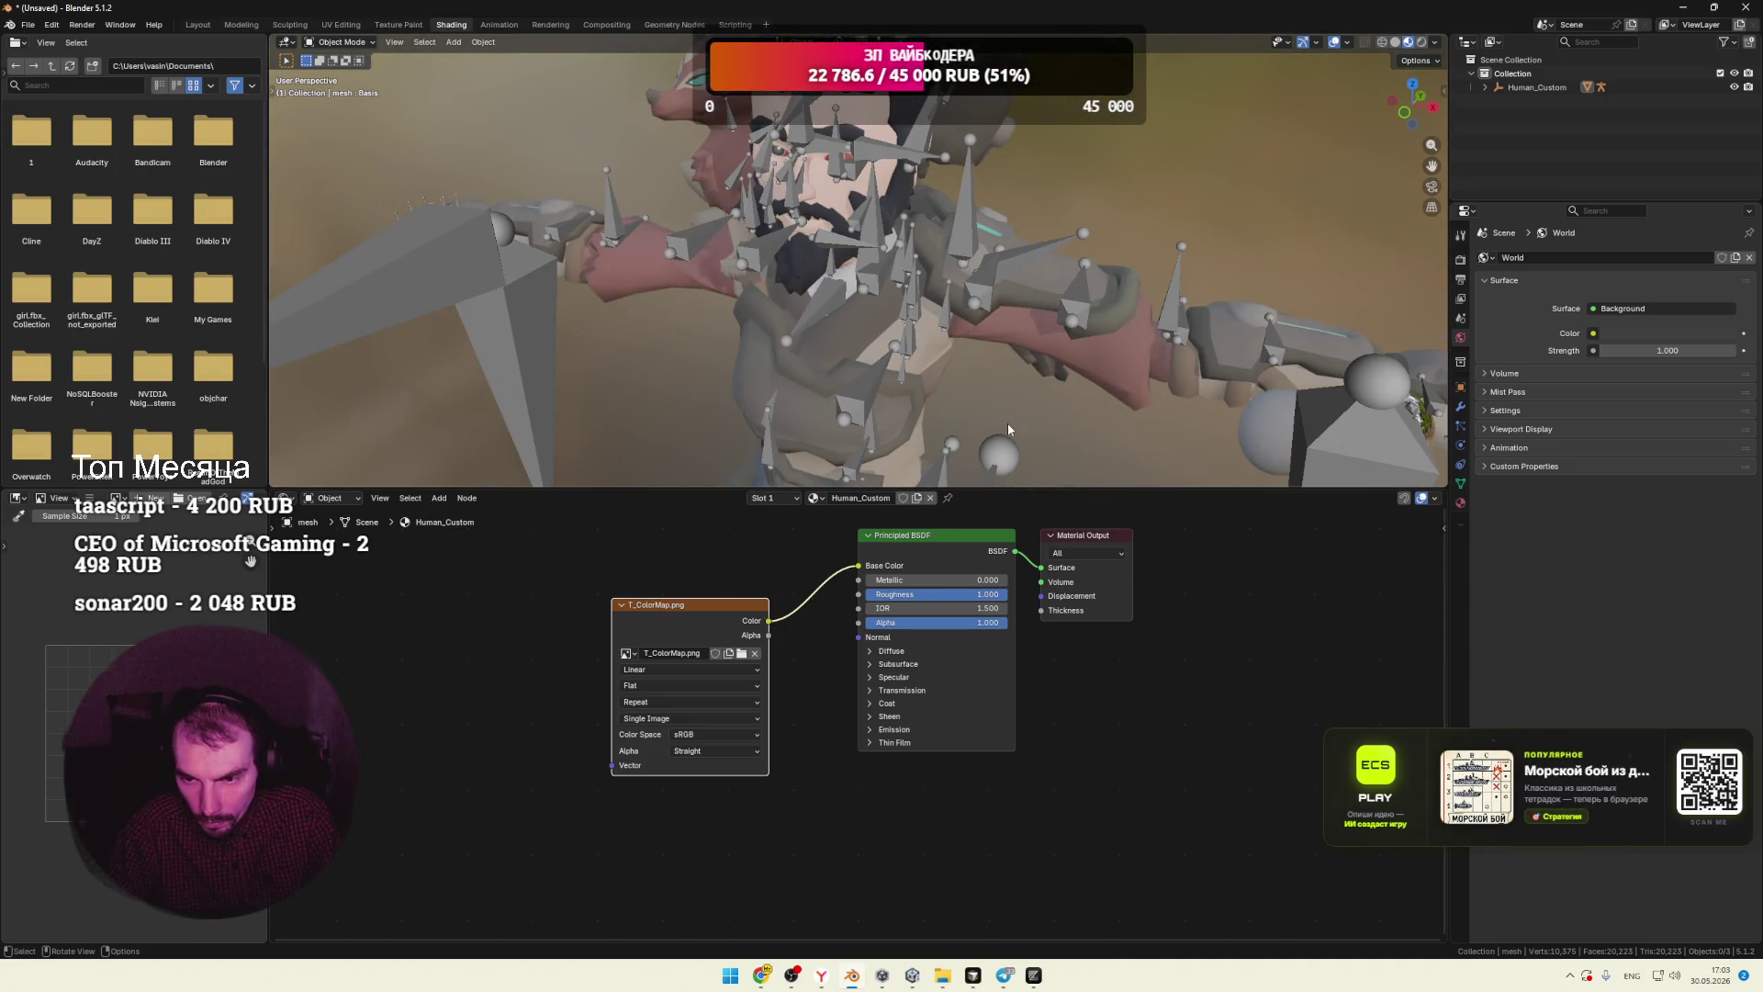
pyautogui.moveTo(753, 642); pyautogui.dragTo(751, 616)
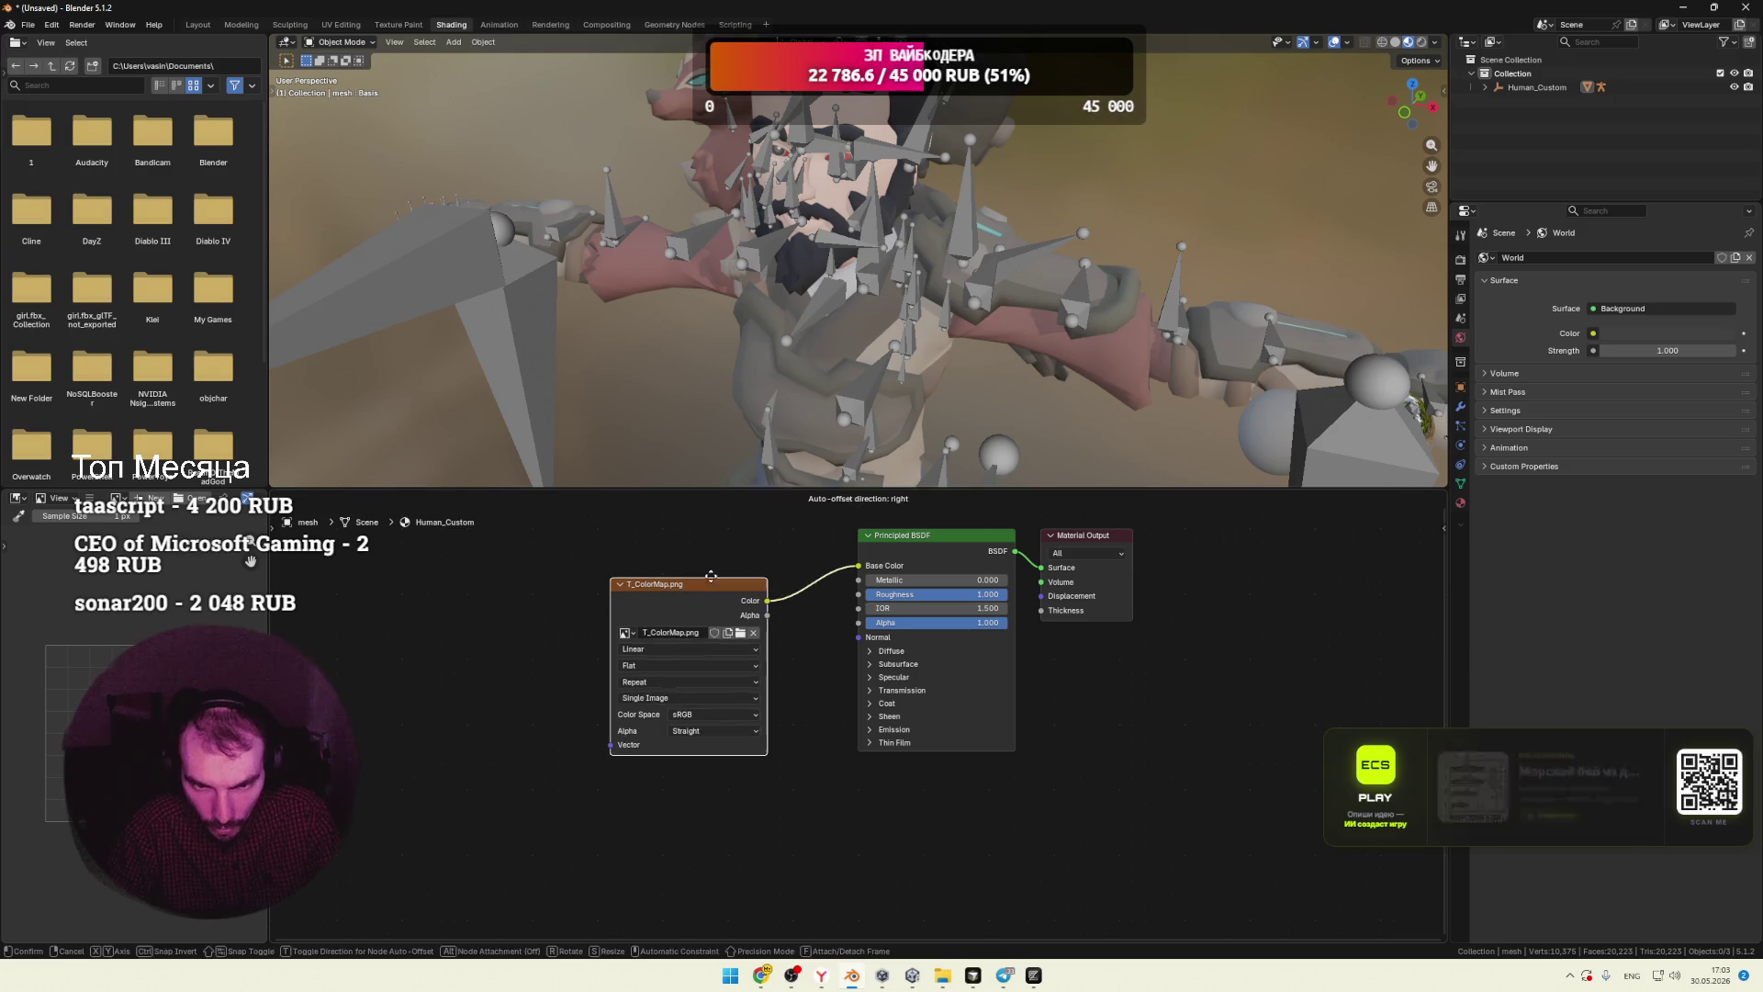
pyautogui.moveTo(875, 306)
pyautogui.mouseDown(button='middle')
pyautogui.moveTo(935, 354)
pyautogui.moveTo(847, 377)
pyautogui.moveTo(982, 333)
pyautogui.mouseUp(button='middle')
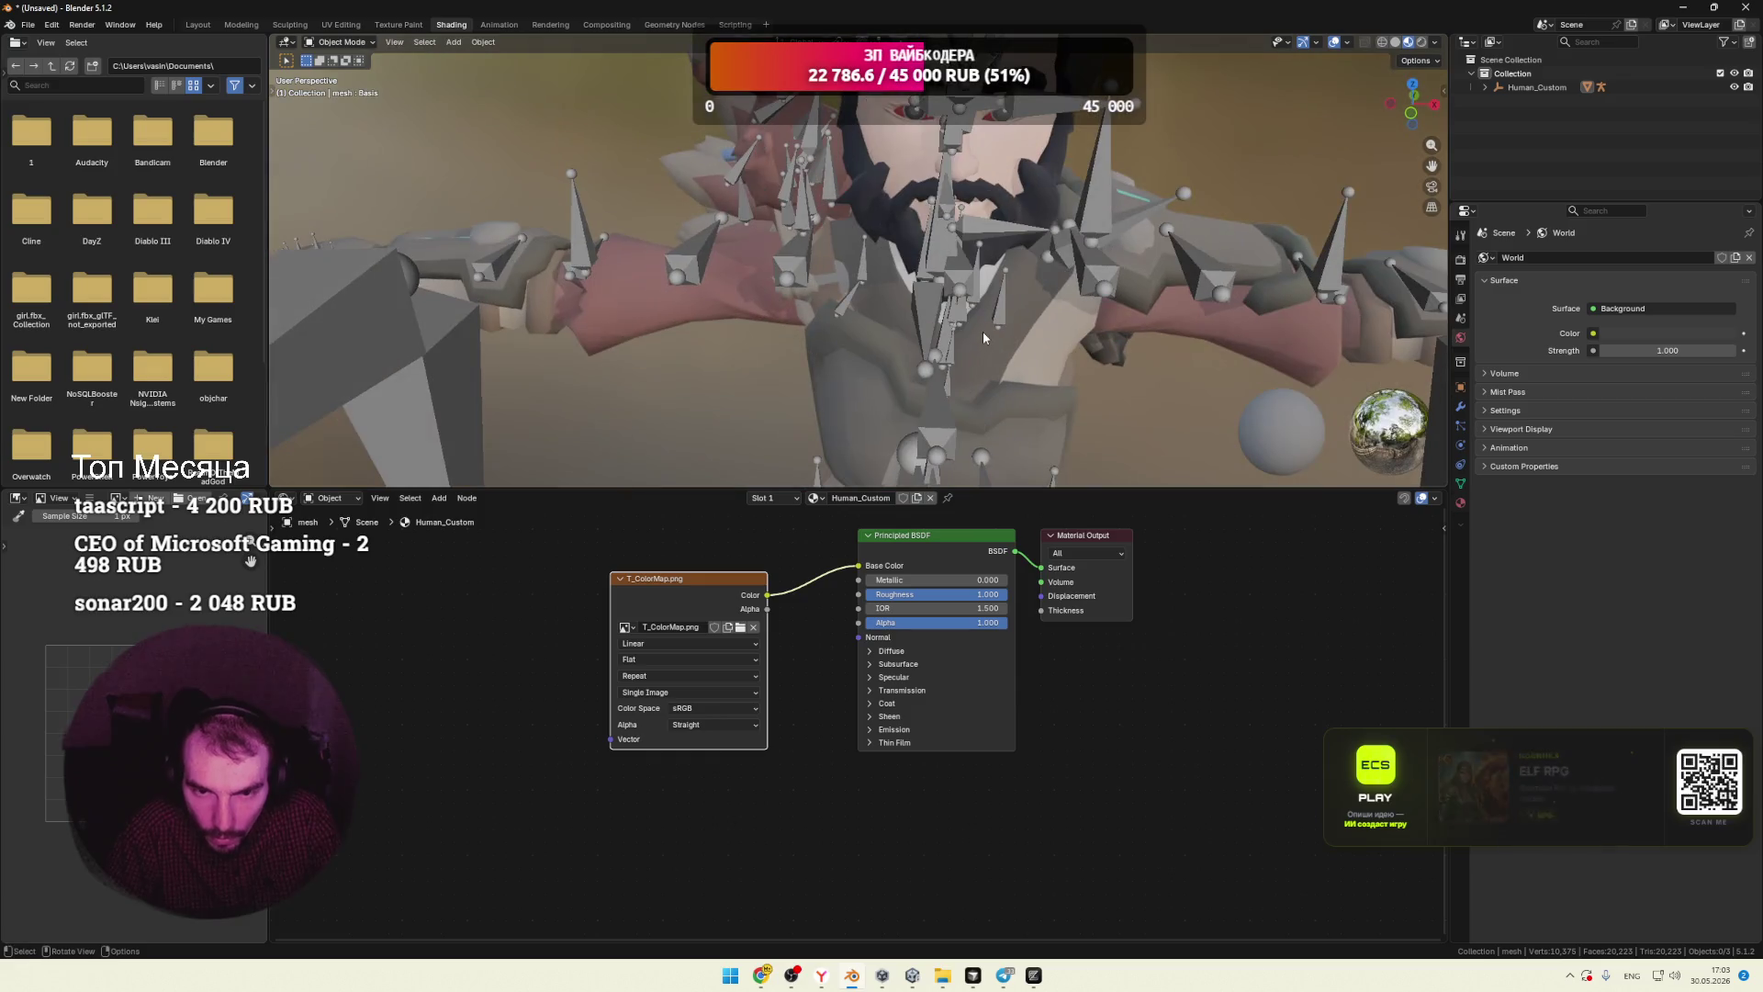
# Step: Orbit around the textured character to inspect its spiked head, shoulders and arms
pyautogui.scroll(-4, 980, 323)
pyautogui.scroll(8, 969, 353)
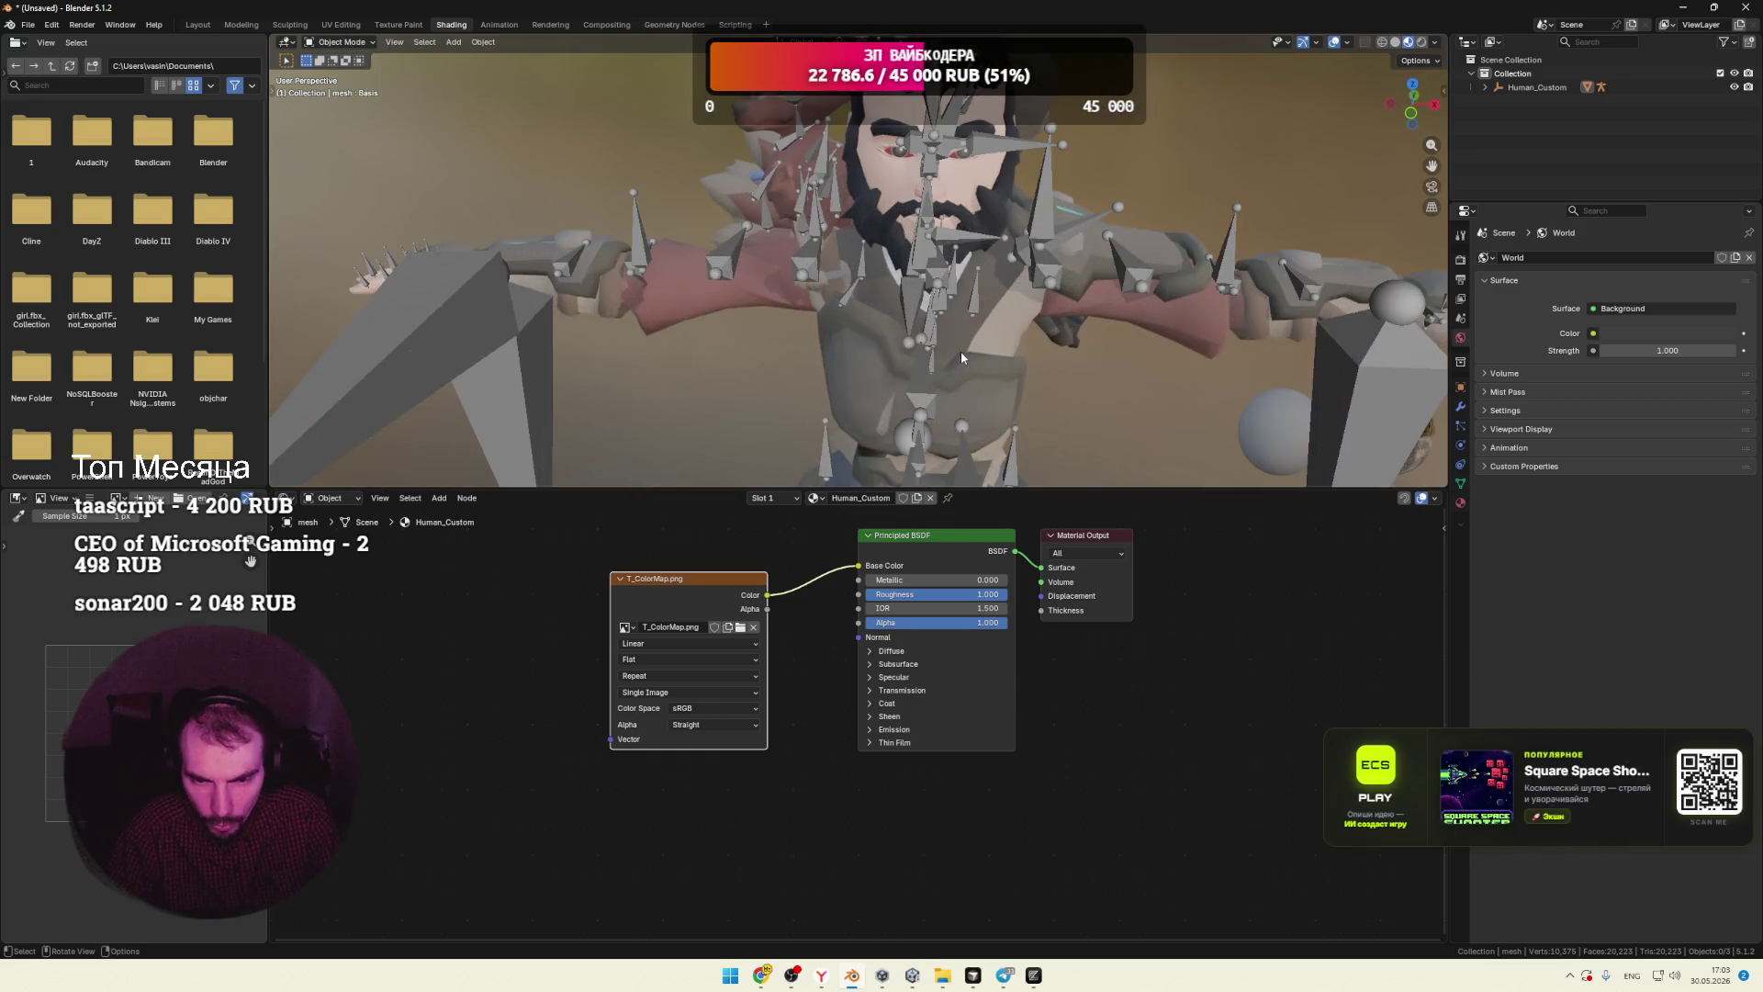
pyautogui.moveTo(681, 335)
pyautogui.mouseDown(button='middle')
pyautogui.moveTo(862, 344)
pyautogui.moveTo(747, 339)
pyautogui.moveTo(832, 349)
pyautogui.moveTo(799, 341)
pyautogui.moveTo(858, 340)
pyautogui.moveTo(843, 308)
pyautogui.mouseUp(button='middle')
pyautogui.moveTo(996, 301); pyautogui.dragTo(1039, 321, button='middle')
pyautogui.moveTo(1175, 398)
pyautogui.mouseDown(button='middle')
pyautogui.moveTo(891, 323)
pyautogui.moveTo(911, 327)
pyautogui.mouseUp(button='middle')
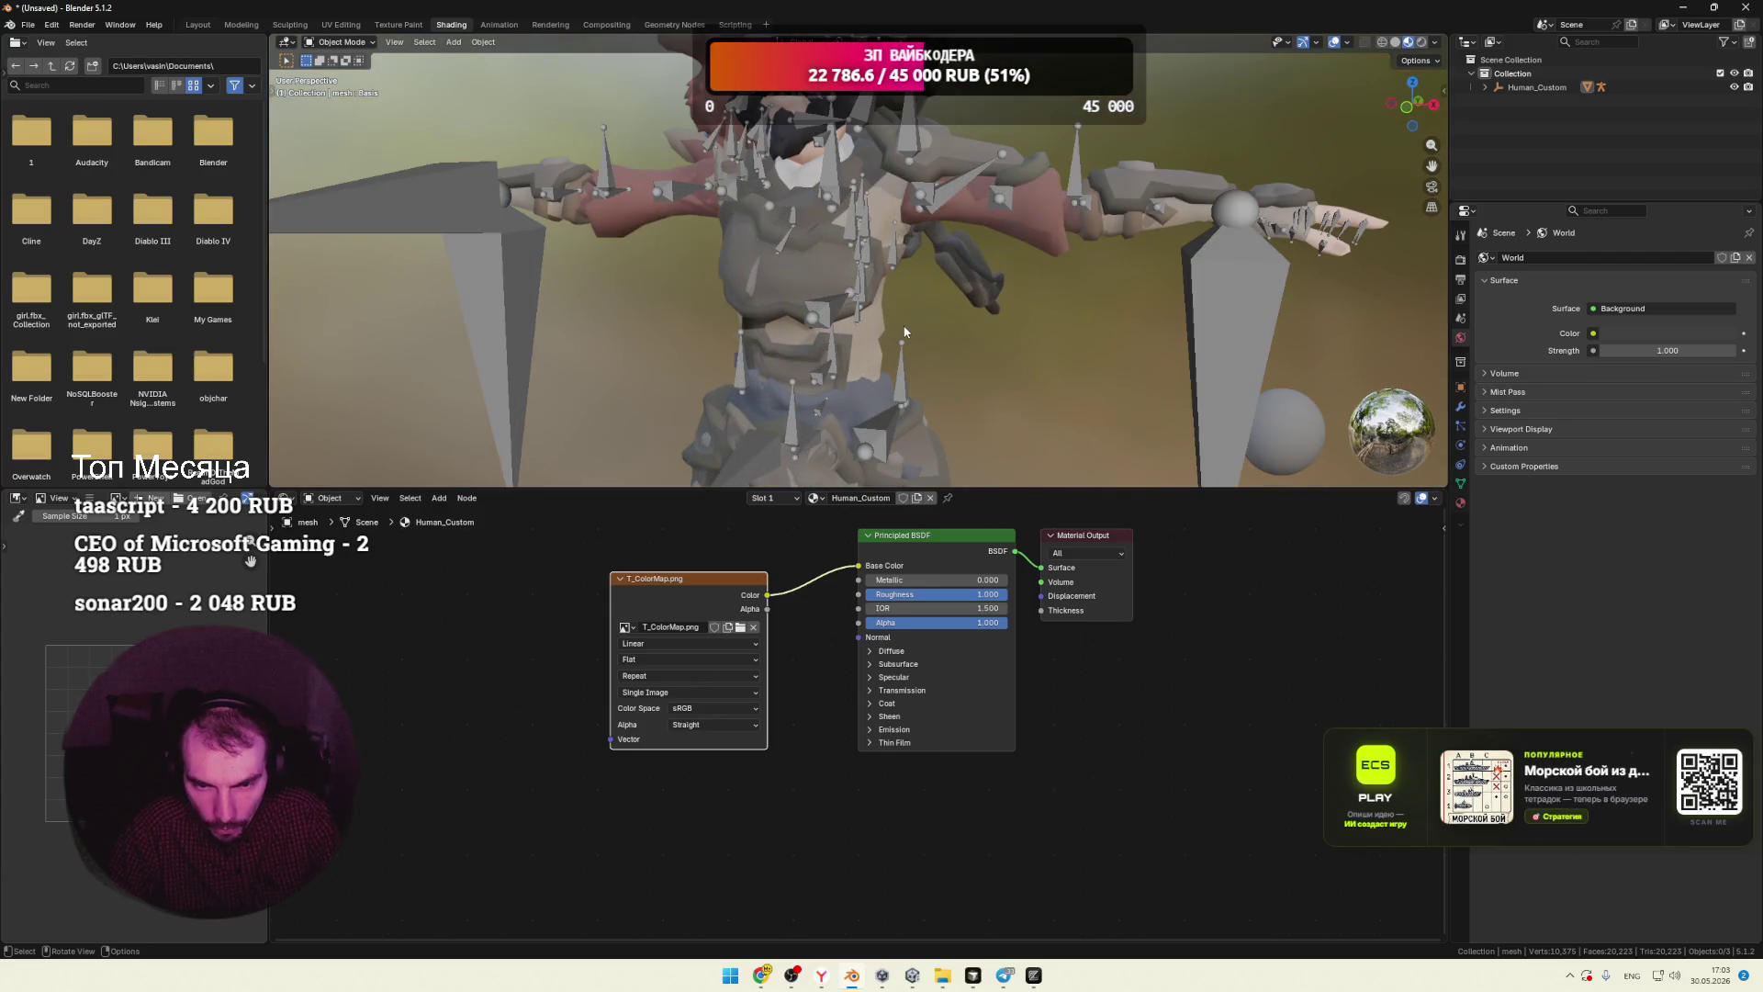
pyautogui.scroll(4, 911, 327)
pyautogui.keyDown('shift'); pyautogui.moveTo(703, 250); pyautogui.dragTo(658, 294, button='middle'); pyautogui.keyUp('shift')
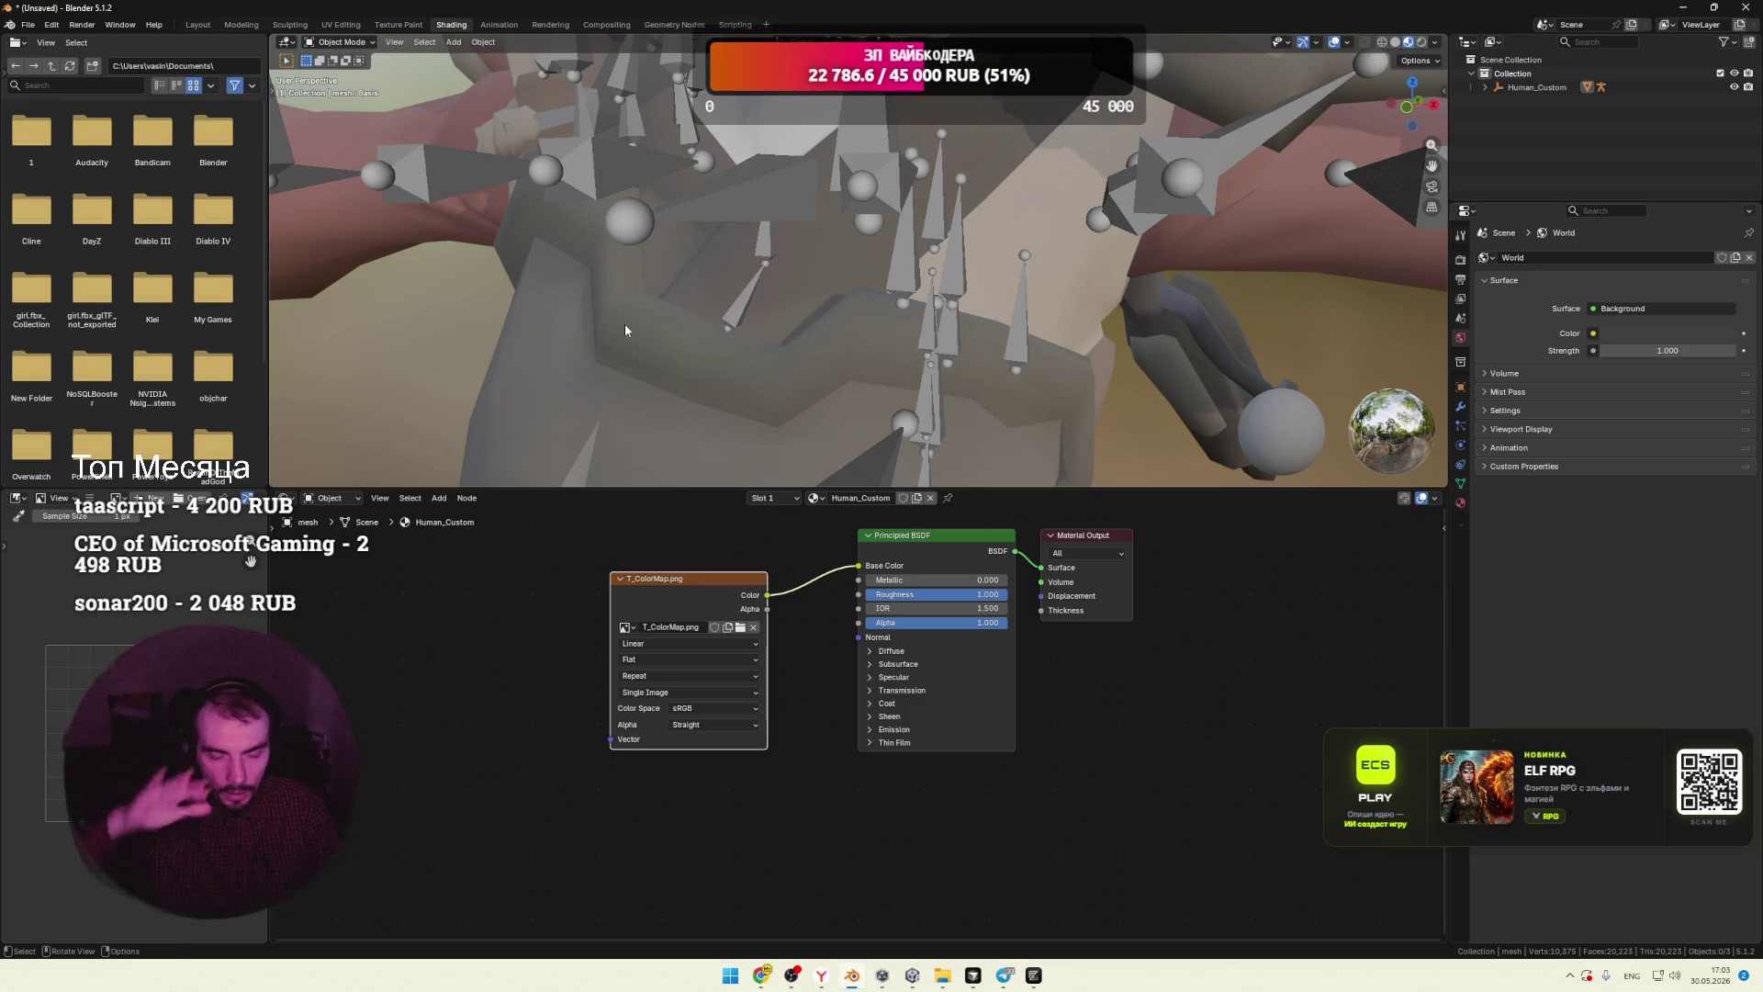
pyautogui.moveTo(687, 255)
pyautogui.mouseDown(button='middle')
pyautogui.moveTo(720, 285)
pyautogui.moveTo(840, 320)
pyautogui.mouseUp(button='middle')
pyautogui.moveTo(972, 367)
pyautogui.mouseDown(button='middle')
pyautogui.moveTo(917, 346)
pyautogui.moveTo(726, 365)
pyautogui.moveTo(807, 321)
pyautogui.mouseUp(button='middle')
pyautogui.moveTo(662, 338); pyautogui.dragTo(760, 330, button='middle')
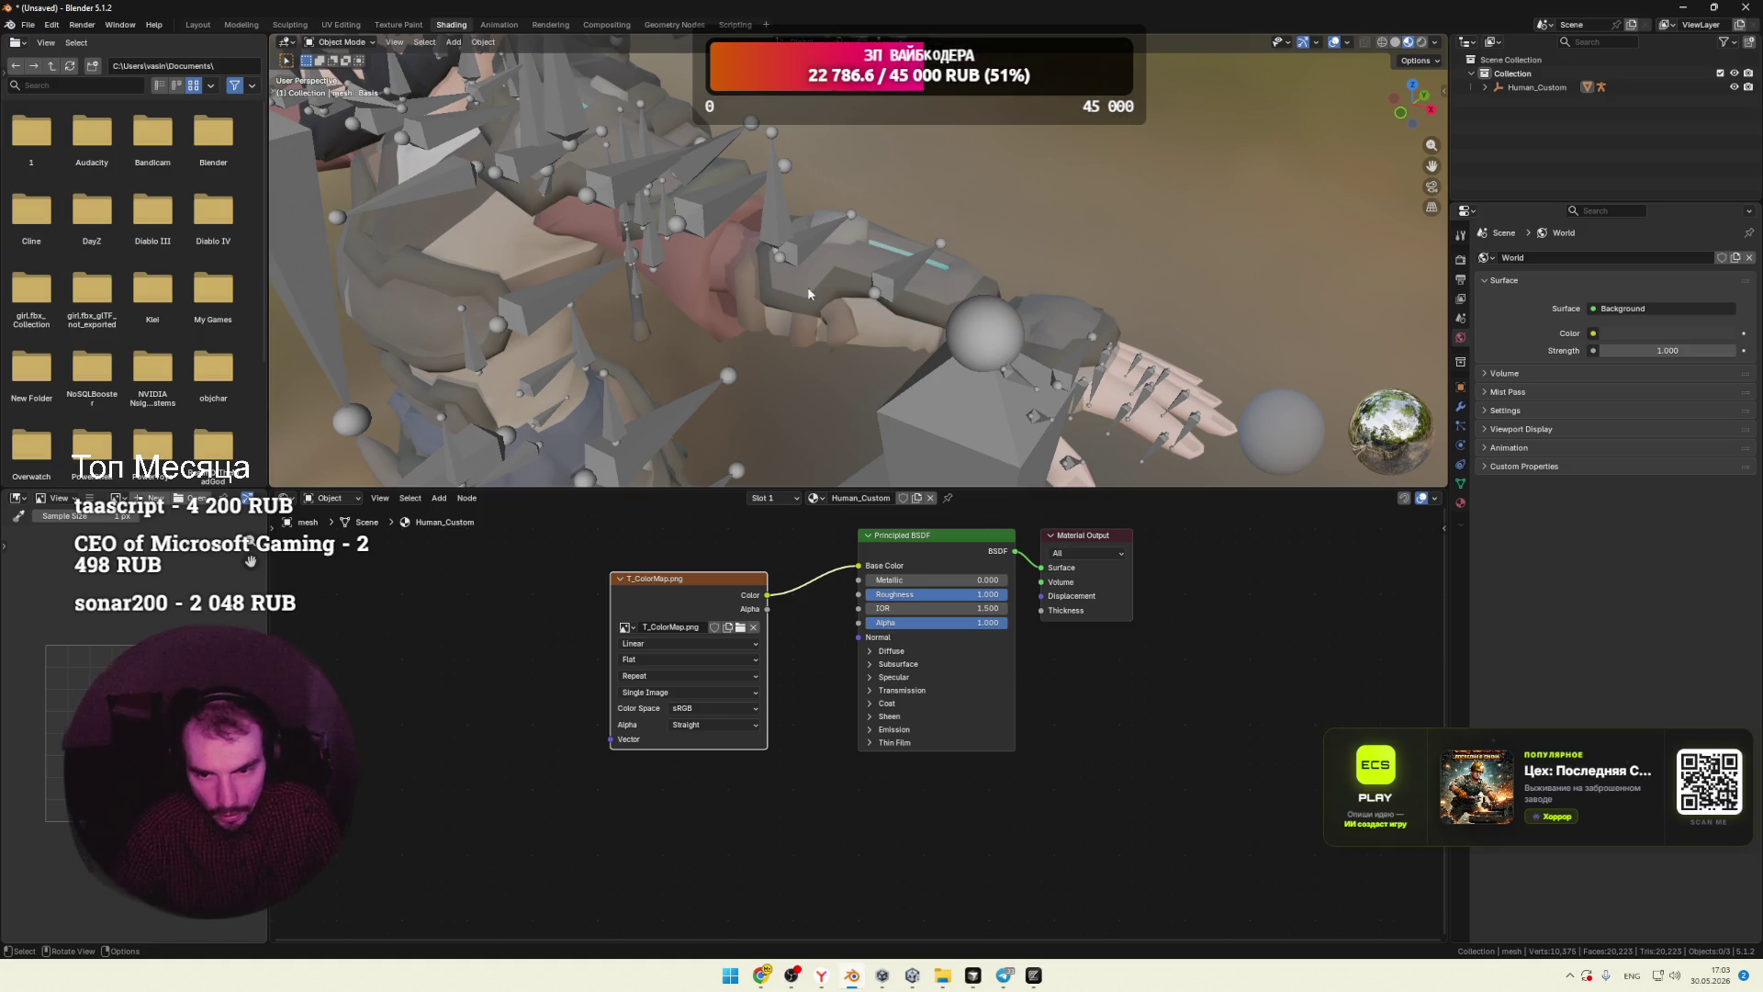
pyautogui.moveTo(965, 270); pyautogui.dragTo(844, 294, button='middle')
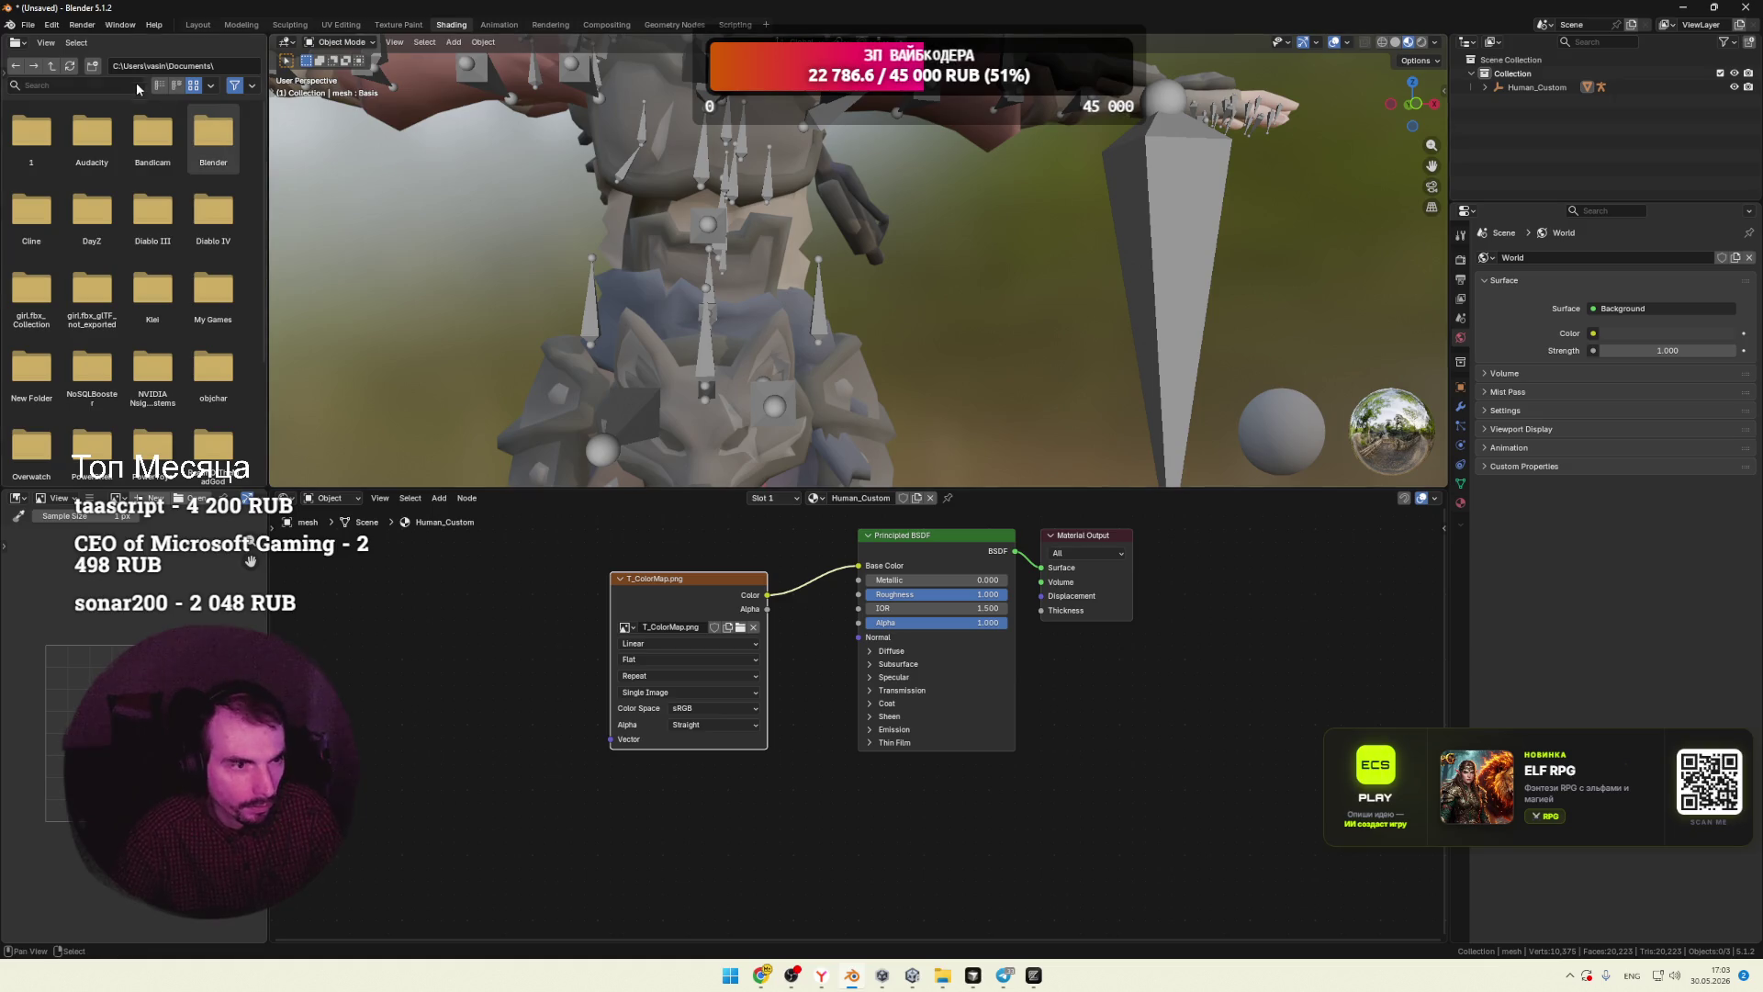
# Step: Start a new General file, discarding the unsaved character scene
pyautogui.press('a')
pyautogui.press('Home')
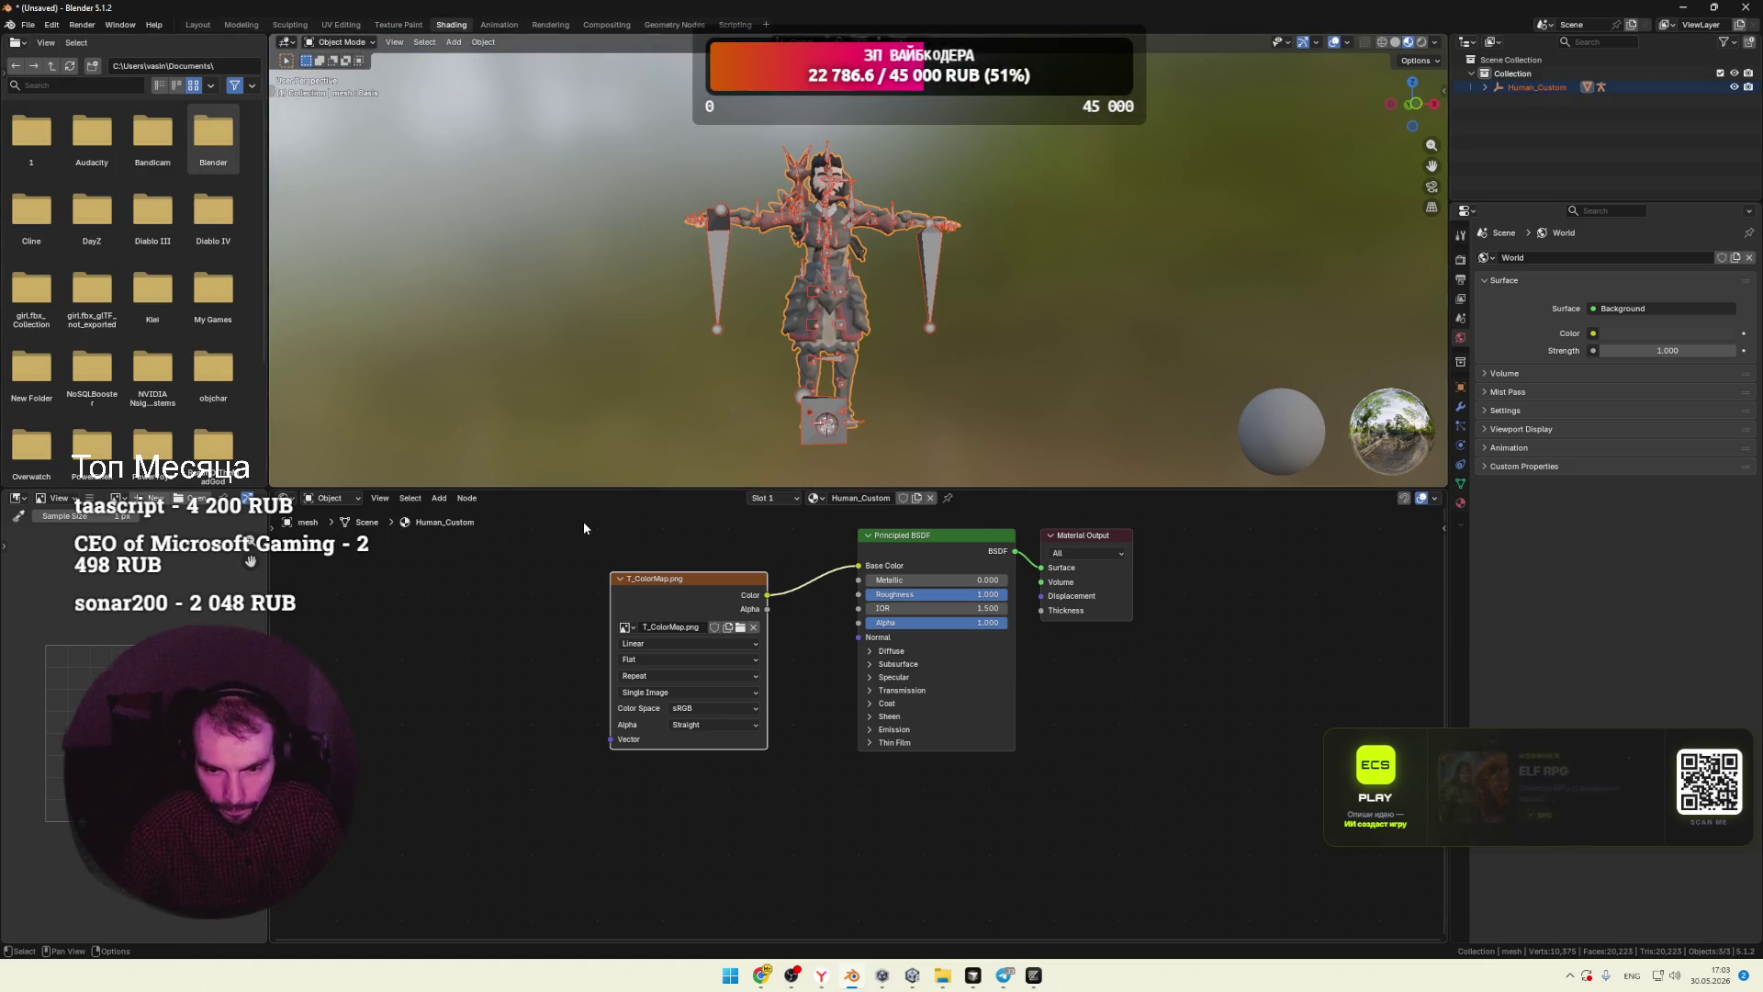
pyautogui.click(28, 24)
pyautogui.moveTo(46, 43)
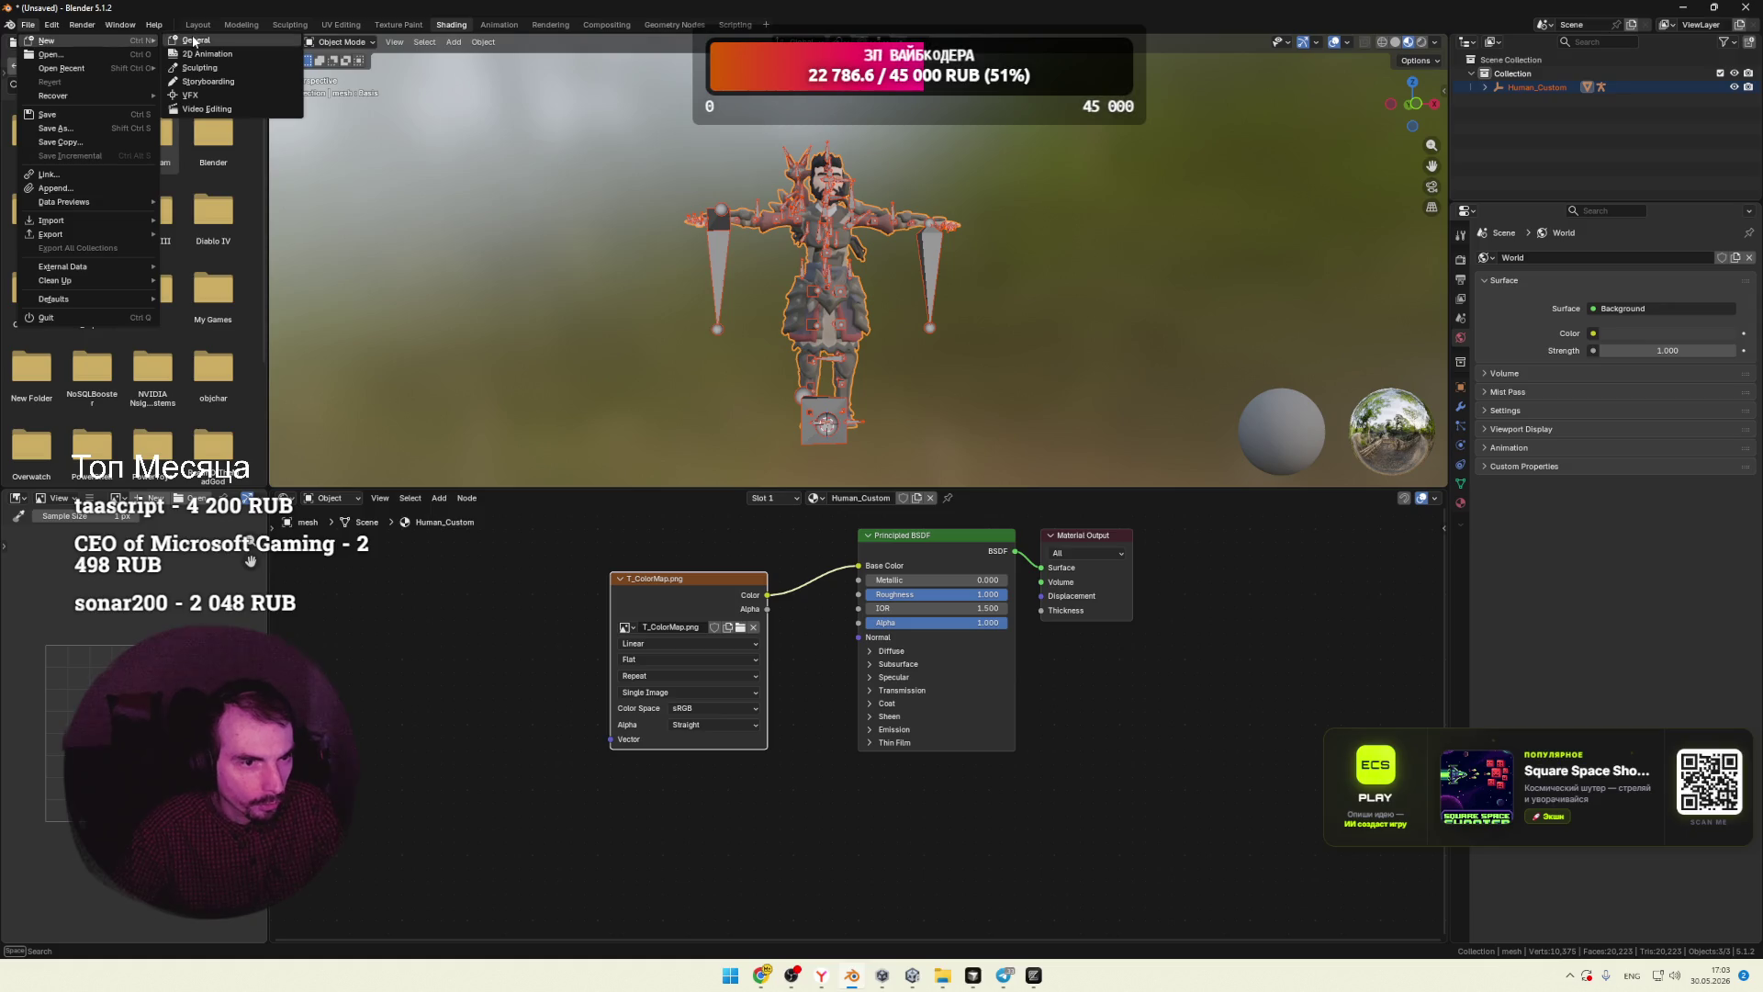
pyautogui.click(195, 43)
pyautogui.click(936, 508)
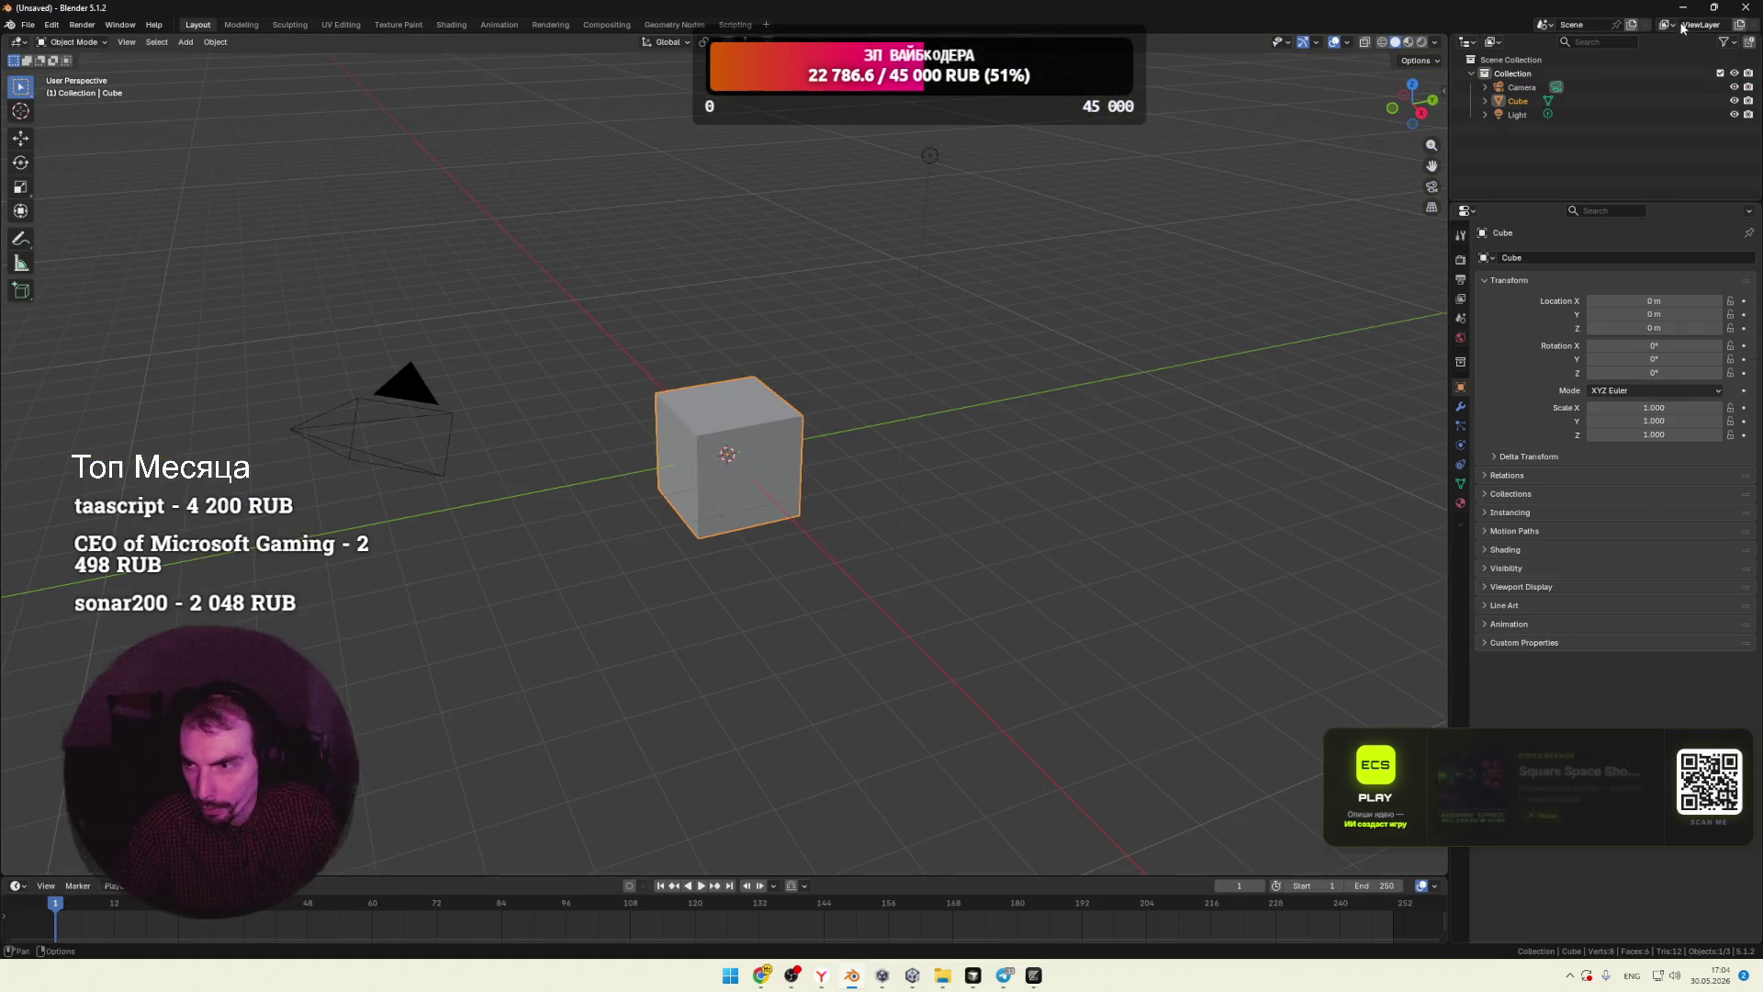
pyautogui.press('super+d')
# Step: Bring Unity forward and frame the selected mesh in the Scene view
pyautogui.click(913, 975)
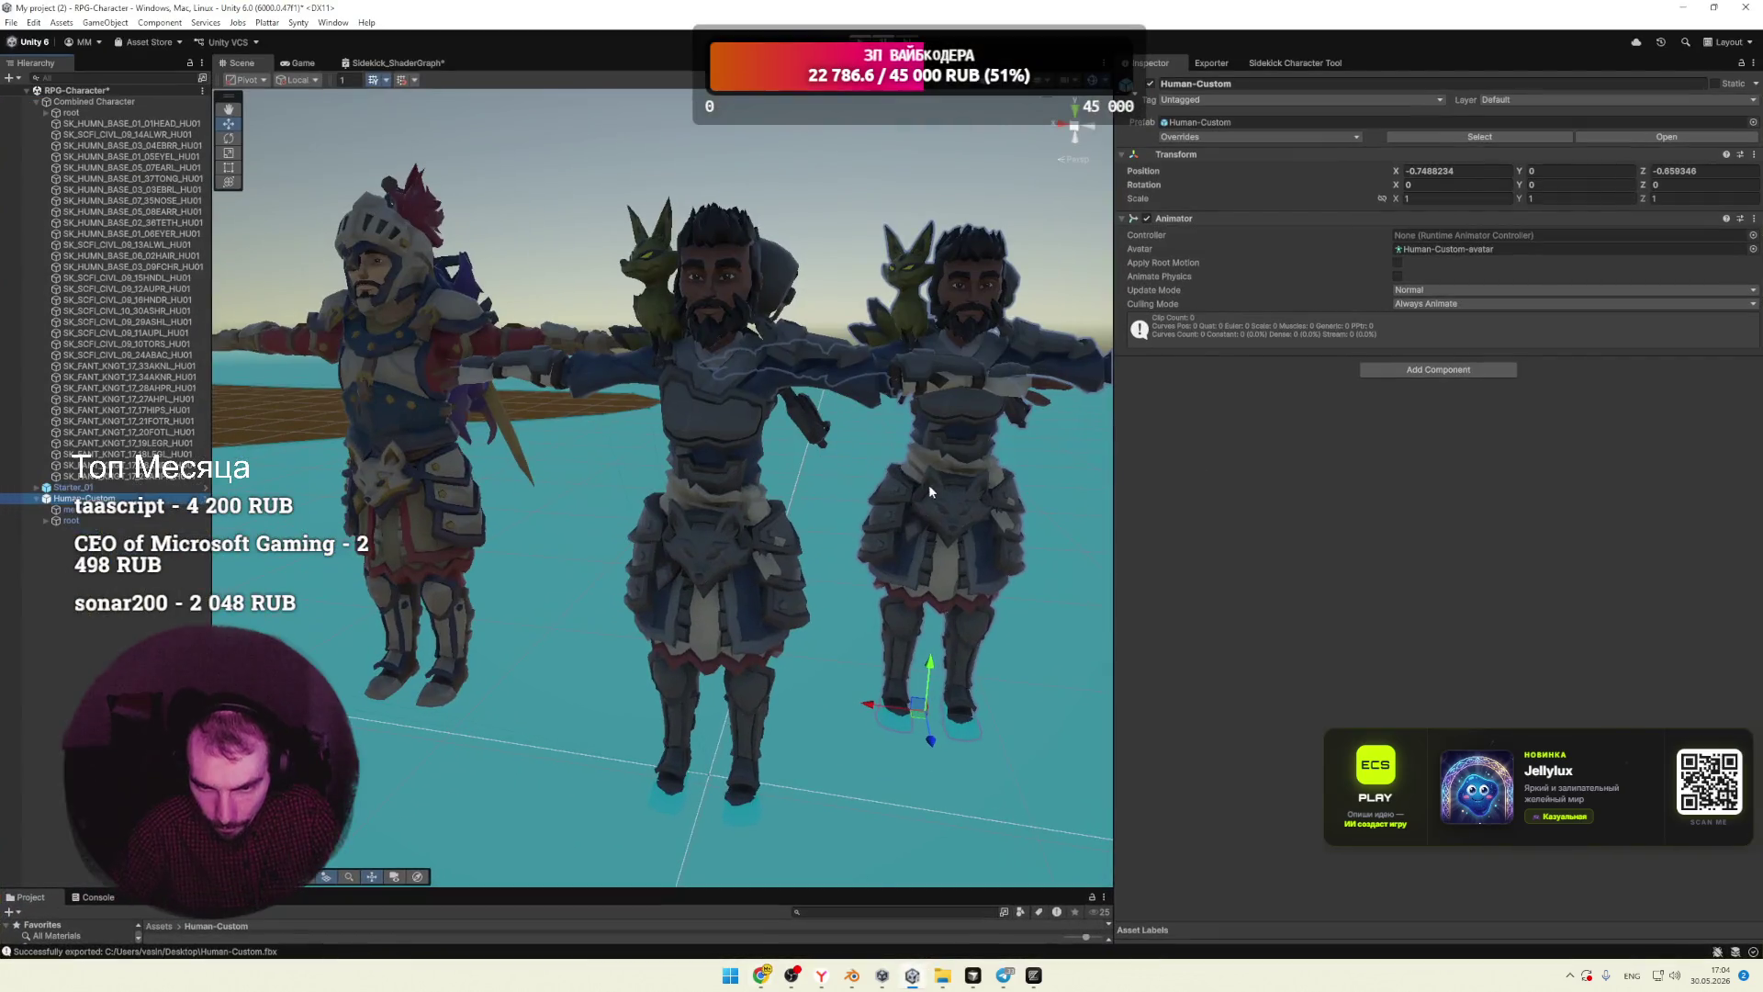
pyautogui.press('f')
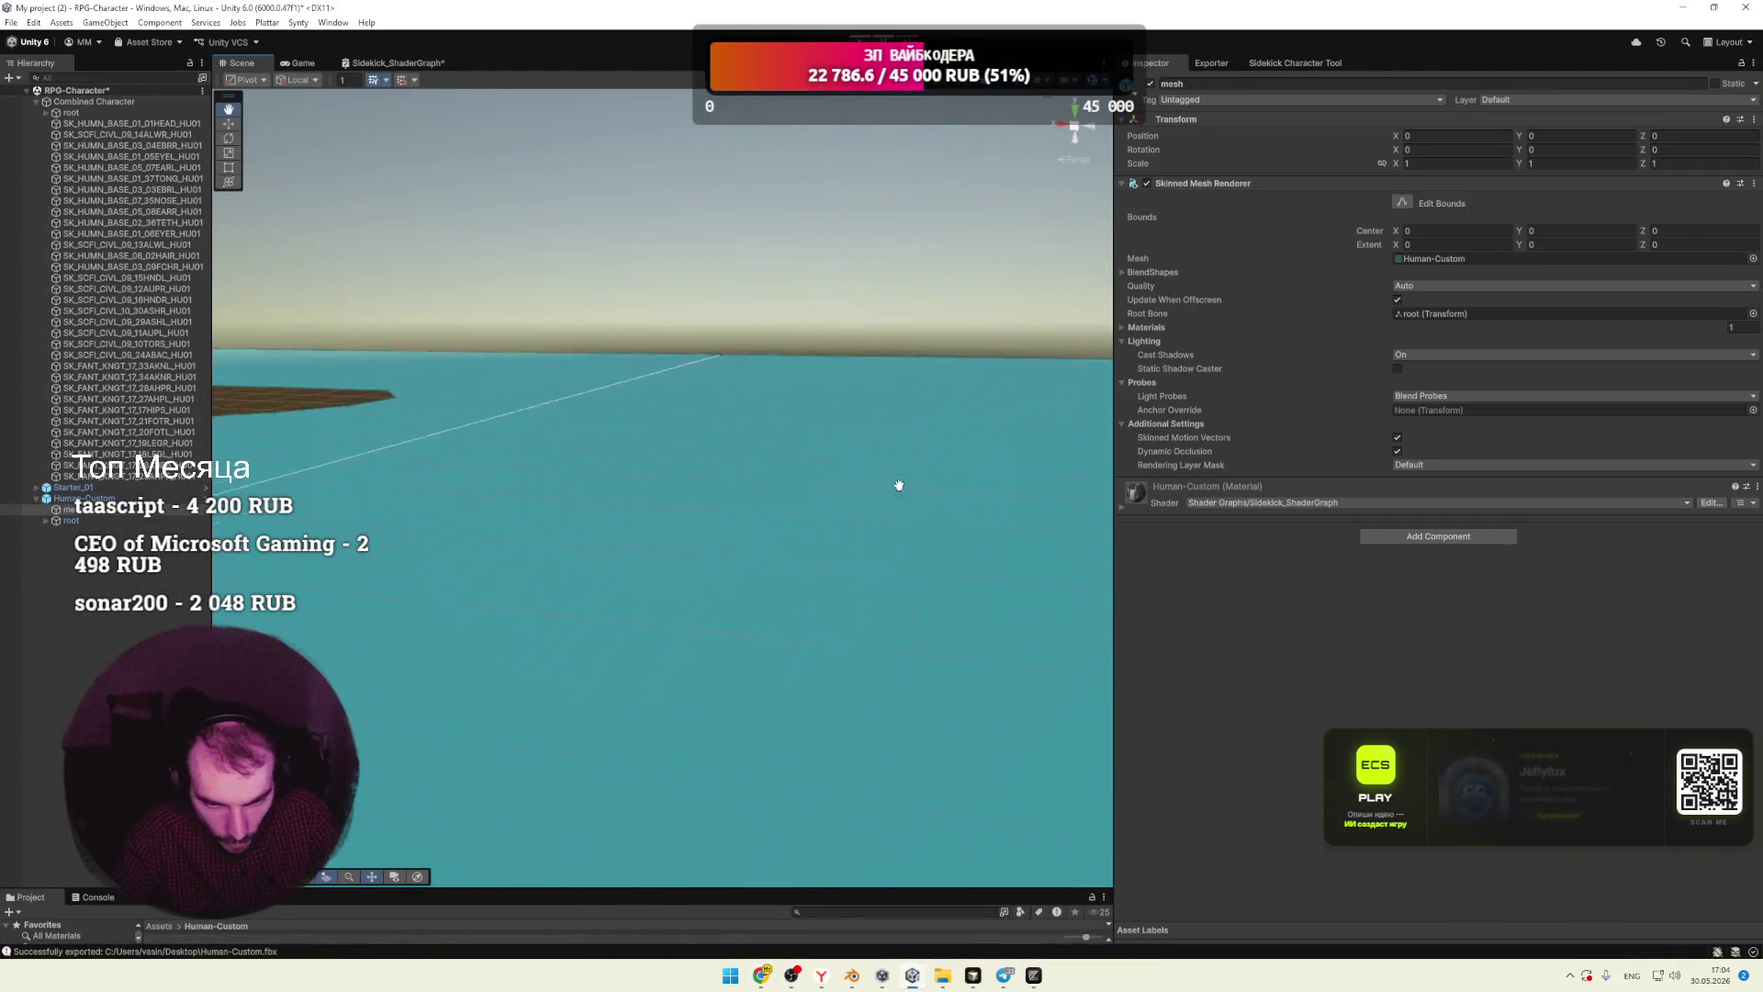
pyautogui.scroll(-5, 808, 484)
pyautogui.scroll(5, 900, 484)
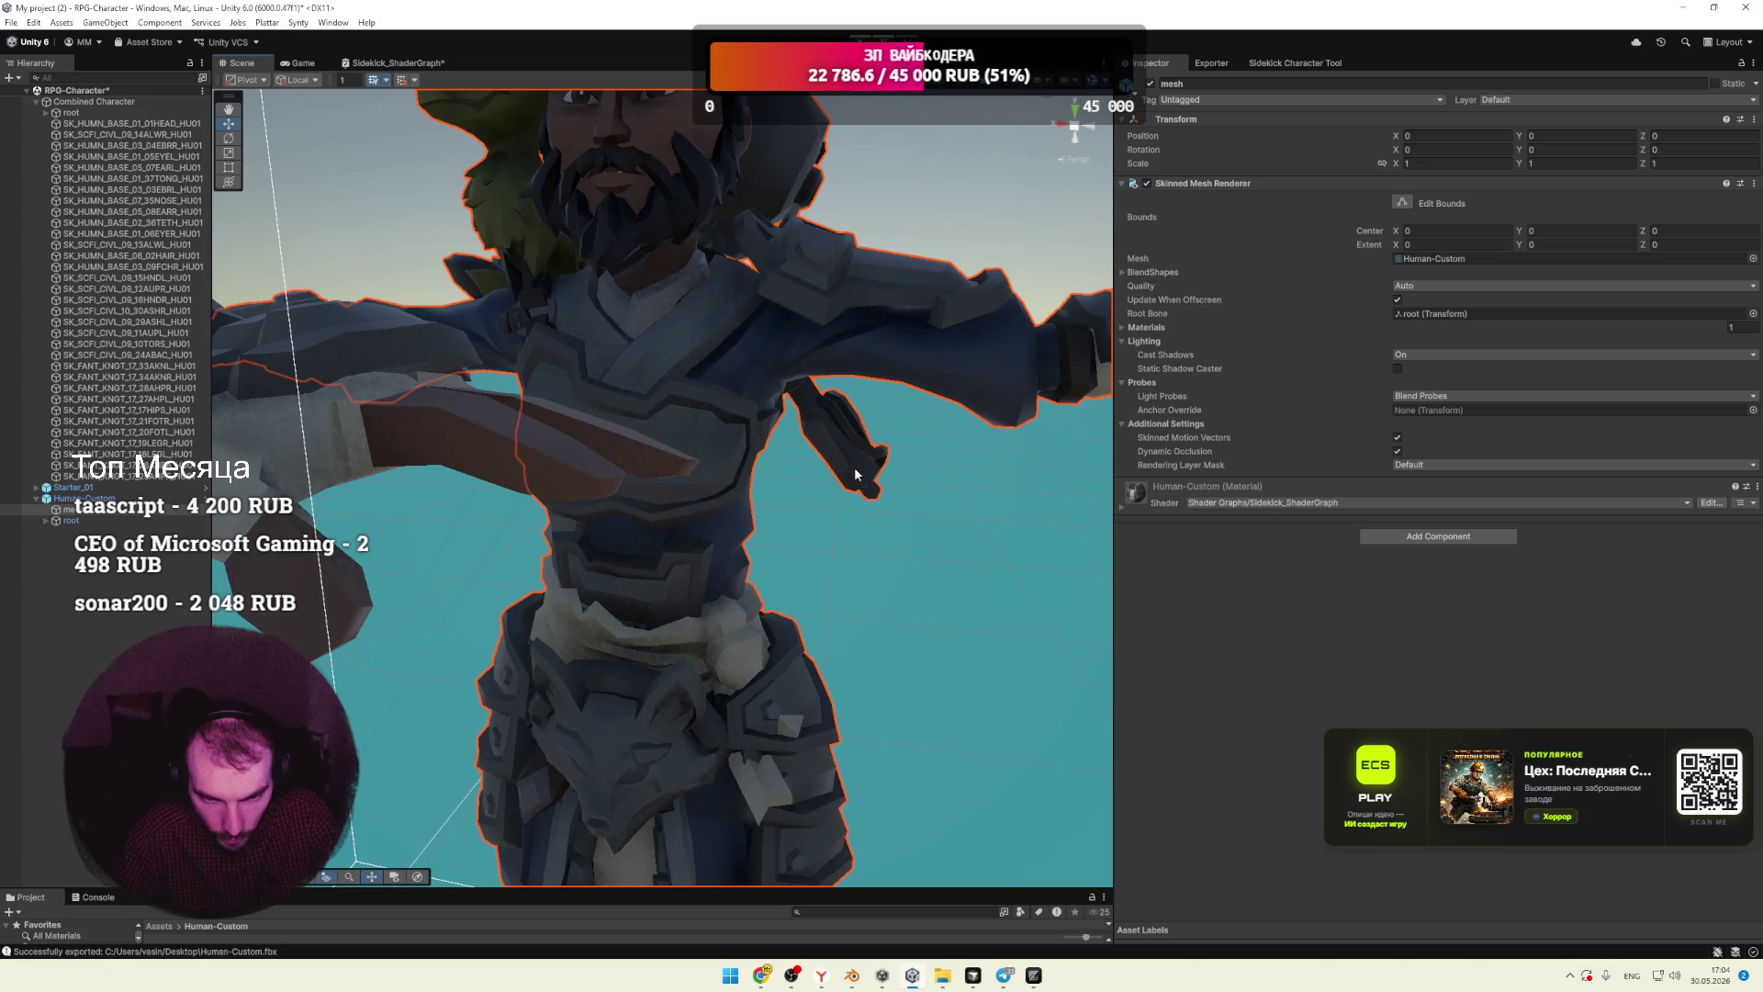
pyautogui.scroll(-5, 707, 363)
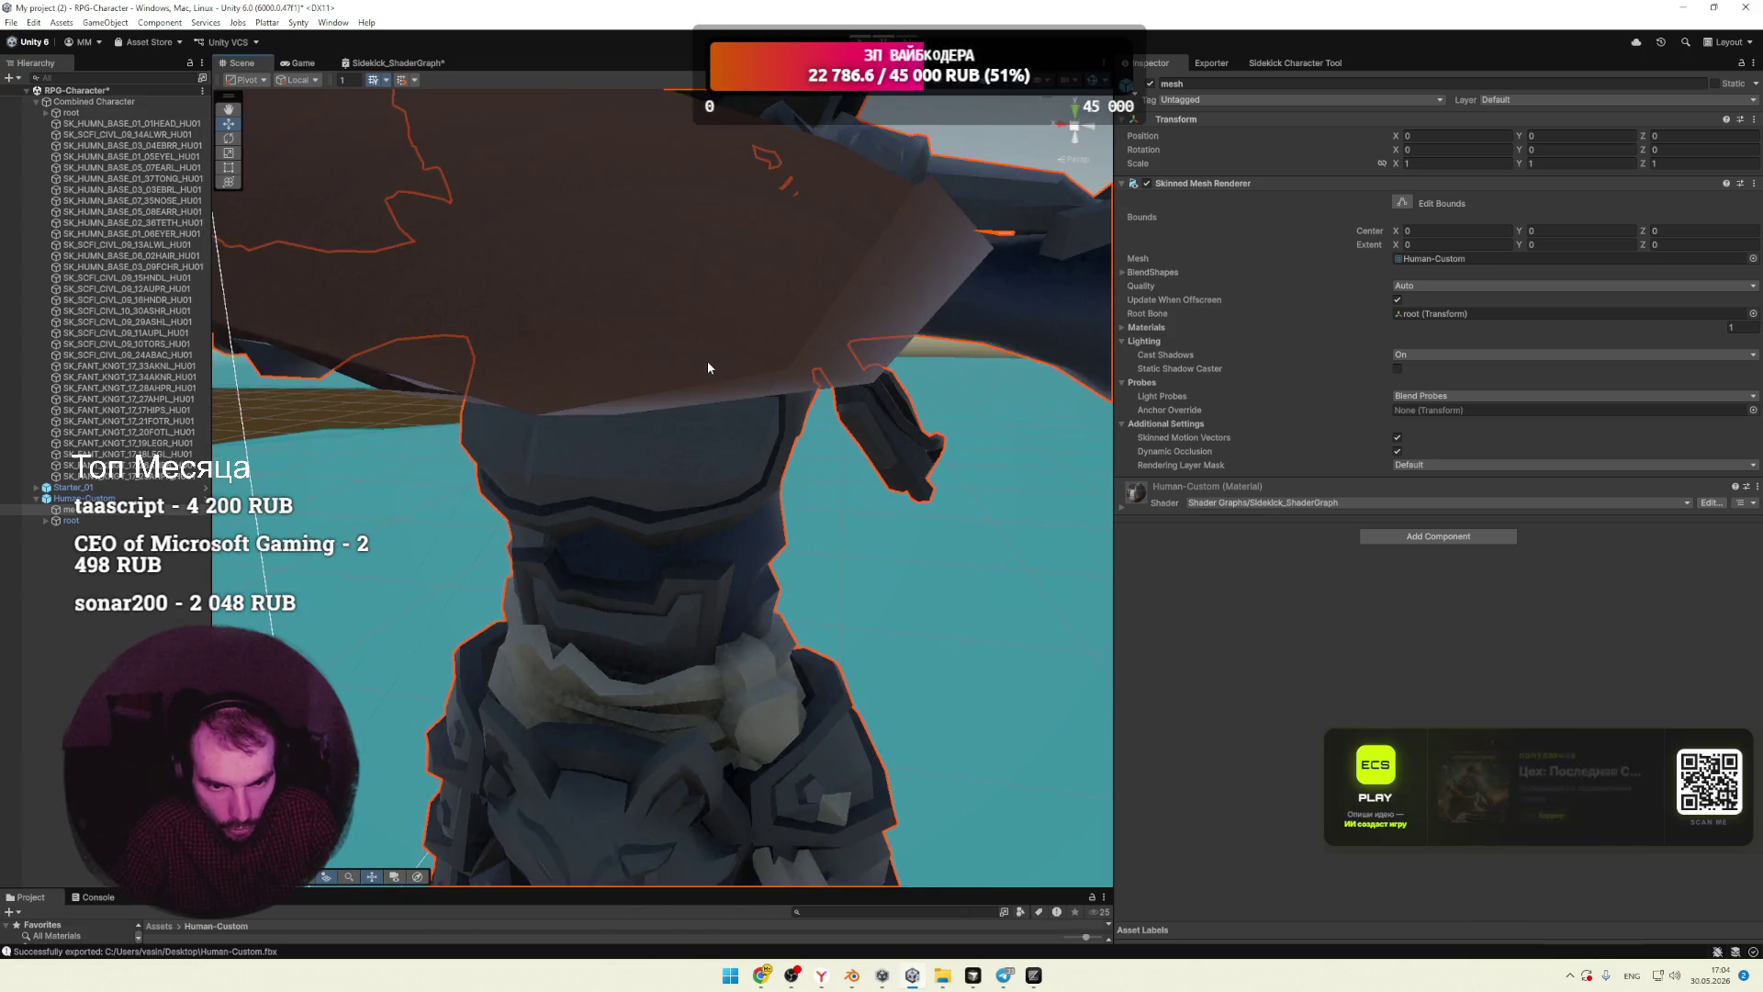
pyautogui.scroll(-2, 725, 428)
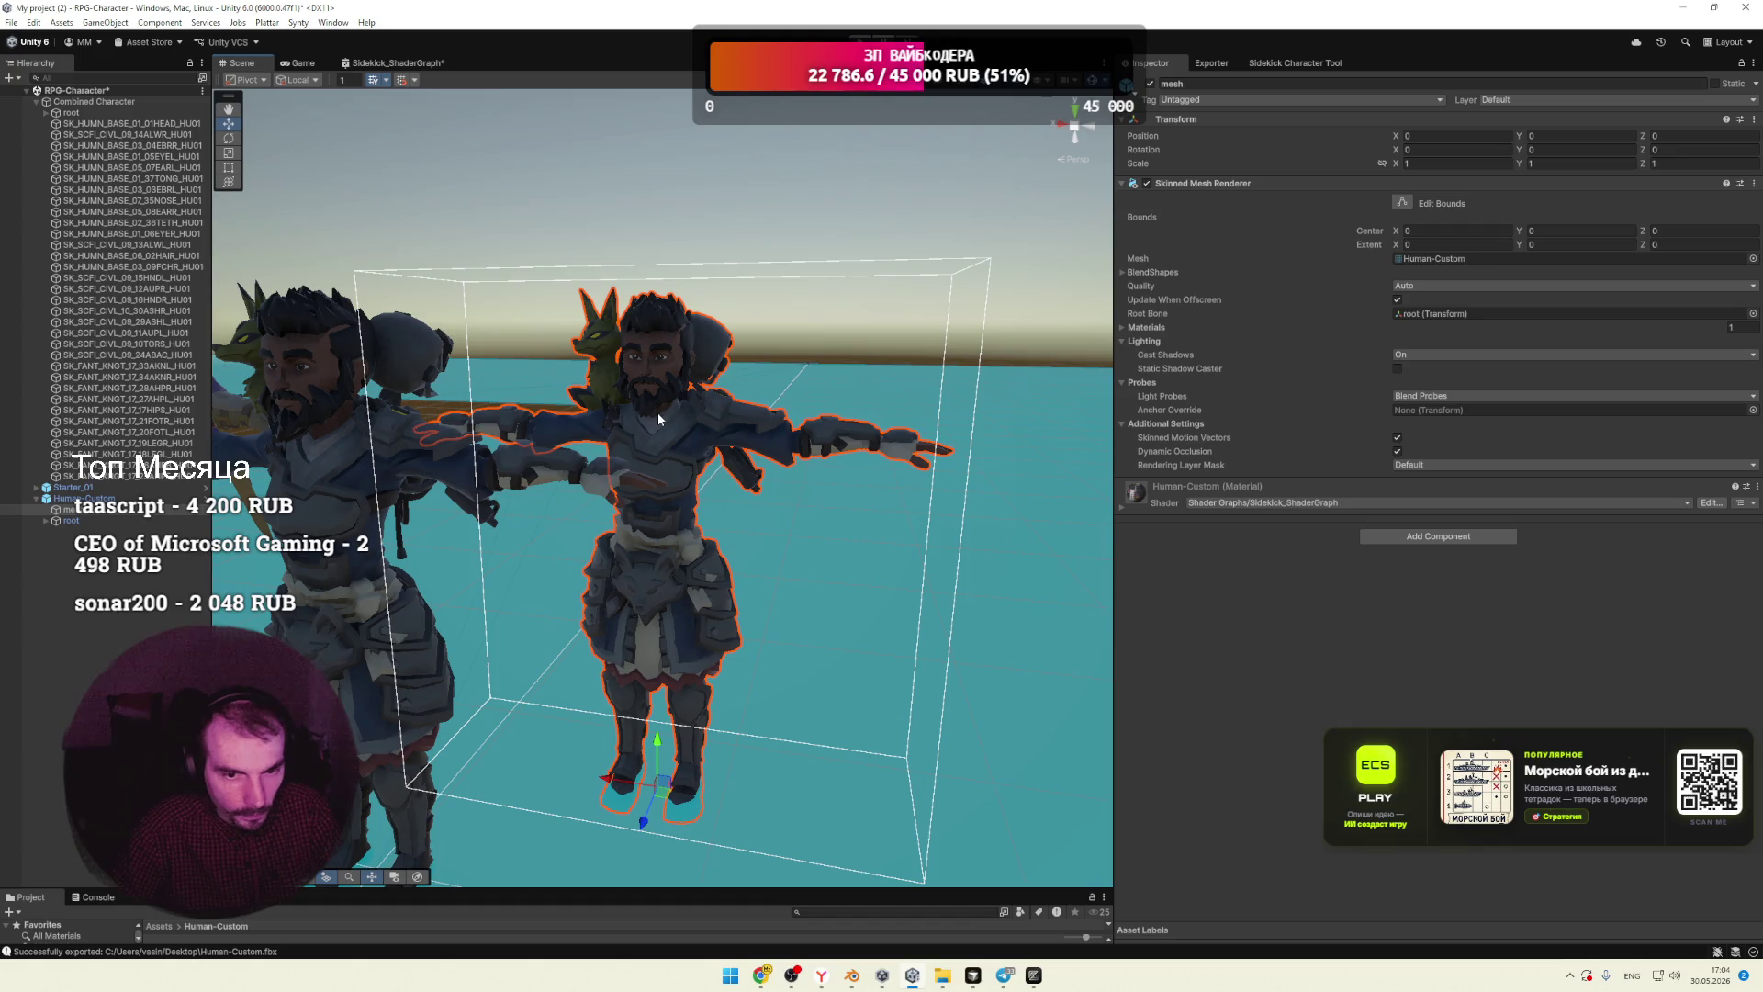
# Step: Export the mesh to FBX with LOD level set to All Levels
pyautogui.click(13, 22)
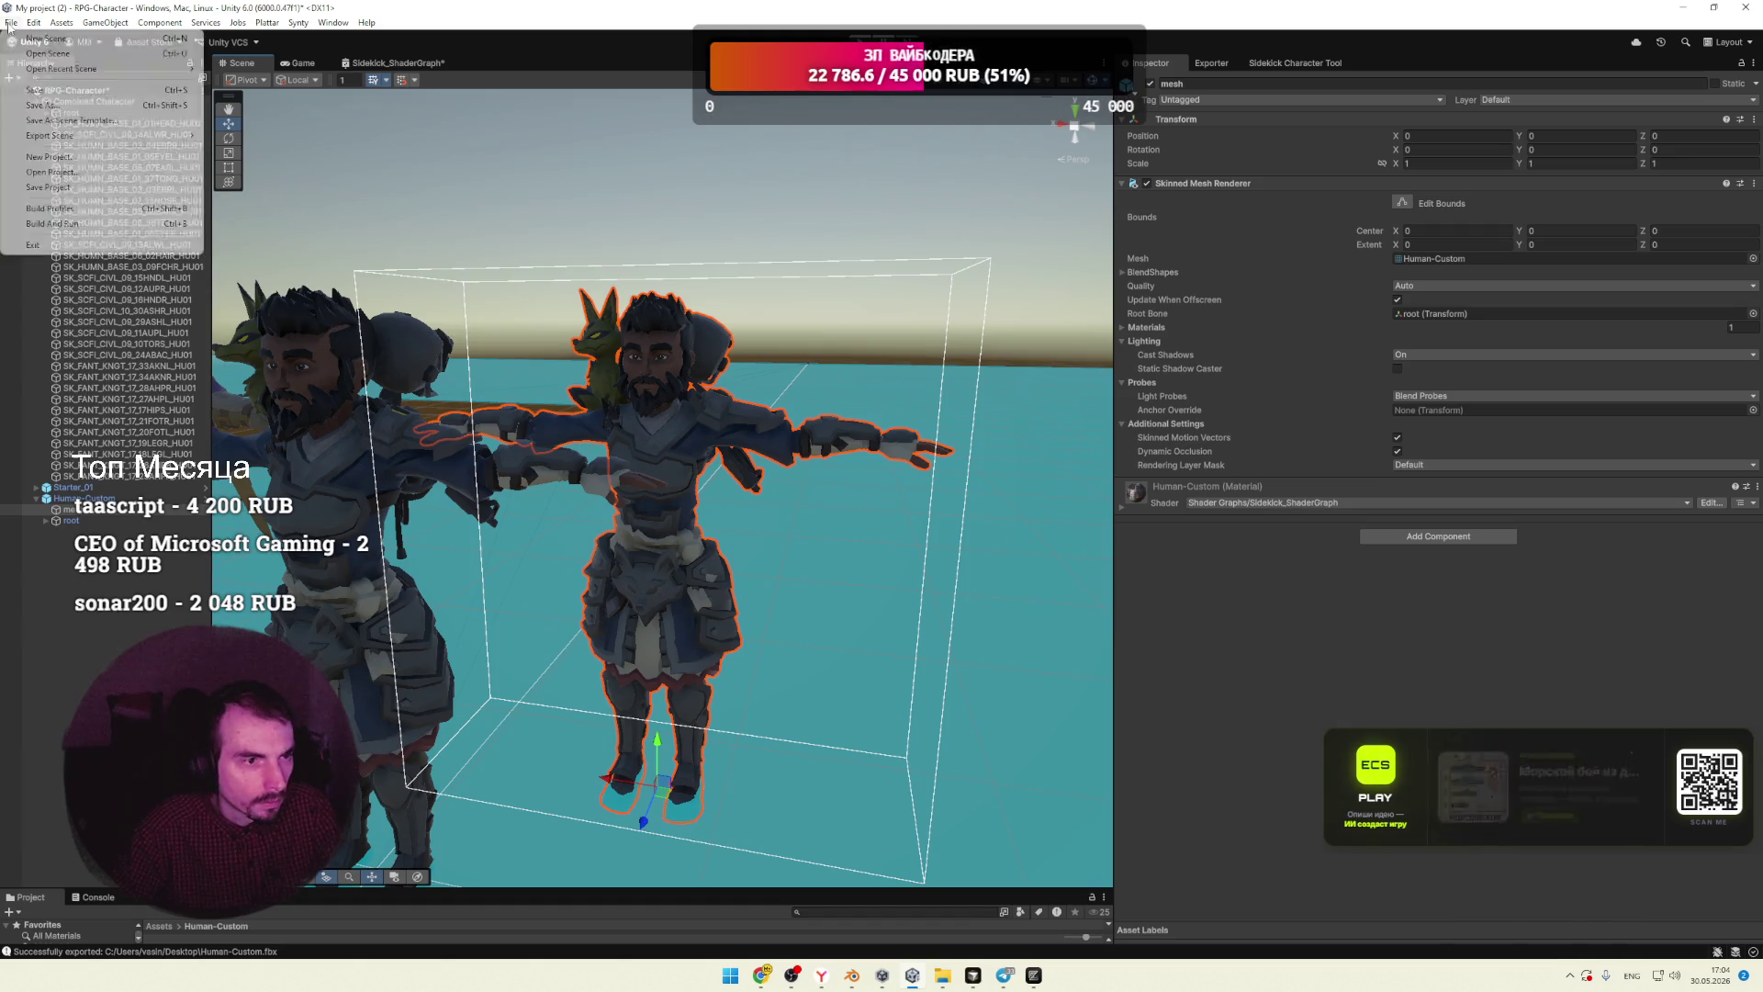
pyautogui.moveTo(147, 25)
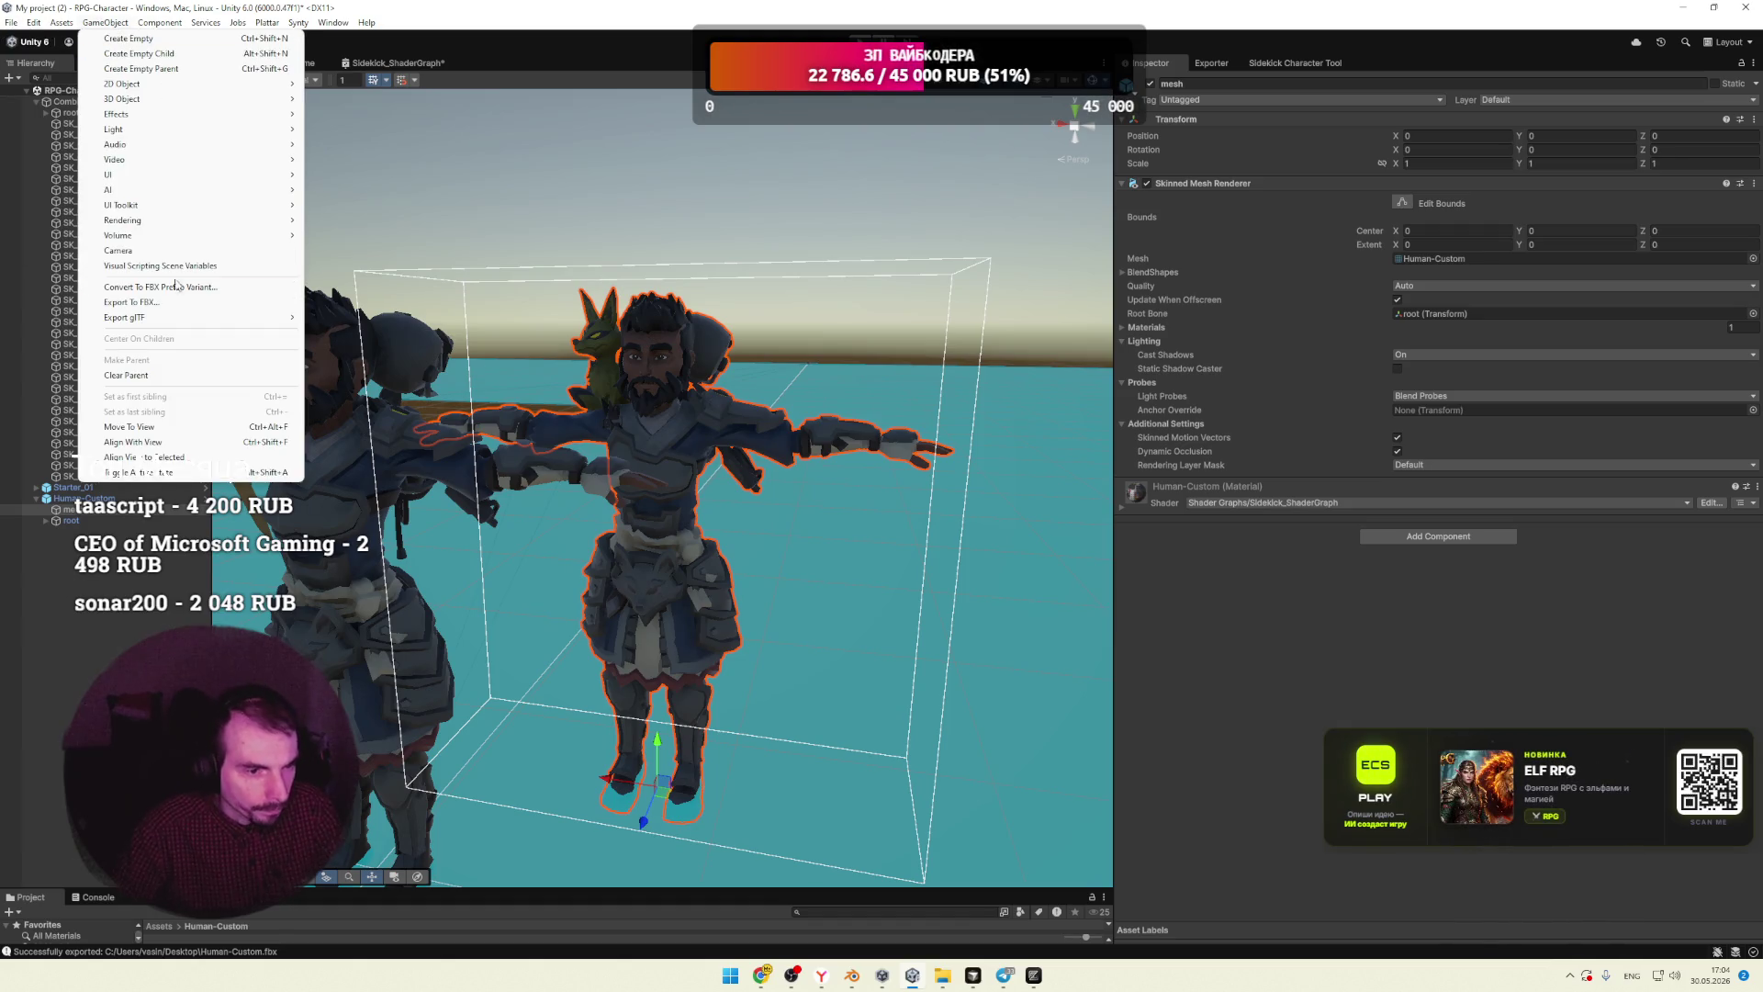
pyautogui.moveTo(161, 320)
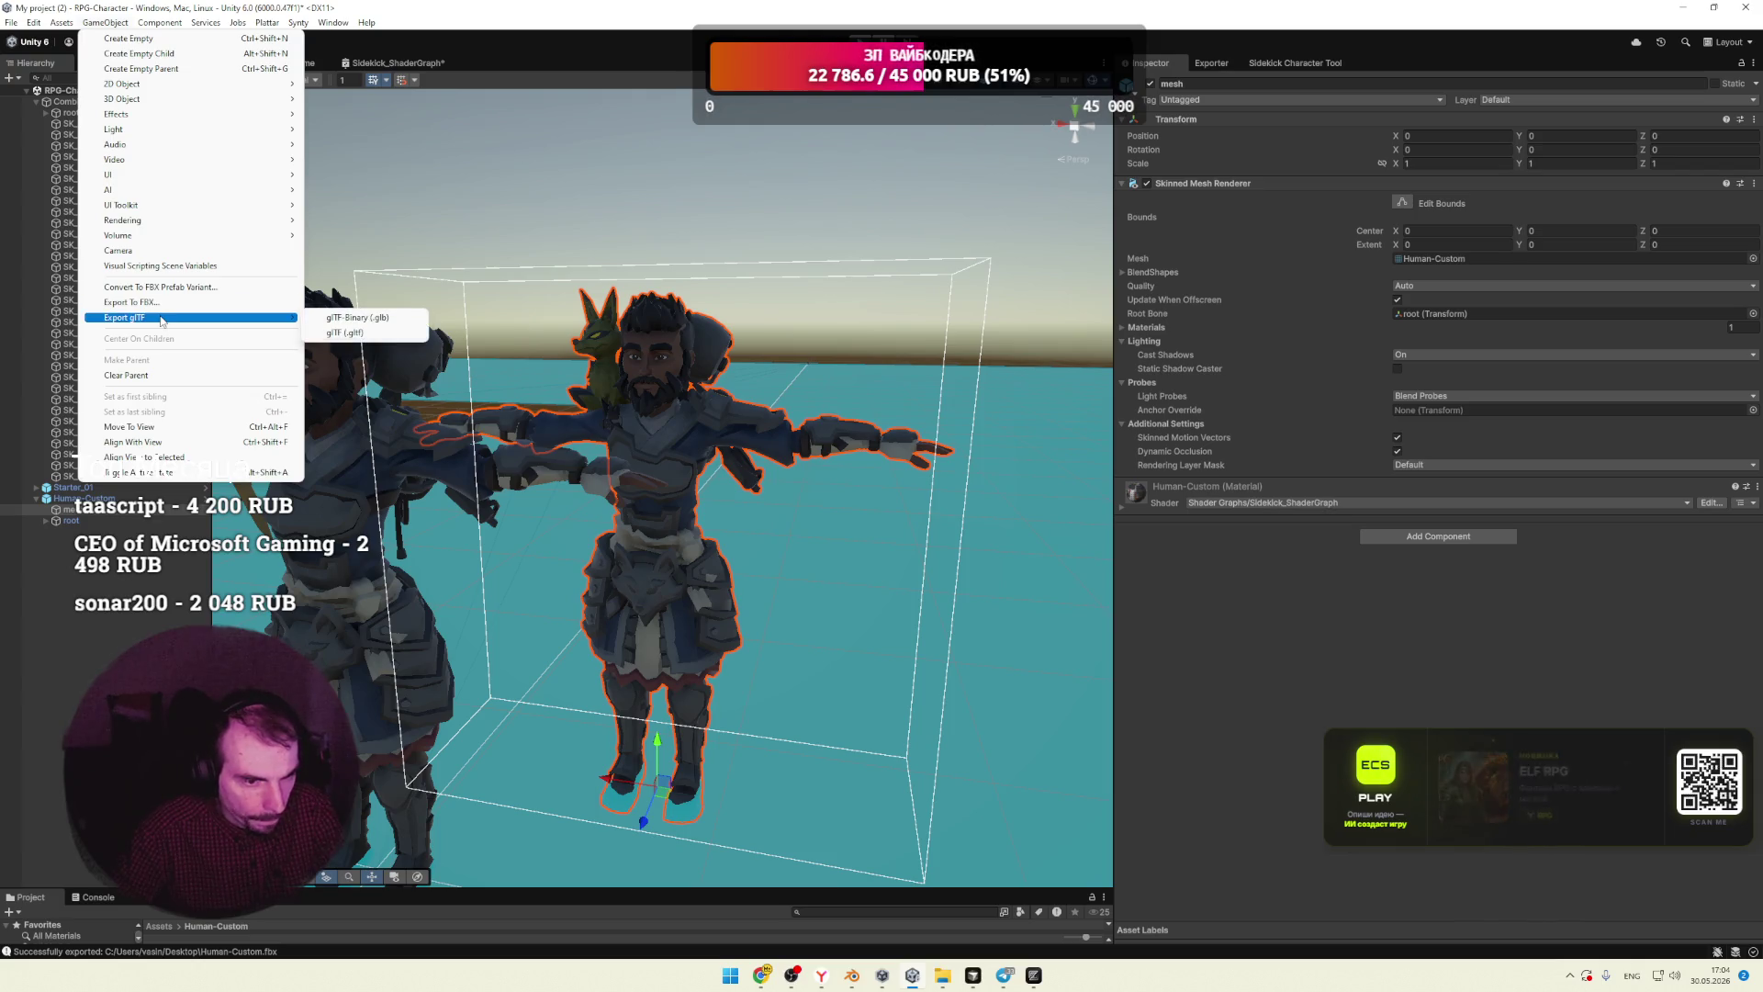
pyautogui.click(131, 302)
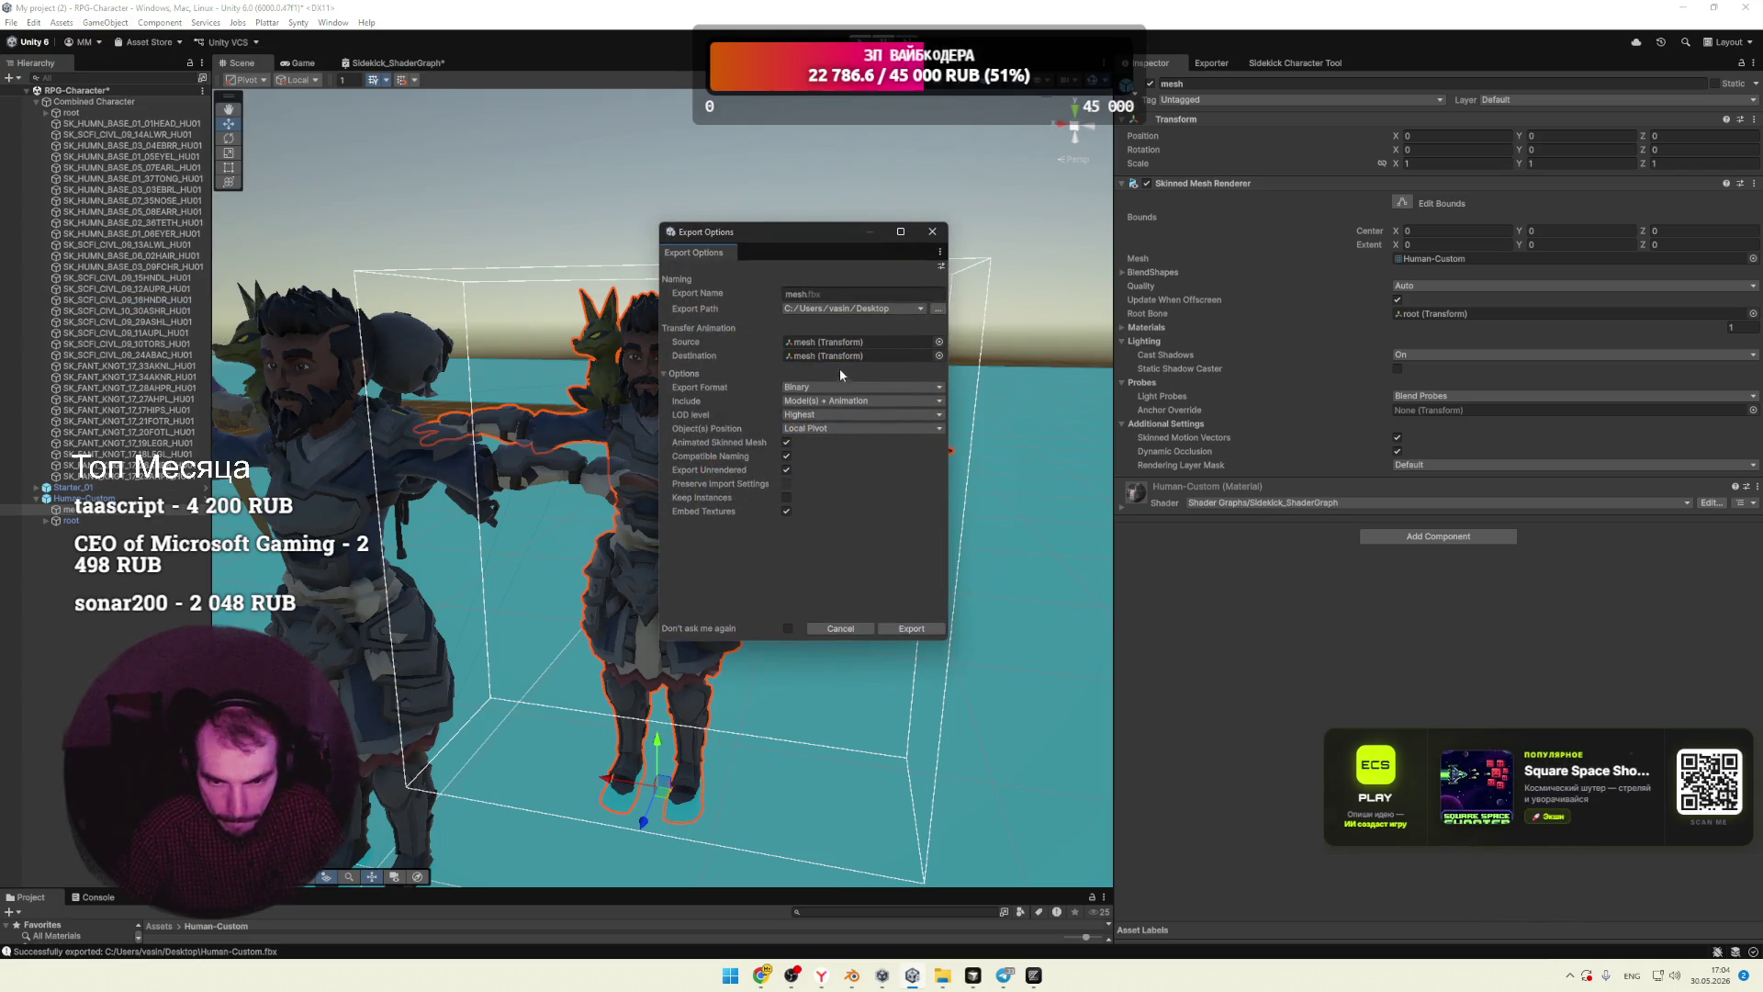
pyautogui.click(817, 415)
pyautogui.click(829, 423)
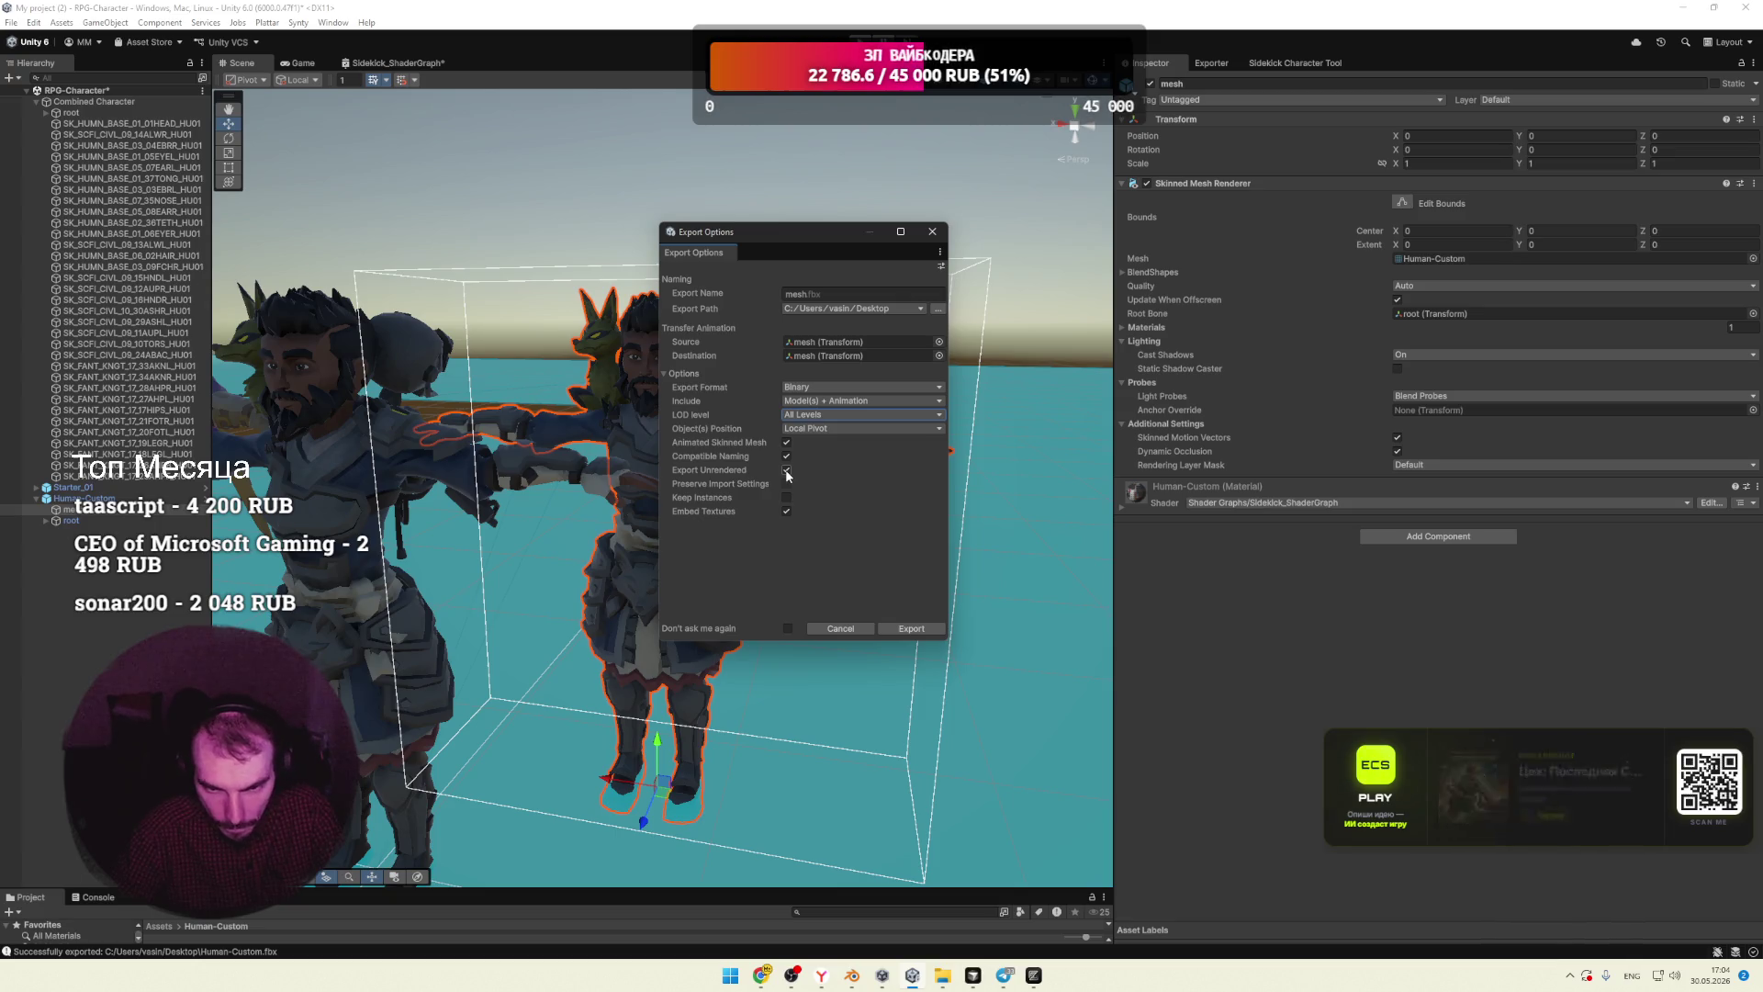
pyautogui.click(918, 630)
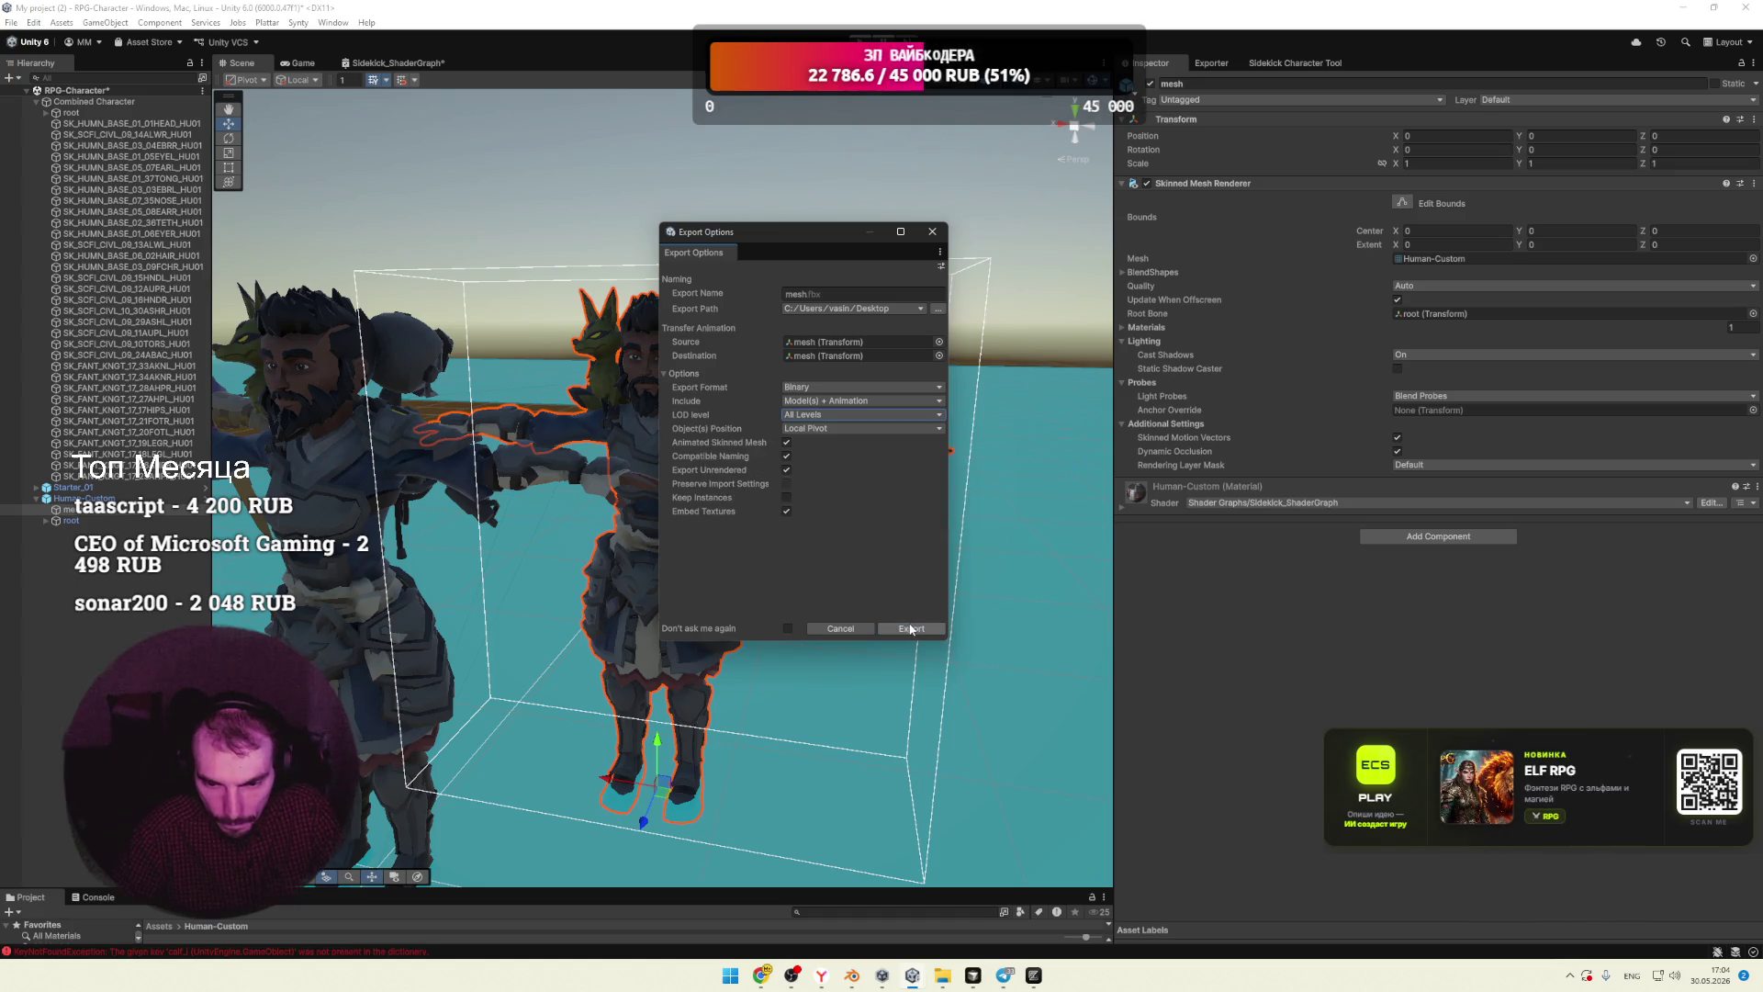
pyautogui.click(852, 628)
pyautogui.click(1683, 8)
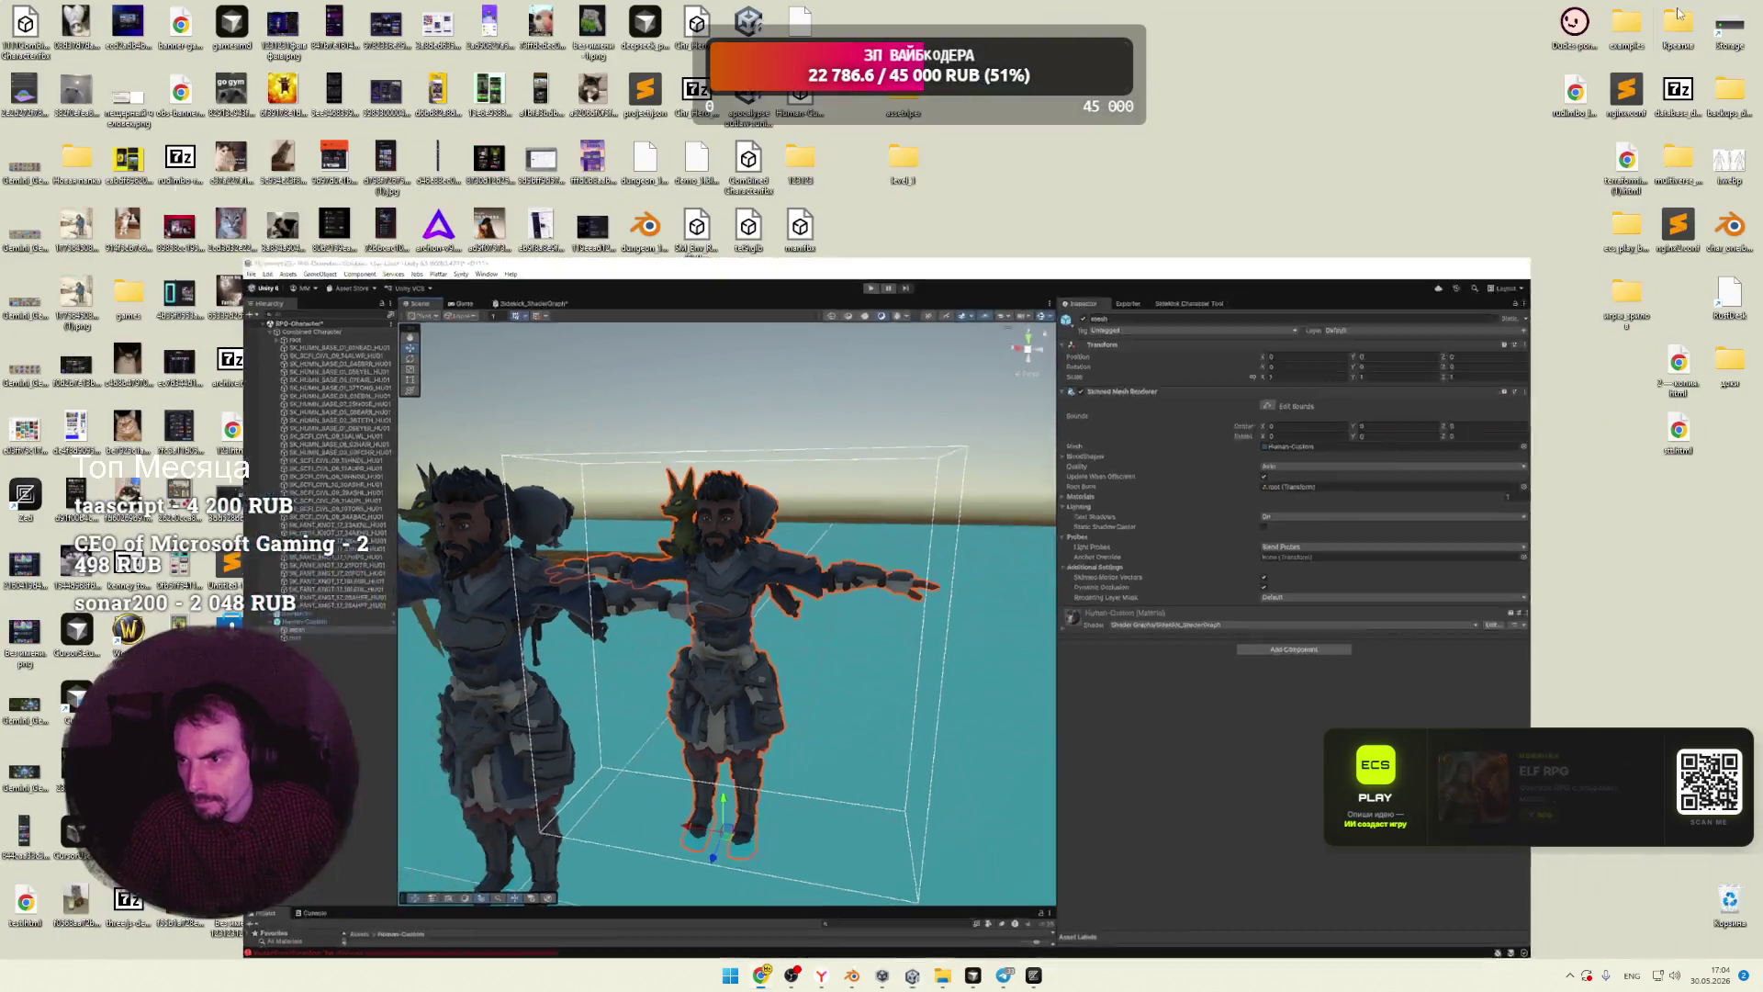
# Step: Preview the exported FBX in 3D Viewer, close it, and return to Unity
pyautogui.doubleClick(802, 232)
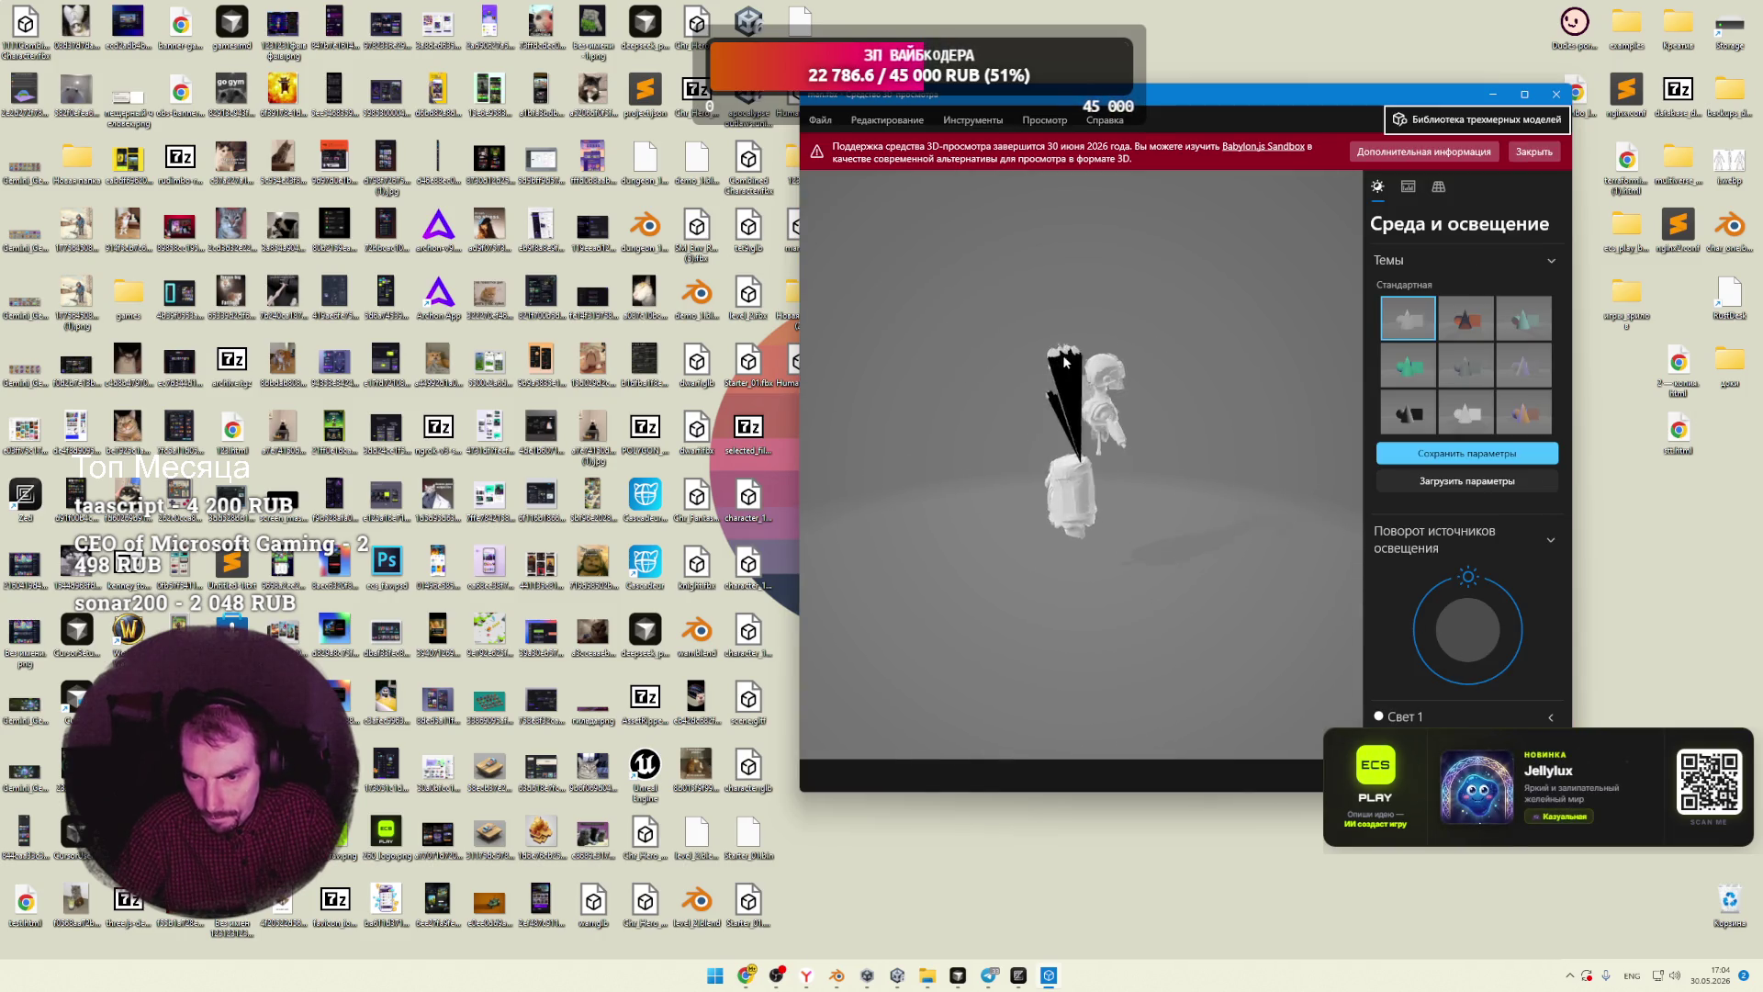
pyautogui.hotkey('alt', 'F4')
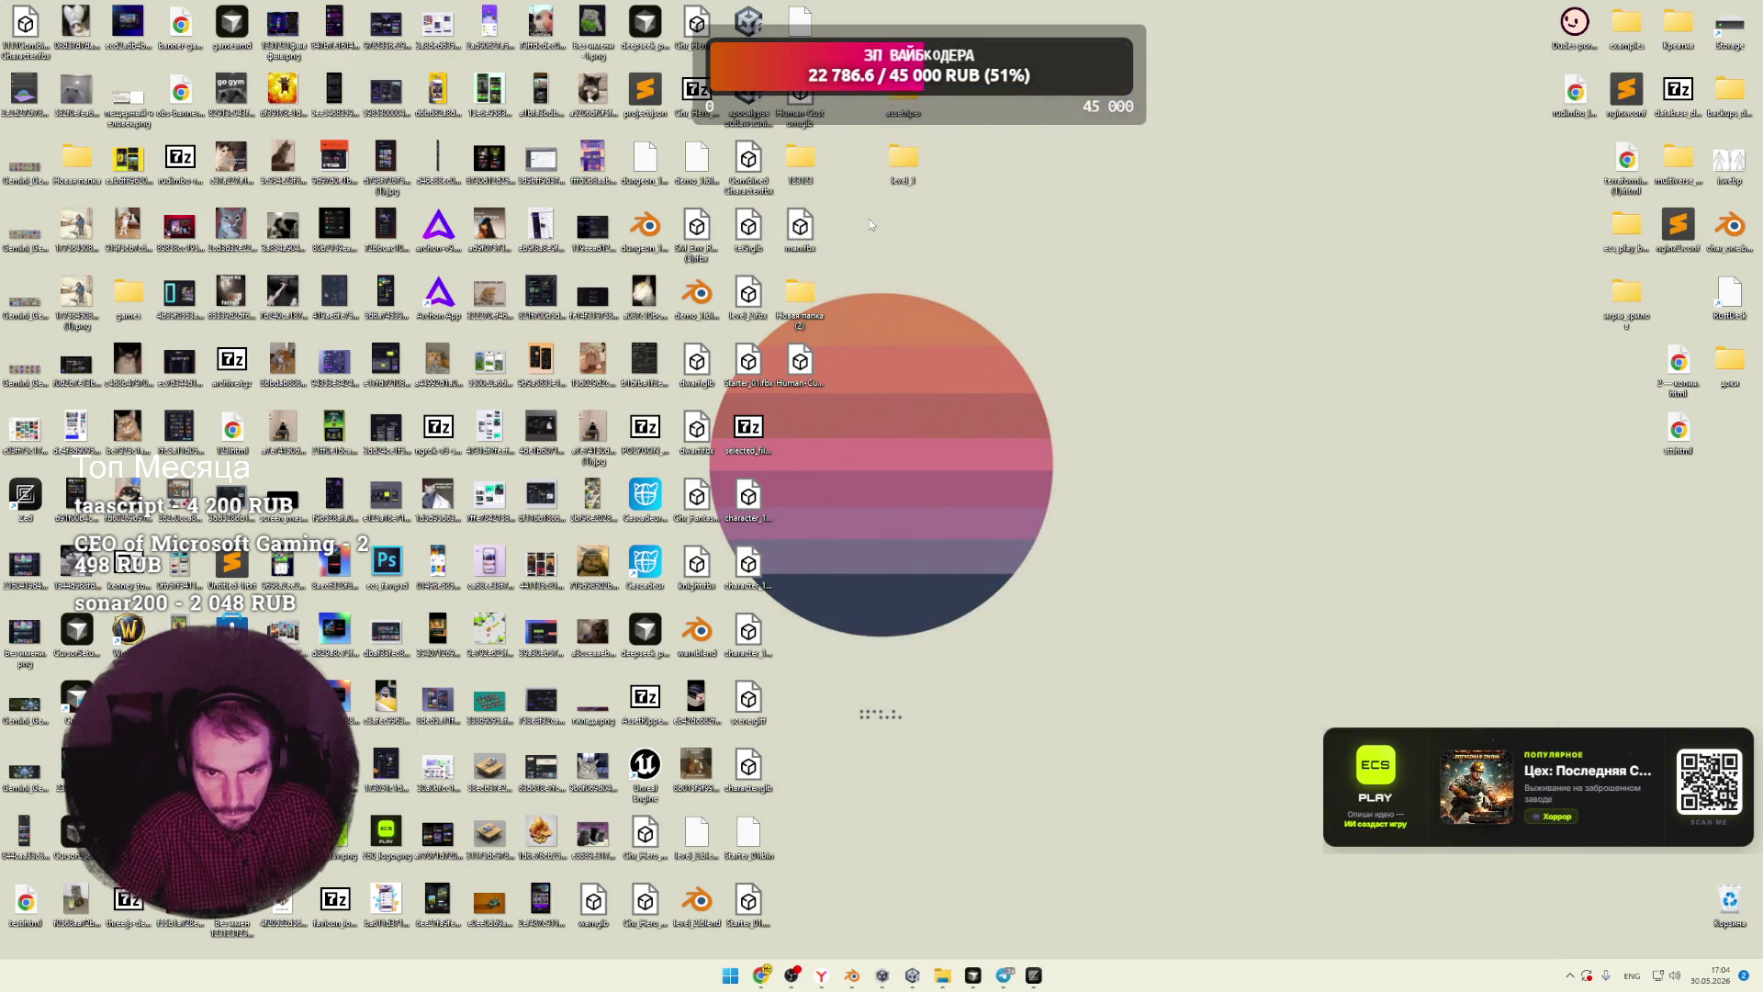
pyautogui.click(912, 975)
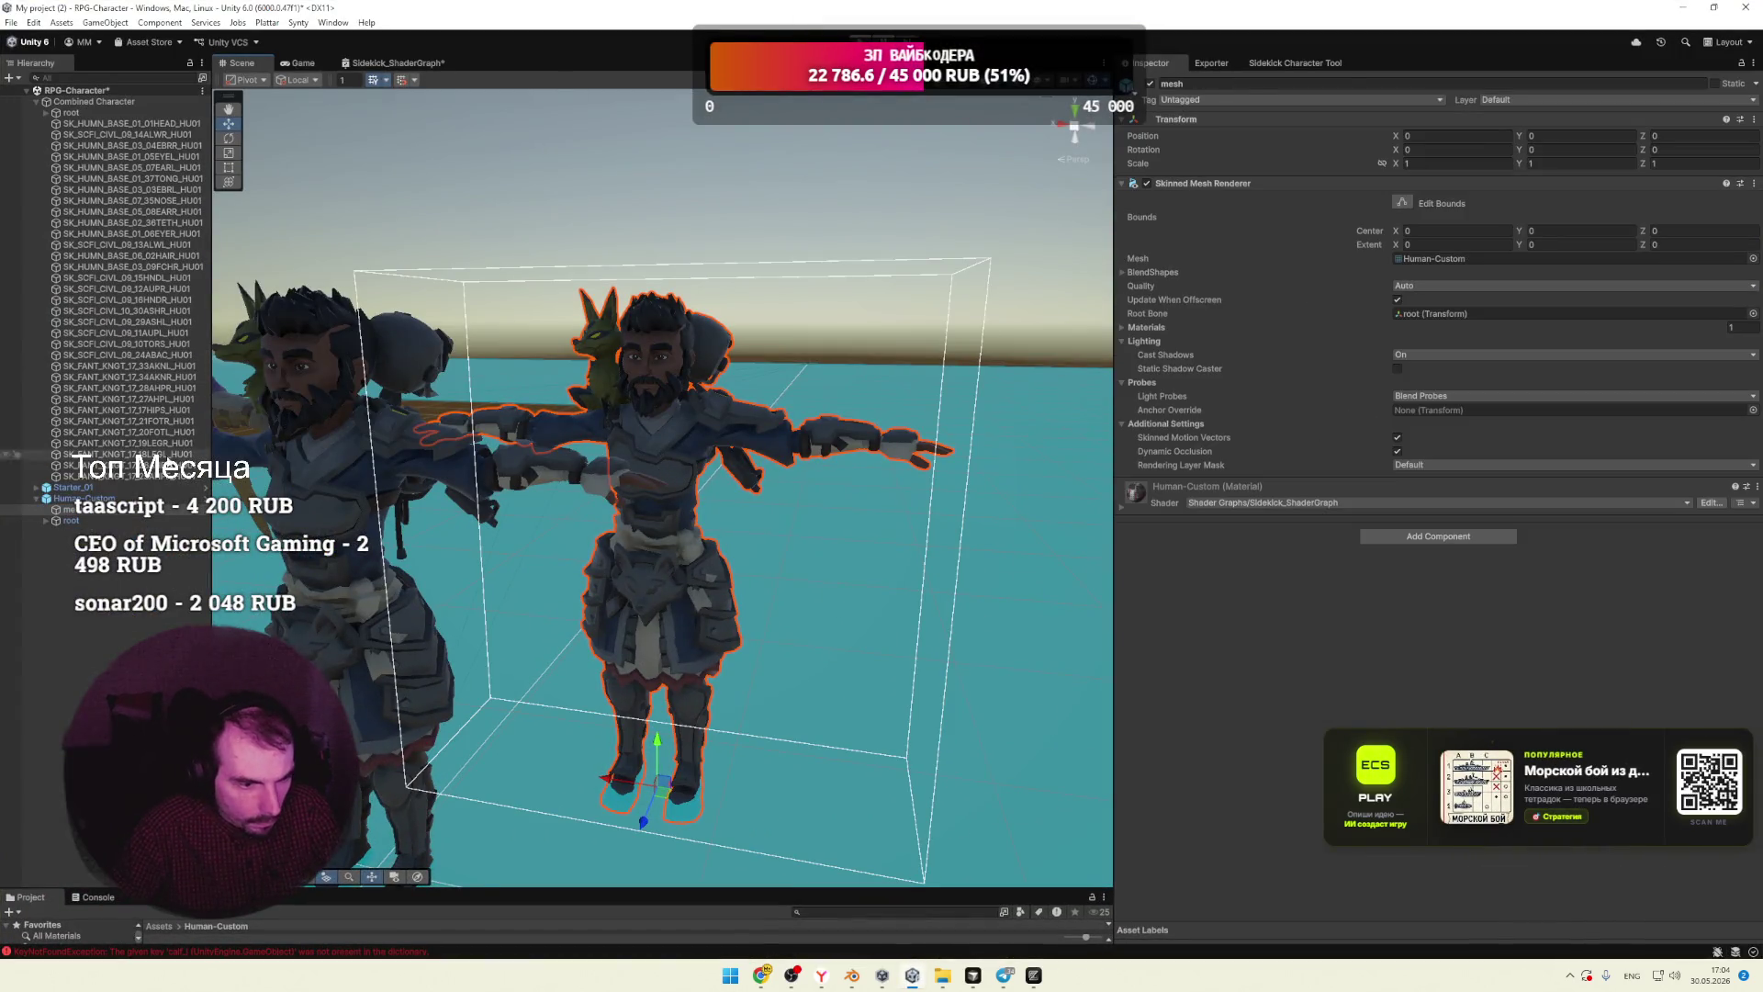
# Step: Export Human-Custom from the Hierarchy to FBX, overwriting the existing Desktop file
pyautogui.click(83, 498)
pyautogui.rightClick(72, 498)
pyautogui.click(53, 527)
pyautogui.click(75, 498)
pyautogui.rightClick(75, 498)
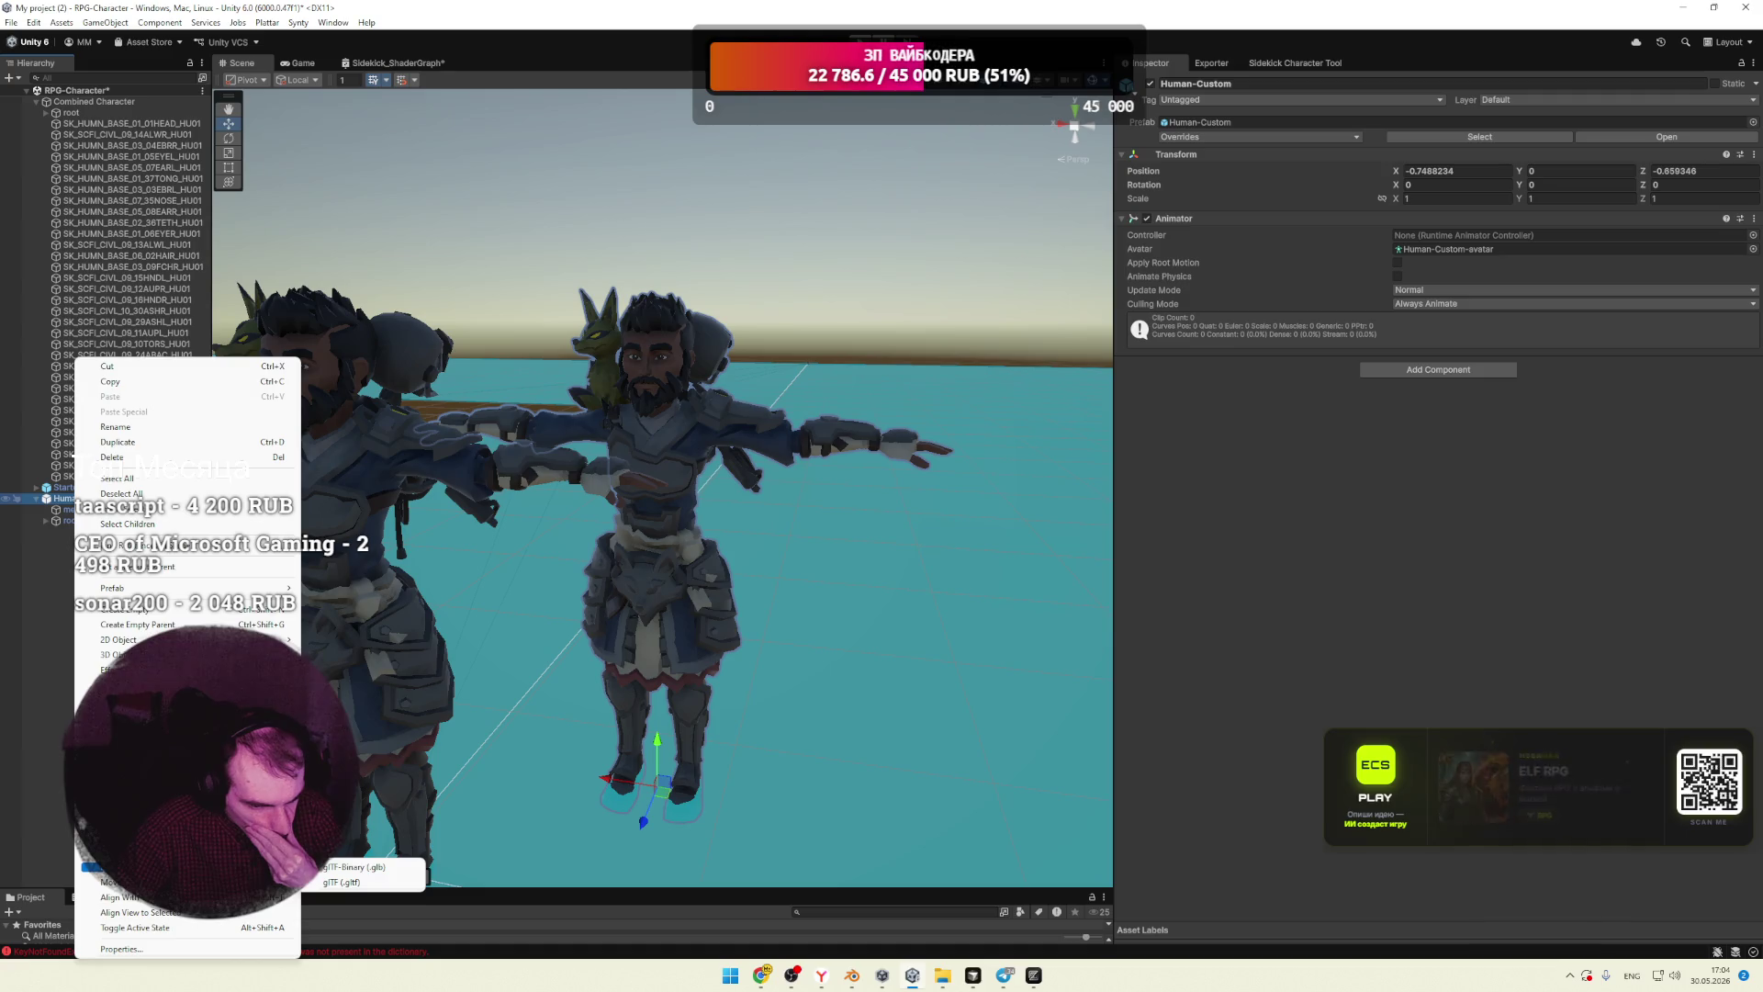
pyautogui.click(137, 867)
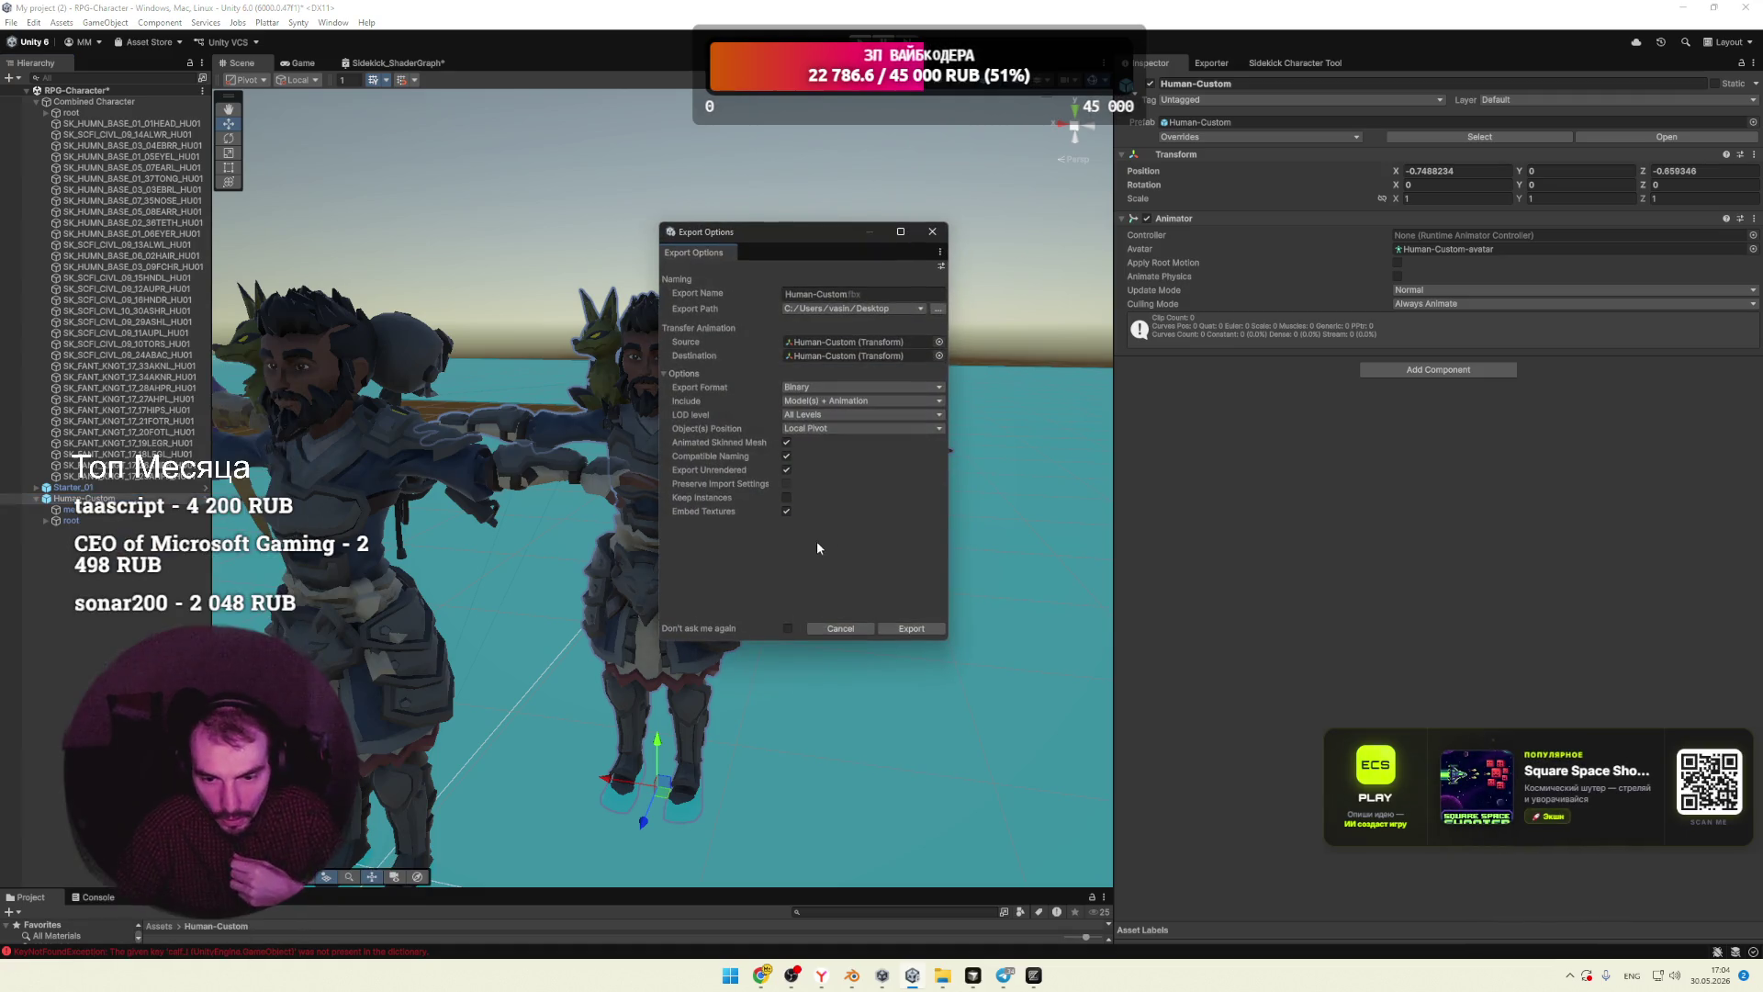
pyautogui.click(905, 630)
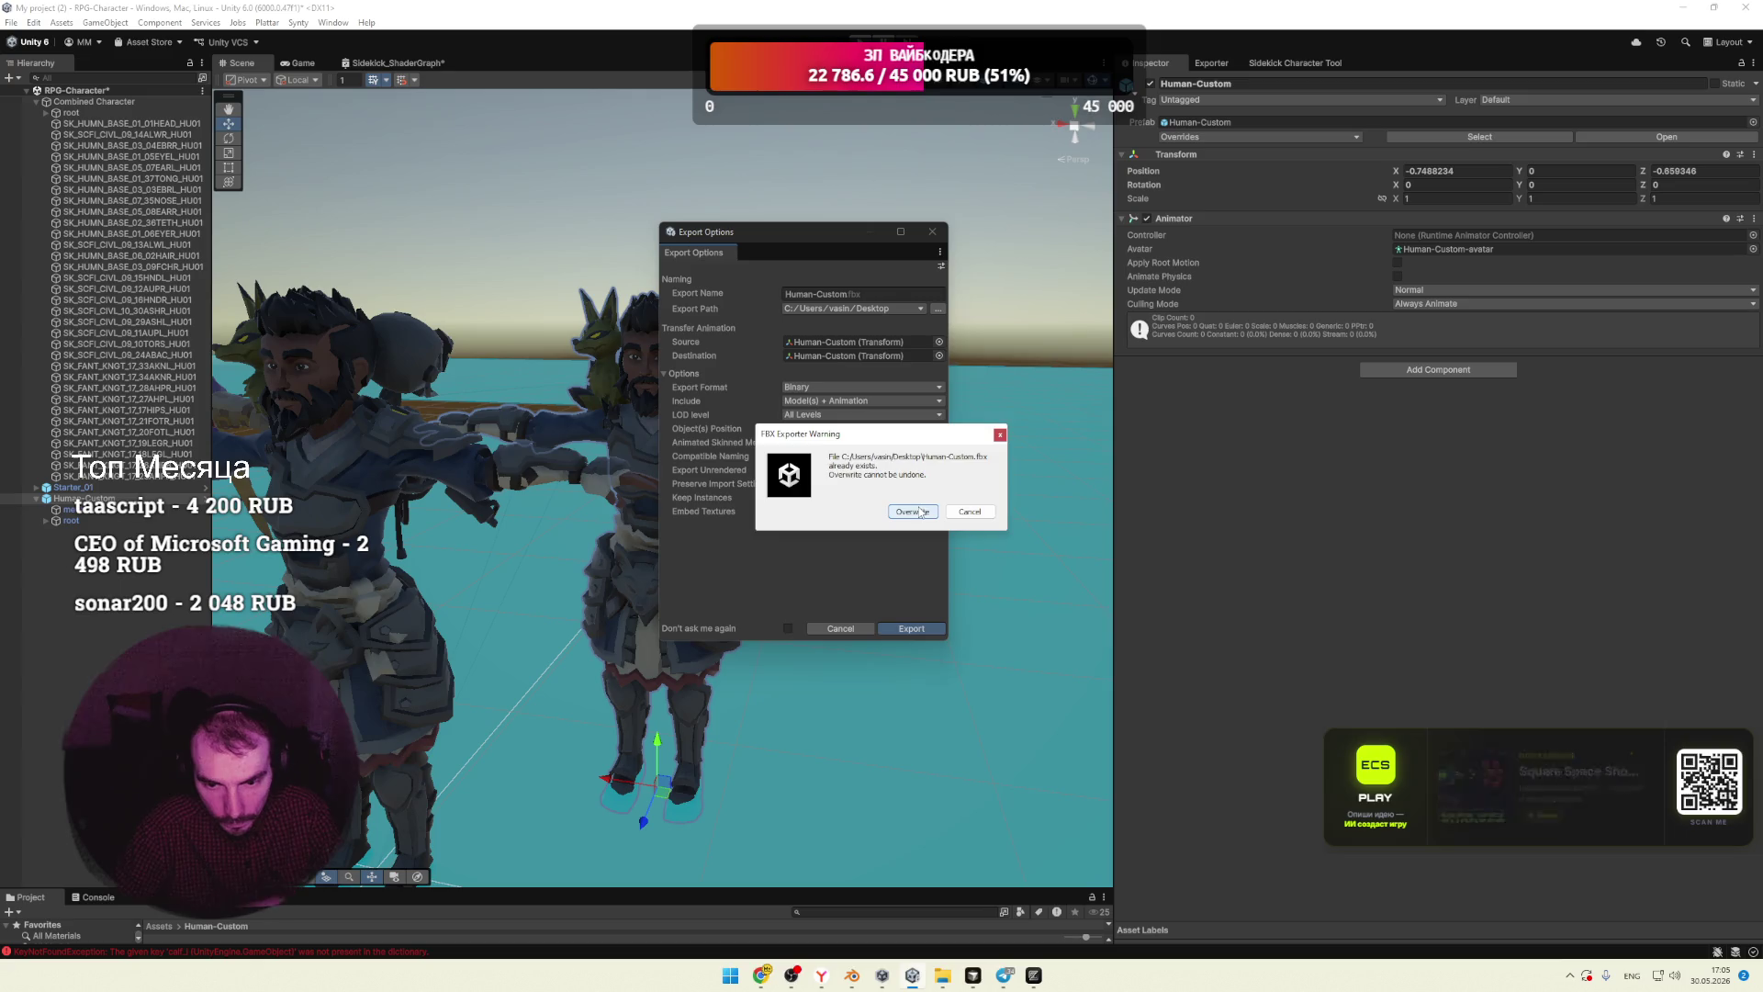
pyautogui.click(912, 512)
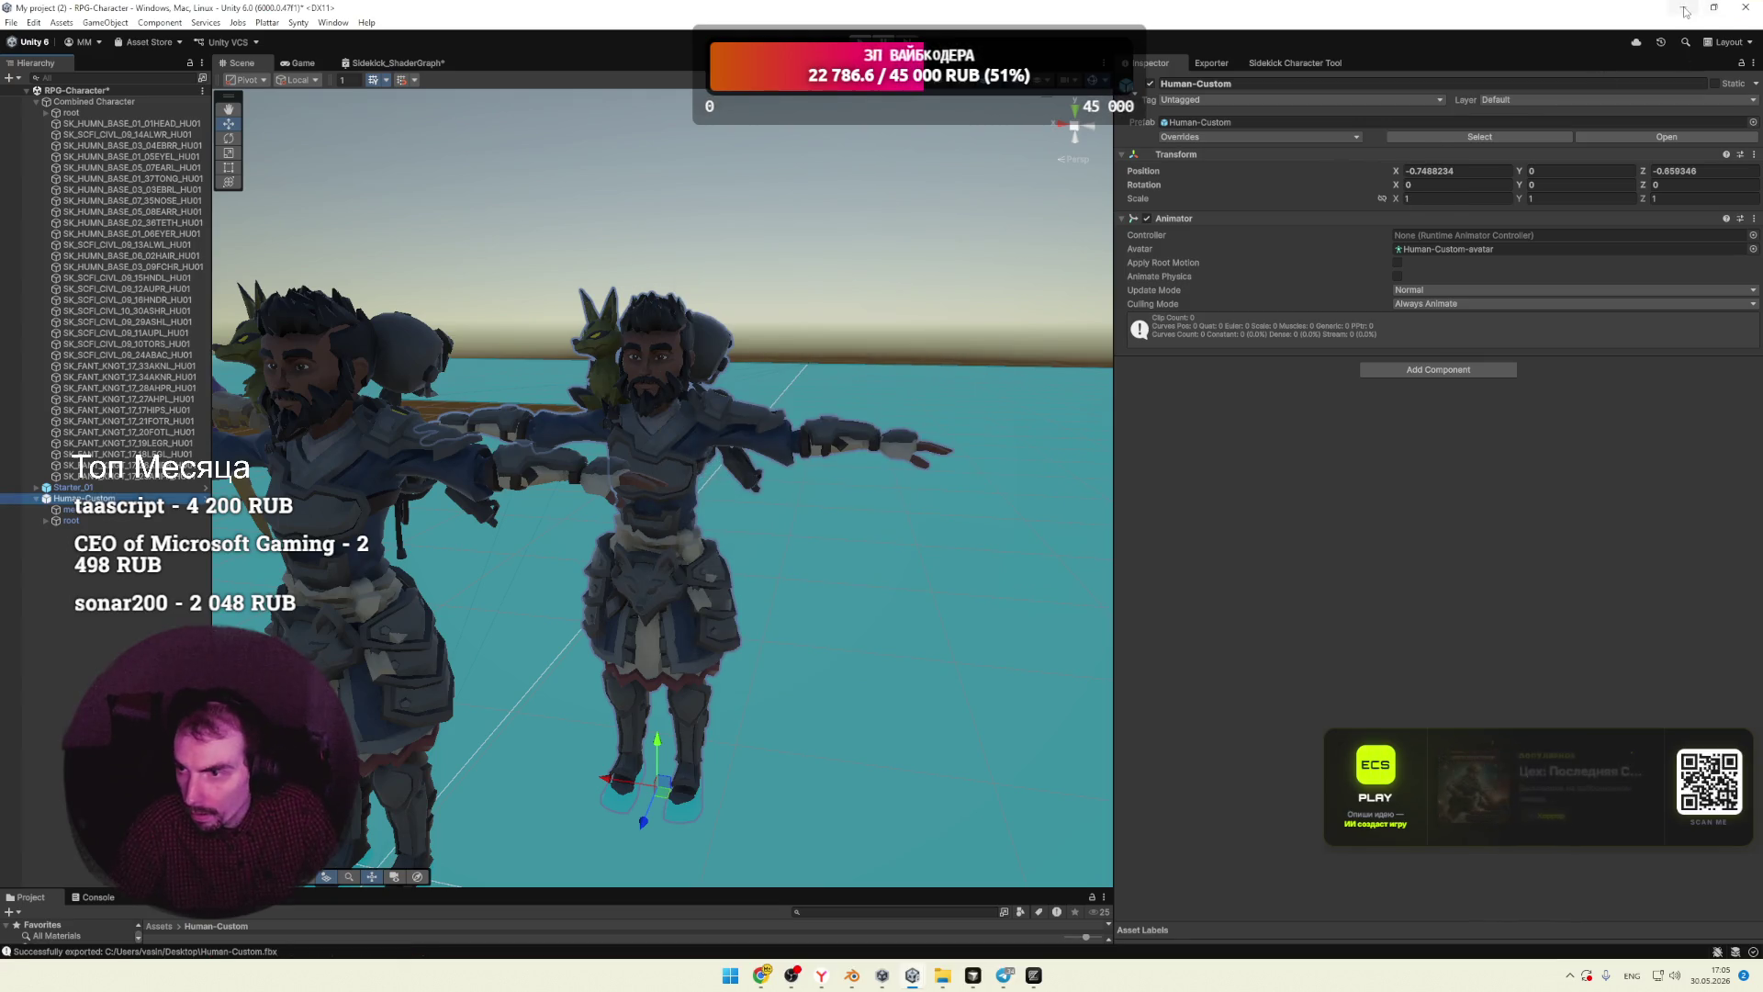
# Step: Open the new Human-Custom.fbx in 3D Viewer to check it, then close it
pyautogui.press('super+d')
pyautogui.doubleClick(802, 368)
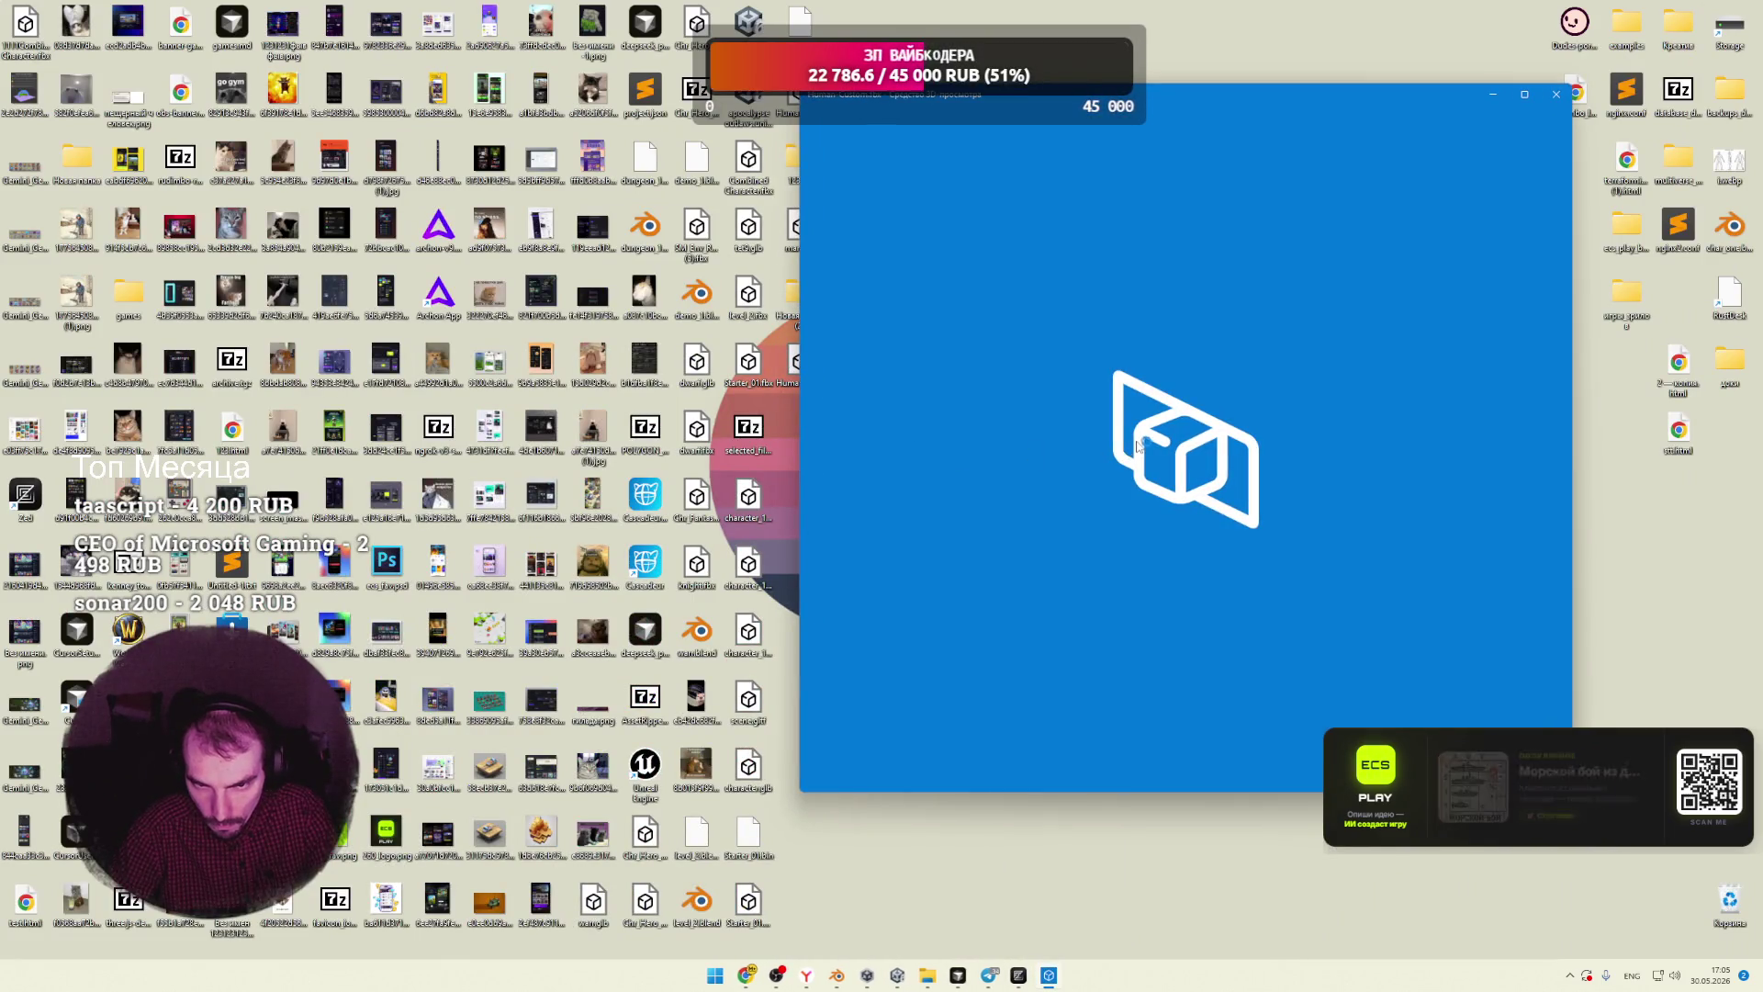
pyautogui.scroll(5, 1111, 460)
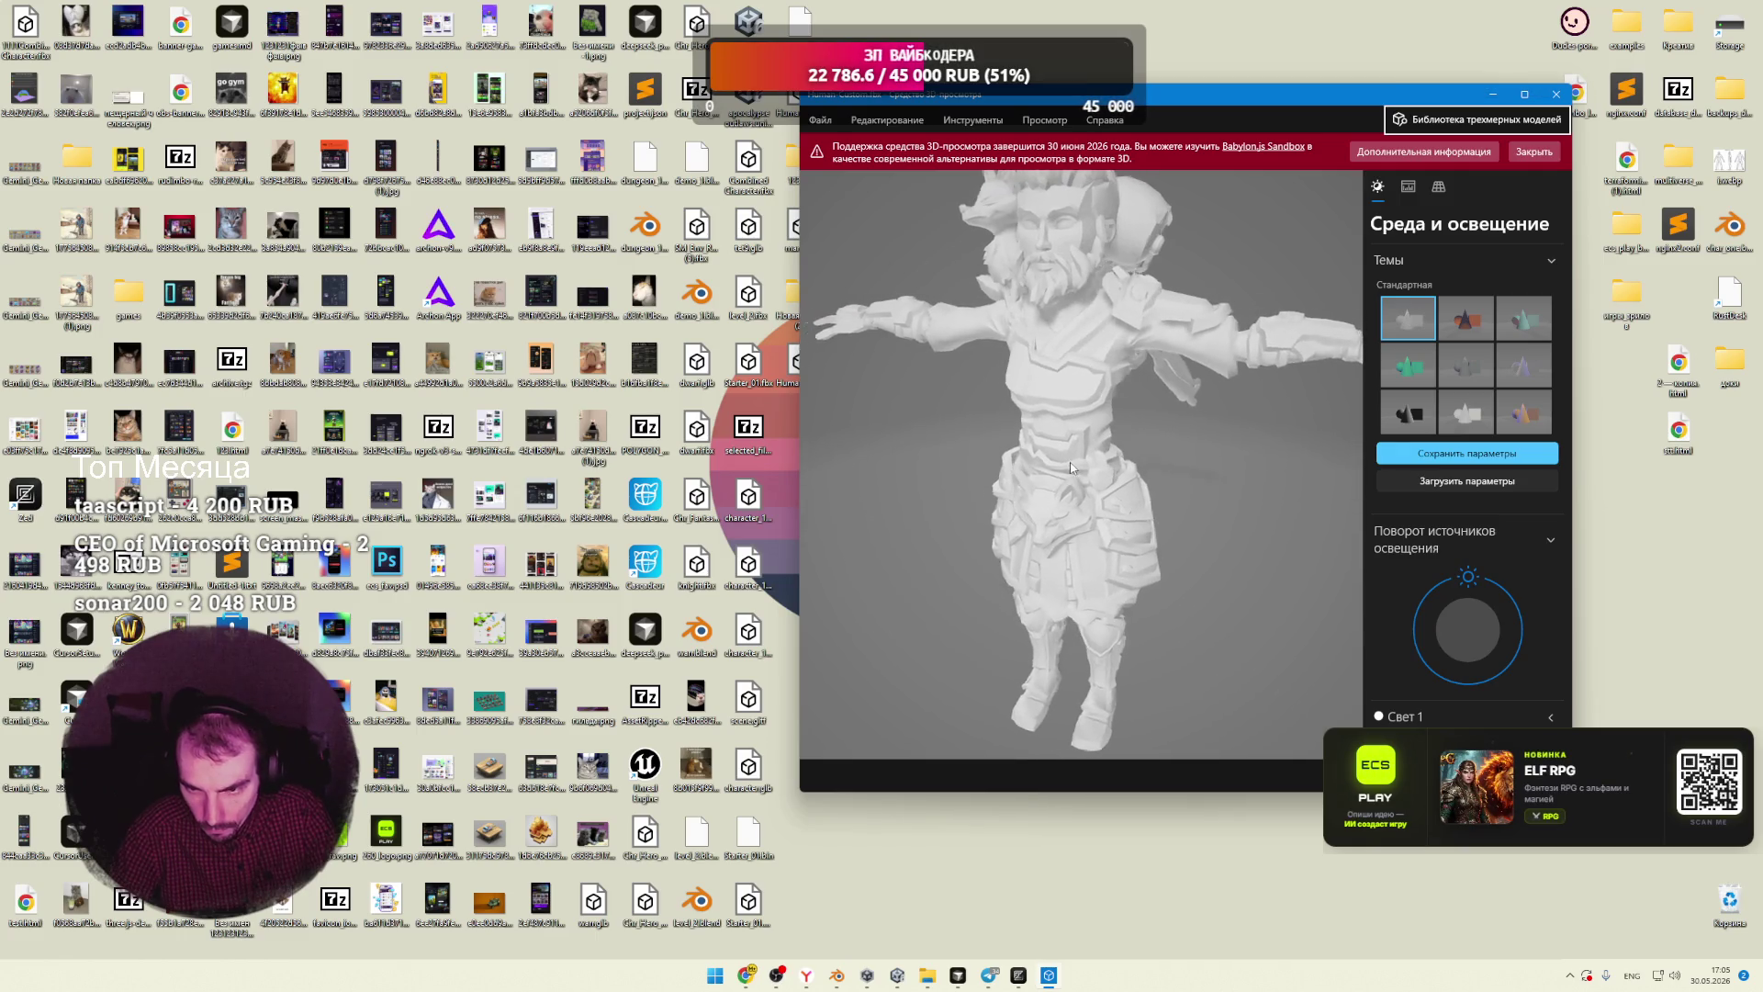
pyautogui.click(1557, 94)
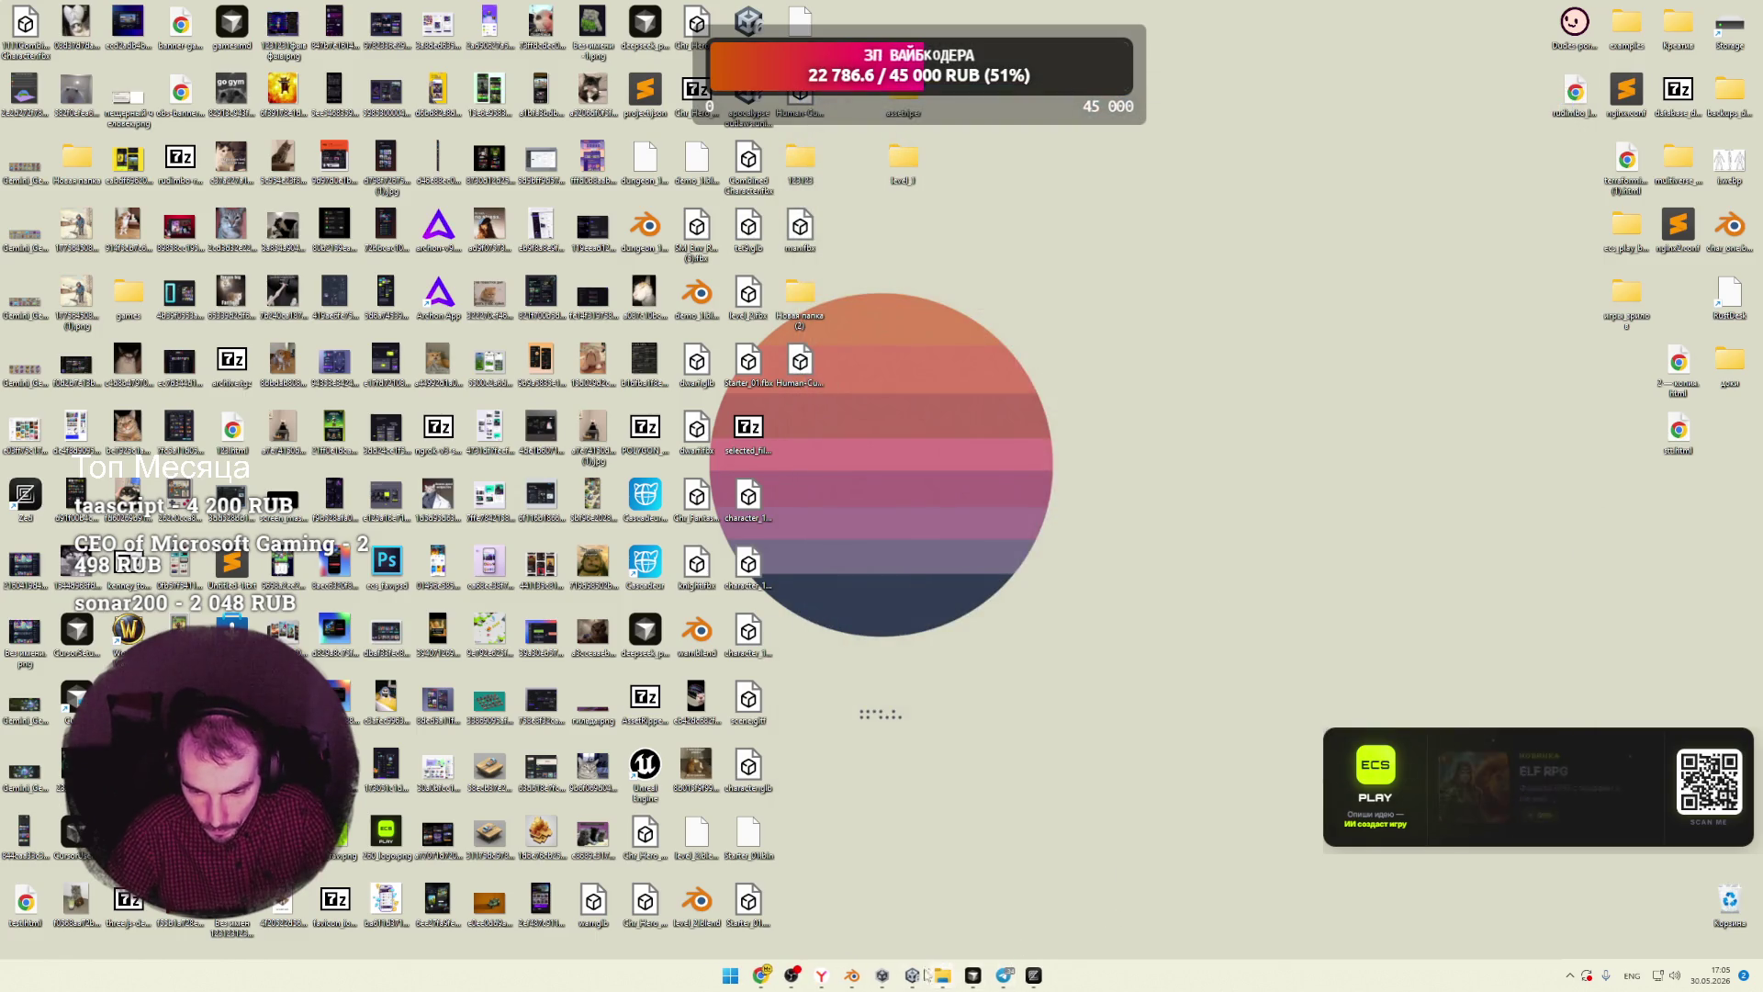
# Step: Clear the default scene and import Desktop/Human-Custom.fbx without custom properties
pyautogui.click(853, 976)
pyautogui.press('a')
pyautogui.press('Delete')
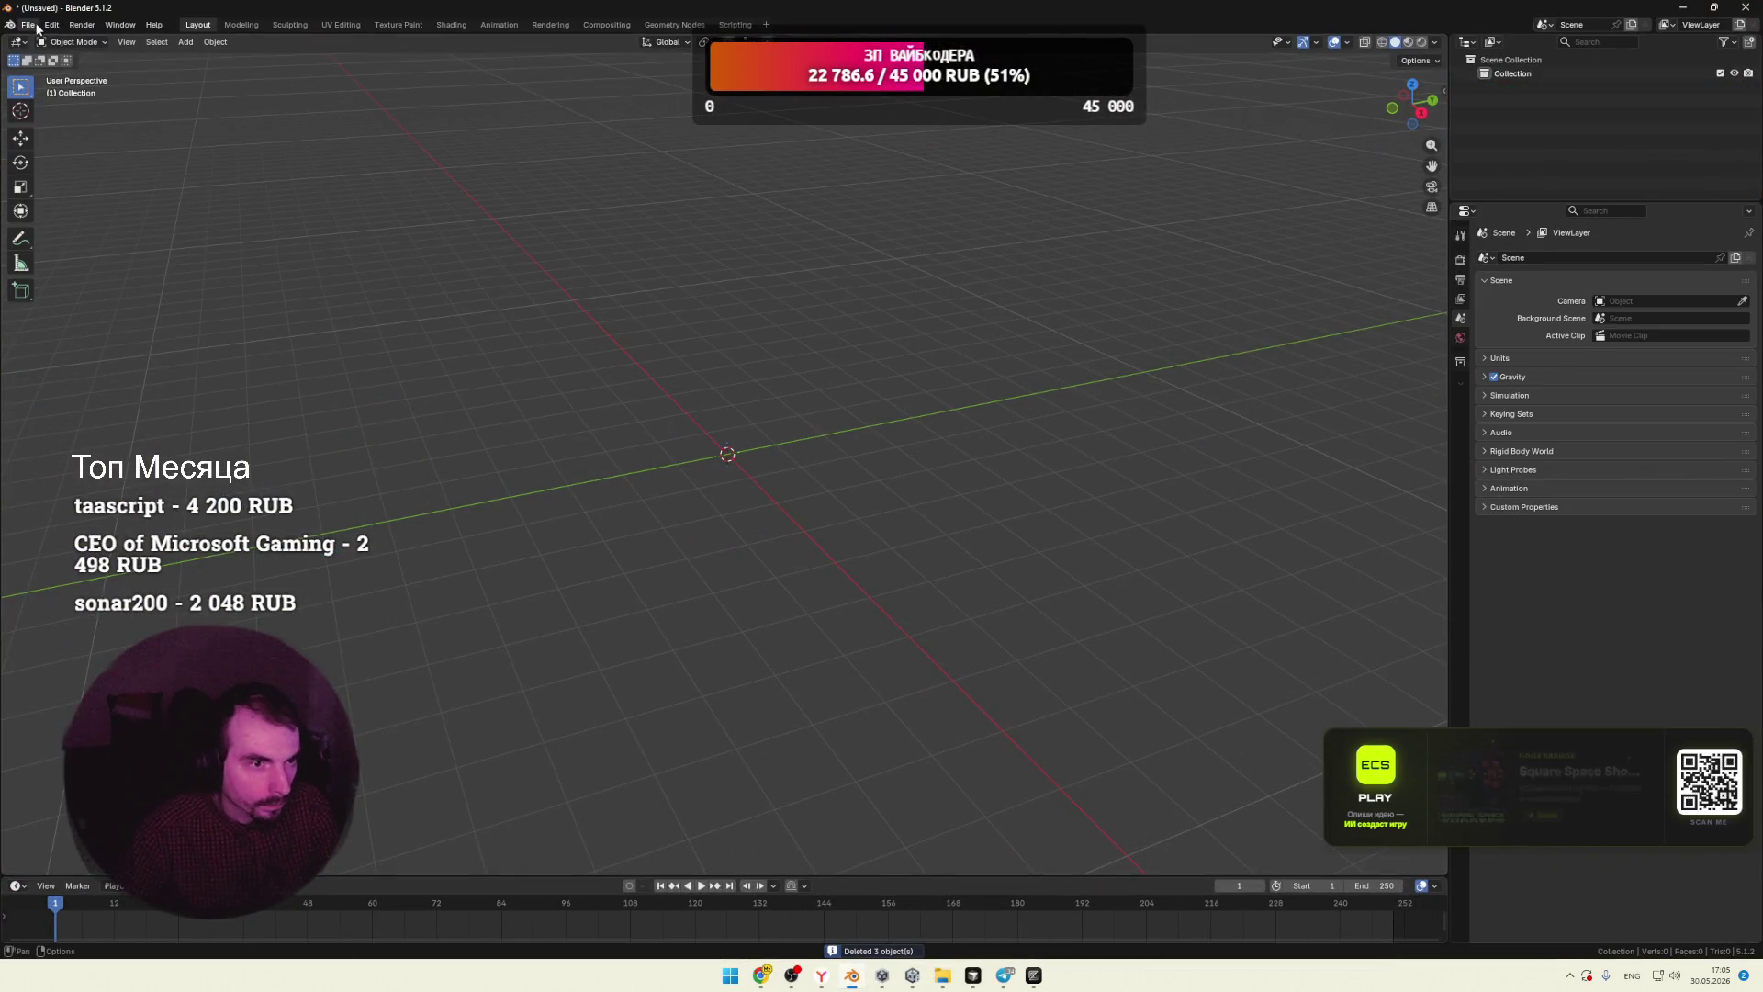
pyautogui.click(28, 24)
pyautogui.moveTo(67, 227)
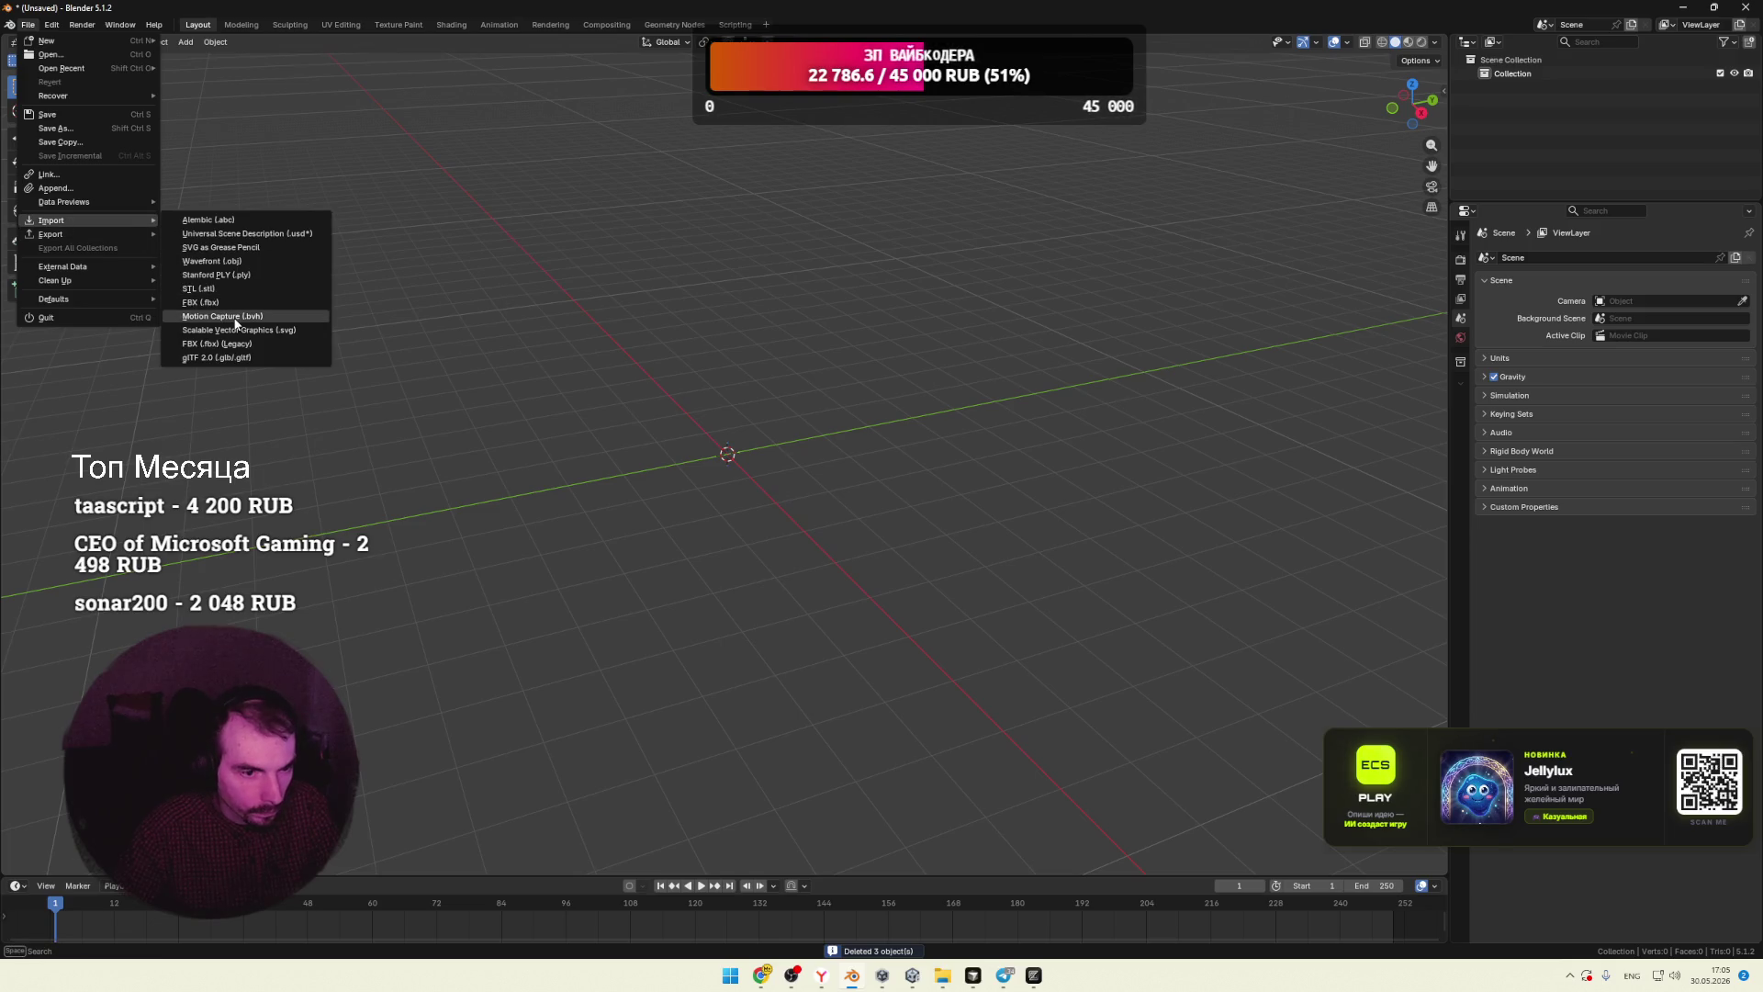
pyautogui.click(202, 302)
pyautogui.click(1083, 252)
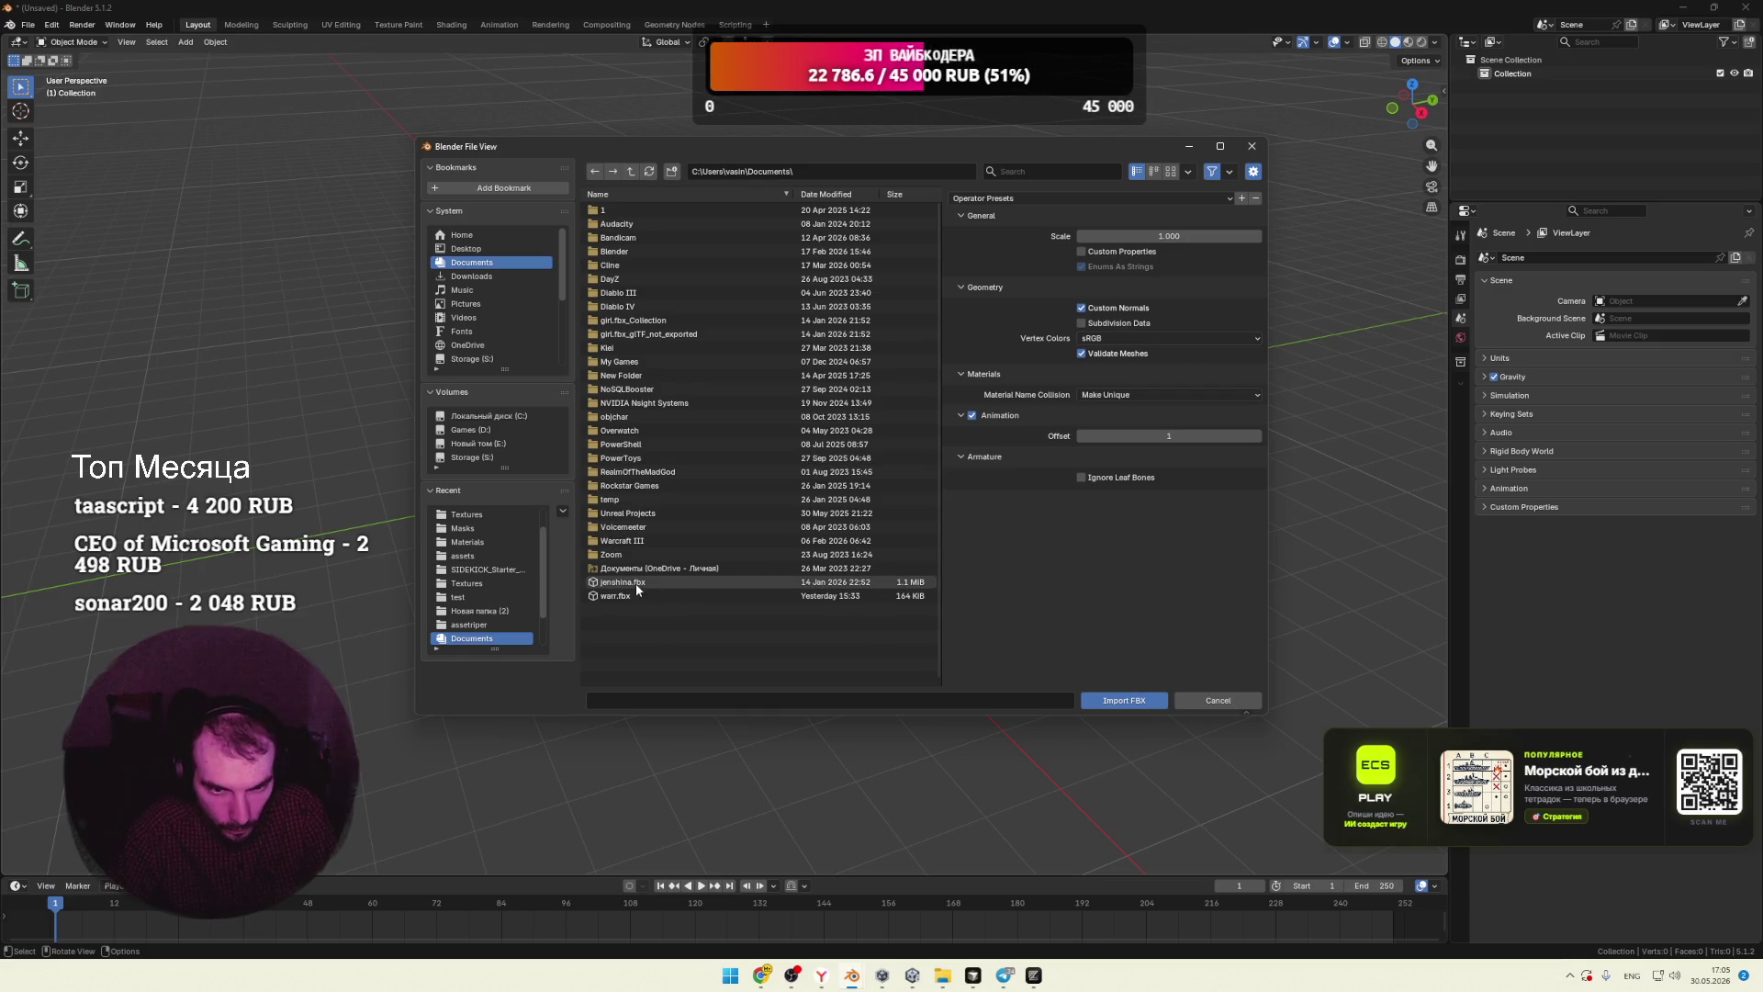
pyautogui.click(473, 251)
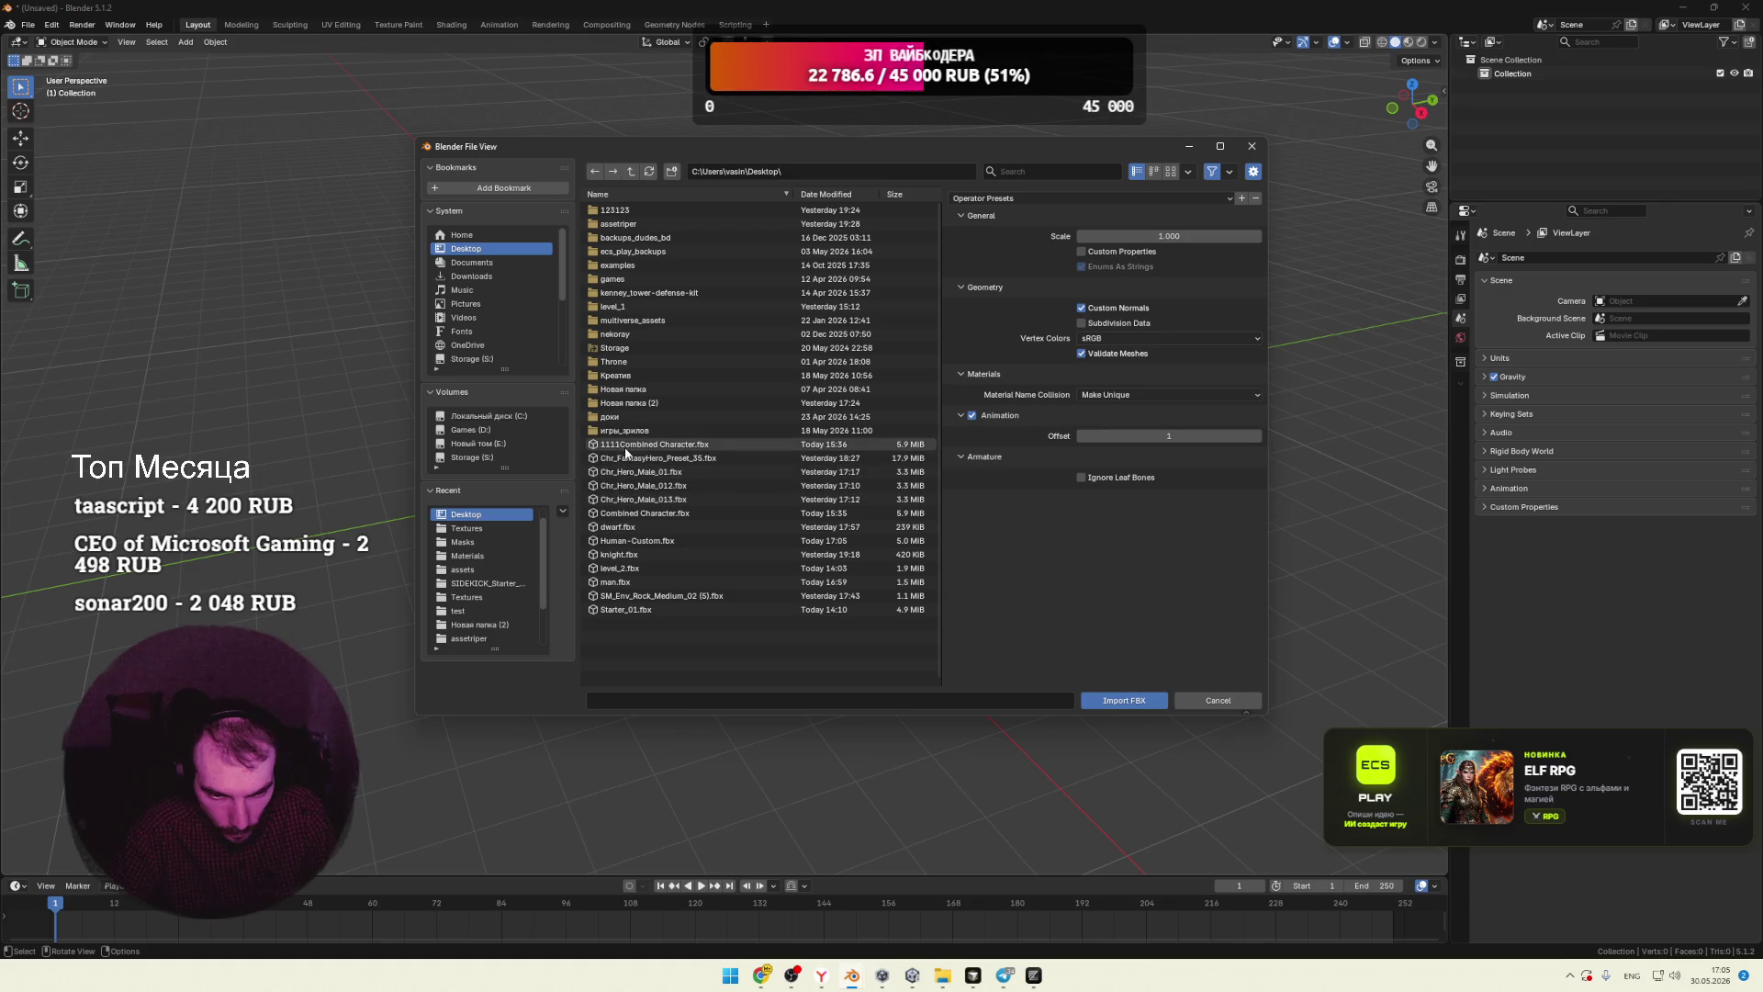
pyautogui.click(661, 541)
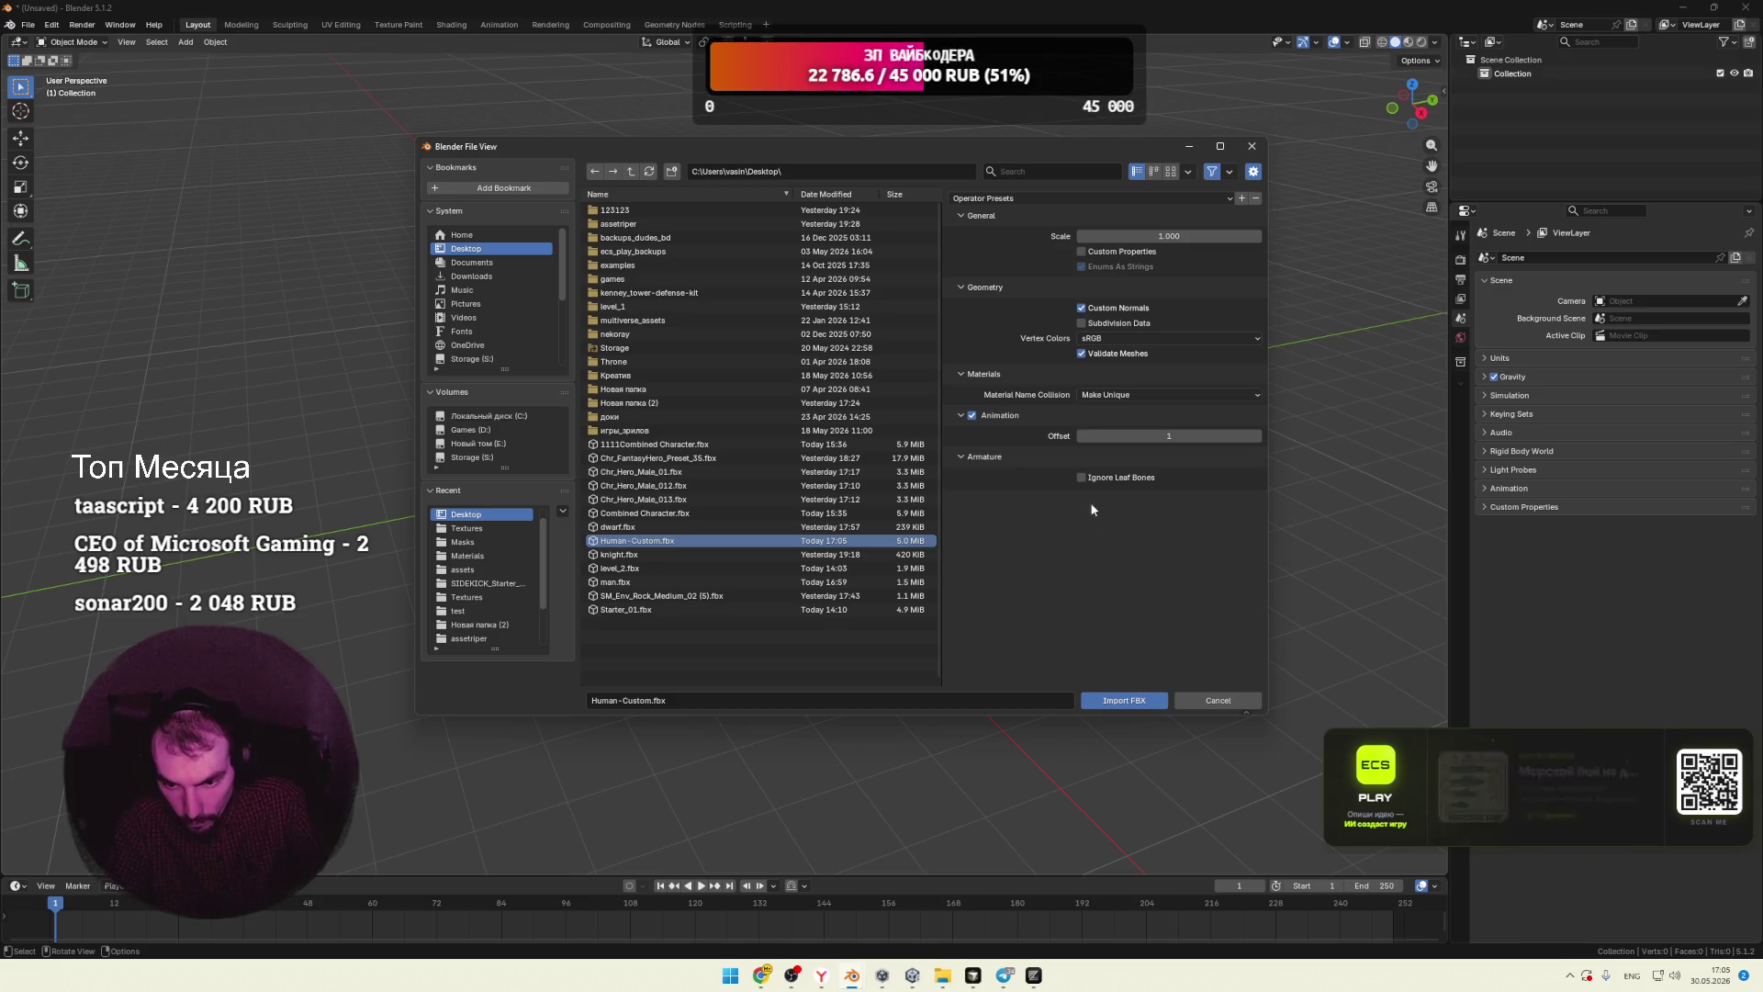
pyautogui.click(1135, 701)
# Step: Orbit around the imported character, then select and delete the rig
pyautogui.click(823, 494)
pyautogui.scroll(5, 823, 494)
pyautogui.moveTo(823, 494)
pyautogui.mouseDown(button='middle')
pyautogui.moveTo(988, 458)
pyautogui.moveTo(907, 496)
pyautogui.mouseUp(button='middle')
pyautogui.press('a')
pyautogui.press('Delete')
# Step: Open the FBX (Legacy) importer
pyautogui.click(34, 28)
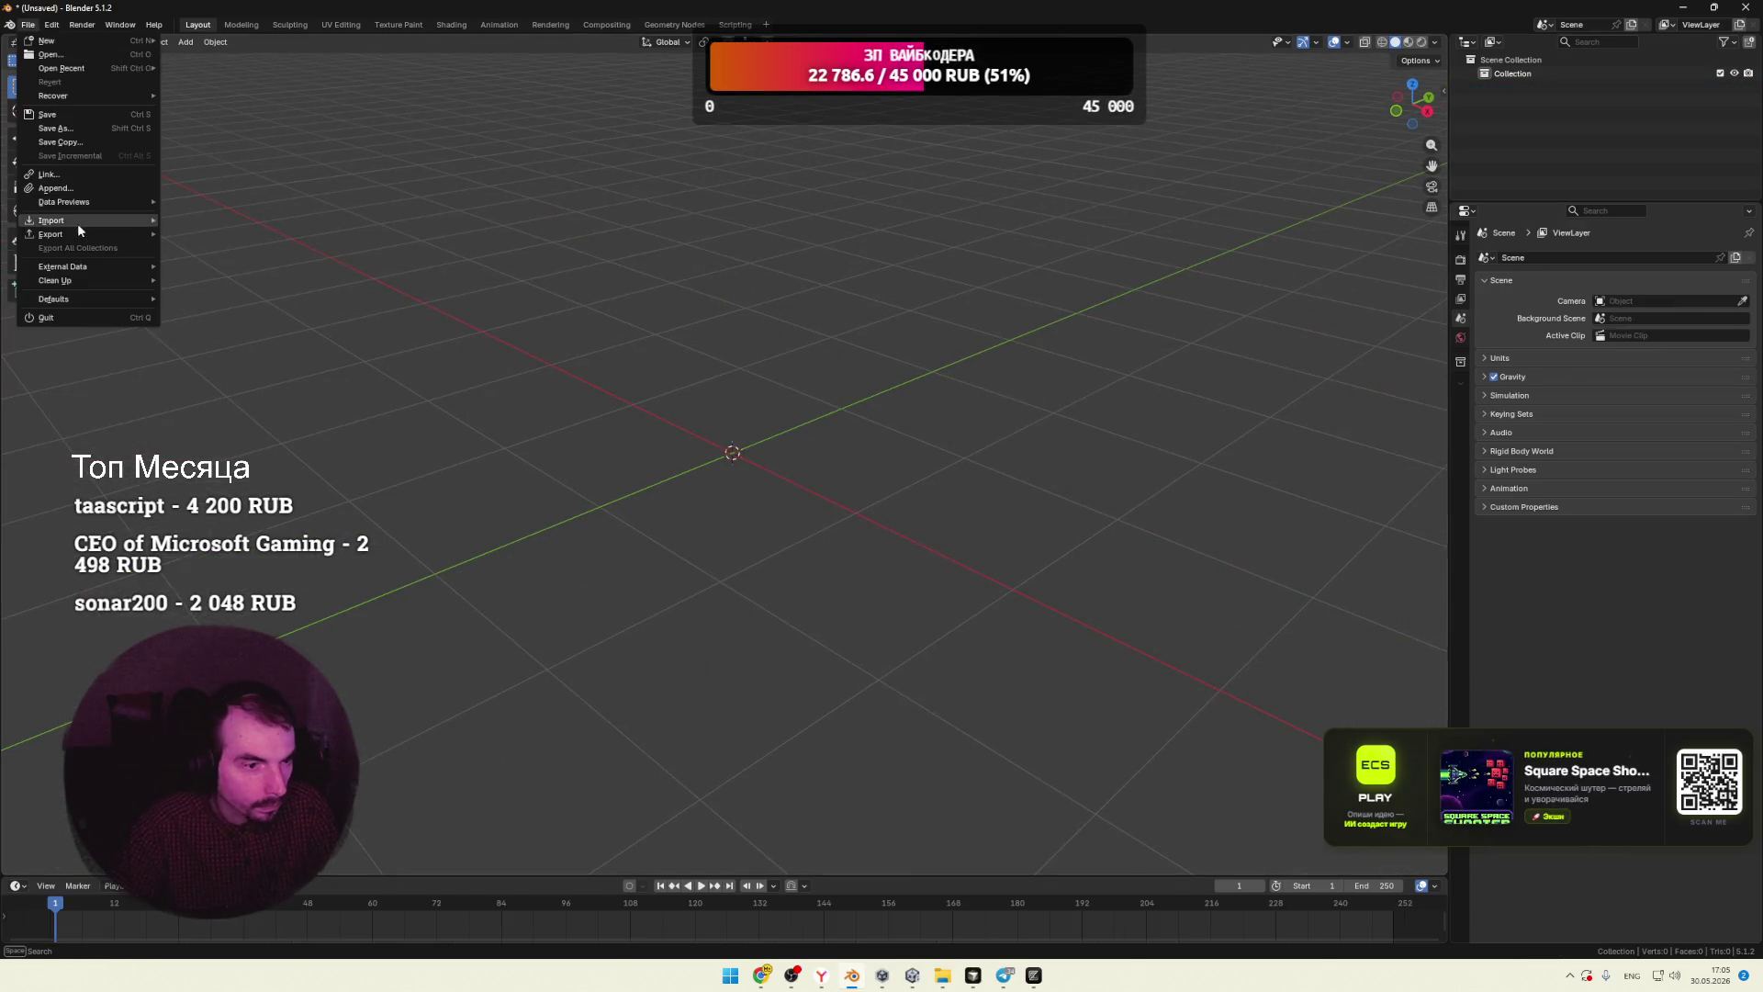
pyautogui.moveTo(77, 224)
pyautogui.click(244, 345)
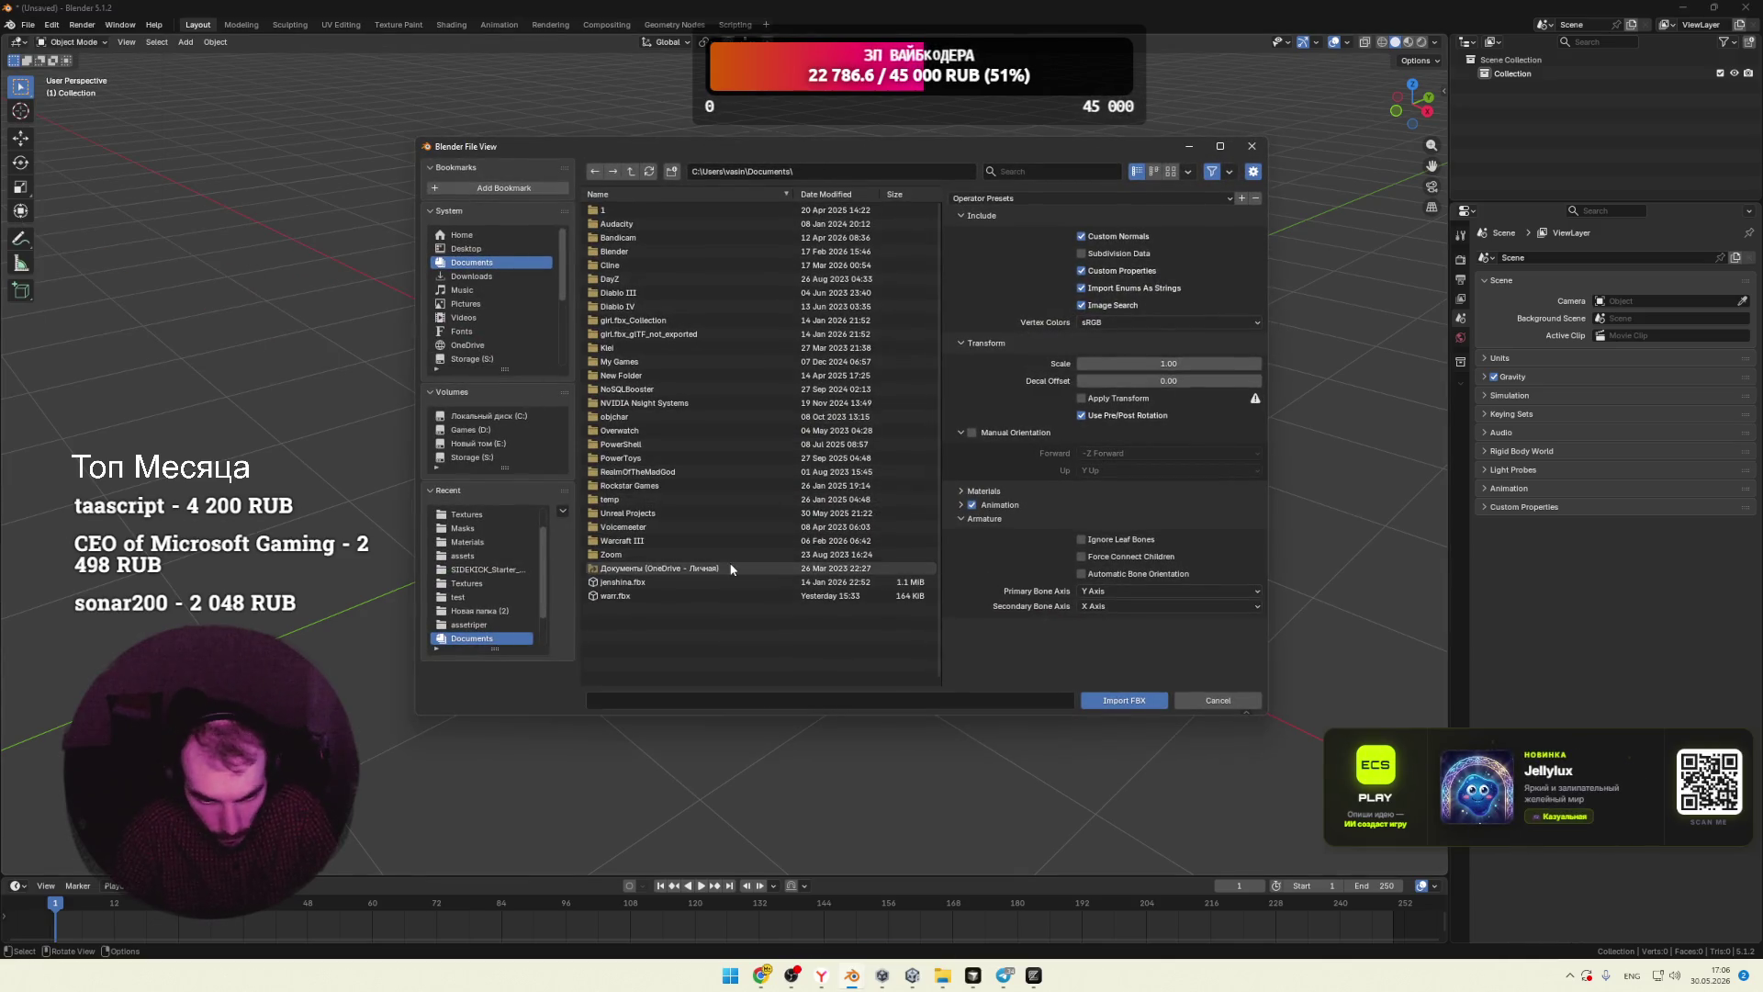
# Step: Import Desktop/Human-Custom.fbx via the legacy importer with Force Connect Children enabled
pyautogui.click(466, 249)
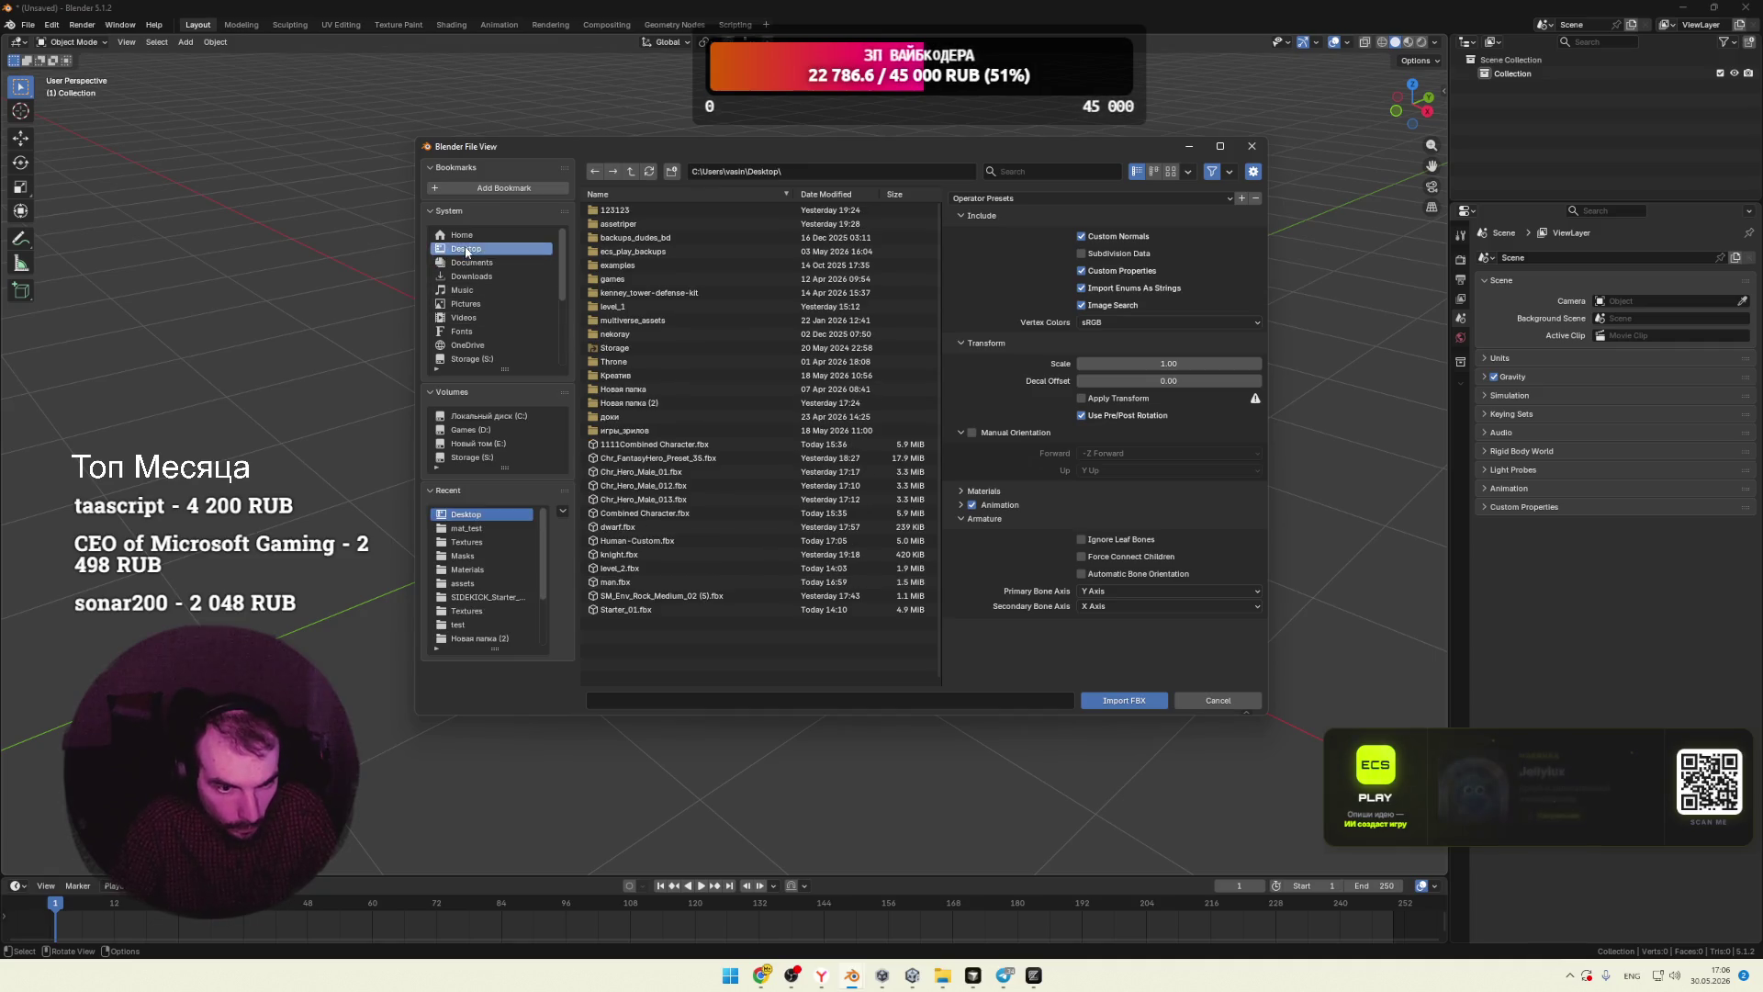
pyautogui.click(634, 542)
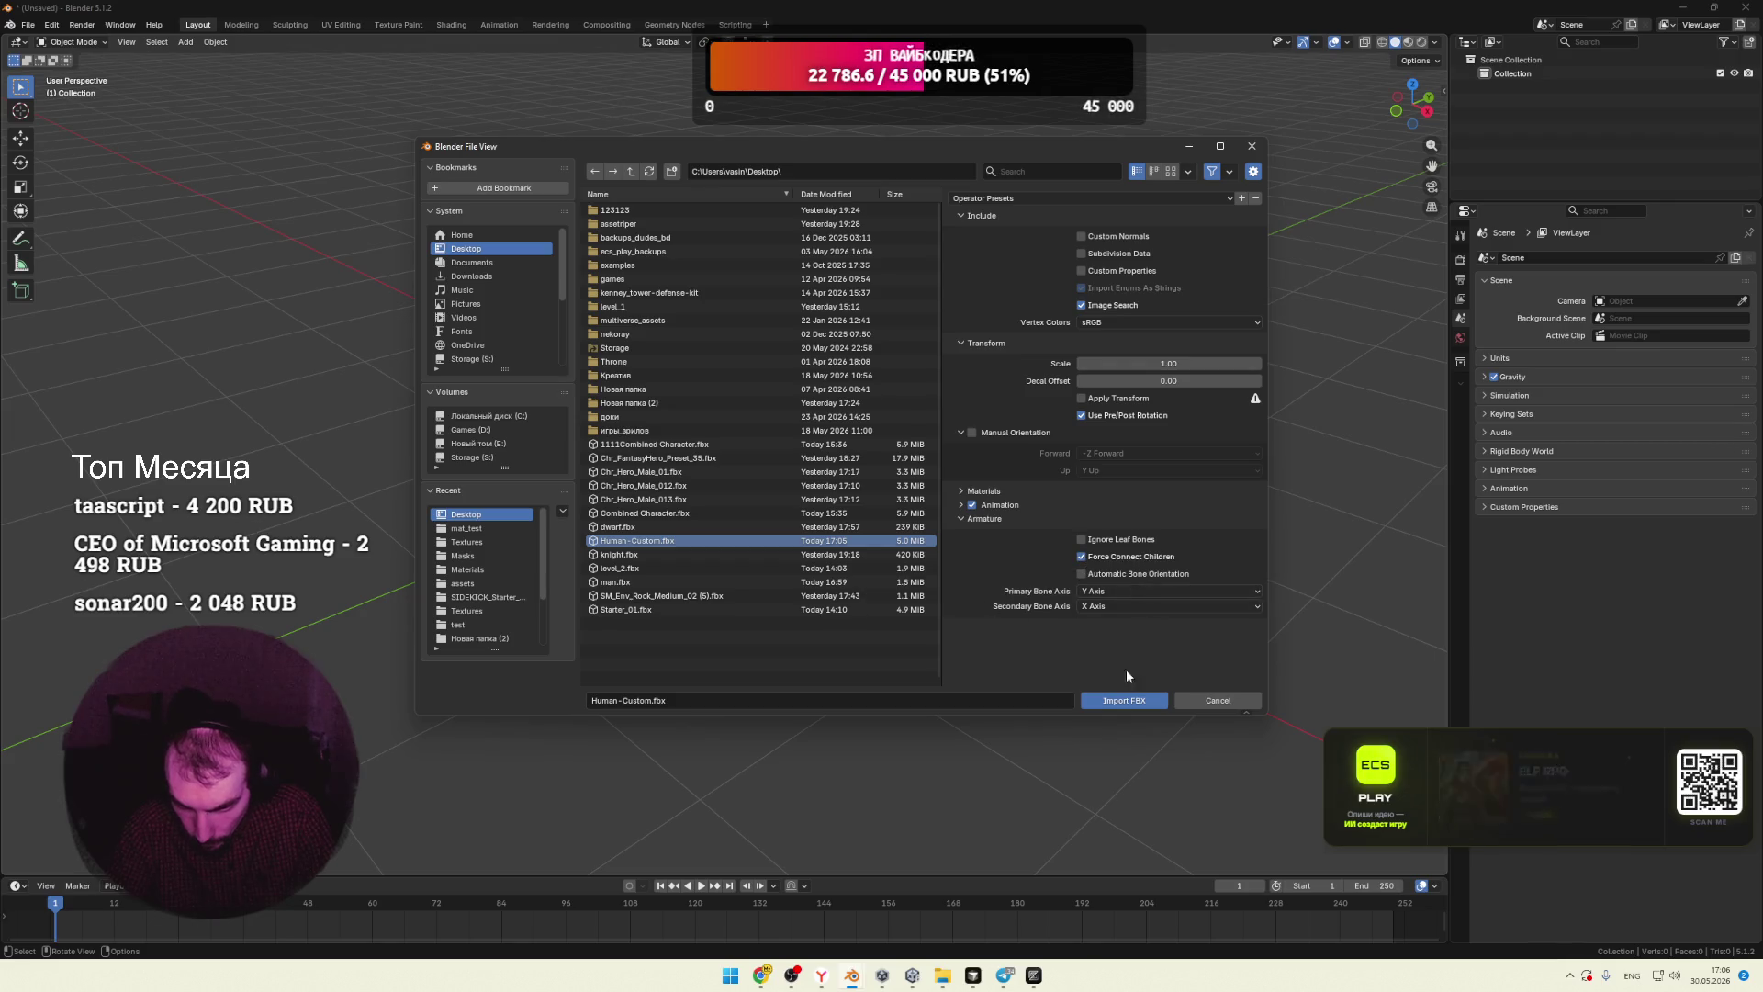
pyautogui.click(1117, 701)
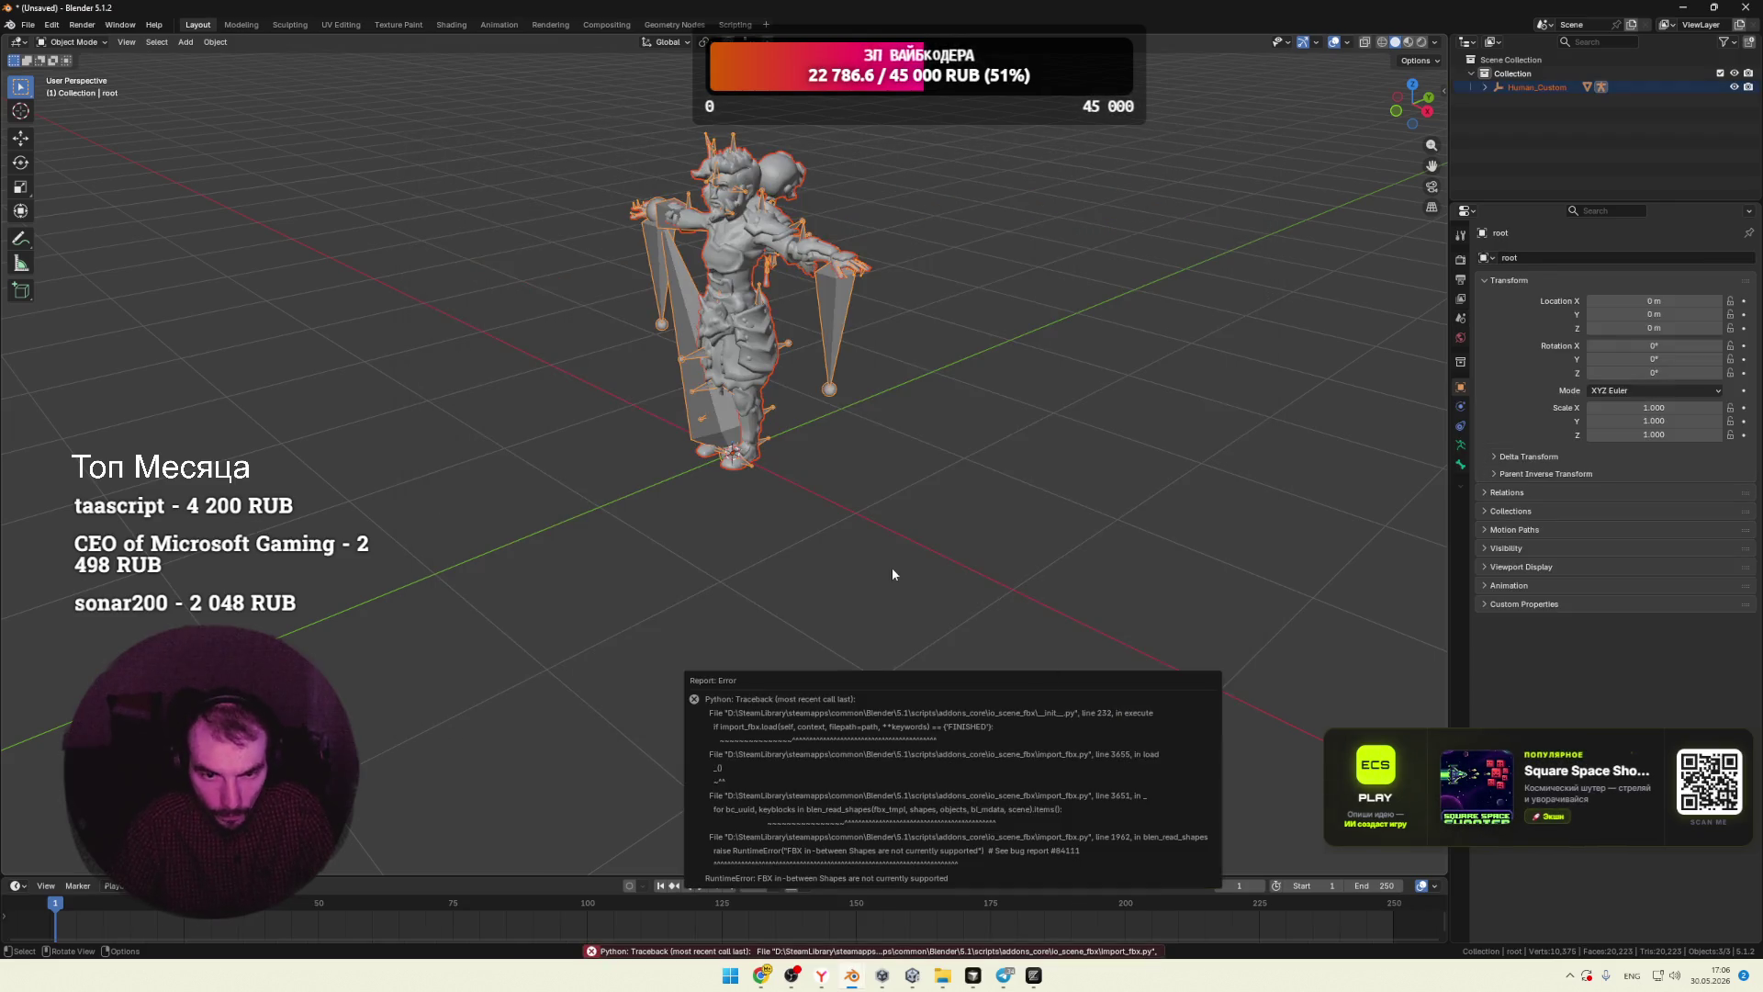
# Step: Orbit to inspect the rigged character, then delete it
pyautogui.moveTo(859, 492)
pyautogui.mouseDown(button='middle')
pyautogui.moveTo(874, 476)
pyautogui.moveTo(831, 405)
pyautogui.mouseUp(button='middle')
pyautogui.scroll(4, 866, 512)
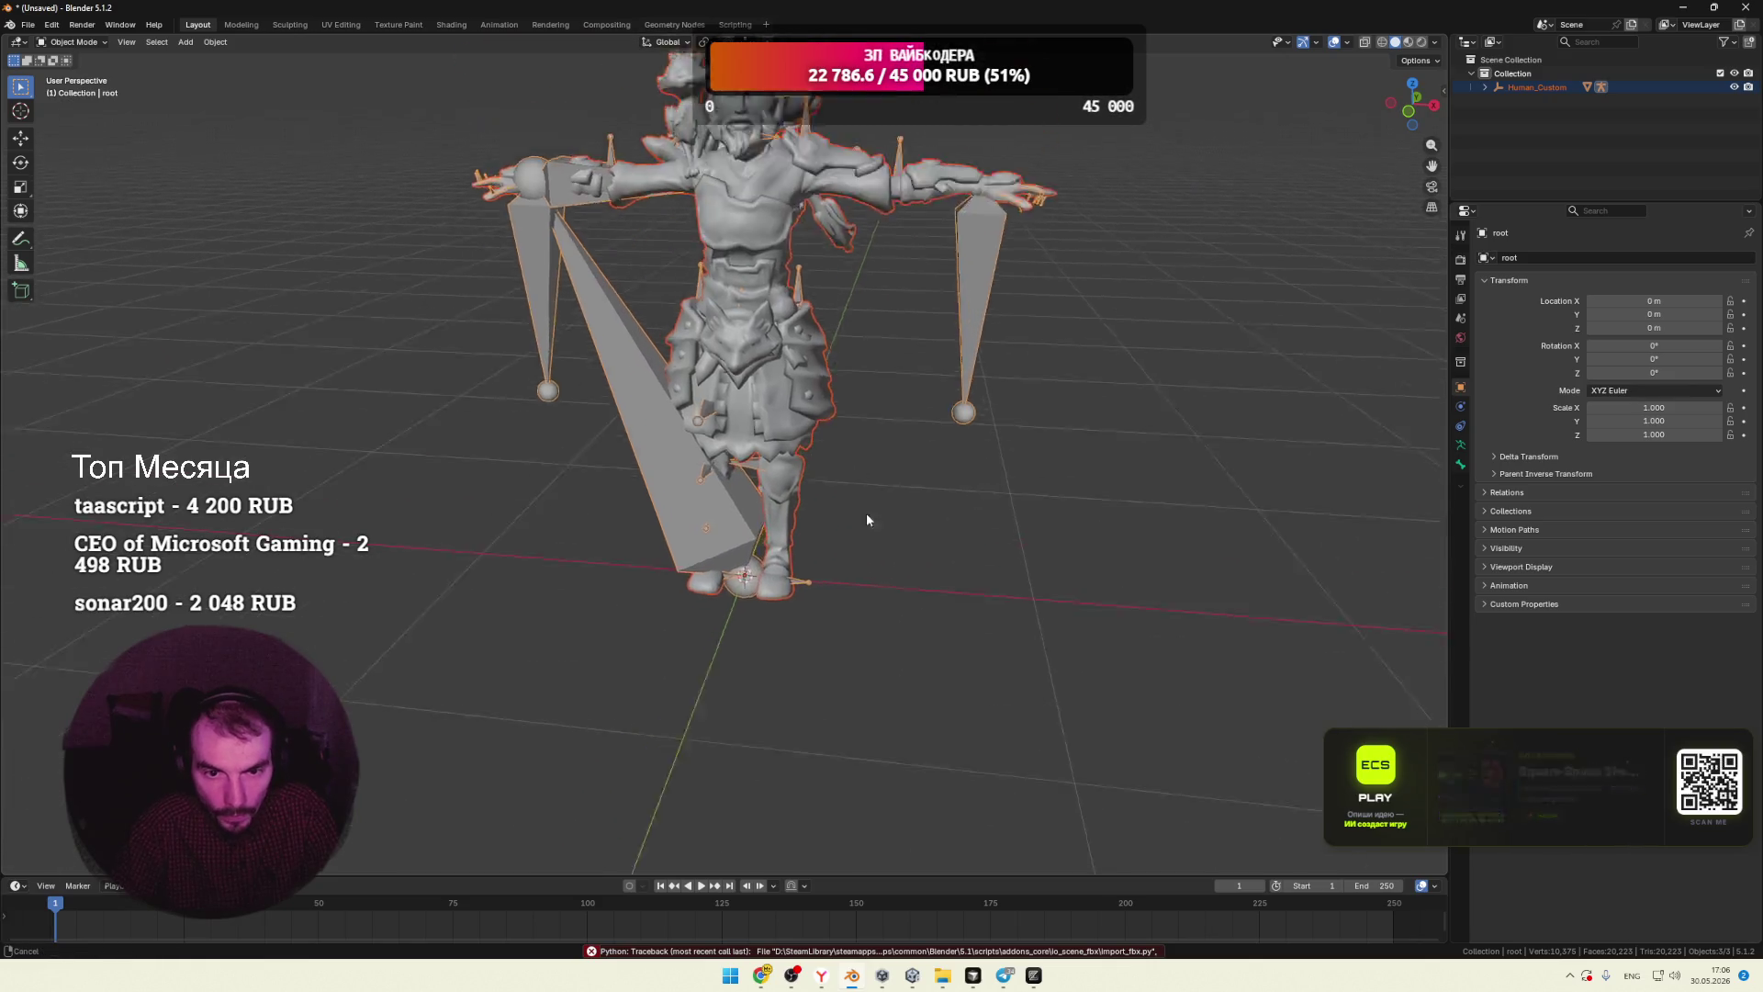
pyautogui.moveTo(867, 513)
pyautogui.mouseDown(button='middle')
pyautogui.moveTo(865, 495)
pyautogui.moveTo(942, 479)
pyautogui.mouseUp(button='middle')
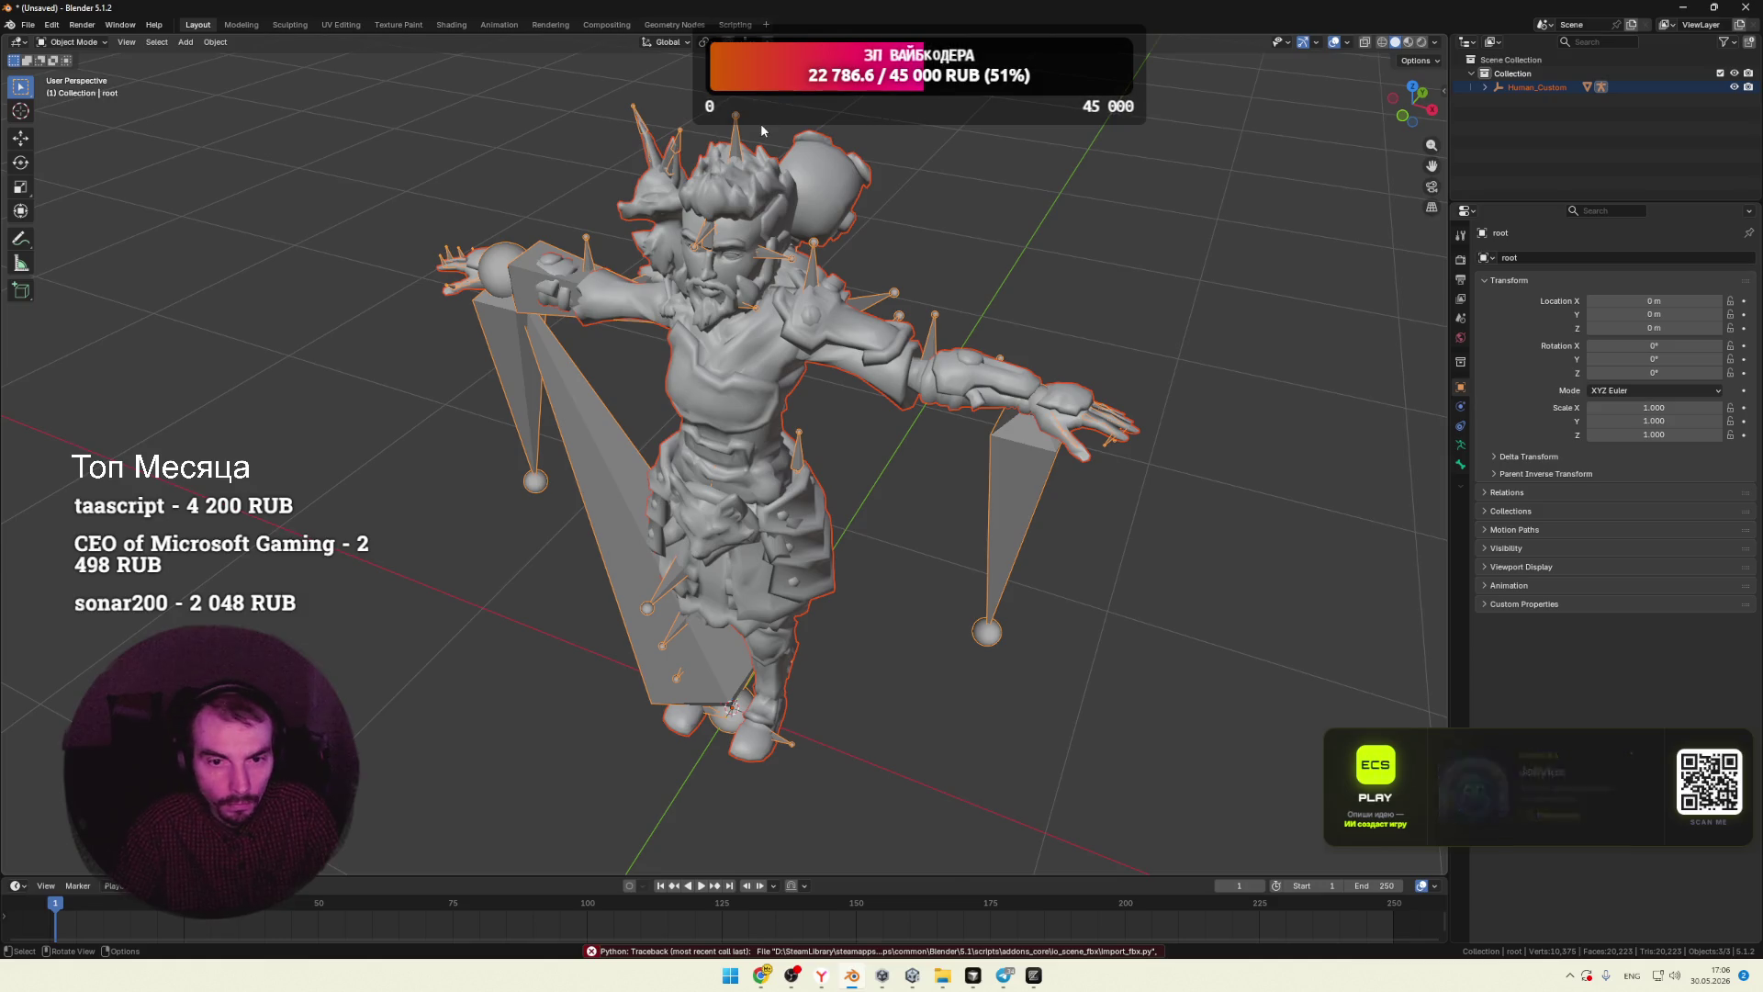
pyautogui.scroll(-2, 761, 123)
pyautogui.press('Delete')
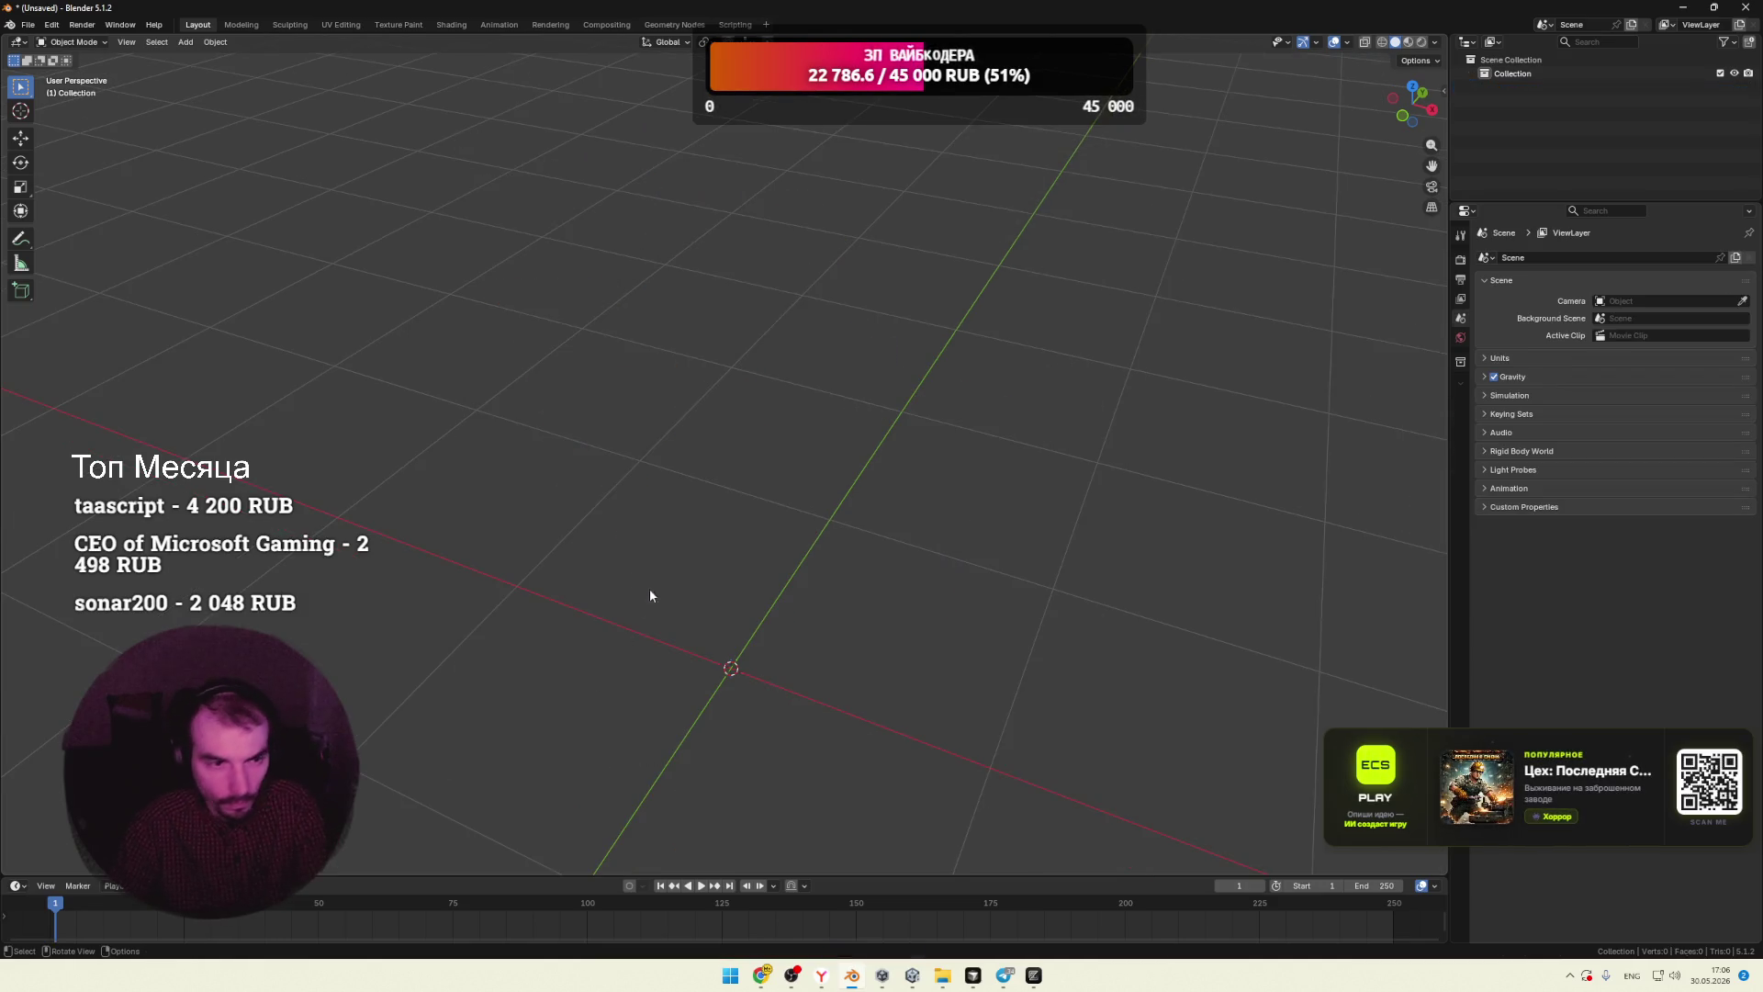
# Step: Start a new General file without saving and delete its default objects
pyautogui.click(28, 25)
pyautogui.moveTo(55, 41)
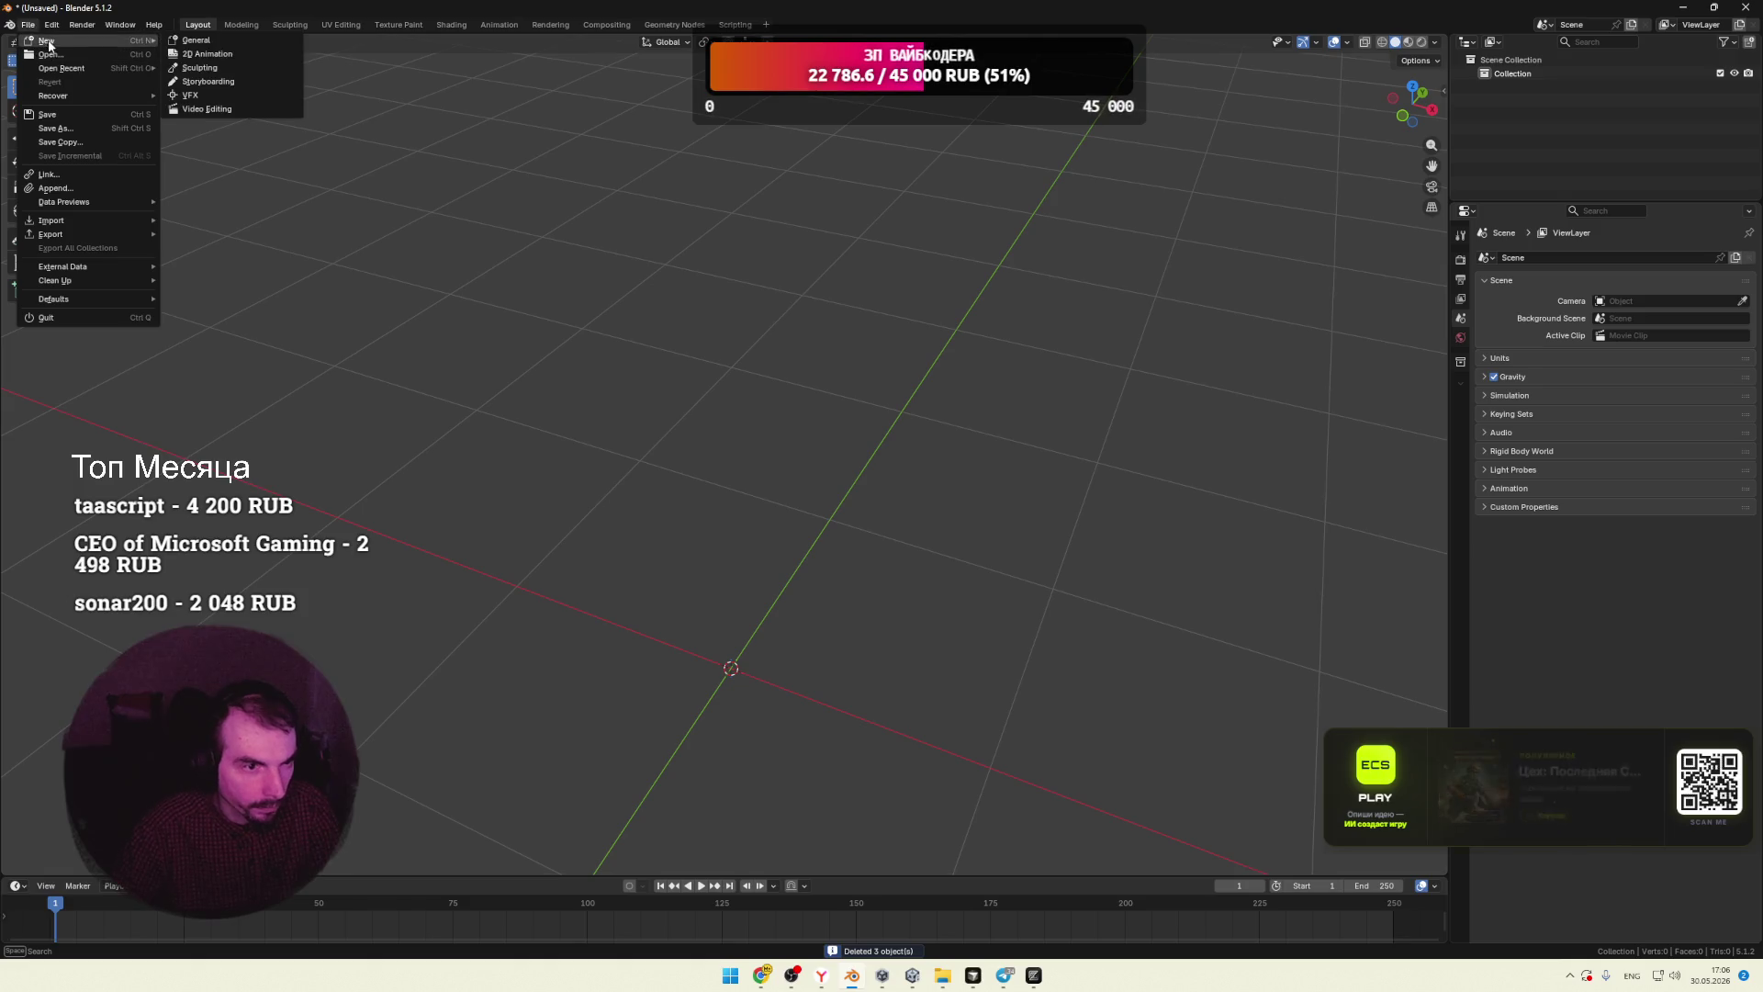
pyautogui.click(197, 41)
pyautogui.click(899, 508)
pyautogui.press('a')
pyautogui.press('Delete')
# Step: Import Desktop/Human -Custom.fbx with the legacy FBX importer and view it in Shading
pyautogui.click(28, 25)
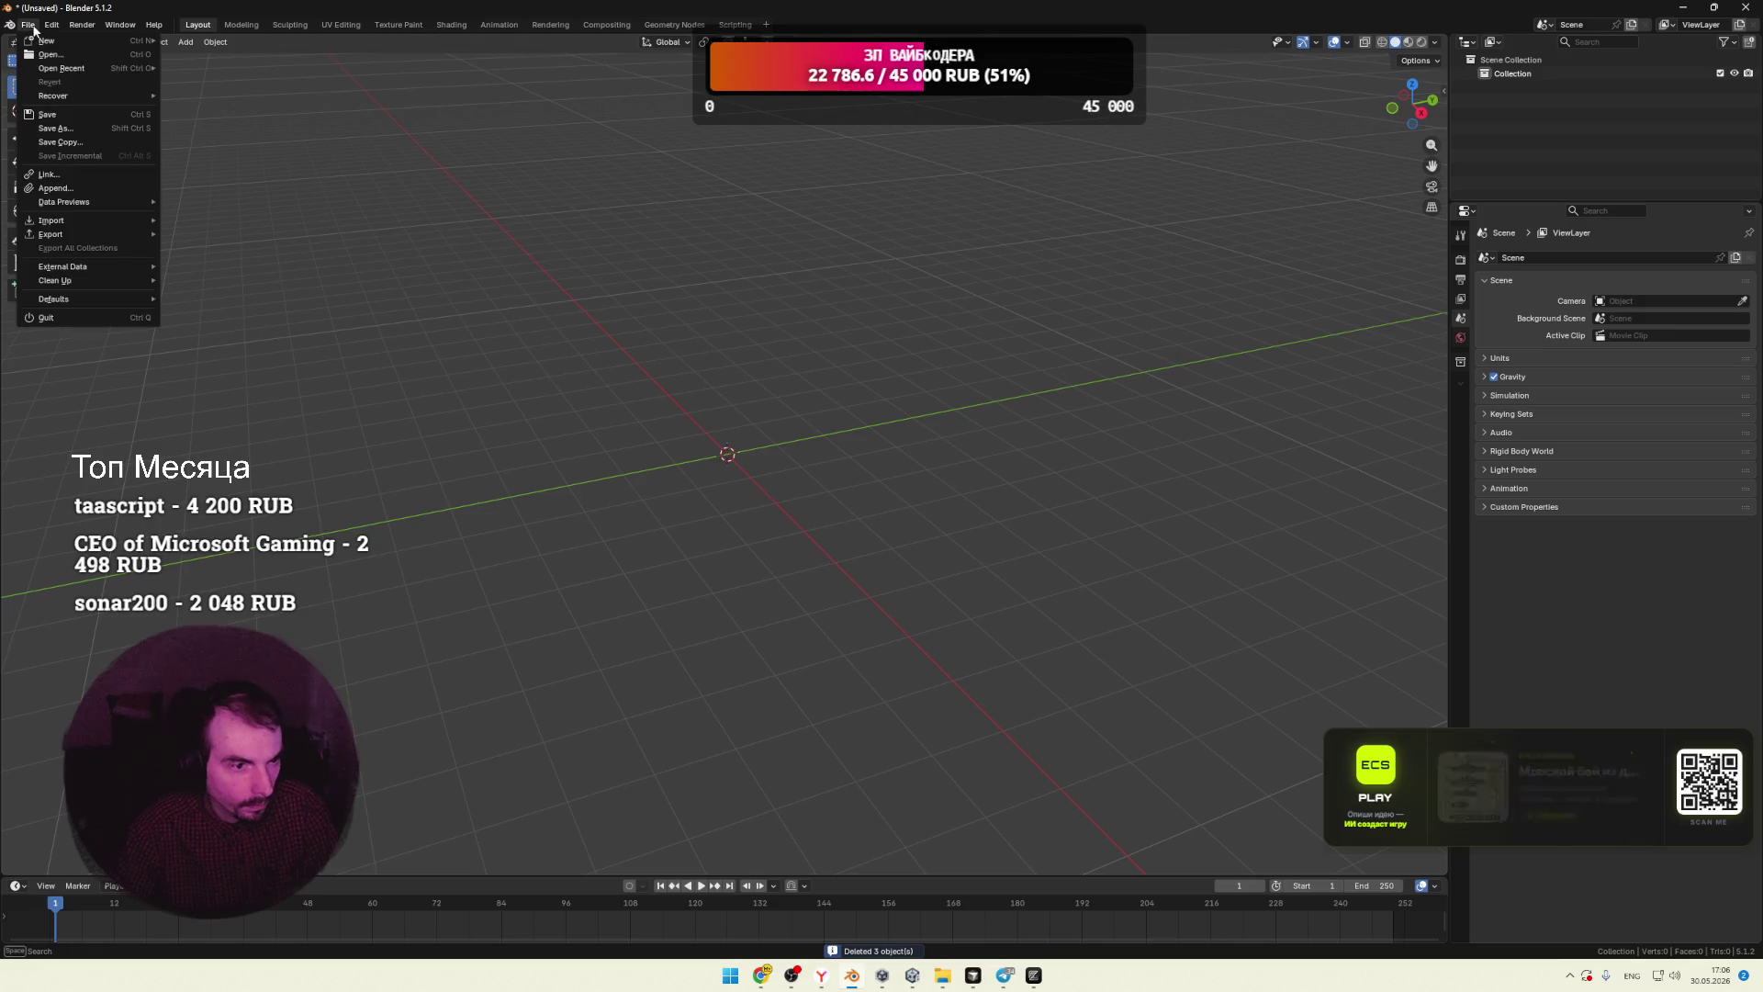
pyautogui.moveTo(79, 219)
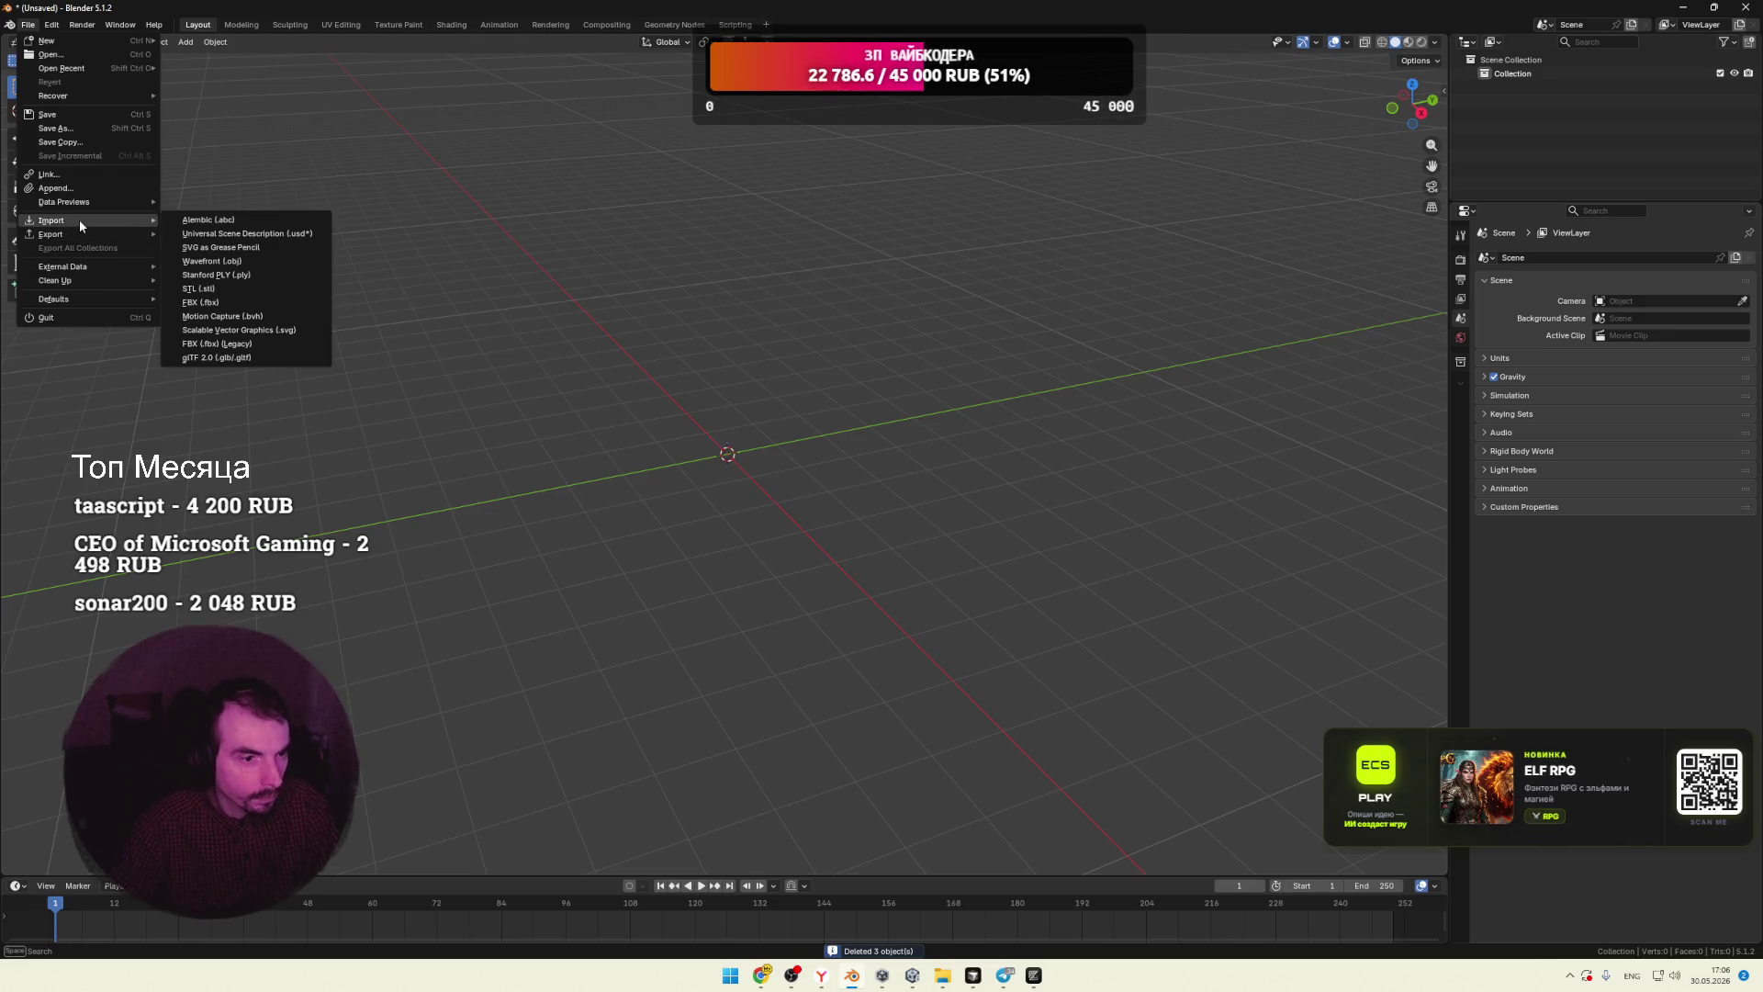
pyautogui.click(247, 345)
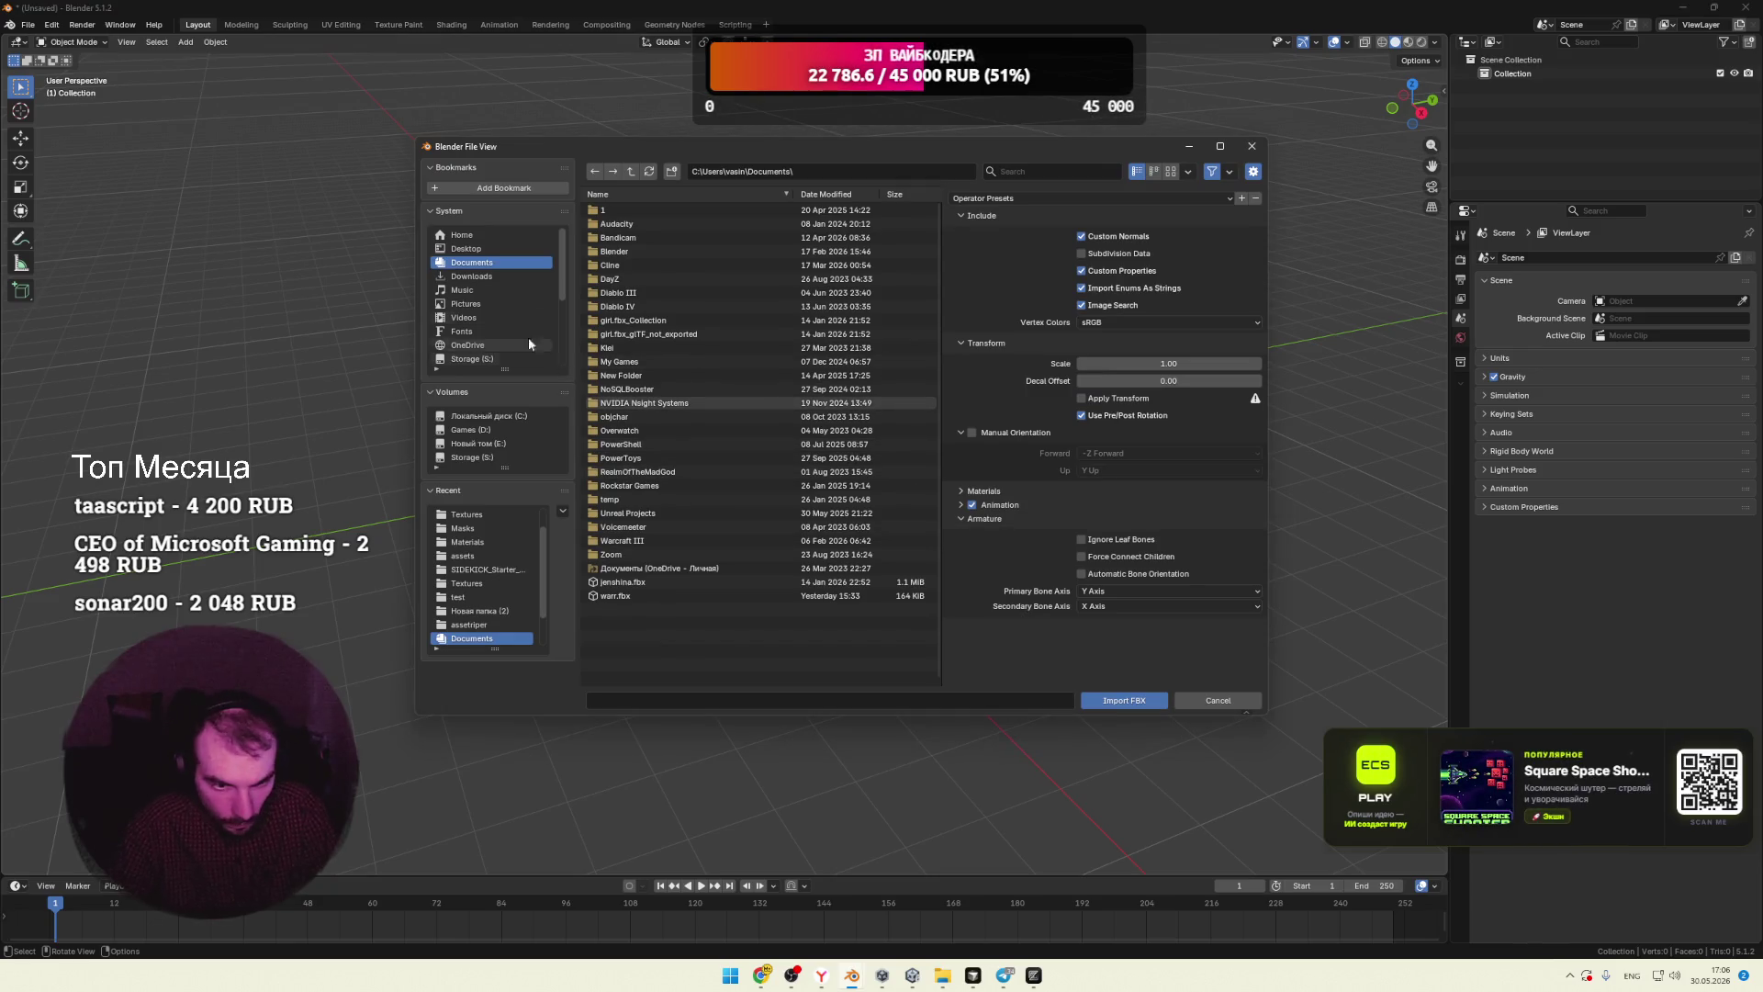
pyautogui.click(466, 249)
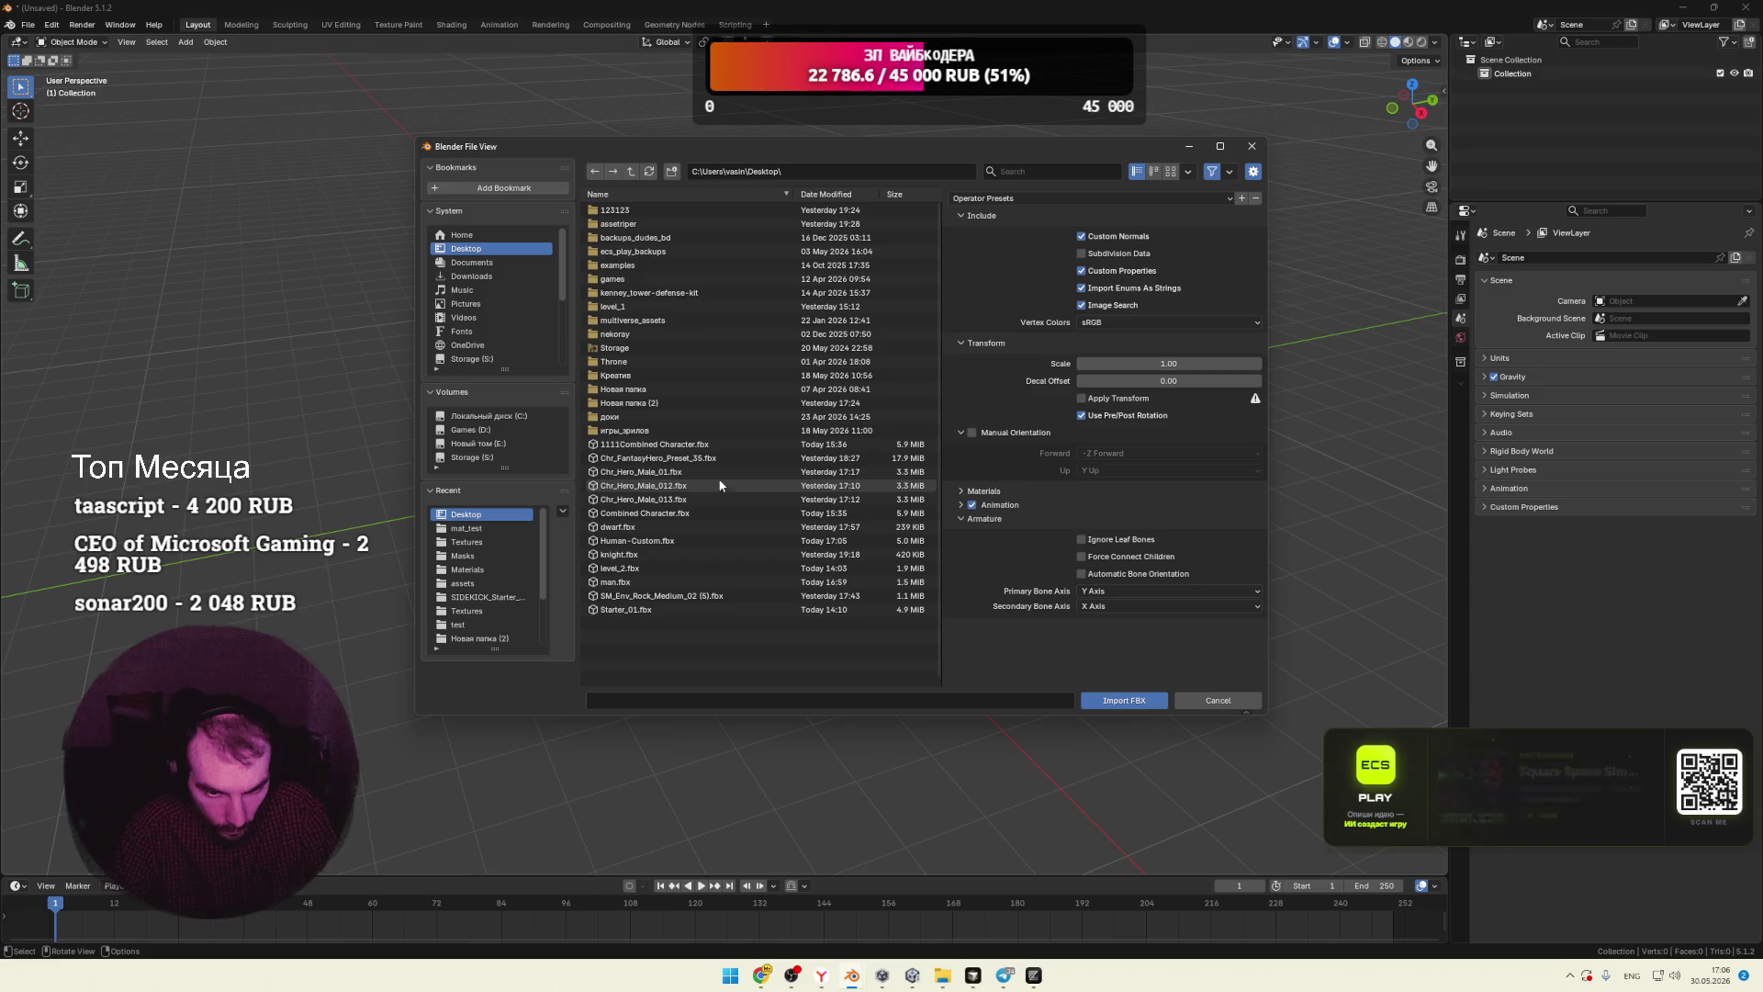
pyautogui.click(643, 541)
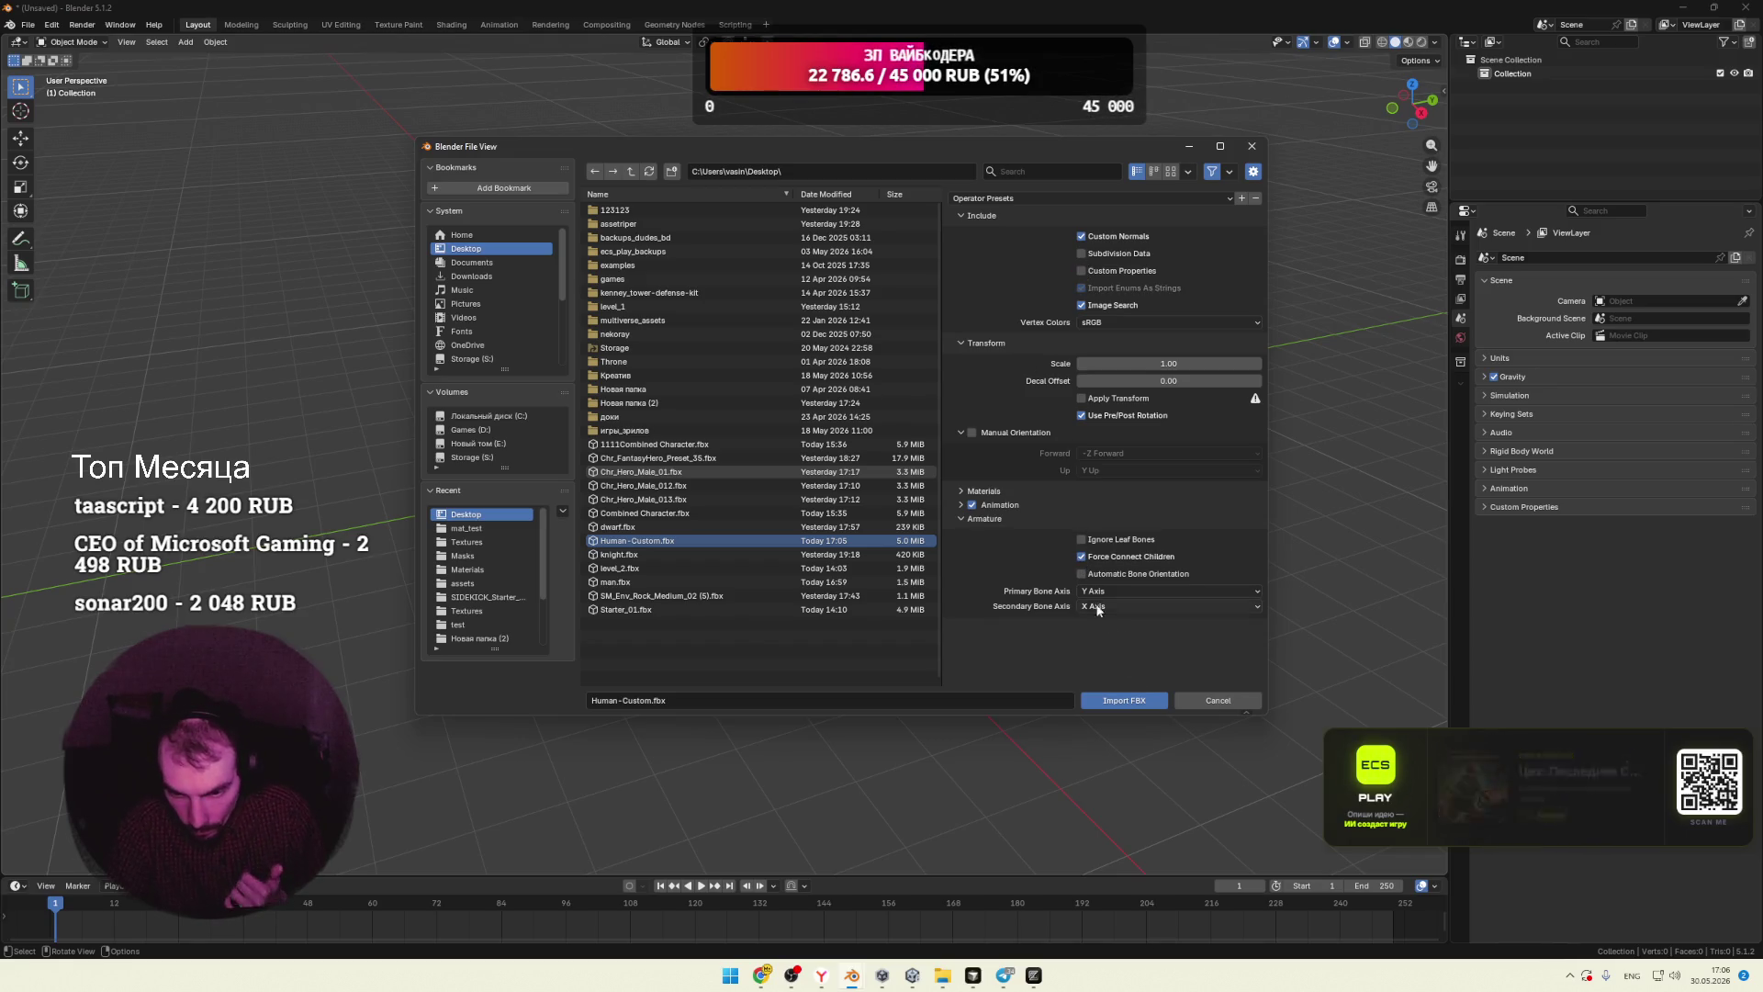
pyautogui.click(1124, 701)
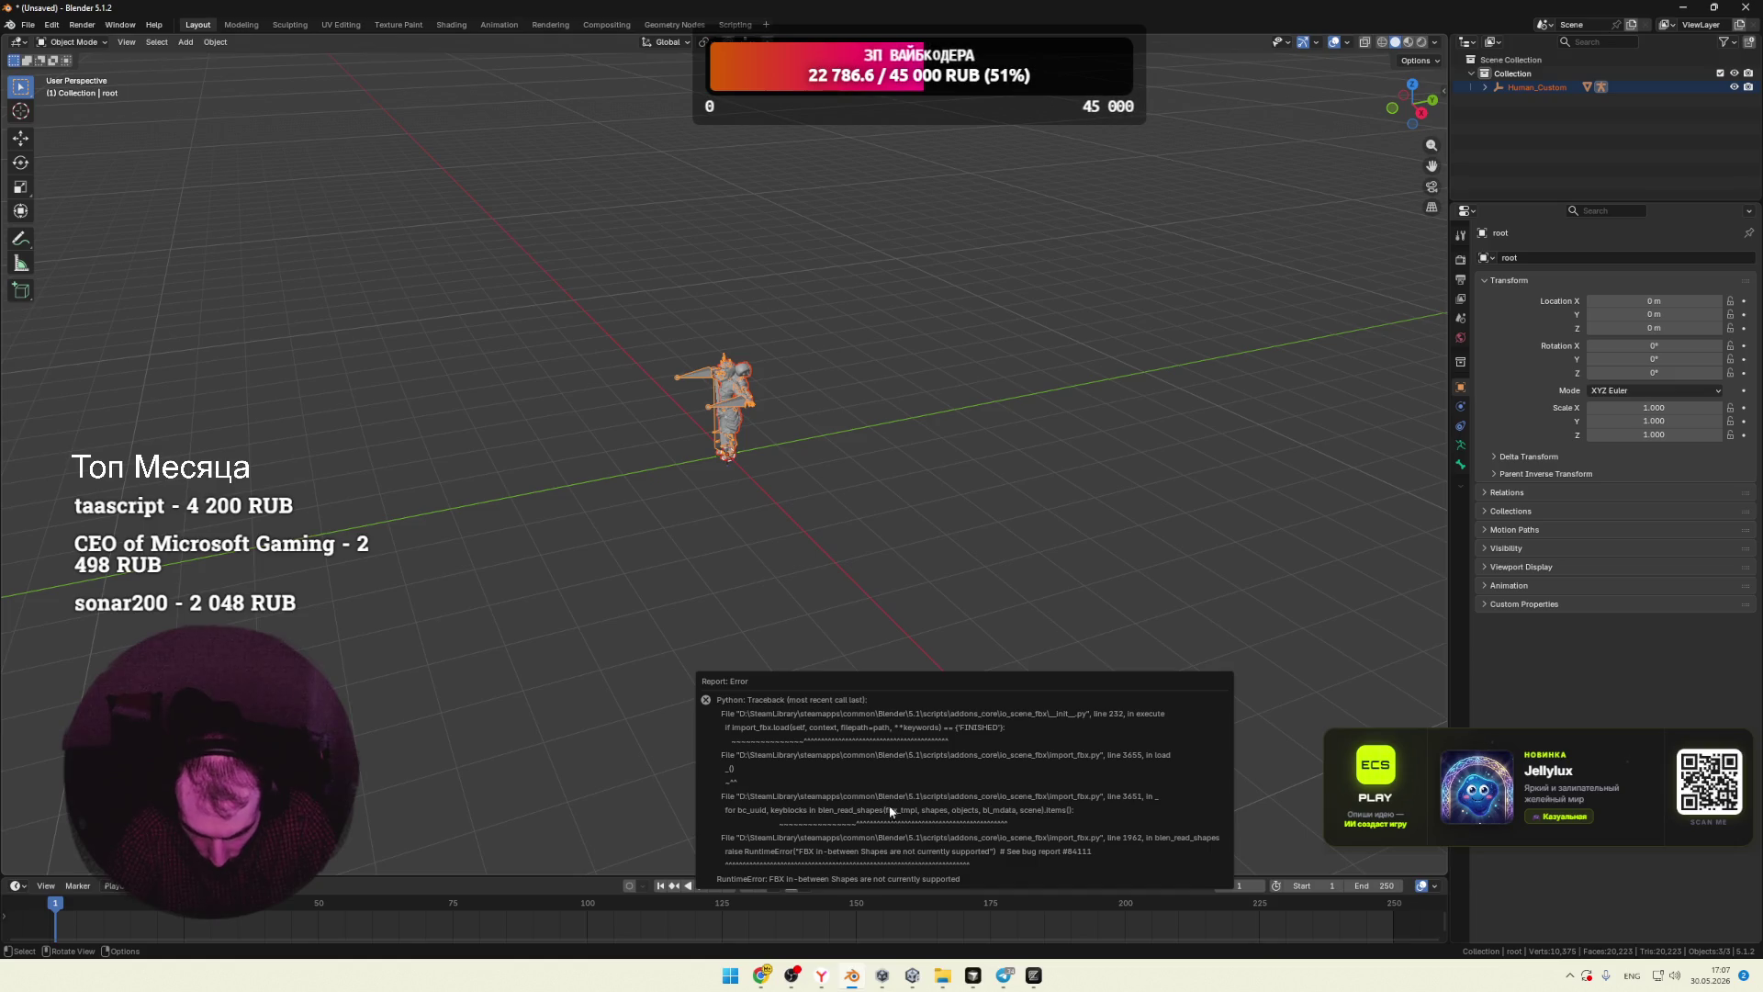
pyautogui.moveTo(786, 619)
pyautogui.mouseDown(button='middle')
pyautogui.moveTo(861, 471)
pyautogui.moveTo(937, 465)
pyautogui.moveTo(676, 323)
pyautogui.mouseUp(button='middle')
pyautogui.scroll(6, 802, 433)
pyautogui.scroll(4, 882, 523)
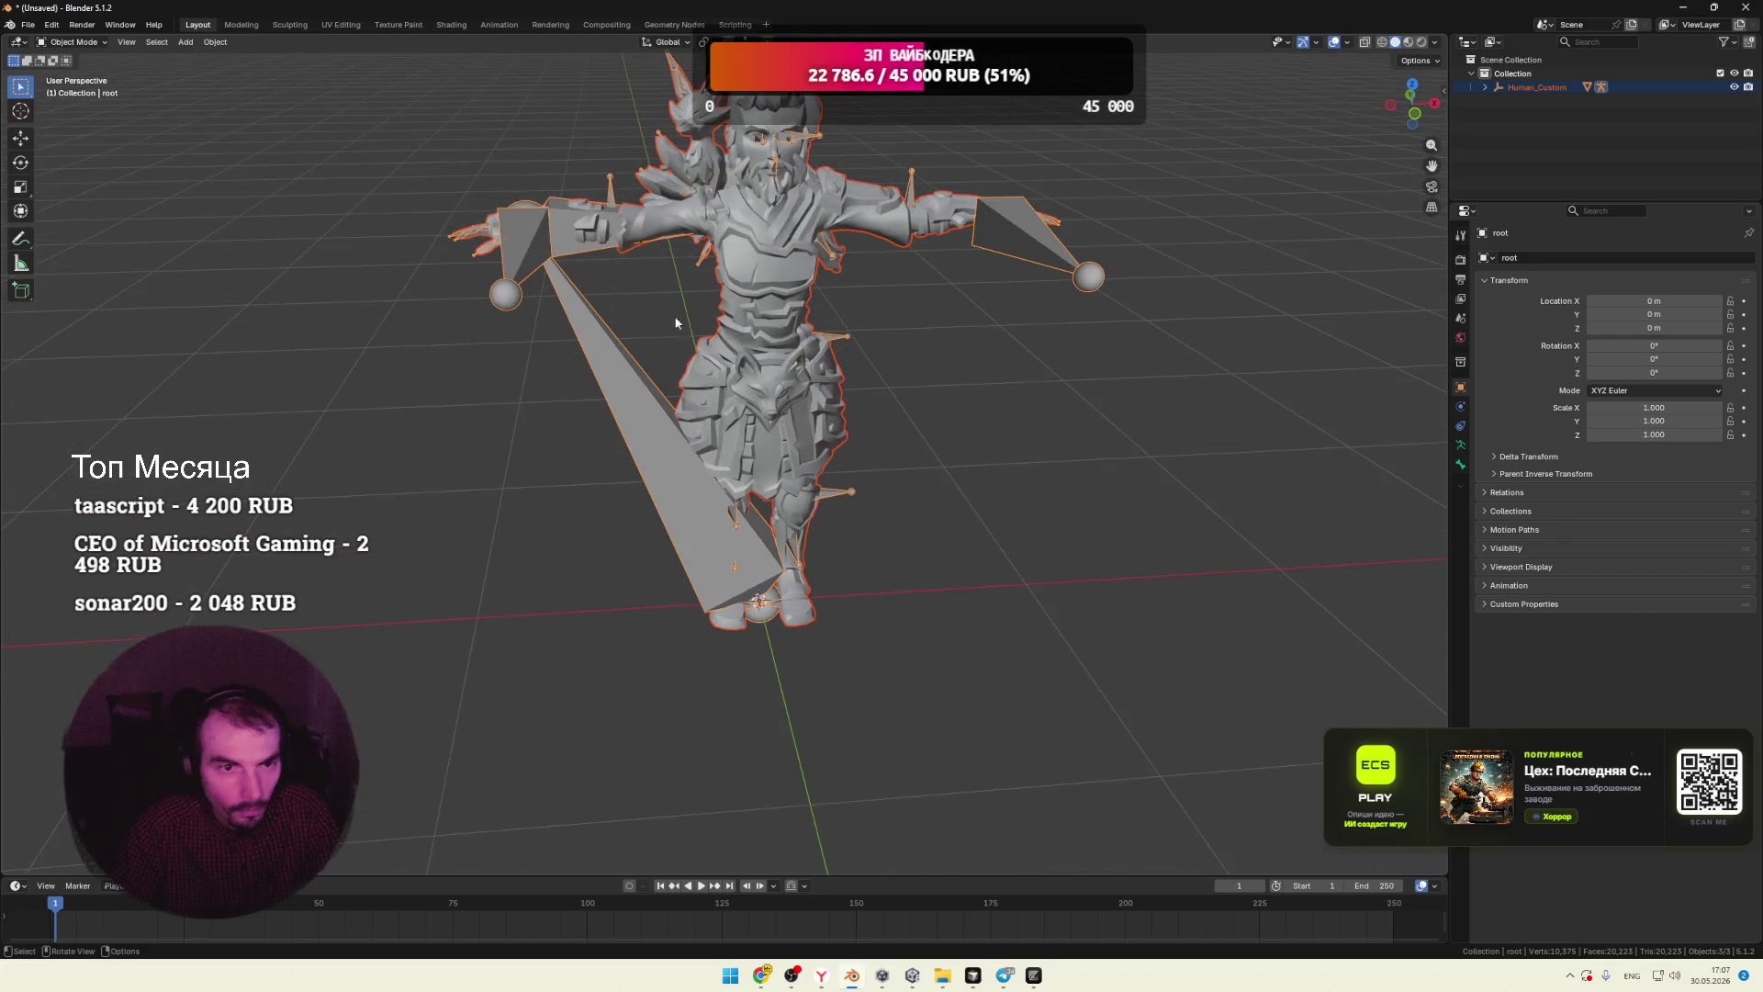
pyautogui.click(452, 25)
# Step: Assign the existing Material to the character mesh
pyautogui.scroll(4, 762, 353)
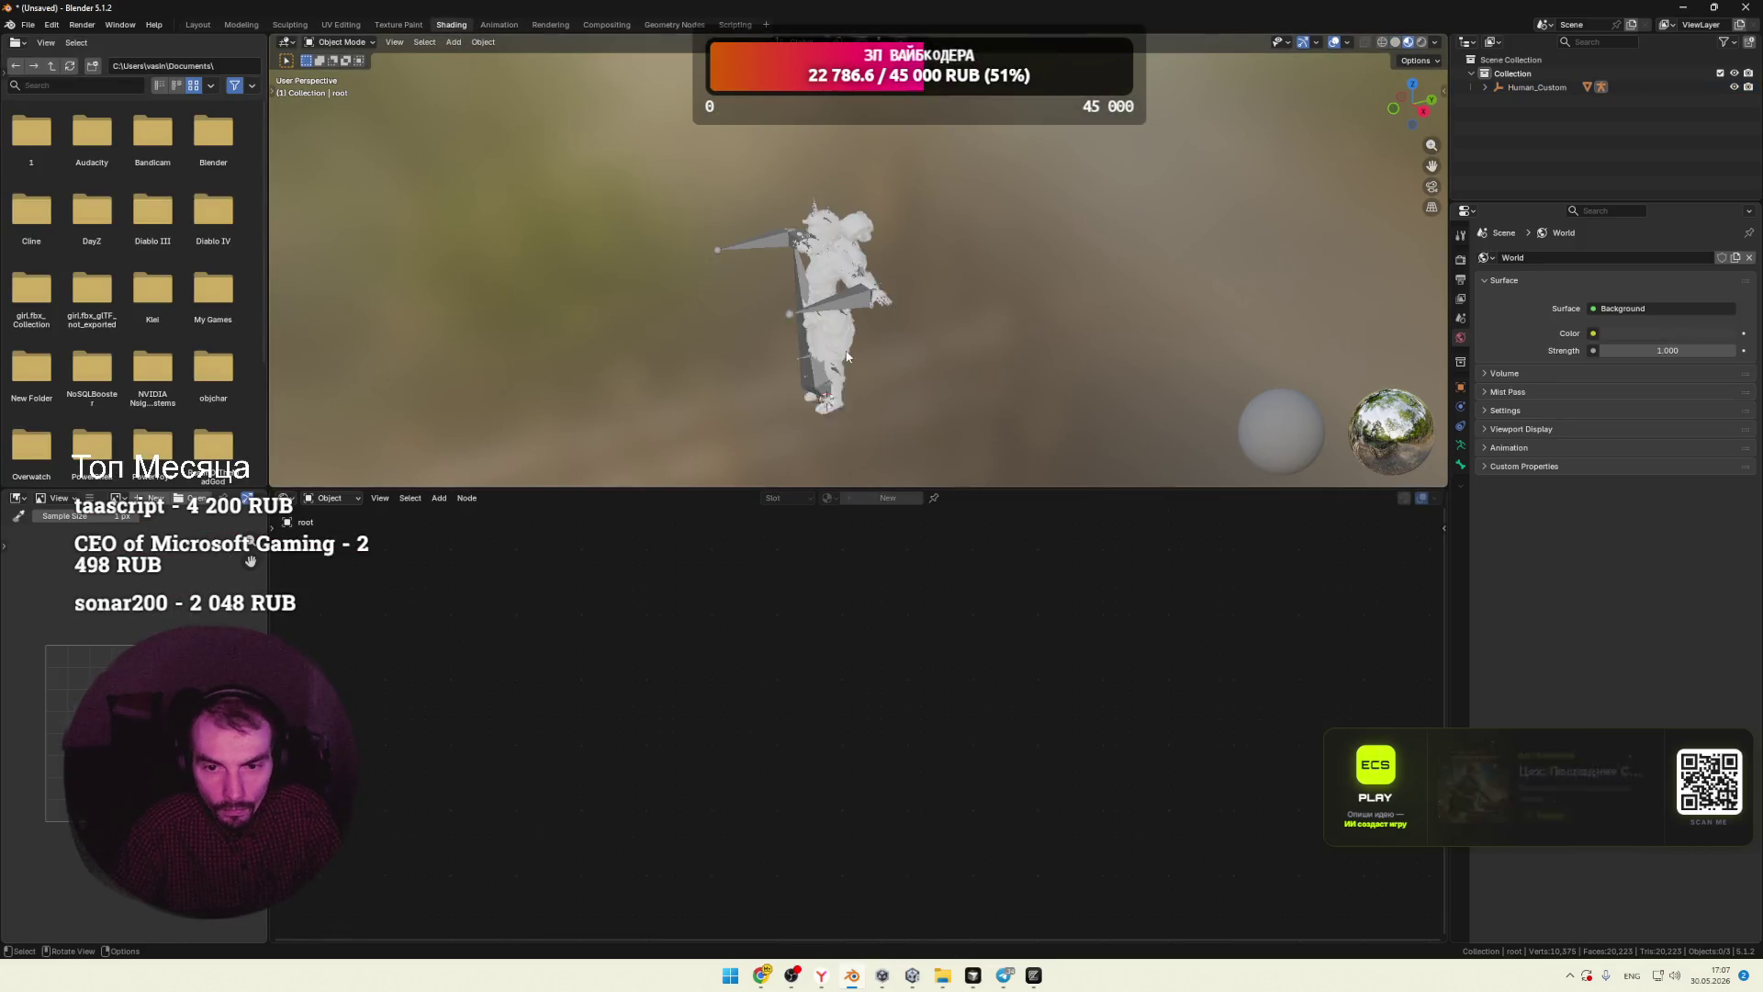
pyautogui.click(864, 413)
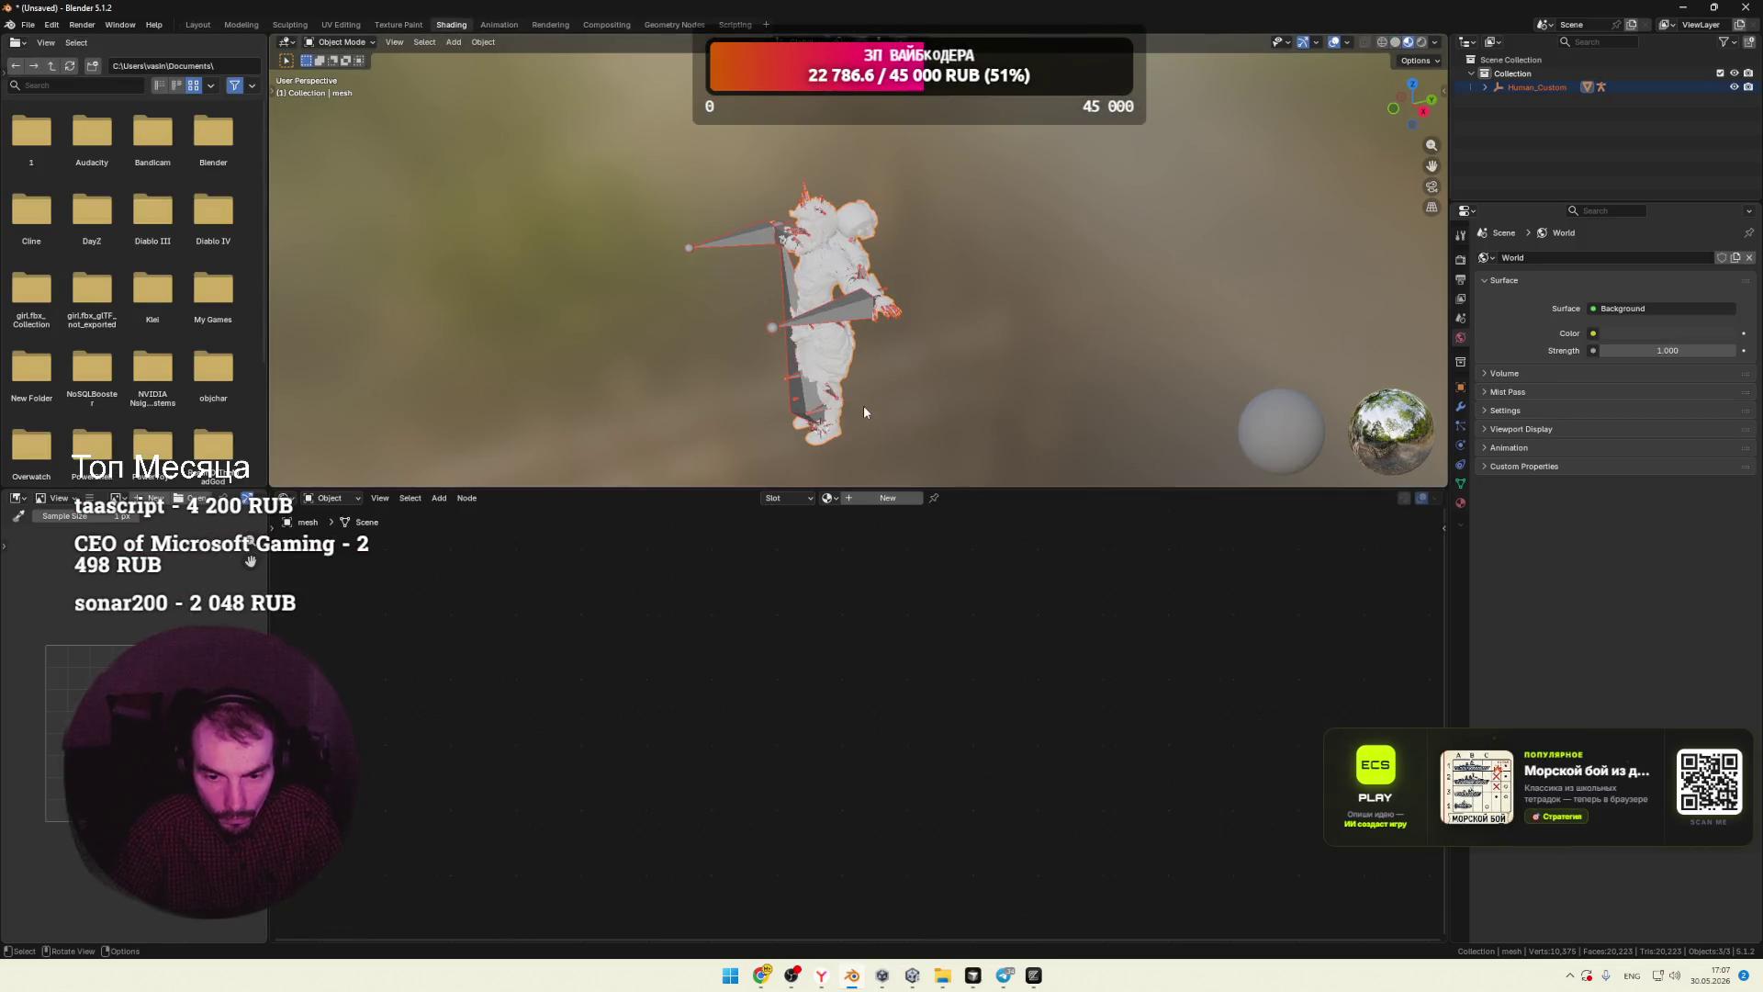
pyautogui.click(832, 498)
pyautogui.click(860, 533)
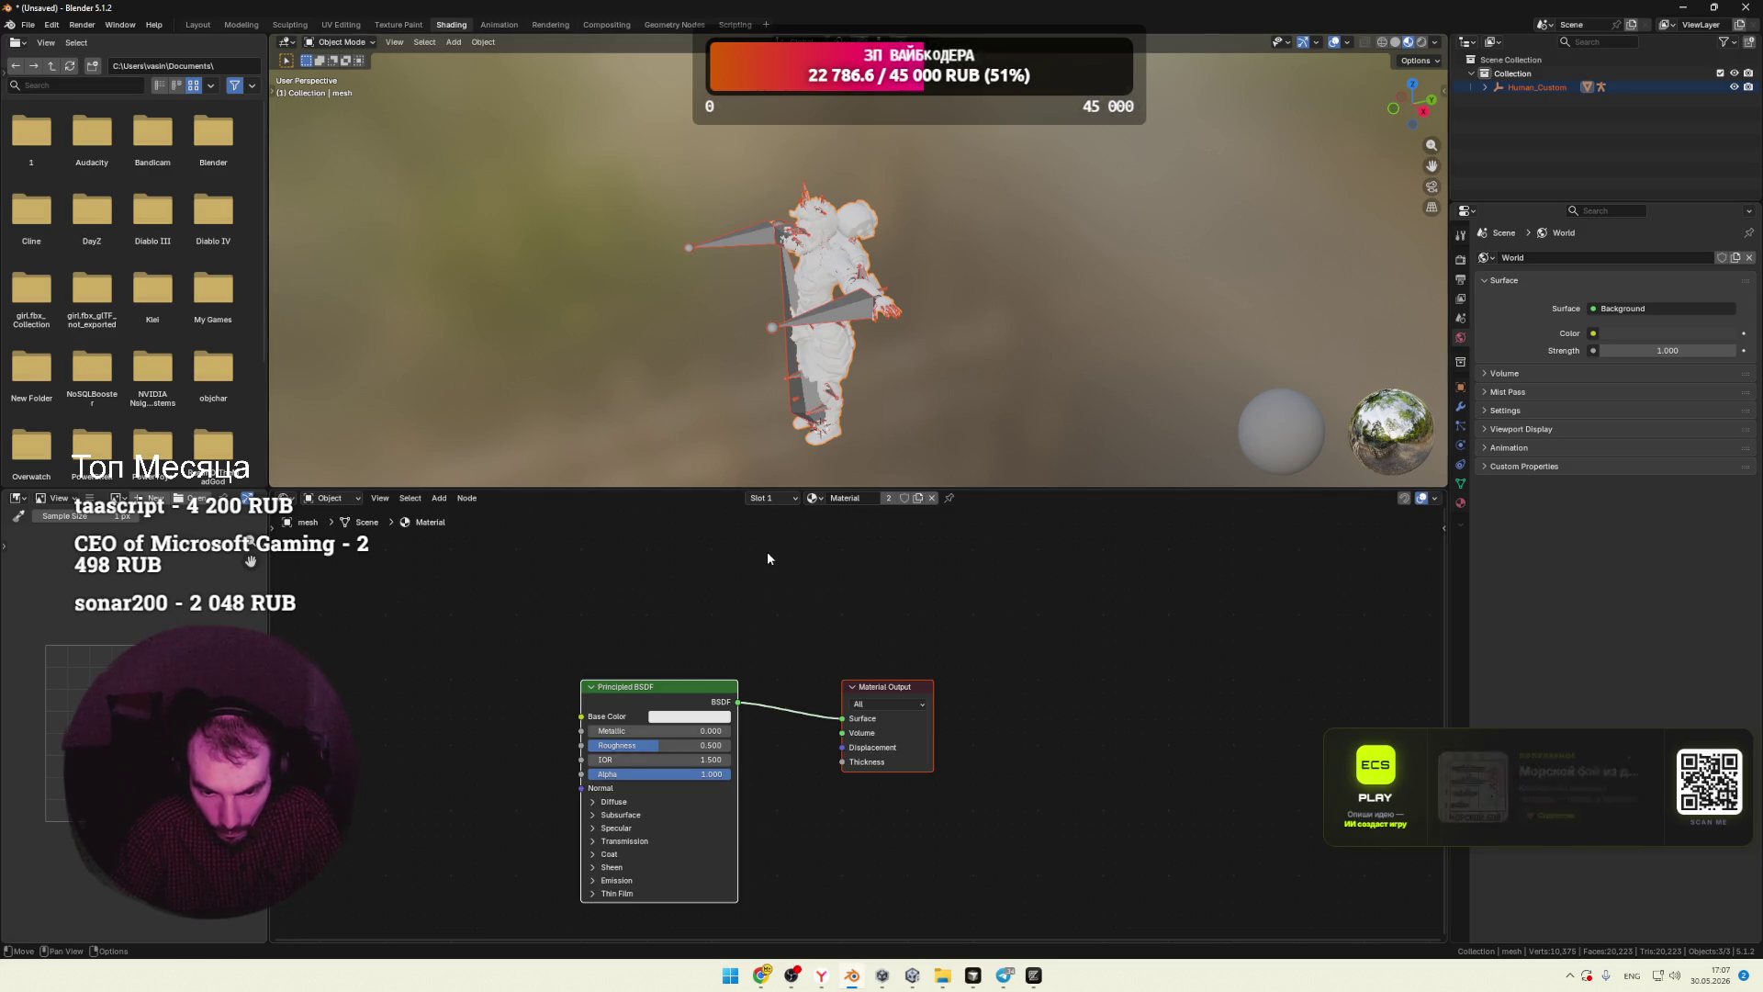
# Step: Add an Image Texture node and link its Color to the Principled BSDF Base Color
pyautogui.moveTo(670, 580); pyautogui.dragTo(765, 562, button='middle')
pyautogui.rightClick(597, 626)
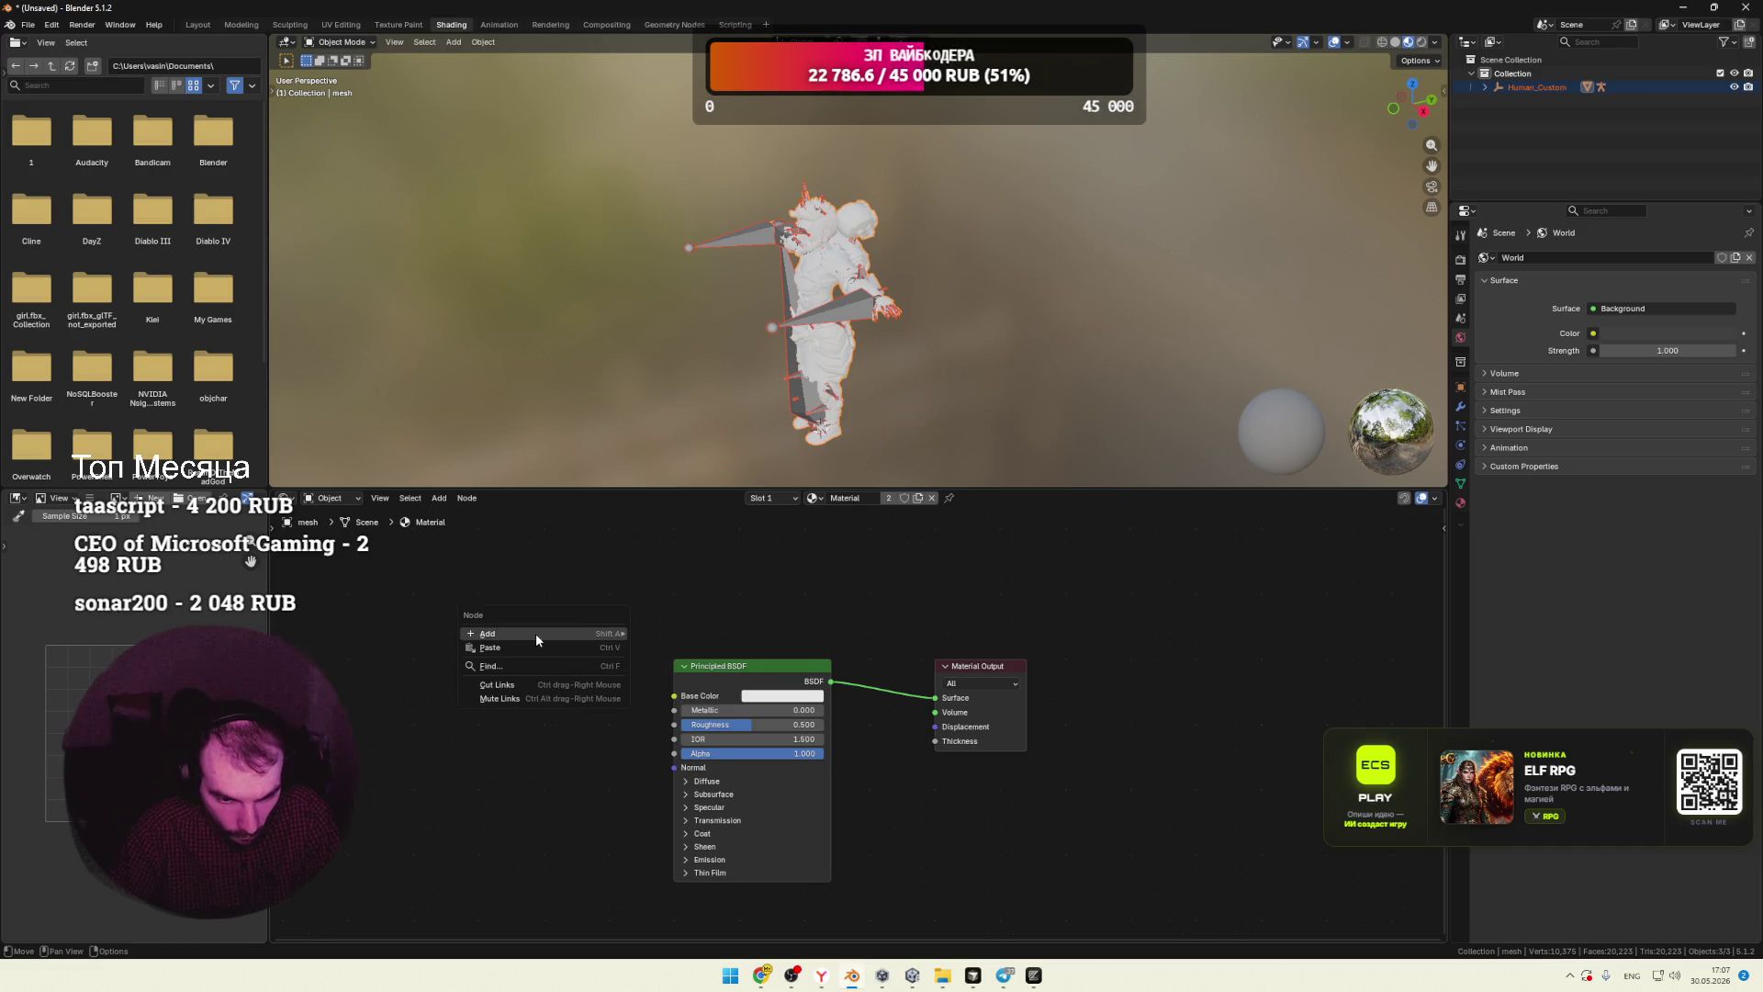
pyautogui.moveTo(536, 632)
pyautogui.moveTo(691, 712)
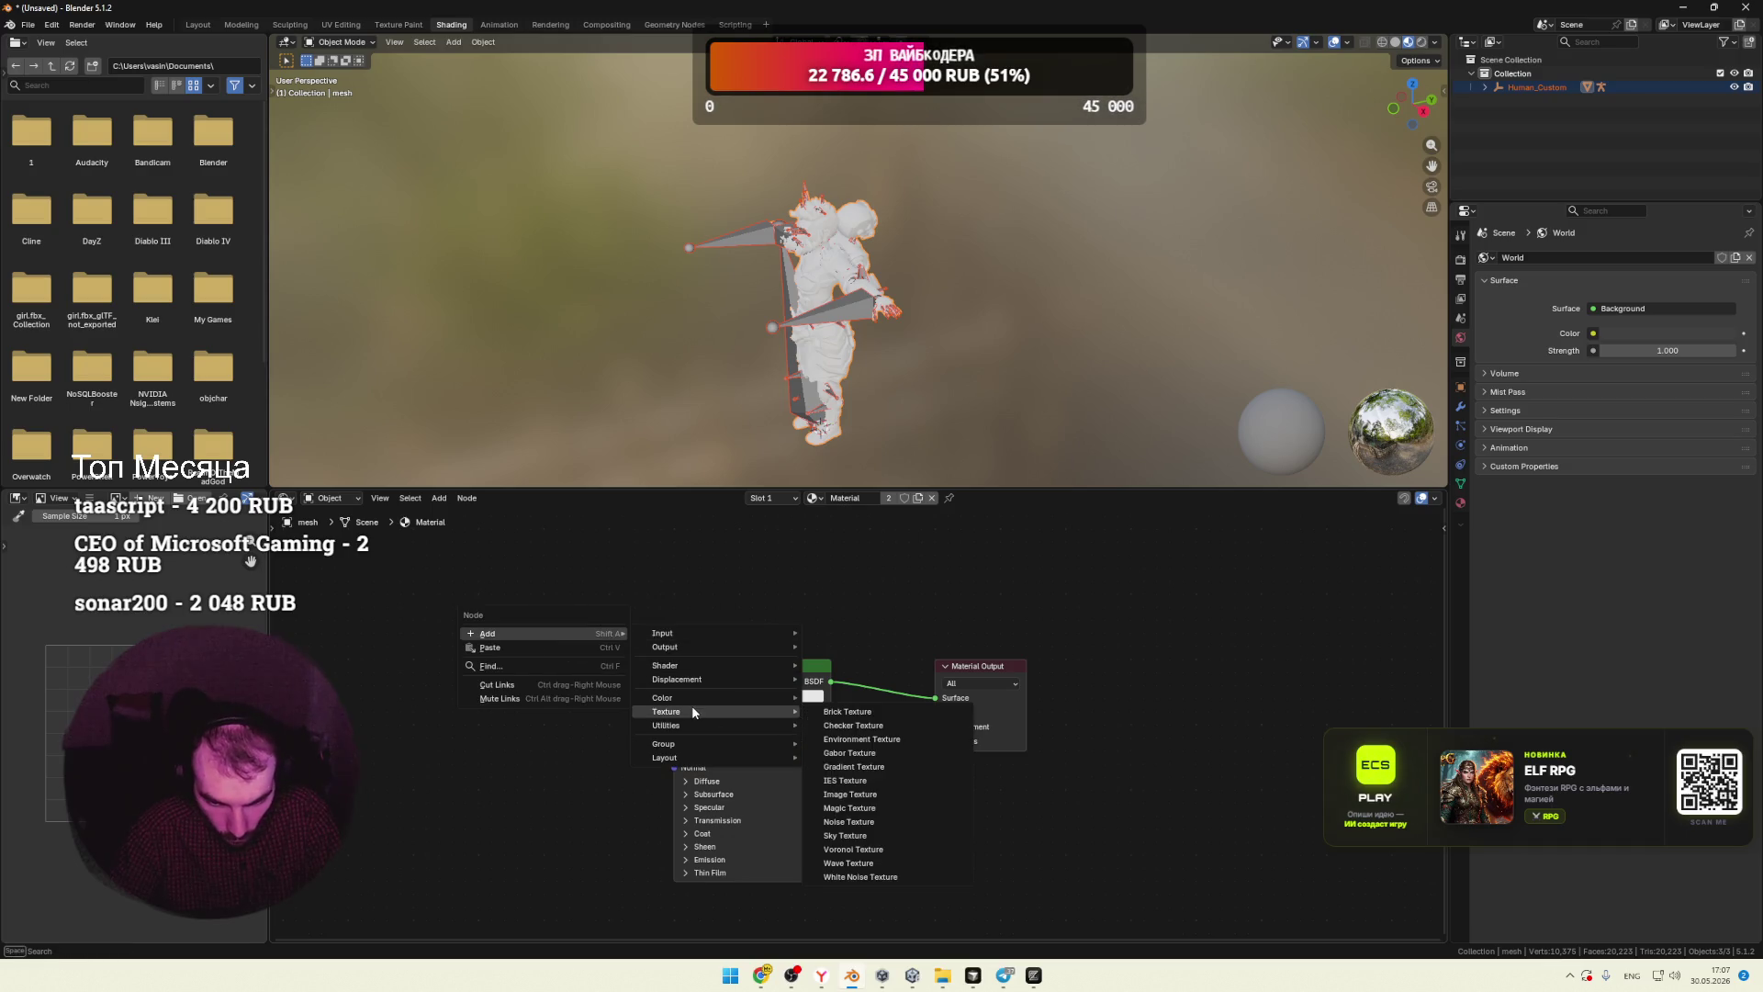
pyautogui.click(849, 795)
pyautogui.click(592, 735)
pyautogui.moveTo(608, 727); pyautogui.dragTo(674, 696)
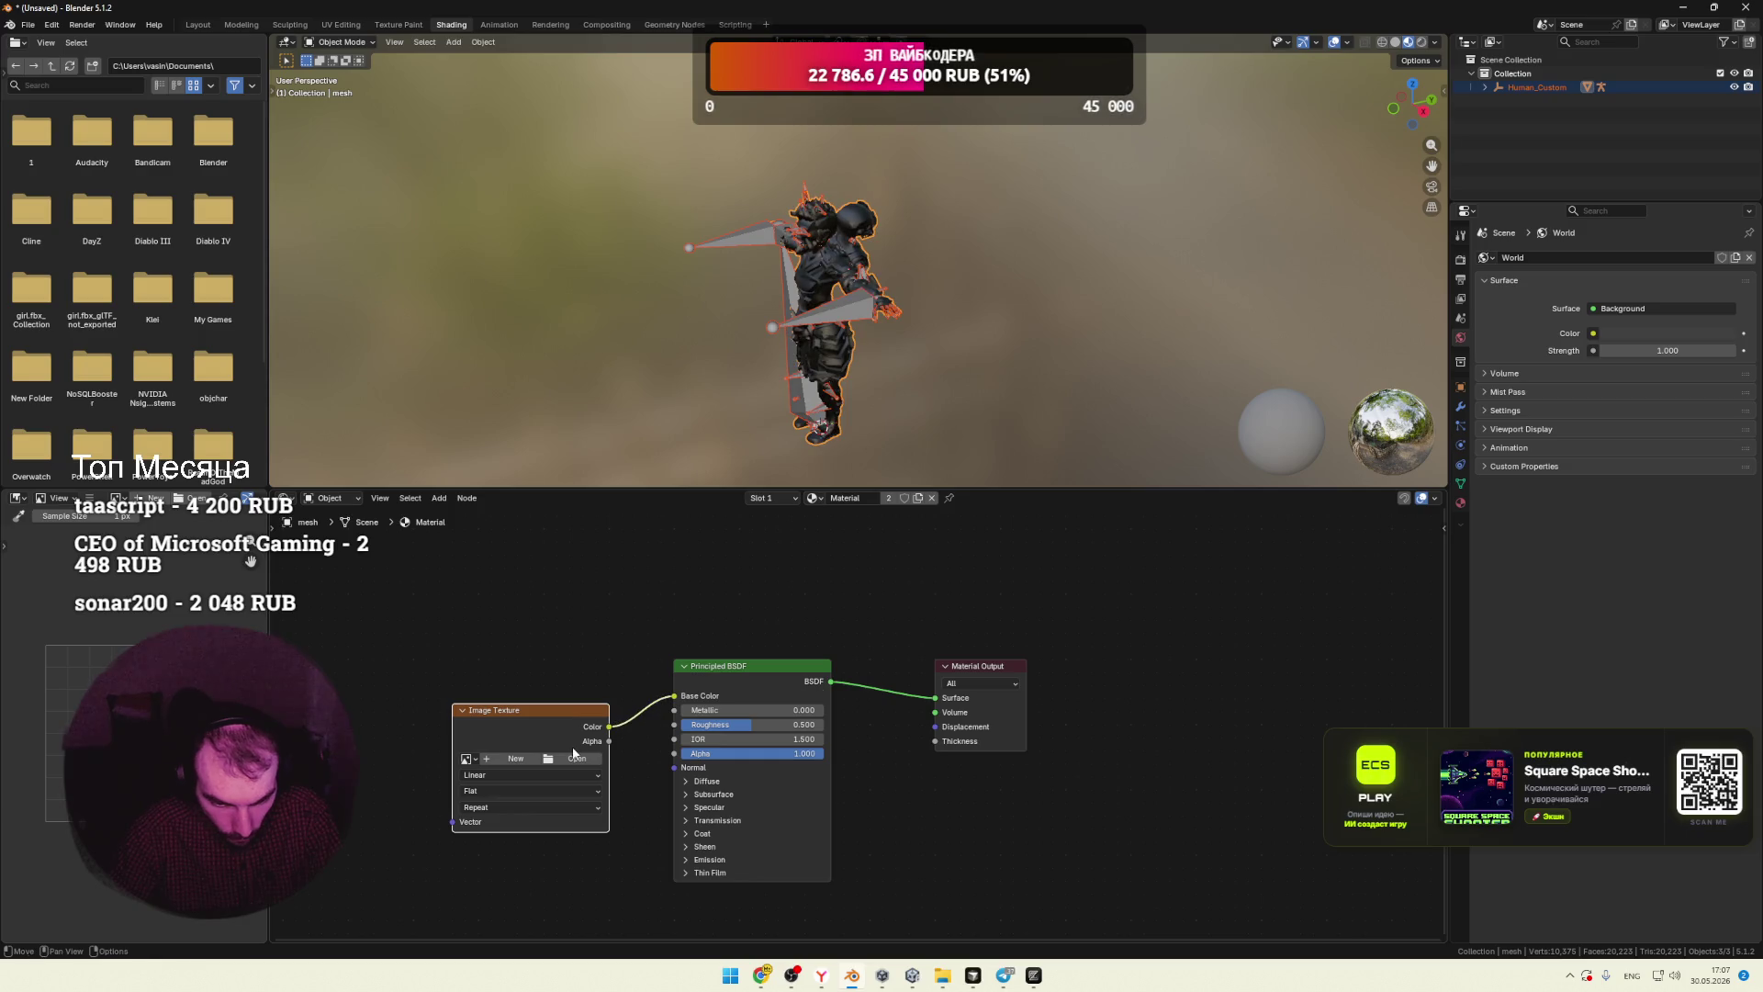
# Step: Load T_ColorMap.png from the Textures folder into the node, then box-select the whole character
pyautogui.click(577, 759)
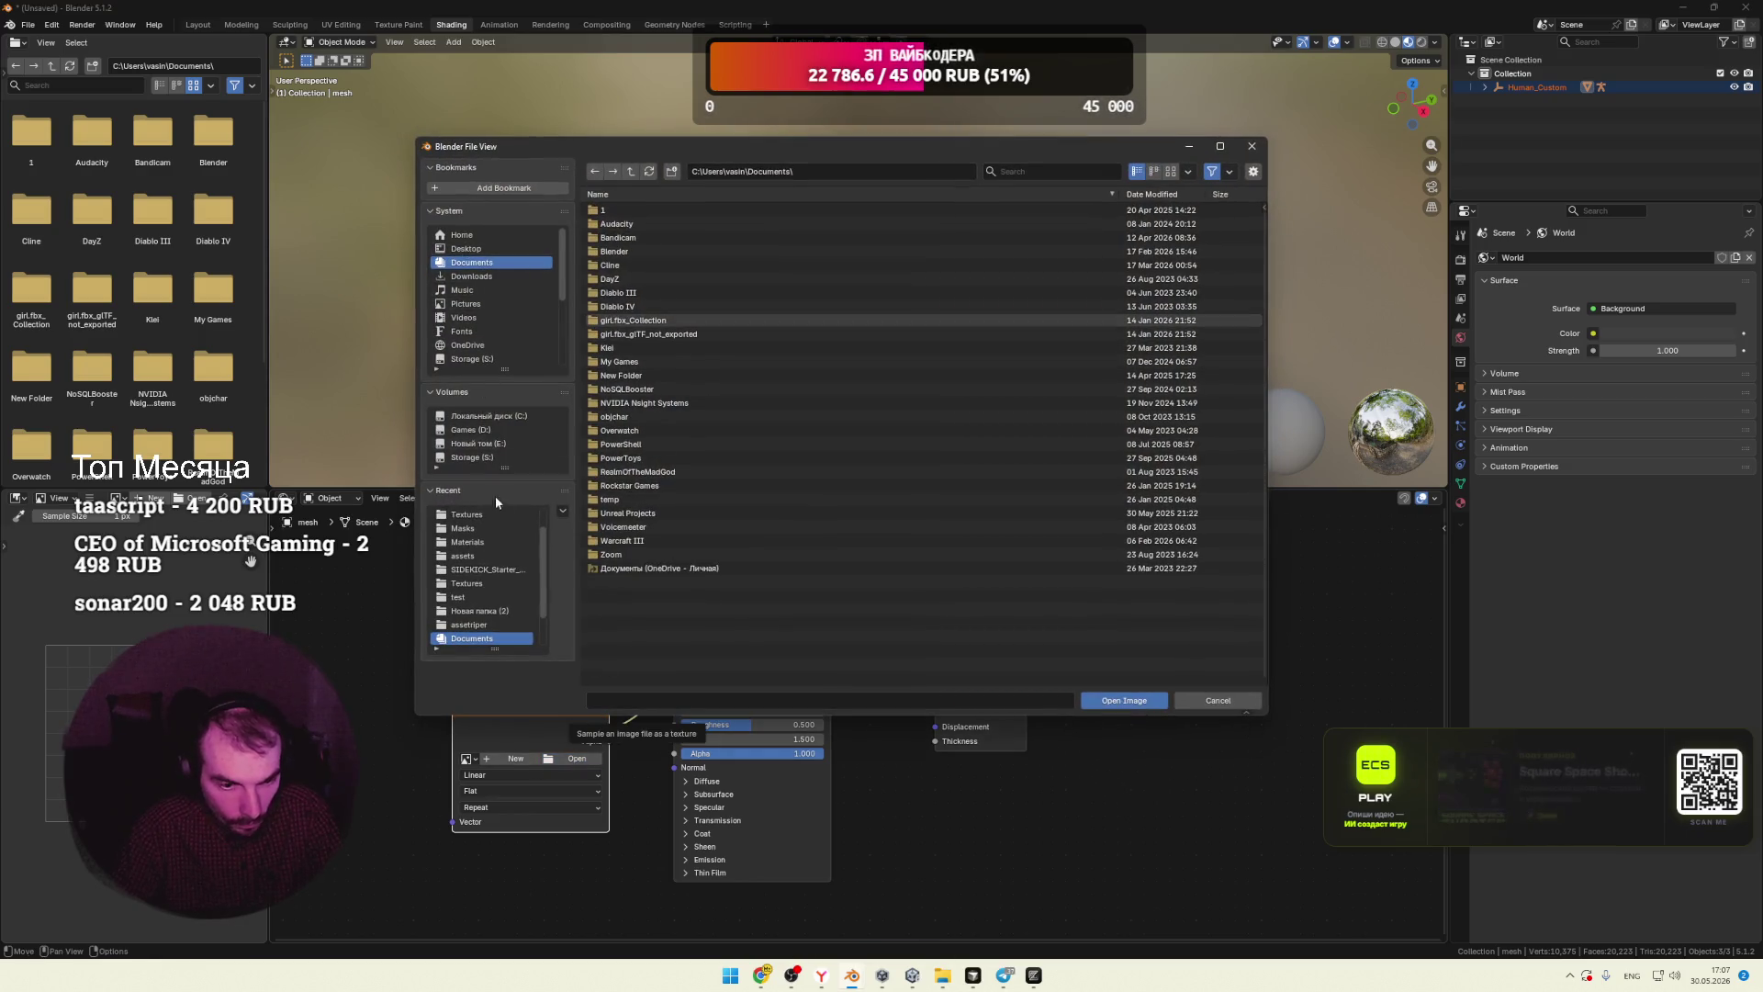
pyautogui.click(468, 515)
pyautogui.doubleClick(630, 224)
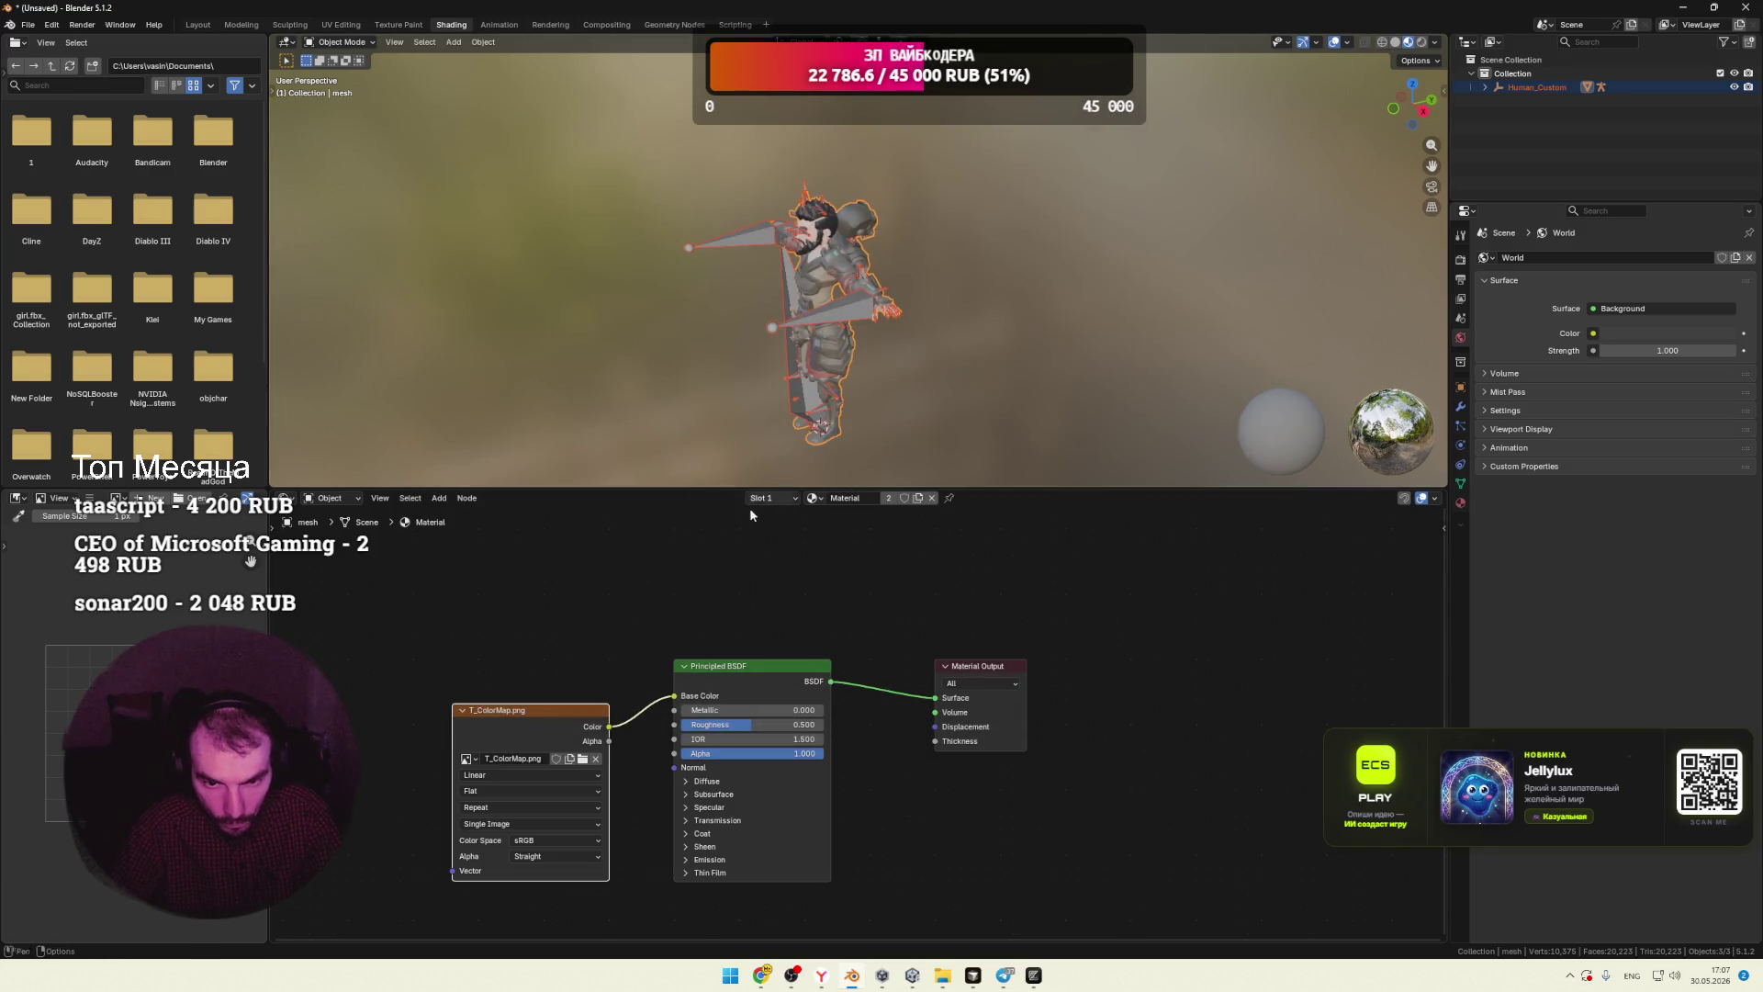
pyautogui.scroll(5, 896, 369)
pyautogui.moveTo(896, 368)
pyautogui.mouseDown(button='middle')
pyautogui.moveTo(817, 329)
pyautogui.moveTo(969, 357)
pyautogui.moveTo(907, 335)
pyautogui.moveTo(909, 376)
pyautogui.moveTo(910, 259)
pyautogui.moveTo(964, 358)
pyautogui.mouseUp(button='middle')
pyautogui.scroll(2, 968, 350)
pyautogui.scroll(-5, 916, 371)
pyautogui.moveTo(1094, 157); pyautogui.dragTo(872, 405)
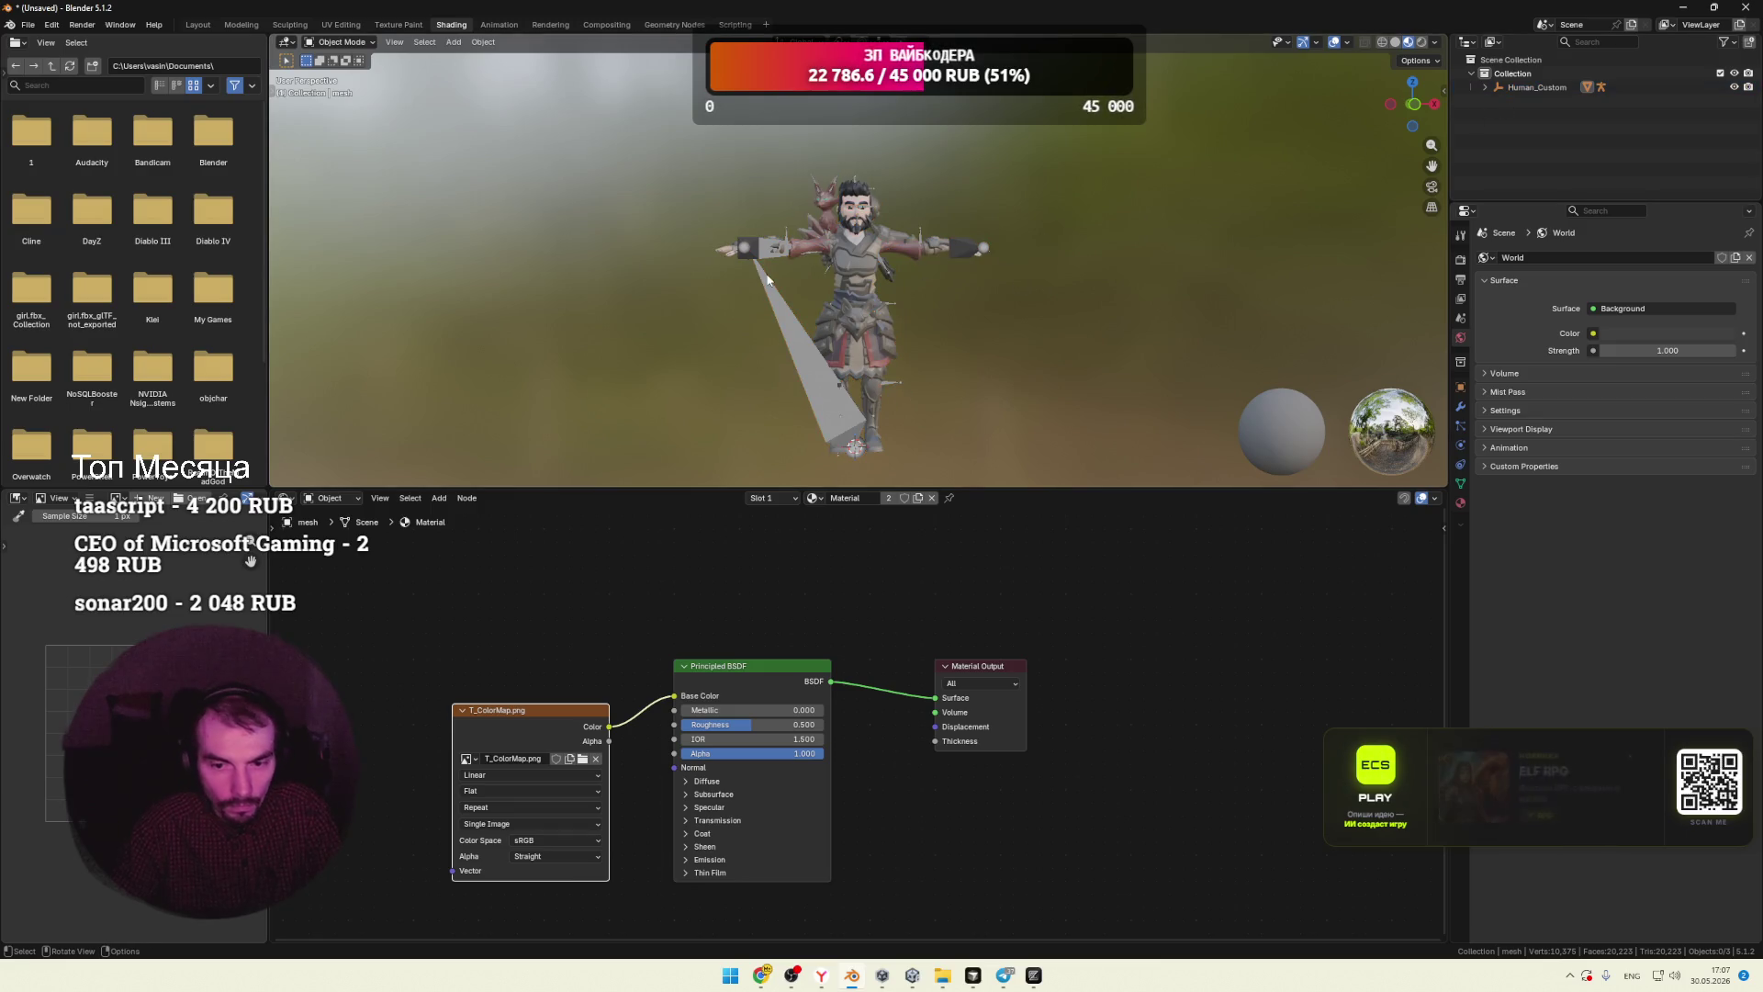
pyautogui.click(31, 28)
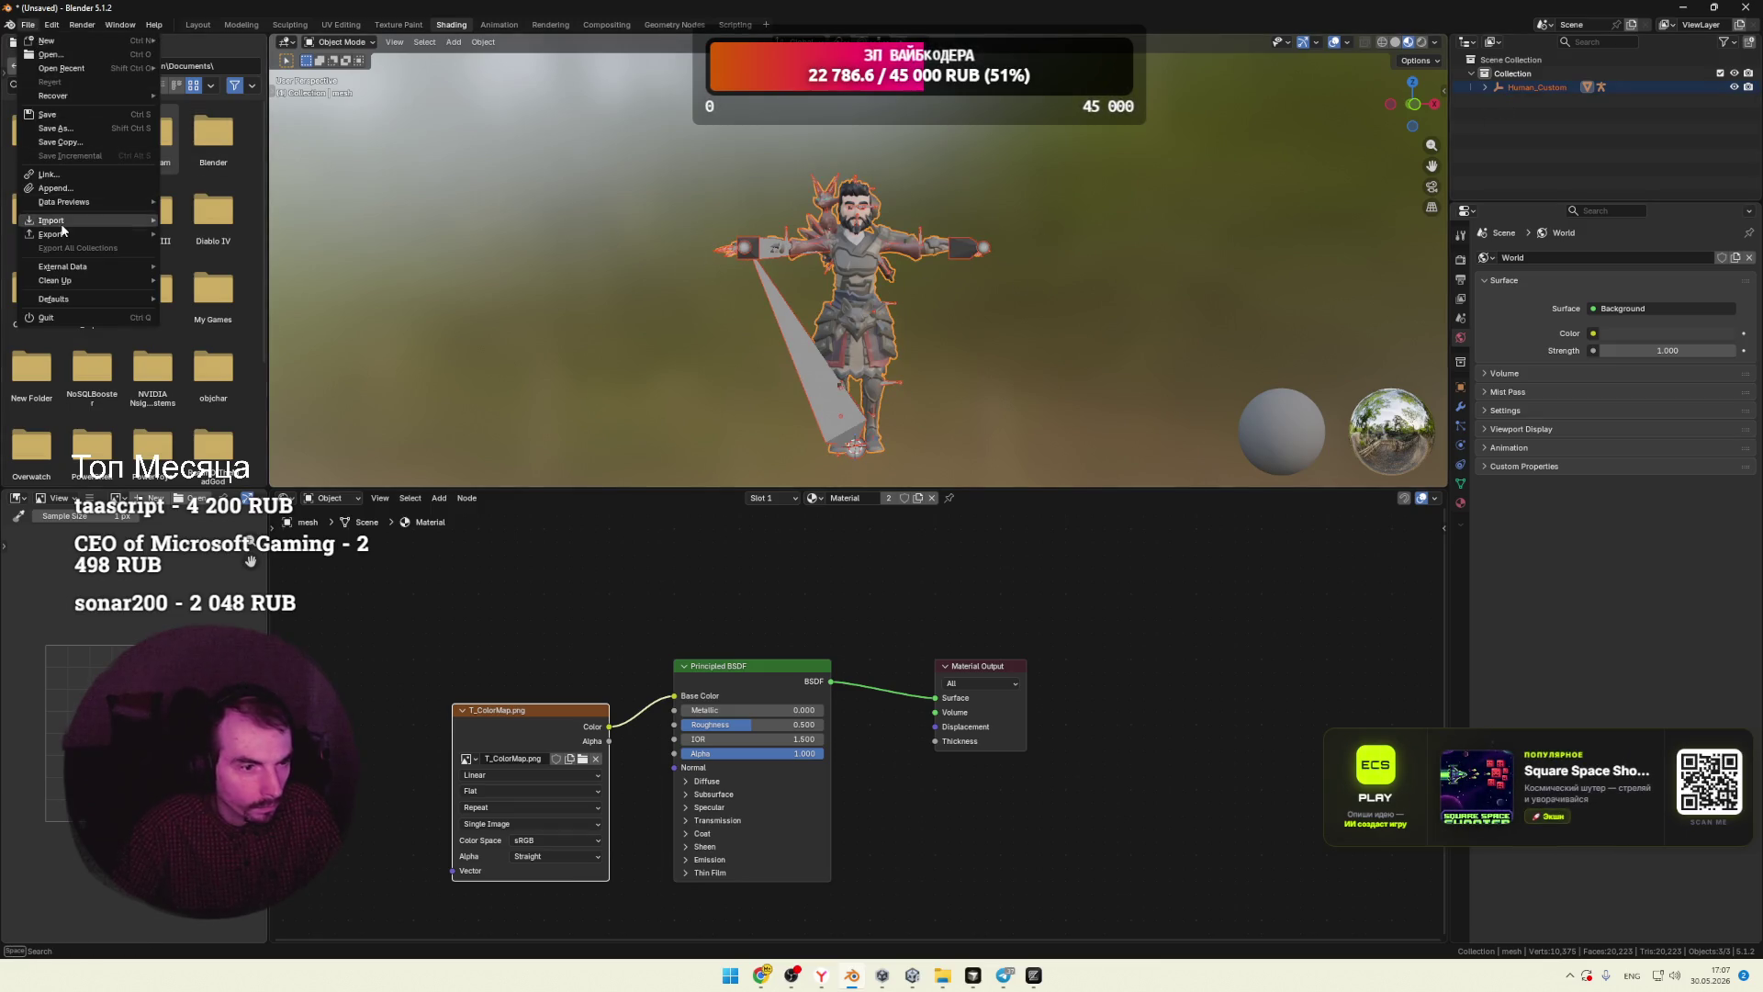
# Step: Export the selected character as FBX to the Desktop, overwriting man.fbx, then minimise Blender
pyautogui.moveTo(62, 235)
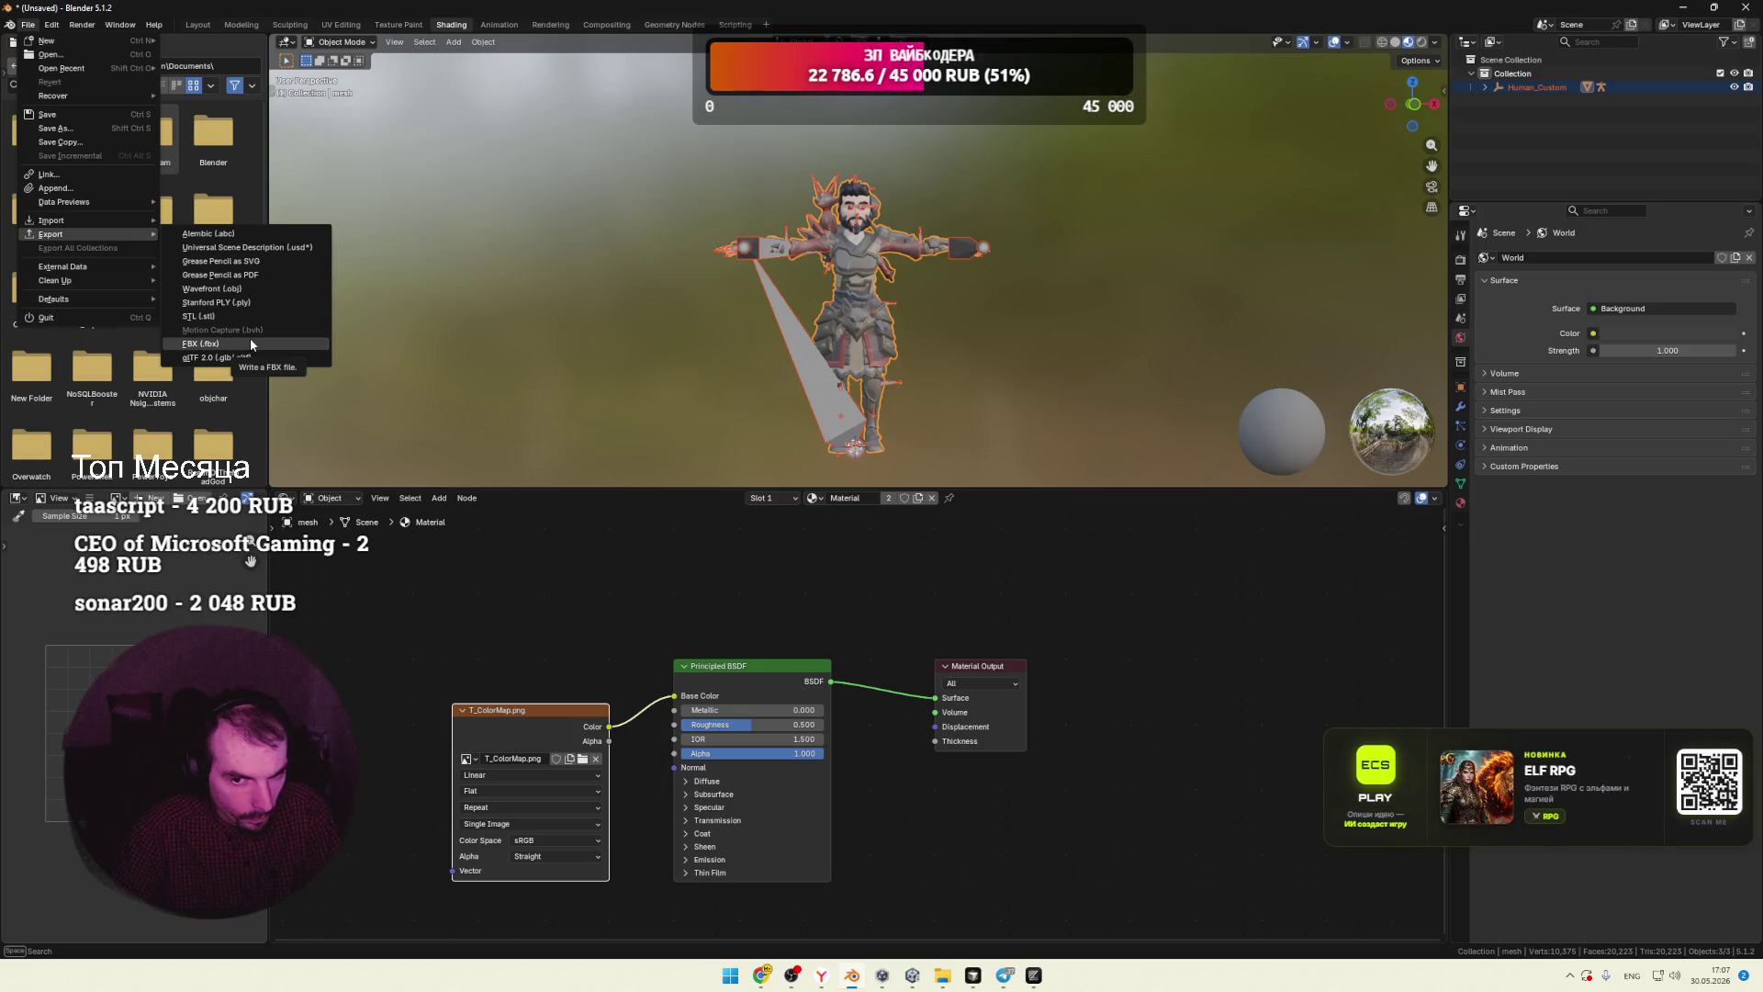
pyautogui.click(250, 342)
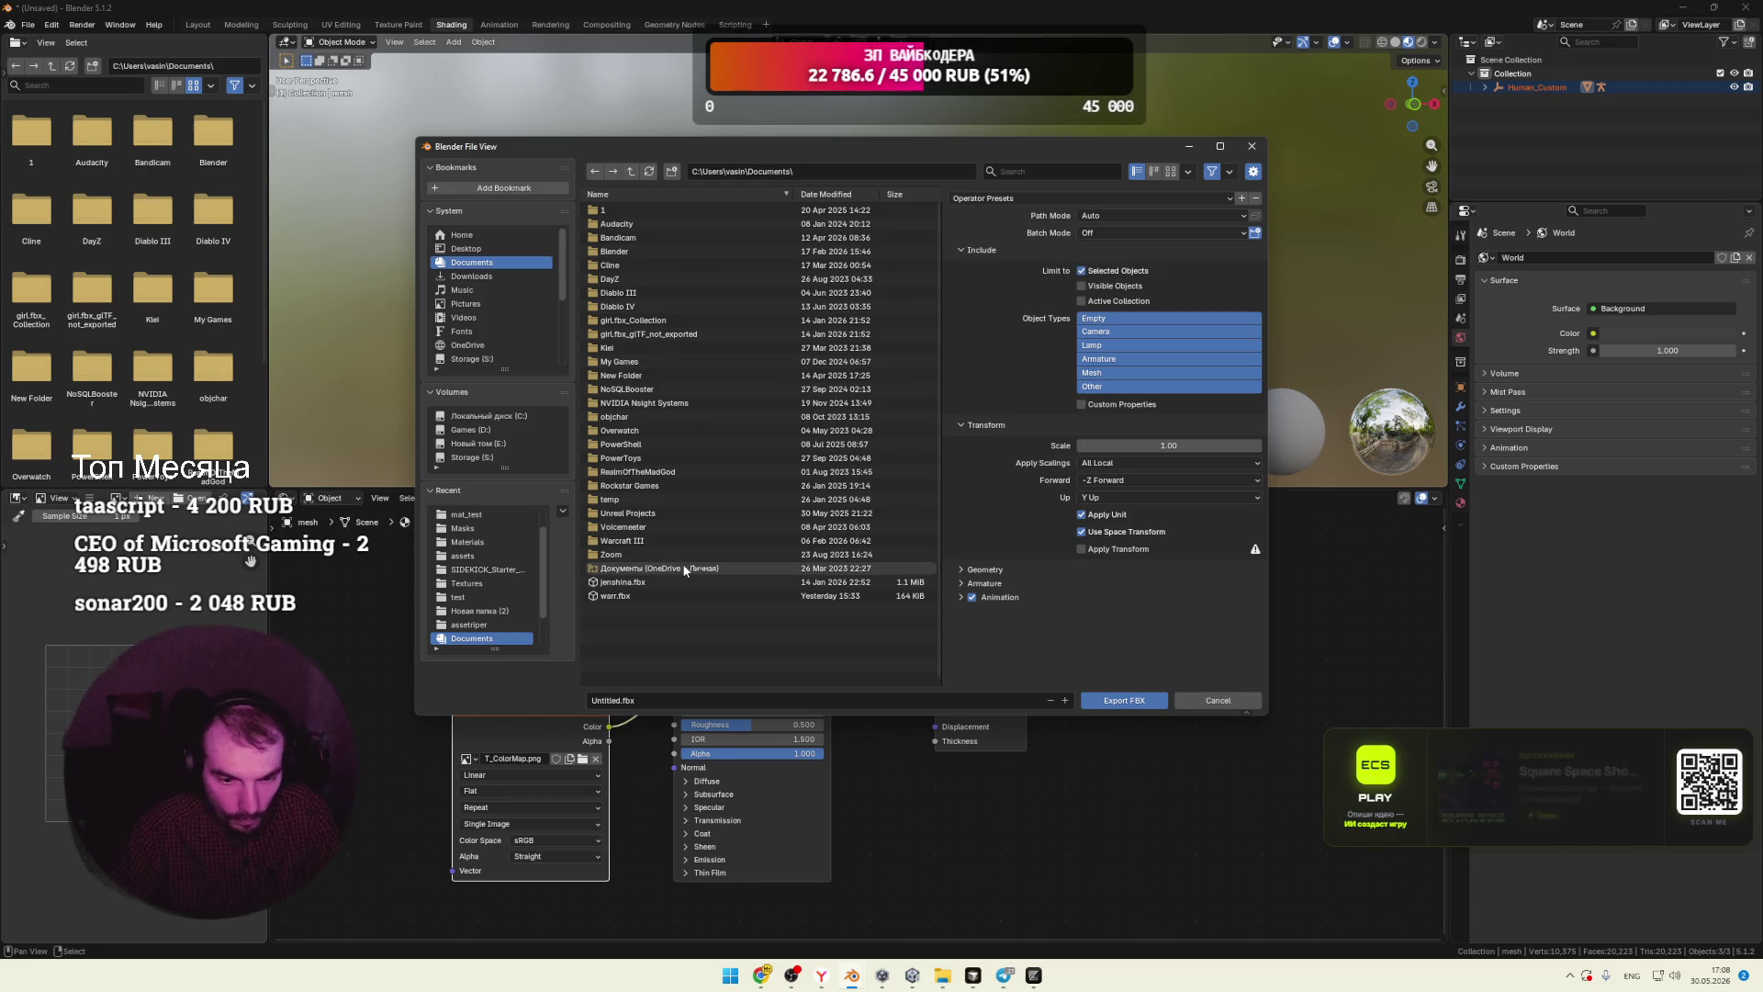
pyautogui.click(465, 248)
pyautogui.click(643, 610)
pyautogui.click(627, 701)
pyautogui.write('man')
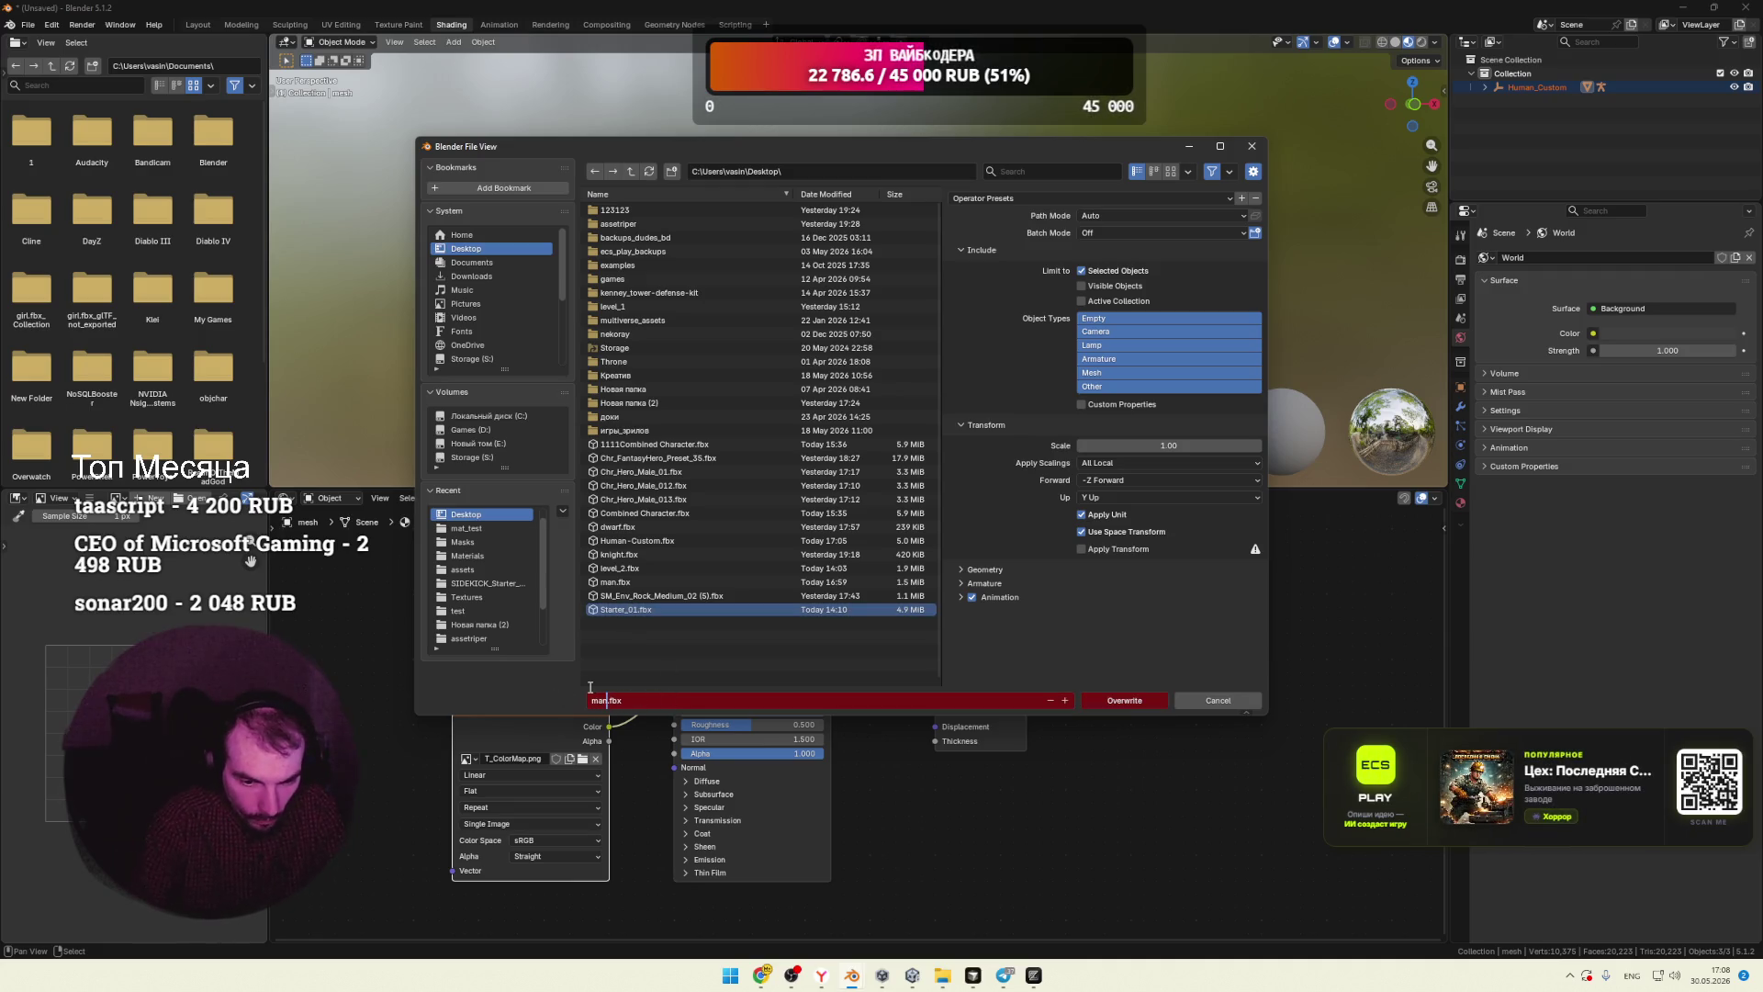
pyautogui.click(1136, 702)
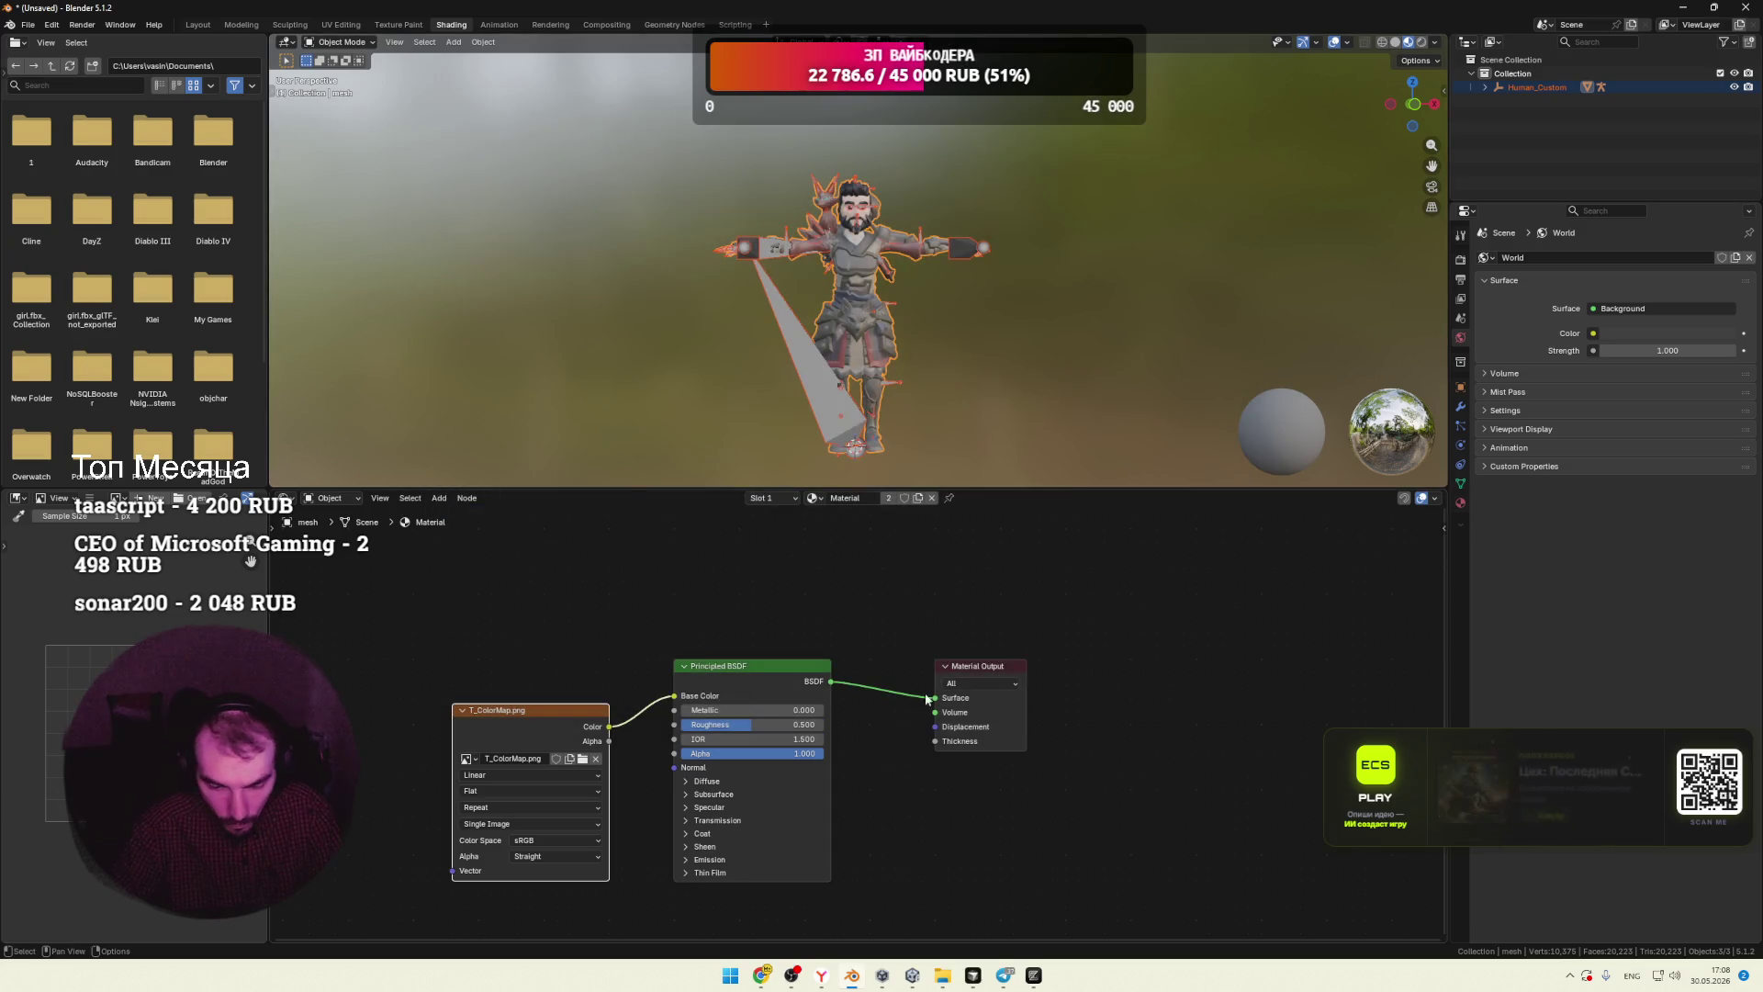
pyautogui.click(1661, 6)
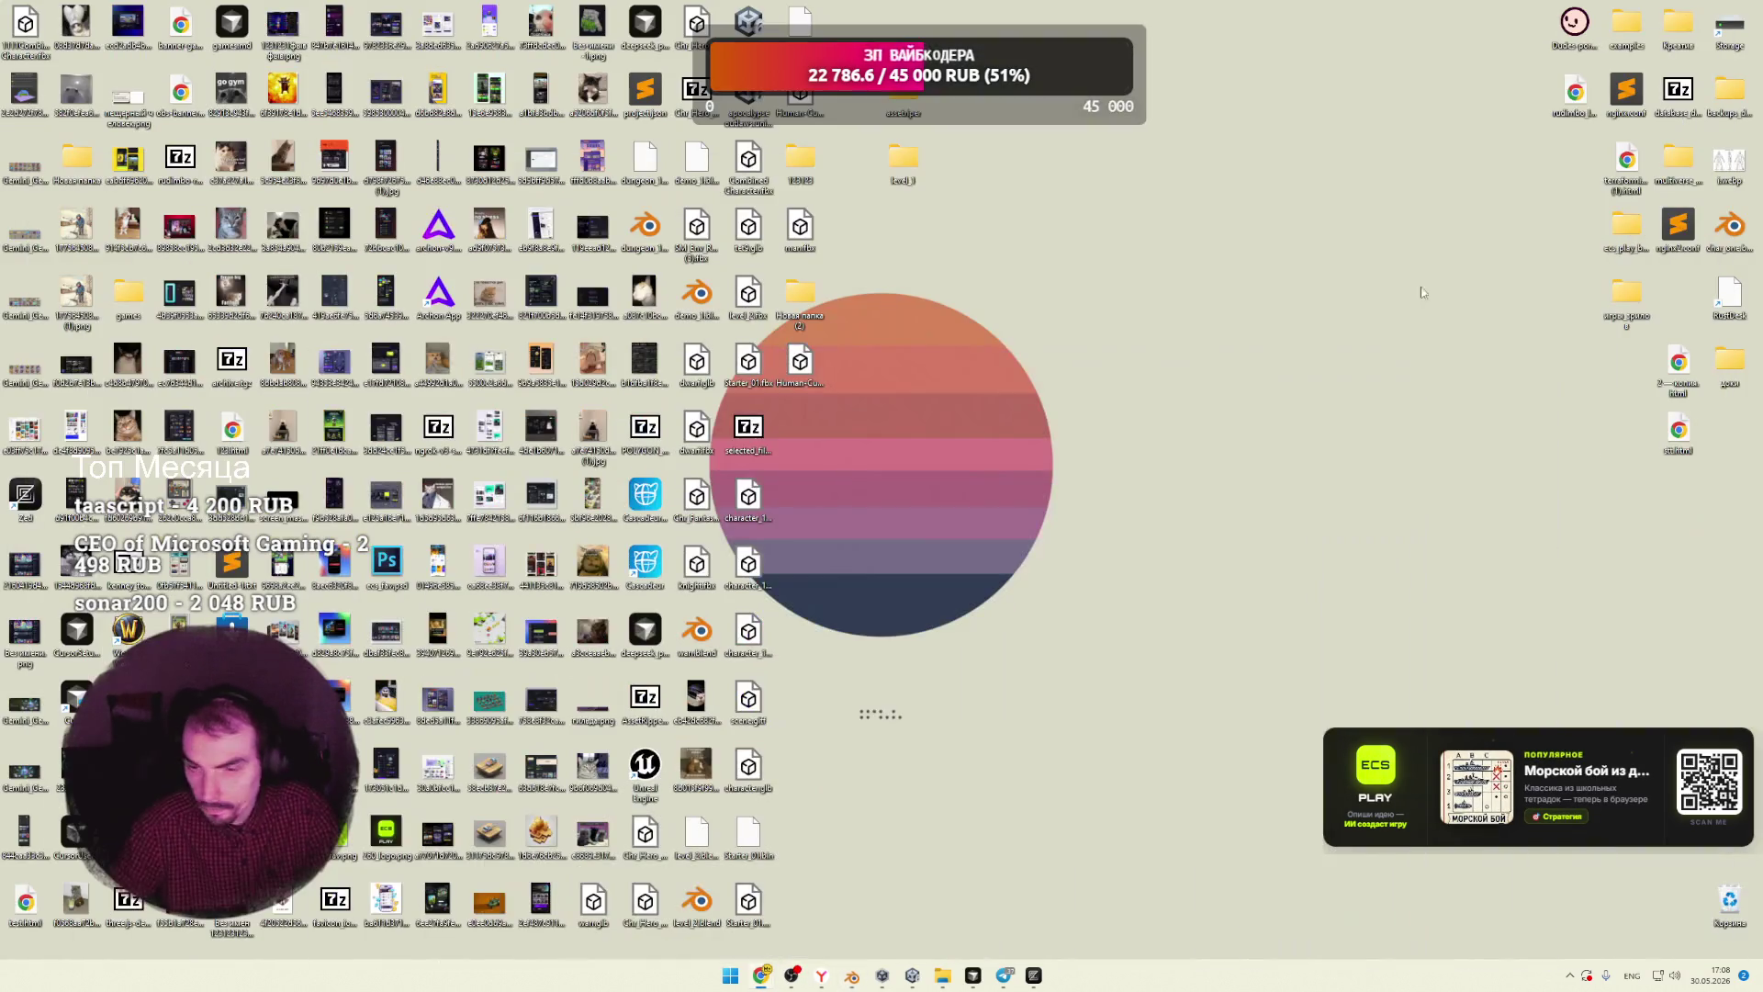
# Step: Bring up the Mixamo browser window and drop man.fbx from the desktop into Upload Character
pyautogui.click(786, 978)
pyautogui.click(831, 909)
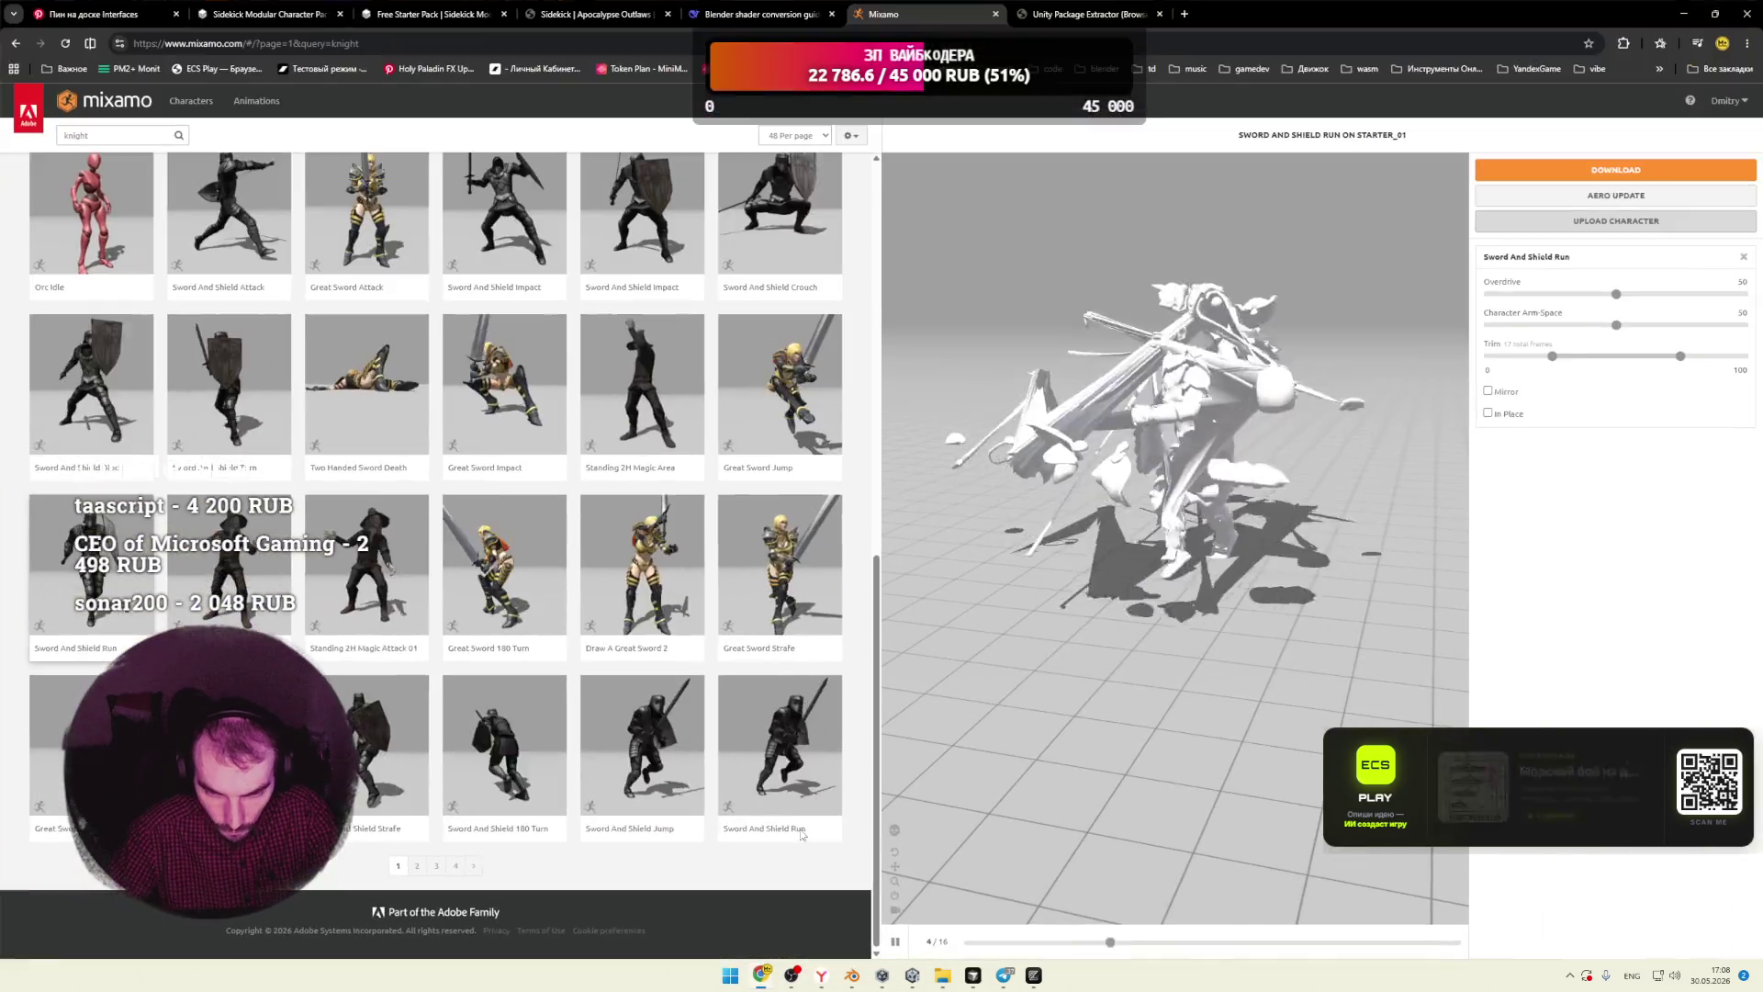
pyautogui.moveTo(882, 14); pyautogui.dragTo(1288, 70)
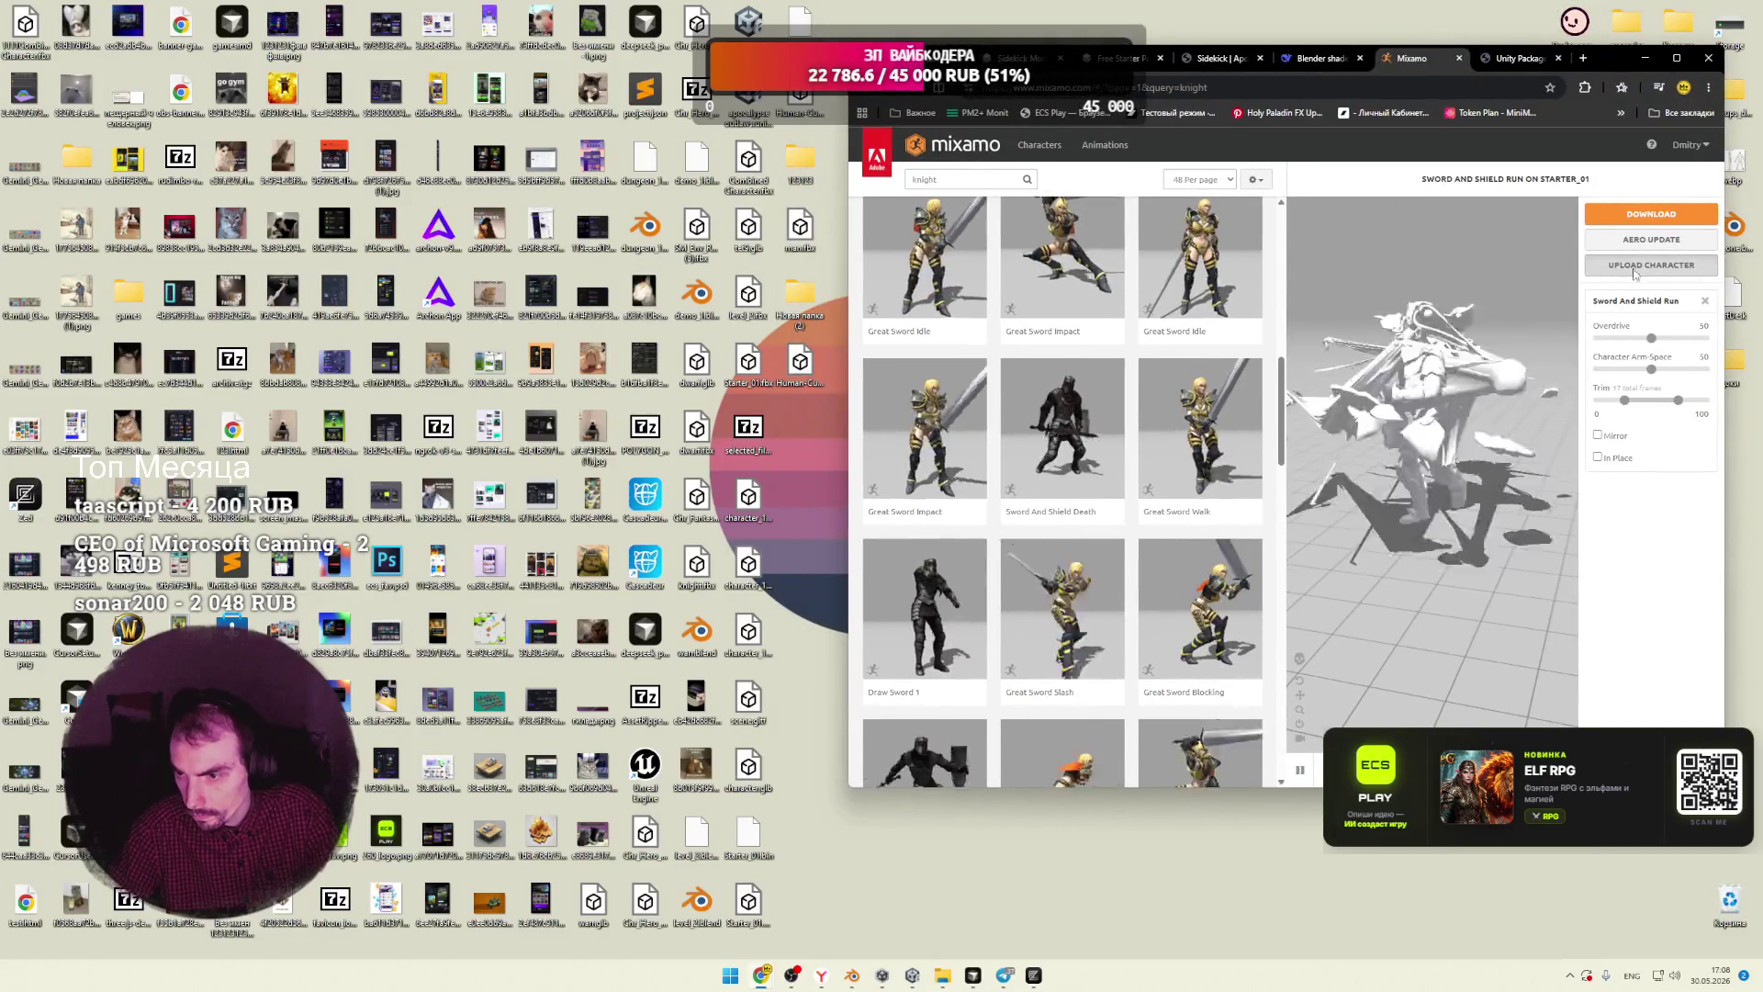
pyautogui.click(1652, 266)
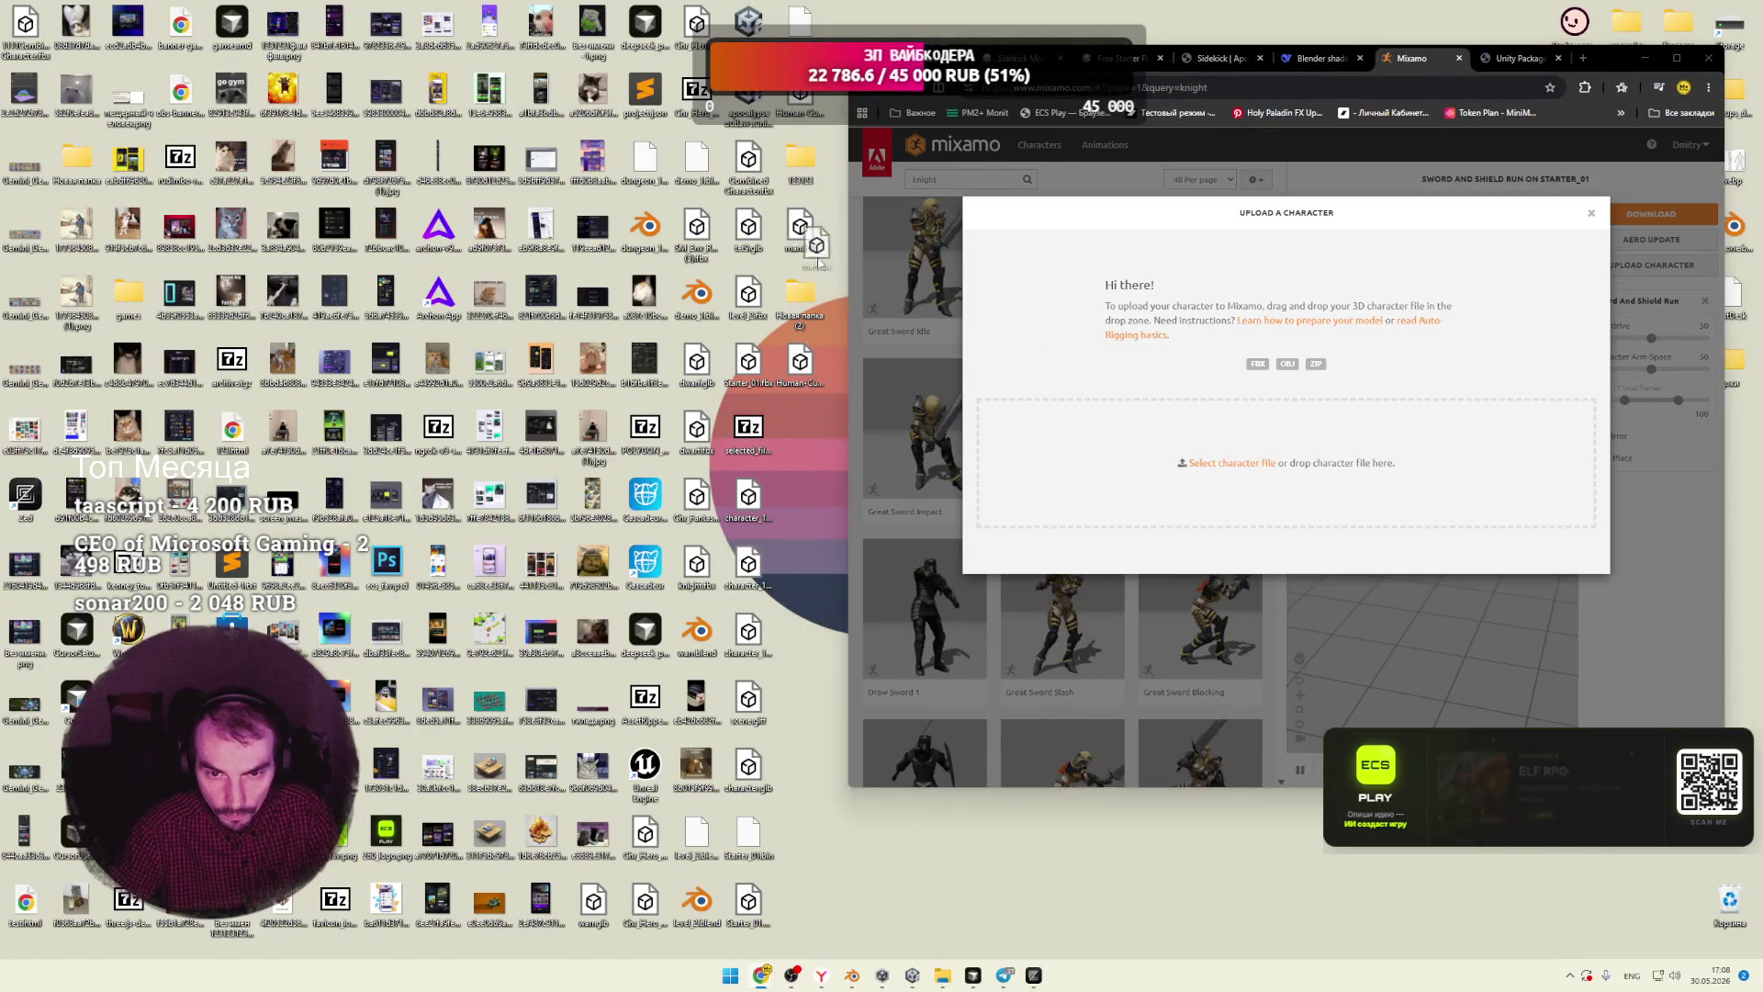
pyautogui.moveTo(800, 368); pyautogui.dragTo(1286, 463)
pyautogui.press('super+Up')
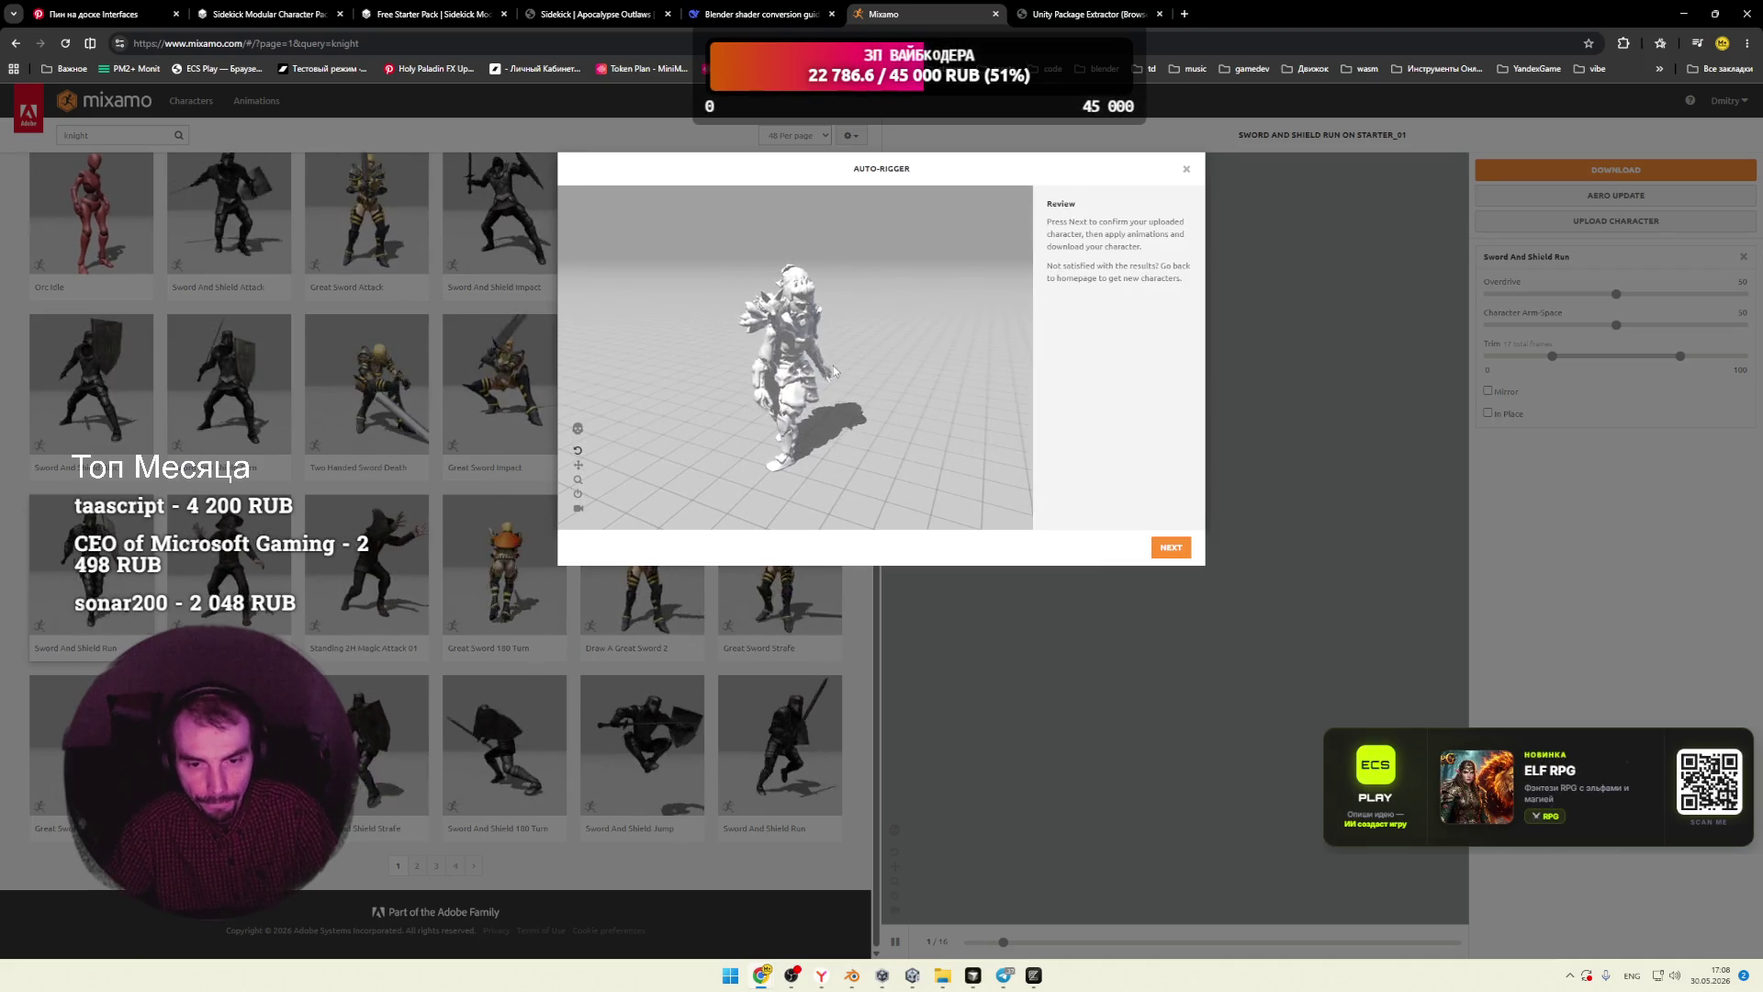
# Step: Review the auto-rigged Man preview, confirm with Next, and scroll the animation list to the top
pyautogui.scroll(3, 878, 347)
pyautogui.scroll(2, 884, 362)
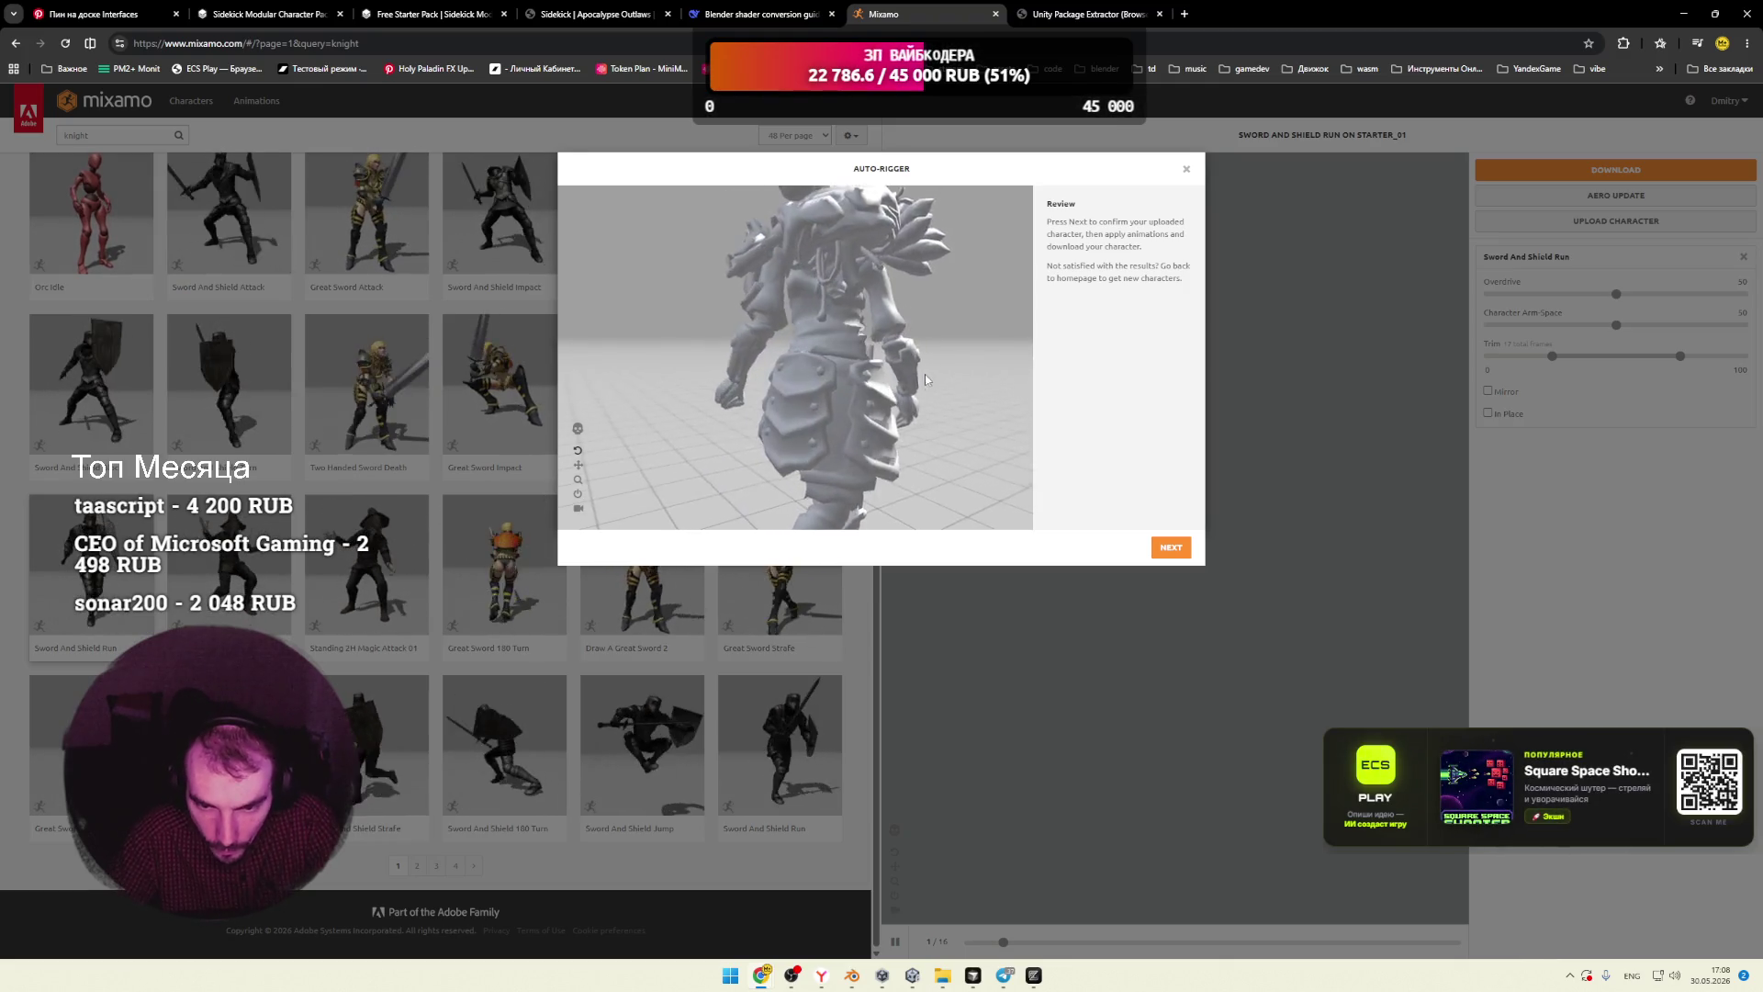
pyautogui.scroll(3, 858, 386)
pyautogui.scroll(-5, 849, 391)
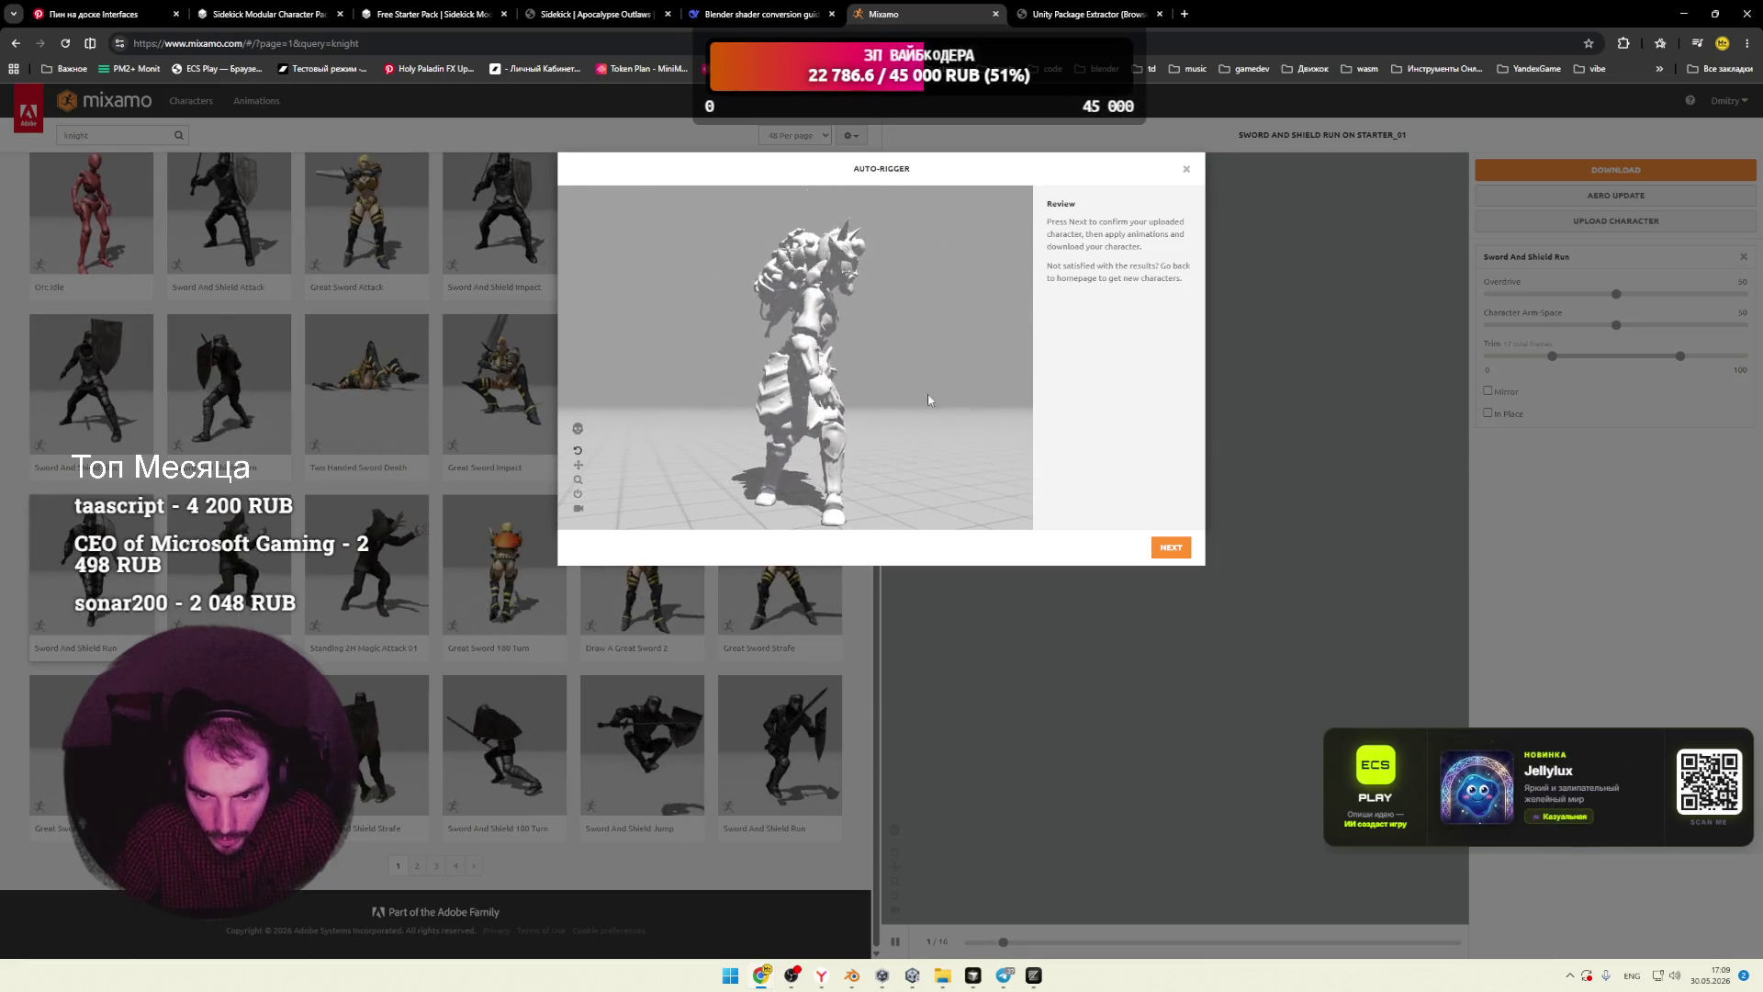
pyautogui.click(1170, 547)
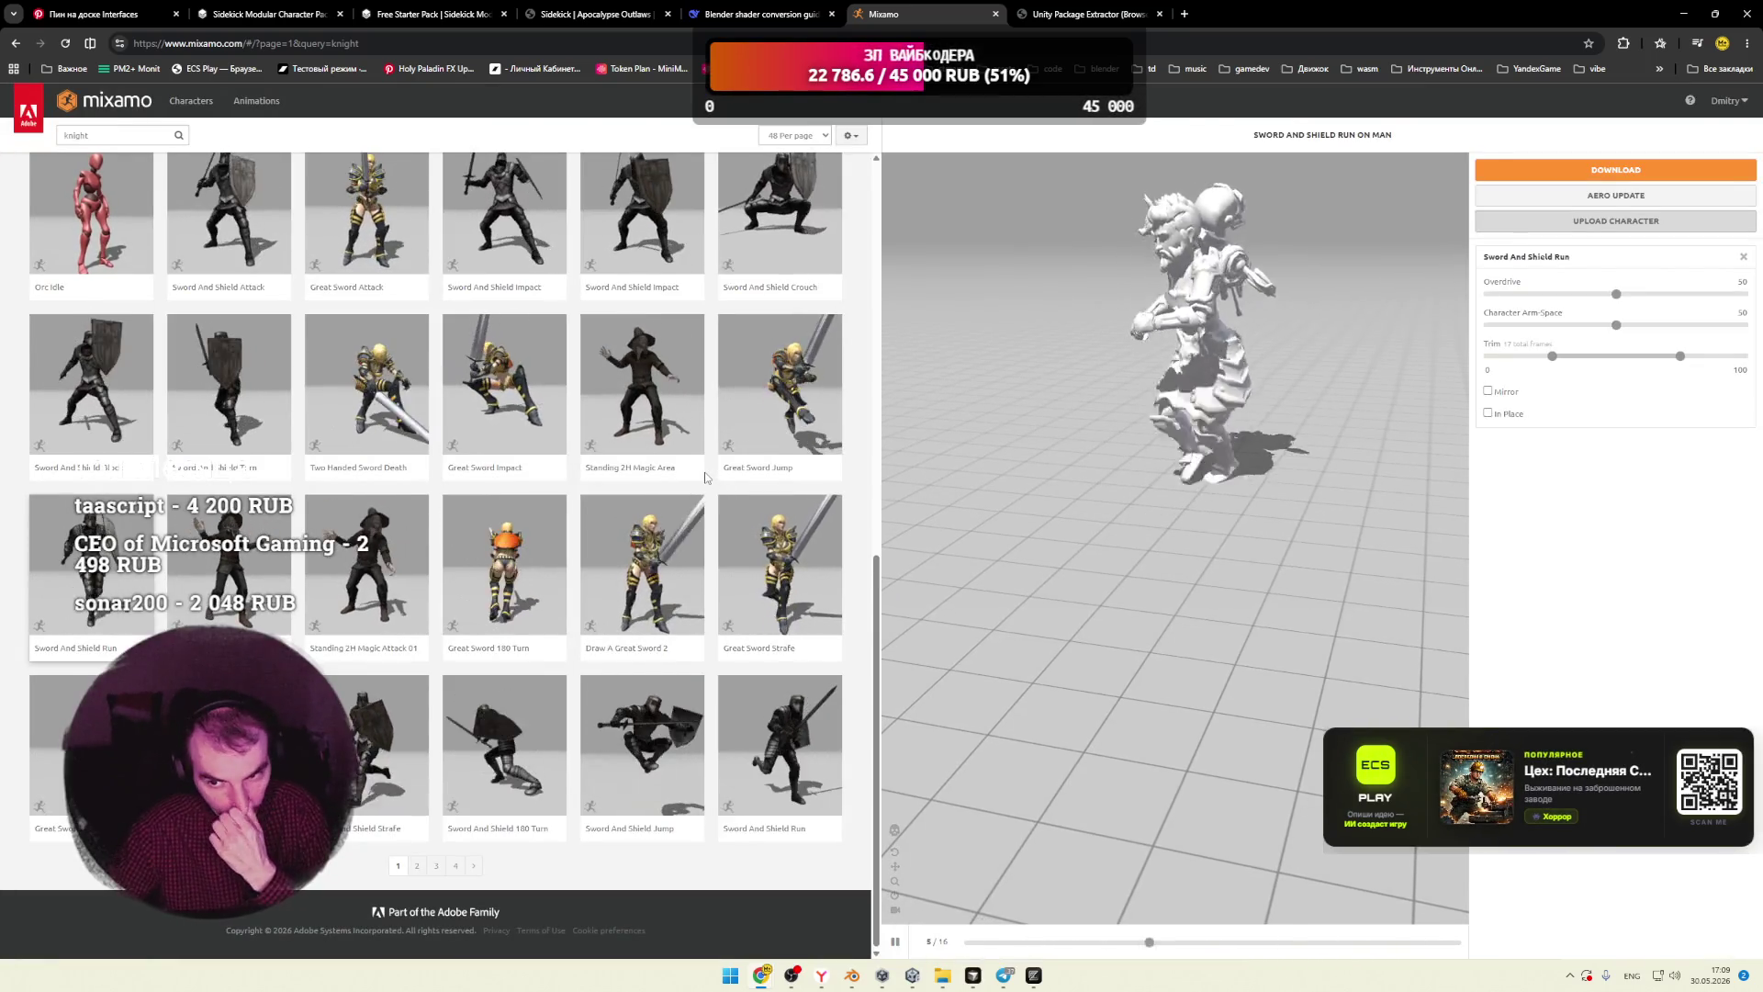
pyautogui.scroll(10, 632, 486)
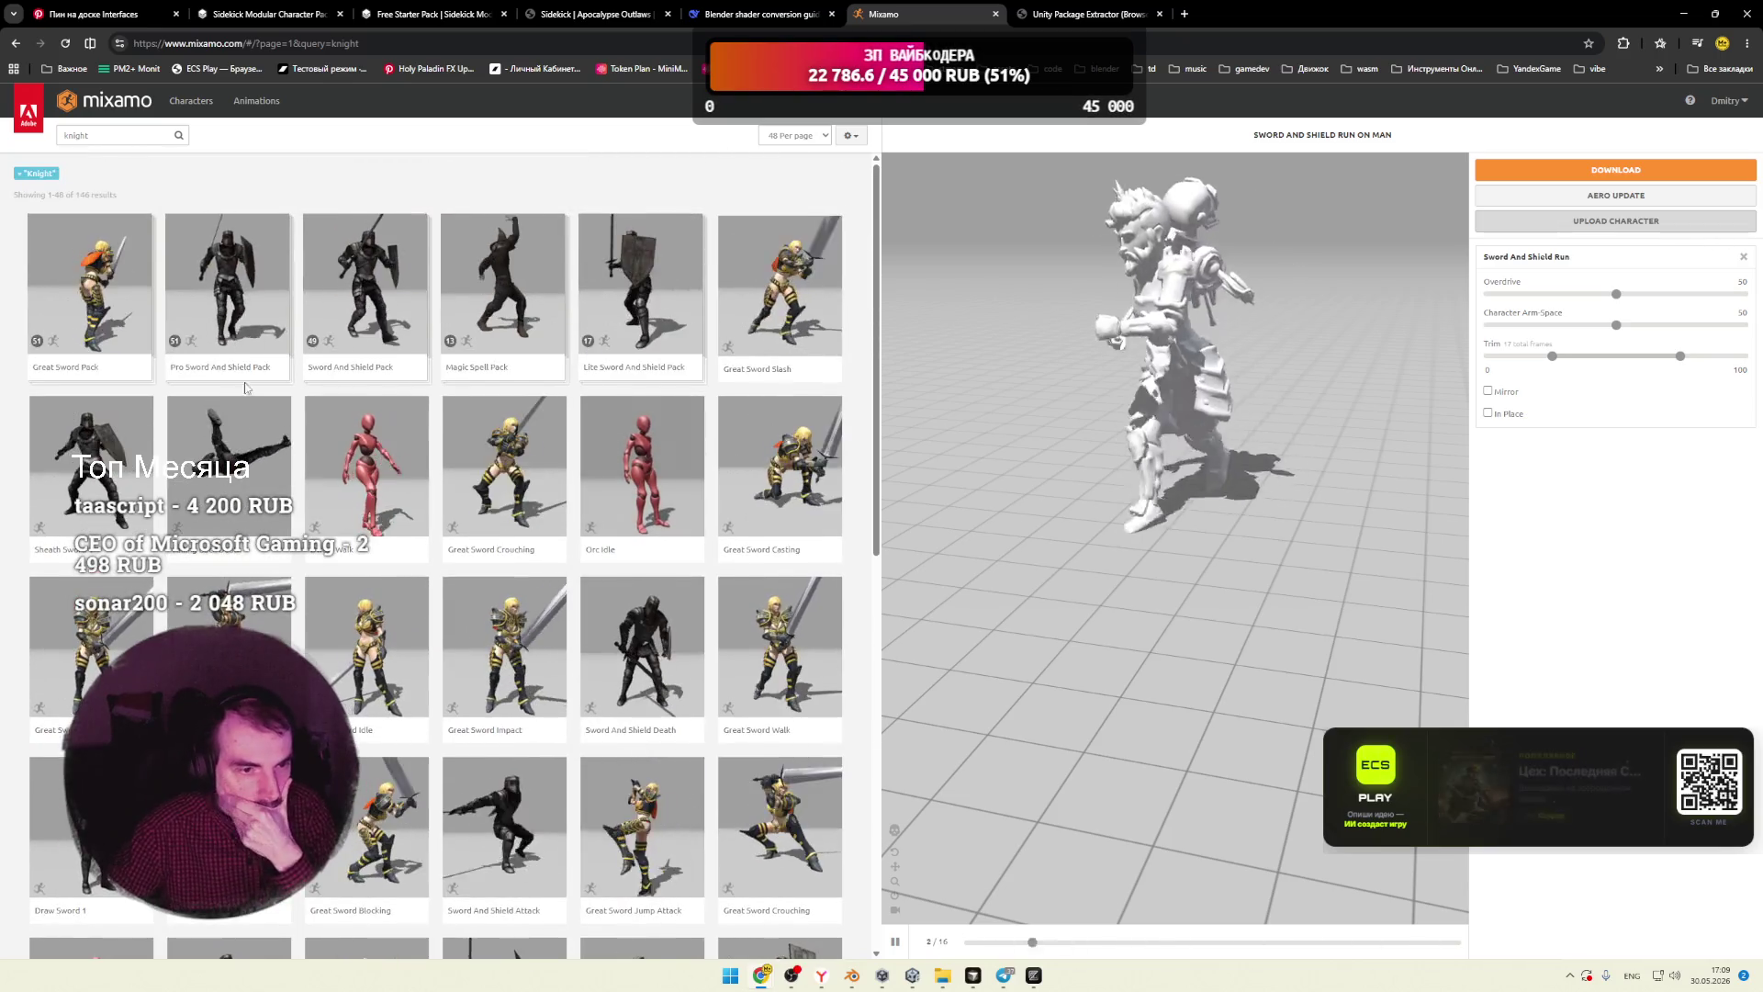
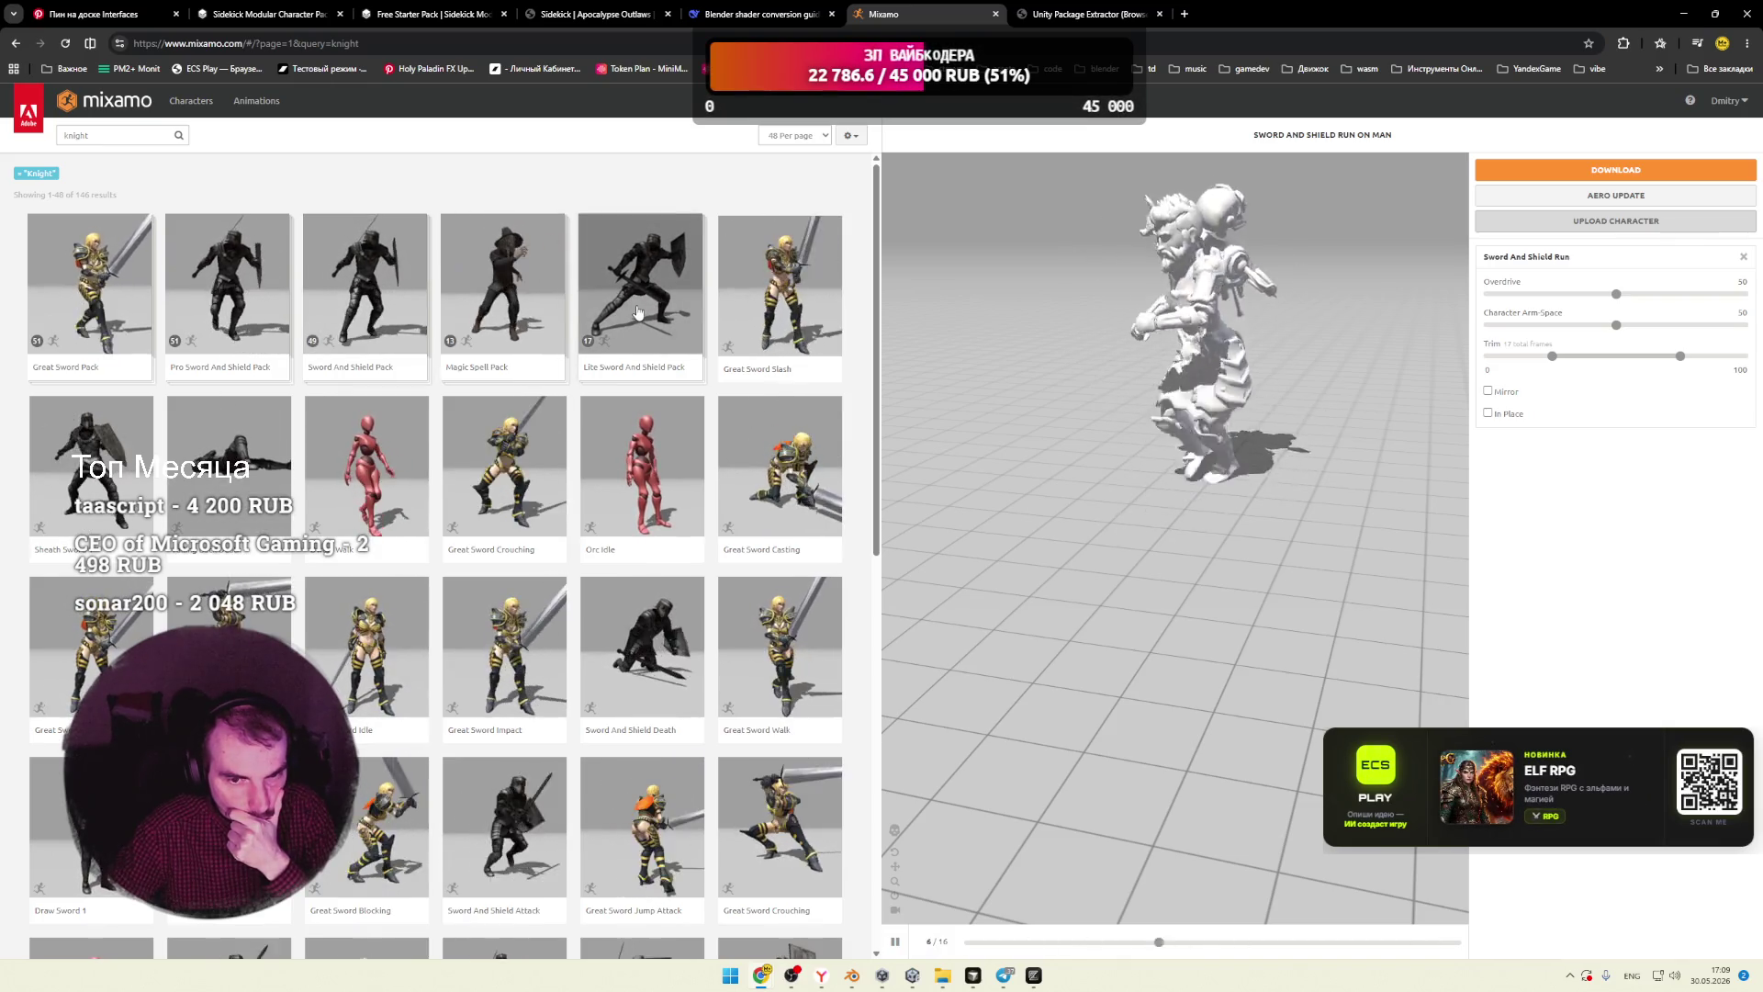
# Step: Download the Lite Sword And Shield Pack as FBX Binary with Original Pose and no keyframe reduction
pyautogui.click(639, 312)
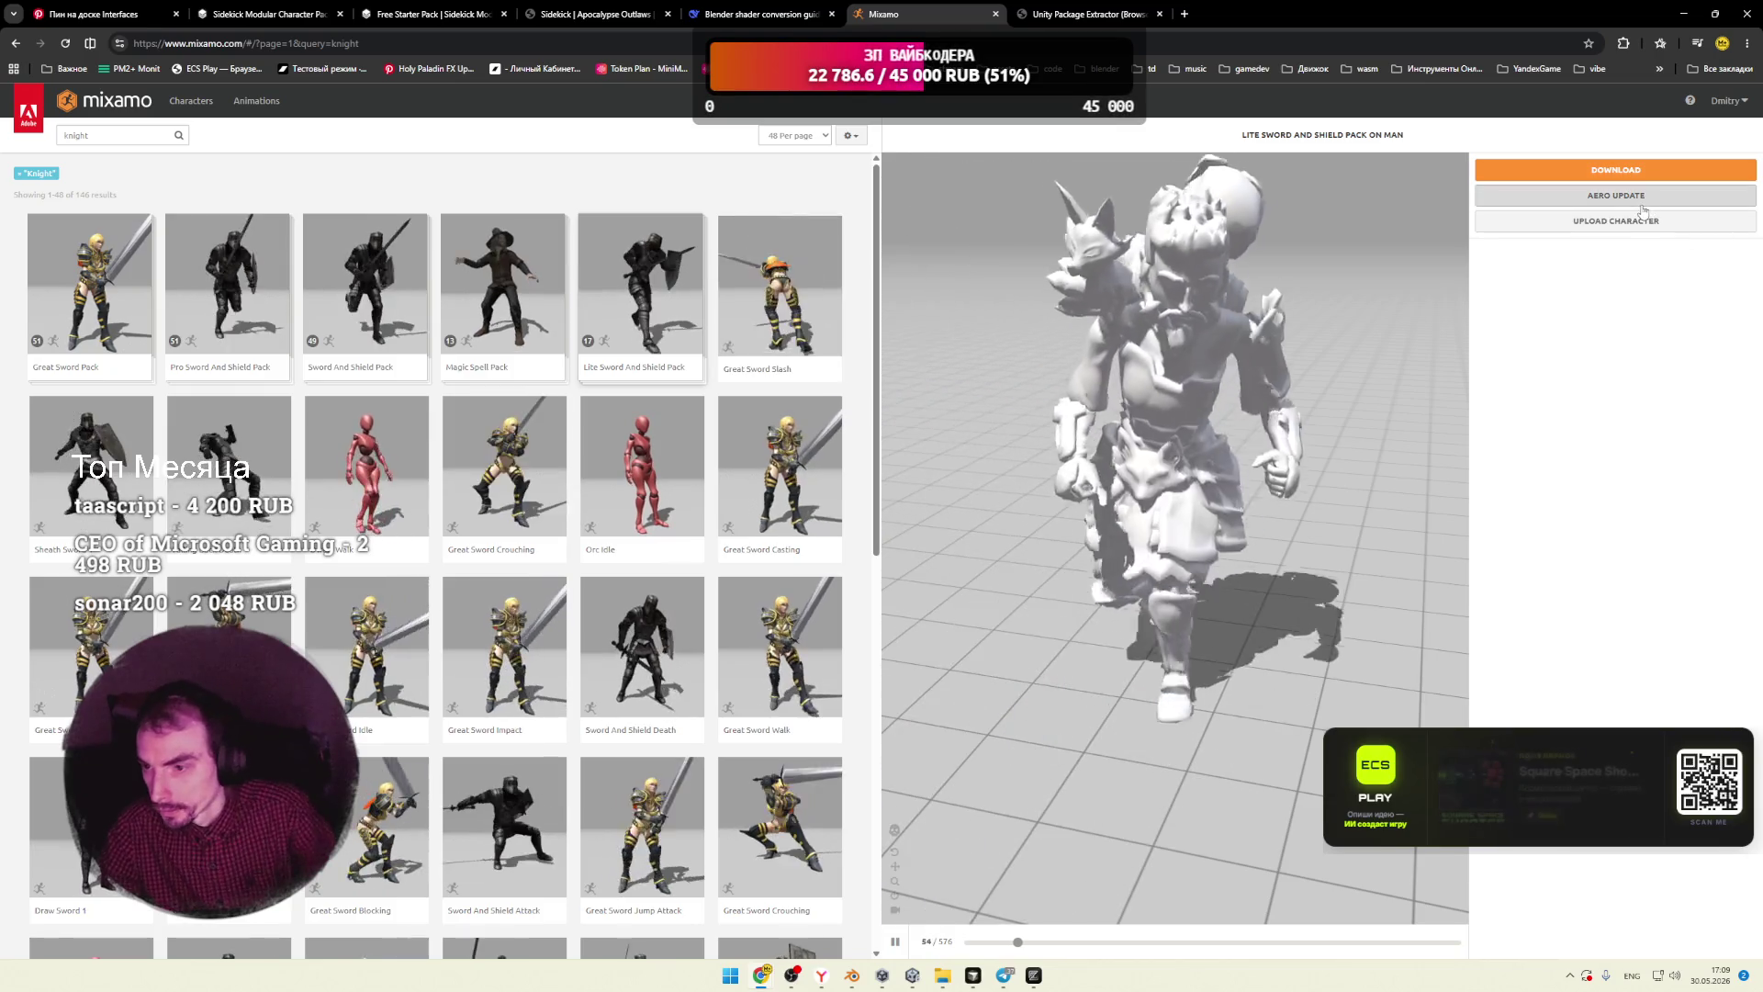
pyautogui.click(1617, 170)
pyautogui.click(1004, 228)
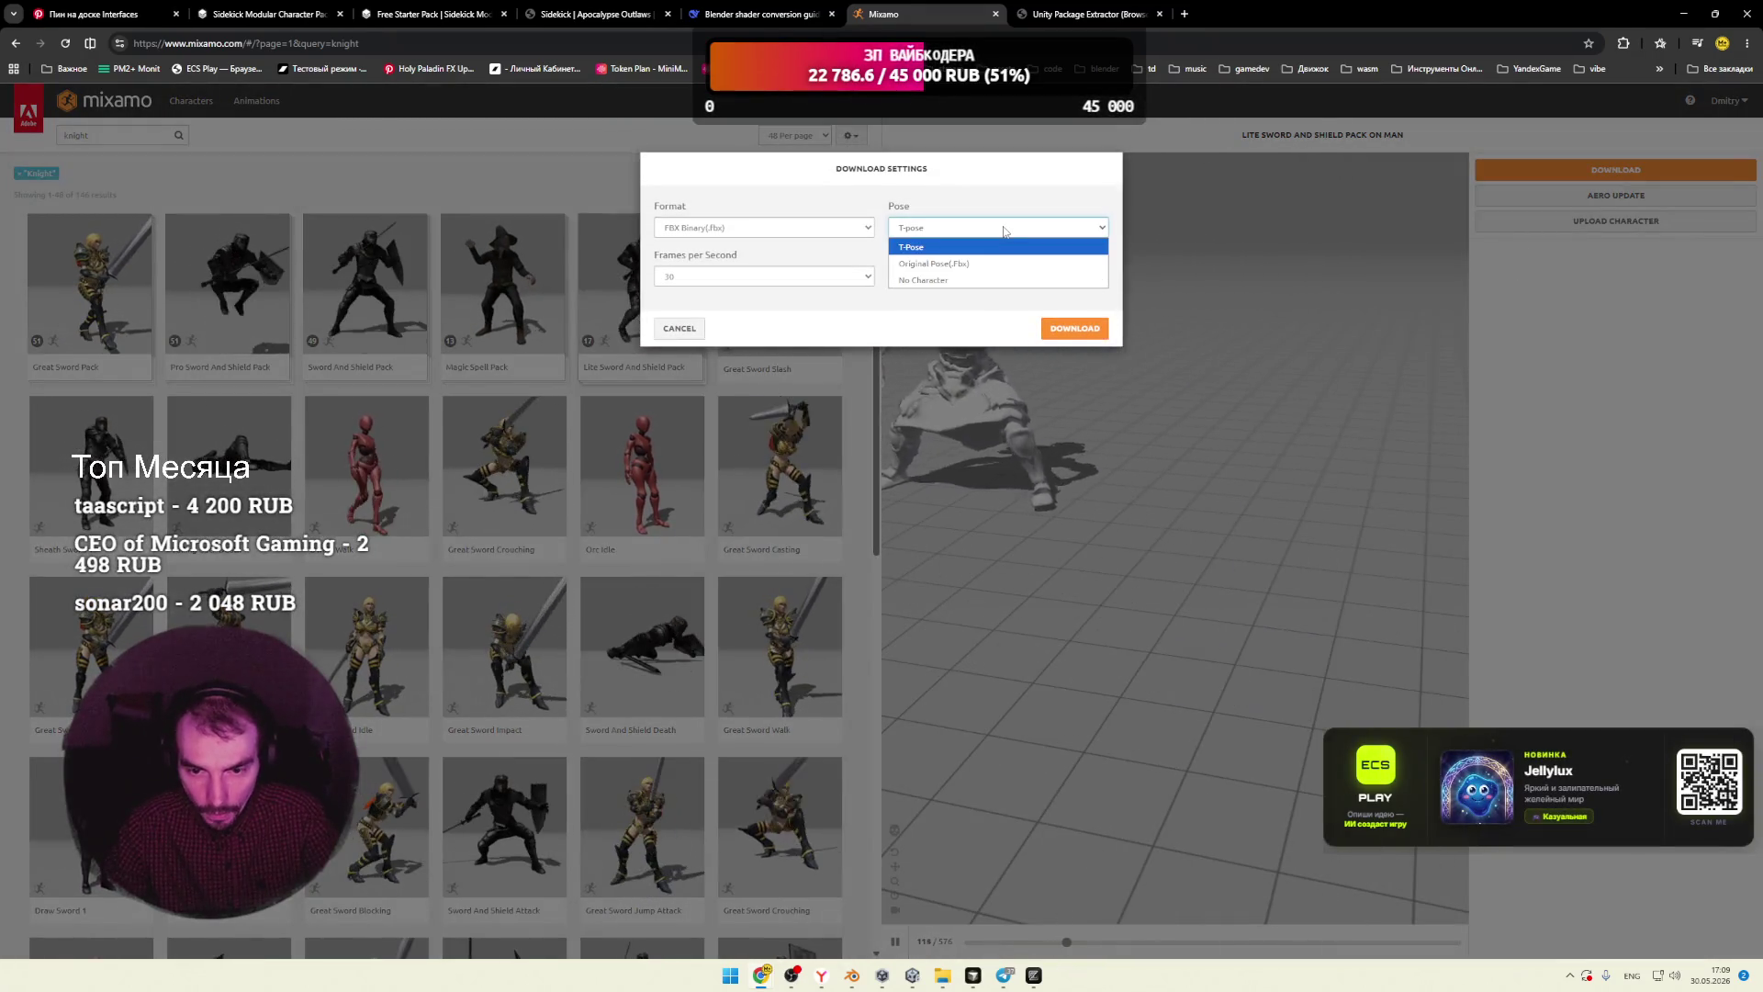
pyautogui.click(1004, 231)
pyautogui.click(1009, 230)
pyautogui.click(1007, 262)
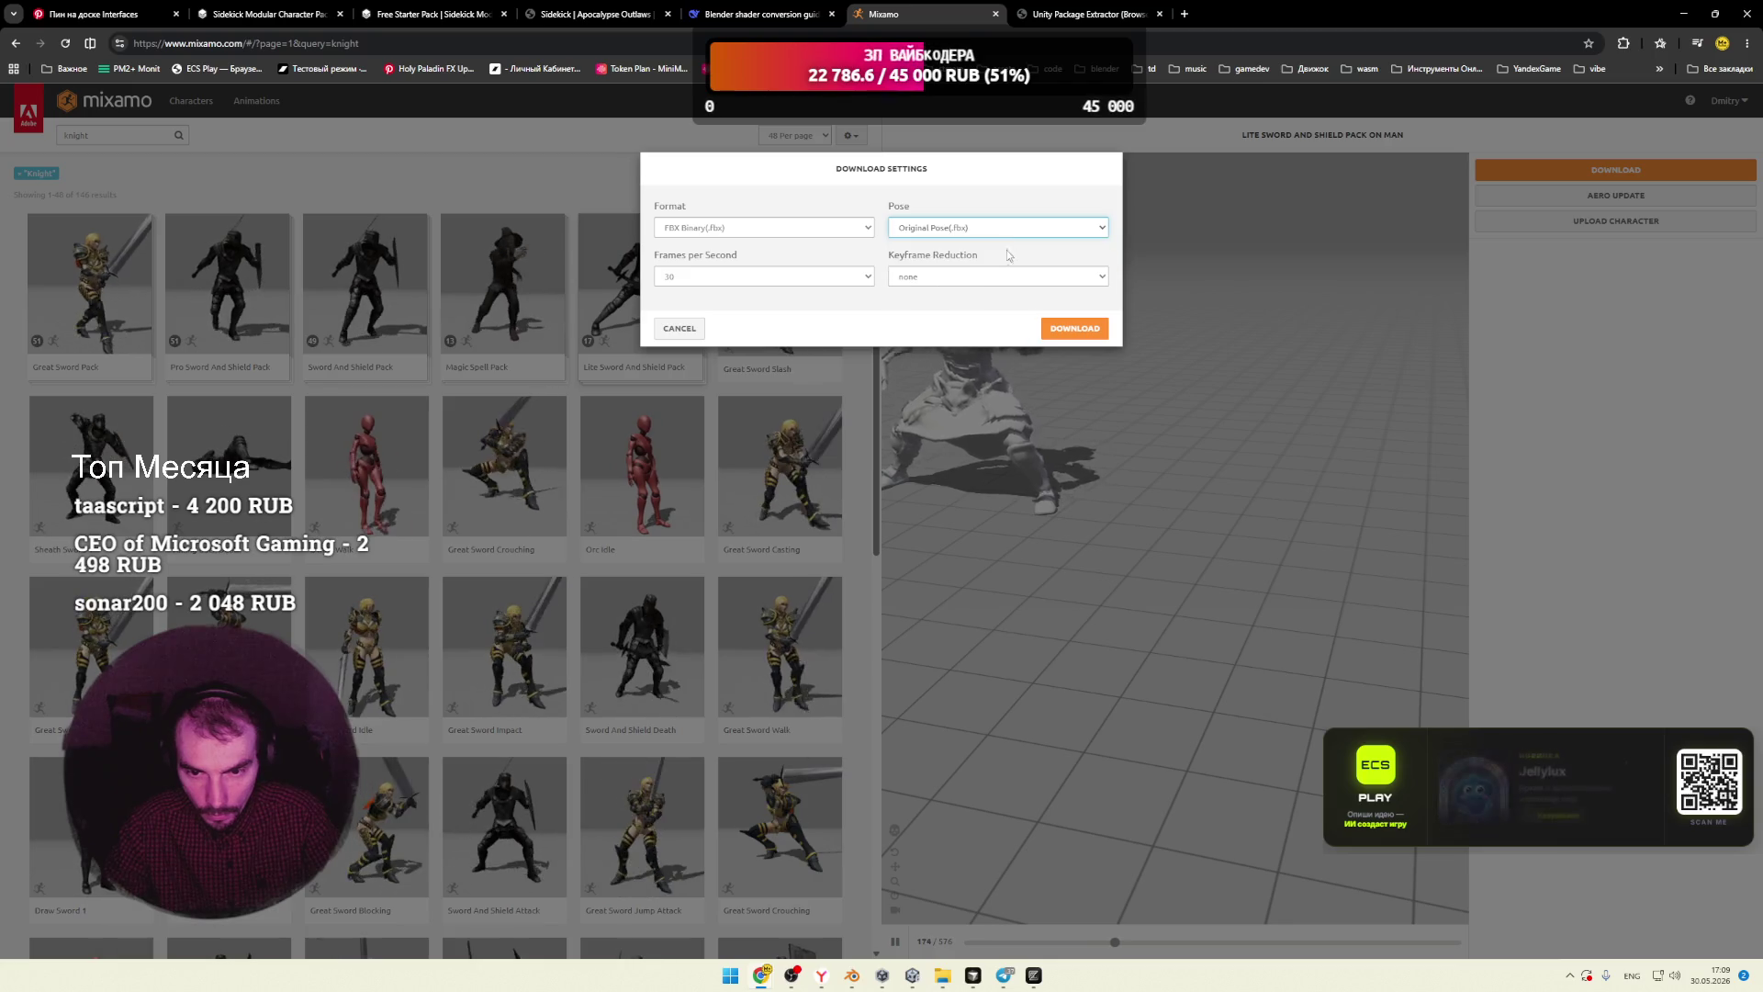
pyautogui.click(1005, 276)
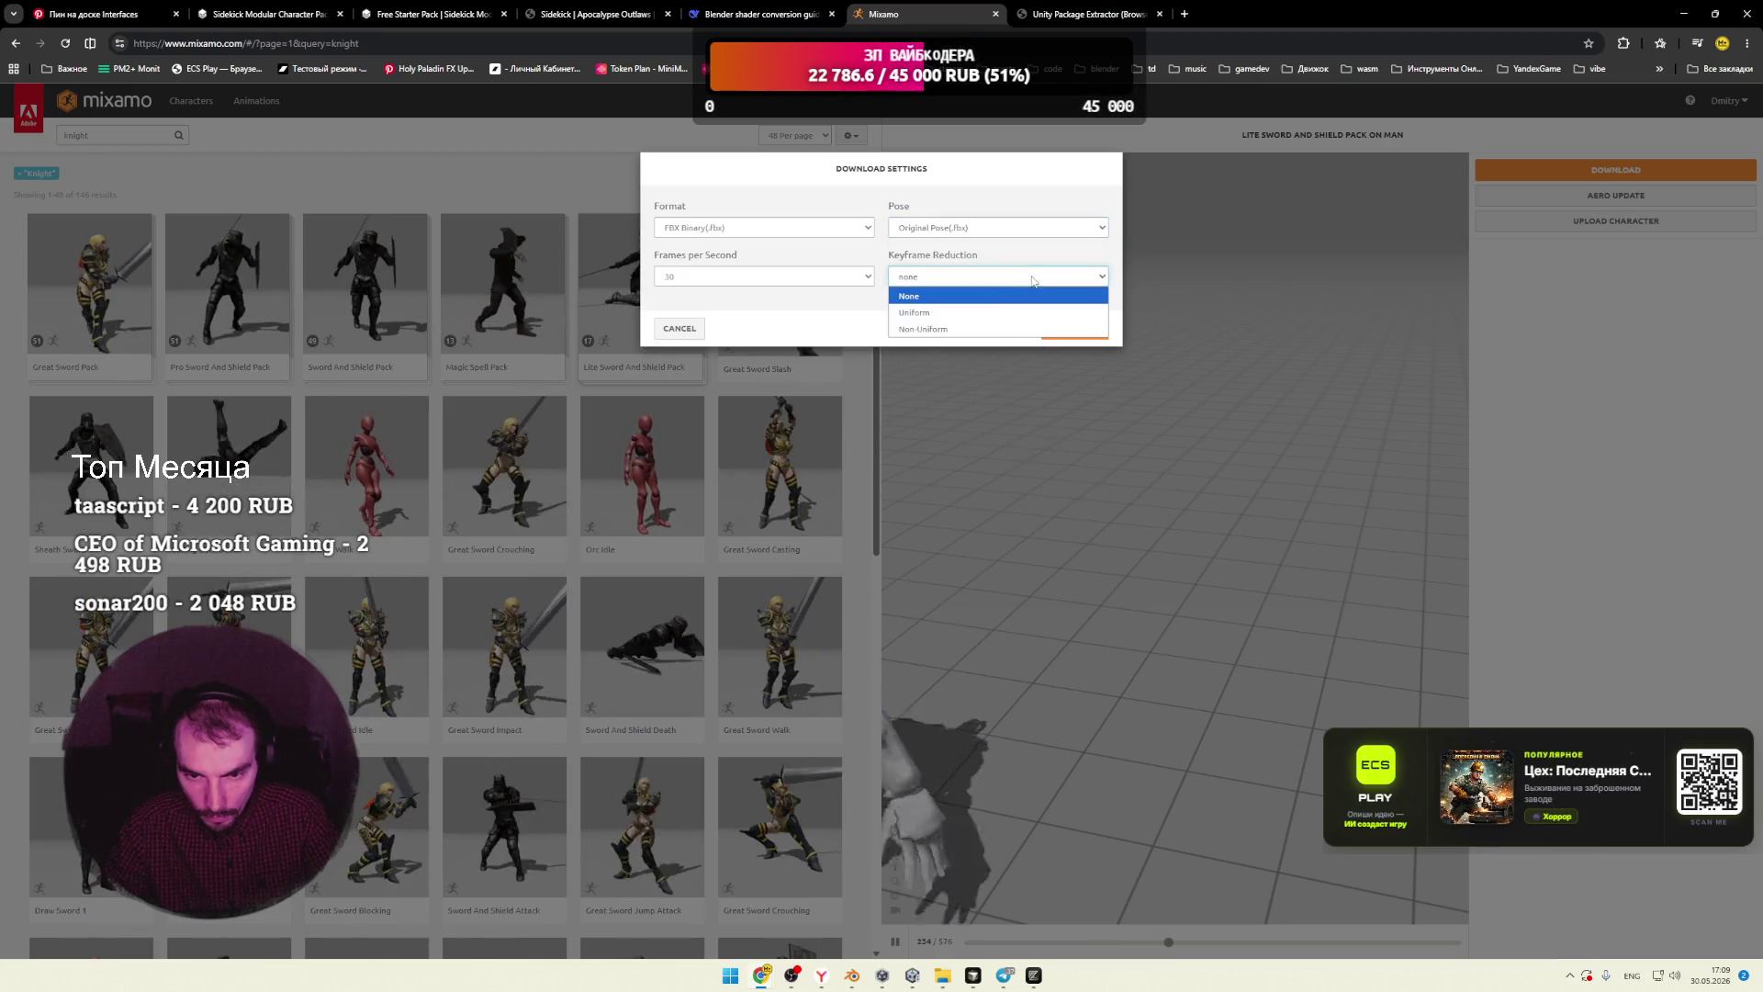
pyautogui.click(973, 290)
pyautogui.click(816, 228)
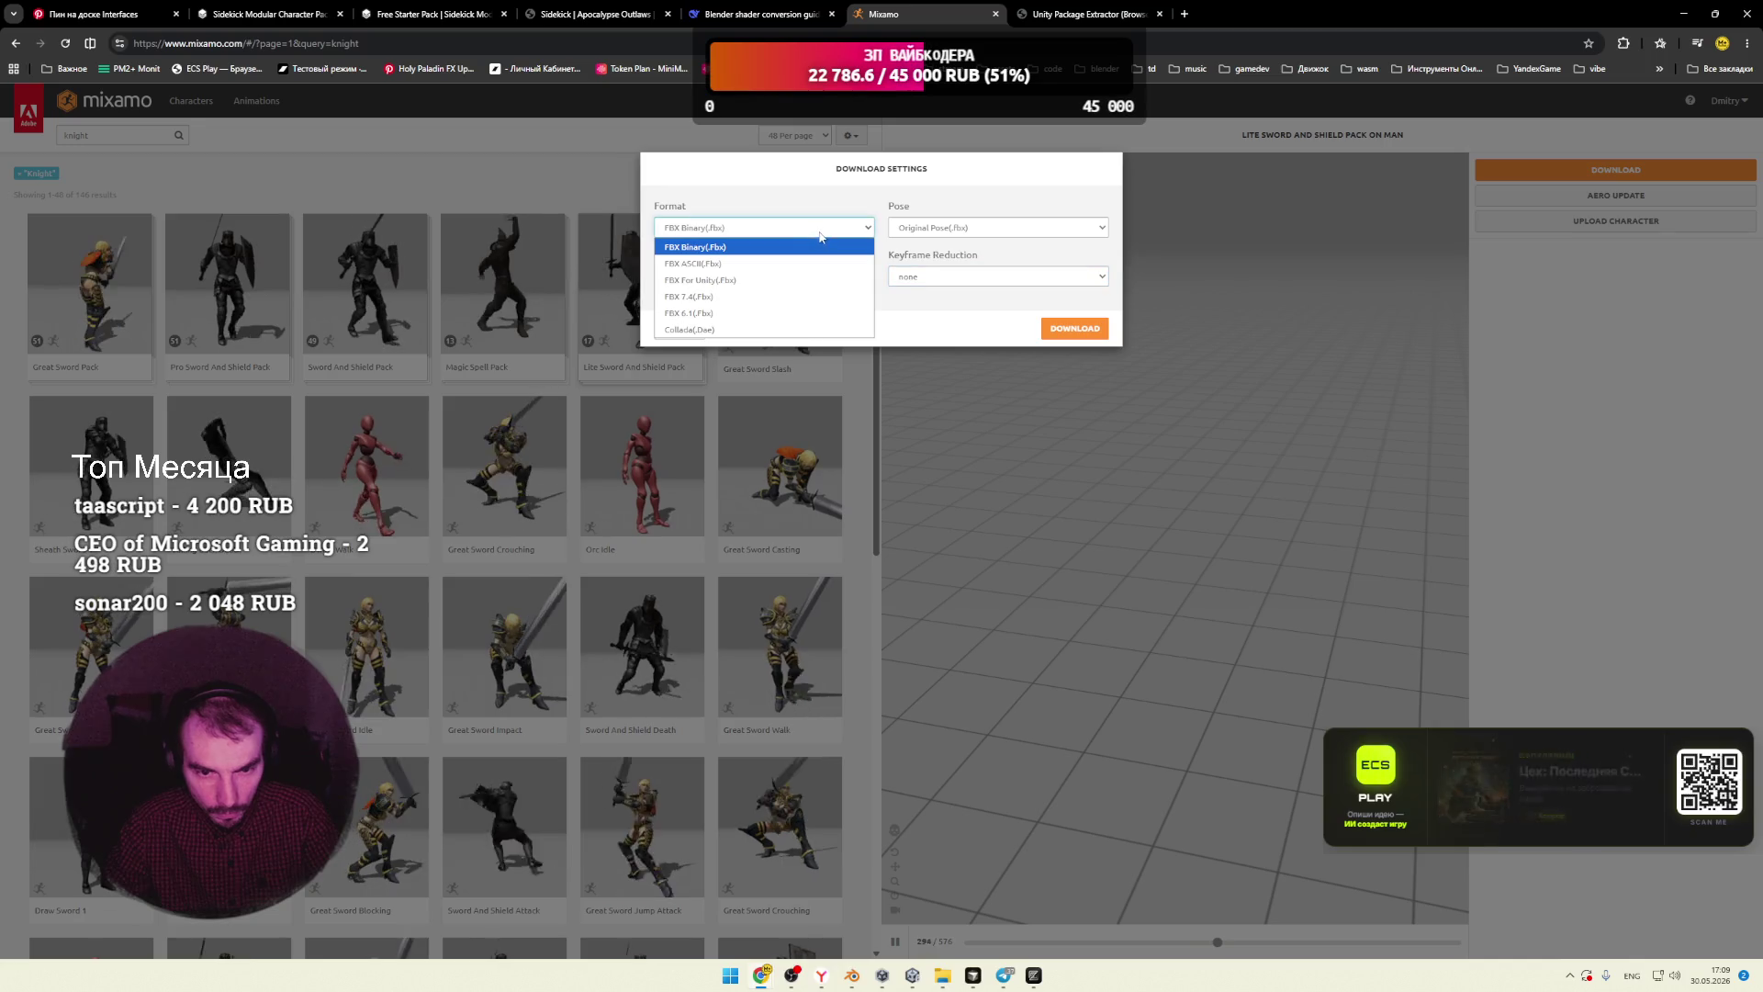
pyautogui.click(735, 241)
pyautogui.click(1069, 333)
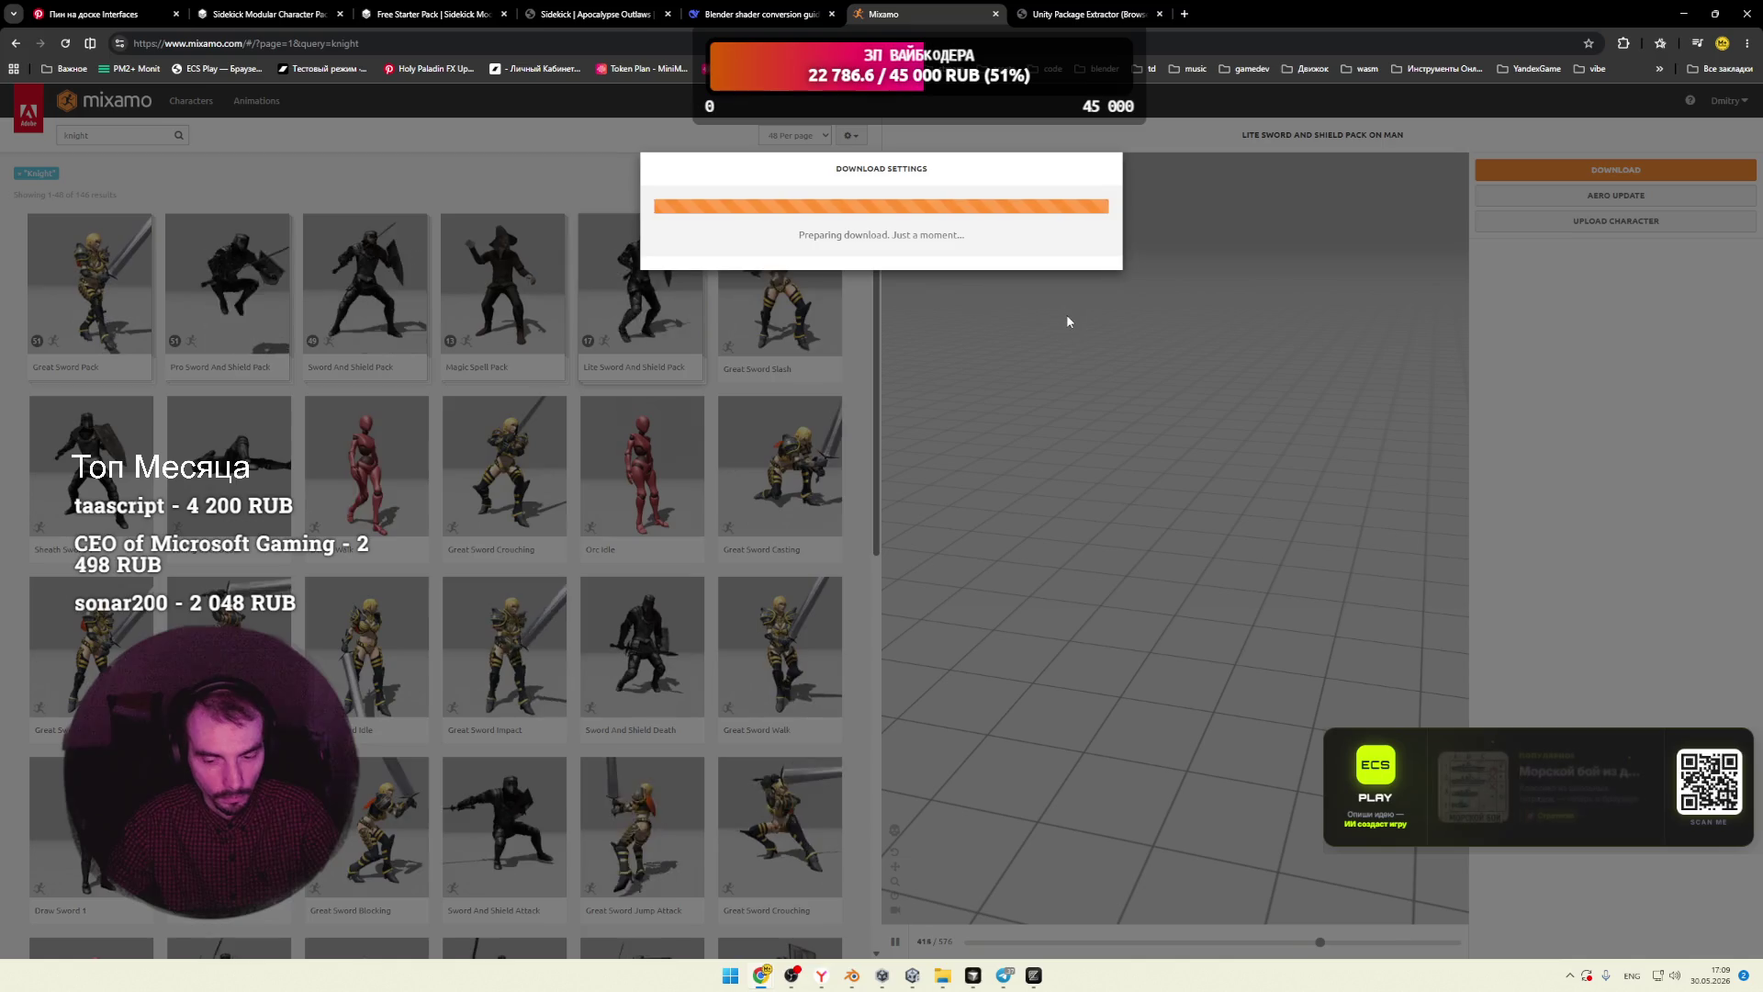
# Step: Create a new folder named char_1 inside the assets folder
pyautogui.moveTo(942, 975)
pyautogui.click(979, 902)
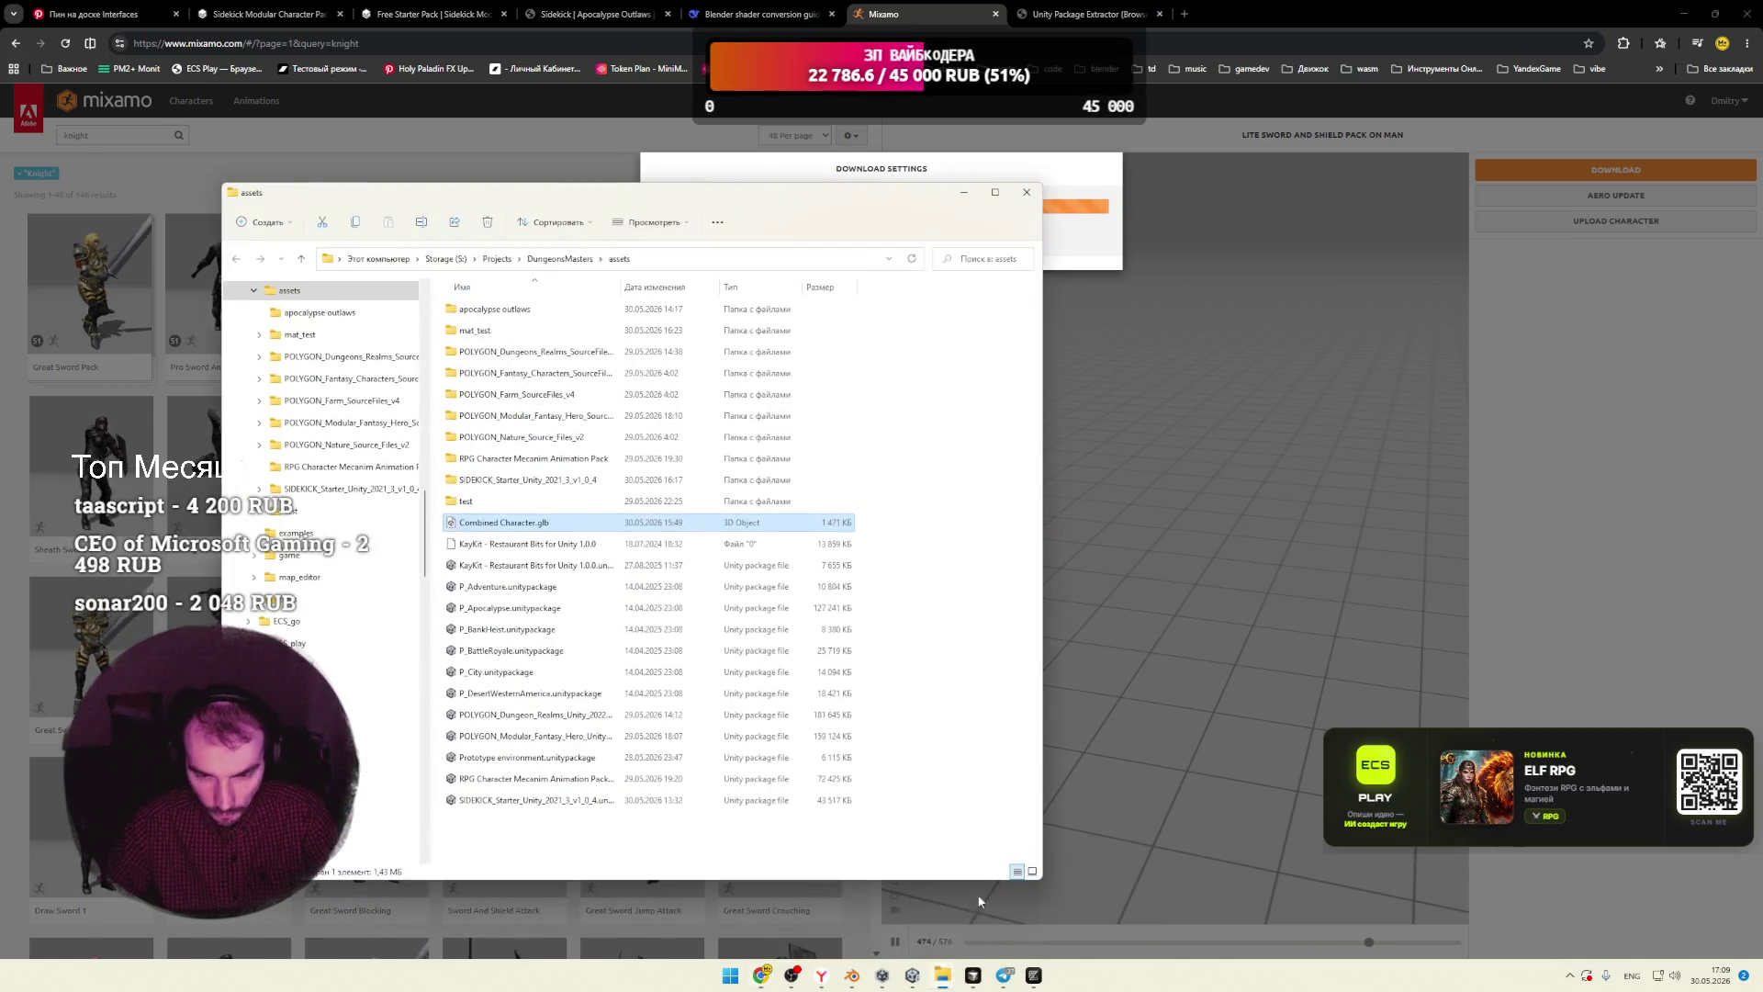
pyautogui.click(949, 530)
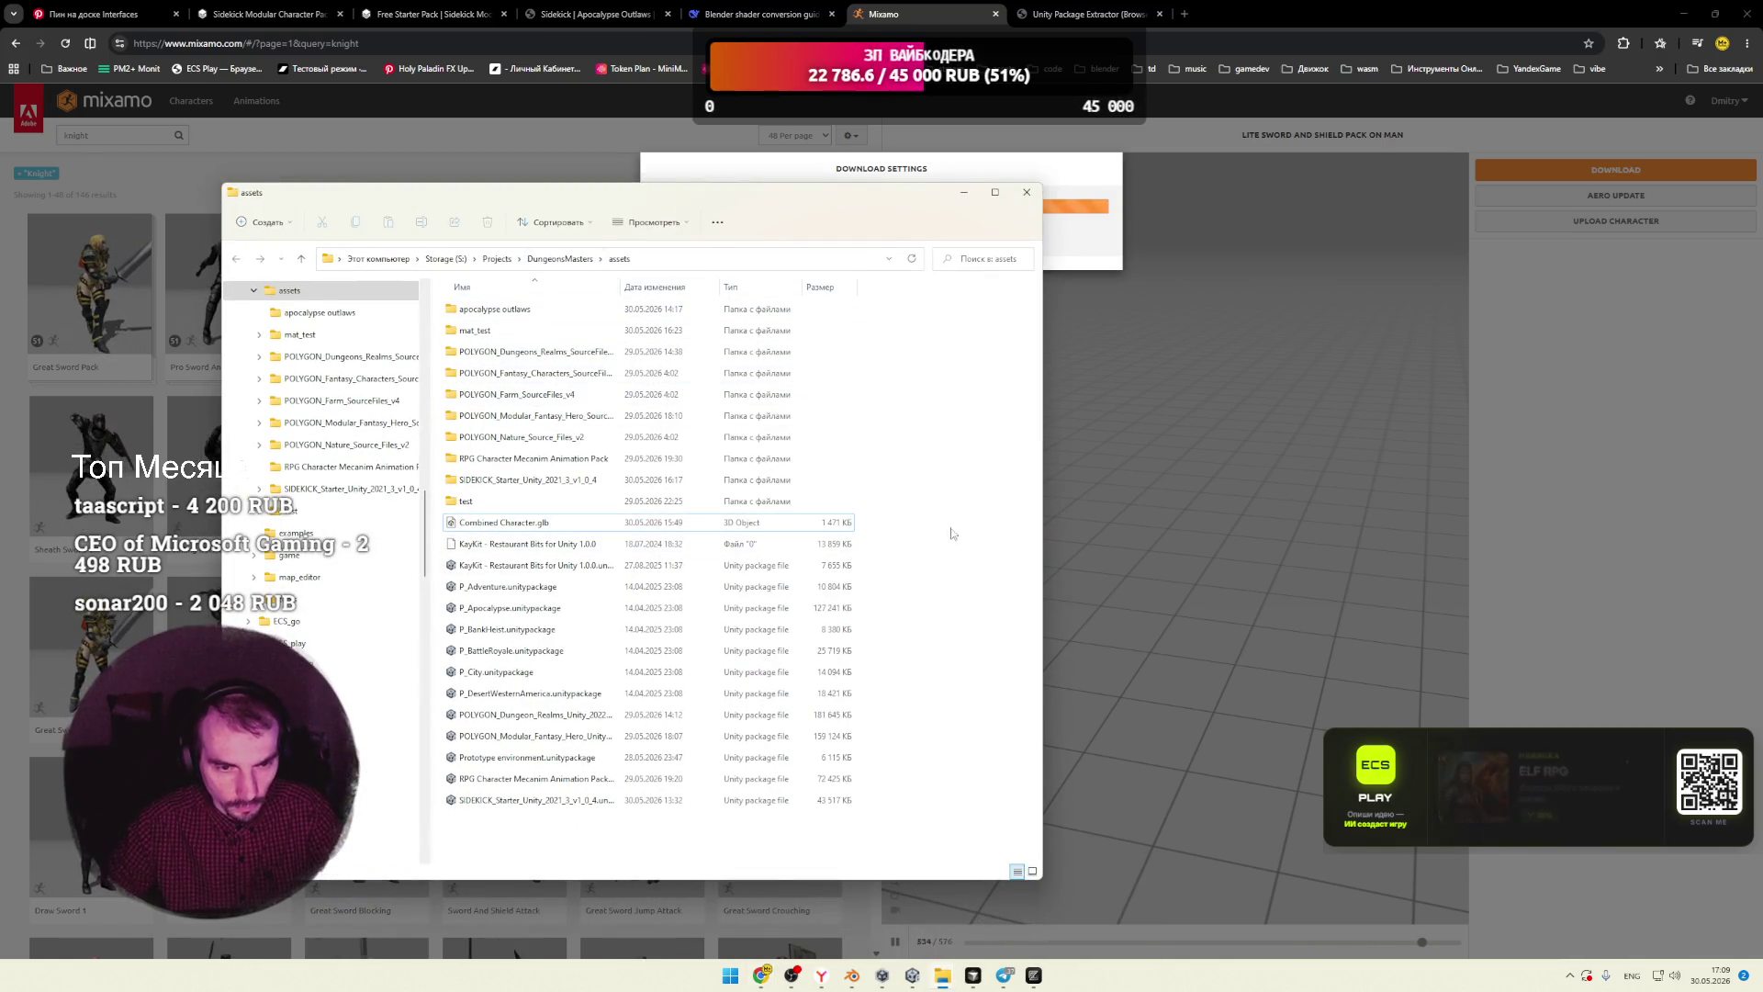
pyautogui.rightClick(640, 847)
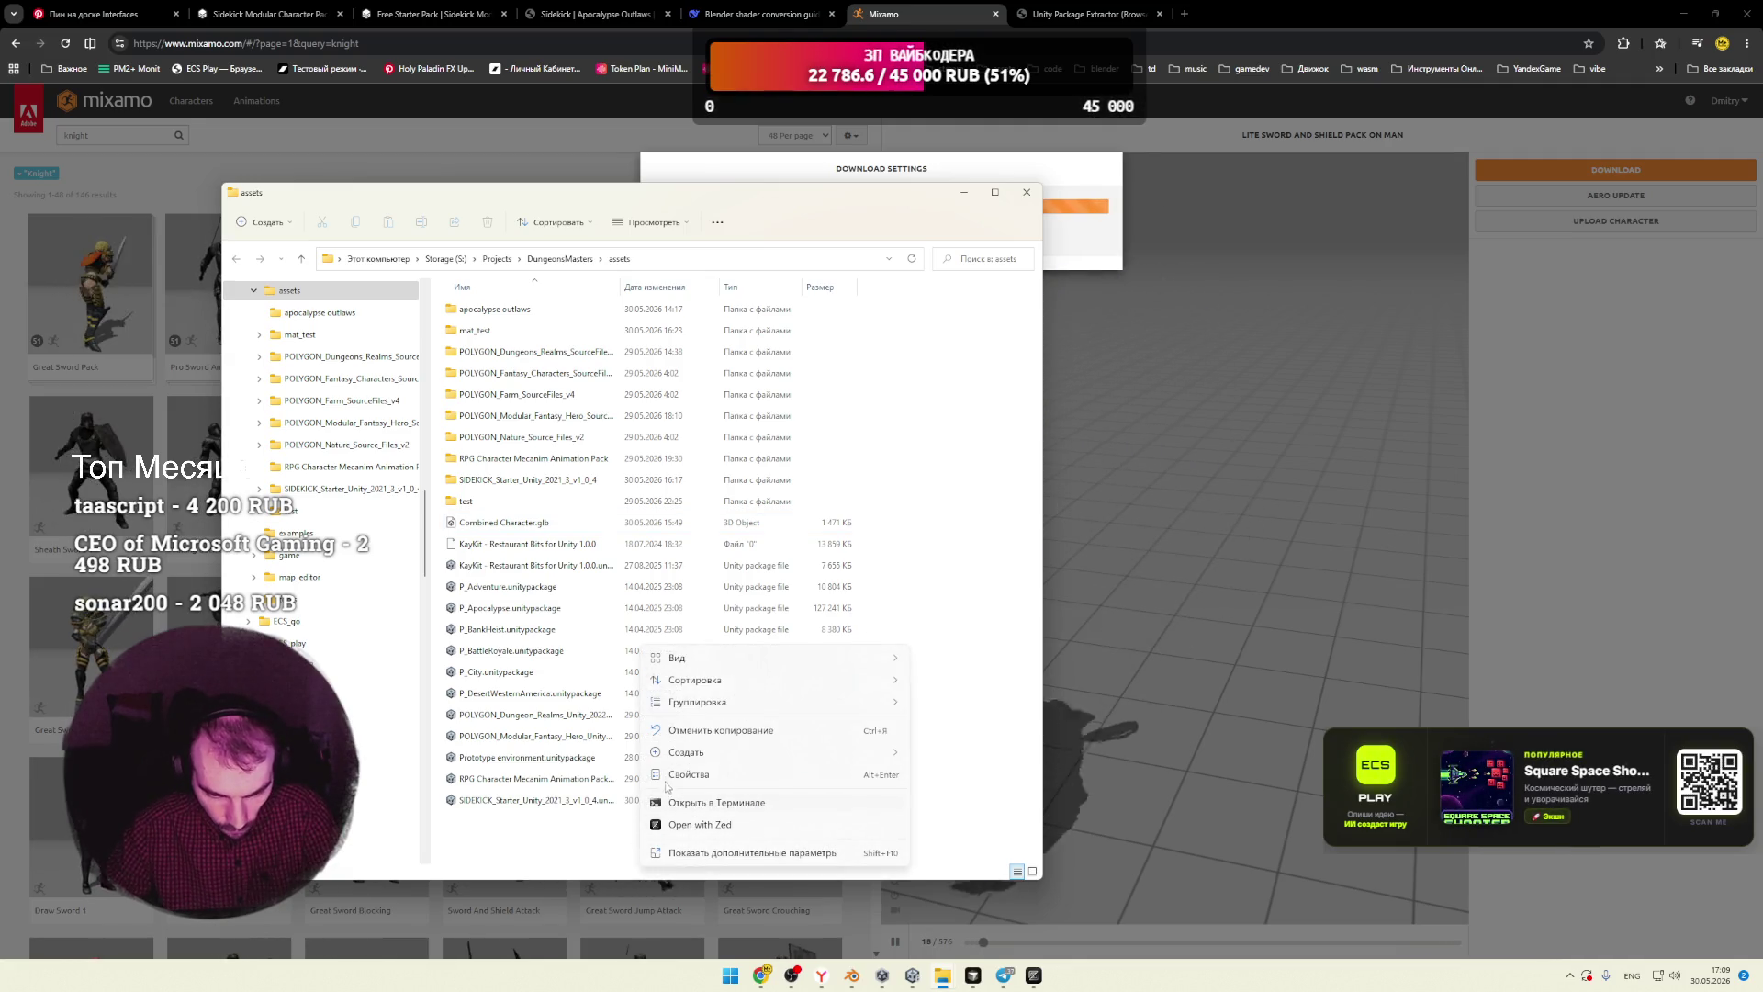
pyautogui.moveTo(854, 753)
pyautogui.click(949, 754)
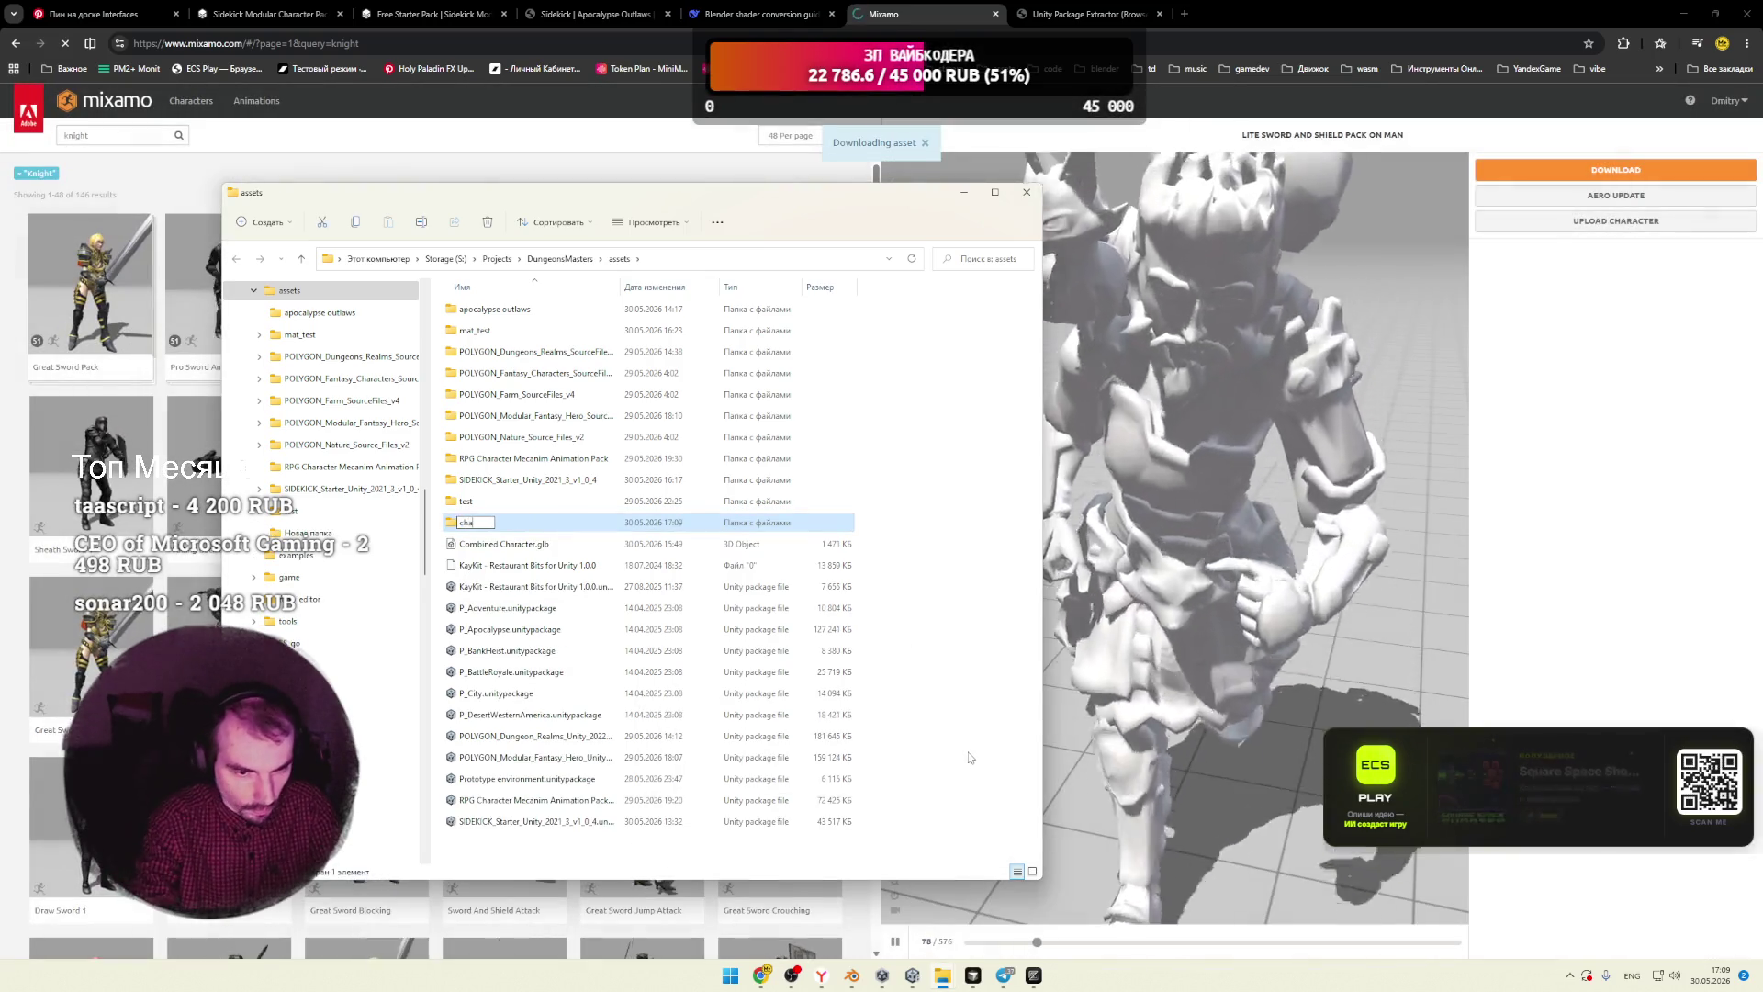
pyautogui.write('char_1')
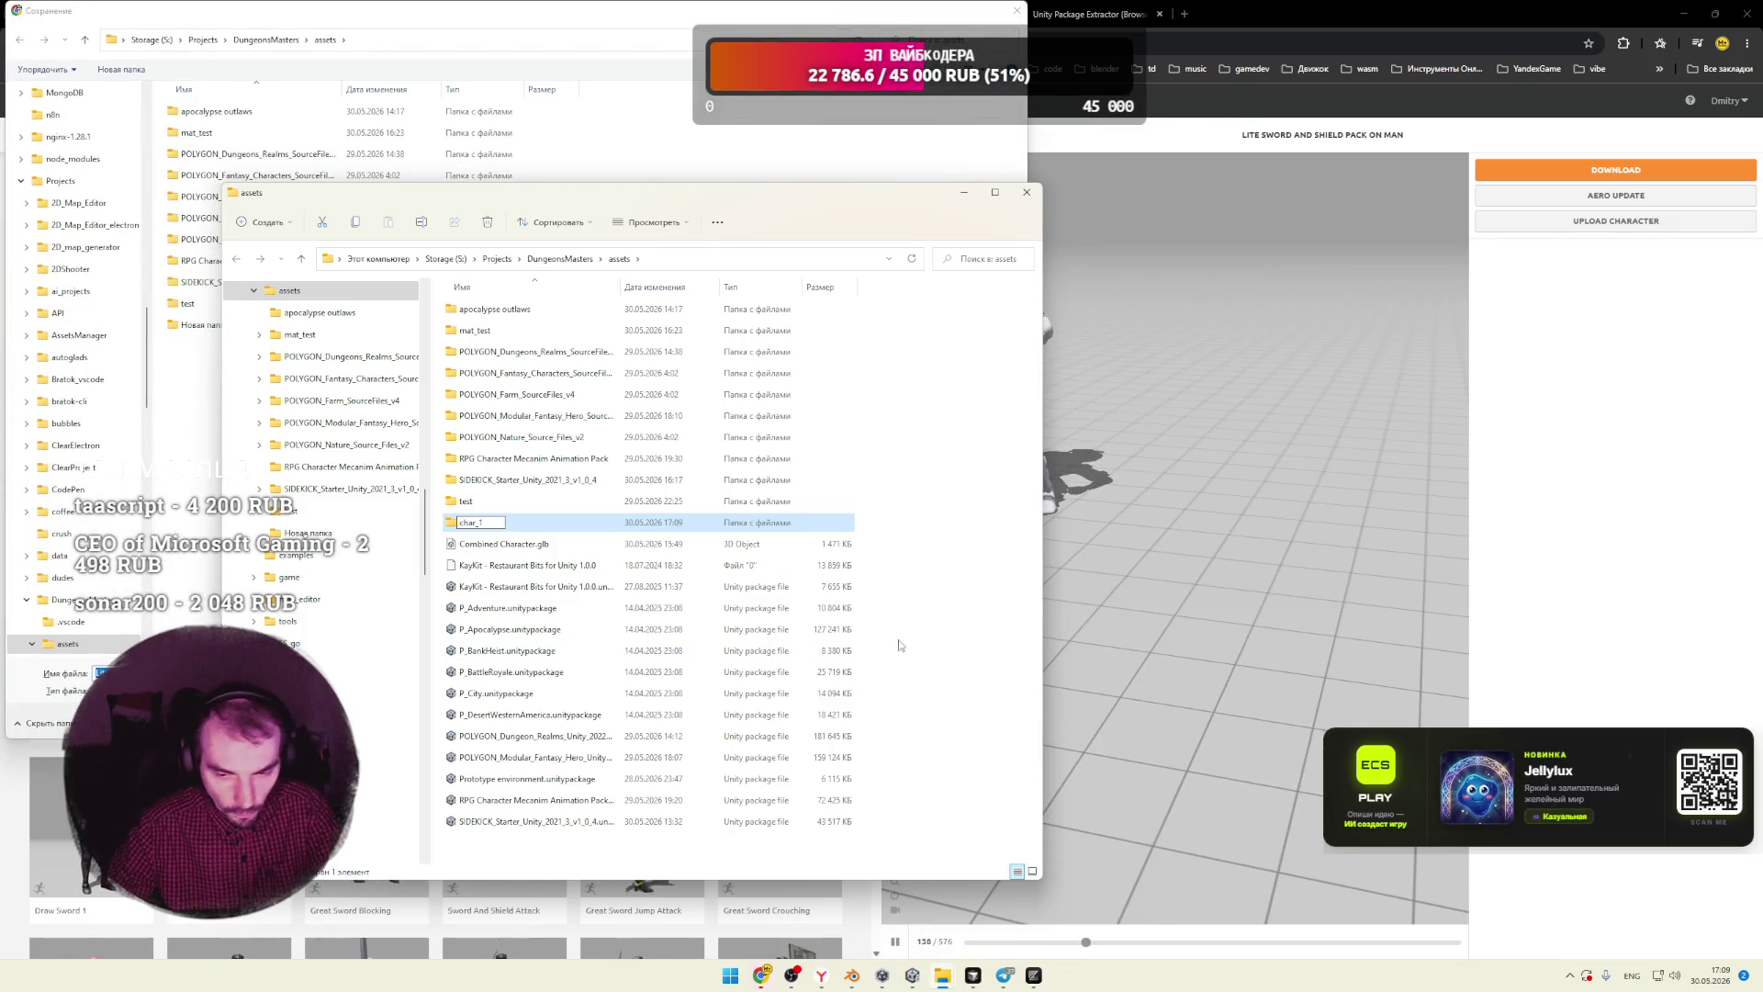
pyautogui.press('Return')
# Step: Save the downloaded pack zip into the char_1 folder
pyautogui.press('Return')
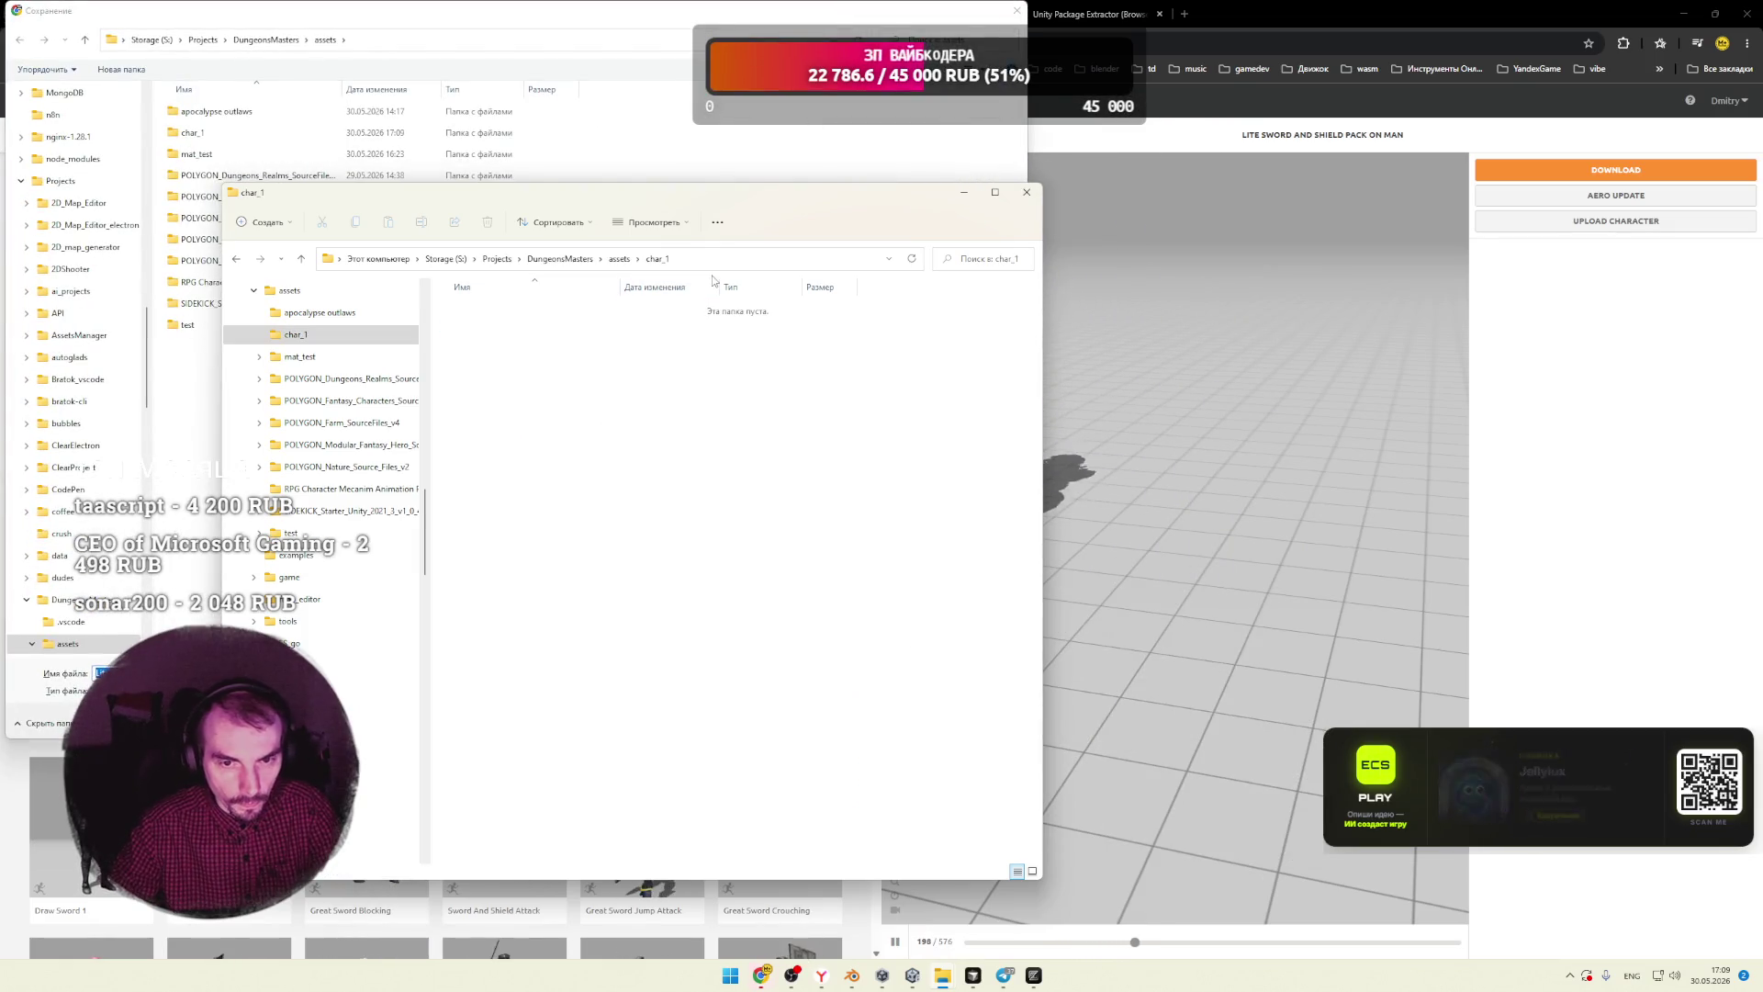
pyautogui.click(699, 259)
pyautogui.hotkey('ctrl', 'c')
pyautogui.hotkey('alt', 'F4')
pyautogui.click(496, 39)
pyautogui.hotkey('ctrl', 'v')
pyautogui.press('Return')
pyautogui.click(912, 721)
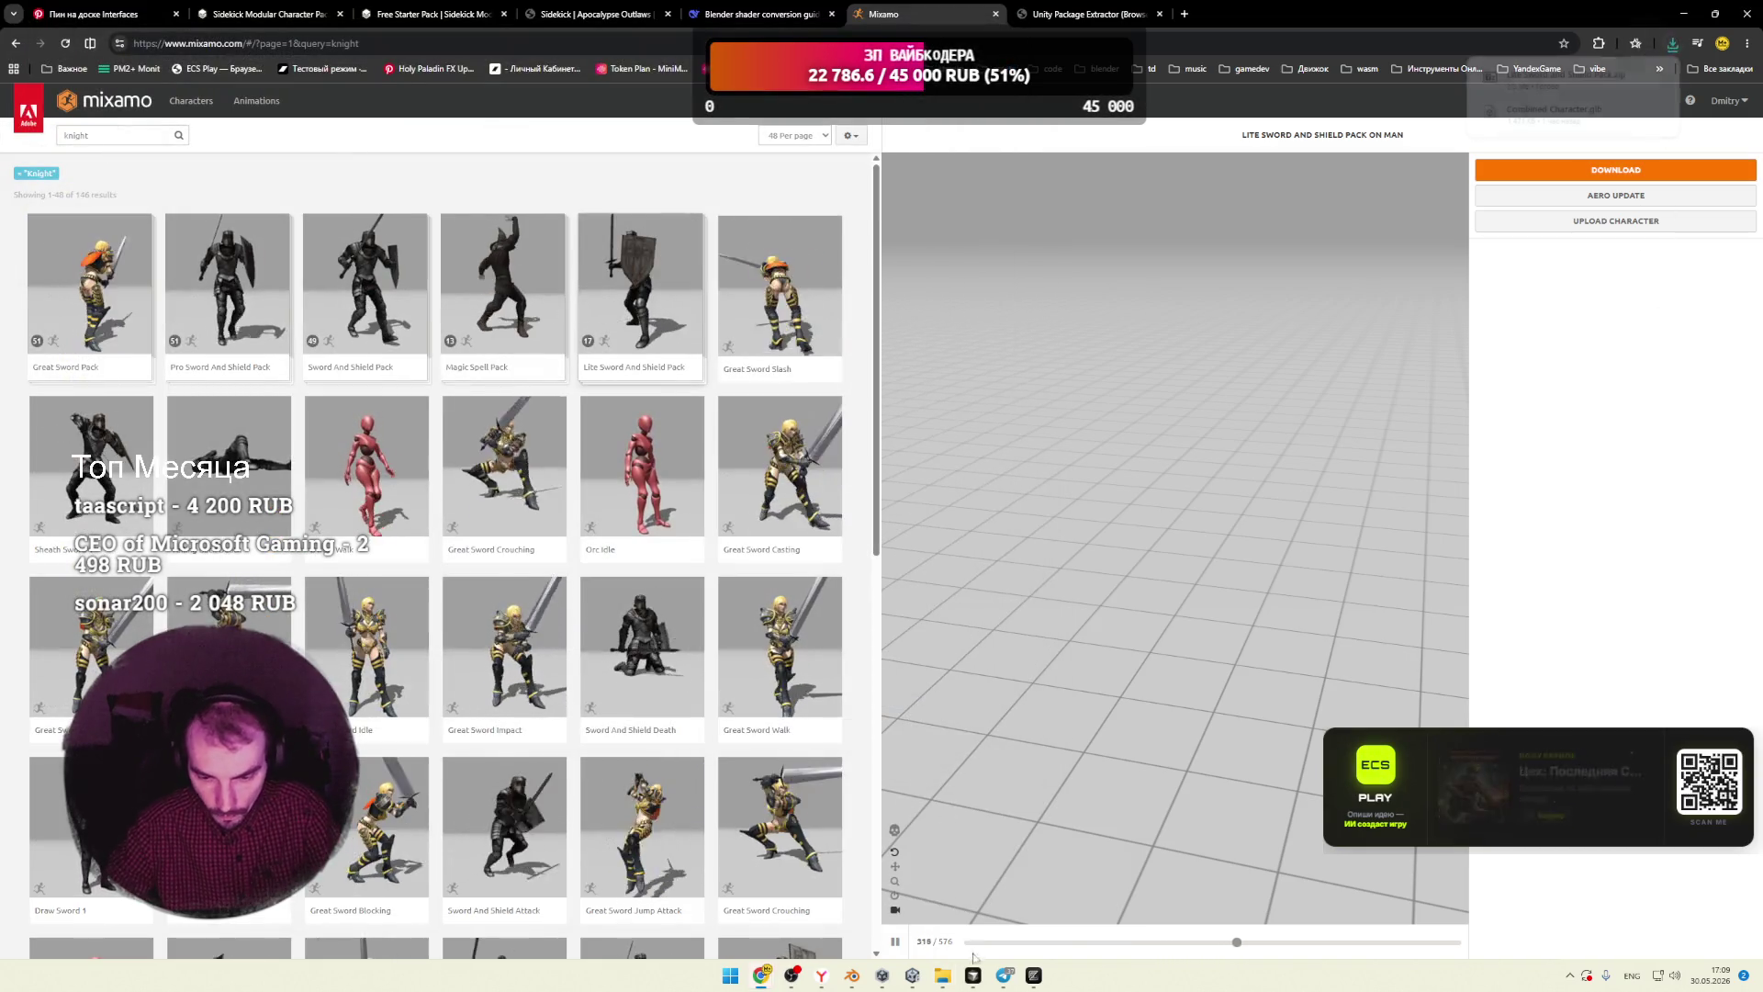
# Step: Open the zip and extract its FBX animation files into char_1
pyautogui.moveTo(942, 975)
pyautogui.click(991, 909)
pyautogui.doubleClick(513, 309)
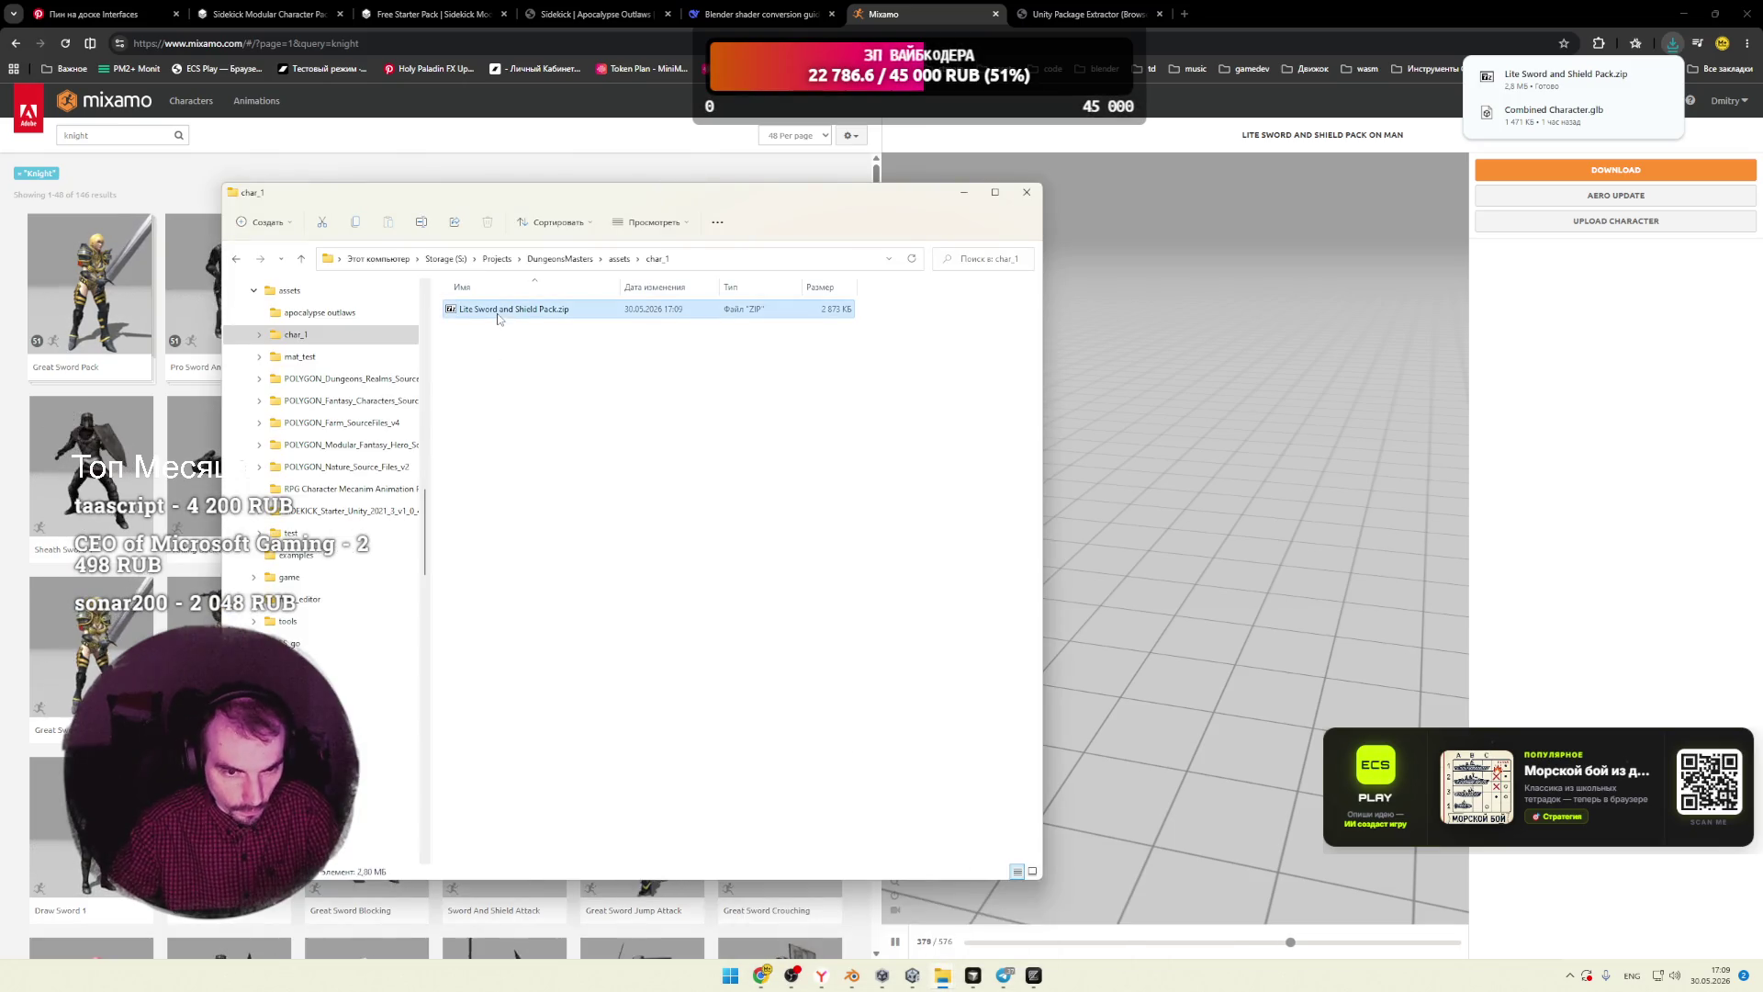
pyautogui.moveTo(1070, 670)
pyautogui.mouseDown()
pyautogui.moveTo(873, 381)
pyautogui.moveTo(594, 465)
pyautogui.mouseUp()
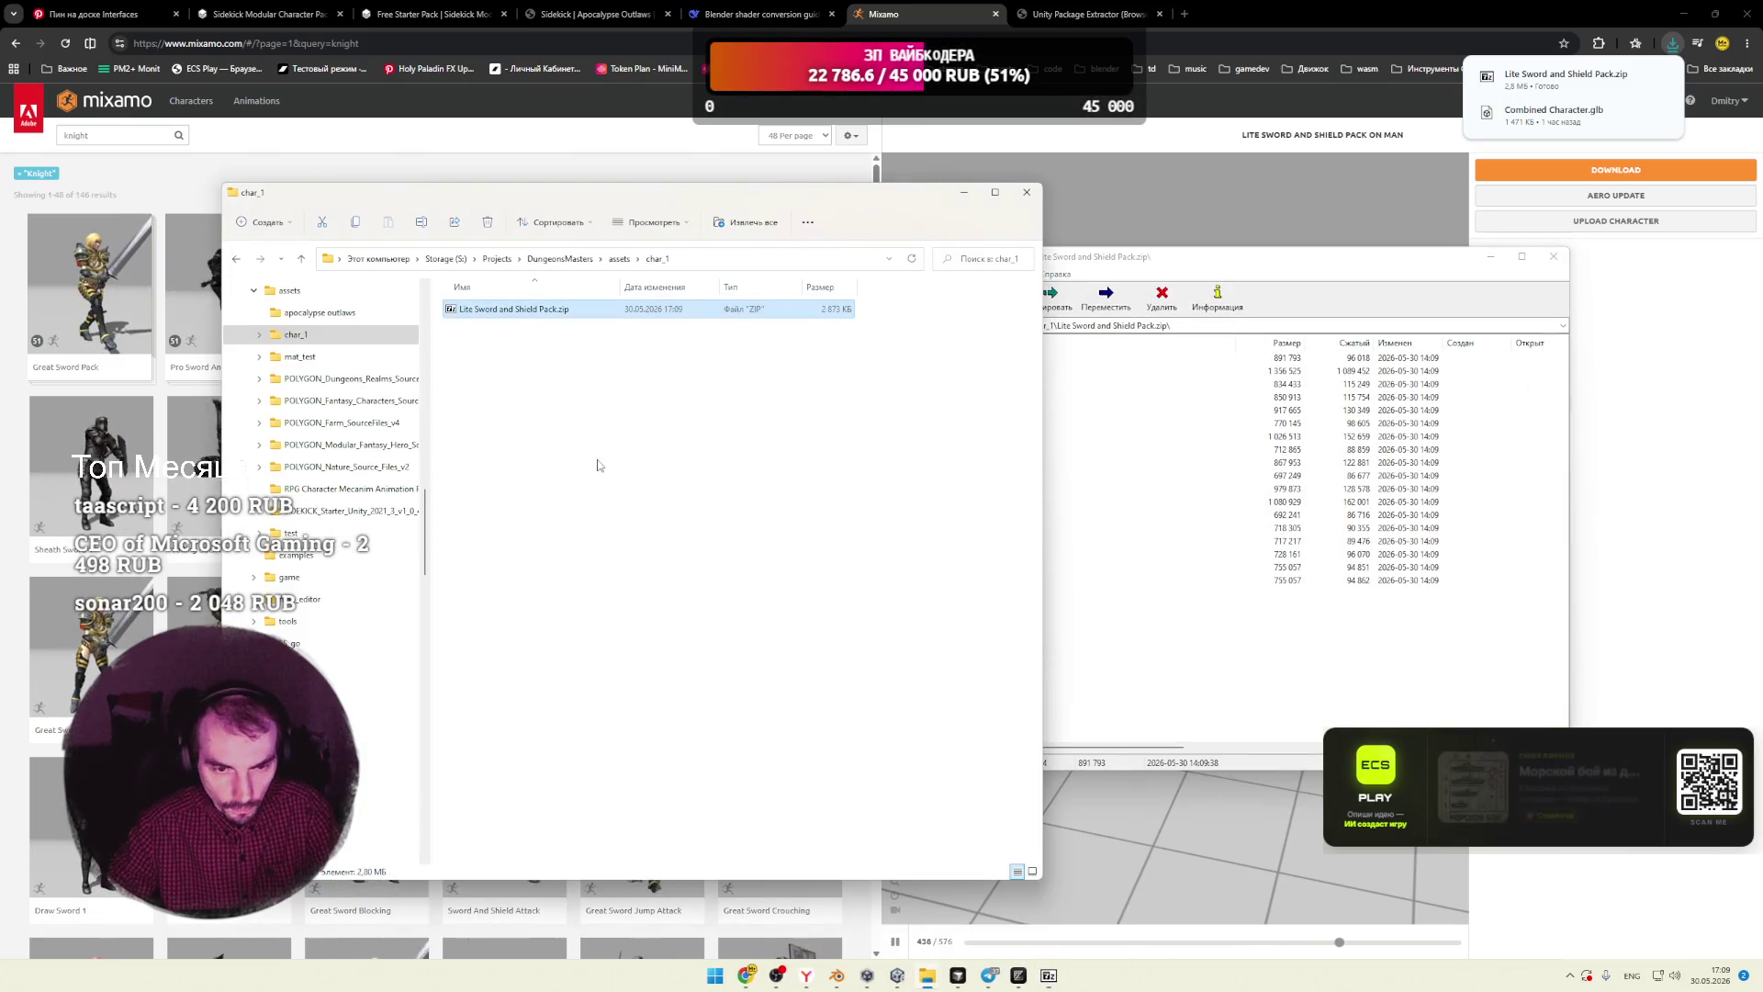
pyautogui.click(1552, 261)
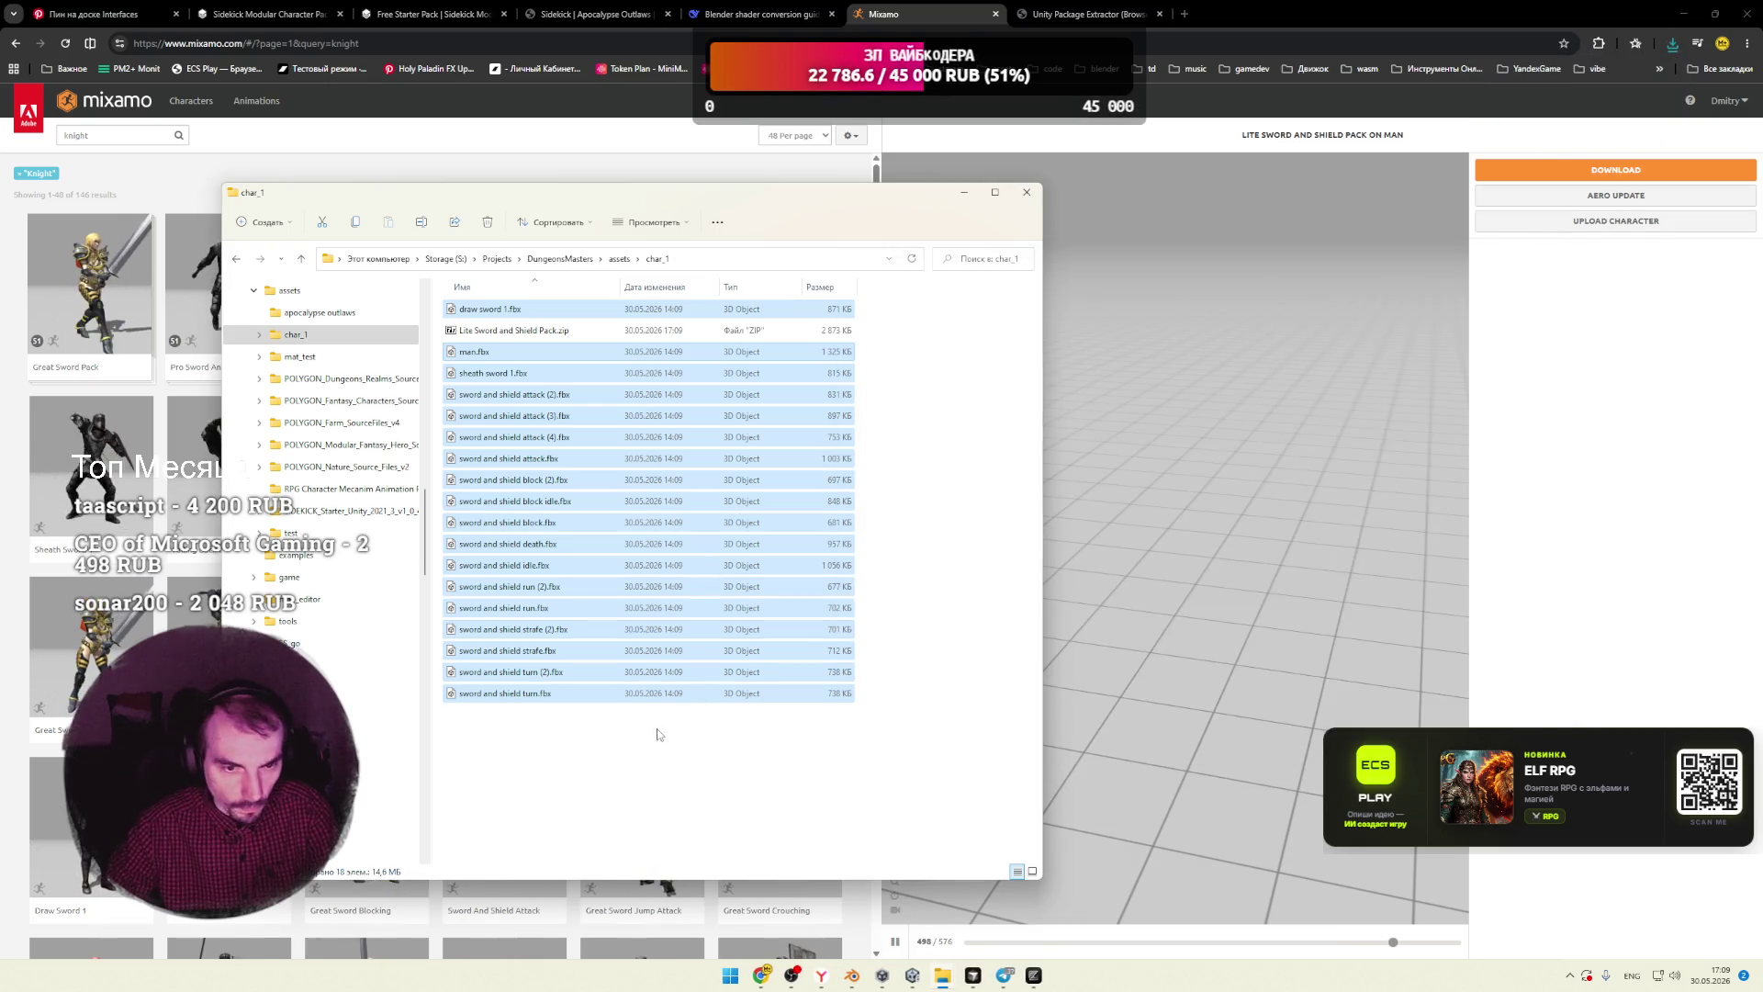
pyautogui.click(657, 734)
pyautogui.click(502, 376)
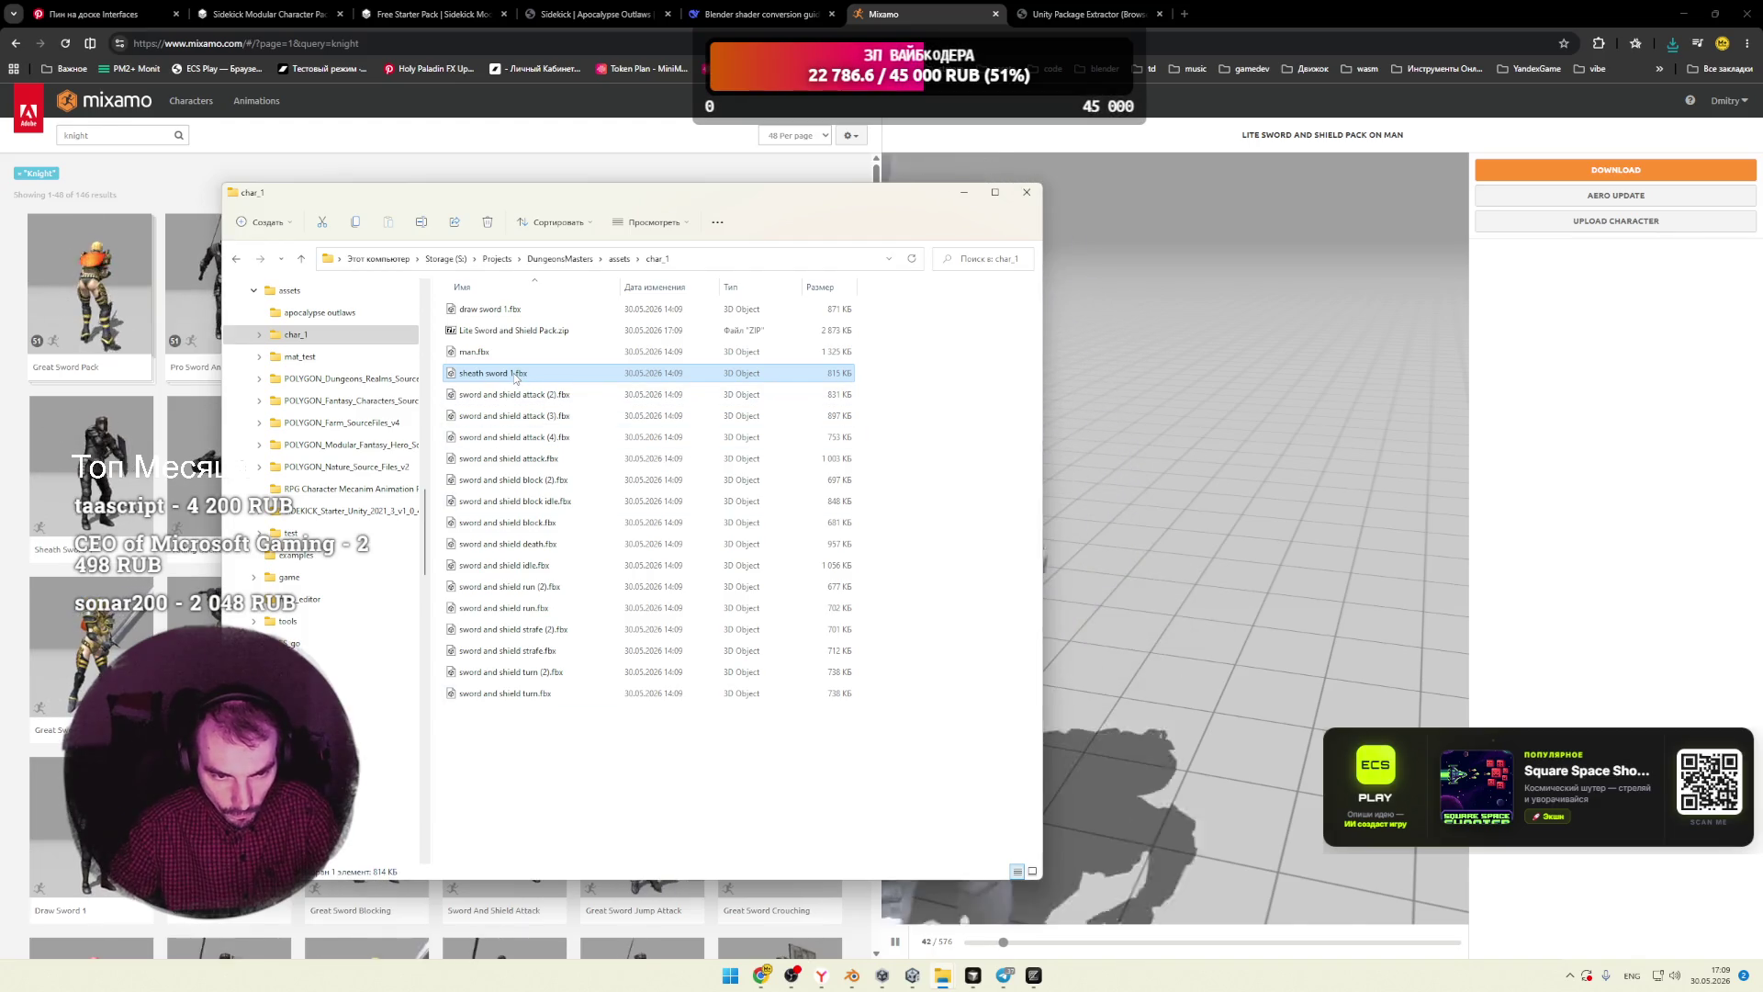
pyautogui.click(847, 977)
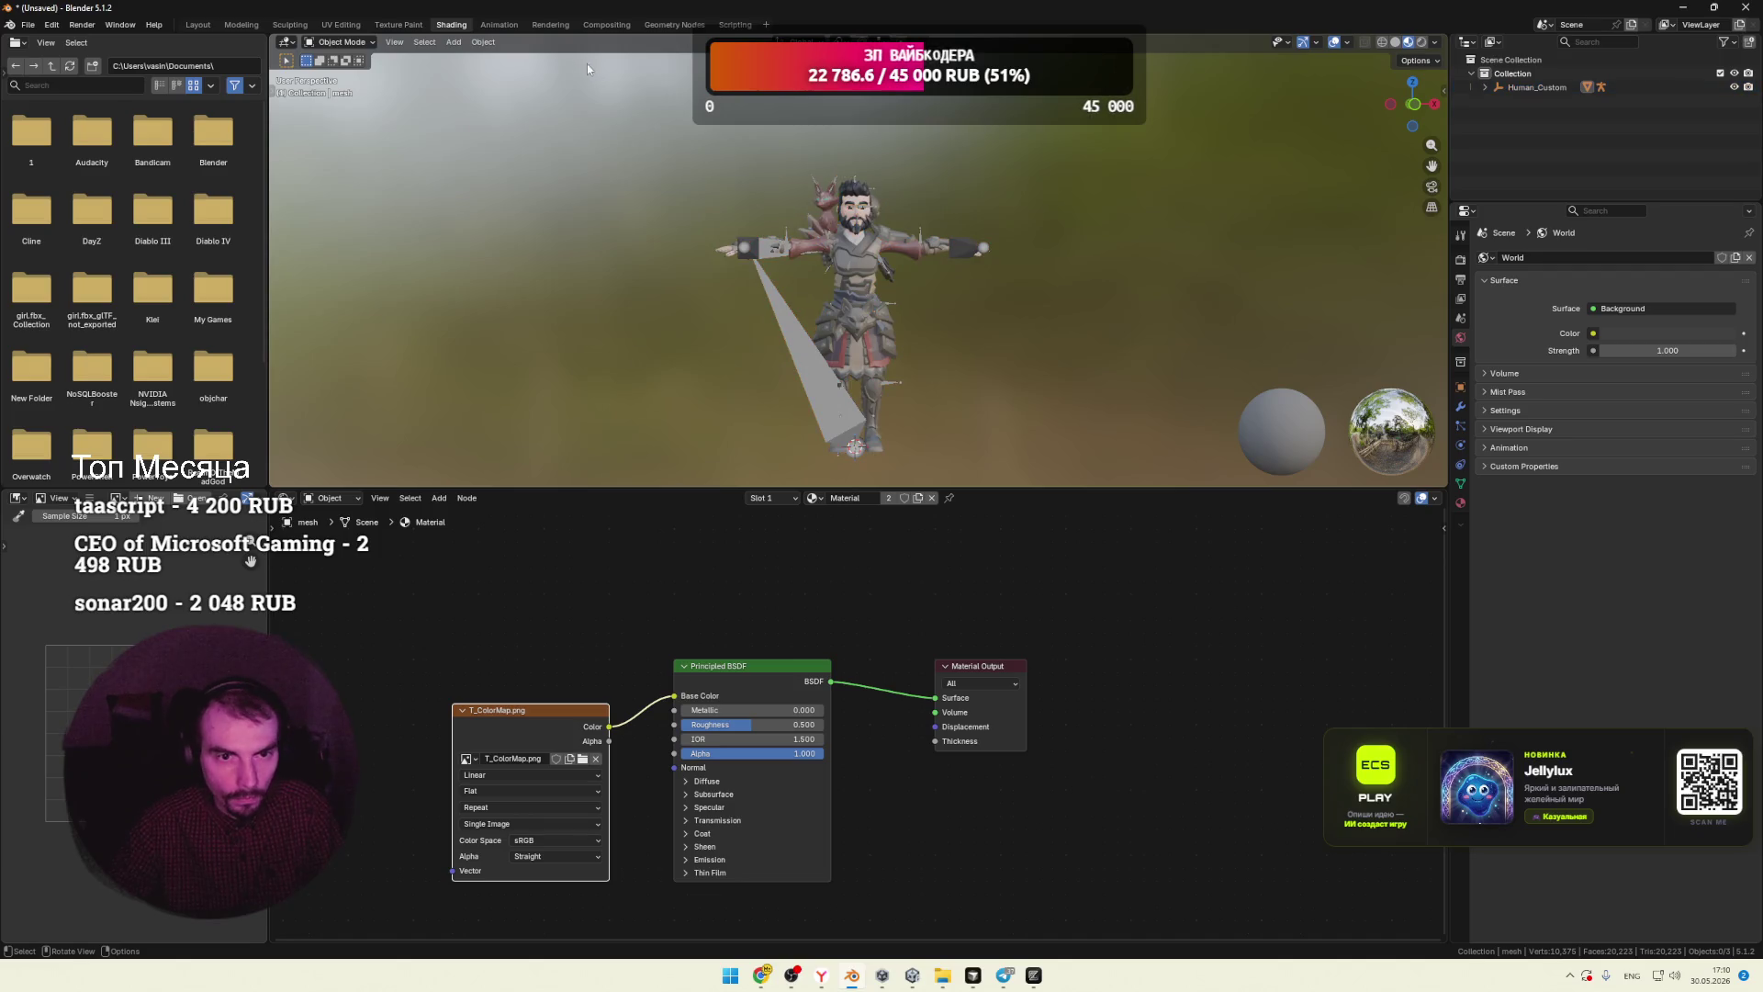
# Step: Import sword and shield attack (2).fbx into Blender by dragging it from char_1
pyautogui.moveTo(497, 32)
pyautogui.mouseDown()
pyautogui.moveTo(694, 89)
pyautogui.moveTo(928, 89)
pyautogui.mouseUp()
pyautogui.click(498, 374)
pyautogui.moveTo(511, 394); pyautogui.dragTo(1050, 391)
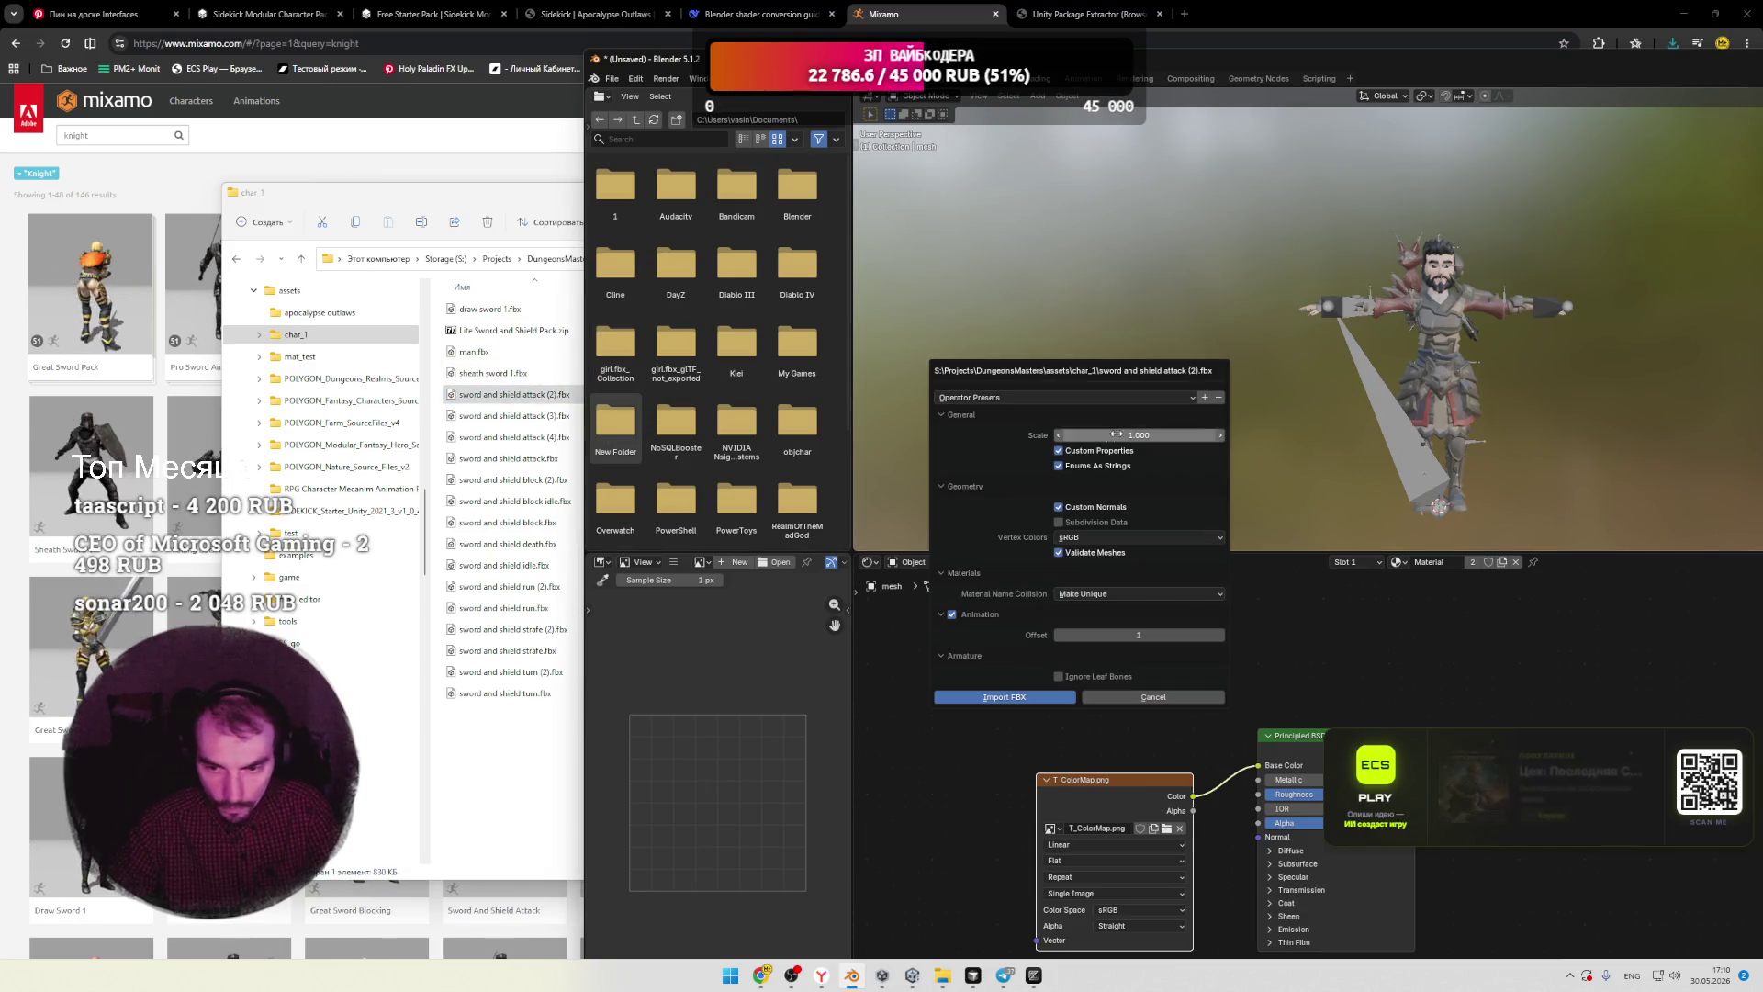
pyautogui.press('Return')
pyautogui.moveTo(1390, 62); pyautogui.dragTo(979, 92)
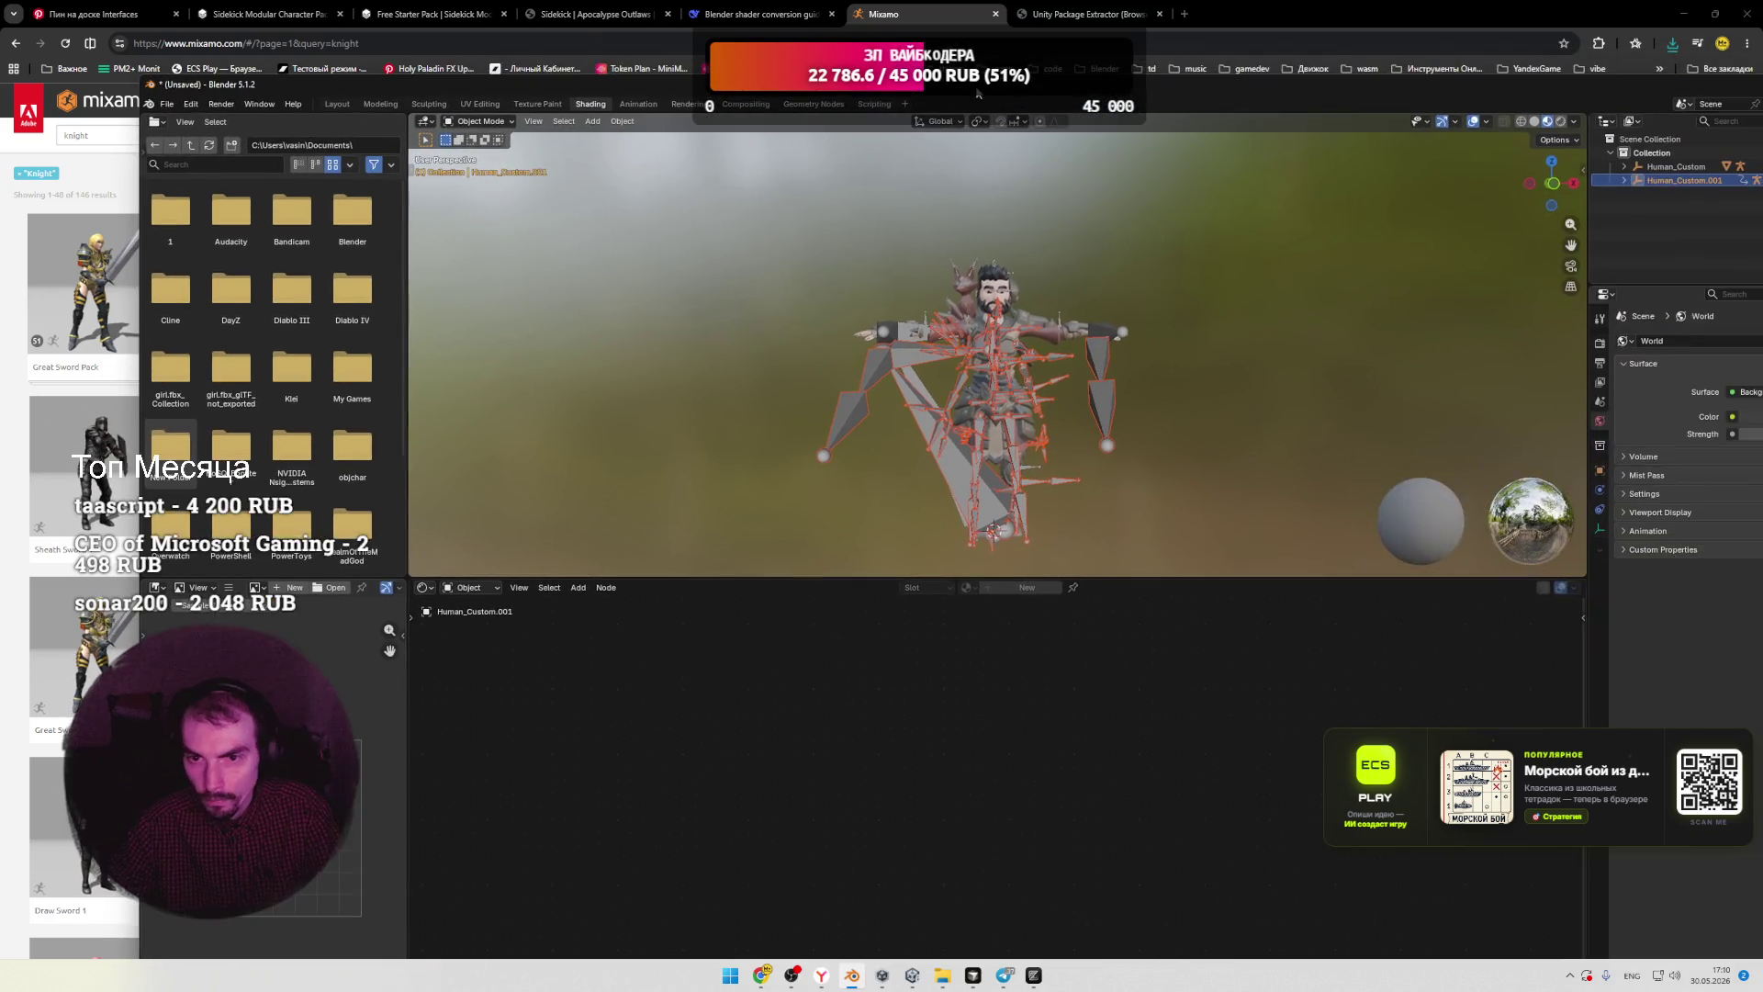
pyautogui.doubleClick(979, 93)
# Step: Select the imported root.001 armature, check its transform, and switch to the Animation workspace
pyautogui.click(1092, 365)
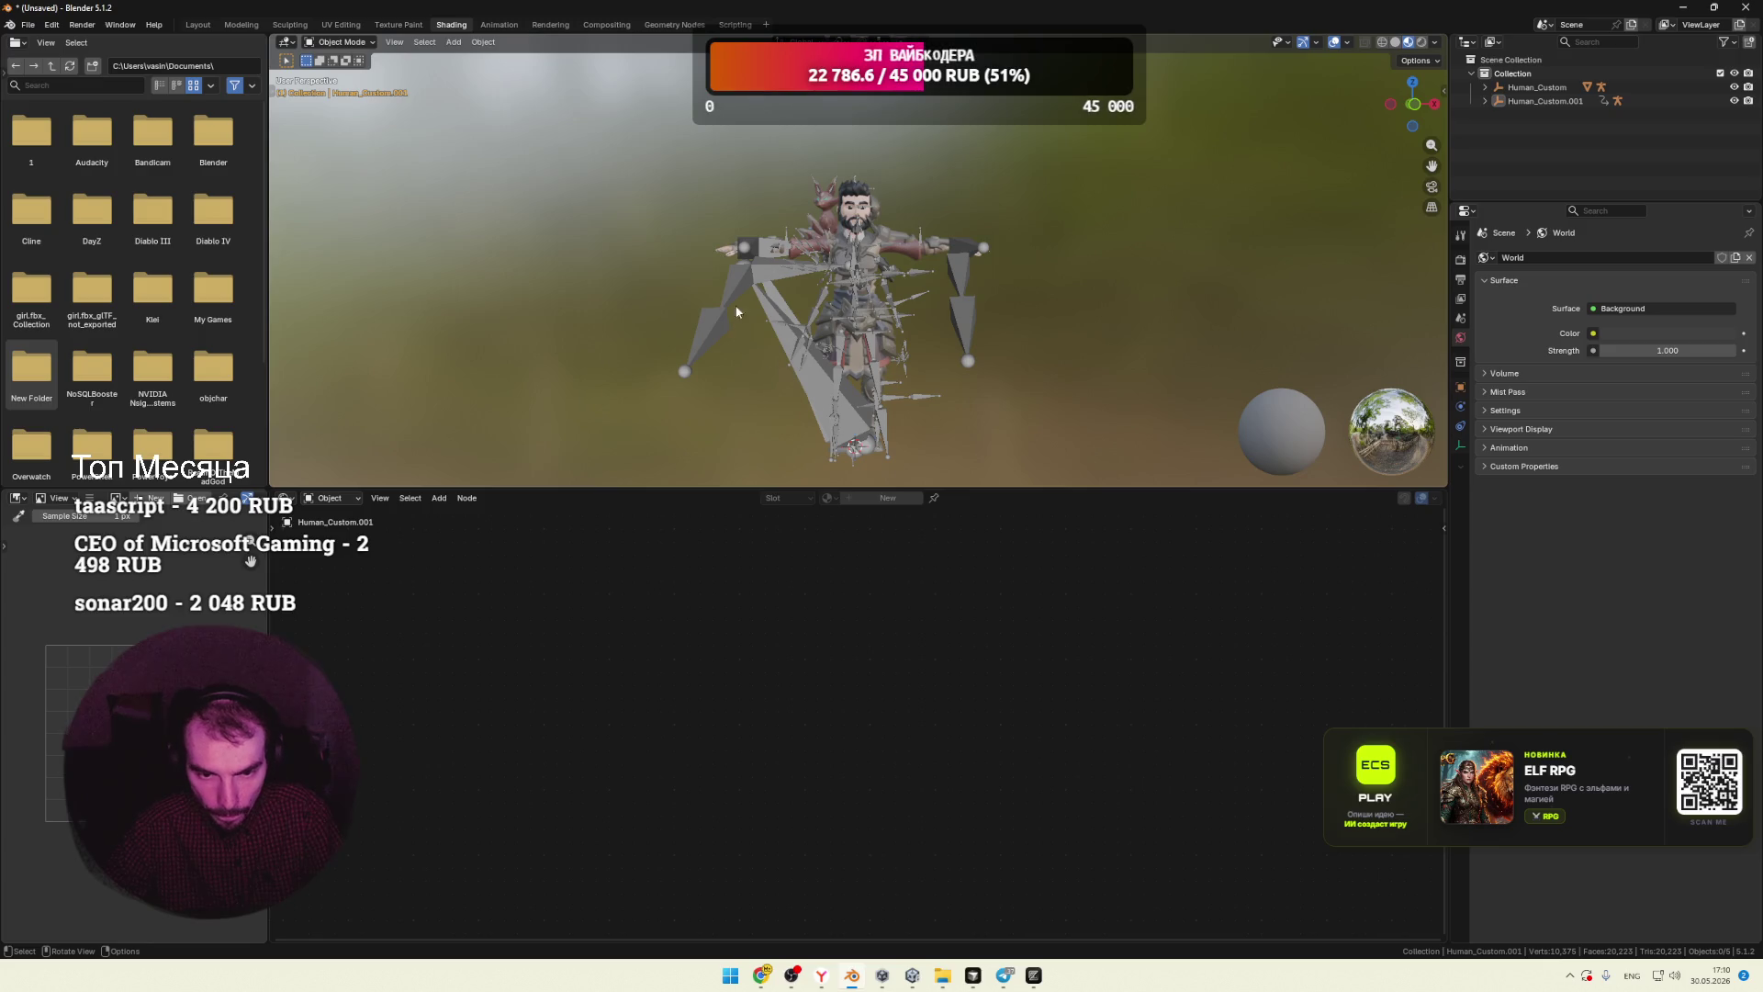
pyautogui.click(777, 305)
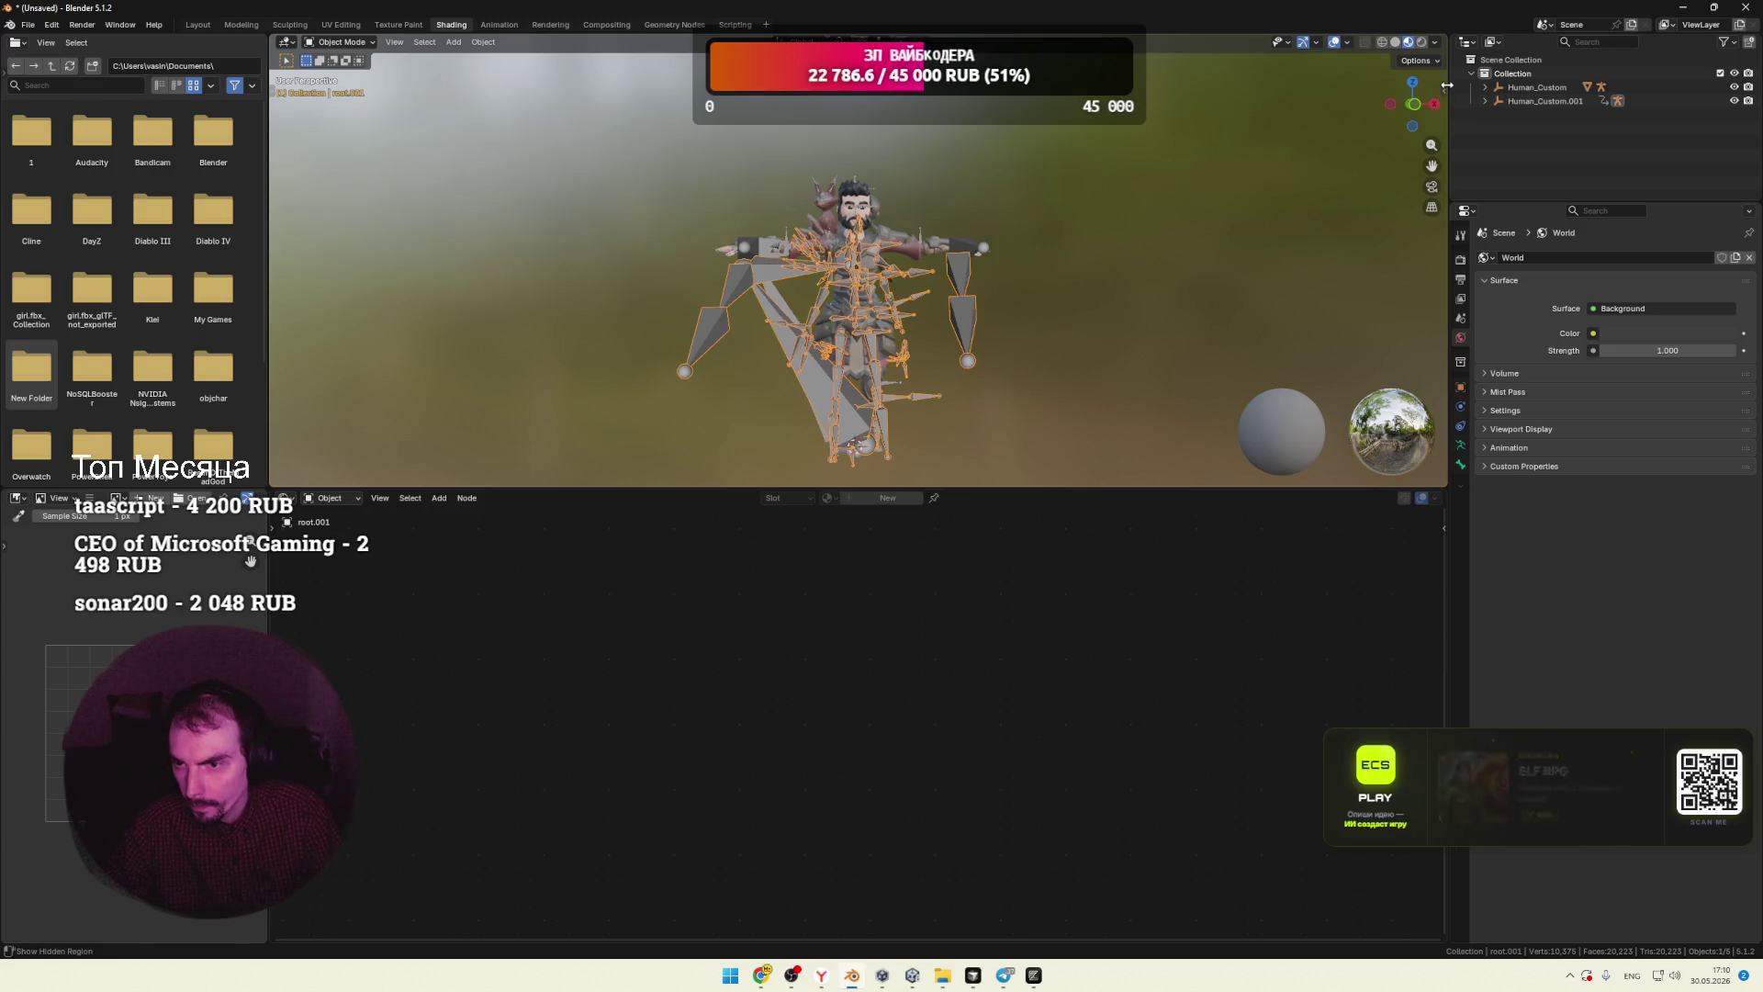
pyautogui.click(1462, 464)
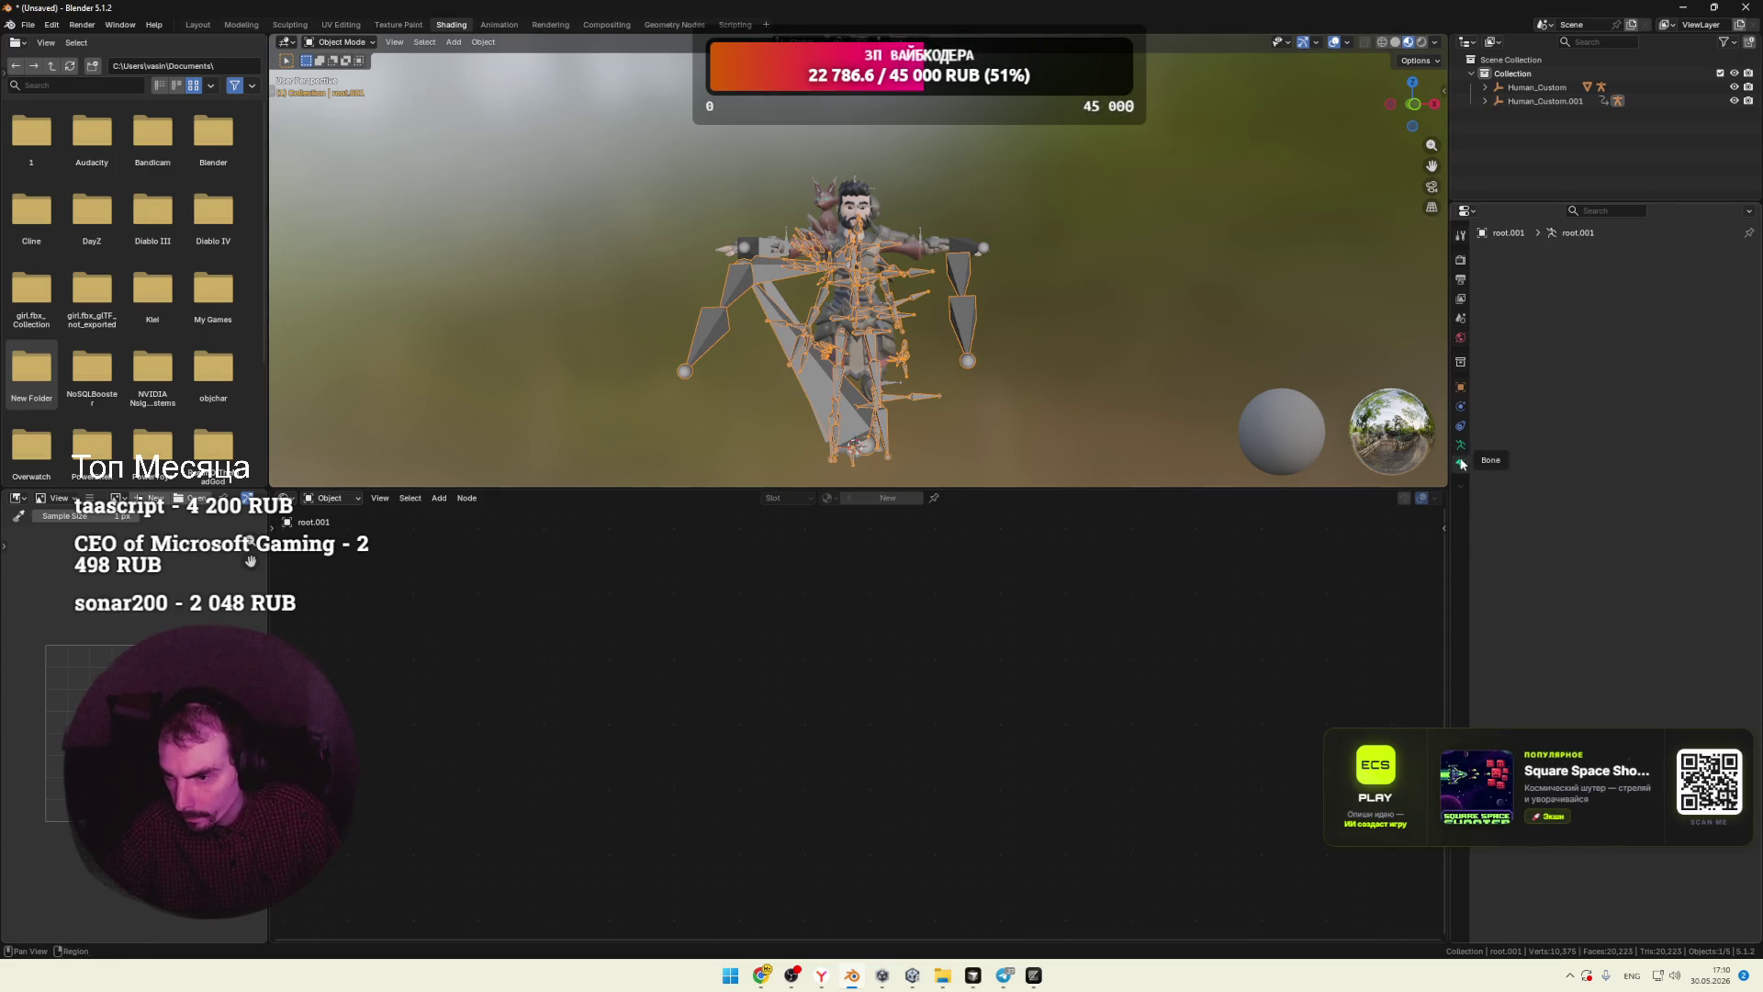
pyautogui.click(1463, 392)
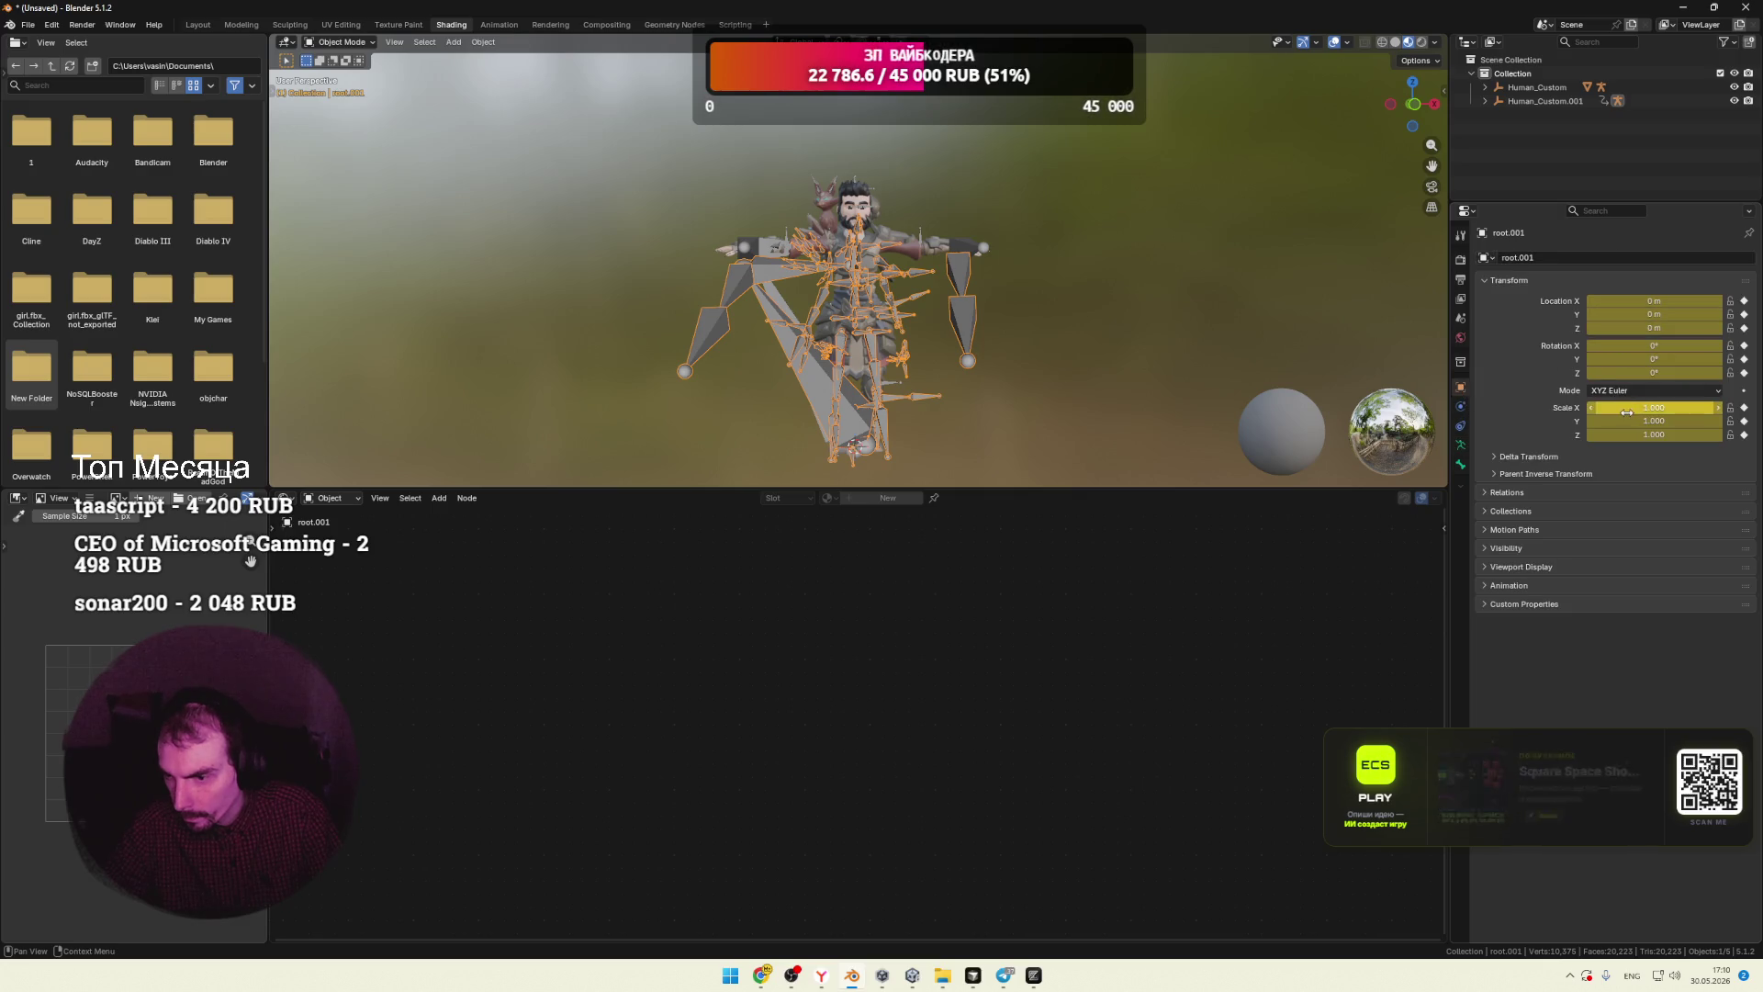
pyautogui.click(949, 242)
pyautogui.scroll(2, 1070, 255)
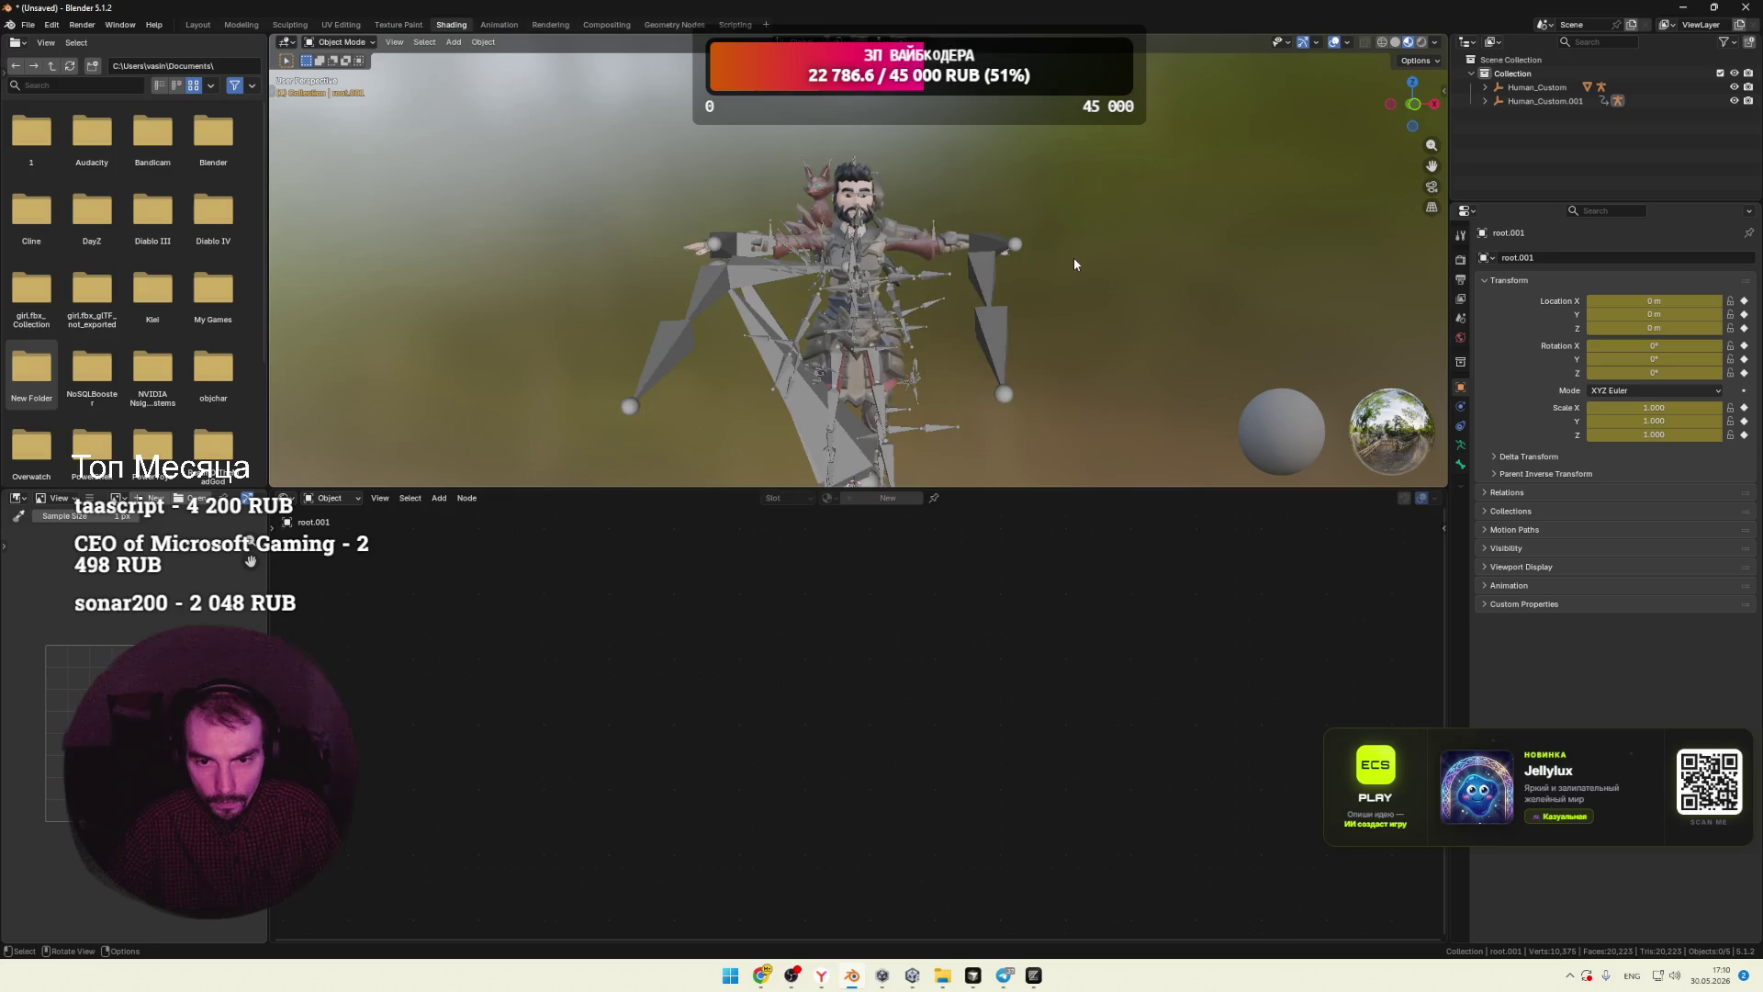
pyautogui.scroll(3, 1075, 264)
pyautogui.click(643, 304)
pyautogui.scroll(-5, 861, 347)
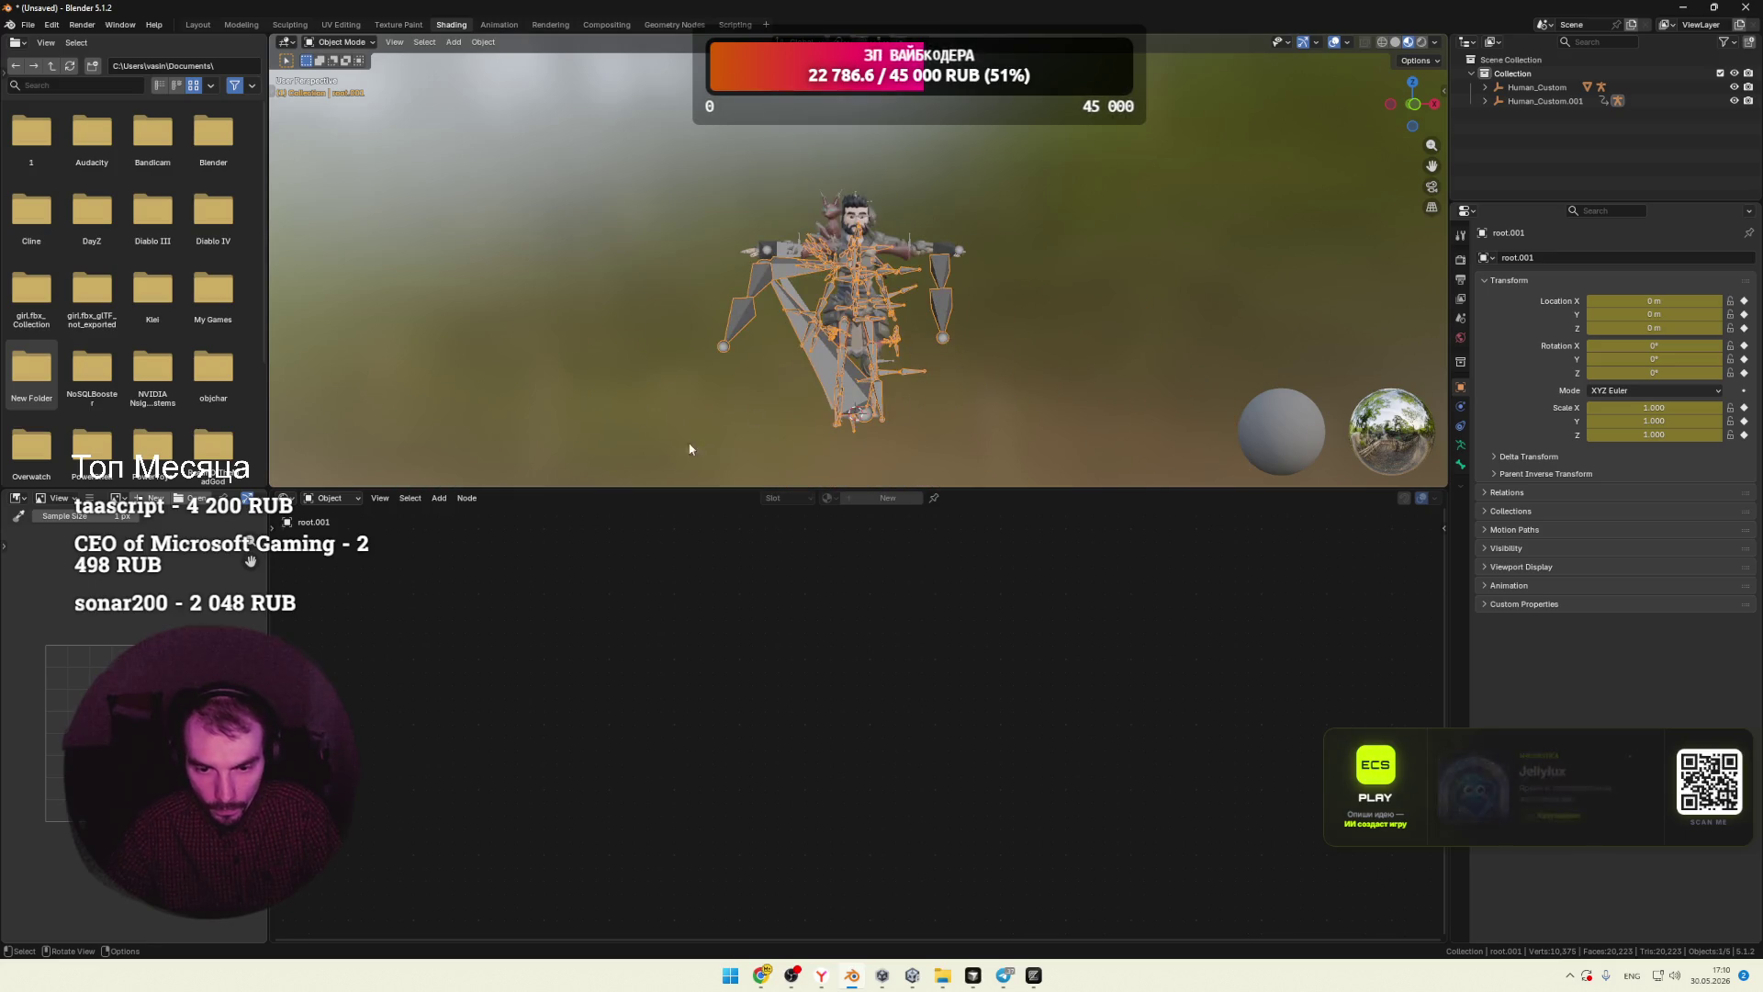
pyautogui.click(501, 24)
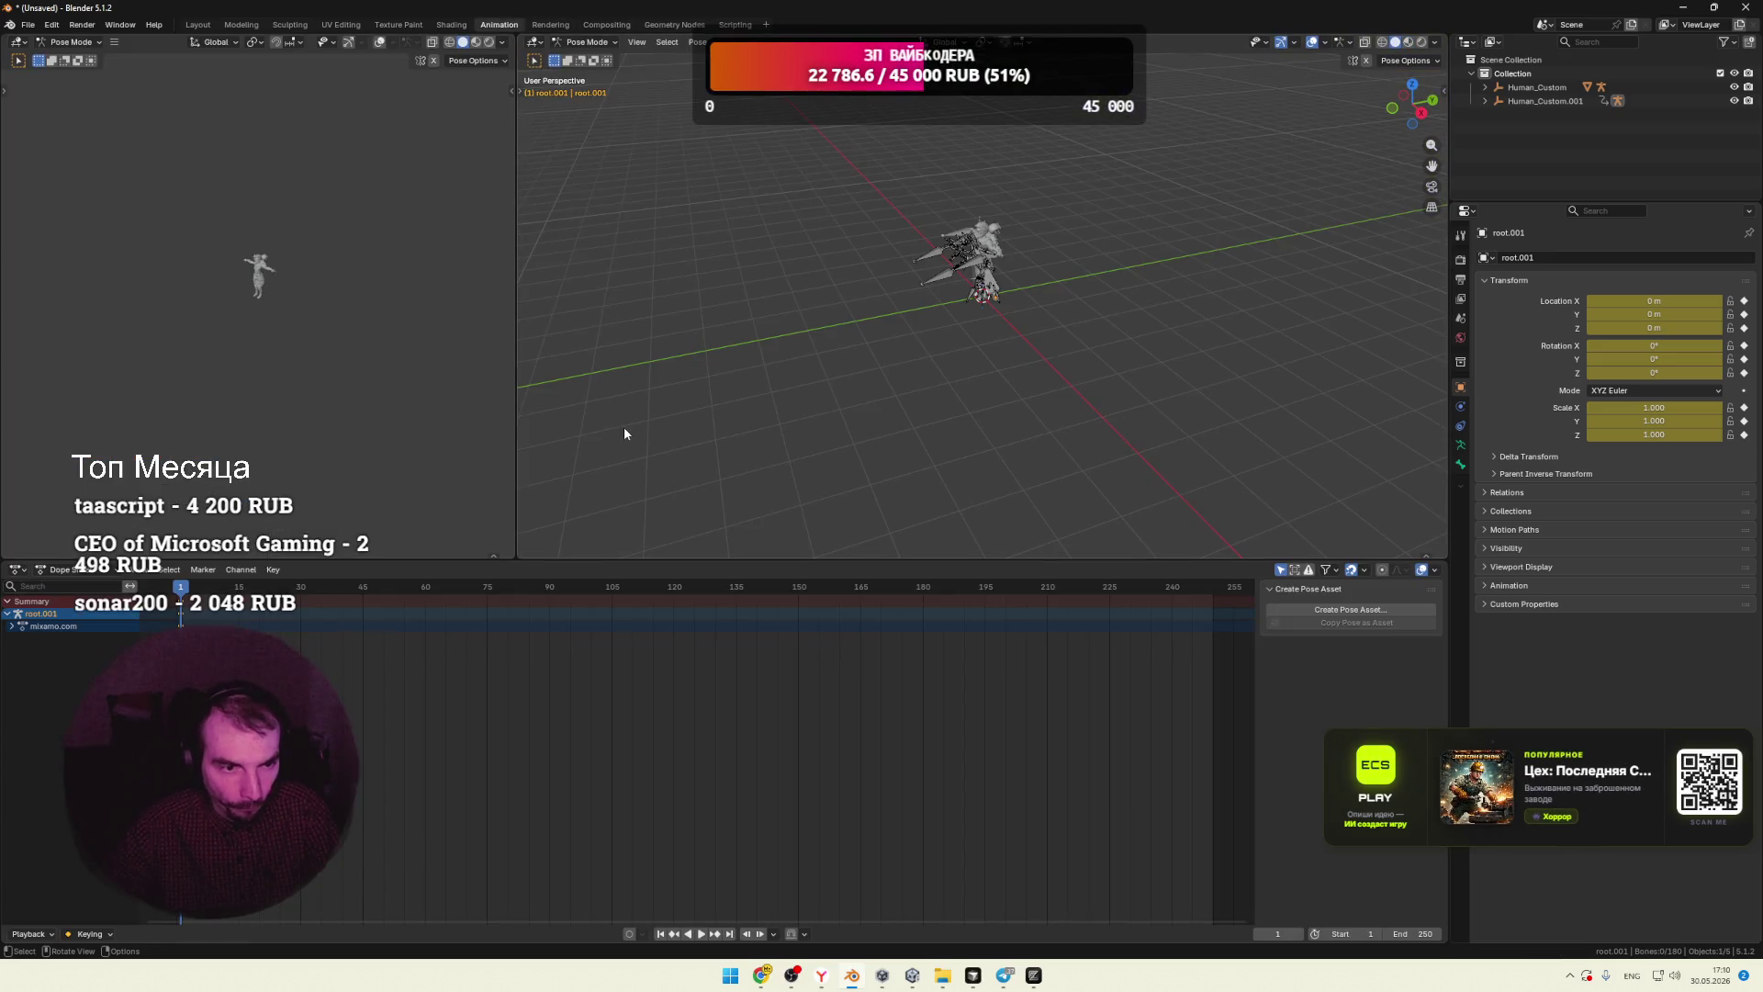
# Step: Preview the imported mixamo.com action in the Action Editor by scrubbing and playing it
pyautogui.moveTo(180, 616)
pyautogui.mouseDown()
pyautogui.moveTo(327, 611)
pyautogui.moveTo(177, 610)
pyautogui.mouseUp()
pyautogui.click(57, 569)
pyautogui.click(78, 614)
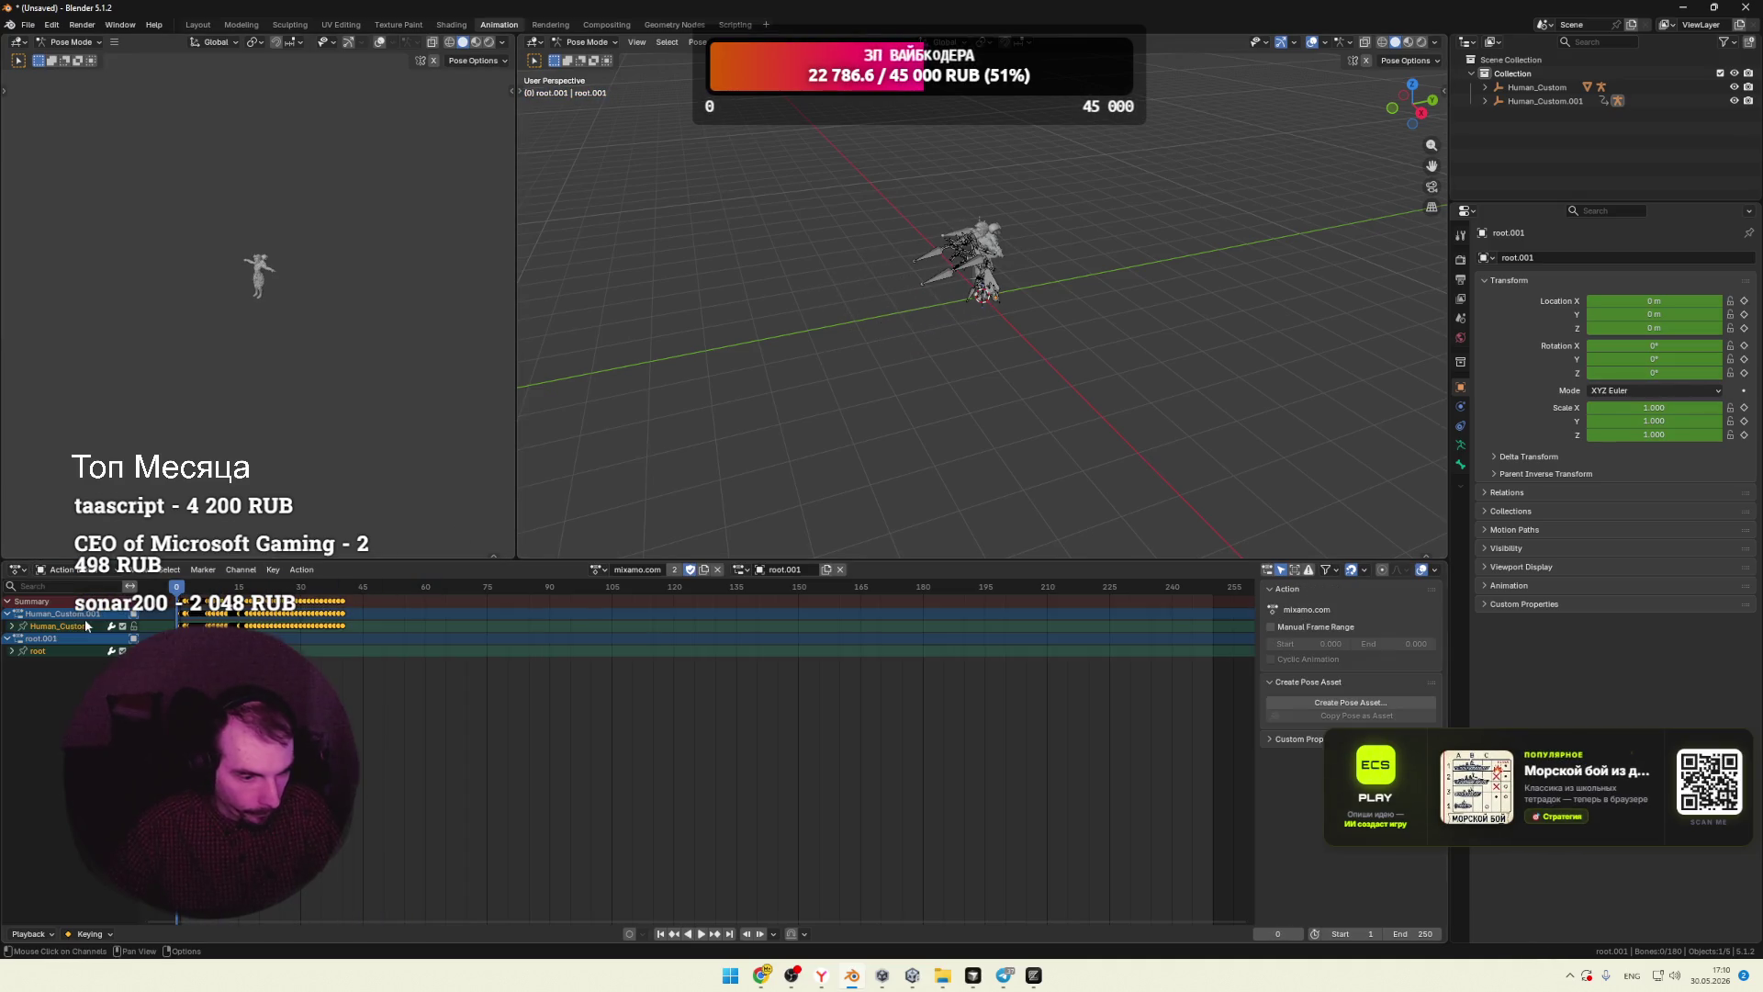
pyautogui.moveTo(201, 595); pyautogui.dragTo(193, 595)
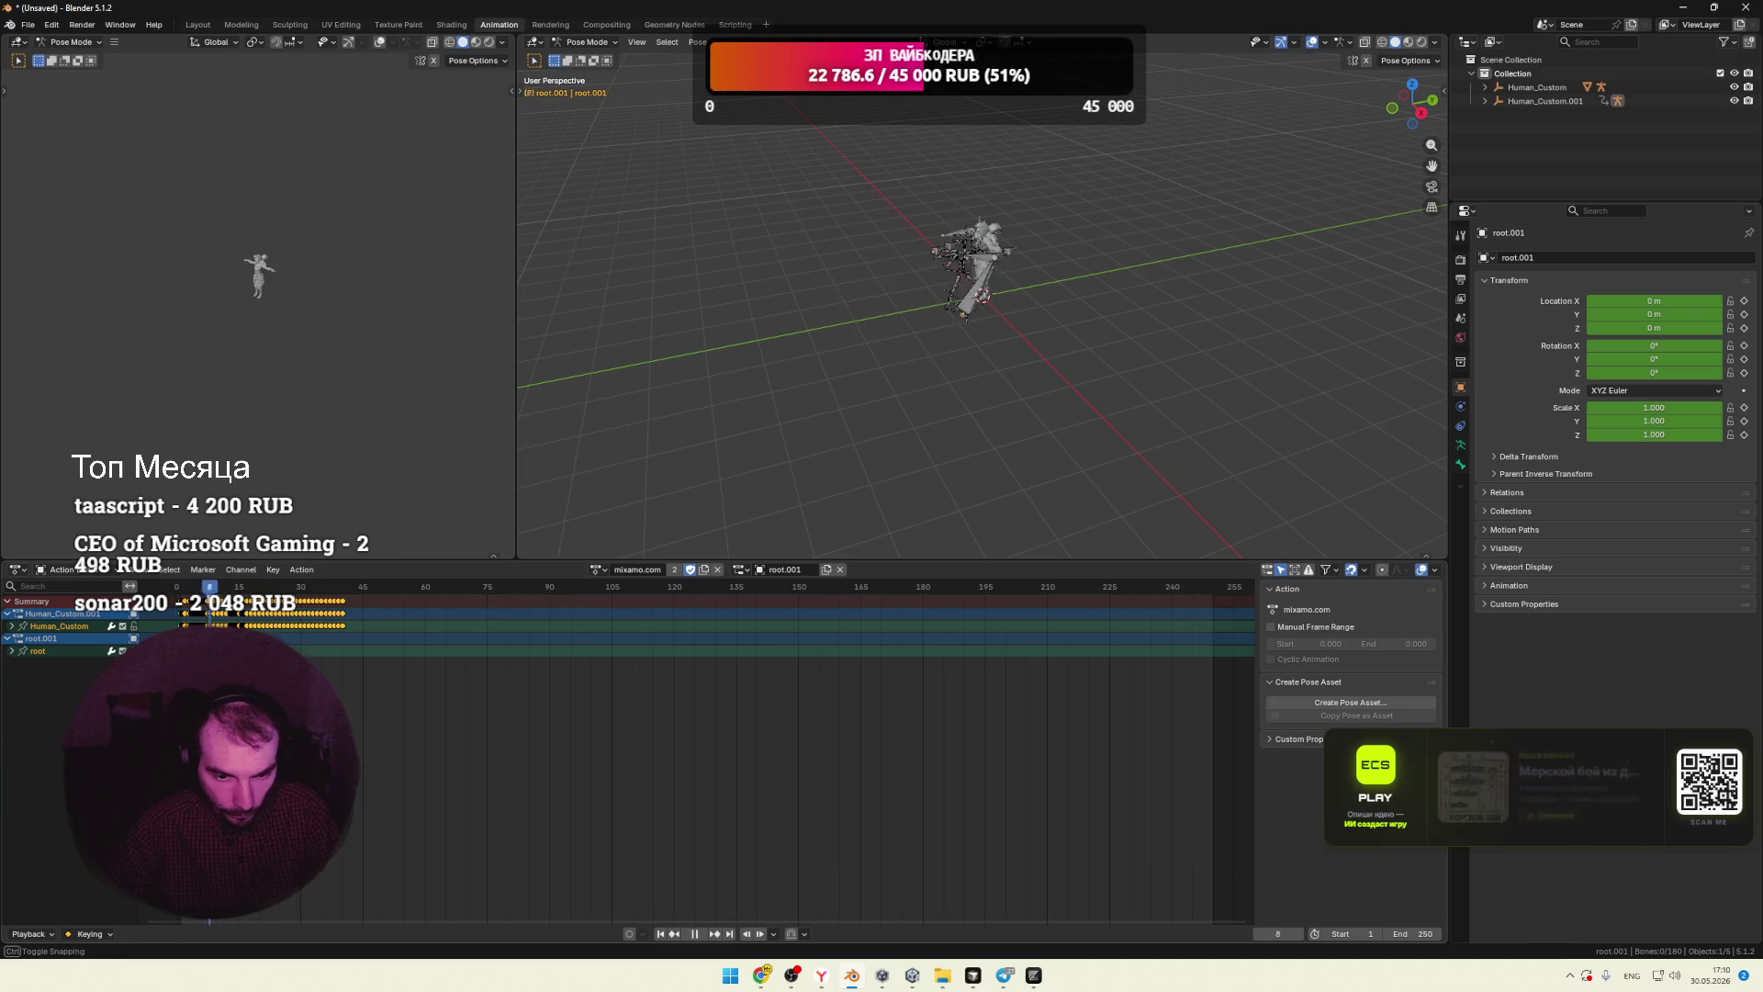
pyautogui.scroll(3, 994, 256)
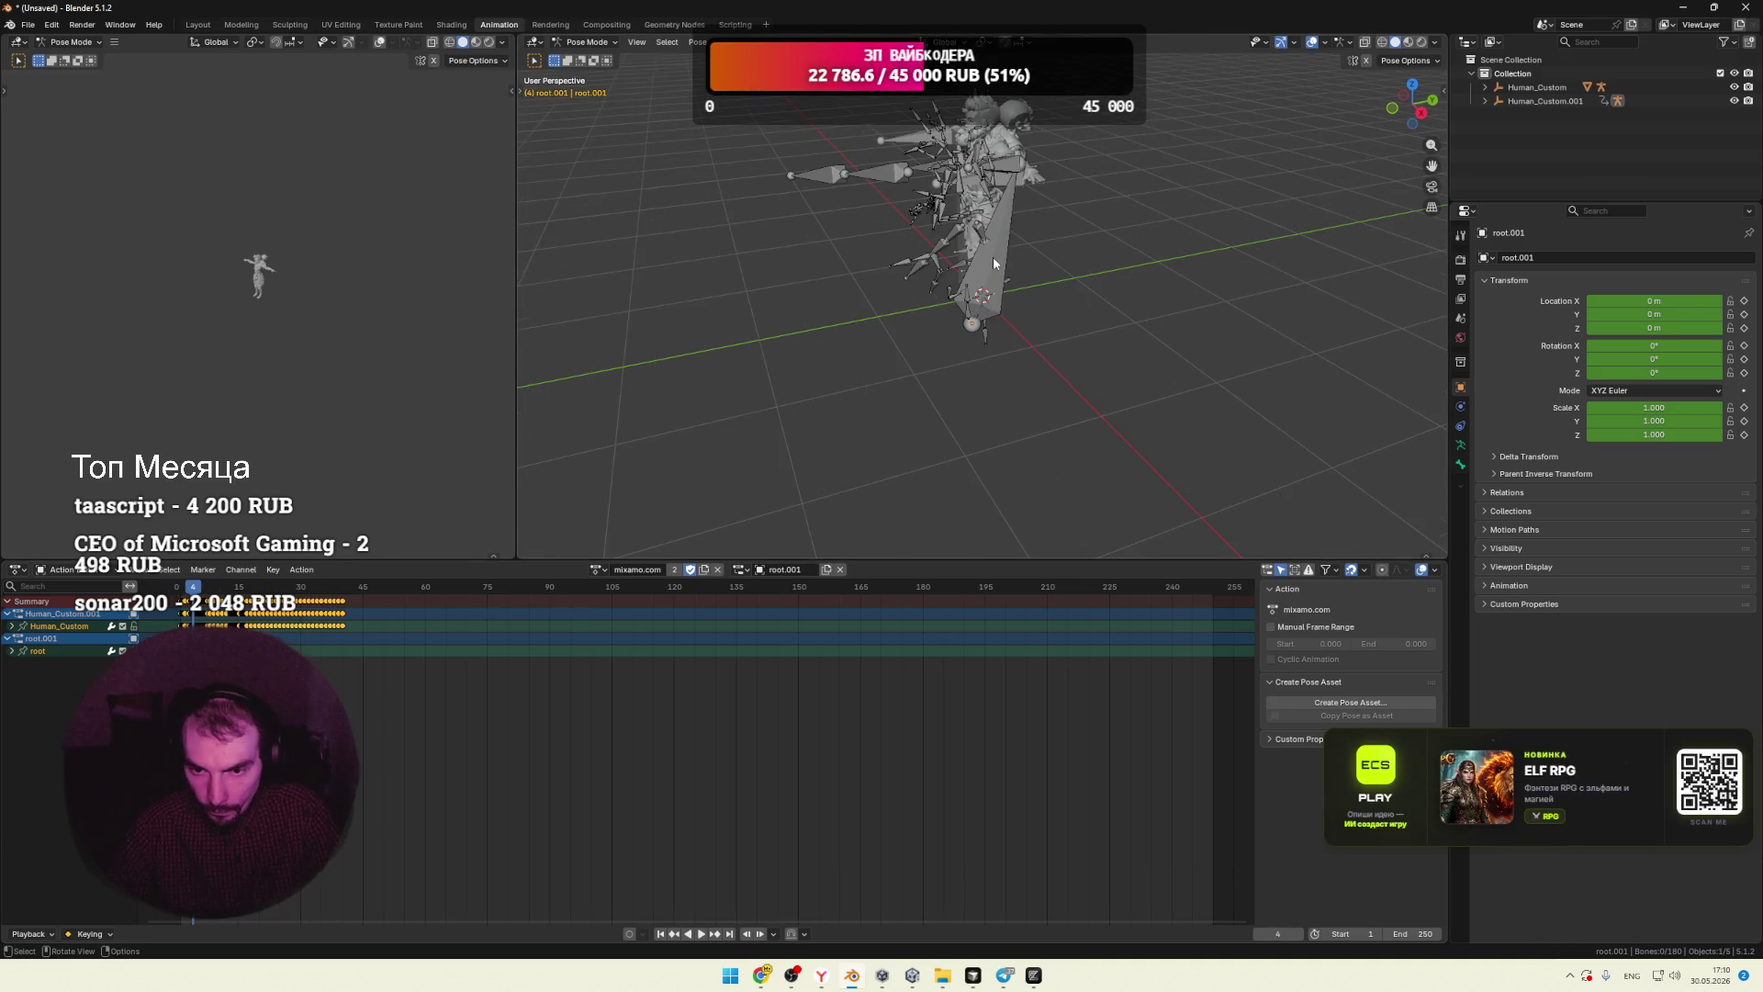
pyautogui.click(993, 256)
pyautogui.moveTo(1071, 259); pyautogui.dragTo(1016, 345, button='middle')
pyautogui.press('a')
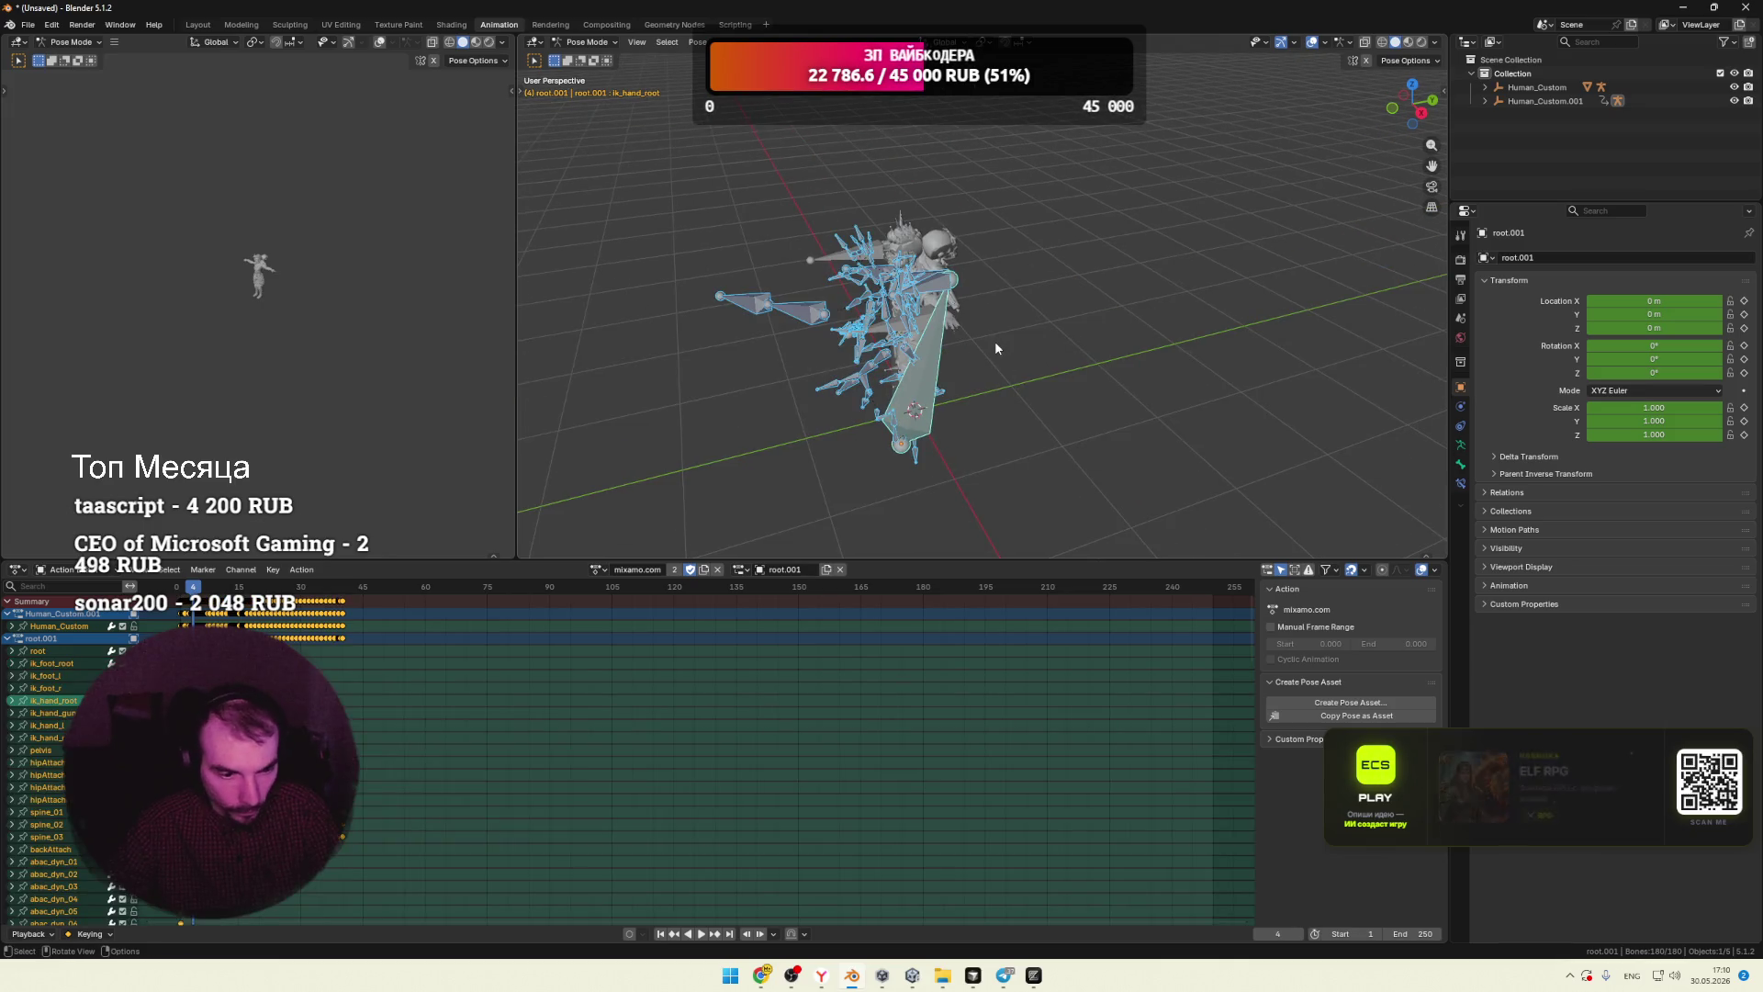
pyautogui.press('space')
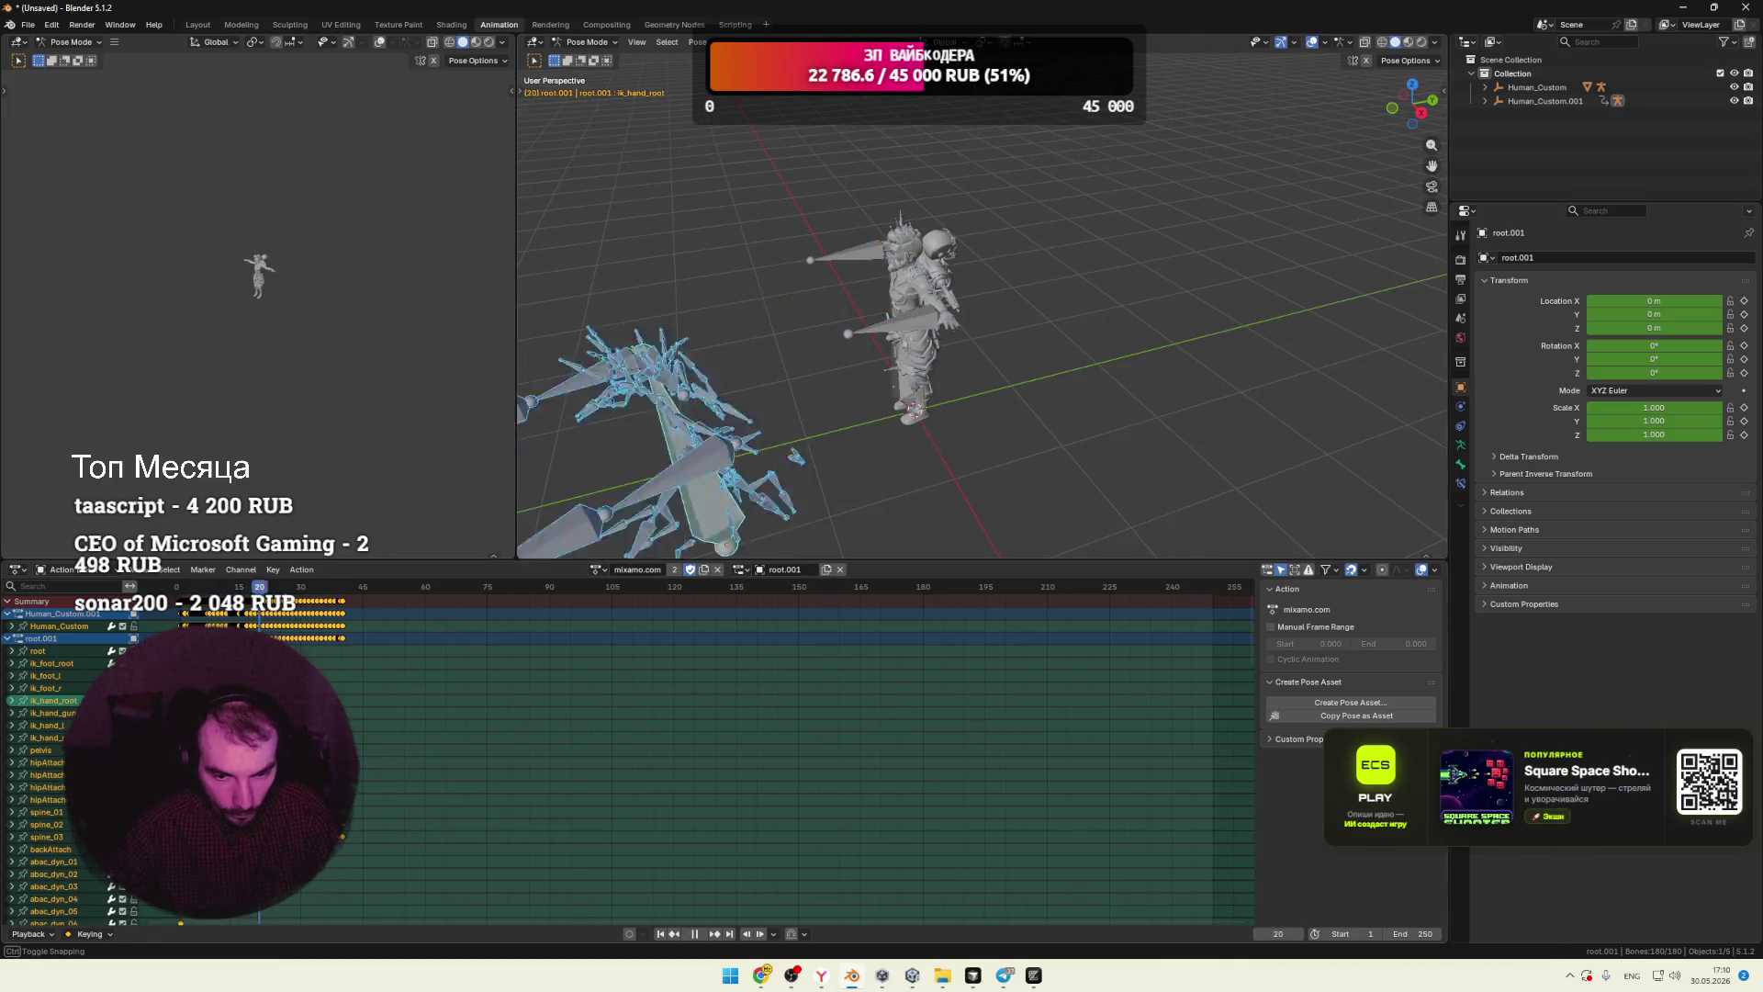
pyautogui.press('space')
# Step: Rename the mixamo.com action under Human_Custom.001 to attack2
pyautogui.click(1485, 101)
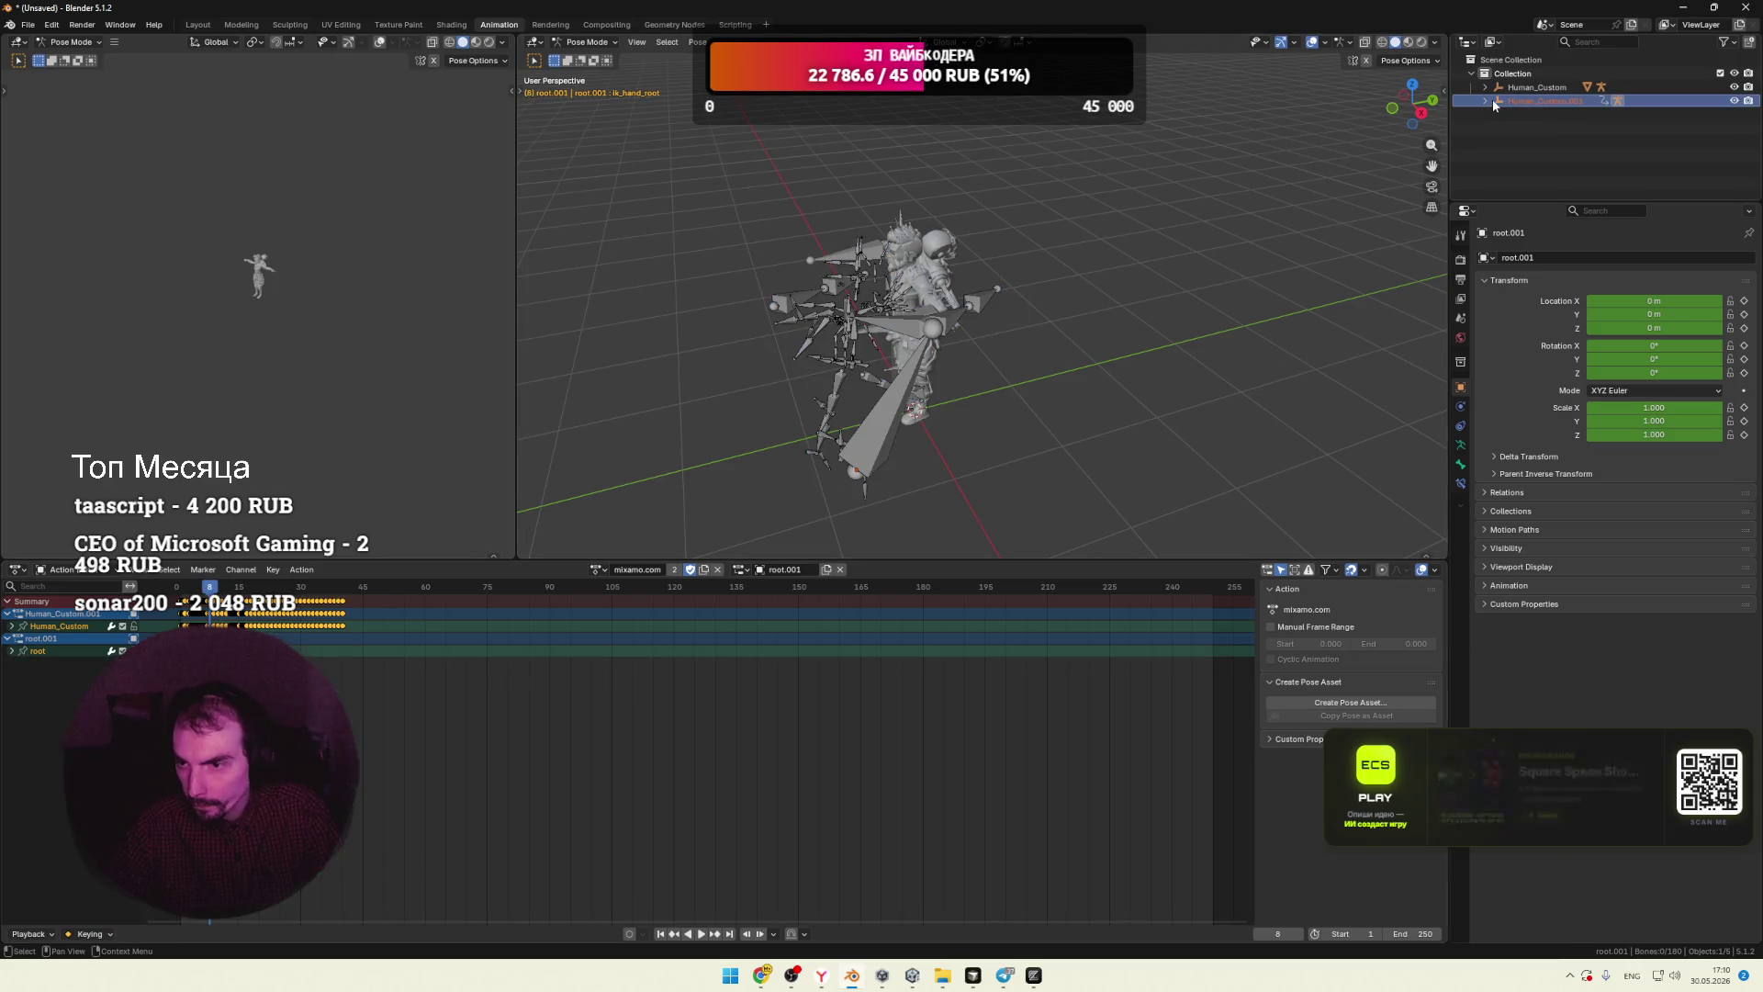
pyautogui.click(1552, 115)
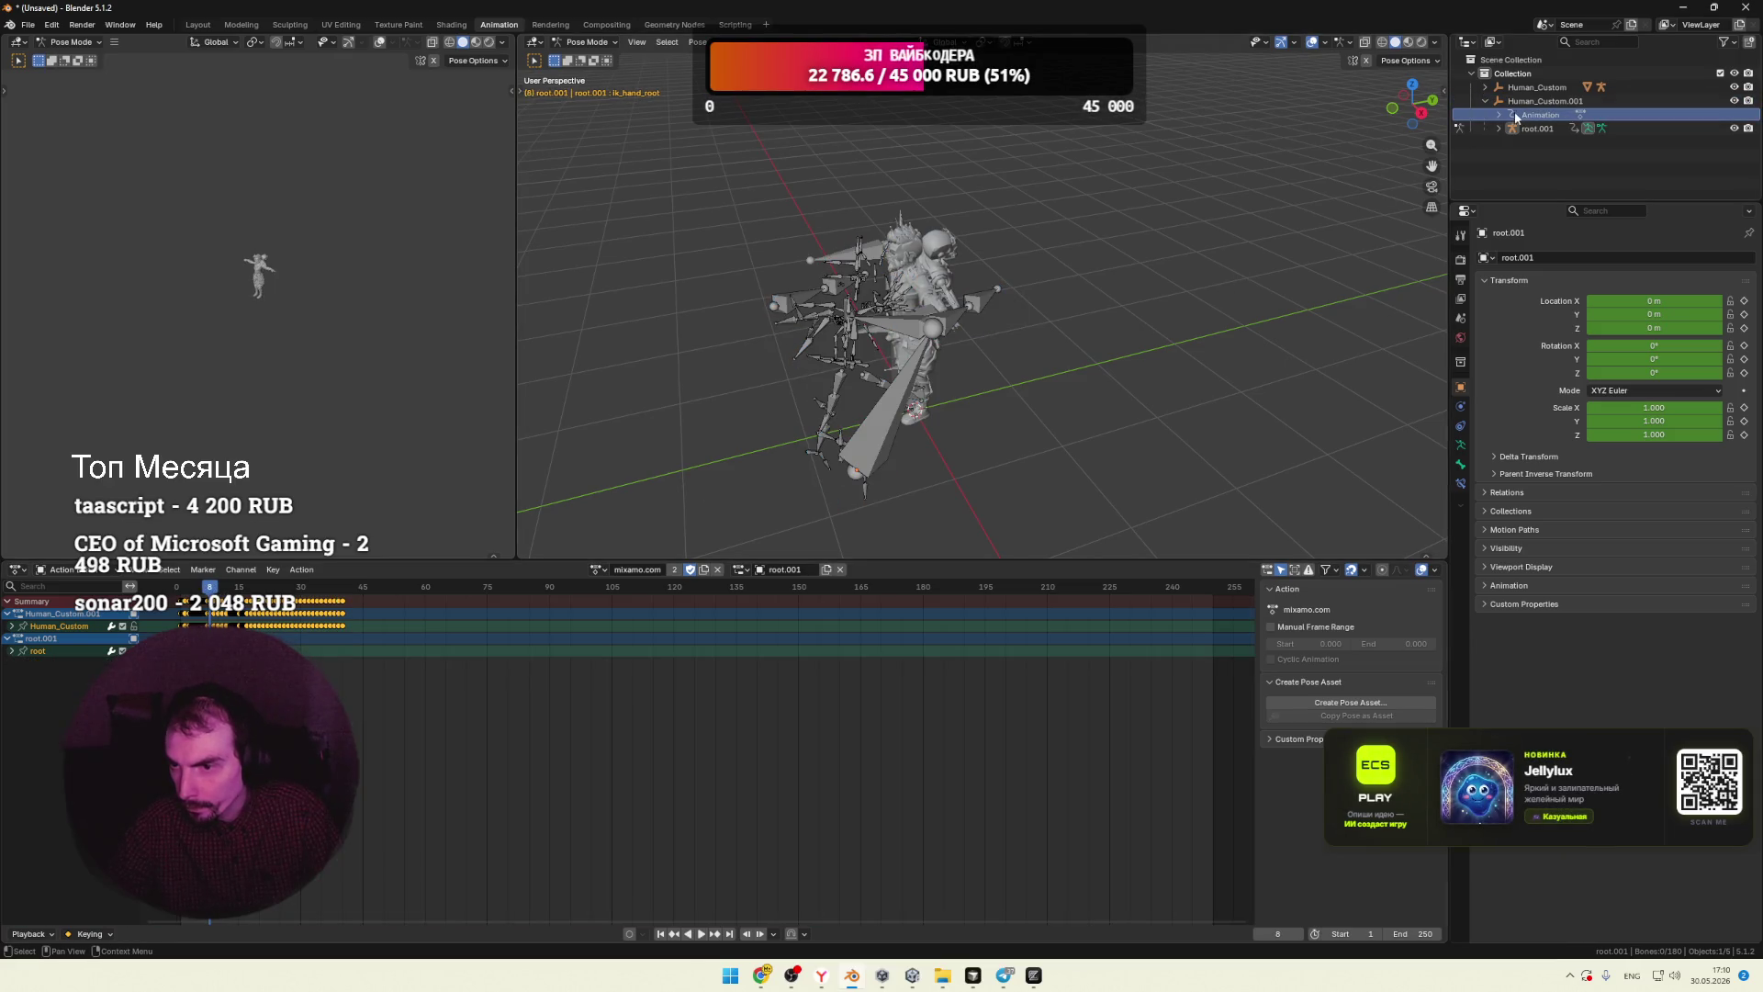
pyautogui.click(1557, 130)
pyautogui.doubleClick(1557, 131)
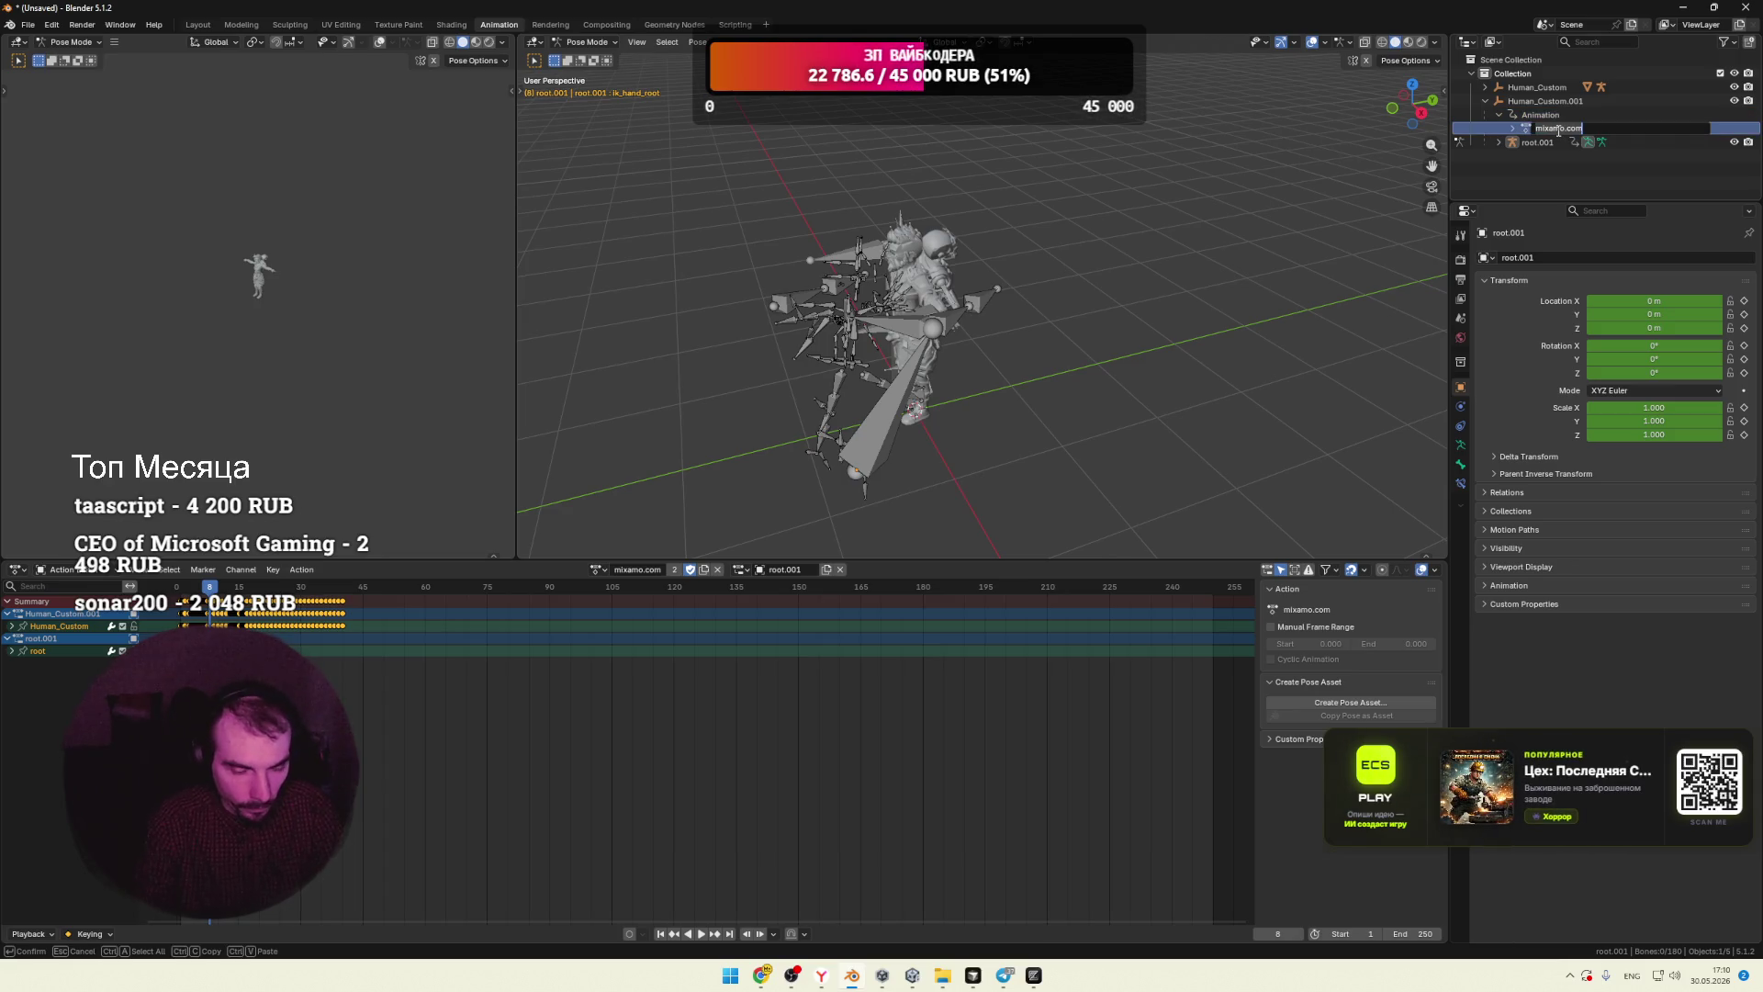
pyautogui.write('attack')
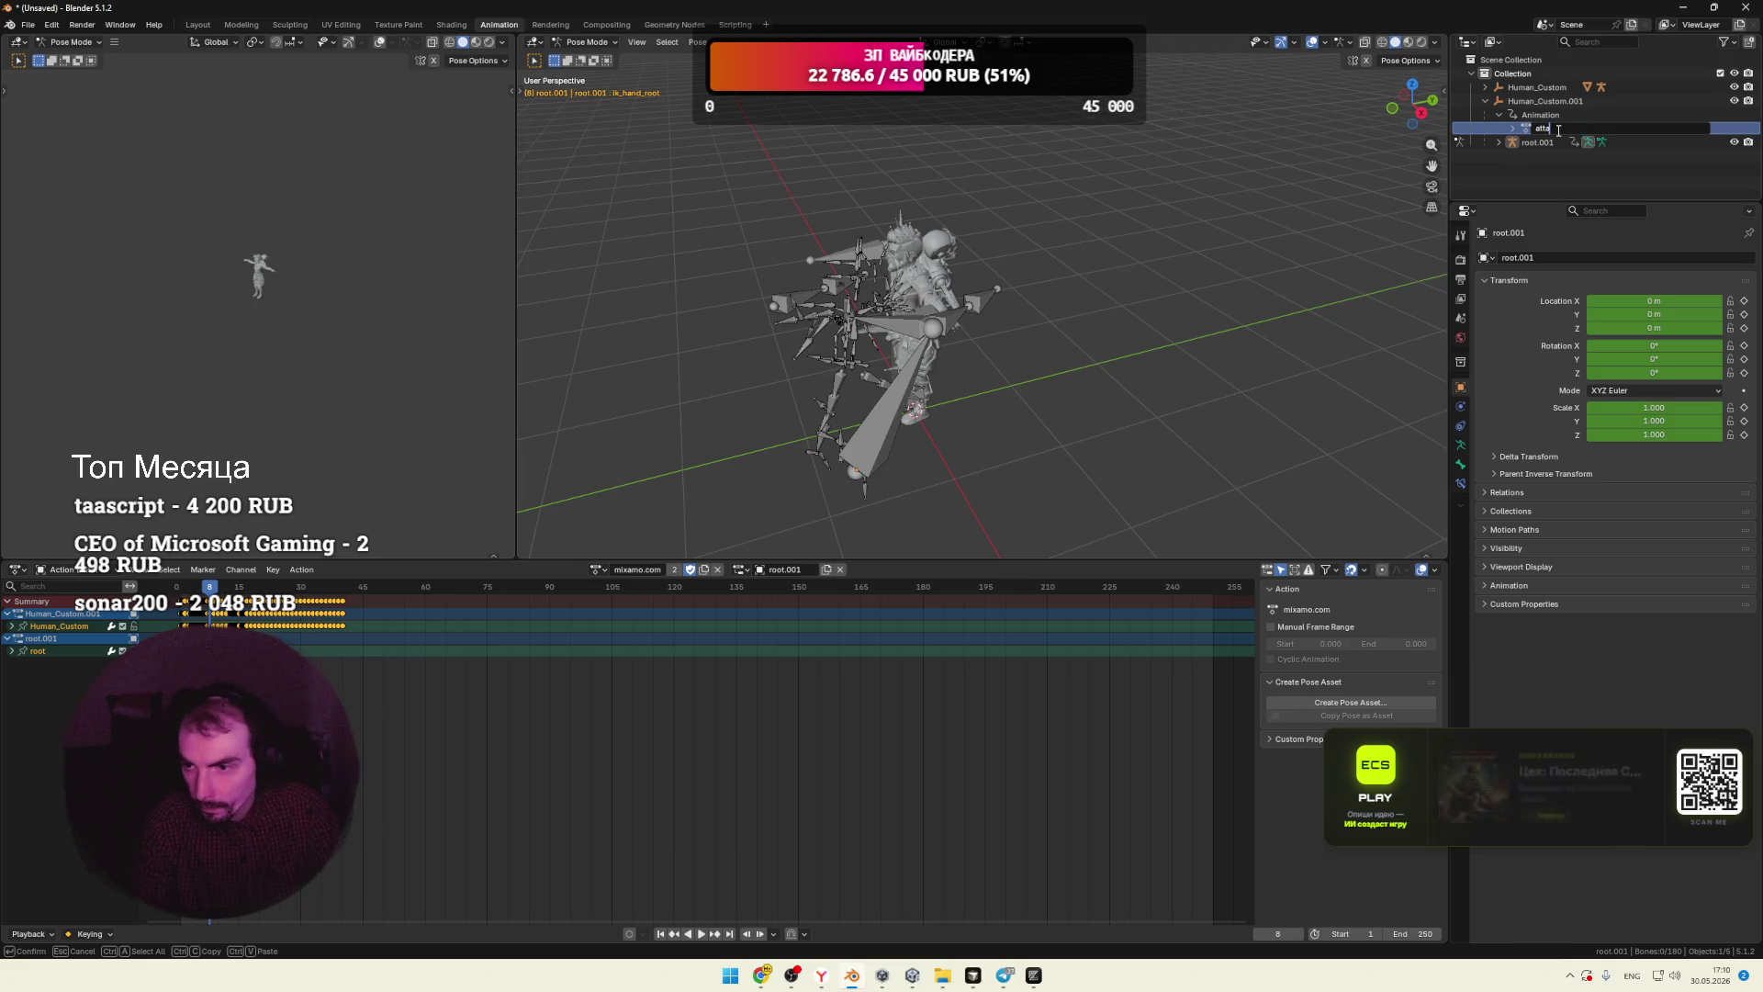
pyautogui.press('Return')
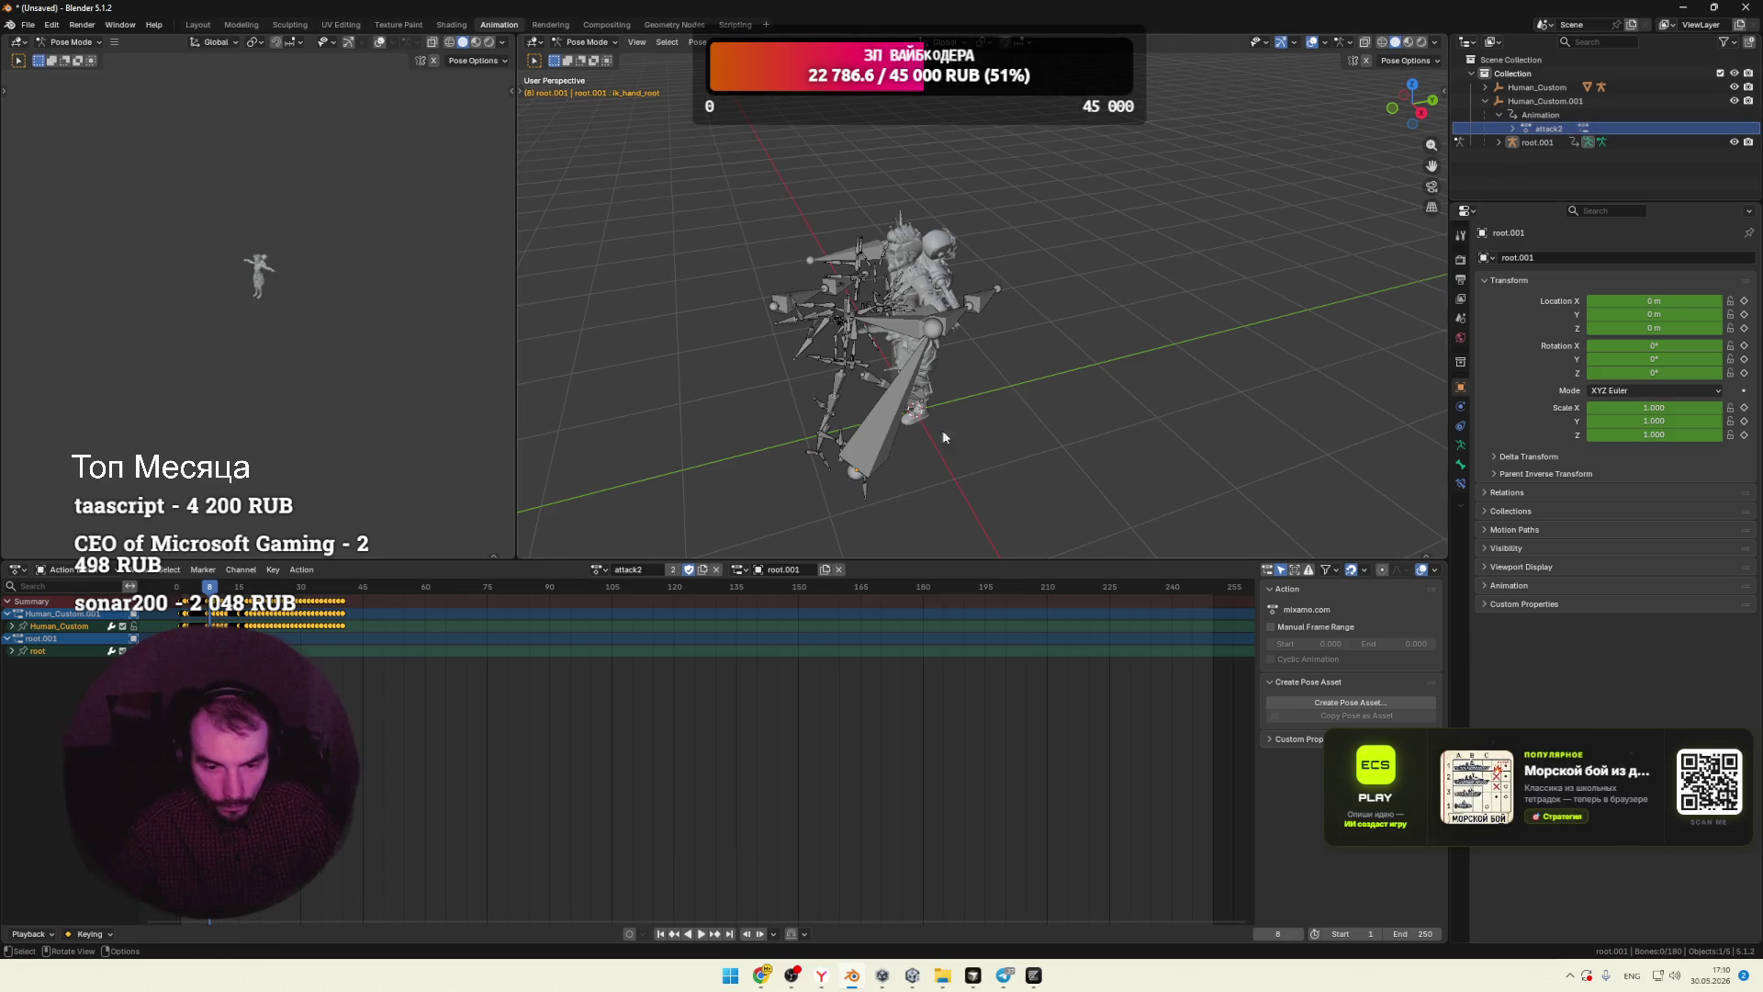
# Step: Delete the Human_Custom.001 object together with its hierarchy
pyautogui.click(1536, 86)
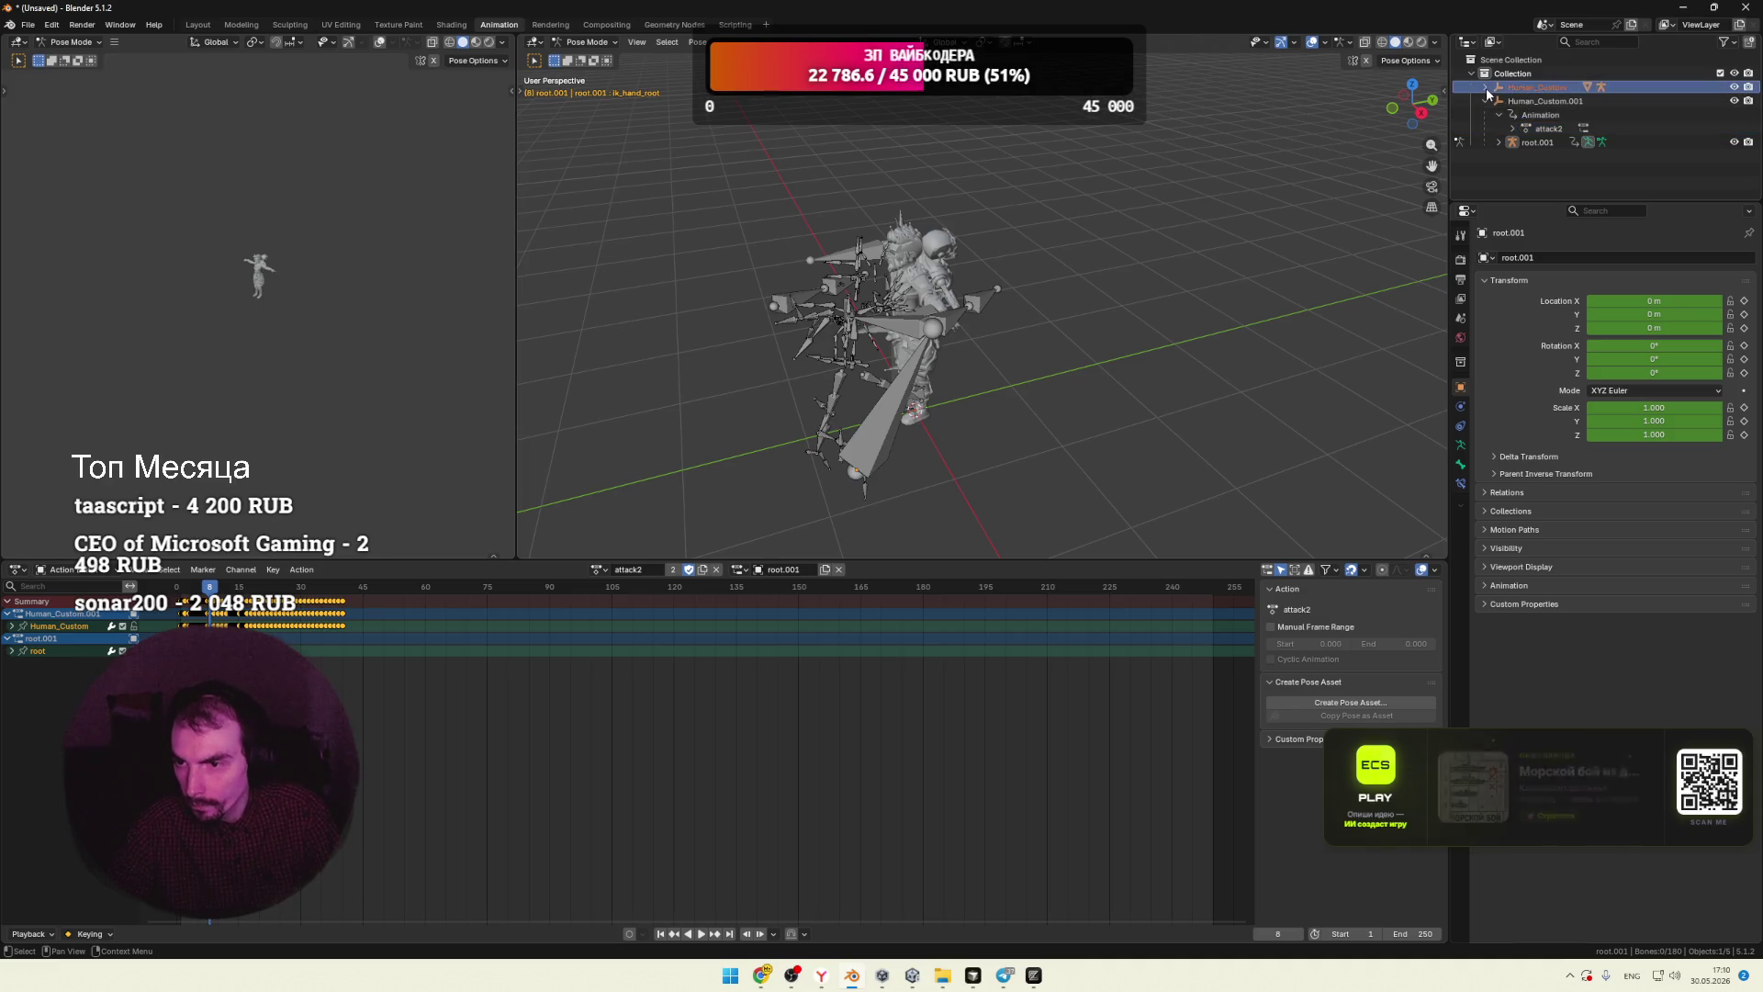
pyautogui.click(1488, 116)
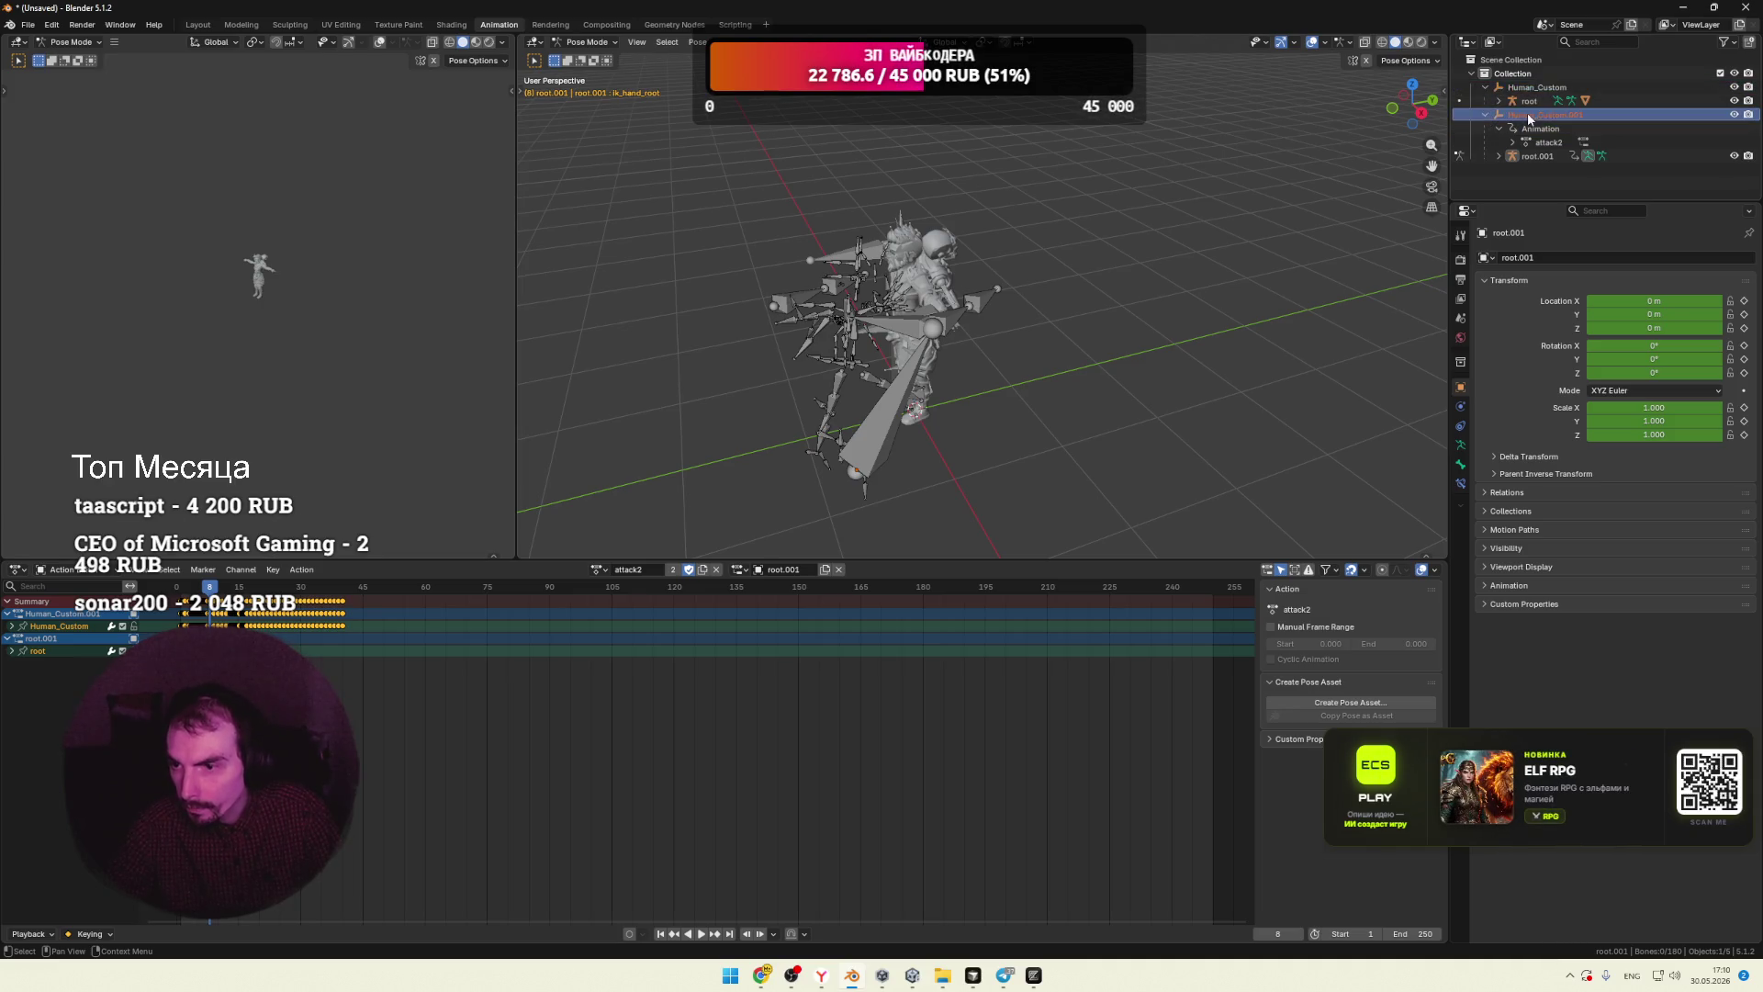
pyautogui.rightClick(1488, 117)
pyautogui.click(1472, 161)
pyautogui.click(1506, 103)
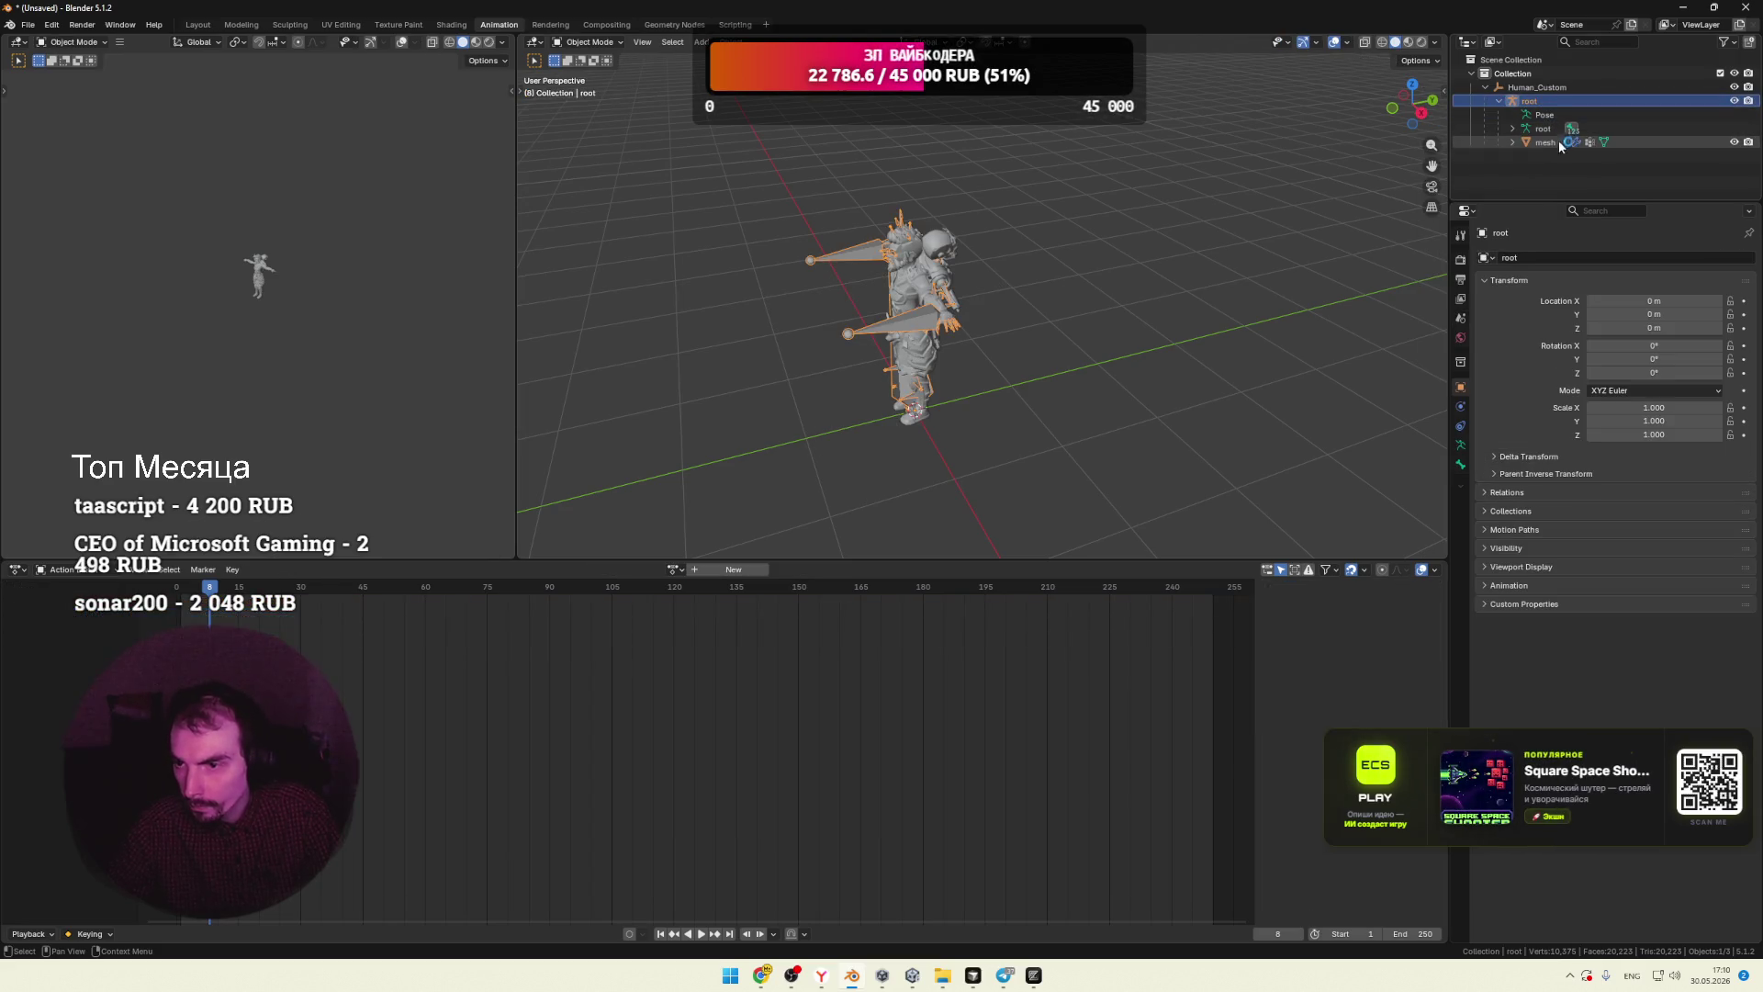
pyautogui.click(1486, 87)
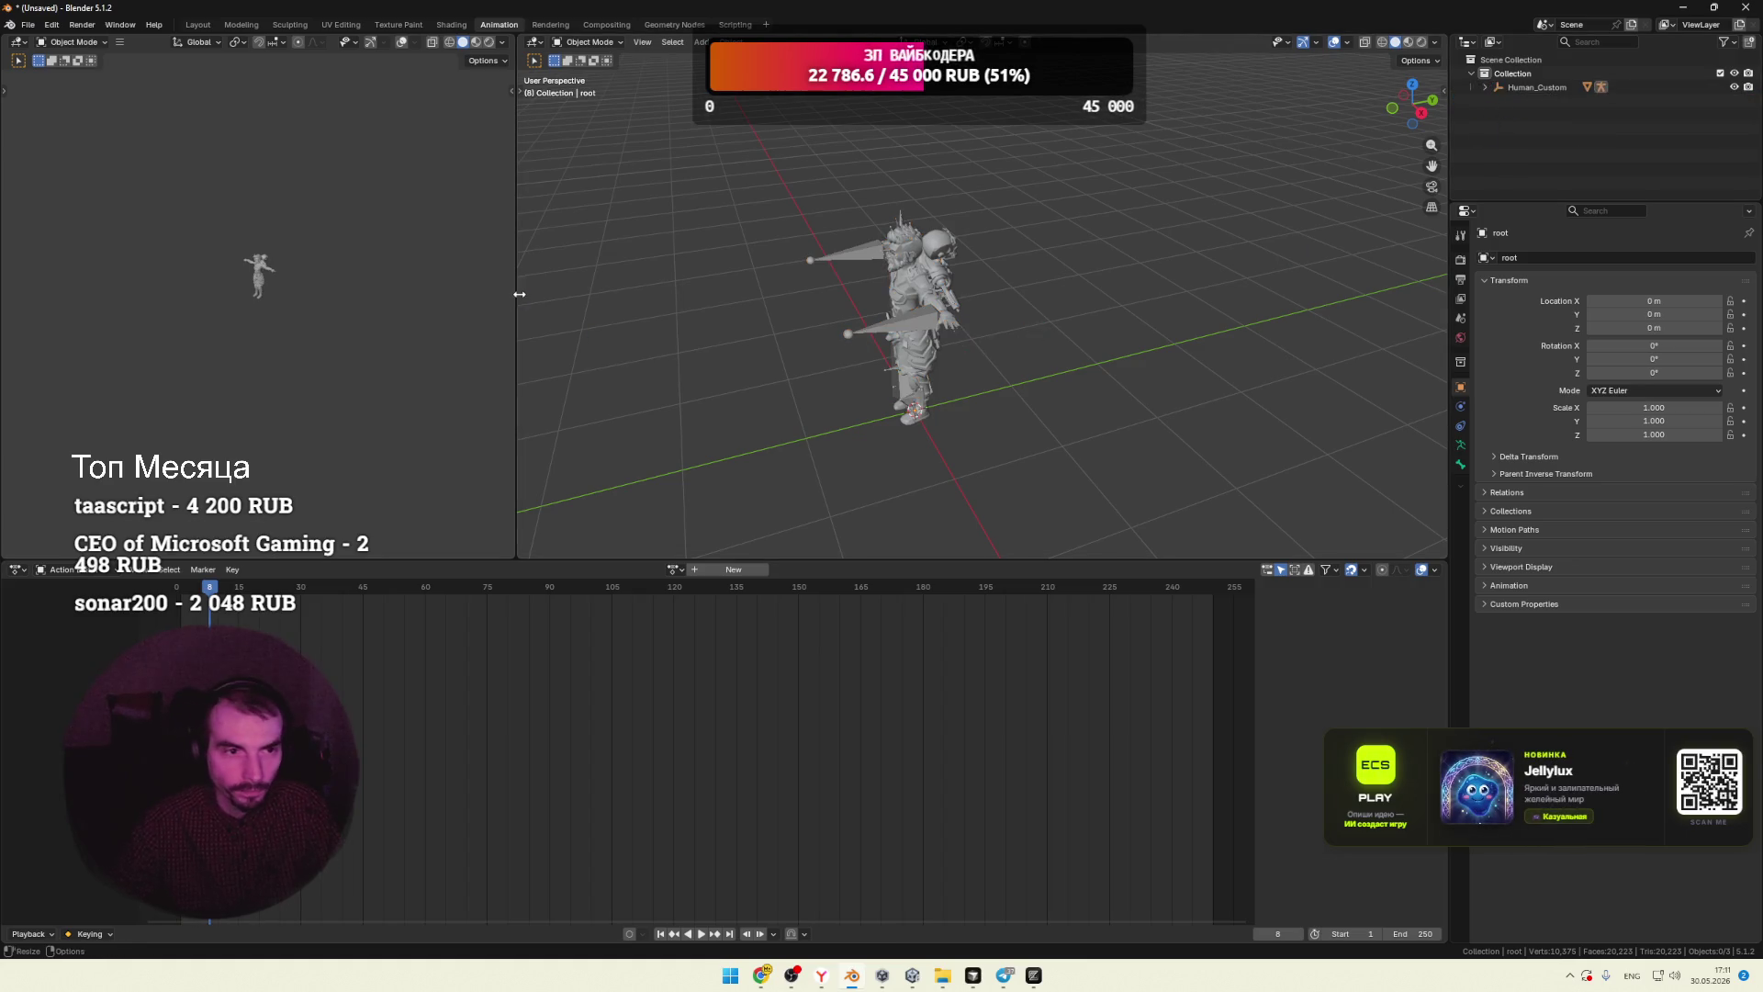
pyautogui.click(28, 25)
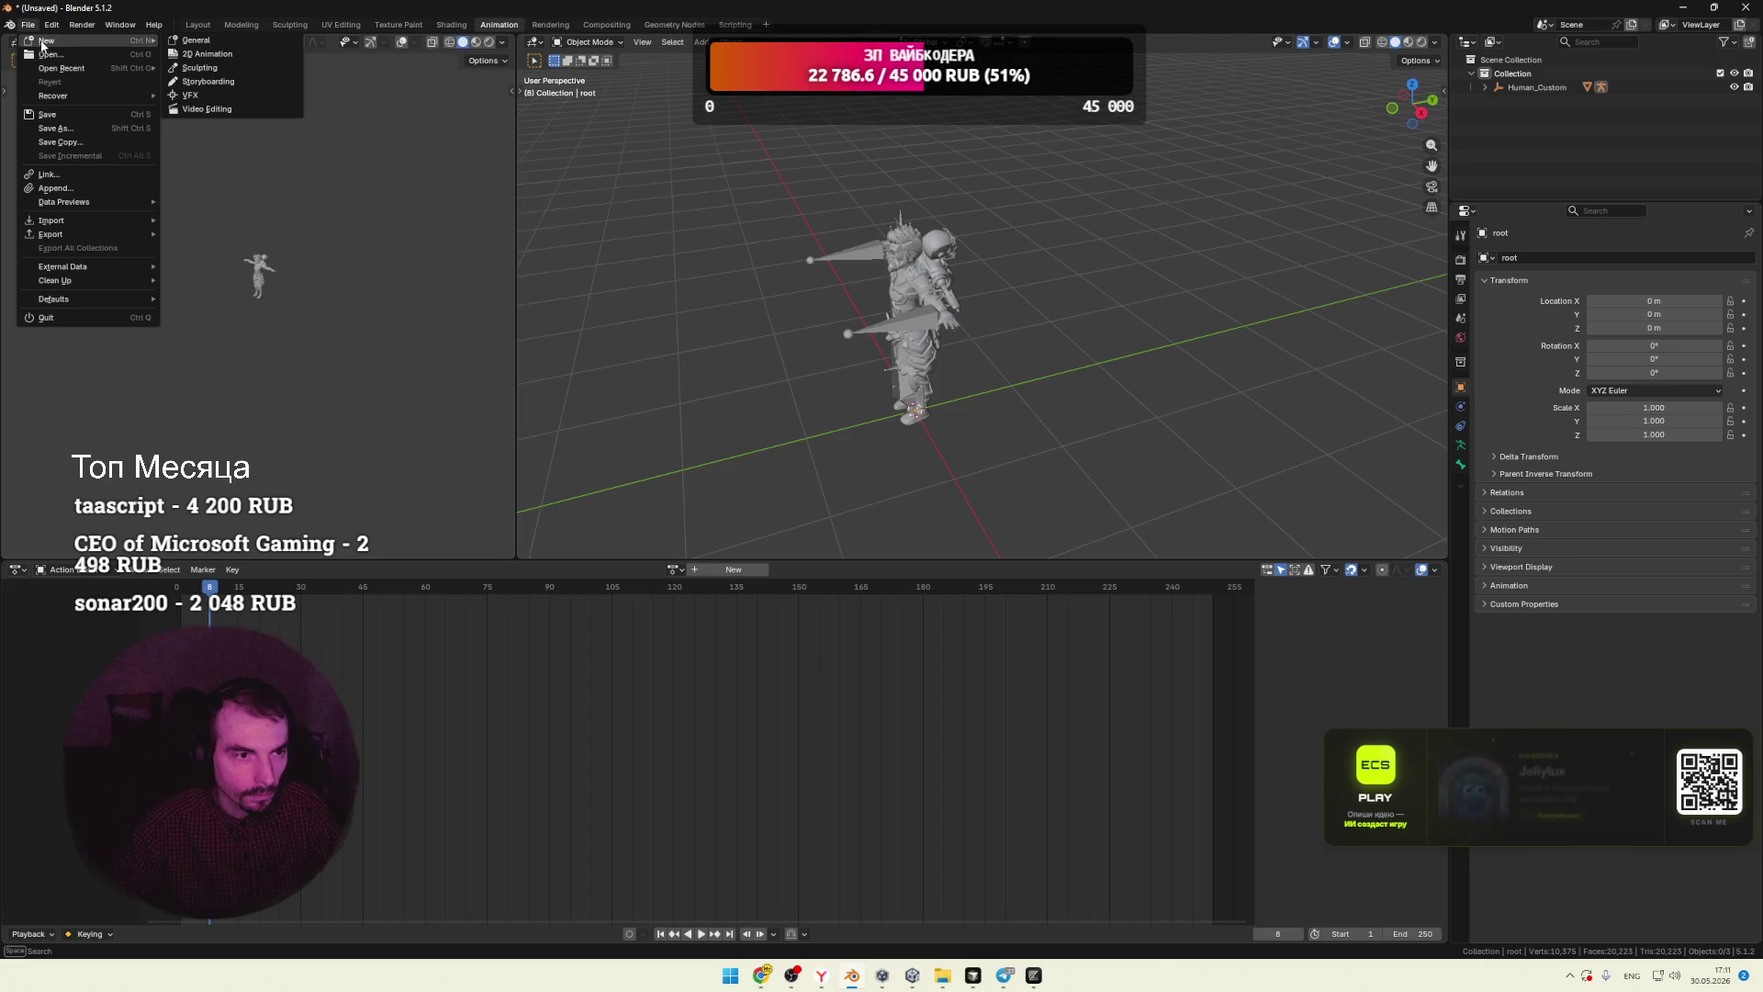
# Step: Save the project as man.blend on the Desktop
pyautogui.moveTo(731, 200); pyautogui.dragTo(844, 211, button='middle')
pyautogui.hotkey('ctrl', 's')
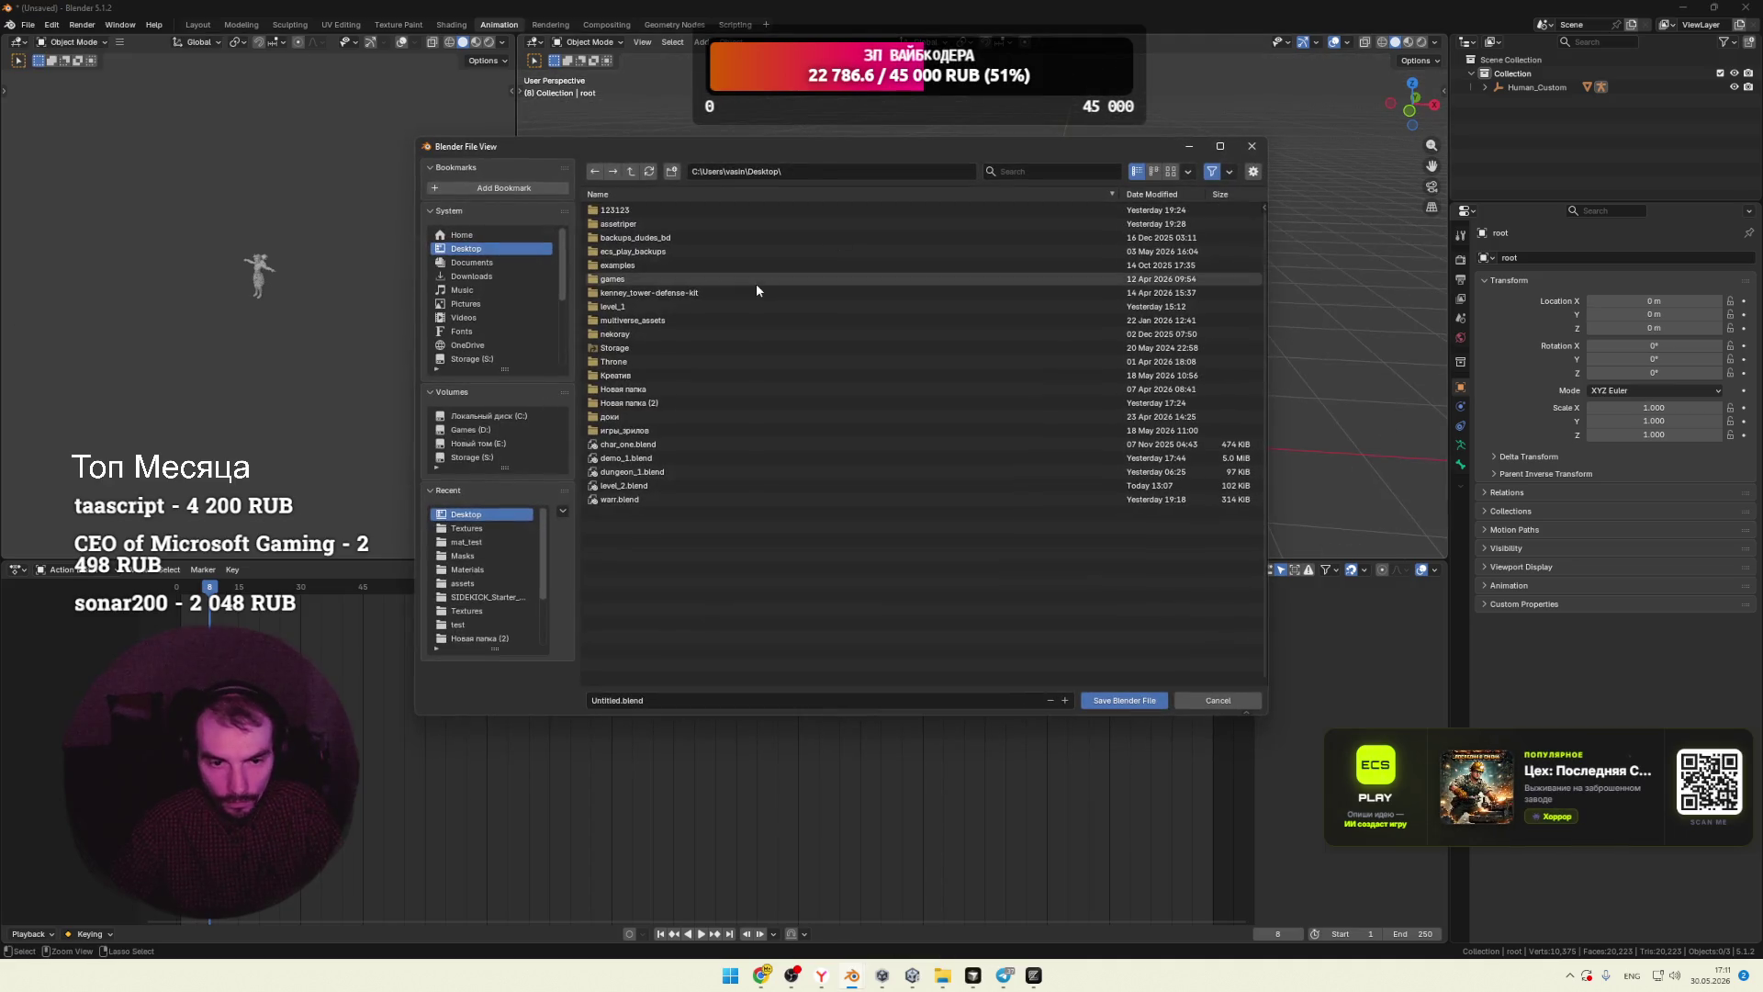
pyautogui.click(623, 701)
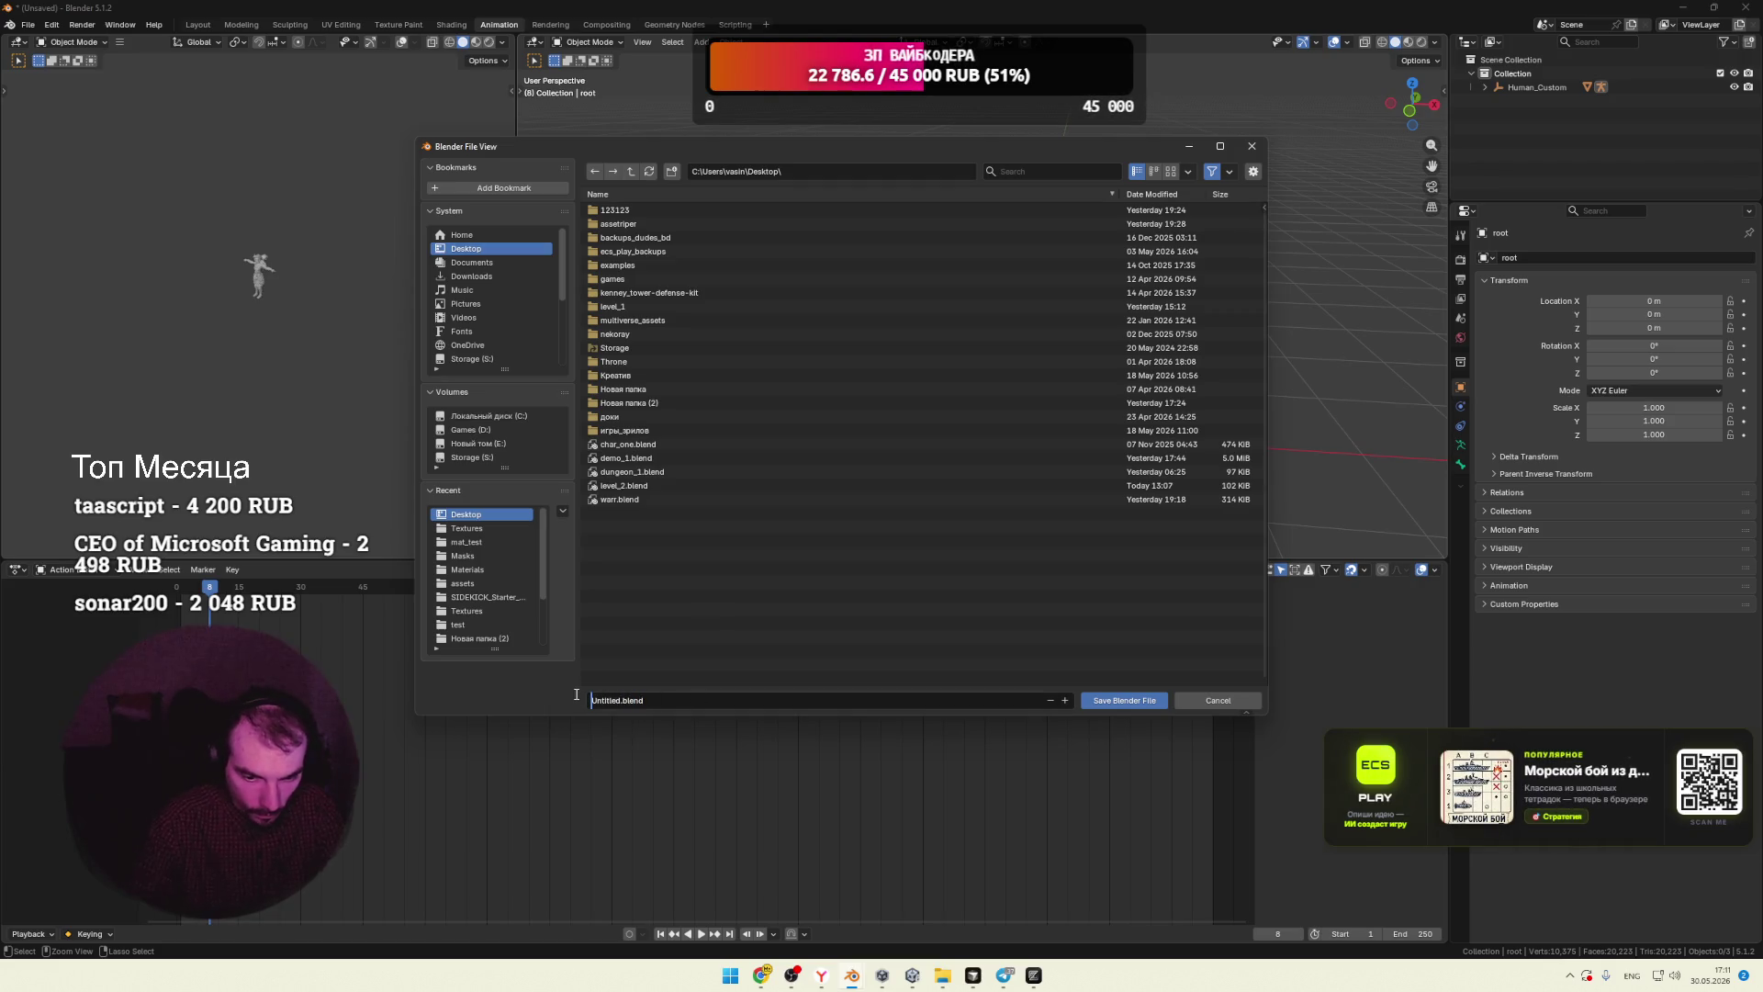
pyautogui.write('man')
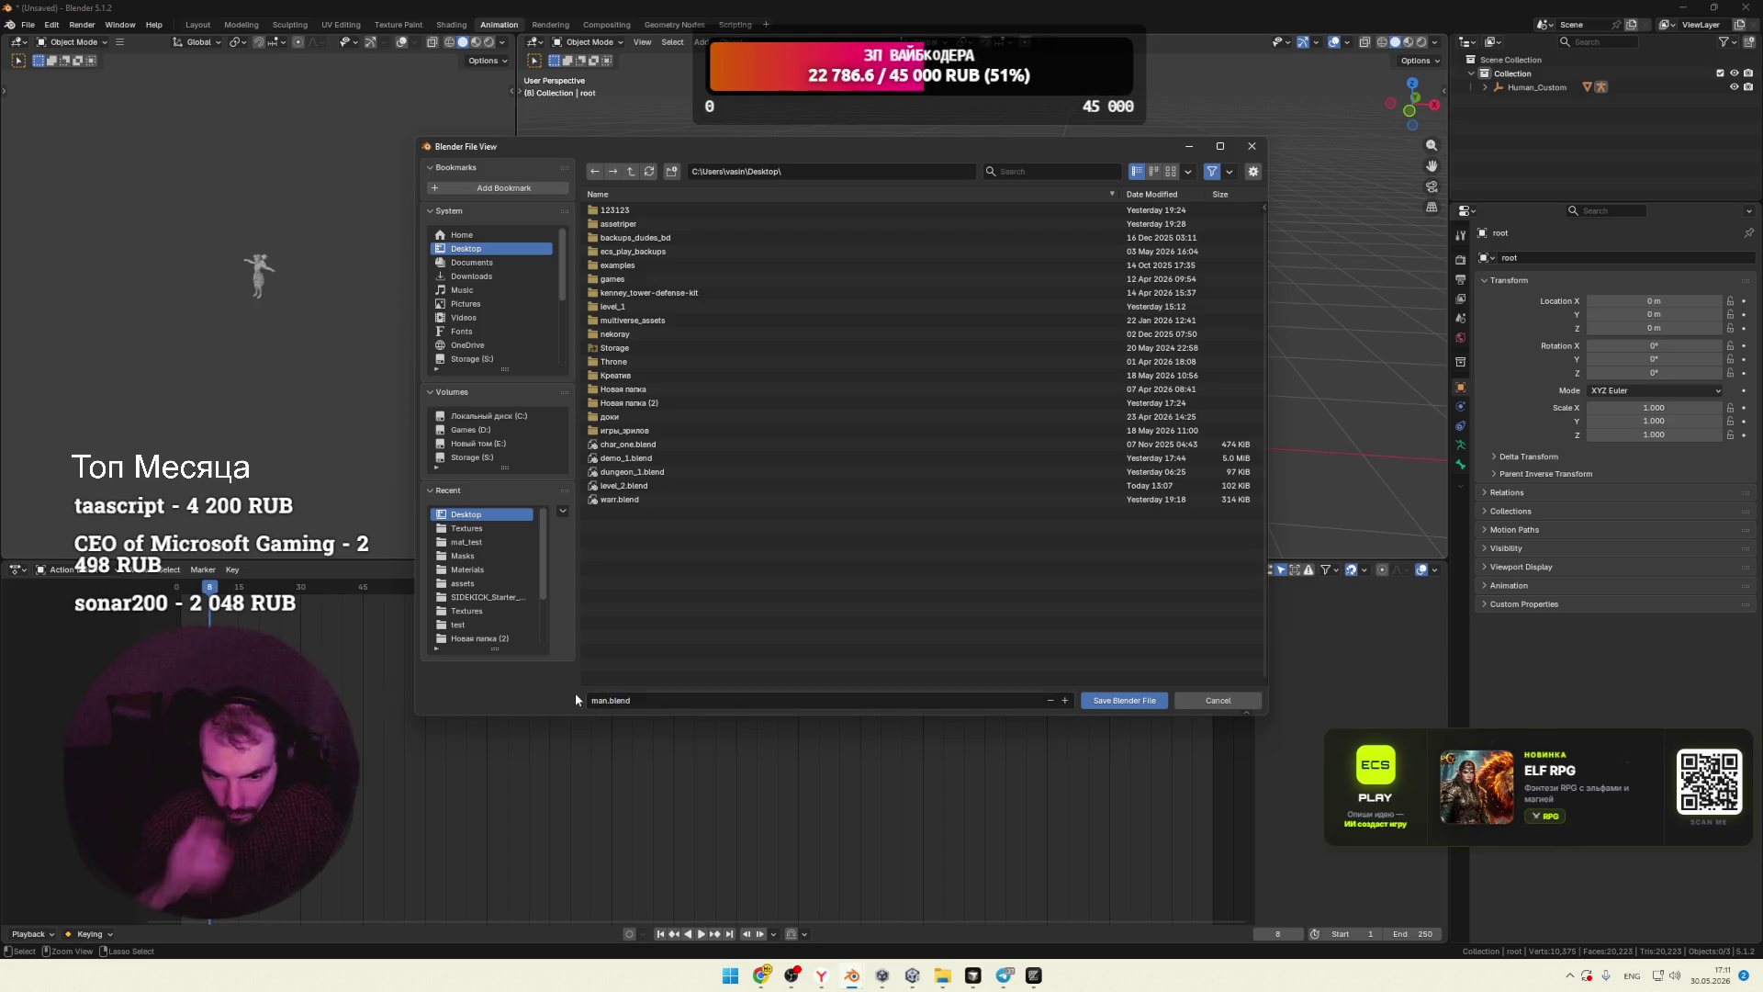
pyautogui.click(1107, 698)
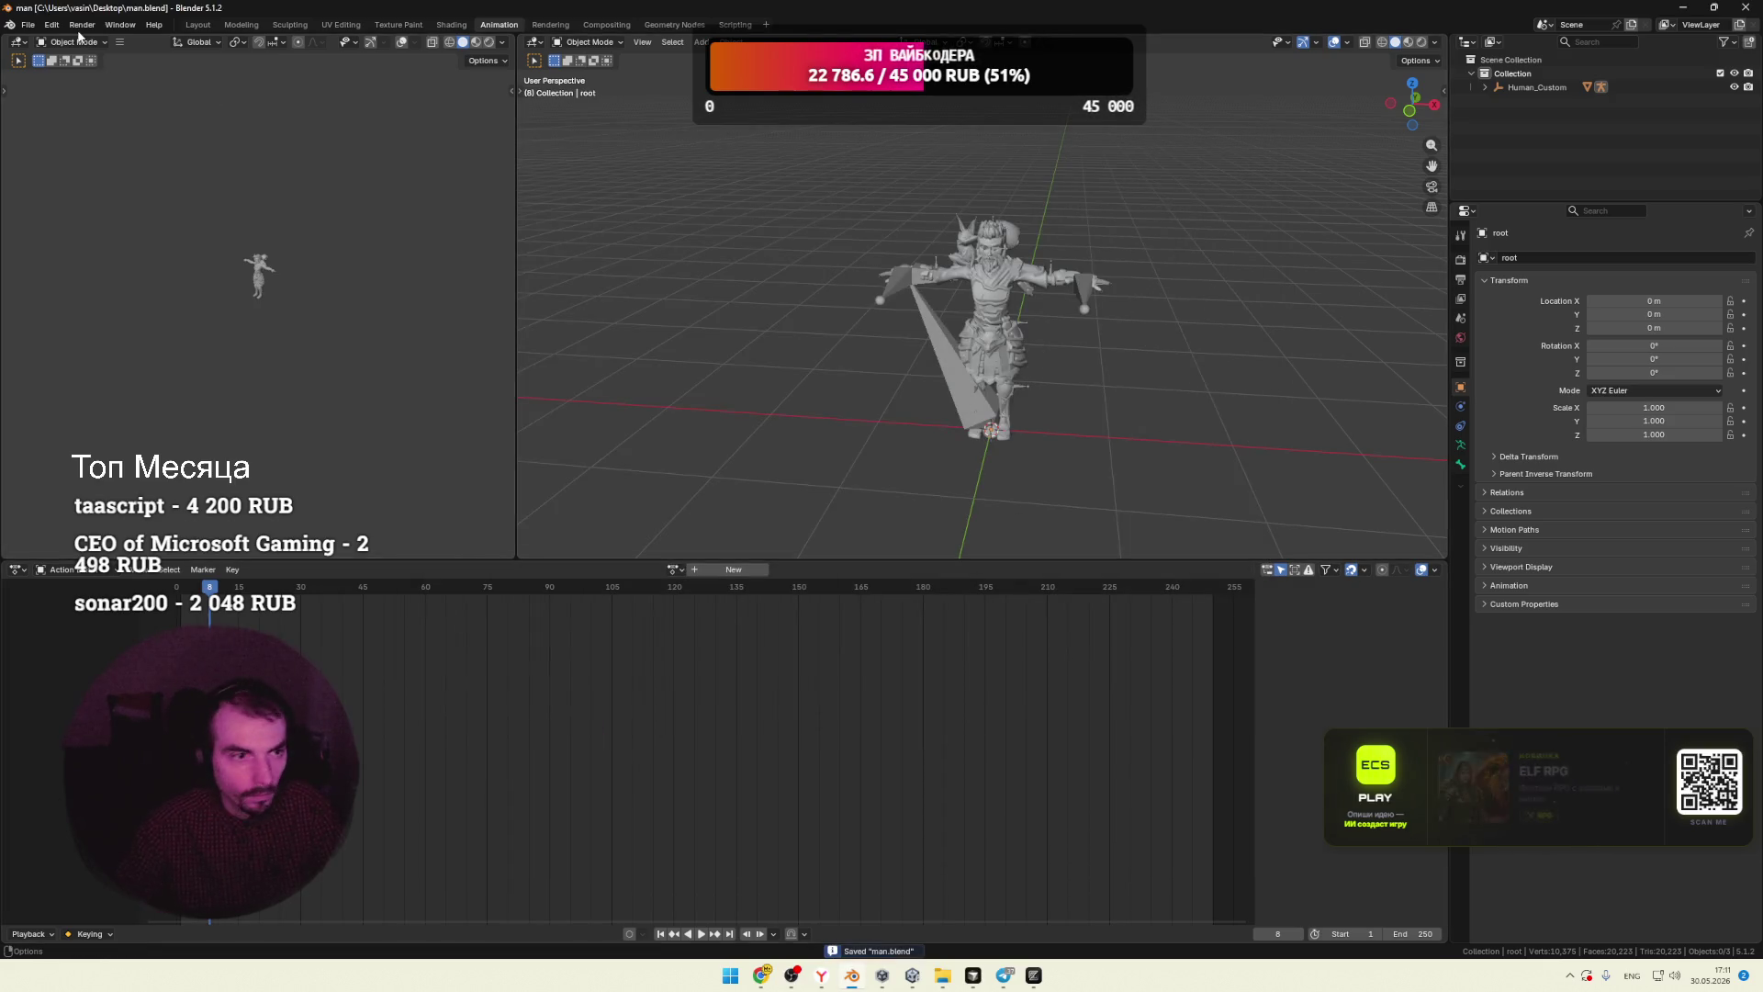
# Step: Start a new General Blender file
pyautogui.click(27, 25)
pyautogui.moveTo(44, 41)
pyautogui.click(224, 46)
# Step: Delete the default cube, camera and light from the new scene
pyautogui.press('a')
pyautogui.press('Delete')
pyautogui.moveTo(942, 975)
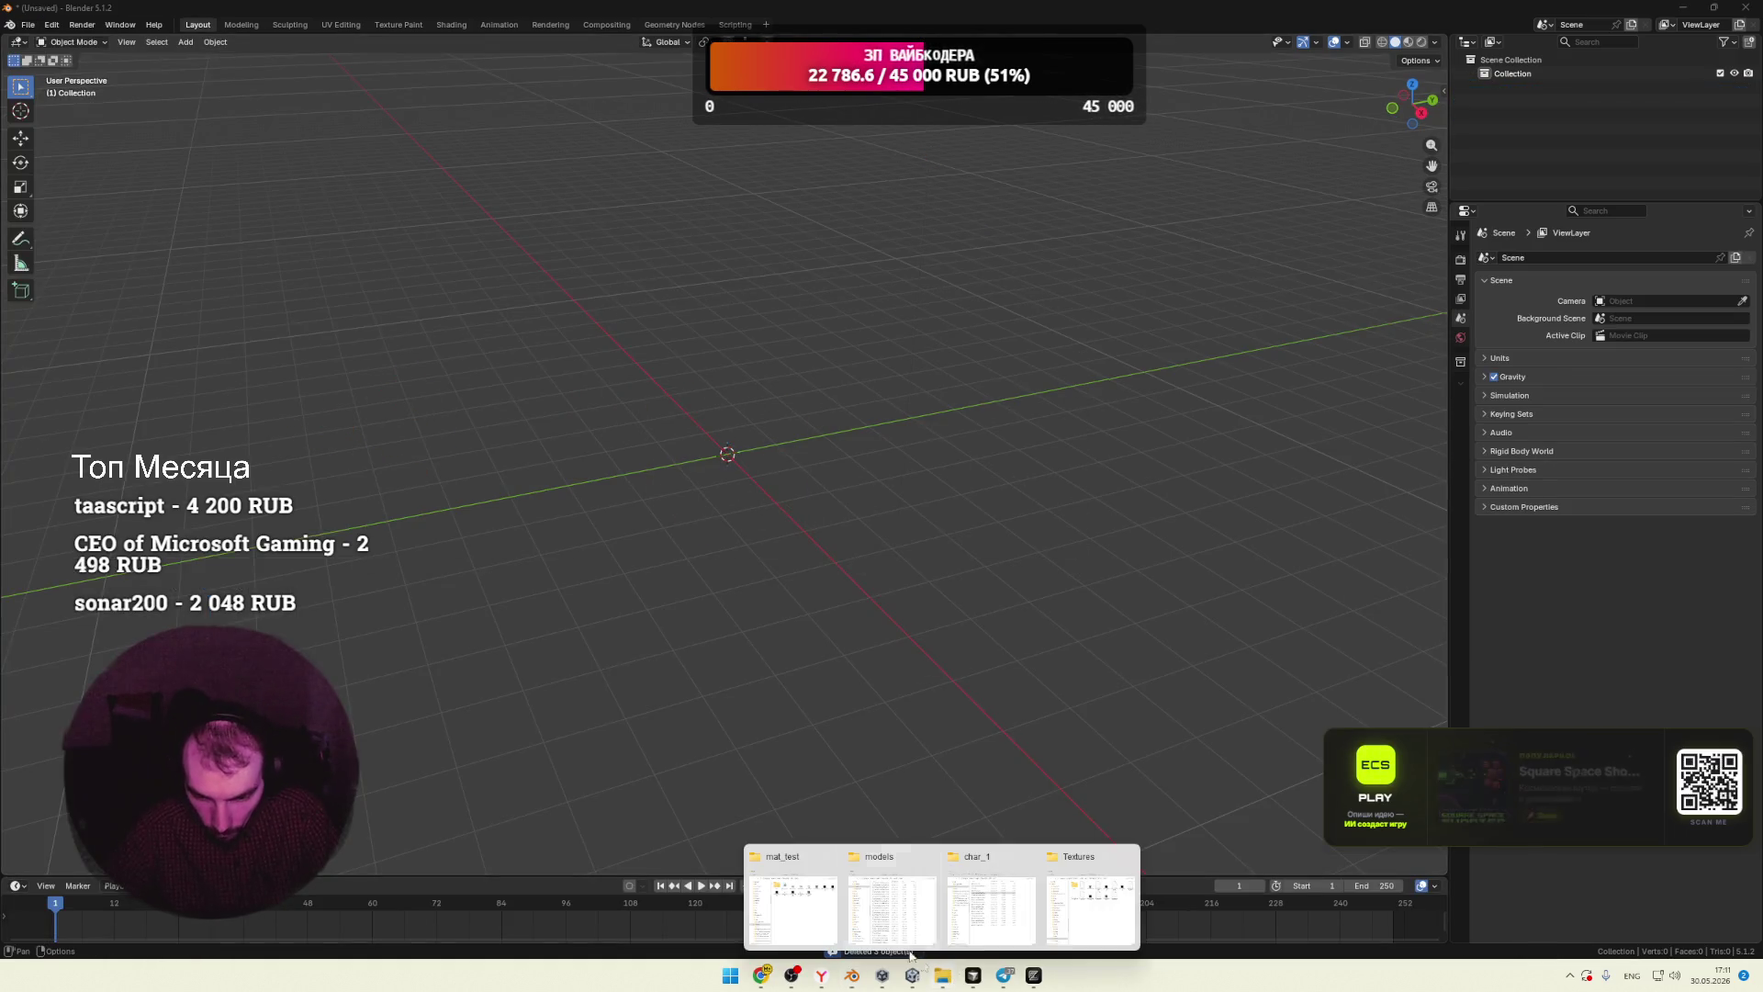
pyautogui.click(1084, 895)
# Step: Import man.fbx from the char_1 folder into the empty scene
pyautogui.moveTo(475, 355); pyautogui.dragTo(115, 432)
pyautogui.click(777, 458)
pyautogui.scroll(6, 799, 459)
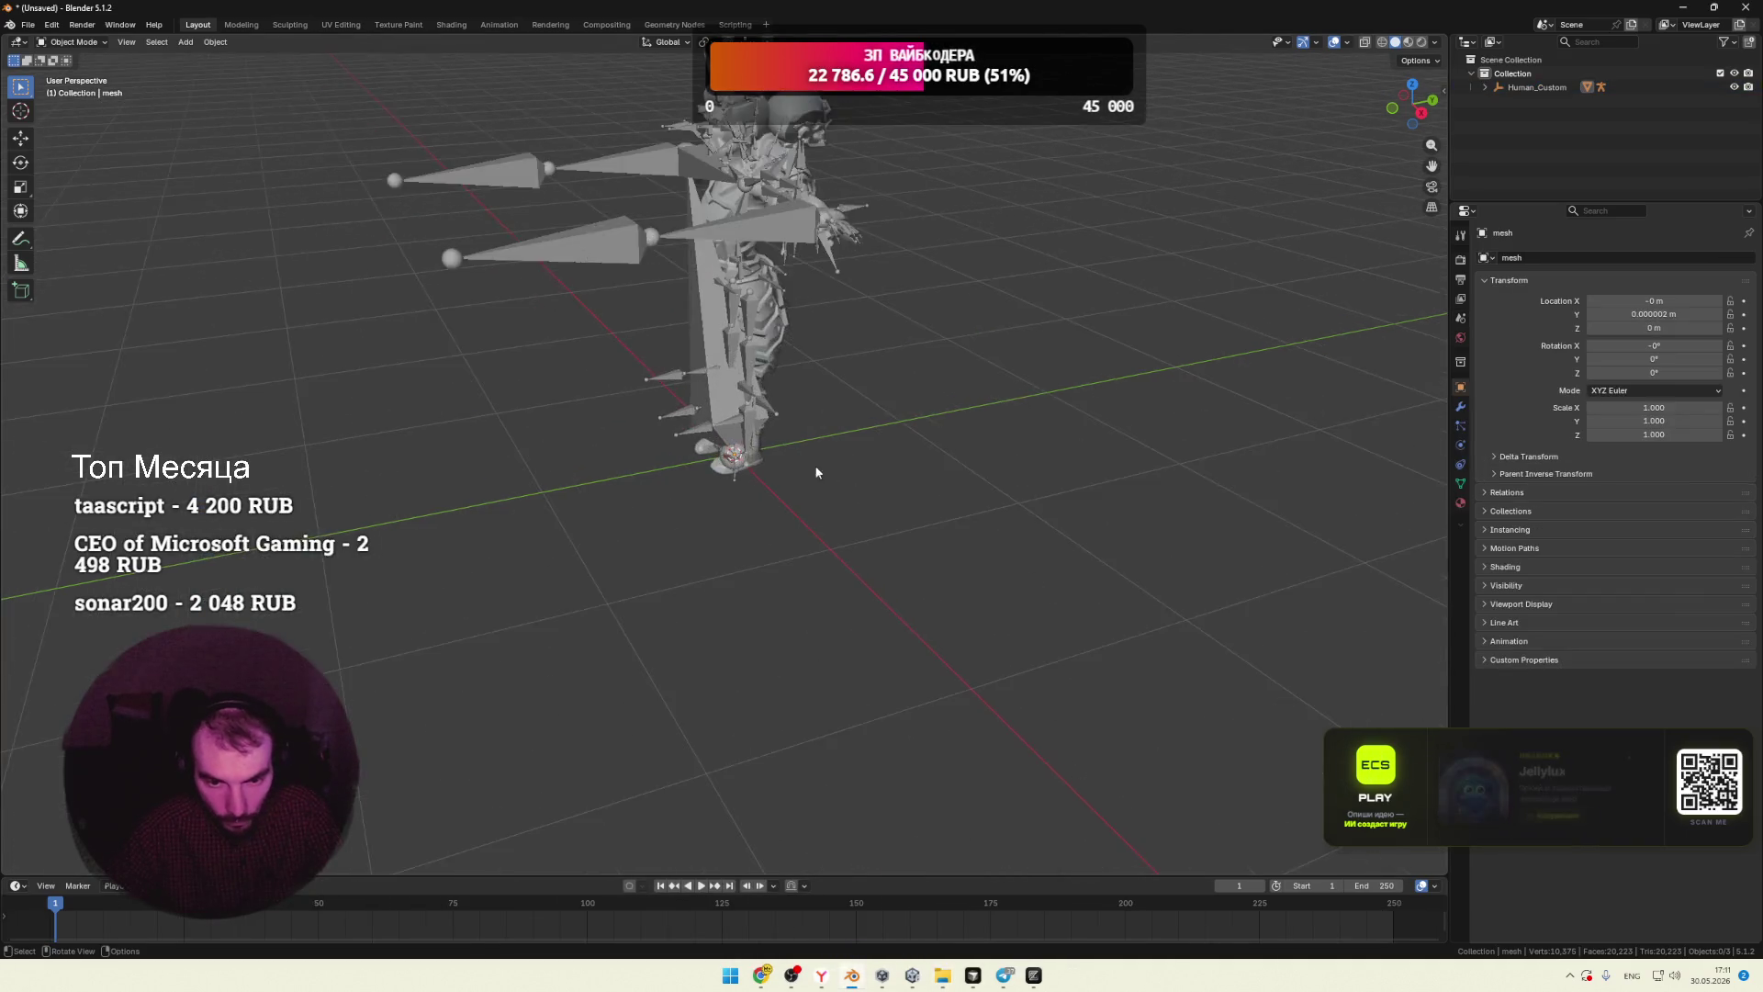
pyautogui.moveTo(873, 391)
pyautogui.mouseDown(button='middle')
pyautogui.moveTo(857, 427)
pyautogui.moveTo(935, 433)
pyautogui.moveTo(928, 537)
pyautogui.moveTo(788, 477)
pyautogui.moveTo(892, 545)
pyautogui.mouseUp(button='middle')
pyautogui.hotkey('alt', 'Tab')
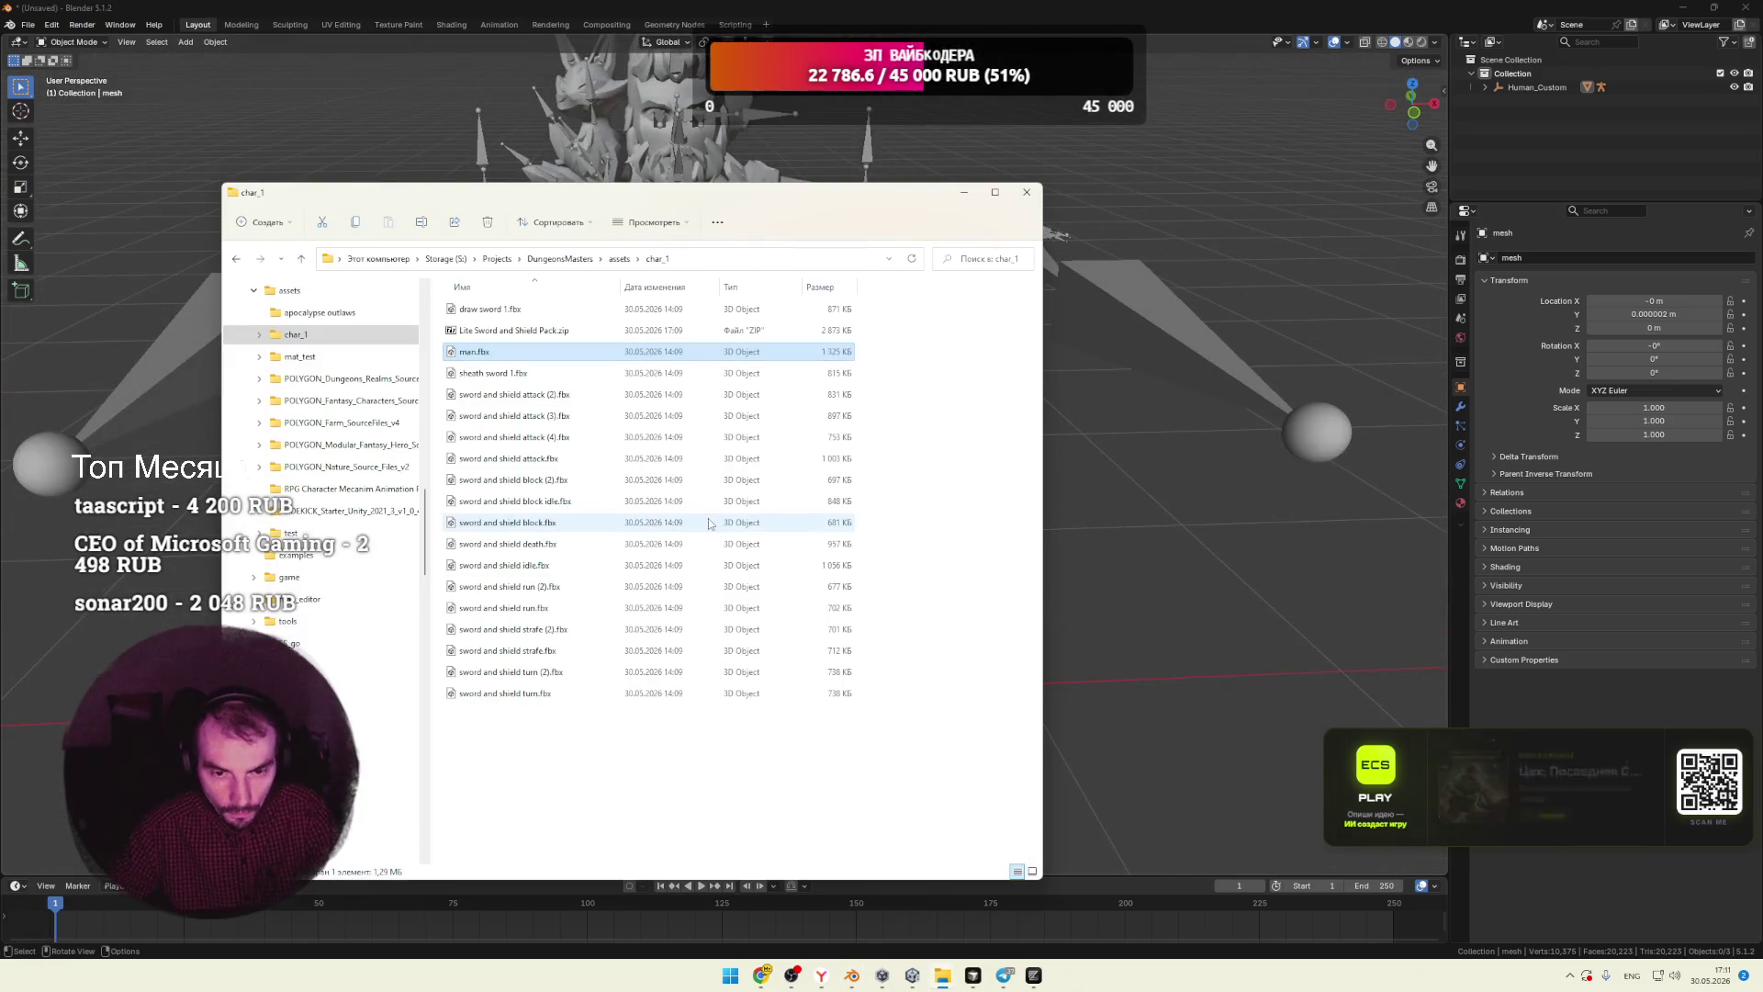
# Step: Drag sword and shield attack (2).fbx into Blender and copy its file name
pyautogui.click(511, 397)
pyautogui.moveTo(294, 483)
pyautogui.mouseDown()
pyautogui.moveTo(294, 514)
pyautogui.moveTo(184, 551)
pyautogui.mouseUp()
pyautogui.hotkey('alt', 'Tab')
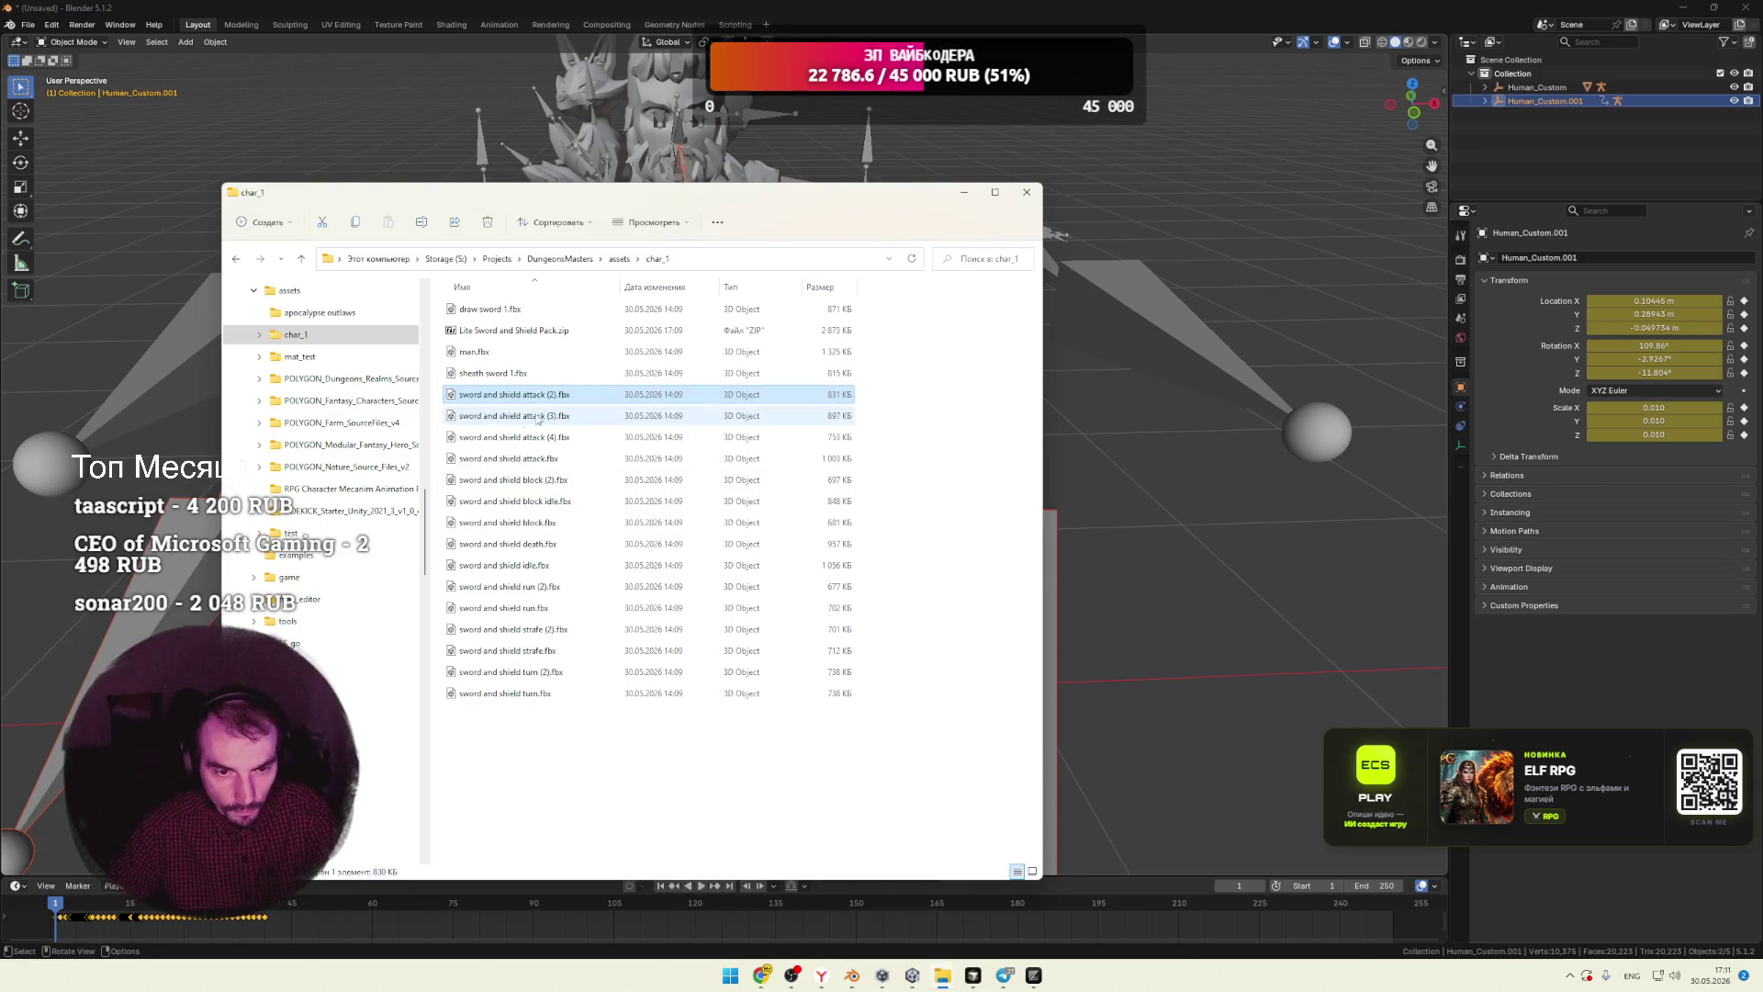
pyautogui.press('F2')
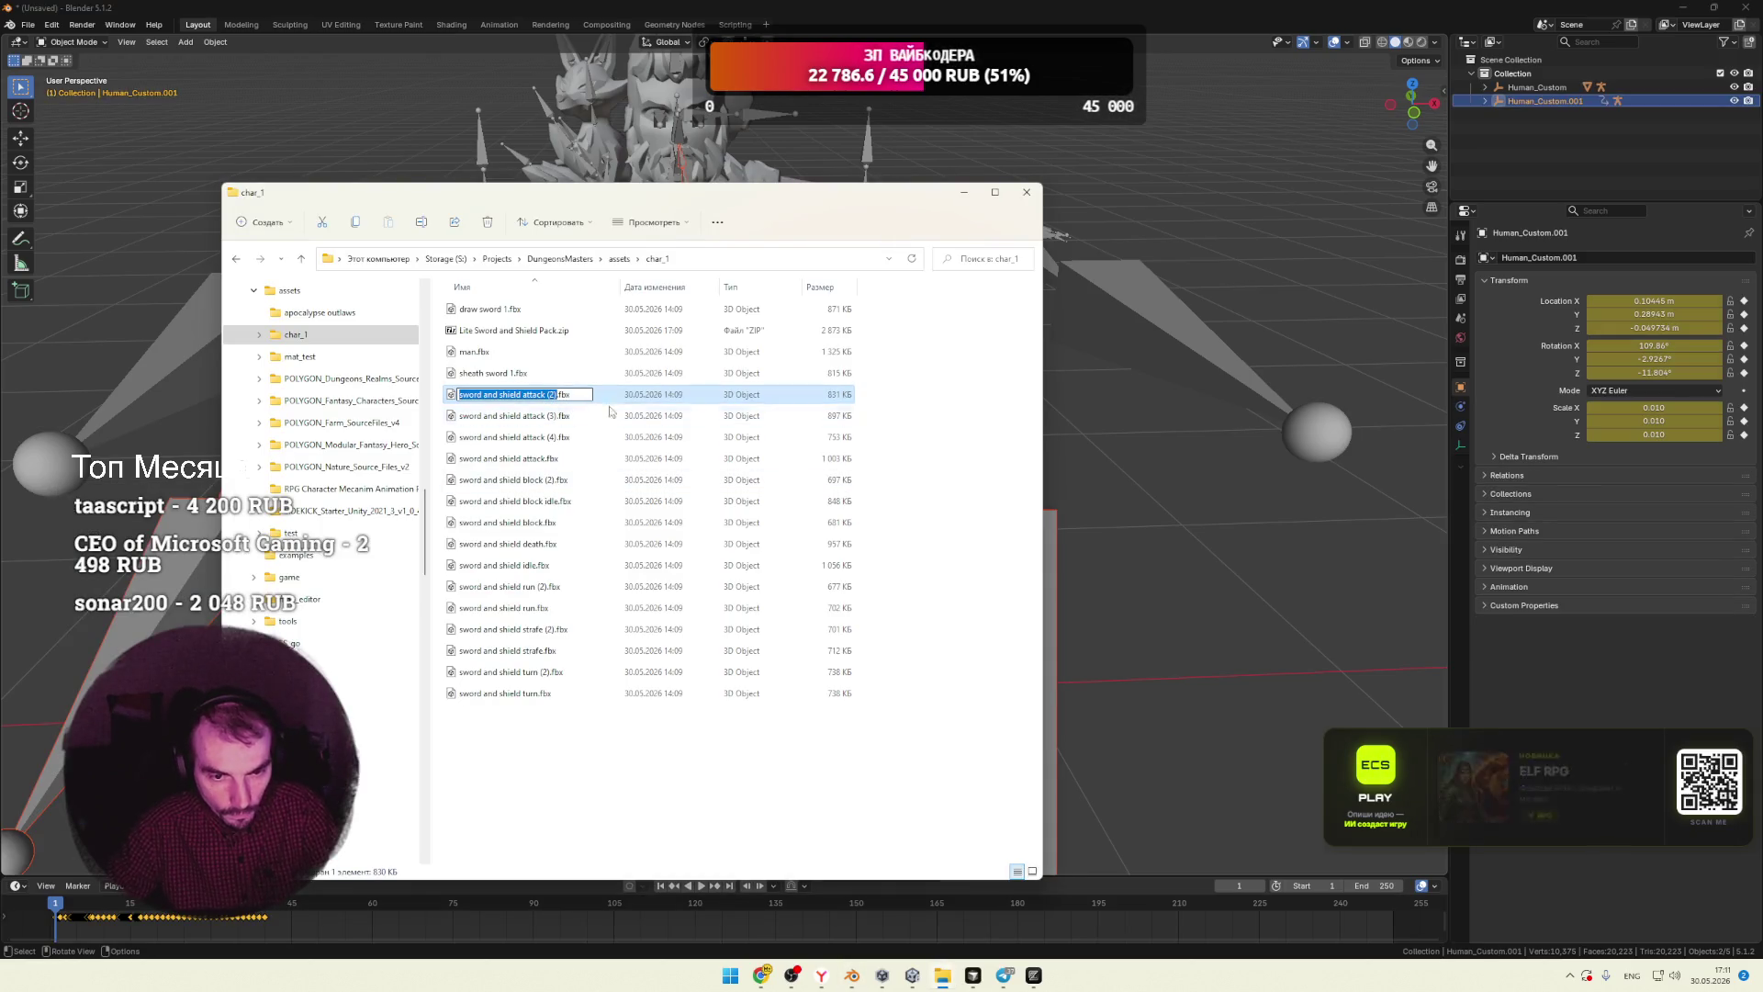
pyautogui.click(973, 192)
pyautogui.click(1485, 101)
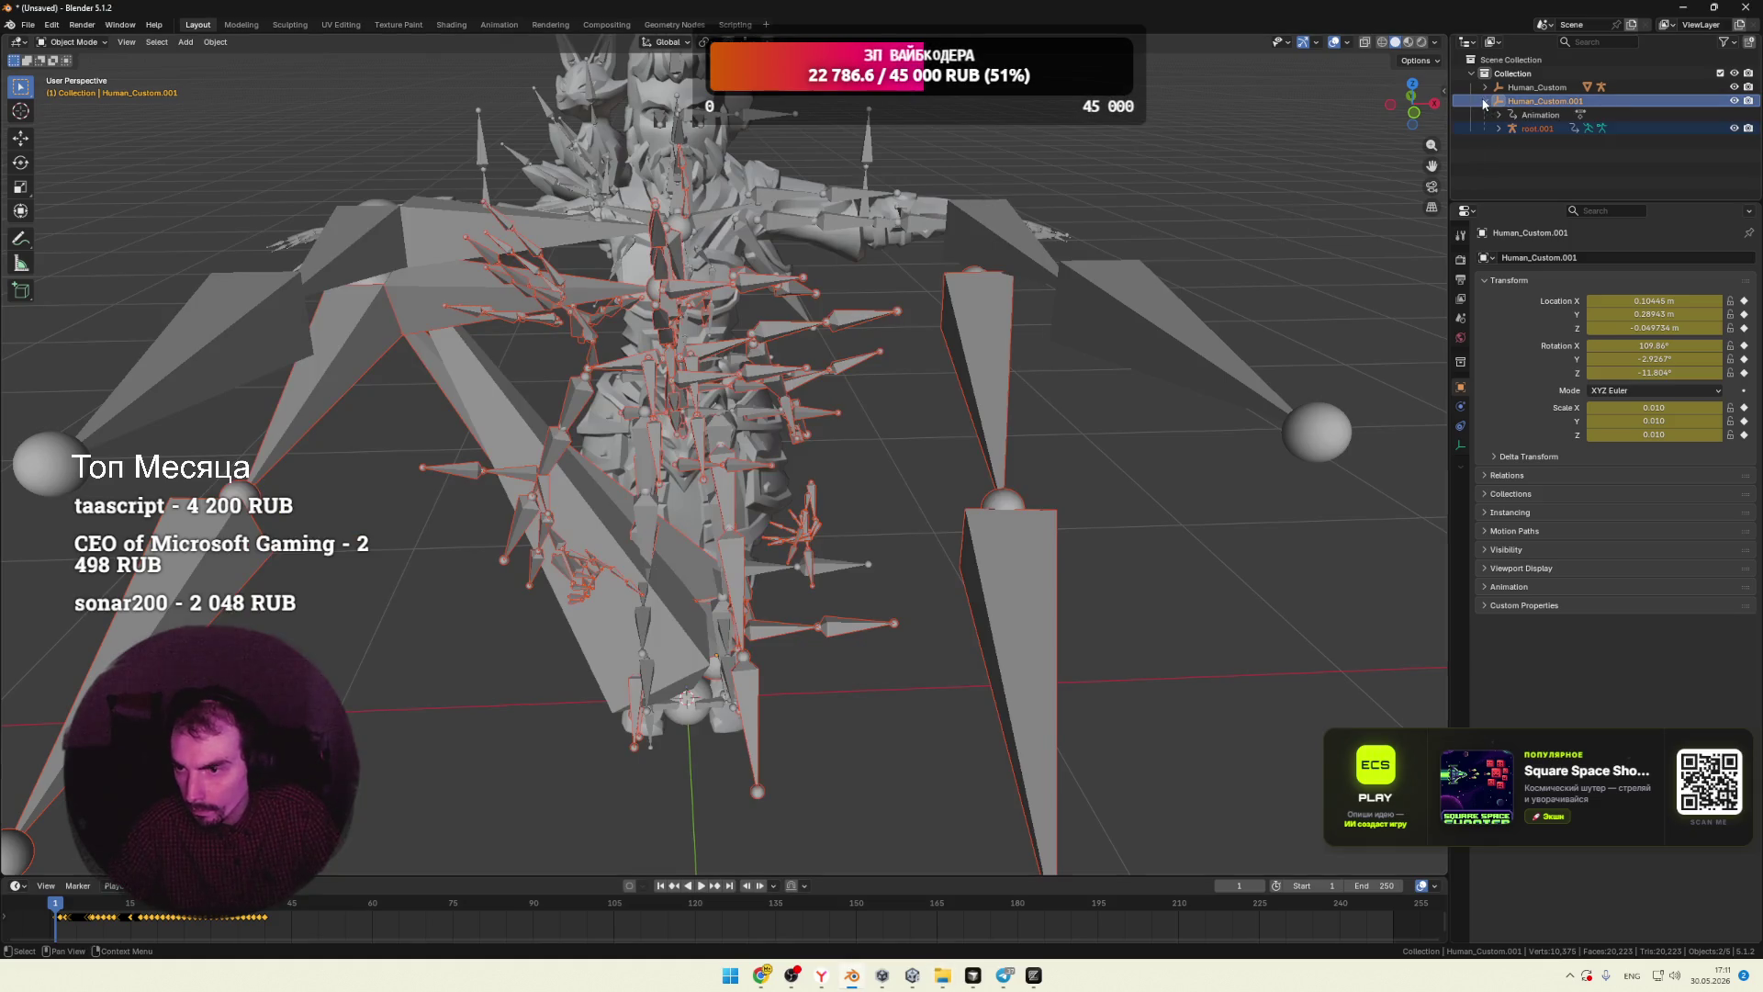
# Step: Rename the imported mixamo.com action to sword_and_shield_attack_2, then delete Human_Custom.001's hierarchy
pyautogui.click(1499, 115)
pyautogui.click(1549, 130)
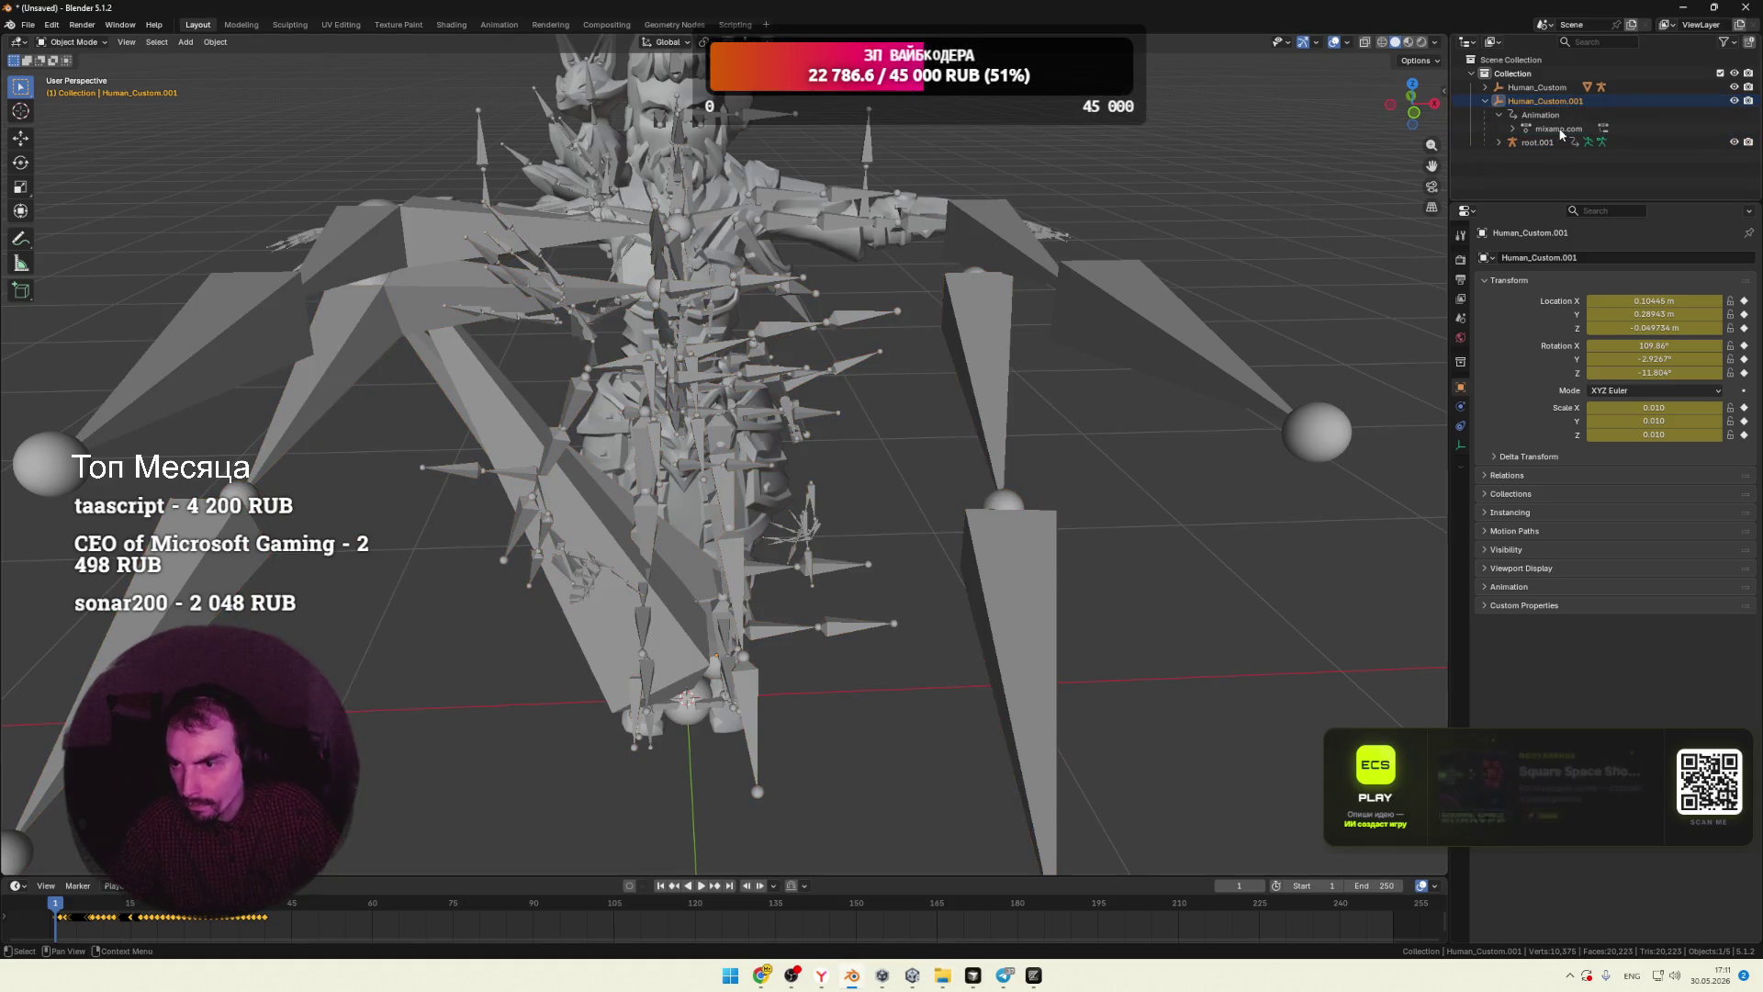
pyautogui.doubleClick(1582, 129)
pyautogui.write('sword and shield attack')
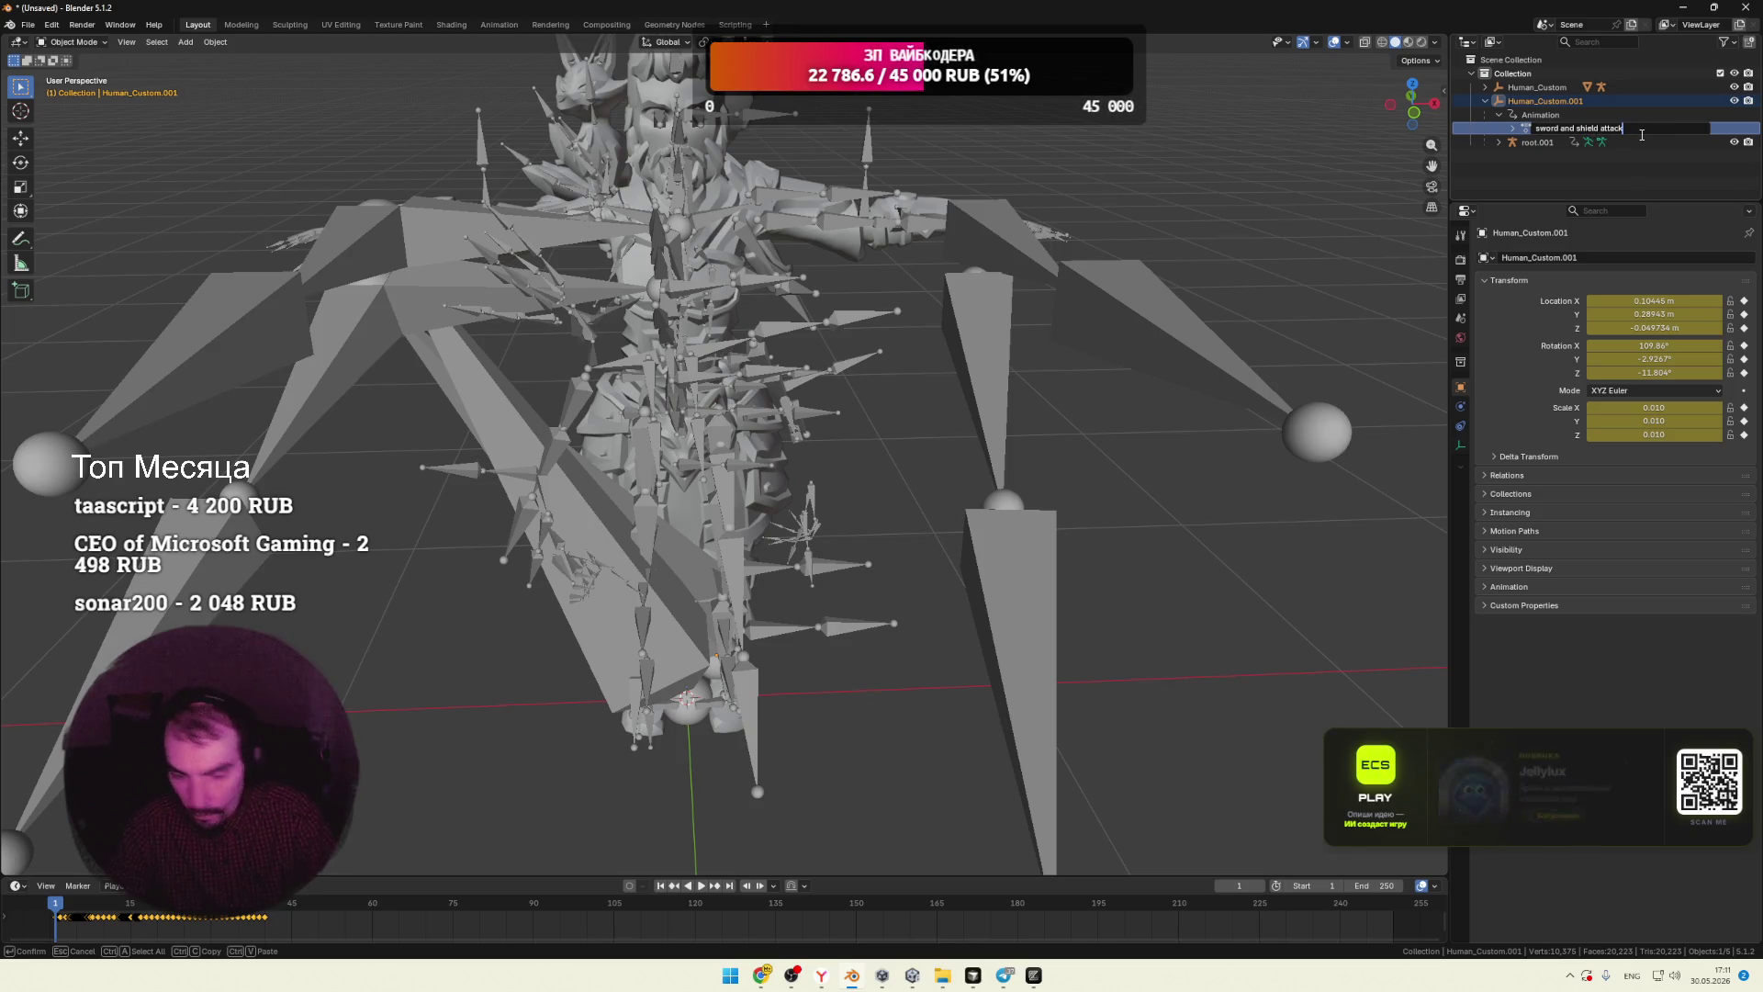
pyautogui.write('_2')
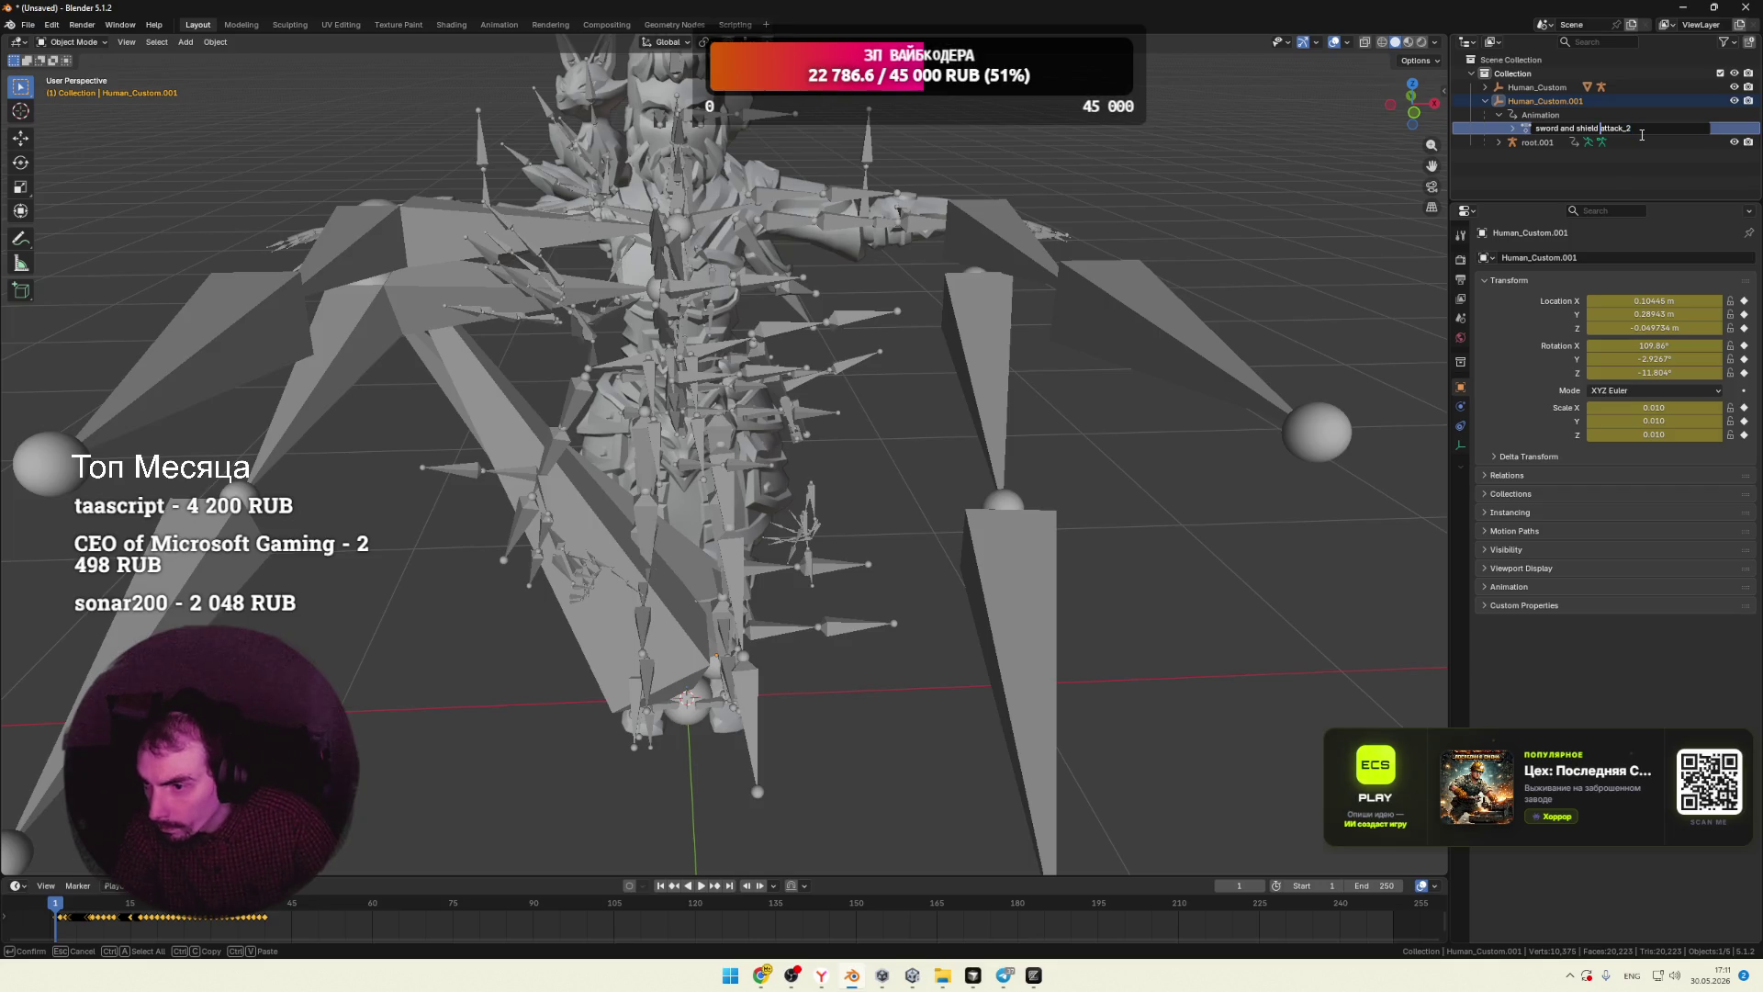
pyautogui.press('BackSpace')
pyautogui.write('_')
pyautogui.hotkey('ctrl', 'Left')
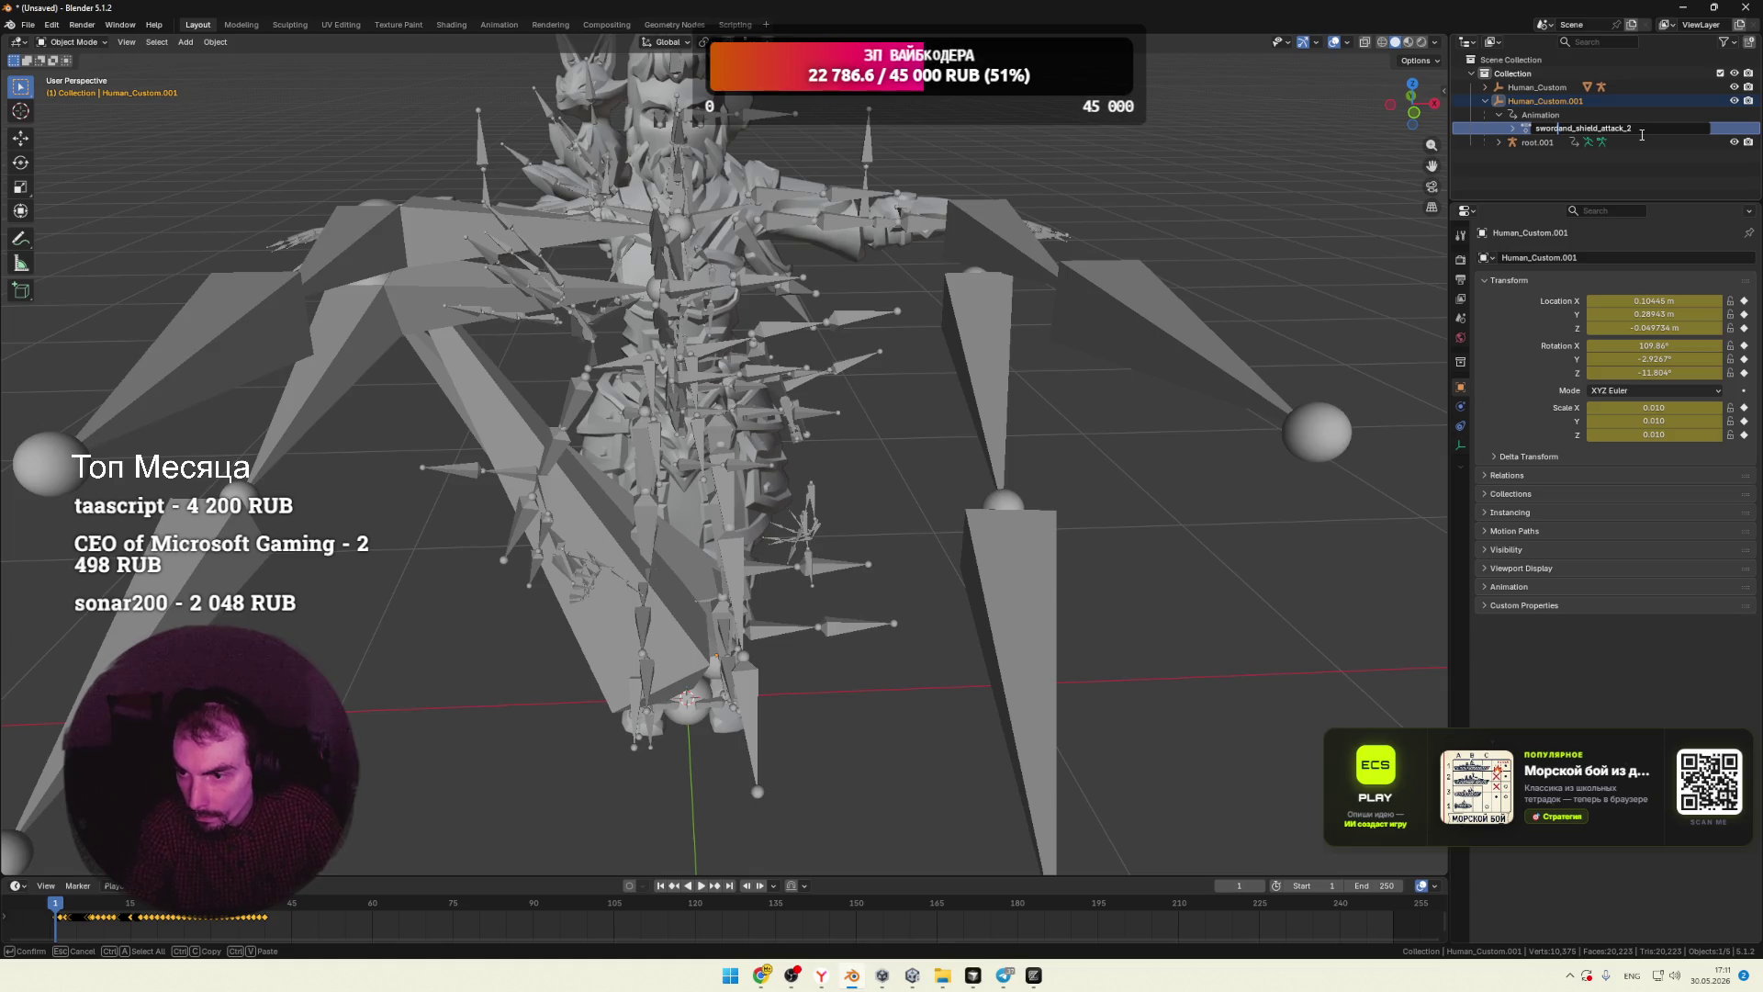
pyautogui.press('Return')
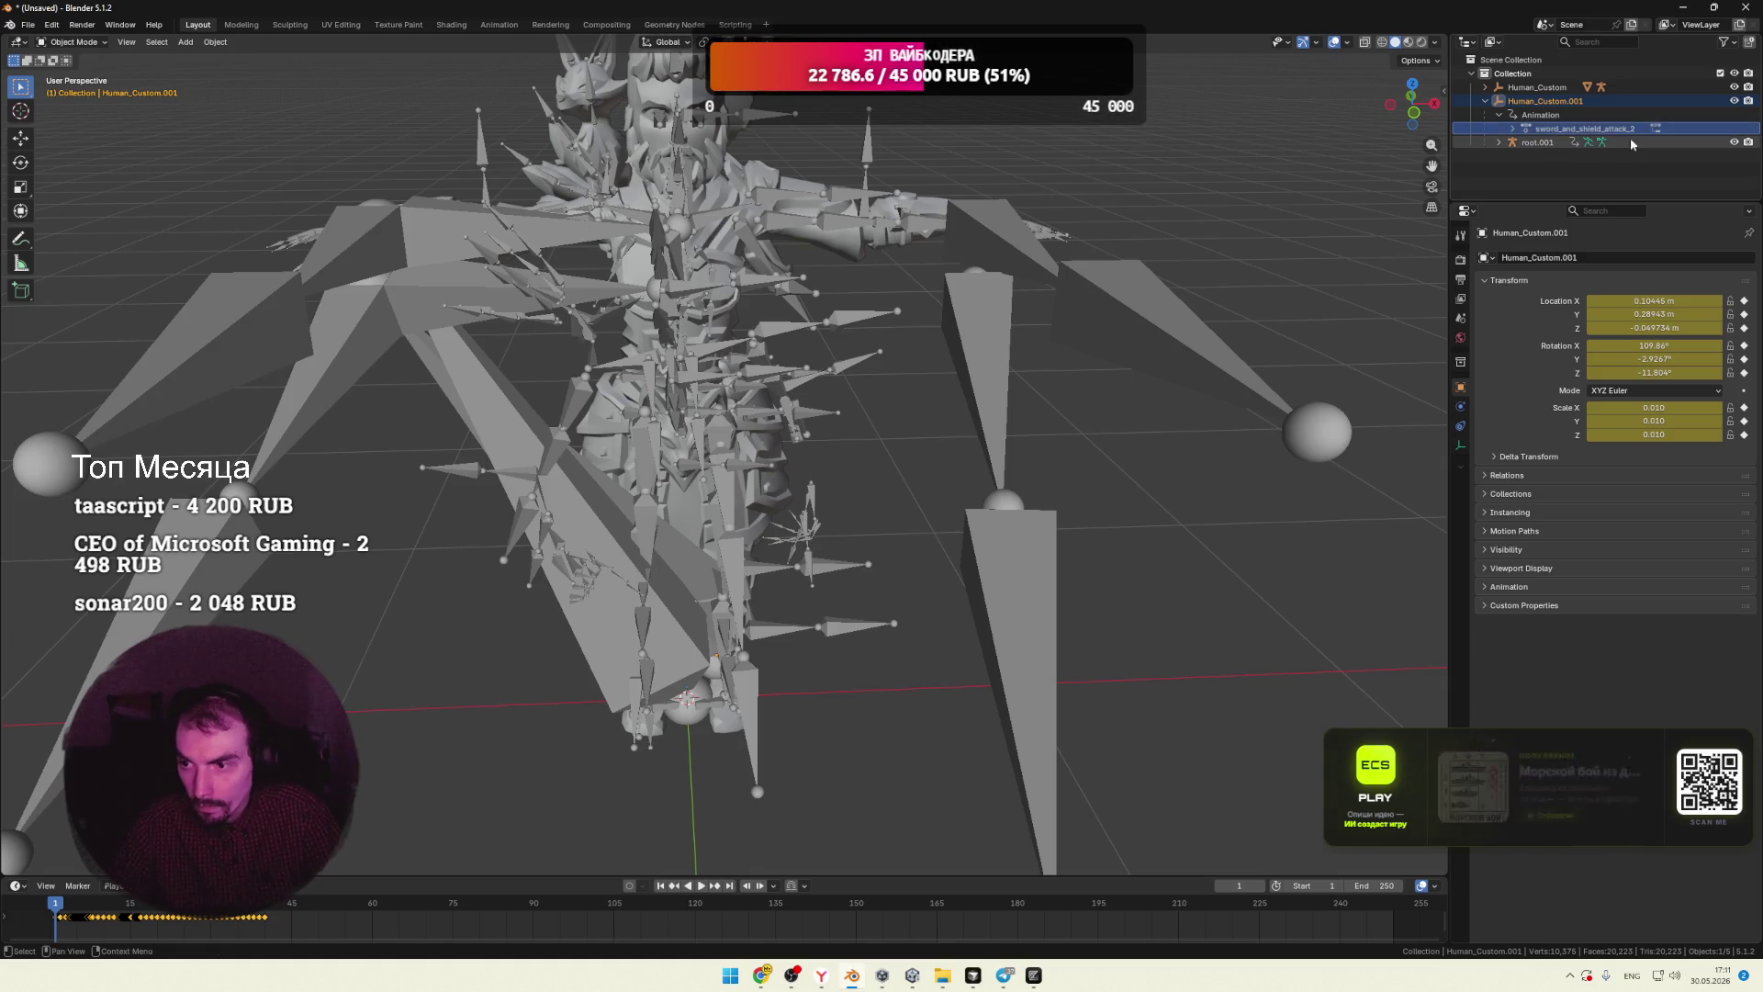
pyautogui.rightClick(1530, 101)
pyautogui.click(1488, 101)
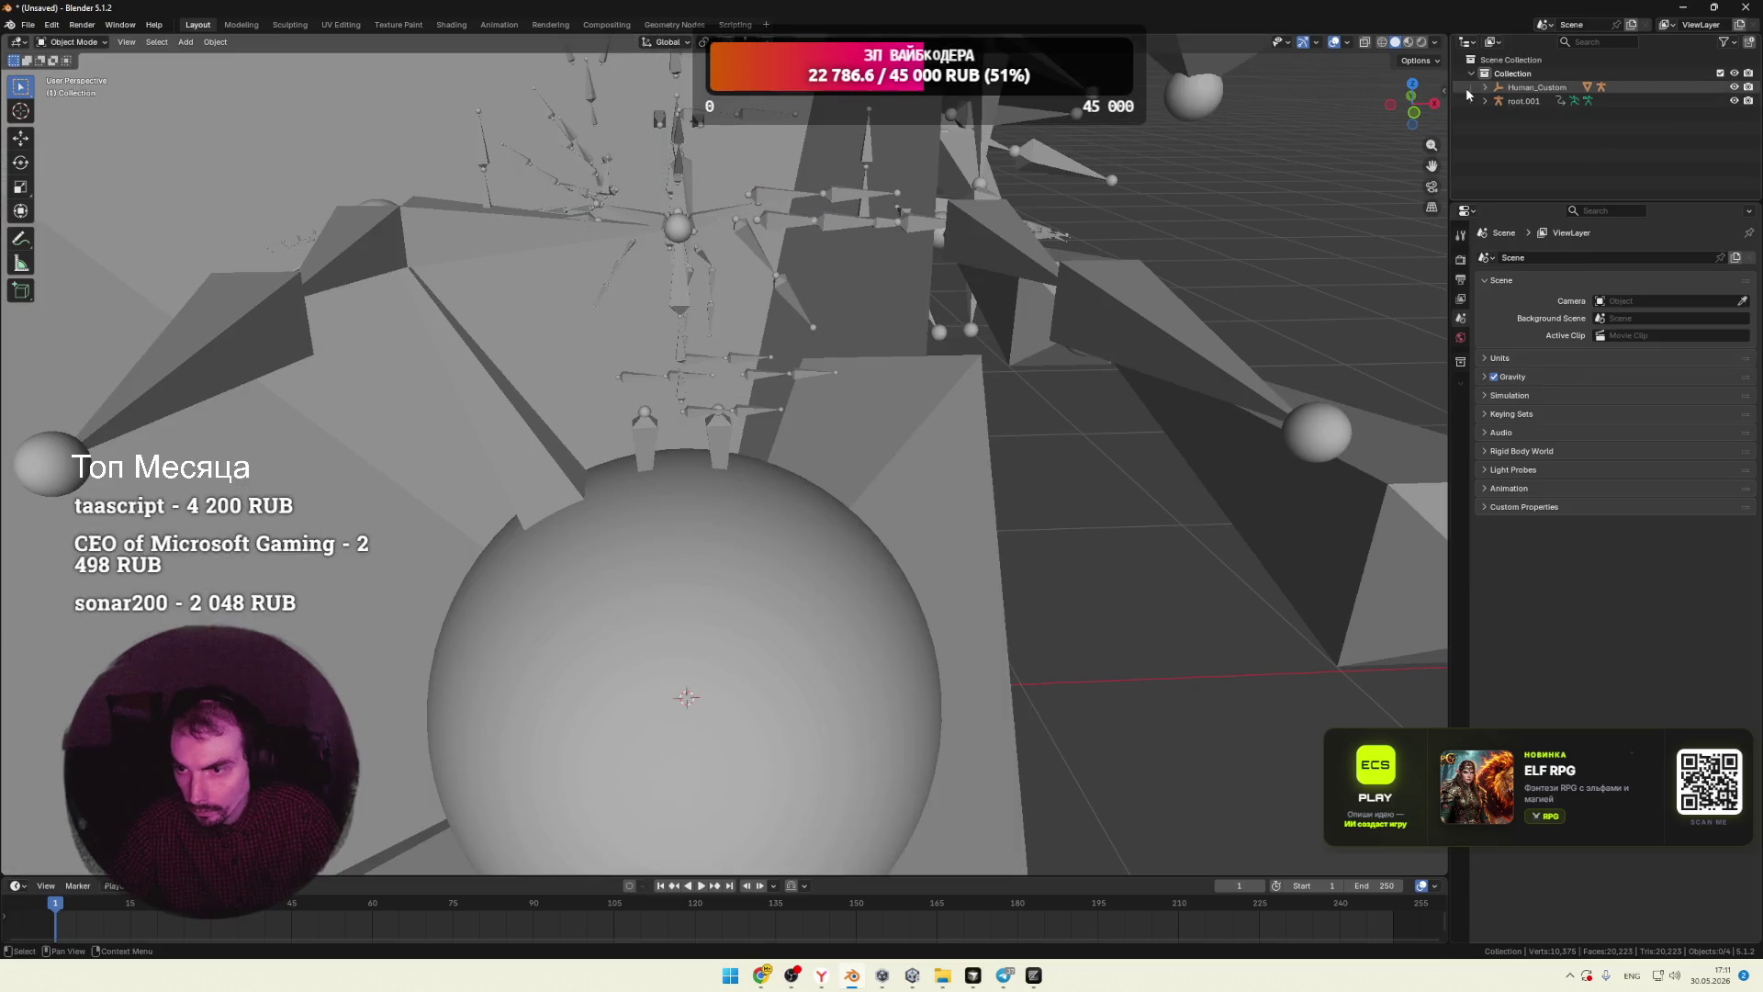
# Step: Delete the leftover root.001 armature and select the character's own armature
pyautogui.scroll(8, 736, 507)
pyautogui.moveTo(955, 487)
pyautogui.mouseDown(button='middle')
pyautogui.moveTo(974, 459)
pyautogui.moveTo(1275, 309)
pyautogui.mouseUp(button='middle')
pyautogui.scroll(-8, 974, 459)
pyautogui.click(1733, 101)
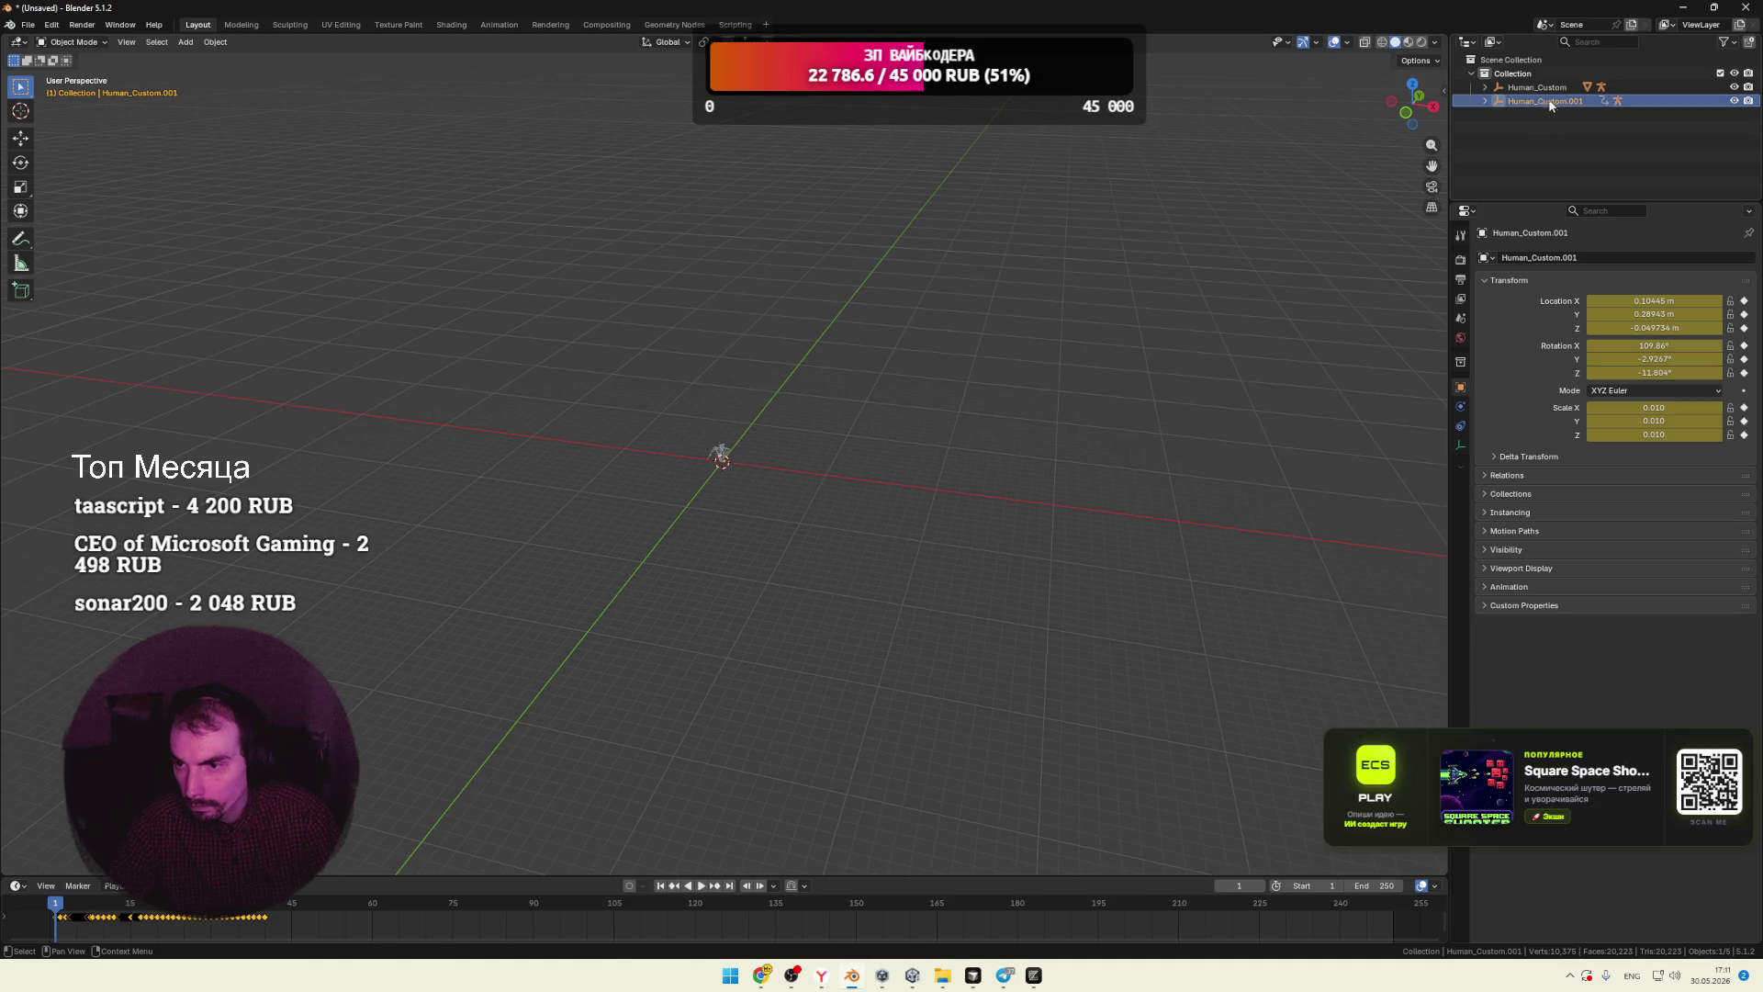
pyautogui.rightClick(1525, 101)
pyautogui.click(1497, 109)
pyautogui.scroll(10, 905, 421)
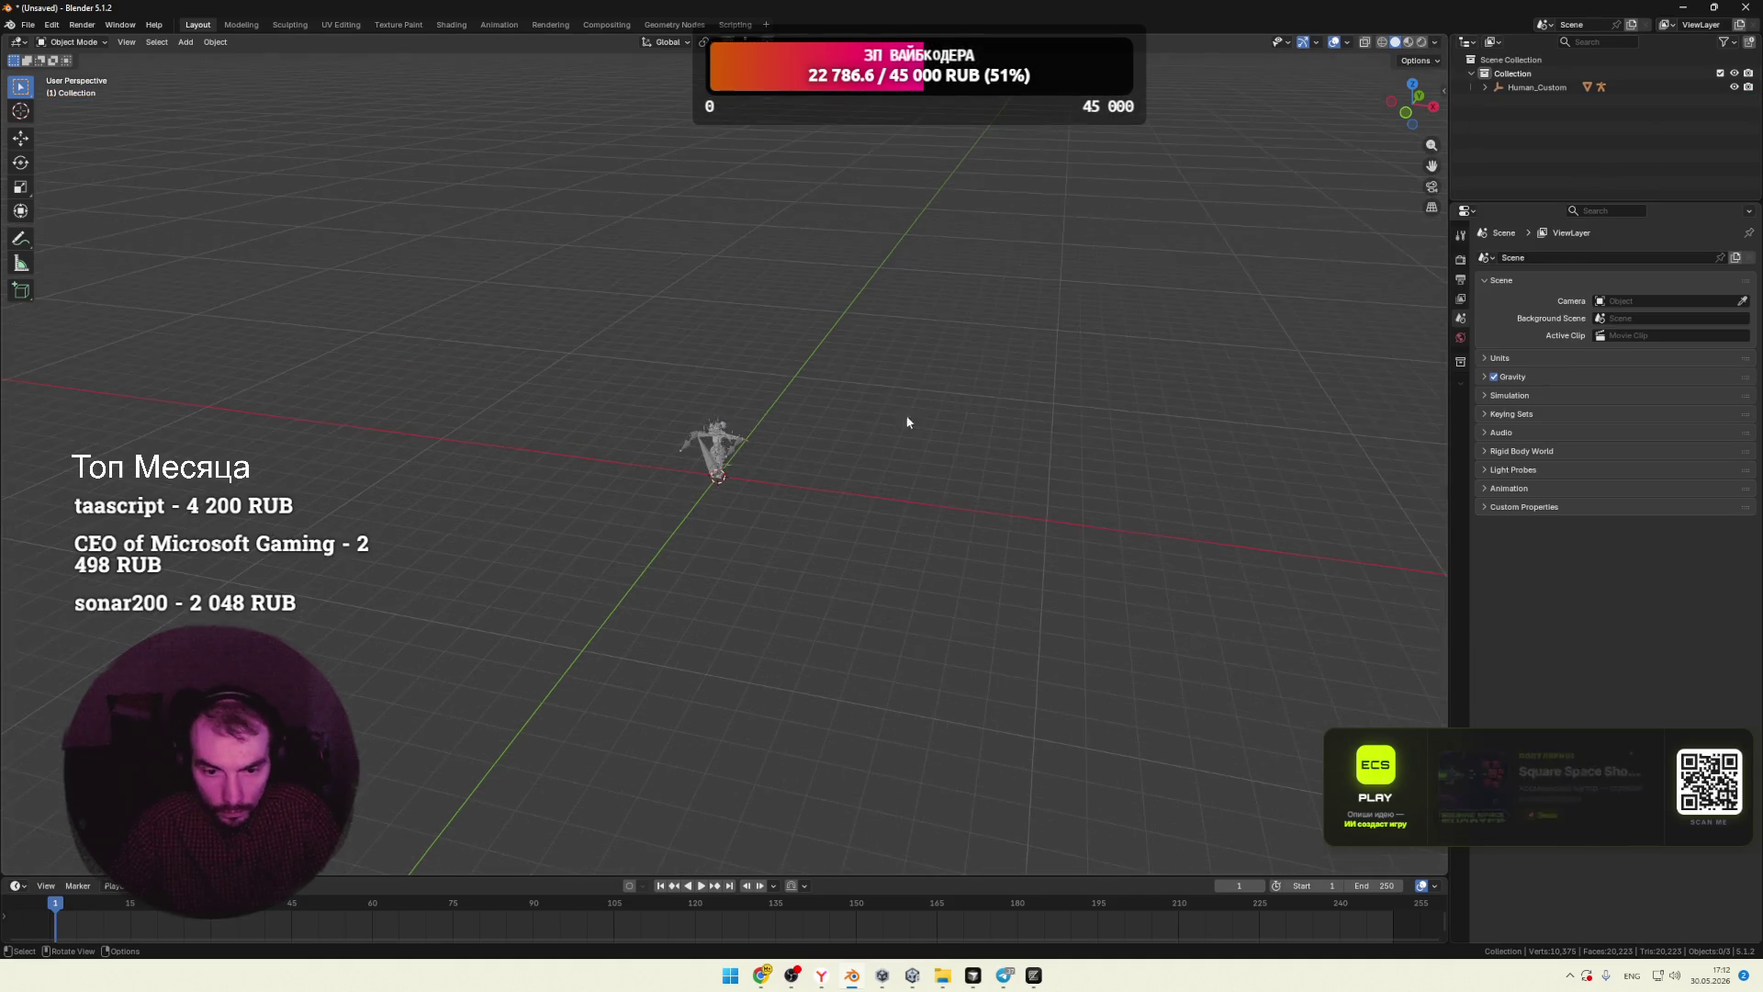
pyautogui.click(666, 459)
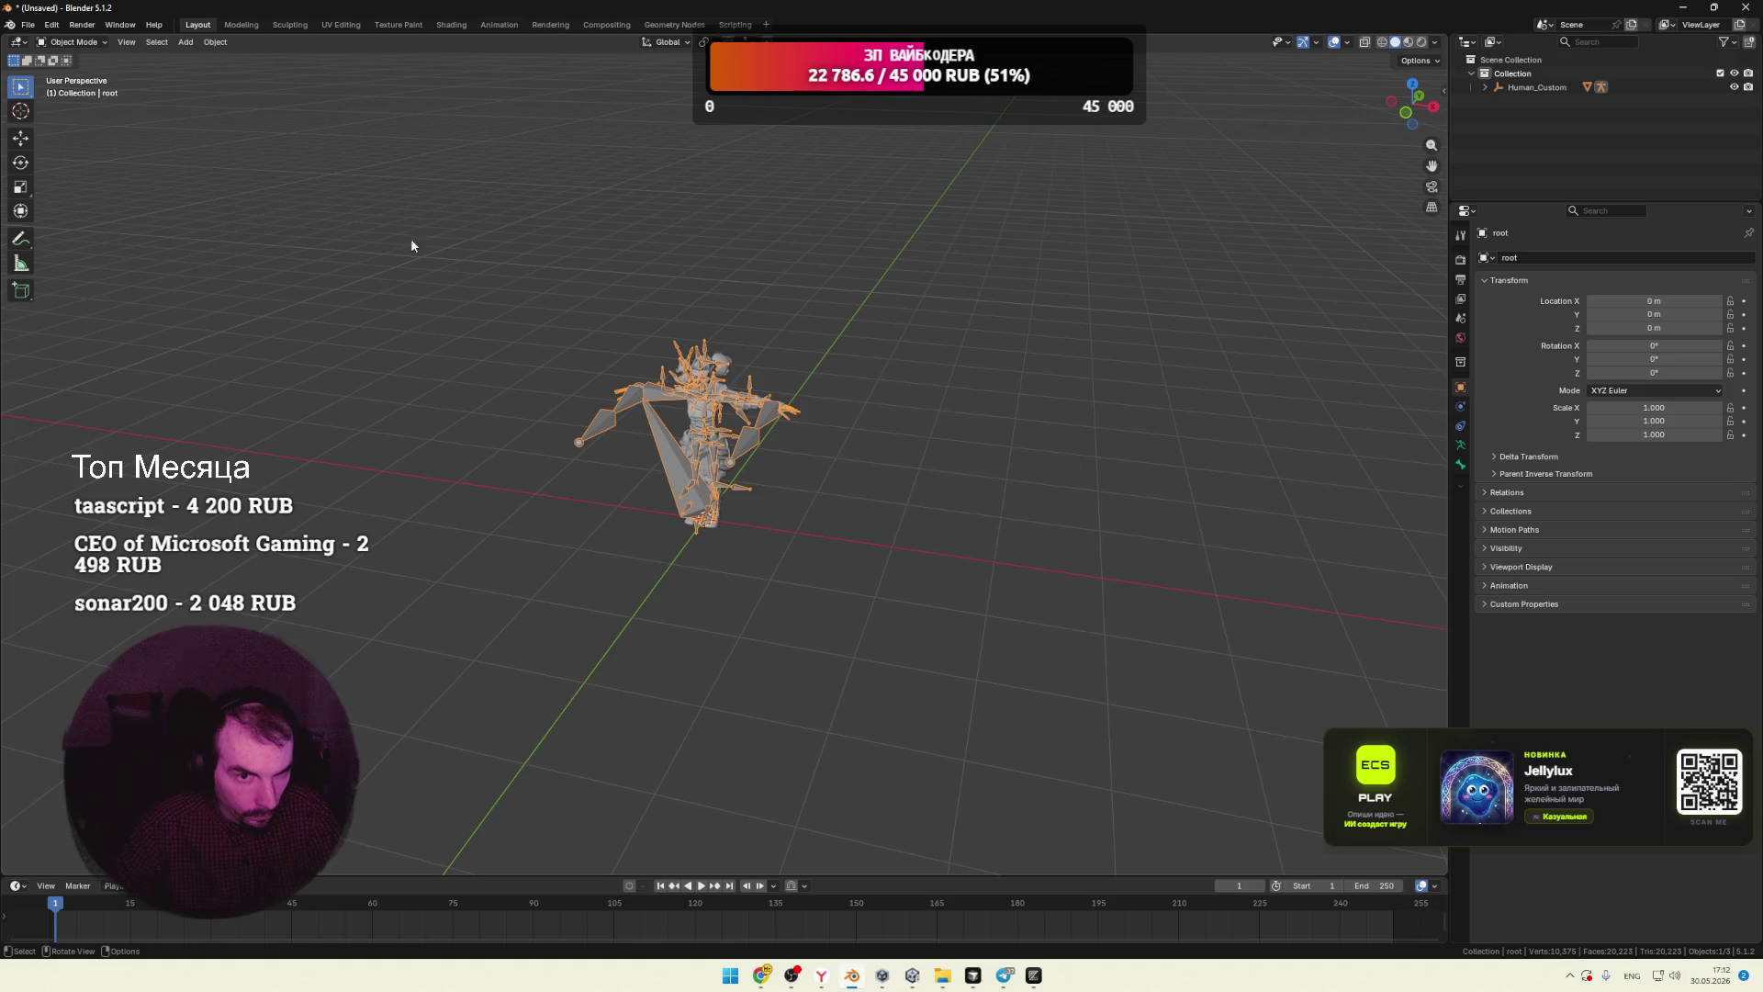
pyautogui.click(499, 25)
# Step: In the Action Editor, assign the sword_and_shield_attack_2 action to the armature
pyautogui.click(73, 571)
pyautogui.click(66, 624)
pyautogui.click(673, 570)
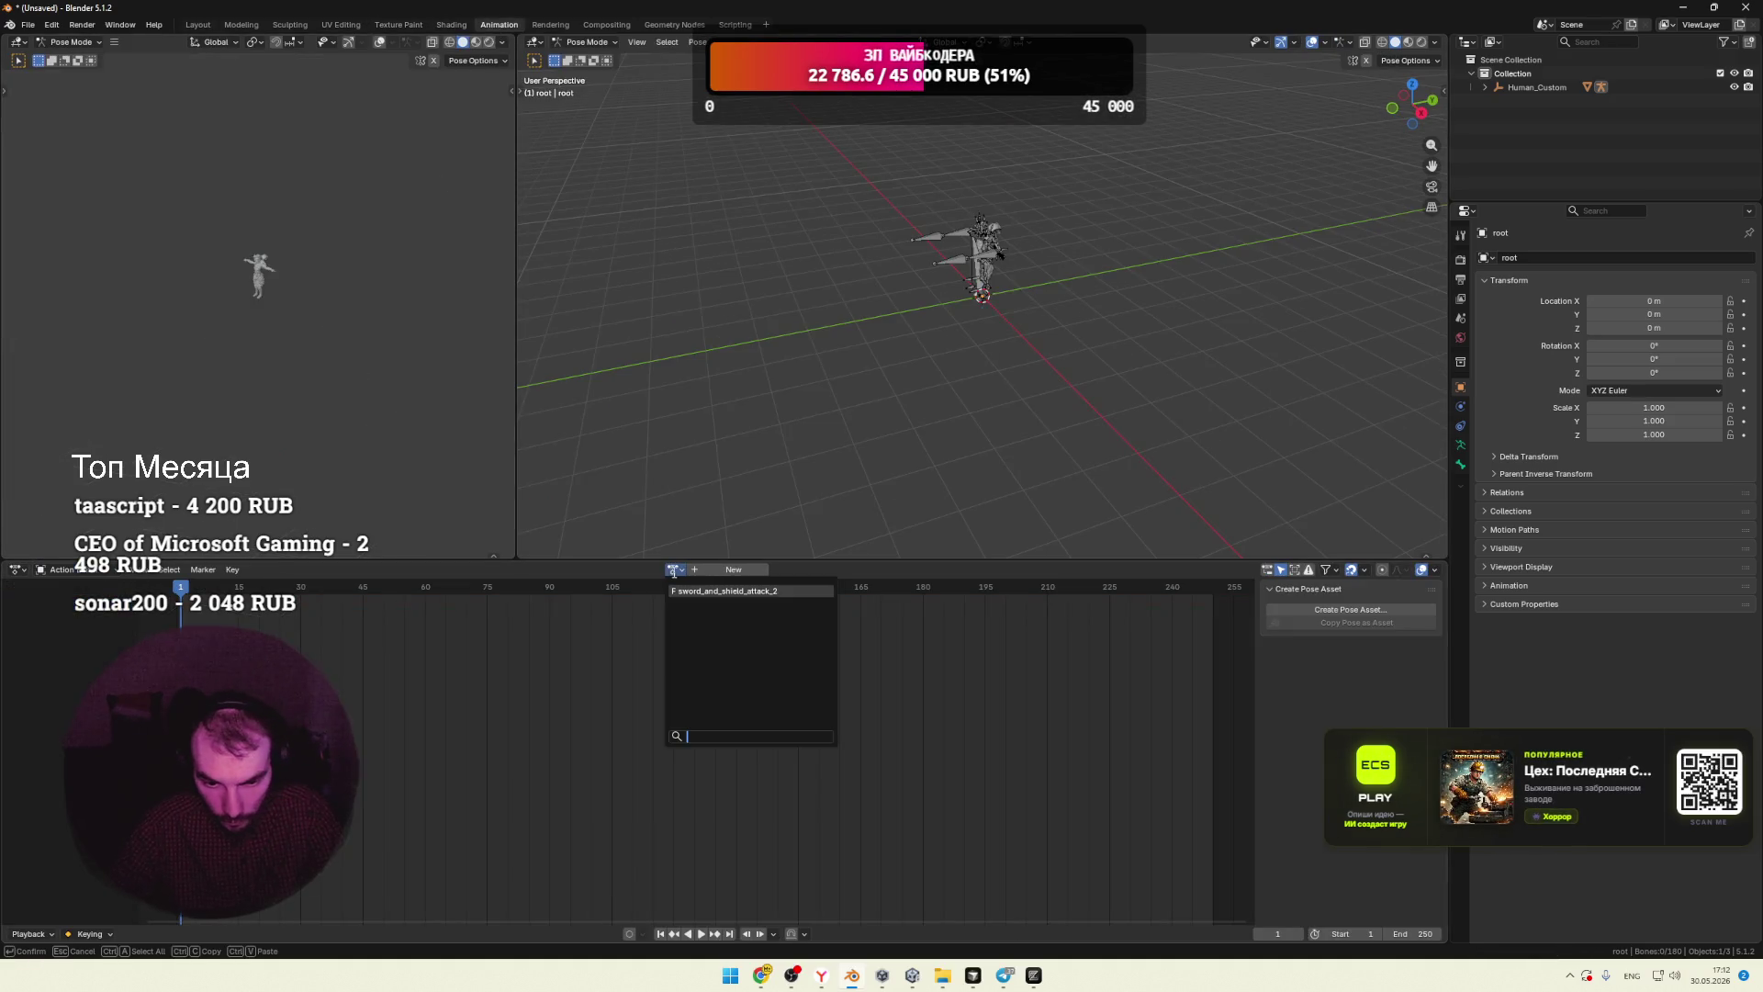
pyautogui.click(687, 593)
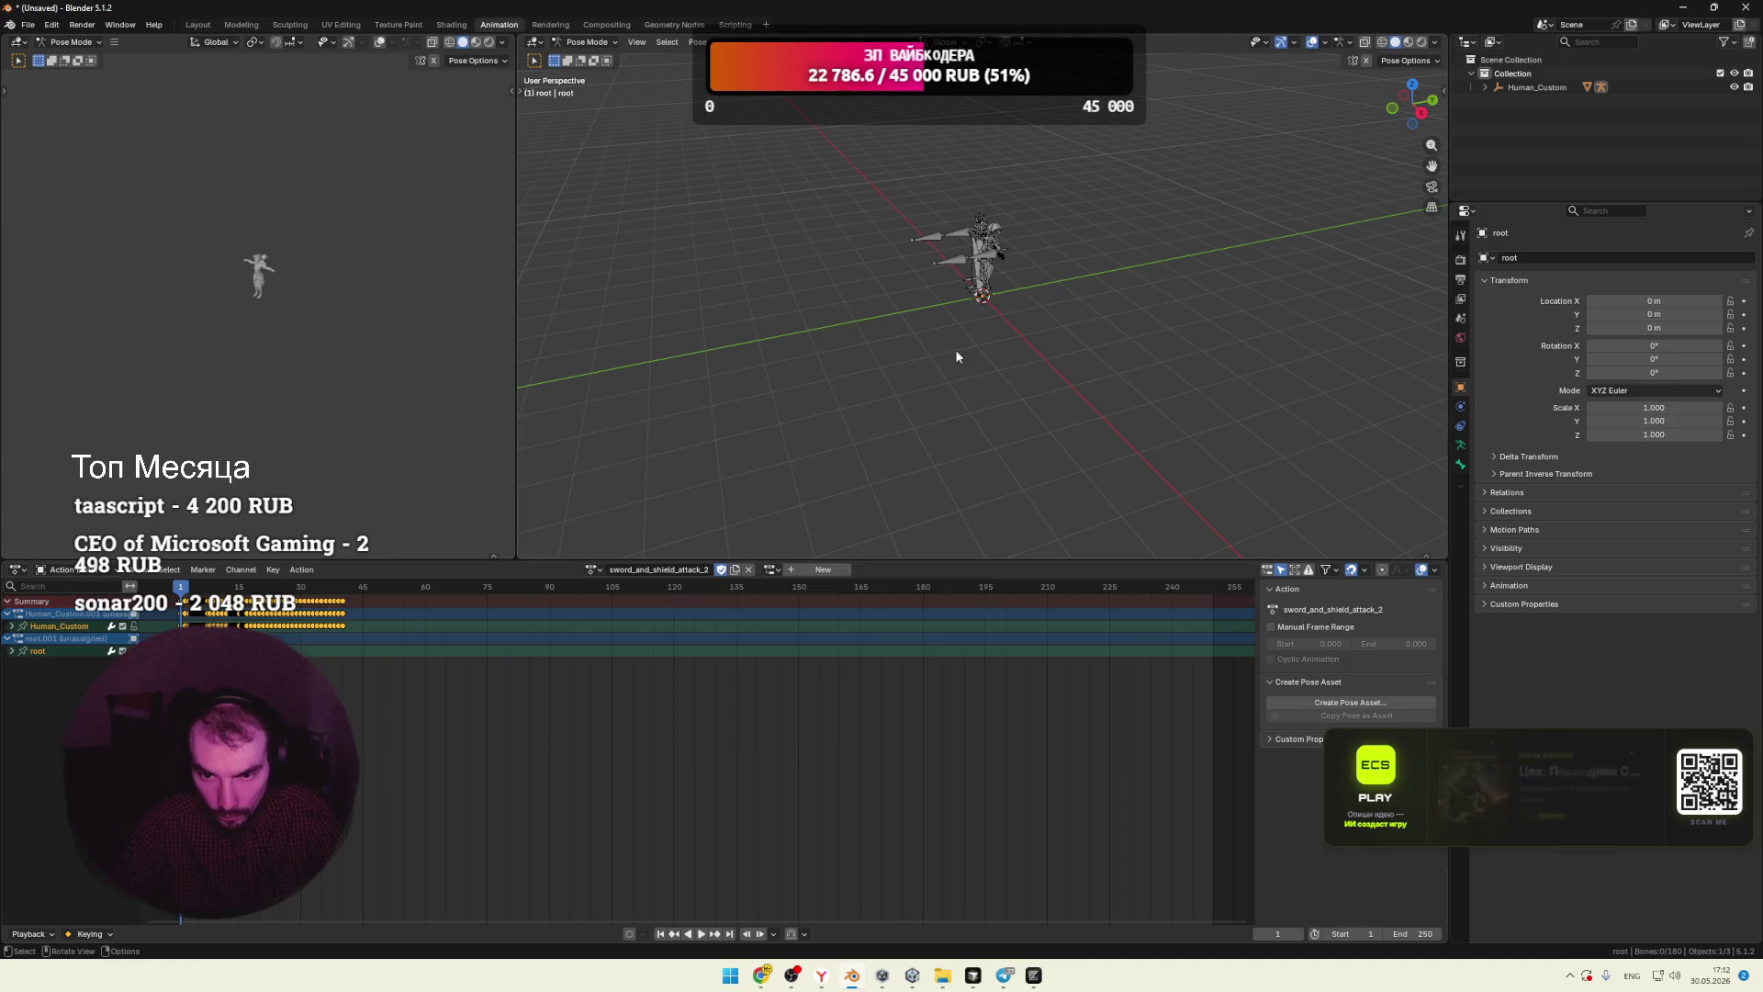
# Step: Select all bones and set the action slot to Human_Custom.001
pyautogui.click(965, 244)
pyautogui.press('a')
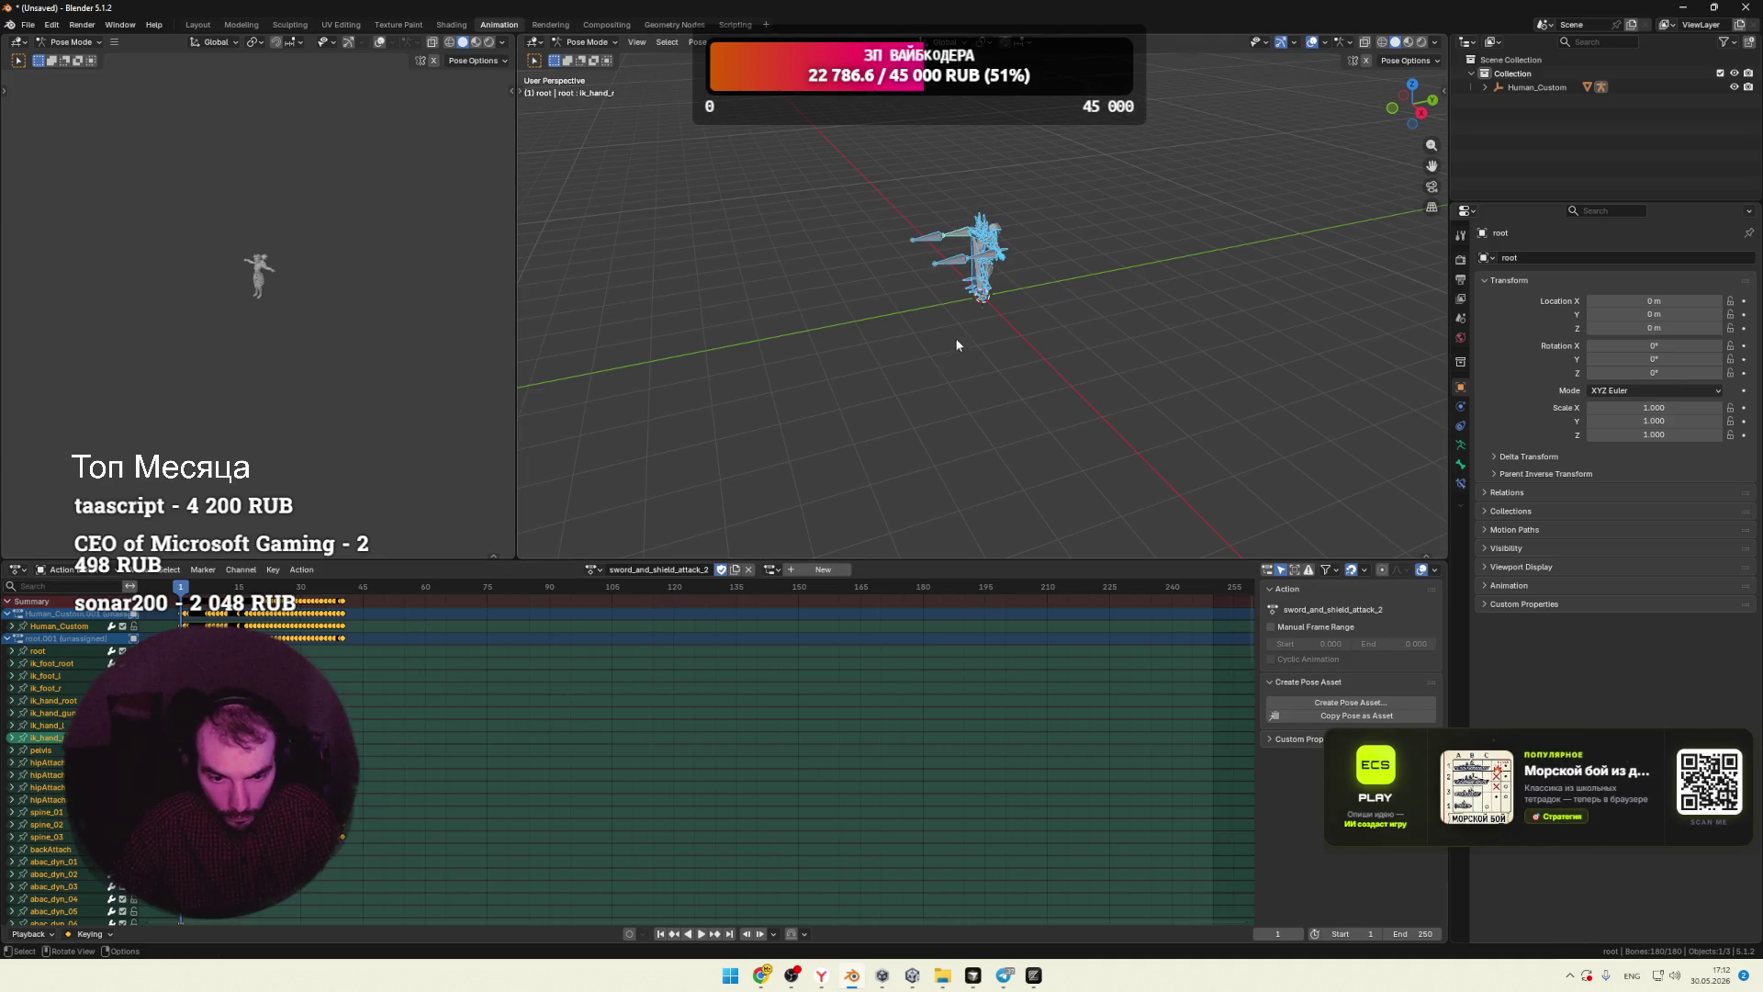
pyautogui.click(773, 570)
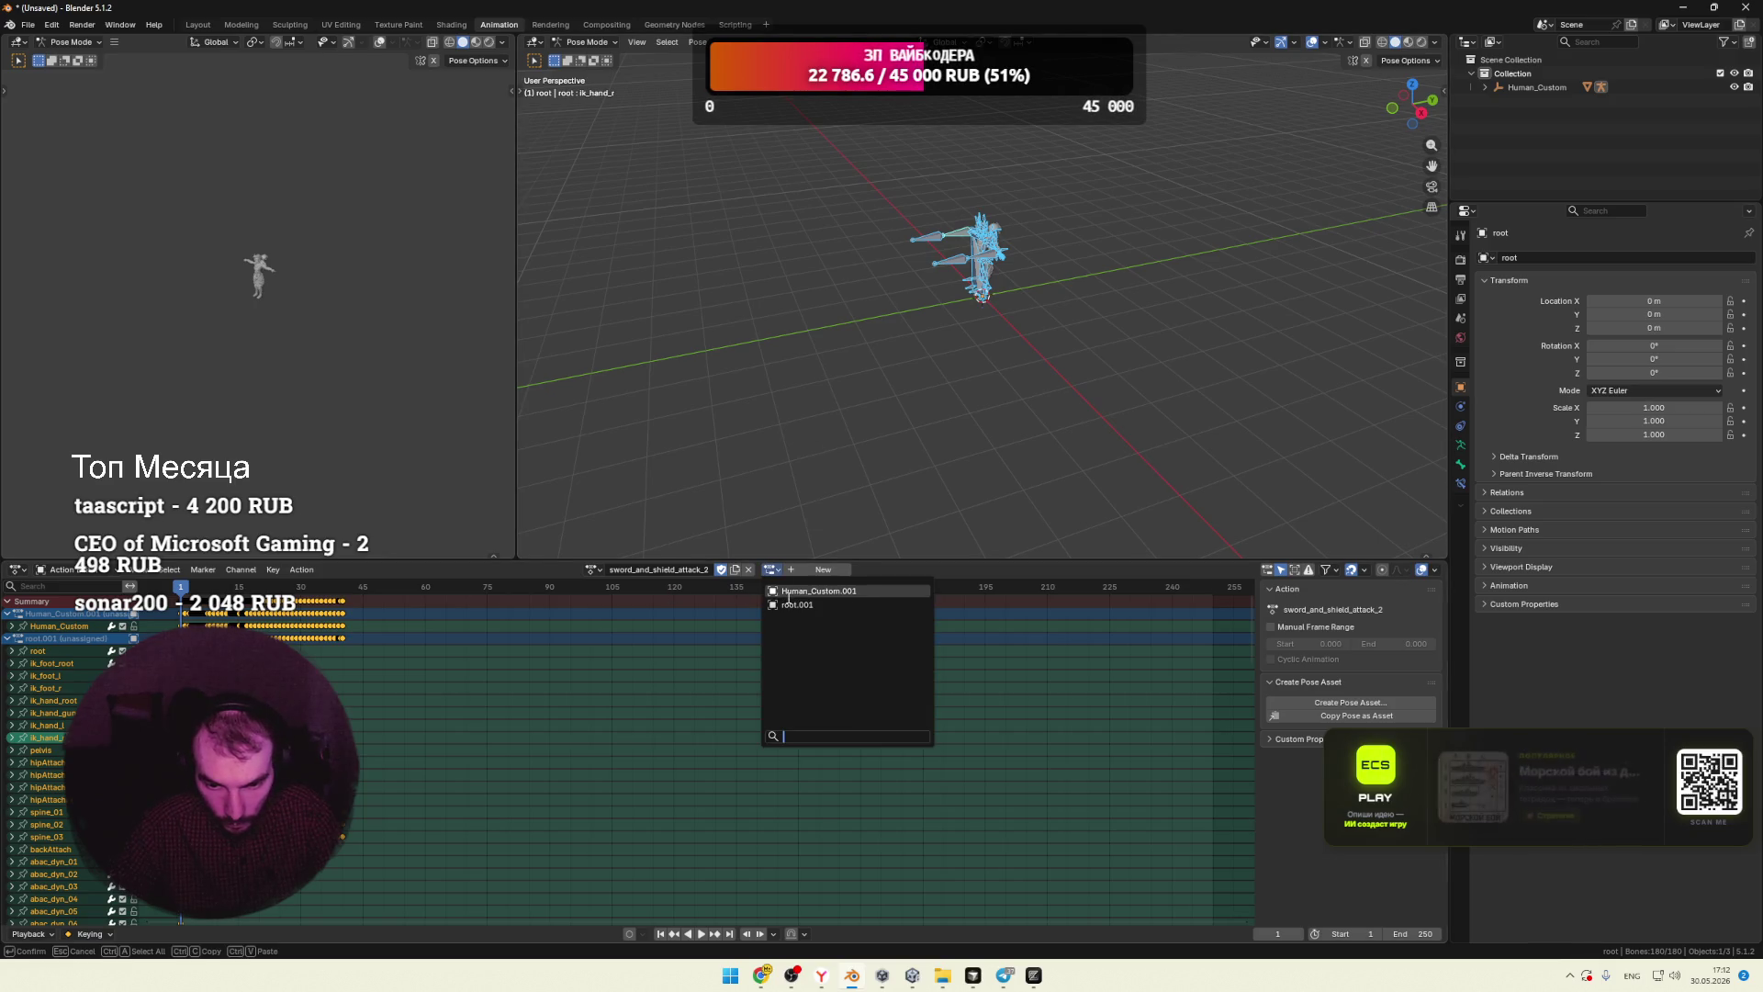
pyautogui.click(785, 592)
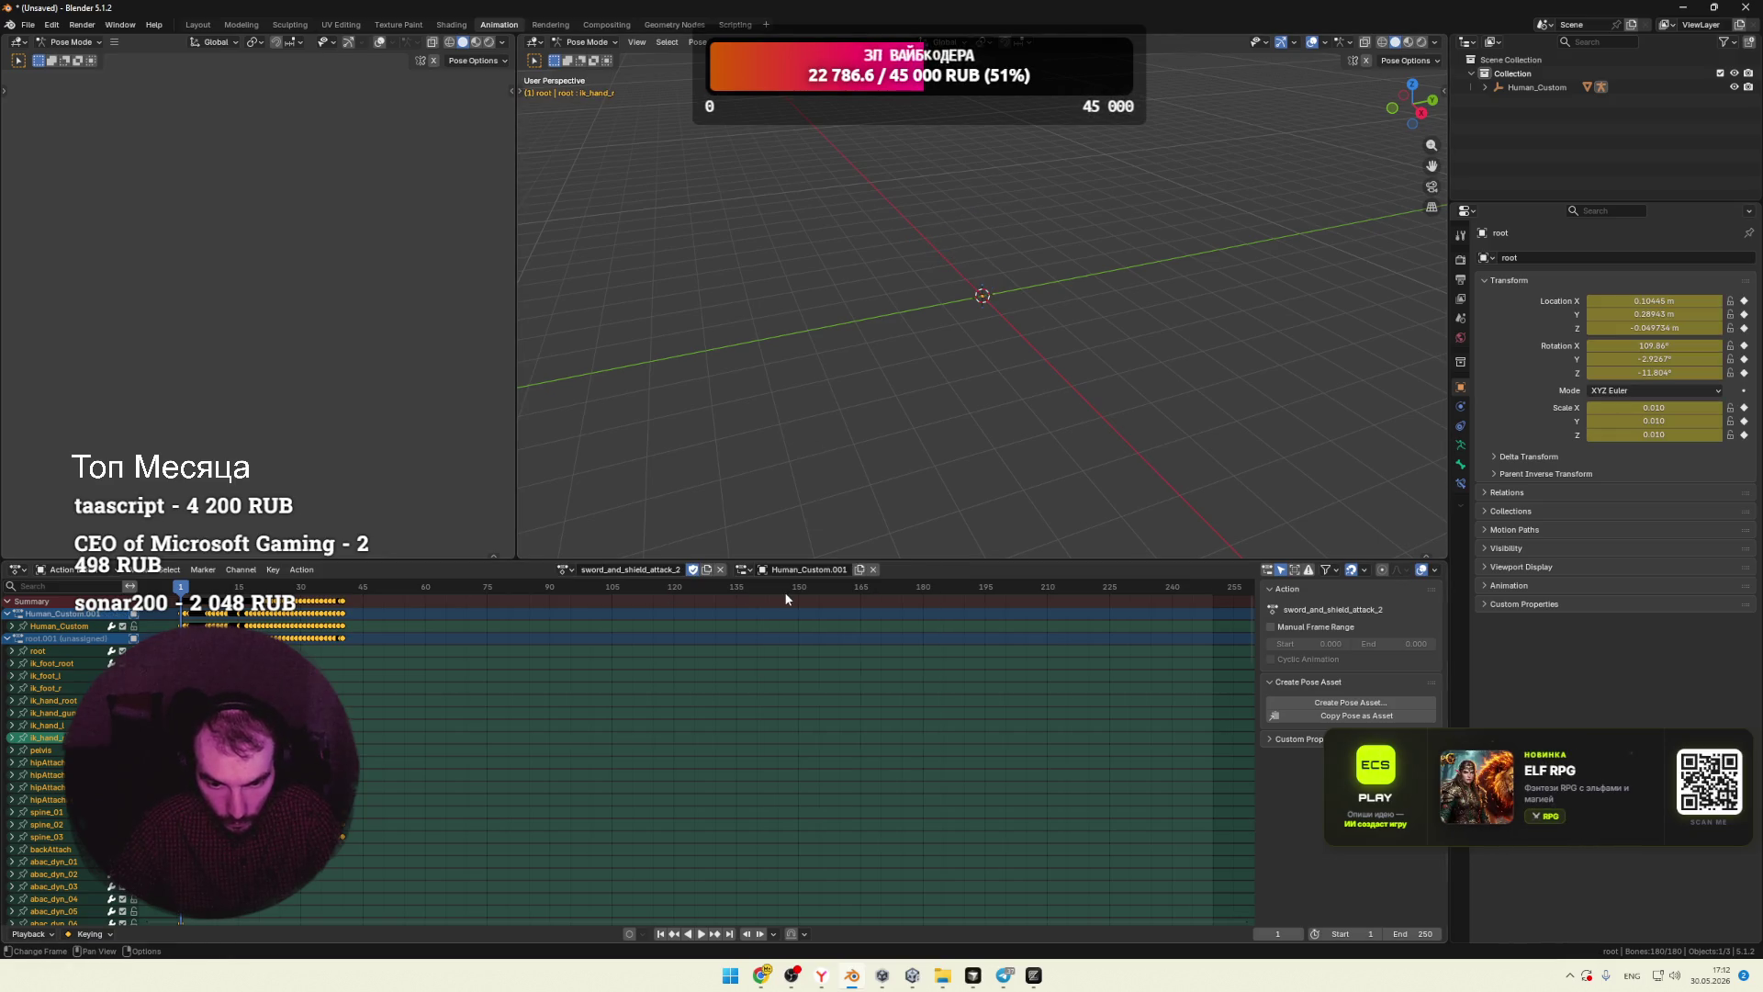
pyautogui.moveTo(1035, 322)
pyautogui.mouseDown(button='middle')
pyautogui.moveTo(981, 319)
pyautogui.moveTo(991, 332)
pyautogui.moveTo(937, 346)
pyautogui.mouseUp(button='middle')
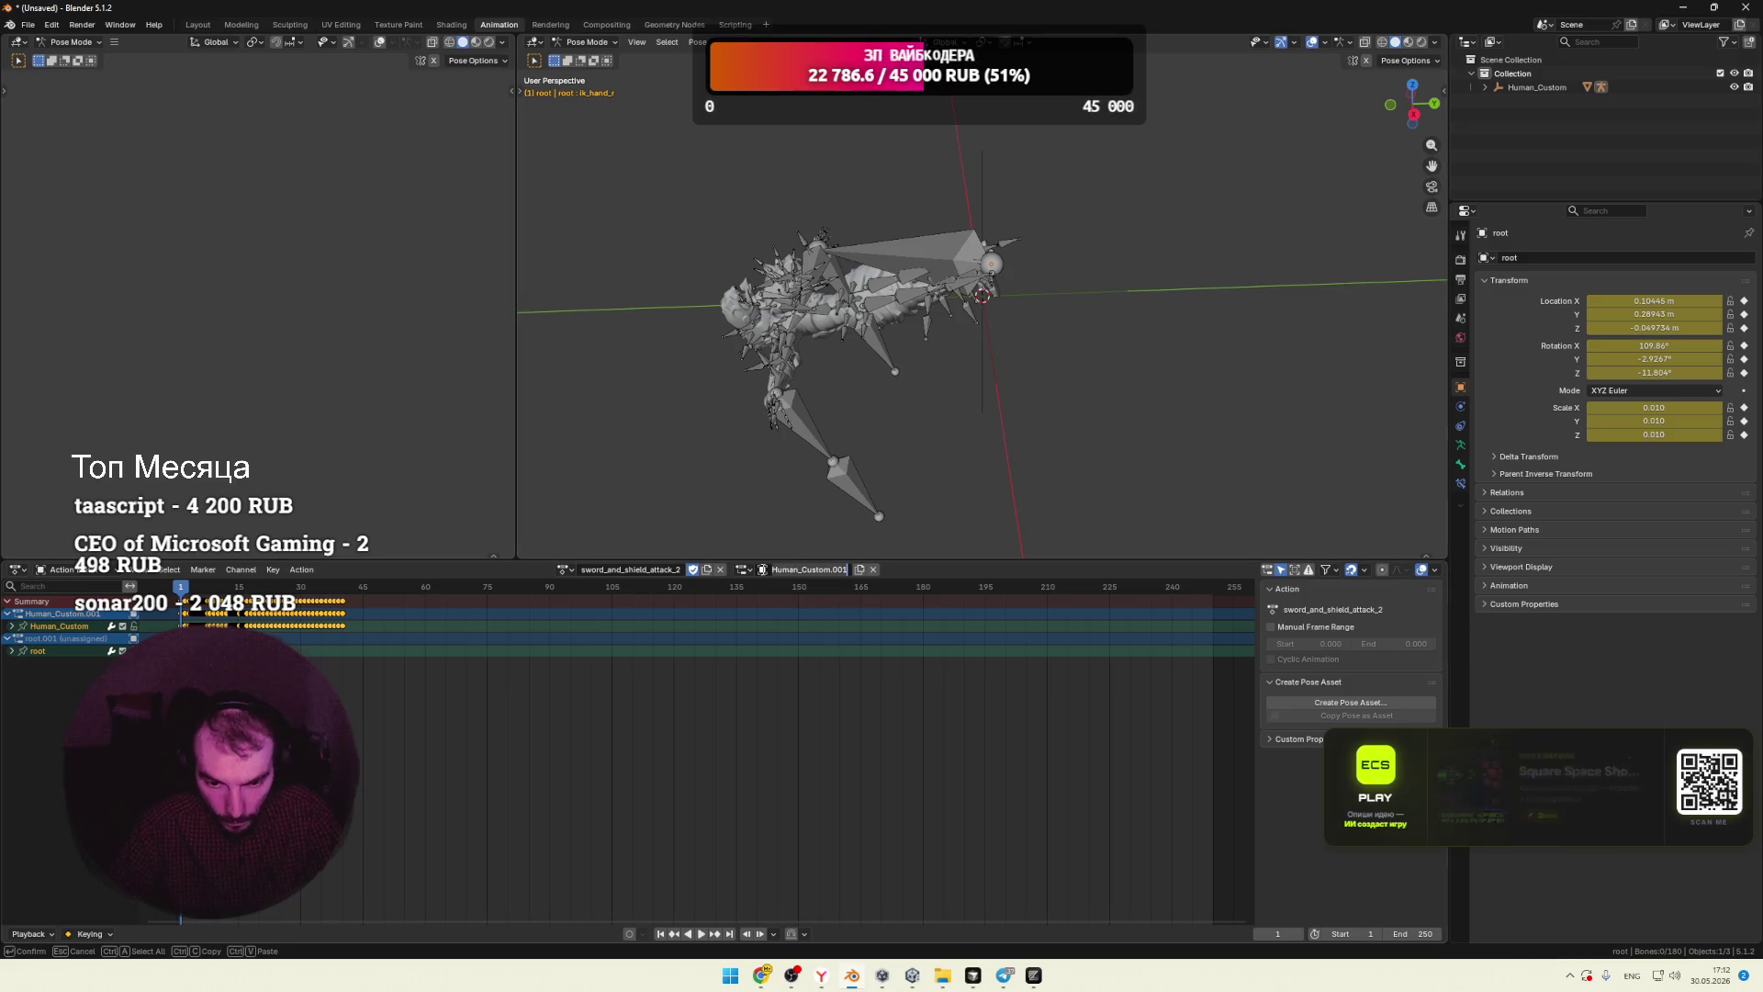
pyautogui.click(763, 570)
# Step: Switch the action slot to root.001 and play the sword attack briefly to check it
pyautogui.click(778, 604)
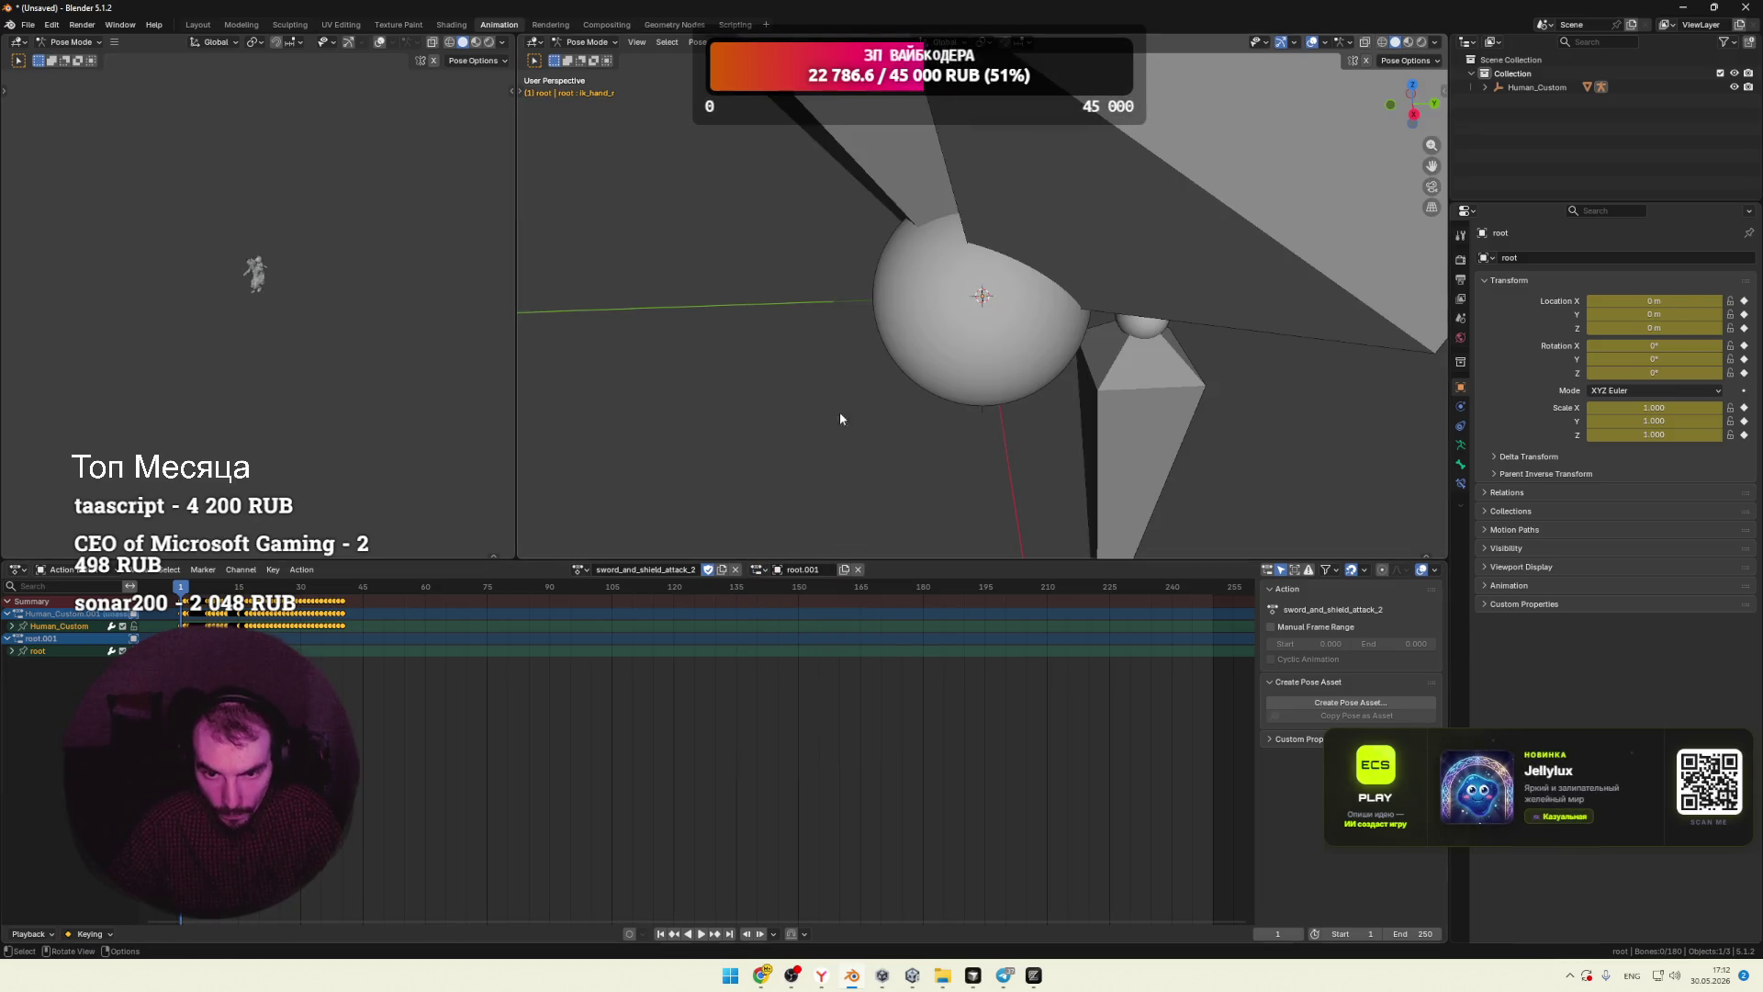
pyautogui.scroll(-10, 840, 411)
pyautogui.moveTo(956, 292); pyautogui.dragTo(1084, 230, button='middle')
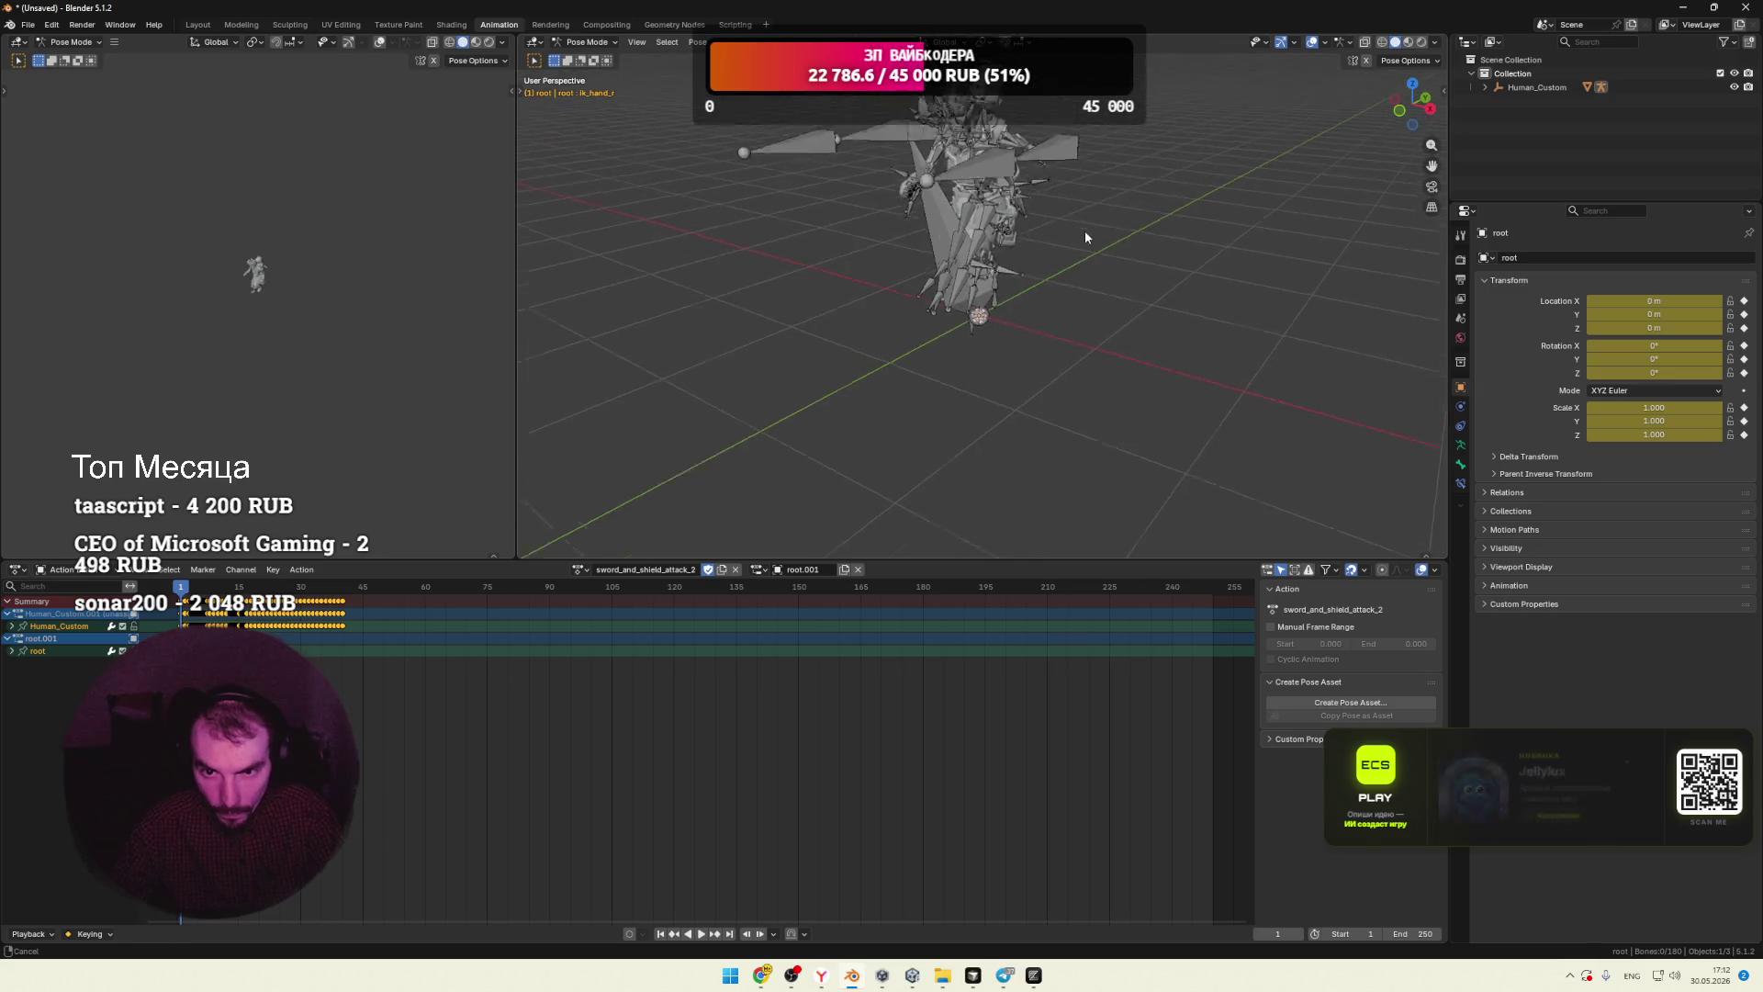
pyautogui.scroll(5, 1057, 316)
pyautogui.moveTo(1056, 317); pyautogui.dragTo(1064, 340, button='middle')
pyautogui.scroll(-5, 1087, 329)
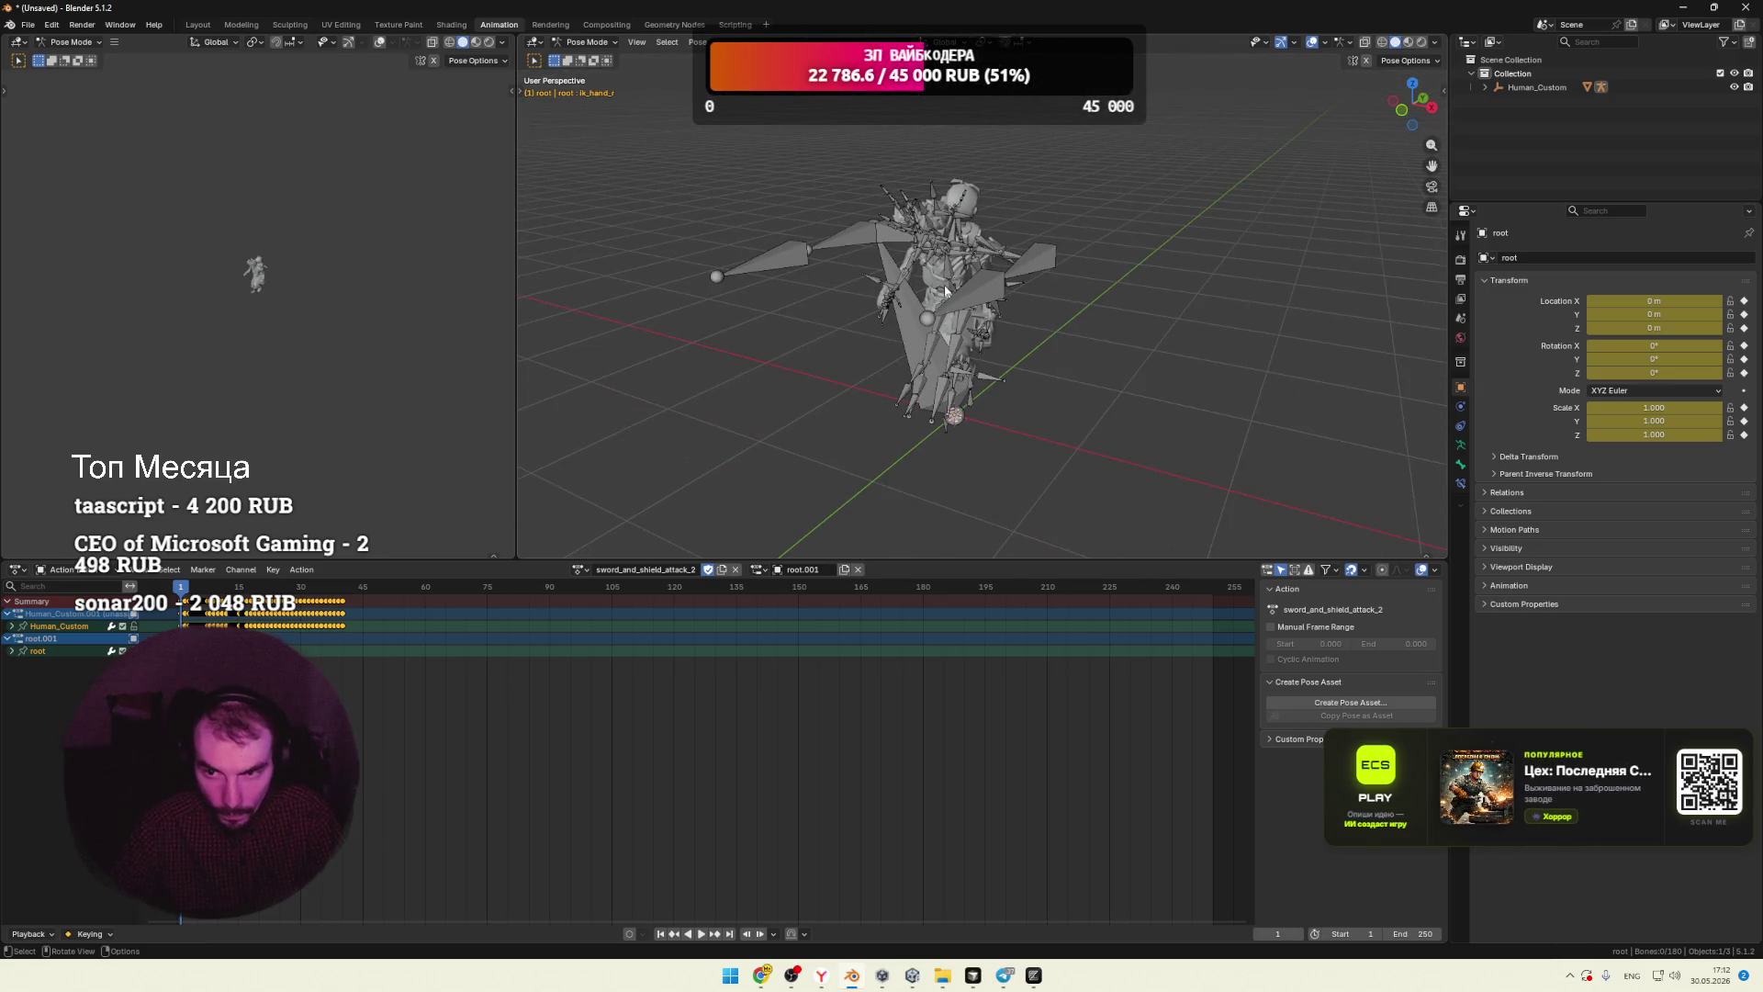
pyautogui.press('space')
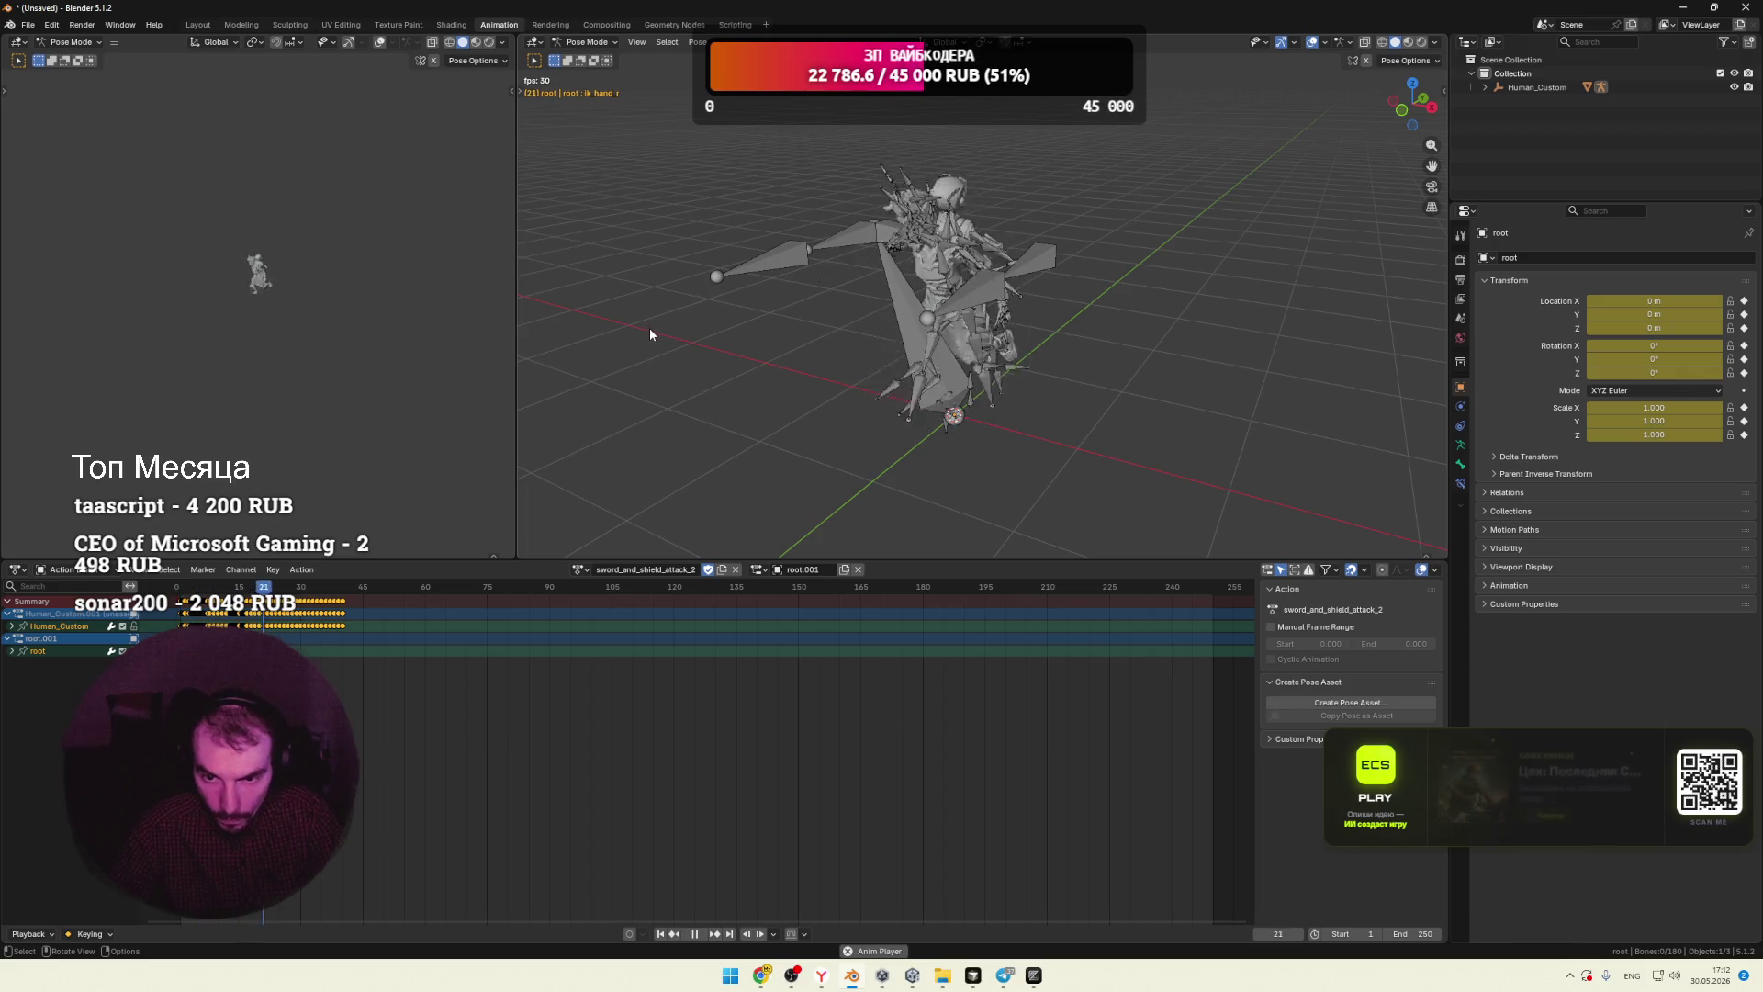
pyautogui.press('space')
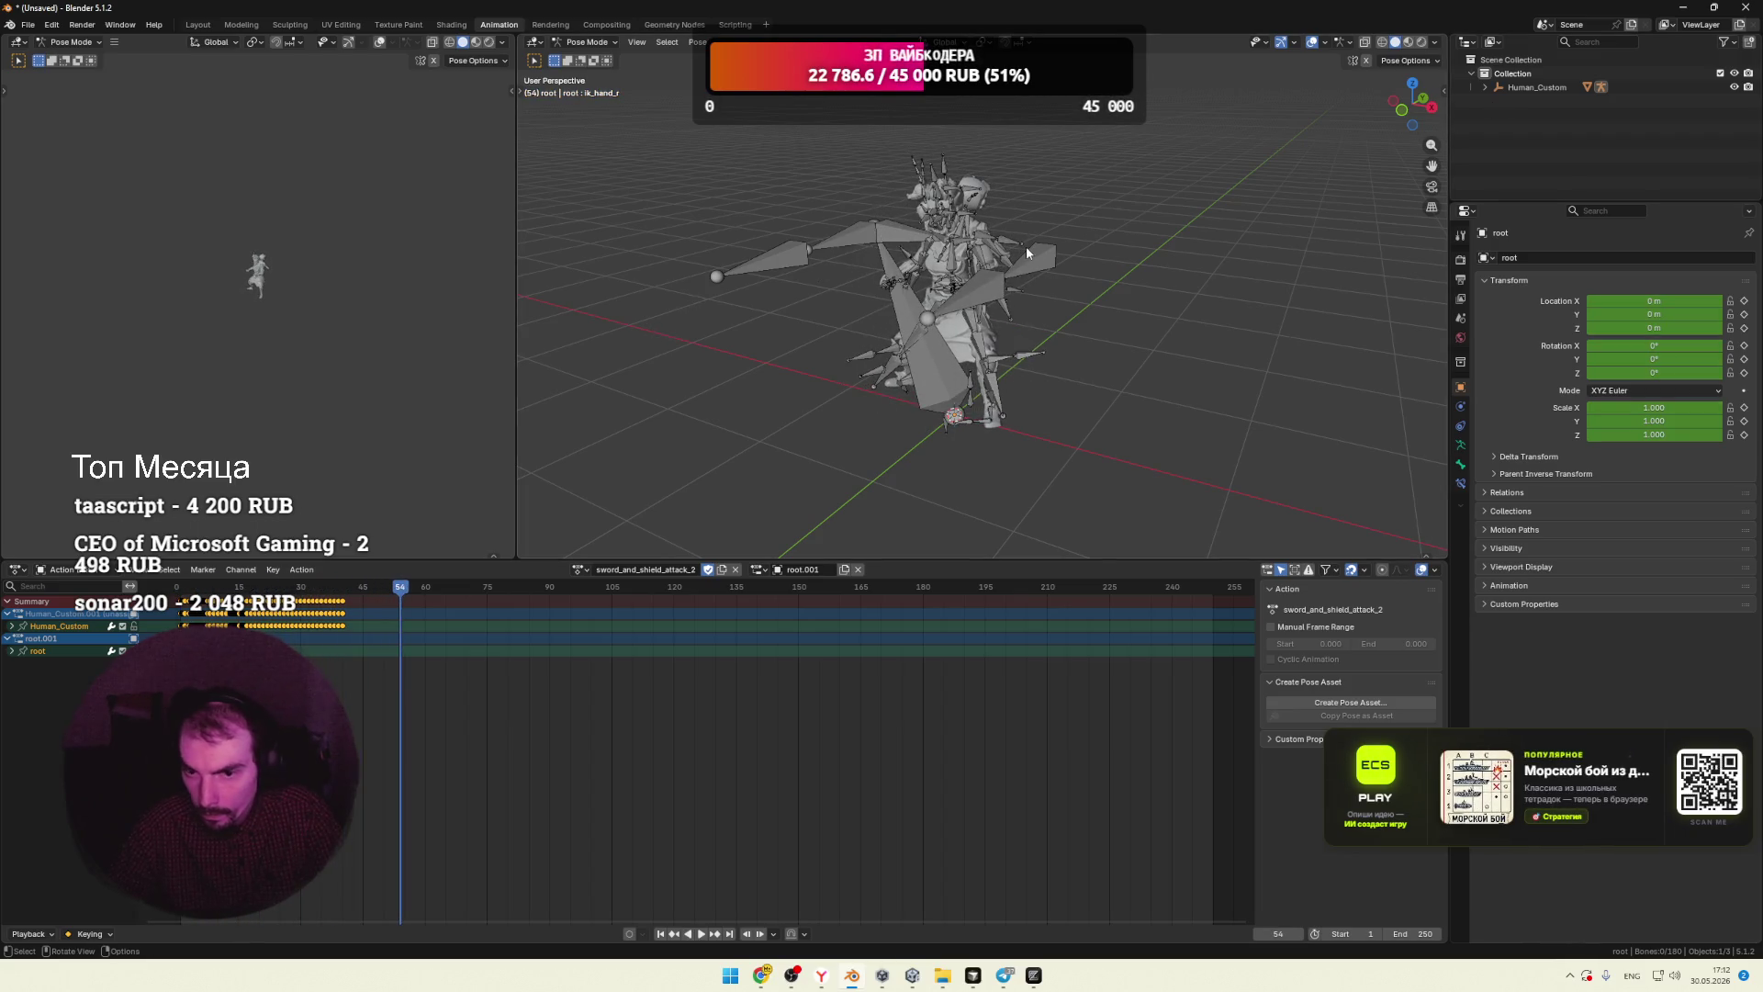
# Step: Keep only the ik_hand_l bone selected and hide Armature visibility in the viewport
pyautogui.click(1040, 269)
pyautogui.press('a')
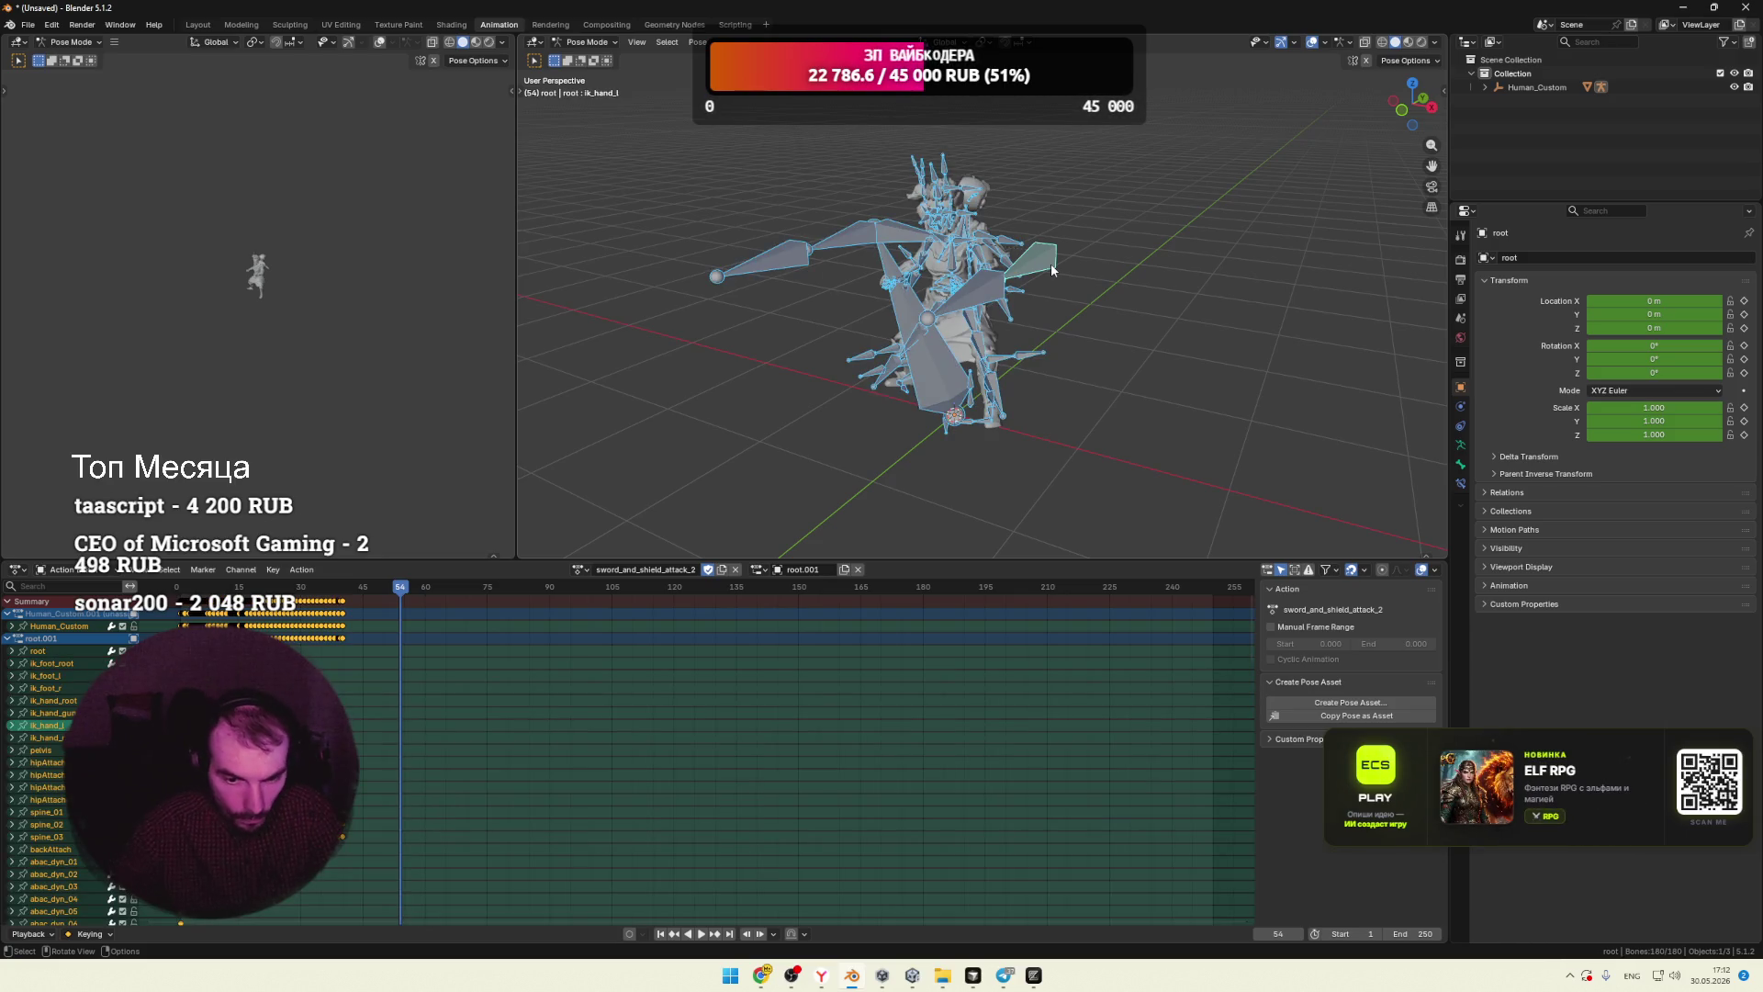
pyautogui.hotkey('ctrl', 'z')
pyautogui.moveTo(797, 410)
pyautogui.mouseDown(button='middle')
pyautogui.moveTo(1023, 395)
pyautogui.moveTo(1121, 275)
pyautogui.mouseUp(button='middle')
pyautogui.click(1267, 42)
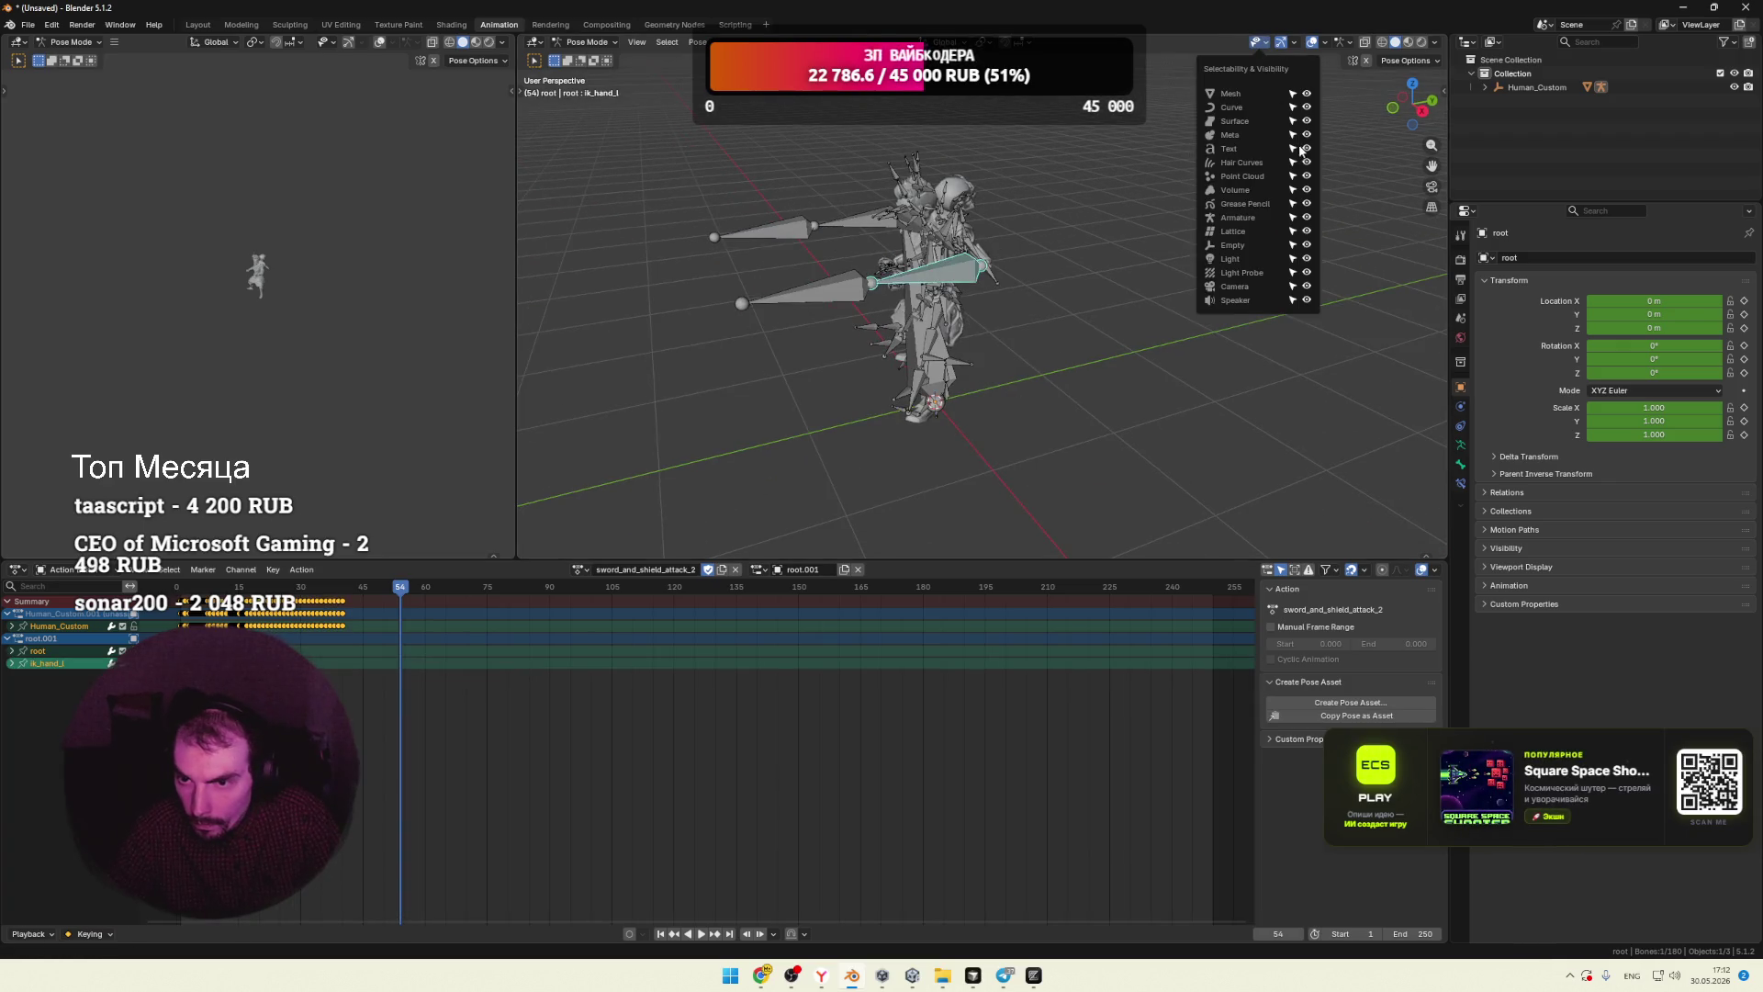
pyautogui.click(1306, 218)
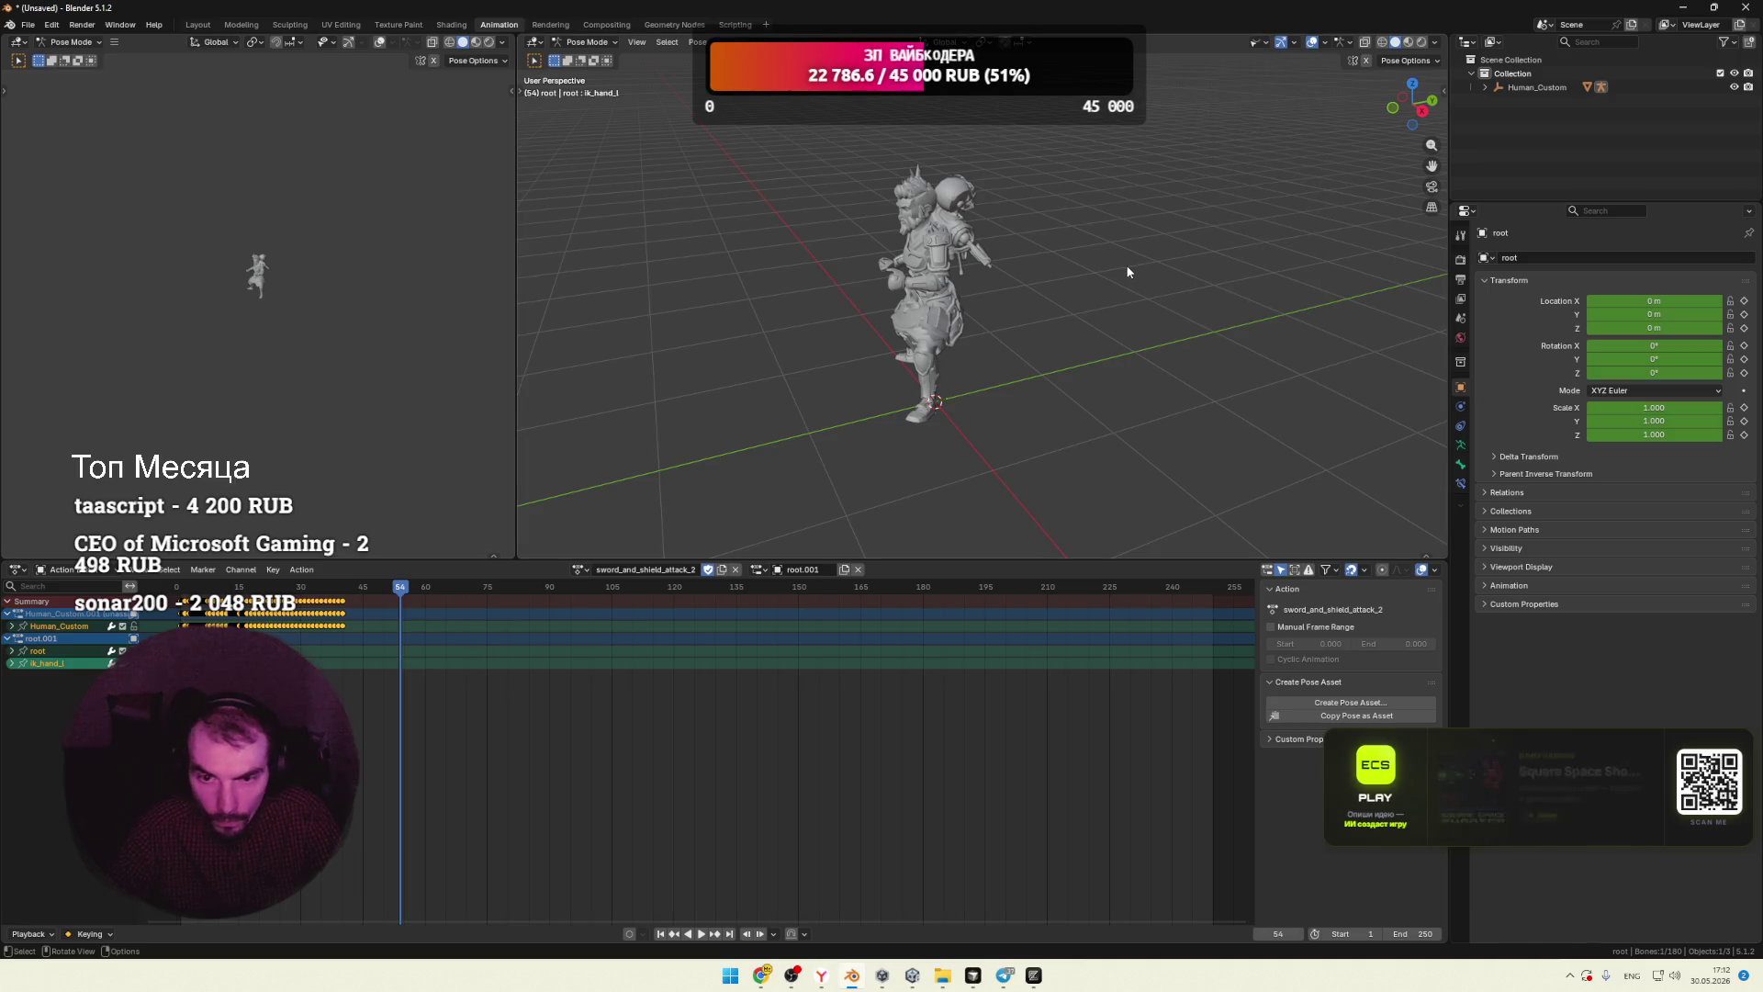
# Step: Replay the attack from the first frame, then test the Human_Custom.001 slot at frame 0
pyautogui.hotkey('shift', 'Left')
pyautogui.press('space')
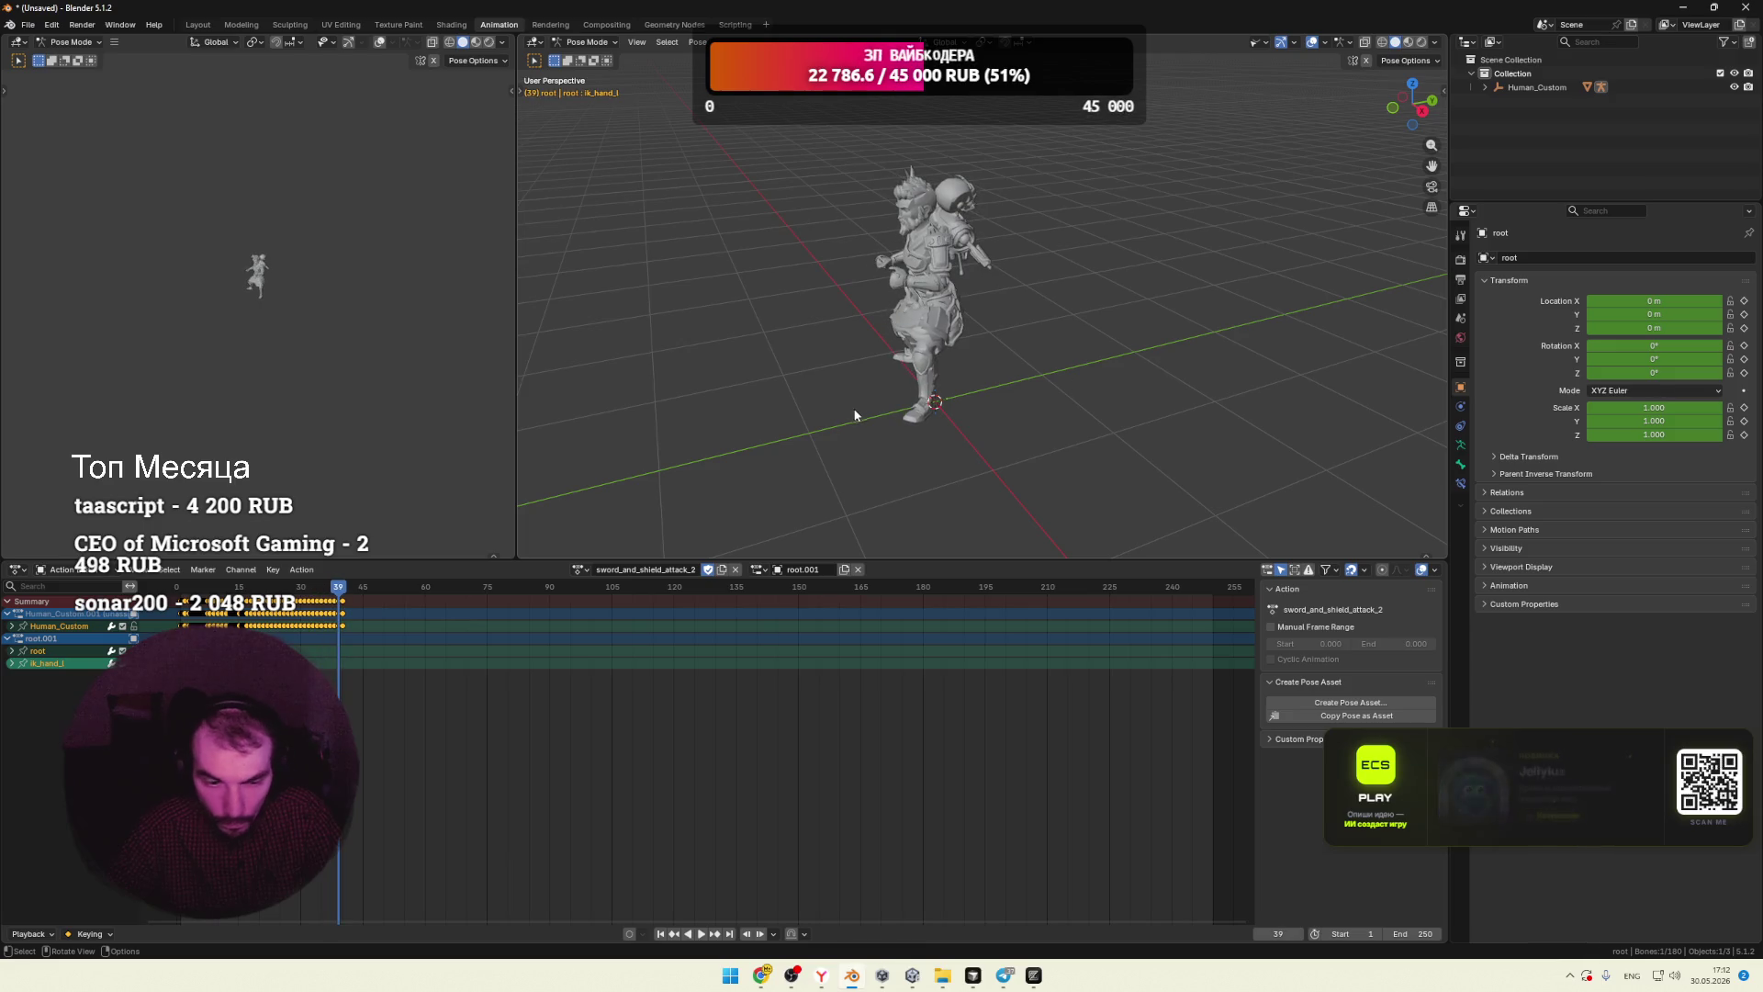
pyautogui.moveTo(198, 589); pyautogui.dragTo(198, 588)
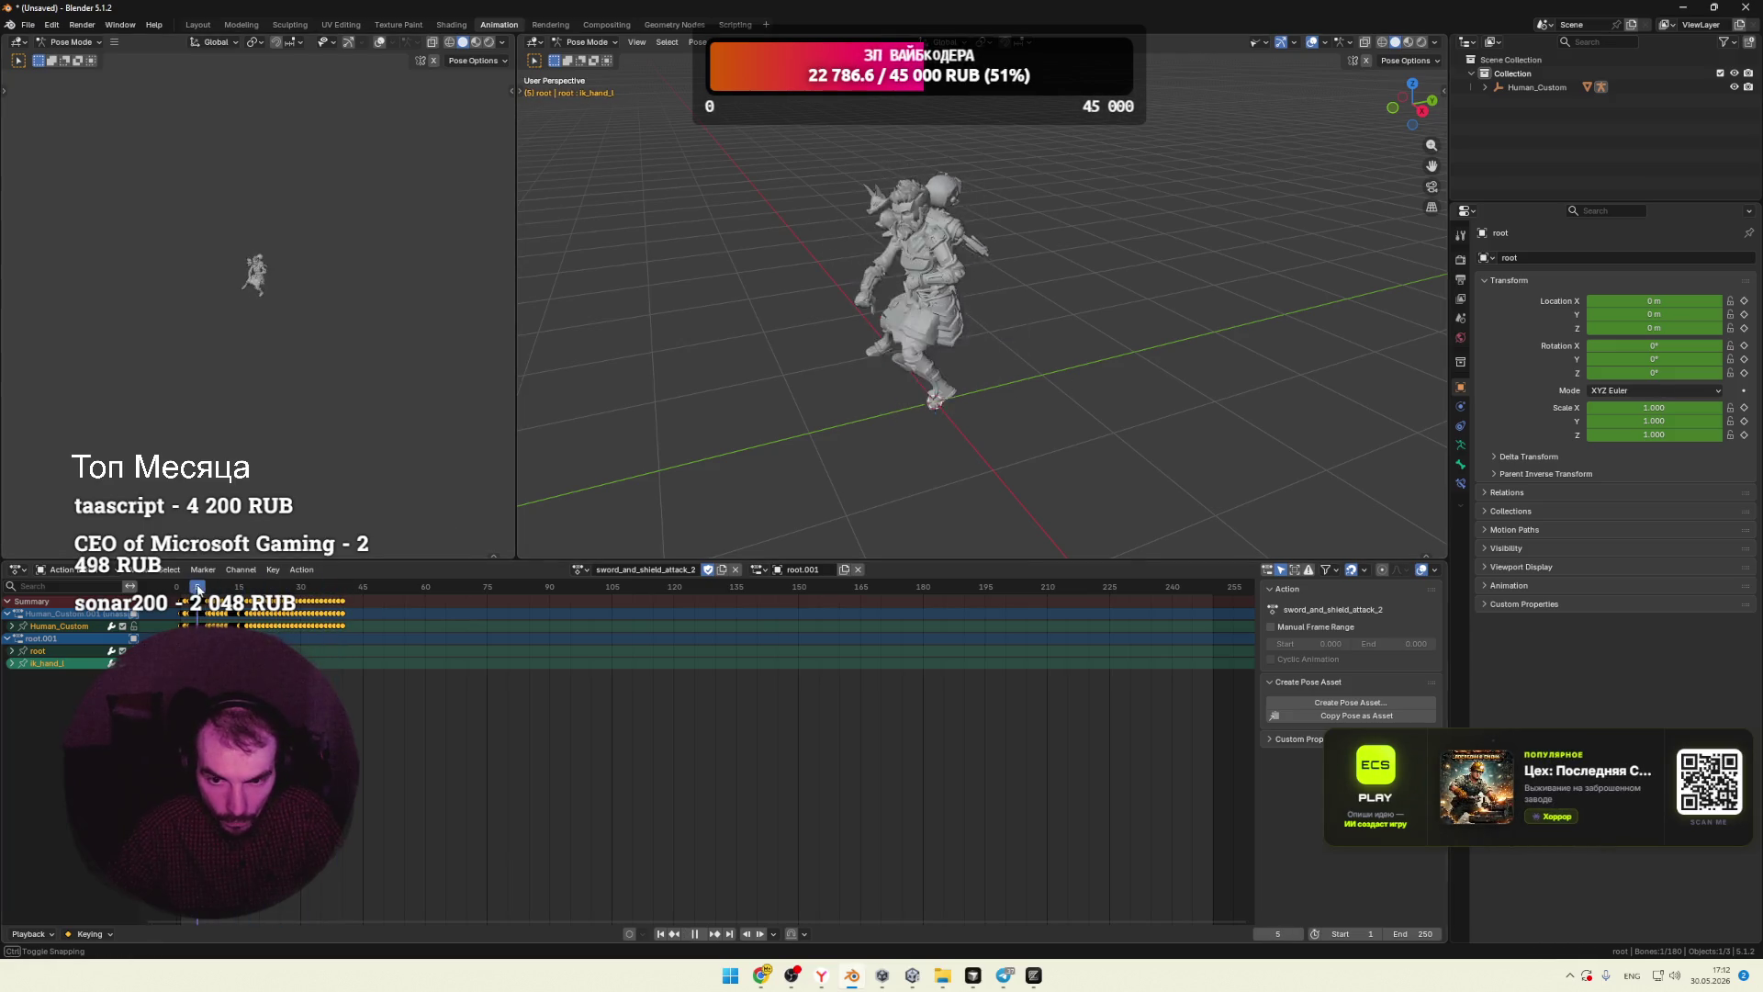
pyautogui.press('Escape')
pyautogui.click(755, 570)
pyautogui.click(794, 588)
pyautogui.moveTo(200, 591); pyautogui.dragTo(177, 591)
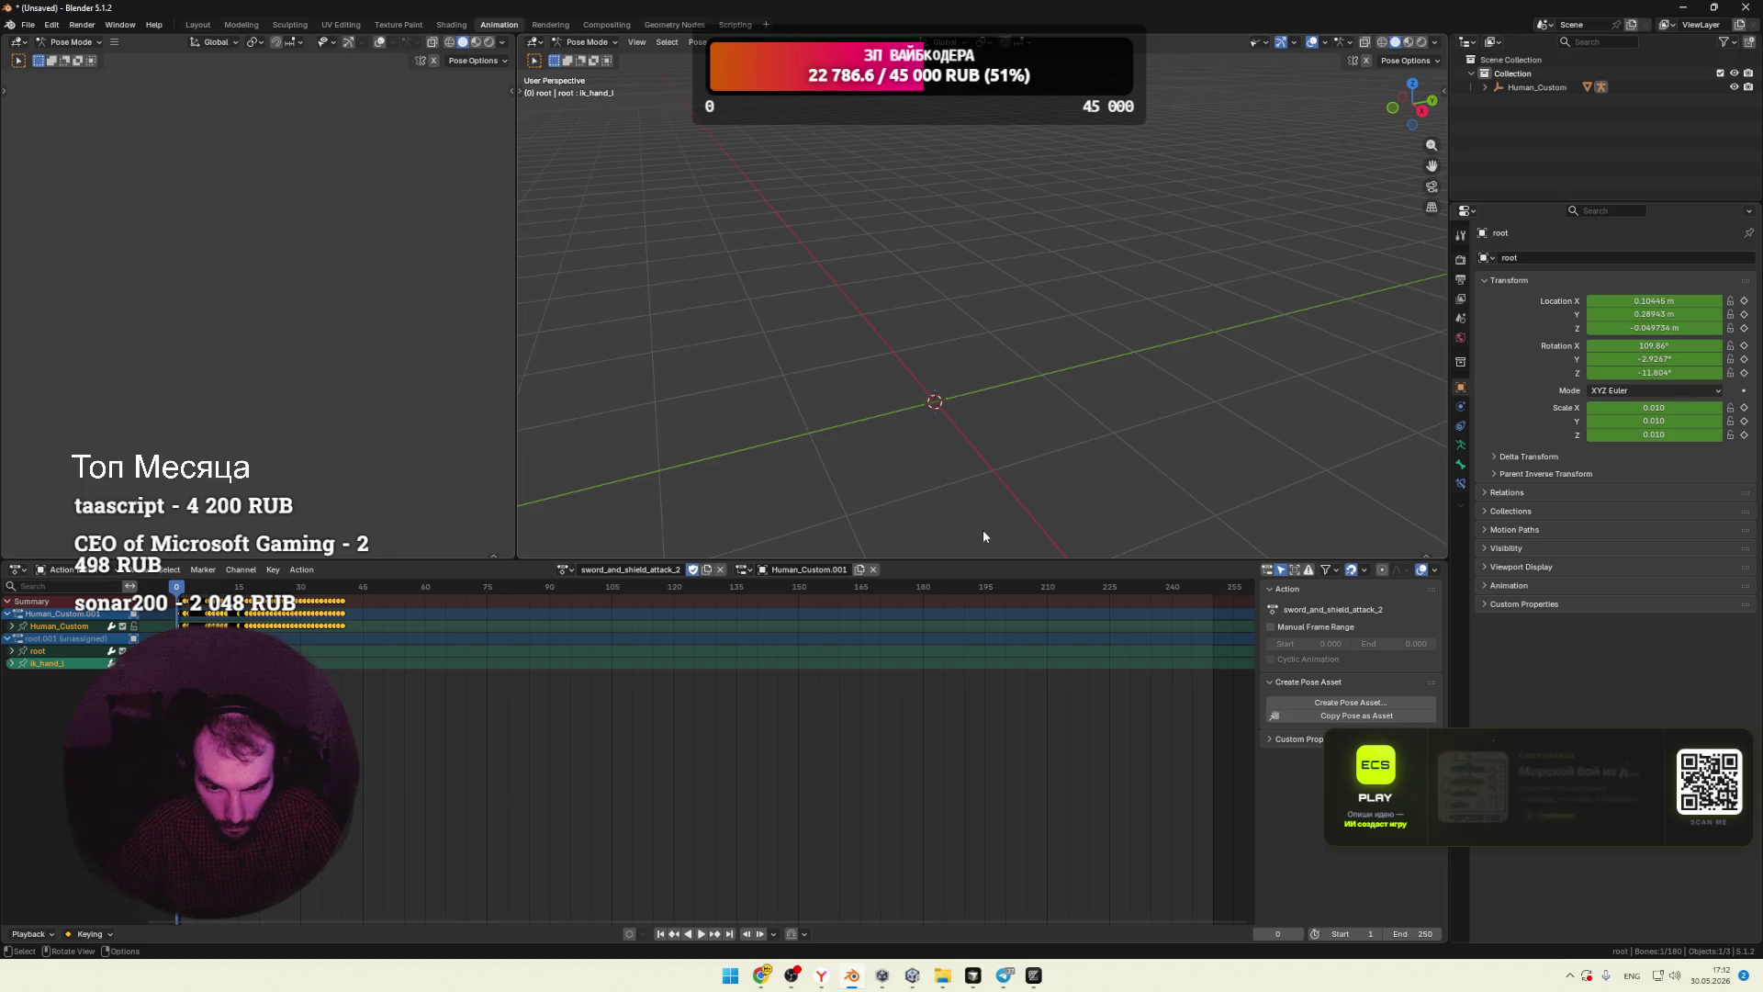
# Step: Switch the slot back to root.001 and check the pose at frame 3
pyautogui.click(742, 569)
pyautogui.click(790, 603)
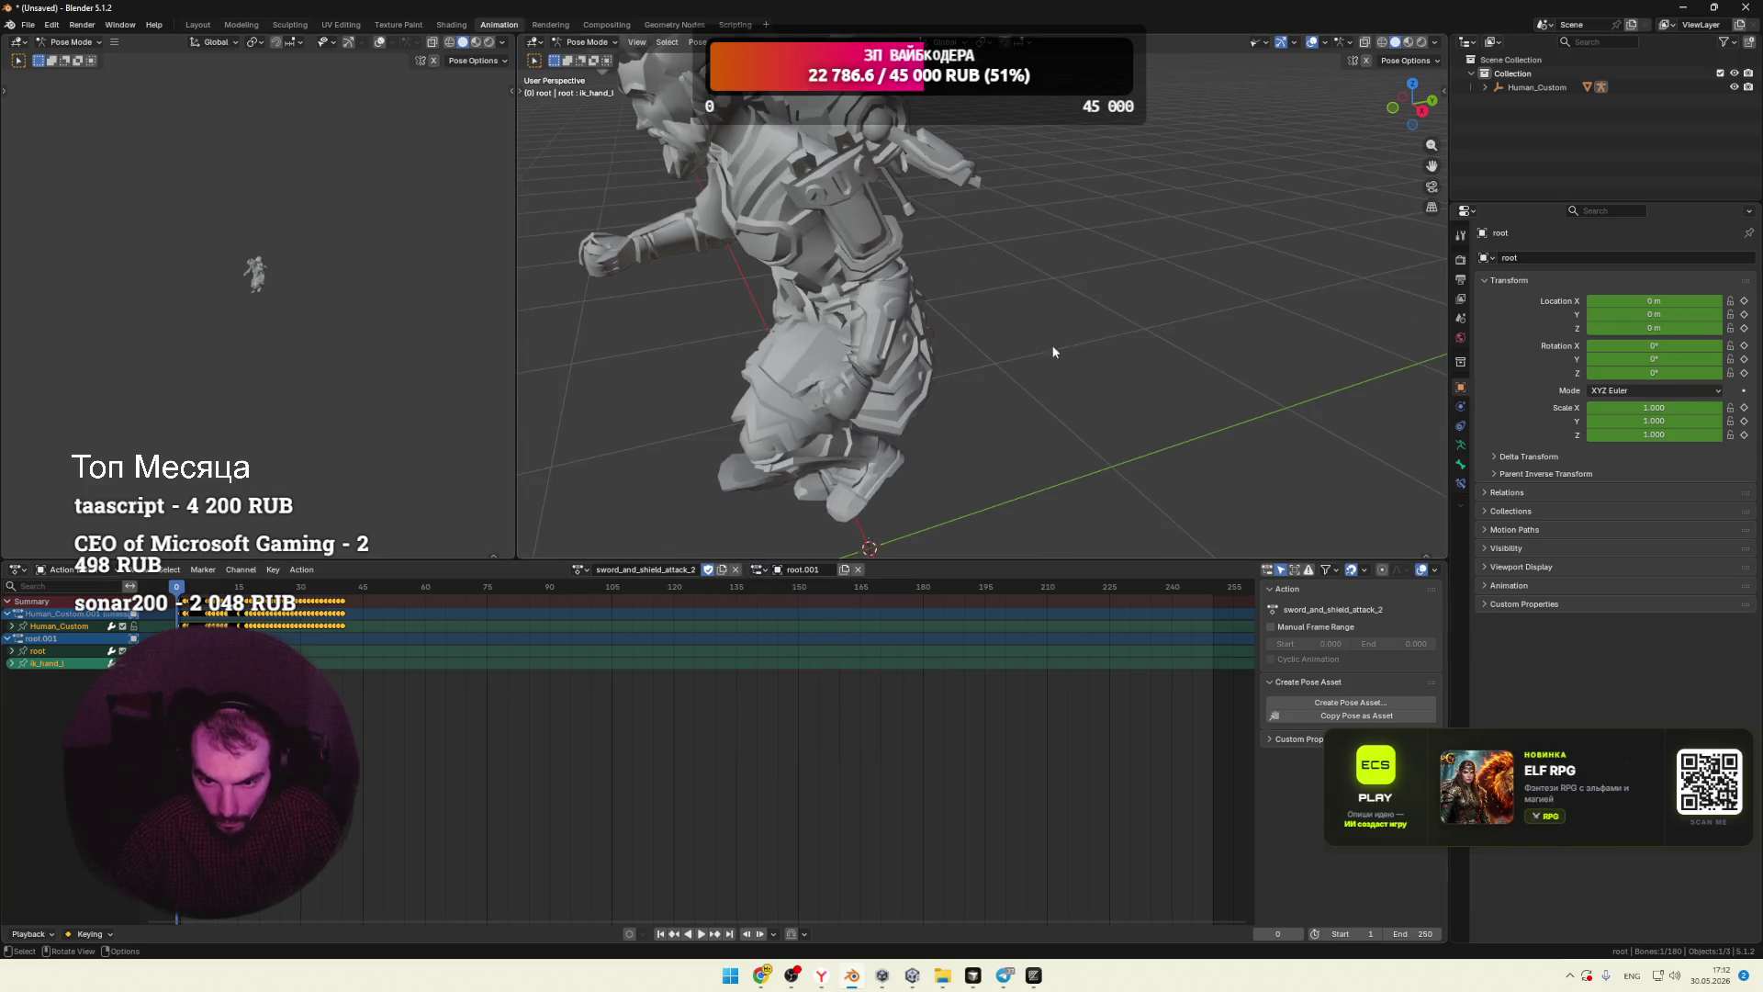
pyautogui.scroll(-4, 1019, 344)
pyautogui.moveTo(1012, 345)
pyautogui.mouseDown(button='middle')
pyautogui.moveTo(1067, 334)
pyautogui.moveTo(938, 377)
pyautogui.mouseUp(button='middle')
pyautogui.moveTo(183, 591); pyautogui.dragTo(188, 588)
pyautogui.click(1485, 87)
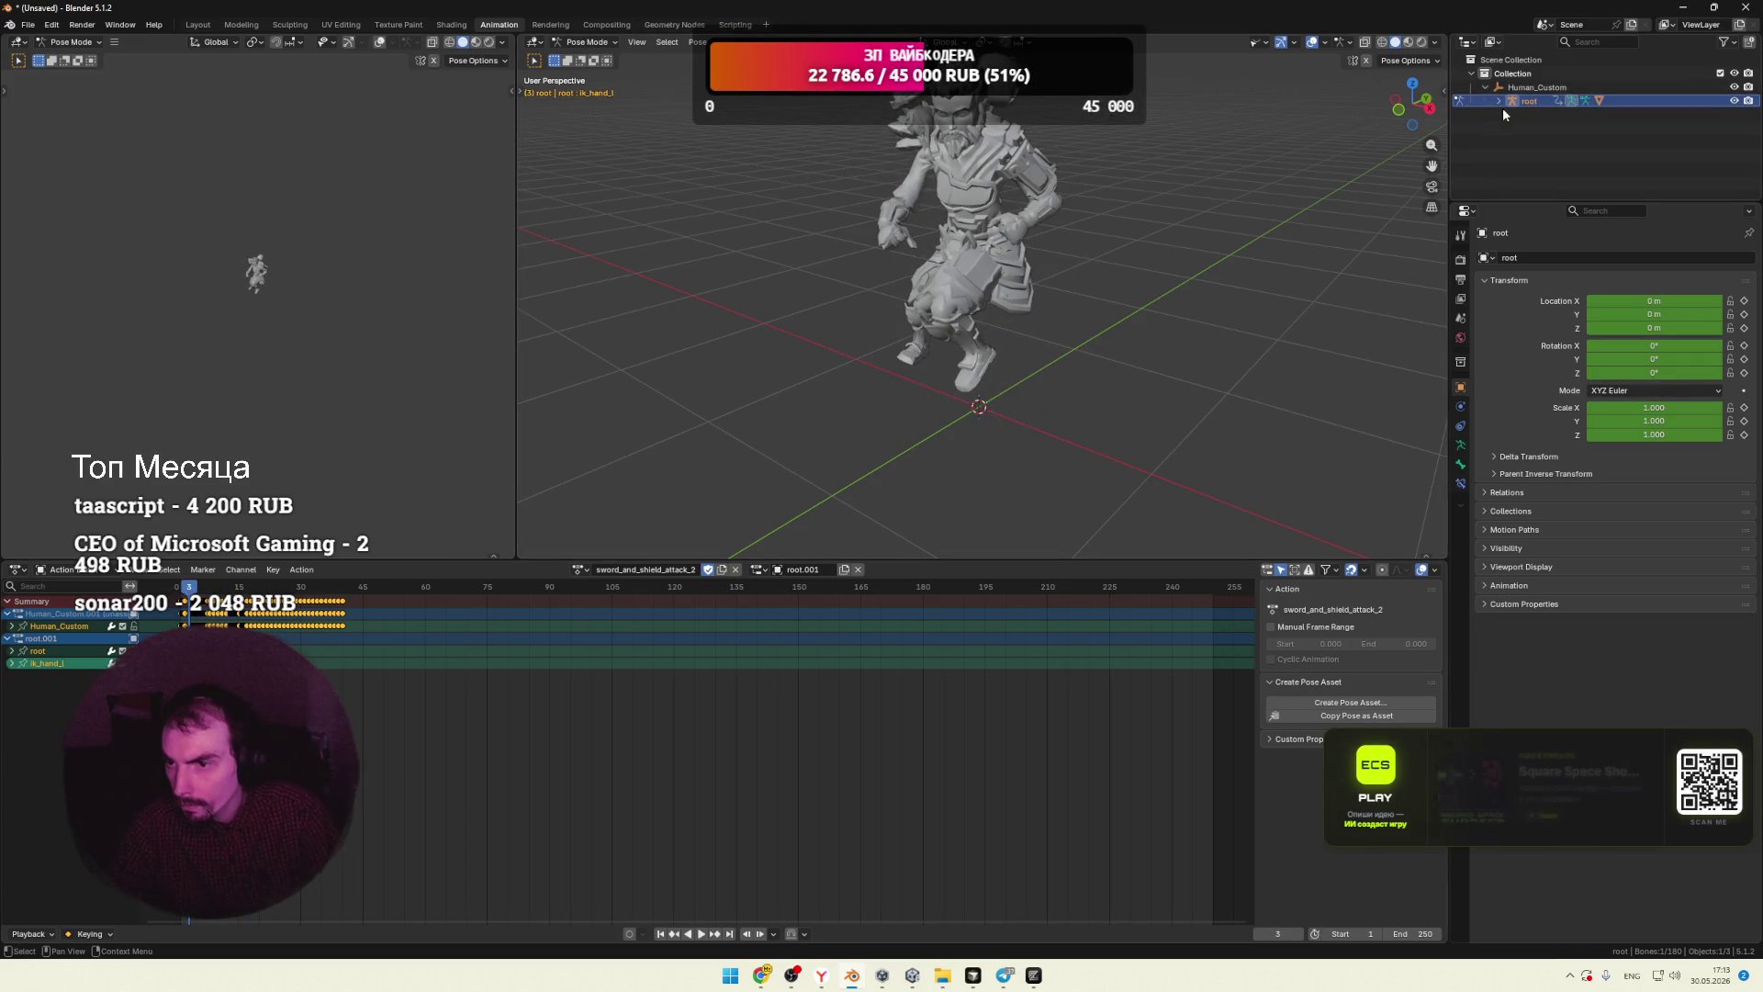
# Step: Expand Human_Custom > root > Pose in the Outliner, select the root bone, and re-enable Armature visibility
pyautogui.click(1499, 101)
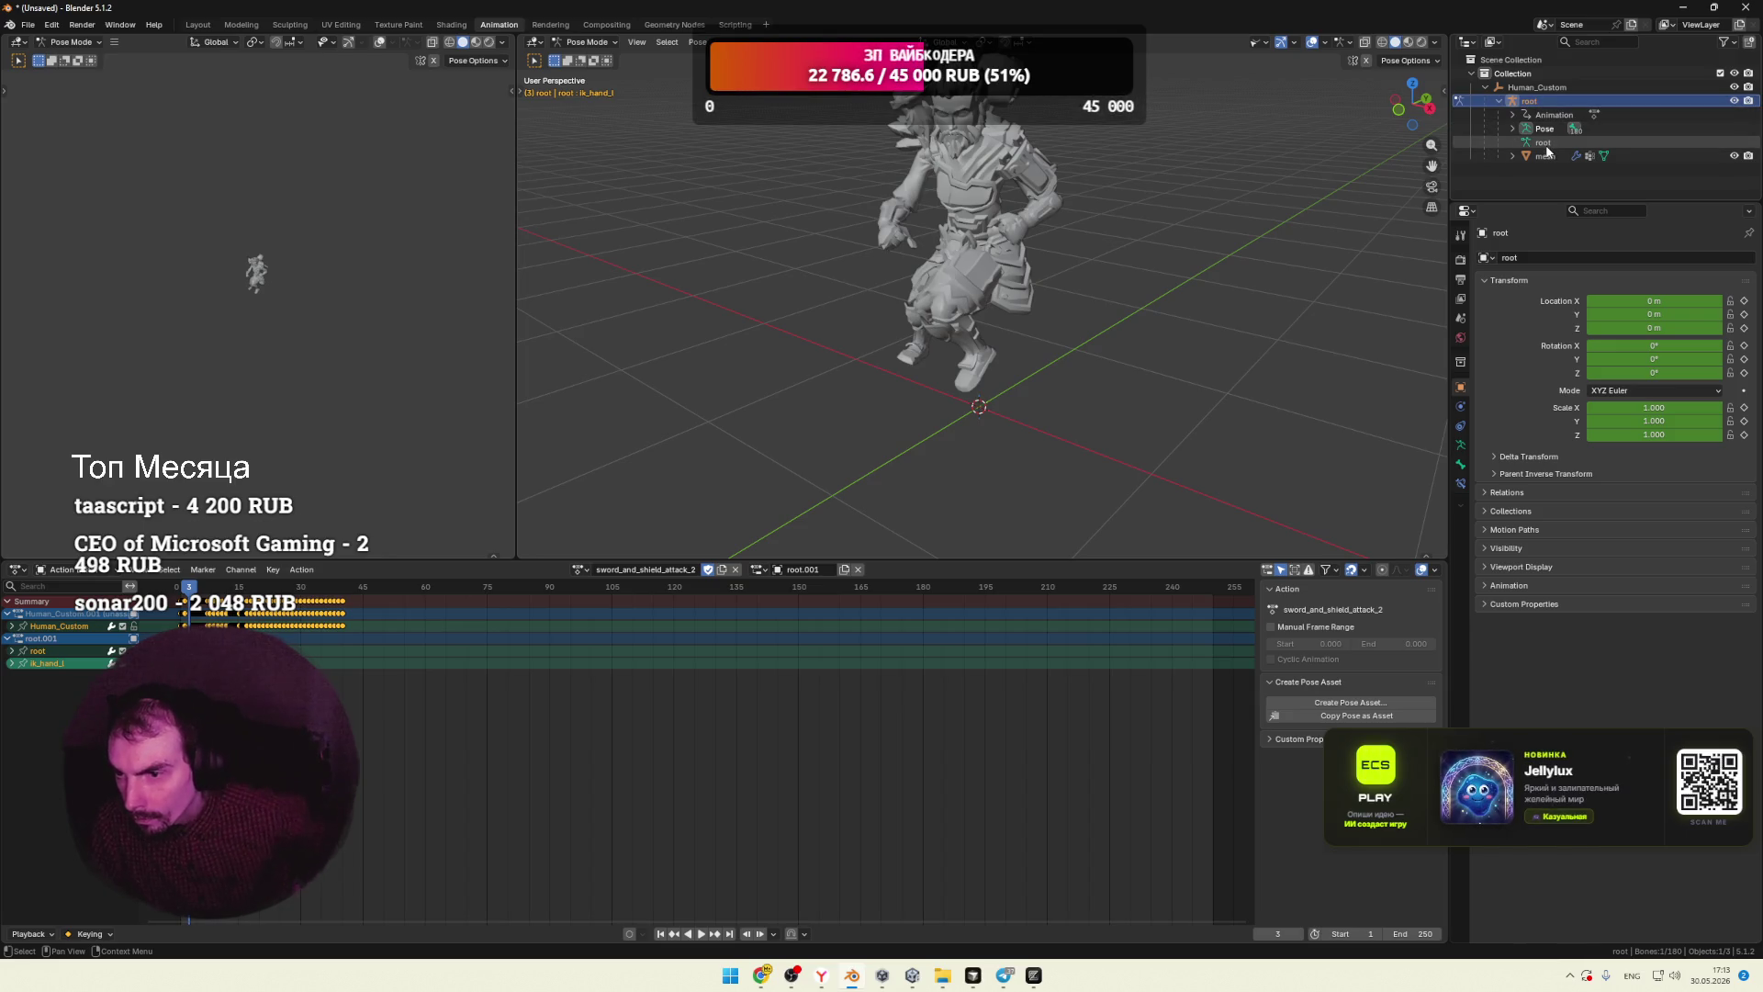
pyautogui.click(1512, 156)
pyautogui.scroll(-1, 1566, 180)
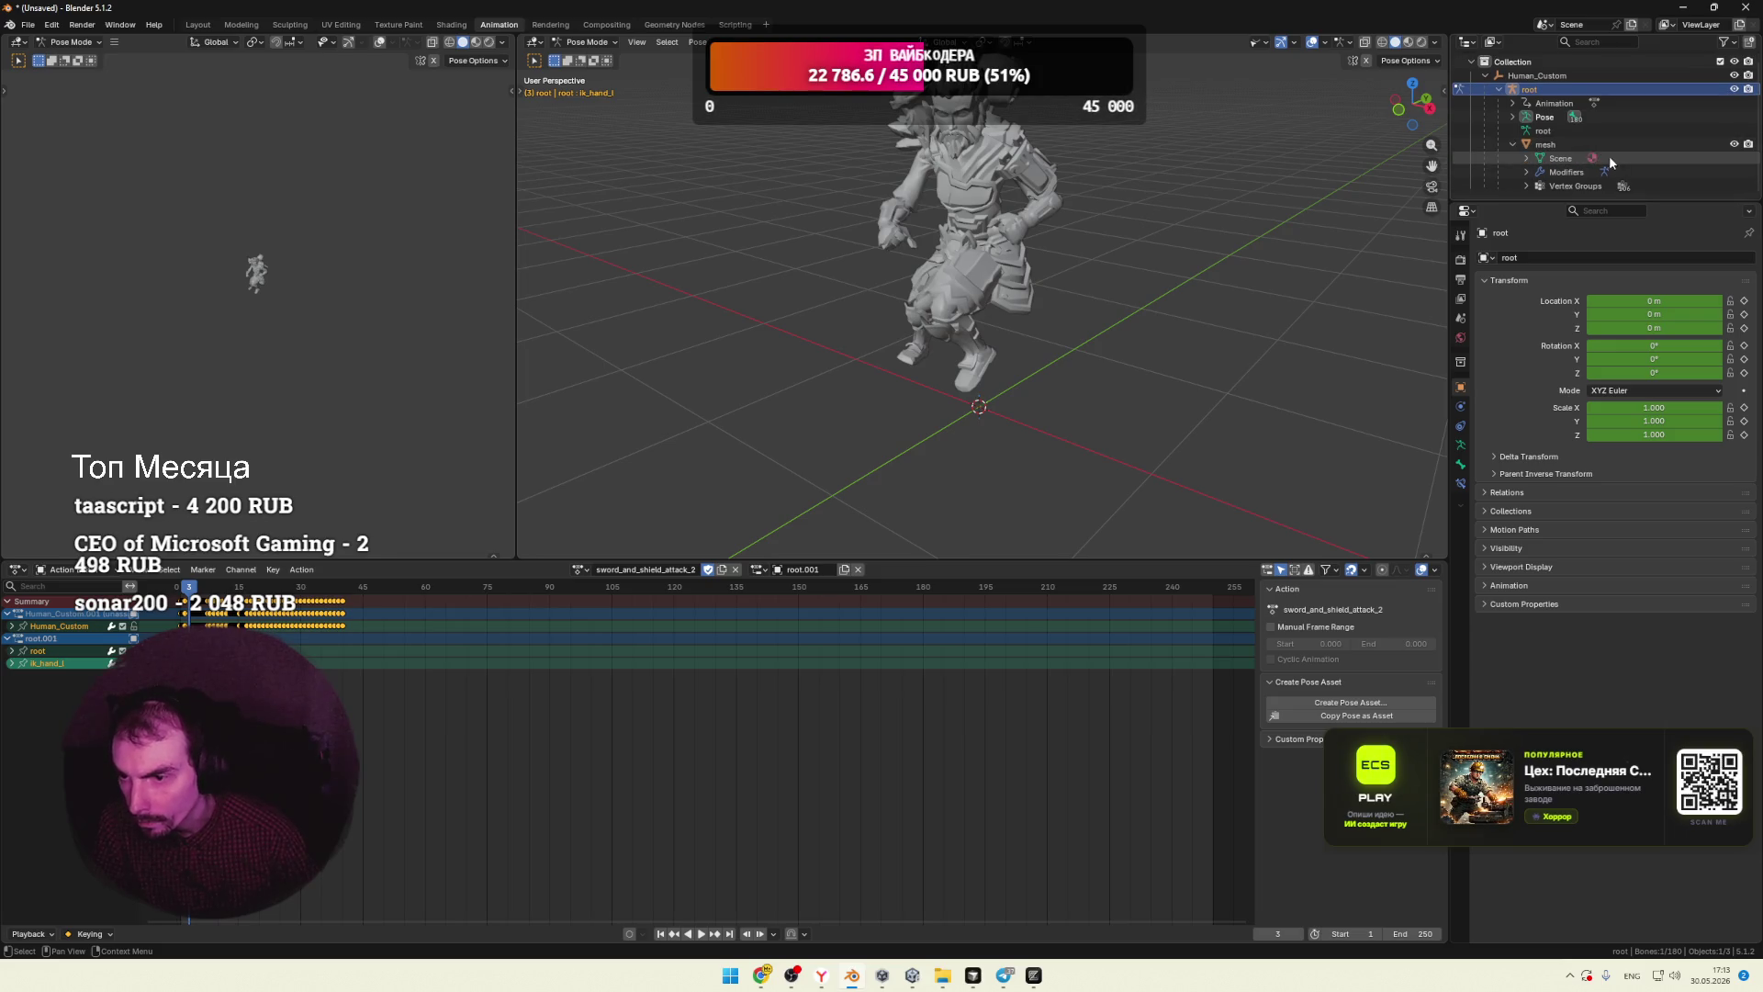
pyautogui.click(1513, 142)
pyautogui.click(1539, 129)
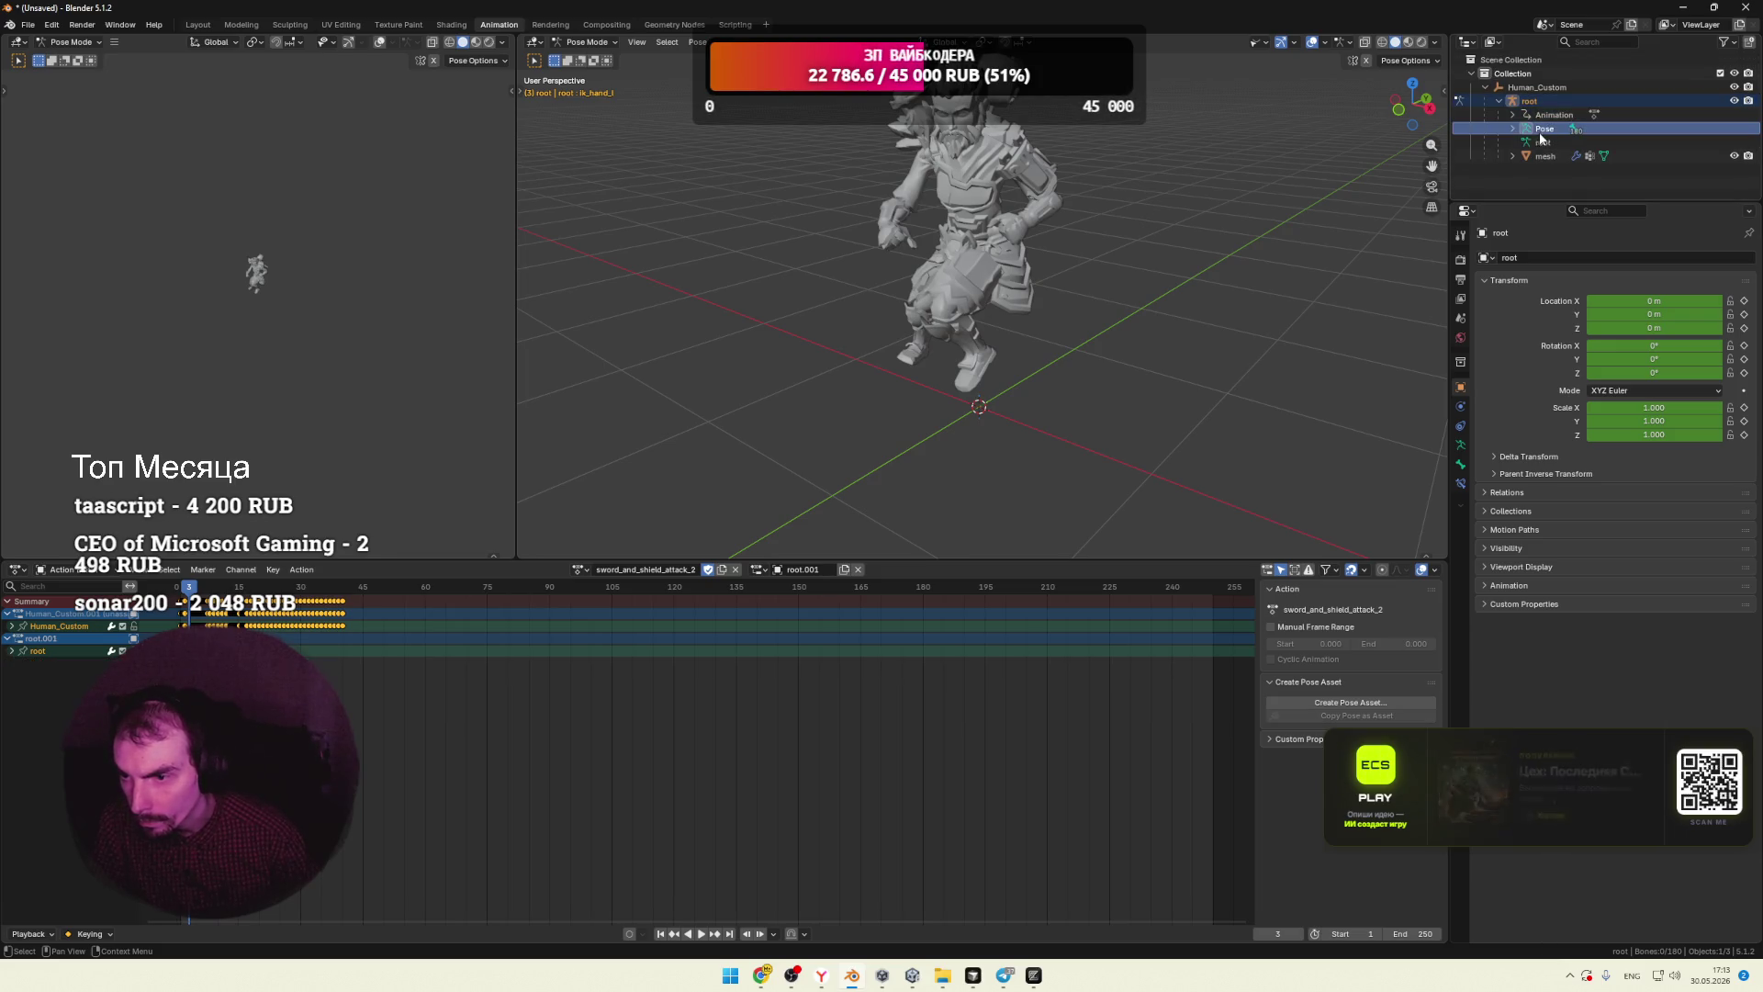
pyautogui.click(1515, 129)
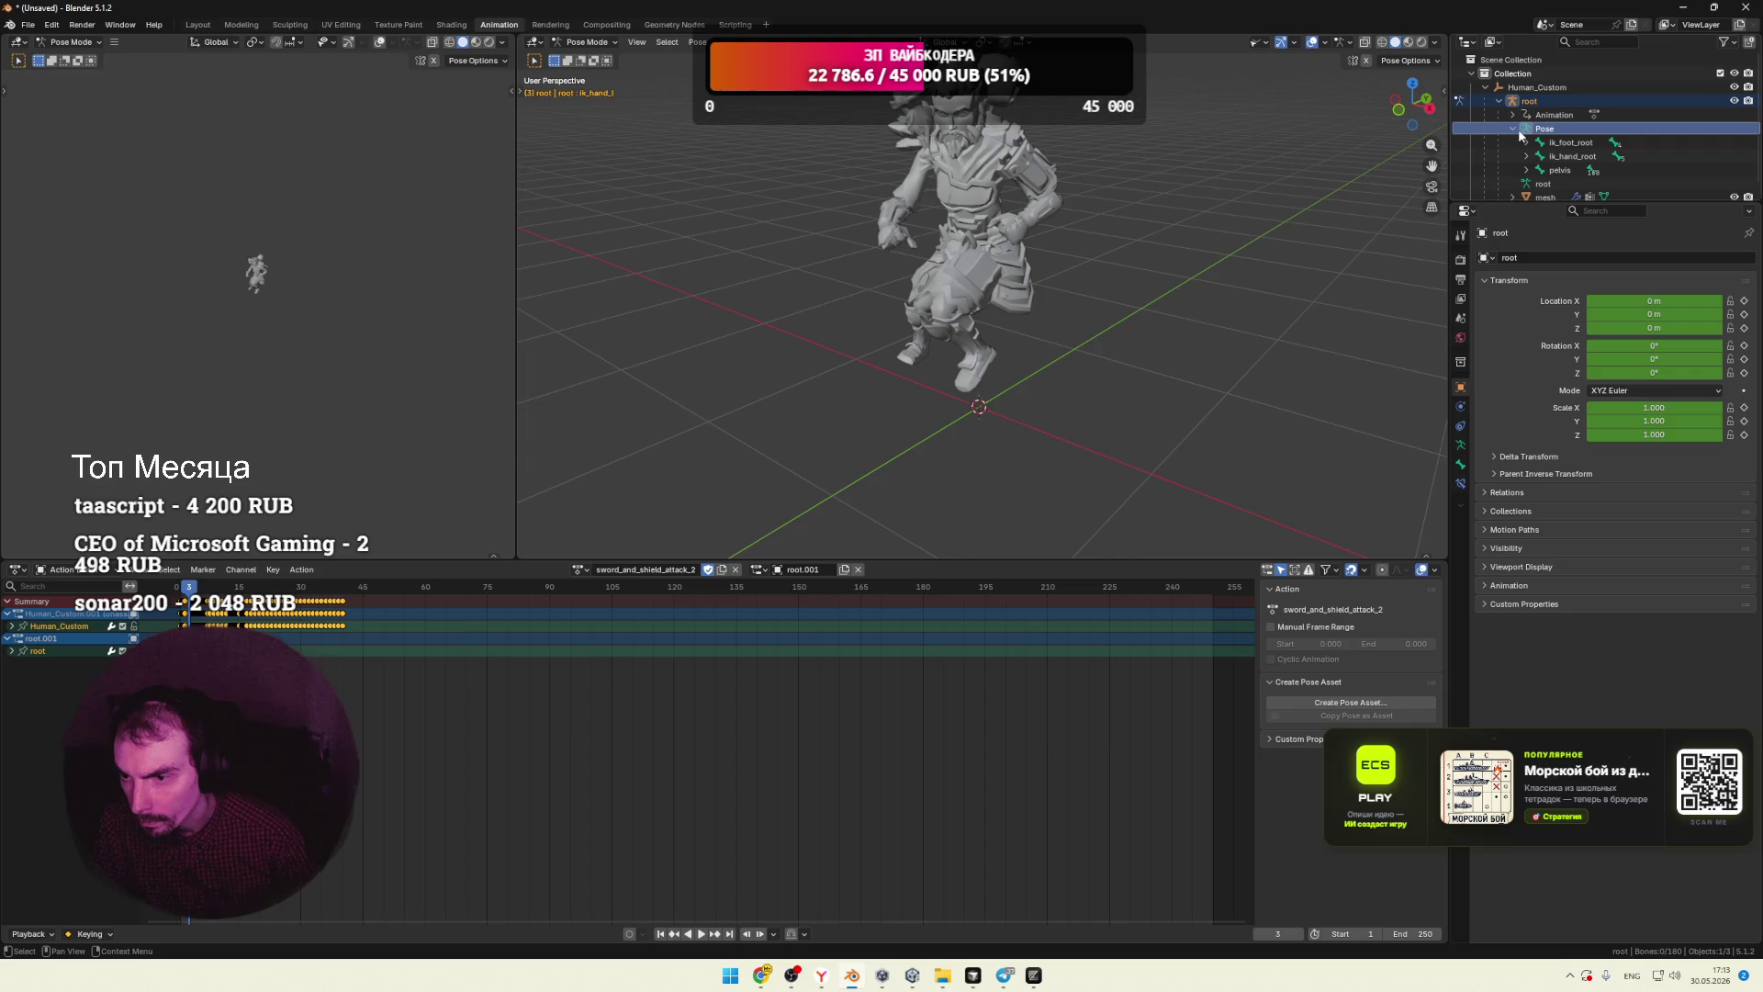
pyautogui.click(1548, 185)
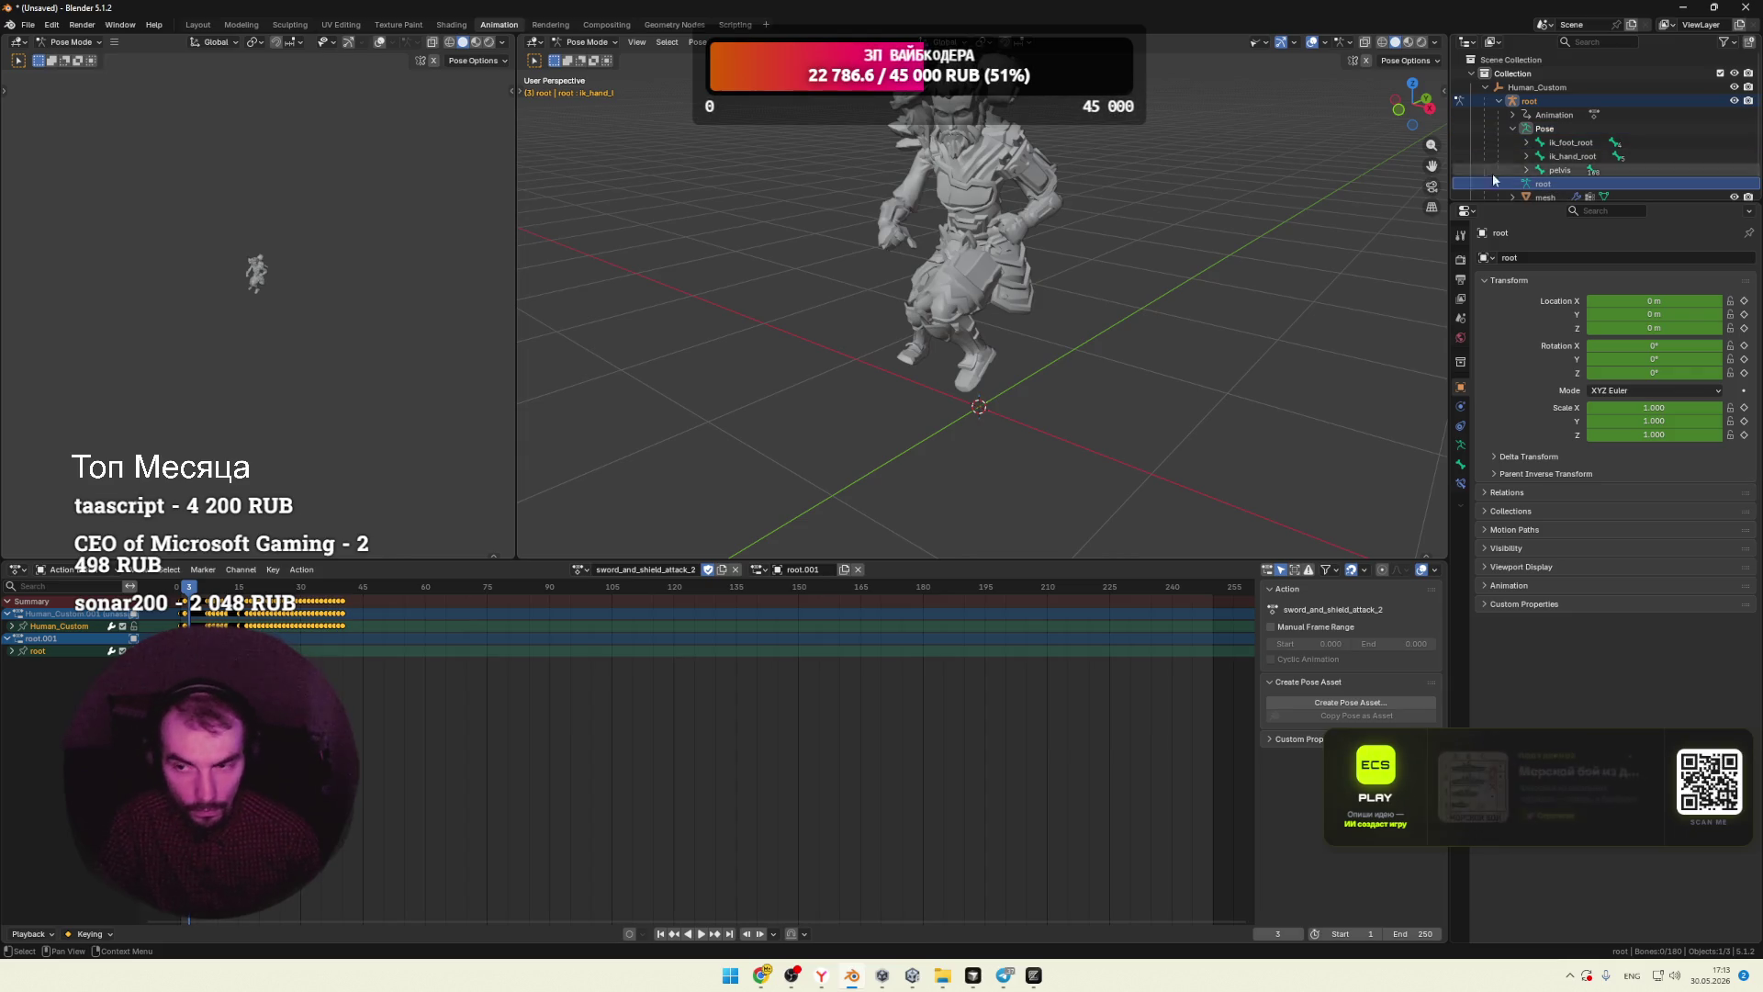
pyautogui.click(1260, 42)
pyautogui.click(1307, 218)
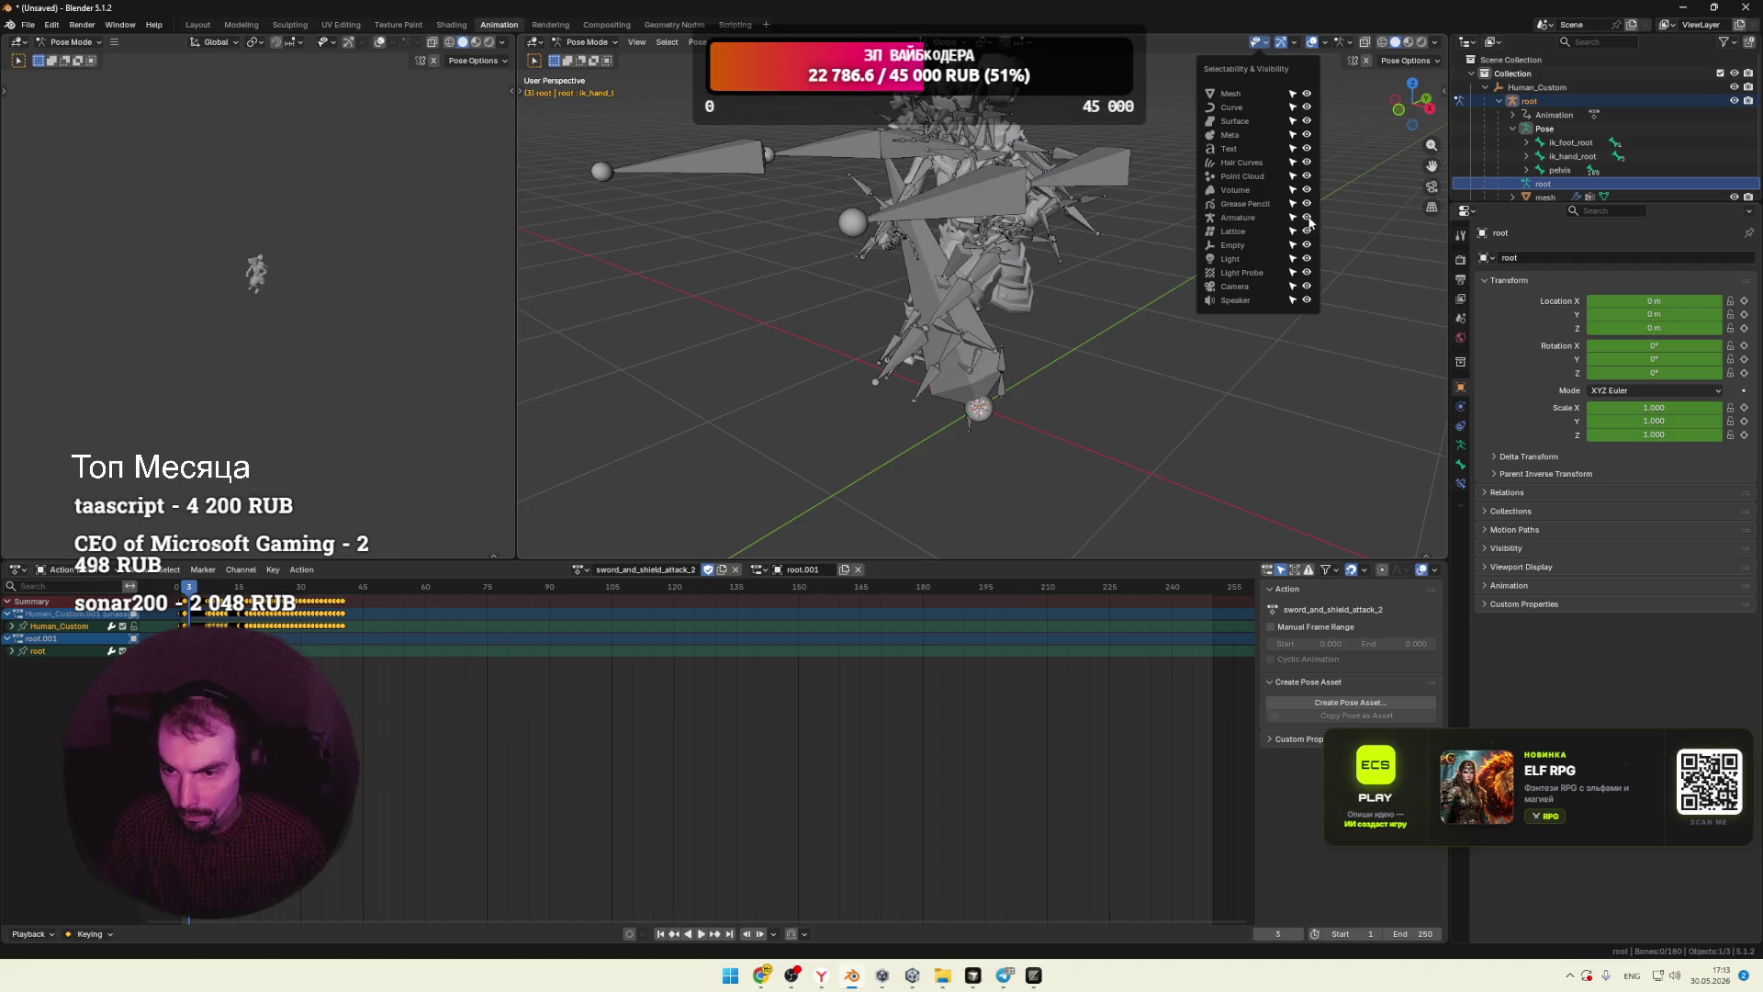
pyautogui.click(1001, 393)
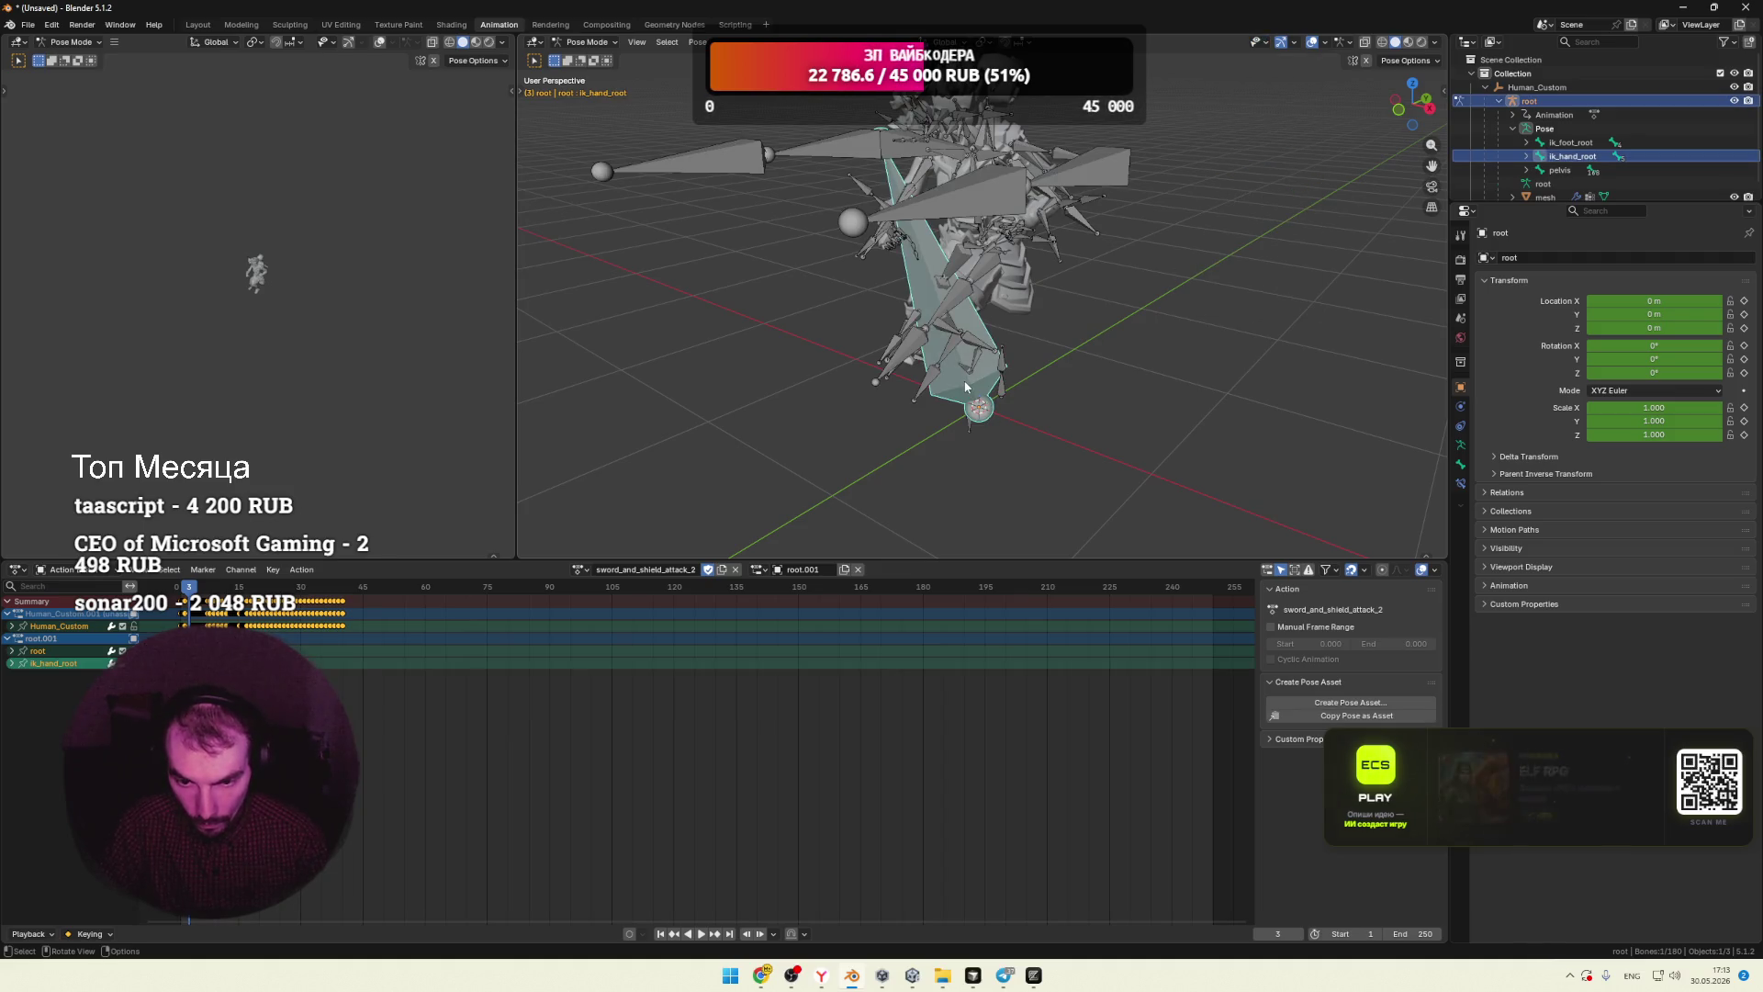
pyautogui.moveTo(1074, 363); pyautogui.dragTo(1104, 352, button='middle')
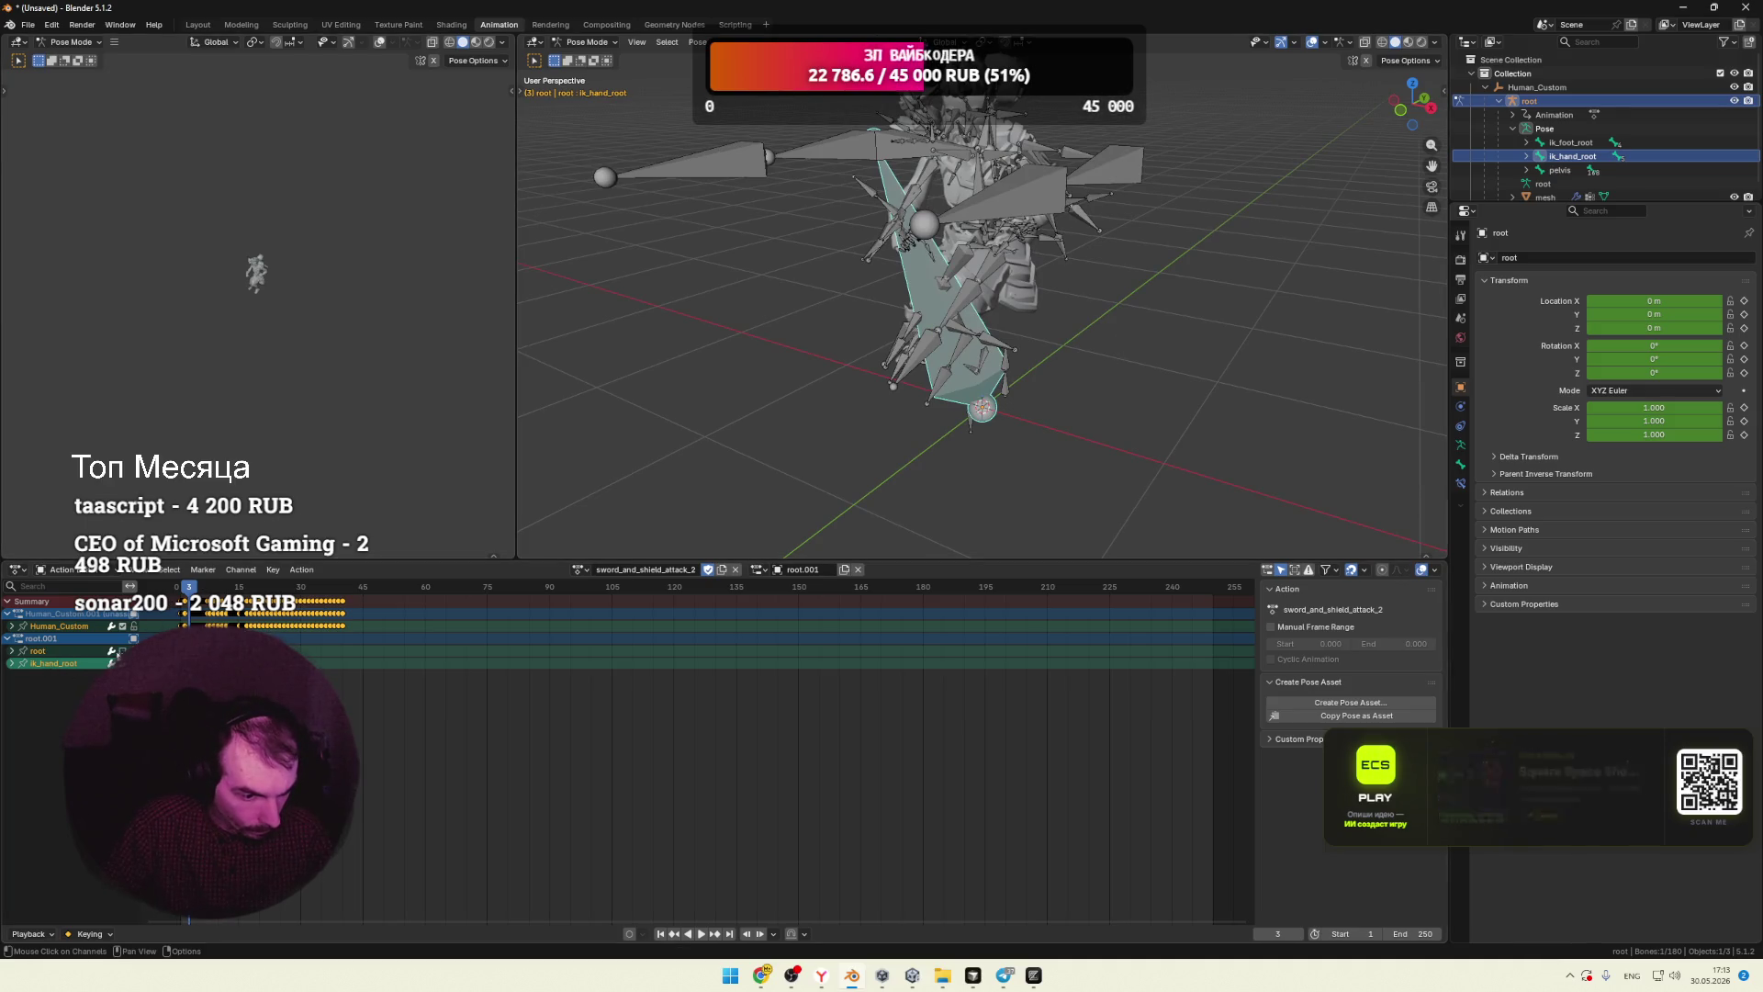
pyautogui.press('space')
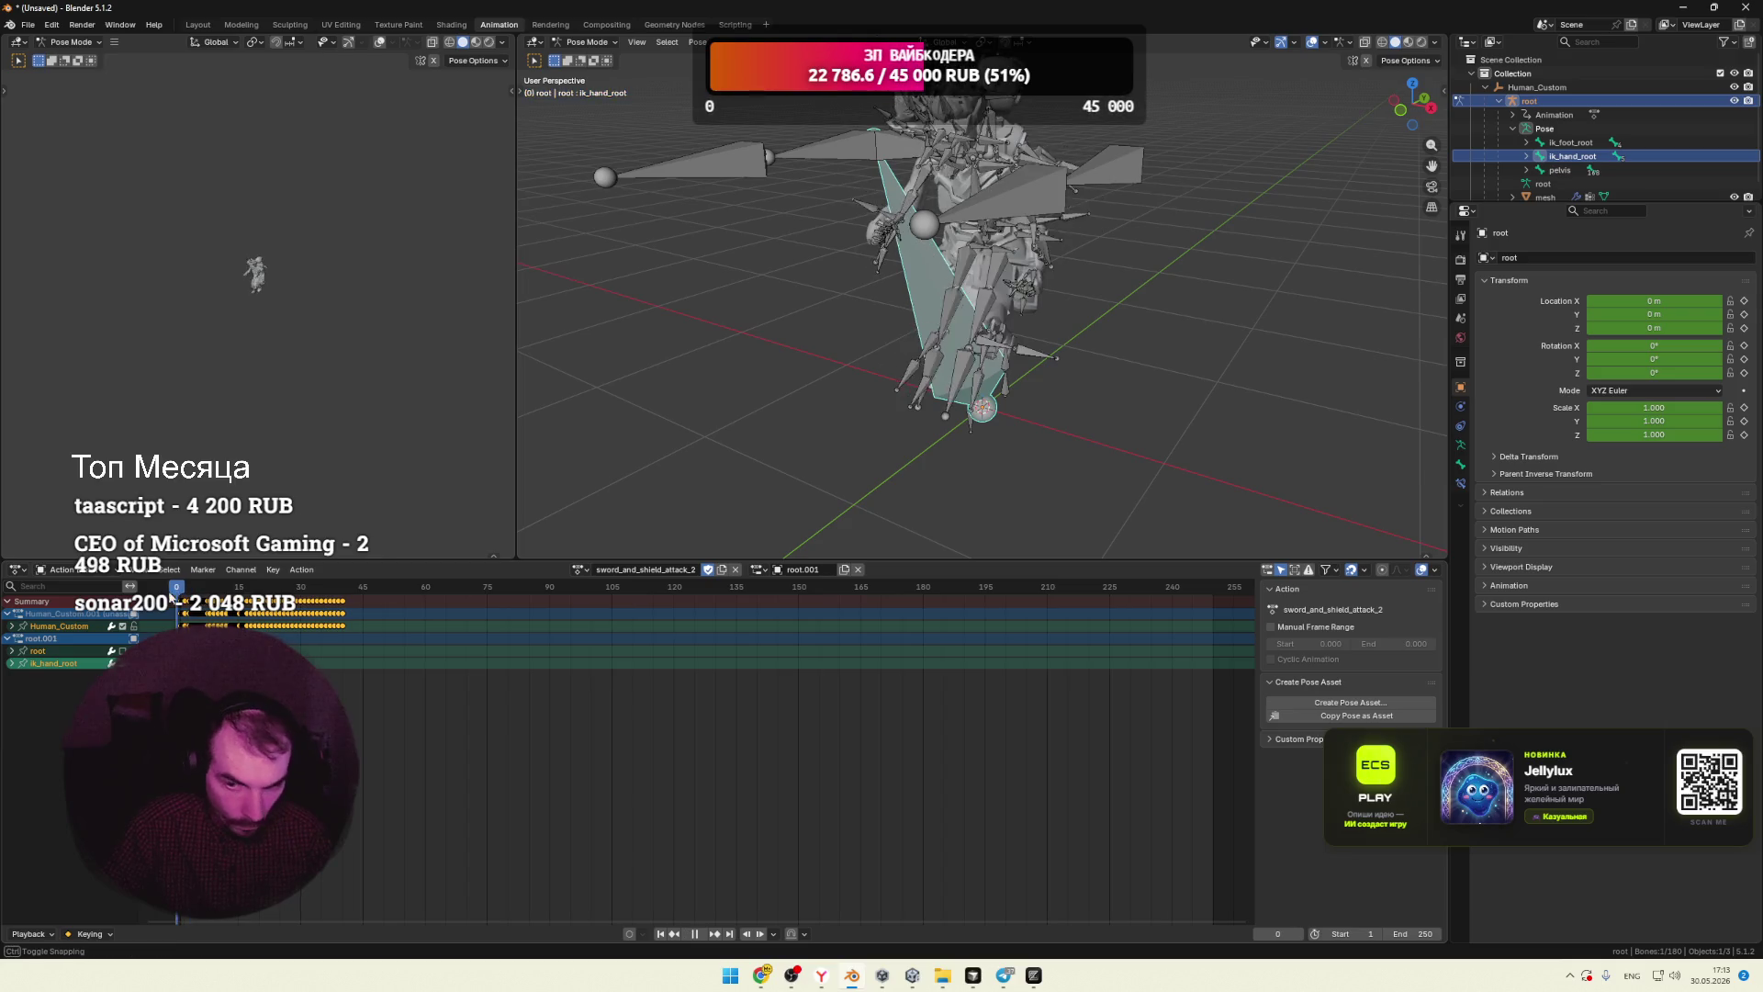
pyautogui.press('Escape')
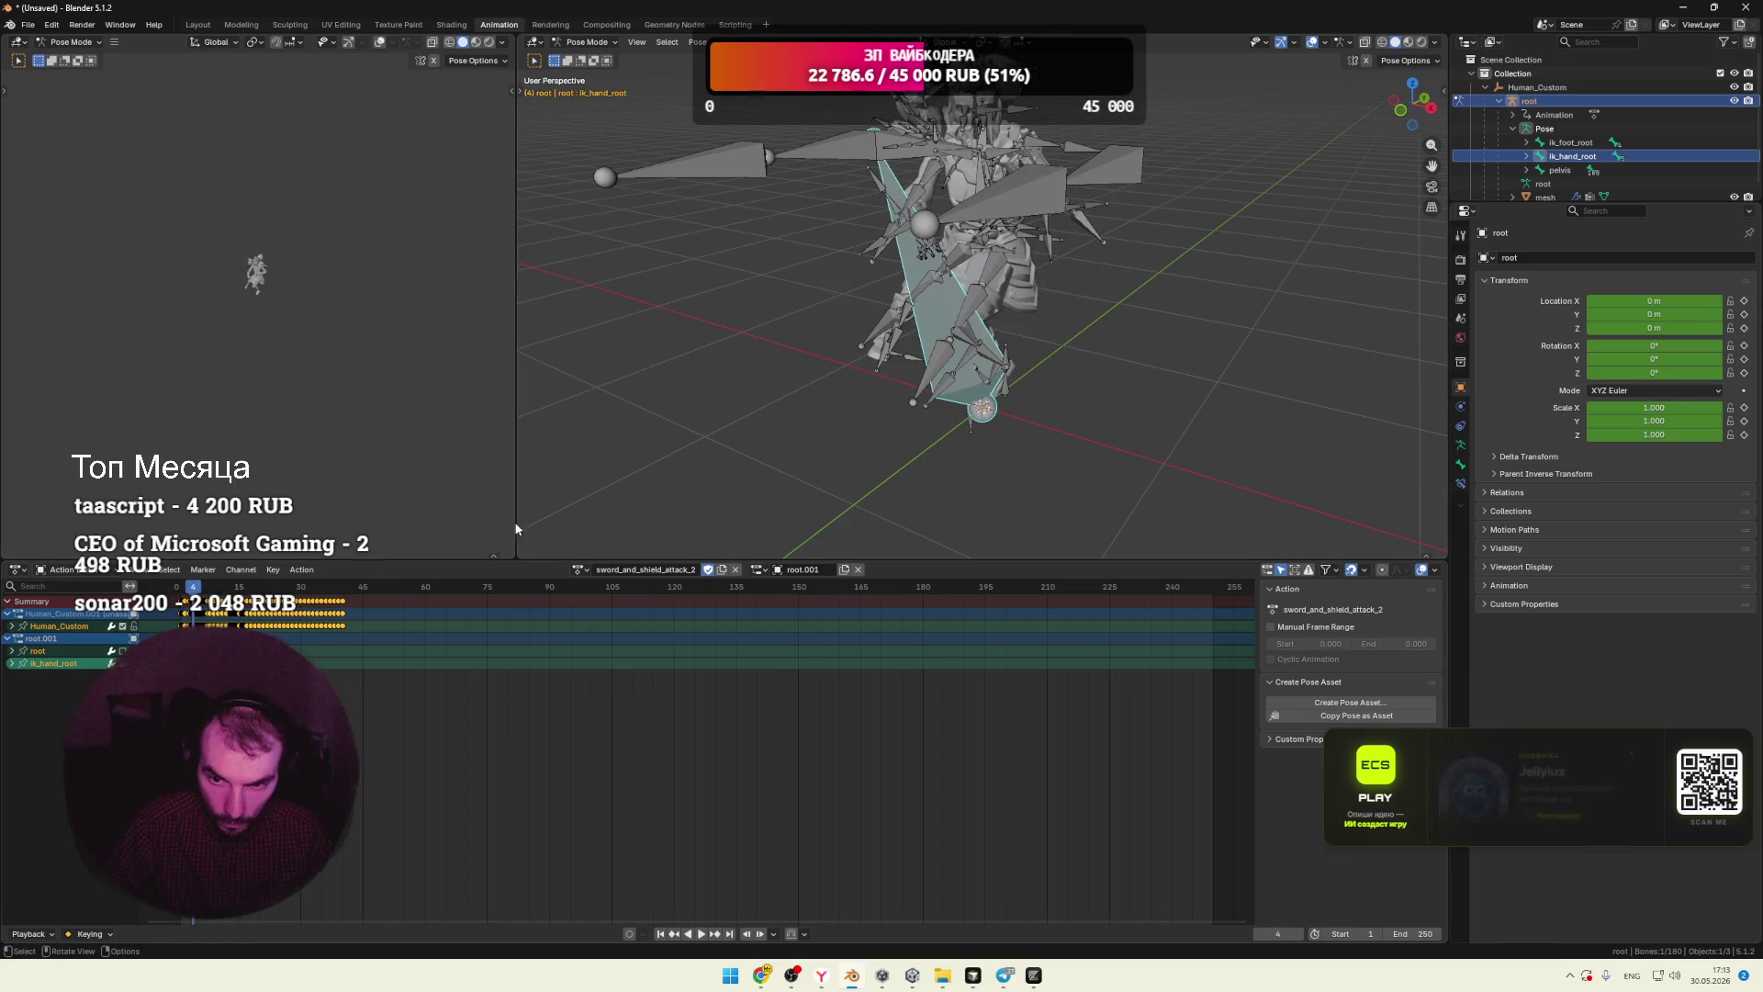
pyautogui.scroll(5, 1206, 294)
pyautogui.moveTo(1207, 293)
pyautogui.mouseDown(button='middle')
pyautogui.moveTo(1100, 288)
pyautogui.moveTo(1237, 290)
pyautogui.mouseUp(button='middle')
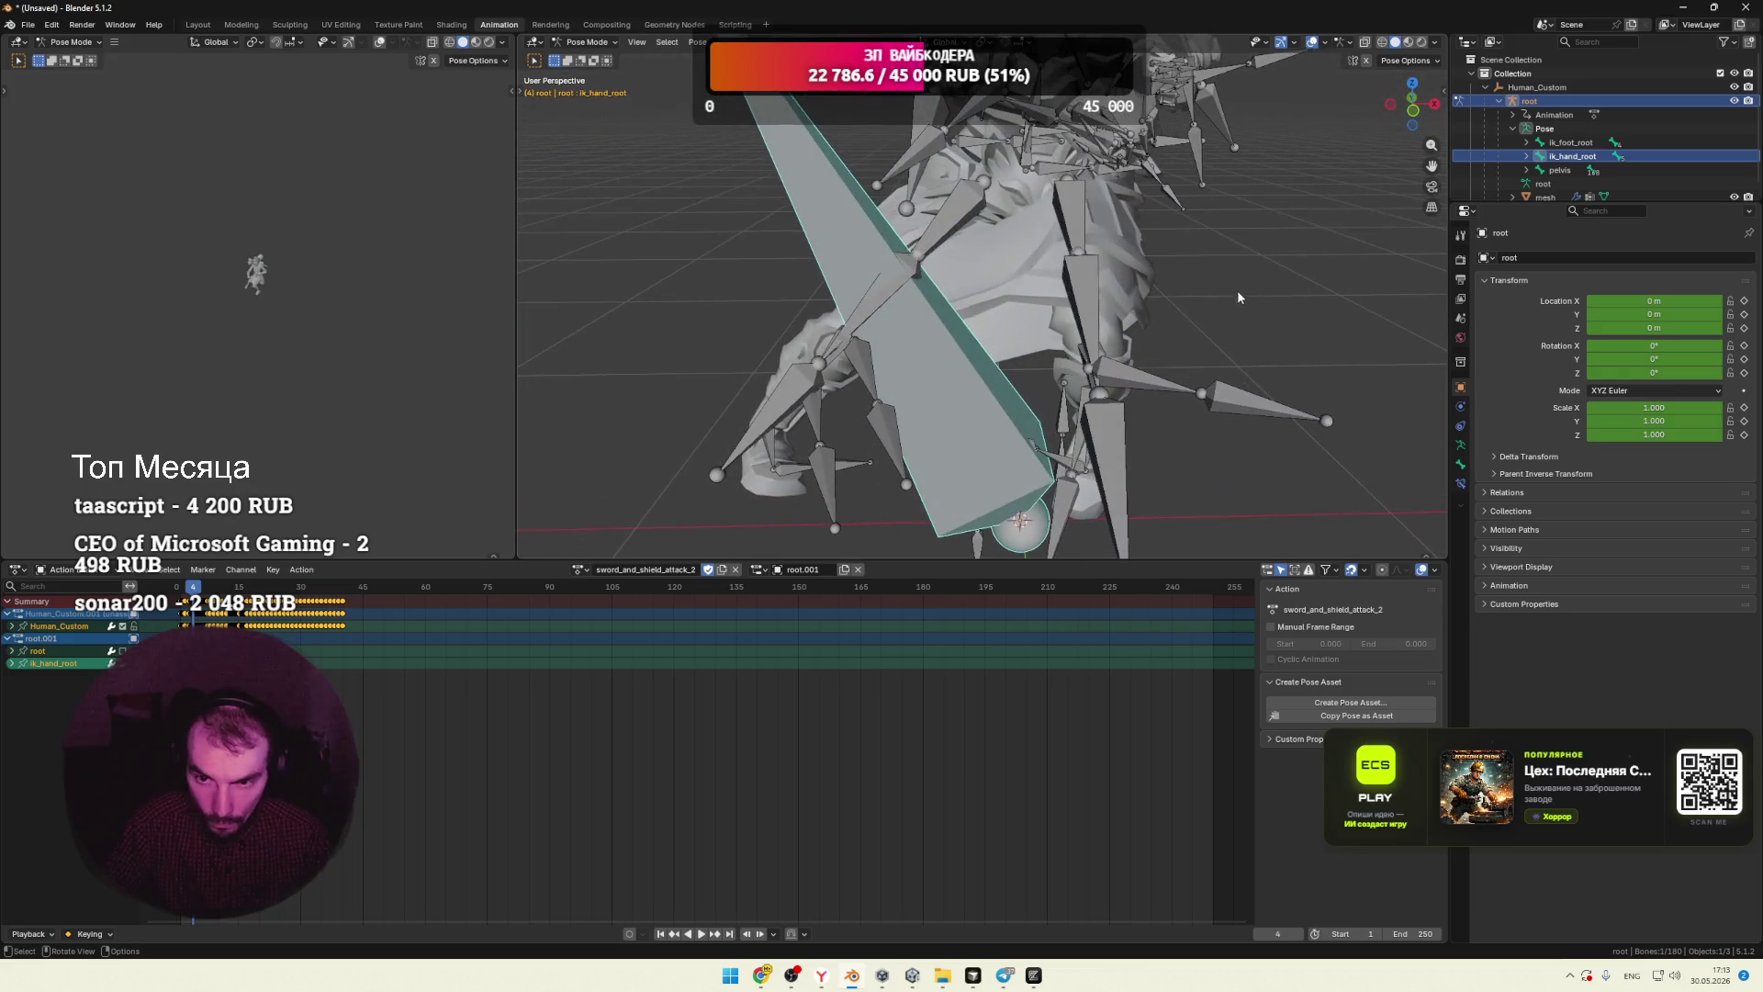
pyautogui.click(1029, 165)
pyautogui.click(41, 650)
pyautogui.rightClick(42, 654)
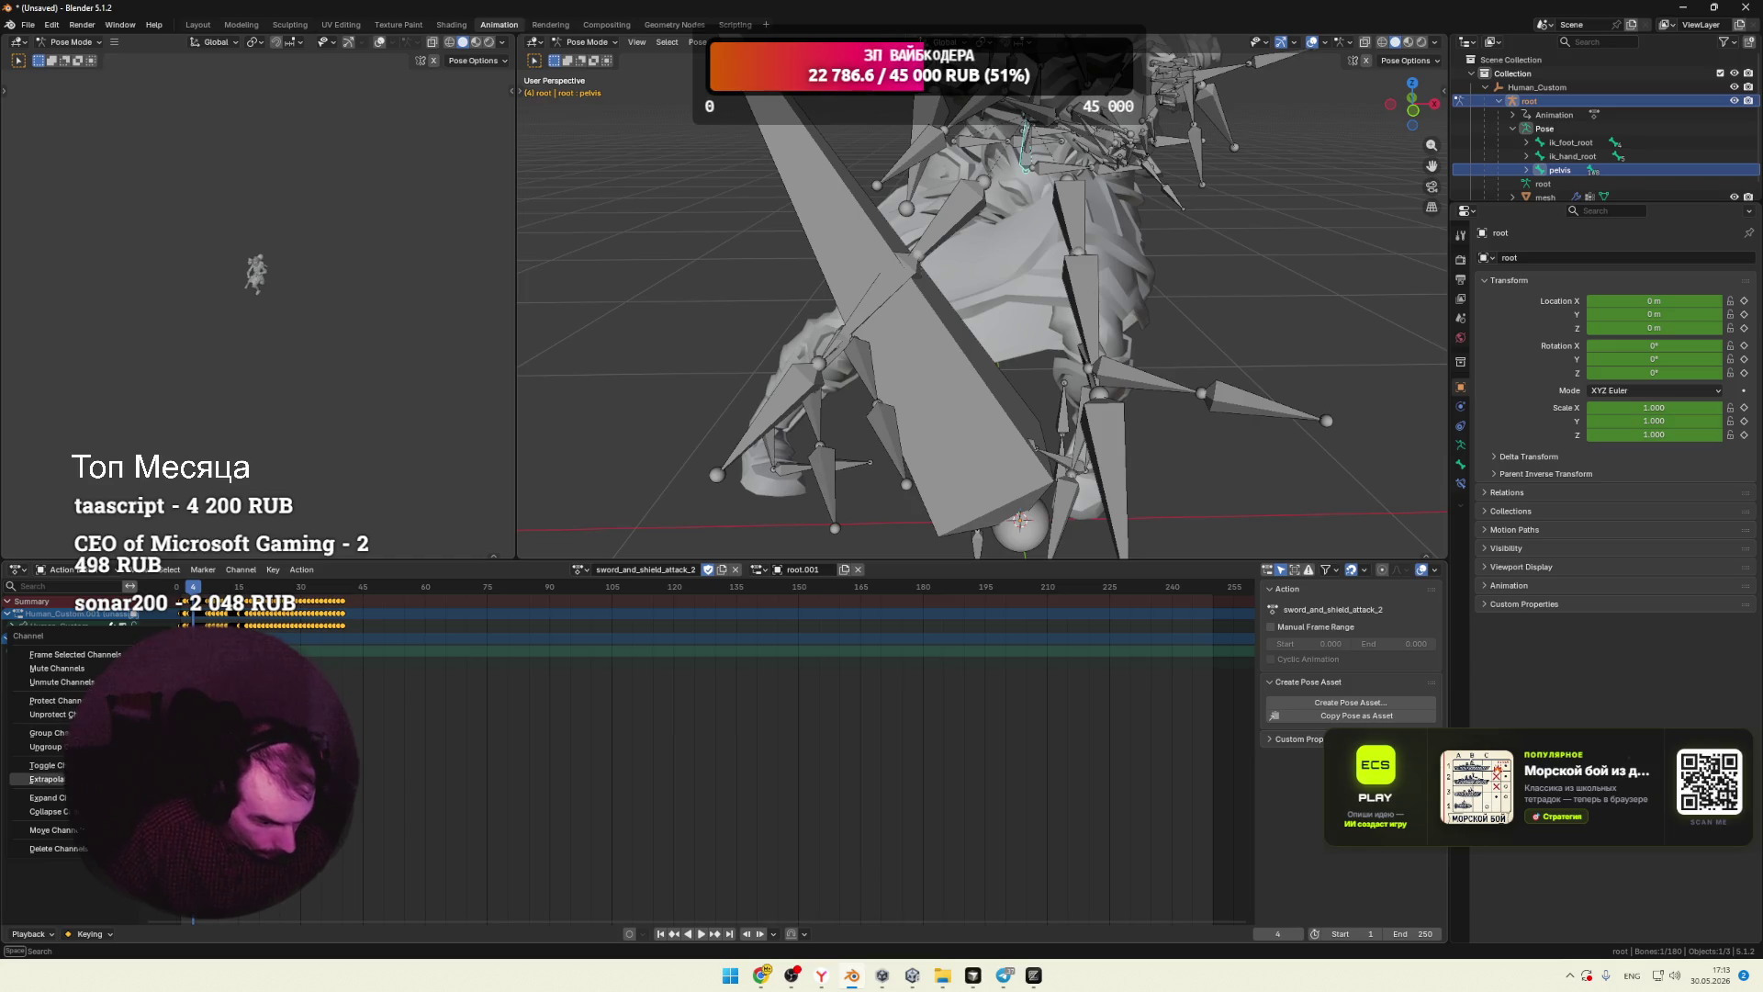
# Step: Expand the root channel's transform curves and play the attack, returning to frame 8
pyautogui.press('Escape')
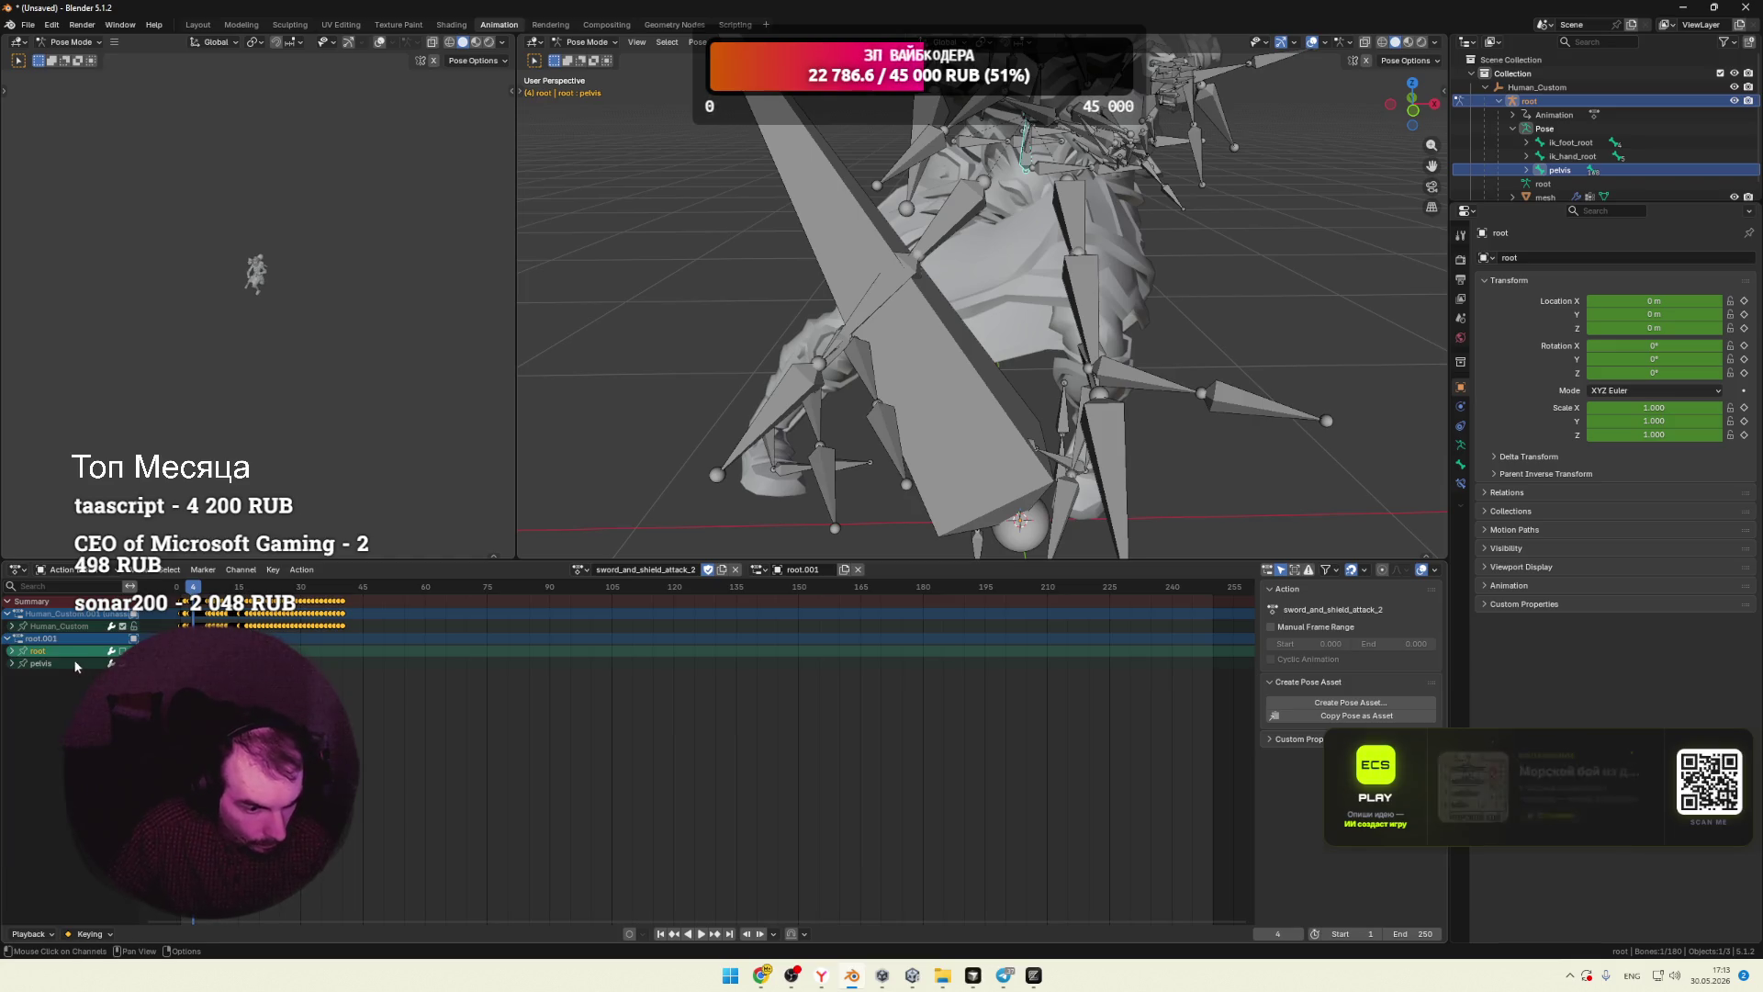
pyautogui.rightClick(72, 658)
pyautogui.press('Escape')
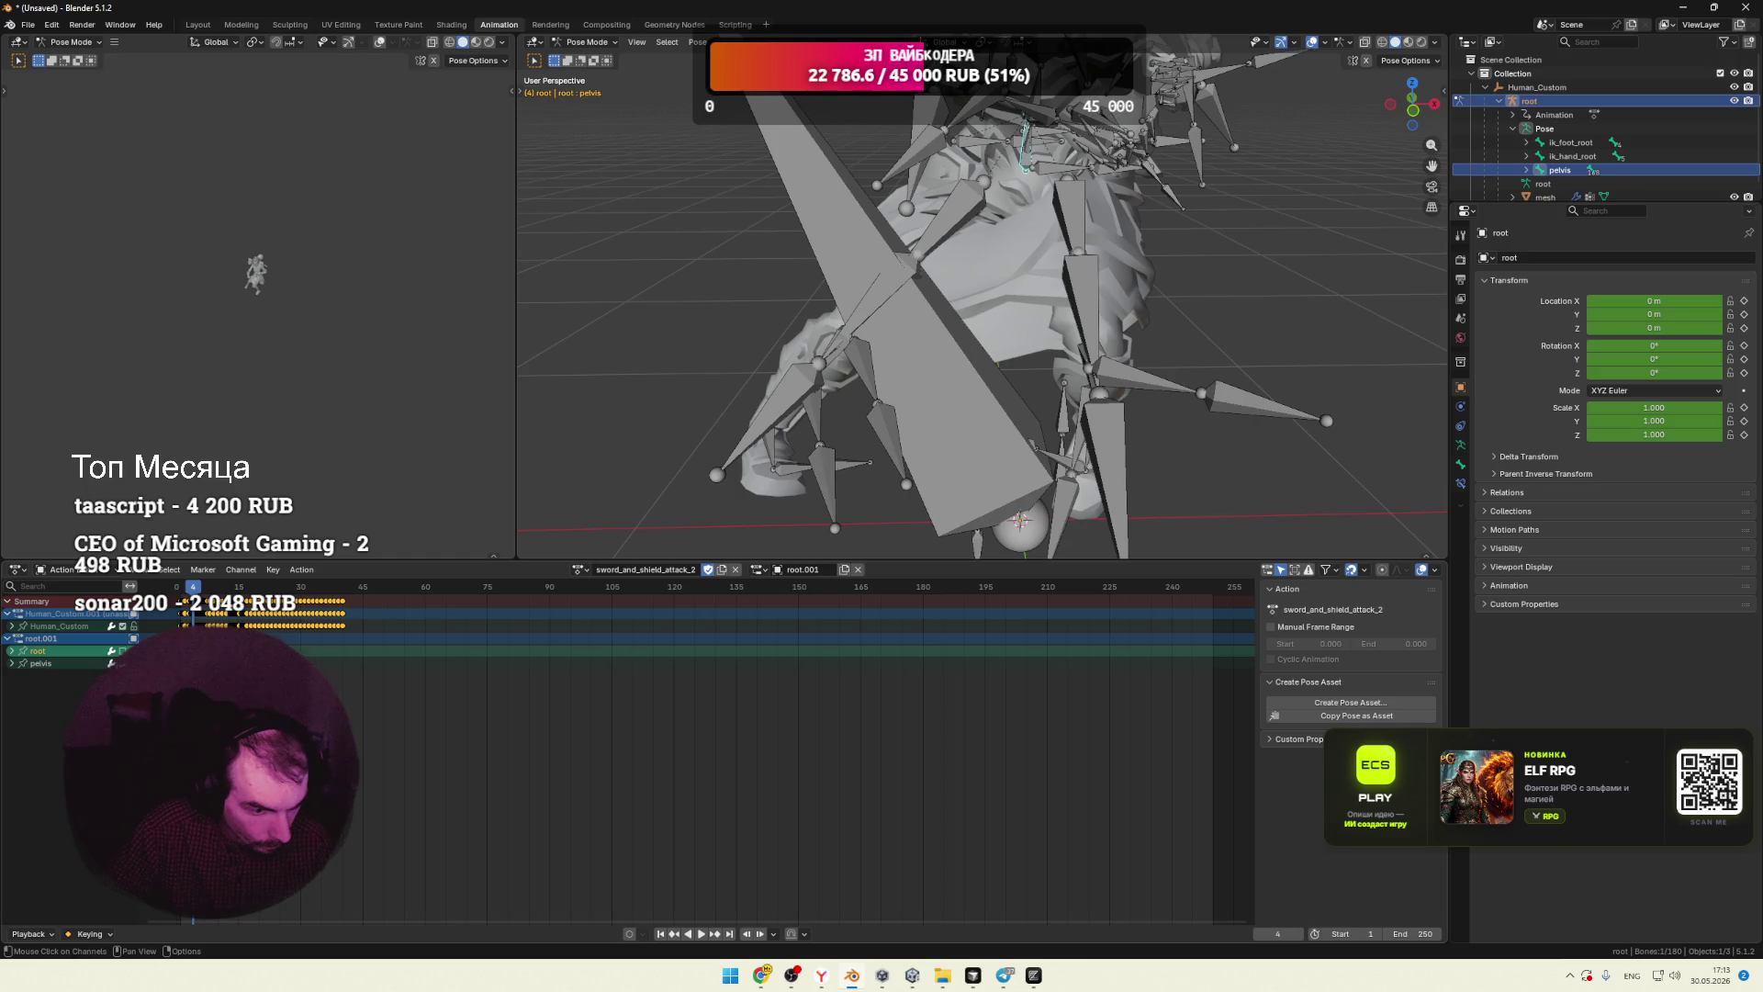
pyautogui.click(11, 651)
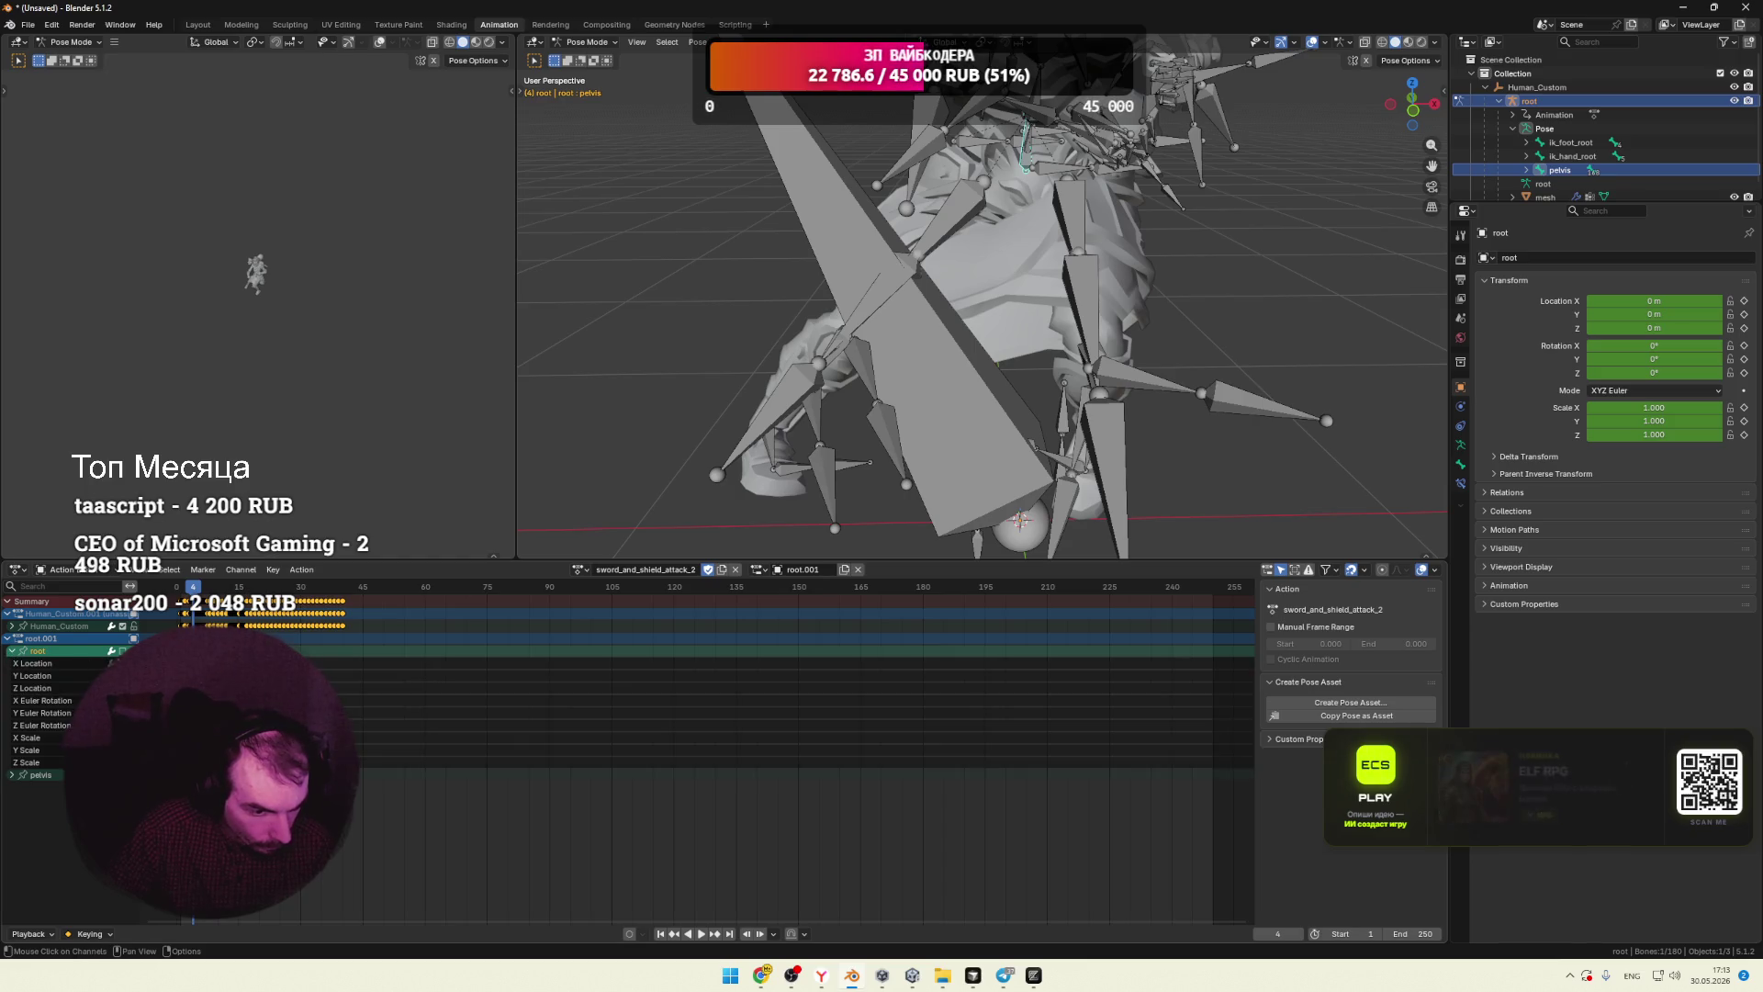
pyautogui.press('space')
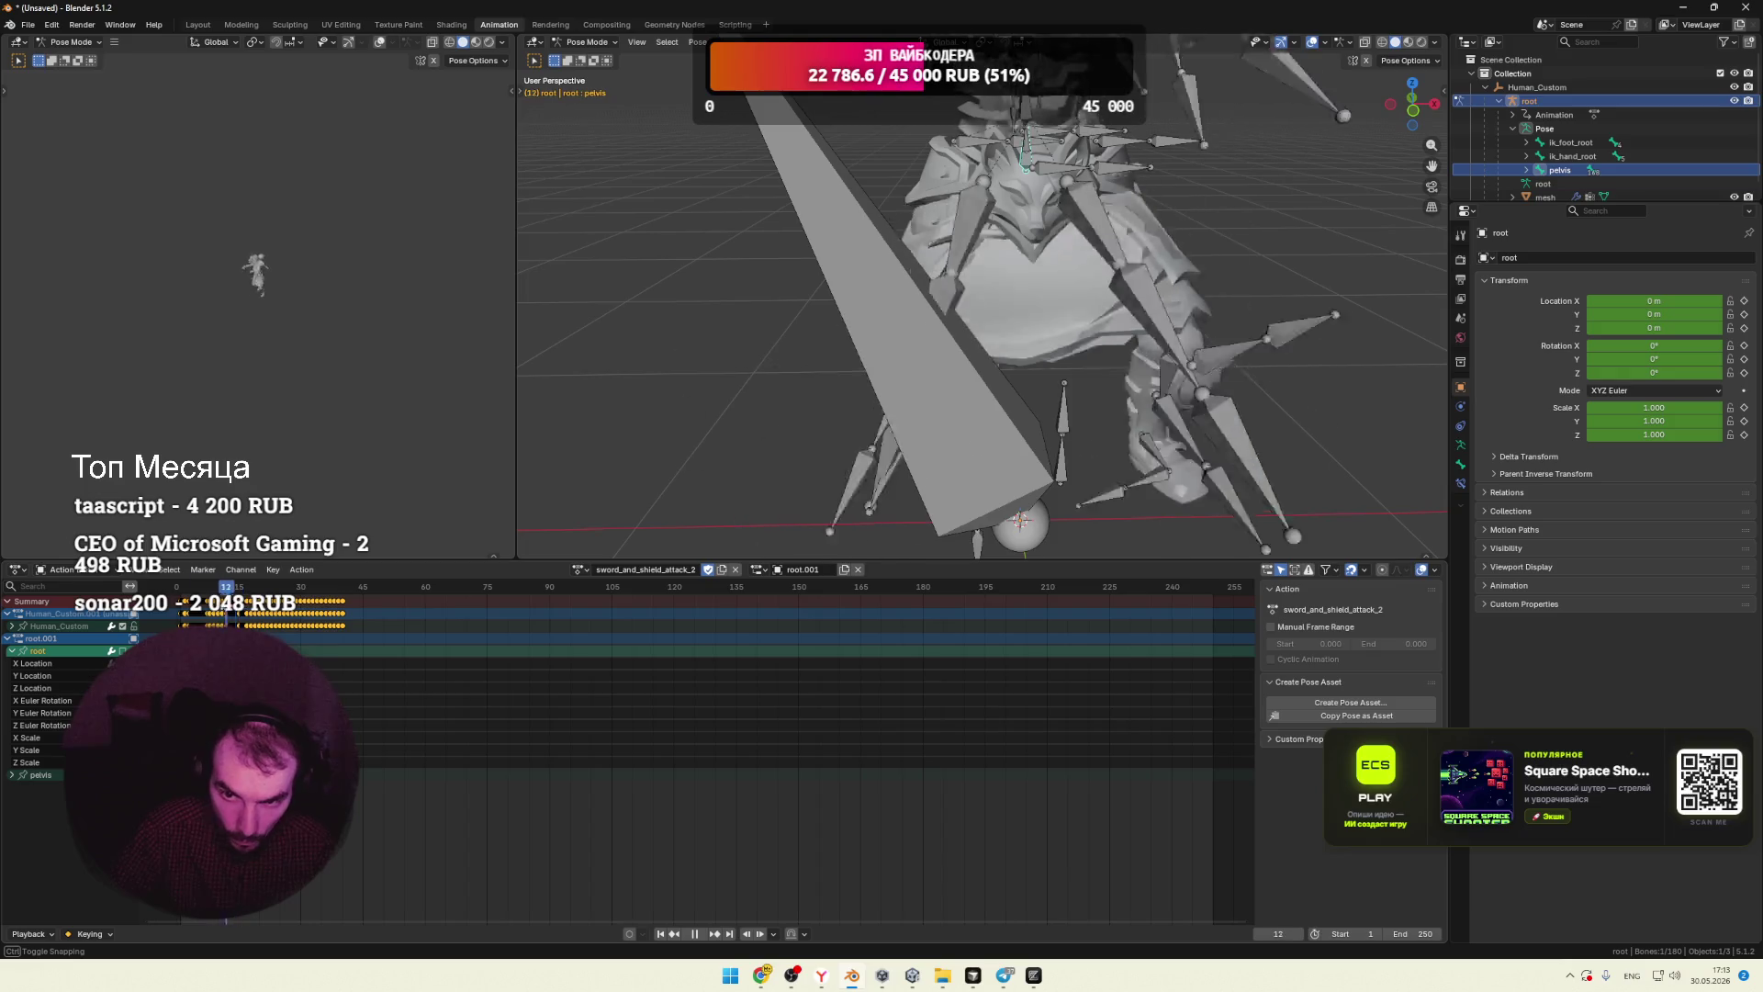
pyautogui.moveTo(238, 609); pyautogui.dragTo(209, 612)
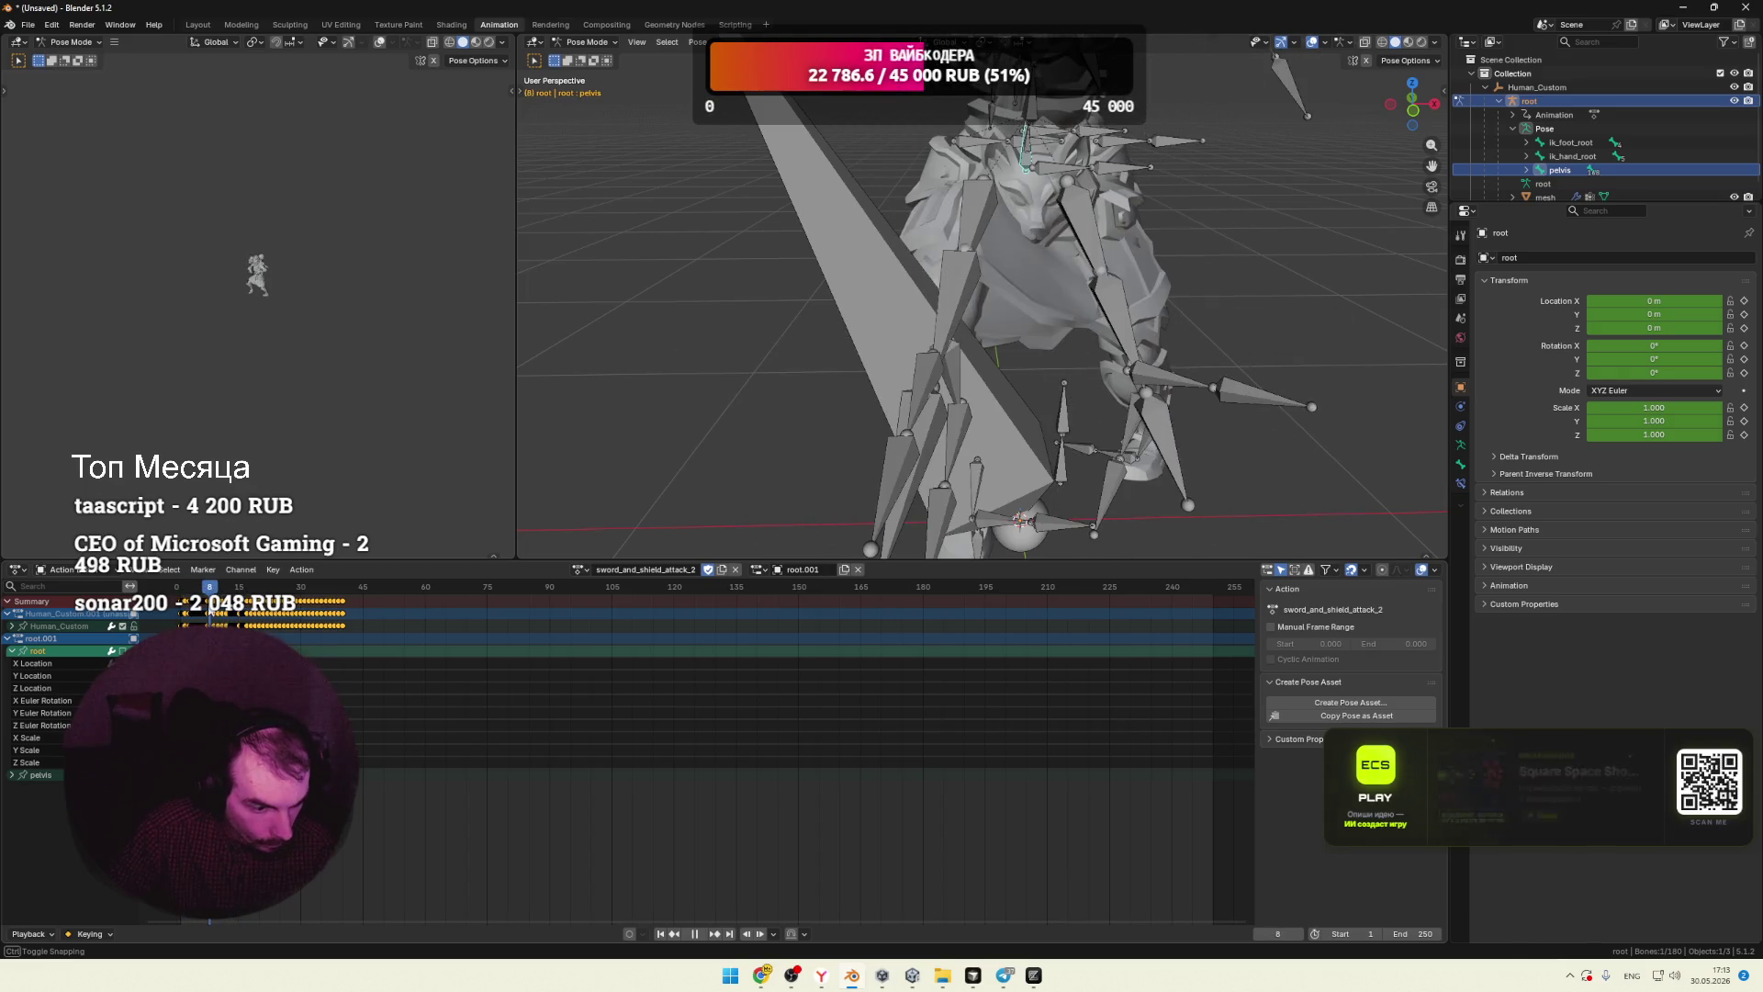
# Step: Delete the pelvis channel via Delete Channels, replay to verify, then deselect
pyautogui.click(49, 776)
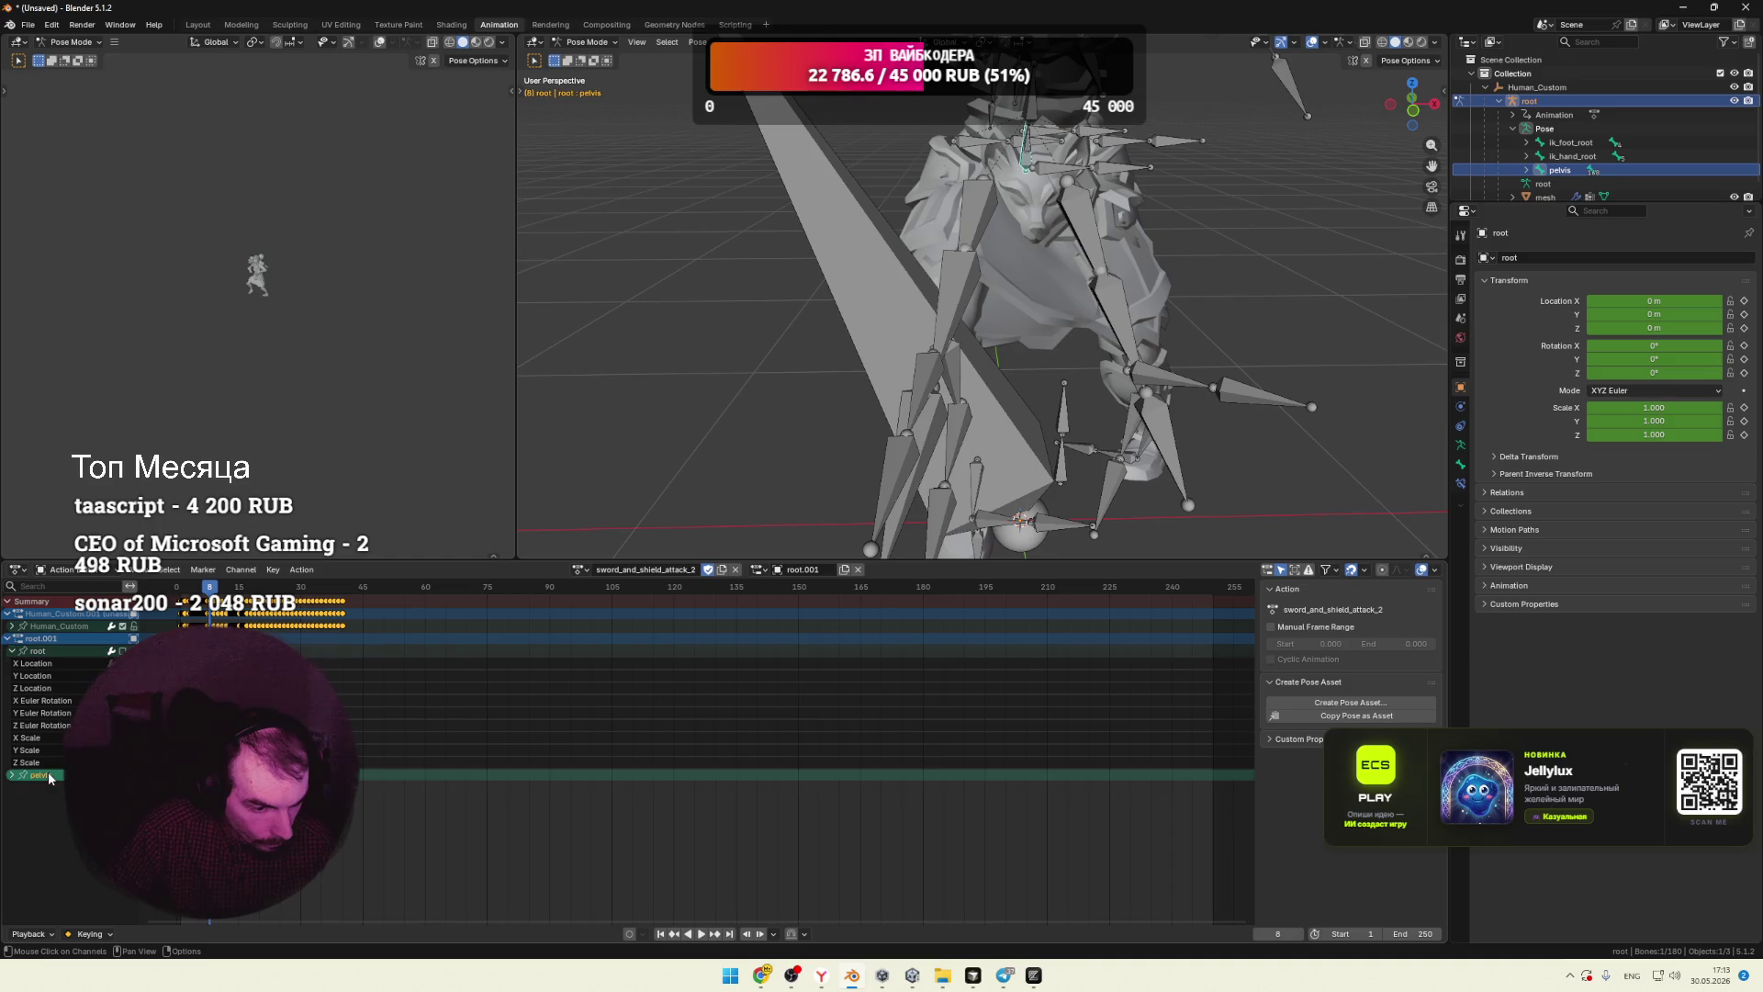
pyautogui.rightClick(48, 759)
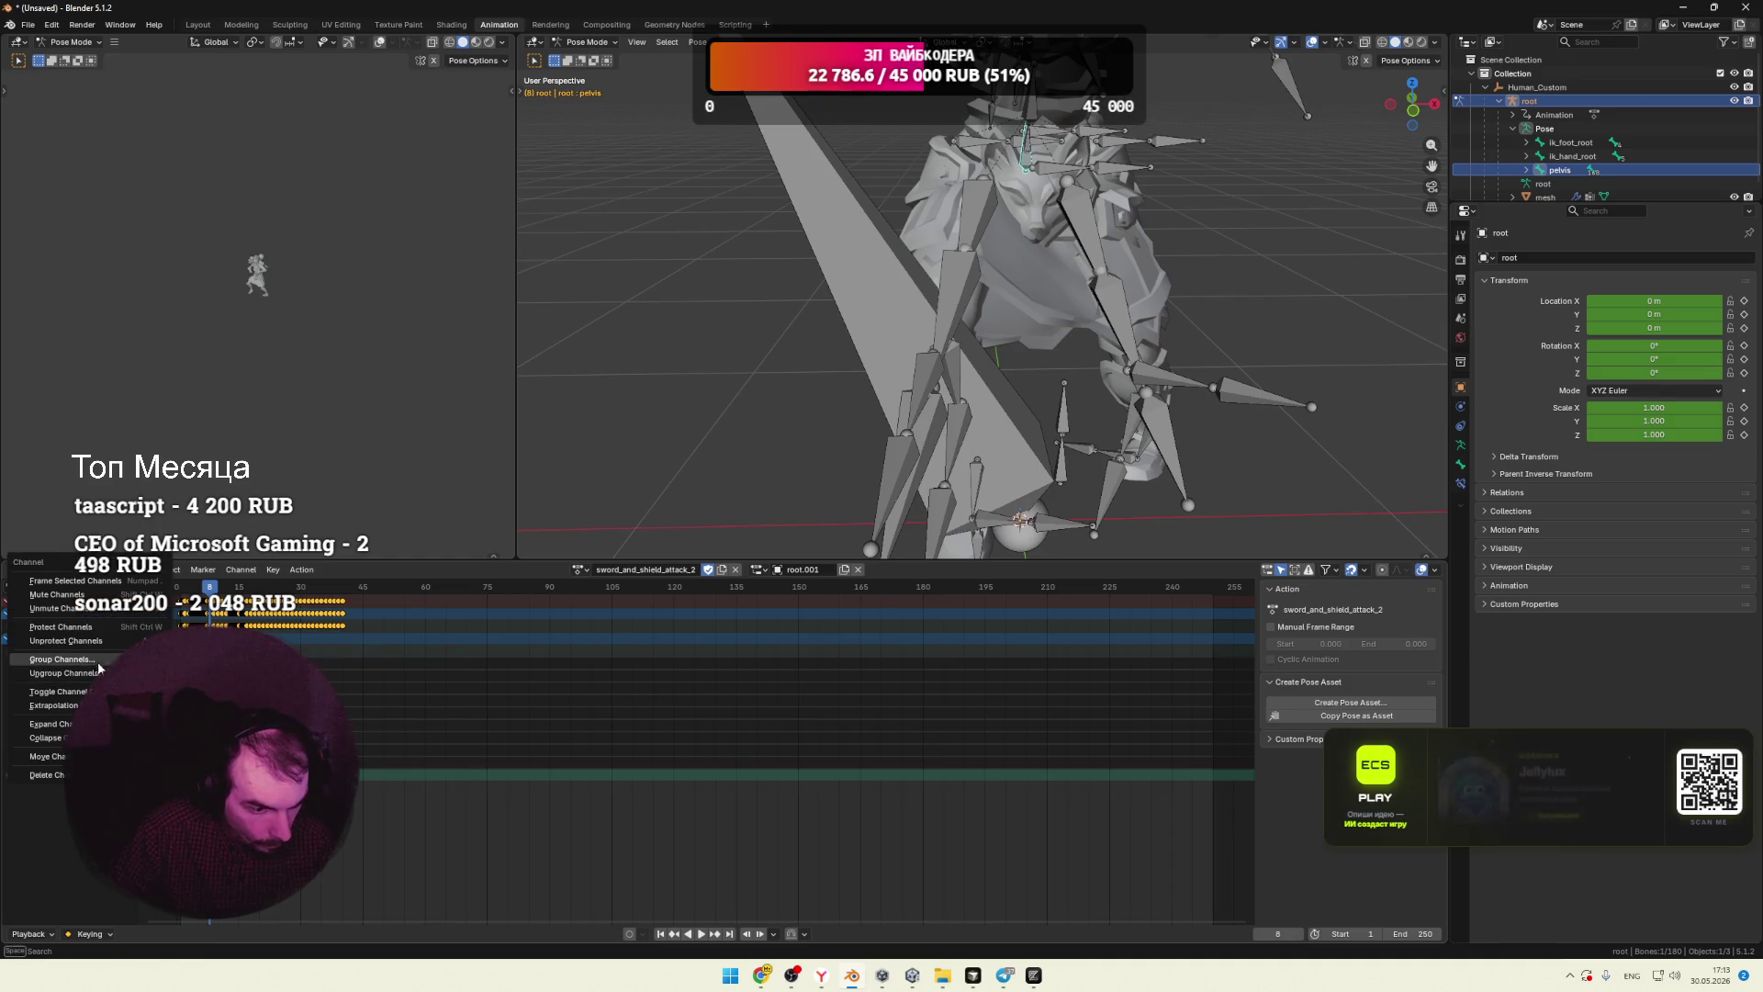
pyautogui.click(46, 774)
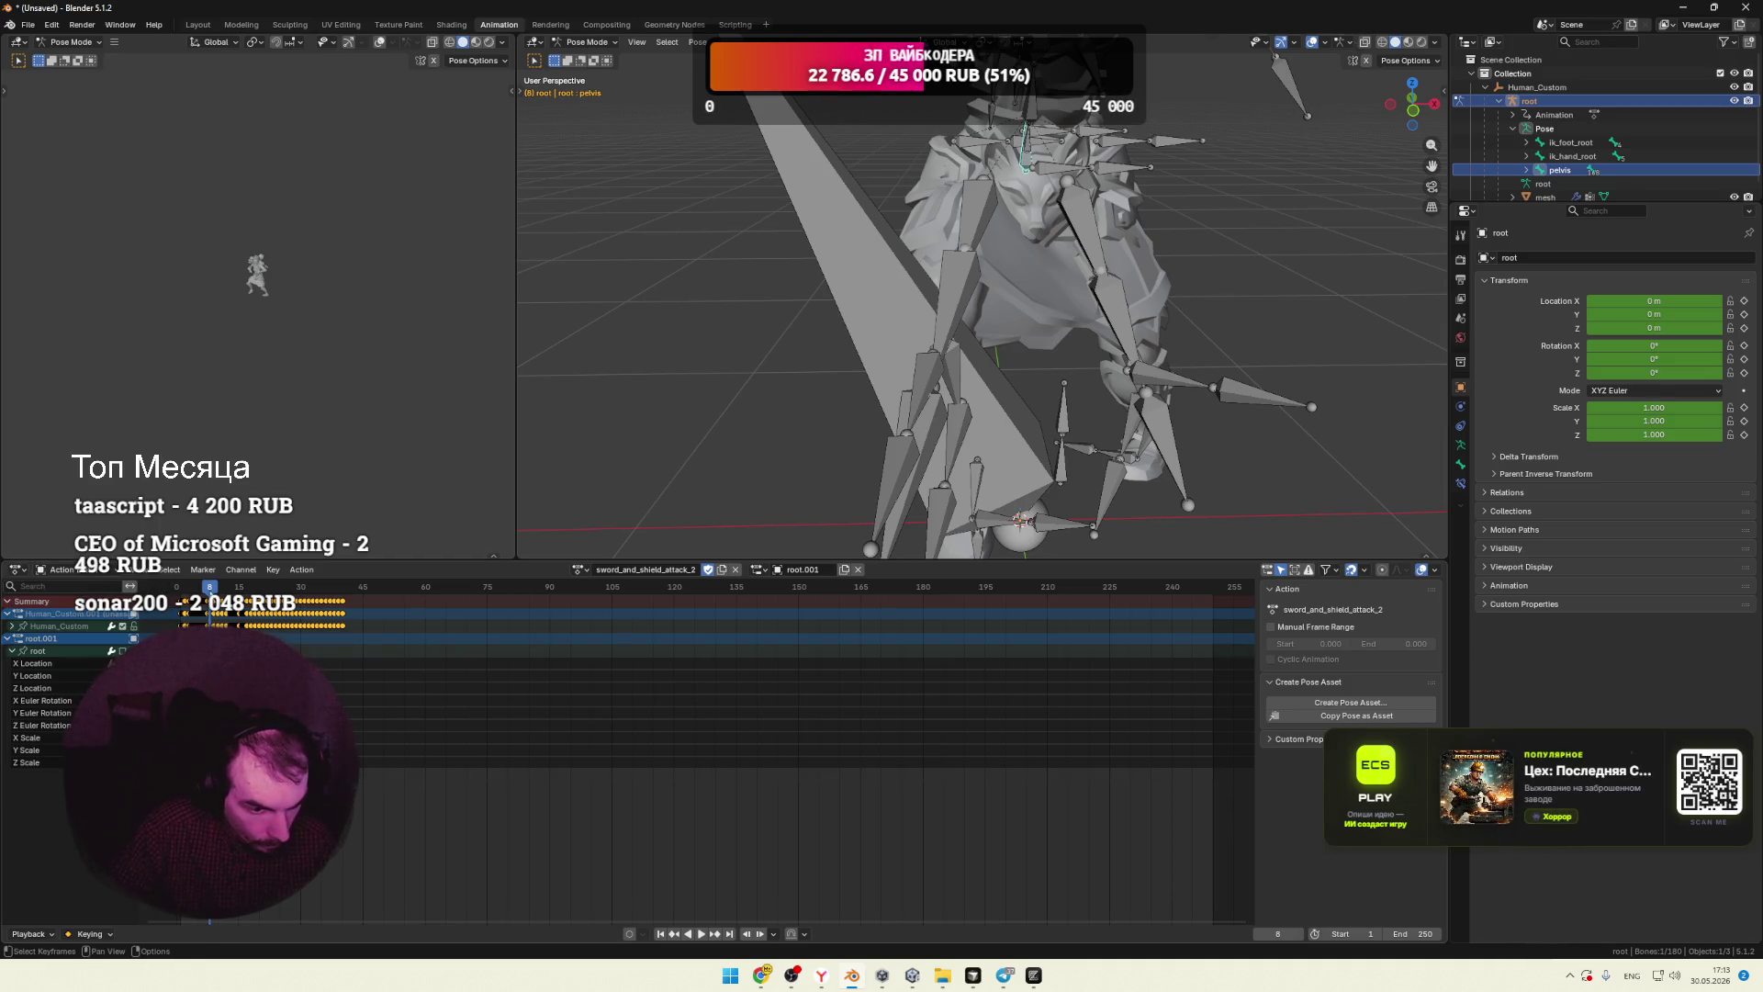
pyautogui.press('space')
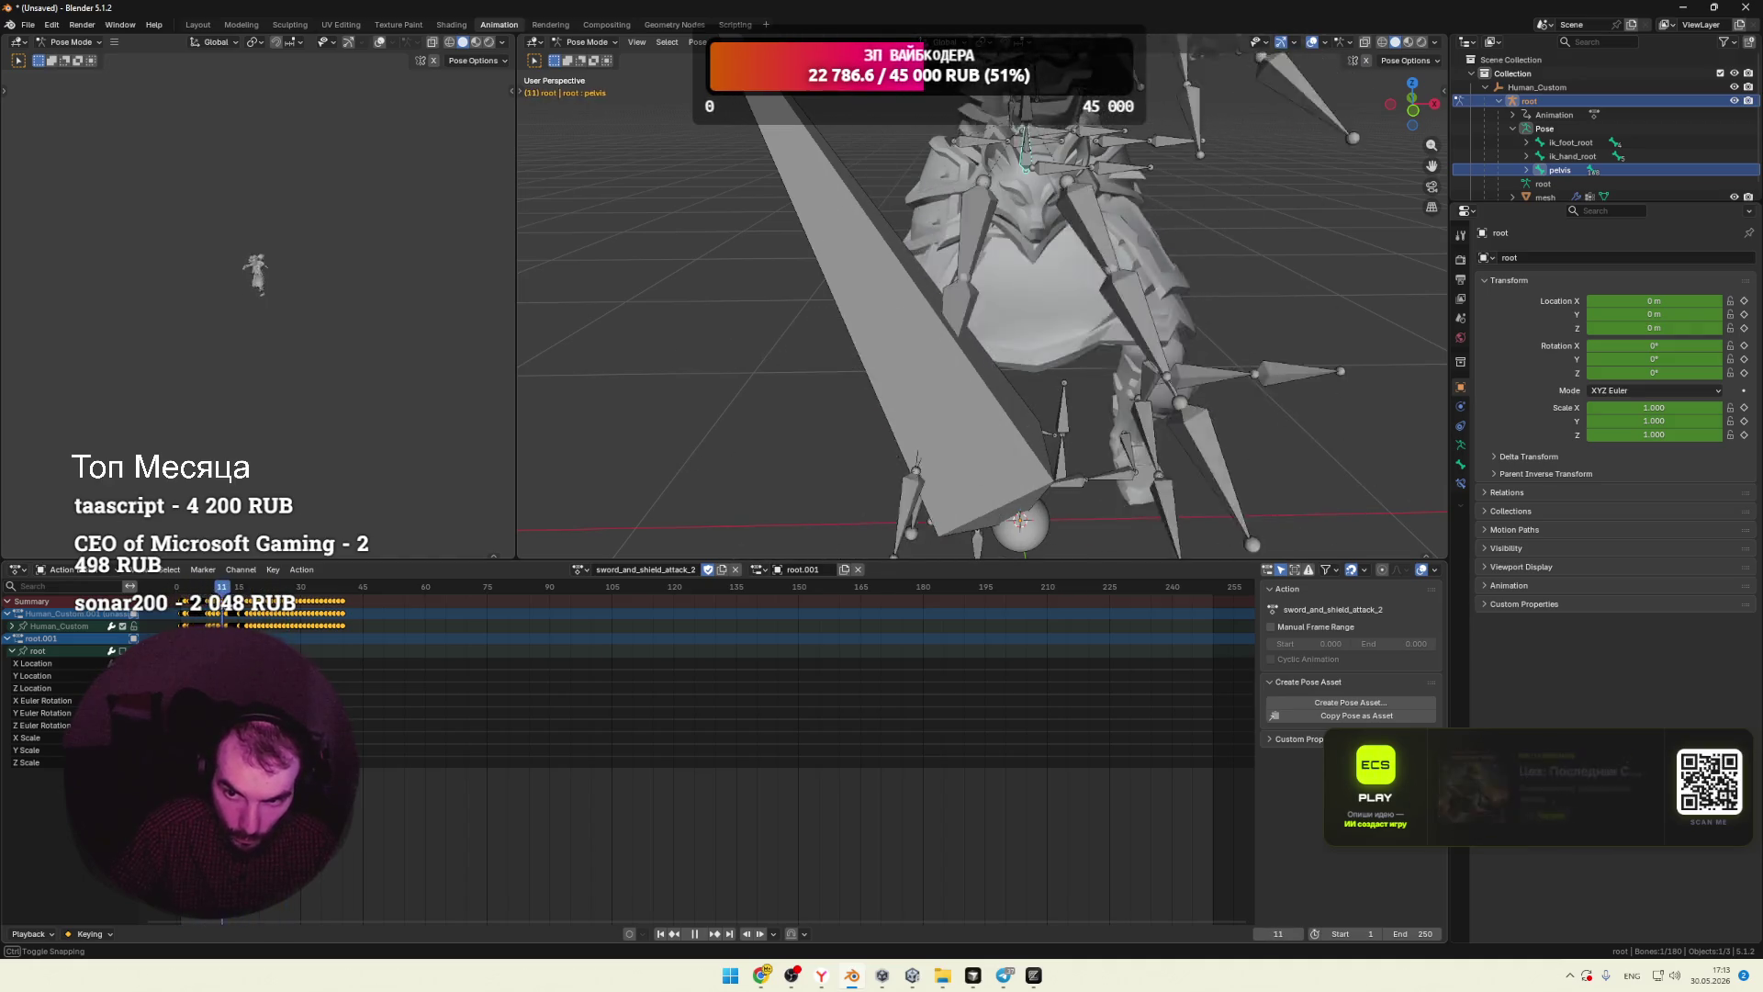
pyautogui.press('Escape')
pyautogui.click(669, 387)
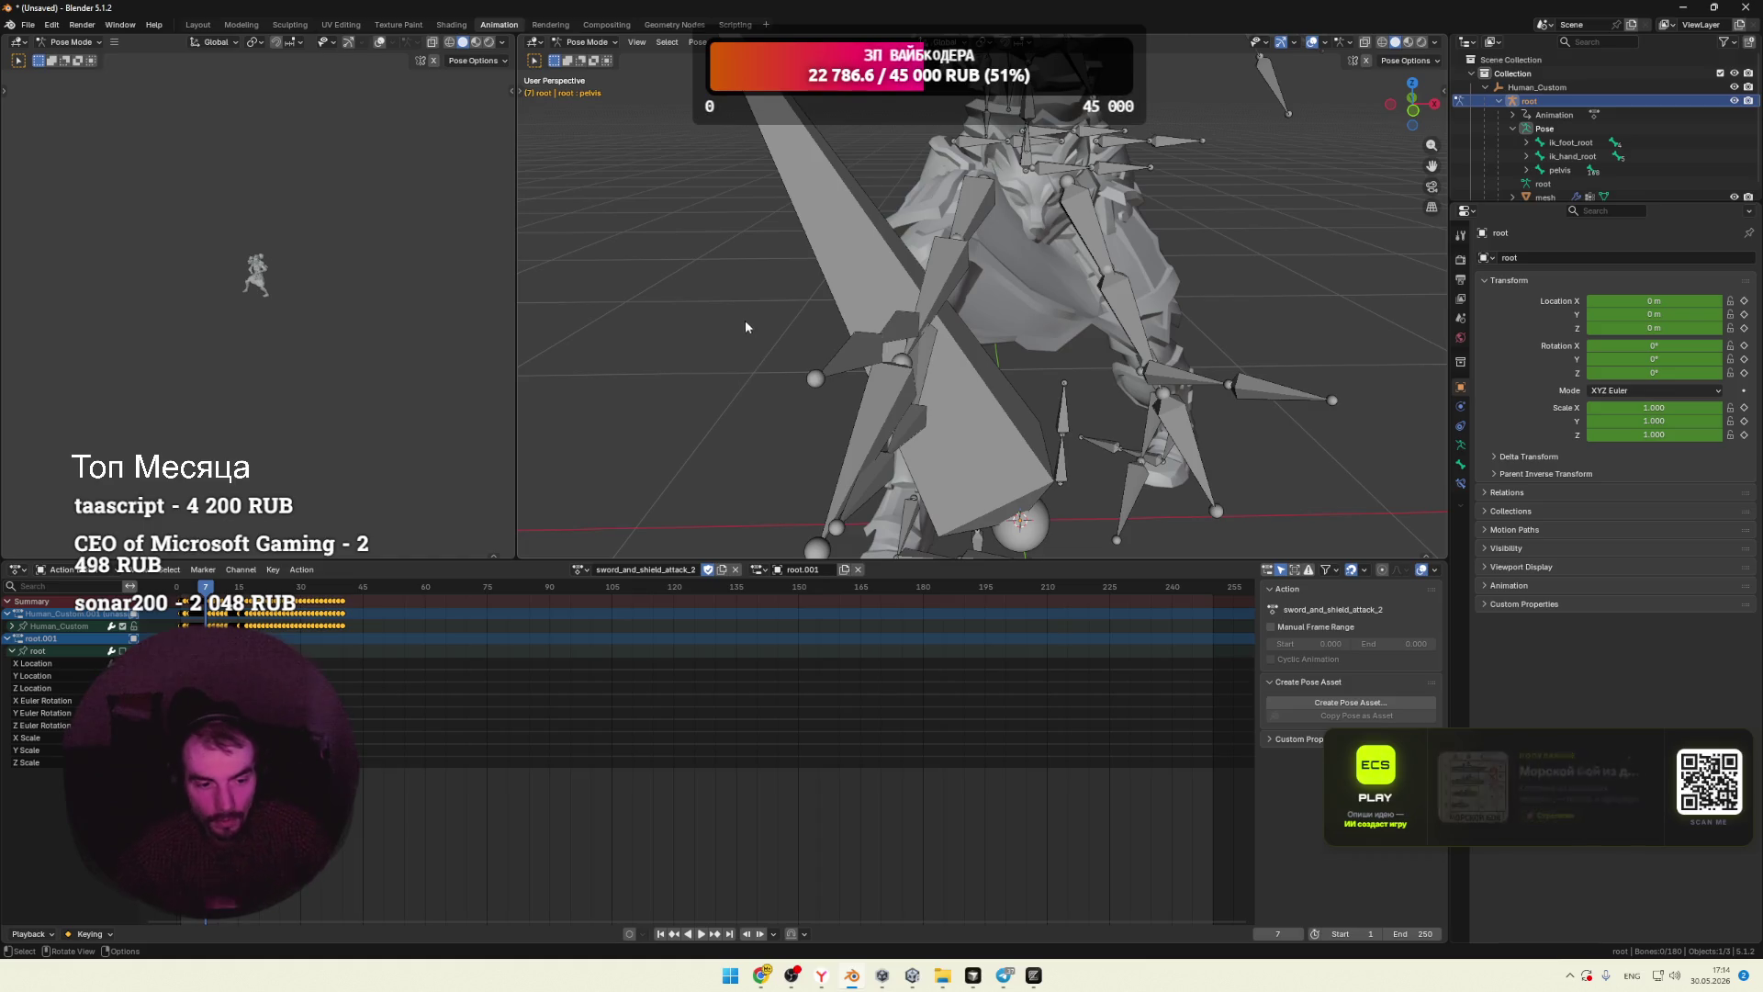
# Step: Zoom the viewport out and back in, then bring up Task View with Win+Tab
pyautogui.scroll(-5, 790, 294)
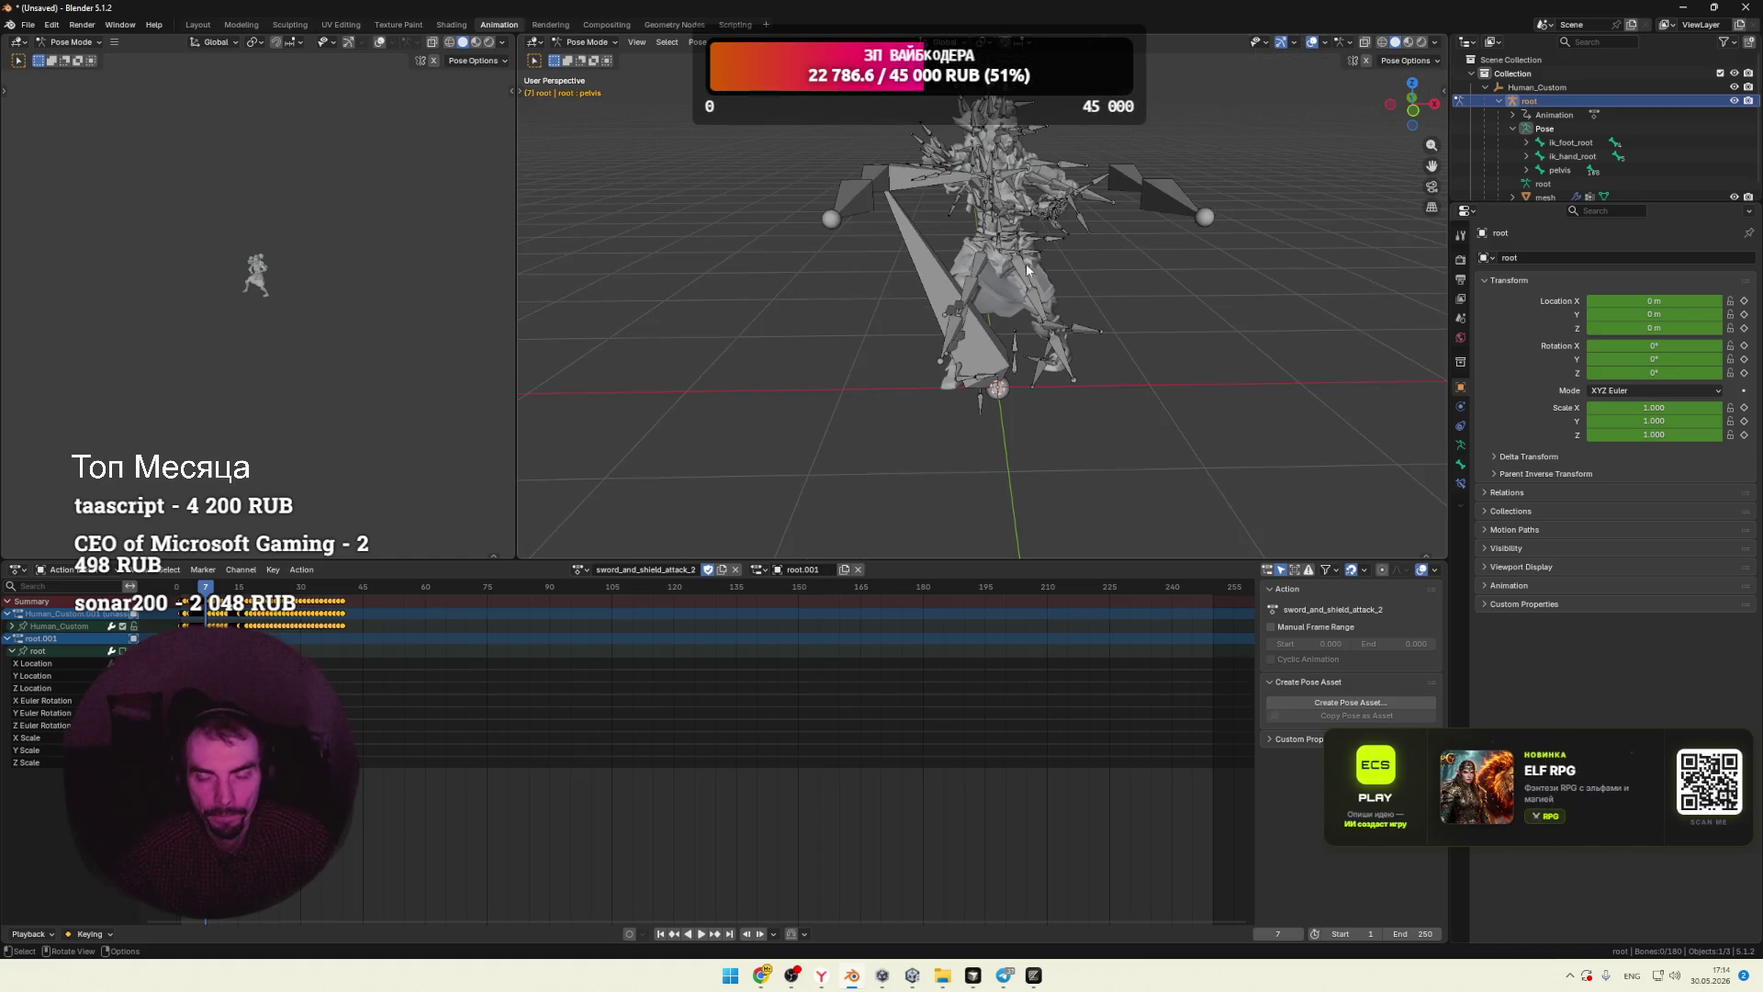
pyautogui.scroll(5, 1027, 269)
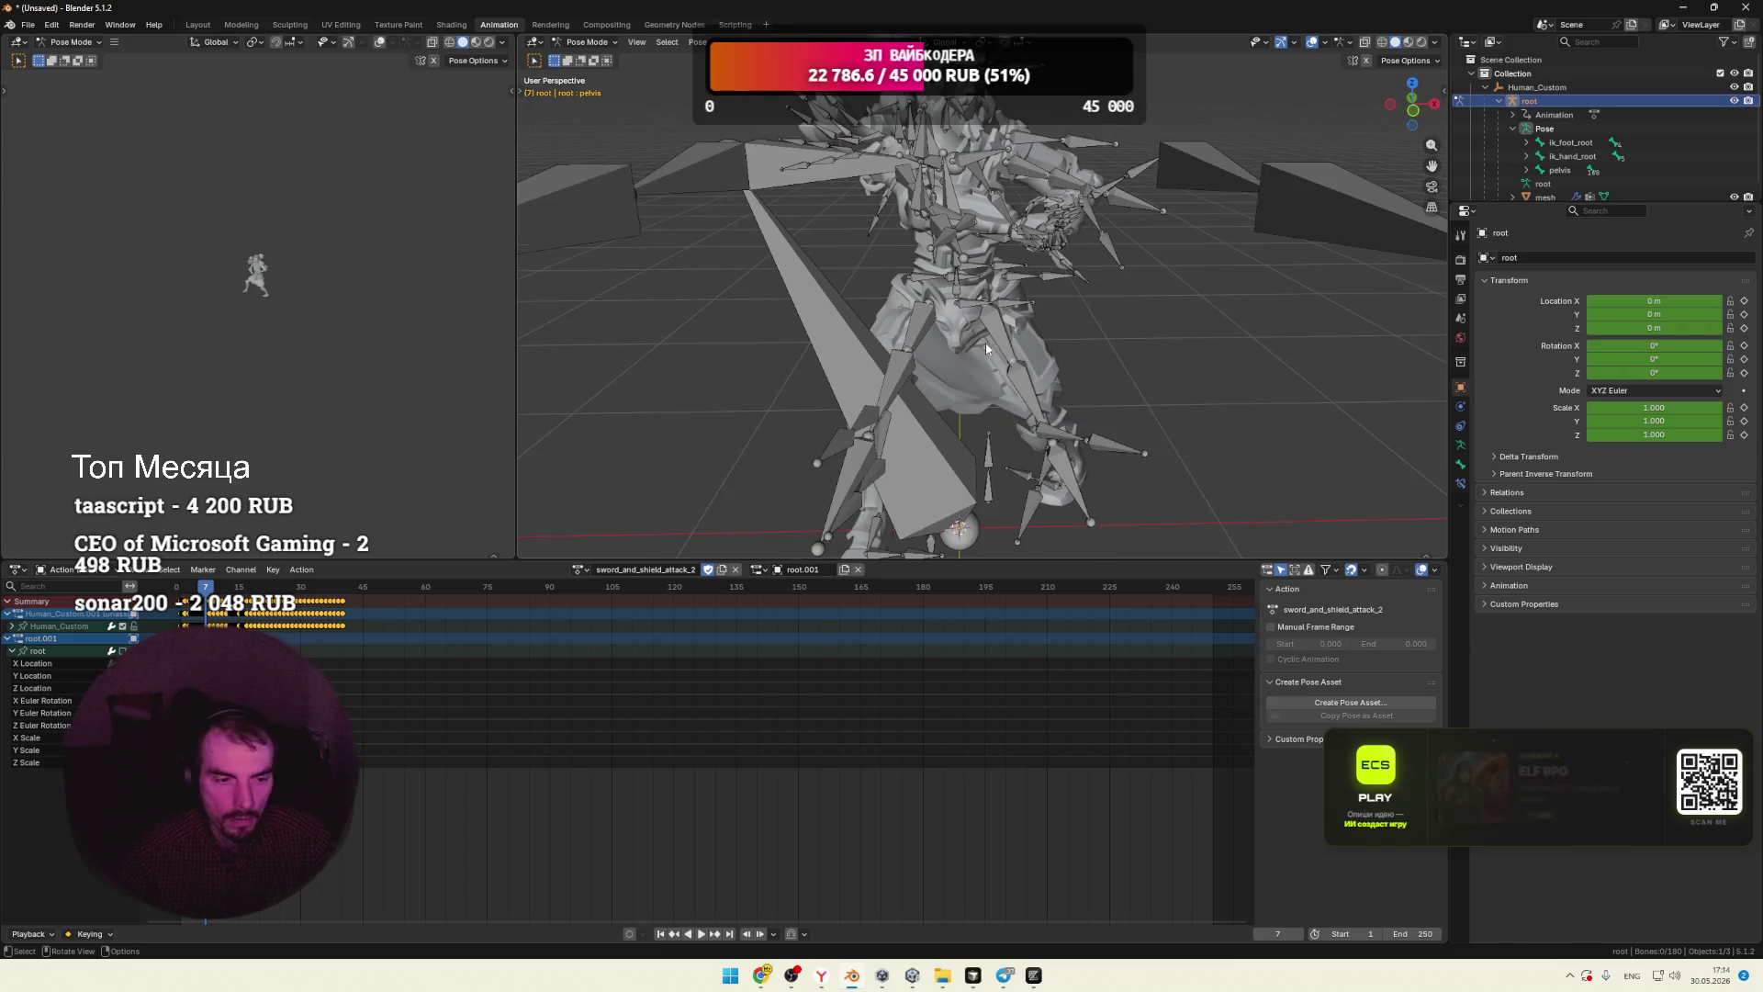
pyautogui.press('super+Tab')
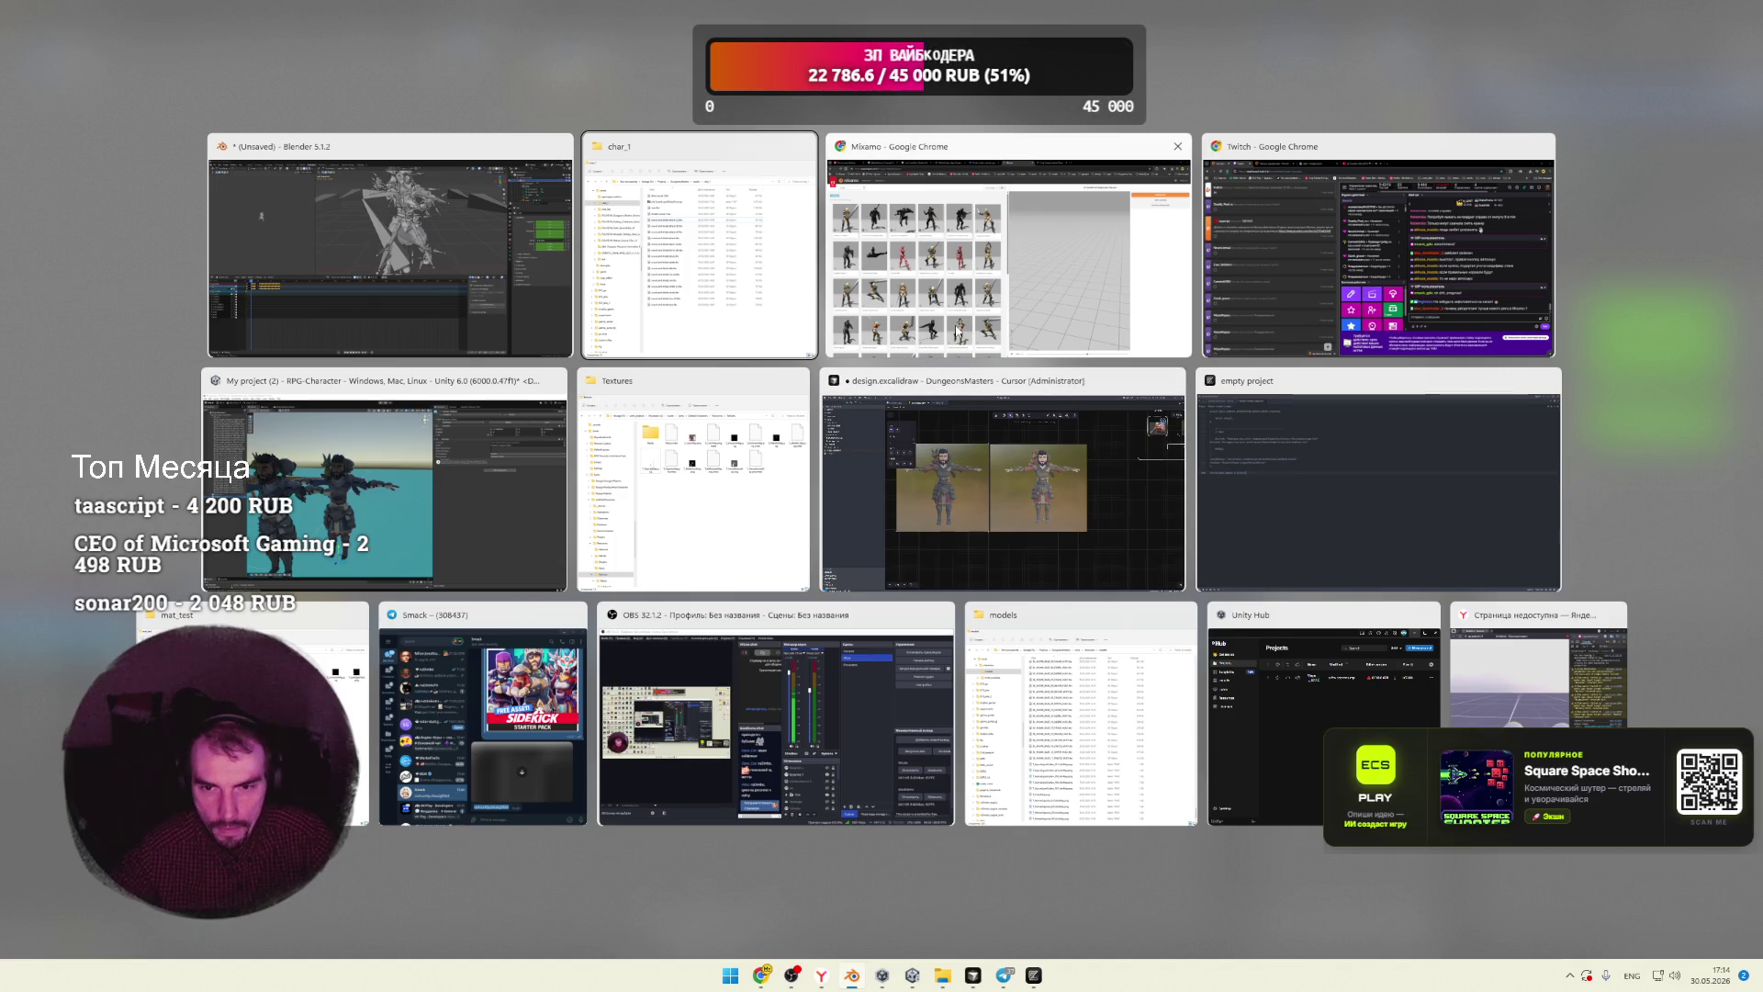
# Step: Switch to the DeepSeek tab in Chrome and start a new chat in Expert mode
pyautogui.click(958, 330)
pyautogui.hotkey('ctrl', 'shift', 'Tab')
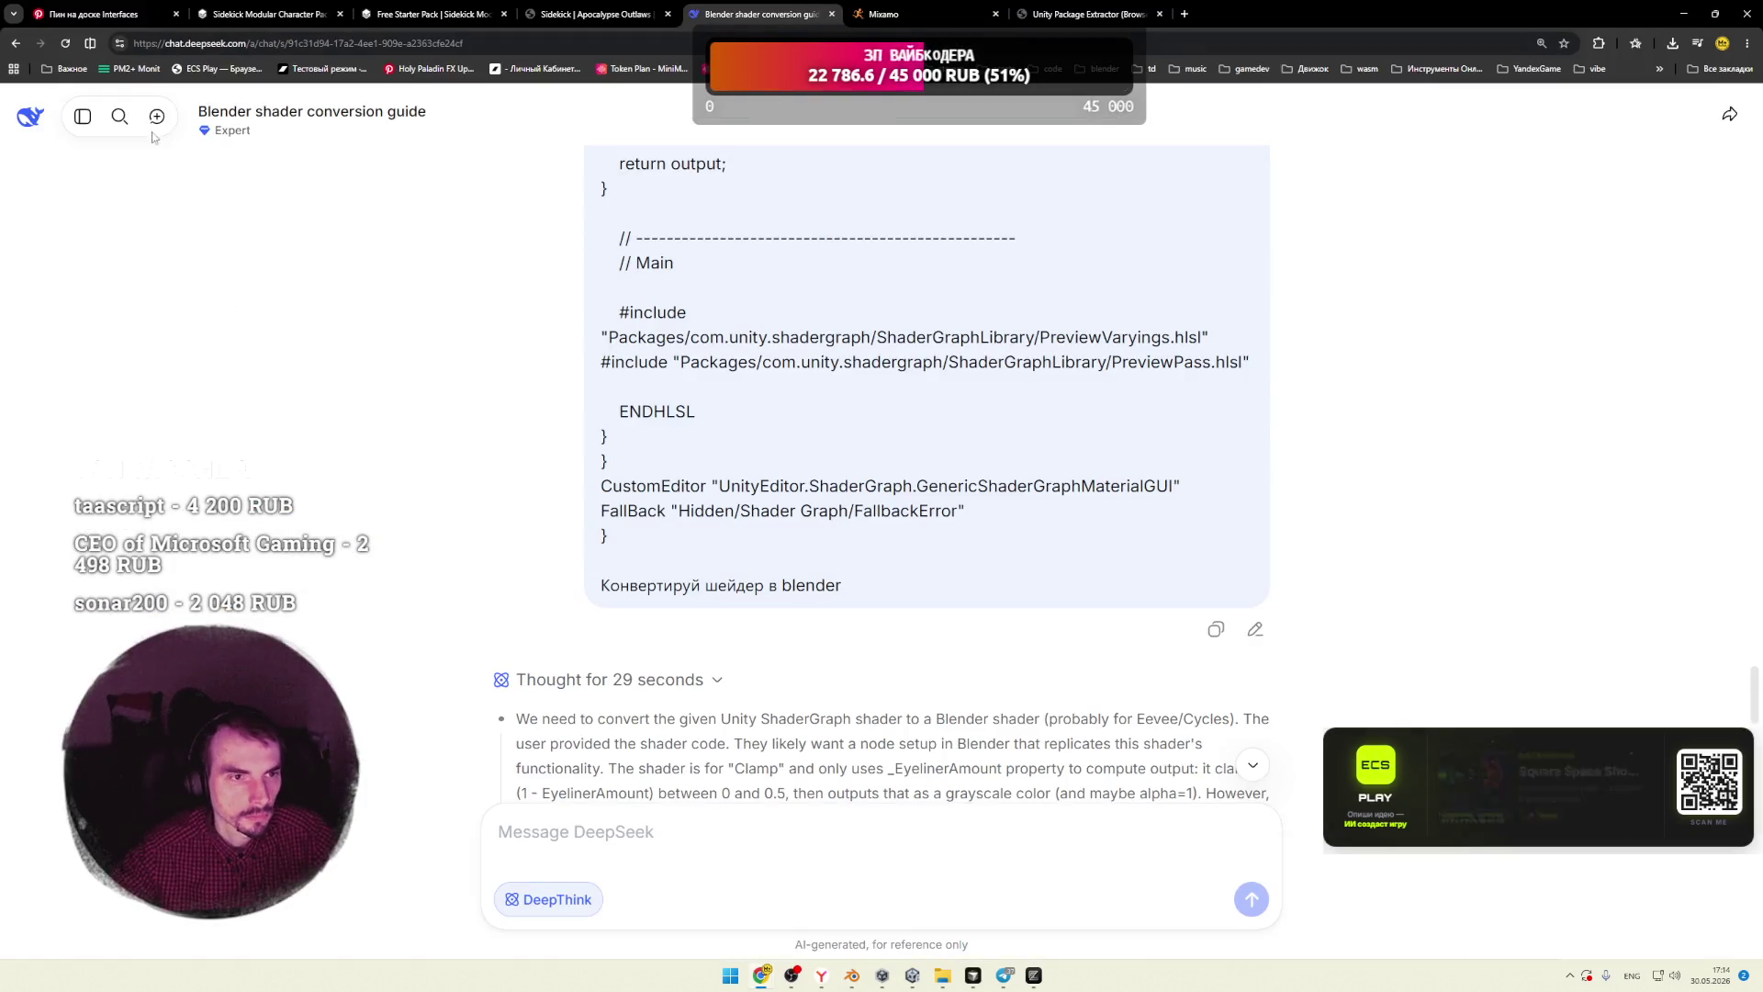
pyautogui.click(156, 116)
pyautogui.click(961, 429)
# Step: Type a question about Mixamo animation in Blender when attached to a character
pyautogui.write('mixamo')
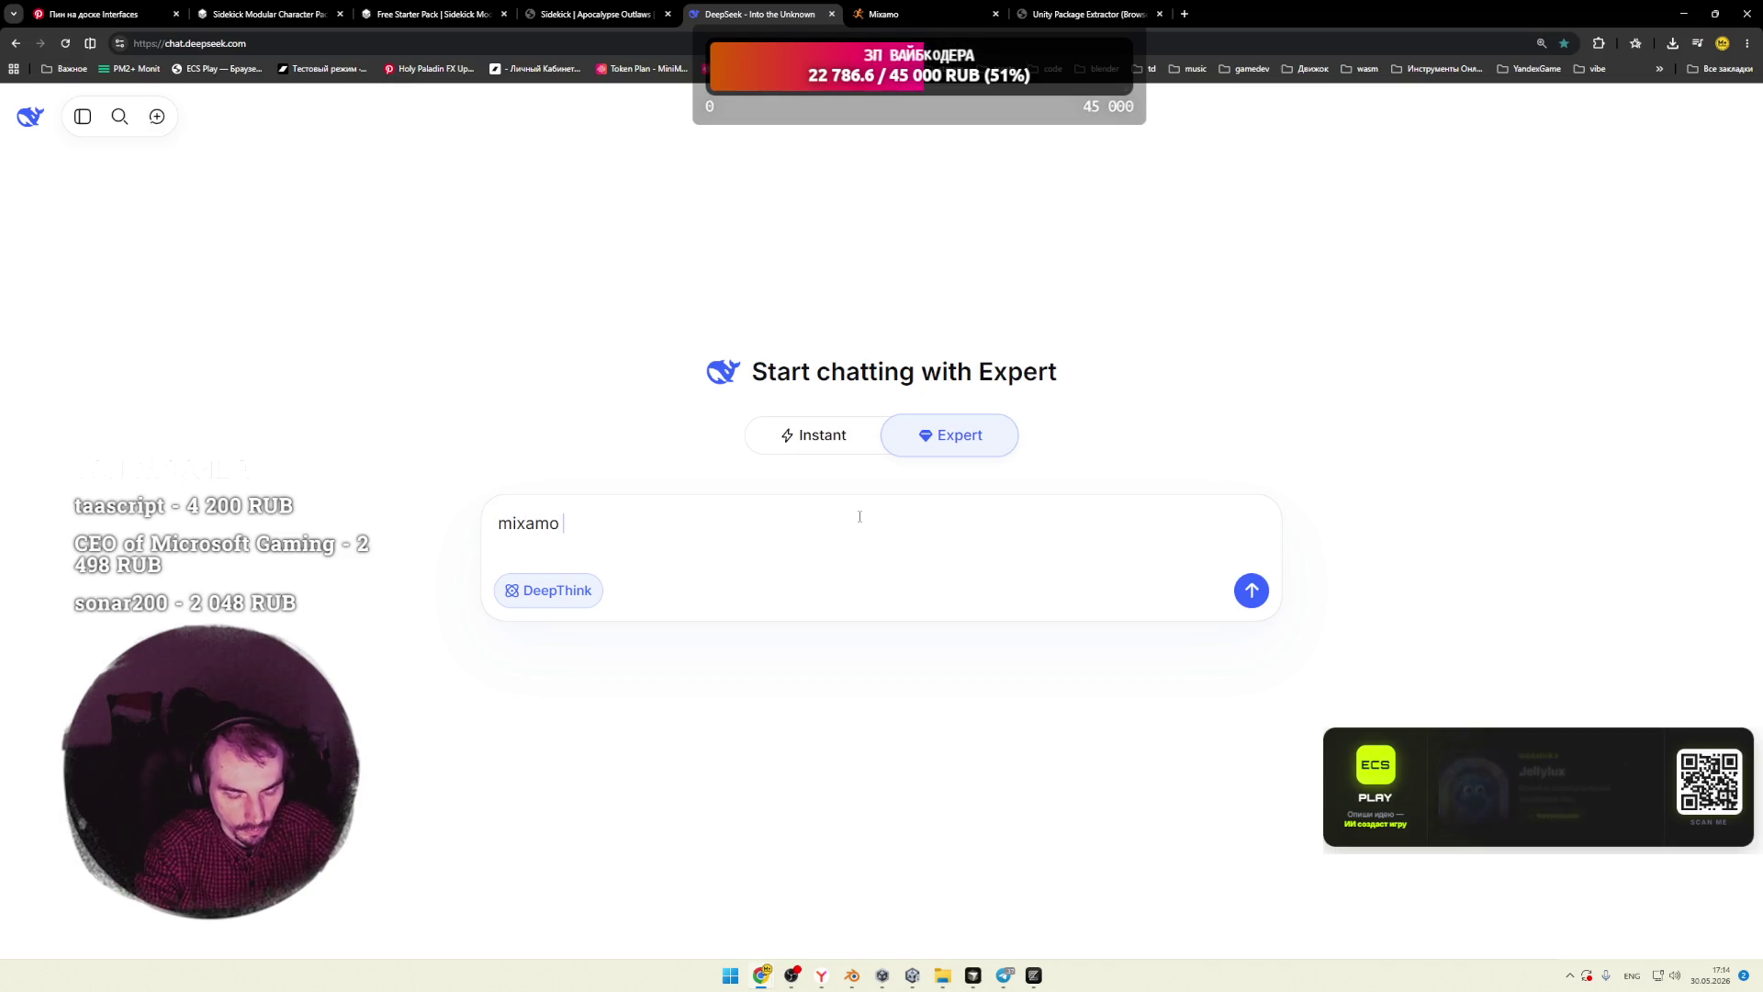
pyautogui.hotkey('alt', 'shift')
pyautogui.write('ан')
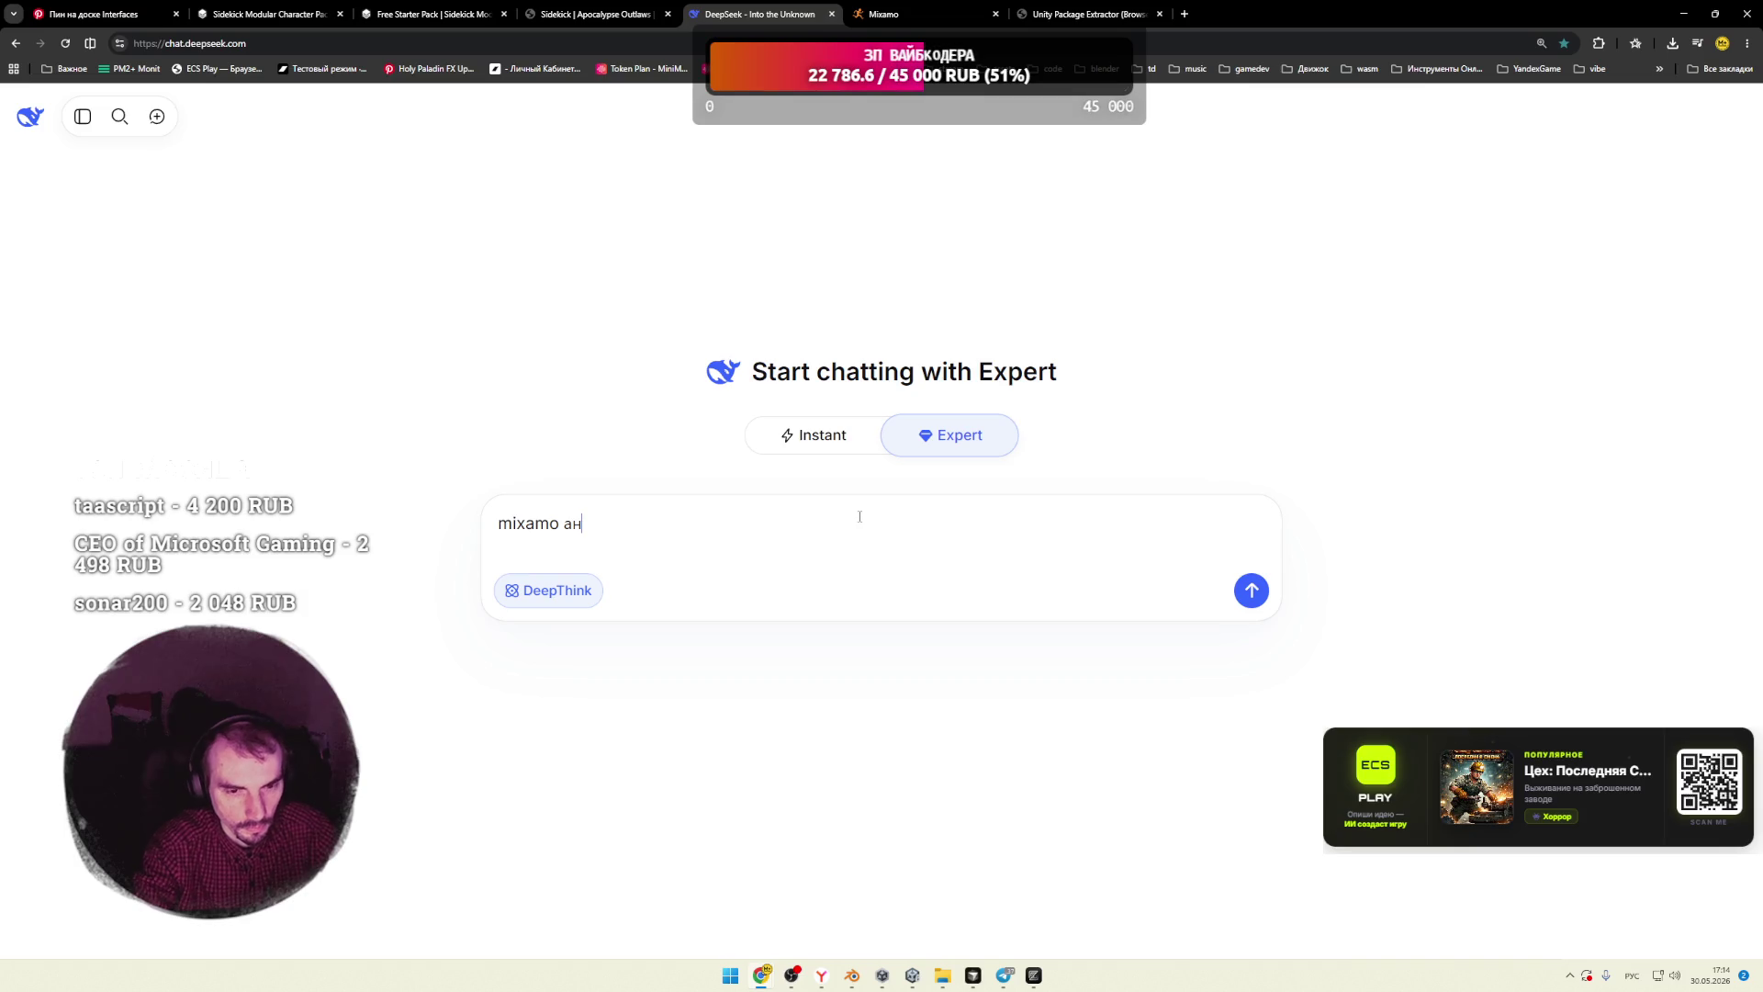
pyautogui.write('имация при')
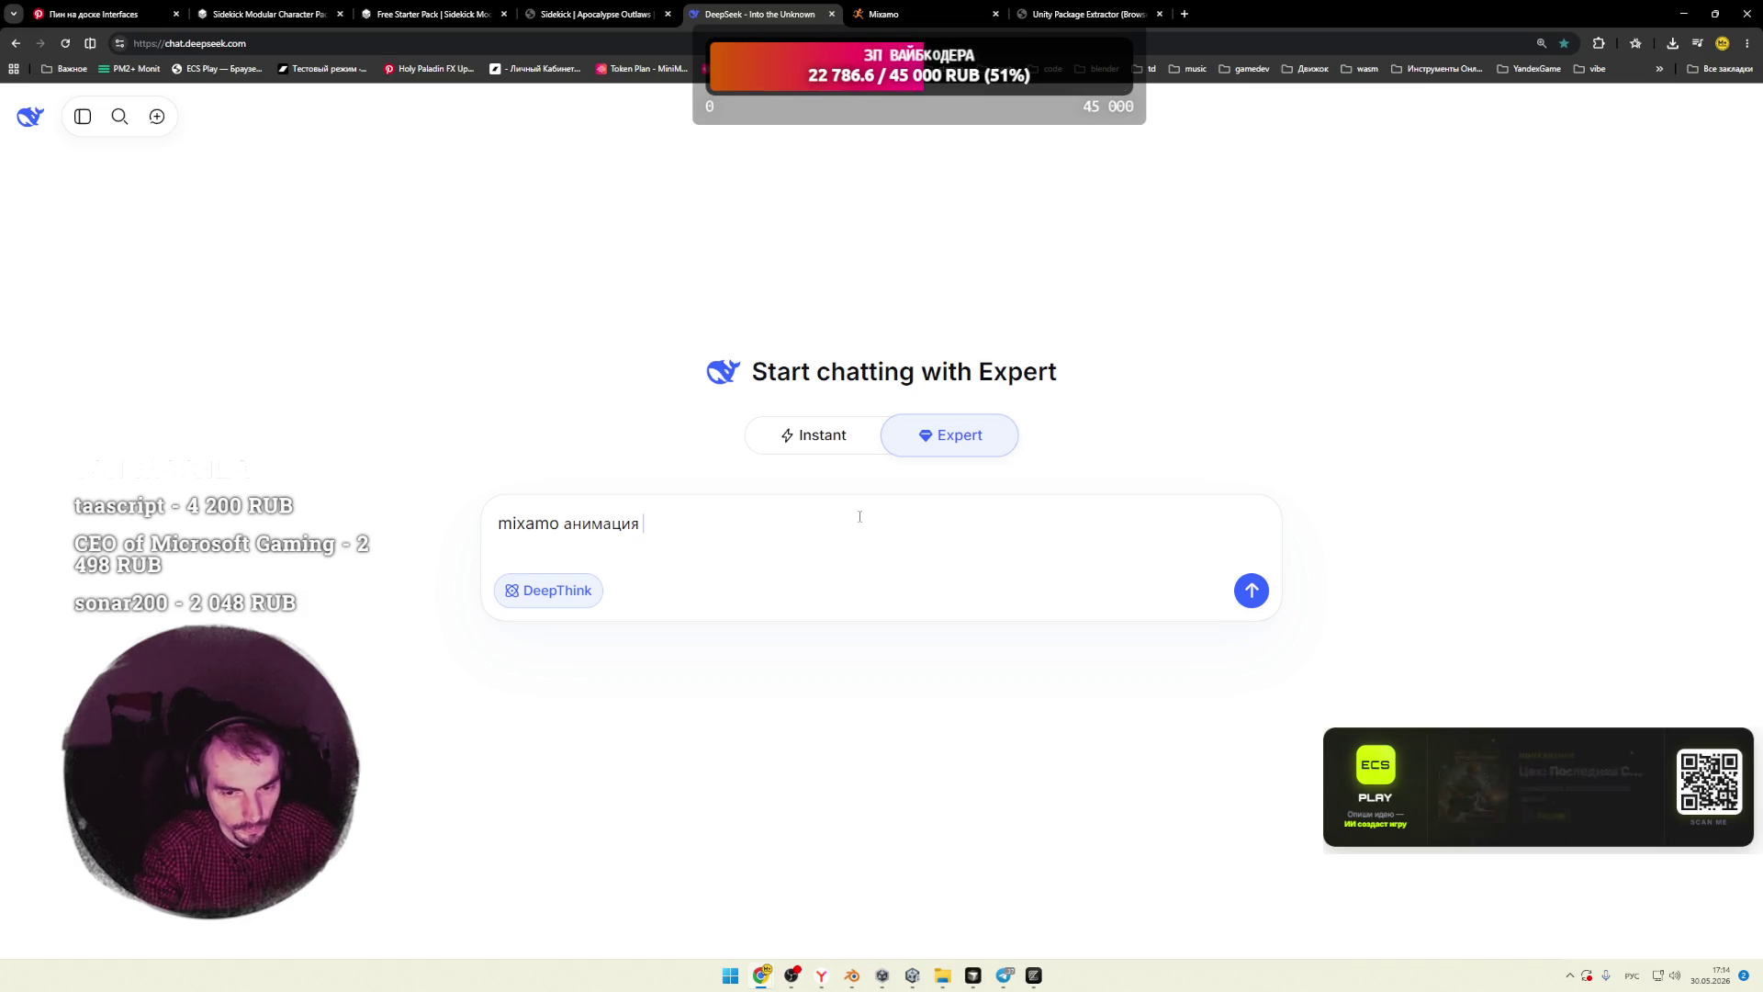
pyautogui.press('BackSpace')
pyautogui.press('BackSpace')
pyautogui.press('BackSpace')
pyautogui.write('в блене')
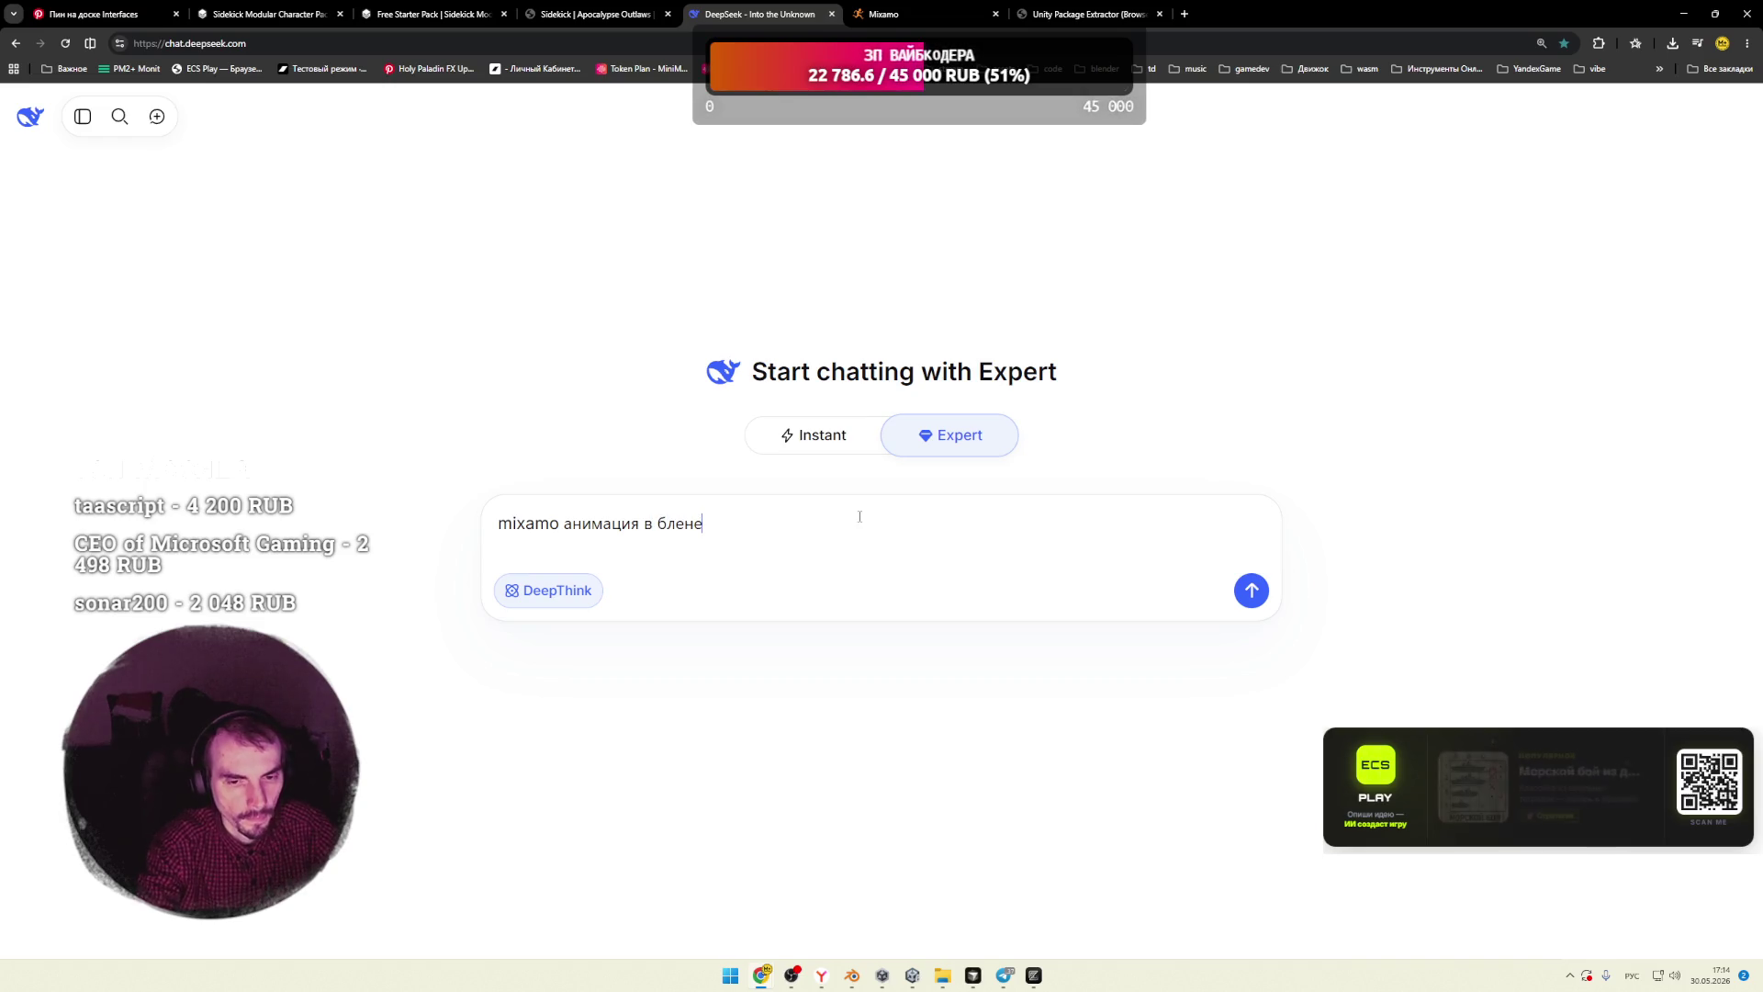
pyautogui.press('BackSpace')
pyautogui.write('дере при прикреплени')
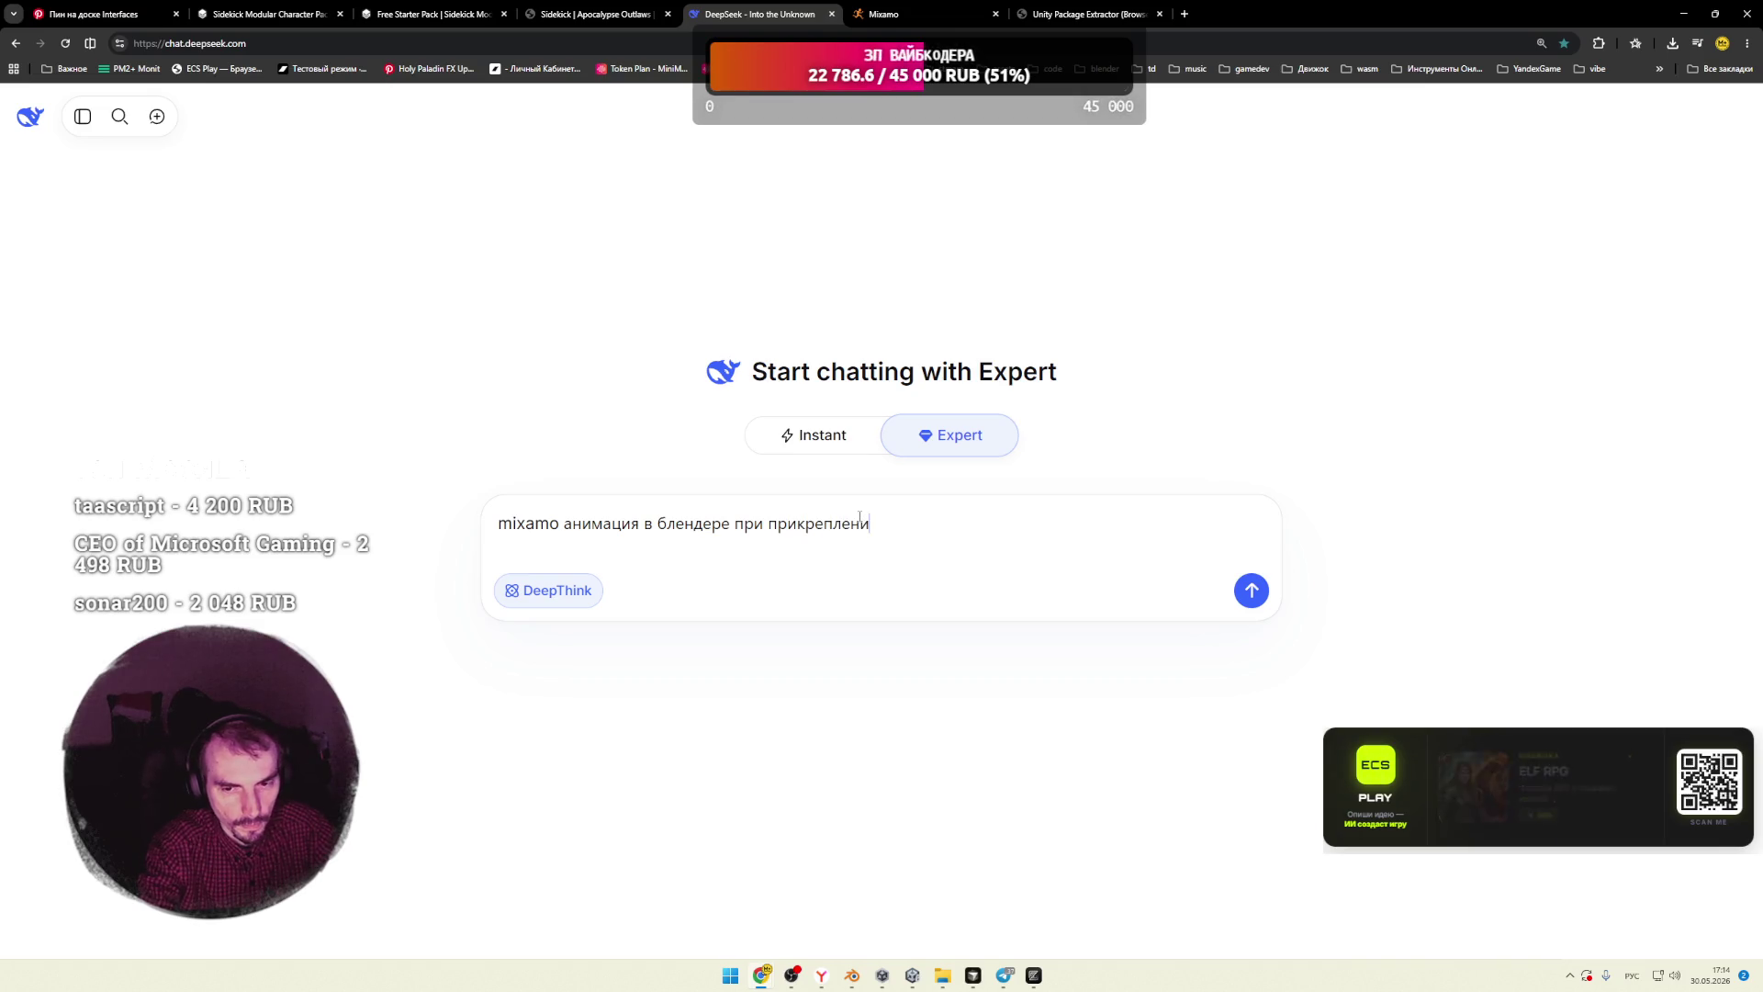
pyautogui.write('и к персонажу')
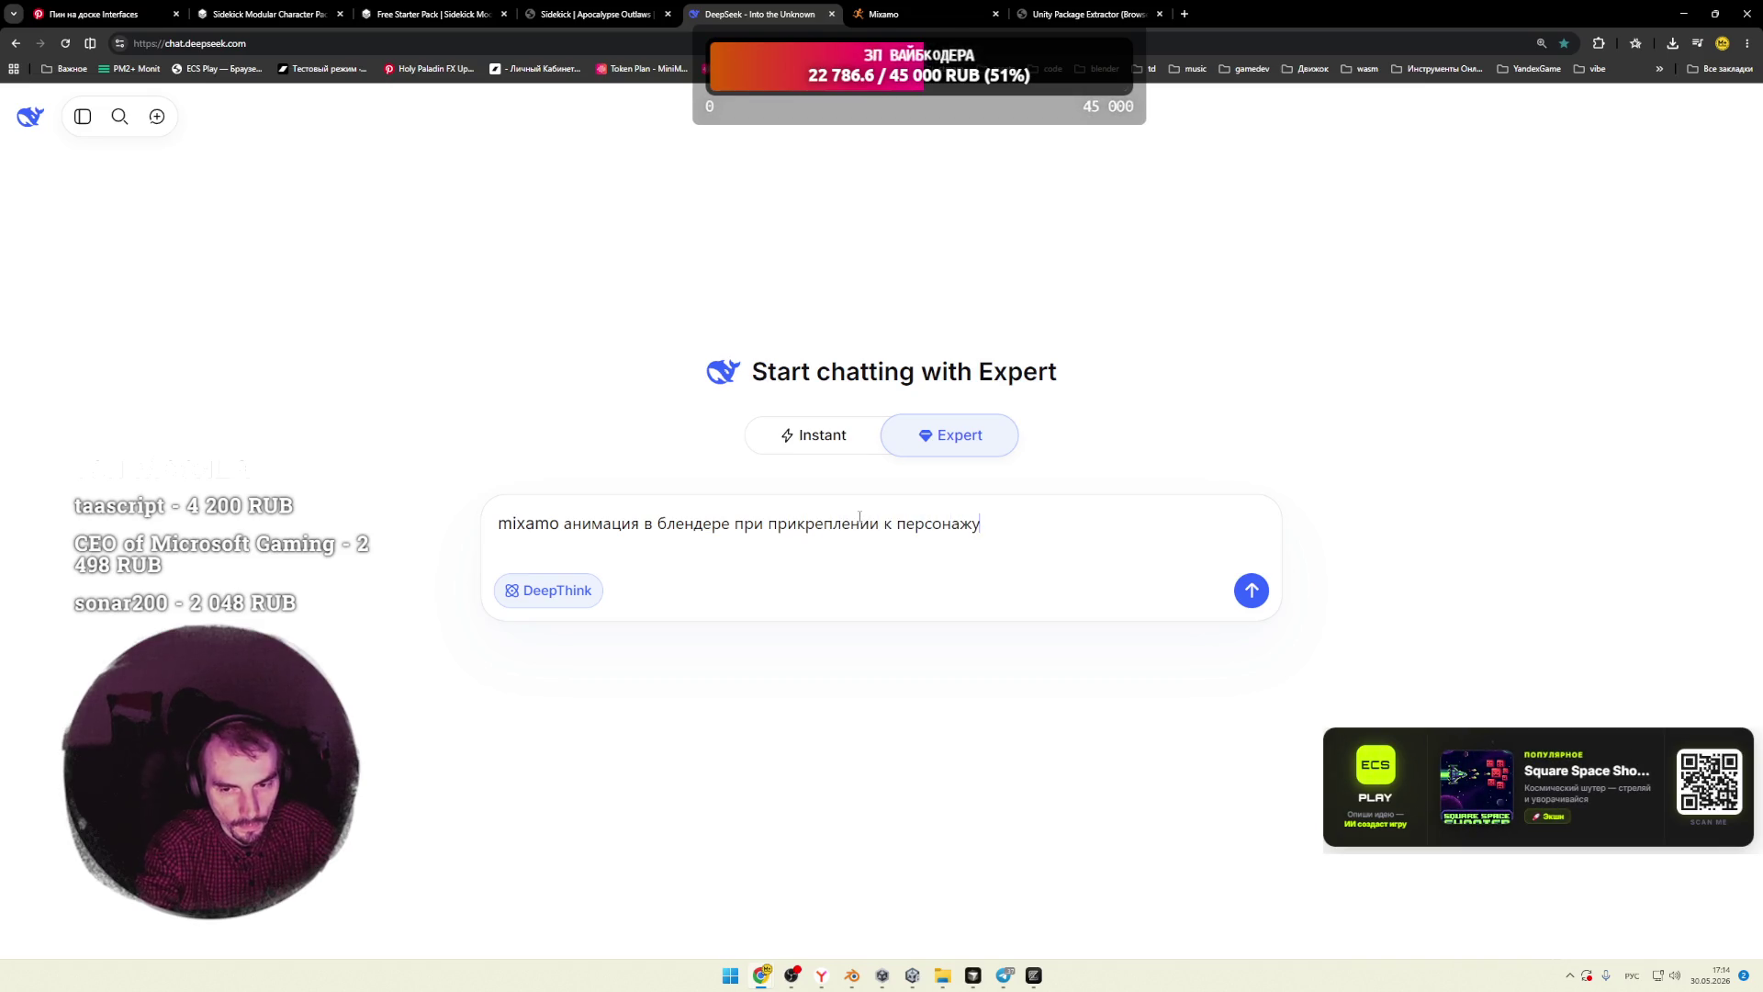
pyautogui.write('(')
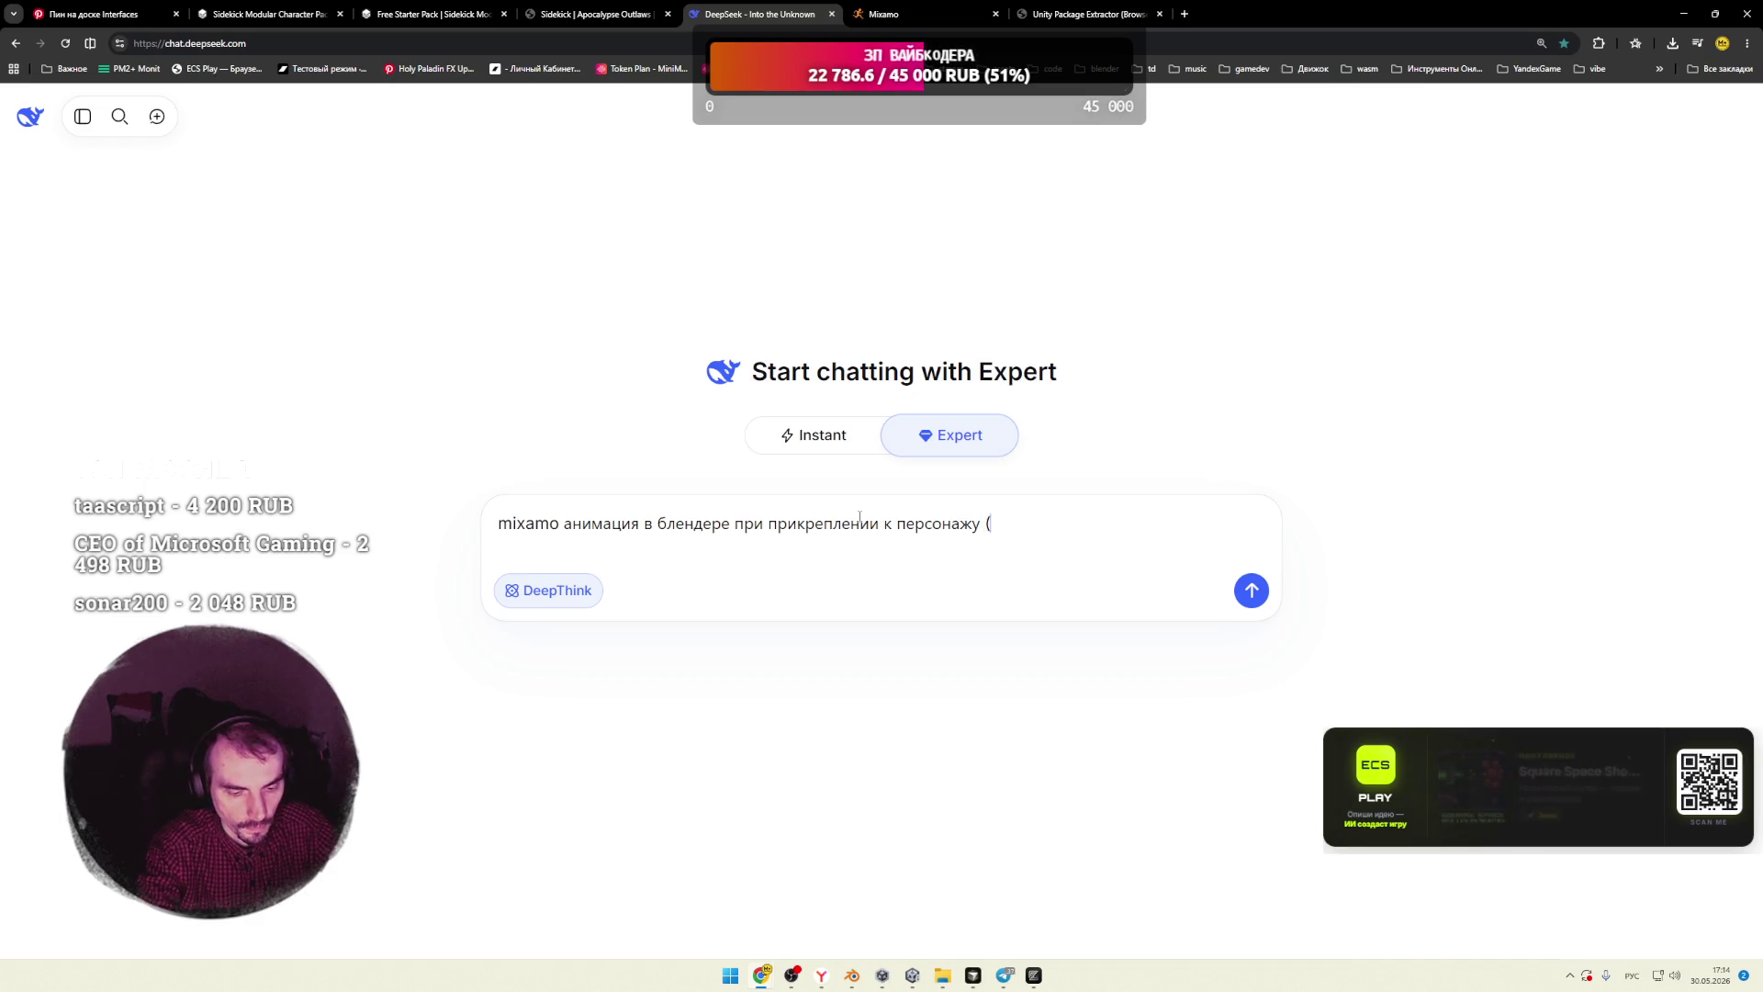
pyautogui.write('с одина')
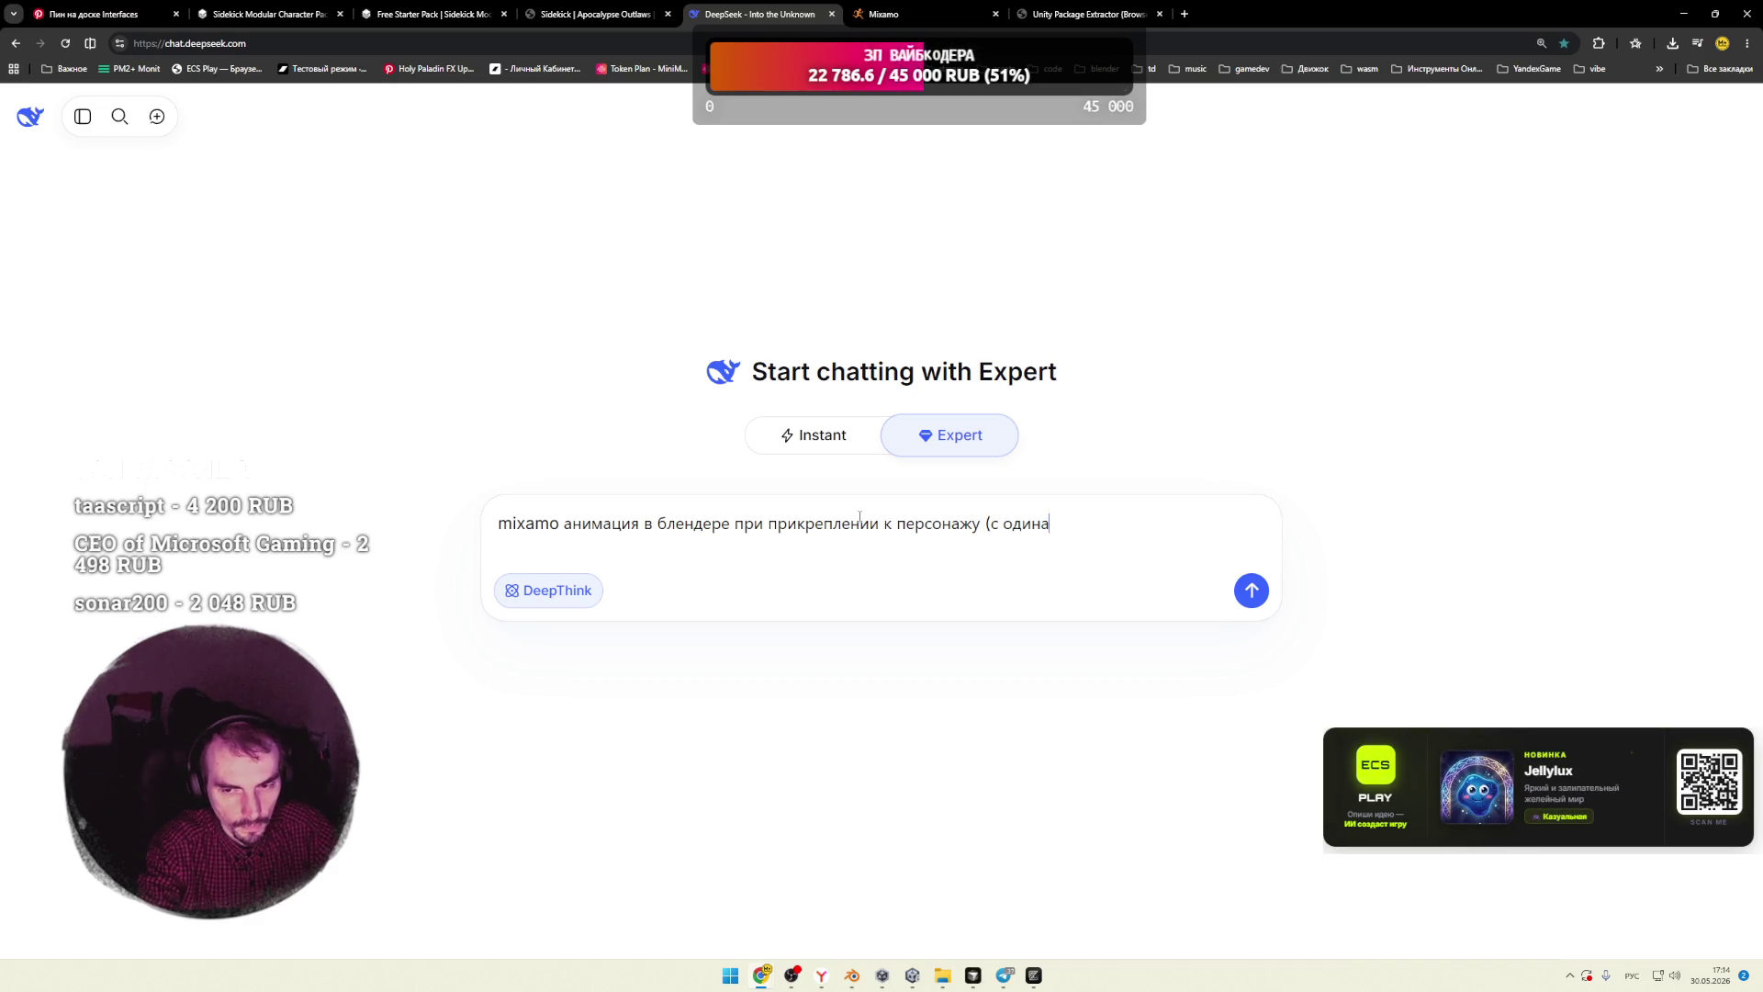